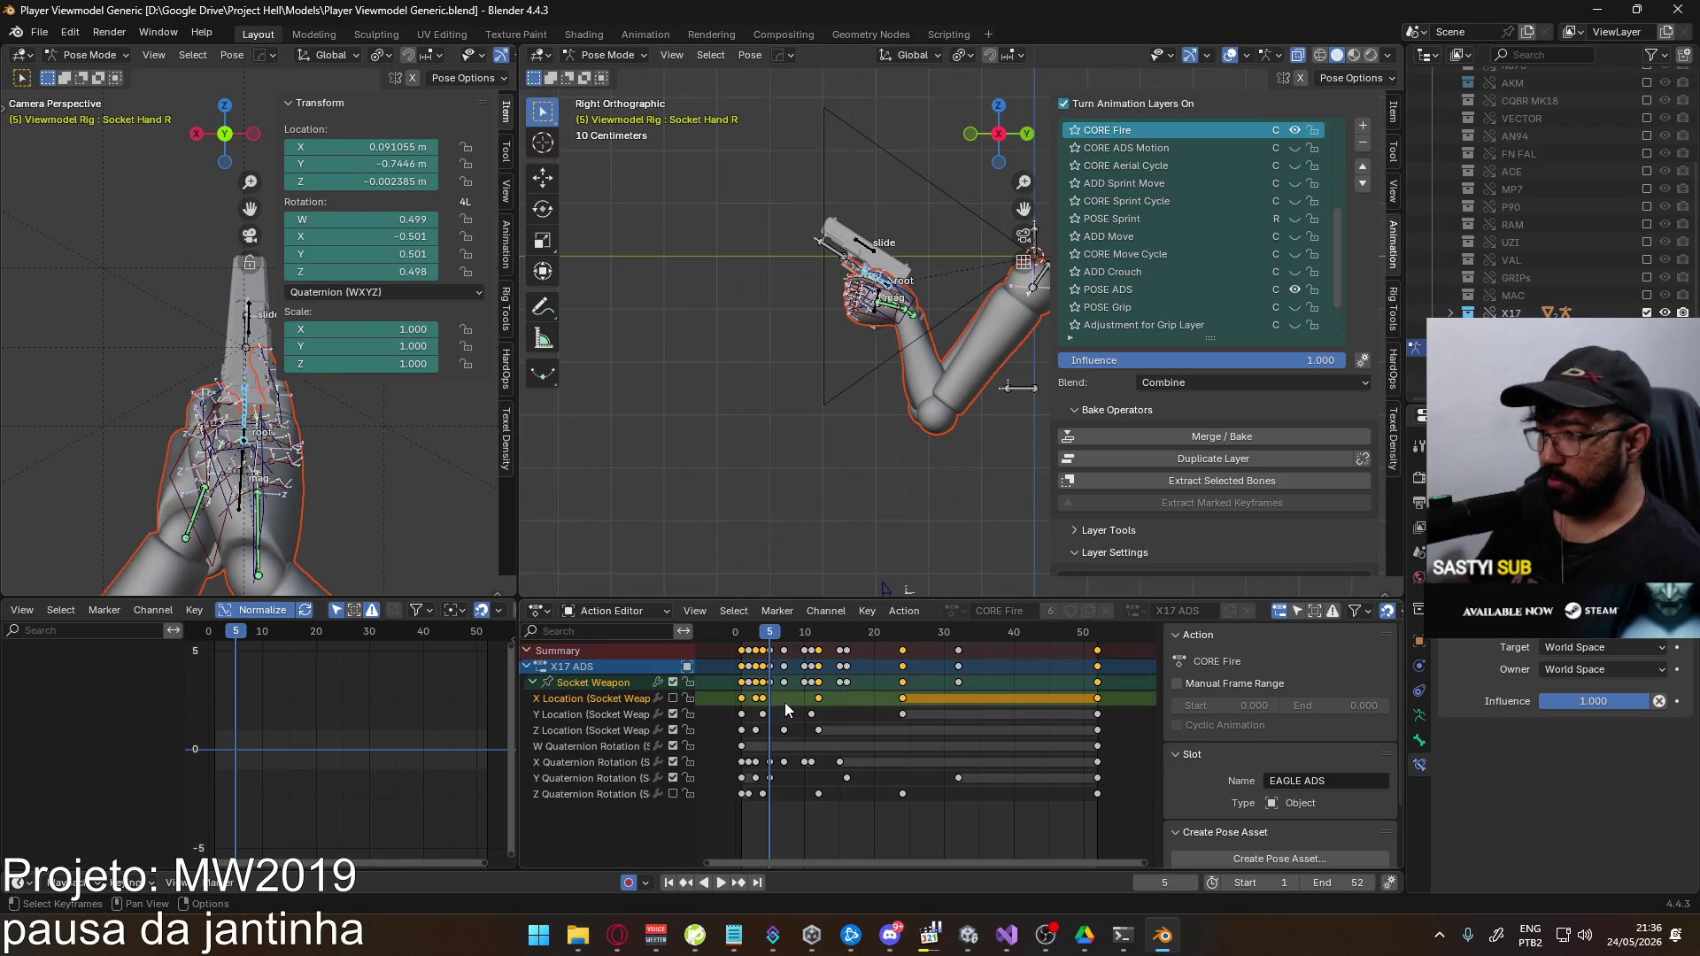
# Select the Socket Weapon's Y Quaternion Rotation channel in CORE Fire and show its curves
pyautogui.click(572, 701)
pyautogui.click(572, 715)
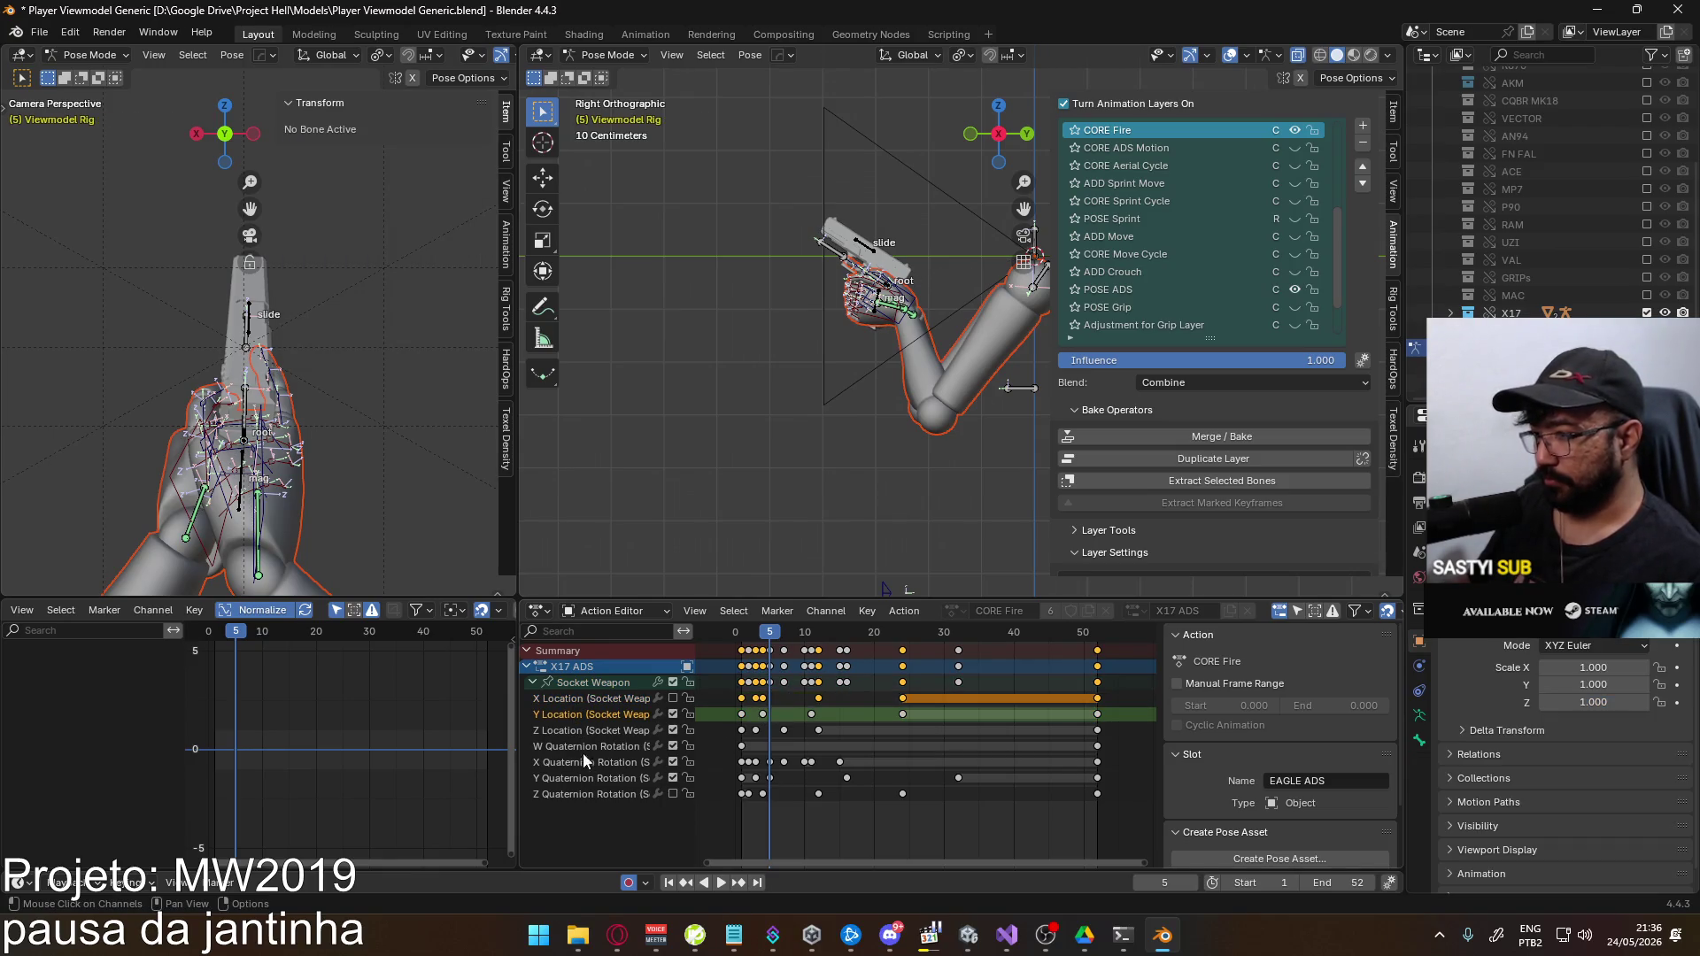
pyautogui.click(587, 777)
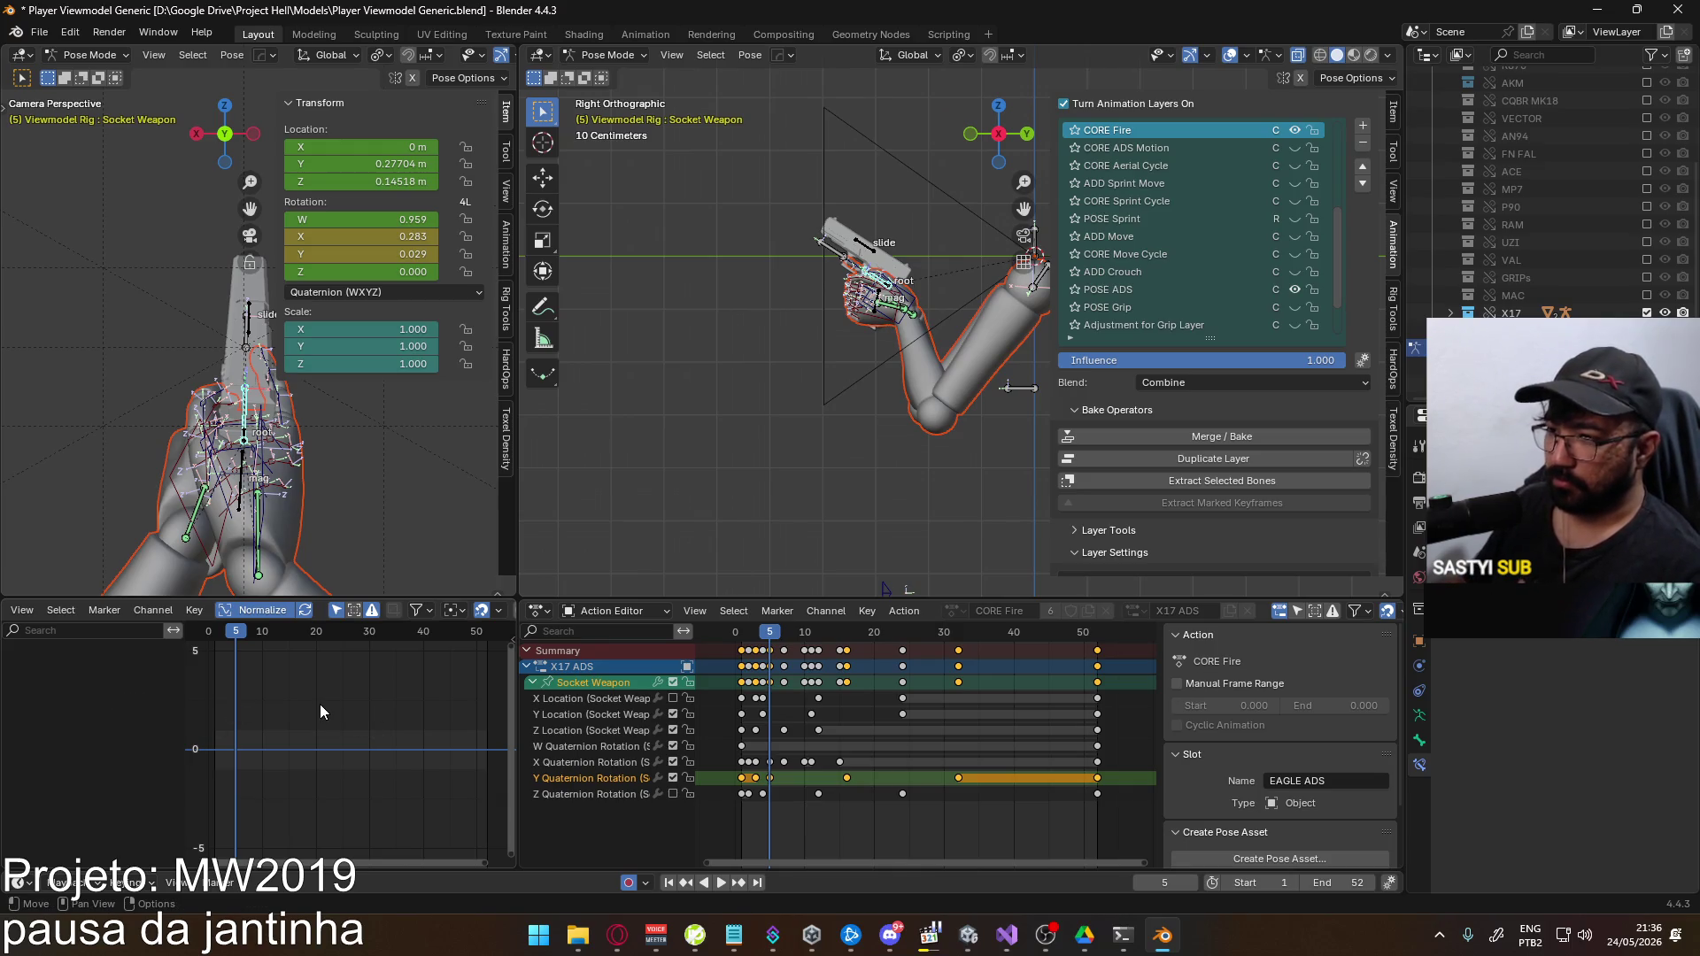
pyautogui.scroll(-3, 320, 704)
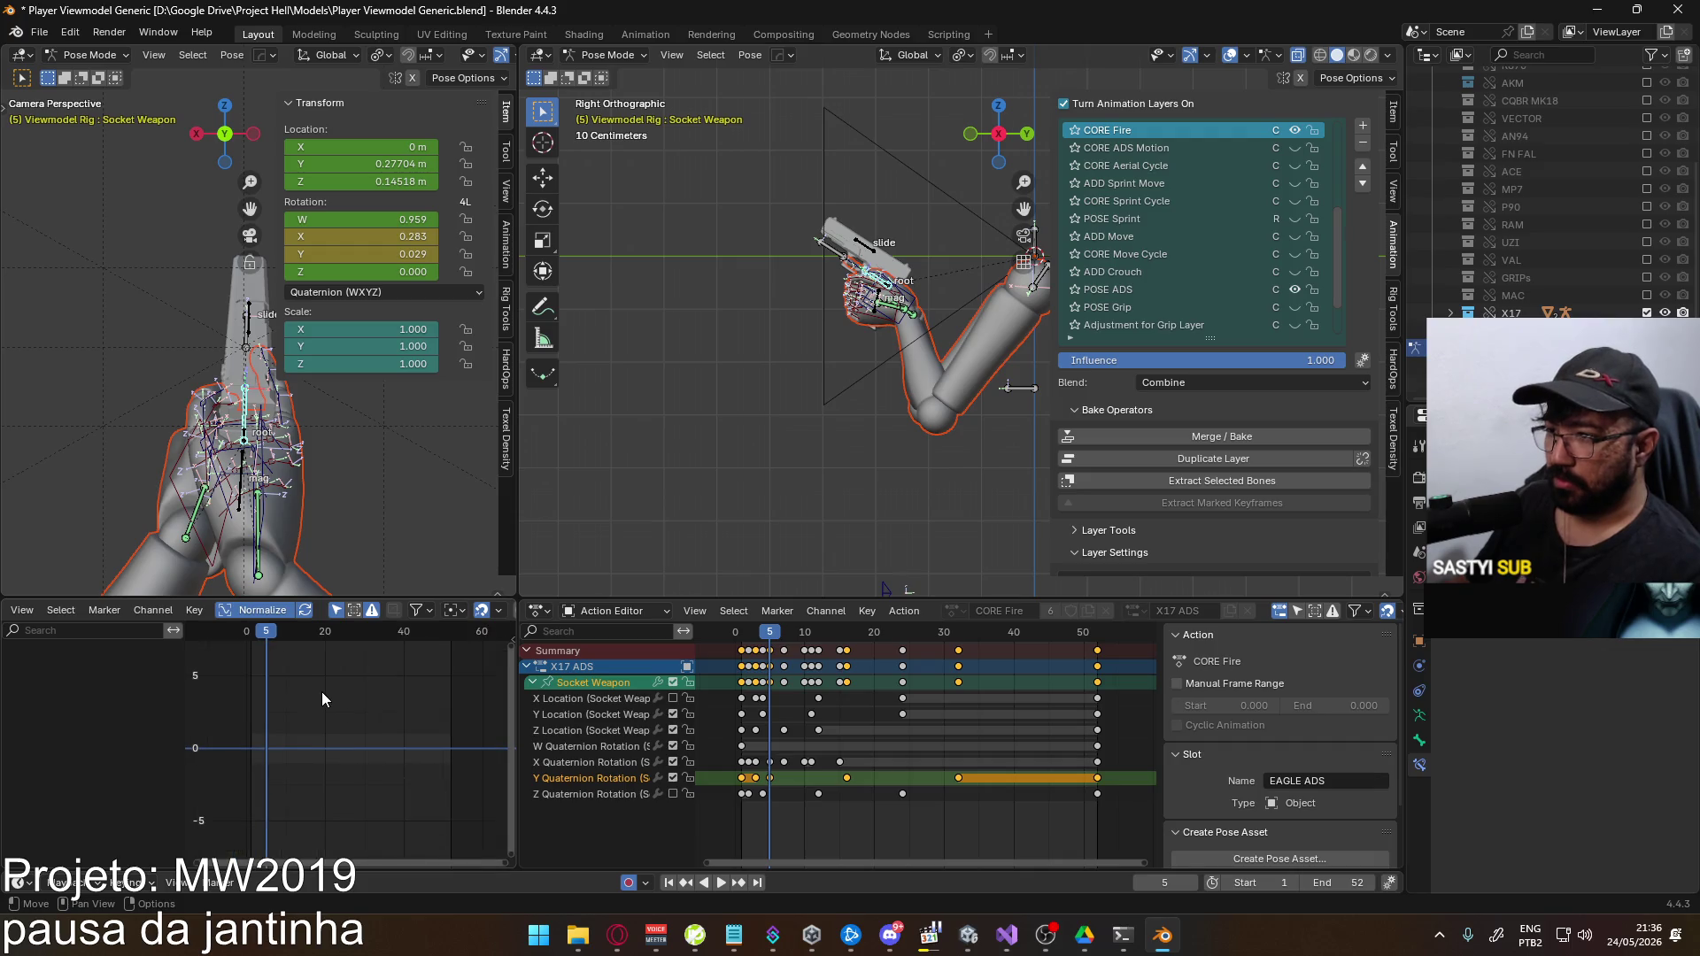
pyautogui.click(375, 614)
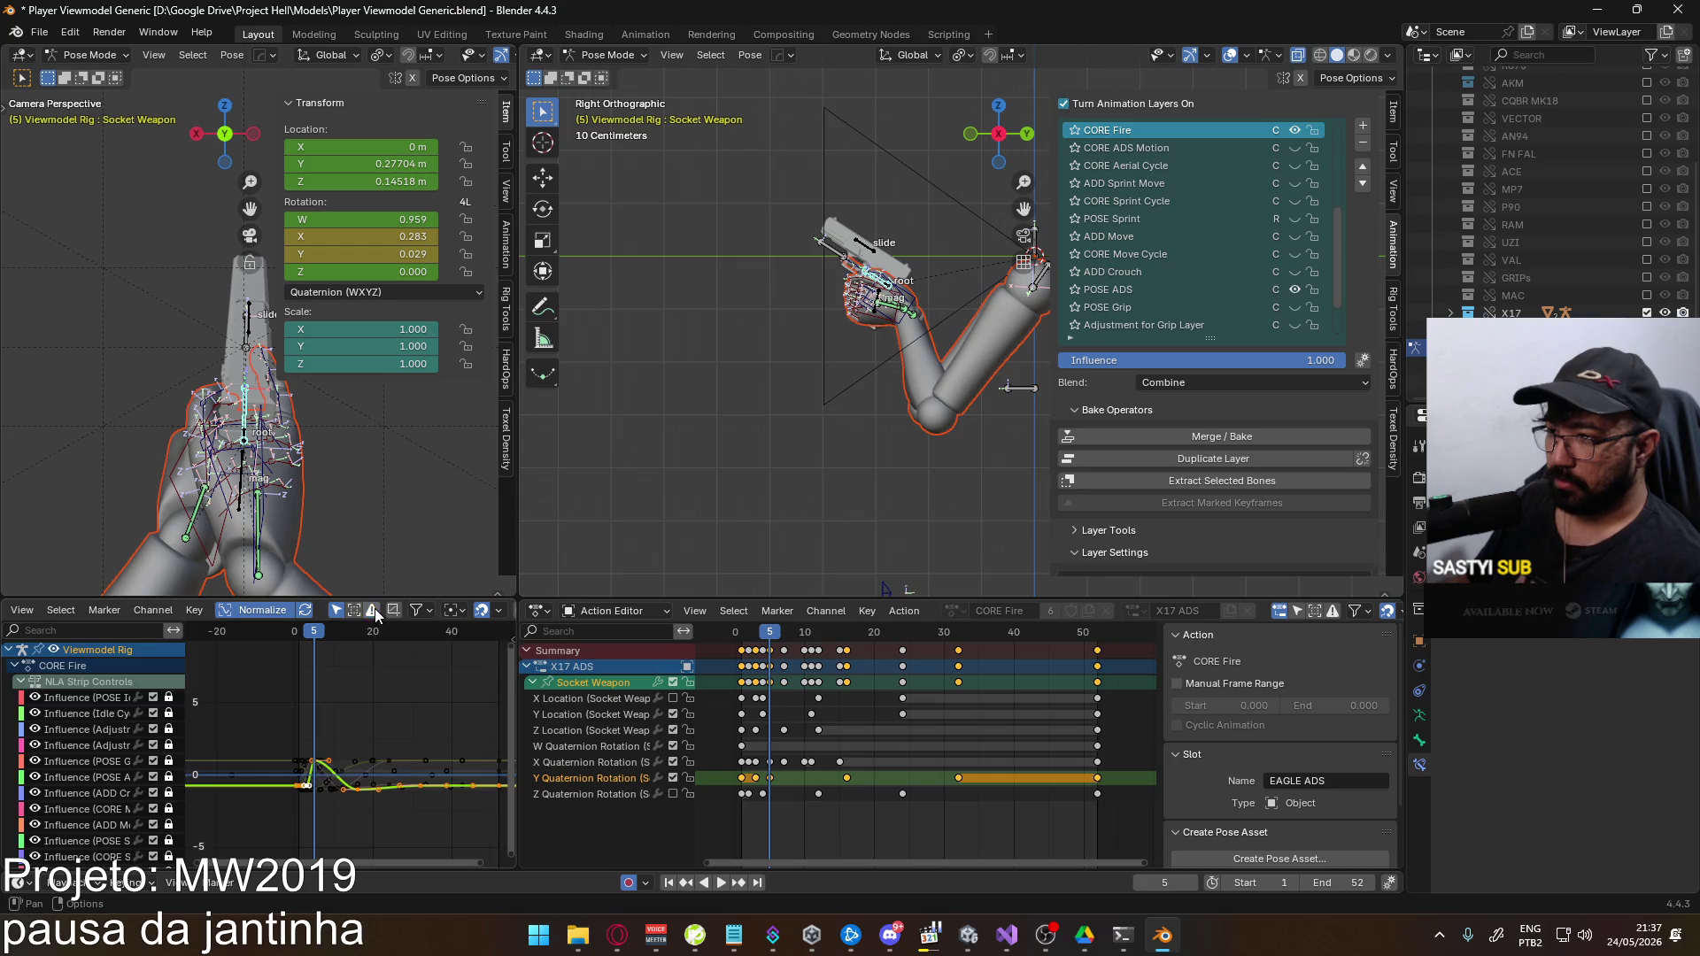
# Stretch the graph to inspect the curve spike while checking frames 4 and 5
pyautogui.scroll(3, 381, 795)
pyautogui.scroll(2, 358, 709)
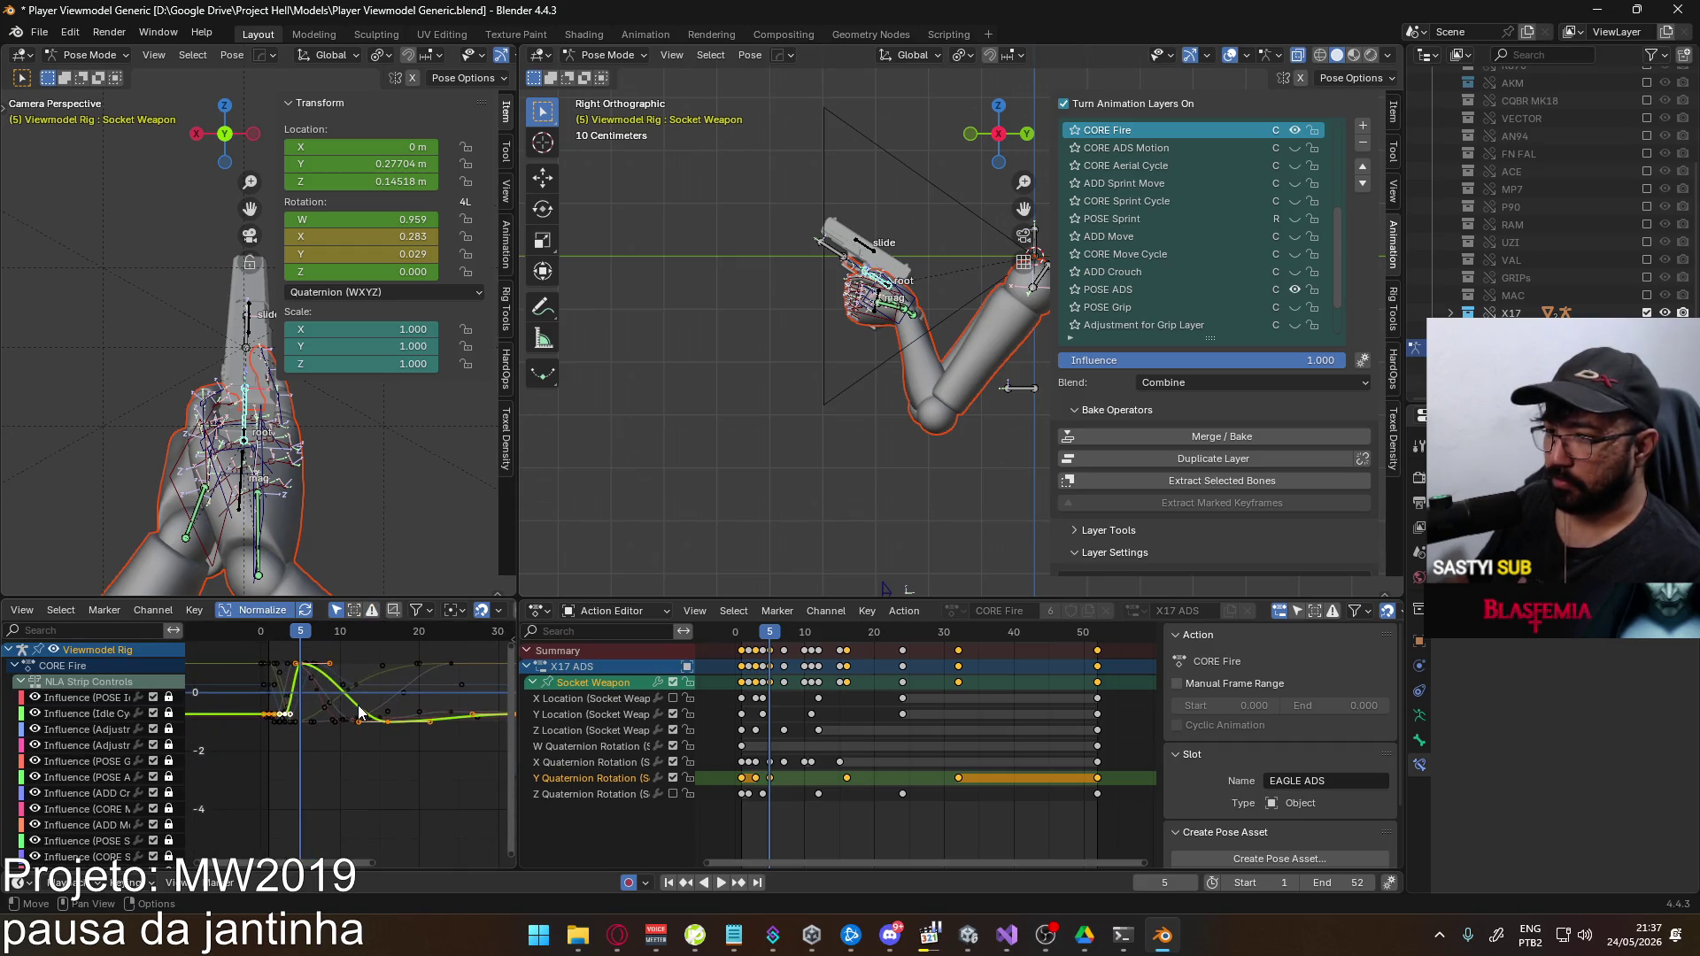
pyautogui.keyDown('ctrl'); pyautogui.moveTo(359, 712); pyautogui.dragTo(357, 705, button='middle'); pyautogui.keyUp('ctrl')
pyautogui.keyDown('ctrl'); pyautogui.moveTo(267, 657); pyautogui.dragTo(341, 707, button='middle'); pyautogui.keyUp('ctrl')
pyautogui.moveTo(232, 631); pyautogui.dragTo(249, 644)
pyautogui.moveTo(298, 621); pyautogui.dragTo(305, 708, button='middle')
pyautogui.scroll(-6, 310, 798)
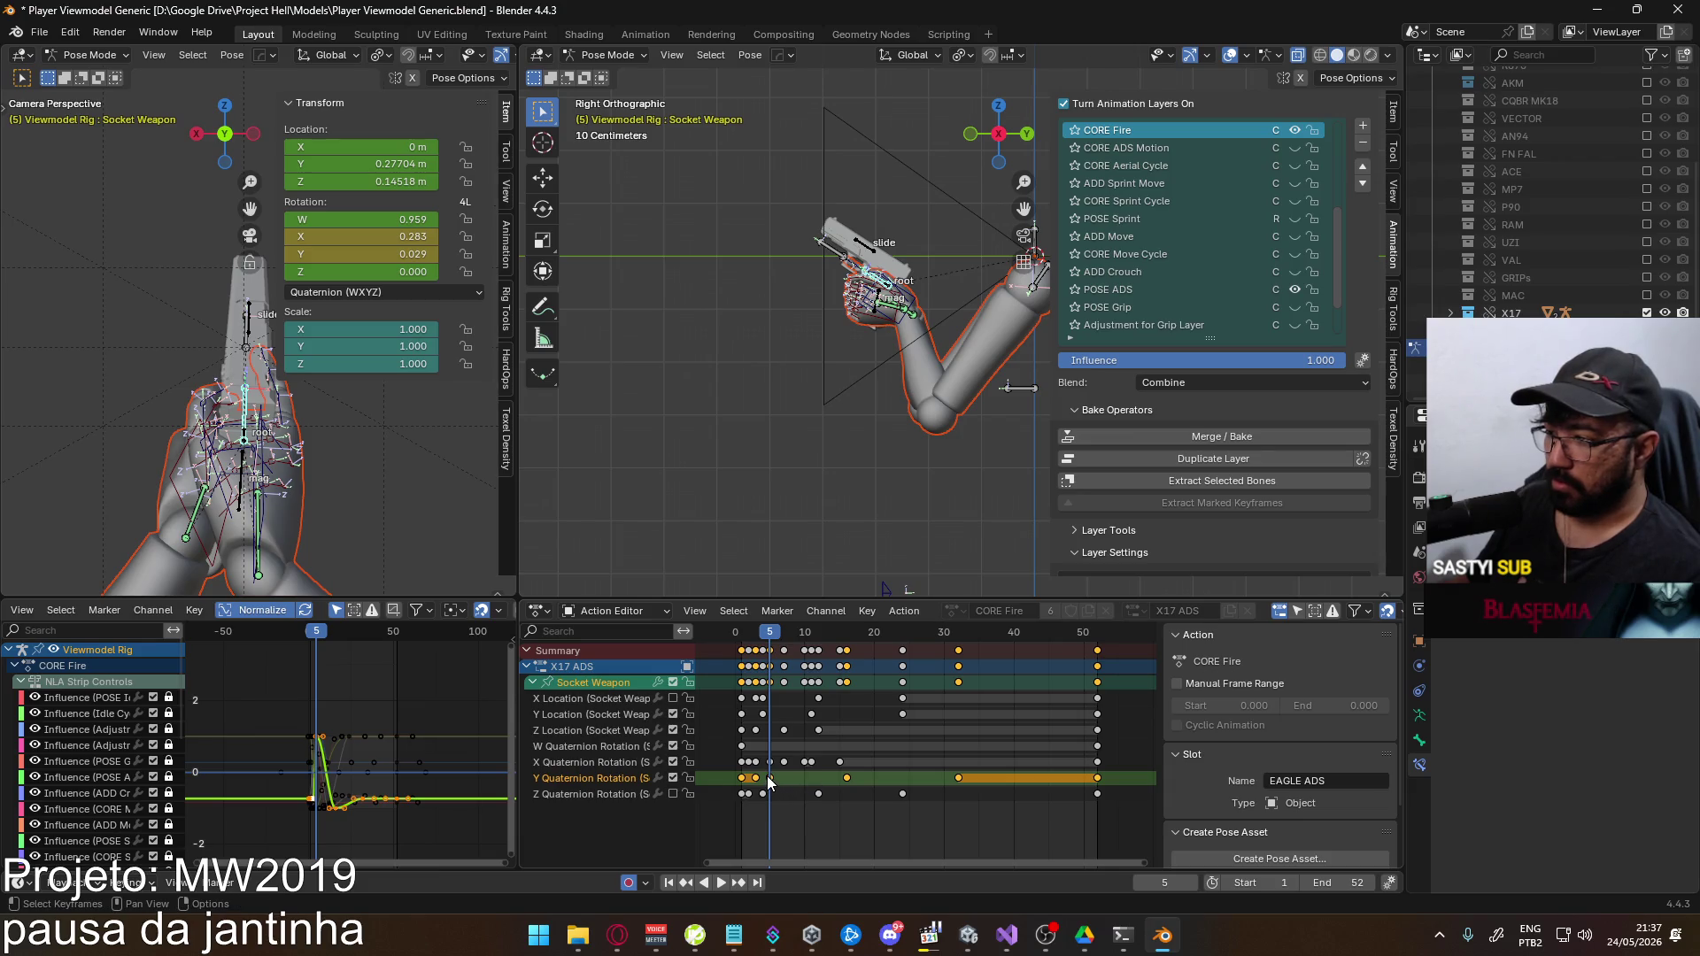
# Raise the frame-5 Y rotation key from 0.029 to about 0.046
pyautogui.hotkey('alt', 'a')
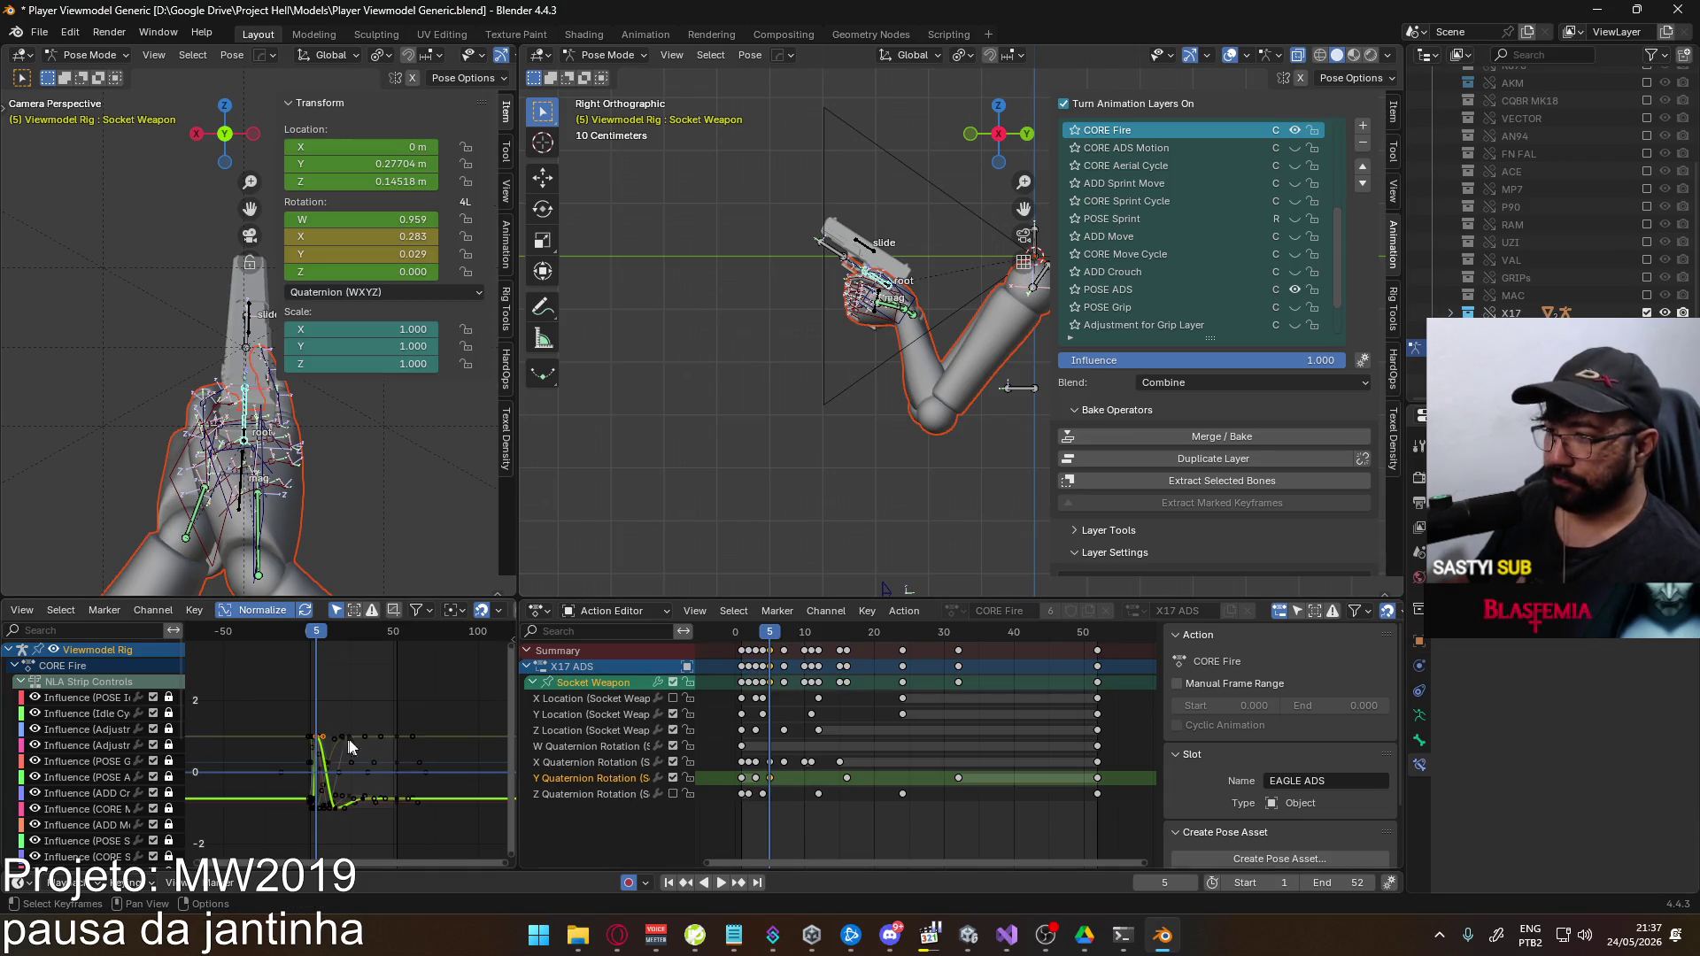
pyautogui.press('super')
pyautogui.press('Escape')
pyautogui.hotkey('alt', 'Tab')
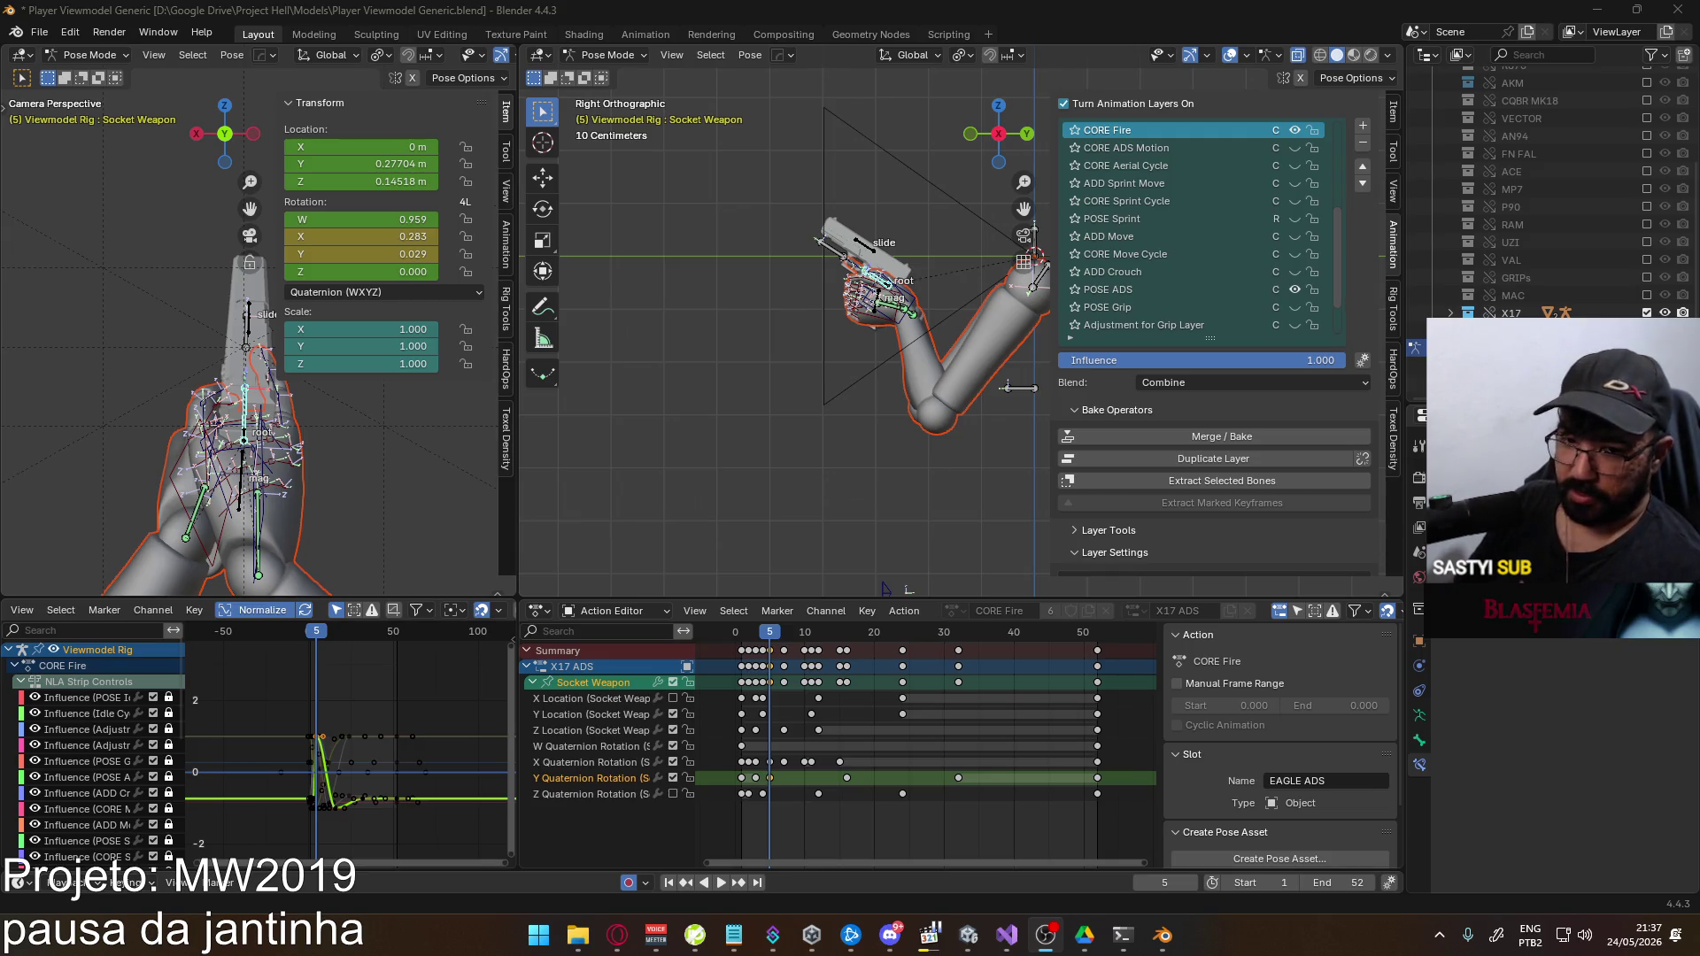
pyautogui.scroll(3, 331, 714)
pyautogui.scroll(-2, 302, 670)
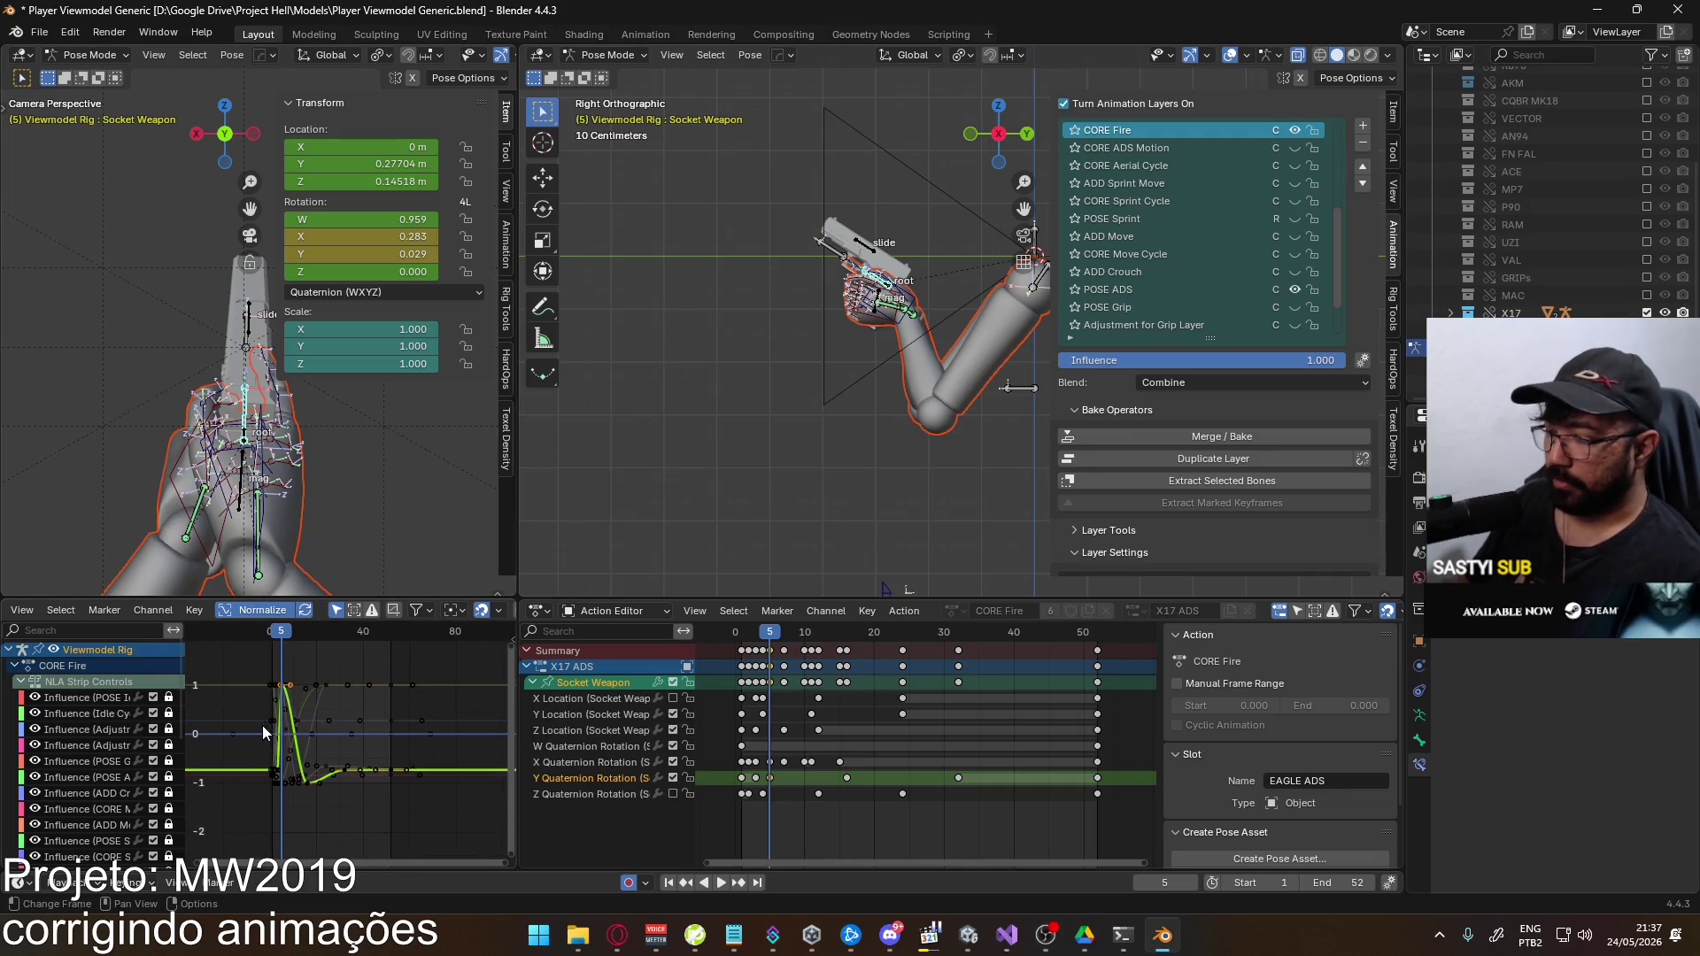
pyautogui.press('g')
pyautogui.press('y')
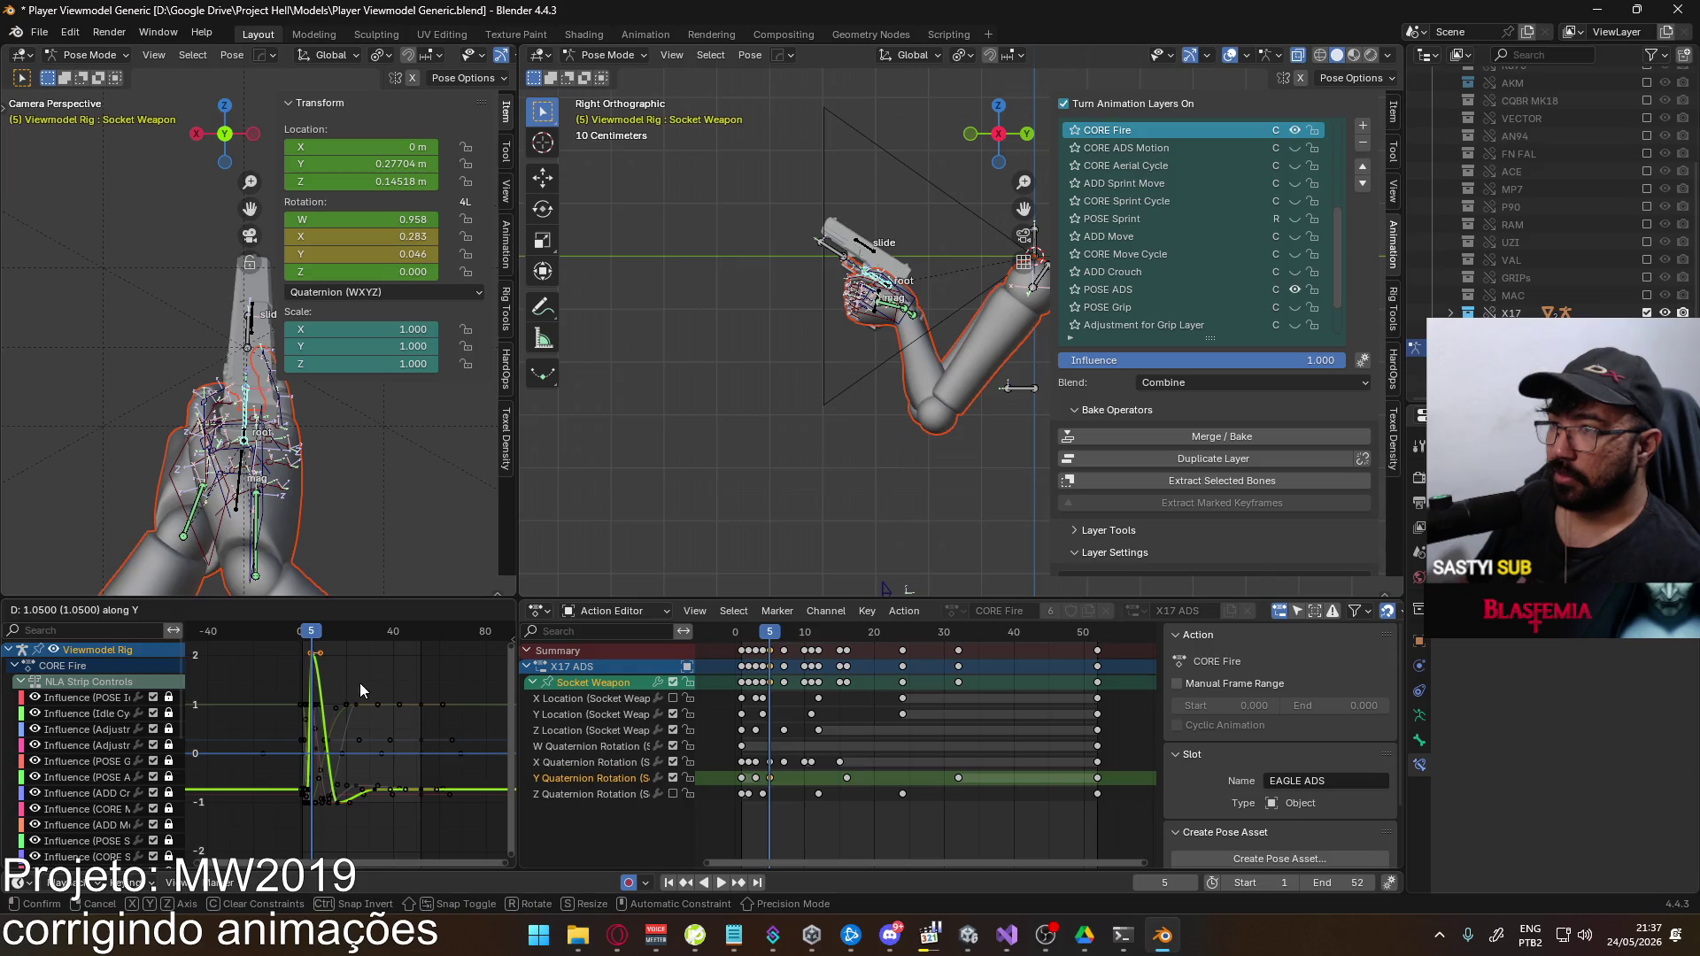
pyautogui.click(359, 682)
# Preview the recoil, then try shifting the early Z Quaternion Rotation keys and undo it
pyautogui.moveTo(305, 631)
pyautogui.mouseDown()
pyautogui.moveTo(290, 631)
pyautogui.moveTo(372, 624)
pyautogui.moveTo(315, 632)
pyautogui.mouseUp()
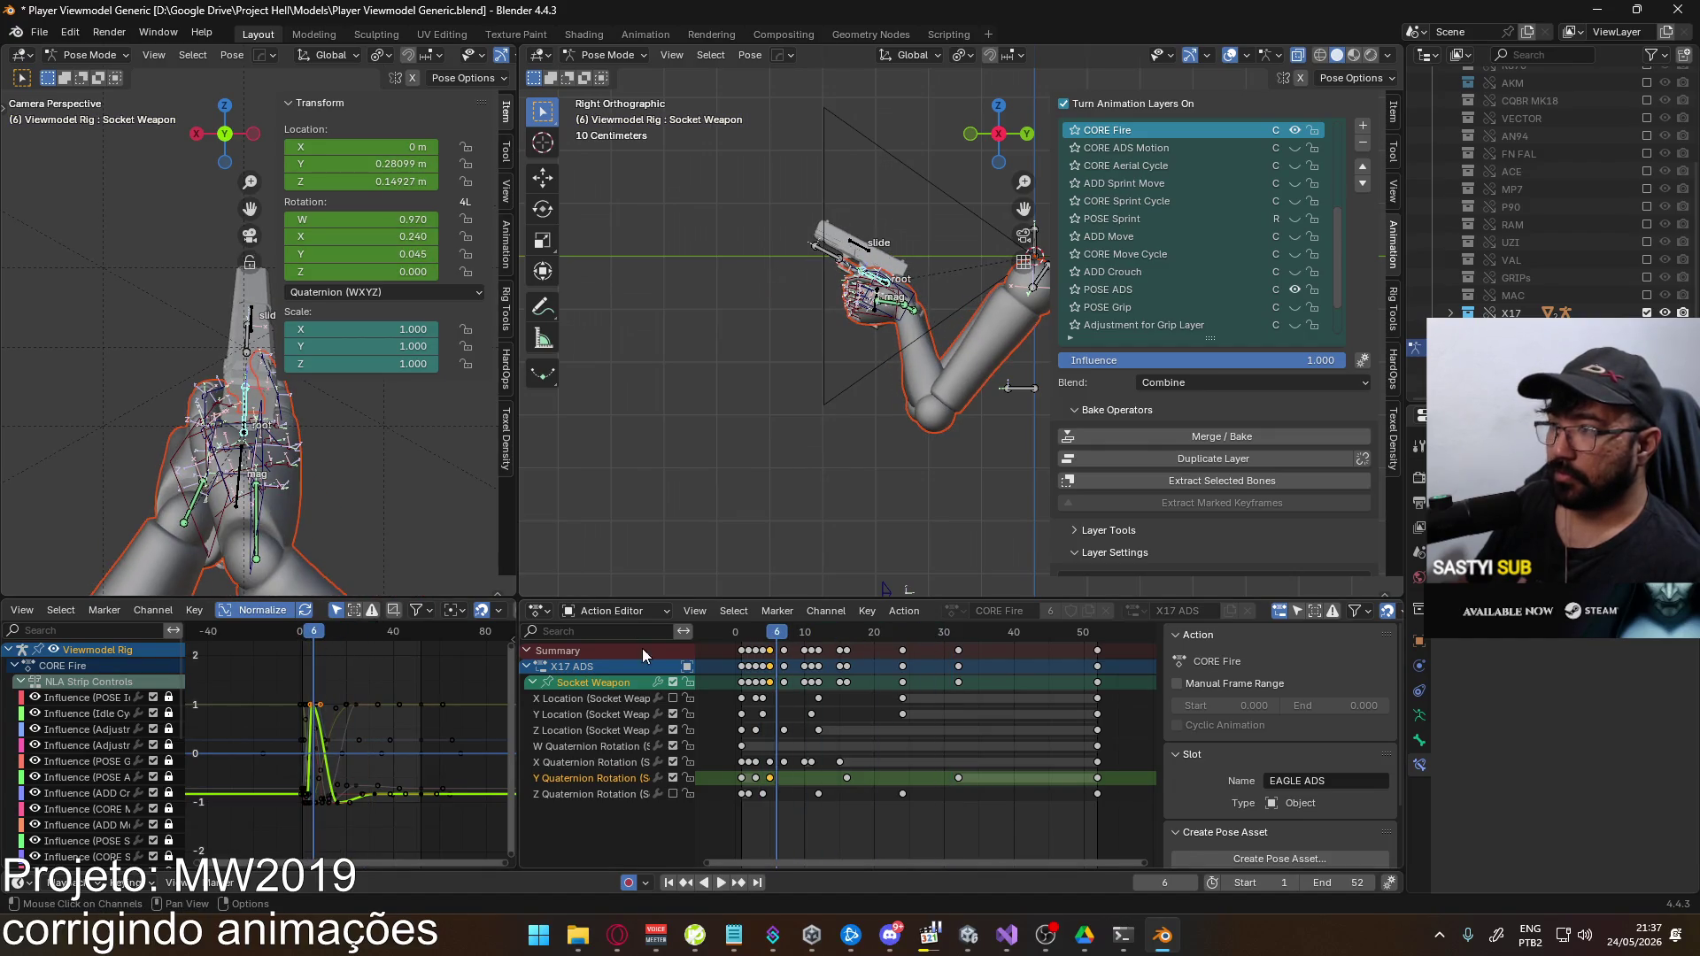
pyautogui.moveTo(767, 635)
pyautogui.mouseDown()
pyautogui.moveTo(745, 638)
pyautogui.moveTo(766, 635)
pyautogui.mouseUp()
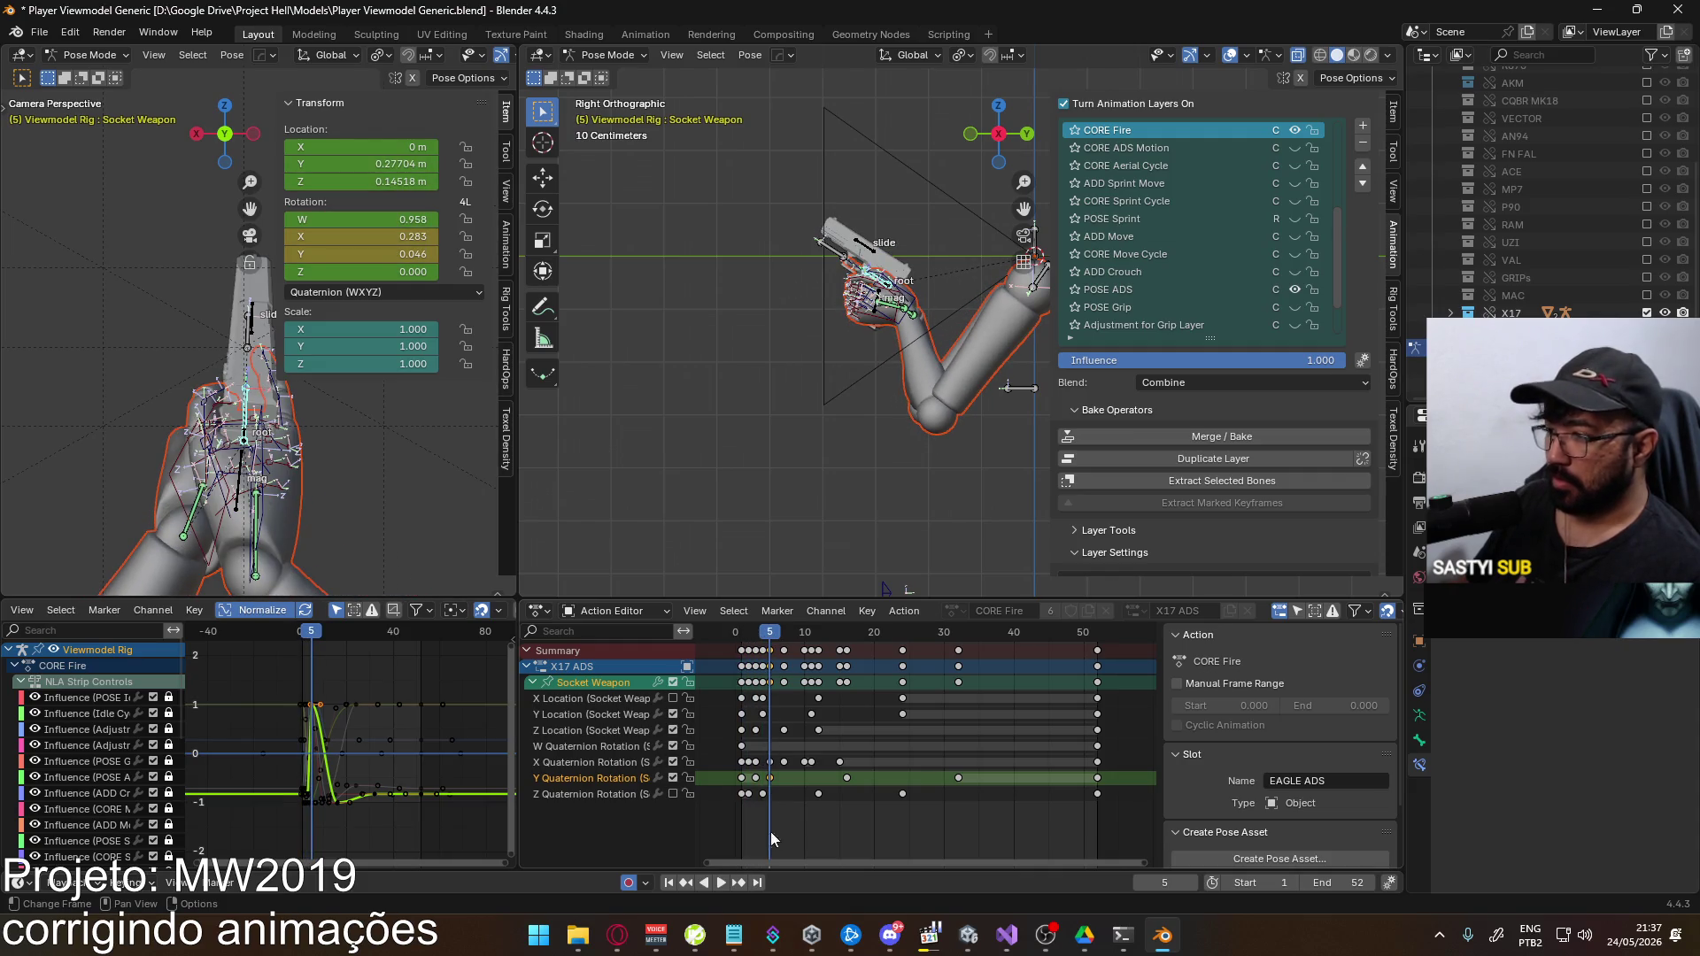
pyautogui.click(769, 805)
pyautogui.moveTo(746, 794); pyautogui.dragTo(783, 802)
pyautogui.hotkey('ctrl', 'z')
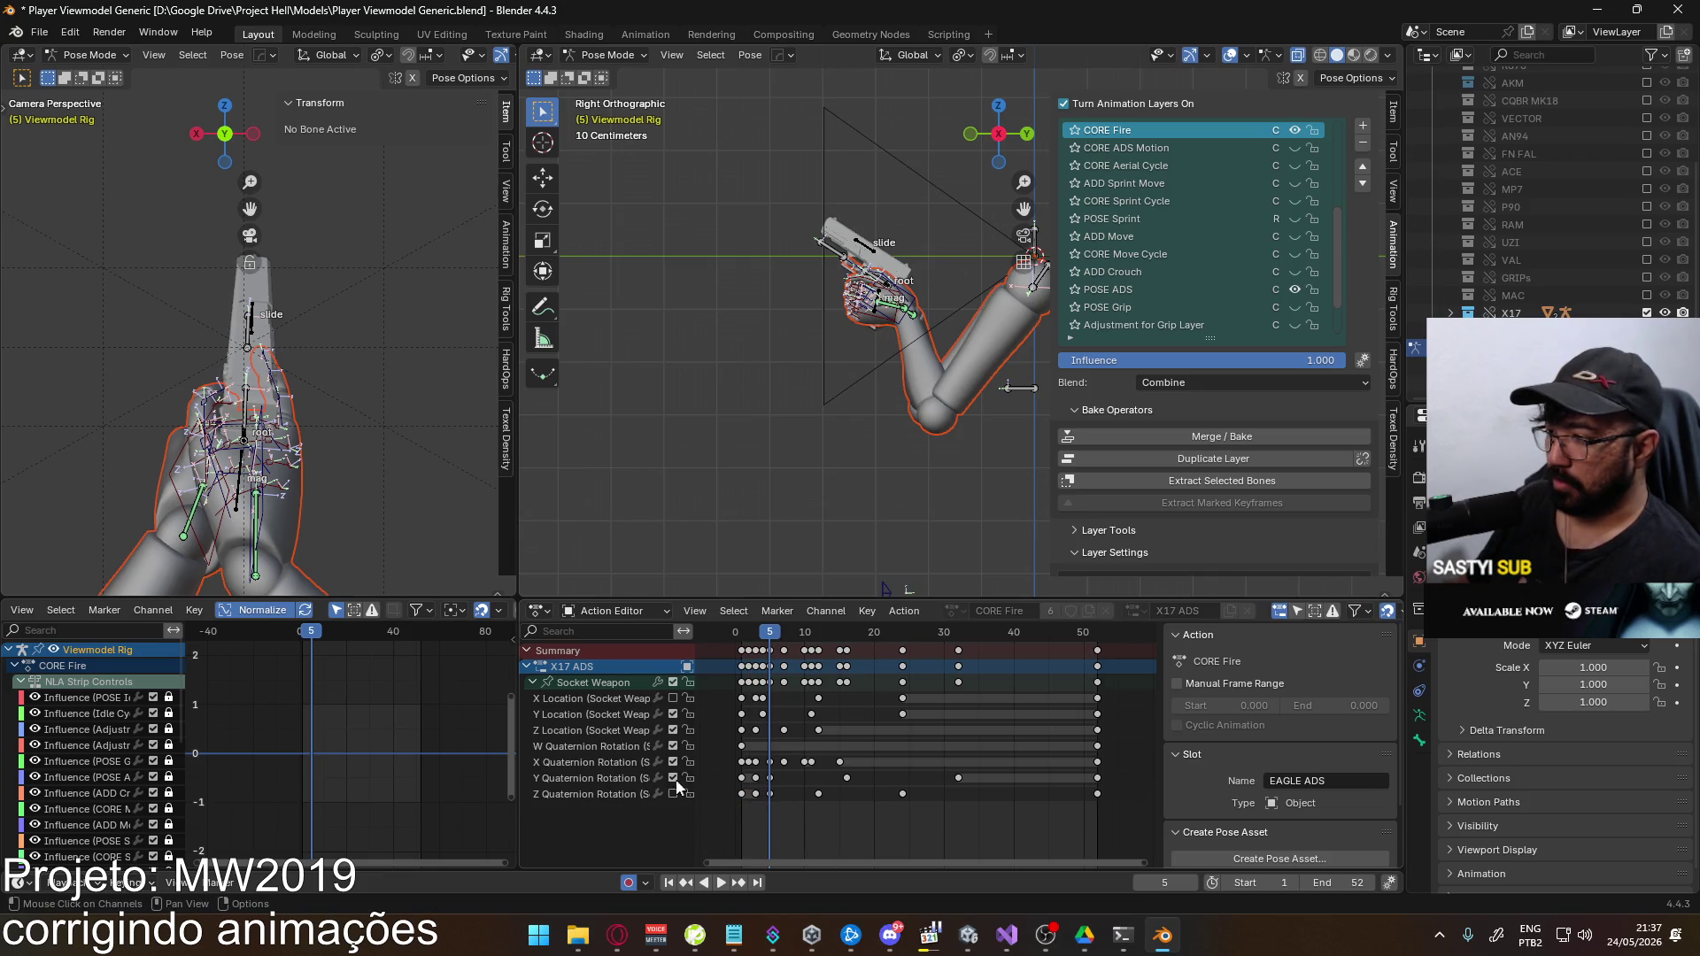
# Turn the Z Quaternion Rotation channel back on, clear later key selection, and return to frame 1
pyautogui.click(673, 793)
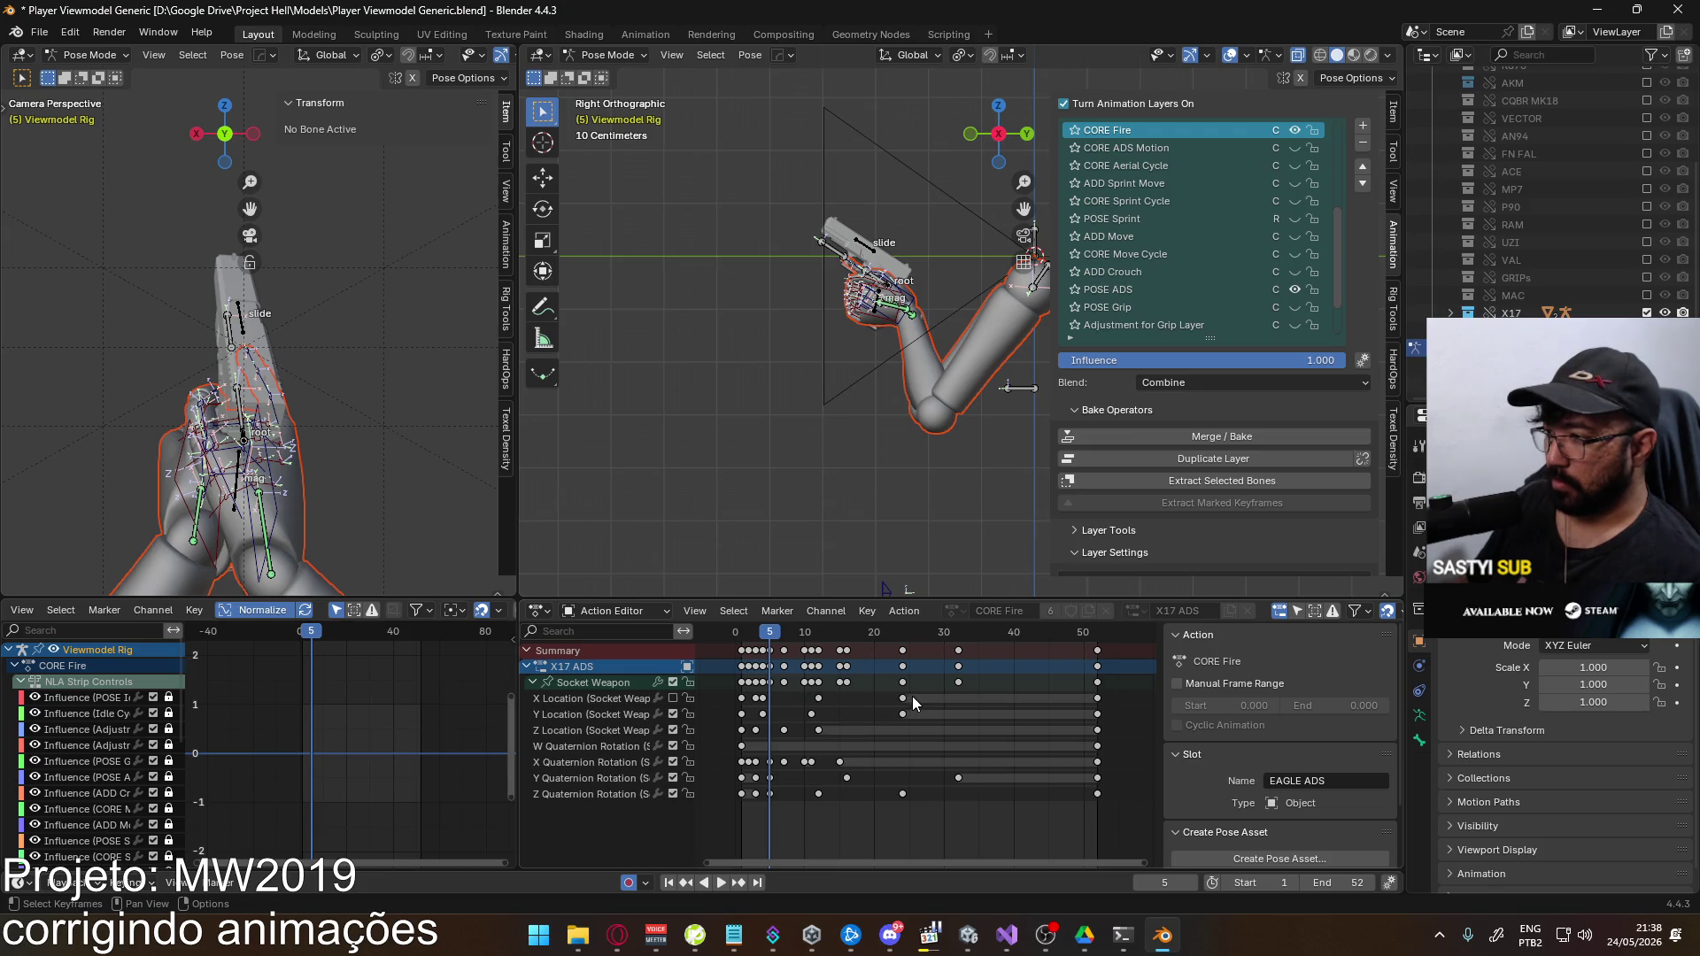
pyautogui.keyDown('ctrl'); pyautogui.click(774, 693); pyautogui.keyUp('ctrl')
pyautogui.click(832, 696)
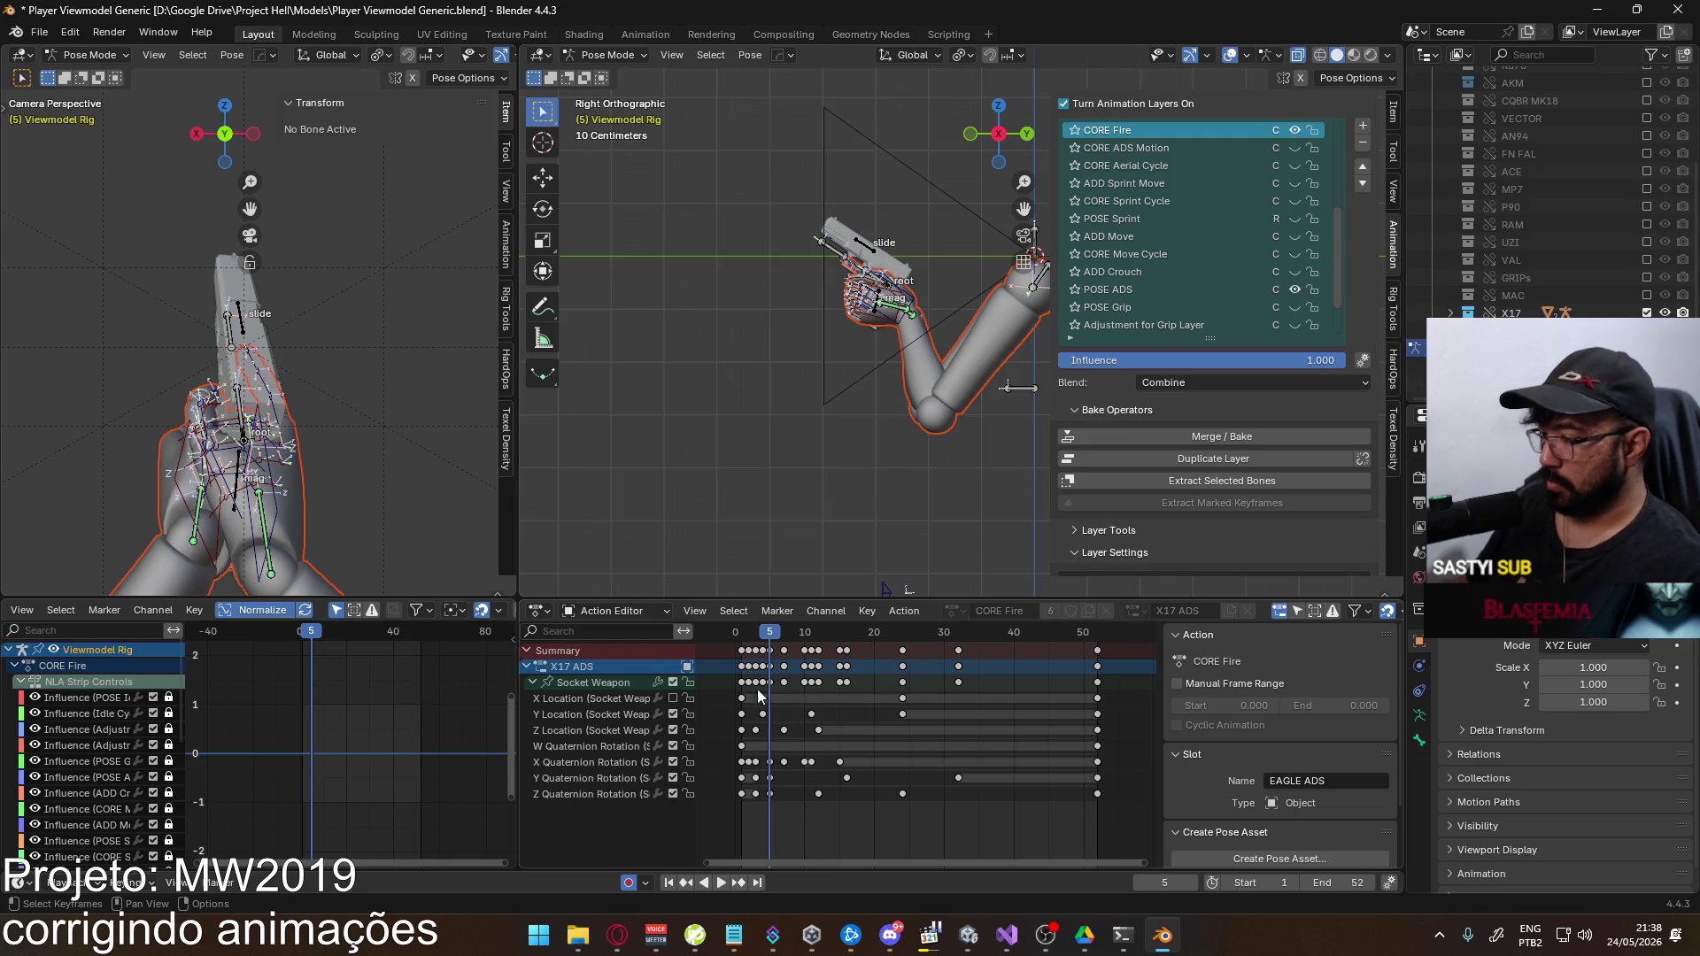
pyautogui.click(762, 636)
pyautogui.click(744, 640)
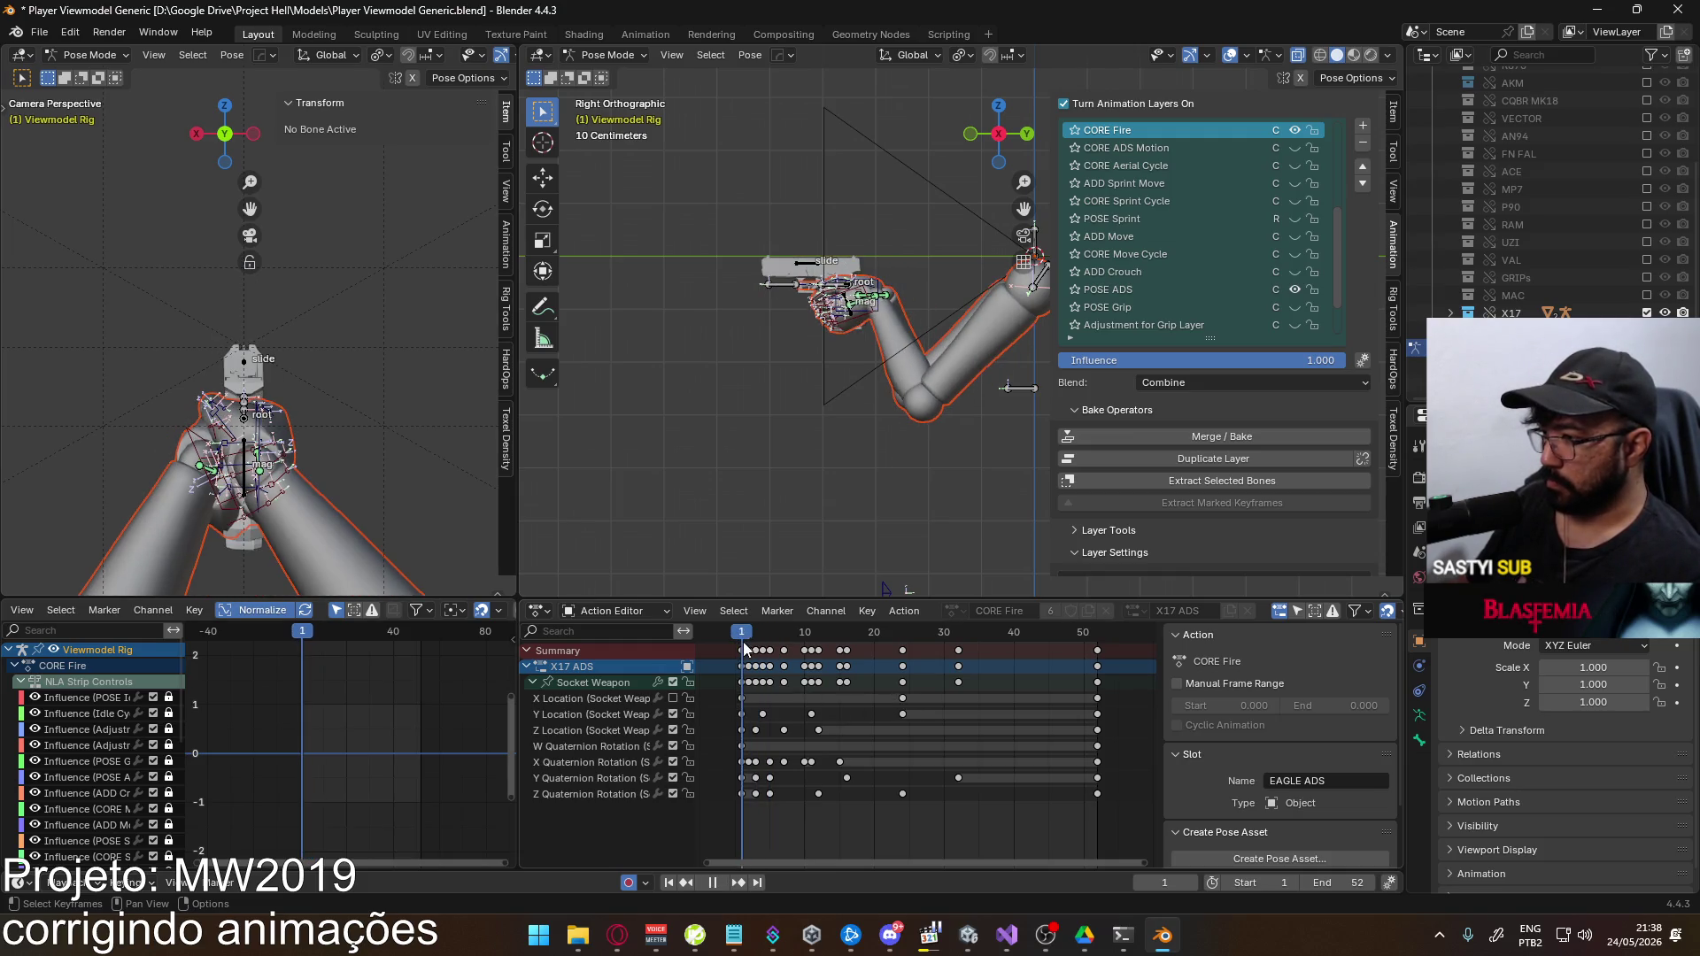
# Paste the copied key onto X Location at frames 3 and 5
pyautogui.click(742, 698)
pyautogui.click(756, 633)
pyautogui.hotkey('ctrl', 'v')
pyautogui.moveTo(758, 635)
pyautogui.mouseDown()
pyautogui.moveTo(832, 635)
pyautogui.moveTo(816, 631)
pyautogui.mouseUp()
pyautogui.hotkey('ctrl', 'v')
pyautogui.hotkey('ctrl', 'v')
# Play back the fire animation, then select Z Quaternion Rotation at frame 12
pyautogui.press('space')
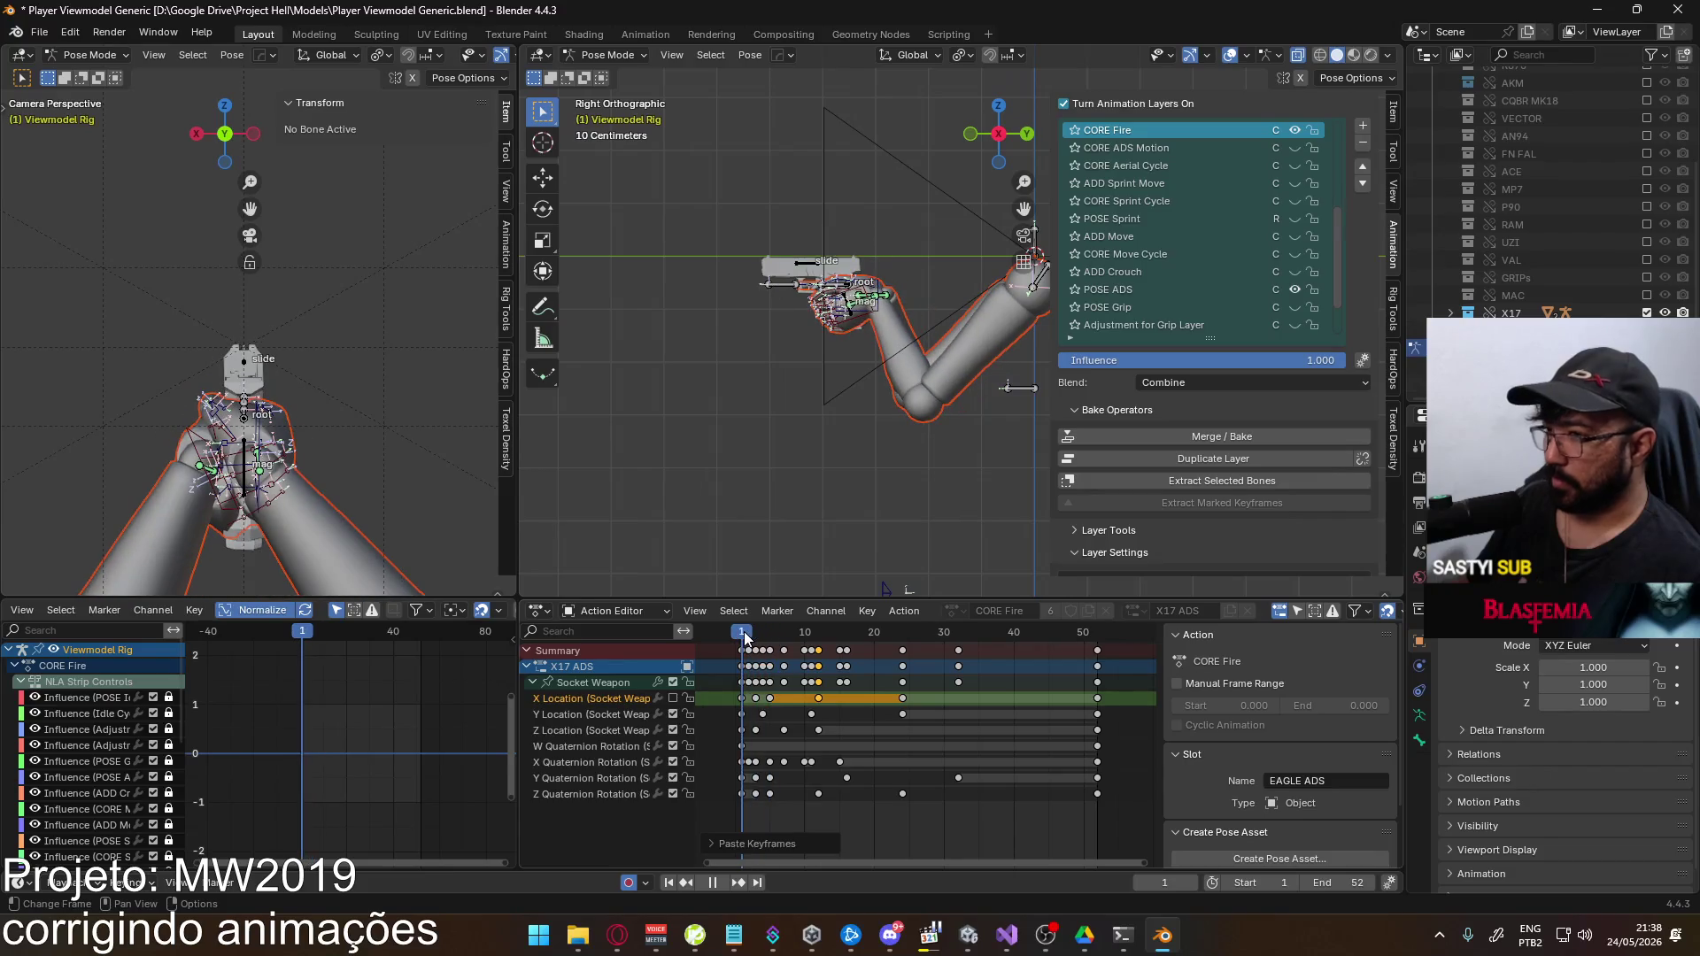
pyautogui.moveTo(763, 636)
pyautogui.mouseDown()
pyautogui.moveTo(866, 622)
pyautogui.moveTo(754, 630)
pyautogui.moveTo(768, 631)
pyautogui.mouseUp()
pyautogui.press('space')
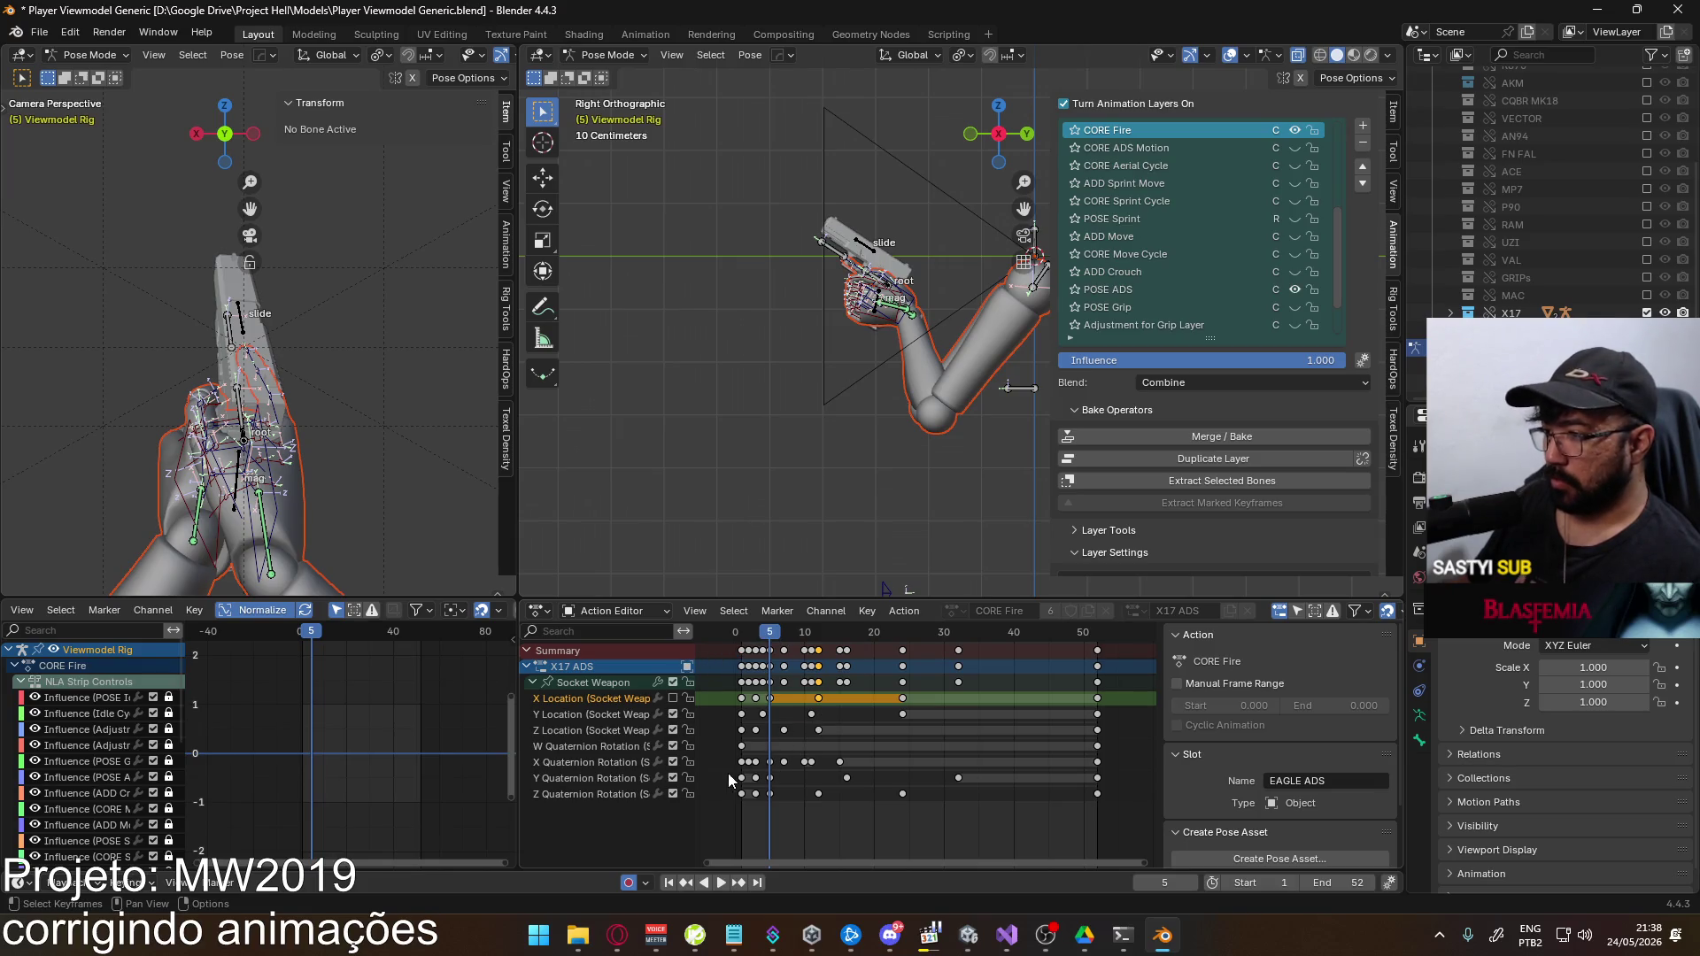
pyautogui.click(602, 795)
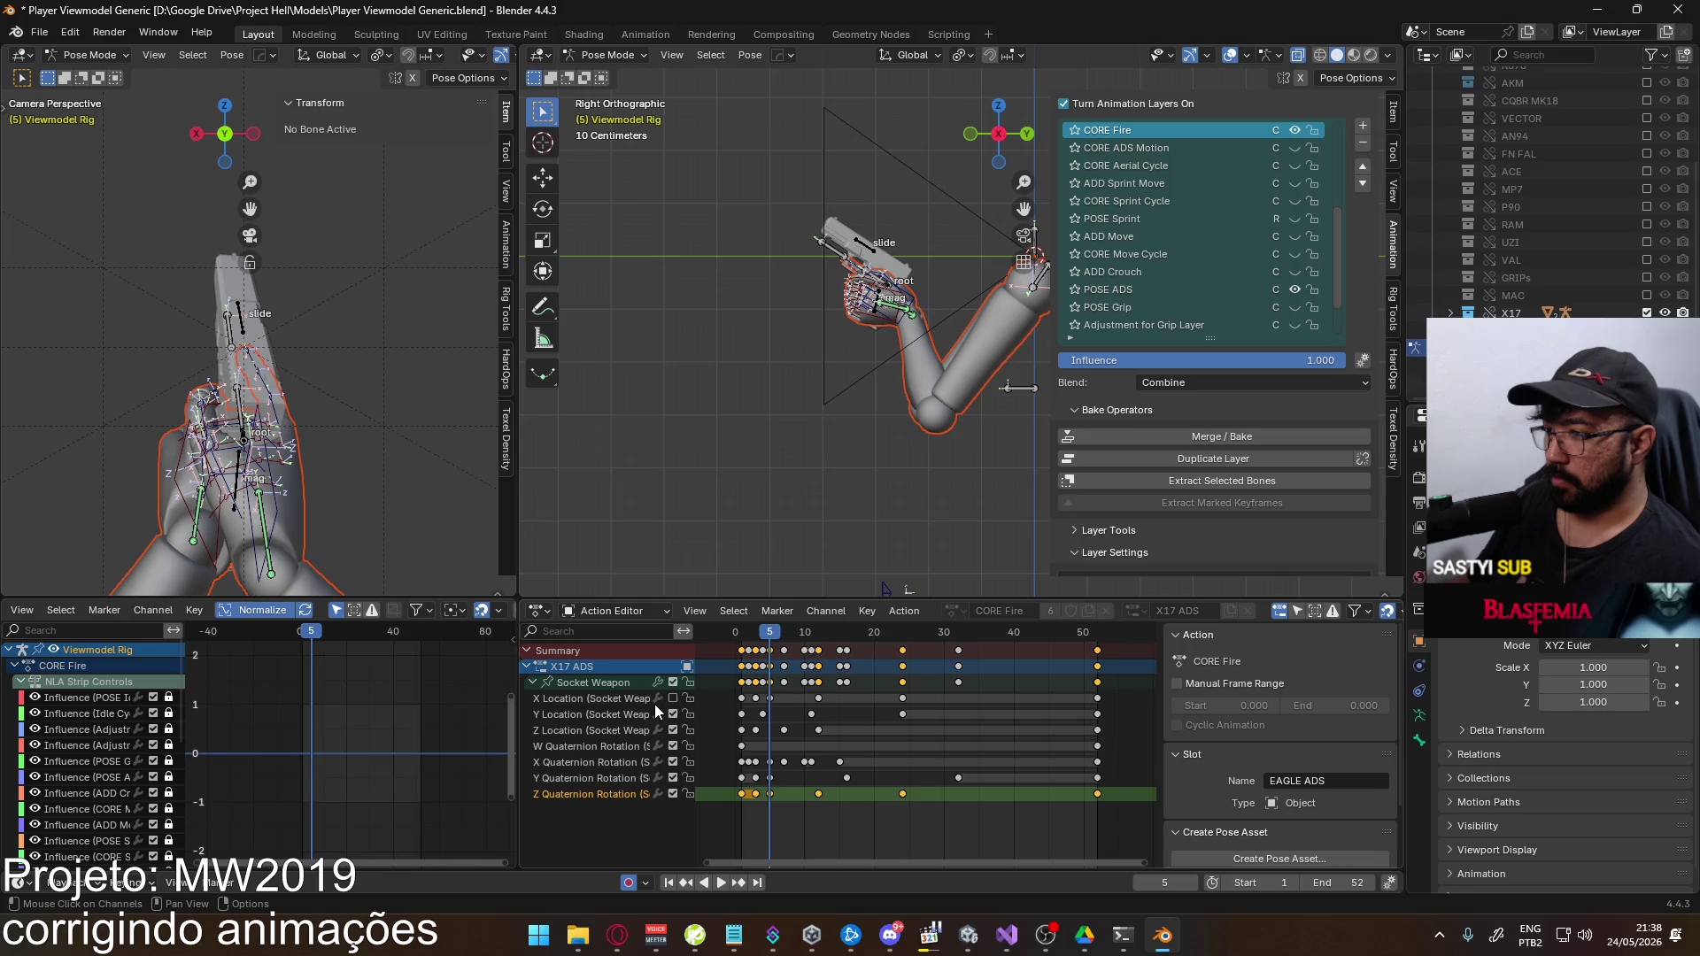
pyautogui.moveTo(771, 634); pyautogui.dragTo(819, 634)
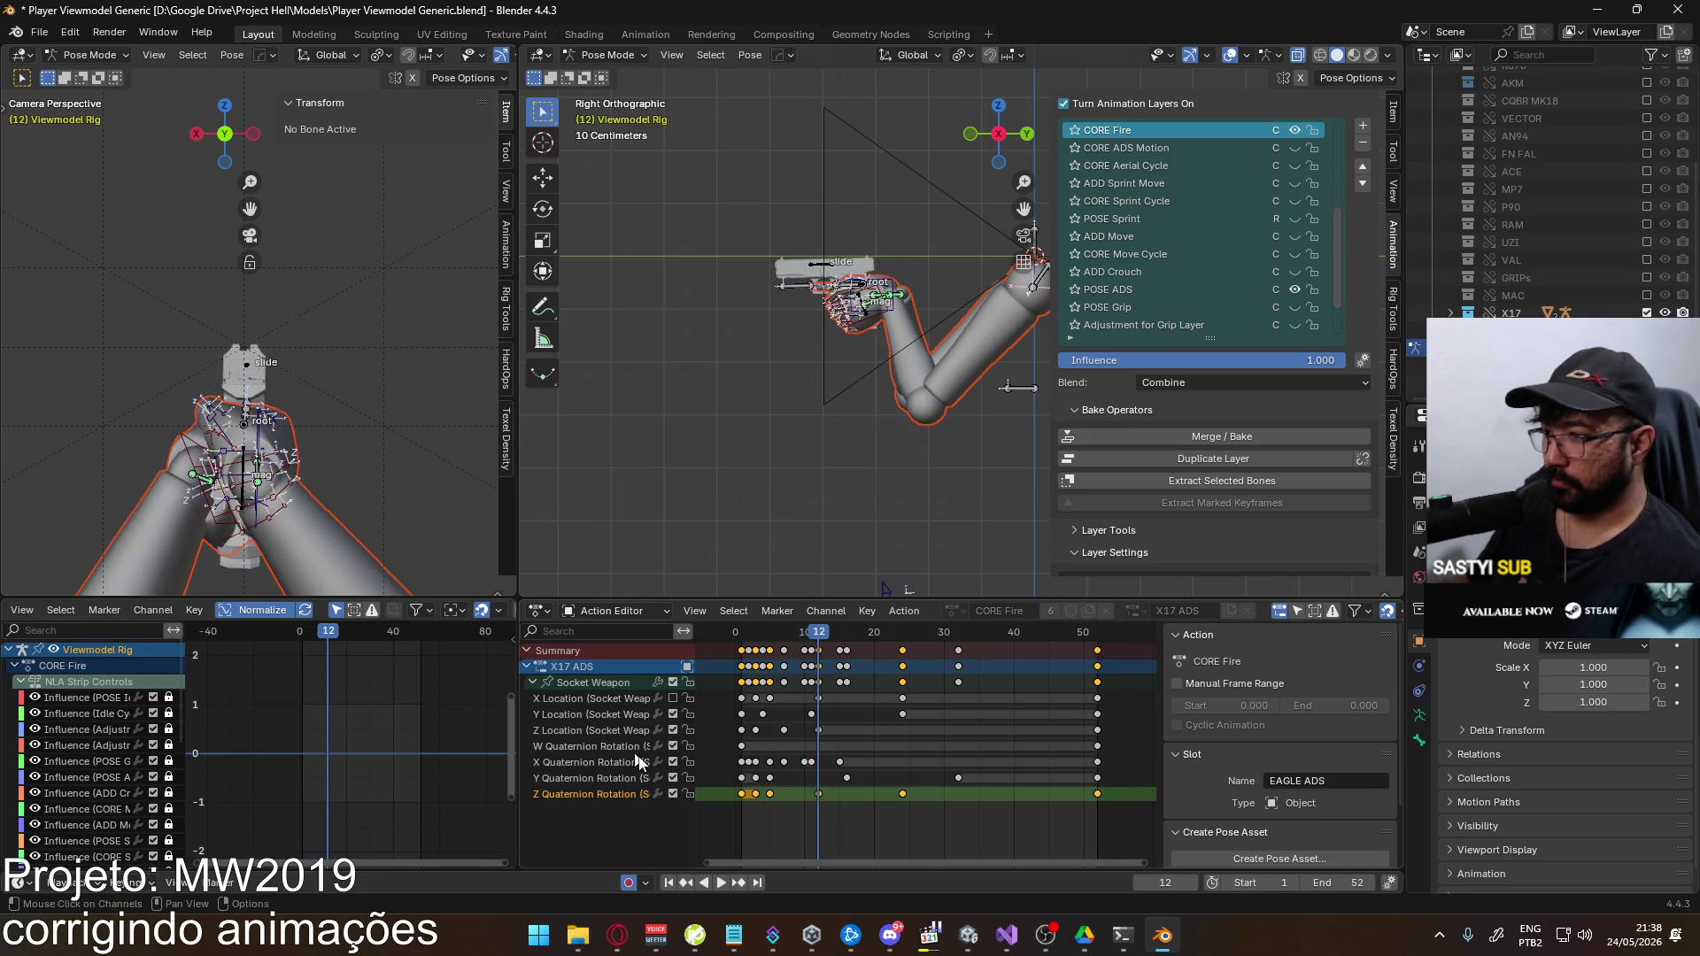
# Frame the Socket Weapon curves and play the fire animation, stopping at frame 12
pyautogui.click(593, 682)
pyautogui.press('Home')
pyautogui.click(310, 763)
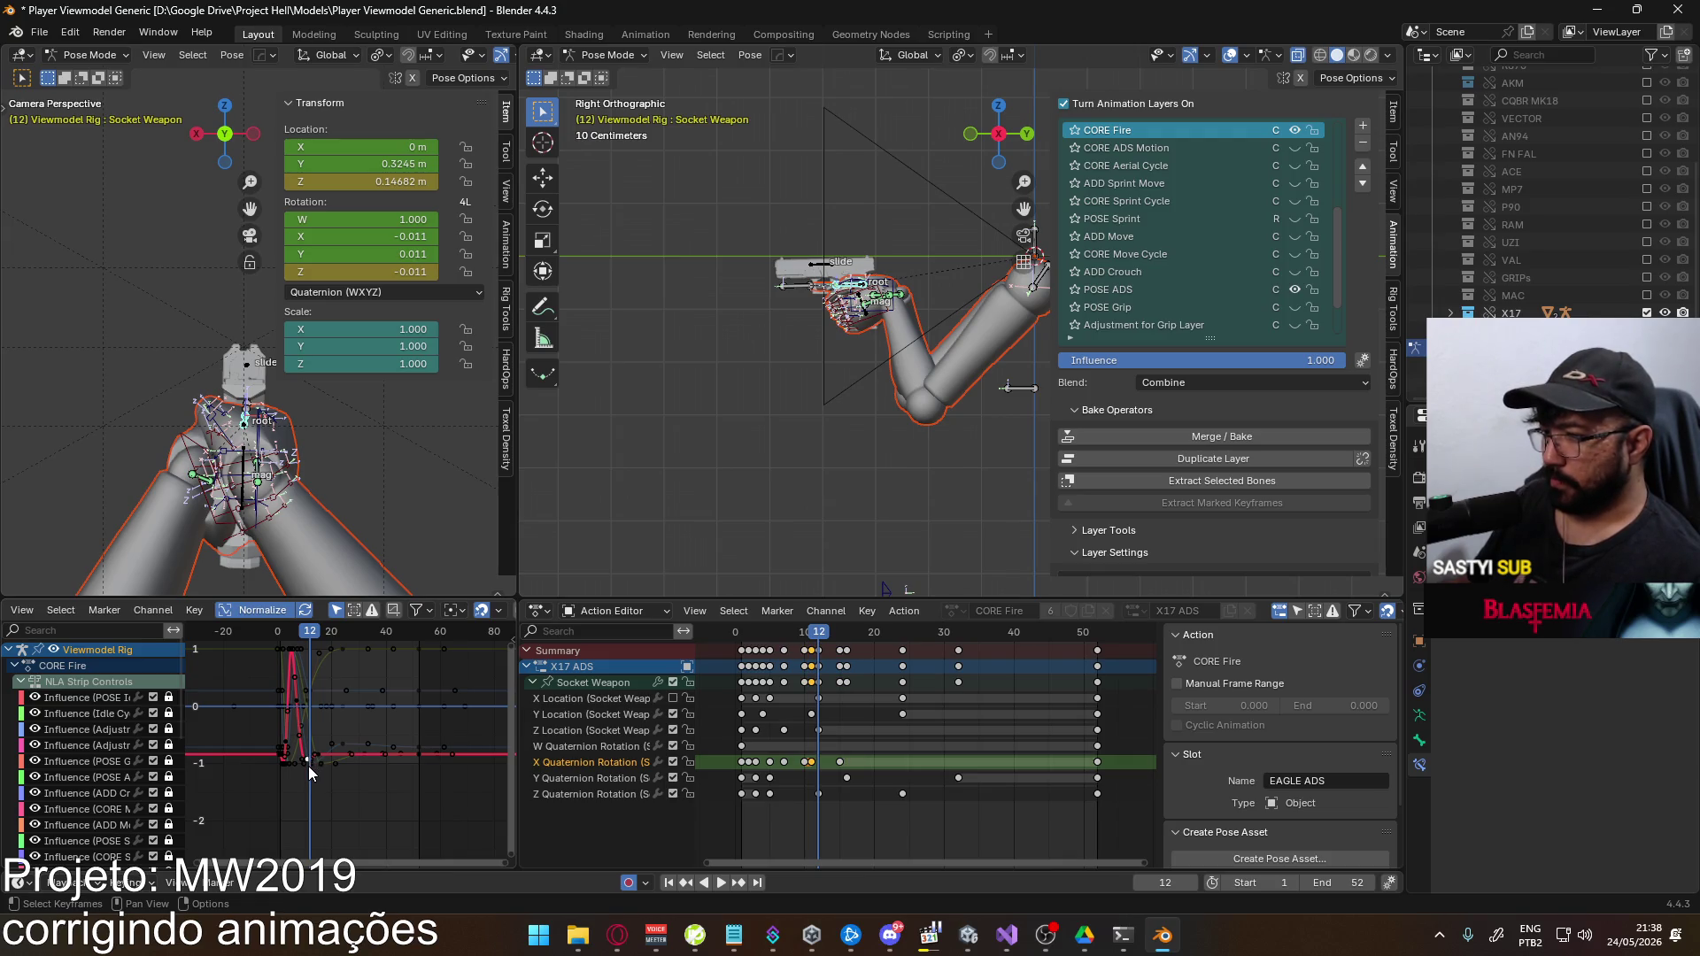
pyautogui.click(770, 794)
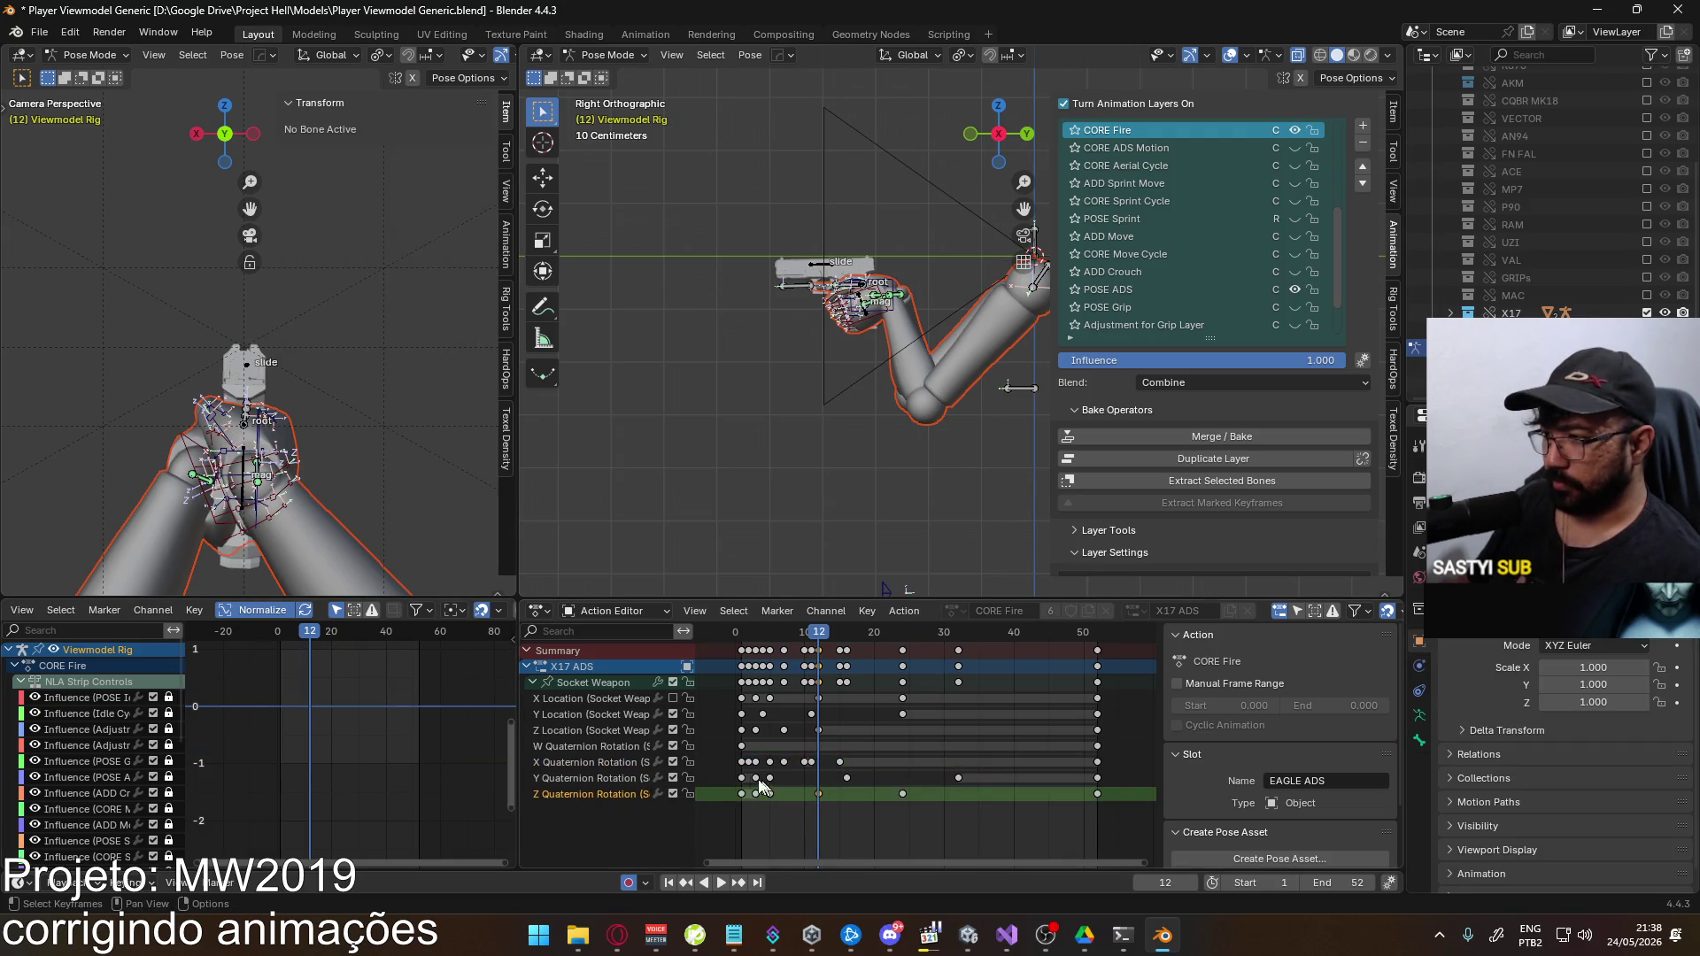
pyautogui.click(611, 686)
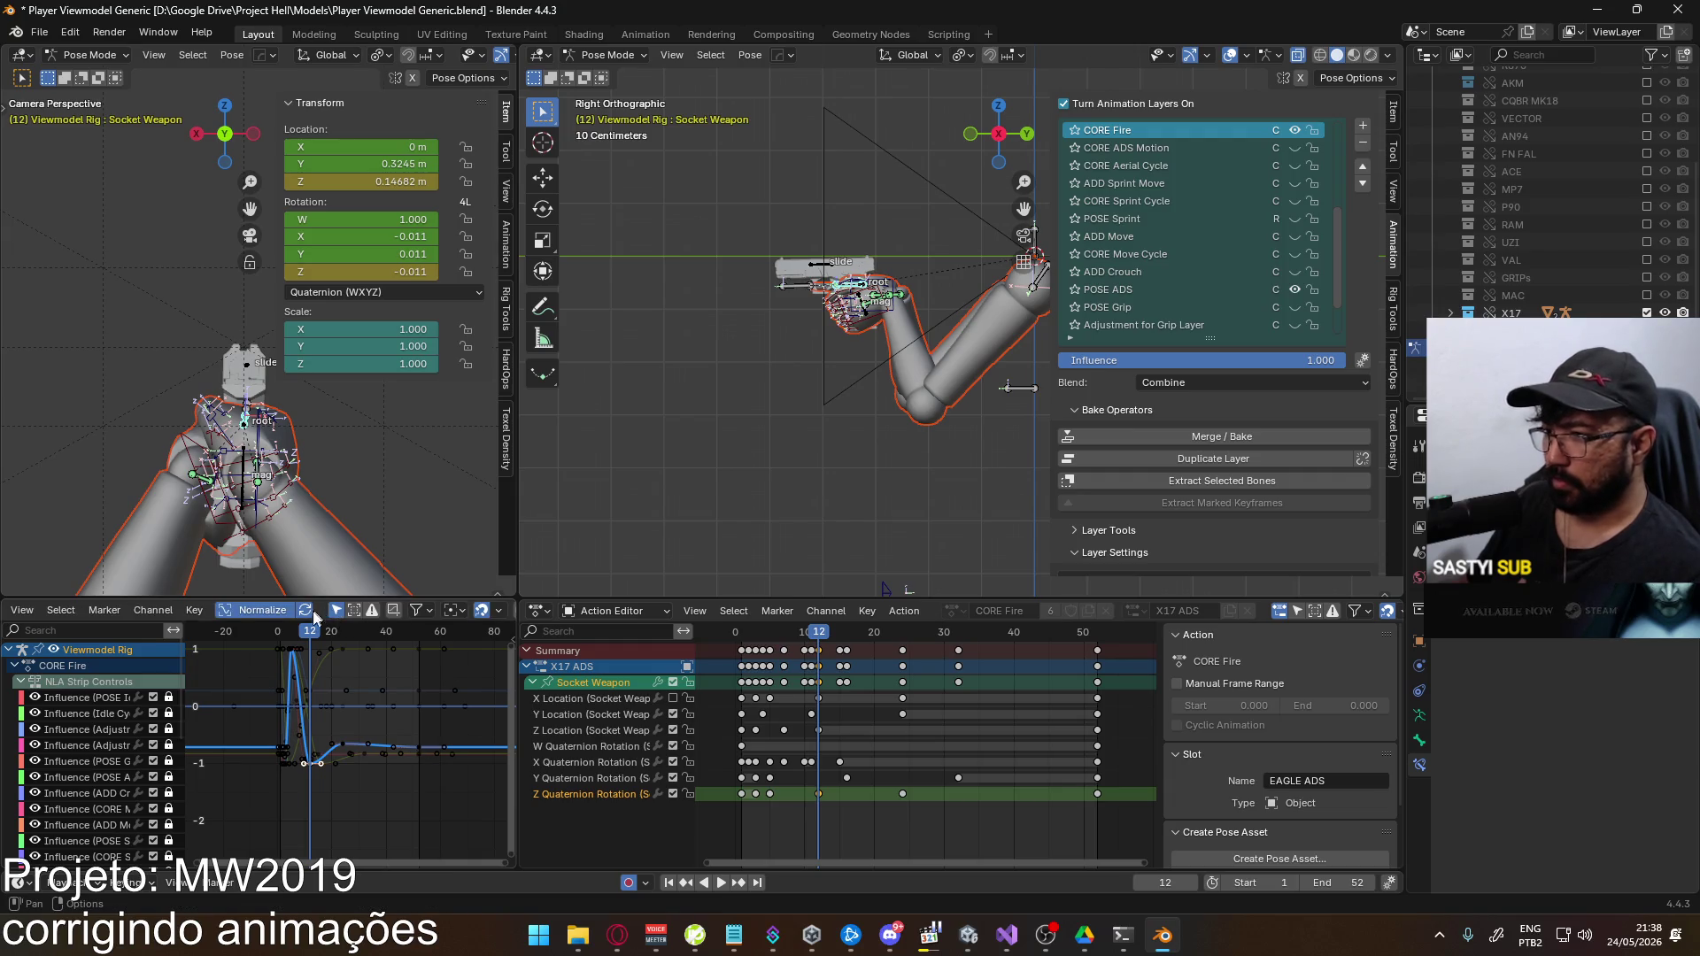
pyautogui.press('space')
pyautogui.moveTo(317, 630); pyautogui.dragTo(309, 631)
pyautogui.press('space')
# Adjust the selected key values at frame 12 and paste keyframes at frame 40
pyautogui.press('g')
pyautogui.press('y')
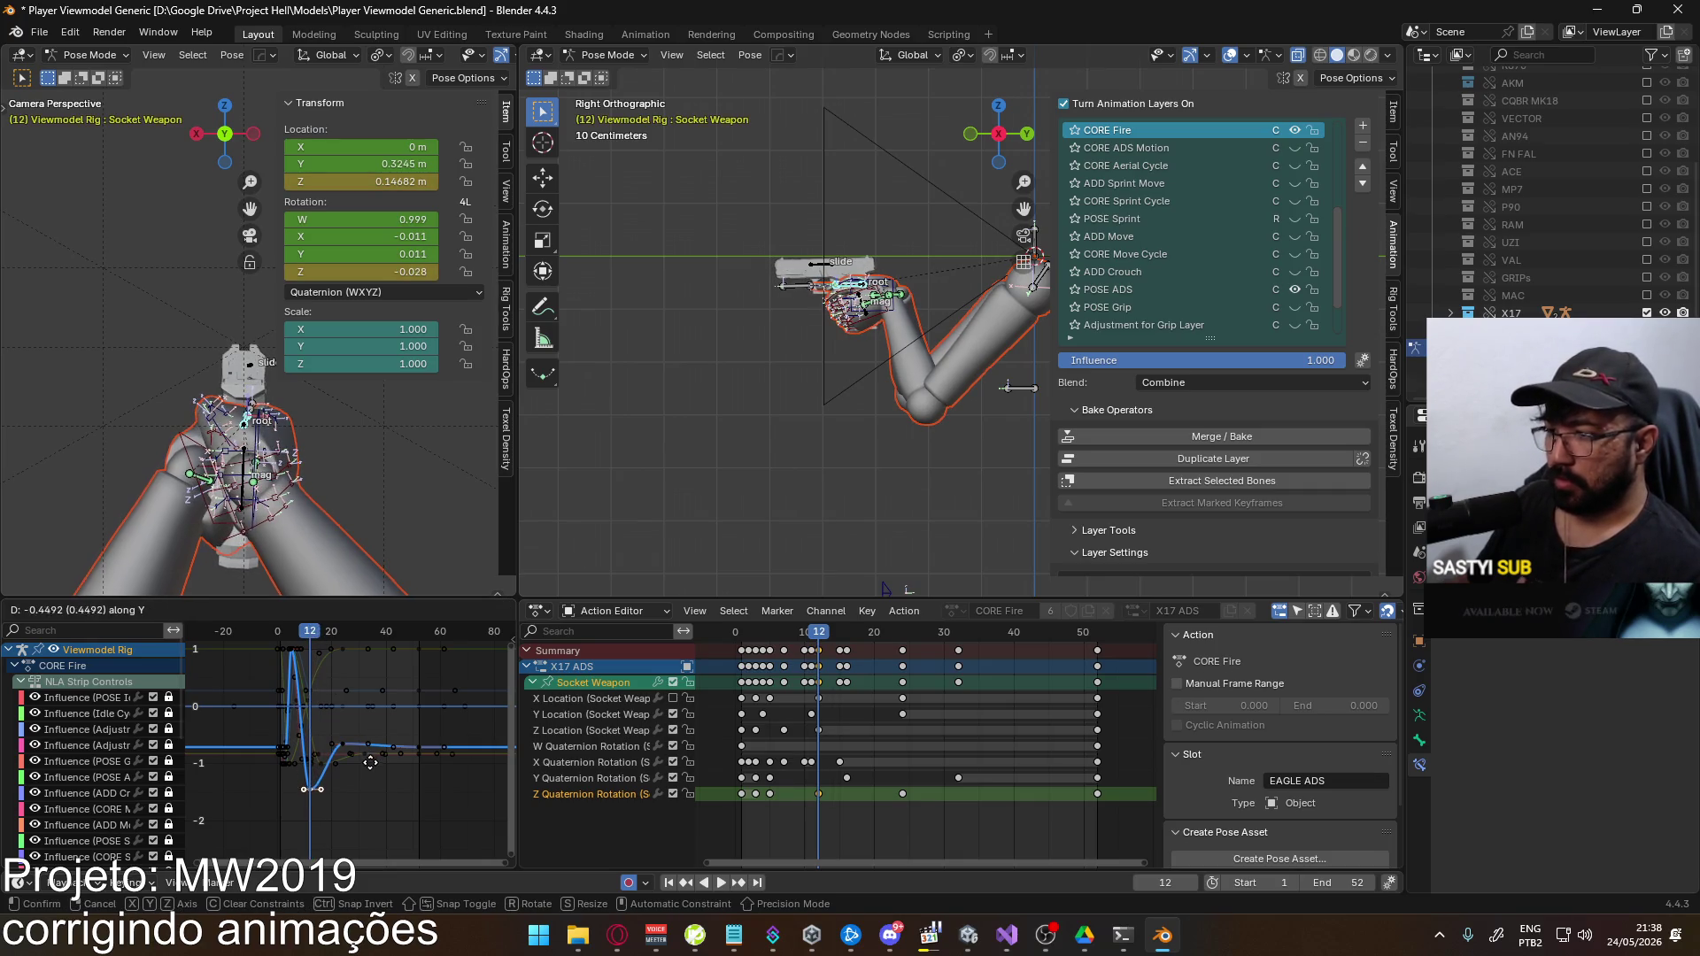
pyautogui.click(333, 687)
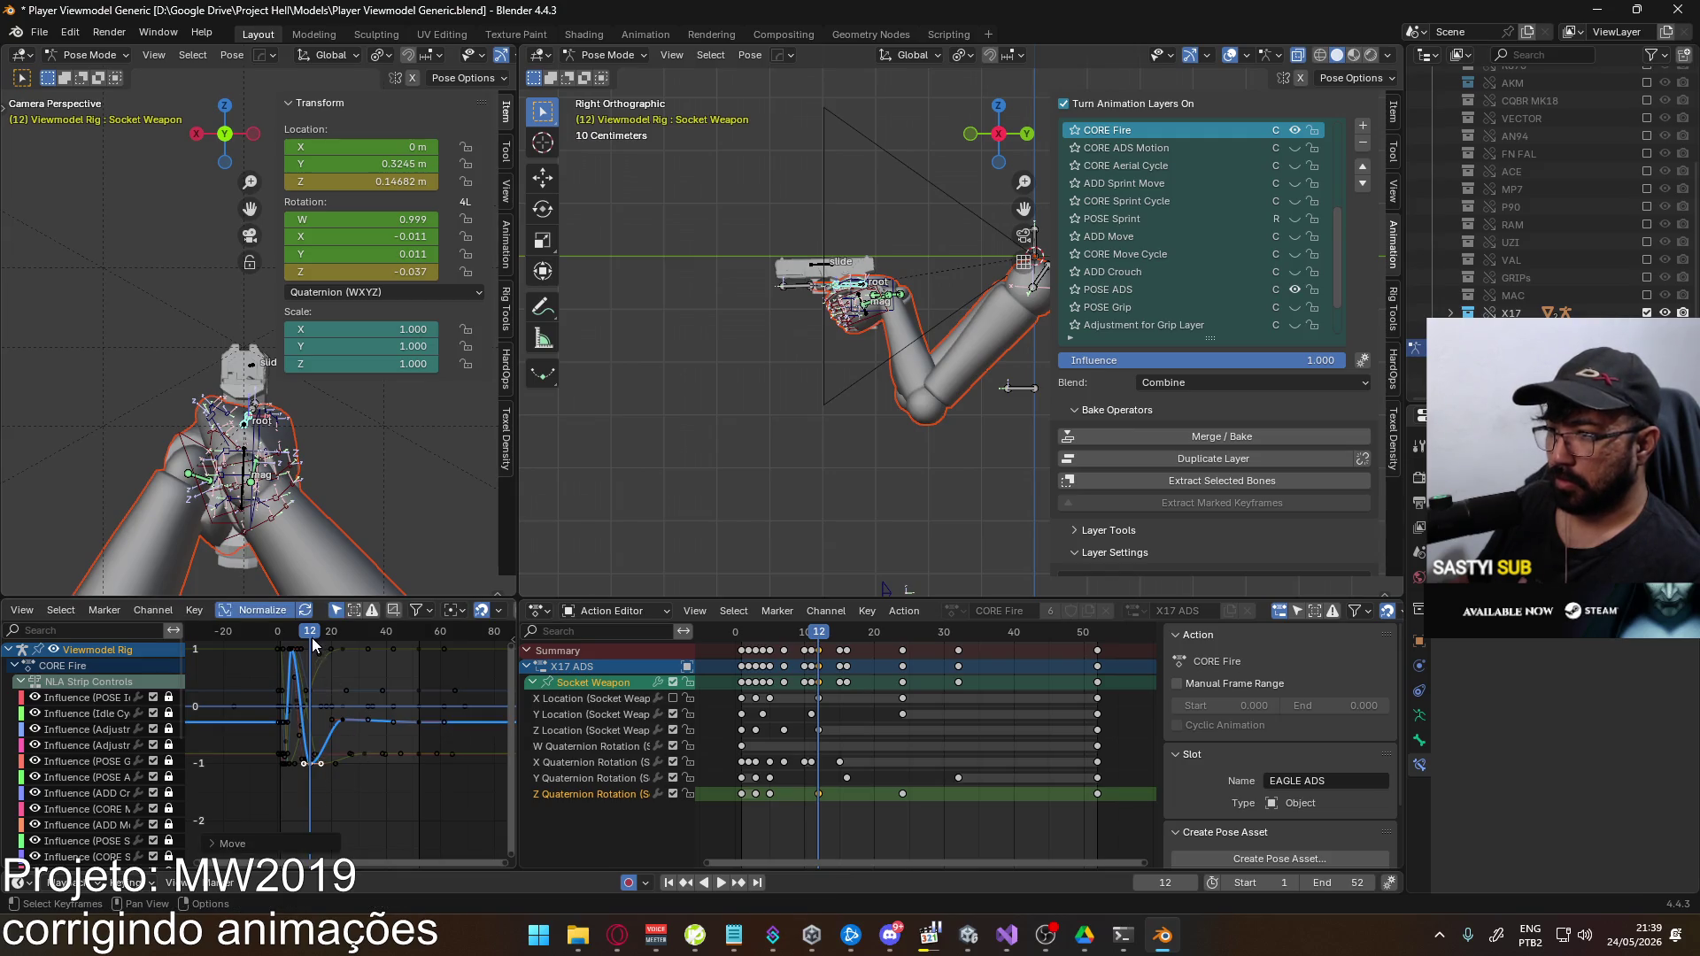
pyautogui.press('space')
pyautogui.press('space')
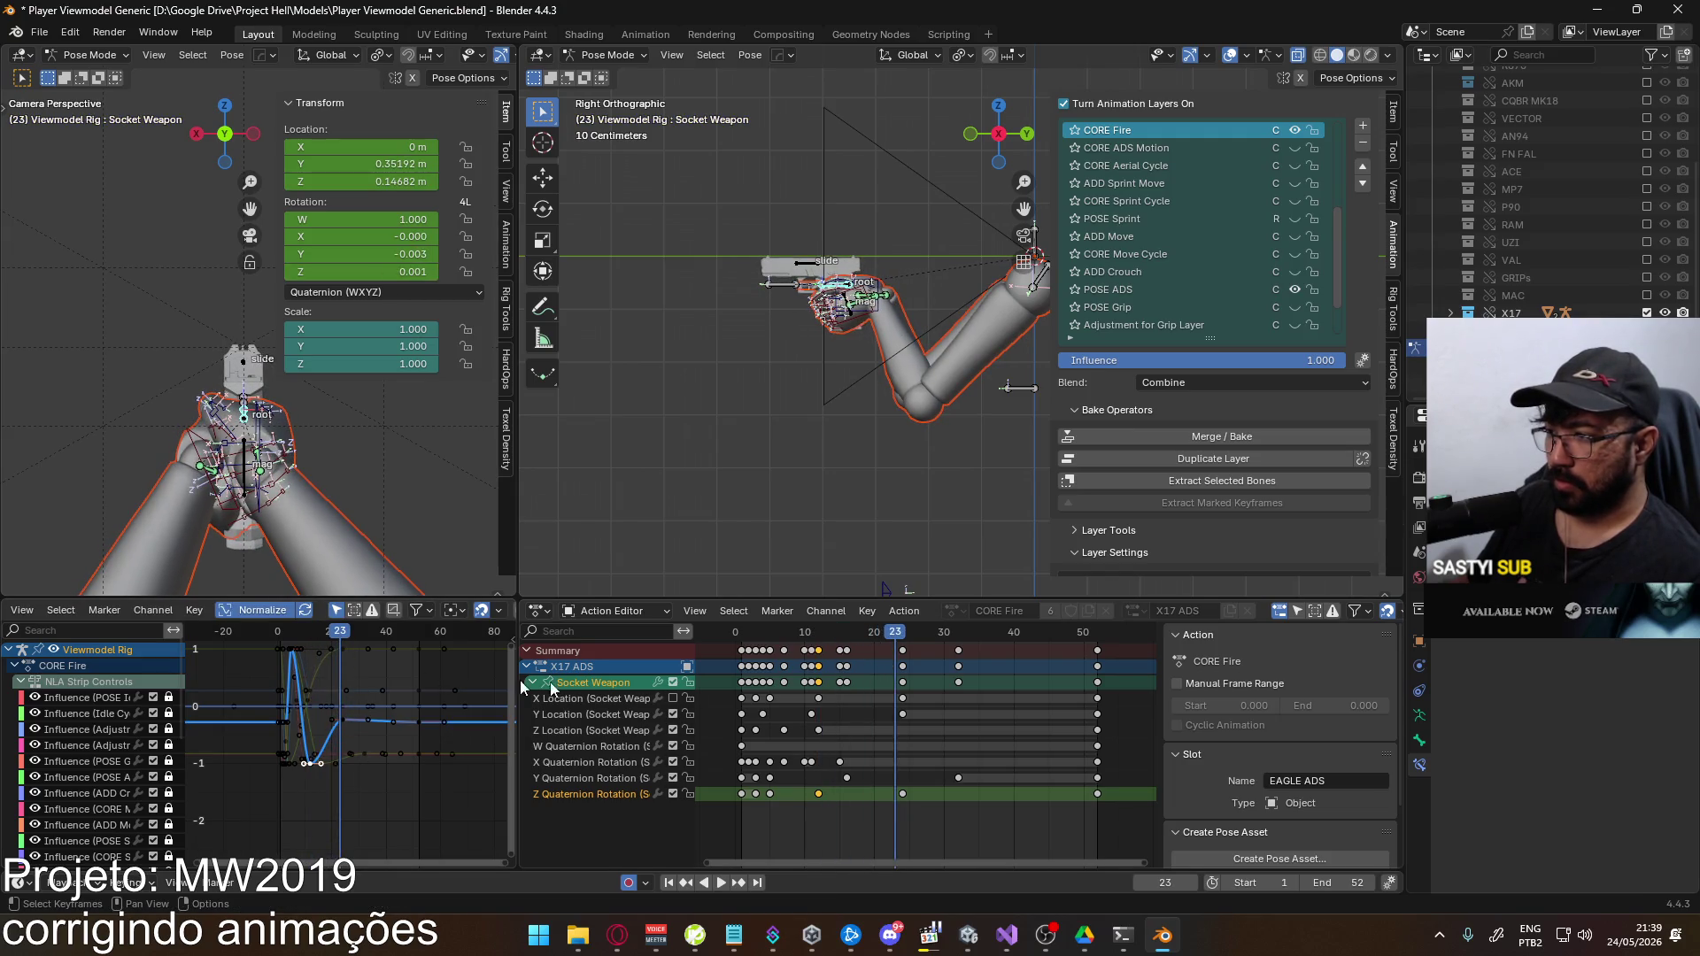
pyautogui.press('space')
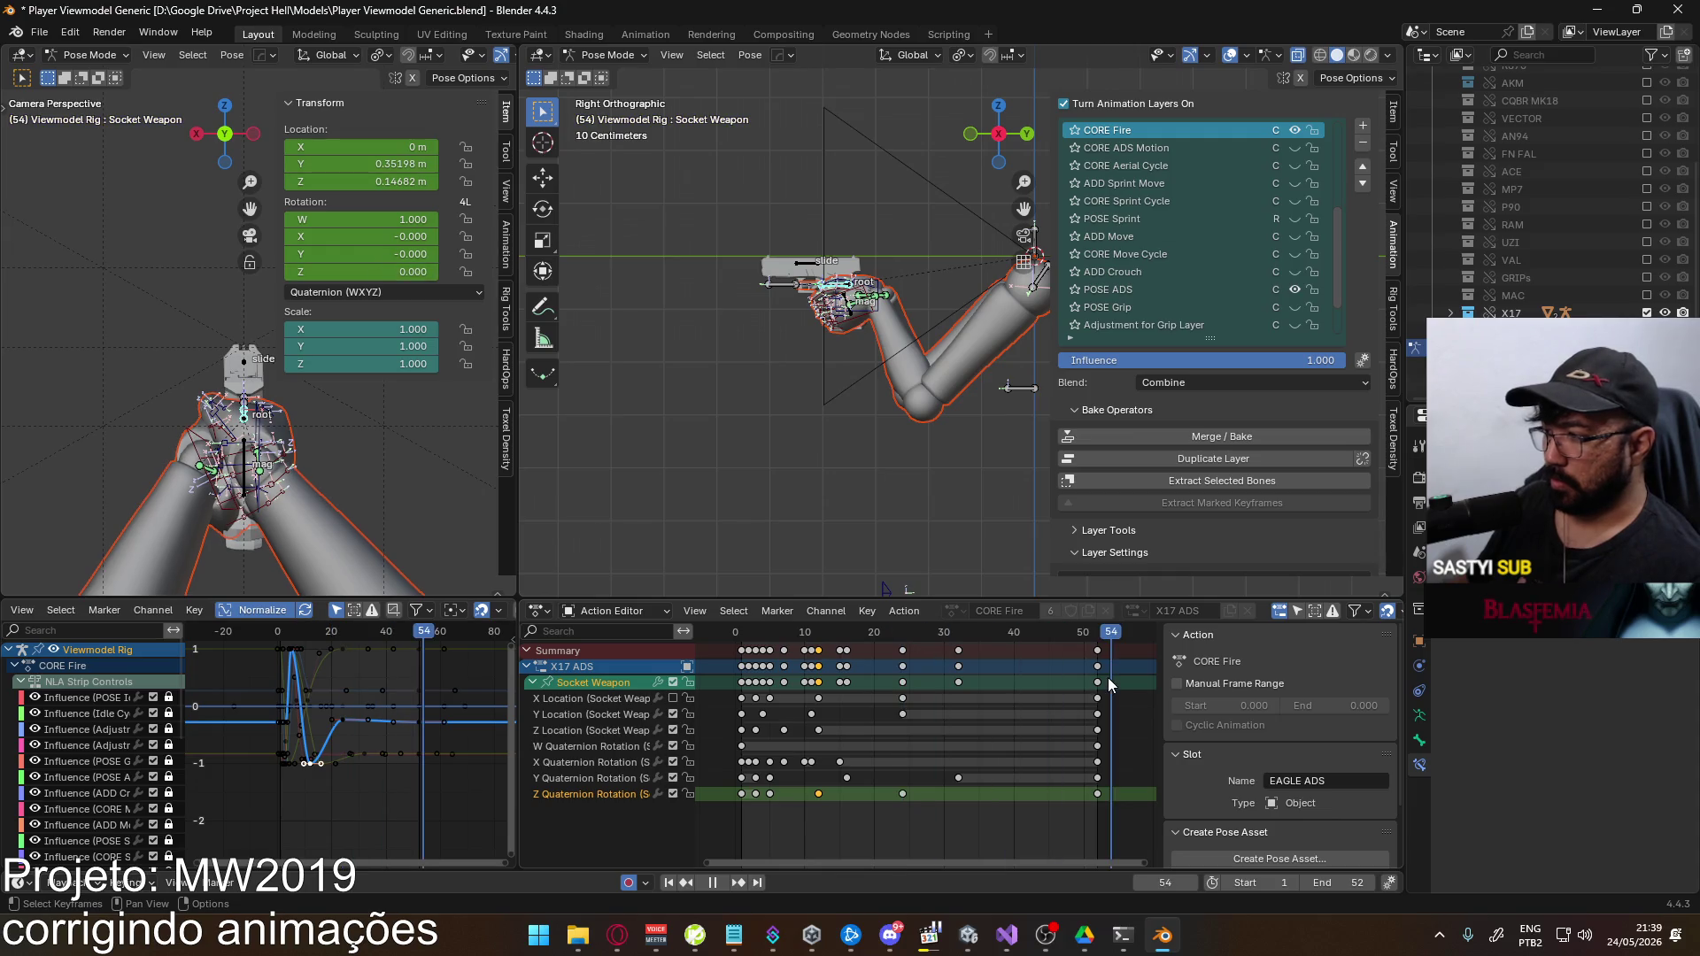
pyautogui.click(1099, 787)
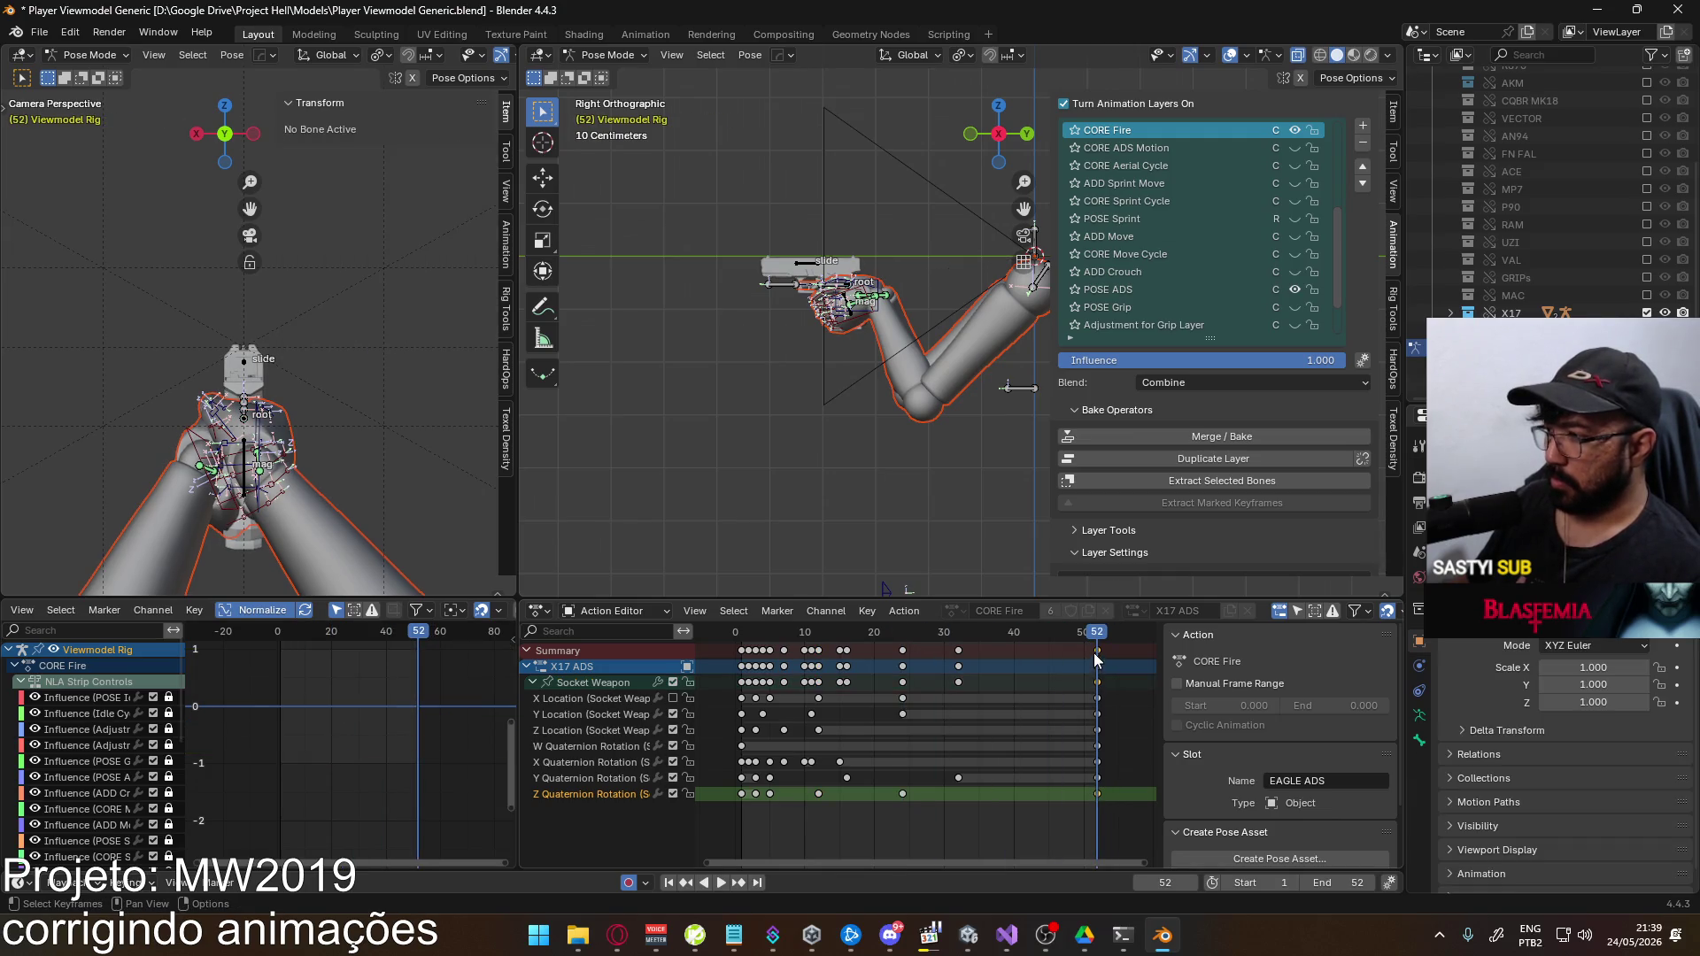
pyautogui.moveTo(1096, 639); pyautogui.dragTo(901, 634)
pyautogui.hotkey('ctrl', 'v')
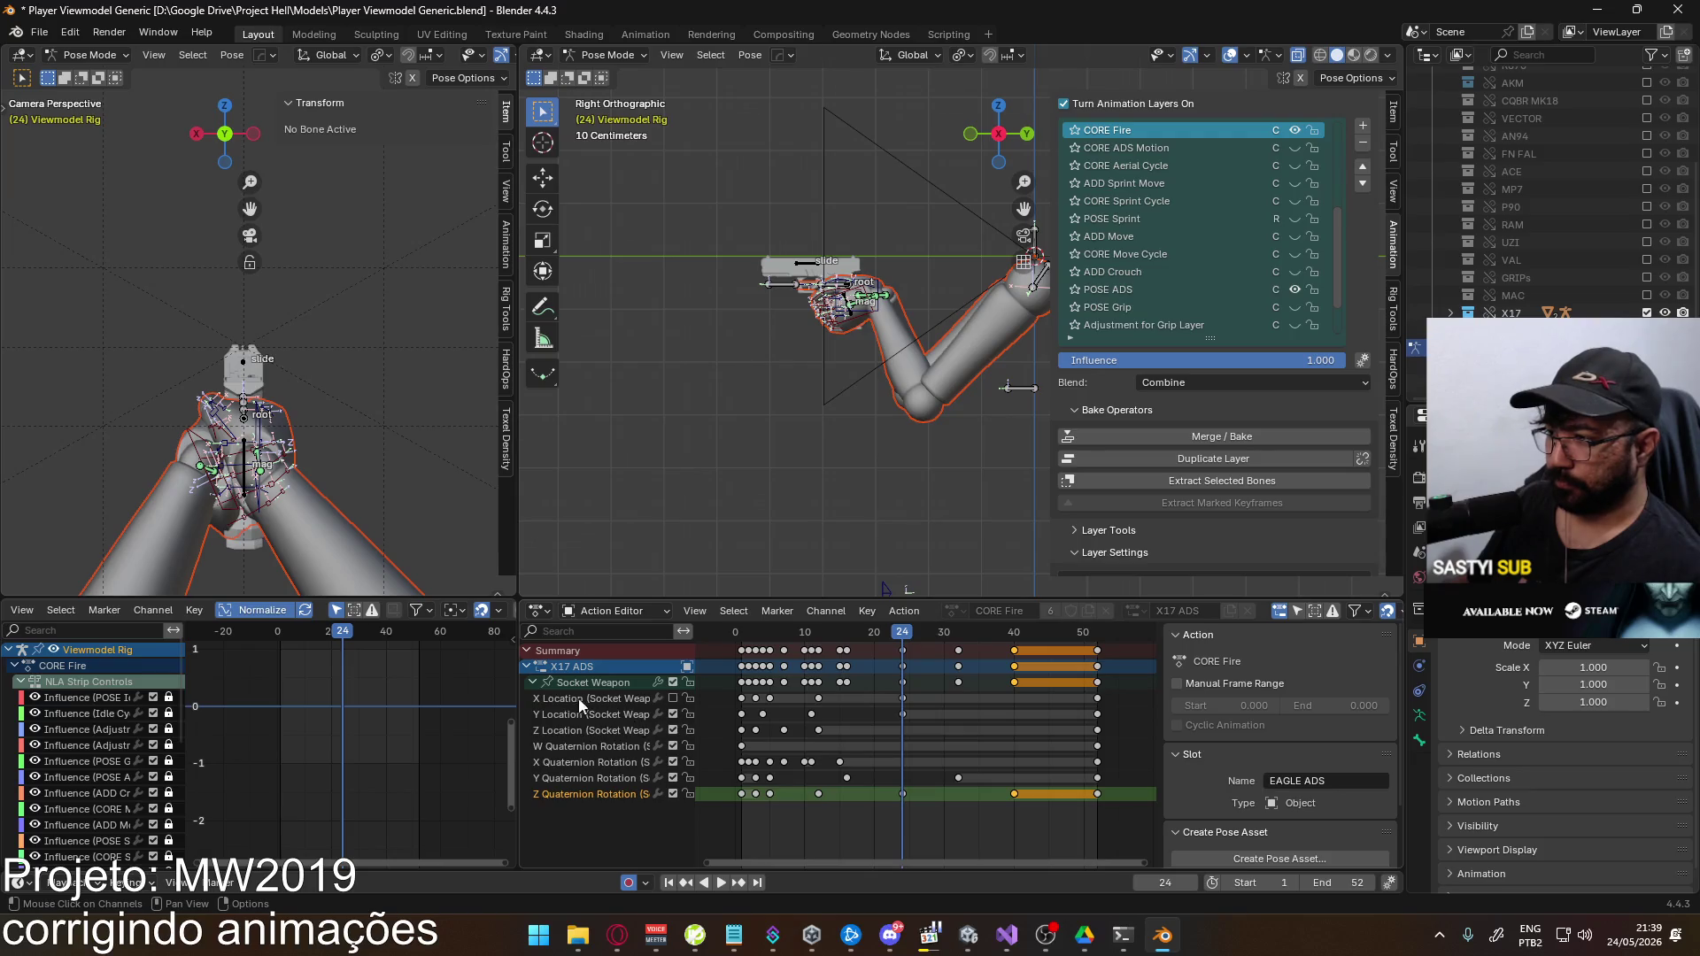
# Shift the Socket Weapon rotation key's value and preview the recoil through frame 37
pyautogui.click(583, 704)
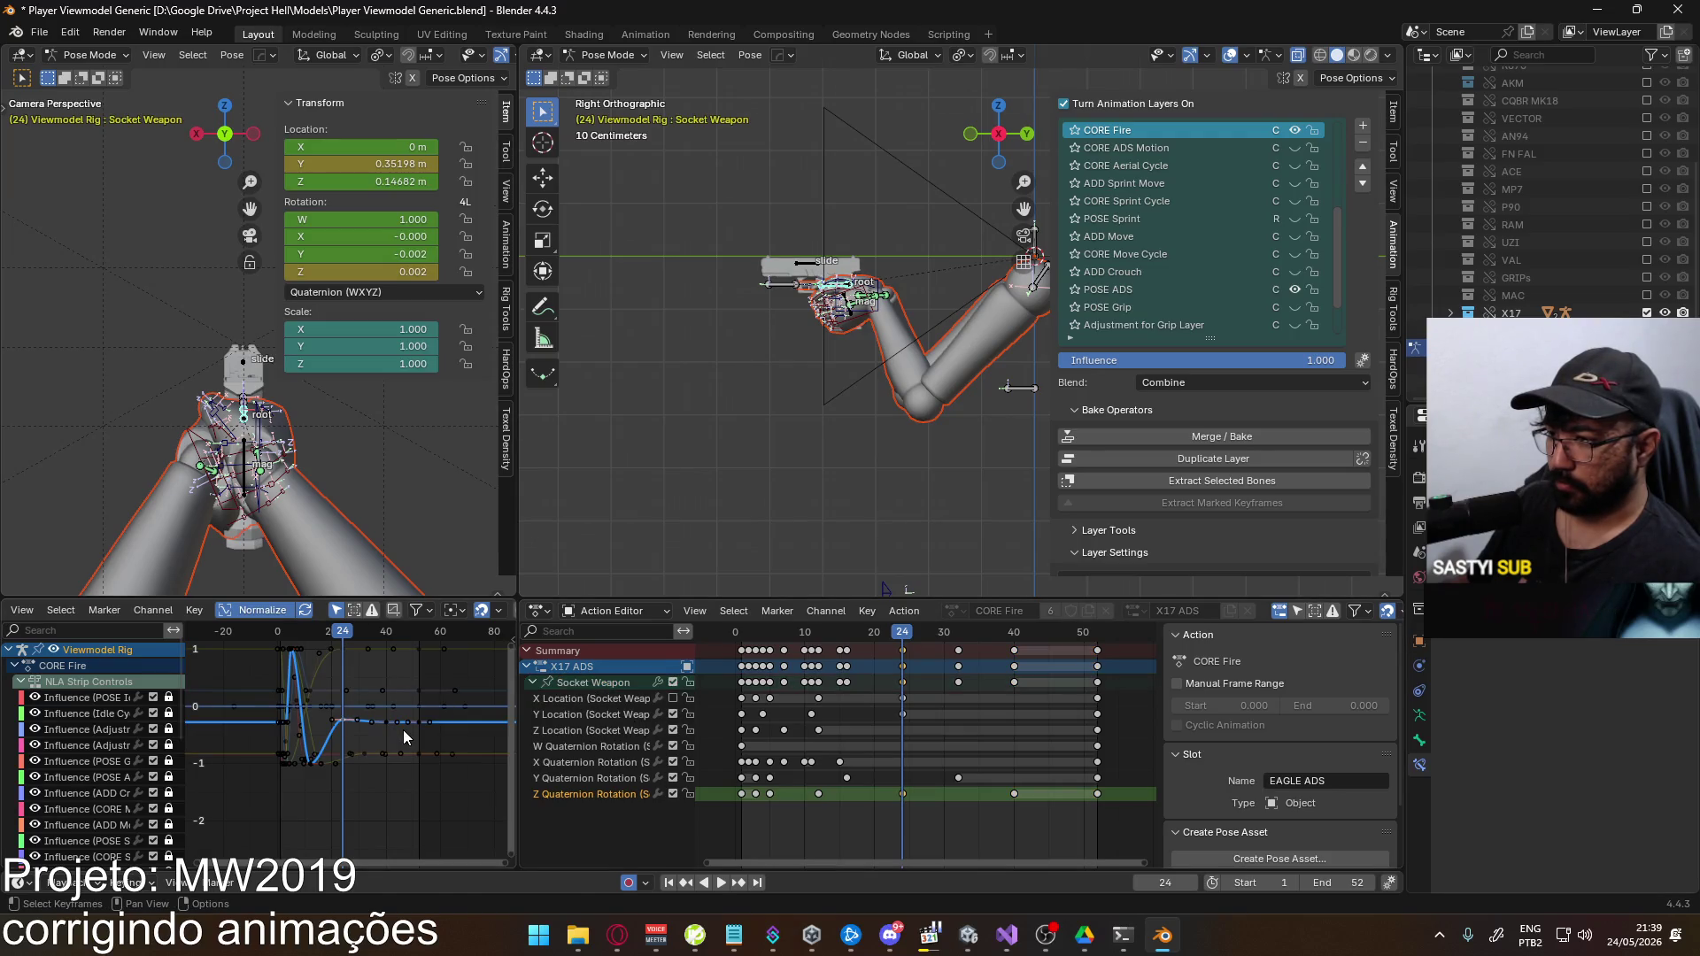
pyautogui.press('g')
pyautogui.press('y')
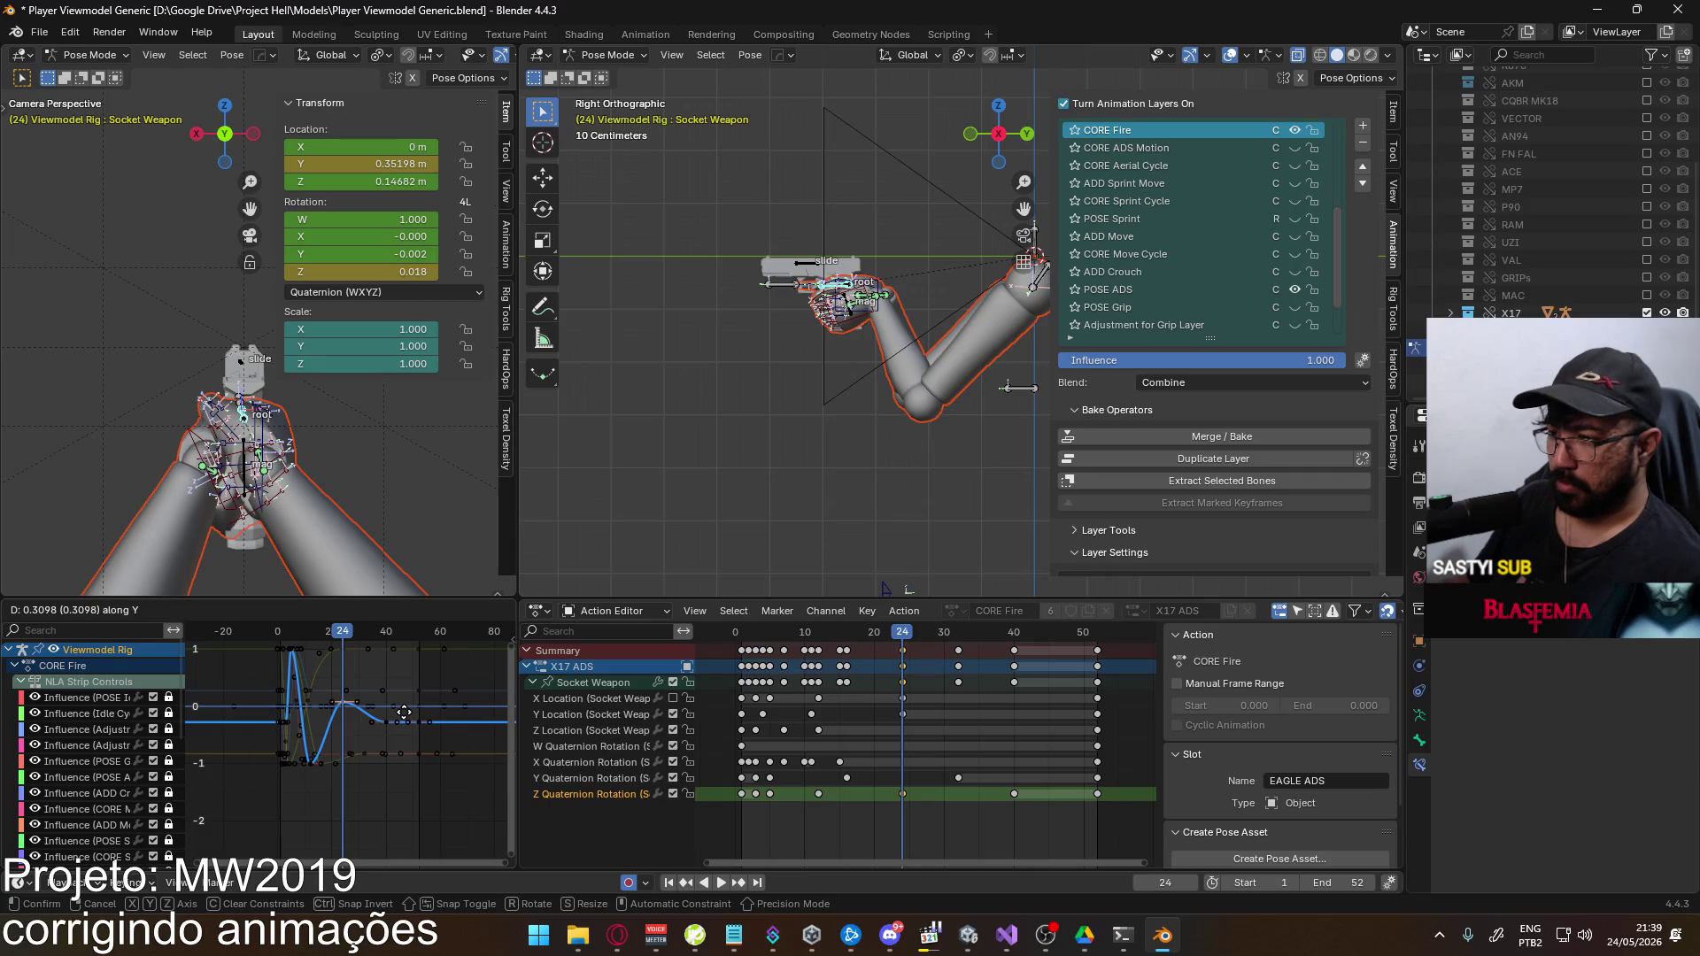
pyautogui.click(404, 705)
pyautogui.press('space')
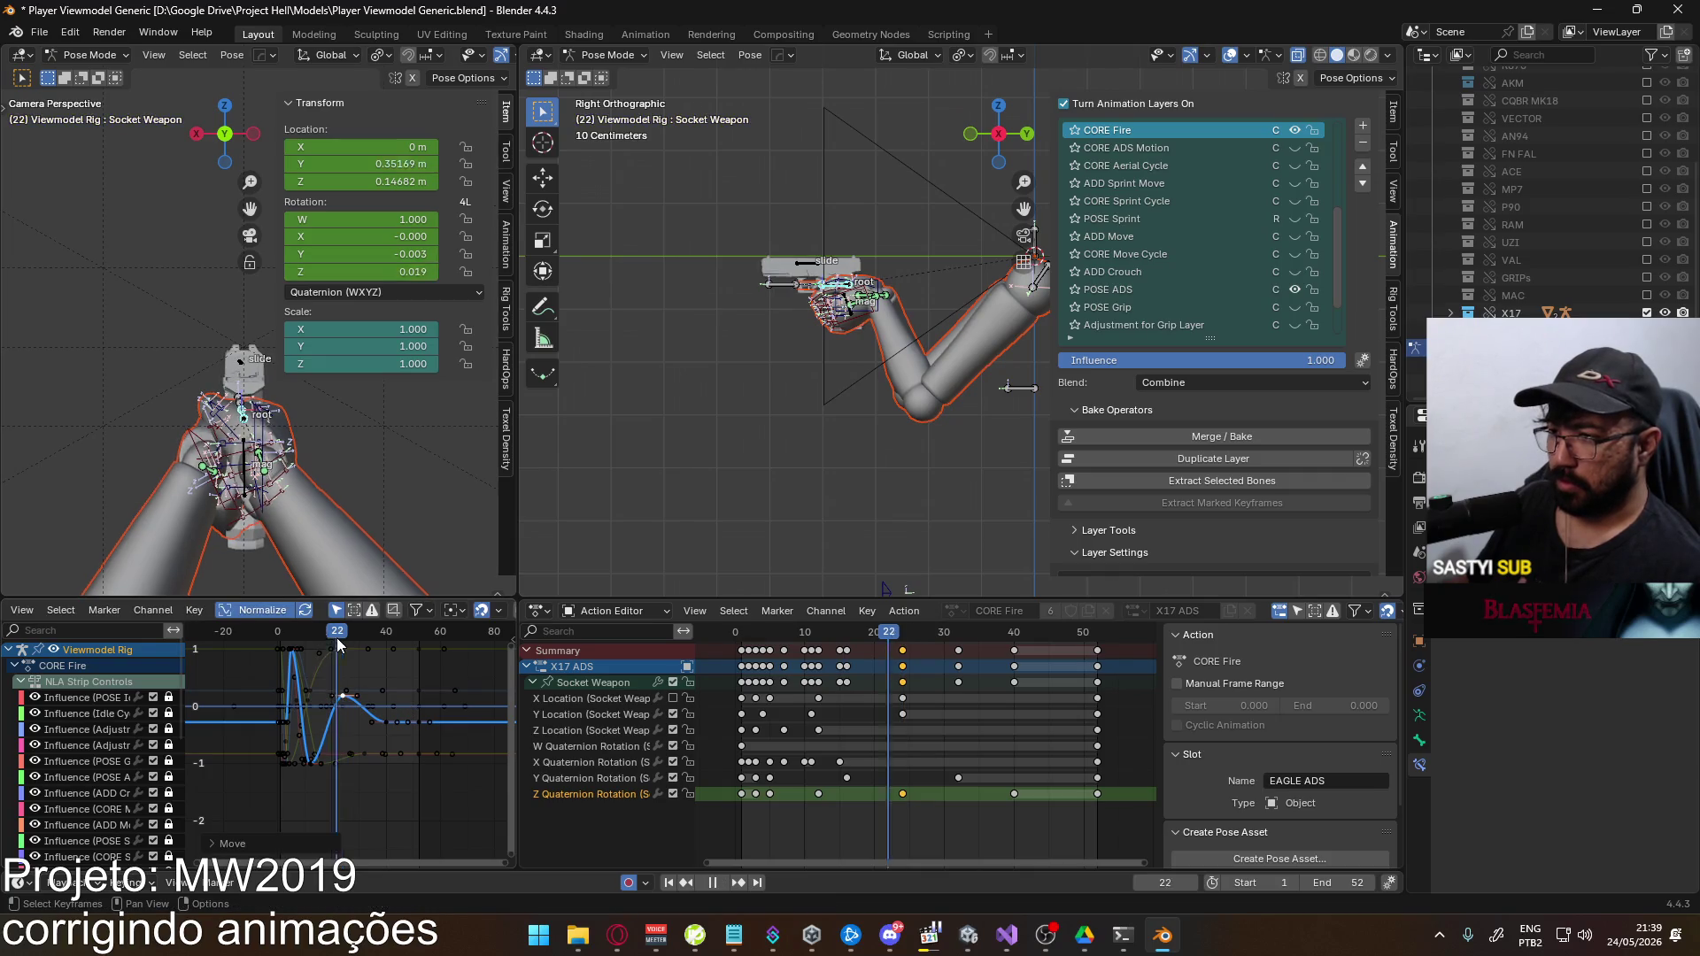
pyautogui.moveTo(292, 660); pyautogui.dragTo(378, 626)
pyautogui.press('Escape')
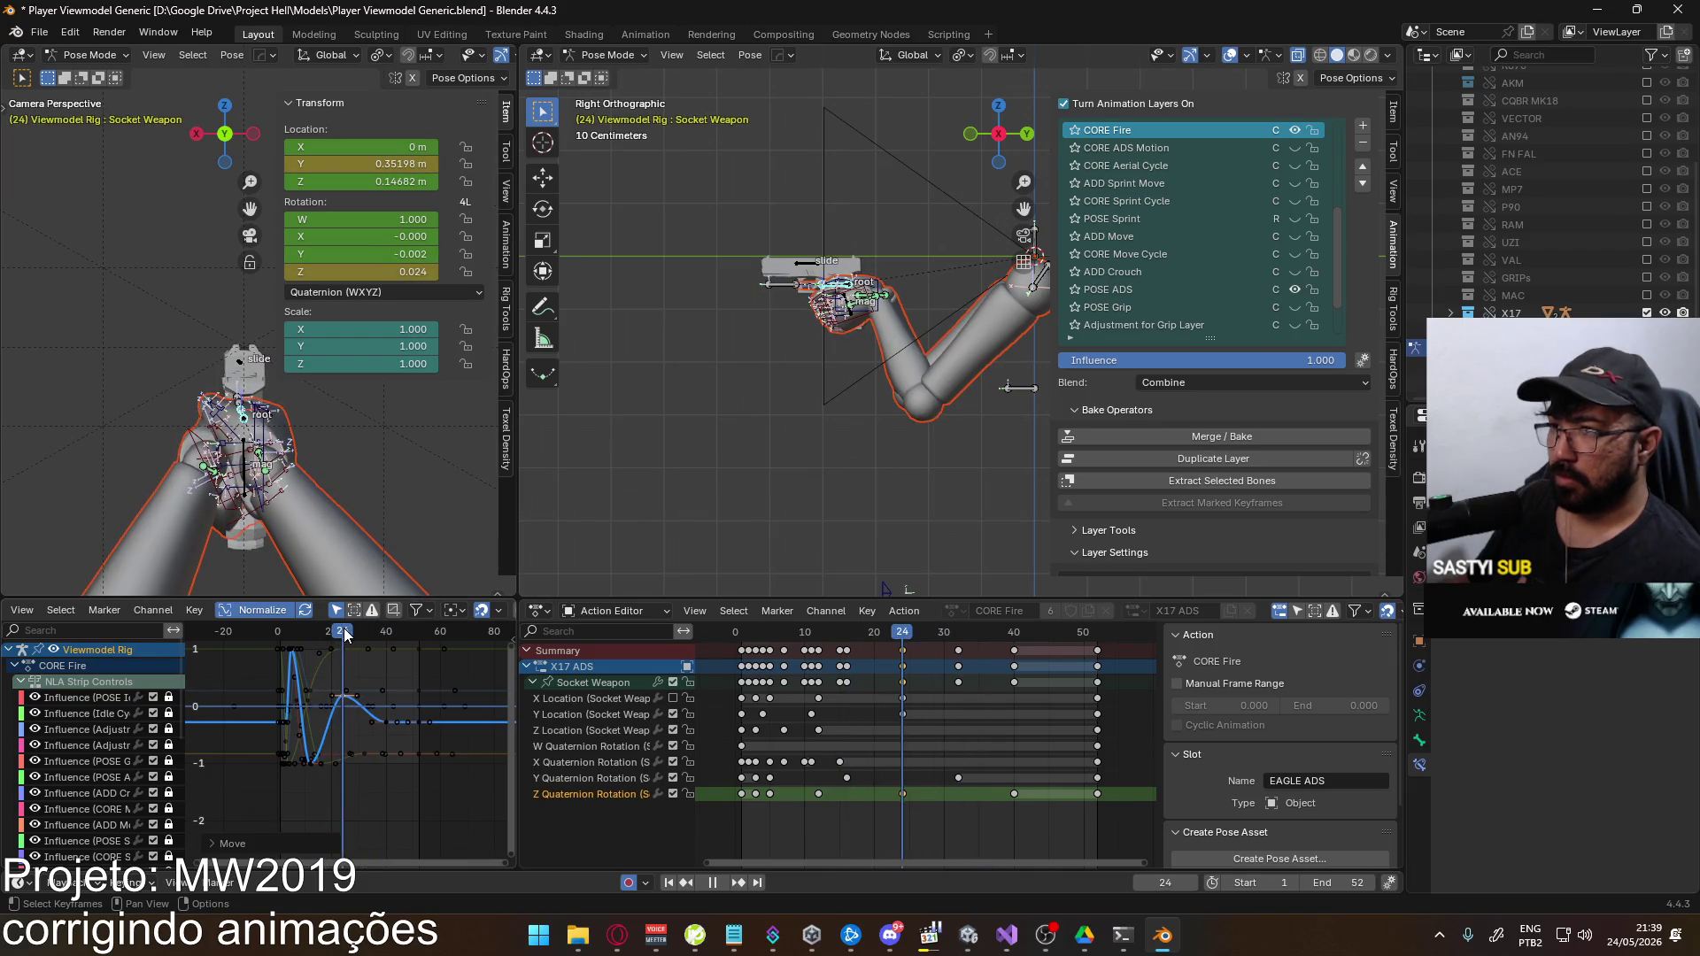
# Lower the Z Quaternion Rotation key near frame 24 and replay the fire animation
pyautogui.scroll(2, 332, 726)
pyautogui.scroll(2, 332, 726)
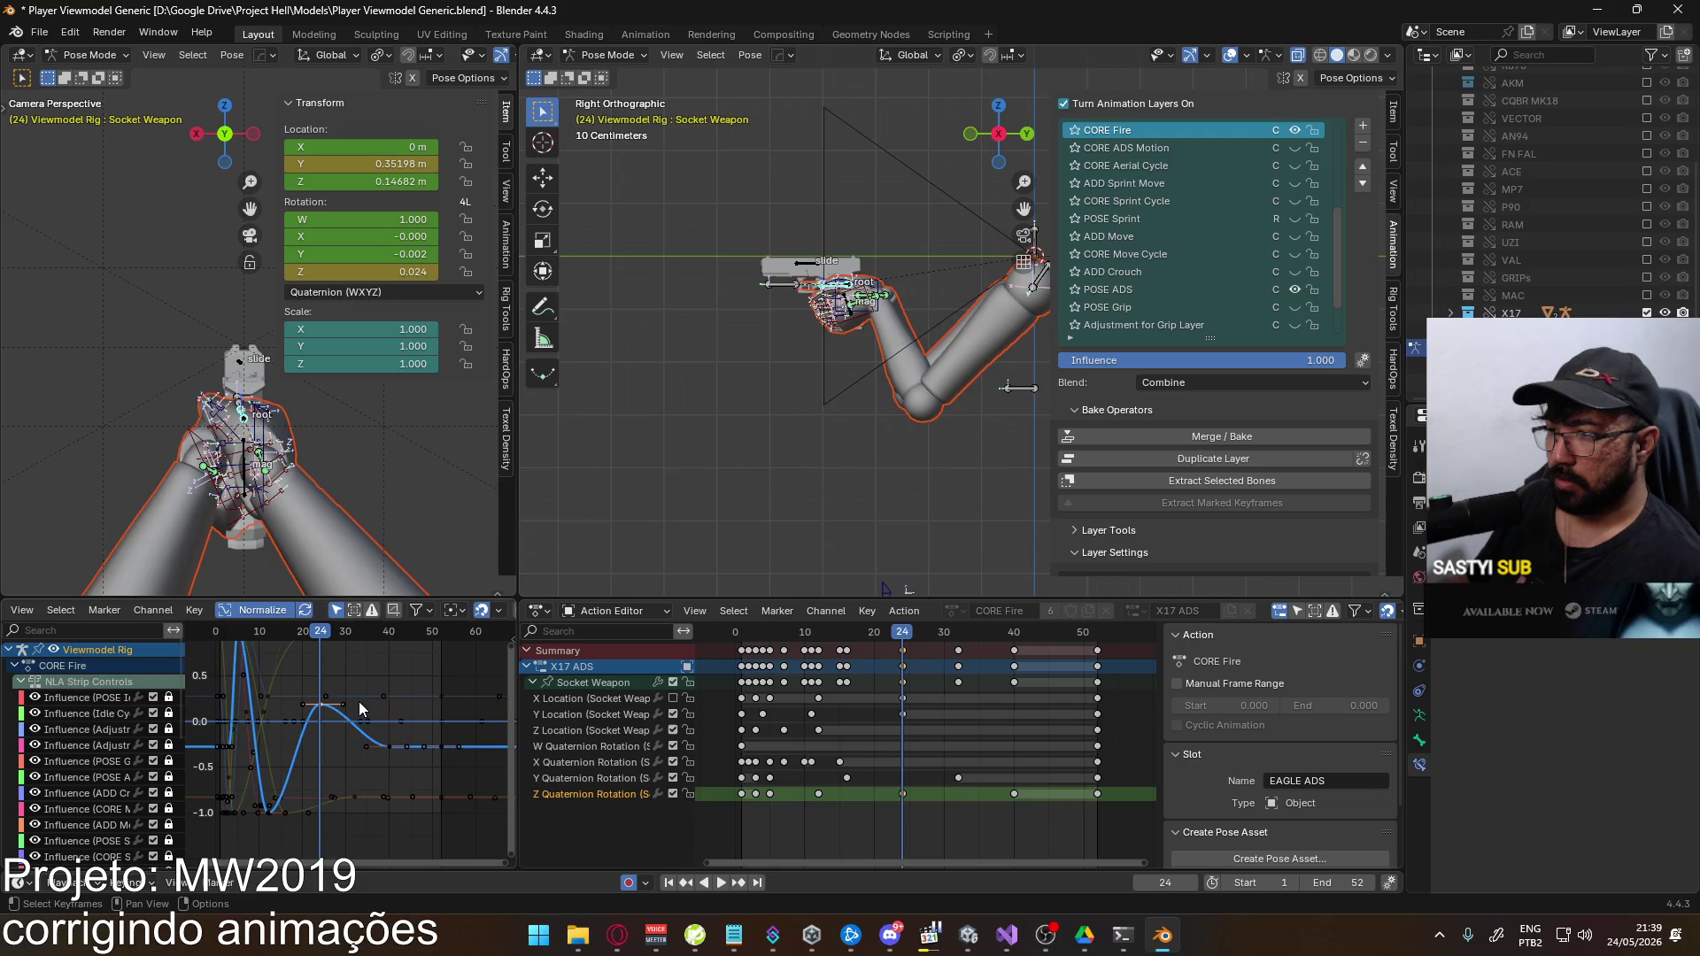
pyautogui.press('g')
pyautogui.press('y')
pyautogui.click(355, 717)
pyautogui.press('space')
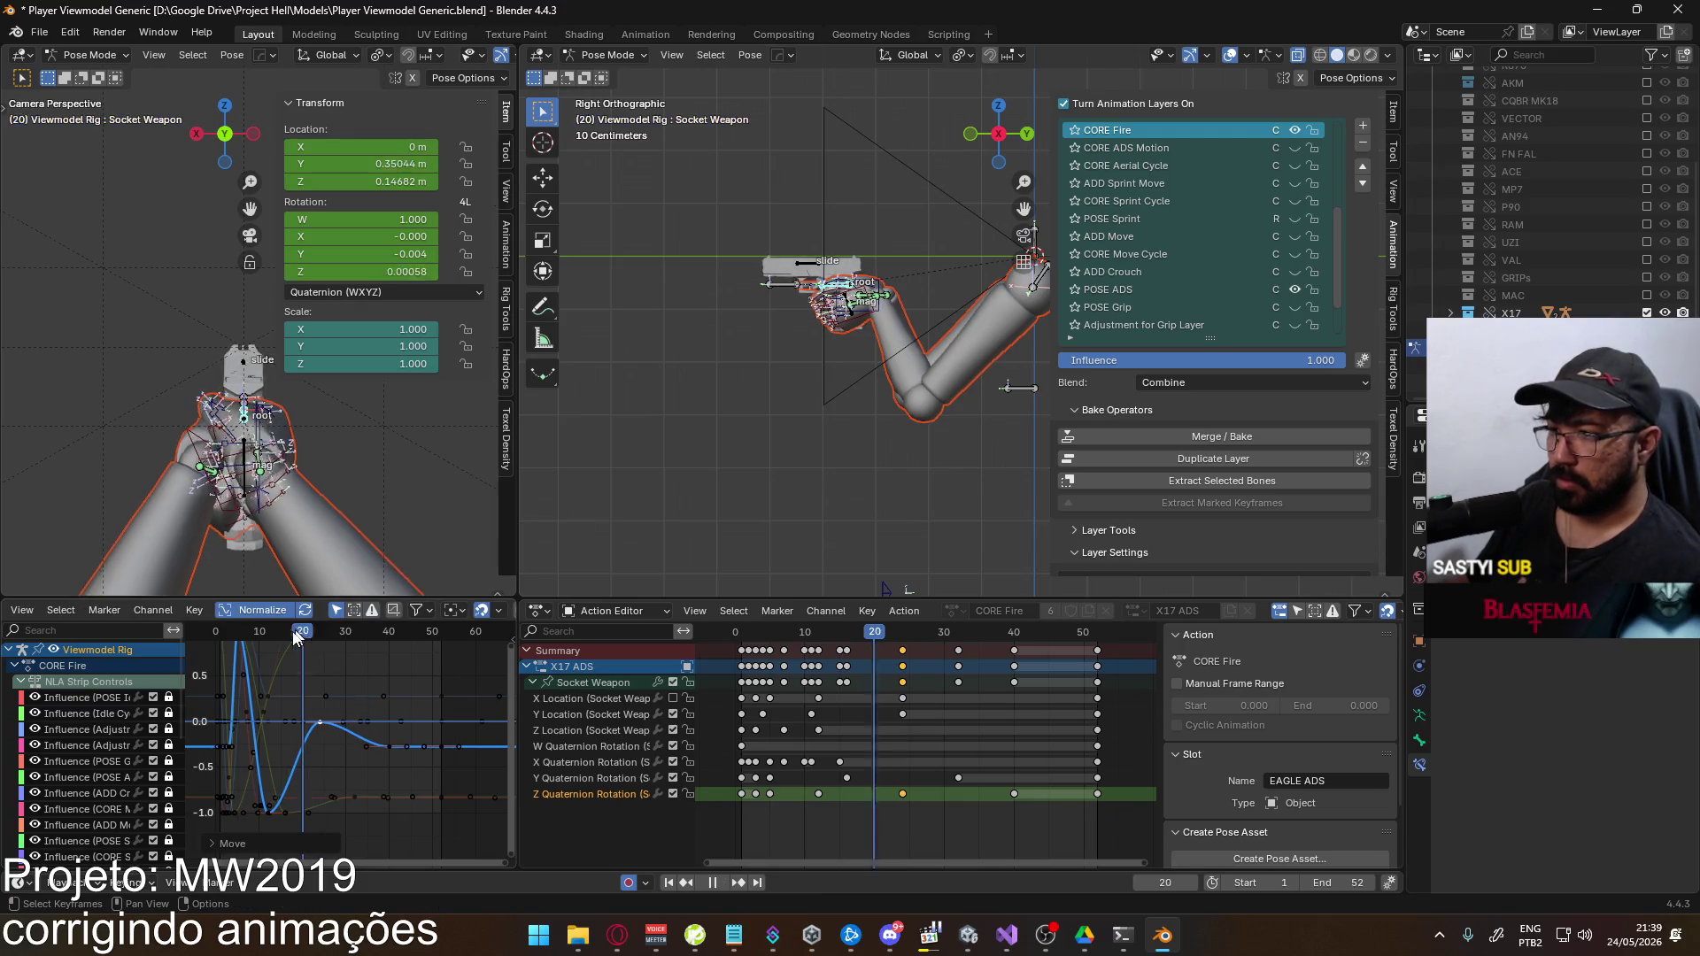
pyautogui.moveTo(246, 653)
pyautogui.mouseDown()
pyautogui.moveTo(264, 635)
pyautogui.moveTo(406, 632)
pyautogui.mouseUp()
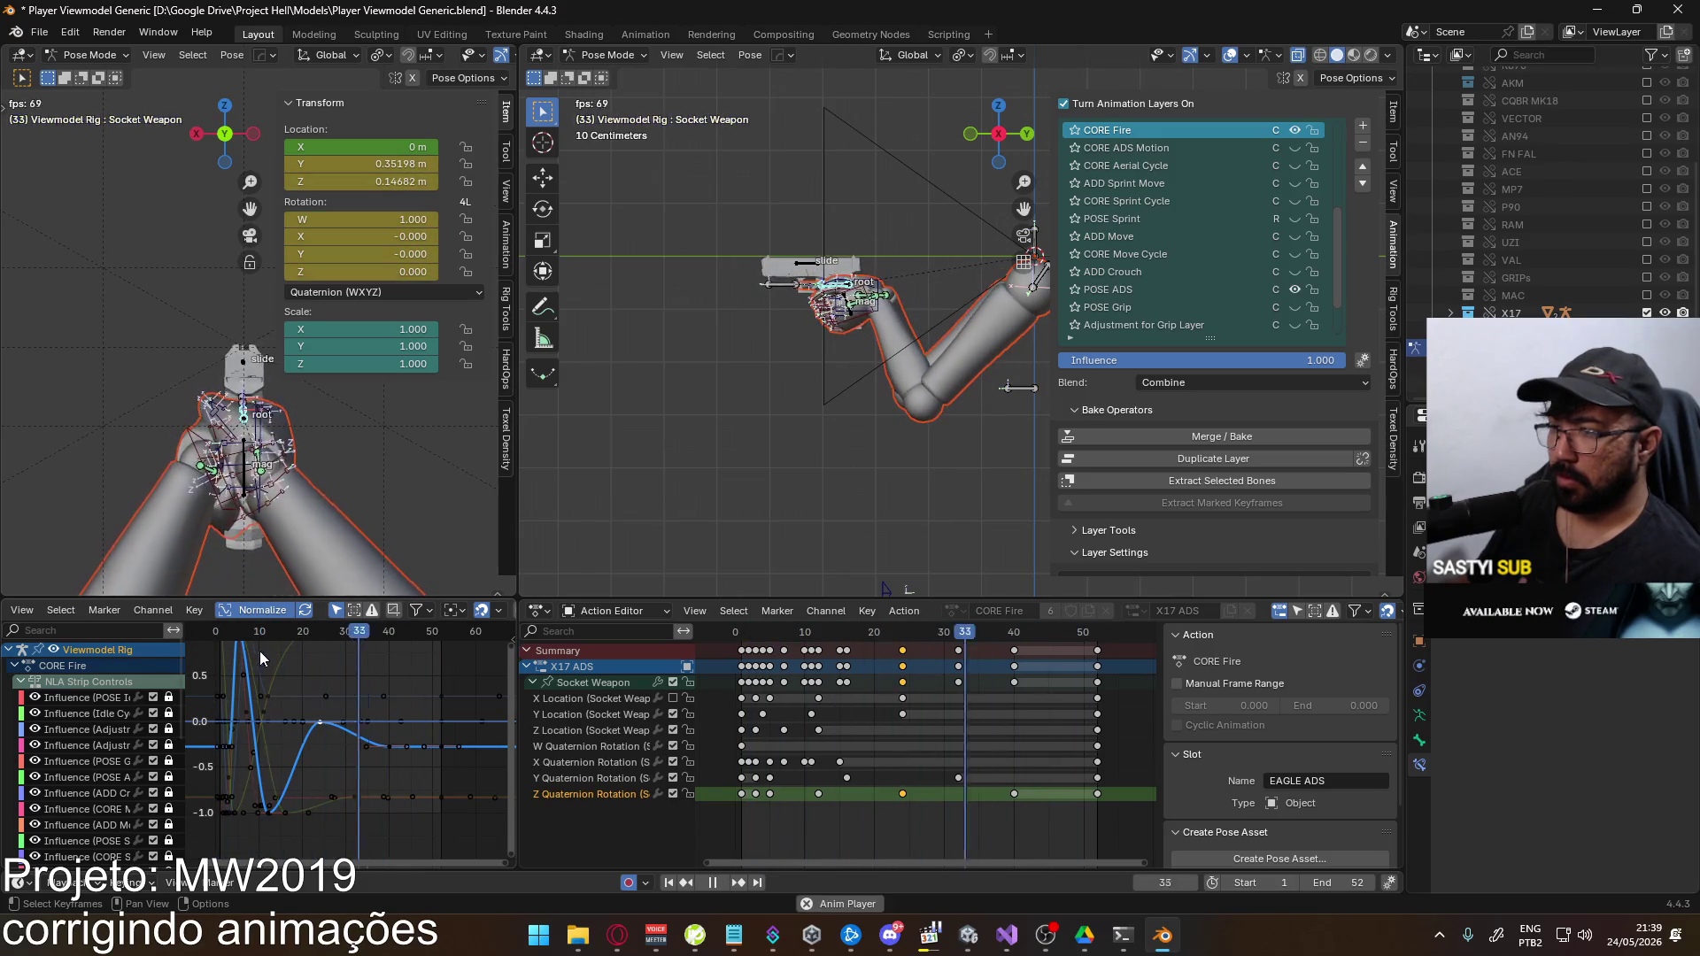
pyautogui.press('Escape')
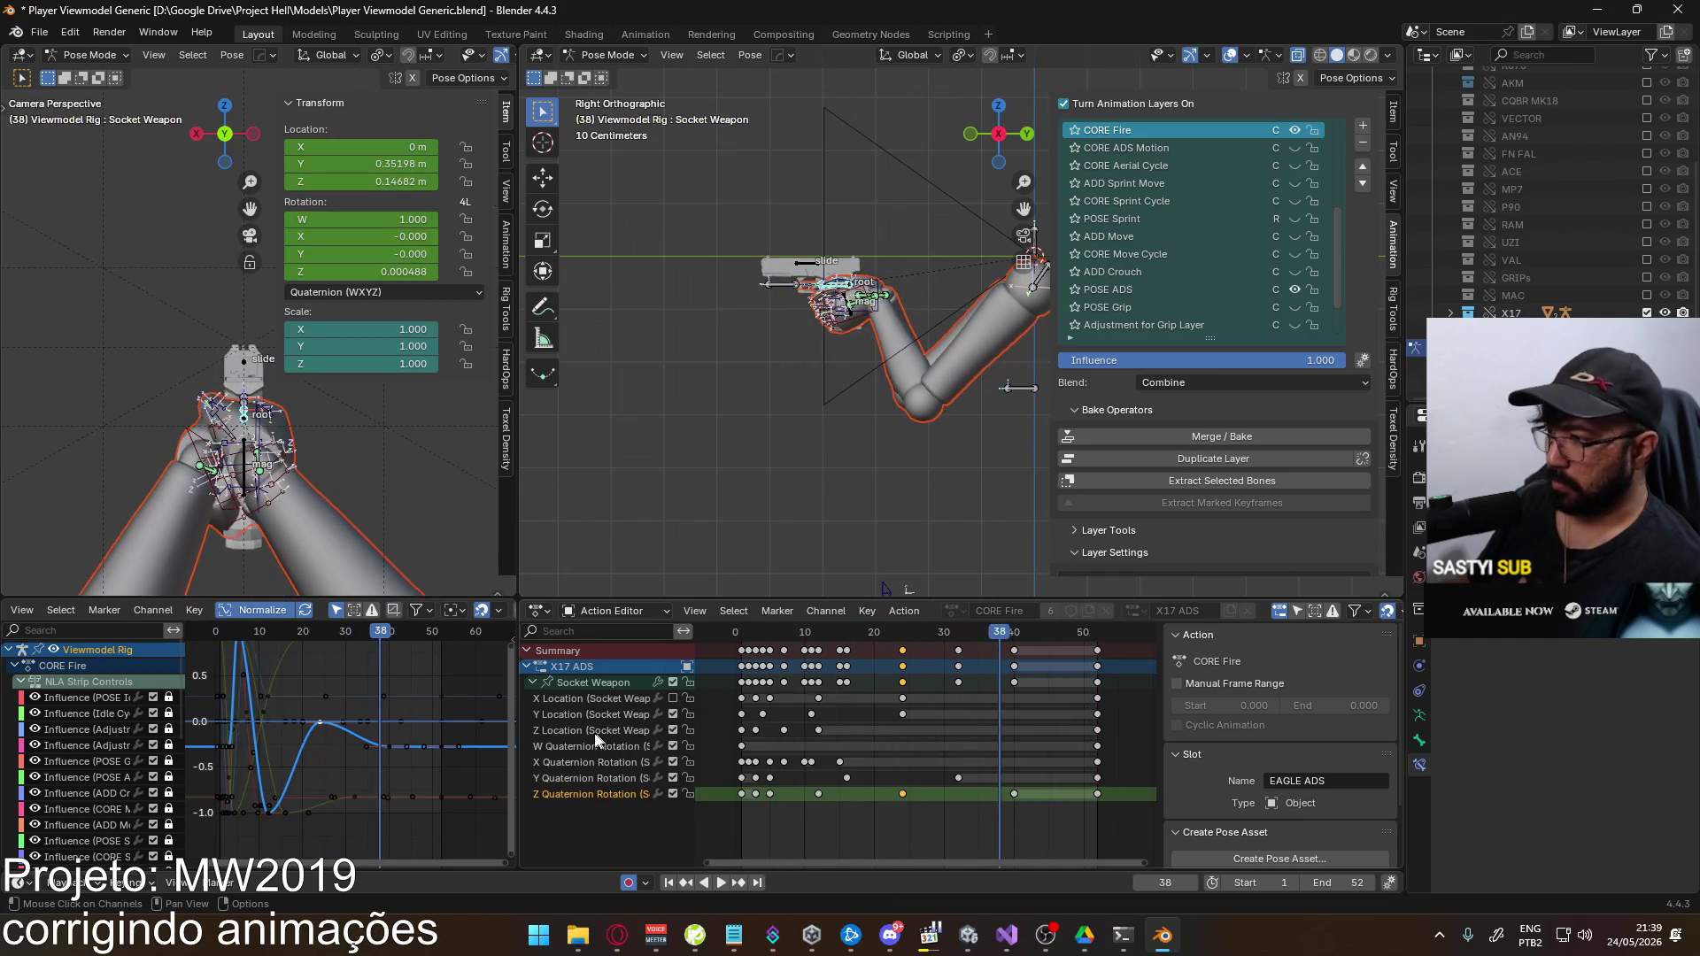
# Select the Z Location channel, frame the curves, and play back to frame 6
pyautogui.click(588, 732)
pyautogui.click(585, 682)
pyautogui.press('space')
pyautogui.press('Home')
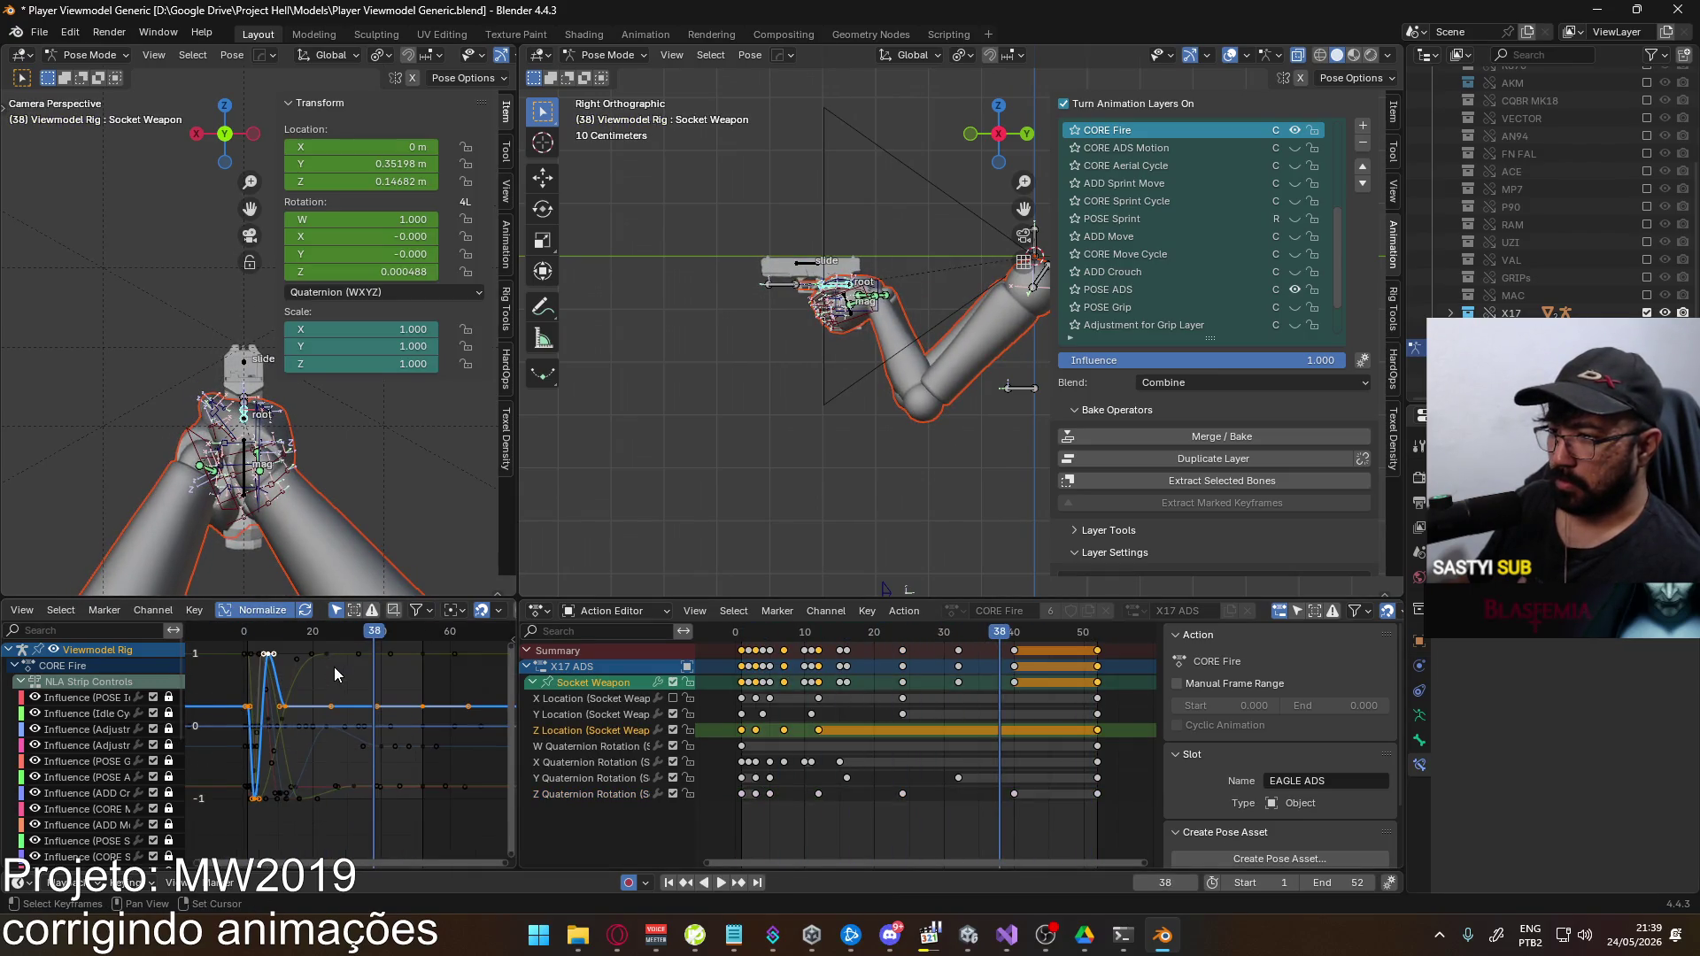
pyautogui.moveTo(355, 649)
pyautogui.mouseDown()
pyautogui.moveTo(244, 663)
pyautogui.moveTo(314, 641)
pyautogui.moveTo(297, 639)
pyautogui.mouseUp()
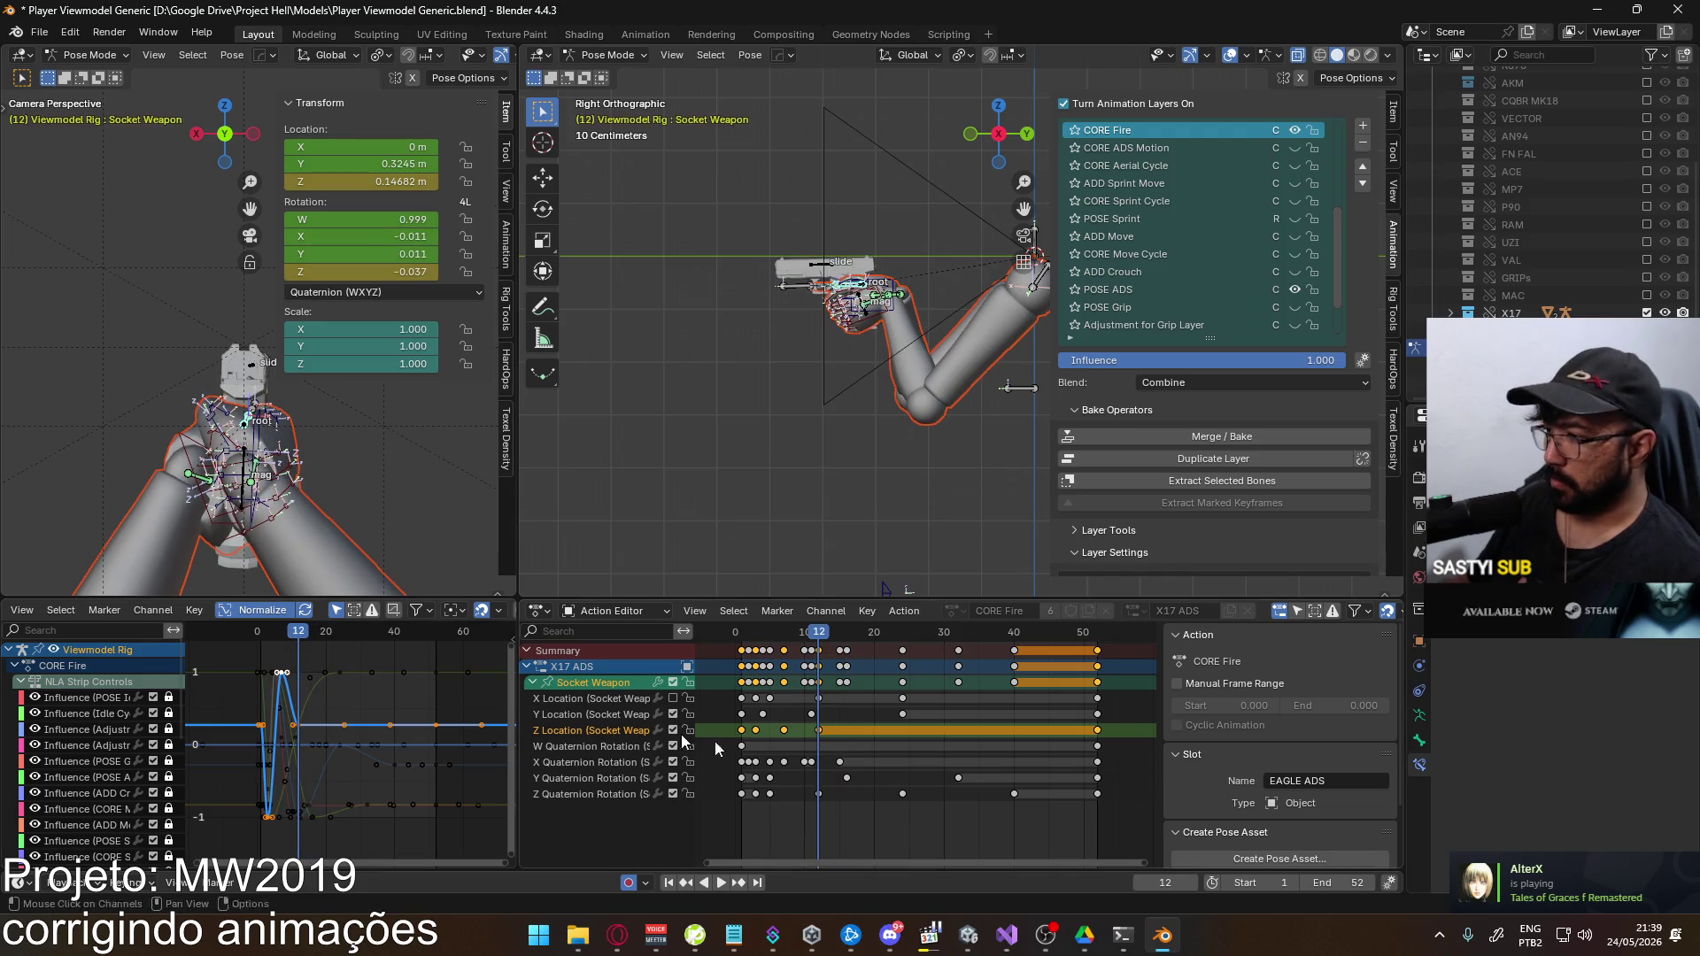
# Copy the frame-12 Z Location key and paste it at frame 22
pyautogui.moveTo(841, 730); pyautogui.dragTo(815, 737)
pyautogui.press('space')
pyautogui.press('space')
pyautogui.hotkey('ctrl', 'v')
pyautogui.moveTo(857, 628); pyautogui.dragTo(818, 631)
pyautogui.click(843, 726)
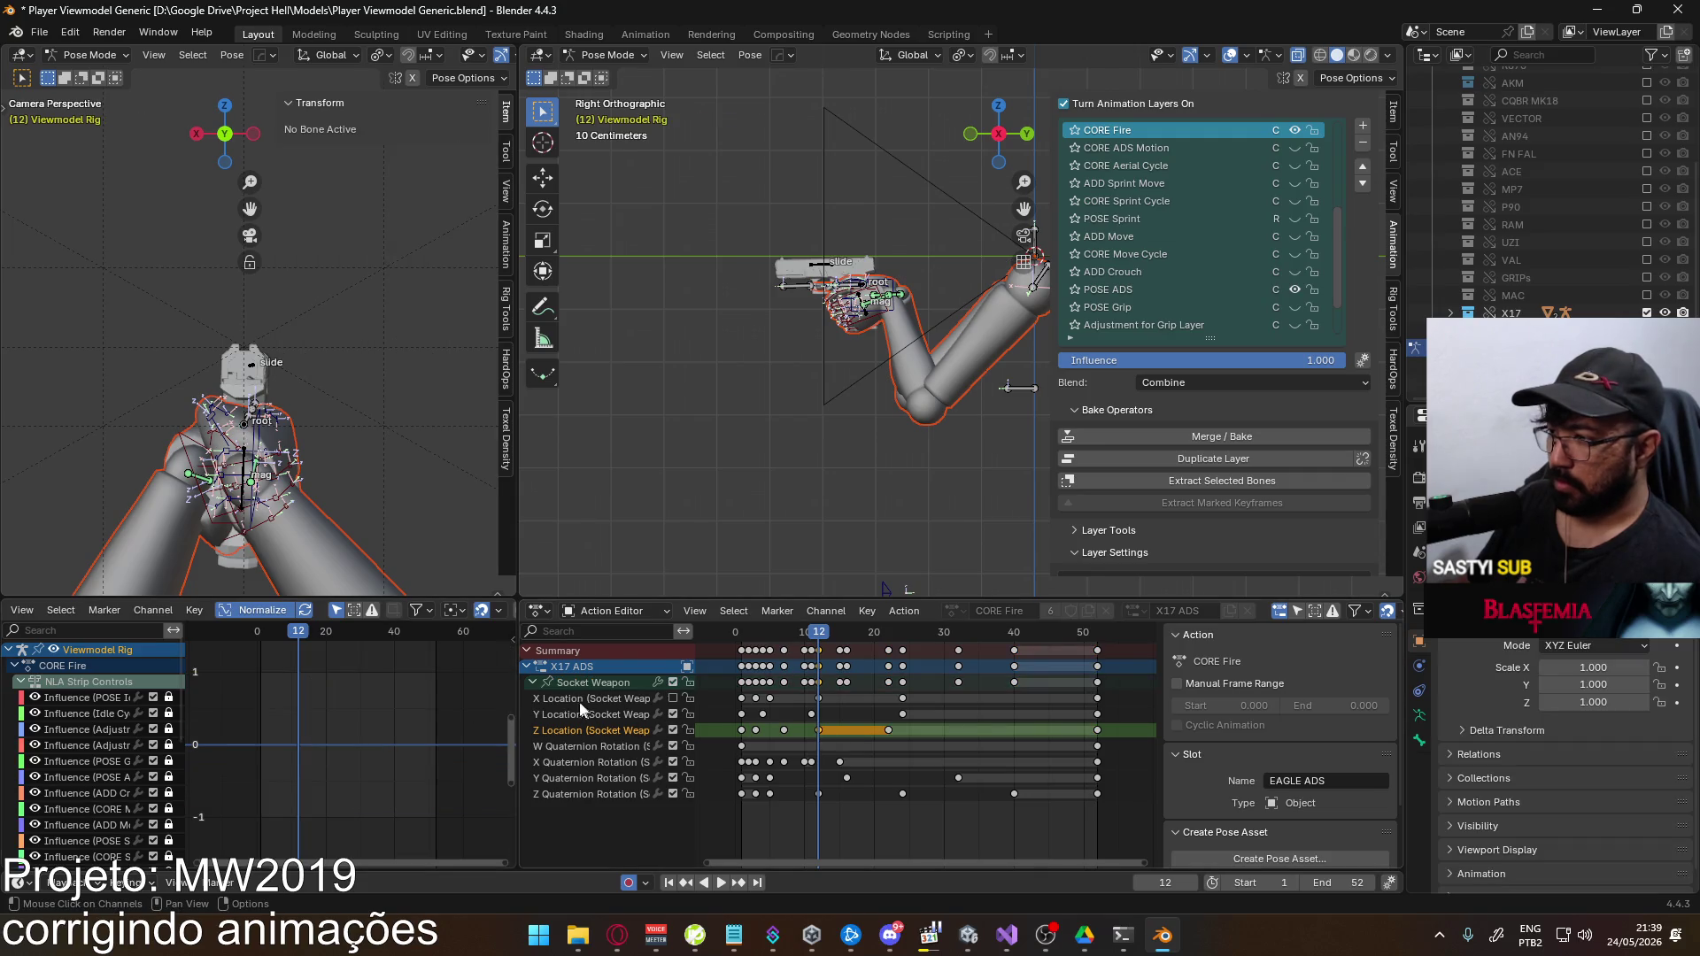
# Reshape the Z Location key in the graph and play back the recoil to review it
pyautogui.click(593, 682)
pyautogui.press('g')
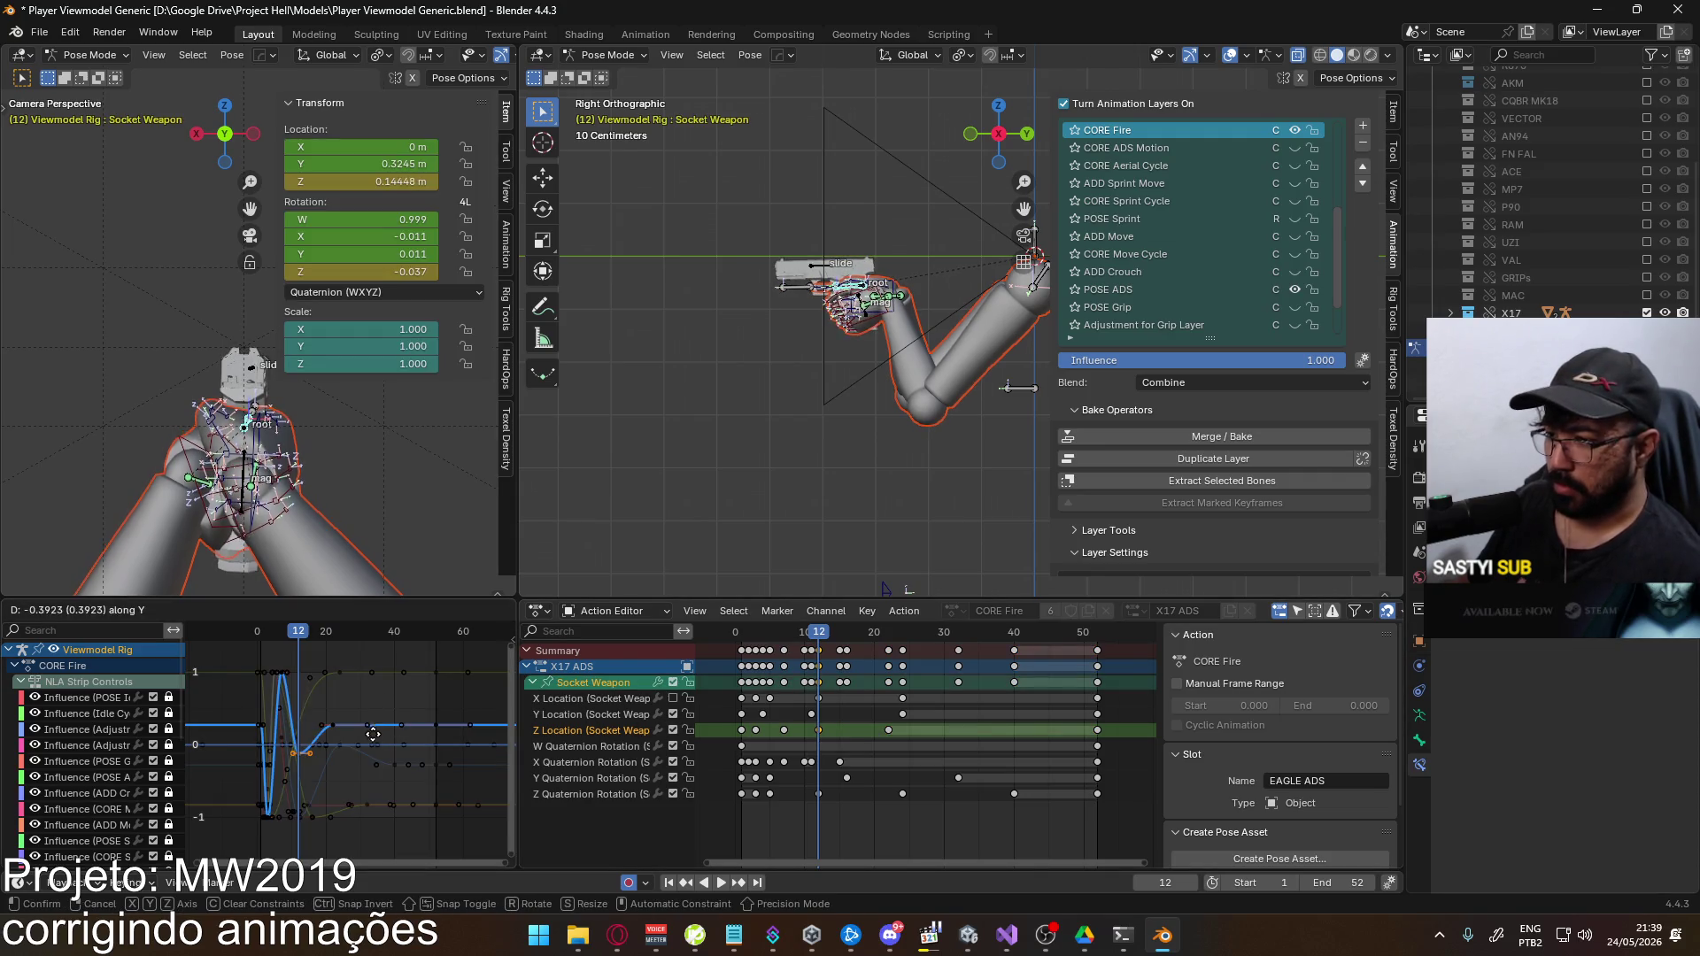
pyautogui.click(326, 673)
pyautogui.press('space')
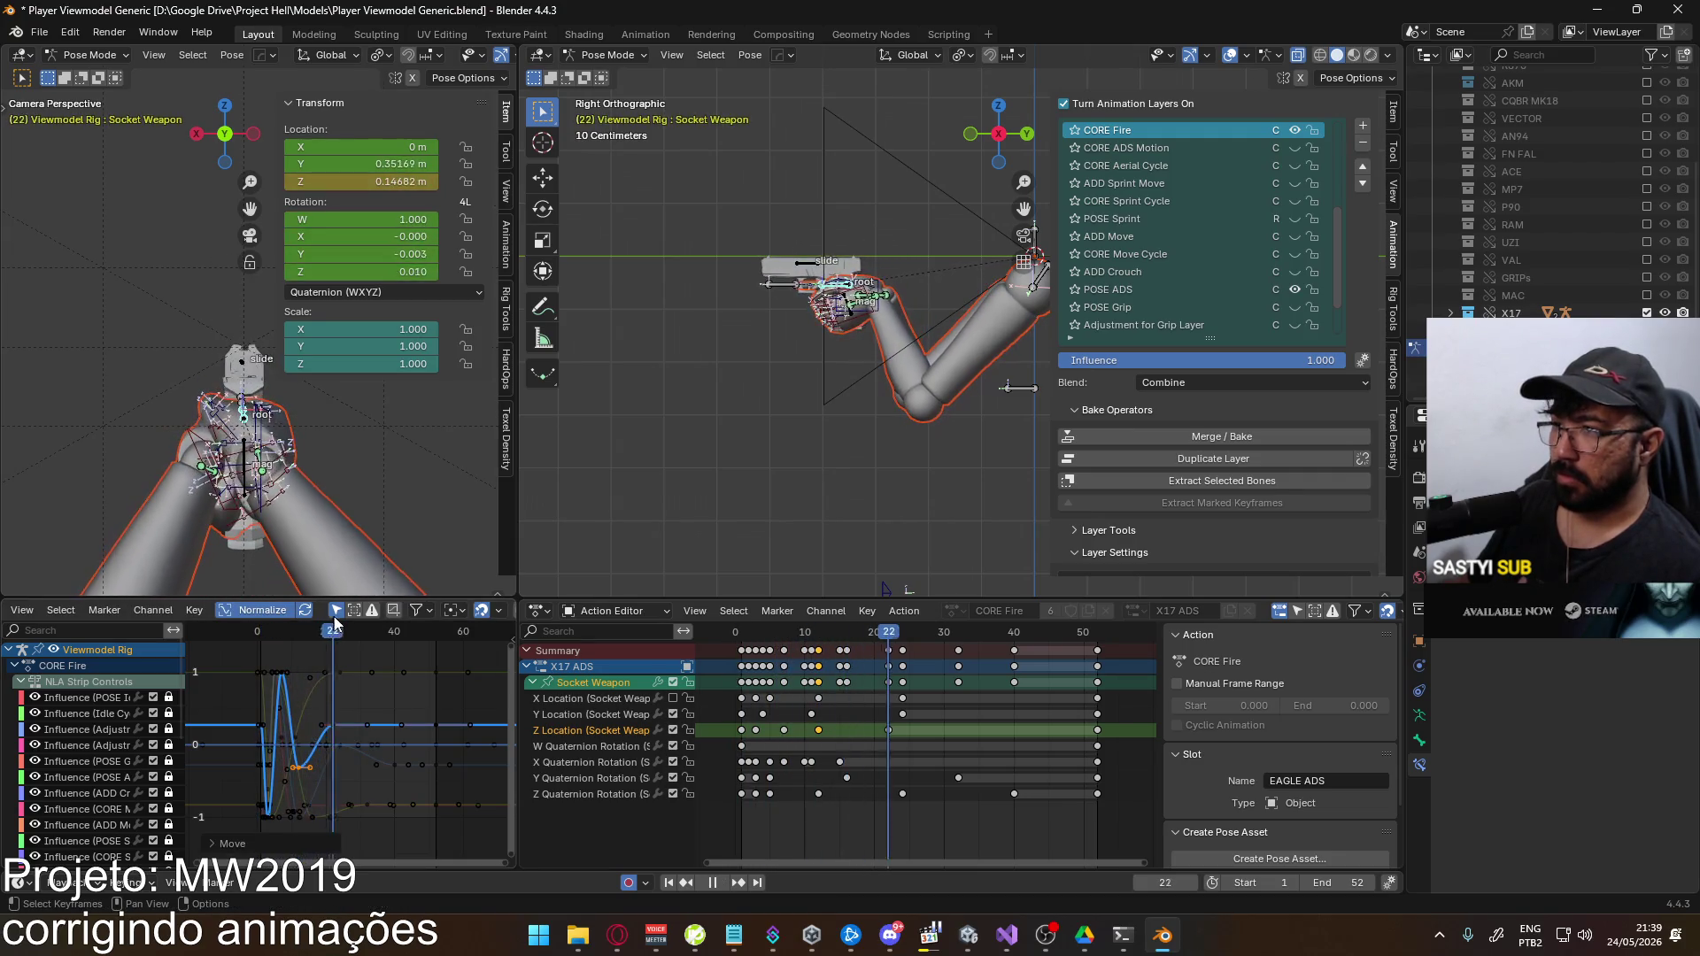
pyautogui.moveTo(304, 627)
pyautogui.mouseDown()
pyautogui.moveTo(350, 630)
pyautogui.moveTo(268, 636)
pyautogui.mouseUp()
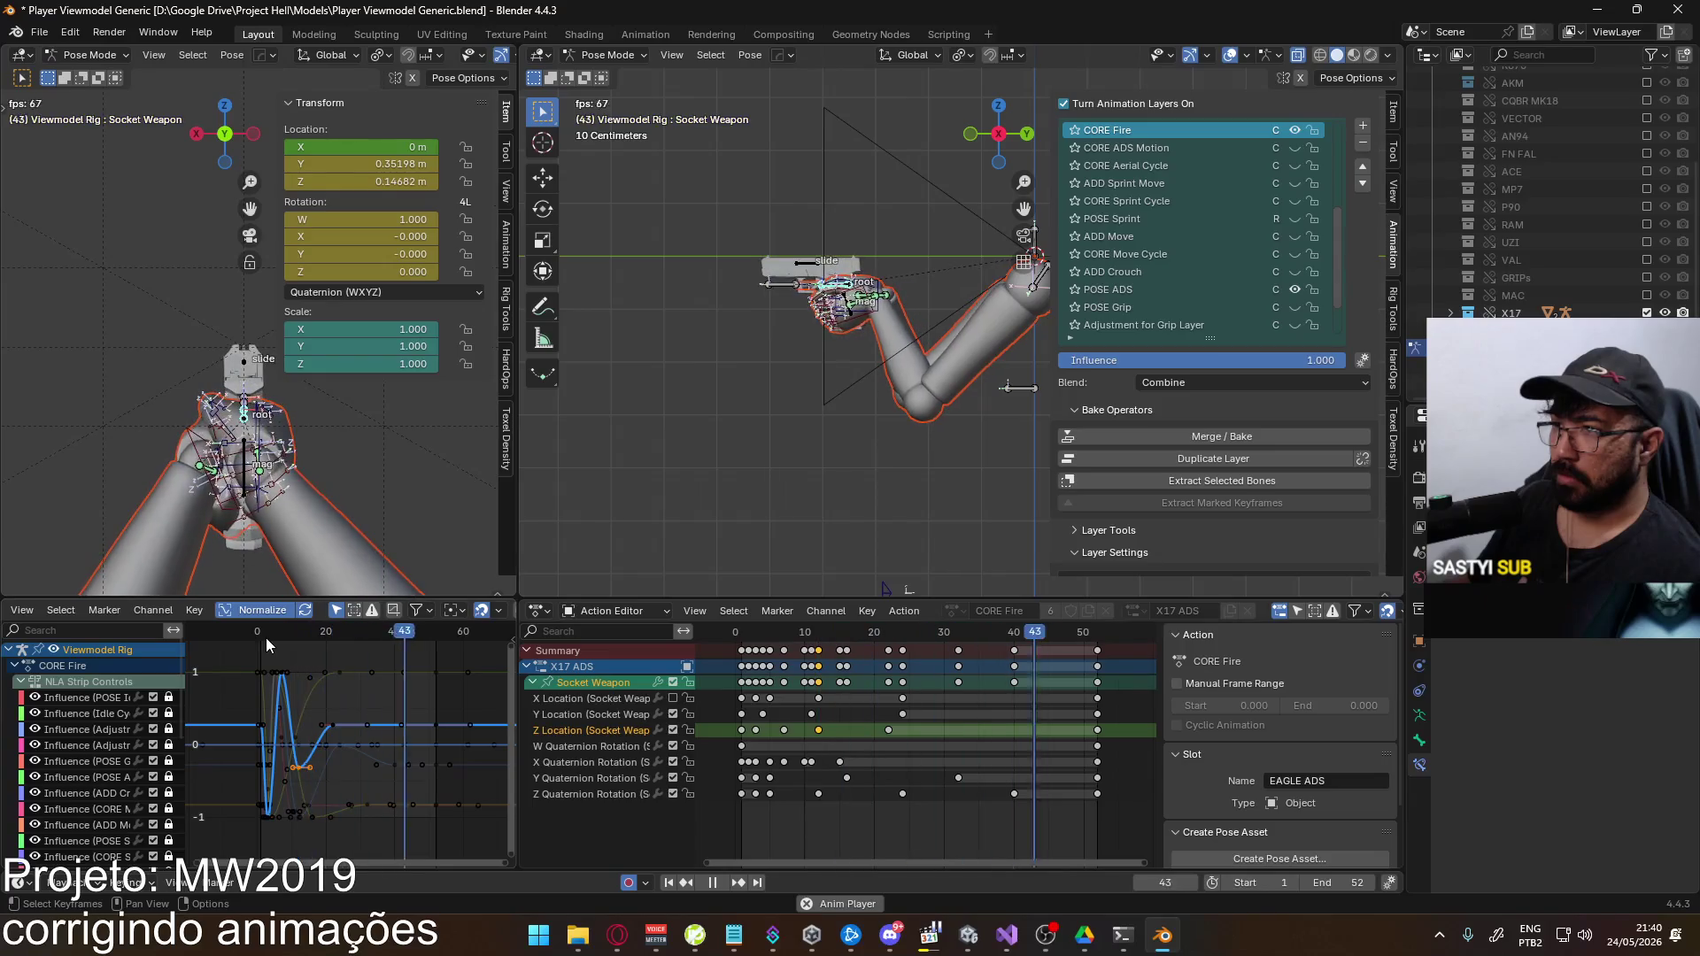
pyautogui.press('space')
pyautogui.moveTo(312, 635); pyautogui.dragTo(274, 636)
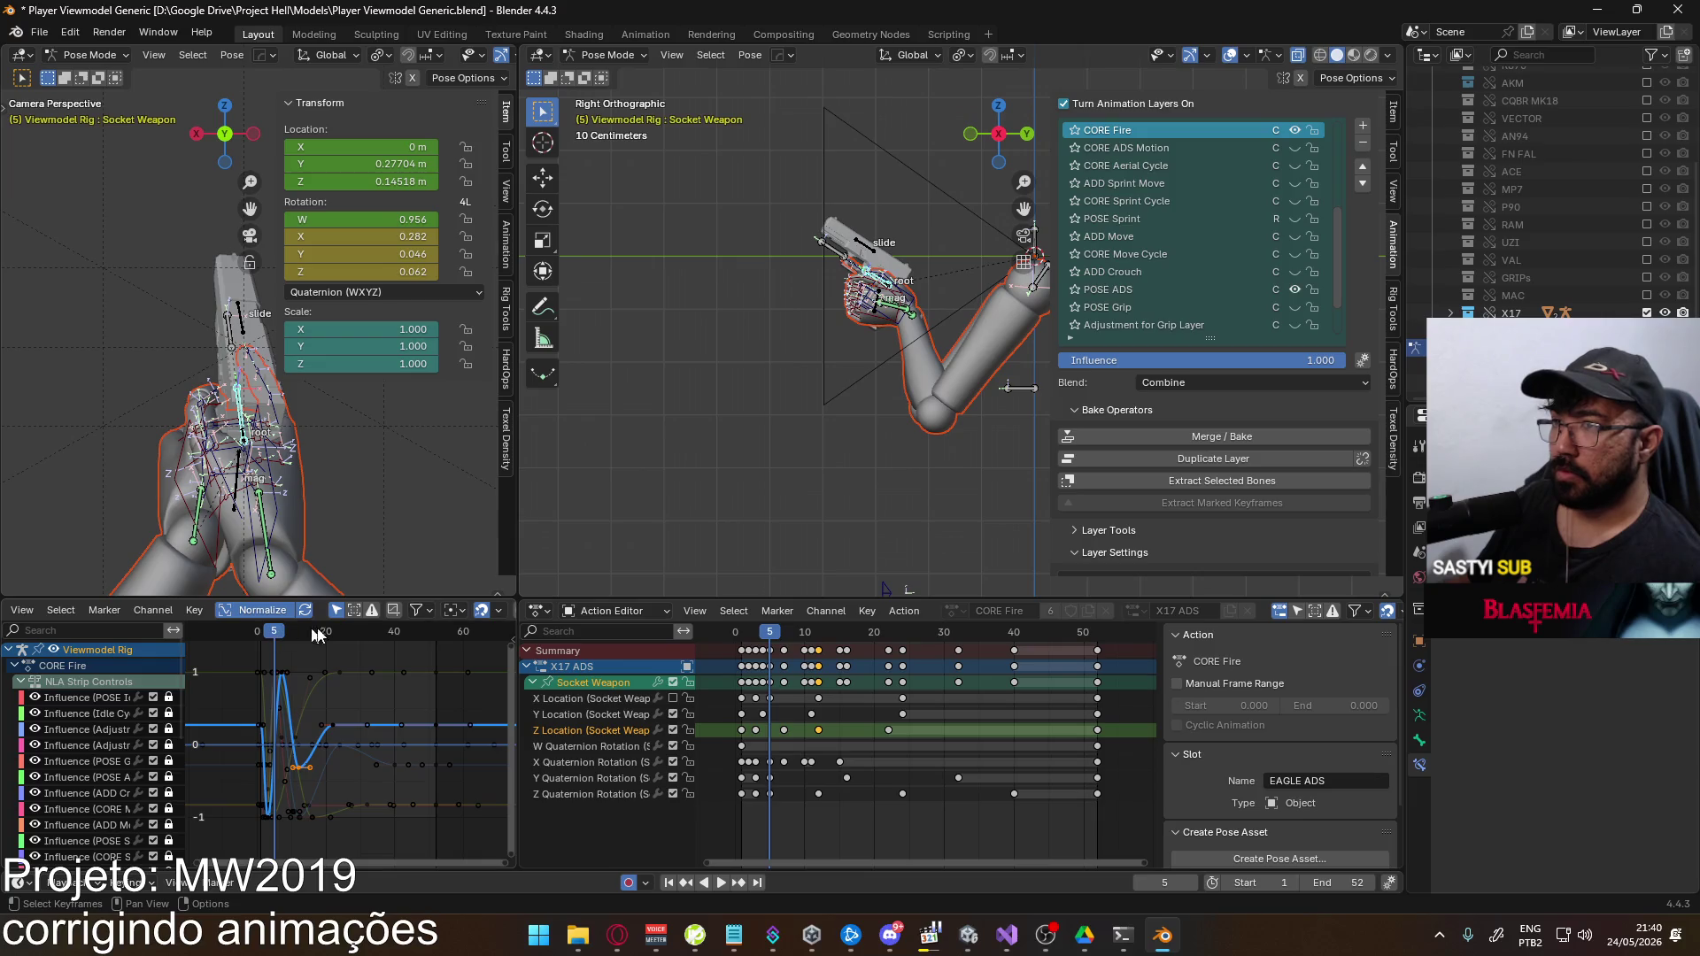
# Select the Y Quaternion Rotation channel keys and show the Socket Weapon curves
pyautogui.click(580, 772)
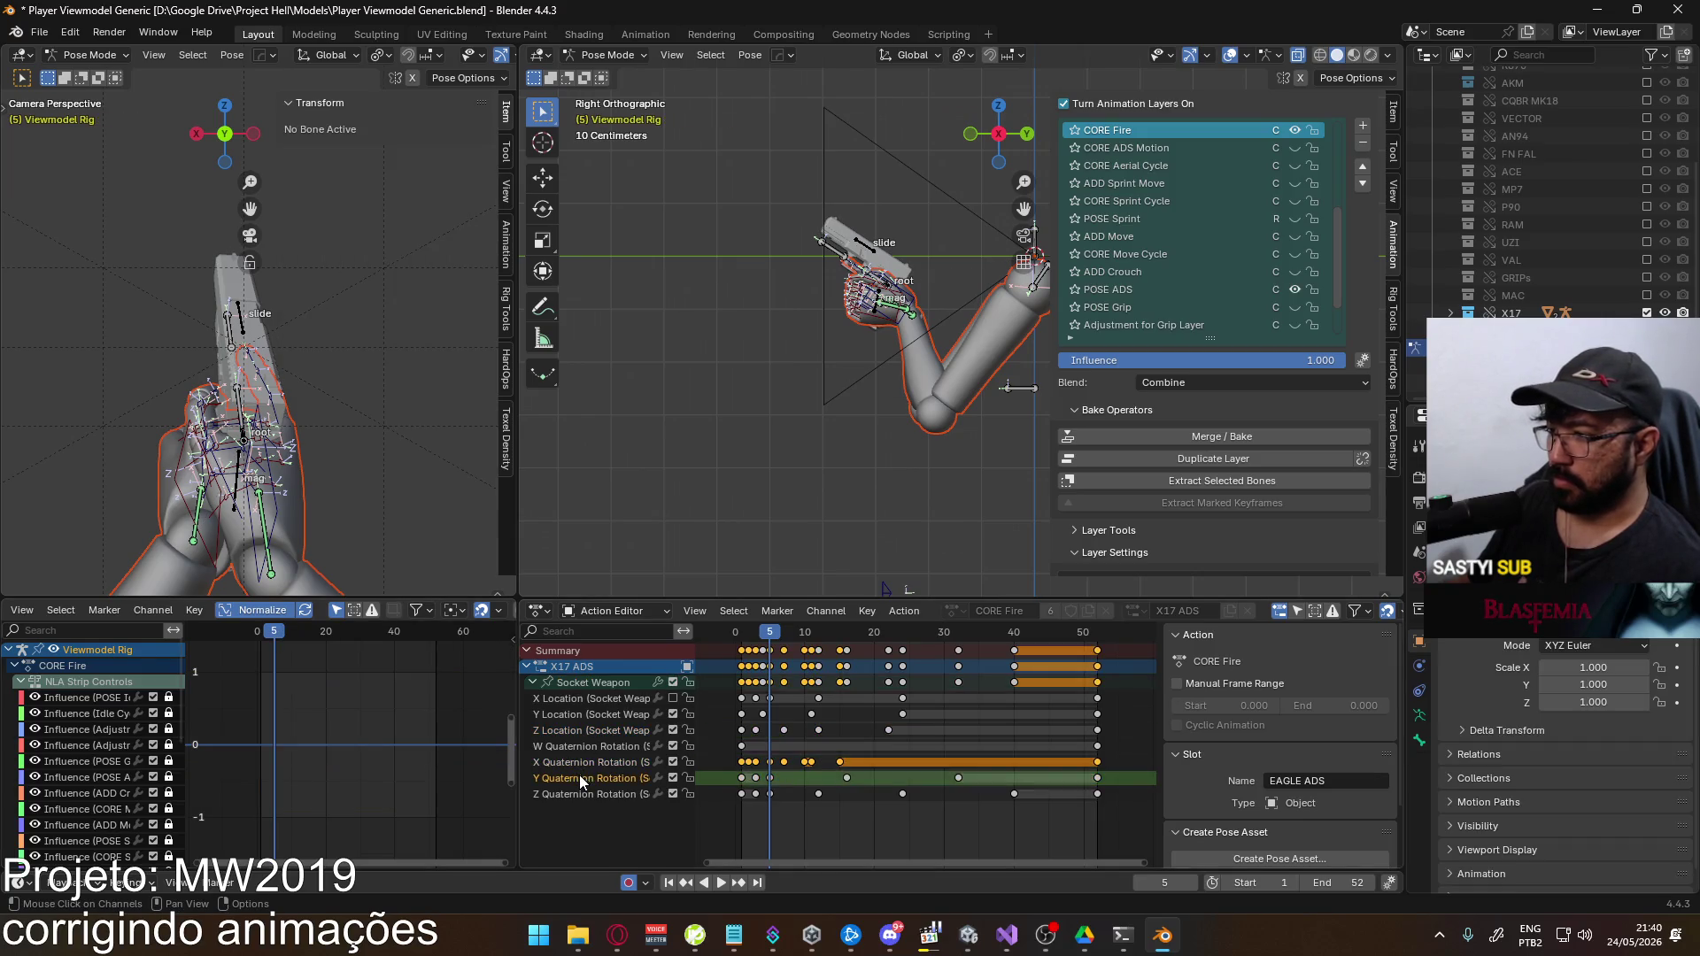
pyautogui.click(591, 684)
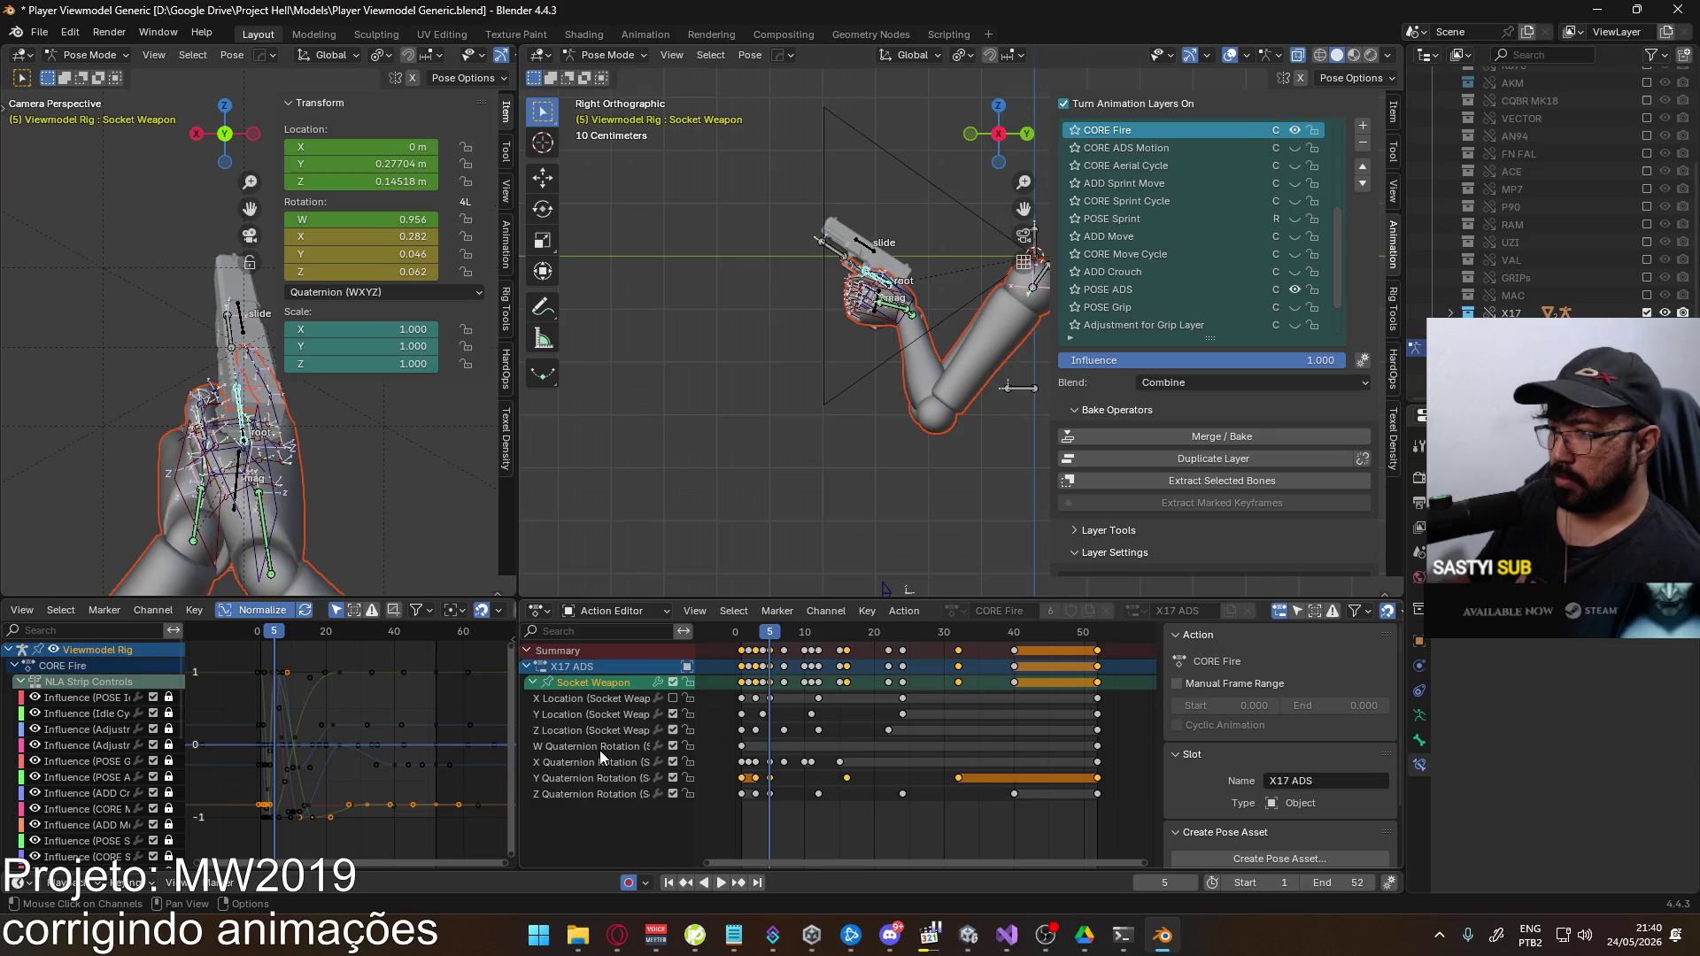
pyautogui.click(586, 778)
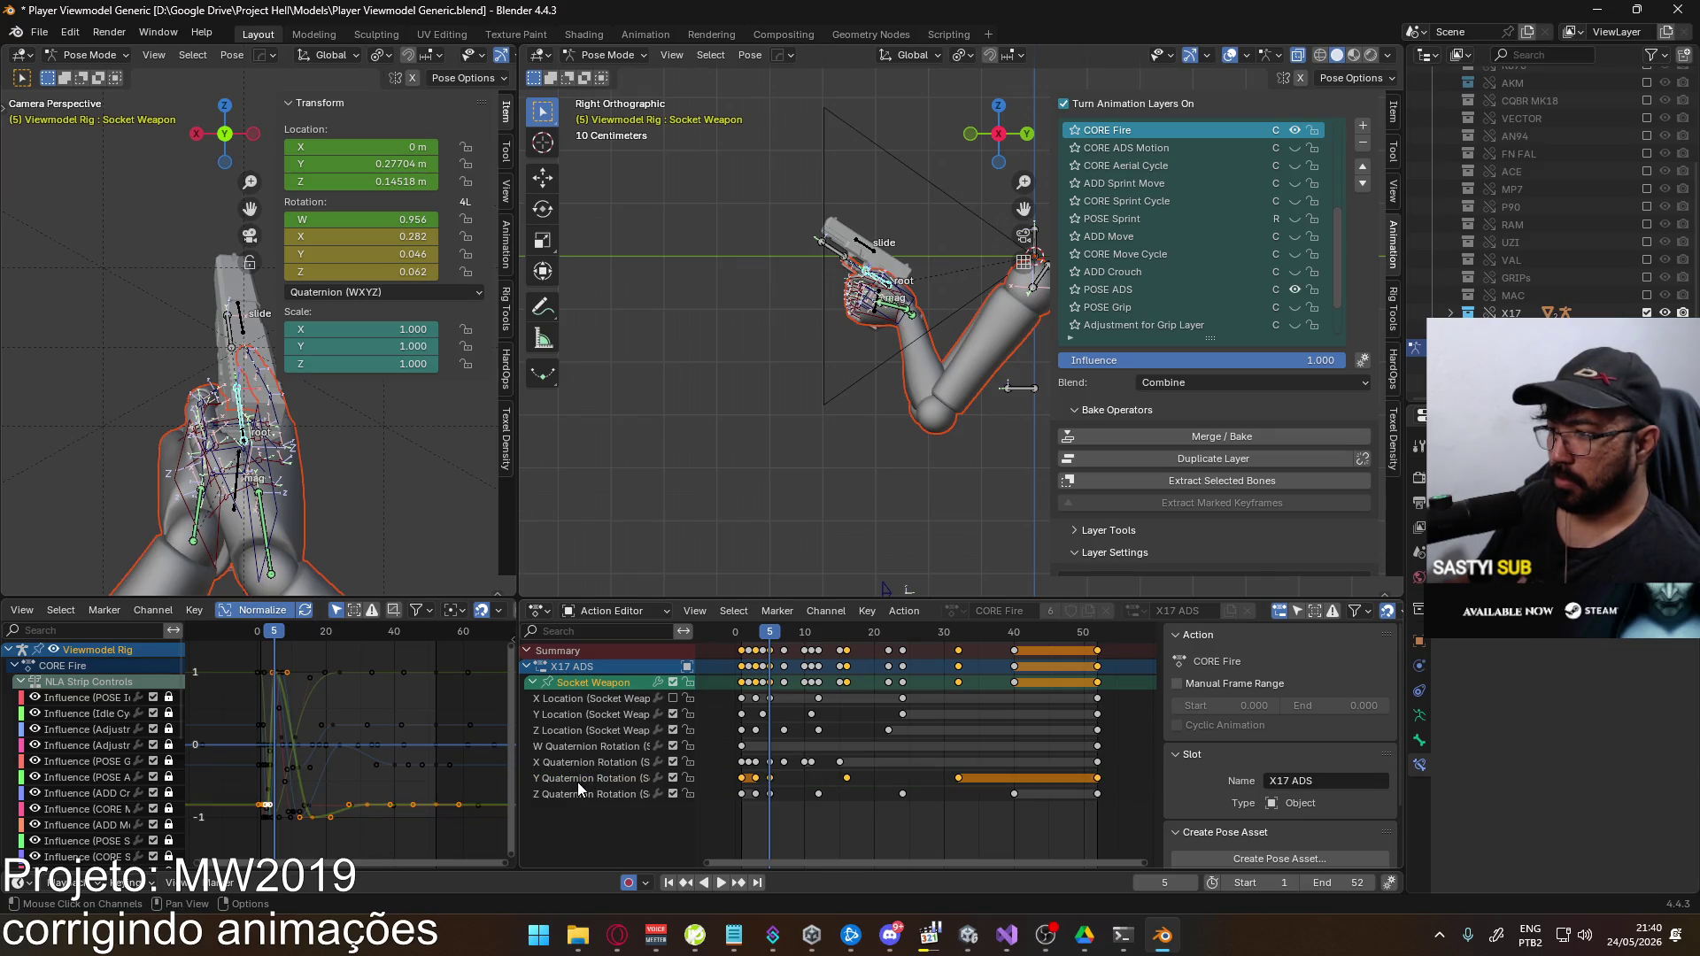
pyautogui.click(585, 683)
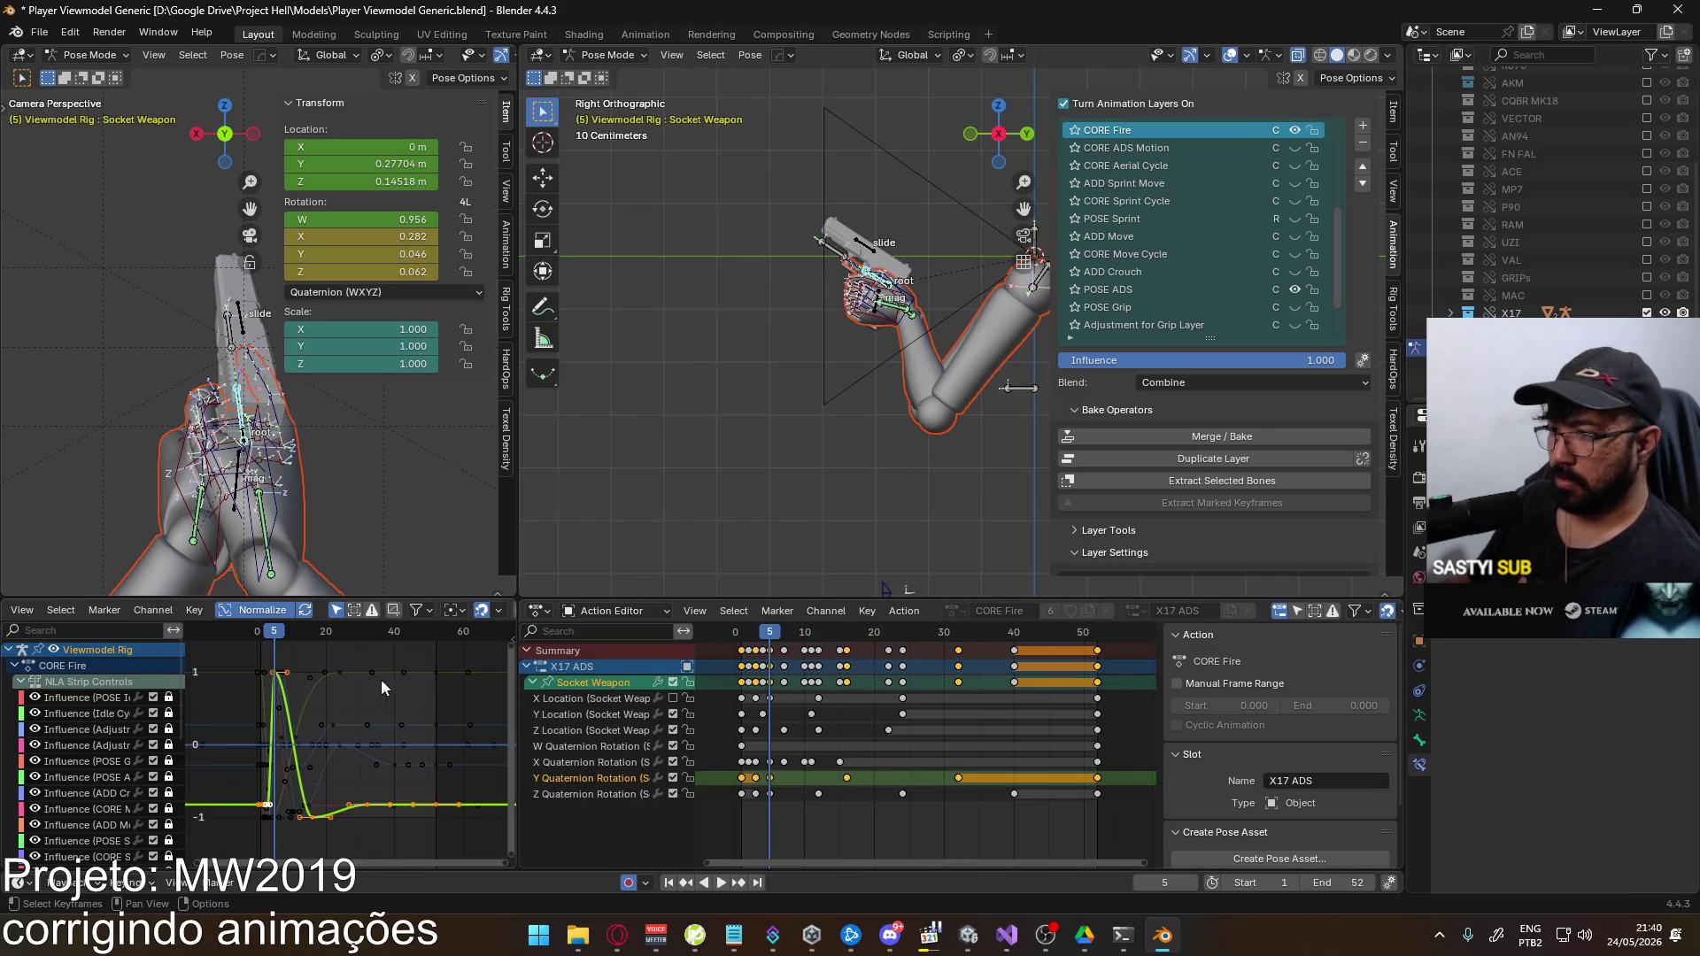
pyautogui.click(276, 700)
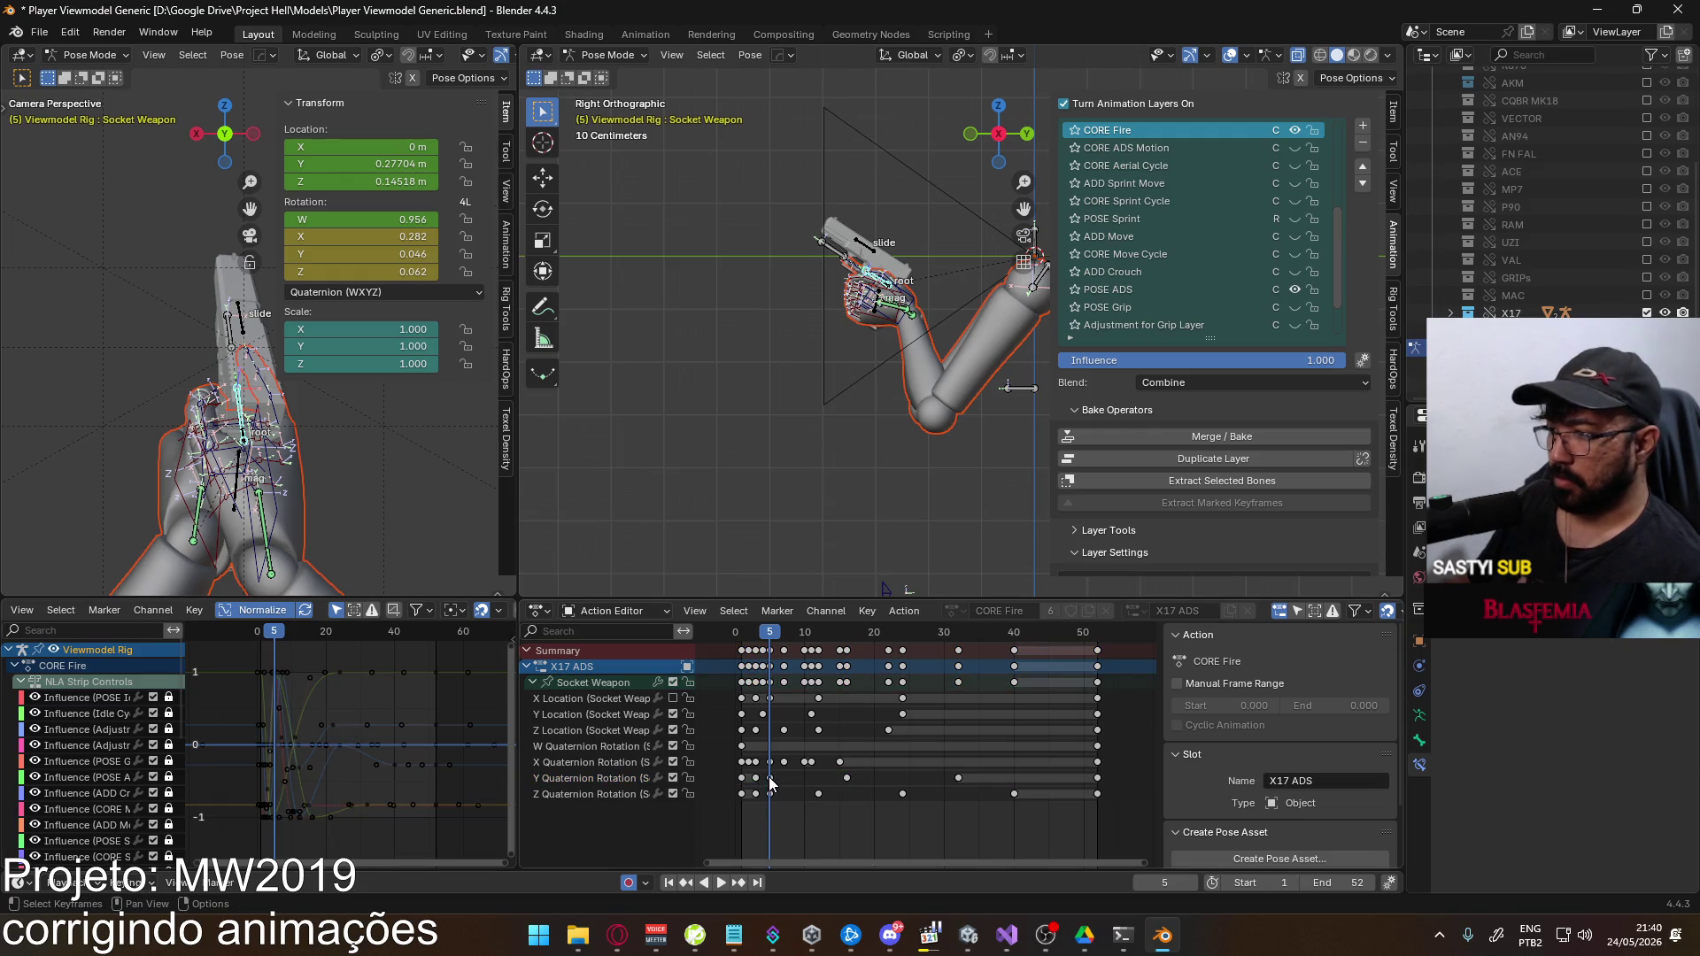
pyautogui.click(602, 778)
pyautogui.click(591, 682)
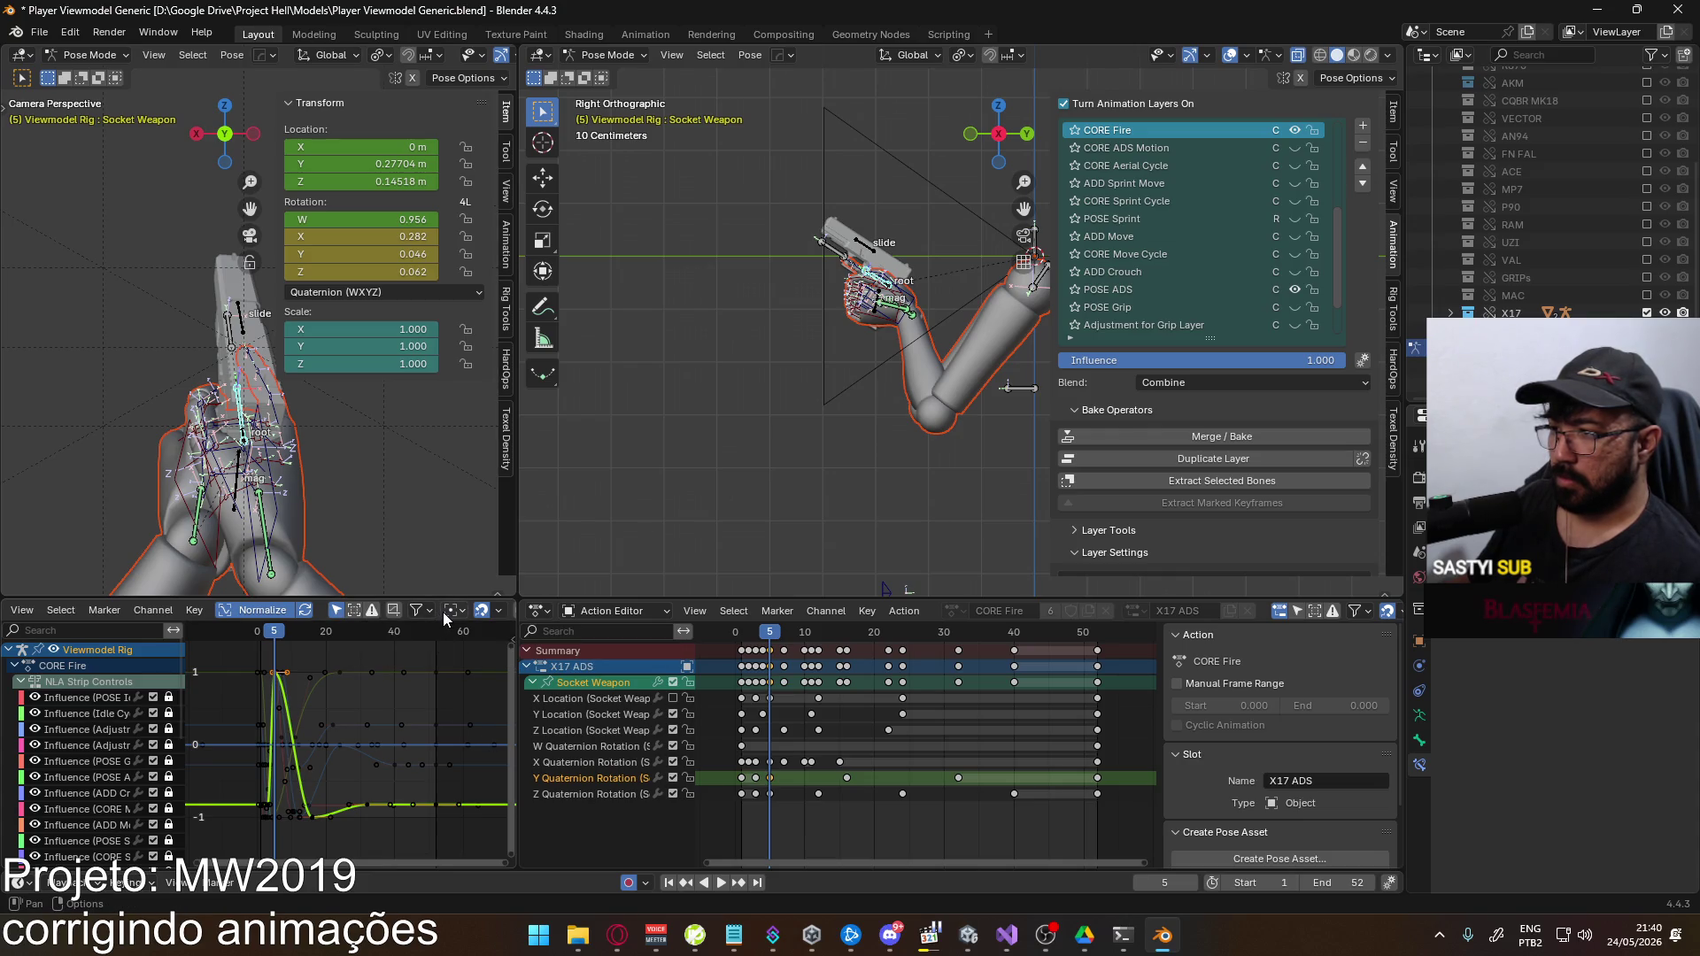
# Lower the frame-5 Y rotation key to about -0.093
pyautogui.press('g')
pyautogui.press('y')
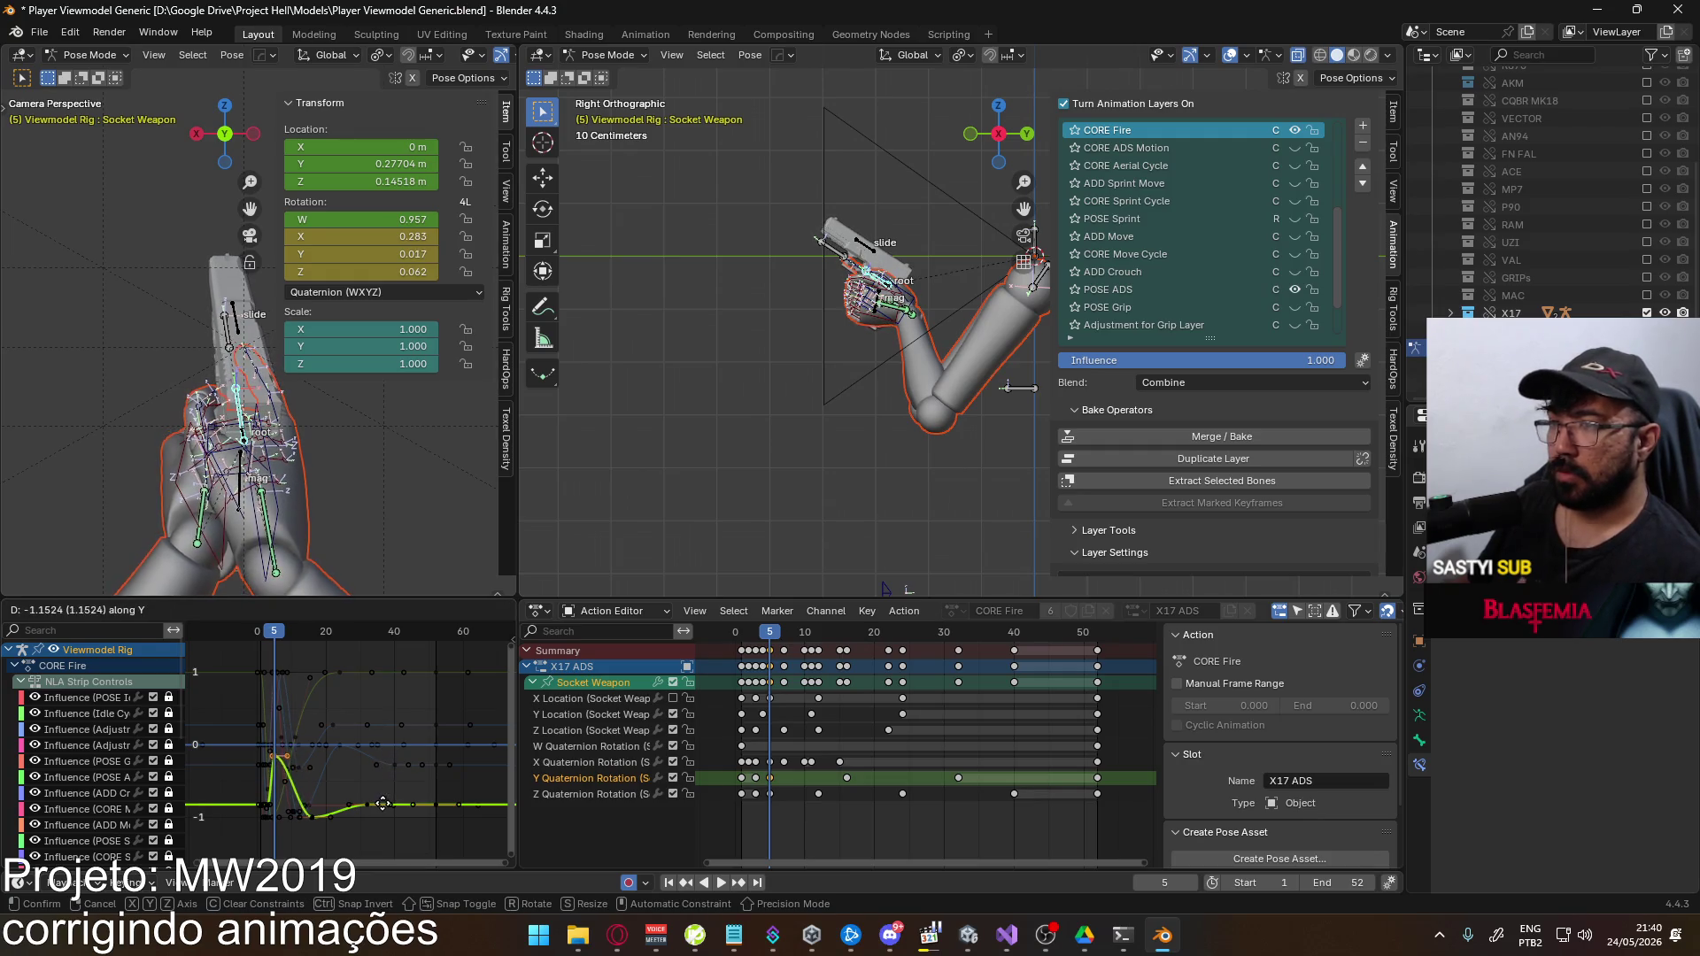
pyautogui.rightClick(372, 794)
pyautogui.moveTo(343, 753); pyautogui.dragTo(332, 713, button='middle')
pyautogui.press('g')
pyautogui.press('y')
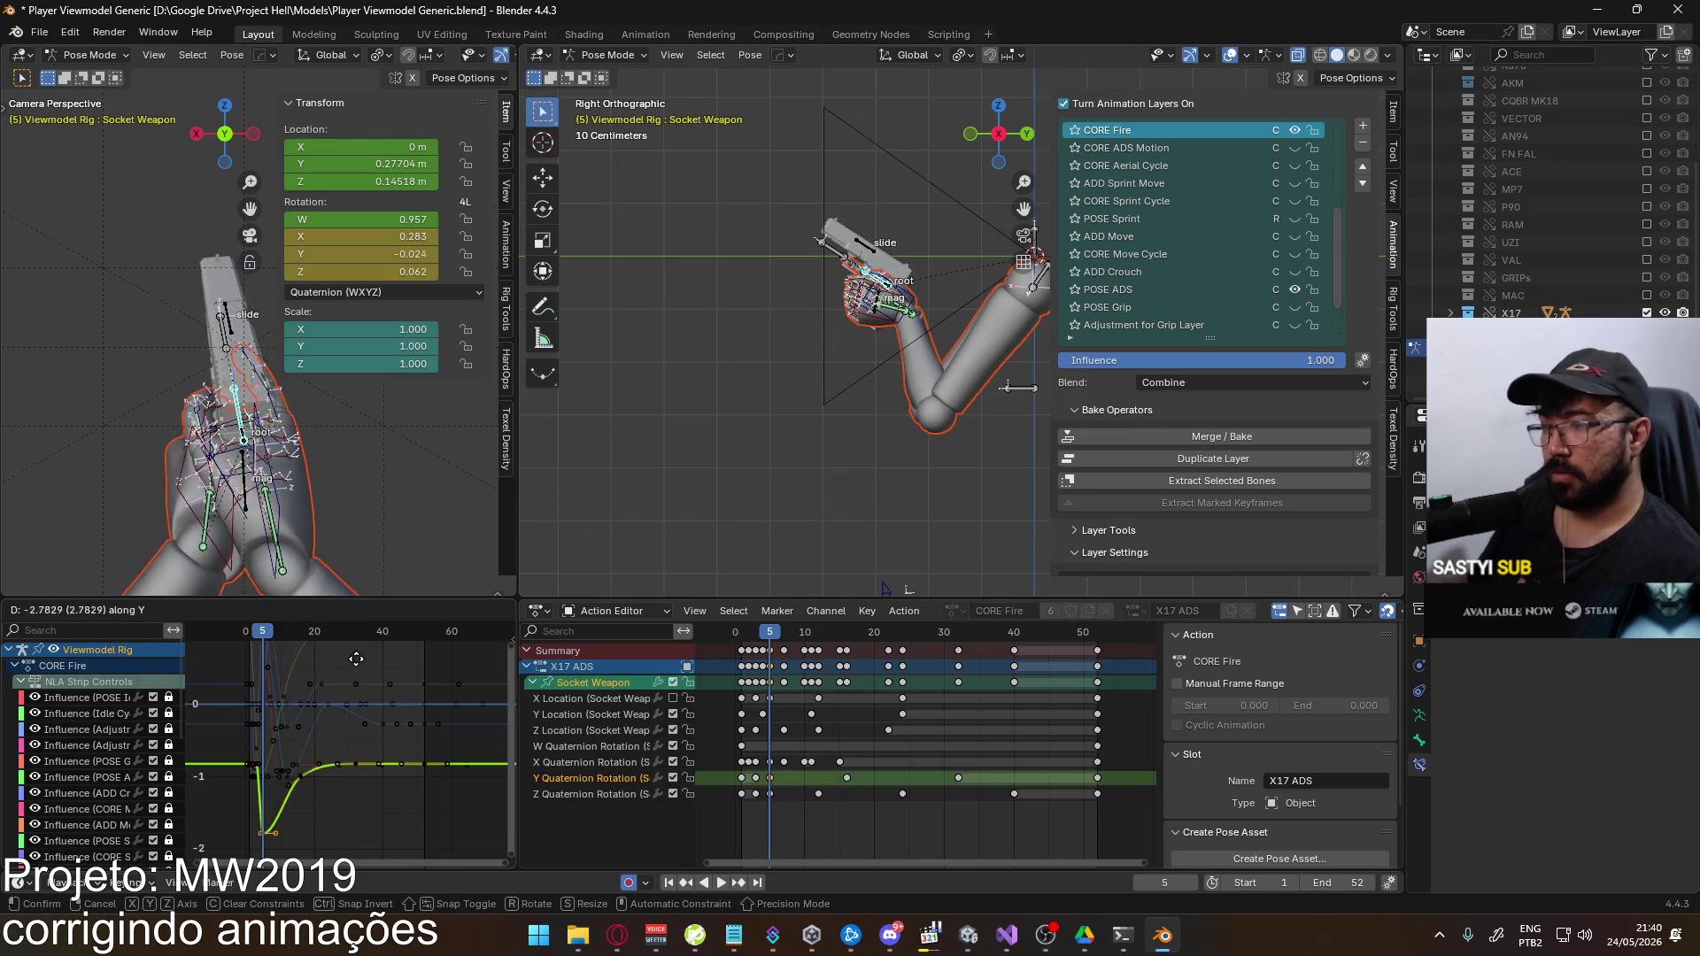
pyautogui.click(355, 716)
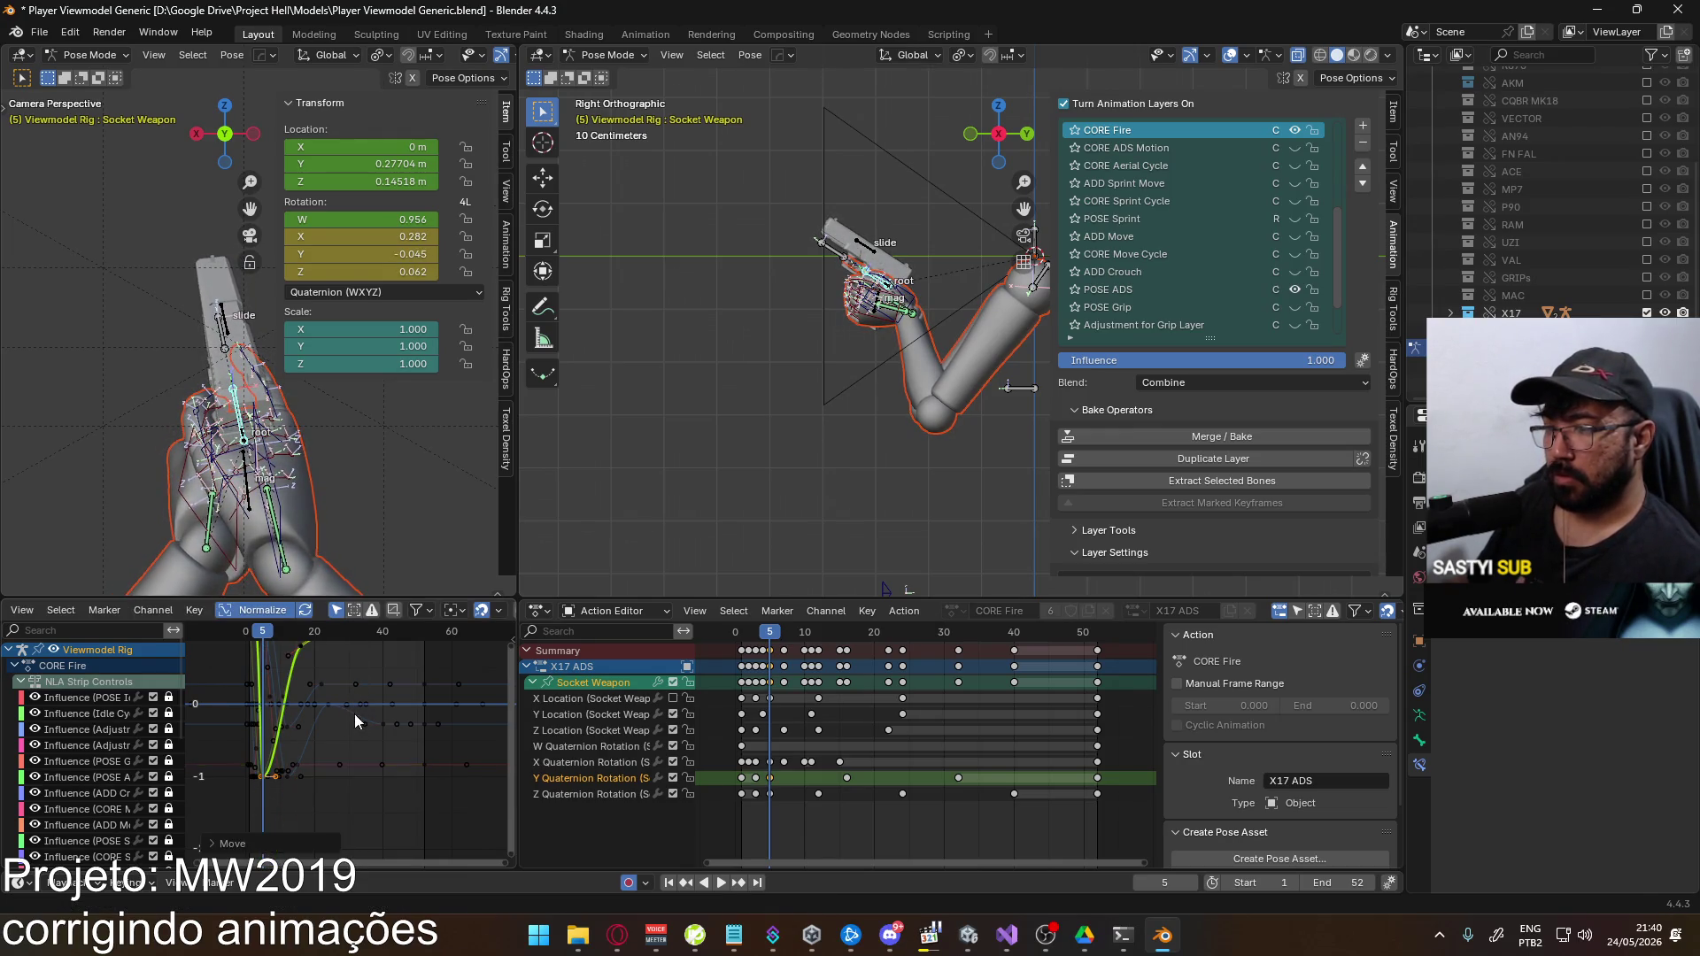
pyautogui.keyDown('ctrl'); pyautogui.moveTo(320, 705); pyautogui.dragTo(326, 709, button='middle'); pyautogui.keyUp('ctrl')
pyautogui.press('g')
pyautogui.press('y')
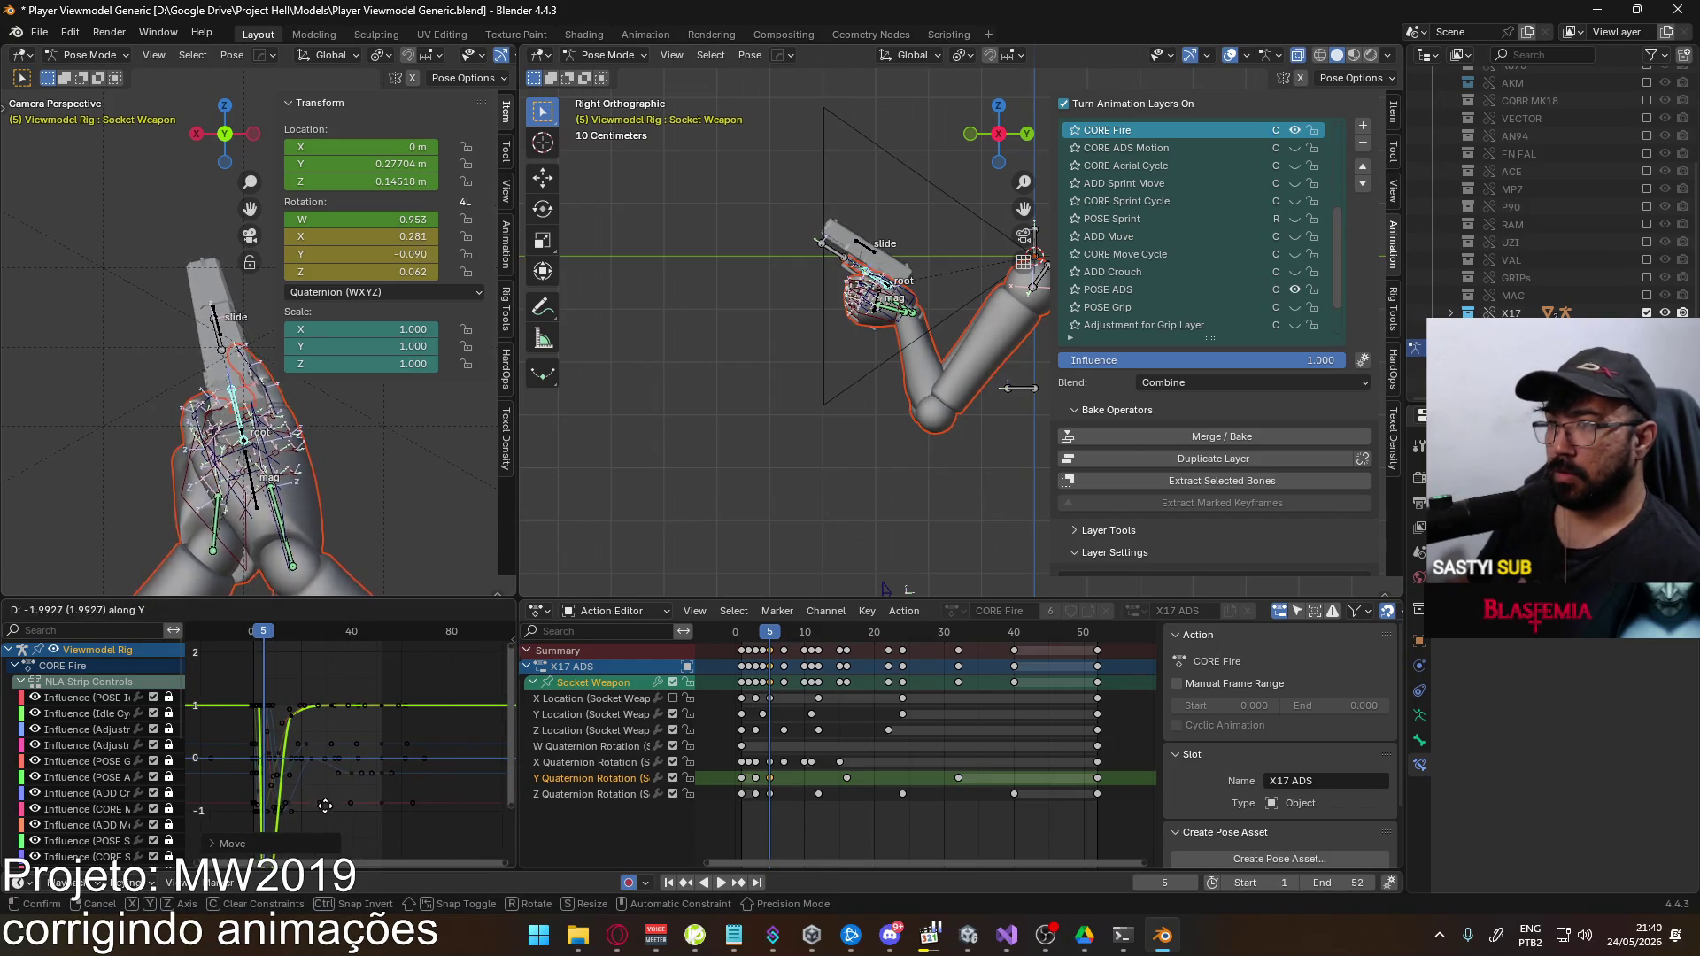
pyautogui.click(328, 816)
# Raise the frame-16 overshoot key and slide the follow-up Y rotation key four frames earlier
pyautogui.click(293, 714)
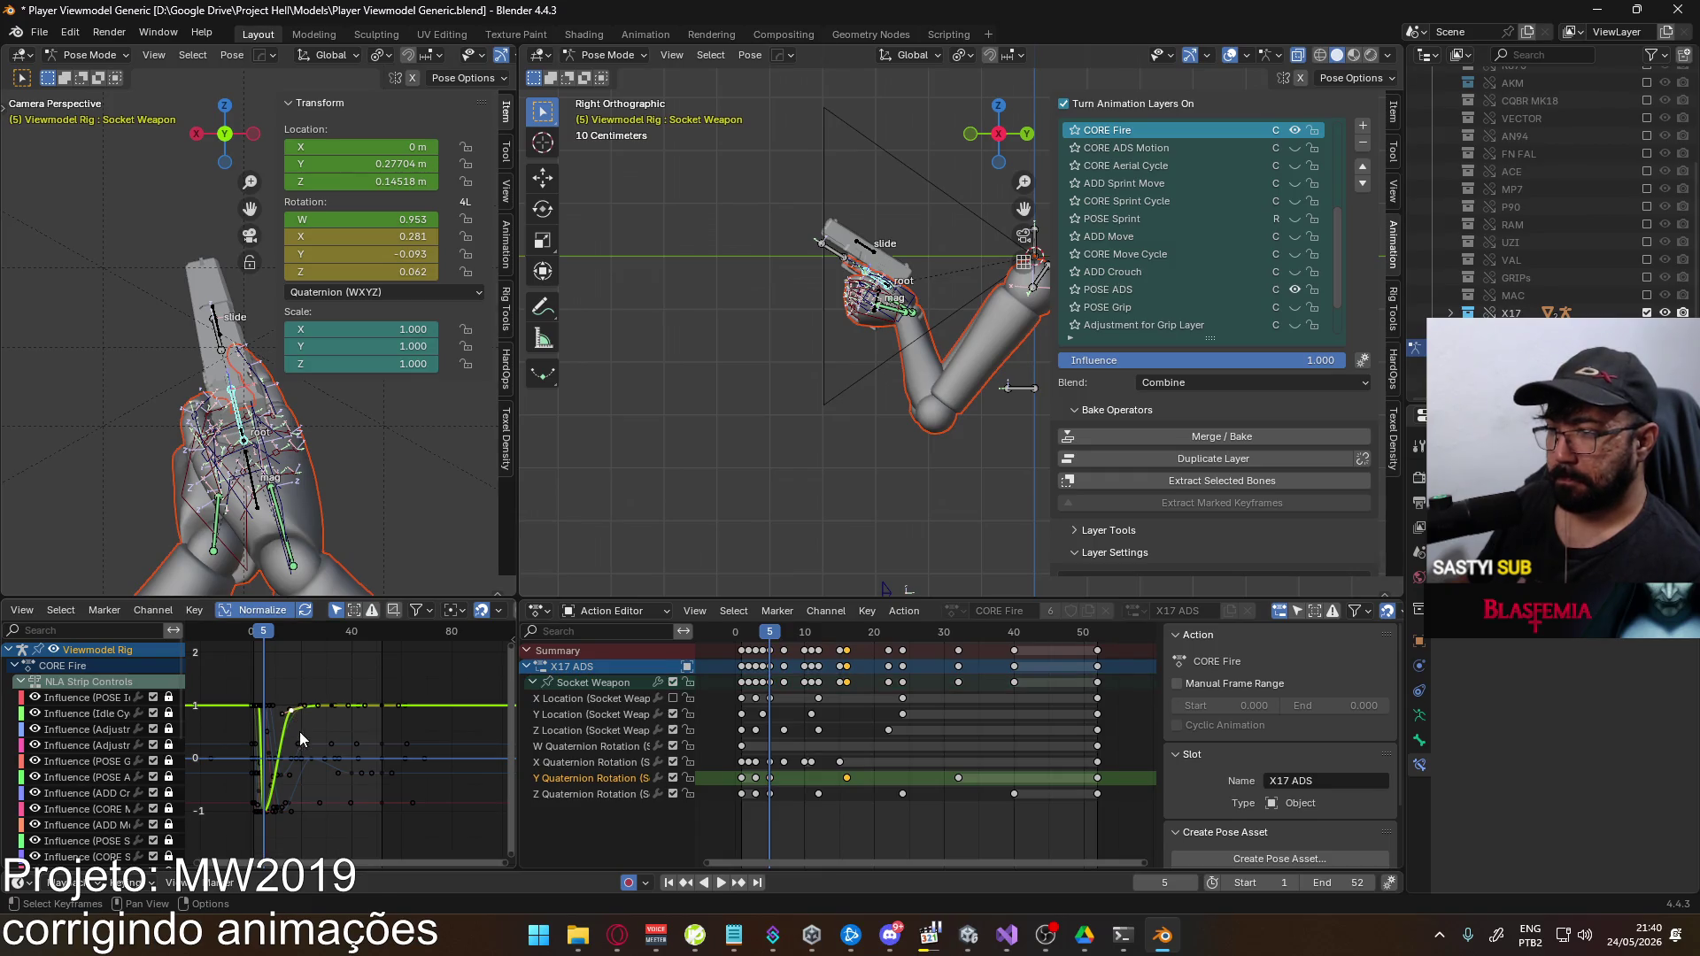
pyautogui.press('g')
pyautogui.press('y')
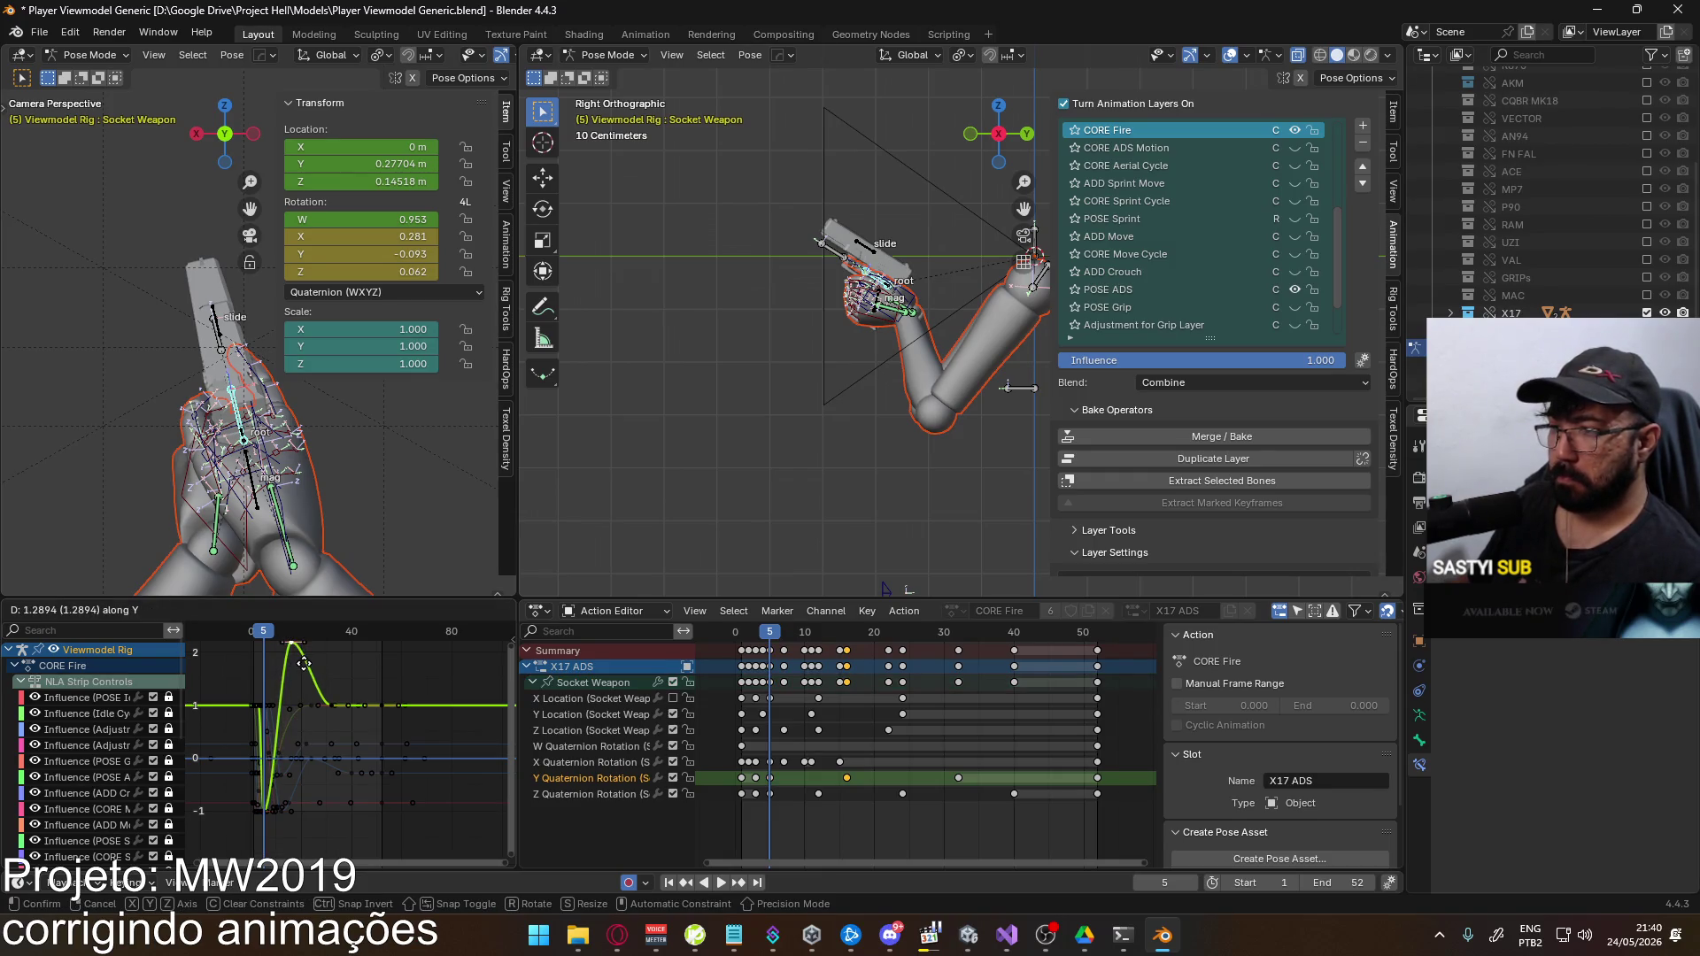
pyautogui.click(304, 664)
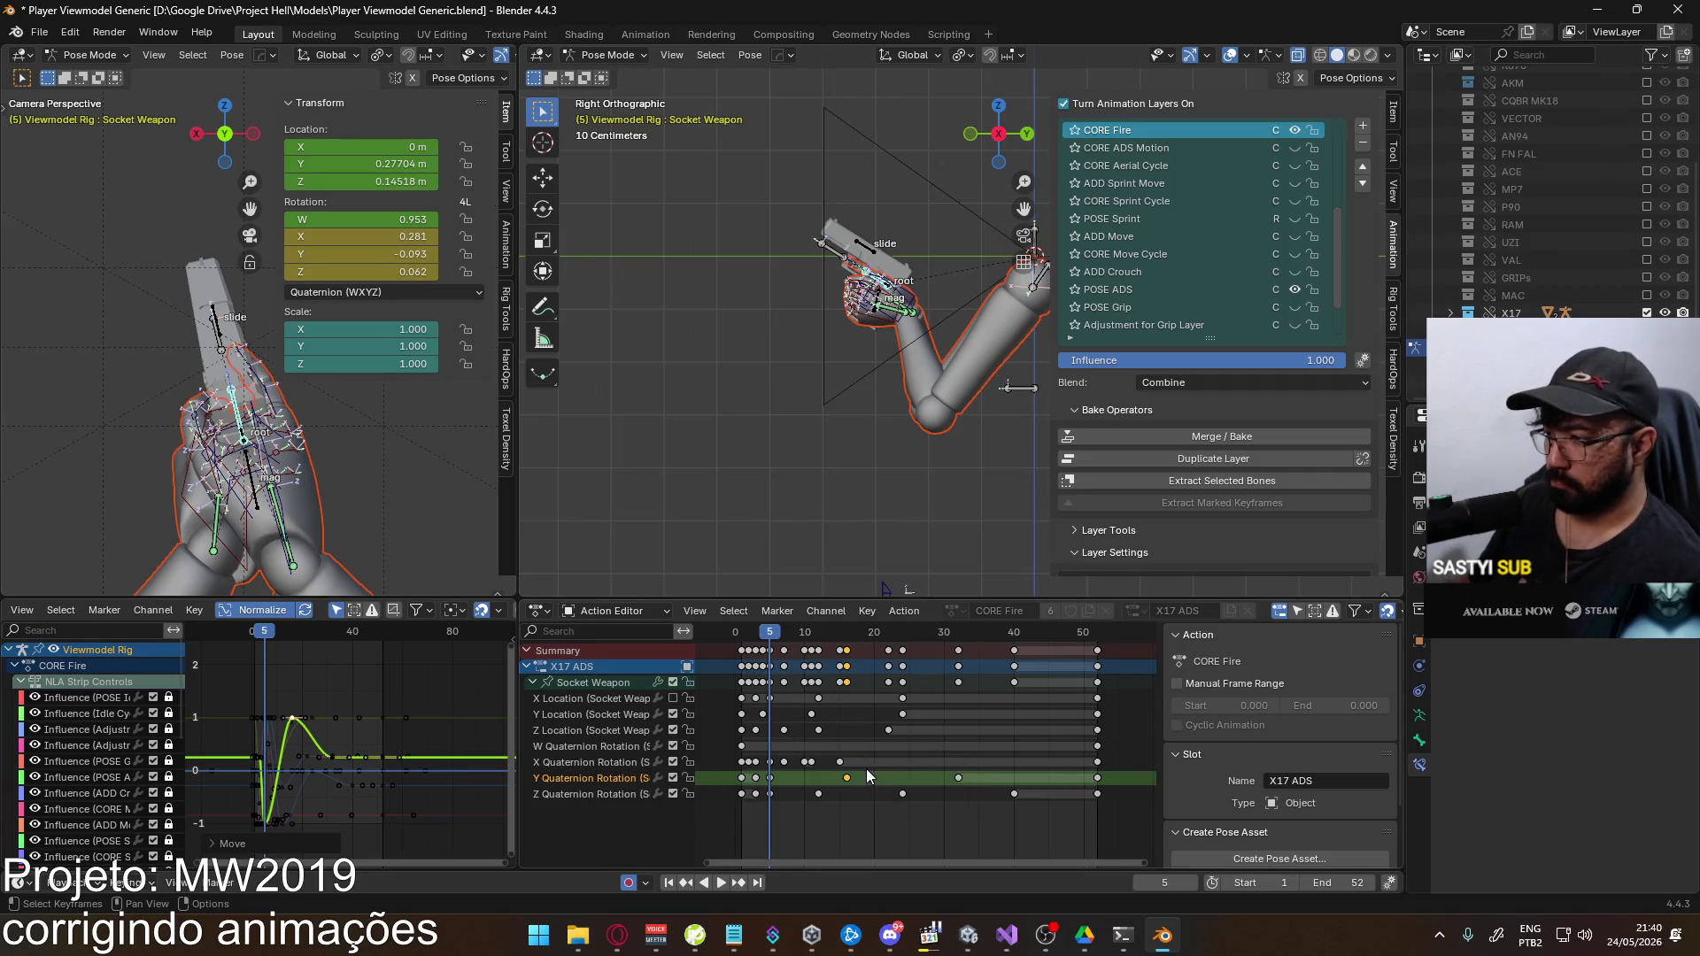
pyautogui.press('g')
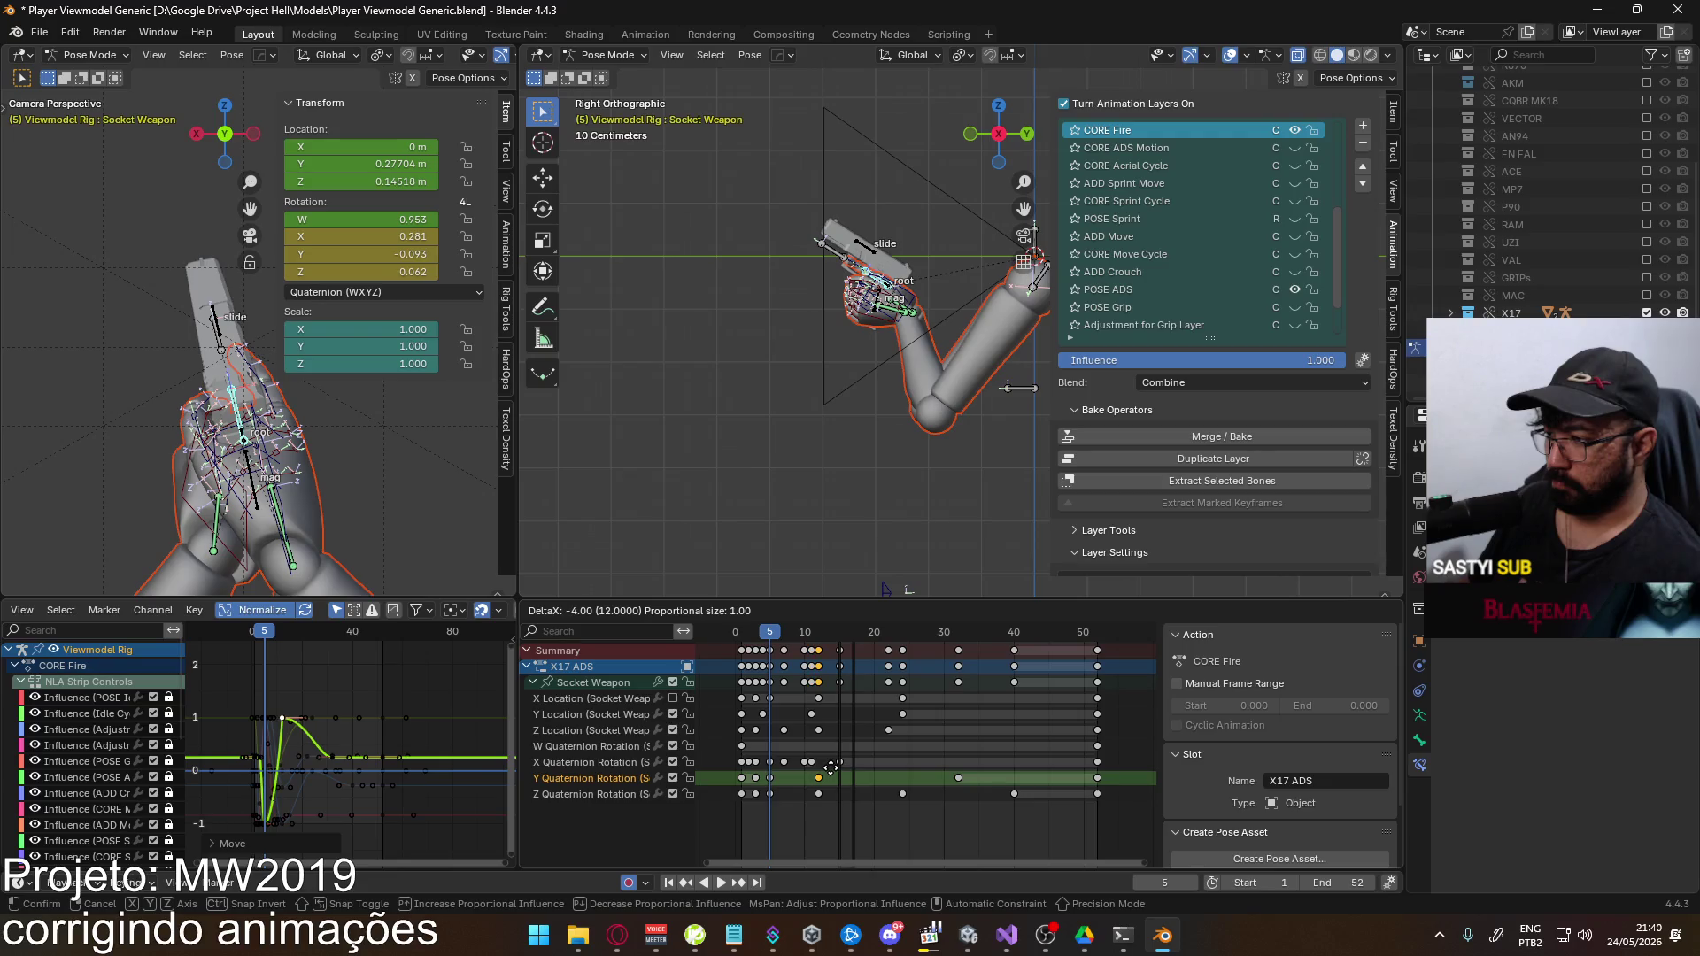
pyautogui.click(847, 765)
pyautogui.click(958, 779)
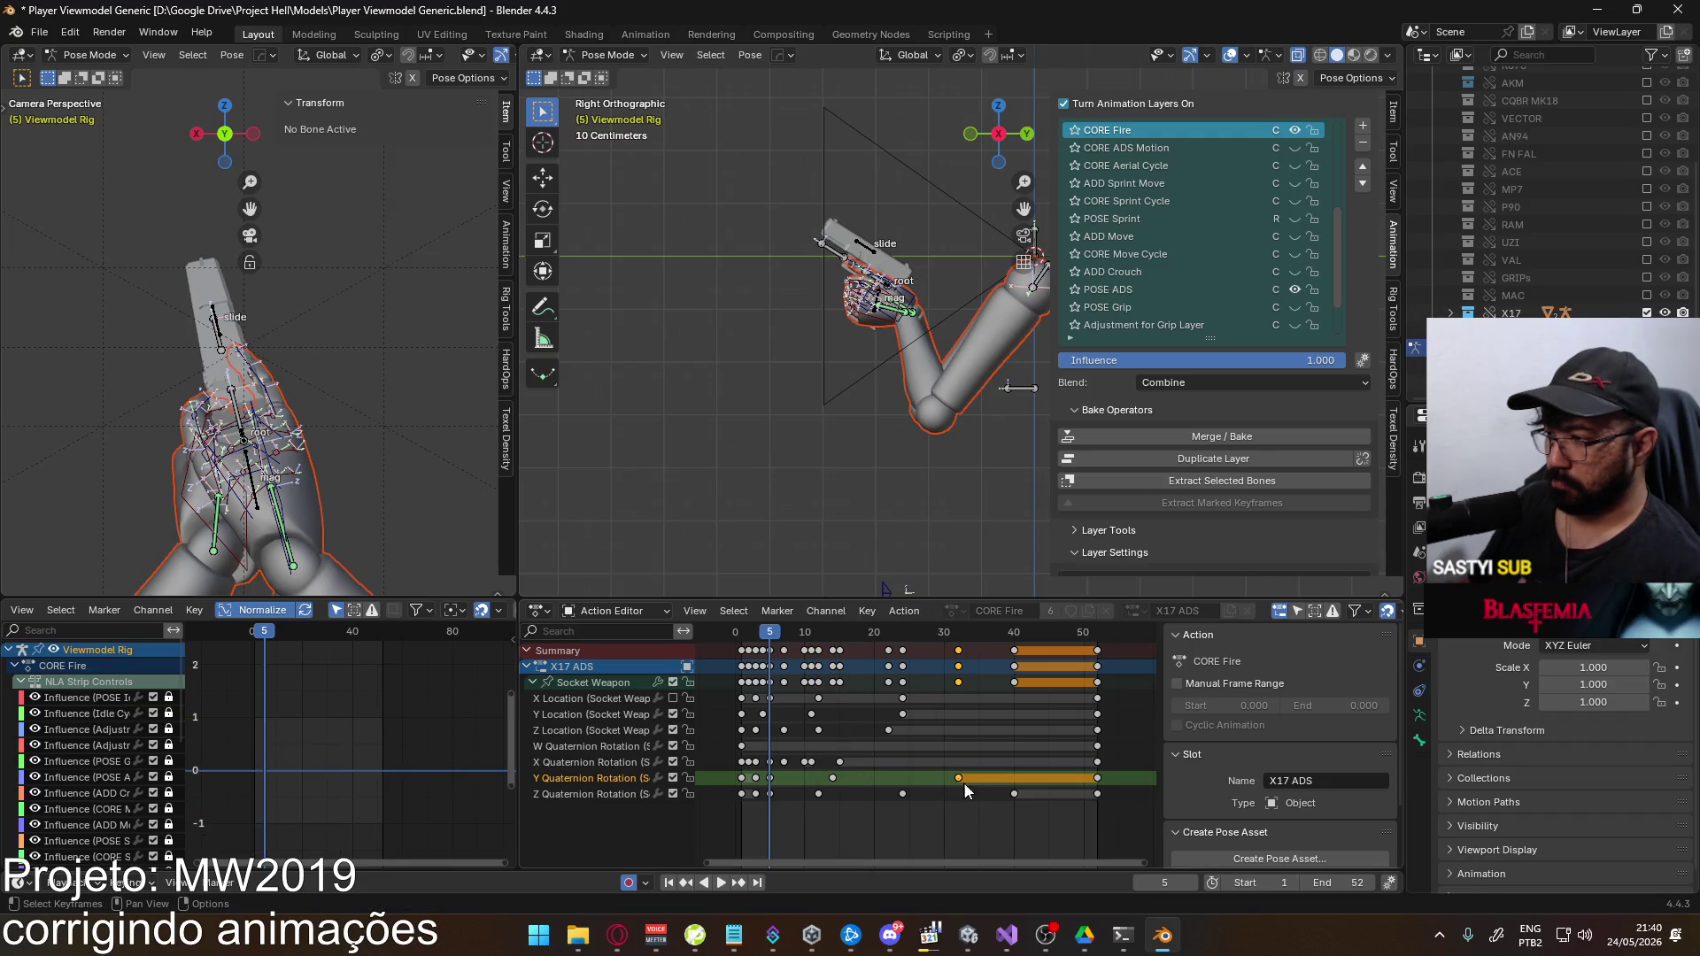
# Push the later Y rotation keys 8 frames later
pyautogui.click(832, 778)
pyautogui.moveTo(823, 631); pyautogui.dragTo(903, 634)
pyautogui.moveTo(964, 778); pyautogui.dragTo(1015, 778)
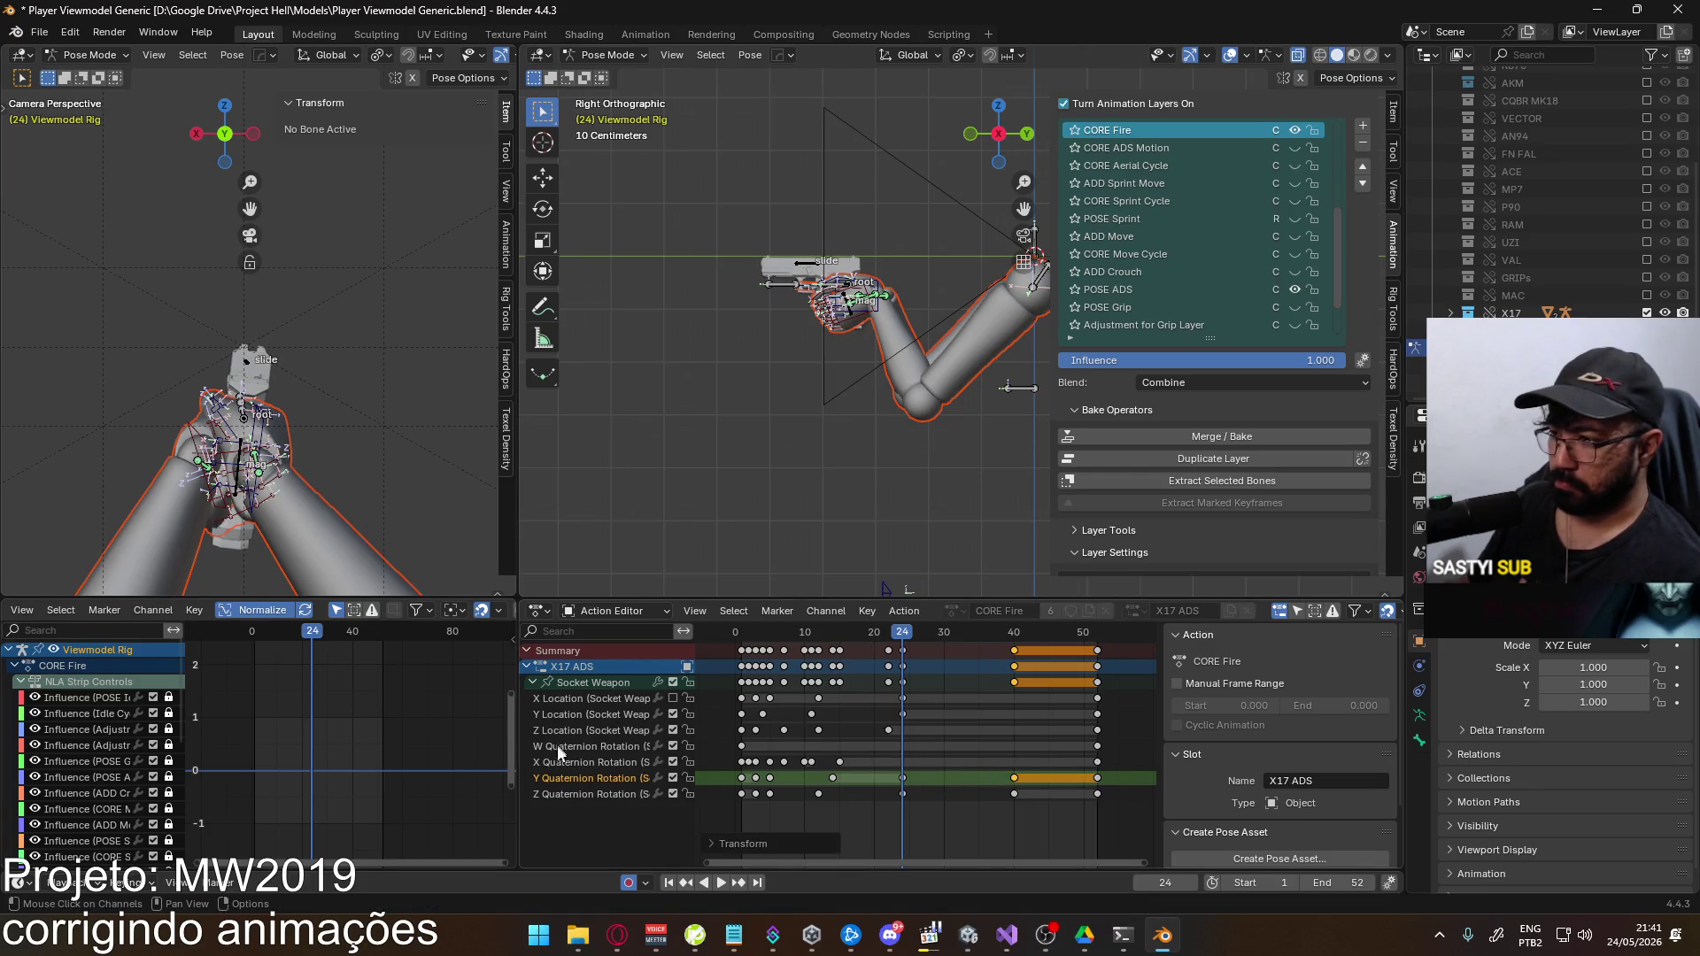
# Lower the rotation key near frame 24 and play the fire animation to check it
pyautogui.click(589, 683)
pyautogui.click(319, 719)
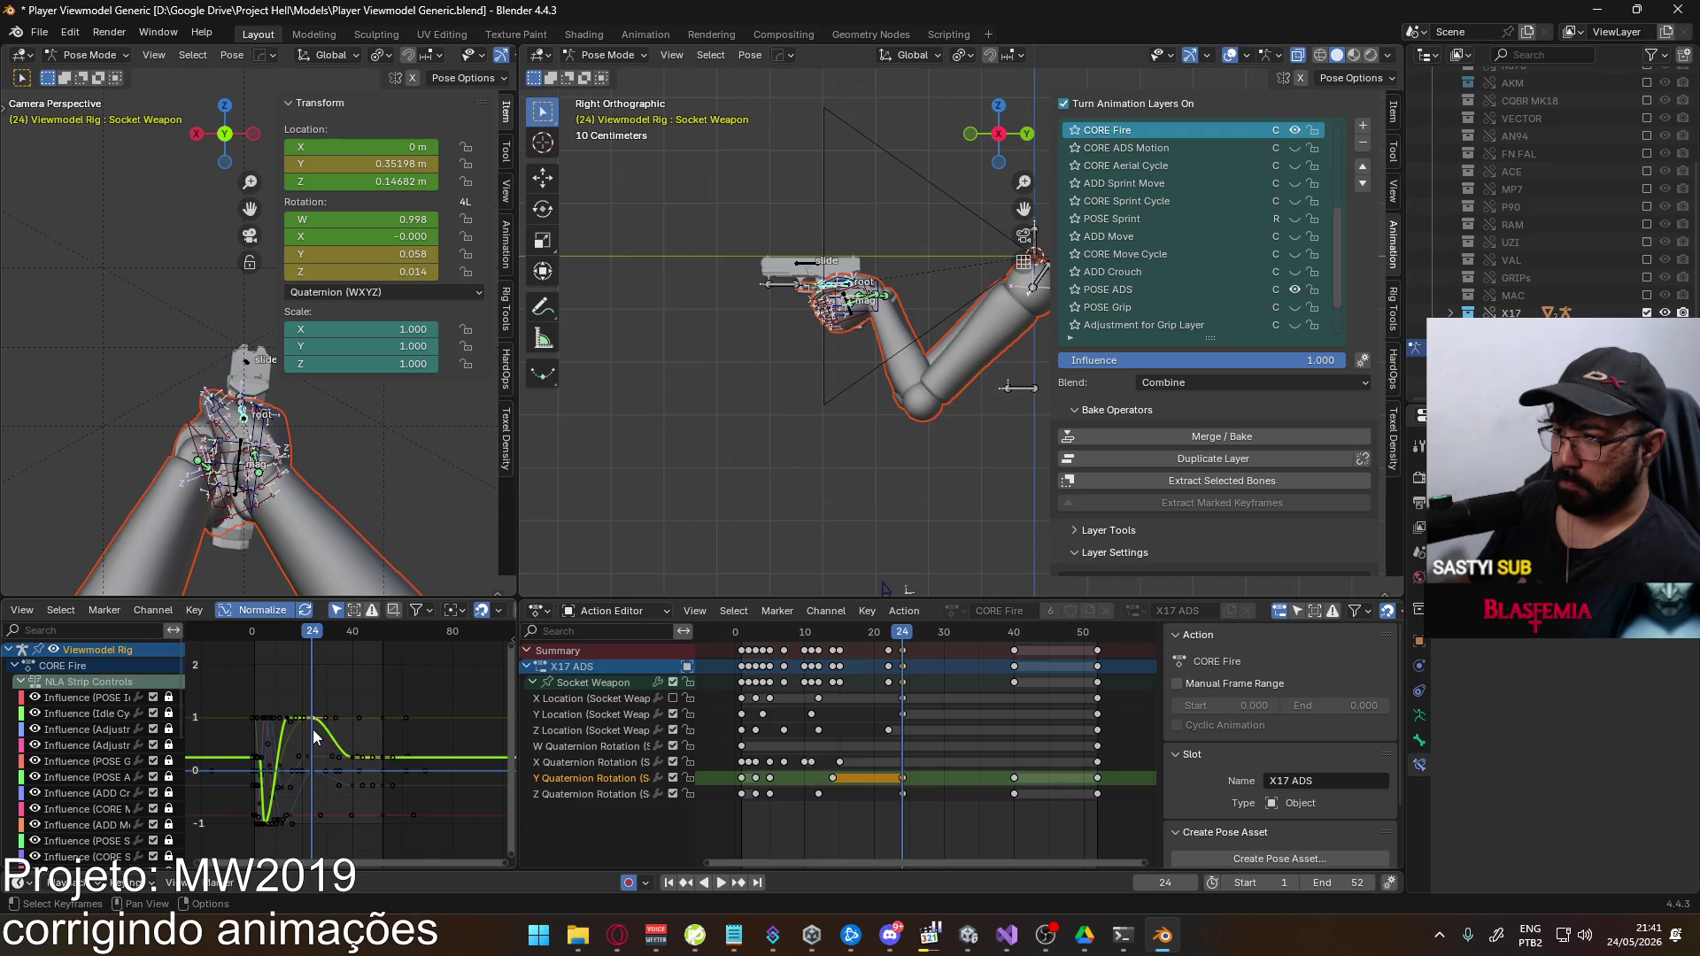
pyautogui.press('g')
pyautogui.press('y')
pyautogui.click(332, 802)
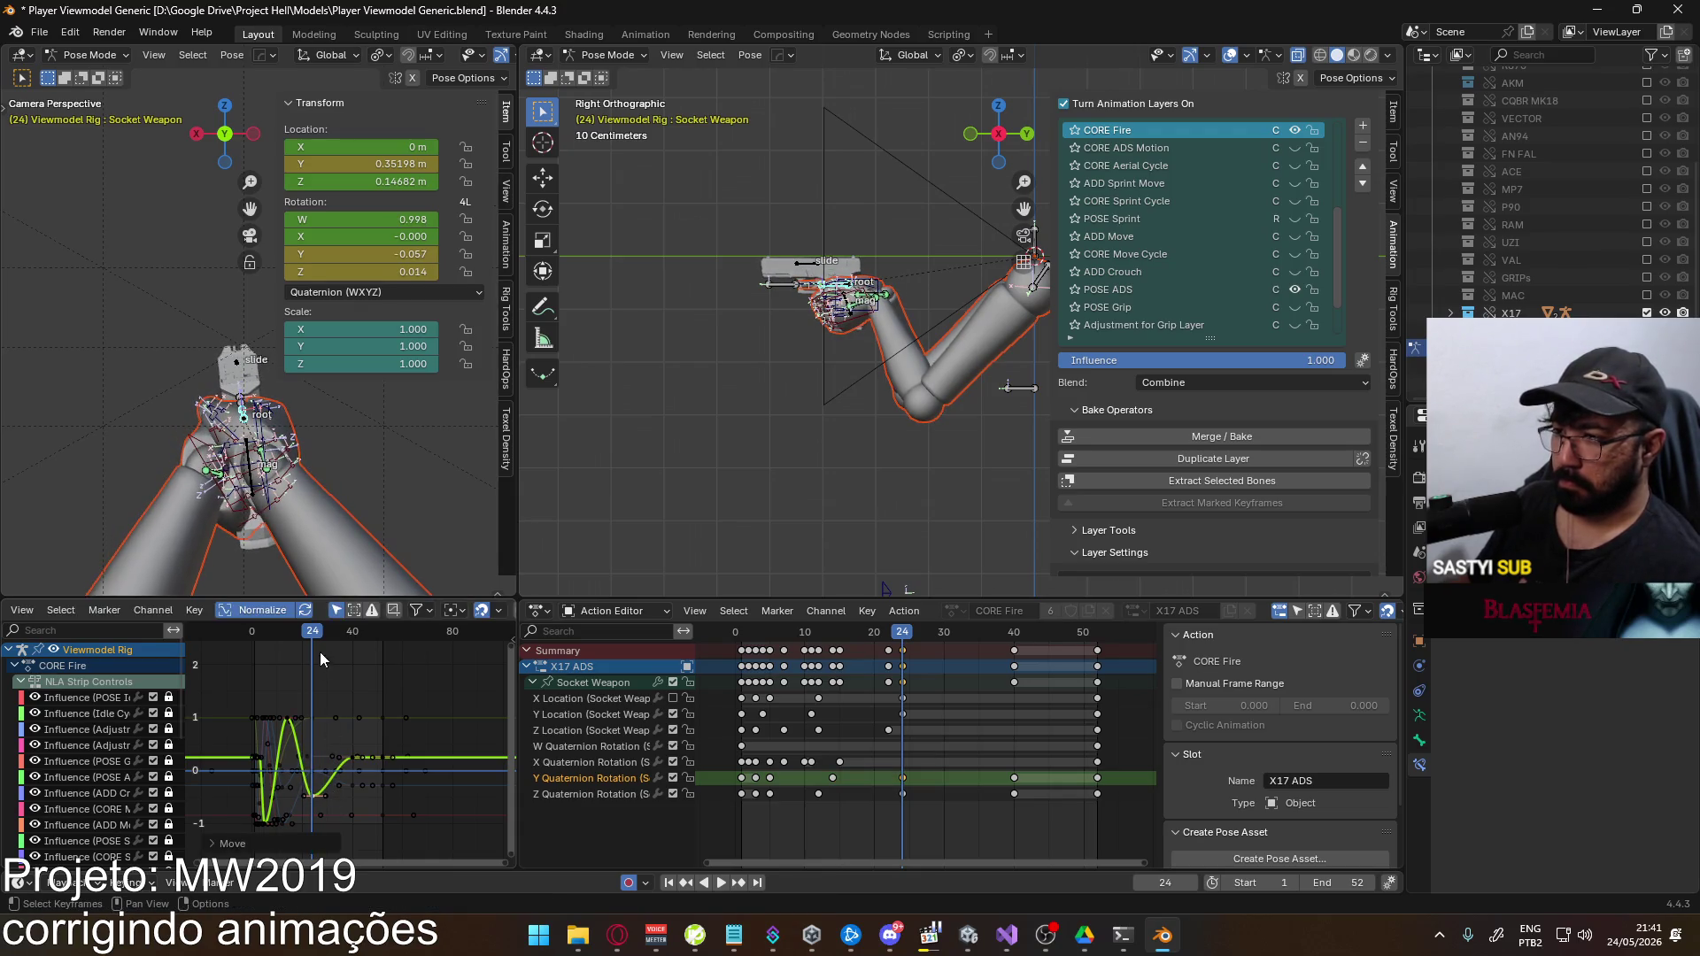
pyautogui.press('space')
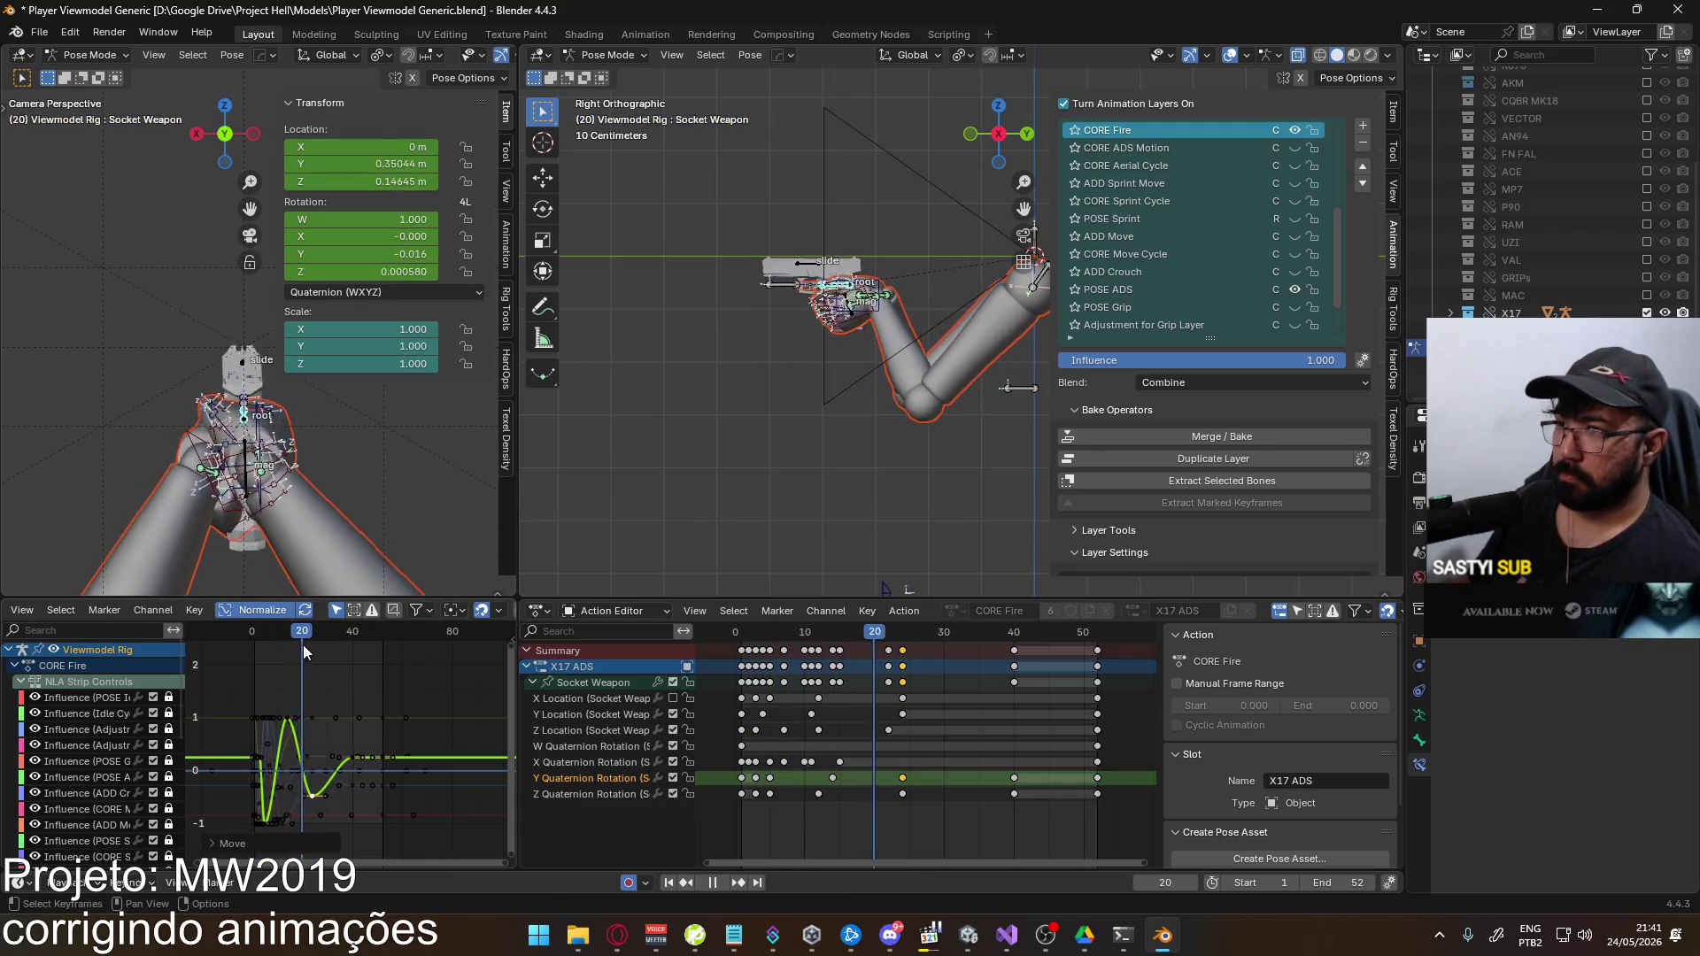
pyautogui.press('Escape')
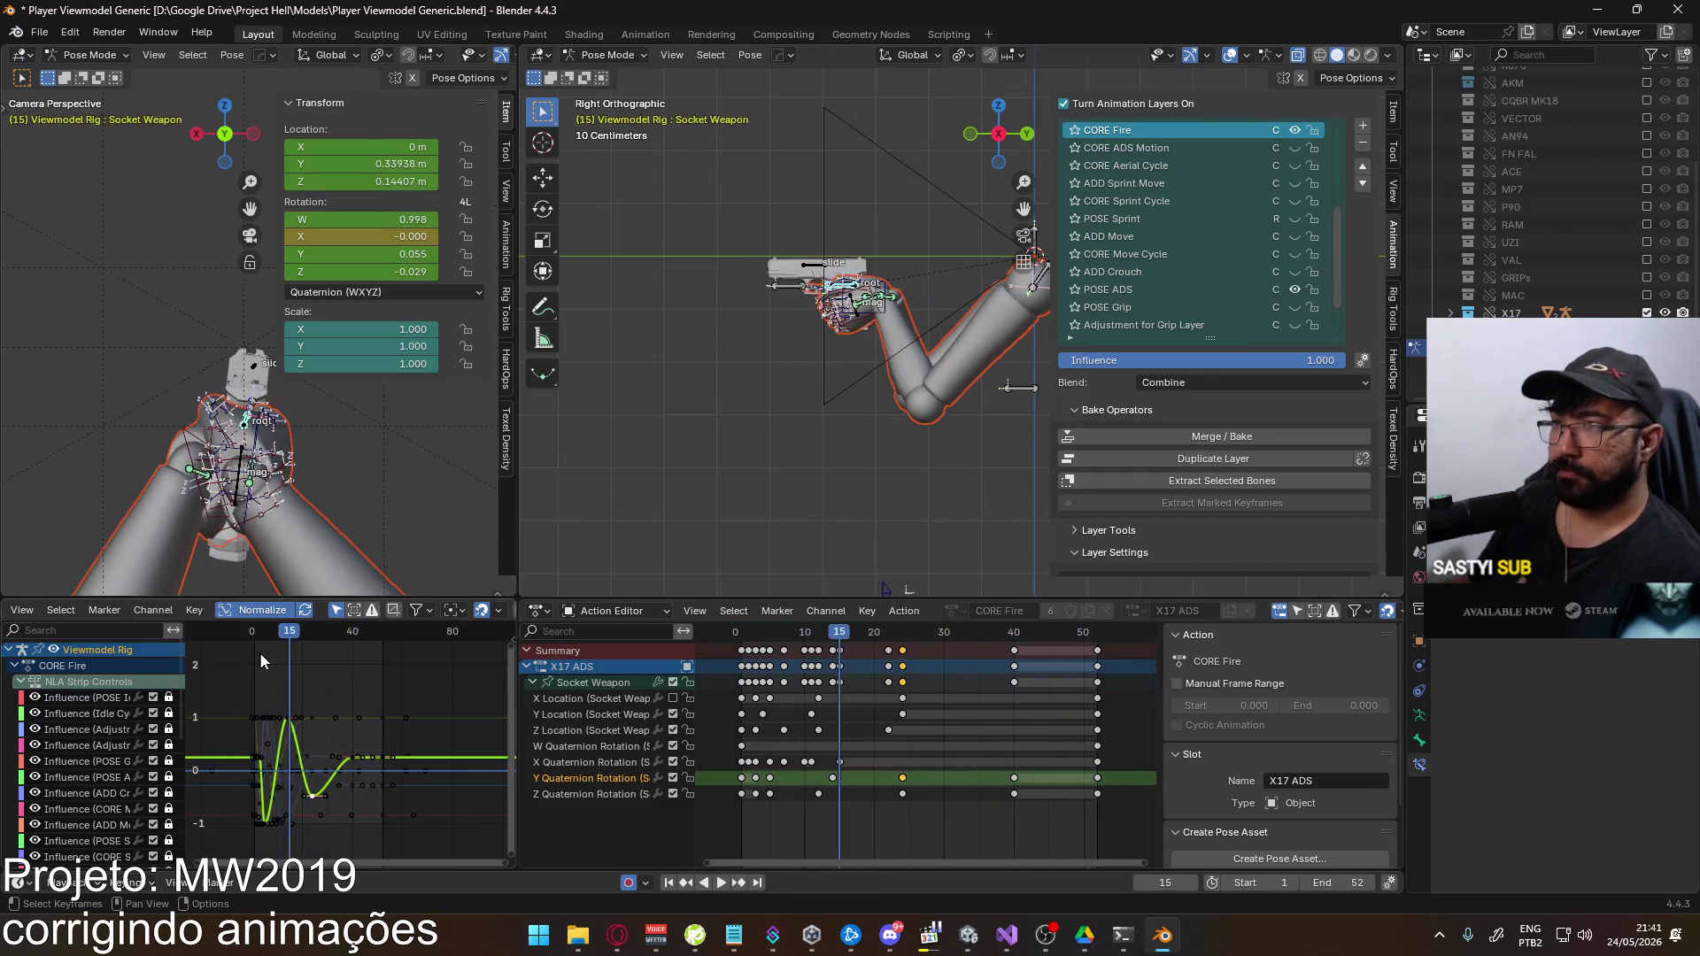
# Stop playback near frame 5 and select the Z Quaternion Rotation channel
pyautogui.click(263, 631)
pyautogui.moveTo(263, 632); pyautogui.dragTo(266, 634)
pyautogui.press('space')
pyautogui.press('space')
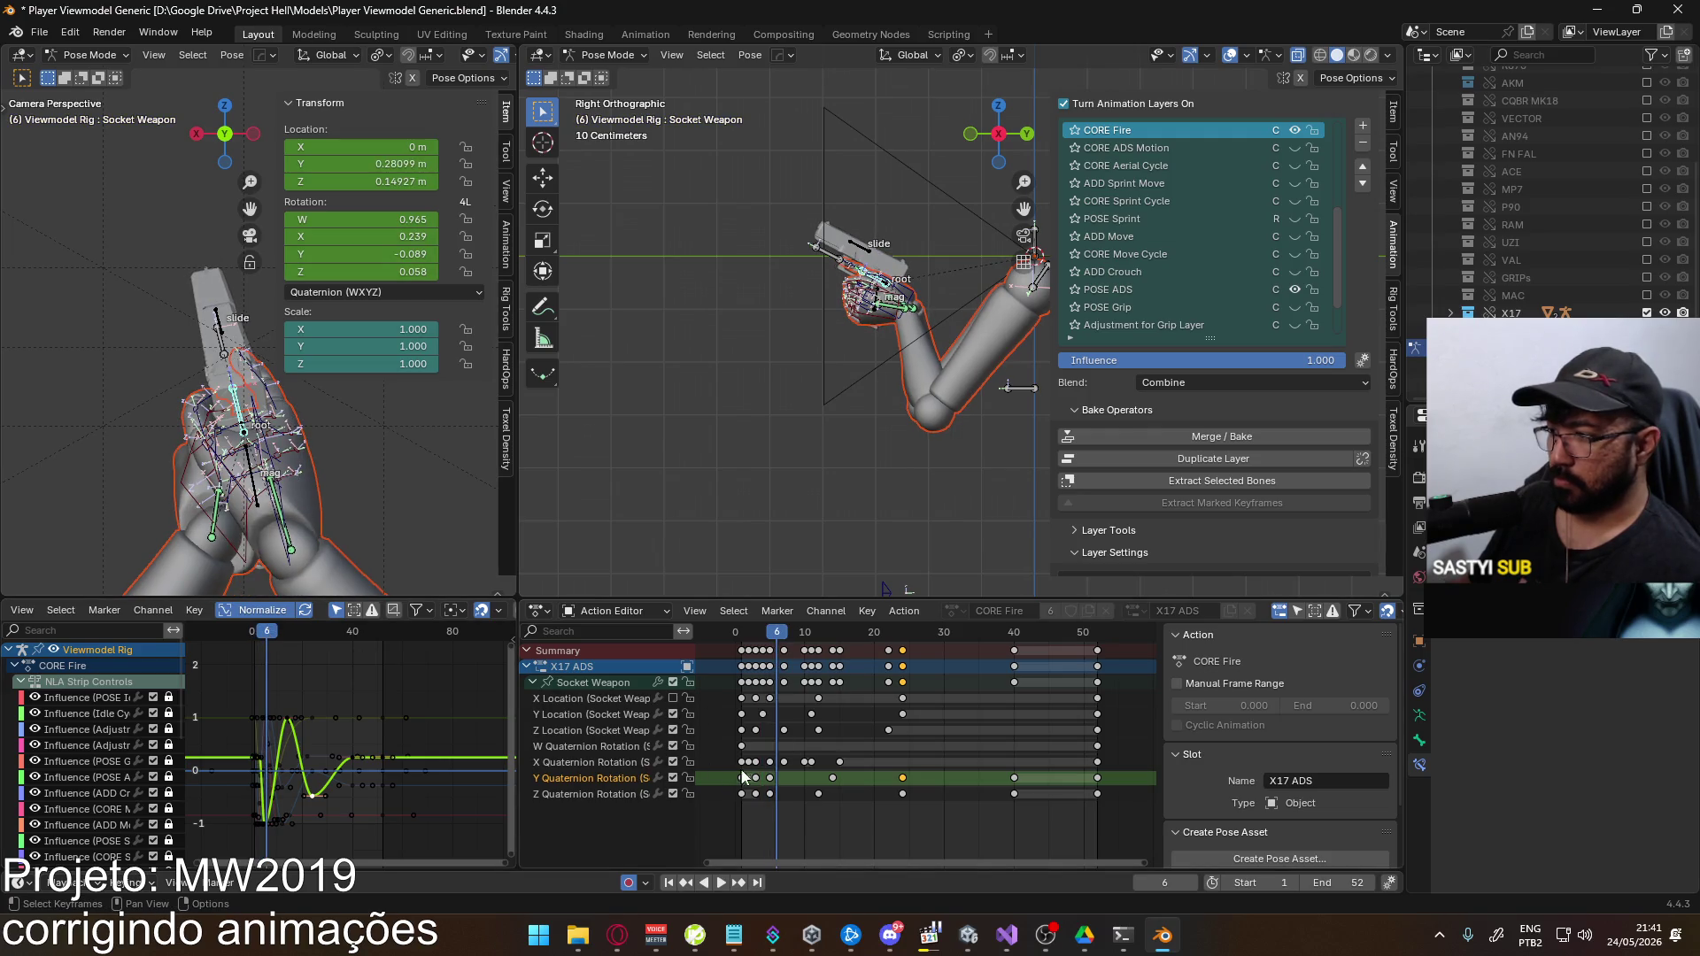
pyautogui.click(772, 639)
pyautogui.click(588, 794)
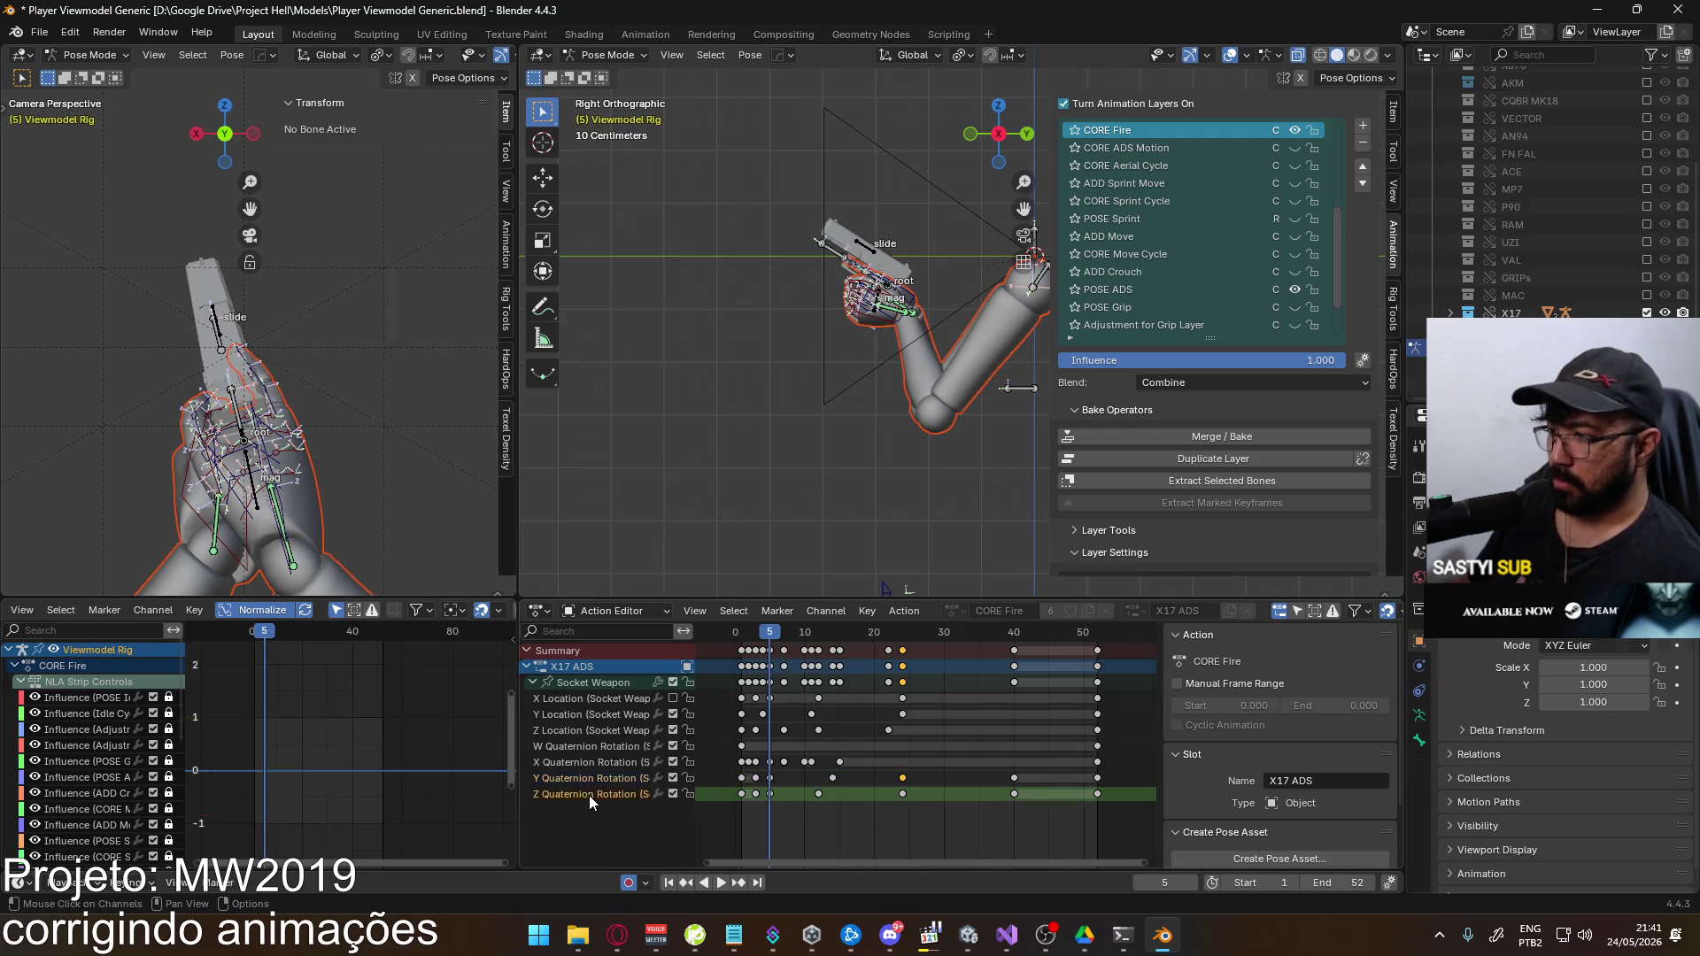
# Shift the Socket Weapon channel keys vertically and replay the fire animation
pyautogui.click(604, 683)
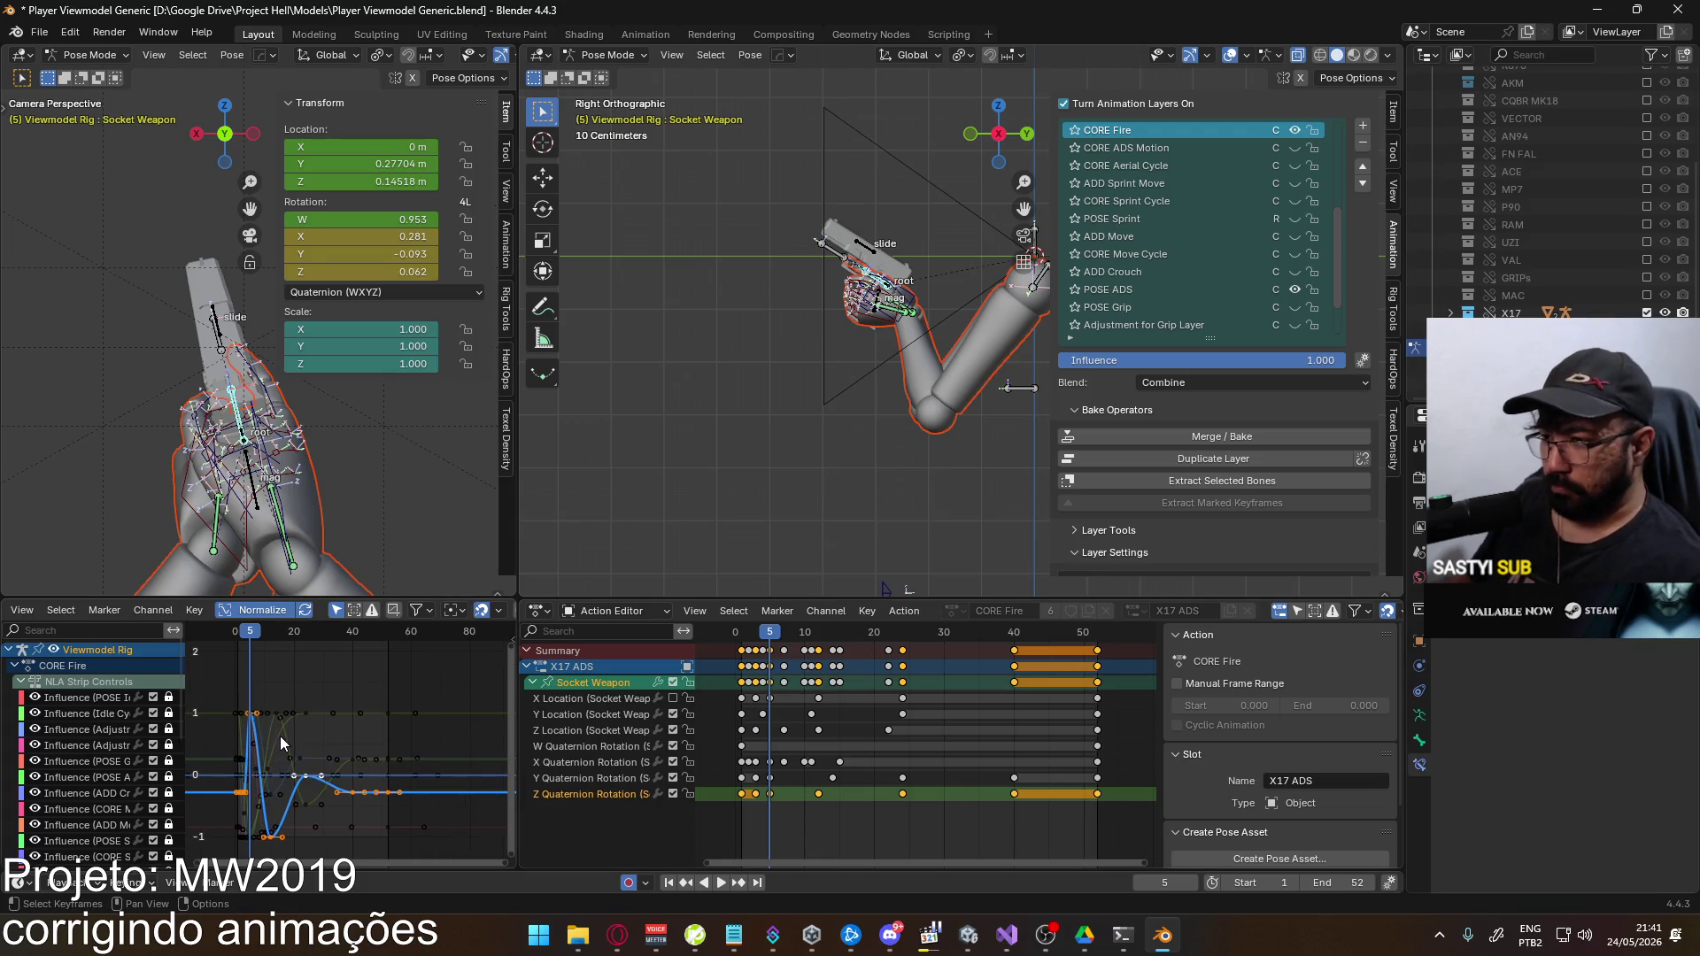
pyautogui.click(254, 722)
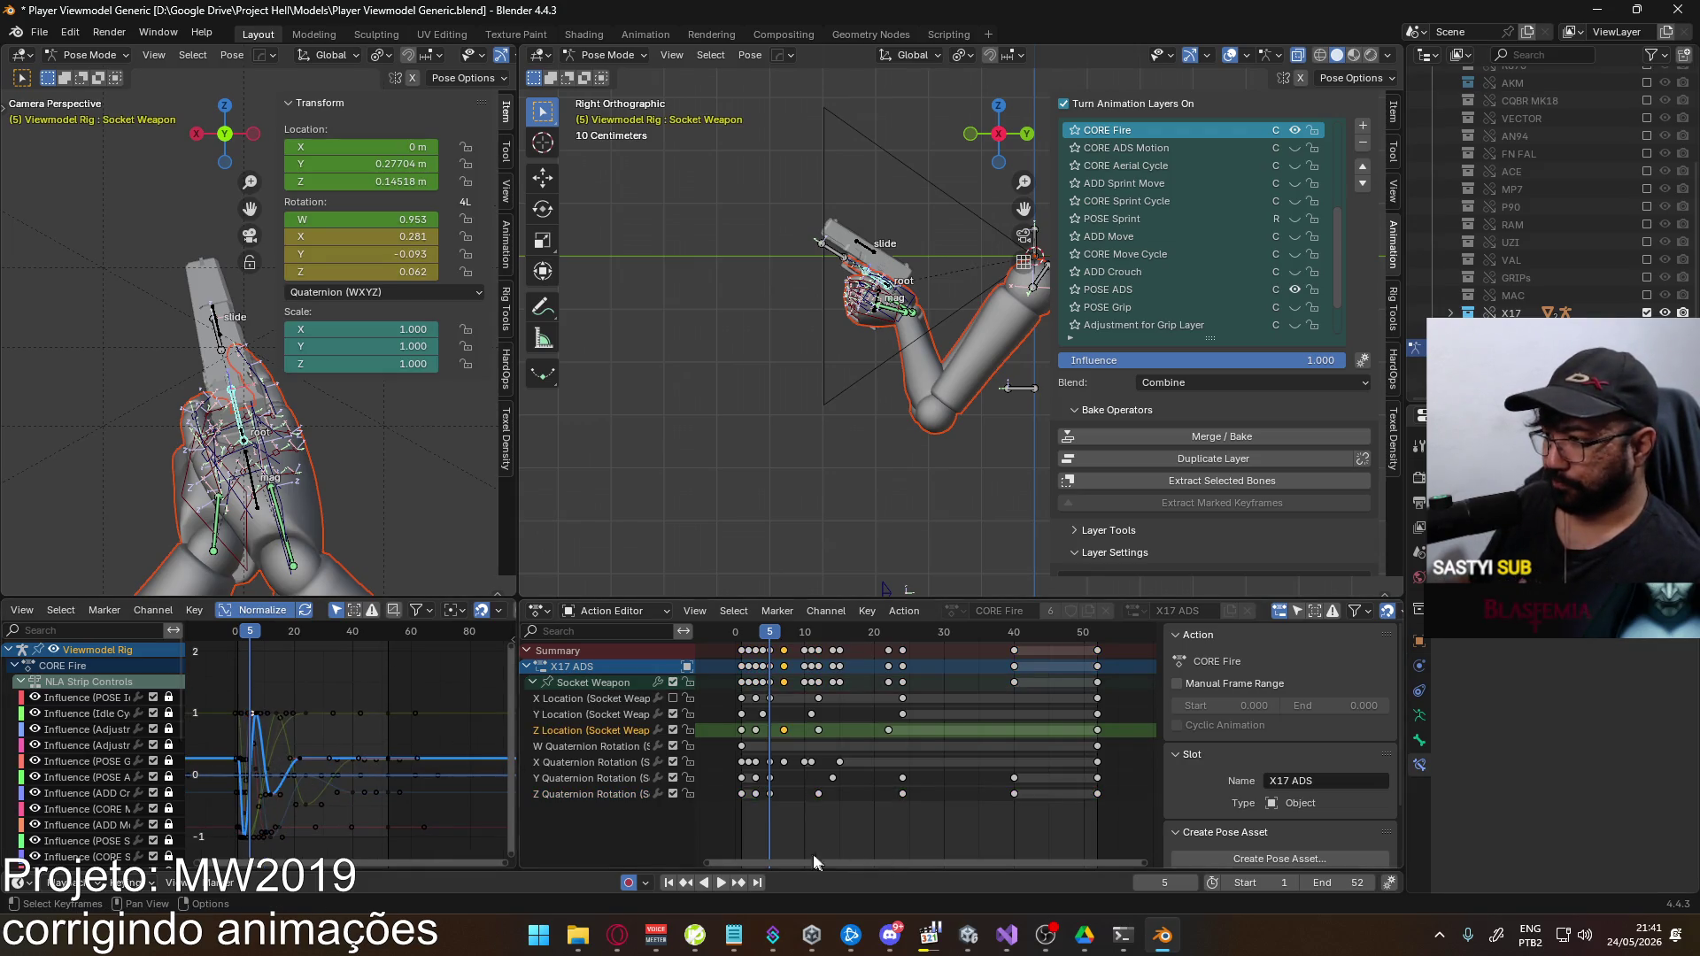
pyautogui.click(767, 794)
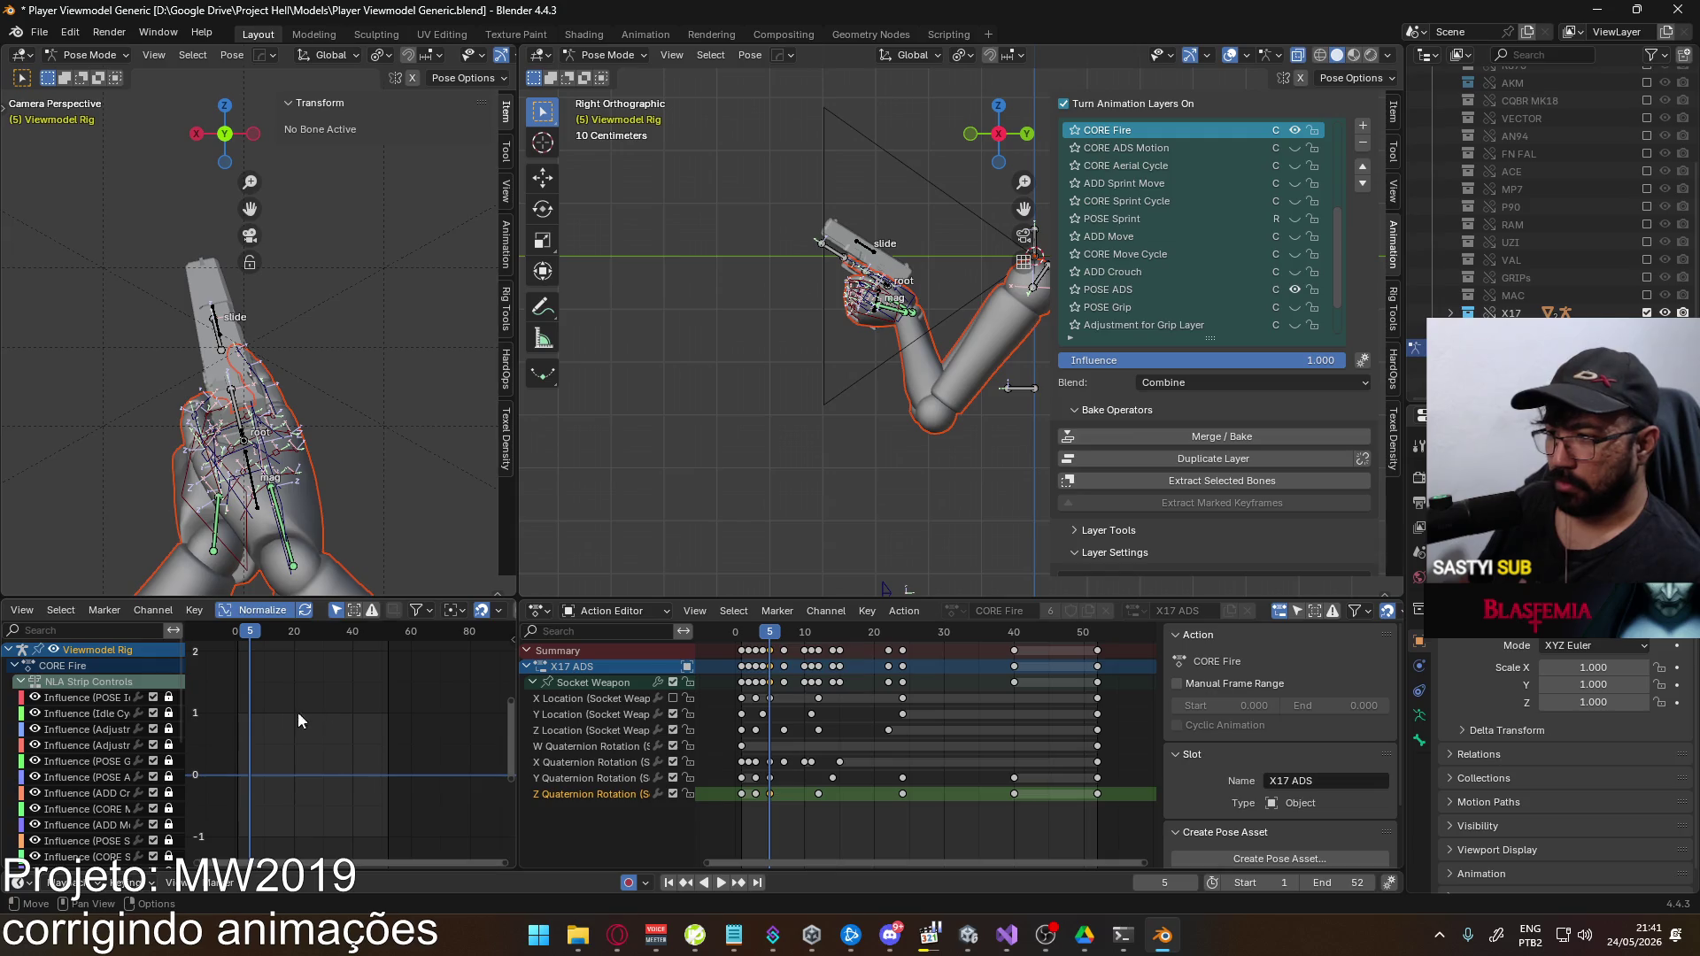
pyautogui.click(627, 685)
pyautogui.press('g')
pyautogui.press('y')
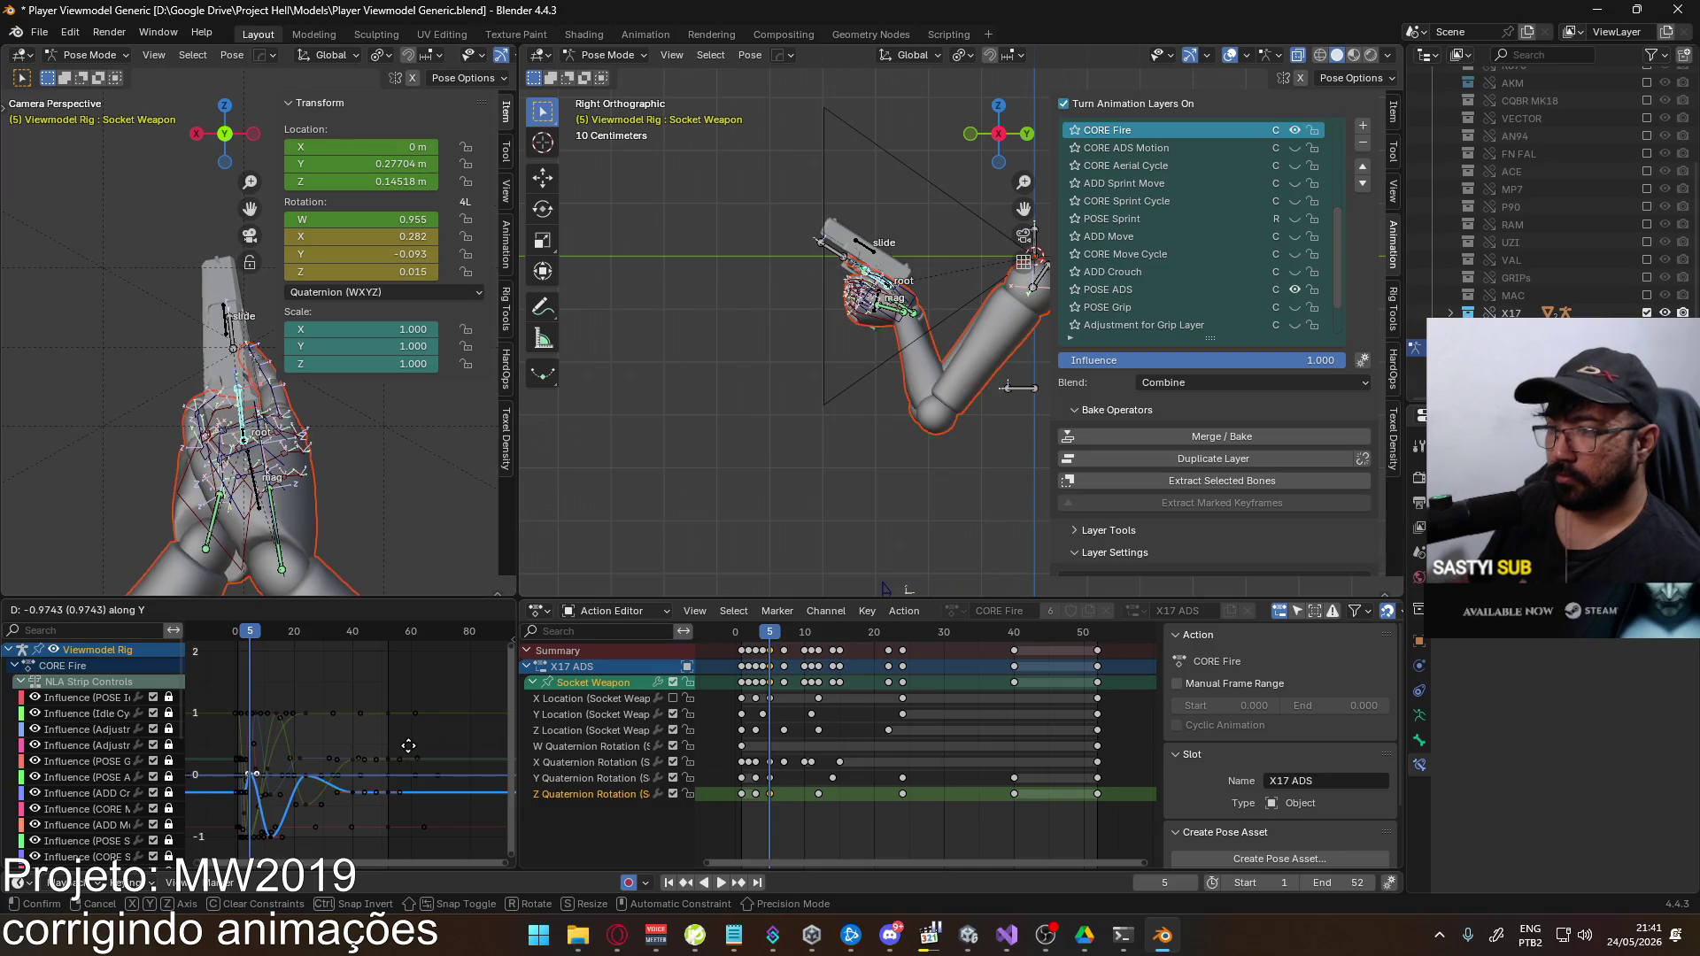
pyautogui.click(408, 746)
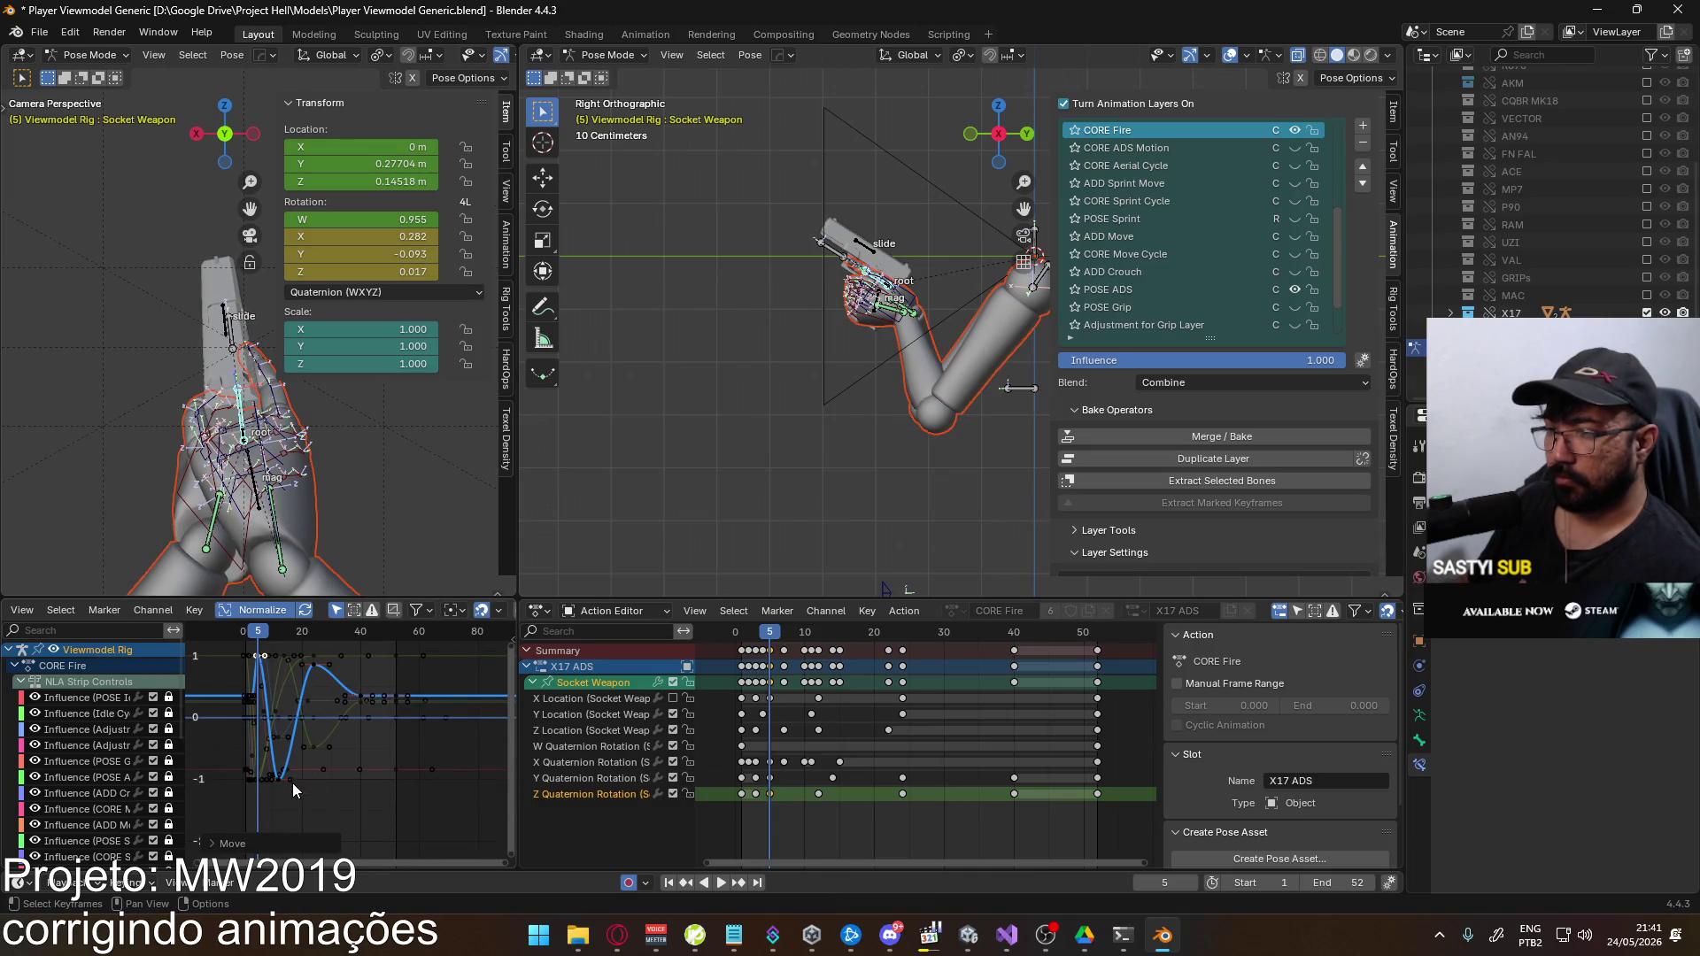
pyautogui.click(262, 633)
pyautogui.press('space')
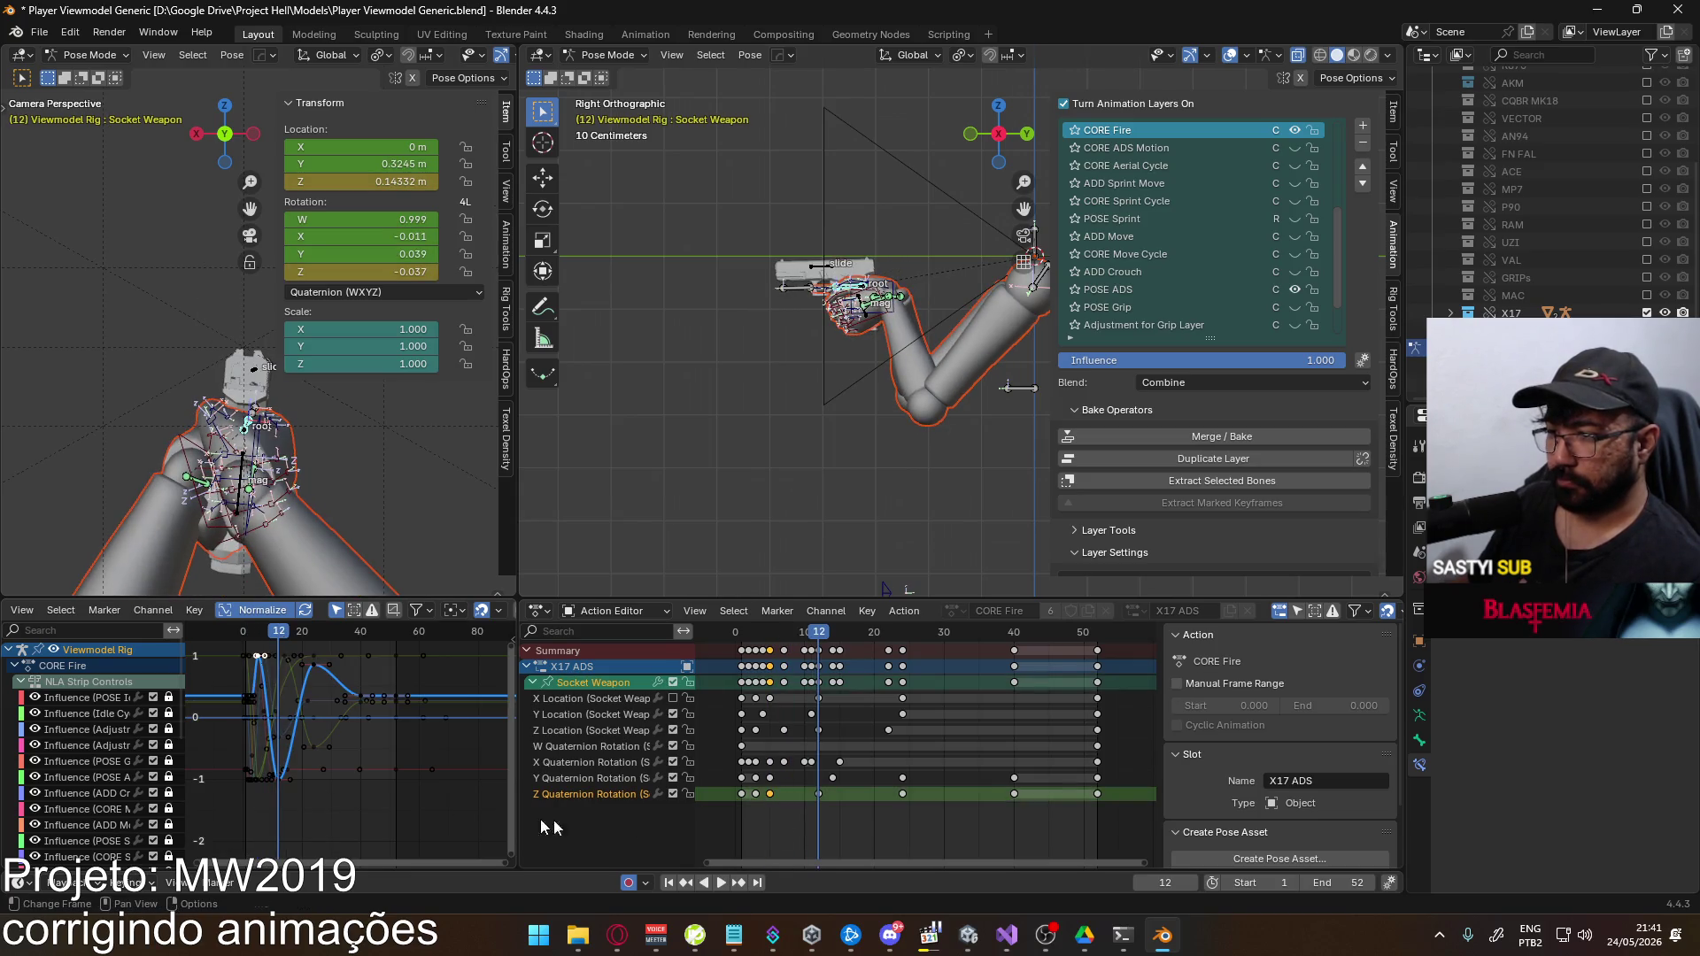
# Lower the settling tail of the Z rotation recoil curve
pyautogui.click(831, 812)
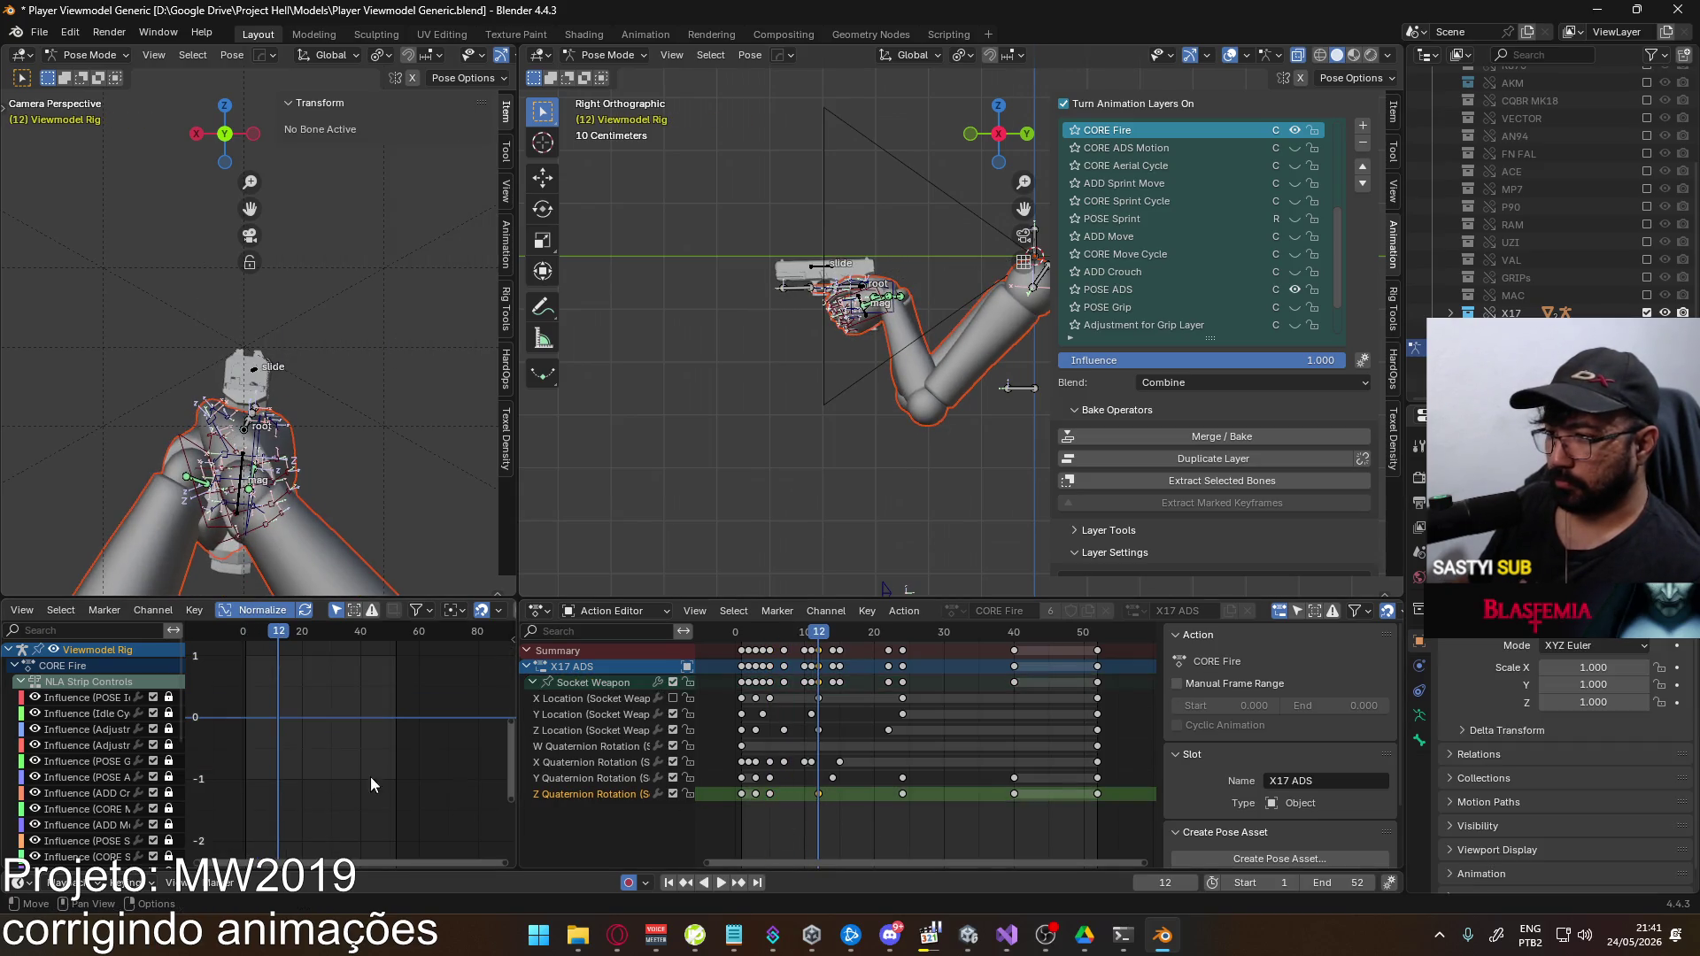
pyautogui.click(598, 683)
pyautogui.press('g')
pyautogui.press('y')
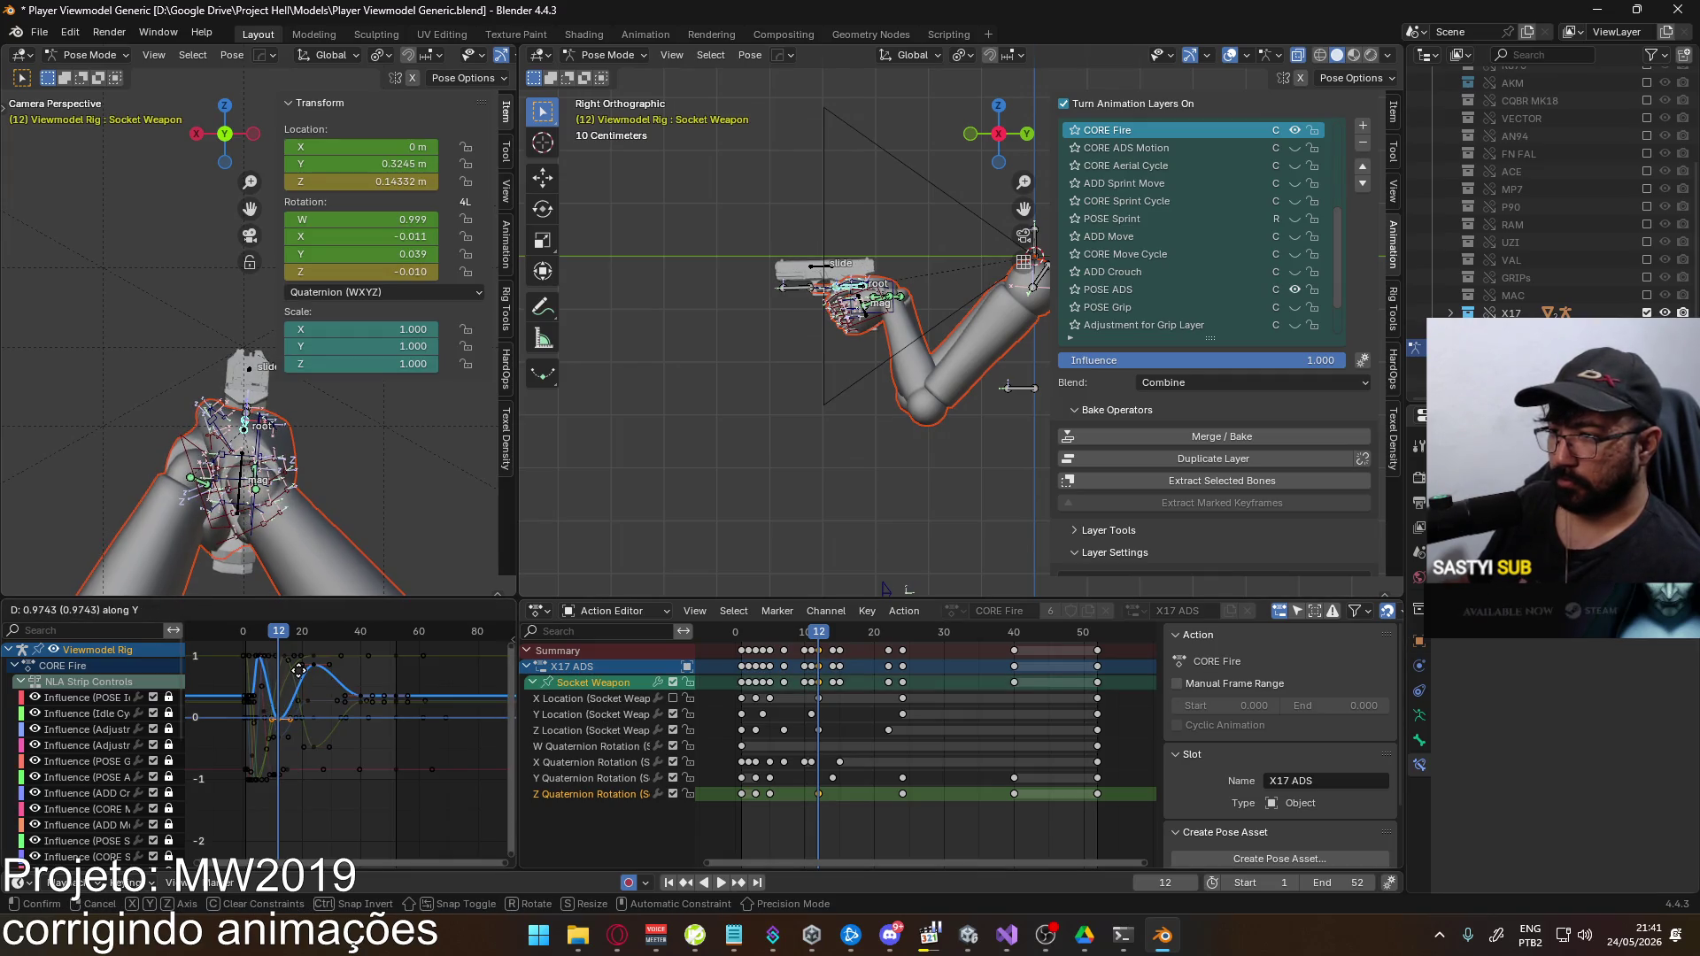
pyautogui.click(299, 668)
pyautogui.scroll(-2, 352, 734)
pyautogui.press('g')
pyautogui.click(352, 724)
# Adjust the key near frame 24 vertically, then play and scrub the fire animation
pyautogui.click(324, 709)
pyautogui.press('g')
pyautogui.press('y')
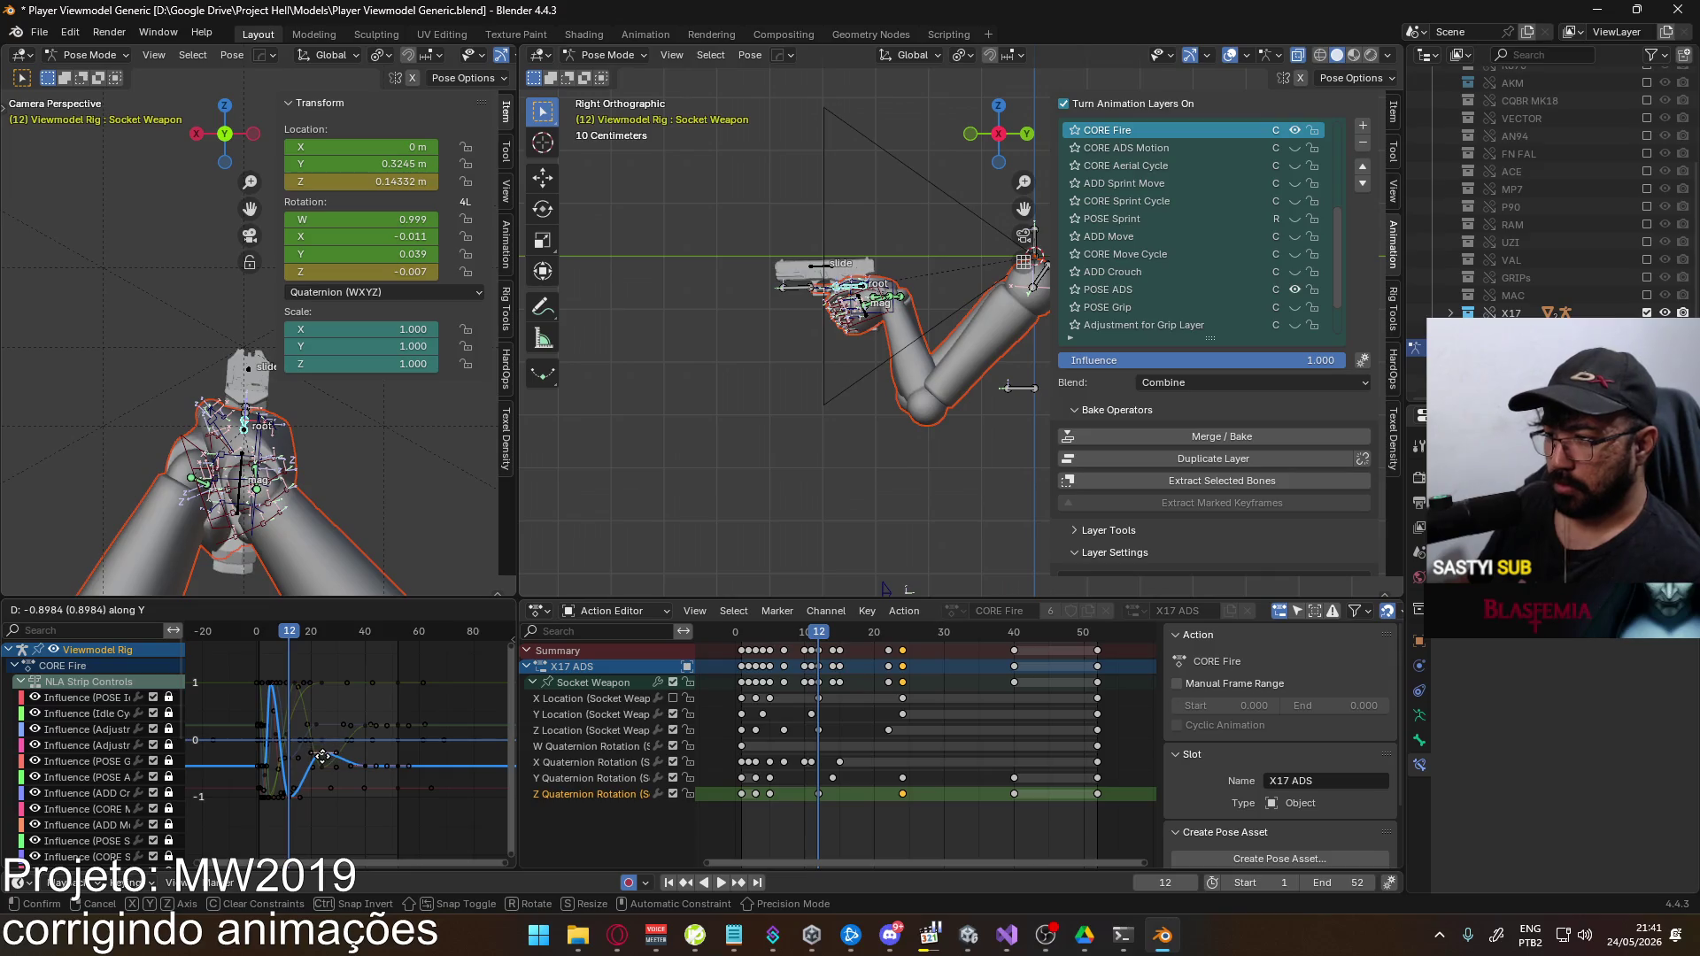
pyautogui.click(322, 757)
pyautogui.press('space')
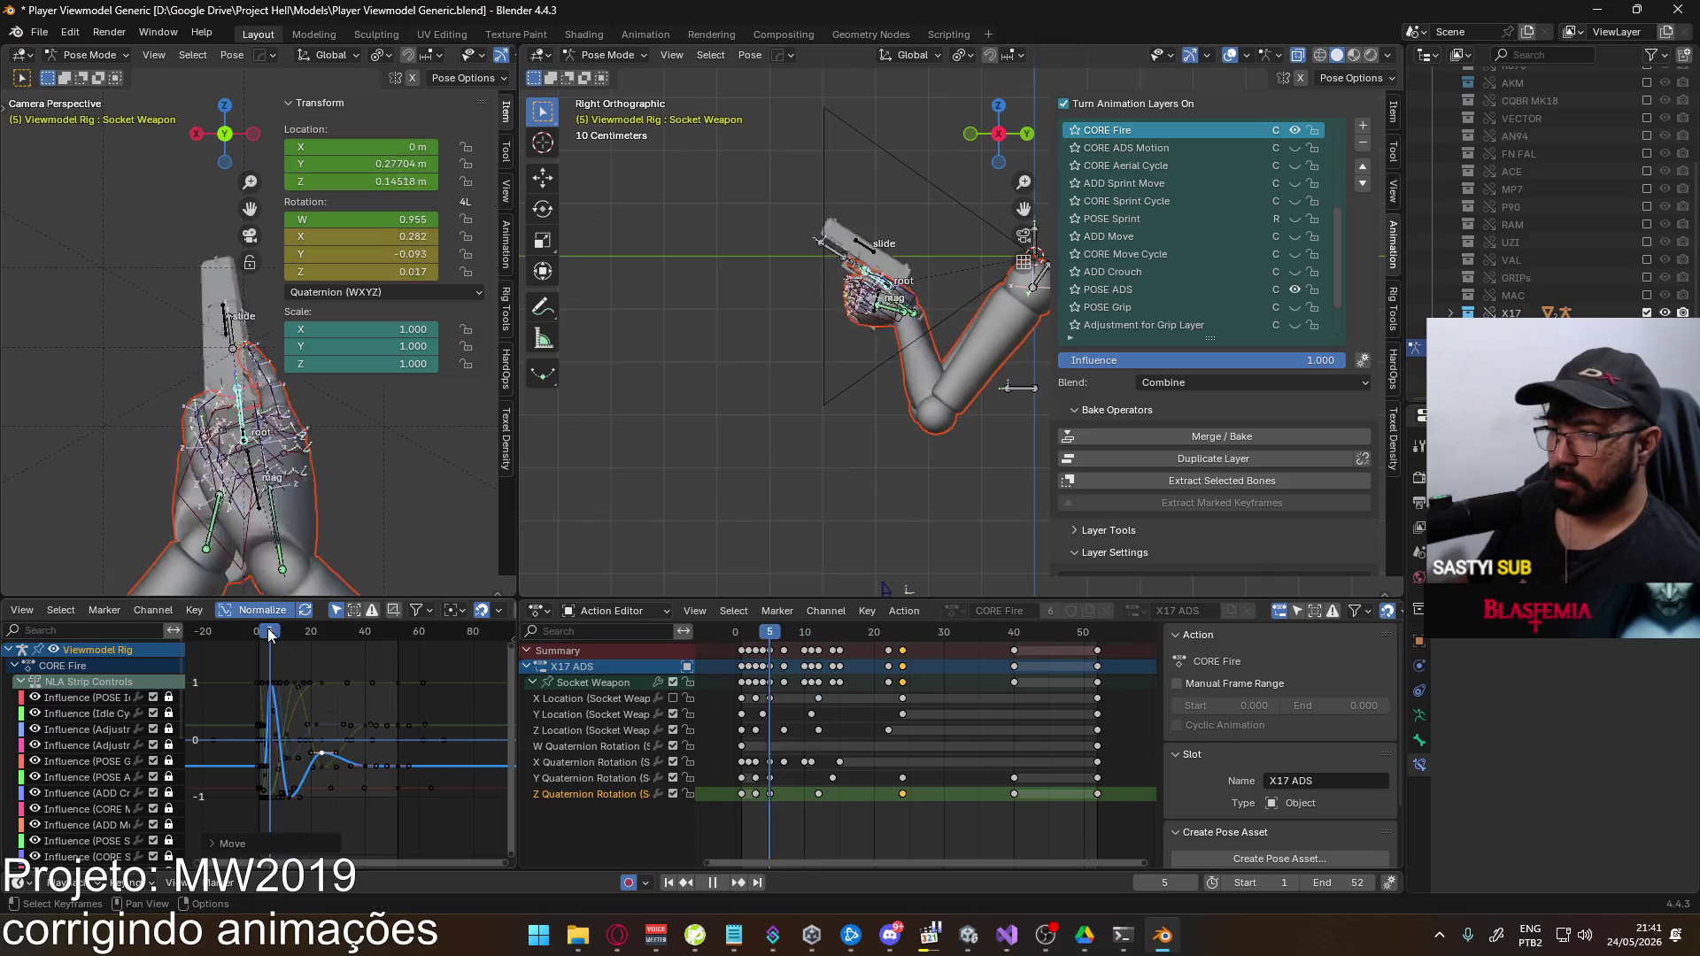
pyautogui.click(275, 637)
pyautogui.moveTo(276, 637)
pyautogui.mouseDown()
pyautogui.moveTo(327, 643)
pyautogui.moveTo(262, 651)
pyautogui.mouseUp()
pyautogui.press('space')
pyautogui.click(592, 778)
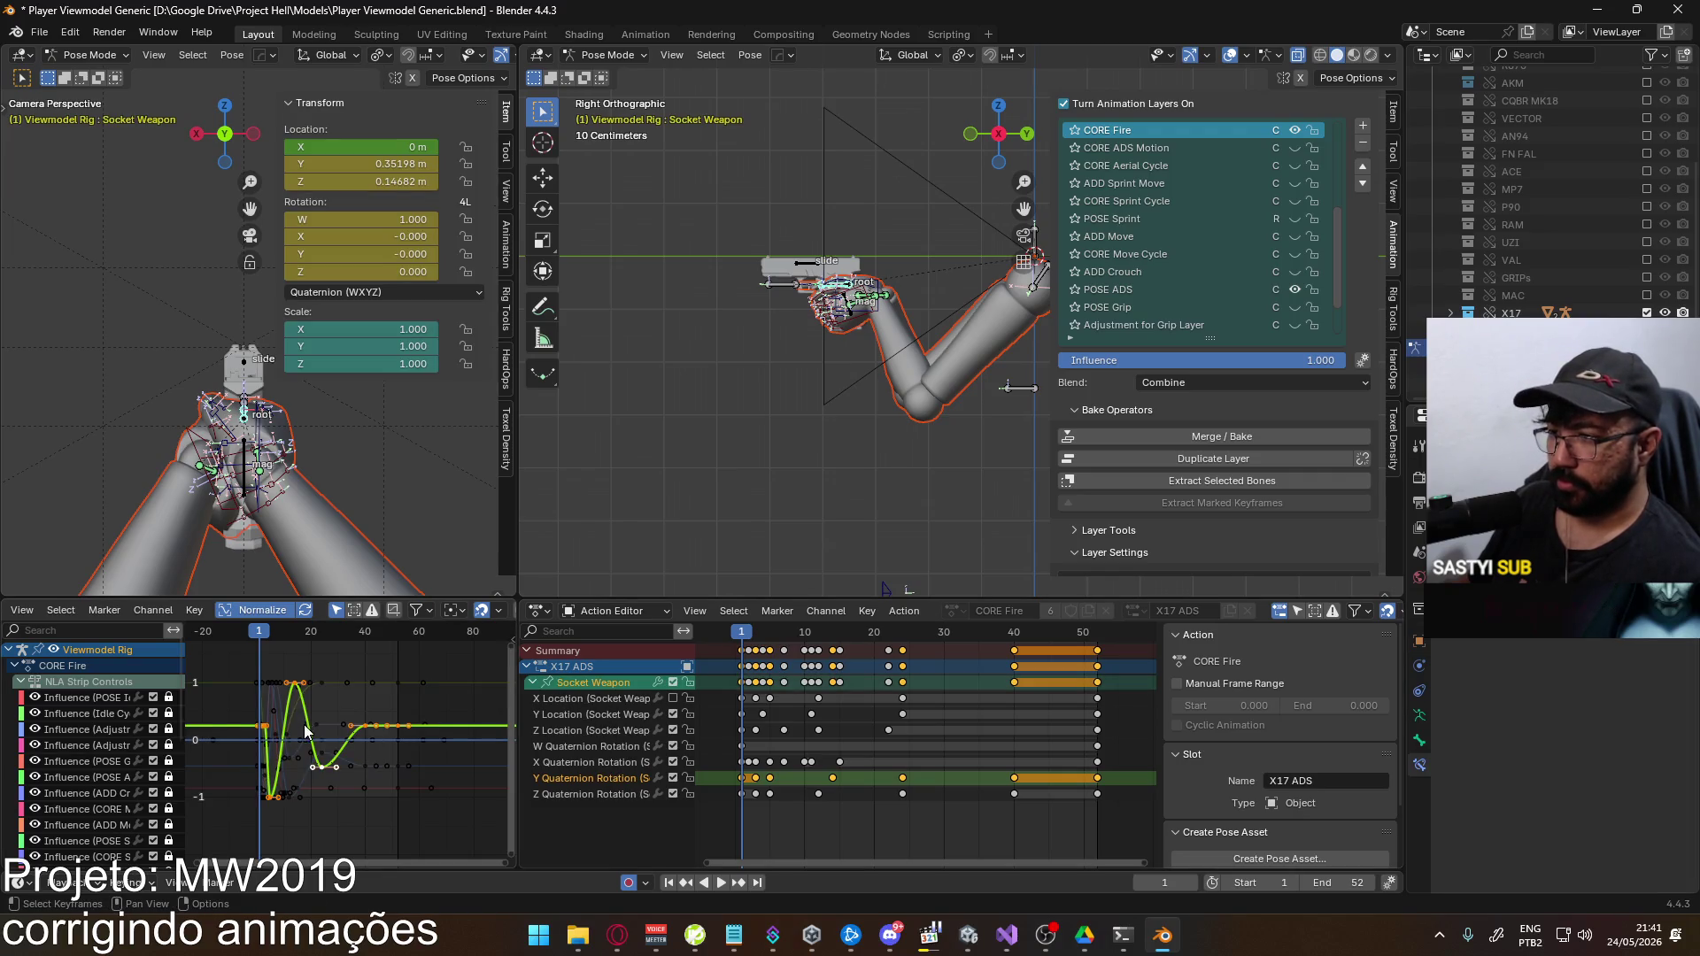
# Shift the Socket Weapon channel keys vertically and play the fire animation
pyautogui.scroll(2, 306, 731)
pyautogui.click(288, 677)
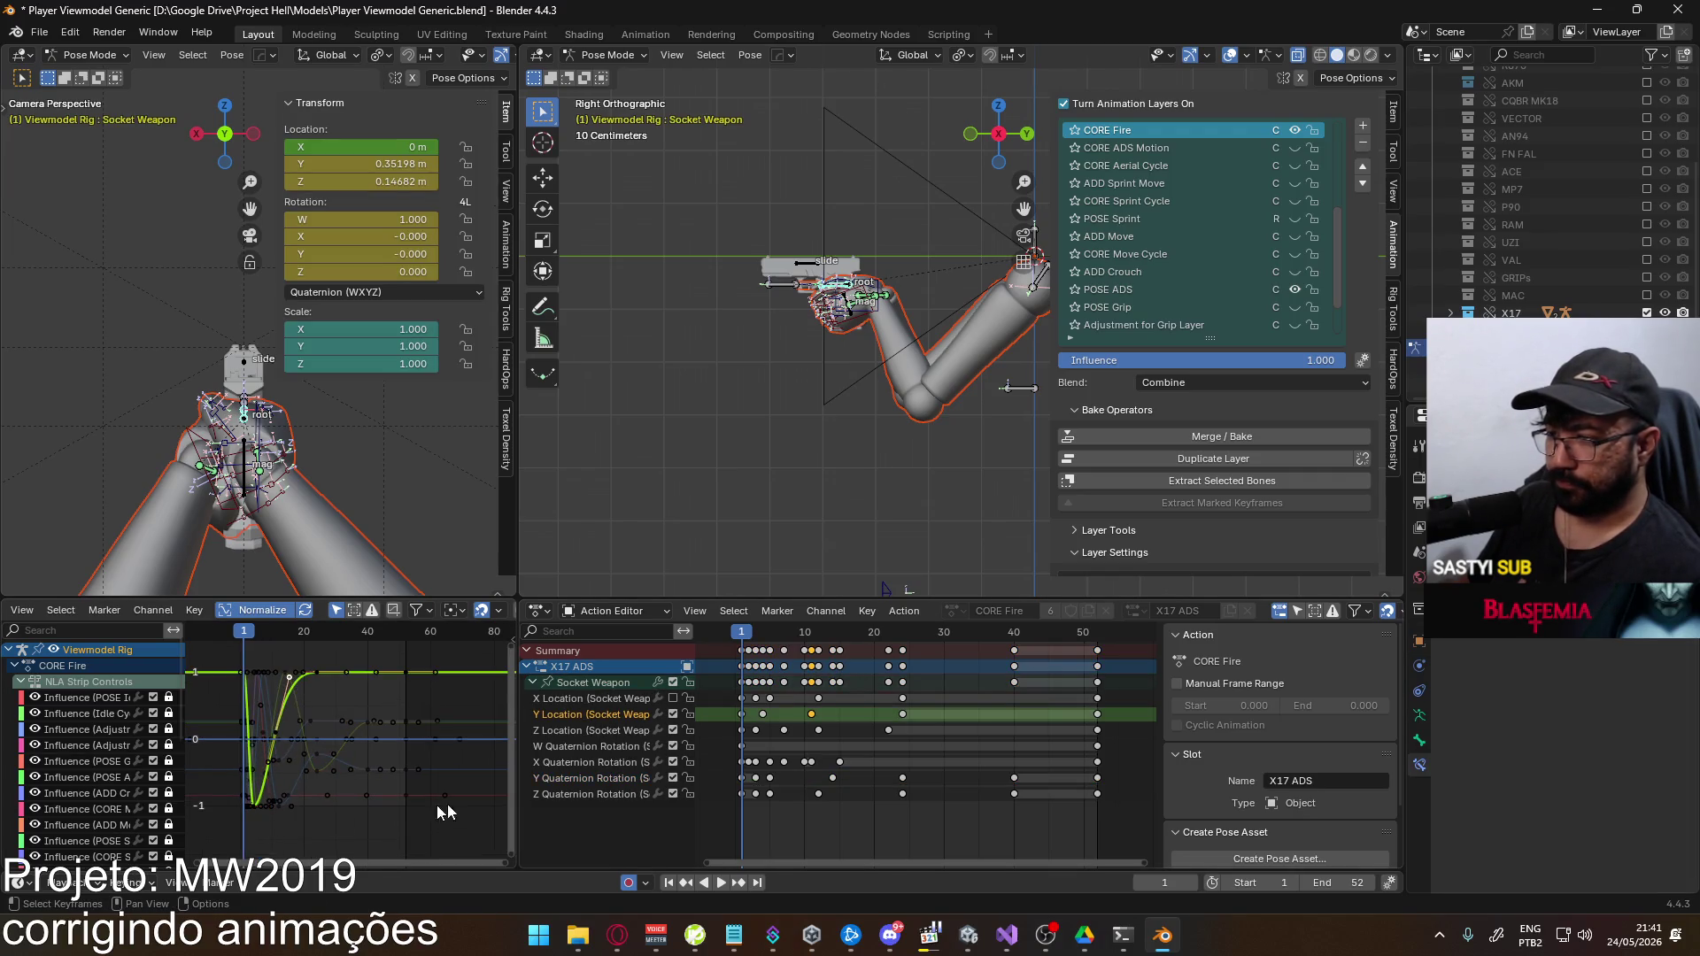
pyautogui.click(607, 777)
pyautogui.click(602, 688)
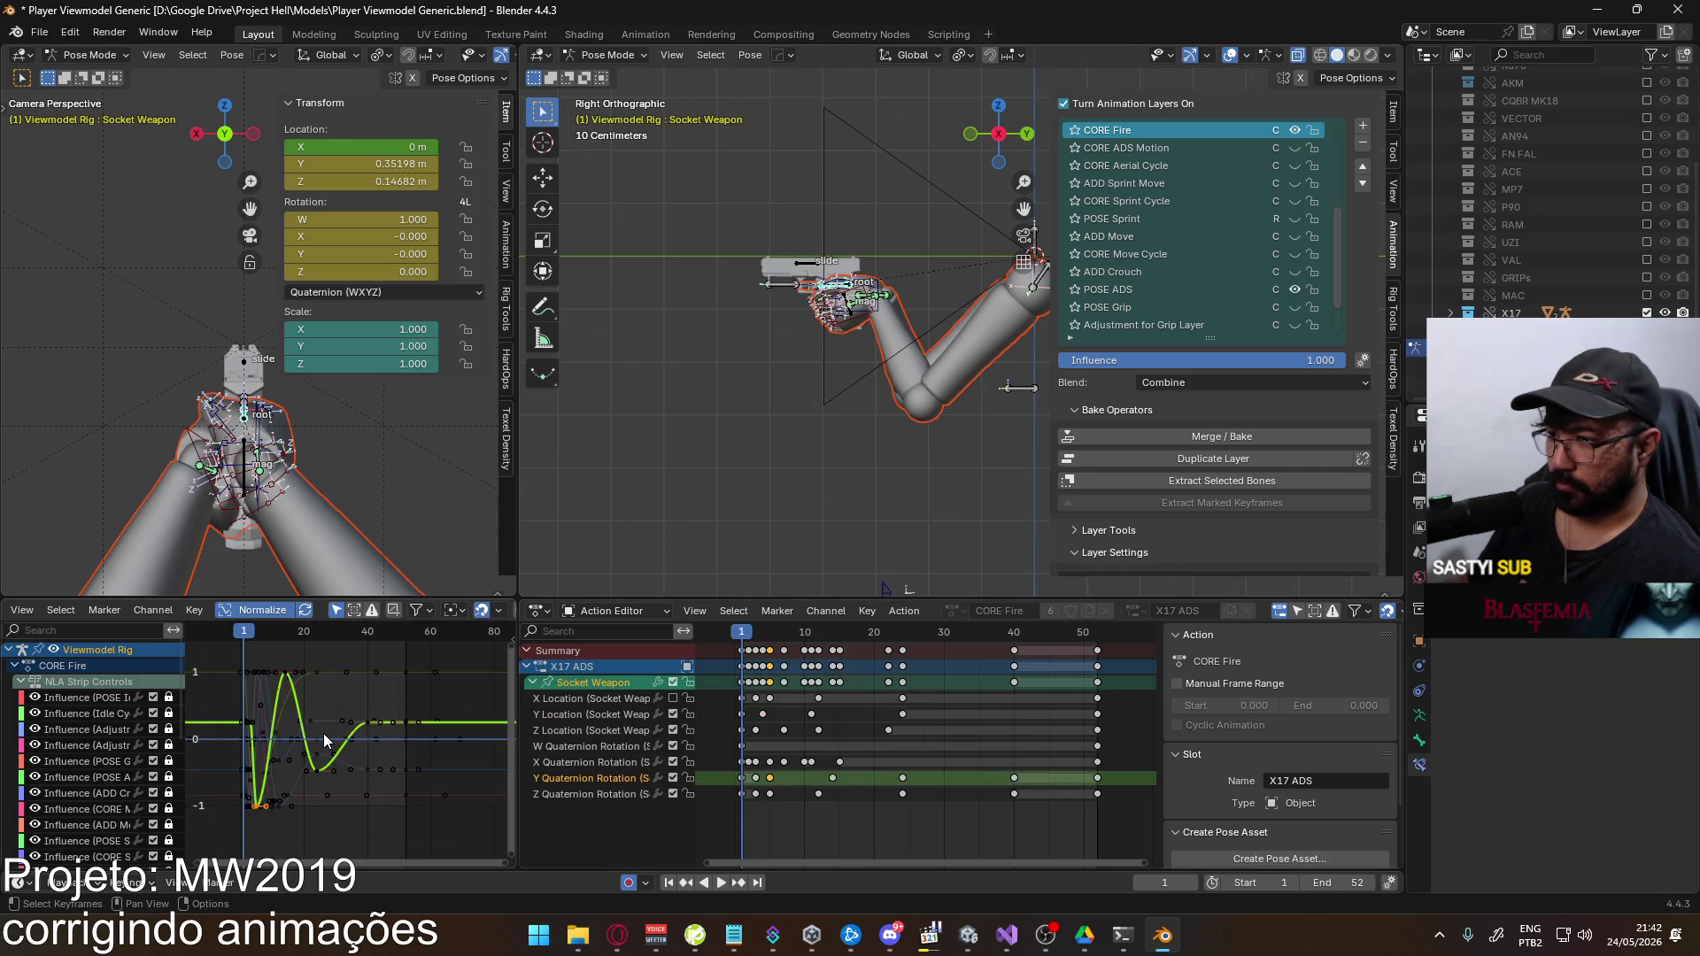
pyautogui.press('g')
pyautogui.press('y')
pyautogui.click(320, 697)
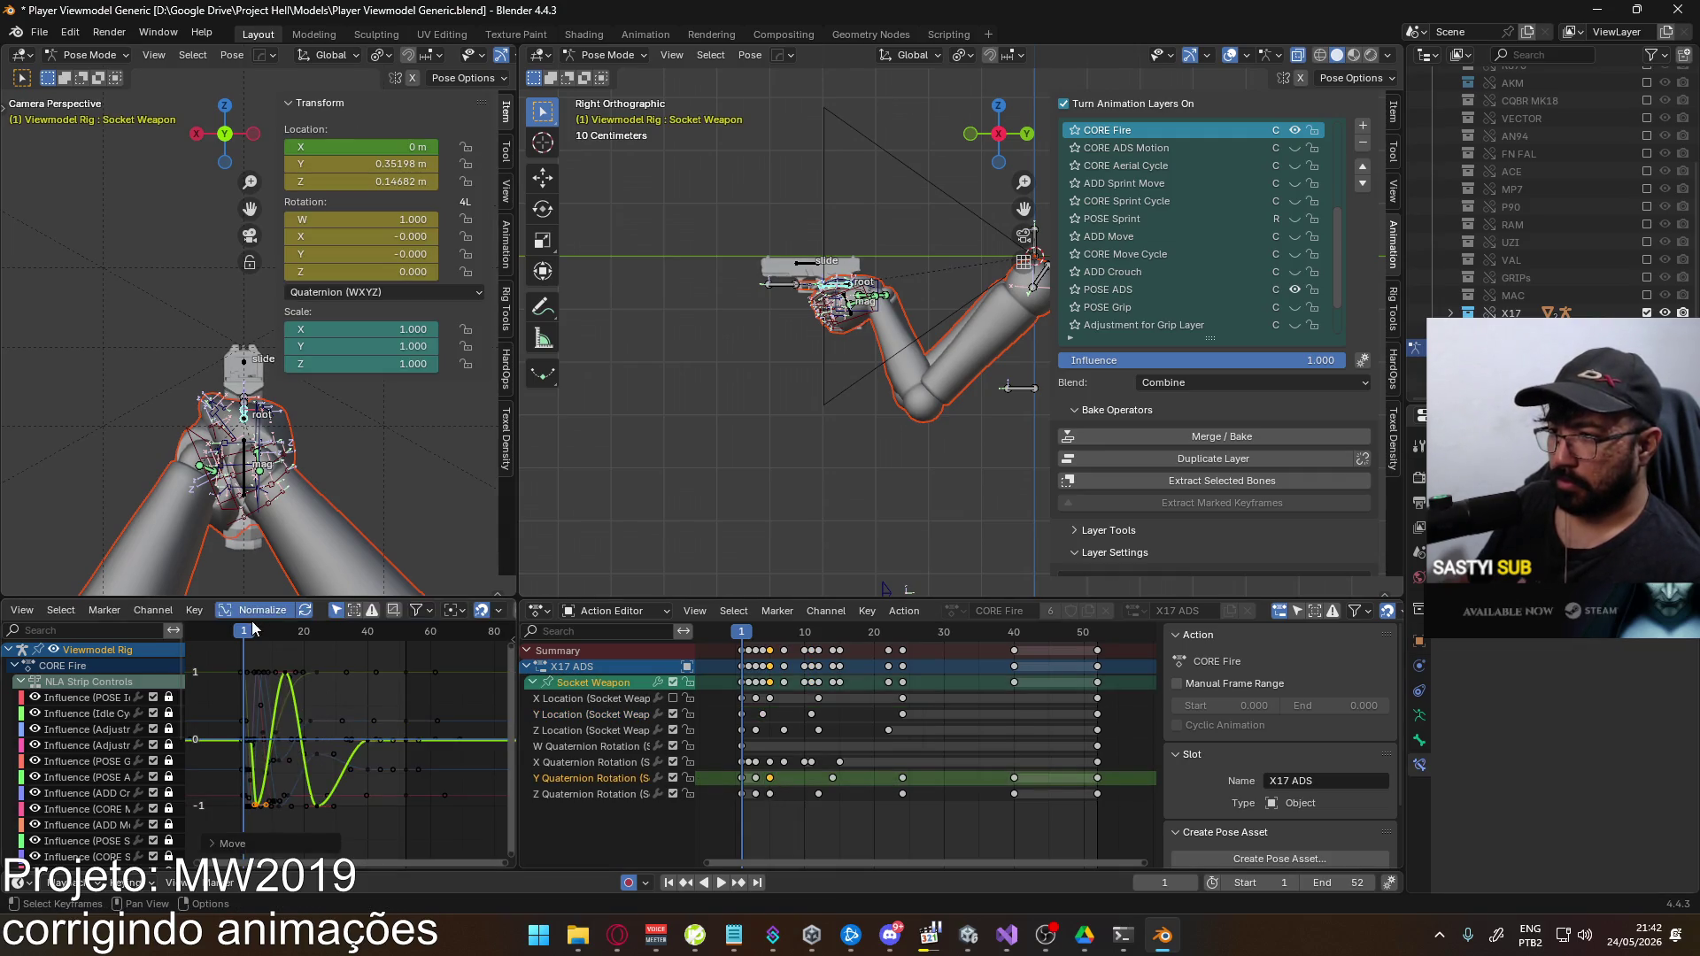
pyautogui.press('space')
pyautogui.press('space')
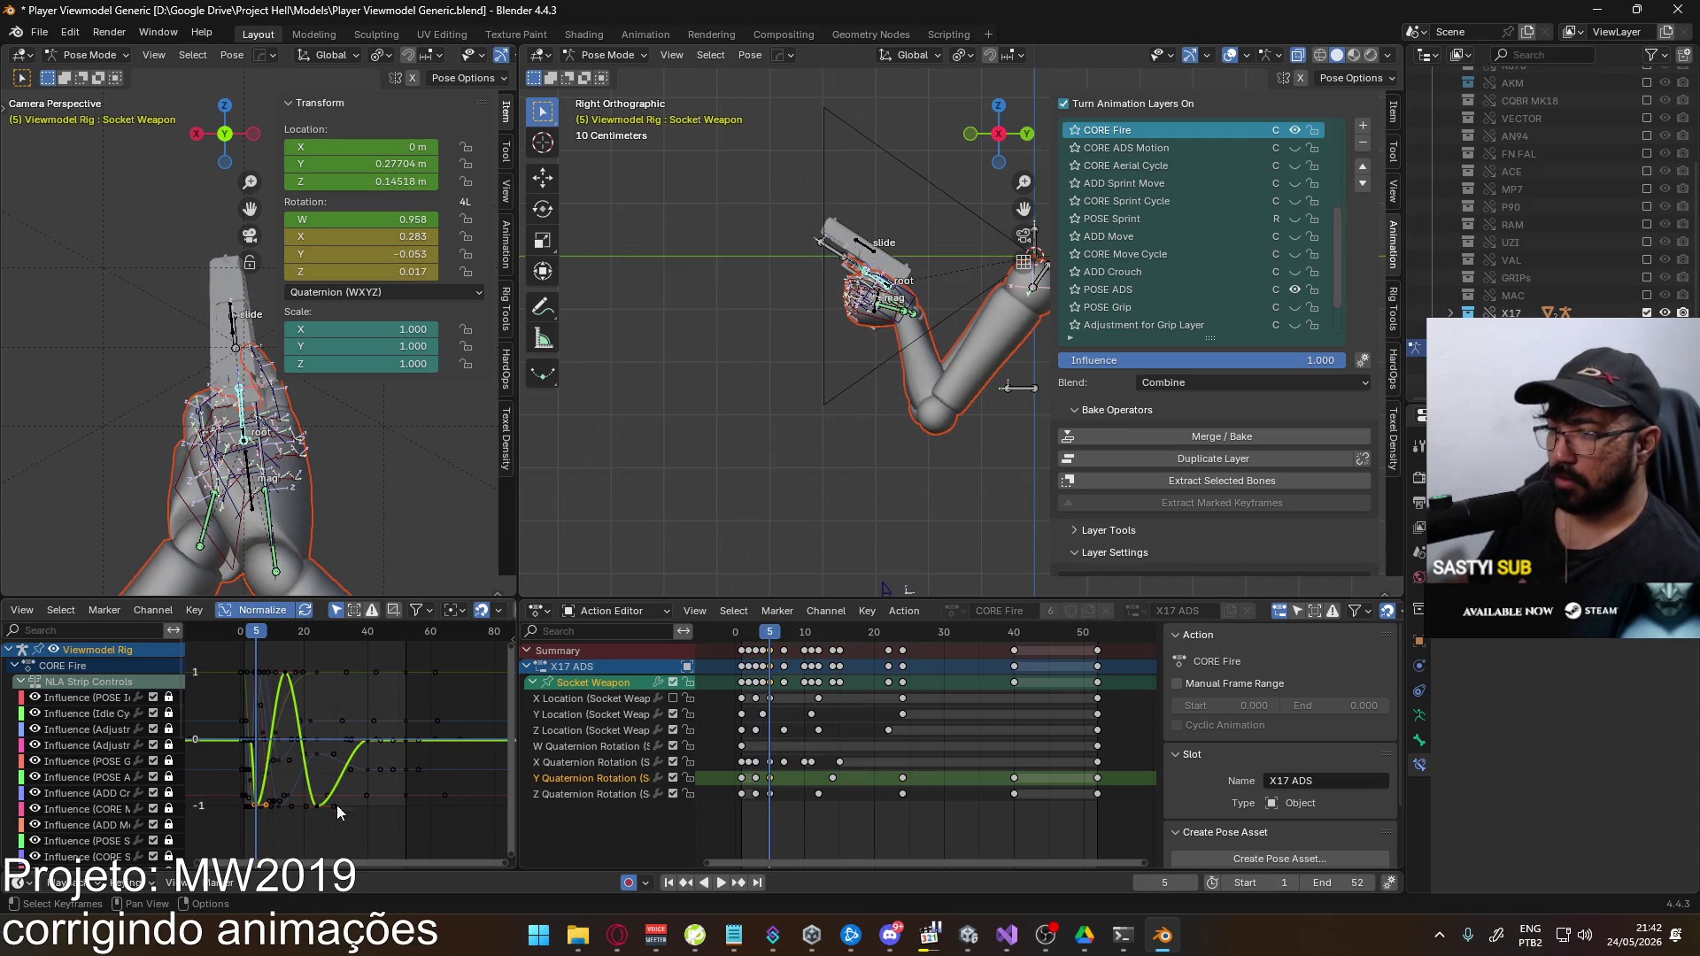
# Reduce the Y rotation key value with two vertical moves
pyautogui.press('g')
pyautogui.press('y')
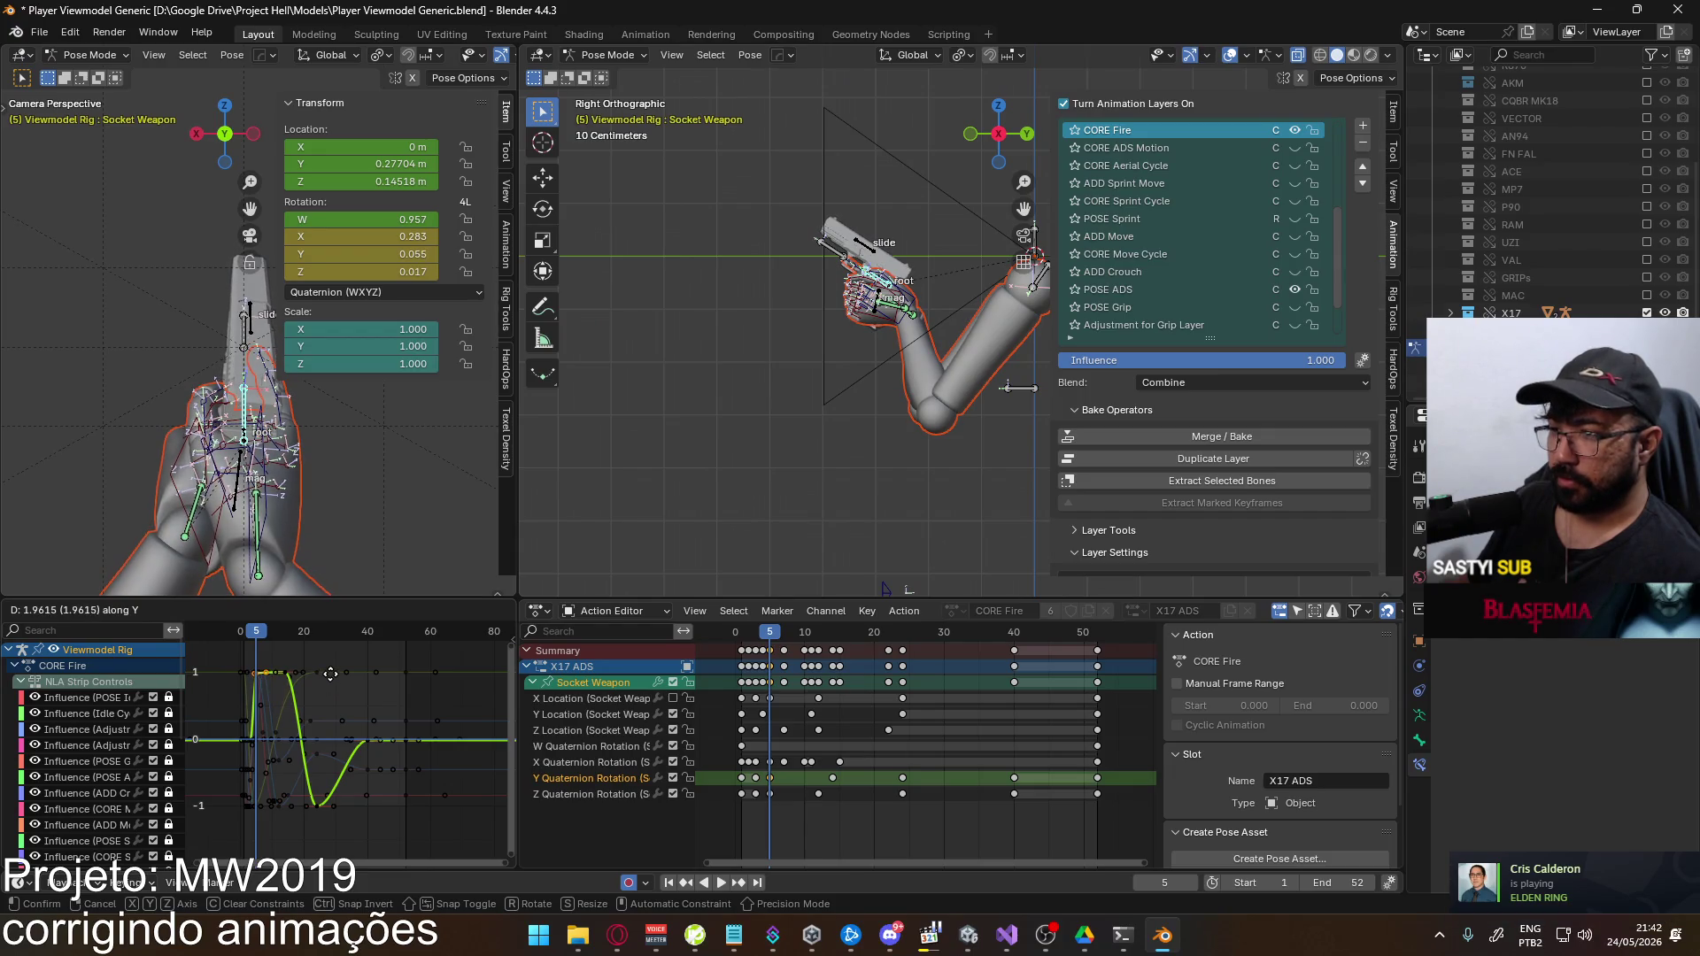
pyautogui.click(333, 683)
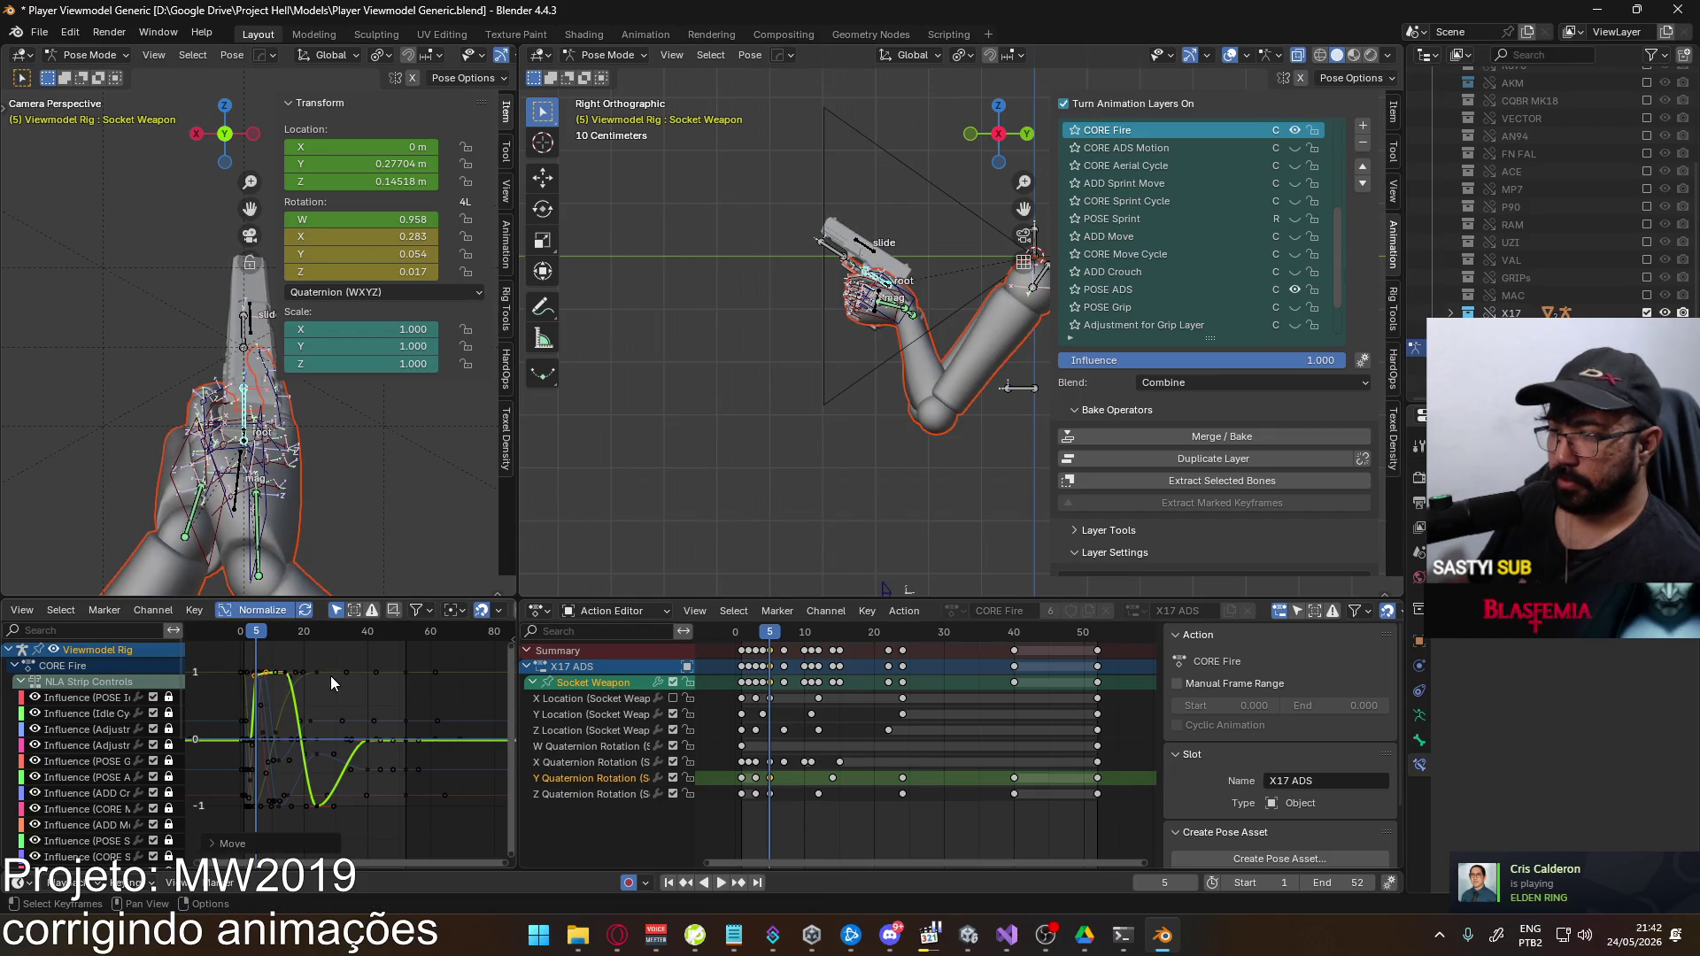
pyautogui.press('g')
pyautogui.press('y')
pyautogui.click(286, 688)
# Lower the frame-14 key and raise the frame-24 key on the Y rotation curve
pyautogui.click(285, 688)
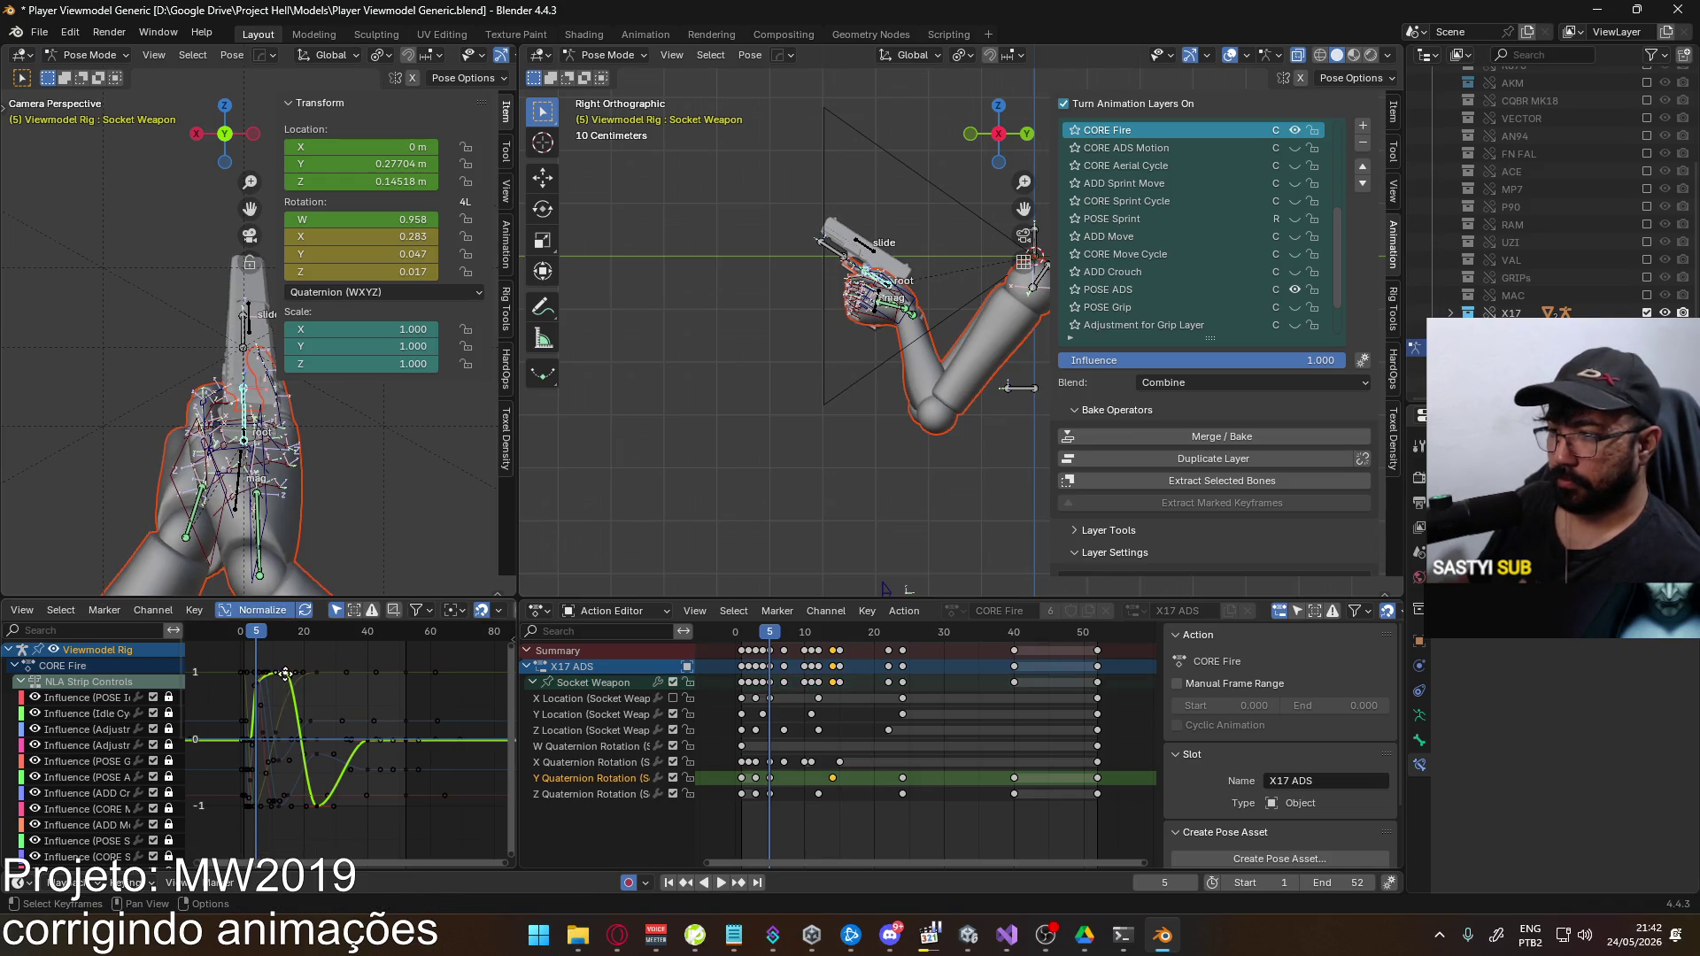
pyautogui.press('g')
pyautogui.press('y')
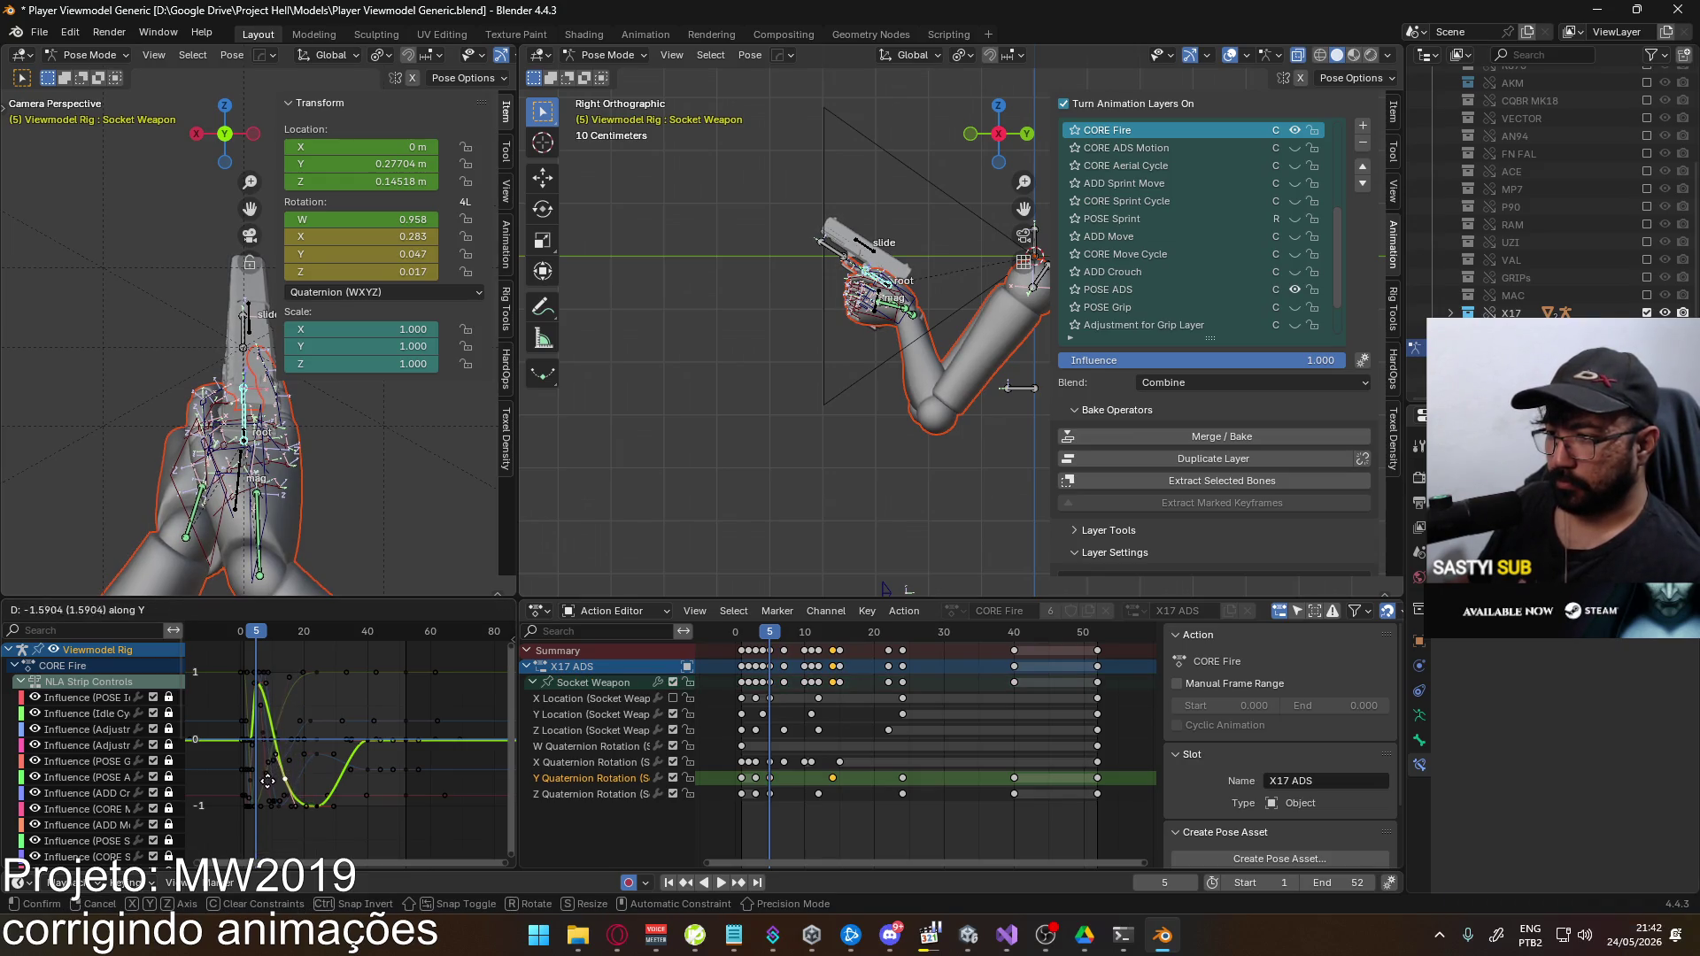
pyautogui.click(271, 769)
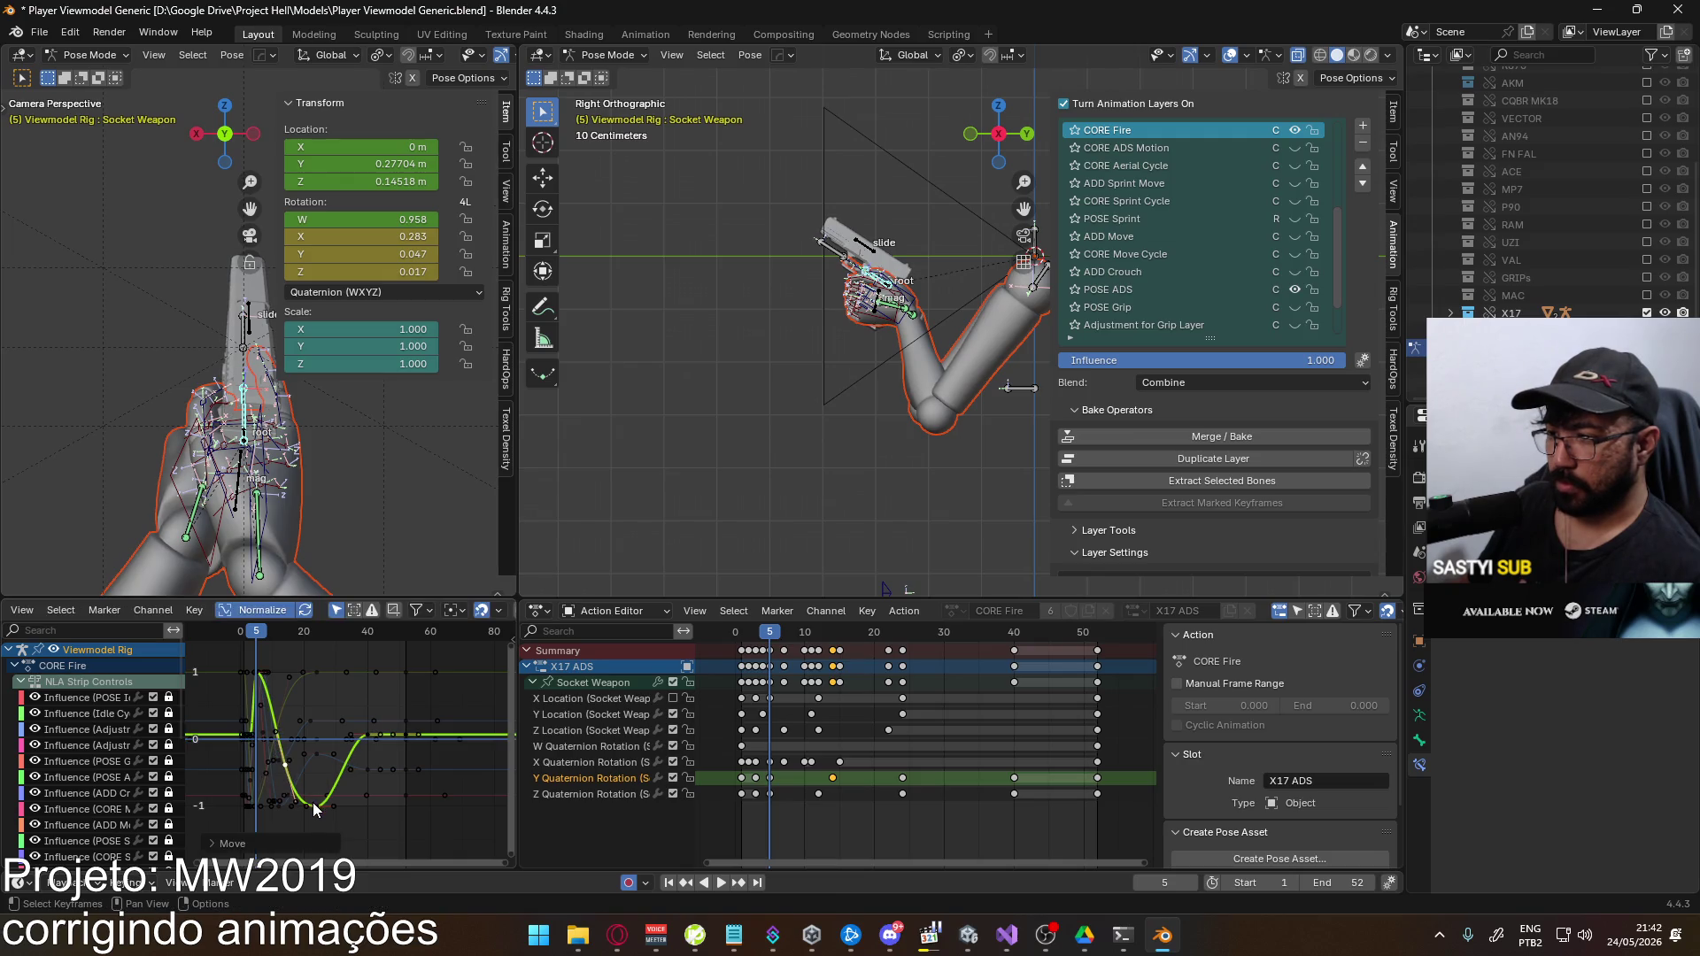
pyautogui.click(317, 804)
pyautogui.press('g')
pyautogui.press('y')
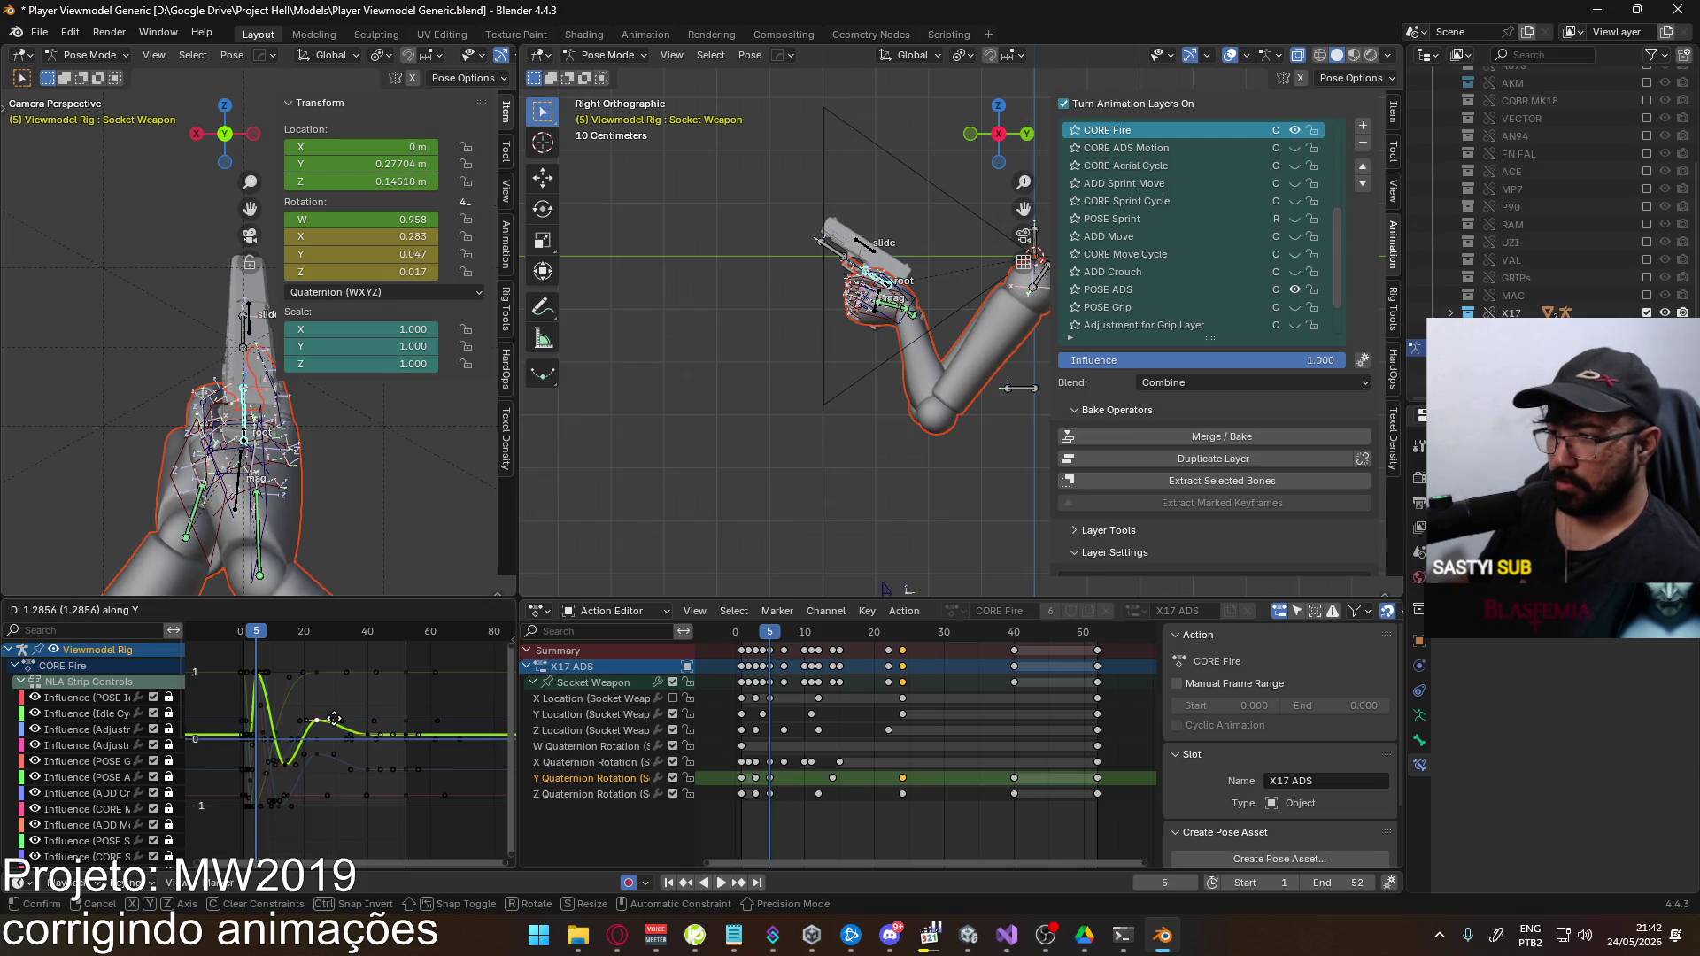
pyautogui.click(336, 721)
# Fine-tune the frame-24 key, replay the fire animation, and scrub to frame 5
pyautogui.press('space')
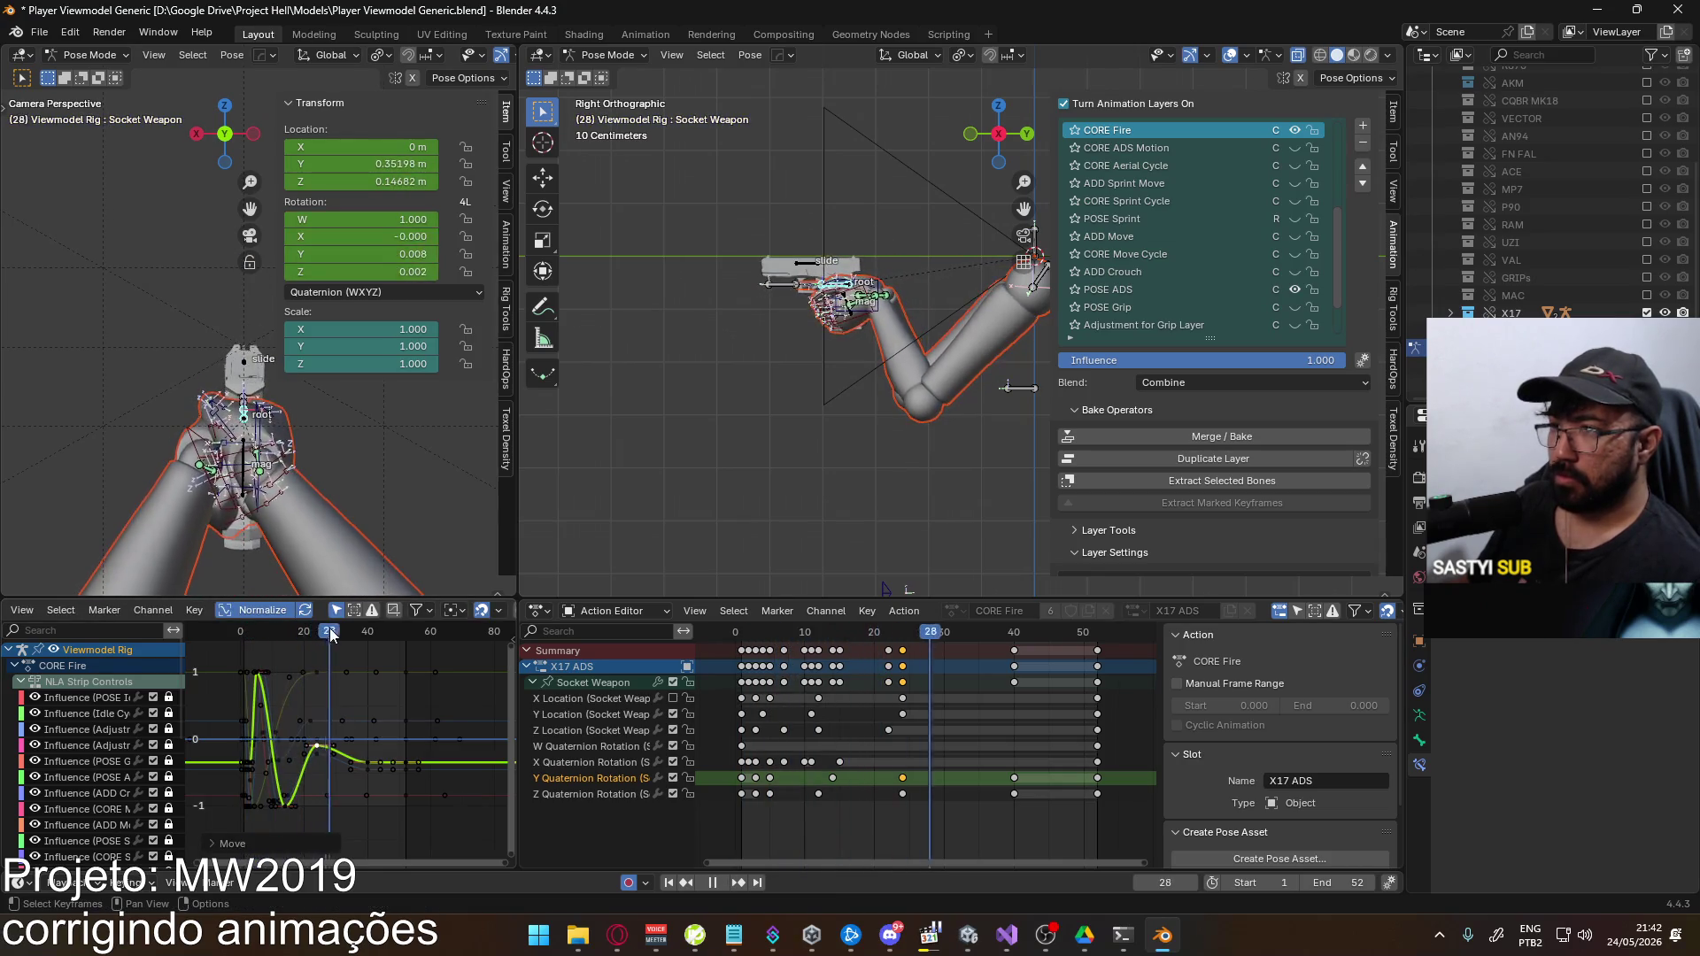
pyautogui.press('space')
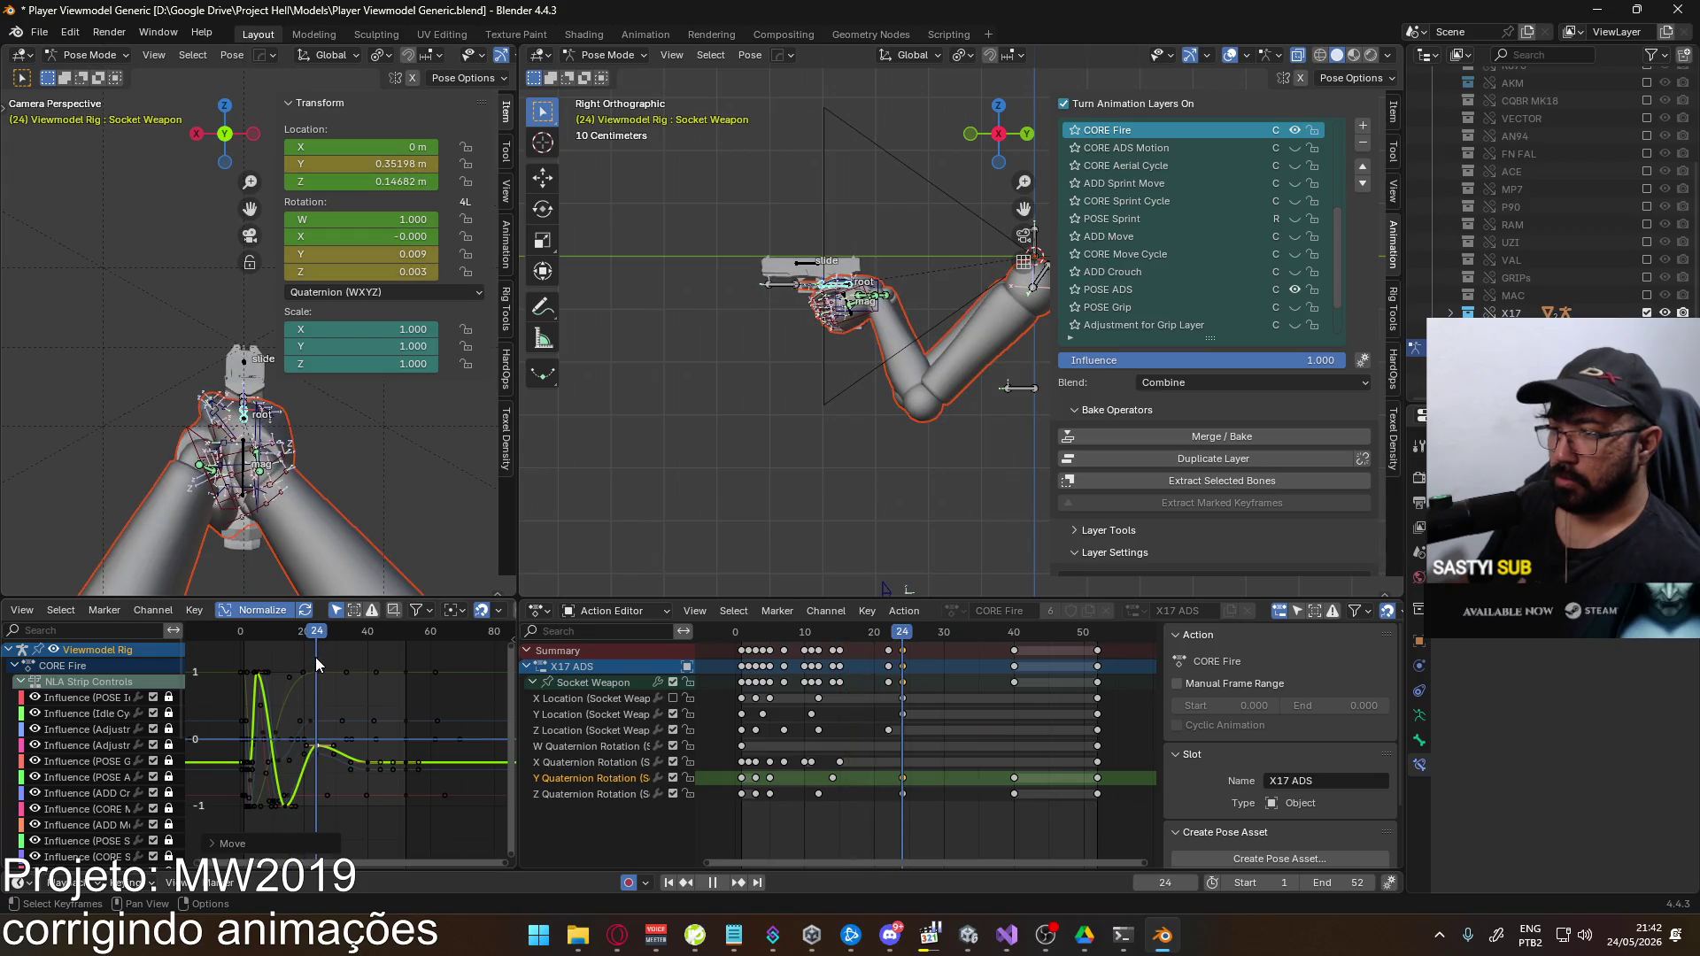
pyautogui.press('g')
pyautogui.press('y')
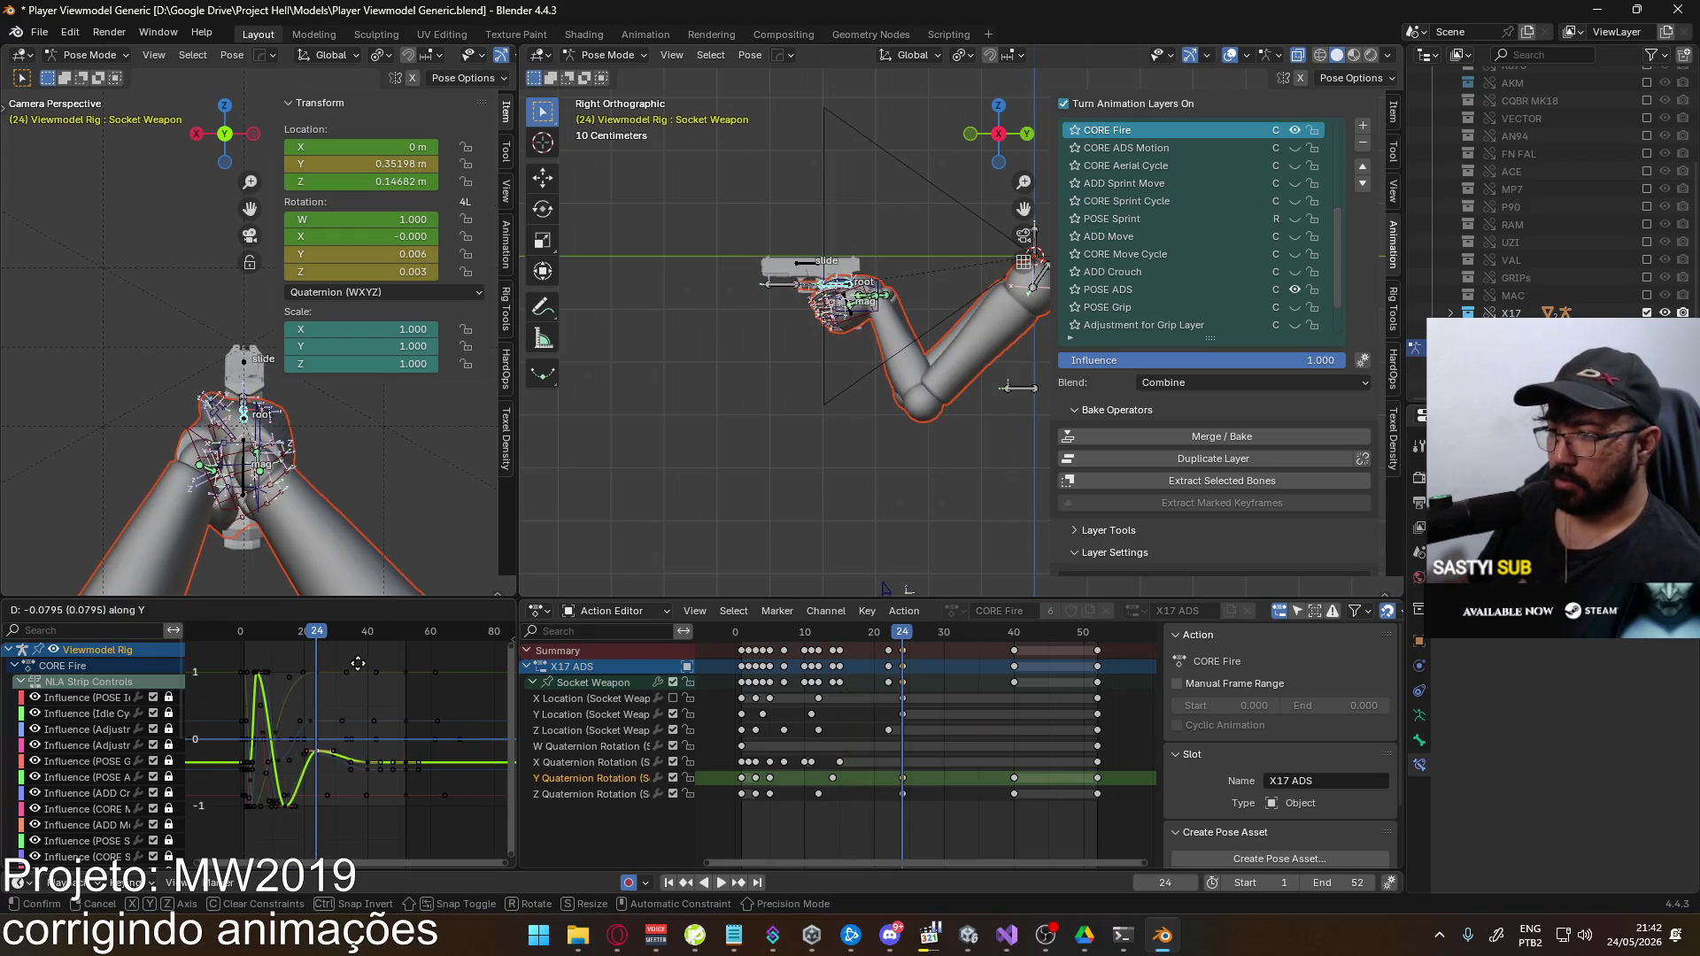
pyautogui.click(358, 663)
pyautogui.press('space')
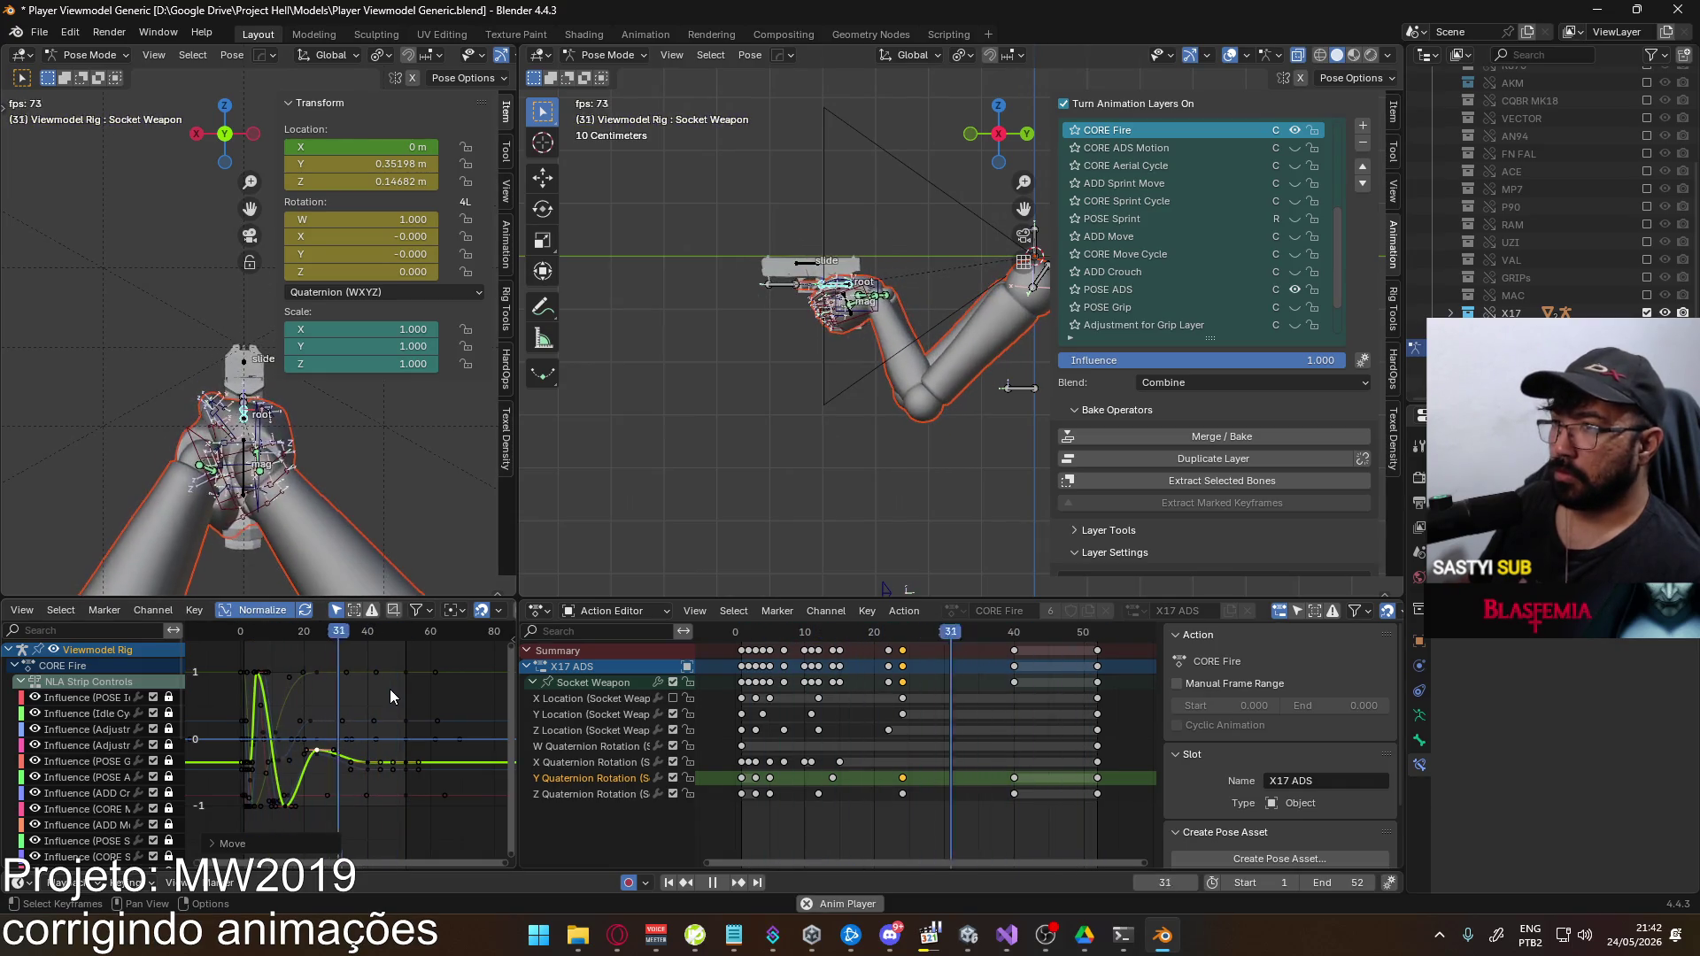
pyautogui.click(246, 634)
pyautogui.moveTo(245, 637); pyautogui.dragTo(259, 638)
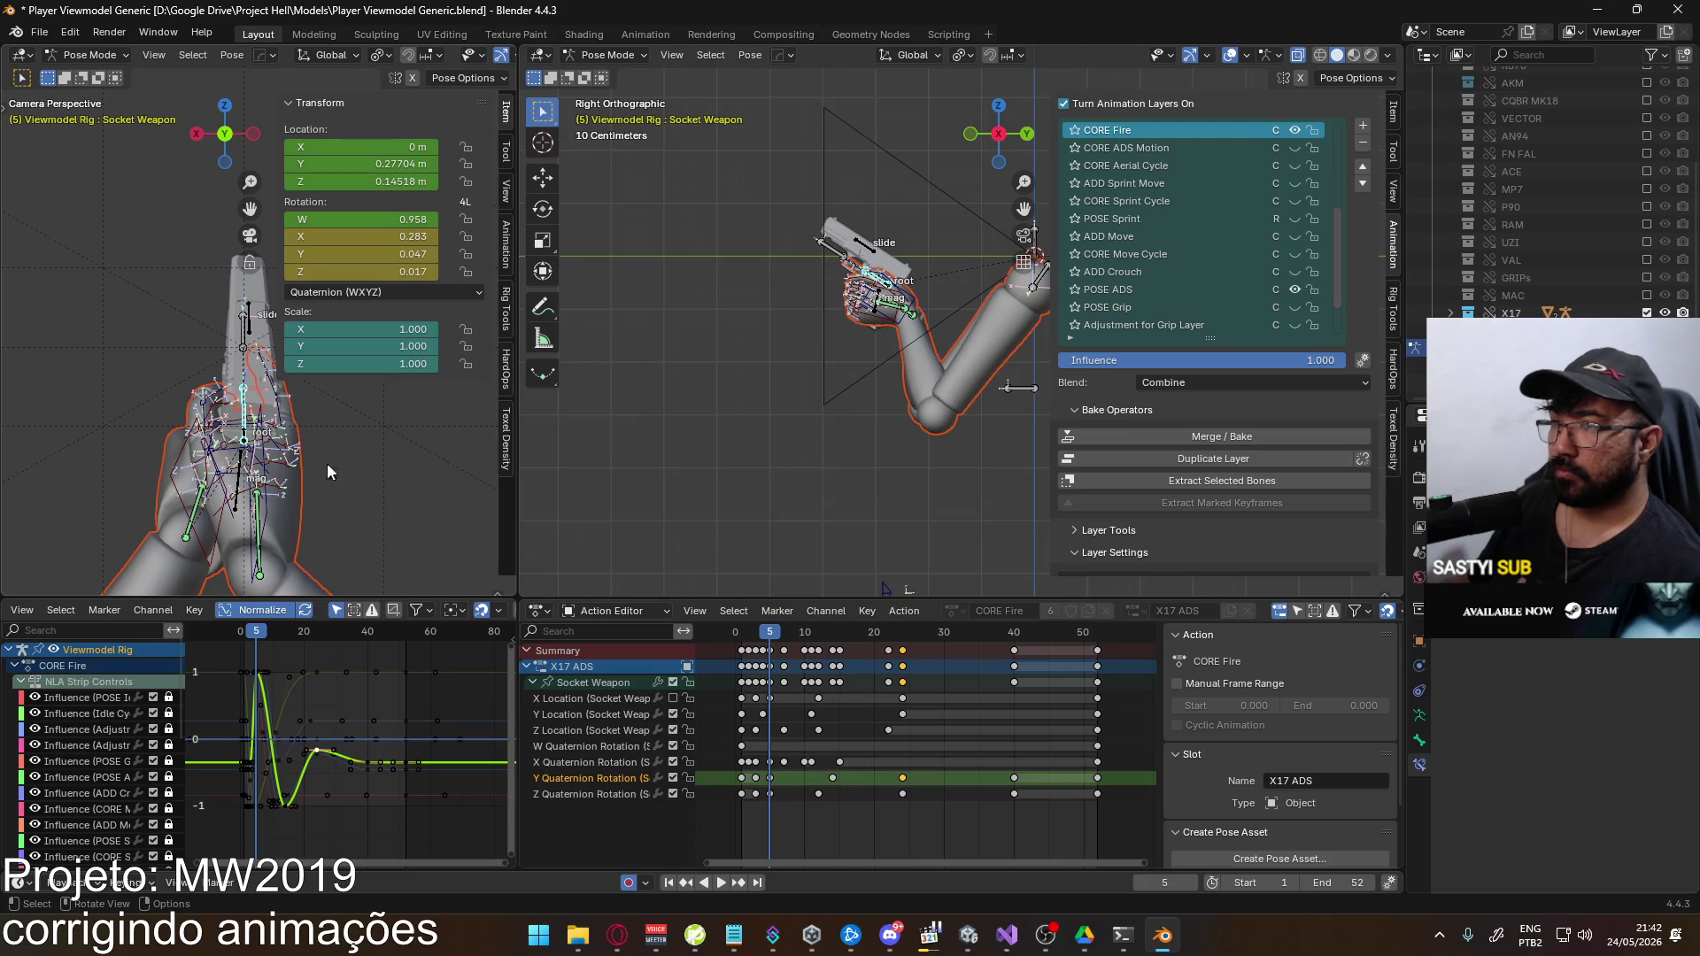
pyautogui.click(586, 794)
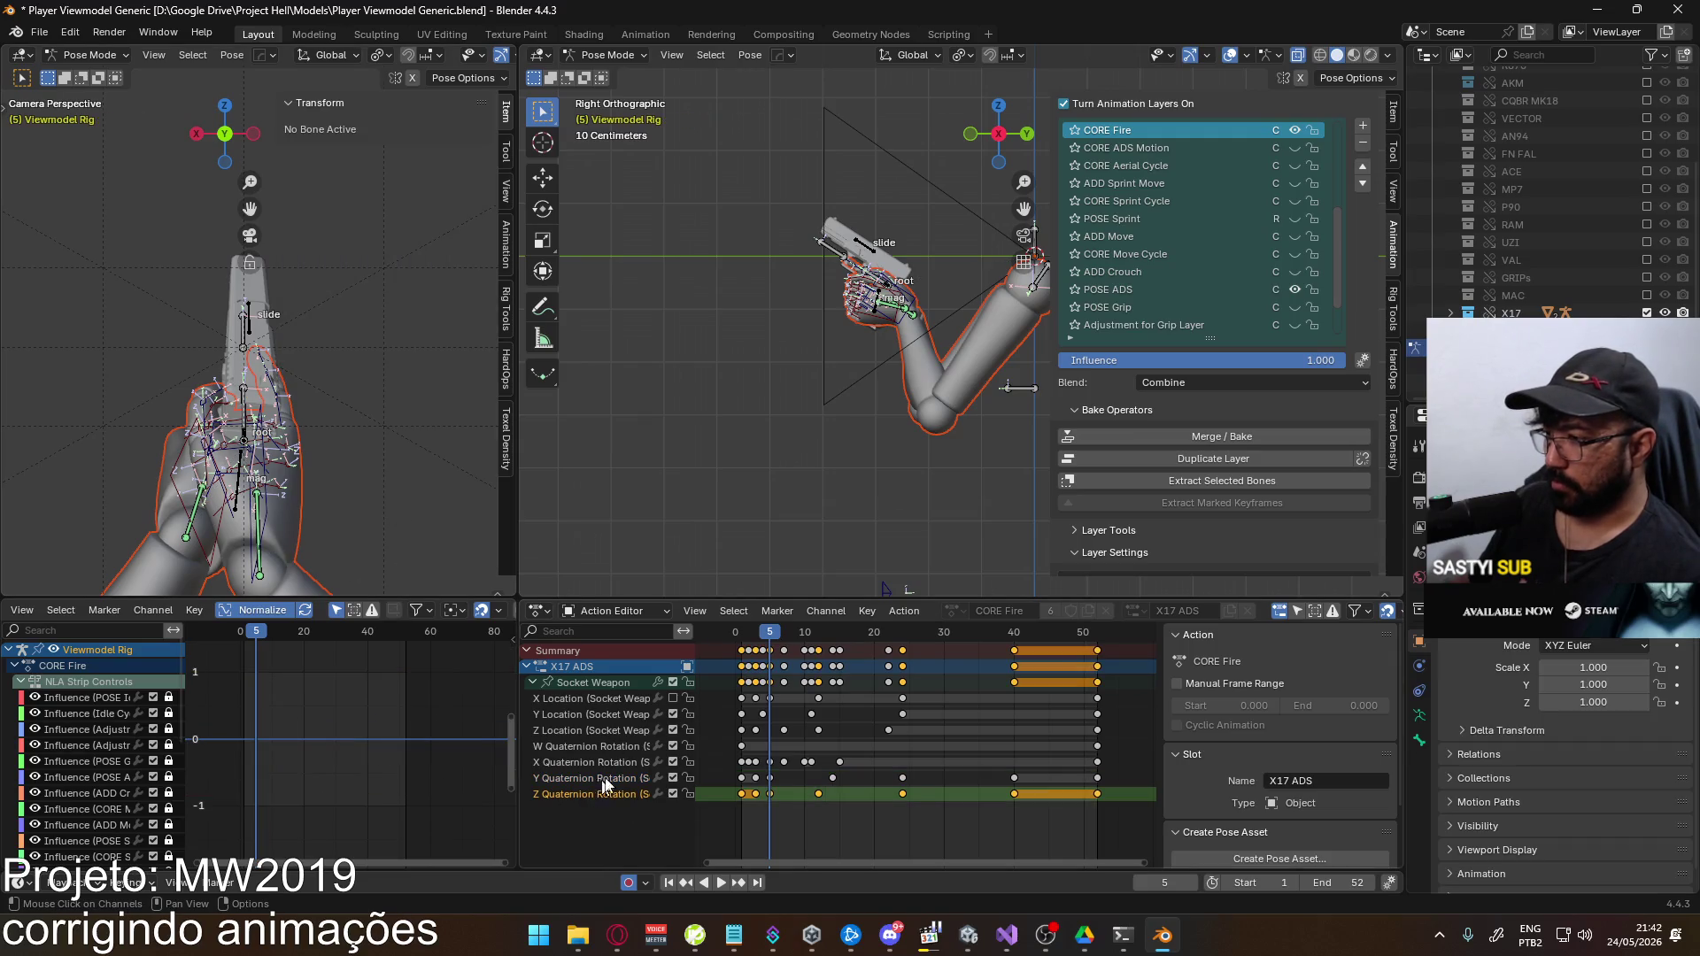
# Raise the Z rotation recoil key in two vertical moves, reaching 0.050 at frame 5
pyautogui.click(593, 683)
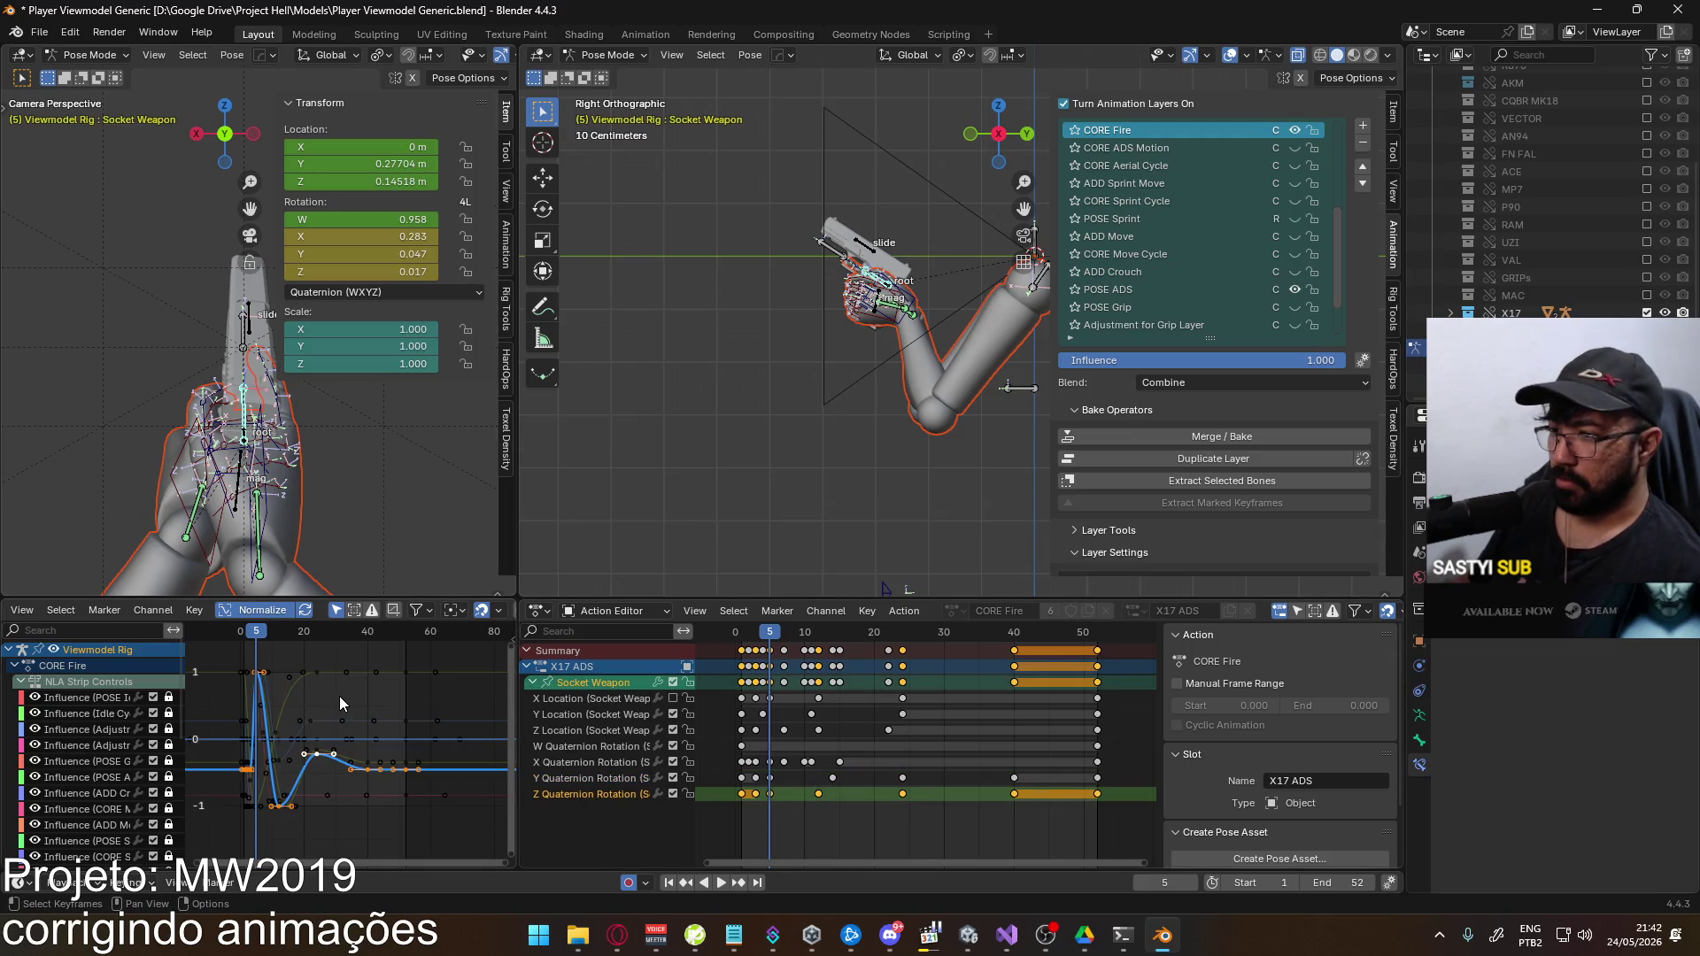
pyautogui.click(770, 801)
pyautogui.click(607, 687)
pyautogui.press('g')
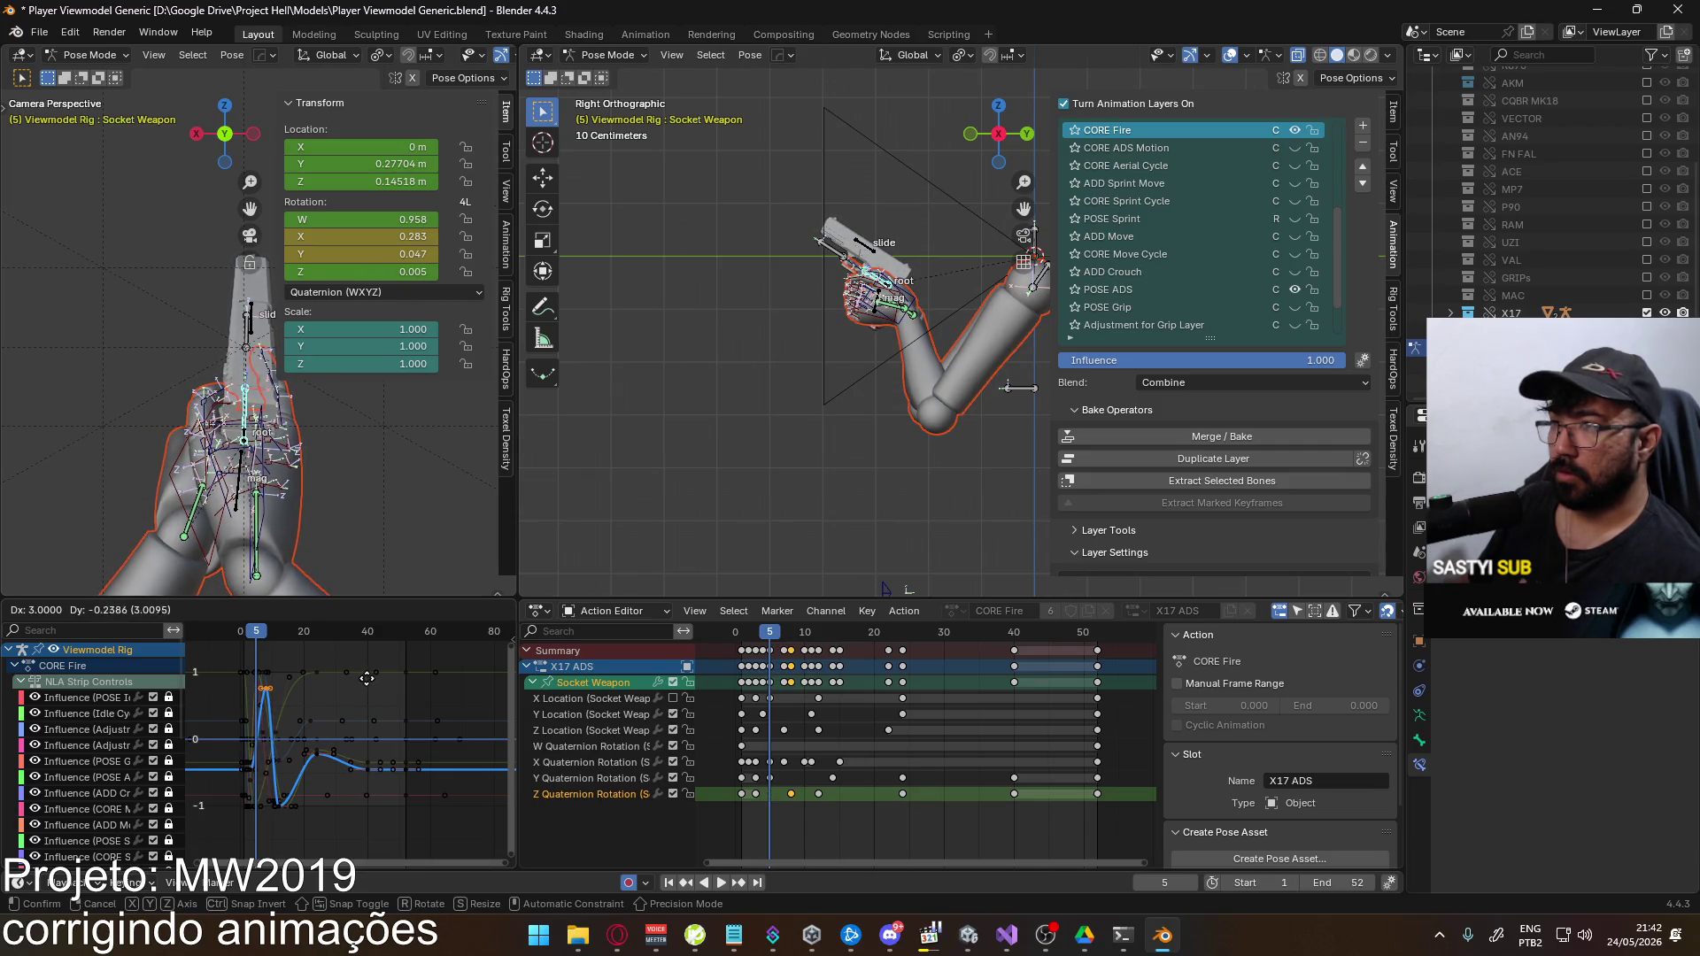
pyautogui.press('y')
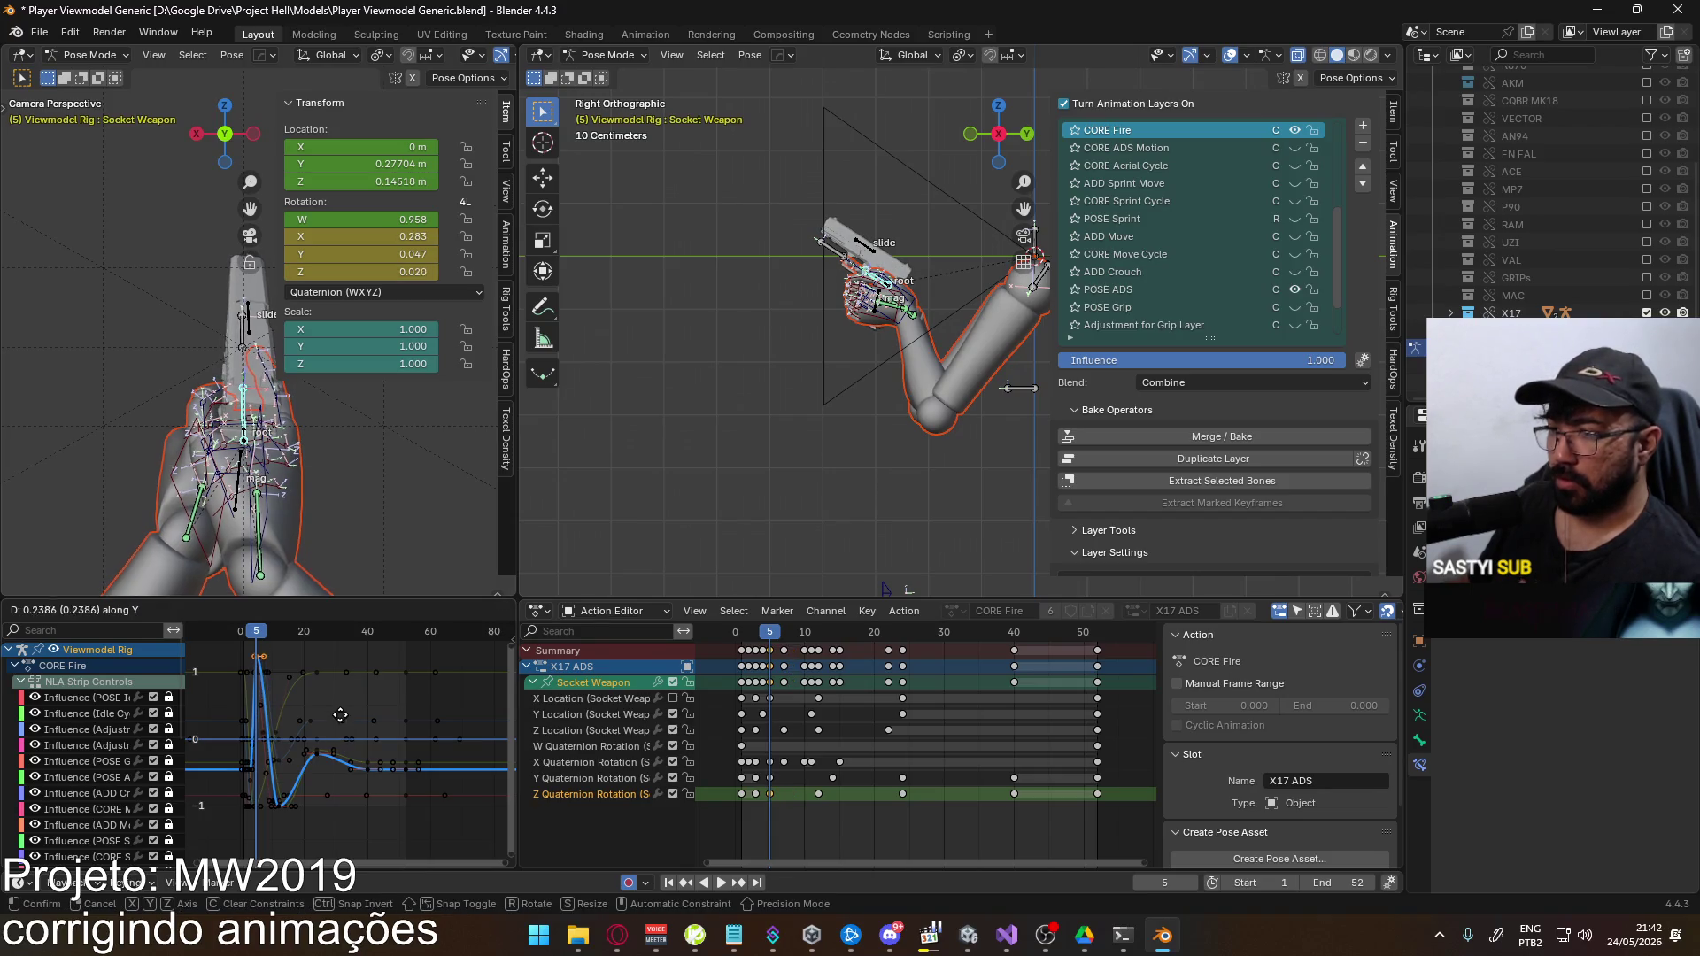
pyautogui.click(344, 702)
pyautogui.scroll(-4, 336, 708)
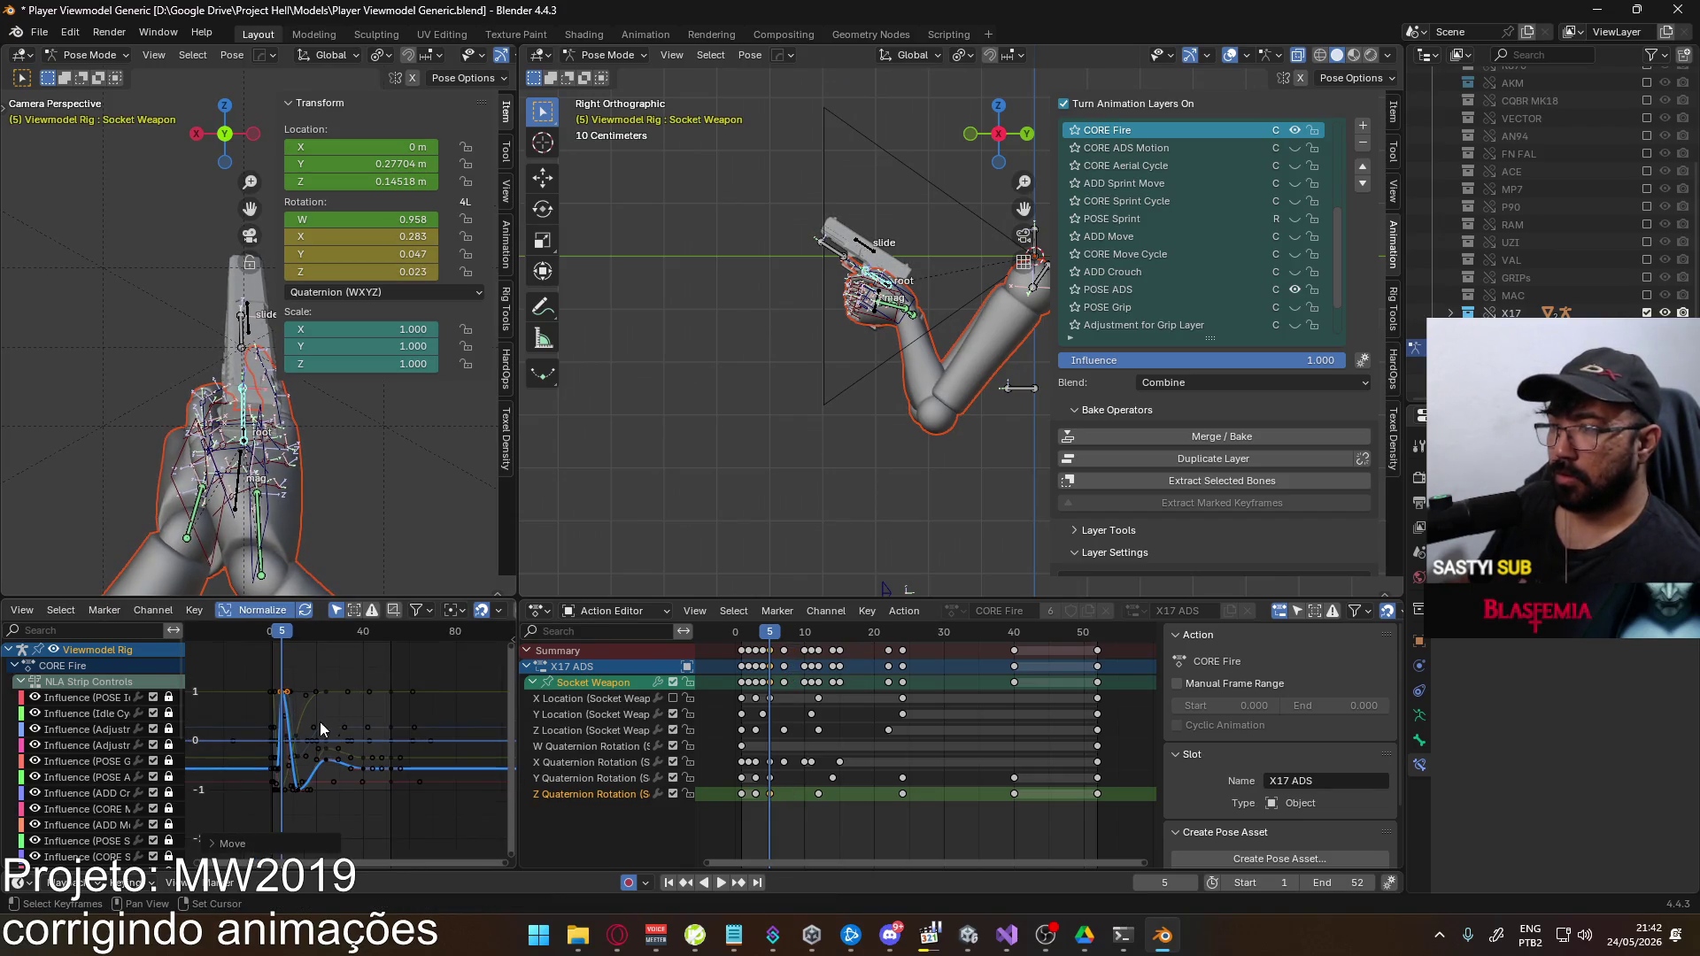
pyautogui.press('g')
pyautogui.press('y')
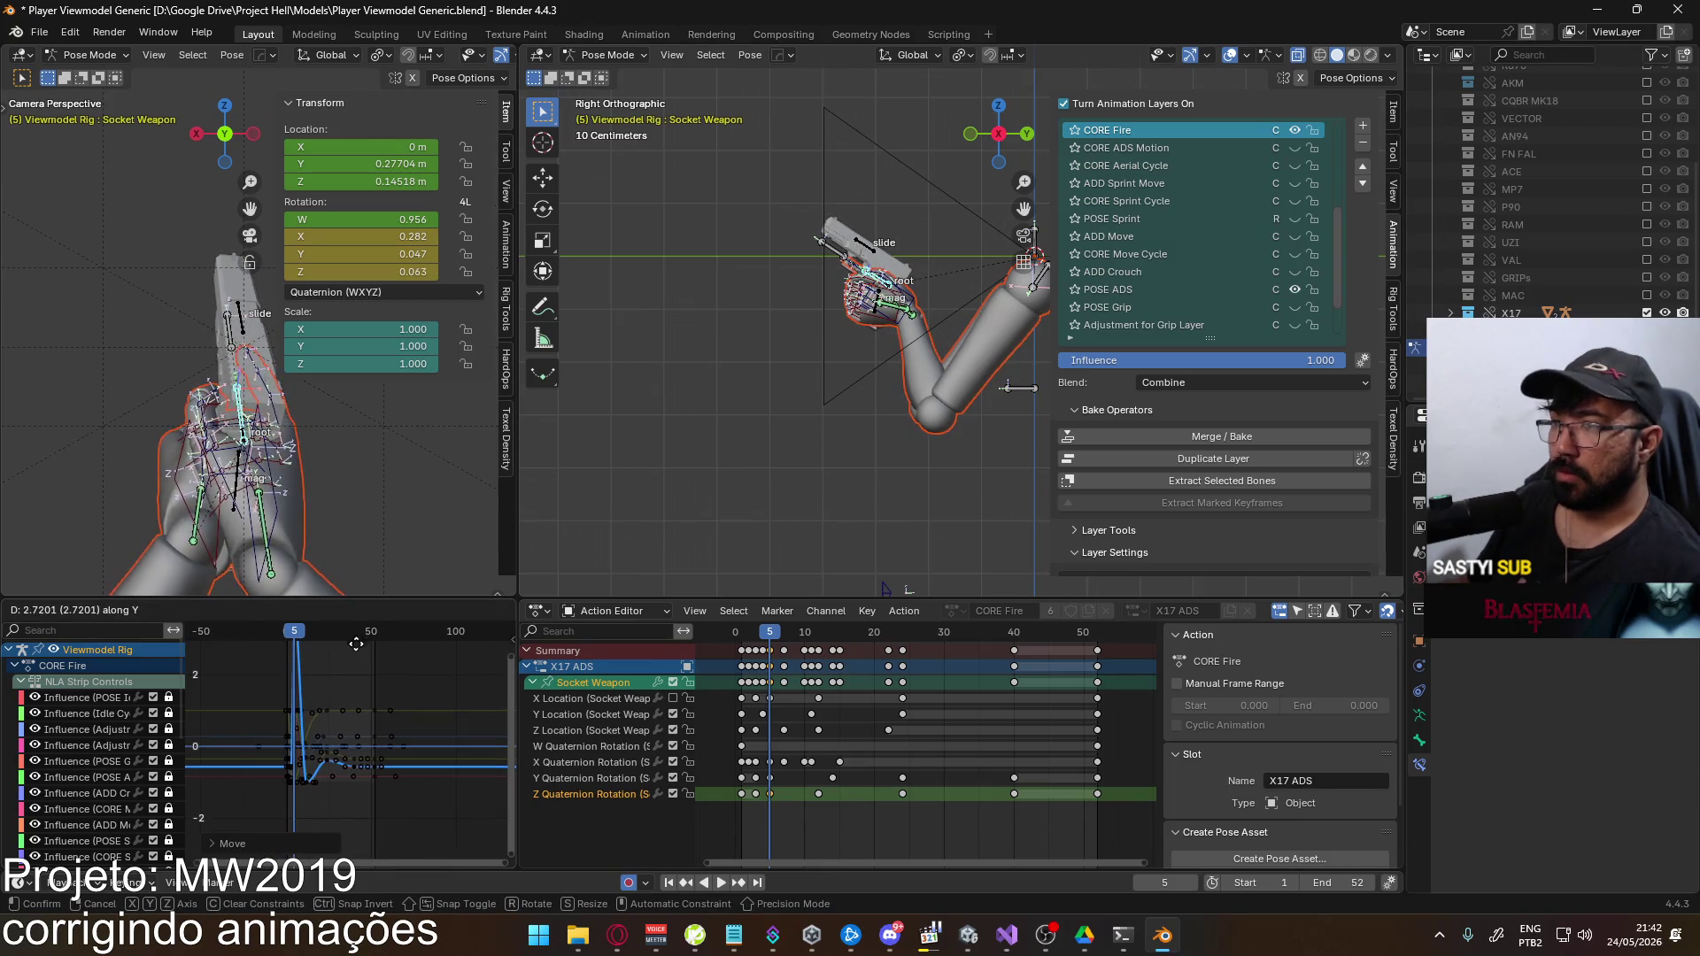
pyautogui.click(298, 682)
# Play and scrub the fire animation between frames 17 and 5 to check the kick
pyautogui.scroll(3, 337, 719)
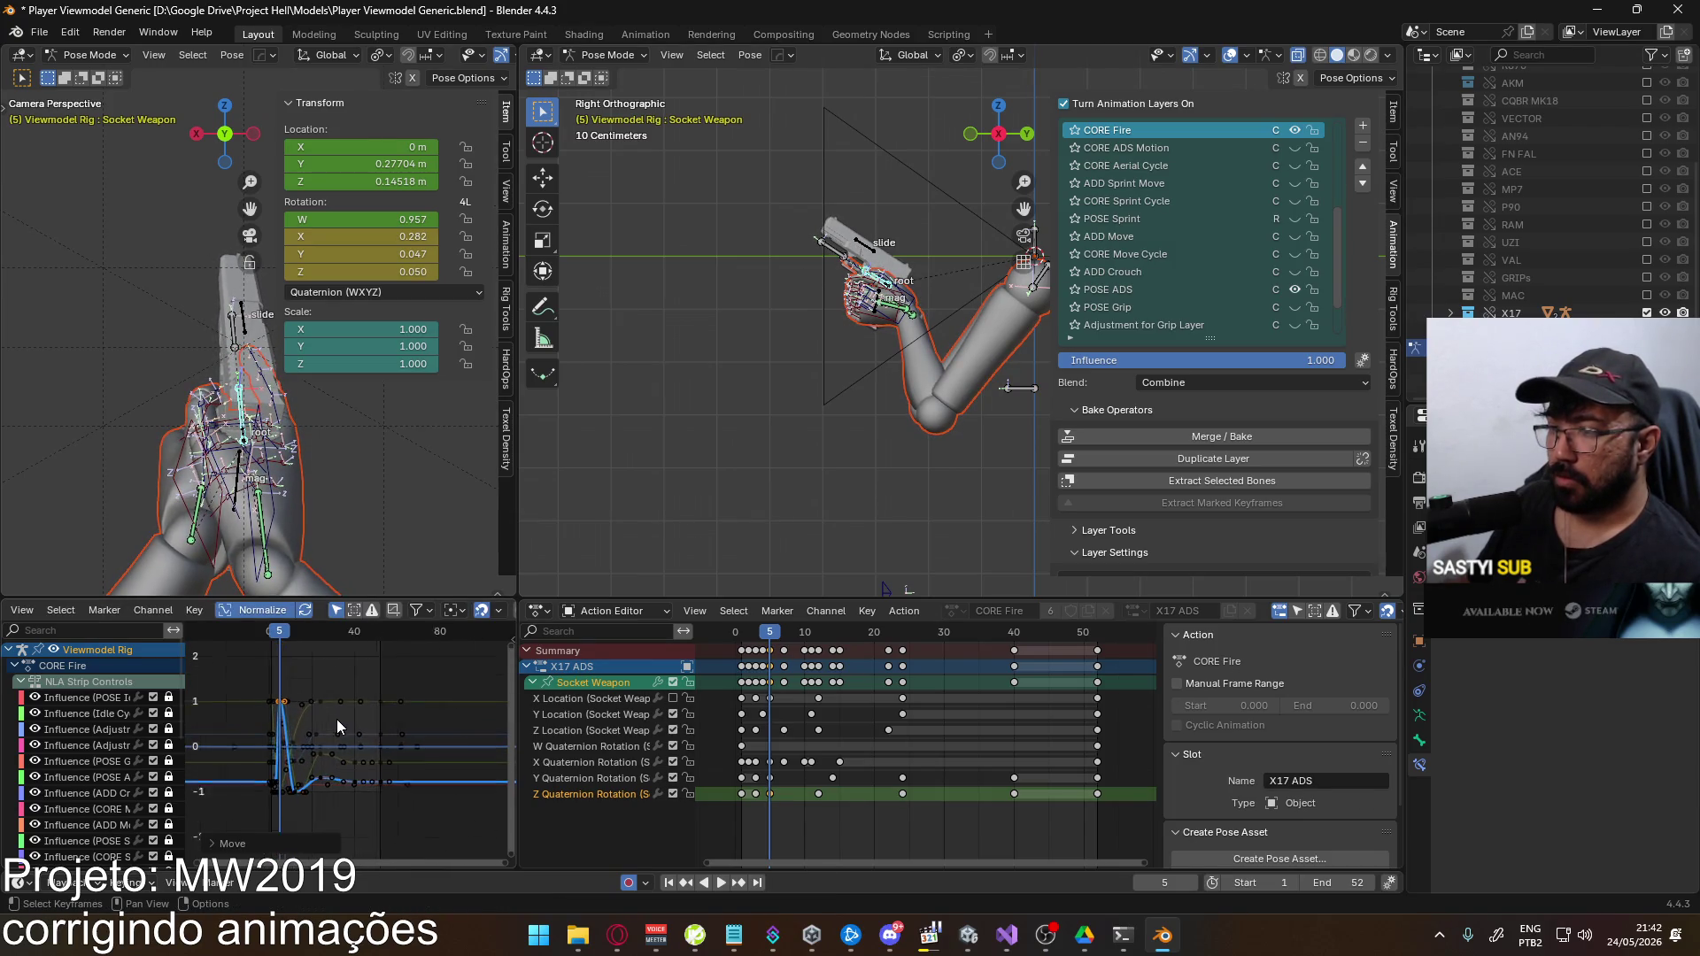
pyautogui.moveTo(262, 633)
pyautogui.mouseDown()
pyautogui.moveTo(295, 633)
pyautogui.moveTo(282, 641)
pyautogui.mouseUp()
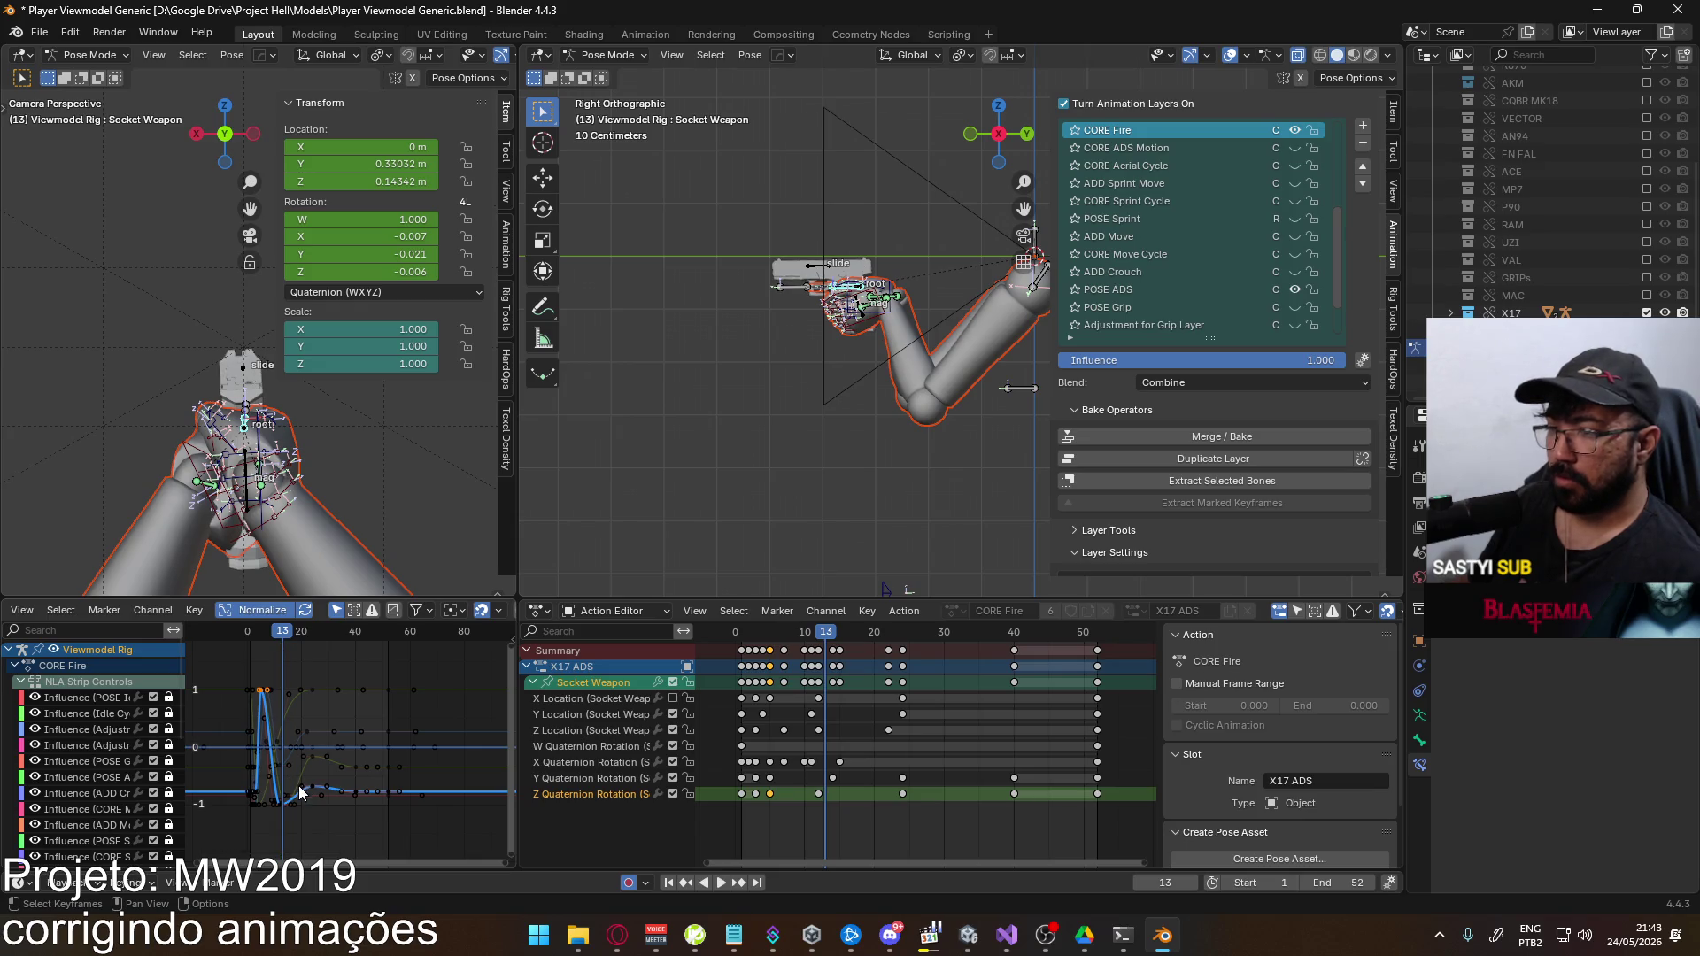
pyautogui.press('space')
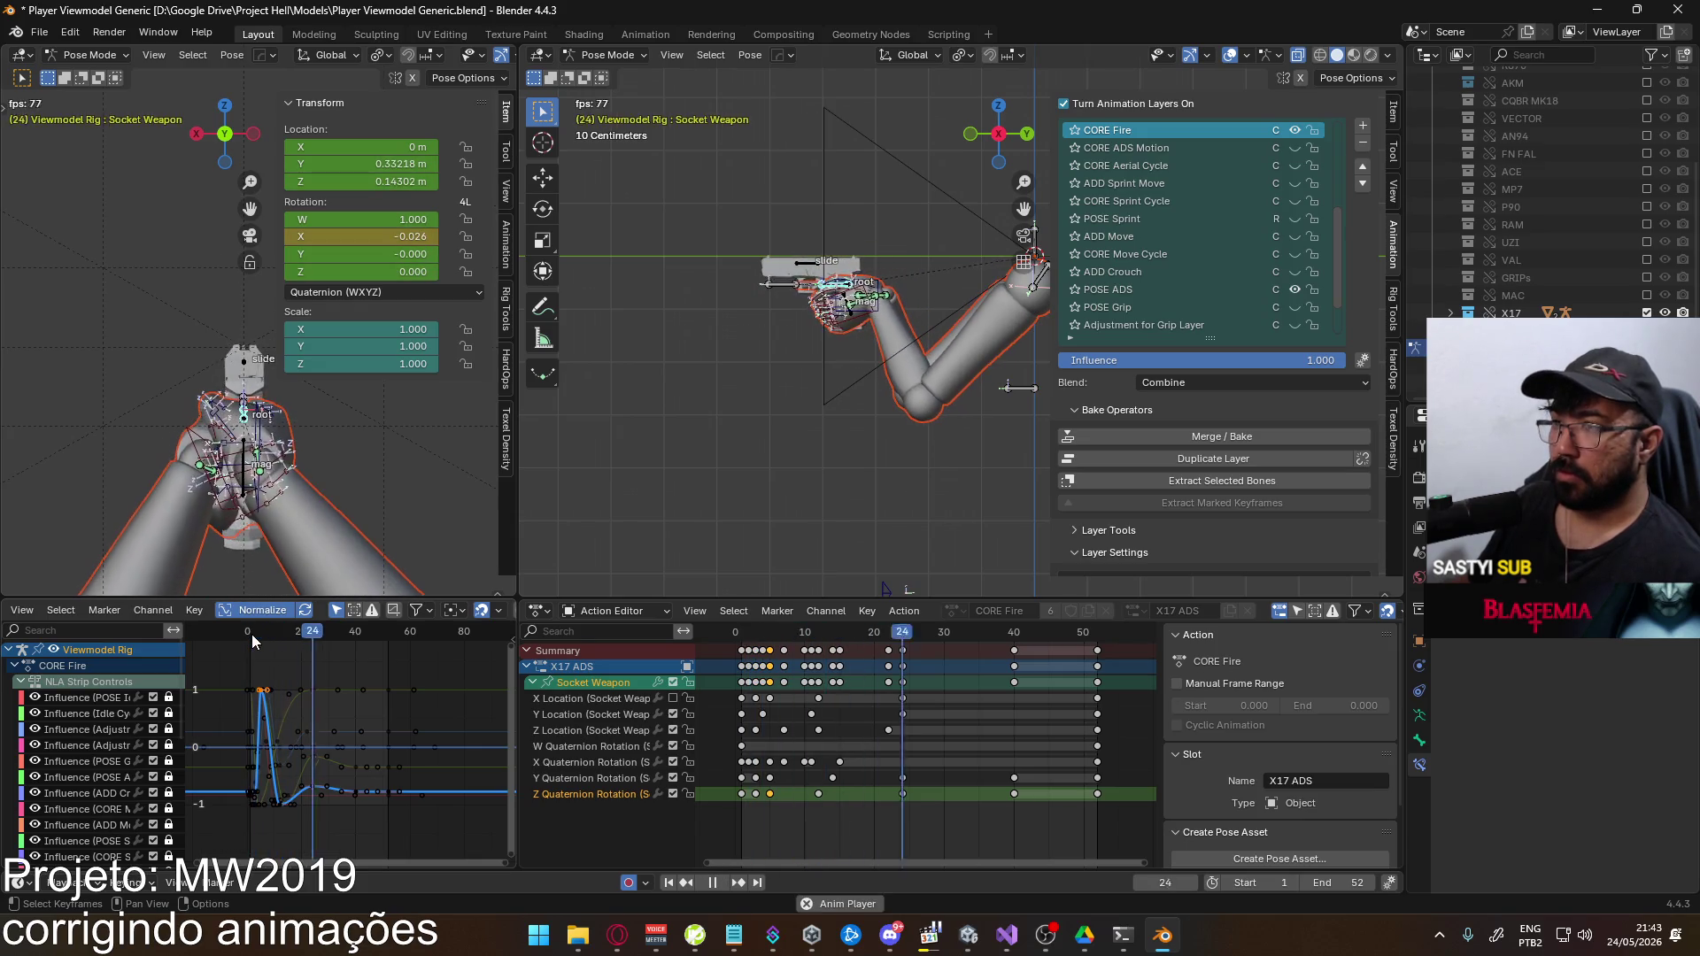
pyautogui.press('space')
pyautogui.click(258, 643)
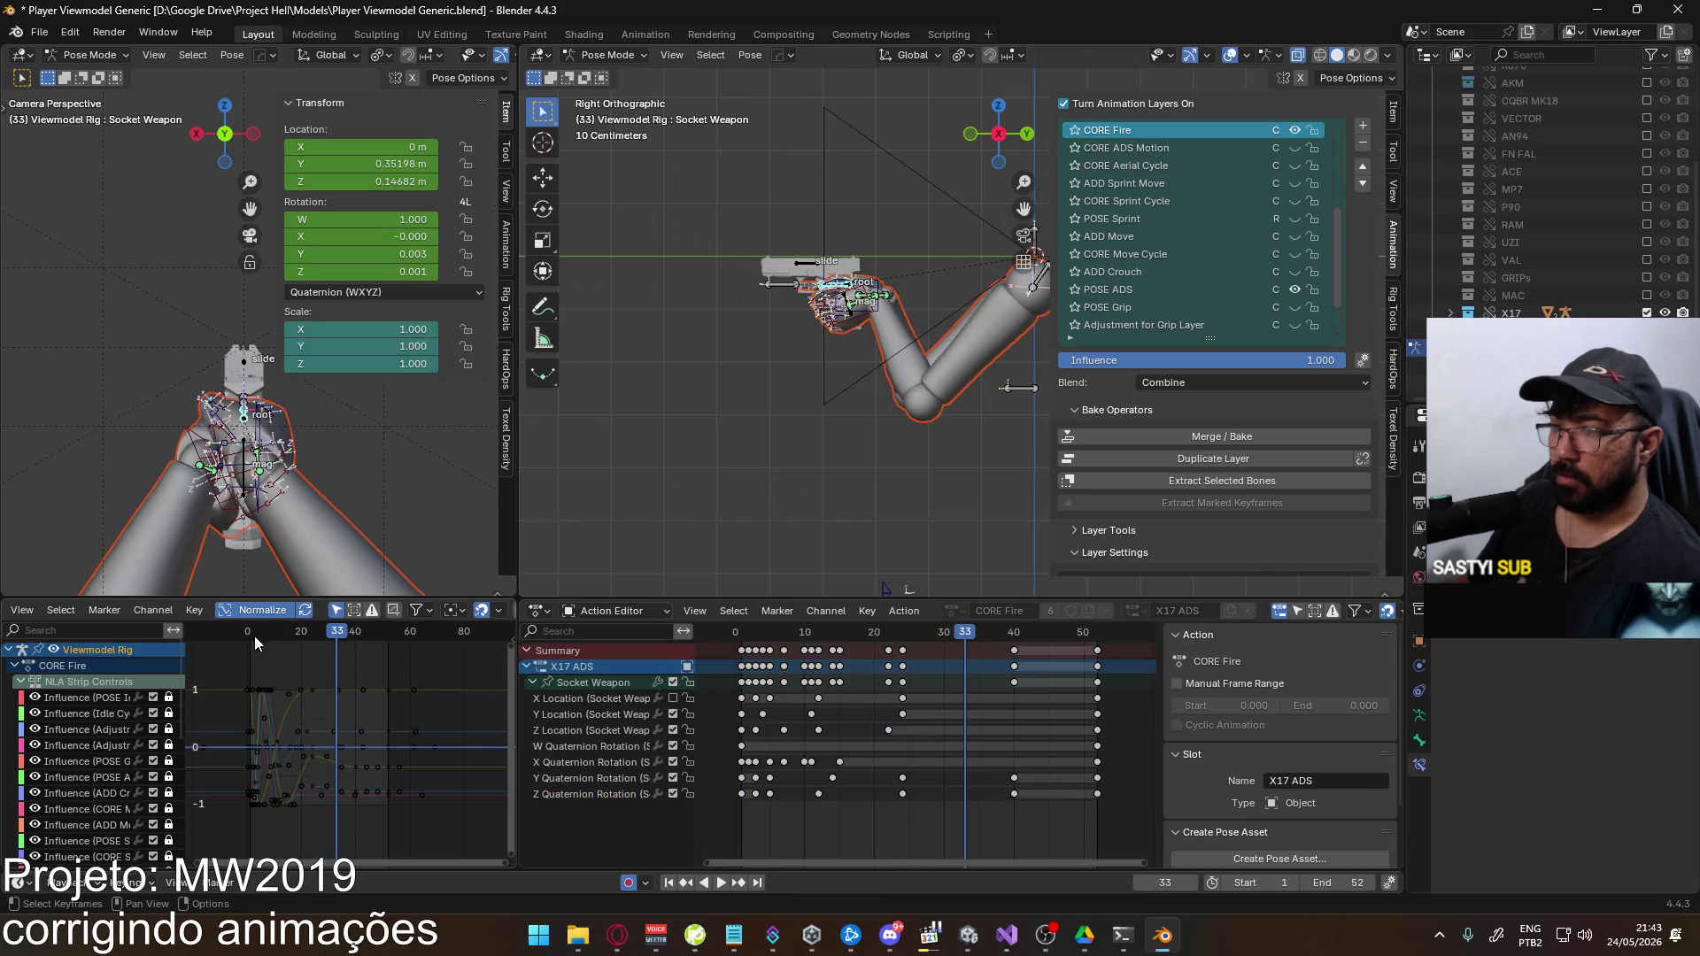
pyautogui.moveTo(270, 634); pyautogui.dragTo(271, 634)
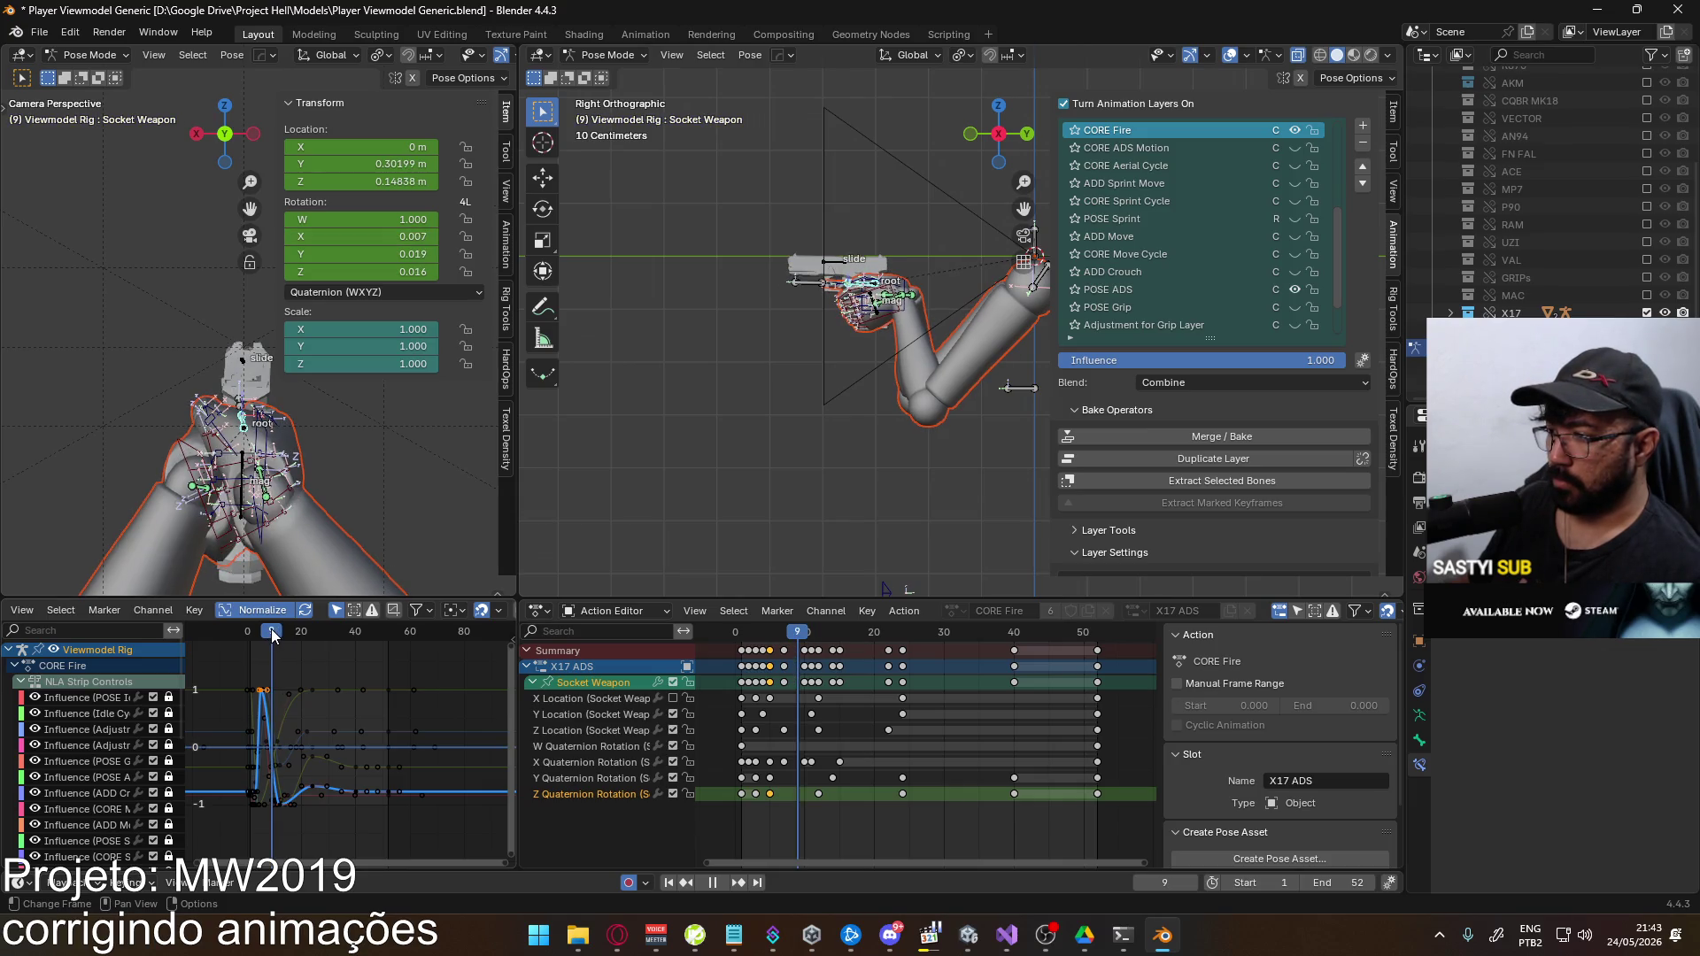
# Shift the Z rotation keys at frames 12, 24 and 40 three frames earlier and play
pyautogui.moveTo(1033, 810); pyautogui.dragTo(799, 790)
pyautogui.press('g')
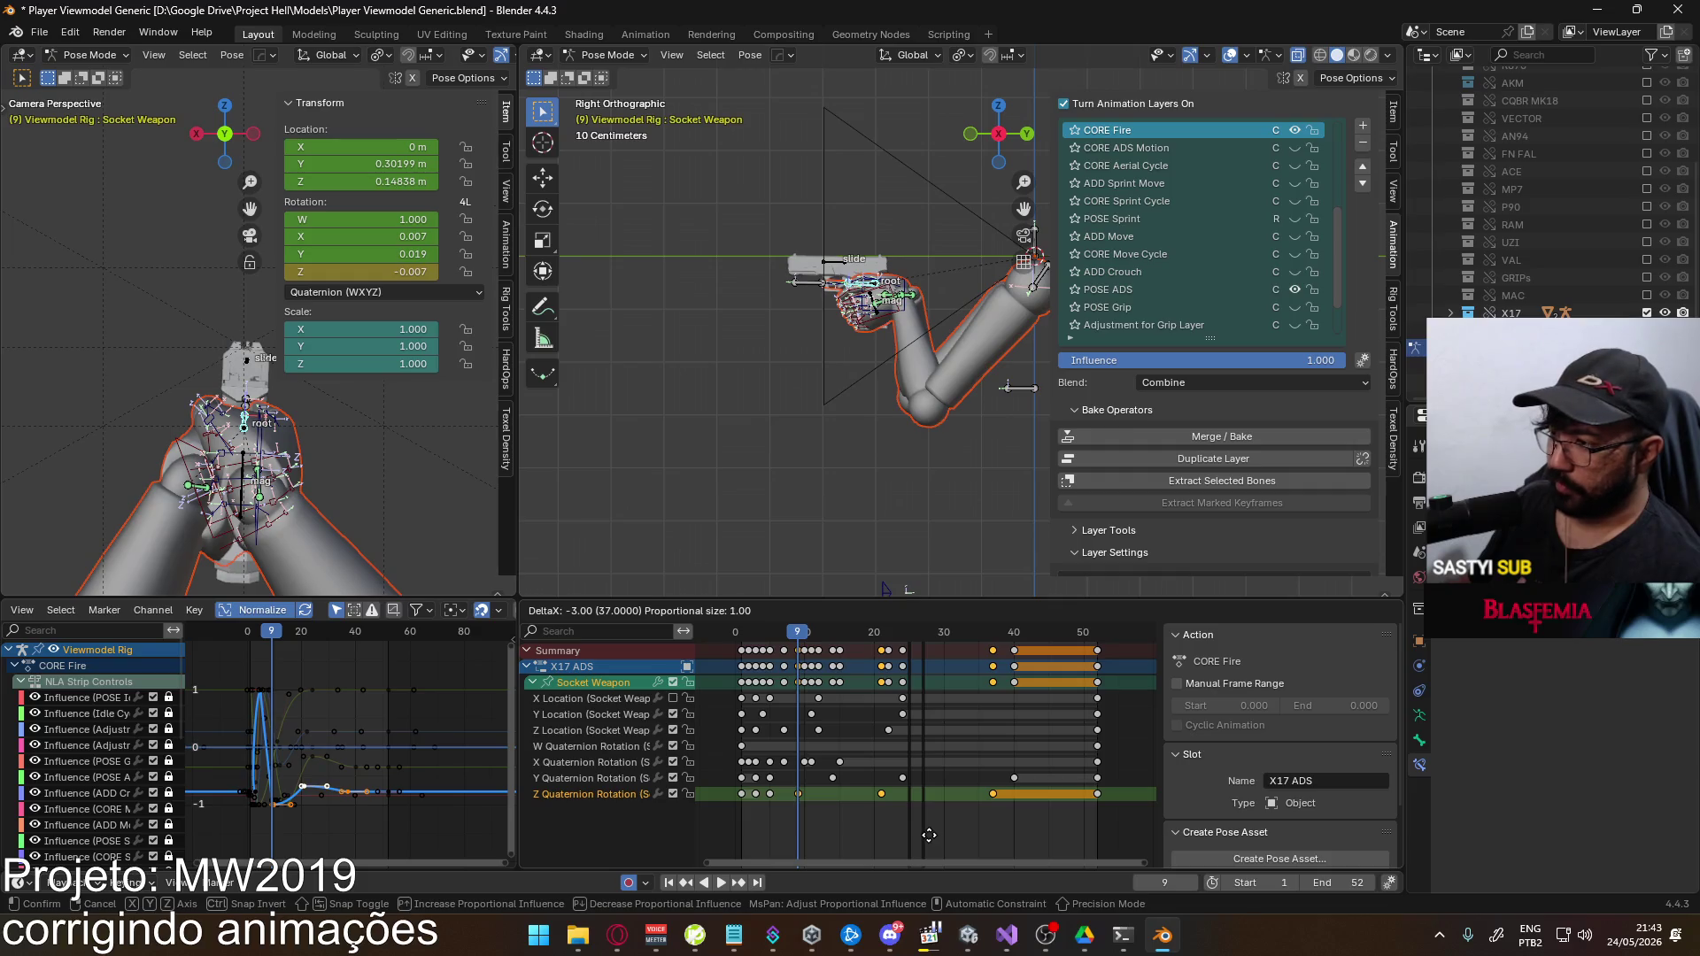
pyautogui.press('Return')
pyautogui.press('space')
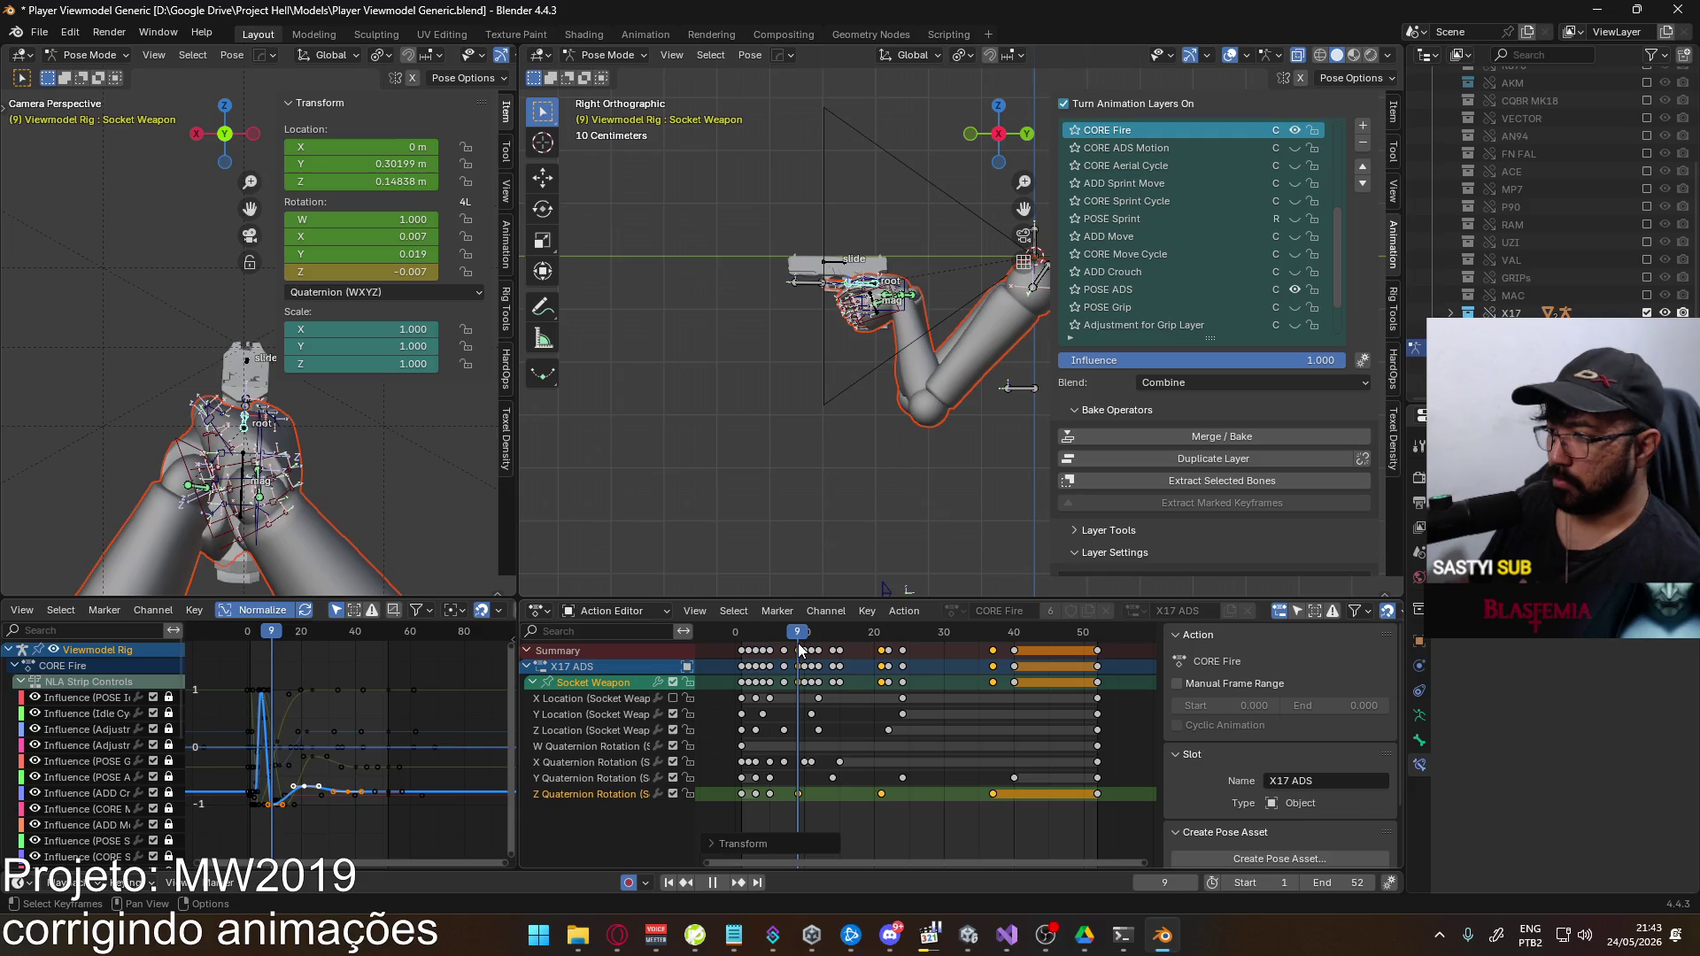
# Move the frame-9 key to about frame 7 and the frame-21 and 40 keys two frames earlier
pyautogui.click(810, 803)
pyautogui.moveTo(841, 798); pyautogui.dragTo(869, 804)
pyautogui.click(880, 797)
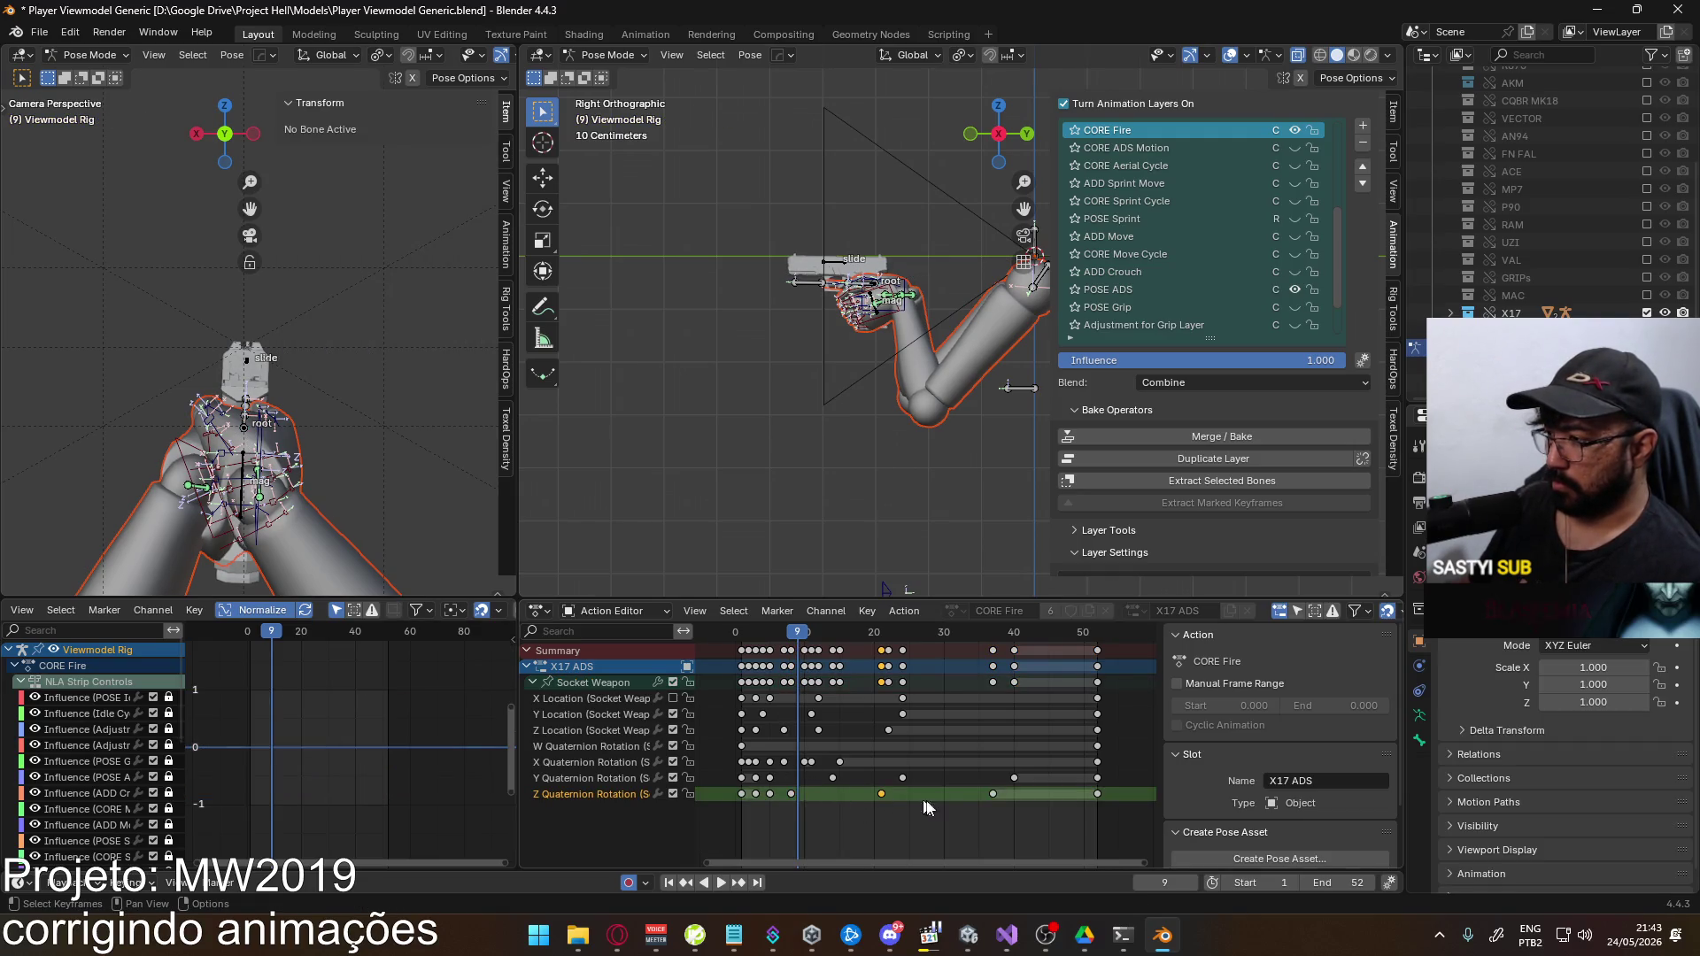
pyautogui.keyDown('shift'); pyautogui.click(992, 793); pyautogui.keyUp('shift')
pyautogui.moveTo(992, 793); pyautogui.dragTo(978, 793)
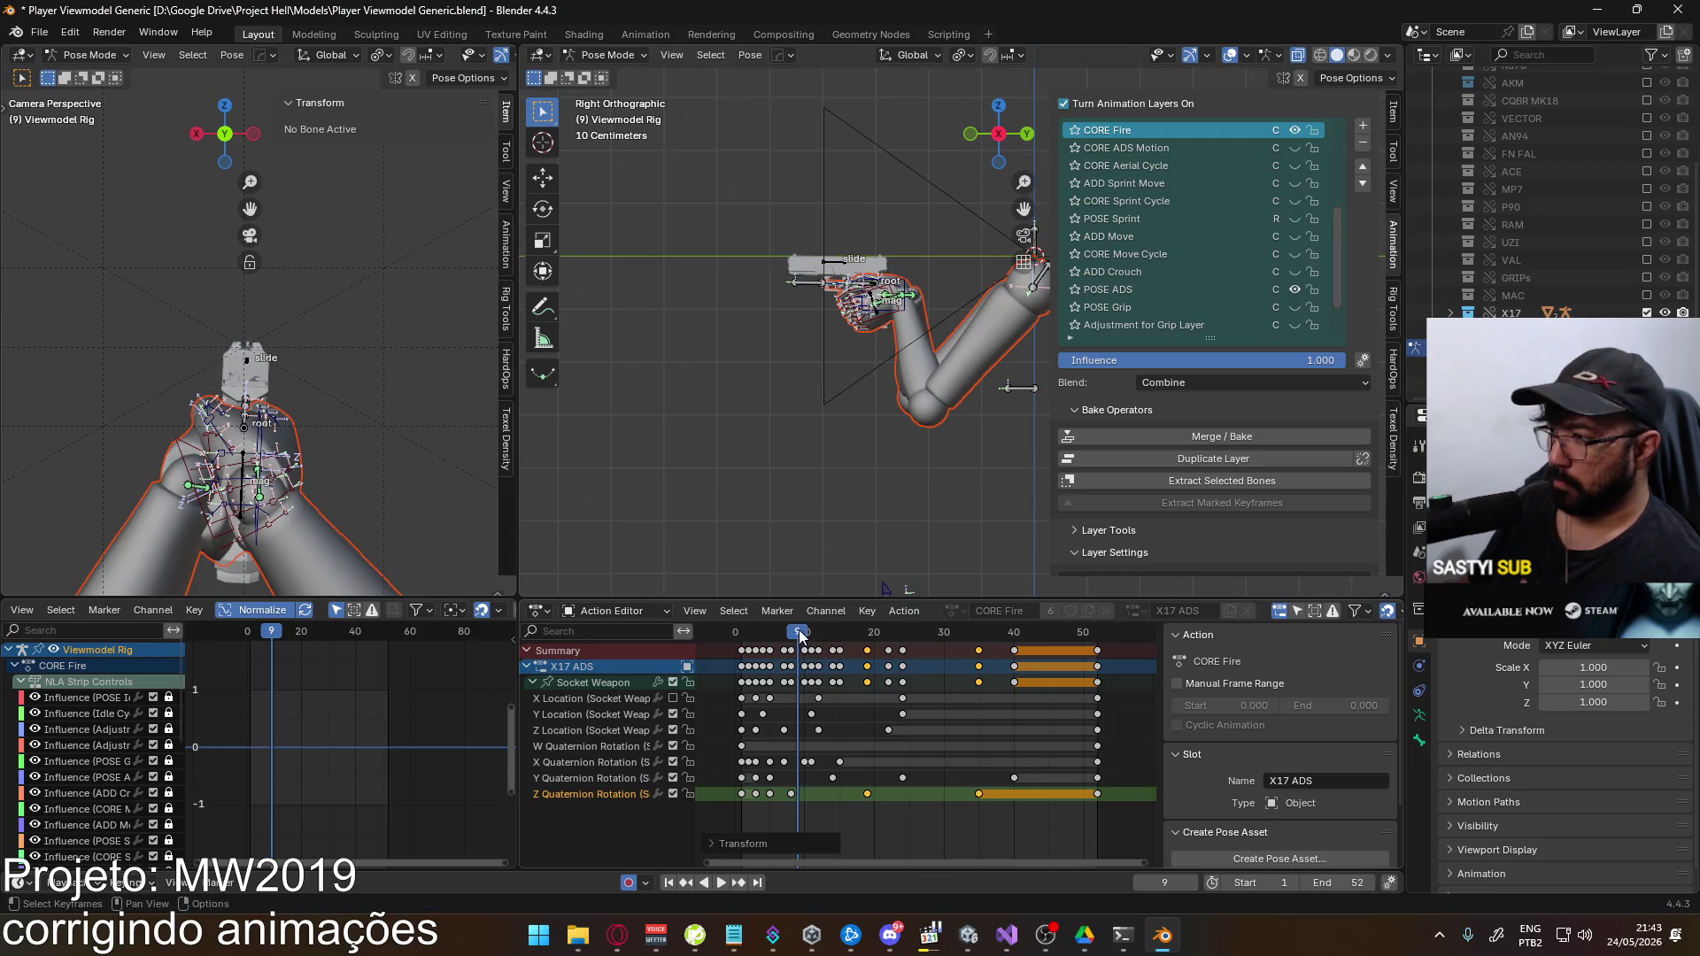
pyautogui.press('space')
pyautogui.moveTo(767, 635); pyautogui.dragTo(863, 624)
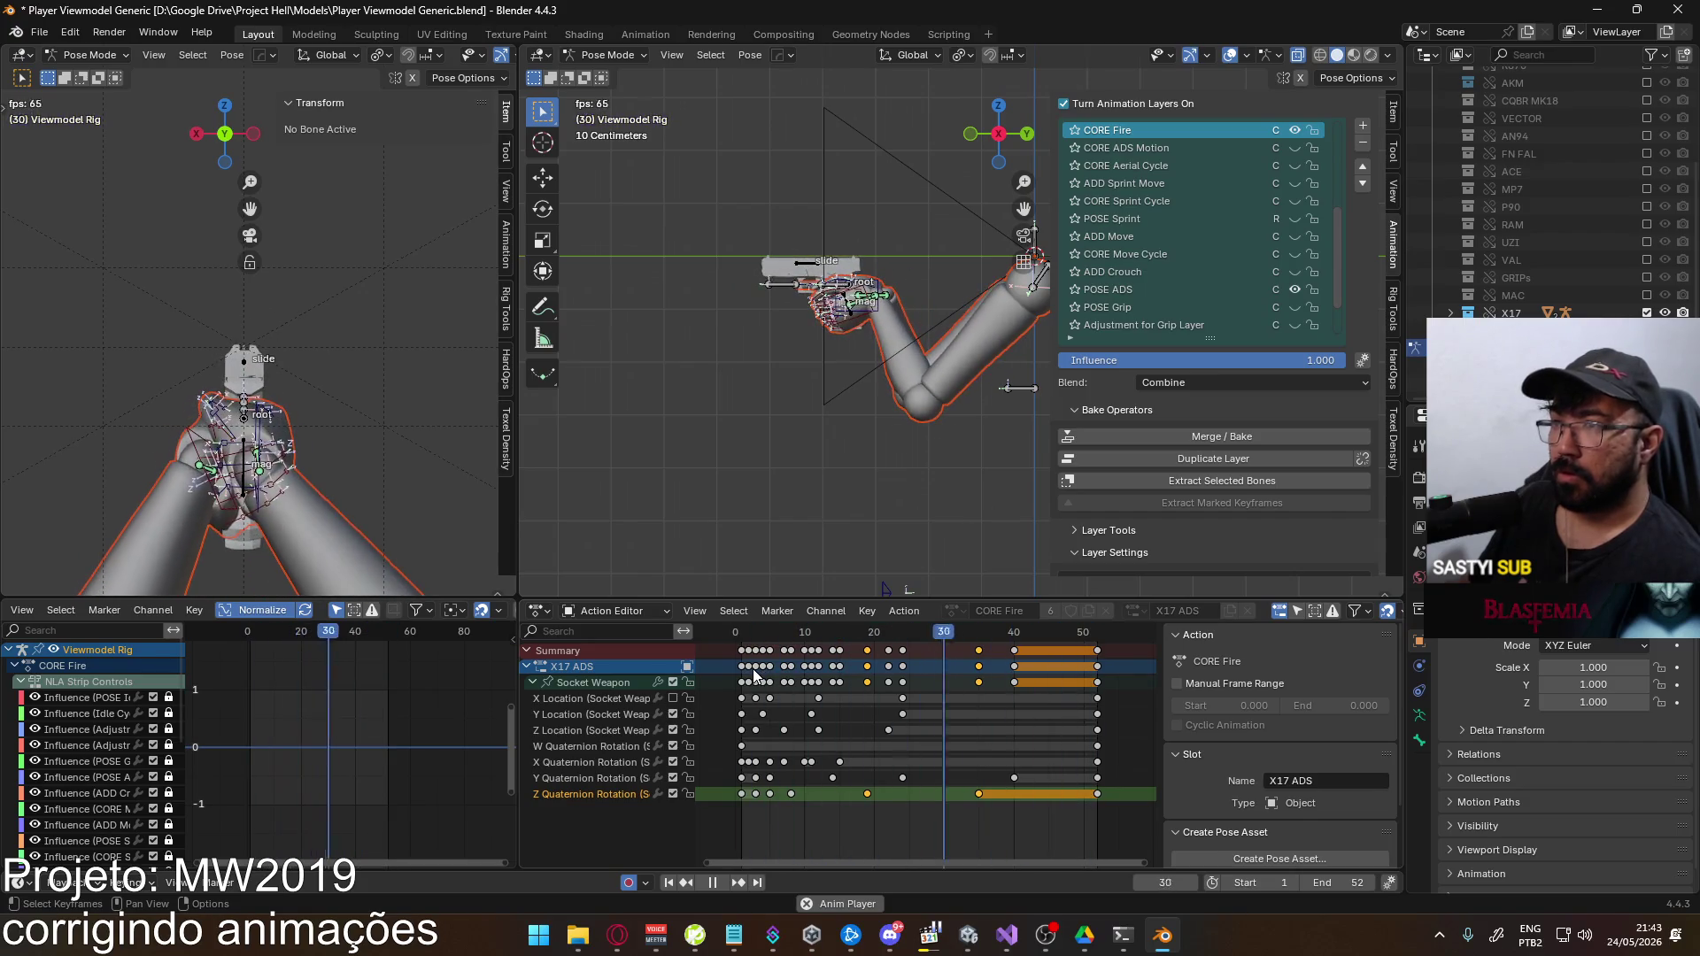
pyautogui.click(749, 637)
pyautogui.moveTo(749, 637); pyautogui.dragTo(772, 636)
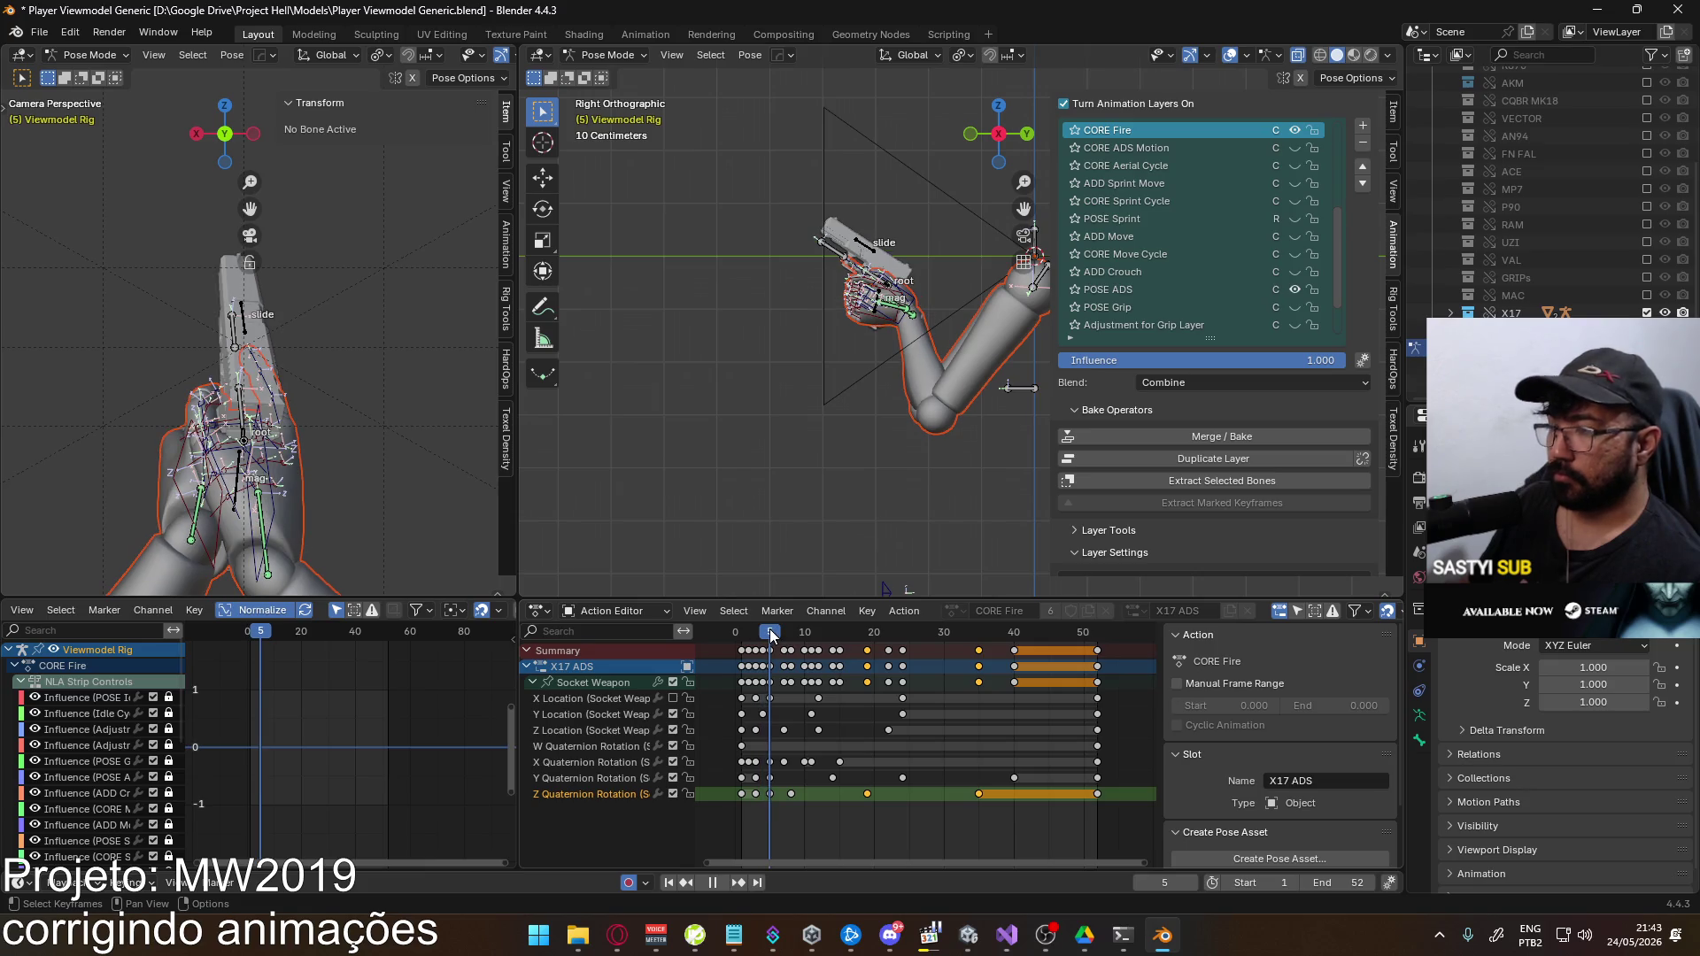
# Select the Socket Weapon X Location channel and view its keys near frame 5
pyautogui.click(589, 700)
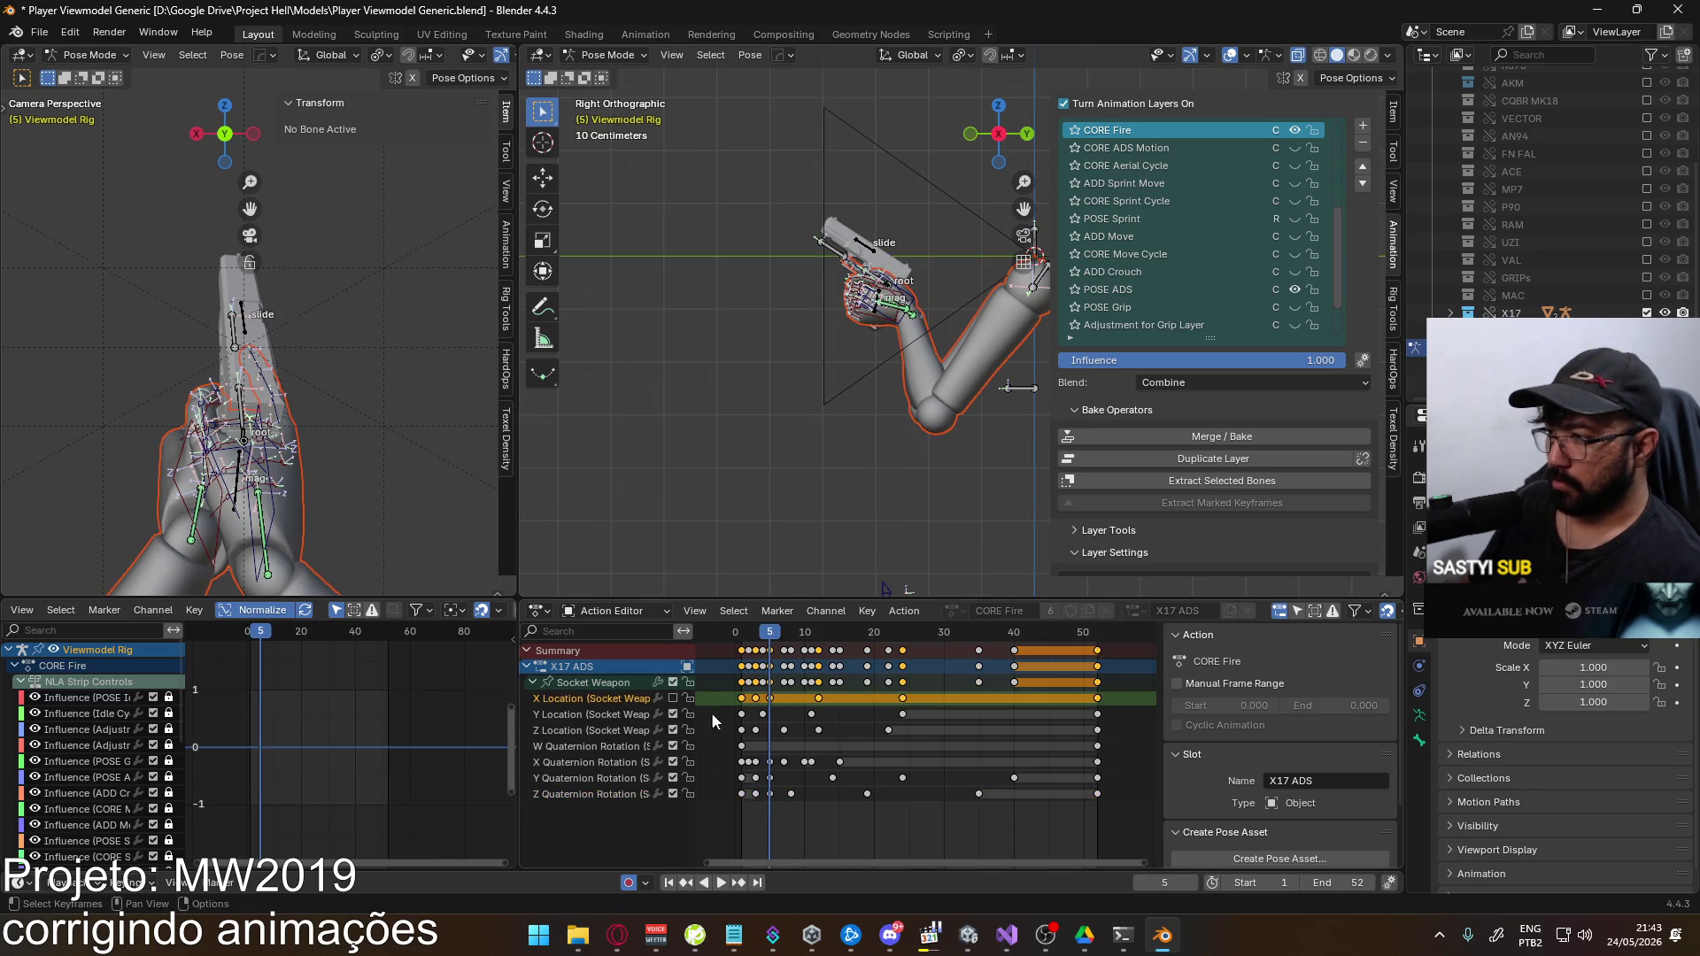
pyautogui.click(636, 678)
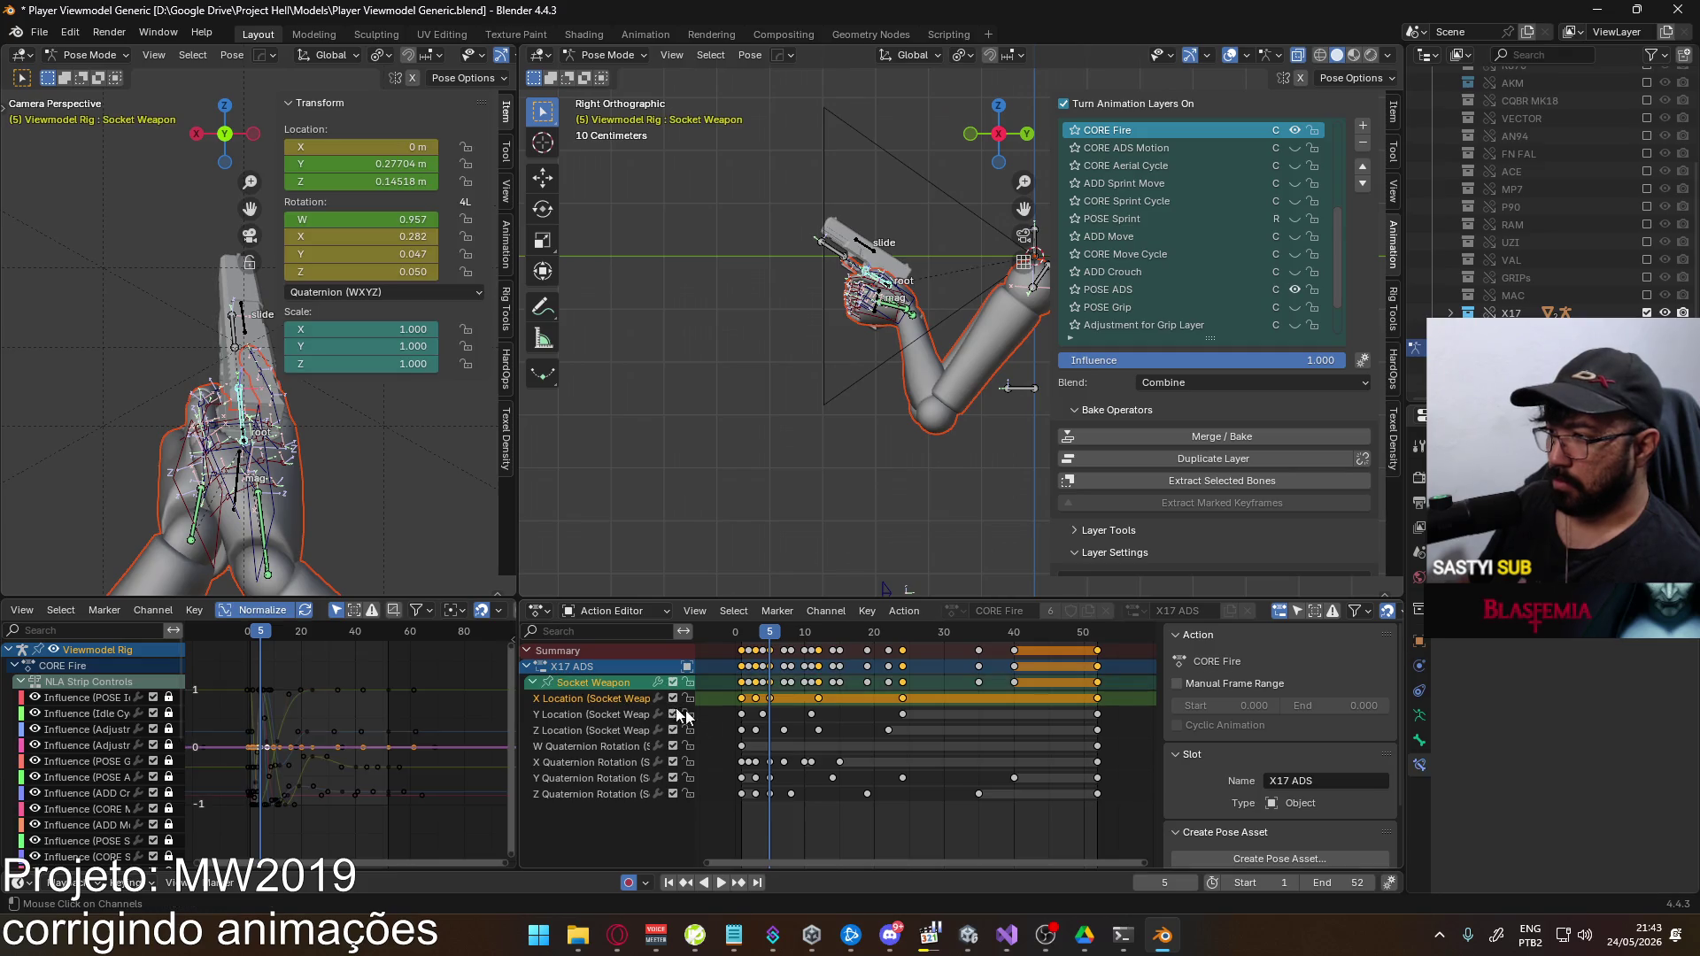
pyautogui.click(794, 703)
pyautogui.click(570, 683)
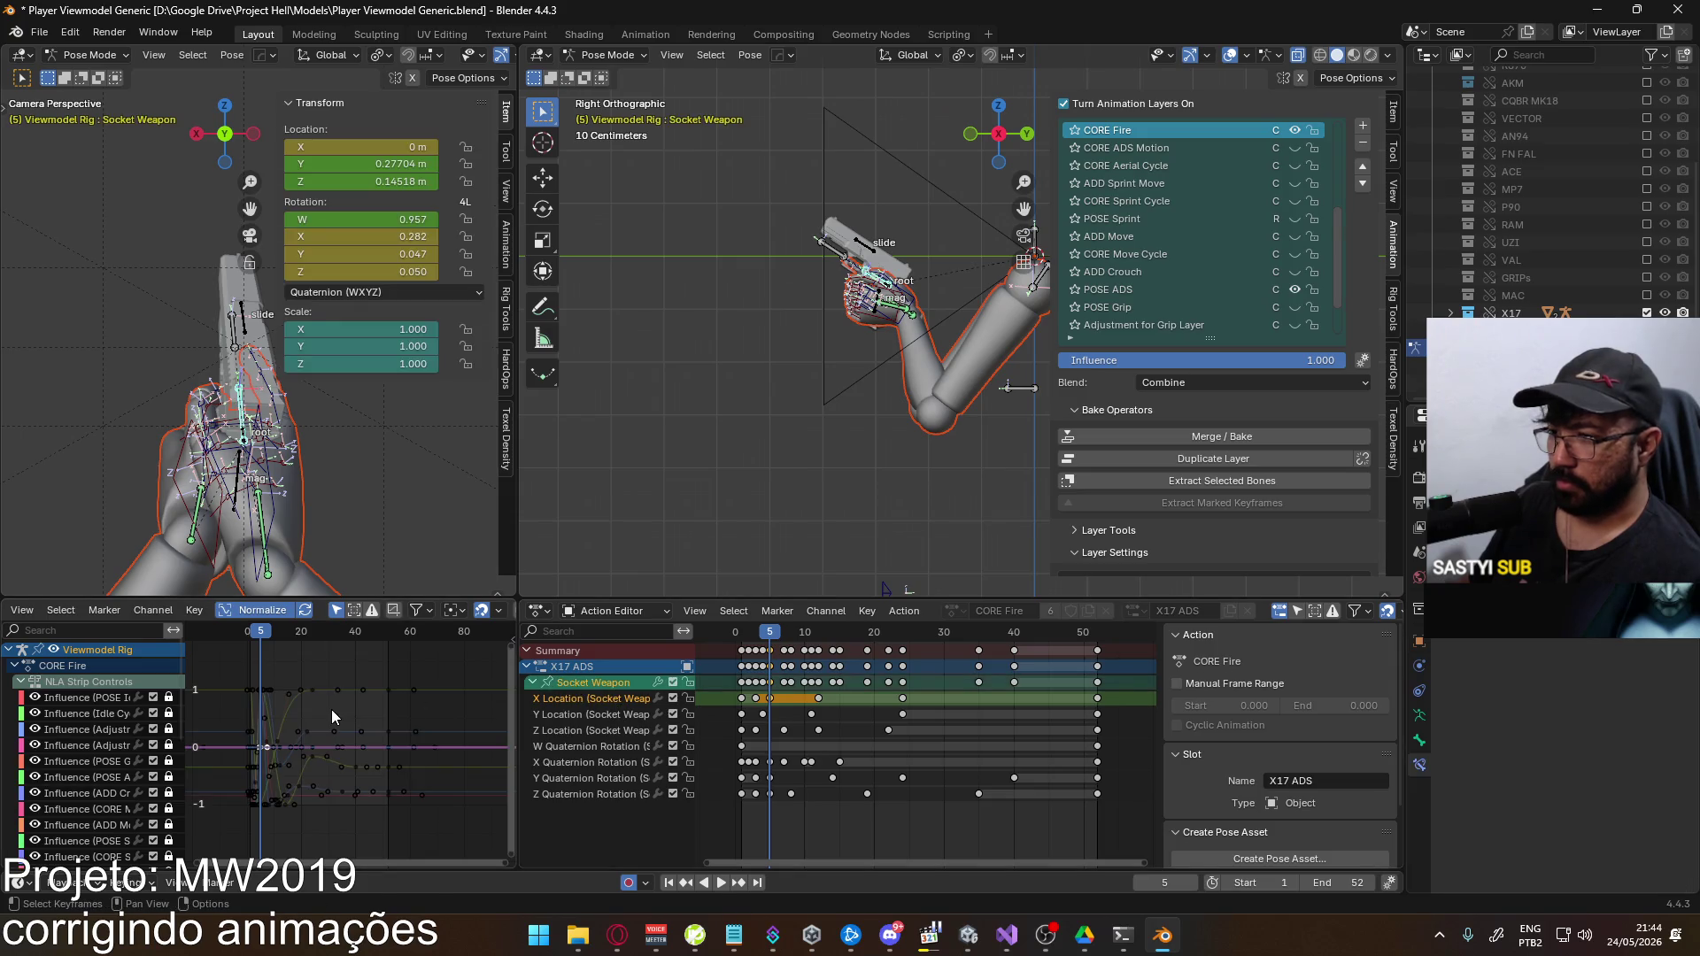
pyautogui.scroll(5, 299, 762)
pyautogui.moveTo(299, 762); pyautogui.dragTo(389, 729, button='middle')
# Lower the X Location key at frame 5 for a small sideways offset
pyautogui.press('g')
pyautogui.press('y')
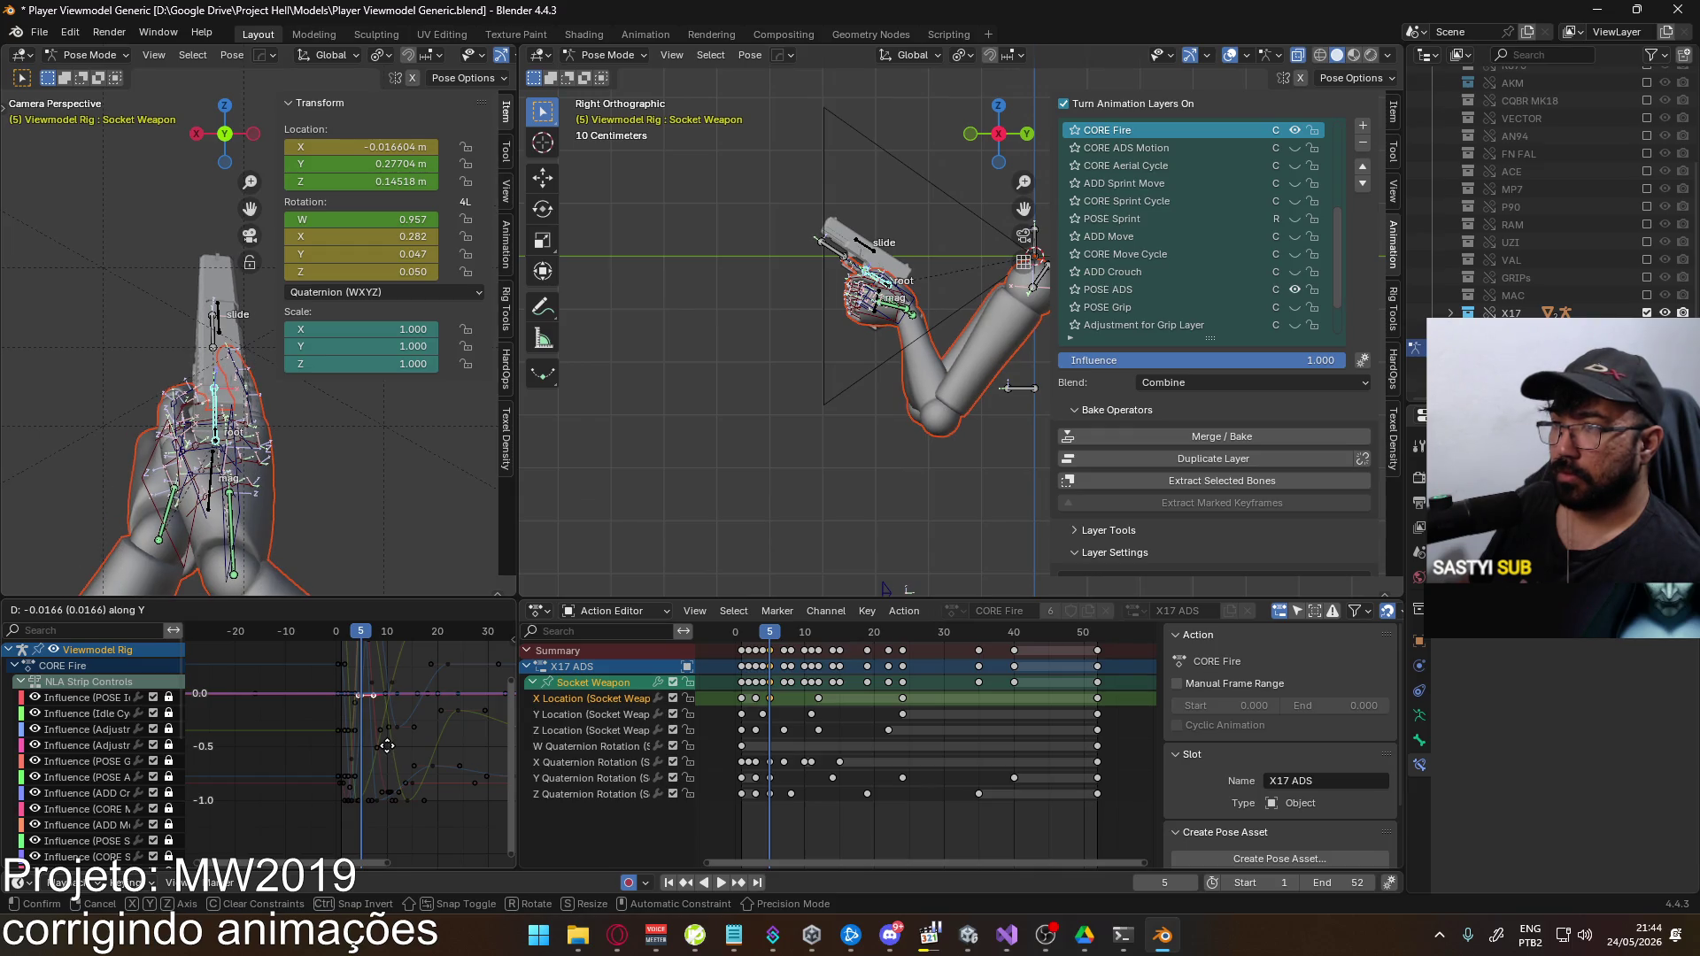
pyautogui.press('Escape')
pyautogui.scroll(5, 405, 725)
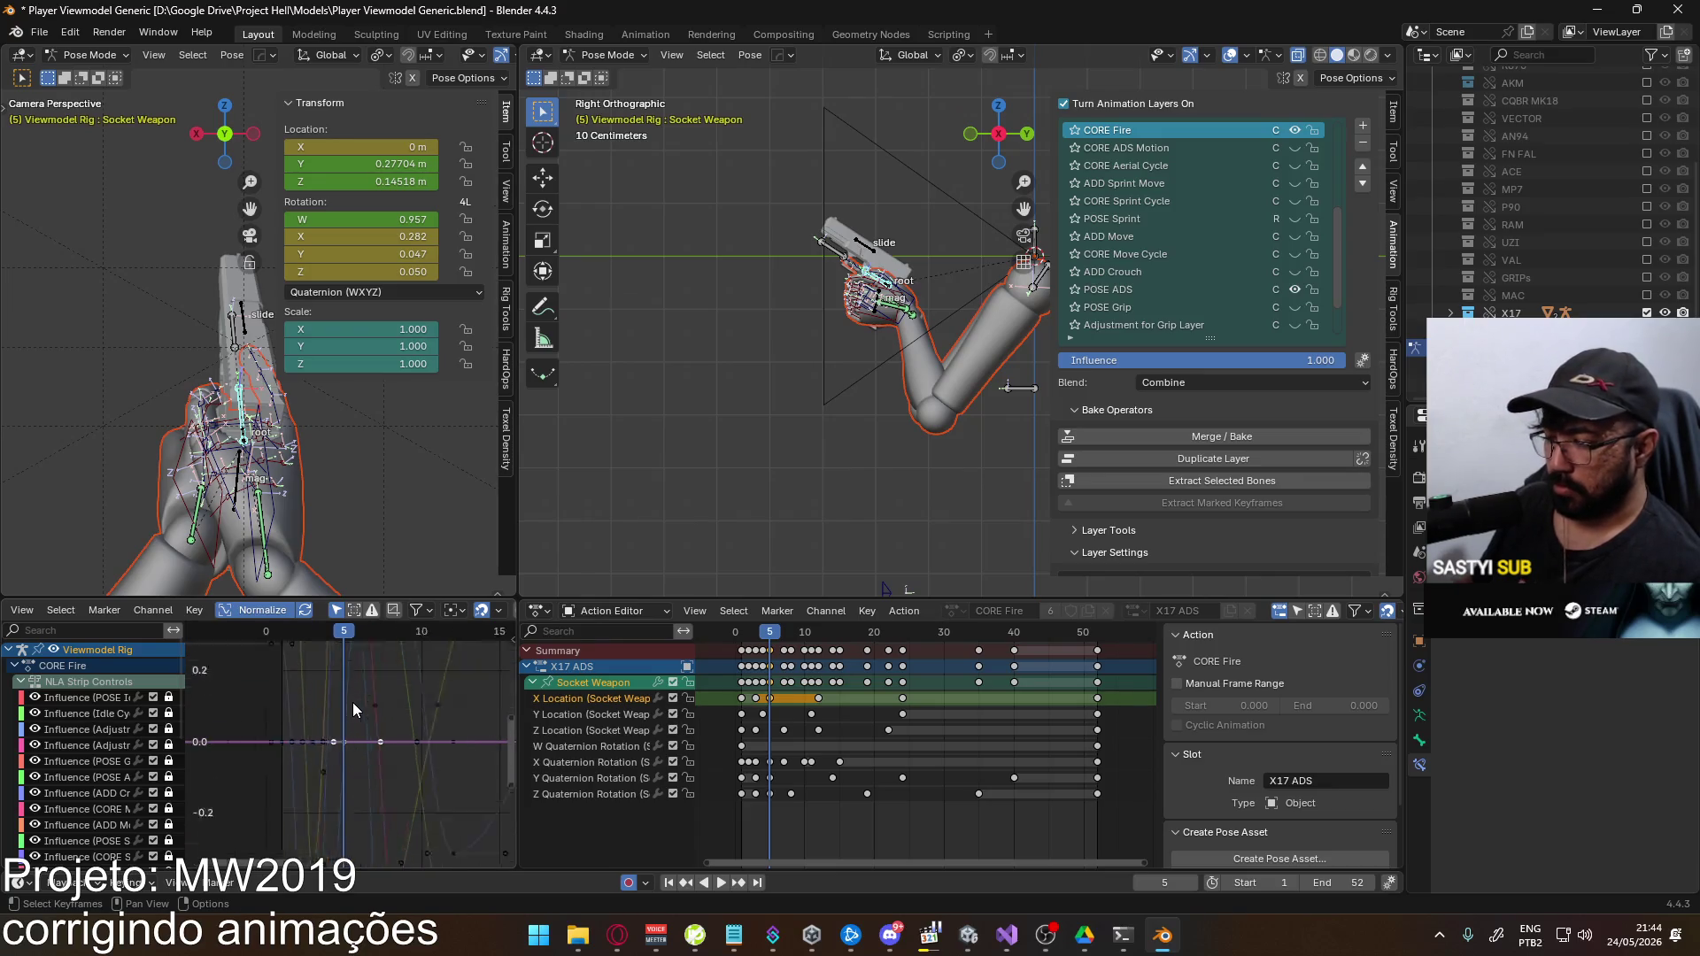
pyautogui.press('KP_Decimal')
pyautogui.press('g')
pyautogui.press('y')
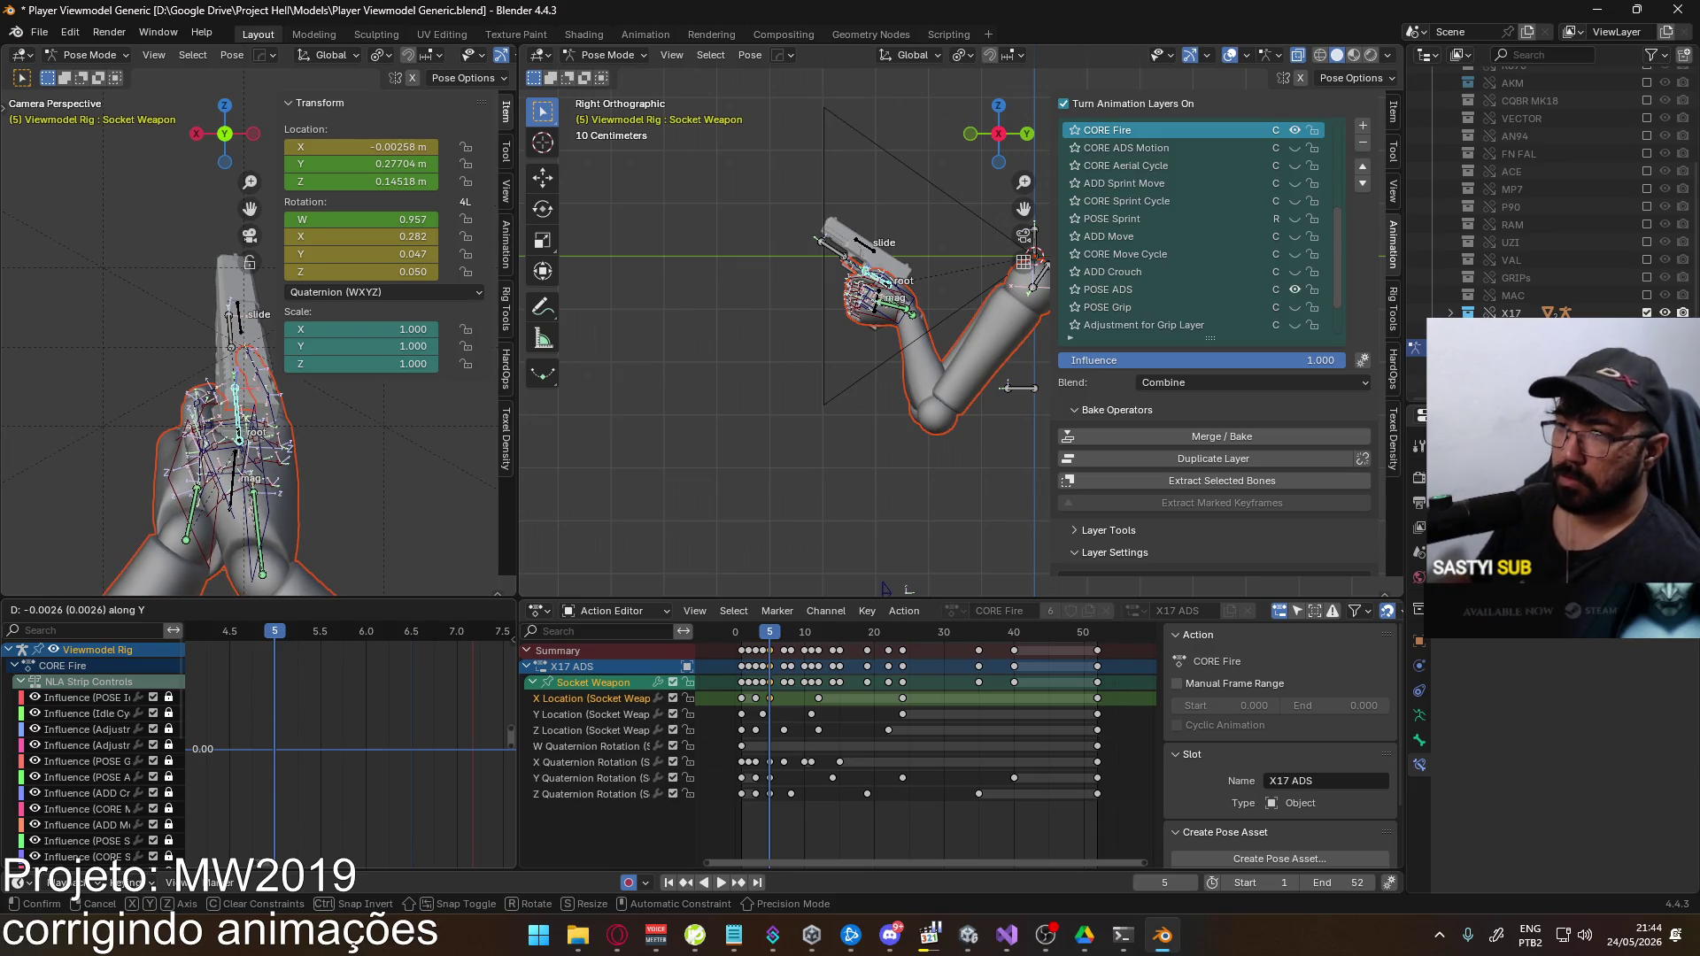
pyautogui.click(388, 721)
# Increase the X Location key's sideways offset further
pyautogui.scroll(-3, 382, 720)
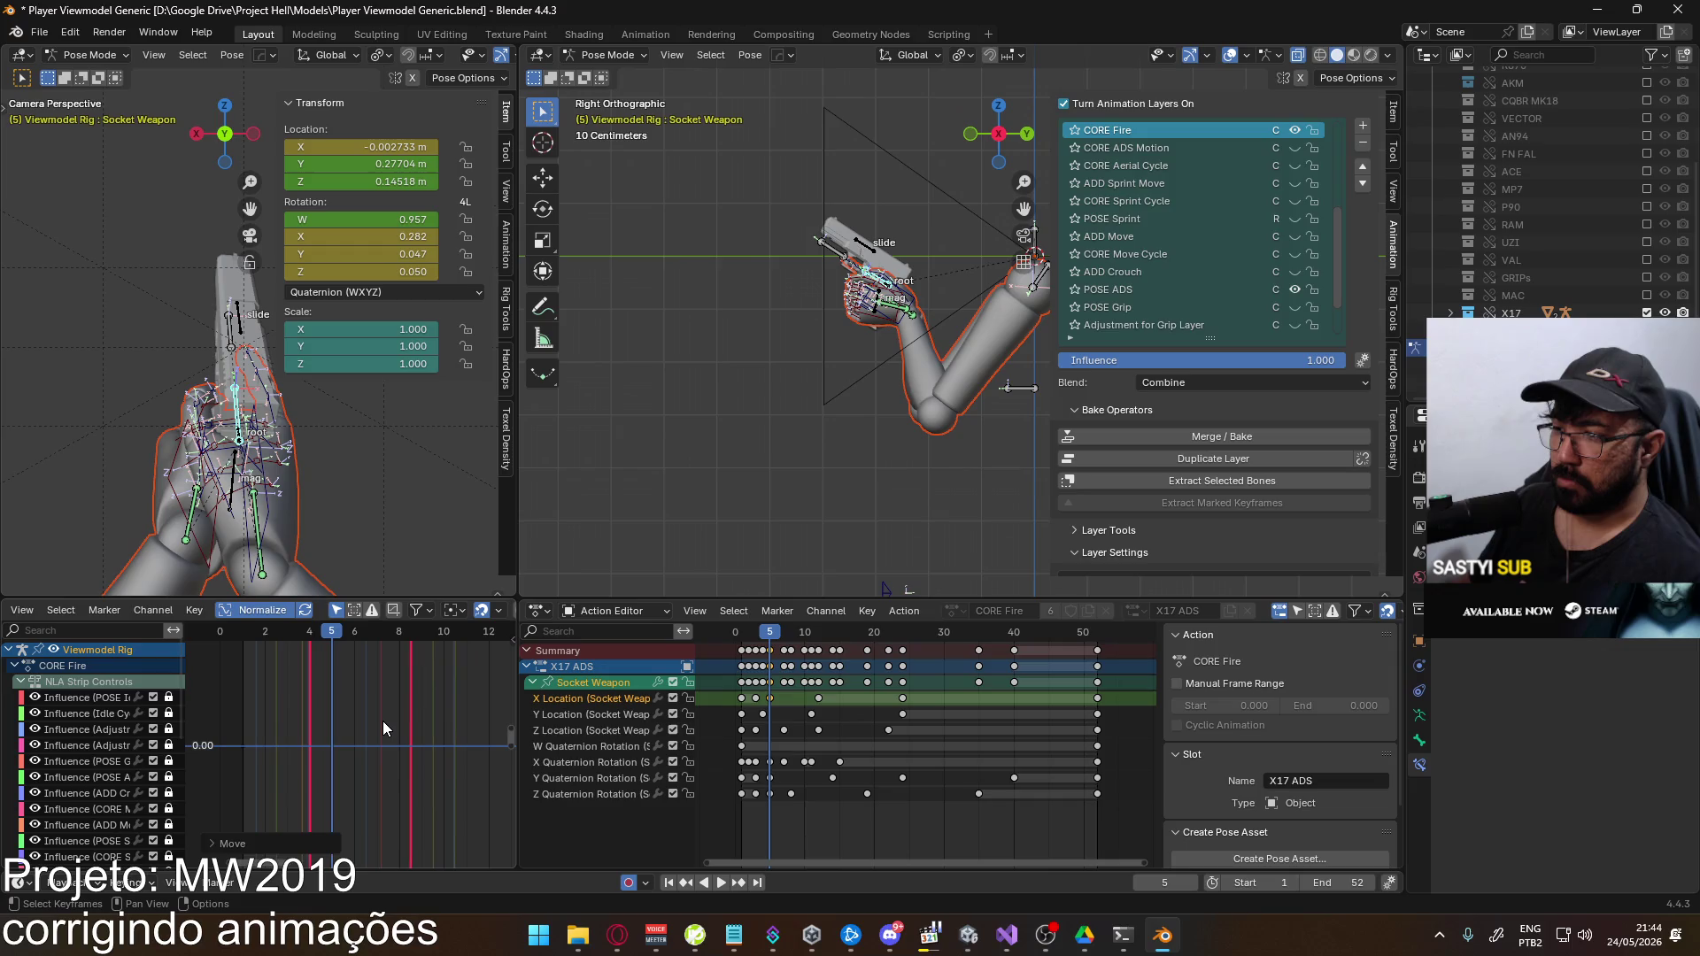
pyautogui.scroll(3, 373, 719)
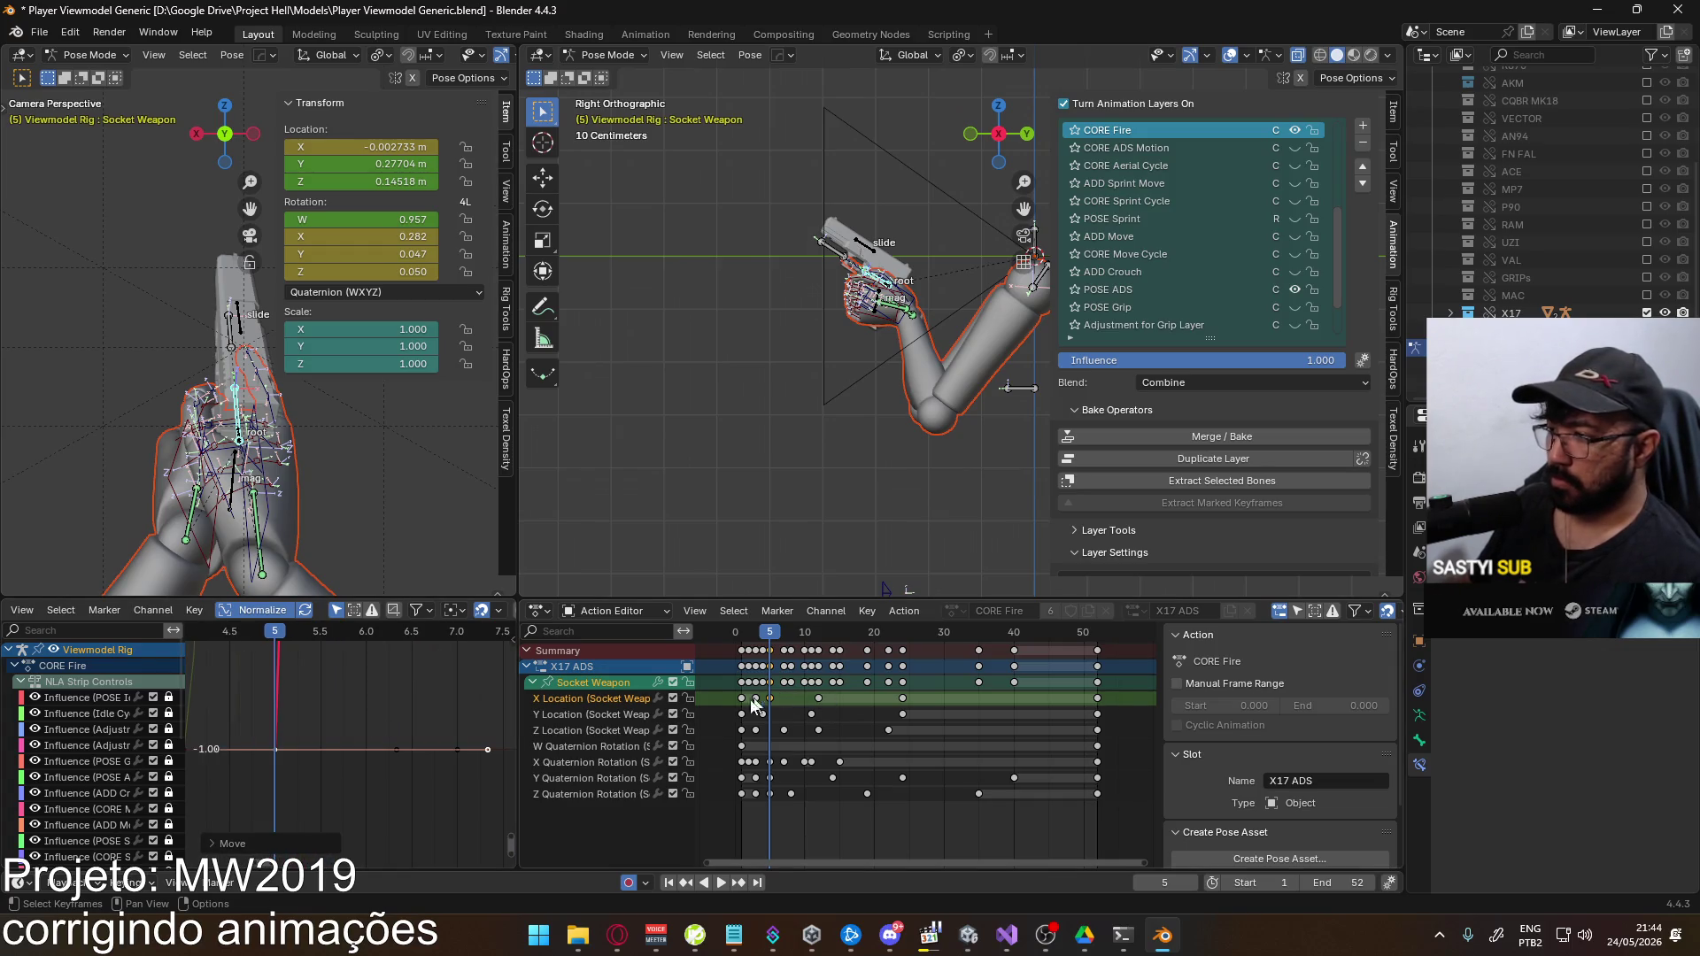
pyautogui.doubleClick(611, 698)
pyautogui.click(597, 684)
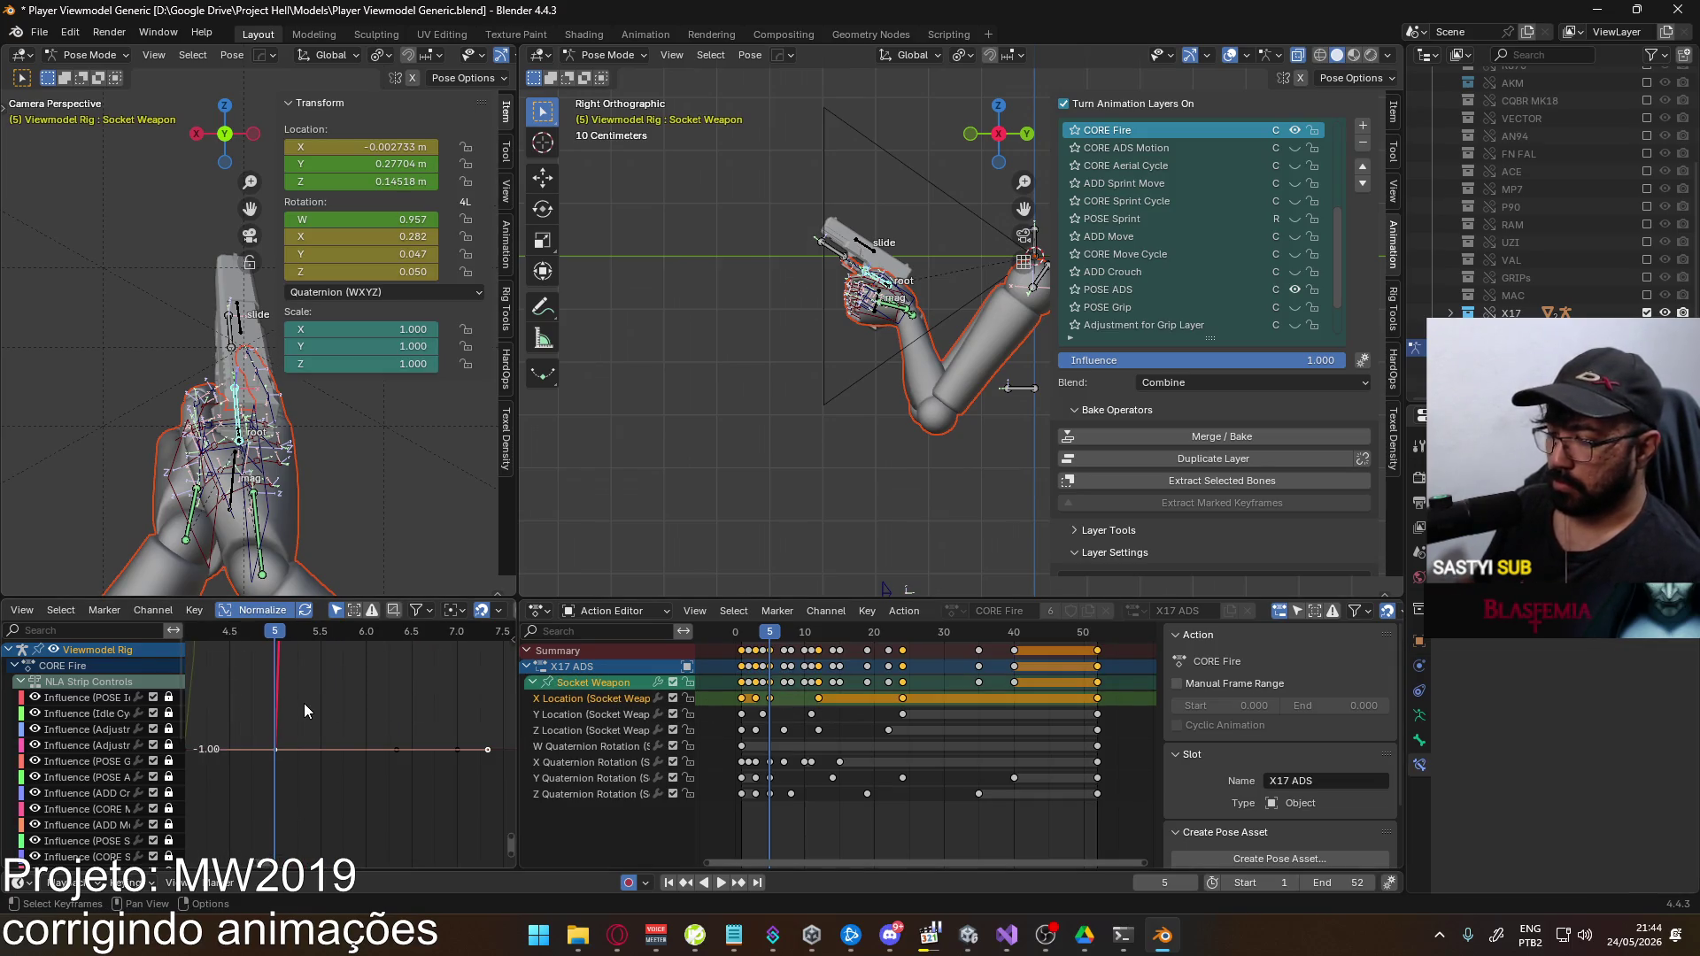
pyautogui.press('Home')
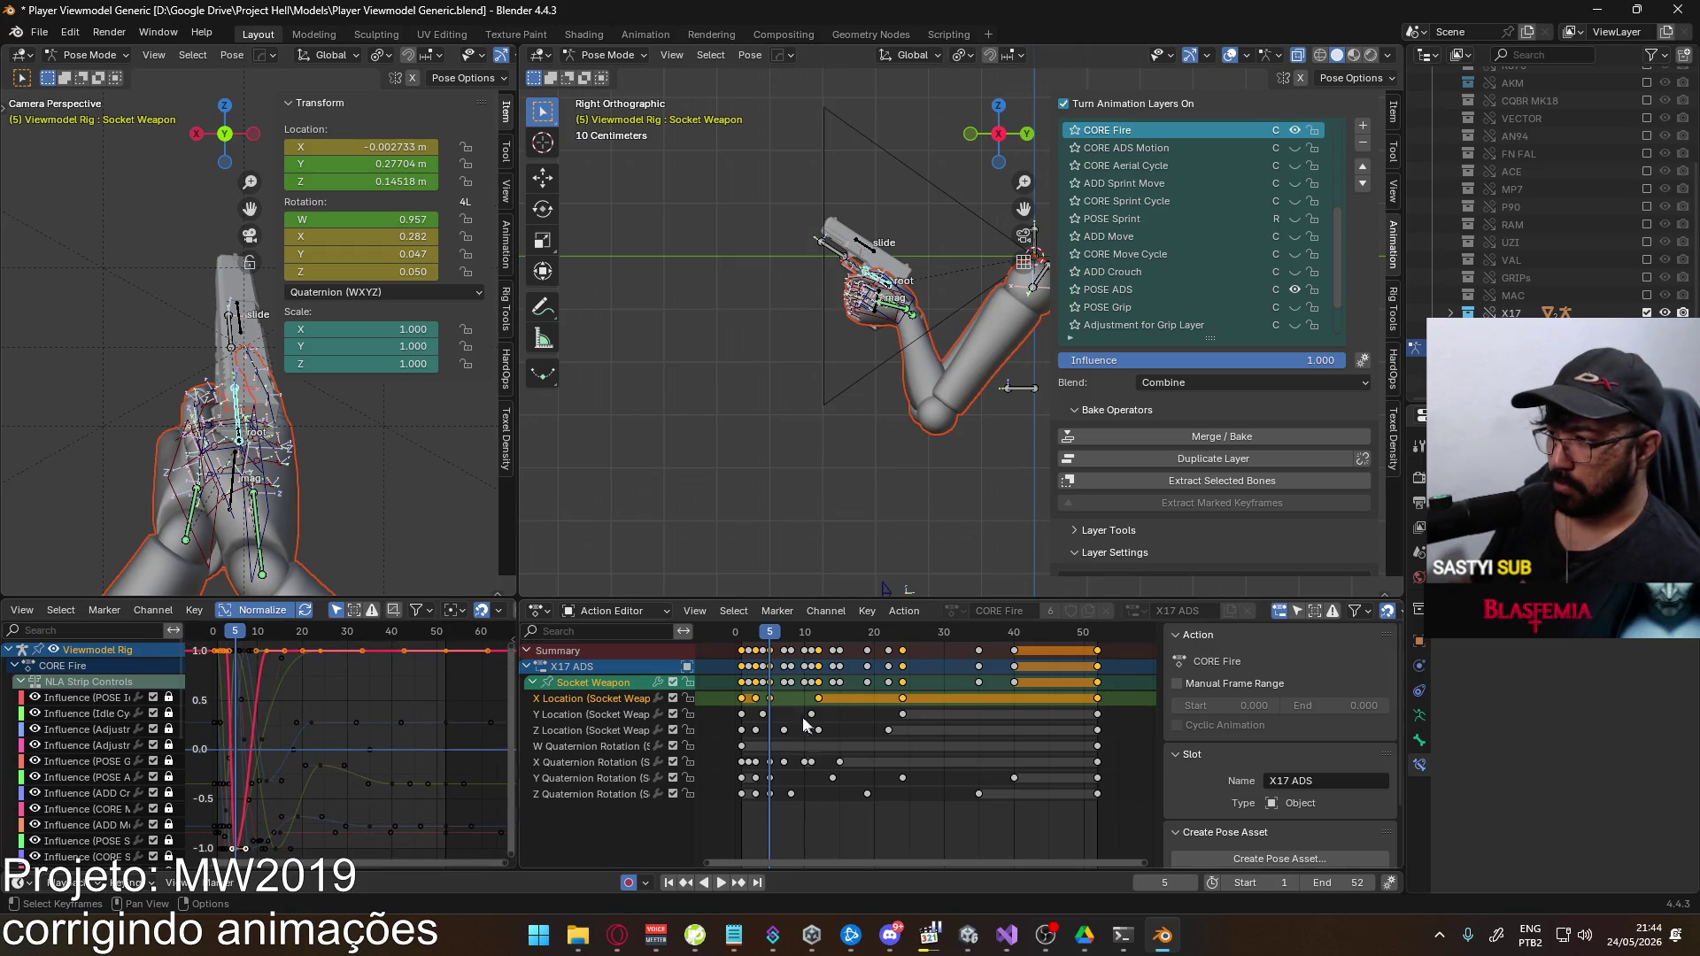
pyautogui.click(768, 700)
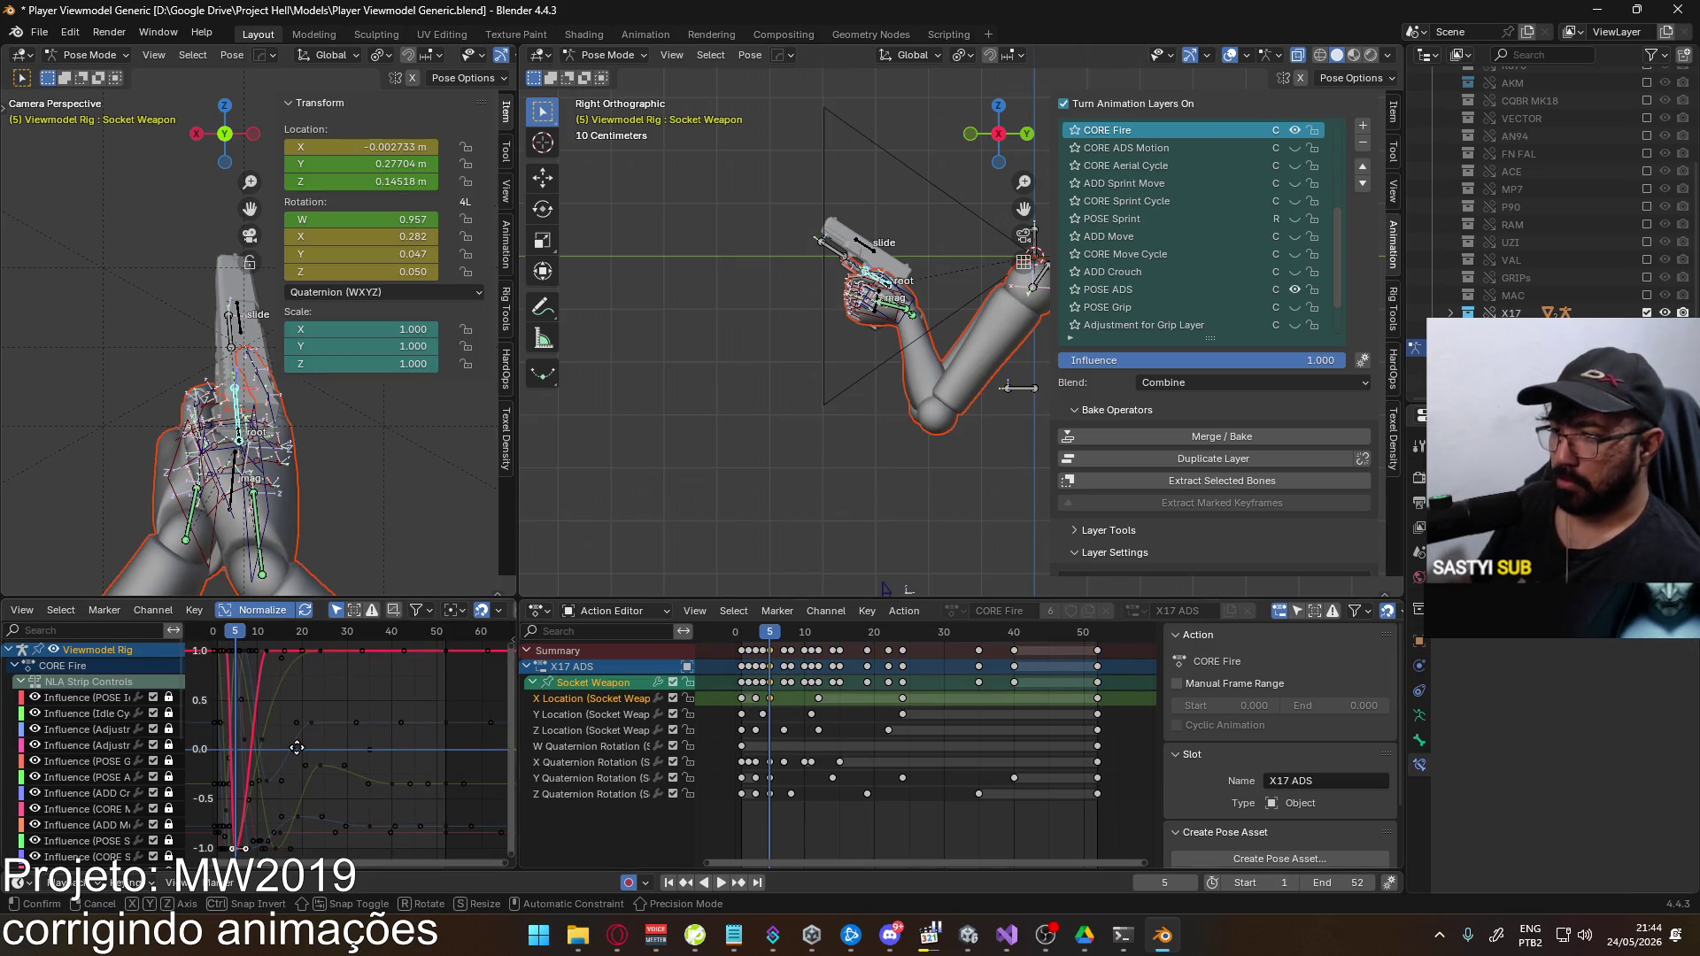
pyautogui.press('g')
pyautogui.press('y')
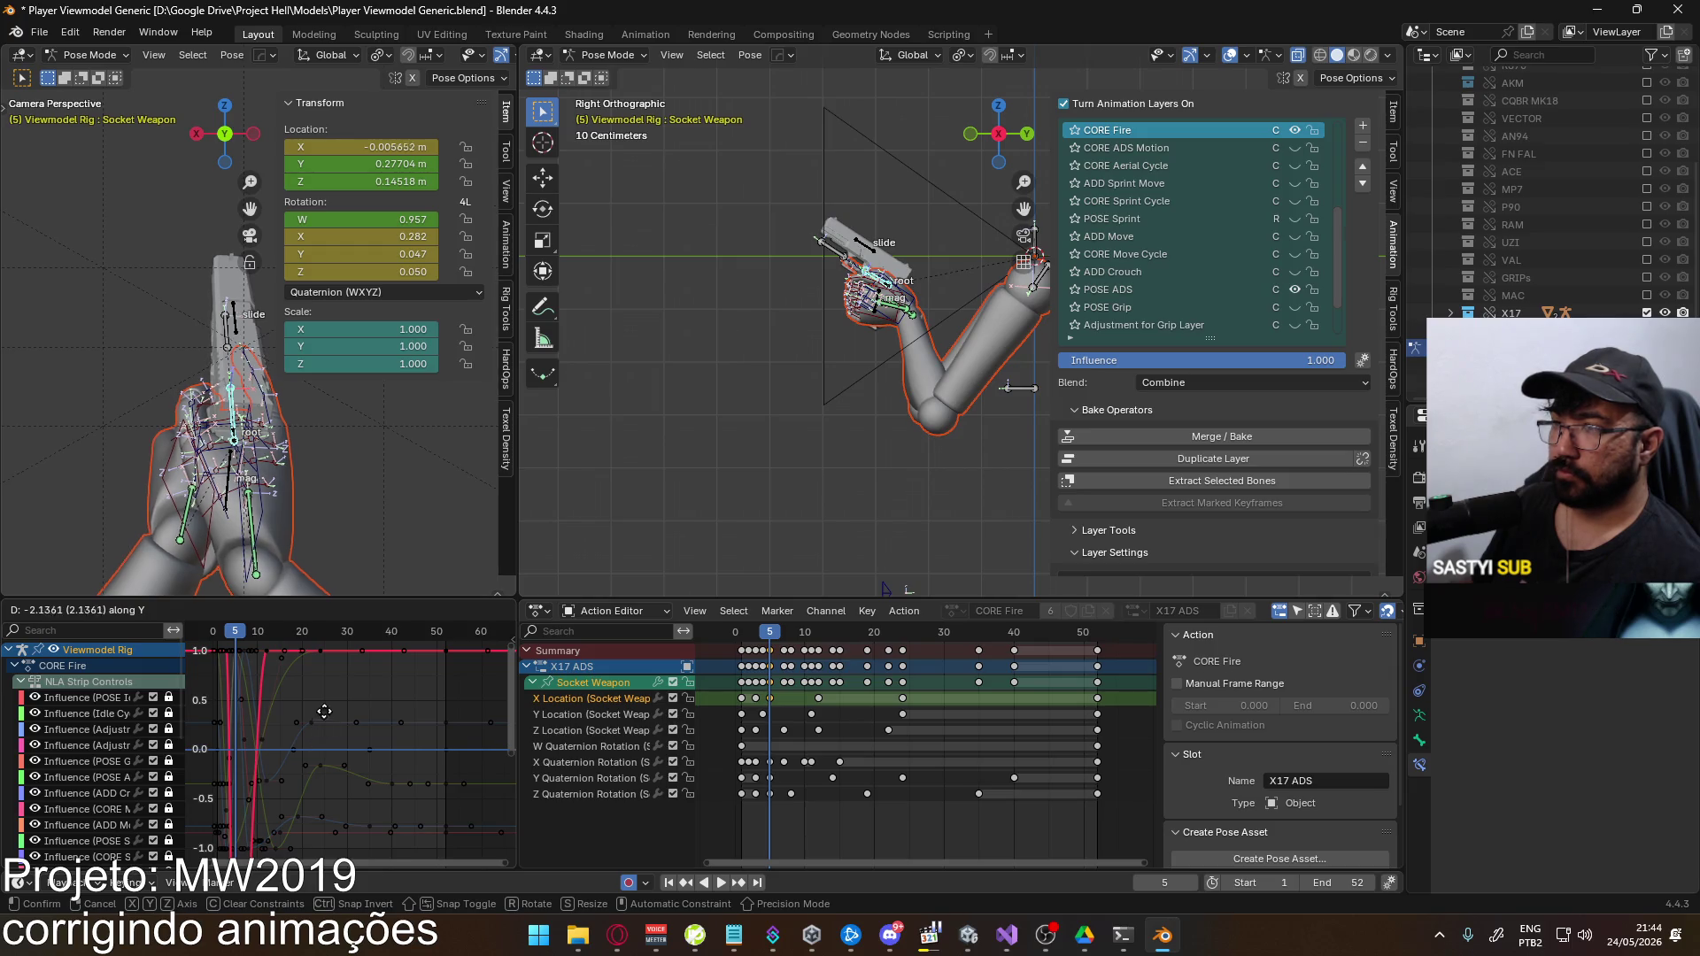
pyautogui.click(440, 586)
# Play the fire animation and step back to frame 2
pyautogui.press('space')
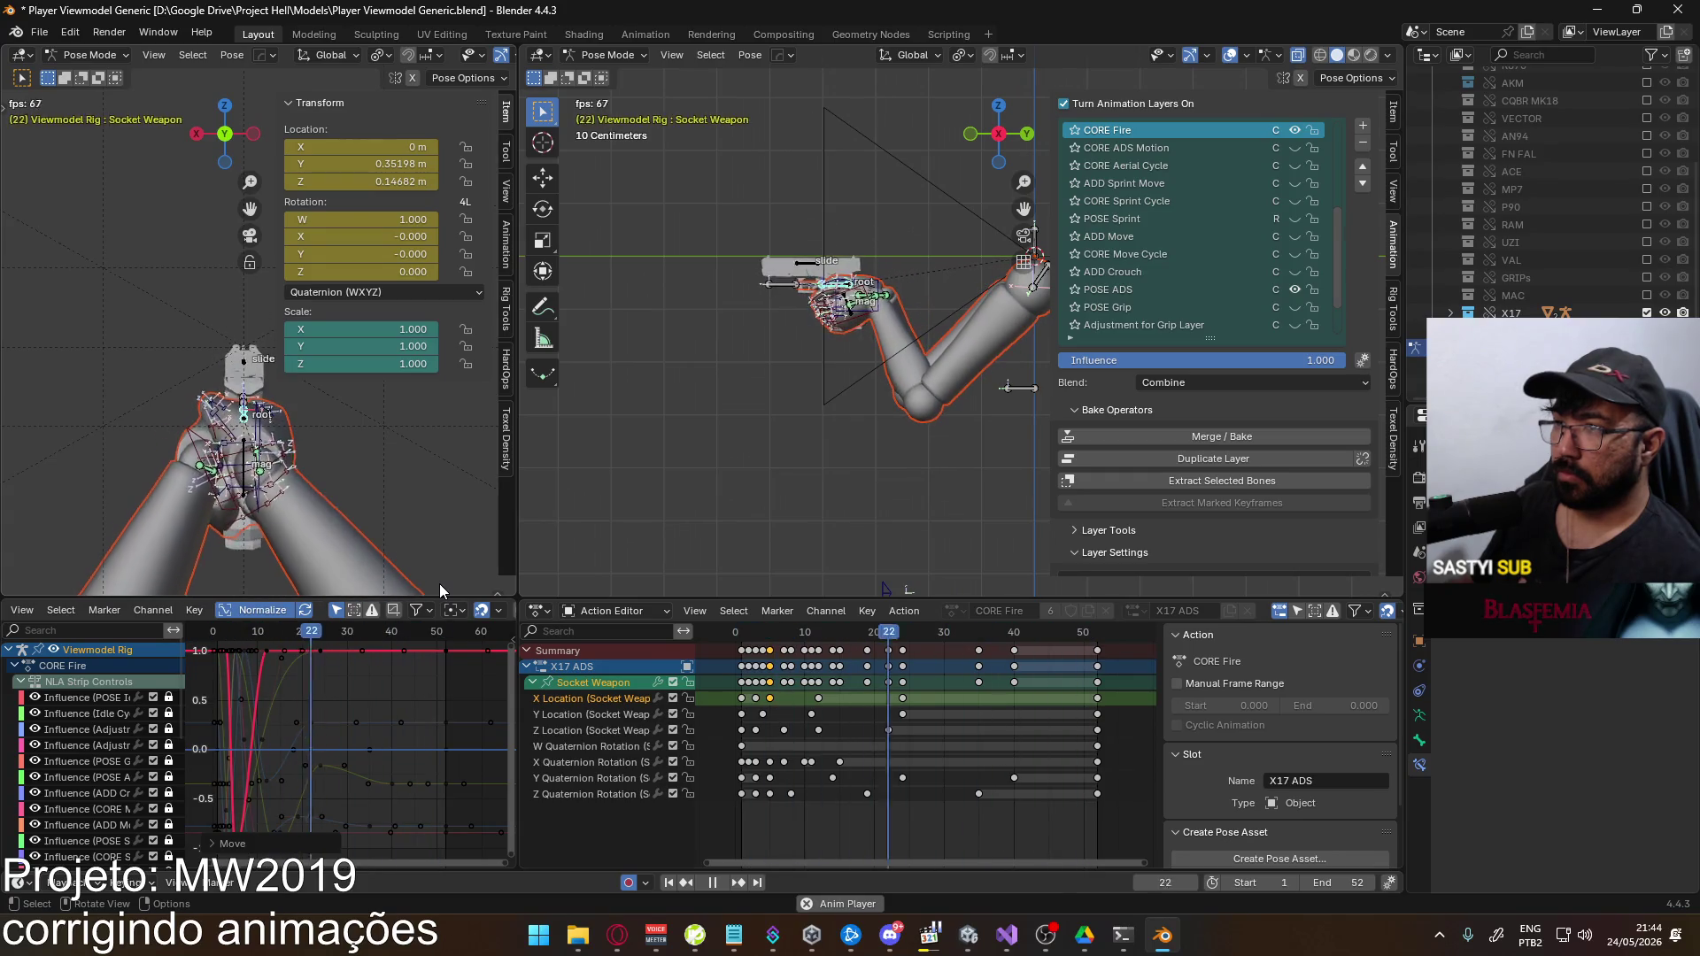
pyautogui.moveTo(756, 631); pyautogui.dragTo(757, 633)
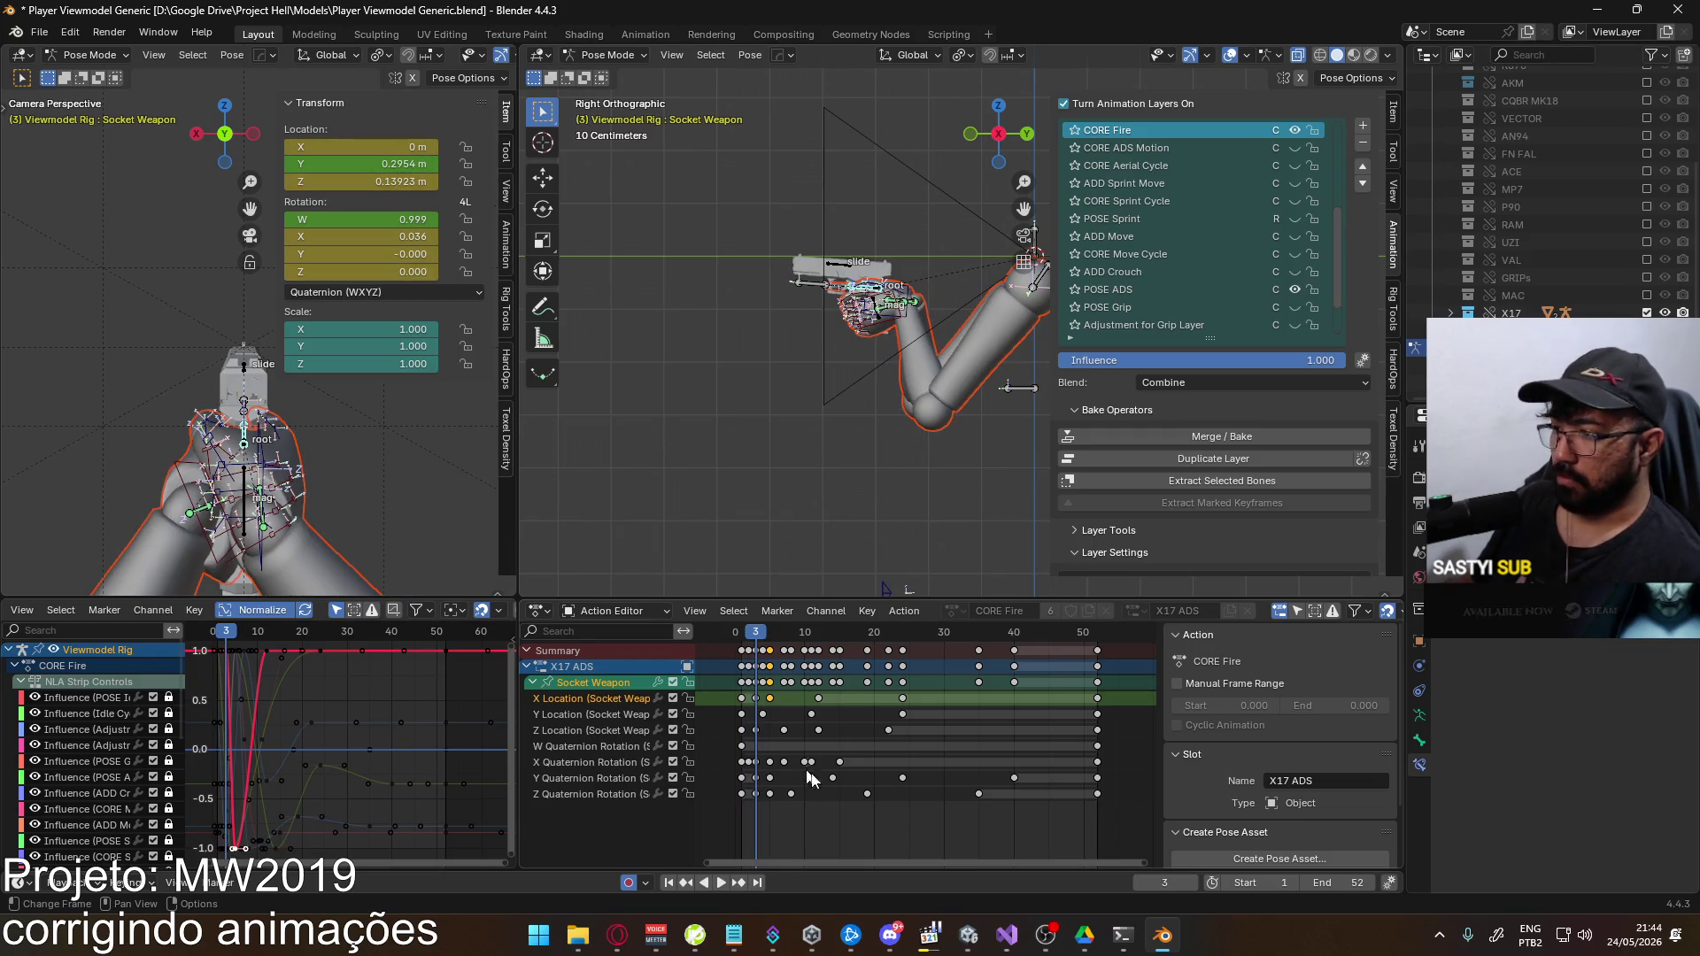
pyautogui.click(598, 765)
# Strengthen the X rotation recoil peak with a vertical key move
pyautogui.click(590, 687)
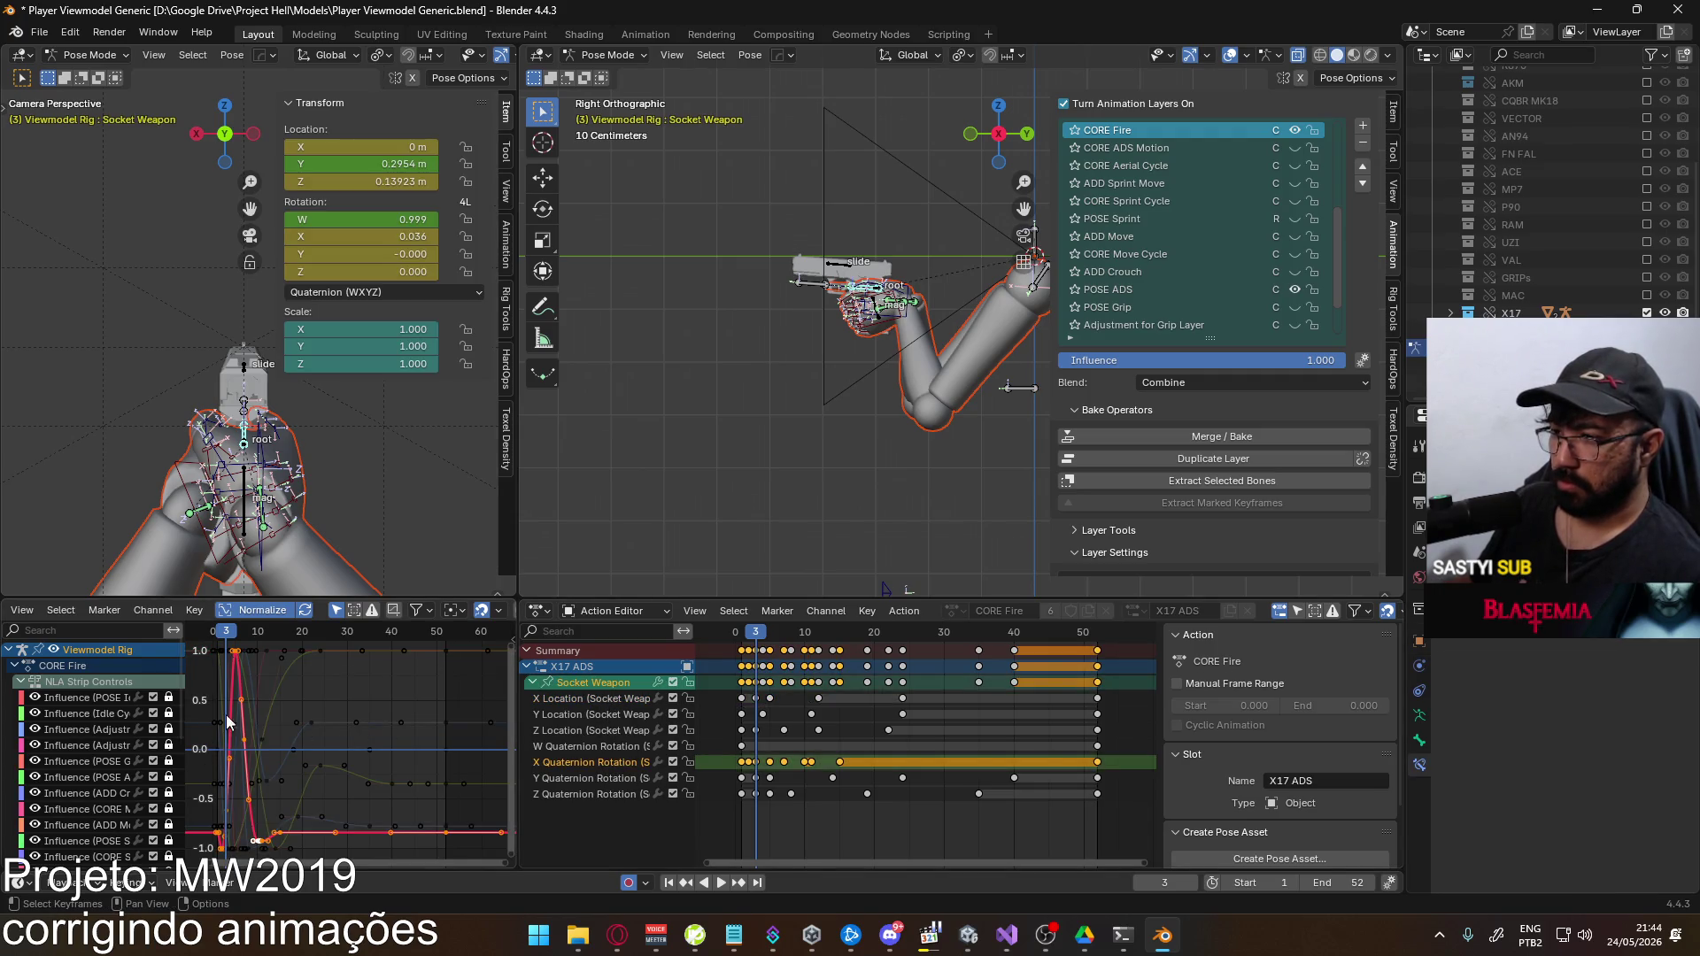
pyautogui.moveTo(258, 821); pyautogui.dragTo(270, 782, button='middle')
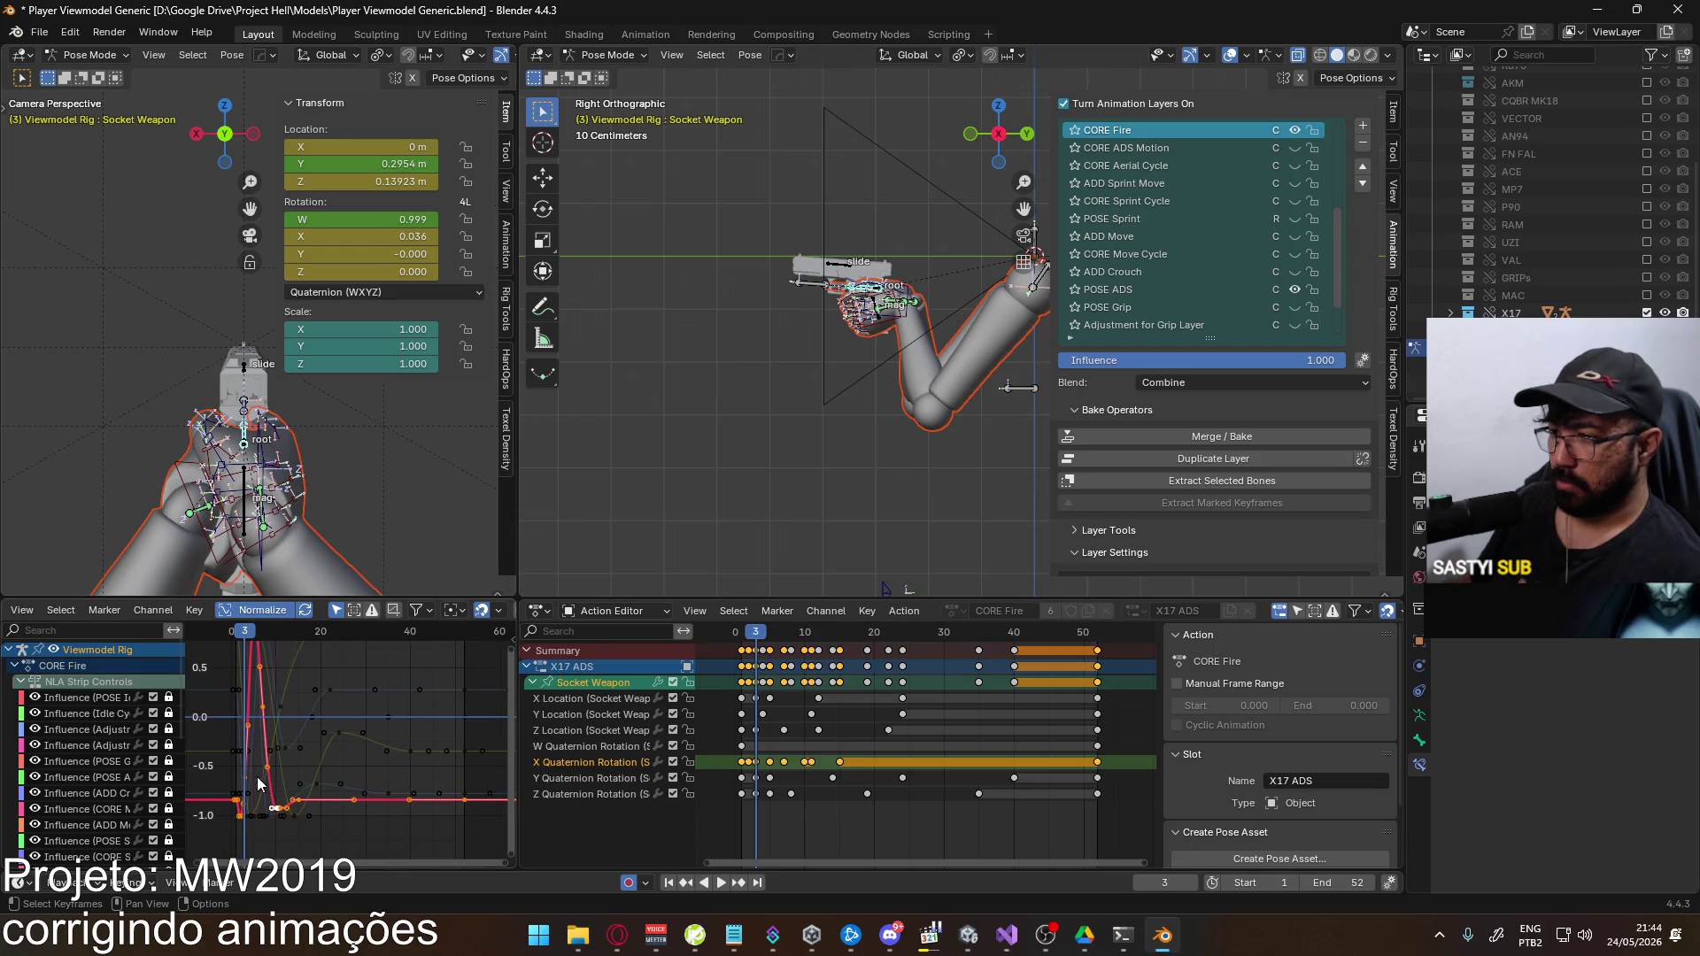
pyautogui.click(260, 783)
pyautogui.press('g')
pyautogui.press('y')
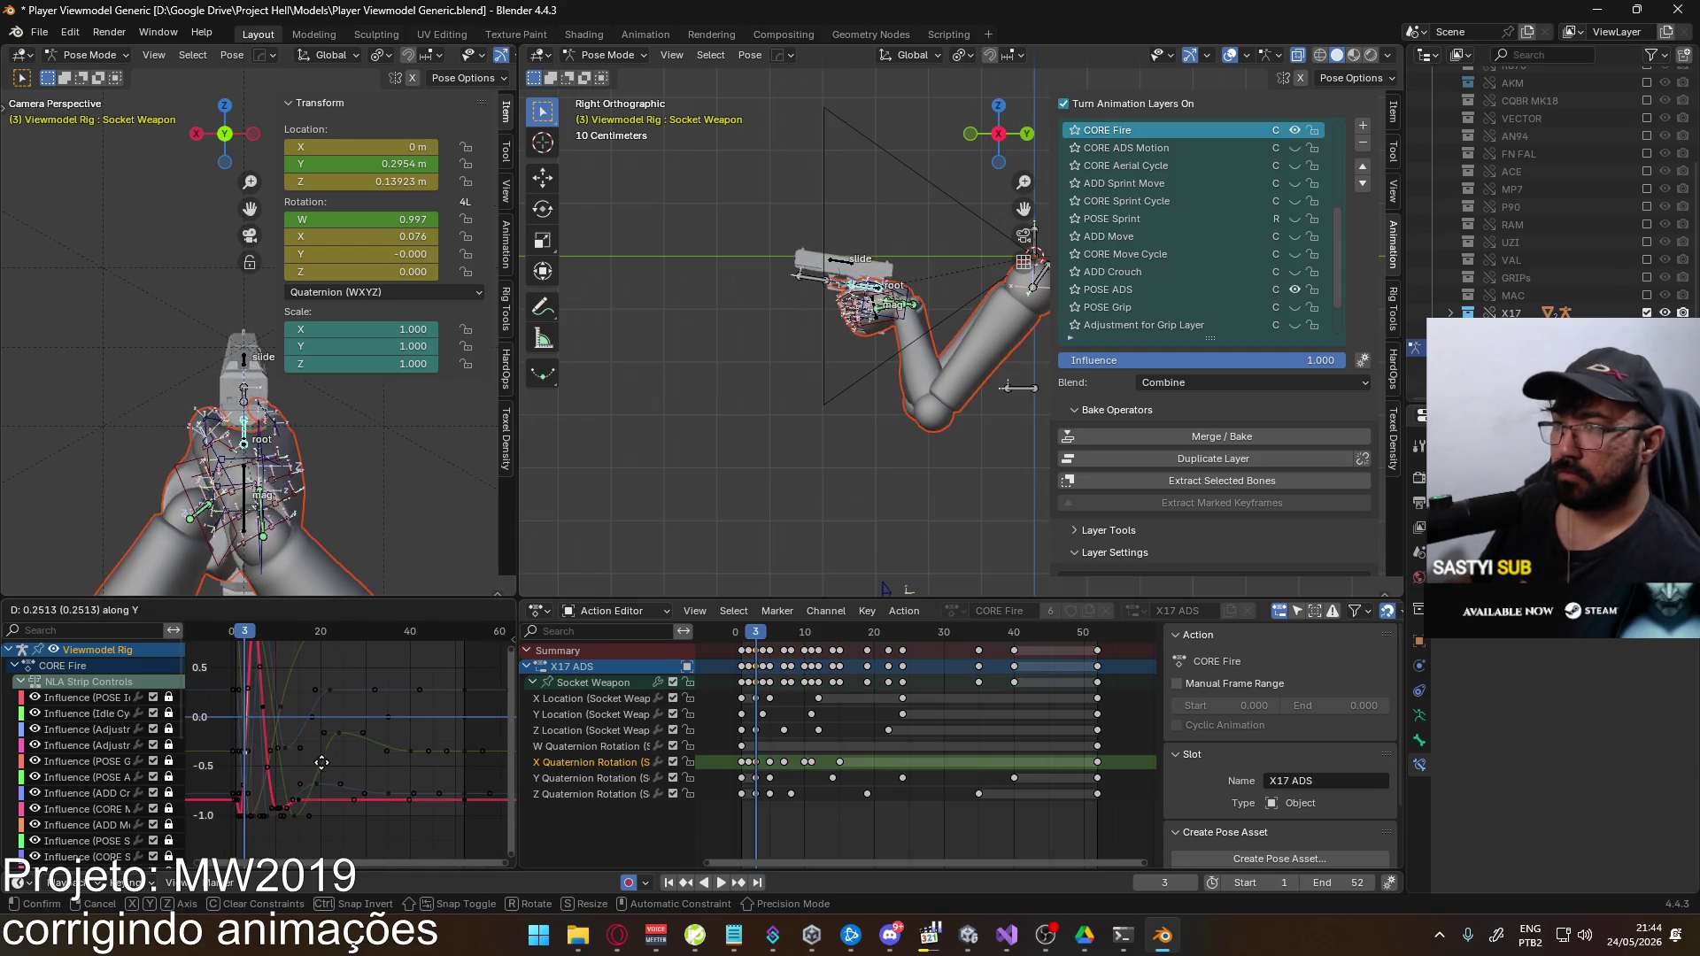
pyautogui.click(325, 767)
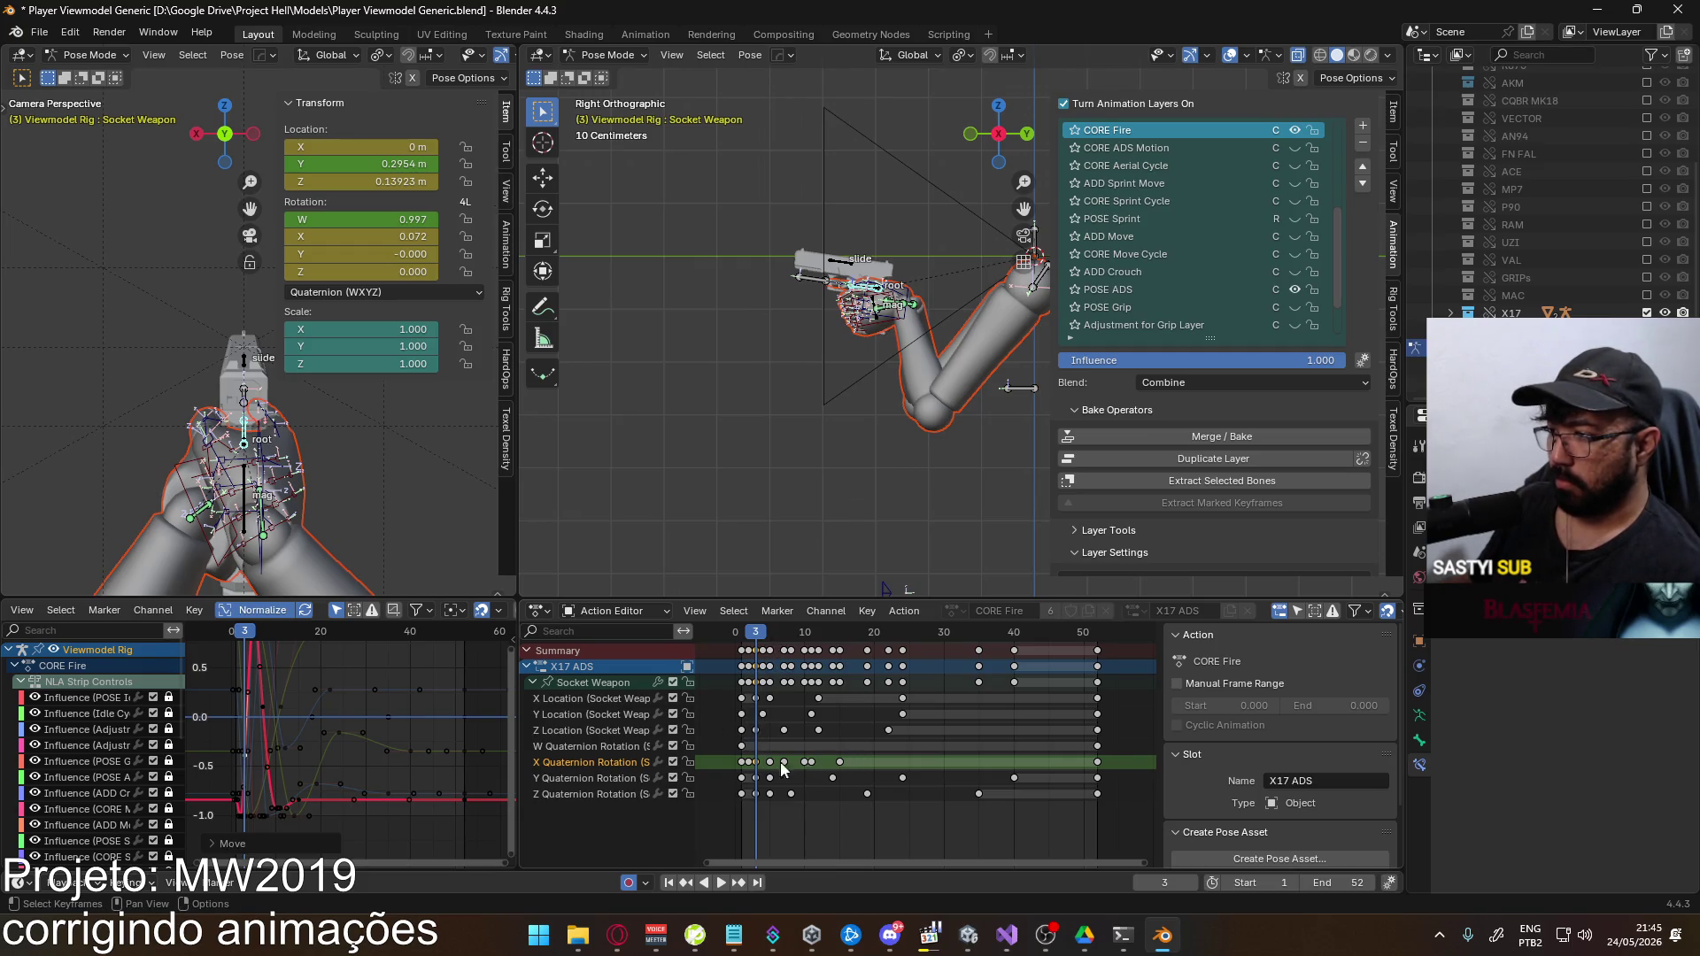
# Preview the recoil from frame 2 and select the X Quaternion Rotation keys
pyautogui.click(750, 634)
pyautogui.press('space')
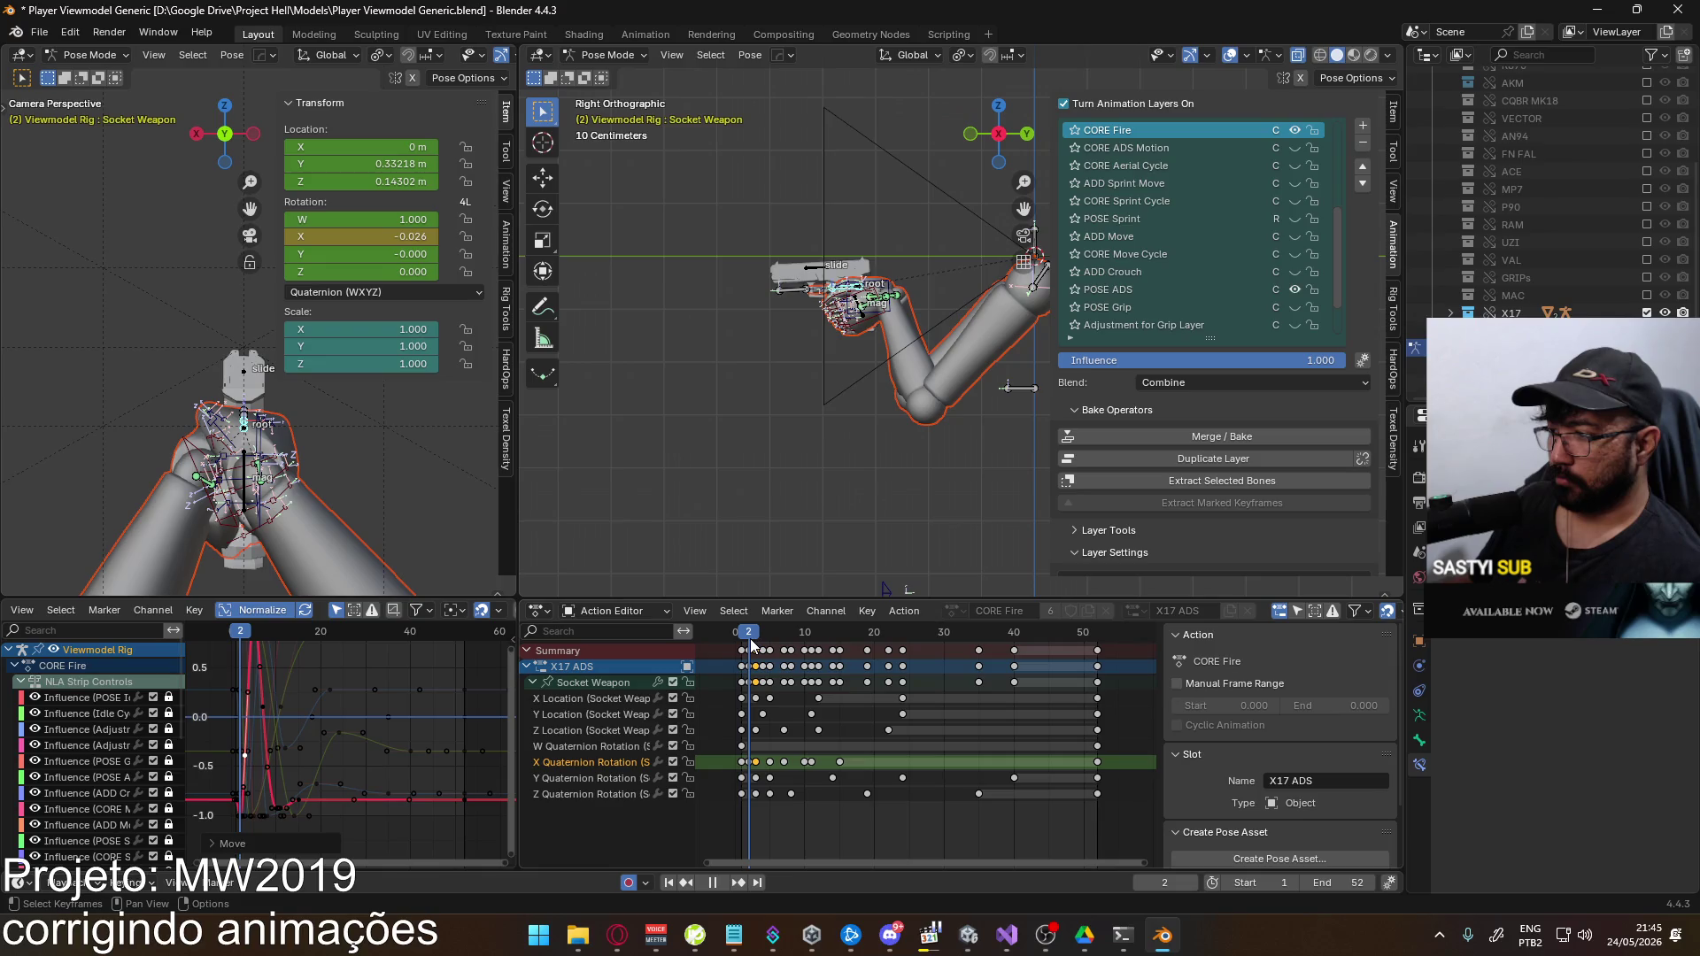
pyautogui.press('space')
pyautogui.moveTo(864, 752)
pyautogui.mouseDown()
pyautogui.moveTo(746, 766)
pyautogui.moveTo(761, 766)
pyautogui.mouseUp()
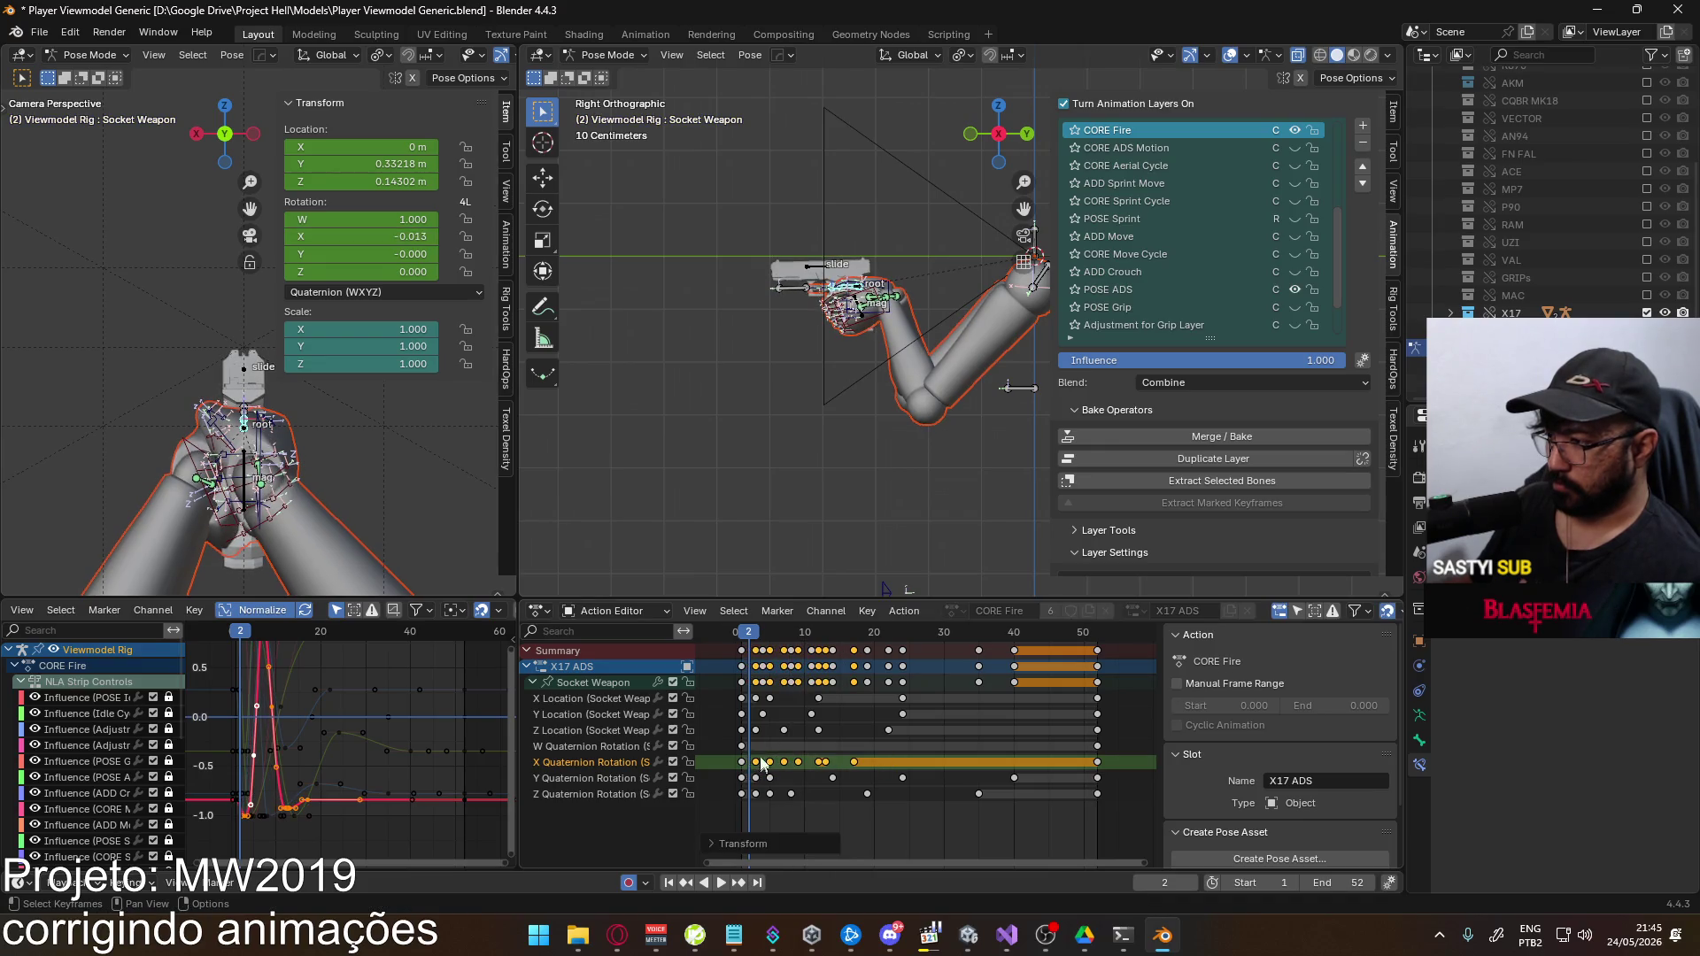
pyautogui.moveTo(751, 634)
pyautogui.mouseDown()
pyautogui.moveTo(788, 632)
pyautogui.moveTo(755, 634)
pyautogui.mouseUp()
# Scale the X Quaternion Rotation keys toward frame 3 and replay to check the timing
pyautogui.moveTo(889, 757); pyautogui.dragTo(766, 767)
pyautogui.press('s')
pyautogui.click(767, 767)
pyautogui.click(741, 634)
pyautogui.press('space')
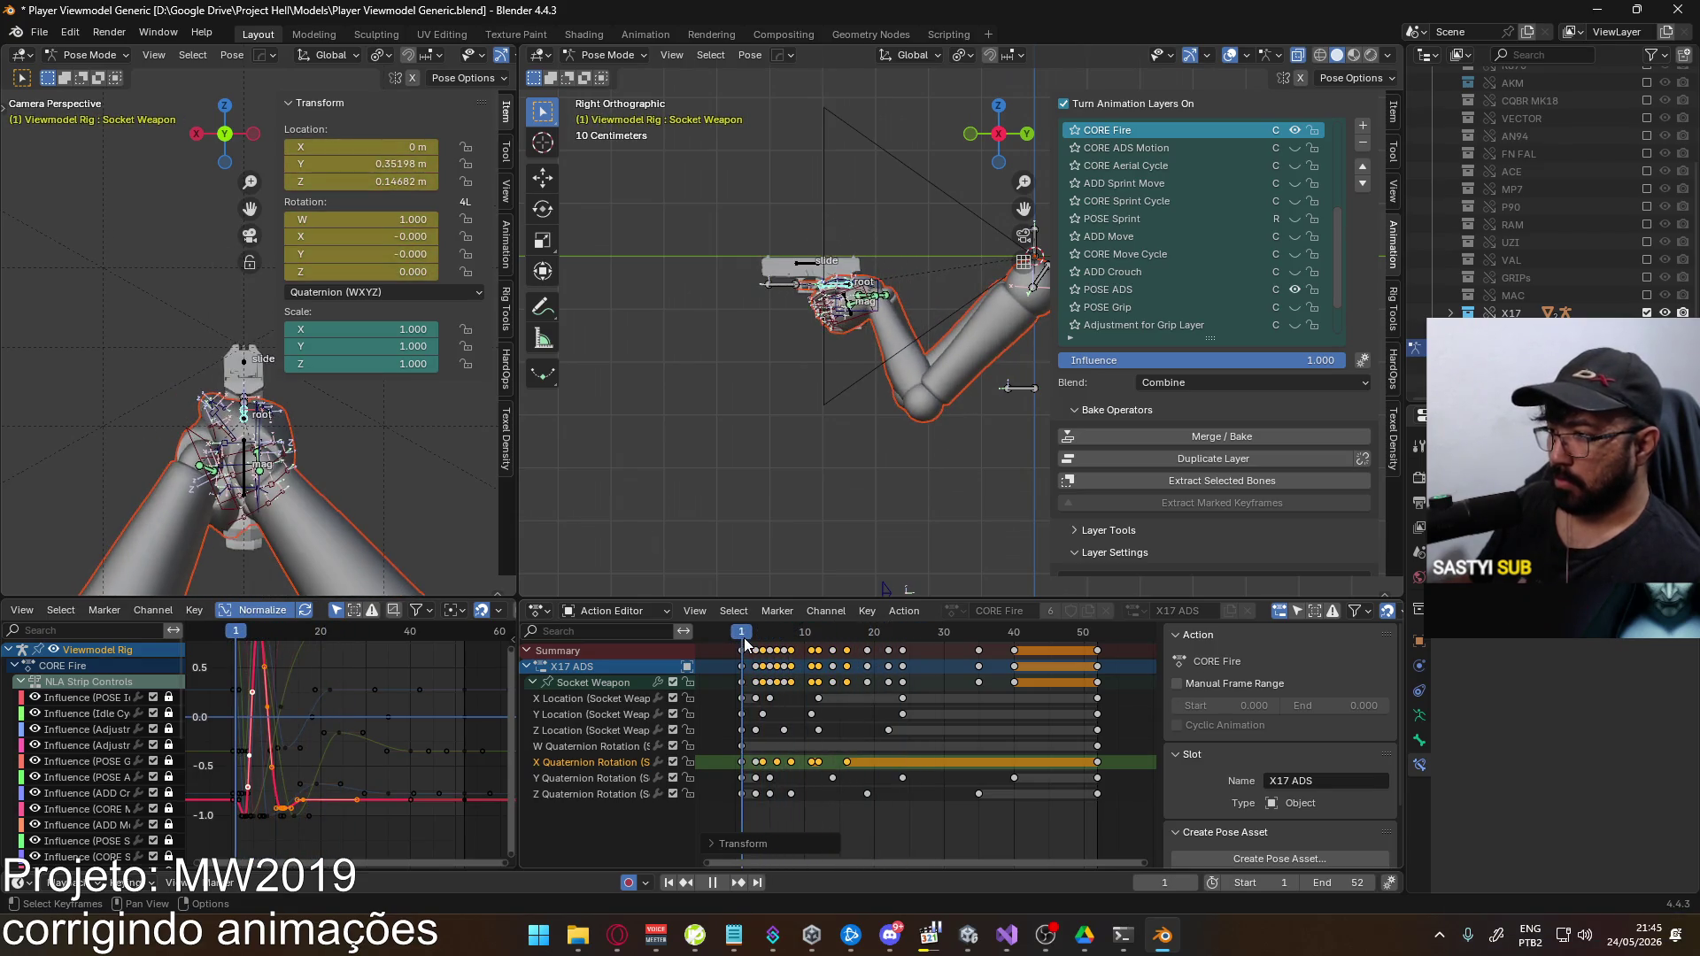
pyautogui.press('space')
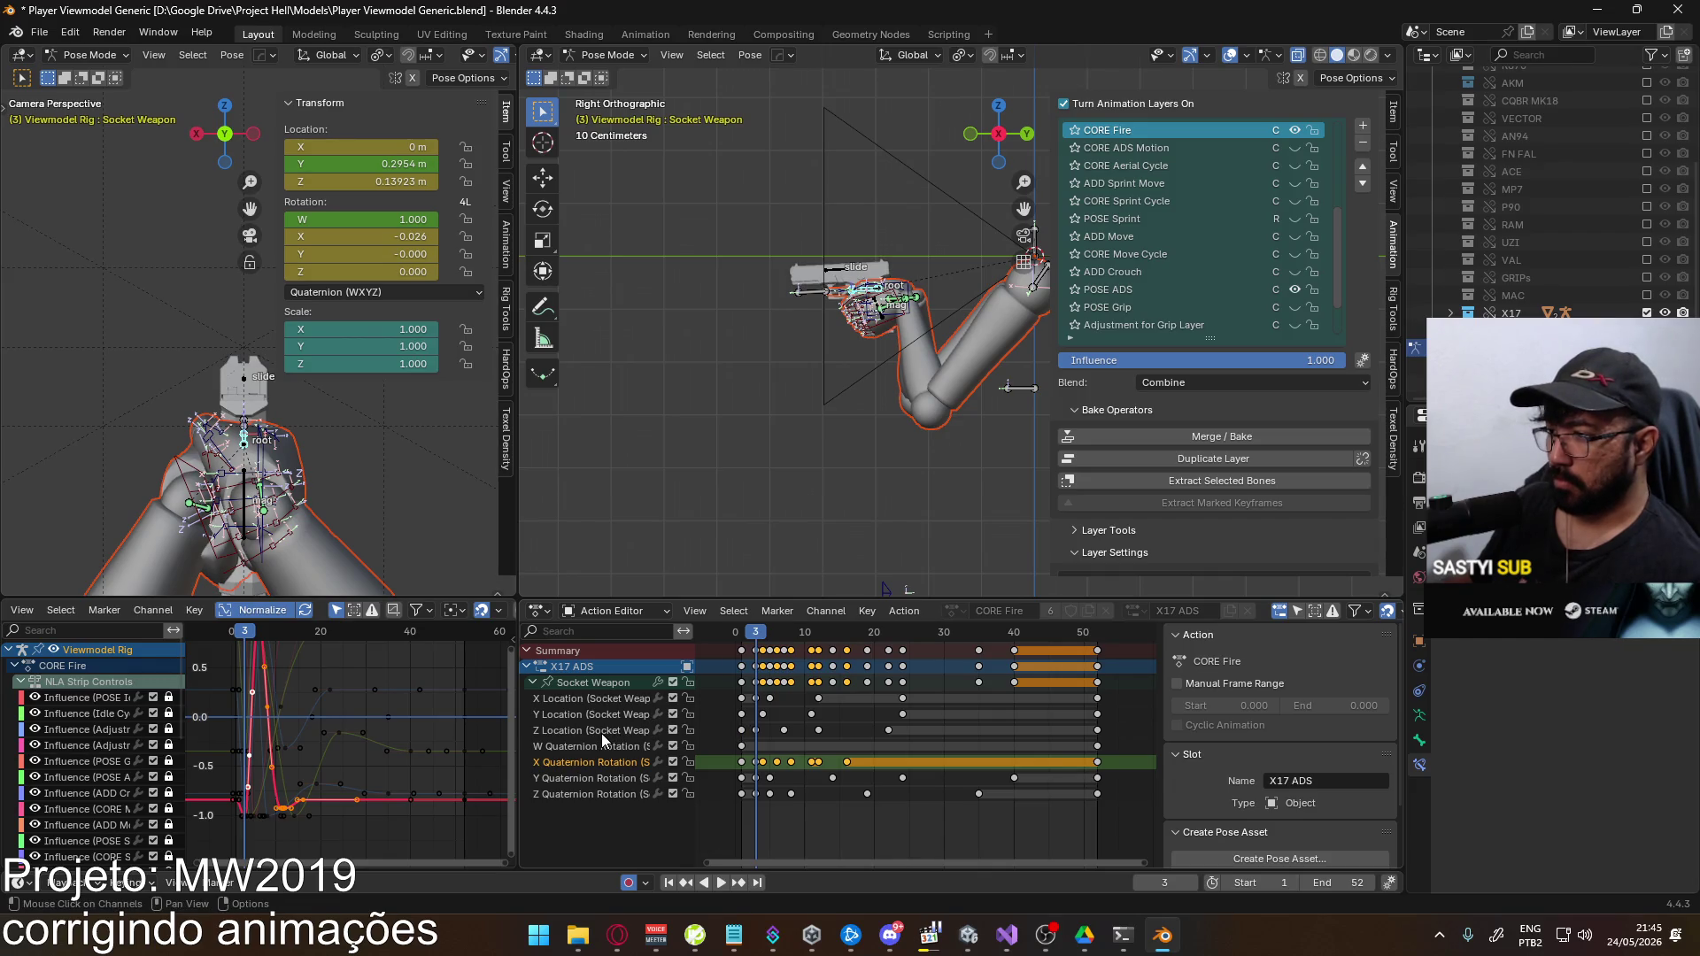
pyautogui.click(602, 733)
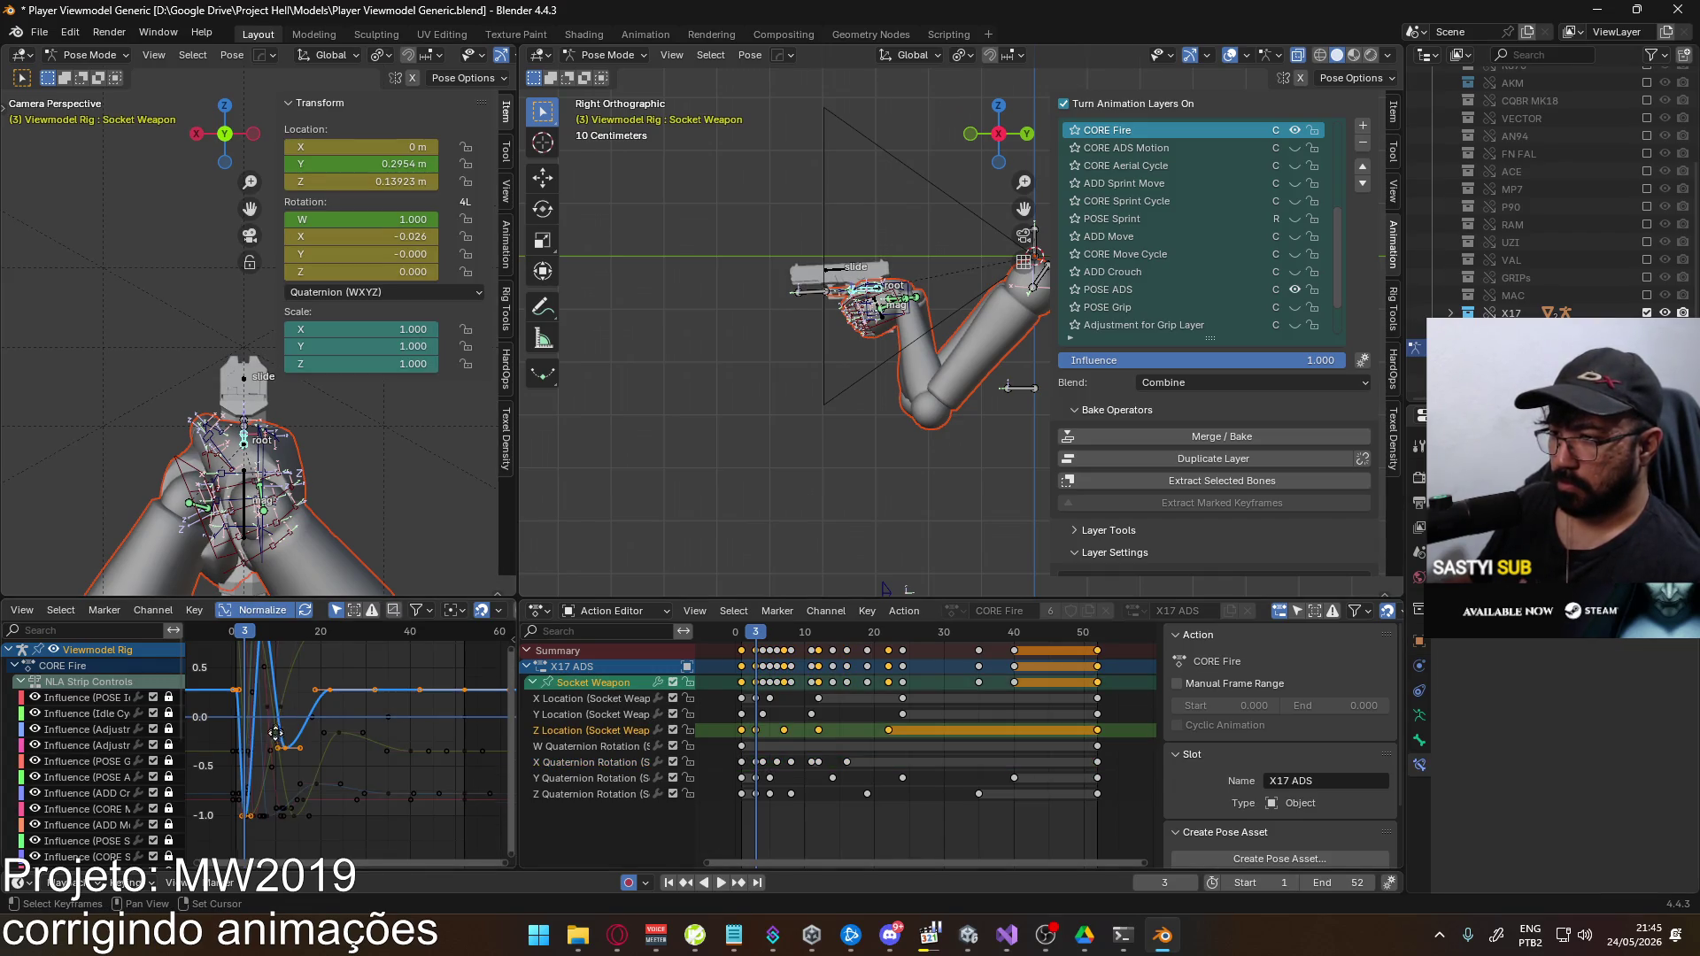
# Move the Z Location frame-3 key earlier and shift the later keys two frames earlier
pyautogui.moveTo(437, 717); pyautogui.dragTo(455, 775, button='middle')
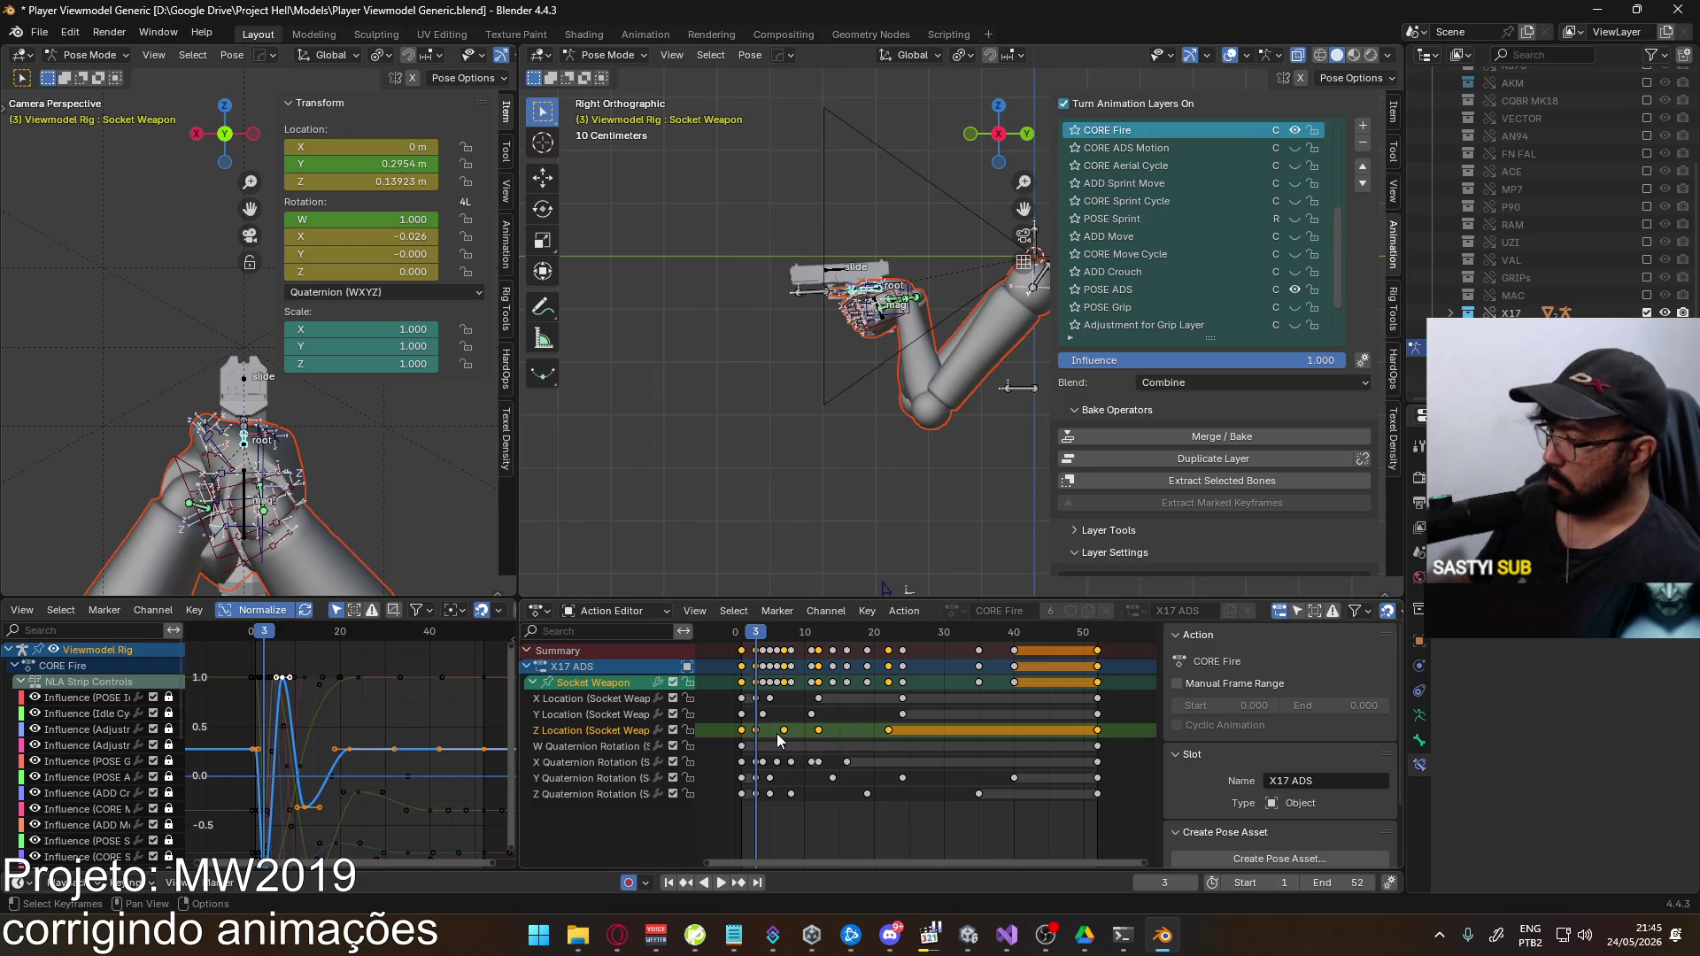
pyautogui.moveTo(756, 732); pyautogui.dragTo(1106, 722)
pyautogui.press('g')
pyautogui.click(808, 733)
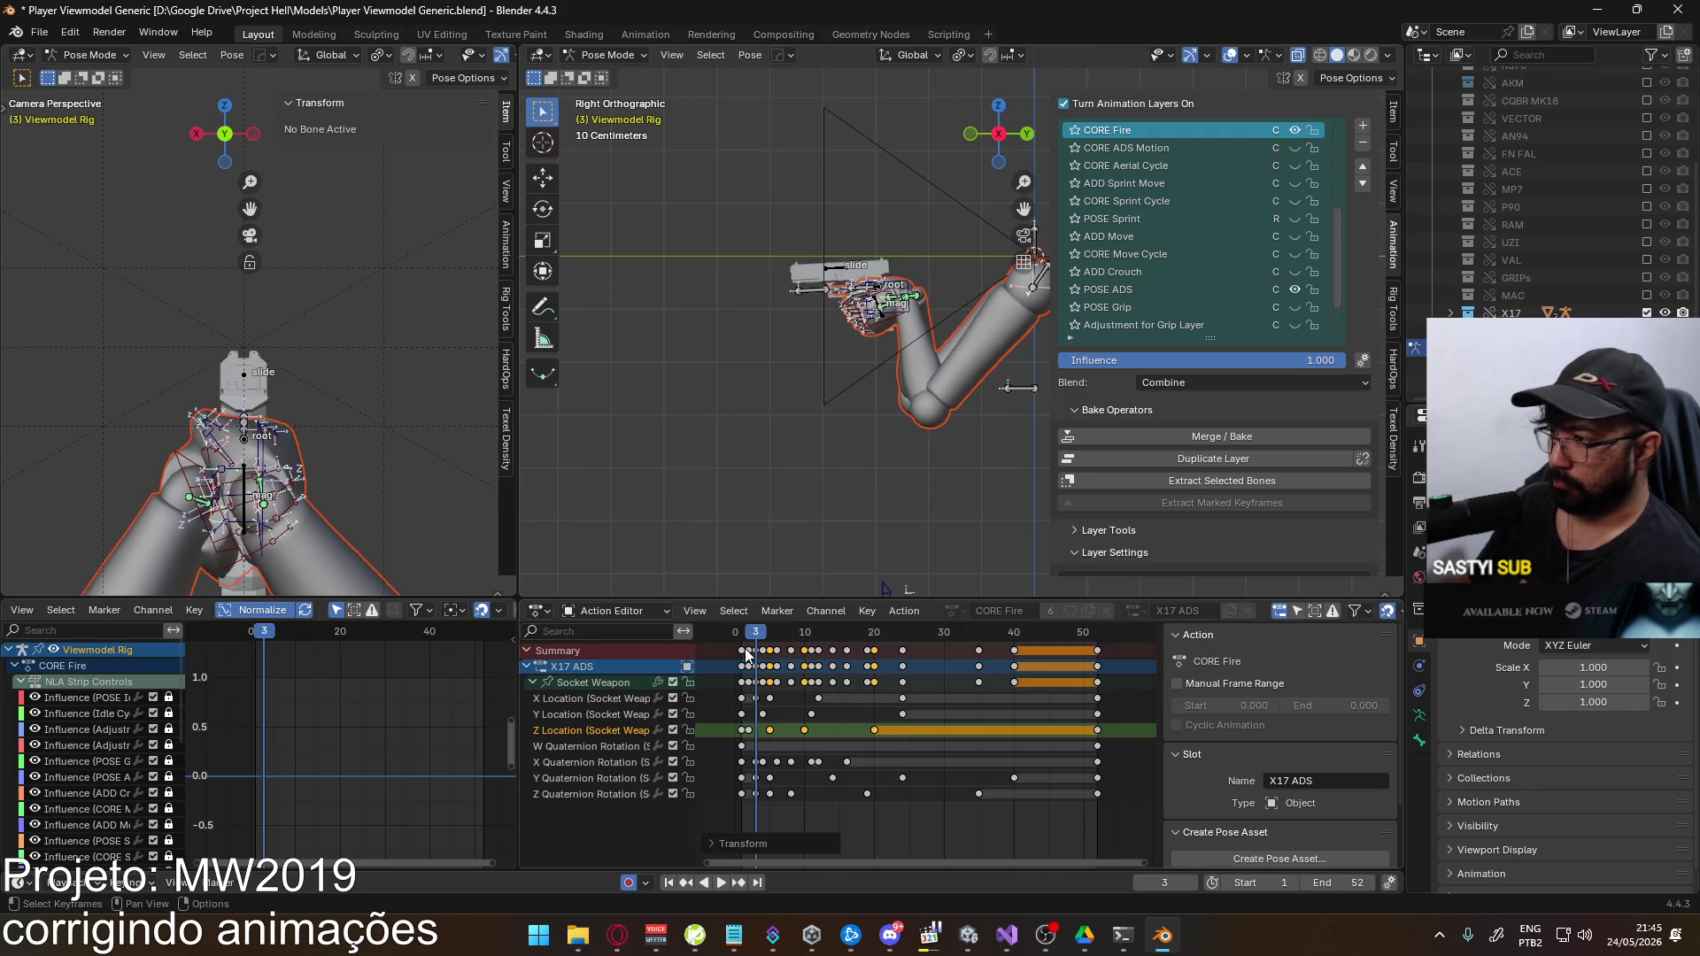
# Play the recoil, orbit to an angled side view, and check frames 3 through 6
pyautogui.press('space')
pyautogui.moveTo(762, 636); pyautogui.dragTo(898, 635)
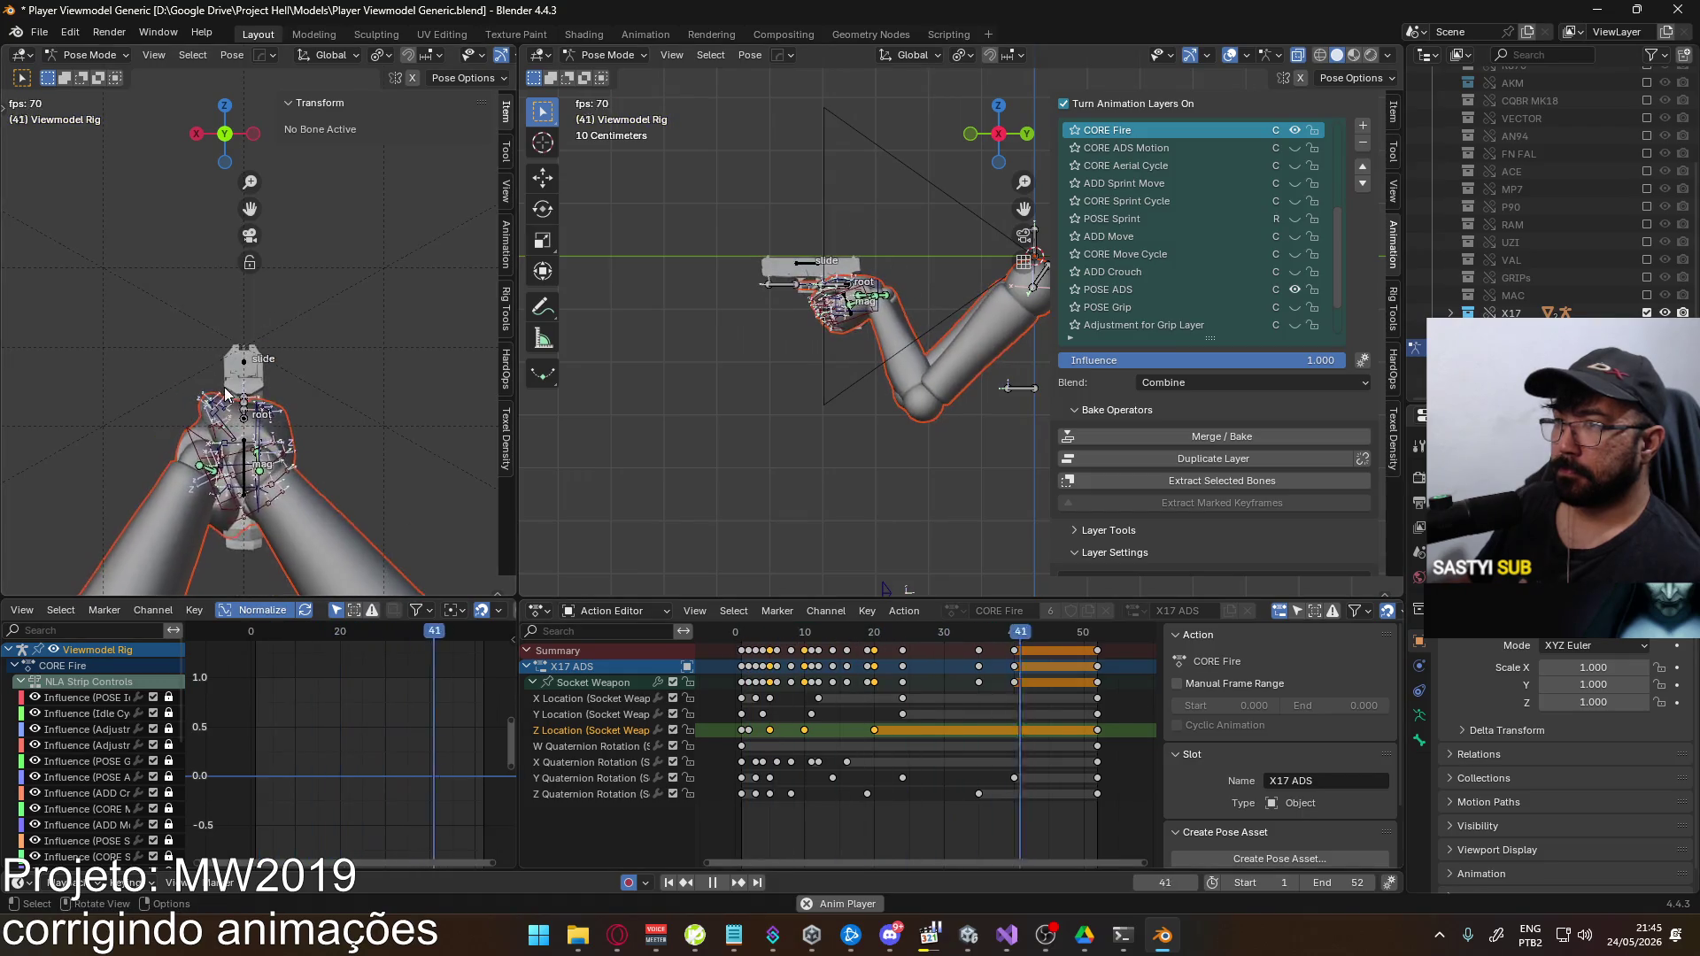
pyautogui.moveTo(739, 306)
pyautogui.mouseDown(button='middle')
pyautogui.moveTo(728, 281)
pyautogui.moveTo(903, 308)
pyautogui.mouseUp(button='middle')
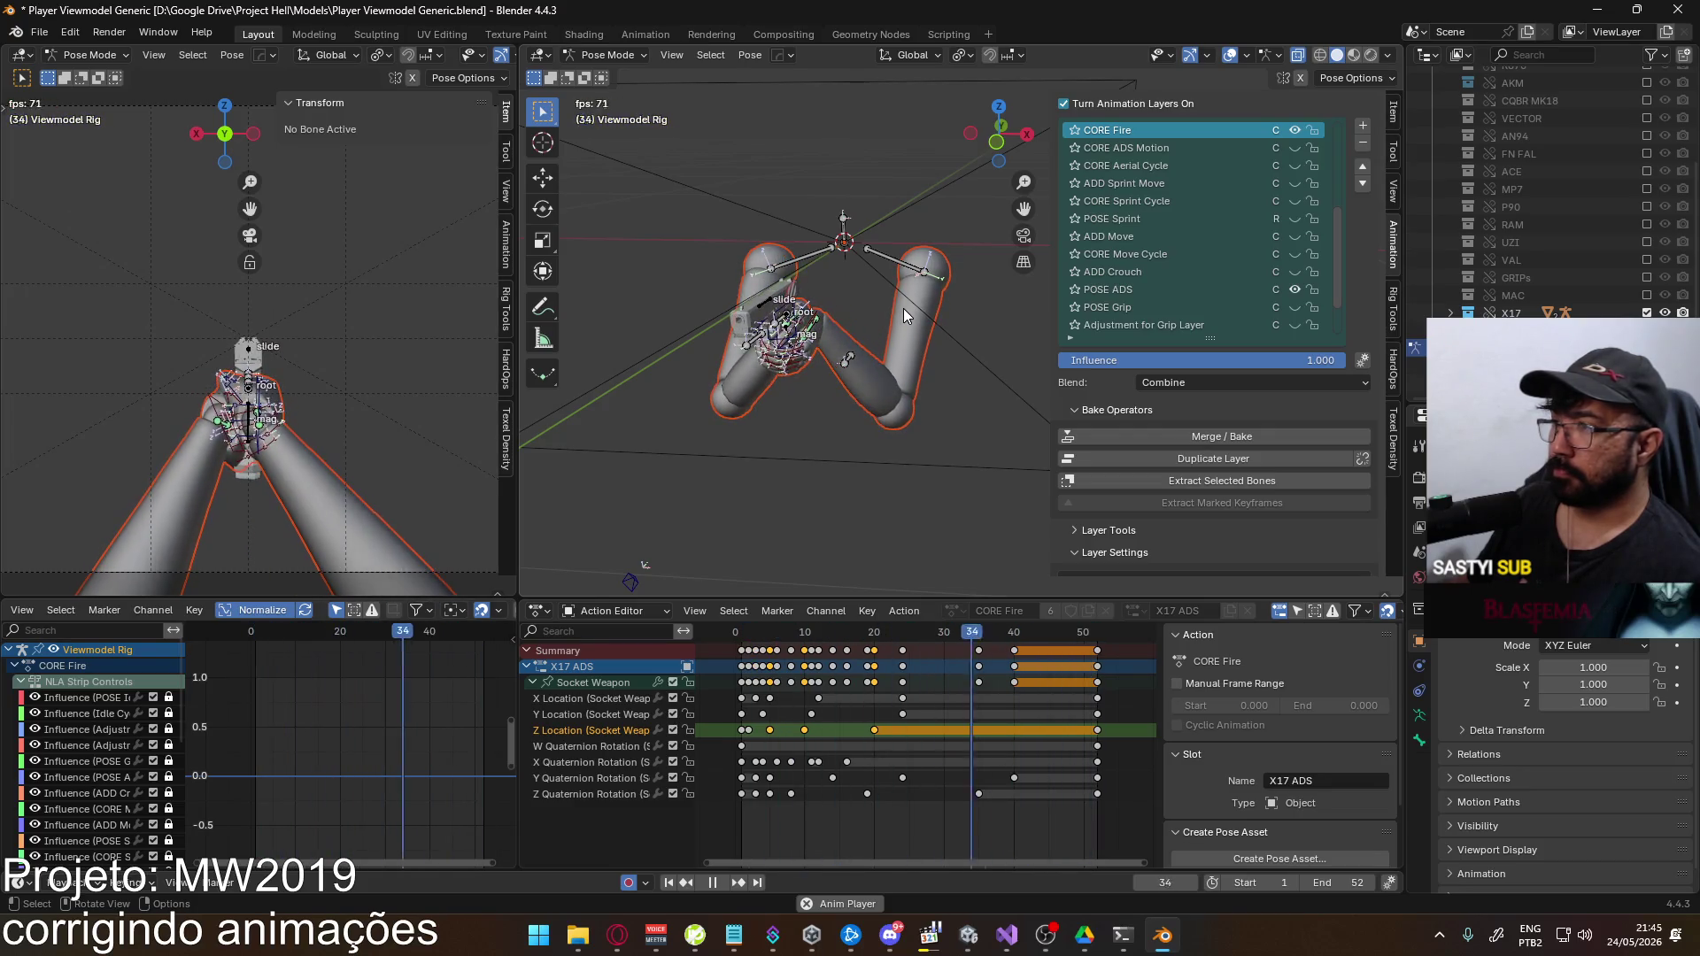
pyautogui.moveTo(968, 335)
pyautogui.mouseDown(button='middle')
pyautogui.moveTo(772, 293)
pyautogui.moveTo(784, 369)
pyautogui.mouseUp(button='middle')
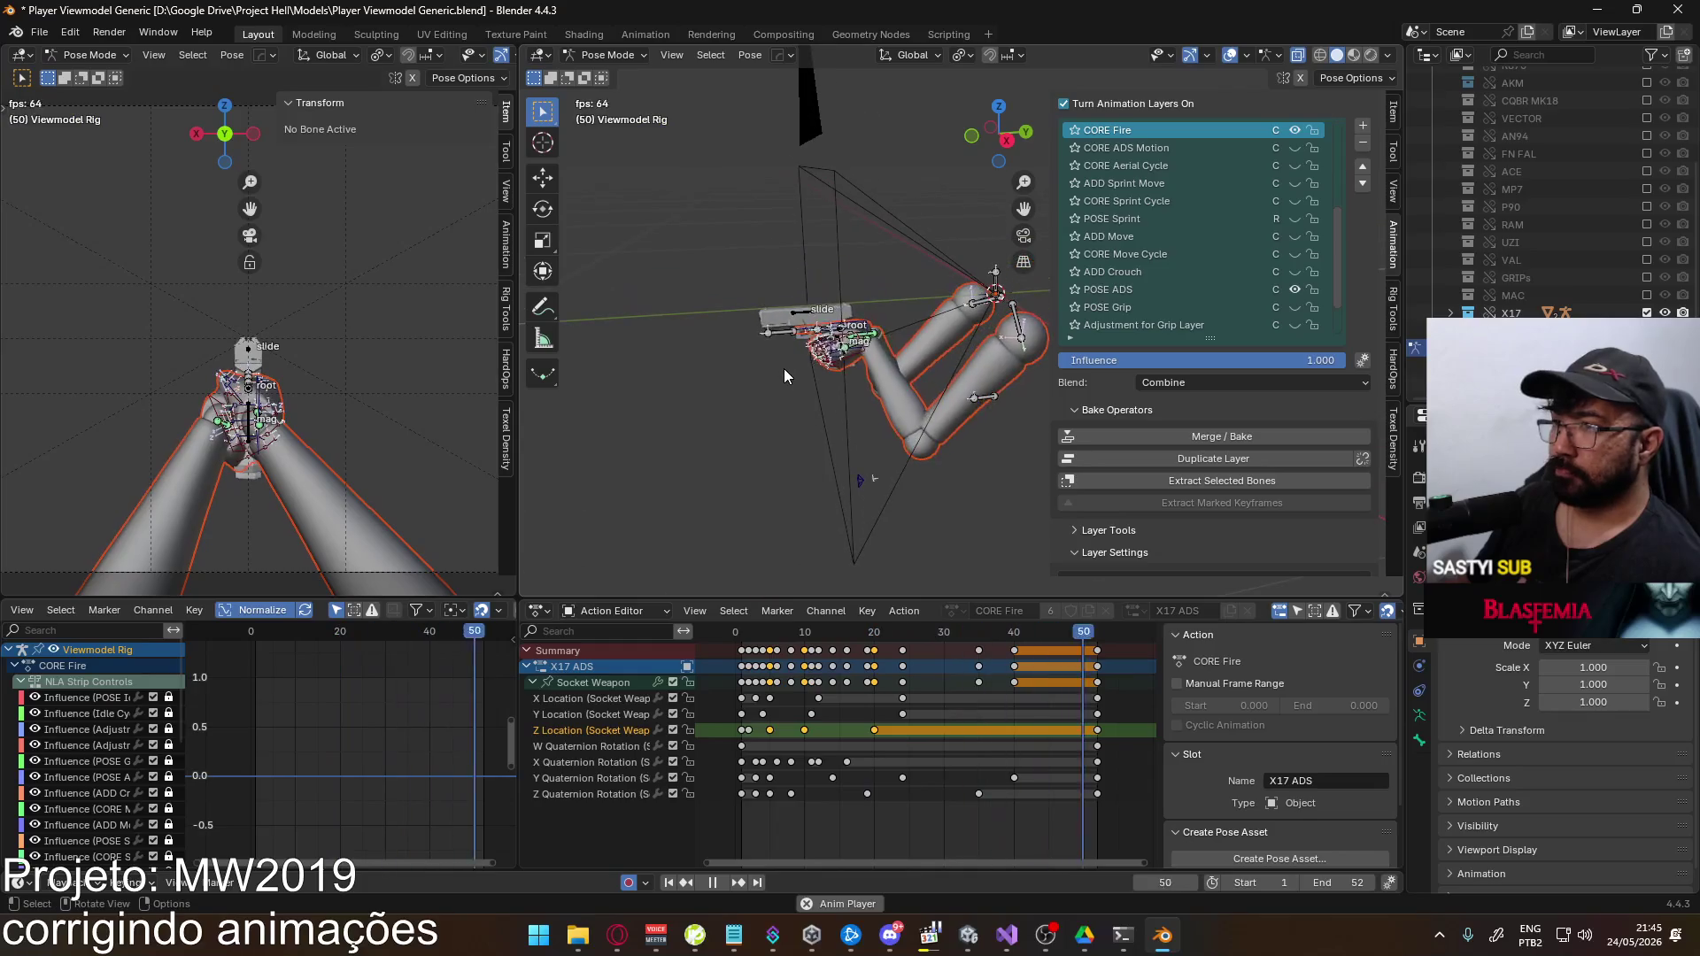
pyautogui.press('space')
pyautogui.press('space')
pyautogui.click(755, 638)
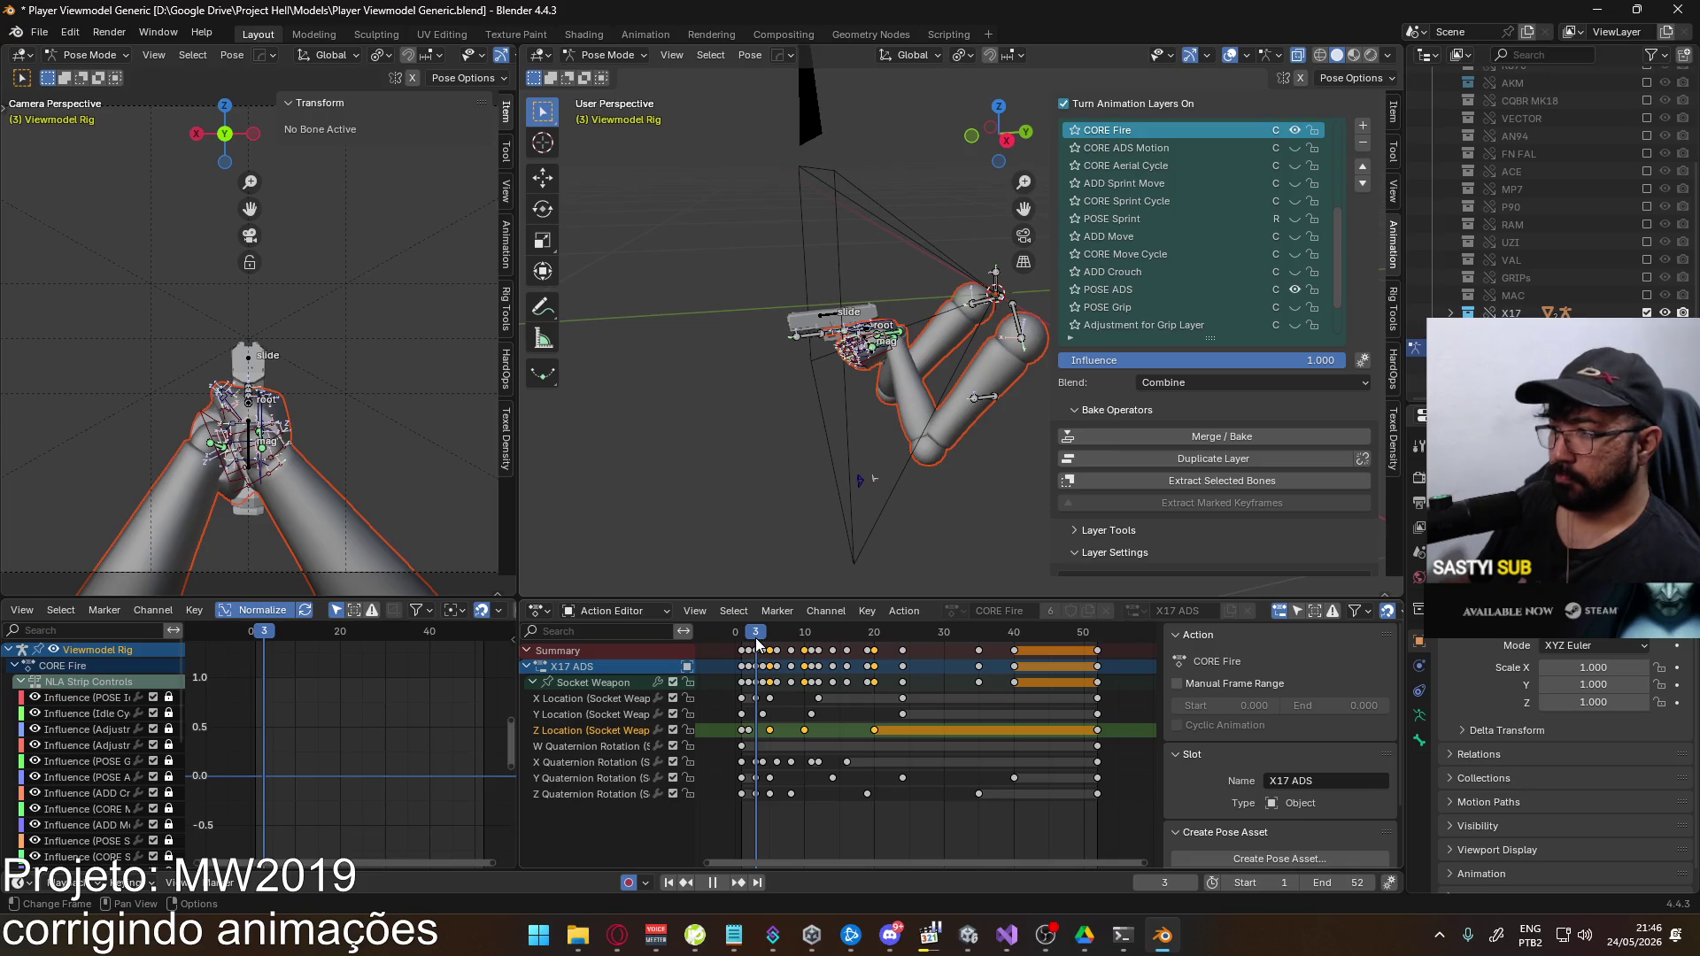
pyautogui.moveTo(758, 641); pyautogui.dragTo(768, 641)
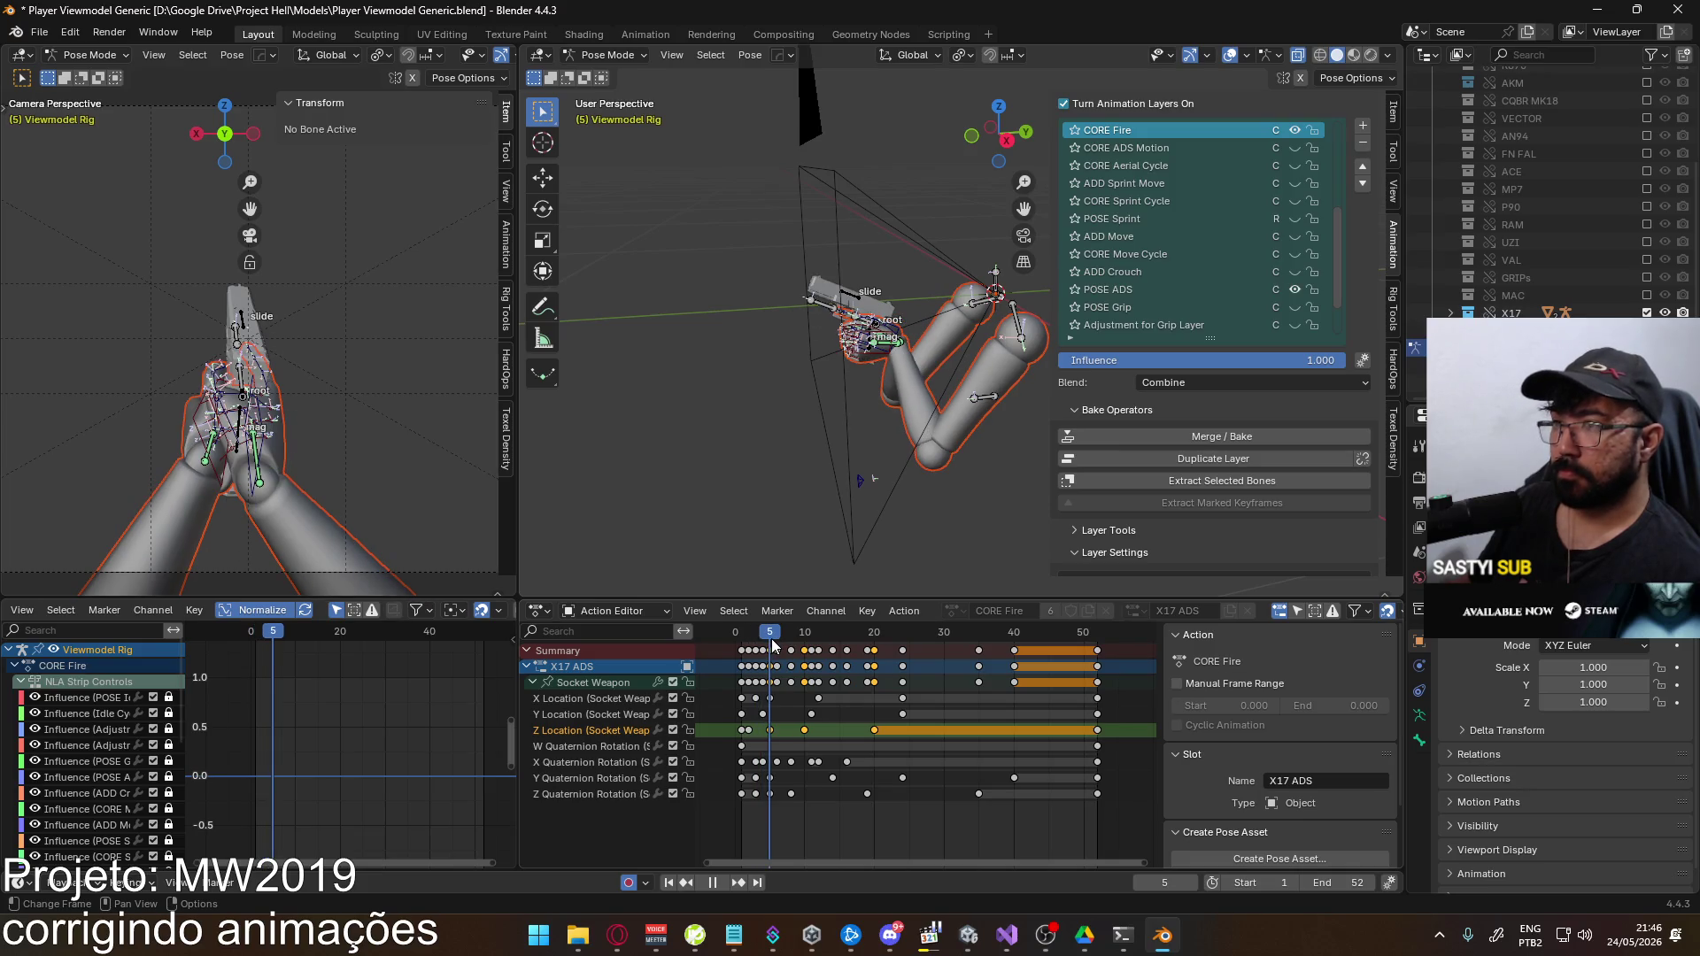
# Select the Socket Weapon's Y Quaternion Rotation curve keys in the Graph Editor
pyautogui.click(593, 782)
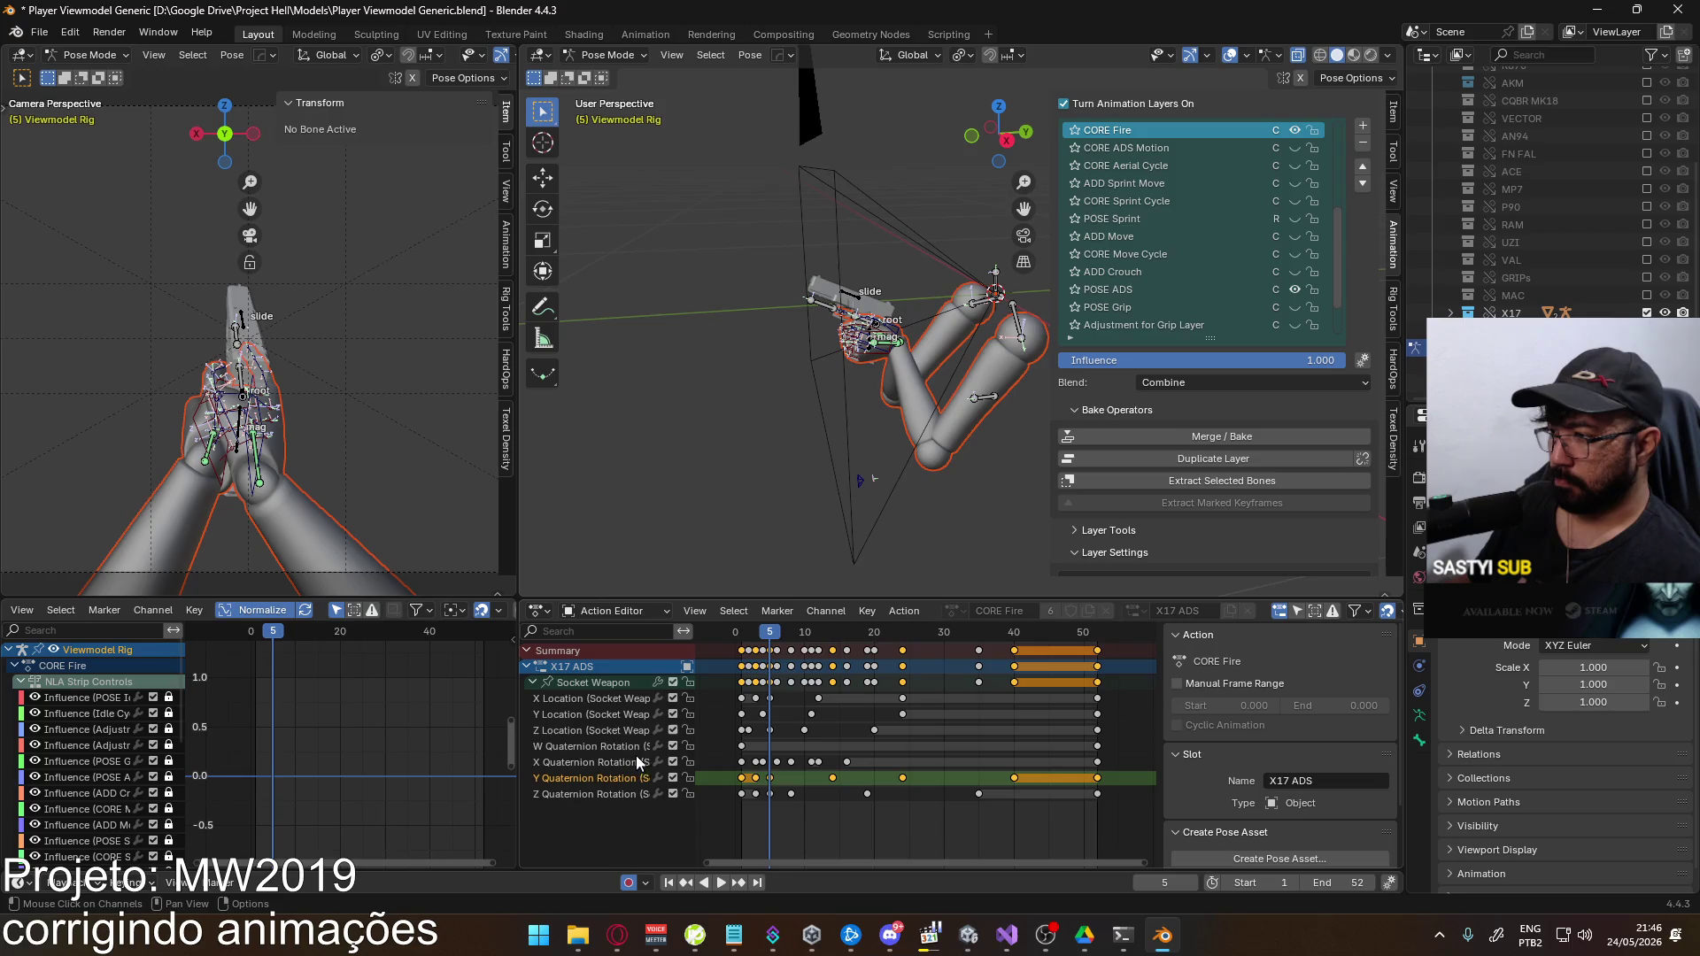
pyautogui.click(602, 685)
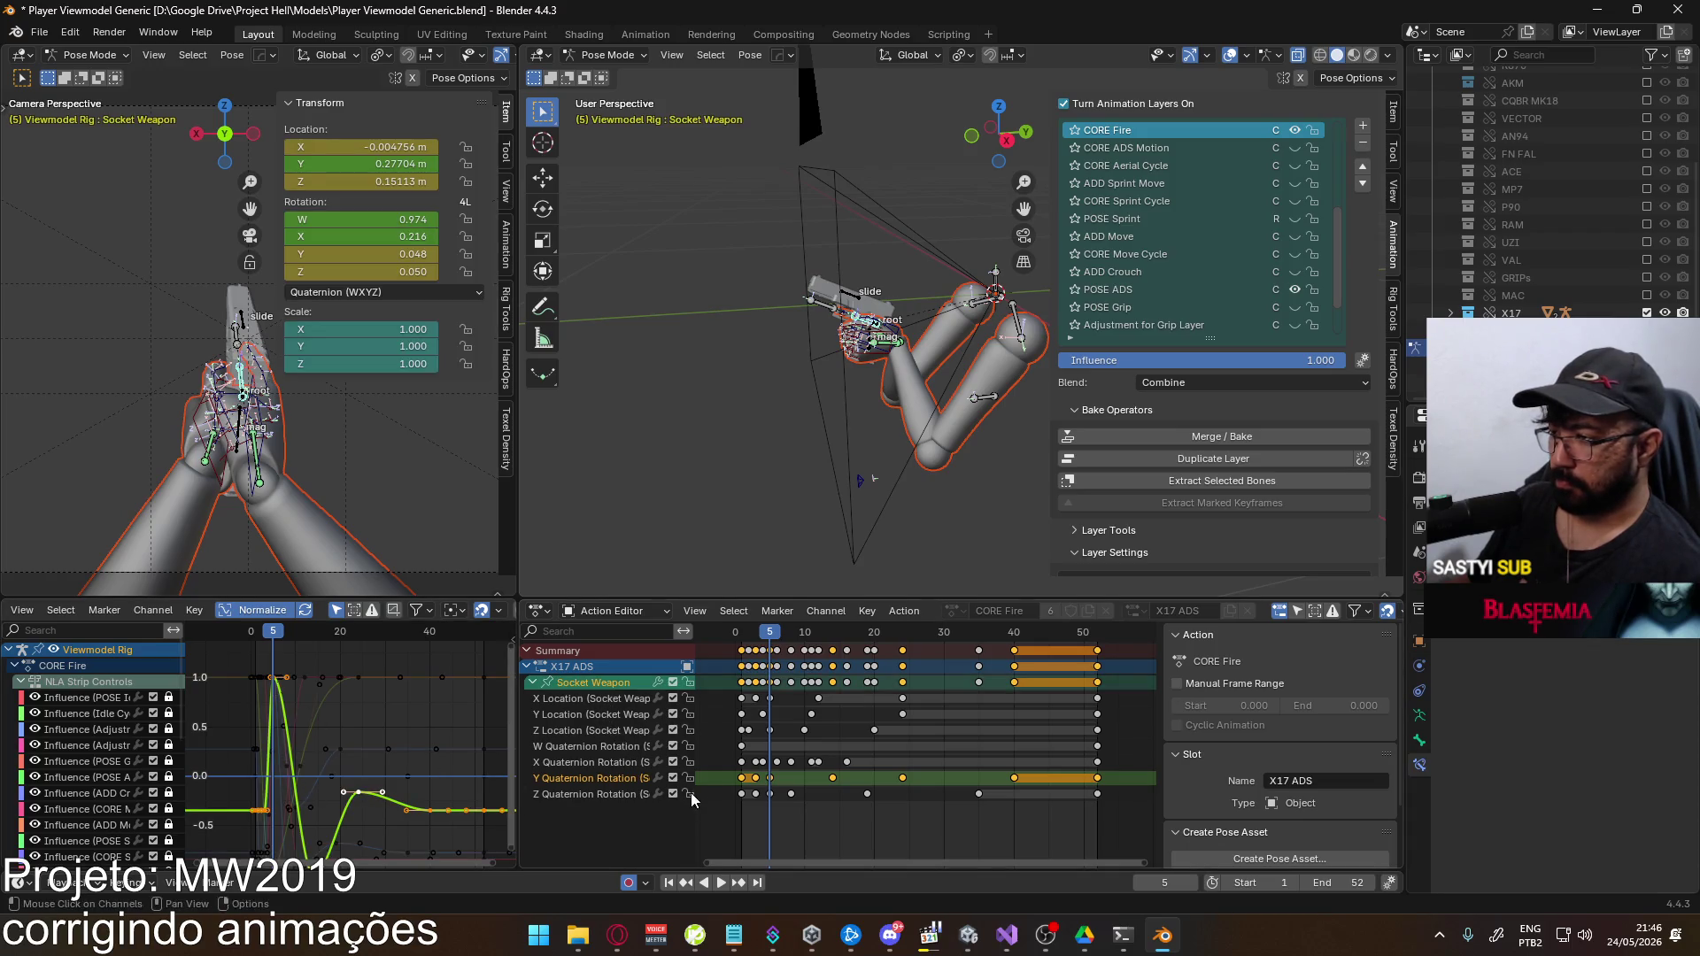
pyautogui.click(772, 785)
pyautogui.click(599, 692)
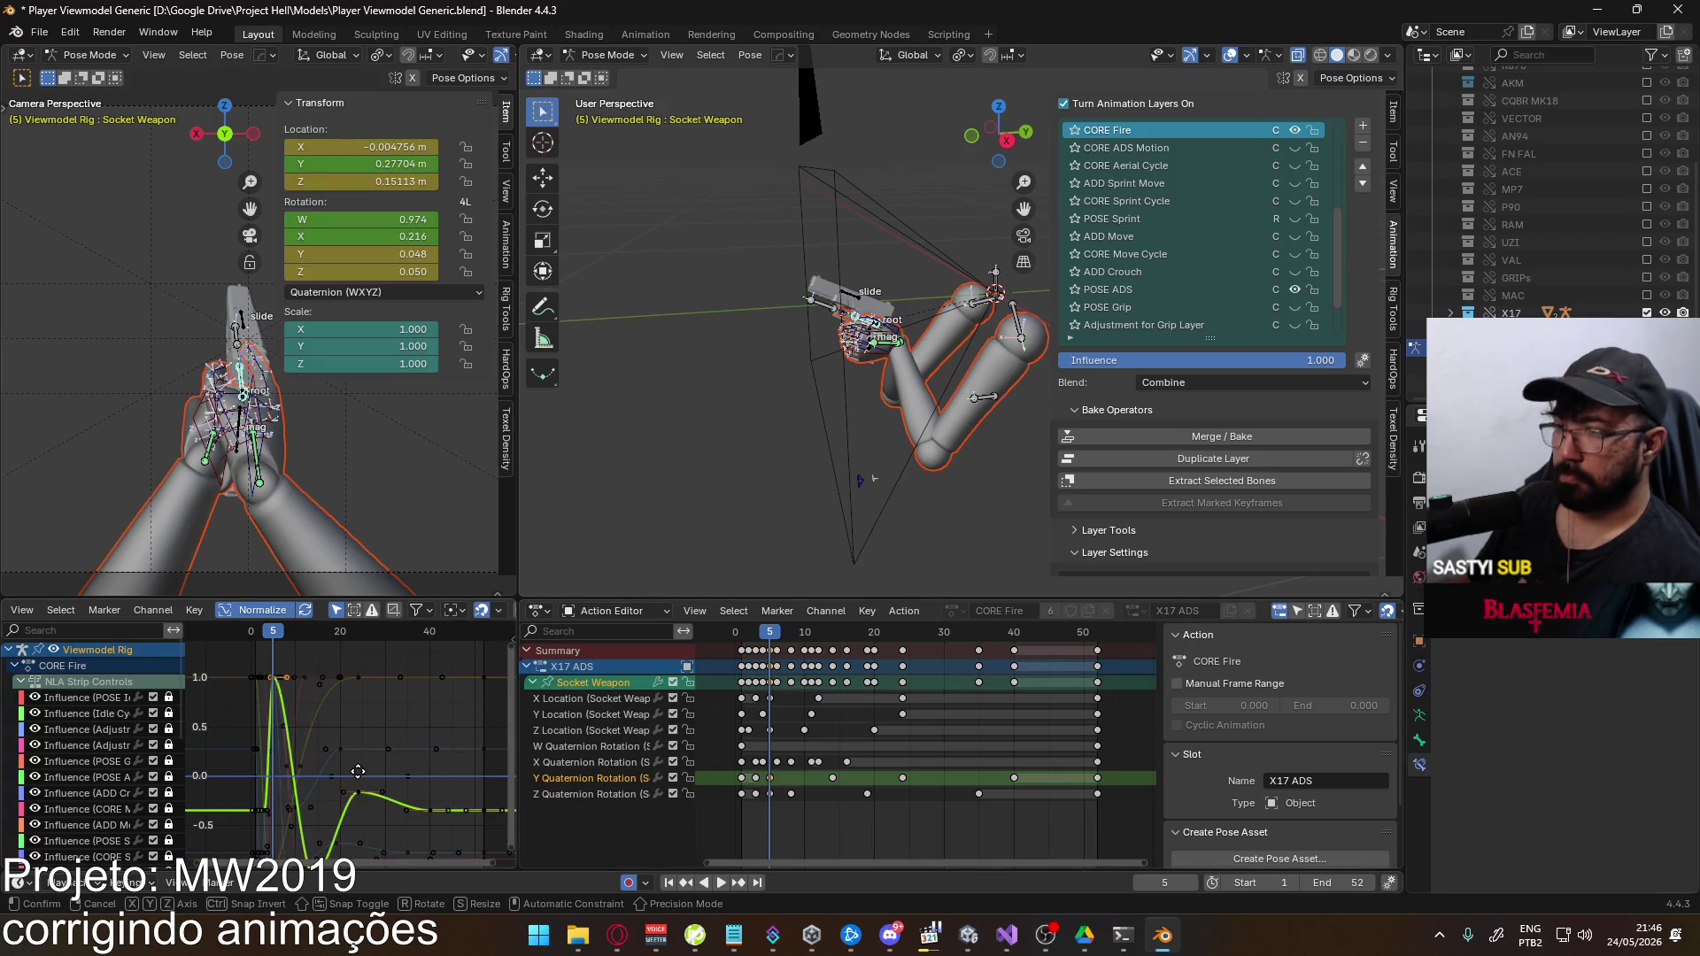
# Raise the Y Quaternion Rotation keys in value, reaching about 0.077 at frame 5
pyautogui.press('g')
pyautogui.press('y')
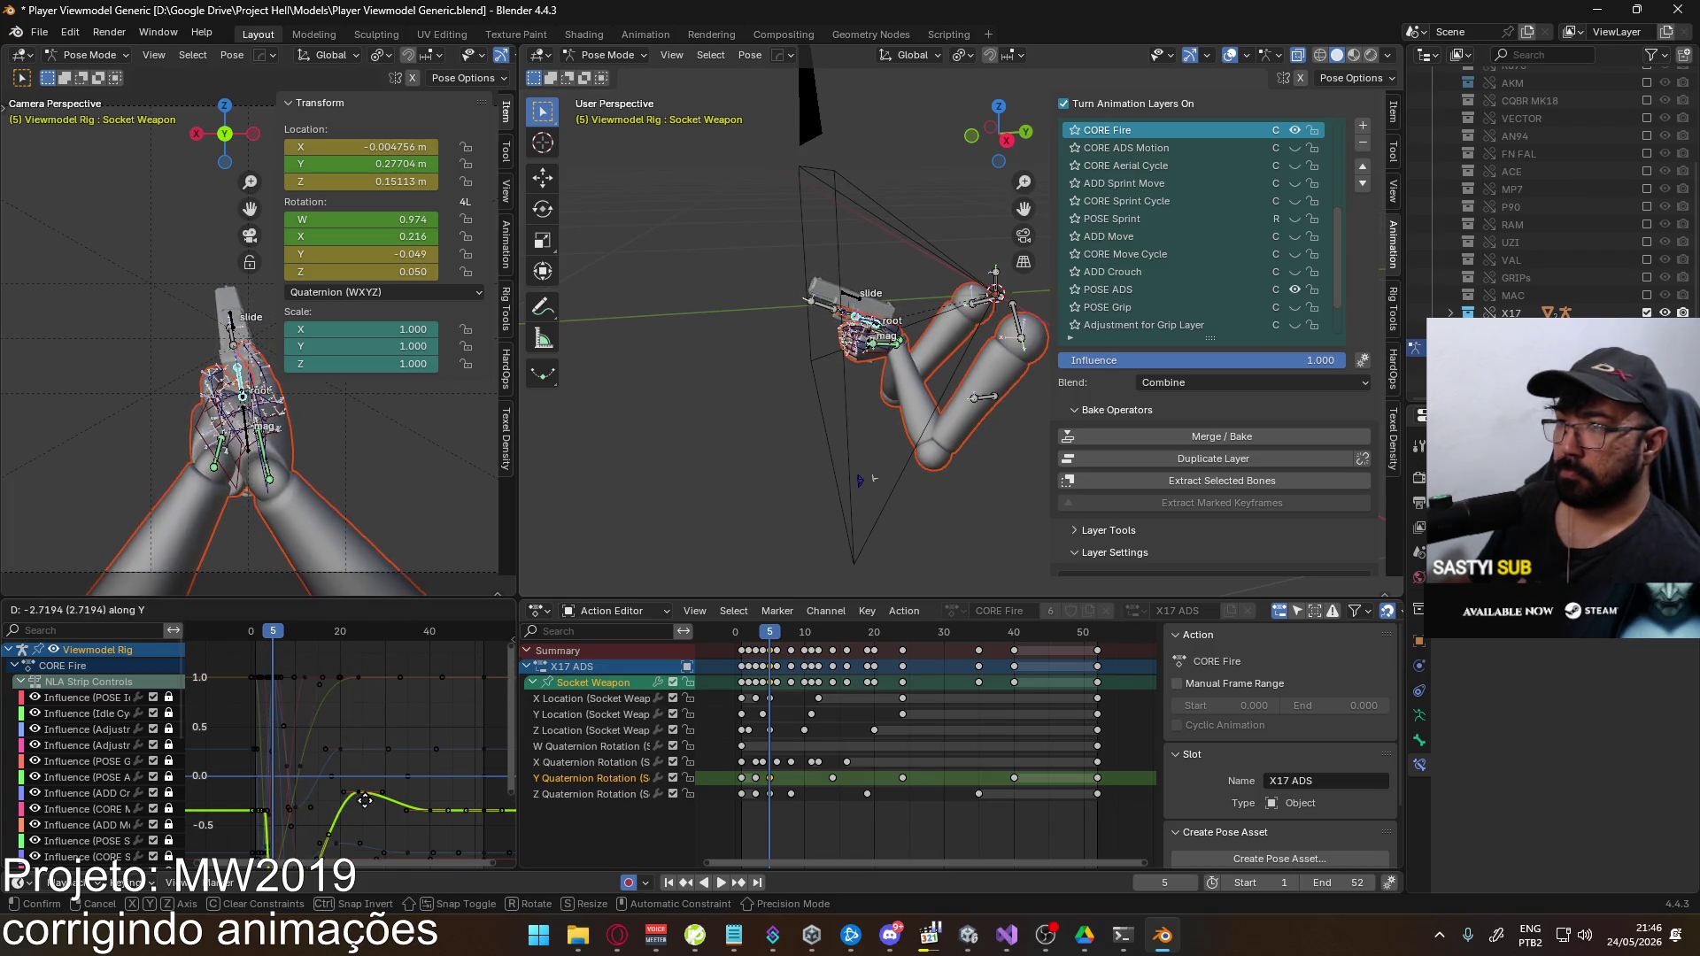
pyautogui.rightClick(364, 785)
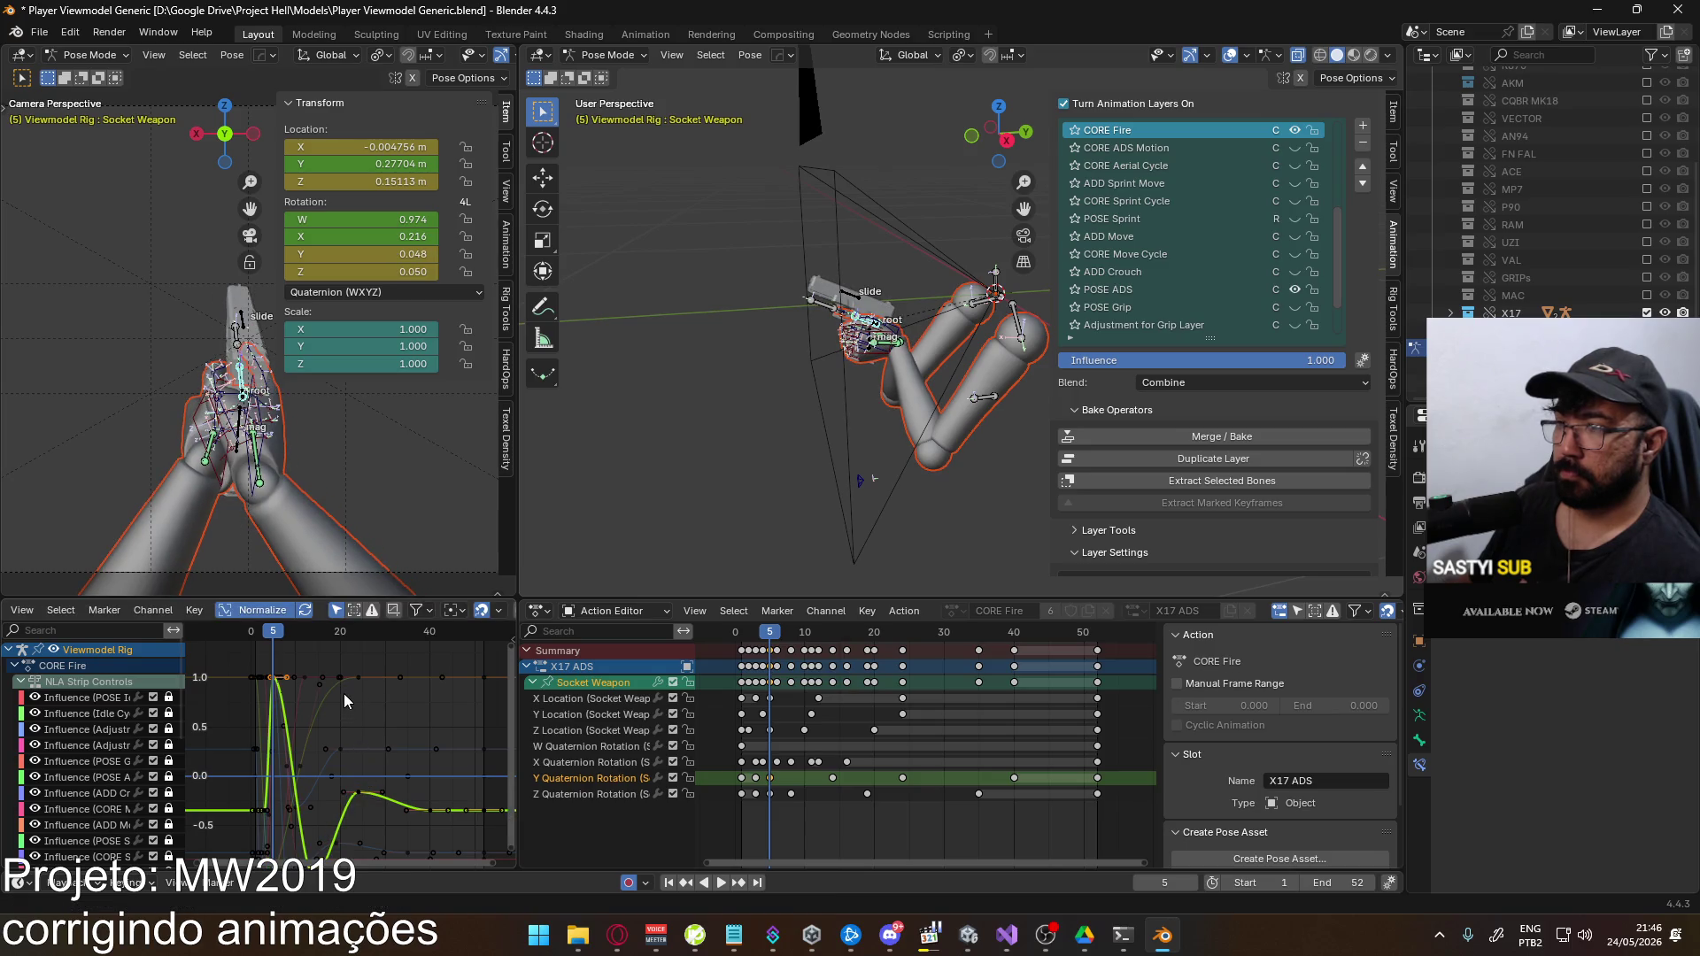
pyautogui.press('g')
pyautogui.press('y')
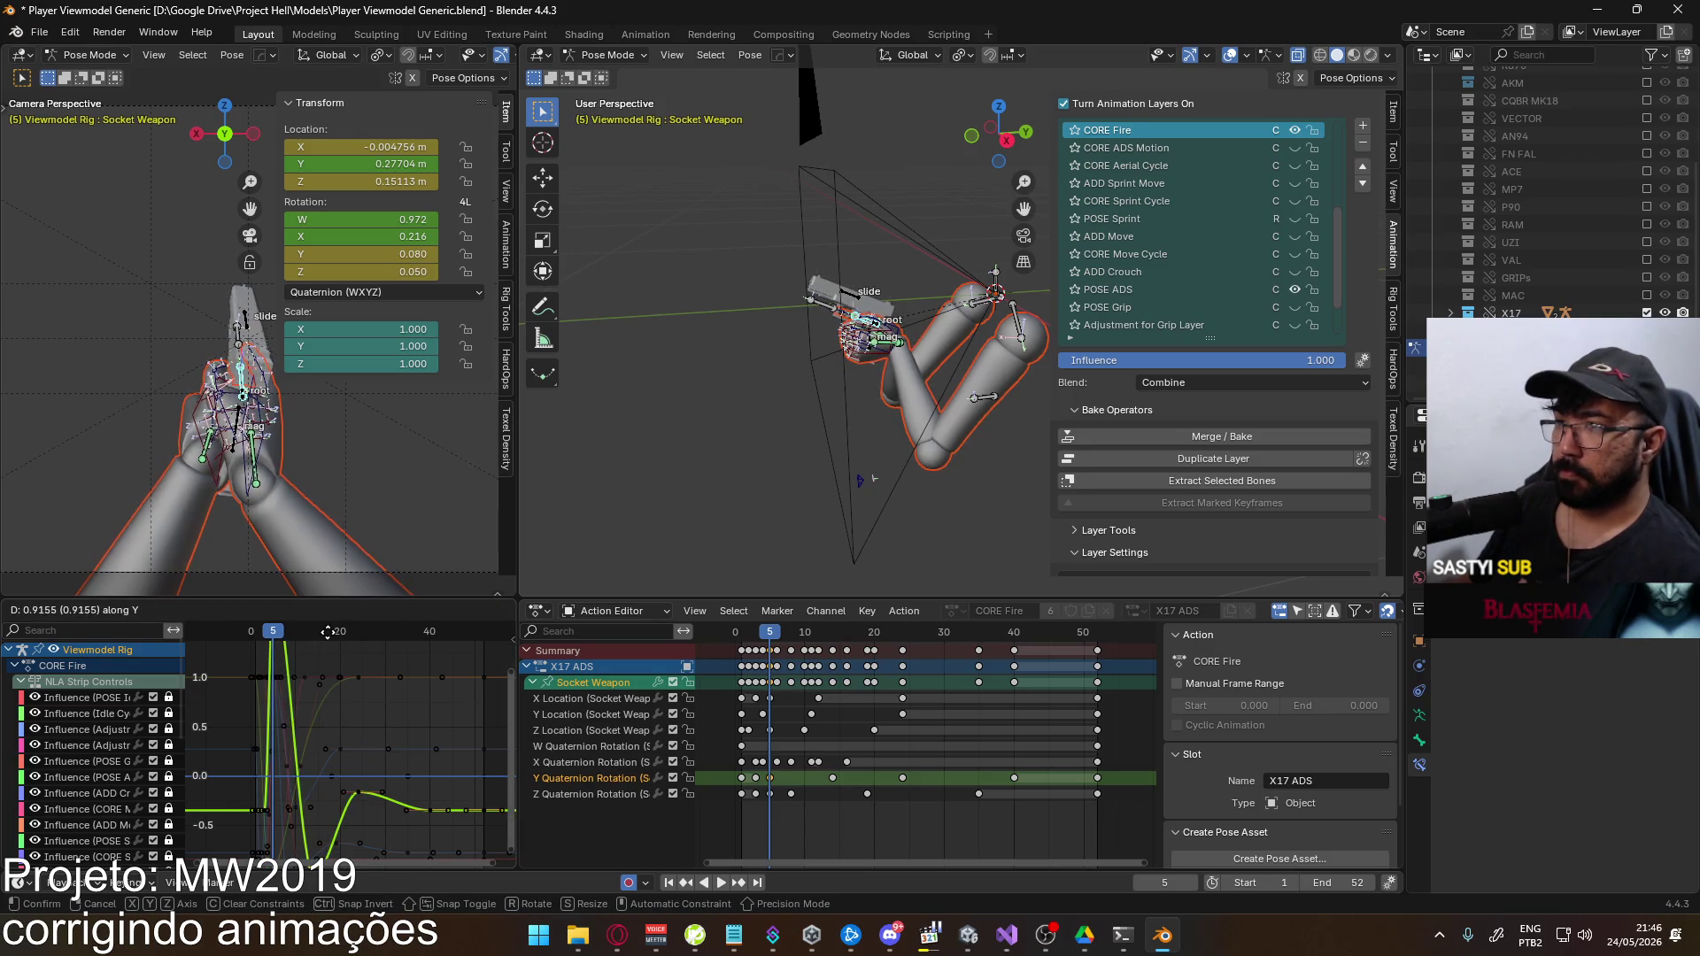
pyautogui.click(329, 858)
pyautogui.press('g')
pyautogui.press('y')
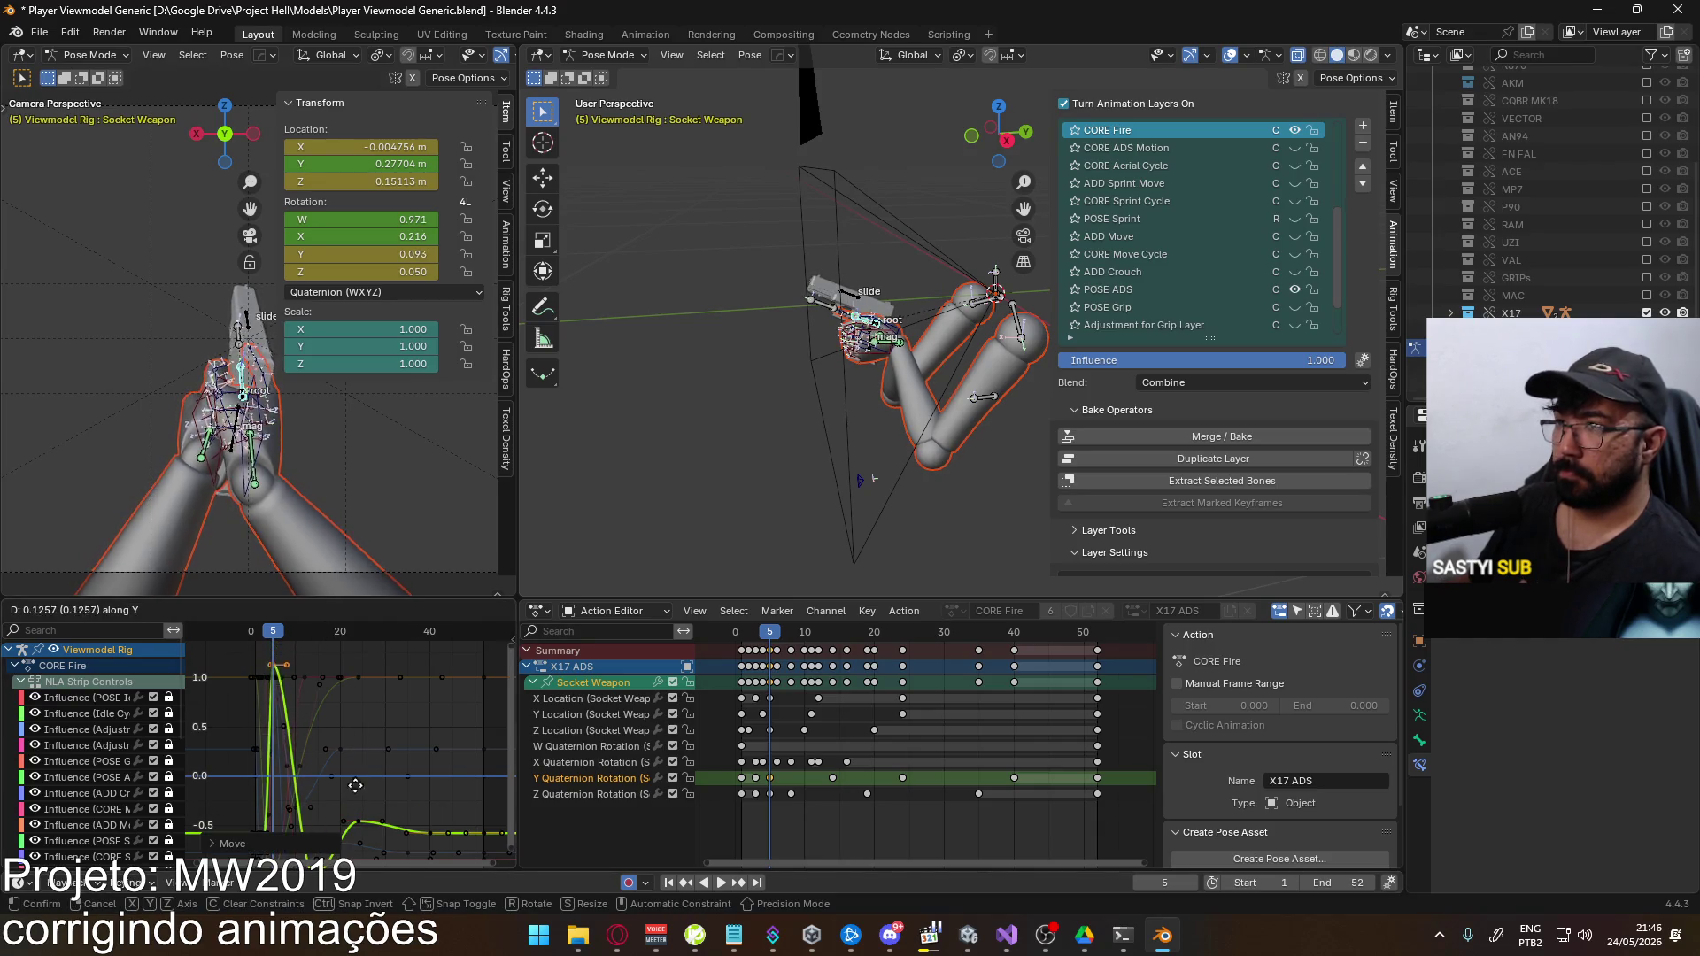
pyautogui.click(363, 813)
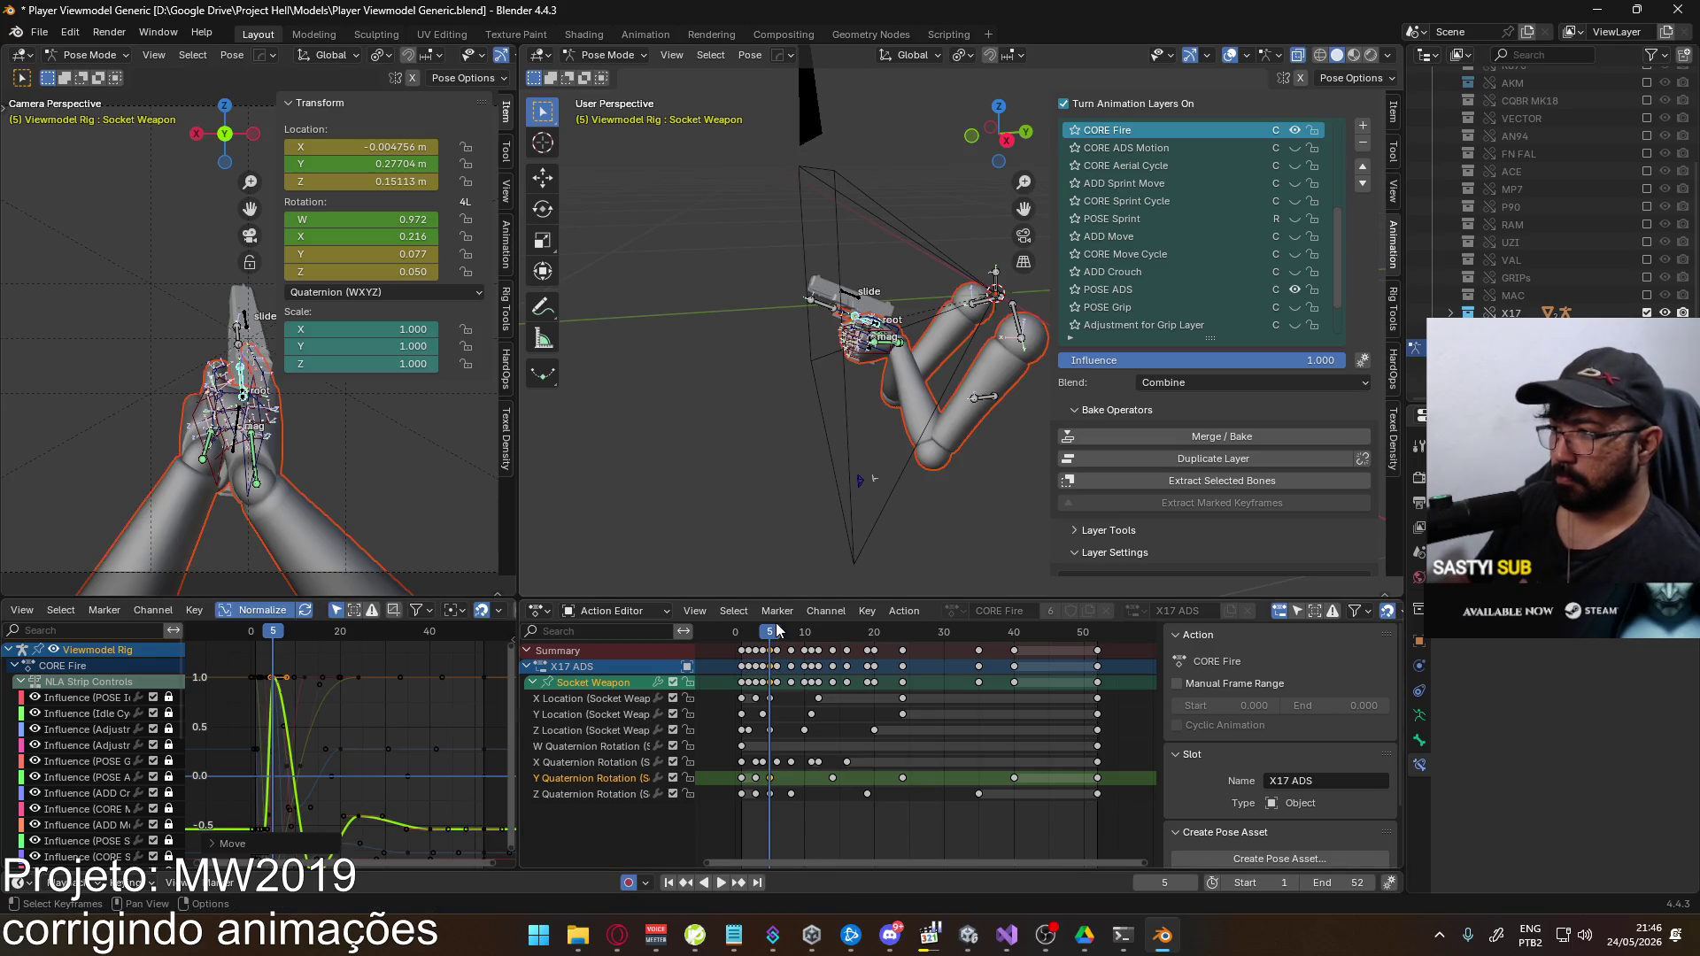
# Play the recoil and scrub to frame 20, then stop back at frame 1
pyautogui.press('space')
pyautogui.moveTo(786, 641)
pyautogui.mouseDown()
pyautogui.moveTo(921, 663)
pyautogui.moveTo(860, 673)
pyautogui.moveTo(837, 668)
pyautogui.moveTo(1095, 667)
pyautogui.mouseUp()
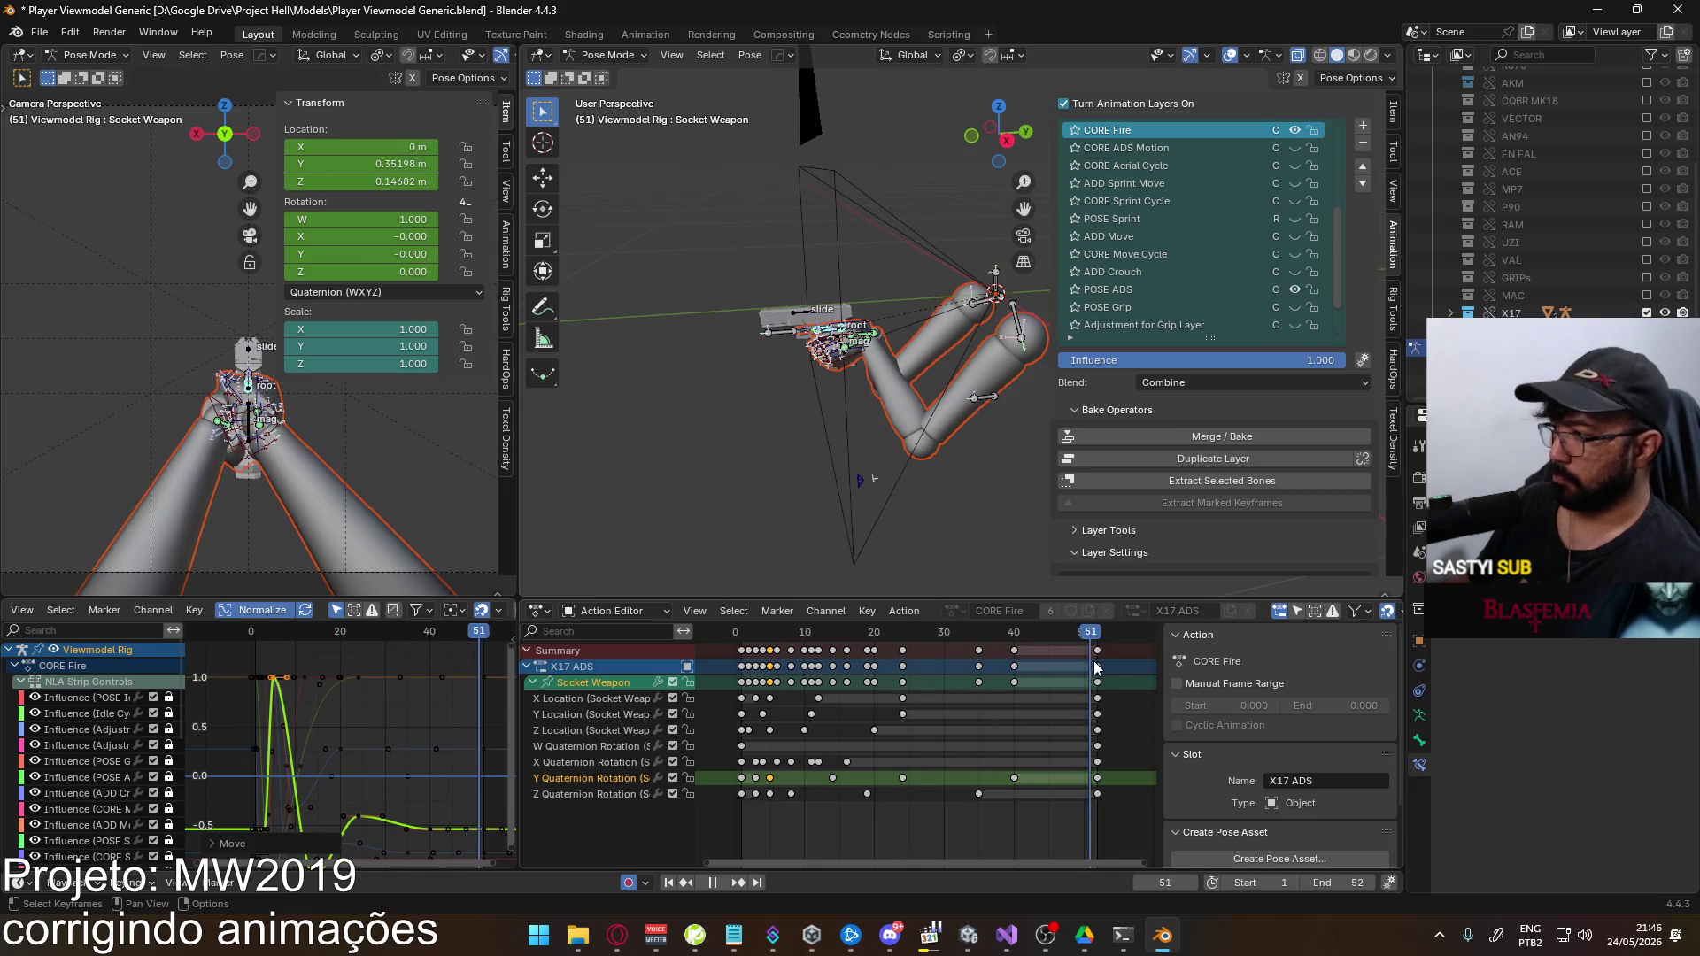
pyautogui.press('Escape')
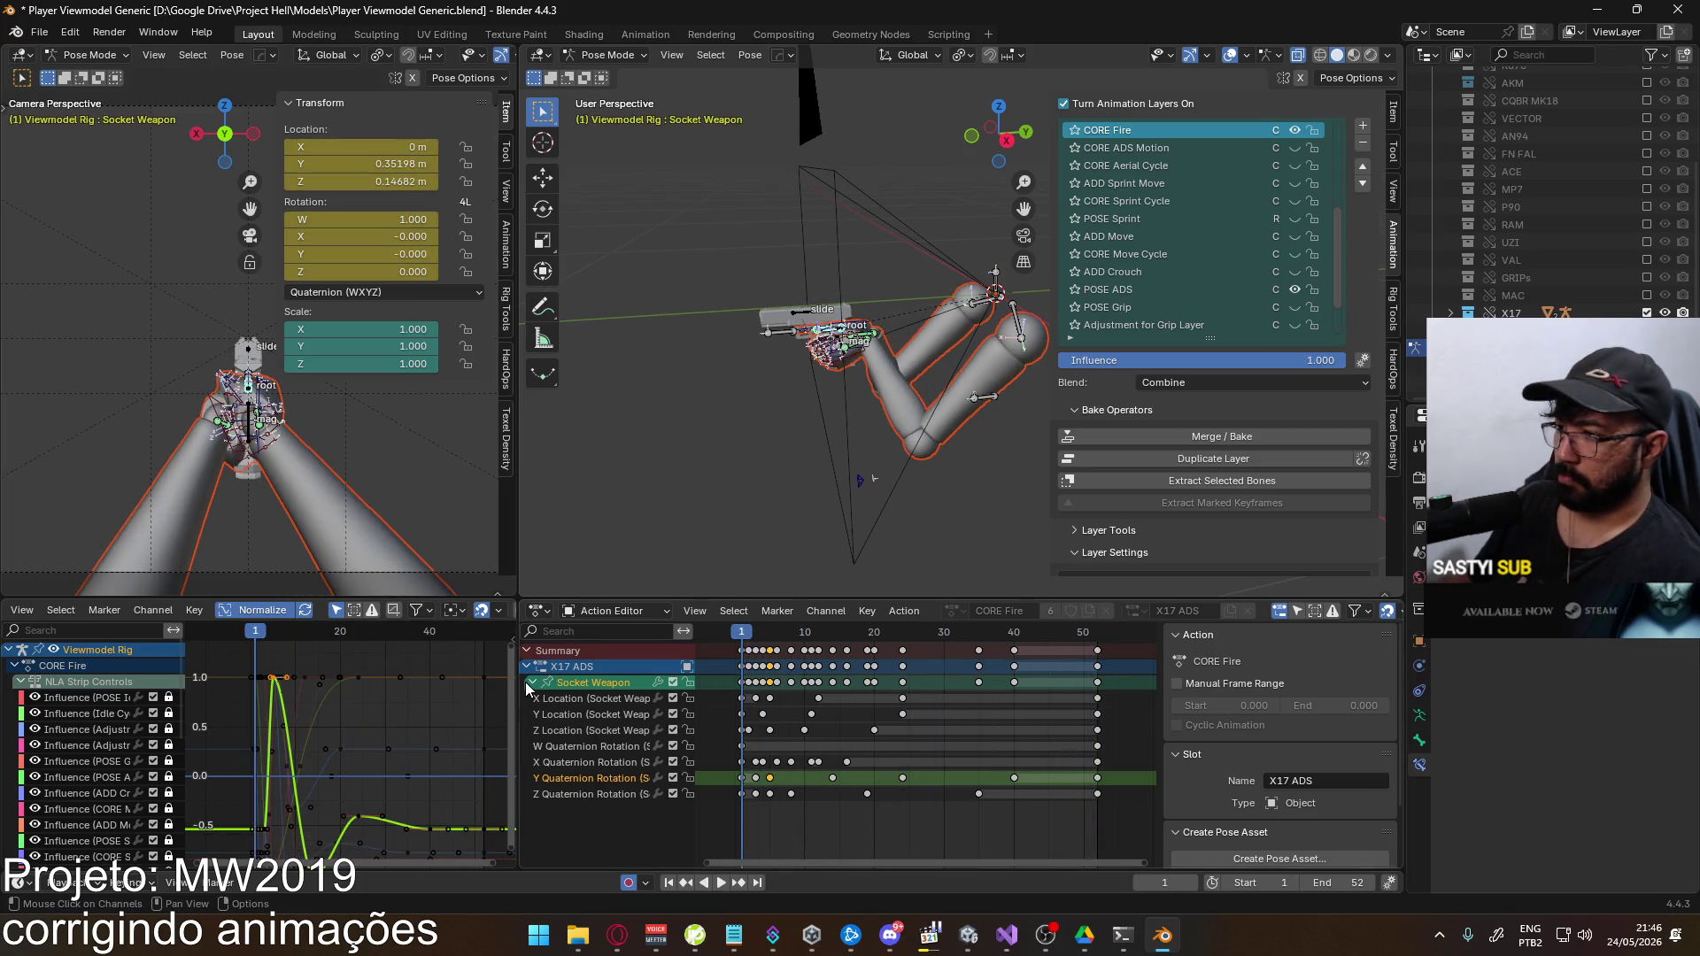
# Collapse the Socket Weapon channel group and save the blend file
pyautogui.click(531, 683)
pyautogui.hotkey('ctrl', 's')
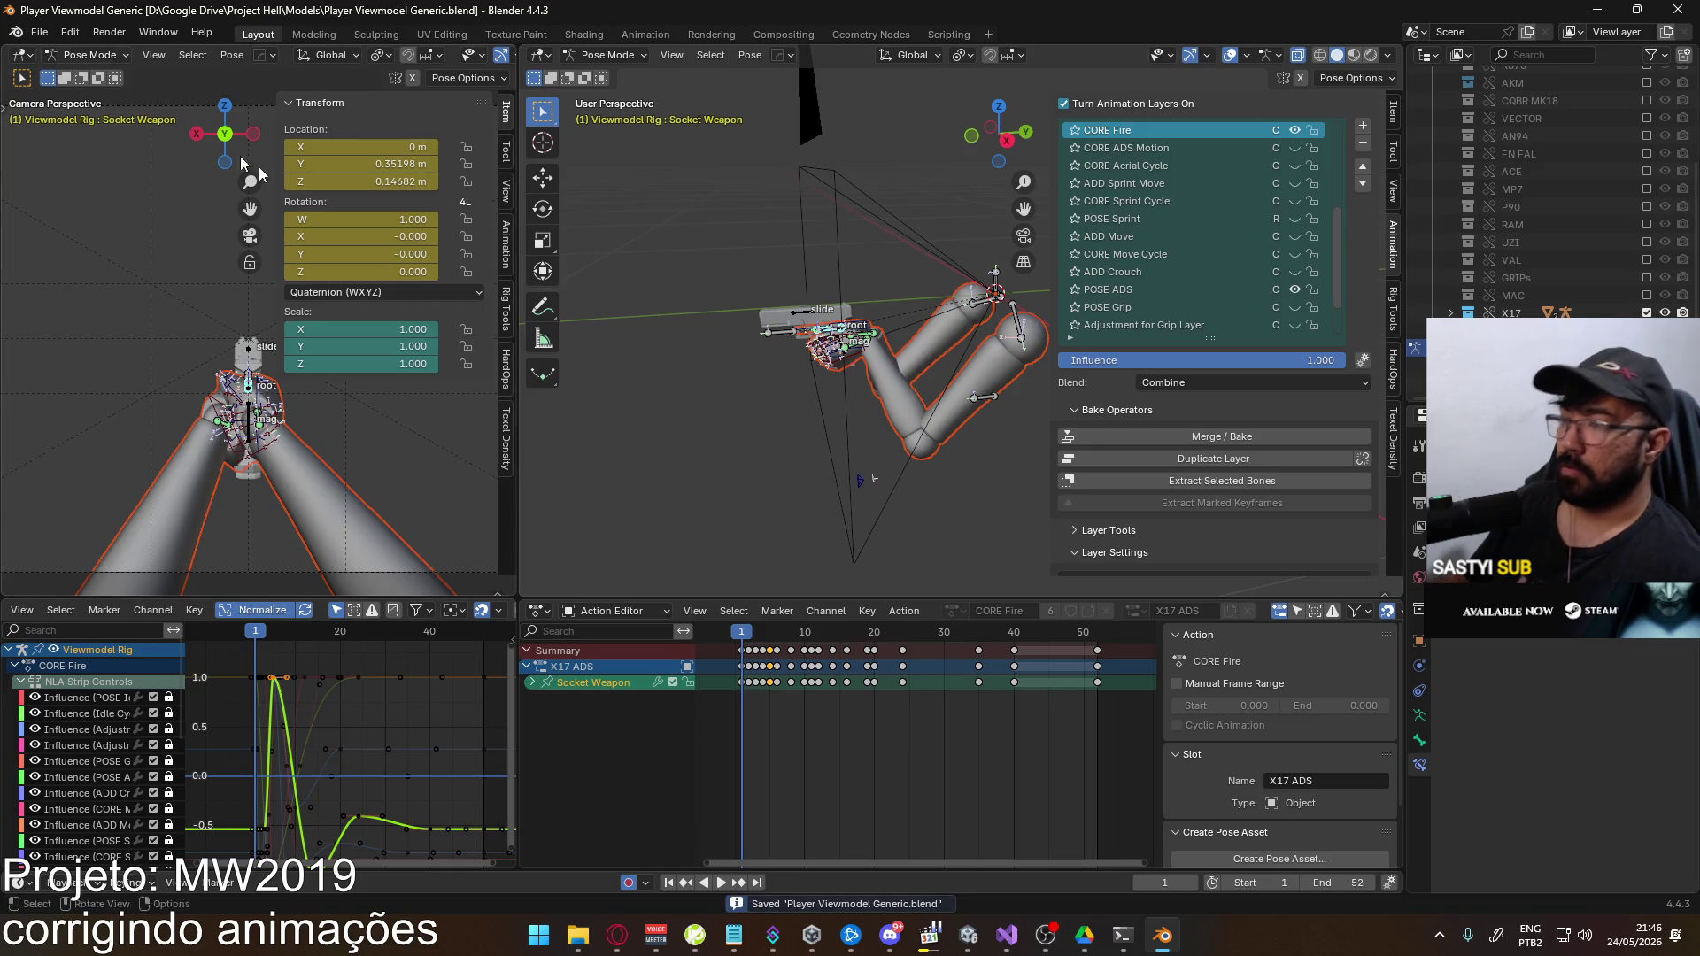
pyautogui.click(968, 934)
pyautogui.hotkey('alt', 'Tab')
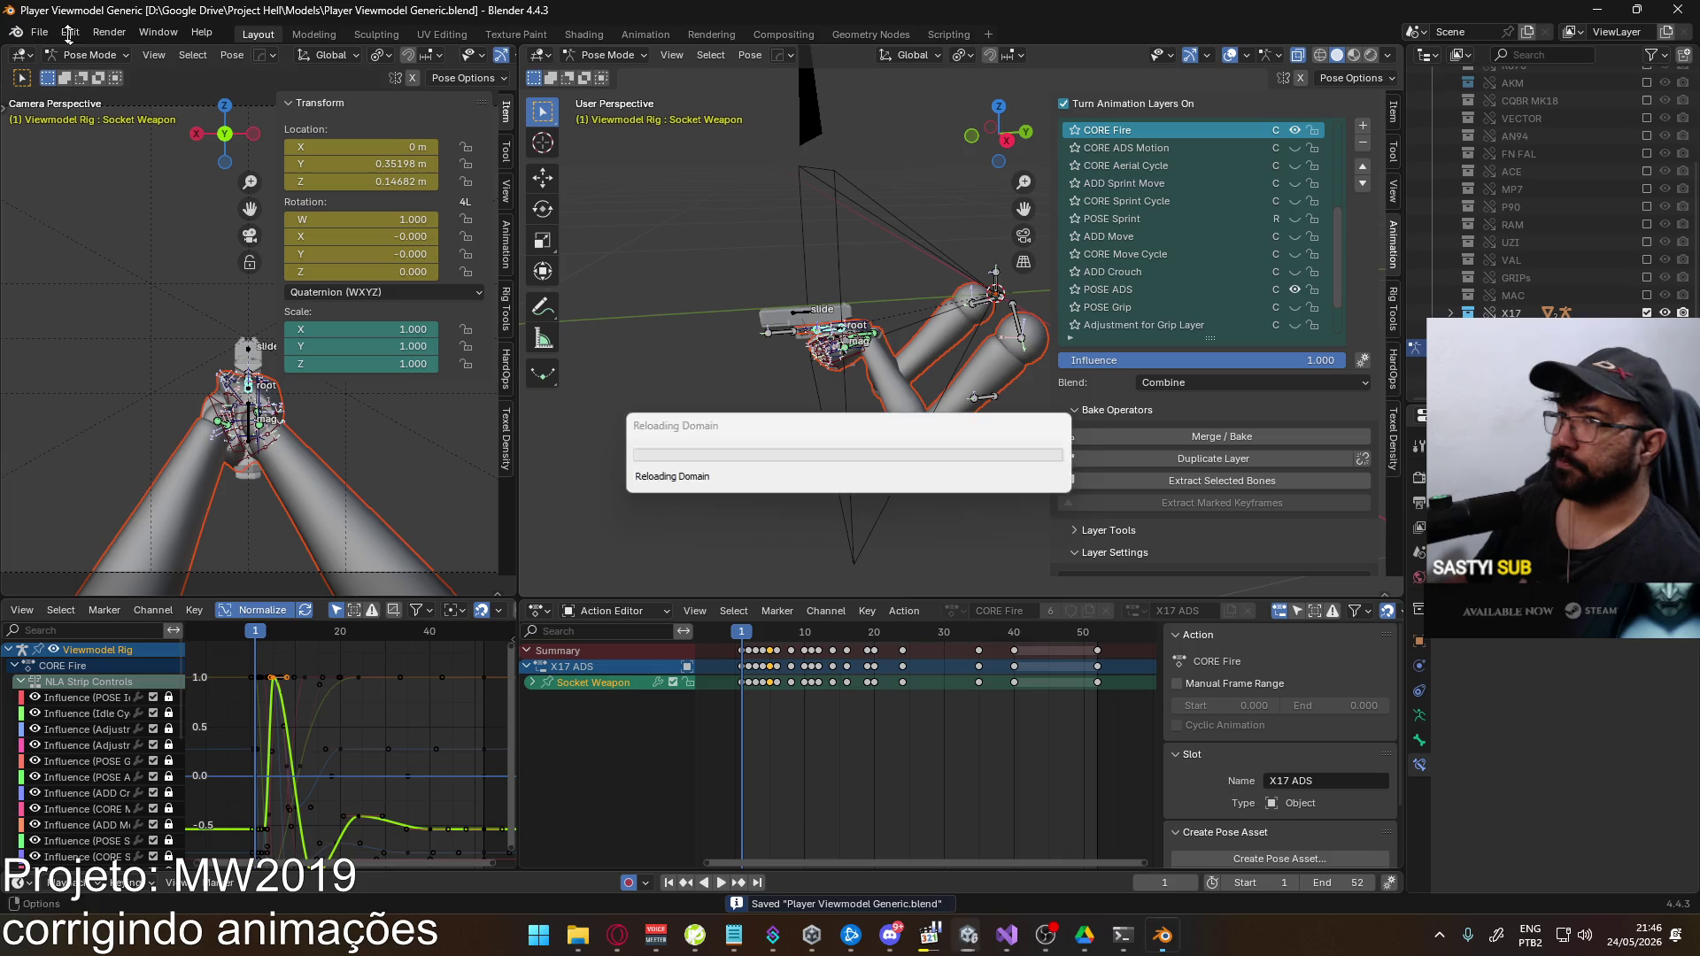
# Export the rig as FBX over Viewmodel@EAGLE Fire ADS Single.fbx in the Viewmodel folder
pyautogui.click(39, 32)
pyautogui.moveTo(114, 301)
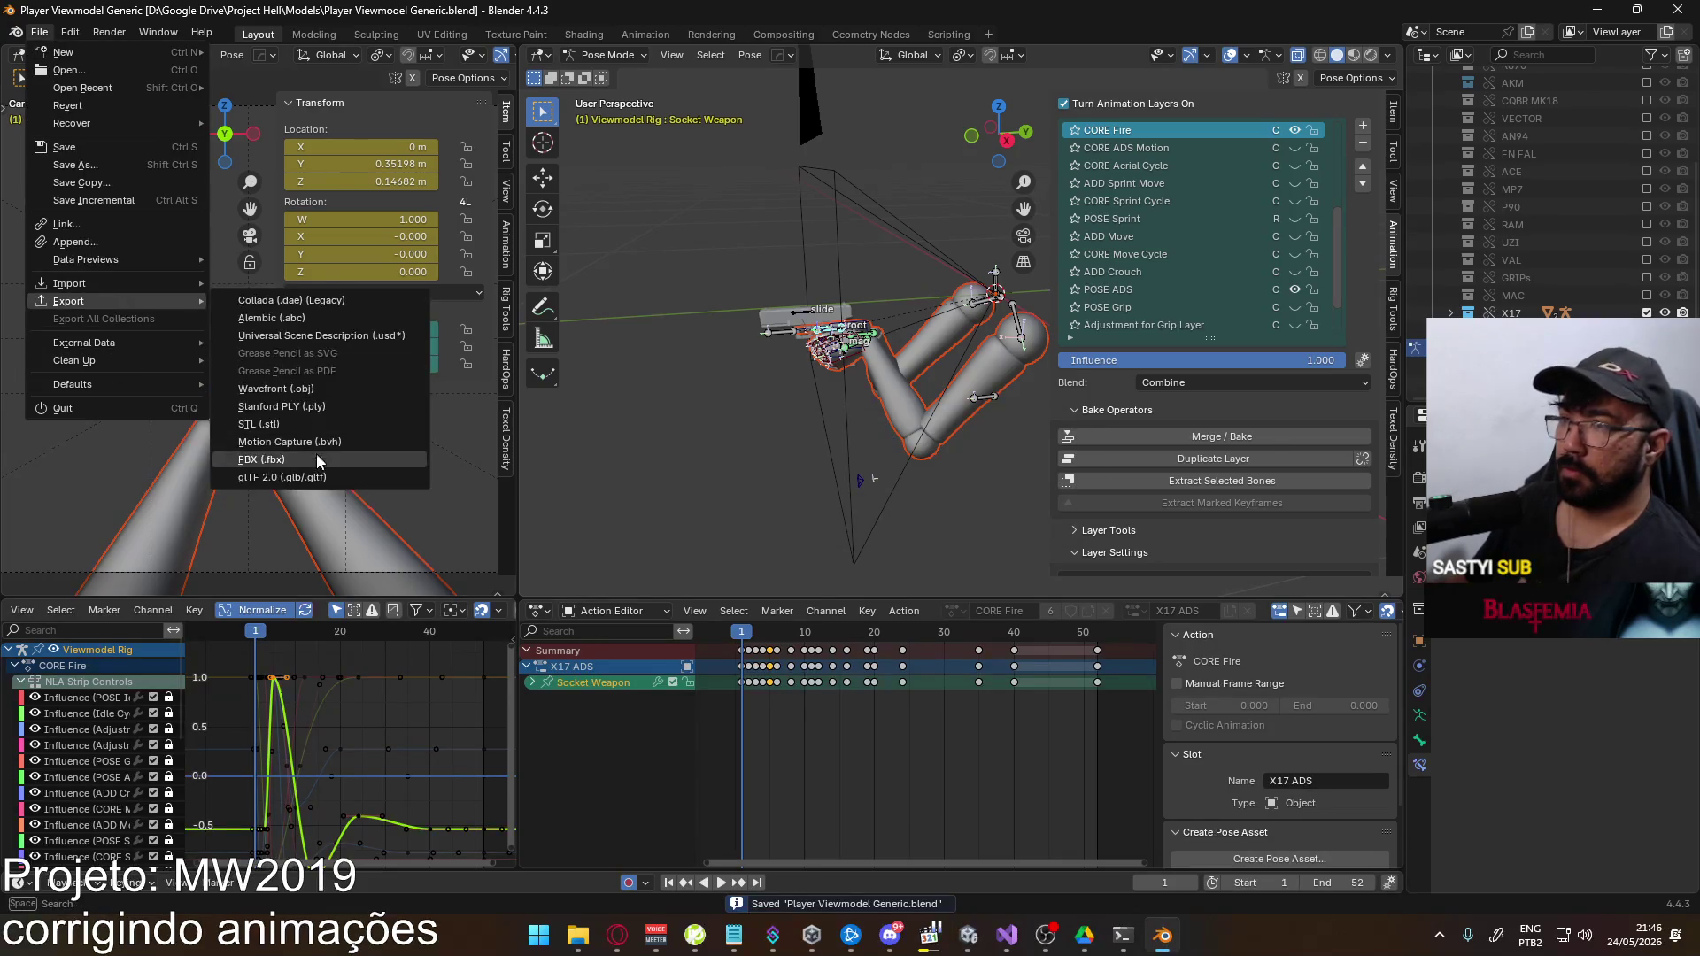
pyautogui.click(313, 450)
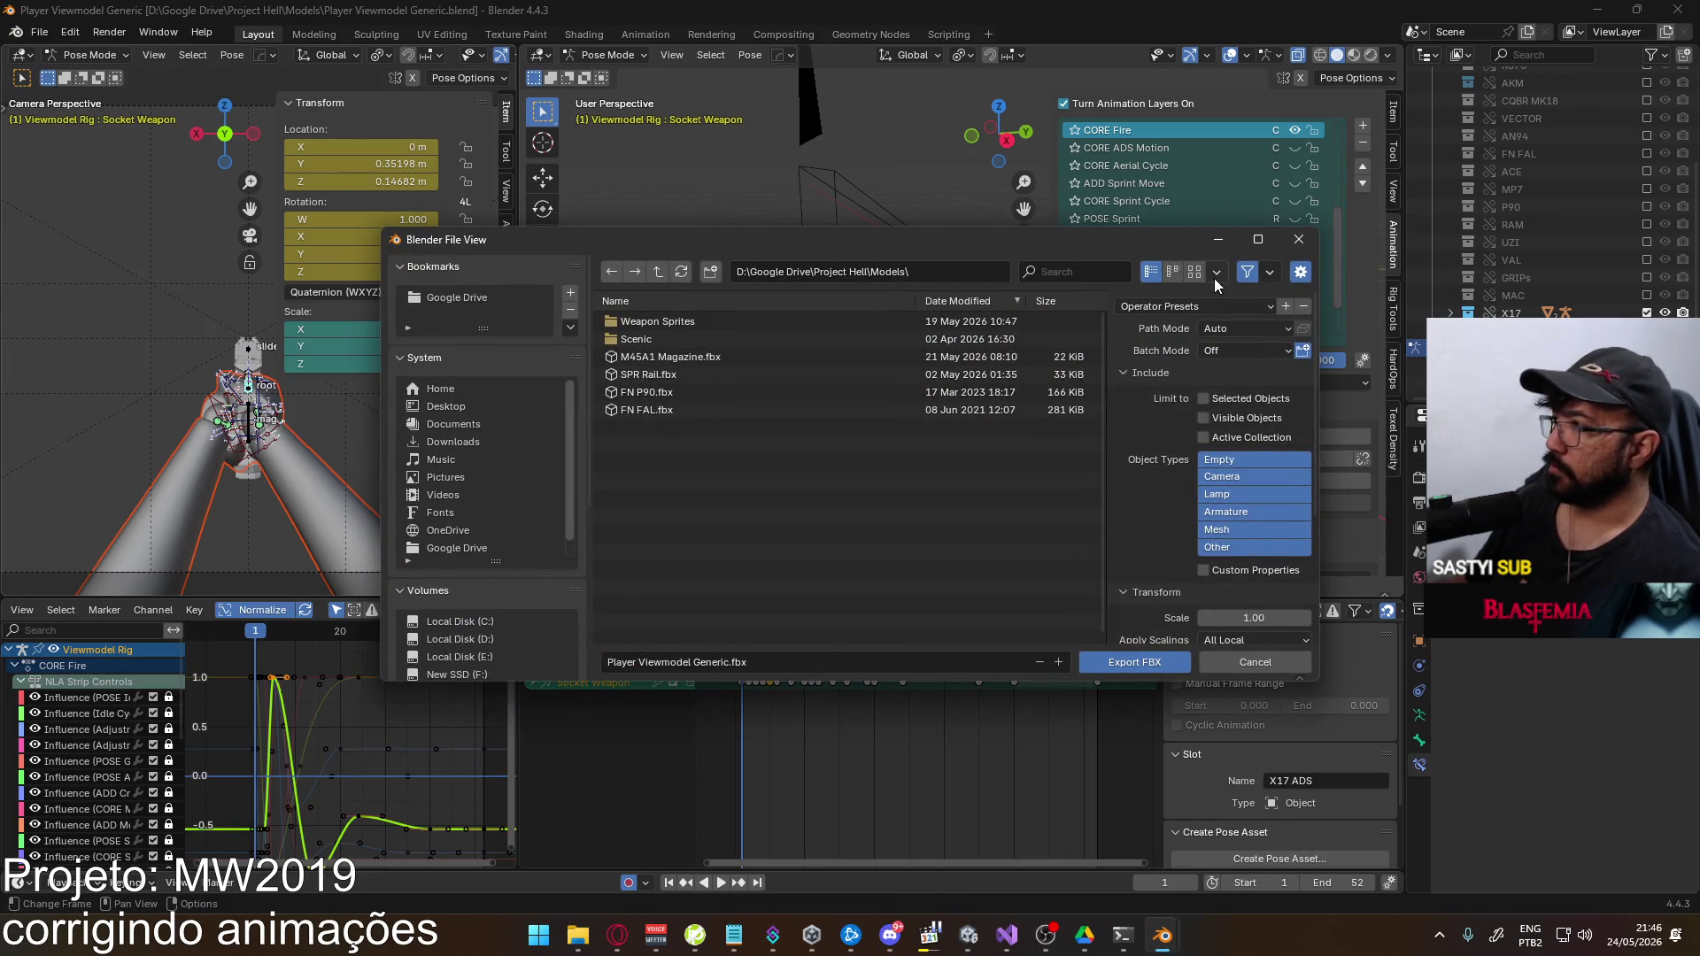
pyautogui.click(1198, 306)
pyautogui.scroll(-5, 476, 606)
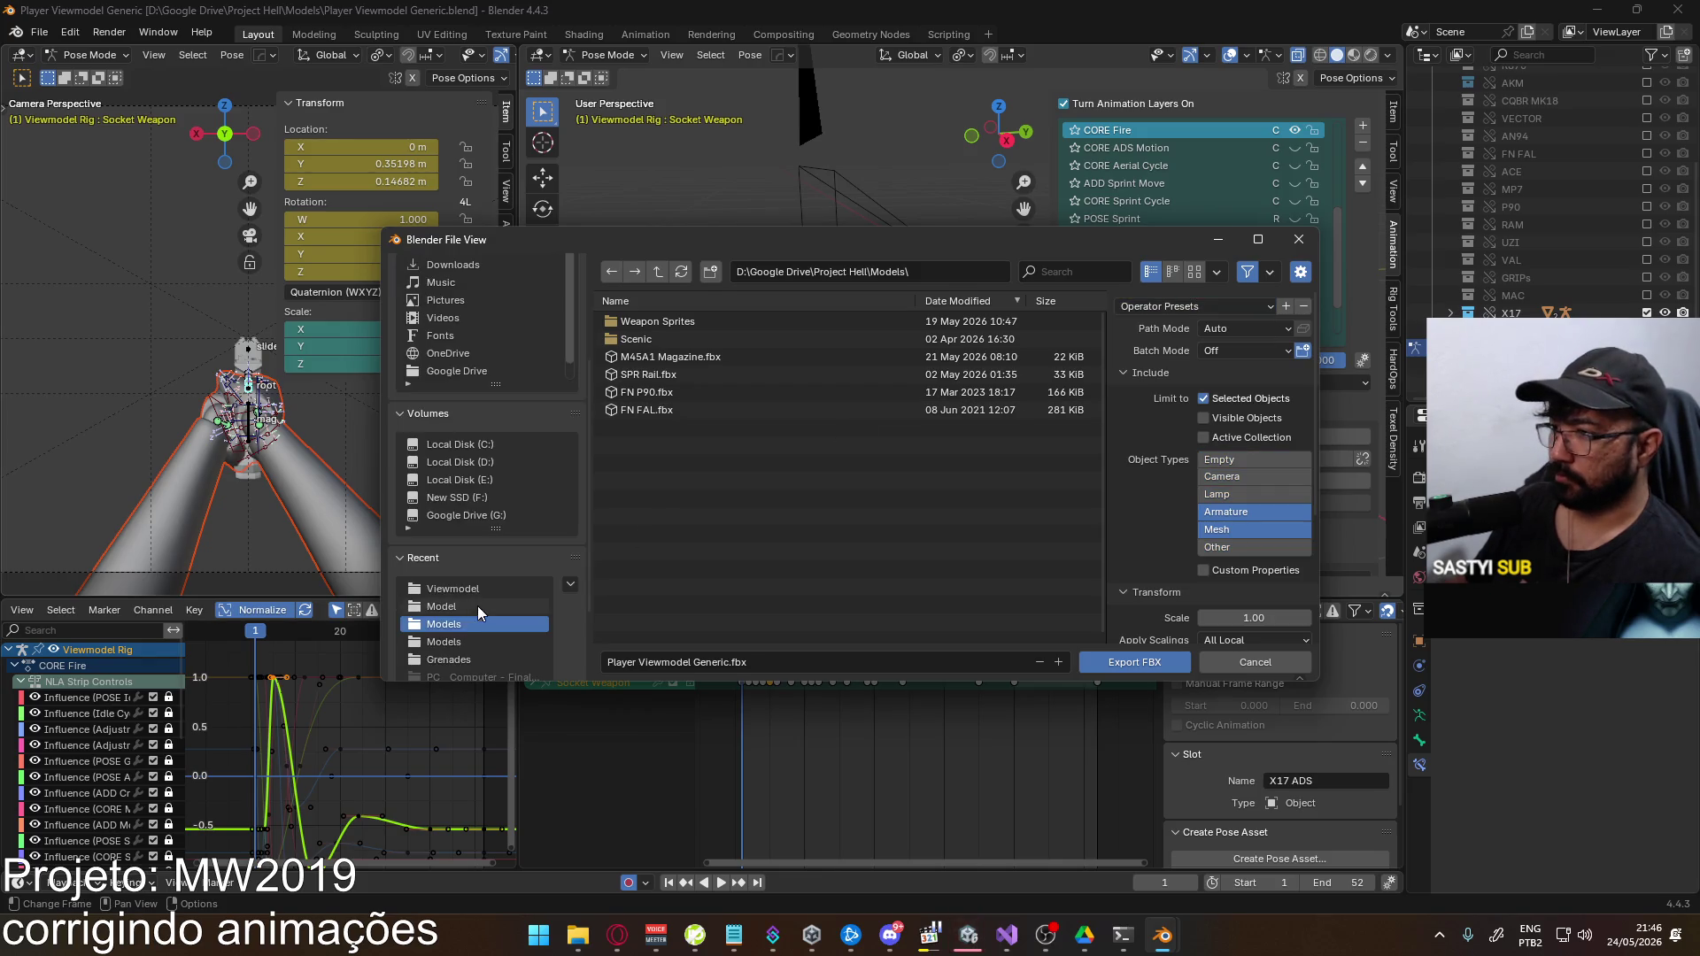
pyautogui.click(460, 590)
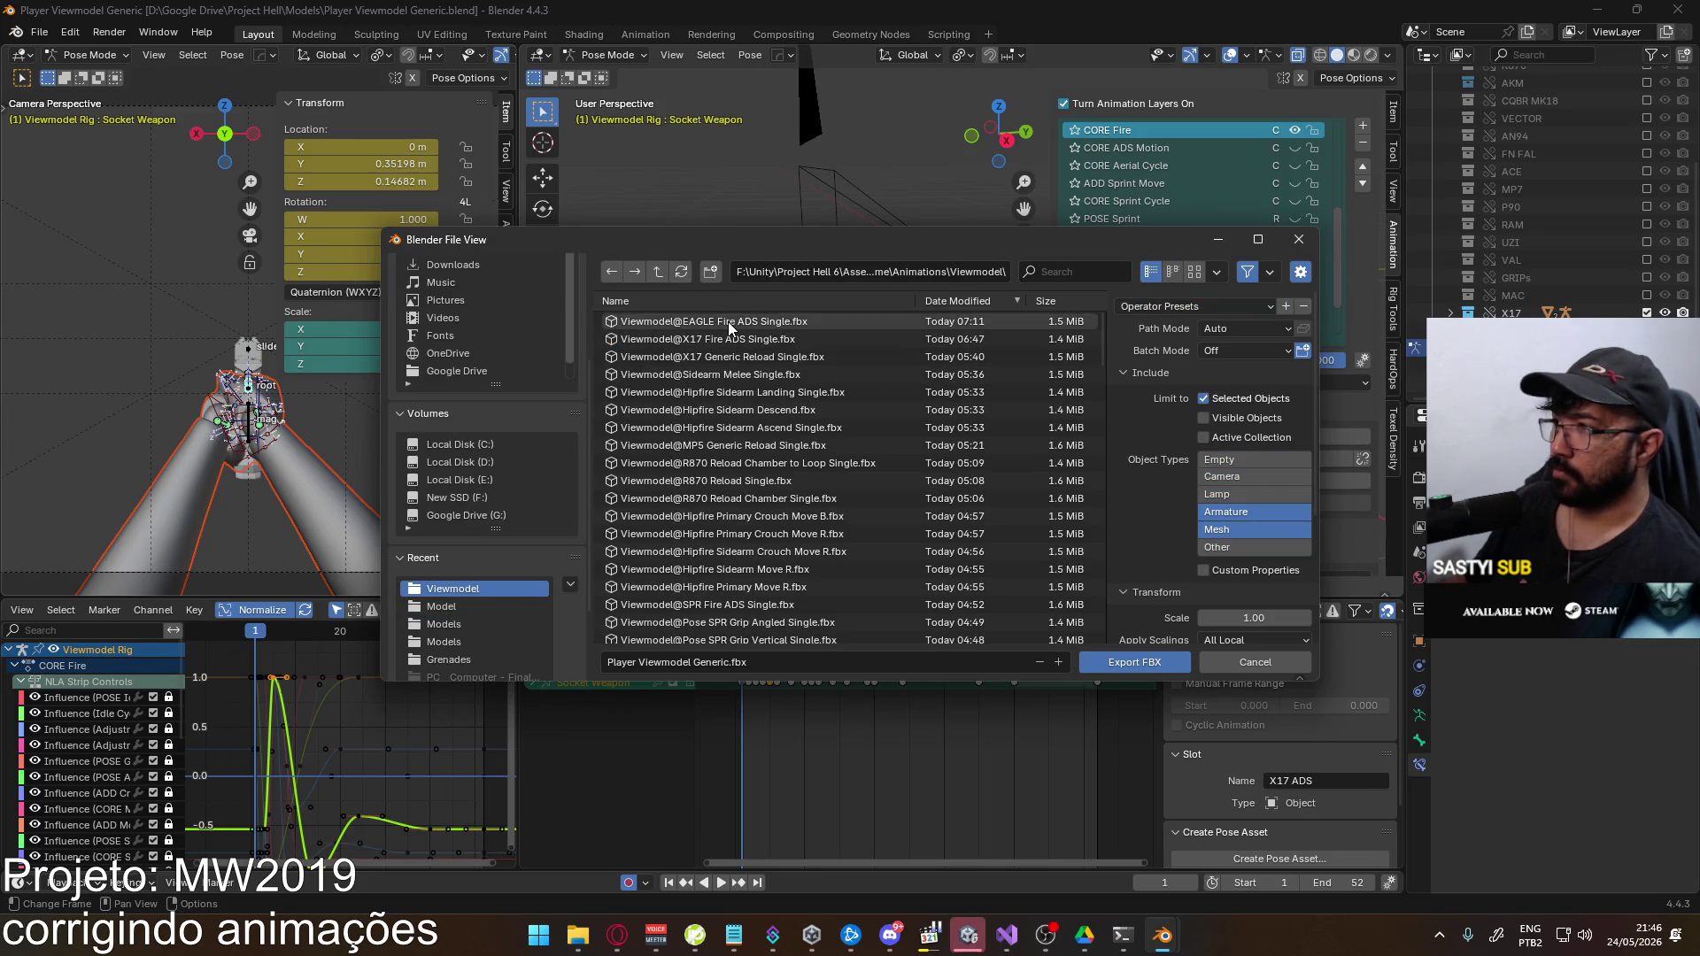
pyautogui.doubleClick(728, 321)
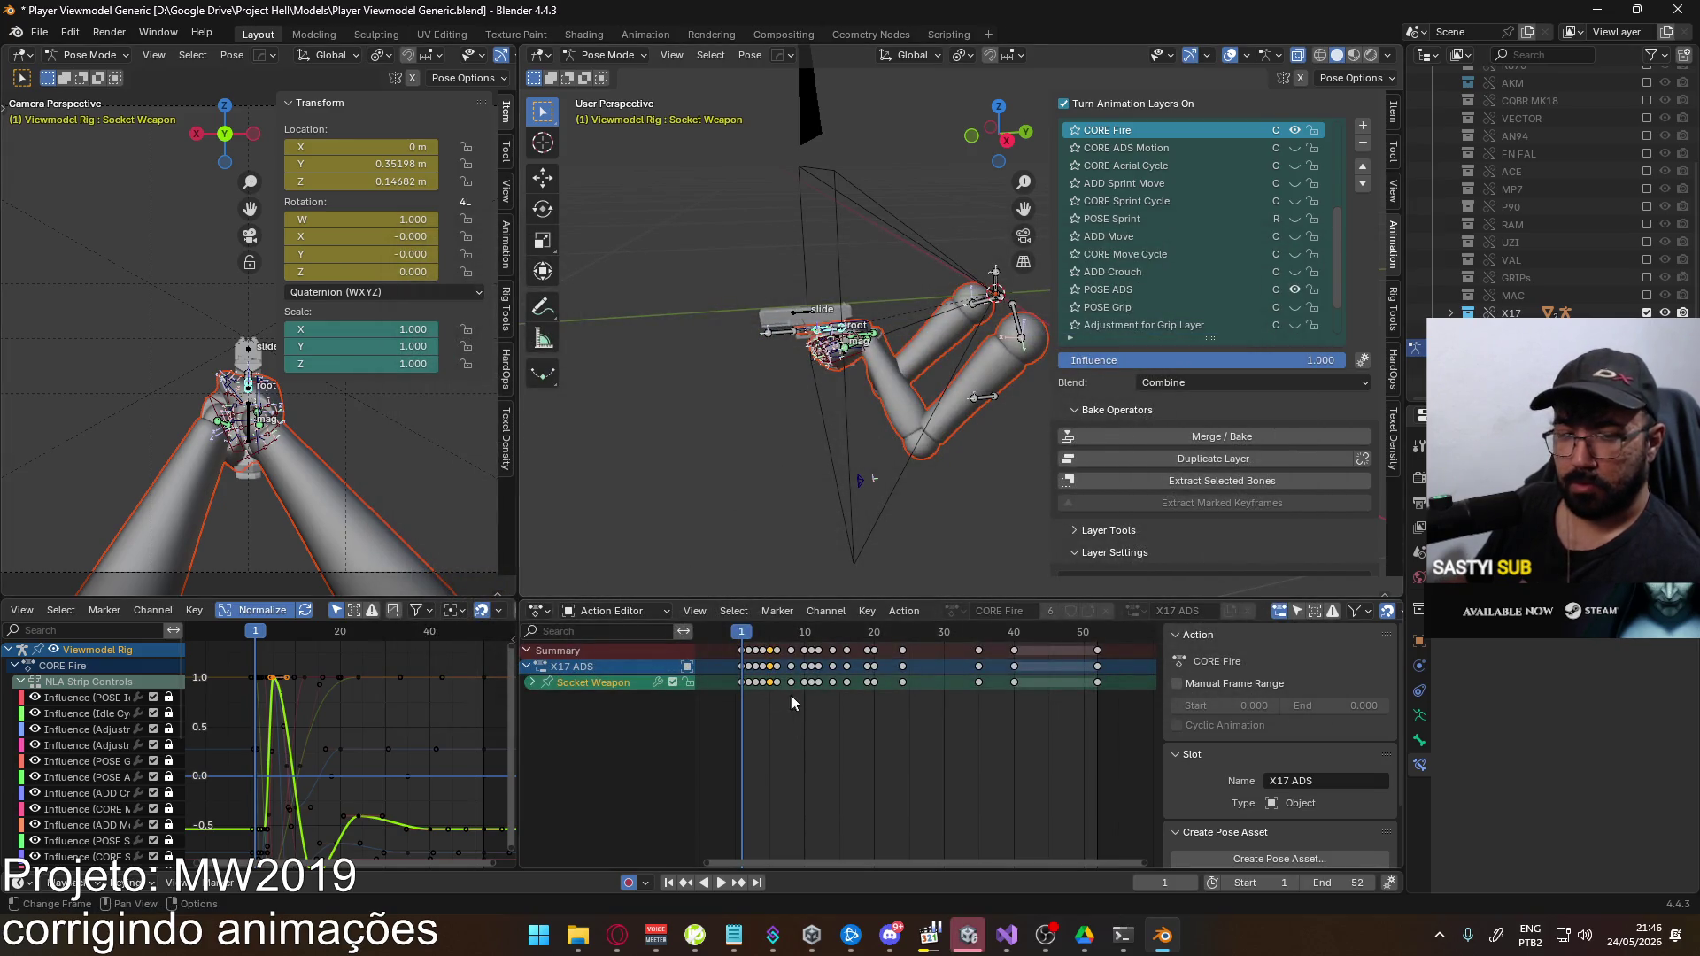
pyautogui.click(974, 938)
# Host a new match, set the Eagle as Loadout 1's sidearm, and deploy
pyautogui.click(281, 706)
pyautogui.click(620, 852)
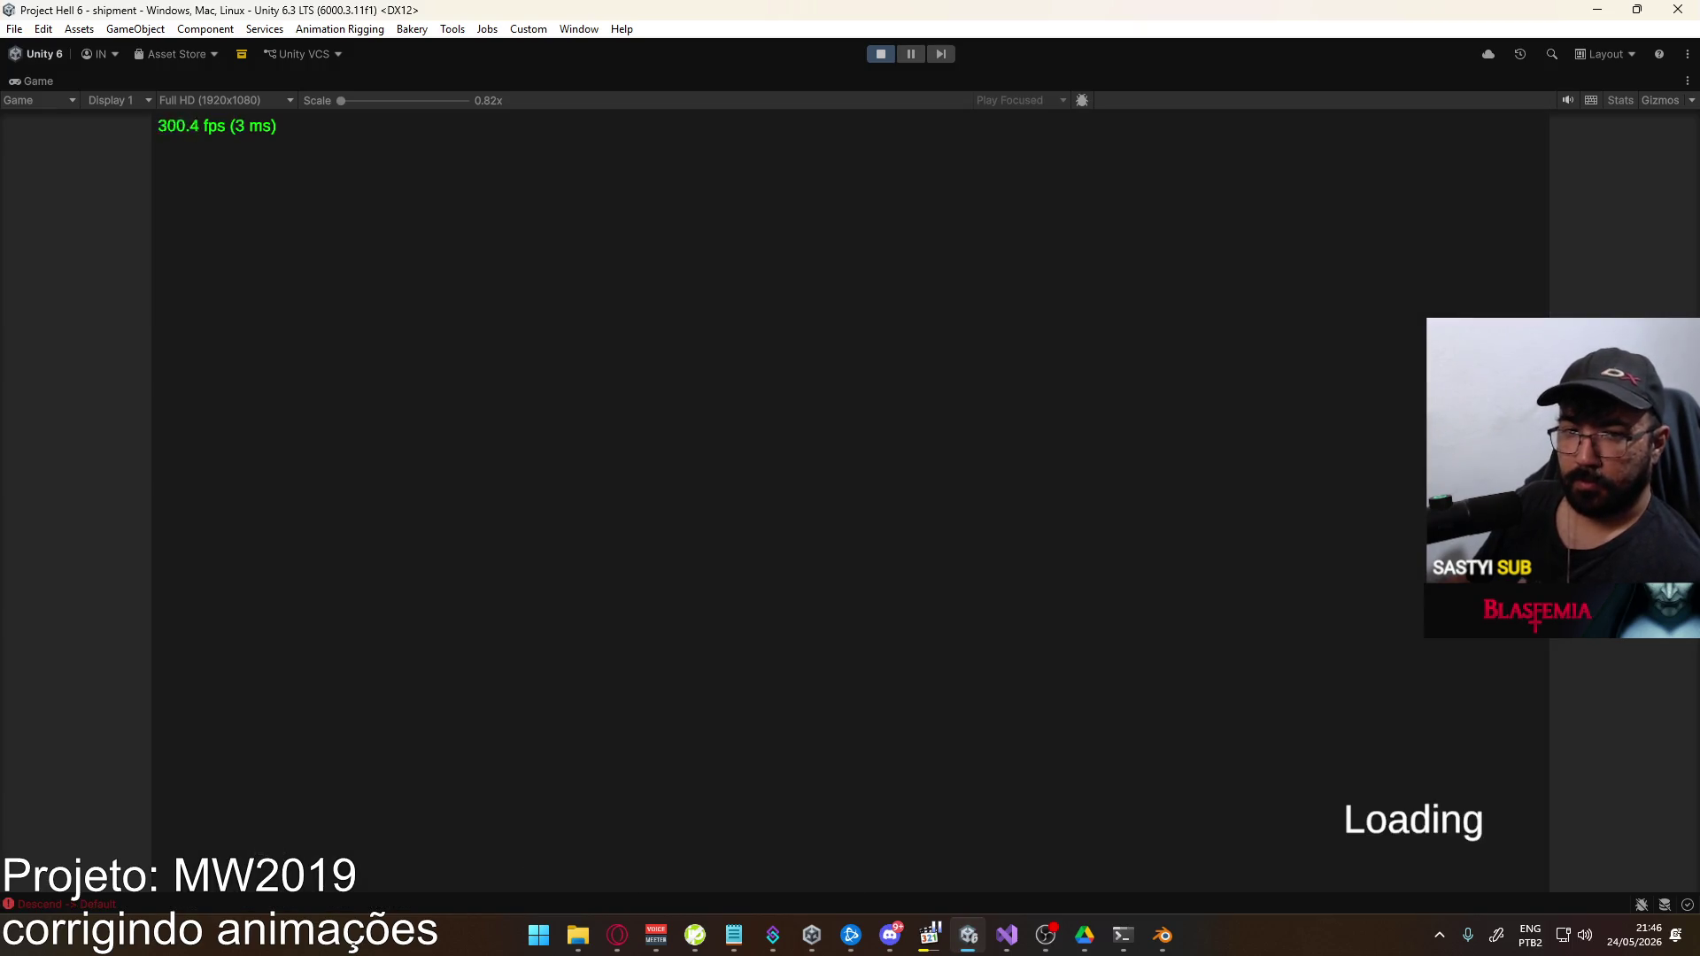
pyautogui.press('Escape')
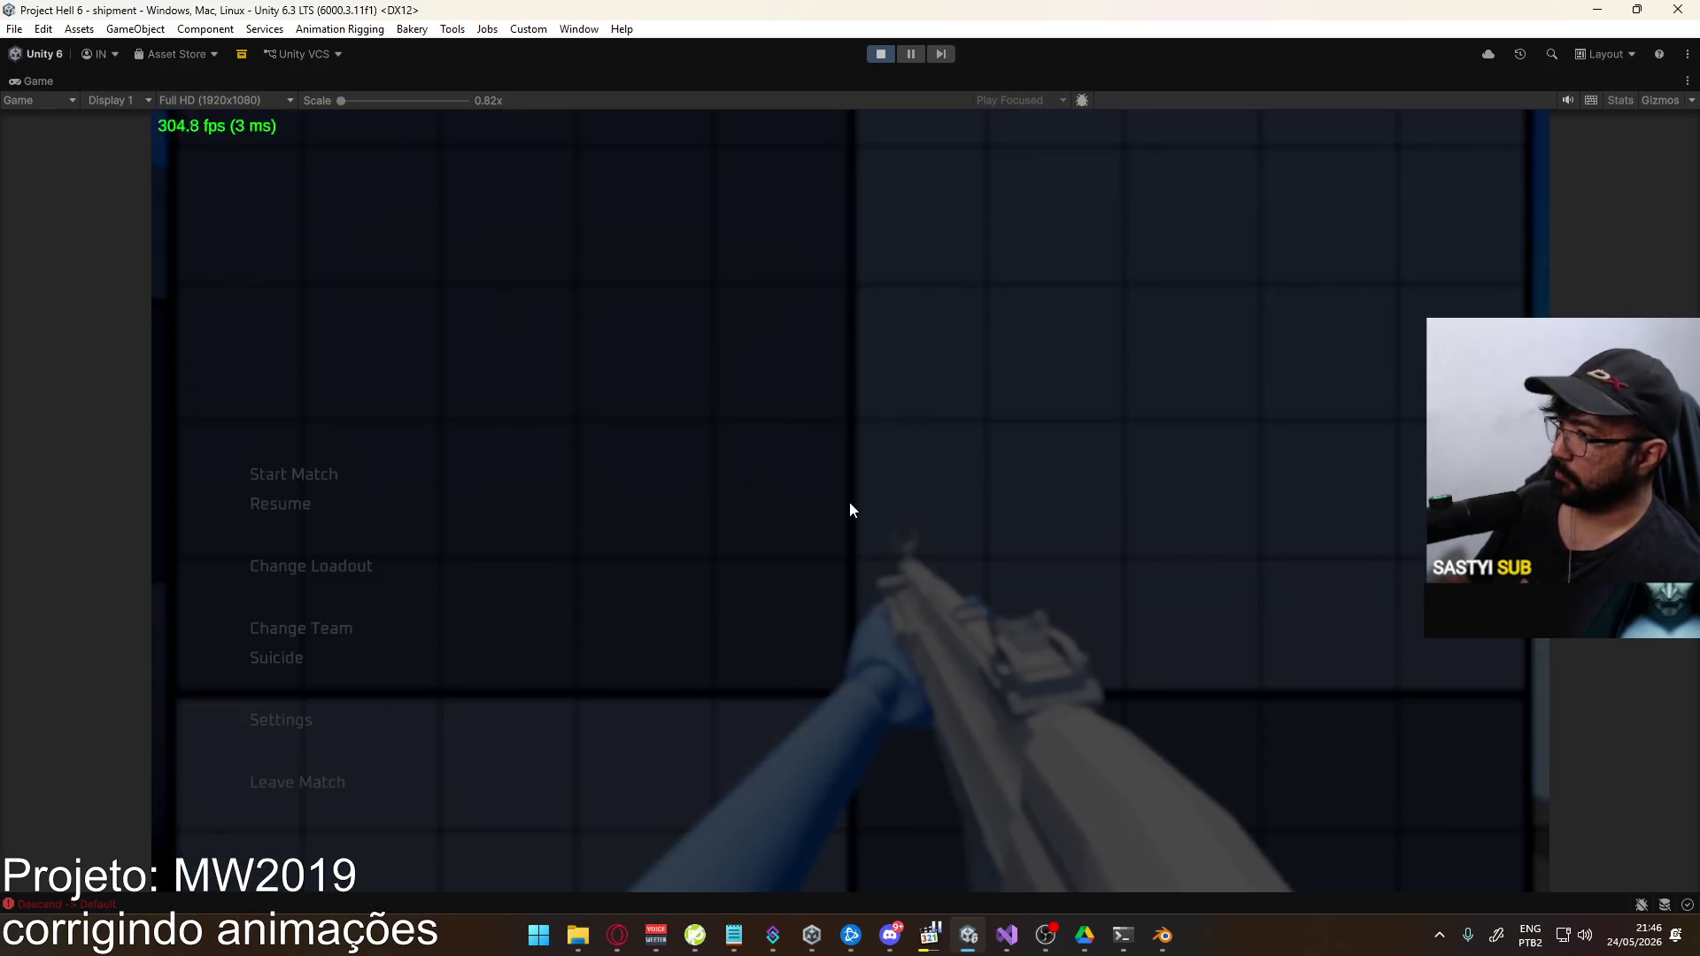
pyautogui.click(315, 567)
pyautogui.click(381, 259)
pyautogui.click(372, 416)
pyautogui.click(356, 271)
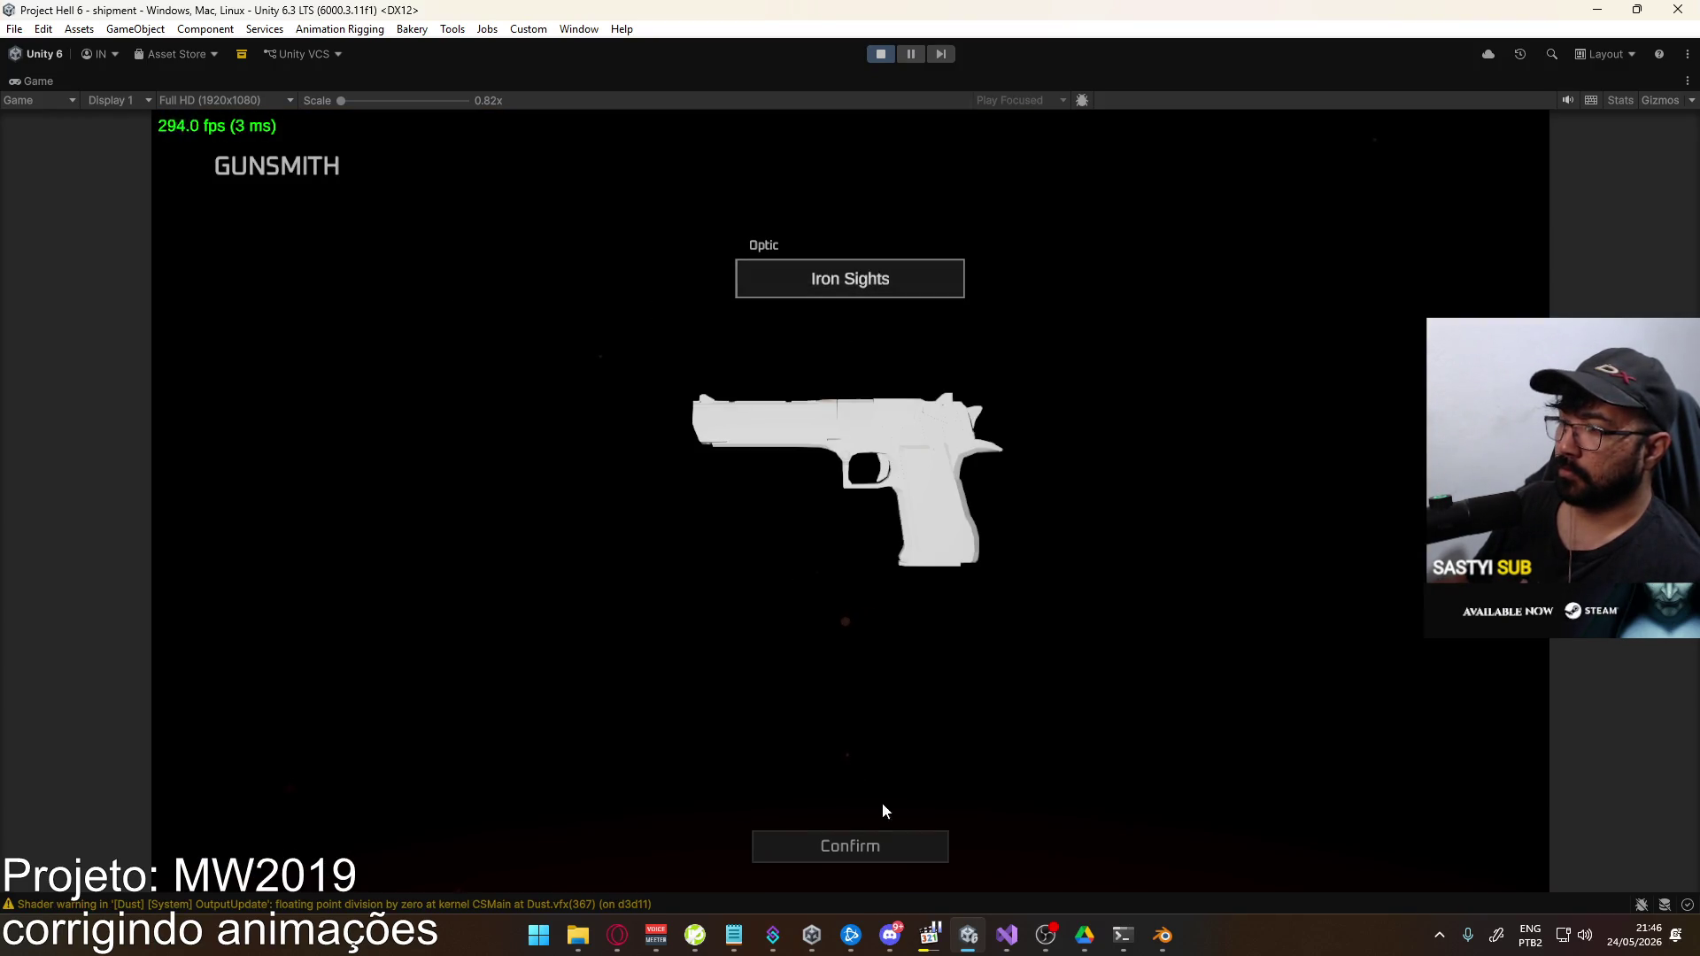
pyautogui.click(850, 845)
pyautogui.click(409, 845)
# Equip the Eagle and fire all seven rounds to watch the new recoil
pyautogui.press('2')
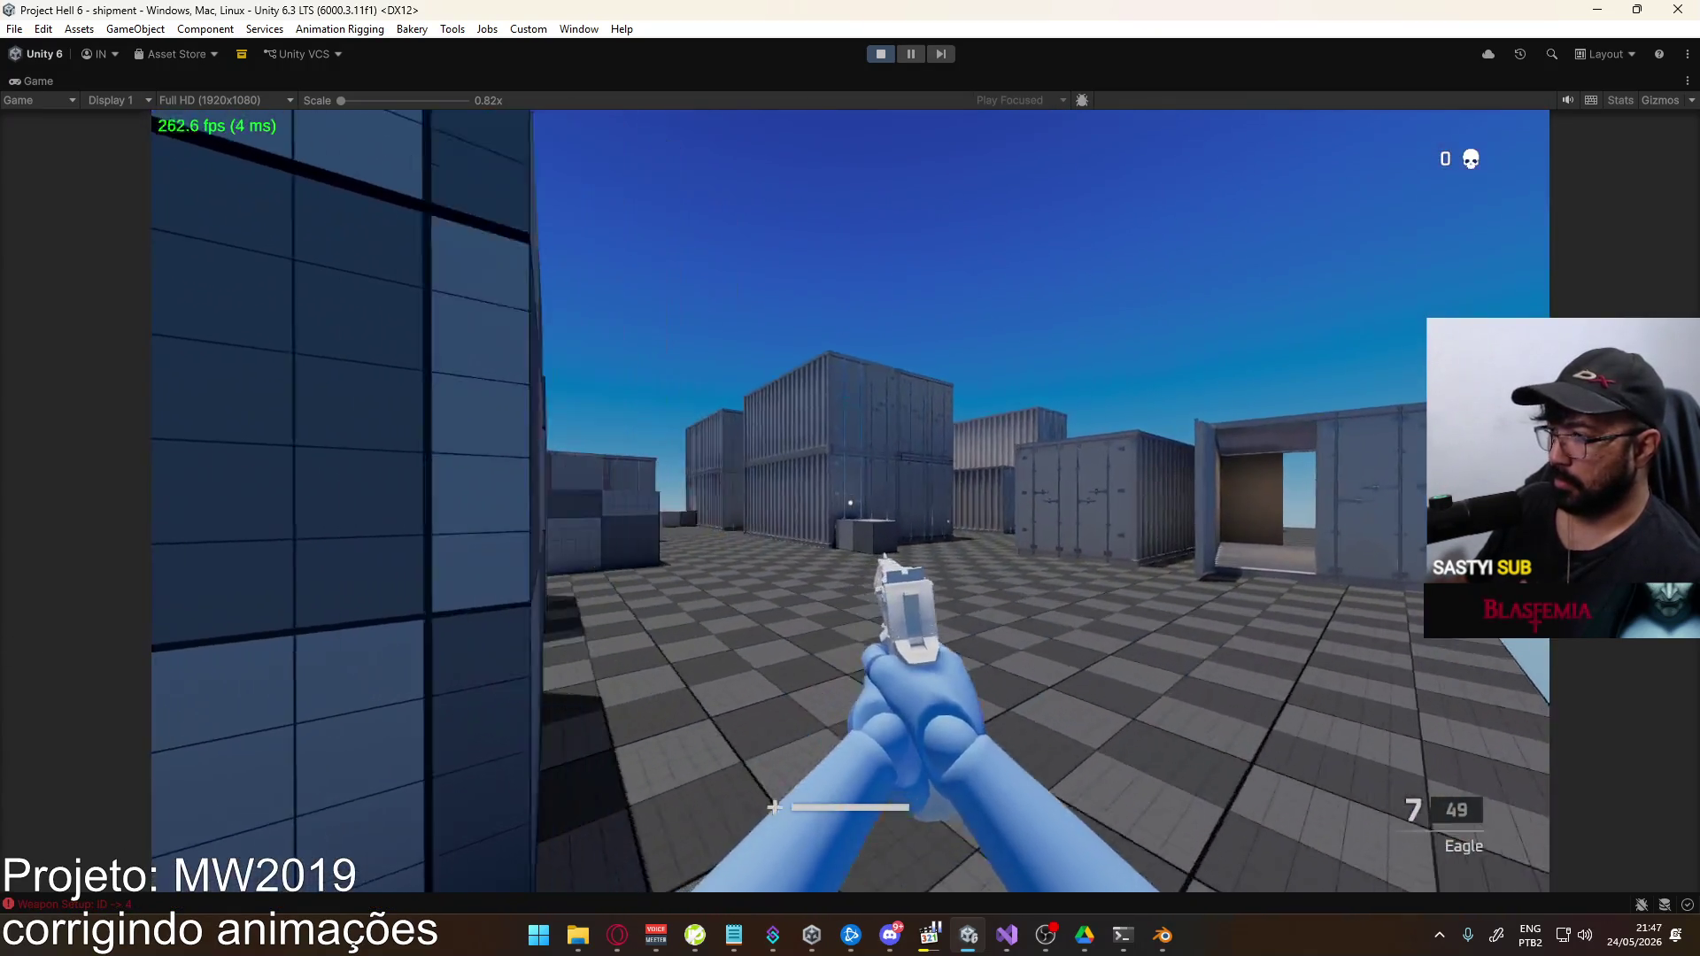
pyautogui.click(850, 503)
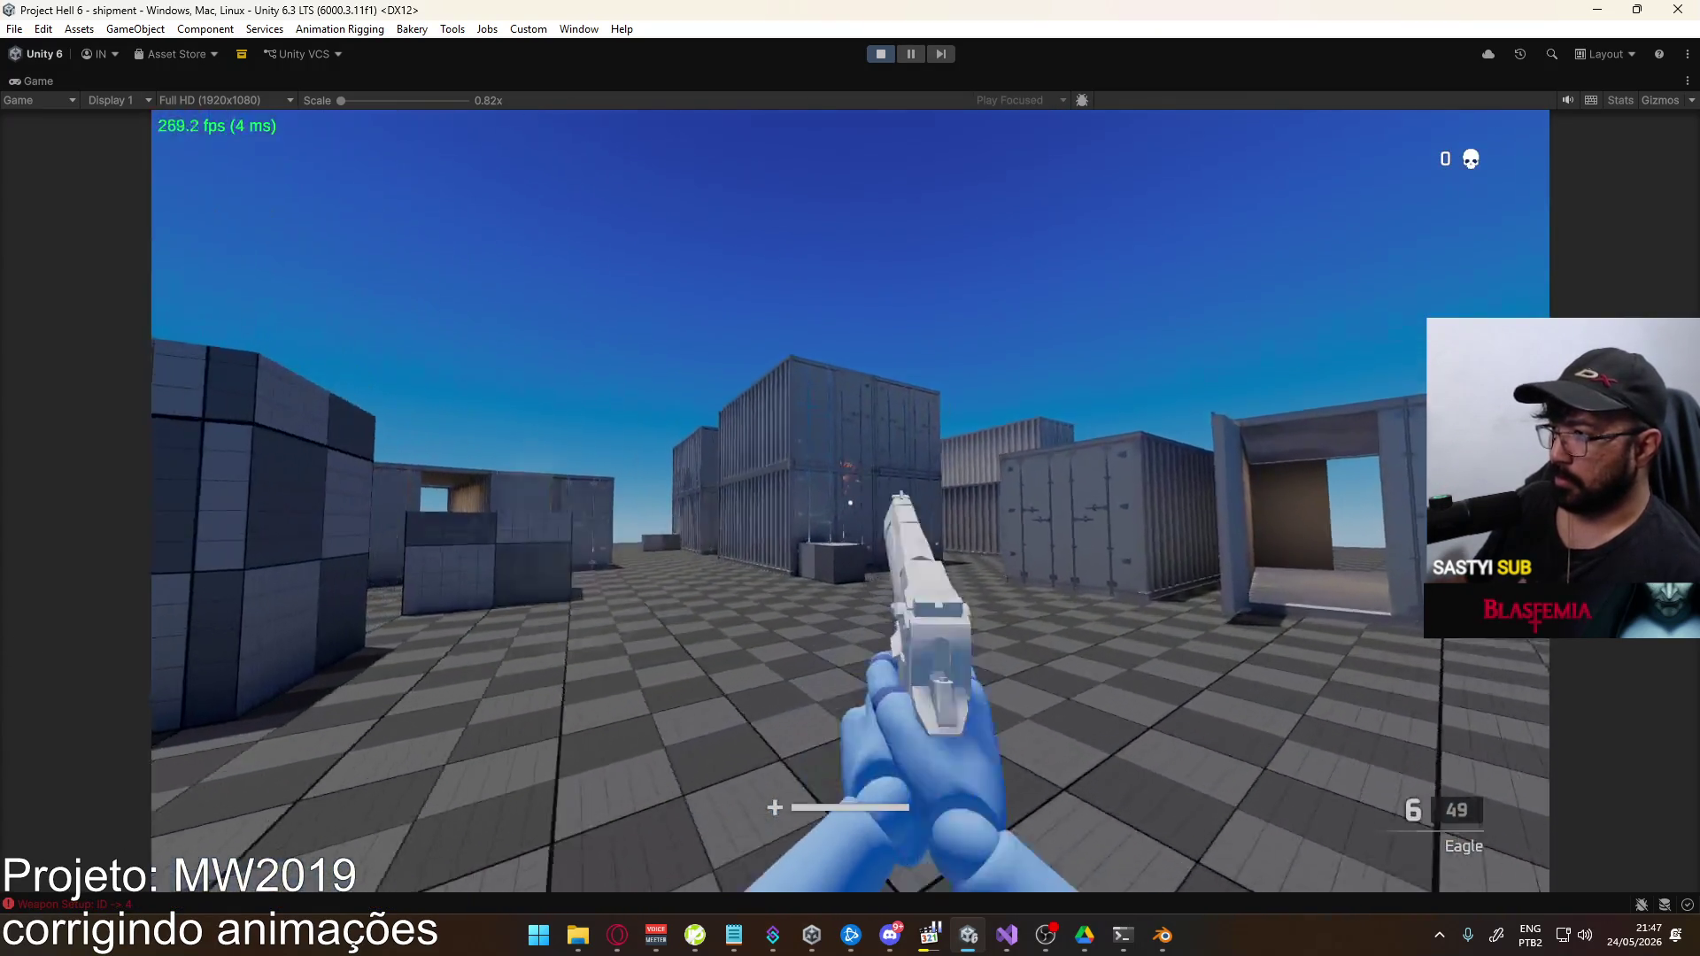
pyautogui.click(850, 503)
pyautogui.click(850, 503)
pyautogui.click(850, 503)
pyautogui.click(850, 503)
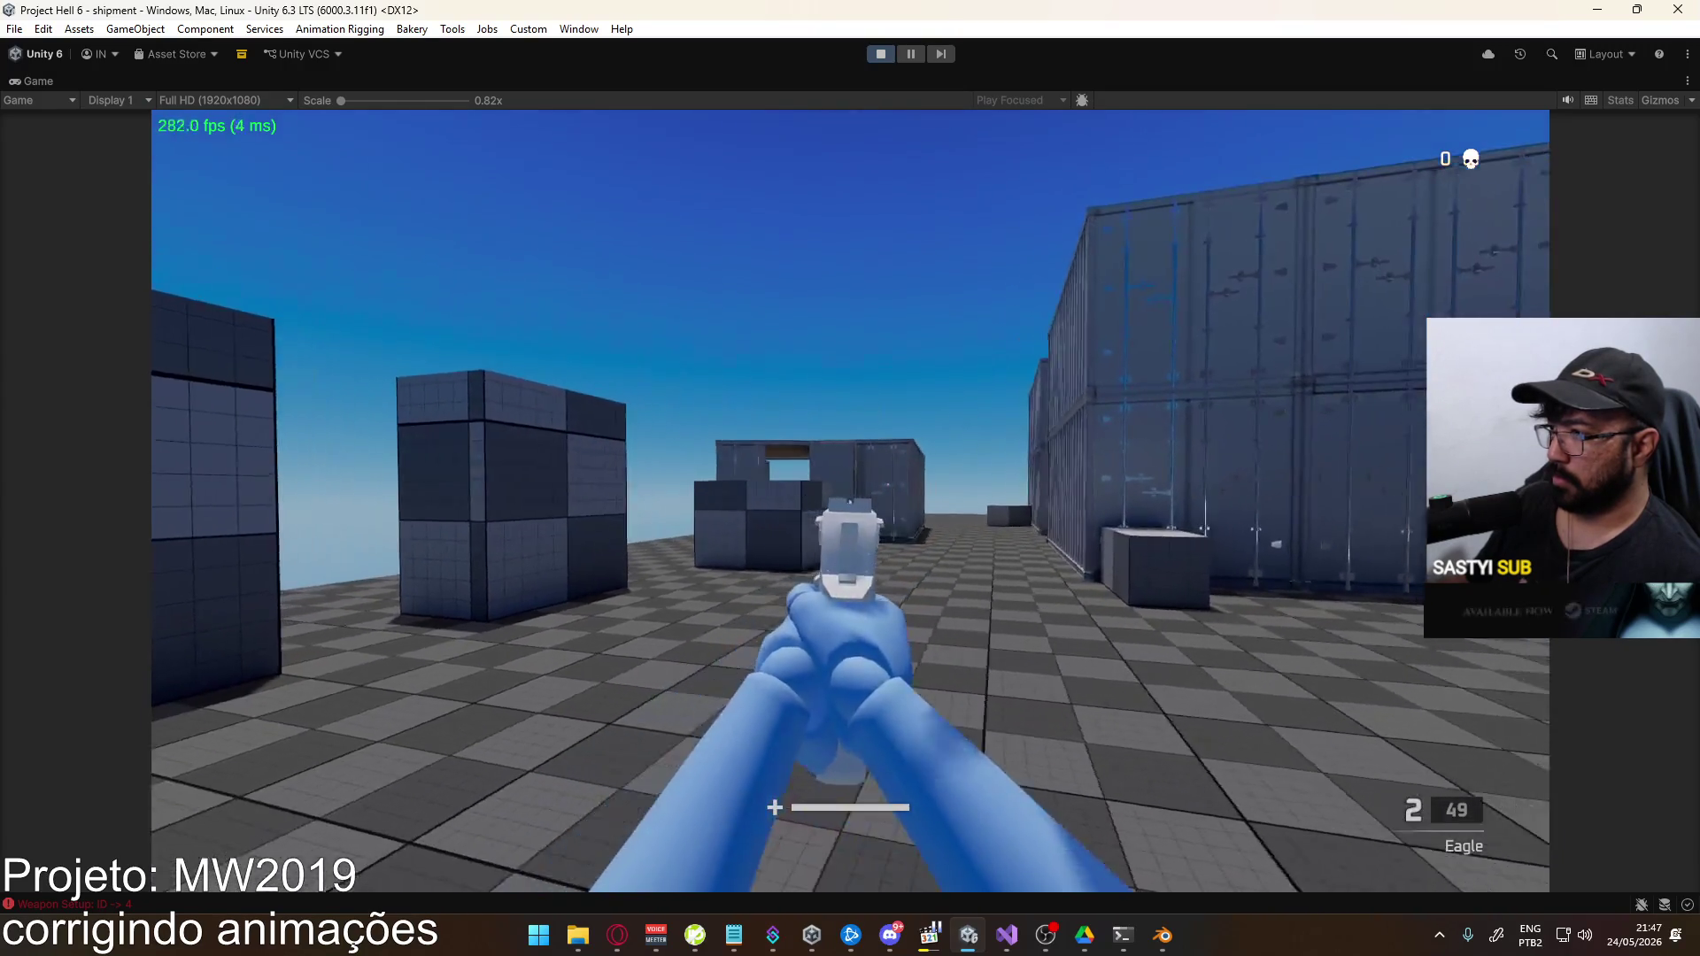
pyautogui.click(850, 503)
pyautogui.click(850, 502)
pyautogui.press('r')
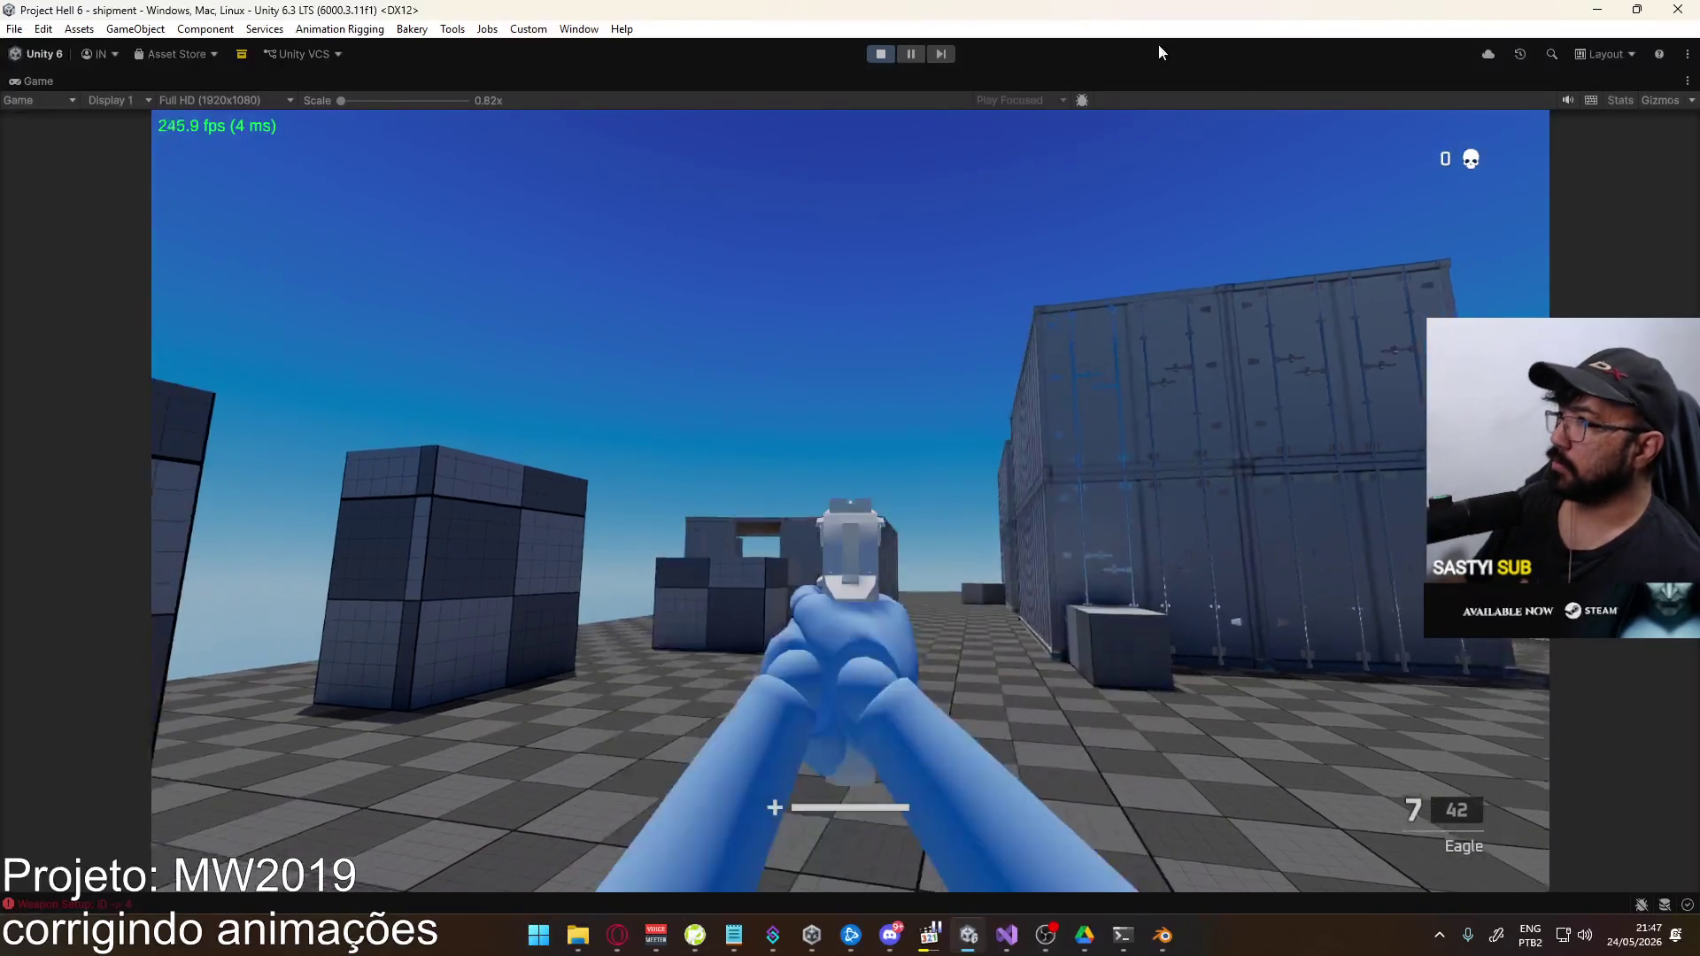
pyautogui.rightClick(1095, 79)
# Restore the editor layout, select Player, and maximize the Game view
pyautogui.click(1151, 131)
pyautogui.press('super')
pyautogui.click(274, 190)
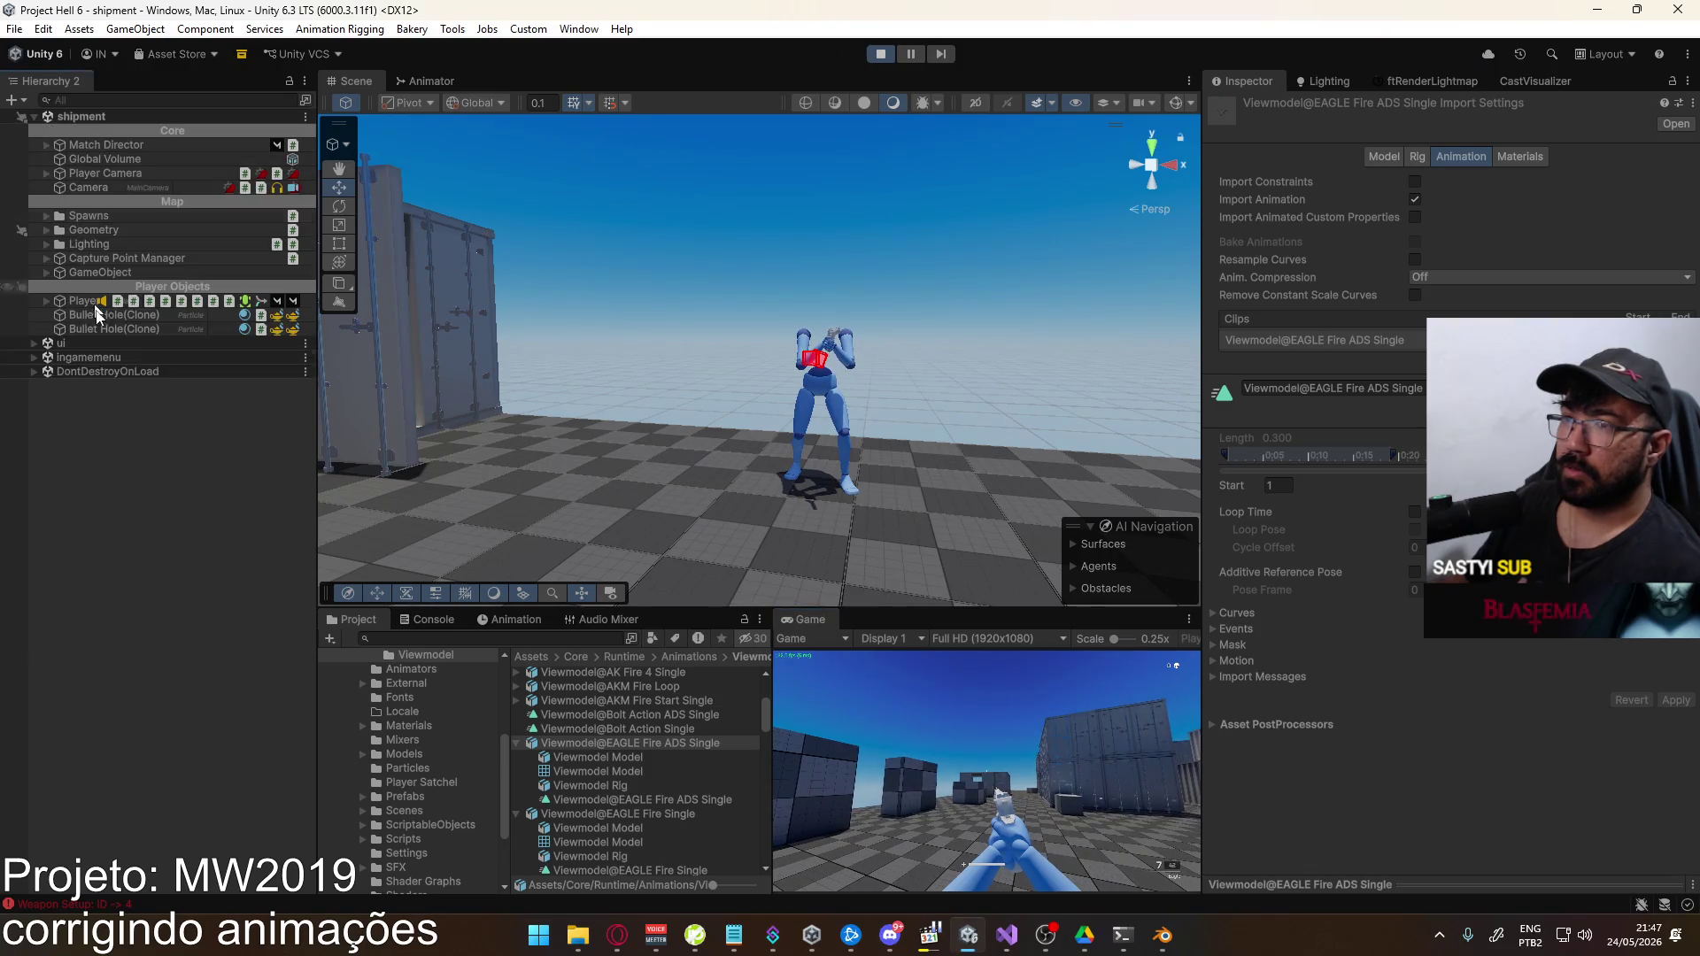
pyautogui.click(80, 301)
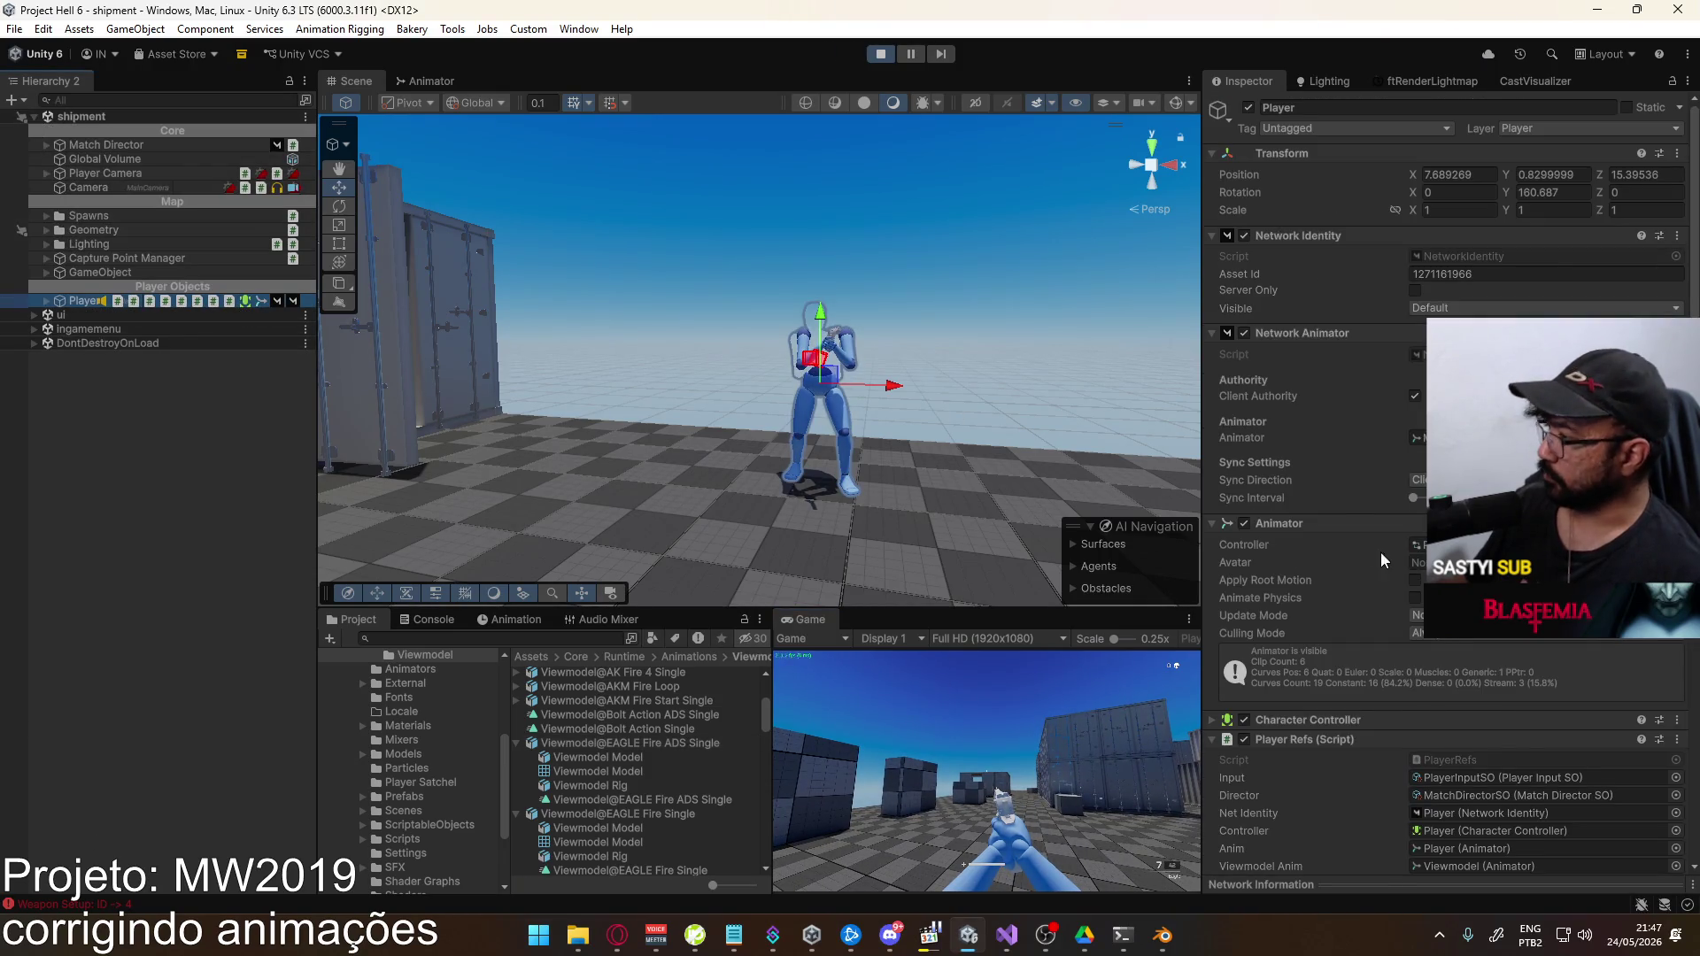
pyautogui.scroll(-10, 1380, 556)
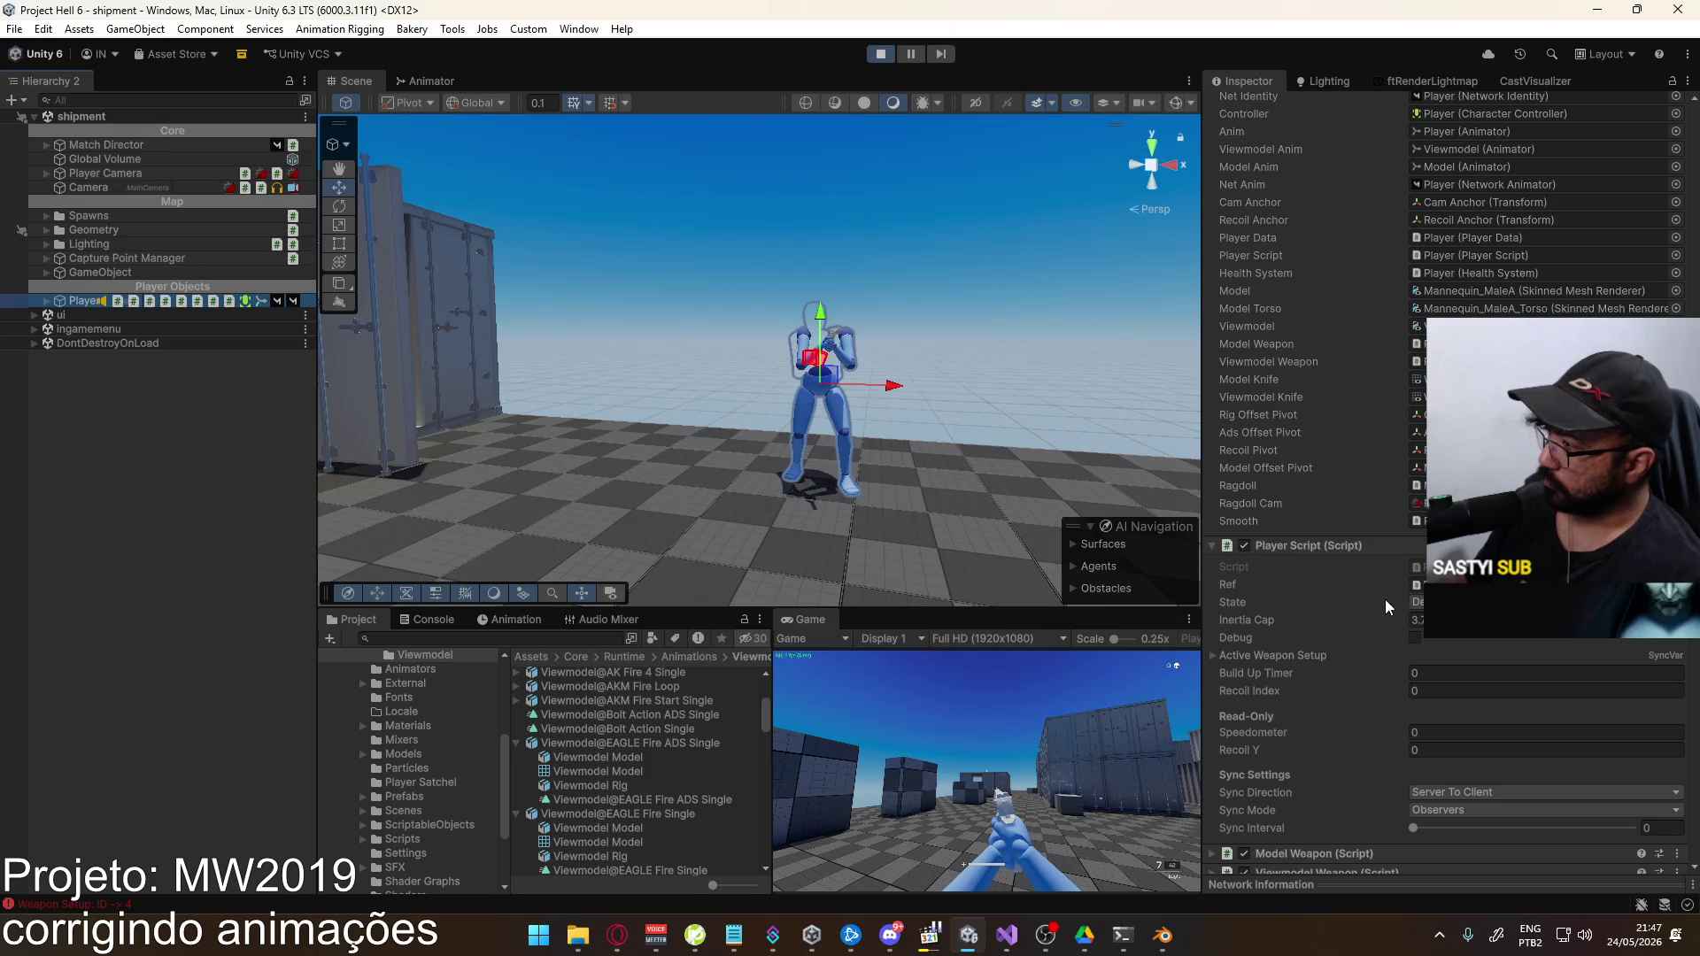
pyautogui.rightClick(822, 625)
pyautogui.click(912, 680)
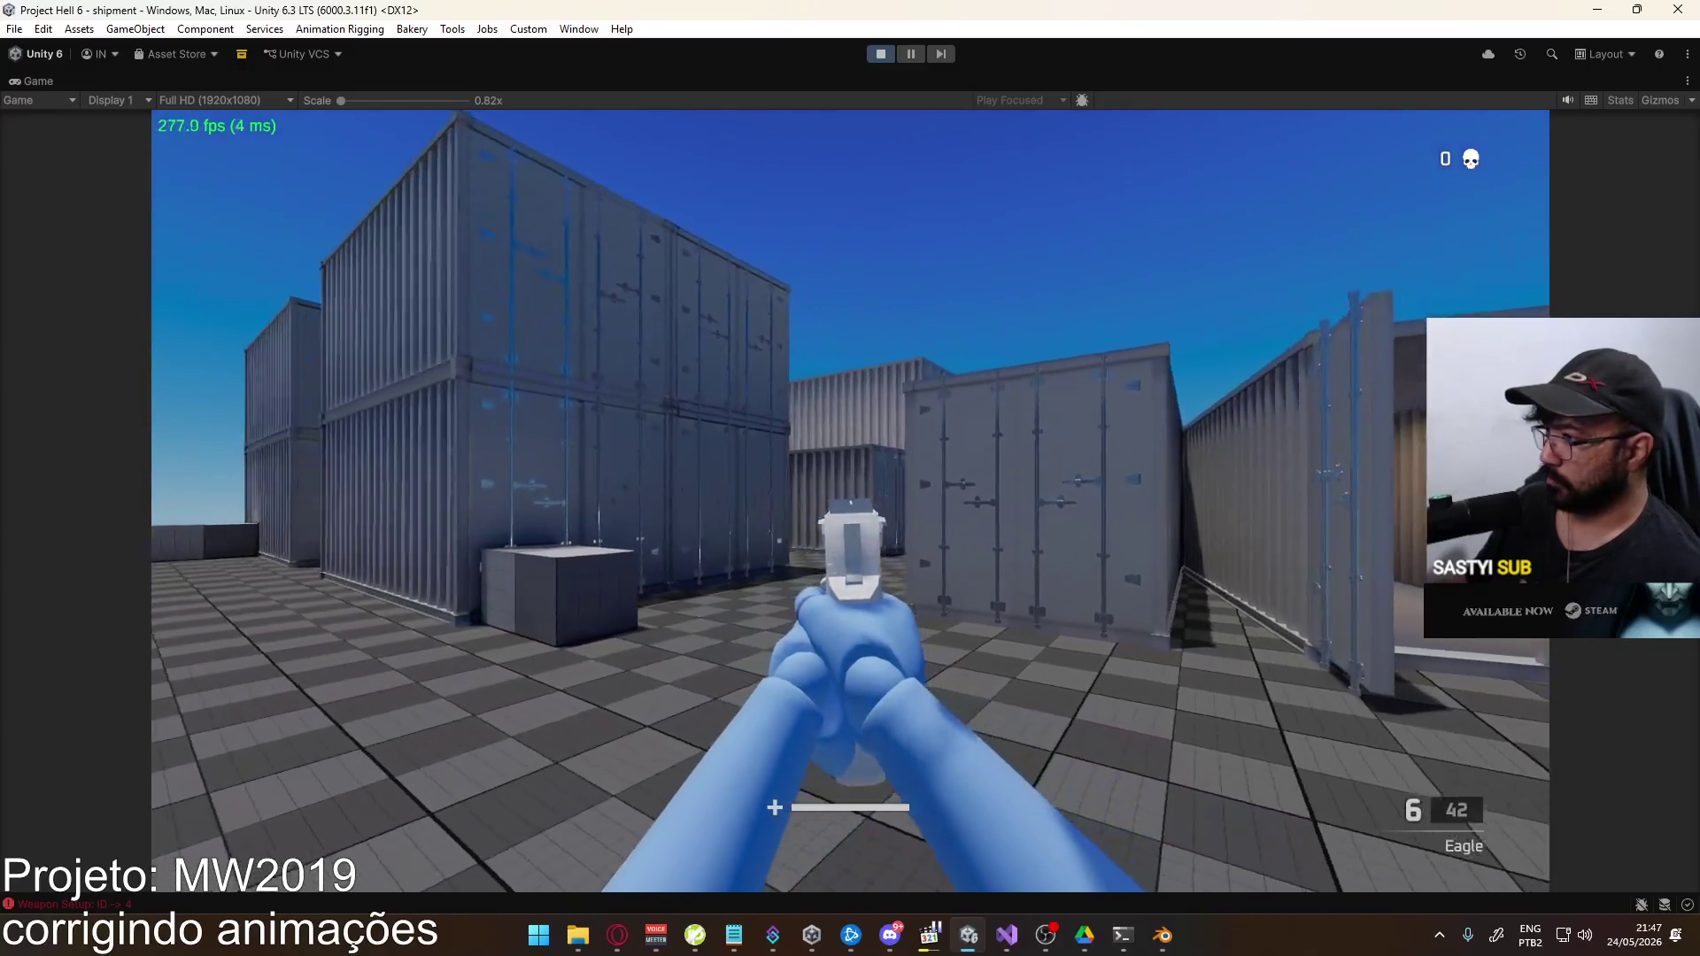
# Empty two Eagle magazines, reloading after each, to judge the recoil
pyautogui.click(849, 500)
pyautogui.click(850, 501)
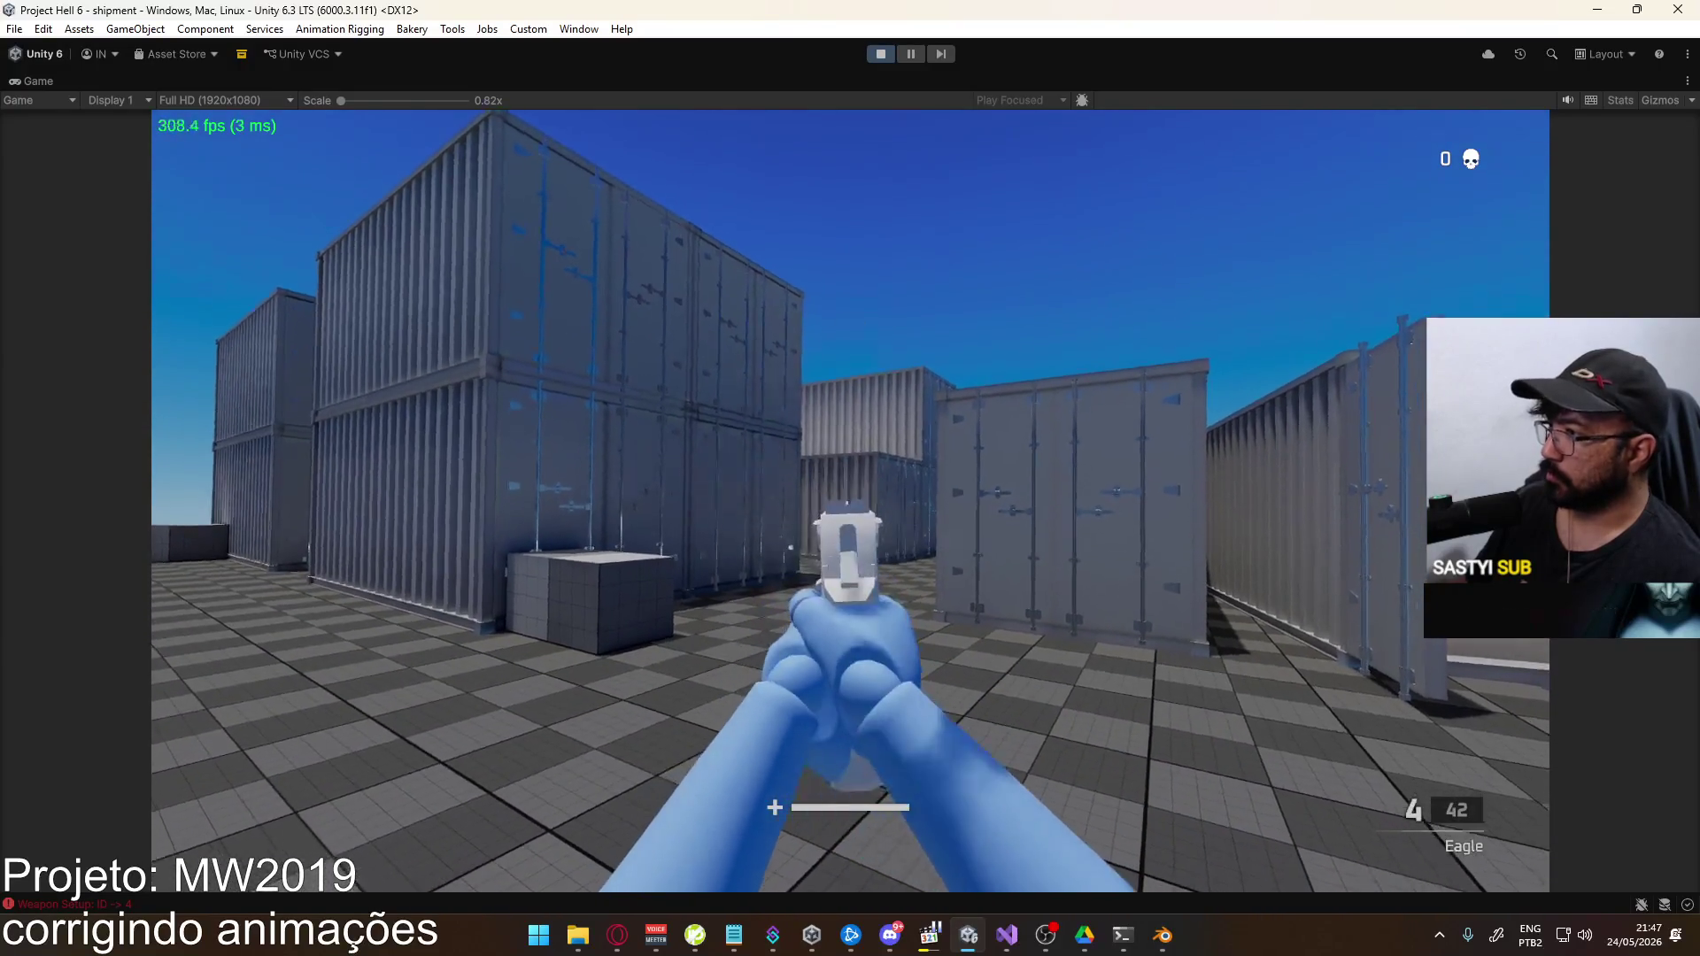
pyautogui.click(850, 500)
pyautogui.click(850, 501)
pyautogui.click(850, 500)
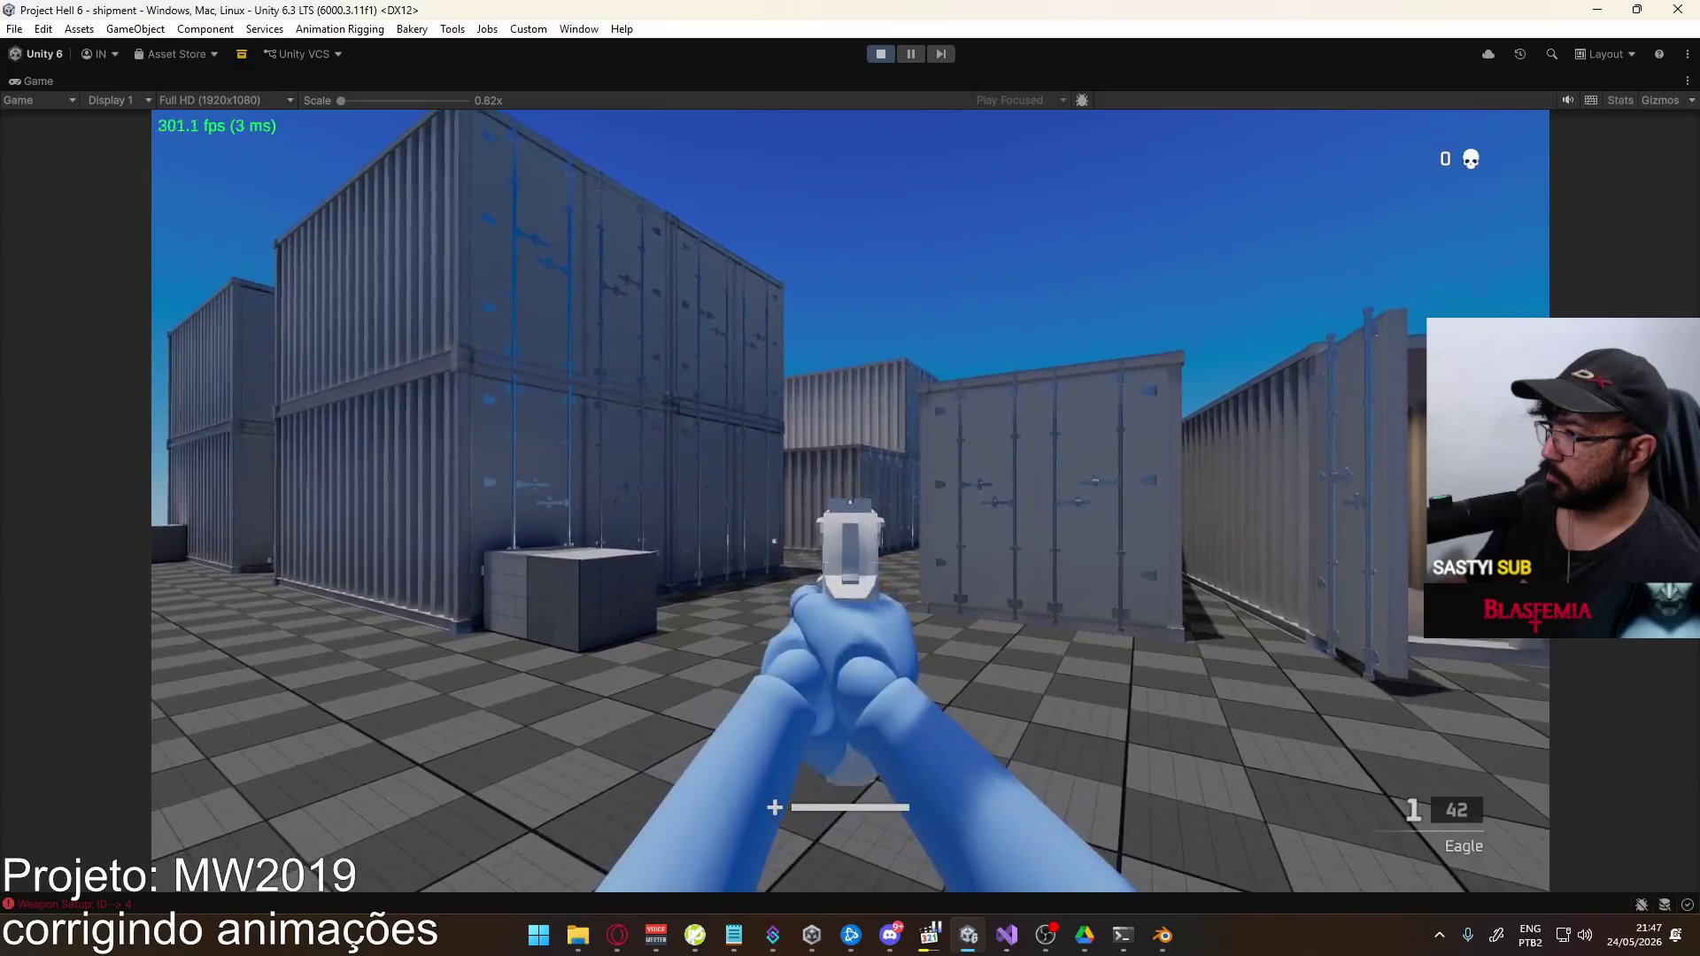
pyautogui.click(850, 500)
pyautogui.press('r')
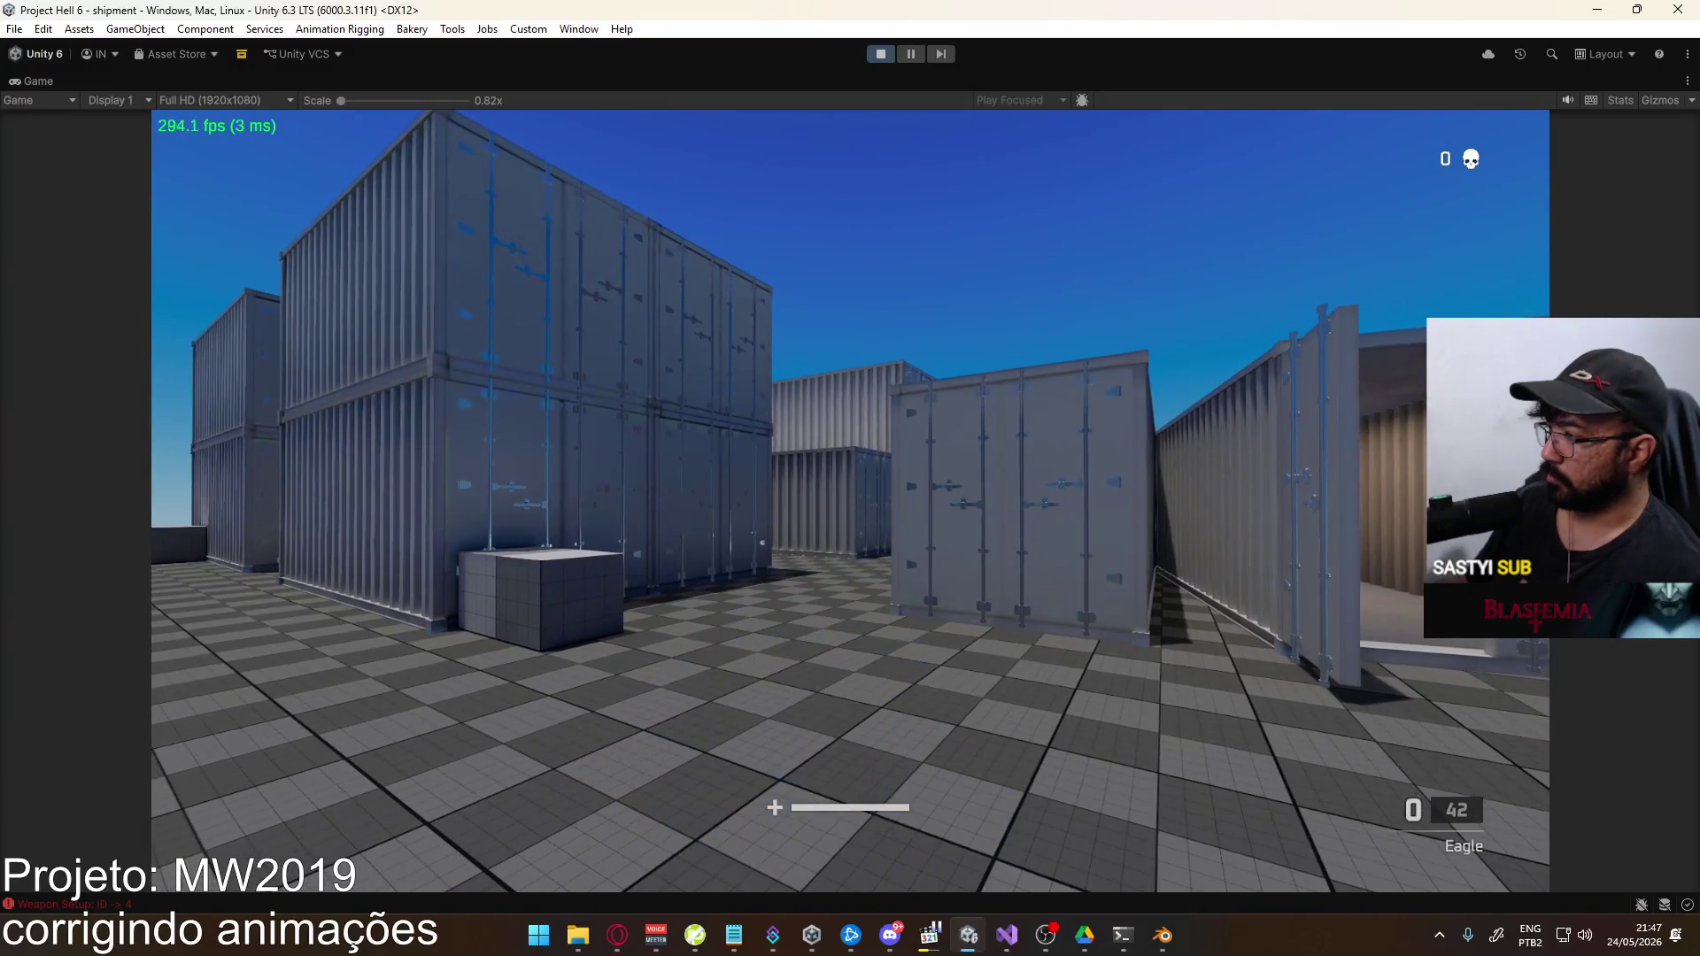
pyautogui.click(849, 500)
pyautogui.click(850, 500)
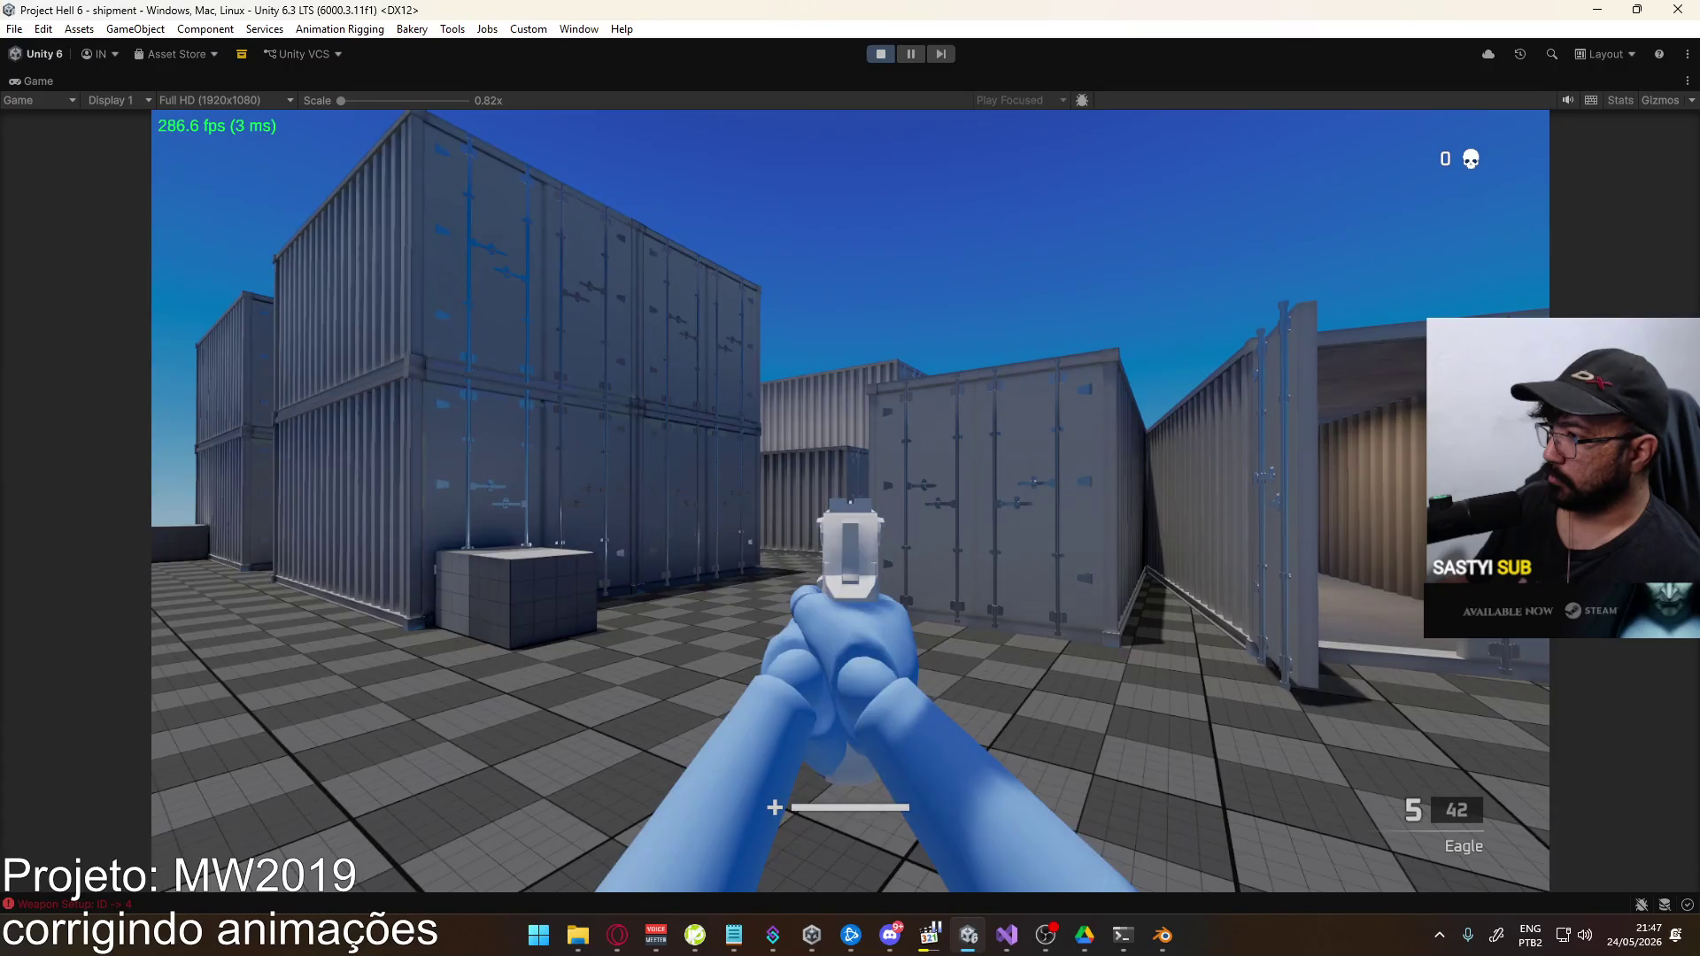
pyautogui.click(850, 500)
pyautogui.click(850, 500)
pyautogui.click(850, 500)
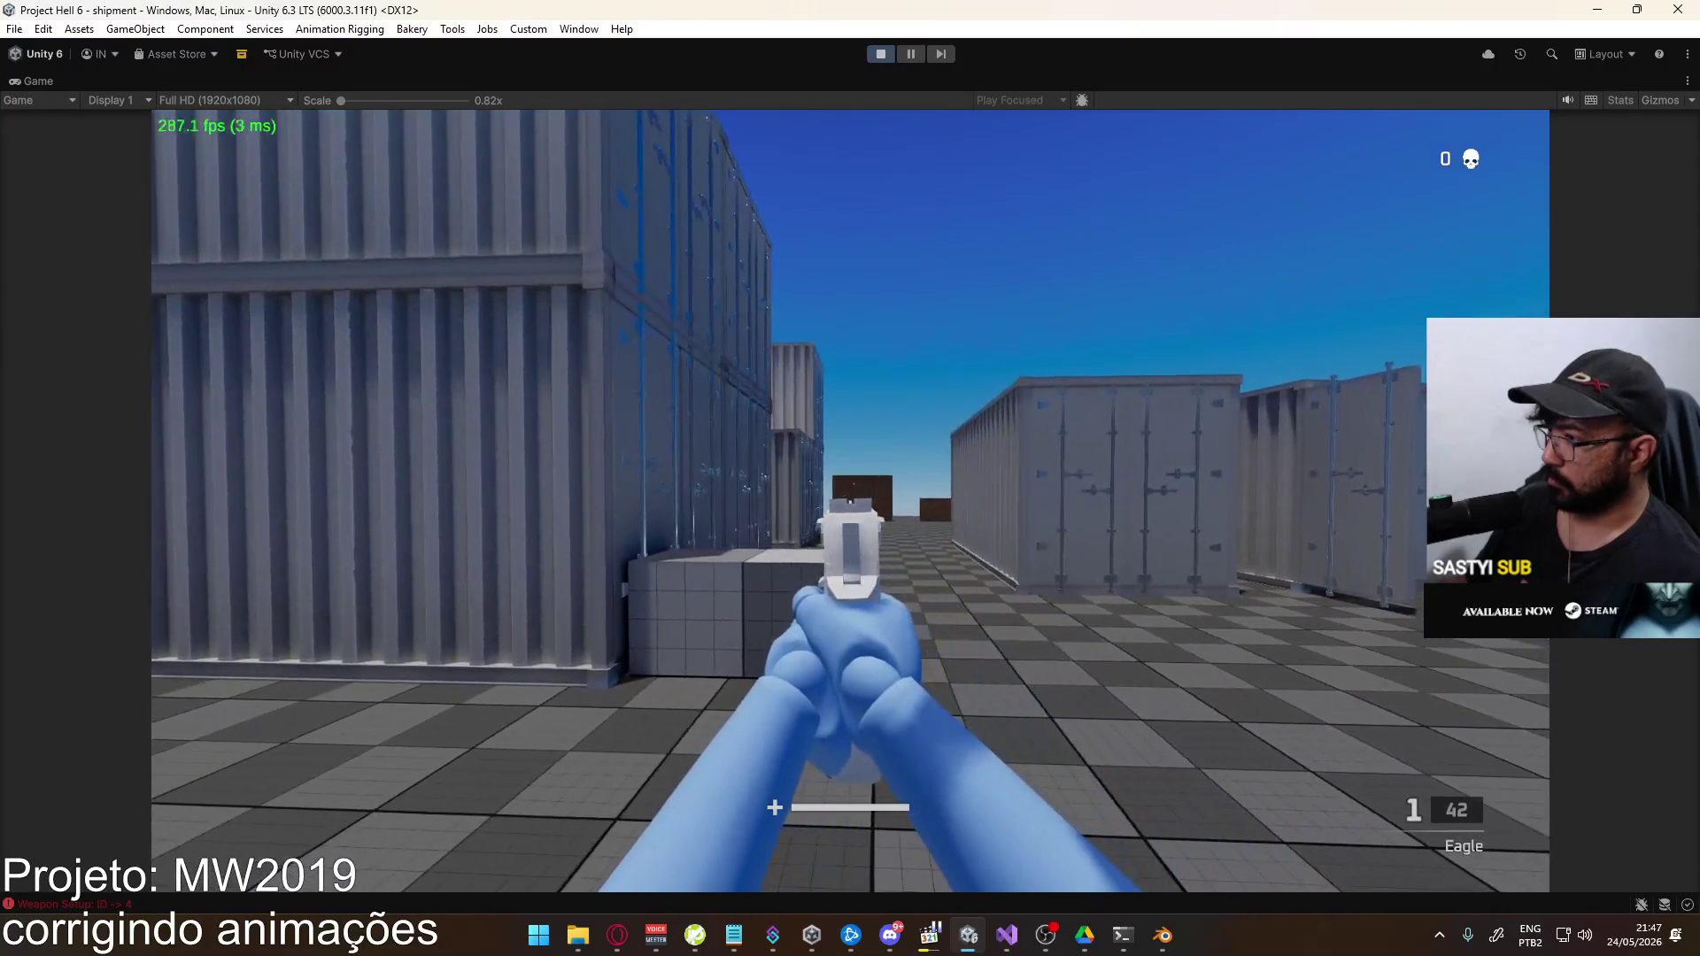
pyautogui.click(850, 500)
pyautogui.press('r')
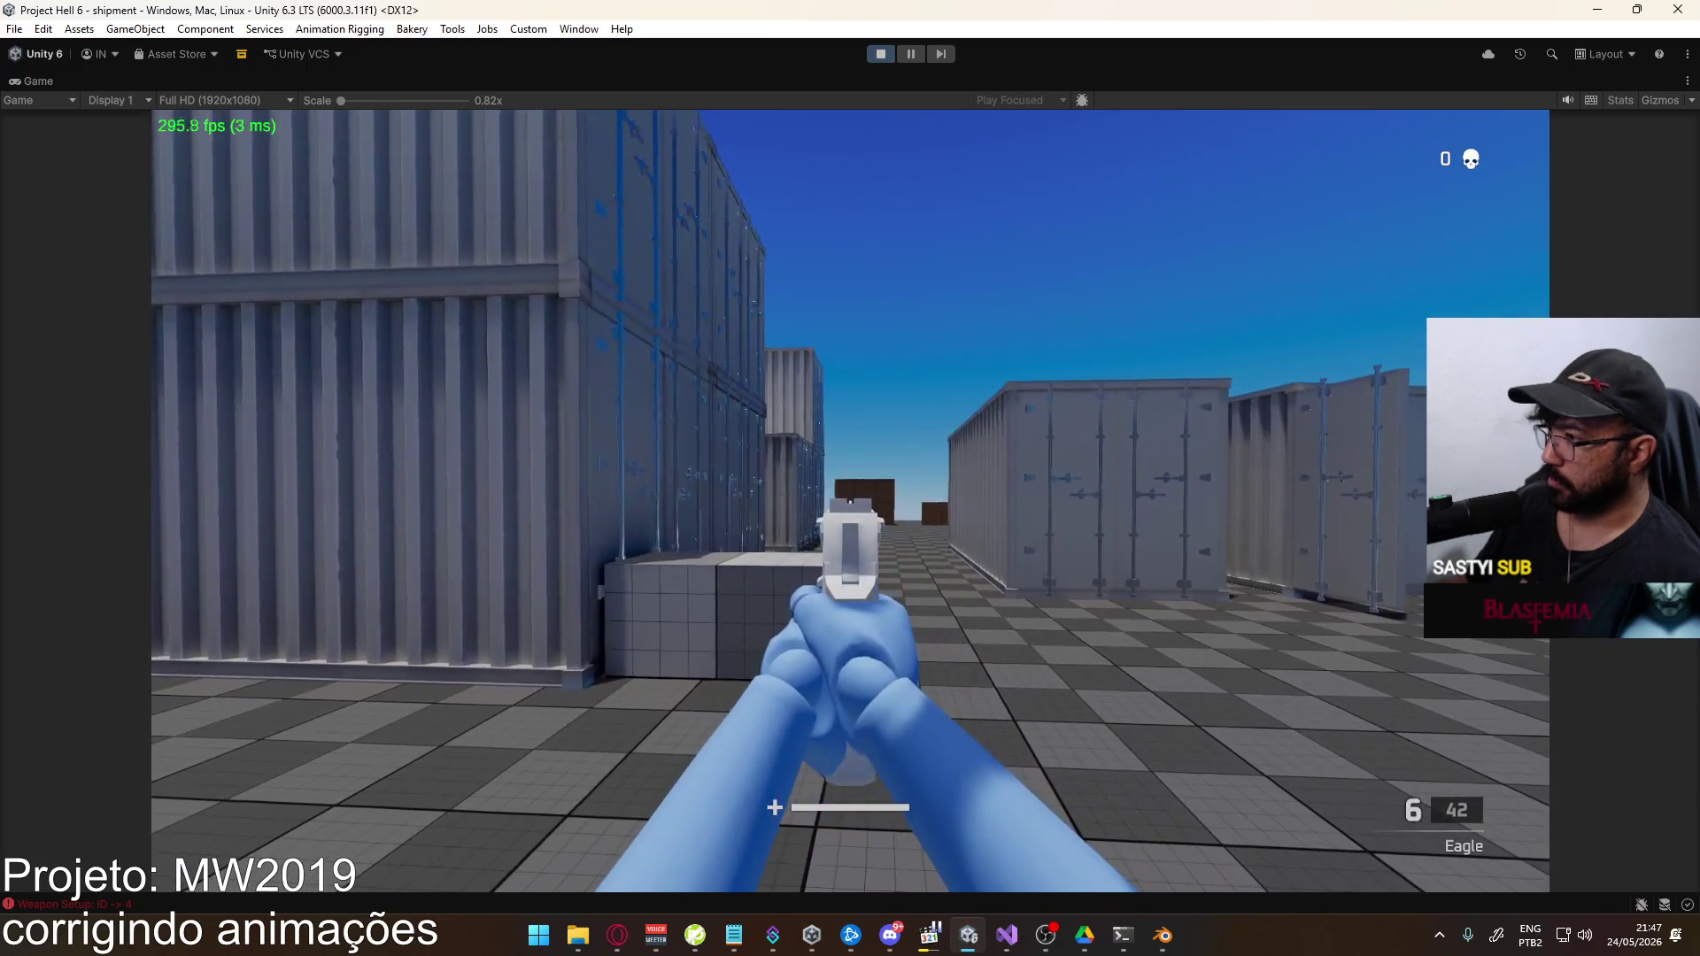
# Fire two more Eagle magazines while sprinting toward the containers, then return to Blender
pyautogui.click(849, 500)
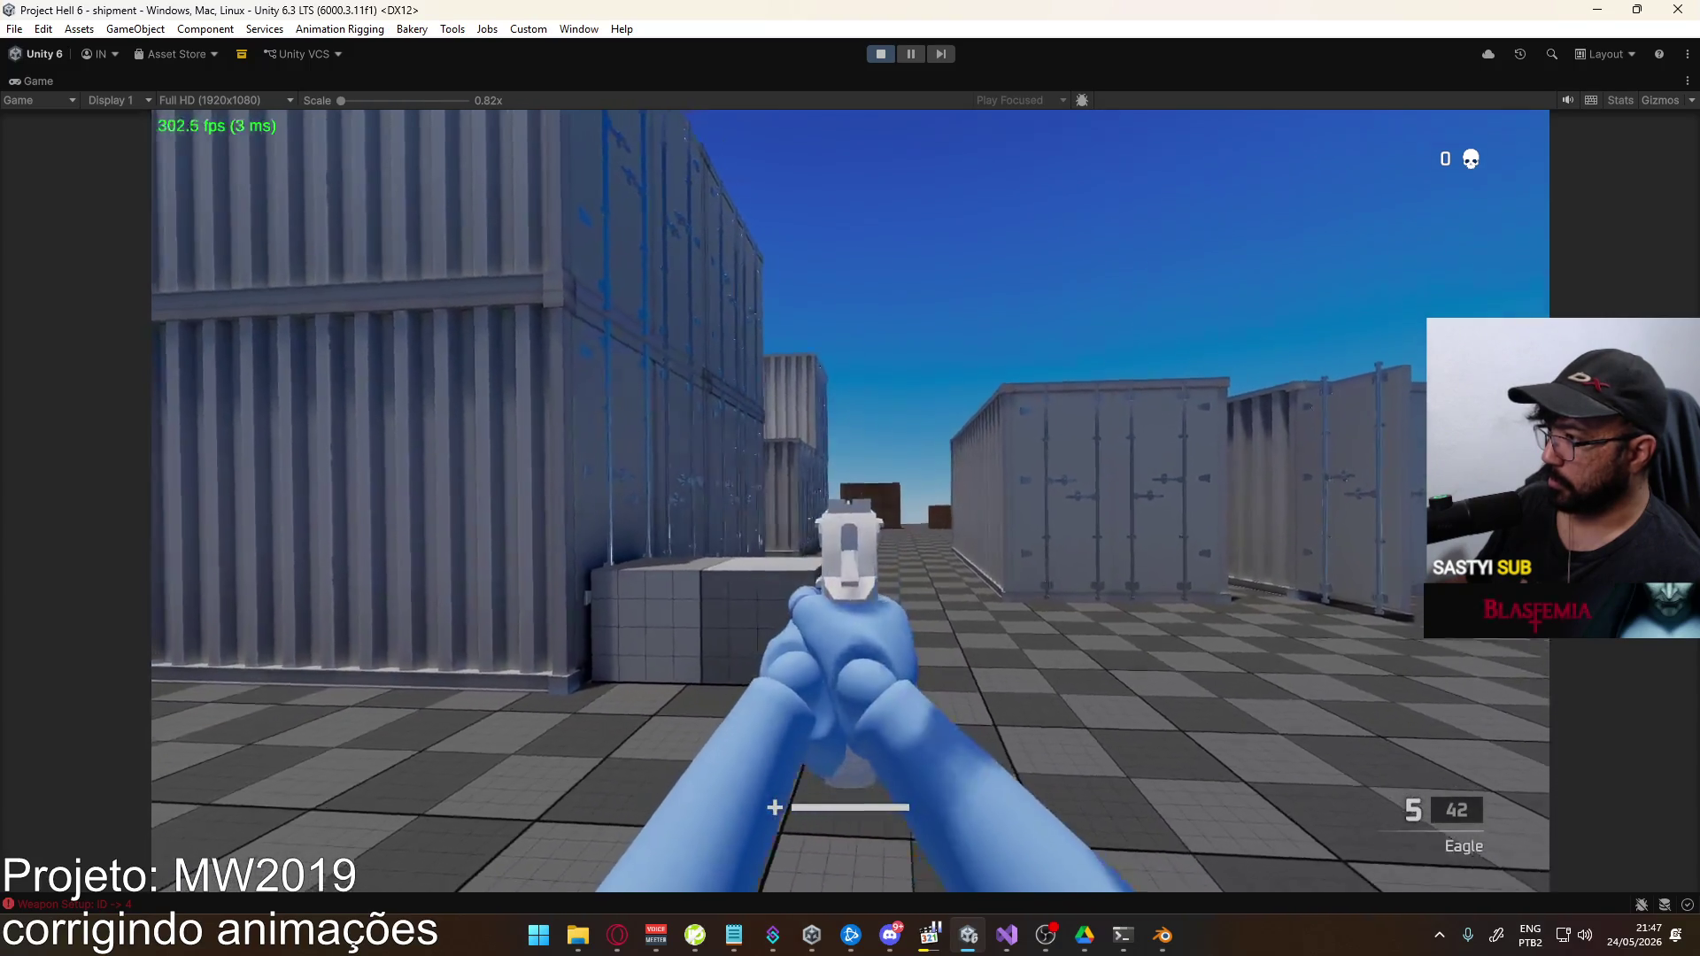
pyautogui.click(850, 500)
pyautogui.click(850, 500)
pyautogui.click(850, 500)
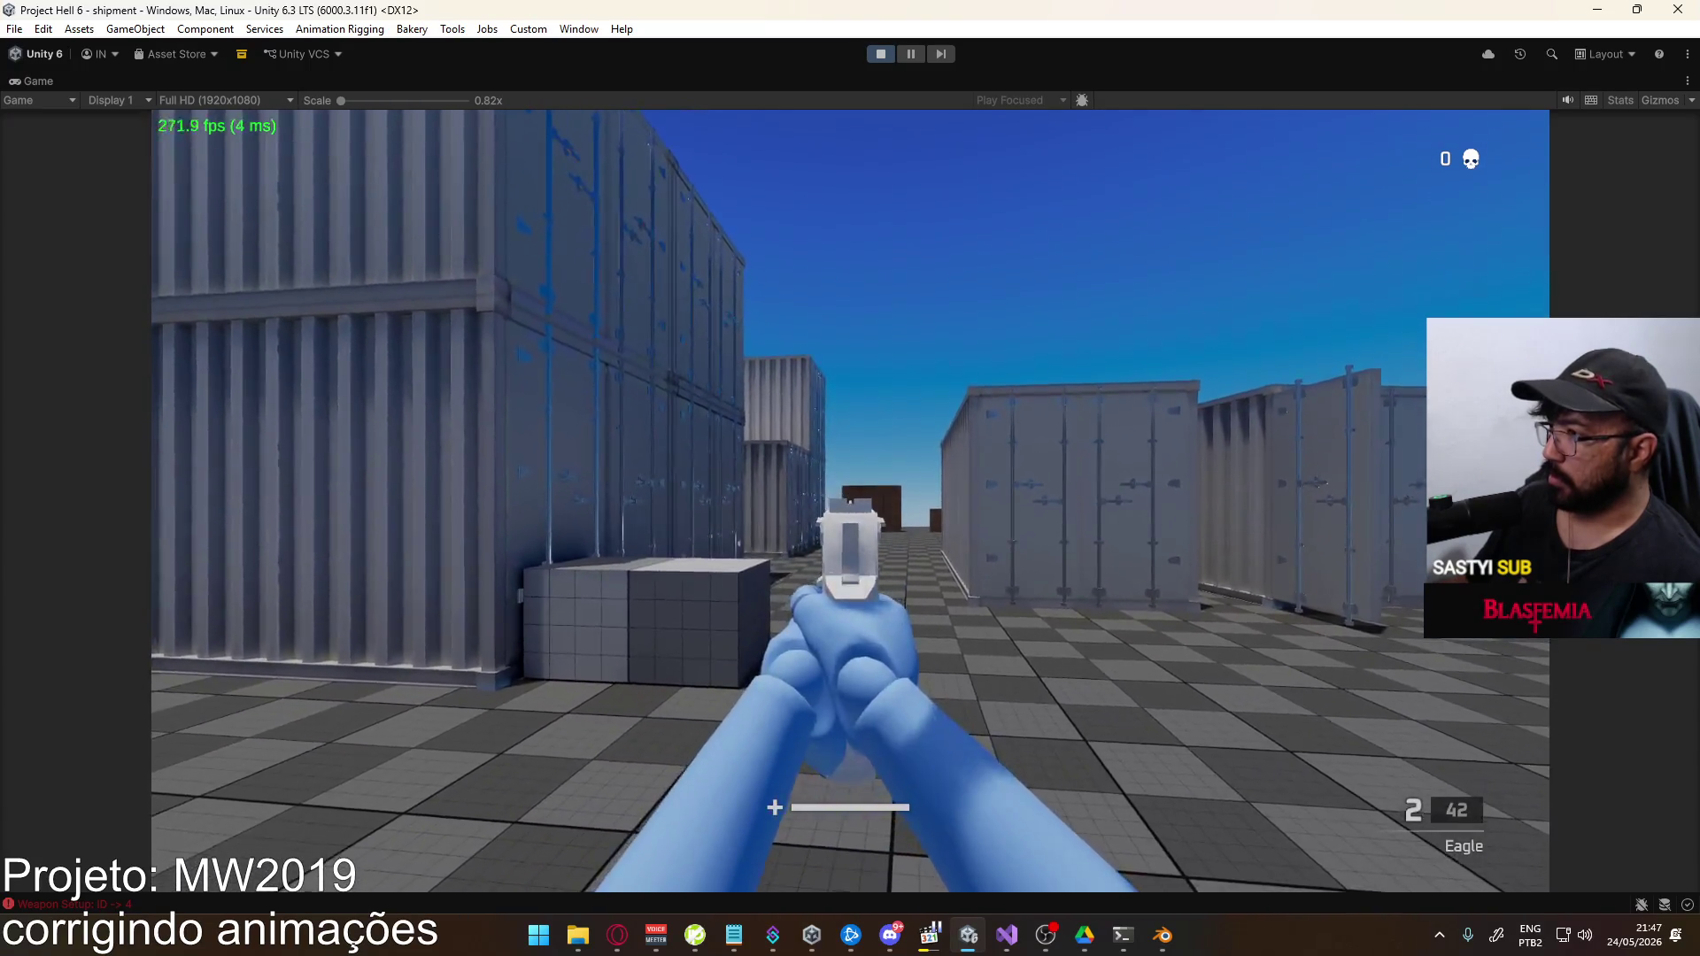
pyautogui.click(850, 500)
pyautogui.click(850, 501)
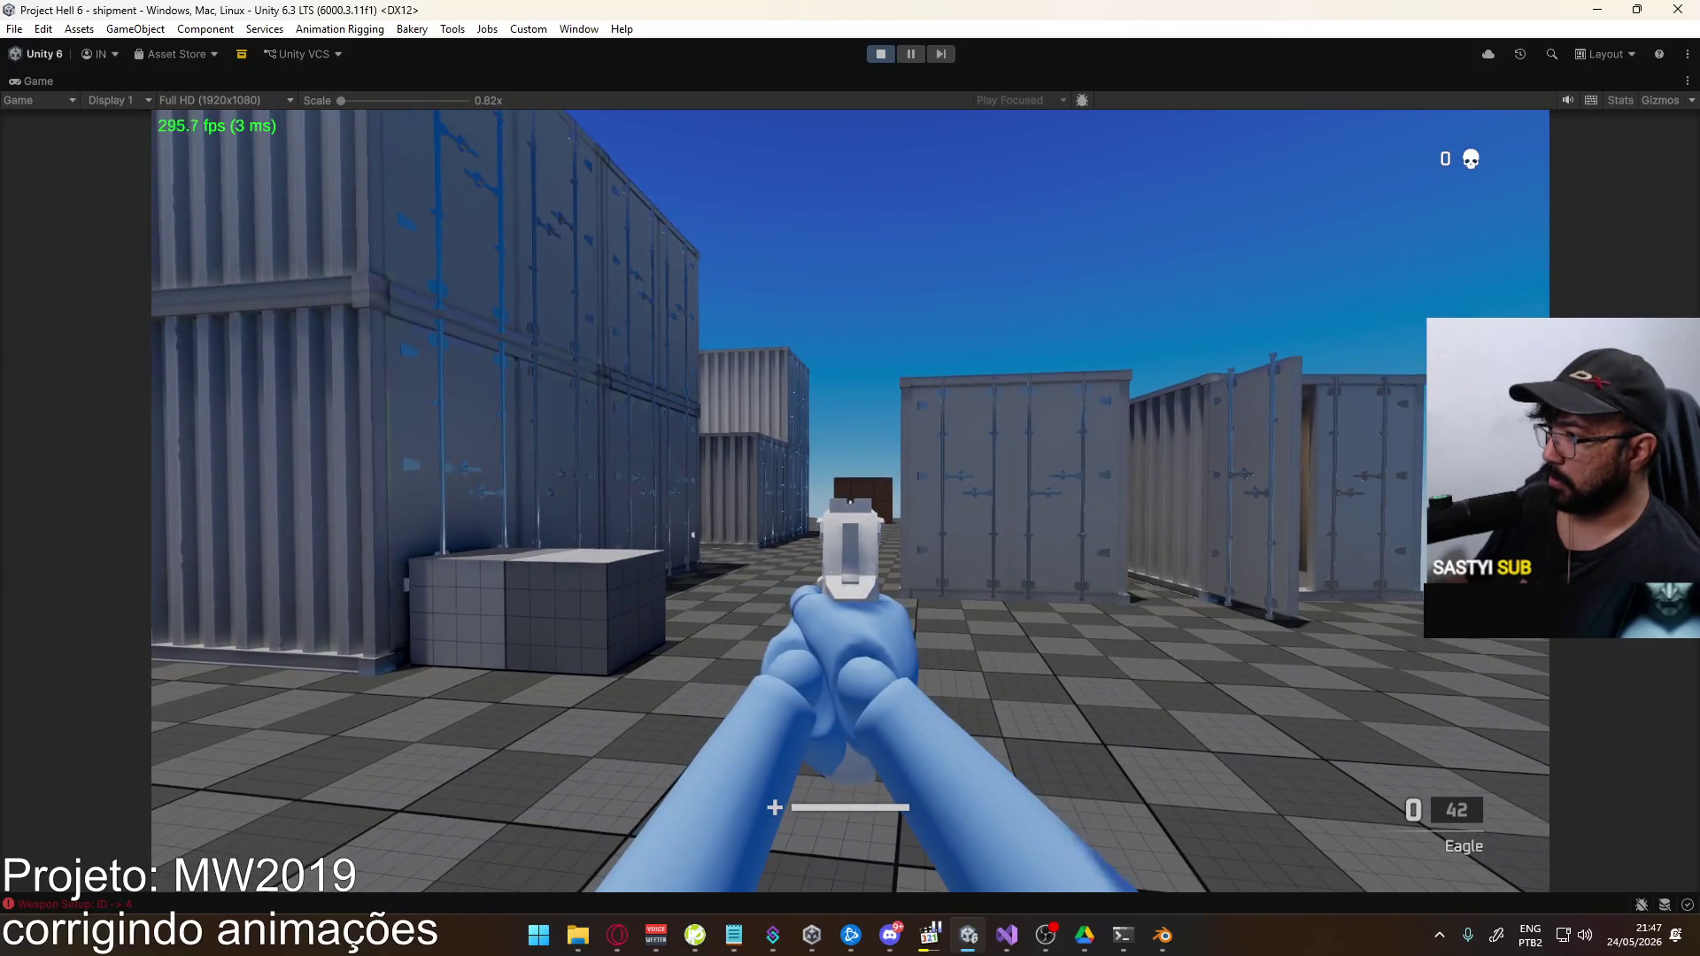
pyautogui.hotkey('shift', 'w')
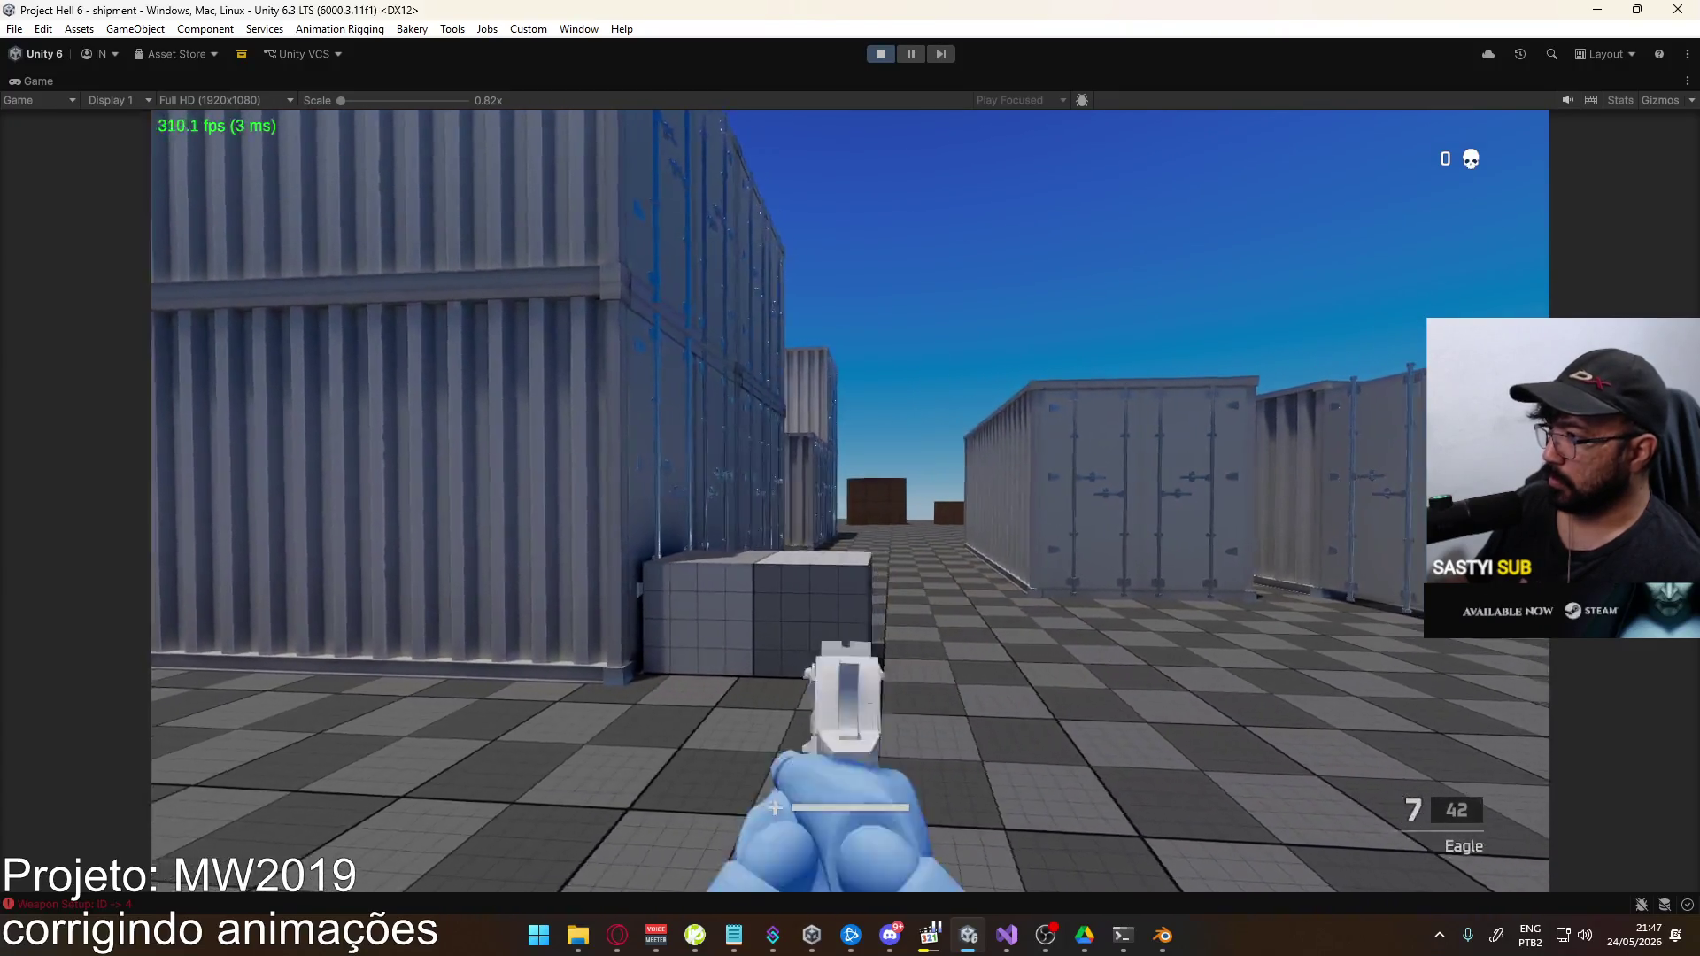
pyautogui.click(850, 500)
pyautogui.click(850, 501)
pyautogui.click(850, 500)
pyautogui.click(850, 500)
pyautogui.click(850, 500)
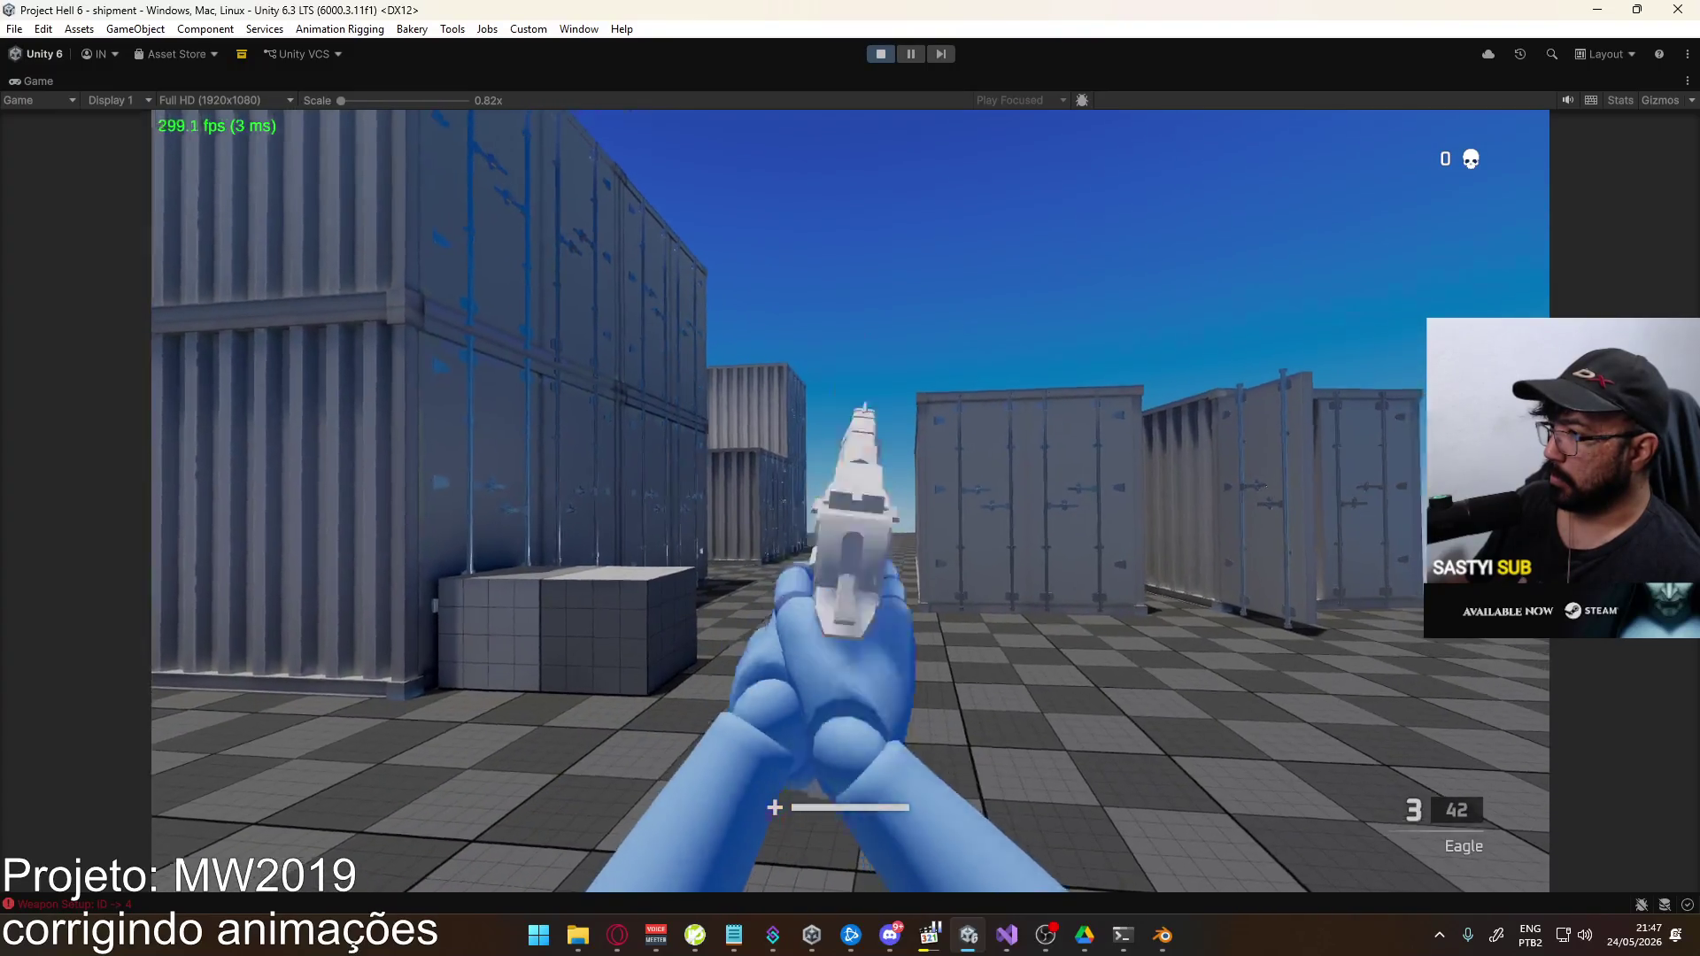
pyautogui.click(850, 500)
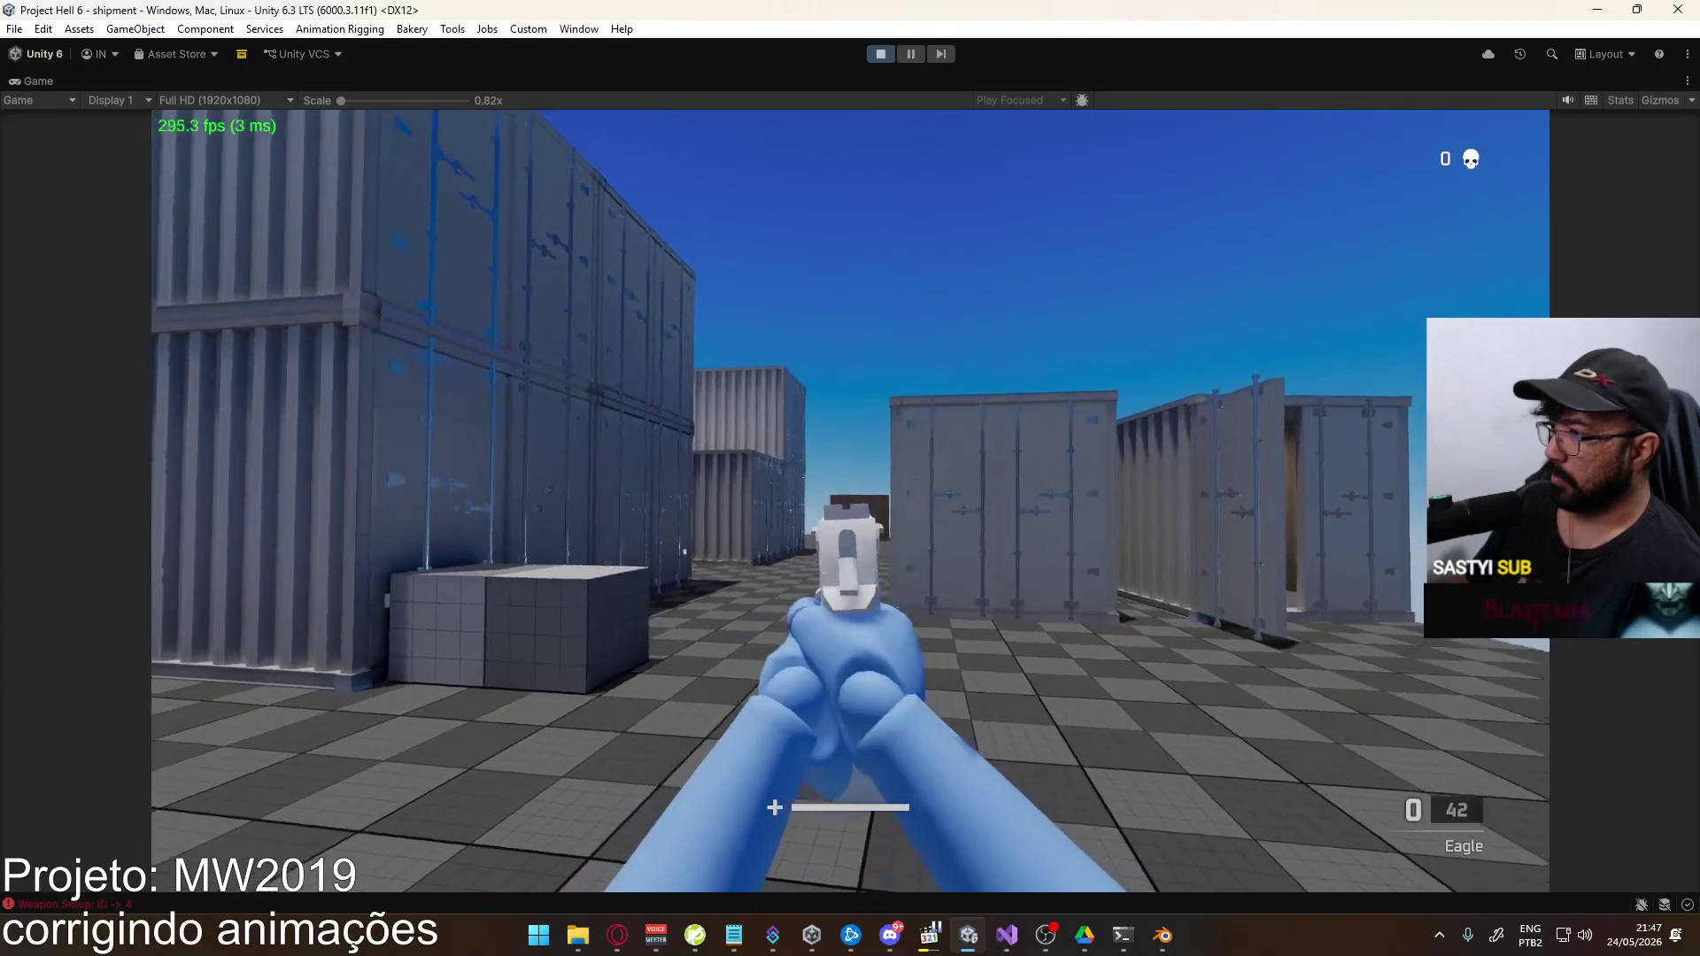
pyautogui.hotkey('alt', 'Tab')
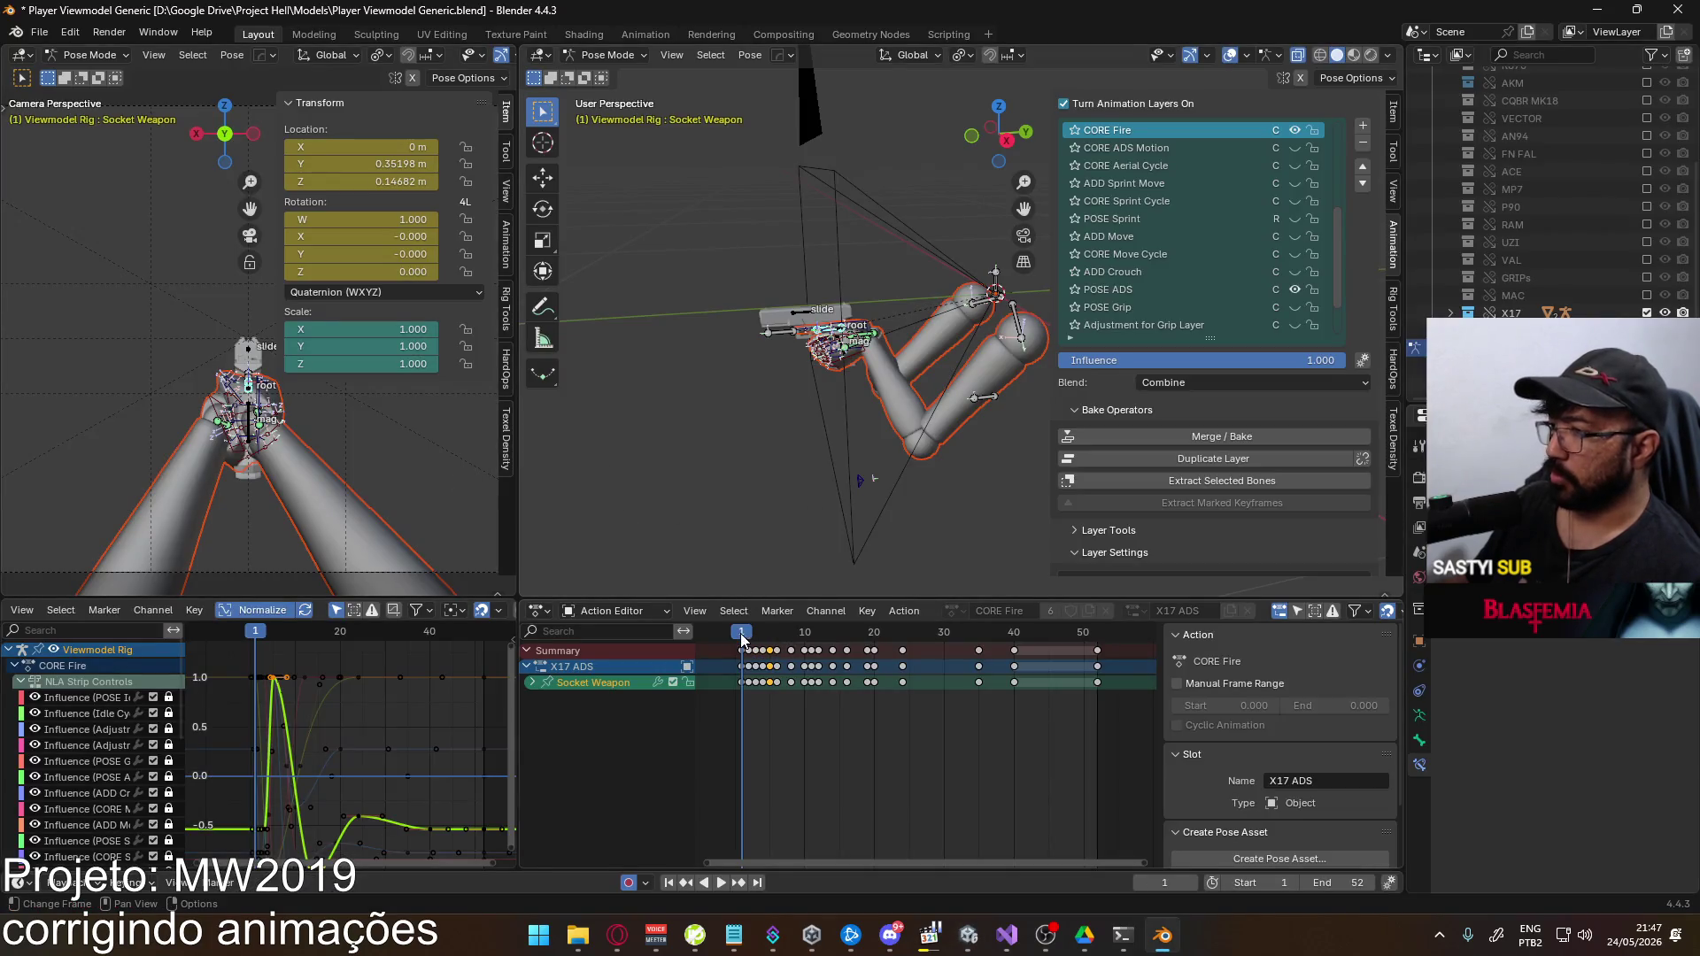
# Scrub the fire animation to frame 6 and select the Socket Weapon's X Quaternion Rotation keys
pyautogui.click(746, 635)
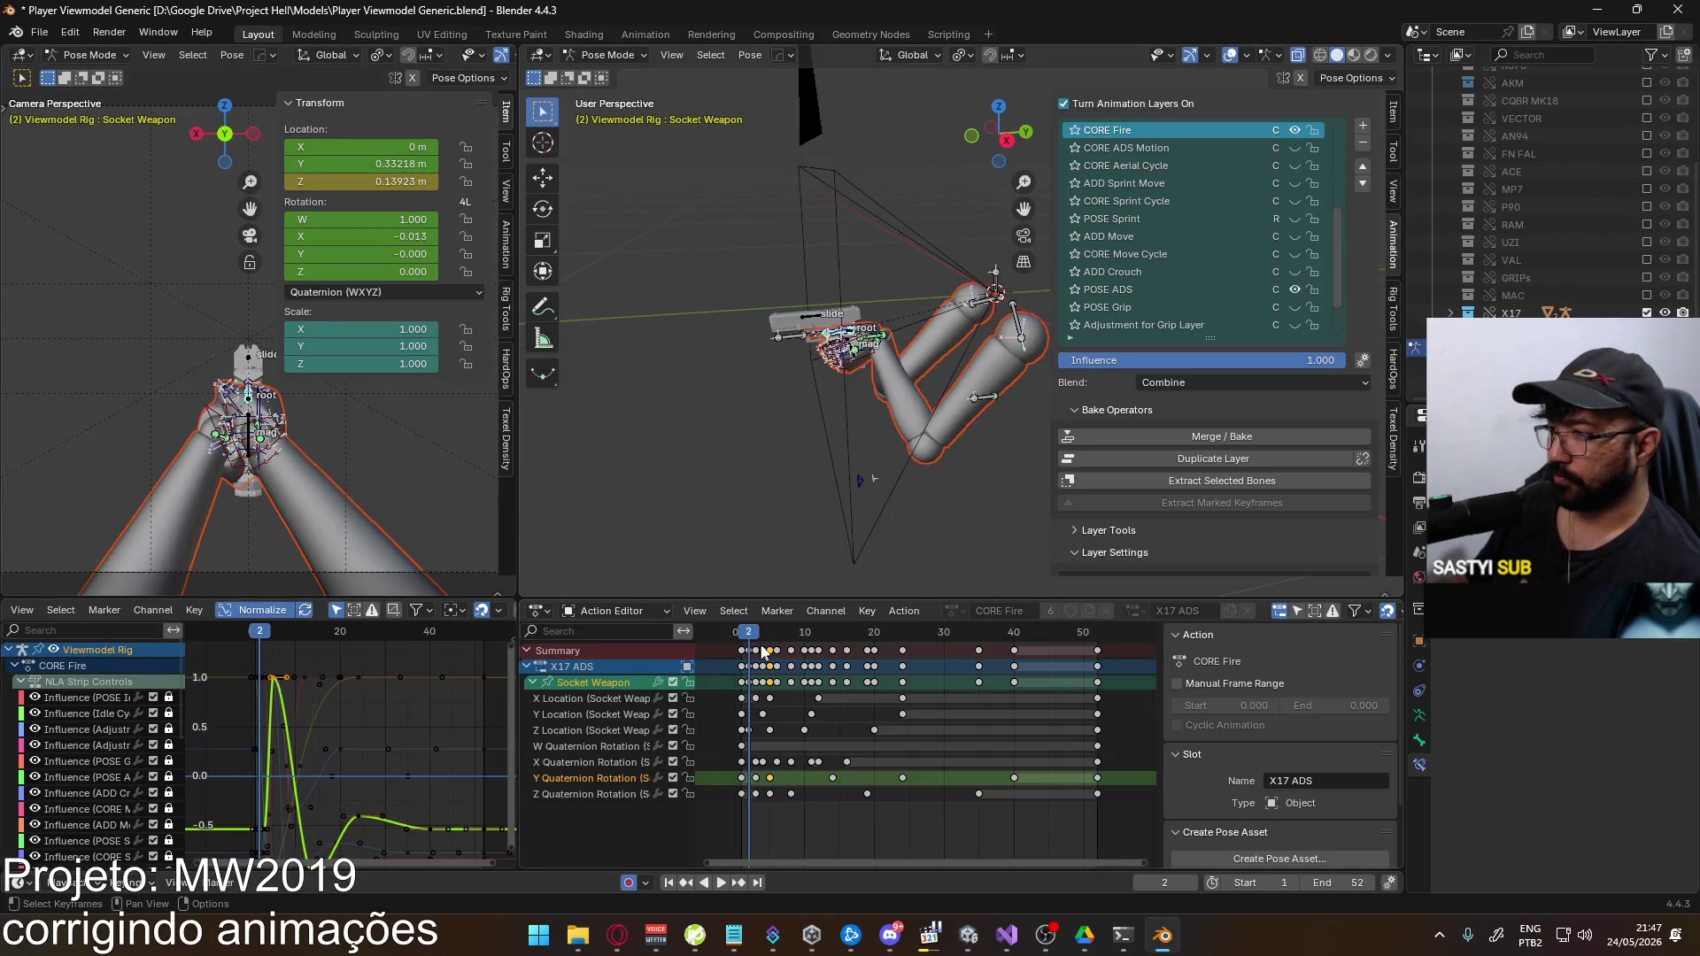
pyautogui.moveTo(750, 638); pyautogui.dragTo(778, 635)
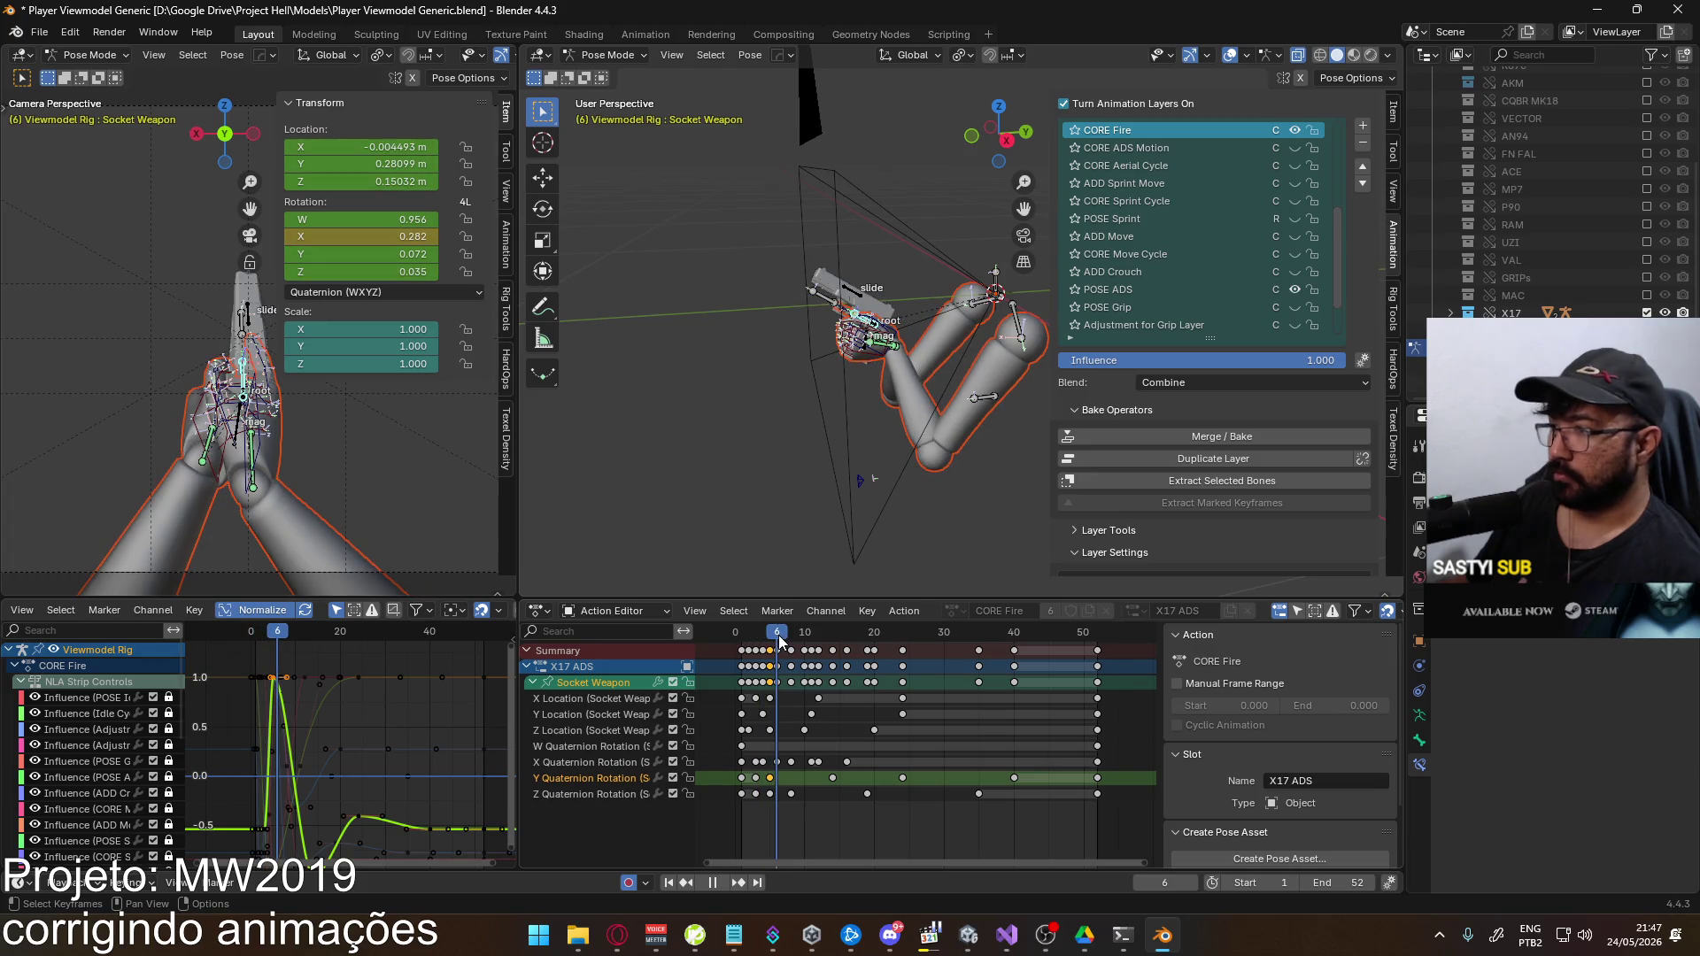
pyautogui.click(588, 759)
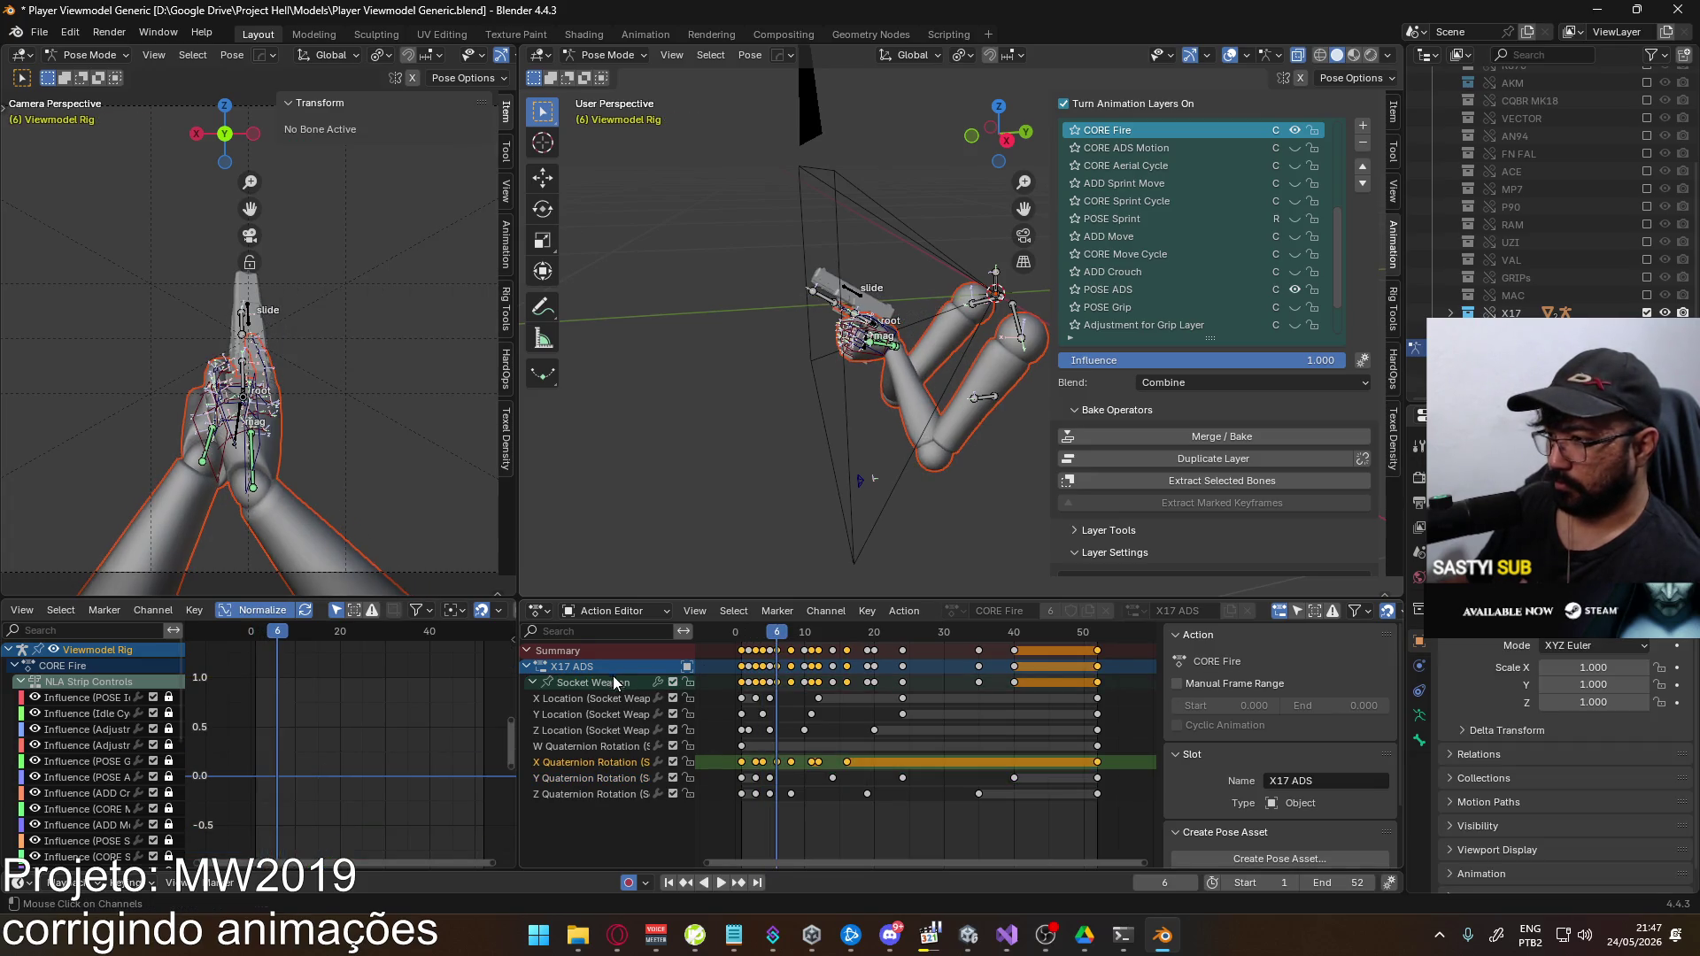
pyautogui.click(585, 683)
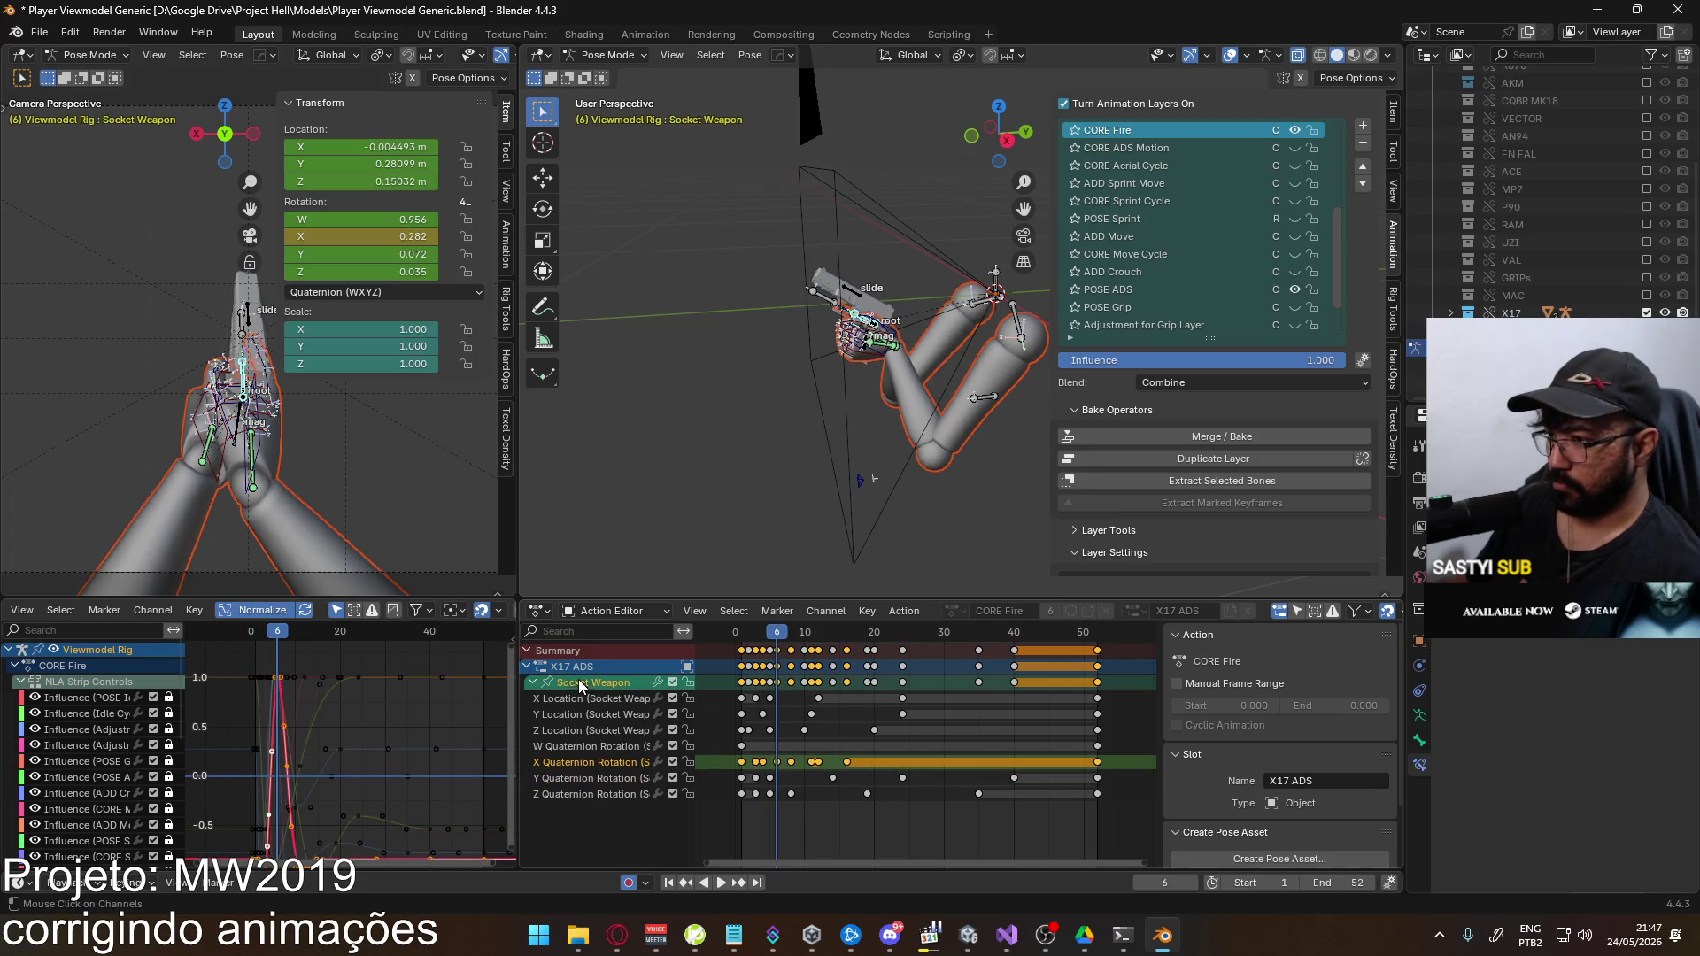
# Shift the X rotation recoil keys near frame 18 one frame later and preview the result
pyautogui.press('g')
pyautogui.click(879, 767)
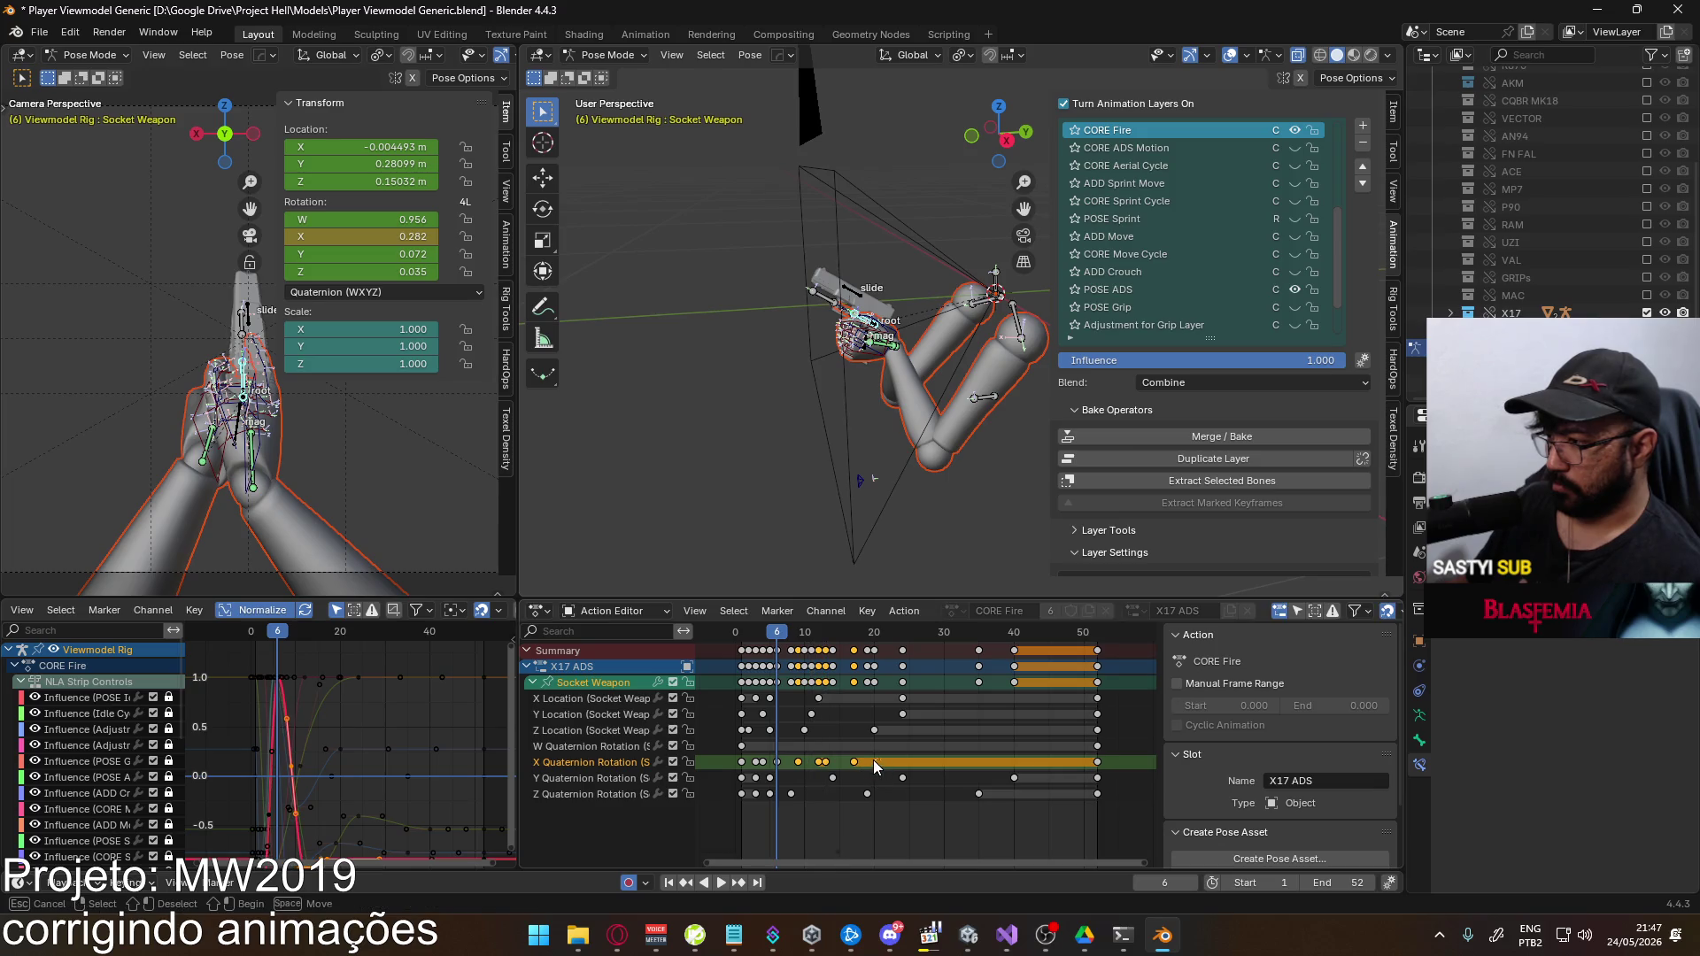
pyautogui.press('g')
pyautogui.click(813, 770)
pyautogui.click(859, 762)
pyautogui.press('g')
pyautogui.click(875, 763)
pyautogui.hotkey('alt', 'a')
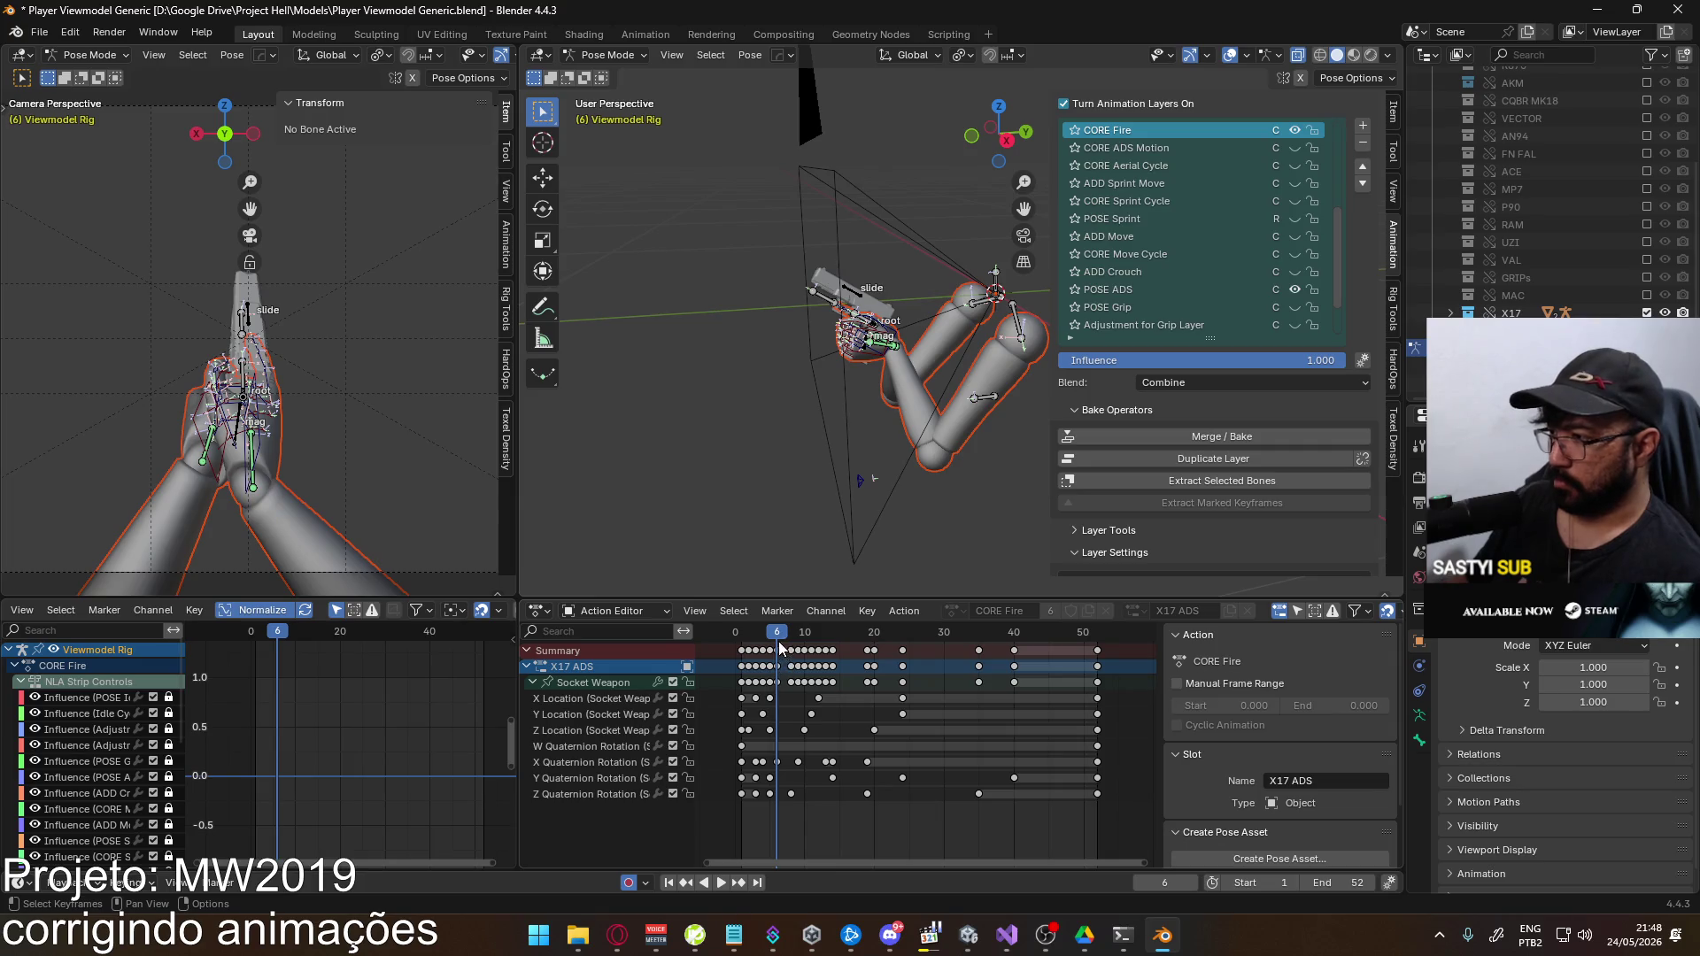
pyautogui.press('space')
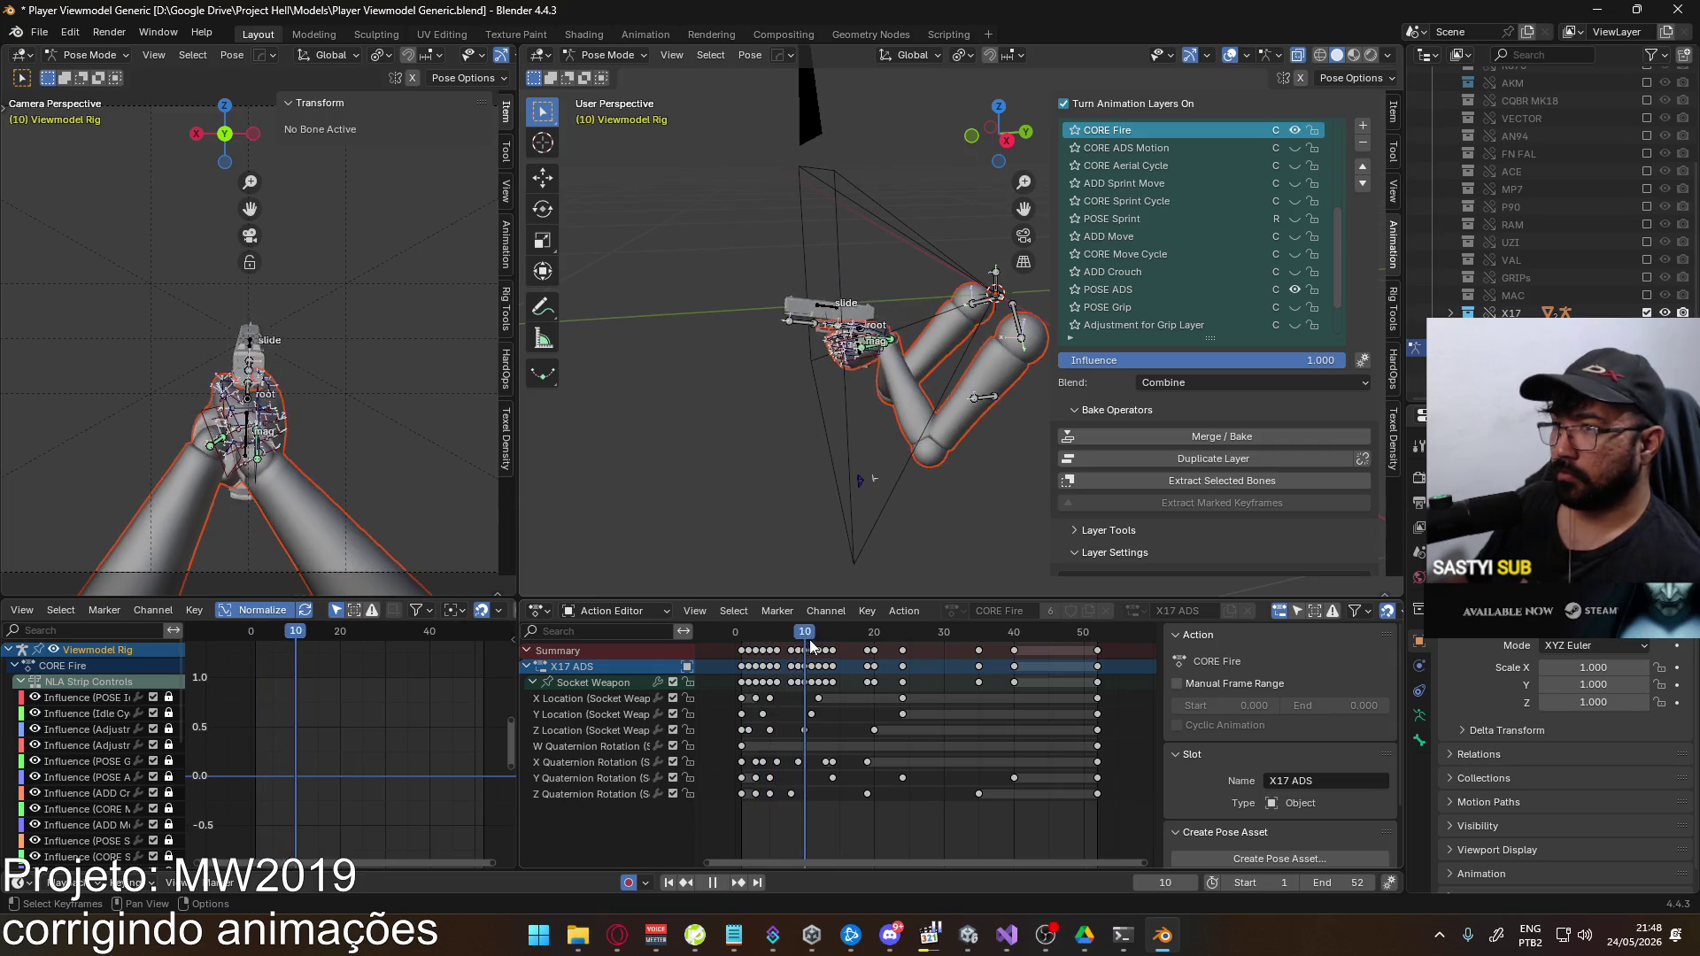
pyautogui.press('space')
pyautogui.moveTo(798, 769); pyautogui.dragTo(888, 763)
# Save Player Viewmodel Generic and re-export FBX over Viewmodel@EAGLE Fire ADS Single.fbx
pyautogui.hotkey('ctrl', 's')
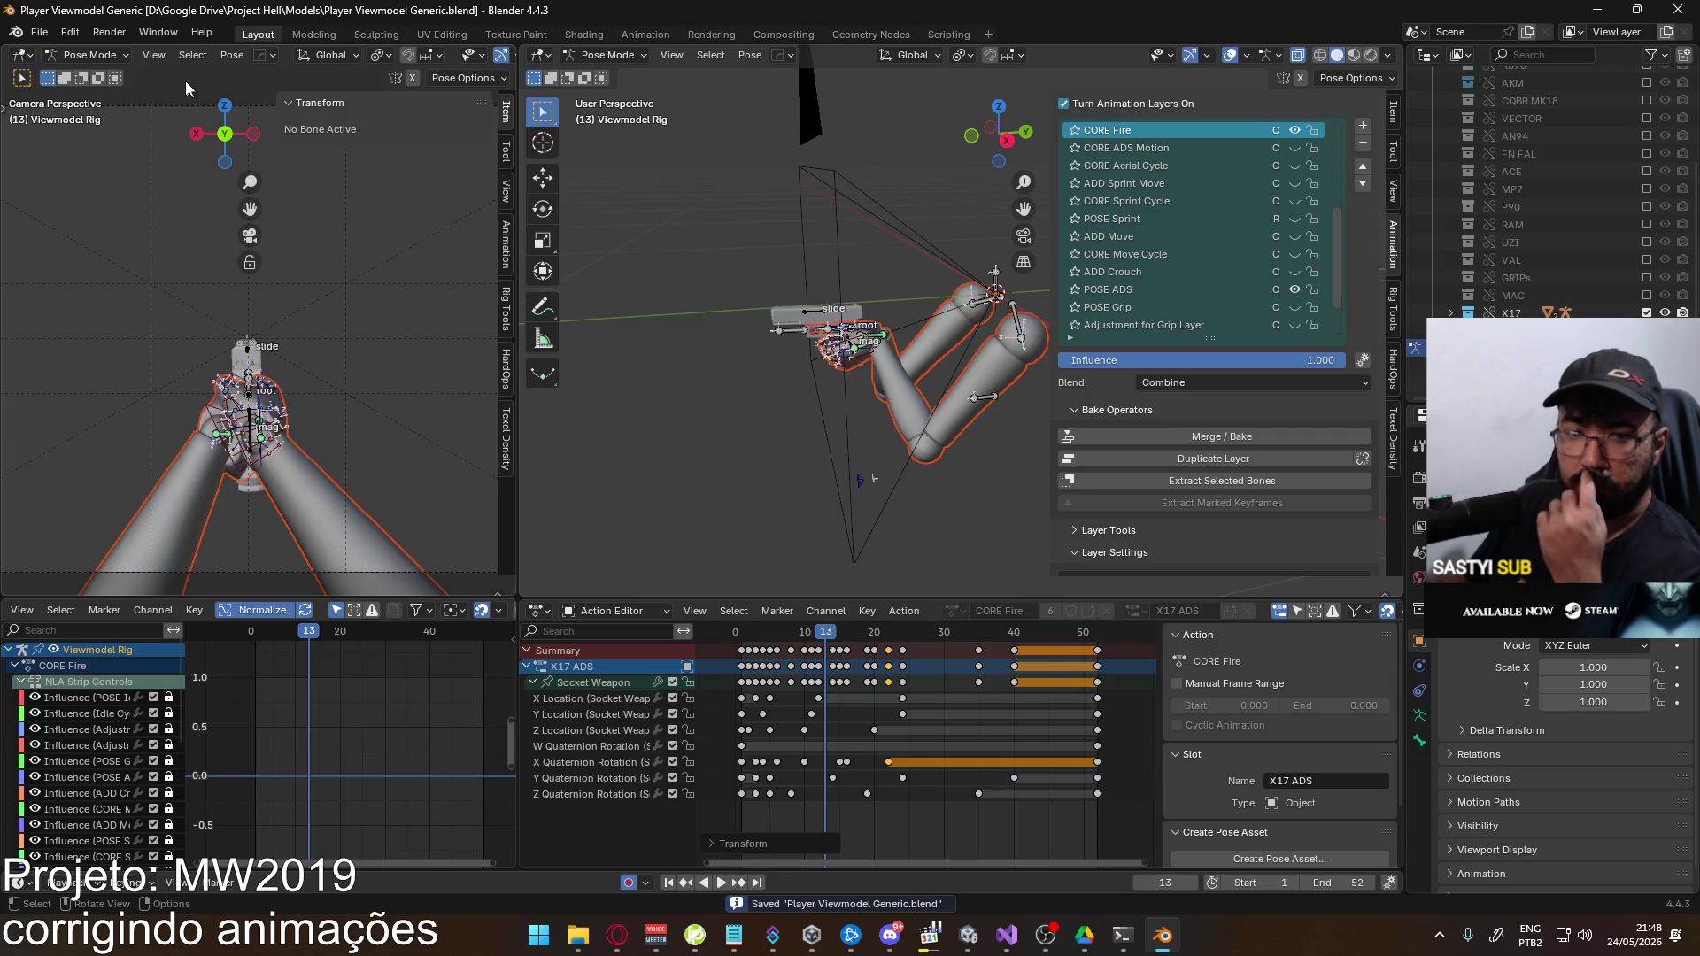
pyautogui.click(44, 40)
pyautogui.moveTo(143, 304)
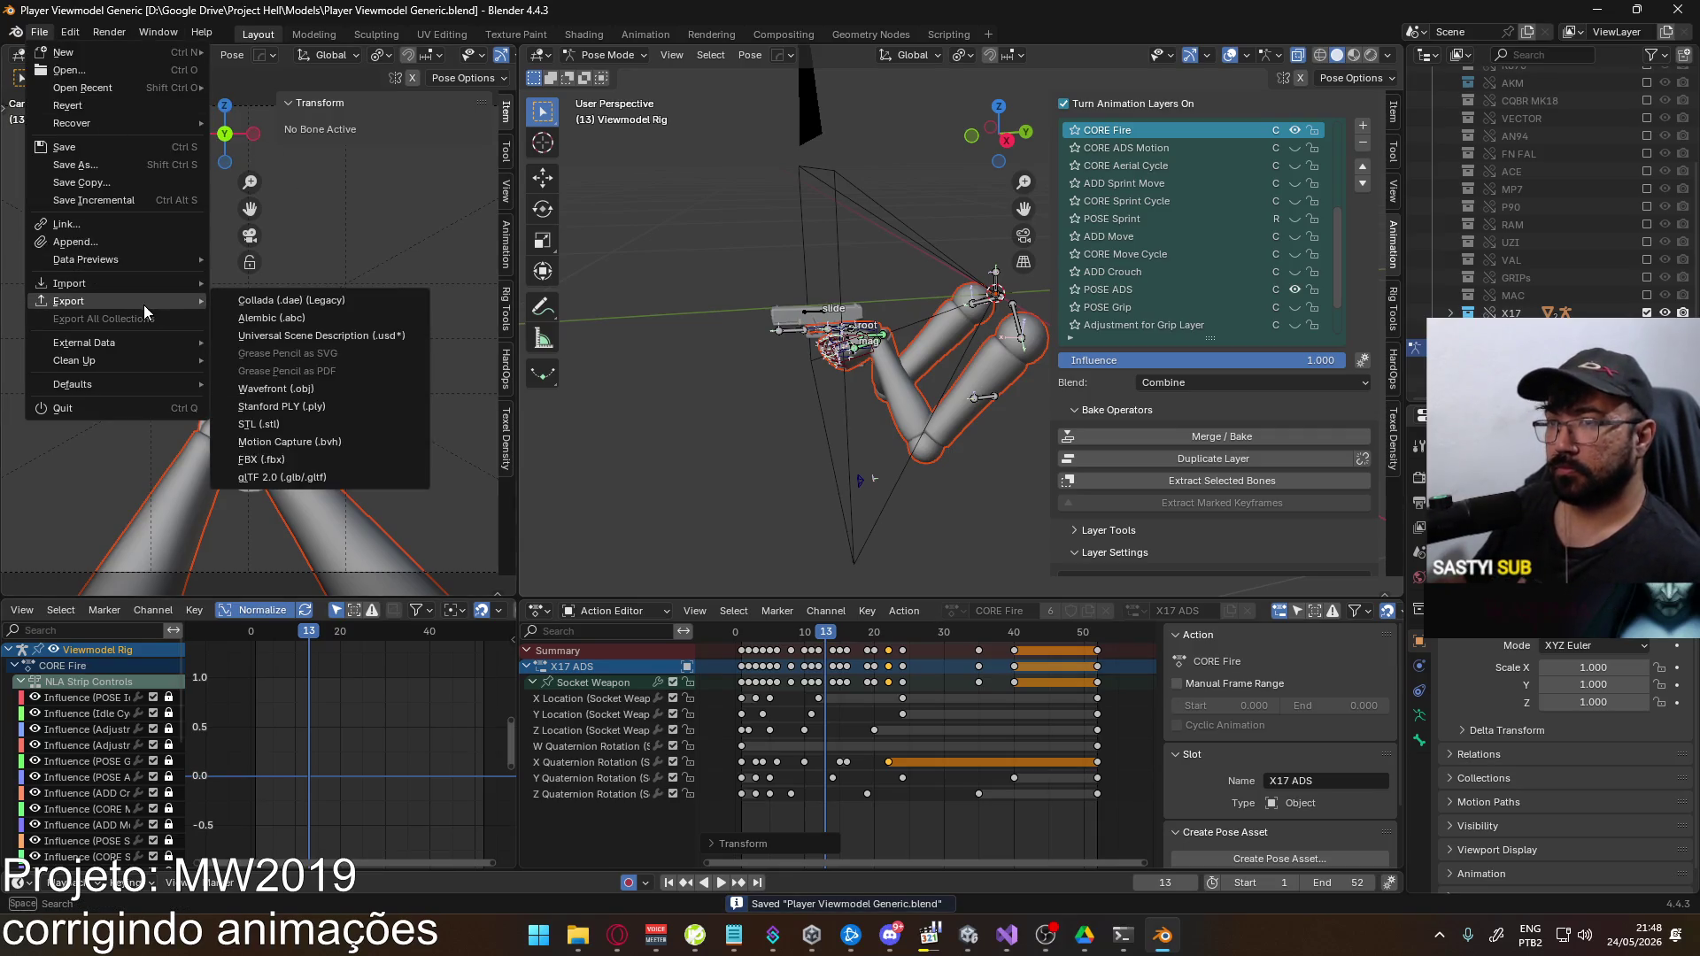
pyautogui.click(374, 466)
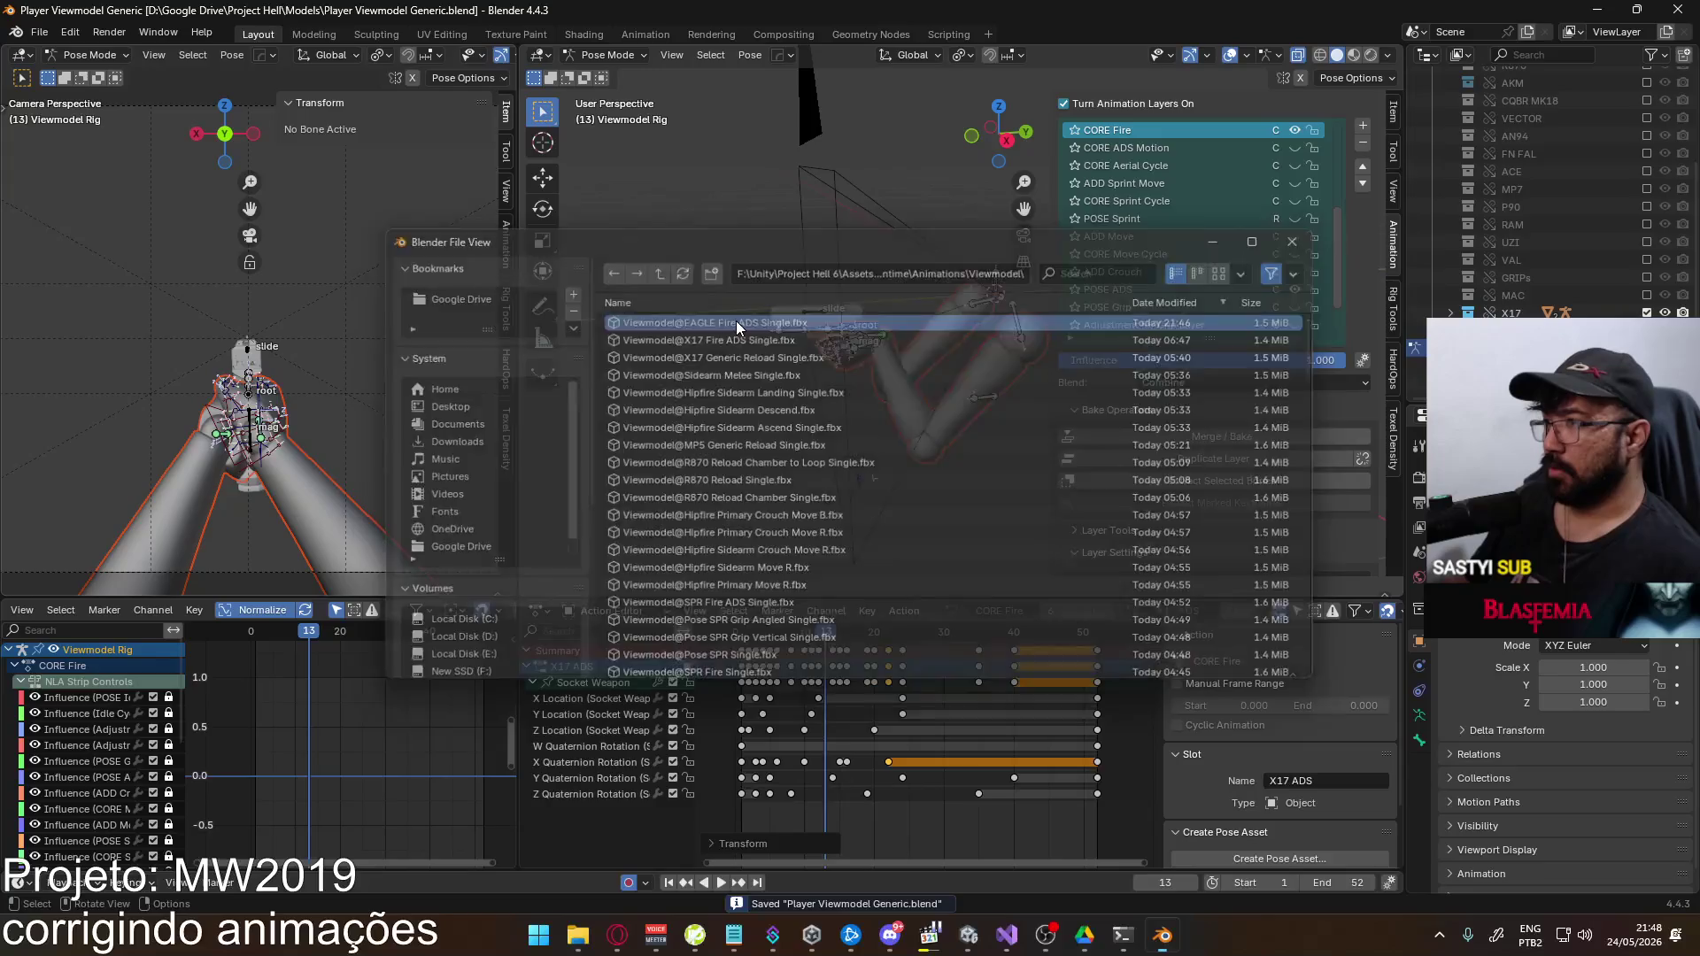
pyautogui.doubleClick(736, 320)
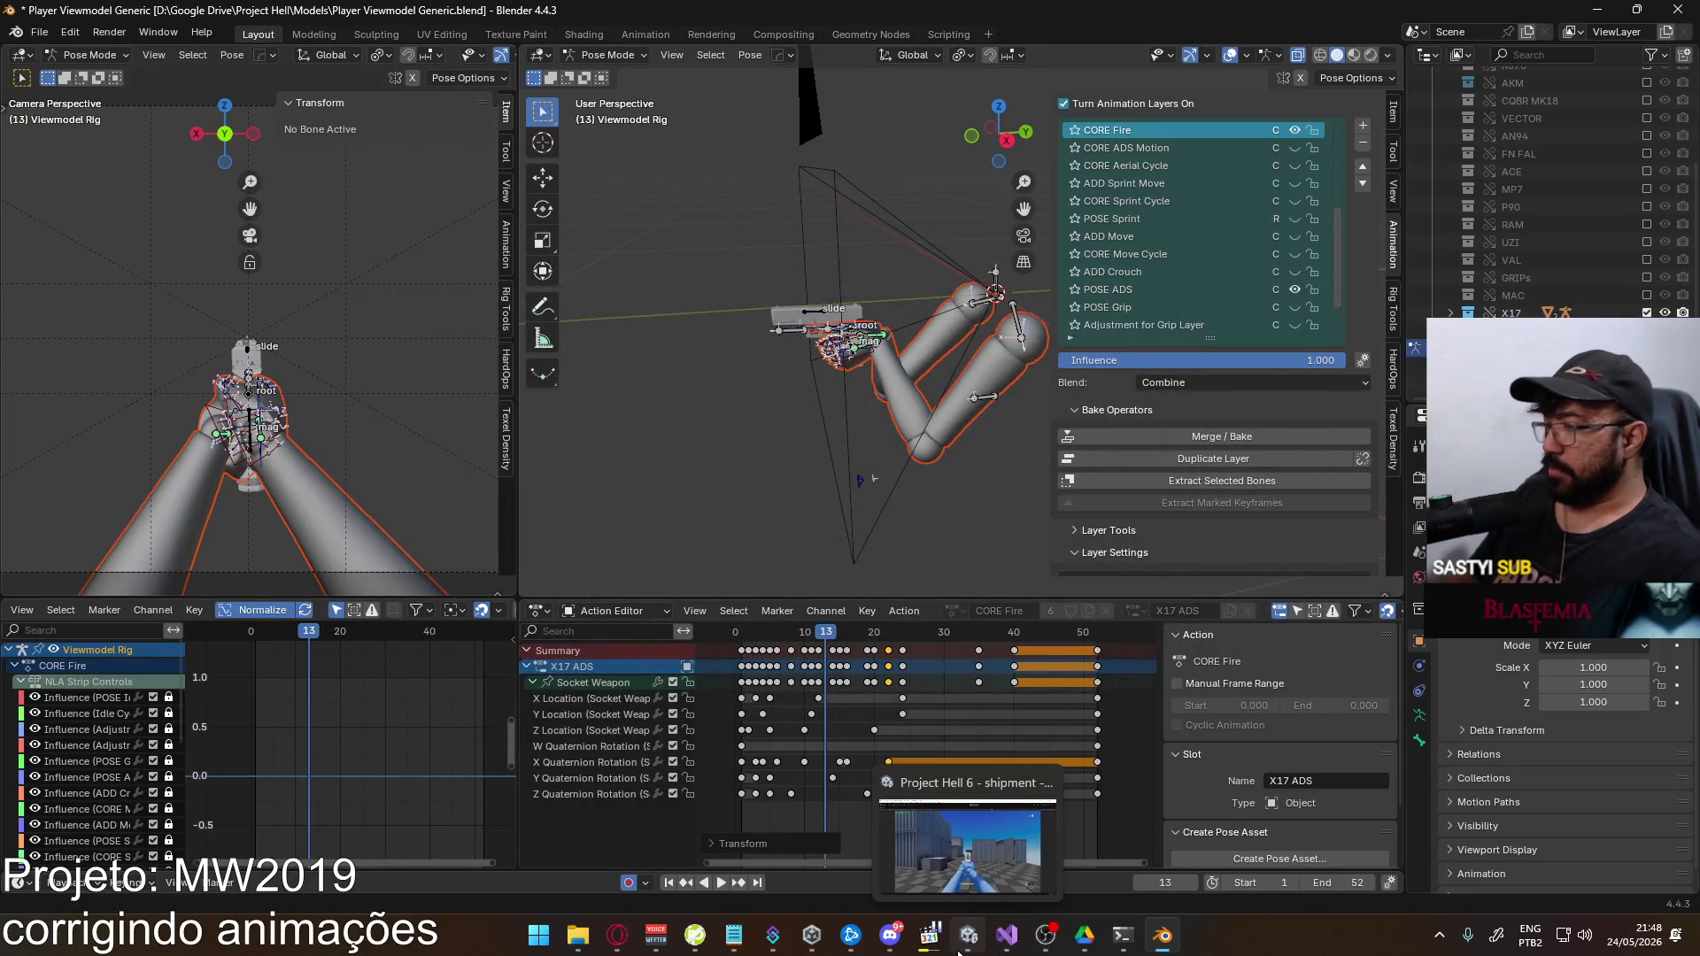
pyautogui.click(968, 935)
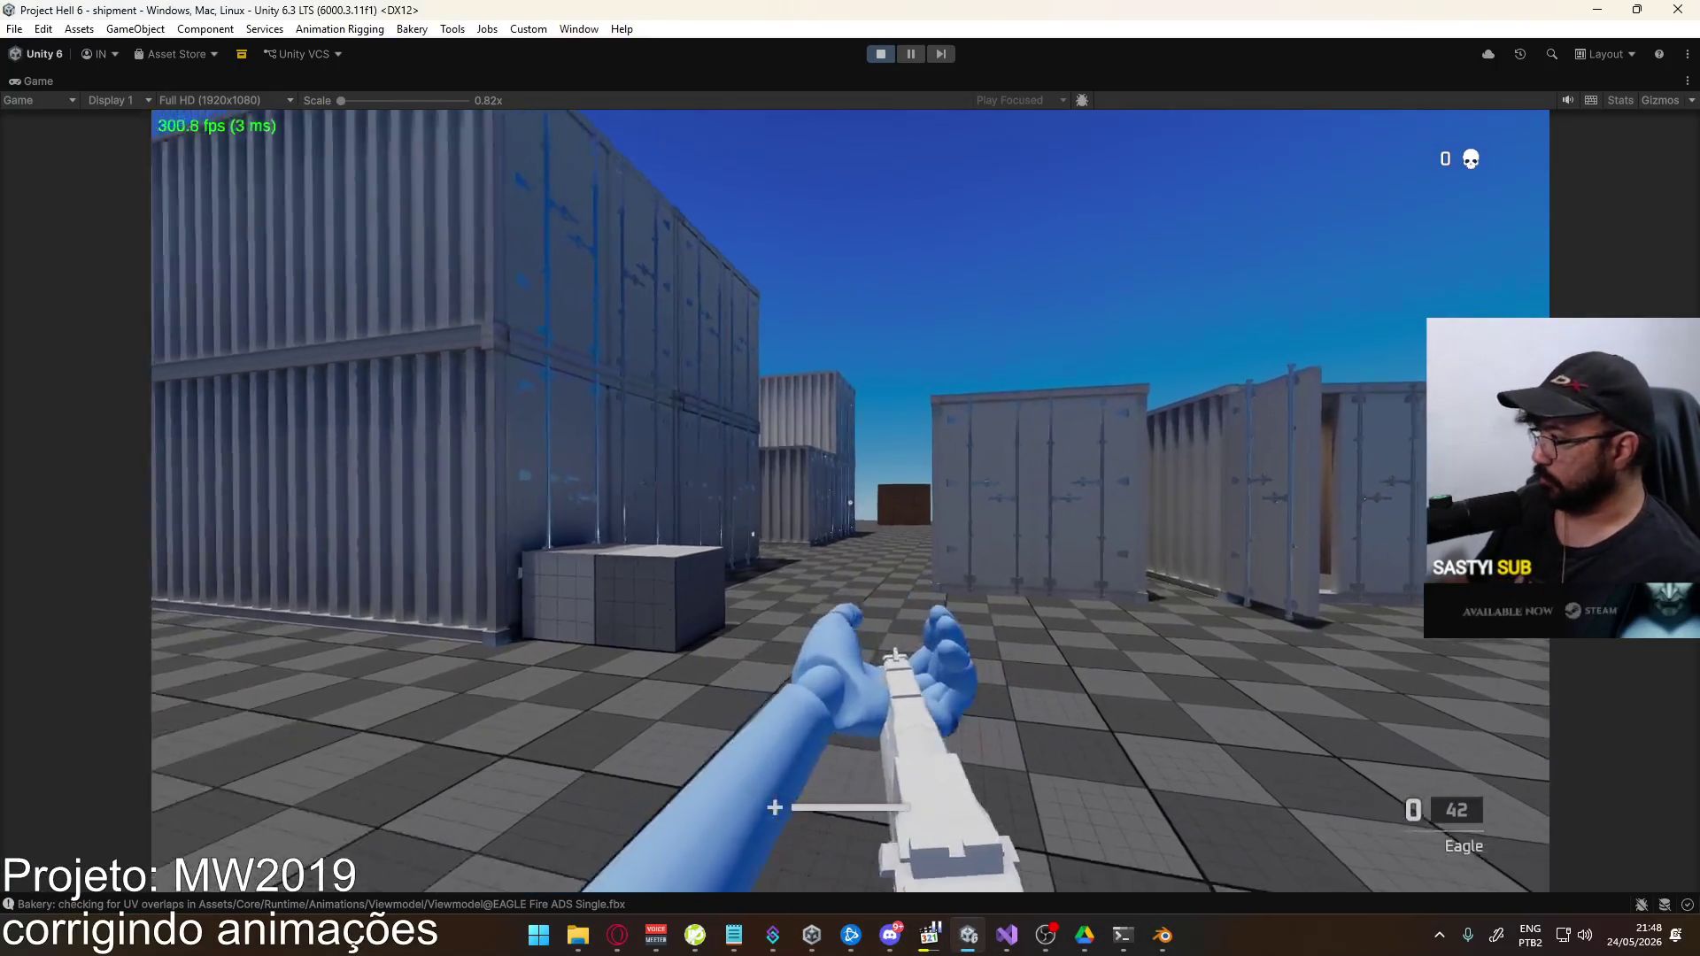
# Equip the MP5, trigger the free-hand gesture, walk into the container corridor, then return to Blender
pyautogui.press('1')
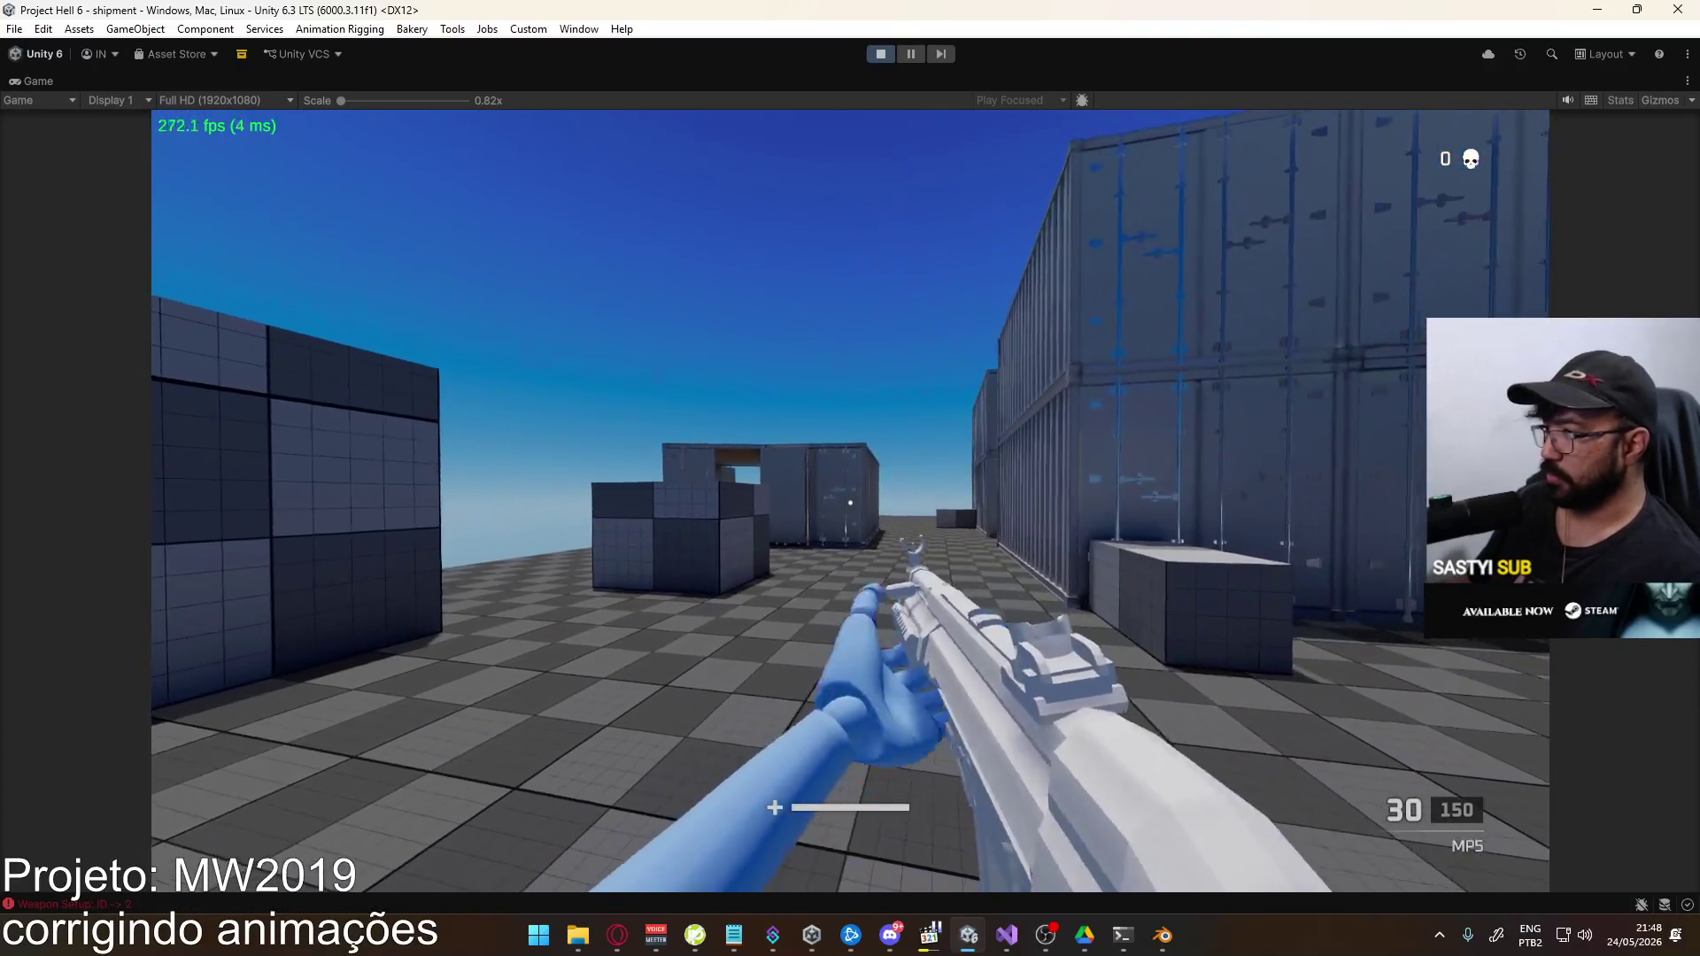
pyautogui.press('f')
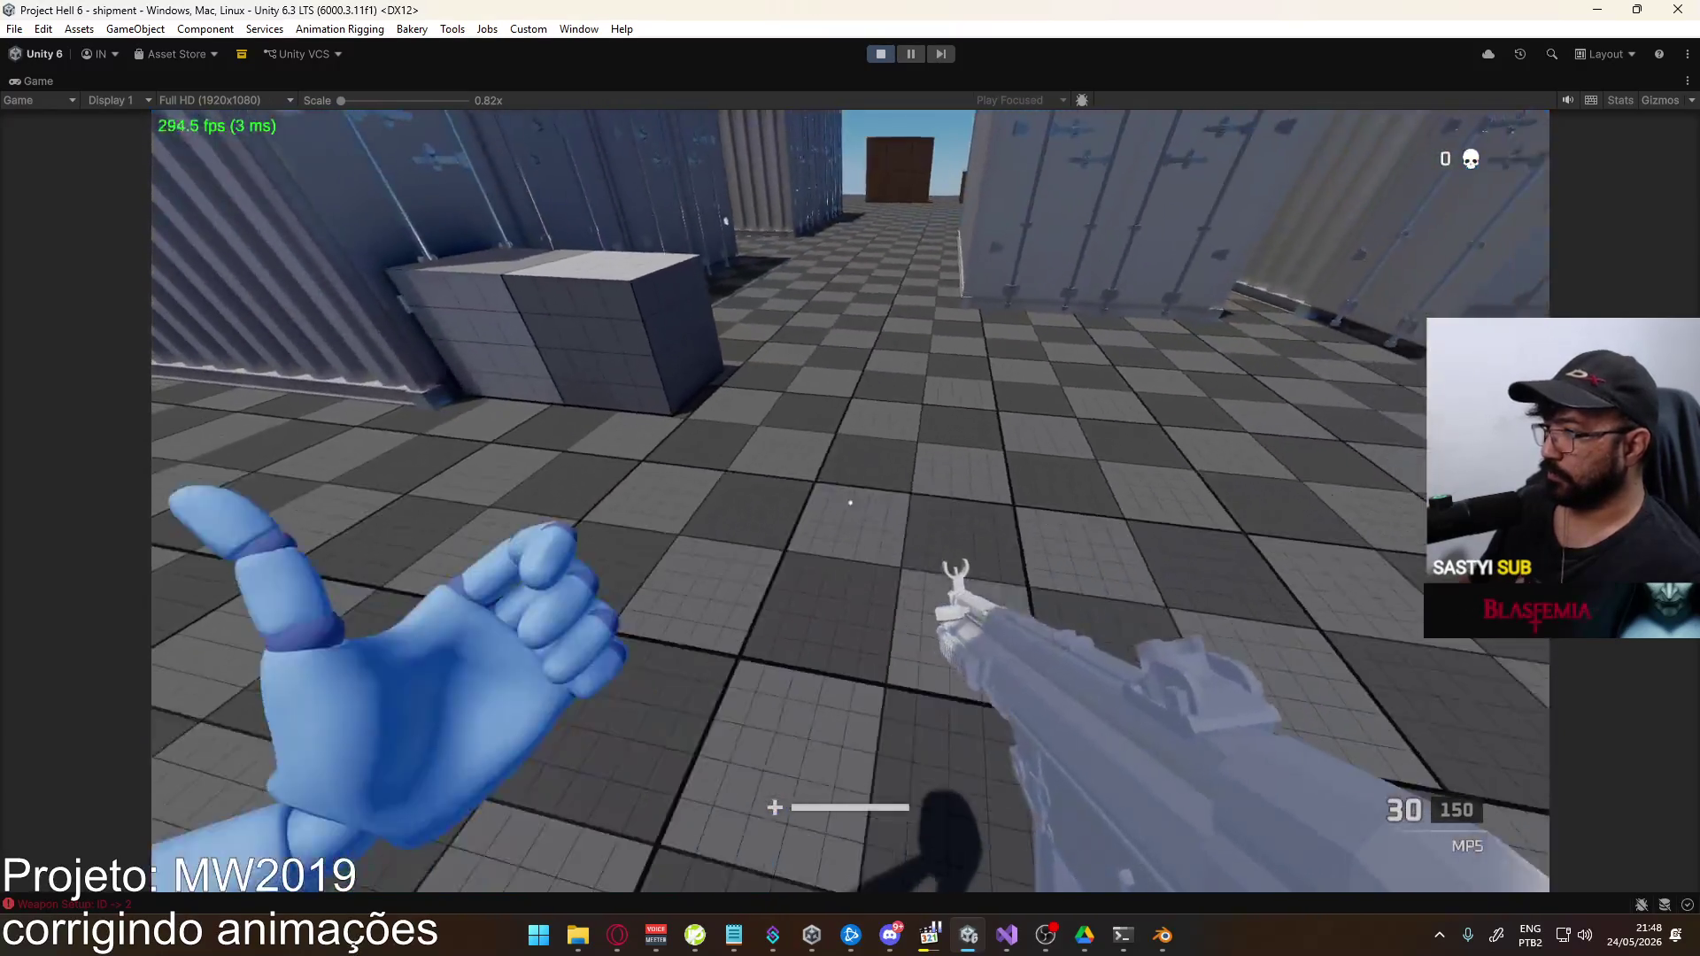
pyautogui.press('f')
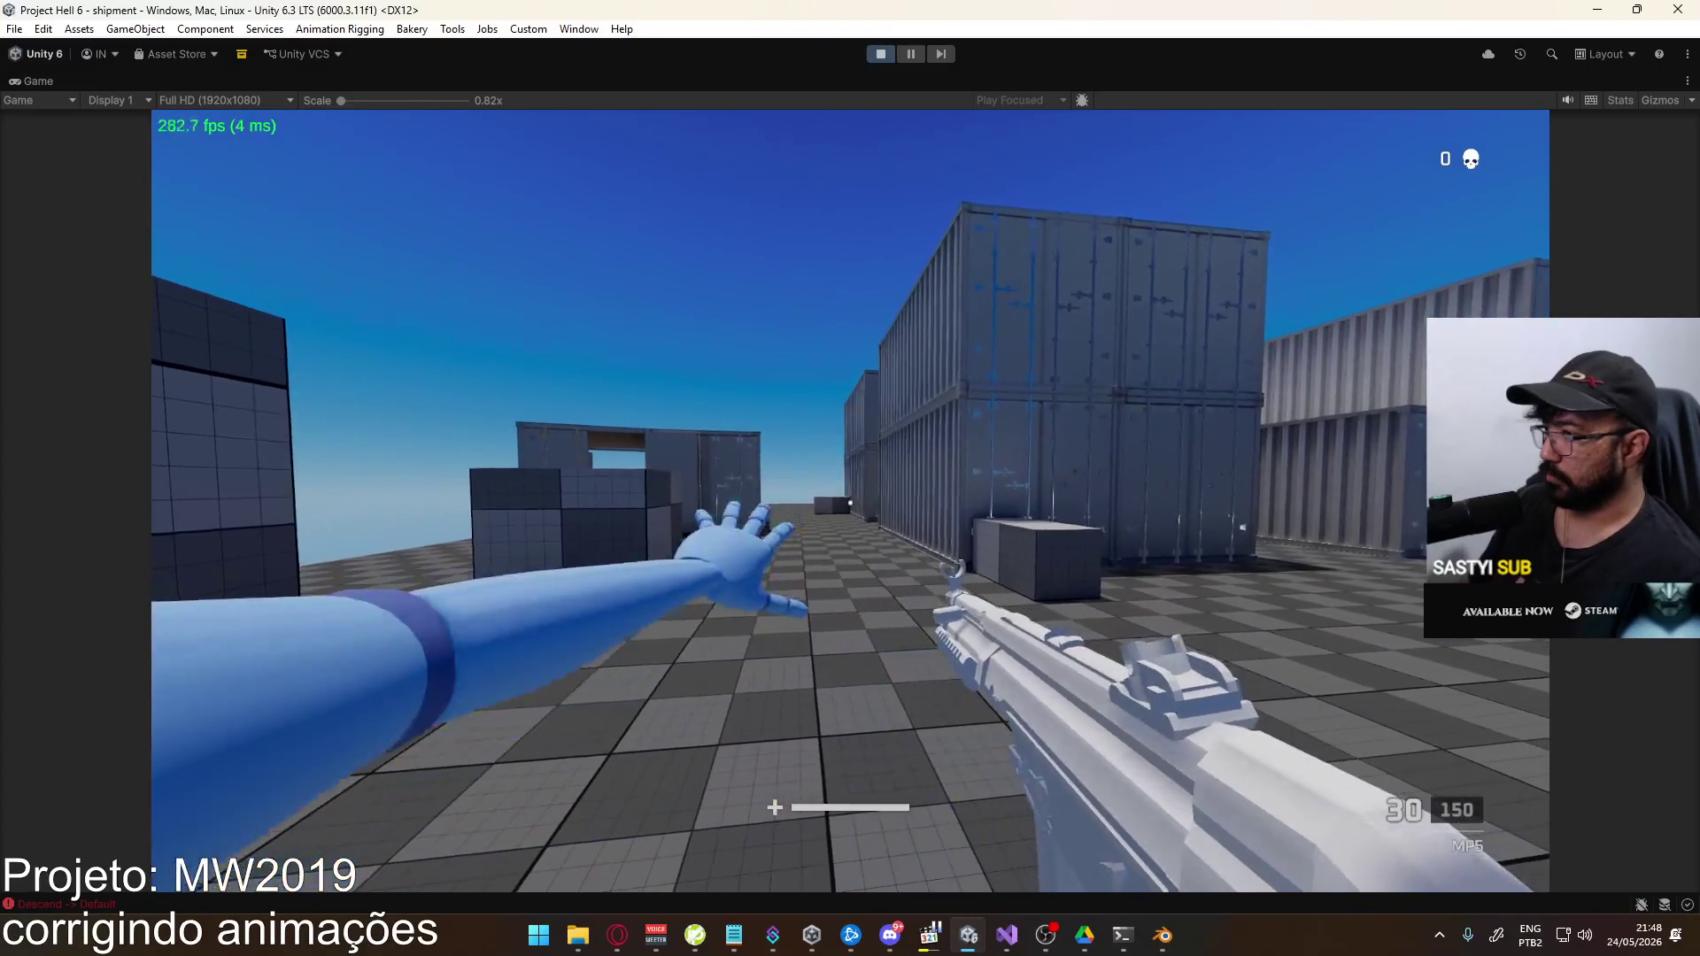
pyautogui.press('w')
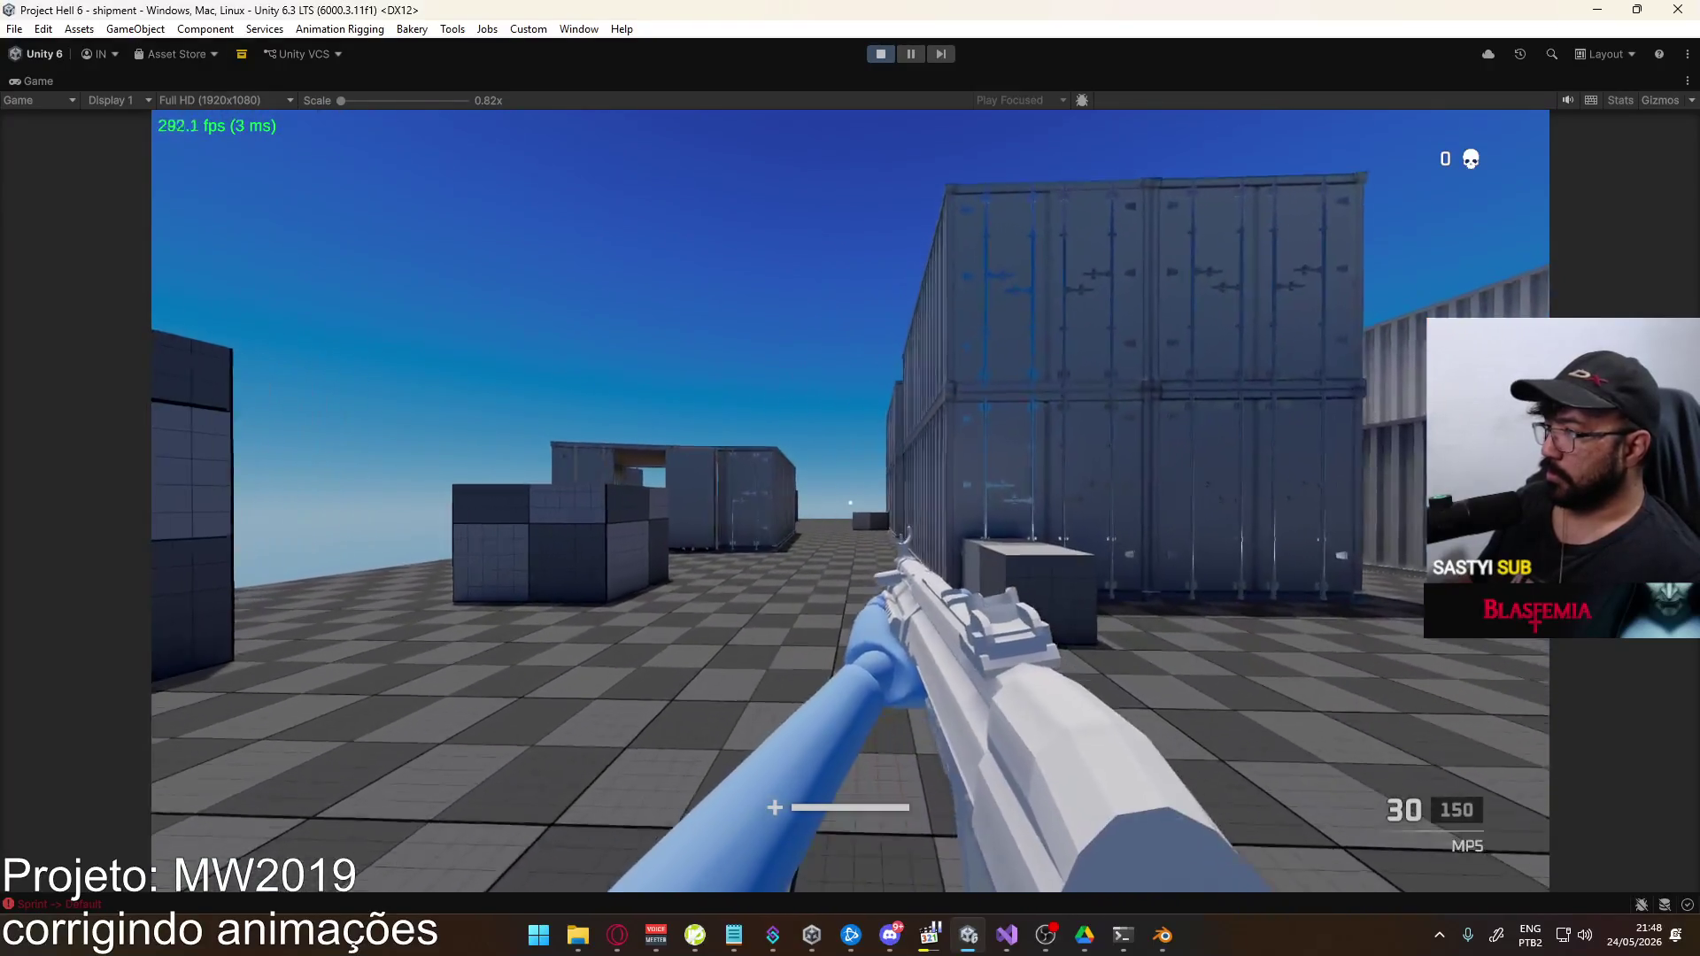
pyautogui.hotkey('alt', 'Tab')
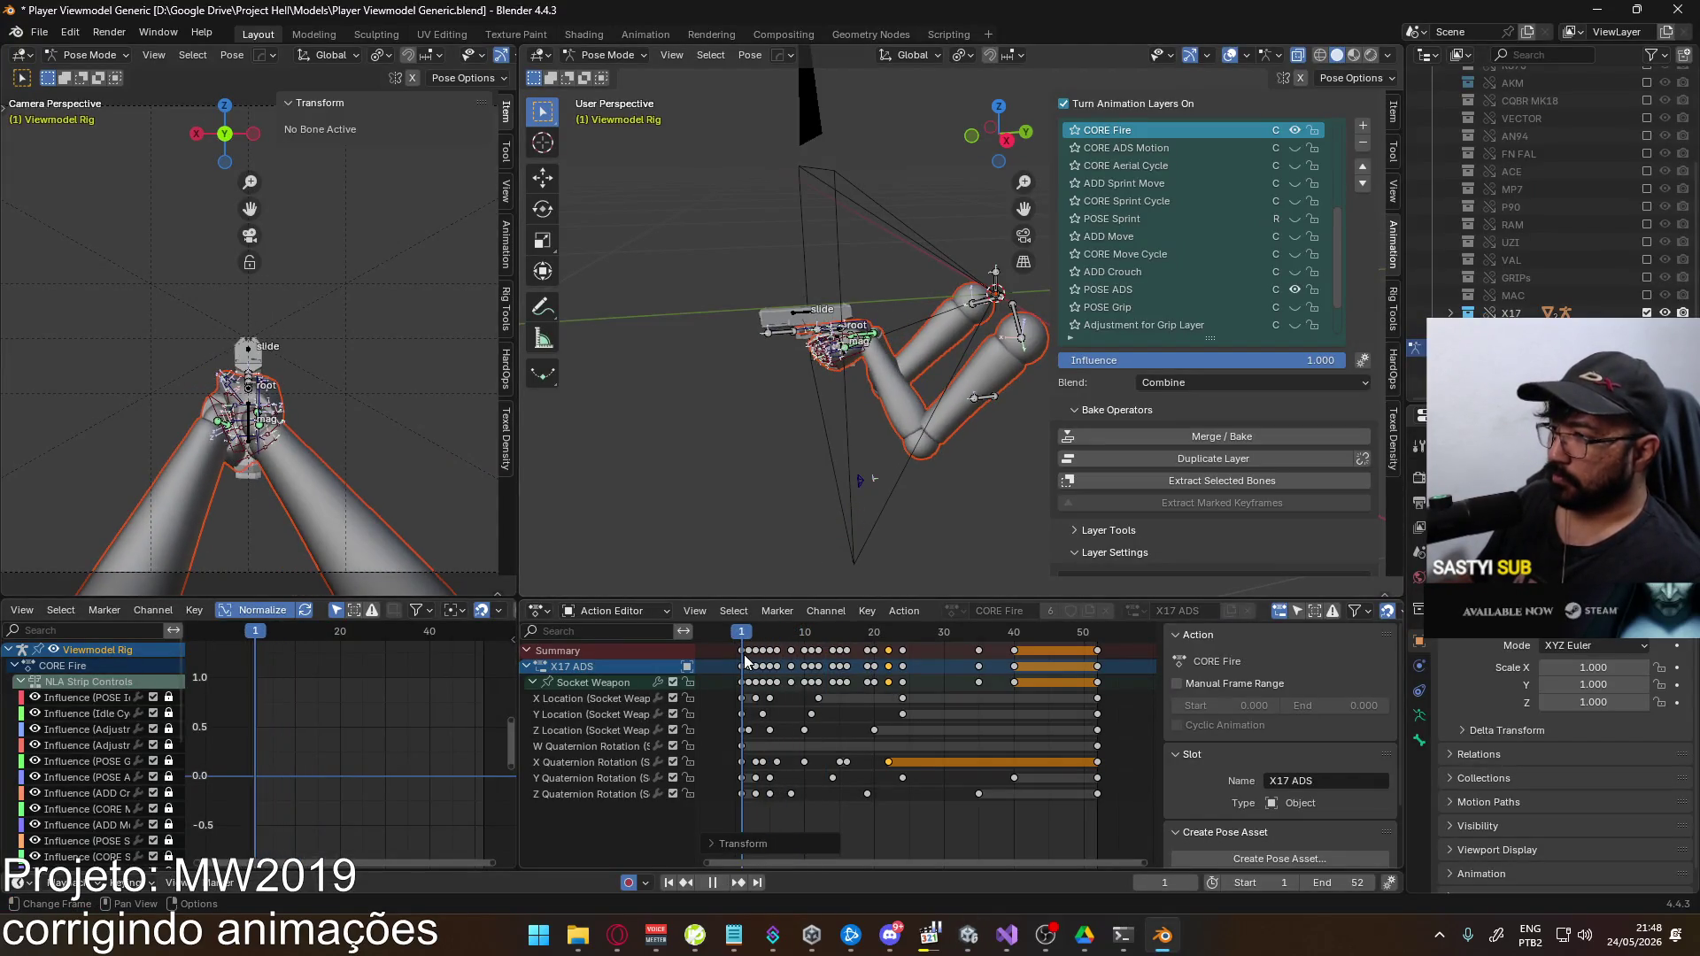
# Check the running Unity game, then preview the CORE Fire recoil animation in Blender
pyautogui.hotkey('alt', 'Tab')
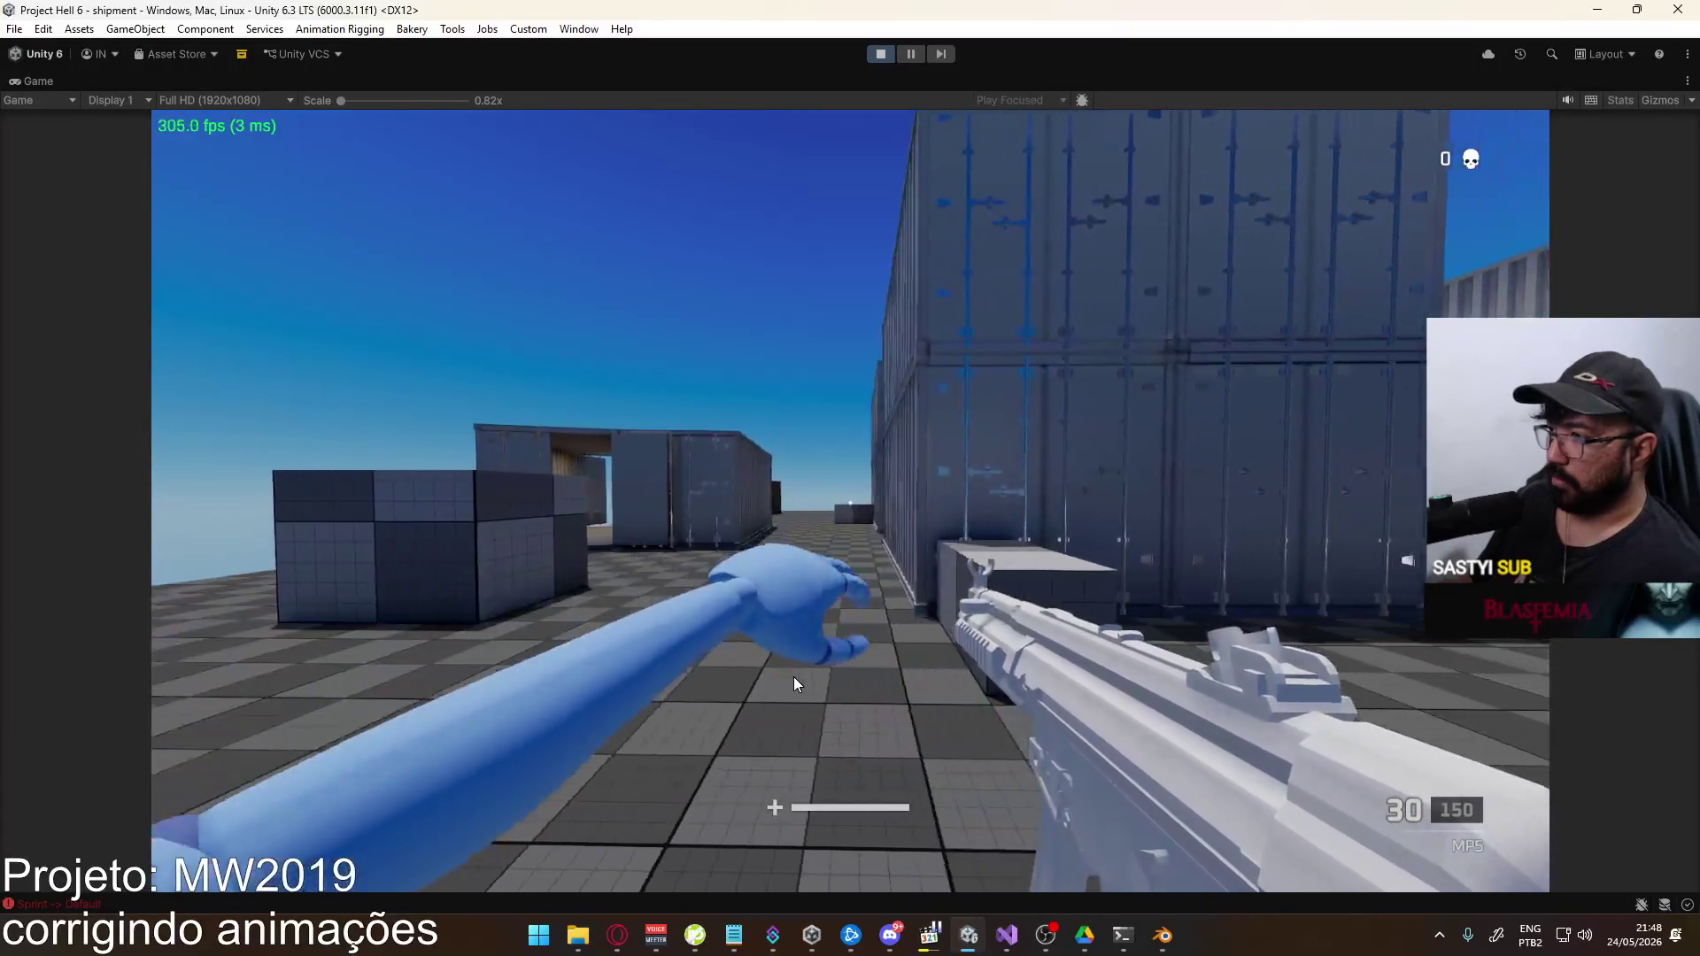
pyautogui.hotkey('alt', 'Tab')
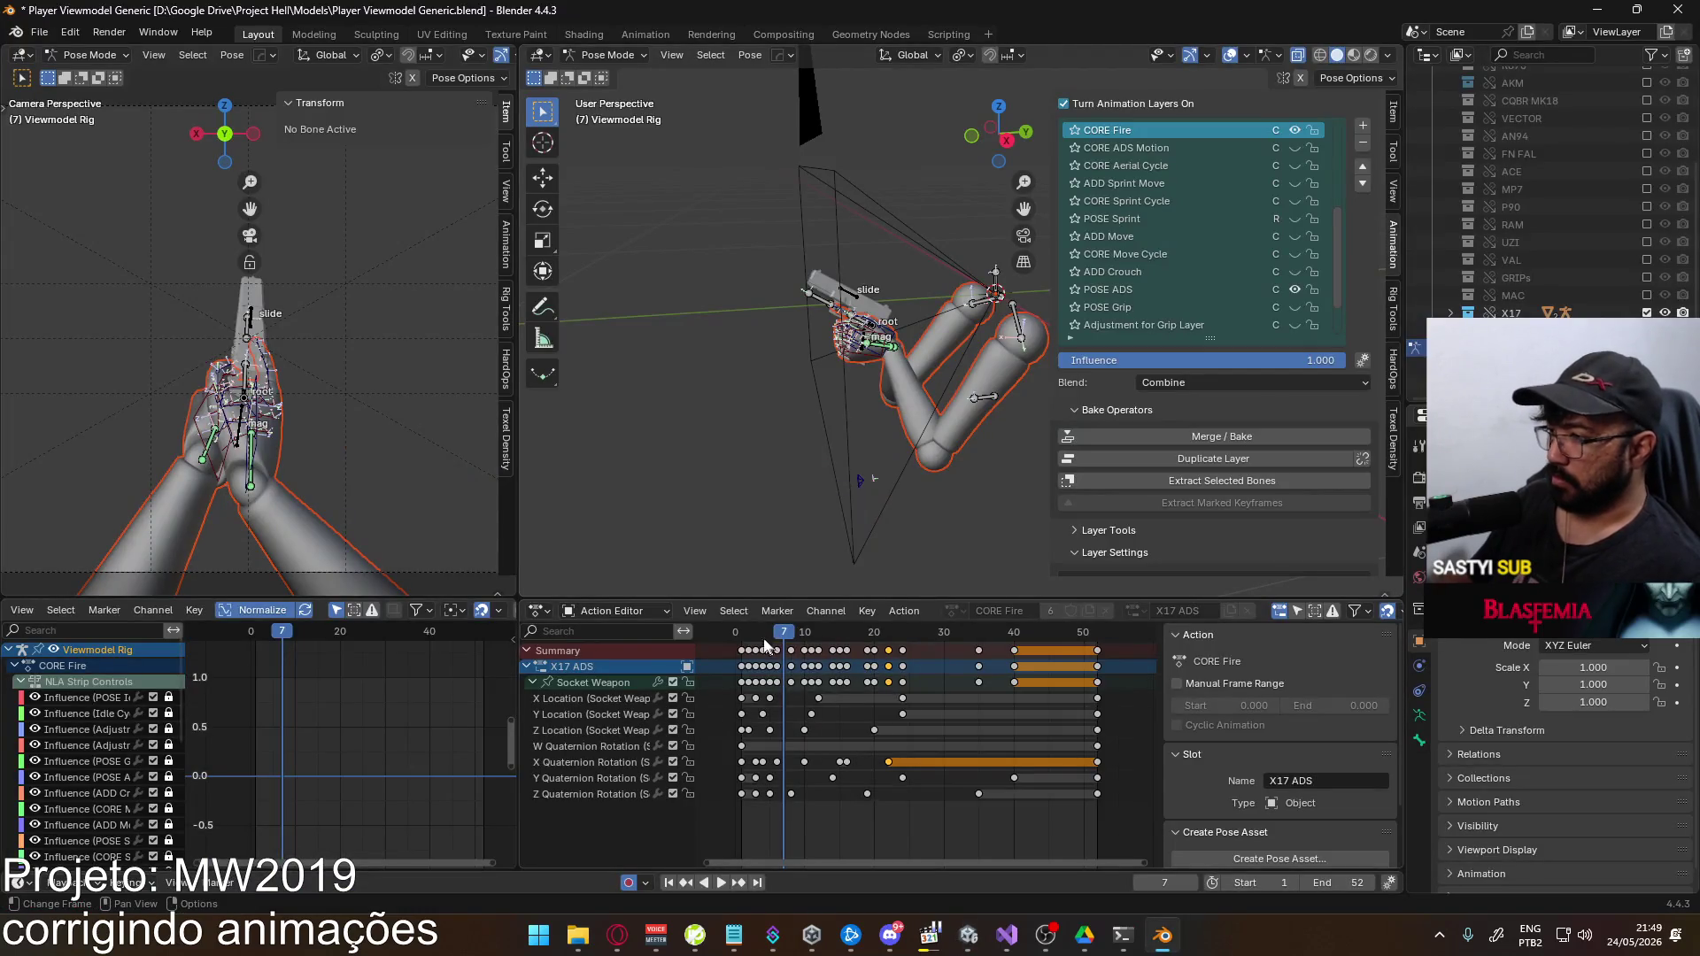
pyautogui.press('space')
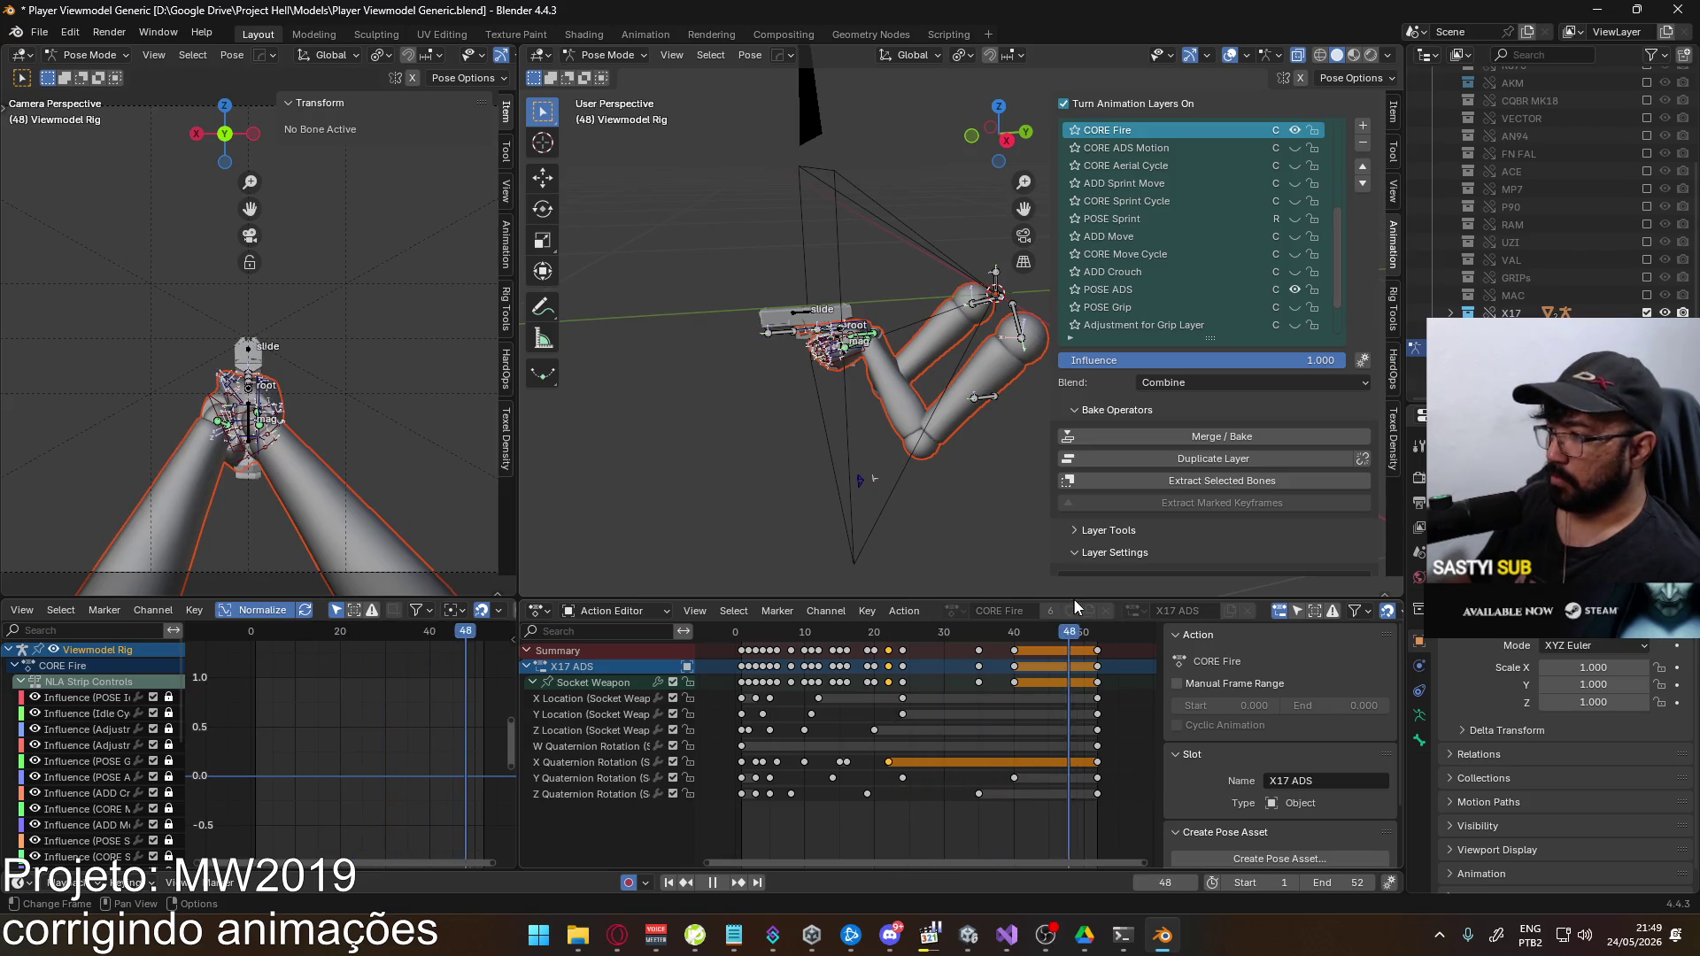
# Export the viewmodel rig as an FBX file and return to the running Unity game
pyautogui.click(39, 32)
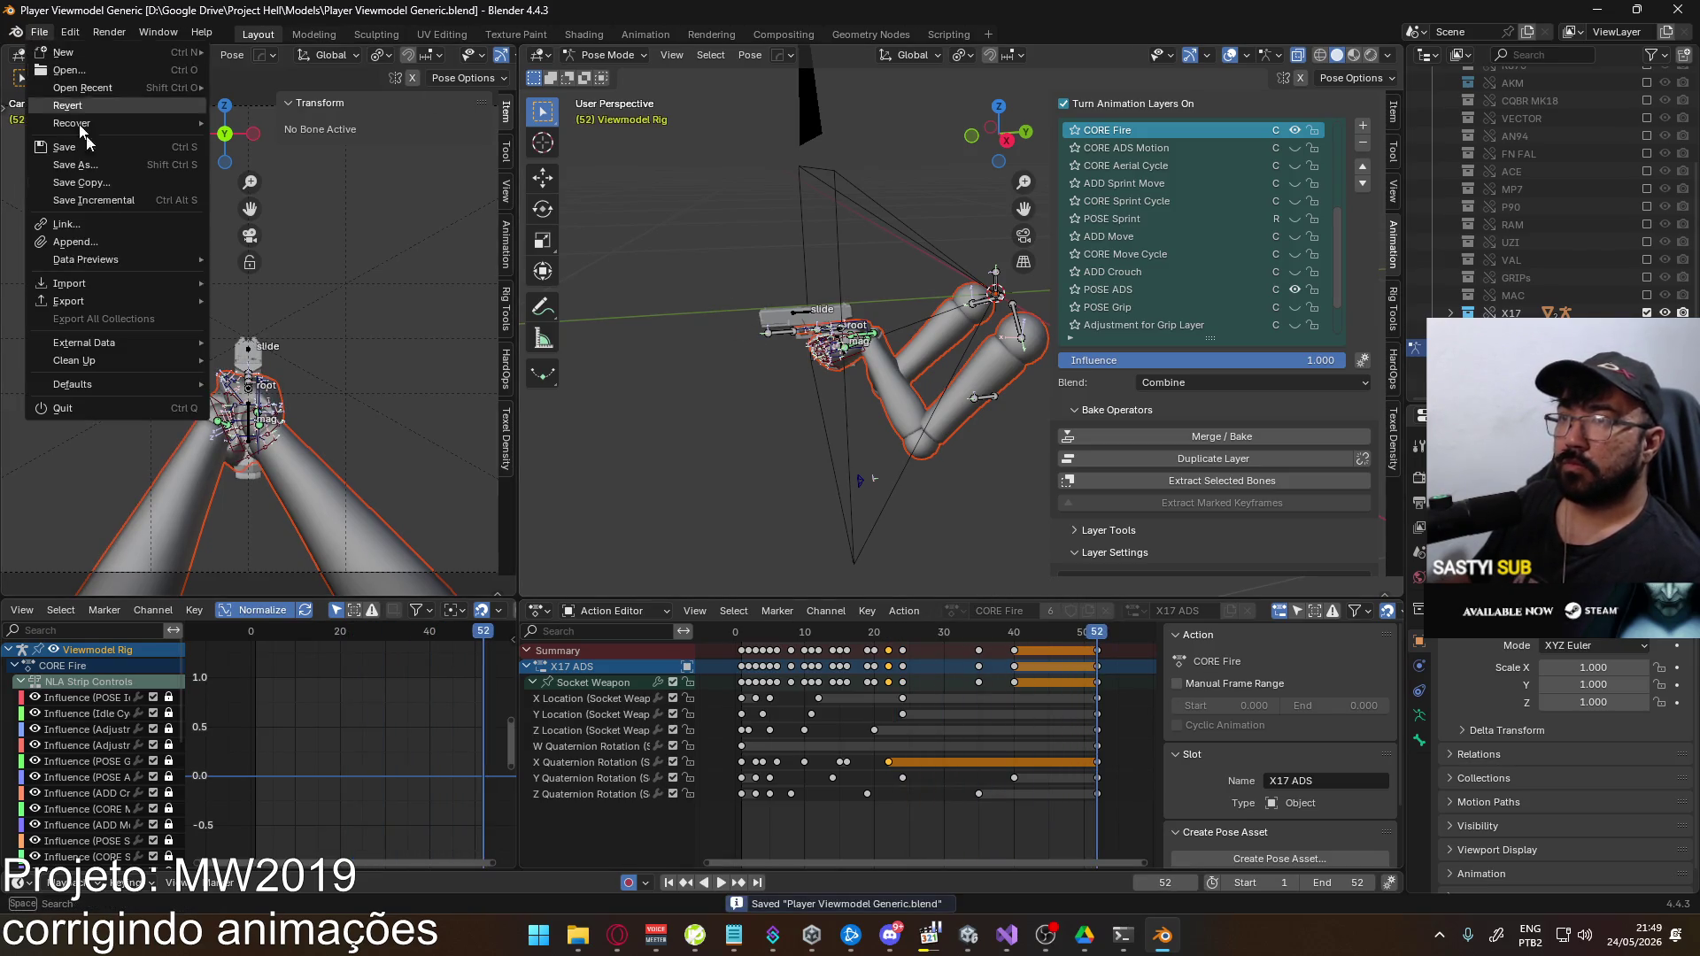
pyautogui.moveTo(145, 306)
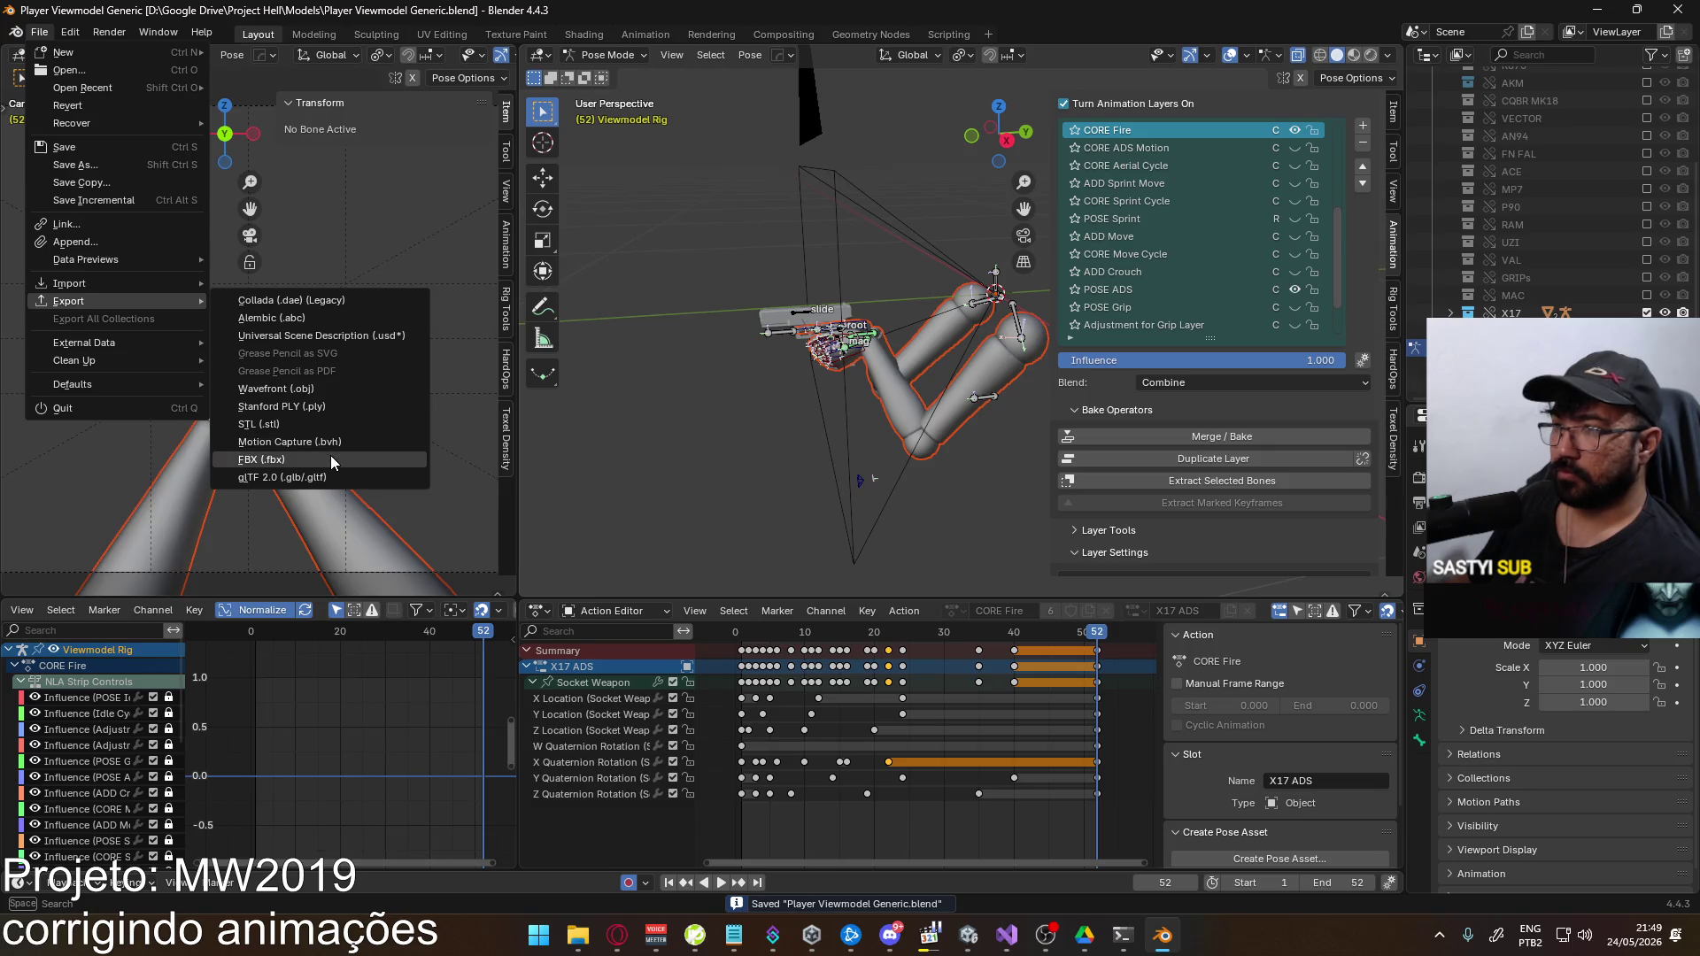
pyautogui.click(331, 457)
pyautogui.press('Escape')
pyautogui.hotkey('alt', 'Tab')
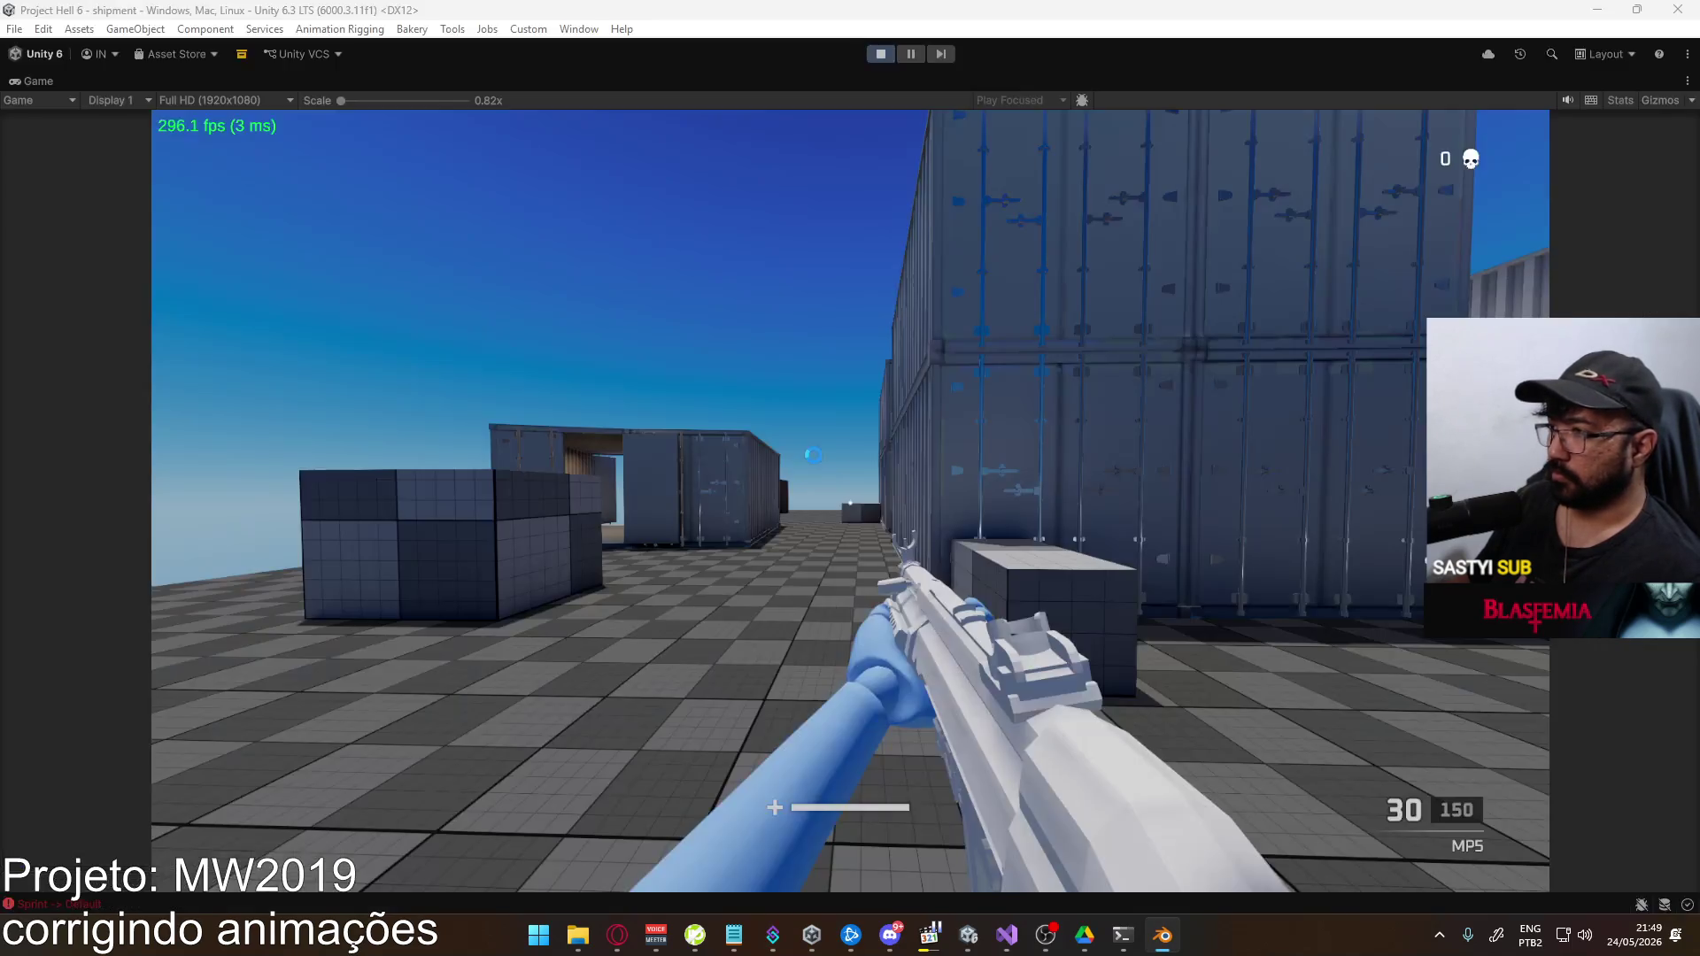
# Equip the Eagle pistol in game and restore the full editor layout around the Game view
pyautogui.press('Tab')
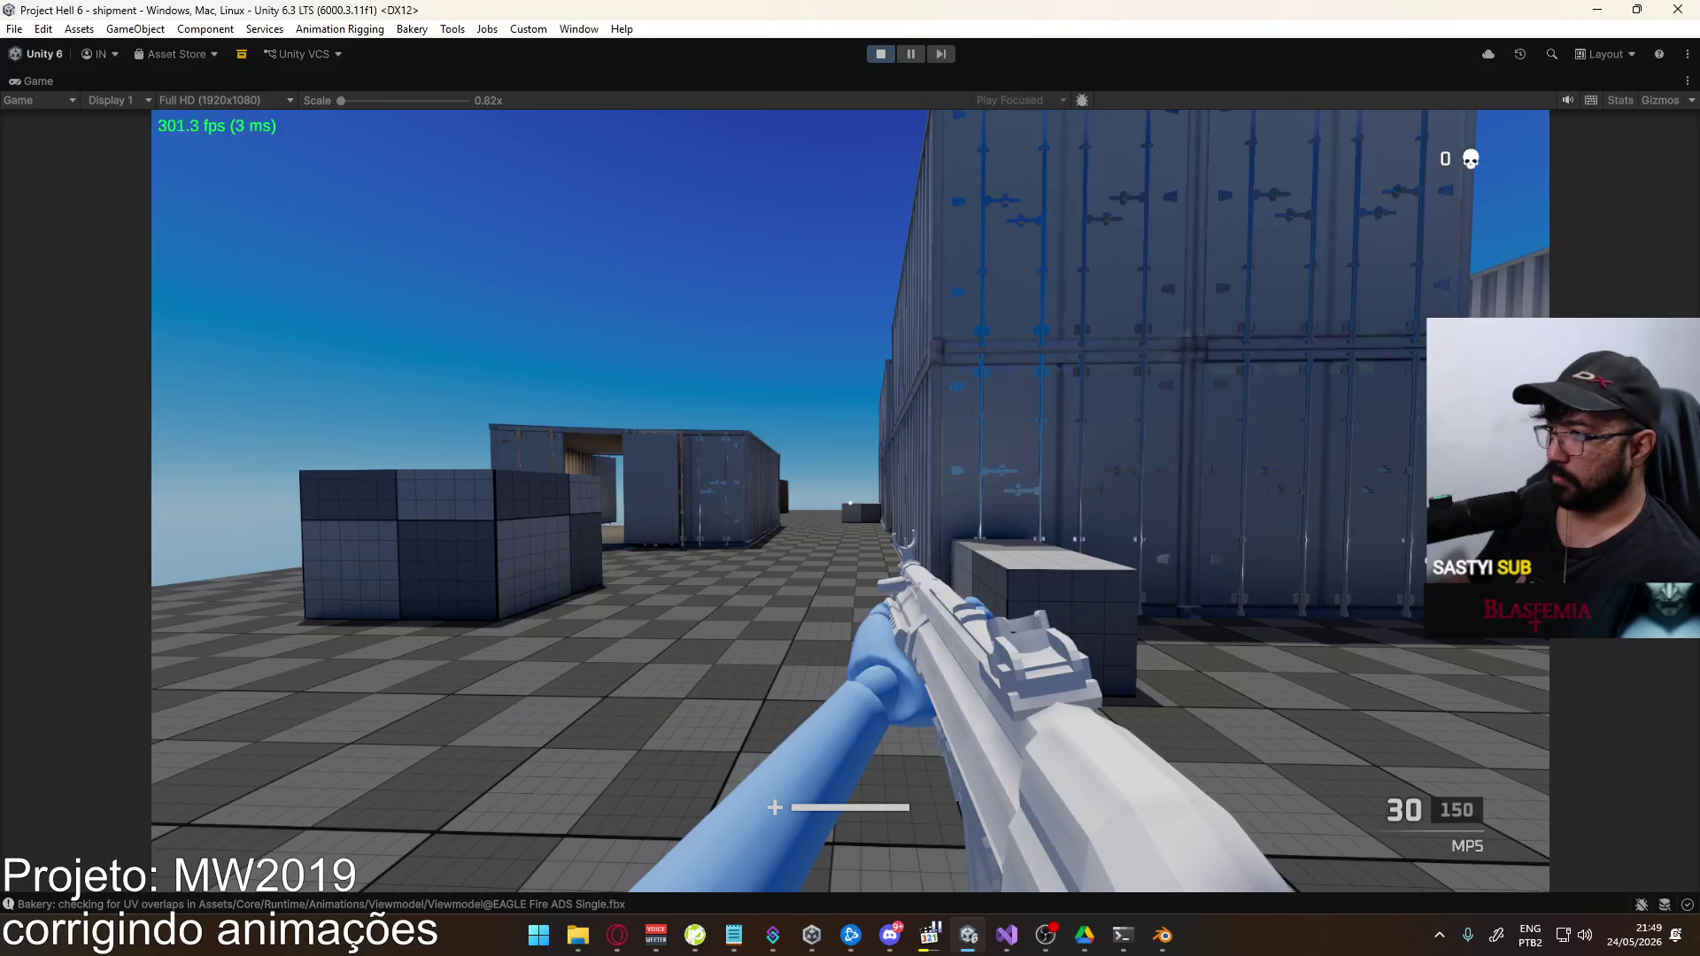
pyautogui.press('2')
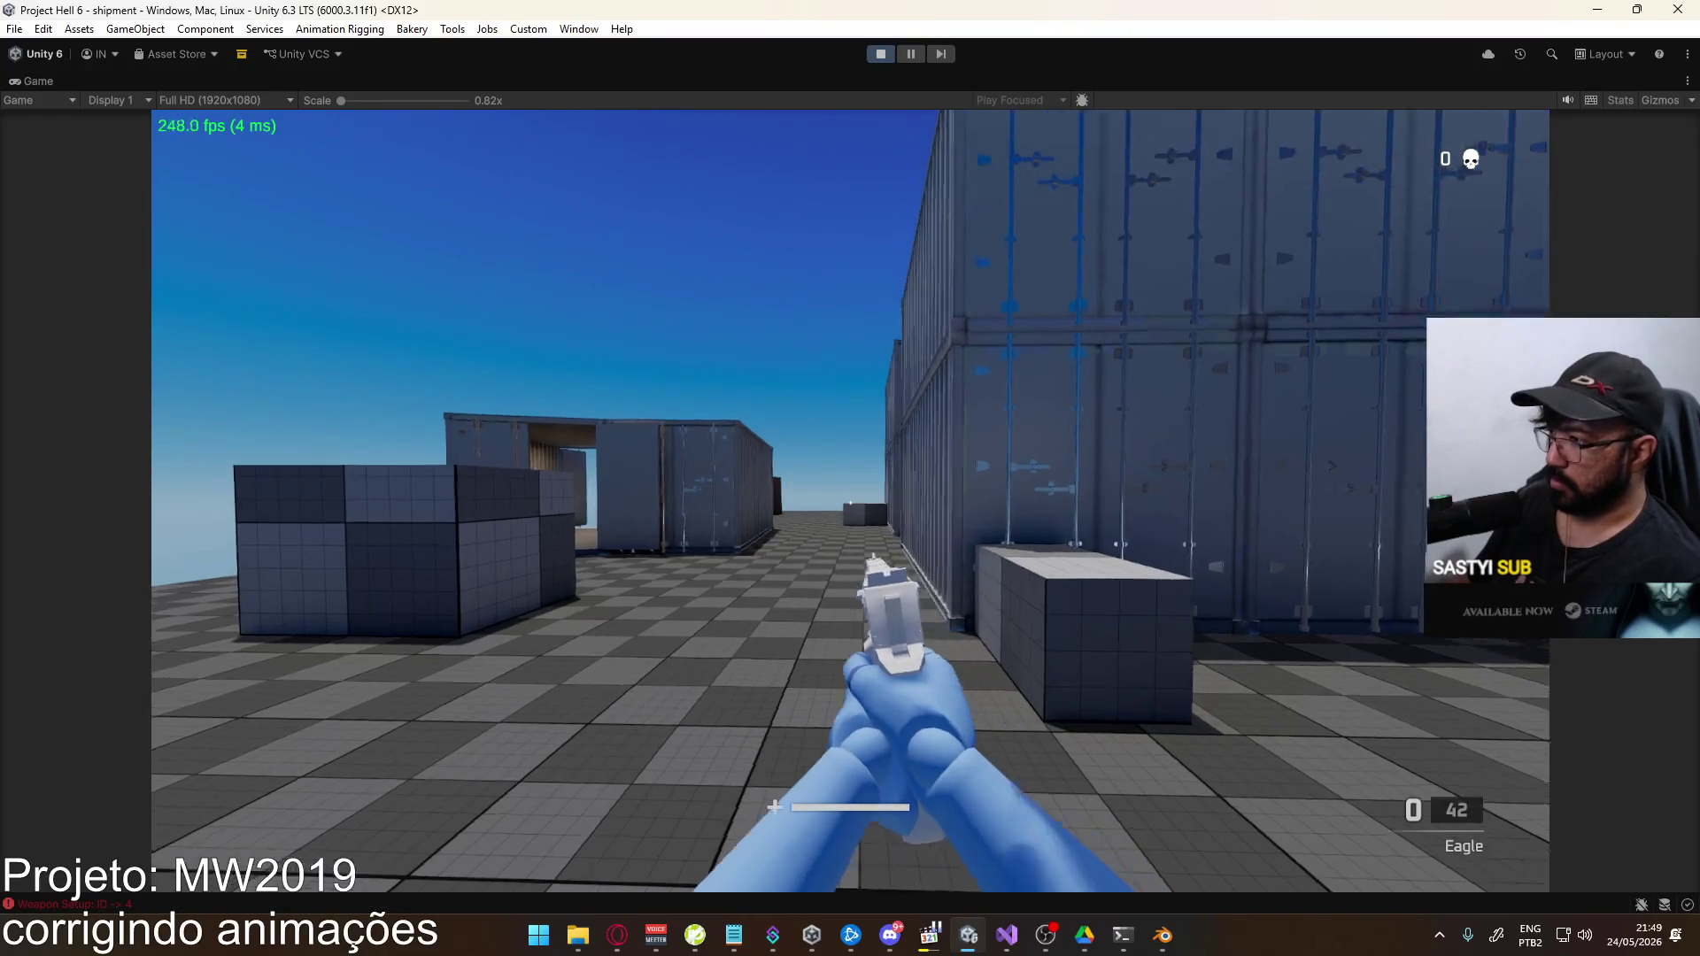
pyautogui.press('super')
pyautogui.press('super')
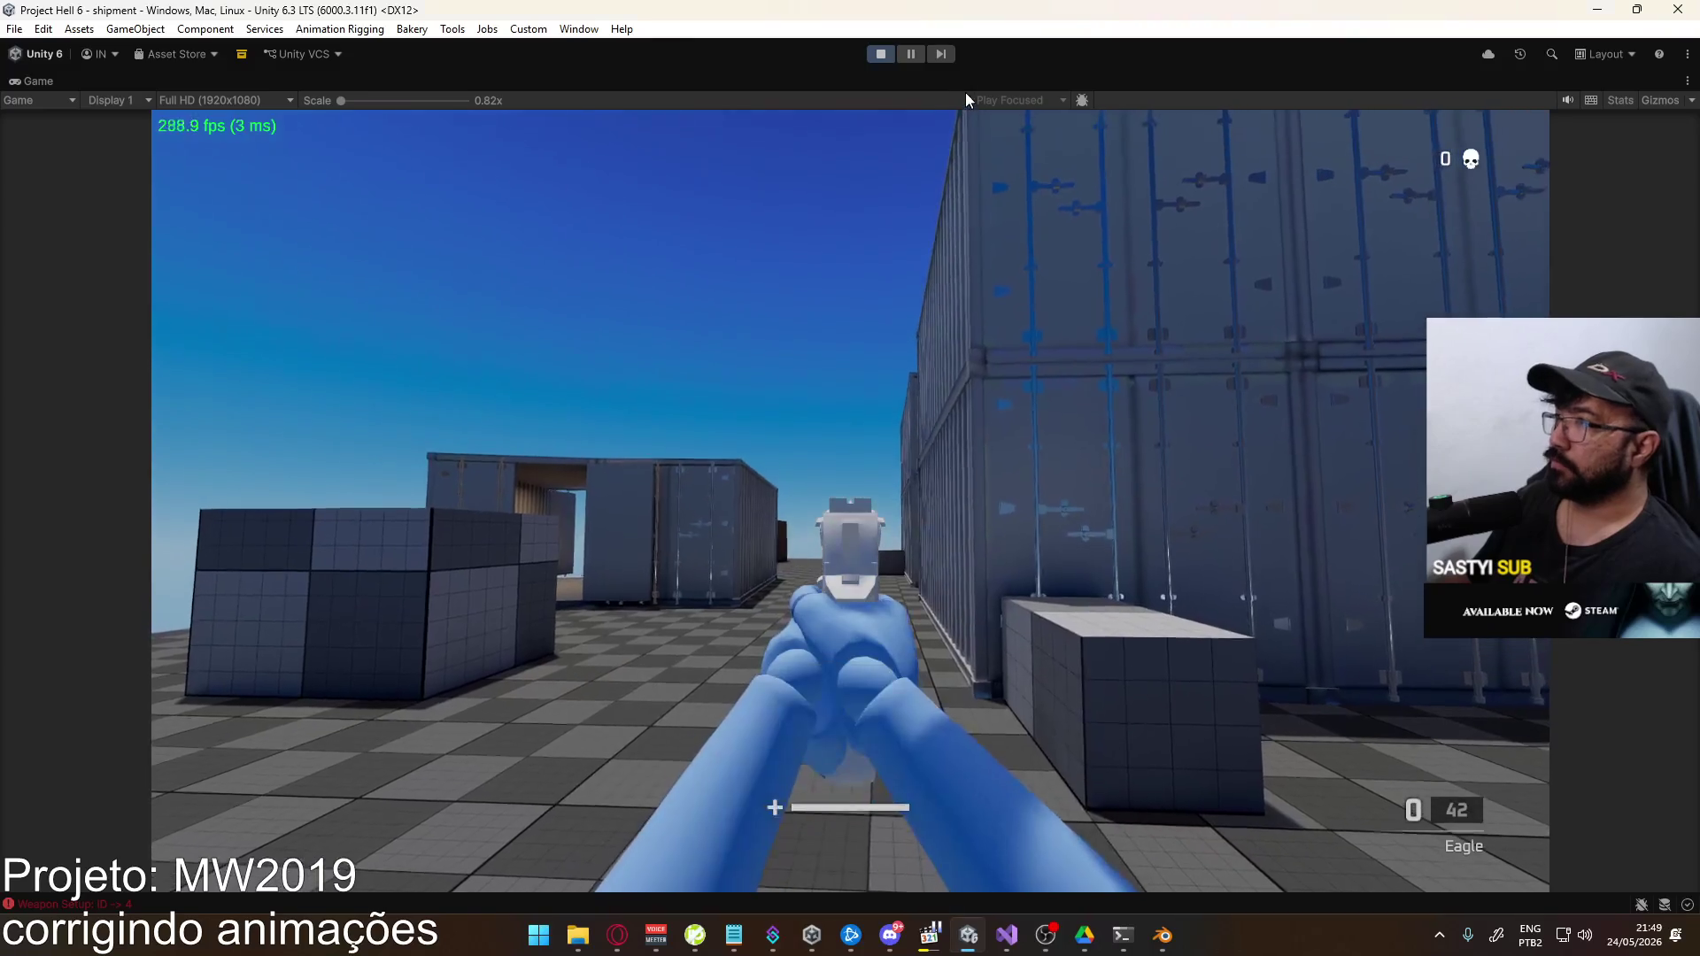
pyautogui.rightClick(968, 88)
pyautogui.click(1073, 146)
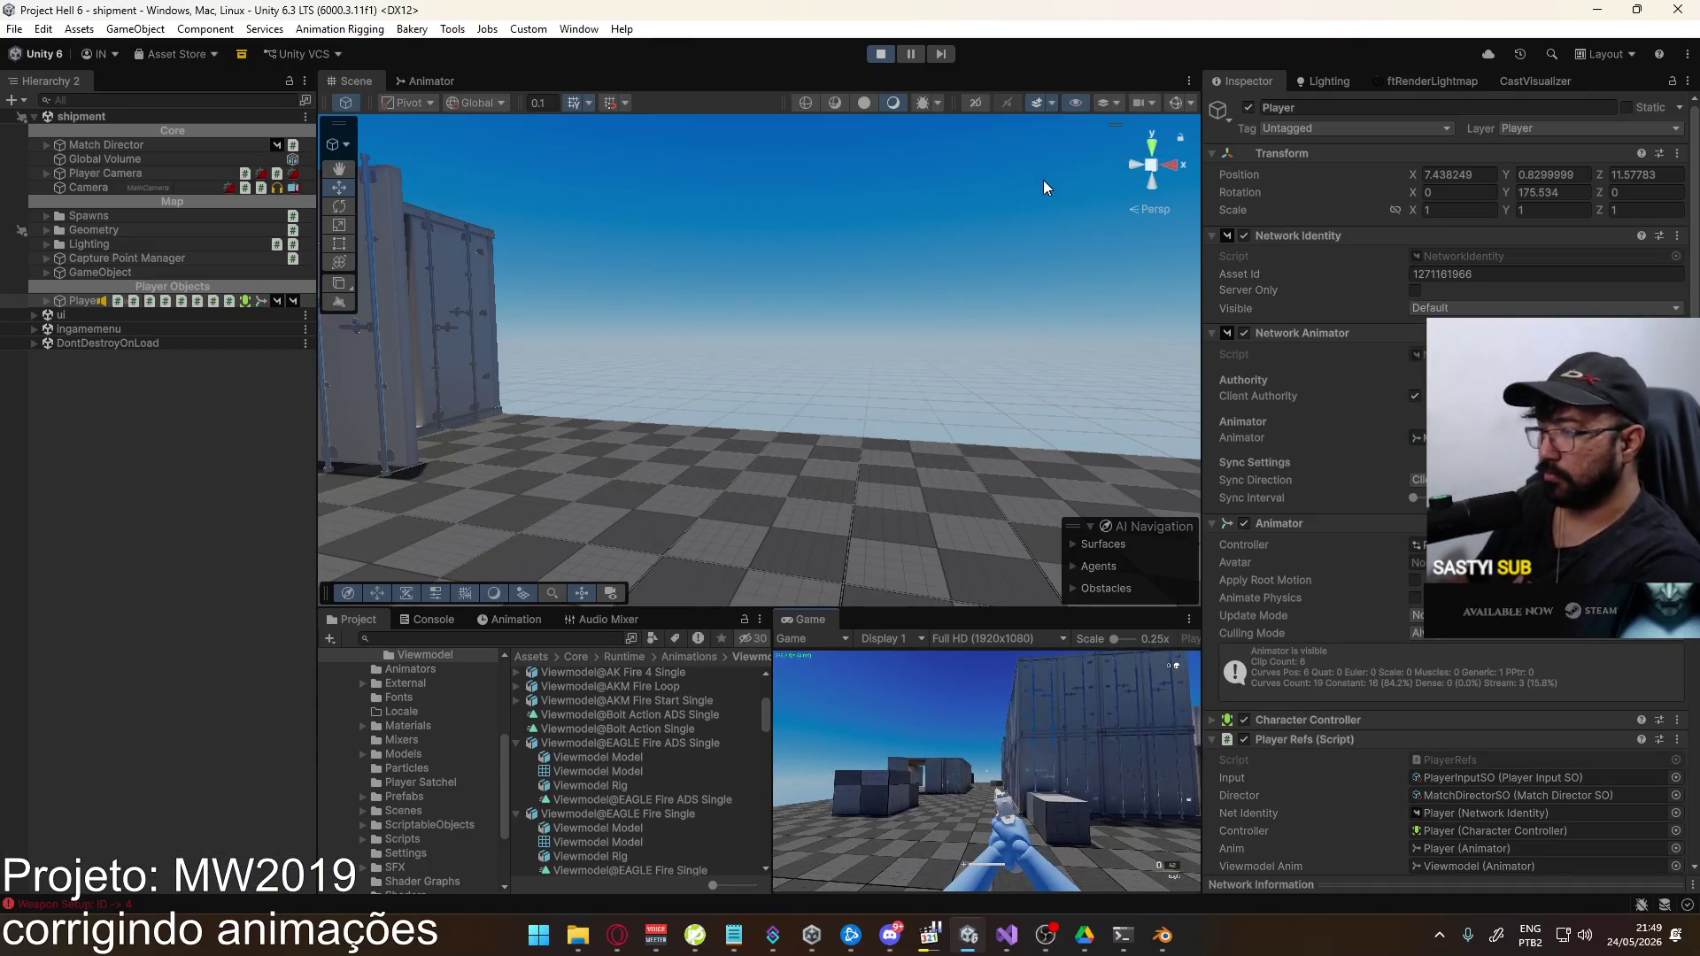
pyautogui.rightClick(906, 347)
pyautogui.press('Escape')
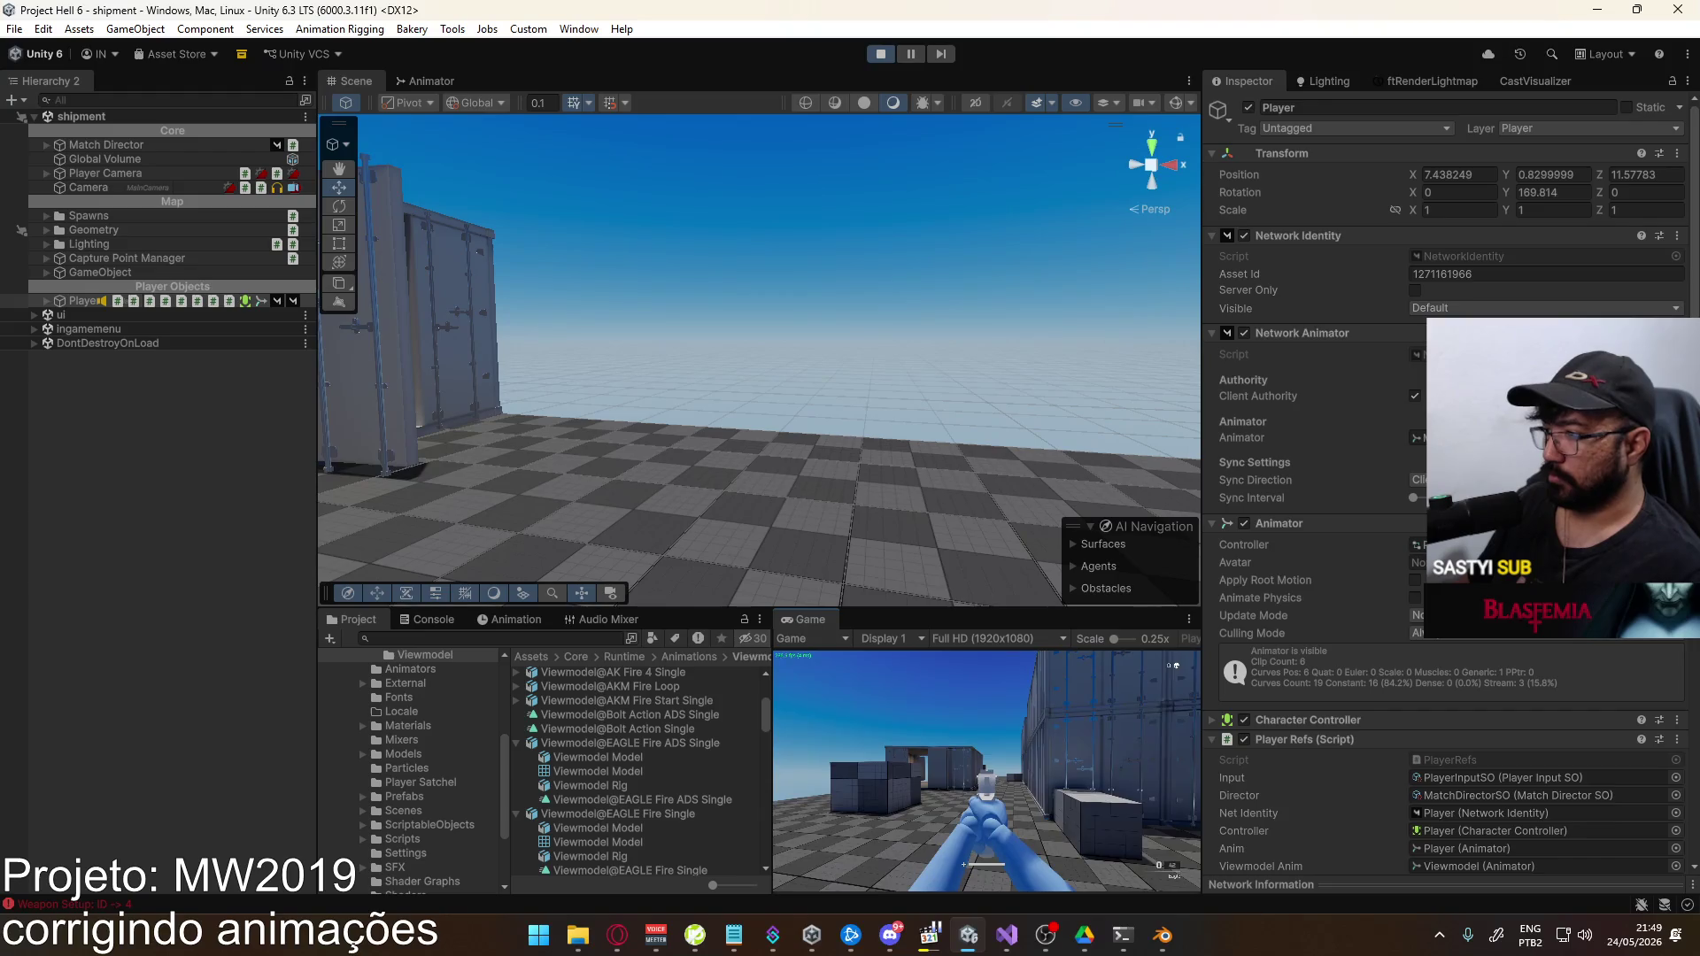
# Expand Player's children and open the ScriptableObjects > Weapons folder
pyautogui.press('super')
pyautogui.press('super')
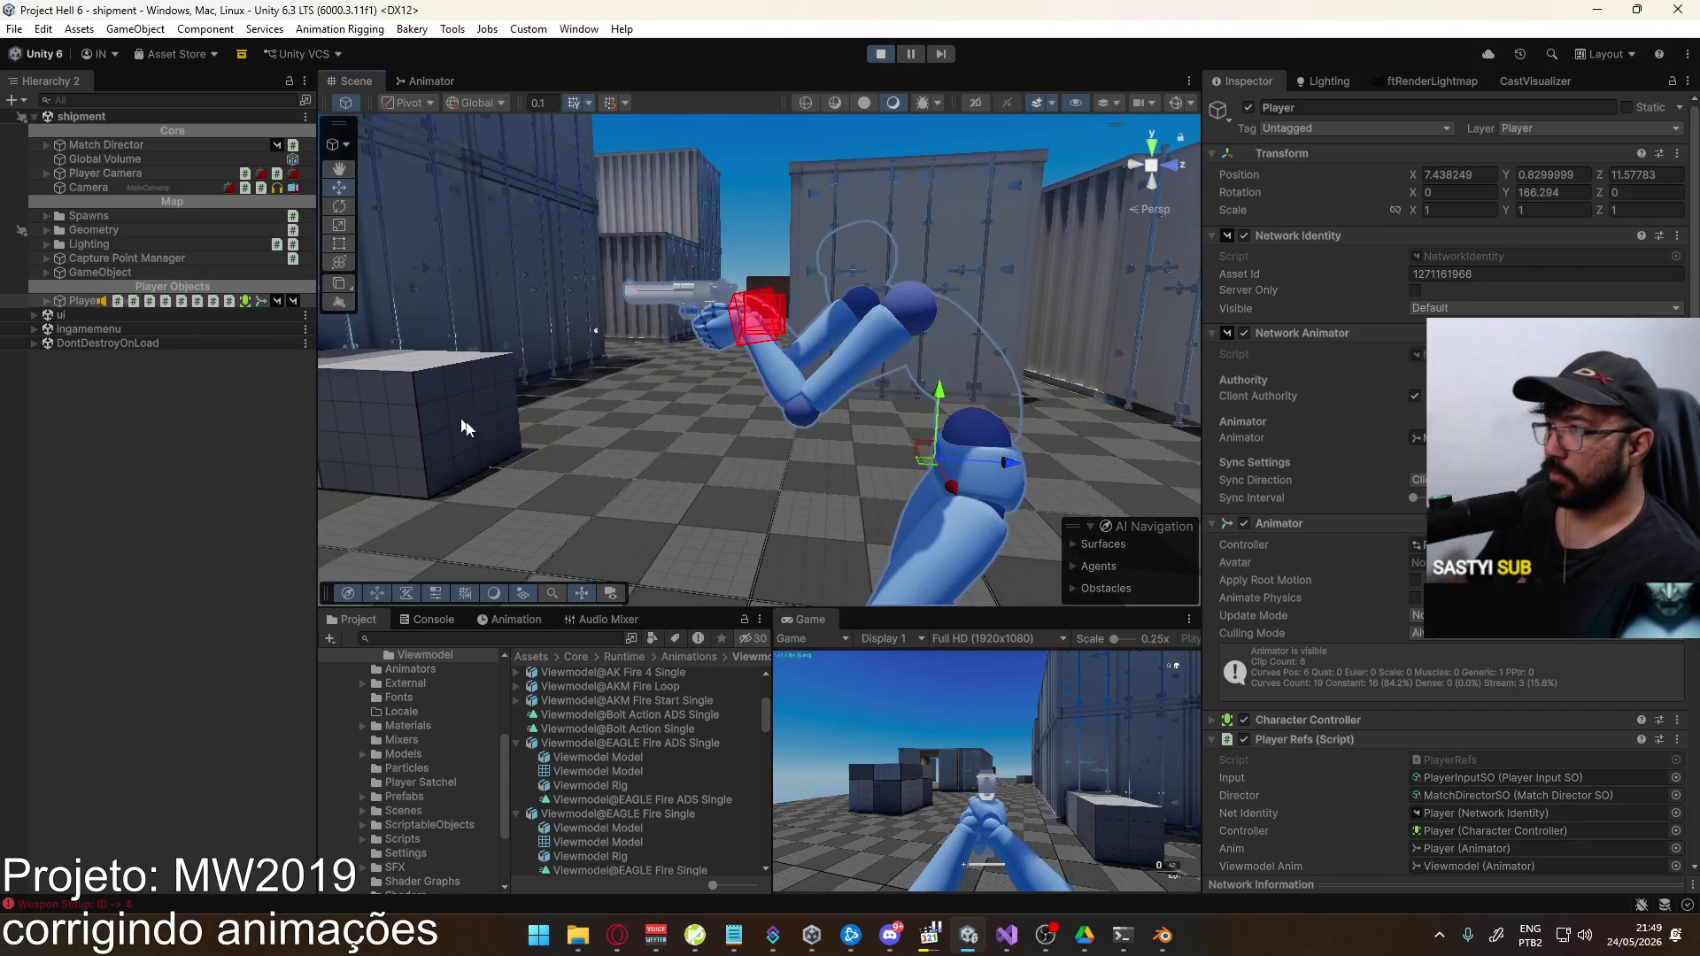
pyautogui.click(47, 302)
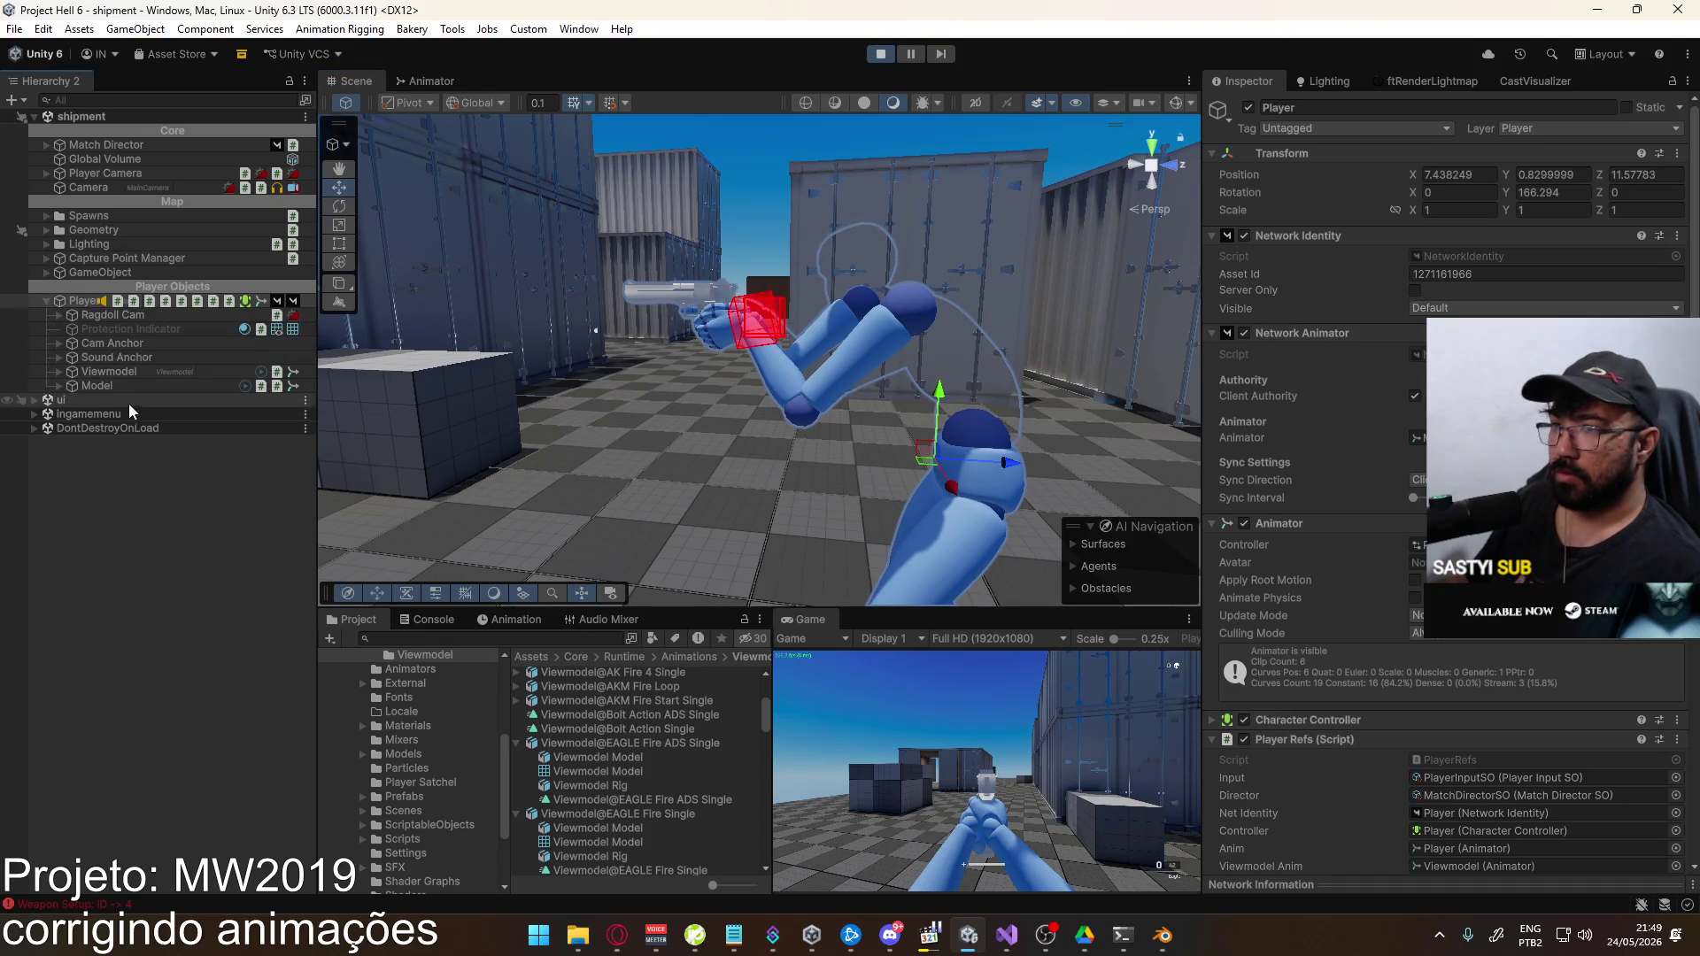
pyautogui.click(431, 825)
pyautogui.doubleClick(632, 724)
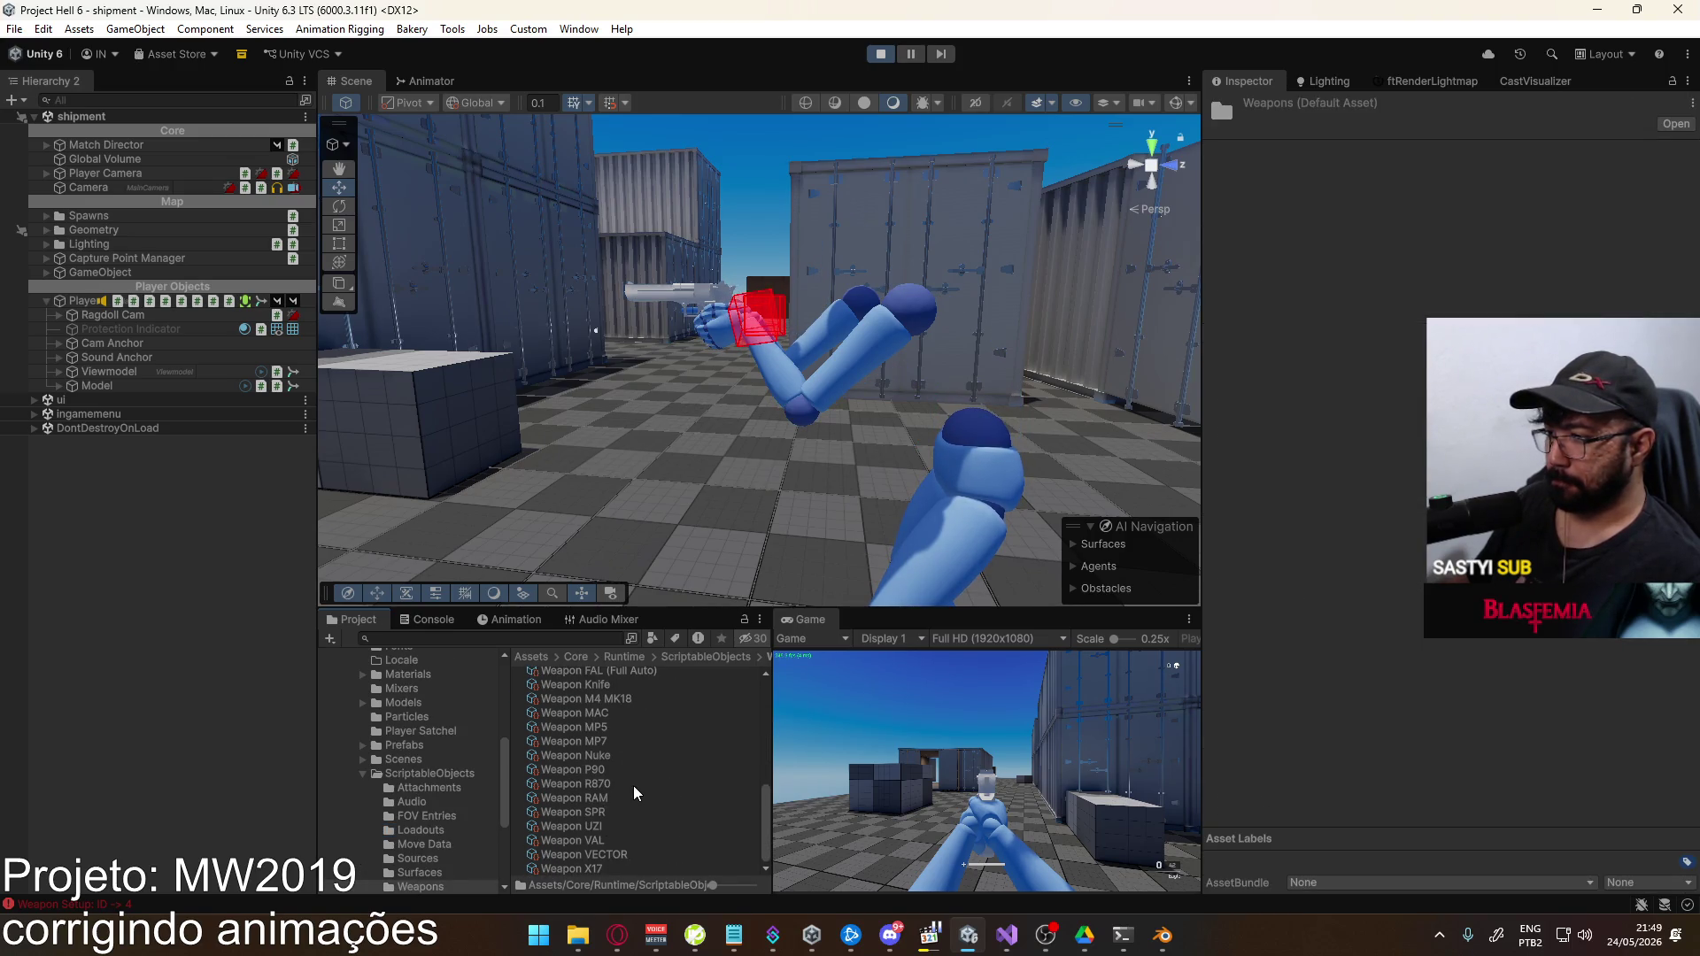
# On the Weapon Eagle, set the Viewmodel > ADS Pivot's Z position to 0.0012
pyautogui.scroll(3, 632, 762)
pyautogui.scroll(1, 613, 689)
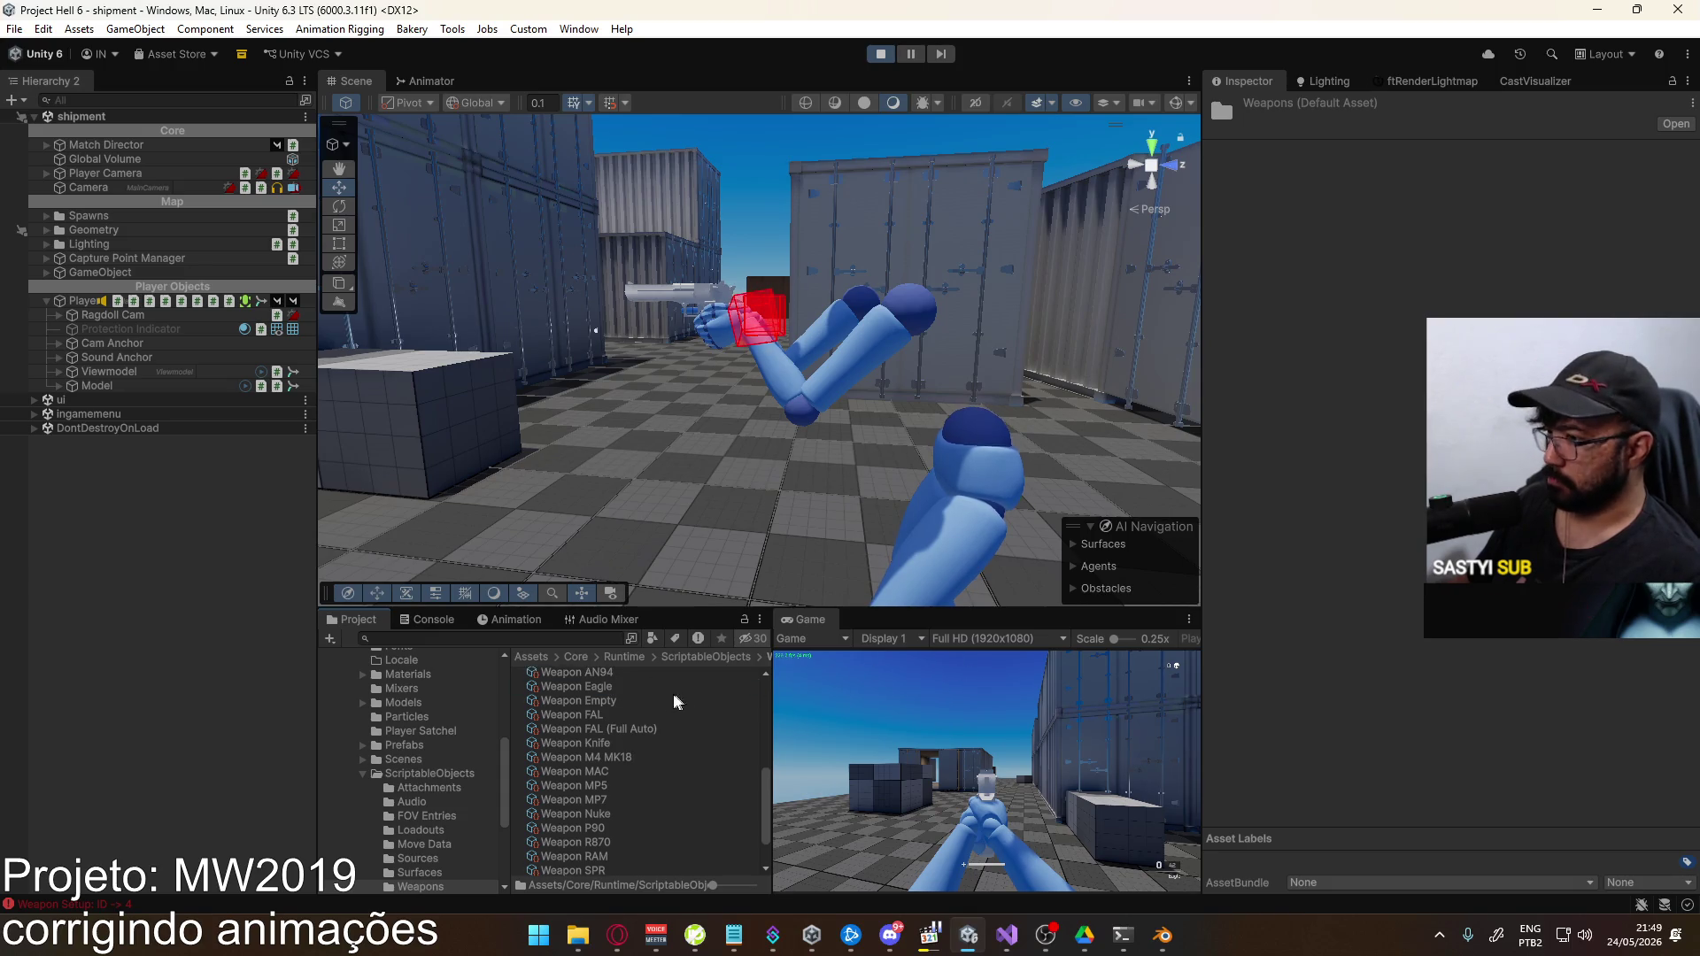
pyautogui.click(648, 686)
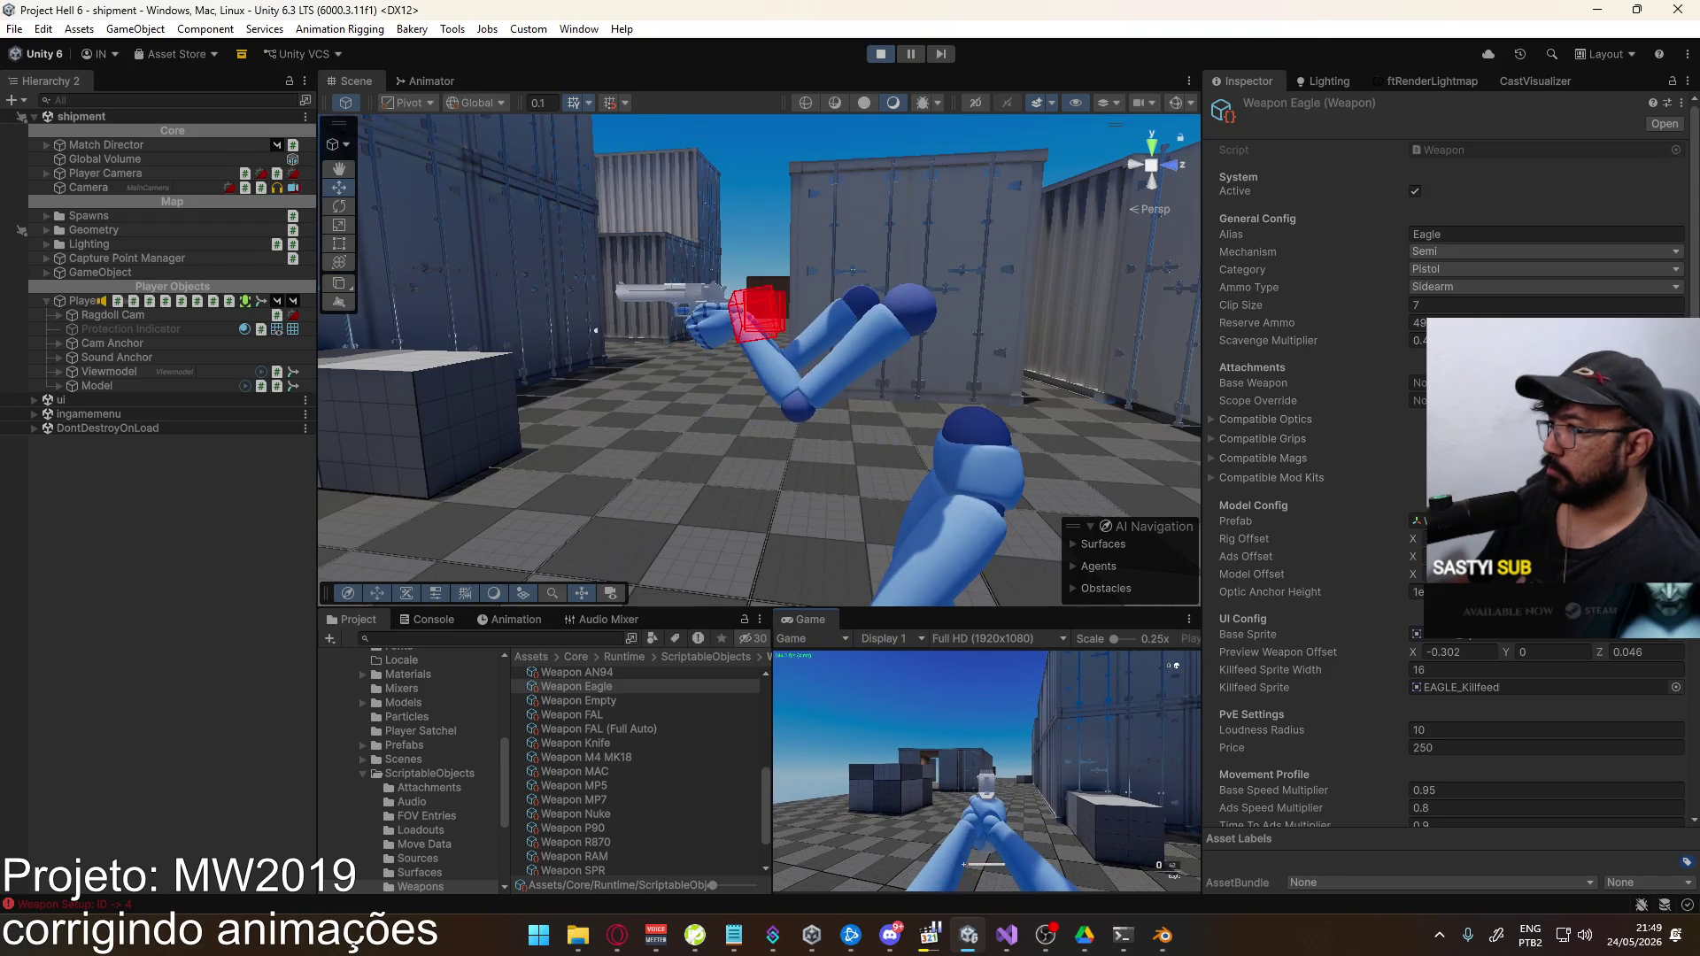
pyautogui.press('super')
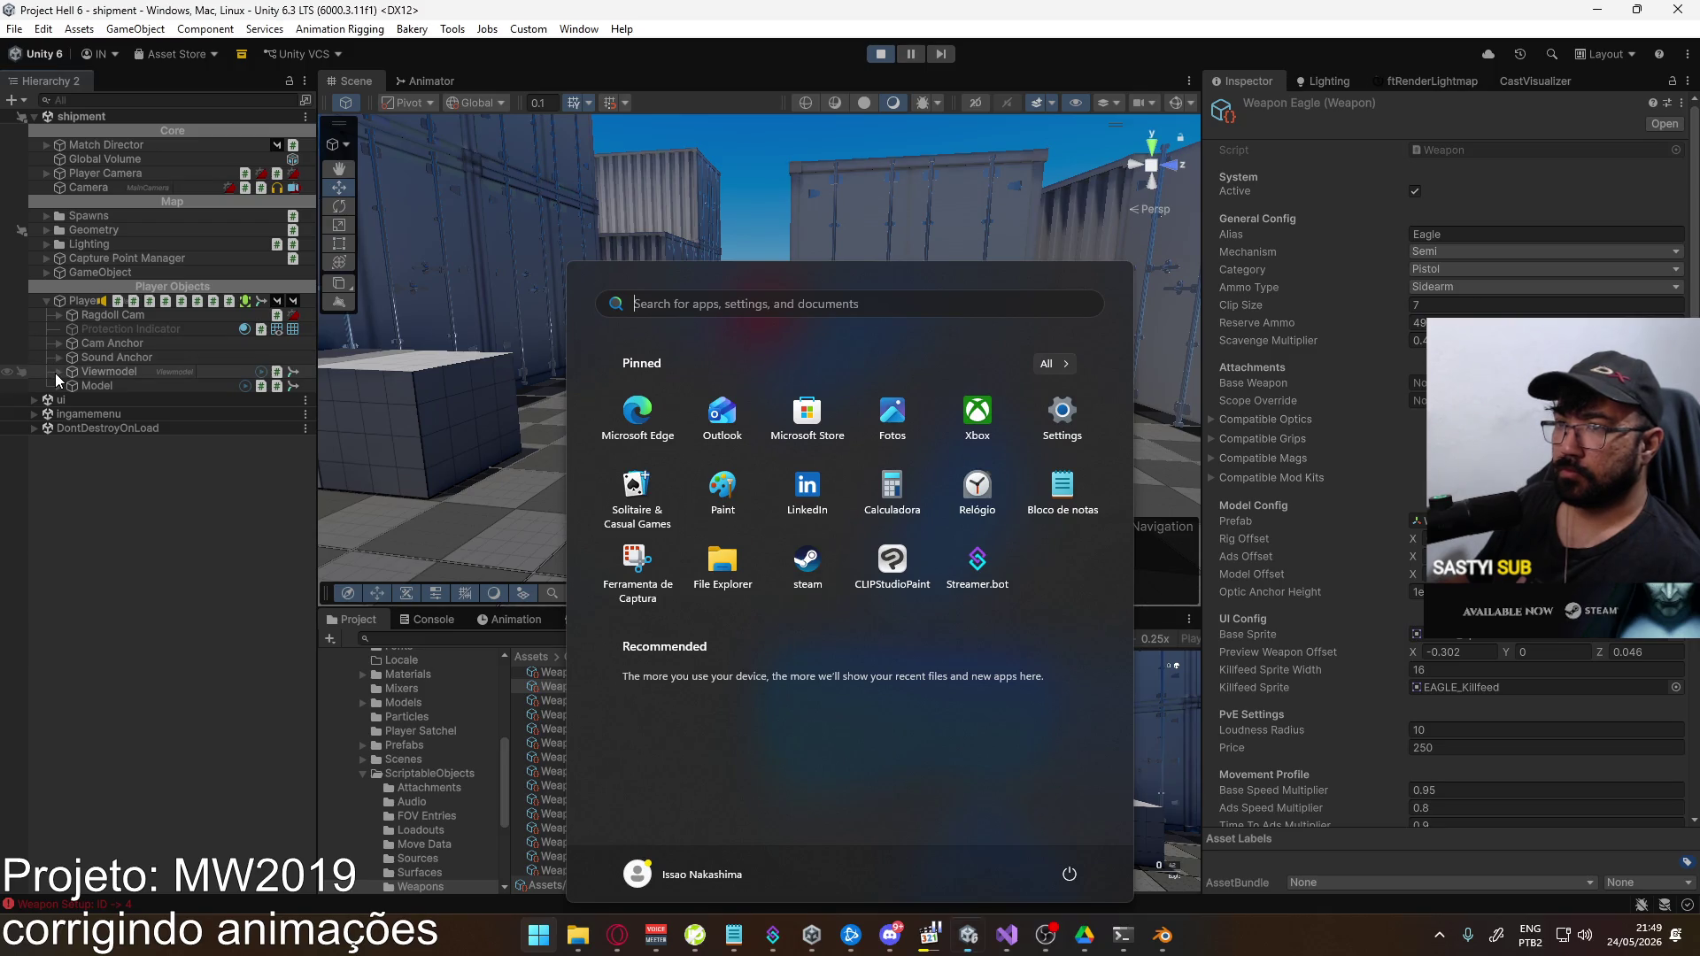
pyautogui.click(56, 372)
pyautogui.click(100, 429)
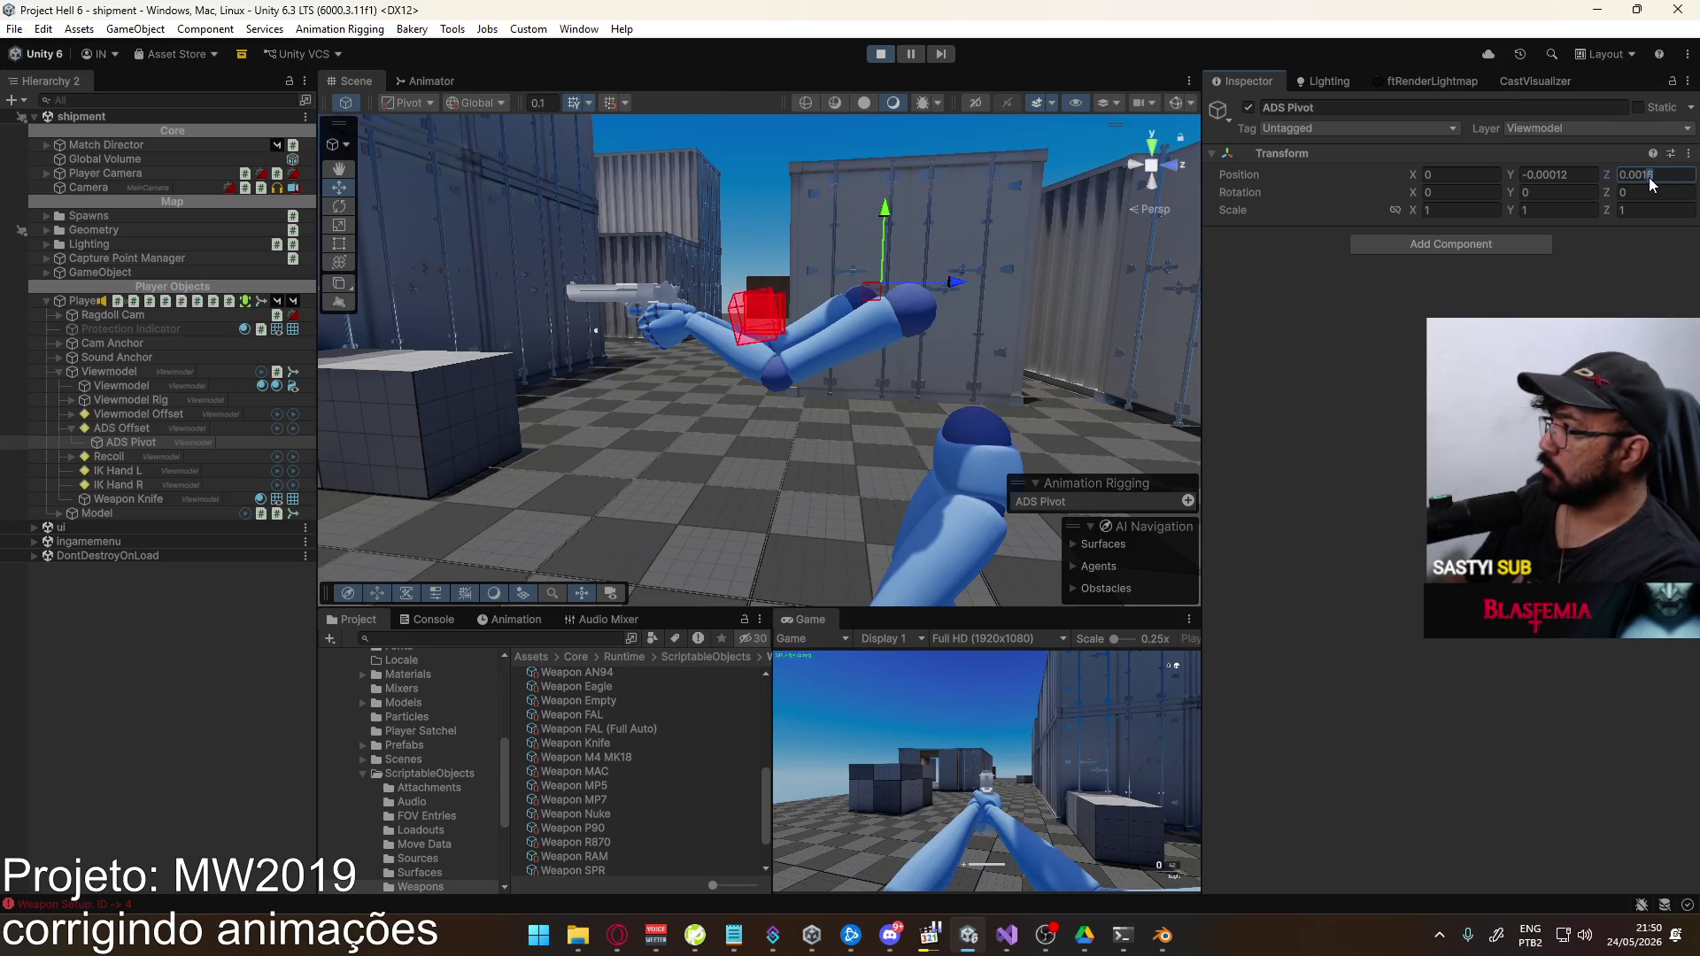
pyautogui.press('BackSpace')
pyautogui.write('2')
# Maximize the Game view, step forward and reload the Eagle pistol
pyautogui.rightClick(820, 621)
pyautogui.click(885, 675)
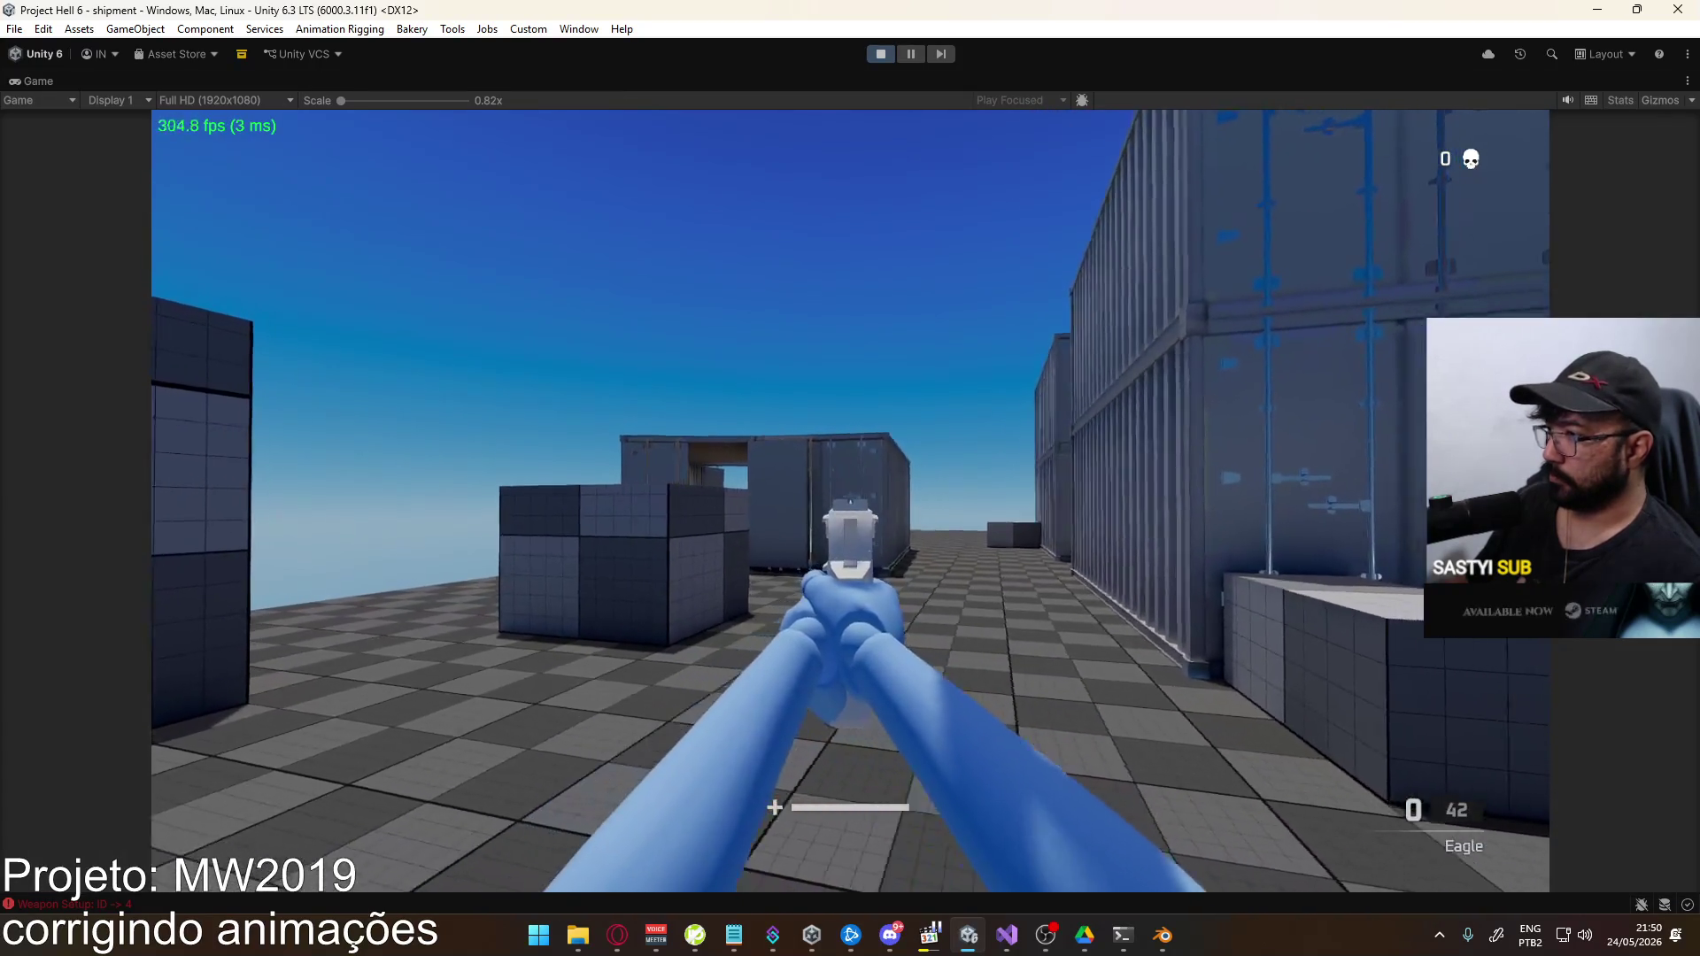
pyautogui.press('w')
pyautogui.press('r')
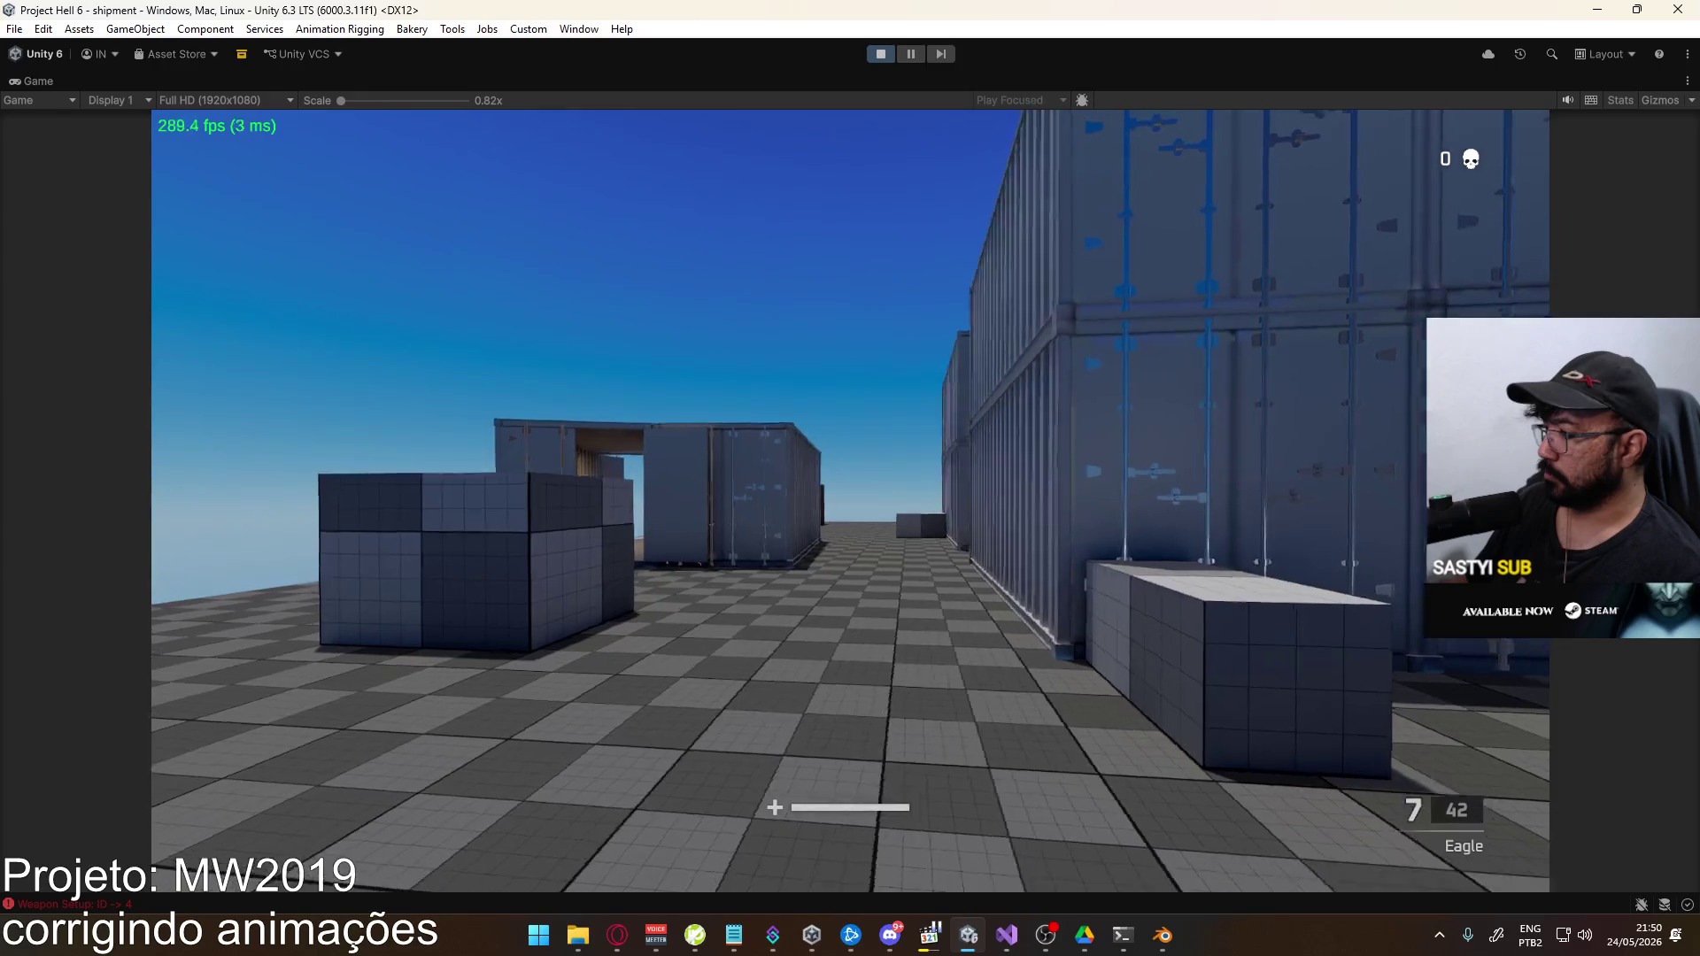
# Fire the Eagle through a full magazine to check recoil, then reload
pyautogui.click(850, 500)
pyautogui.click(849, 500)
pyautogui.click(850, 500)
pyautogui.click(850, 500)
pyautogui.click(850, 500)
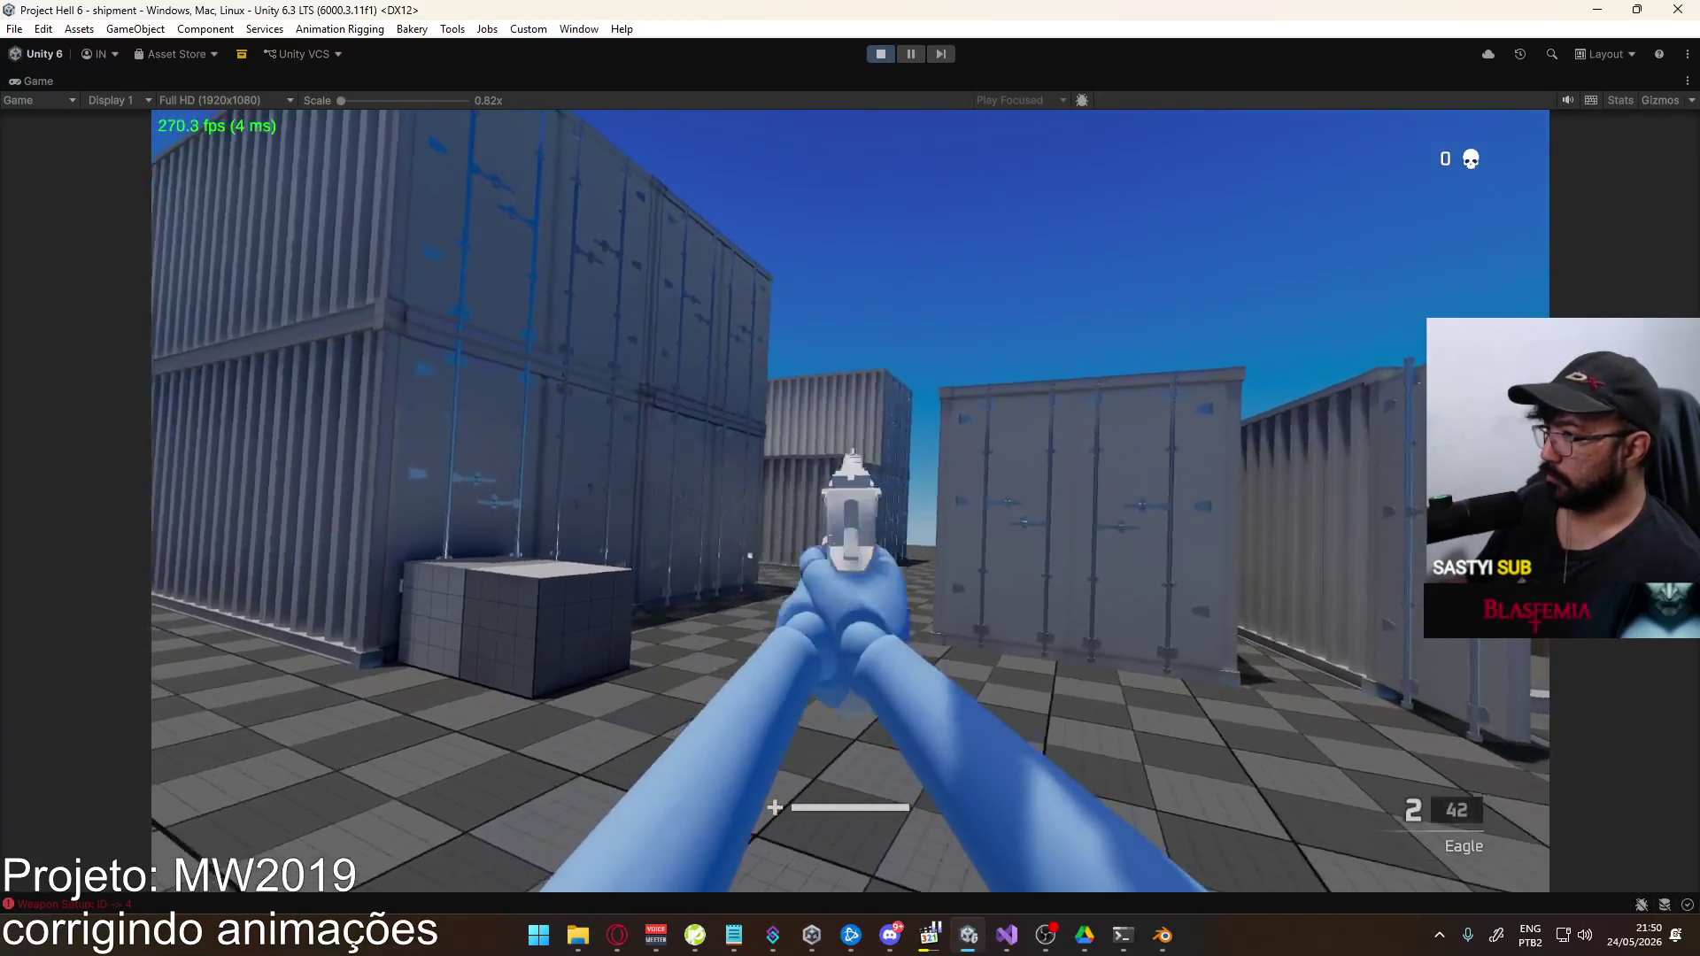
pyautogui.click(850, 500)
pyautogui.click(850, 501)
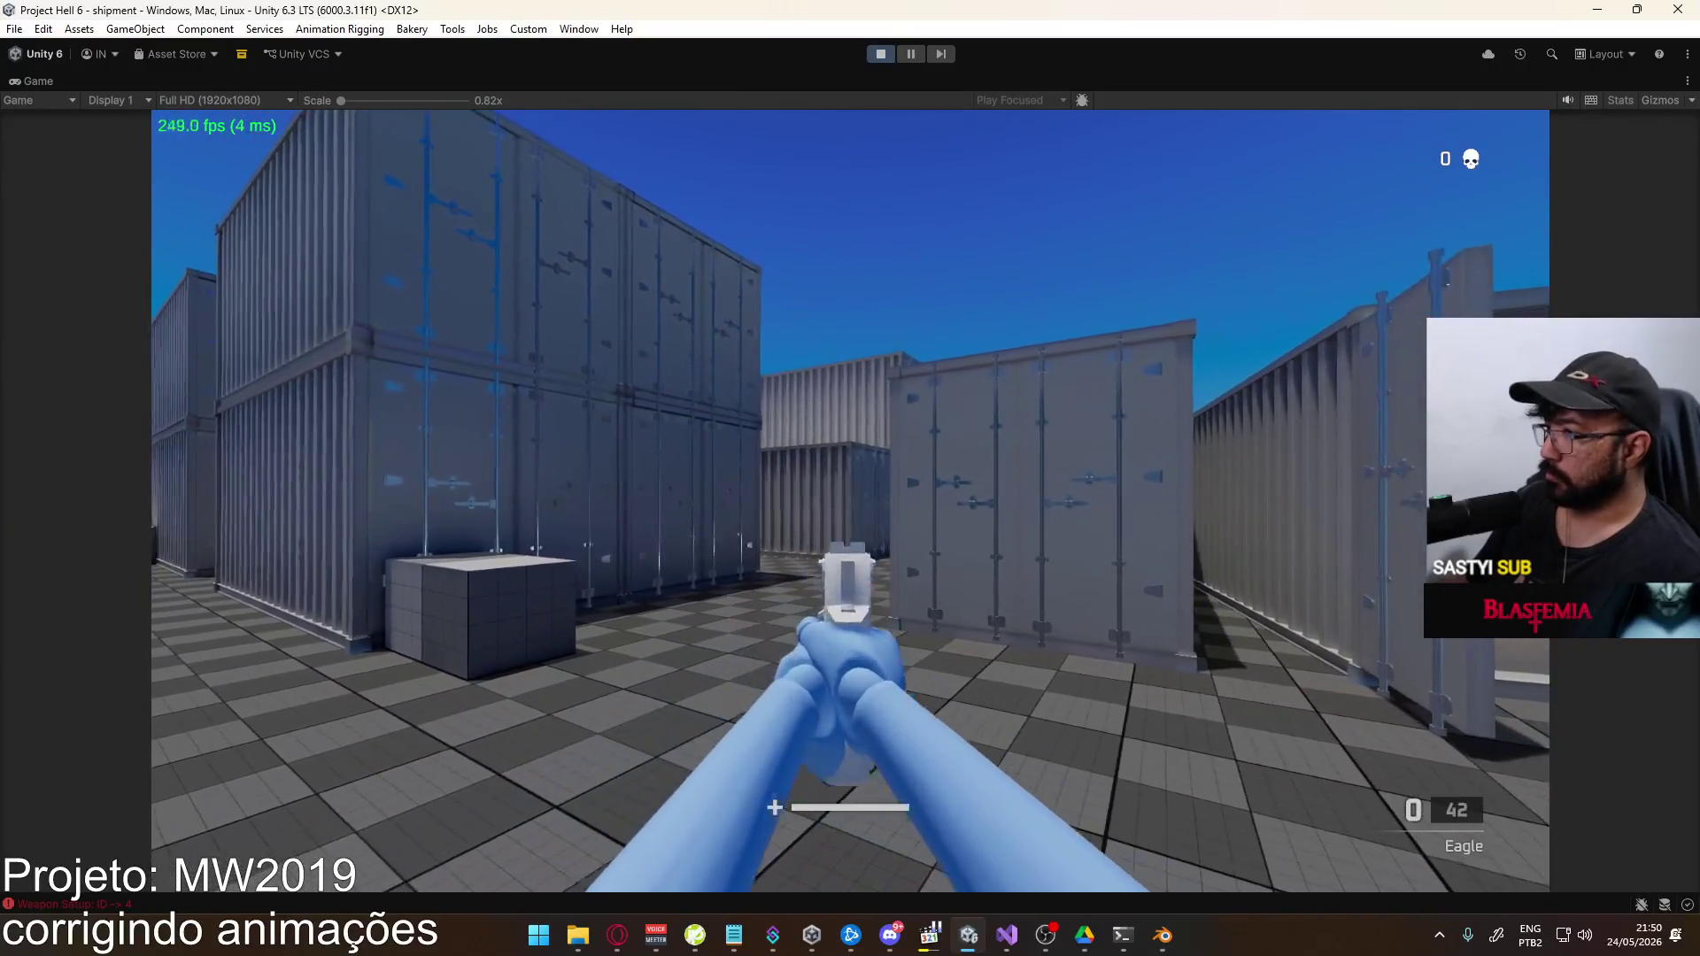
pyautogui.press('r')
# Fire another magazine, reload, take one more aimed shot, then return to Blender
pyautogui.click(850, 501)
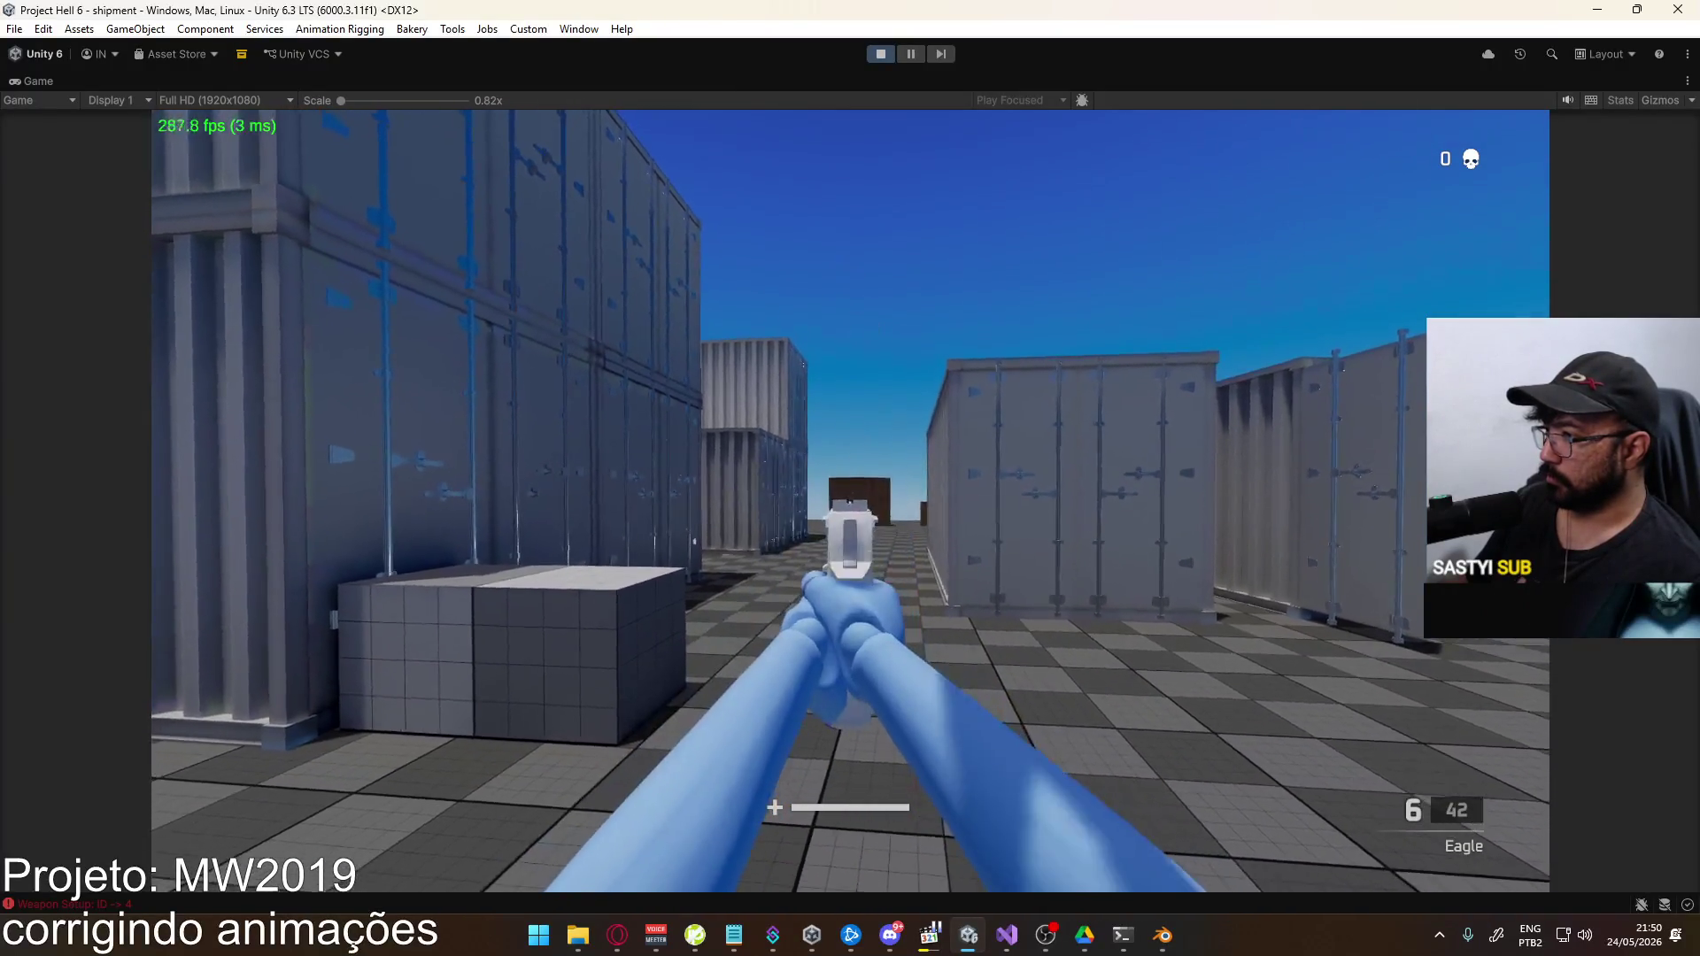
pyautogui.click(850, 500)
pyautogui.click(849, 500)
pyautogui.click(850, 500)
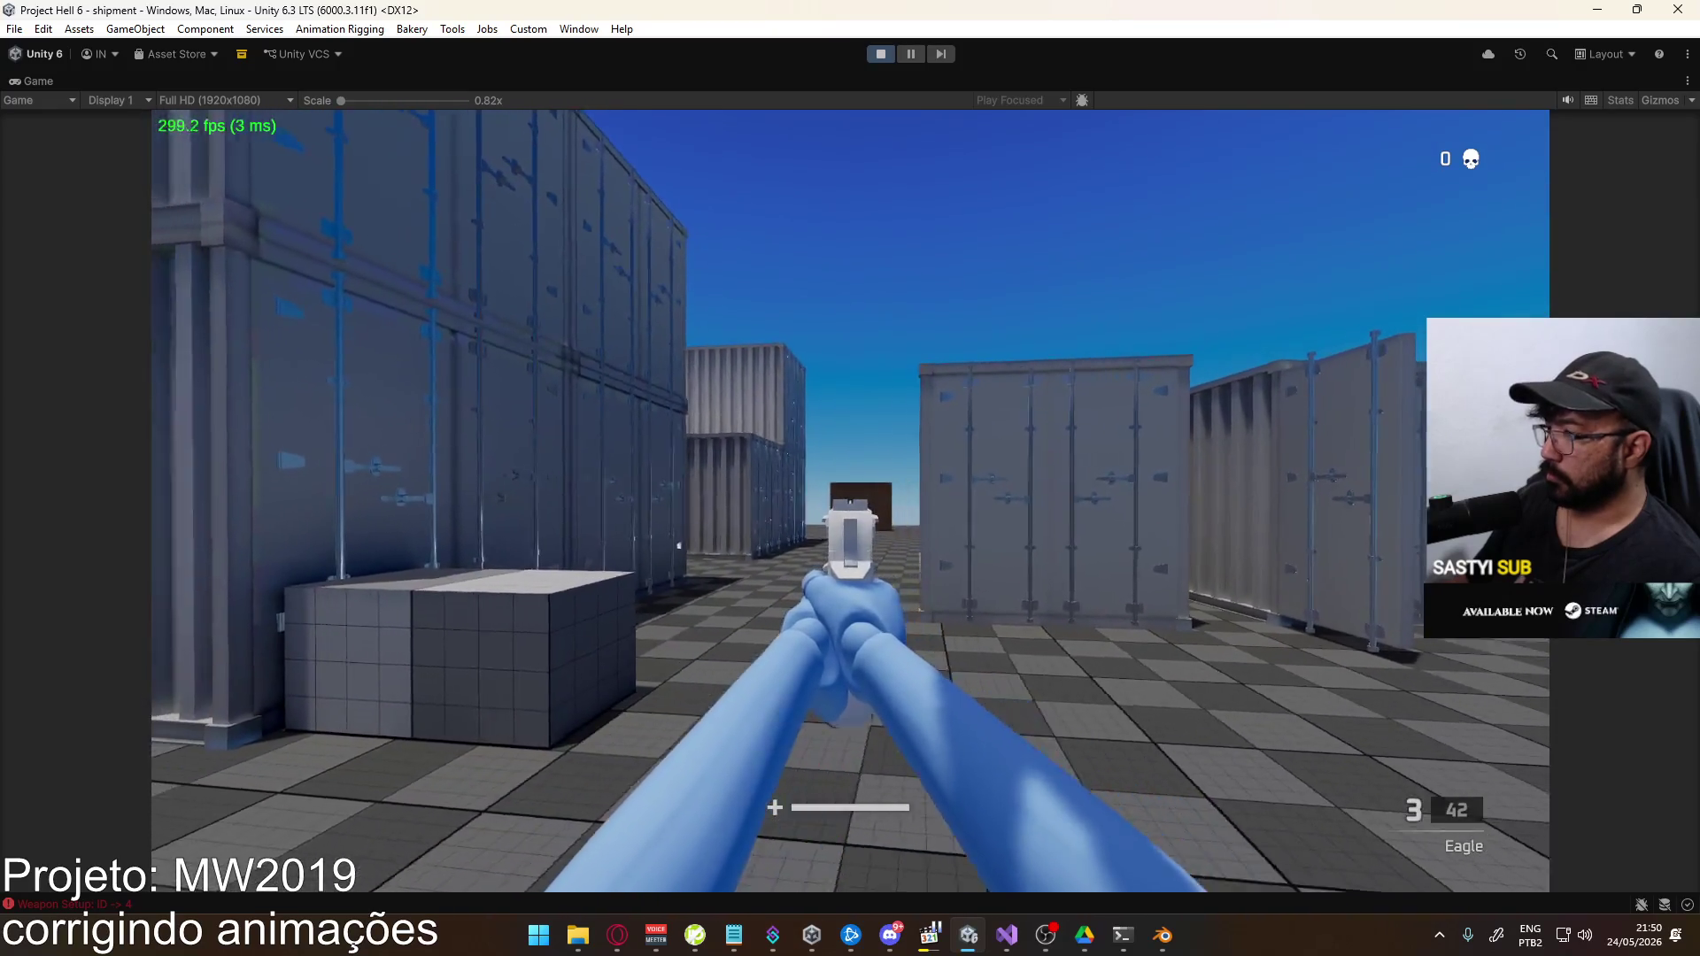
pyautogui.click(849, 501)
pyautogui.click(850, 500)
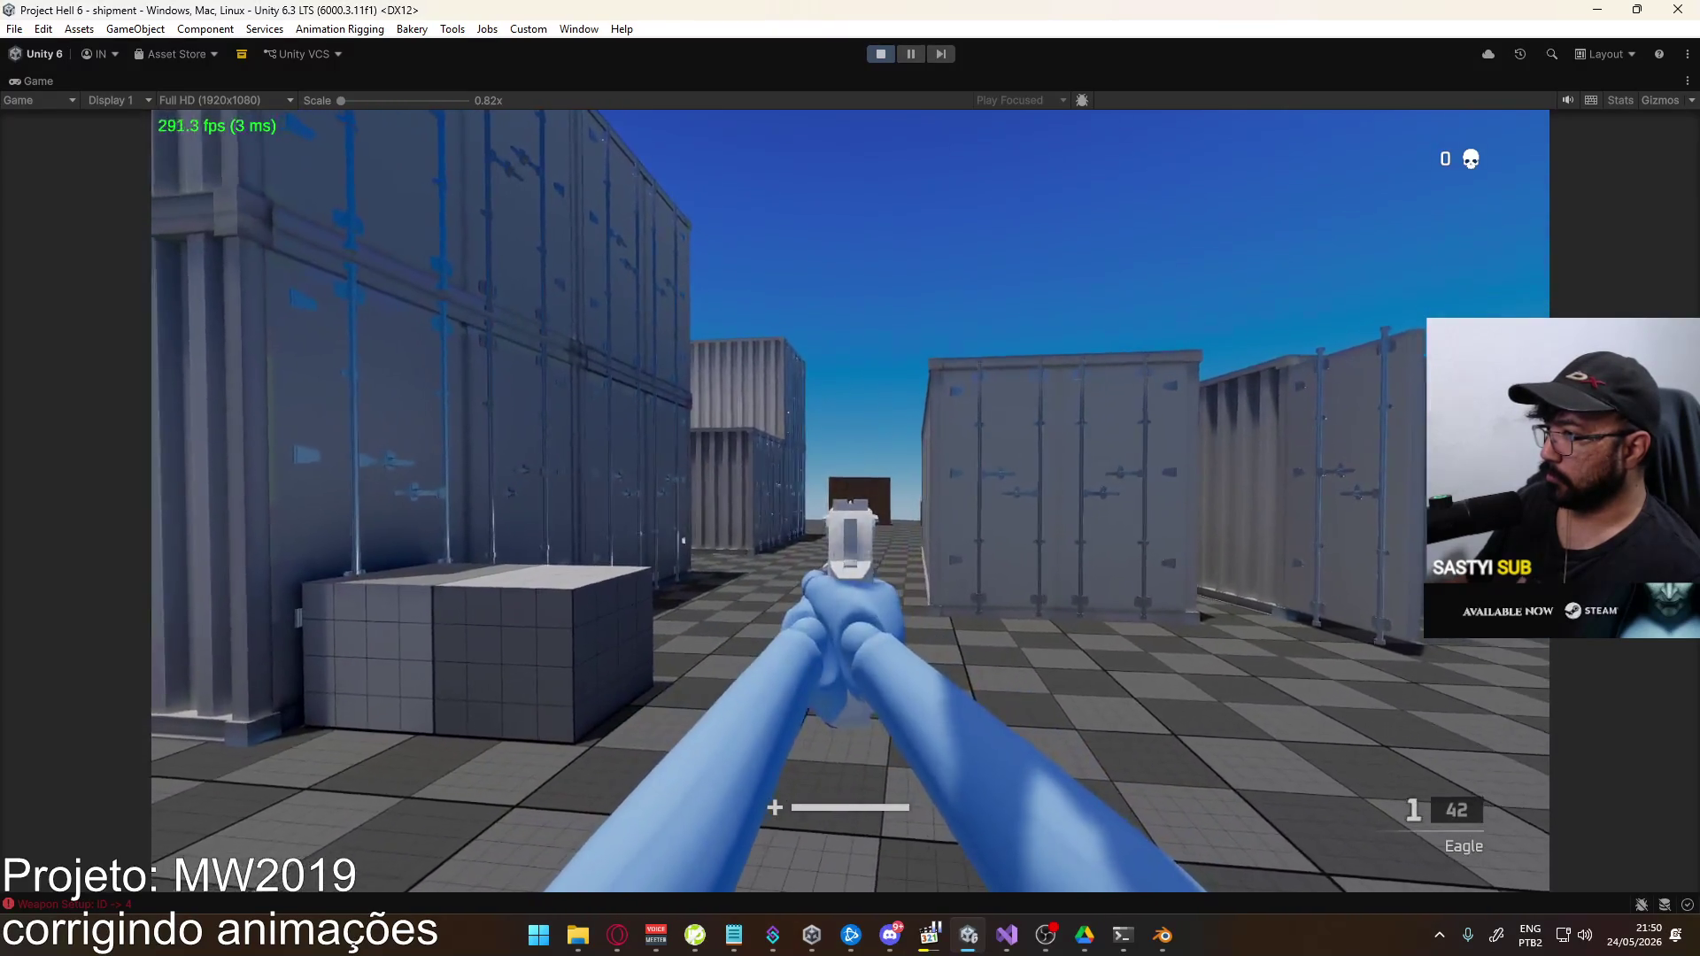
pyautogui.press('r')
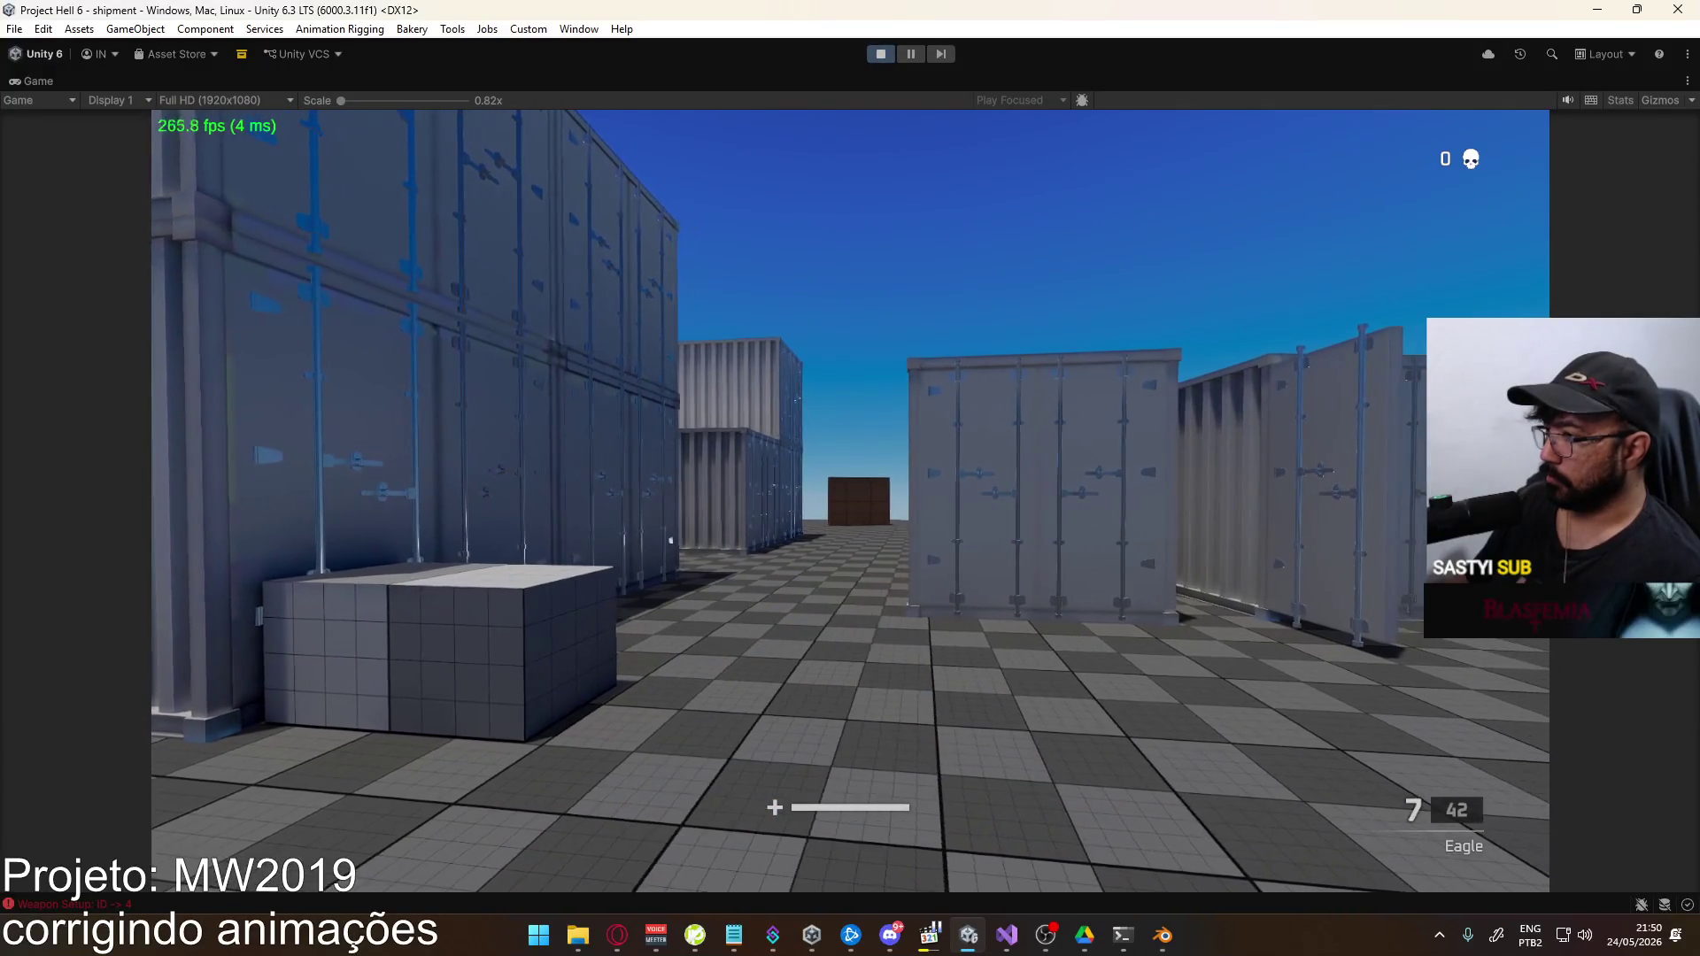
pyautogui.click(850, 500)
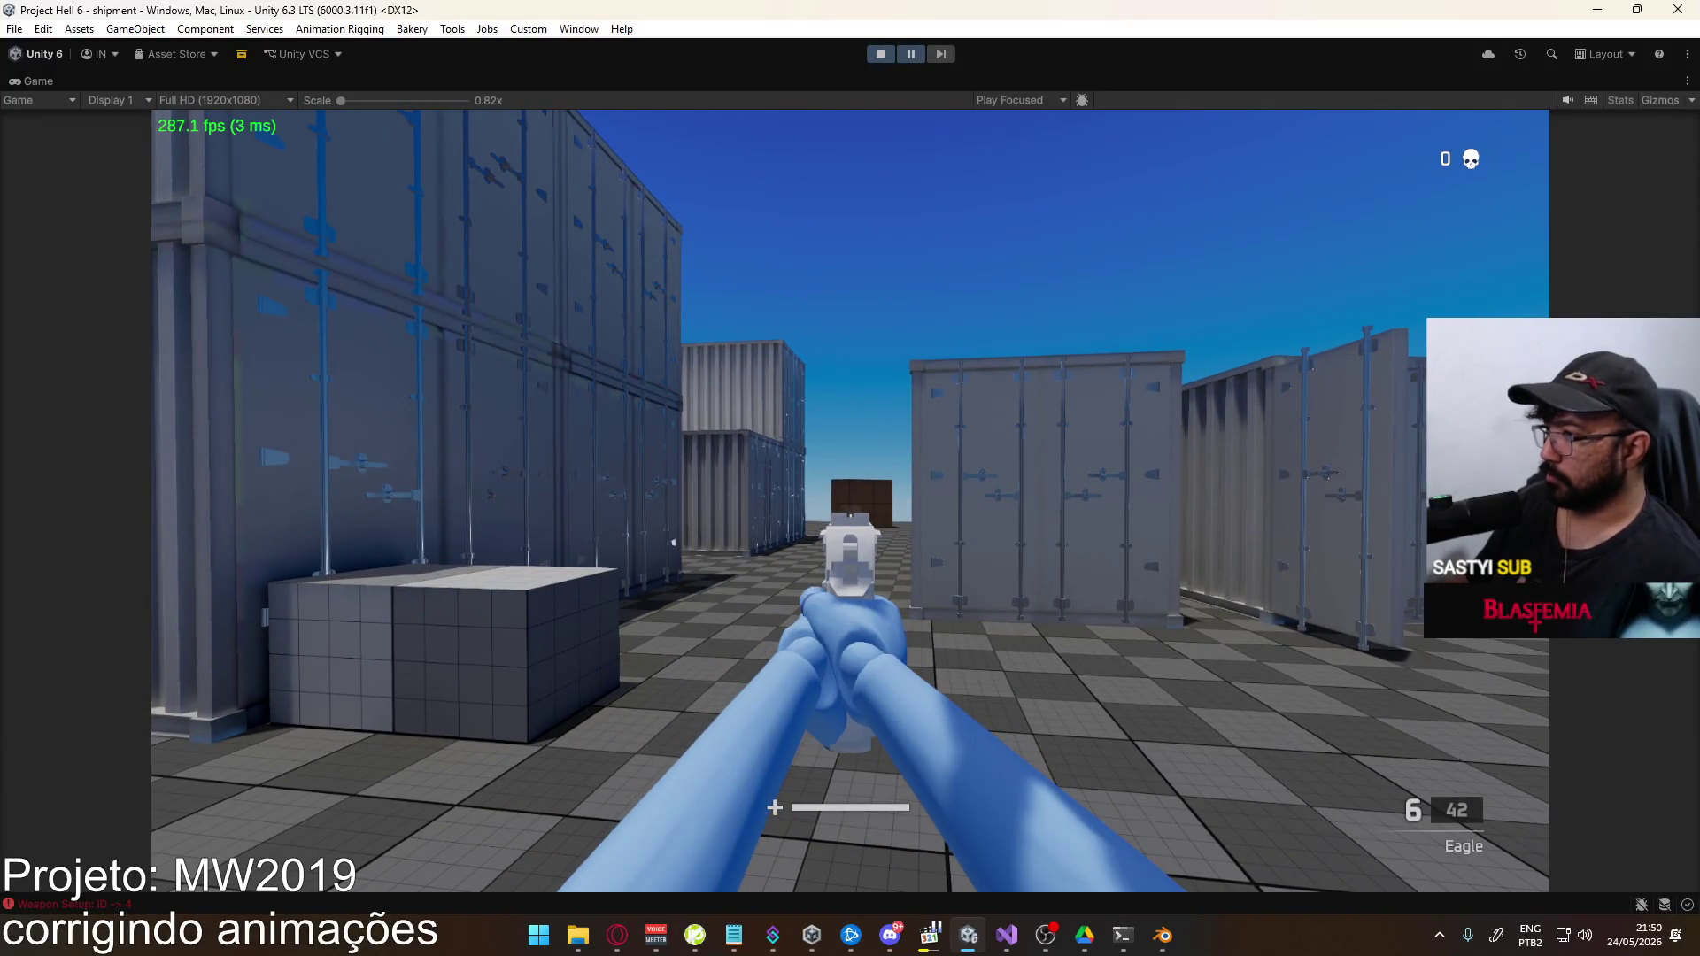
pyautogui.press('super')
pyautogui.press('super')
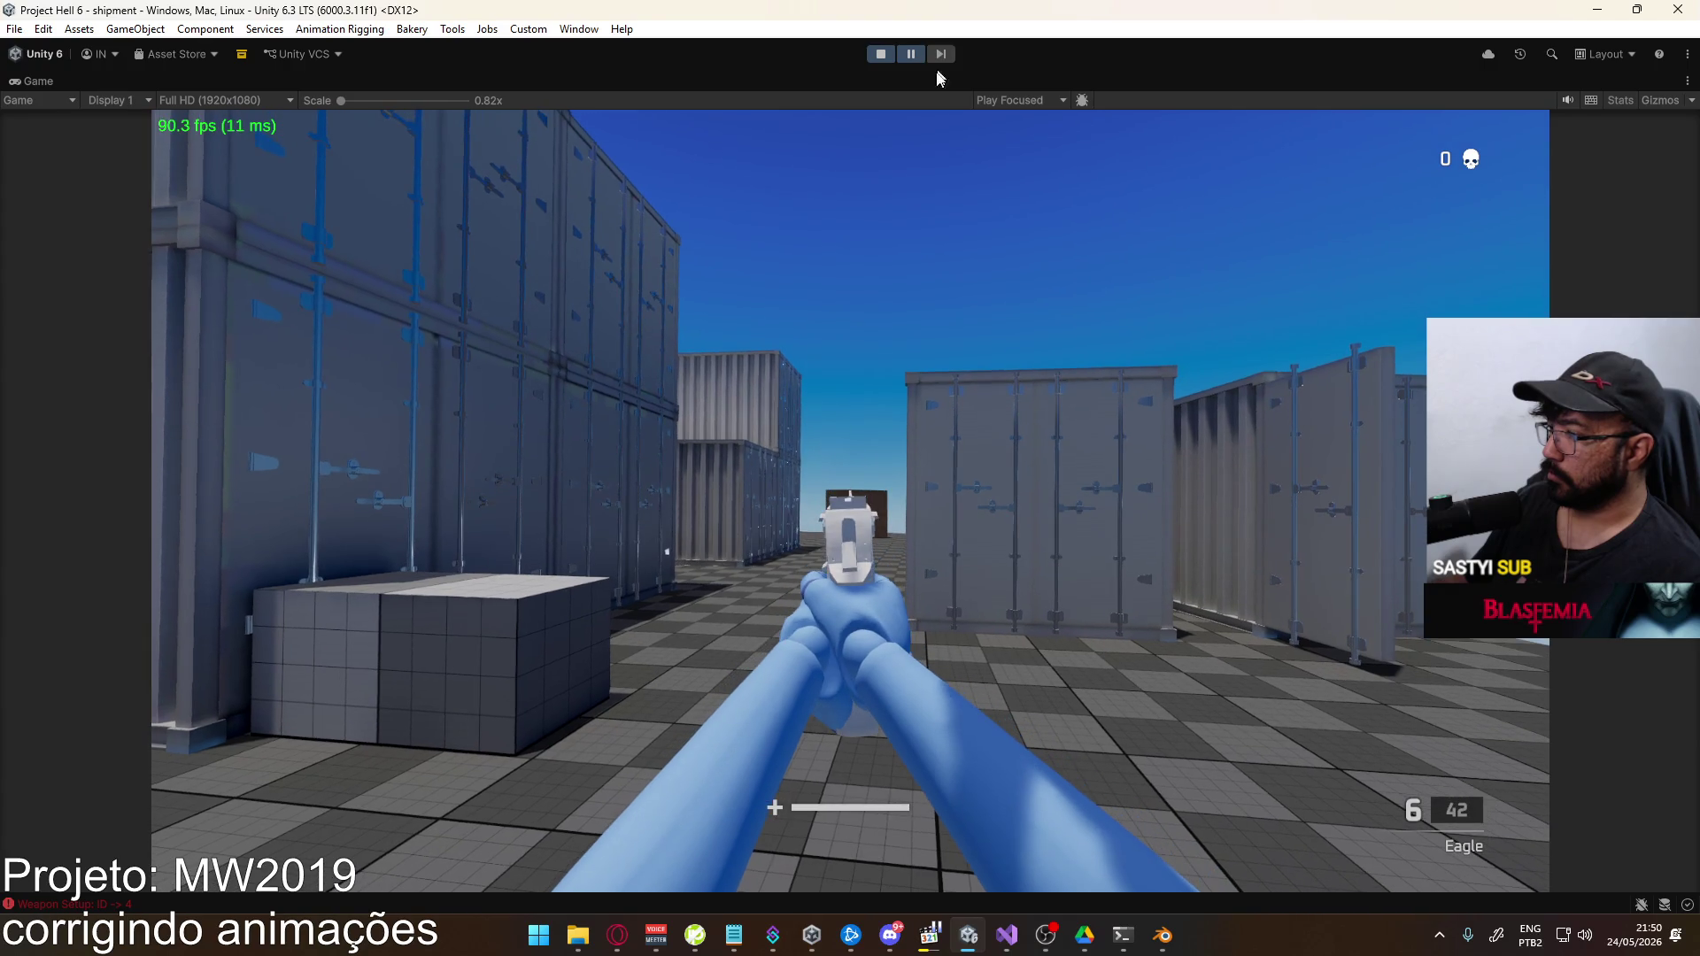
pyautogui.click(1163, 935)
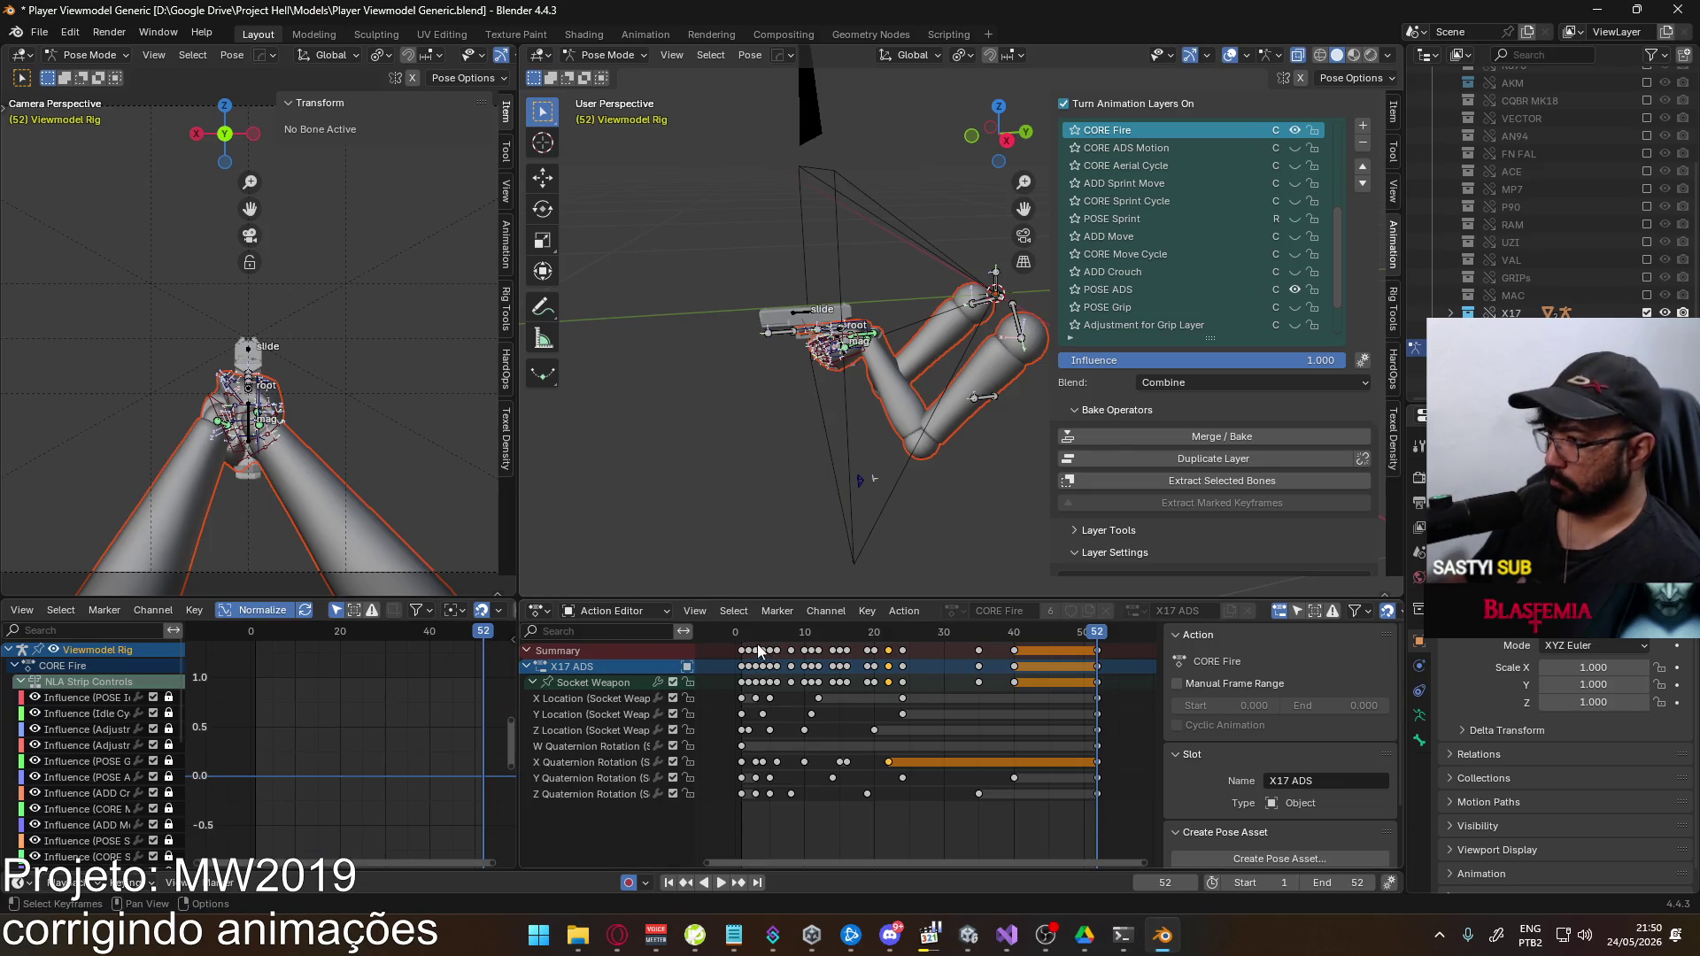
# Play the CORE Fire action and select the X Quaternion Rotation key at frame 6
pyautogui.press('space')
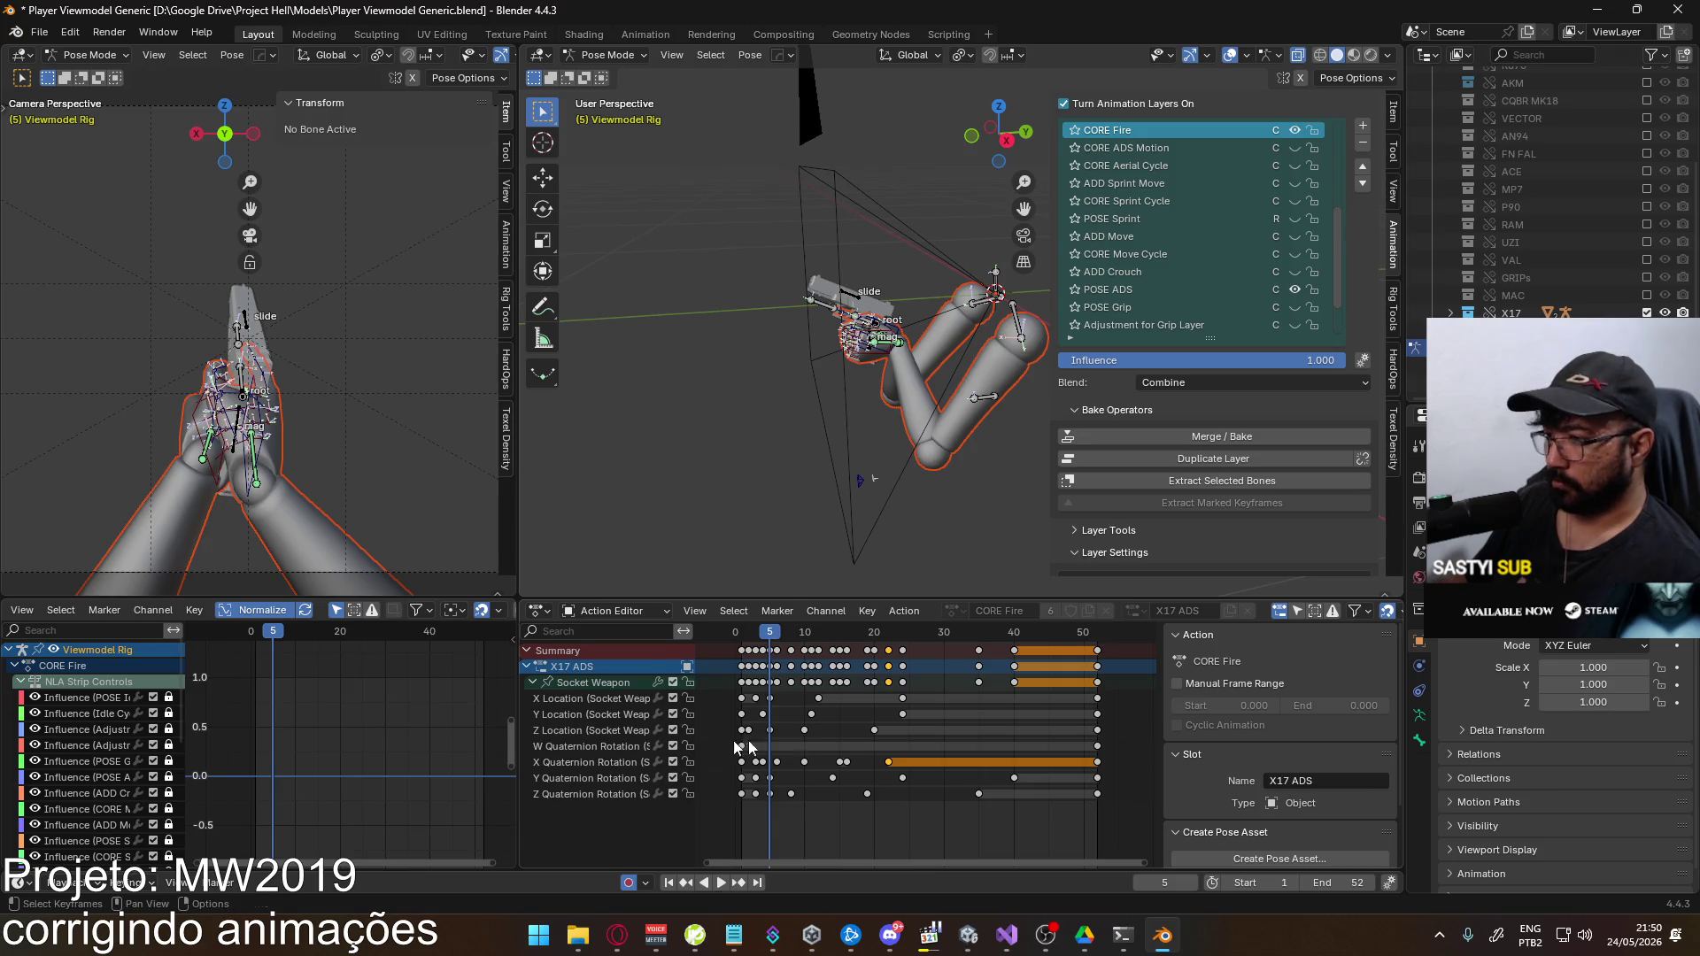
pyautogui.click(593, 762)
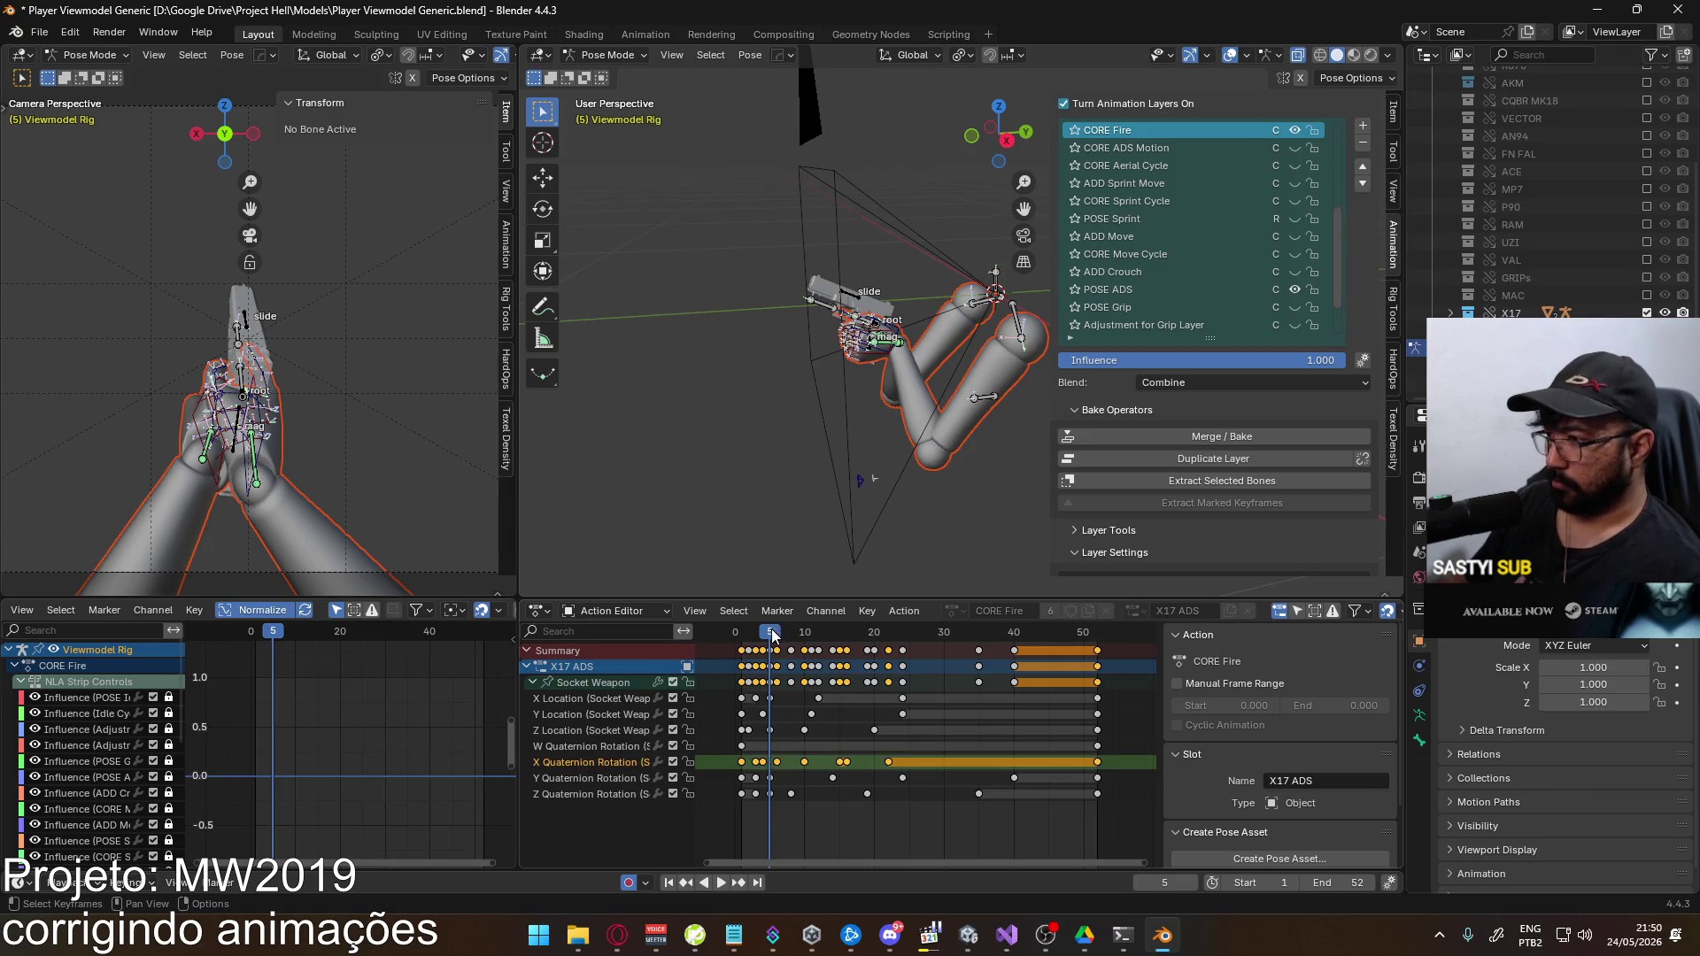
pyautogui.press('Right')
pyautogui.click(585, 684)
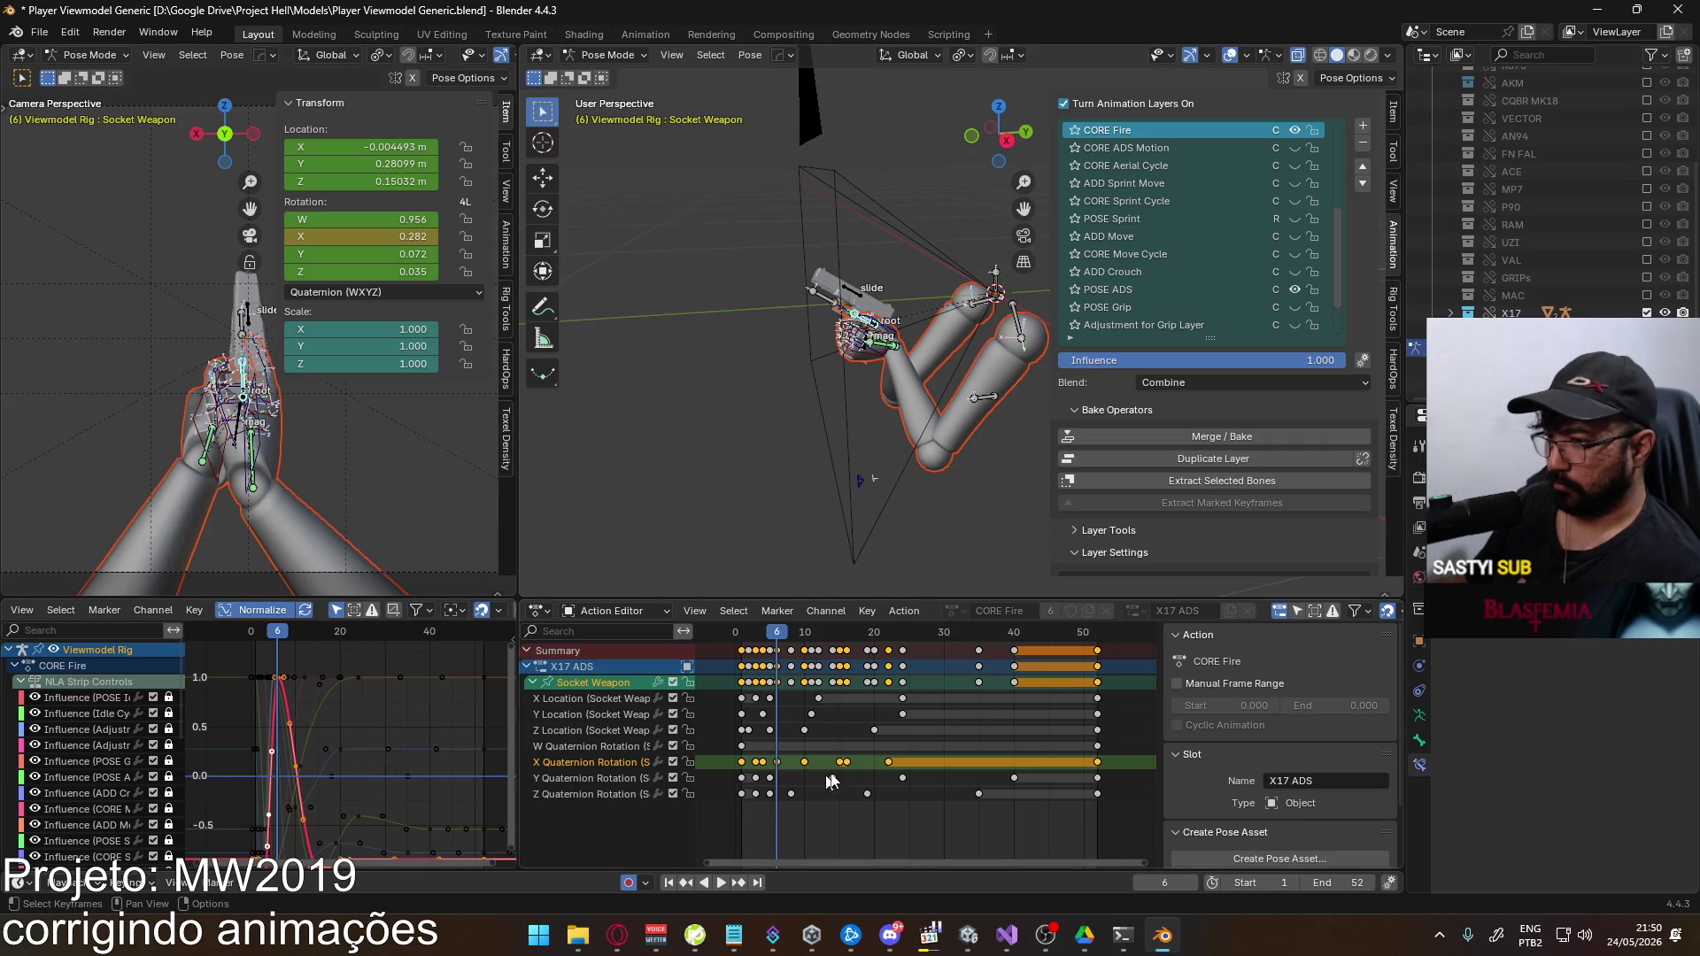
pyautogui.hotkey('shift', 'ctrl', 'space')
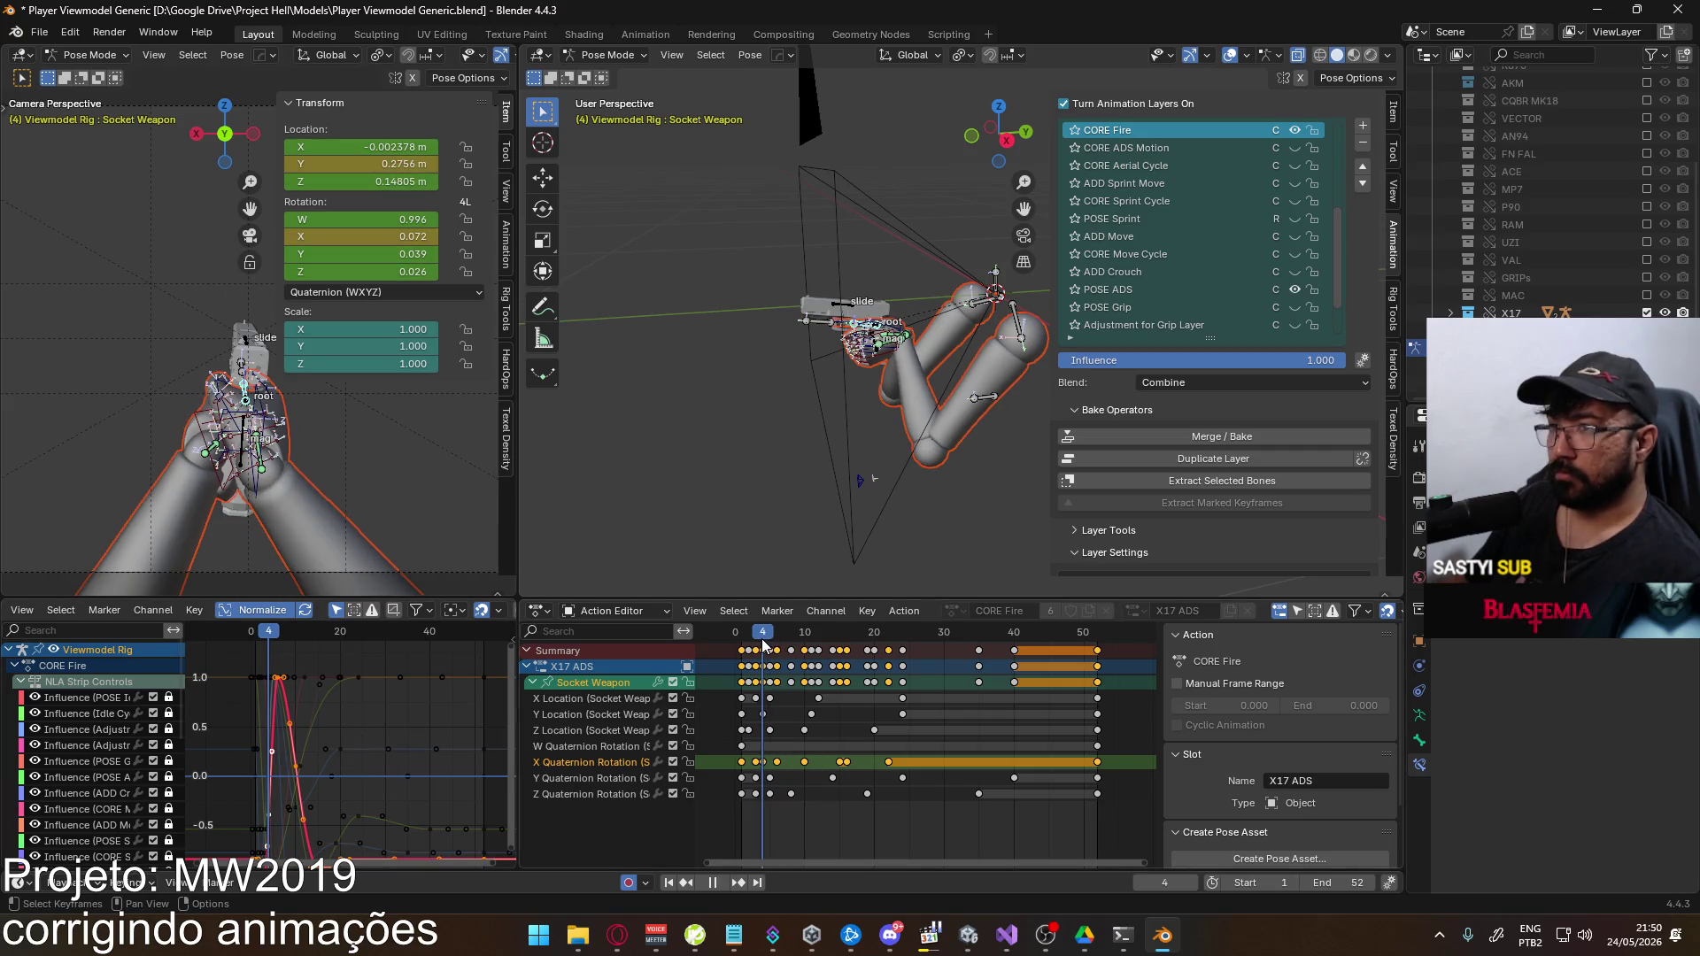
pyautogui.moveTo(763, 645)
pyautogui.mouseDown()
pyautogui.moveTo(803, 647)
pyautogui.moveTo(777, 649)
pyautogui.mouseUp()
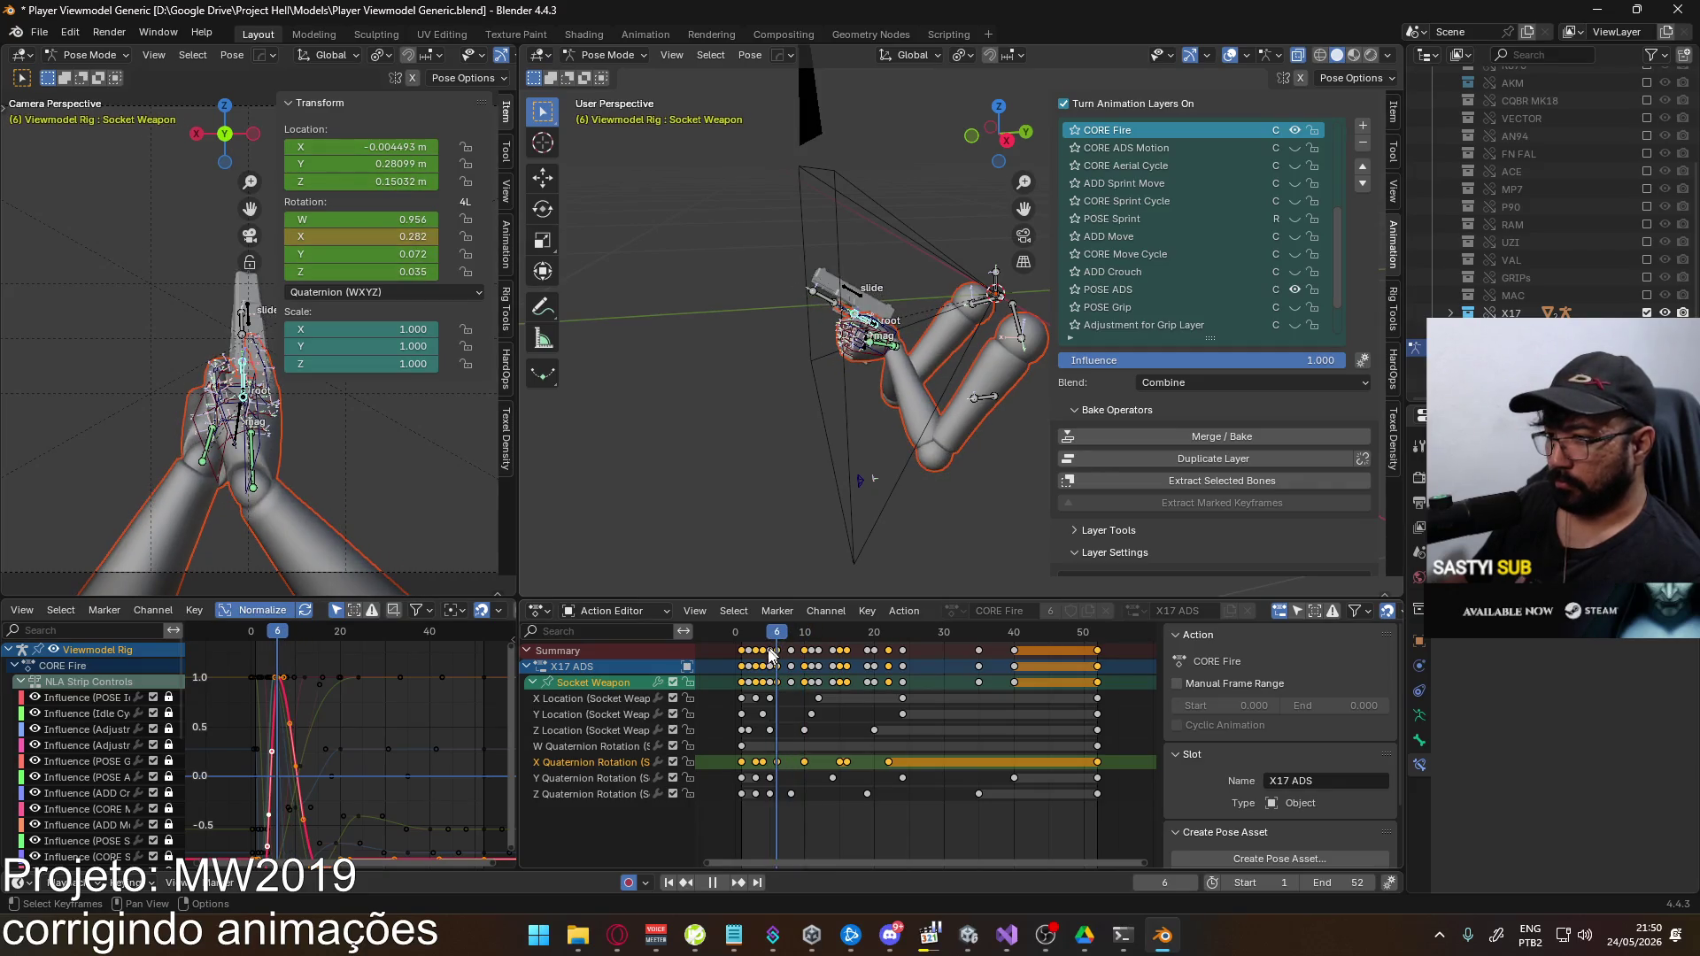
pyautogui.click(279, 682)
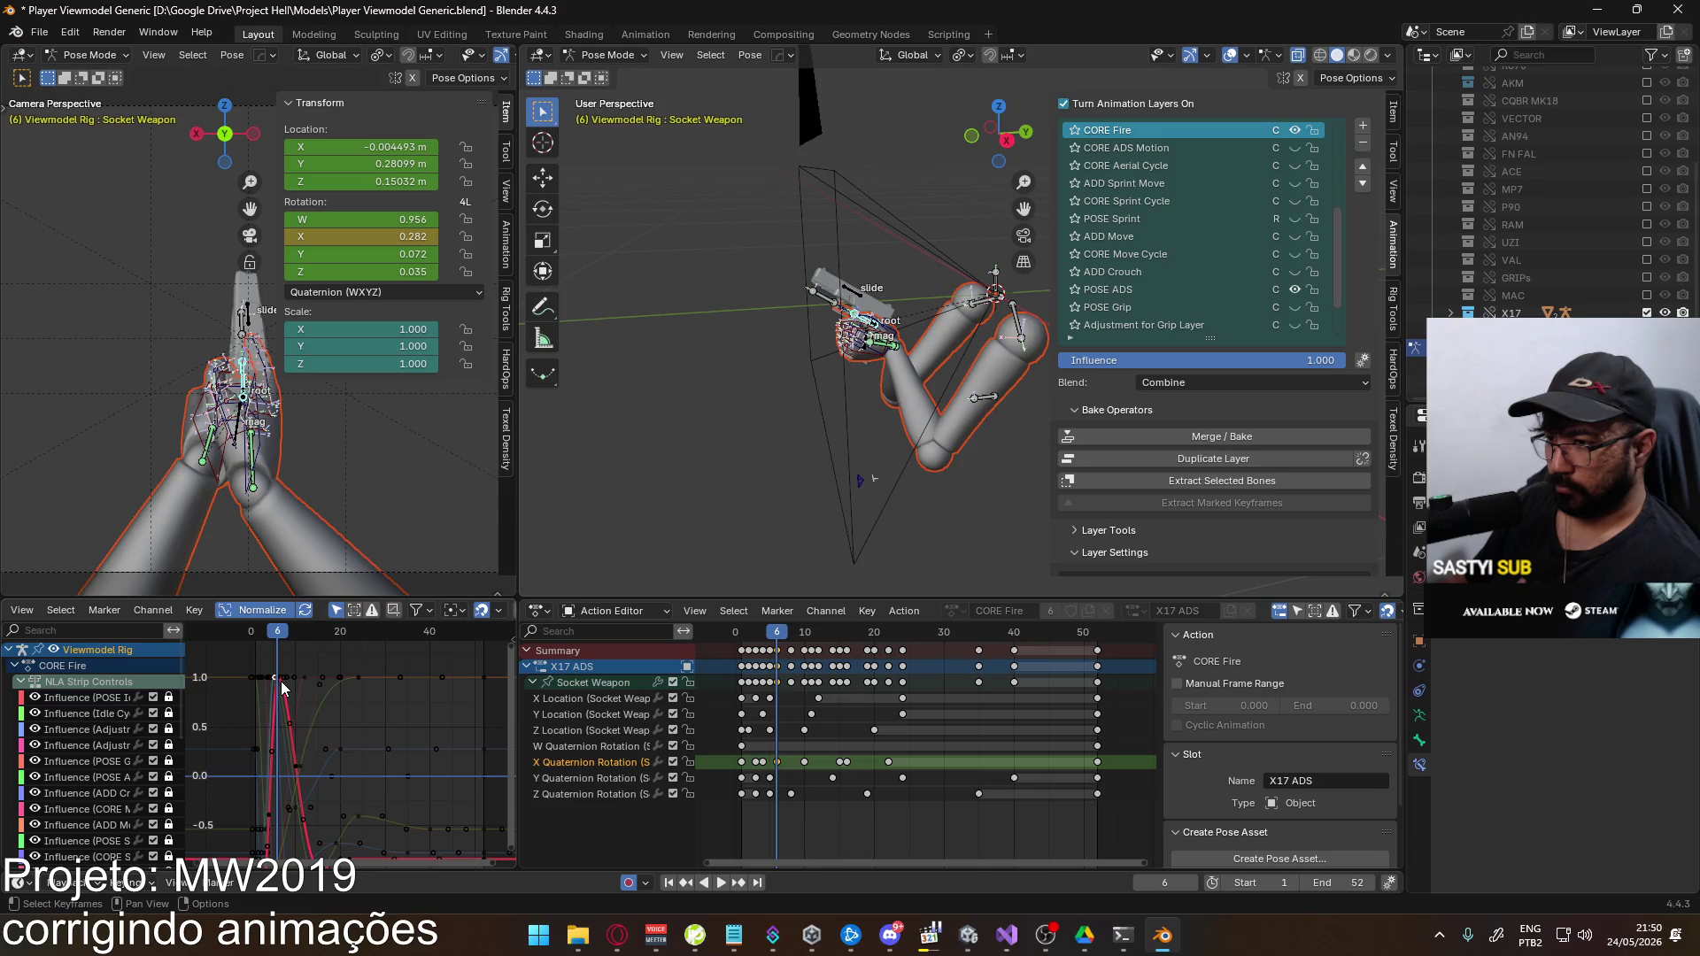
pyautogui.click(769, 778)
pyautogui.click(591, 761)
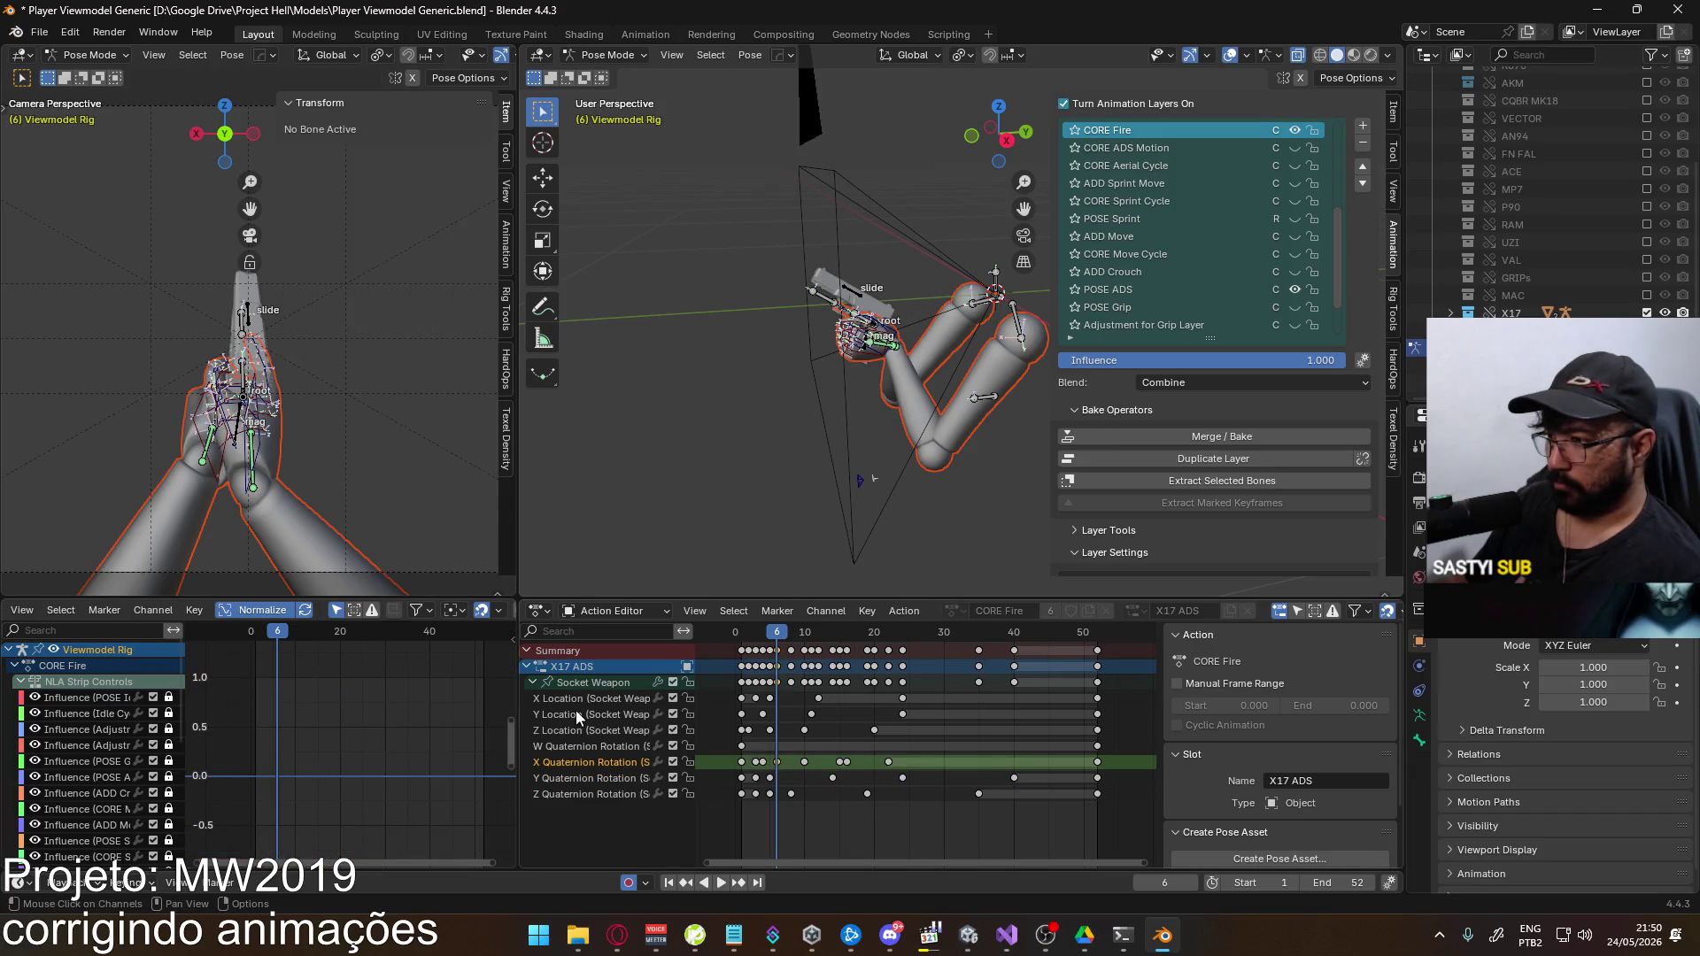
pyautogui.click(593, 682)
# Move the X rotation recoil key down along the value axis to lower it
pyautogui.press('g')
pyautogui.press('y')
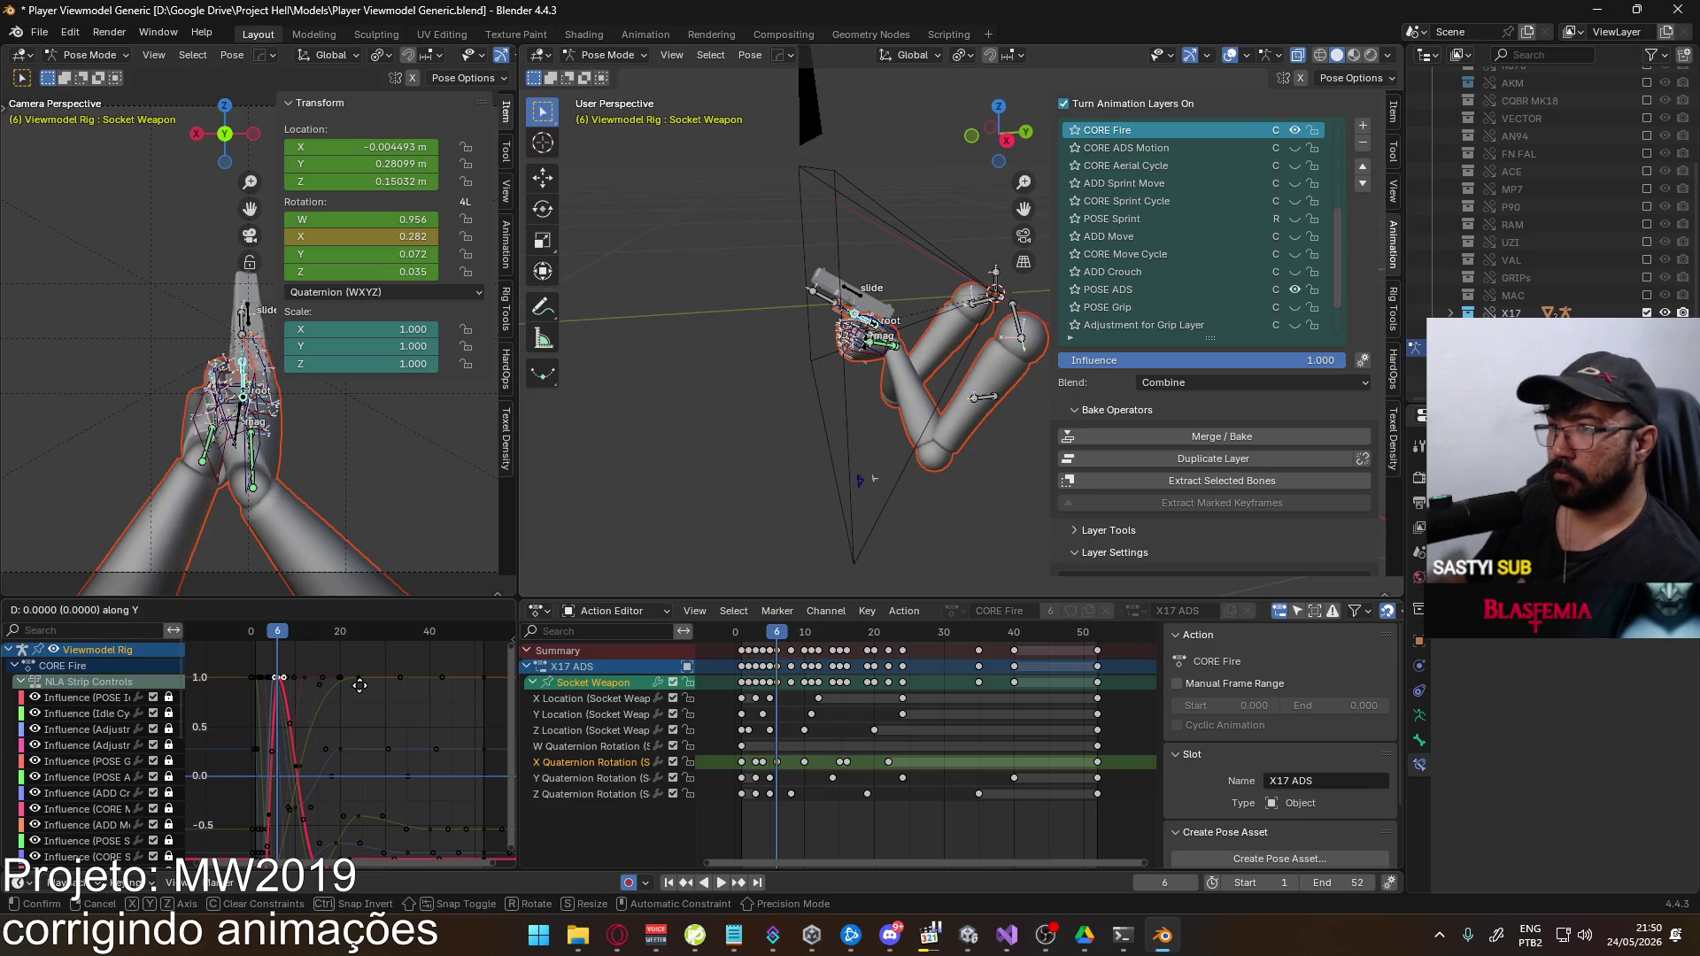
pyautogui.moveTo(349, 741)
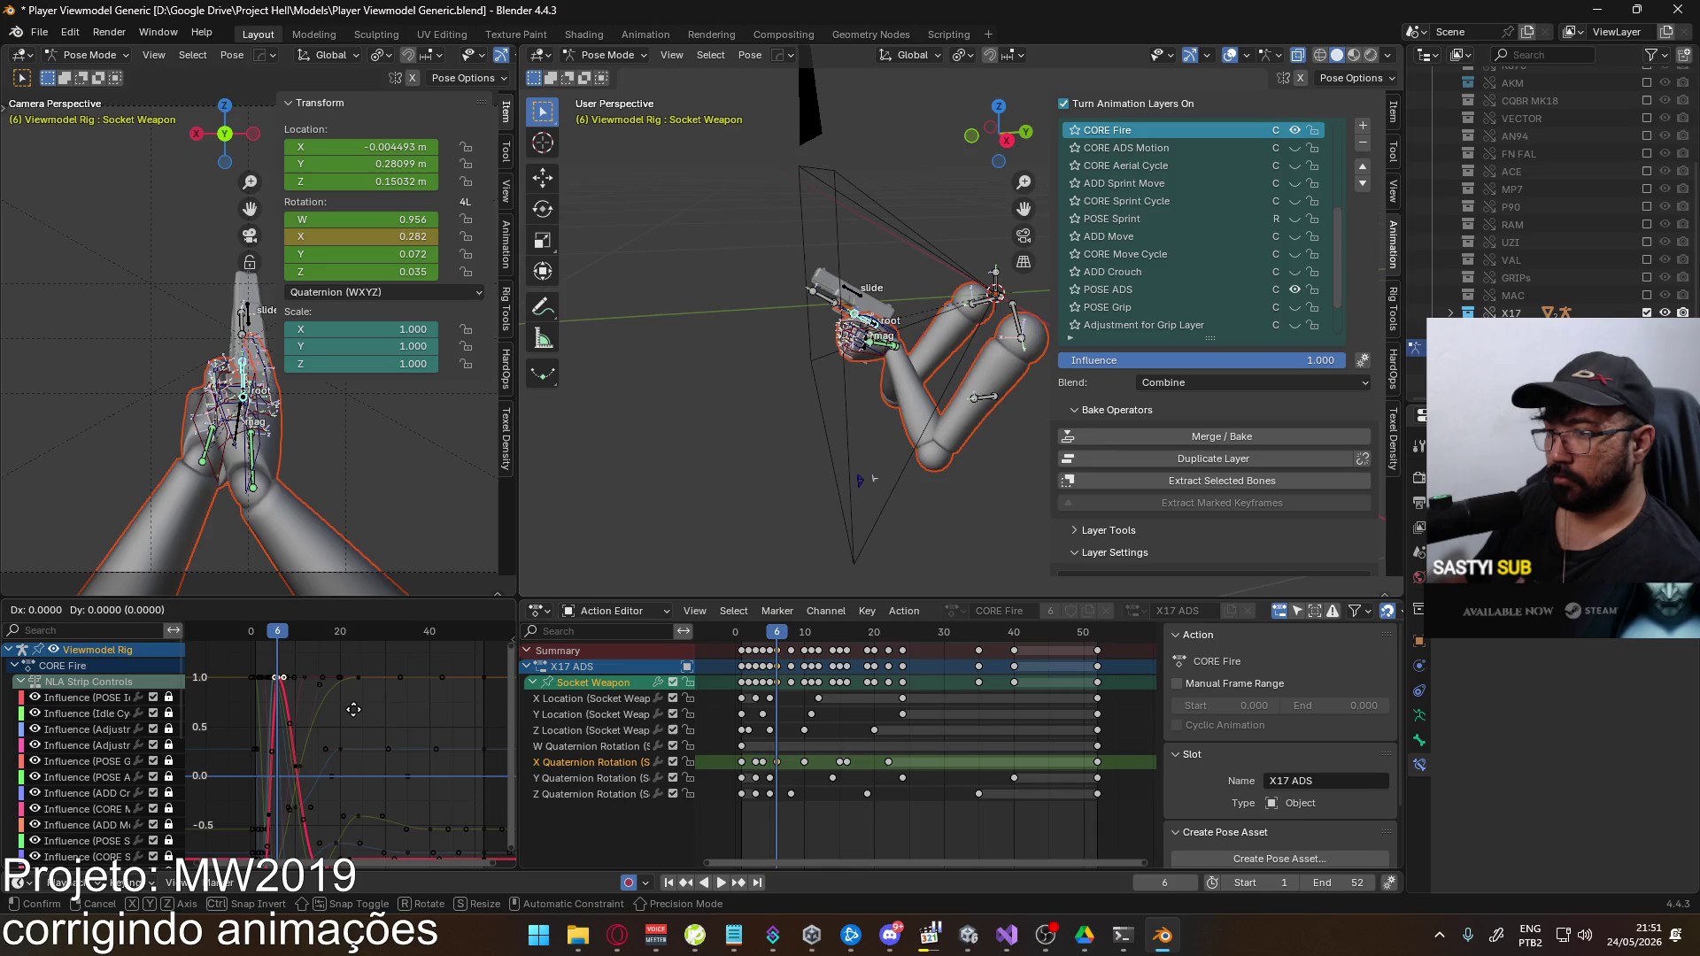
pyautogui.moveTo(356, 784)
pyautogui.press('Escape')
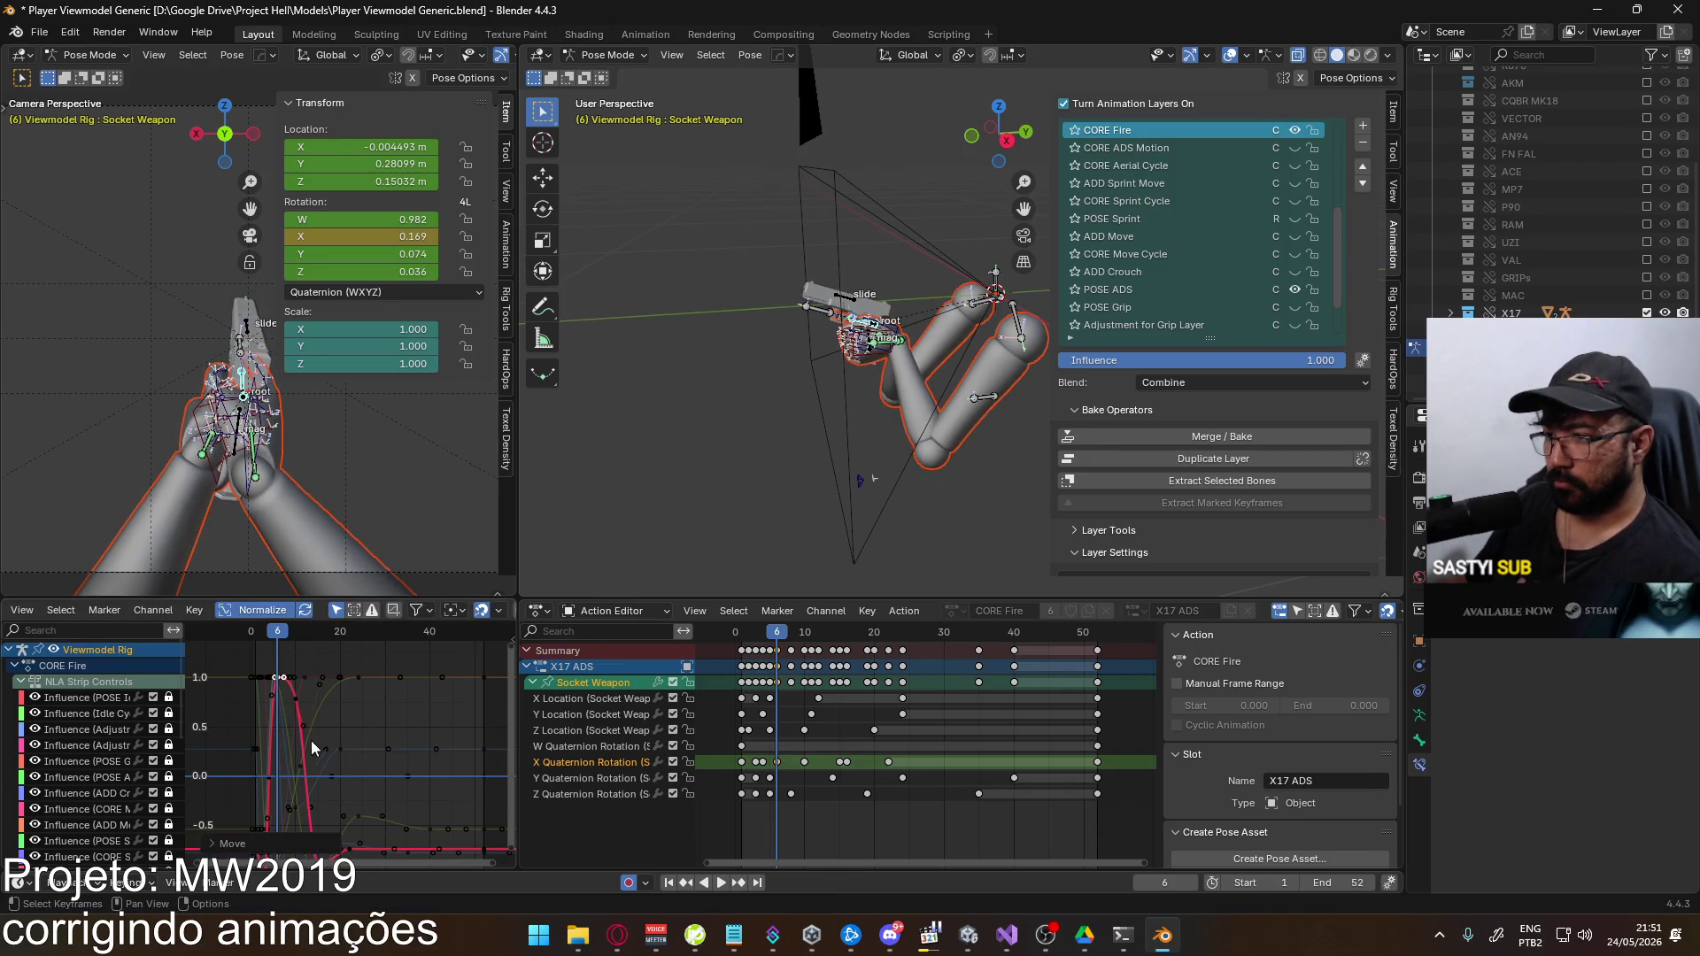
pyautogui.press('h')
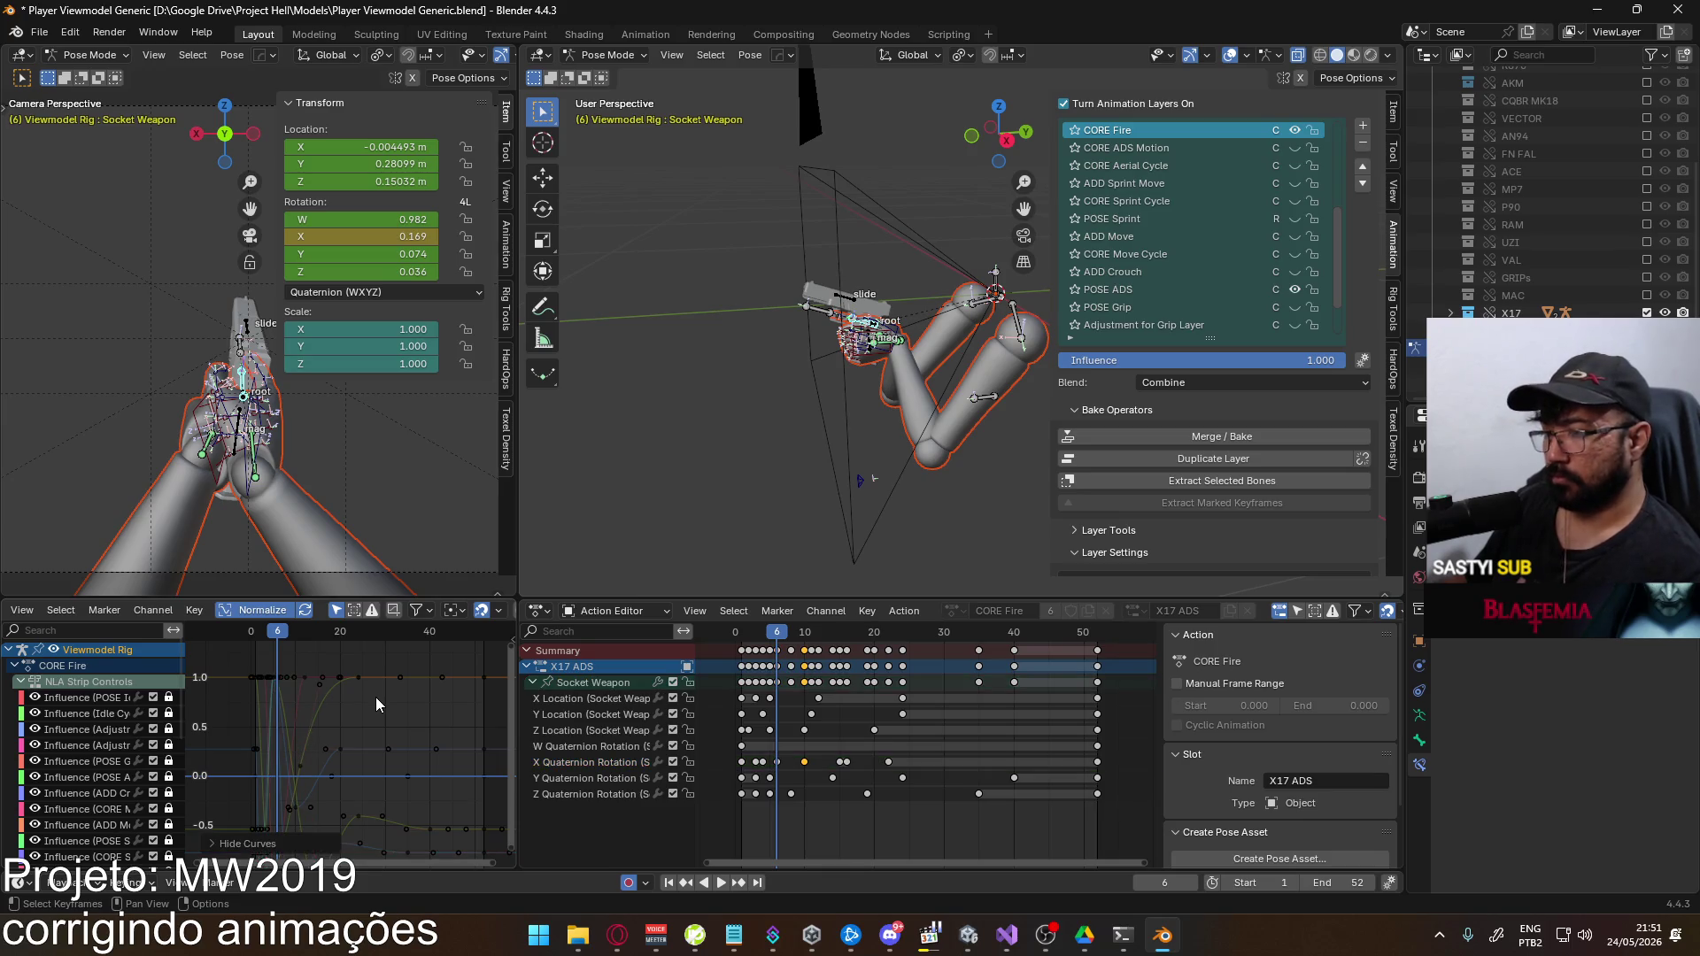
pyautogui.hotkey('alt', 'h')
pyautogui.press('g')
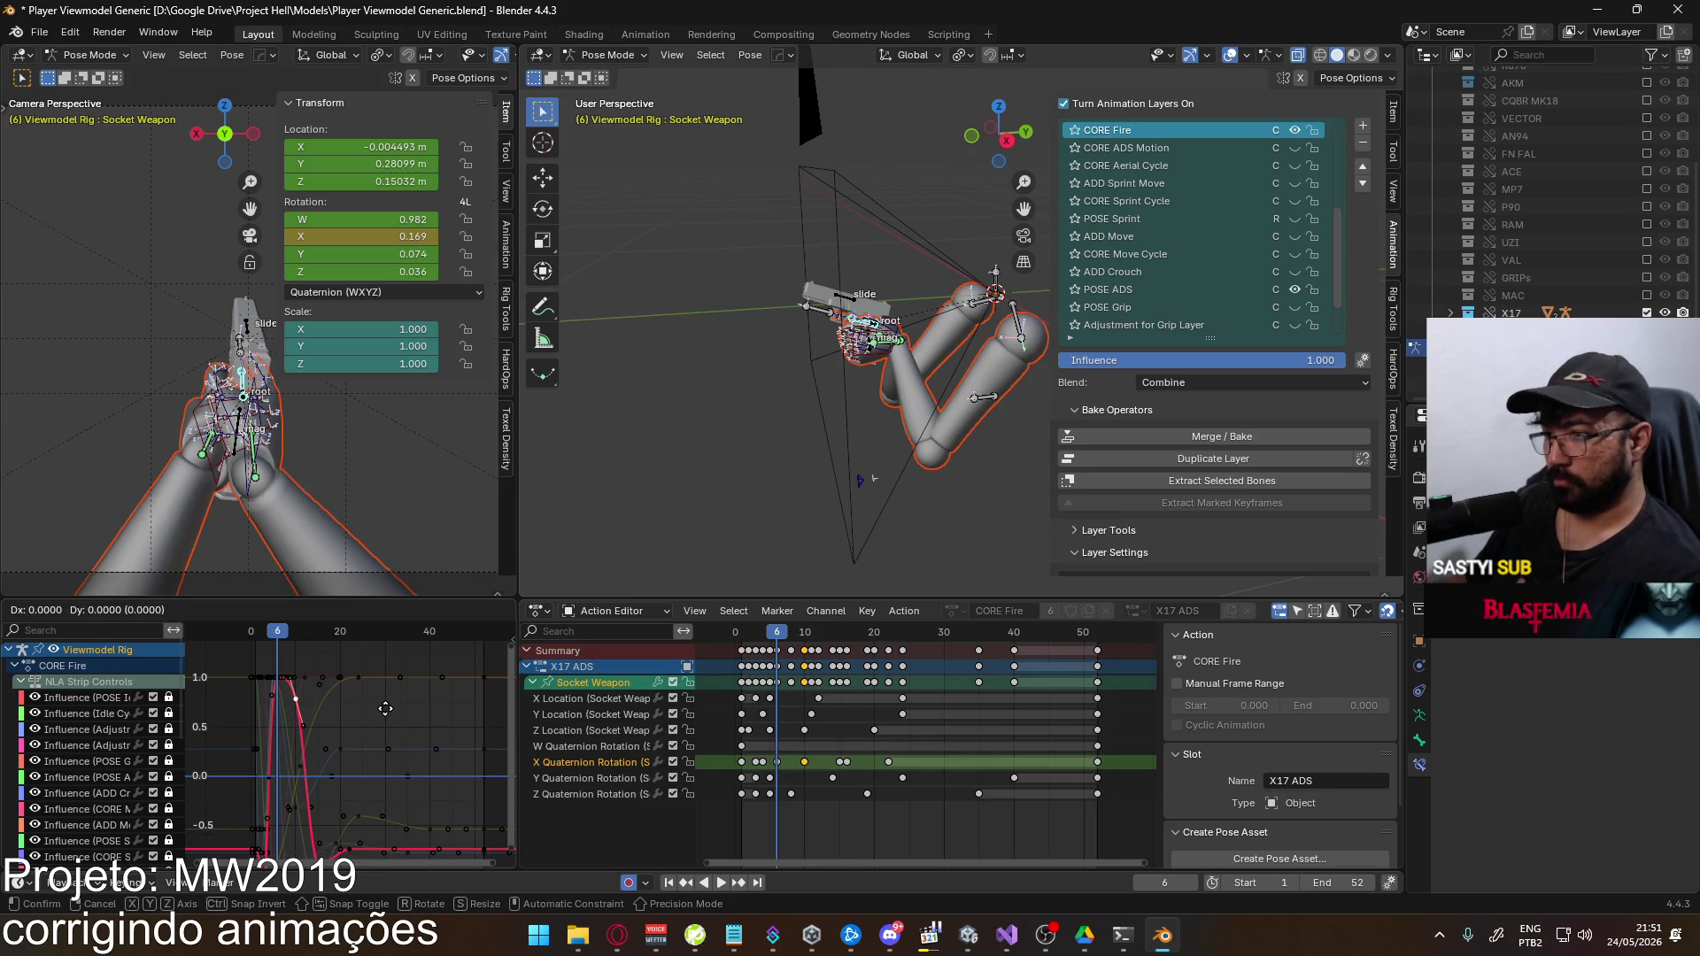
pyautogui.press('y')
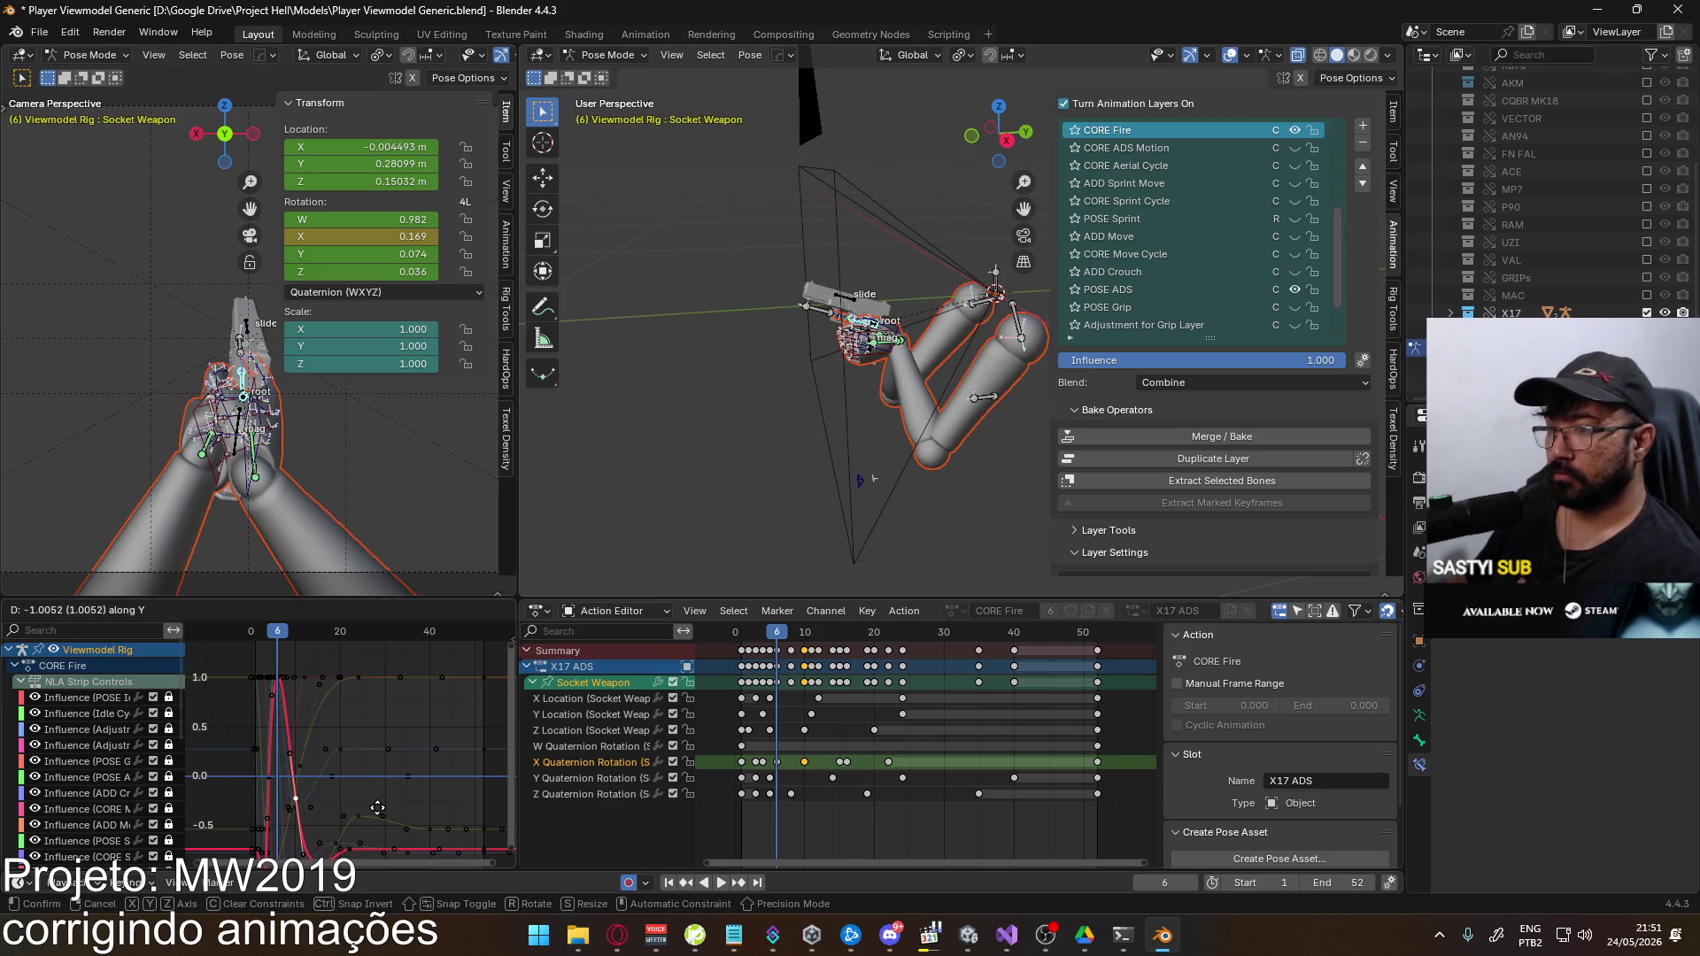
pyautogui.click(377, 808)
pyautogui.moveTo(359, 797); pyautogui.dragTo(369, 717, button='middle')
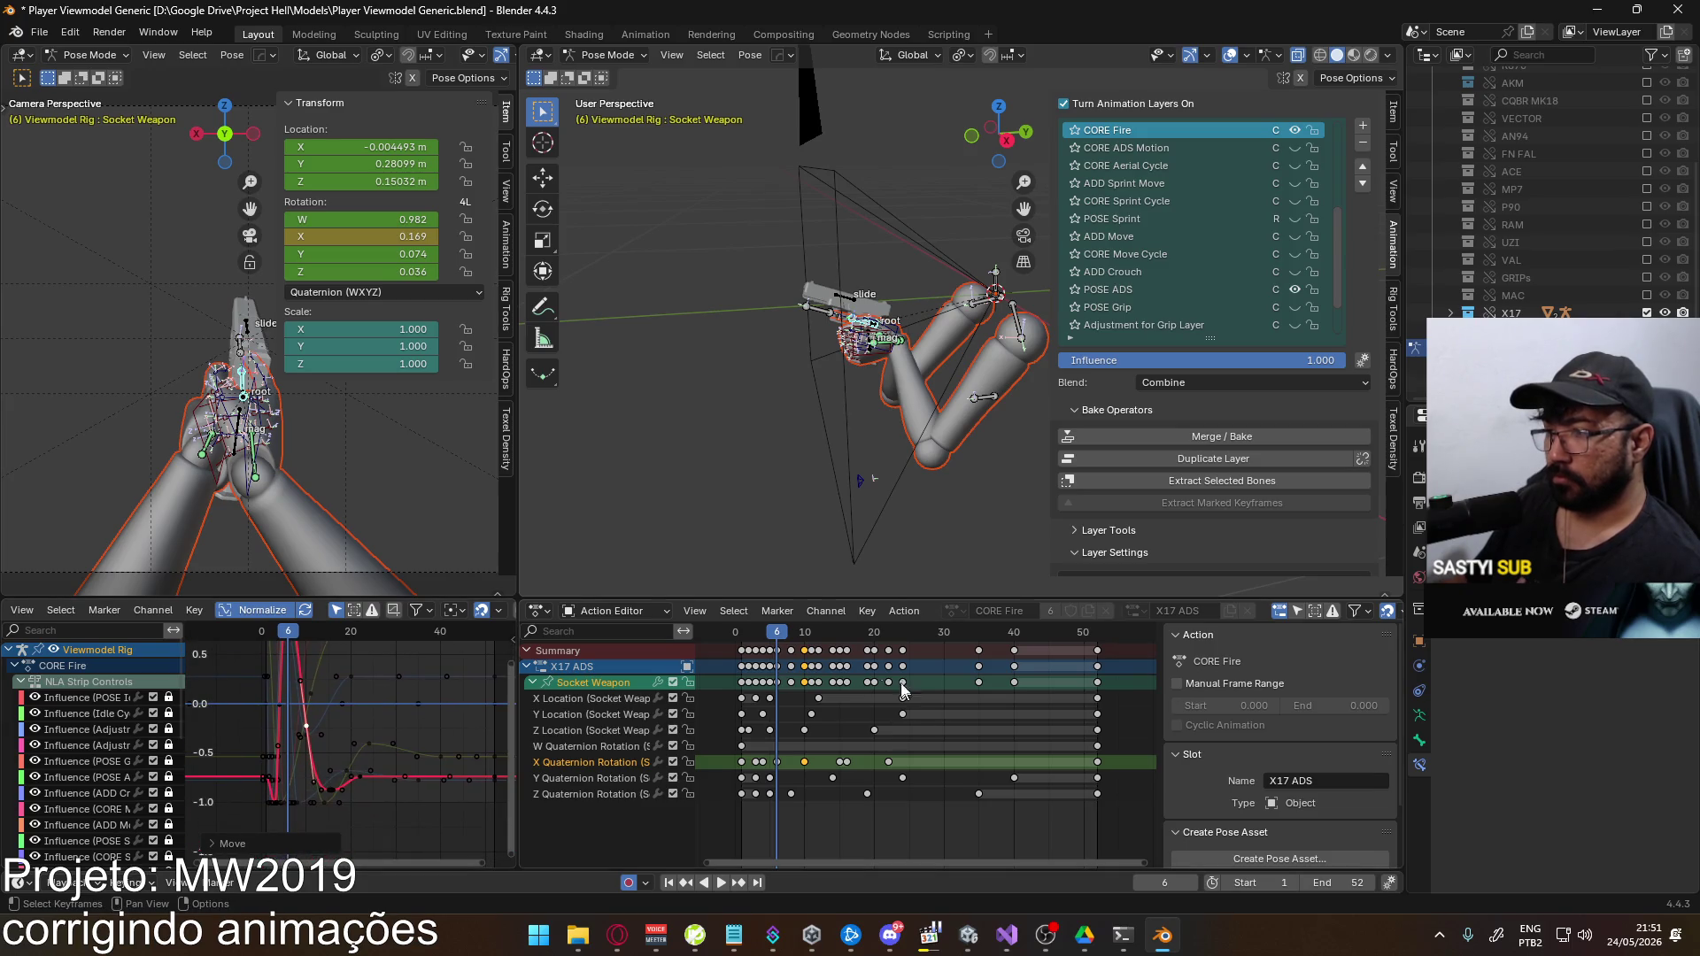
# Play the animation to frame 52, then fire three Eagle shots in Unity
pyautogui.press('space')
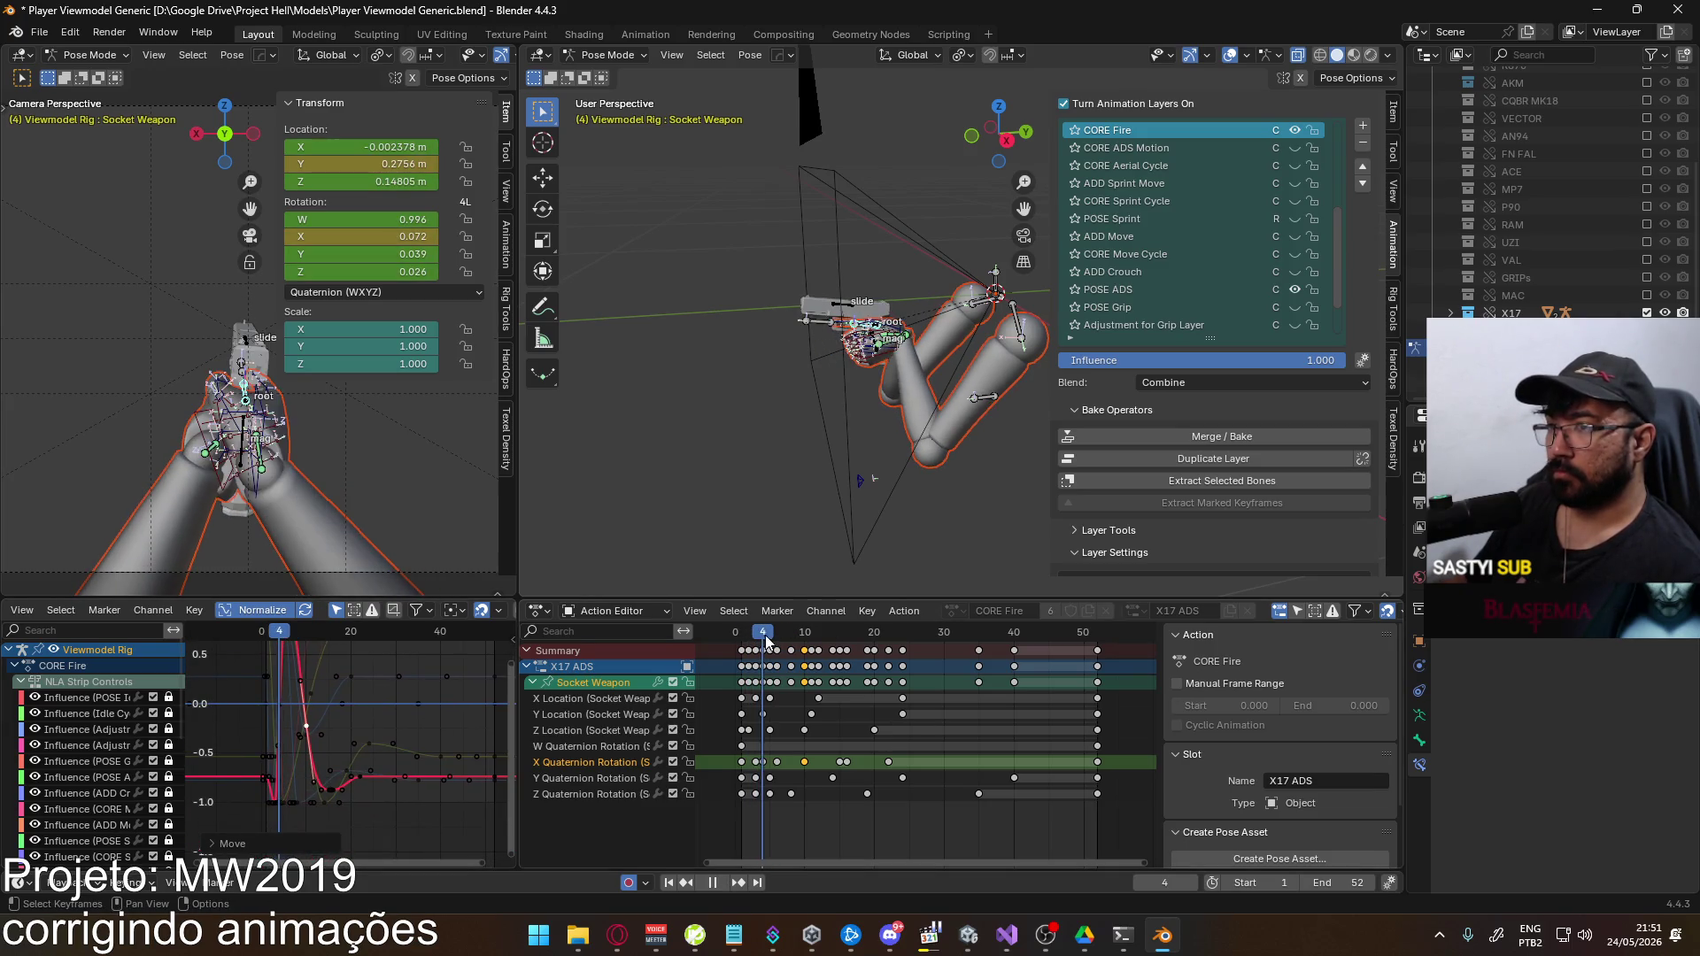
pyautogui.moveTo(774, 635); pyautogui.dragTo(1098, 644)
pyautogui.hotkey('alt', 'Tab')
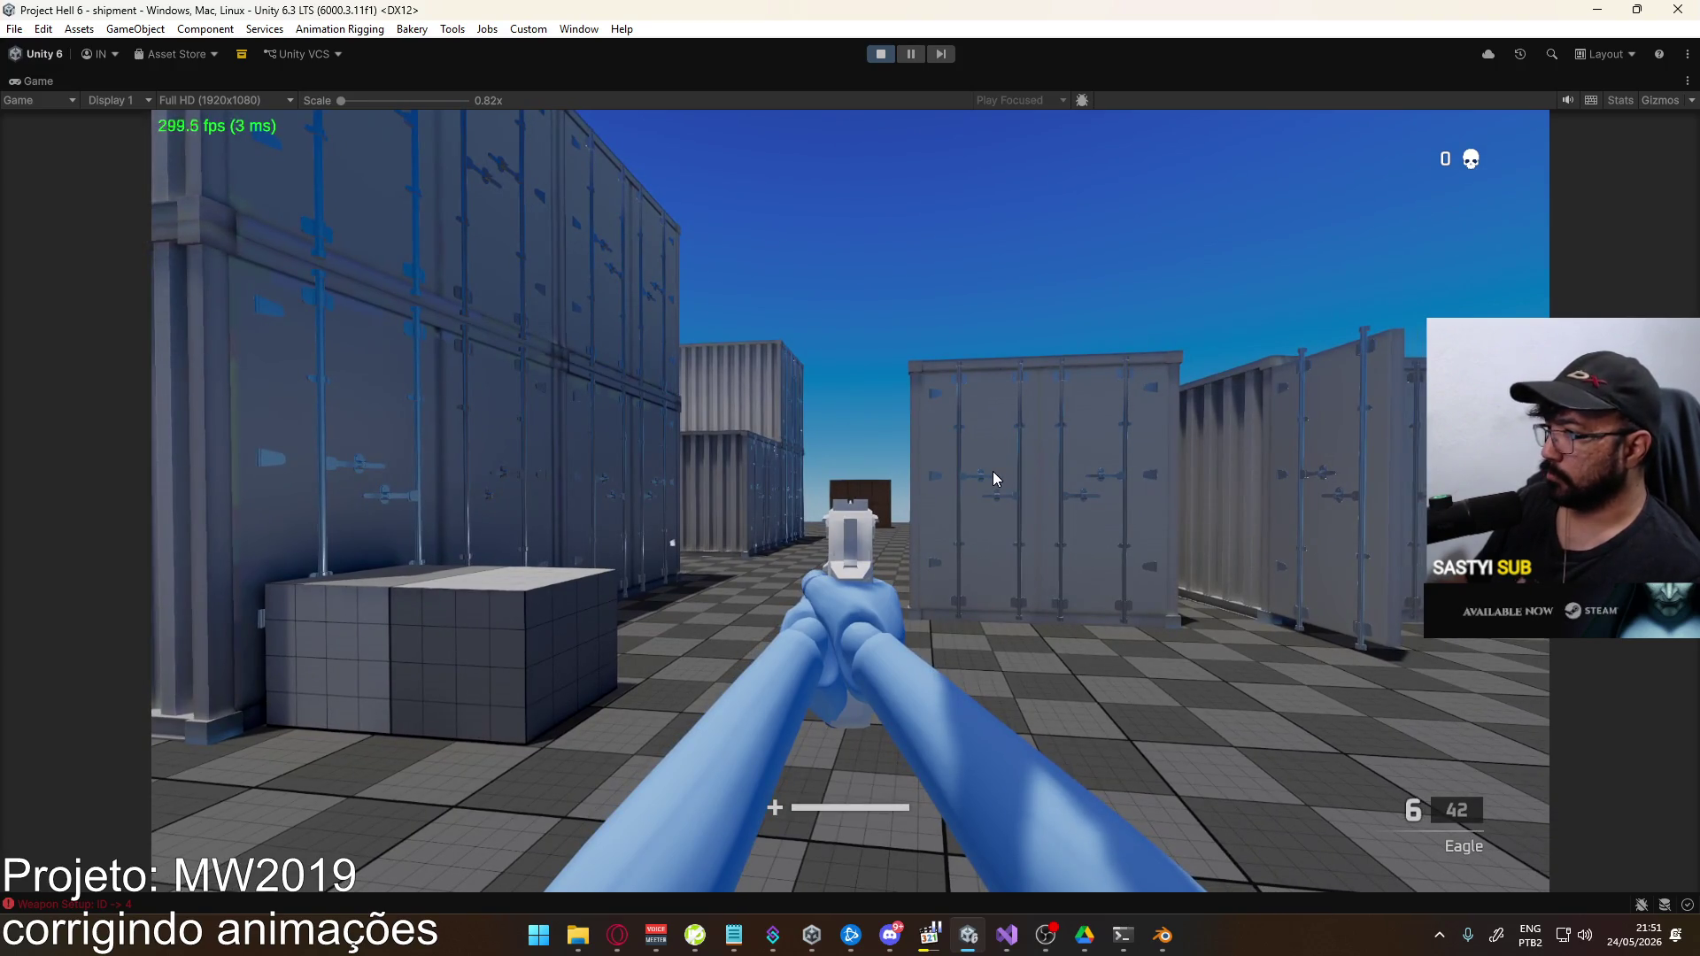
pyautogui.click(994, 478)
pyautogui.click(993, 478)
pyautogui.click(993, 479)
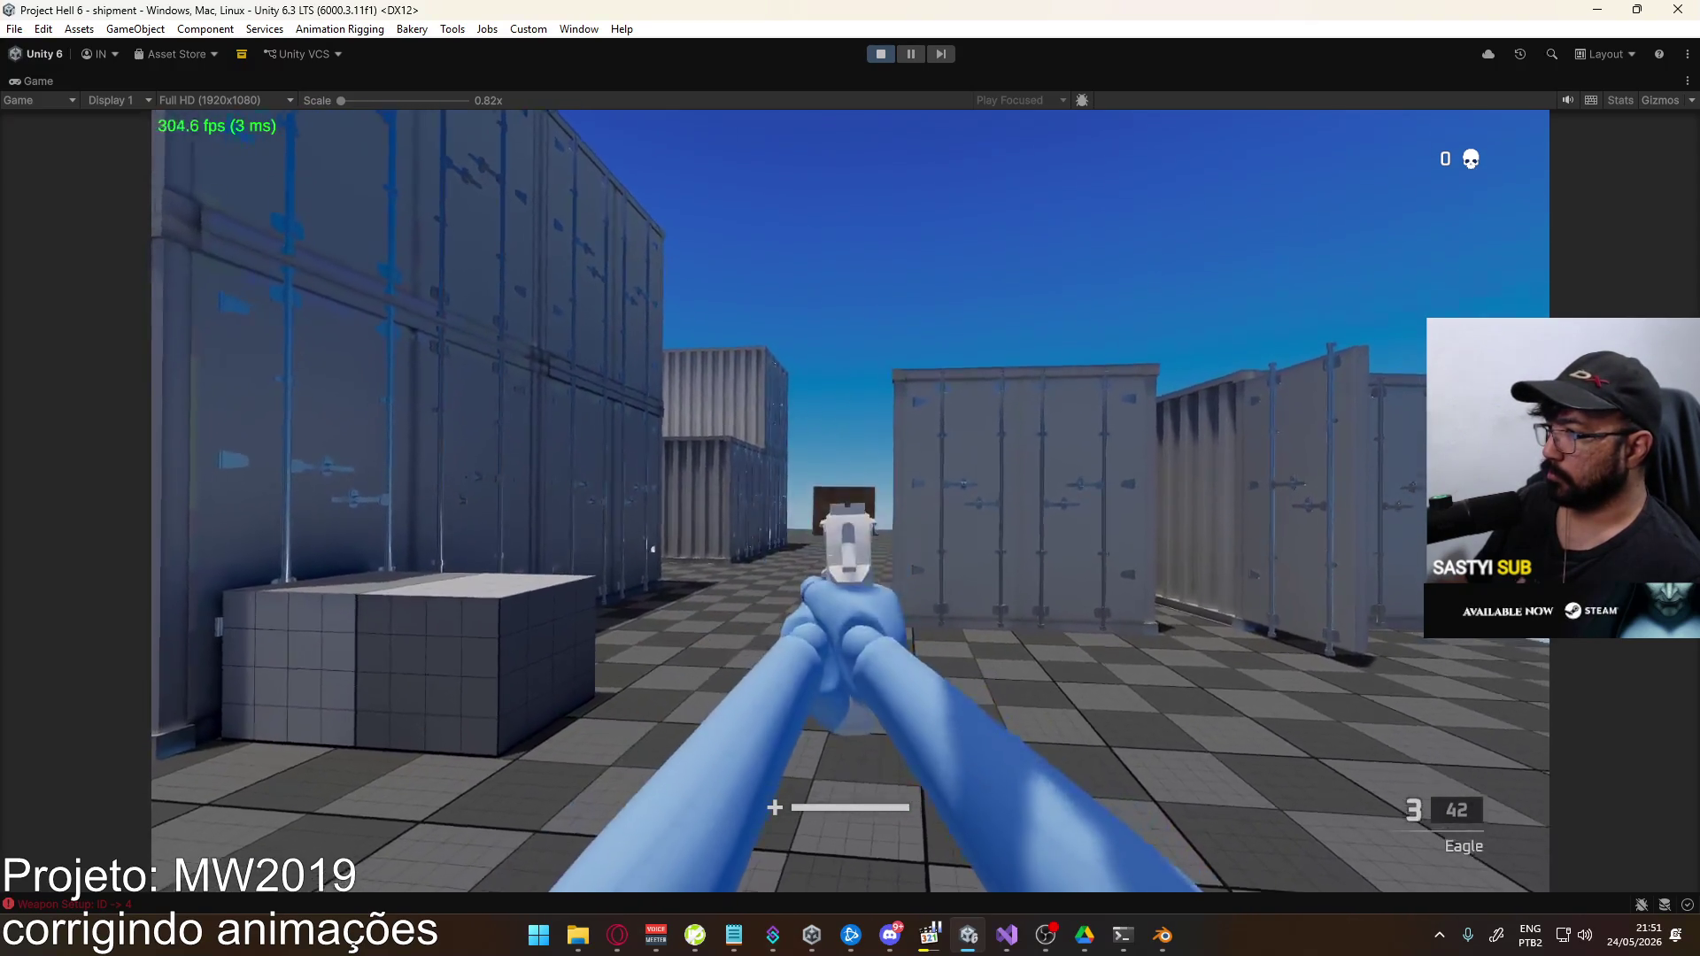
pyautogui.hotkey('alt', 'Tab')
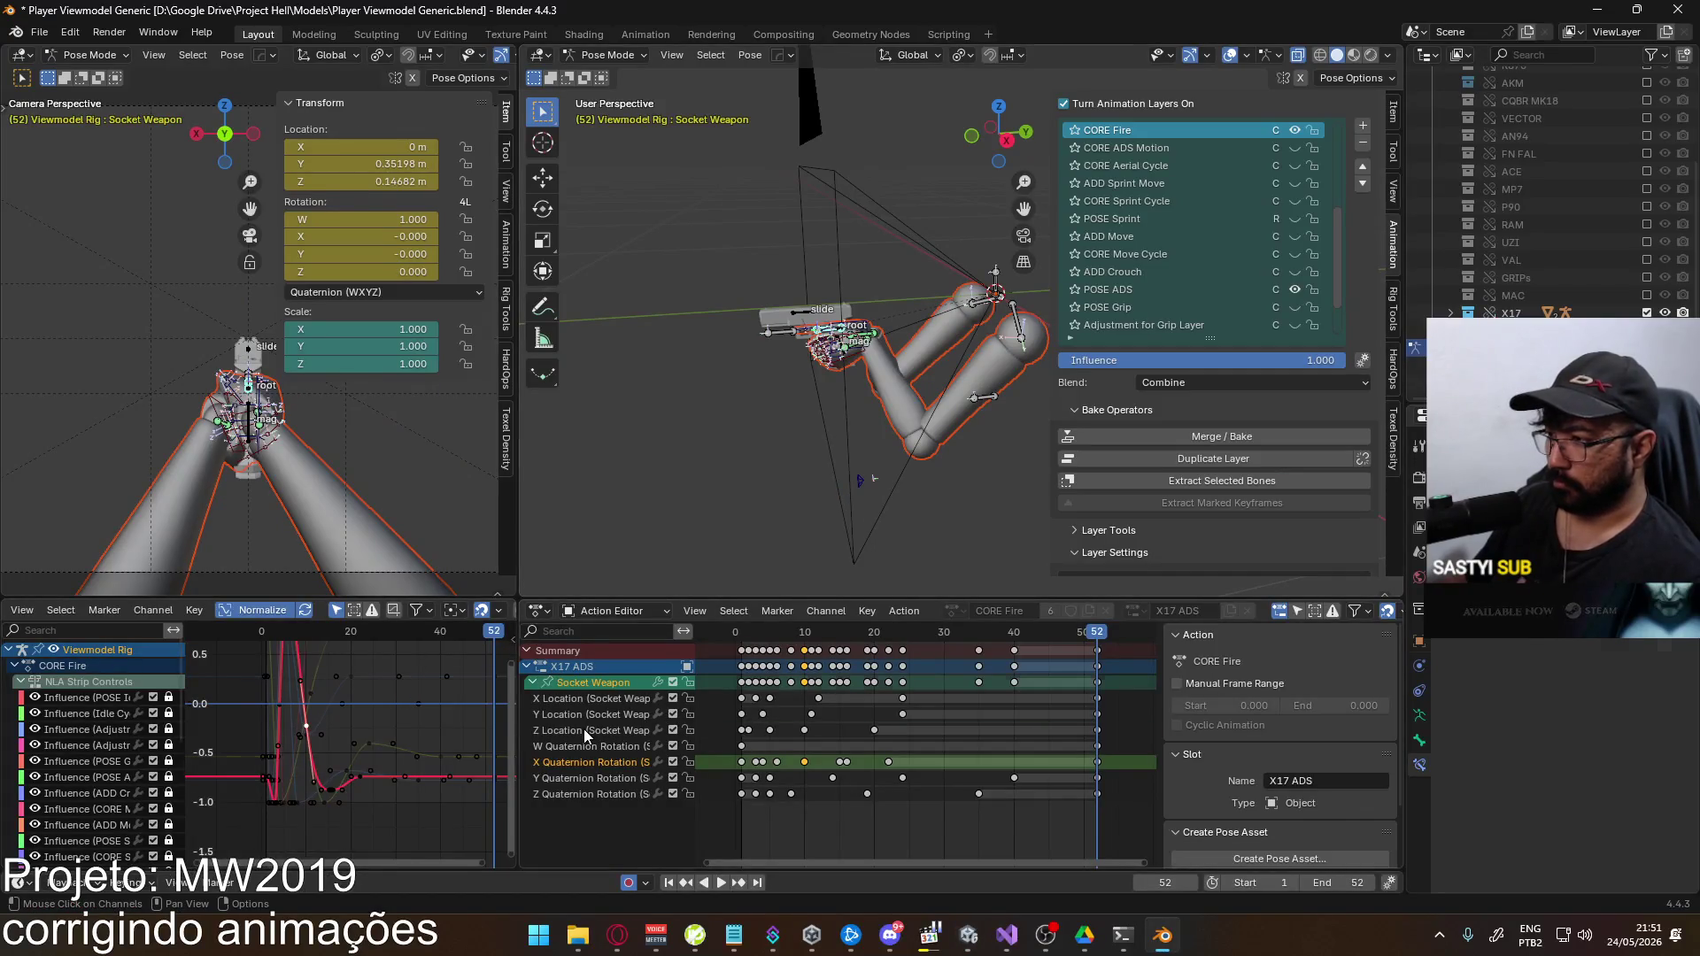
# Frame the Z Location curve and set the current frame to 4
pyautogui.click(583, 730)
pyautogui.press('Home')
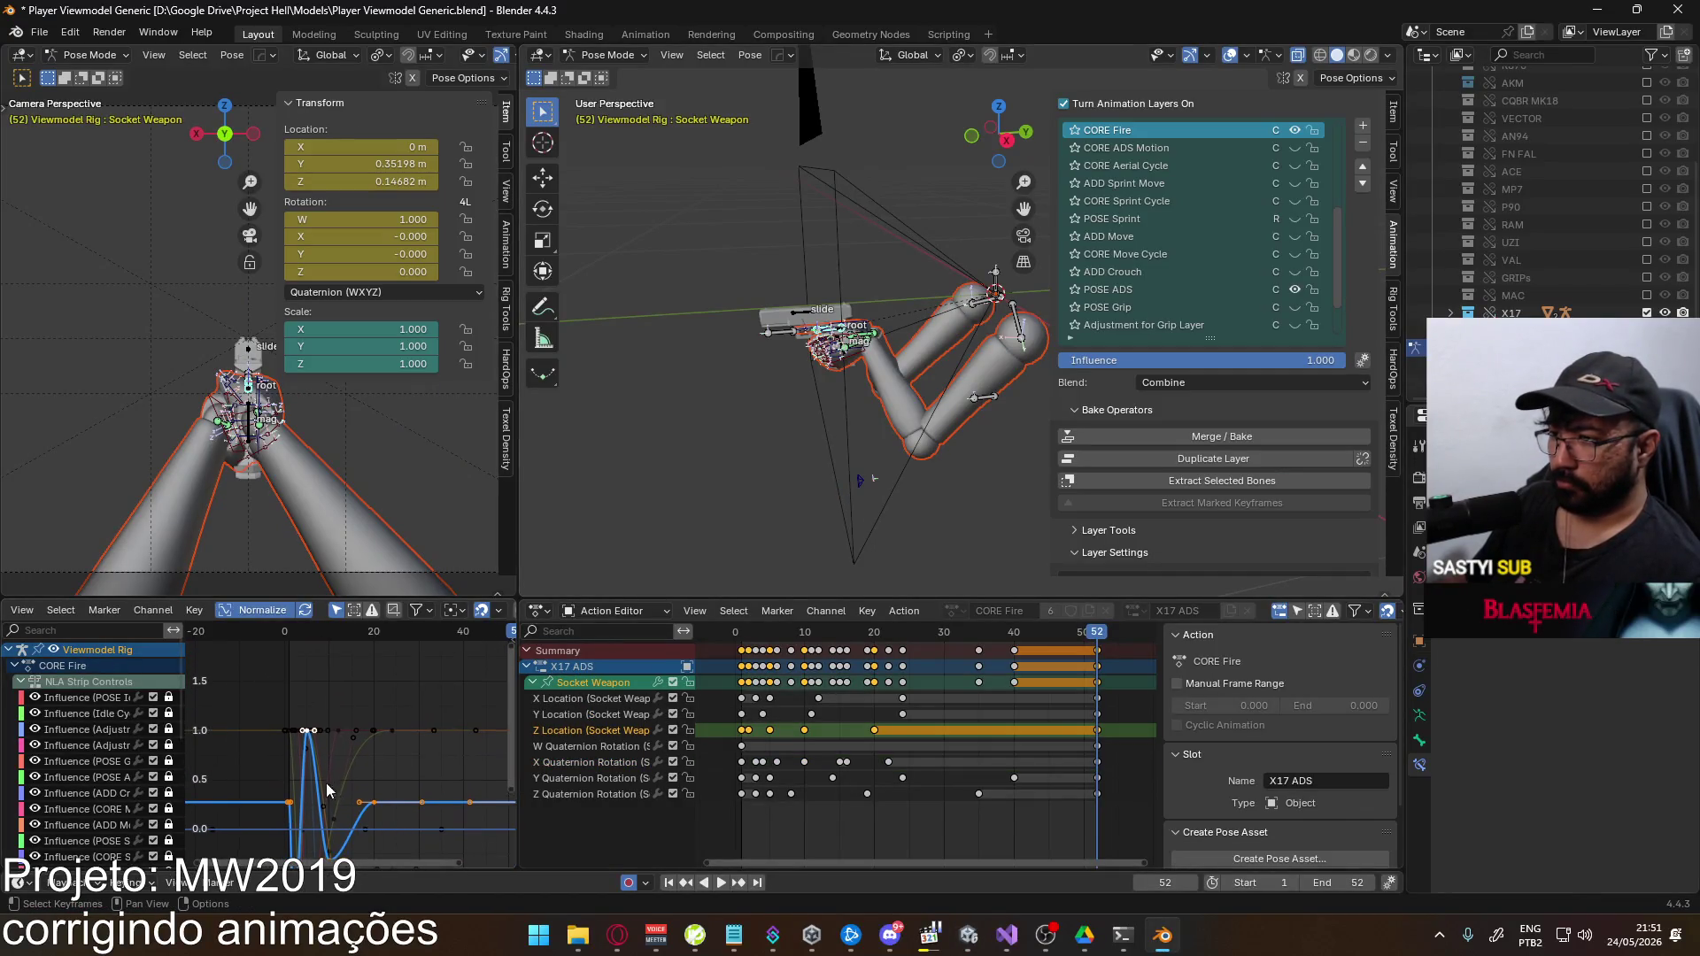
pyautogui.moveTo(290, 634)
pyautogui.mouseDown()
pyautogui.moveTo(389, 636)
pyautogui.moveTo(308, 644)
pyautogui.mouseUp()
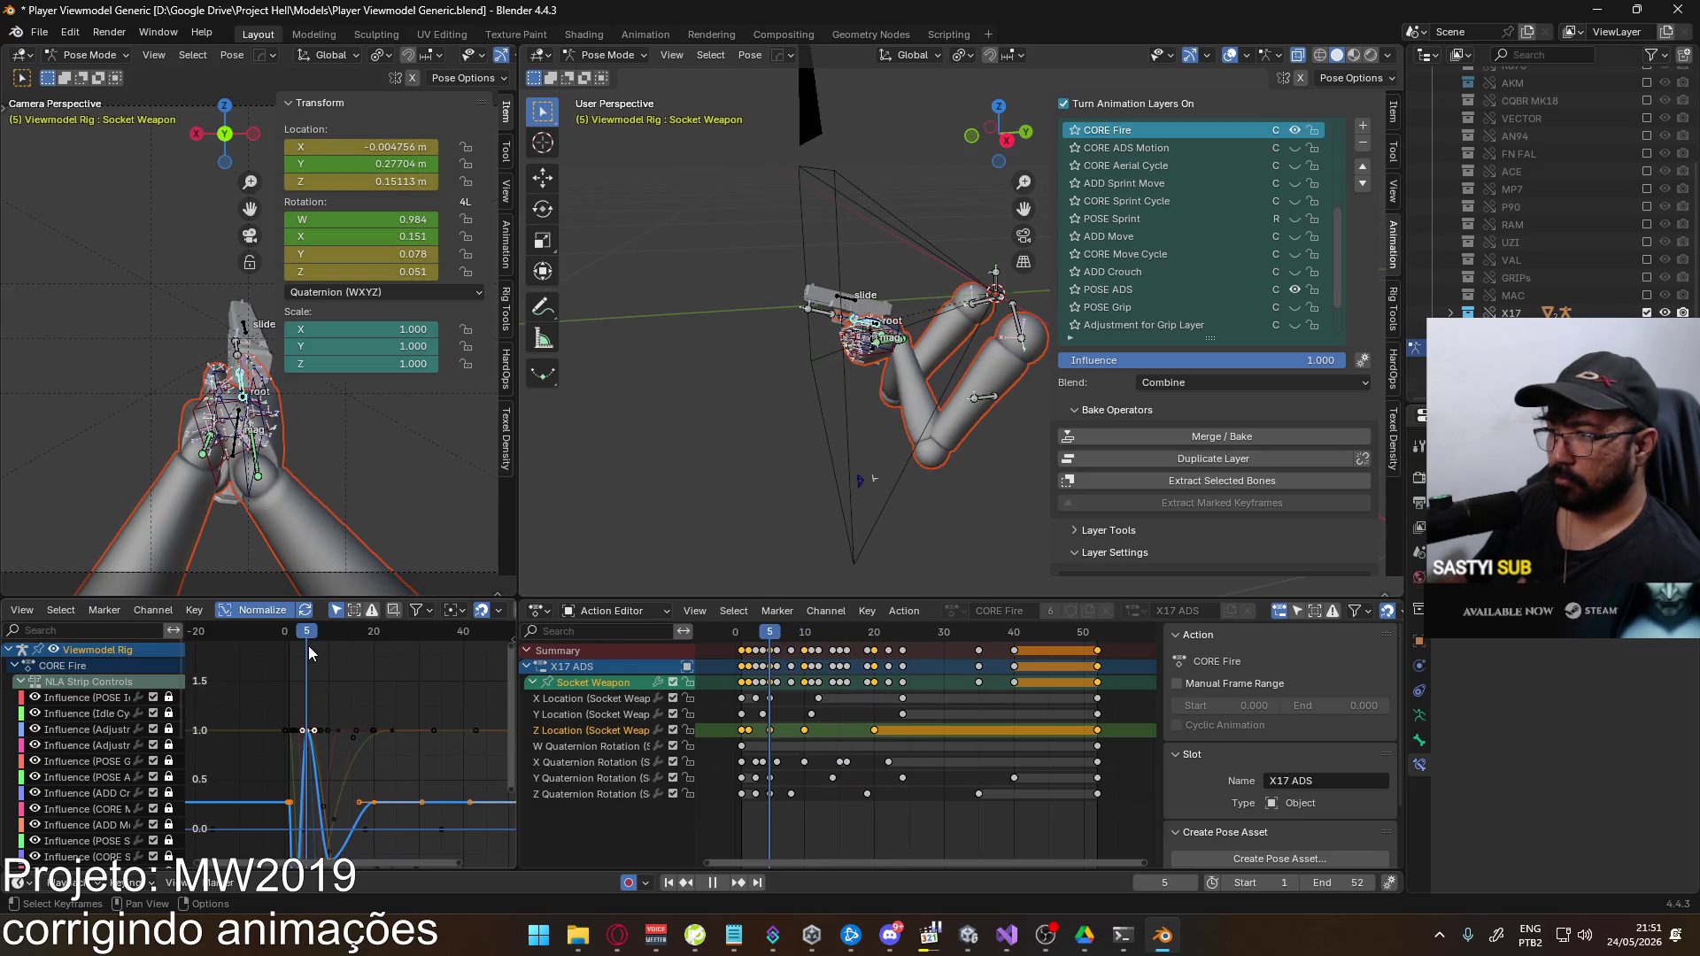
# Save the blend file and export the rig as FBX
pyautogui.hotkey('ctrl', 's')
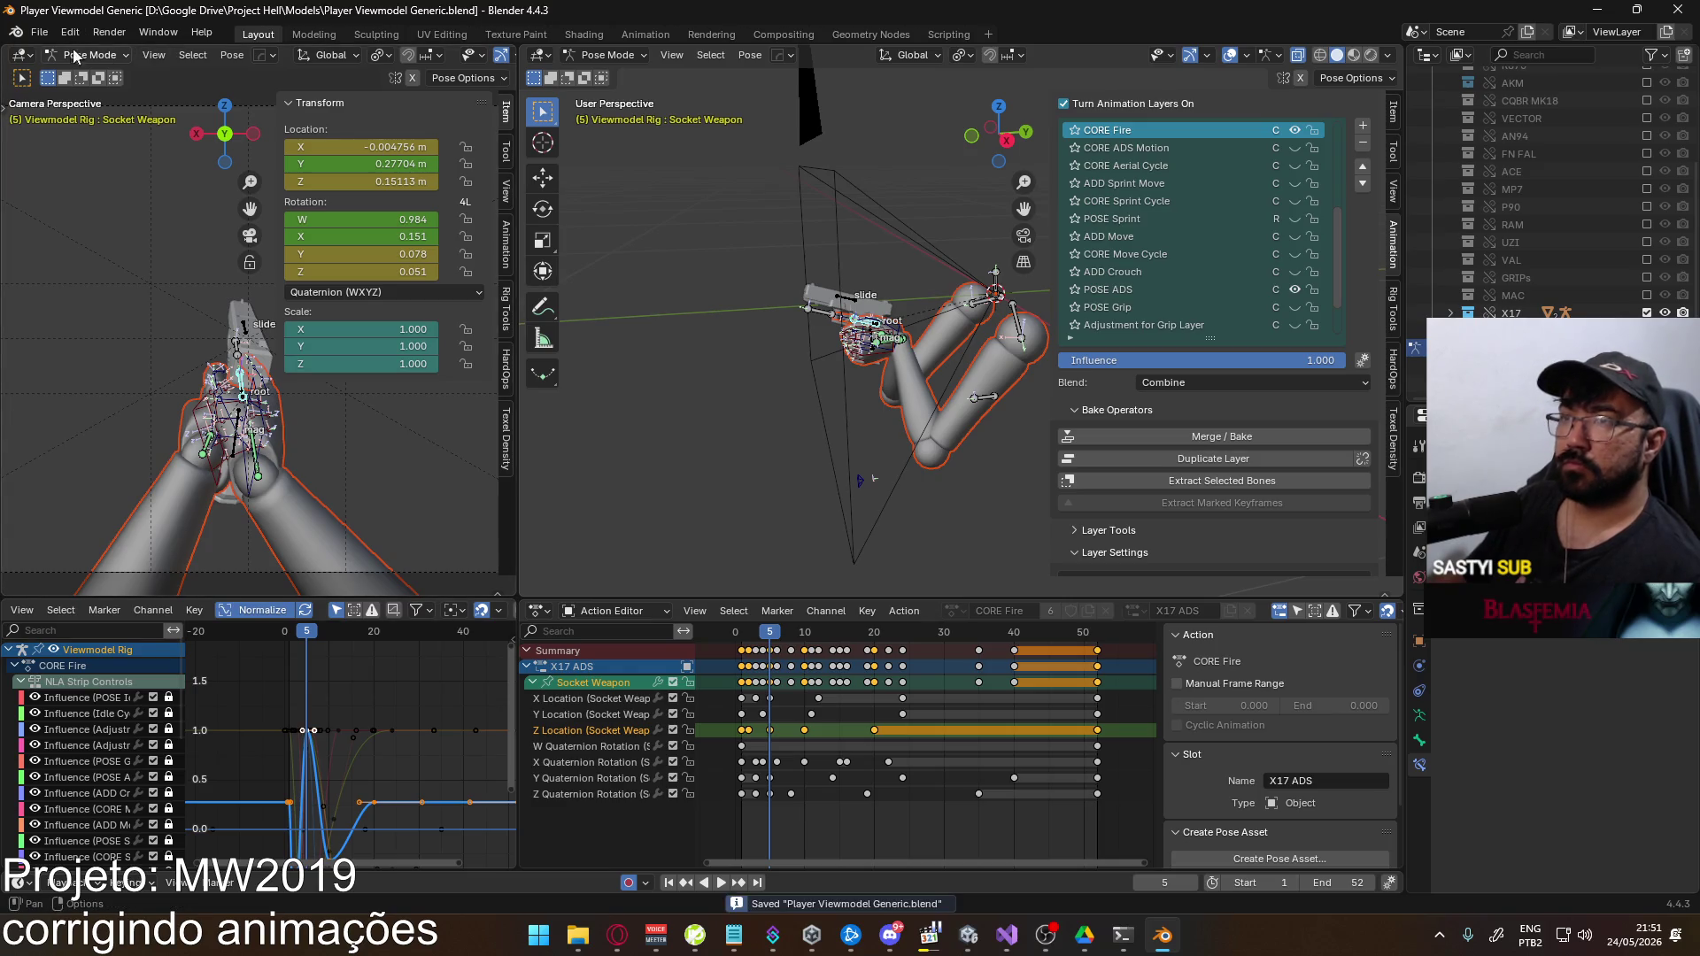
pyautogui.click(39, 32)
pyautogui.moveTo(91, 305)
pyautogui.click(359, 461)
# Confirm the FBX export, re-draw the Eagle in Unity, fire once and reload
pyautogui.press('Return')
pyautogui.hotkey('alt', 'Tab')
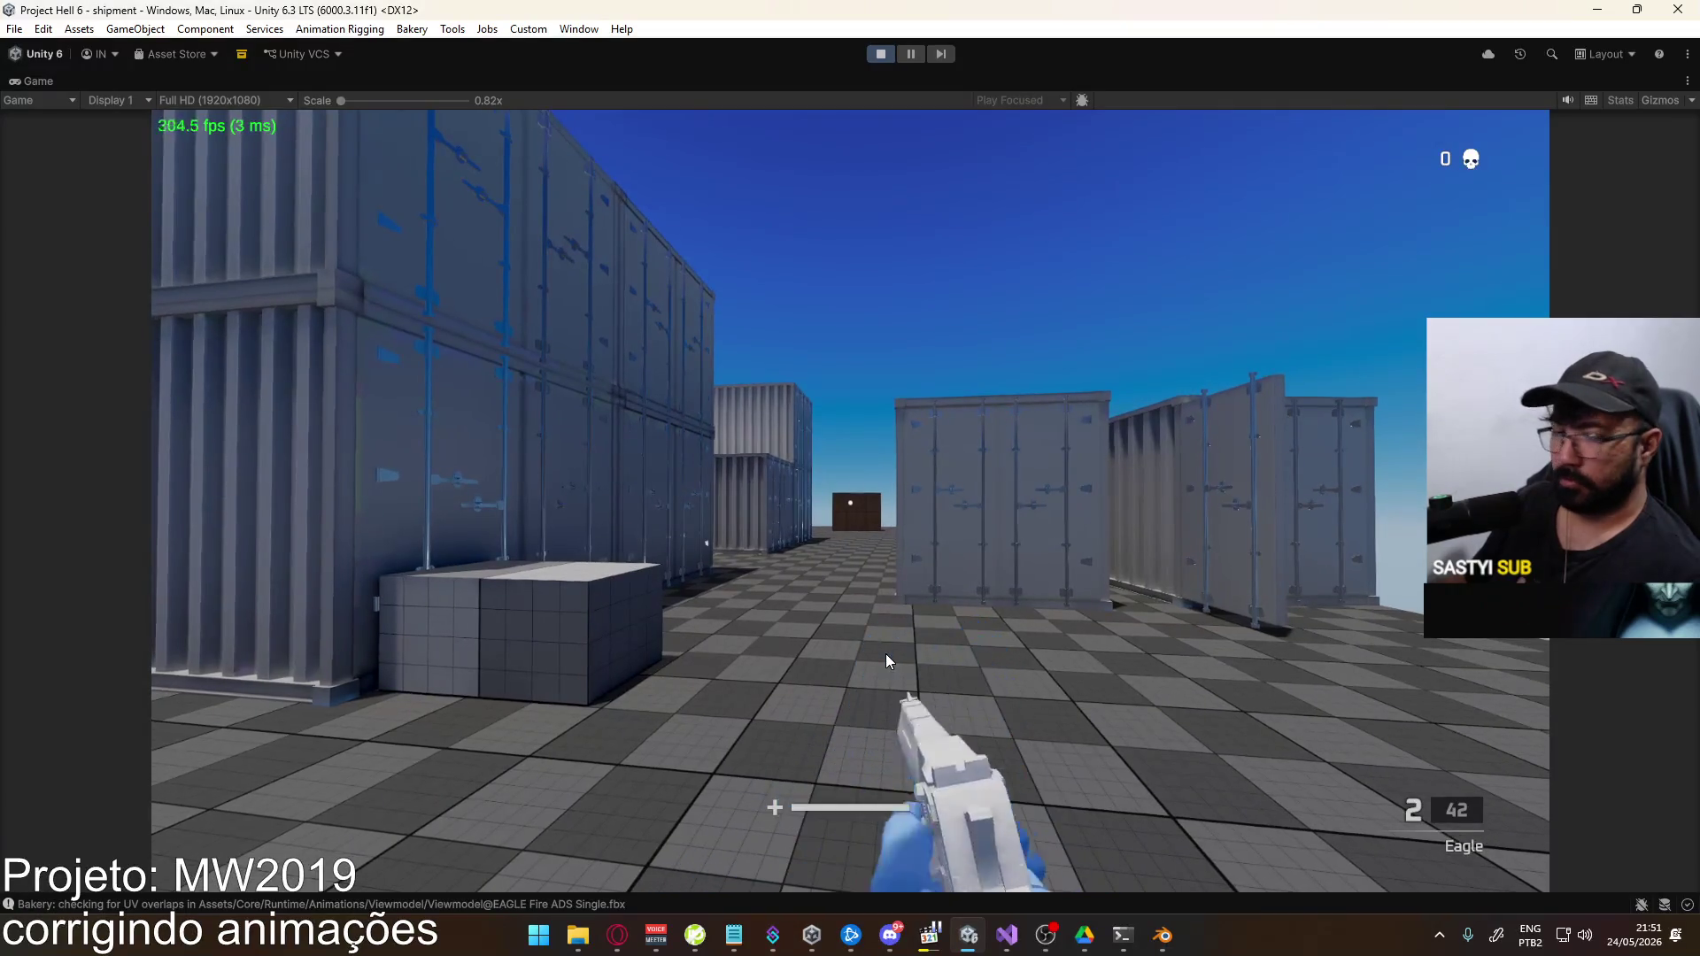
pyautogui.press('1')
pyautogui.press('2')
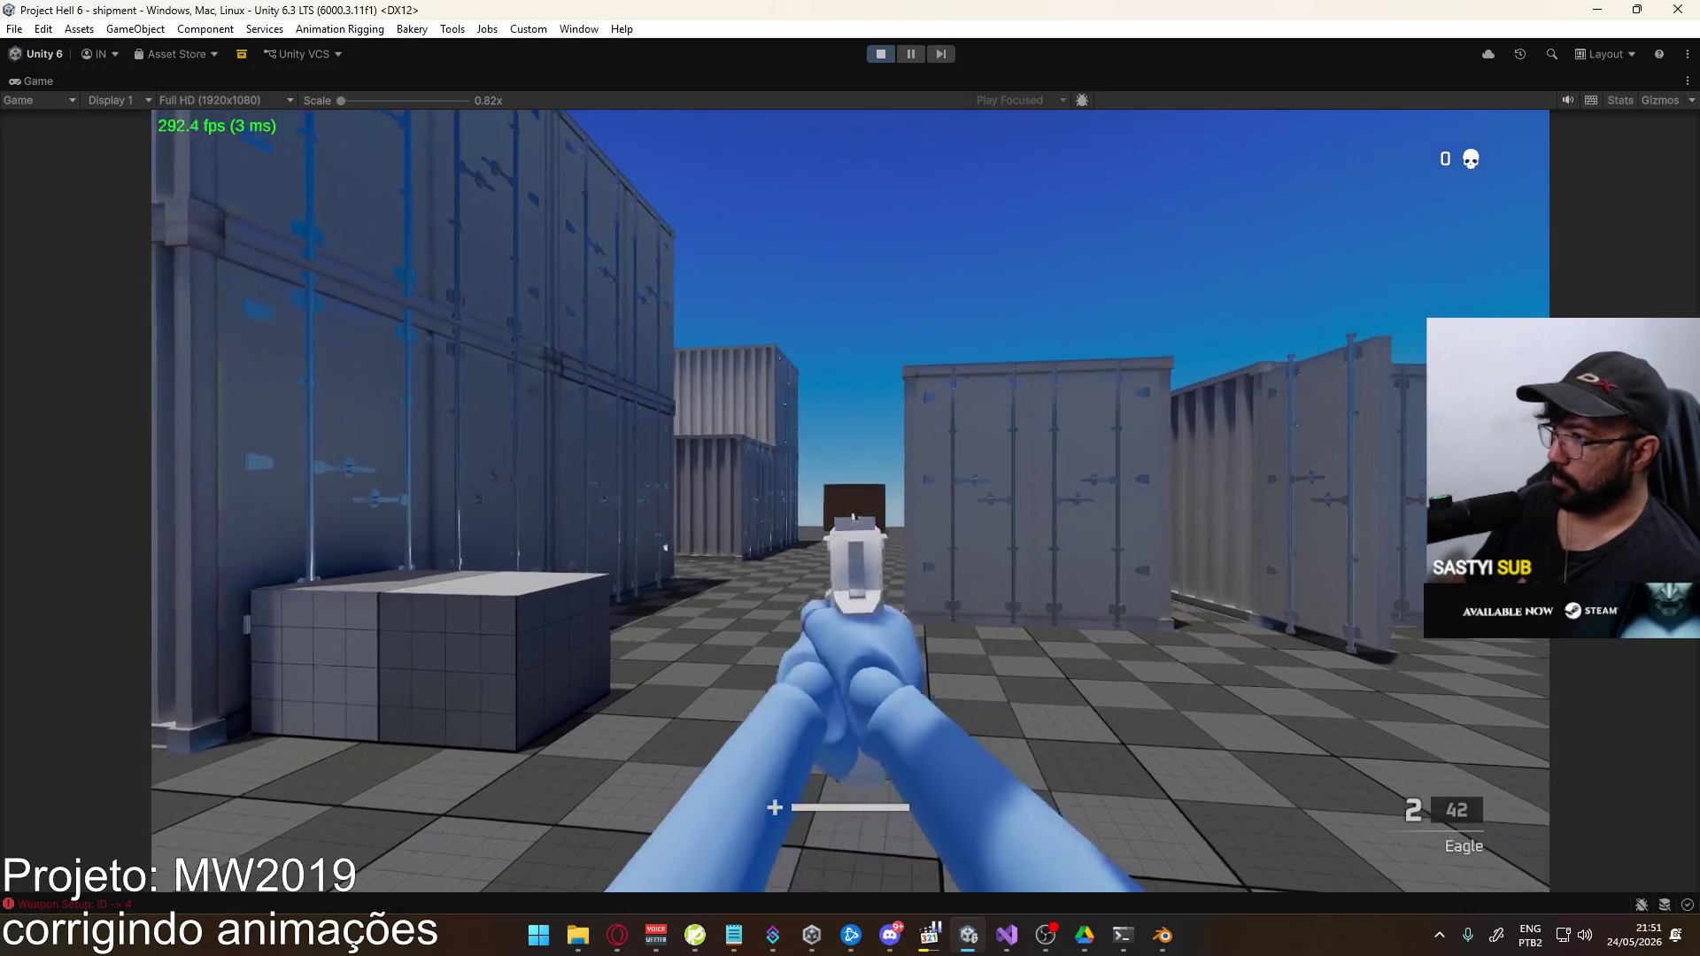
pyautogui.click(850, 500)
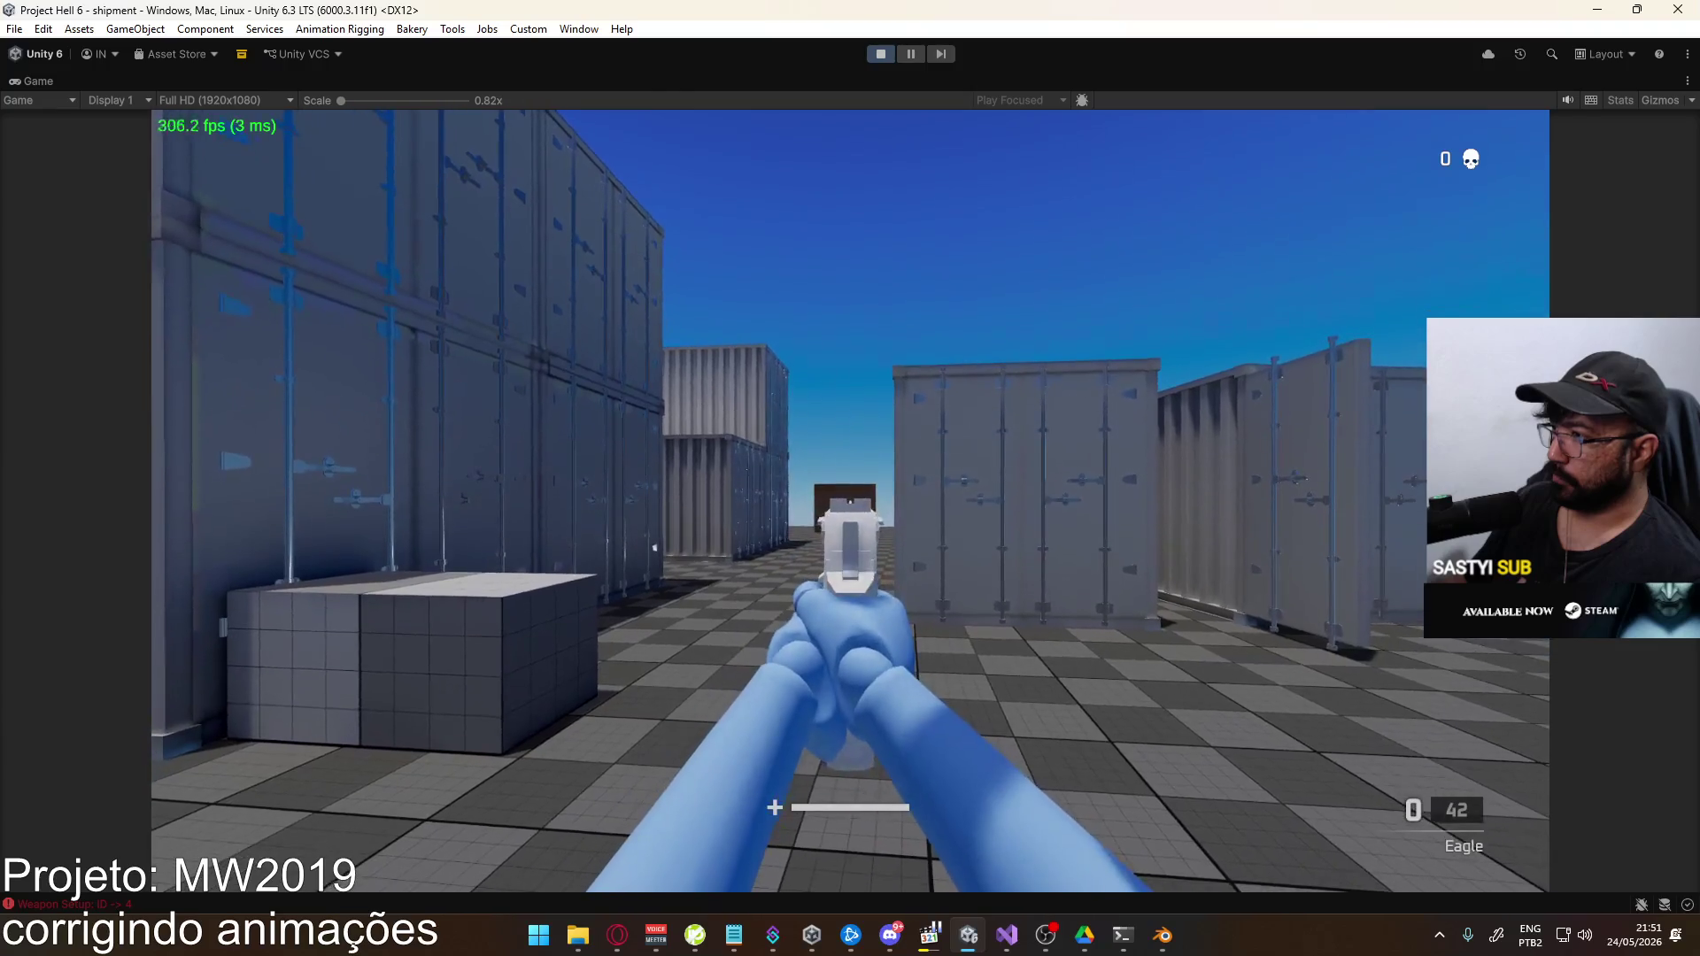
pyautogui.press('r')
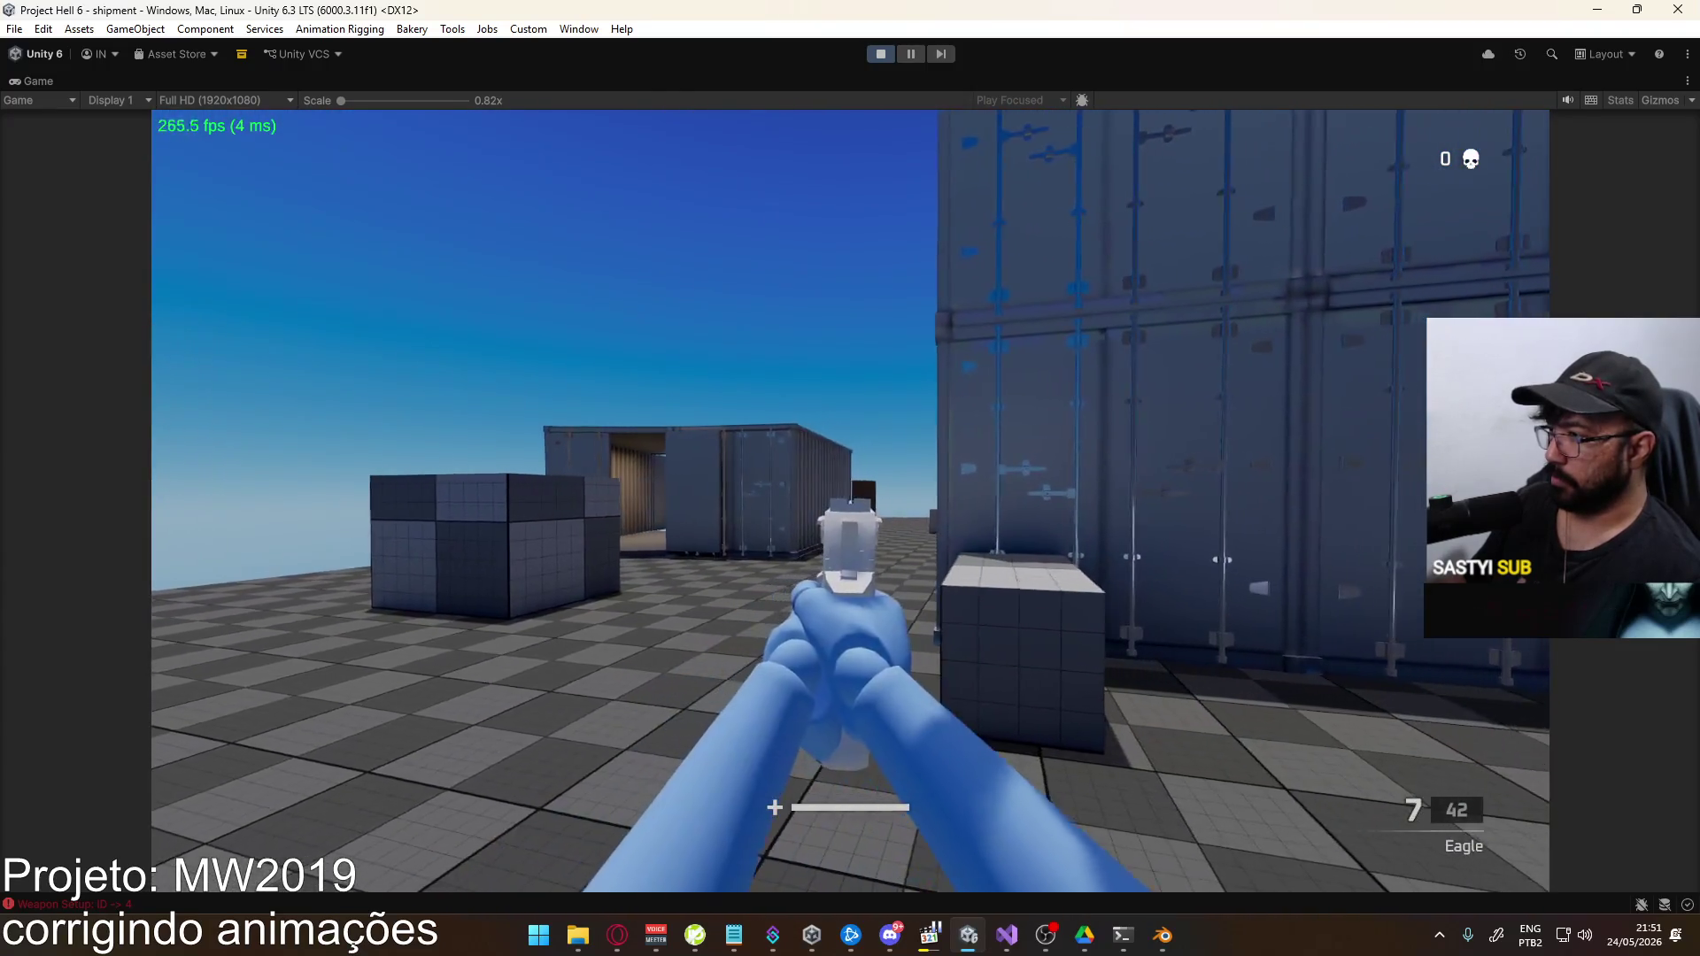
# Fire the magazine down to 0 rounds, then step the paused game two frames
pyautogui.click(850, 500)
pyautogui.click(850, 500)
pyautogui.click(850, 500)
pyautogui.click(850, 500)
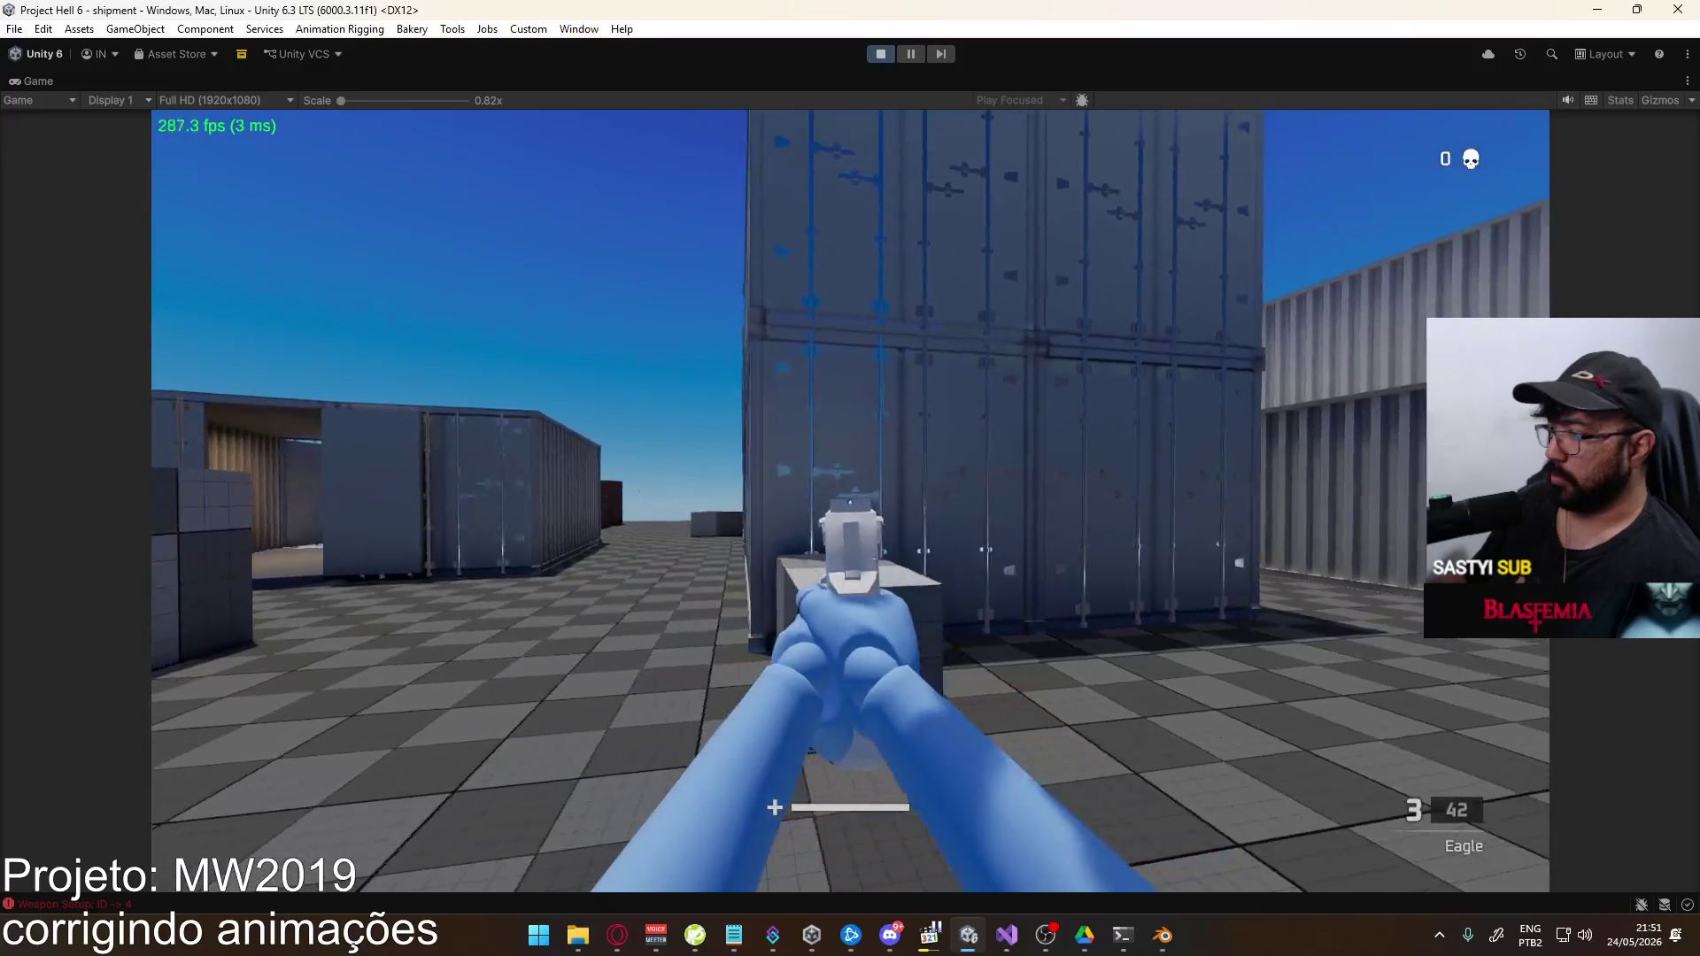
pyautogui.click(850, 501)
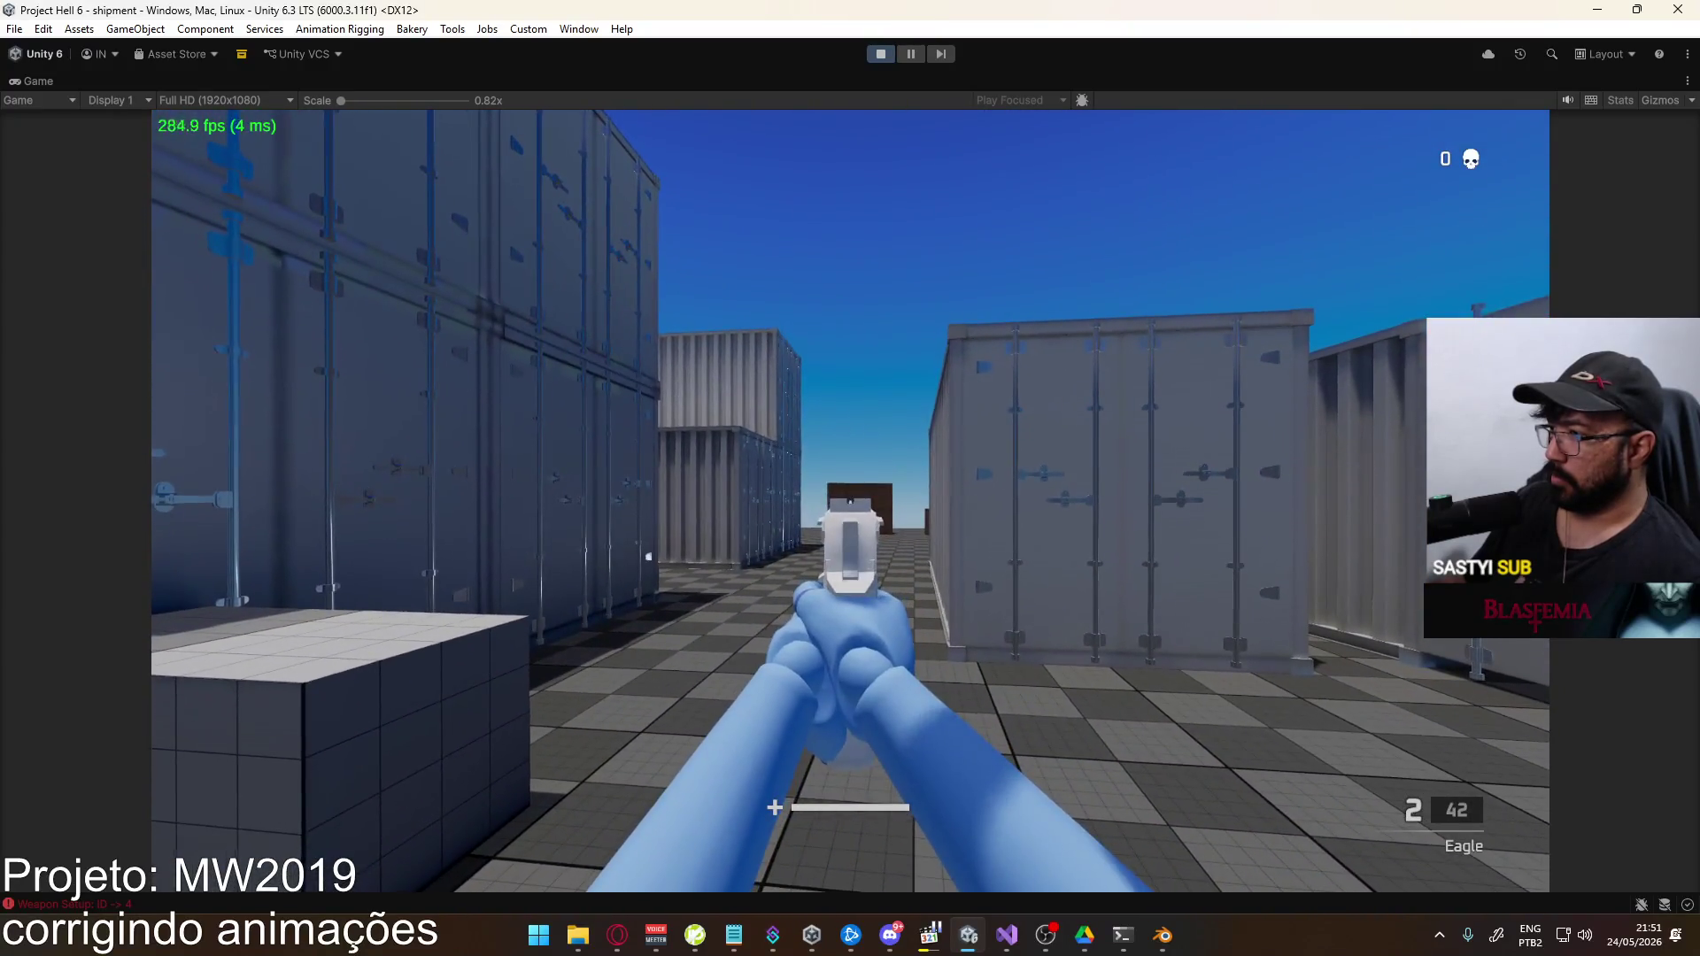
pyautogui.click(850, 500)
pyautogui.click(850, 500)
pyautogui.press('super')
pyautogui.click(831, 154)
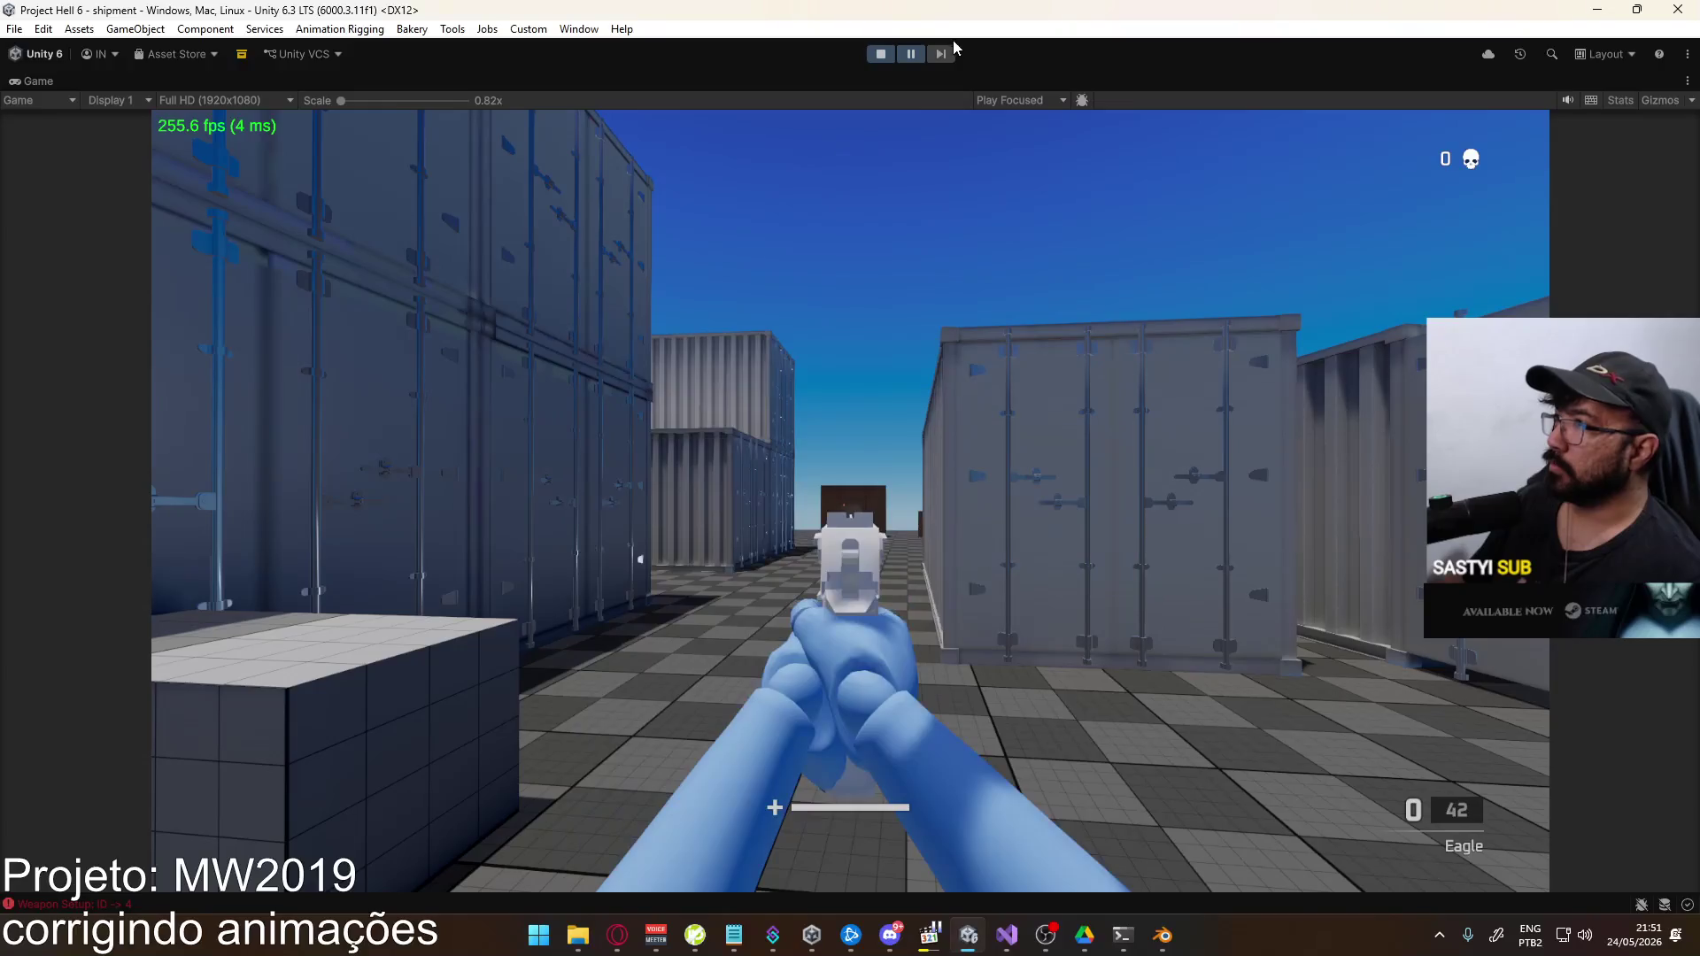
pyautogui.click(940, 55)
pyautogui.click(940, 55)
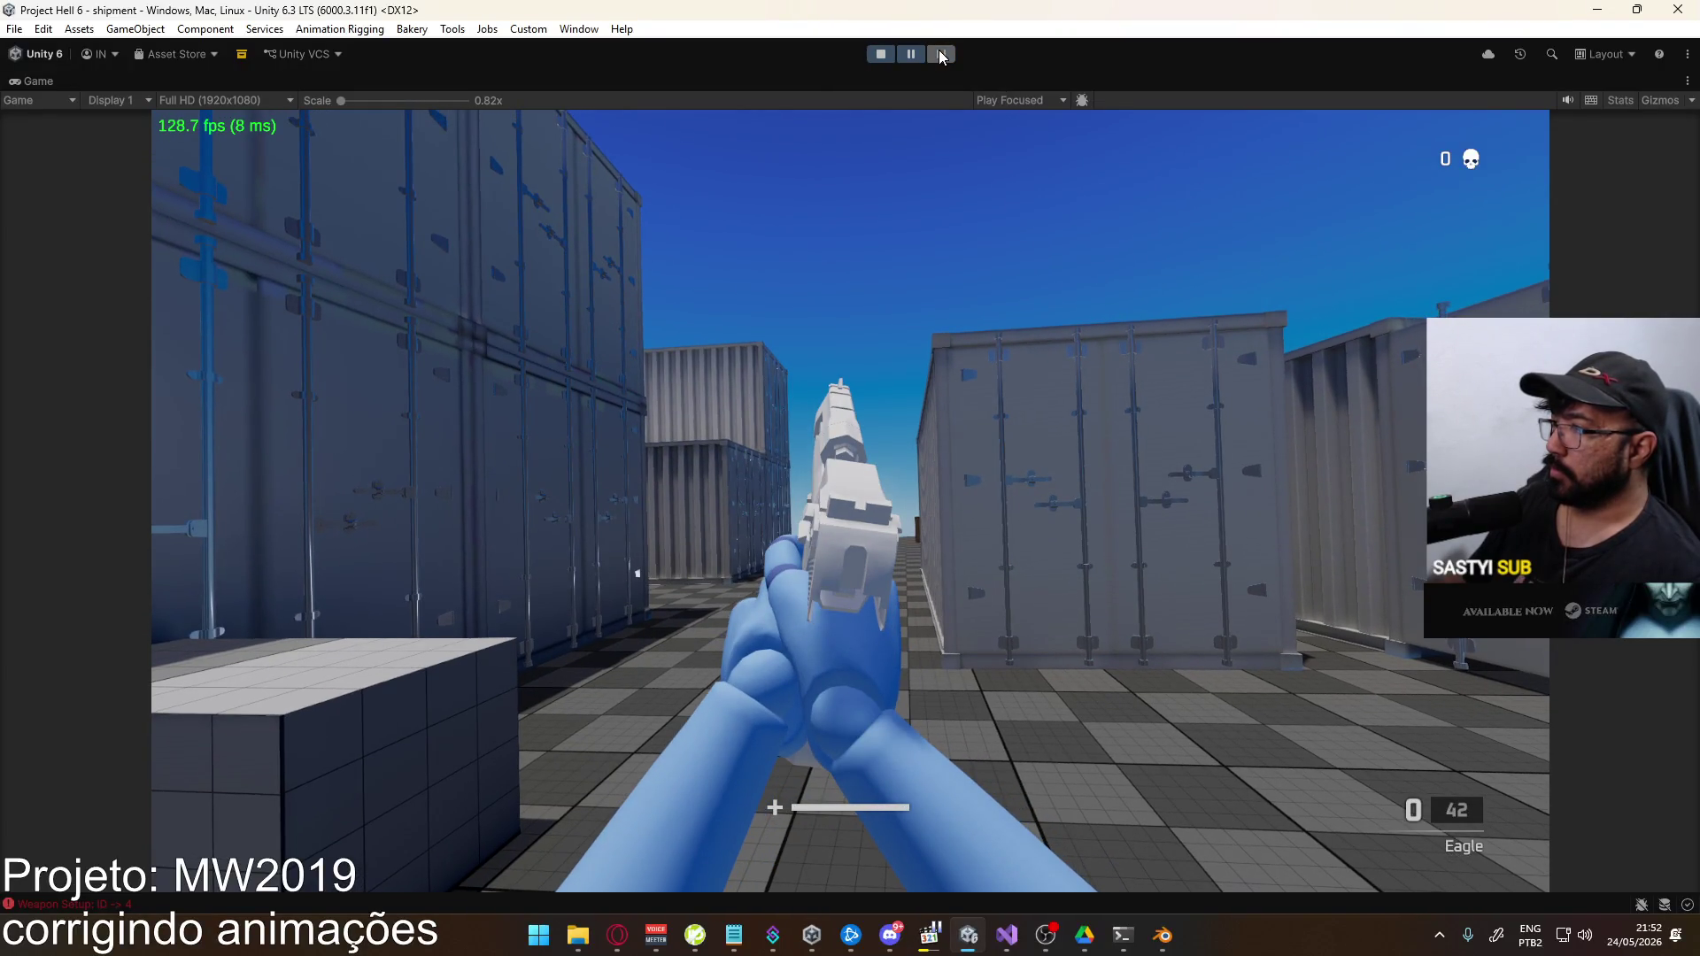
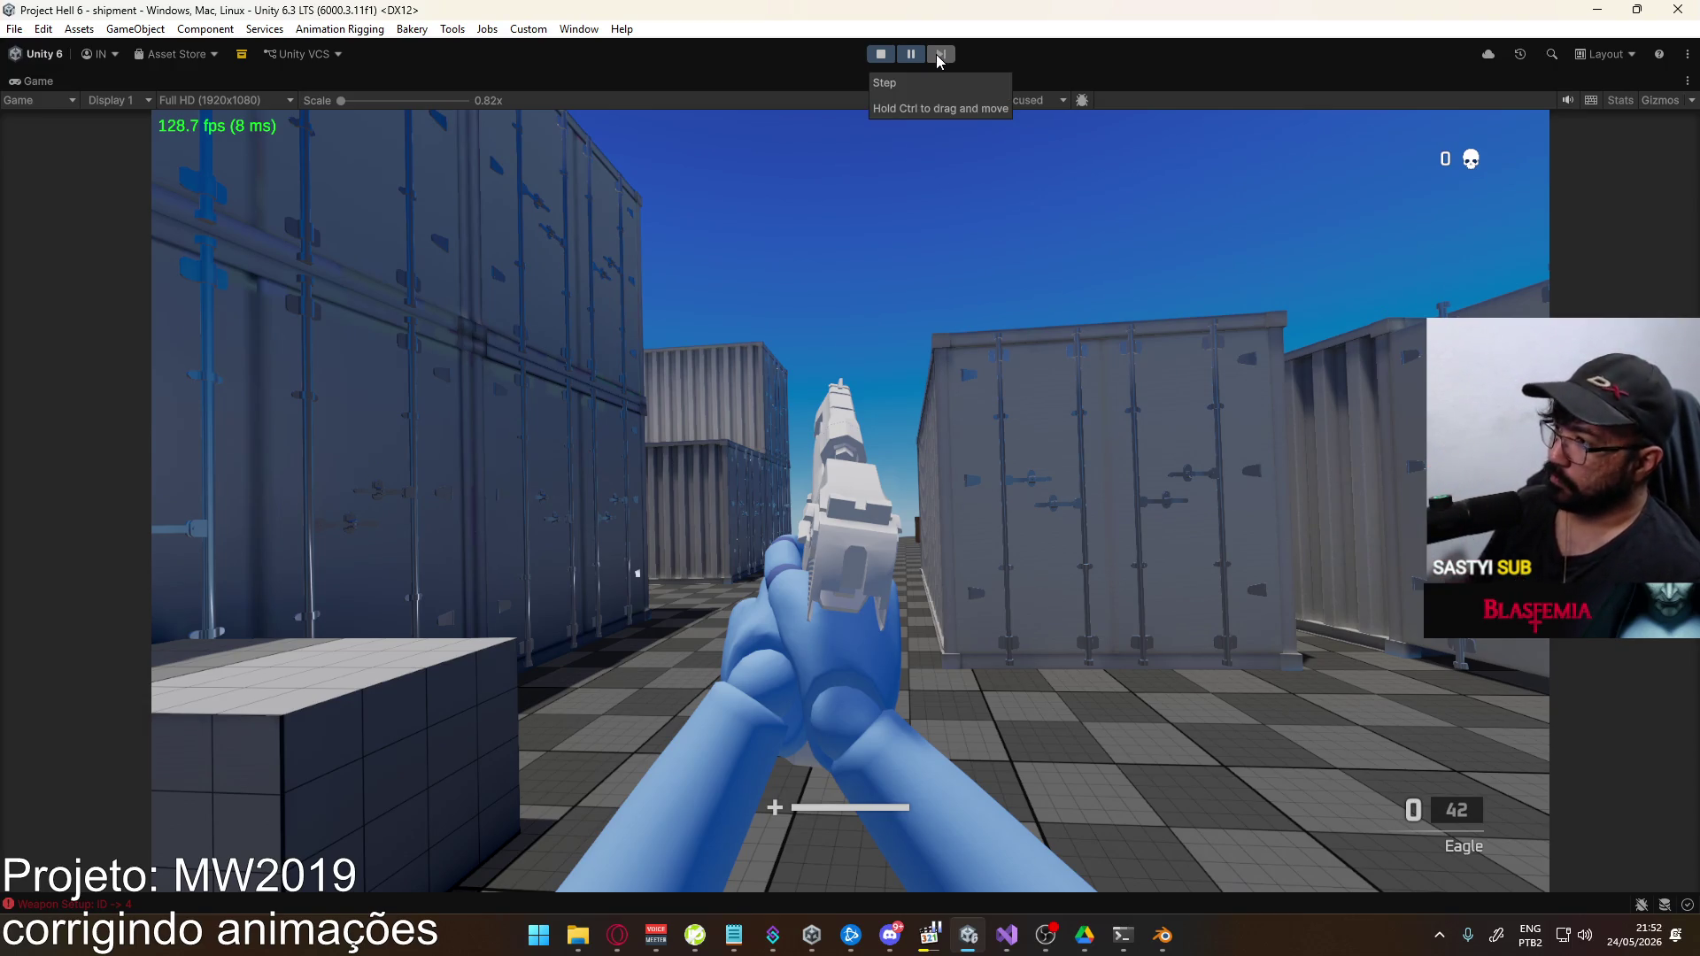
# Resume the paused Eagle viewmodel playtest in Unity, then bring Blender forward
pyautogui.click(921, 54)
pyautogui.hotkey('alt', 'Tab')
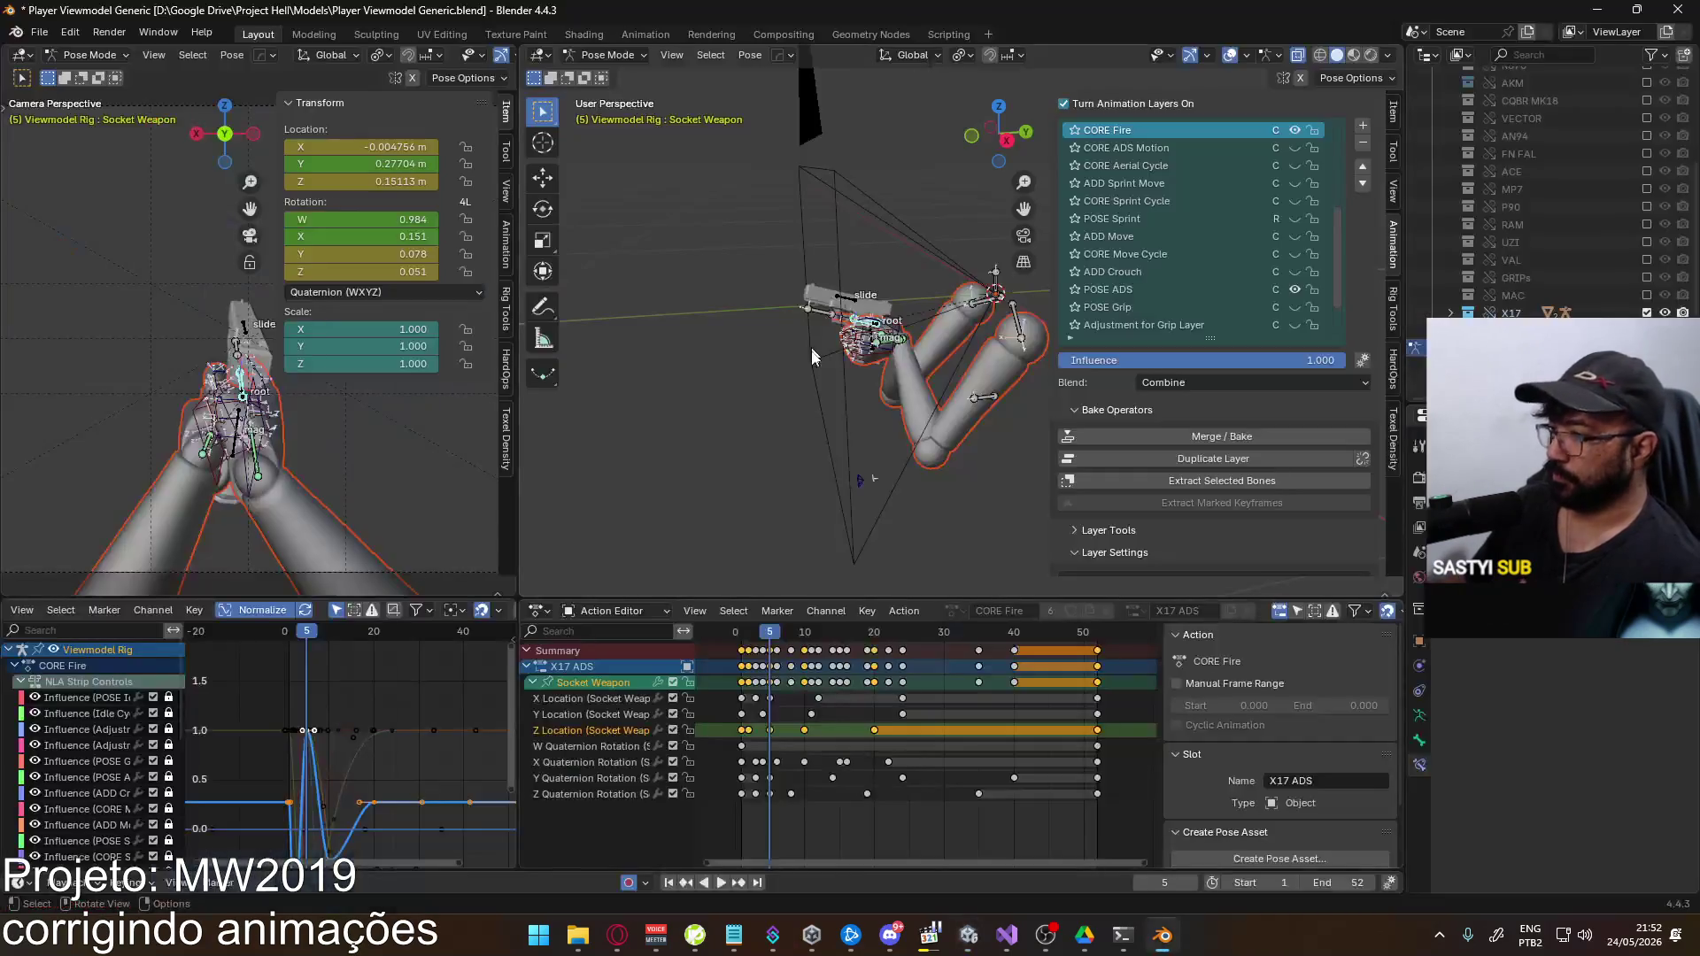
# Preview the fire animation and show the Socket Weapon's Y Quaternion Rotation curve
pyautogui.press('space')
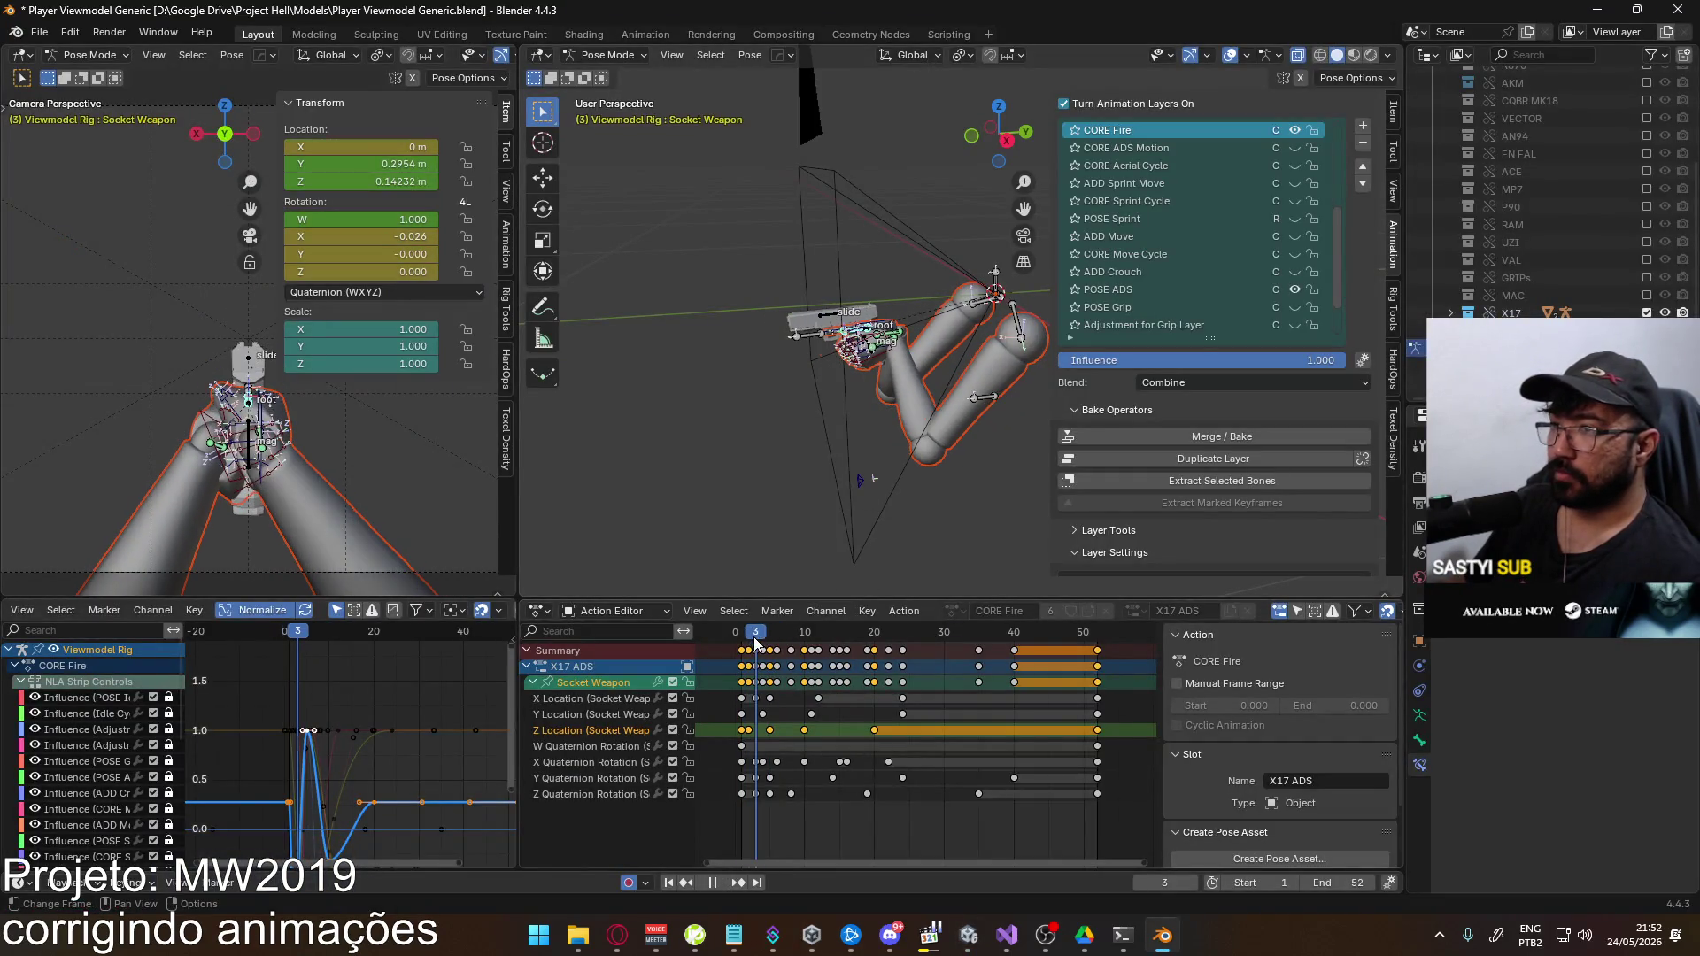
pyautogui.press('space')
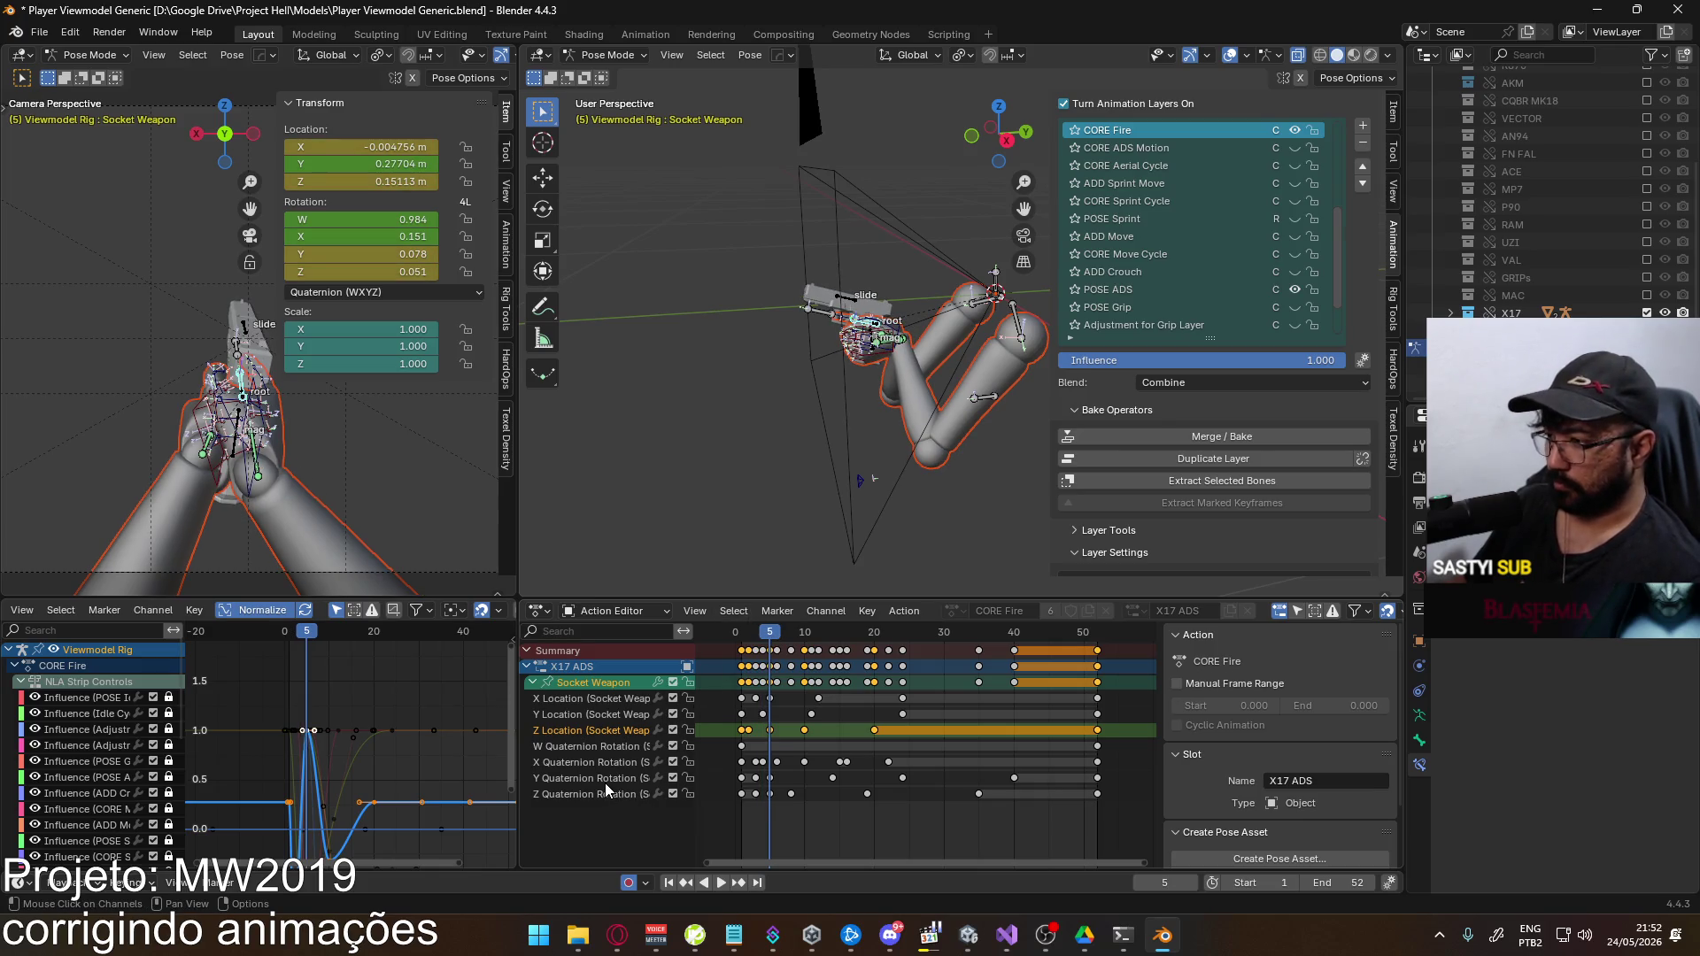
pyautogui.click(607, 776)
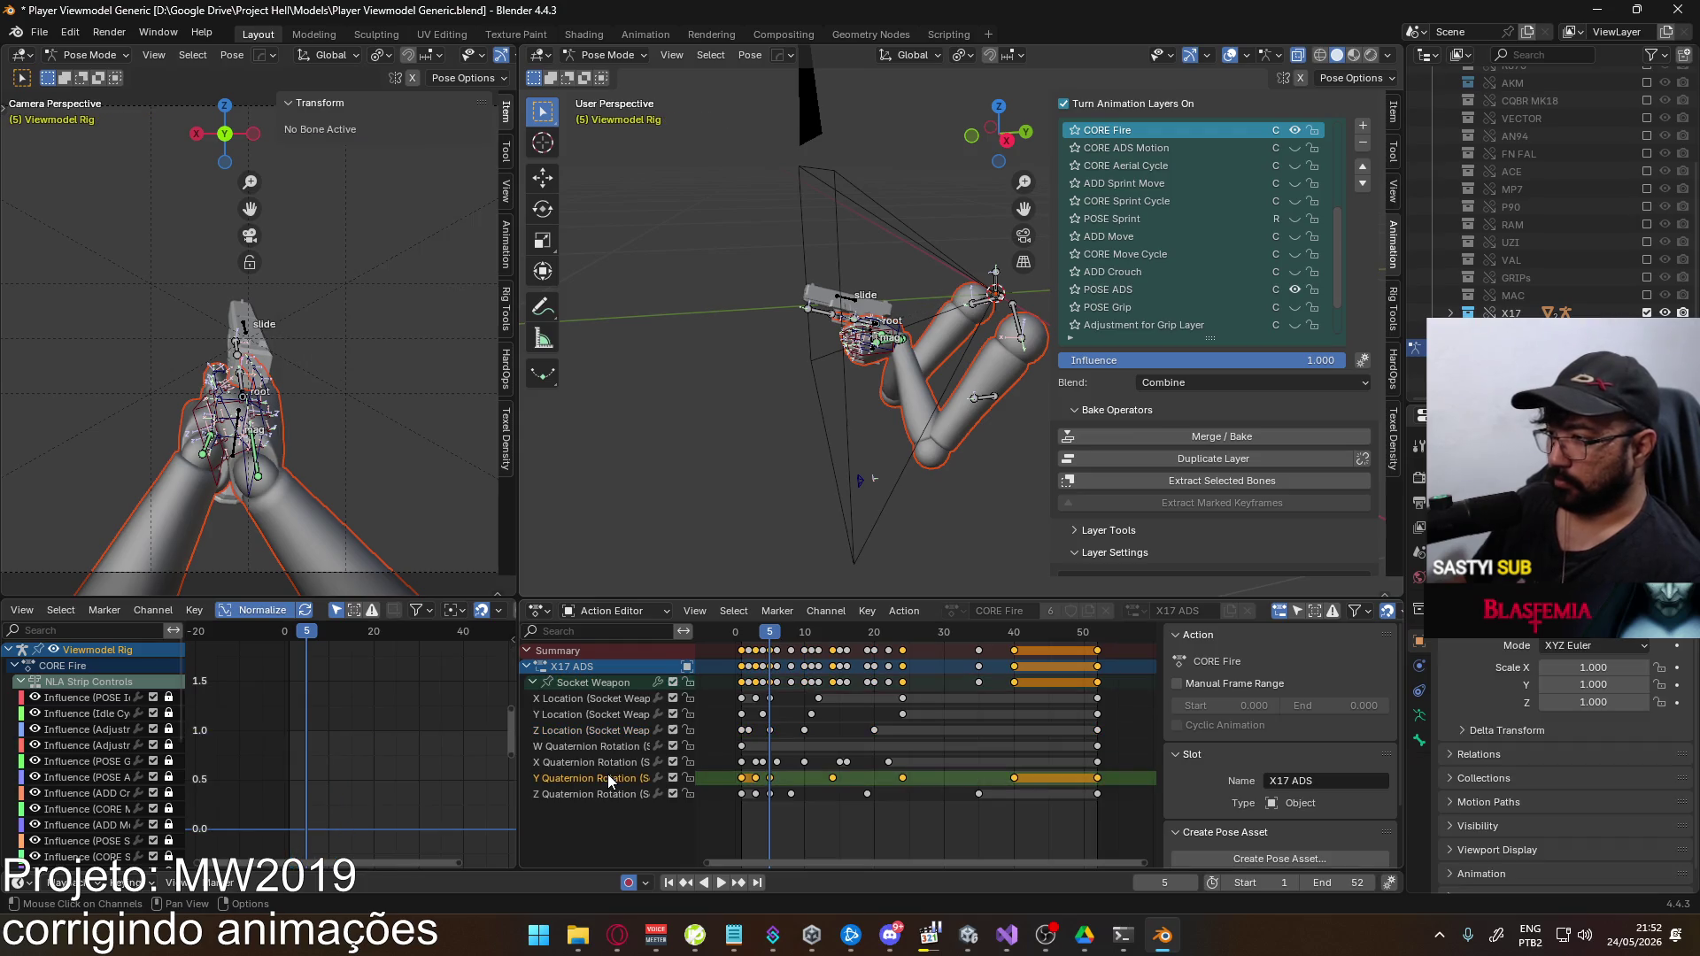
pyautogui.click(623, 686)
pyautogui.click(759, 786)
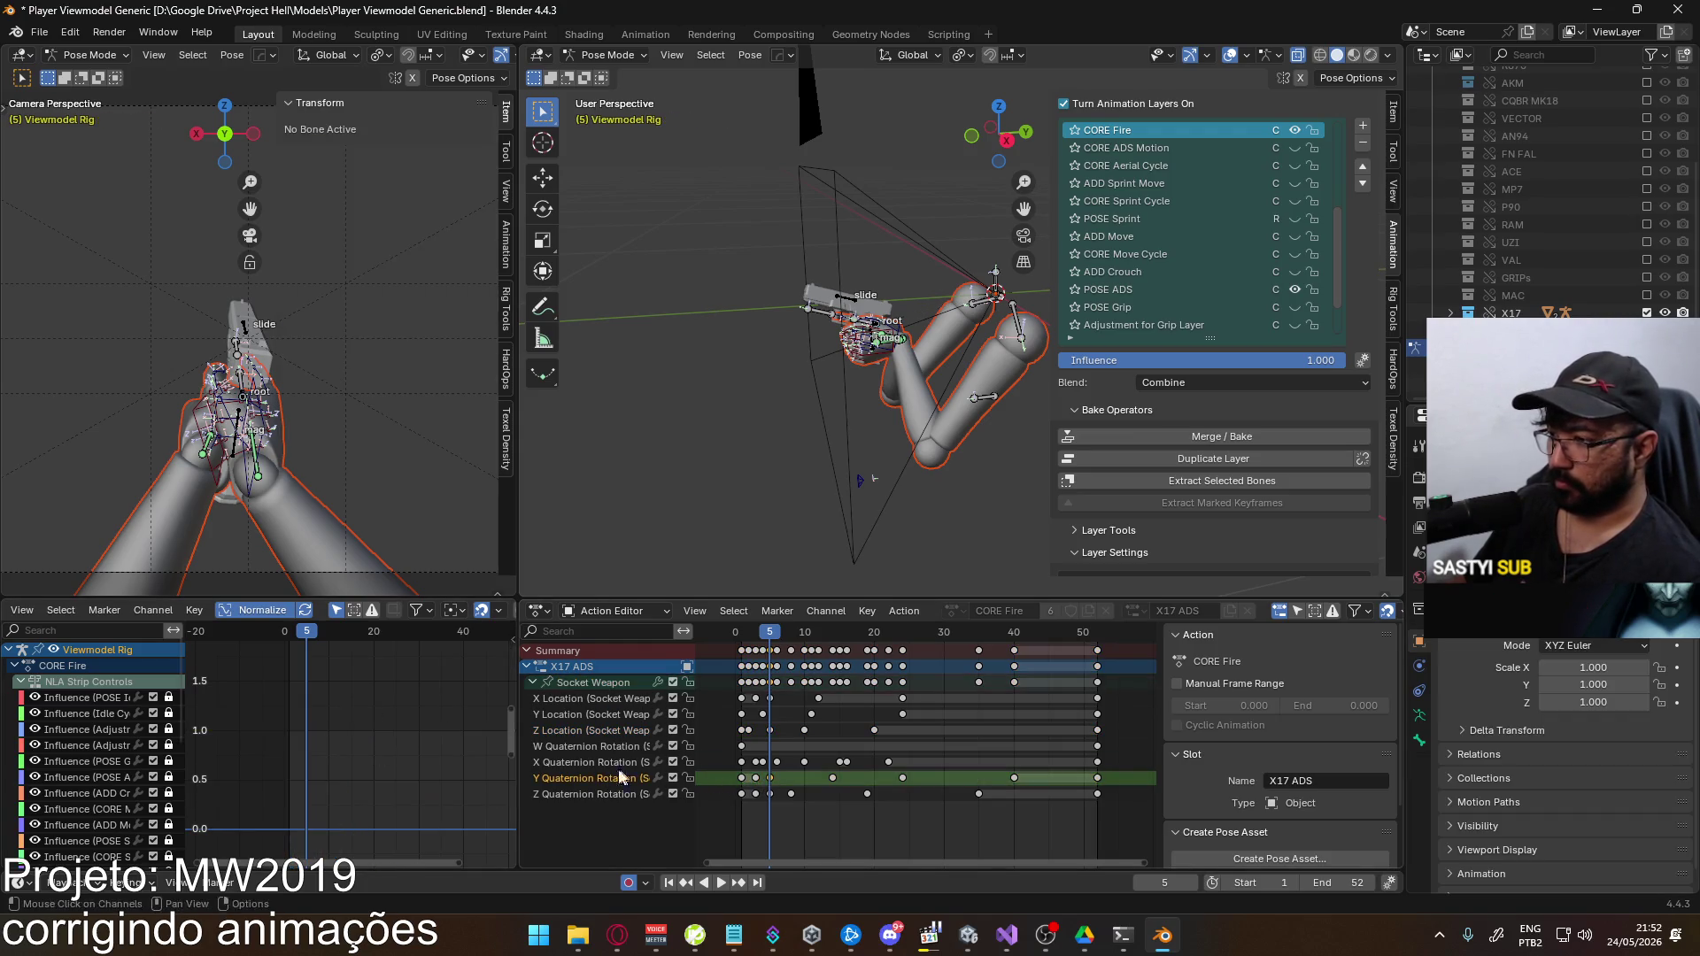
pyautogui.click(592, 687)
pyautogui.scroll(-2, 364, 729)
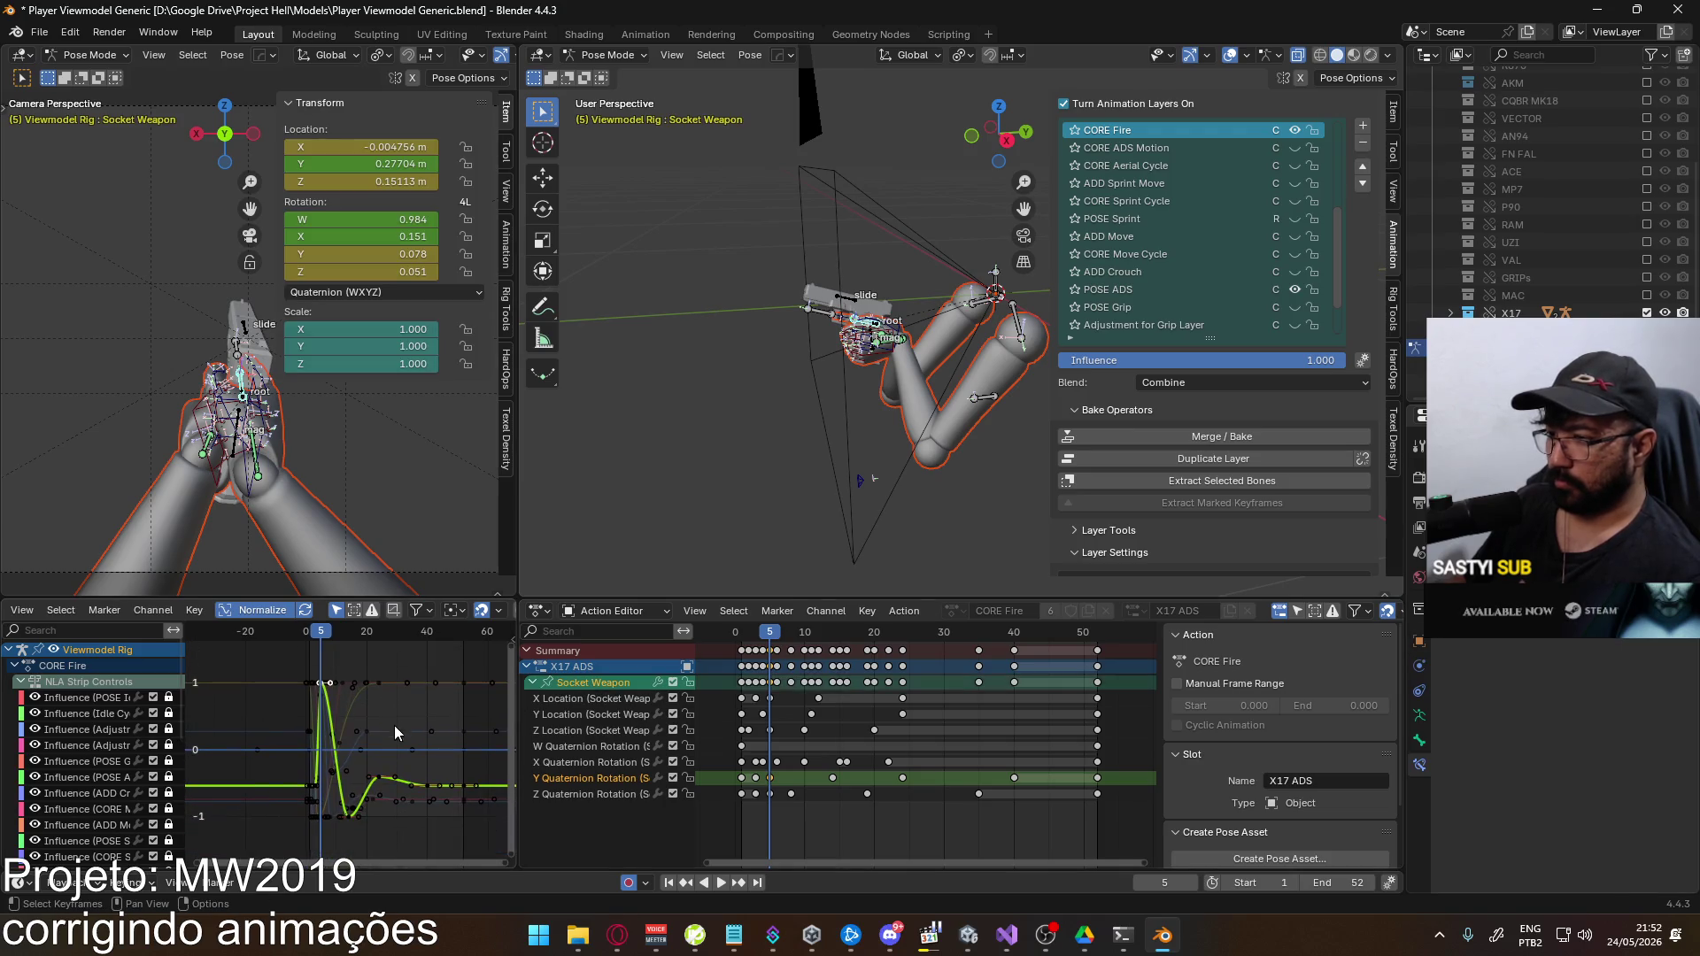
# Lower the Y rotation recoil keys, including the one near frame 23, so the curve dips deeper
pyautogui.press('g')
pyautogui.press('y')
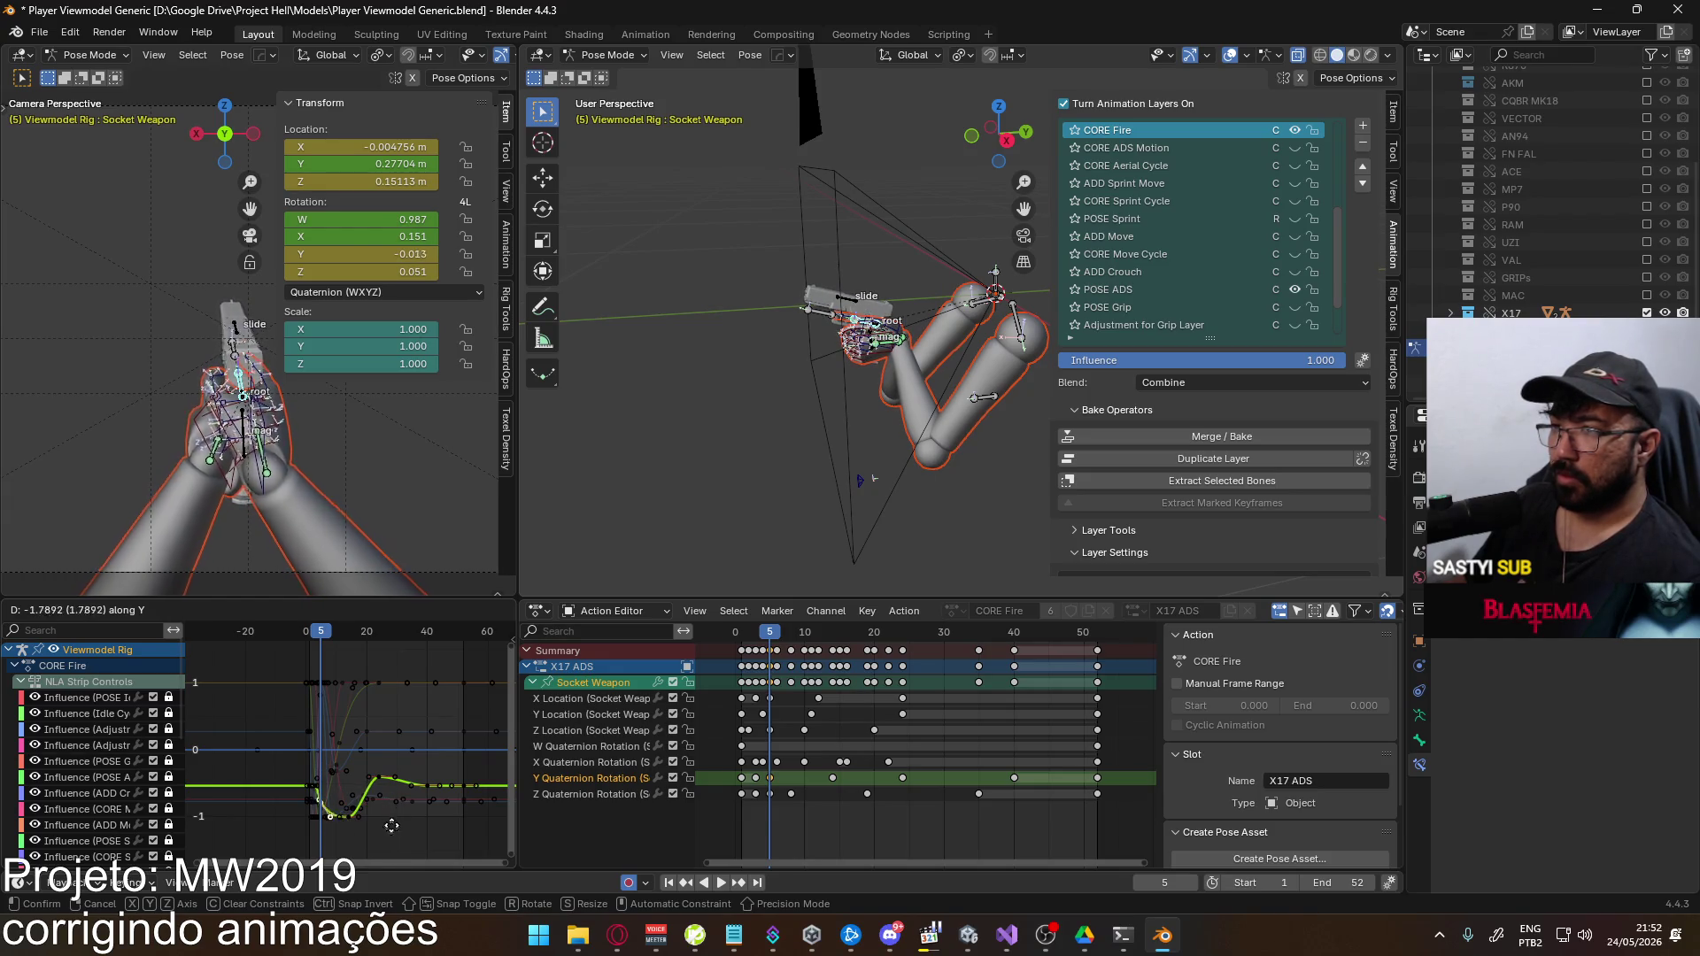
pyautogui.click(382, 794)
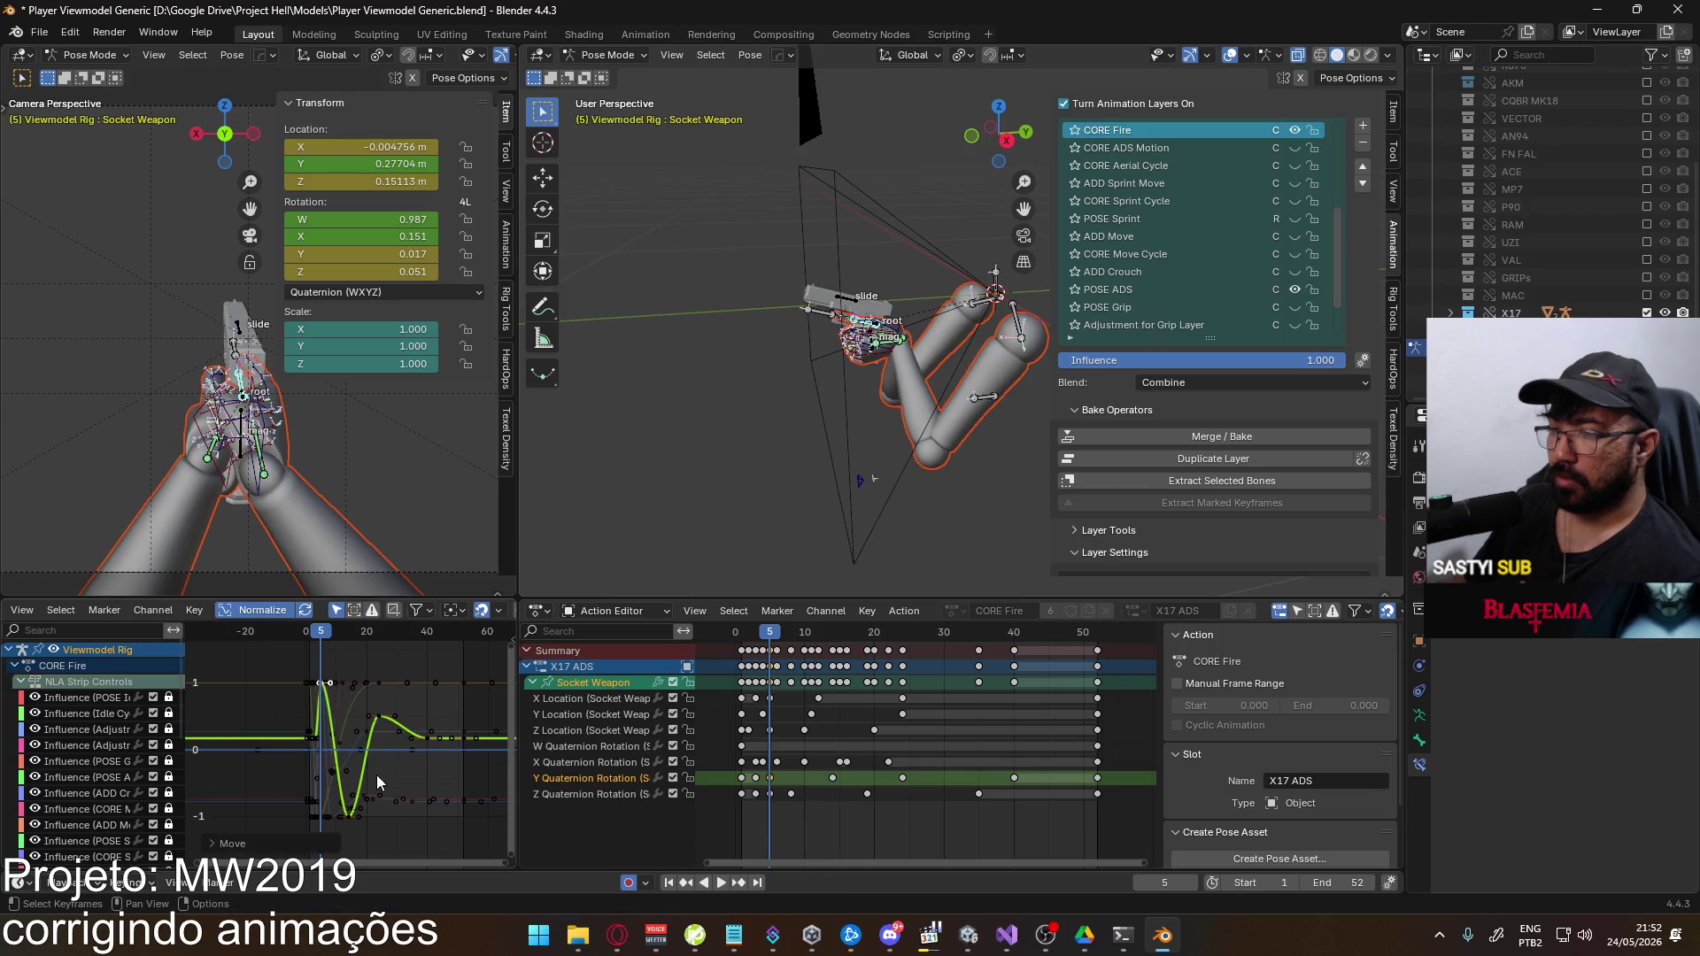
pyautogui.scroll(1, 372, 805)
pyautogui.click(348, 837)
pyautogui.press('g')
pyautogui.press('y')
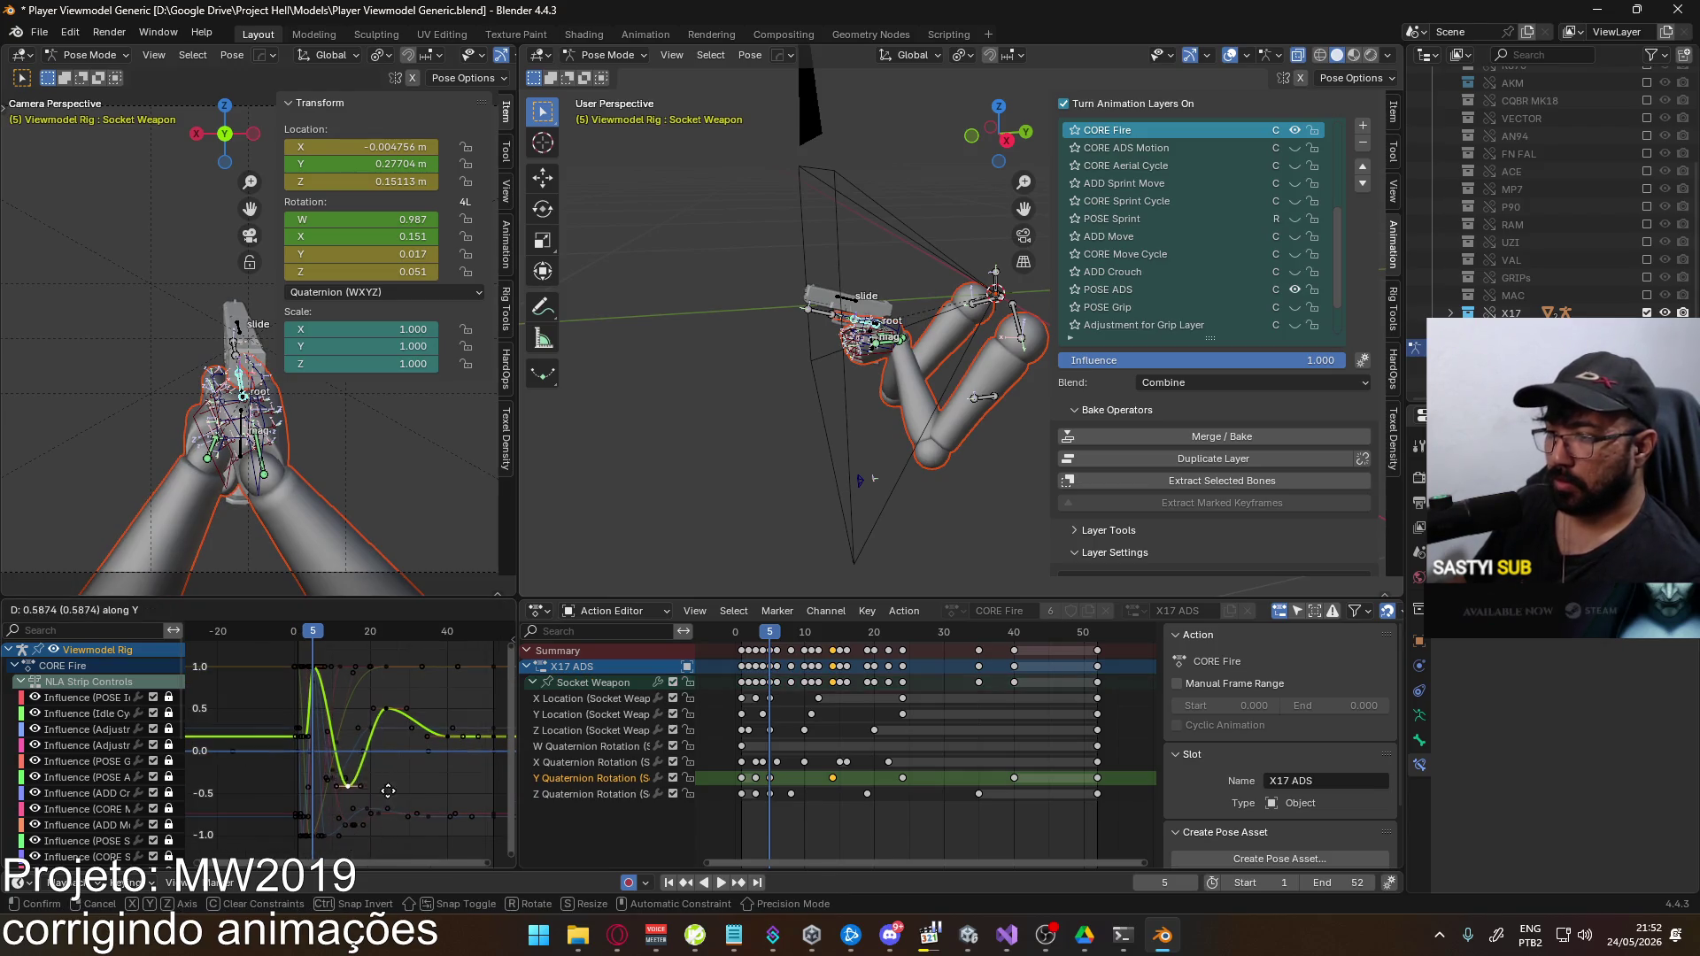
pyautogui.press('Escape')
pyautogui.click(392, 738)
pyautogui.press('g')
pyautogui.press('y')
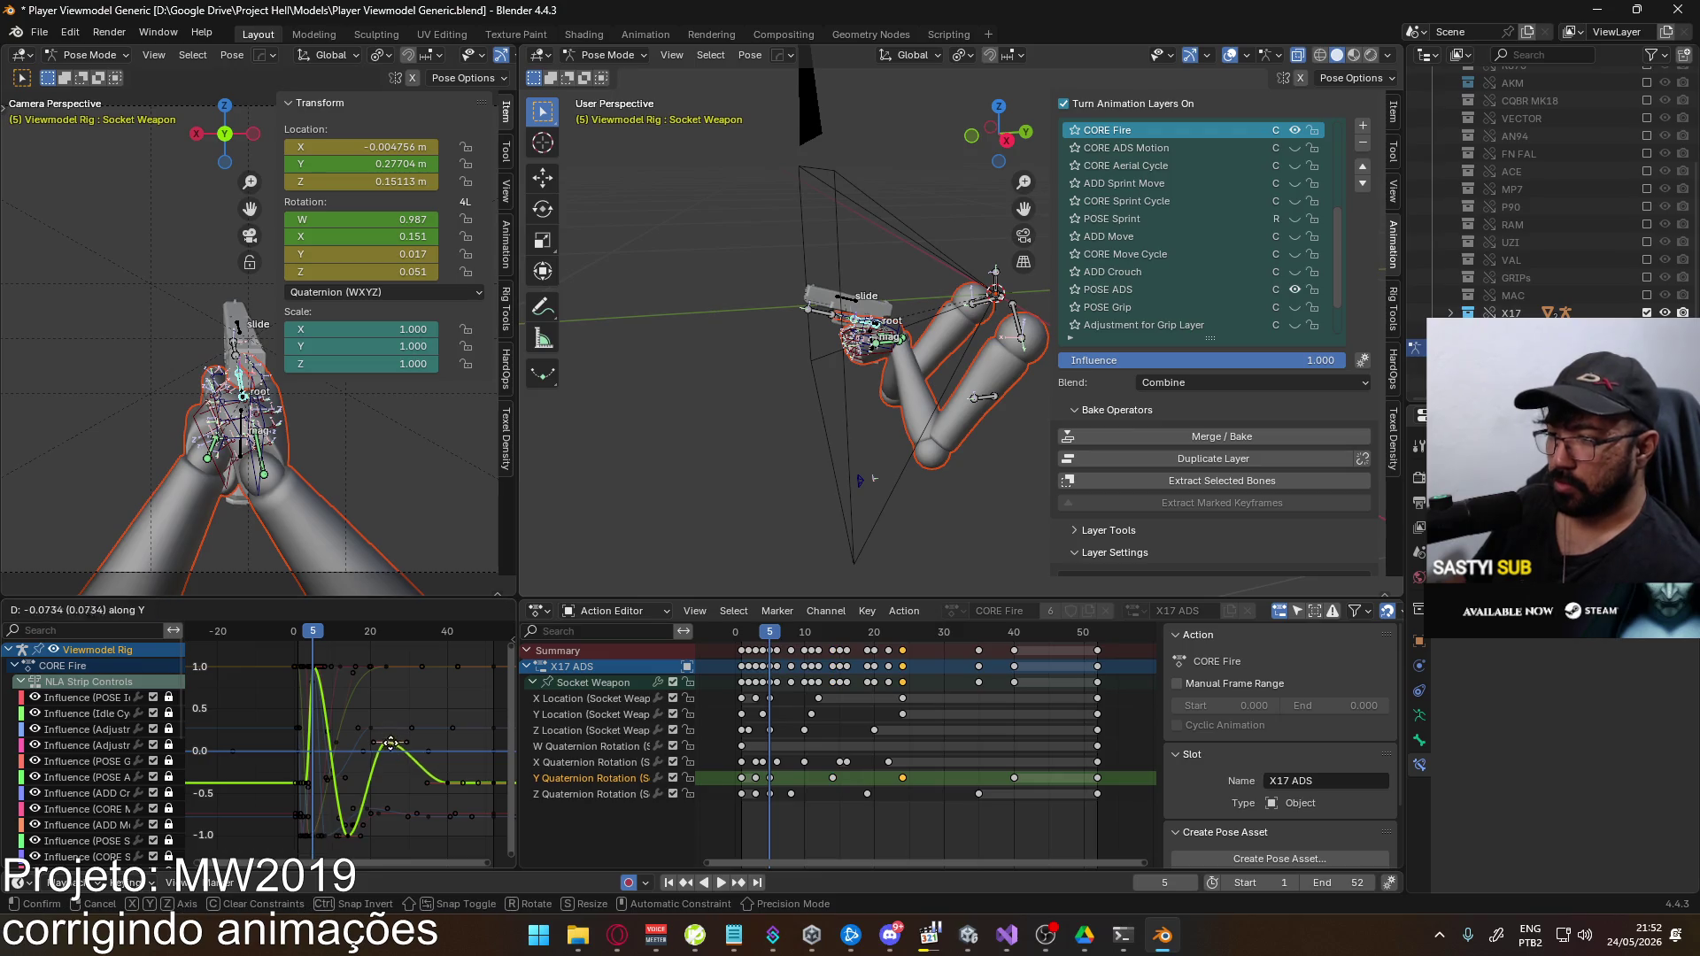
pyautogui.click(390, 762)
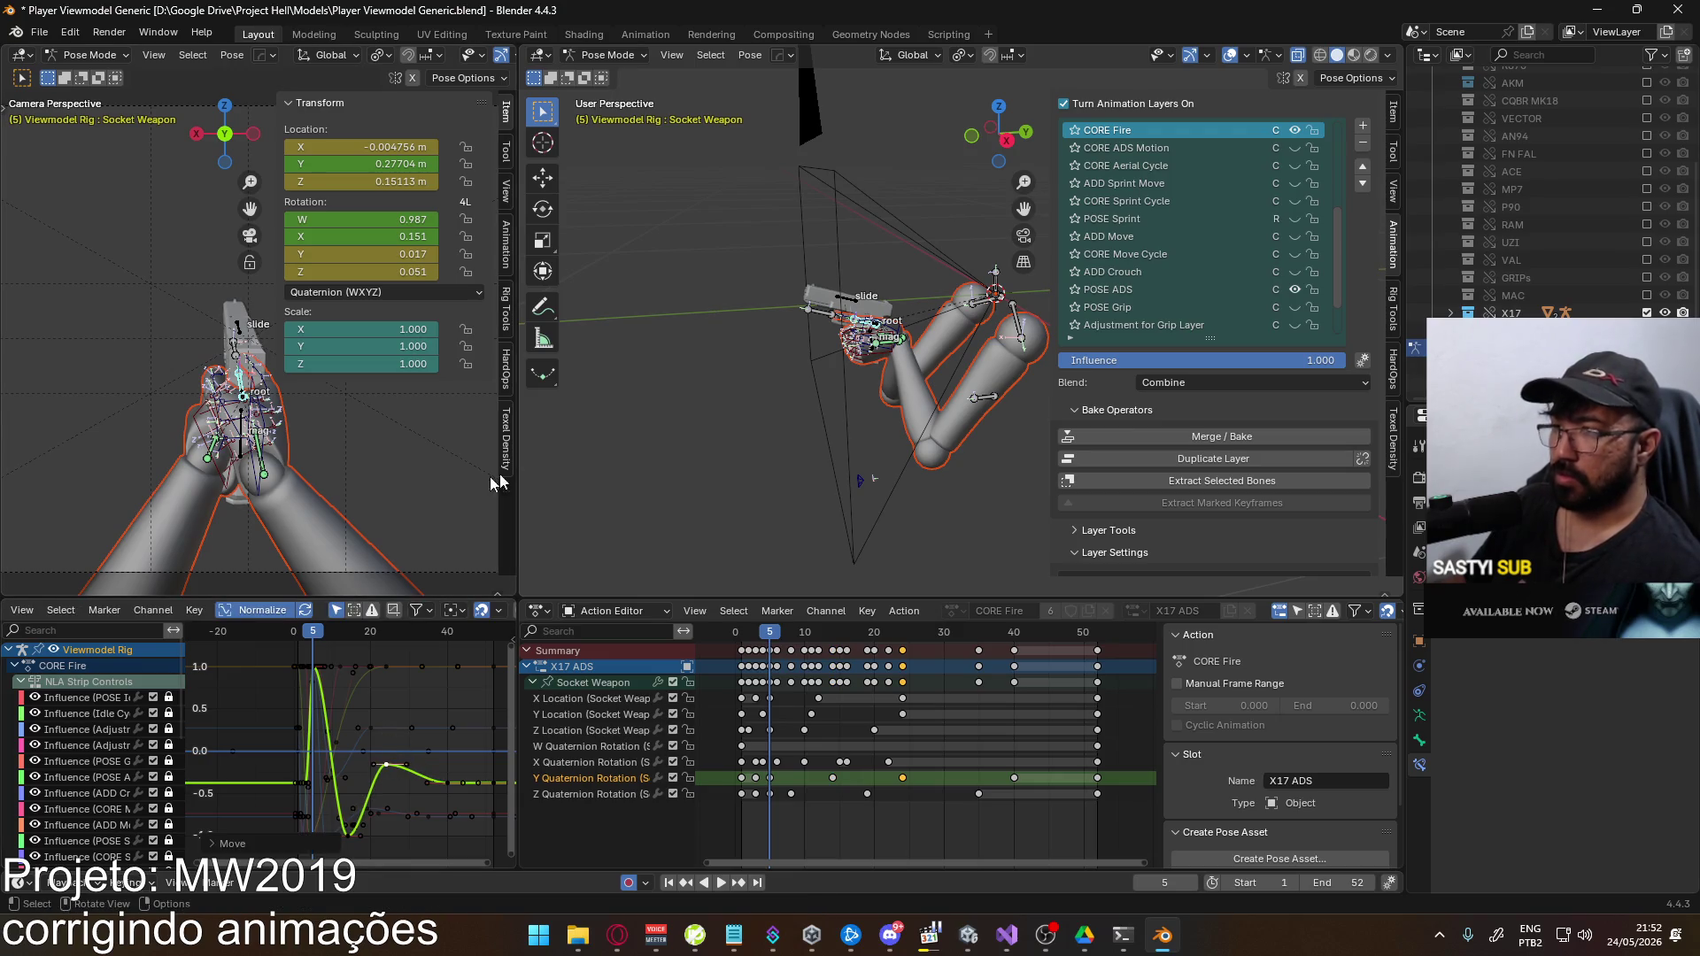
# Save the blend file and overwrite the existing Eagle FBX export
pyautogui.hotkey('ctrl', 's')
pyautogui.click(39, 32)
pyautogui.moveTo(140, 292)
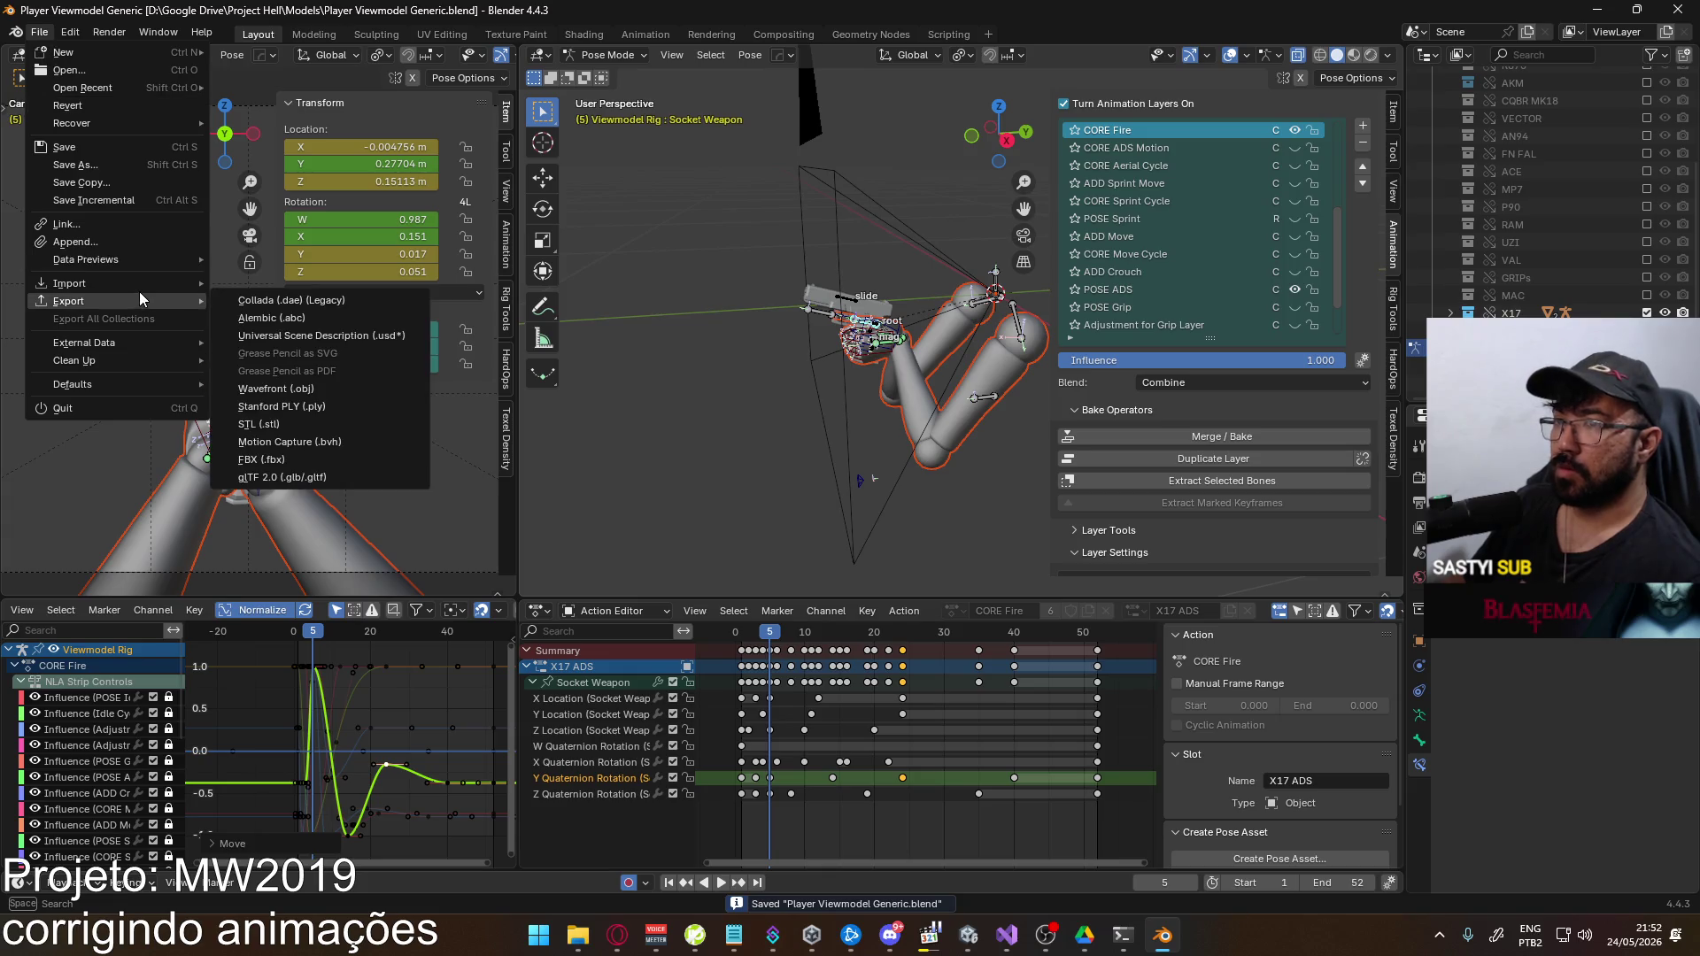
pyautogui.click(339, 455)
pyautogui.doubleClick(752, 317)
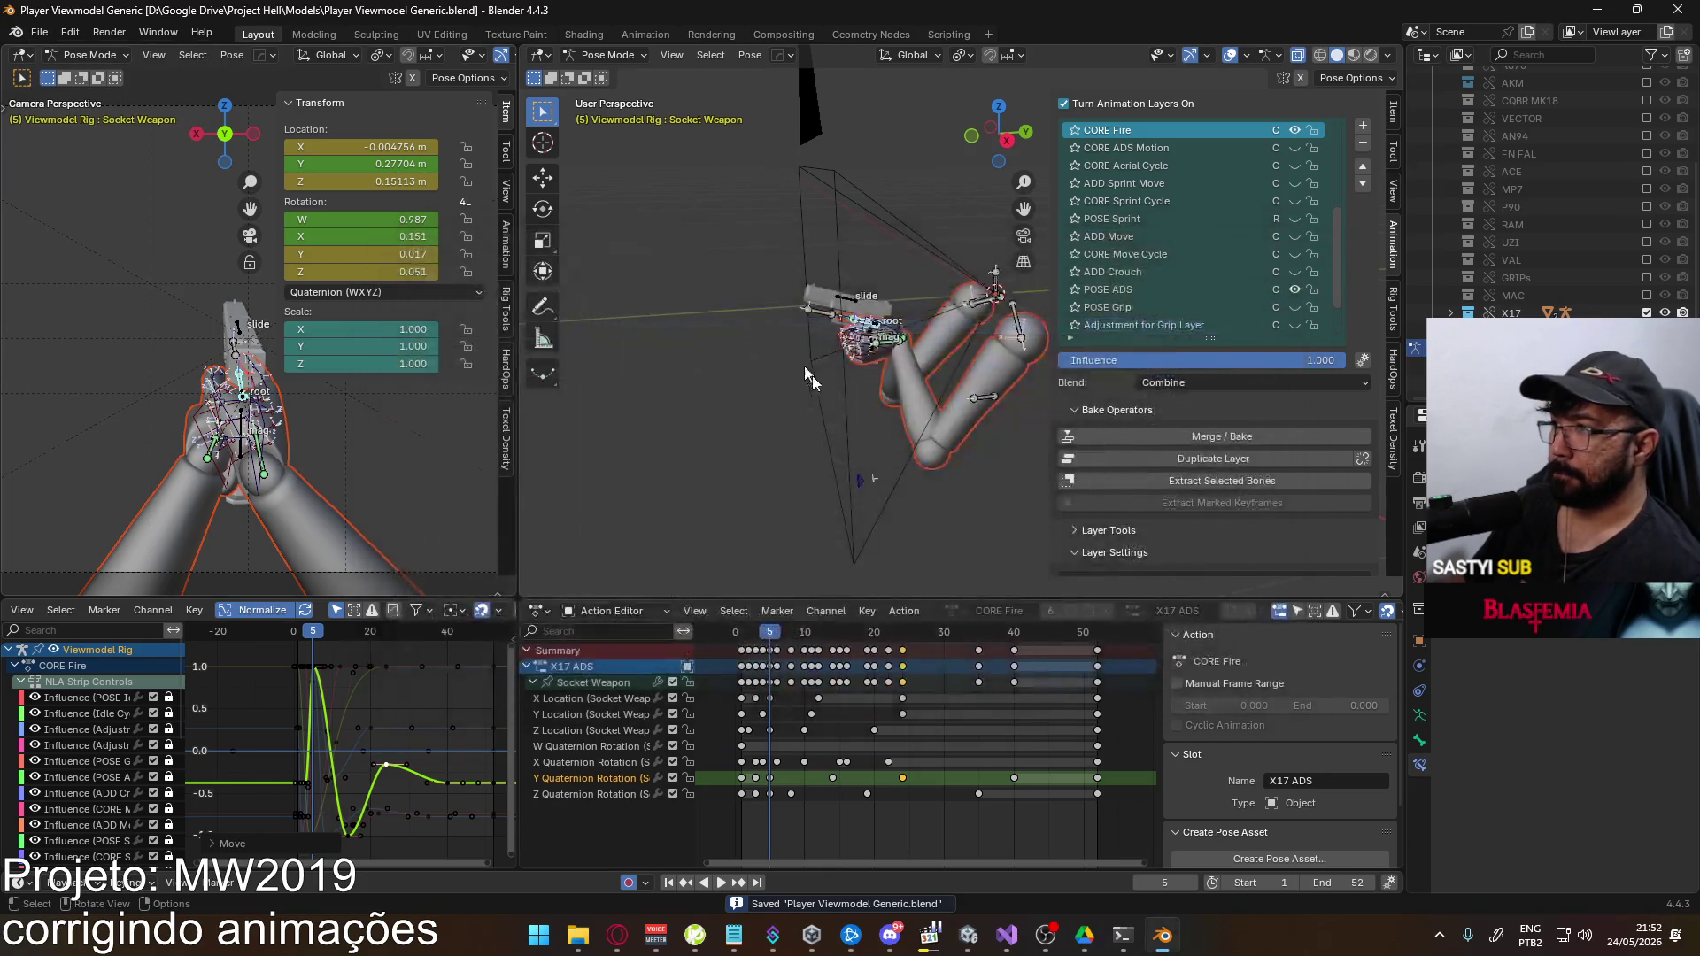
pyautogui.hotkey('alt', 'Tab')
pyautogui.click(850, 481)
# Switch to the Eagle, walk the container corridor and fire six shots to check the deeper recoil
pyautogui.press('1')
pyautogui.press('2')
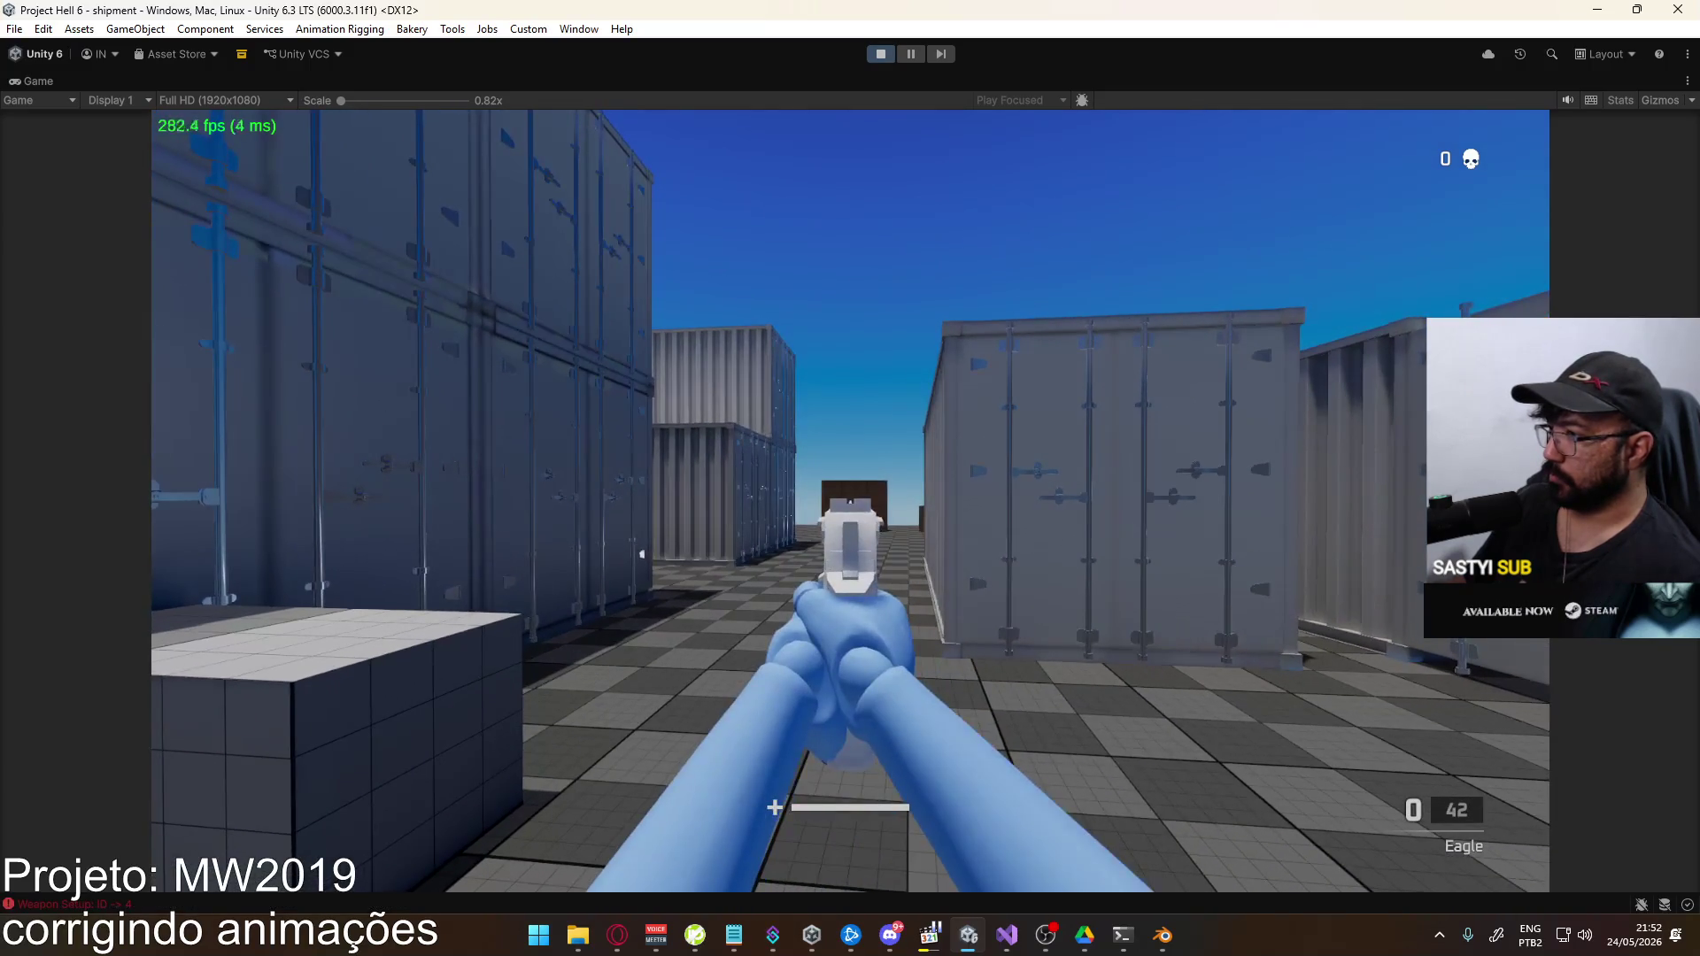
pyautogui.press('w')
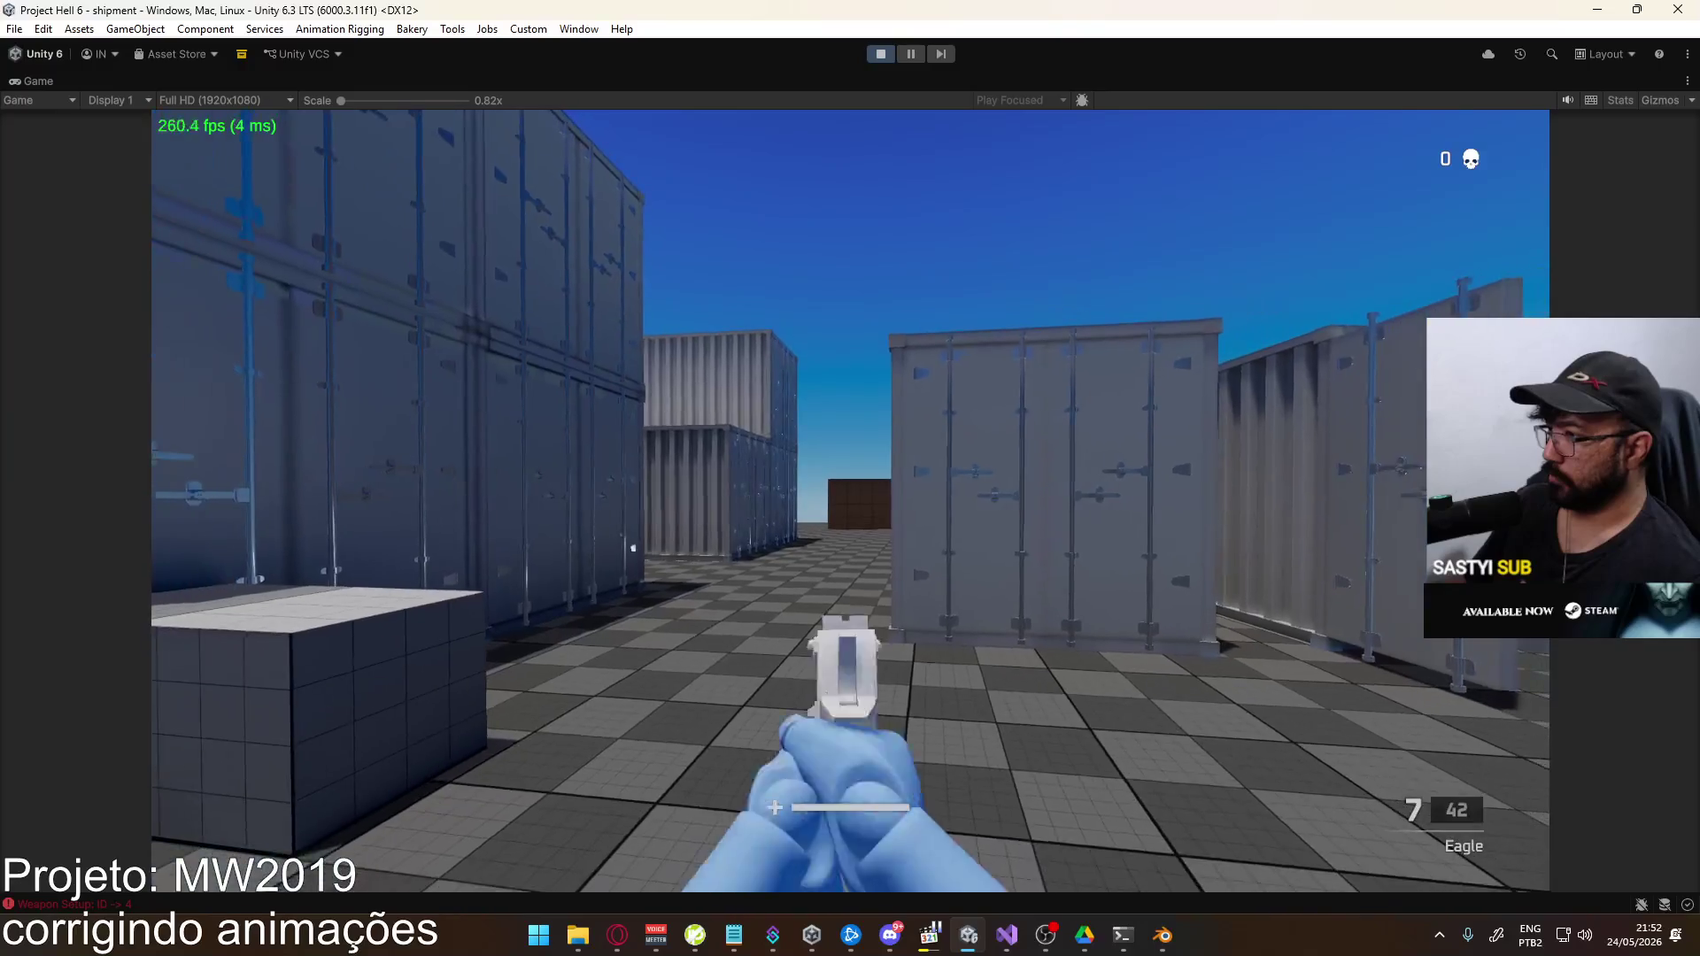
pyautogui.click(850, 478)
pyautogui.click(850, 478)
pyautogui.click(850, 478)
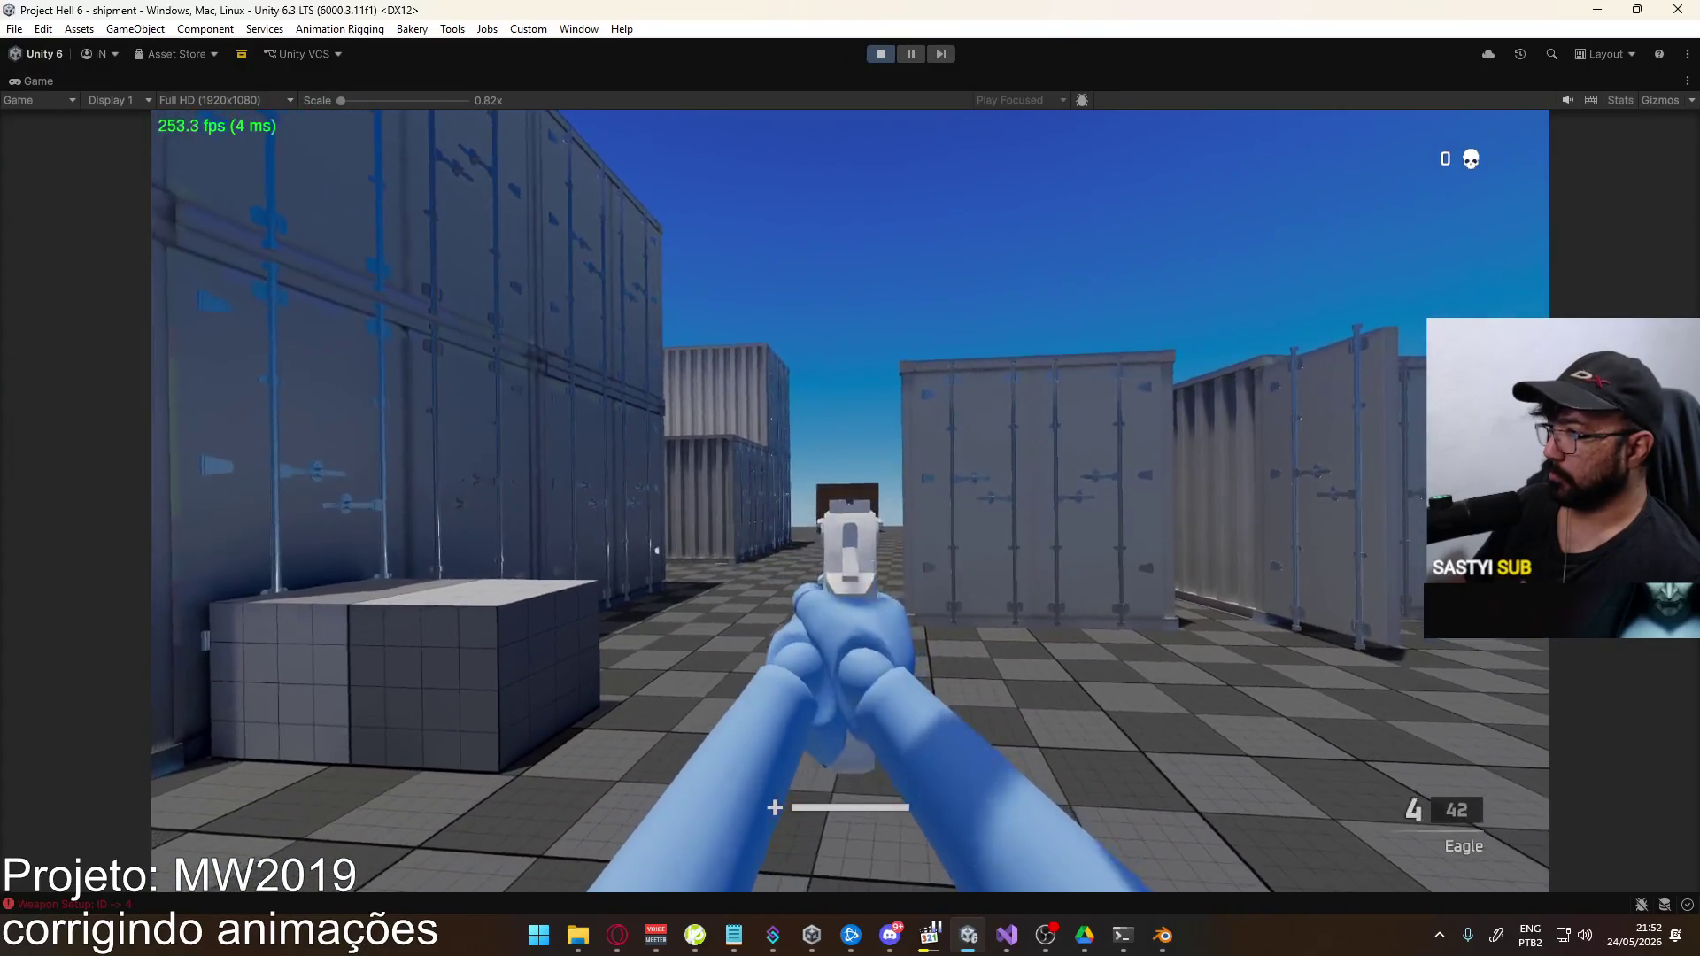
pyautogui.click(850, 478)
pyautogui.click(850, 479)
pyautogui.click(850, 478)
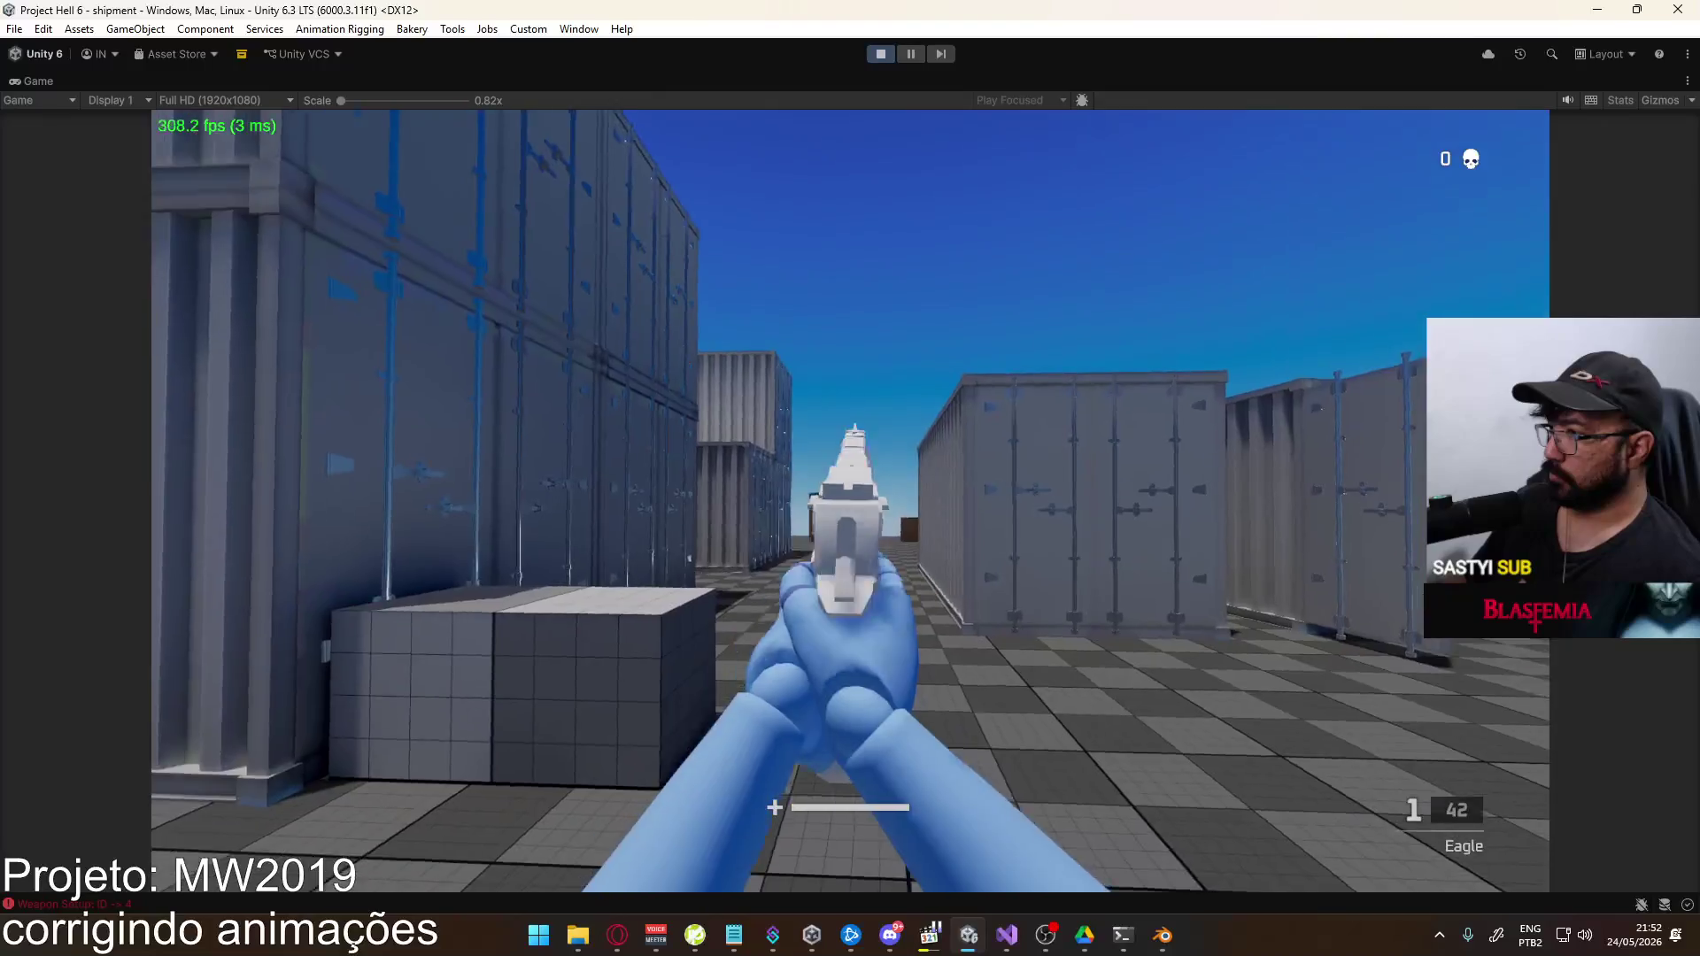
pyautogui.hotkey('alt', 'Tab')
pyautogui.click(603, 791)
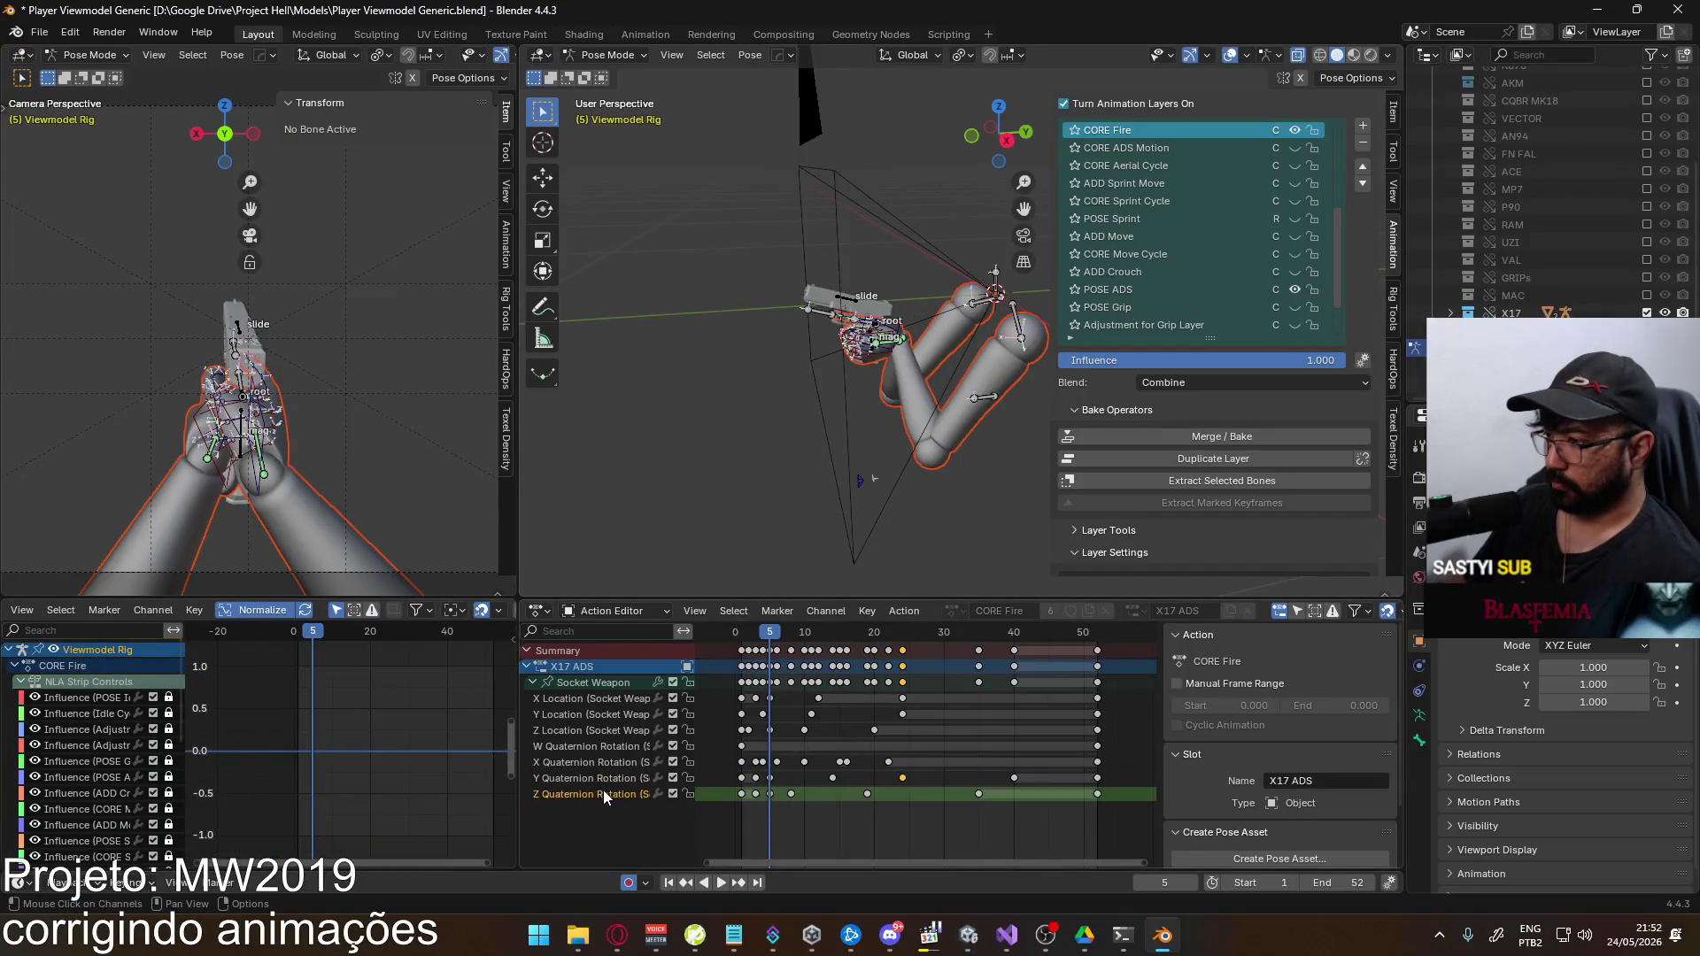
# Retime the Socket Weapon's early Z Quaternion Rotation keys, nudging them later then back a frame
pyautogui.click(592, 682)
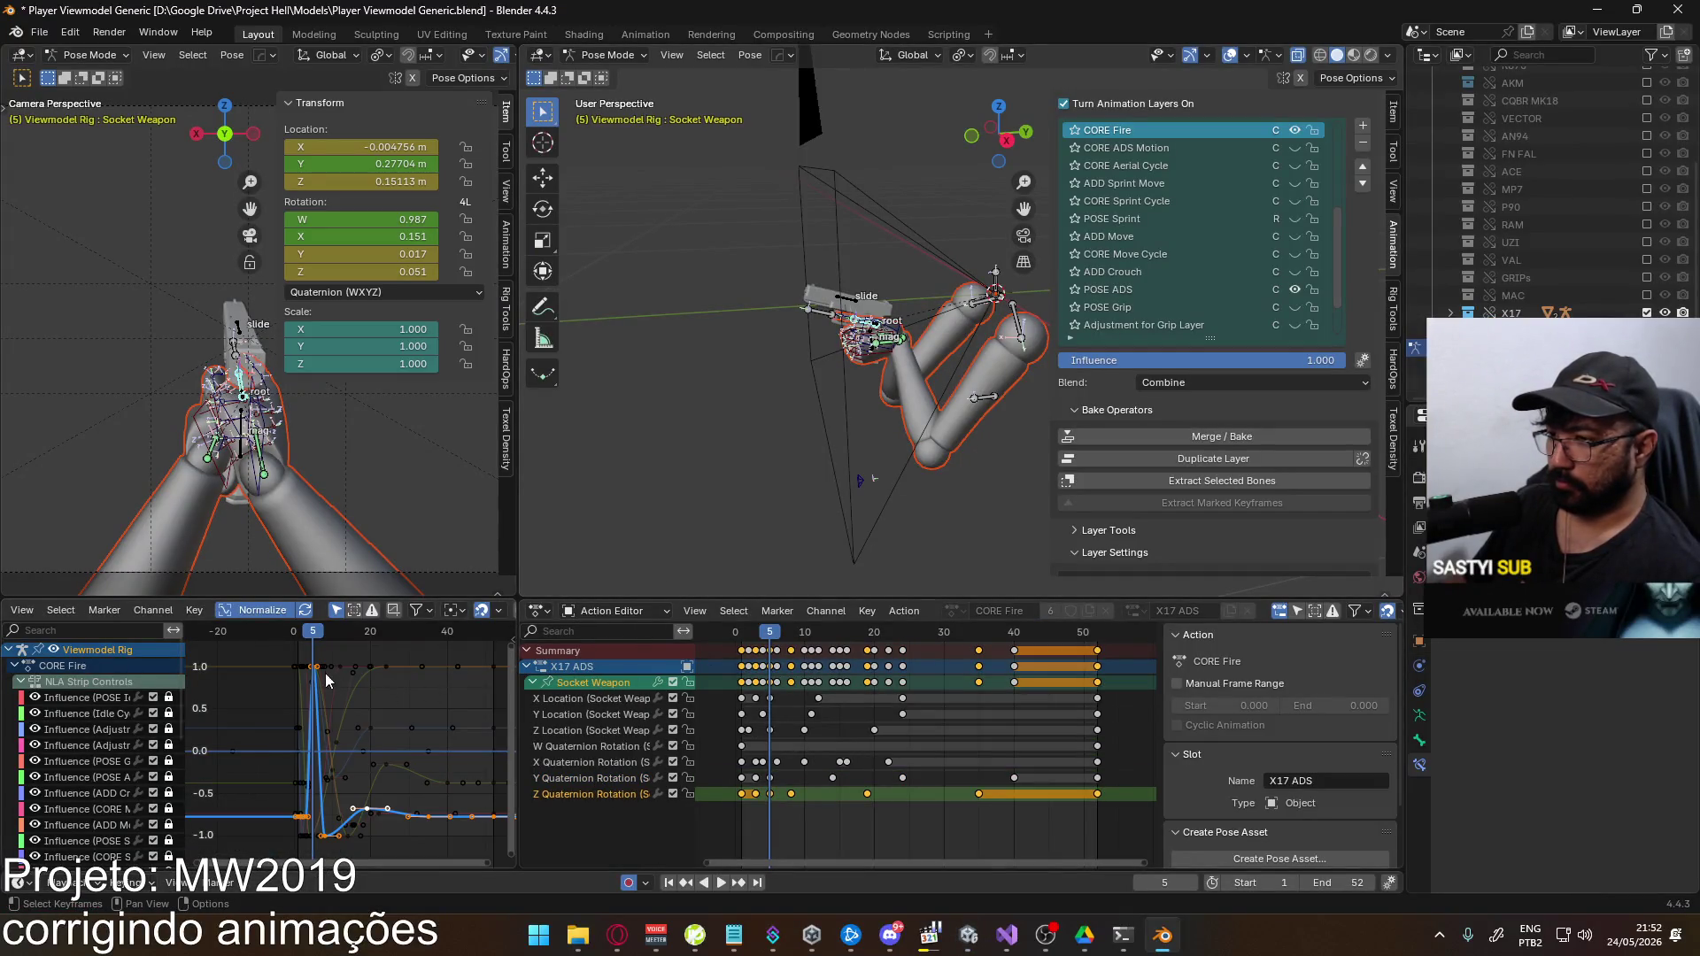
pyautogui.moveTo(307, 629); pyautogui.dragTo(314, 637)
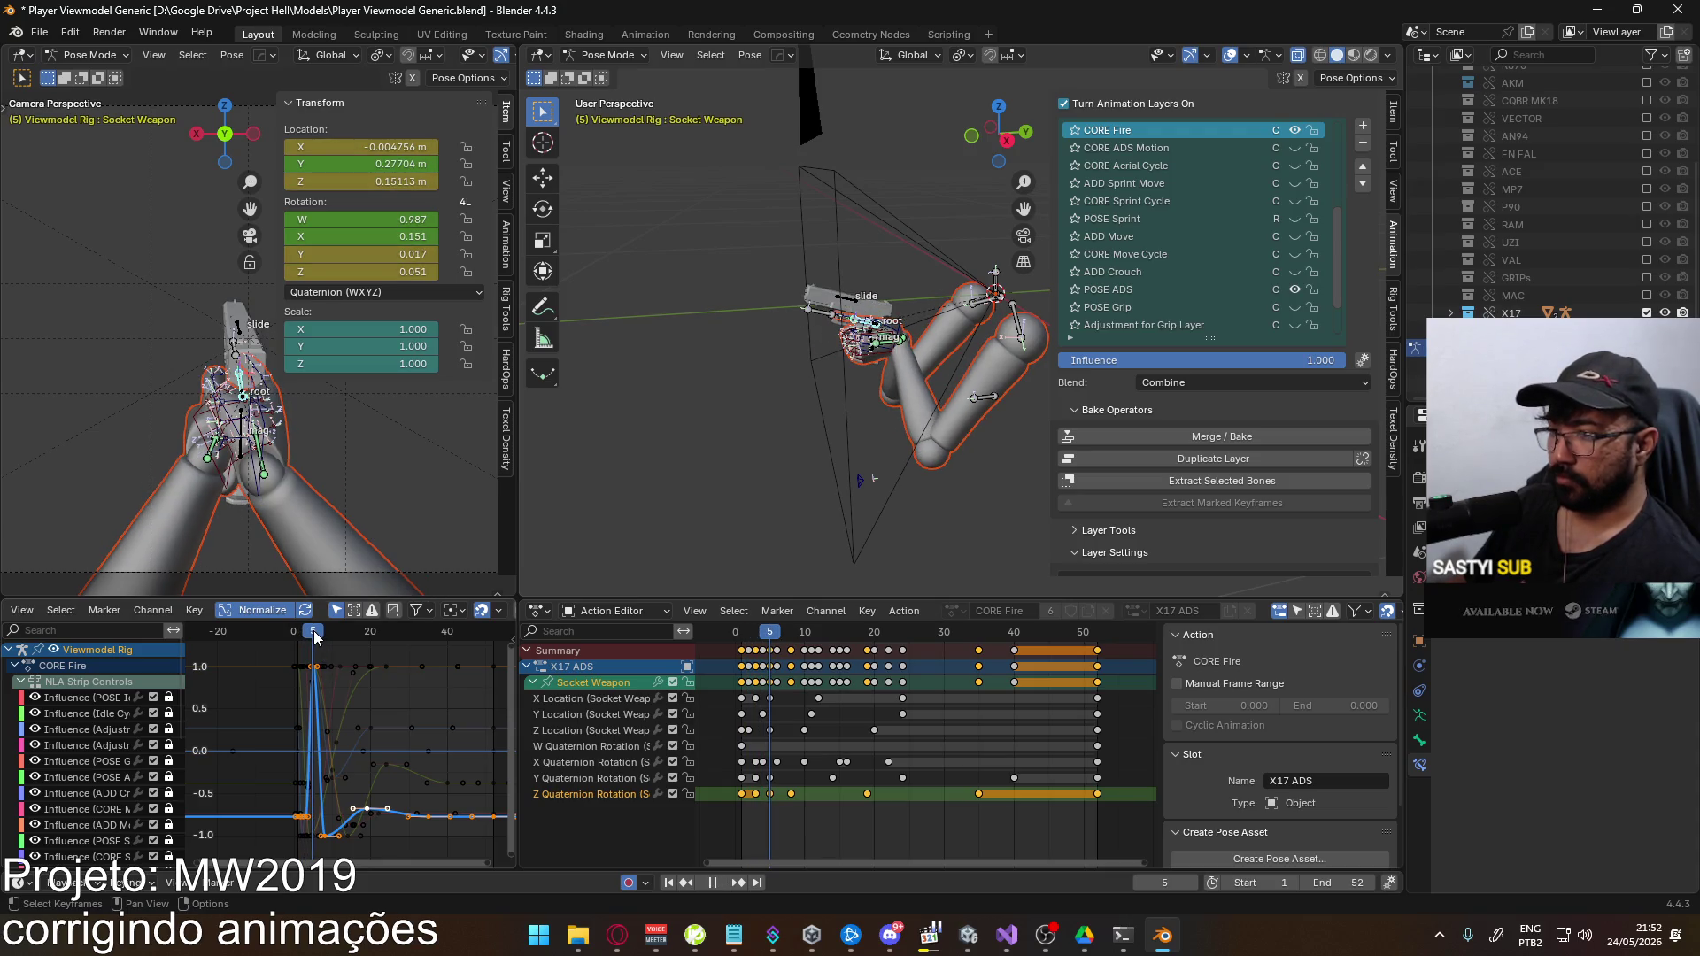
pyautogui.scroll(2, 737, 805)
pyautogui.moveTo(736, 805); pyautogui.dragTo(693, 796)
pyautogui.press('g')
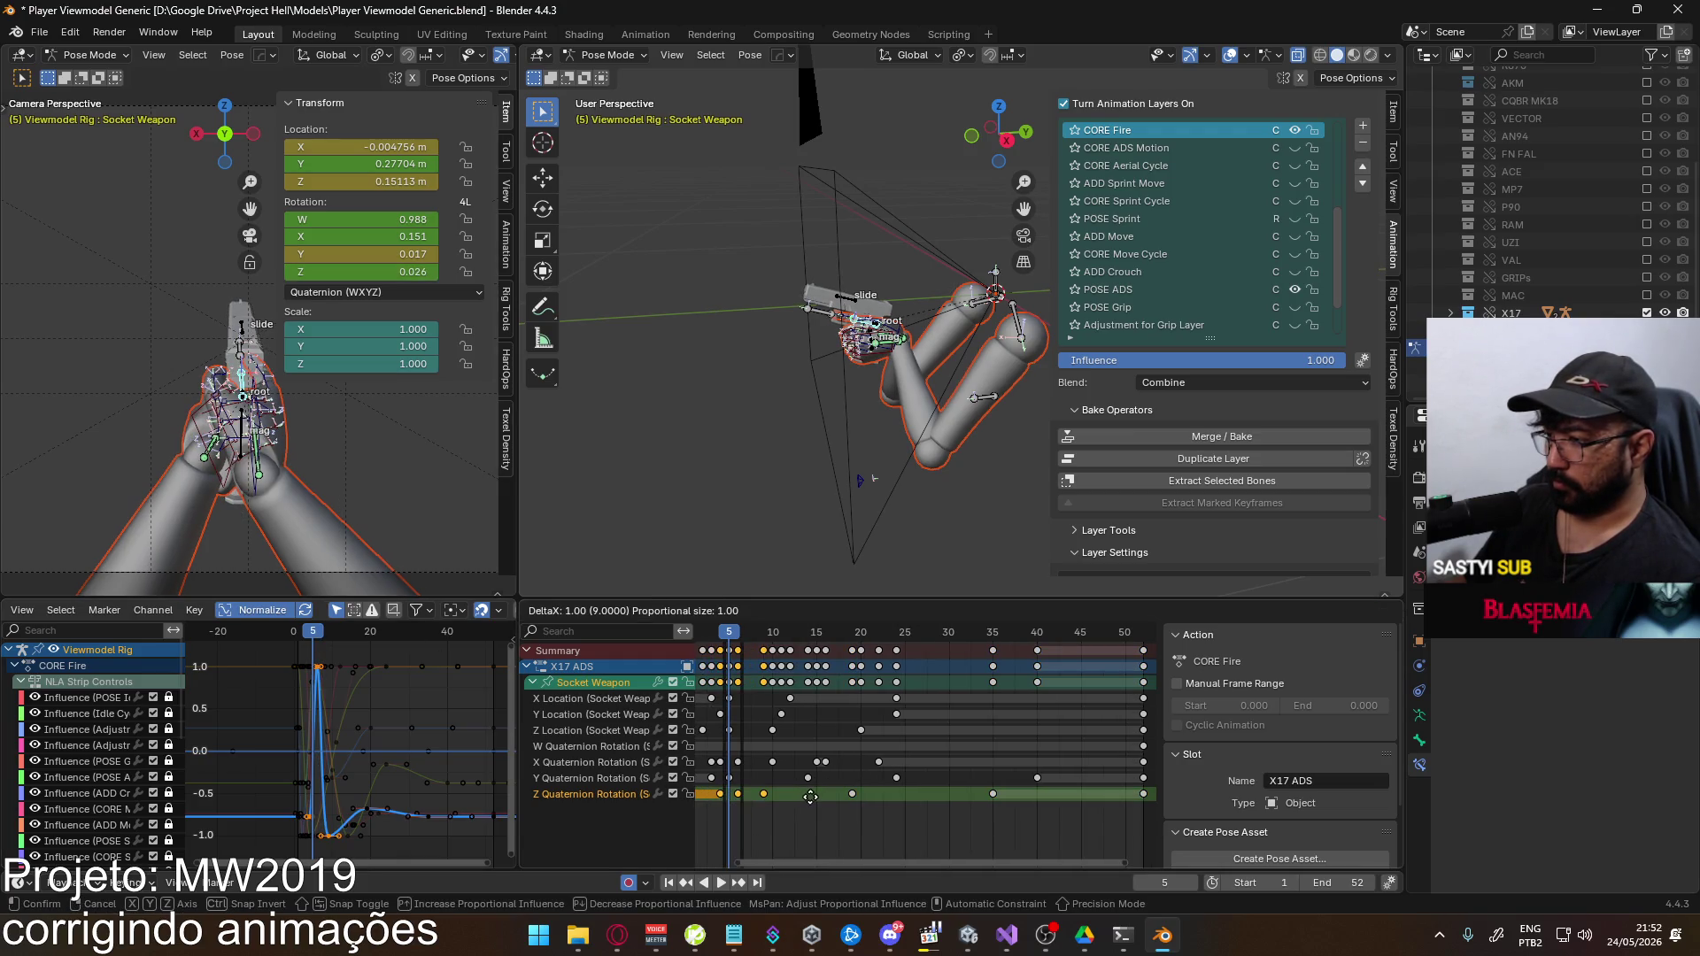
pyautogui.click(822, 797)
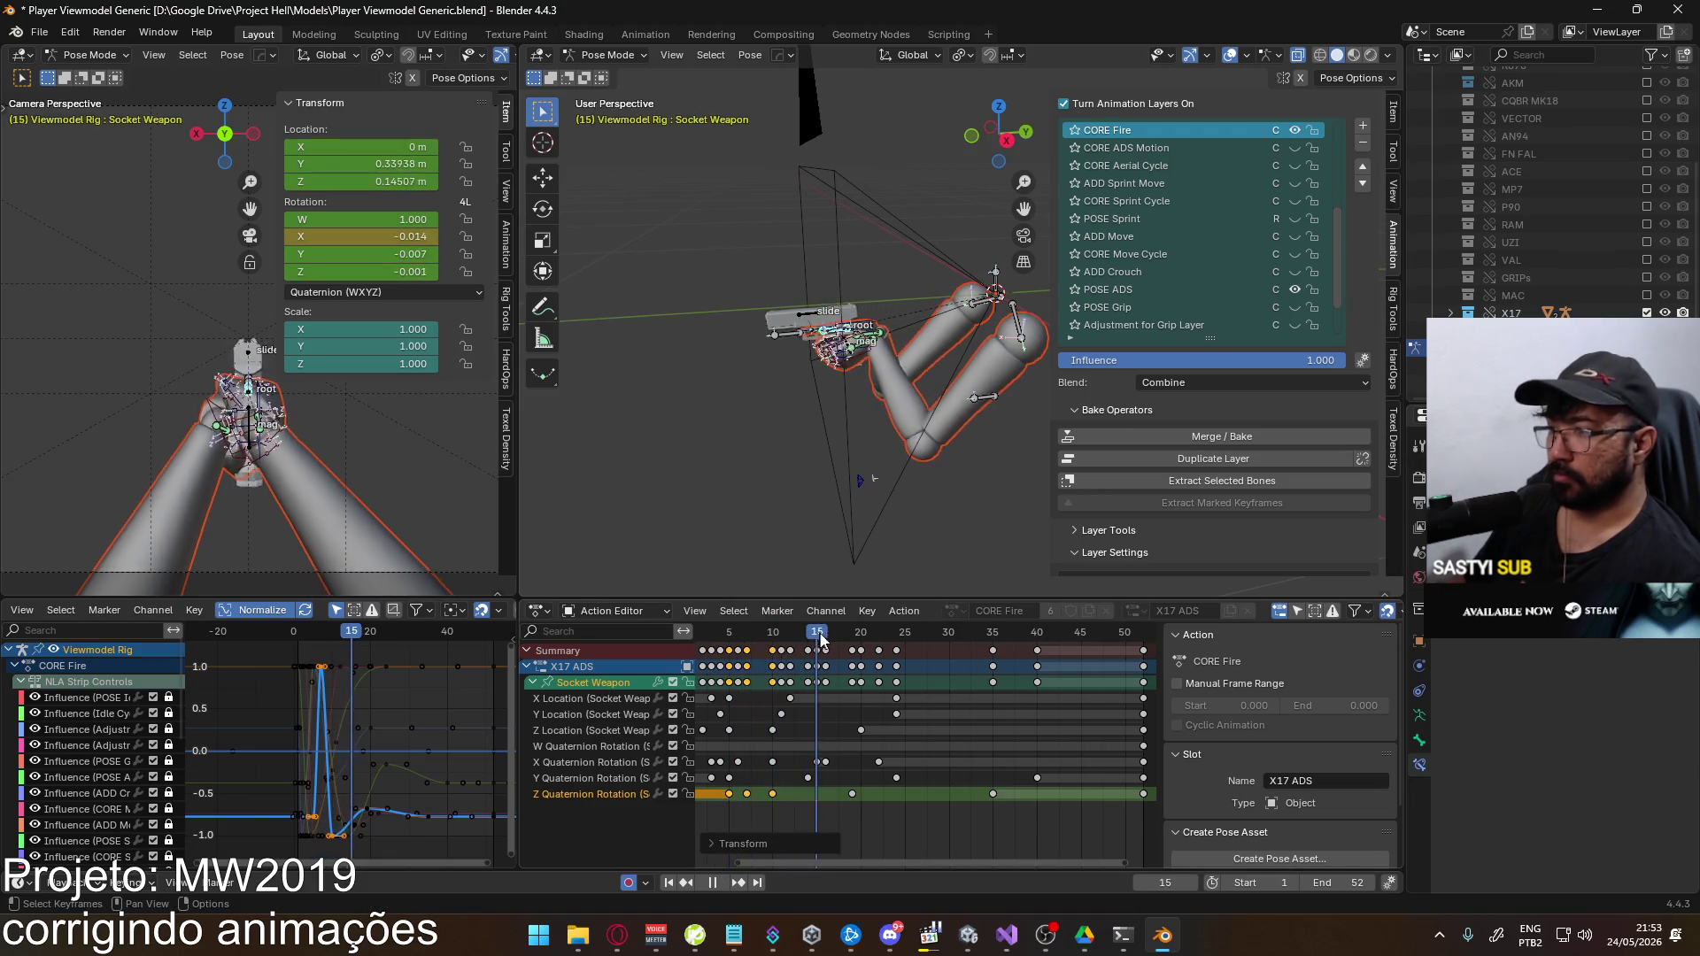
pyautogui.press('Escape')
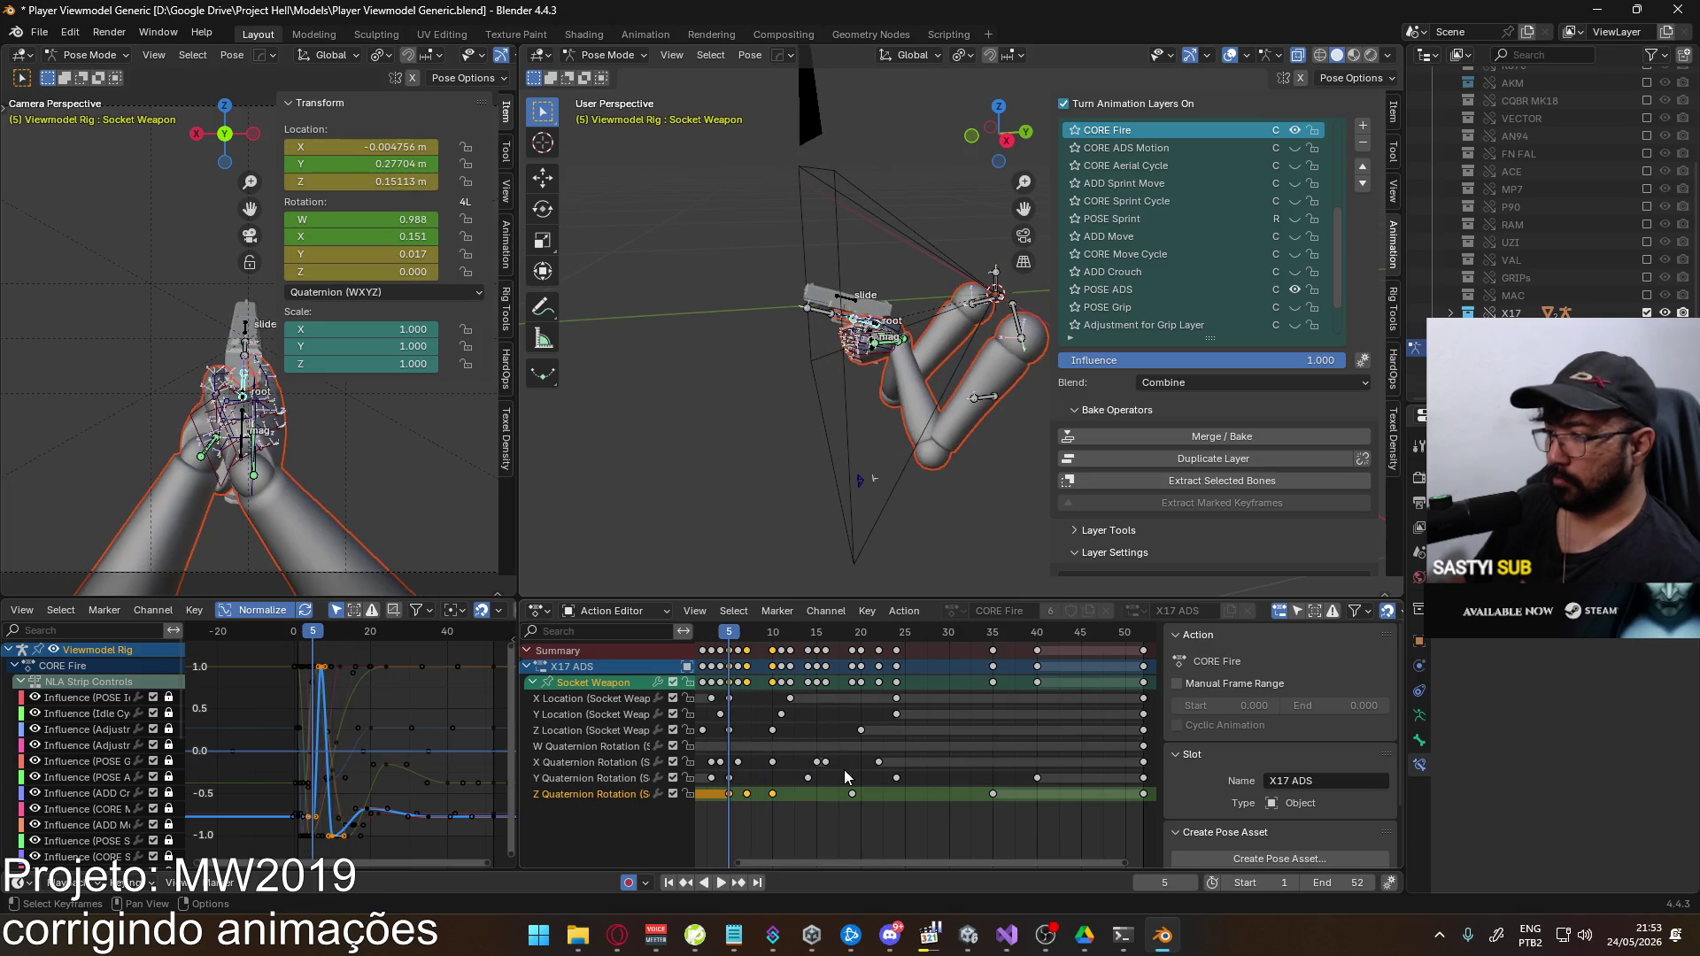
pyautogui.press('g')
pyautogui.click(836, 768)
# Save the blend file and overwrite the Eagle FBX export
pyautogui.hotkey('ctrl', 's')
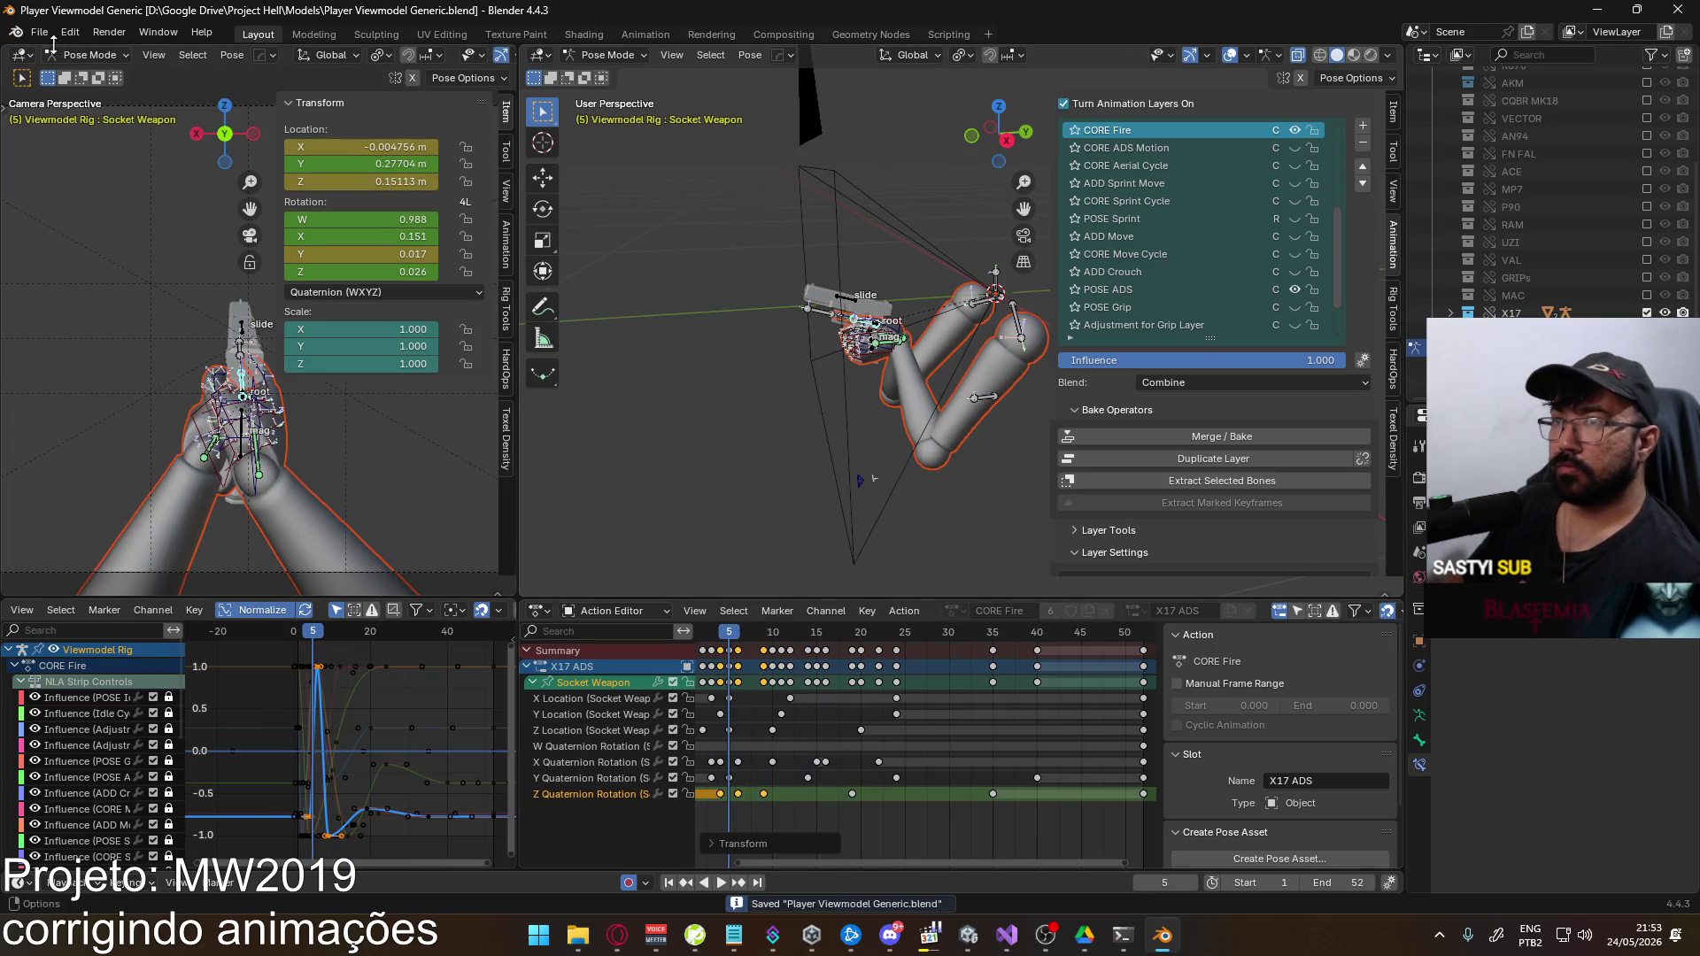
pyautogui.click(40, 32)
pyautogui.moveTo(140, 300)
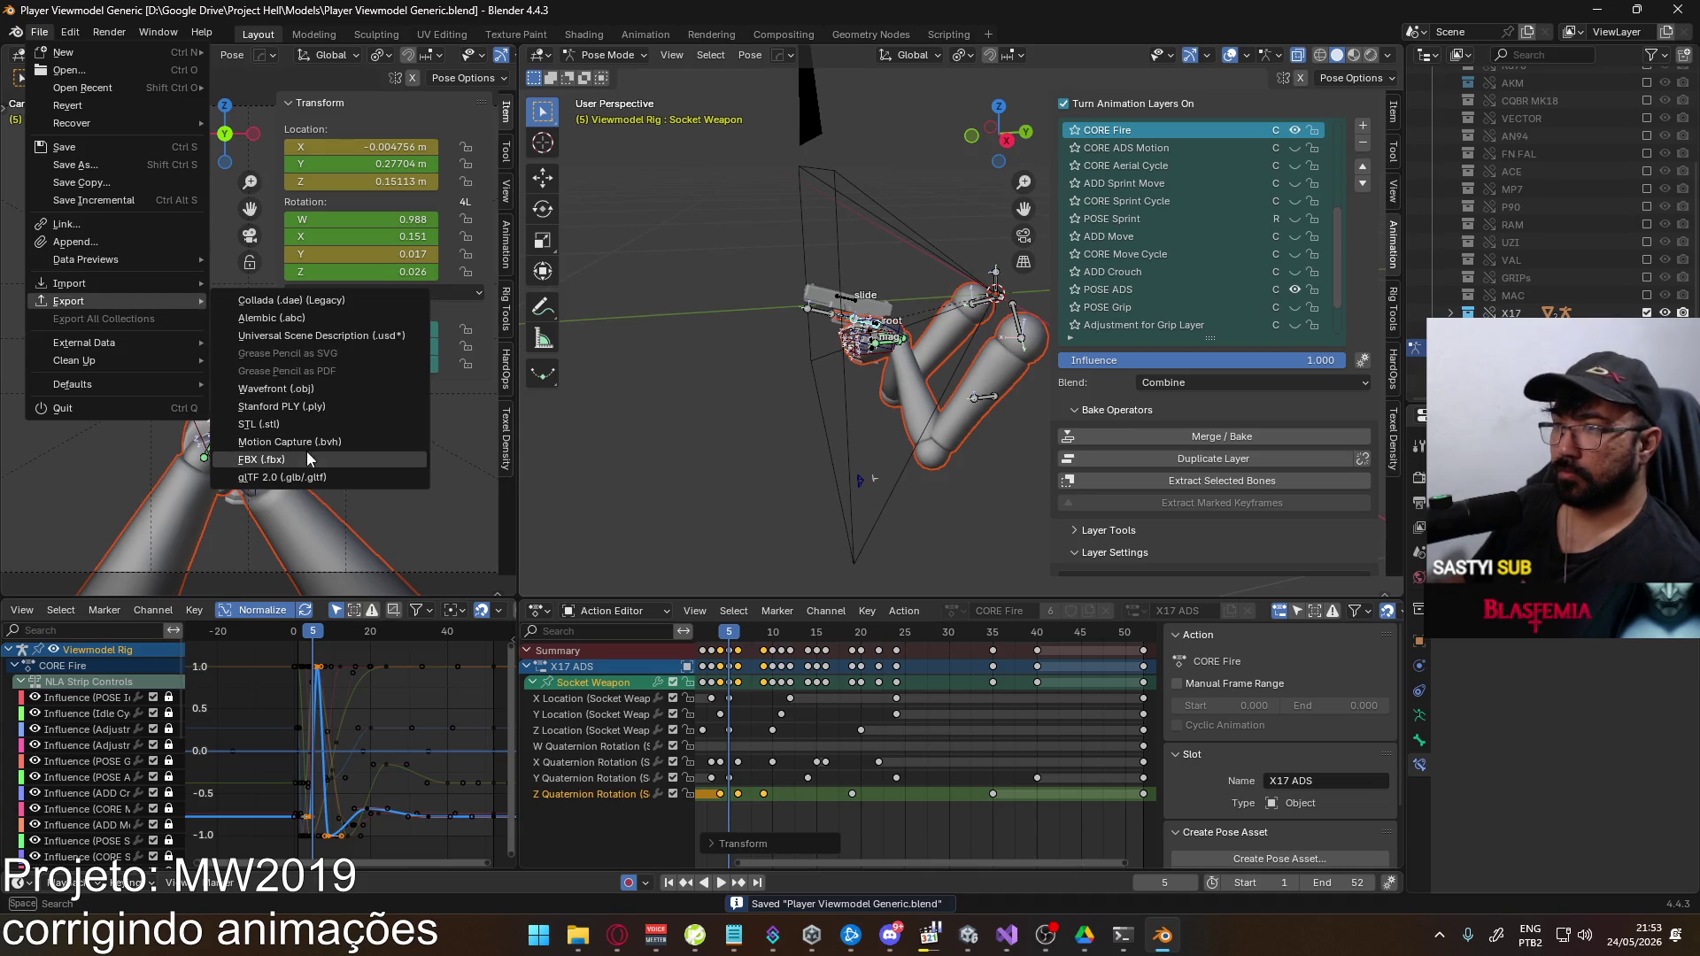
pyautogui.click(307, 453)
pyautogui.click(766, 320)
pyautogui.press('Return')
pyautogui.hotkey('alt', 'Tab')
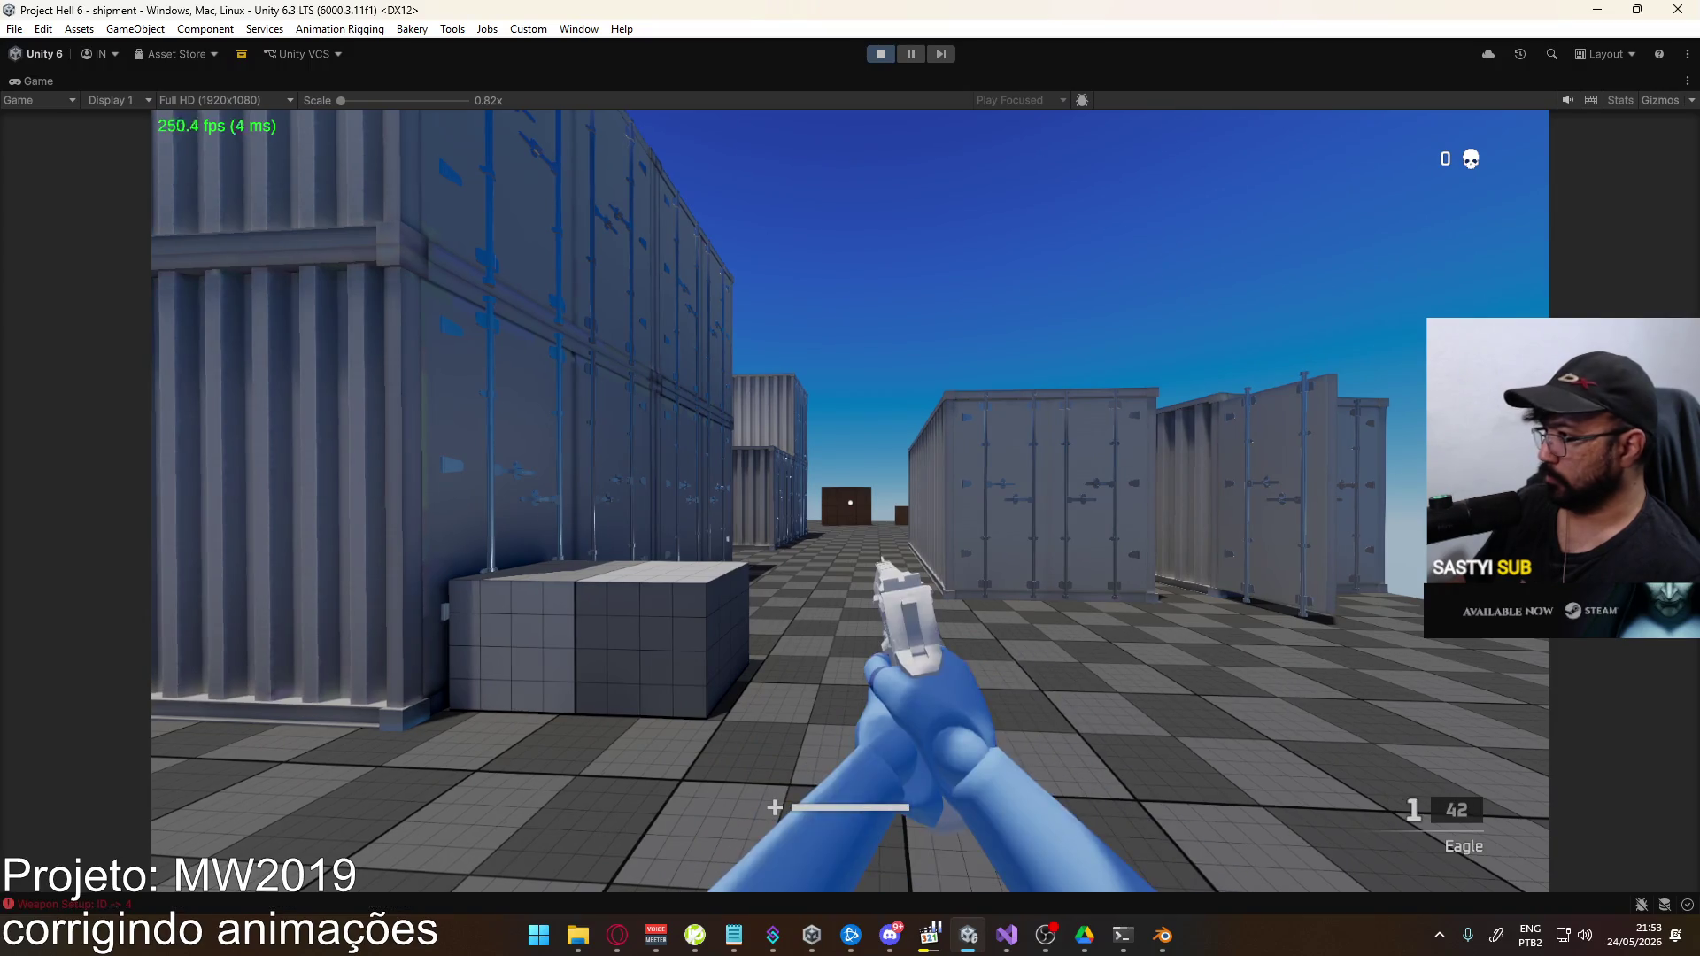
# Reload the Eagle and empty its magazine to judge the recoil, then replay Blender's fire animation
pyautogui.click(902, 583)
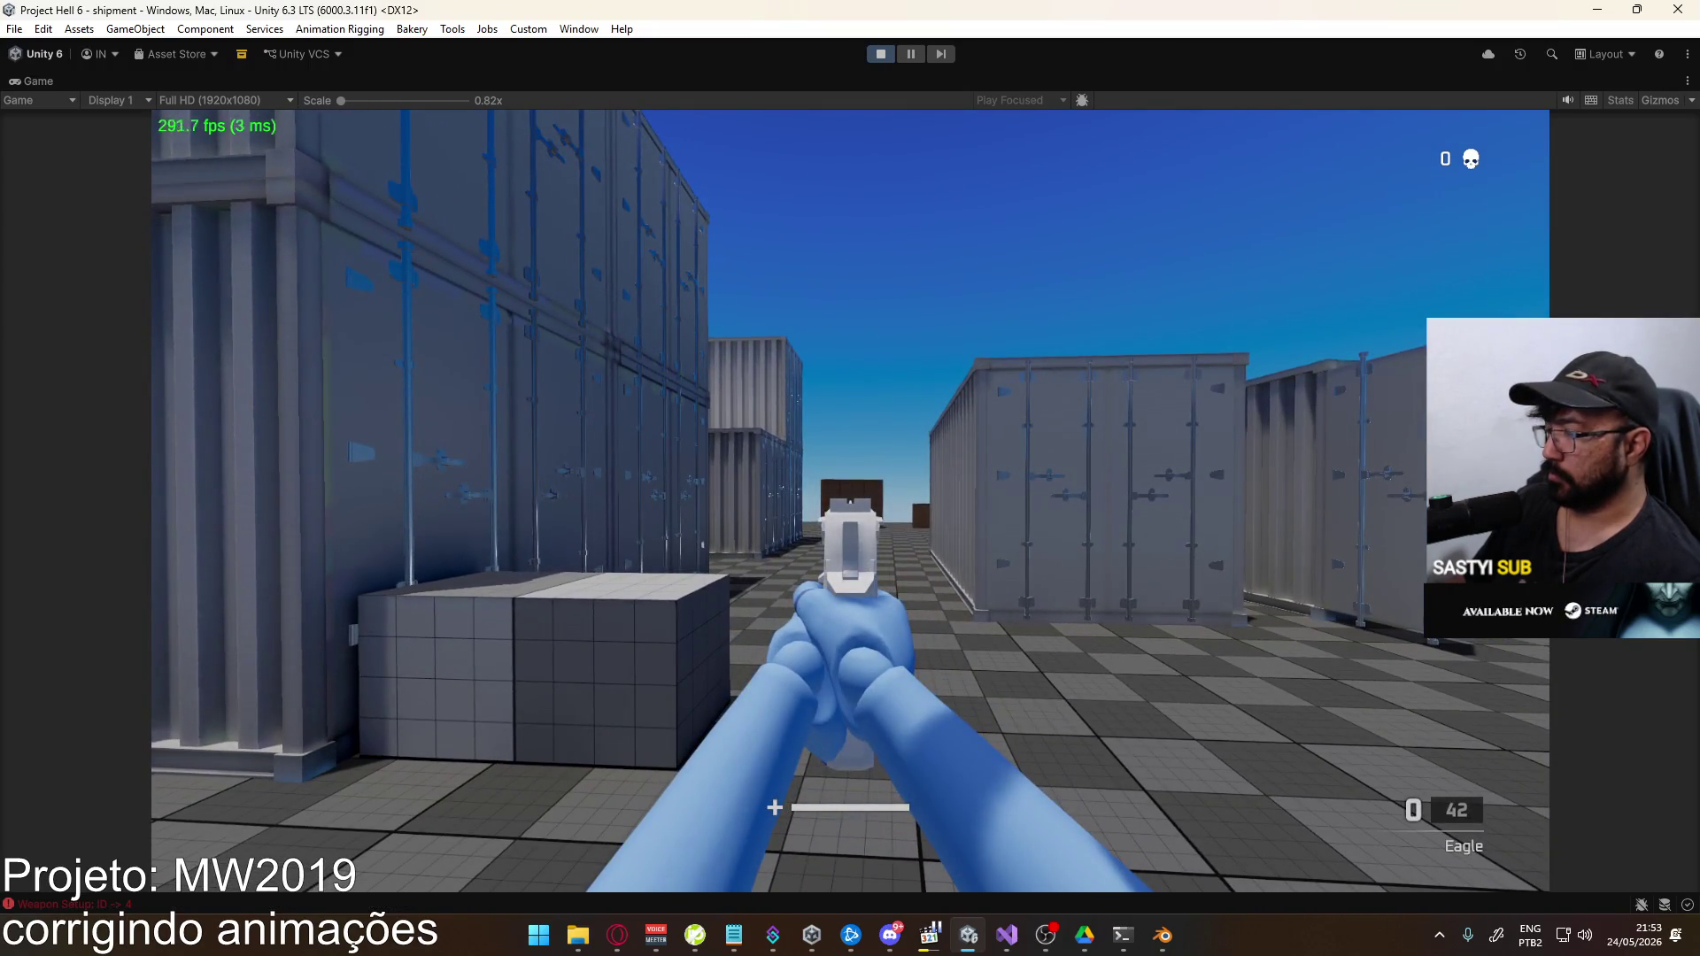
pyautogui.press('r')
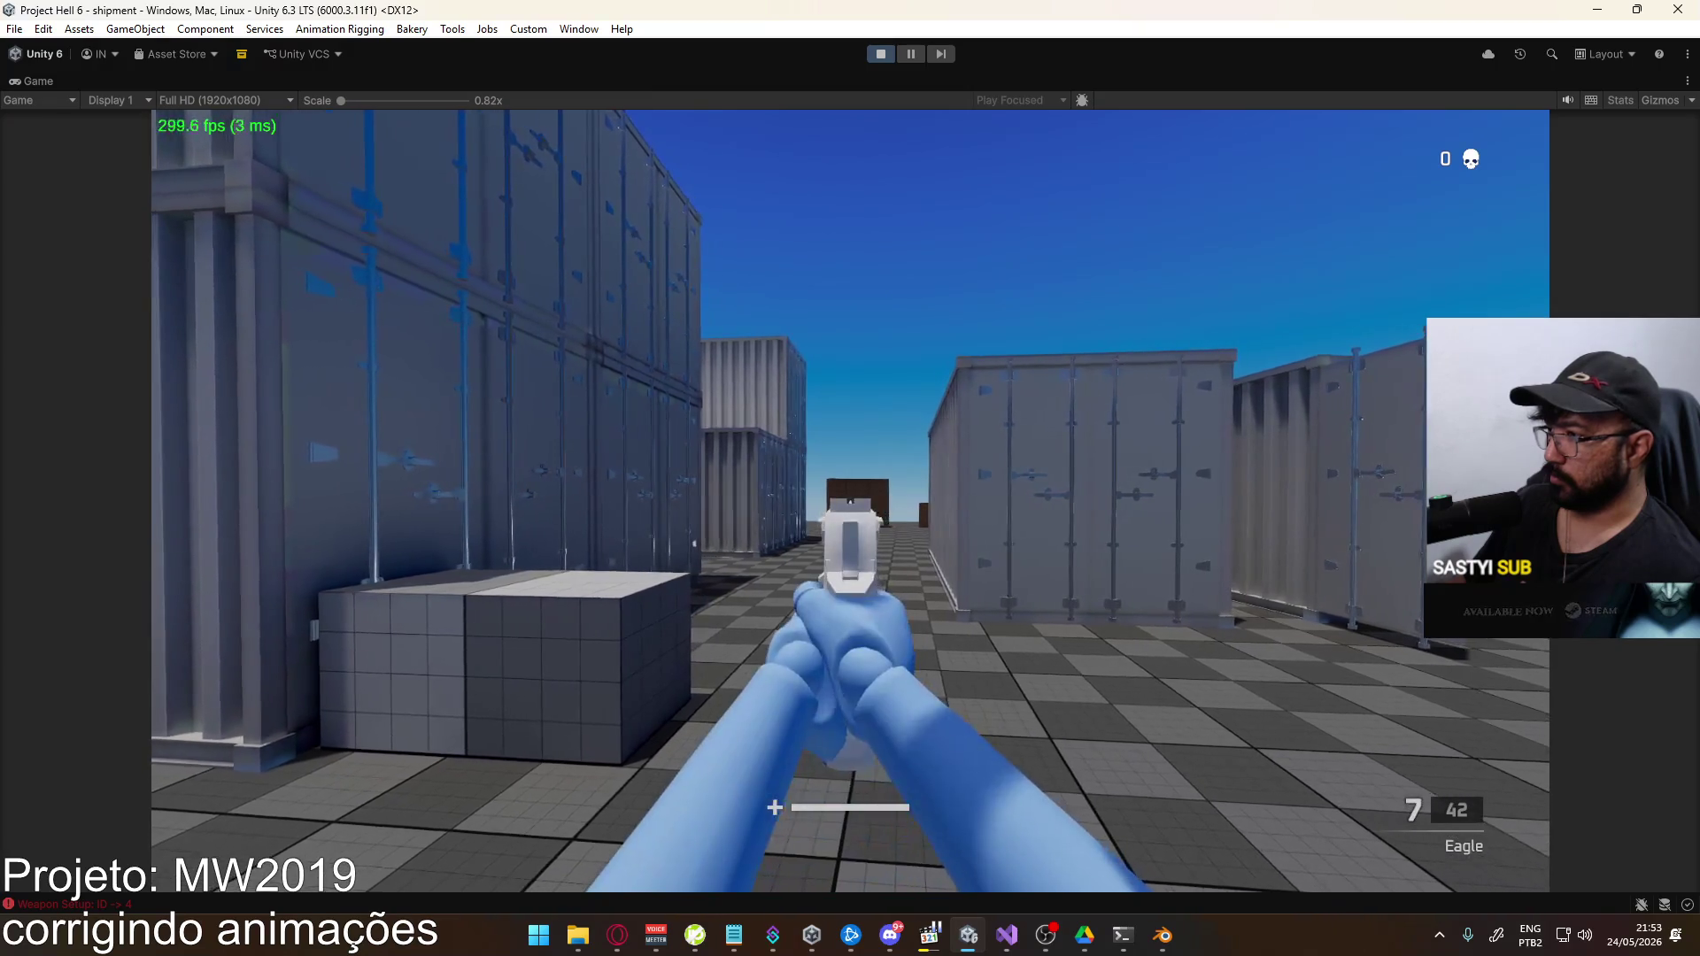
pyautogui.click(850, 501)
pyautogui.click(850, 500)
pyautogui.click(850, 500)
pyautogui.click(850, 500)
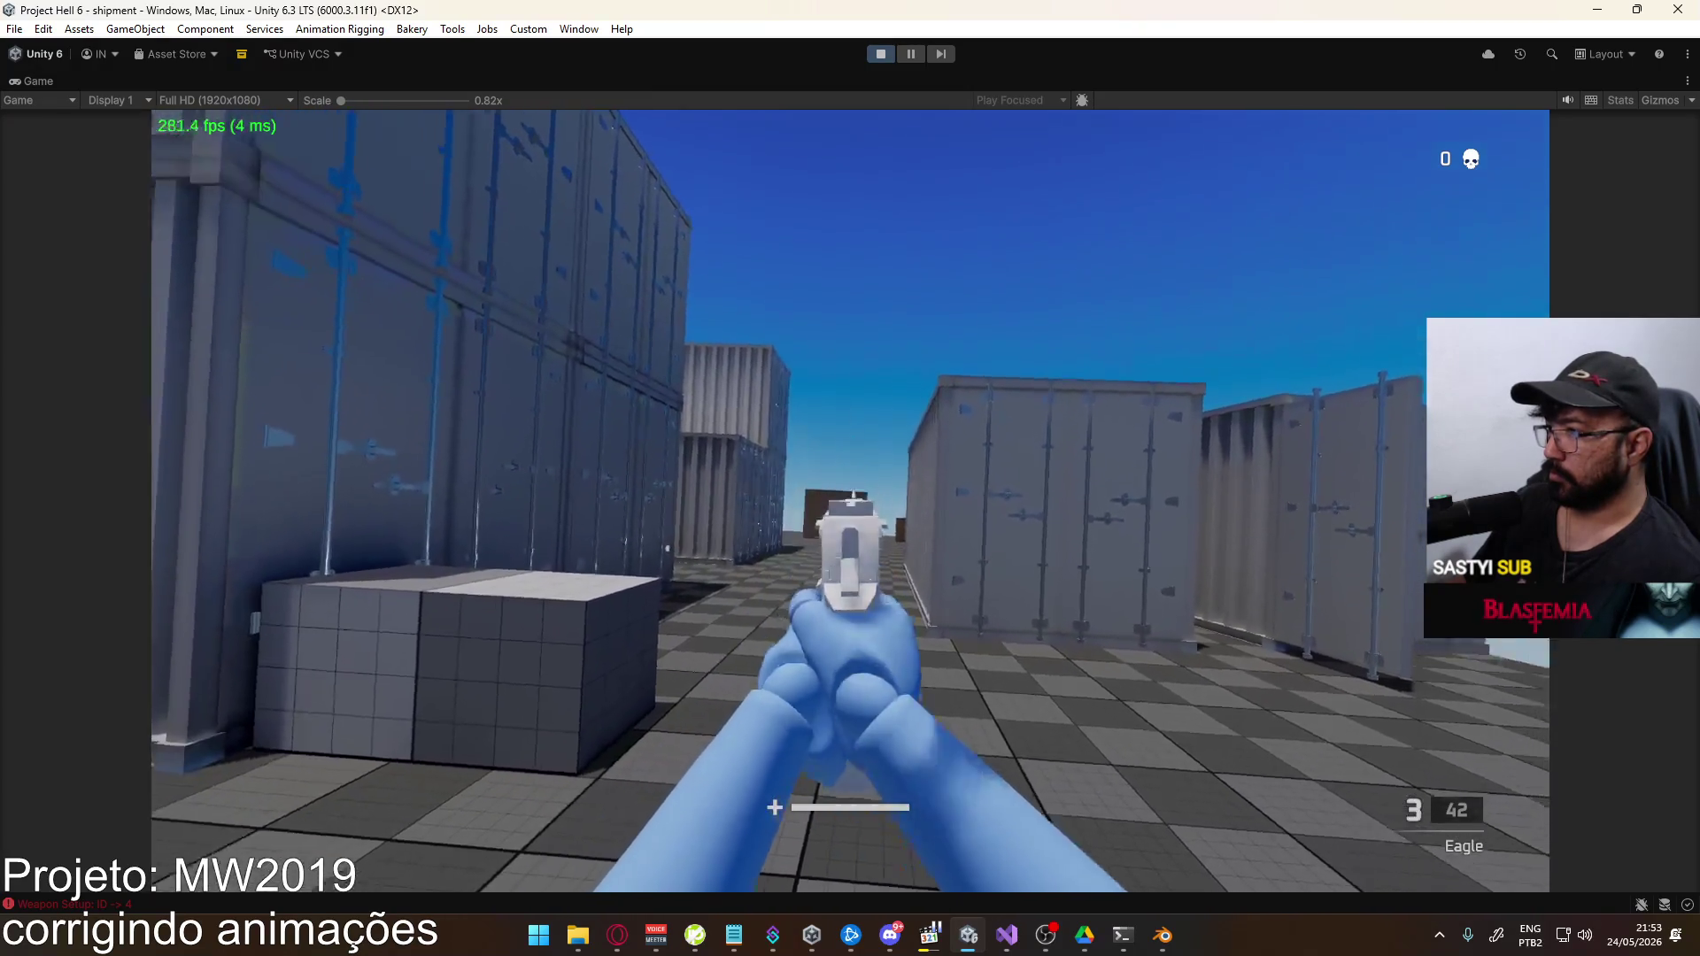
pyautogui.click(850, 500)
pyautogui.click(850, 500)
pyautogui.click(850, 500)
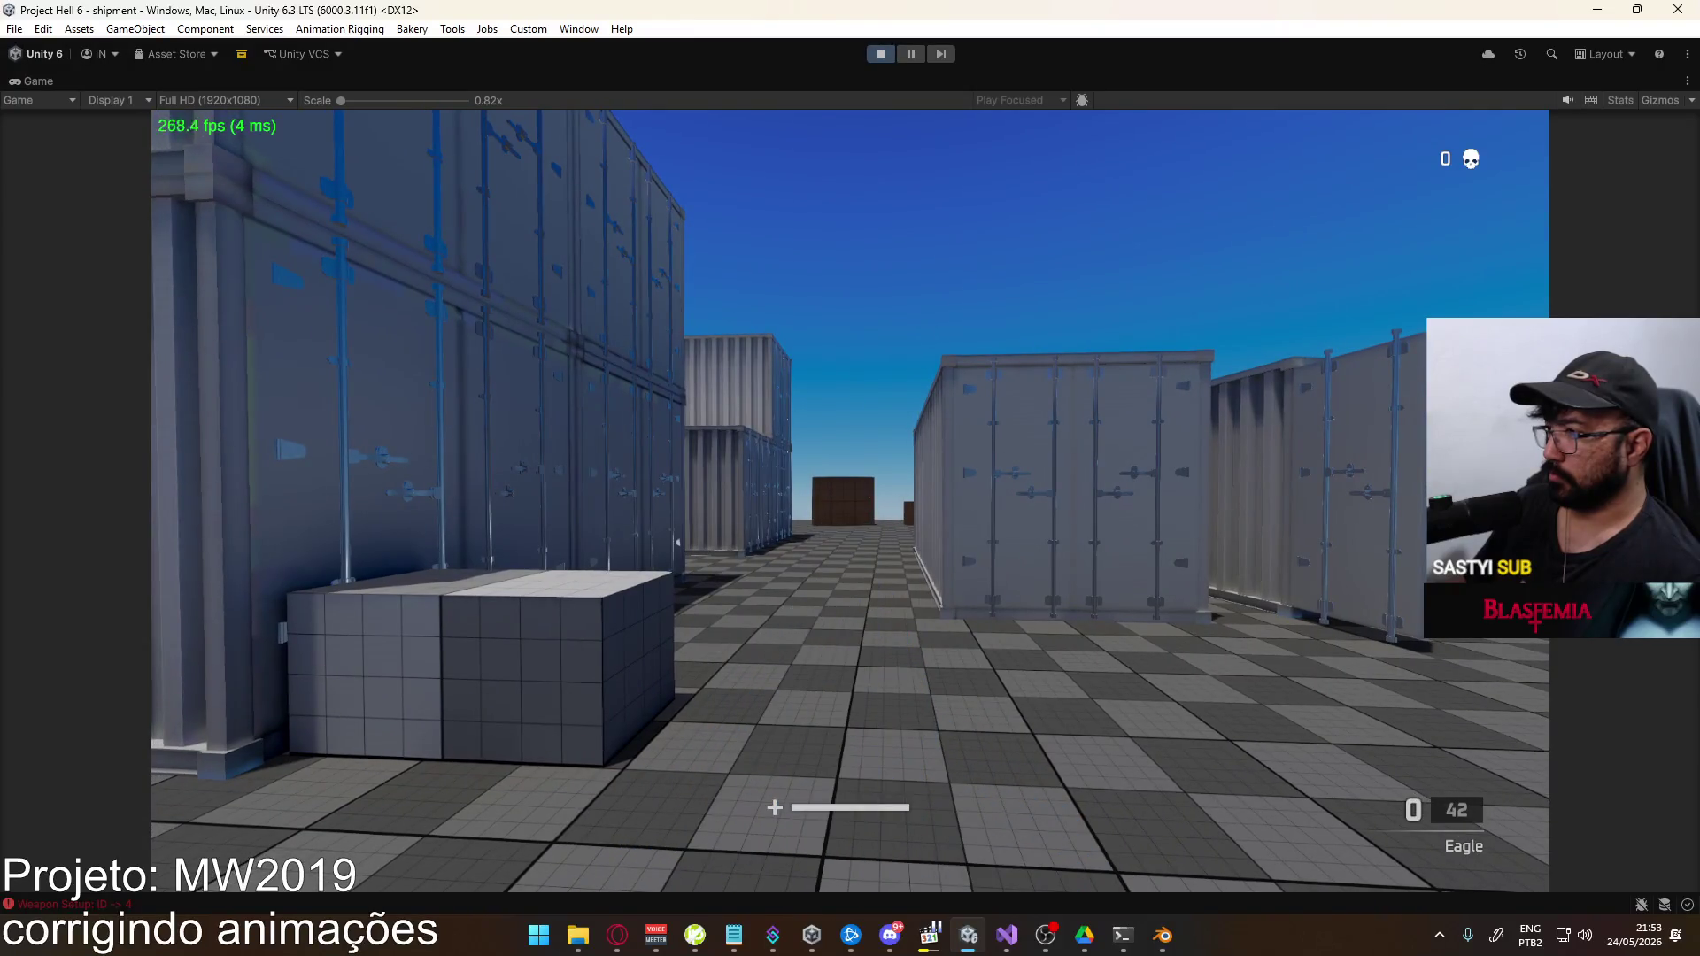
pyautogui.hotkey('alt', 'Tab')
pyautogui.press('space')
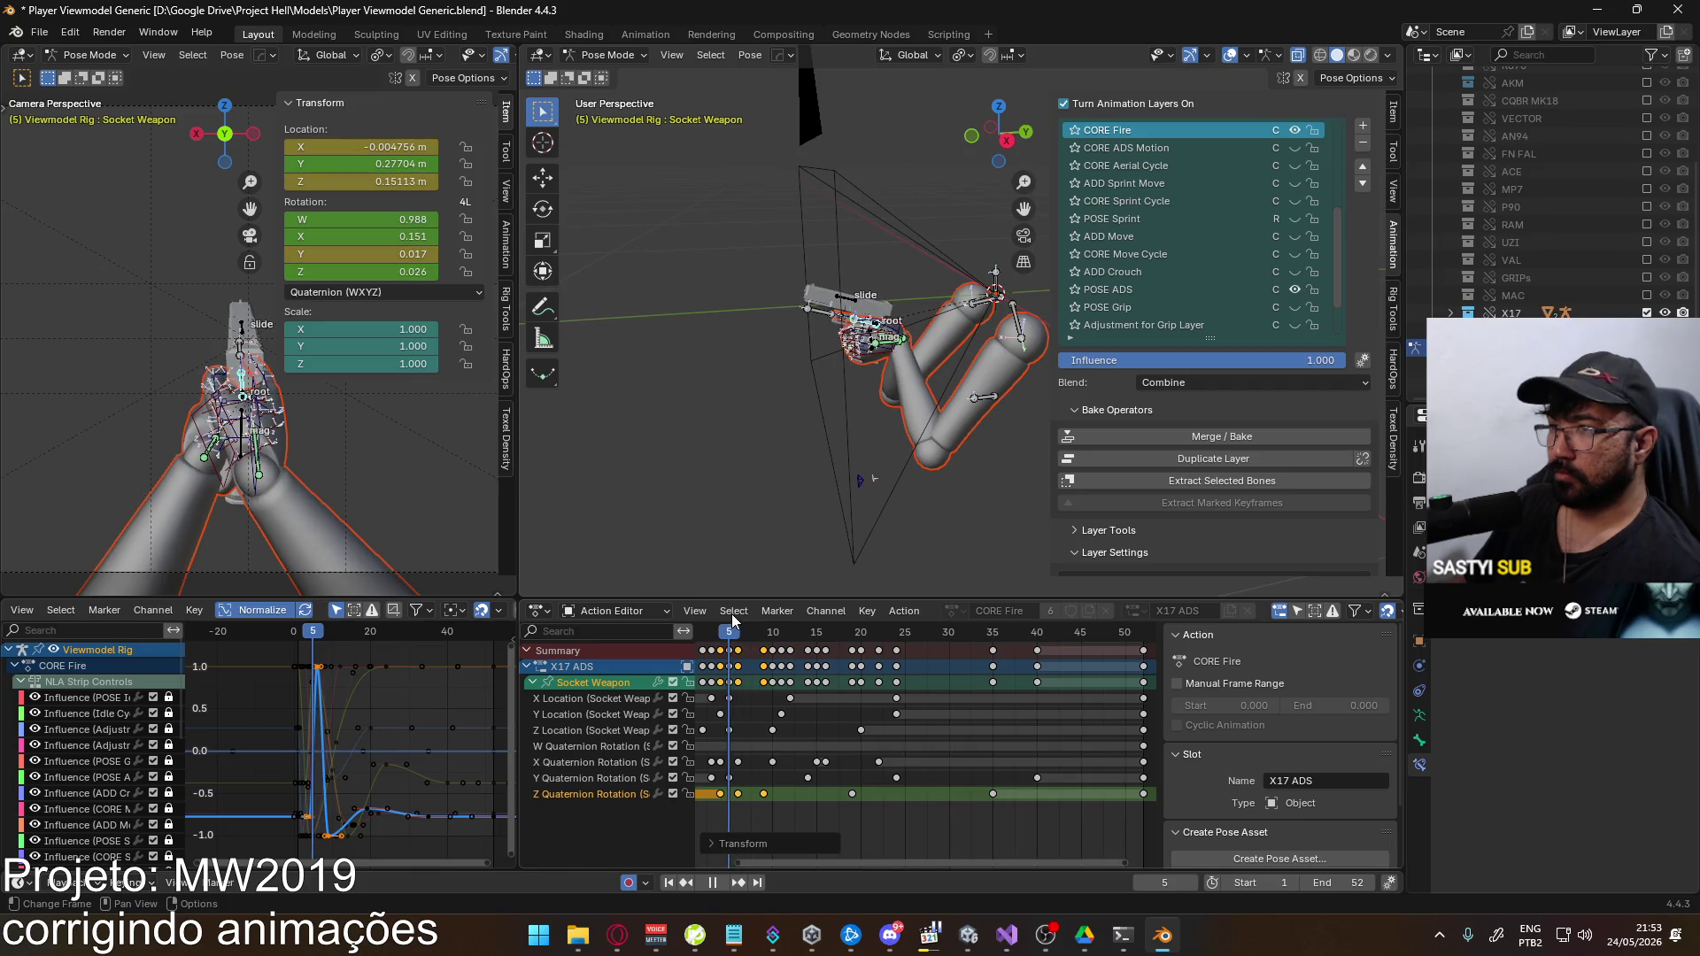
# Lower the Socket Weapon's Z rotation recoil key near frame 6
pyautogui.press('space')
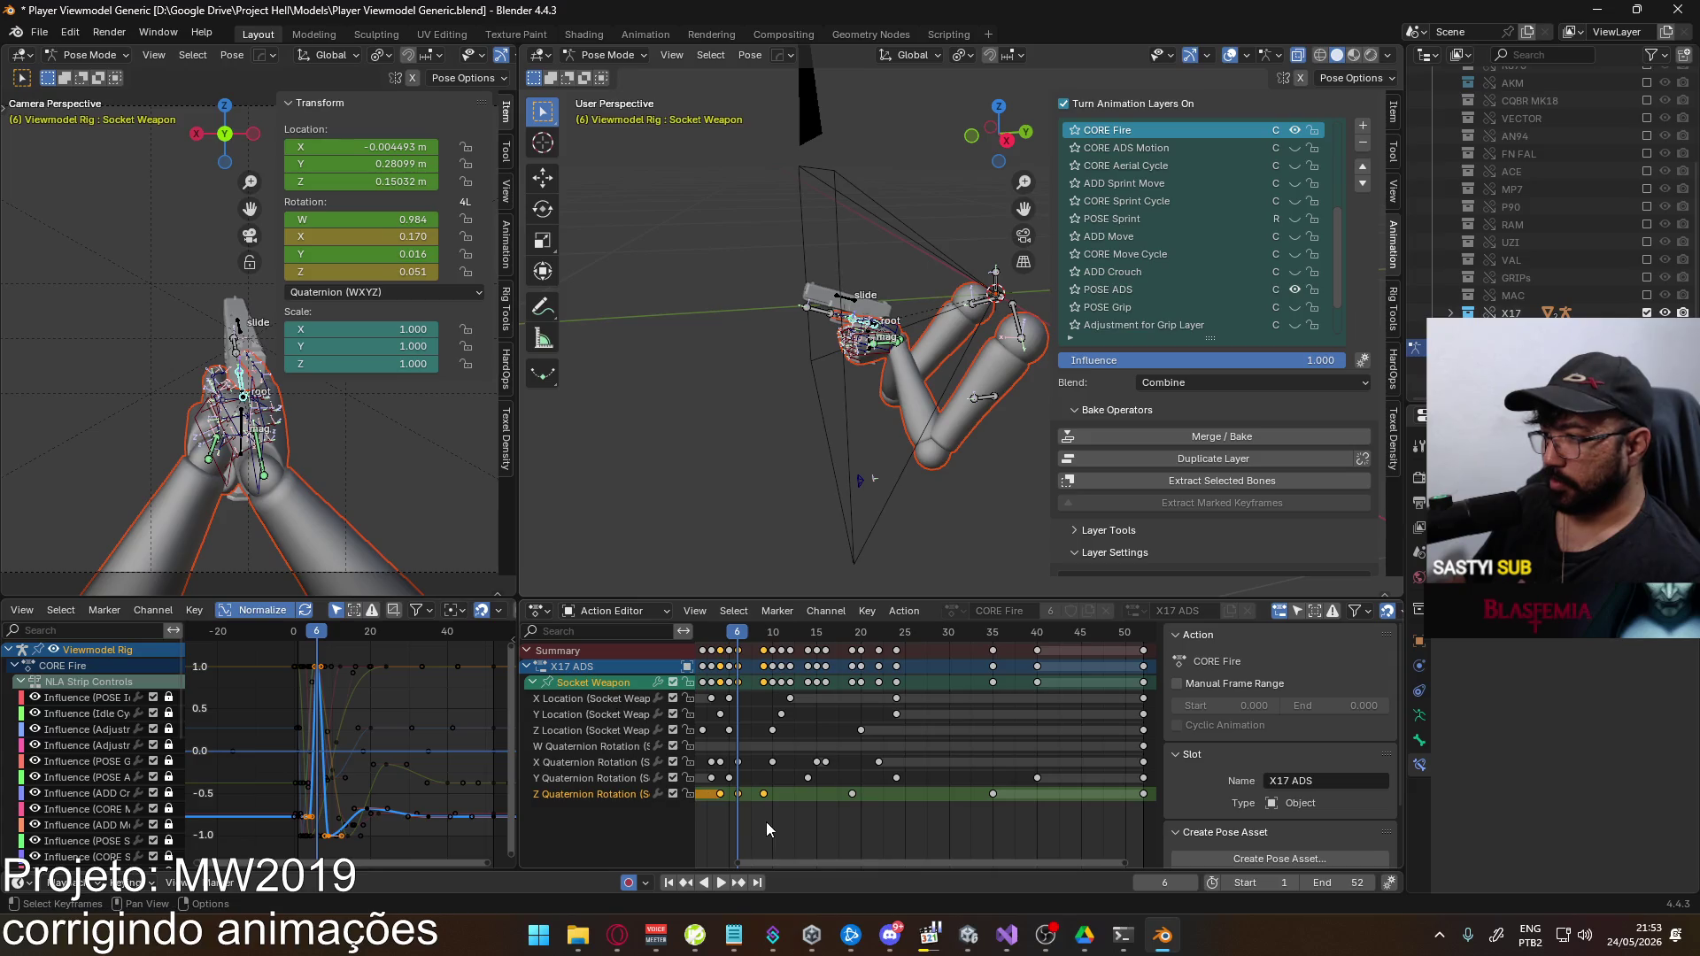
pyautogui.doubleClick(584, 790)
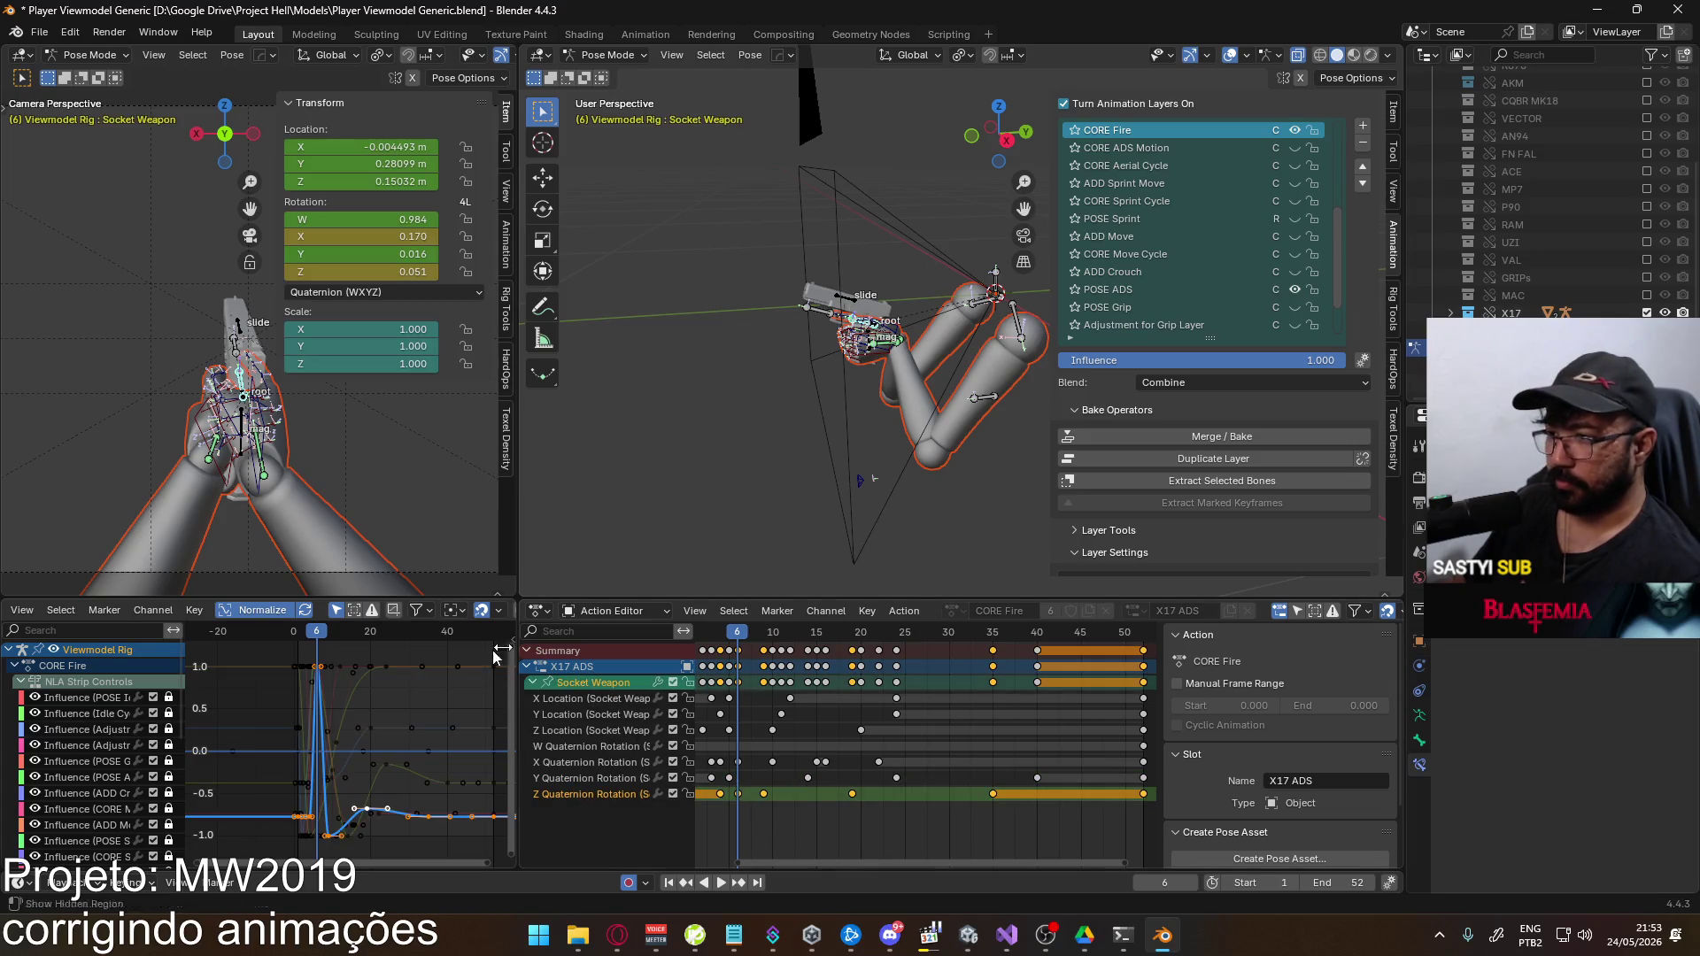
pyautogui.click(317, 665)
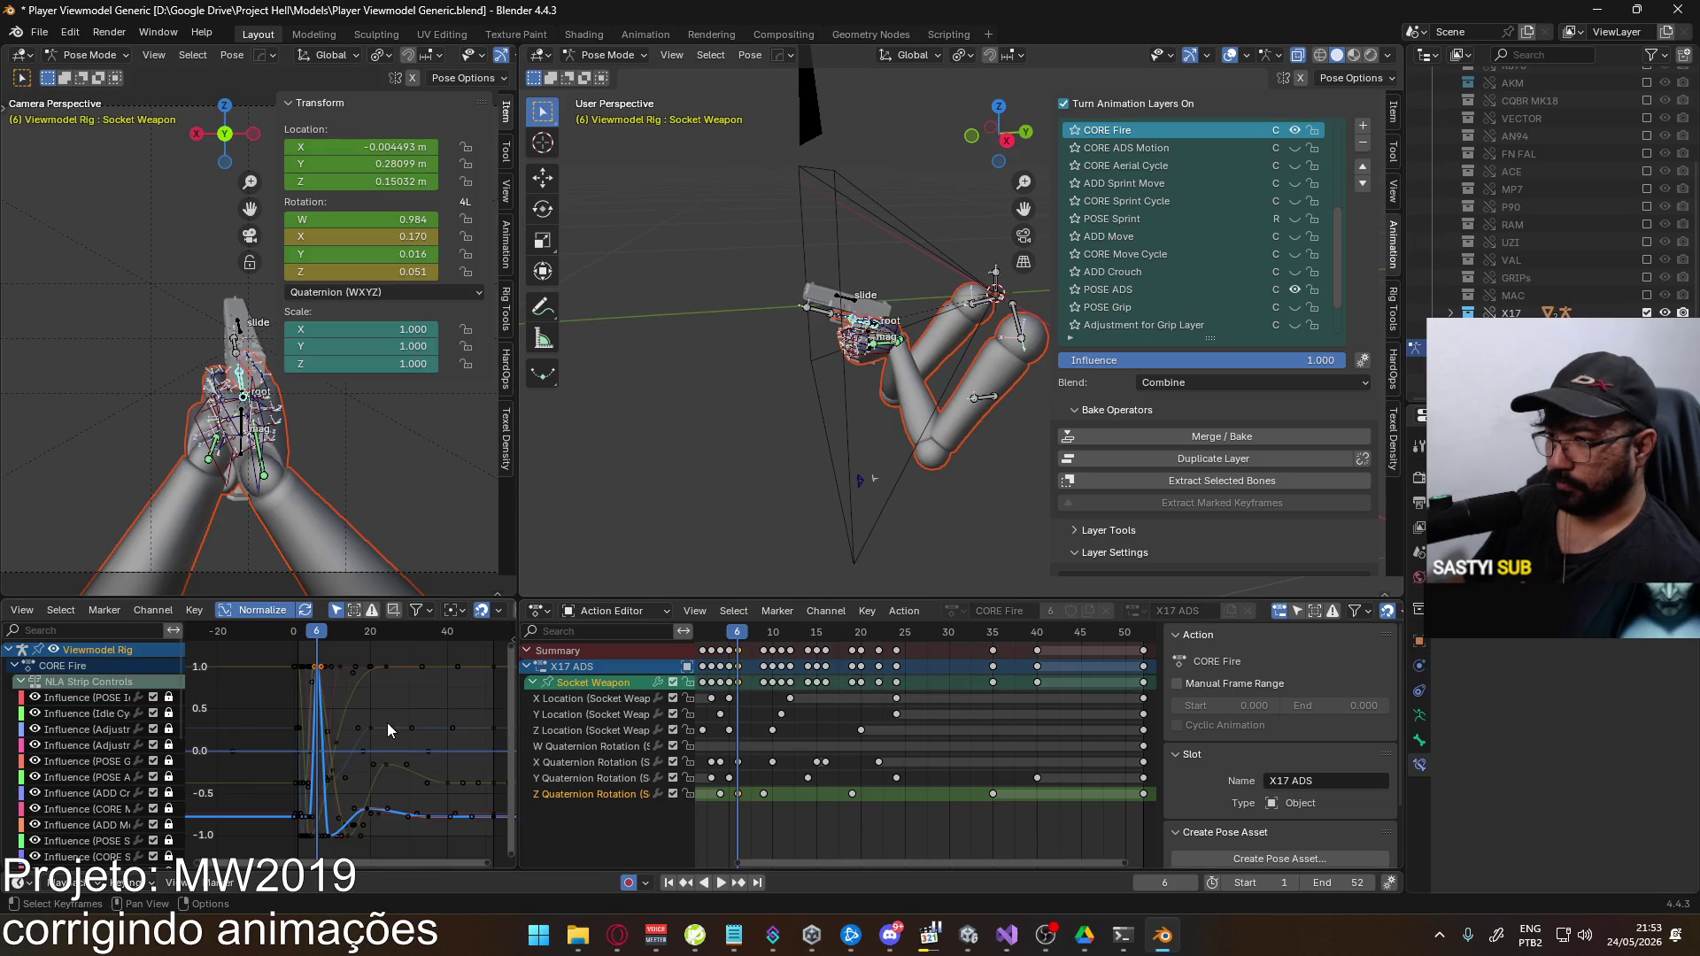
pyautogui.press('g')
pyautogui.click(395, 730)
pyautogui.press('Left')
# Lower the Y Quaternion Rotation recoil peak near frame 6
pyautogui.click(324, 722)
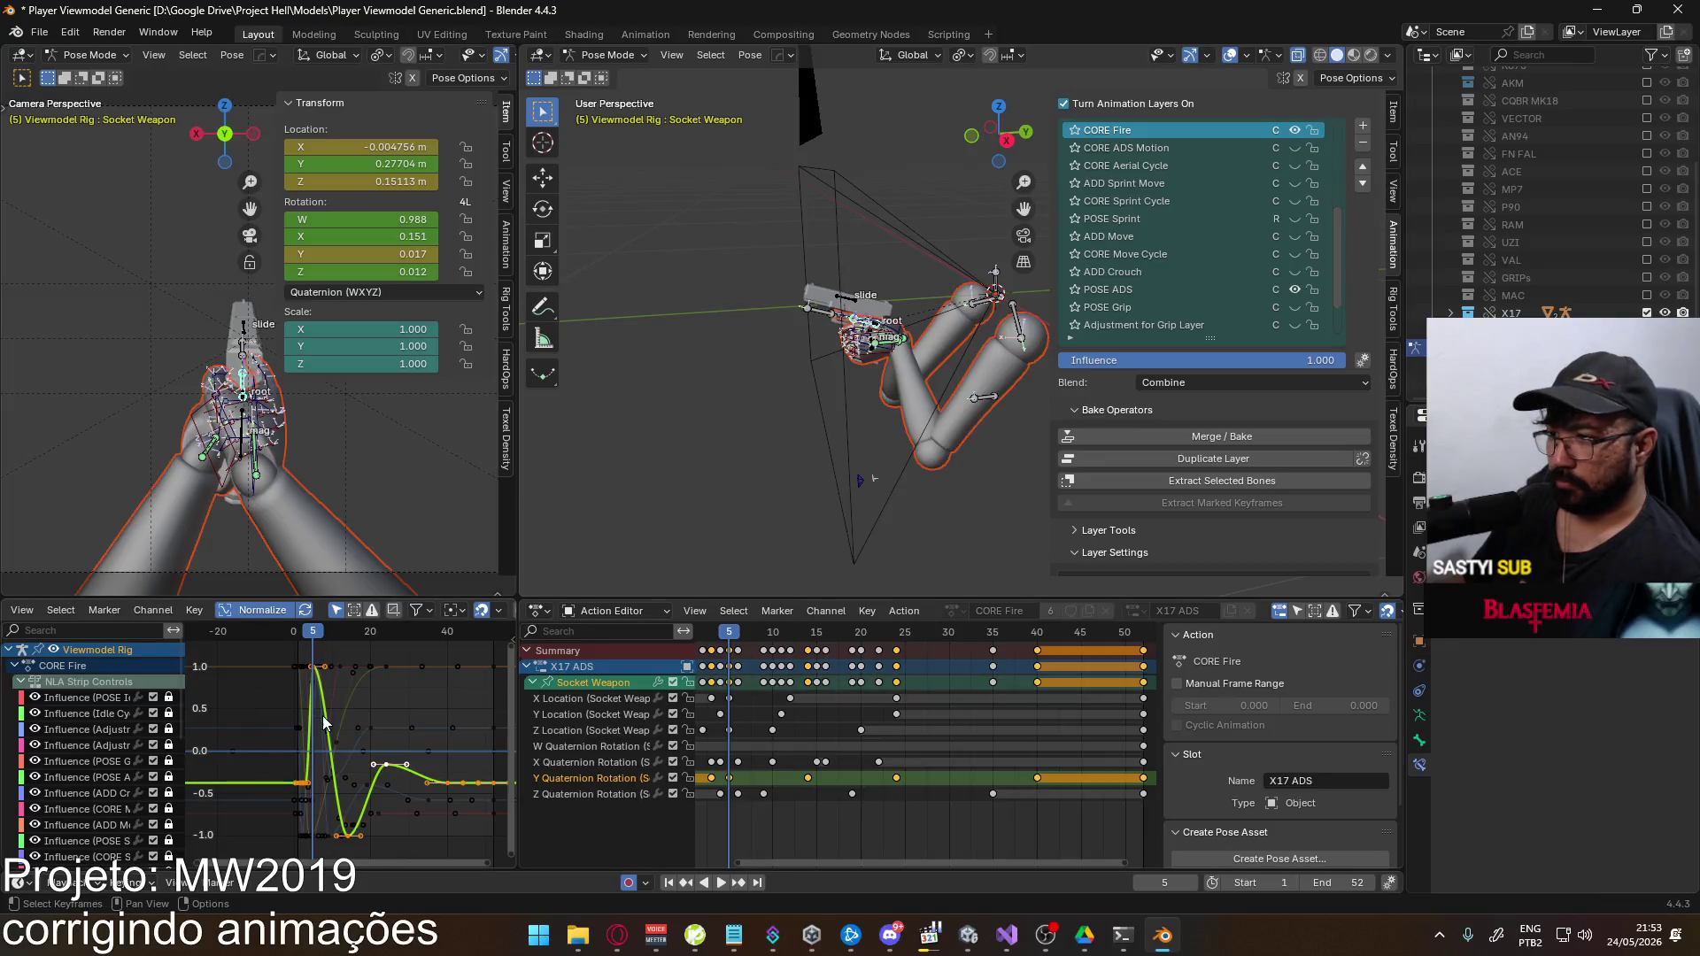
pyautogui.click(318, 666)
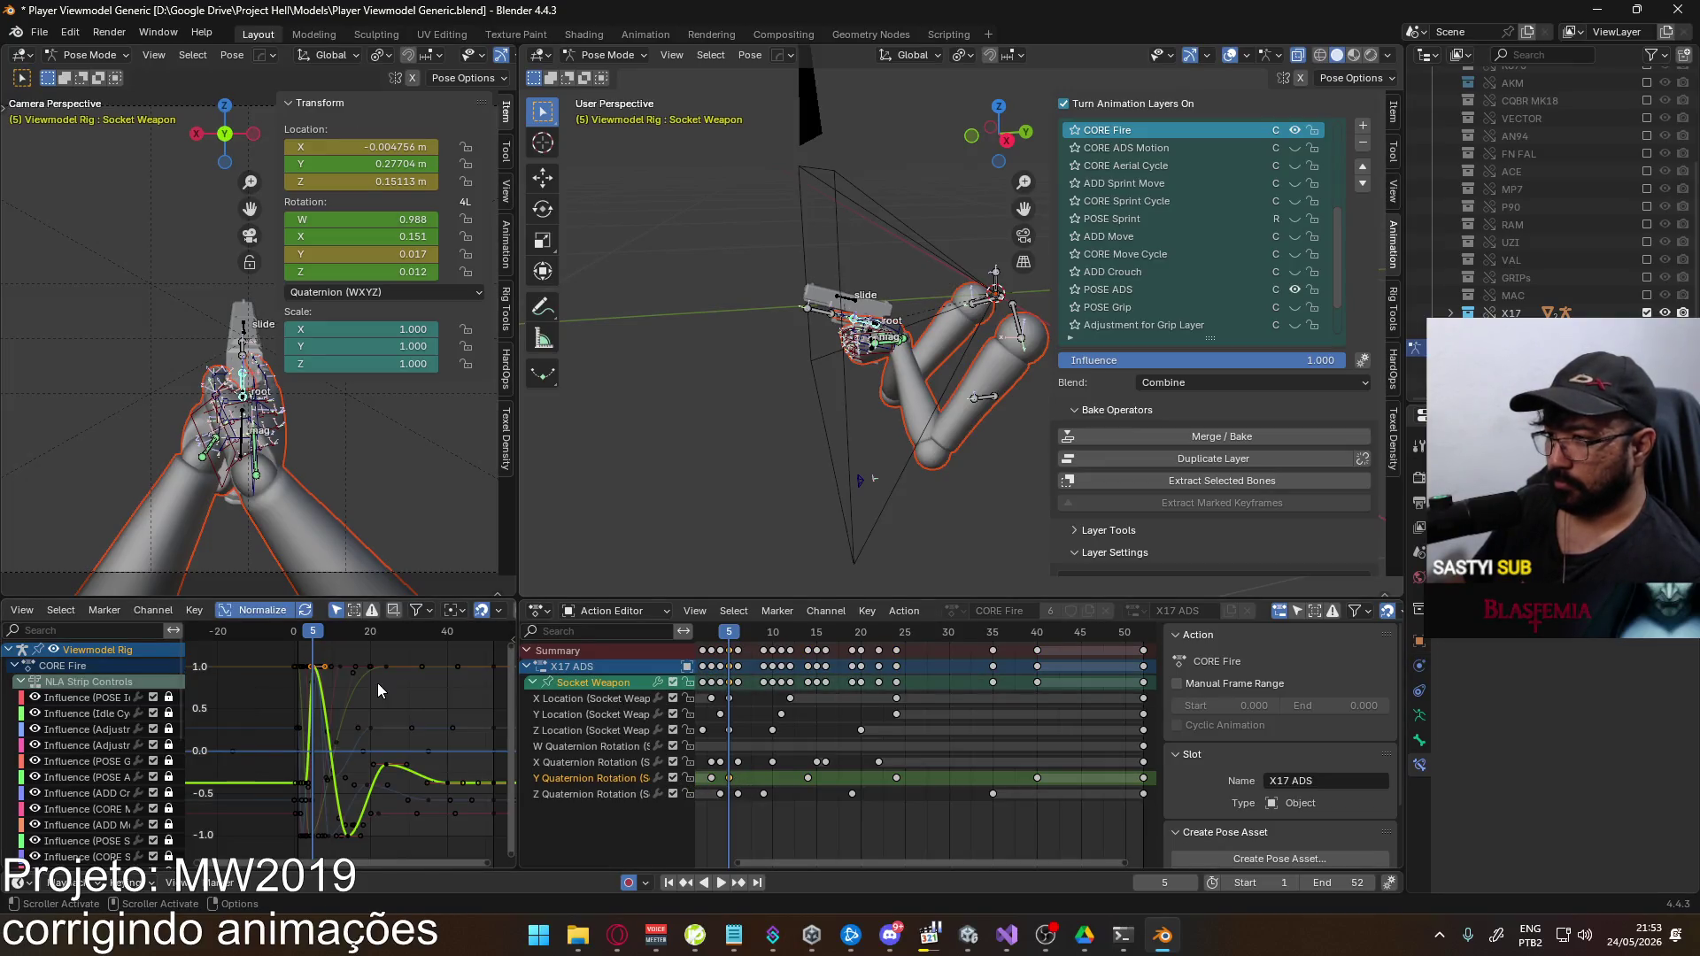
pyautogui.press('g')
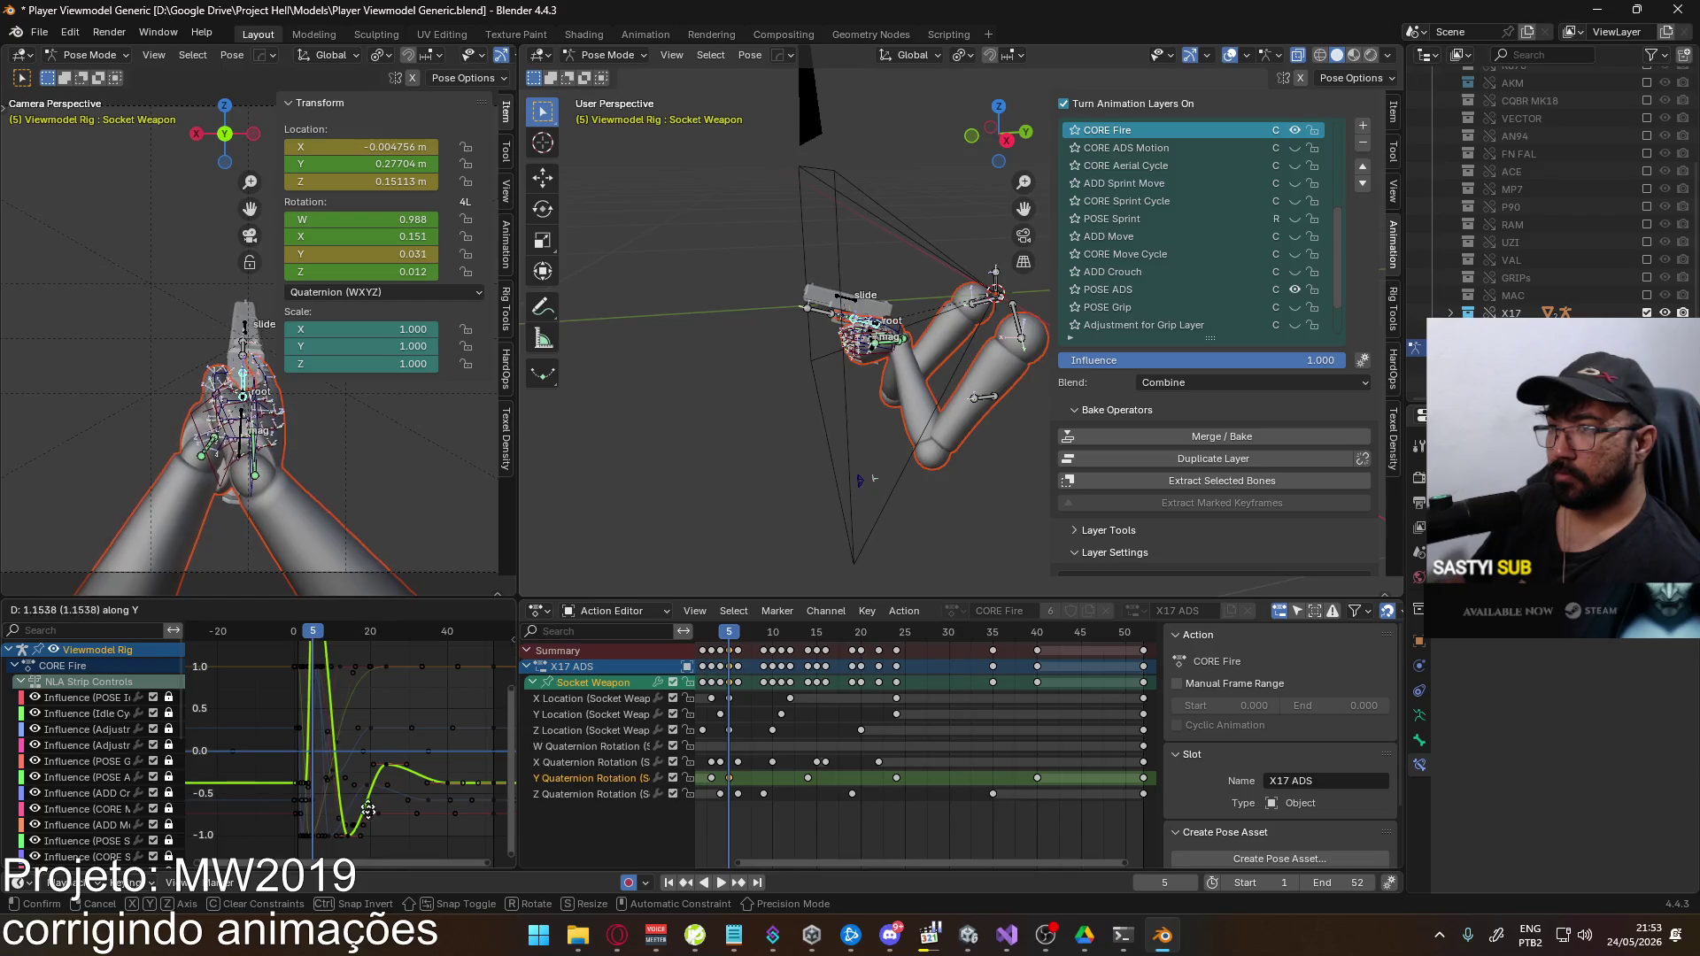
pyautogui.click(386, 627)
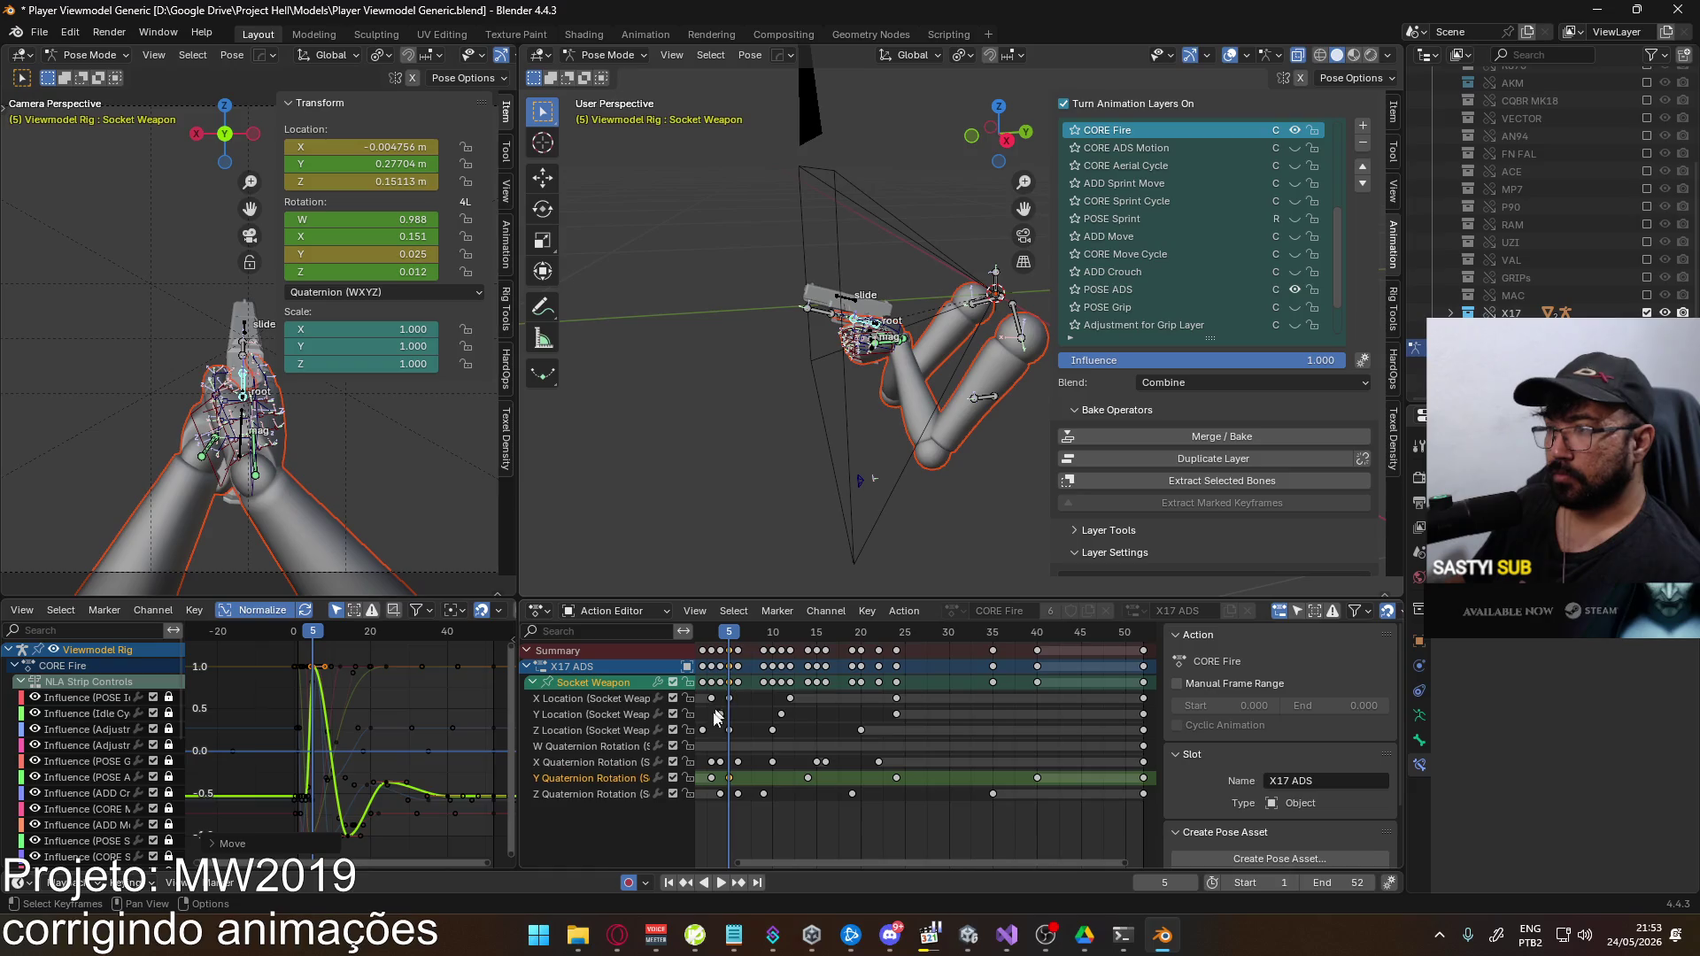
# Isolate the frame 6 Z rotation key and adjust its value on the value axis
pyautogui.click(609, 794)
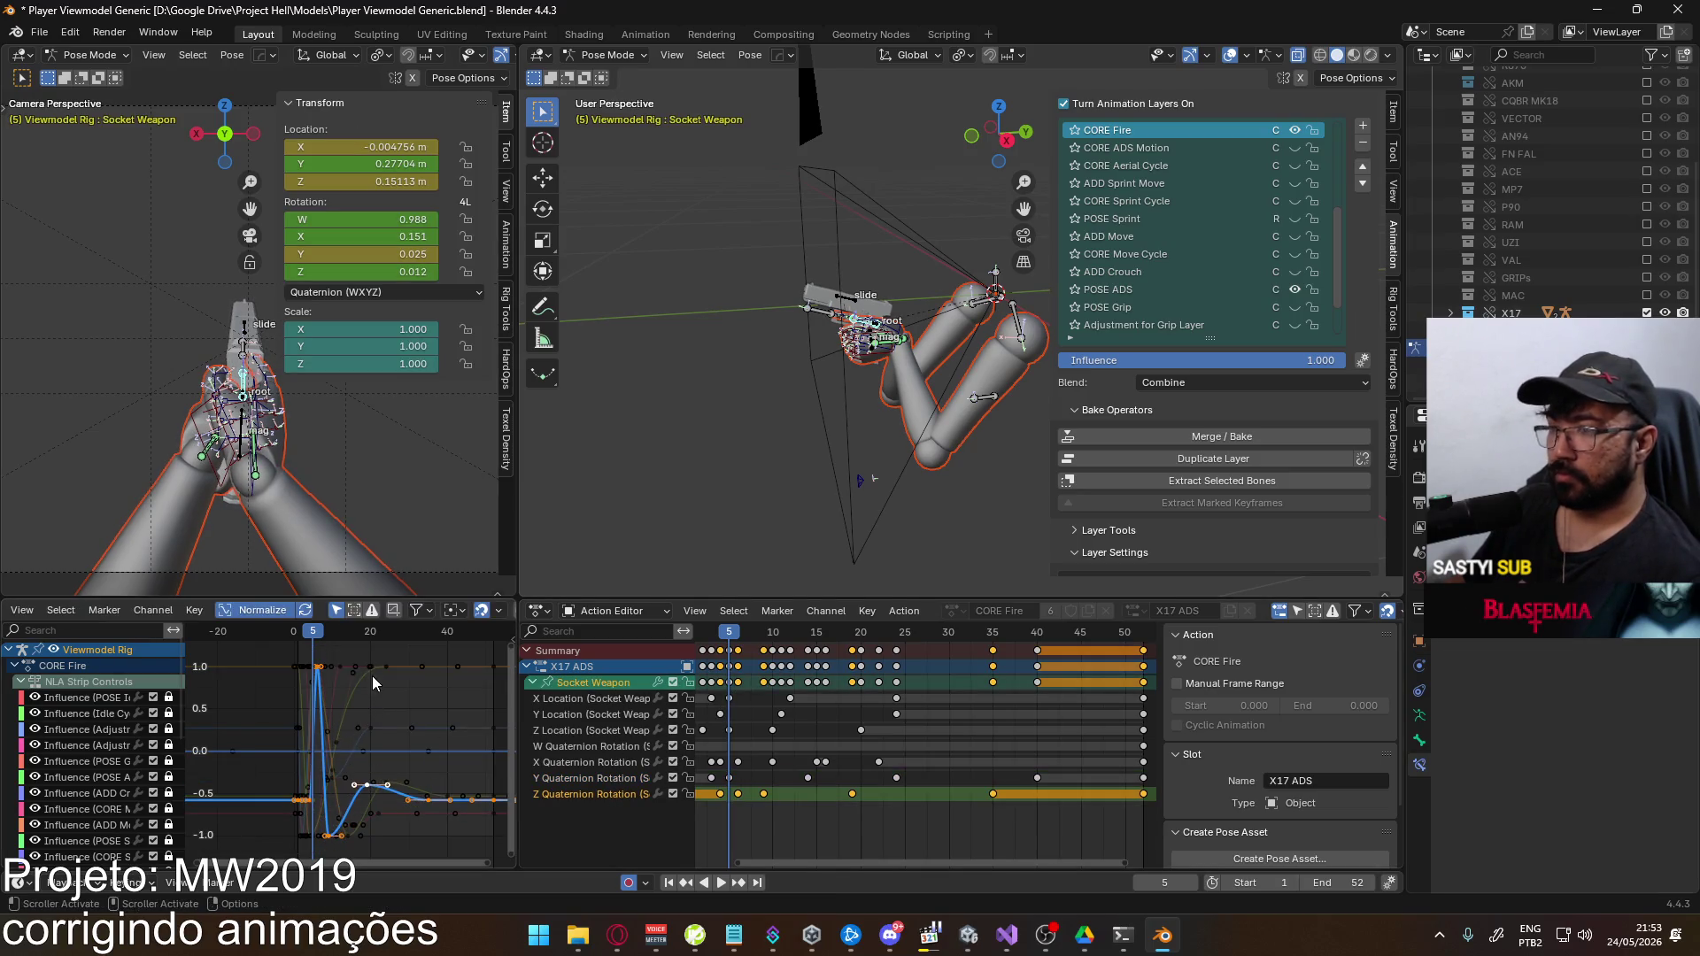
pyautogui.click(735, 794)
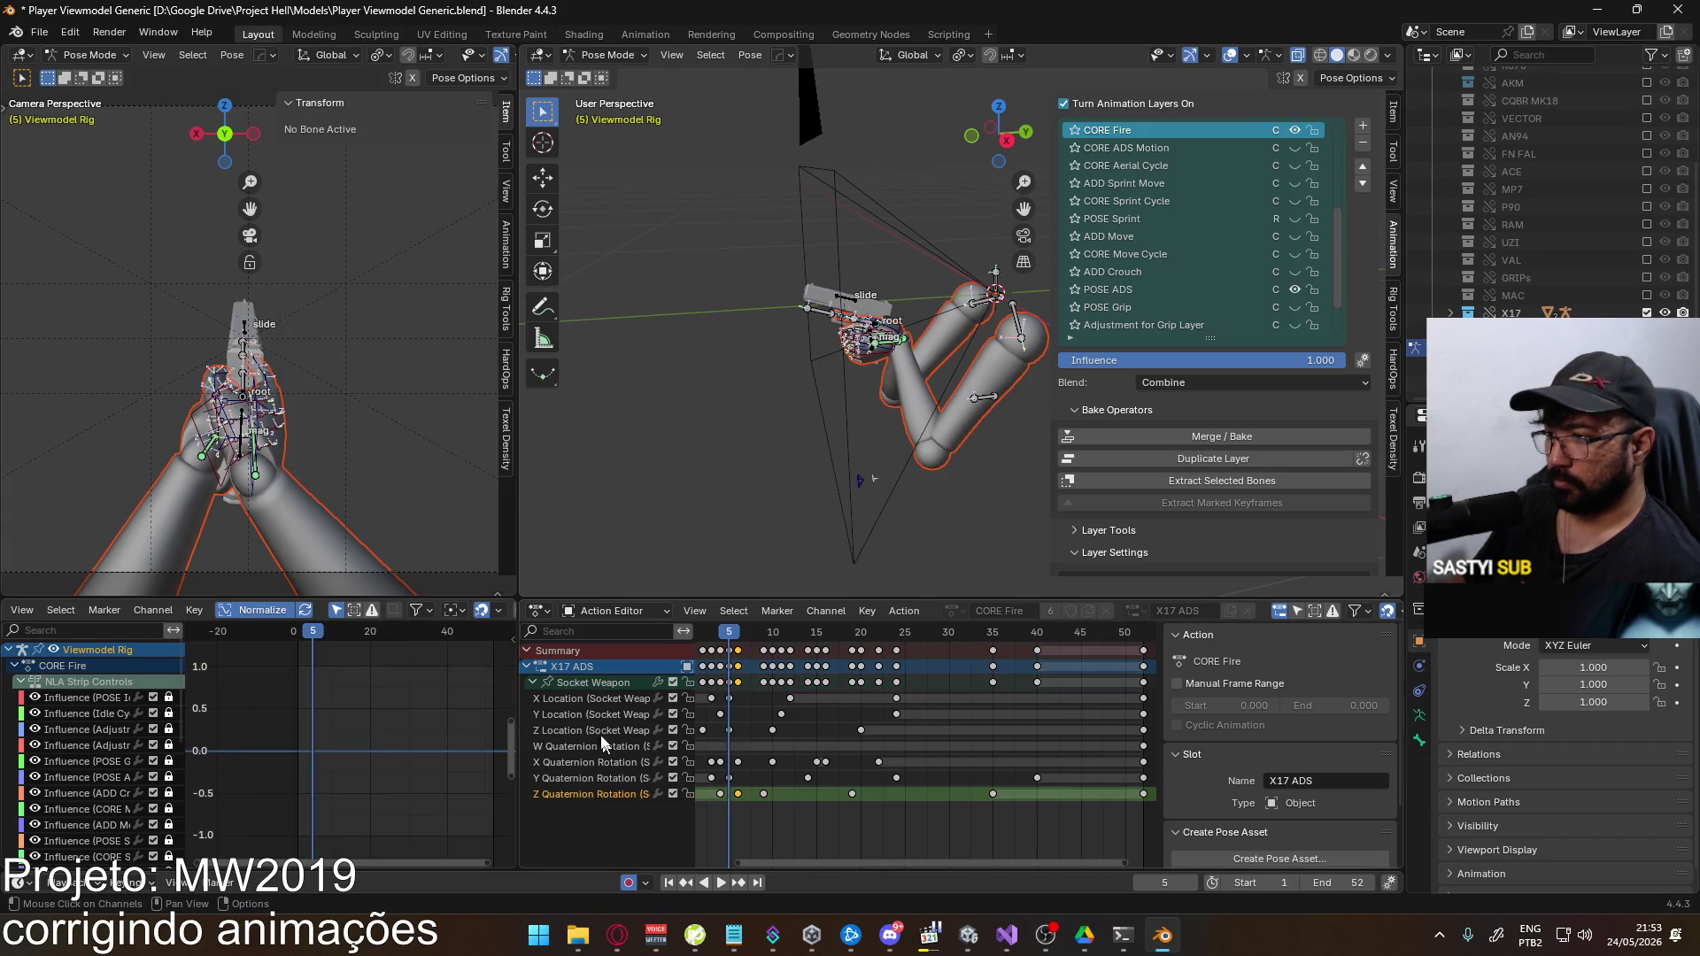
pyautogui.click(591, 684)
pyautogui.press('g')
pyautogui.press('y')
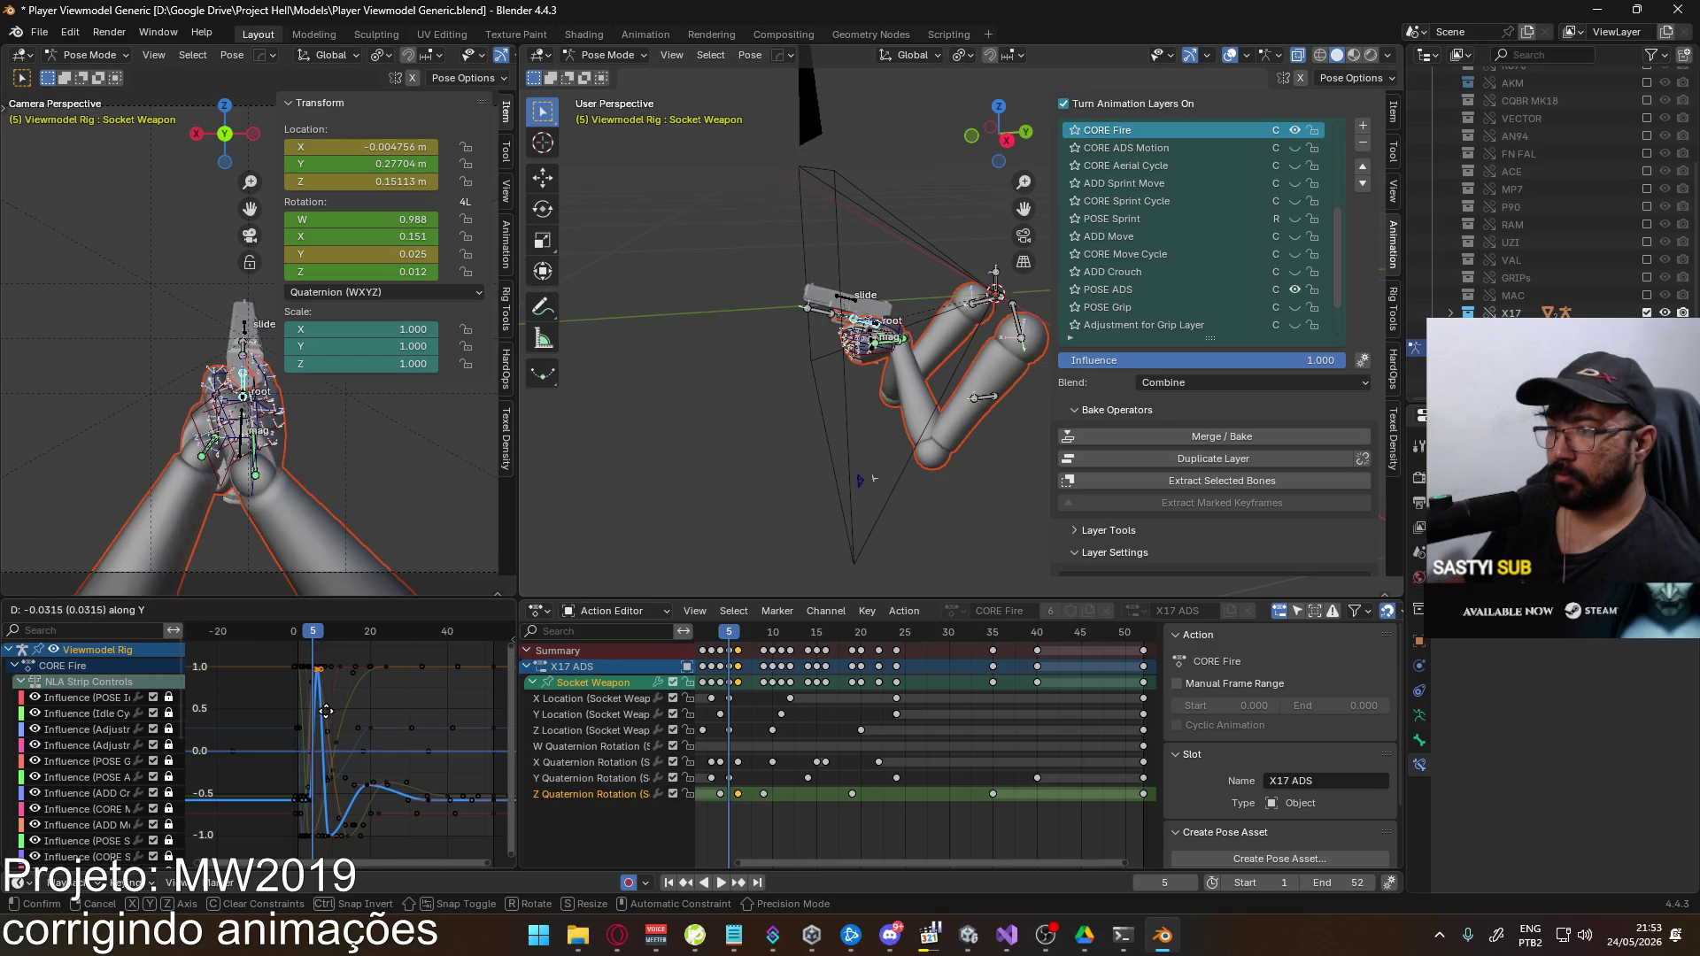
pyautogui.click(326, 711)
# Save the blend file and overwrite the EAGLE Fire ADS Single FBX
pyautogui.hotkey('ctrl', 's')
pyautogui.click(39, 32)
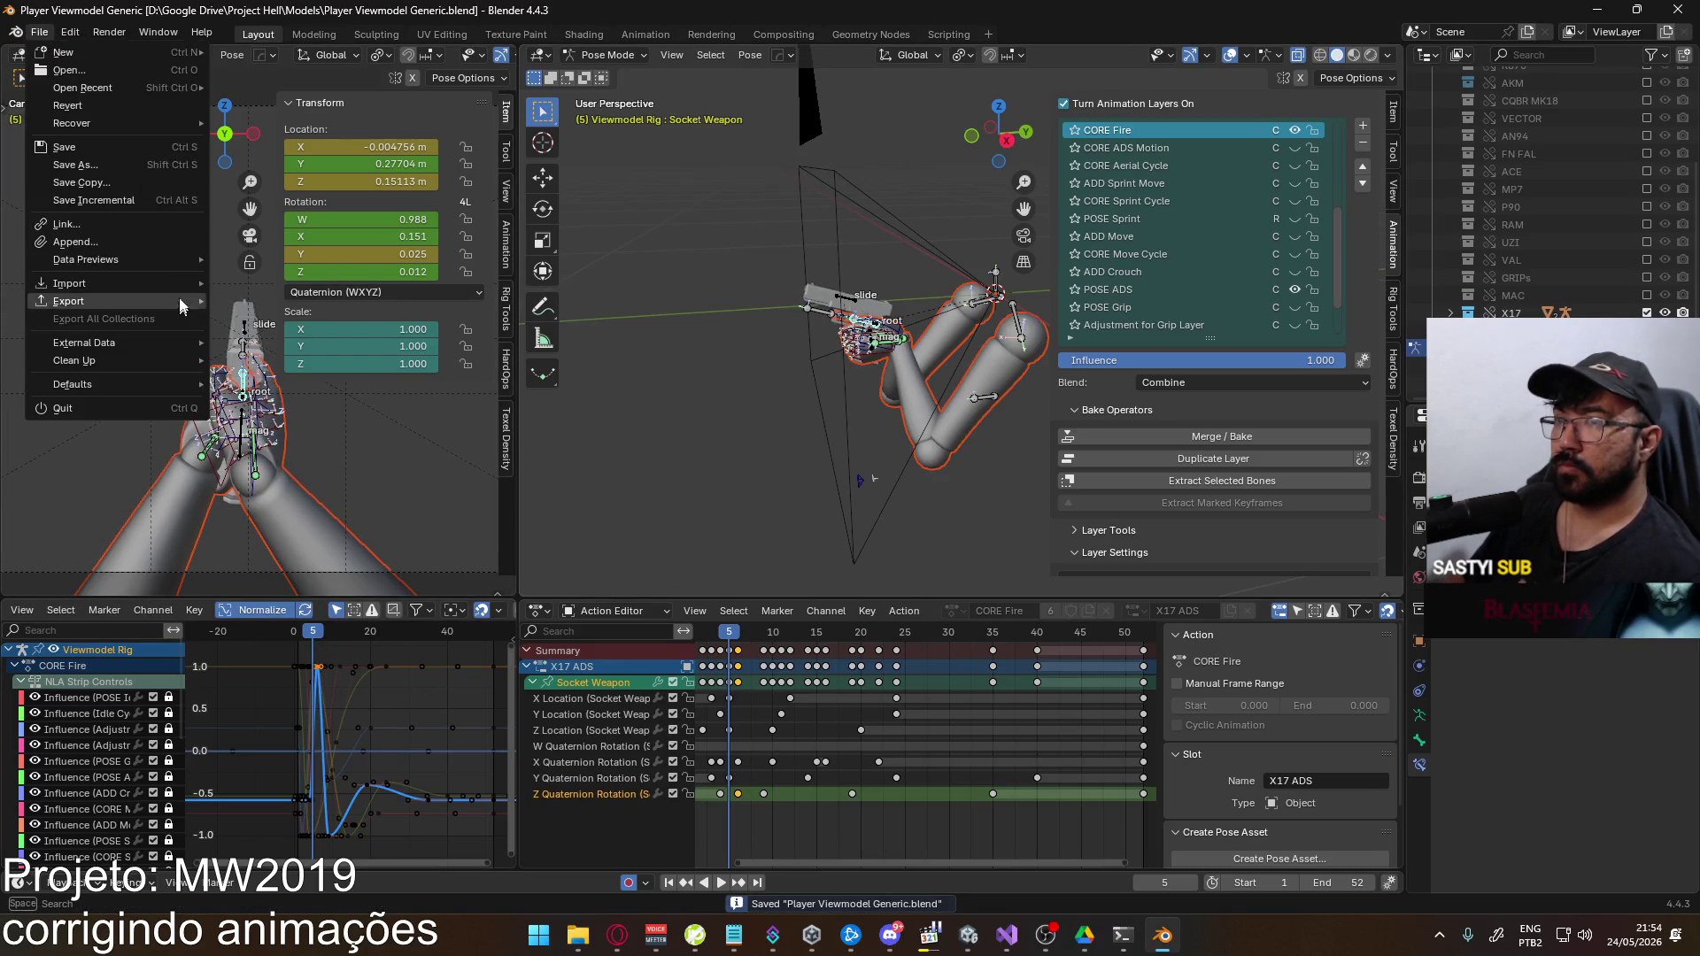
pyautogui.moveTo(167, 302)
pyautogui.click(370, 459)
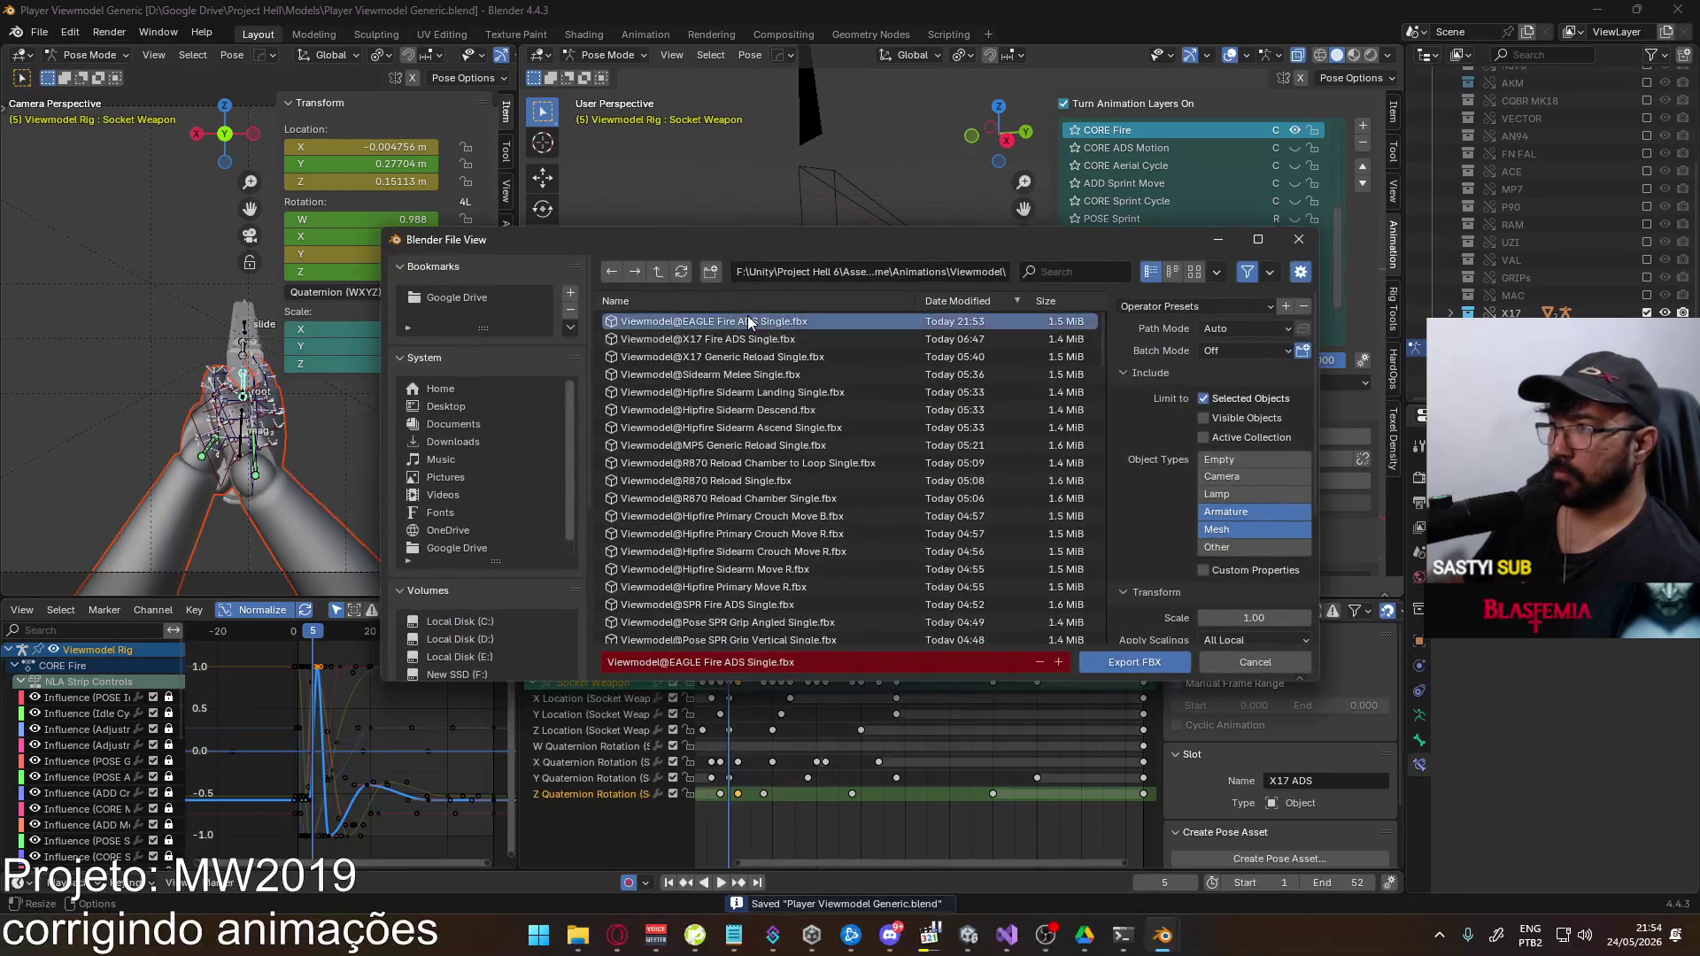
pyautogui.doubleClick(747, 315)
pyautogui.hotkey('alt', 'Tab')
pyautogui.press('w')
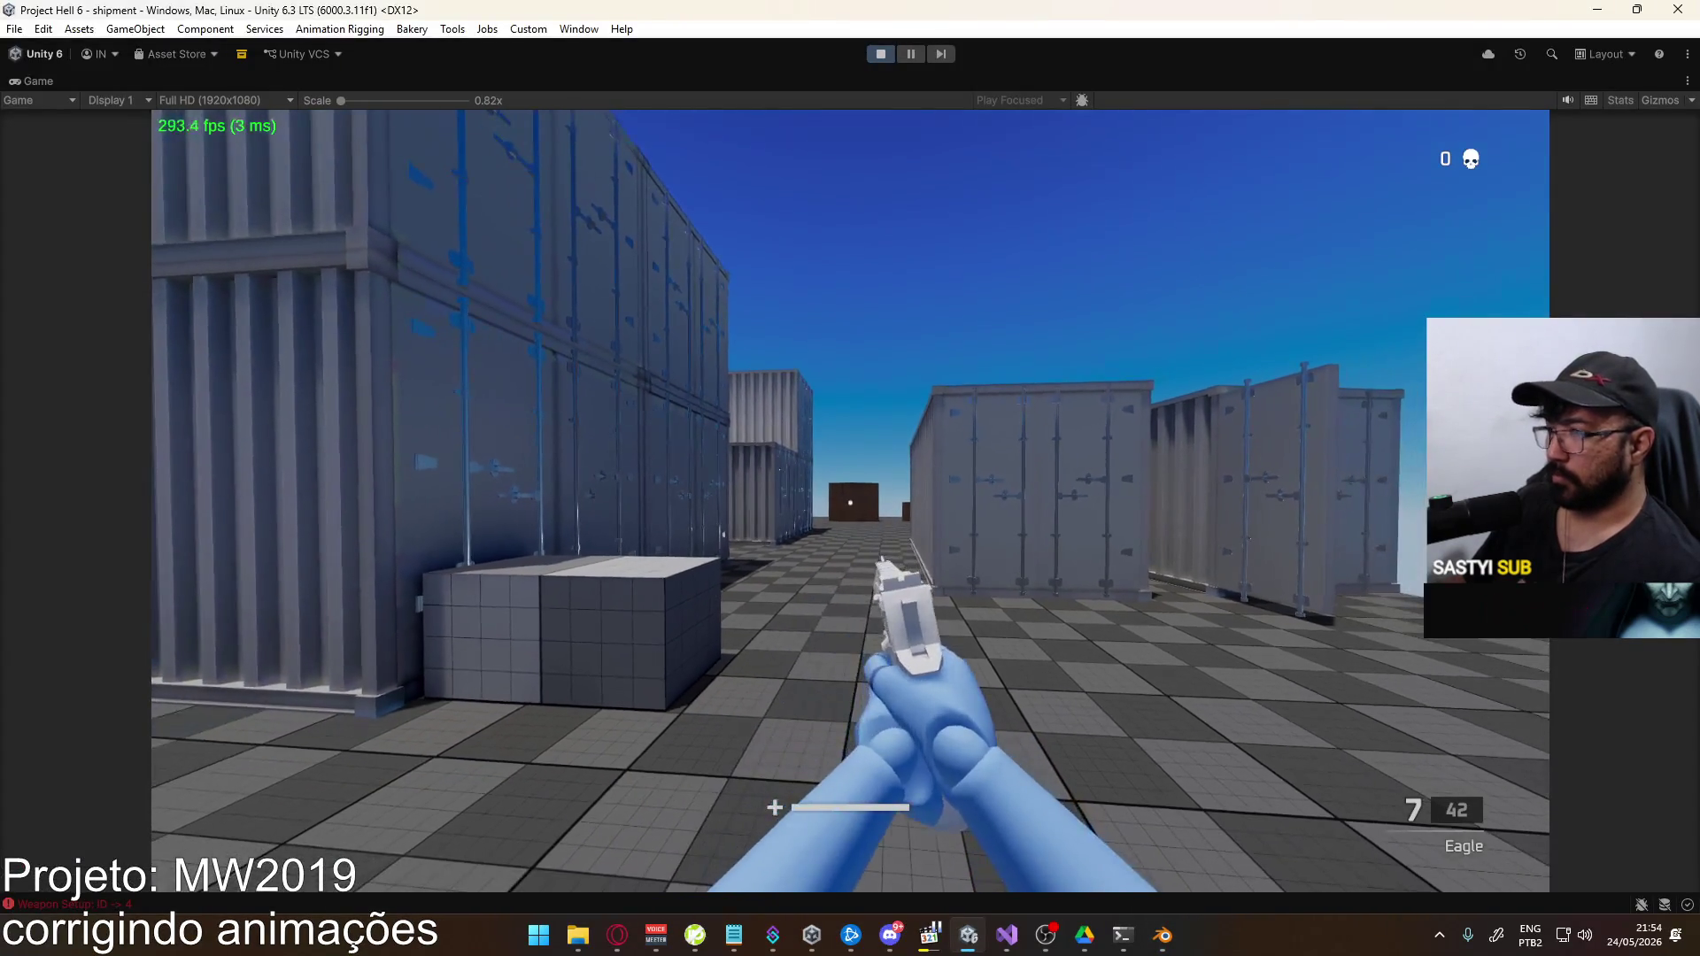
# Swap back to the Eagle and fire six shots, down to 2 rounds, checking the new ADS recoil
pyautogui.press('2')
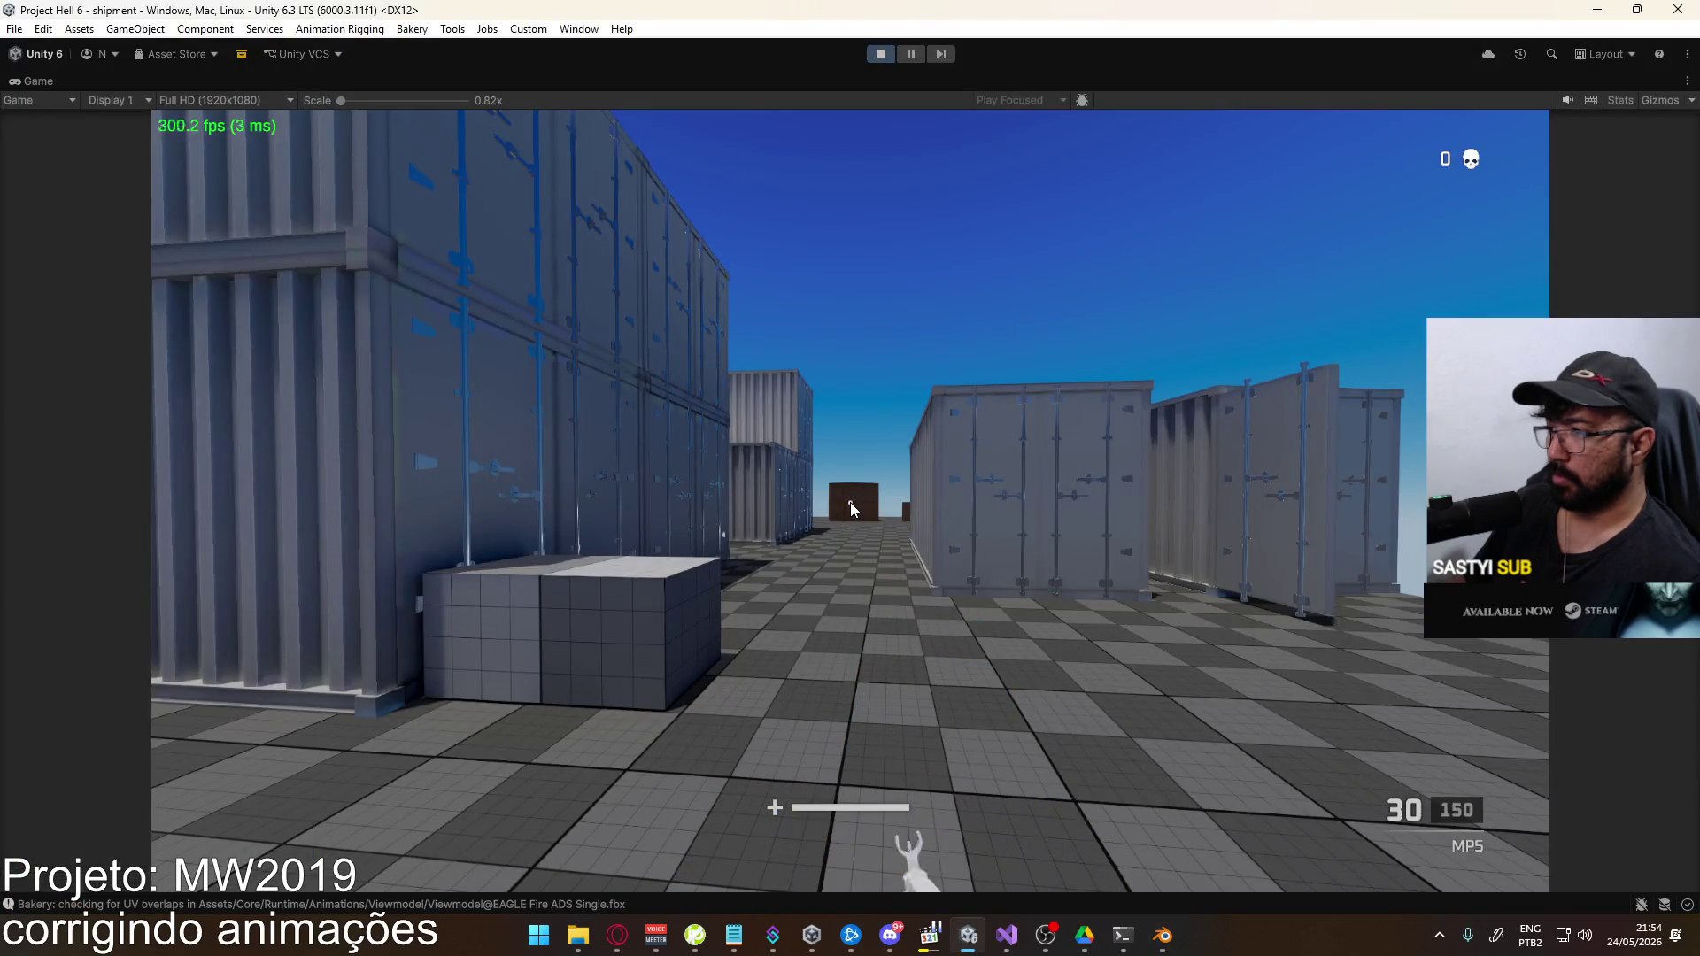
pyautogui.press('1')
pyautogui.click(847, 504)
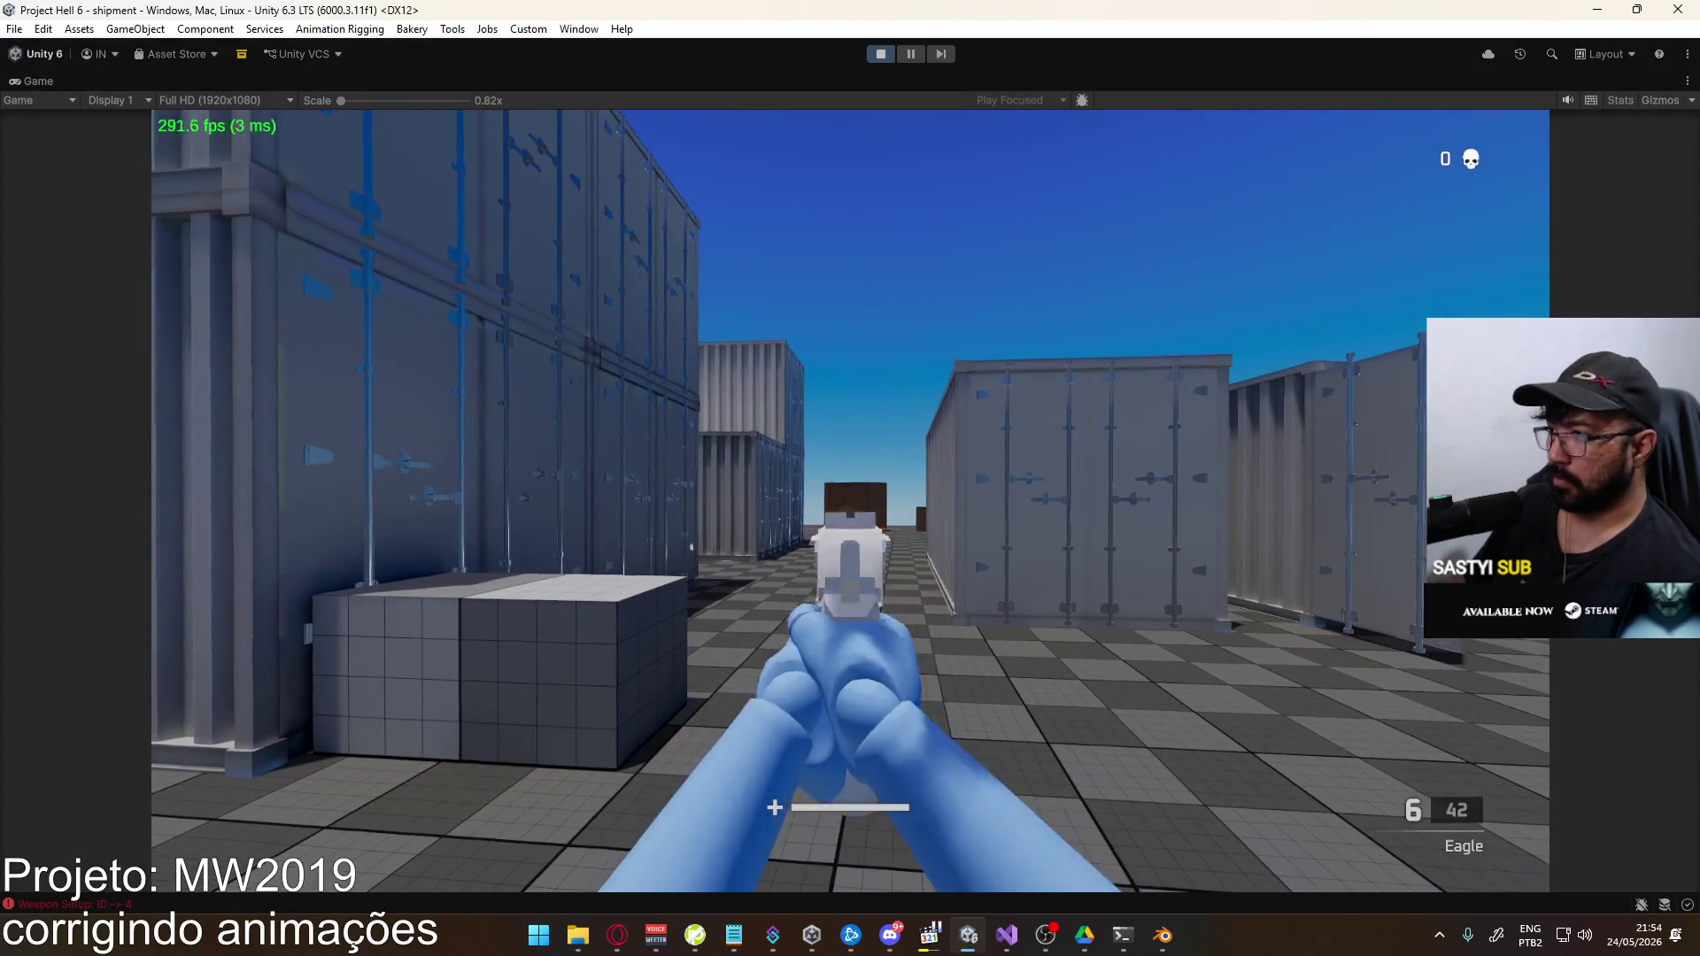
pyautogui.click(847, 505)
pyautogui.click(847, 505)
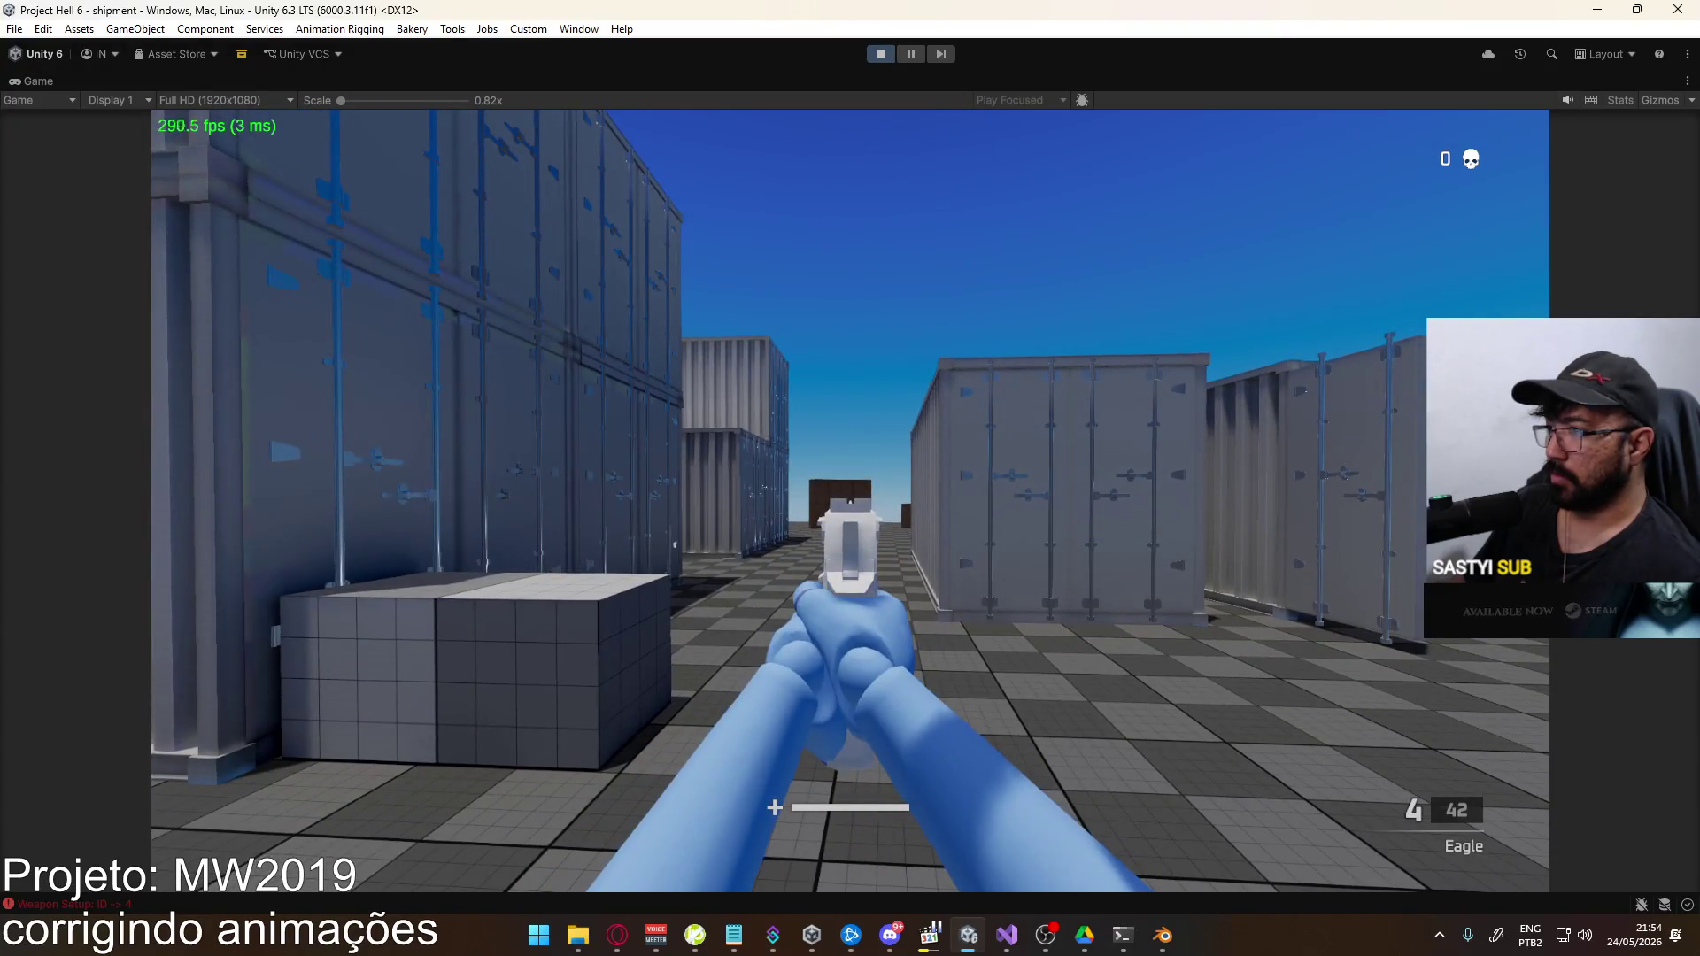
pyautogui.click(847, 504)
pyautogui.click(848, 505)
pyautogui.click(847, 504)
pyautogui.hotkey('alt', 'Tab')
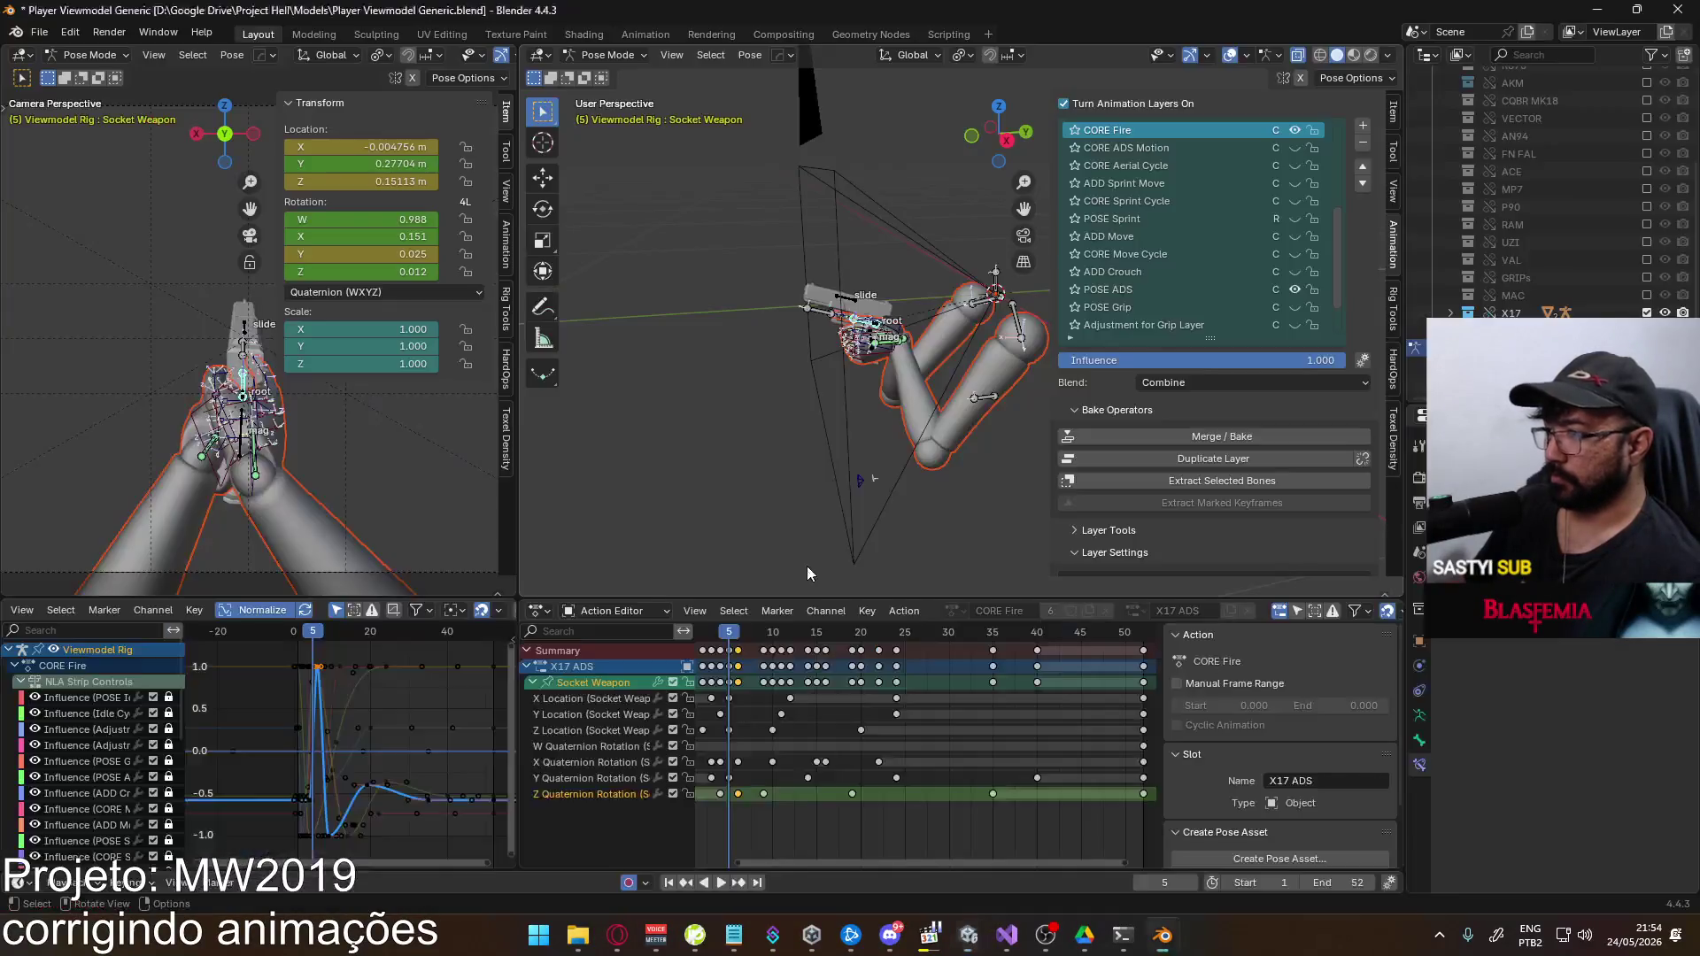
# Disable the Z Quaternion Rotation channel, save, and overwrite the EAGLE Fire ADS Single FBX
pyautogui.hotkey('alt', 'Tab')
pyautogui.hotkey('alt', 'Tab')
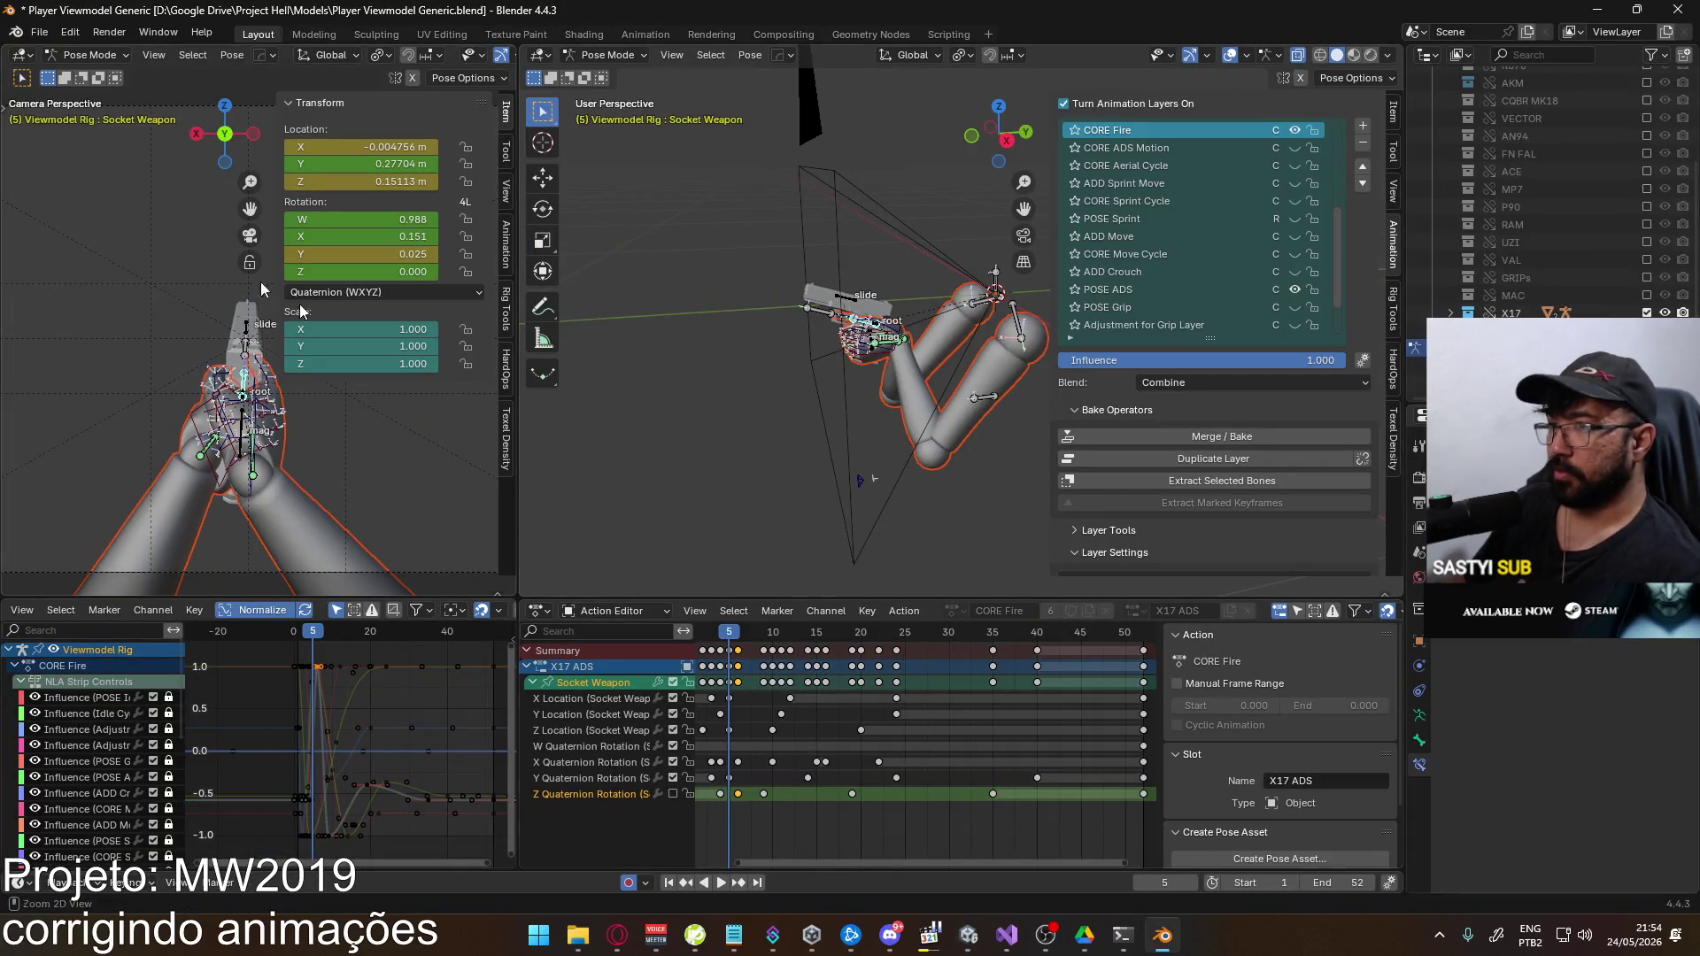
pyautogui.hotkey('ctrl', 's')
pyautogui.click(39, 32)
pyautogui.moveTo(70, 301)
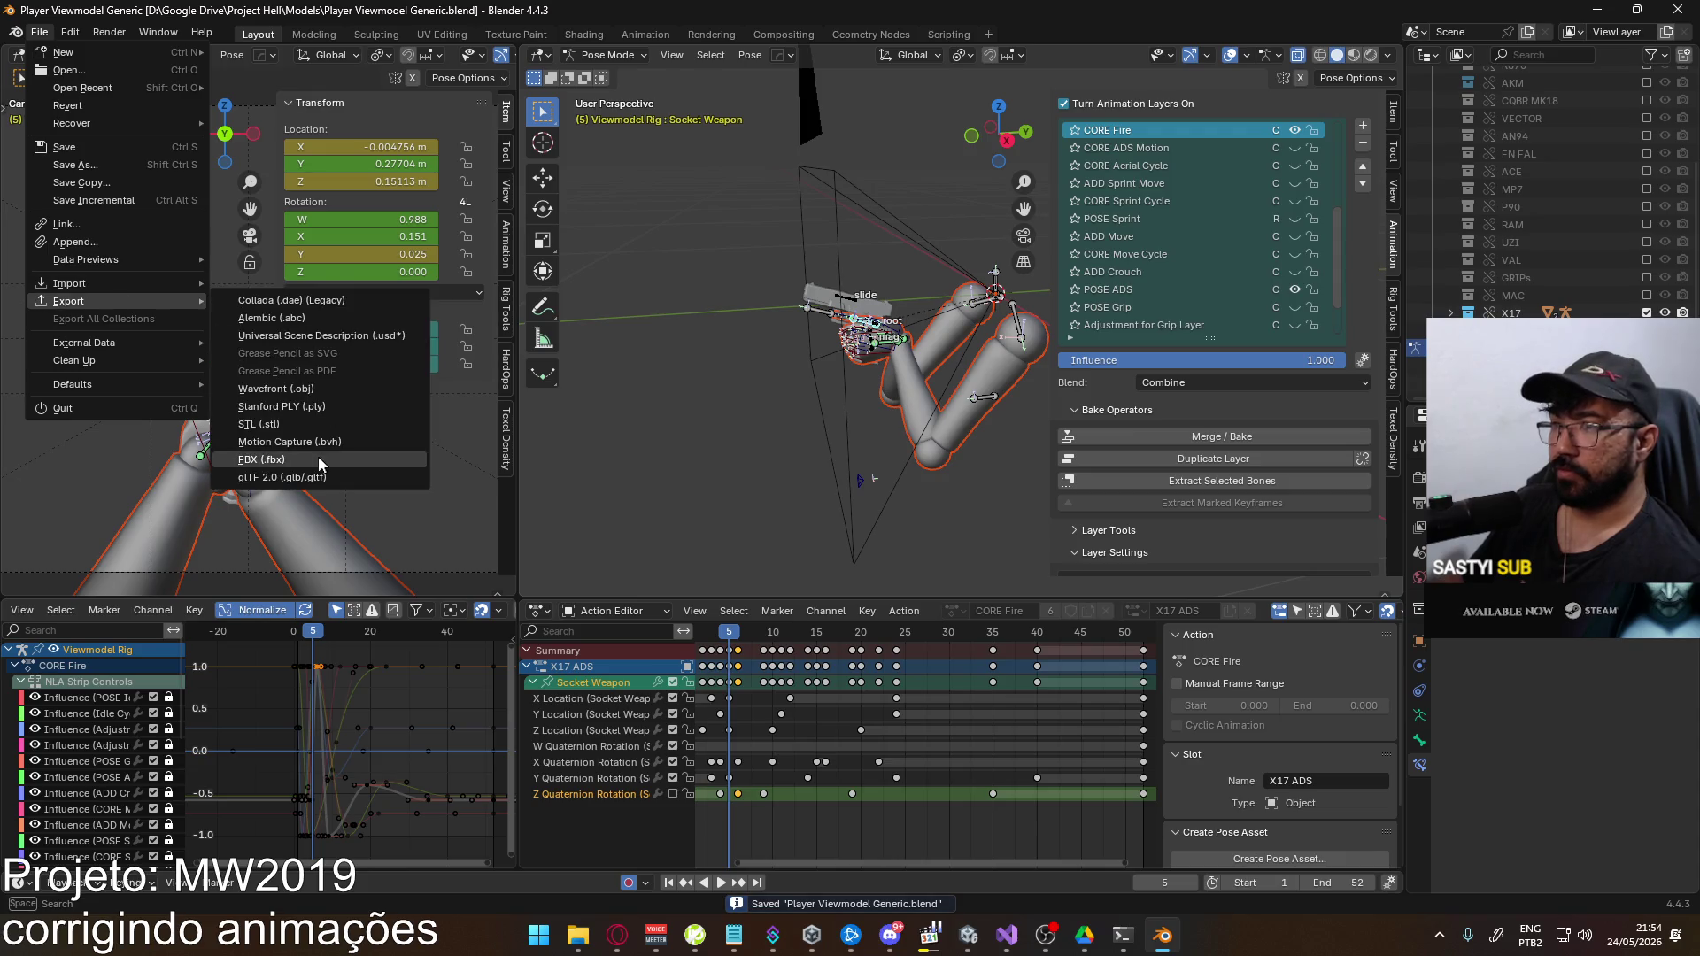
pyautogui.click(319, 464)
pyautogui.doubleClick(758, 327)
pyautogui.hotkey('alt', 'Tab')
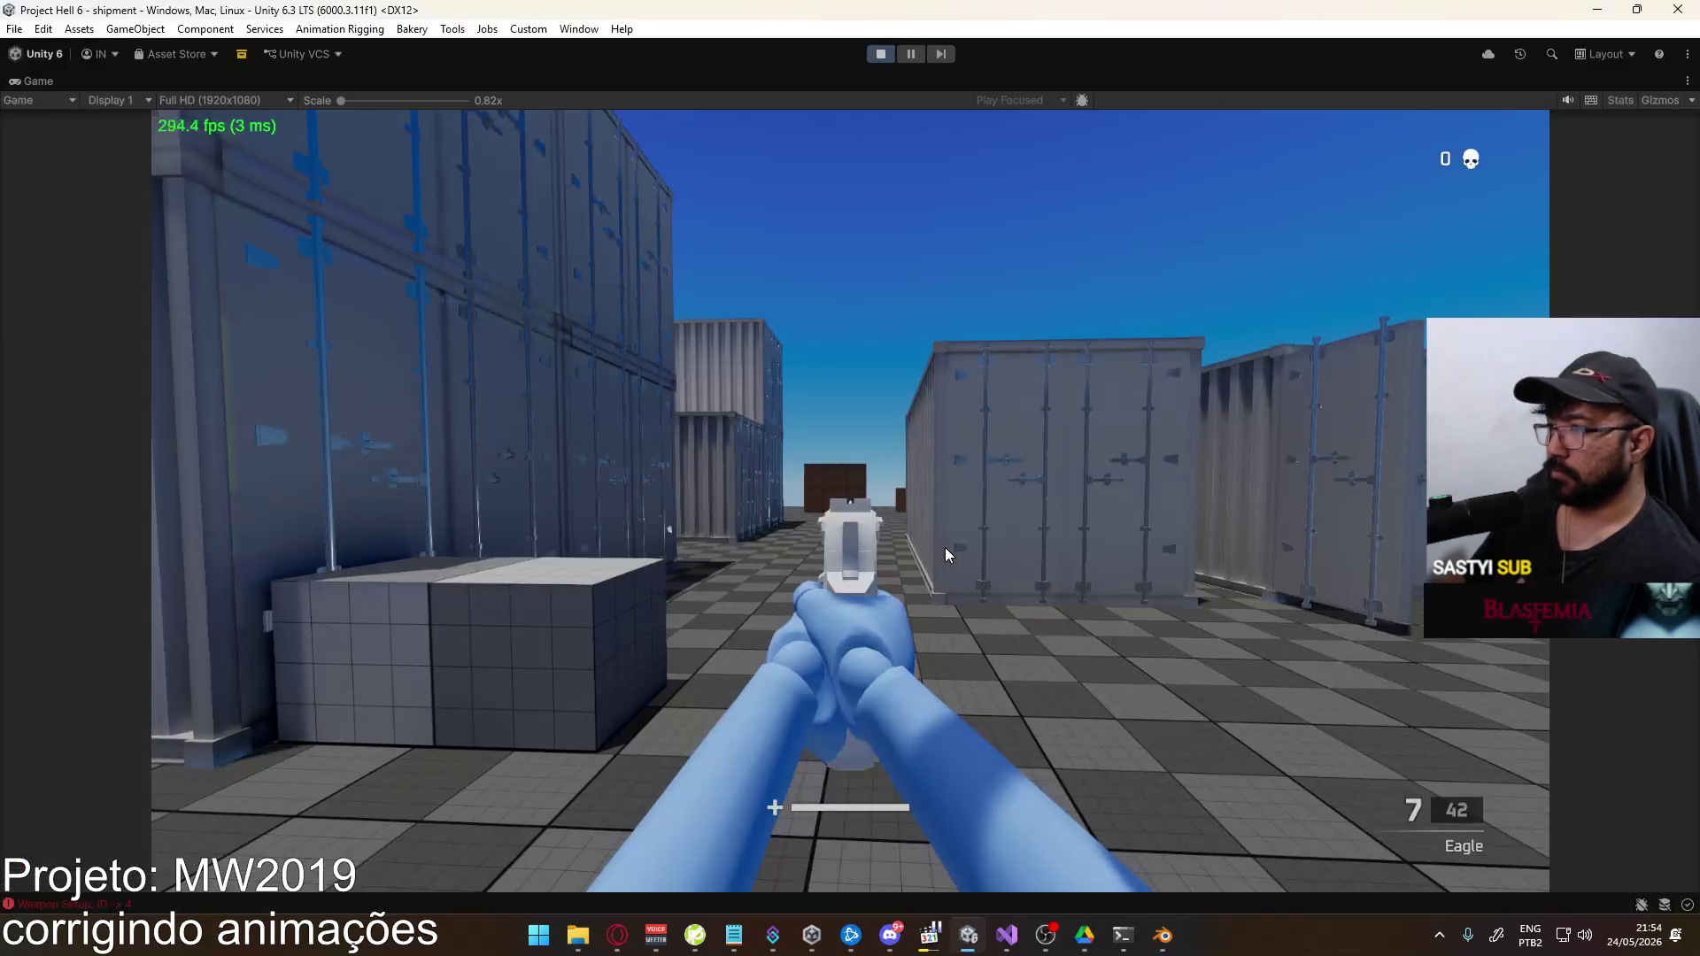
# Swap to the MP5 and back to the Eagle, then fire four shots to judge the roll-free recoil
pyautogui.click(945, 555)
pyautogui.press('2')
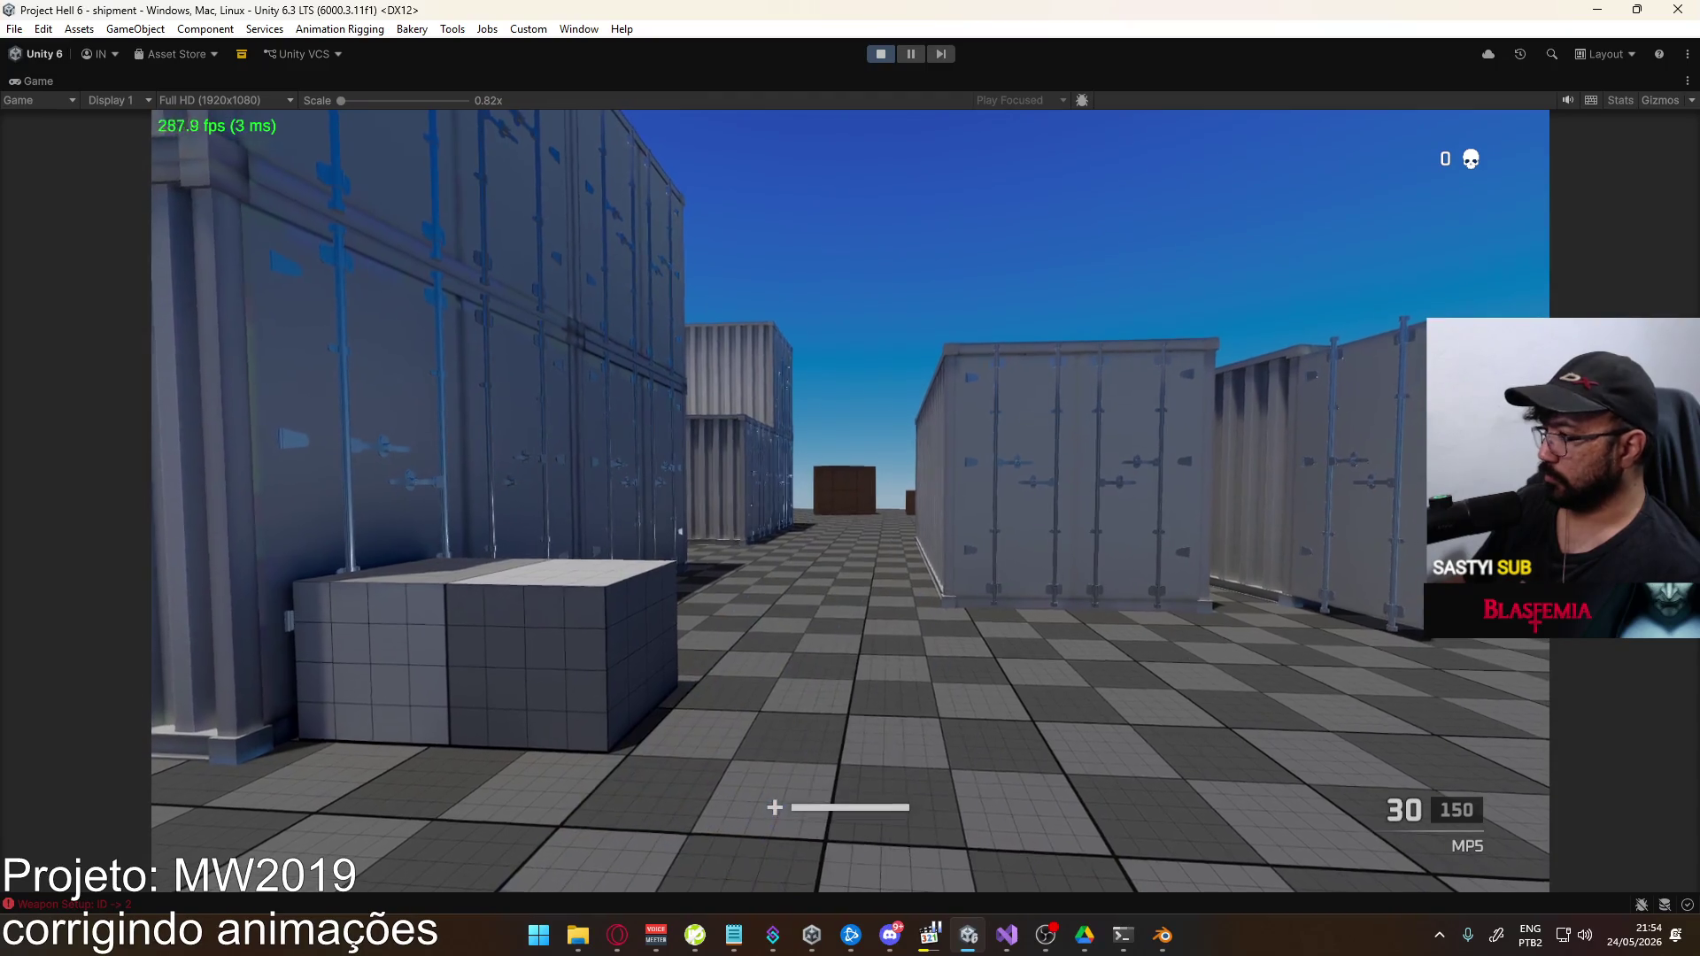
pyautogui.press('1')
pyautogui.click(850, 500)
pyautogui.click(850, 500)
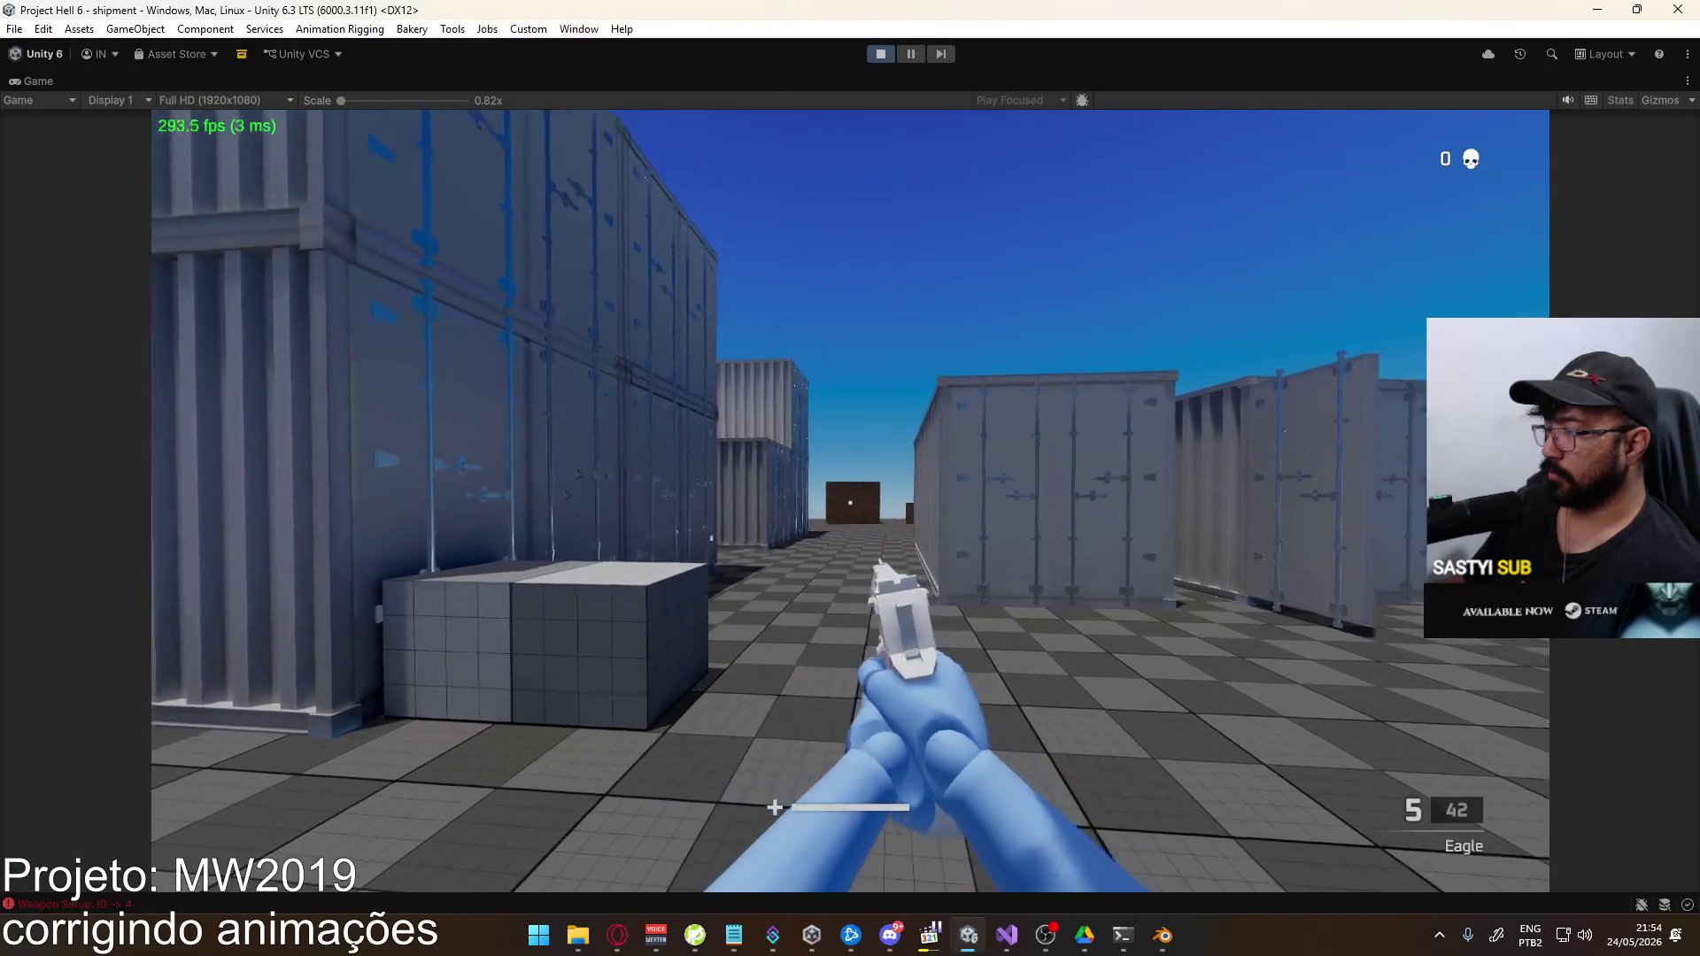
pyautogui.click(850, 500)
pyautogui.click(850, 500)
pyautogui.click(850, 501)
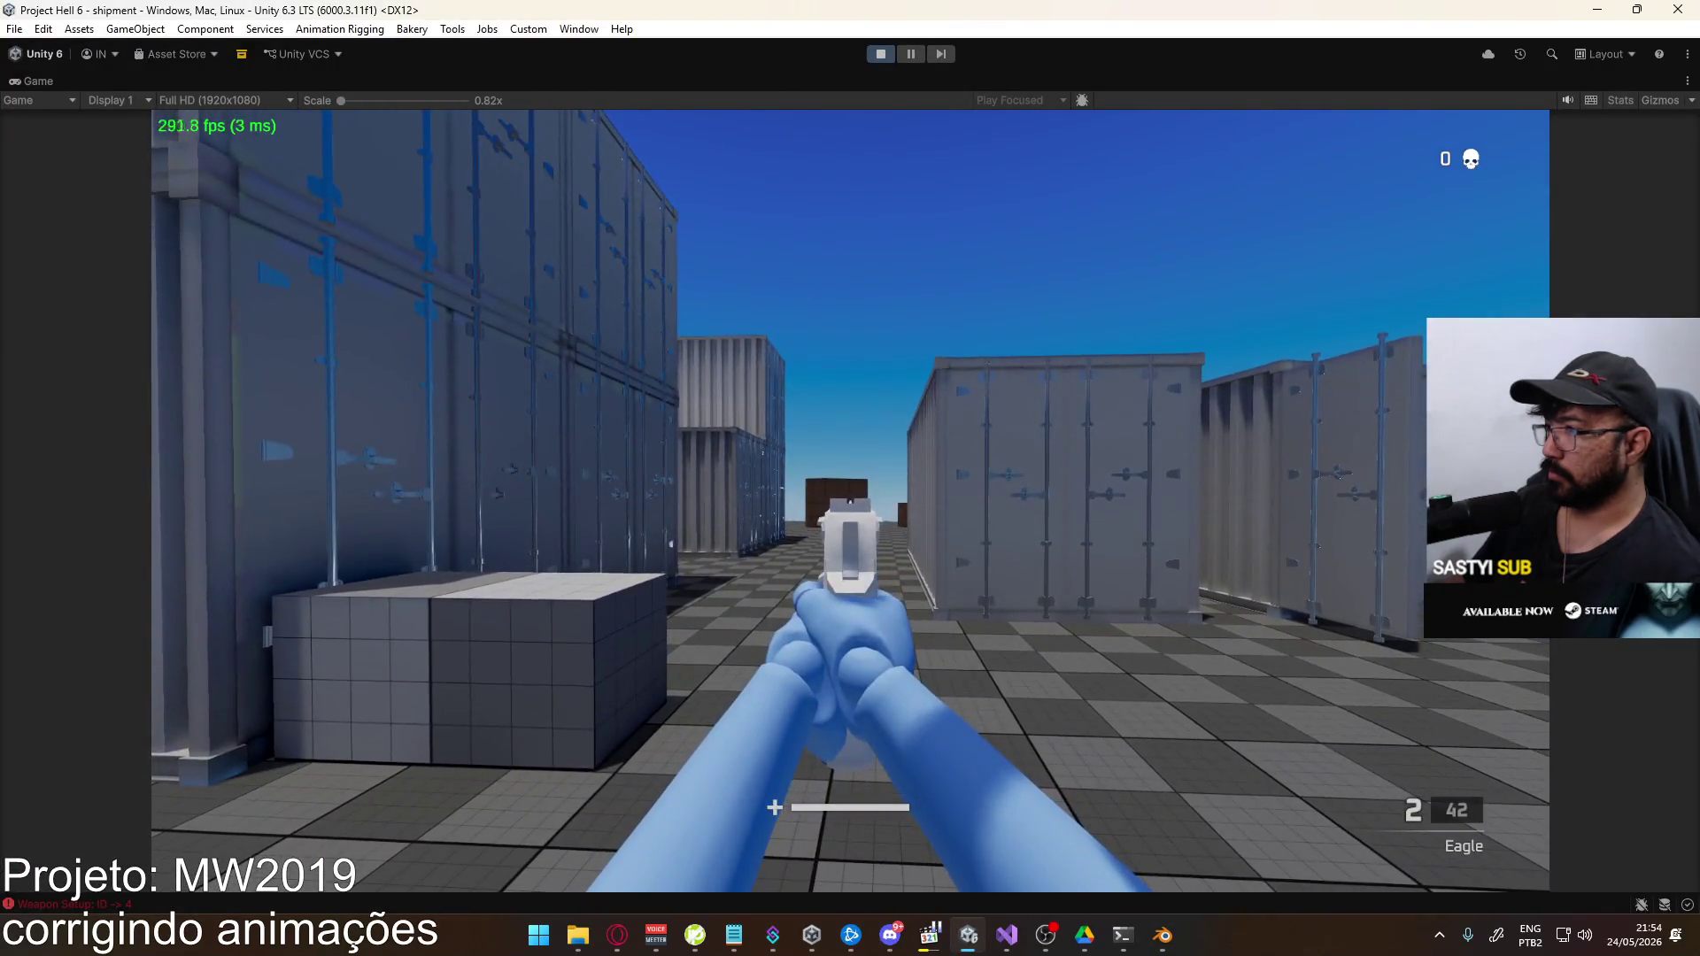
pyautogui.hotkey('alt', 'Tab')
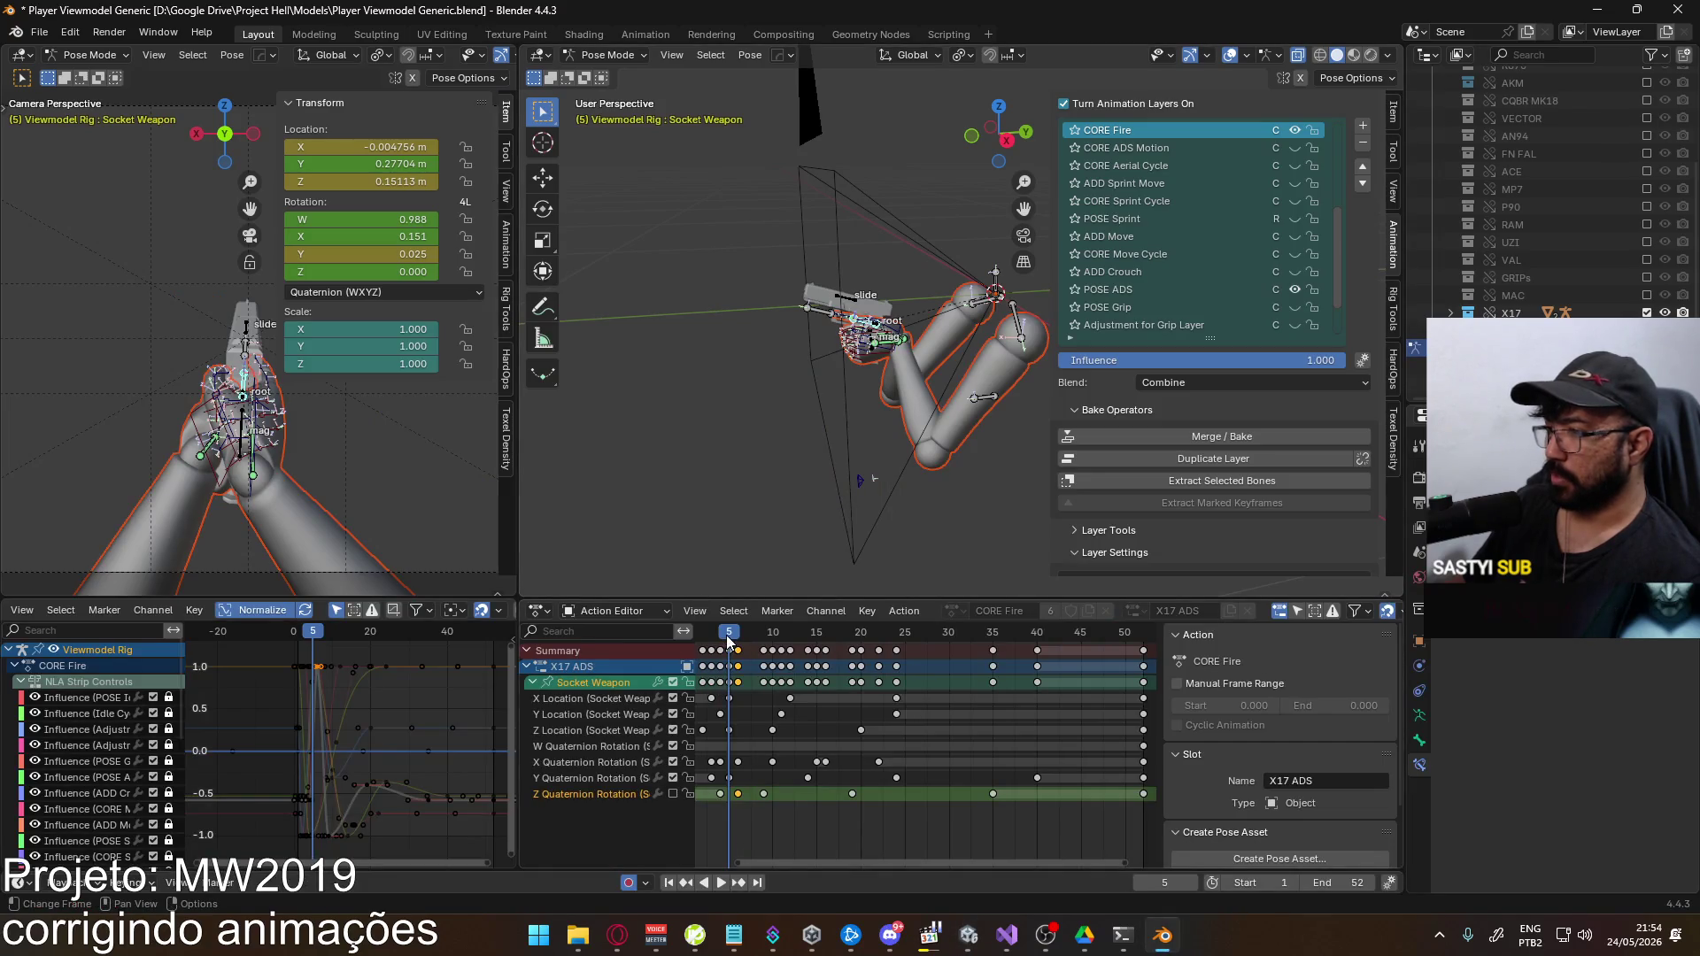
# Play back the fire recoil animation twice, bringing the earliest frames into view
pyautogui.press('space')
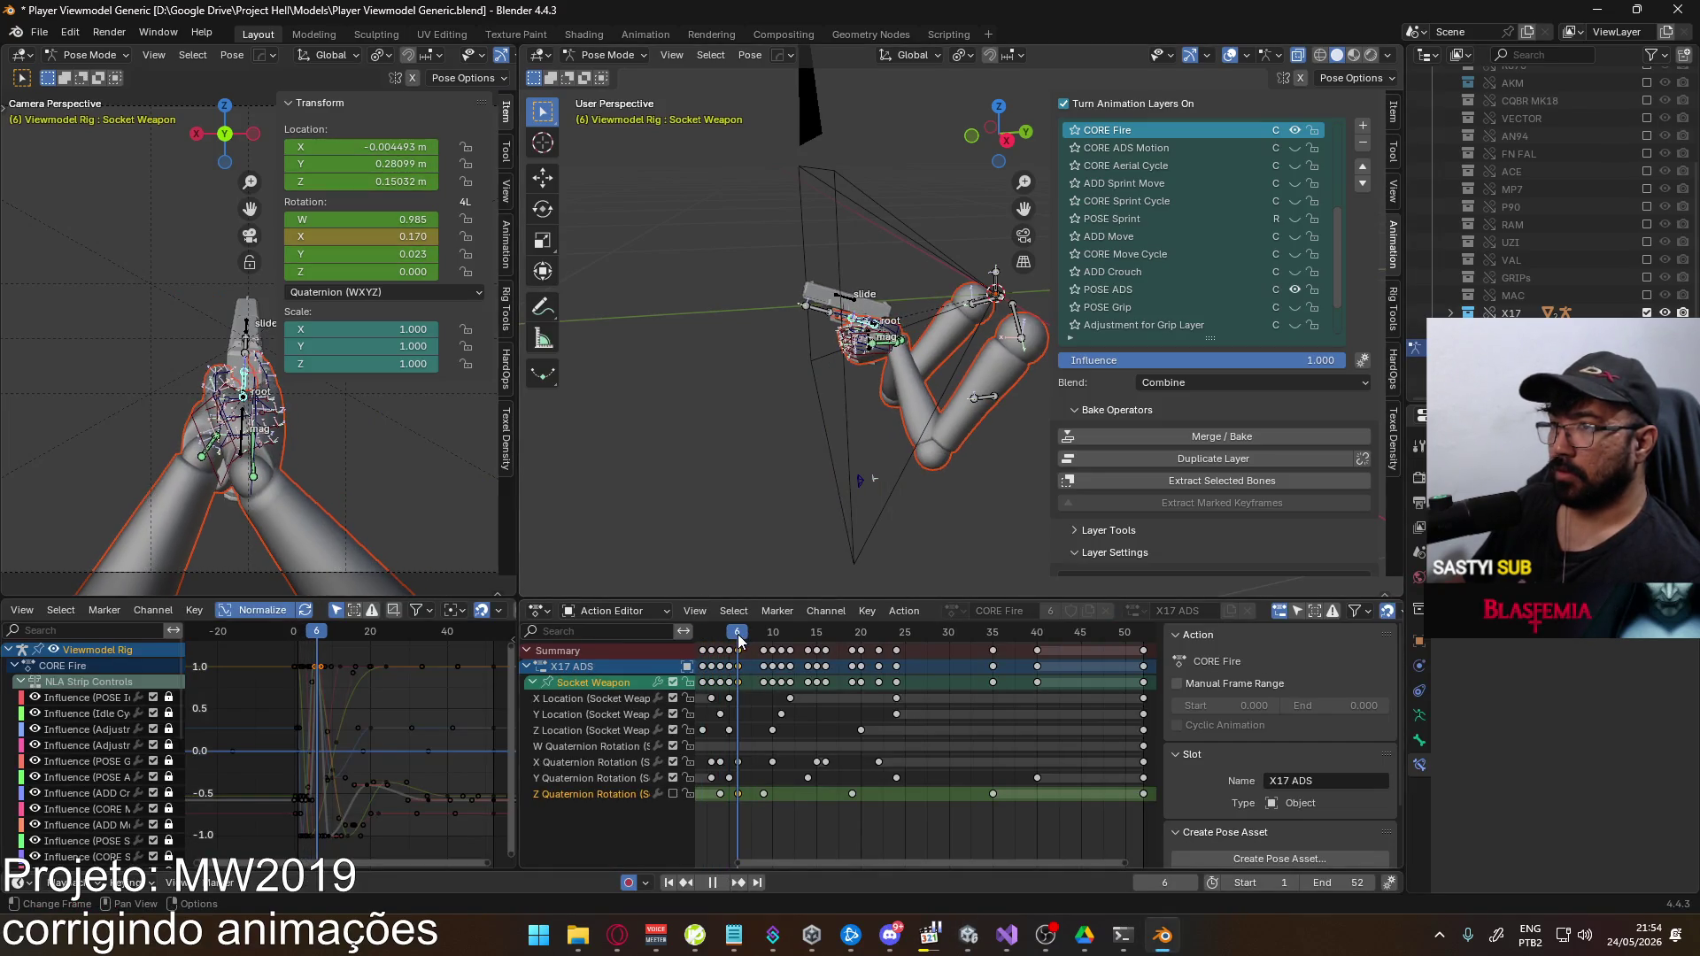
pyautogui.press('space')
pyautogui.moveTo(790, 702); pyautogui.dragTo(850, 702, button='middle')
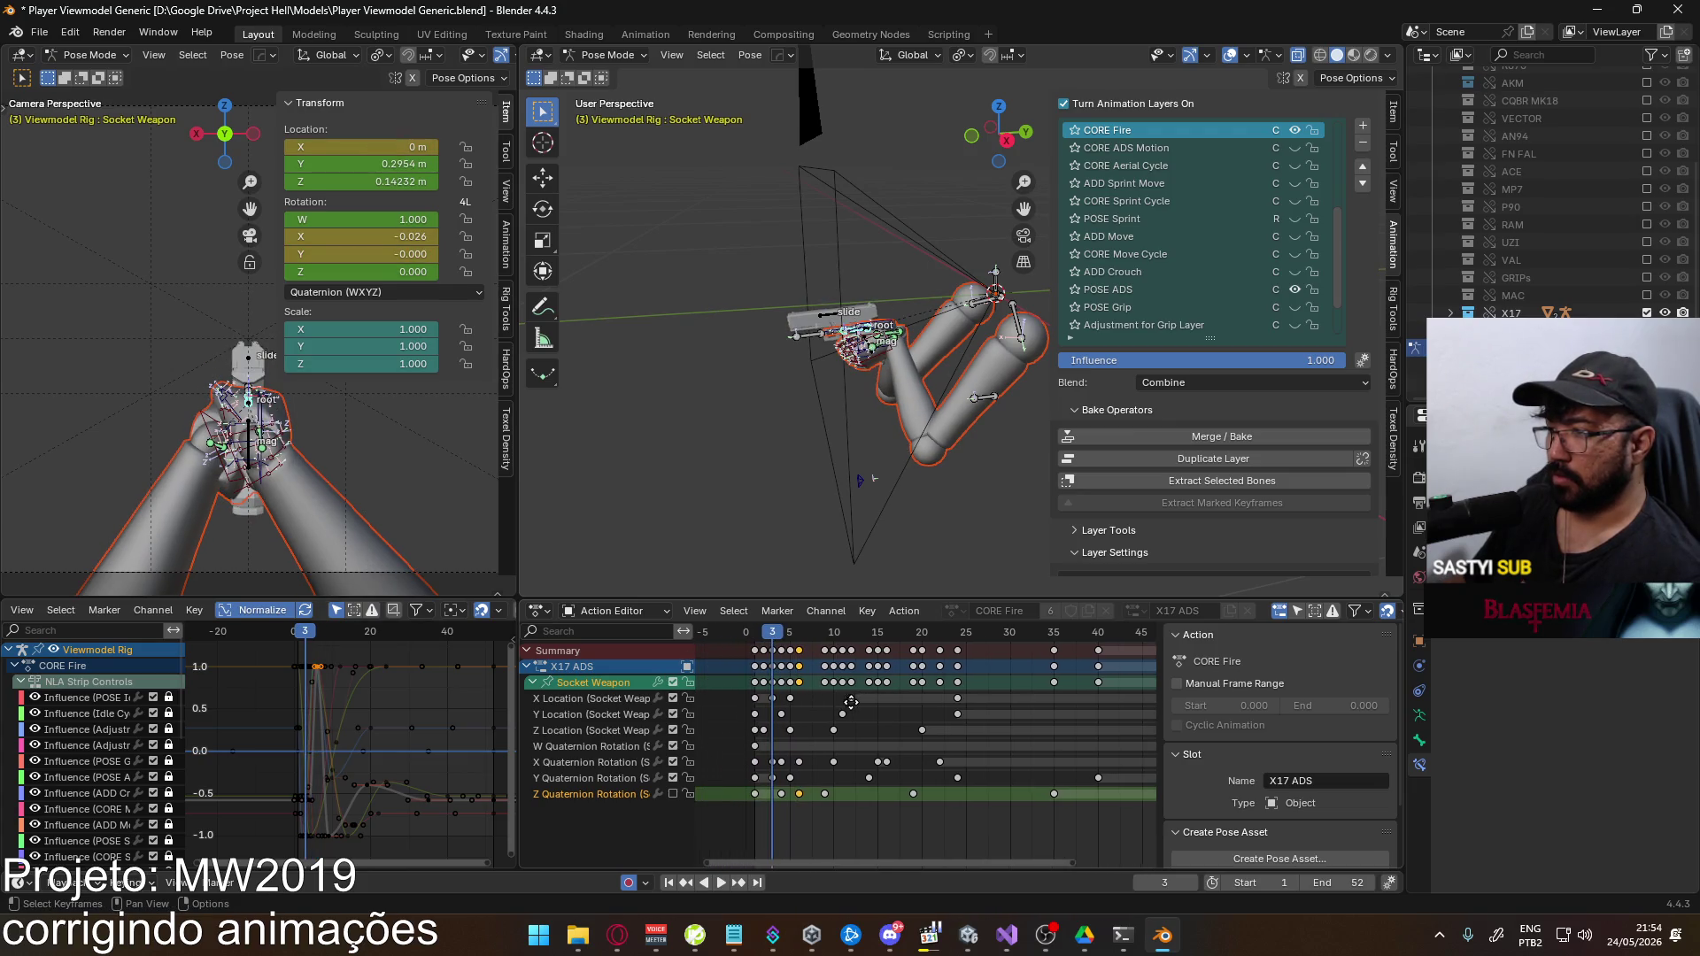
pyautogui.press('space')
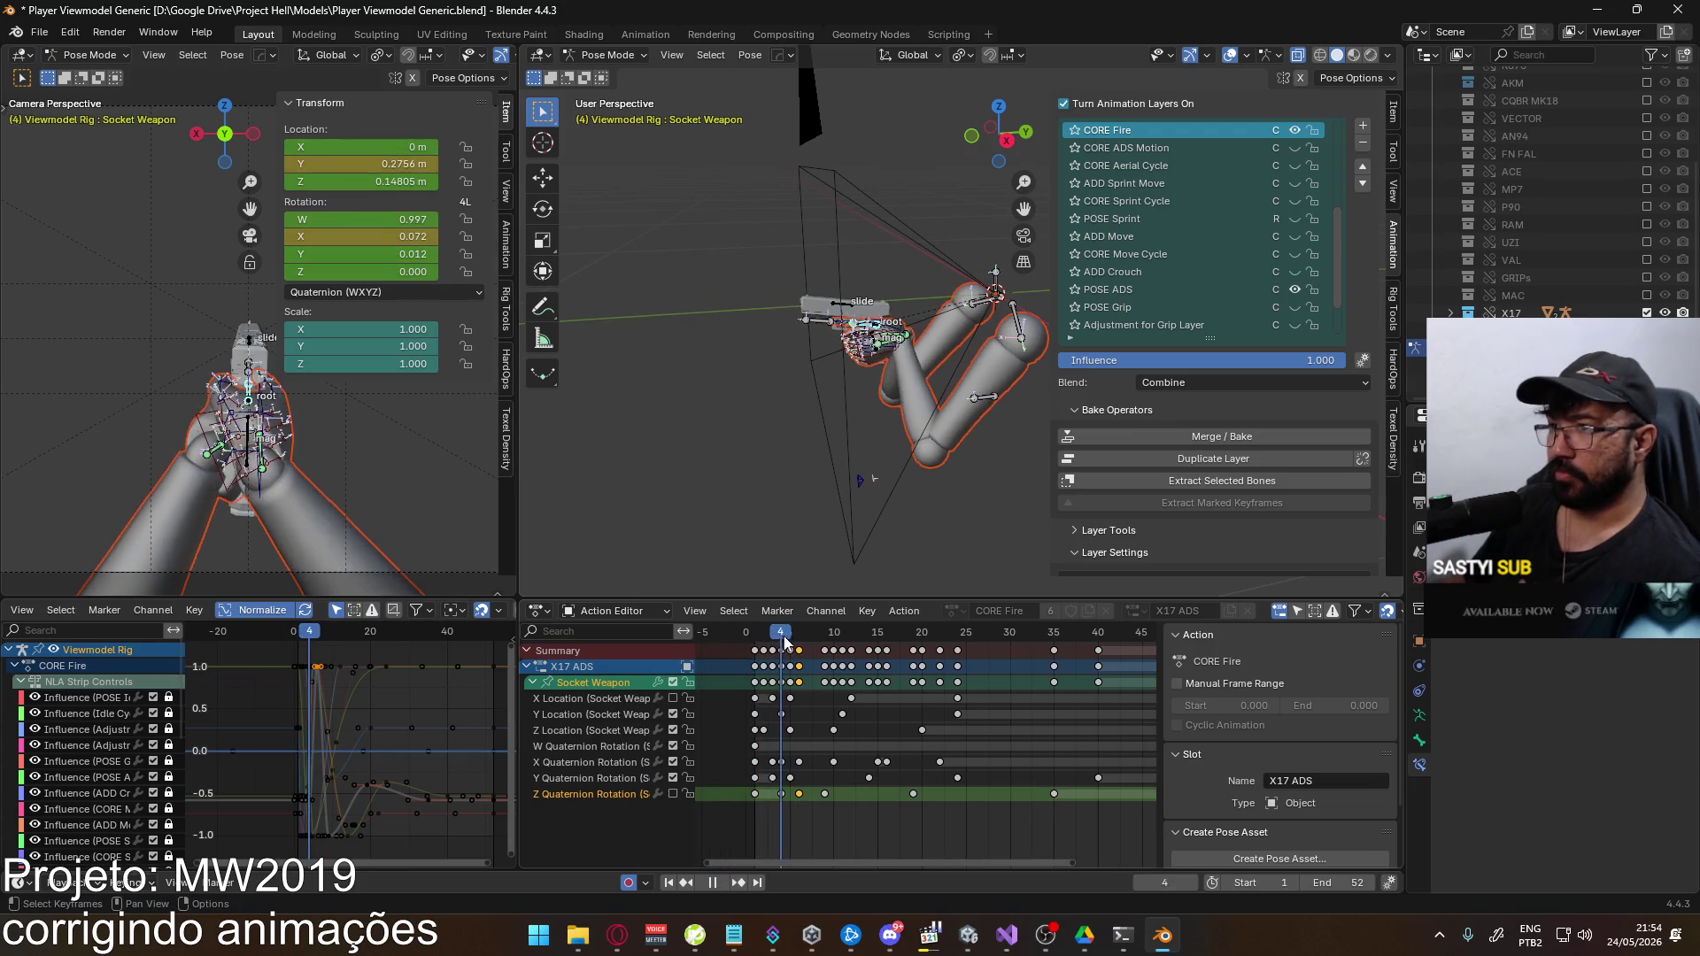
pyautogui.press('Escape')
# Save the blend file and re-export it over the EAGLE Fire ADS Single FBX
pyautogui.hotkey('ctrl', 's')
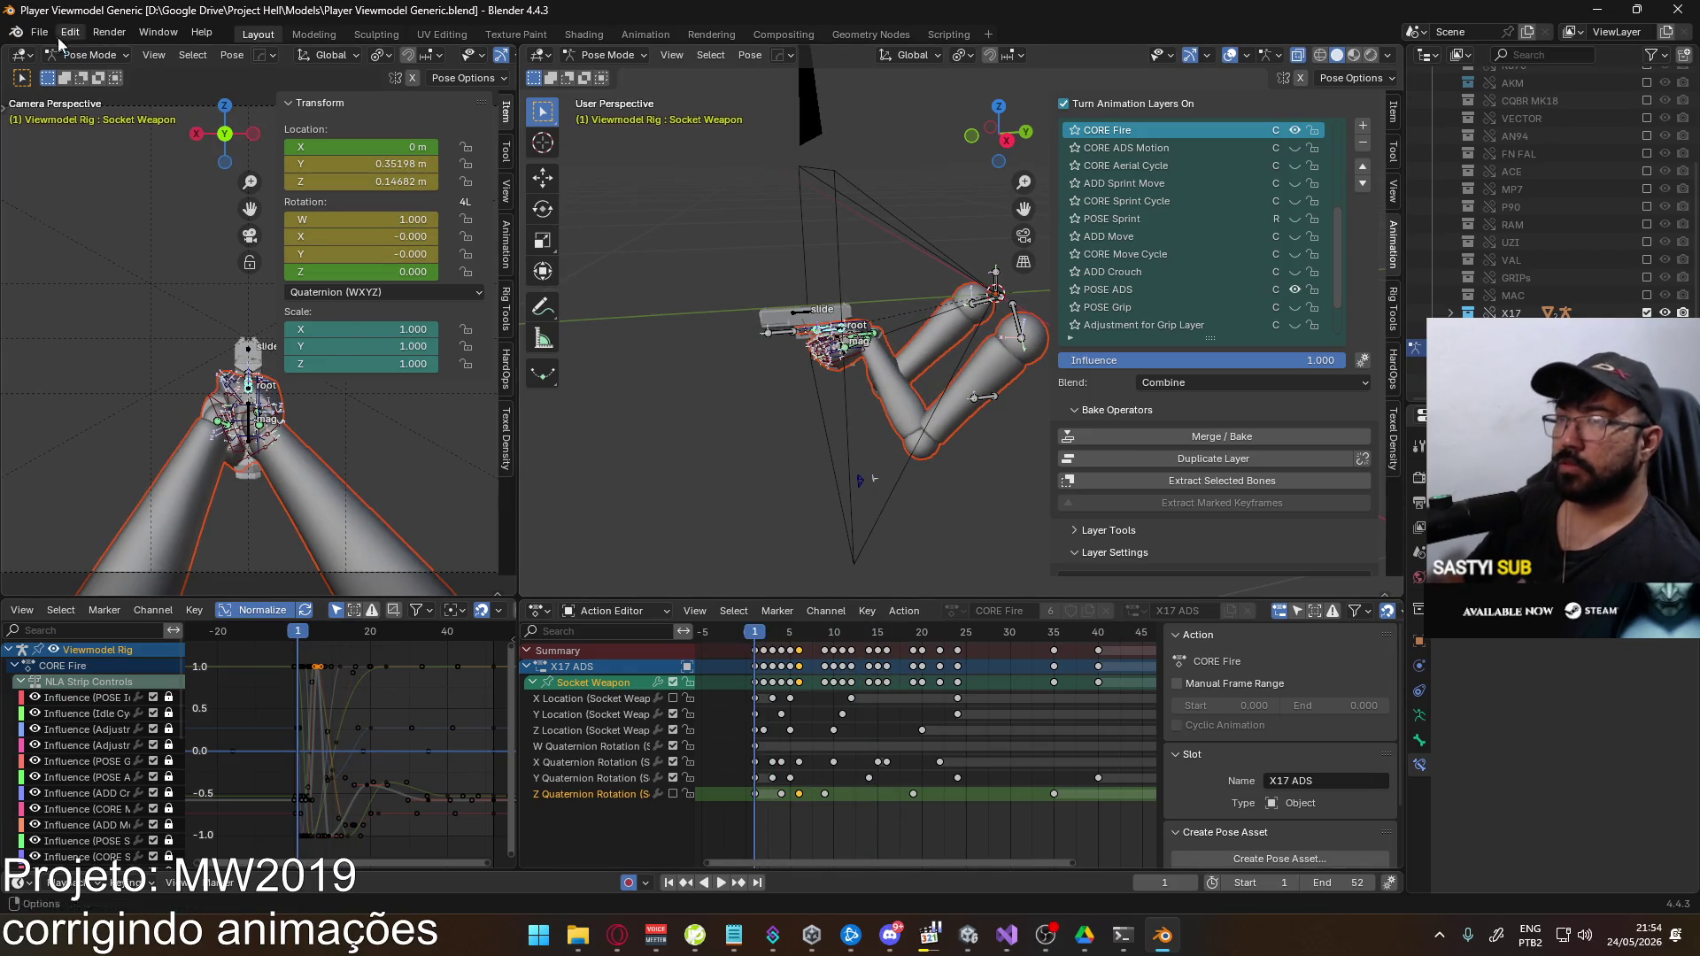
pyautogui.click(39, 32)
pyautogui.moveTo(103, 308)
pyautogui.click(372, 463)
pyautogui.press('Return')
pyautogui.moveTo(842, 455); pyautogui.dragTo(814, 457, button='middle')
pyautogui.hotkey('alt', 'Tab')
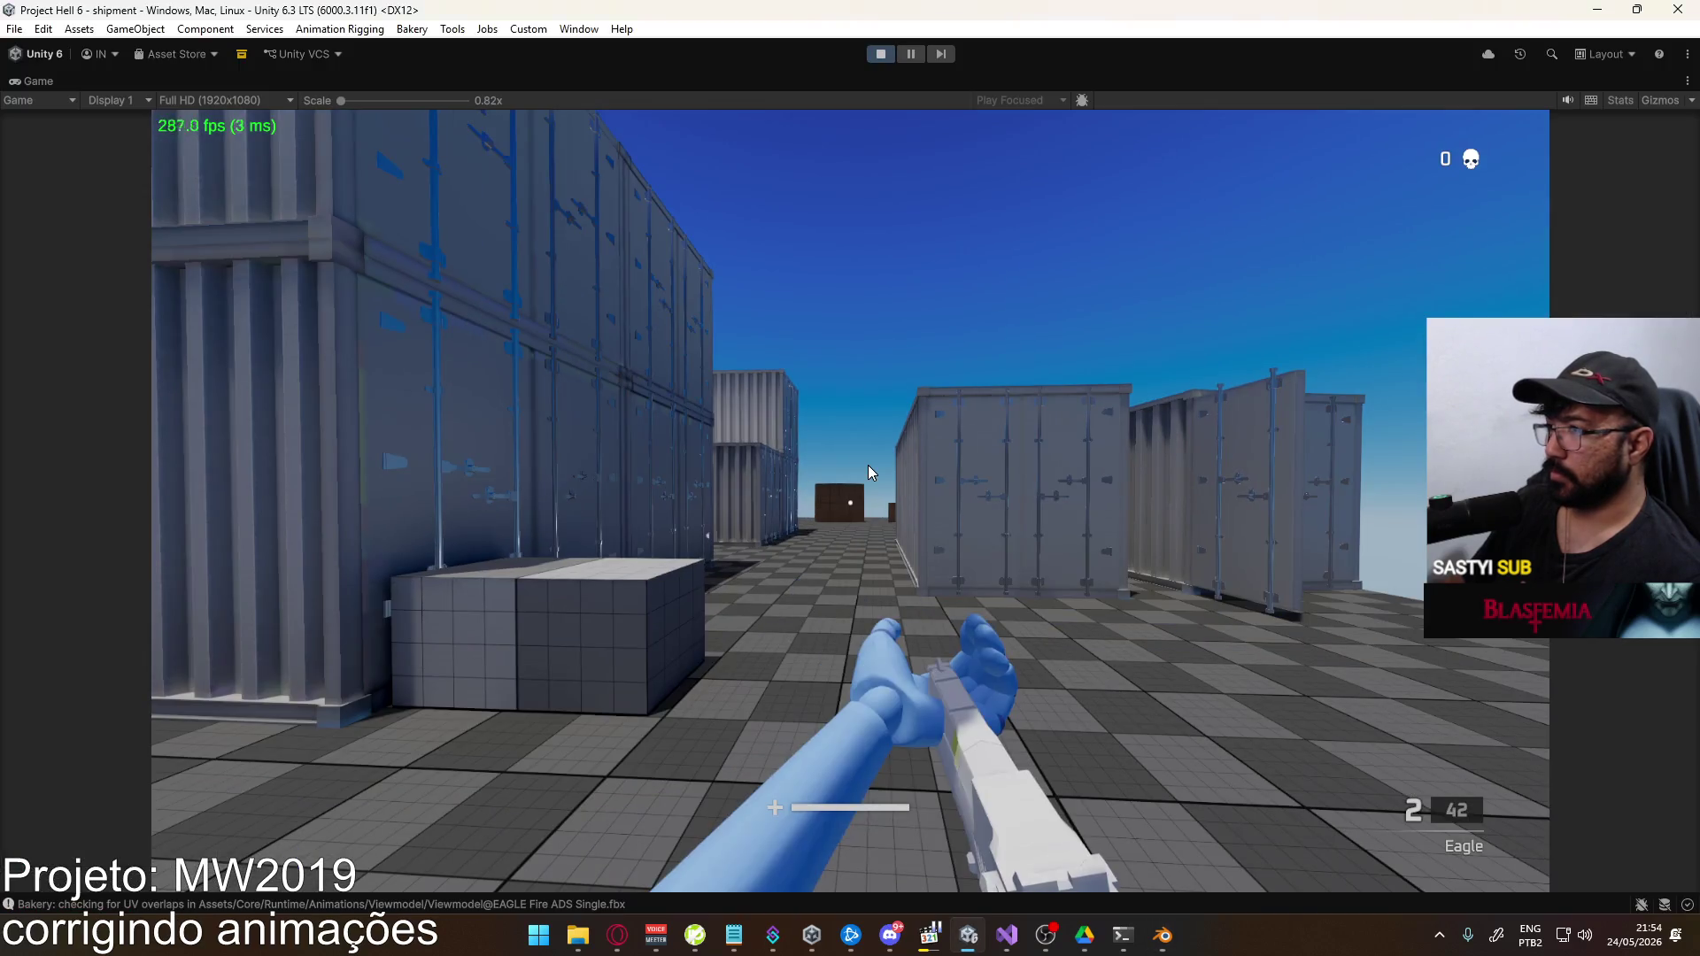
# Fire the Eagle, reload, and shoot seven rounds down to 0 to judge recoil, then return to Blender
pyautogui.click(856, 471)
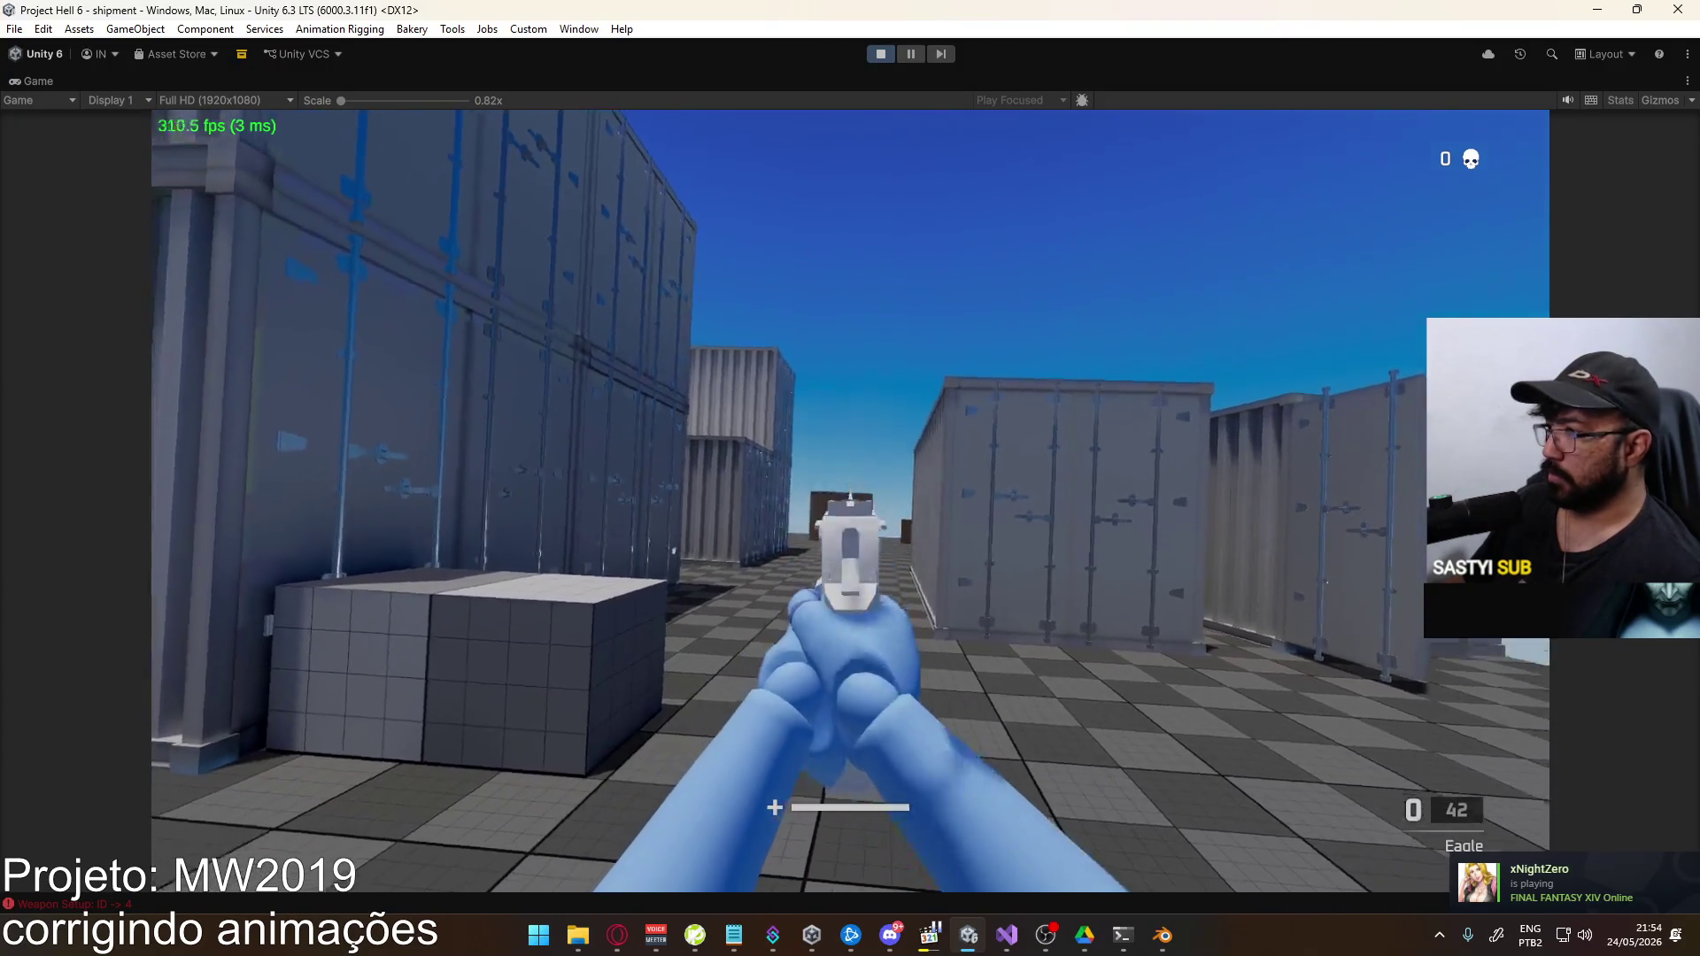
pyautogui.press('r')
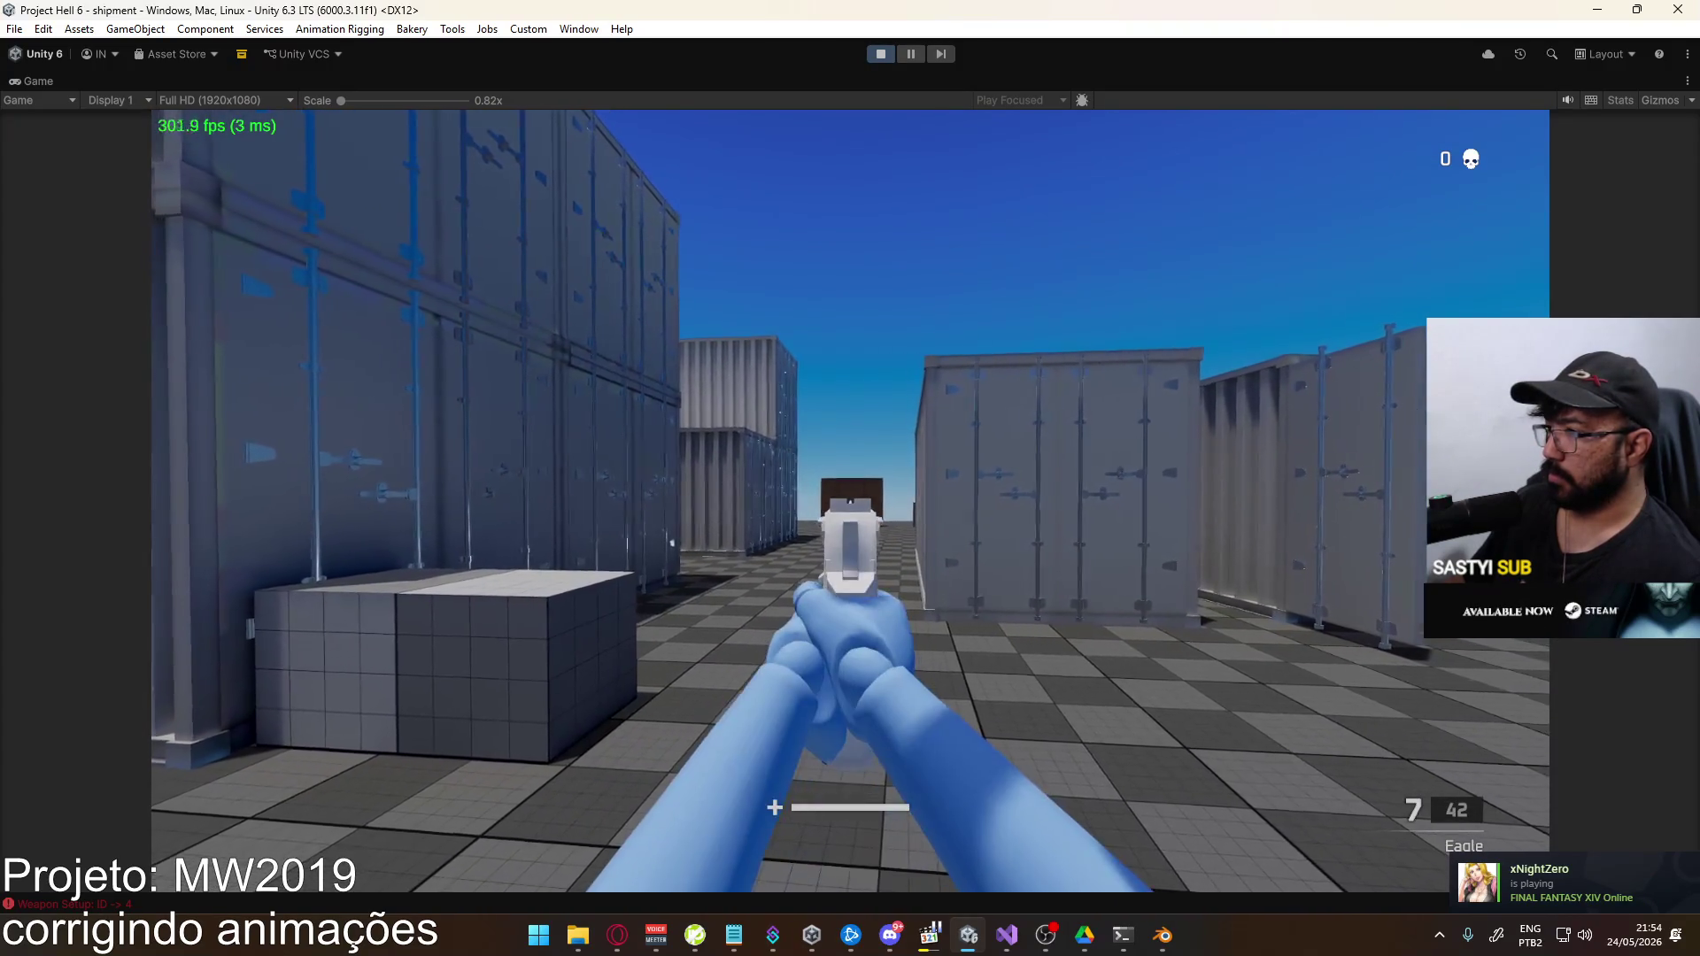
pyautogui.click(850, 501)
pyautogui.click(849, 500)
pyautogui.click(850, 500)
pyautogui.click(850, 500)
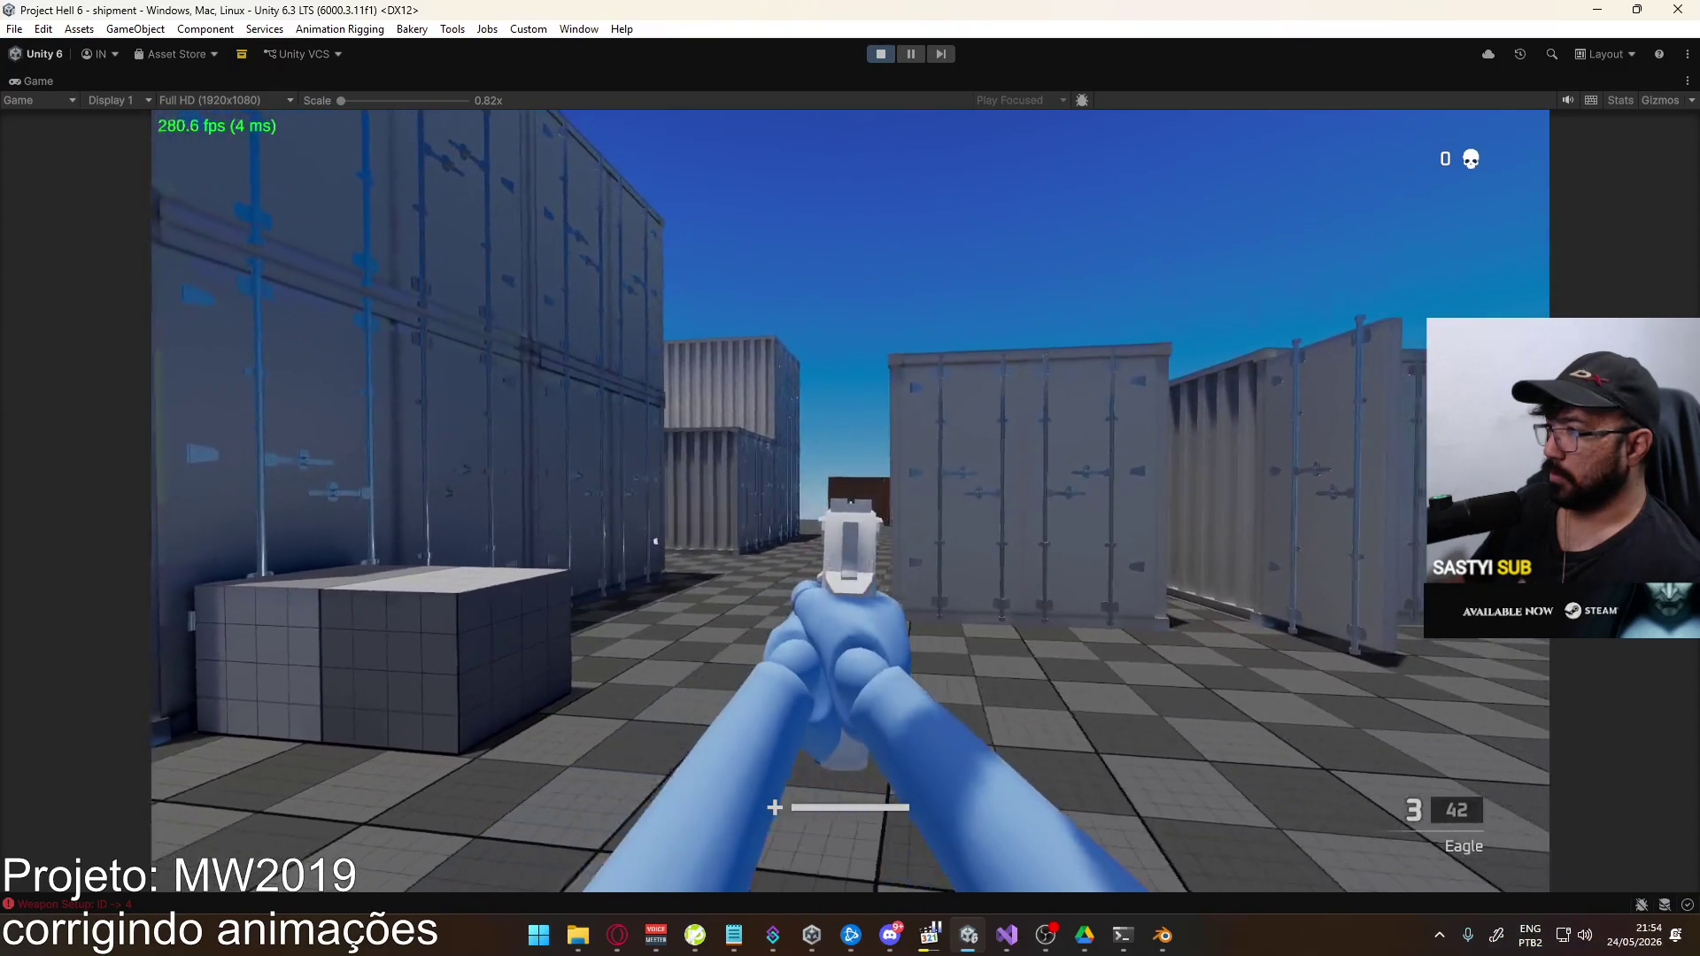
pyautogui.click(849, 500)
pyautogui.click(850, 500)
pyautogui.click(850, 500)
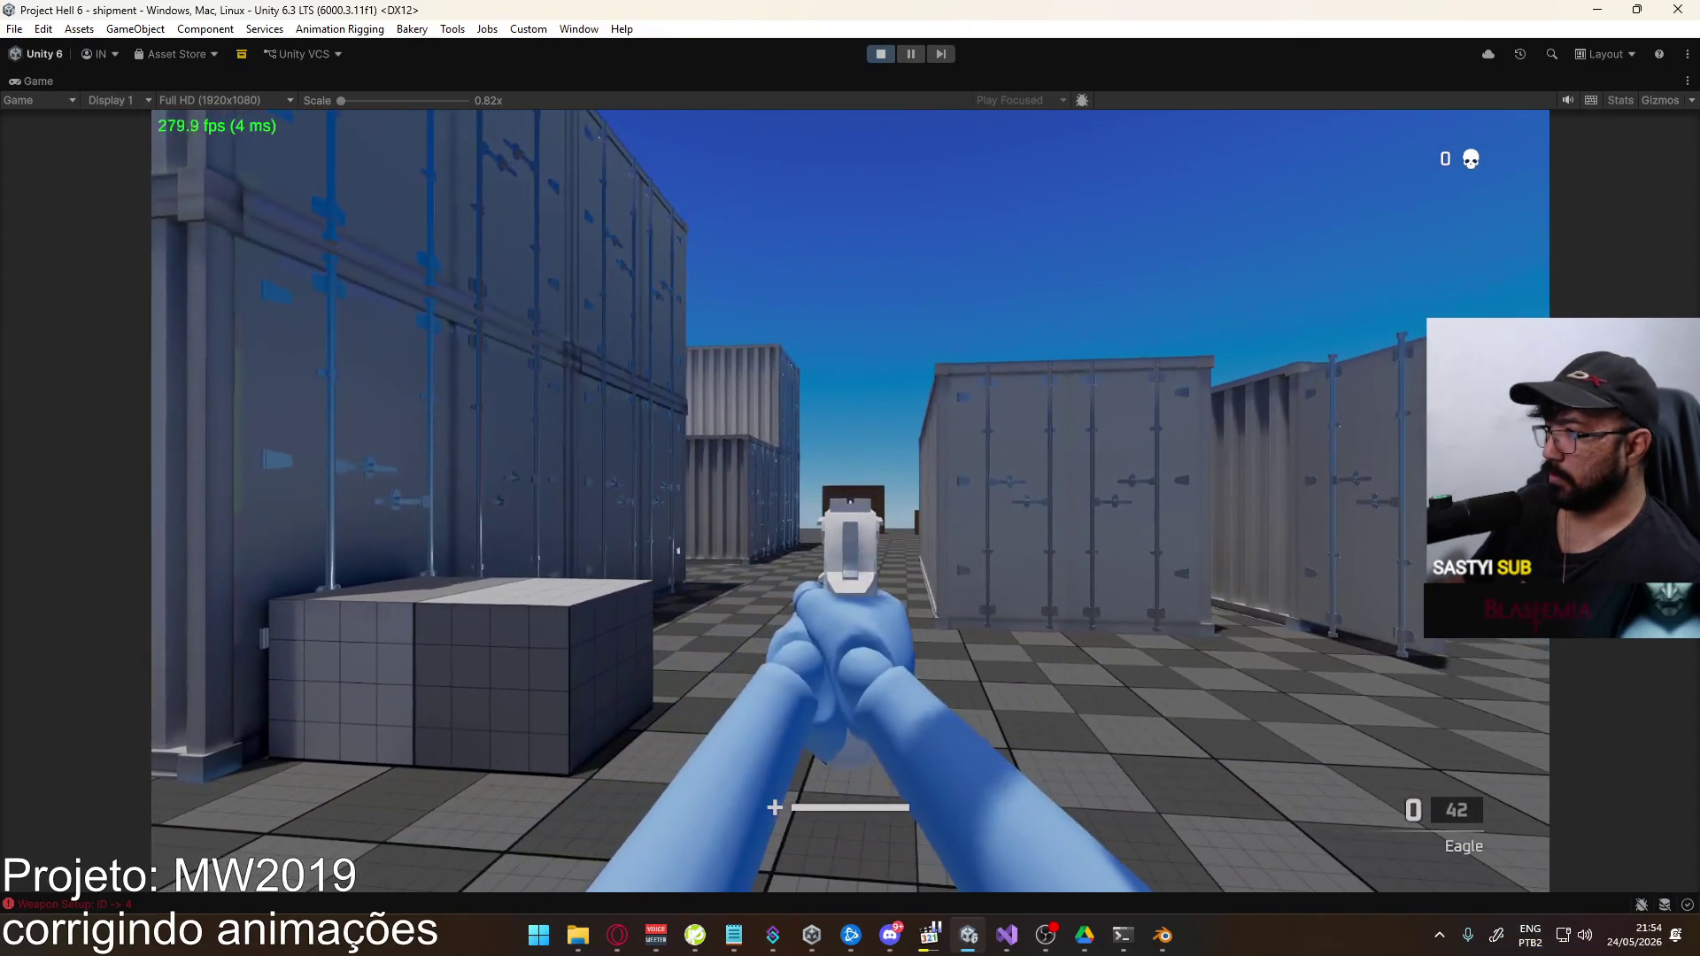
pyautogui.hotkey('alt', 'Tab')
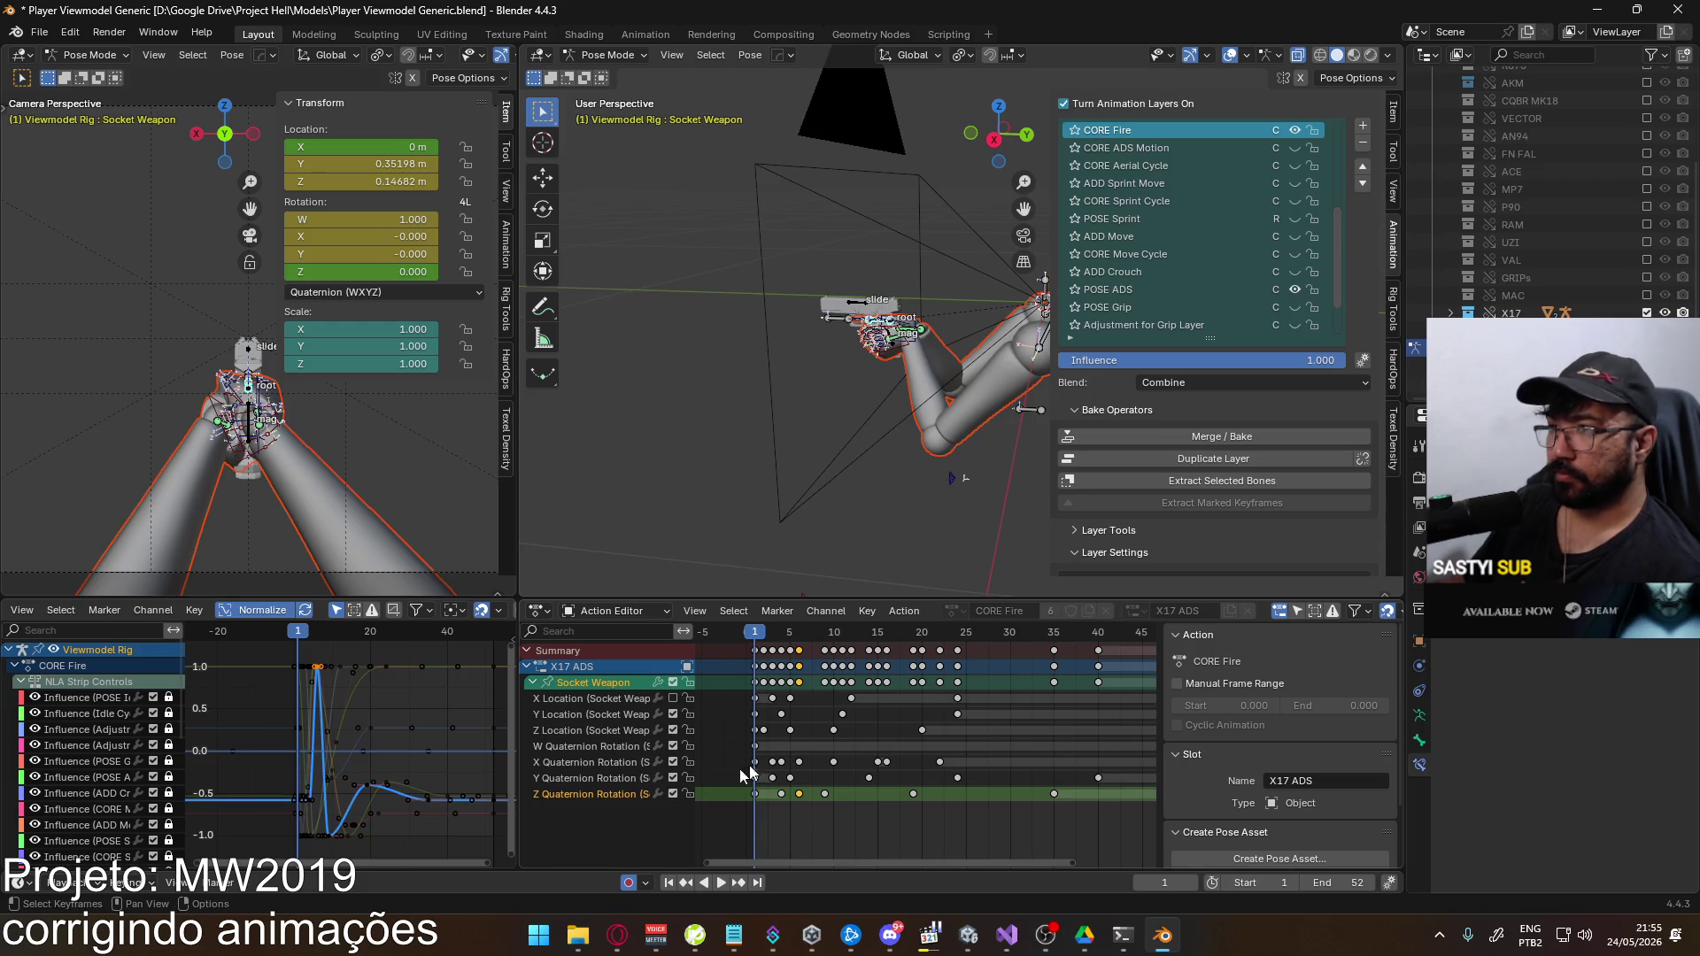
# Scrub the fire animation, save the viewmodel file, and overwrite the existing FBX export
pyautogui.moveTo(754, 639)
pyautogui.mouseDown()
pyautogui.moveTo(790, 644)
pyautogui.moveTo(756, 647)
pyautogui.mouseUp()
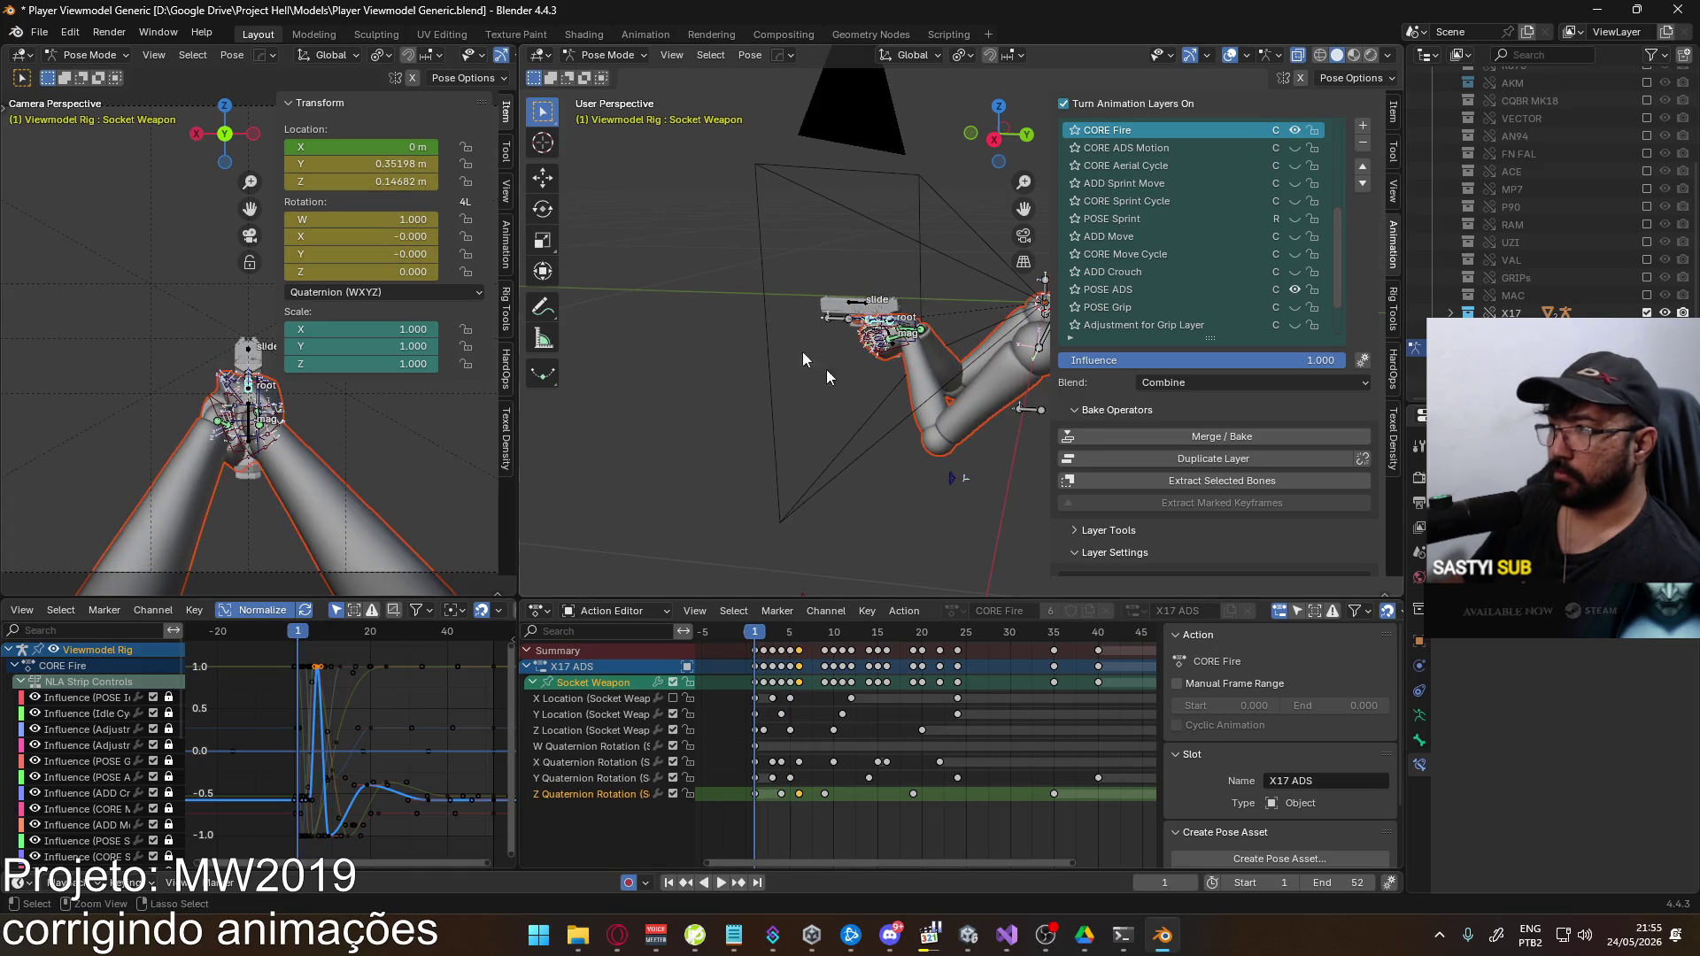
pyautogui.hotkey('ctrl', 's')
pyautogui.click(39, 32)
pyautogui.moveTo(106, 301)
pyautogui.click(261, 459)
pyautogui.doubleClick(750, 316)
pyautogui.hotkey('alt', 'Tab')
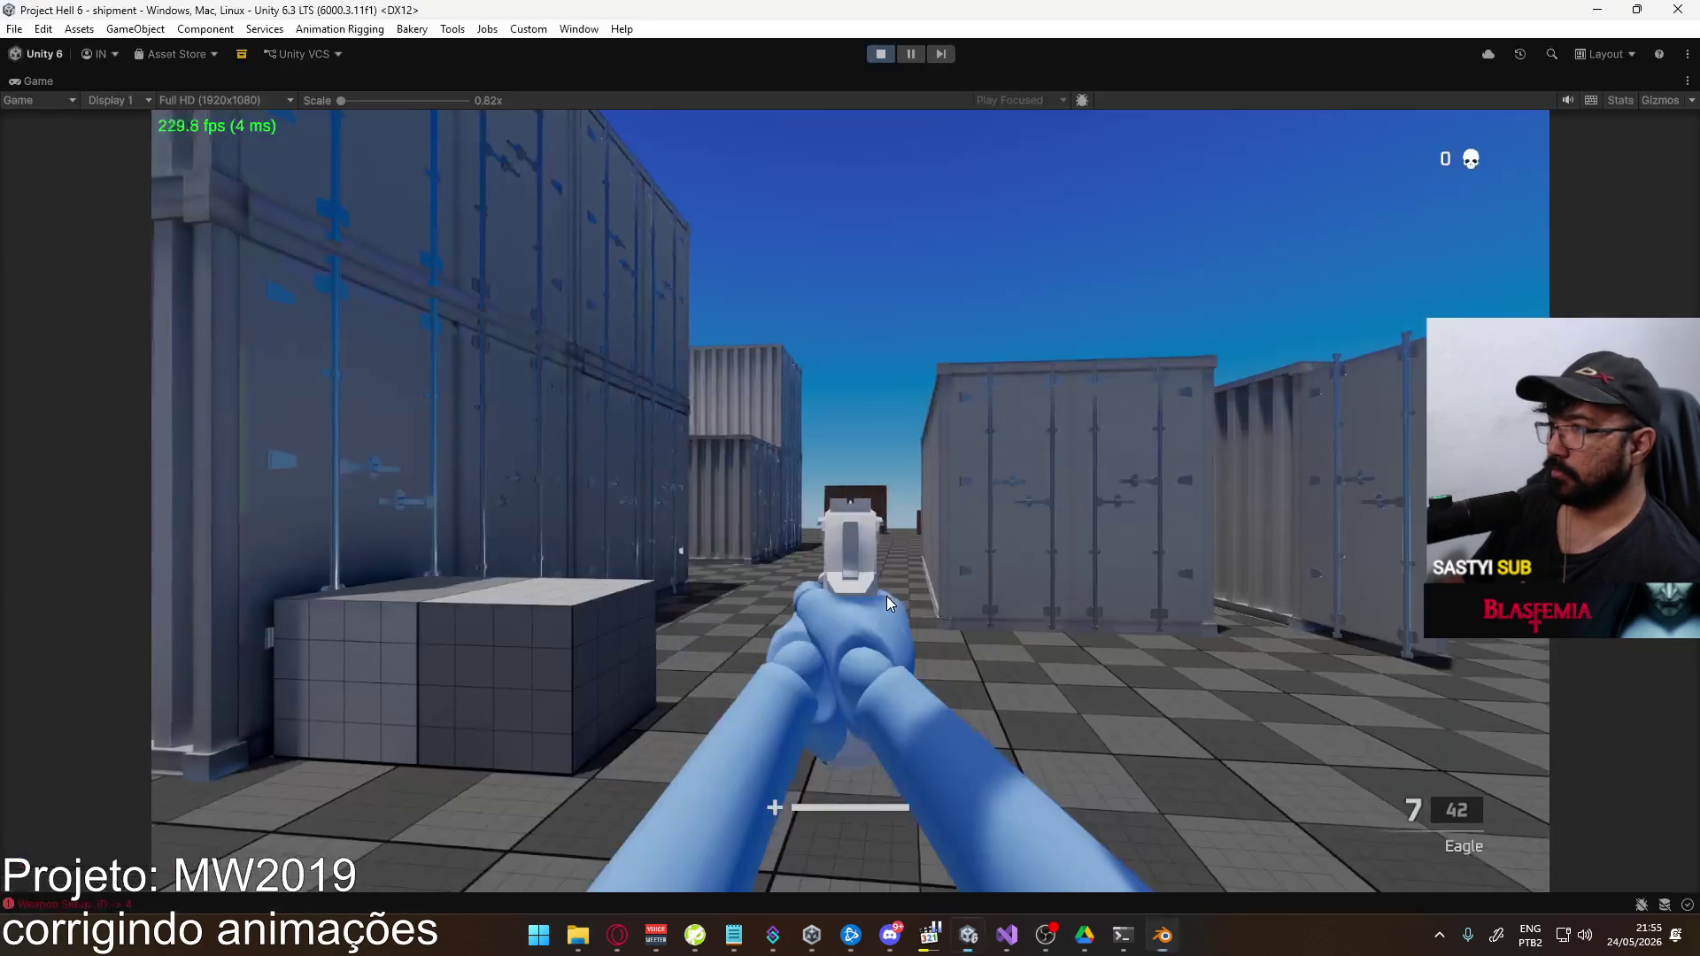
# Take control of the game and switch weapons back to the Eagle pistol
pyautogui.click(880, 599)
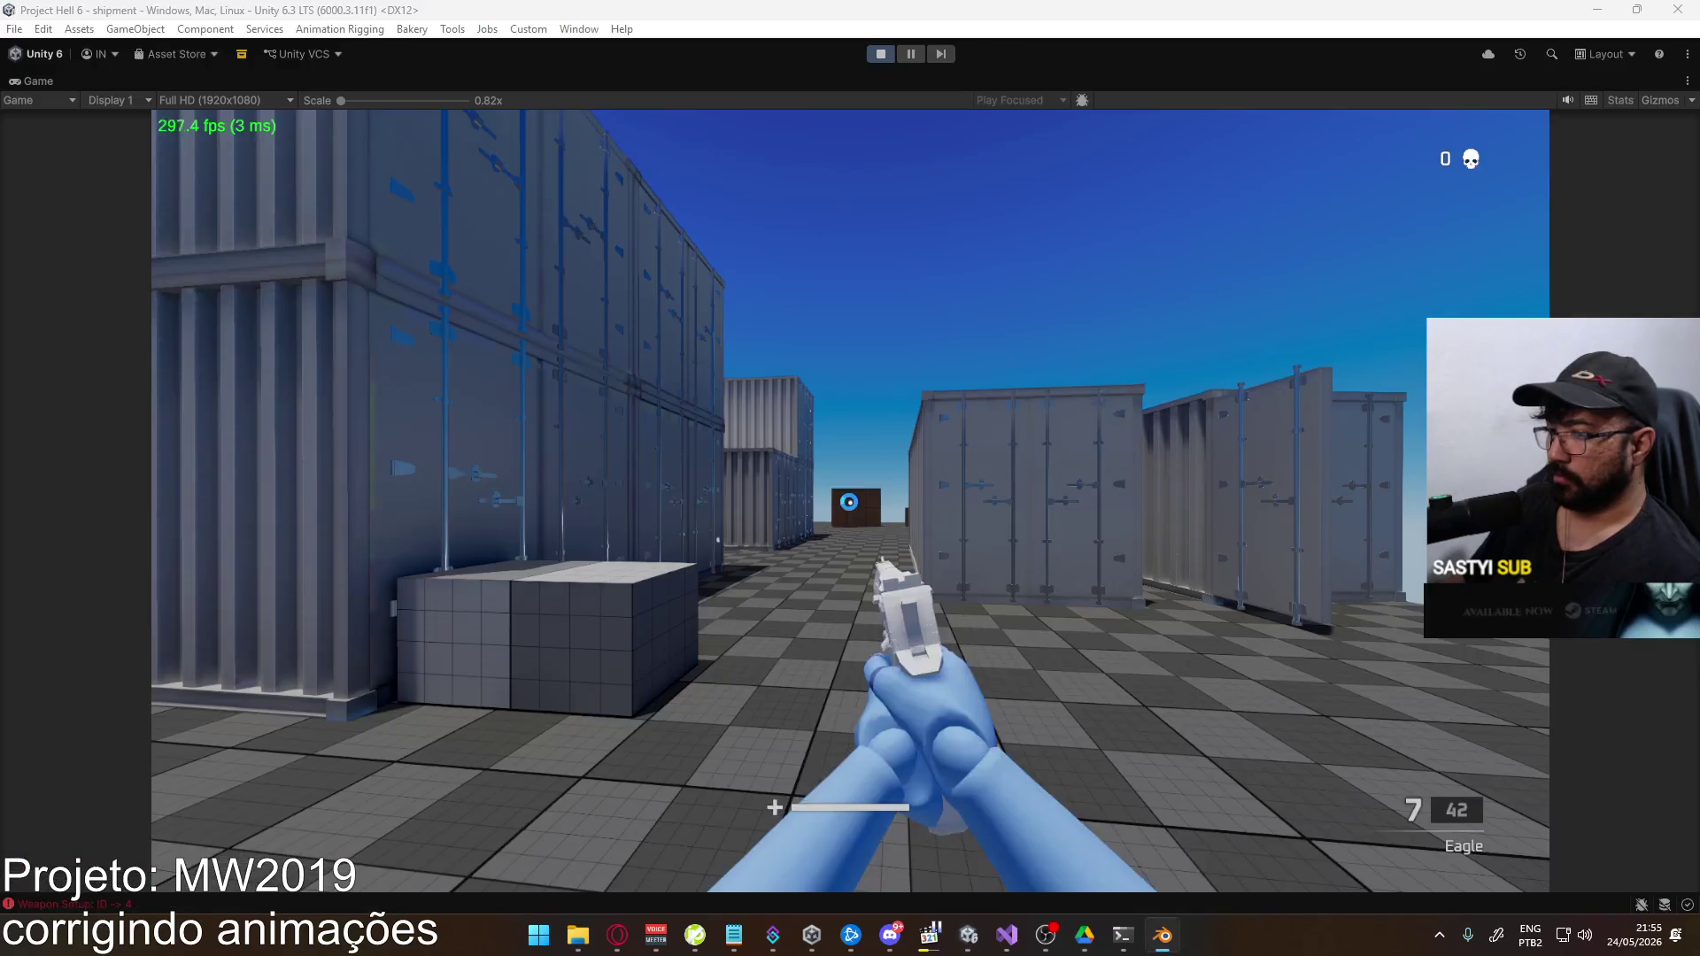
pyautogui.press('2')
pyautogui.press('1')
pyautogui.press('Escape')
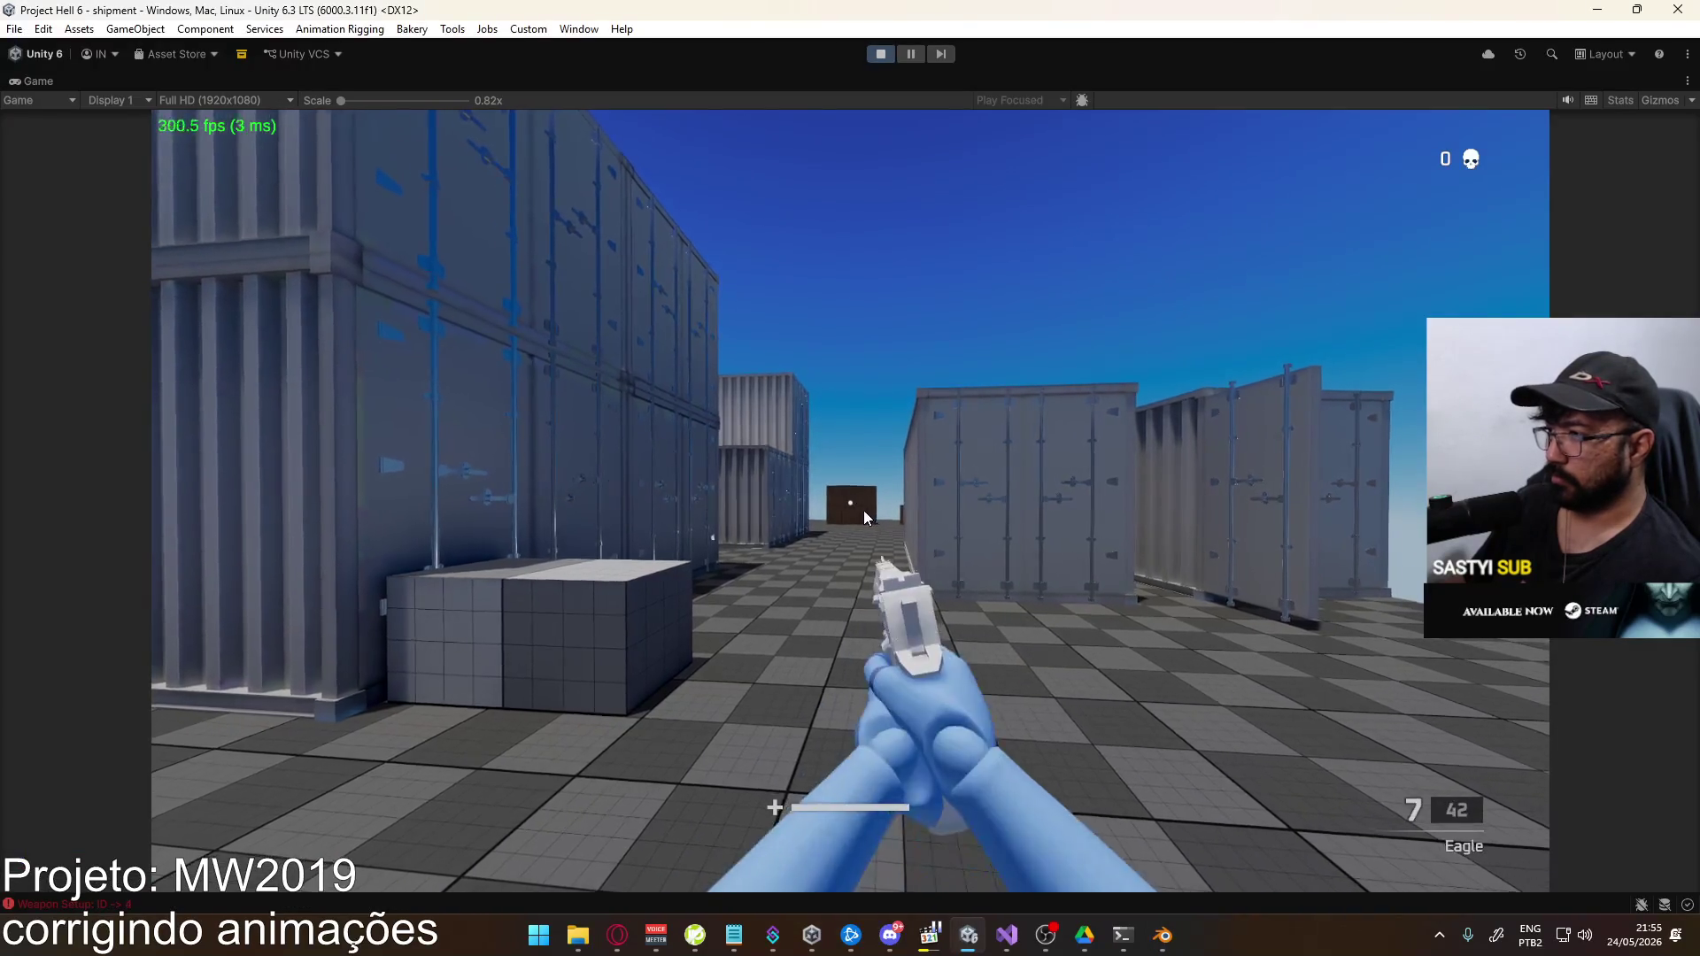
pyautogui.click(864, 514)
pyautogui.press('w')
# Fire six Eagle rounds to test the re-exported recoil
pyautogui.click(864, 513)
pyautogui.click(864, 513)
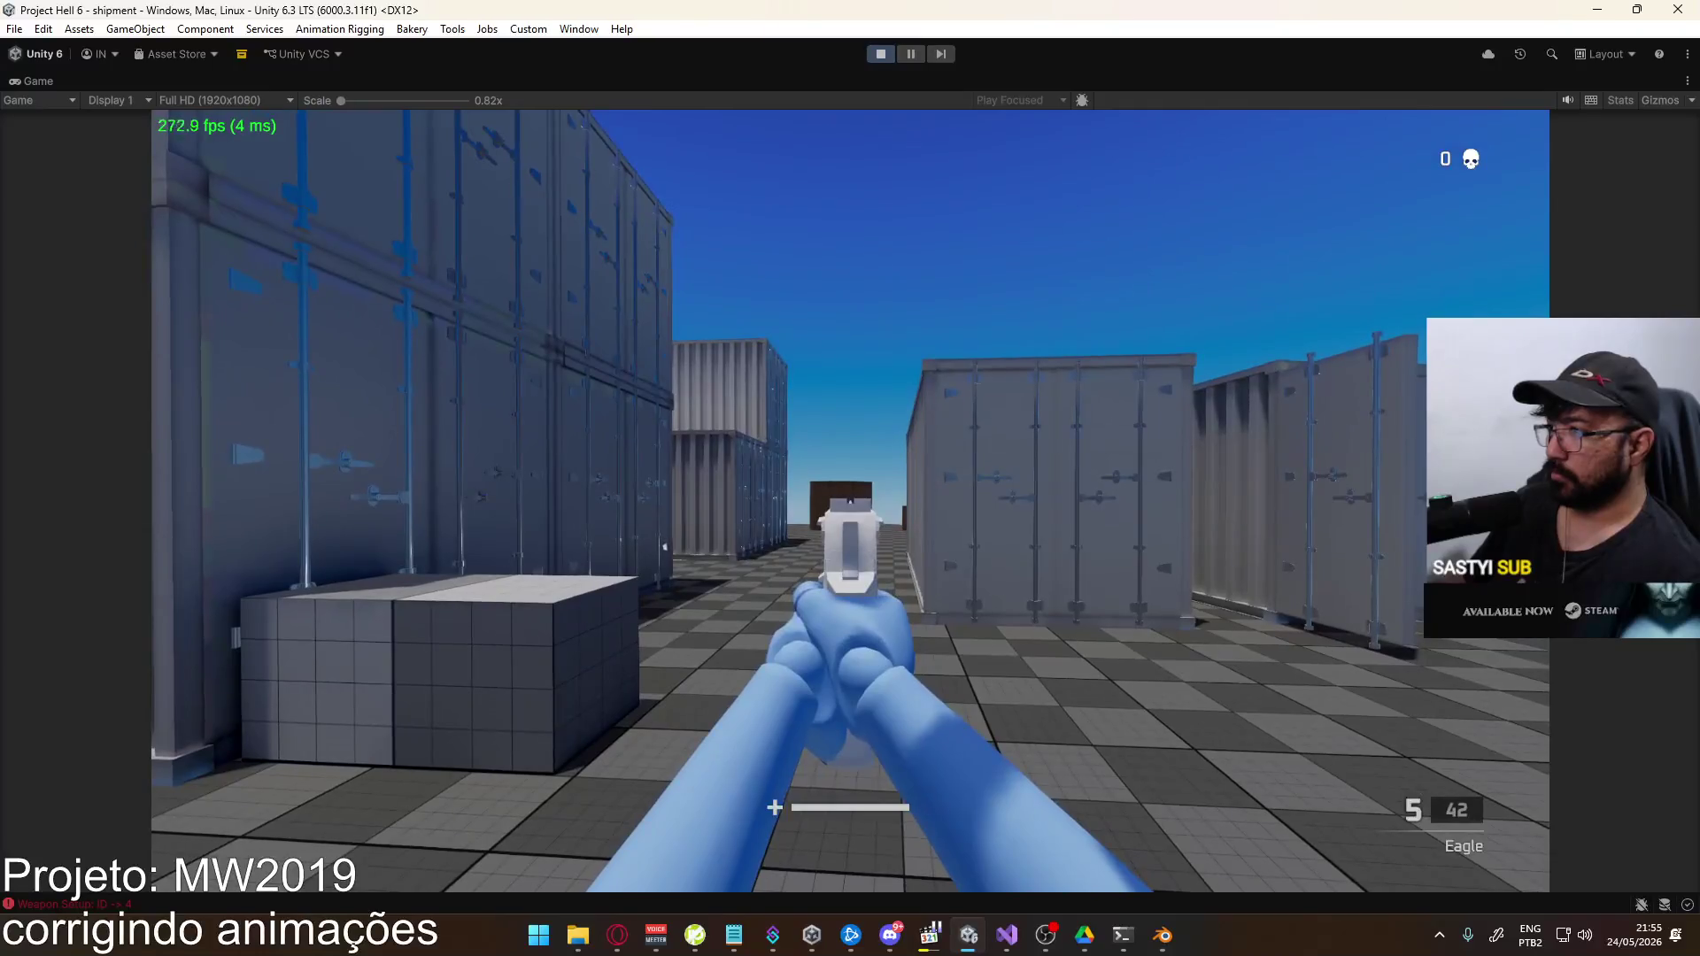
pyautogui.click(864, 513)
pyautogui.click(864, 513)
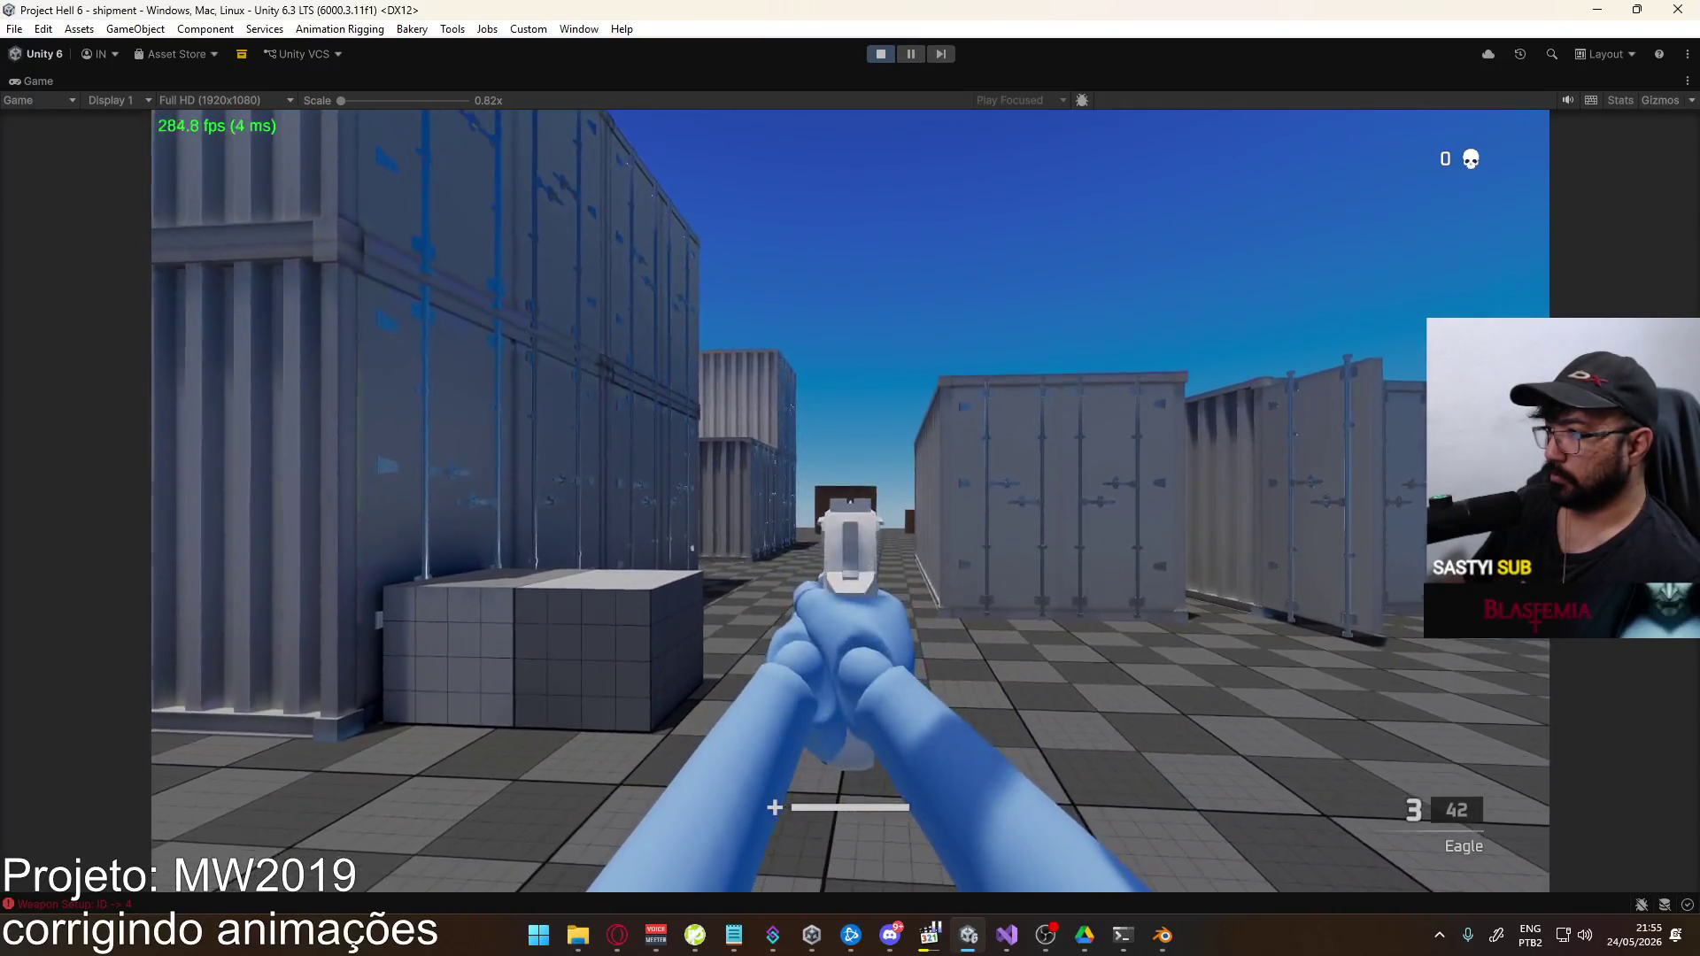
pyautogui.click(864, 514)
pyautogui.click(864, 513)
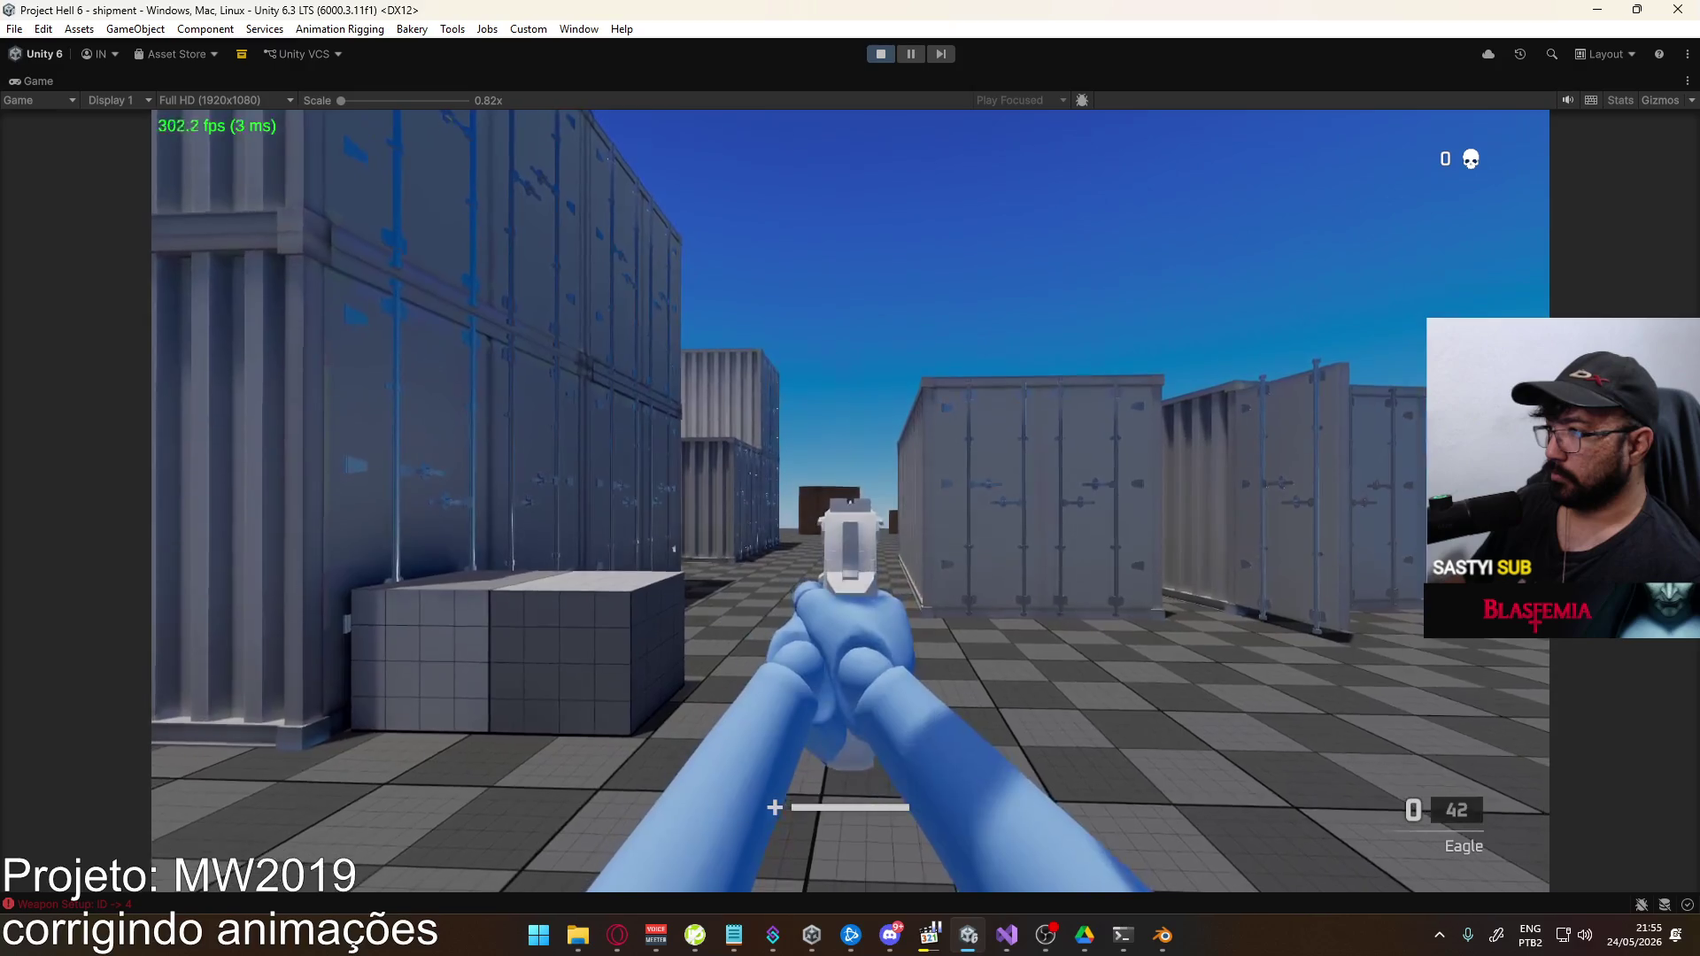
pyautogui.press('r')
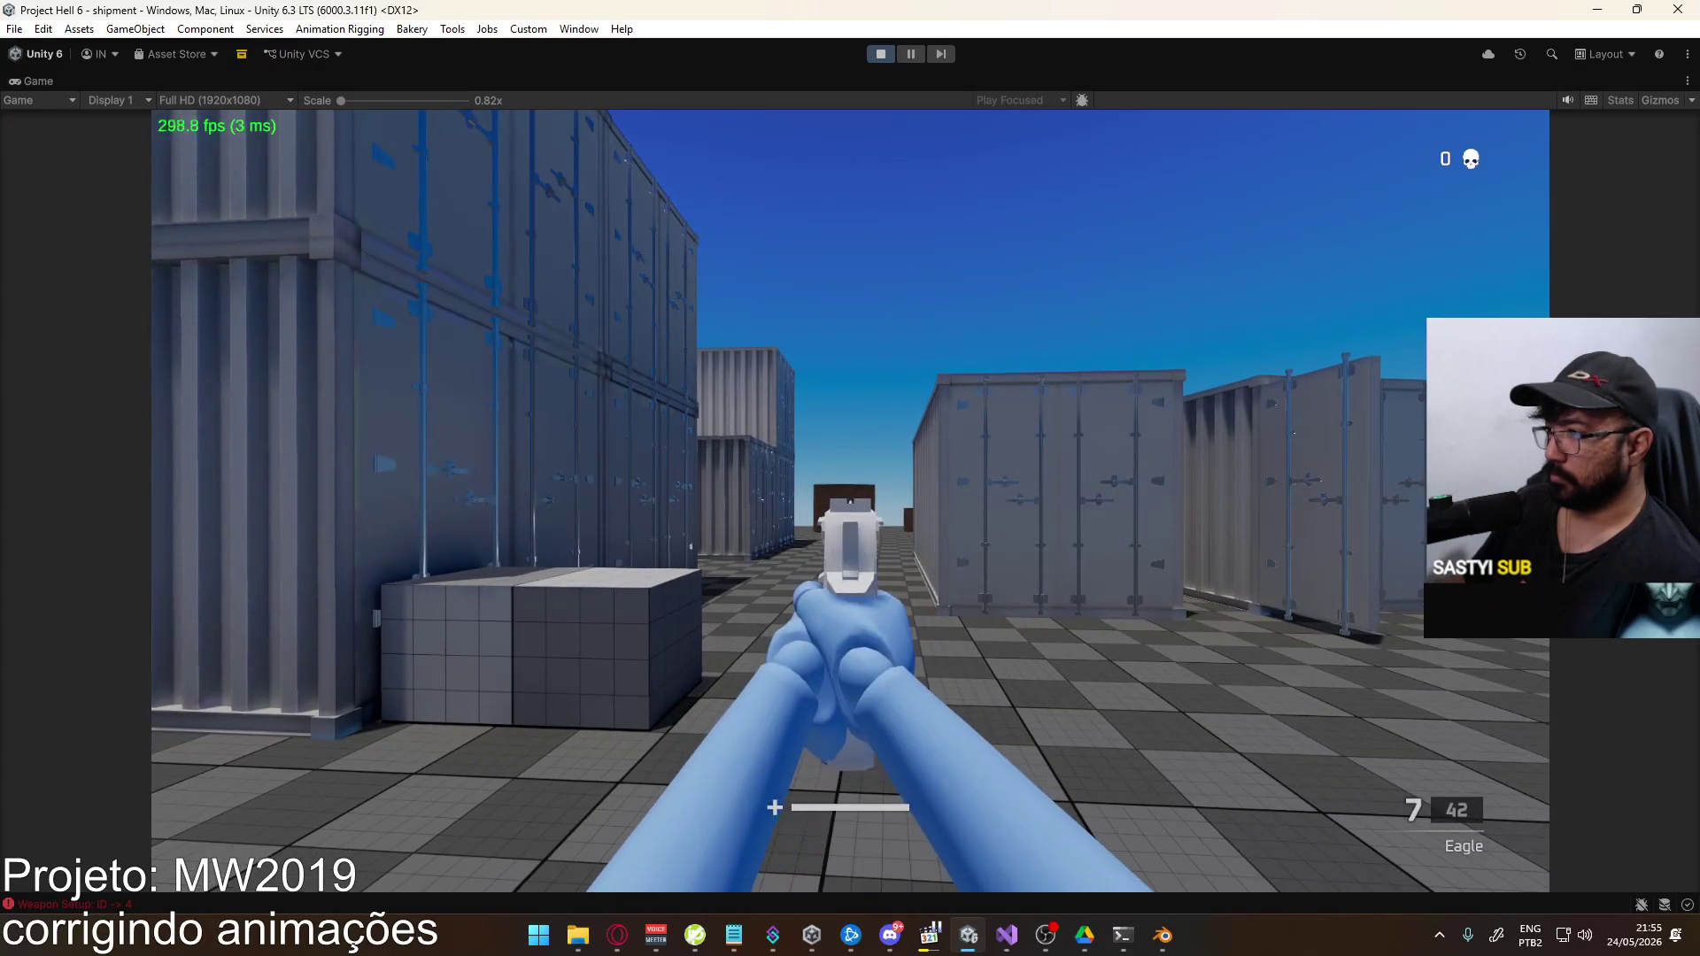
pyautogui.click(850, 500)
pyautogui.click(850, 500)
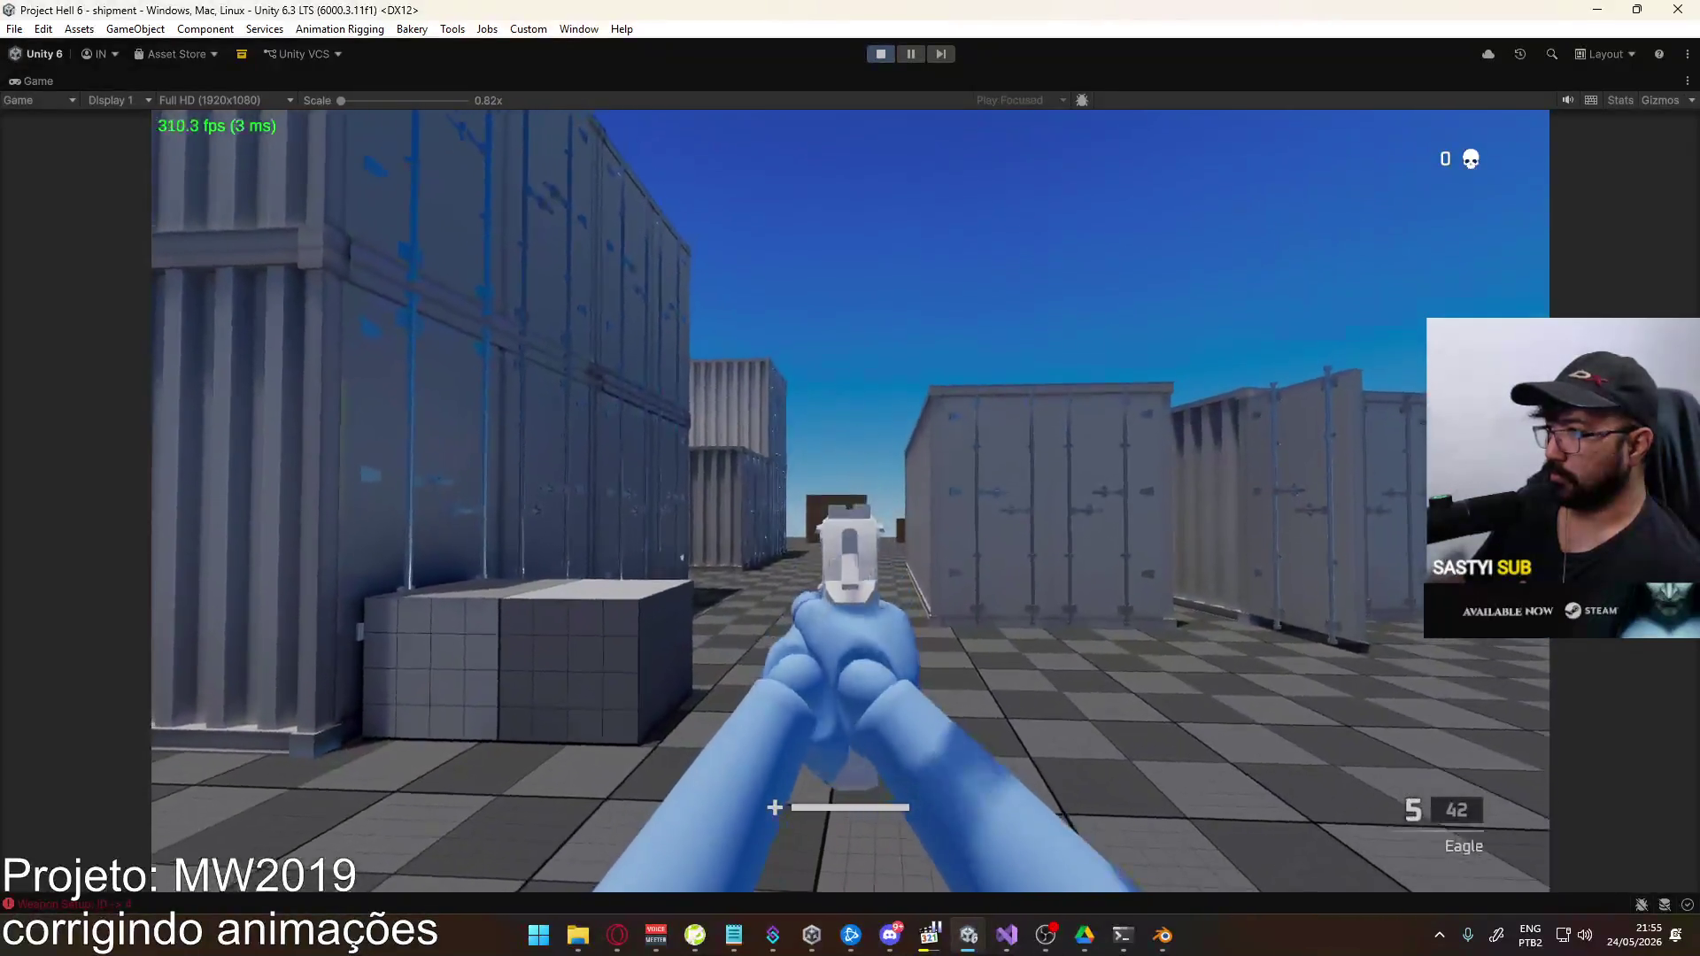
pyautogui.click(850, 500)
pyautogui.click(850, 500)
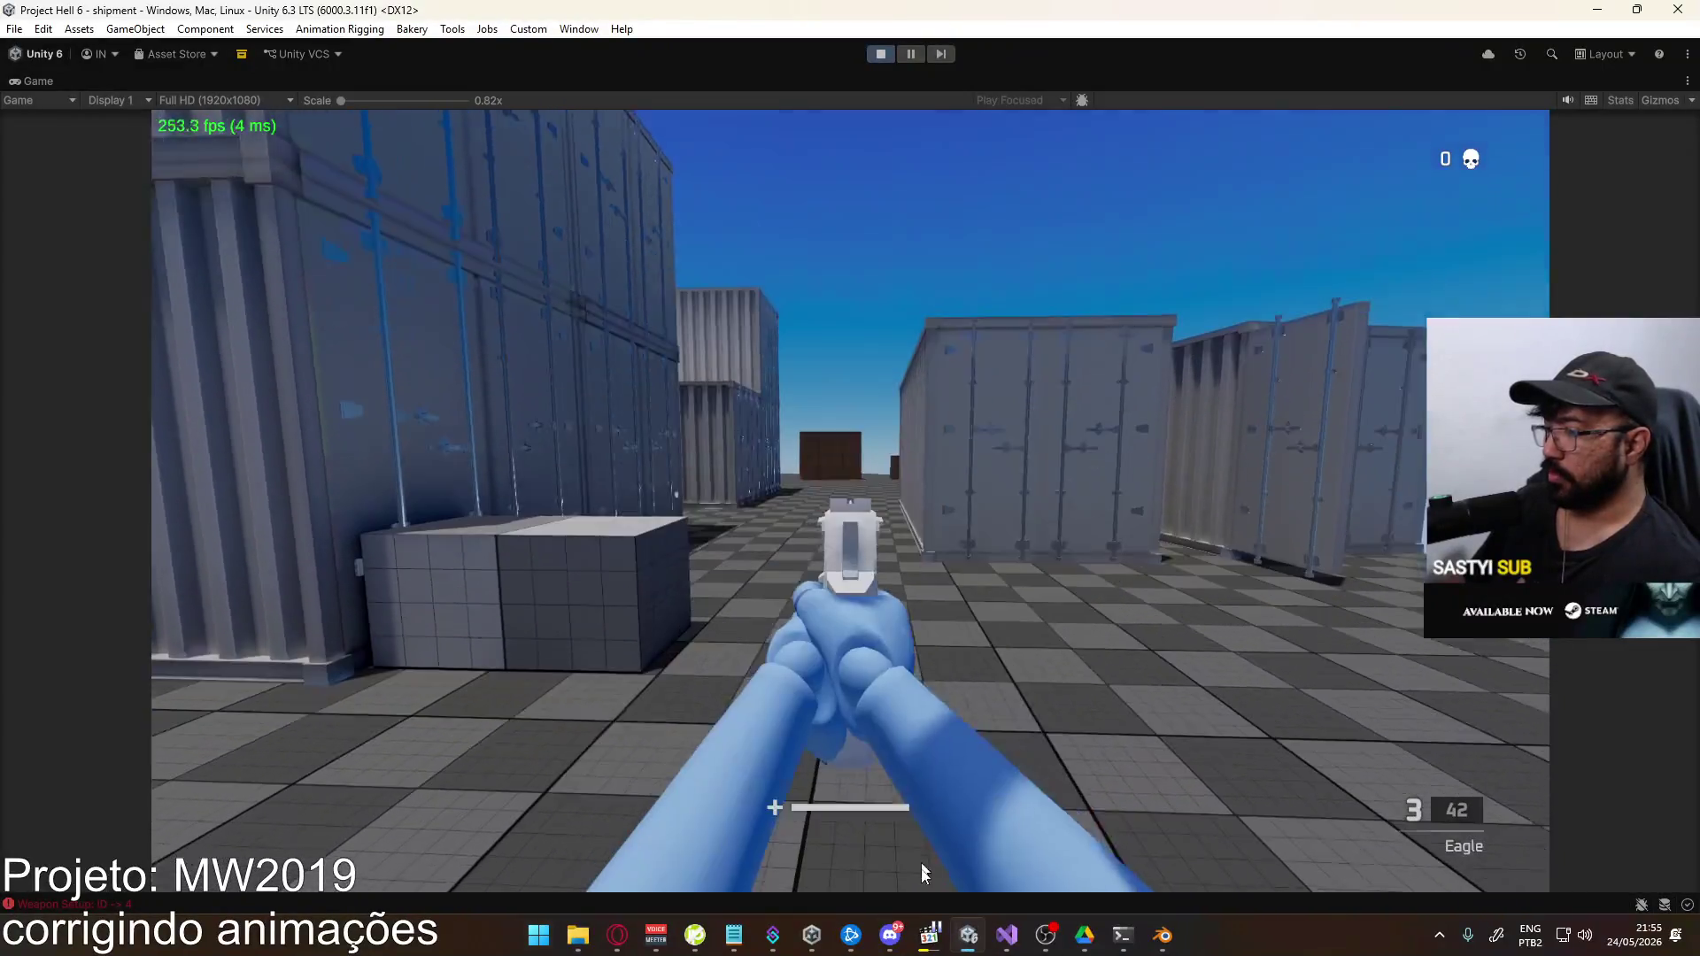
pyautogui.click(925, 937)
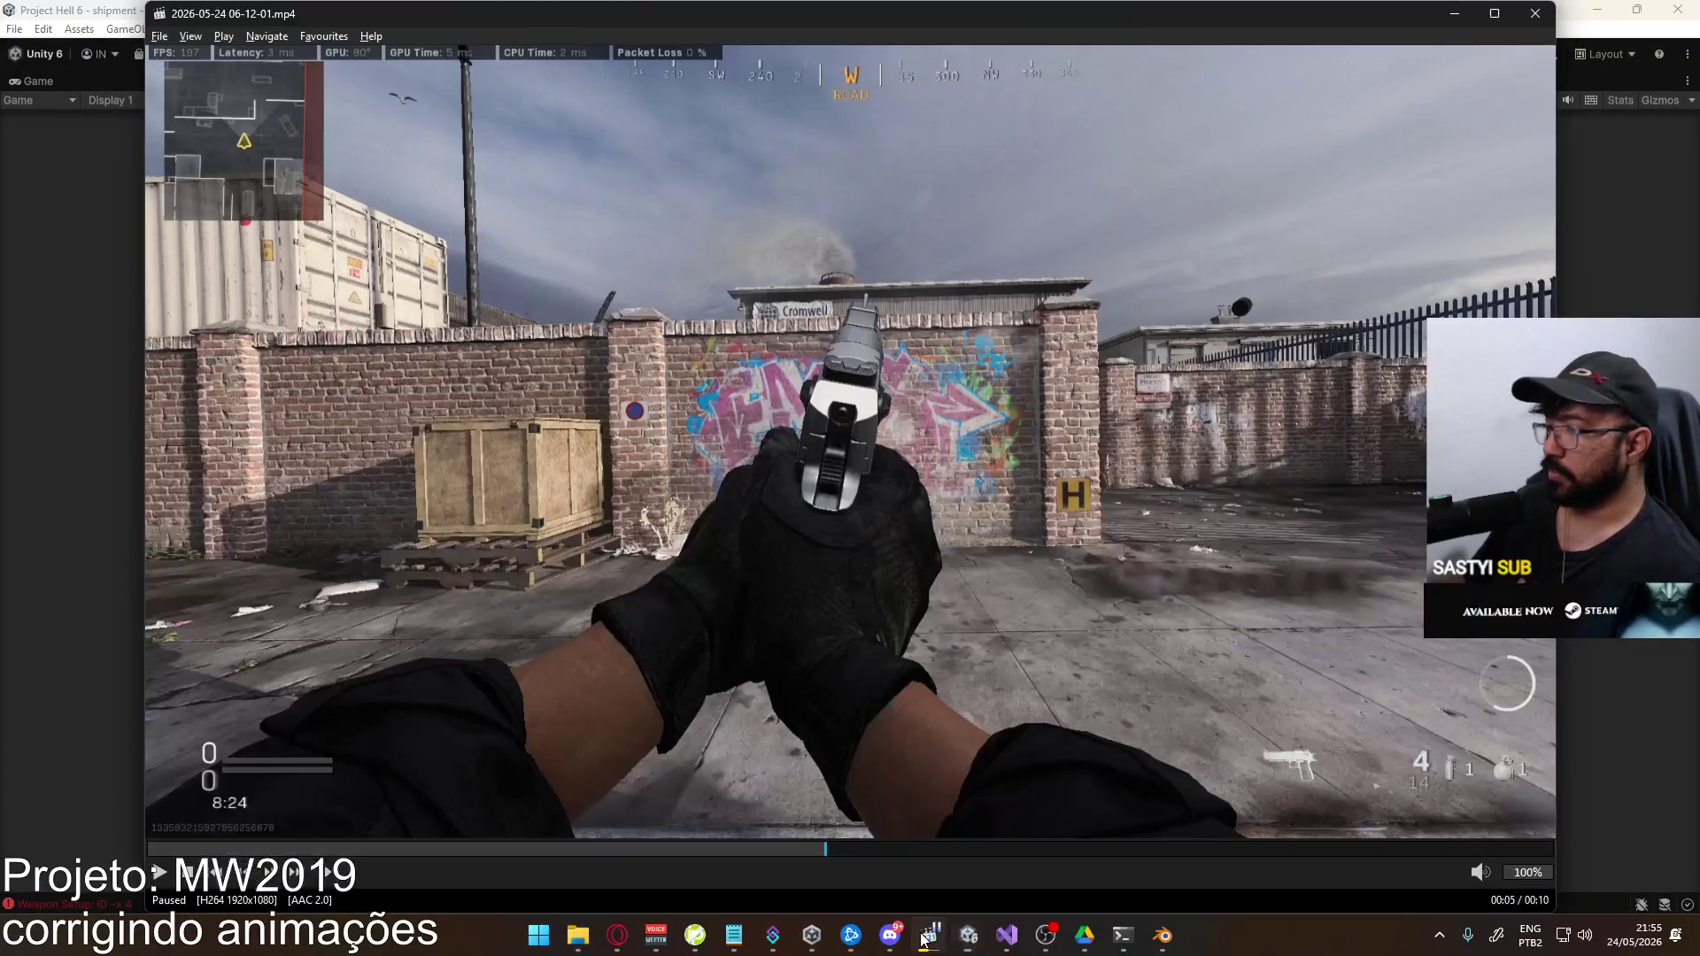
# Step the reference clip to the 0:05 Desert Eagle shot with the casing ejecting, then go back to Unity
pyautogui.click(574, 857)
pyautogui.click(748, 765)
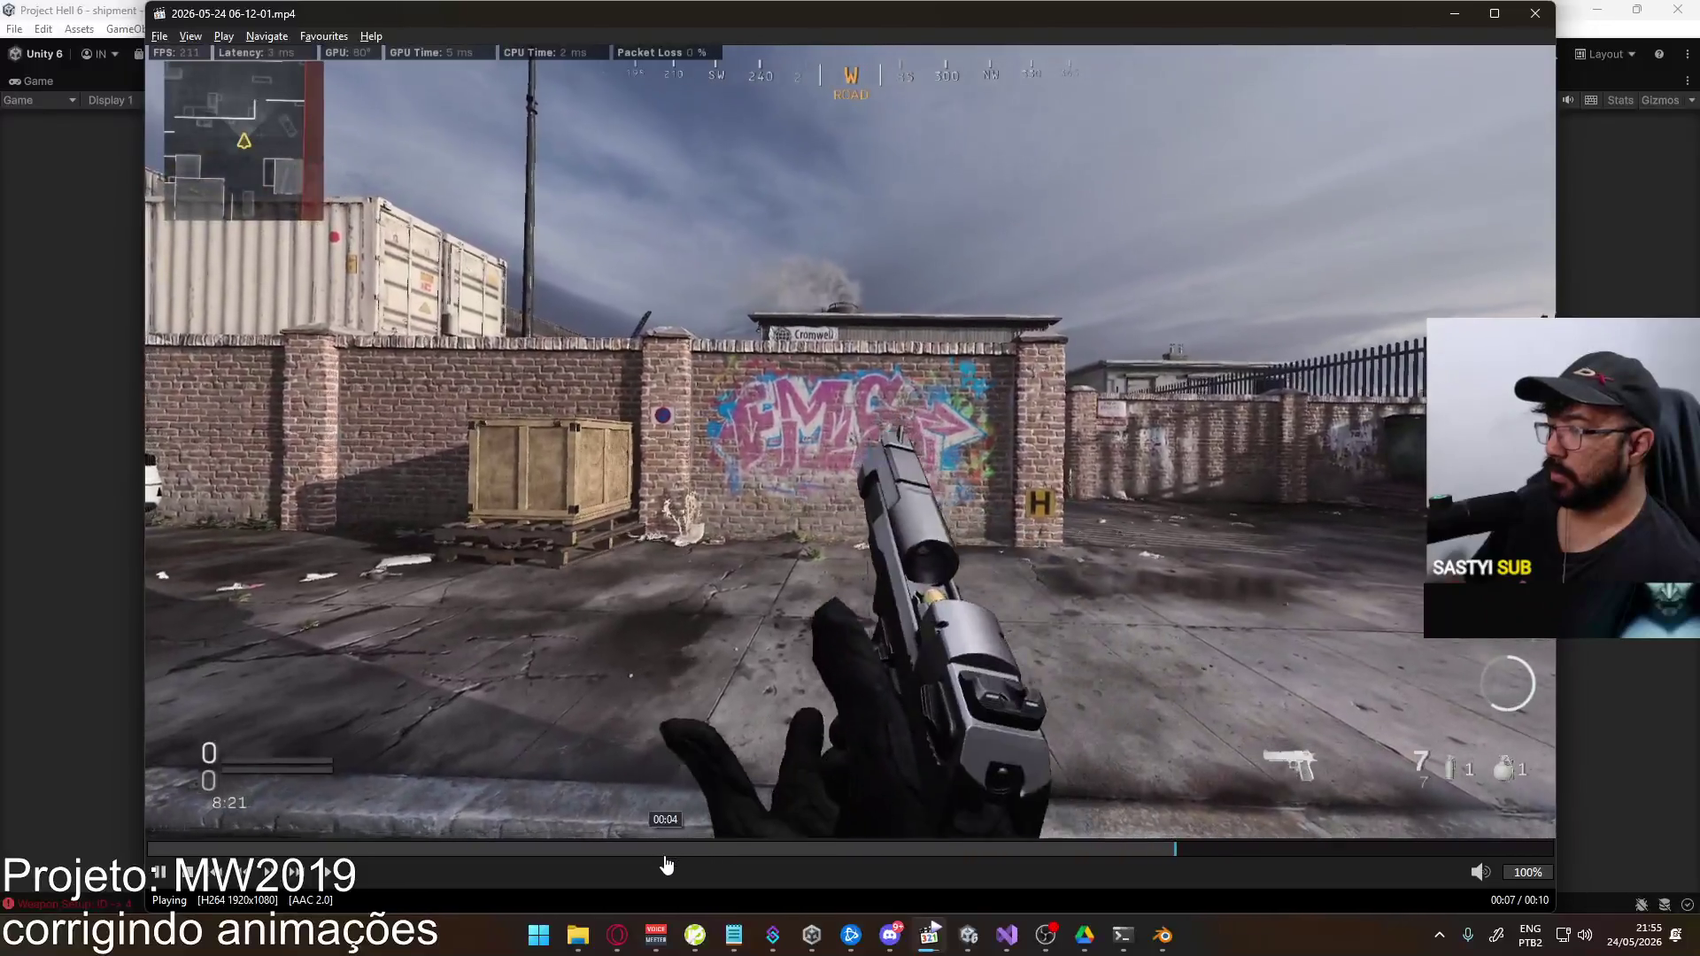
pyautogui.click(667, 865)
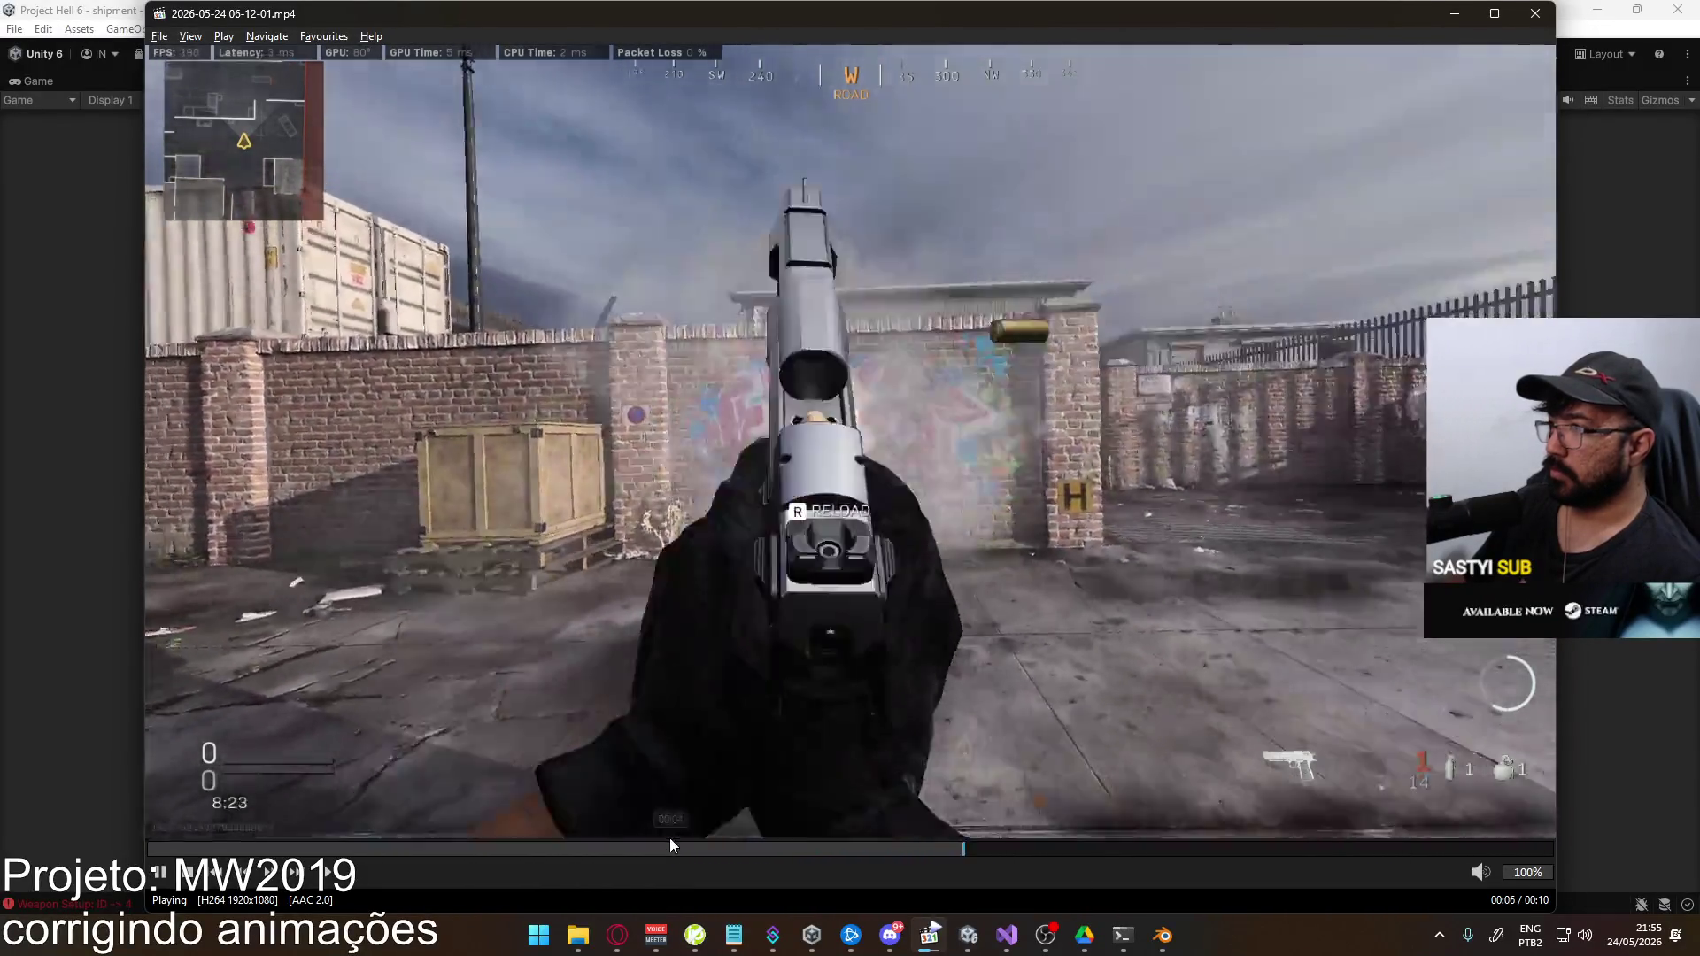
pyautogui.click(670, 839)
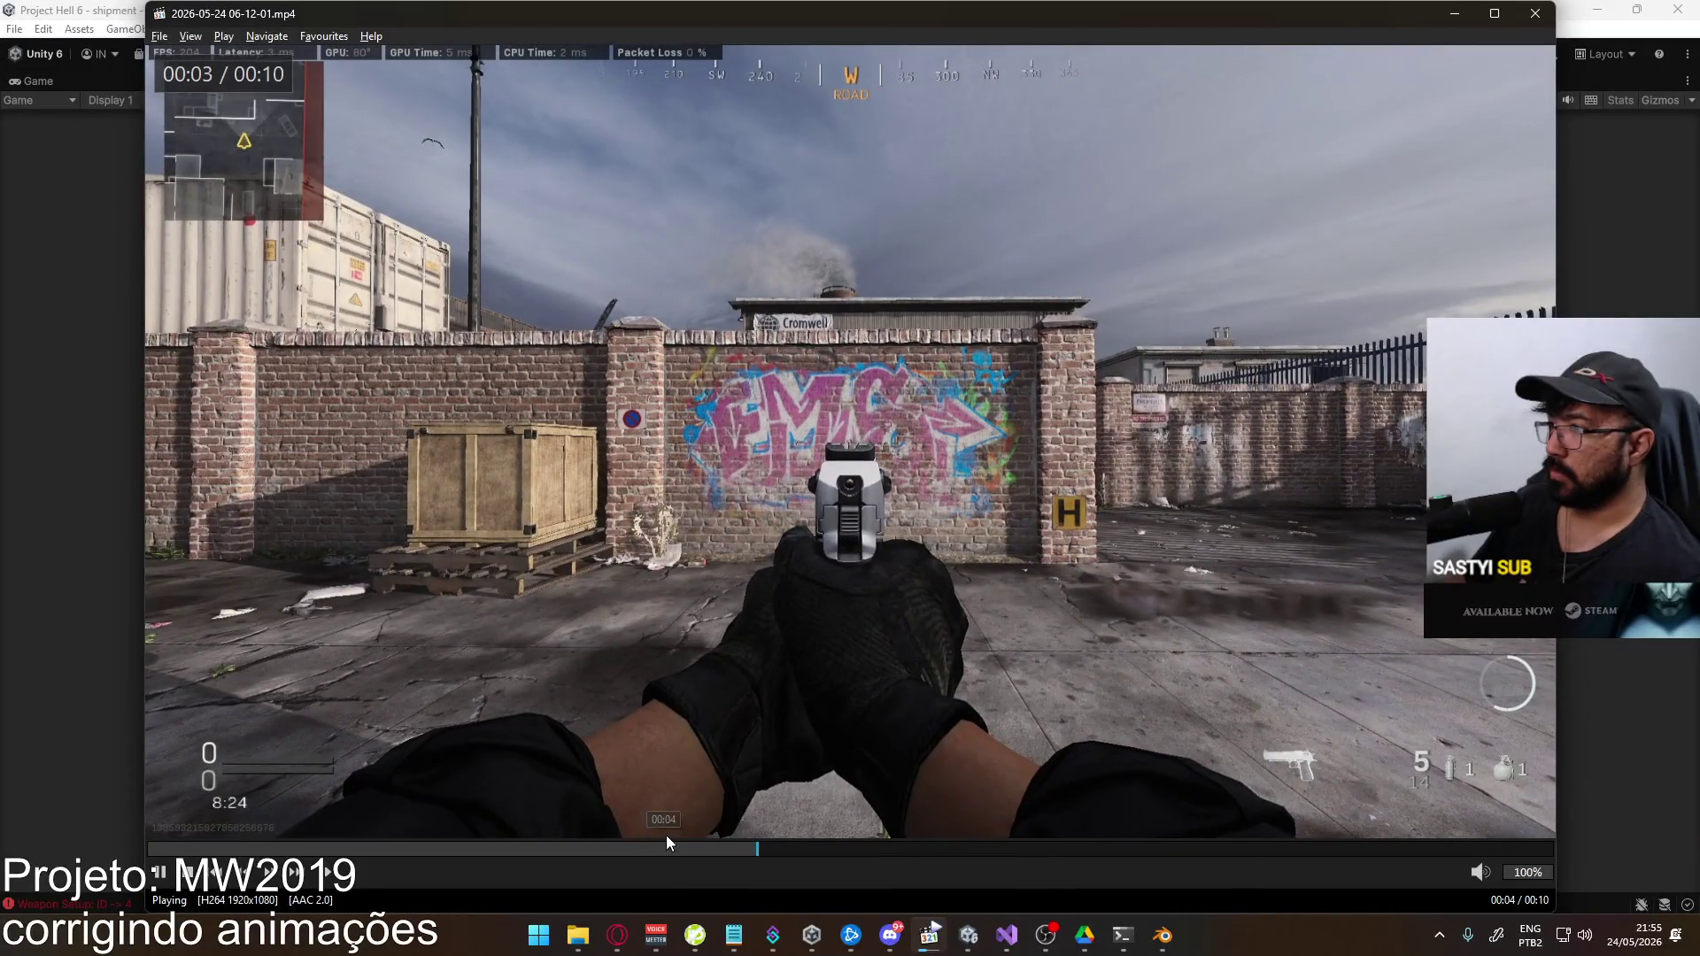
pyautogui.click(659, 795)
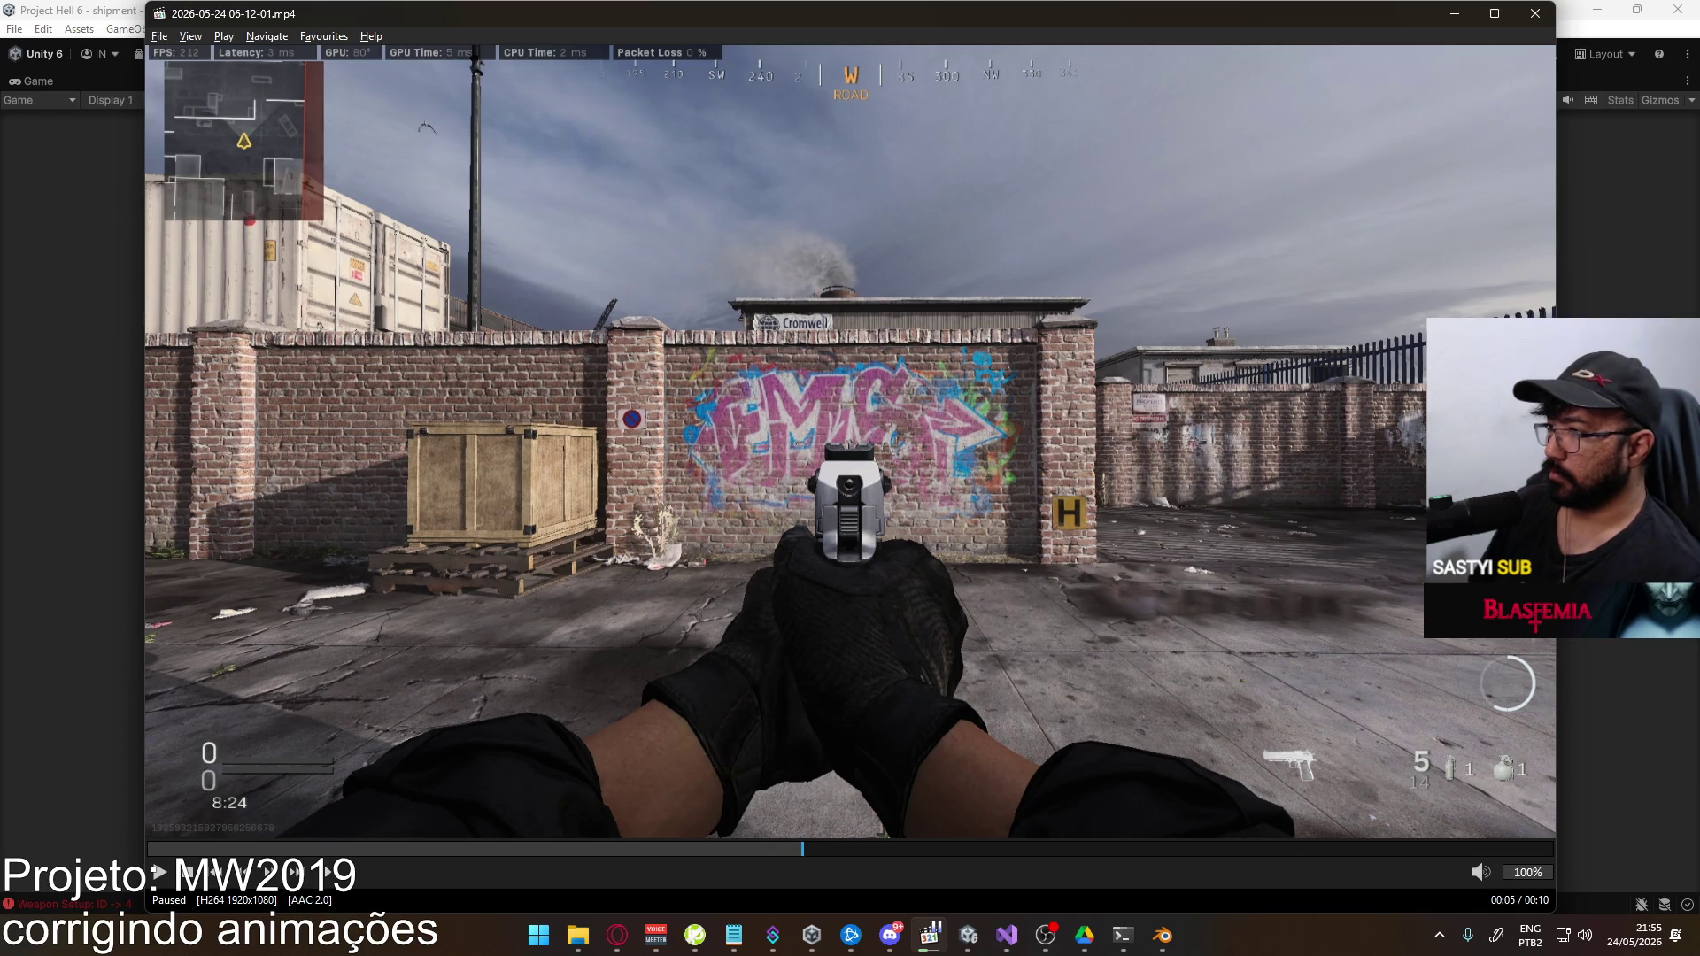
pyautogui.hotkey('ctrl', 'Right')
pyautogui.hotkey('ctrl', 'Right')
pyautogui.hotkey('ctrl', 'Right')
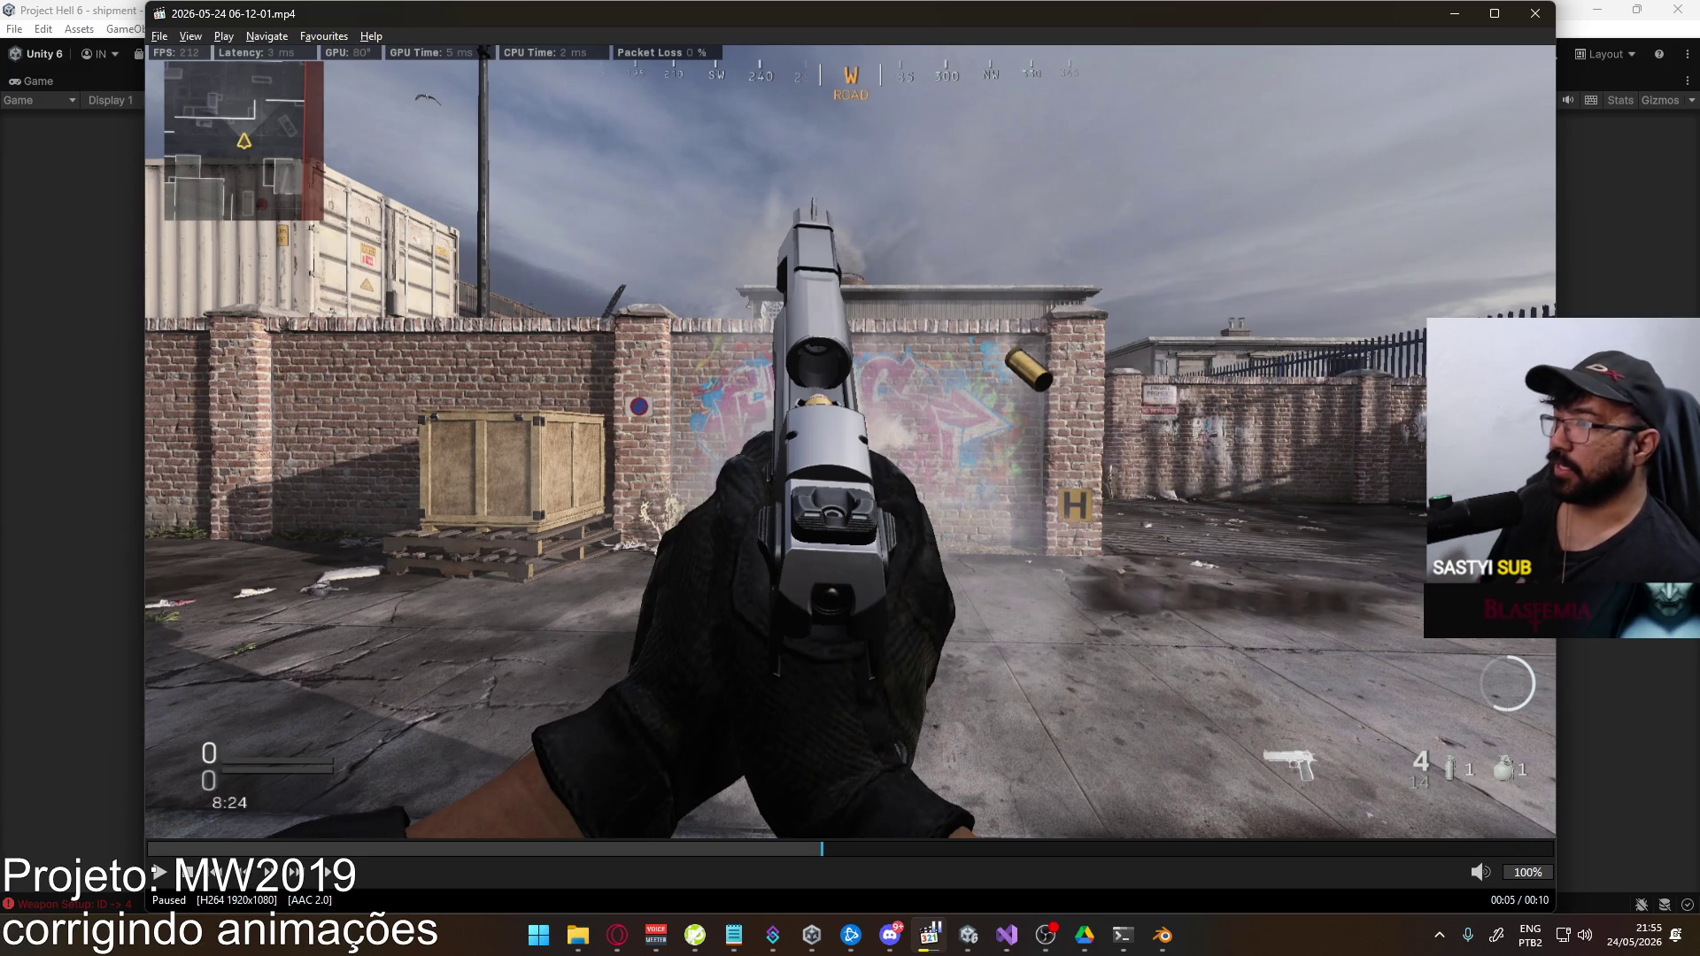
pyautogui.hotkey('alt', 'Tab')
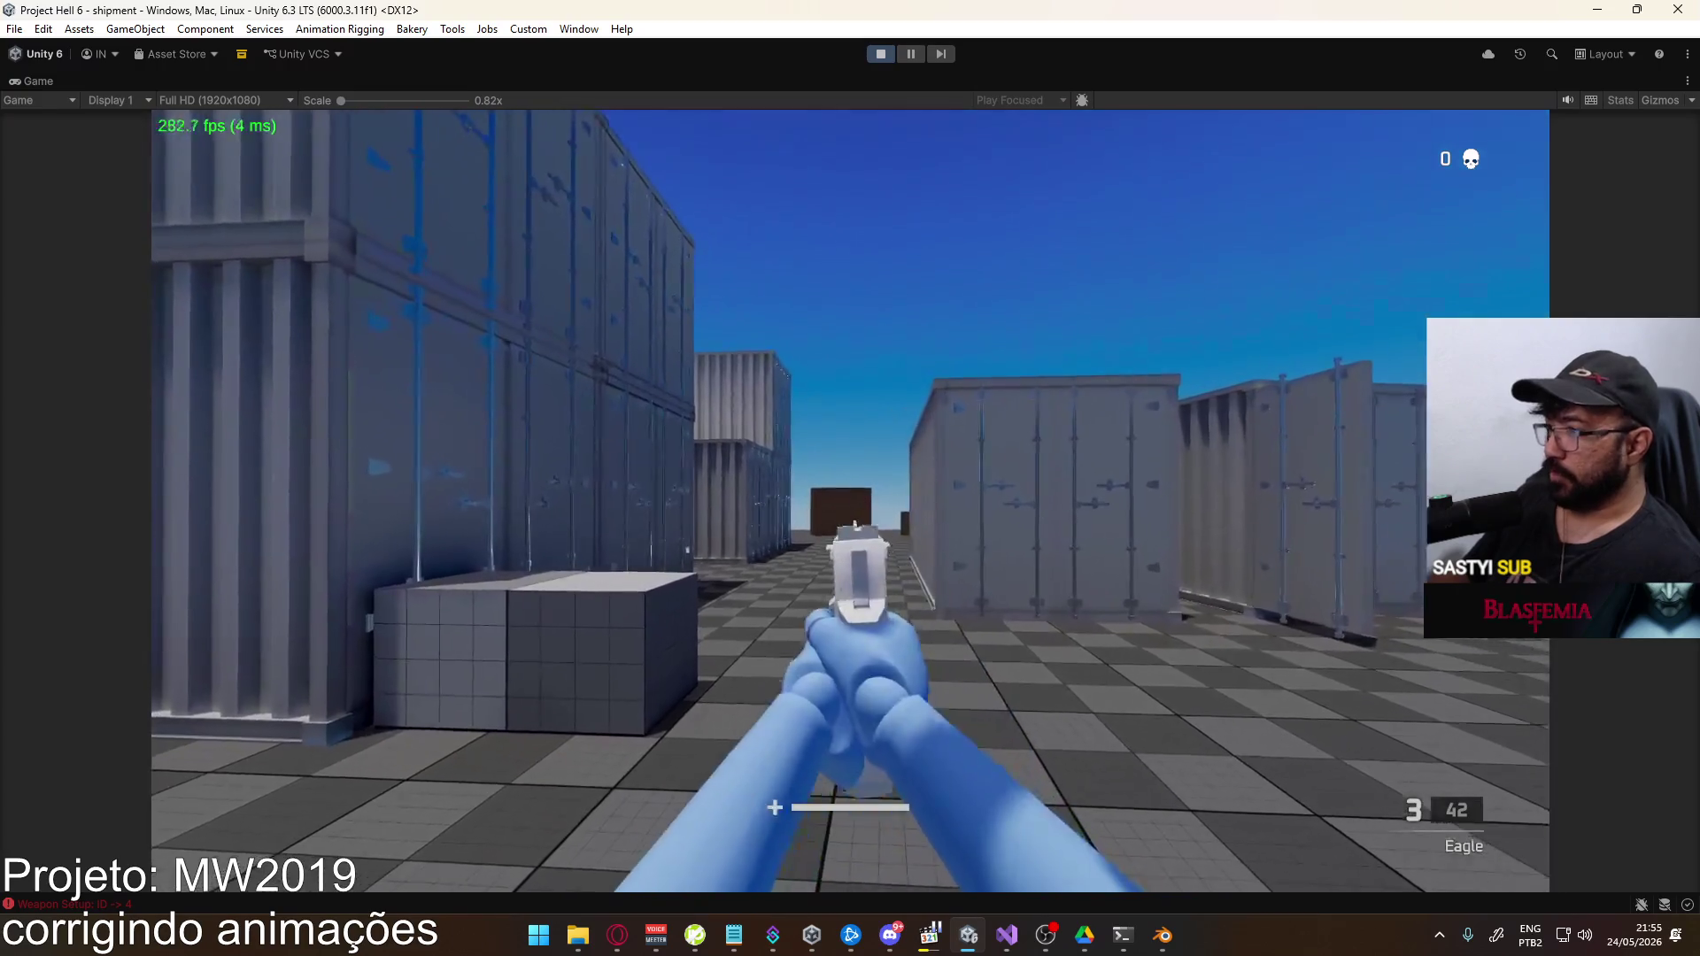
# Empty the Eagle's magazine, reload, fire six more rounds and reload again
pyautogui.click(850, 500)
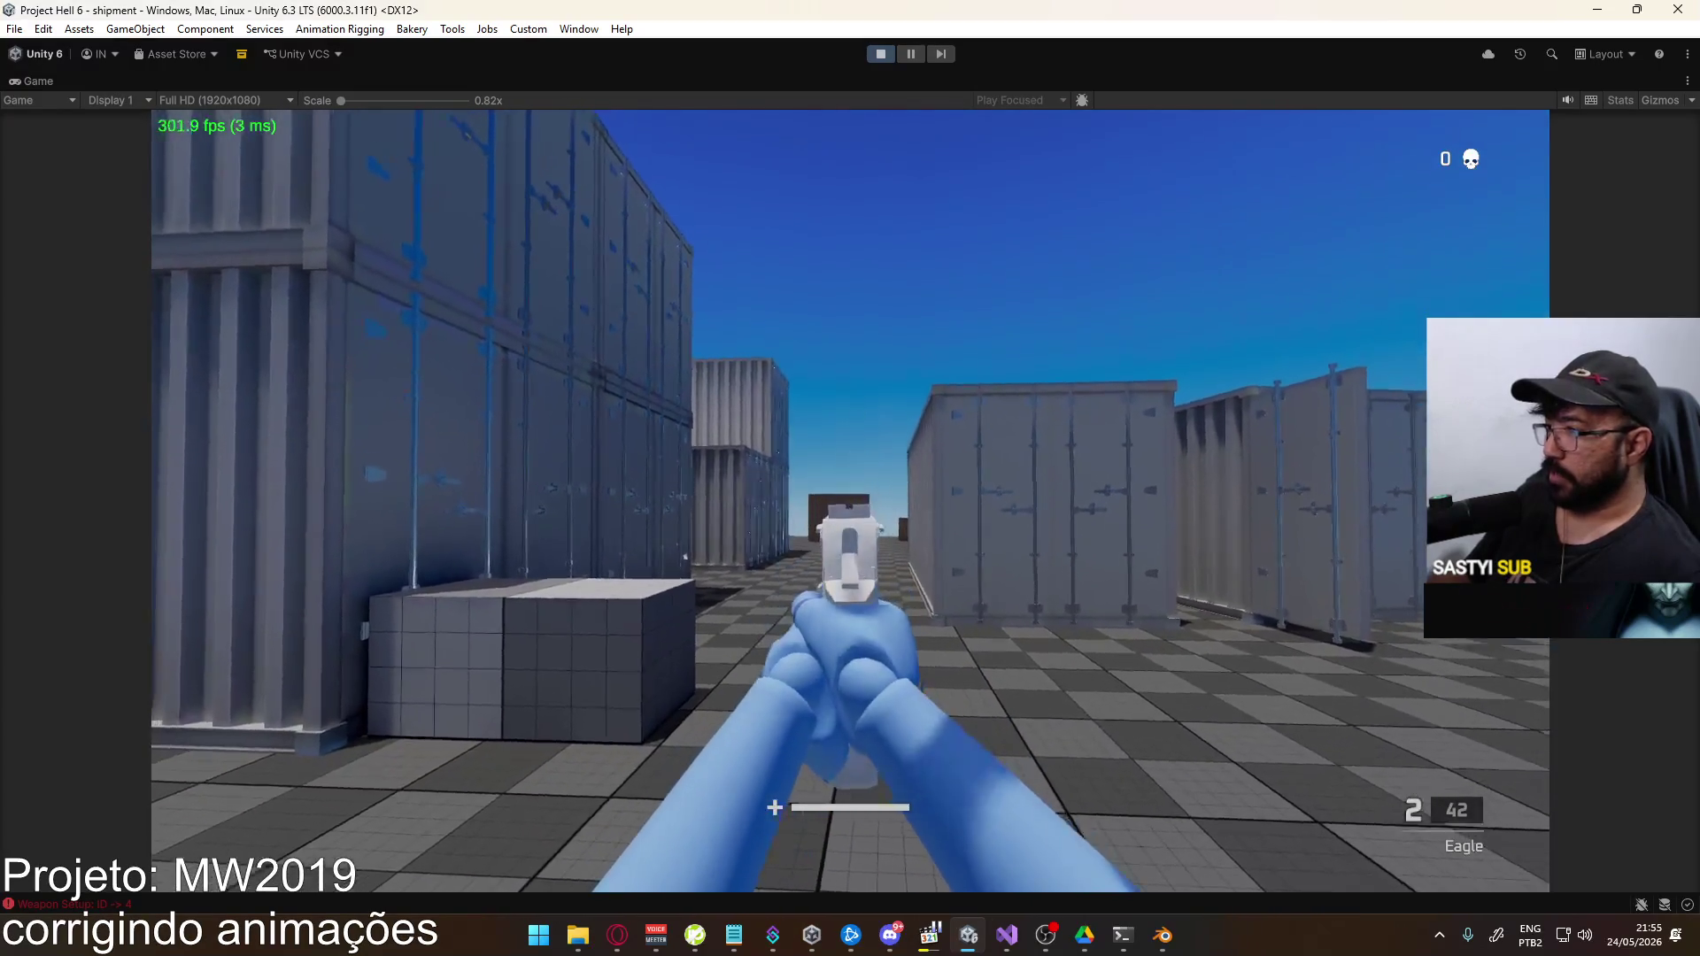
pyautogui.click(850, 500)
pyautogui.click(849, 500)
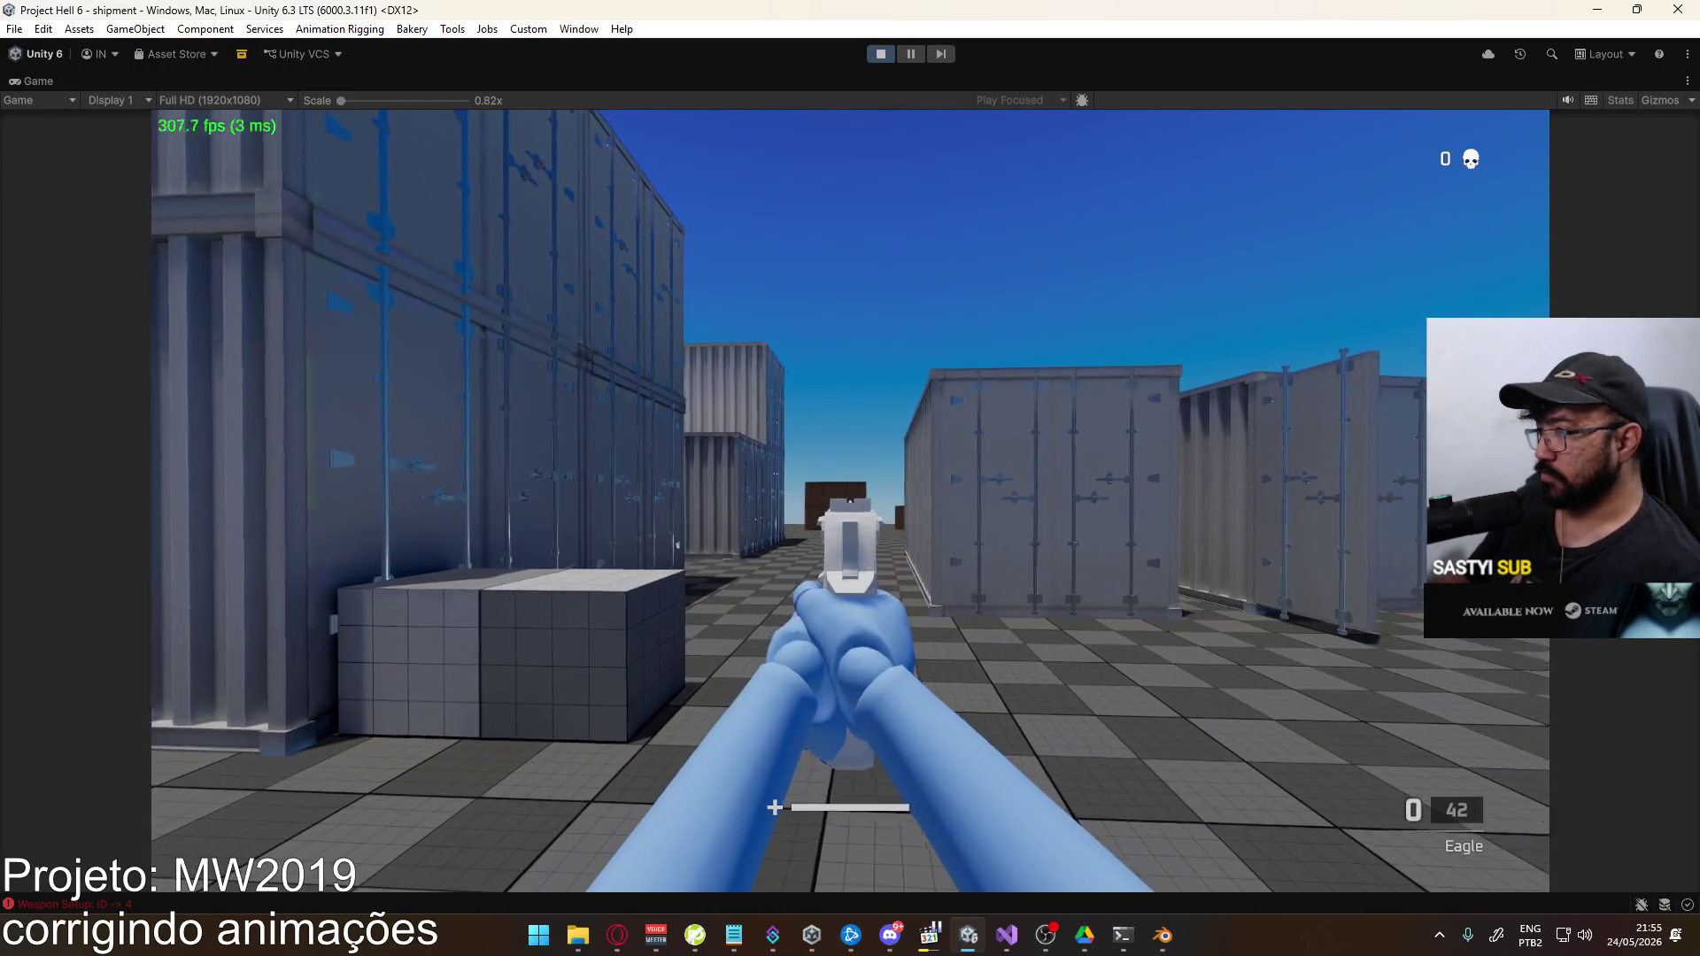
pyautogui.press('r')
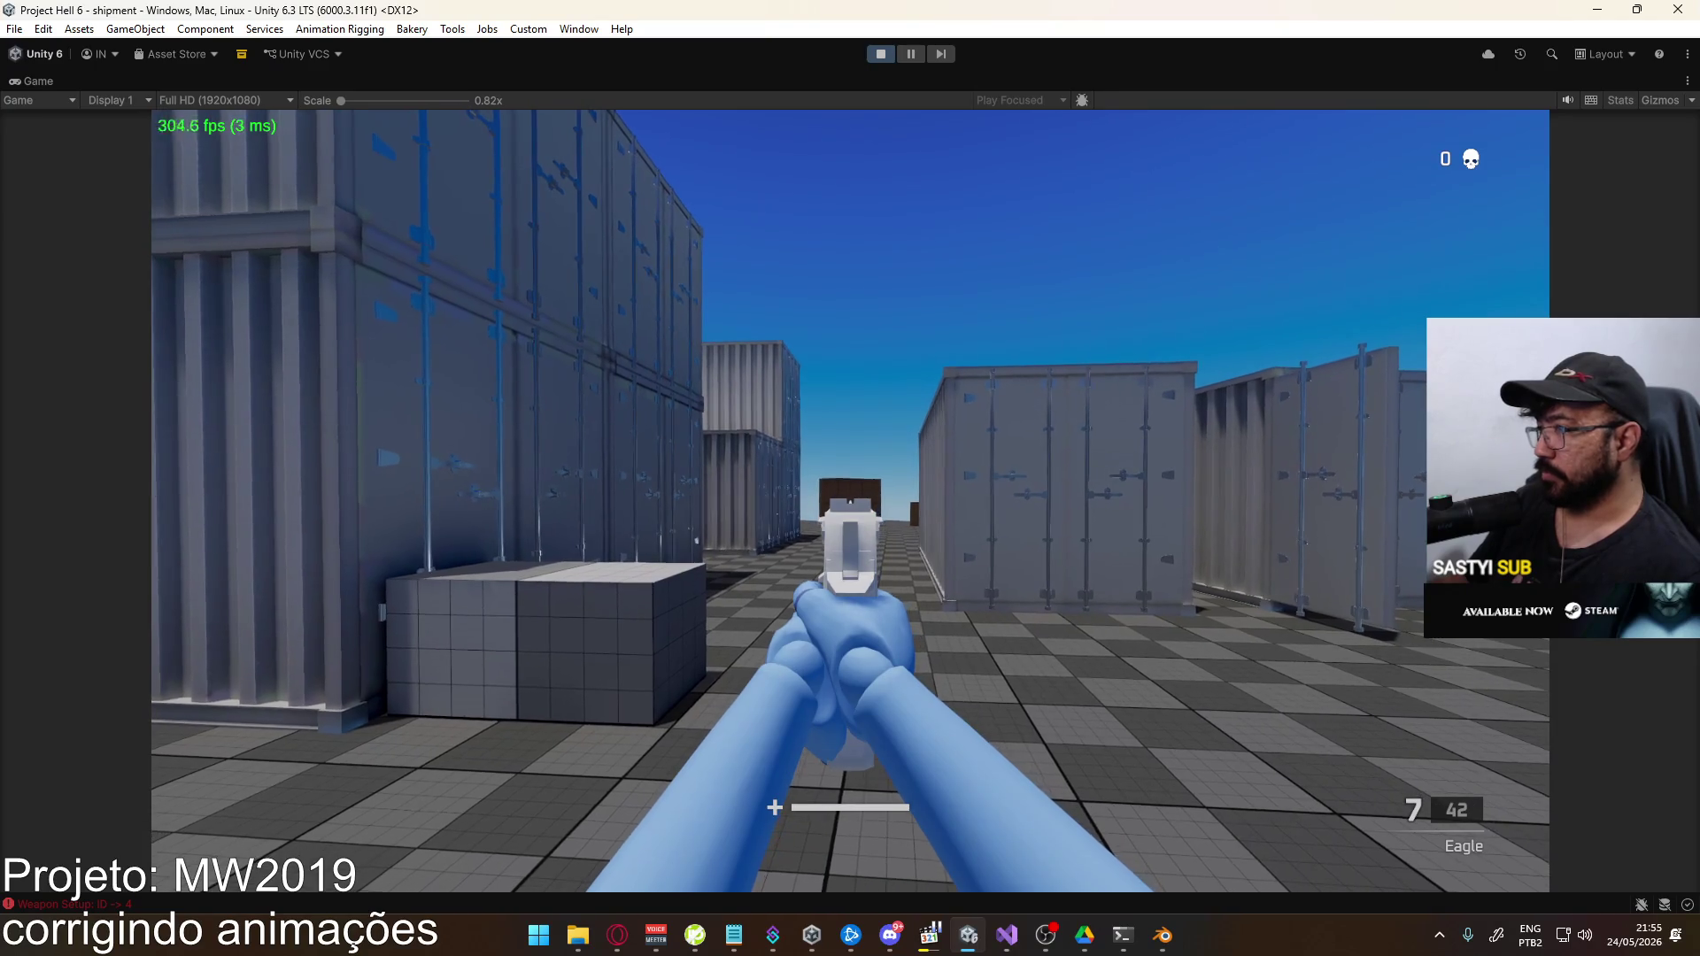
pyautogui.click(850, 500)
pyautogui.click(850, 500)
pyautogui.click(850, 500)
pyautogui.click(849, 500)
pyautogui.click(850, 500)
pyautogui.click(850, 501)
pyautogui.press('r')
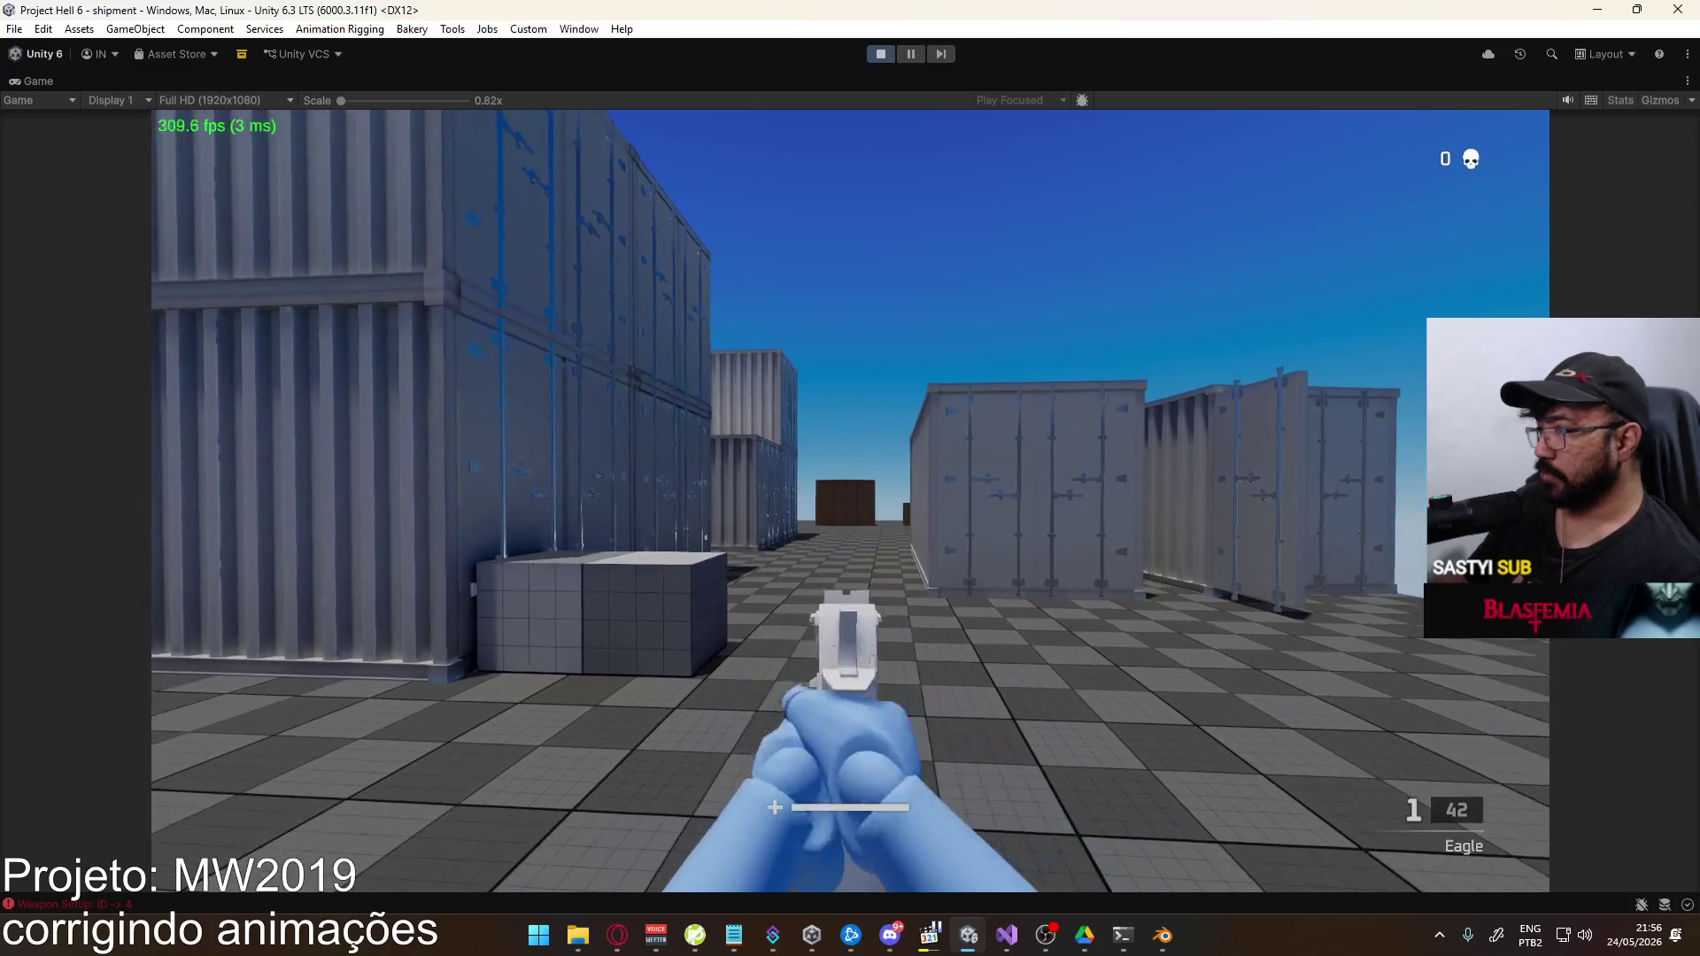
# Fire four more rounds, compare with the reference clip's 0:05 shot, and refocus the Unity game
pyautogui.click(850, 500)
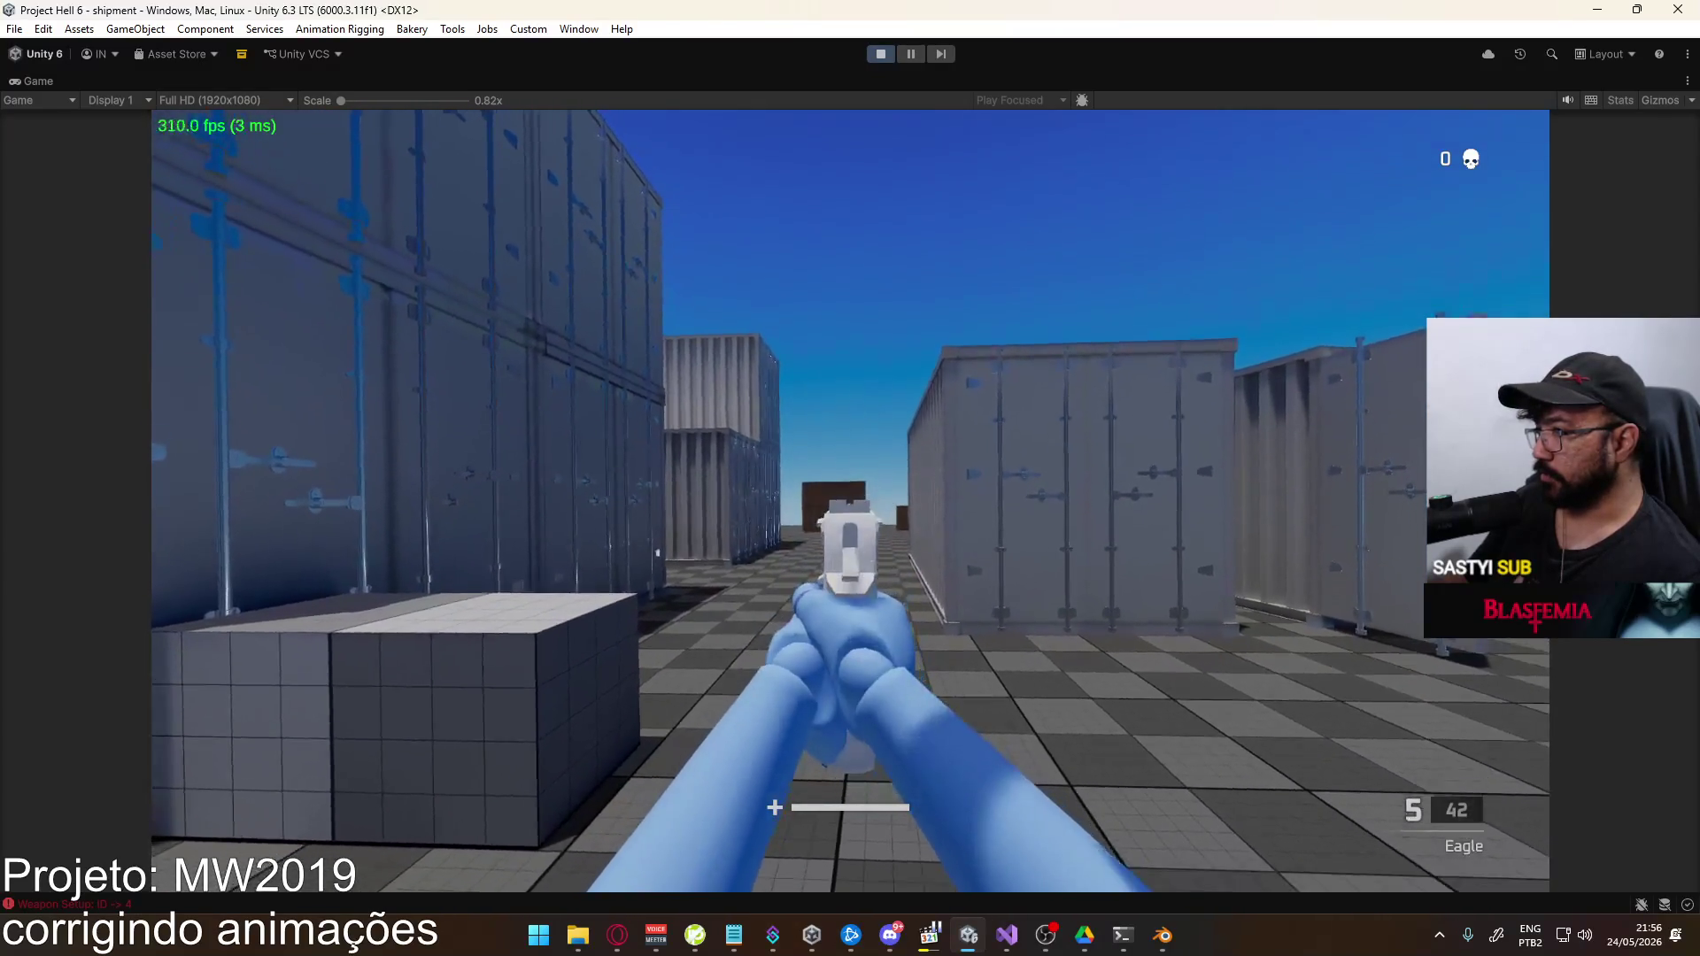
pyautogui.click(850, 500)
pyautogui.click(850, 500)
pyautogui.click(850, 500)
pyautogui.hotkey('alt', 'Tab')
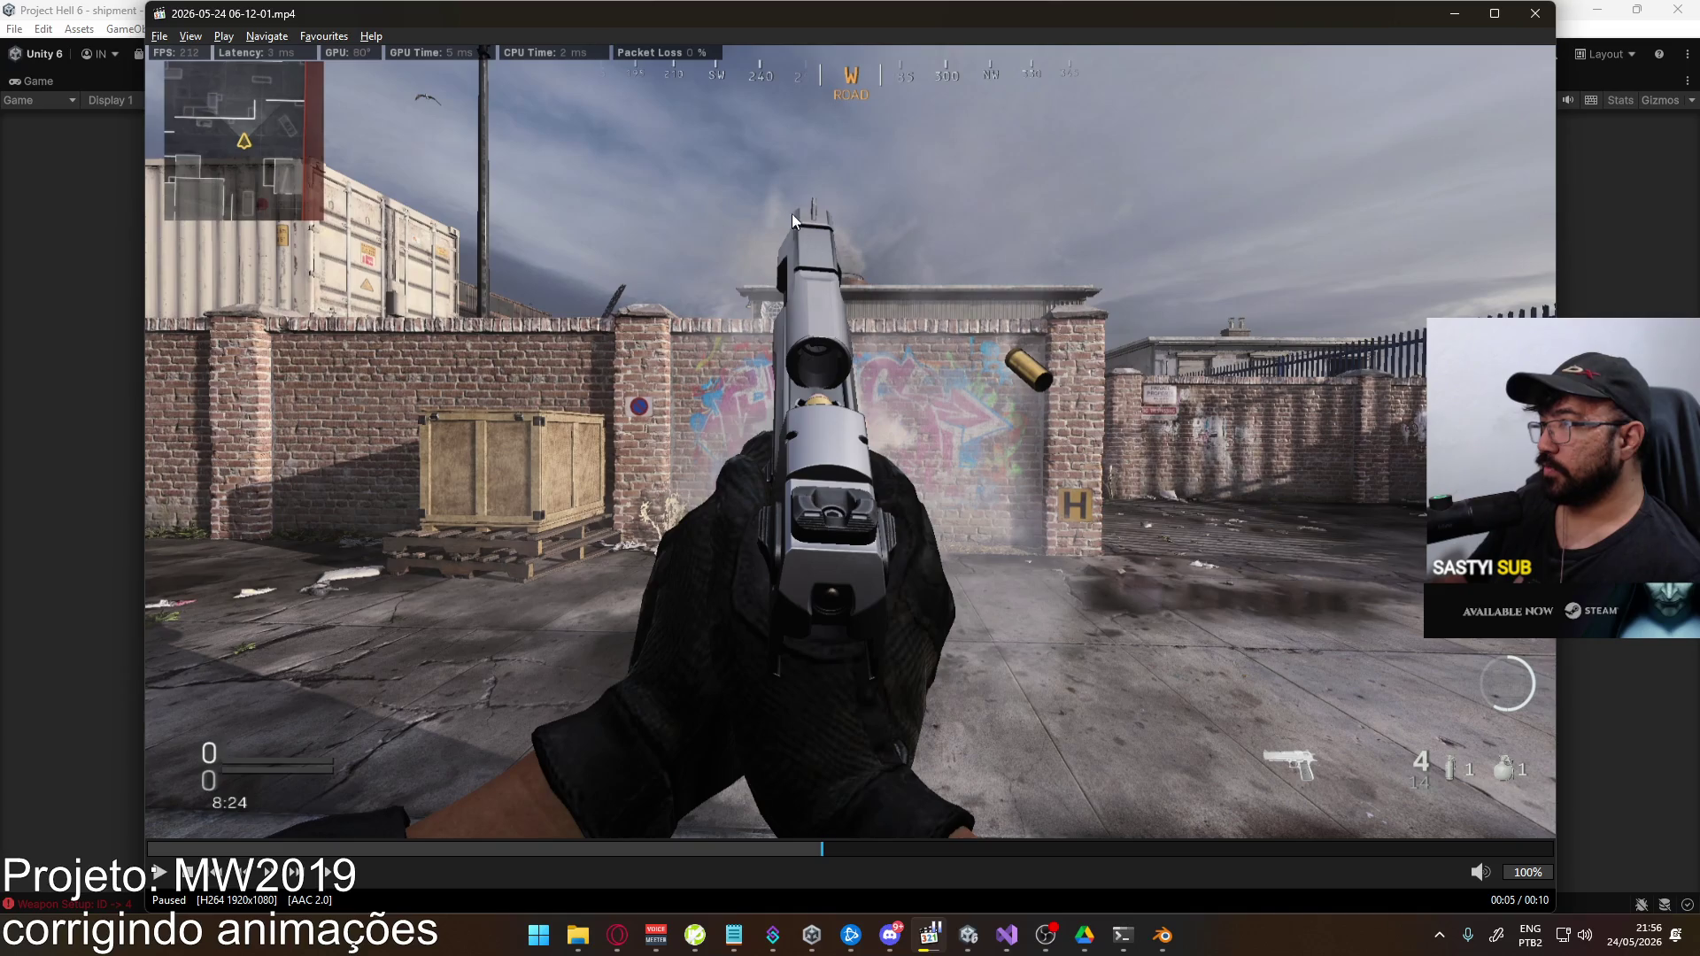
pyautogui.hotkey('alt', 'Tab')
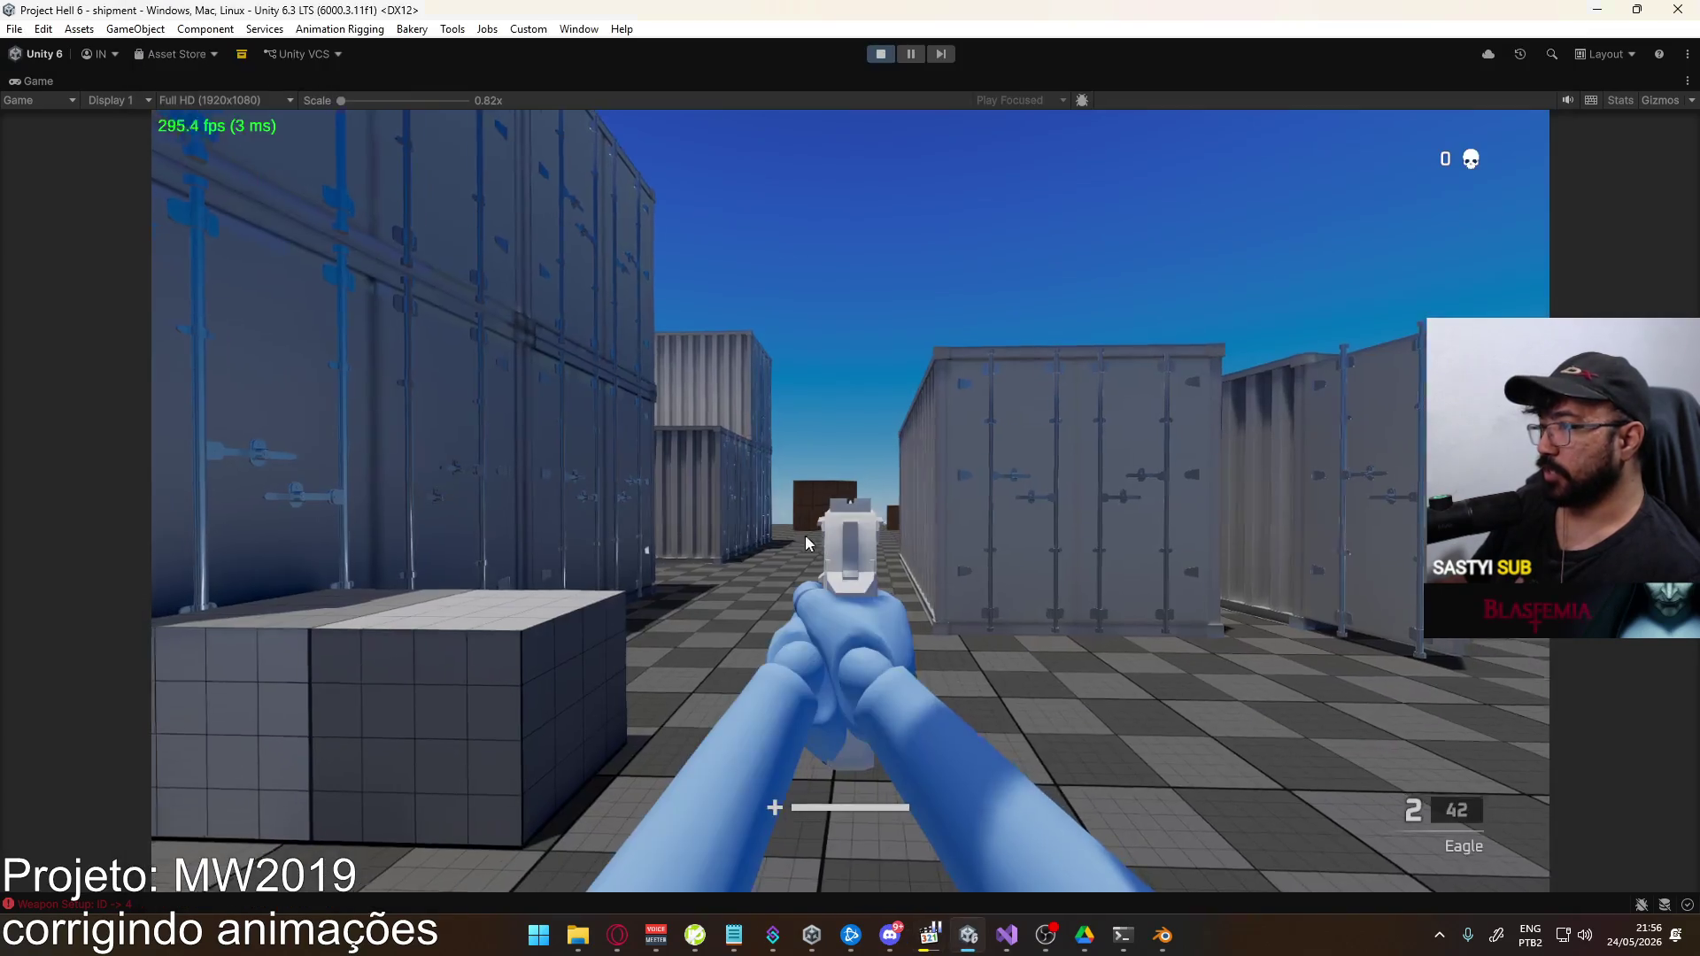
pyautogui.press('super')
pyautogui.click(1095, 27)
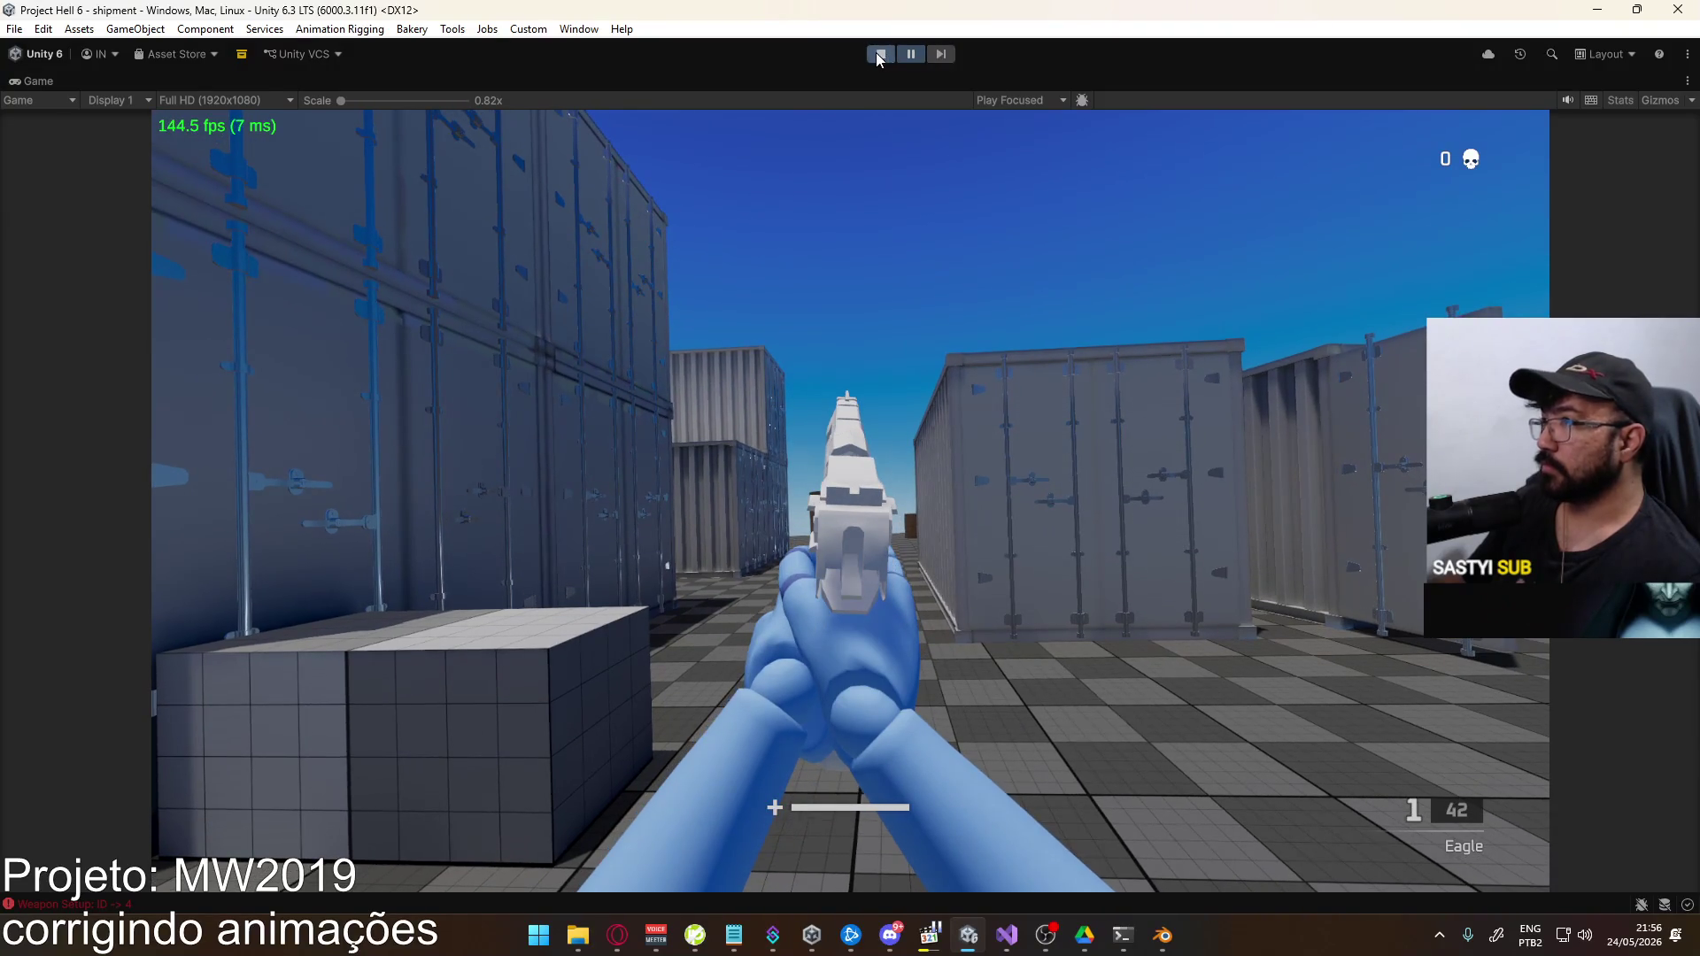
# Fire the Eagle's last round down to 0 and check the Voicemeeter audio mixer
pyautogui.press('super')
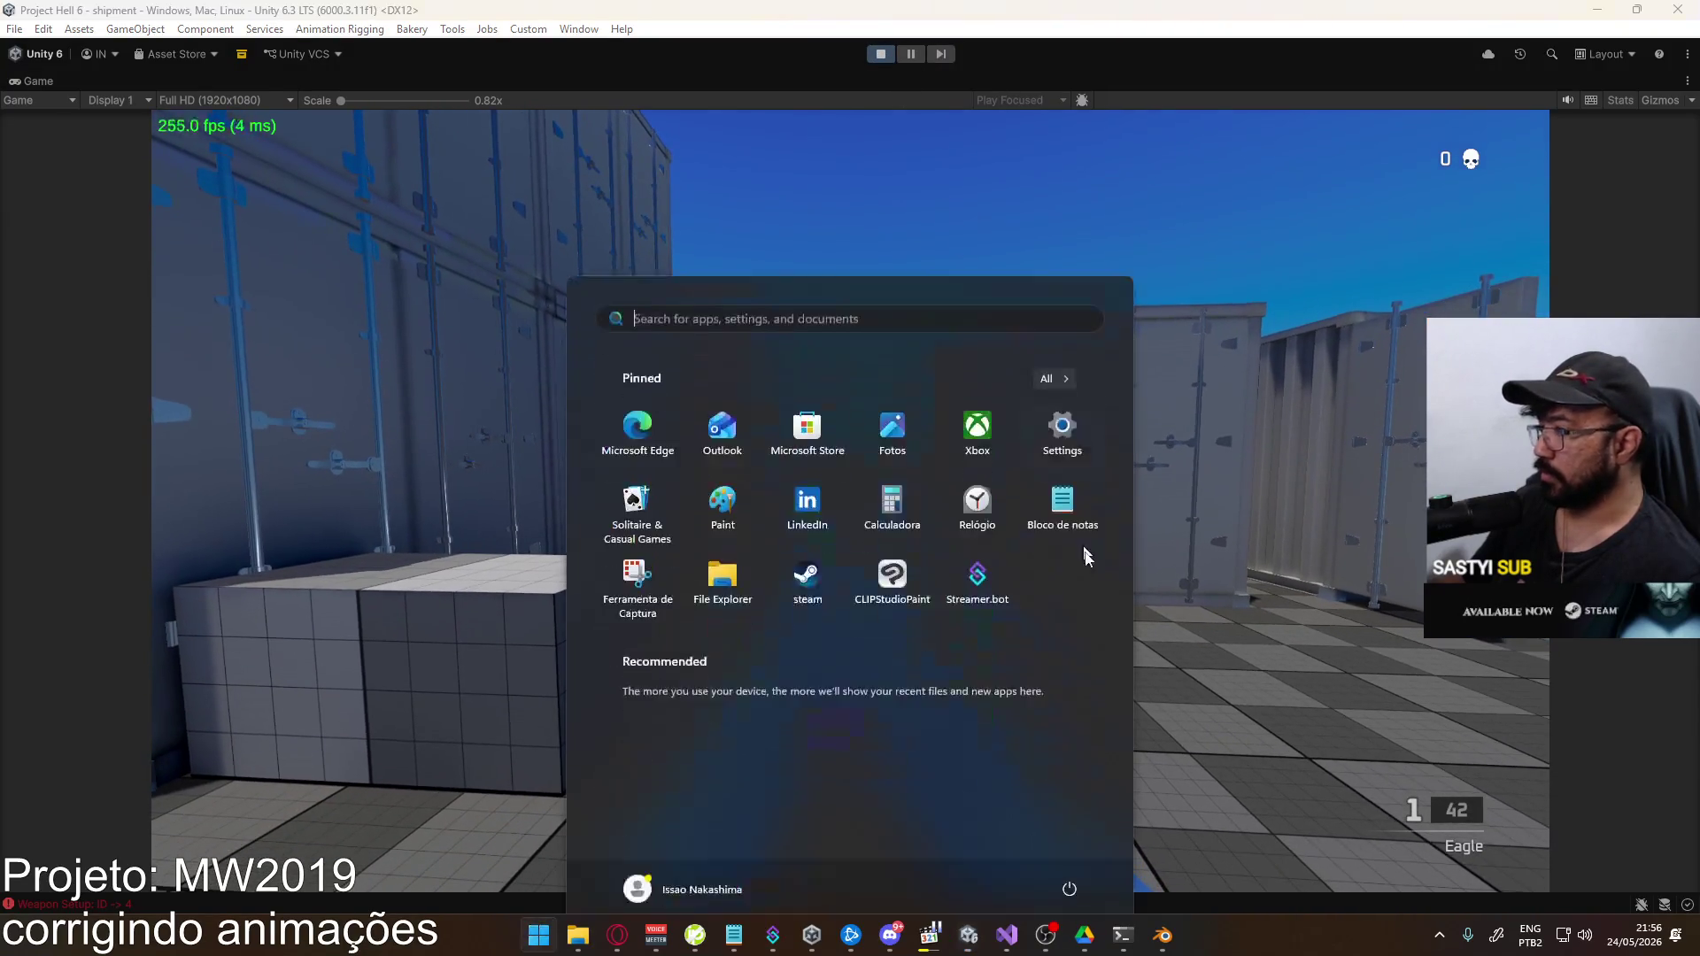
pyautogui.click(1071, 502)
pyautogui.click(1081, 485)
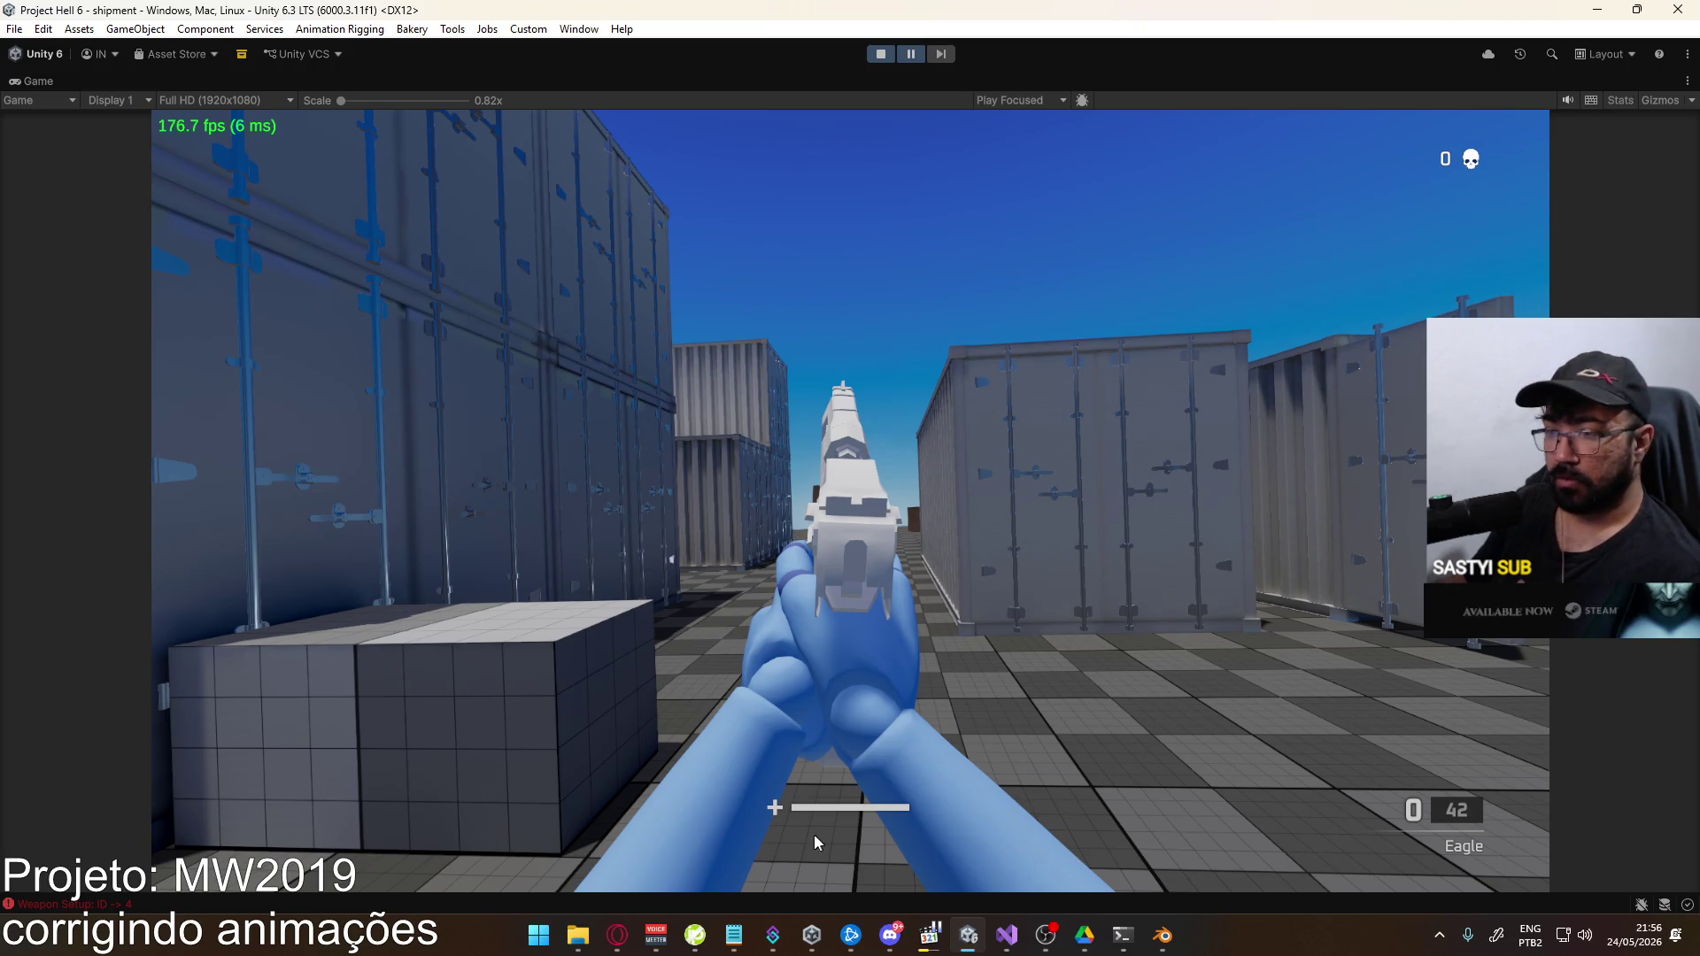
pyautogui.click(655, 934)
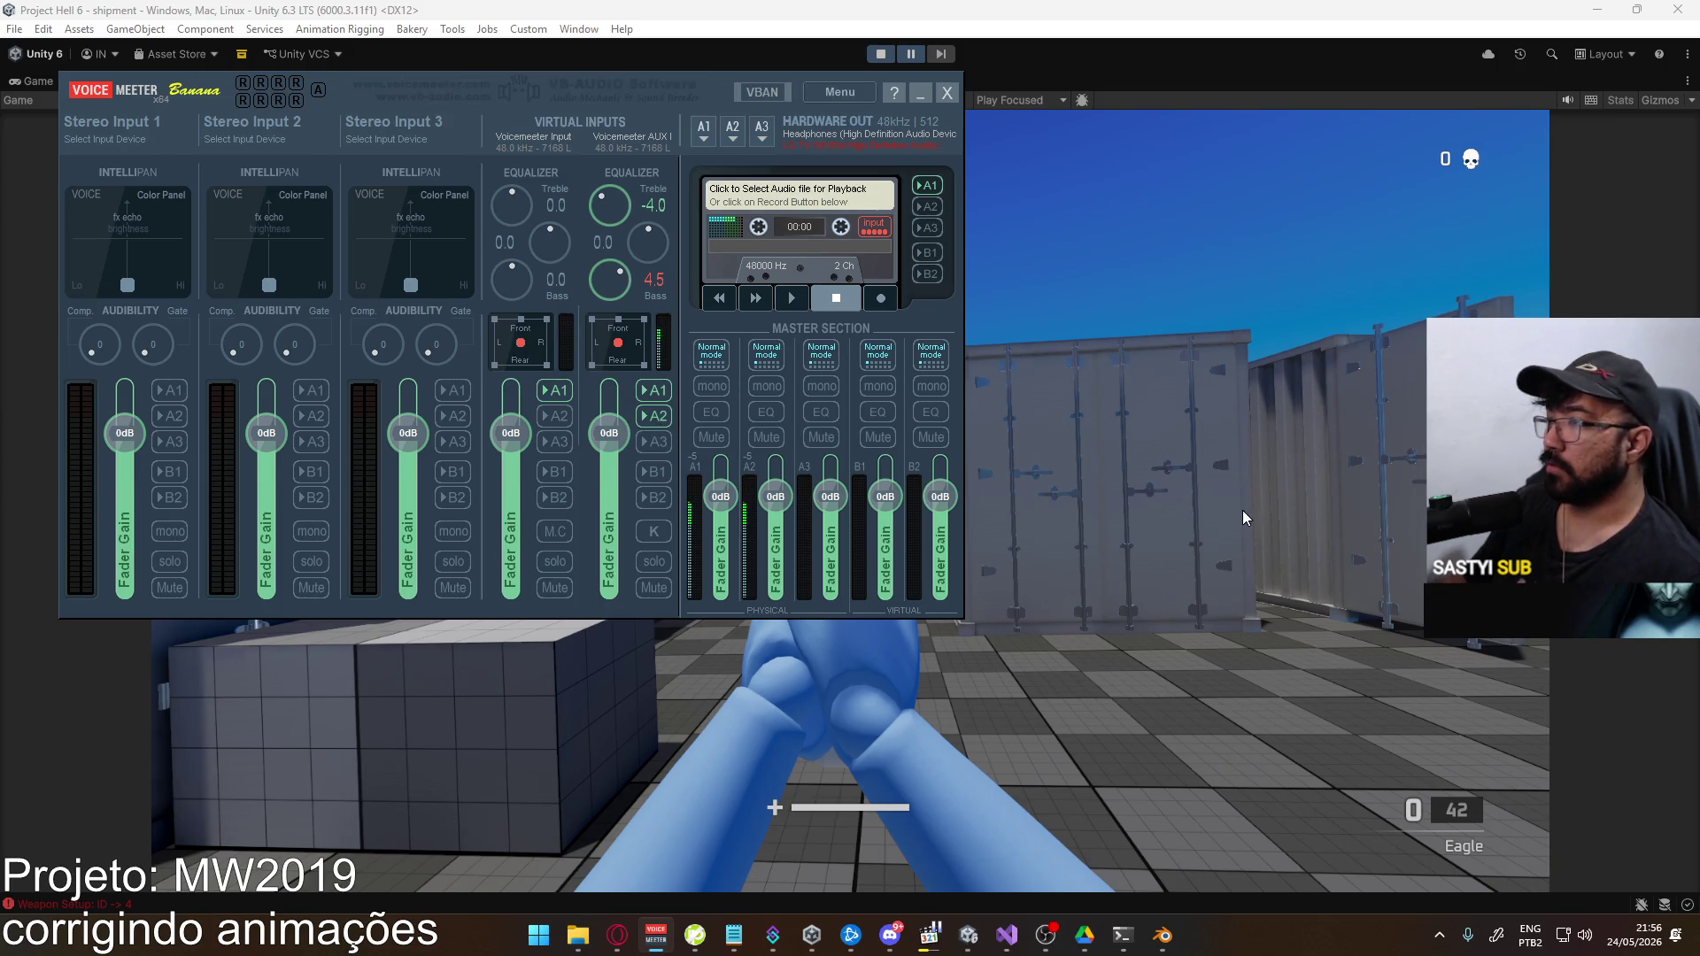
pyautogui.click(1037, 525)
# Switch back to Blender and stop the CORE Fire playback at frame 6
pyautogui.moveTo(1153, 945)
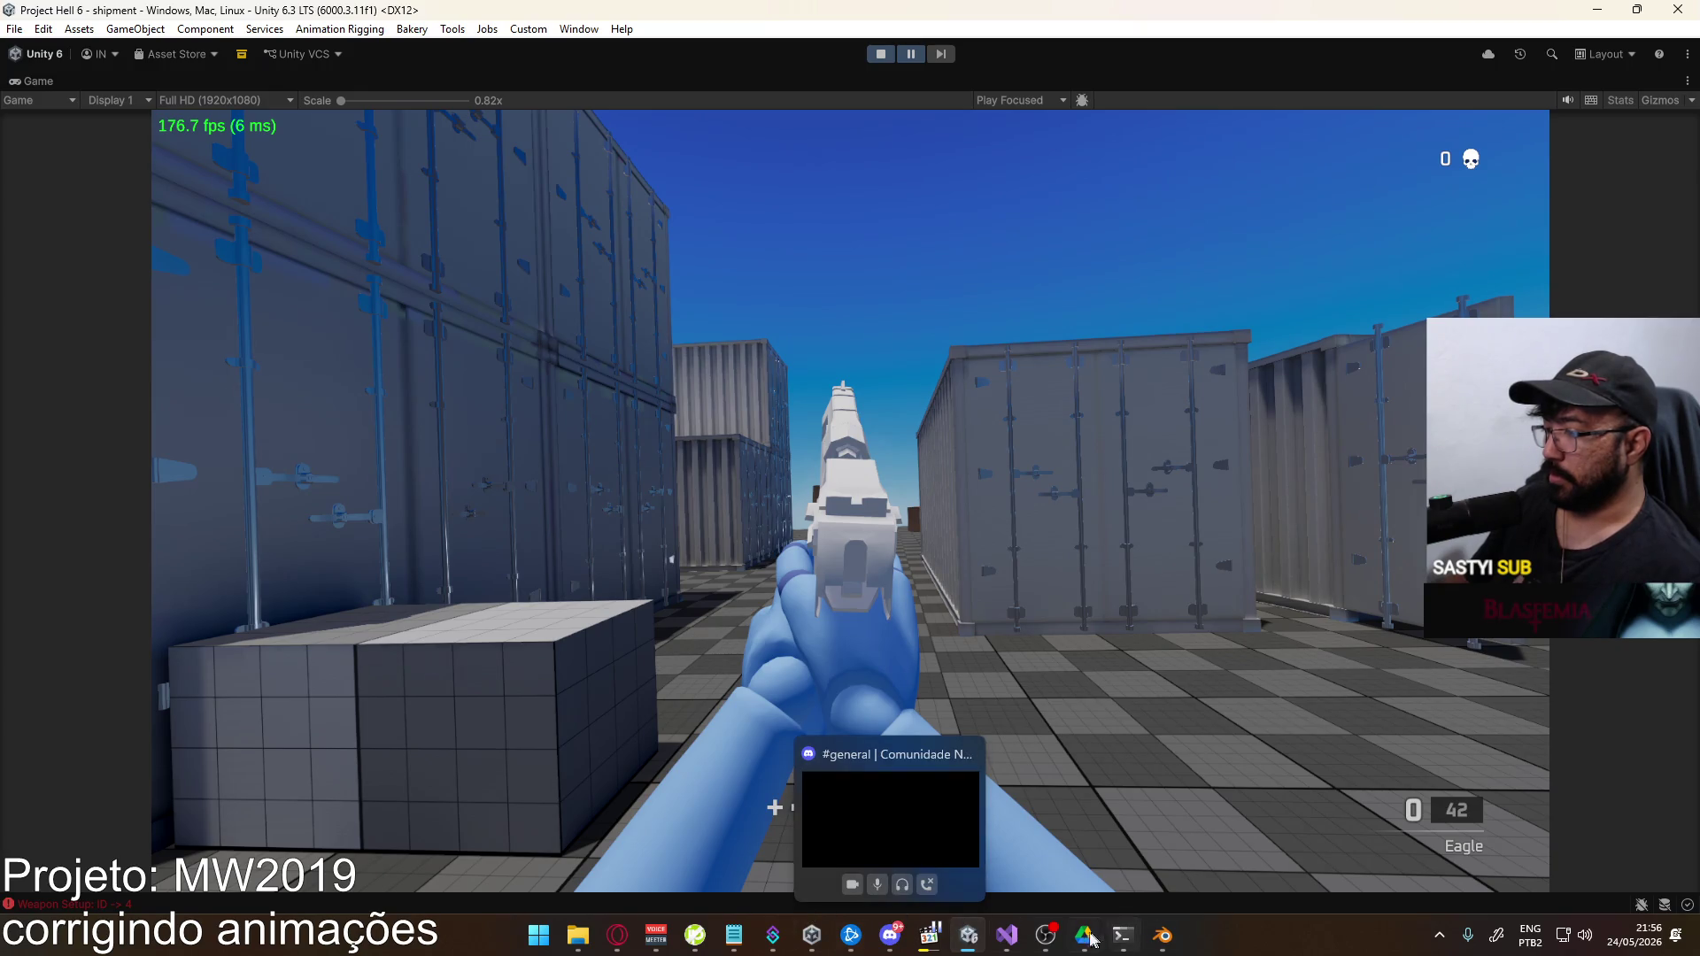
pyautogui.click(1141, 938)
pyautogui.click(1121, 934)
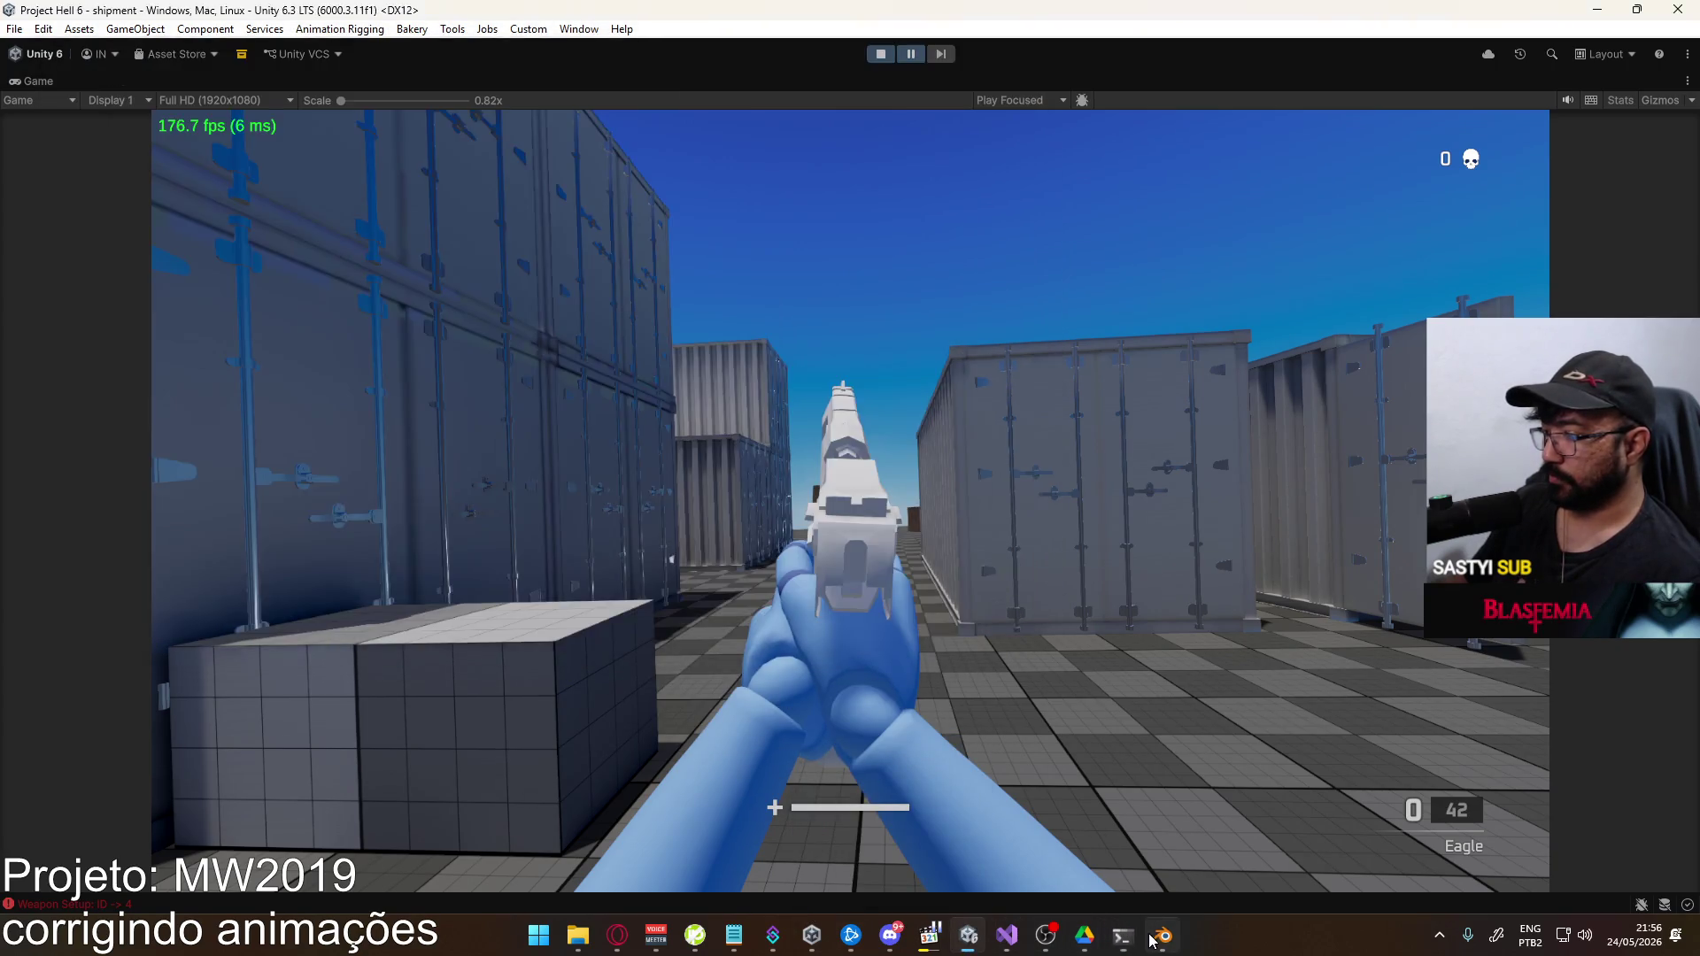
pyautogui.click(1162, 935)
pyautogui.moveTo(757, 630); pyautogui.dragTo(792, 632)
pyautogui.press('Escape')
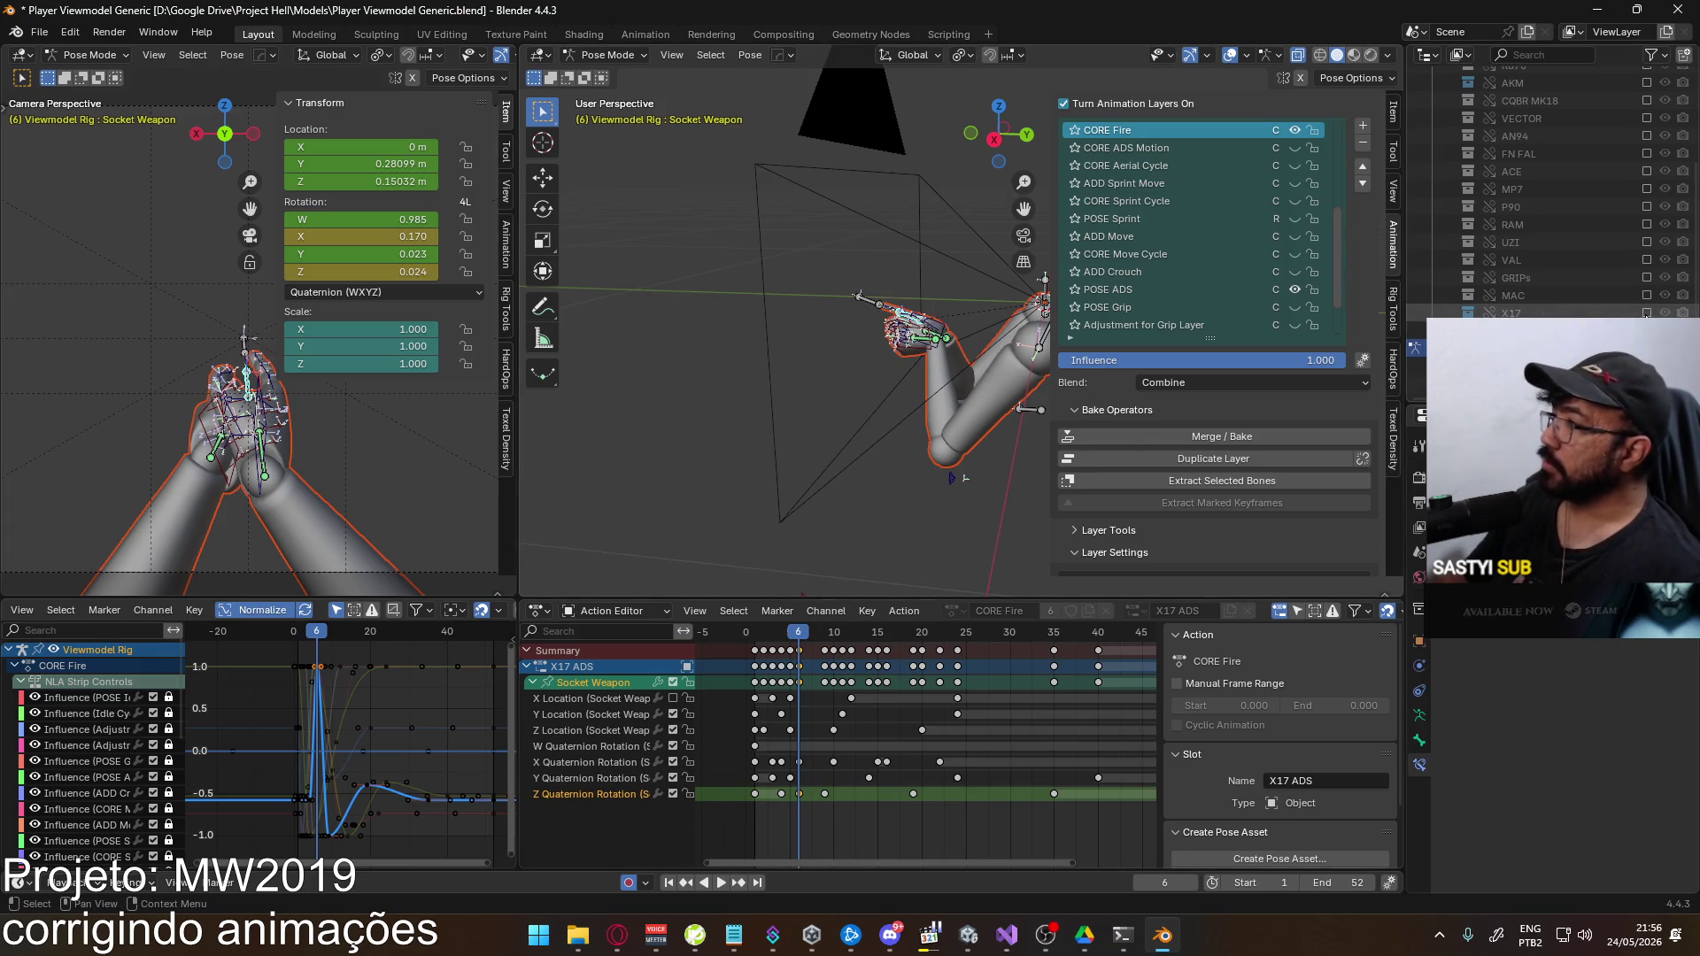
# Save the viewmodel blend file and start a File > Link
pyautogui.hotkey('ctrl', 's')
pyautogui.click(48, 26)
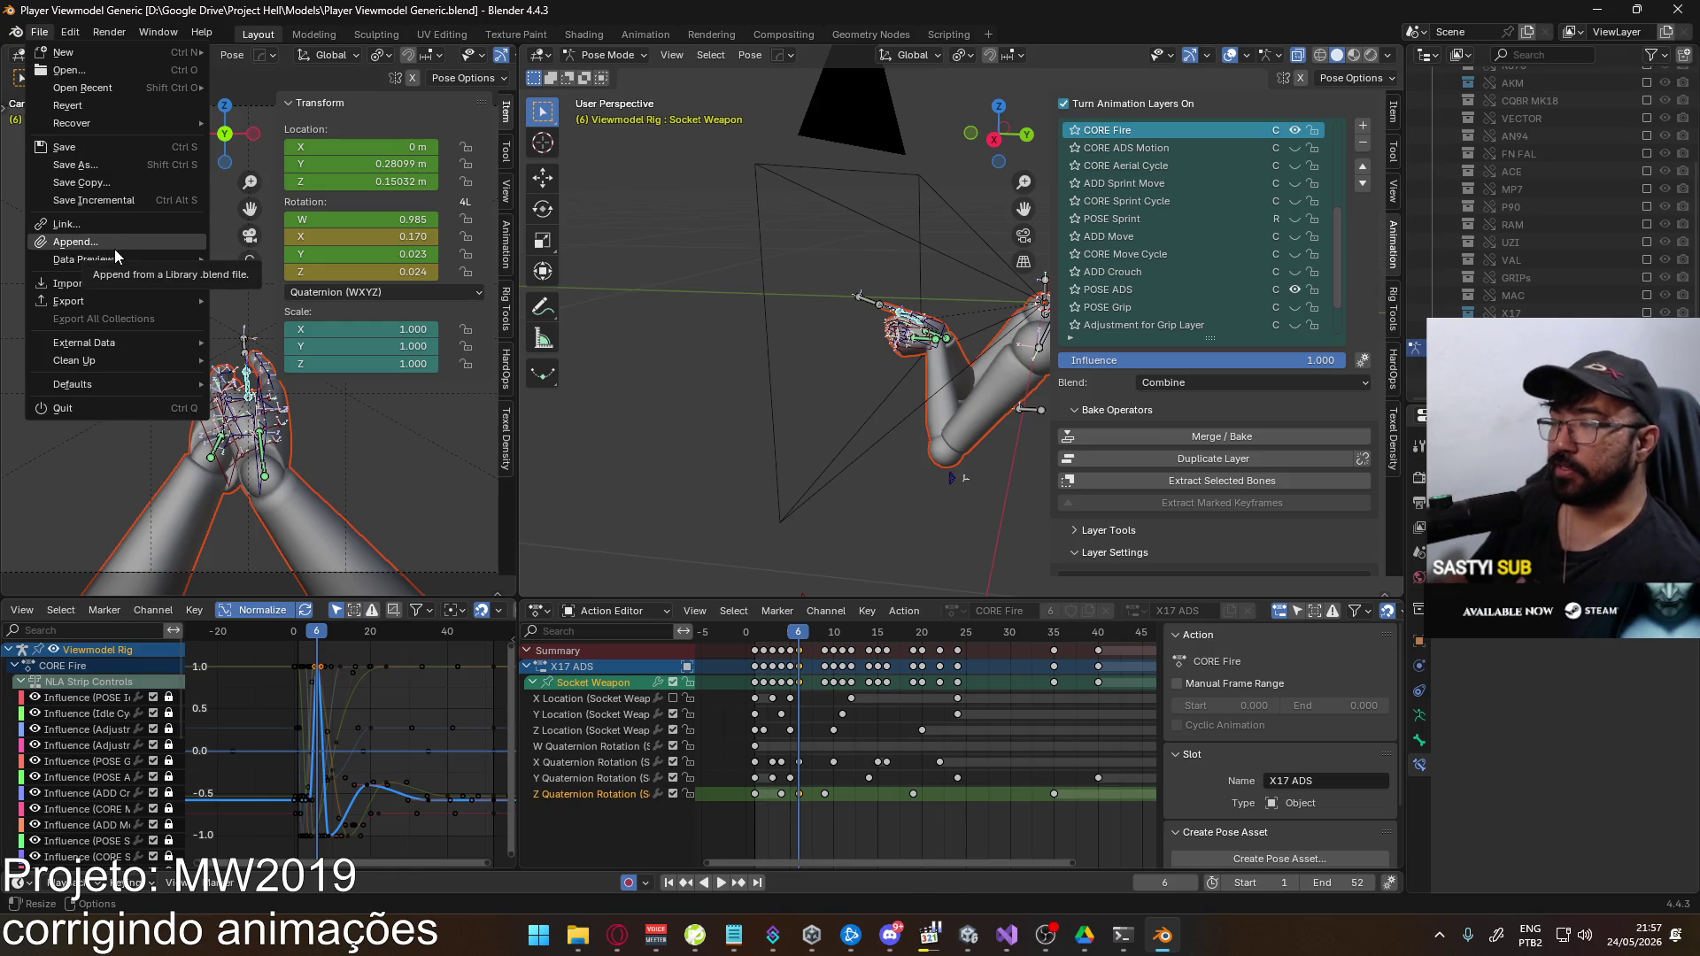
pyautogui.click(128, 229)
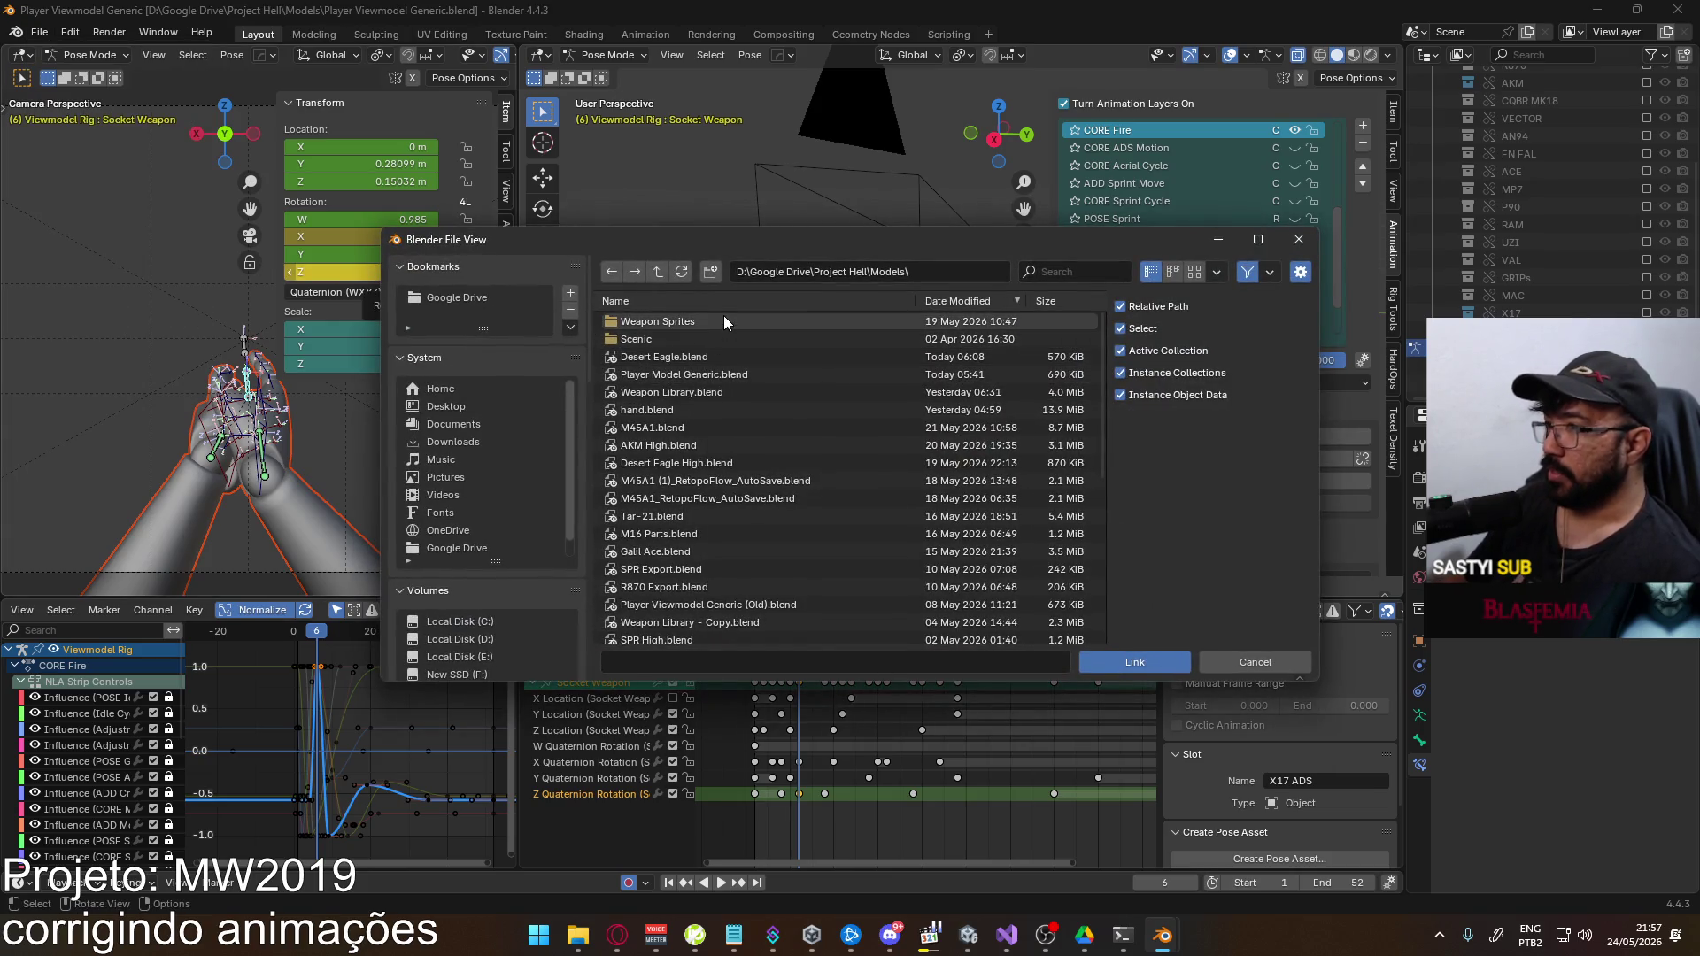
# Find Weapon Library.blend with a 'wea' search and link its Eagle collection
pyautogui.scroll(-6, 782, 434)
pyautogui.click(1073, 272)
pyautogui.write('wea')
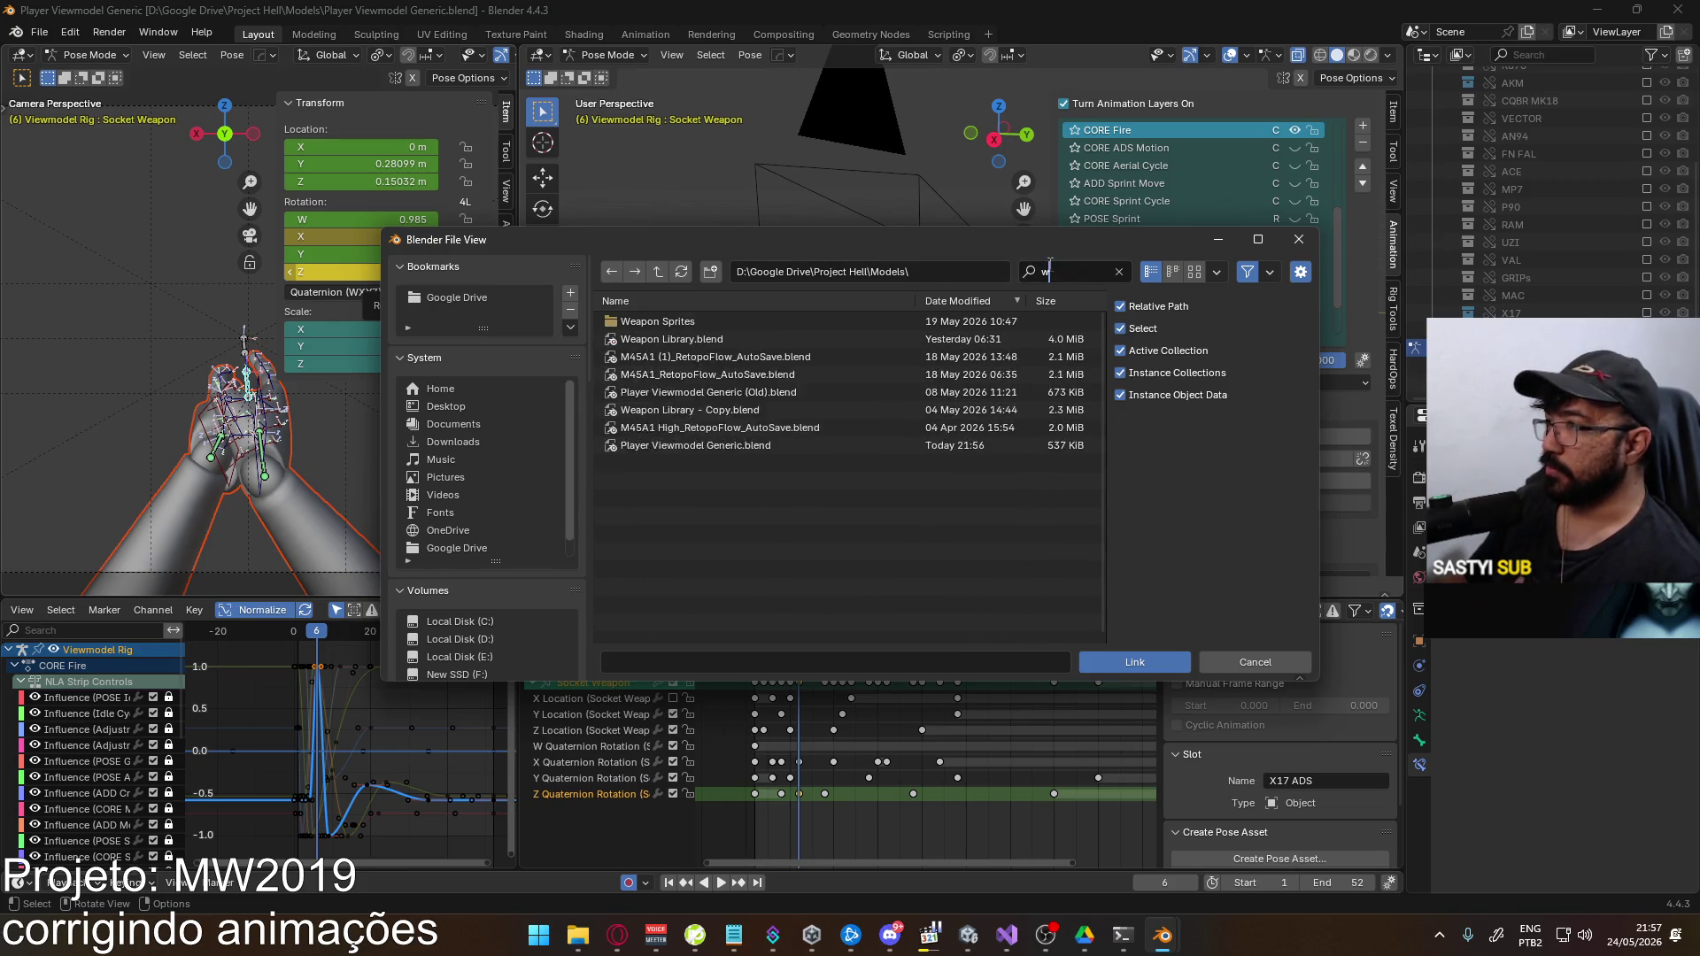
pyautogui.doubleClick(682, 343)
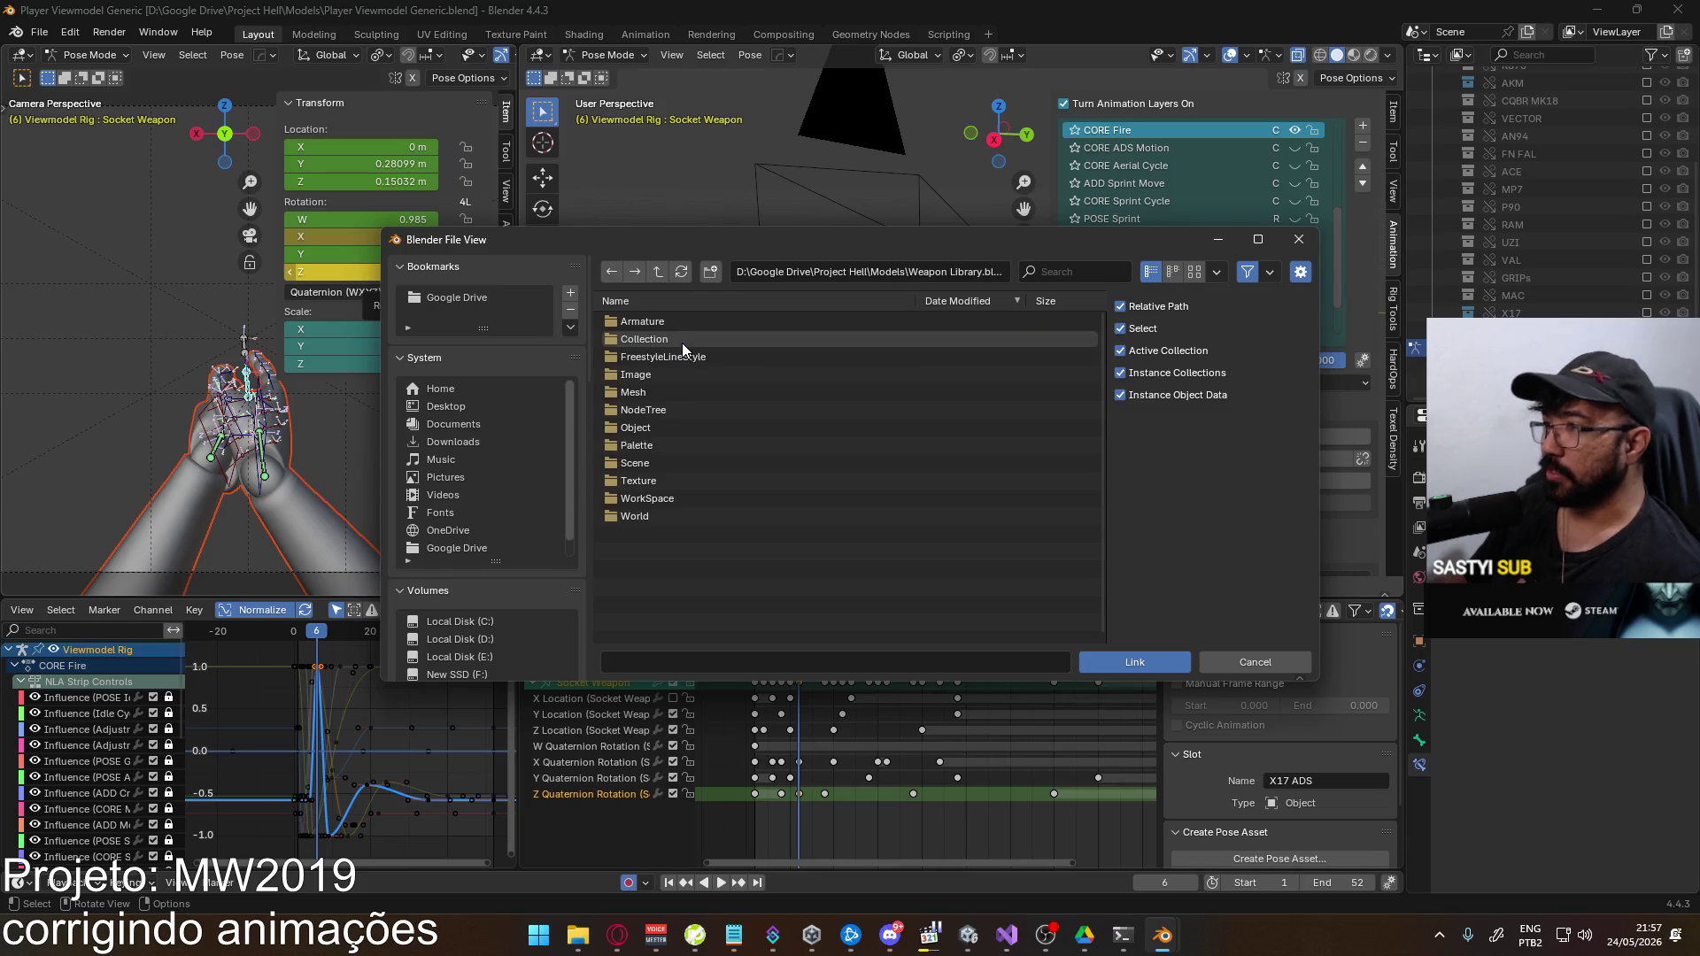
pyautogui.click(673, 338)
pyautogui.doubleClick(673, 338)
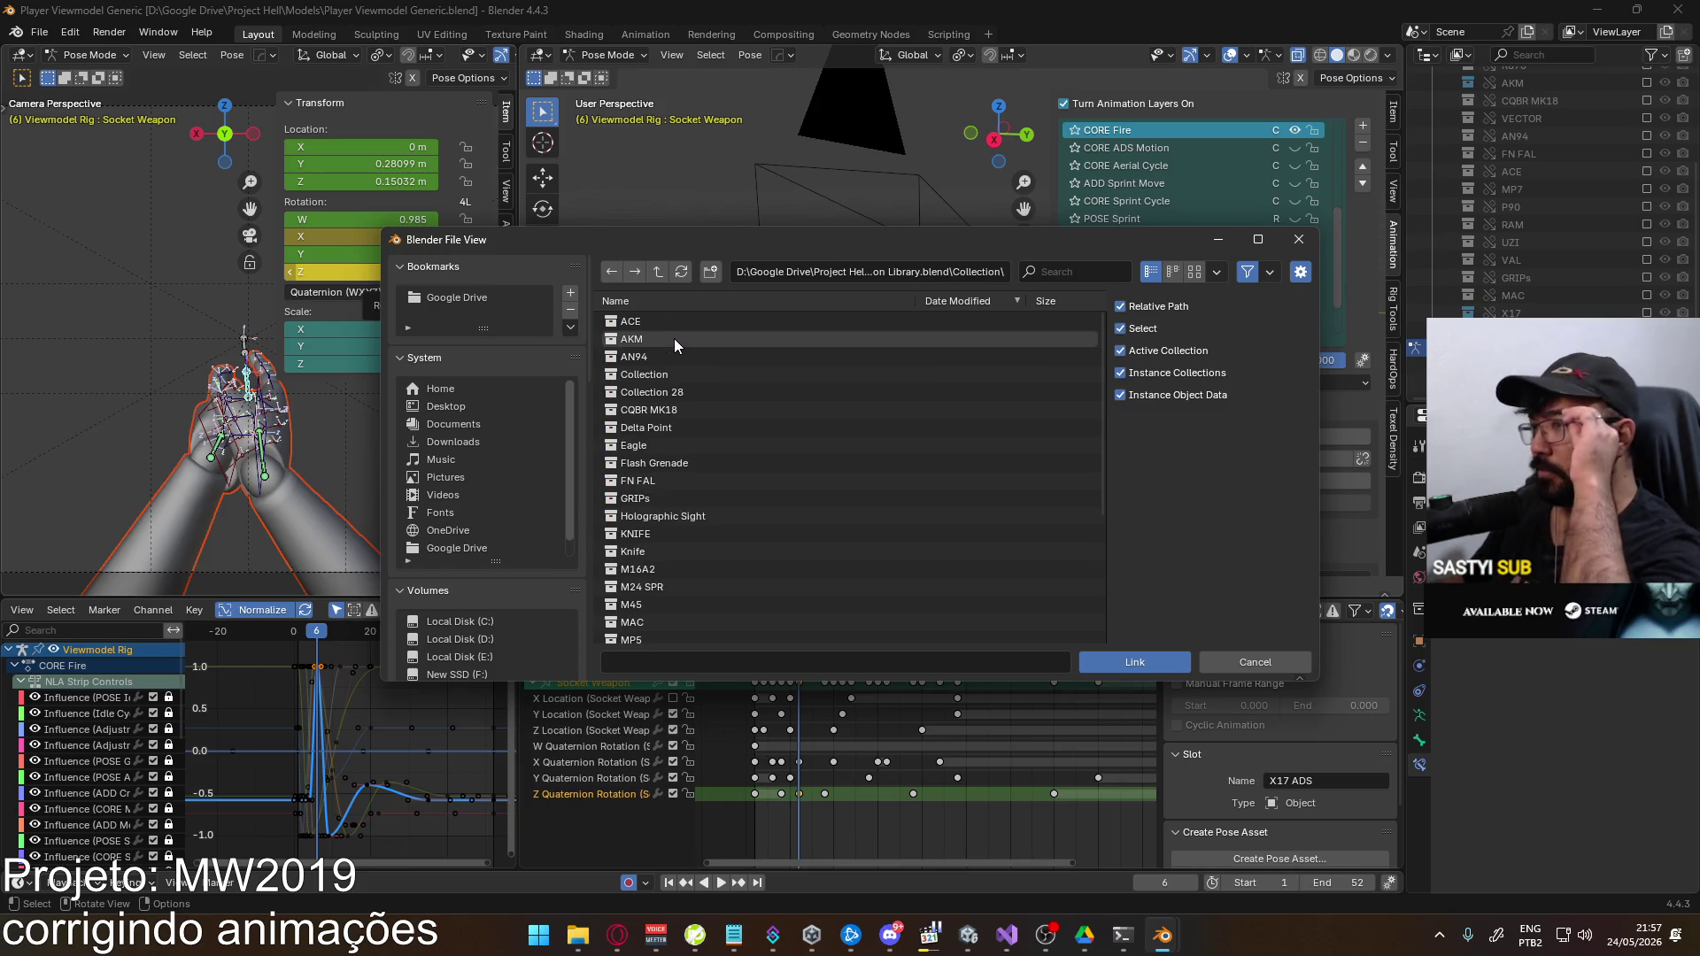
pyautogui.click(666, 449)
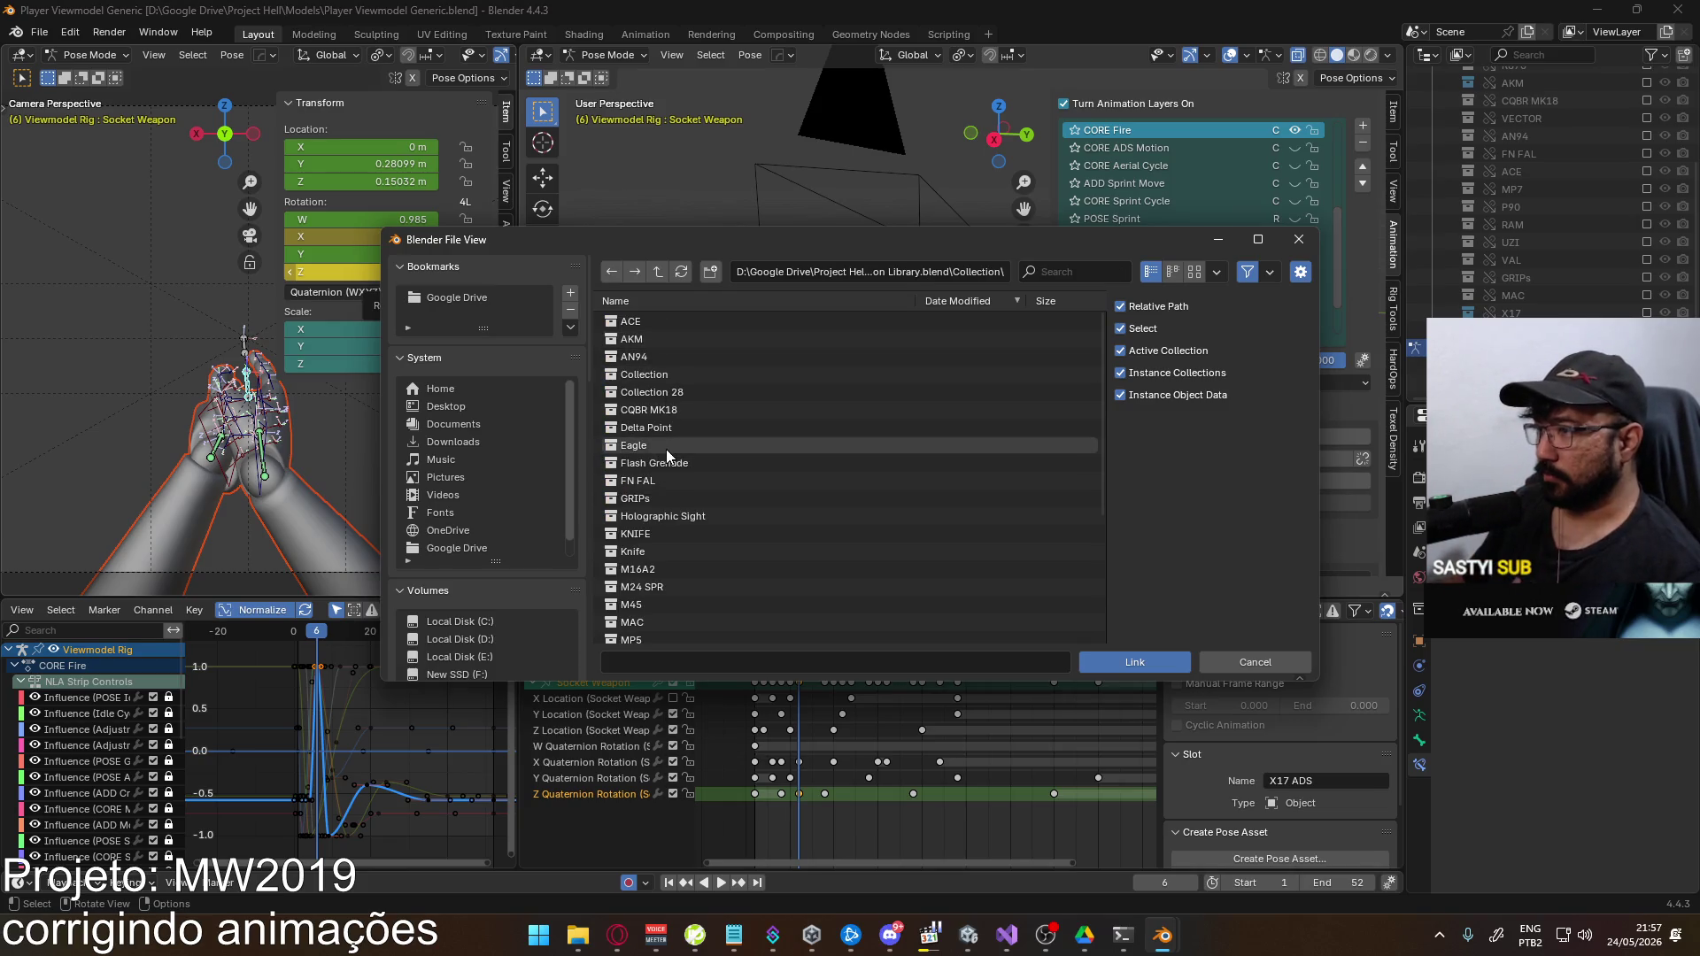
pyautogui.click(1133, 657)
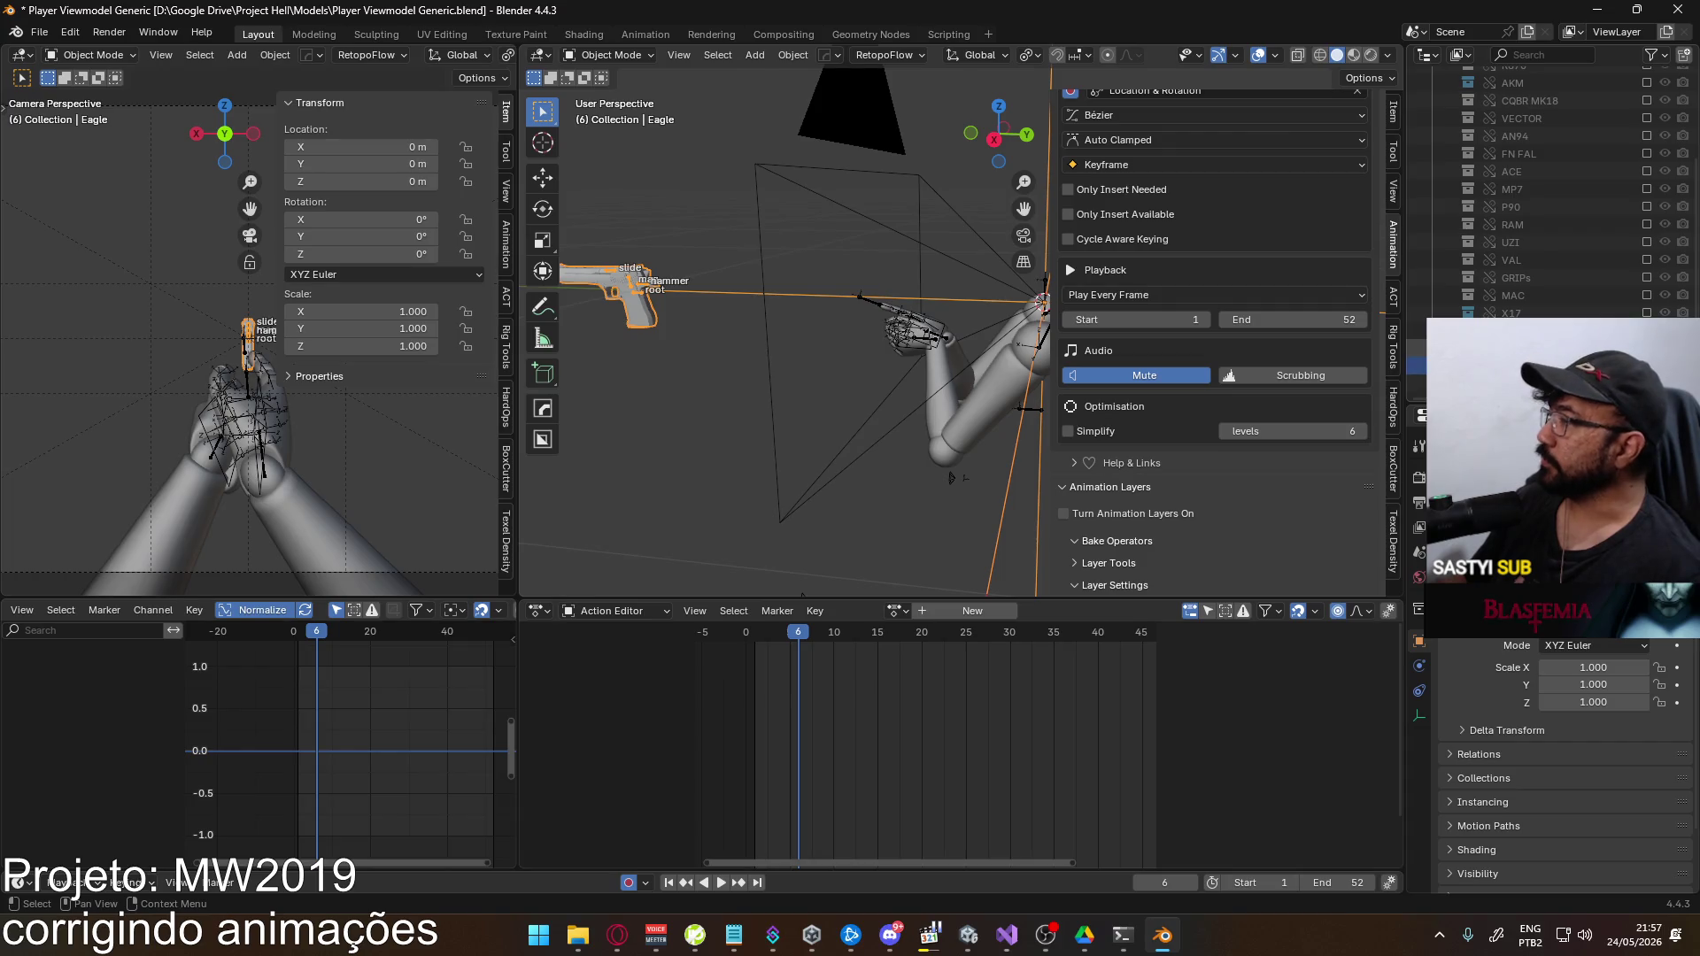
# In right orthographic view, select the Eagle Rig and try its modes before returning to Object Mode
pyautogui.rightClick(1461, 354)
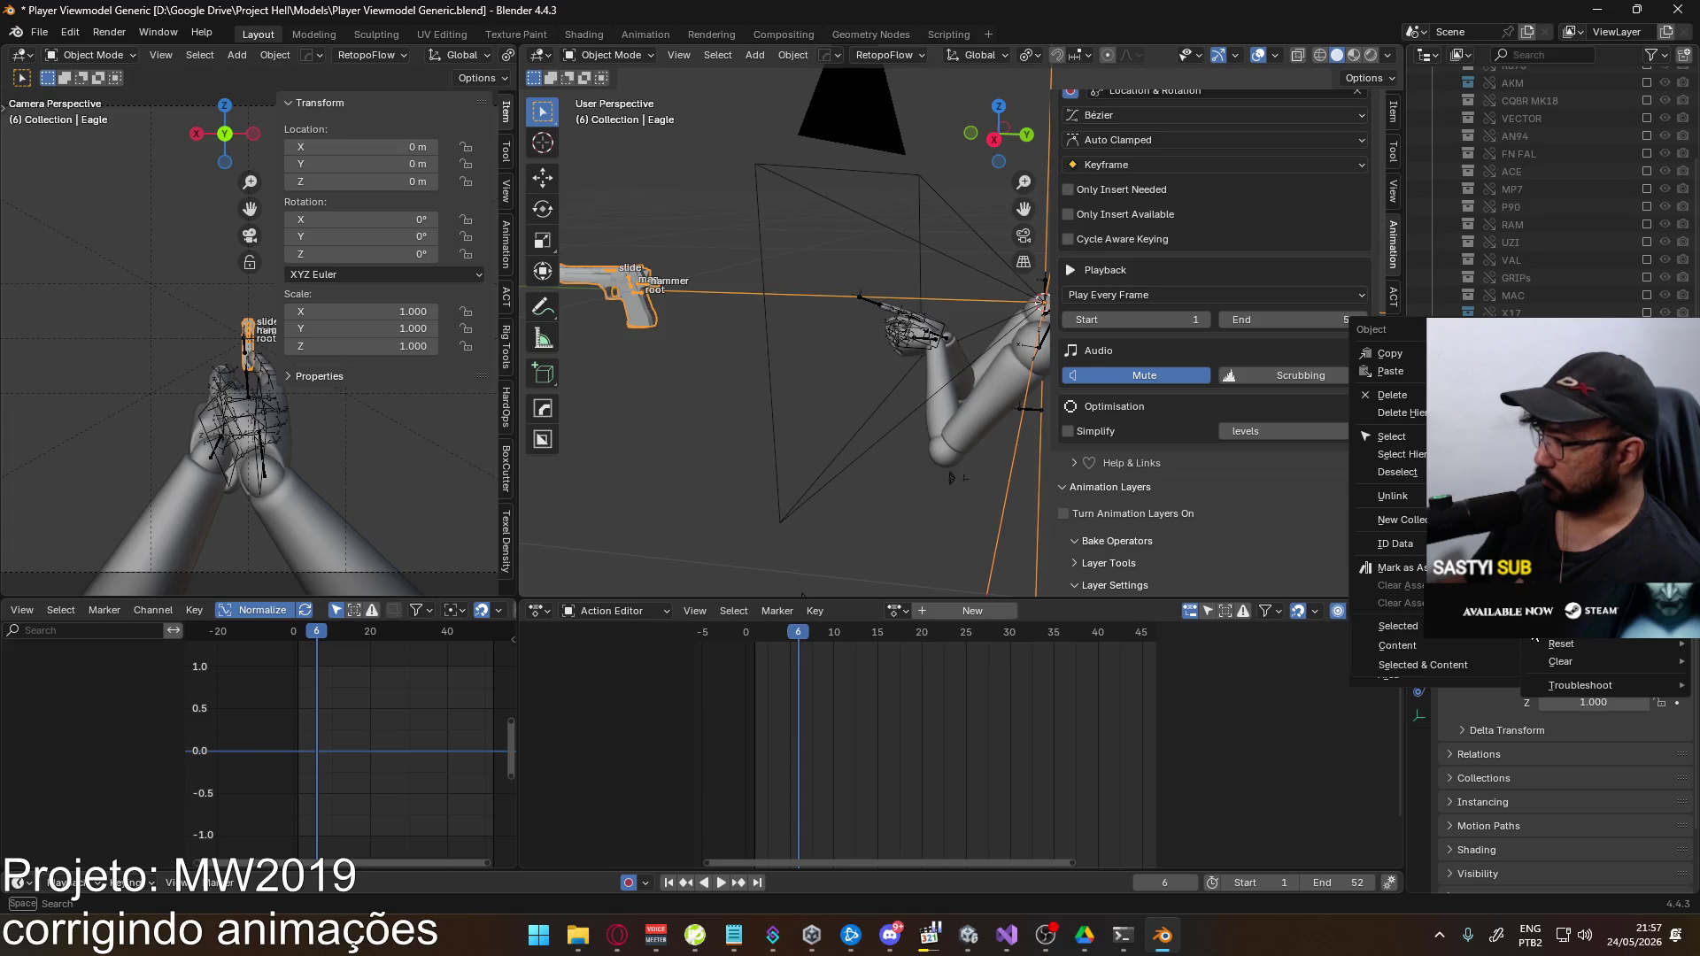
pyautogui.click(863, 350)
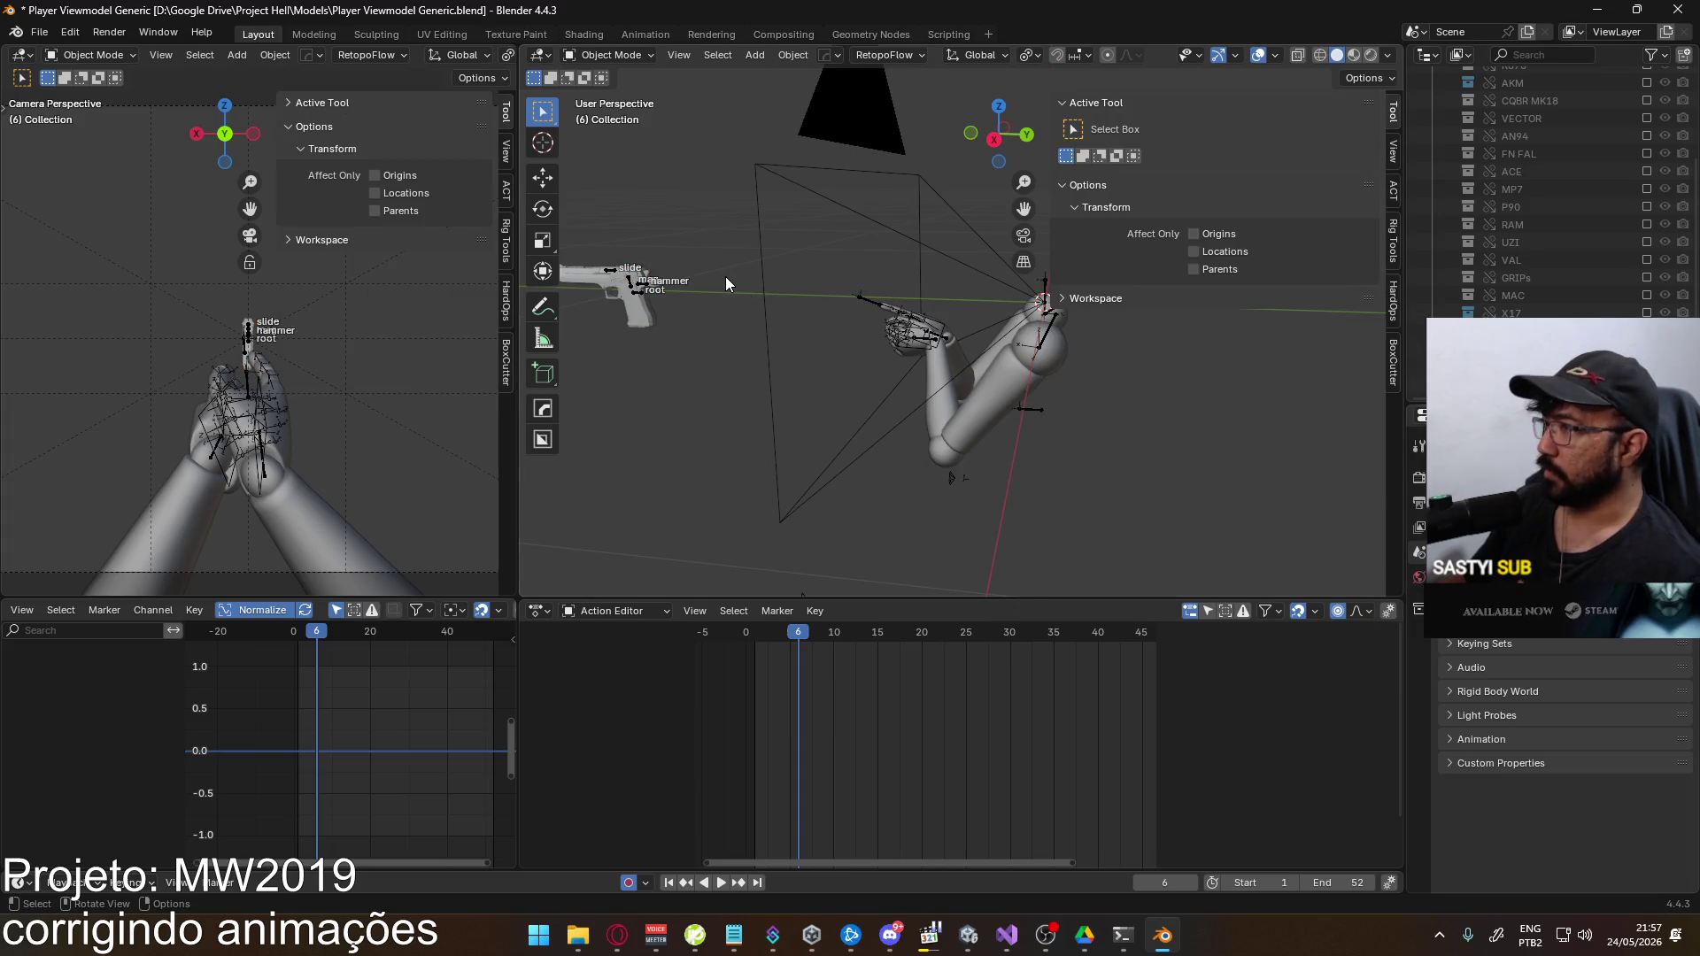
pyautogui.press('KP_3')
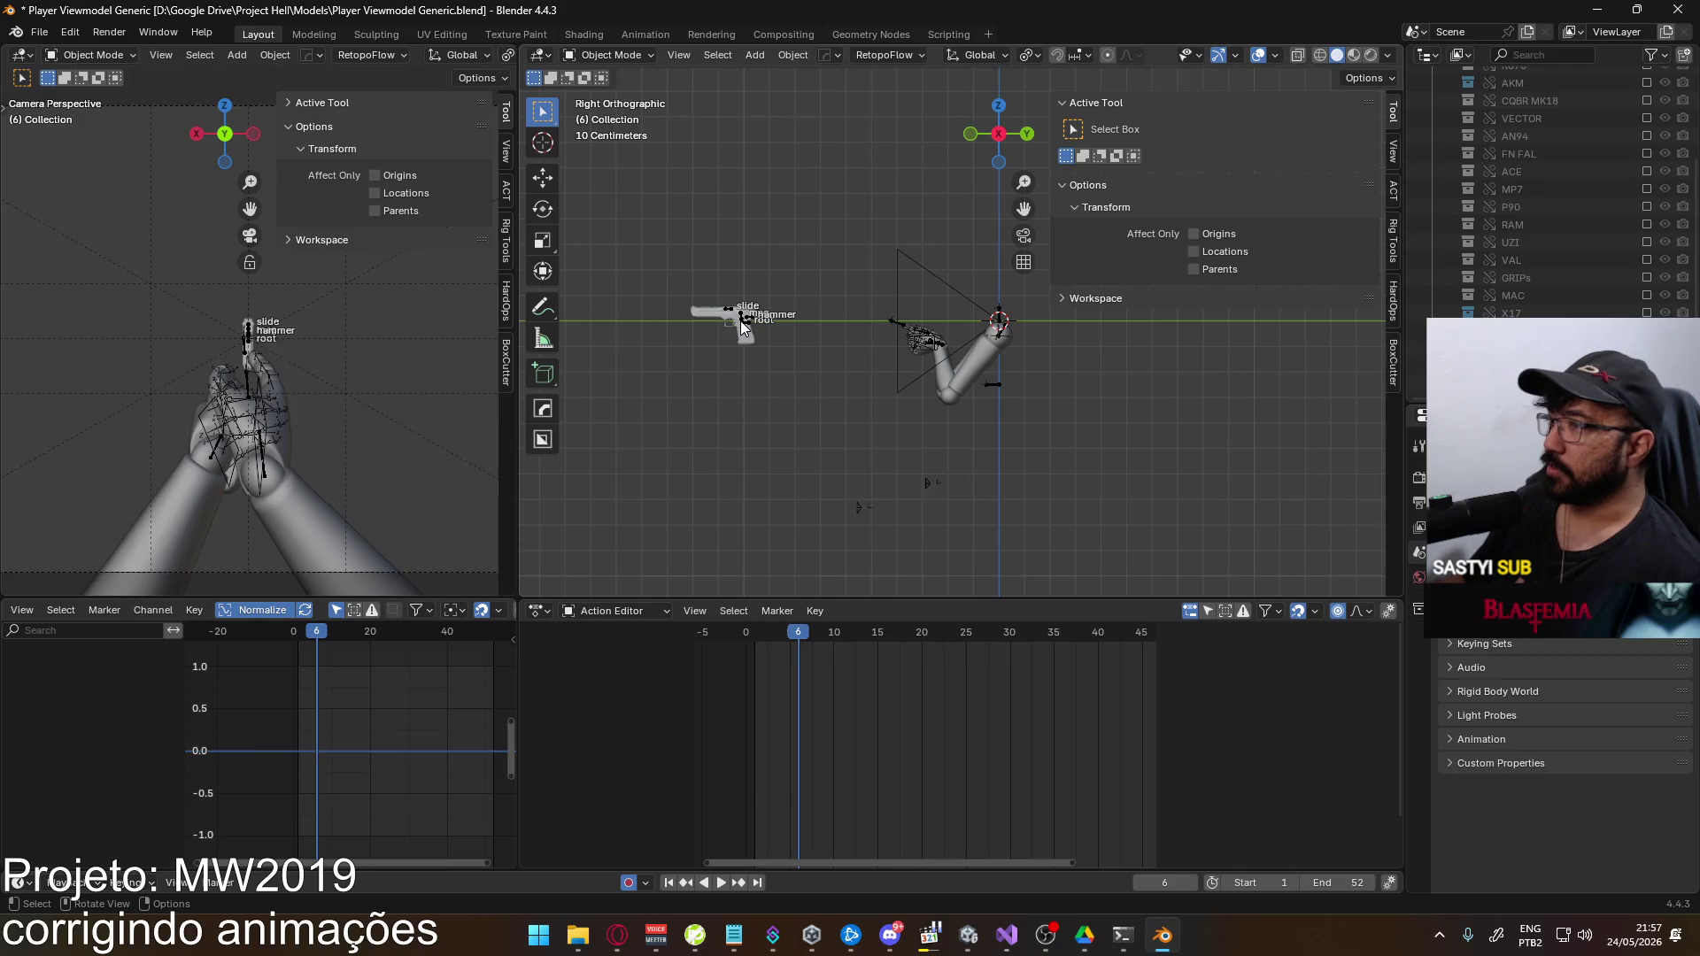
pyautogui.click(743, 330)
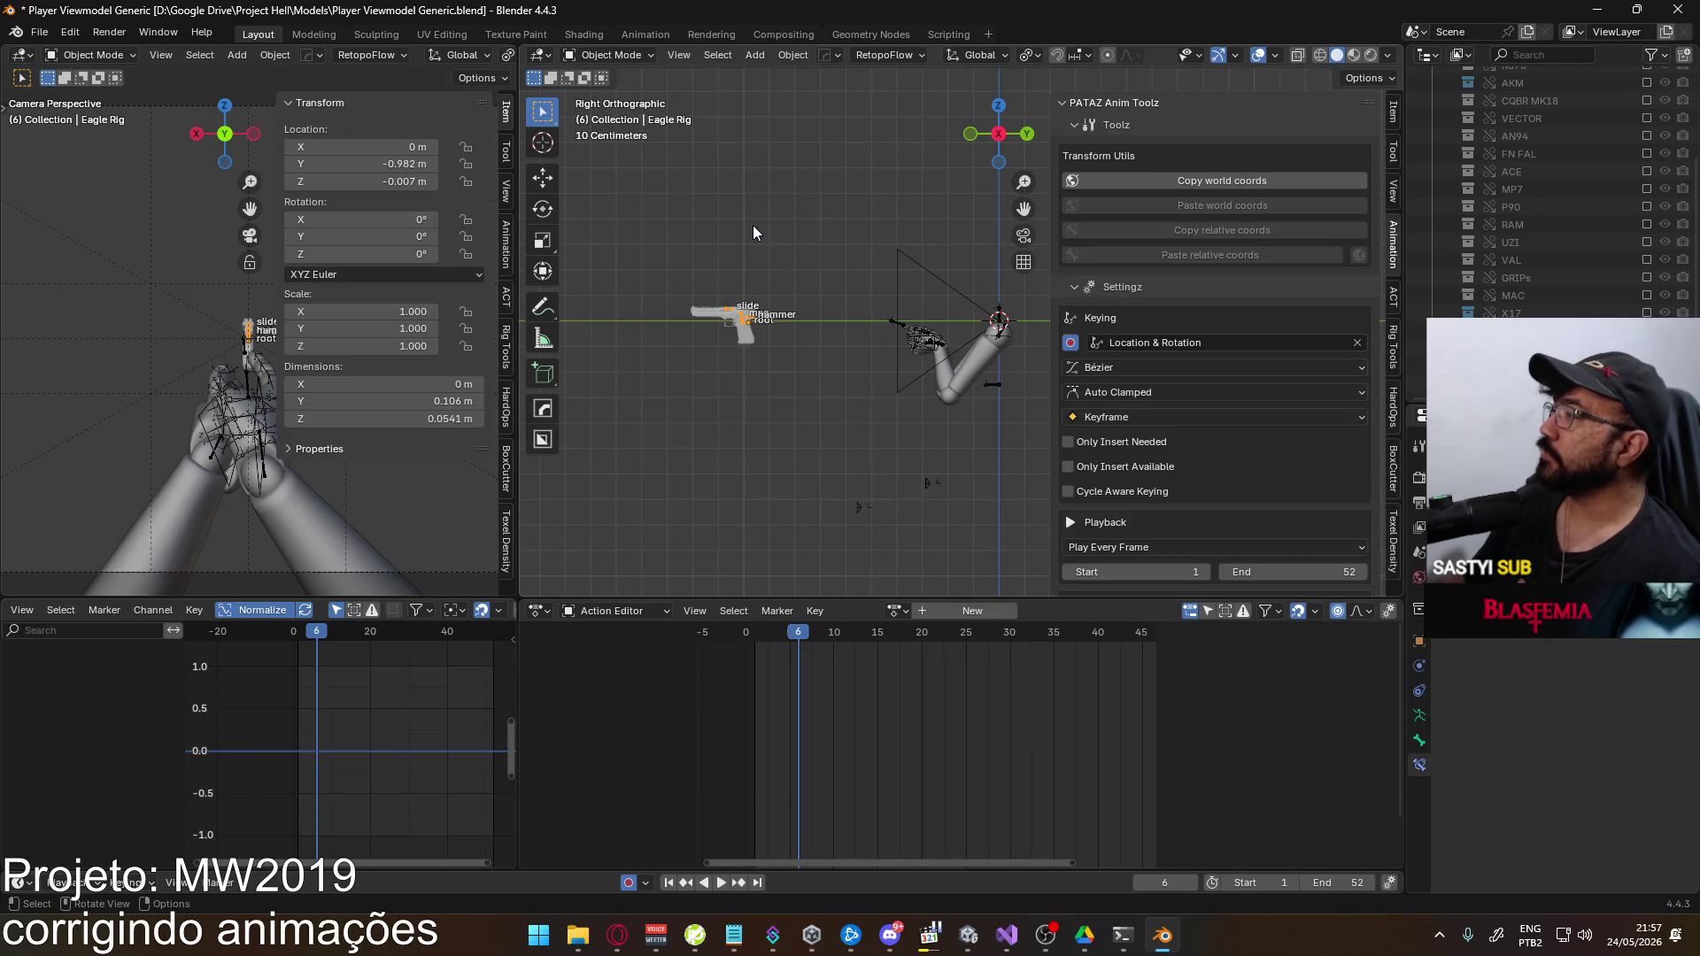
pyautogui.click(627, 59)
pyautogui.click(620, 95)
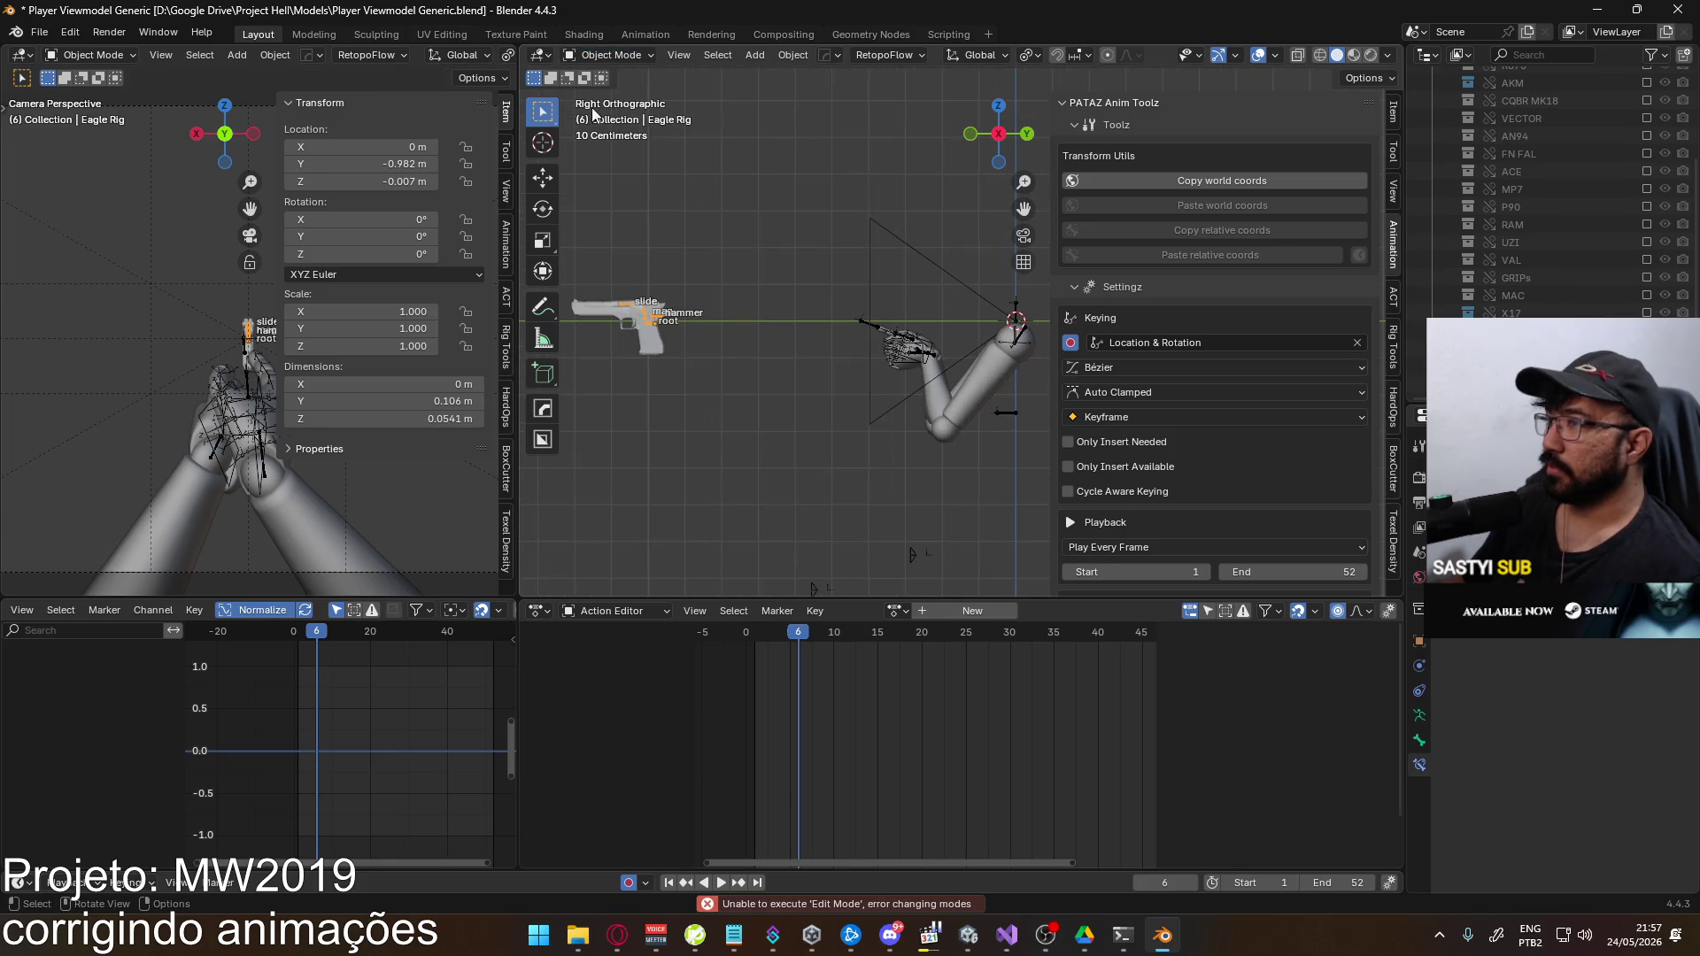
pyautogui.click(611, 54)
pyautogui.click(616, 116)
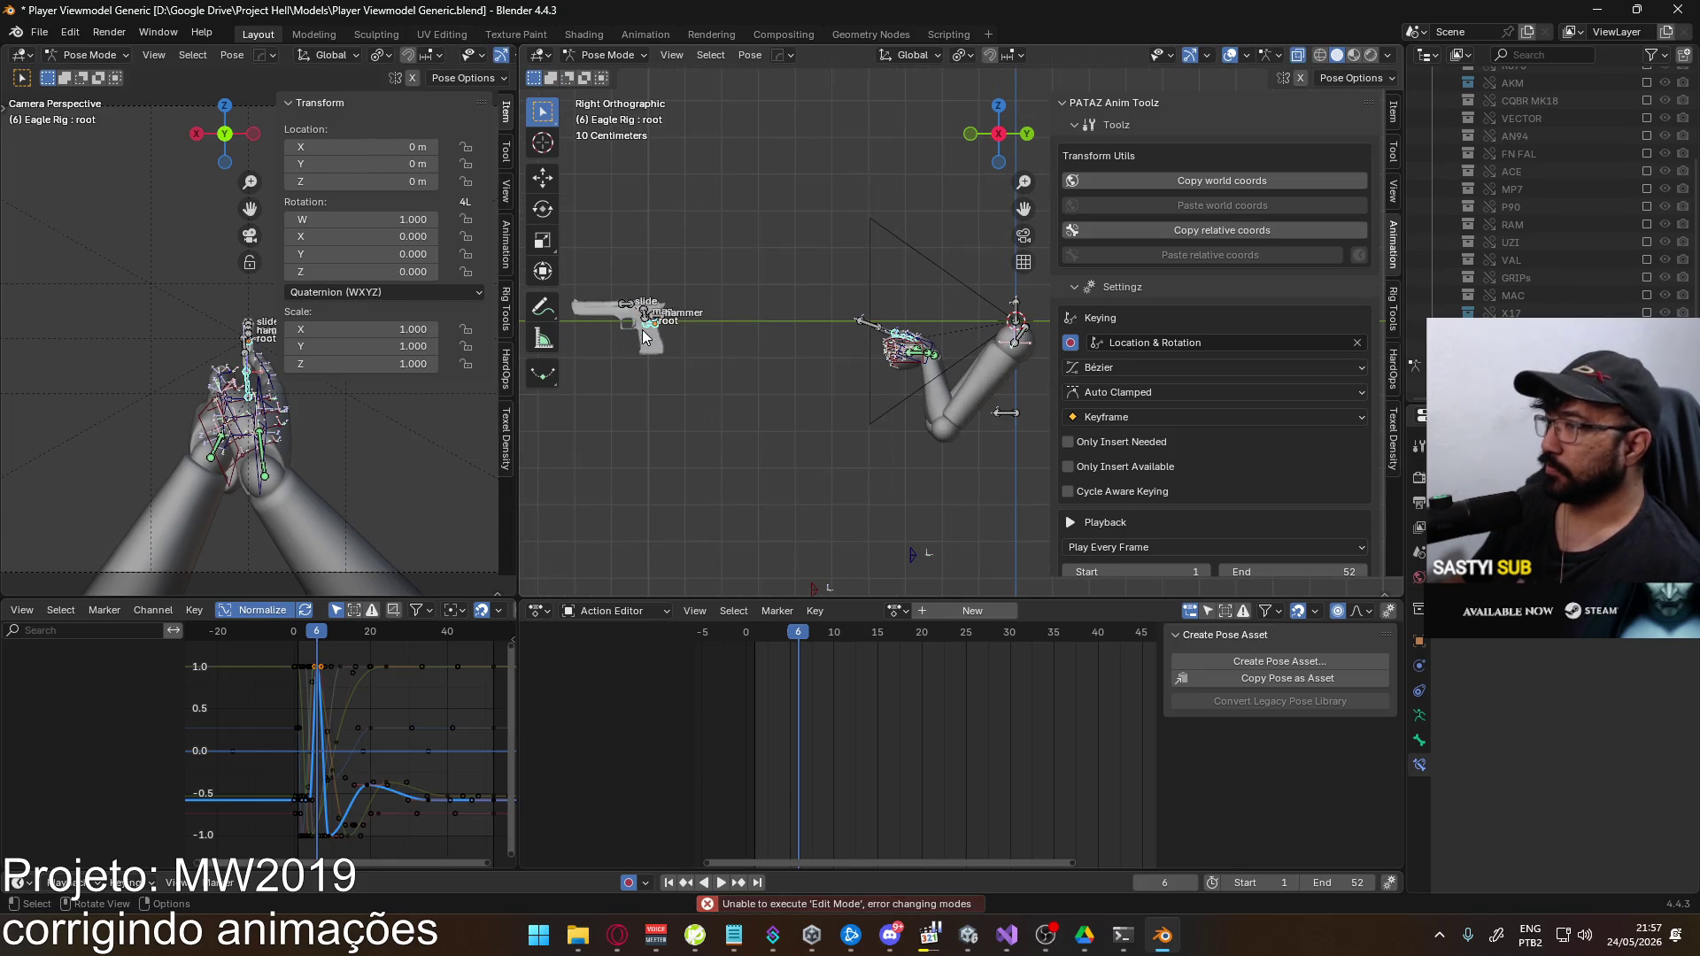
pyautogui.click(620, 59)
pyautogui.click(625, 77)
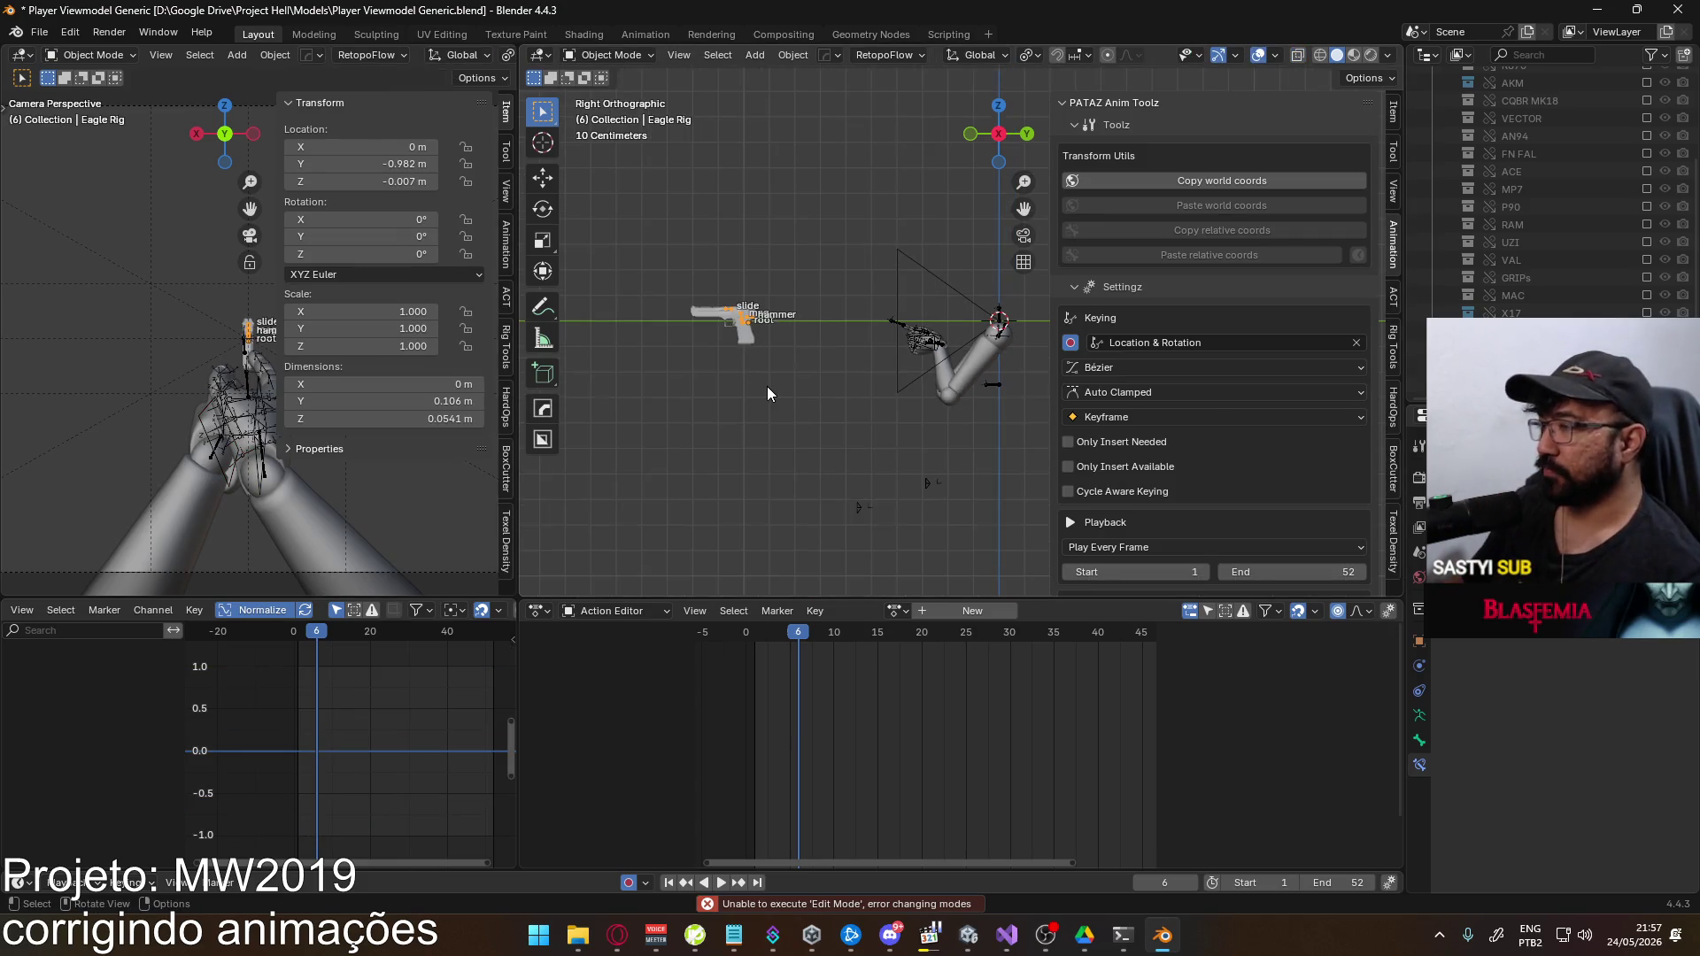
# Set the Eagle Rig's Location X/Y/Z to 0 m, frame it, and enter Pose Mode
pyautogui.click(1393, 113)
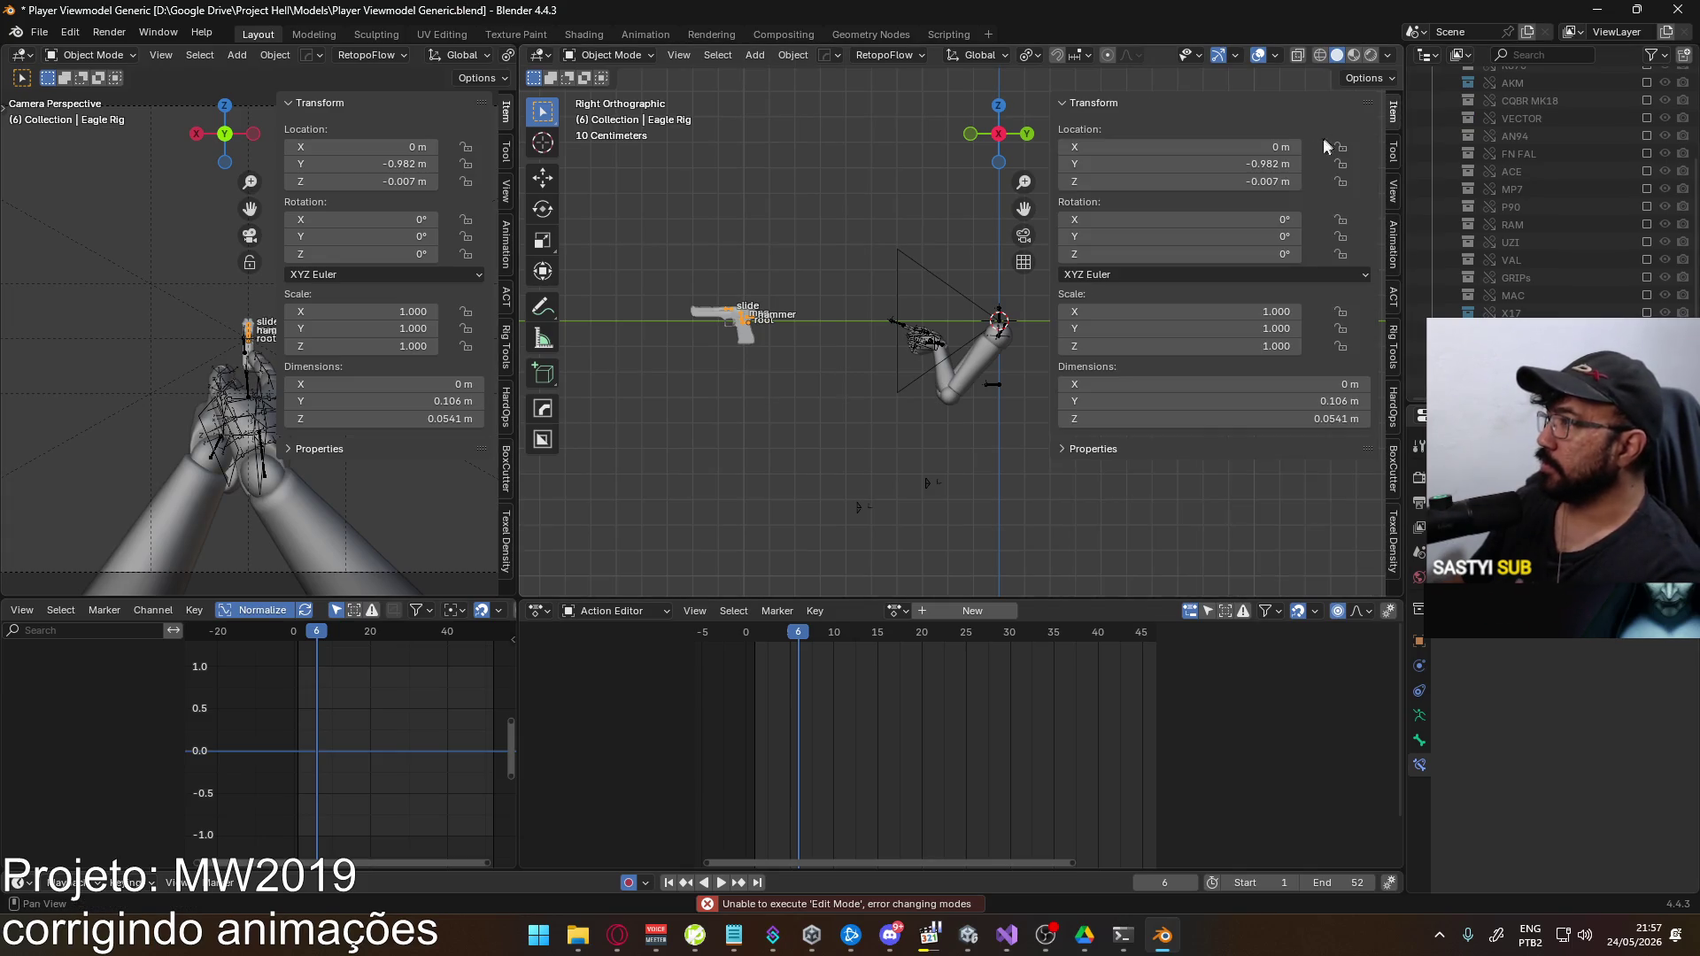
pyautogui.click(1248, 165)
pyautogui.write('0')
pyautogui.press('Return')
pyautogui.scroll(4, 745, 303)
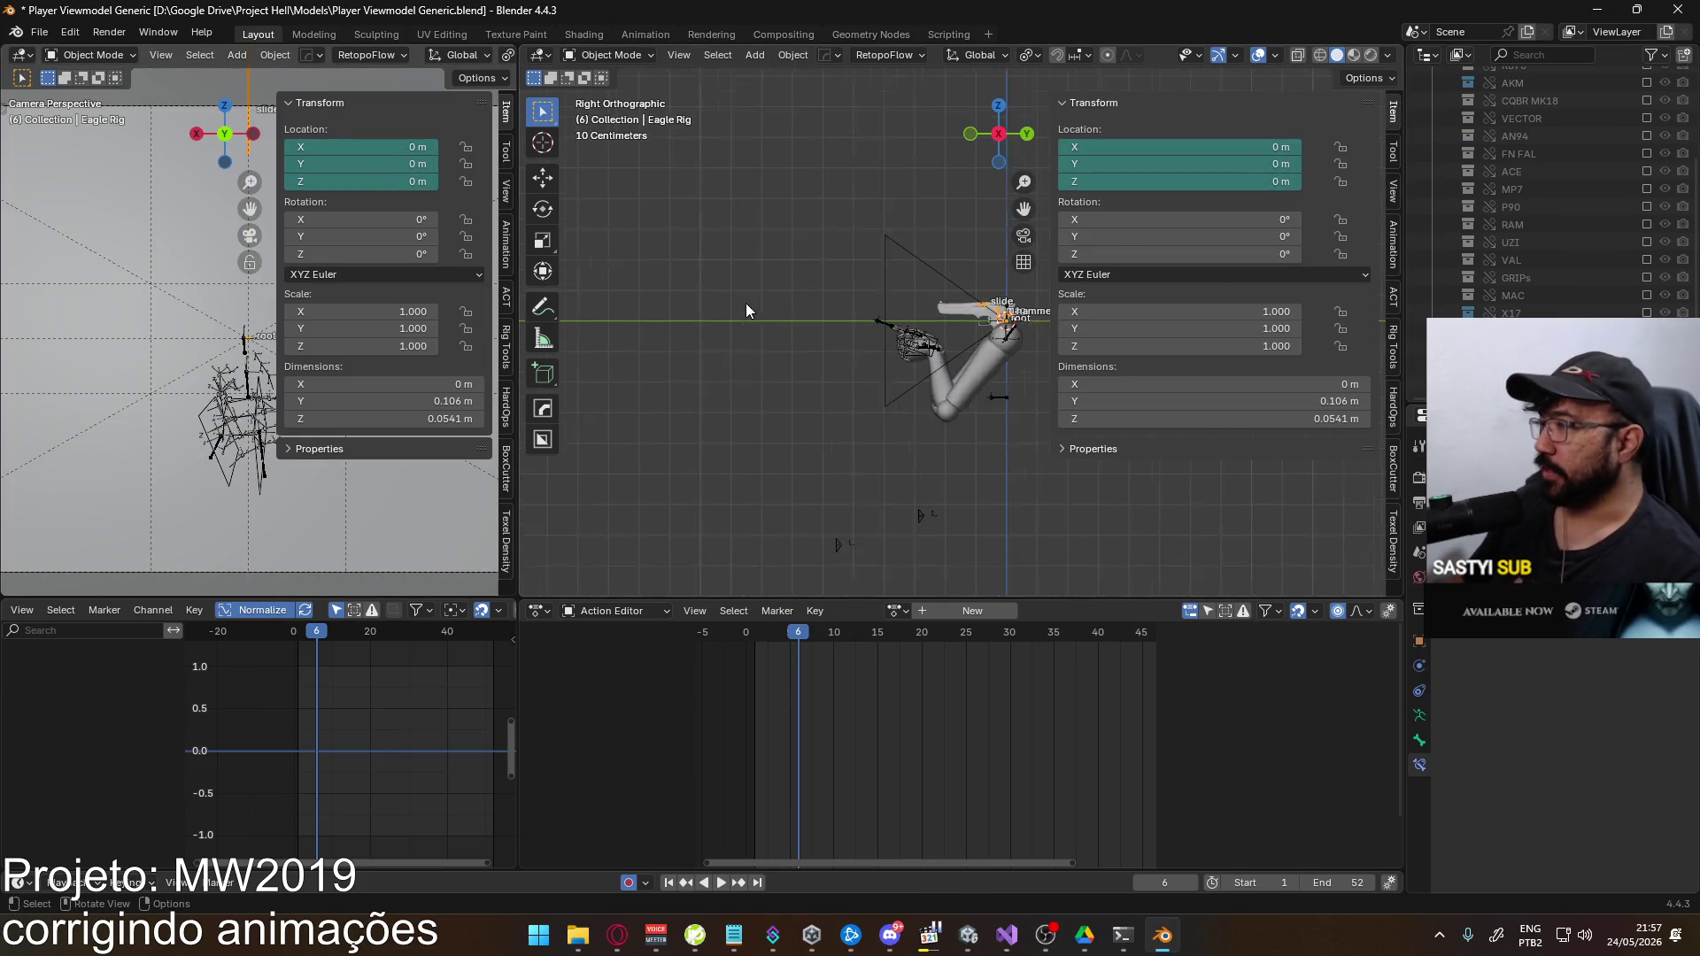
pyautogui.press('KP_Decimal')
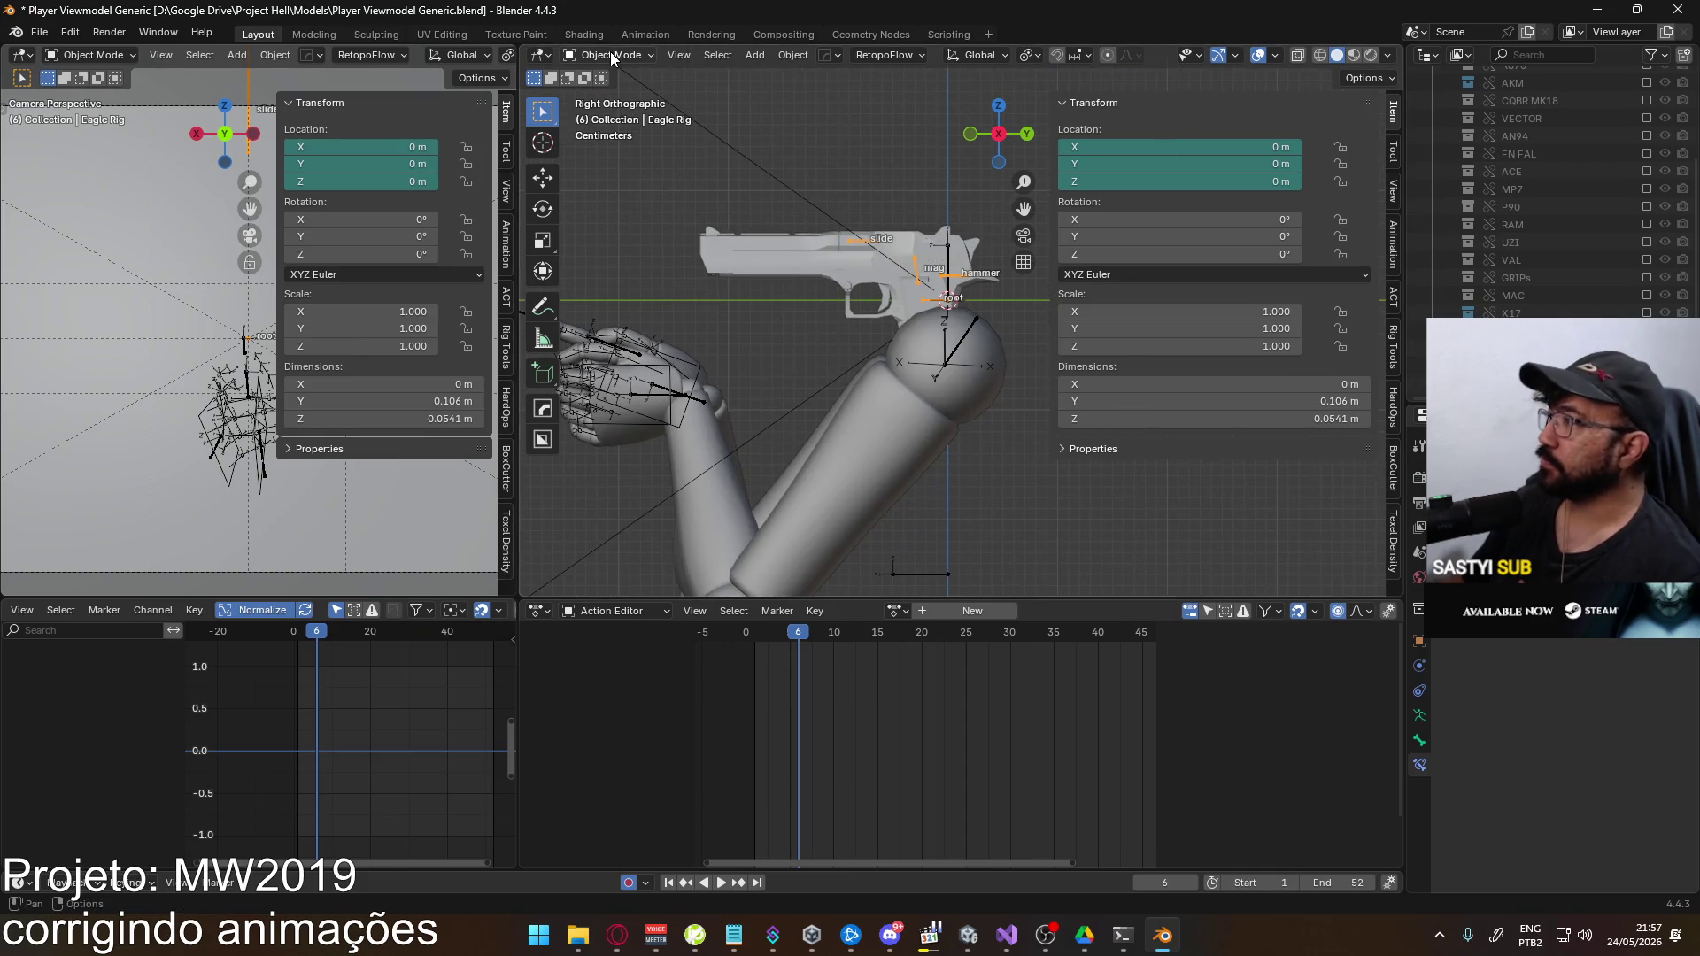
pyautogui.click(612, 56)
pyautogui.click(613, 114)
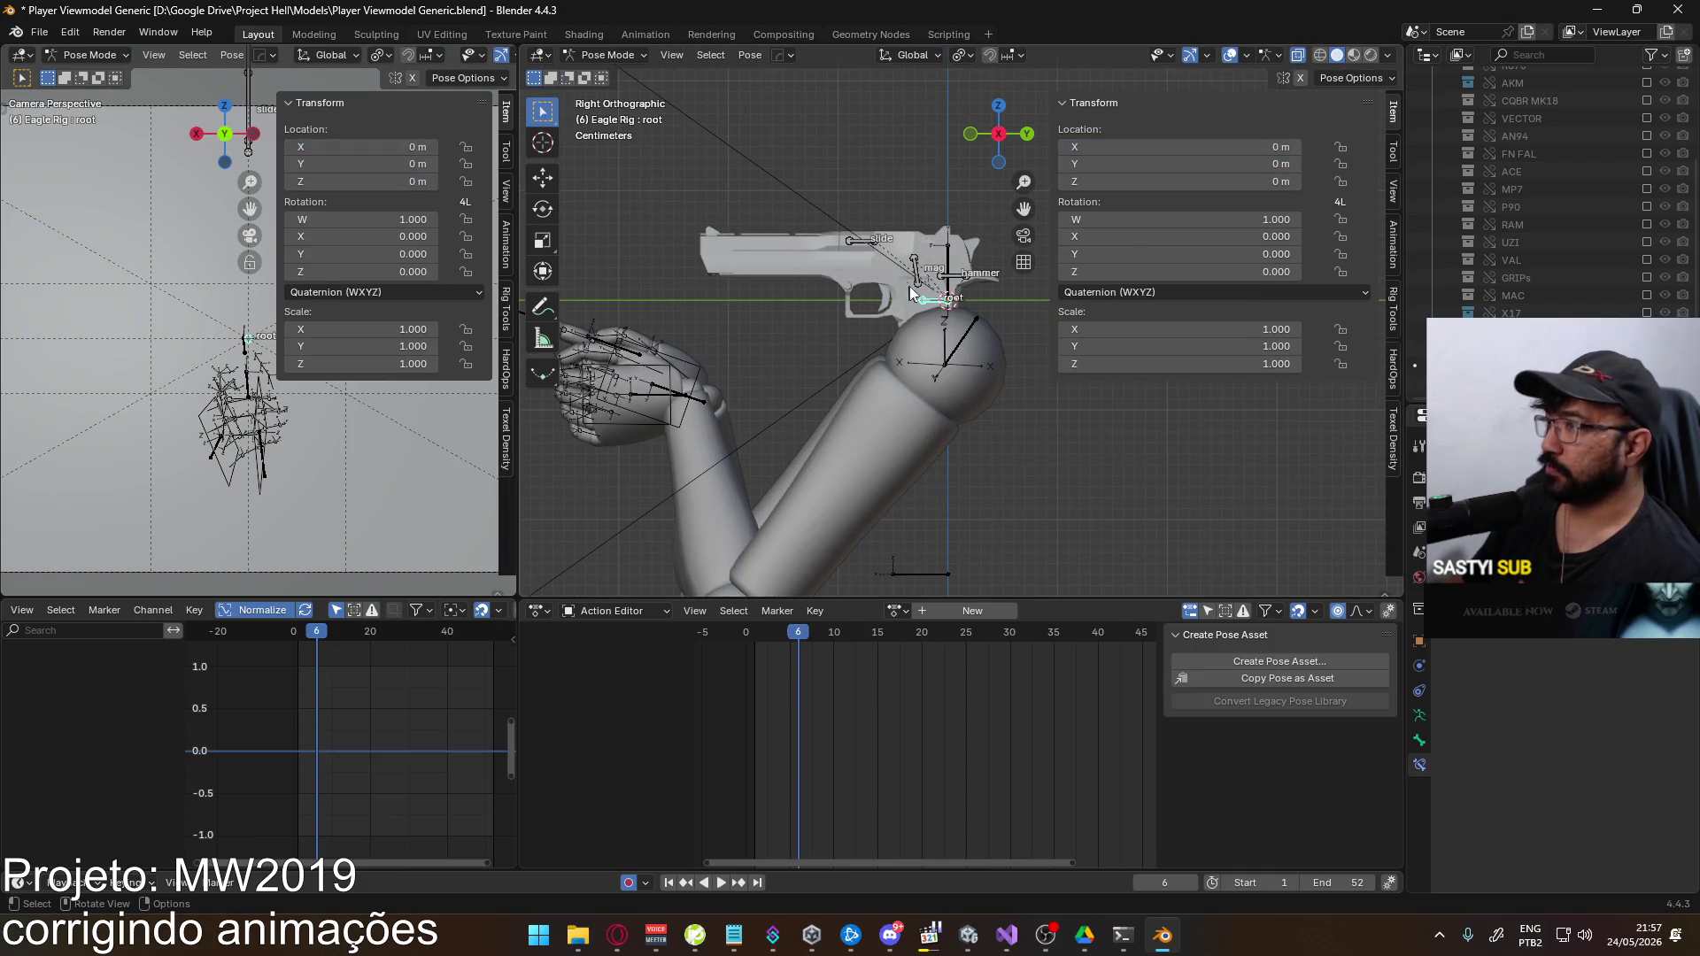
# Give the root bone a Copy Transforms constraint targeting the armature's Socket bone
pyautogui.click(1505, 467)
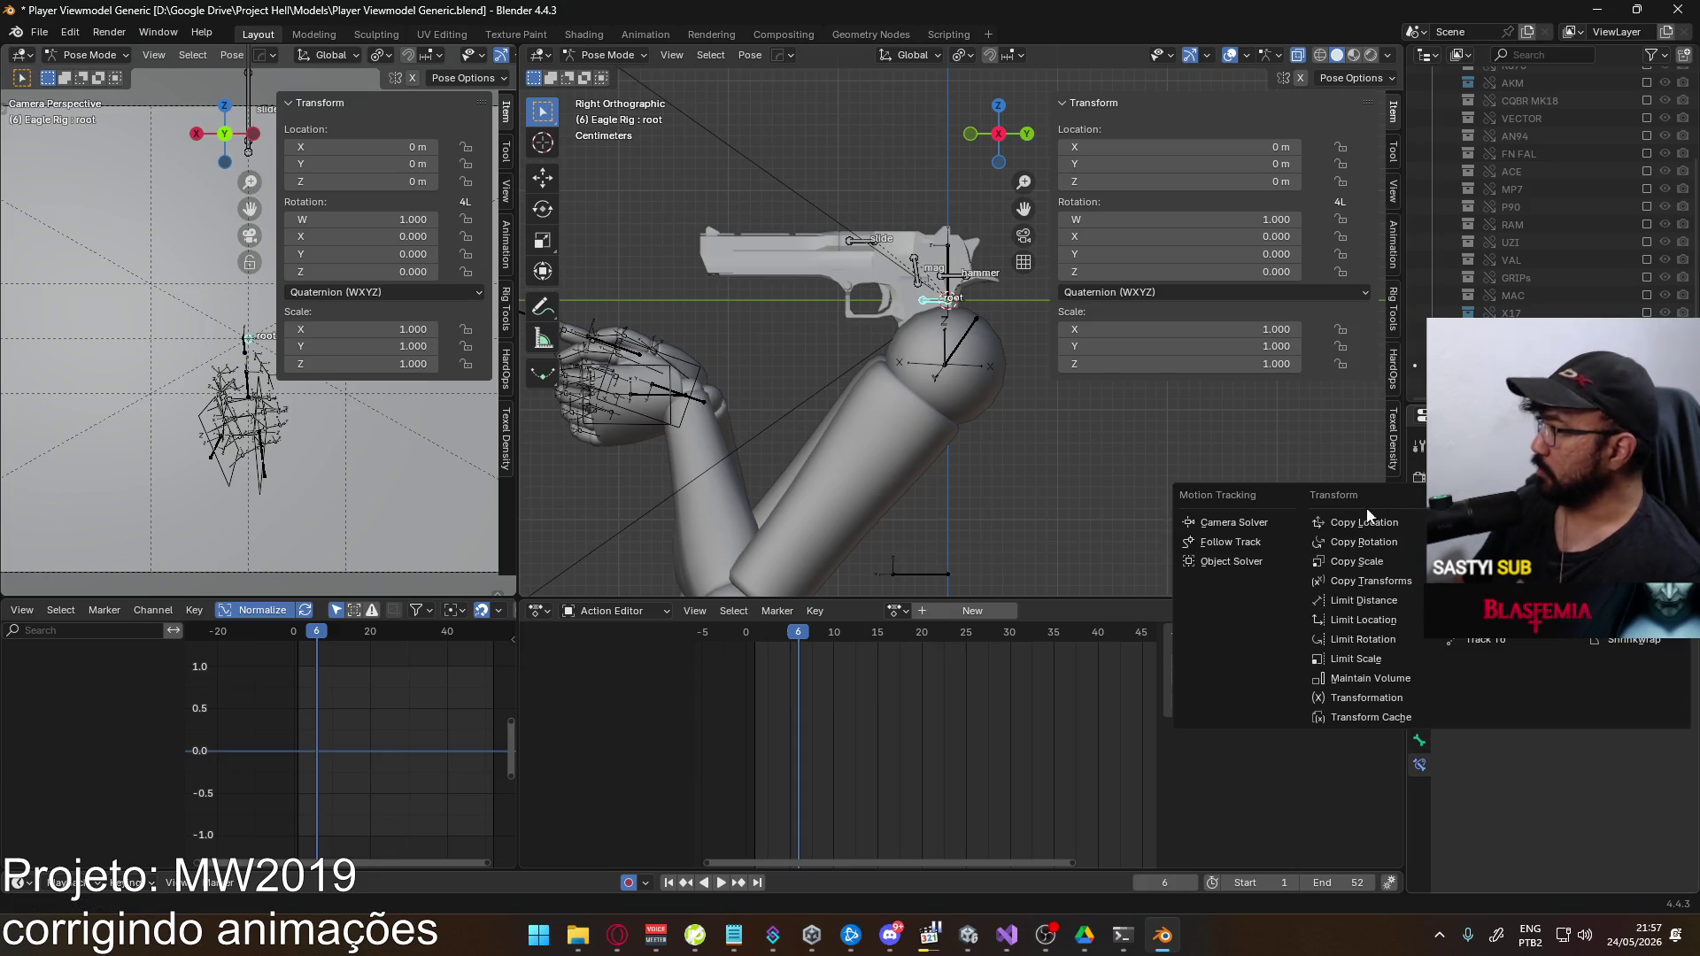
pyautogui.click(1409, 582)
pyautogui.click(1558, 540)
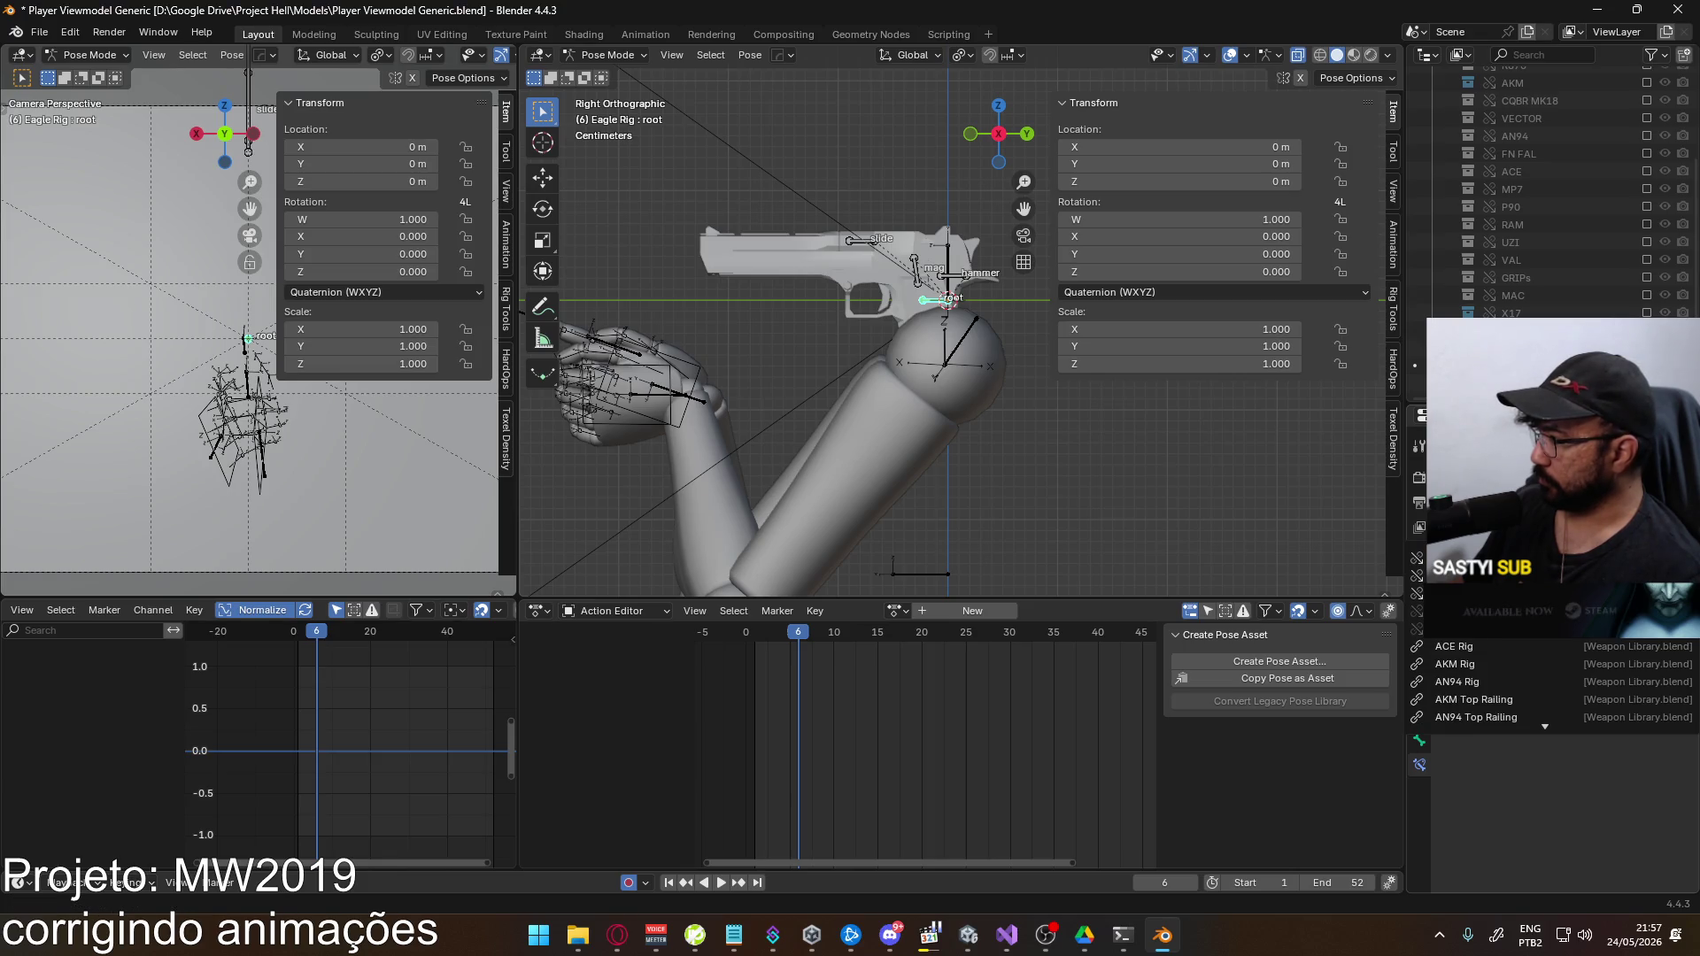
pyautogui.scroll(-5, 1505, 682)
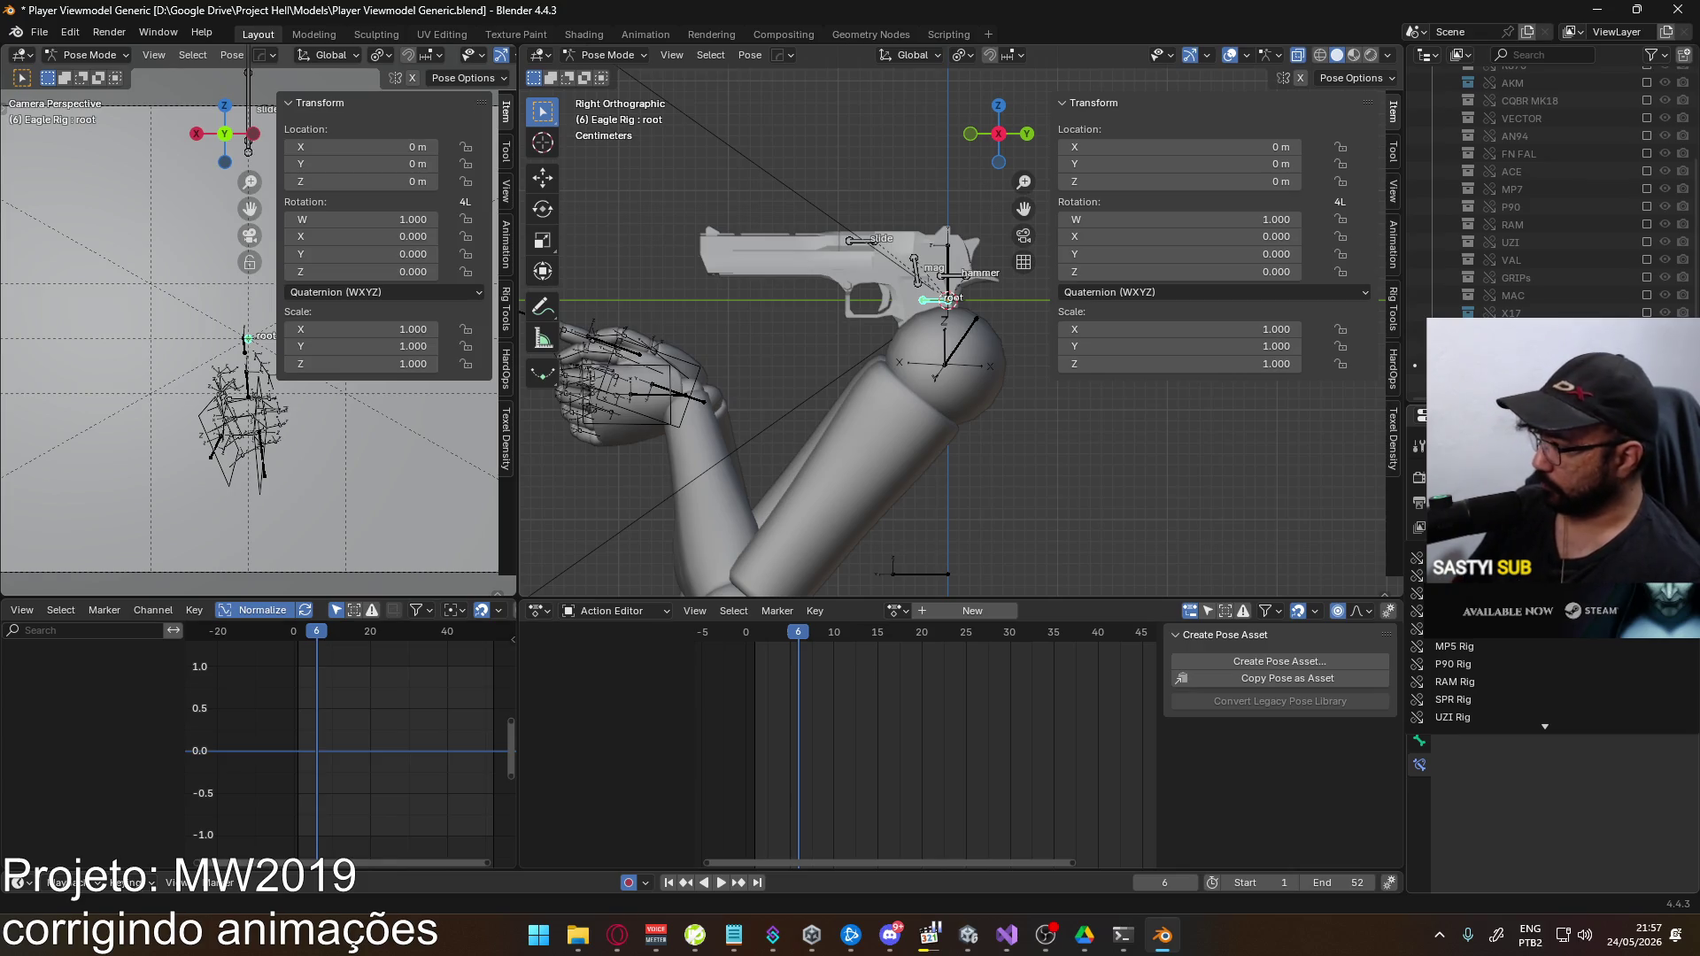
pyautogui.click(1453, 682)
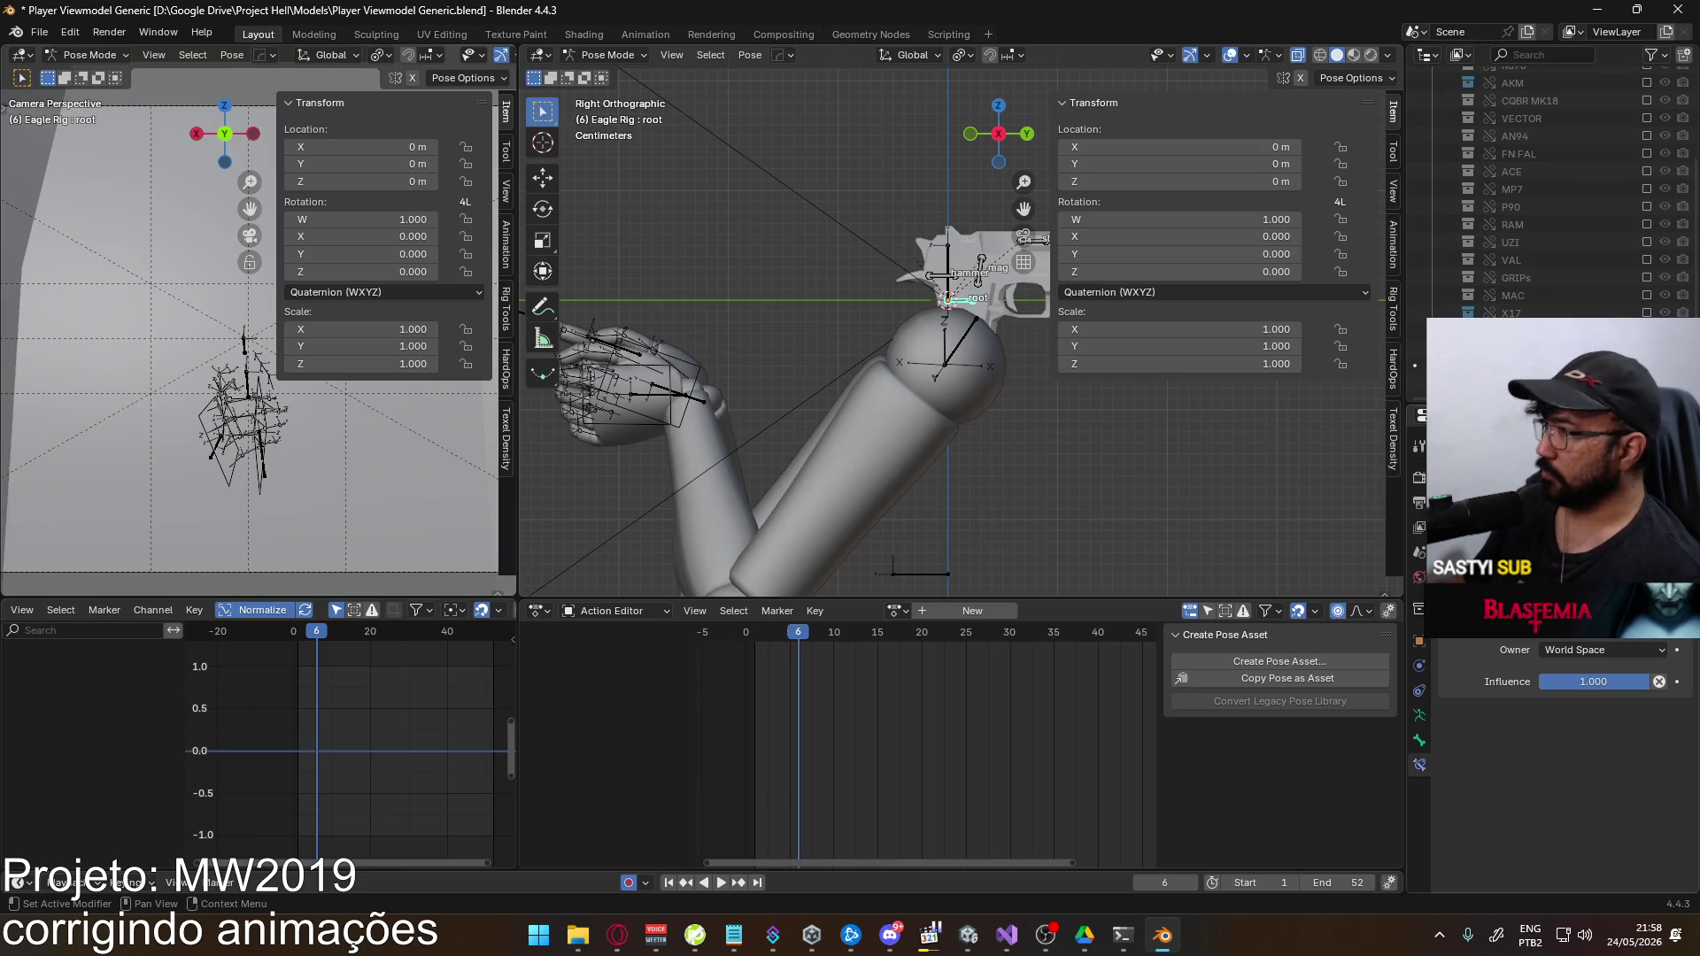
pyautogui.click(1594, 558)
pyautogui.click(1470, 632)
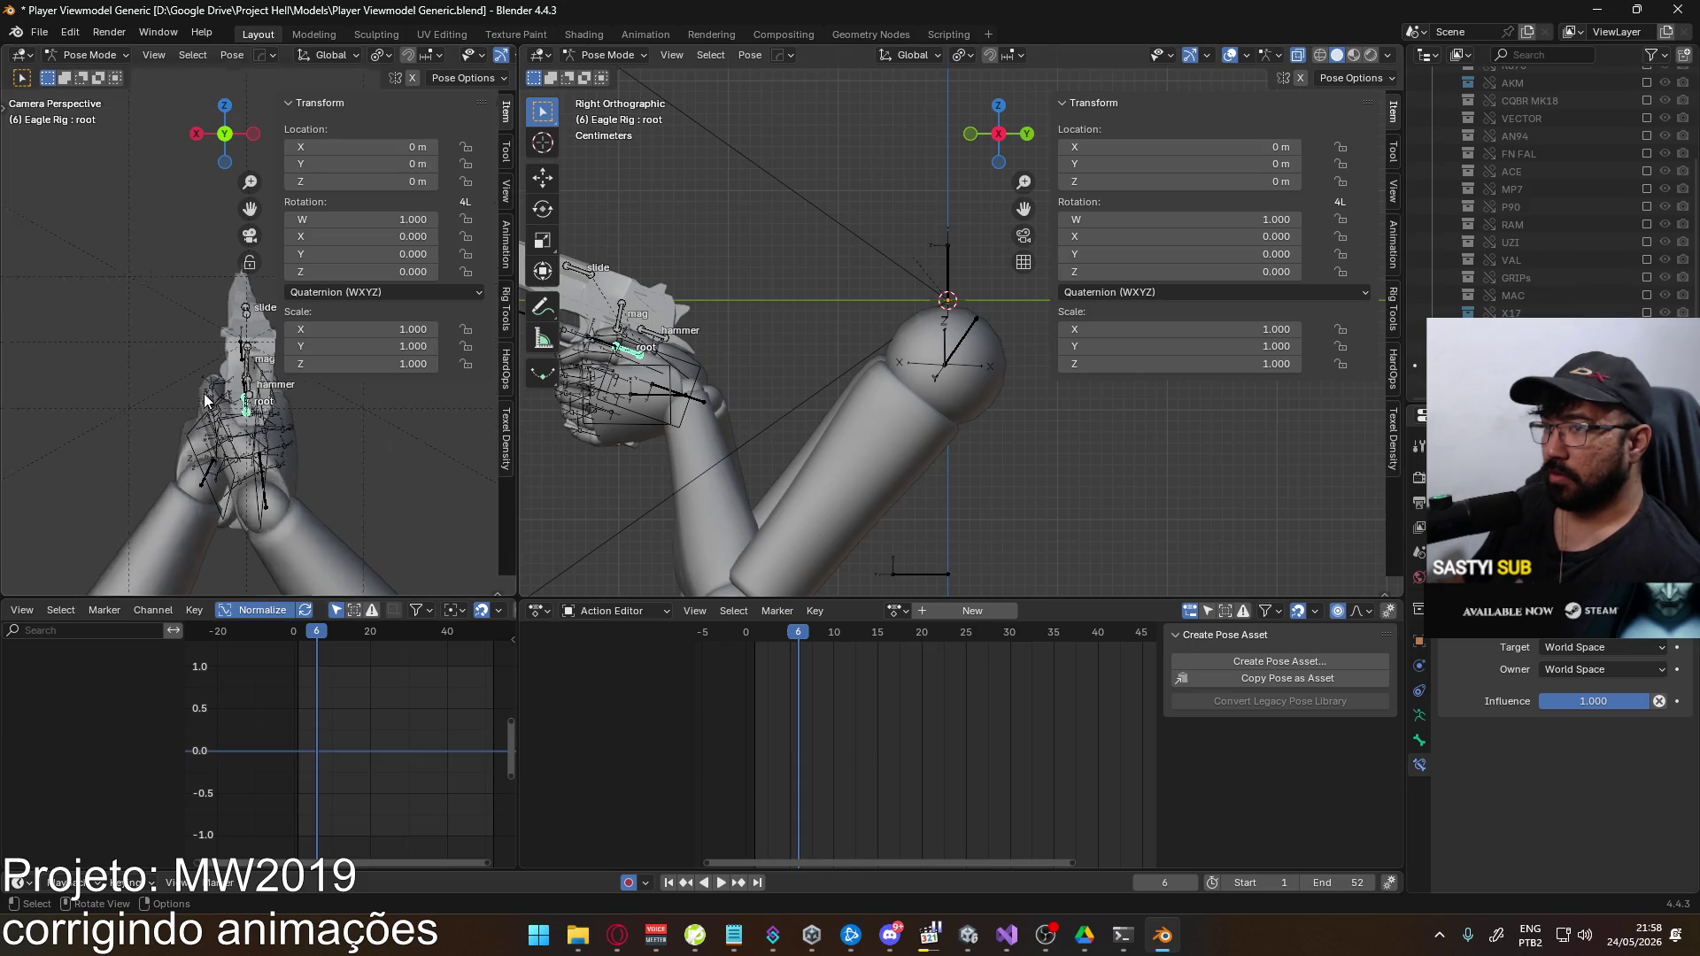
pyautogui.scroll(-2, 213, 398)
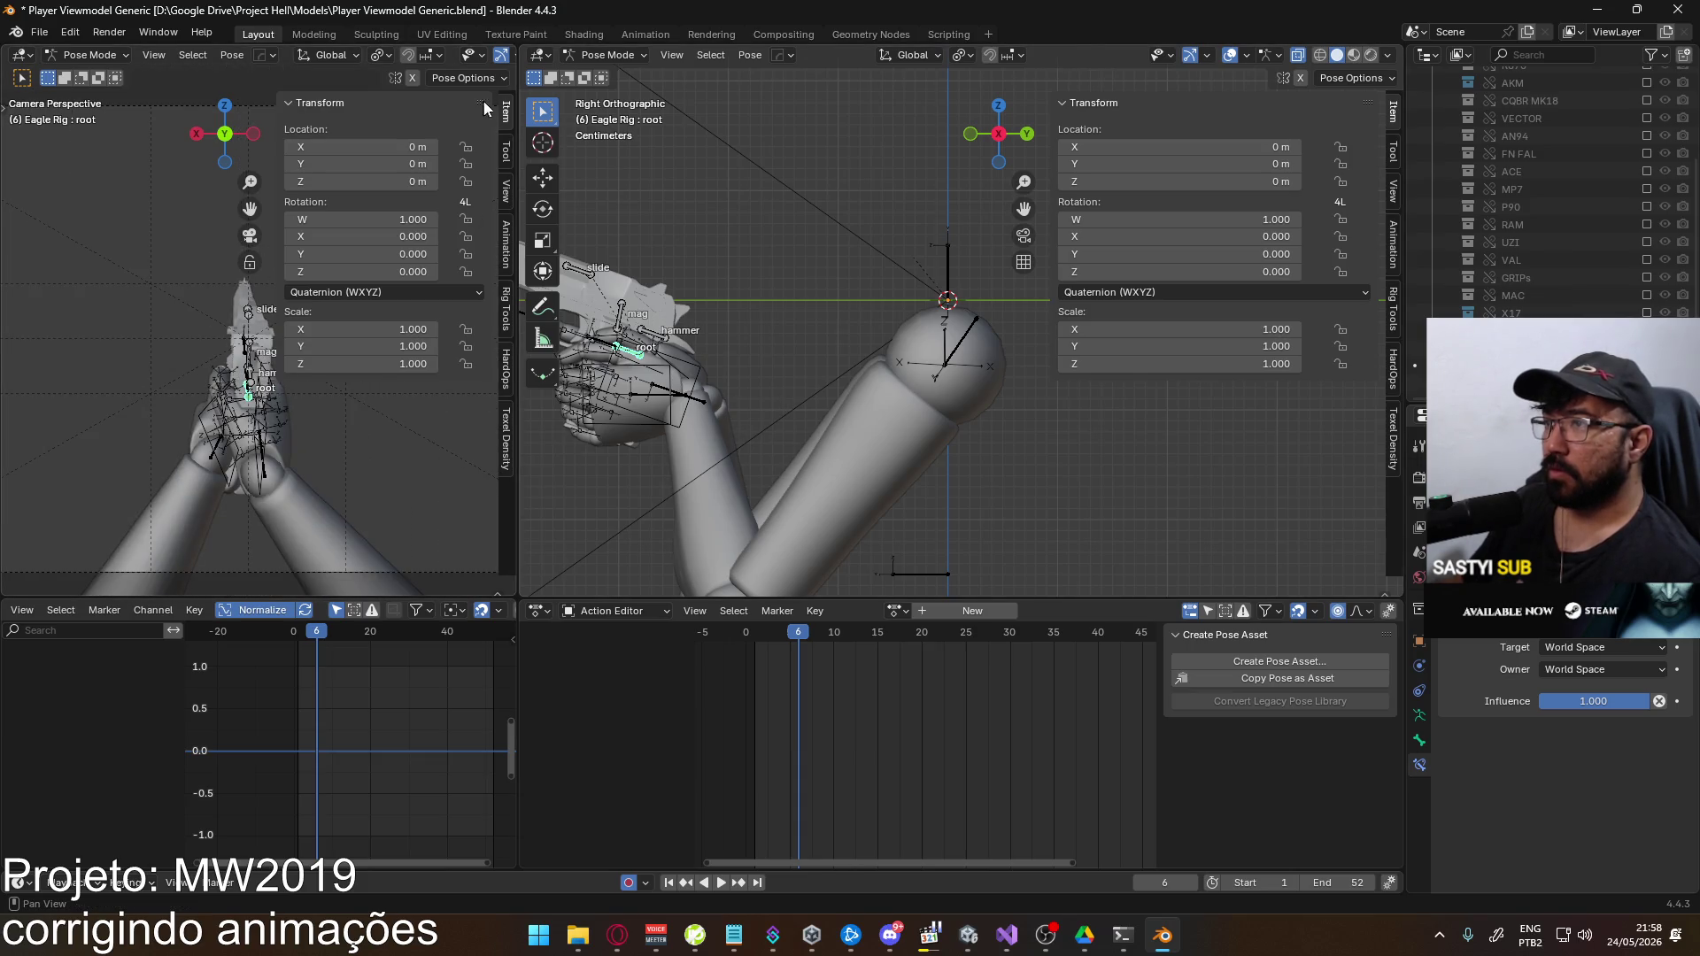
pyautogui.click(308, 103)
pyautogui.scroll(2, 314, 305)
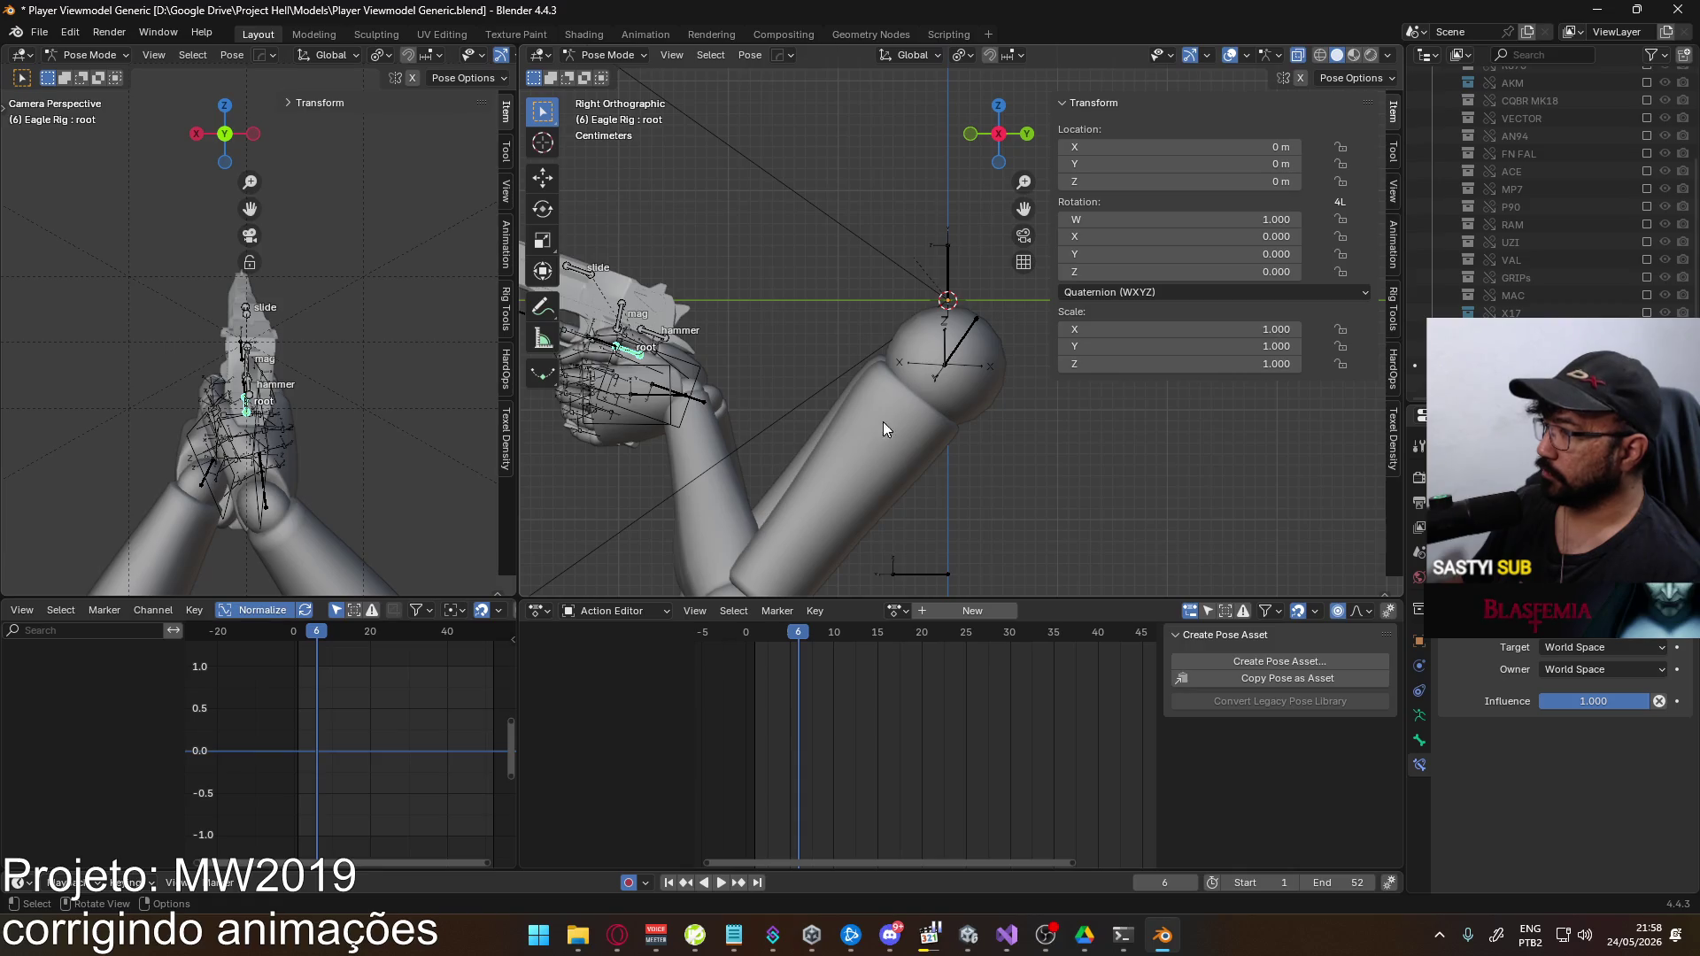
# Review the file's actions in the outliner's Blender File view, then restore the scene view
pyautogui.click(1459, 54)
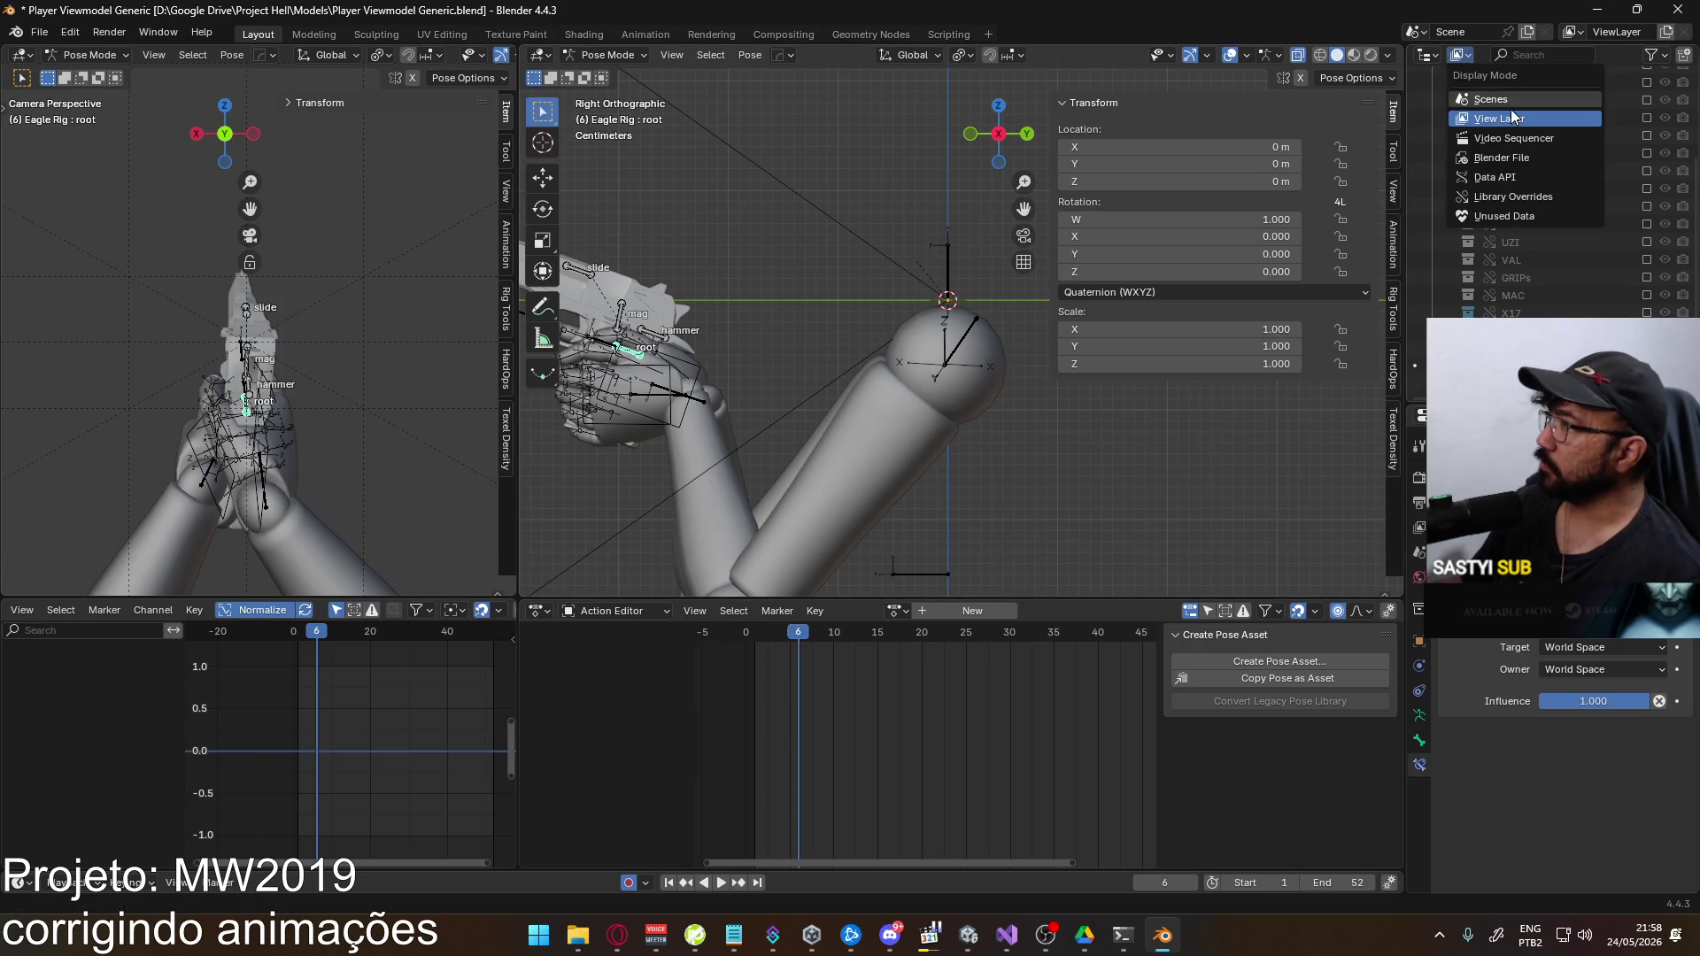
pyautogui.click(1505, 159)
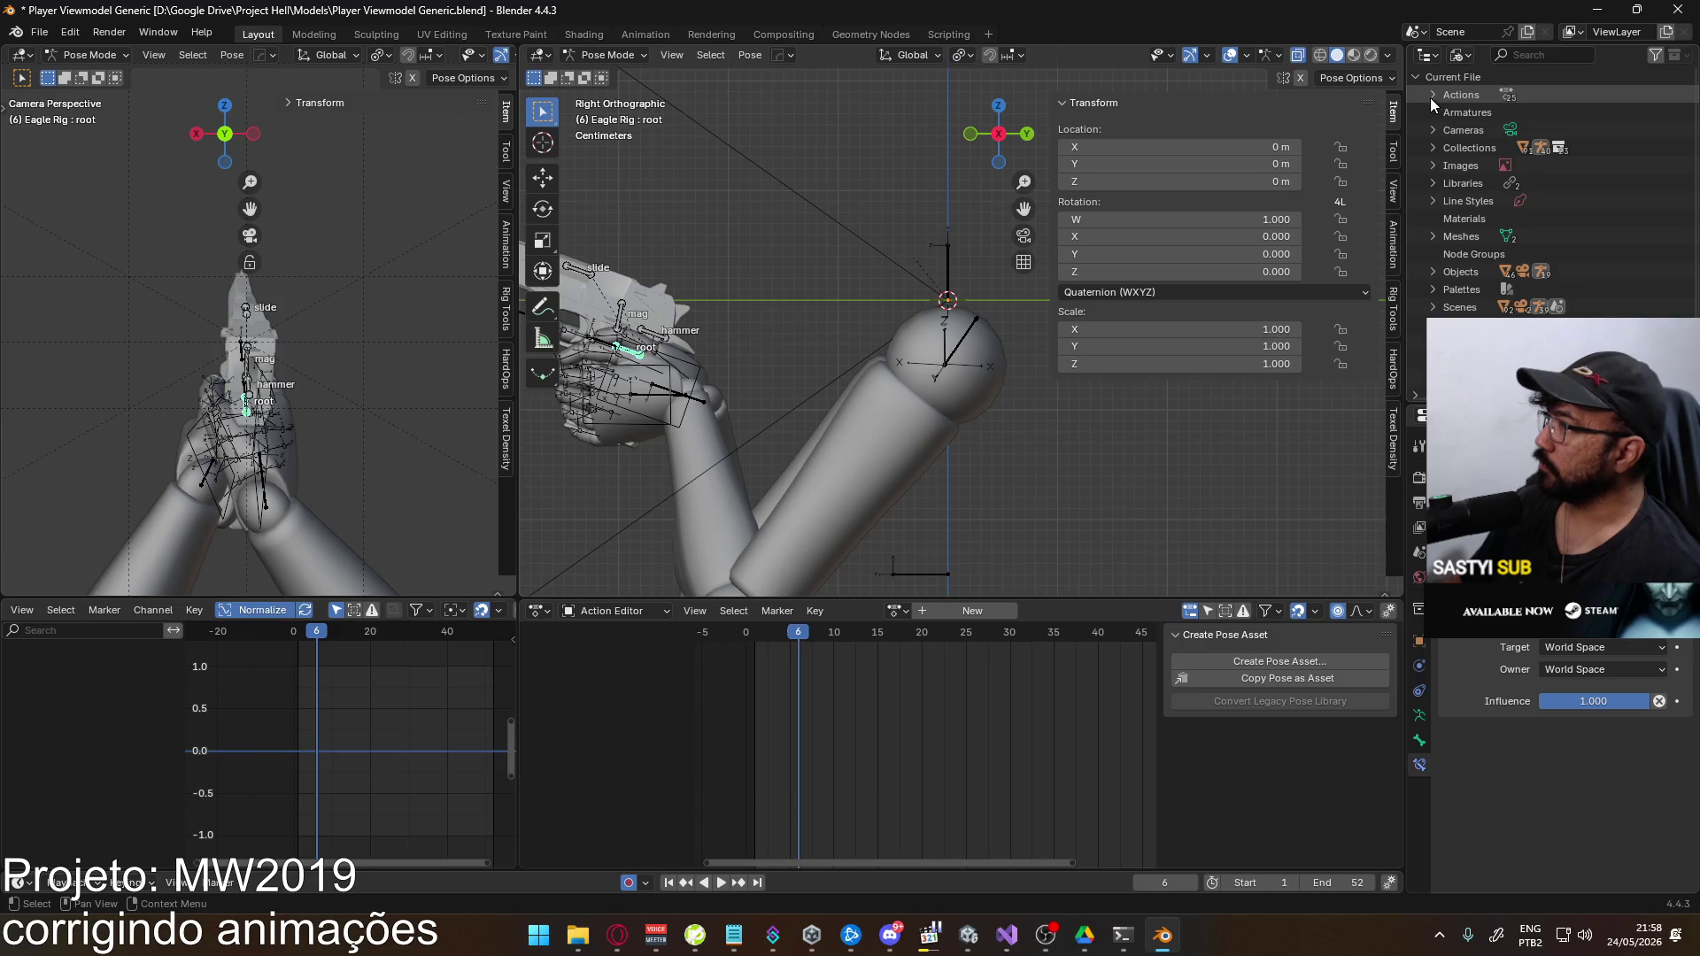
pyautogui.click(1432, 94)
pyautogui.scroll(-8, 1607, 223)
pyautogui.scroll(3, 1600, 232)
pyautogui.scroll(5, 1525, 228)
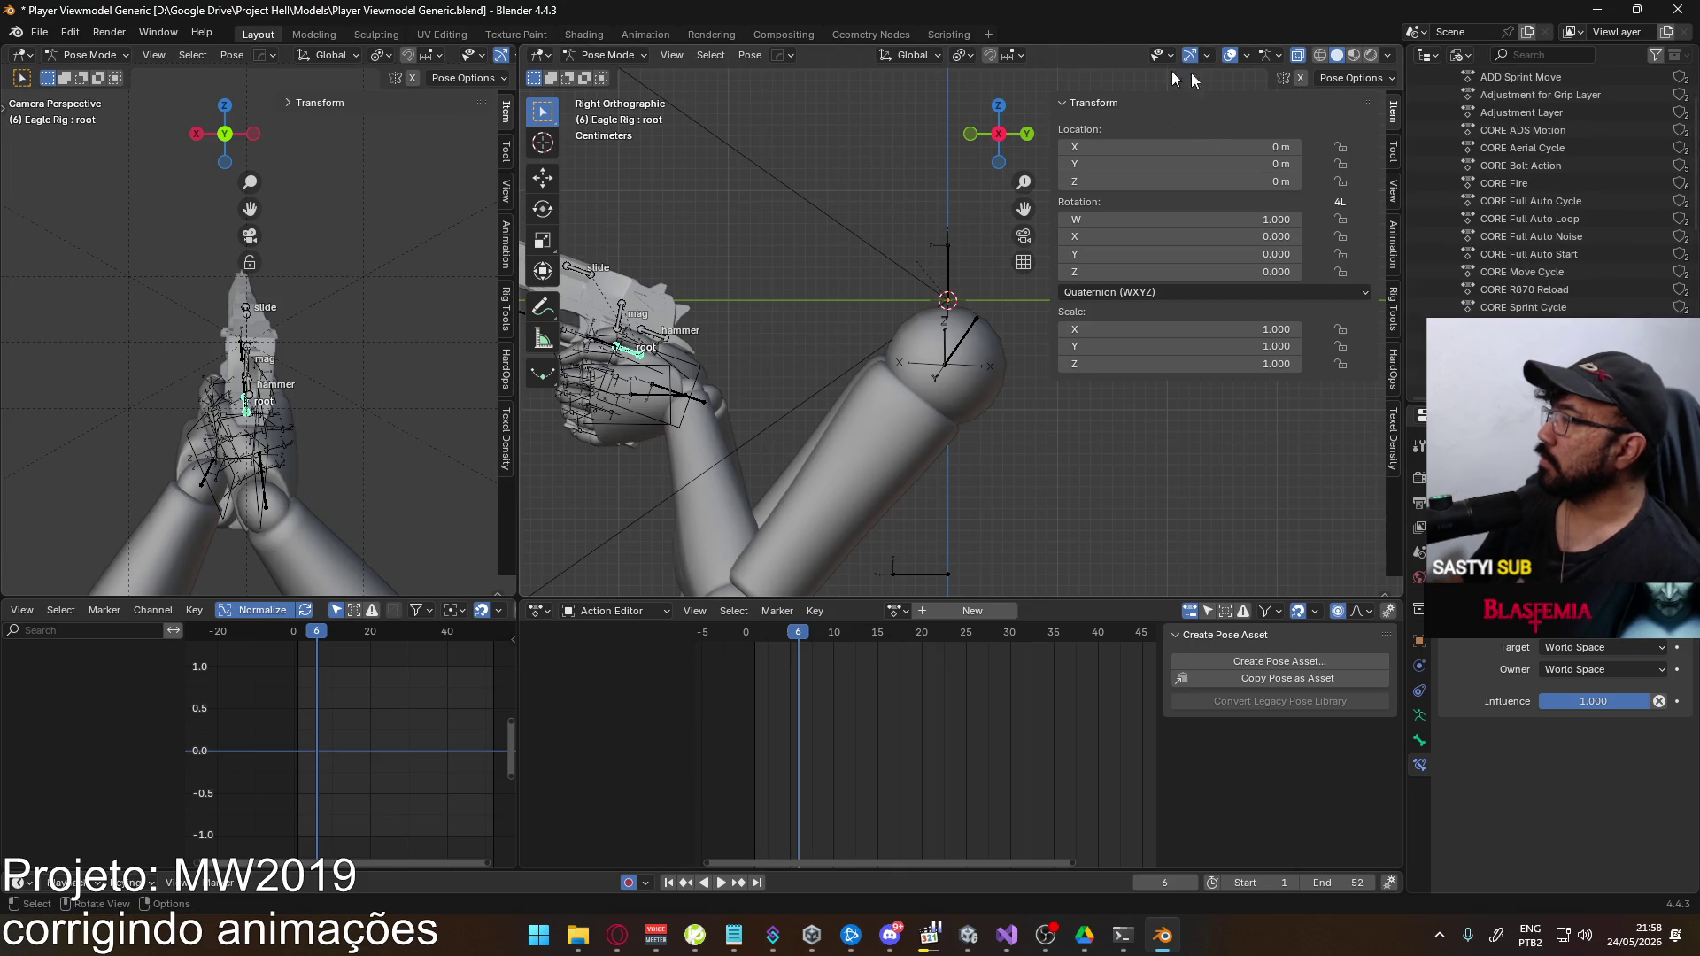
pyautogui.click(1460, 55)
pyautogui.click(1505, 119)
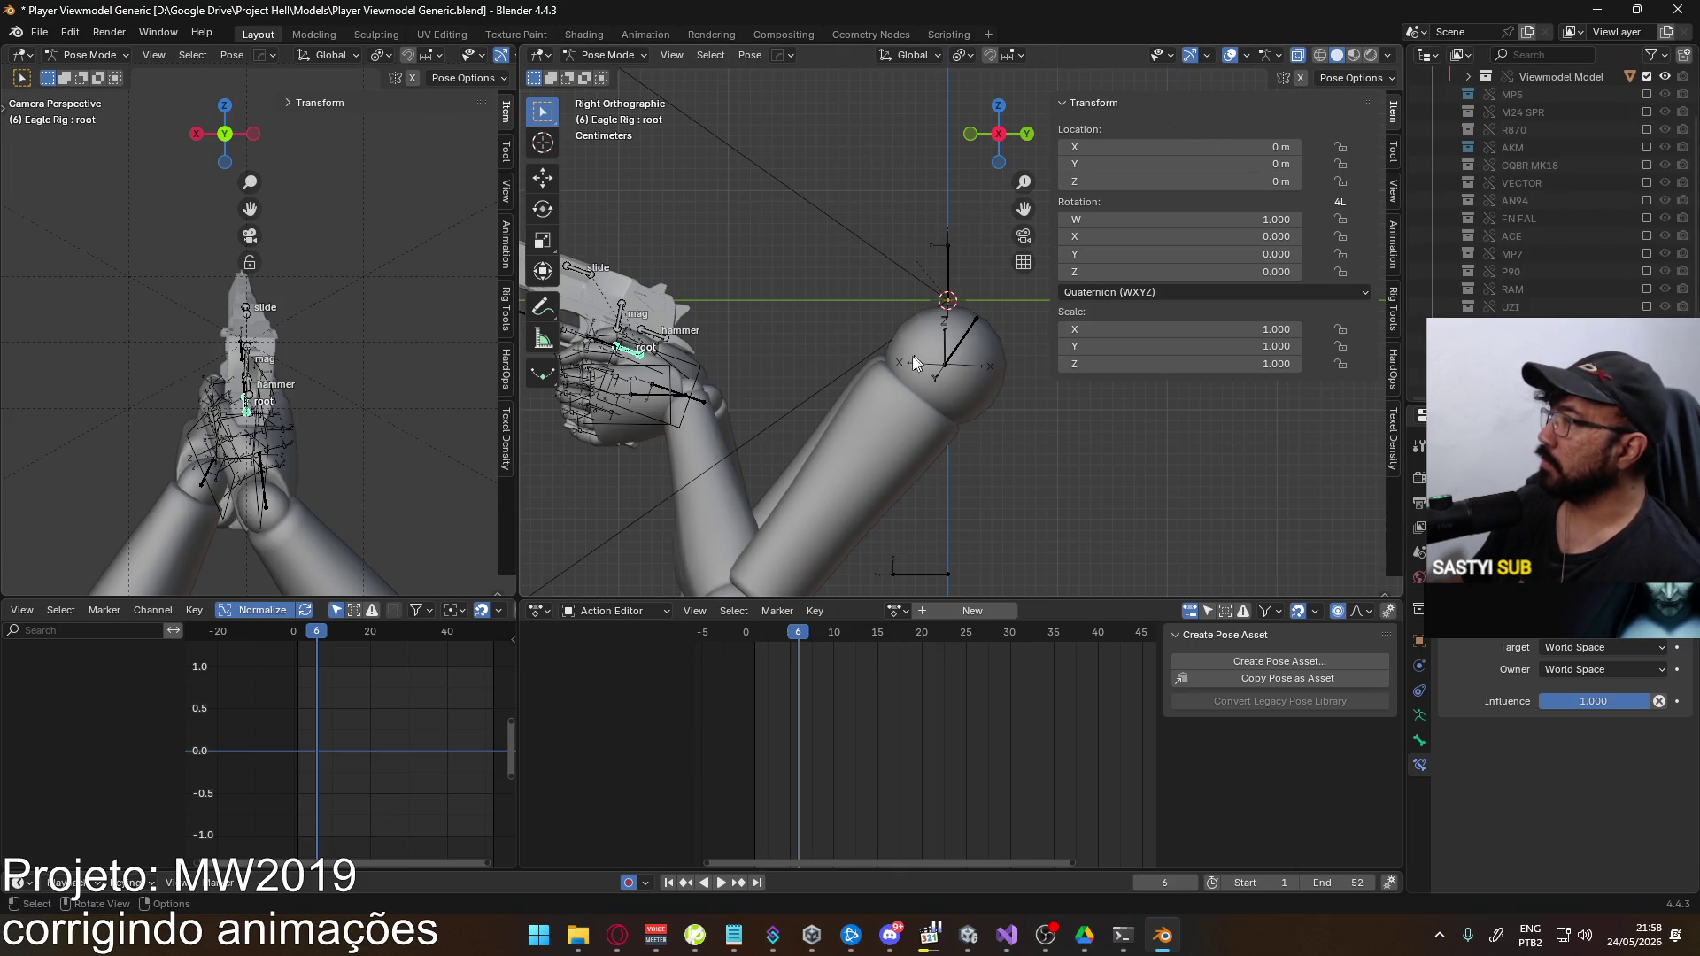
# Save the file, switch to Object Mode, and select the Viewmodel Rig armature
pyautogui.hotkey('ctrl', 's')
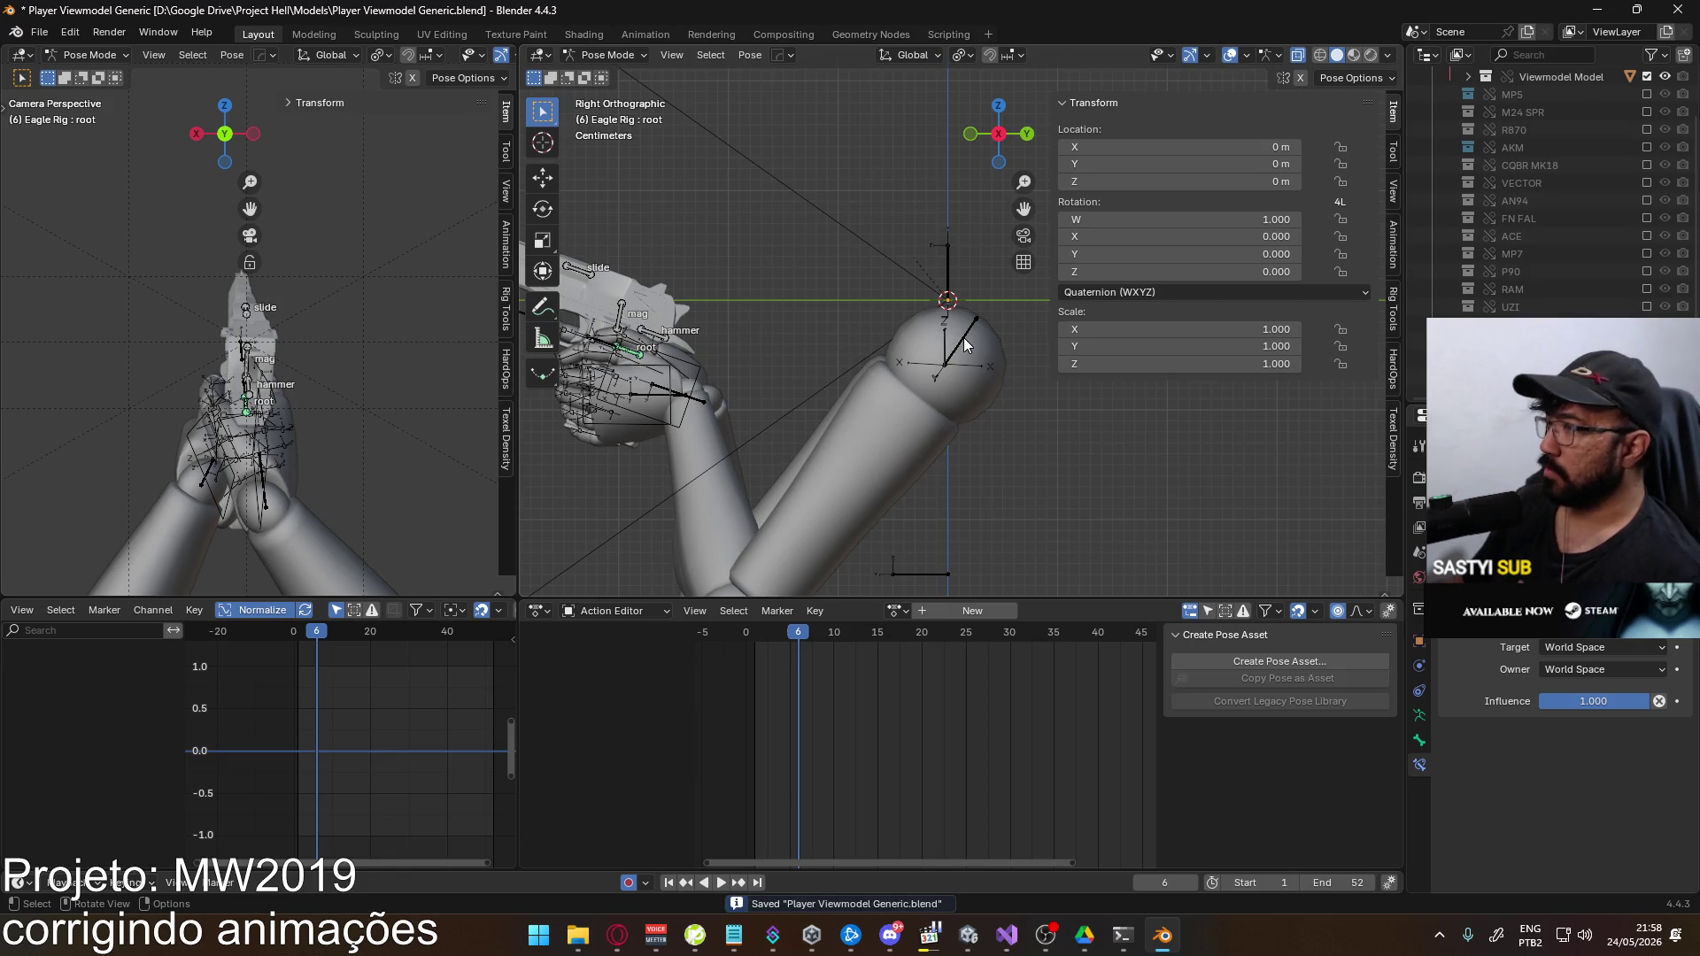
pyautogui.click(607, 55)
pyautogui.click(607, 74)
pyautogui.click(968, 333)
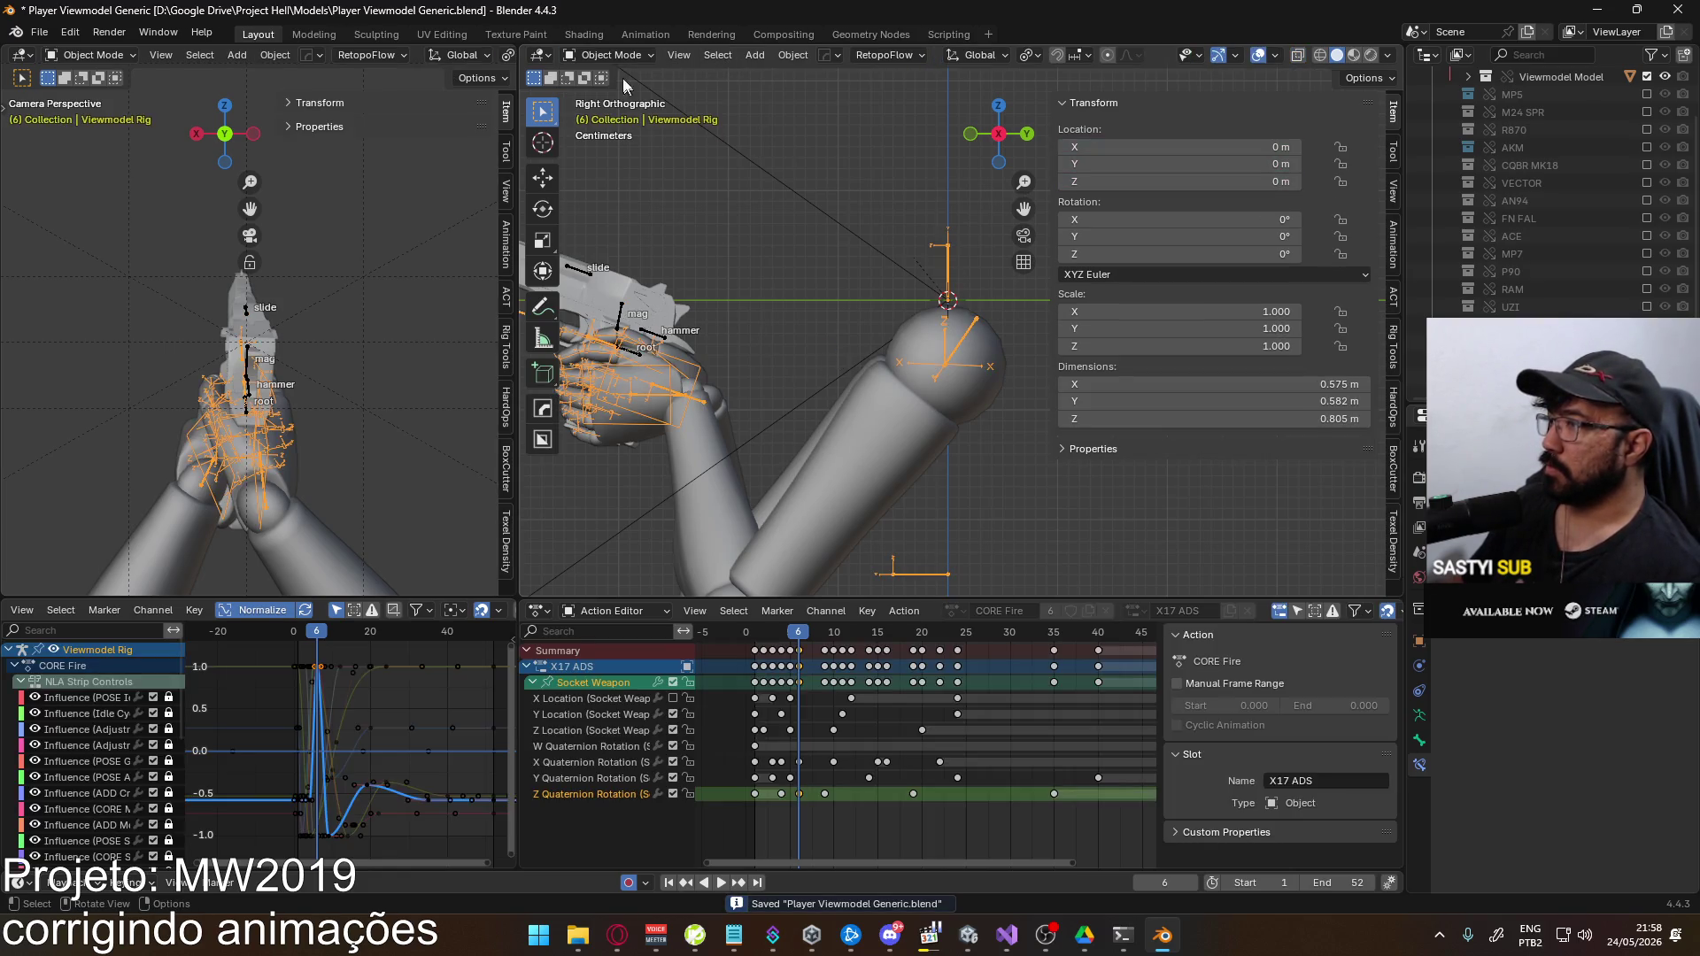
# Put the Viewmodel Rig into Pose Mode, show the PATAZ Anim Toolz panel, and play the fire animation
pyautogui.click(606, 55)
pyautogui.click(607, 113)
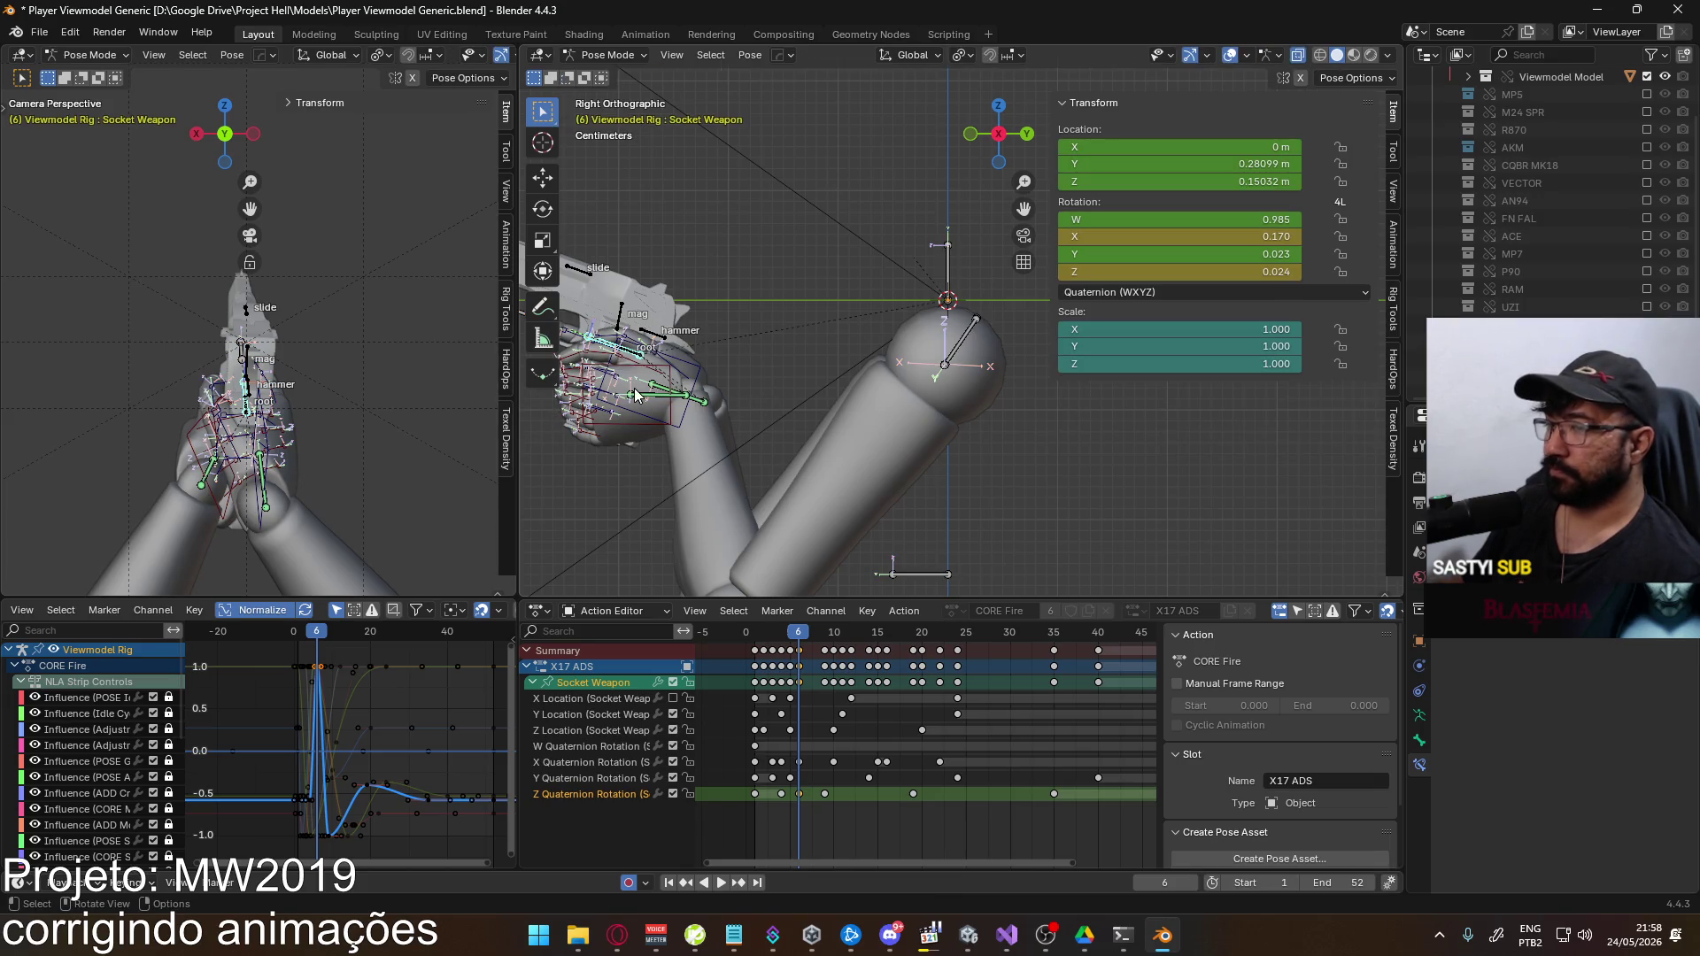
pyautogui.click(1385, 246)
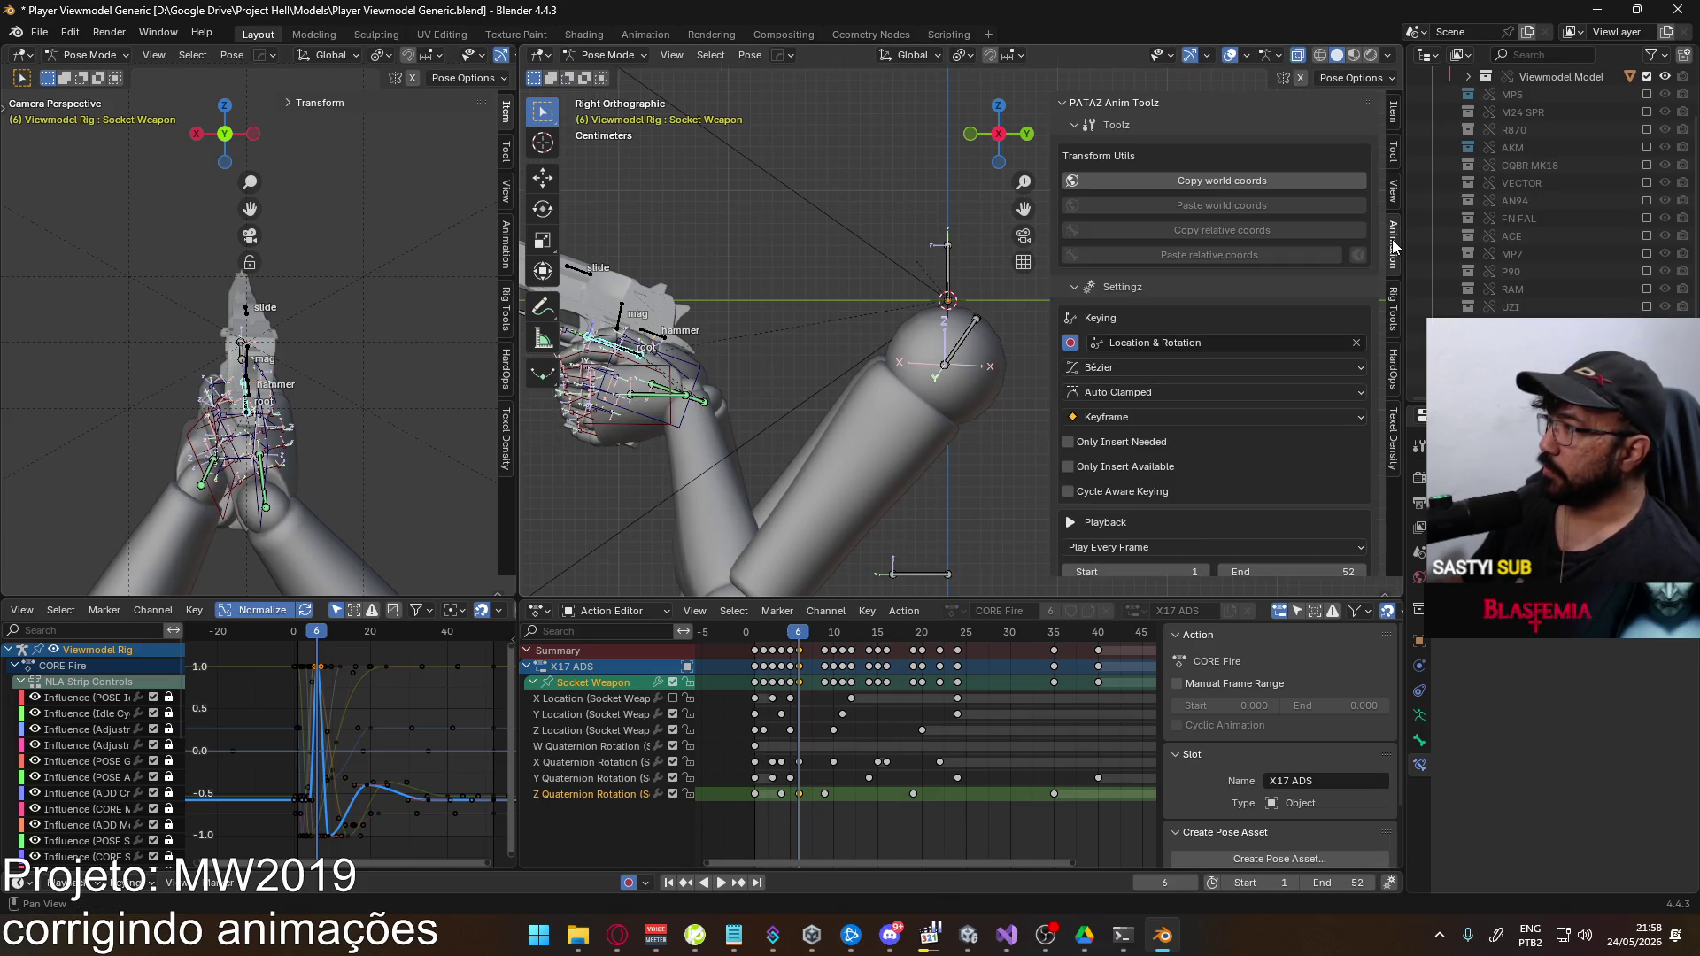
pyautogui.scroll(-2, 1133, 772)
pyautogui.press('space')
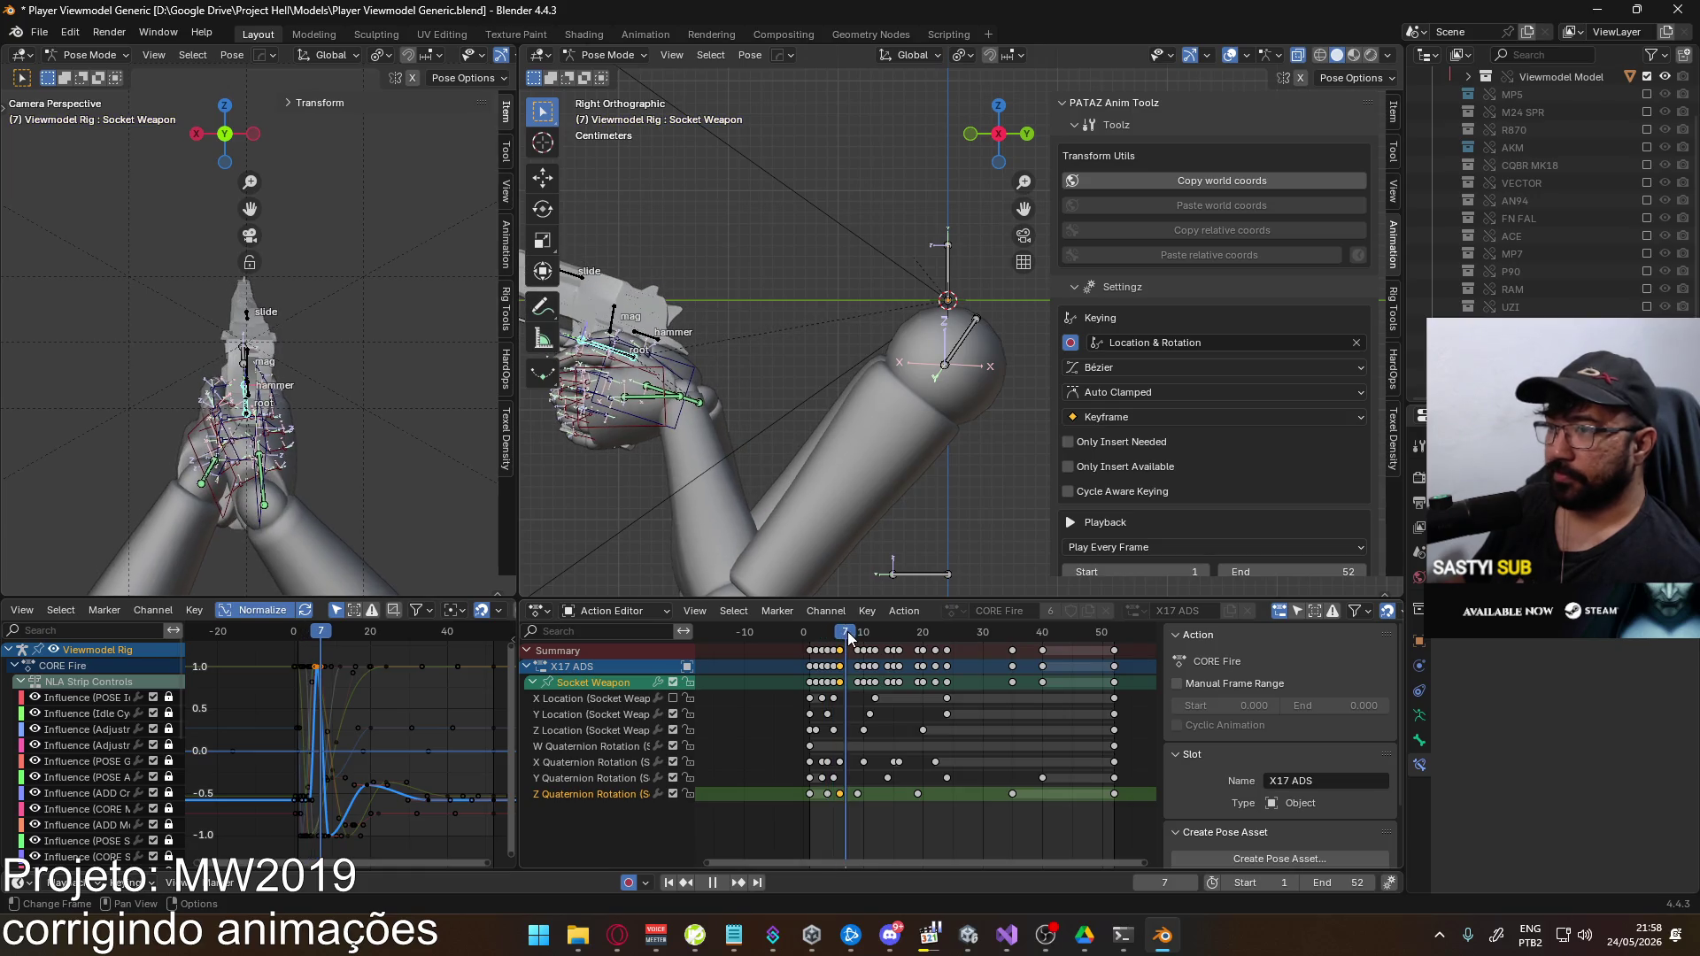
pyautogui.moveTo(842, 637); pyautogui.dragTo(834, 637)
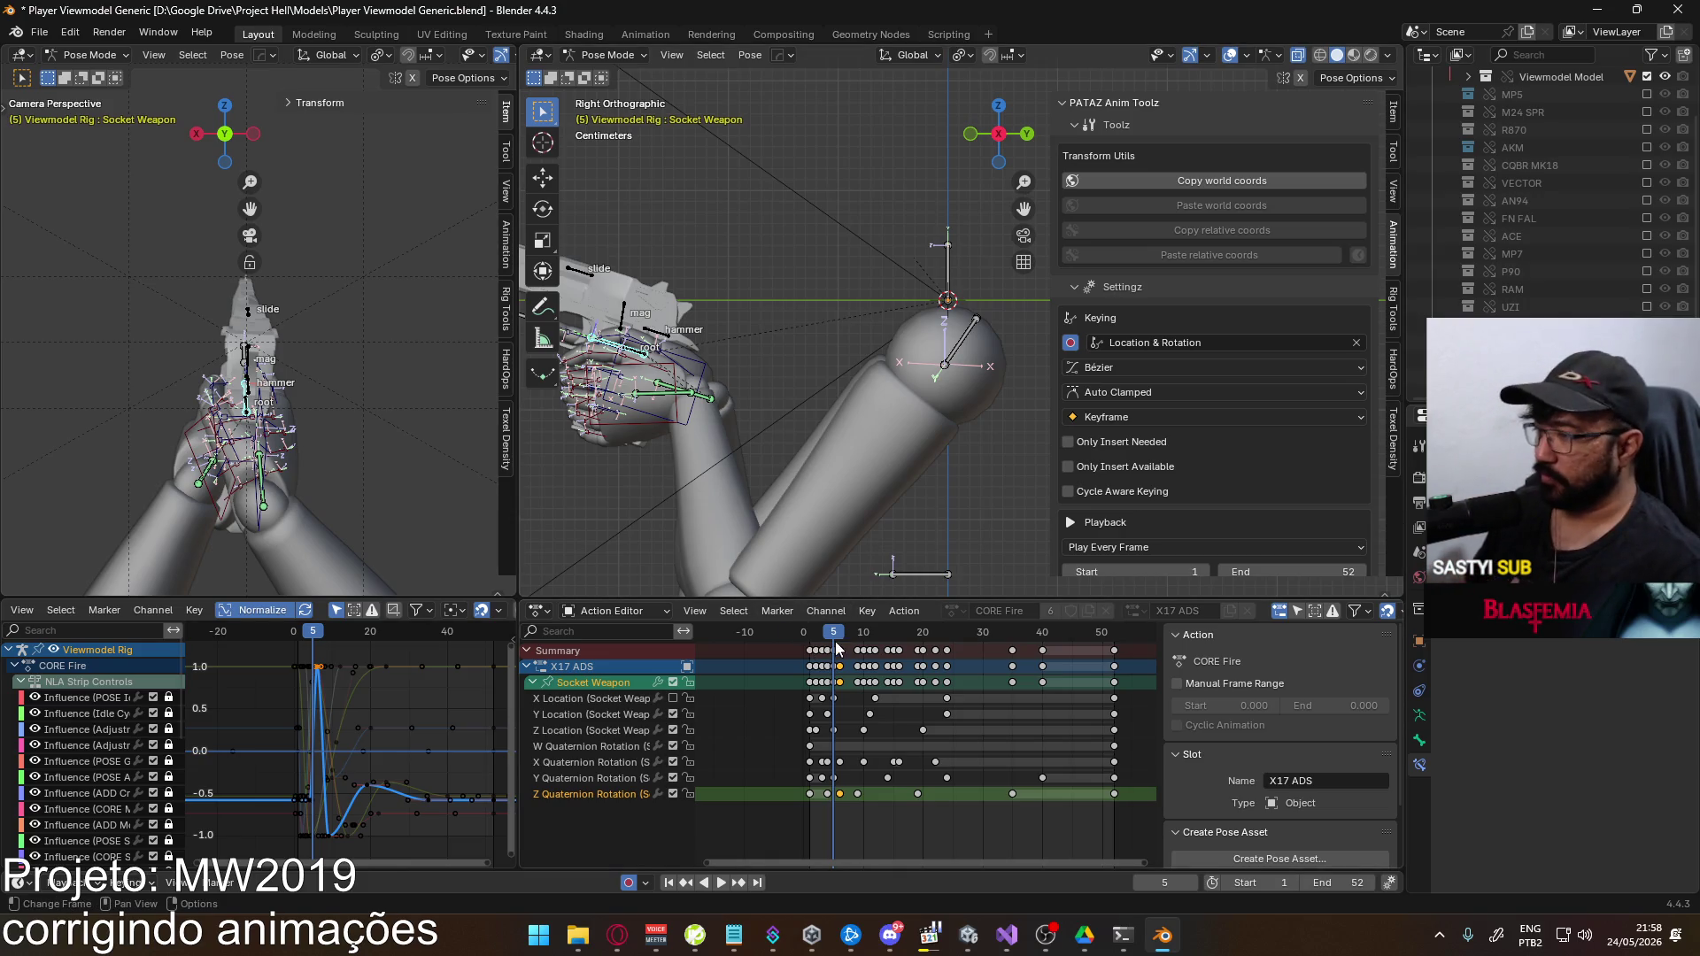
pyautogui.press('space')
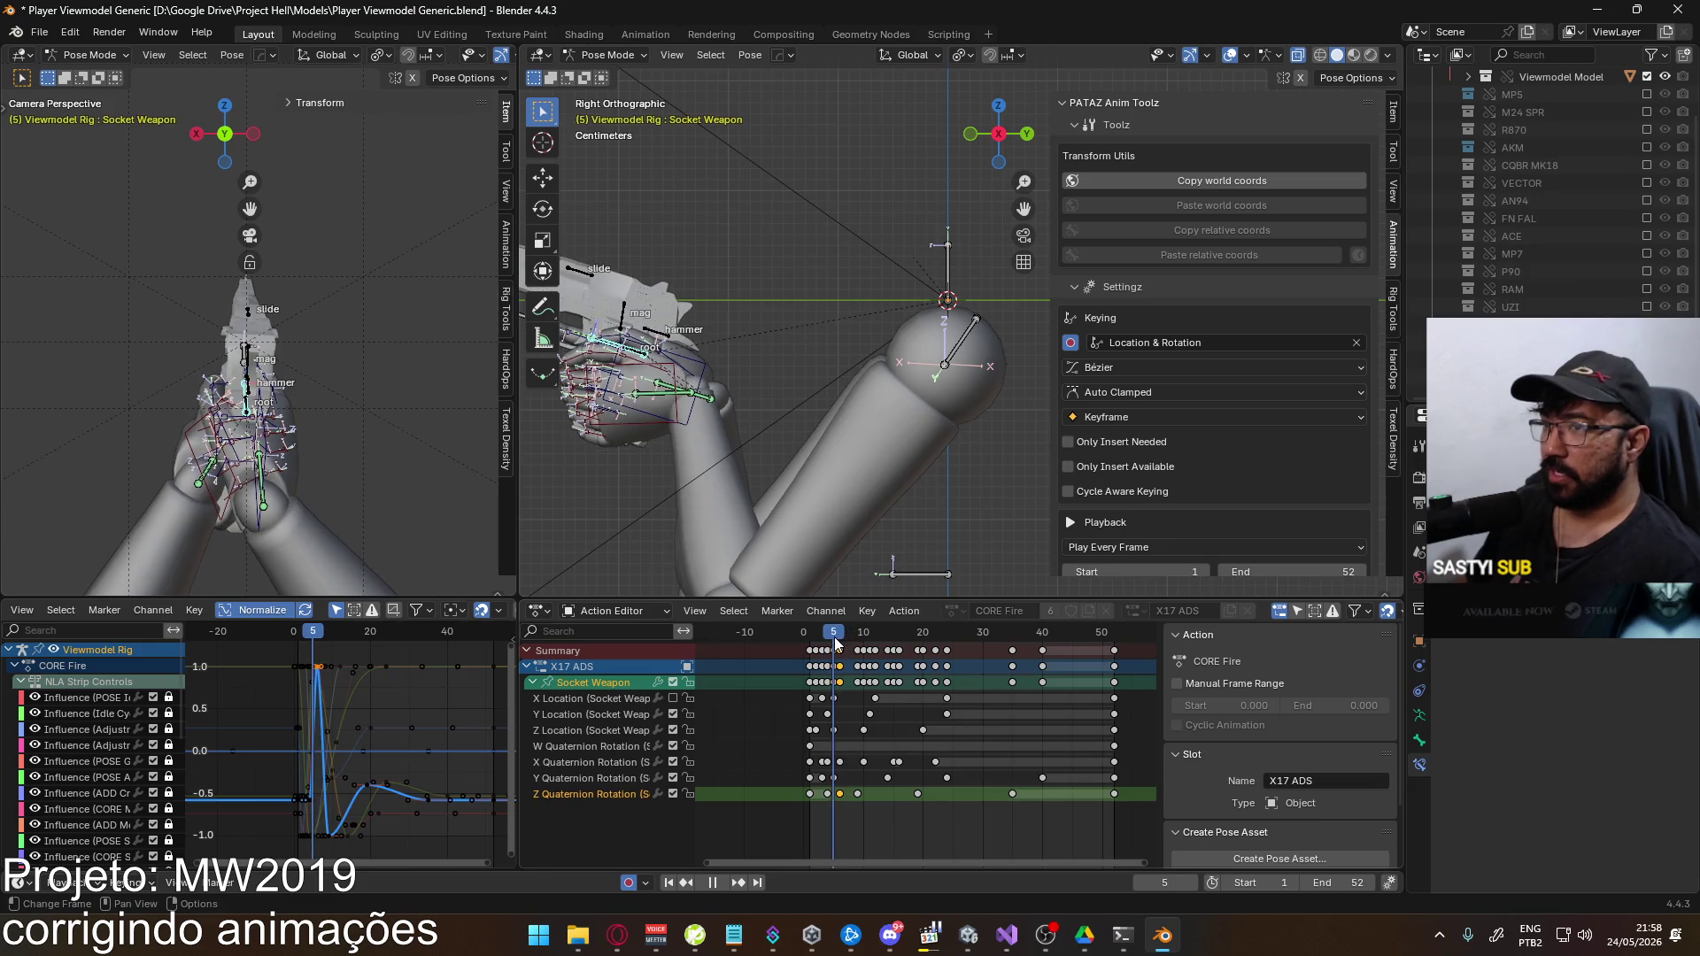
pyautogui.press('space')
# Centre the pistol and hands, then replay and scrub the recoil around frames 4–6
pyautogui.keyDown('shift'); pyautogui.moveTo(634, 380); pyautogui.dragTo(831, 367, button='middle'); pyautogui.keyUp('shift')
pyautogui.scroll(2, 831, 368)
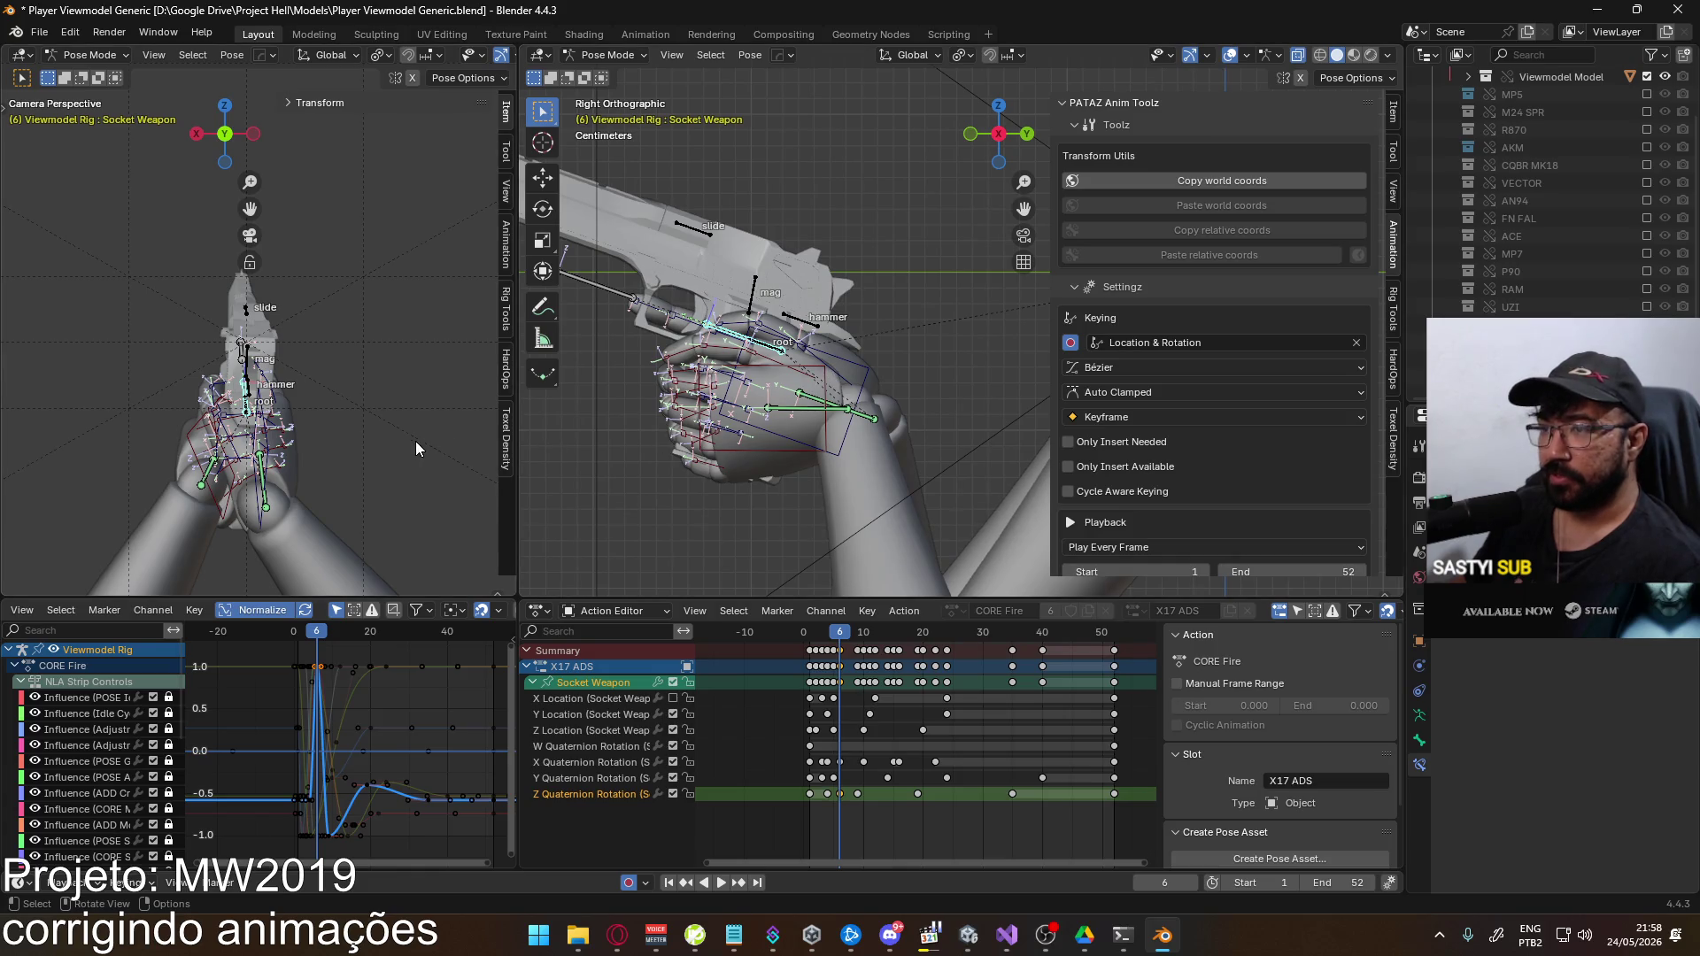
pyautogui.click(810, 639)
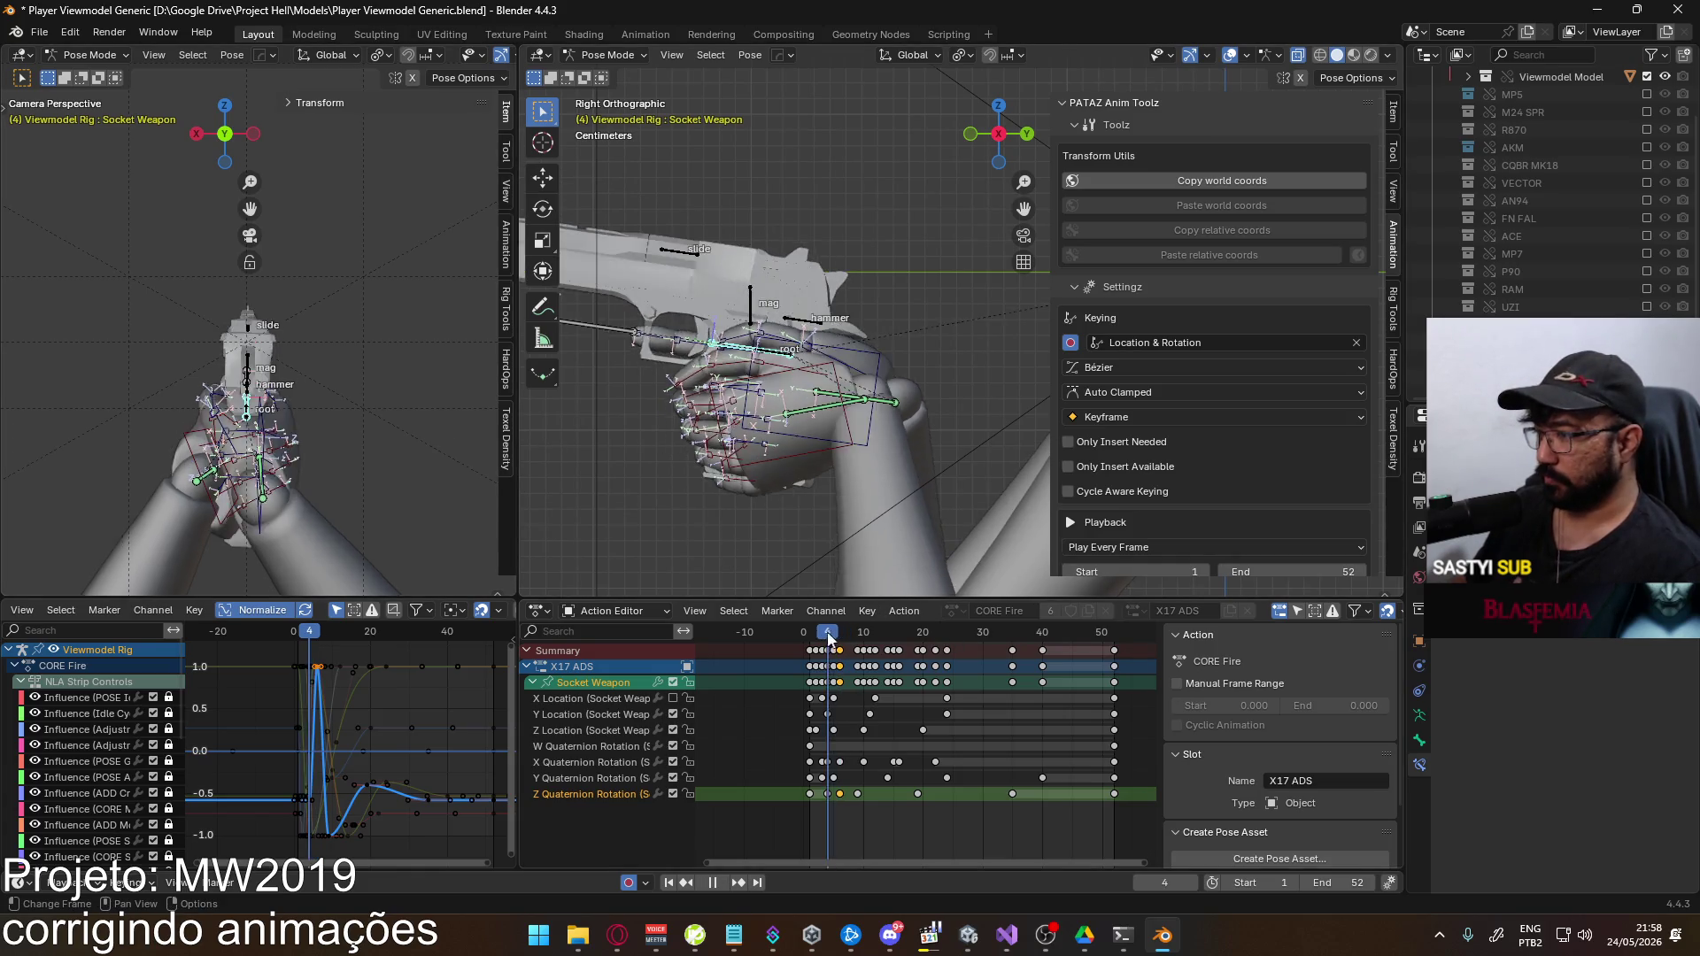
pyautogui.press('space')
pyautogui.moveTo(810, 639); pyautogui.dragTo(840, 639)
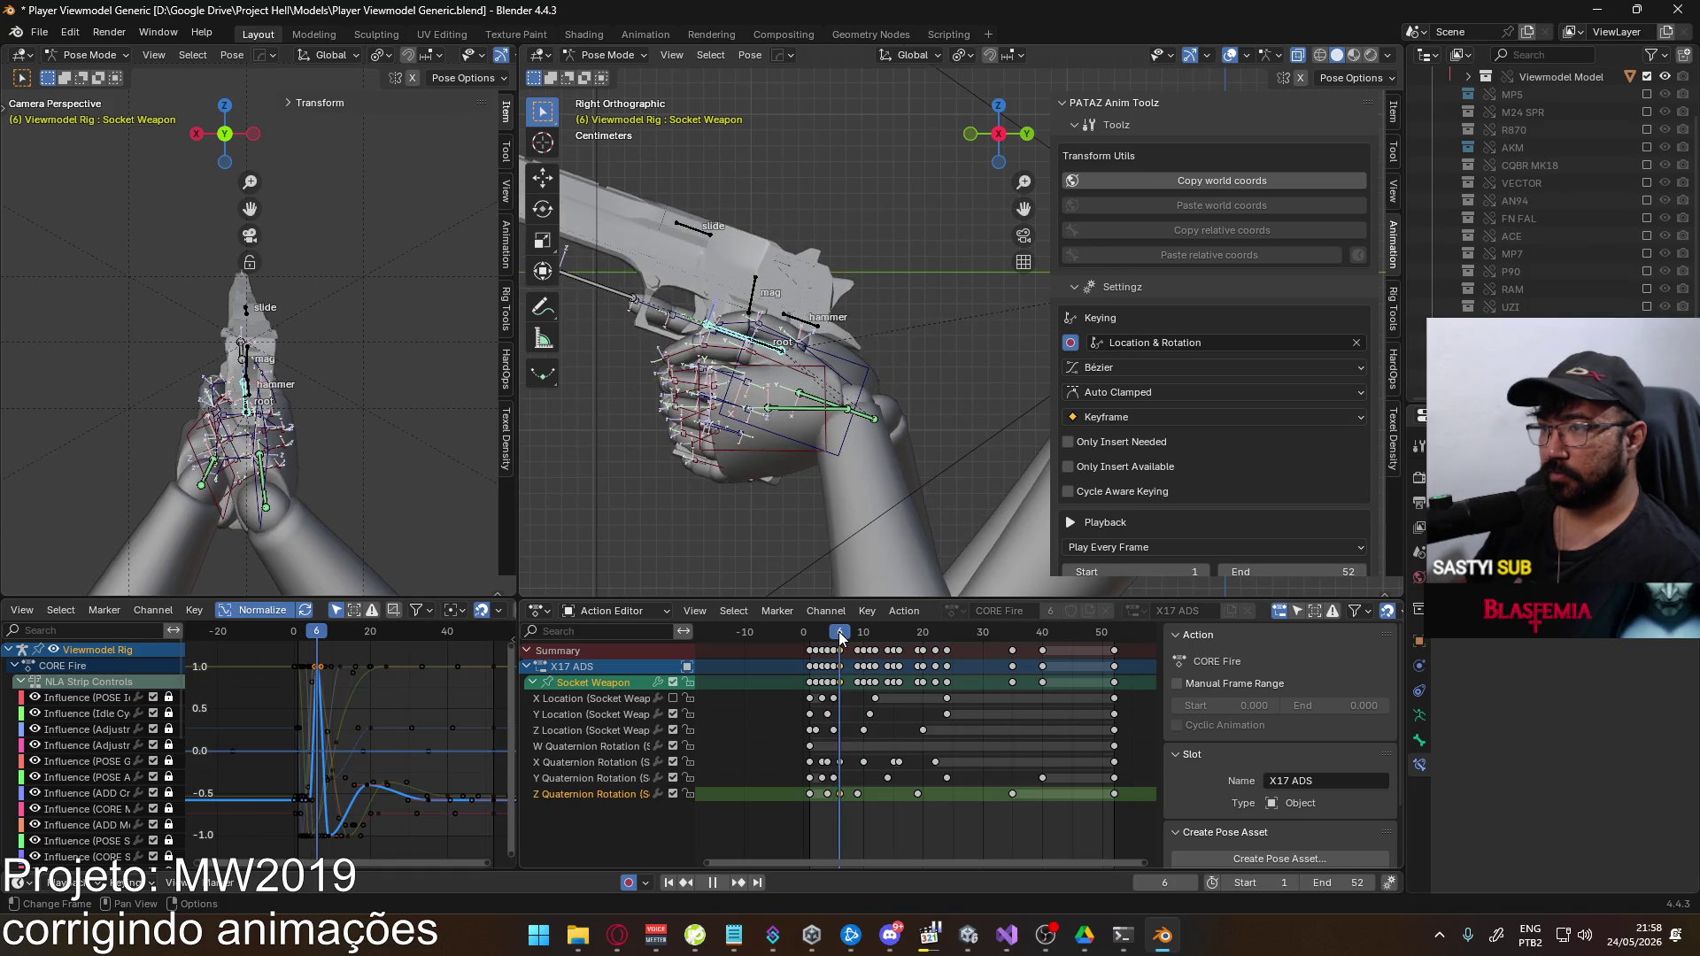
pyautogui.press('space')
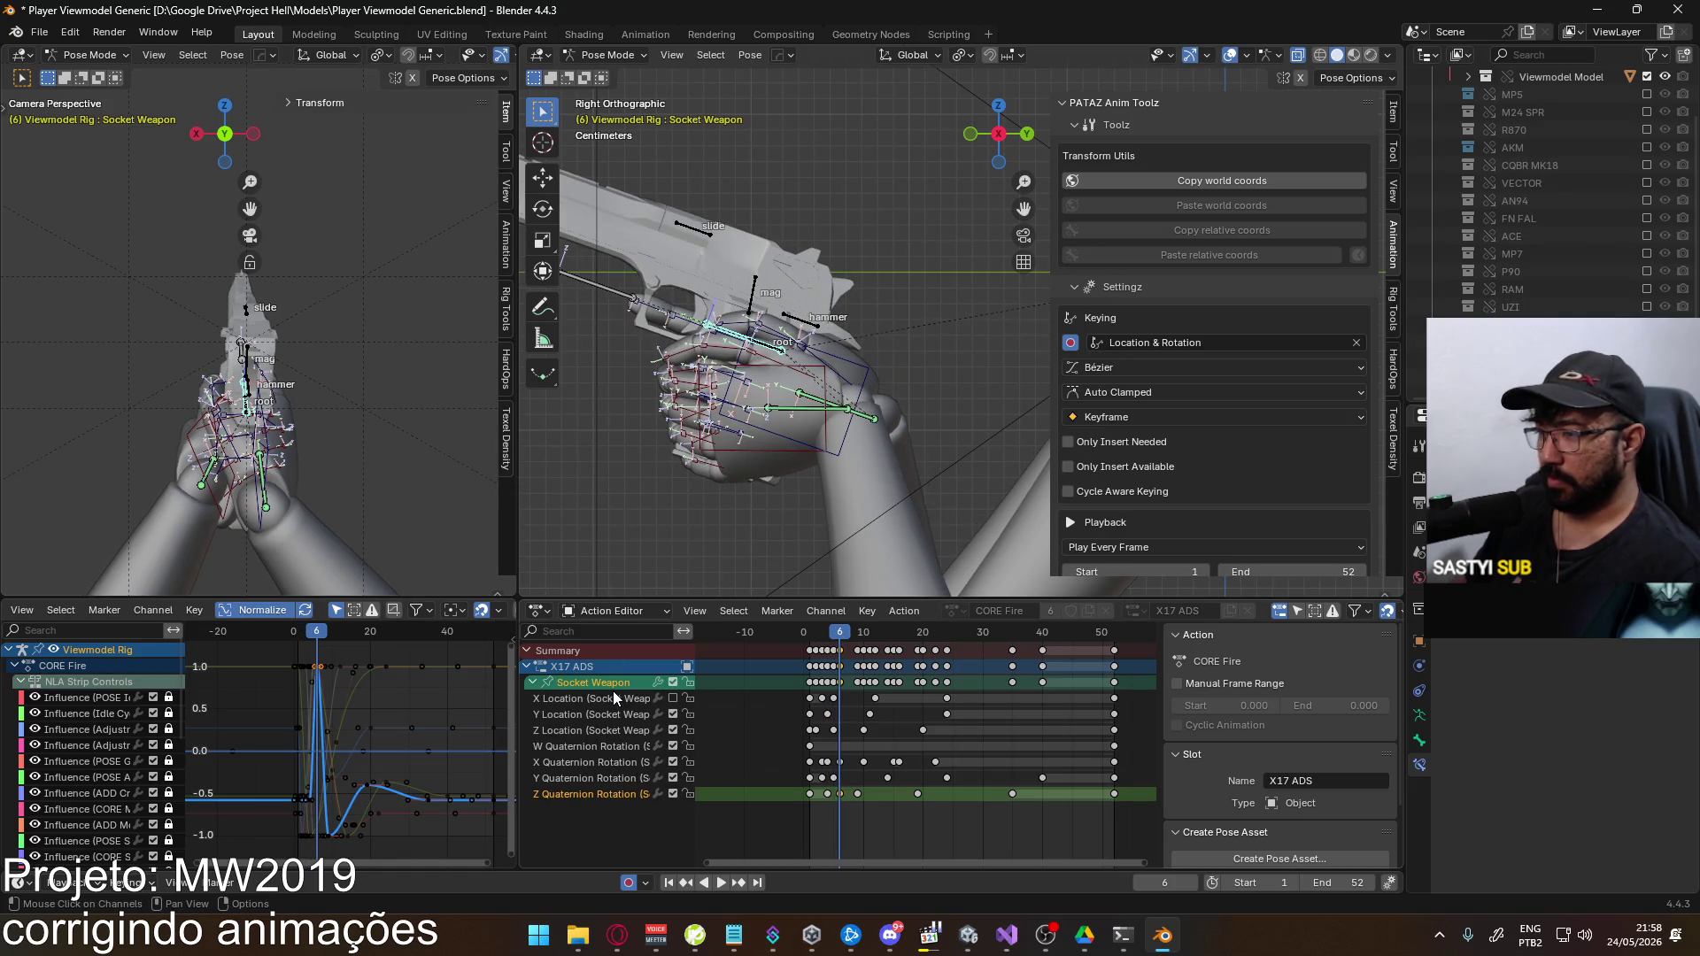
pyautogui.click(827, 633)
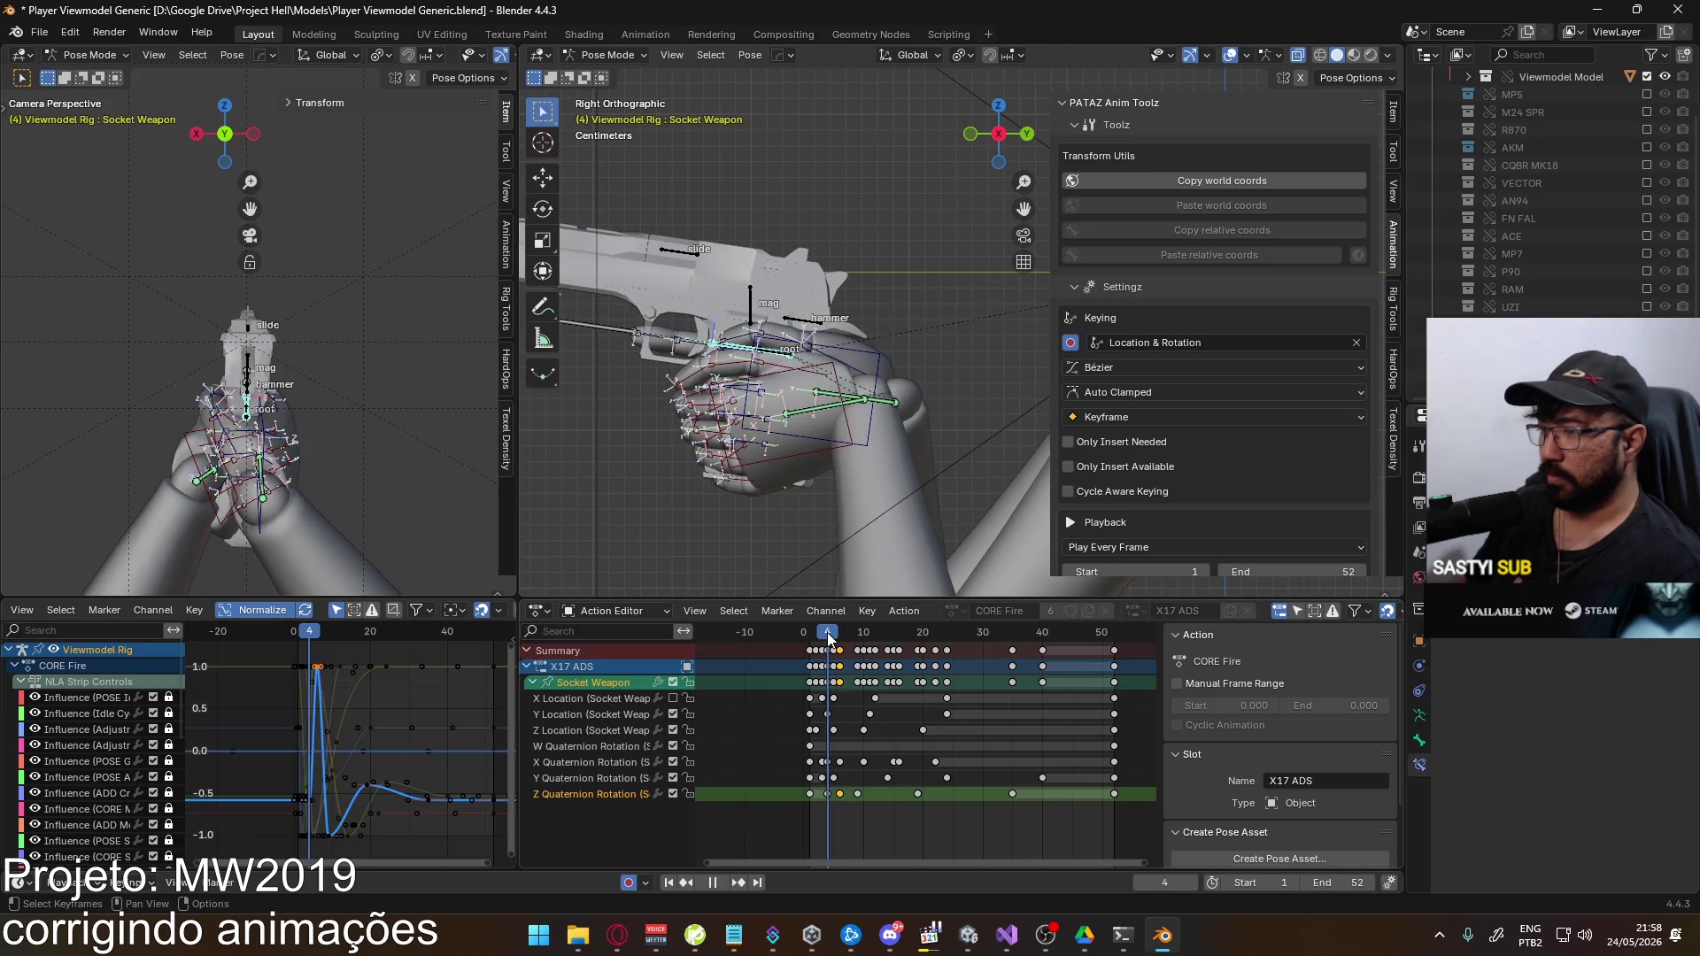
pyautogui.moveTo(827, 632); pyautogui.dragTo(843, 640)
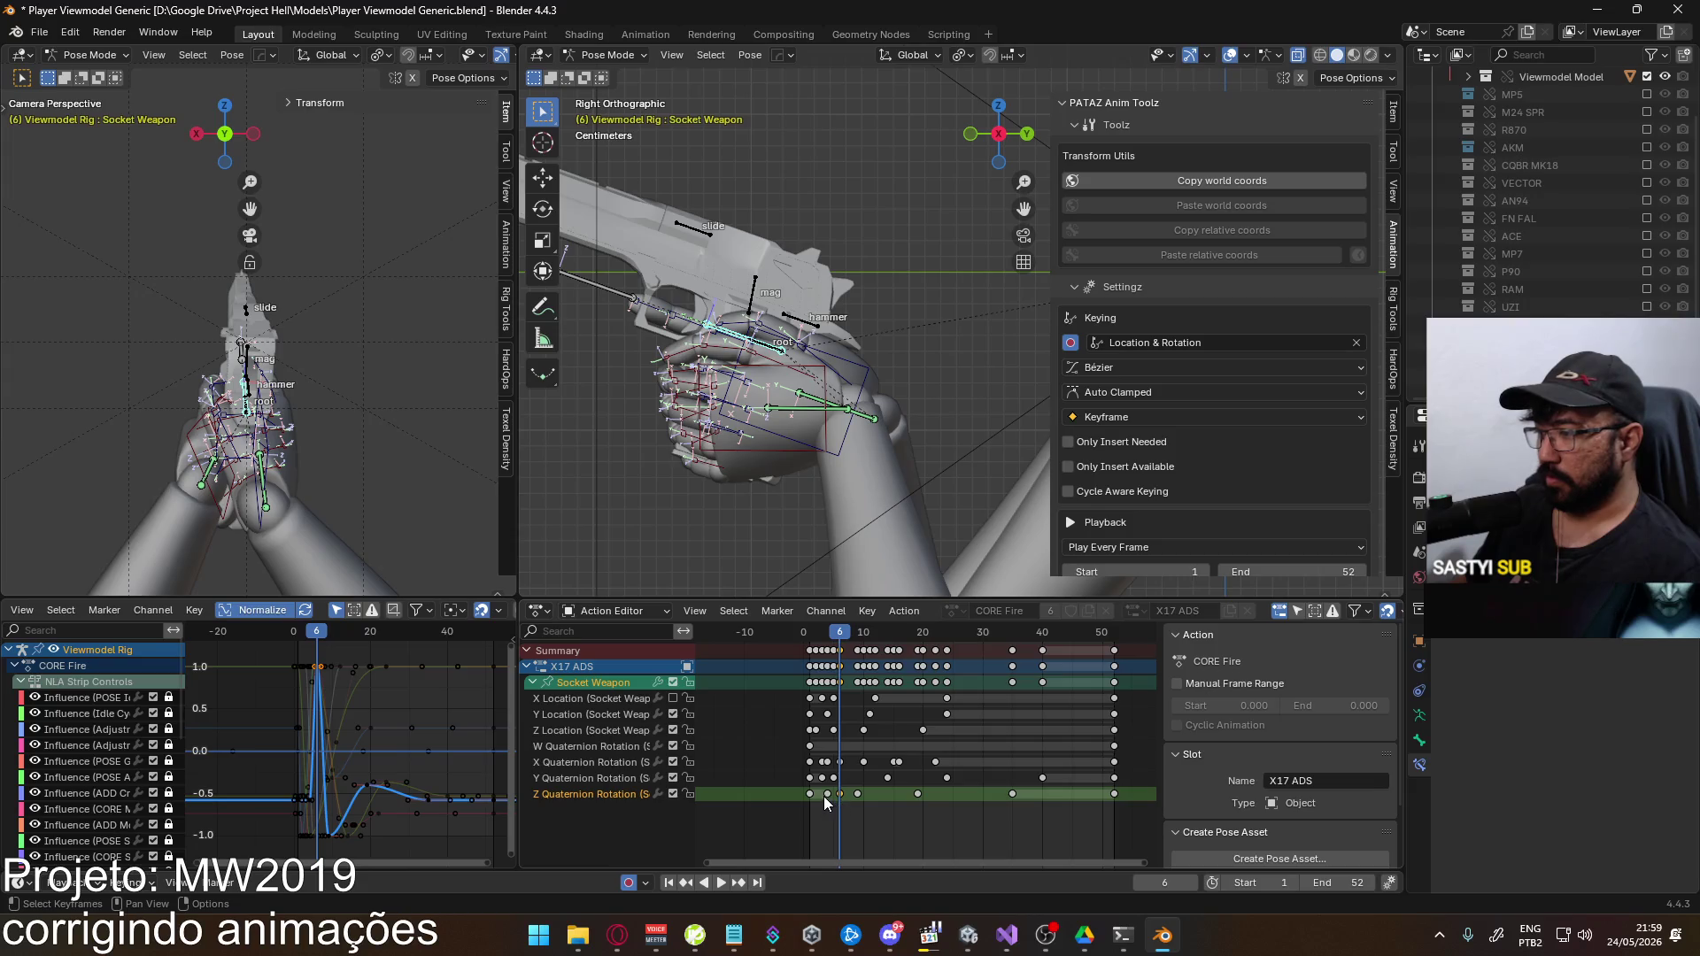
# Retime the Z Quaternion Rotation keys, moving frame 19 to 18 and frame 35 to 29
pyautogui.moveTo(827, 794); pyautogui.dragTo(833, 794)
pyautogui.click(831, 634)
pyautogui.moveTo(831, 633); pyautogui.dragTo(857, 634)
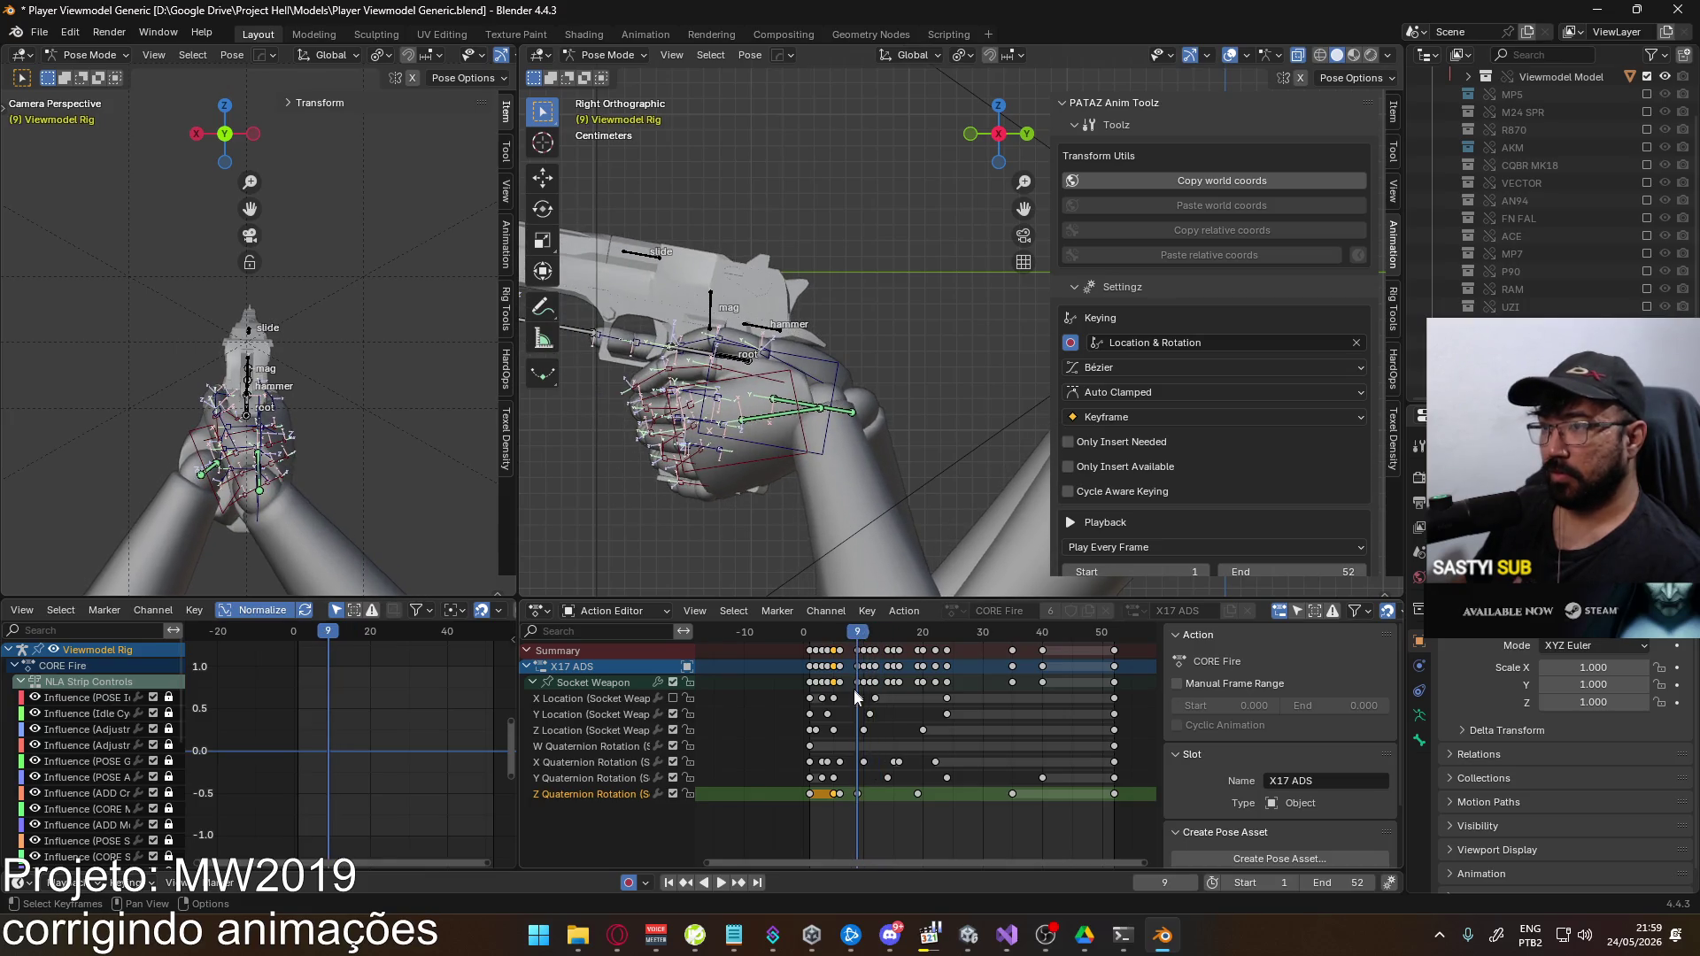
pyautogui.click(864, 793)
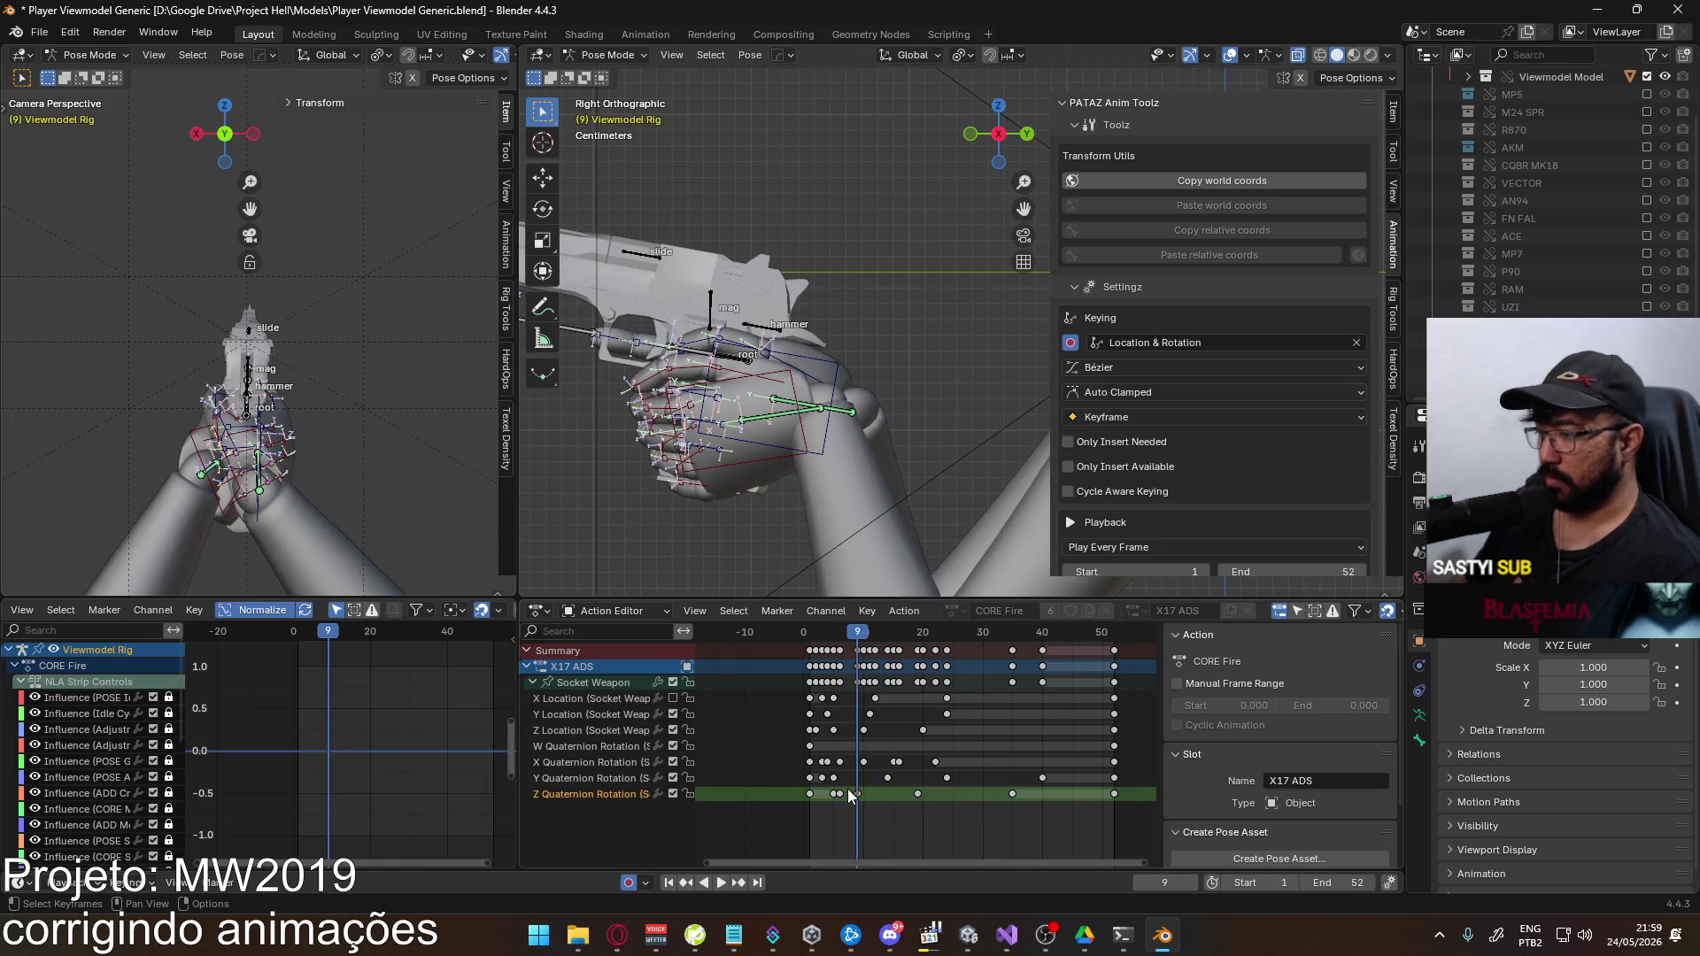
pyautogui.click(917, 793)
pyautogui.press('g')
pyautogui.click(893, 797)
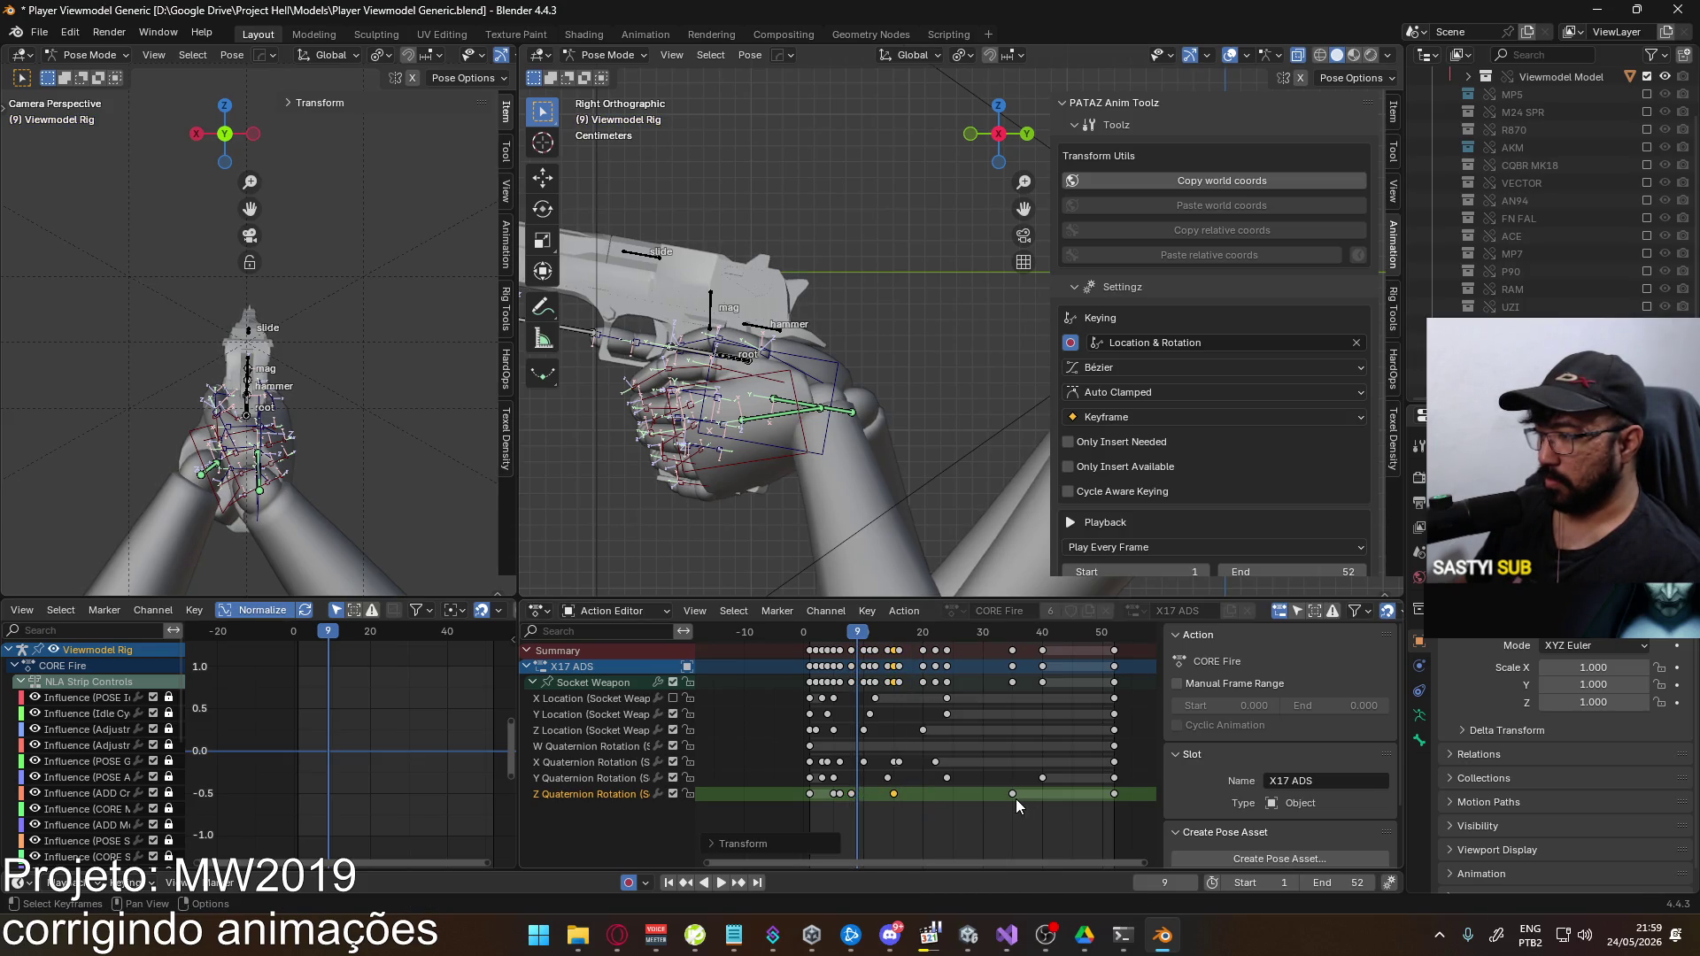
pyautogui.click(1015, 799)
pyautogui.press('g')
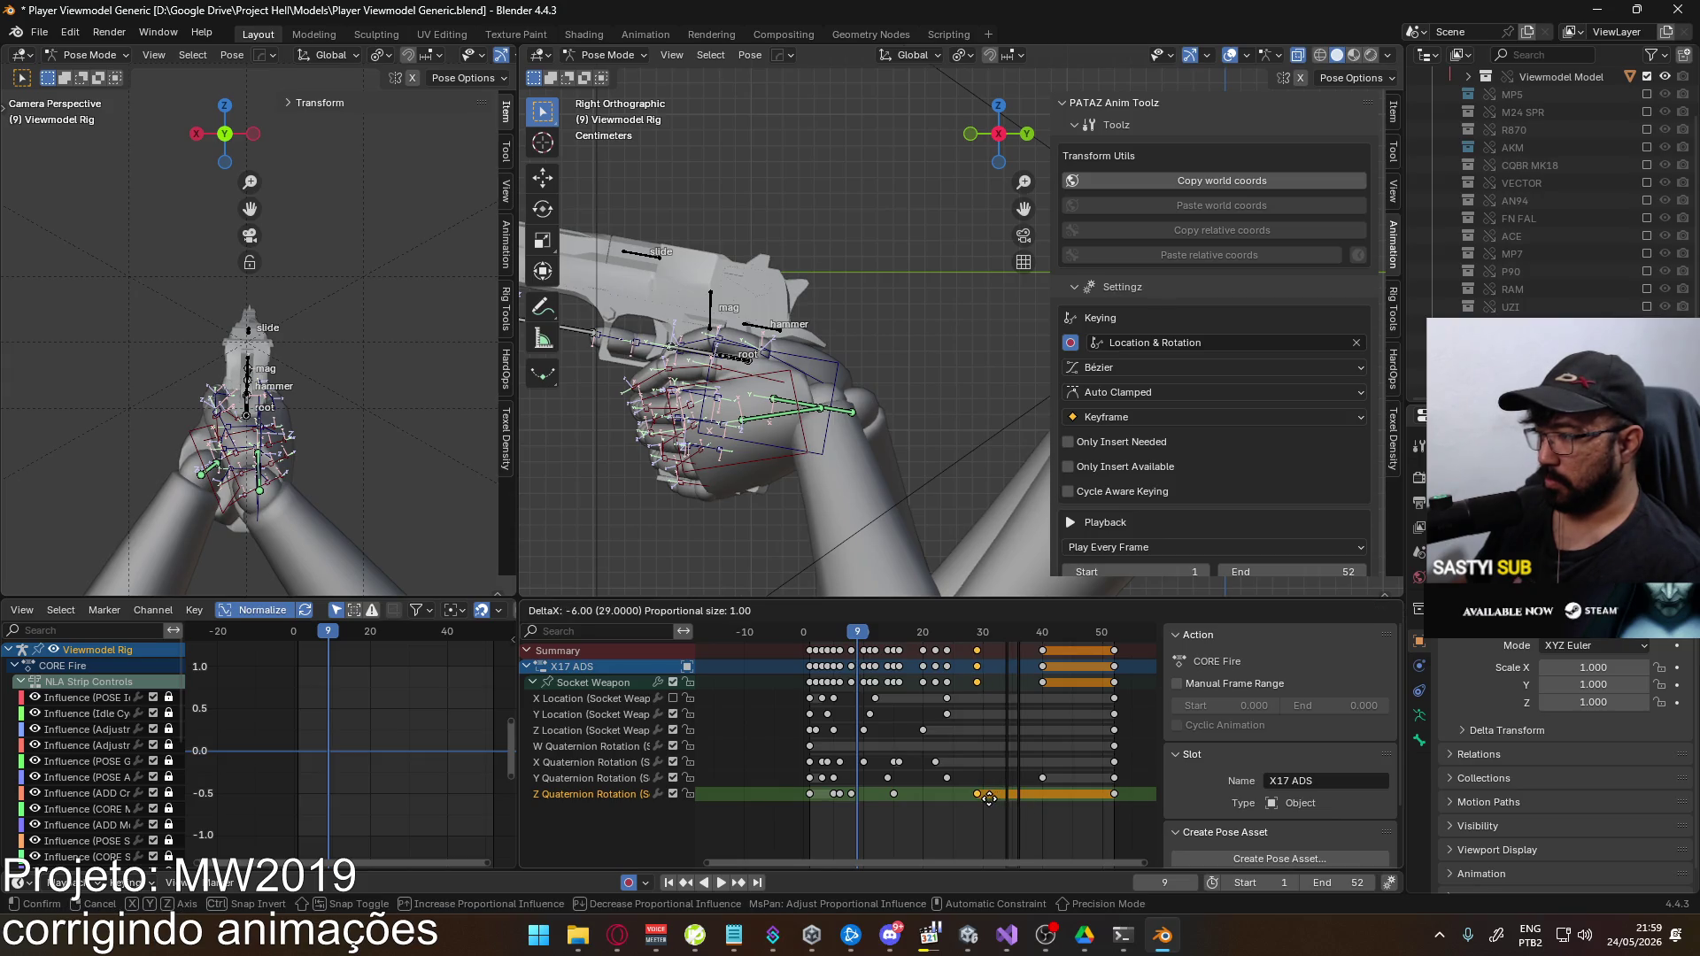
pyautogui.click(988, 799)
# Play back and scrub frames 1–9 to review the new recoil timing, then deselect all keys
pyautogui.click(816, 634)
pyautogui.press('space')
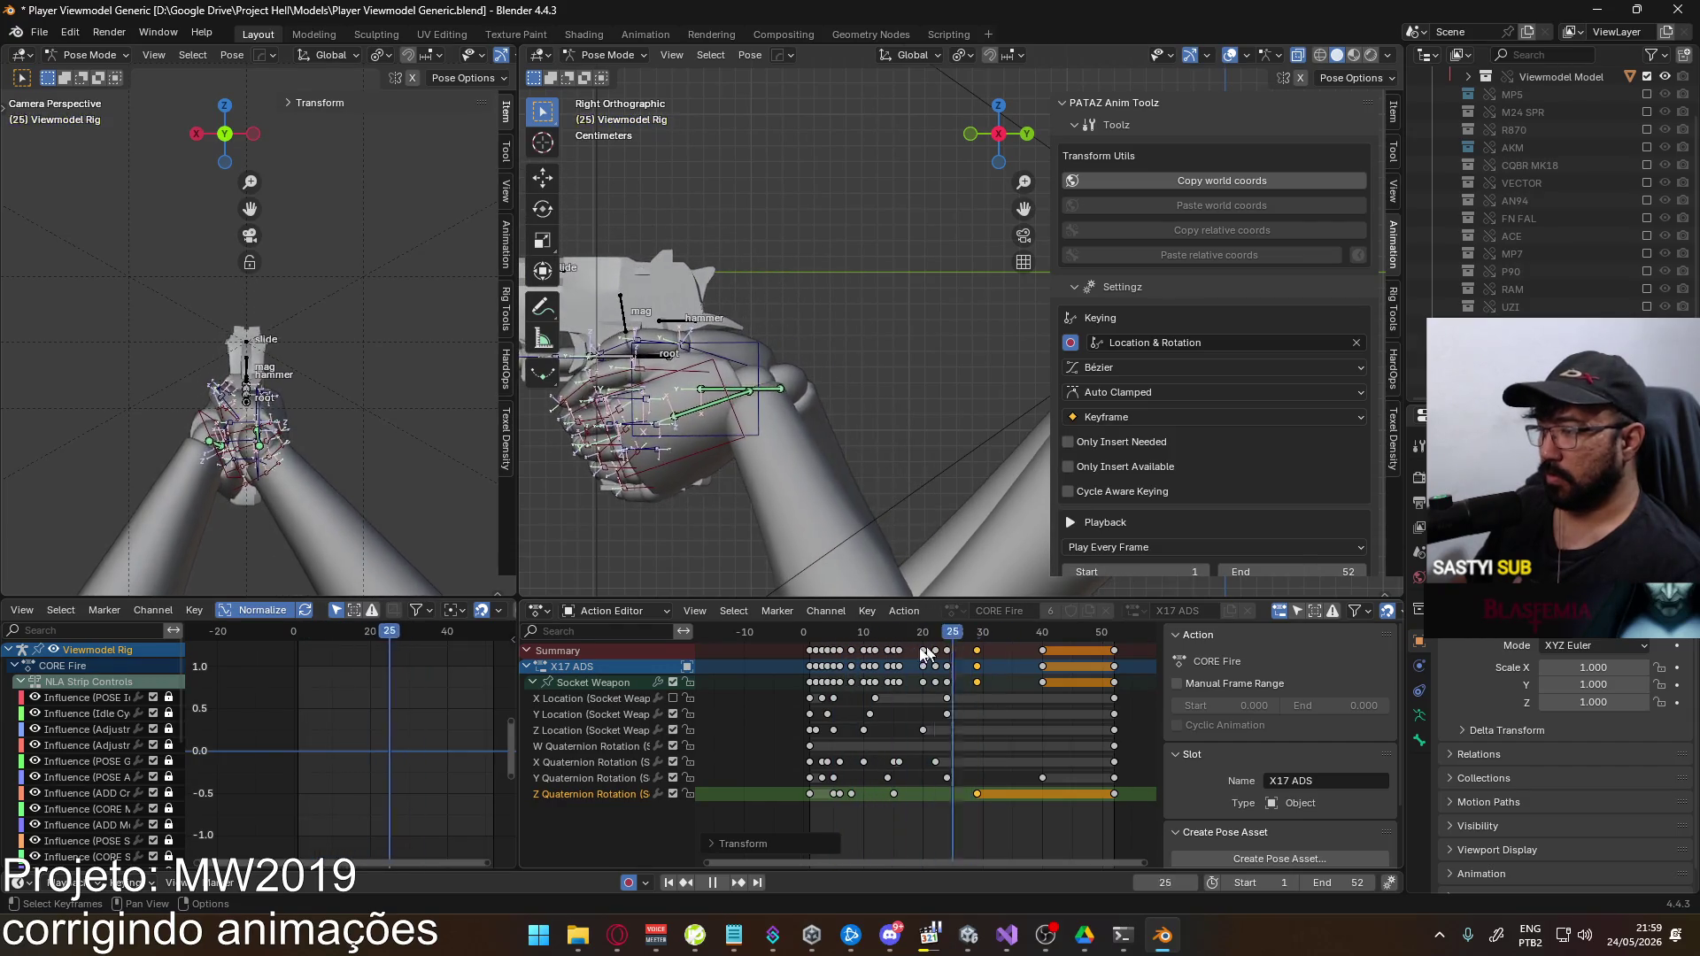
pyautogui.press('space')
pyautogui.click(855, 794)
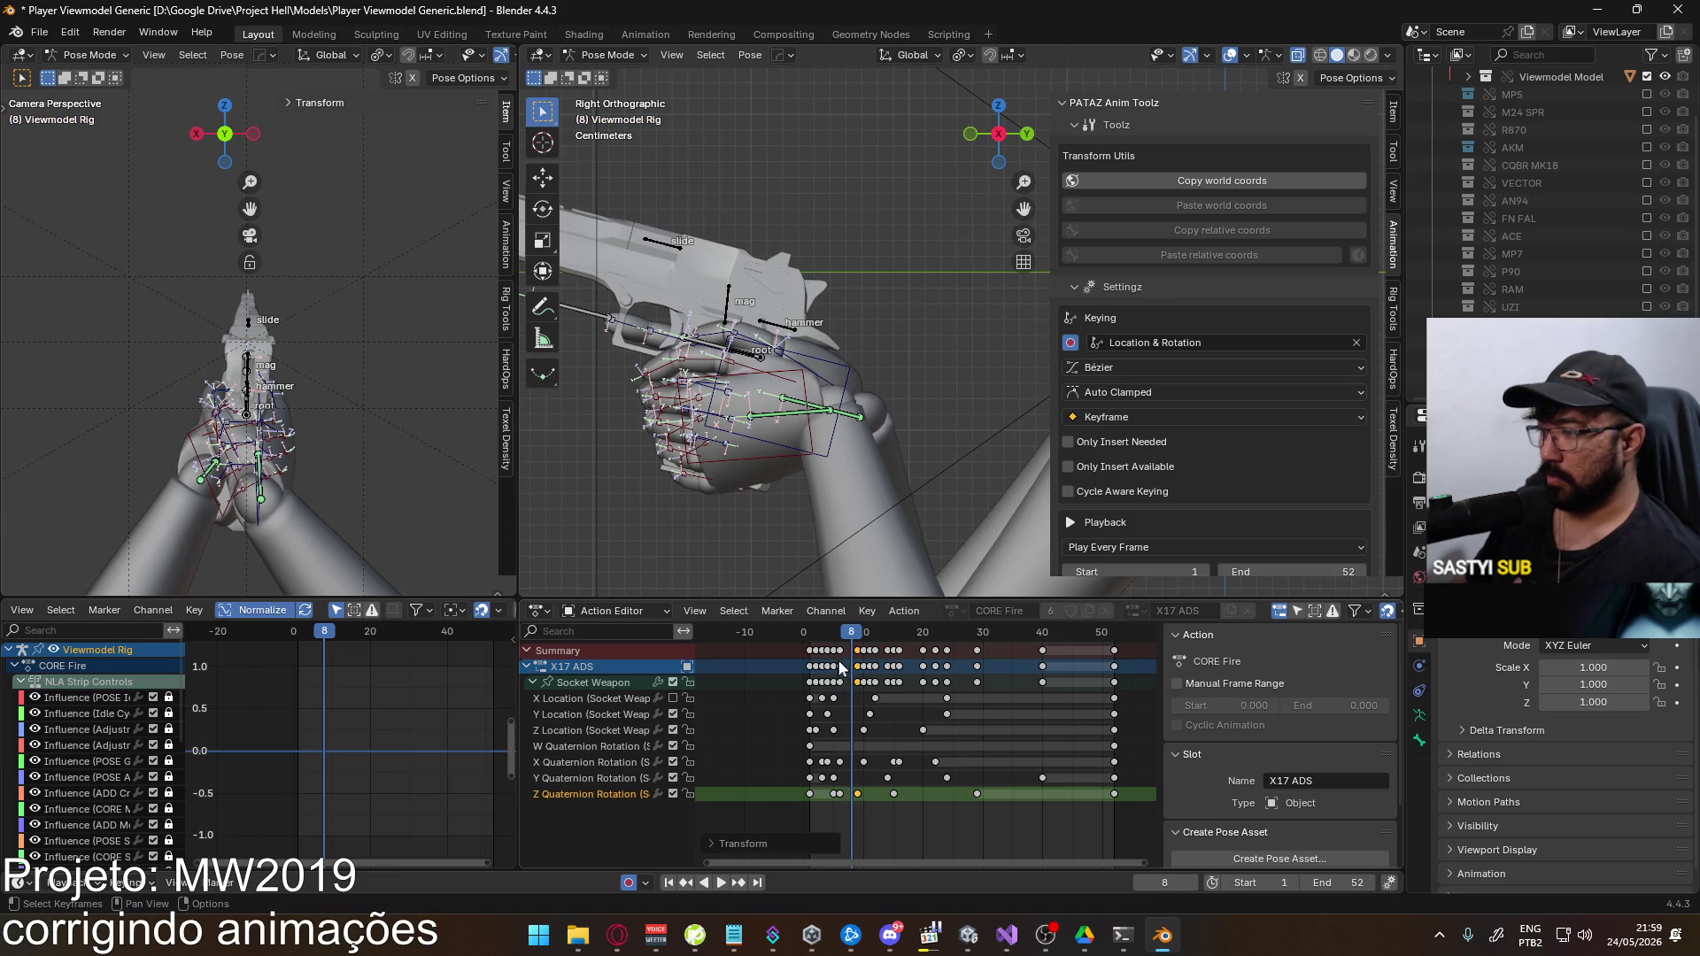
pyautogui.press('space')
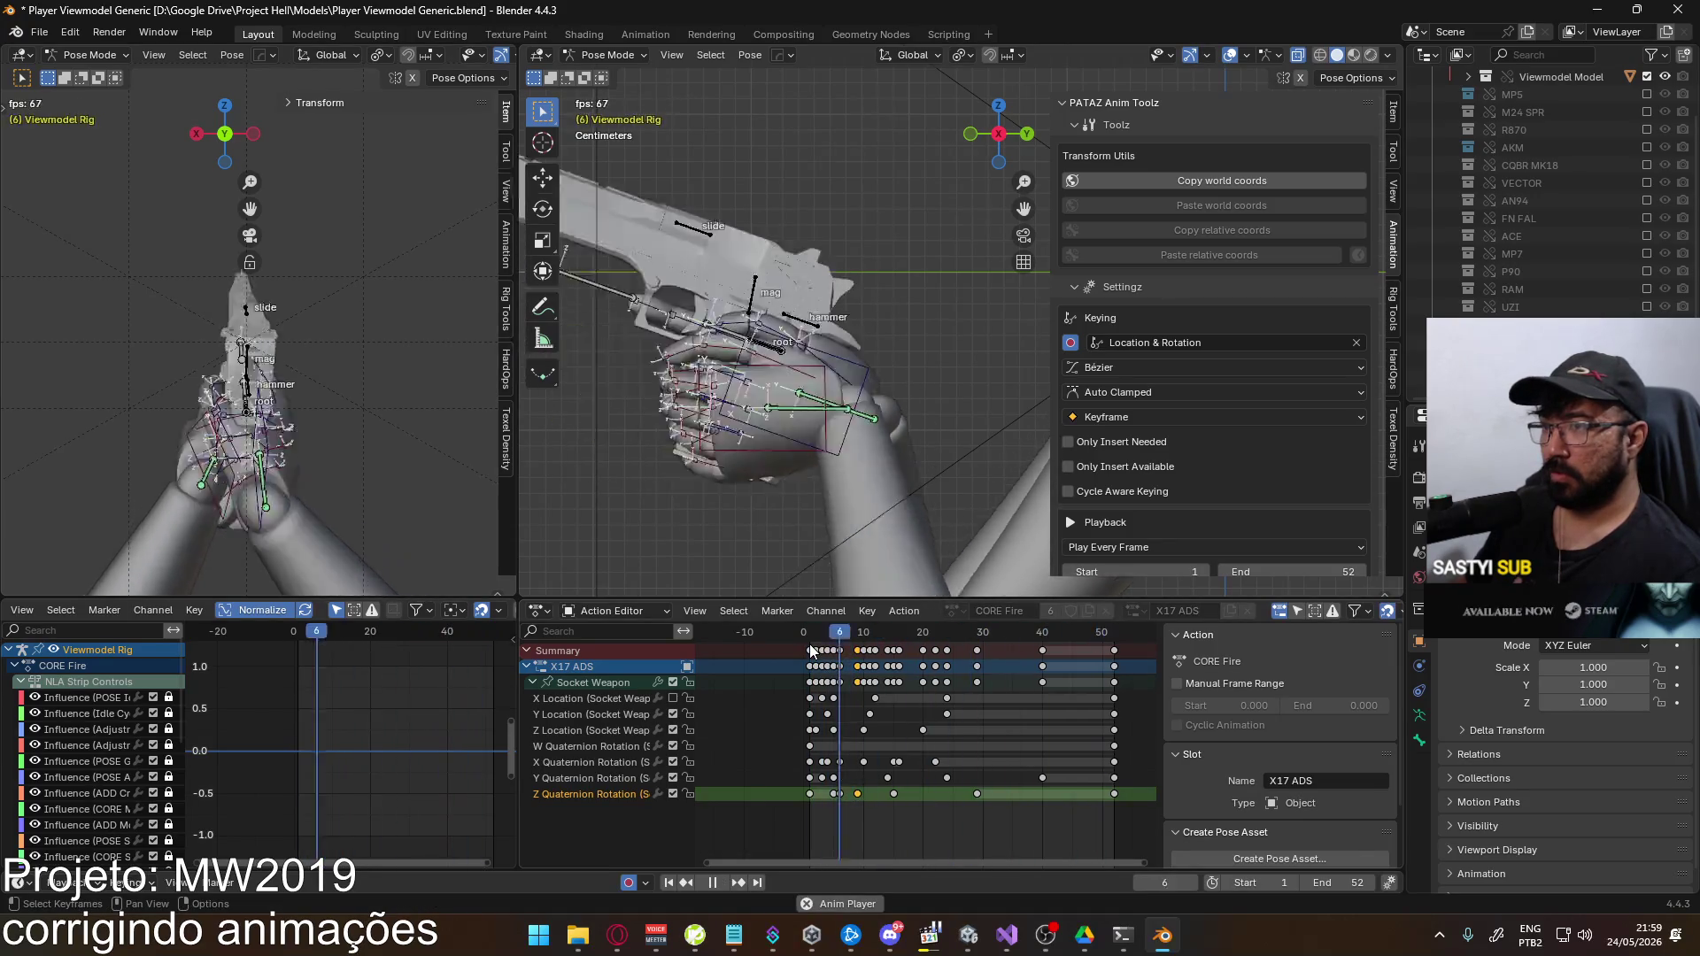
pyautogui.press('space')
pyautogui.hotkey('shift', 'Left')
pyautogui.moveTo(810, 651)
pyautogui.mouseDown()
pyautogui.moveTo(874, 650)
pyautogui.moveTo(841, 653)
pyautogui.moveTo(857, 655)
pyautogui.mouseUp()
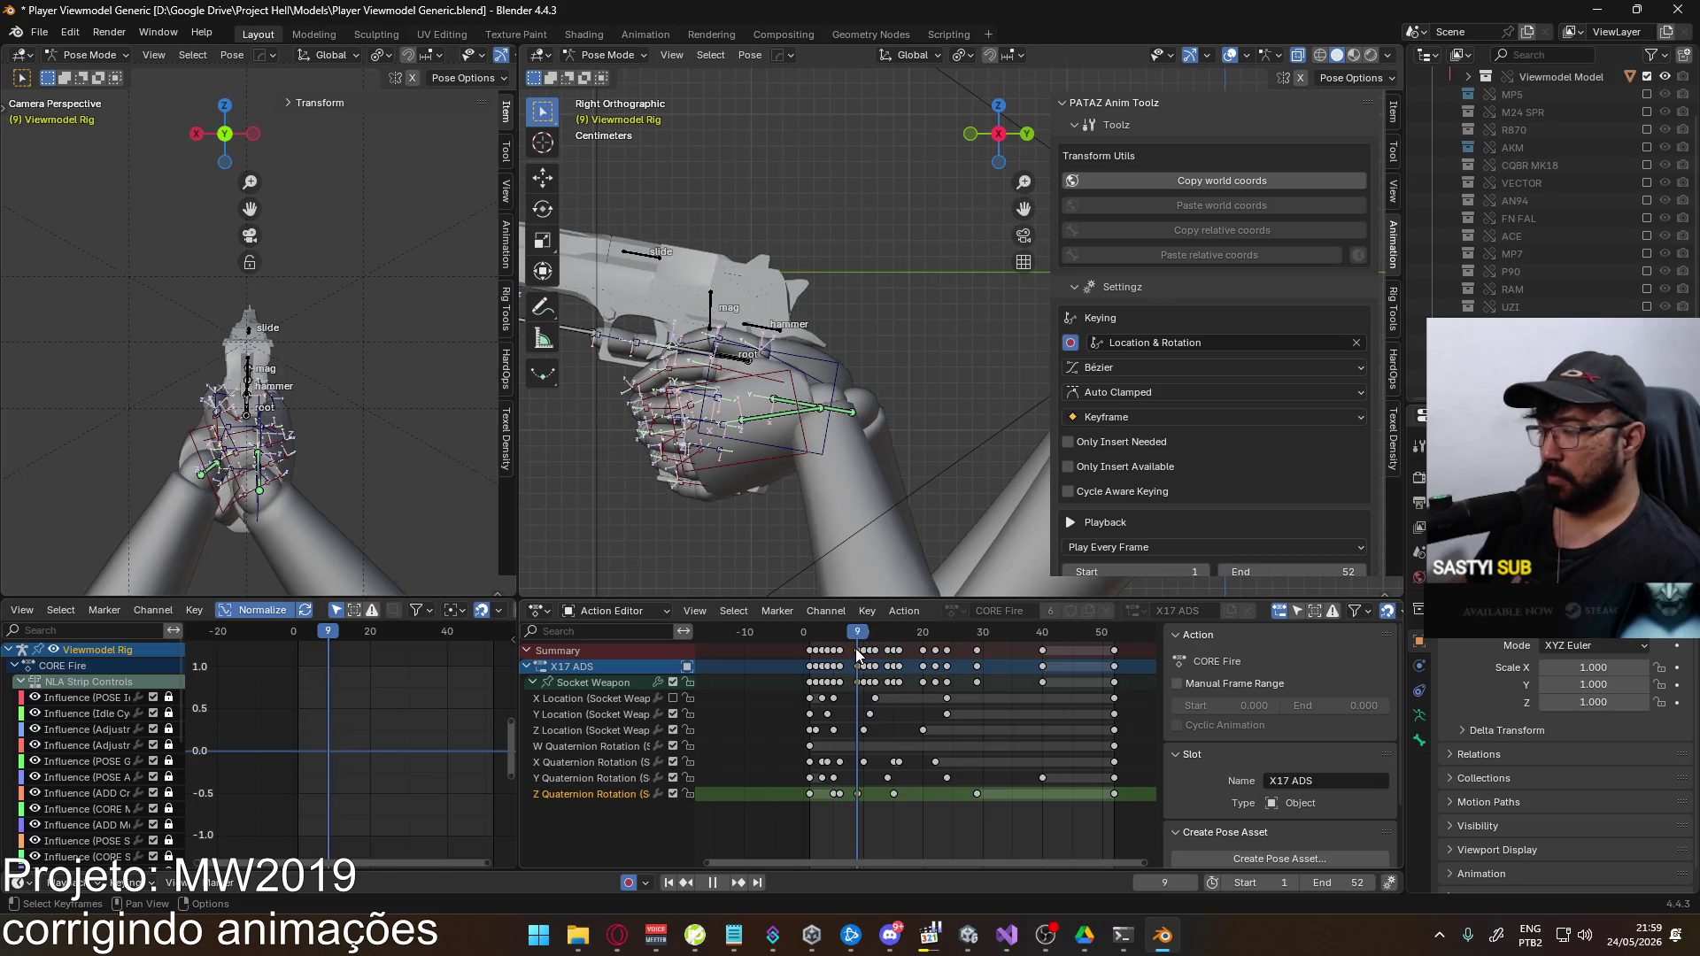
pyautogui.click(858, 651)
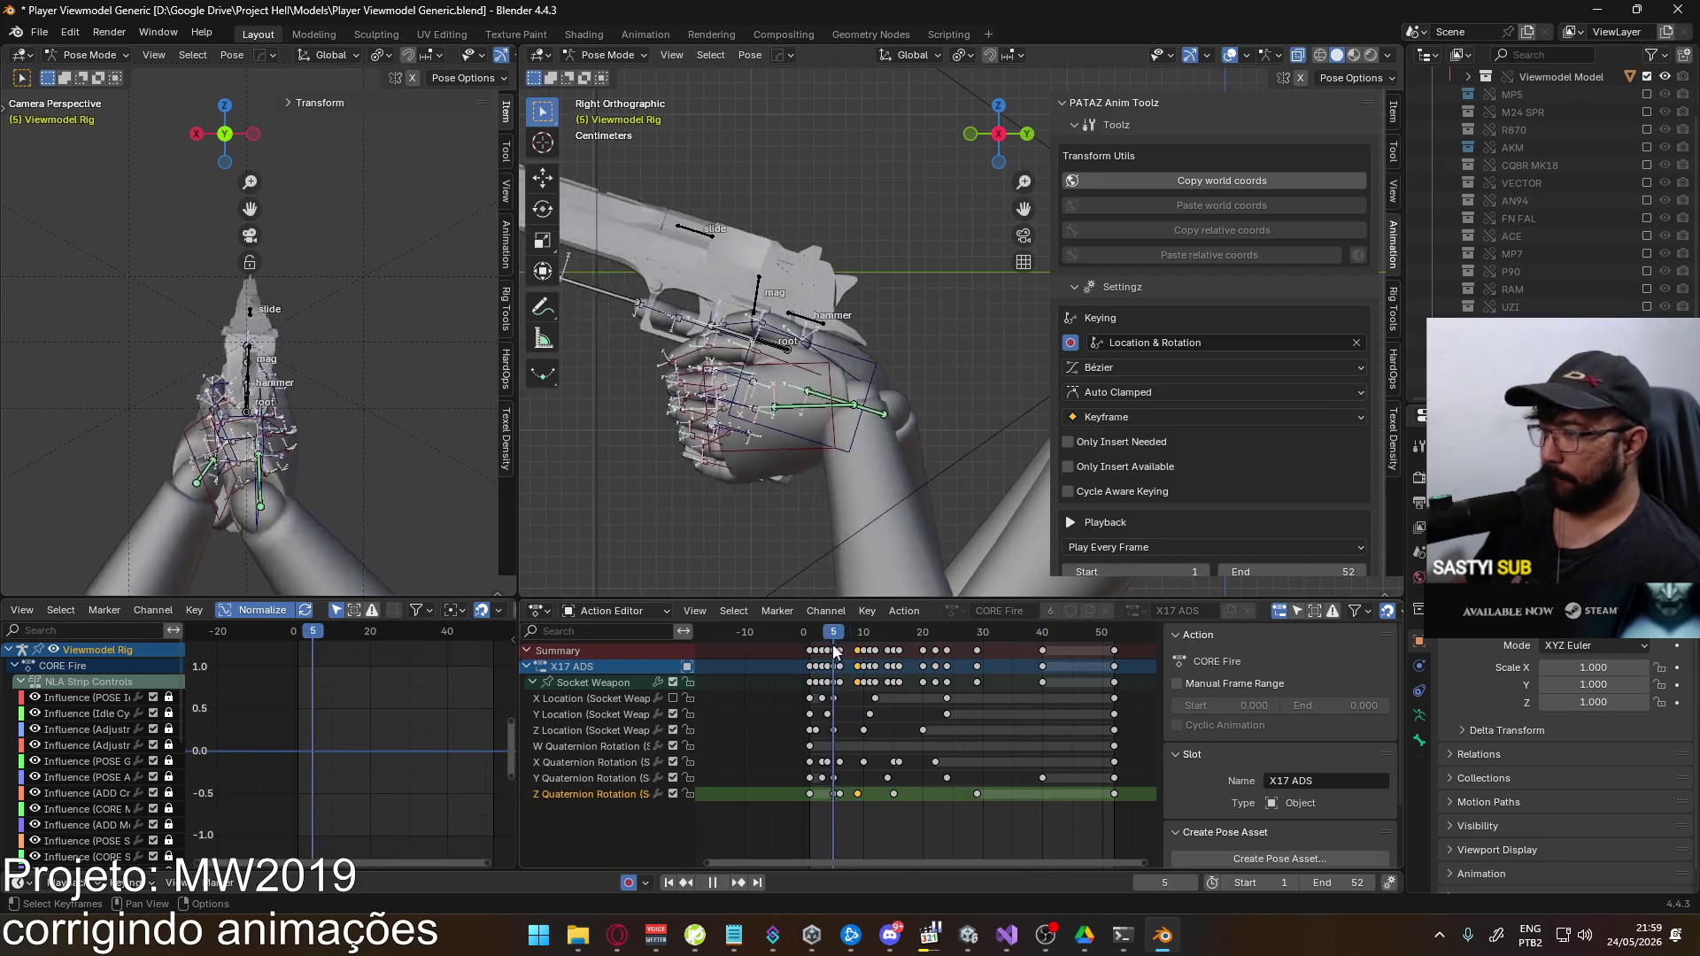
pyautogui.moveTo(813, 653); pyautogui.dragTo(841, 653)
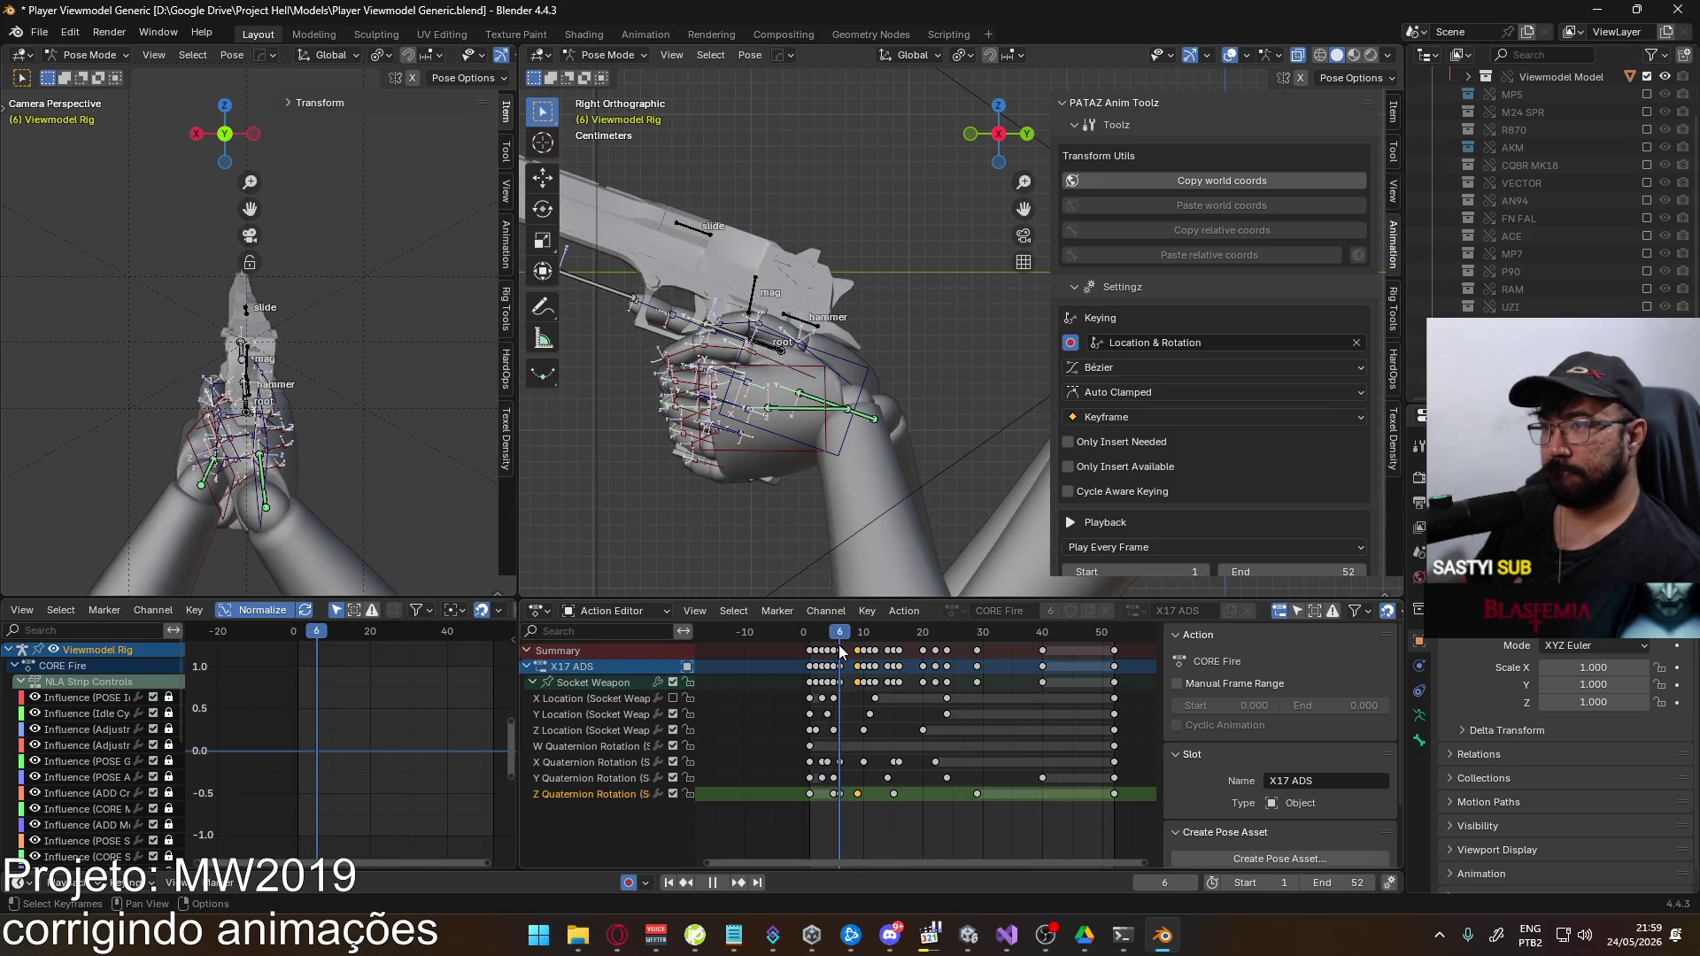
pyautogui.doubleClick(618, 793)
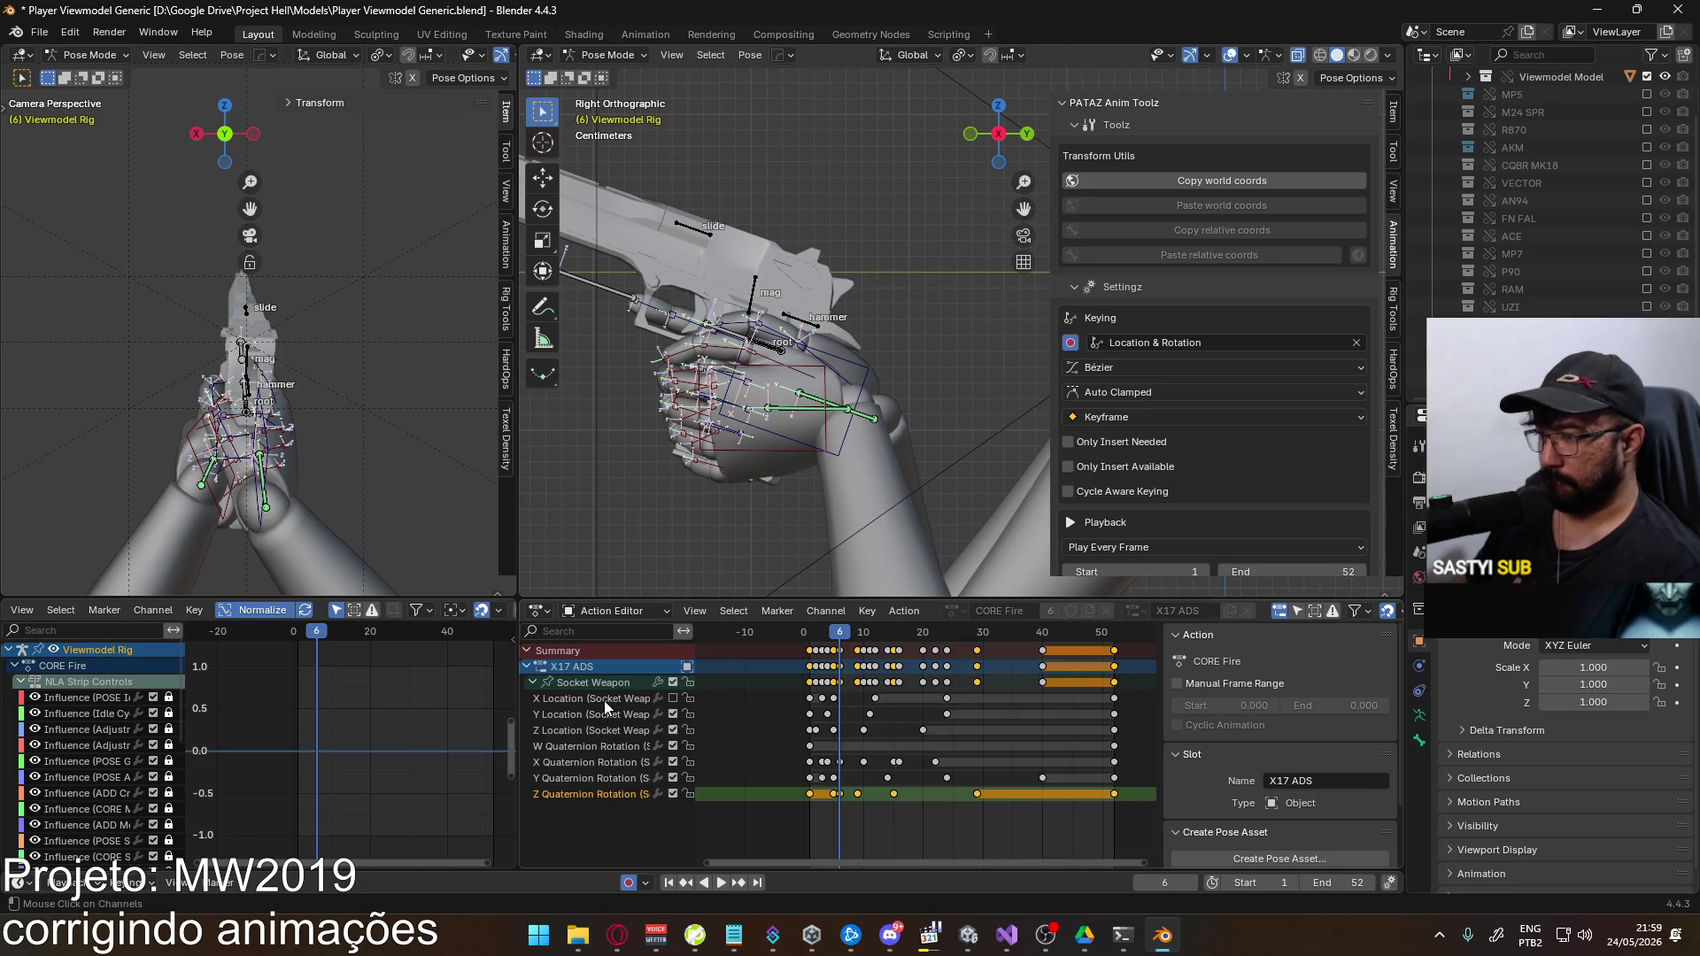
pyautogui.hotkey('alt', 'a')
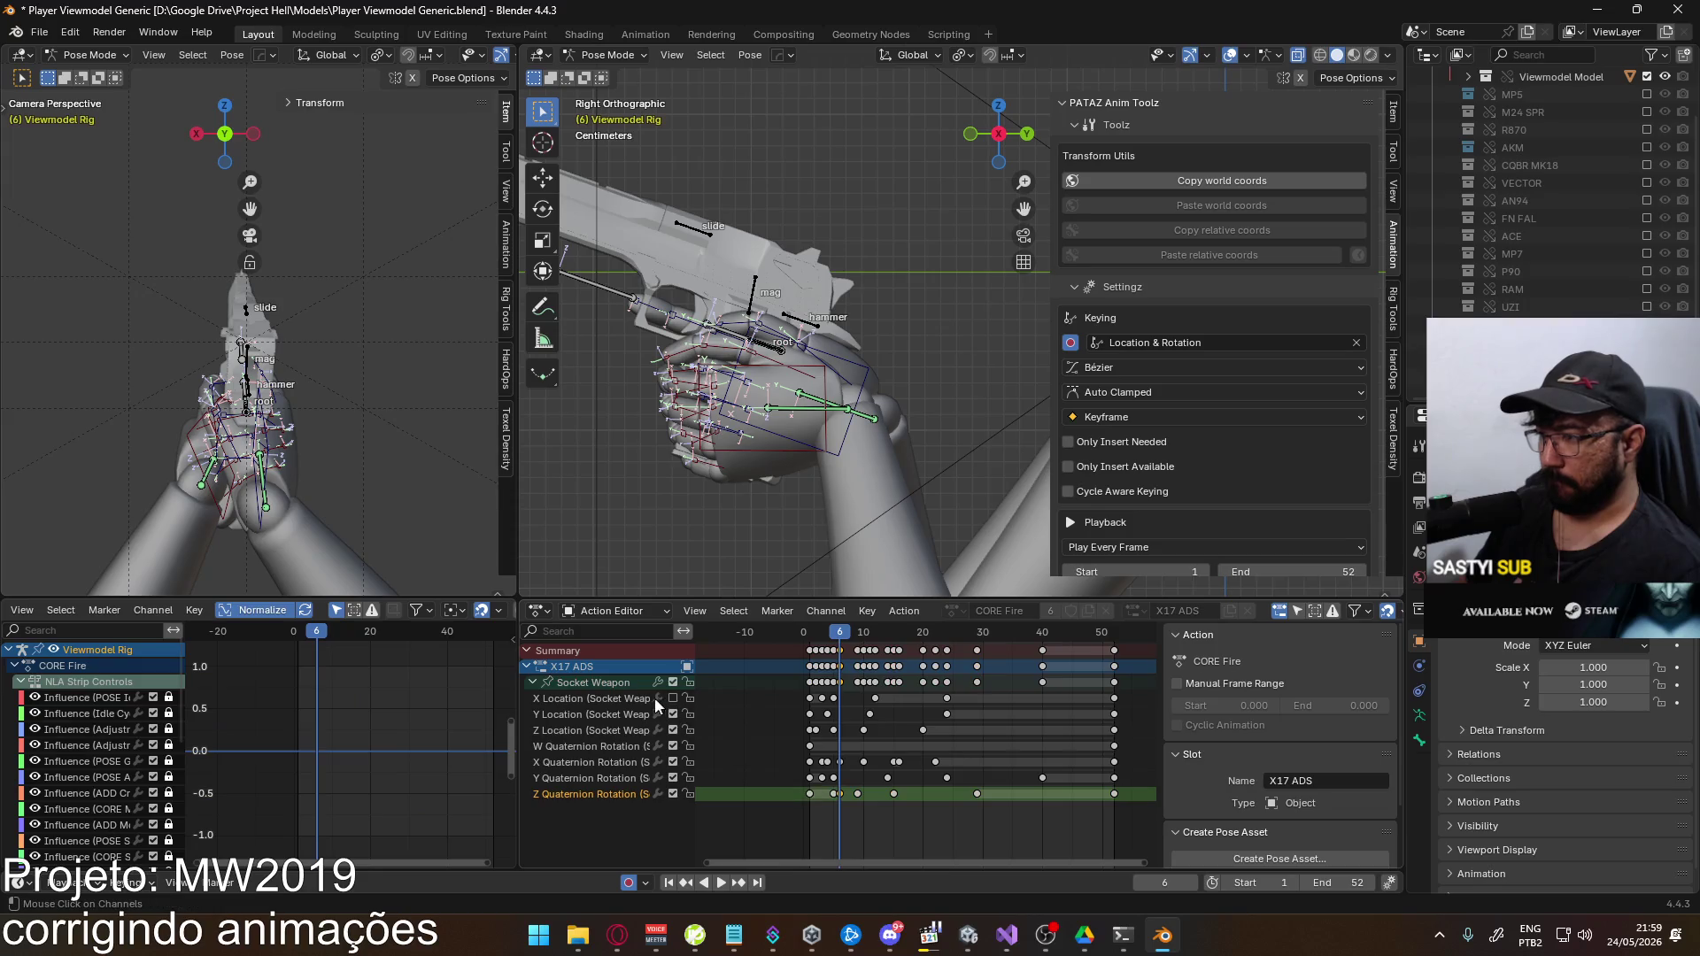
# Move the recoil curve peak vertically, then inspect the Y Quaternion Rotation keys at frame 5
pyautogui.press('g')
pyautogui.press('y')
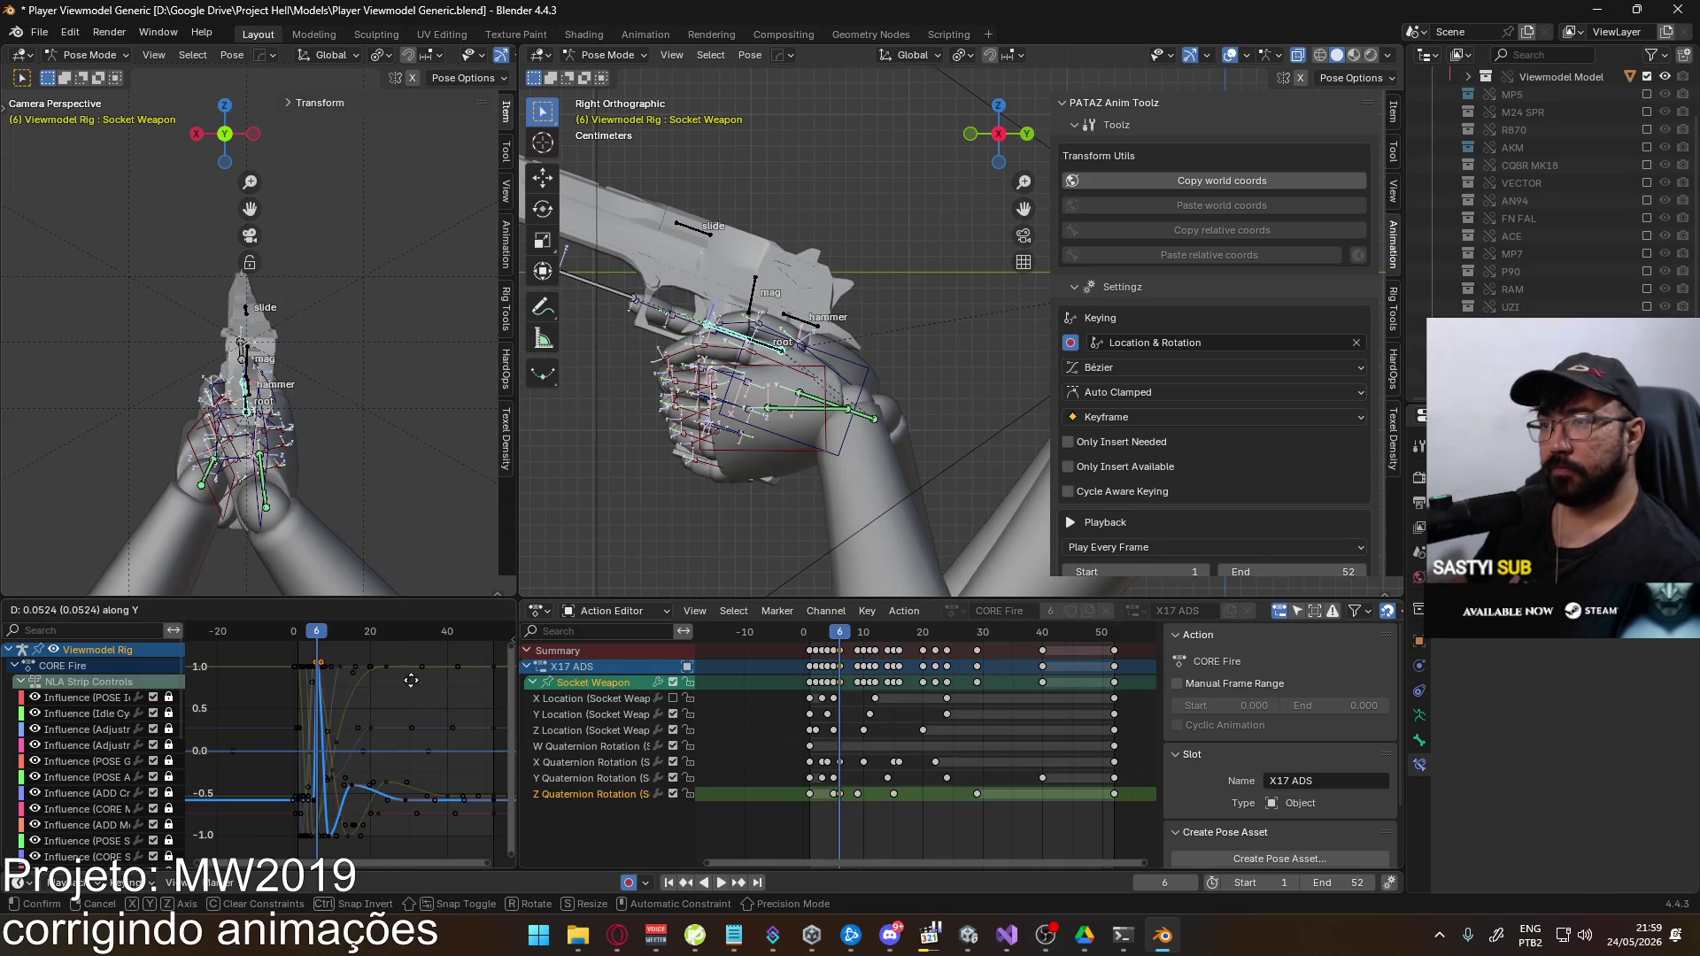
pyautogui.click(416, 869)
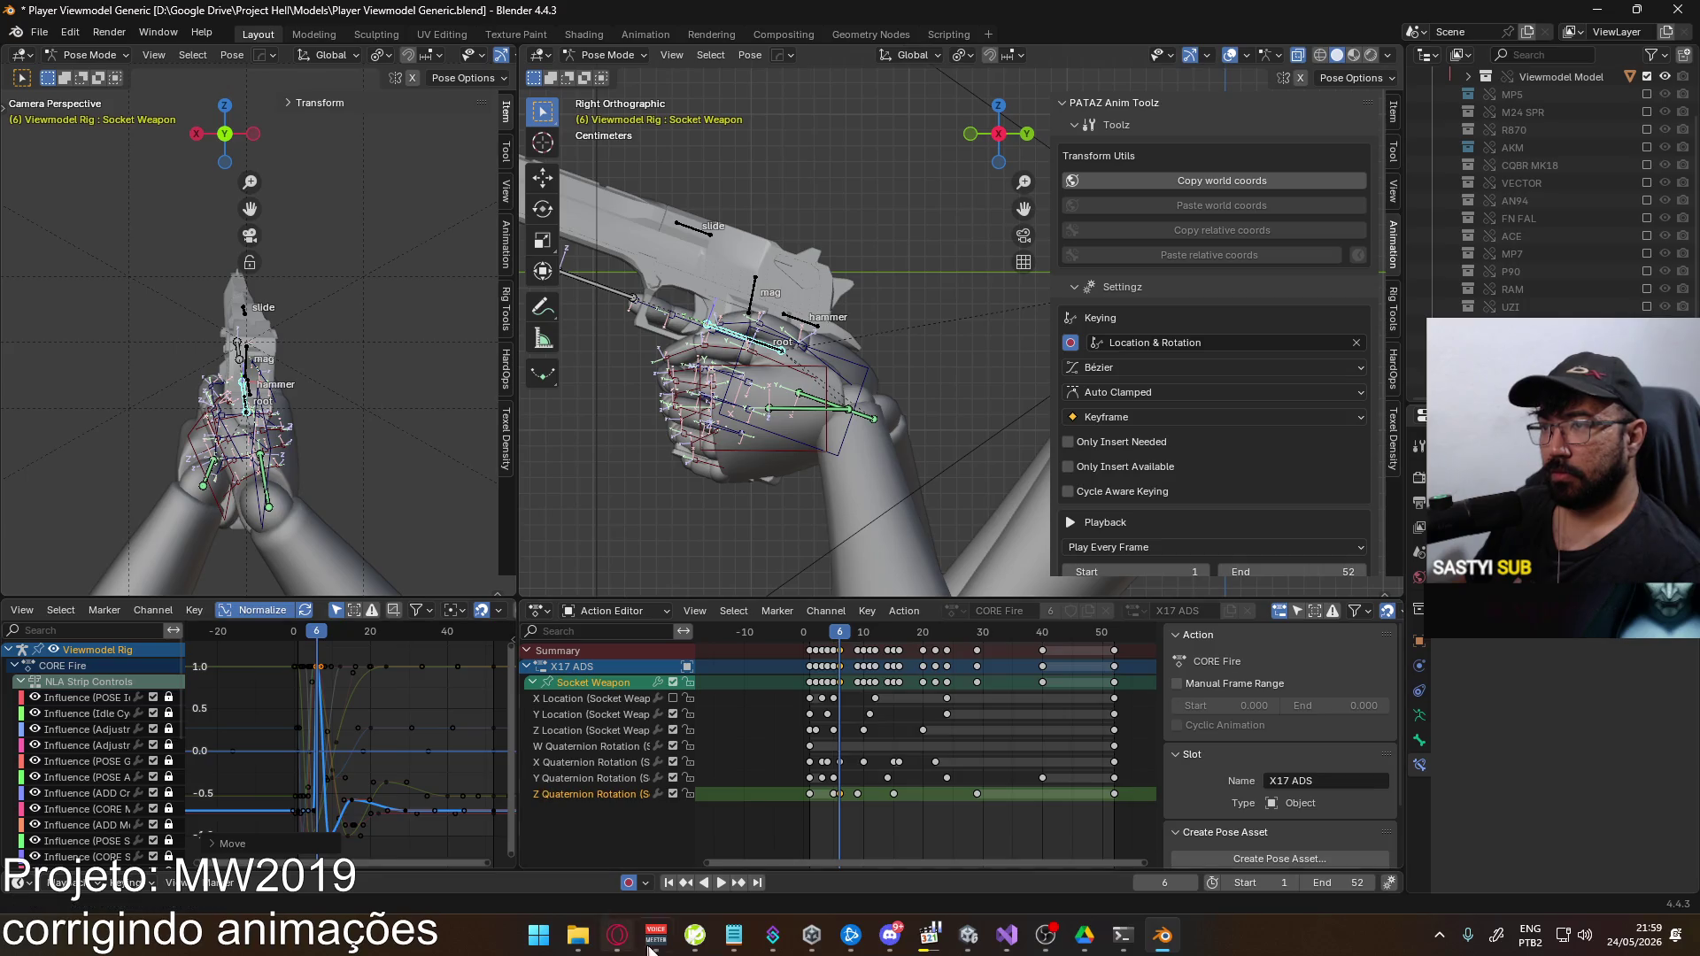
pyautogui.click(615, 779)
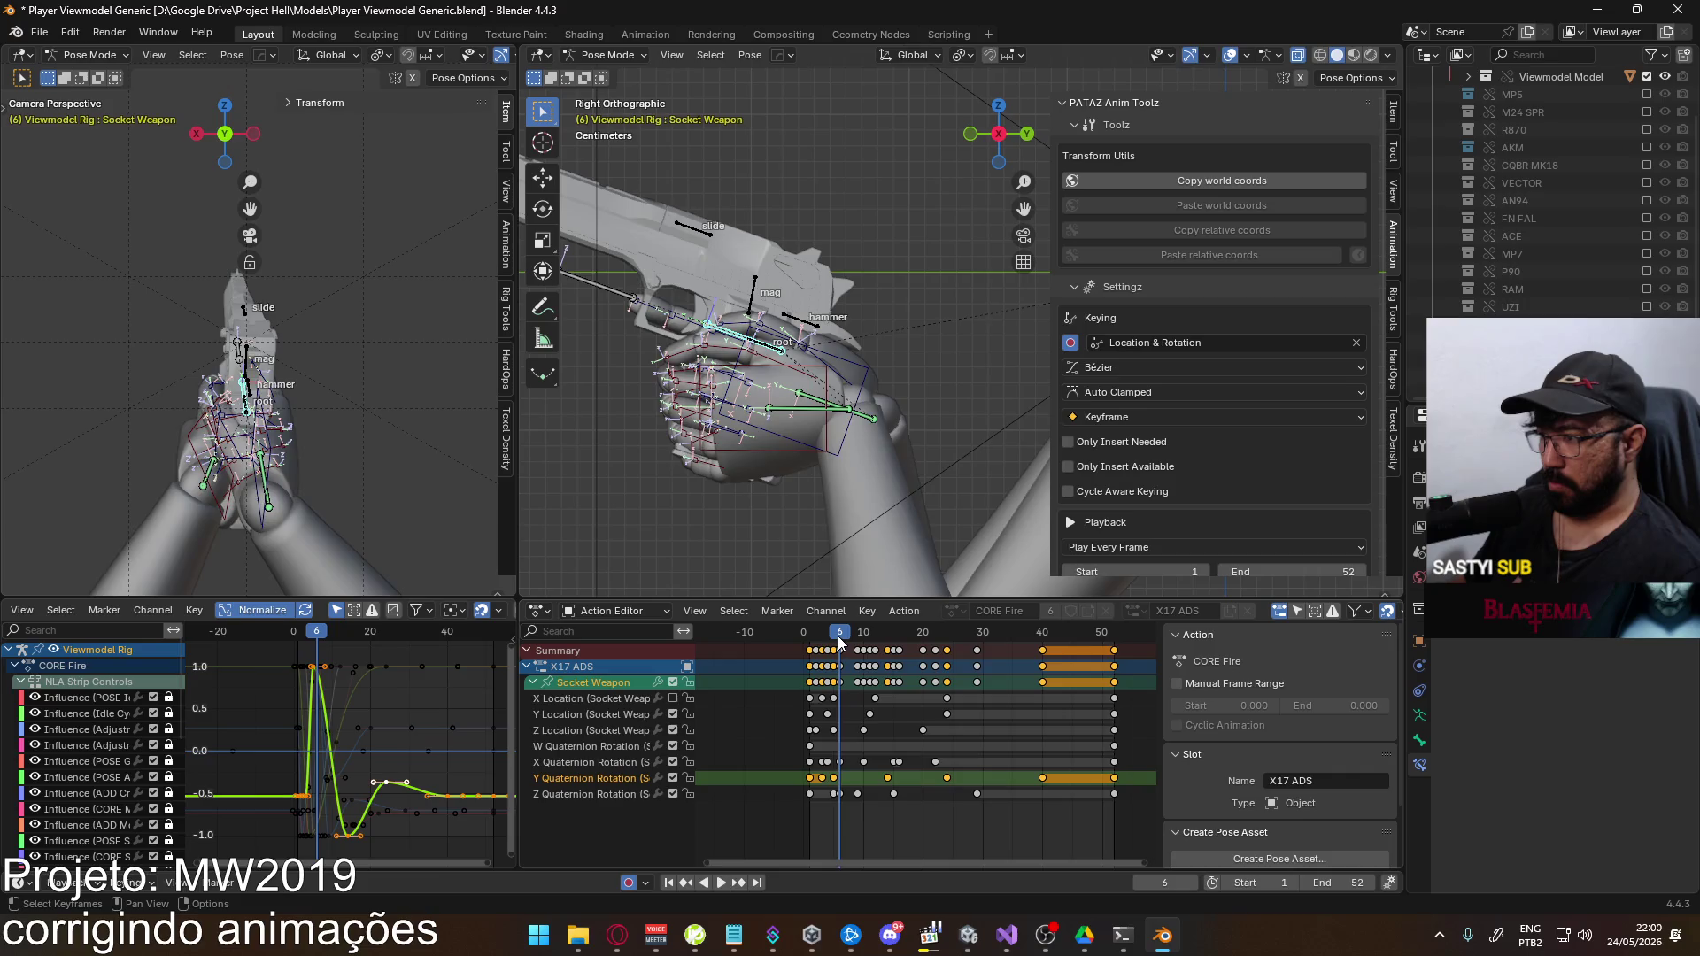
pyautogui.moveTo(837, 636); pyautogui.dragTo(832, 635)
pyautogui.click(834, 777)
# Set the Socket Weapon curve peak to 1.0, mute X Location, and adjust another key's height
pyautogui.click(597, 683)
pyautogui.press('g')
pyautogui.press('y')
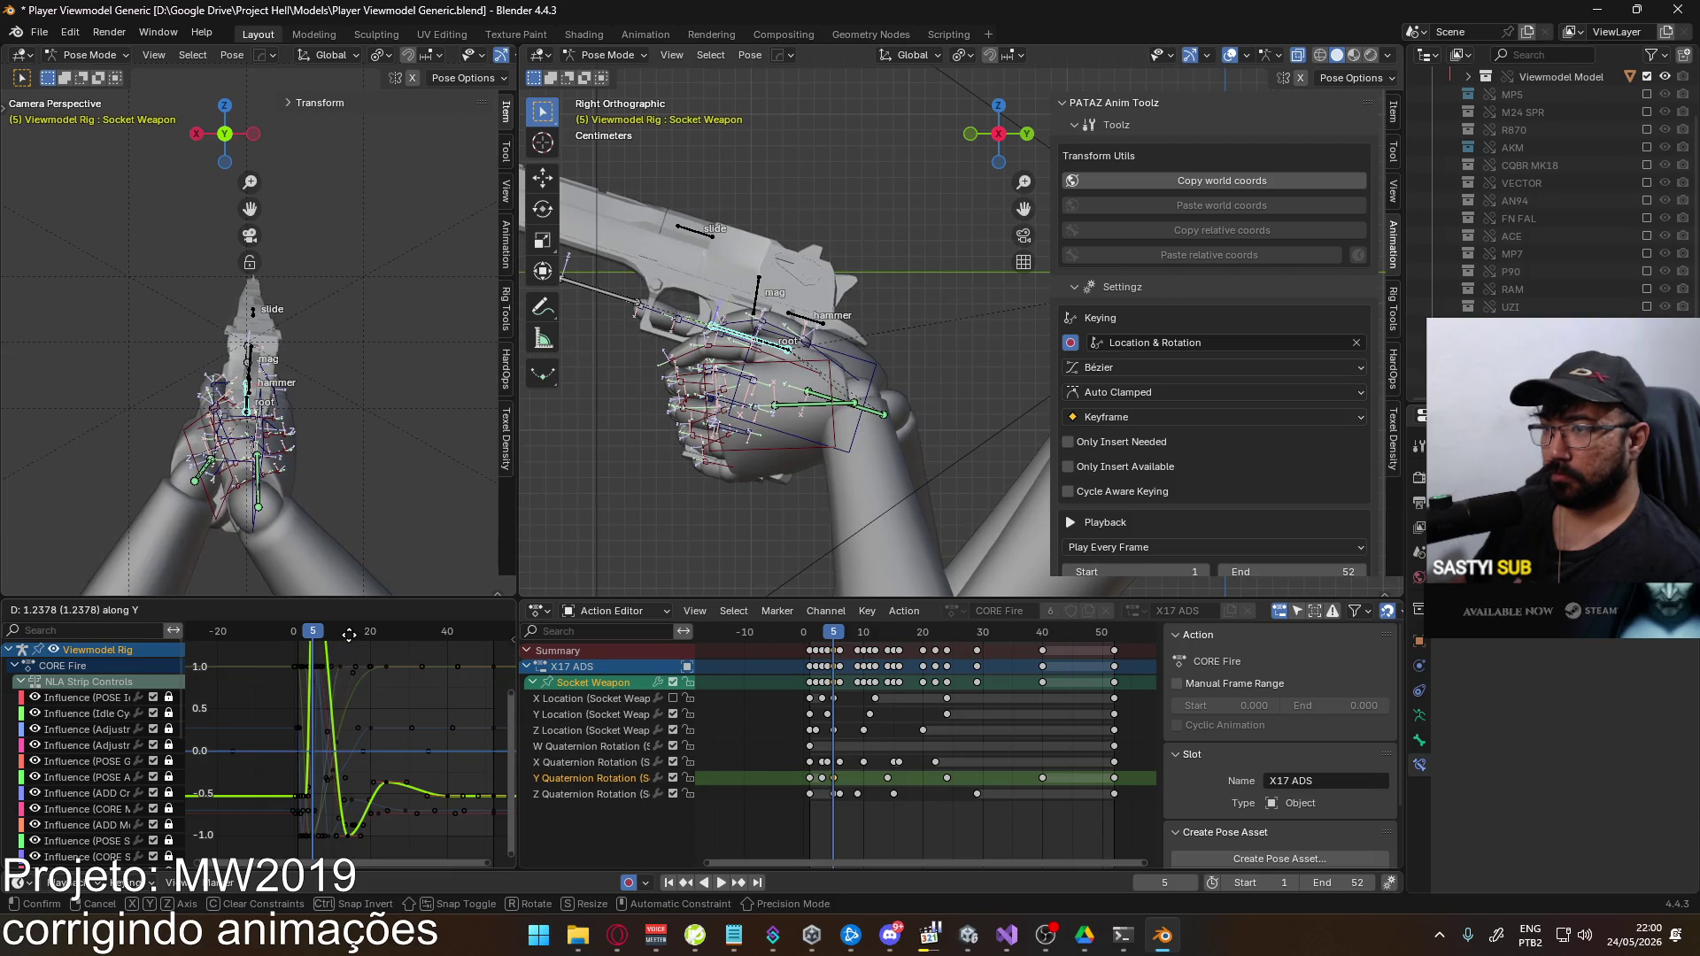
pyautogui.click(354, 712)
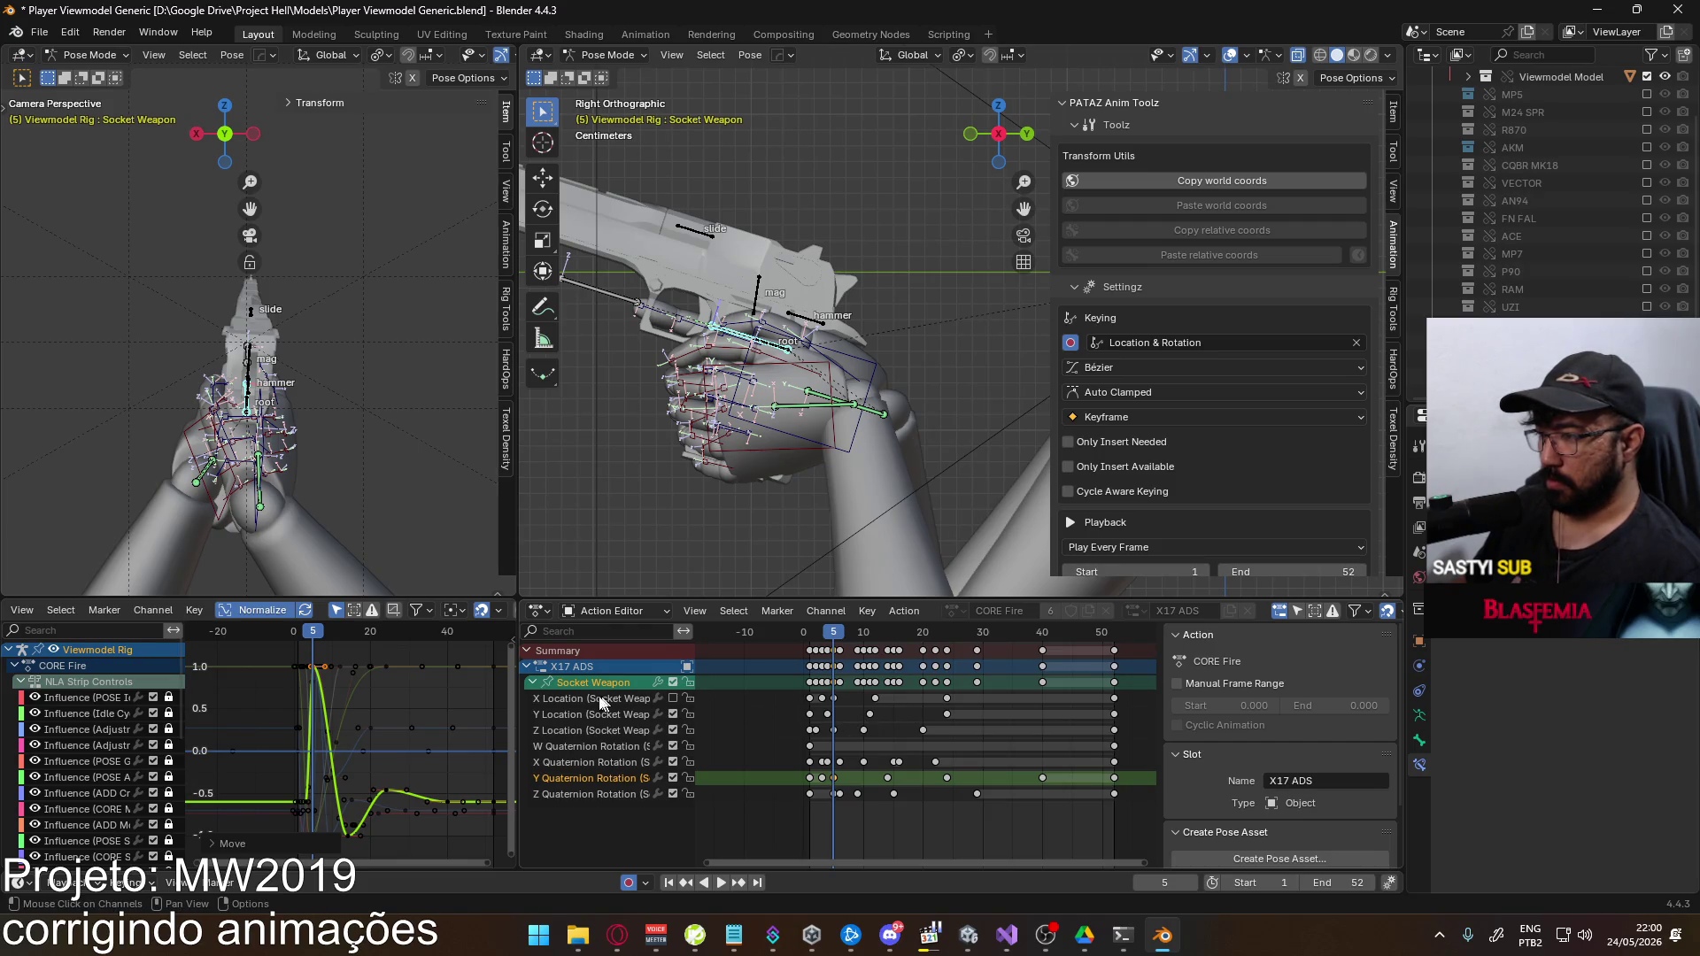
pyautogui.click(673, 698)
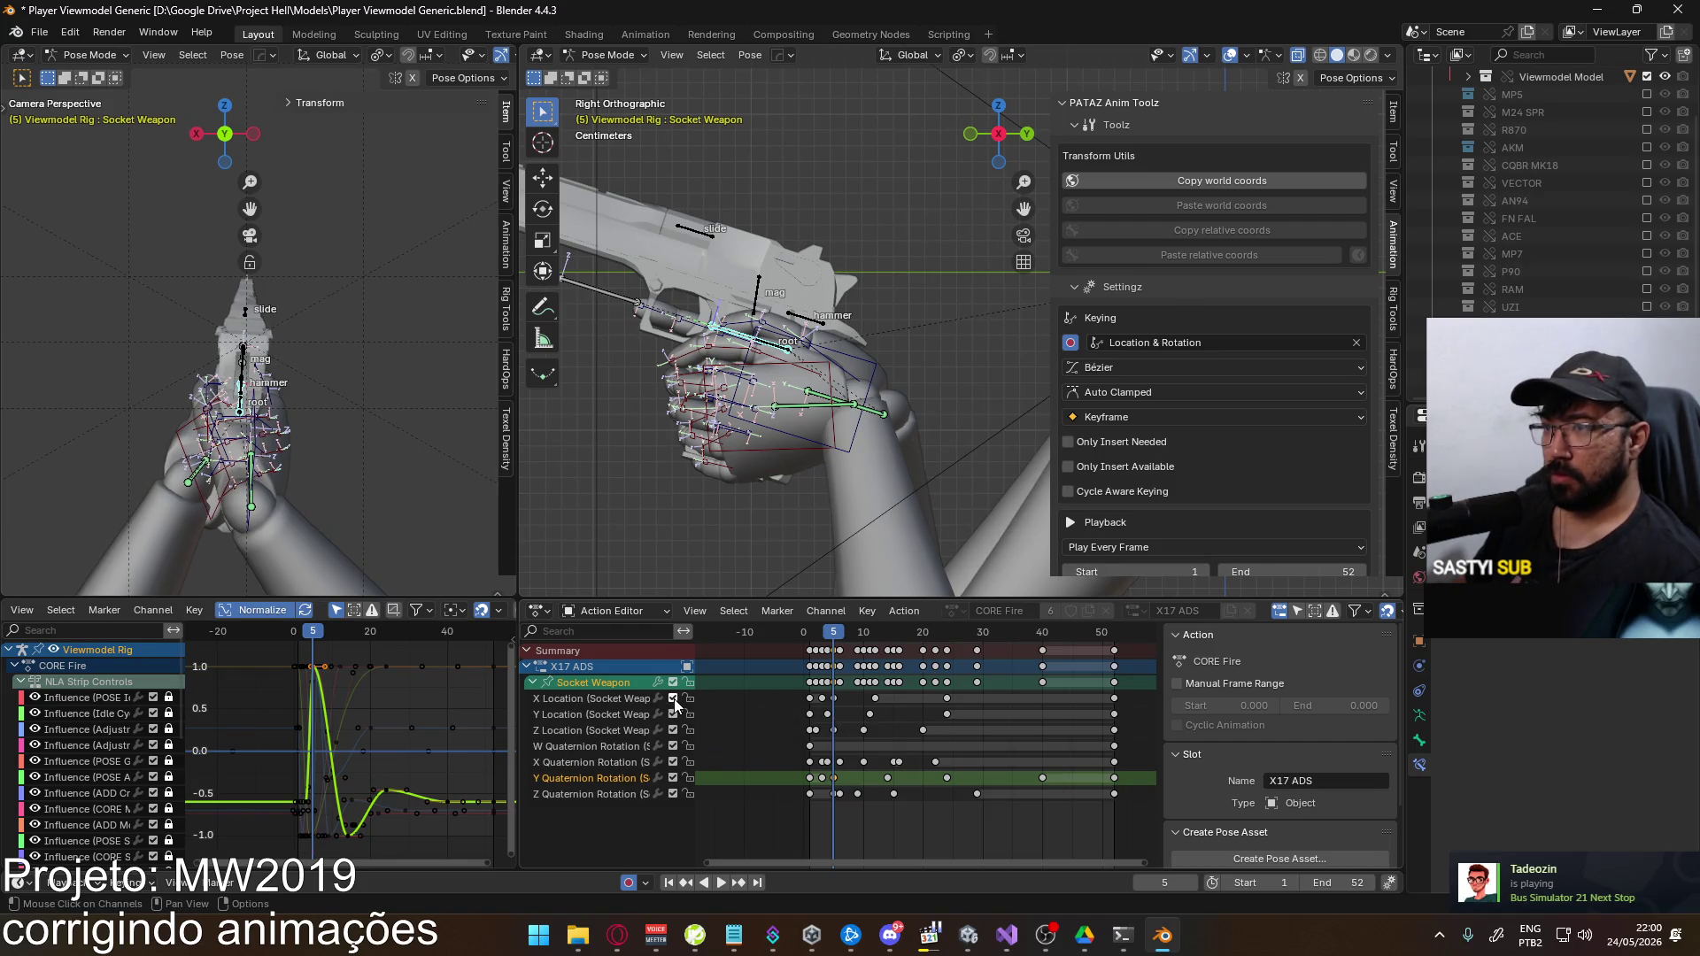
pyautogui.click(583, 699)
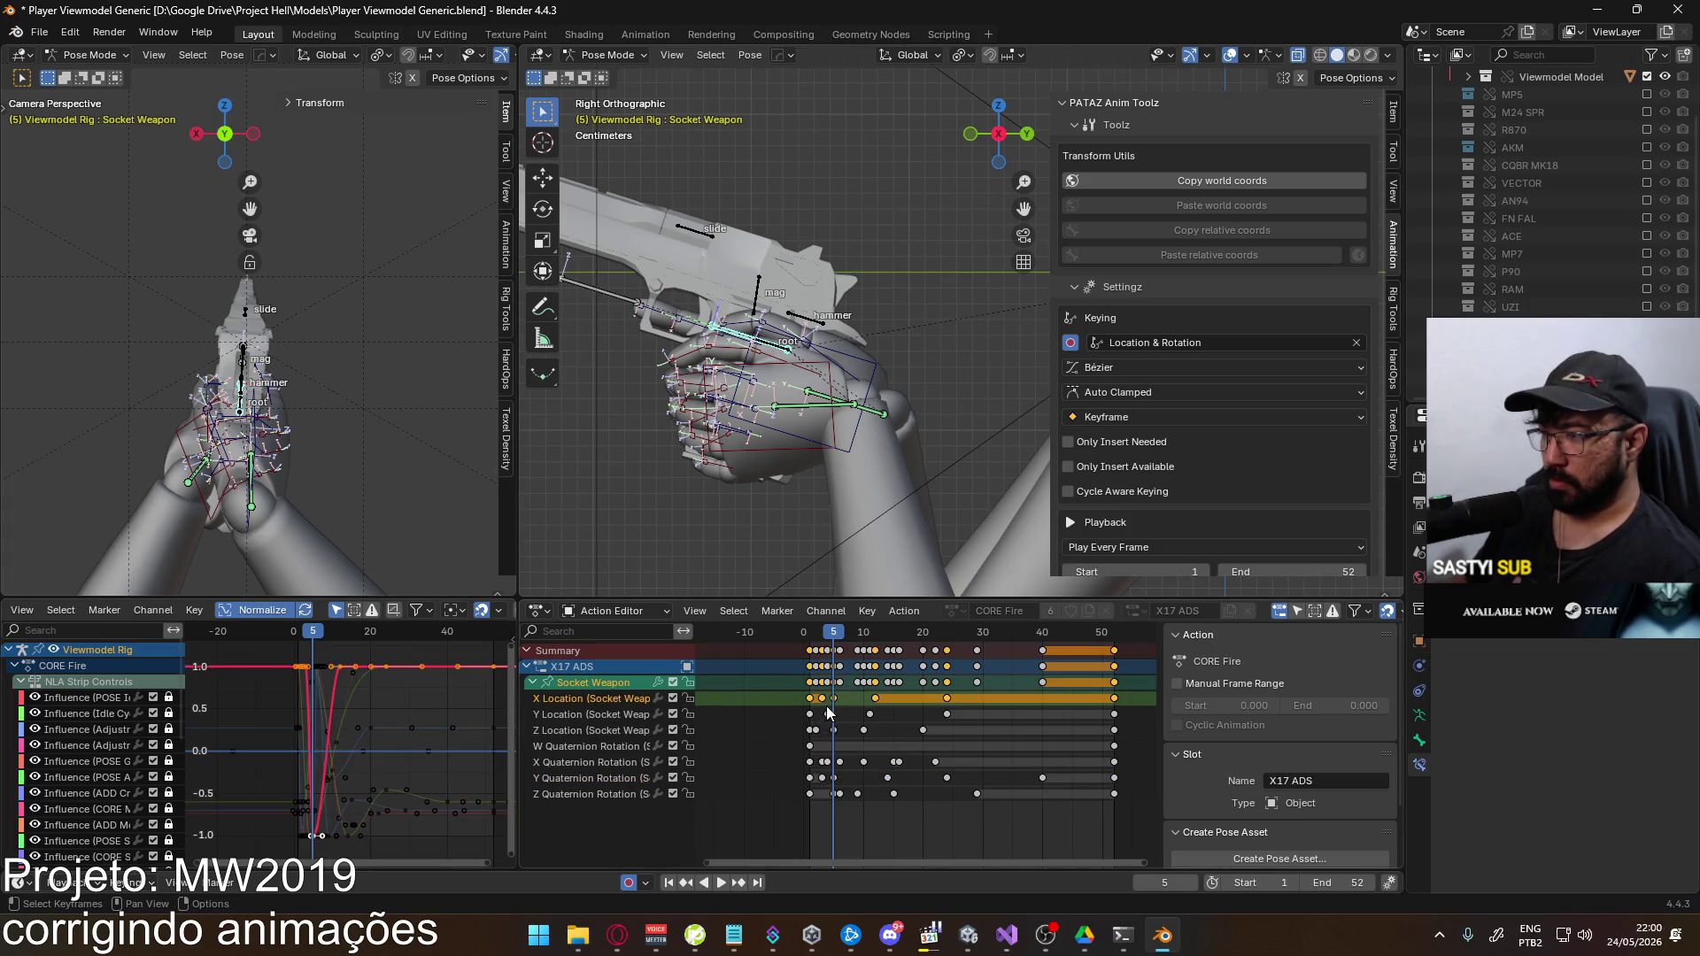
pyautogui.click(752, 725)
pyautogui.click(652, 679)
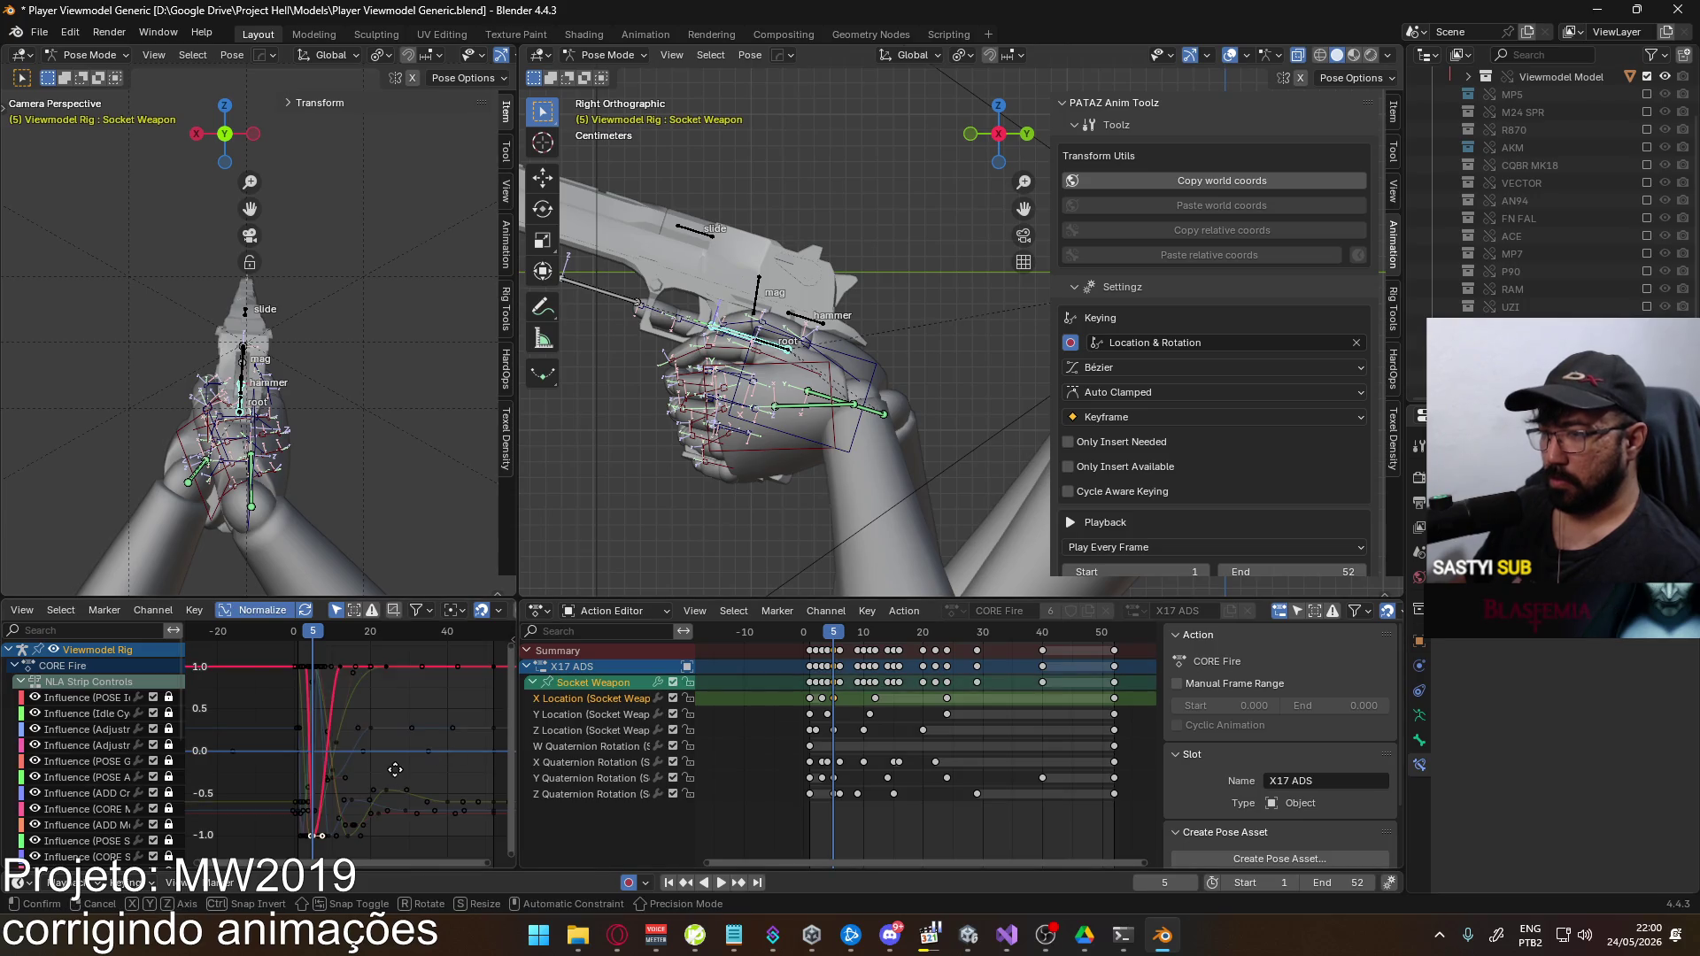
pyautogui.press('y')
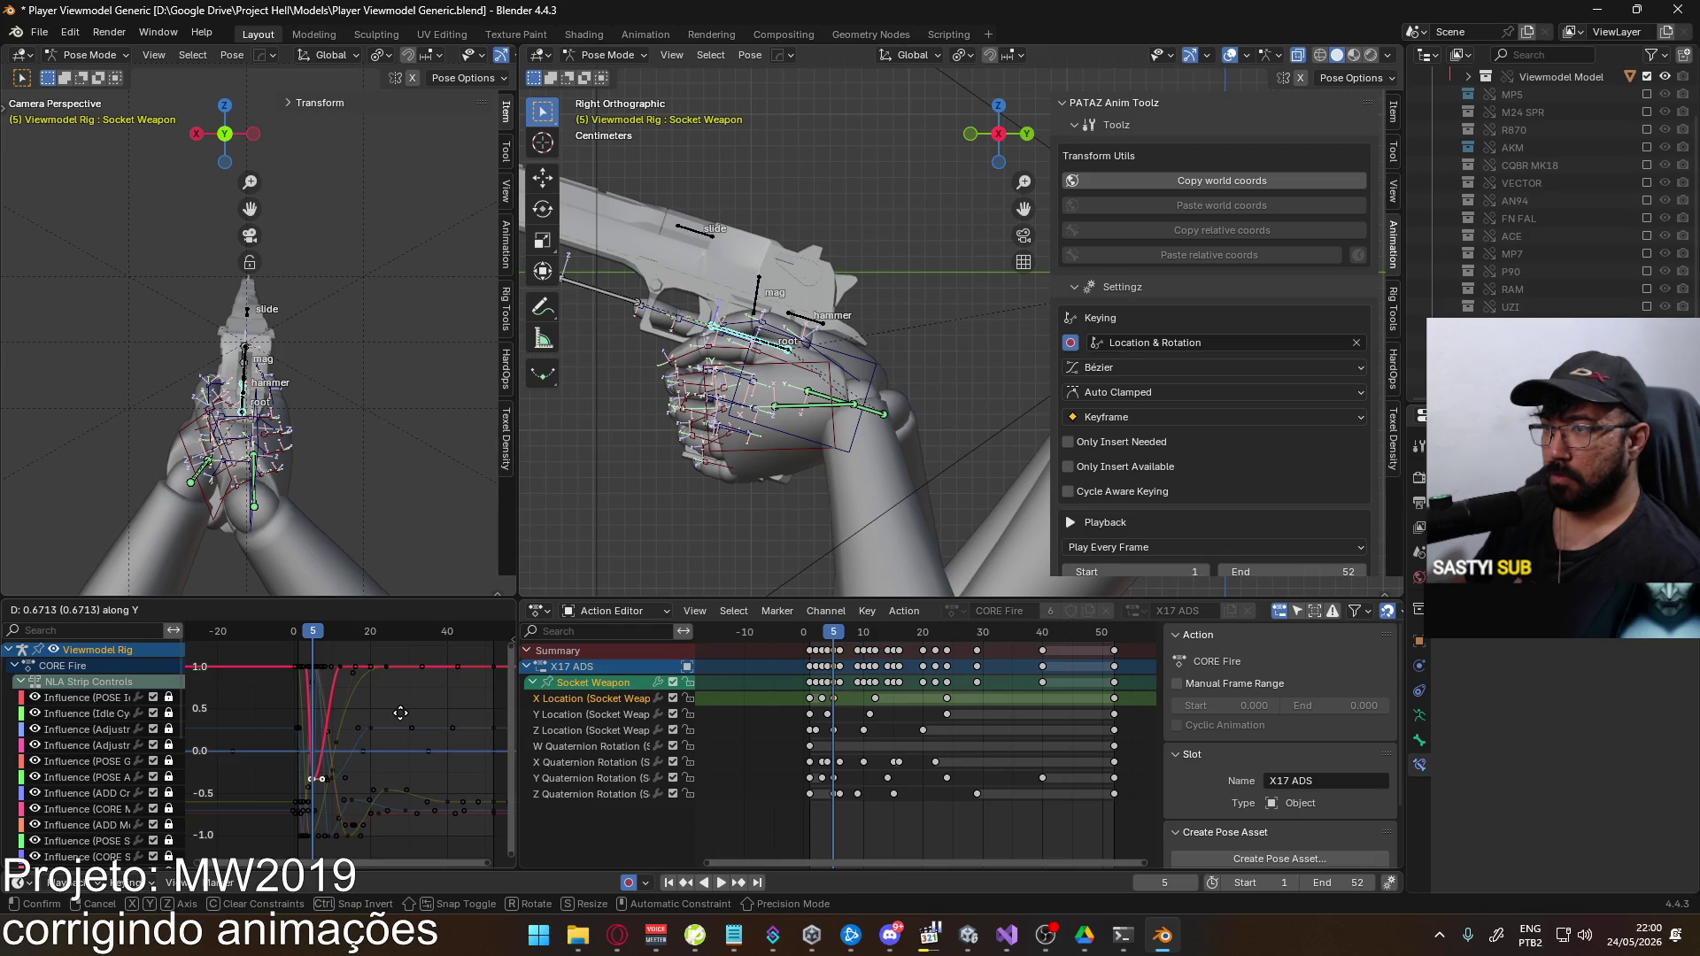
pyautogui.click(400, 713)
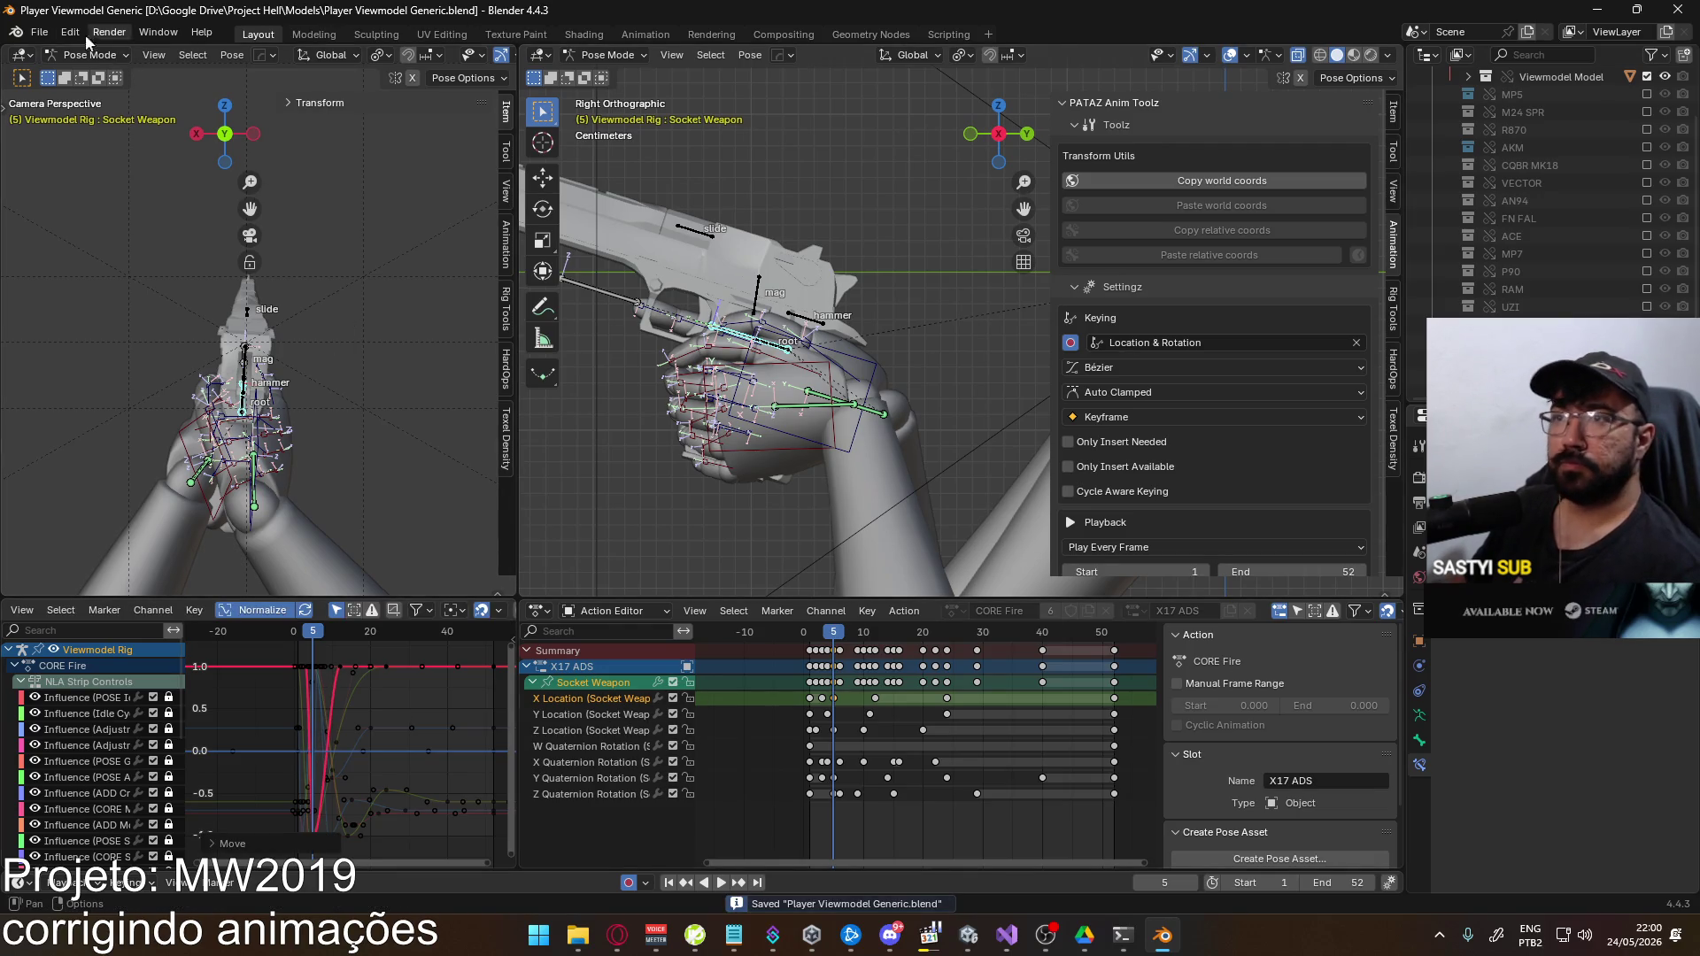
# Choose FBX export from the File menu
pyautogui.click(40, 33)
pyautogui.moveTo(124, 301)
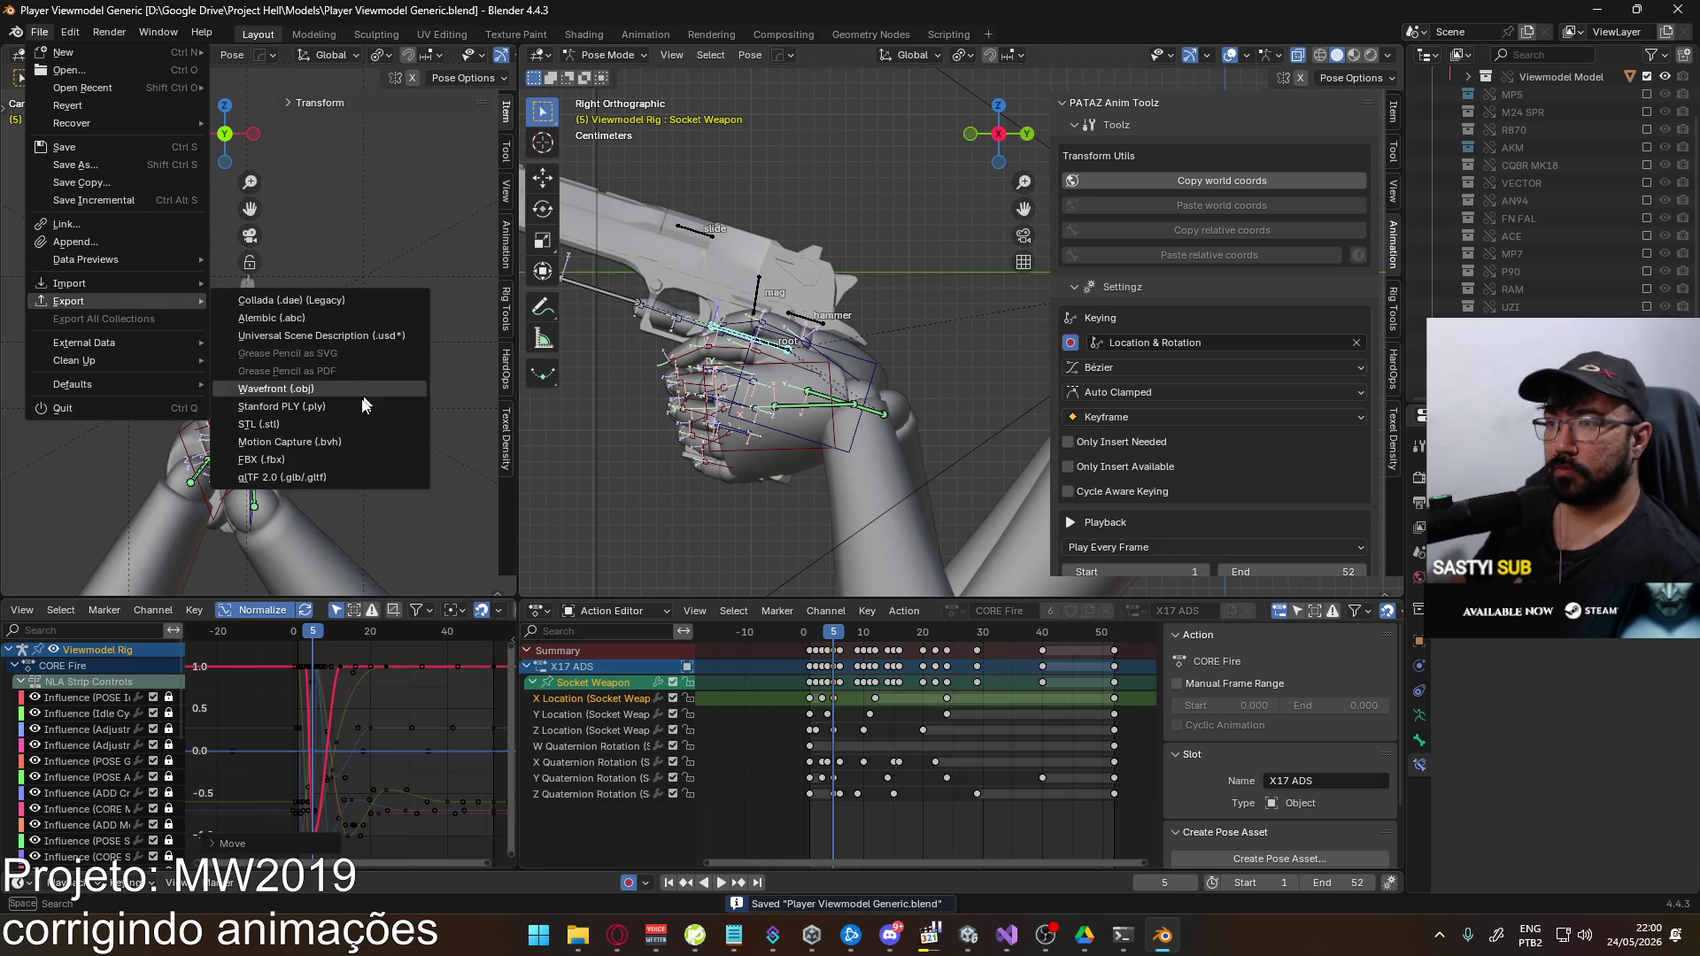
pyautogui.click(261, 460)
# Overwrite the Eagle Fire ADS Single FBX and resume the Unity game in play mode
pyautogui.doubleClick(741, 324)
pyautogui.hotkey('alt', 'Tab')
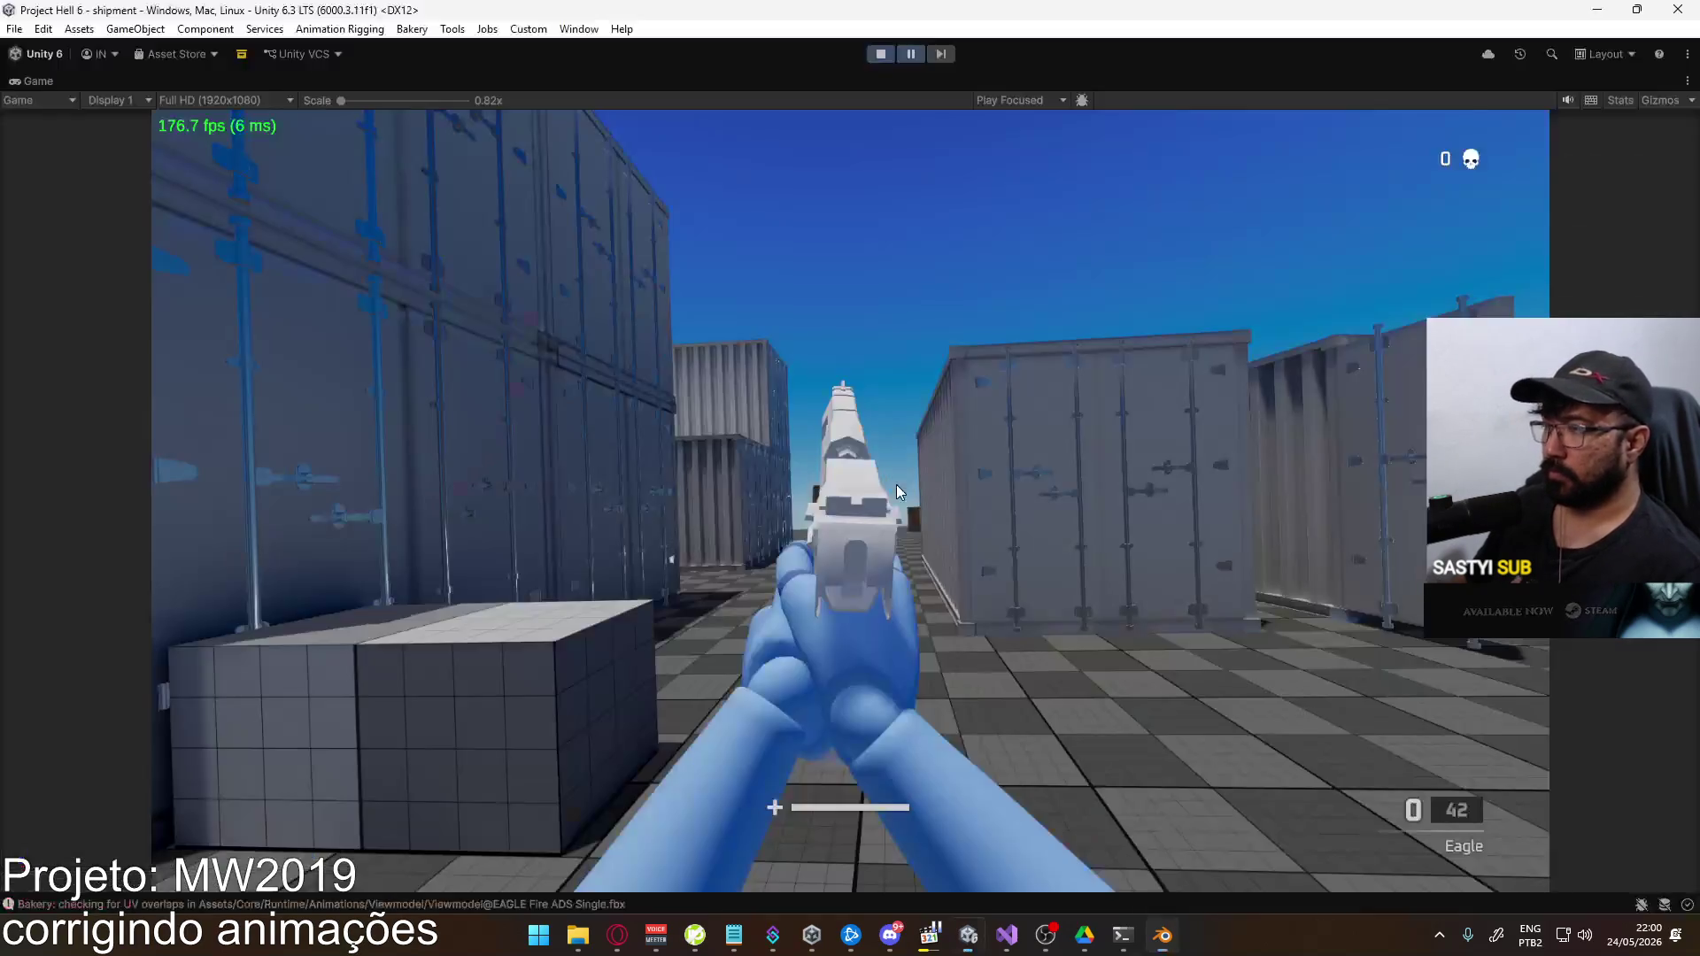
pyautogui.click(909, 55)
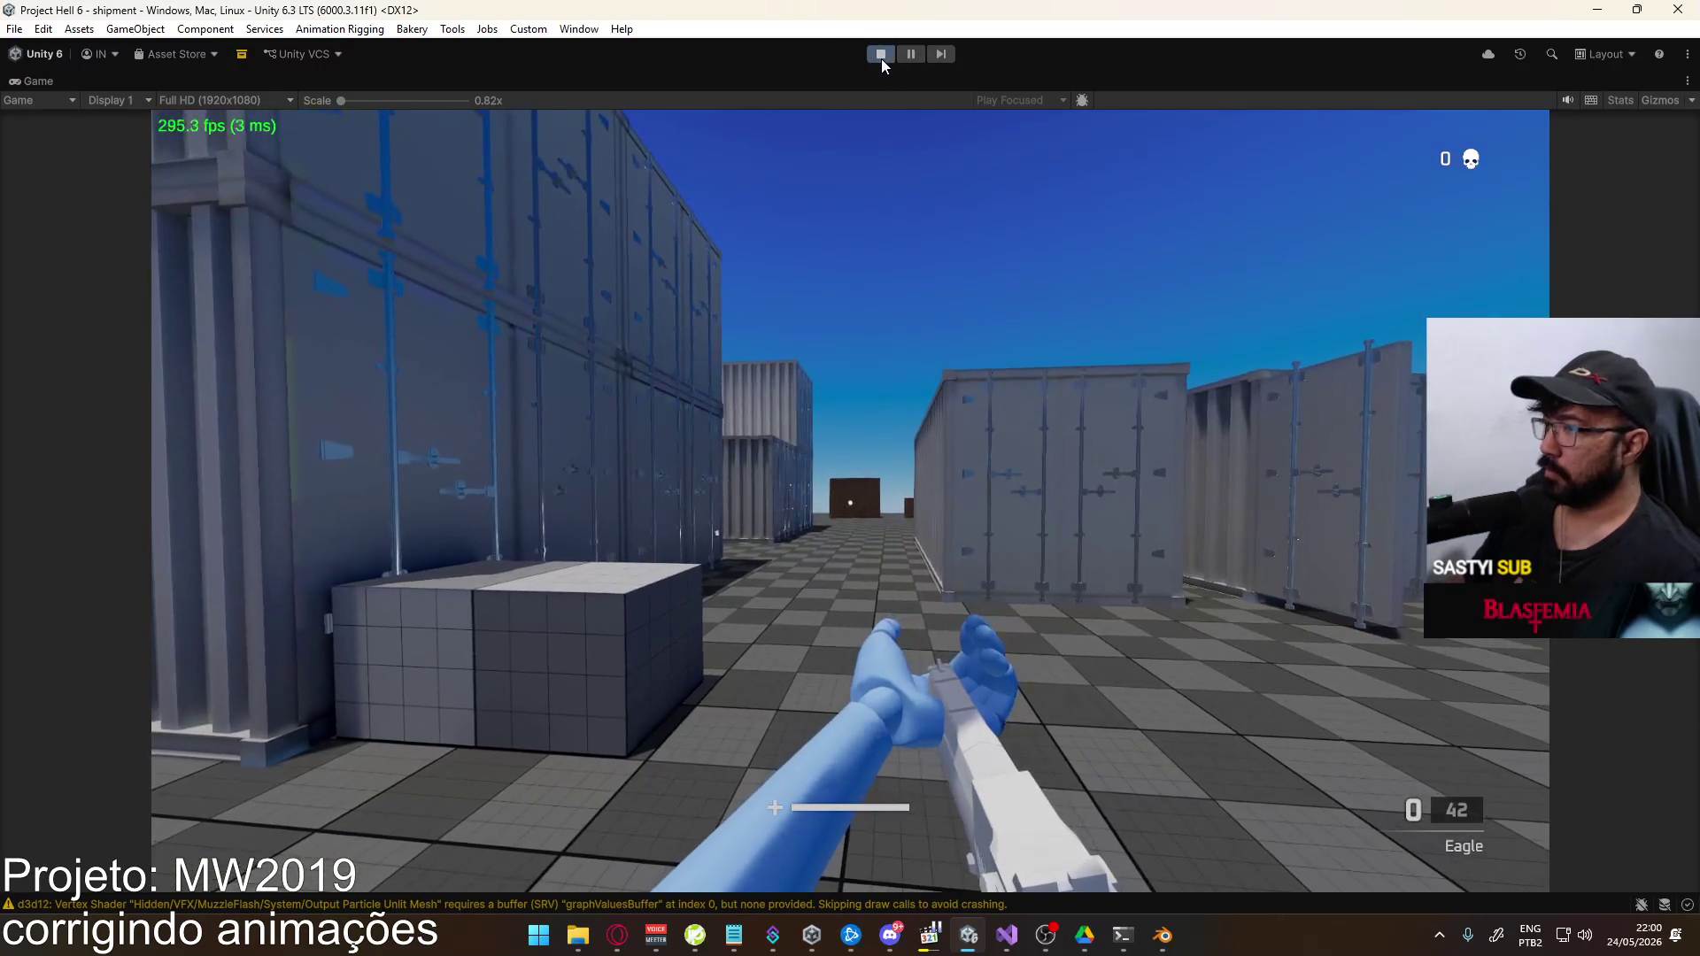
# Equip the Eagle, reload, and fire two shots to check the recoil
pyautogui.press('4')
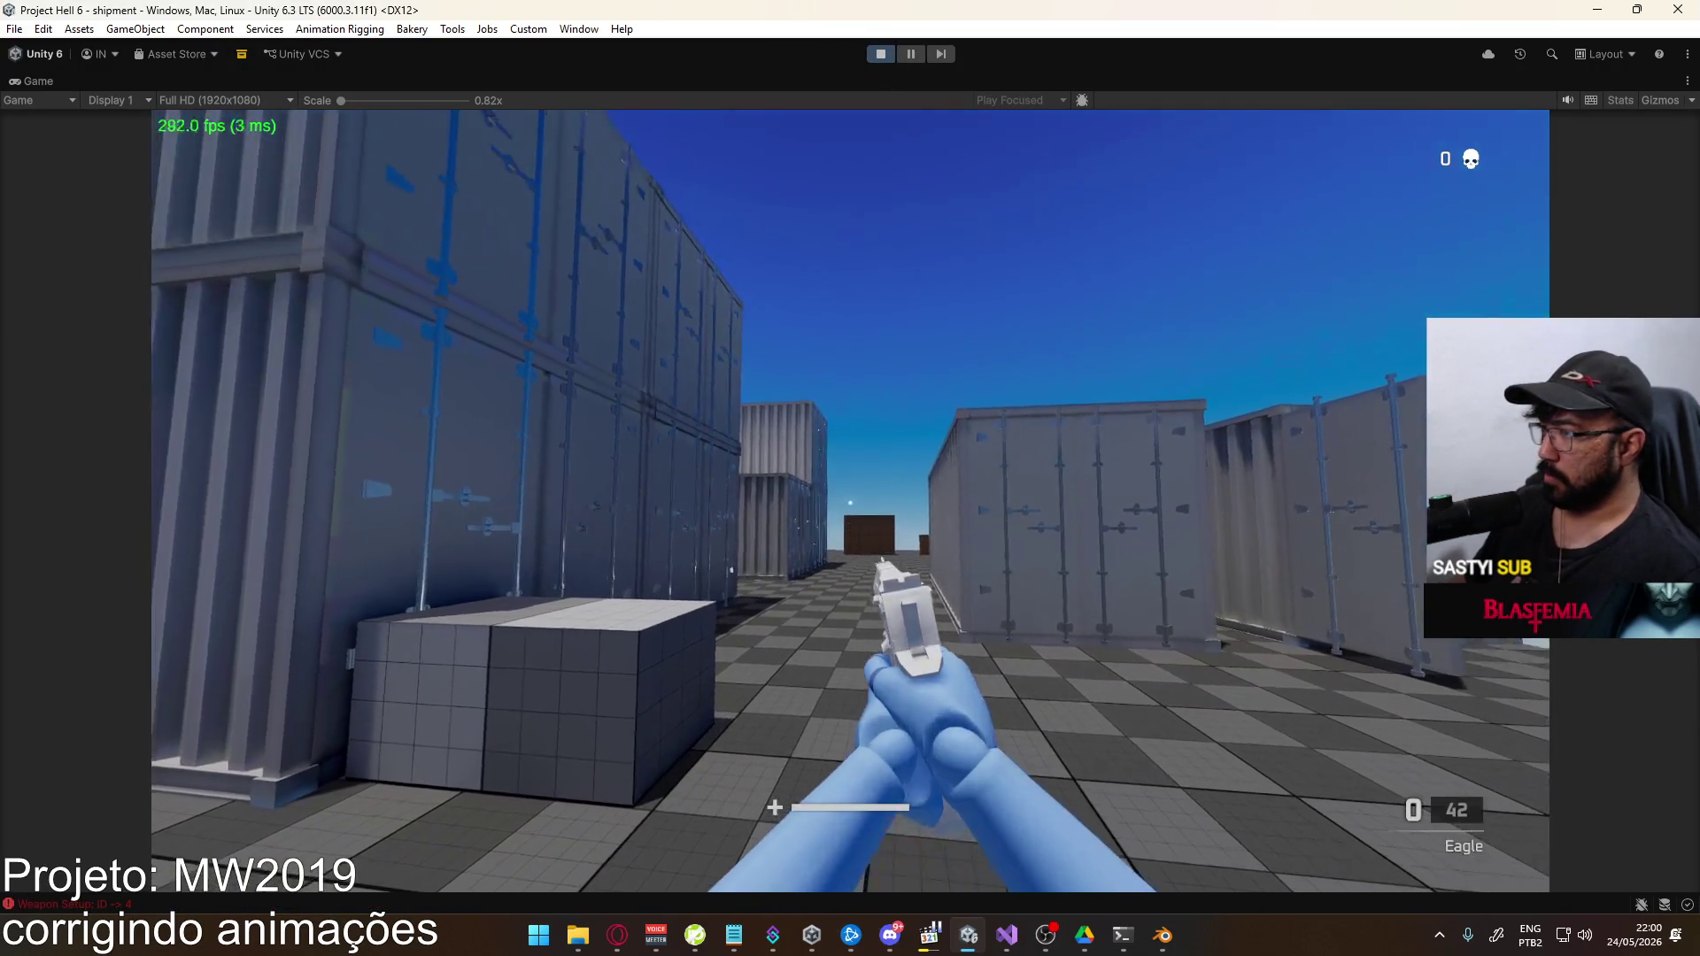
pyautogui.press('super')
pyautogui.press('super')
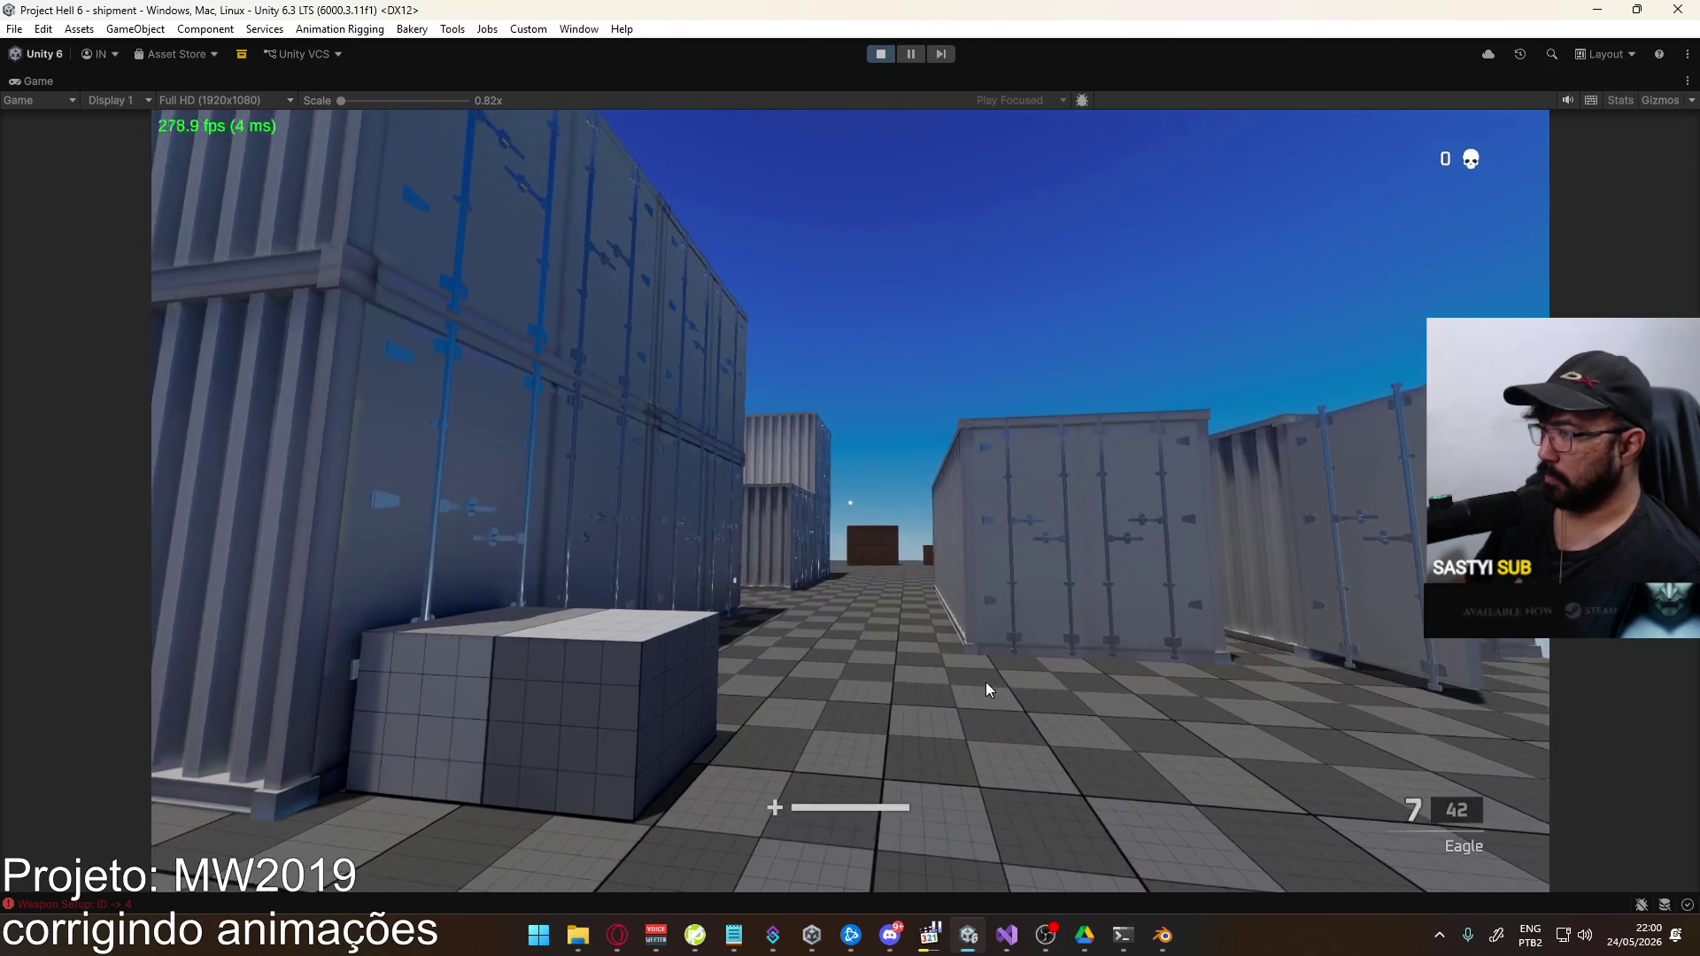
pyautogui.click(985, 682)
pyautogui.click(986, 681)
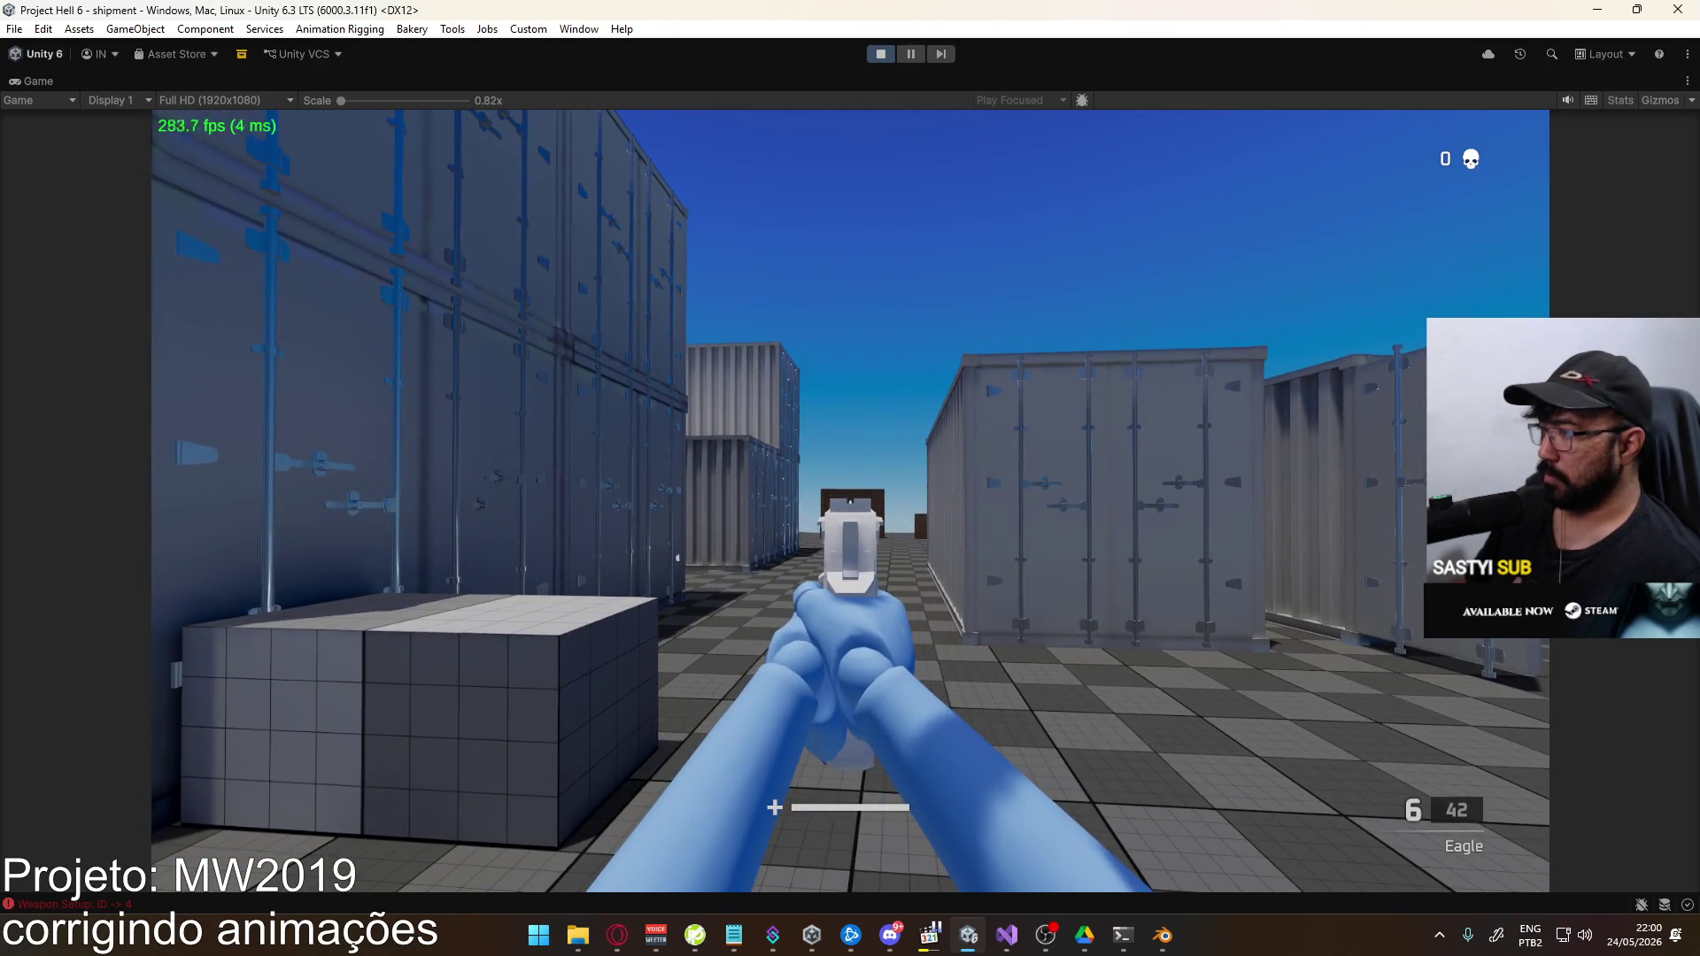
pyautogui.hotkey('alt', 'Tab')
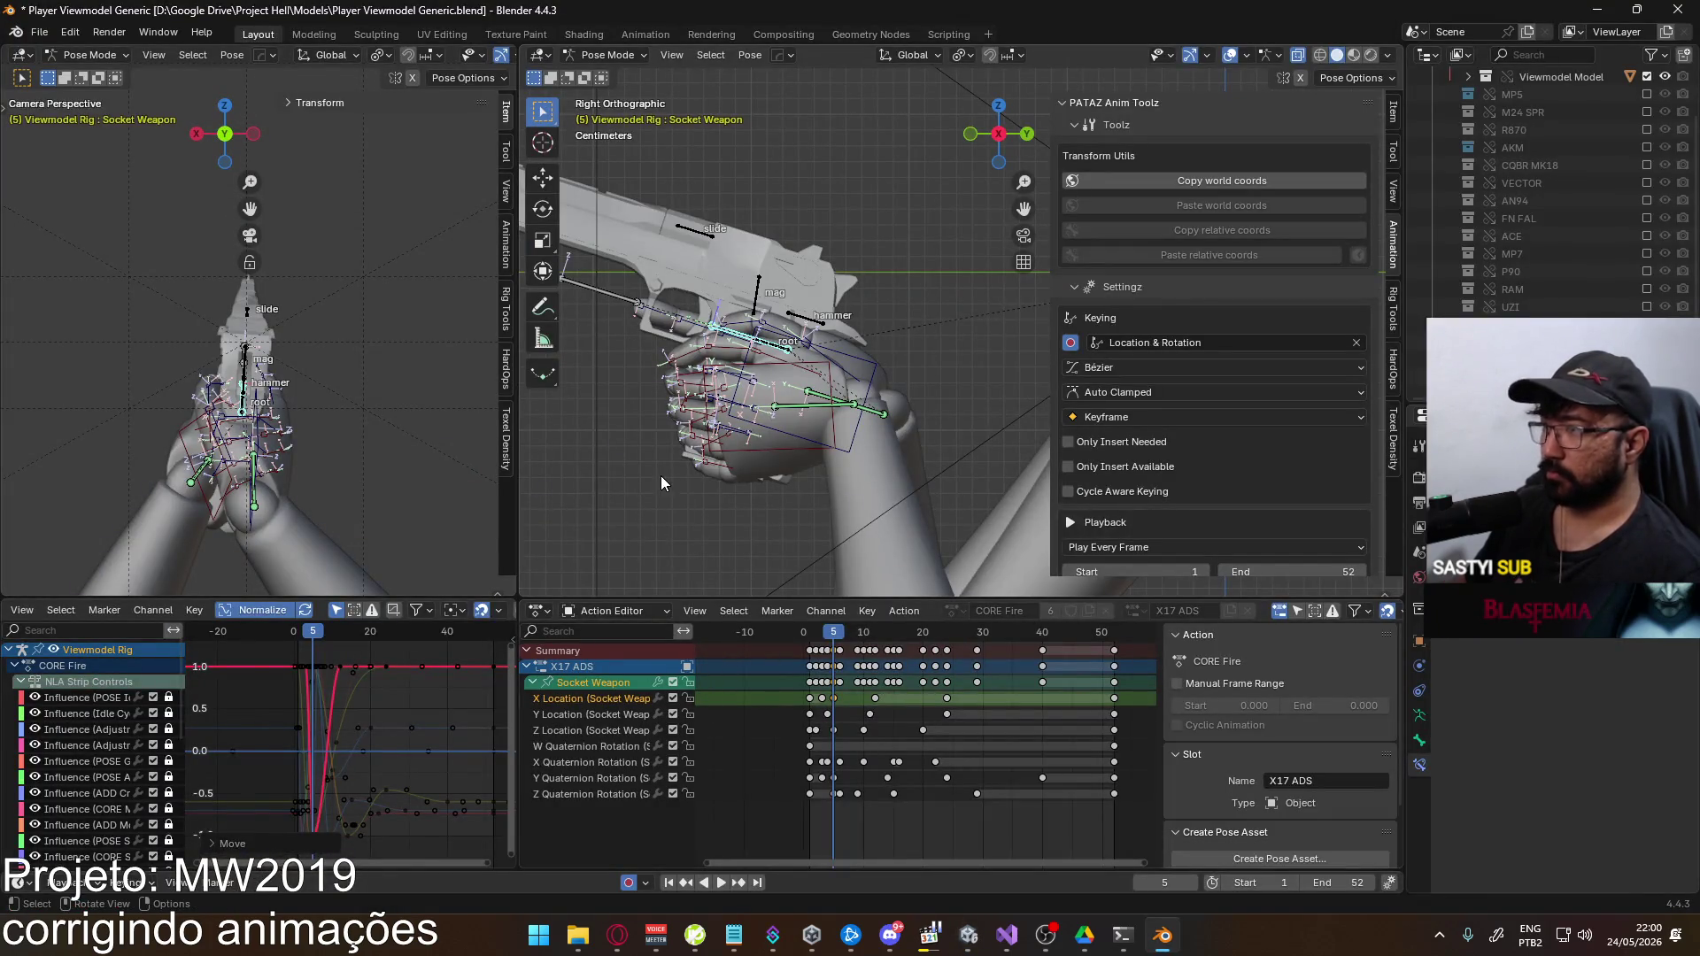
# Switch to Object Mode, select the viewmodel rig, and save the blend file
pyautogui.click(615, 74)
pyautogui.click(870, 480)
pyautogui.keyDown('shift'); pyautogui.click(762, 418); pyautogui.keyUp('shift')
pyautogui.hotkey('ctrl', 's')
# Re-export the FBX over Viewmodel@EAGLE Fire ADS Single.fbx and switch to Unity
pyautogui.click(46, 32)
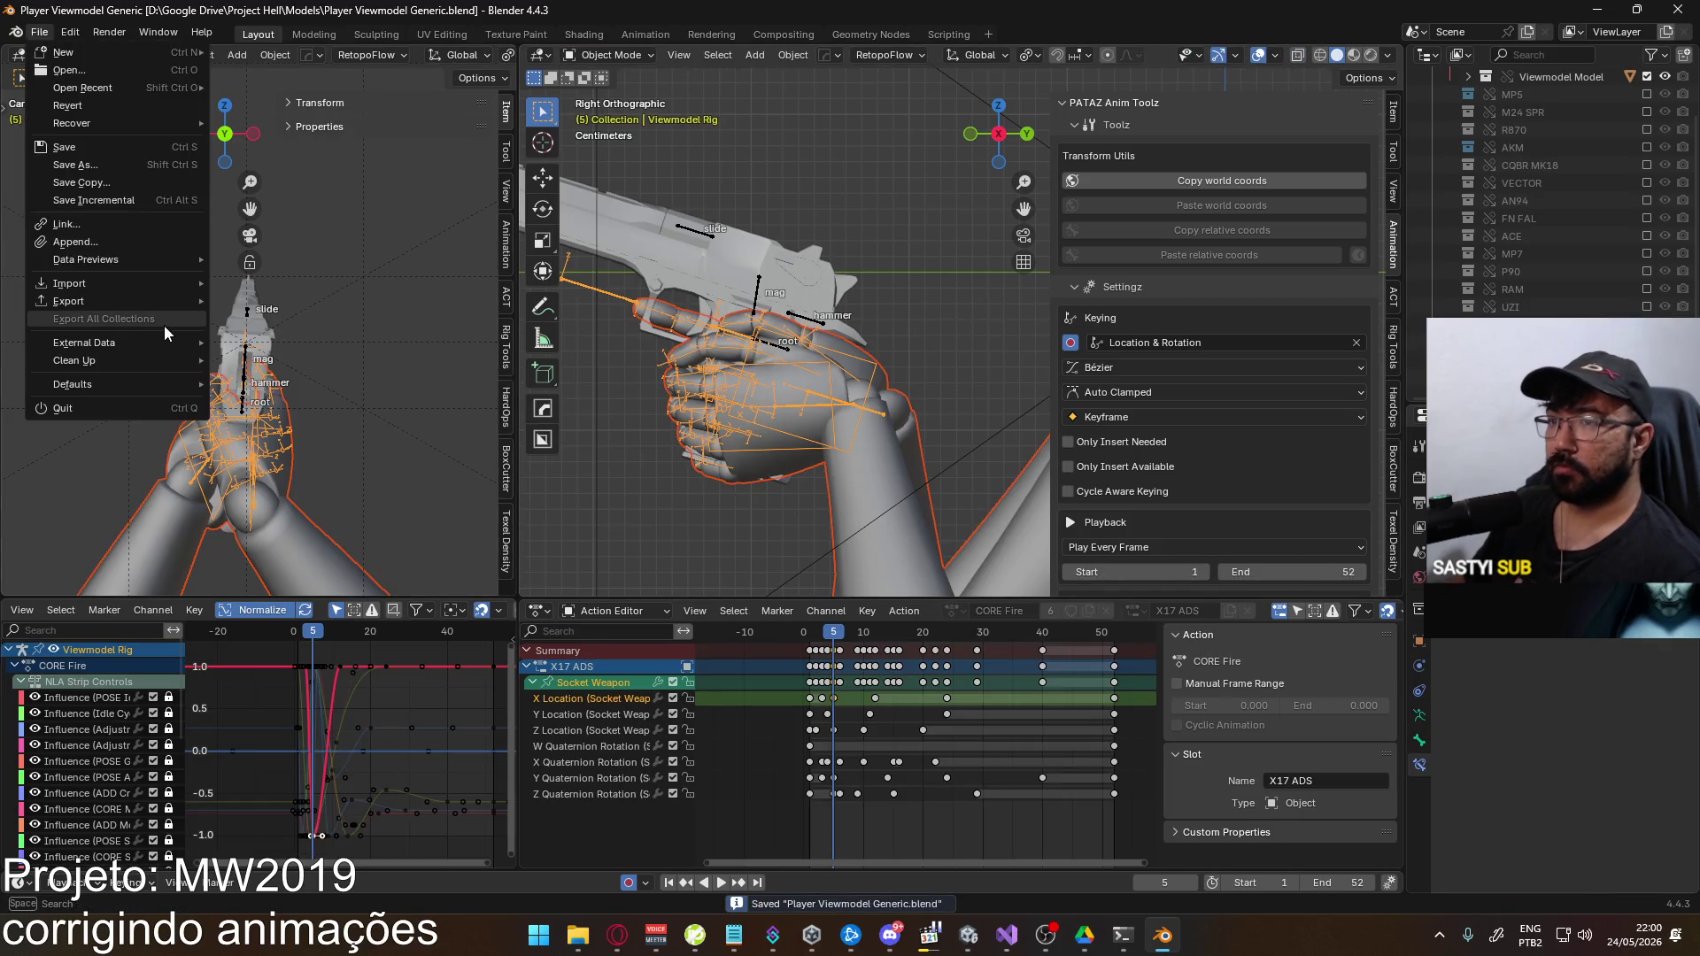
pyautogui.moveTo(154, 305)
pyautogui.click(301, 434)
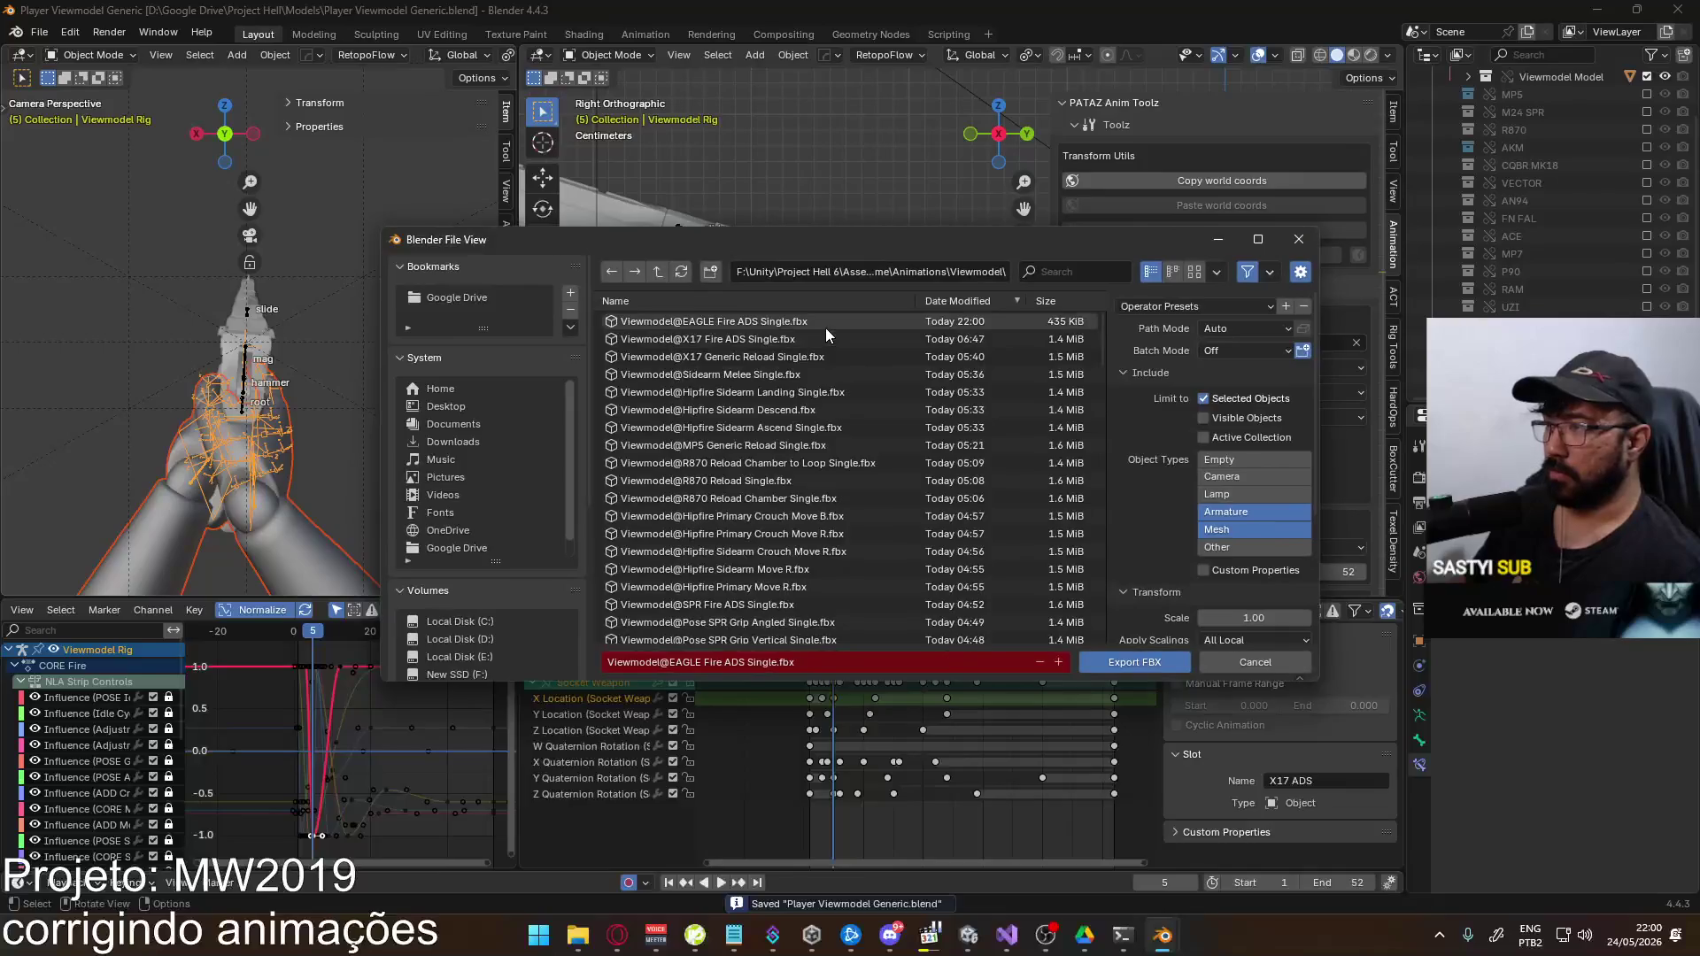
pyautogui.press('Return')
pyautogui.hotkey('alt', 'Tab')
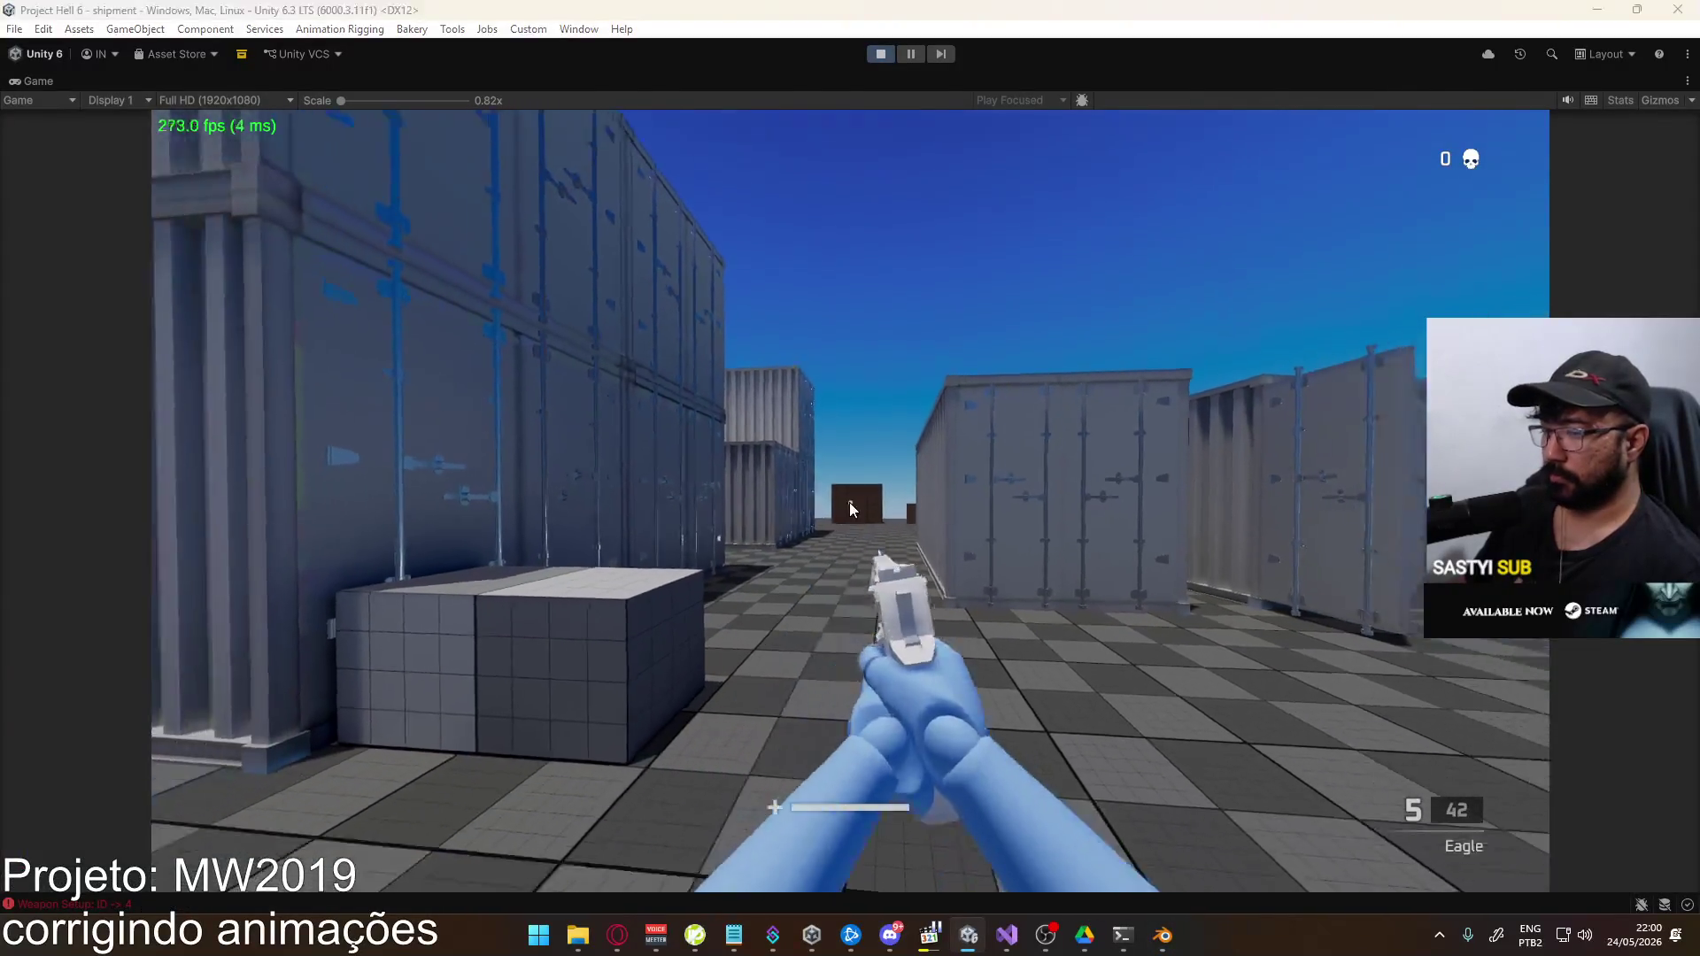
# Switch back to the Eagle, fire five rounds, reload with R, and fire four more
pyautogui.press('1')
pyautogui.press('2')
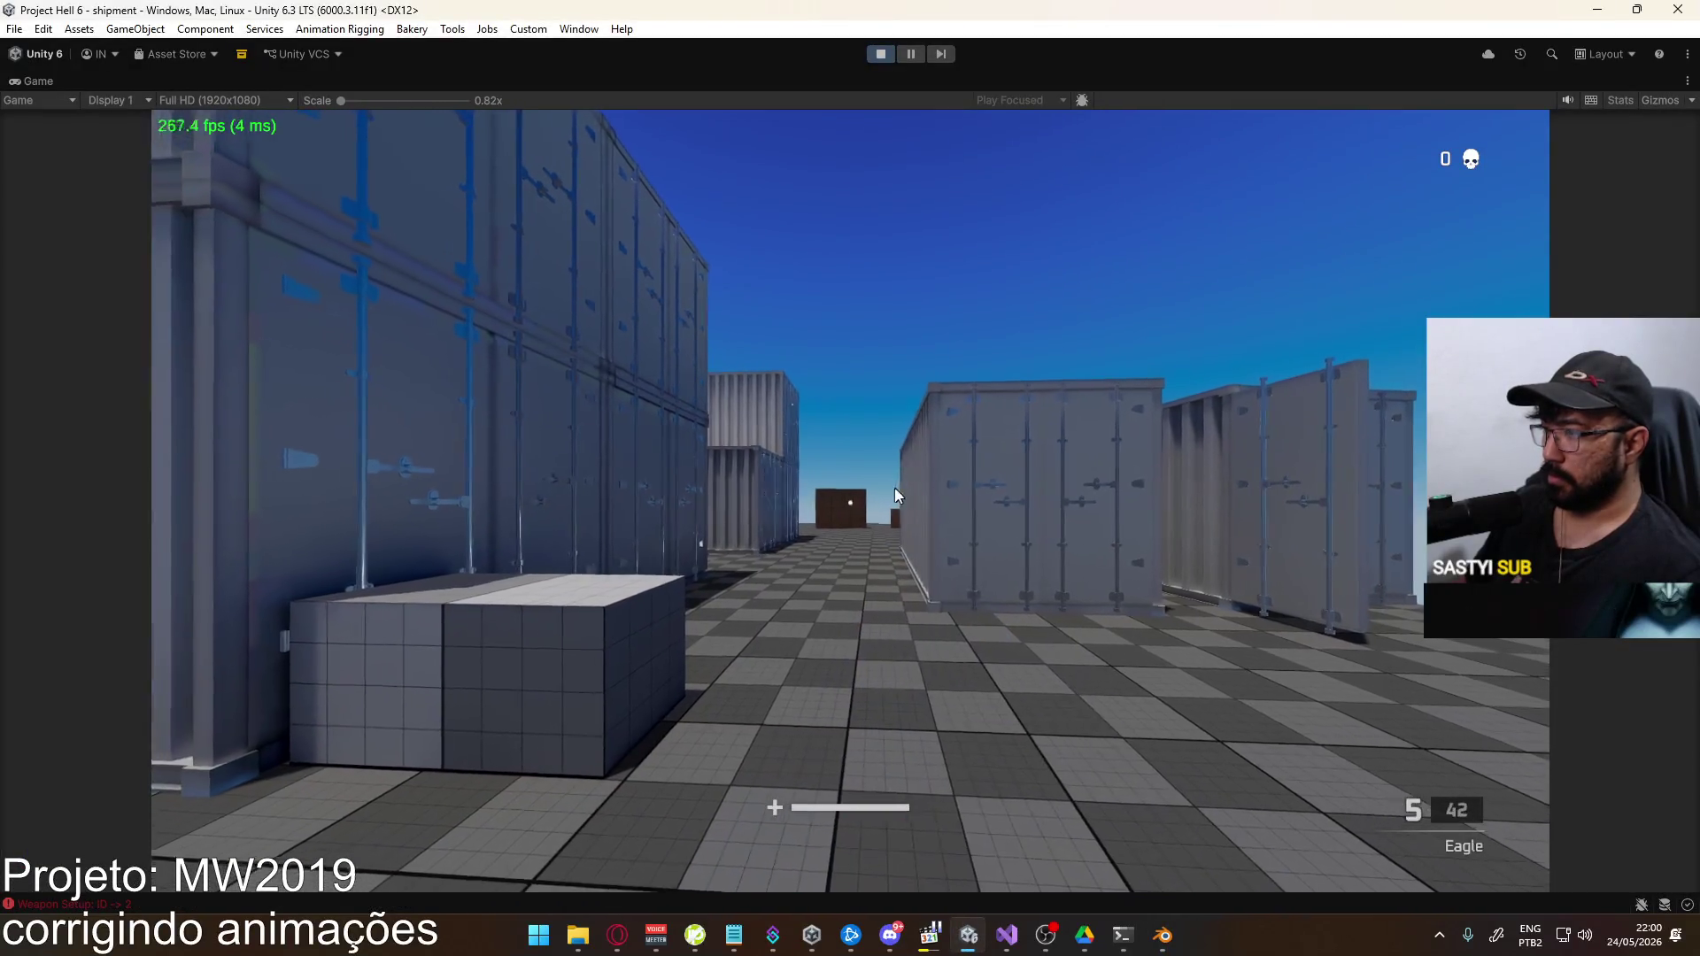
pyautogui.click(854, 503)
pyautogui.click(853, 503)
pyautogui.click(854, 503)
pyautogui.click(853, 503)
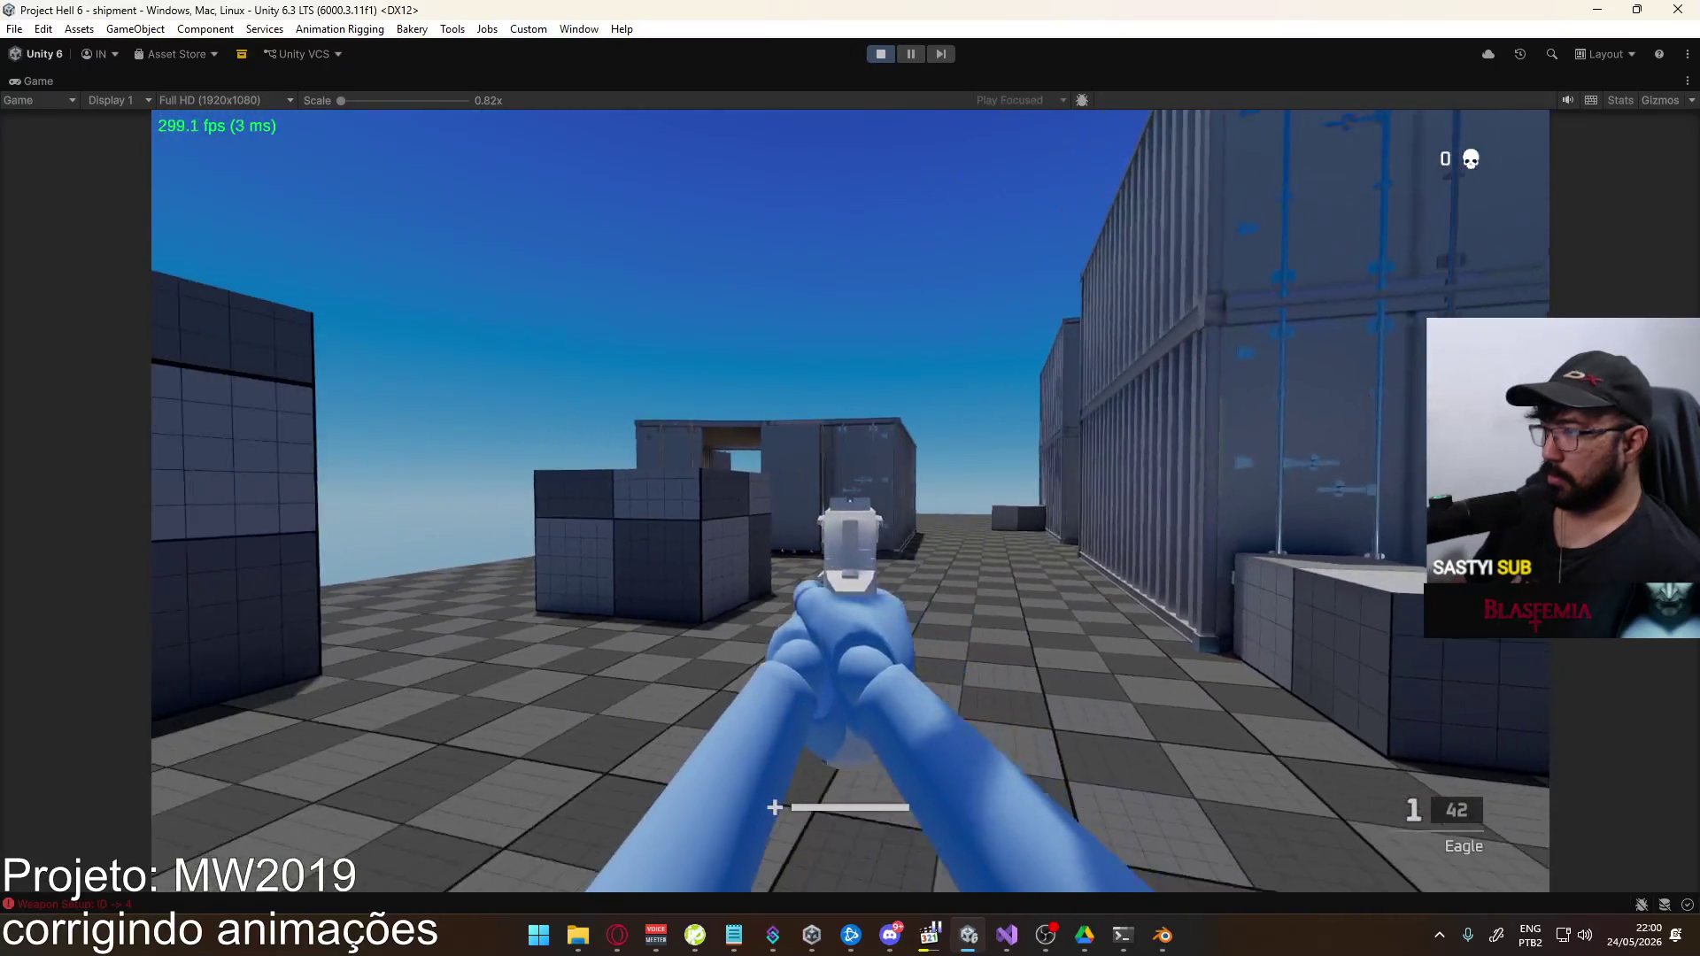
pyautogui.click(853, 503)
pyautogui.press('r')
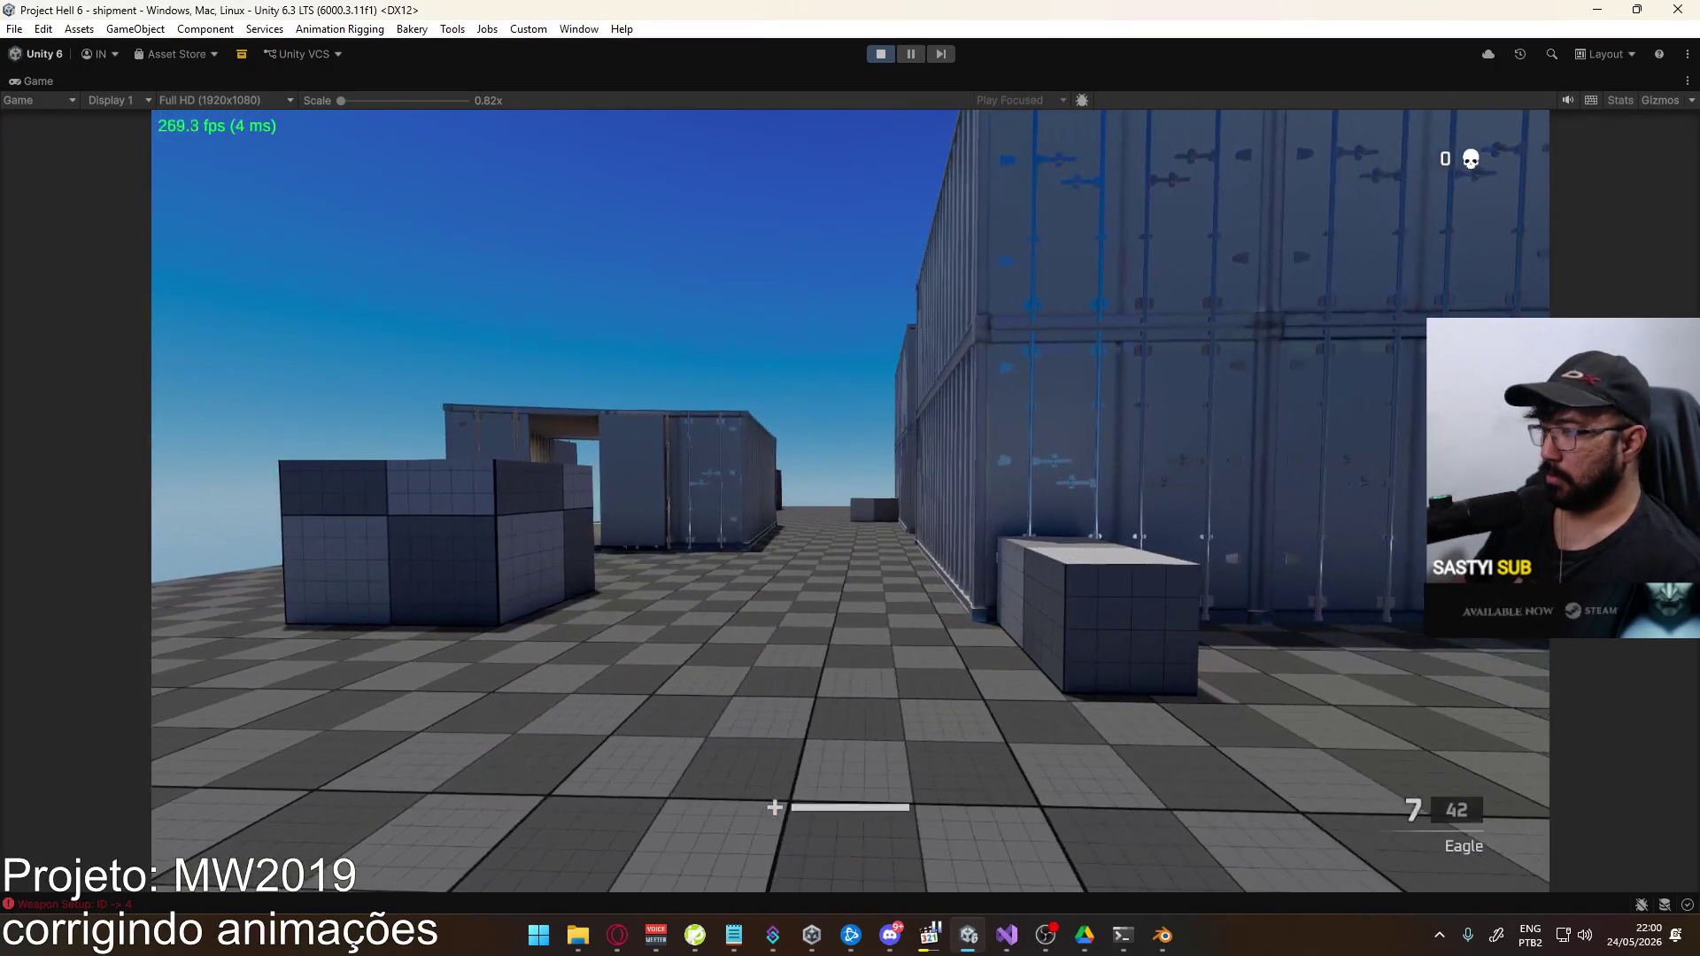
pyautogui.click(853, 503)
pyautogui.click(853, 502)
pyautogui.click(853, 503)
pyautogui.click(853, 503)
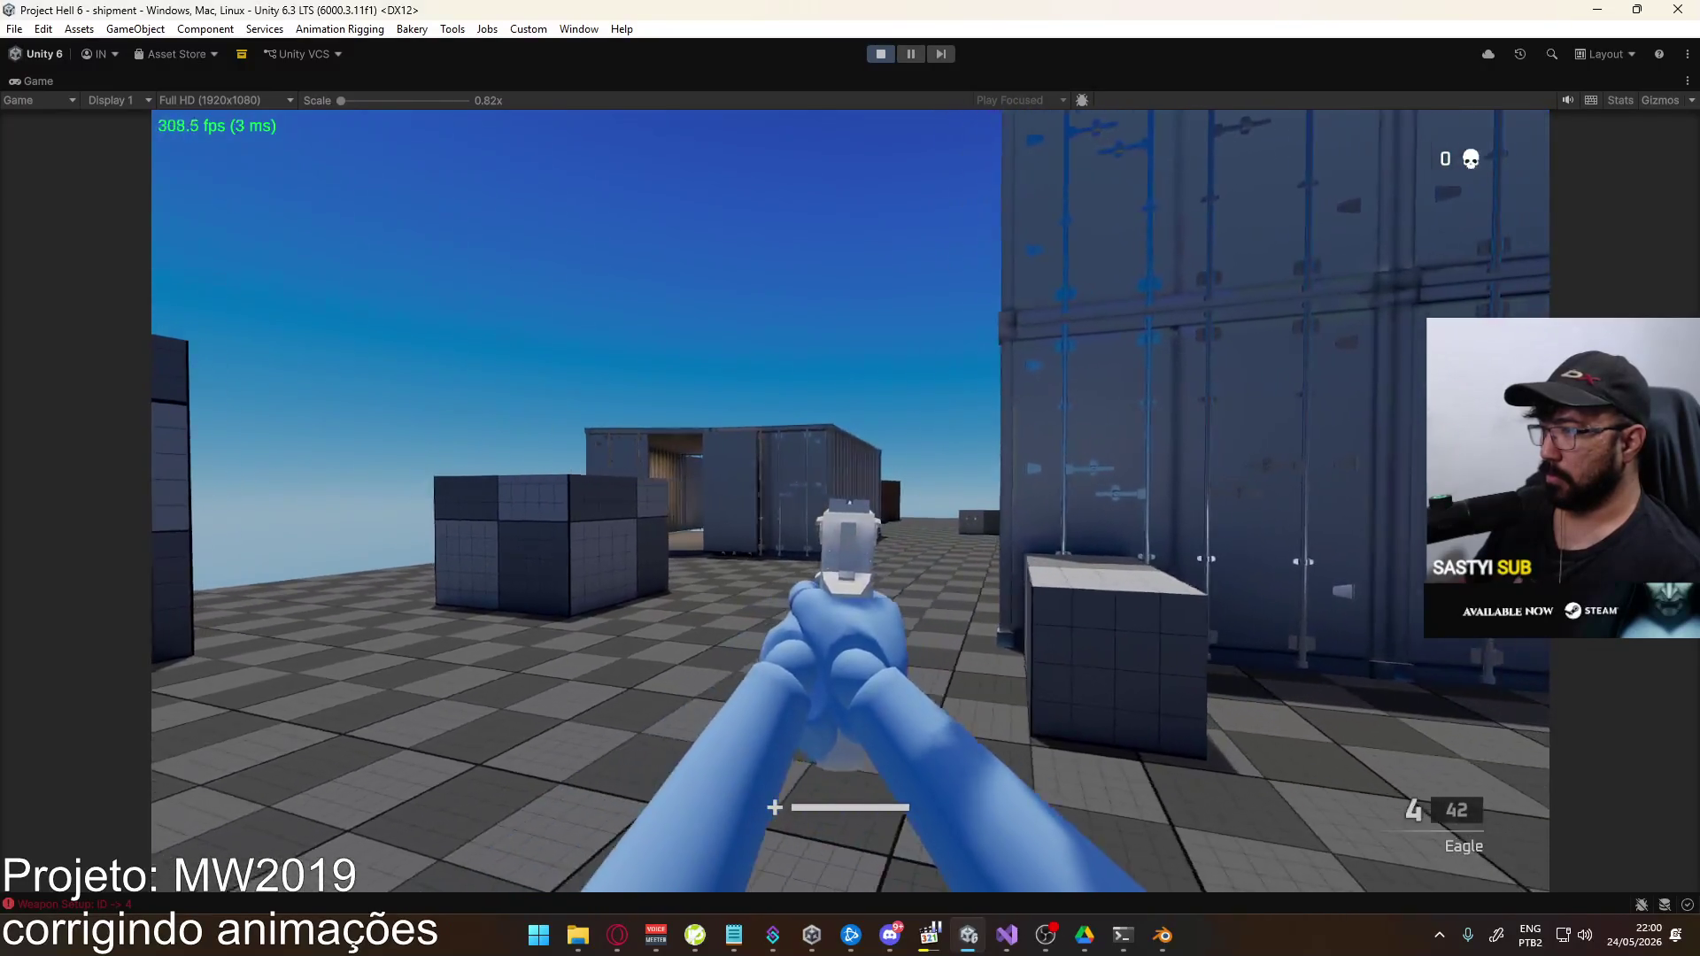
pyautogui.click(853, 503)
pyautogui.hotkey('alt', 'Tab')
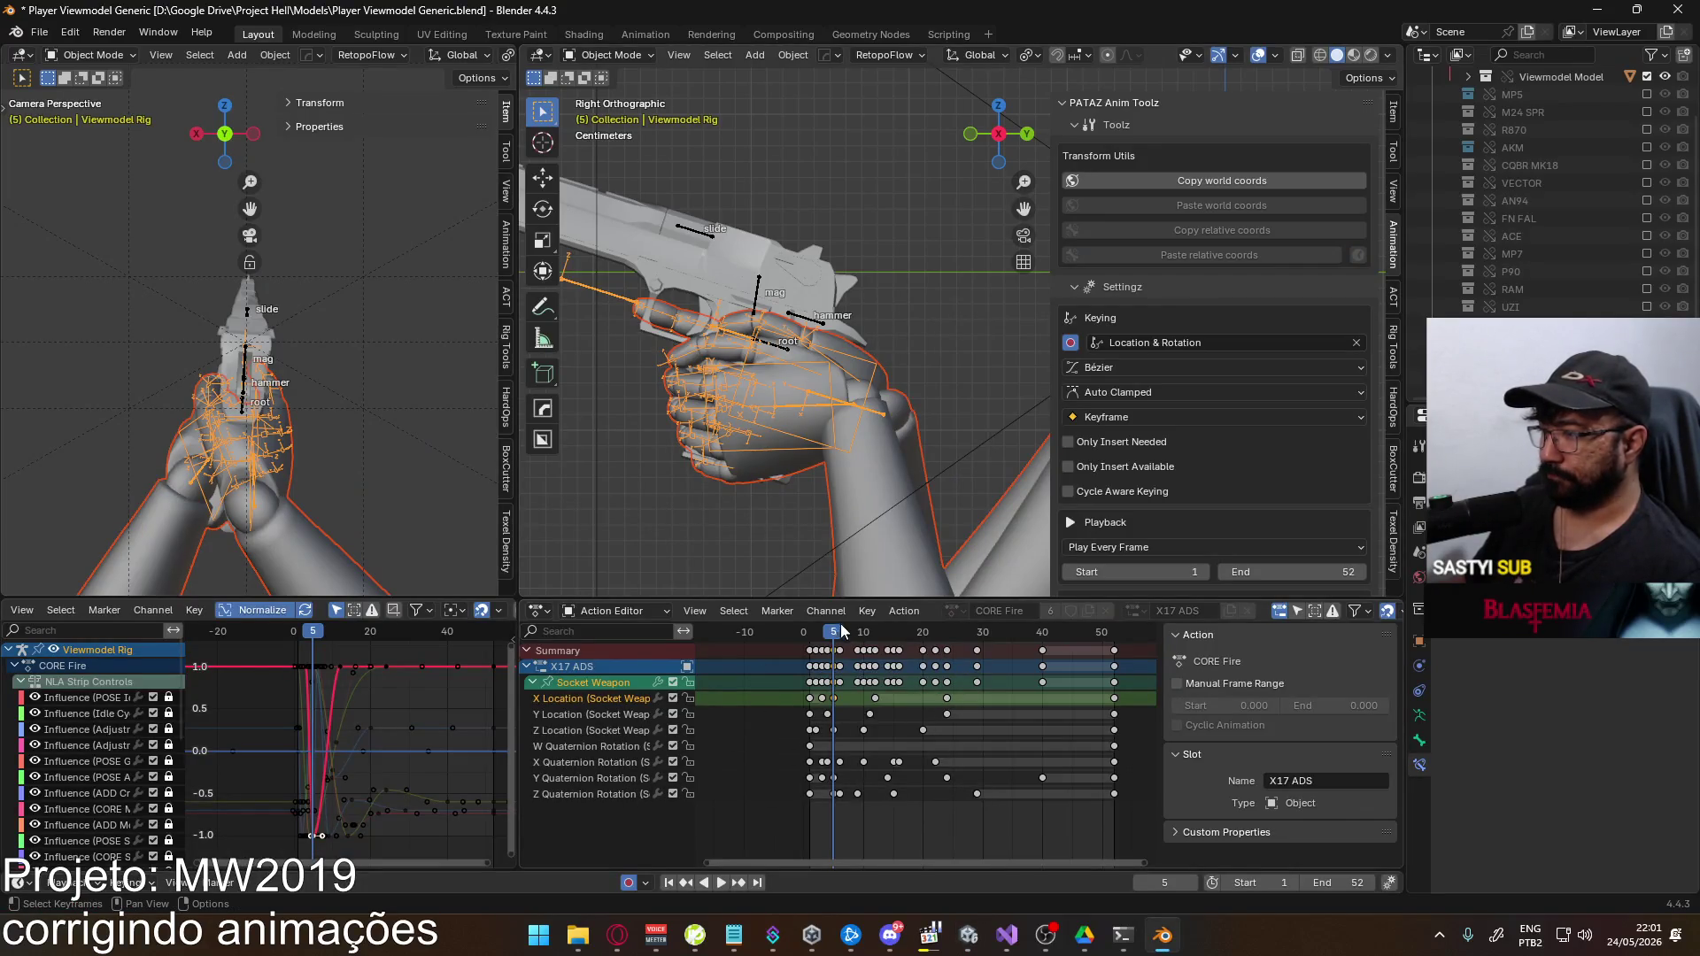
# Turn off X Location, lower the frame-6 Z Quaternion Rotation key, and save
pyautogui.click(672, 699)
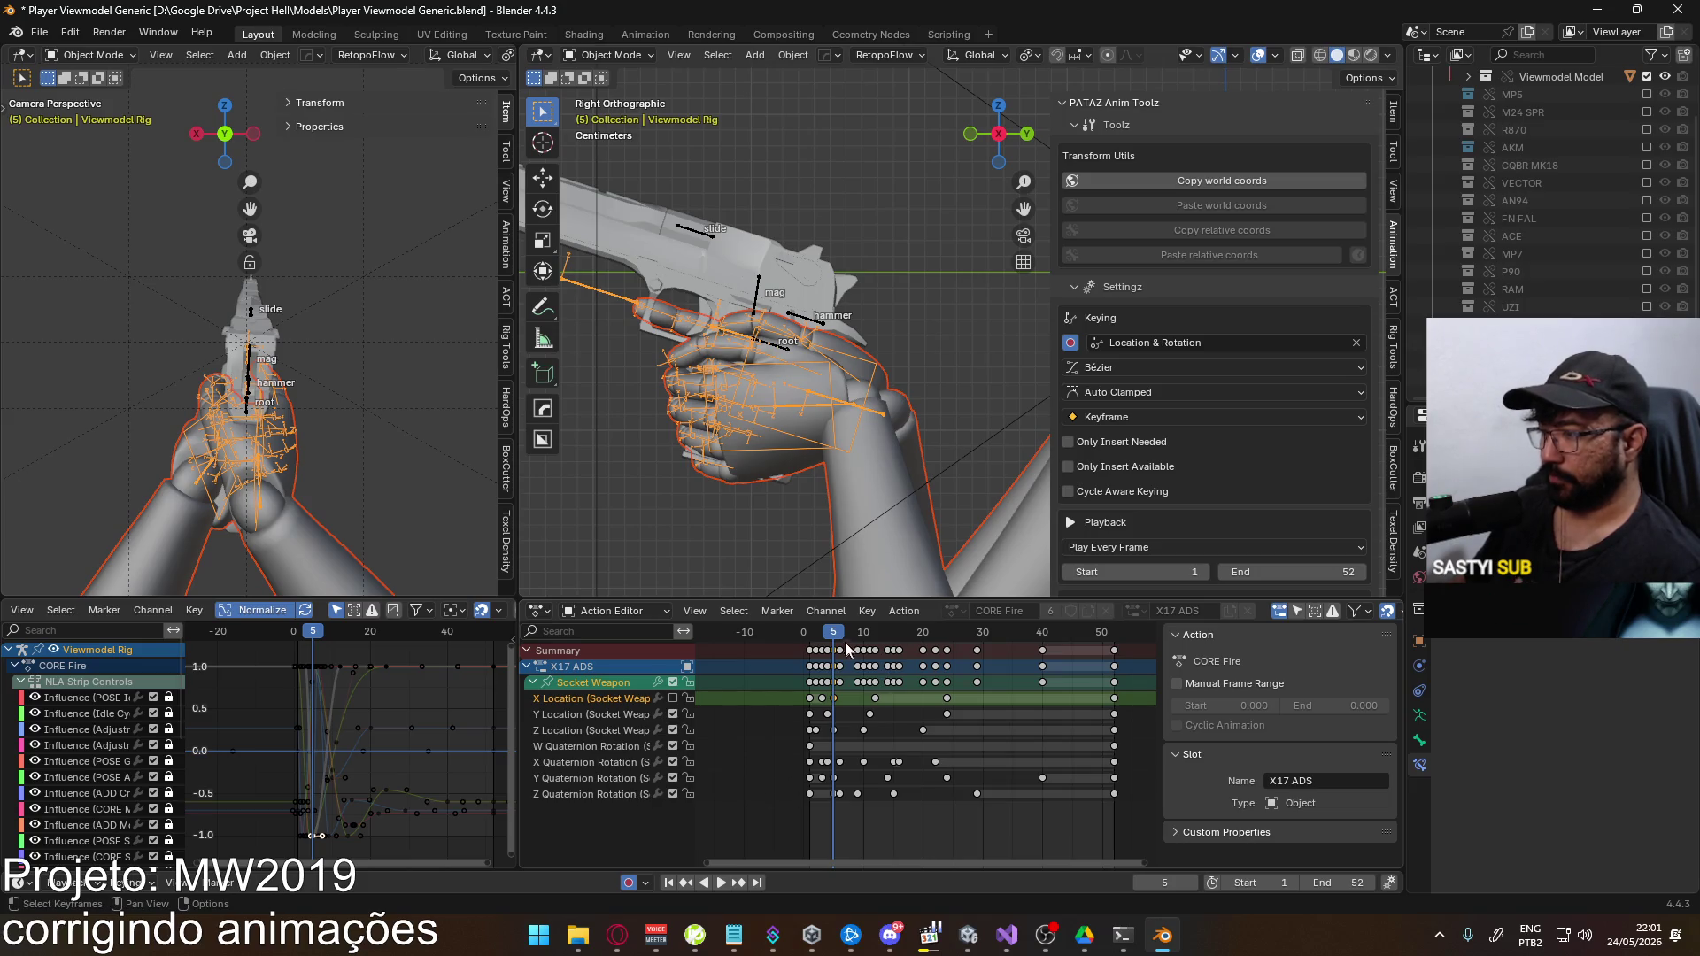
pyautogui.press('space')
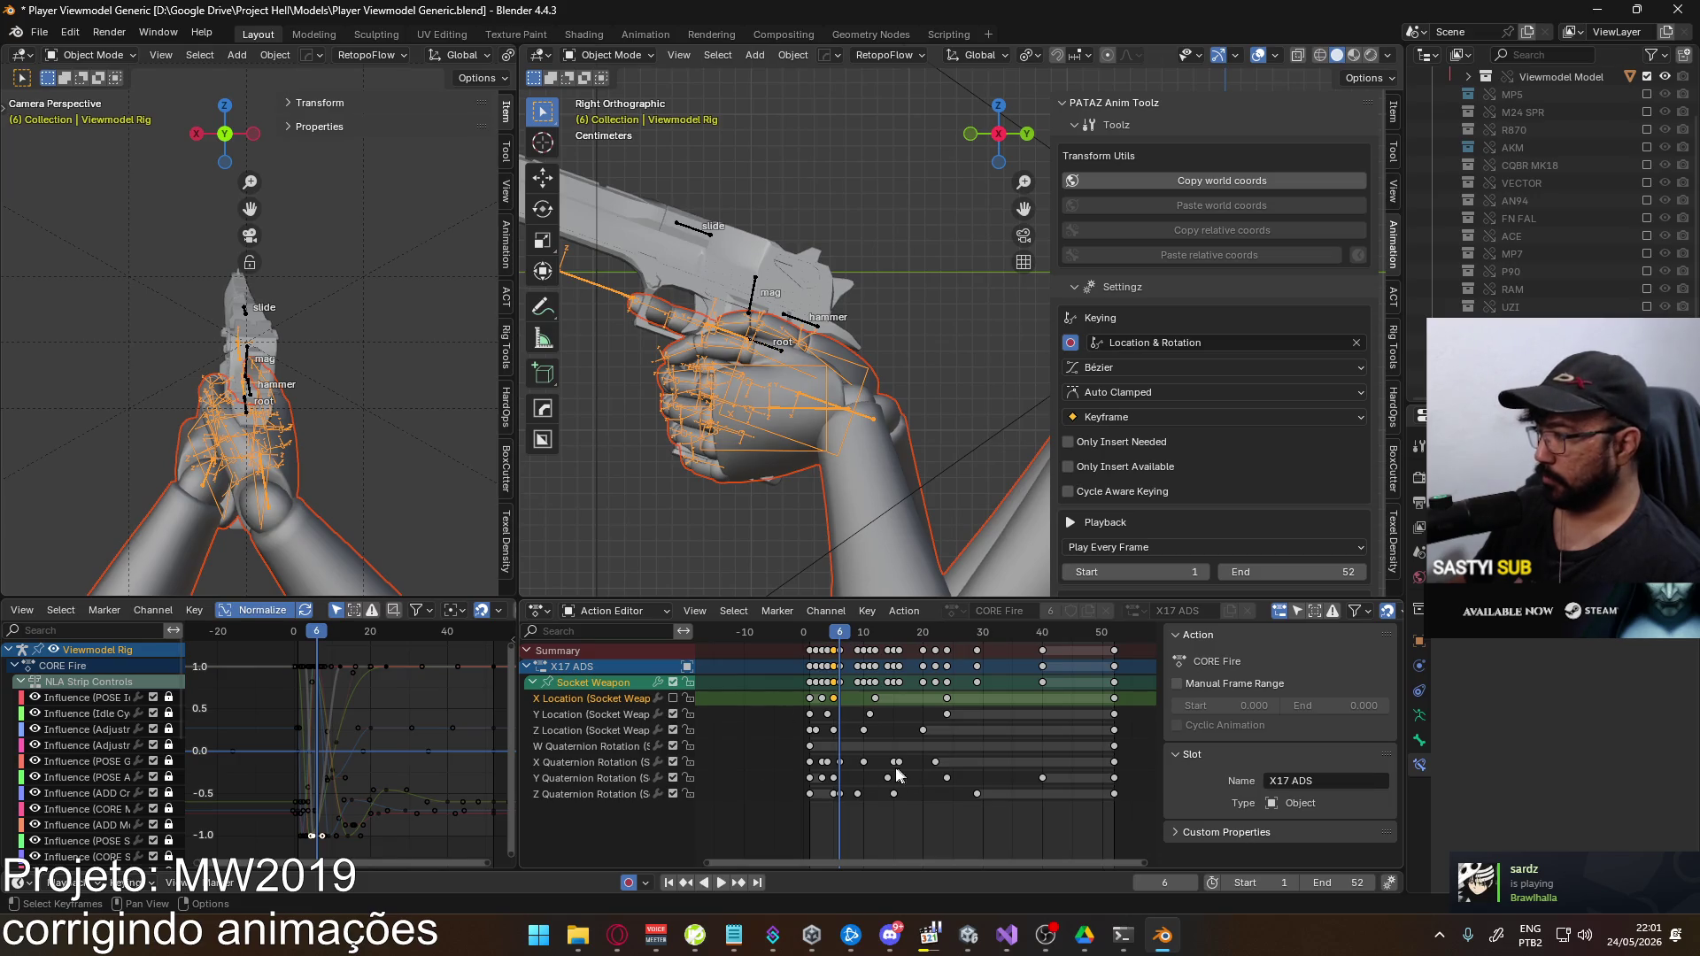
pyautogui.click(609, 795)
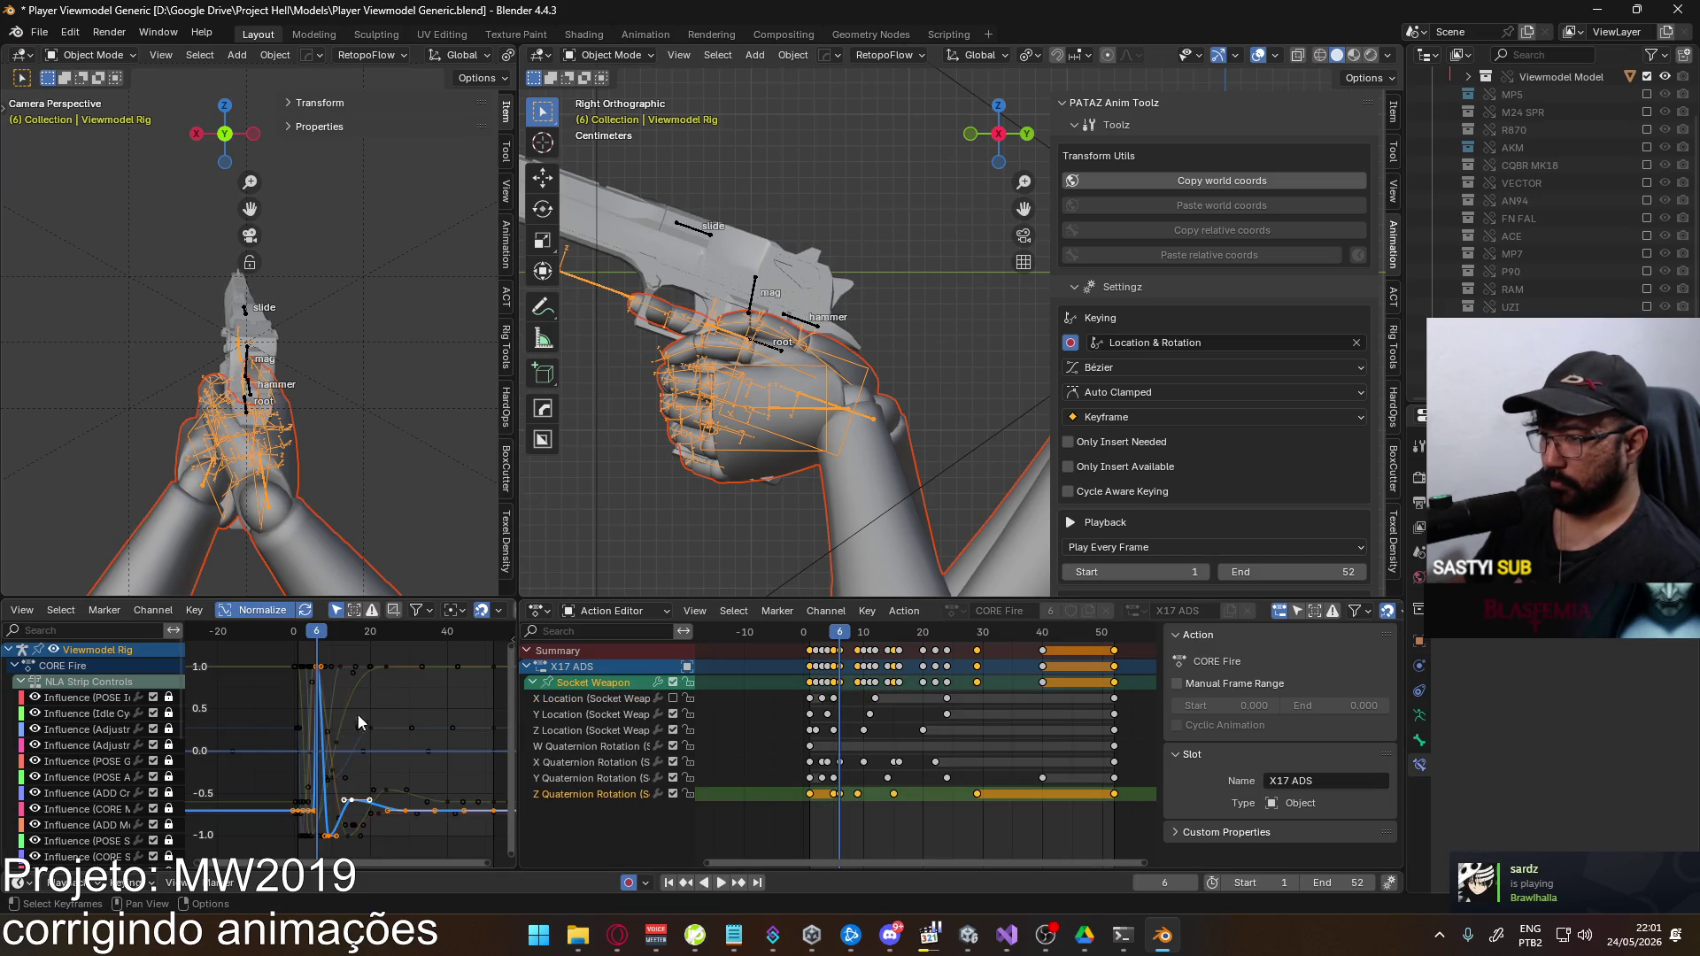
pyautogui.click(841, 795)
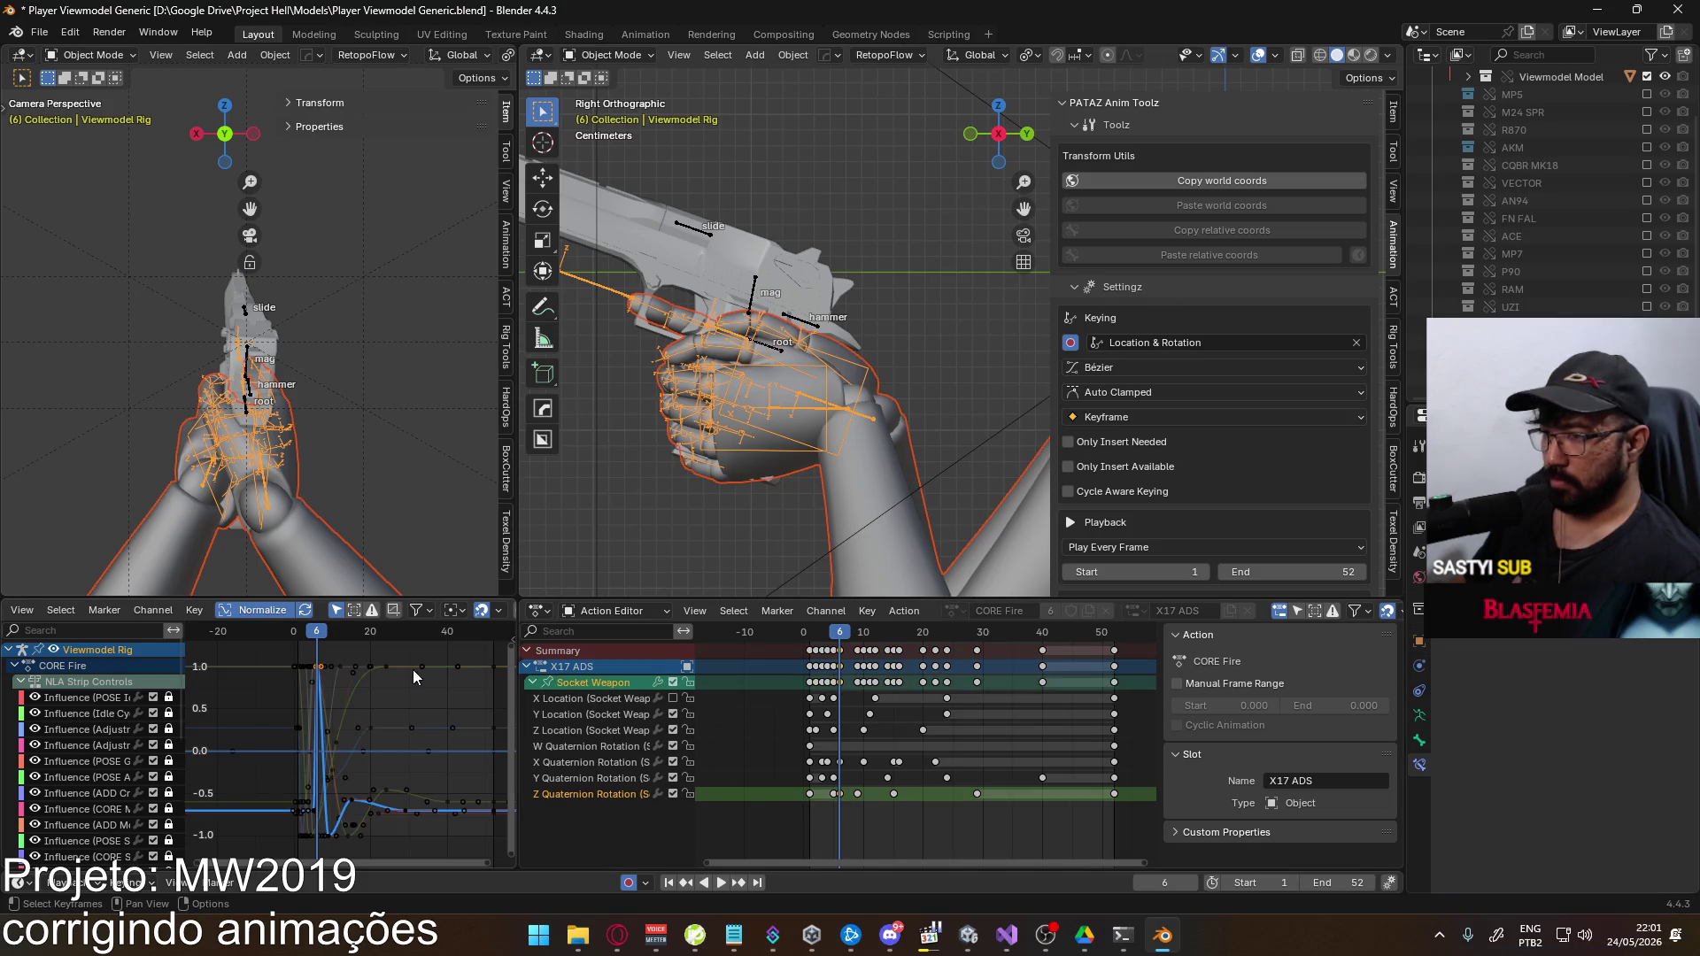
pyautogui.press('g')
pyautogui.press('y')
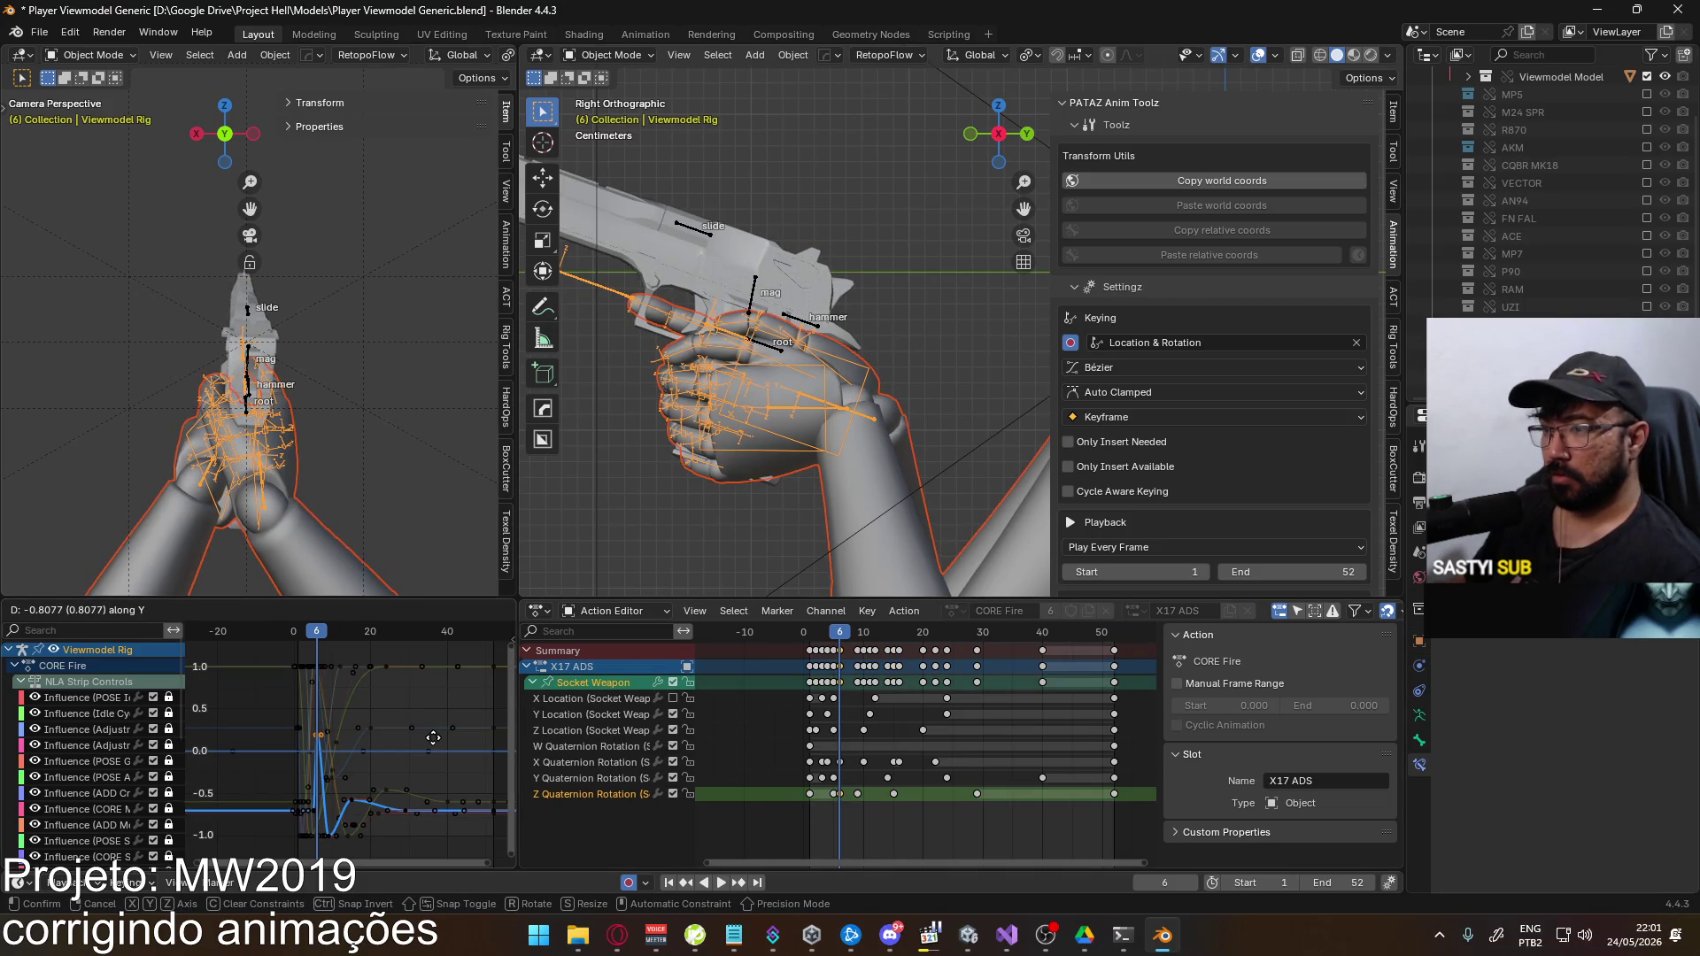
pyautogui.click(452, 689)
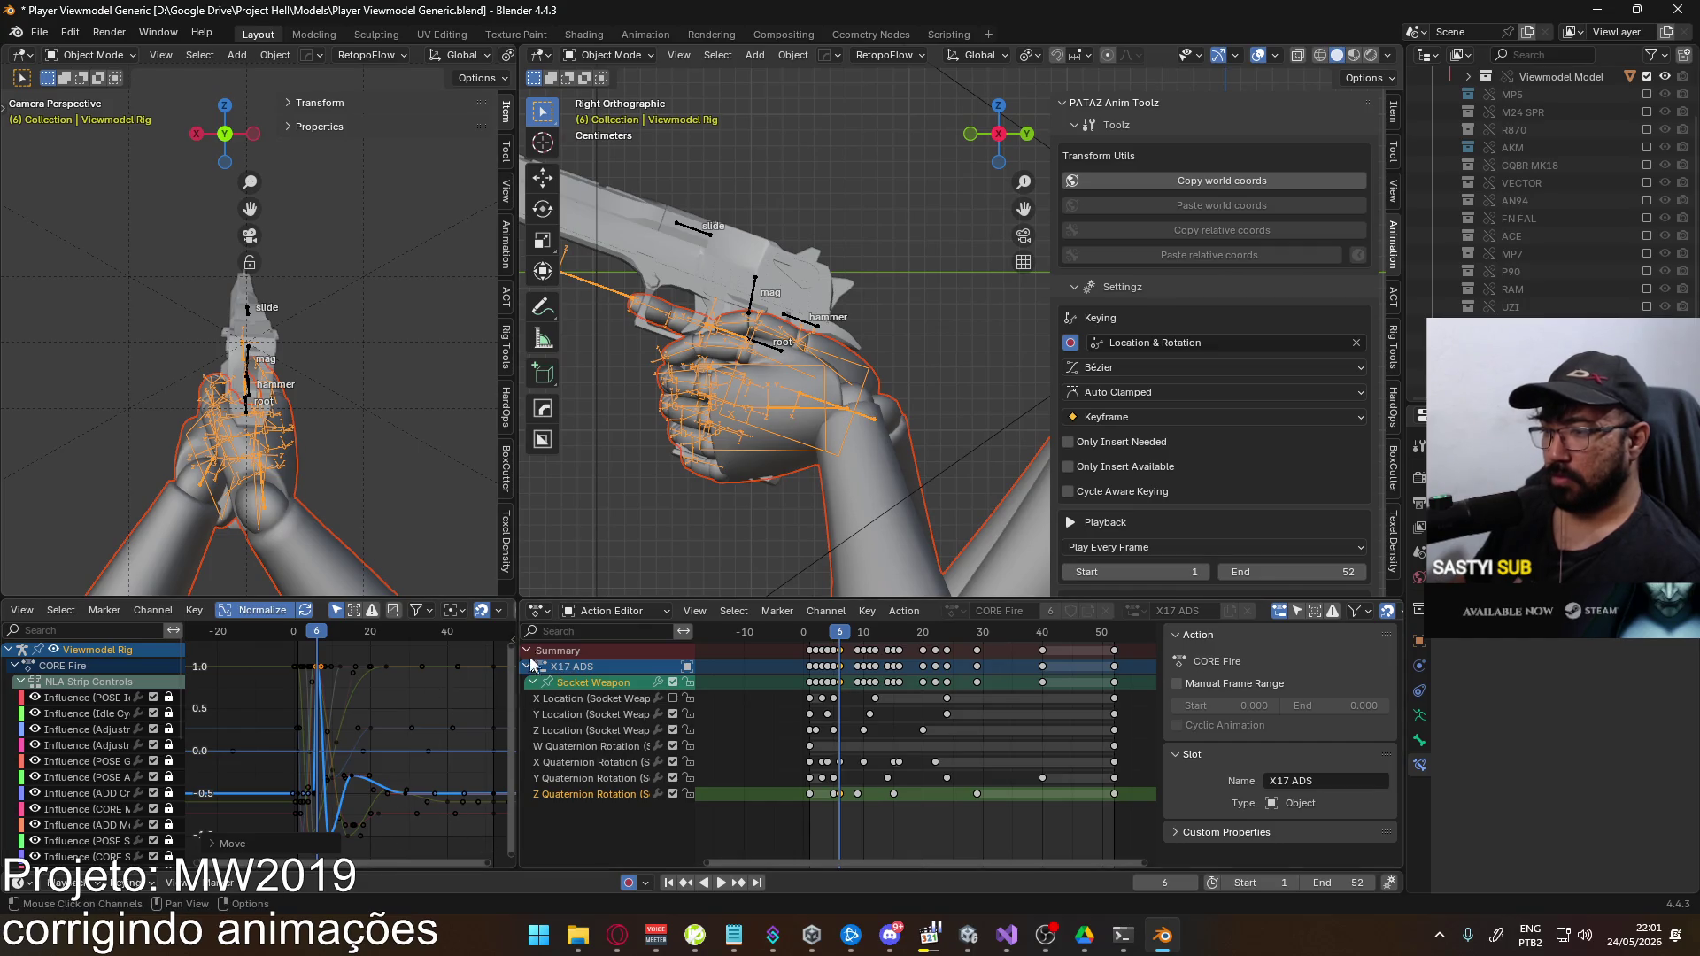
pyautogui.hotkey('ctrl', 's')
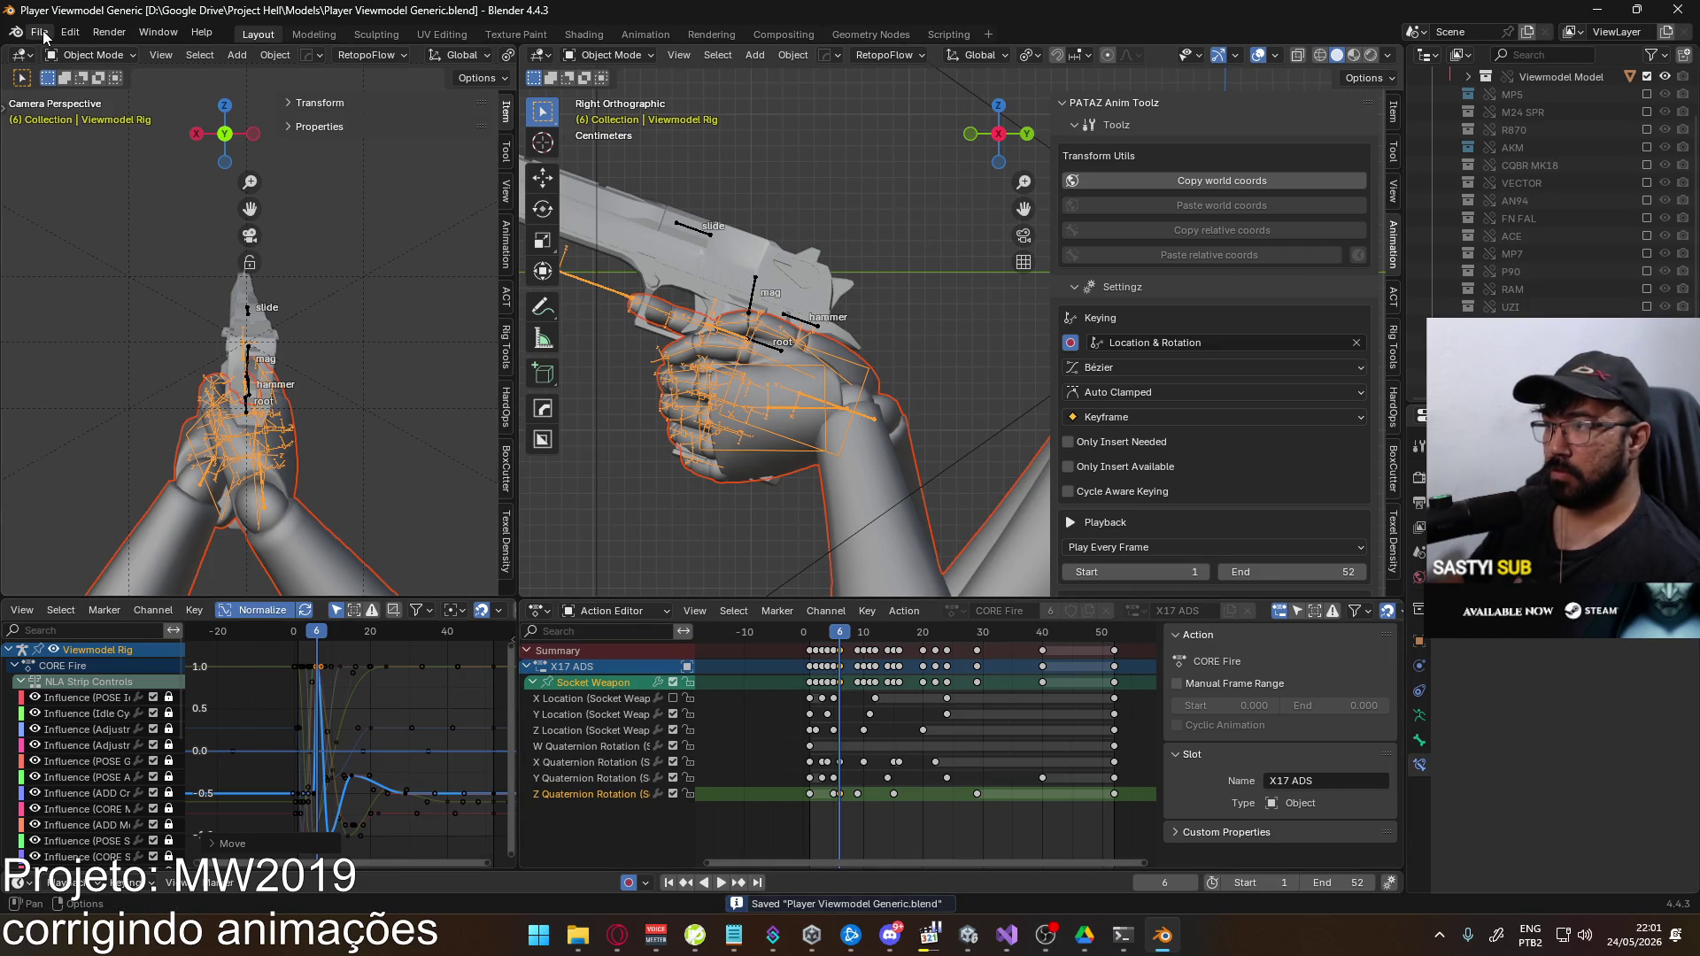
# Re-export as FBX over Eagle Fire ADS Single and switch to Unity
pyautogui.click(40, 31)
pyautogui.moveTo(103, 302)
pyautogui.click(379, 445)
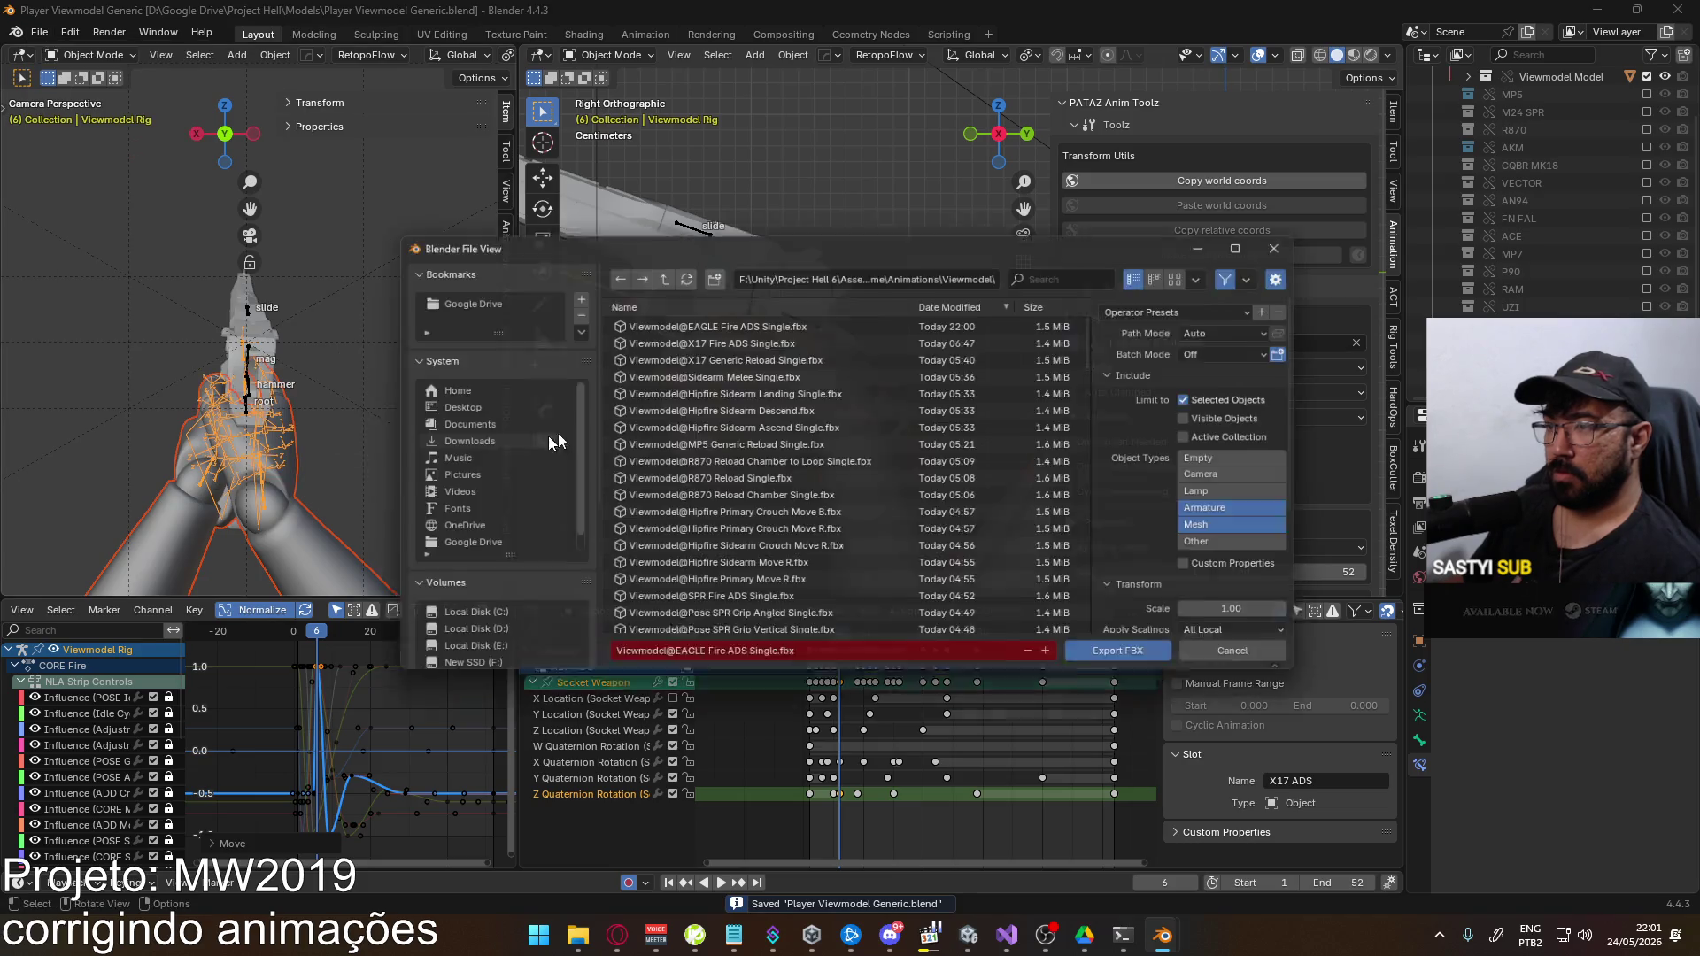
pyautogui.doubleClick(894, 644)
pyautogui.hotkey('alt', 'Tab')
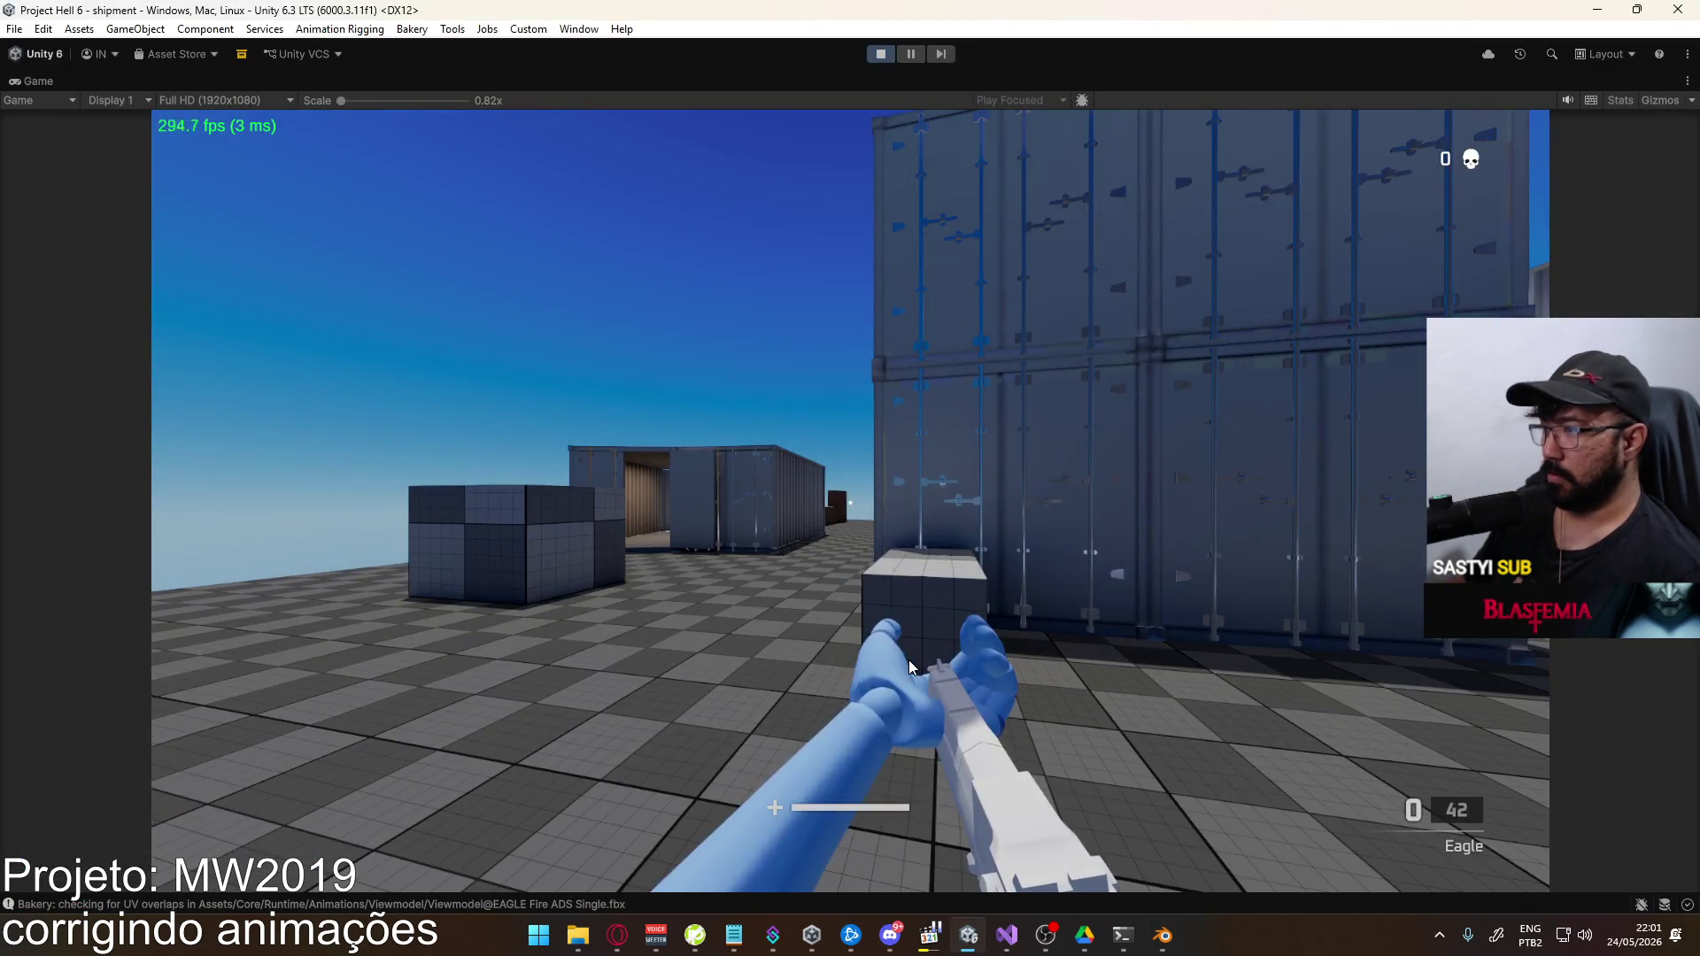
# Equip the Eagle, walk toward the crates, reload, and fire the magazine empty
pyautogui.press('2')
pyautogui.press('4')
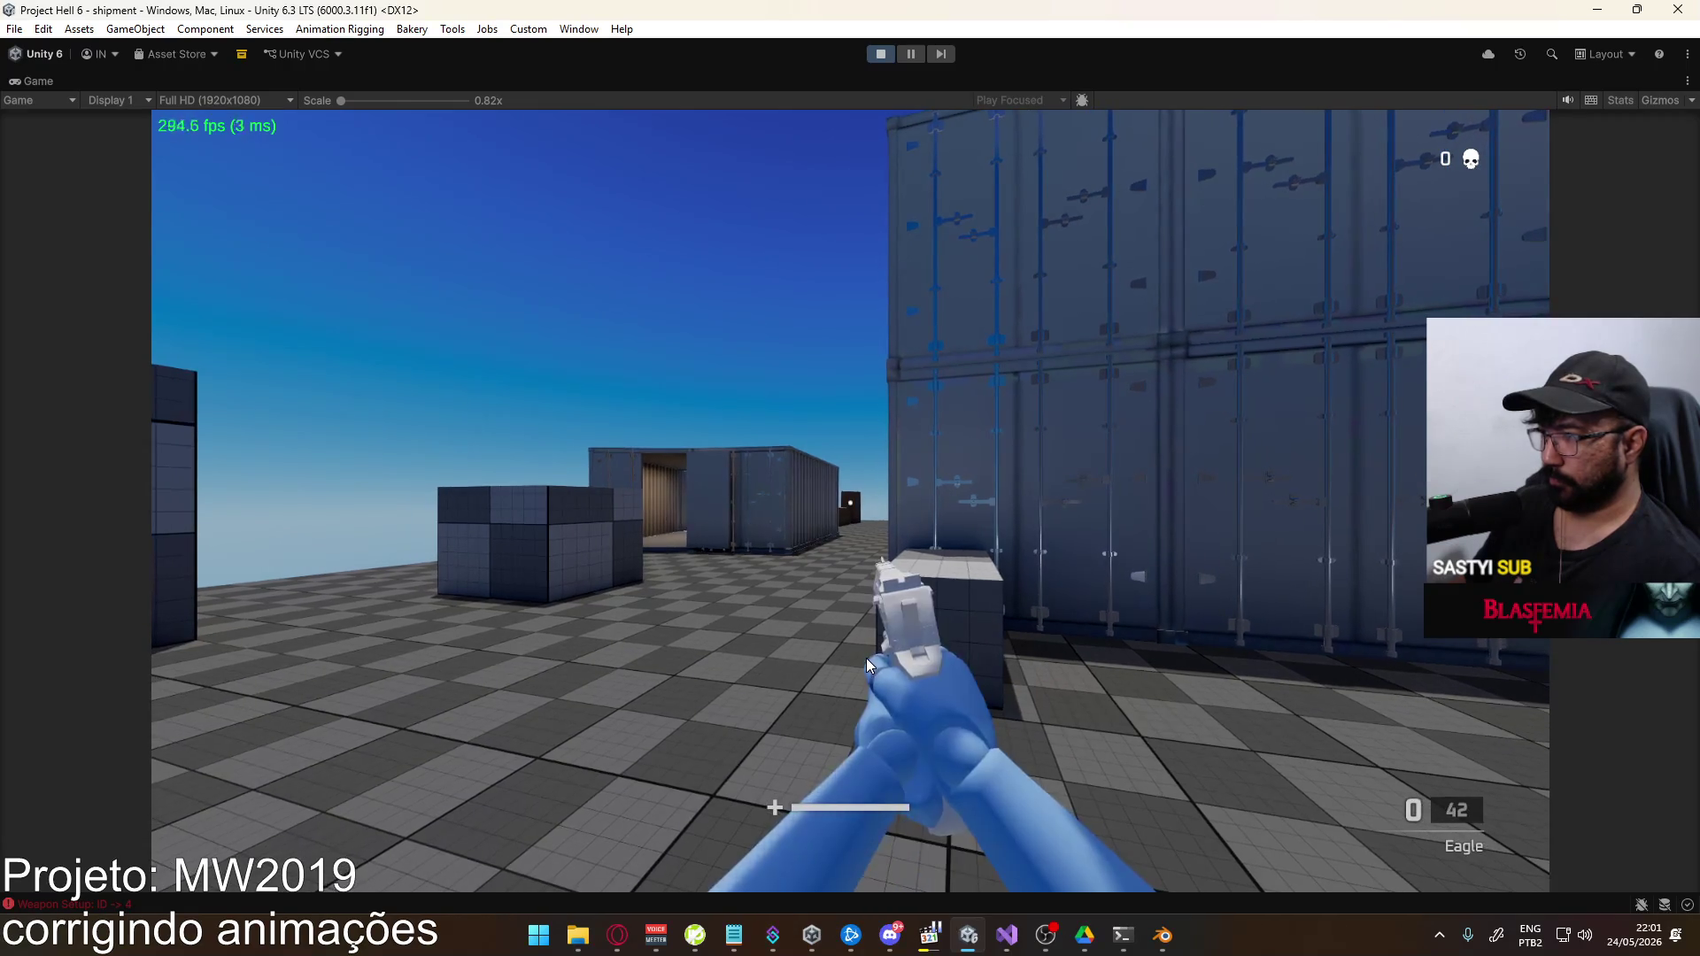
pyautogui.press('w')
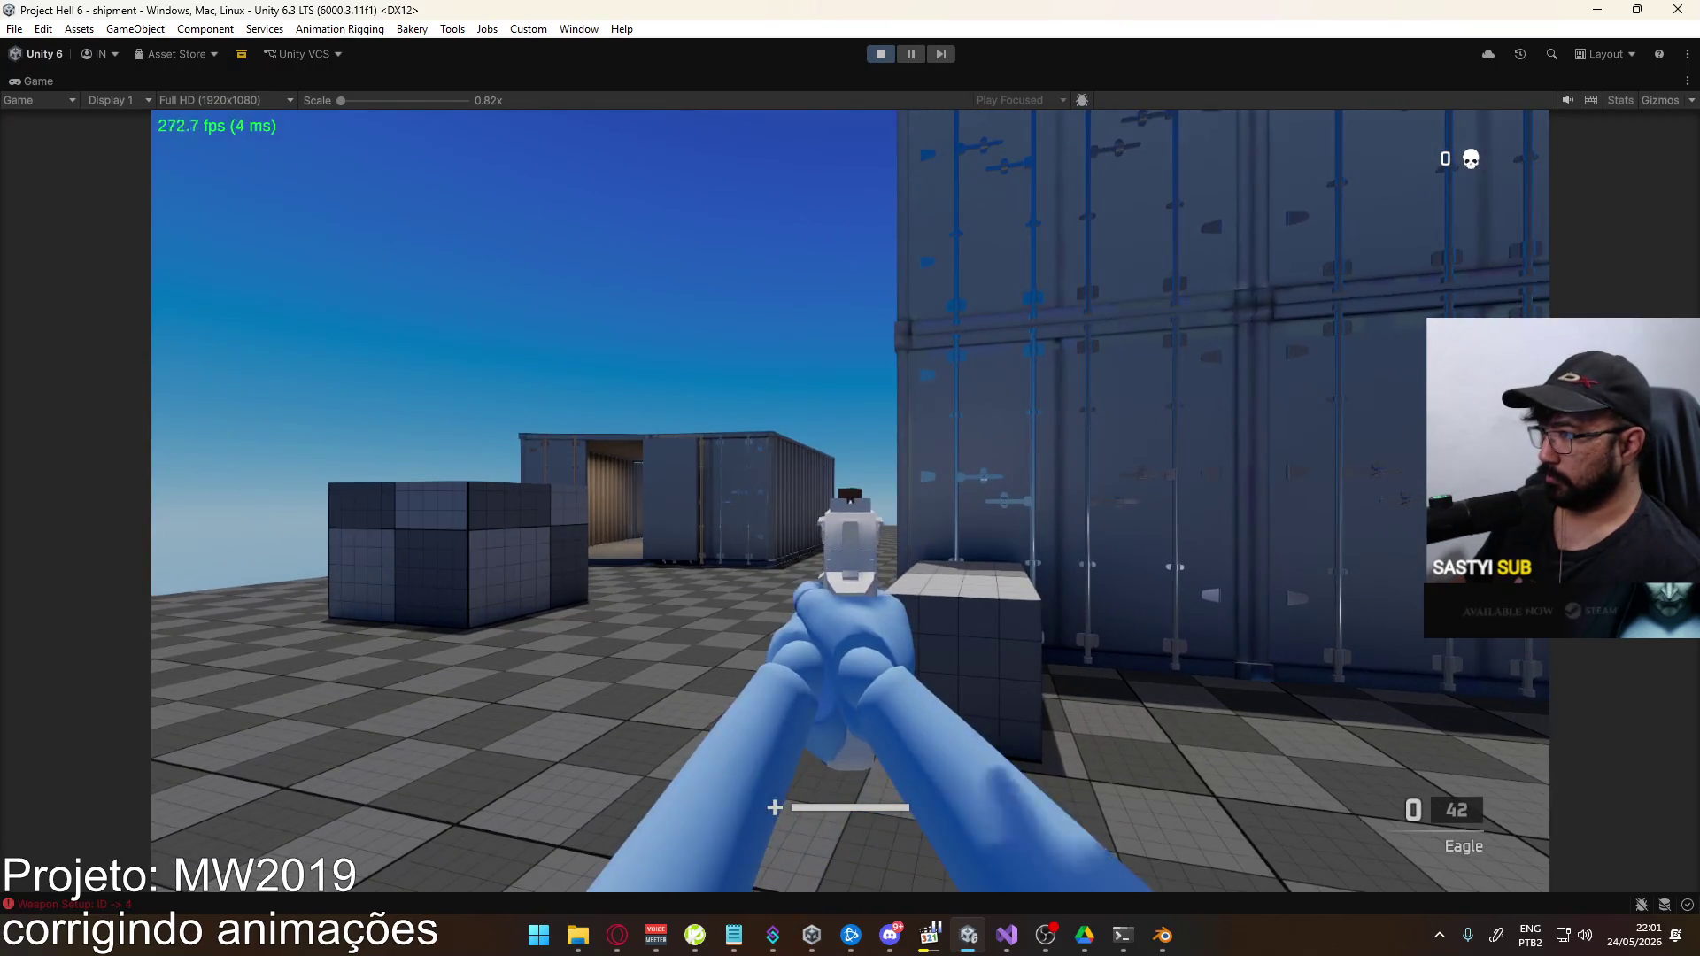
pyautogui.press('r')
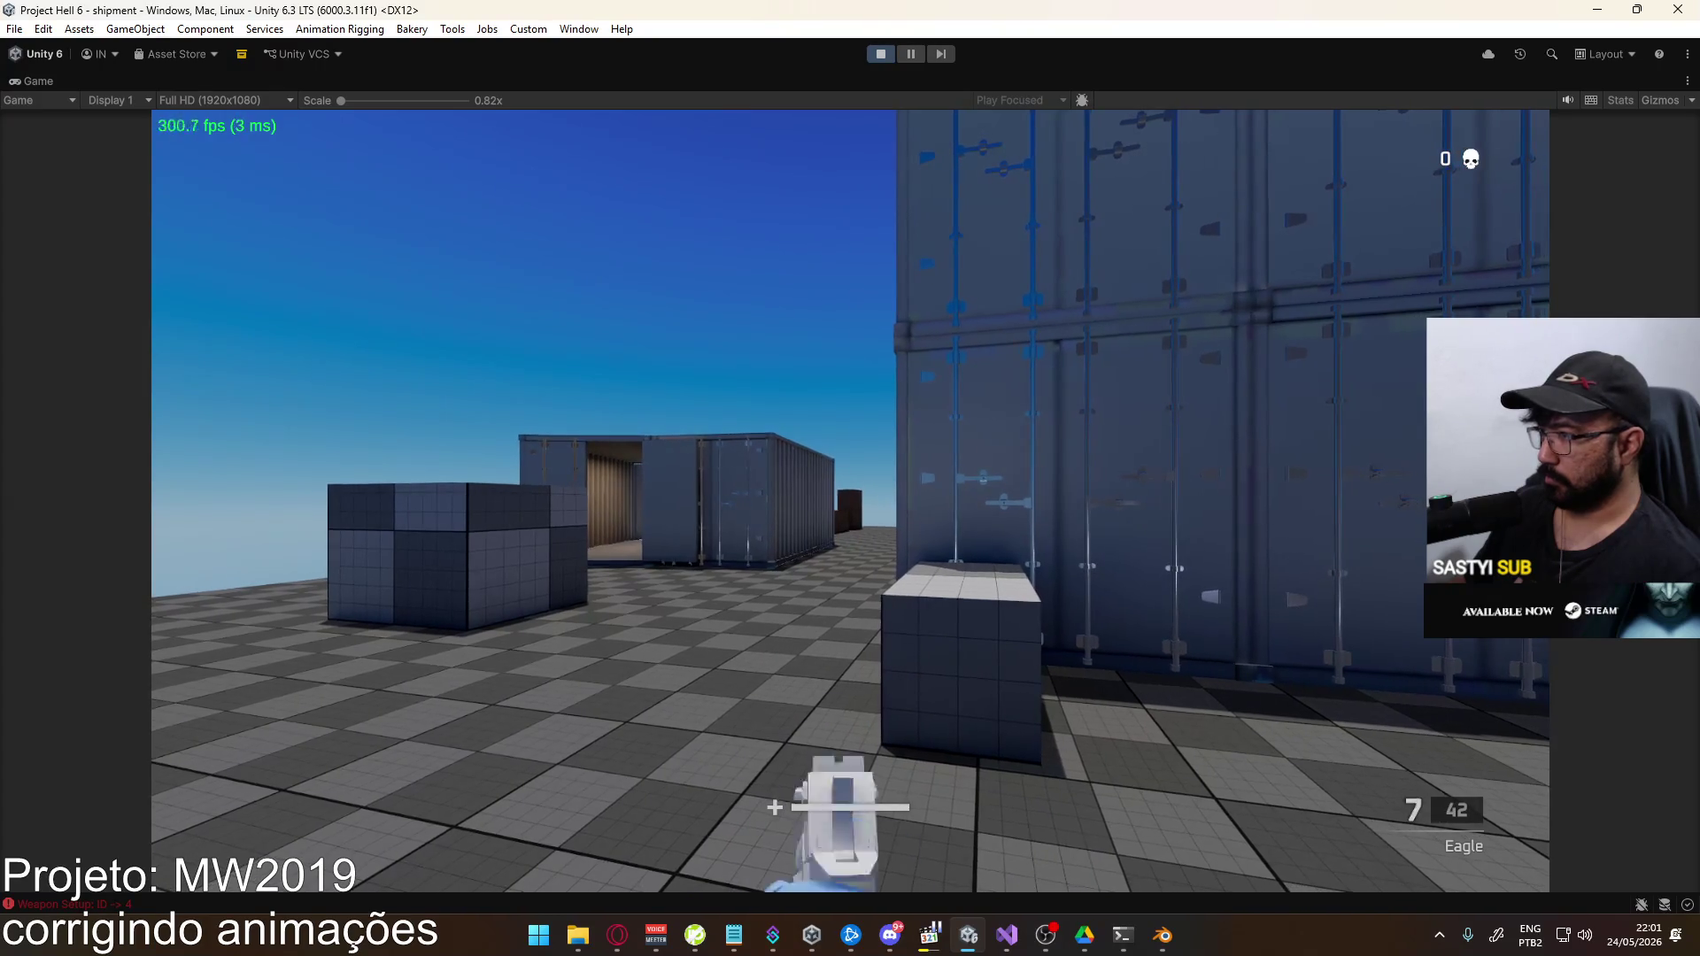
pyautogui.click(850, 501)
pyautogui.click(849, 501)
pyautogui.click(850, 501)
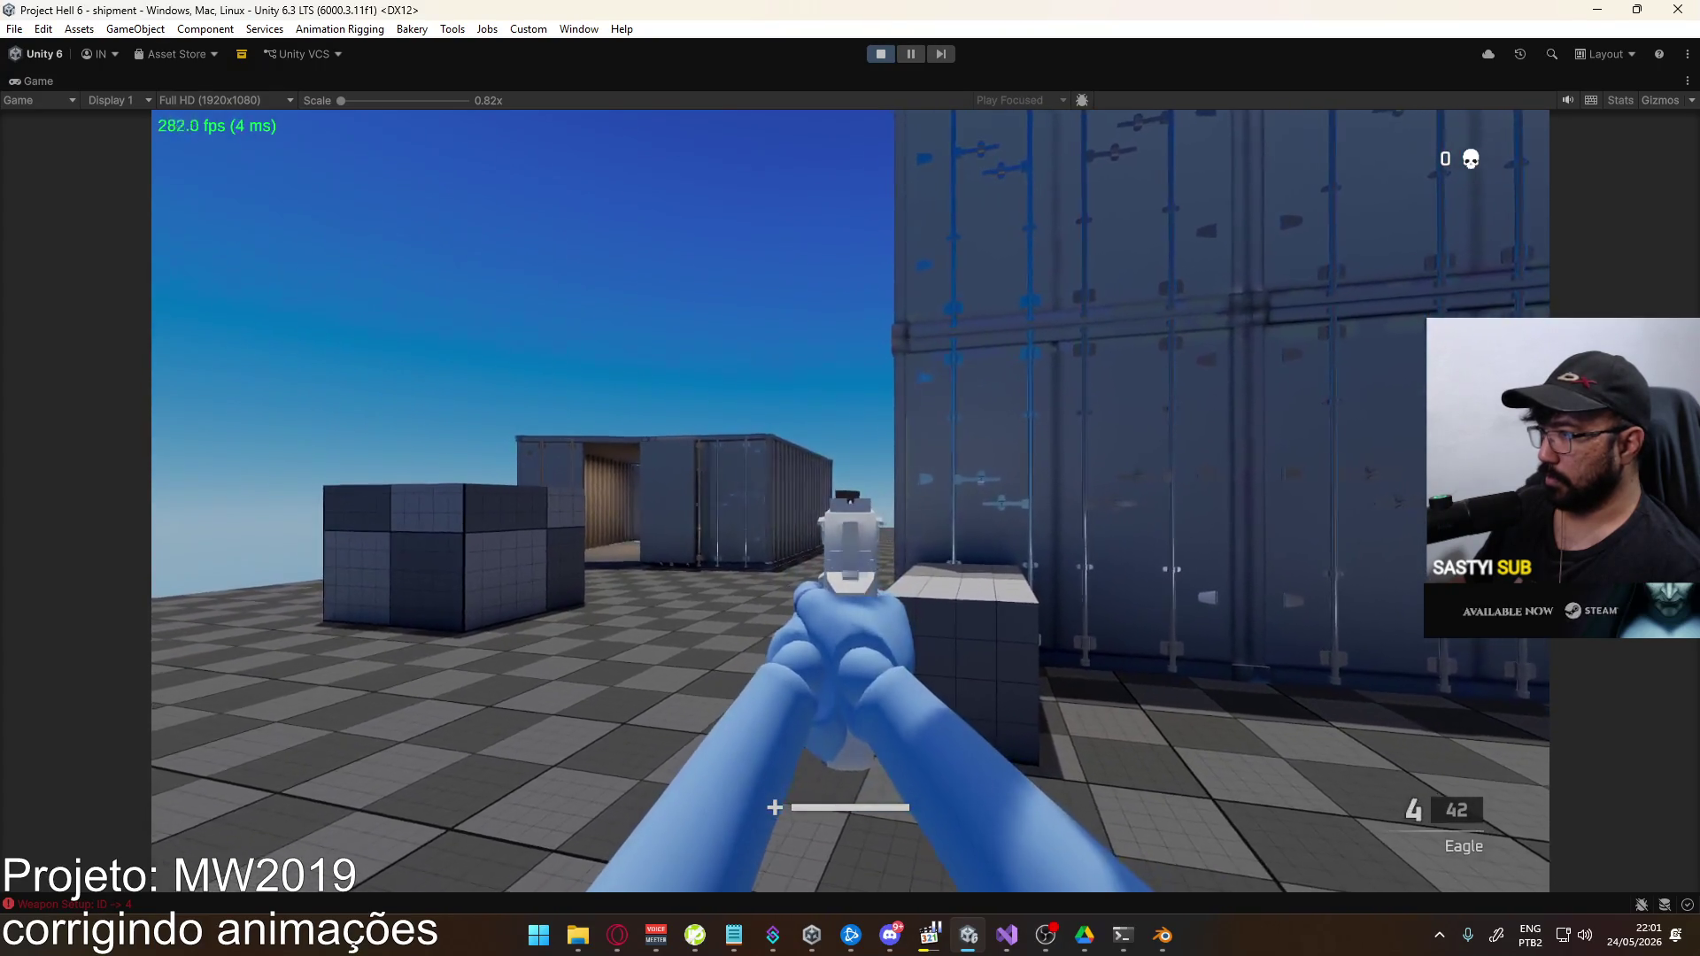
pyautogui.click(850, 501)
pyautogui.click(850, 501)
pyautogui.click(850, 501)
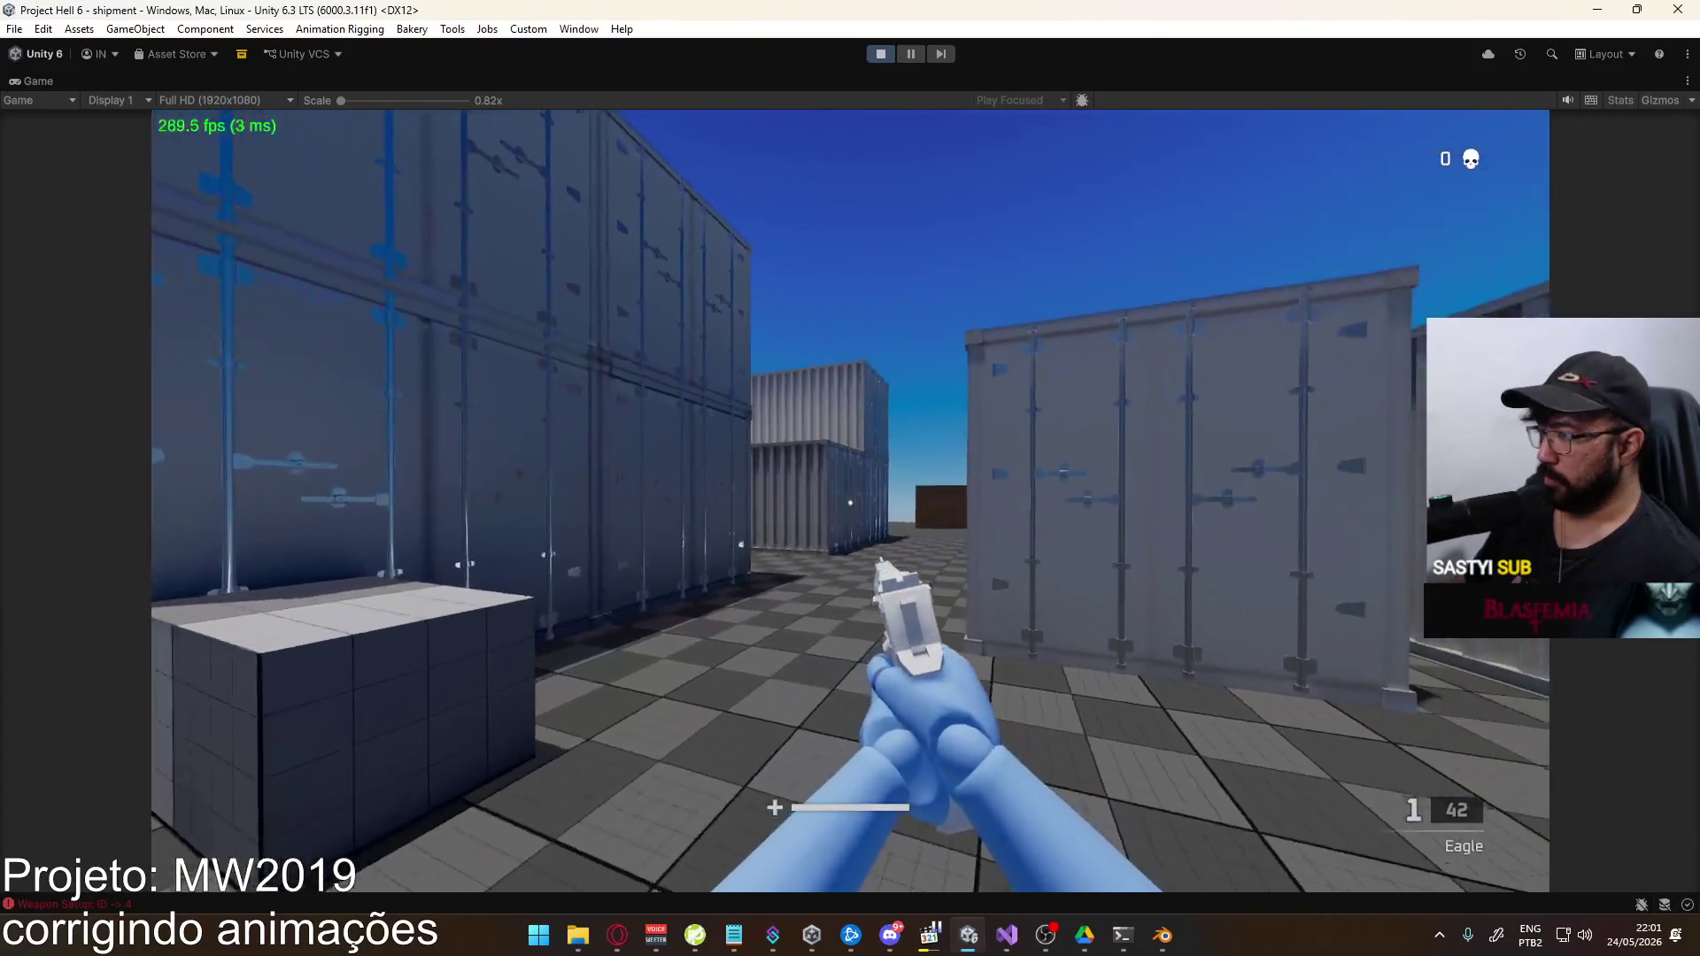
pyautogui.click(850, 501)
# Reload, fire three more shots, then pick Change Loadout from the pause menu
pyautogui.press('r')
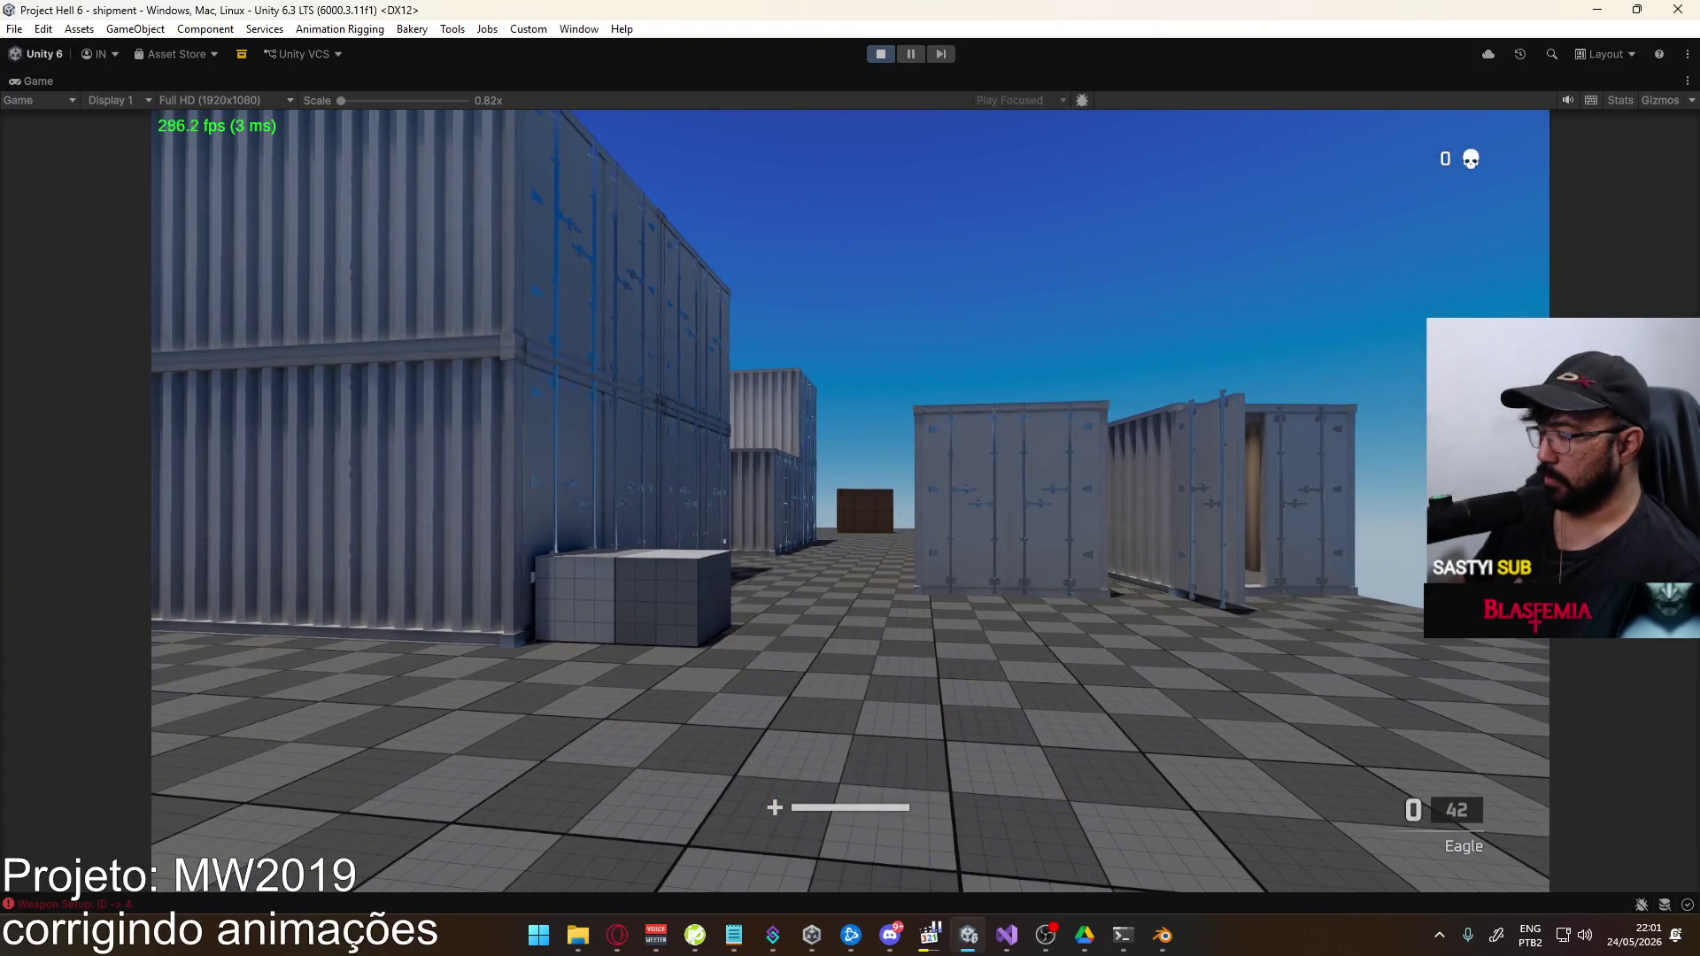
pyautogui.click(850, 501)
pyautogui.click(850, 501)
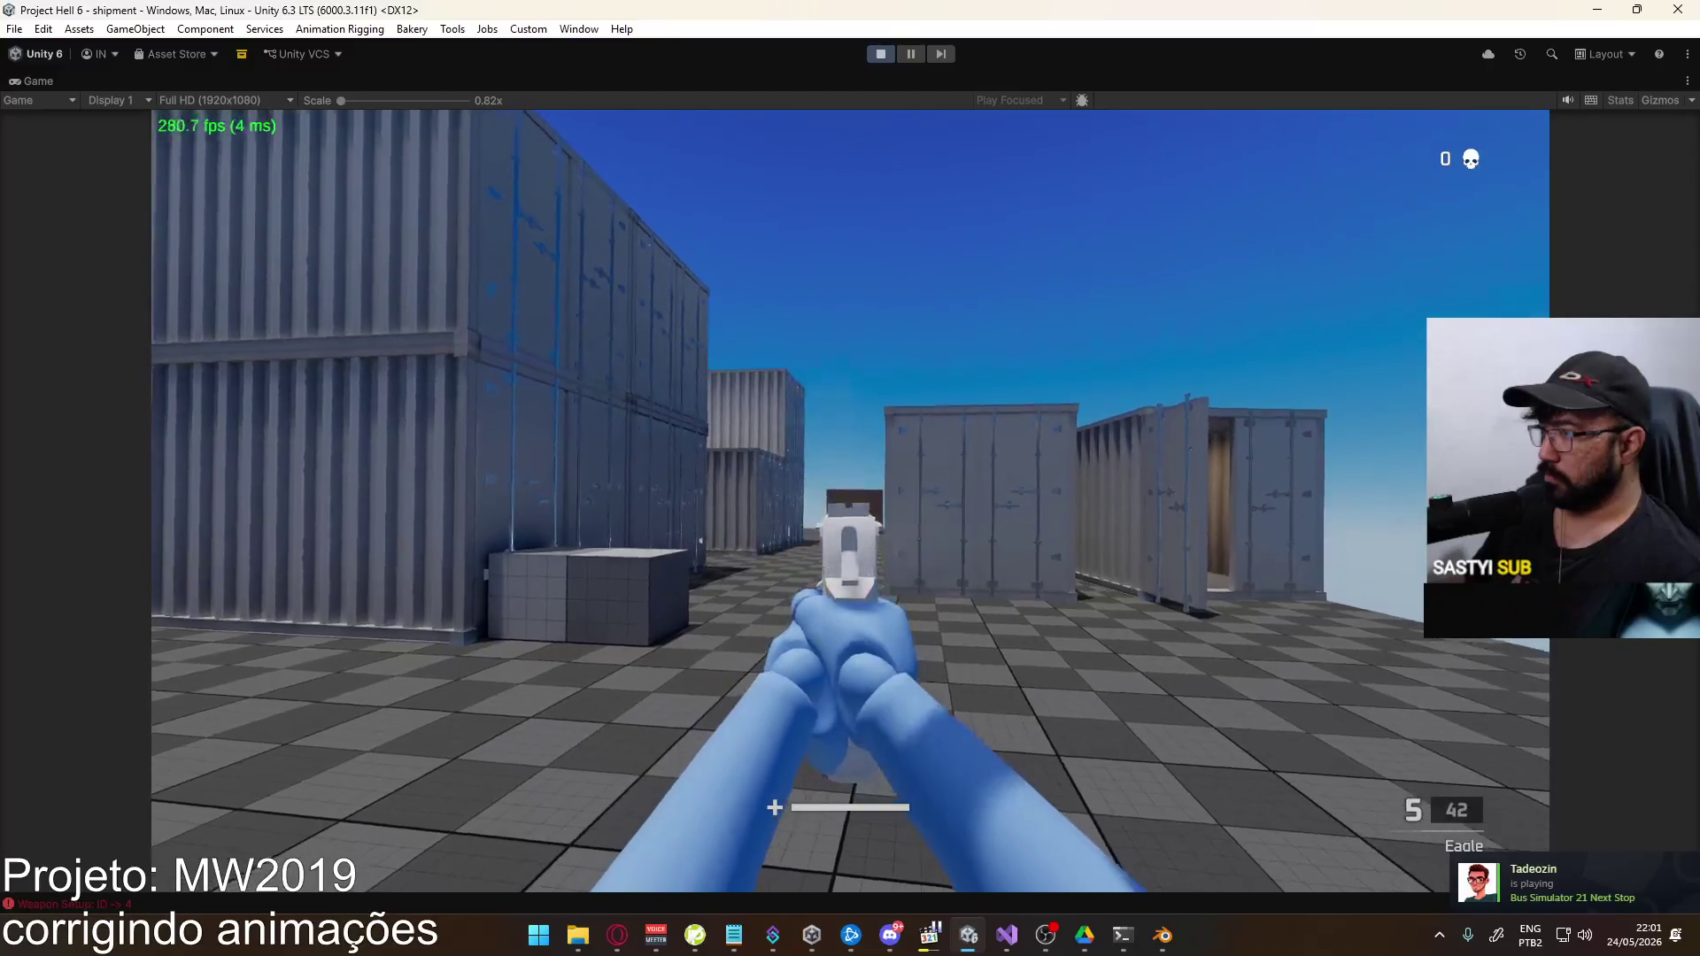
pyautogui.click(850, 501)
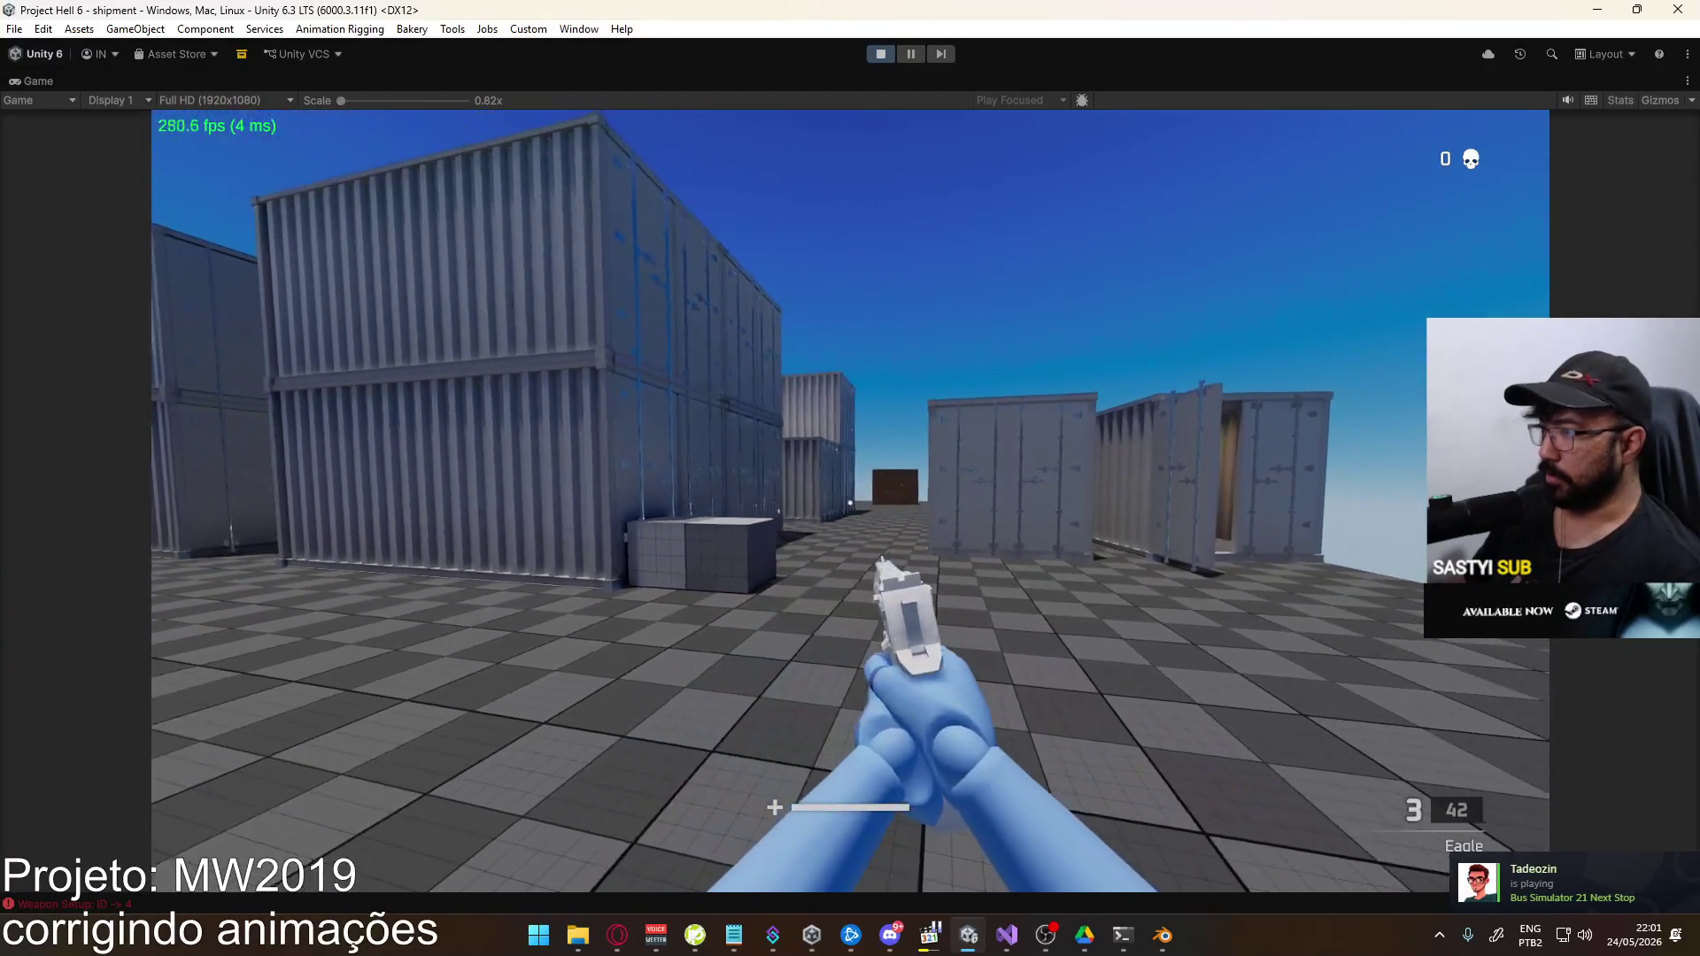
pyautogui.press('Escape')
pyautogui.click(311, 566)
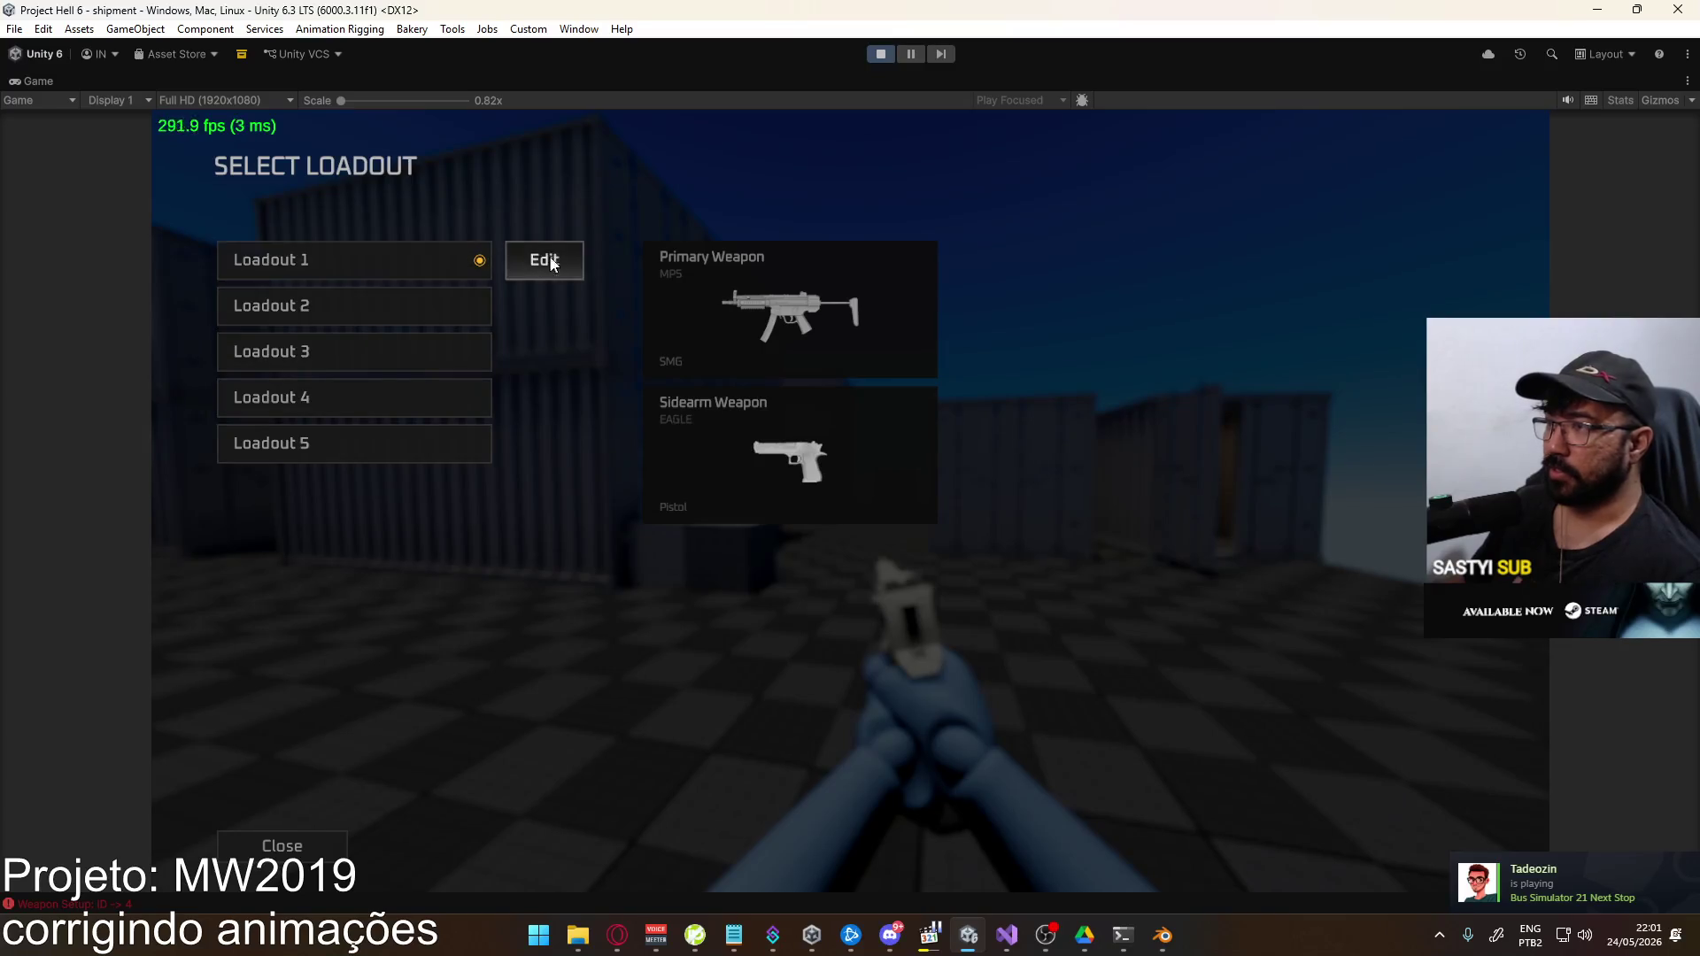
# Open Loadout 1's sidearm in the gunsmith, then back out and reopen loadout selection
pyautogui.click(545, 257)
pyautogui.click(396, 447)
pyautogui.click(443, 418)
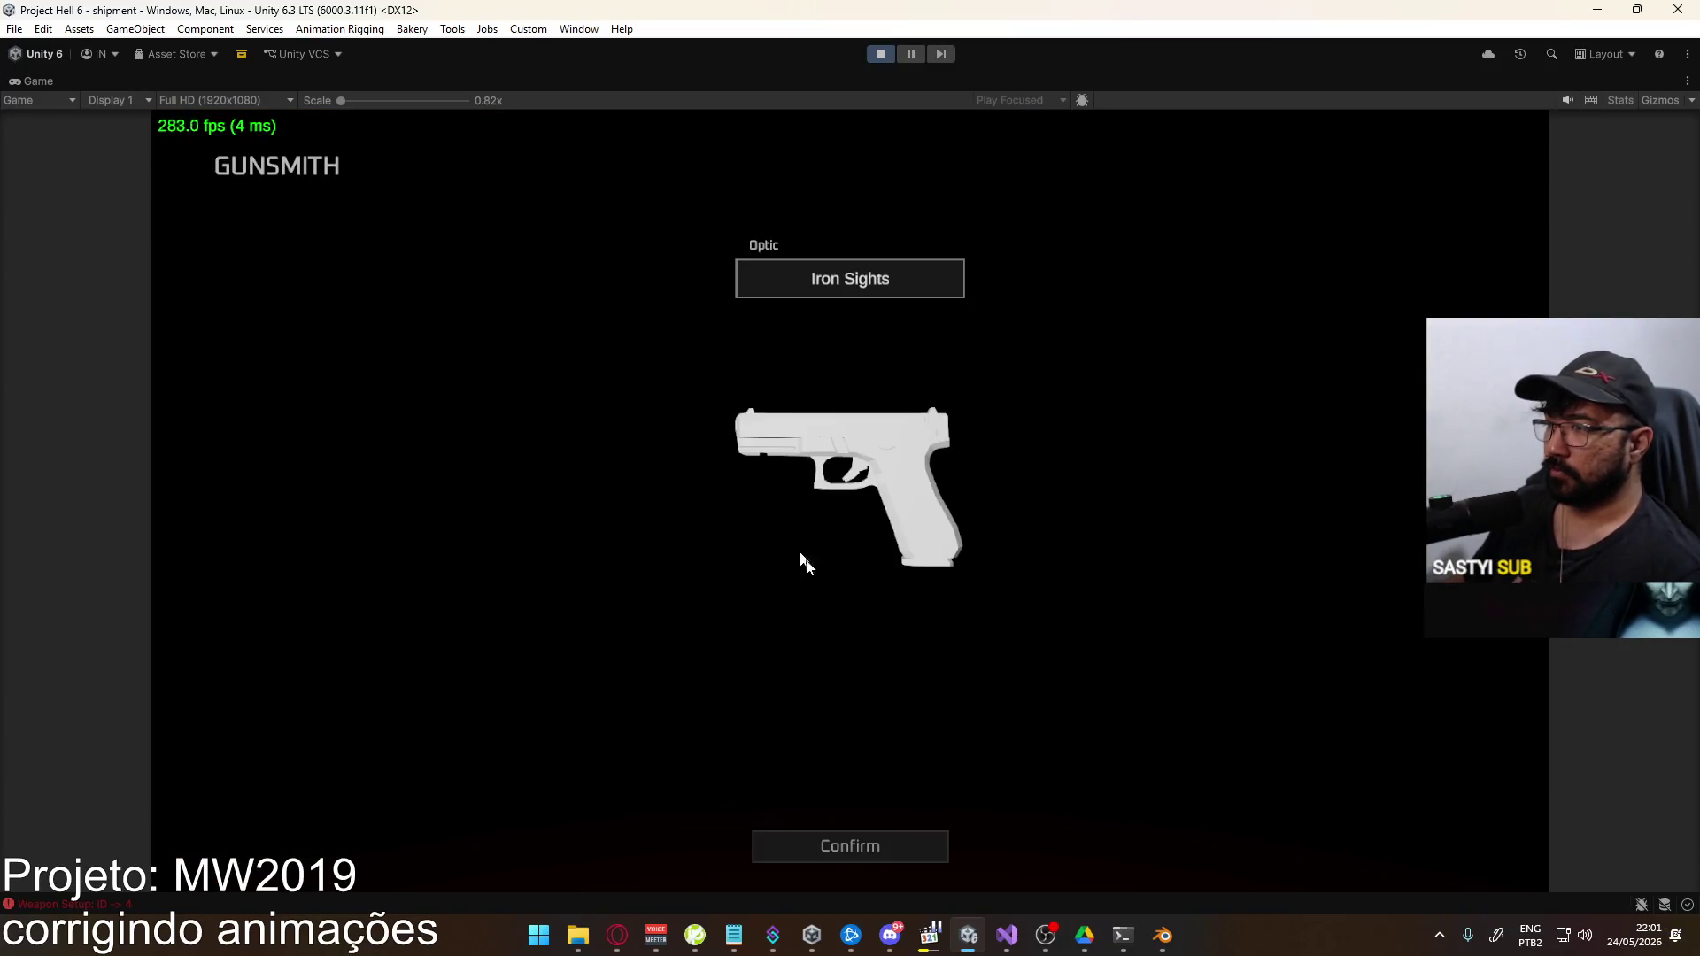
pyautogui.click(850, 845)
pyautogui.press('Escape')
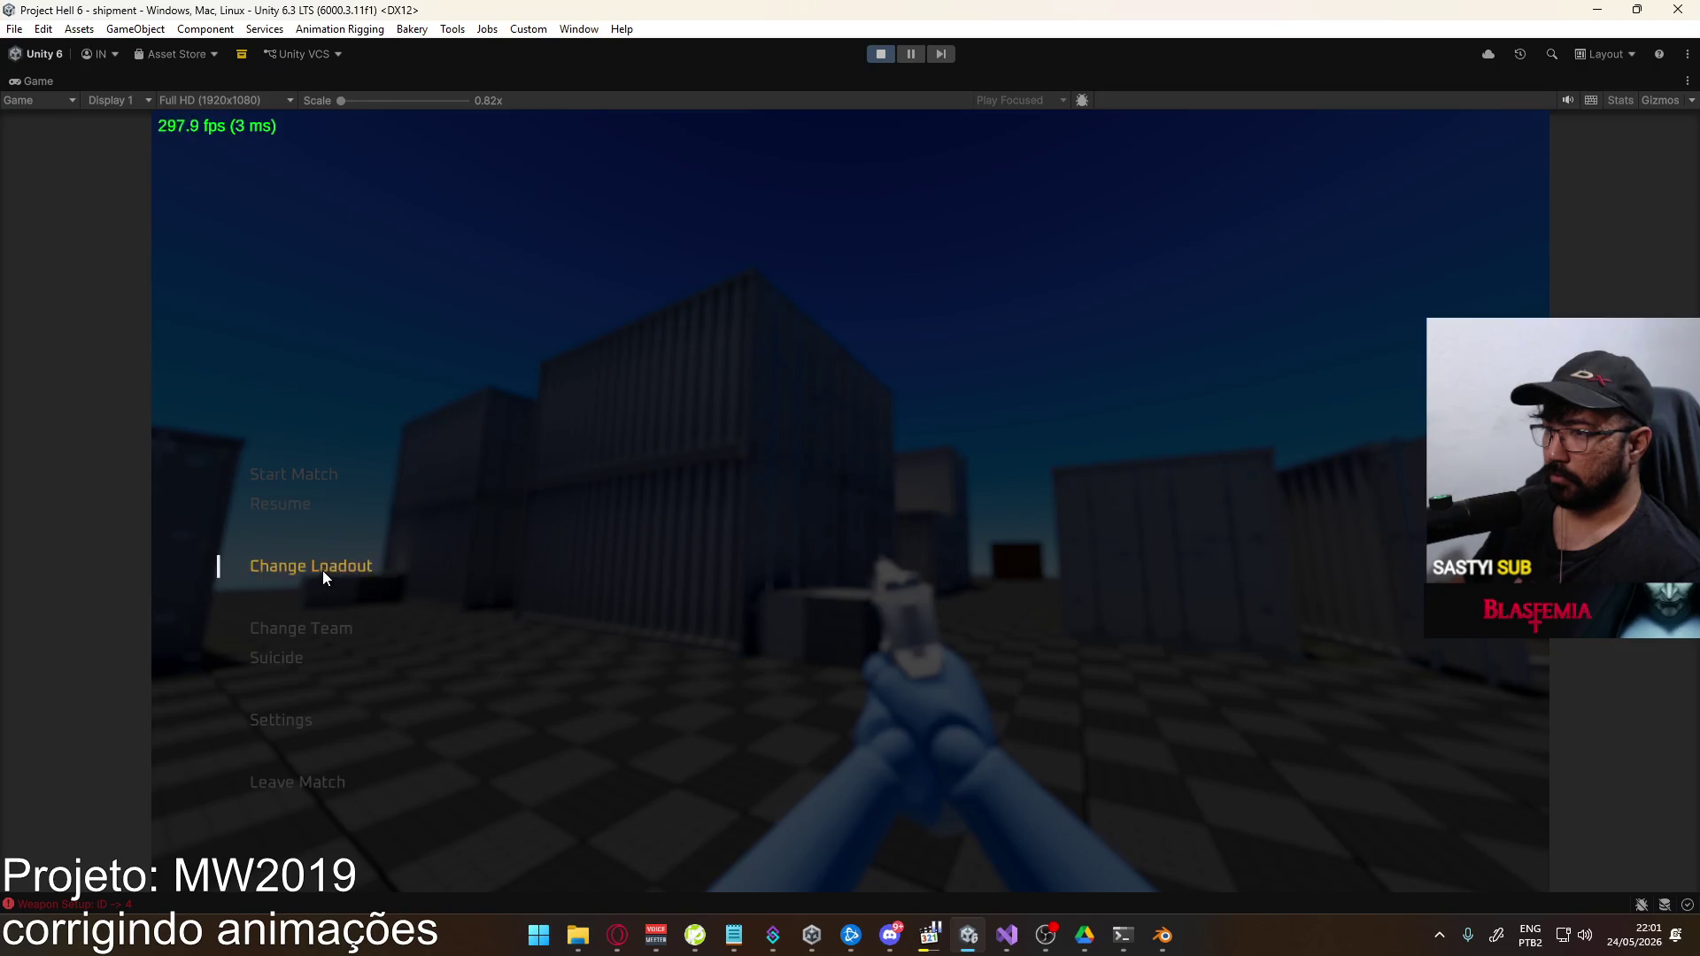
pyautogui.click(322, 571)
# Fit the Desert Eagle with a Delta Point optic, deploy Loadout 1, and resume
pyautogui.click(455, 257)
pyautogui.click(396, 448)
pyautogui.click(494, 267)
pyautogui.click(816, 266)
pyautogui.click(390, 304)
pyautogui.click(850, 845)
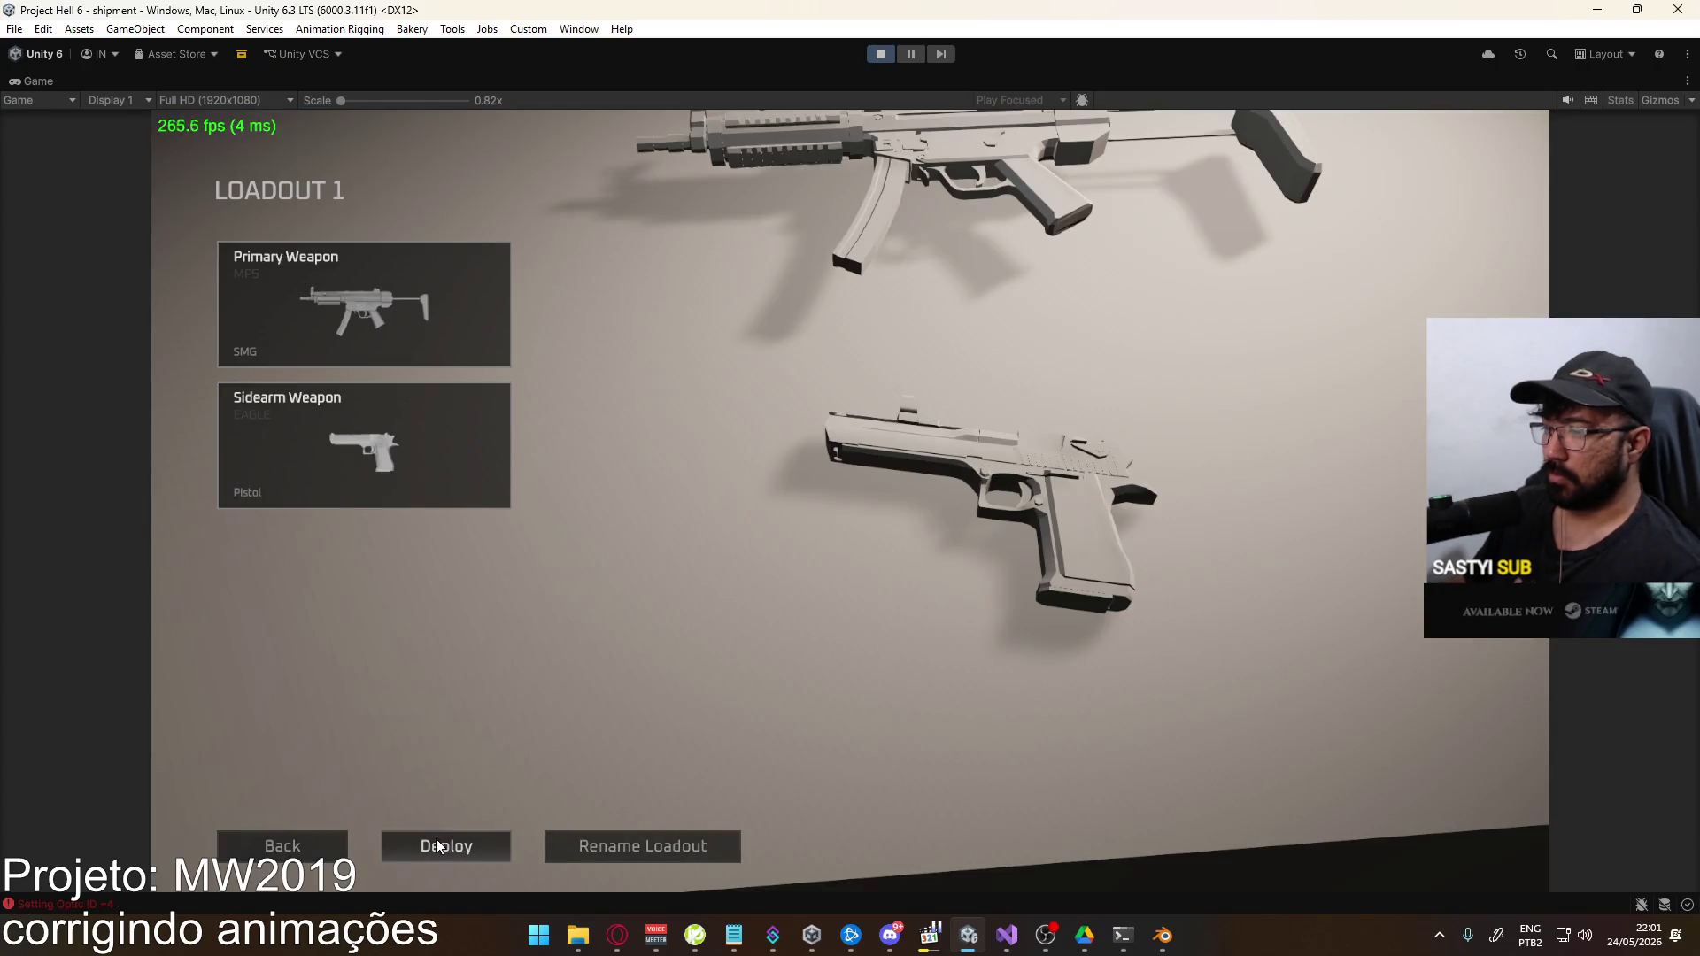
pyautogui.click(476, 854)
pyautogui.click(283, 658)
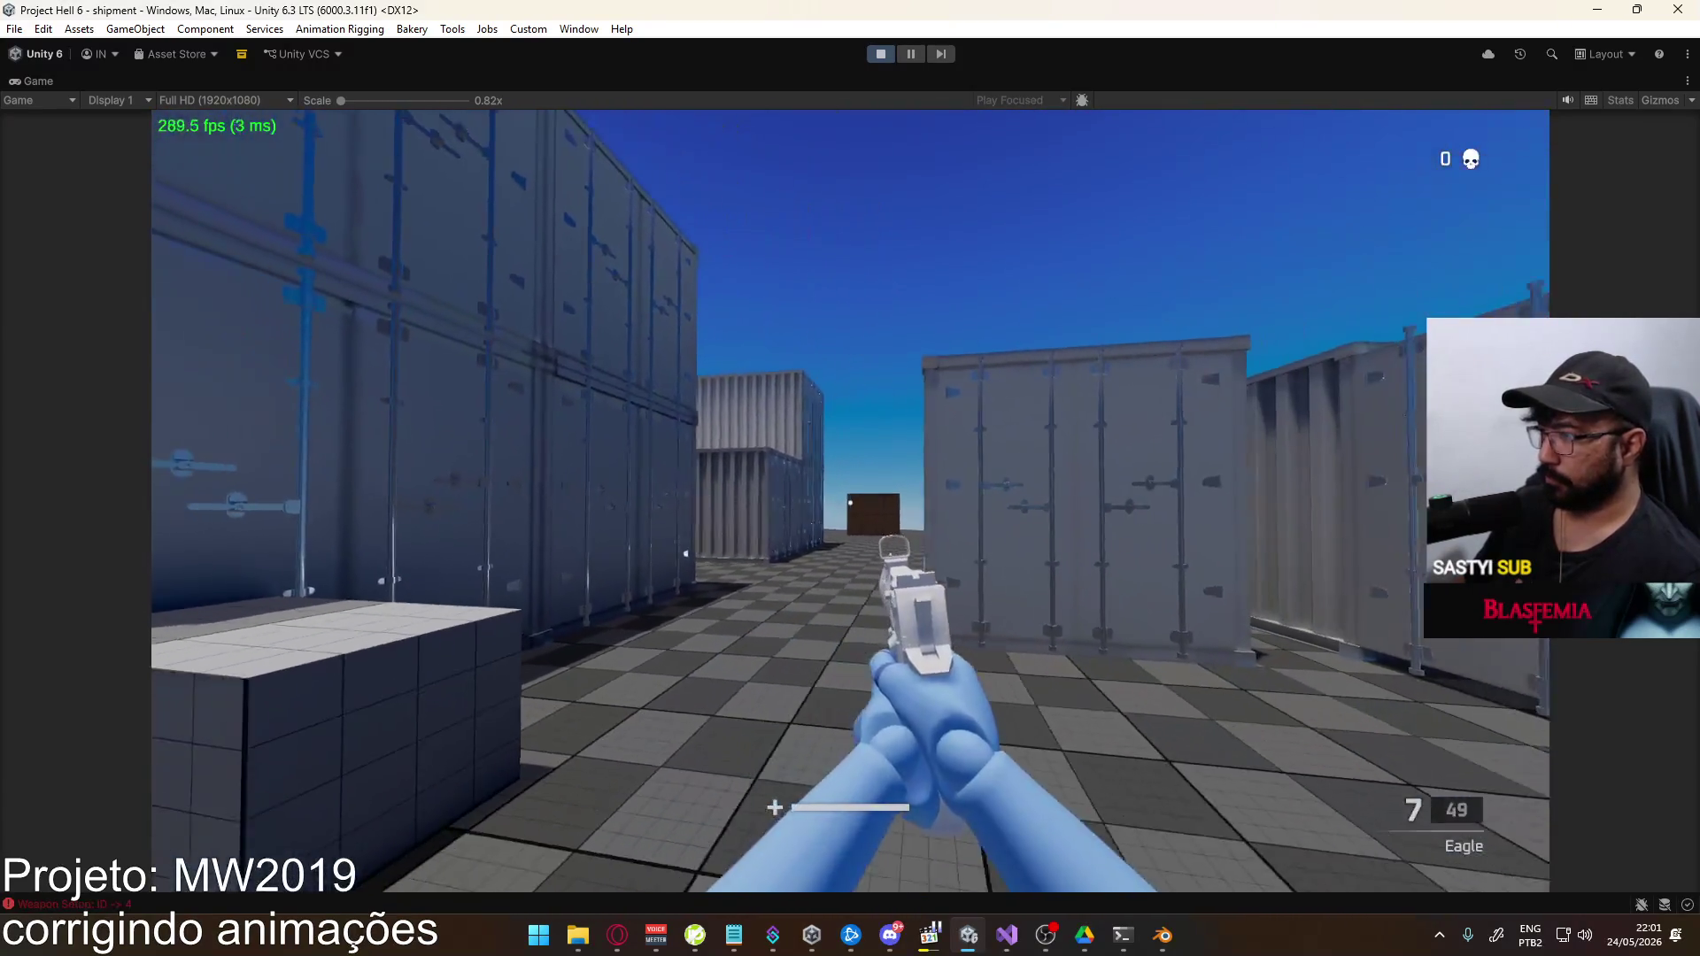
pyautogui.click(850, 502)
pyautogui.click(850, 500)
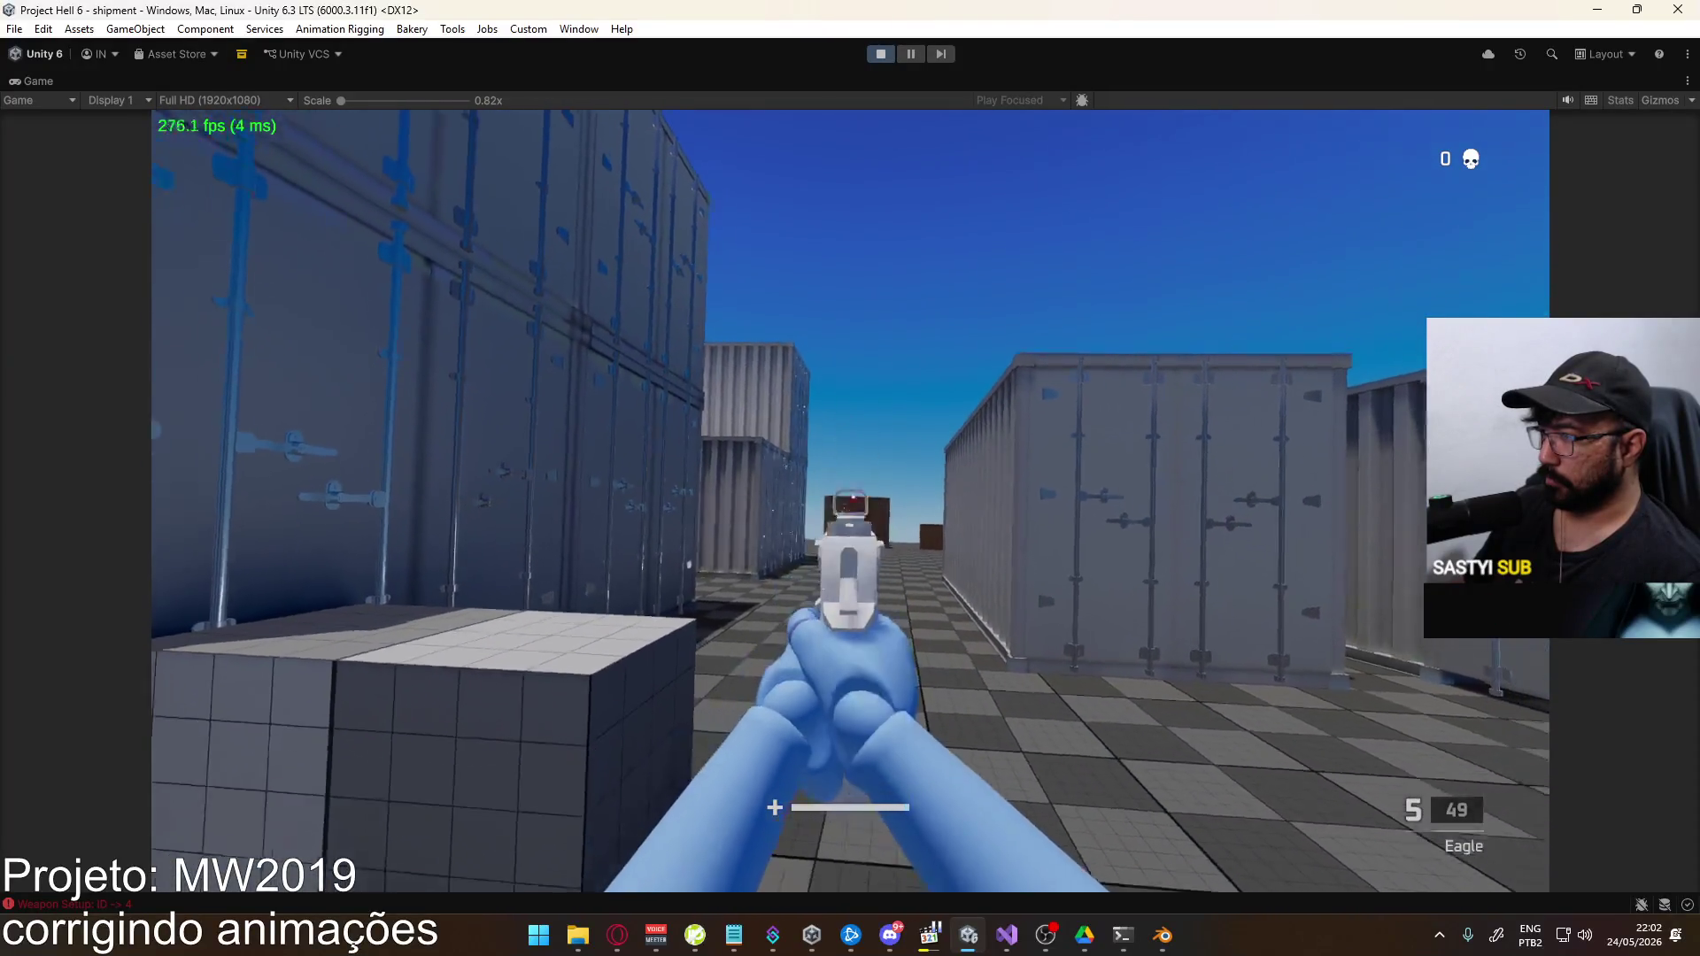
pyautogui.click(849, 501)
pyautogui.click(850, 500)
pyautogui.click(850, 500)
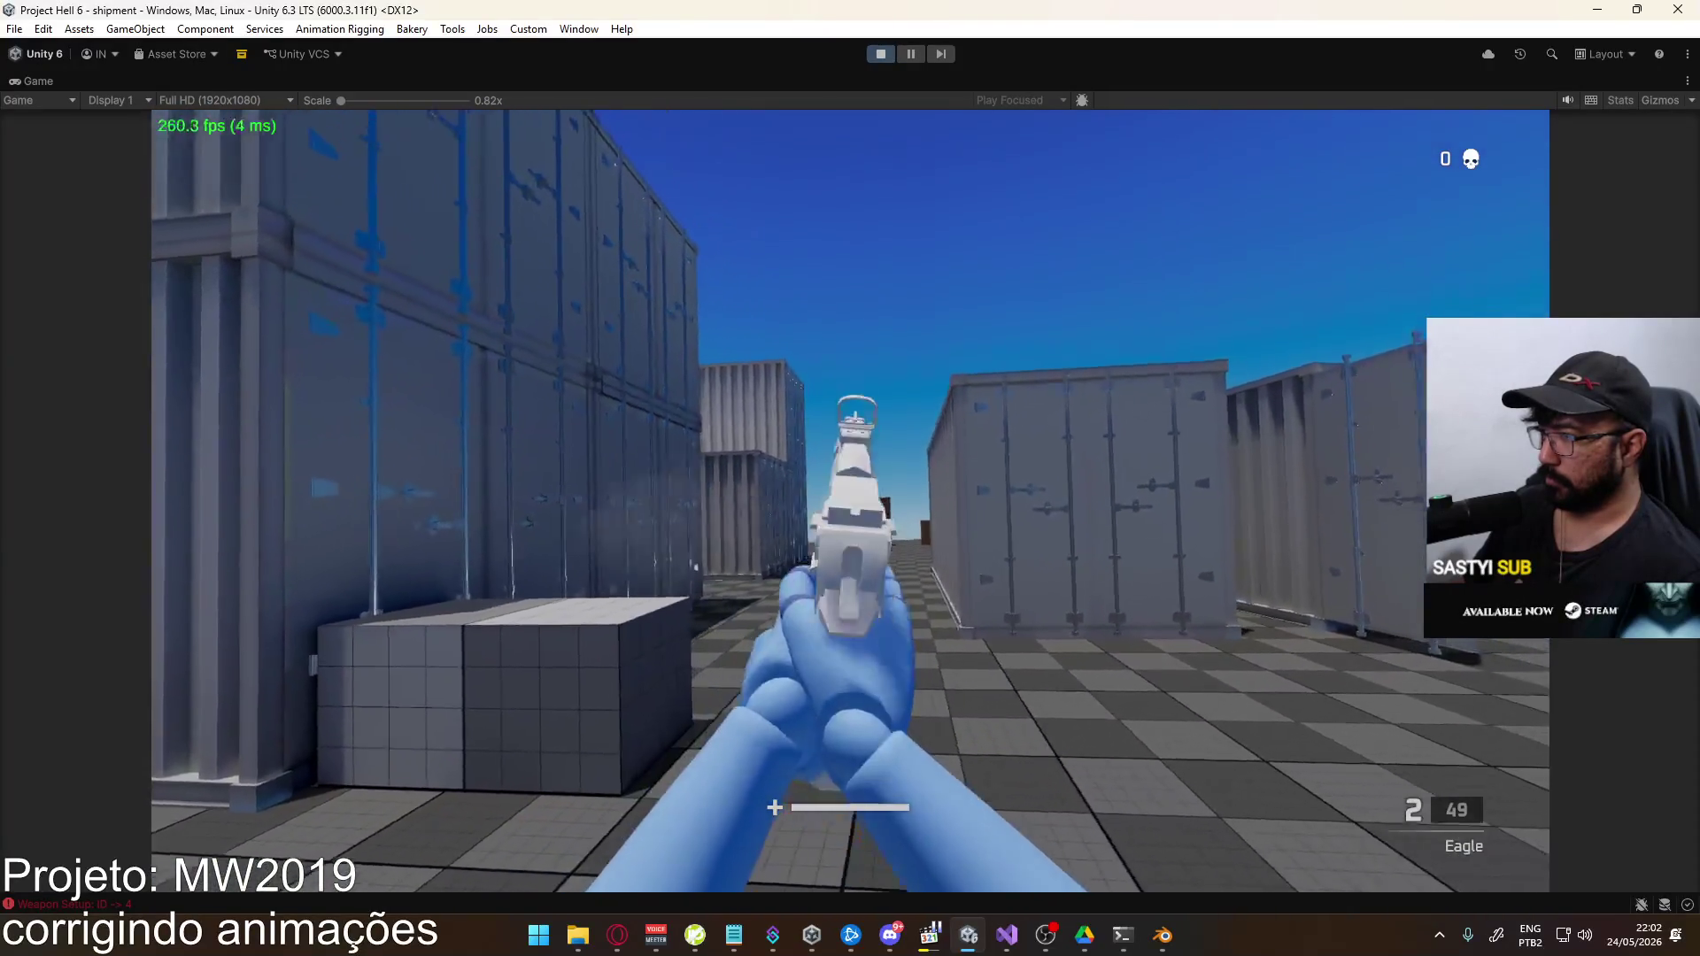
pyautogui.click(850, 500)
pyautogui.click(850, 500)
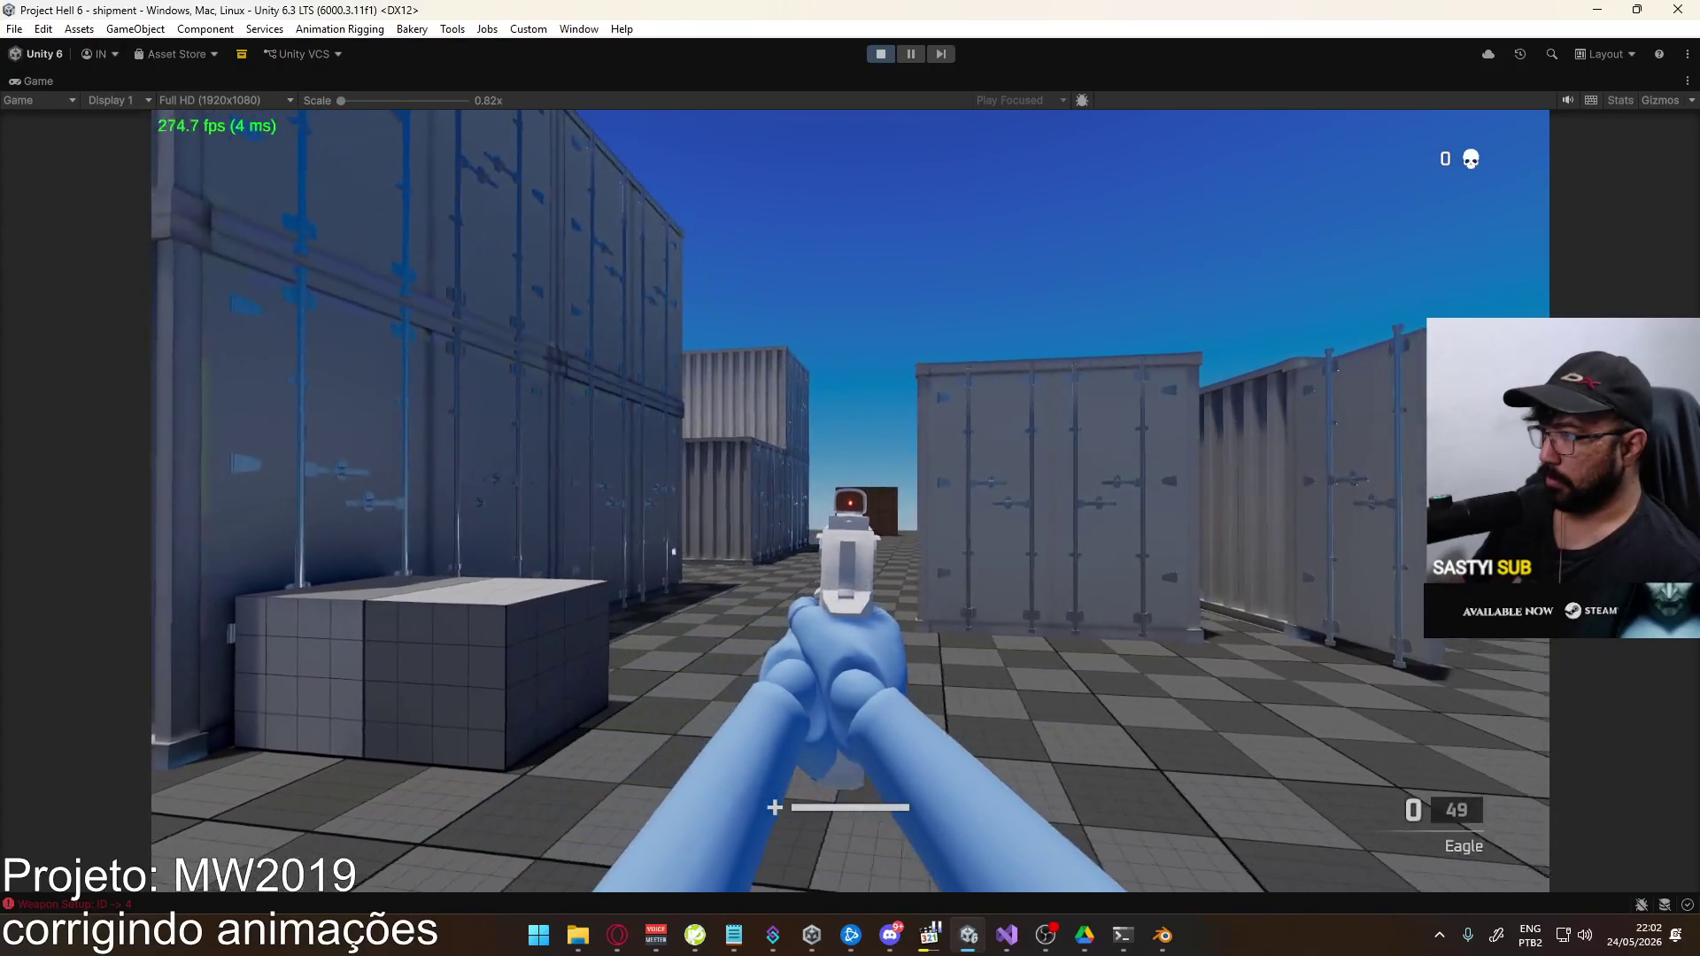
pyautogui.press('r')
pyautogui.click(850, 500)
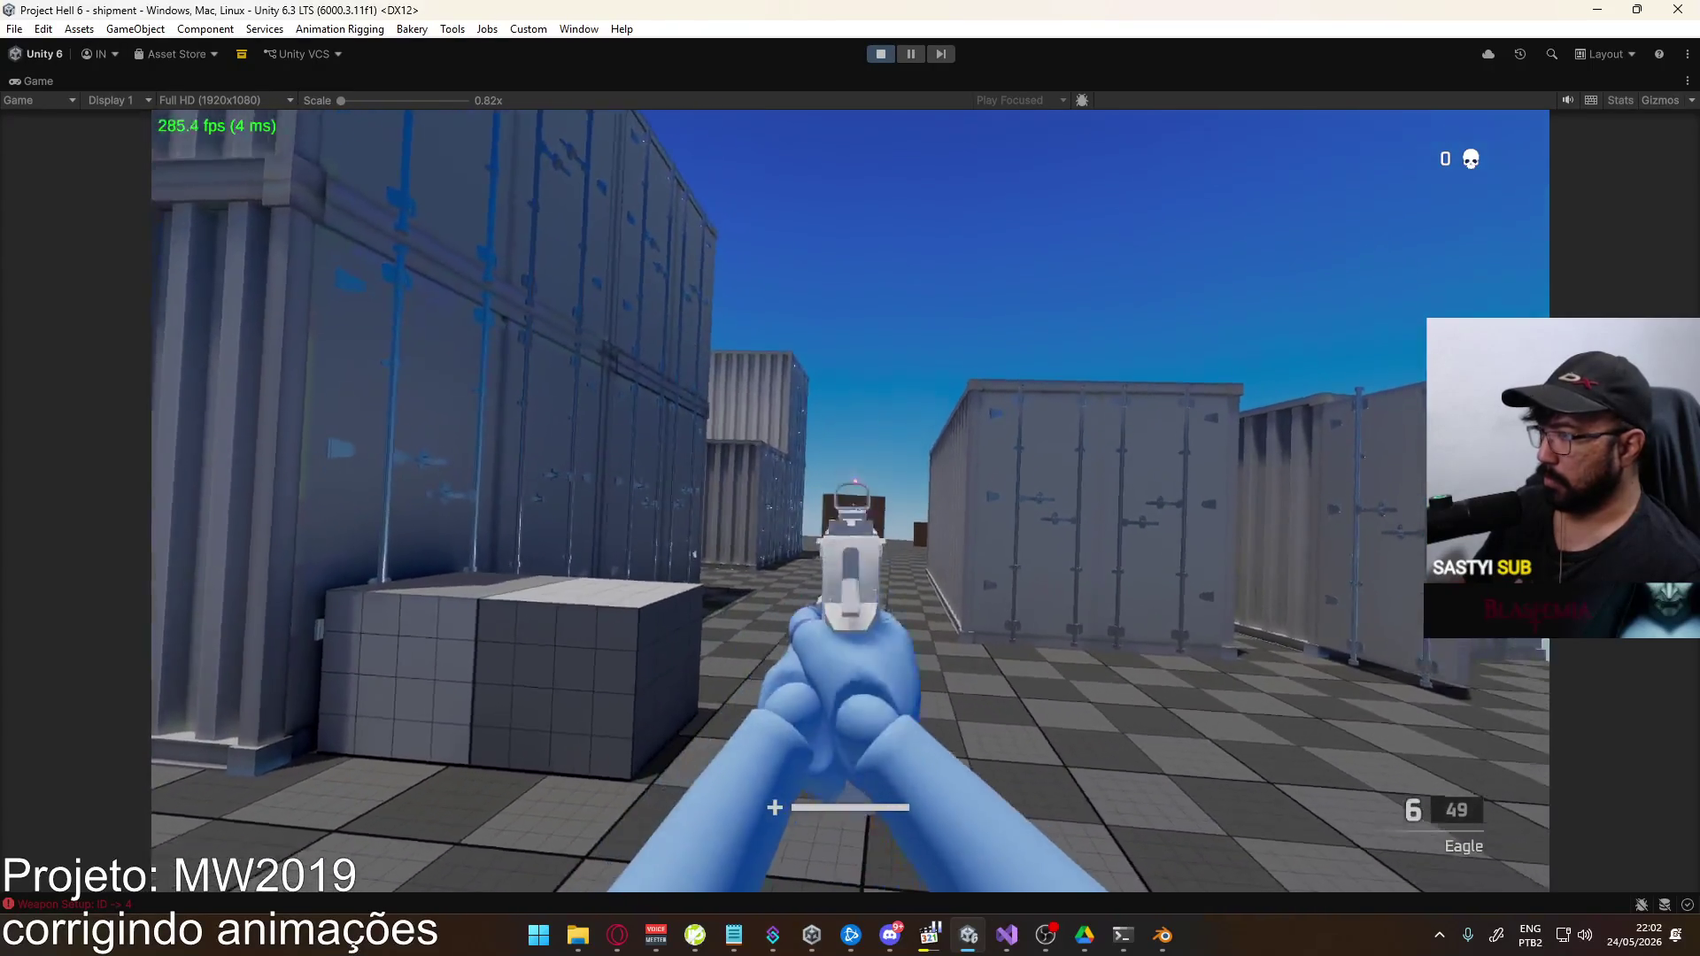
pyautogui.click(850, 501)
pyautogui.click(850, 501)
pyautogui.click(849, 500)
pyautogui.click(850, 500)
pyautogui.click(850, 500)
pyautogui.click(850, 500)
pyautogui.press('r')
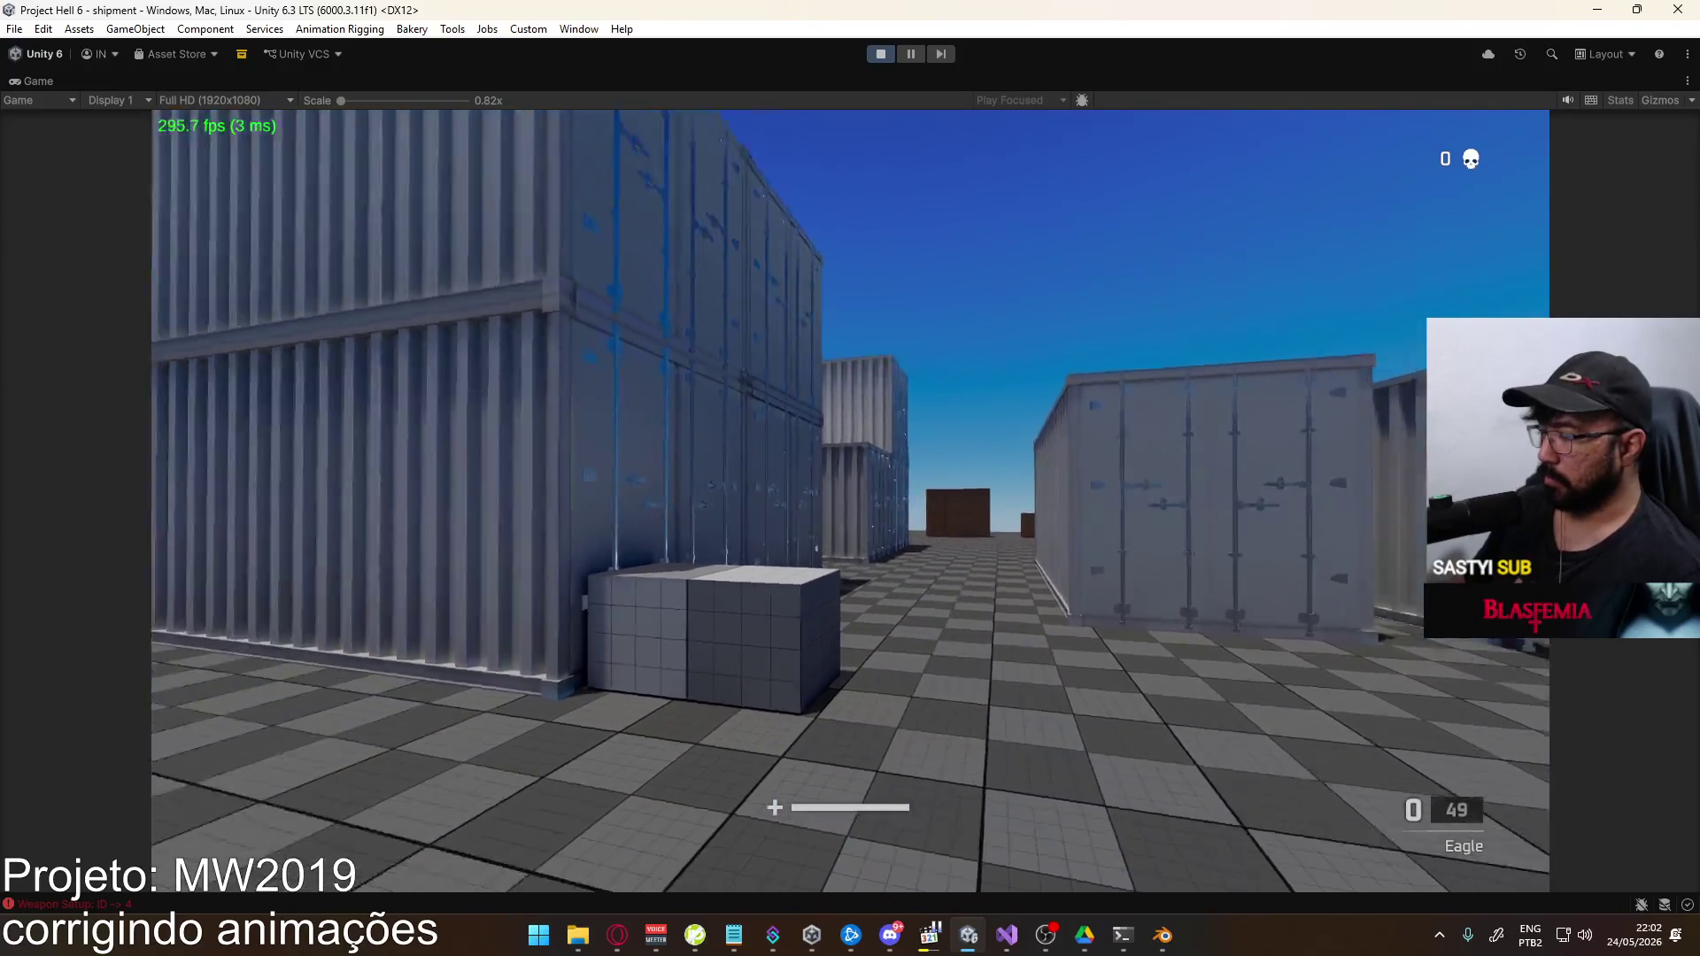
pyautogui.click(850, 500)
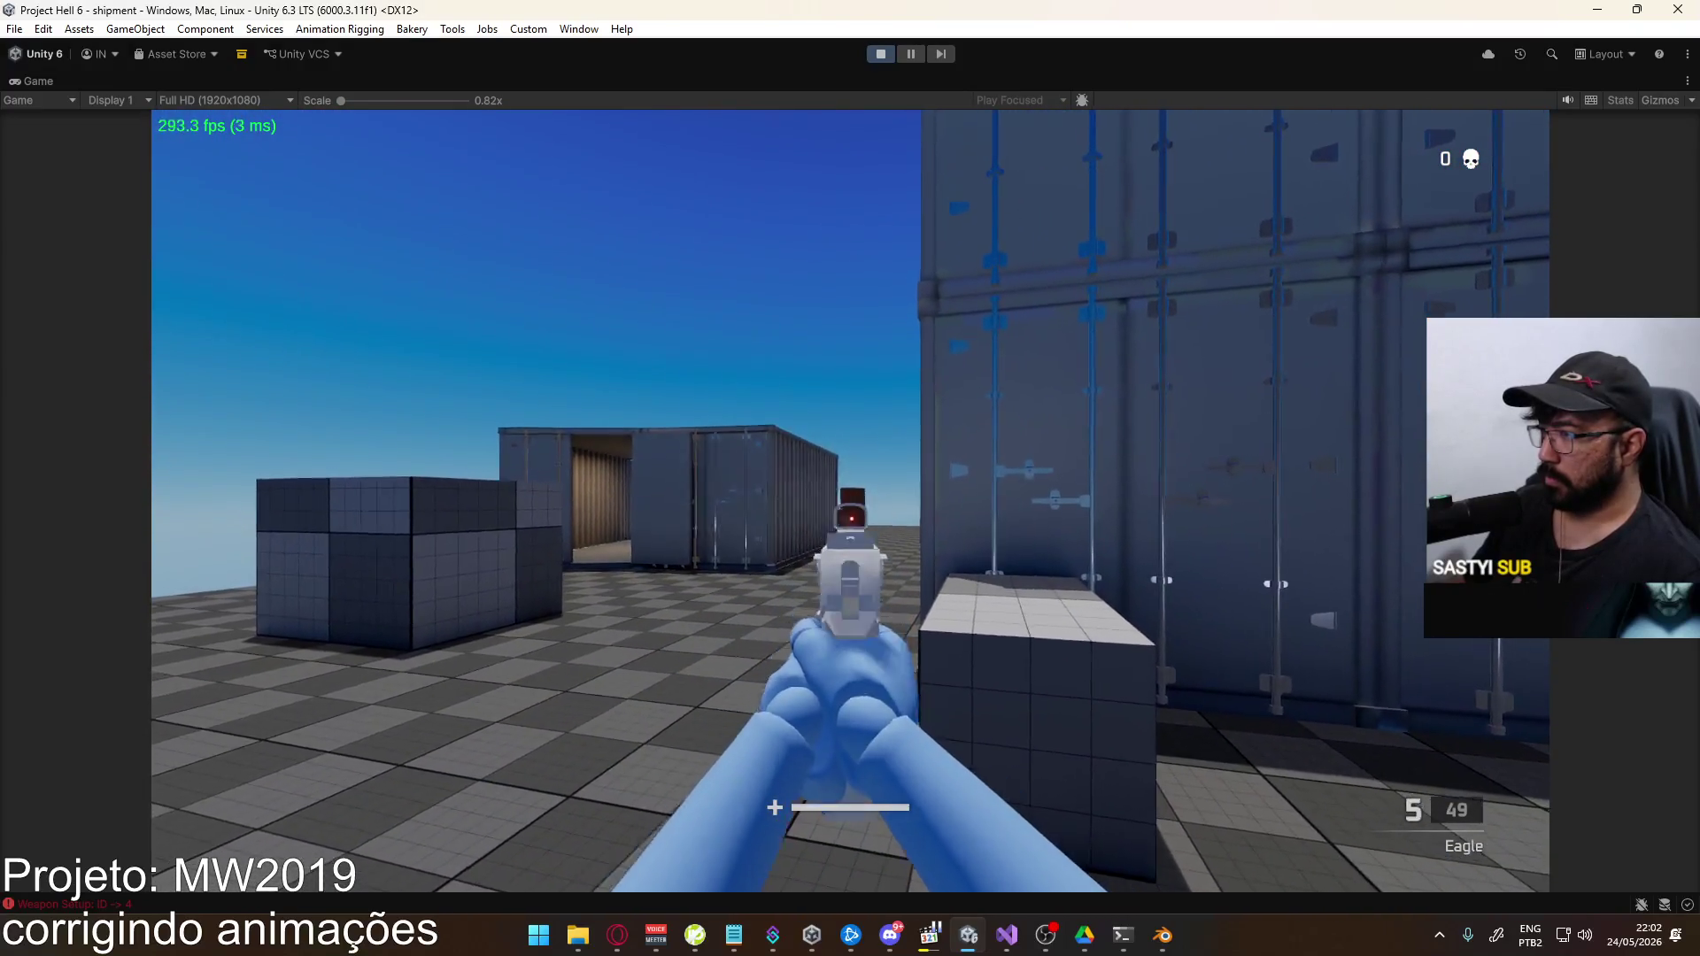
pyautogui.click(850, 500)
pyautogui.click(850, 500)
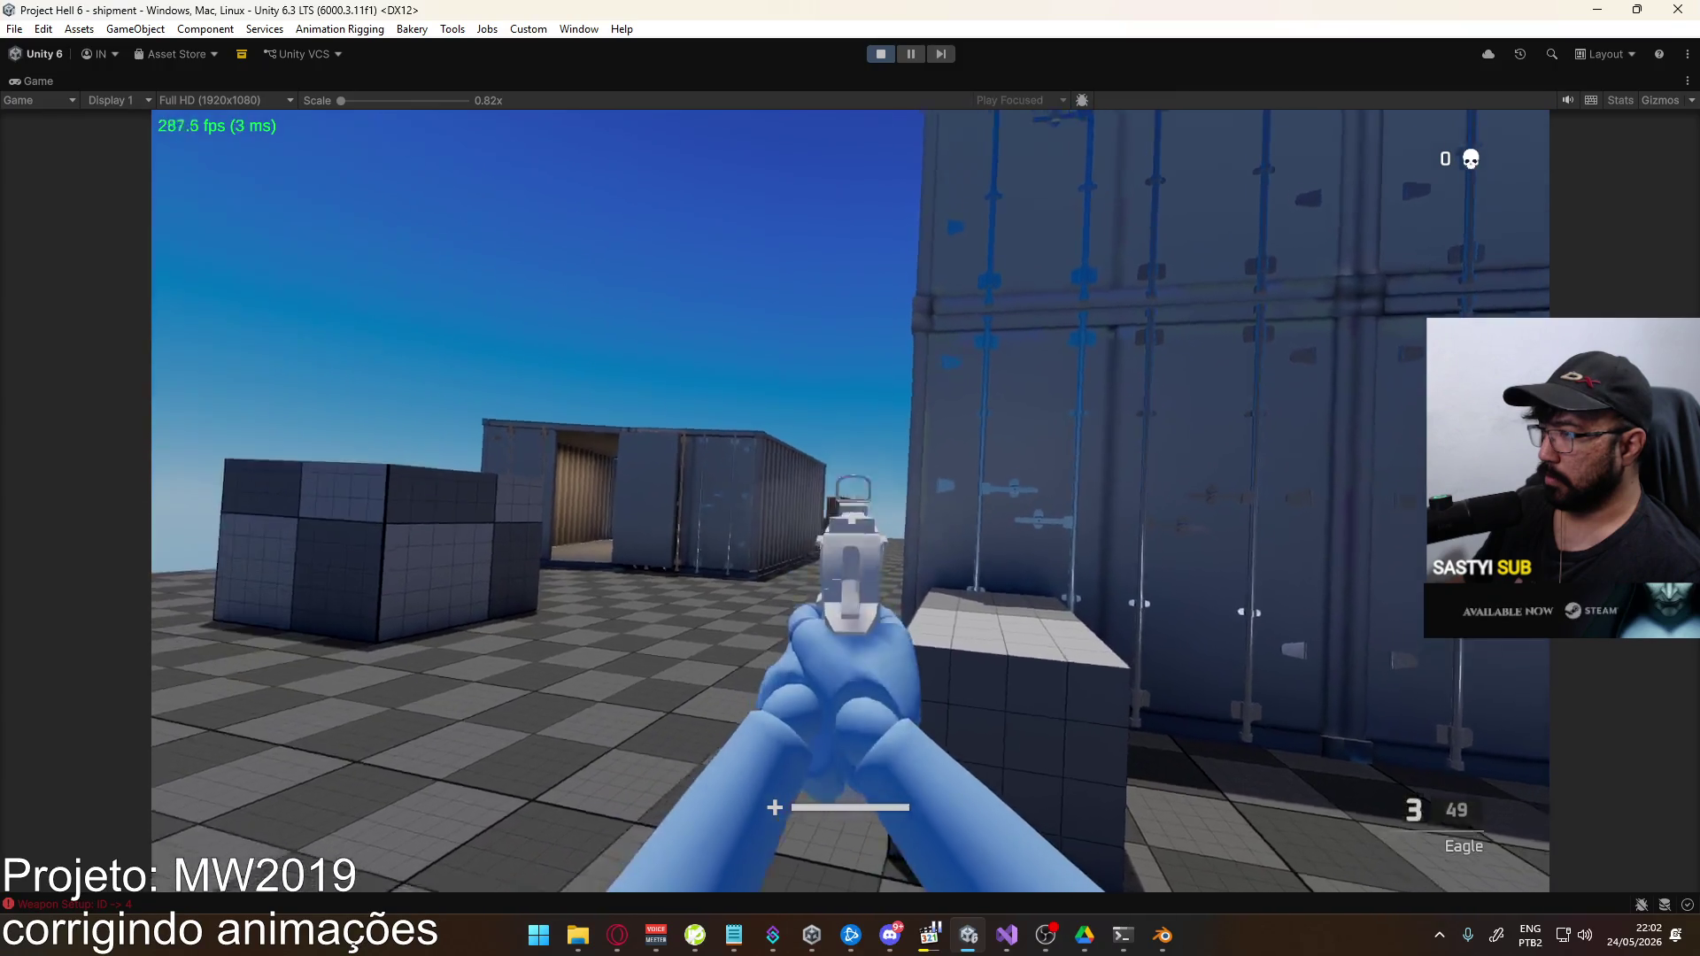
pyautogui.click(850, 500)
pyautogui.click(850, 500)
pyautogui.click(850, 500)
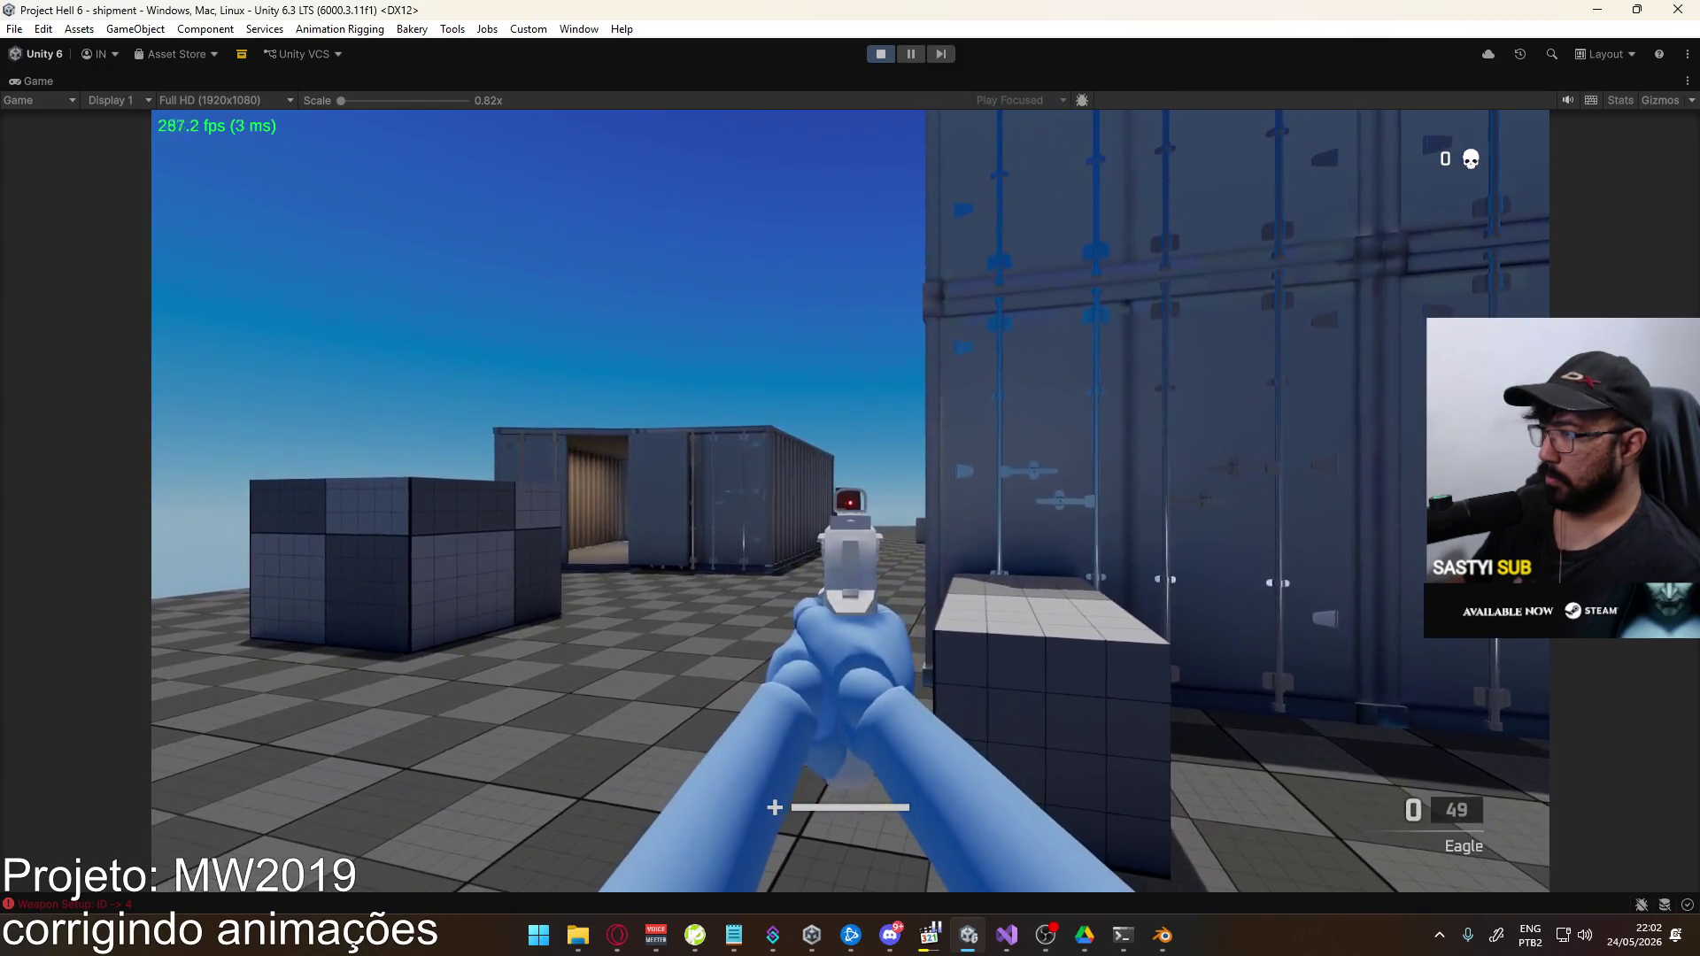
pyautogui.press('r')
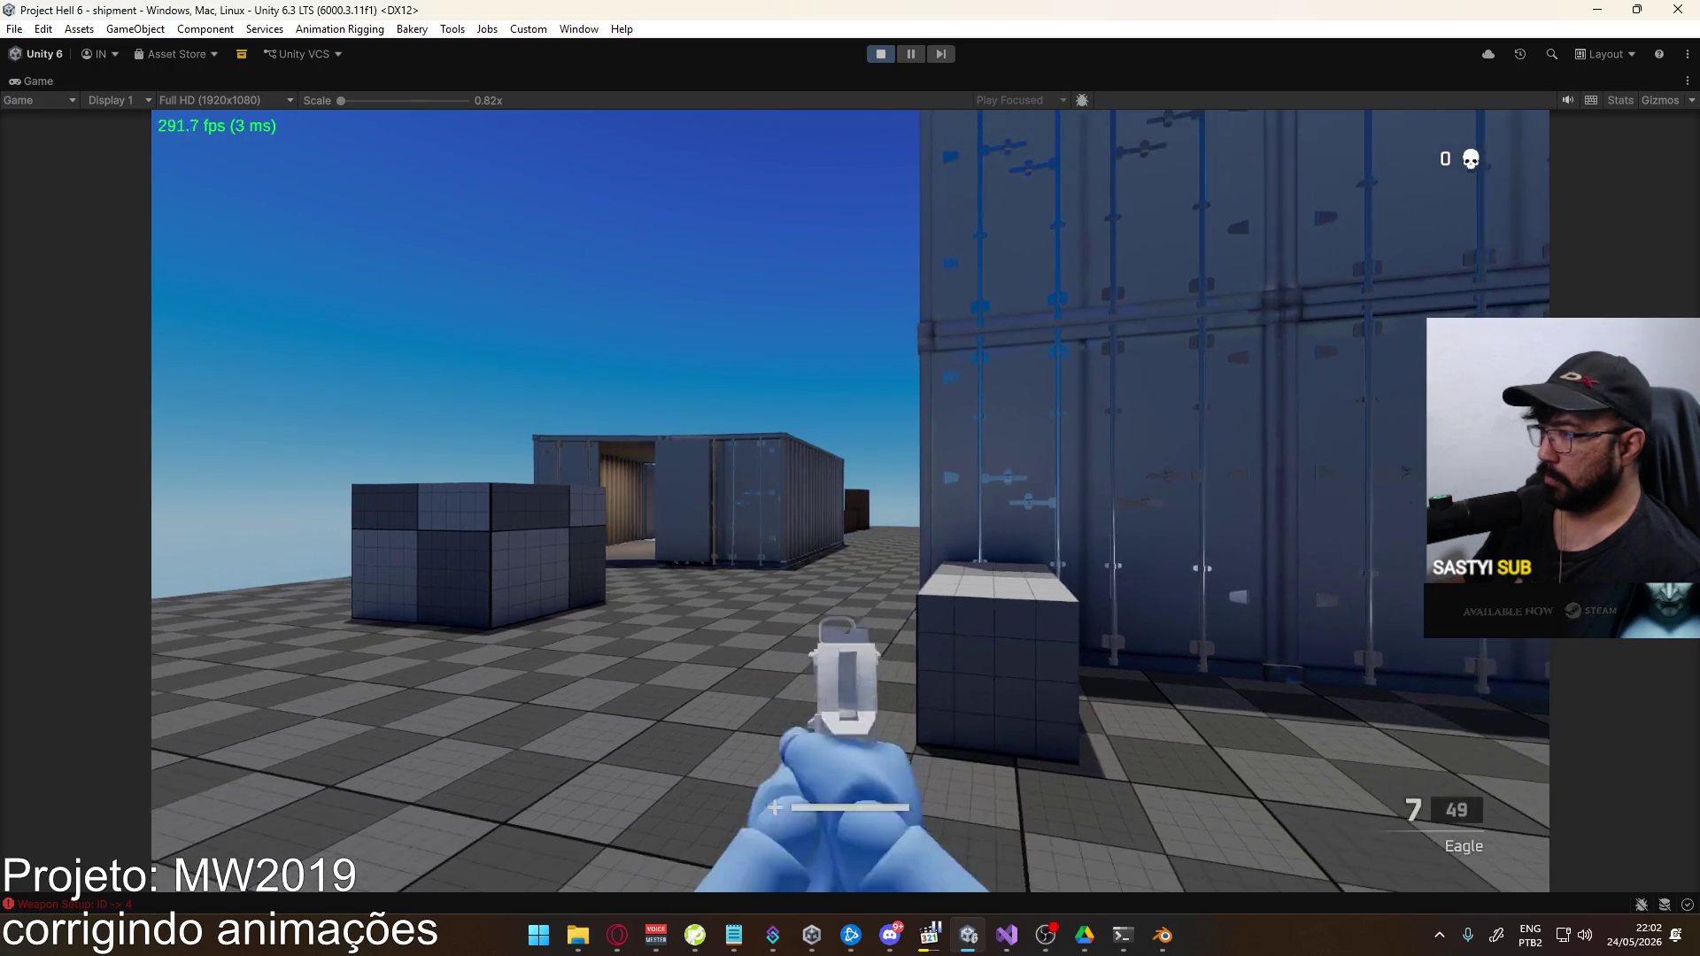
pyautogui.click(850, 500)
pyautogui.click(850, 500)
pyautogui.click(849, 500)
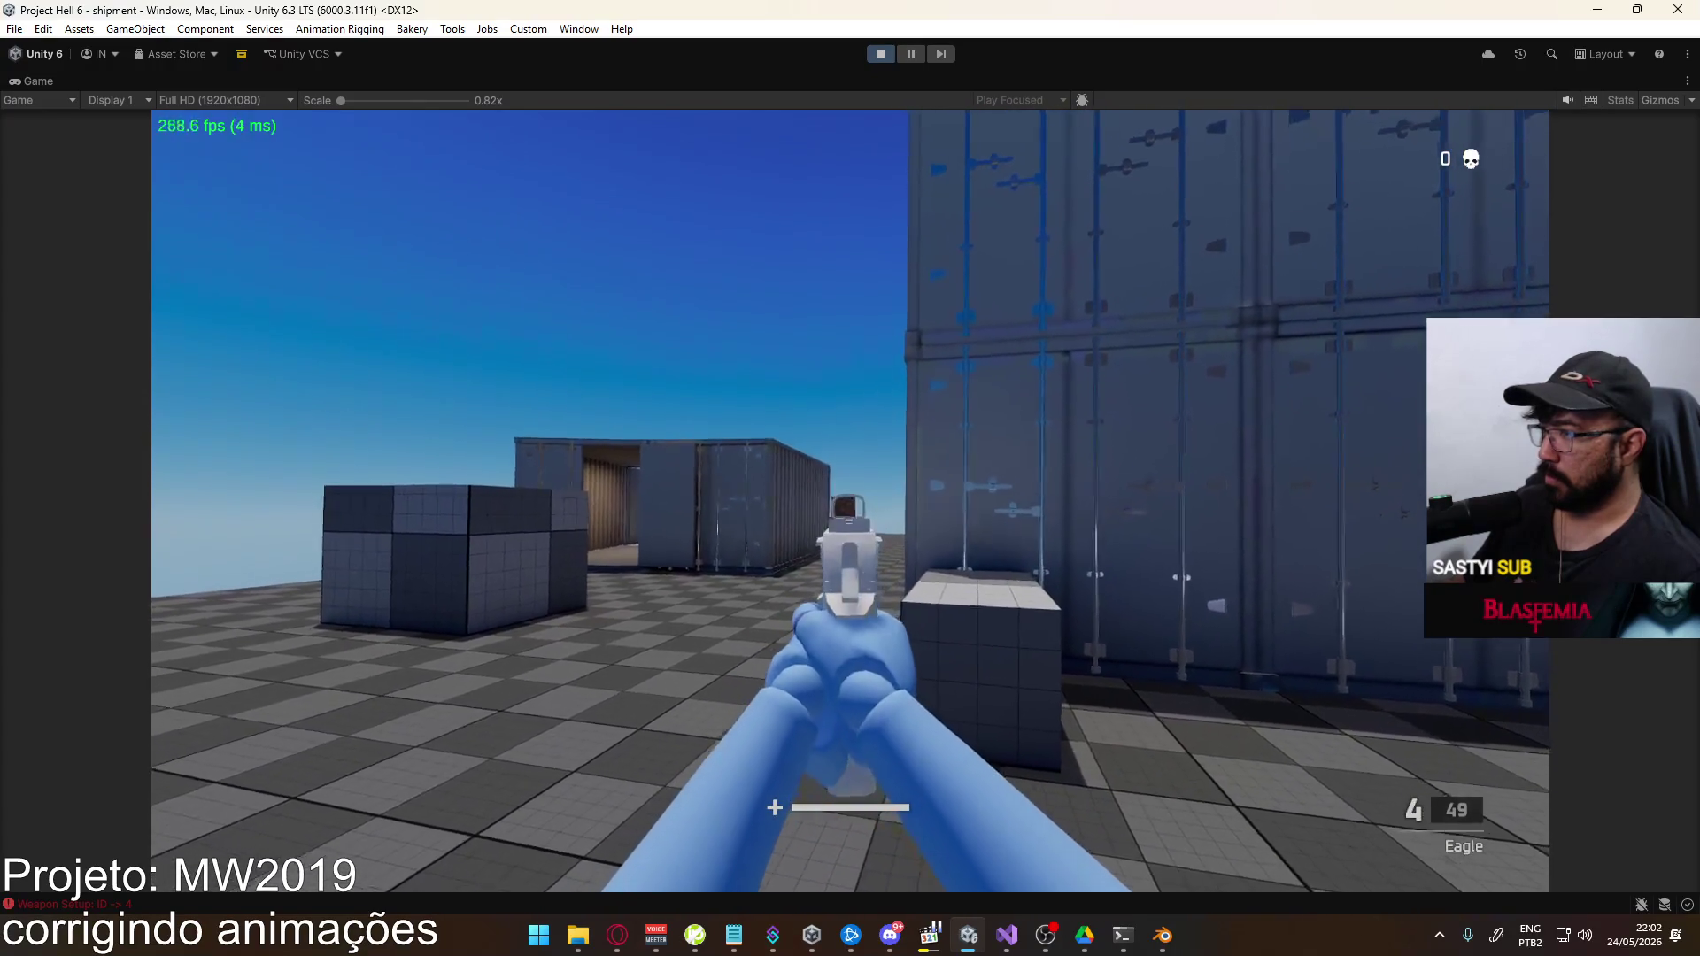
pyautogui.click(850, 500)
pyautogui.click(850, 500)
pyautogui.click(850, 501)
pyautogui.click(850, 500)
pyautogui.press('r')
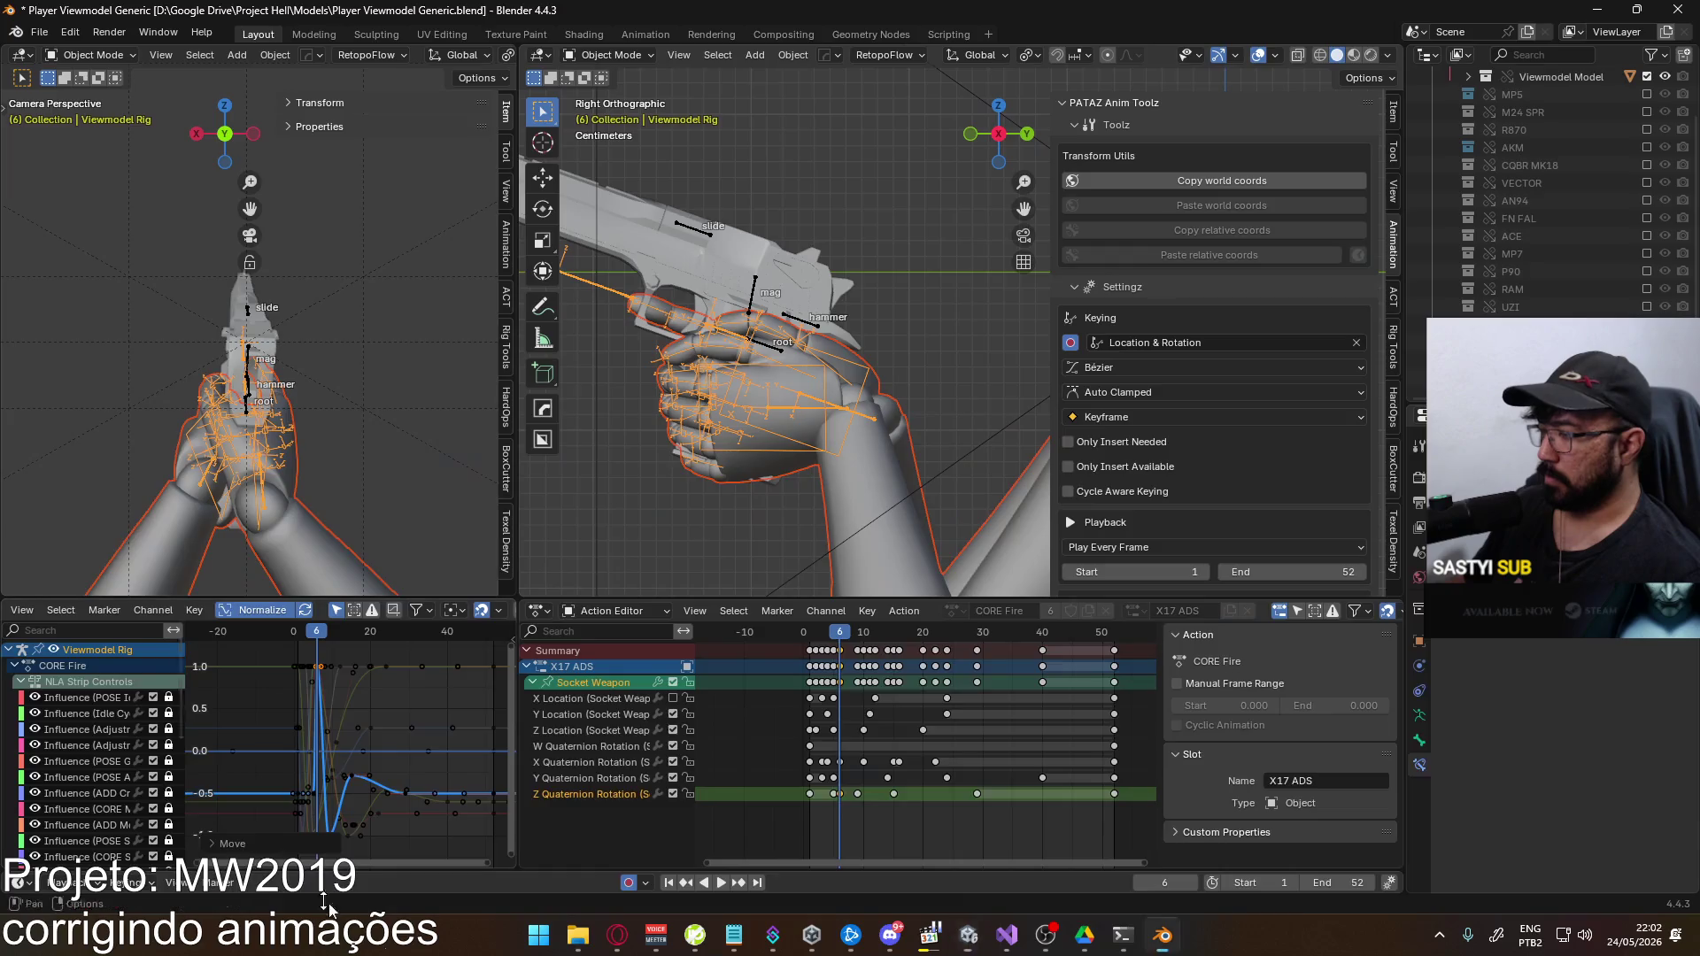
# Preview the fire action at frame 10 and raise the Socket Weapon X Quaternion Rotation key by 0.493
pyautogui.hotkey('alt', 'Tab')
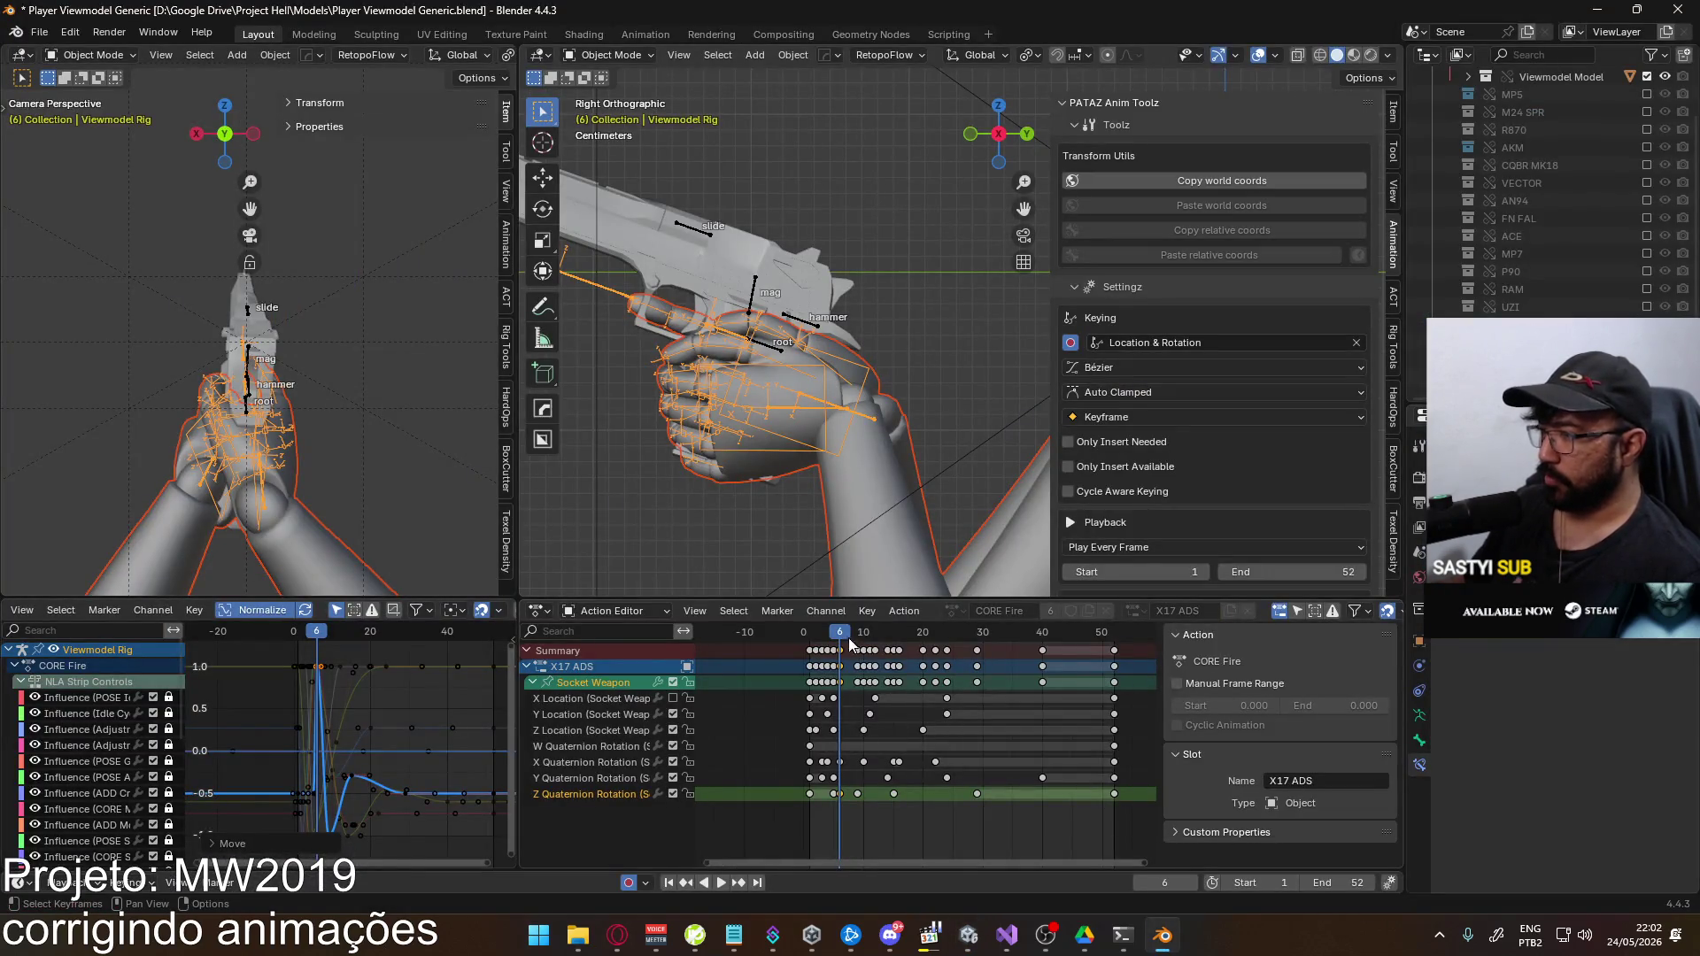
pyautogui.press('space')
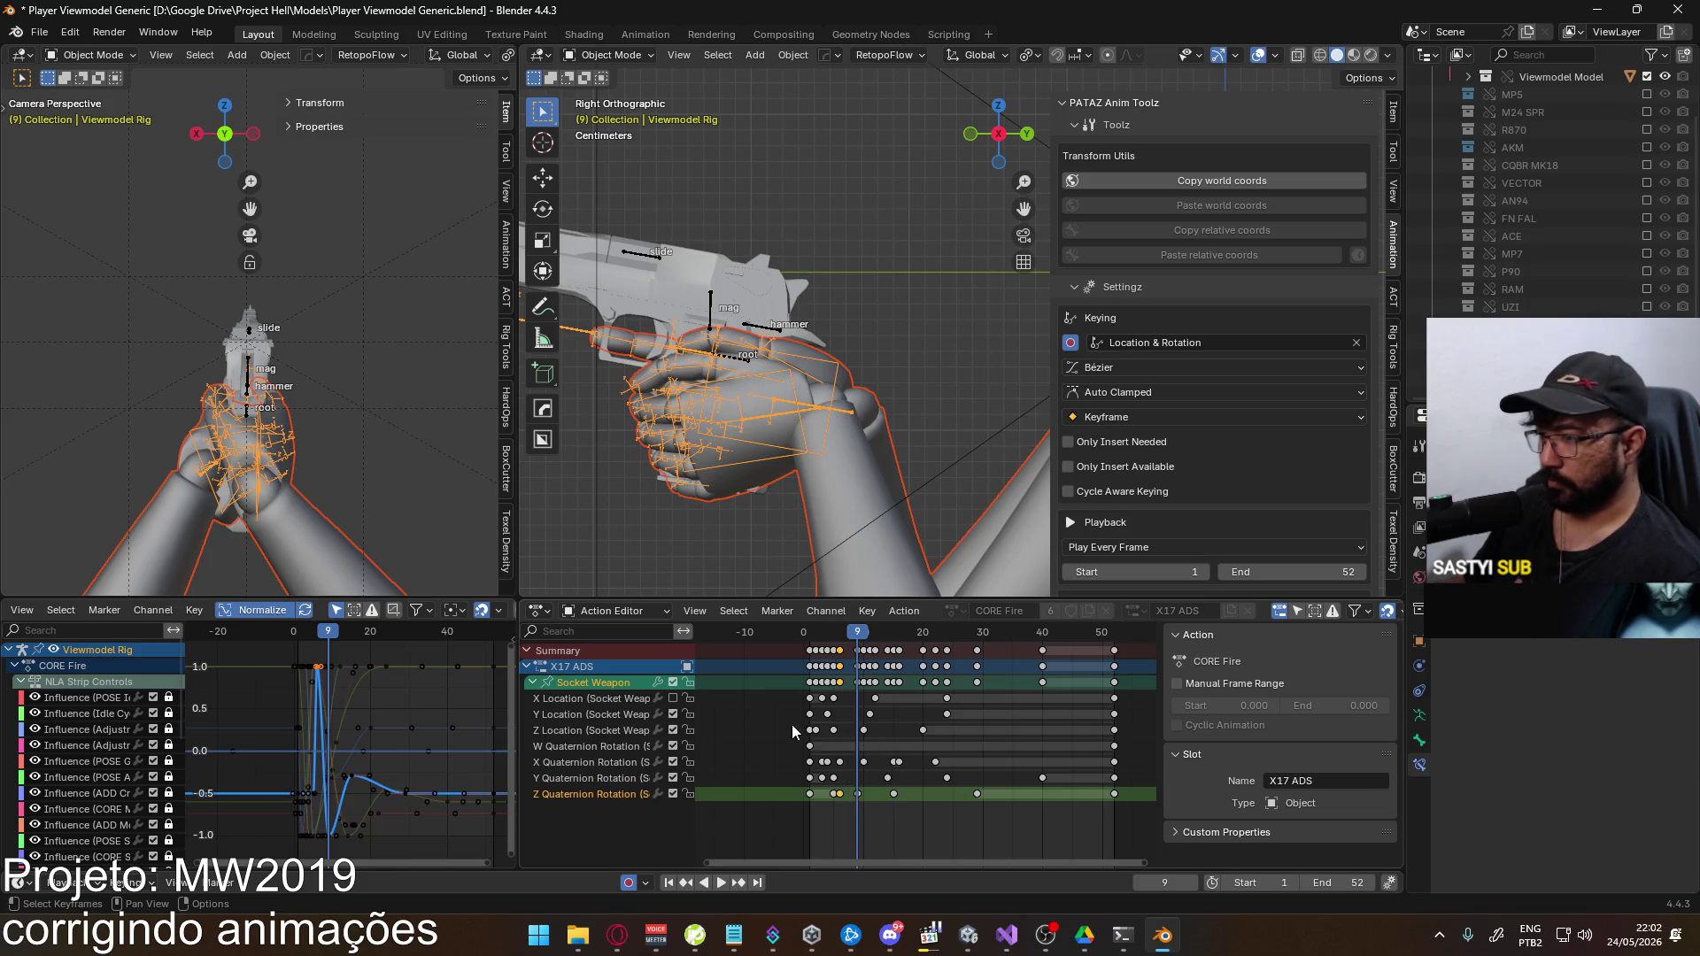
pyautogui.click(863, 633)
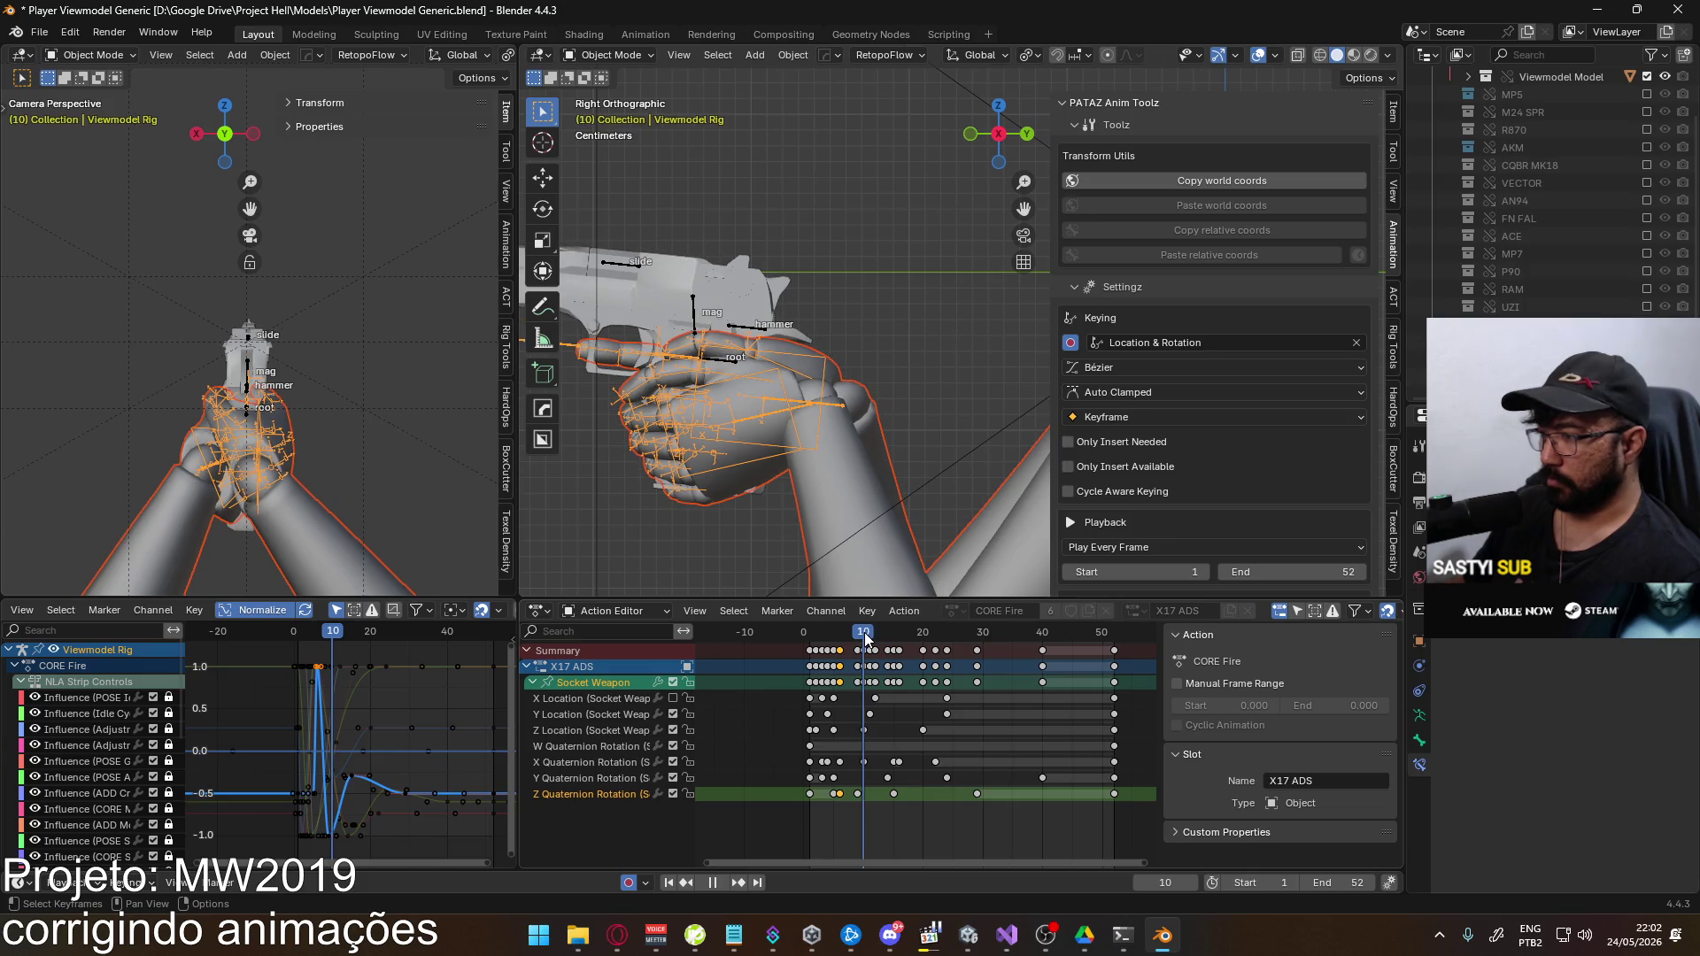
pyautogui.click(597, 763)
pyautogui.click(593, 683)
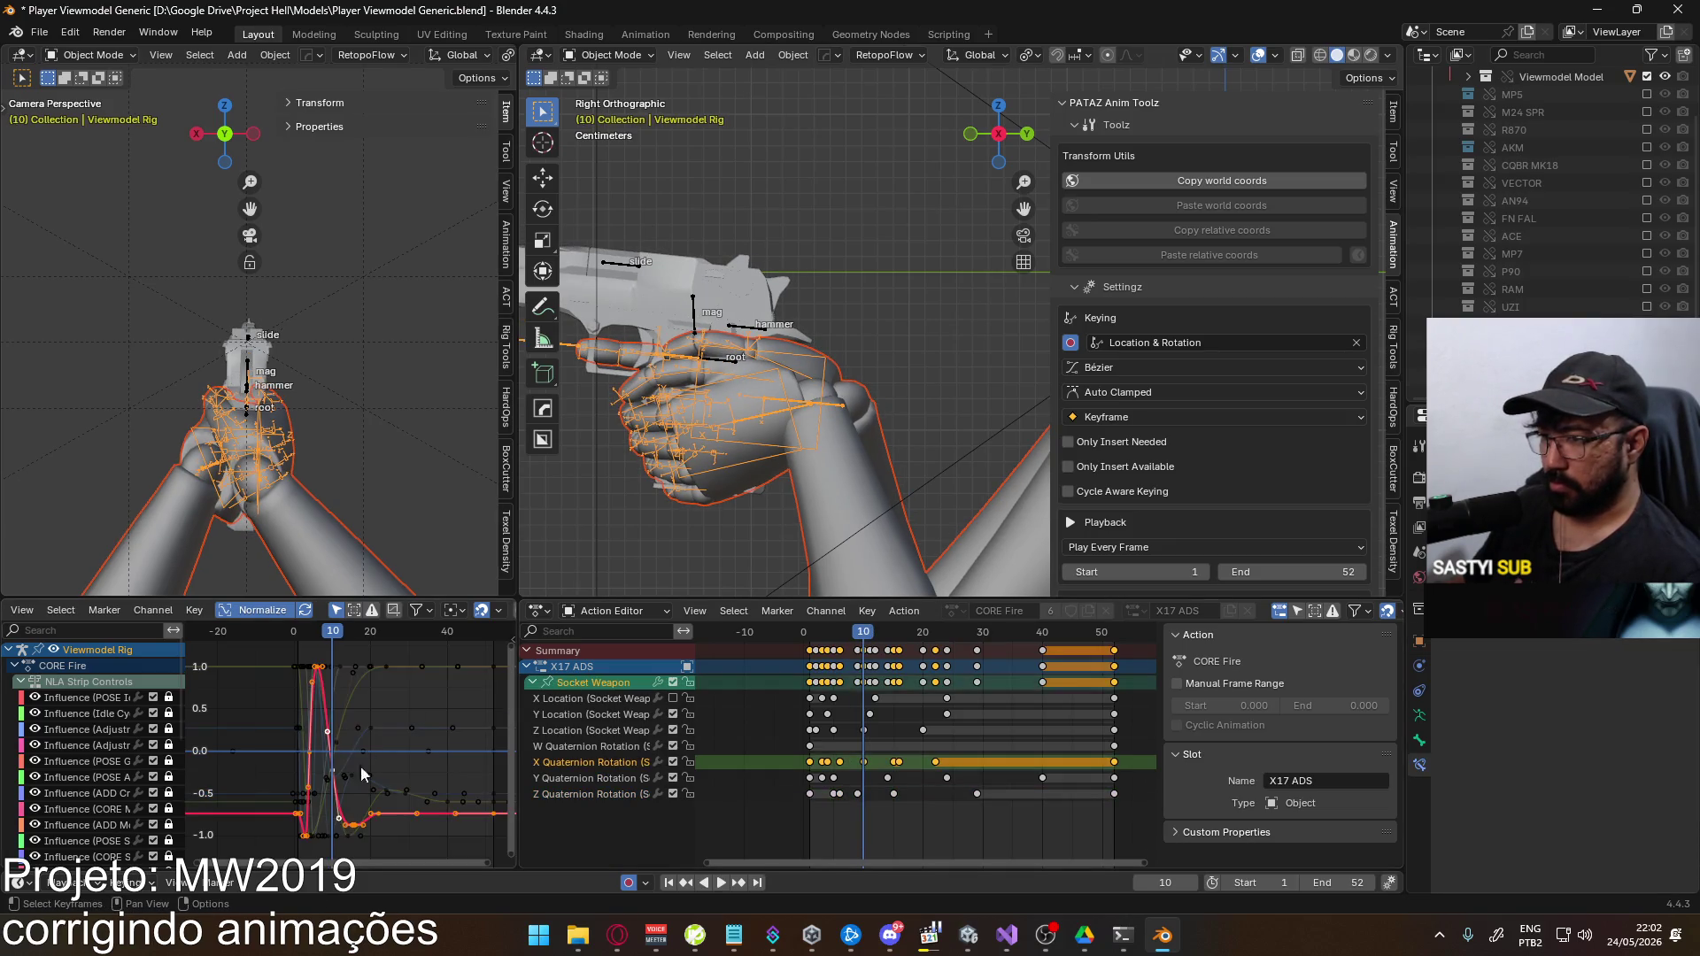
pyautogui.click(866, 769)
pyautogui.click(609, 683)
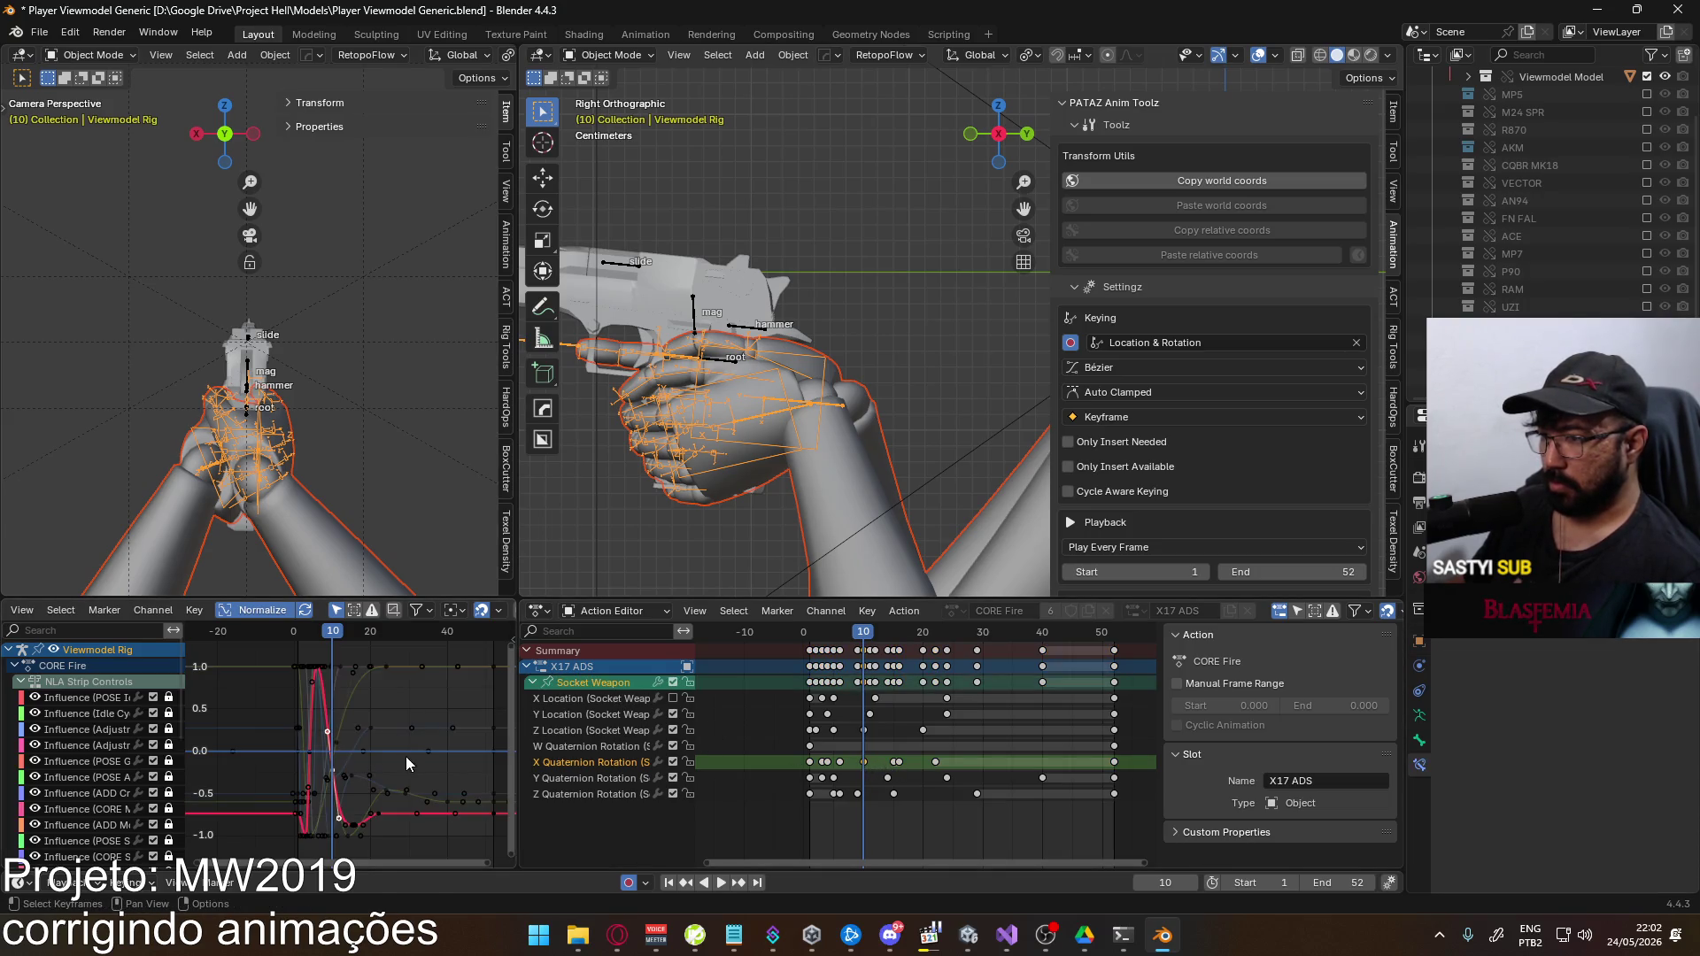
pyautogui.press('g')
pyautogui.press('y')
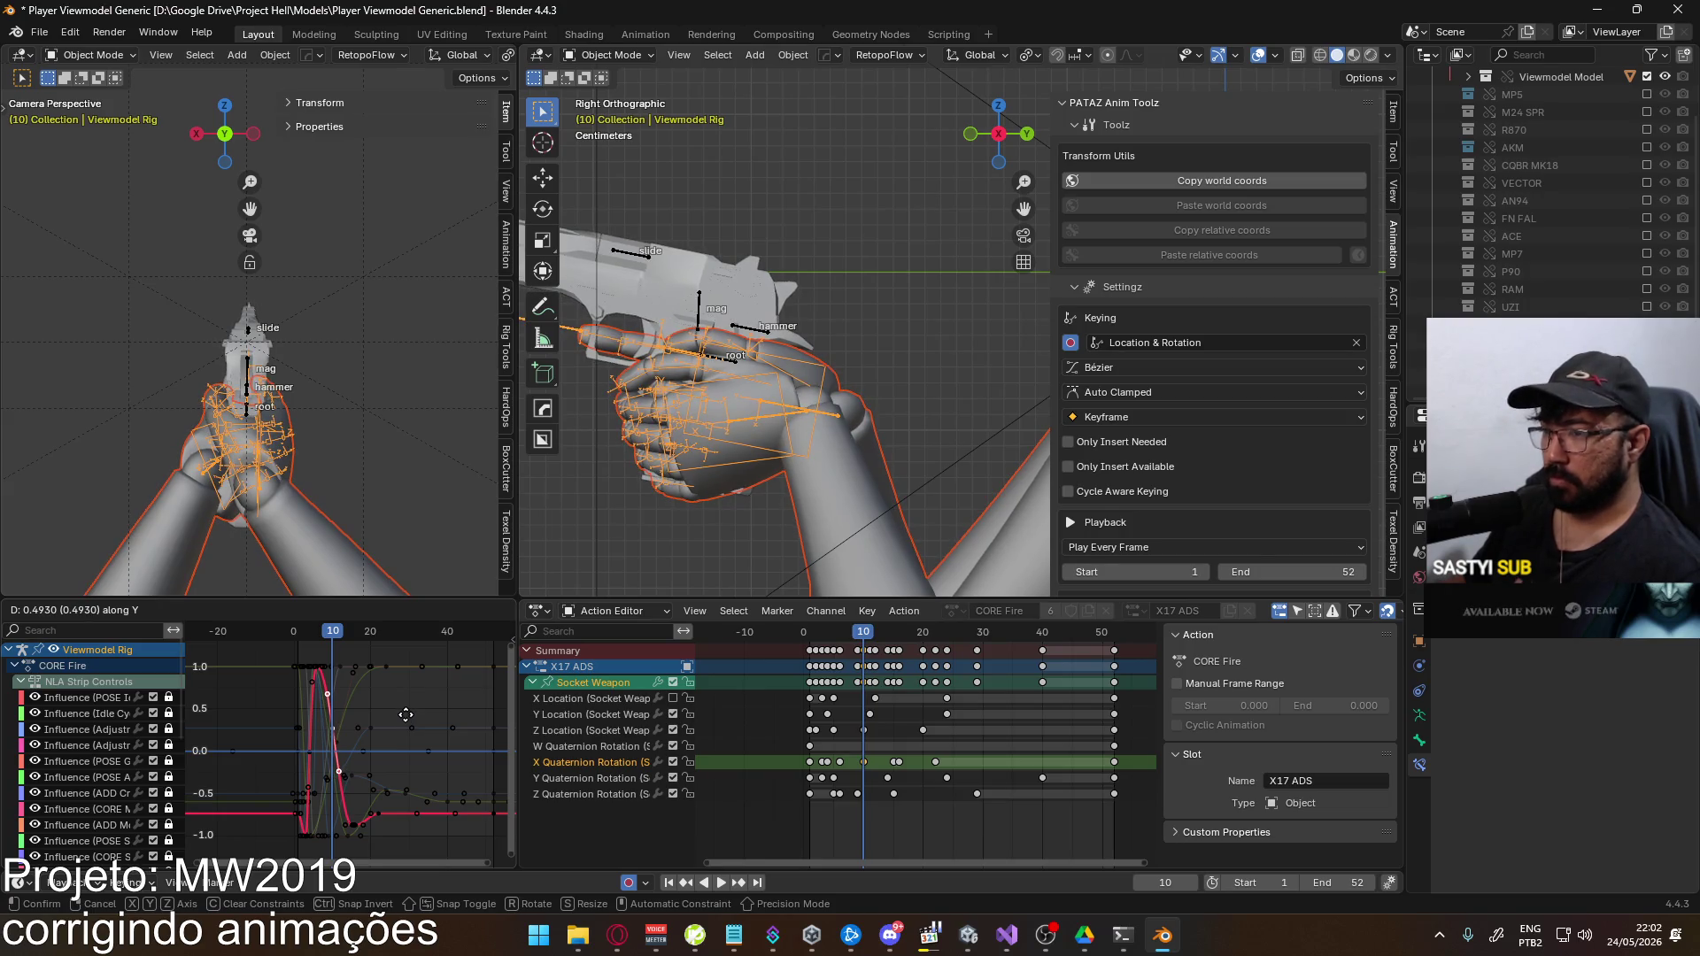
pyautogui.click(406, 716)
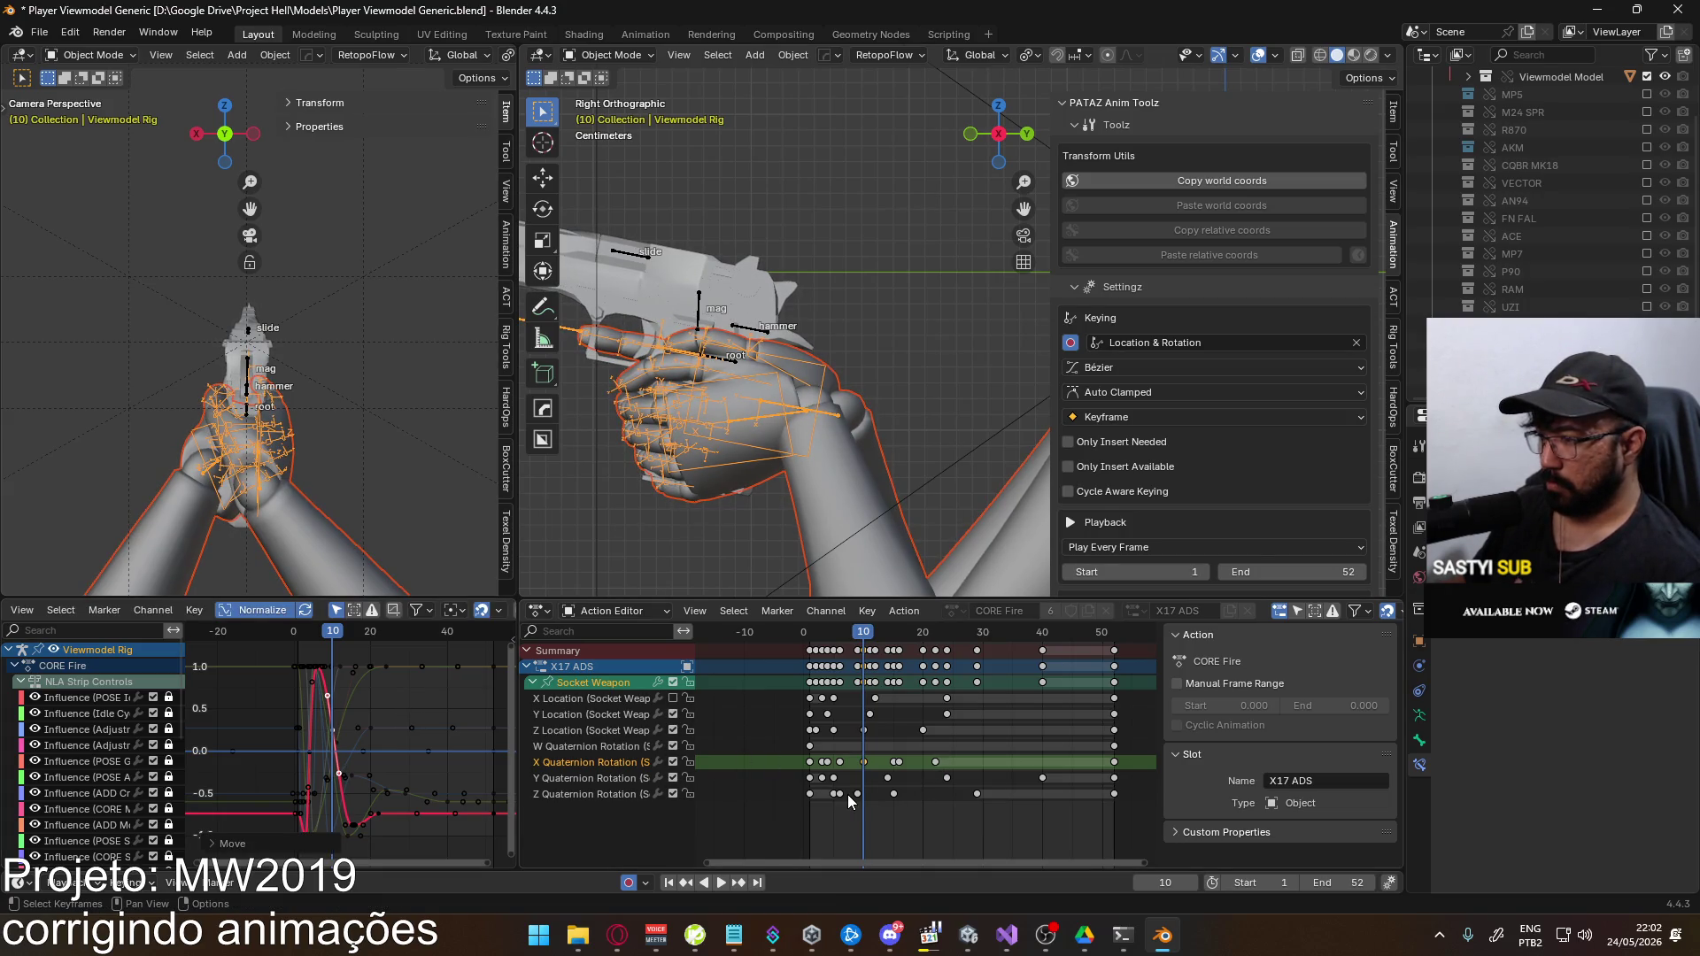
pyautogui.click(612, 794)
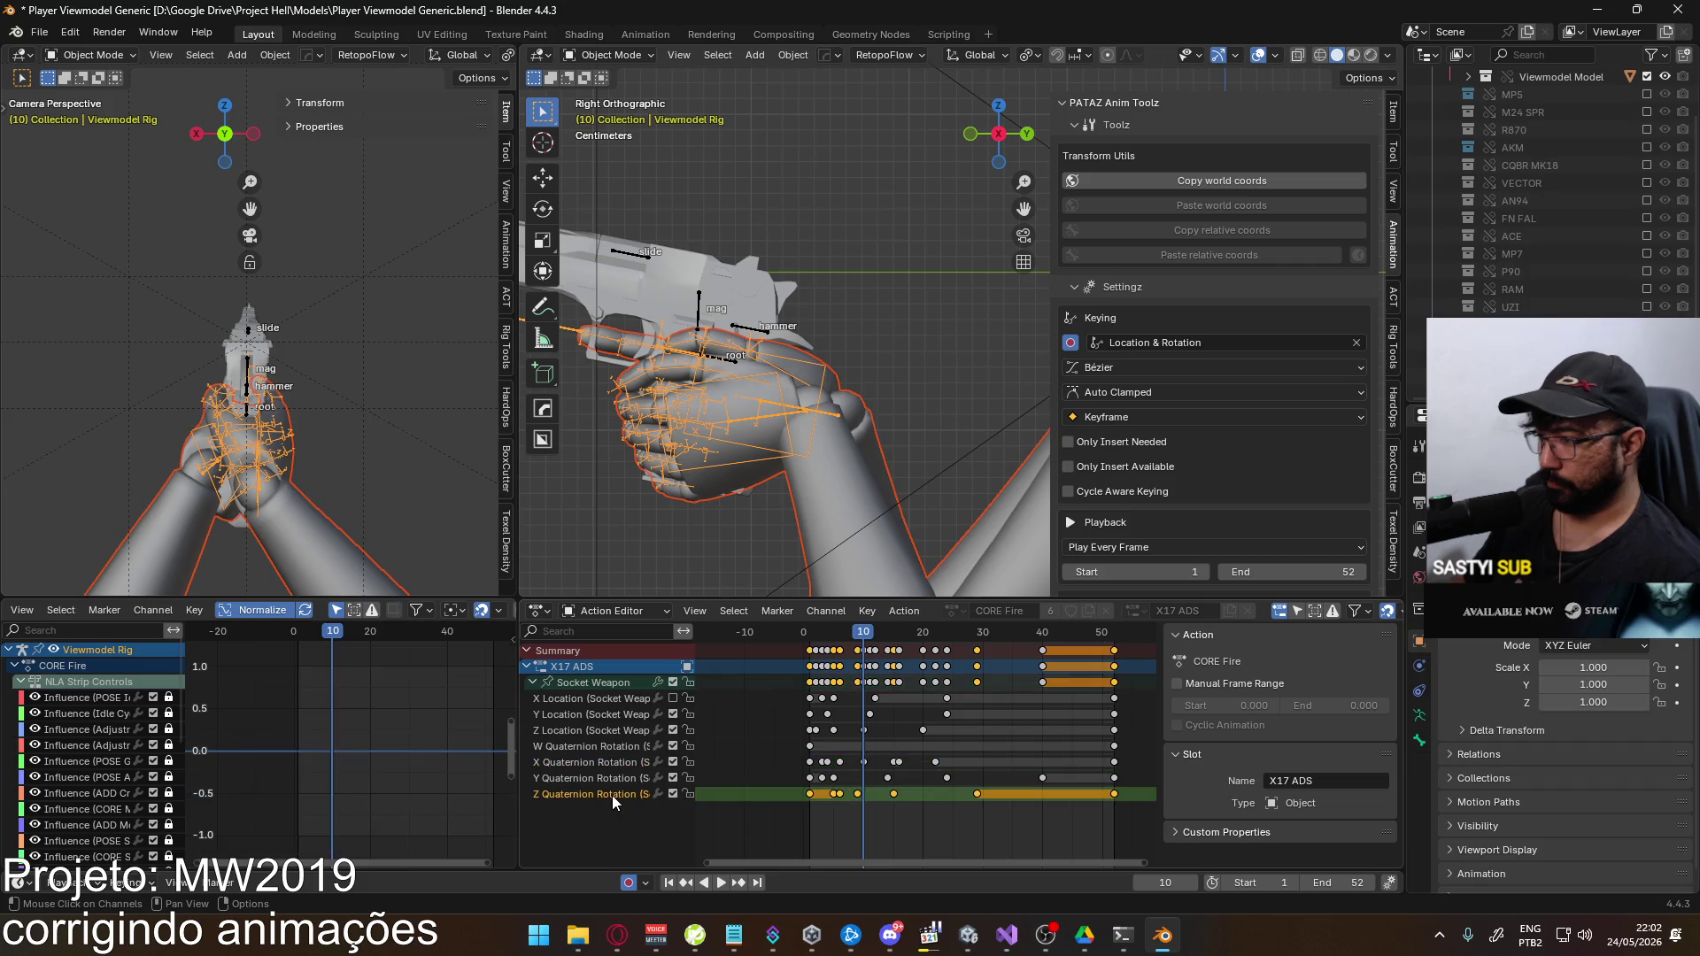
# Move the Socket Weapon Z Quaternion Rotation key from frame 9 to about frame 11
pyautogui.click(577, 683)
pyautogui.scroll(2, 371, 783)
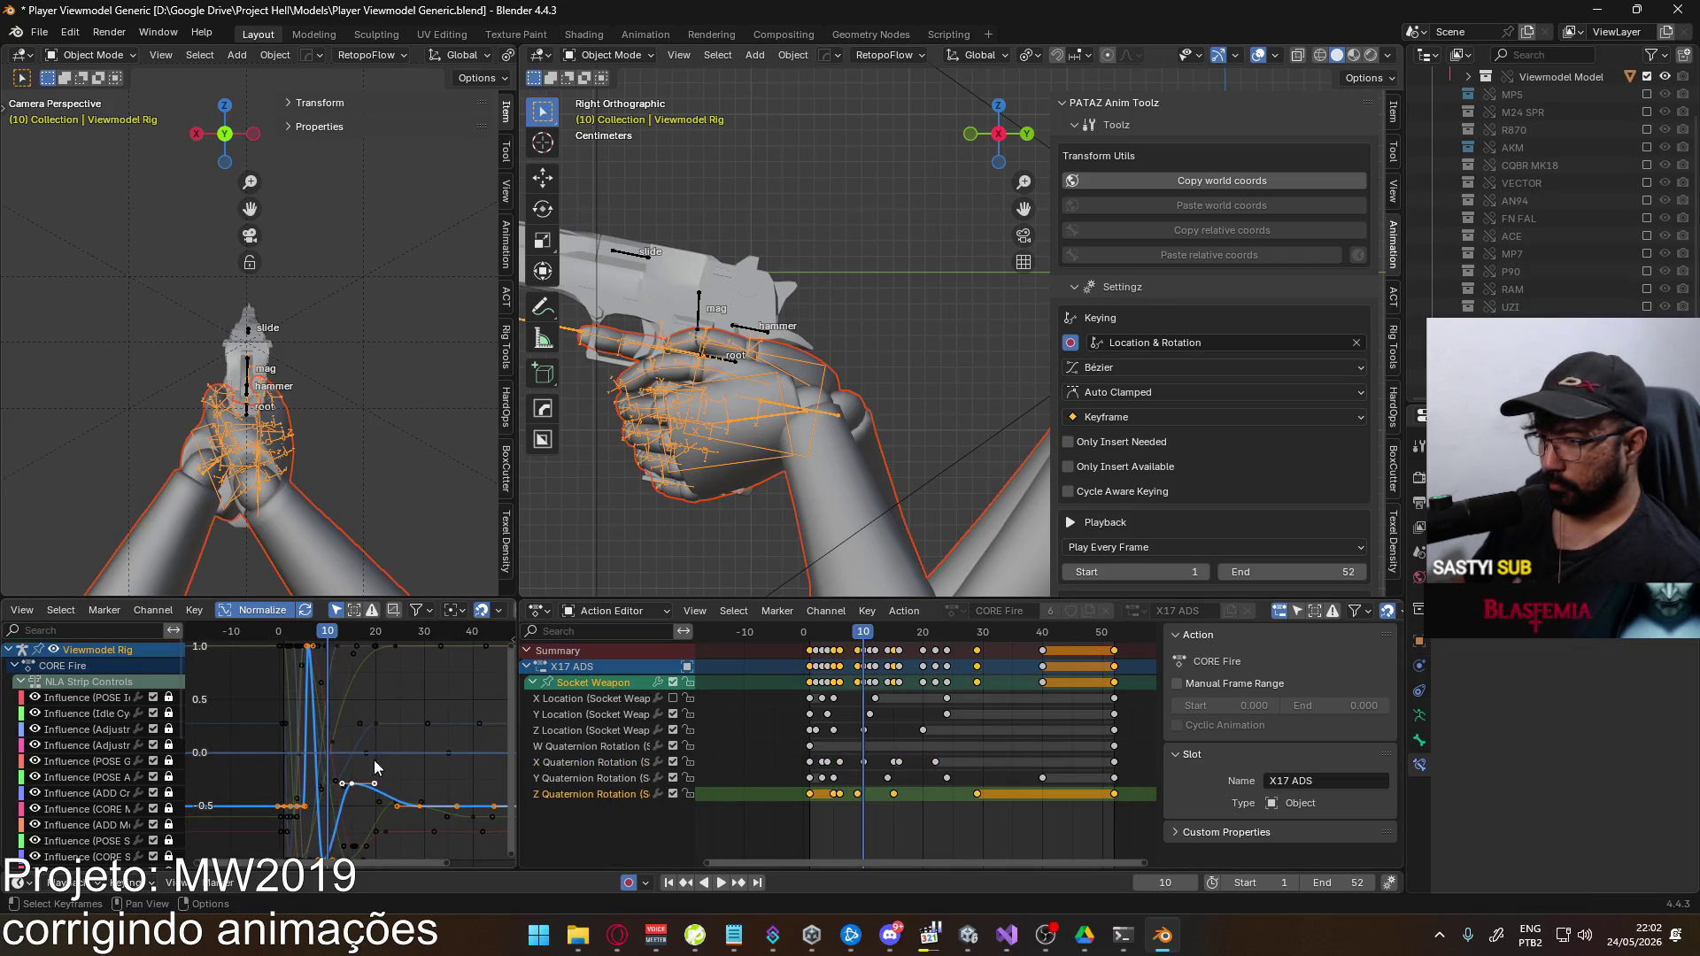
pyautogui.moveTo(319, 632)
pyautogui.mouseDown()
pyautogui.moveTo(301, 636)
pyautogui.moveTo(324, 644)
pyautogui.mouseUp()
pyautogui.moveTo(476, 733); pyautogui.dragTo(461, 680, button='middle')
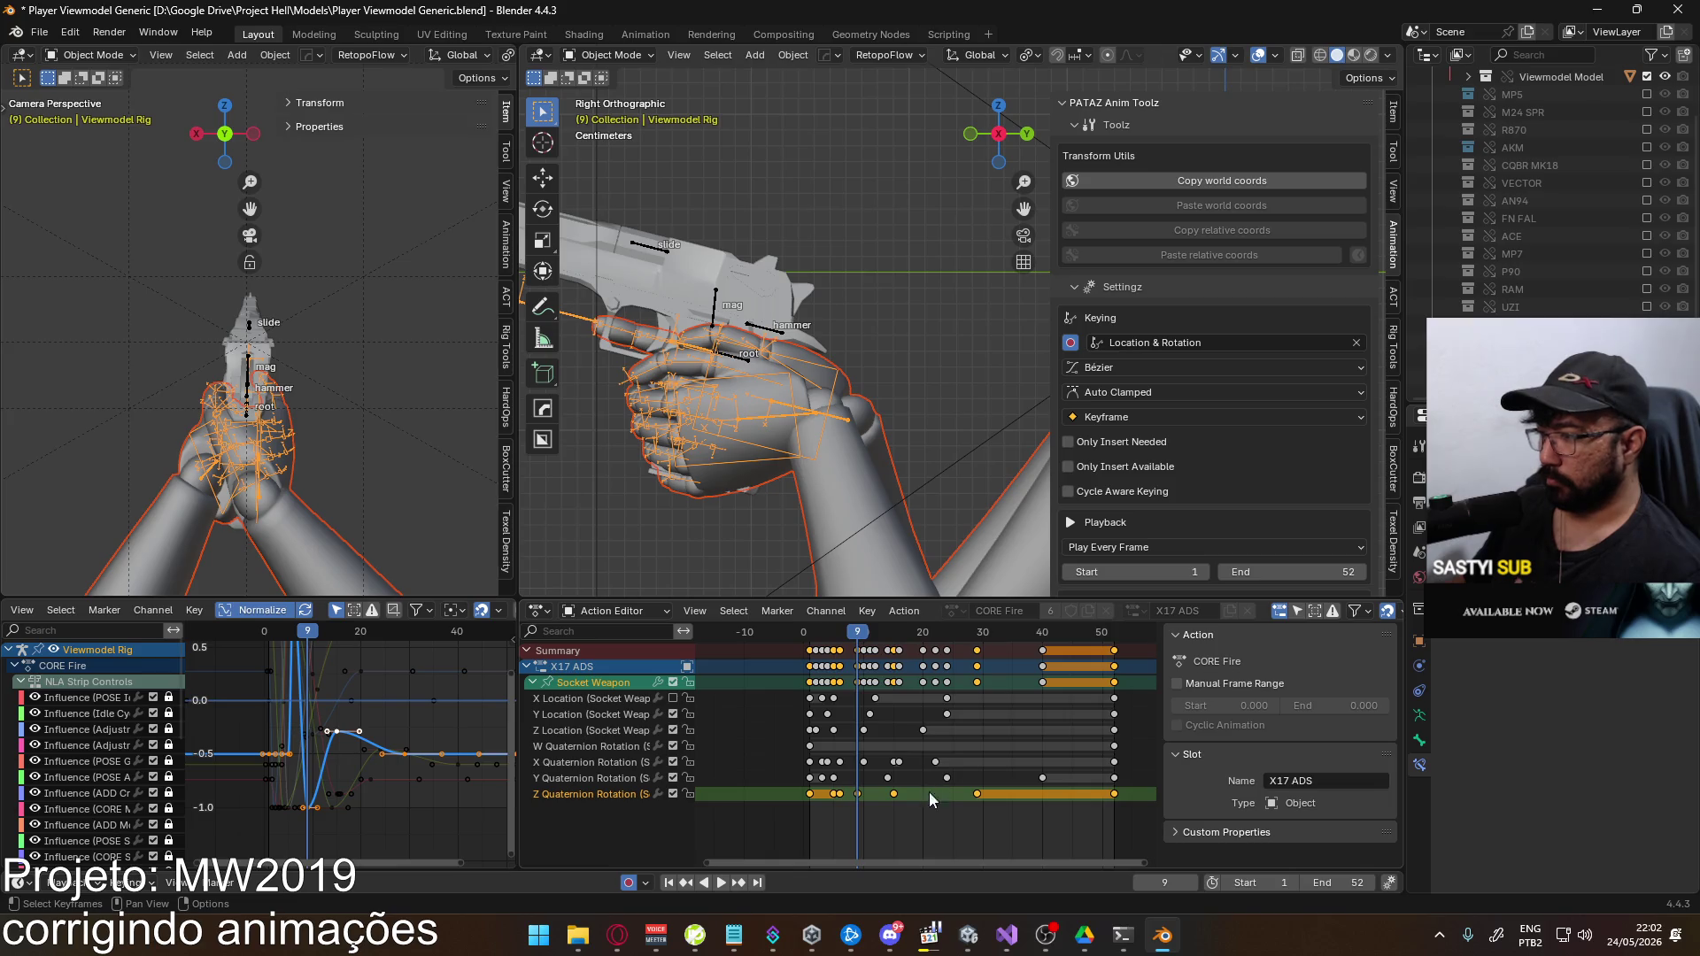
pyautogui.click(861, 799)
pyautogui.moveTo(864, 799); pyautogui.dragTo(921, 798)
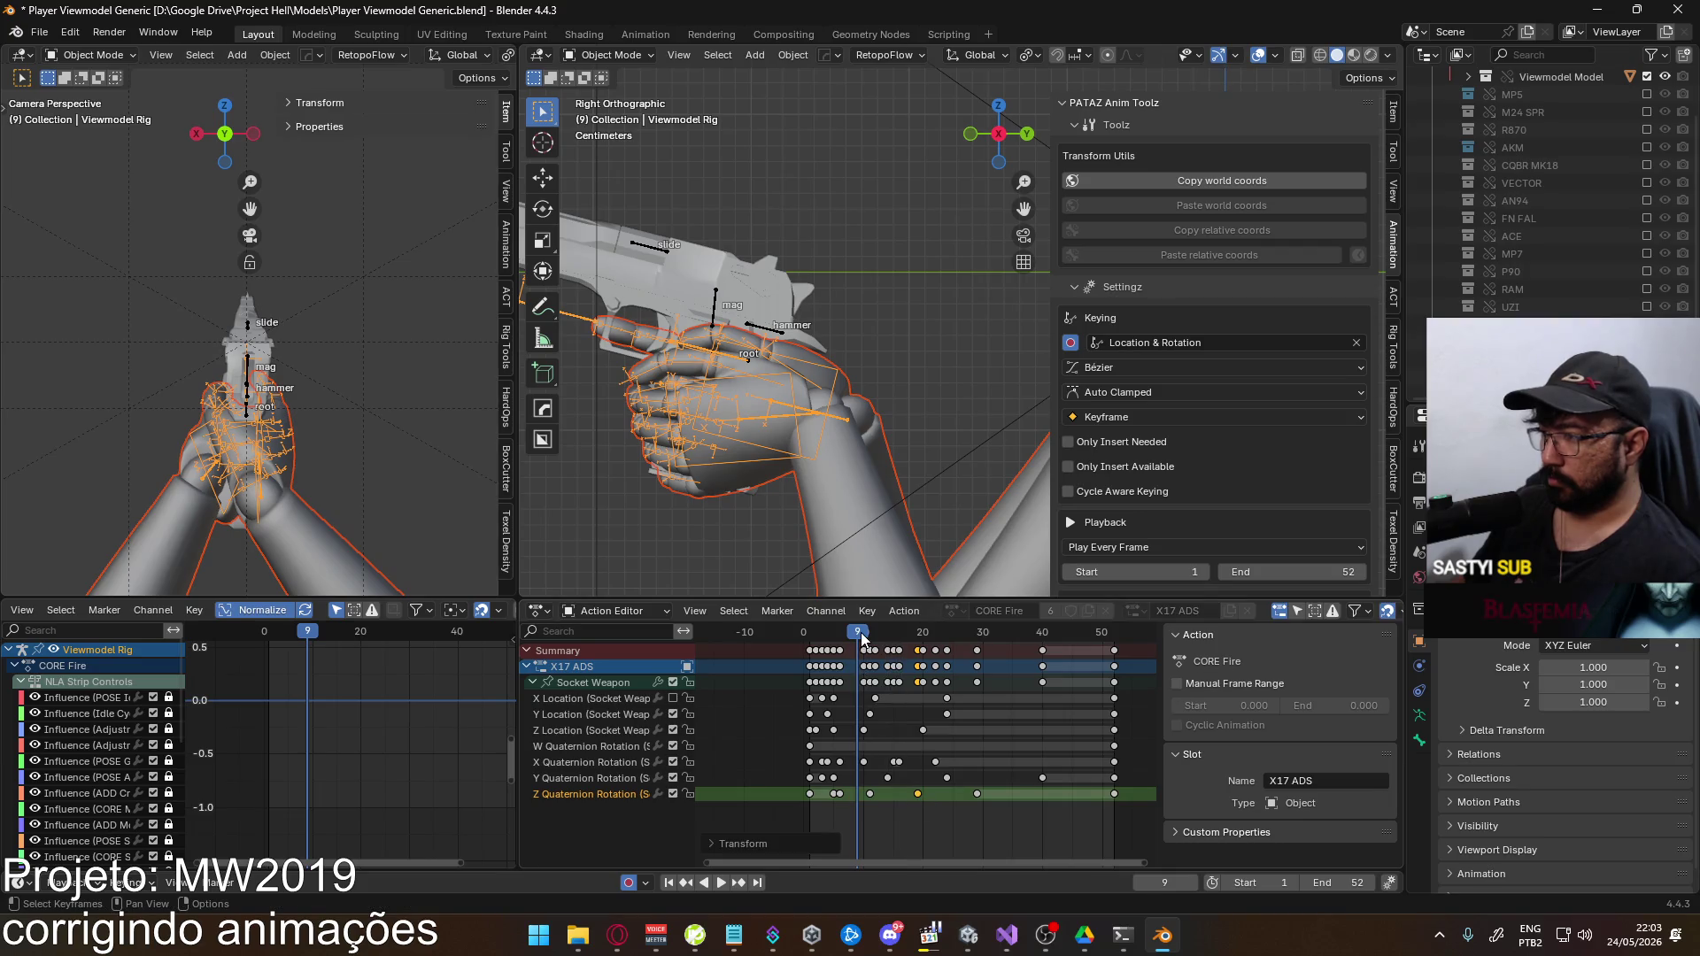
# Adjust the Z Quaternion key at frame 11 and raise the curve's peak key near frame 20
pyautogui.moveTo(861, 632); pyautogui.dragTo(870, 630)
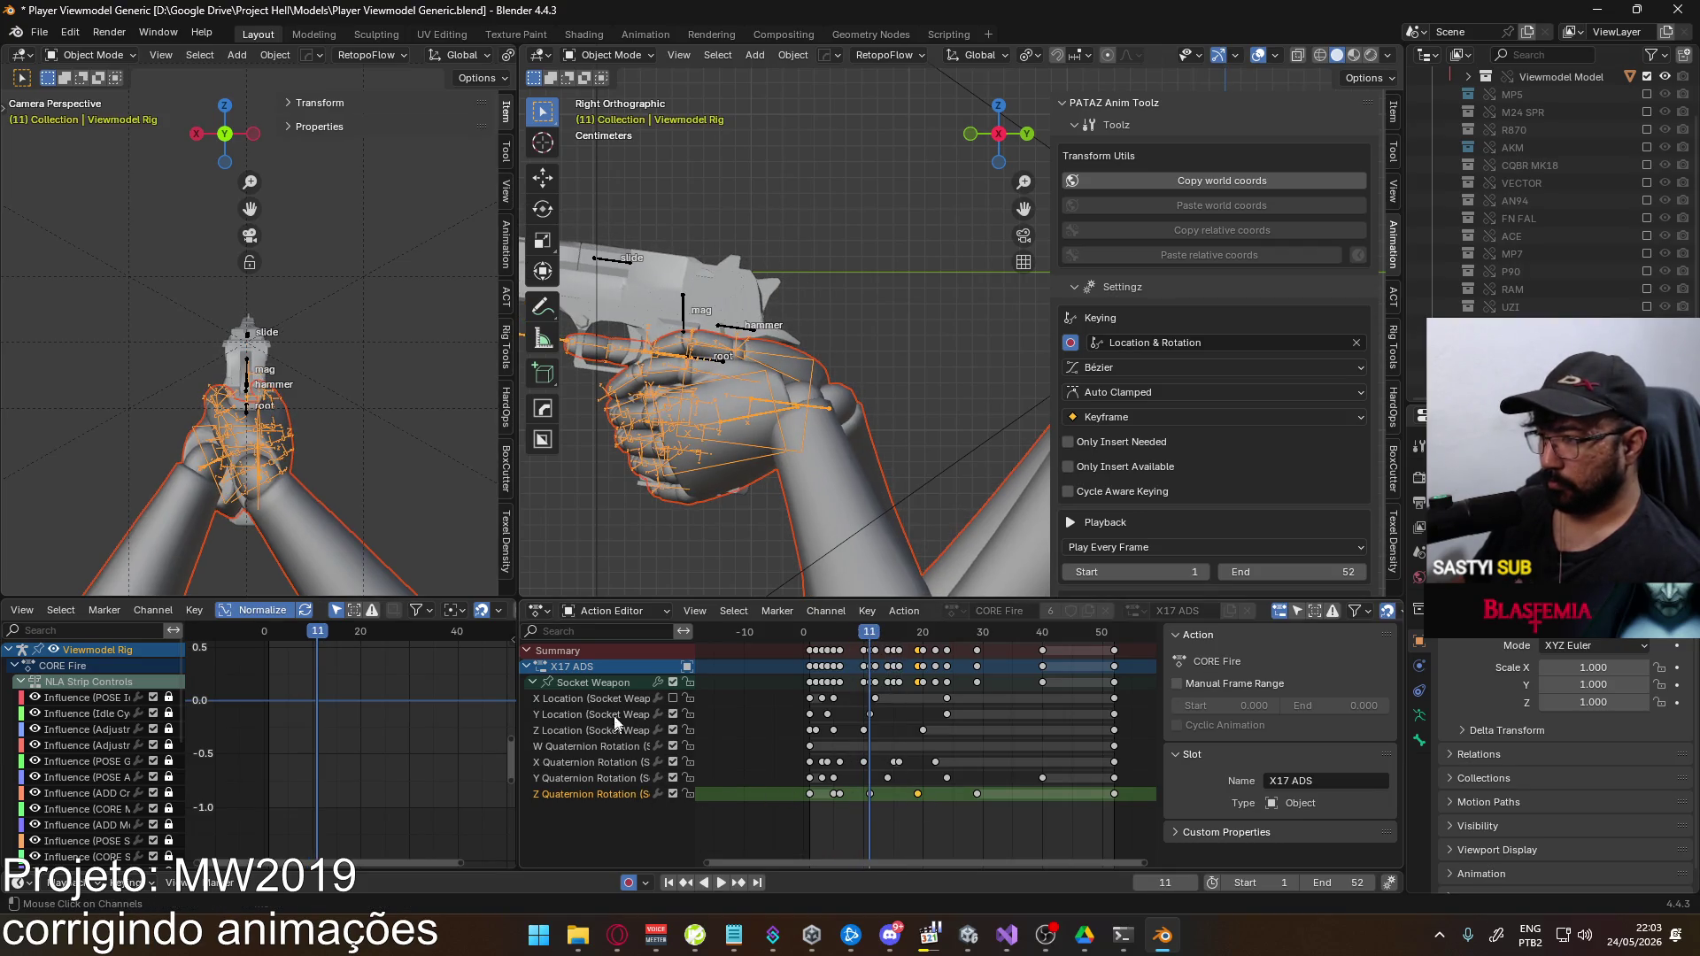
pyautogui.click(599, 685)
pyautogui.click(867, 795)
pyautogui.press('g')
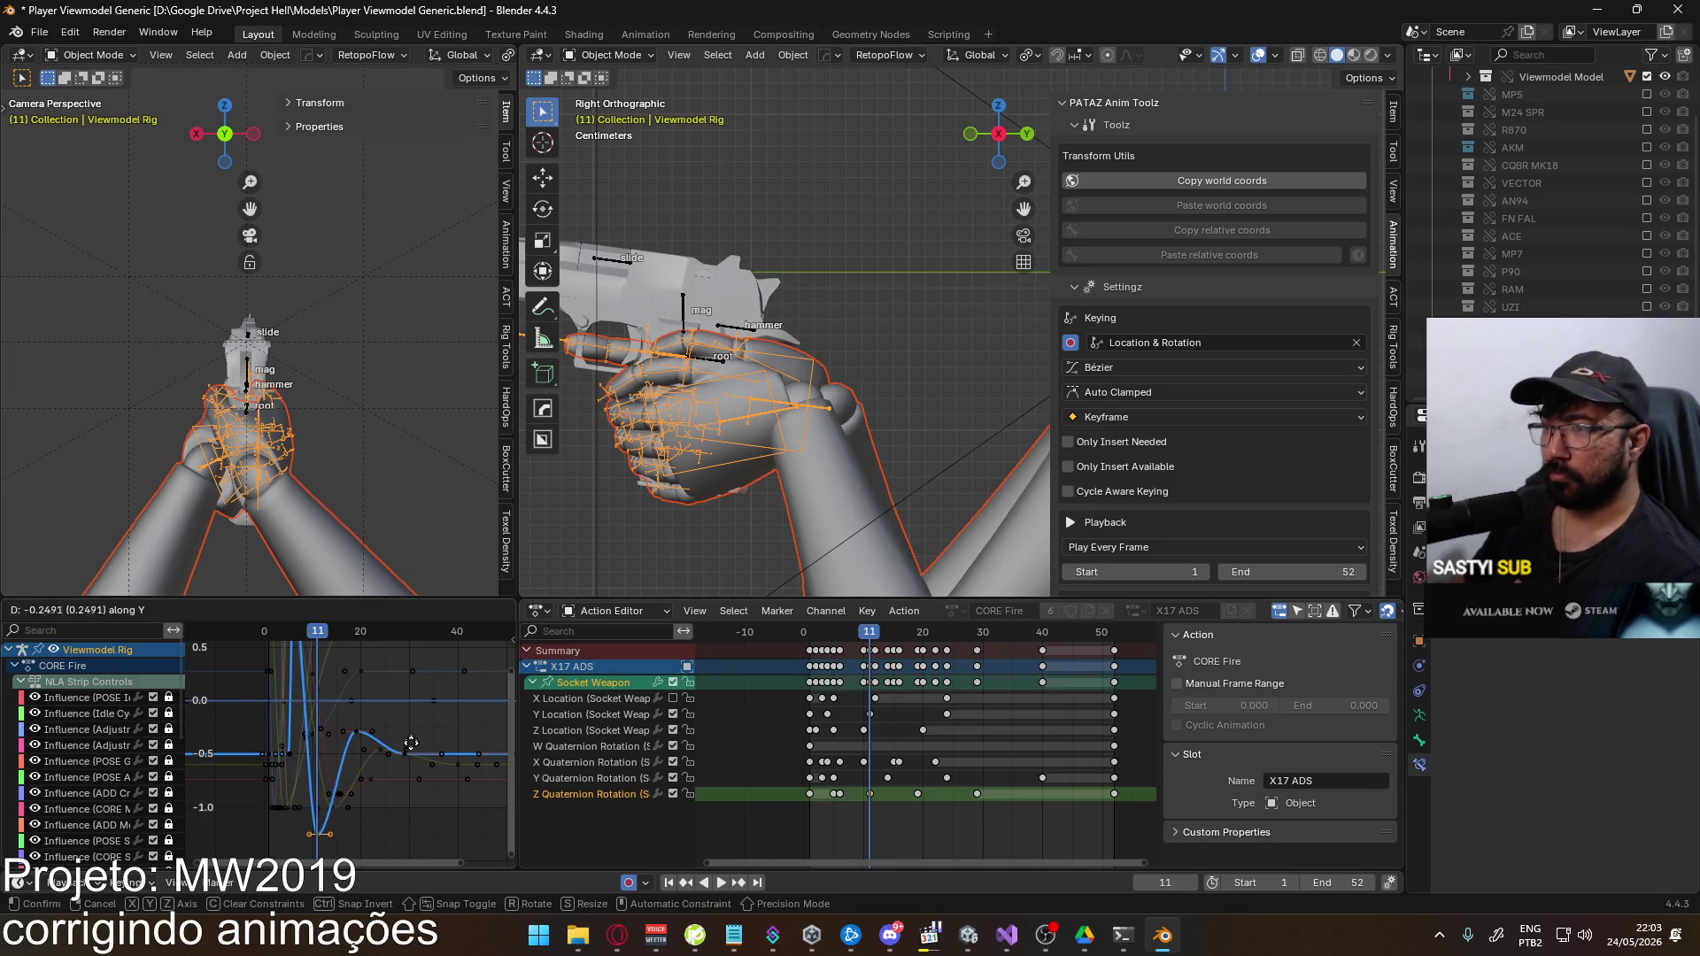
pyautogui.click(410, 722)
pyautogui.scroll(-2, 411, 722)
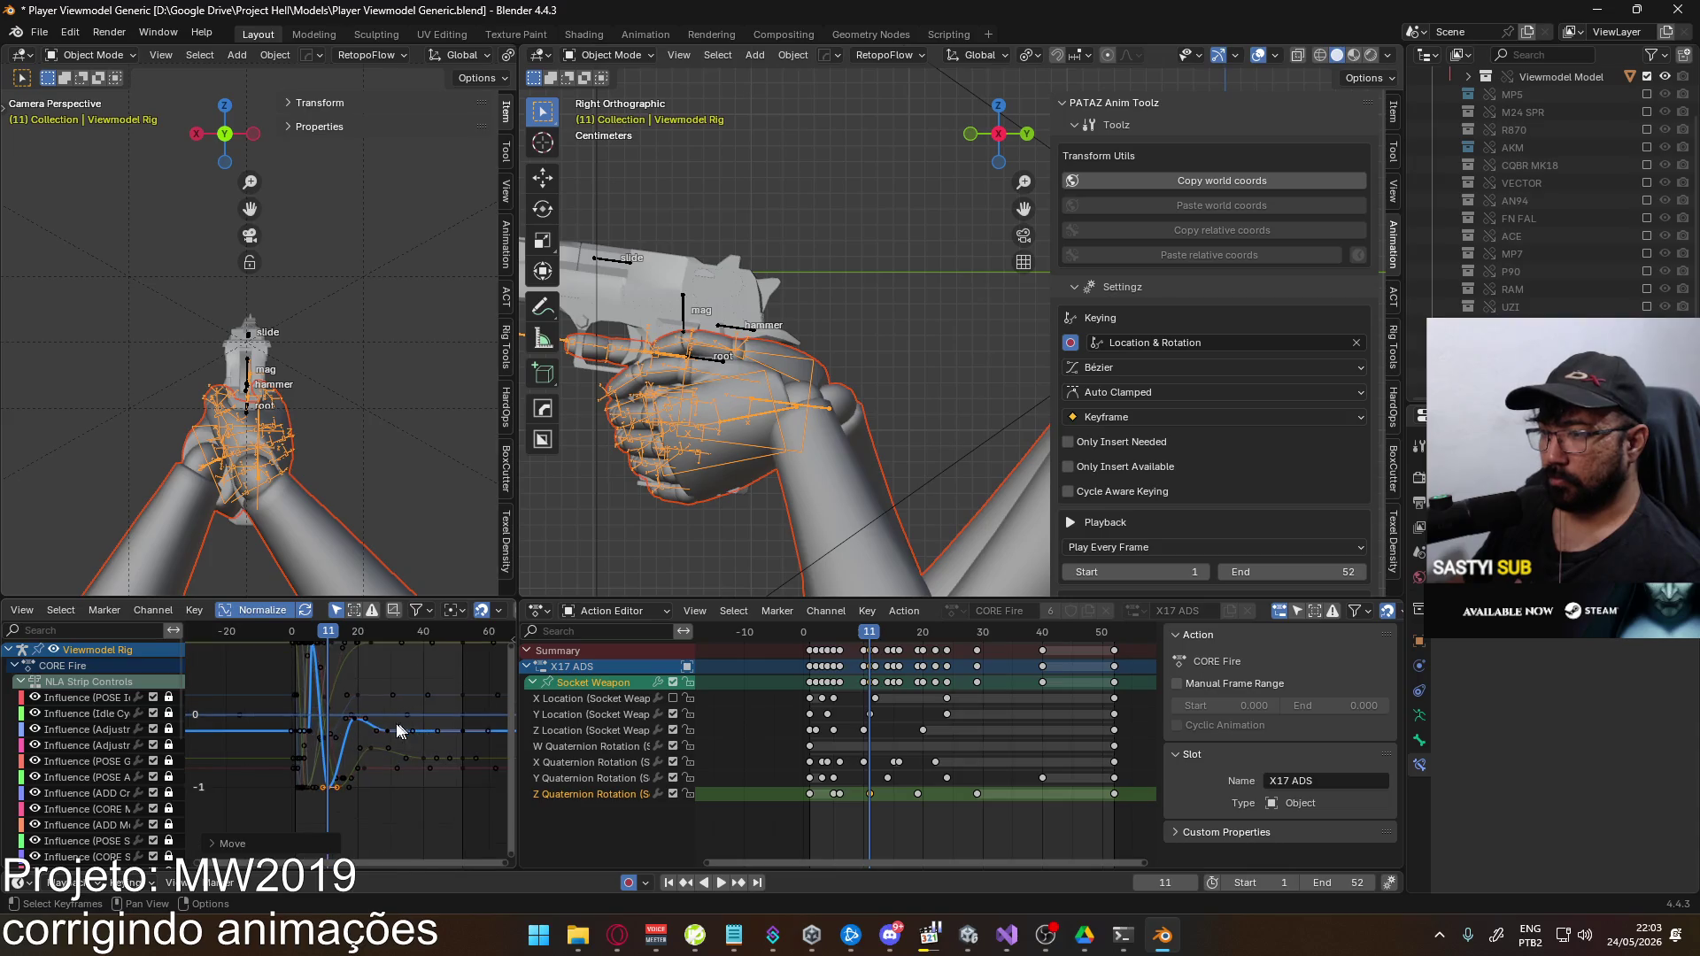
pyautogui.click(355, 714)
pyautogui.press('g')
pyautogui.click(406, 742)
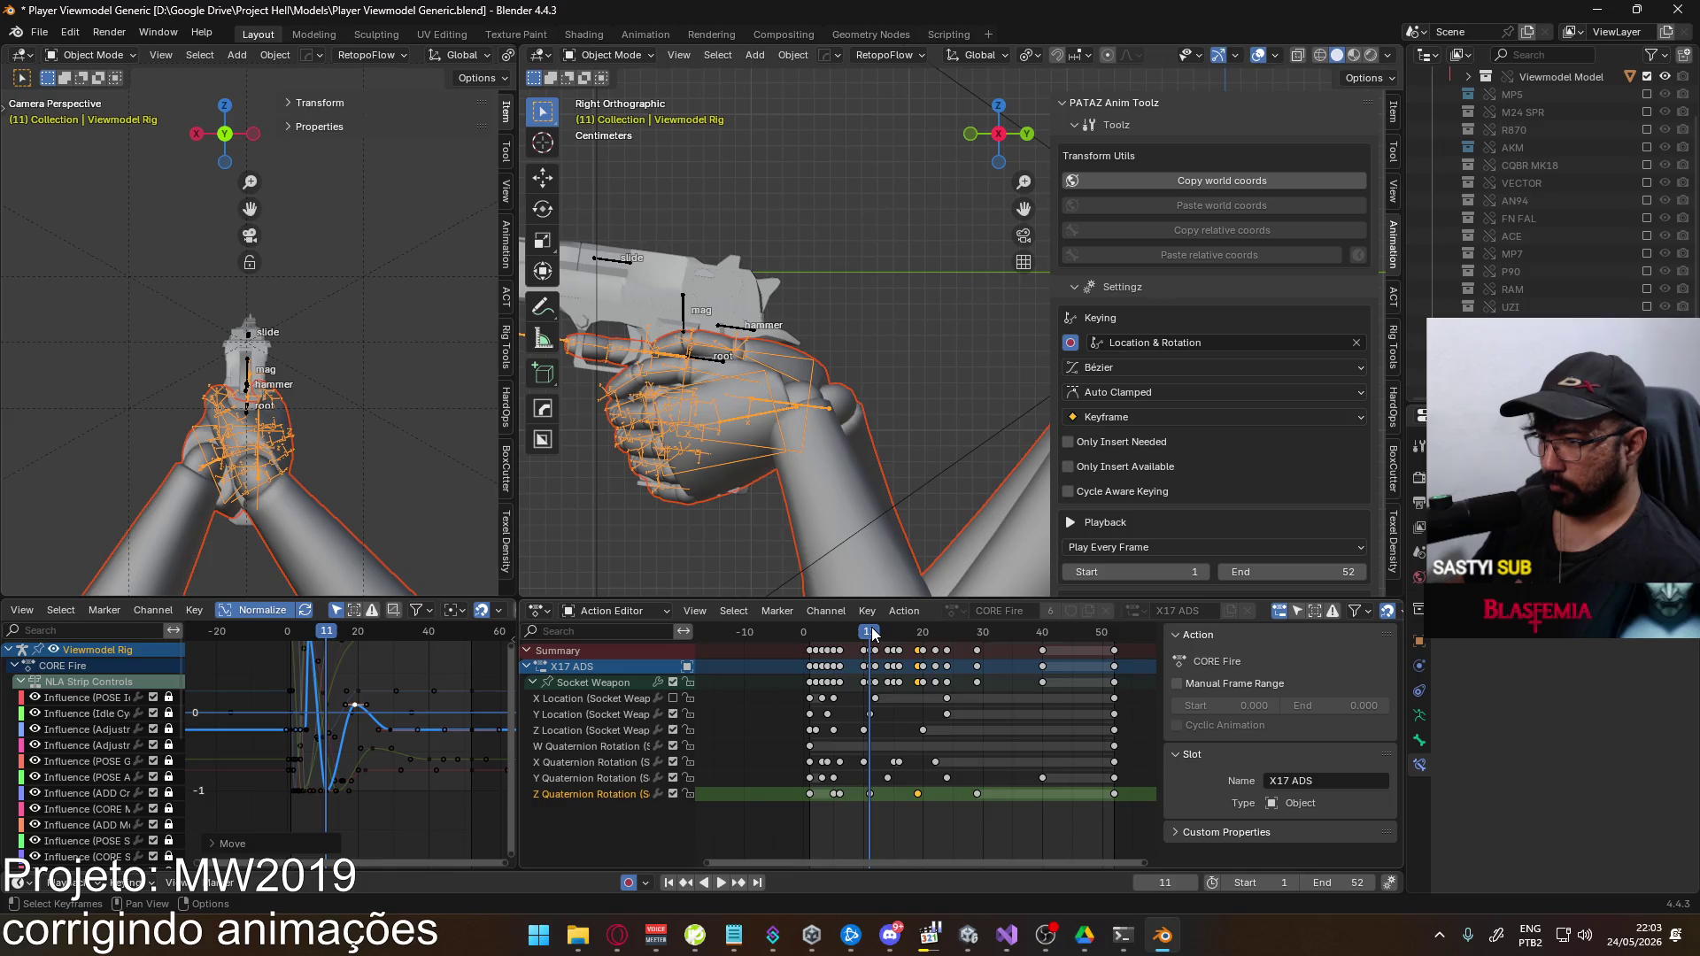
# Shift the selected keys later in time and play back the recoil
pyautogui.press('g')
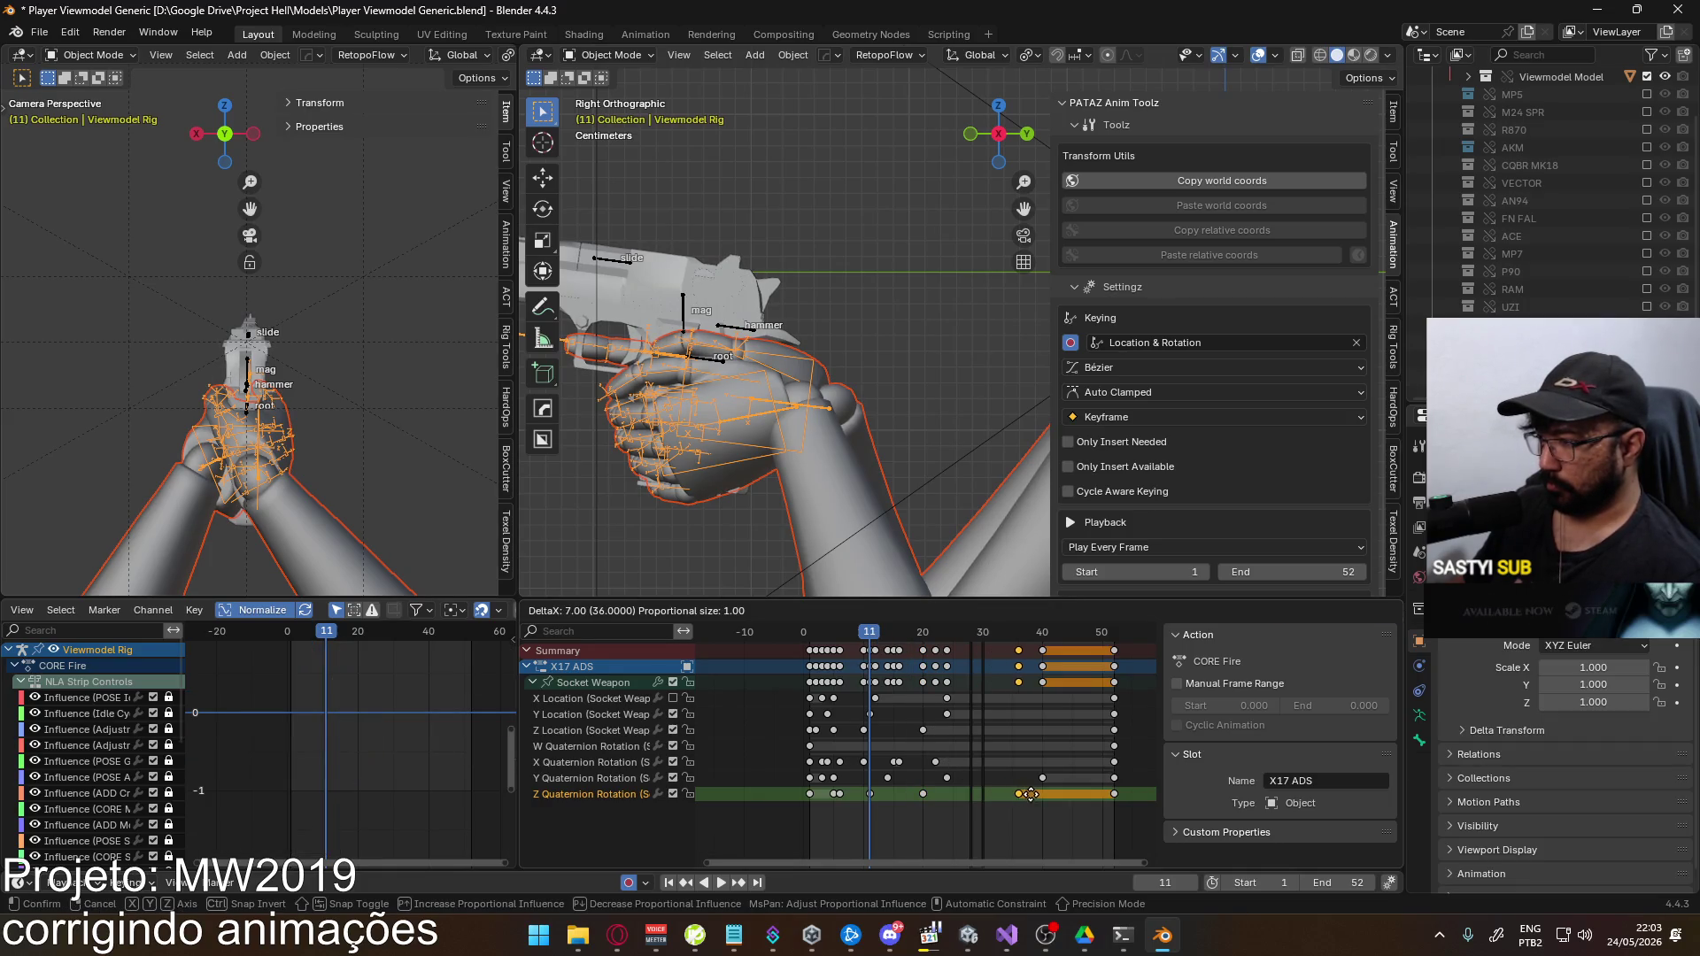
pyautogui.click(1029, 794)
pyautogui.press('space')
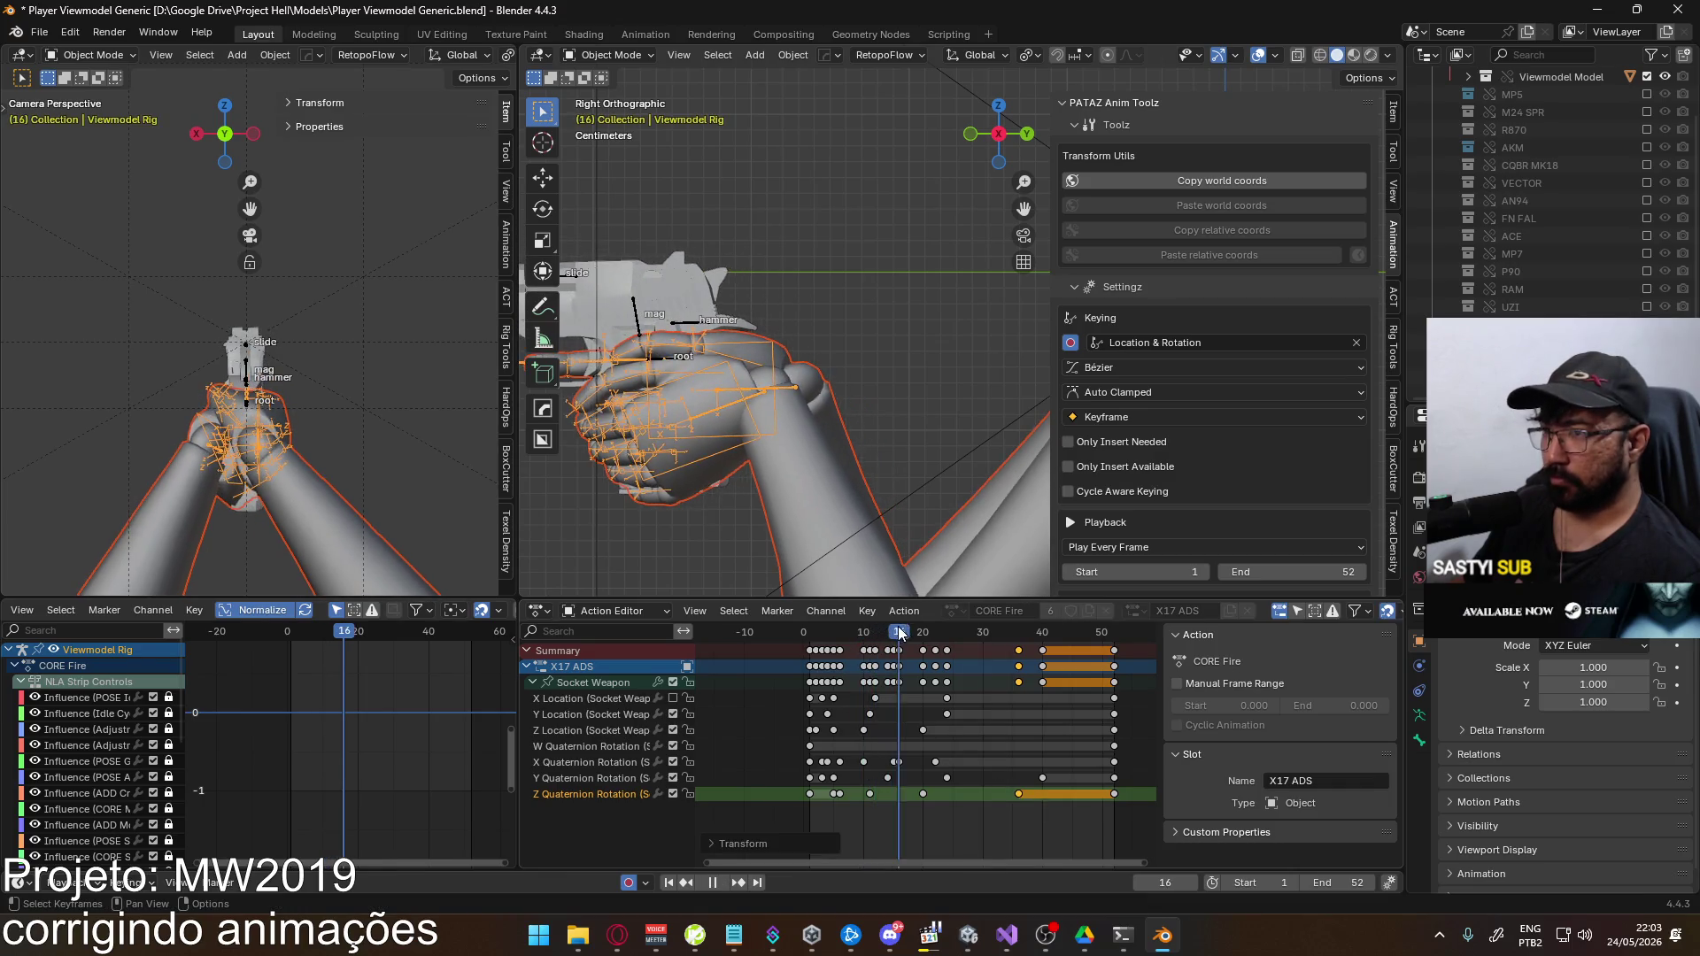
pyautogui.press('space')
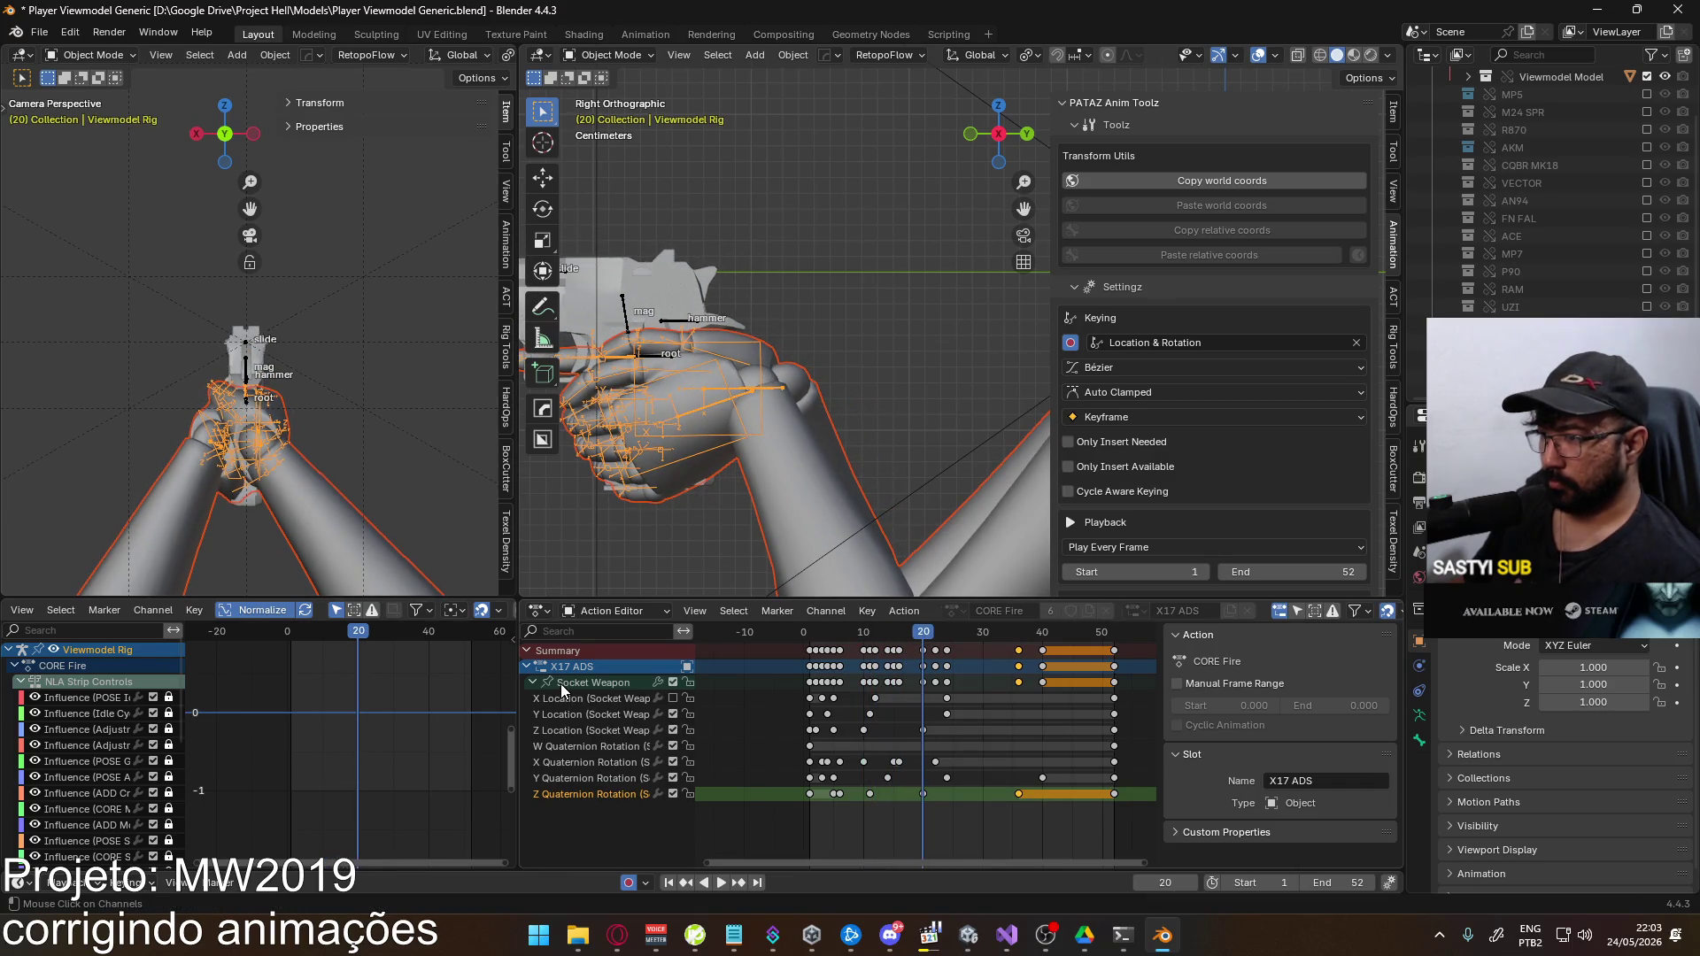
# Change the value of the Socket Weapon curve key near frame 20
pyautogui.click(560, 683)
pyautogui.click(358, 709)
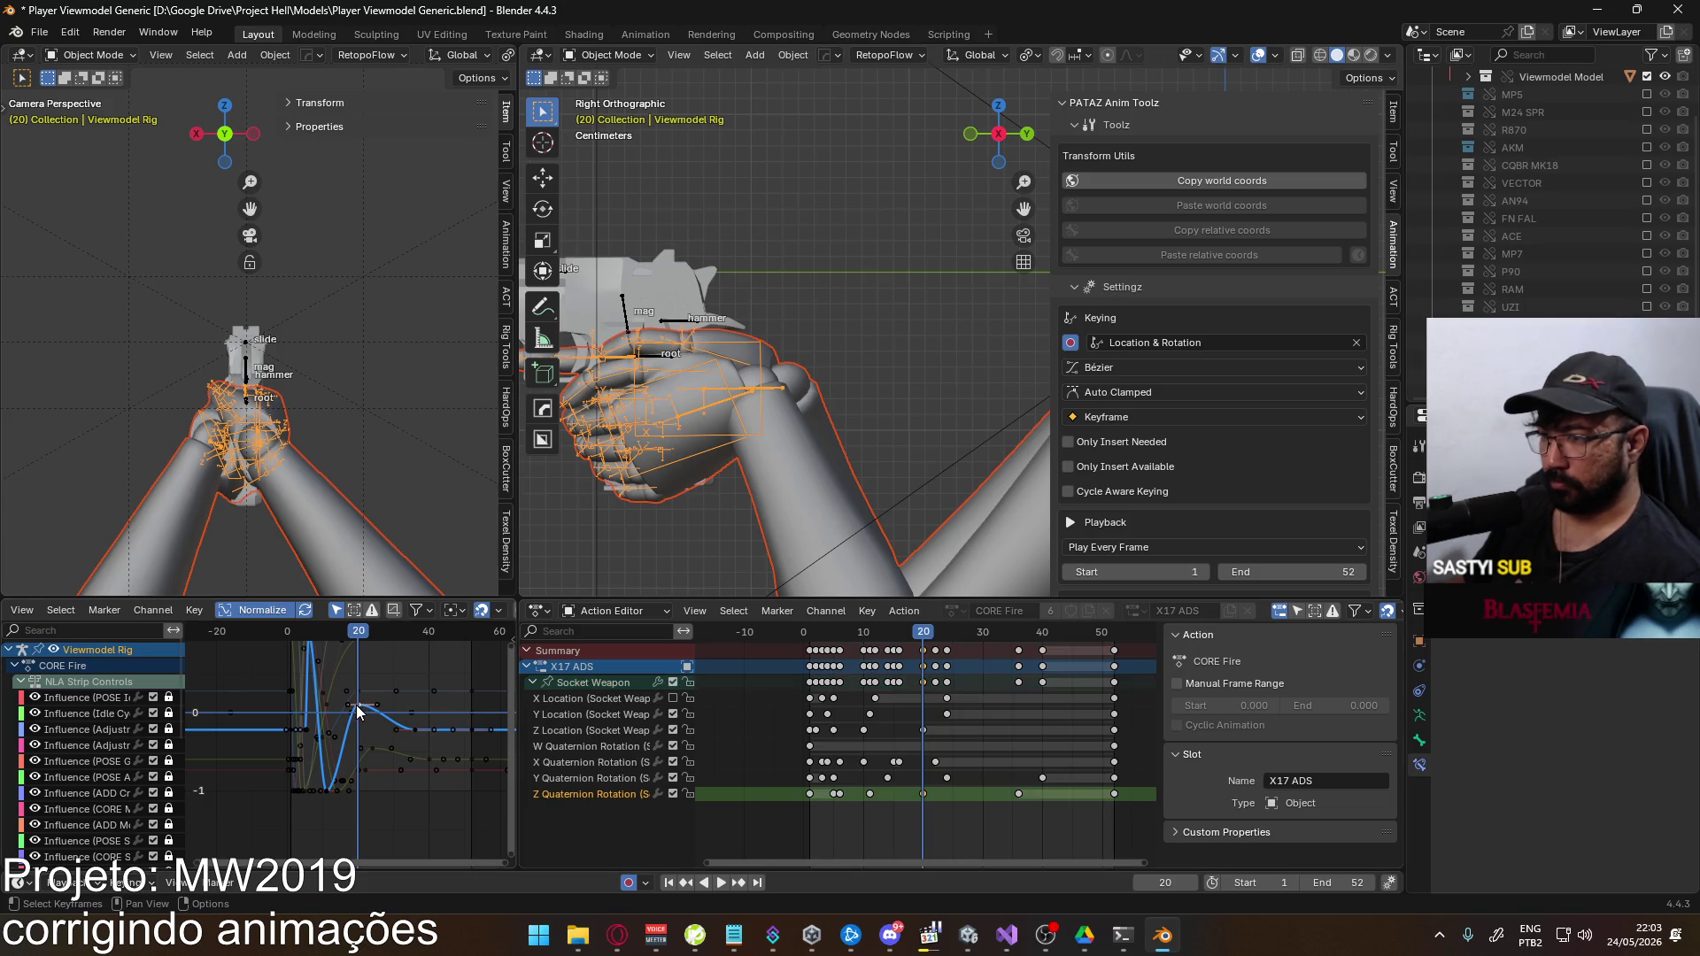
pyautogui.press('g')
pyautogui.press('y')
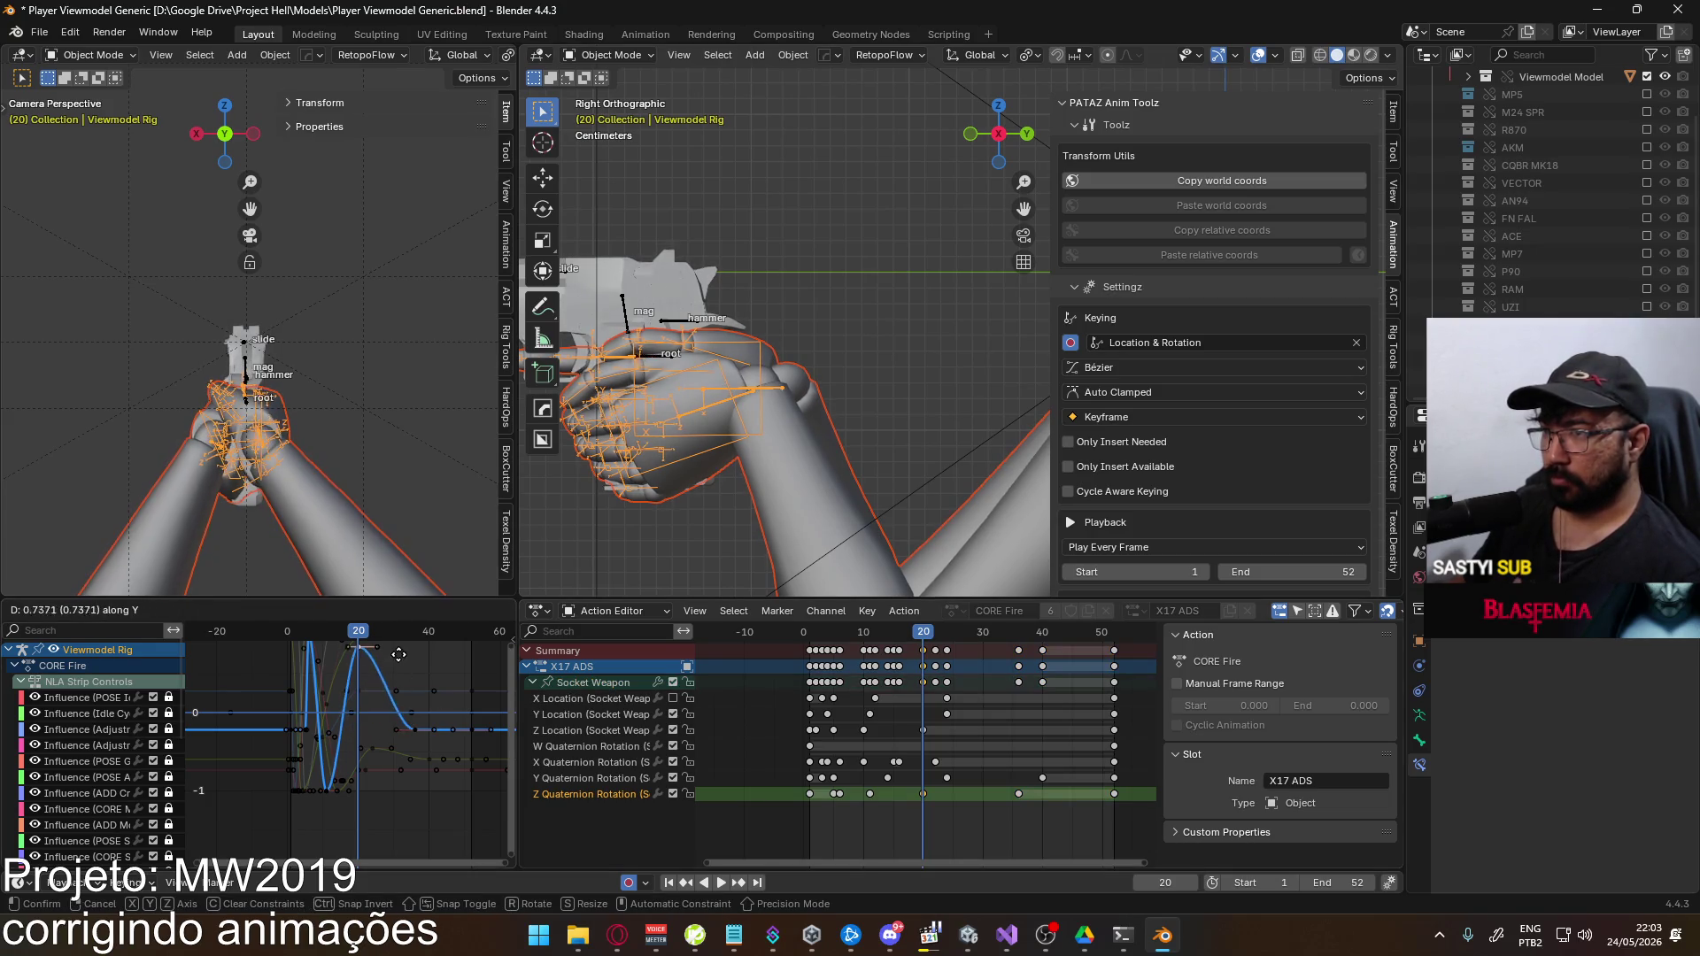
pyautogui.click(406, 709)
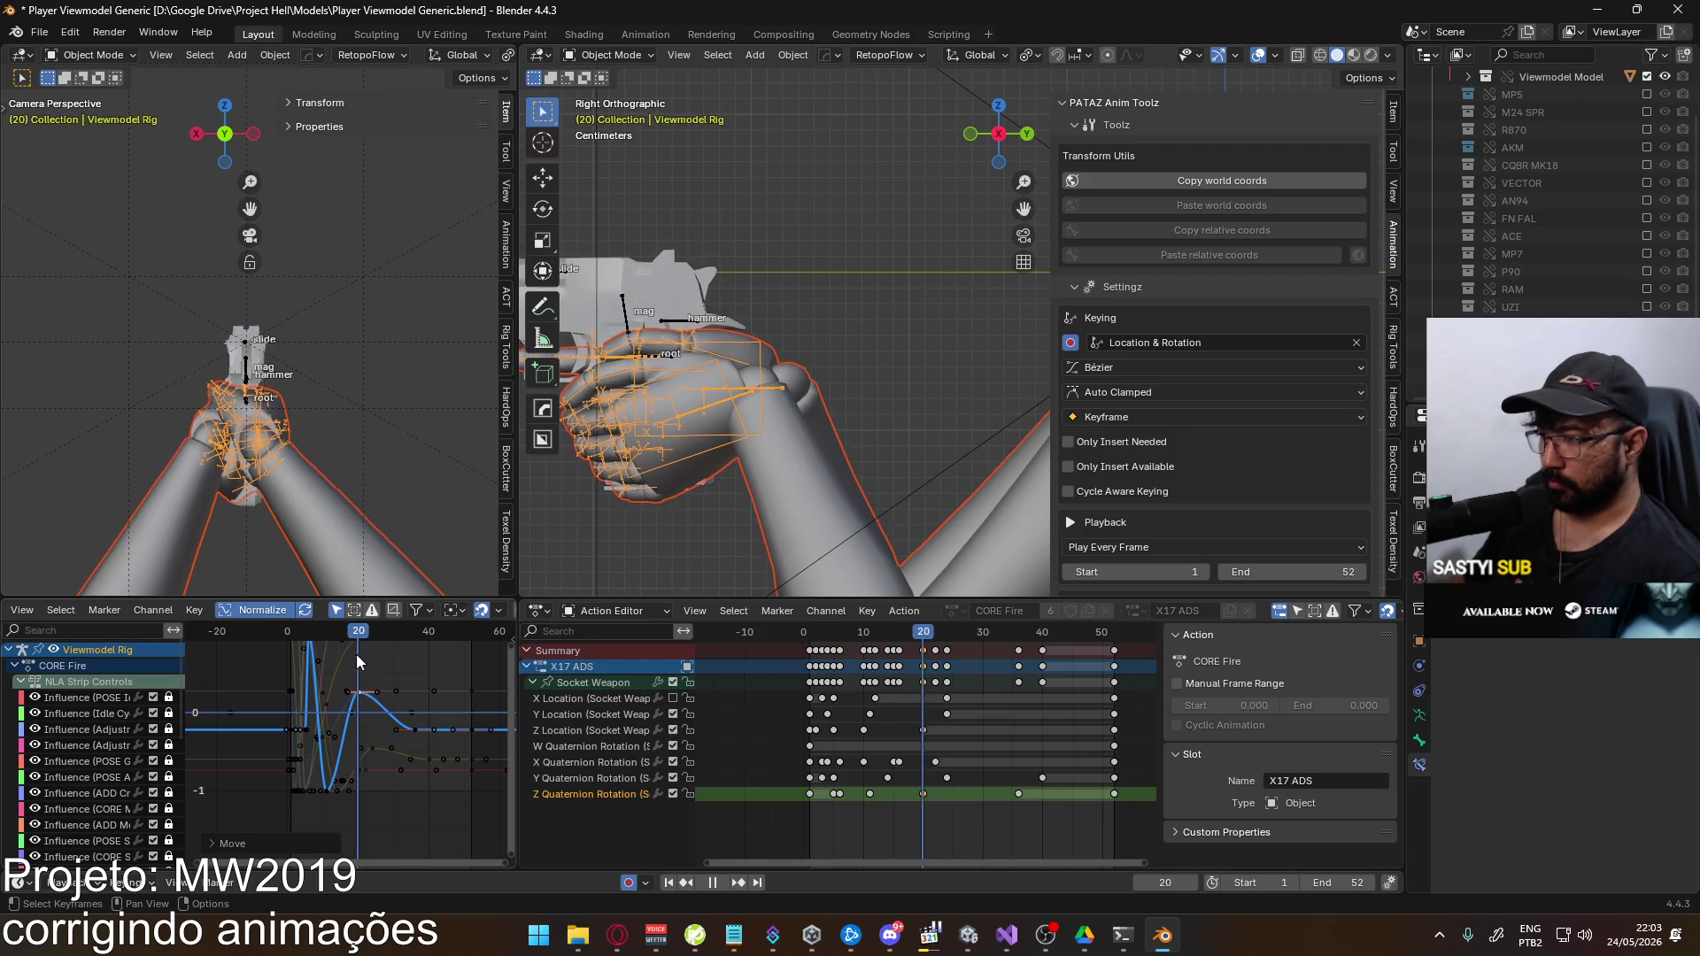
pyautogui.press('space')
# Select the Y Quaternion Rotation keys and move a Y curve key around frame 13
pyautogui.doubleClick(588, 777)
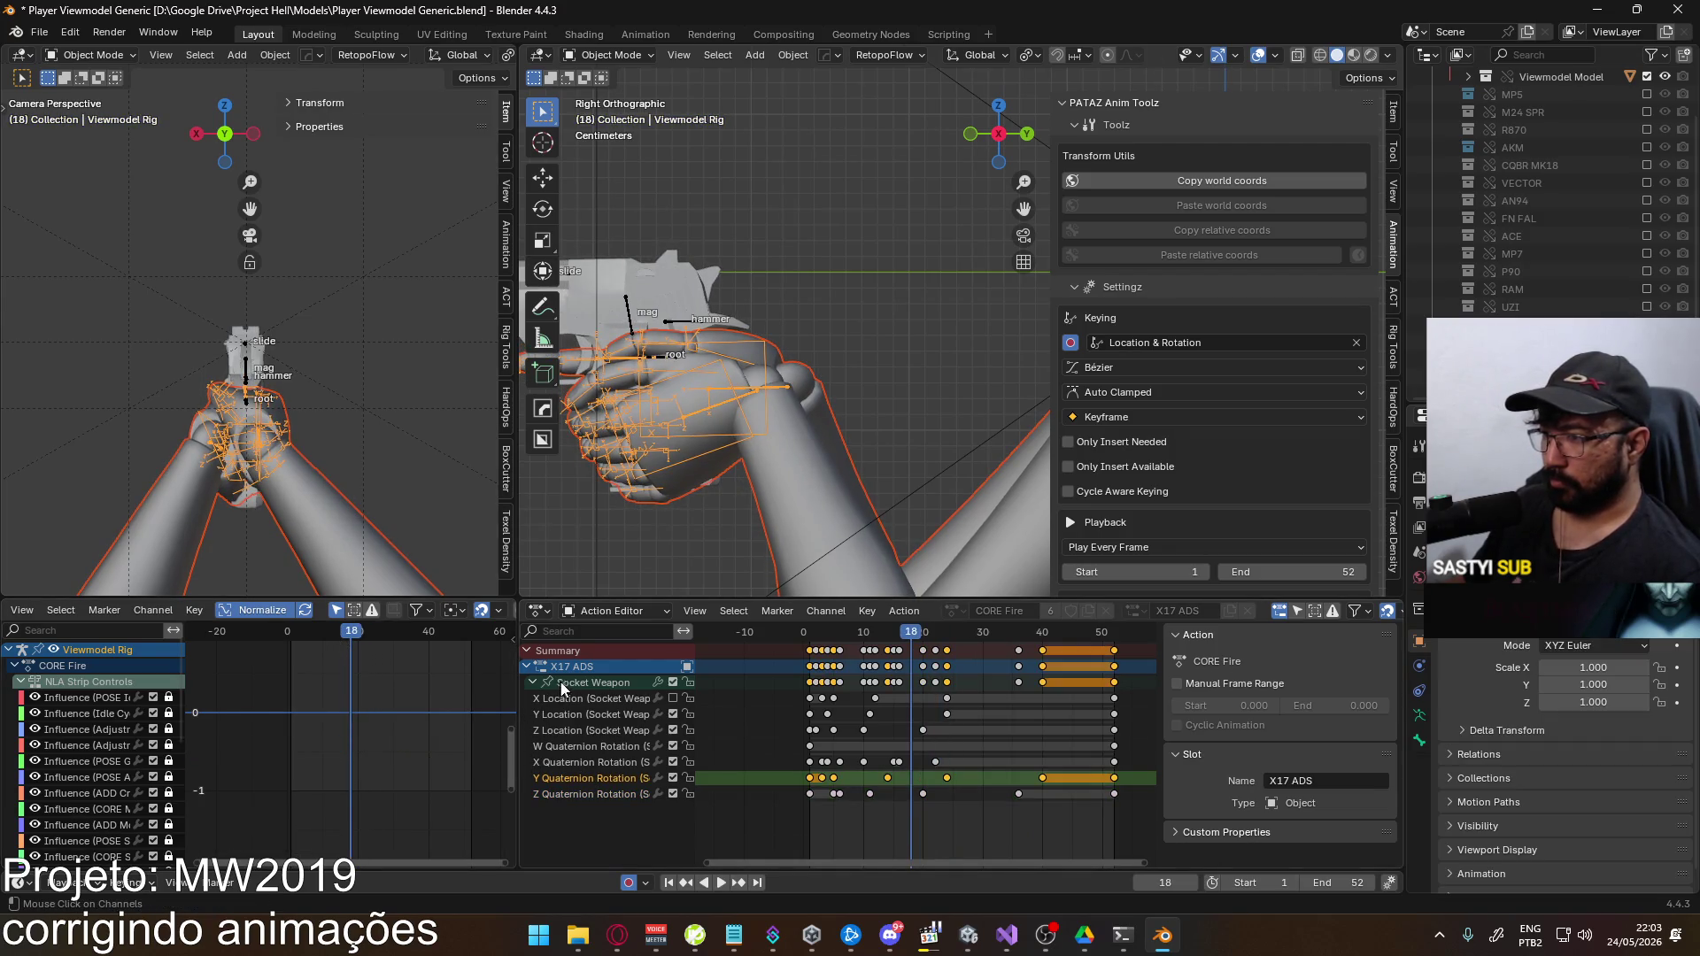
pyautogui.click(339, 791)
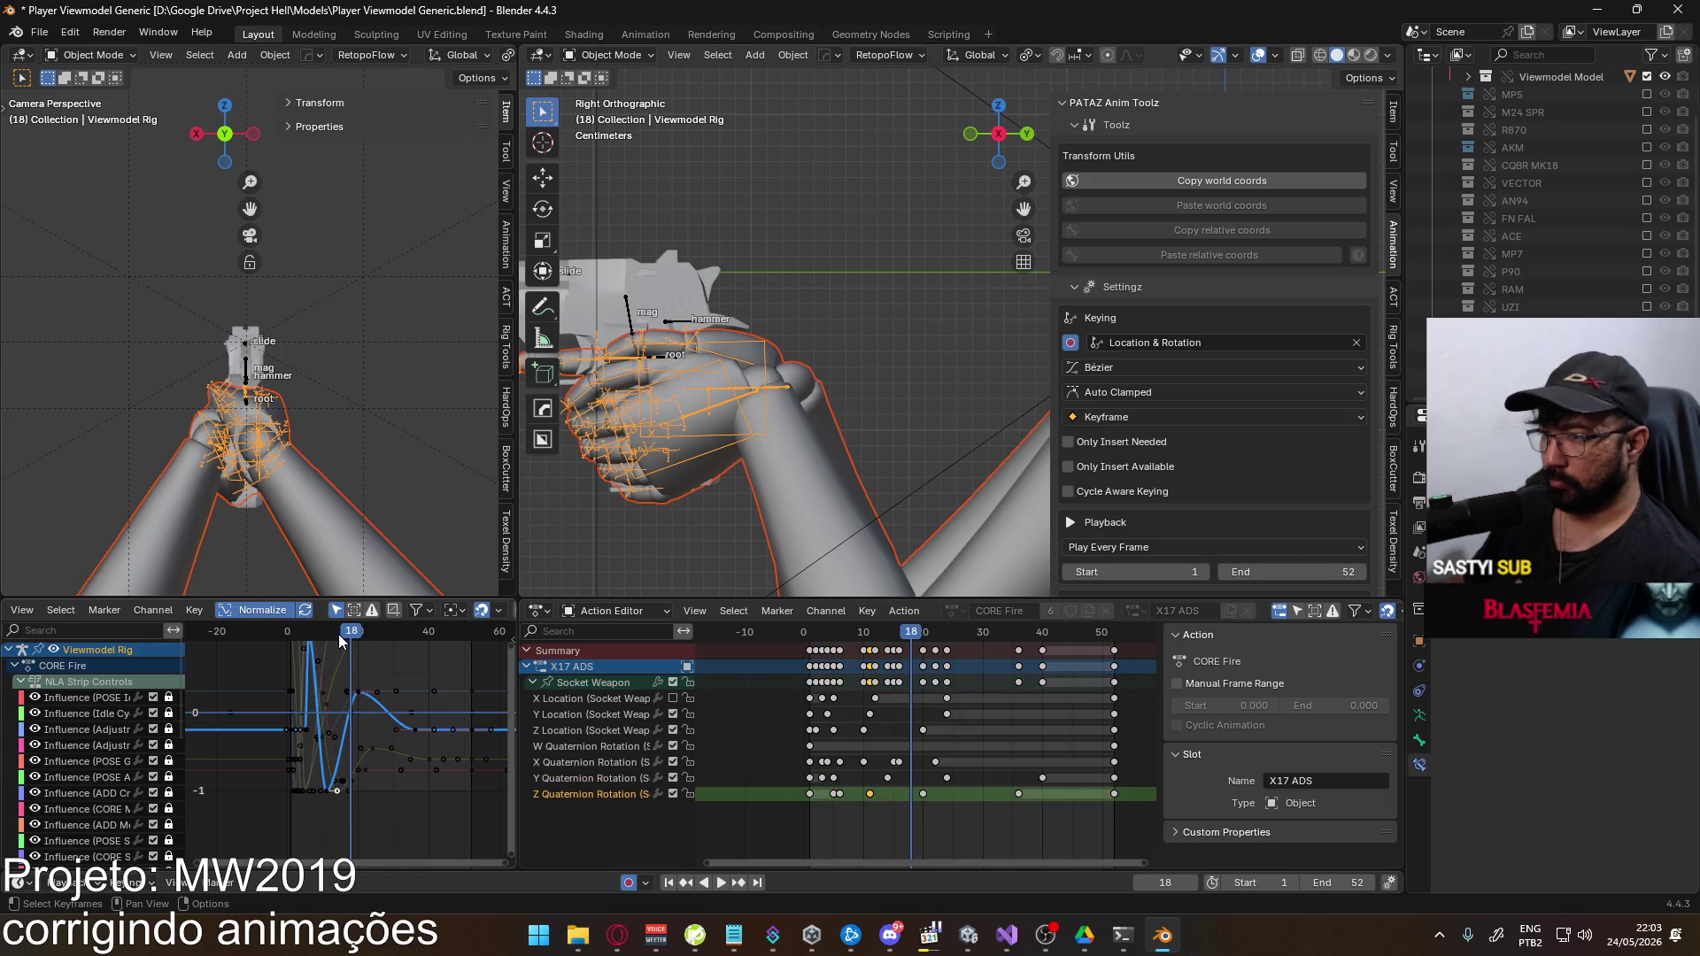
pyautogui.hotkey('ctrl', 'z')
pyautogui.moveTo(351, 638); pyautogui.dragTo(340, 644)
pyautogui.click(351, 787)
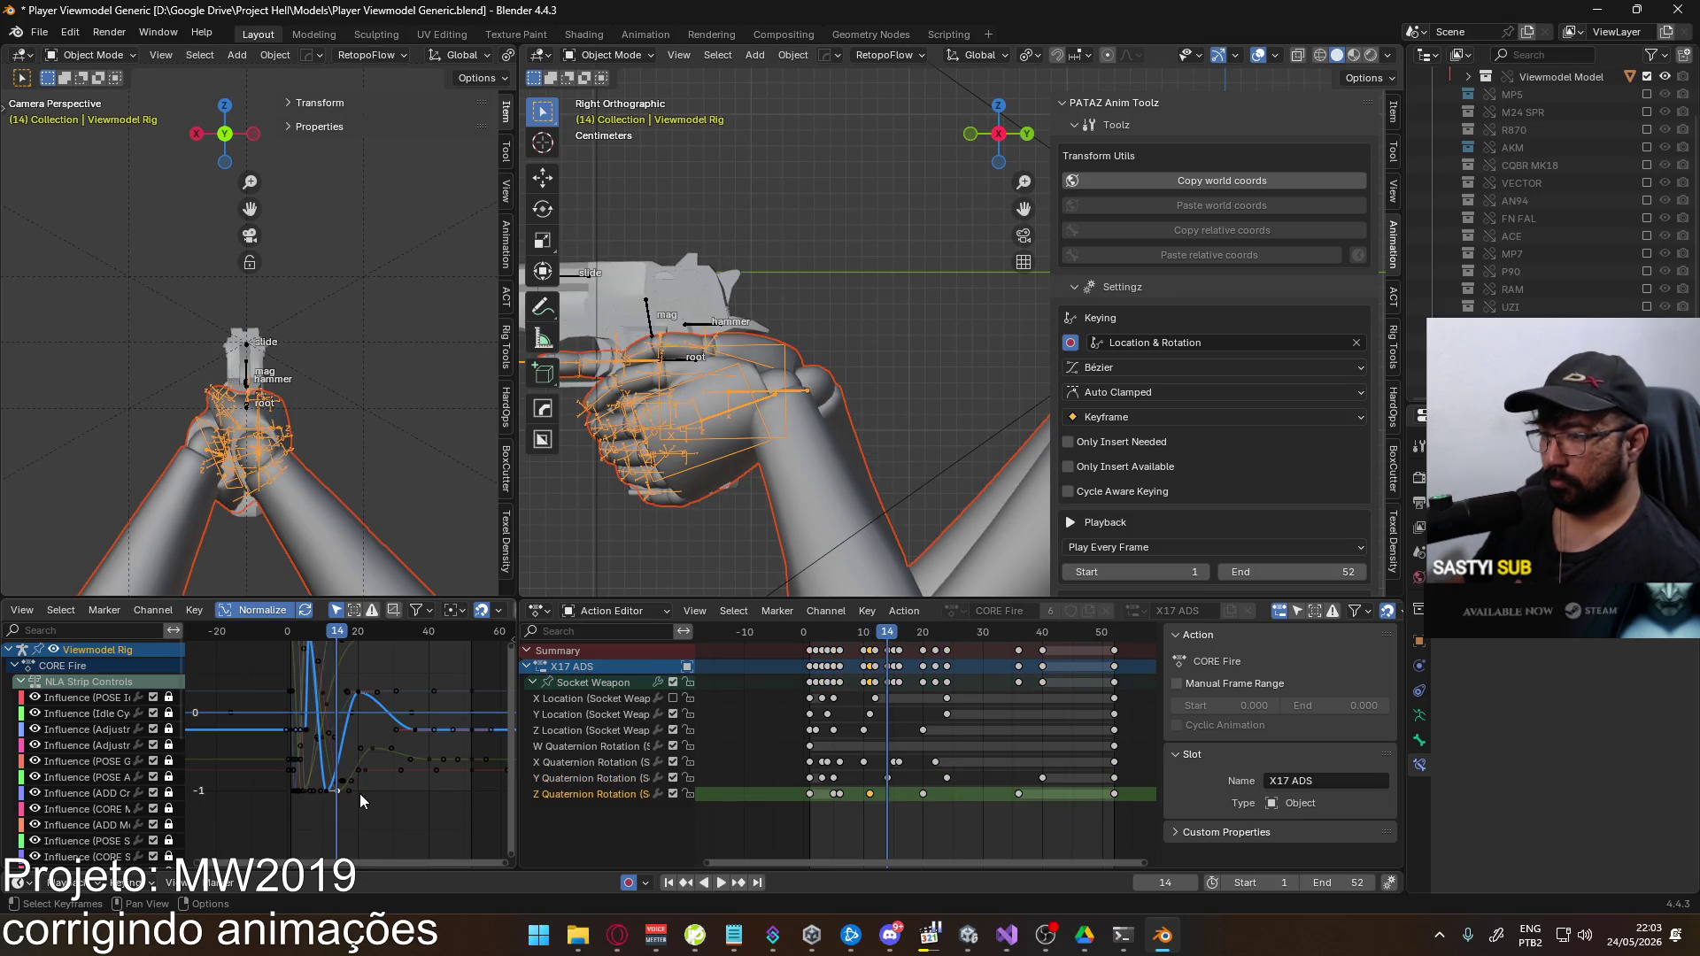
pyautogui.press('g')
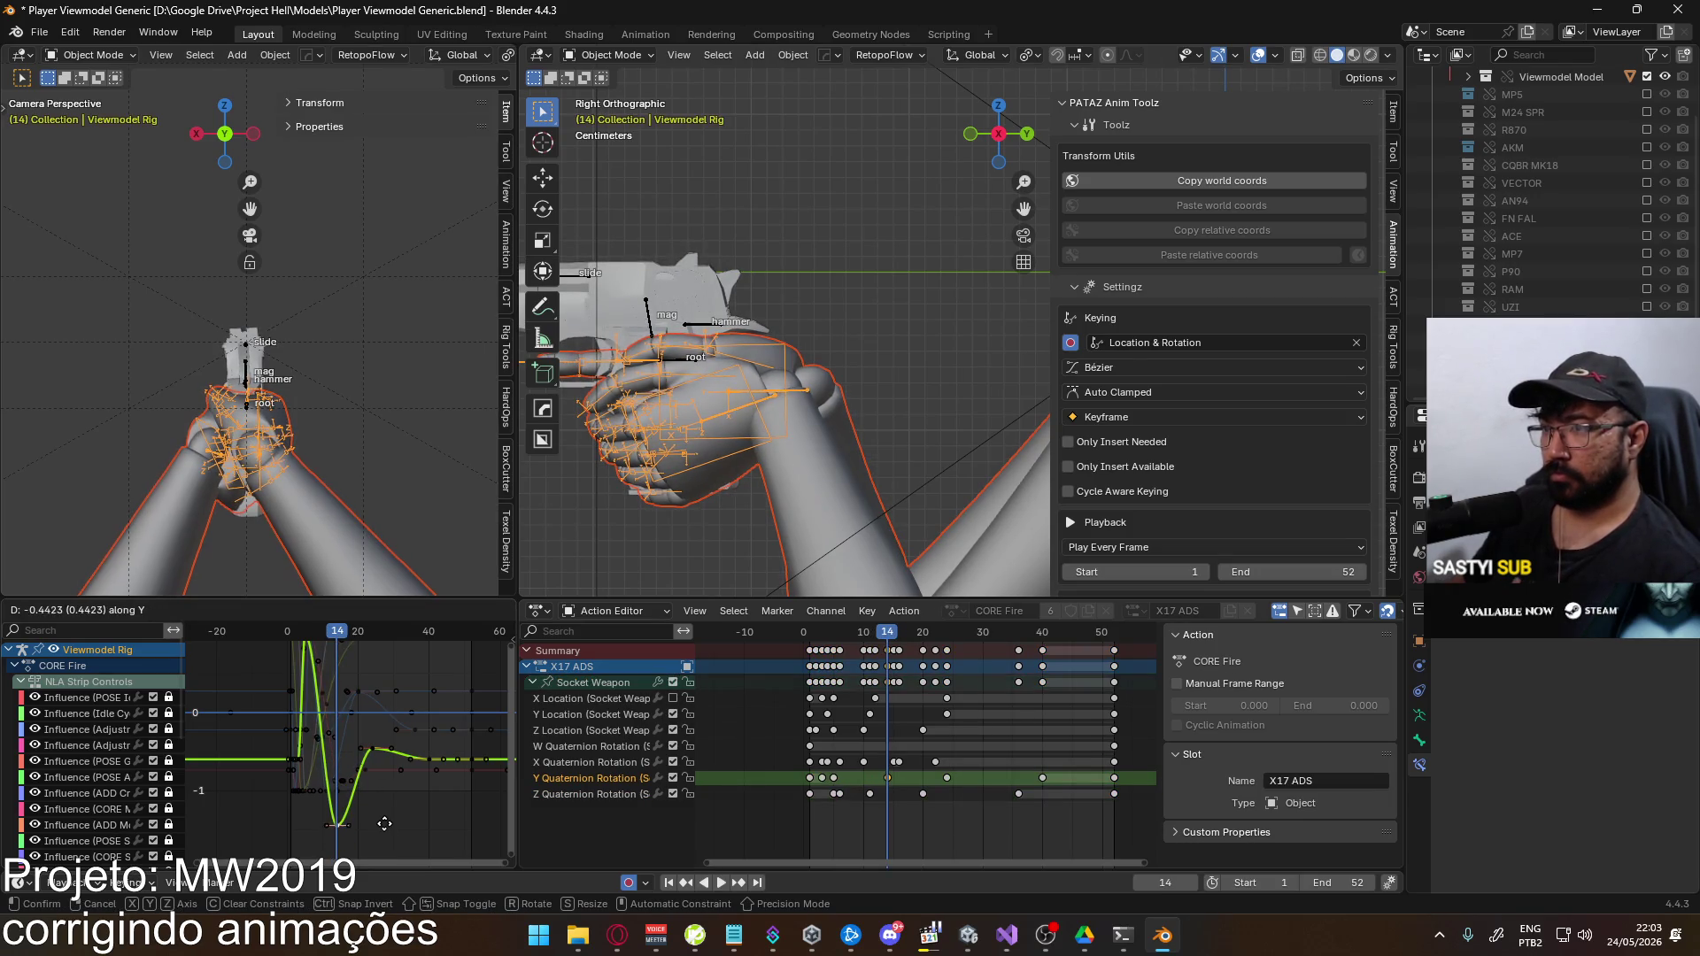
pyautogui.click(383, 831)
# Adjust the Y Quaternion key at frame 24, retime it to about 27, and push the frame-40 key three frames later
pyautogui.moveTo(339, 638); pyautogui.dragTo(376, 639)
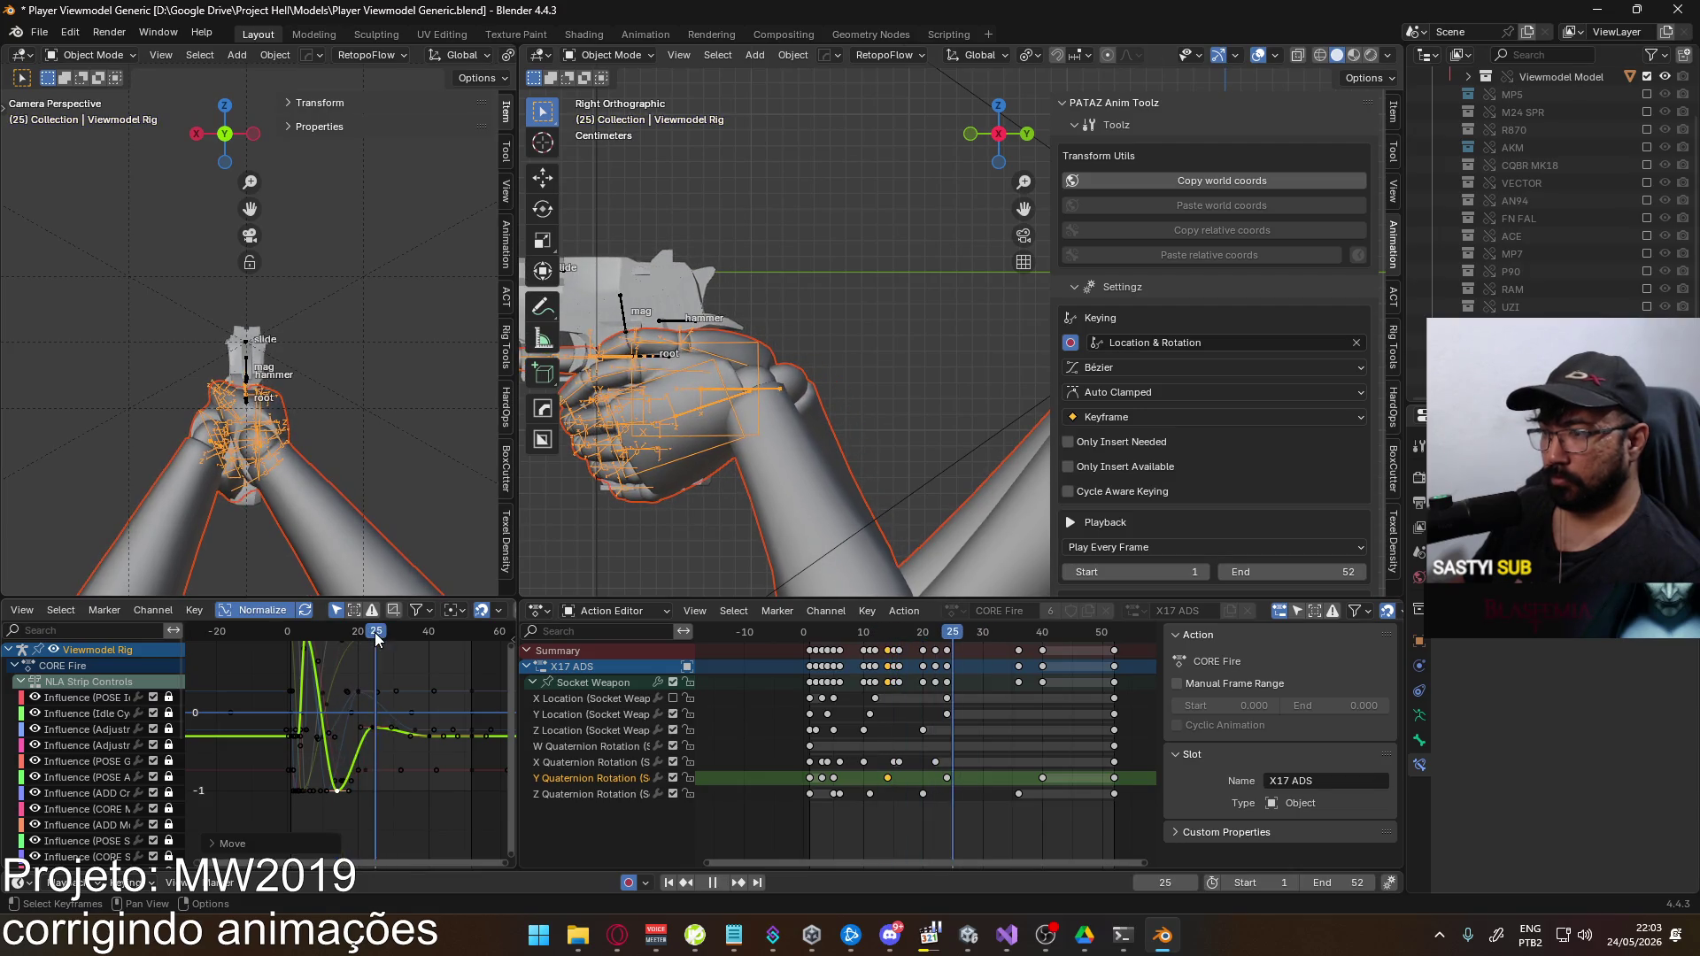
pyautogui.press('g')
pyautogui.press('y')
pyautogui.click(431, 735)
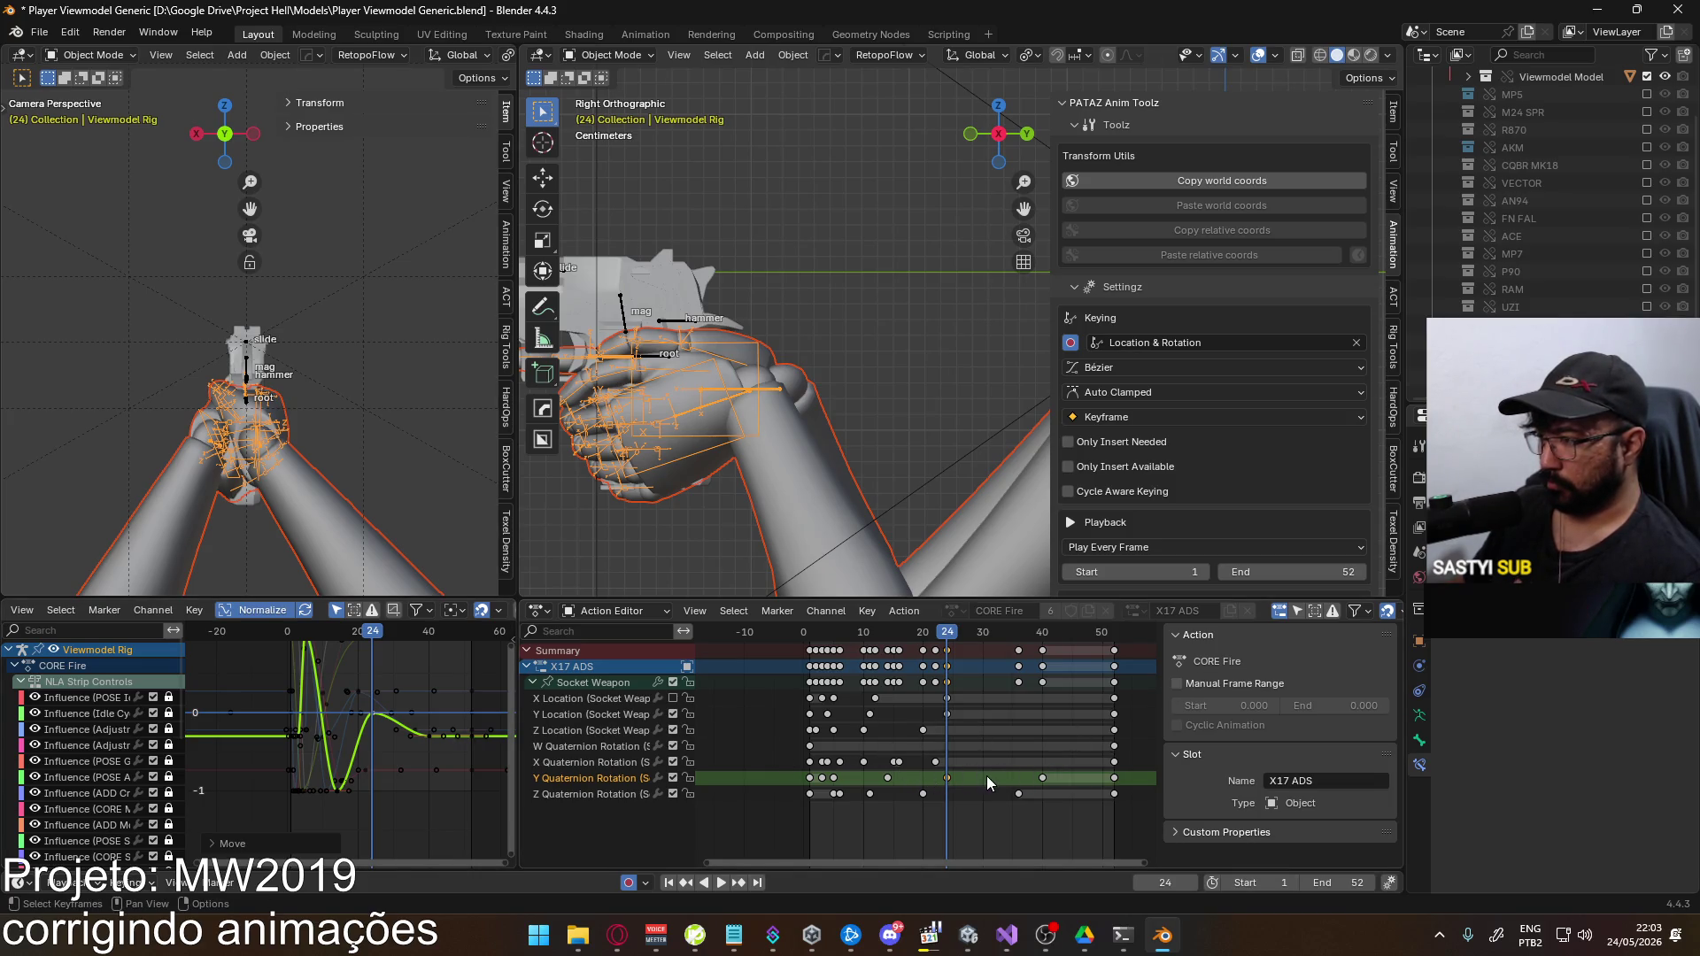
pyautogui.press('g')
pyautogui.click(1061, 779)
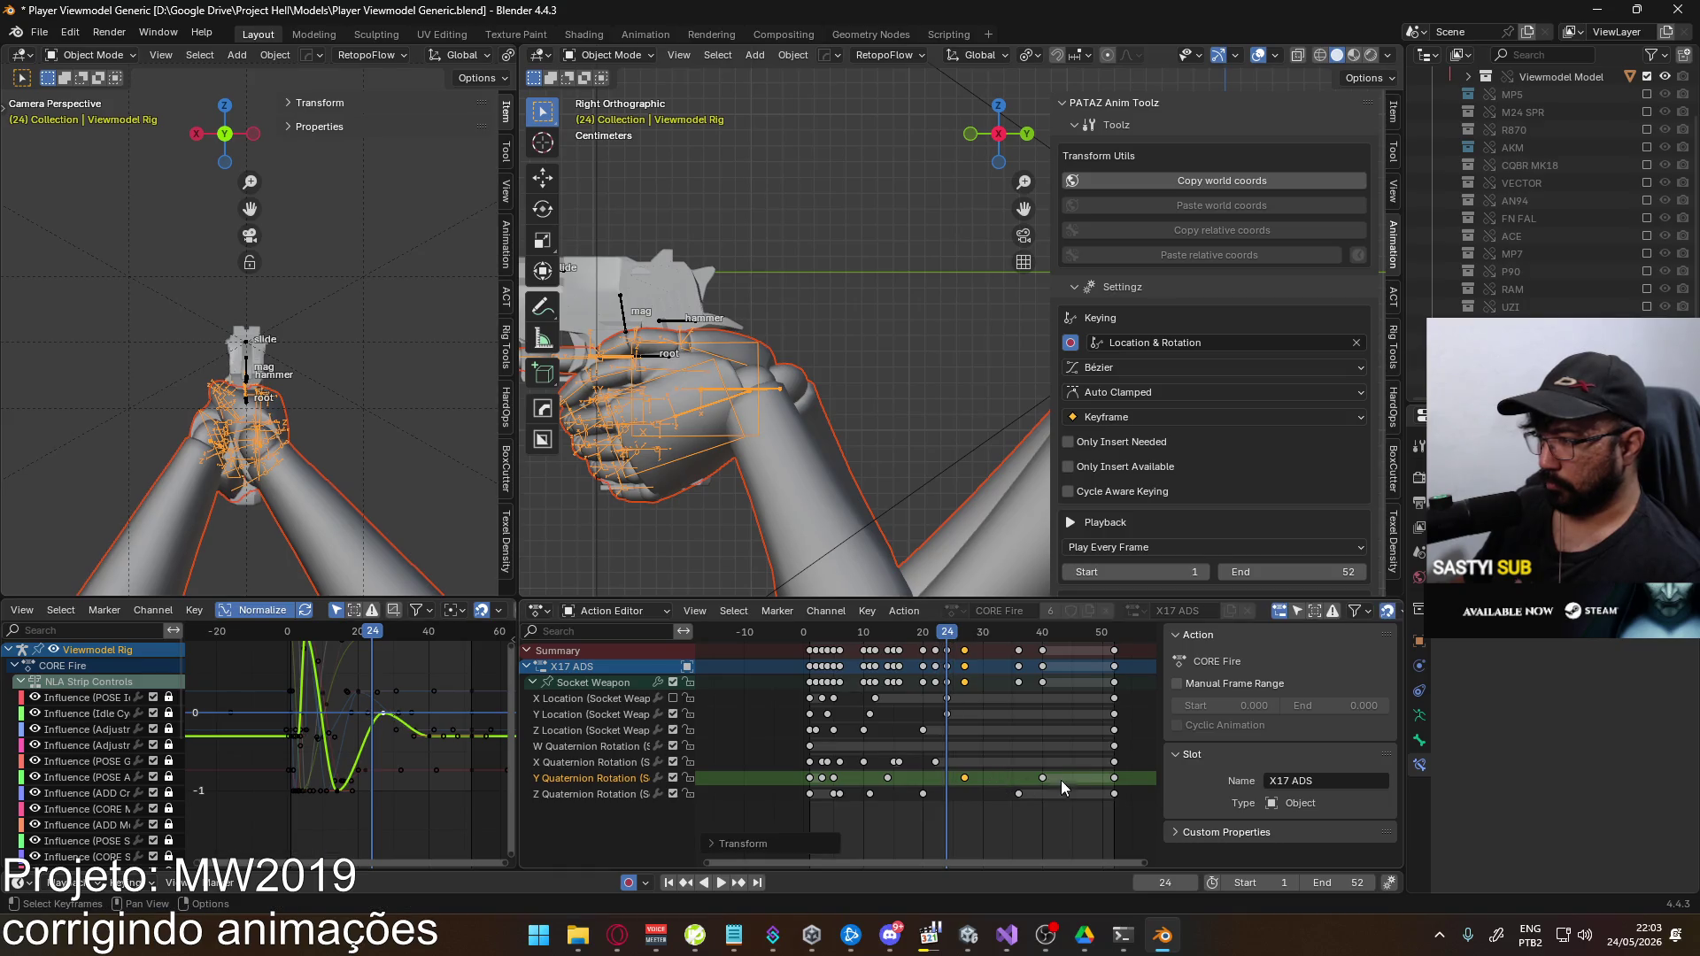
pyautogui.click(1042, 777)
pyautogui.press('g')
pyautogui.click(1079, 780)
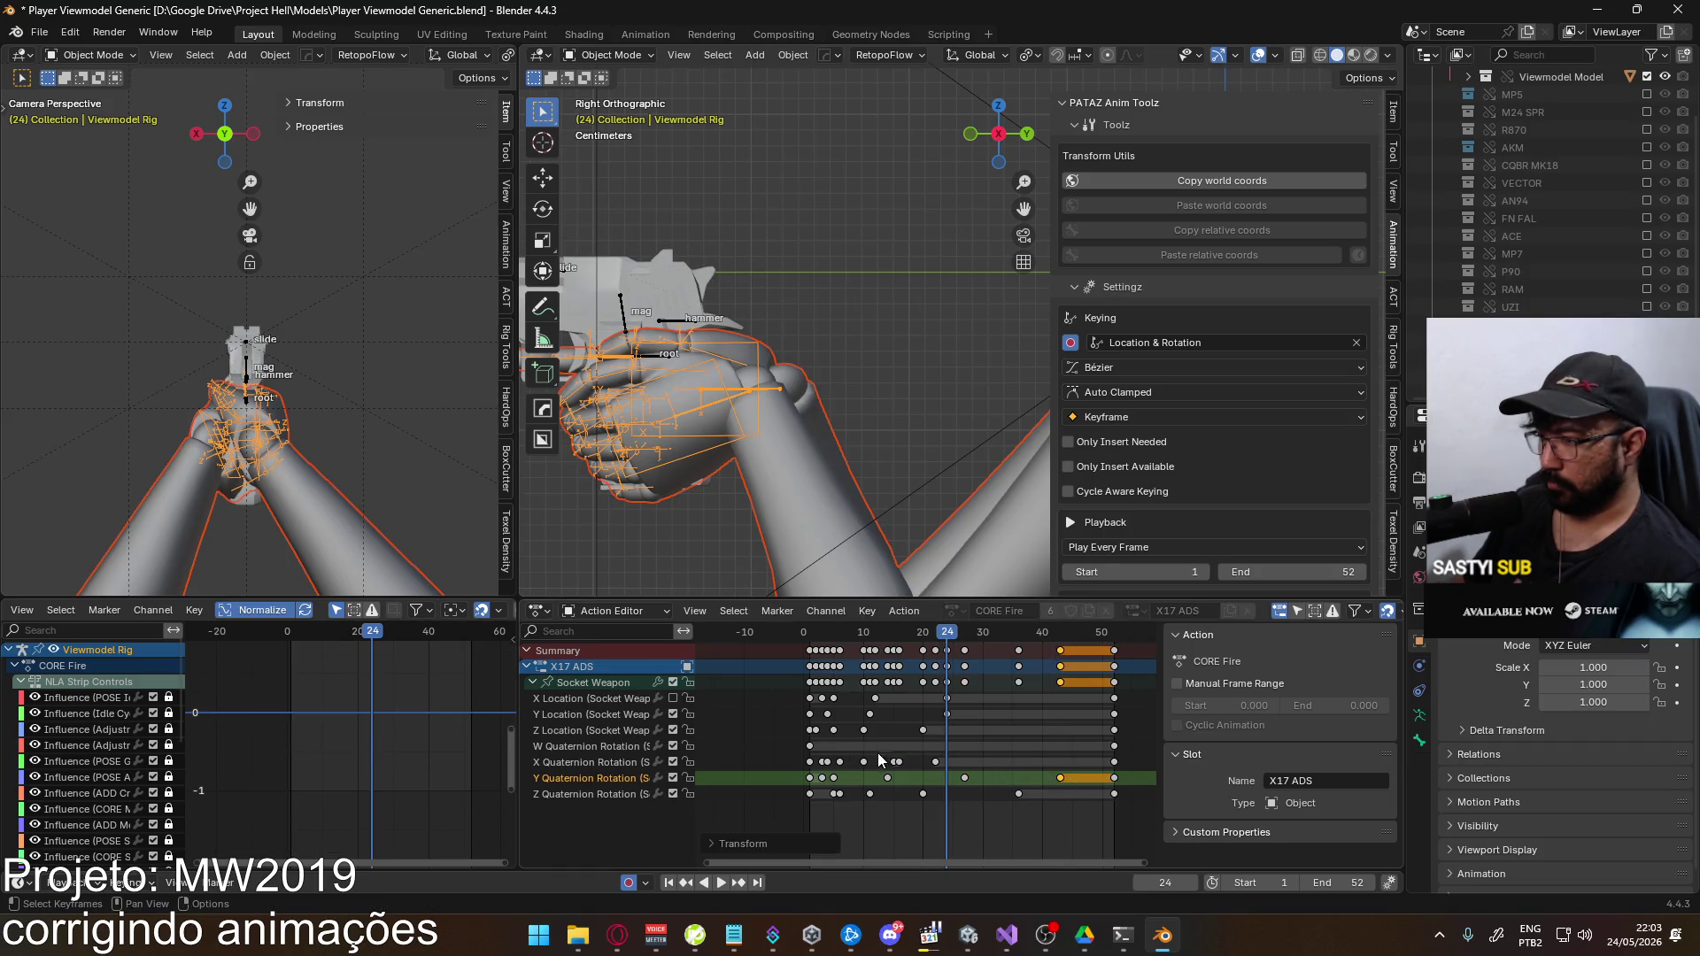
# Play back, retime the selected keys, and move an X Quaternion Rotation key four frames later
pyautogui.press('space')
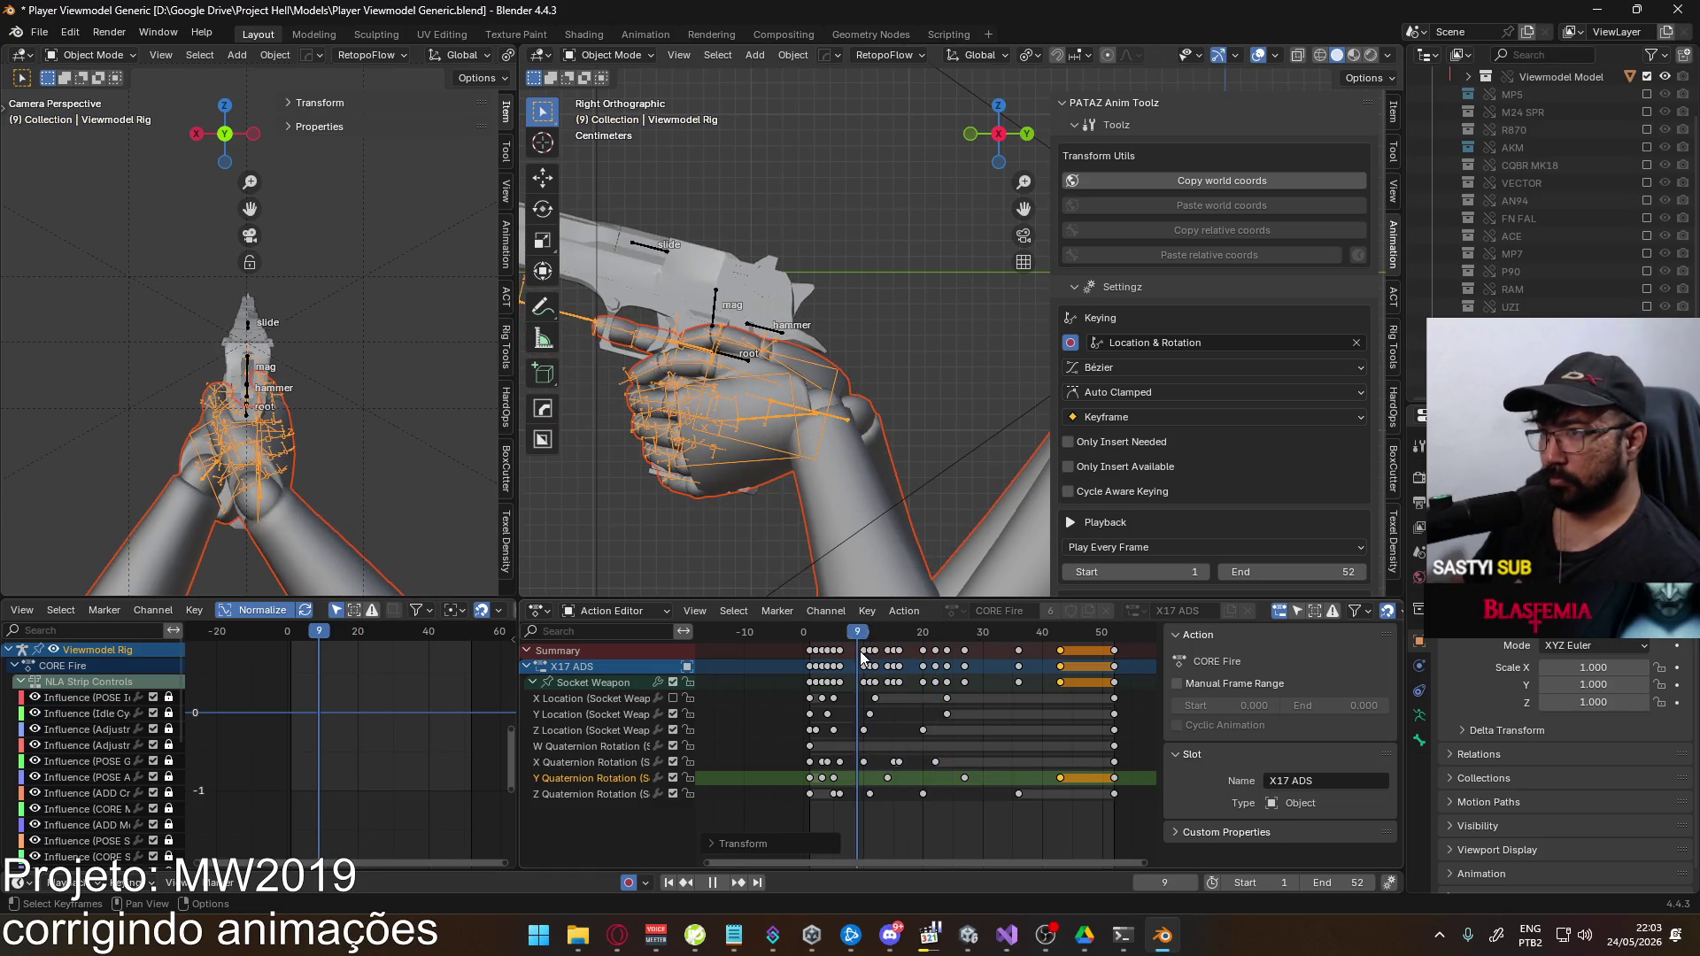
pyautogui.press('space')
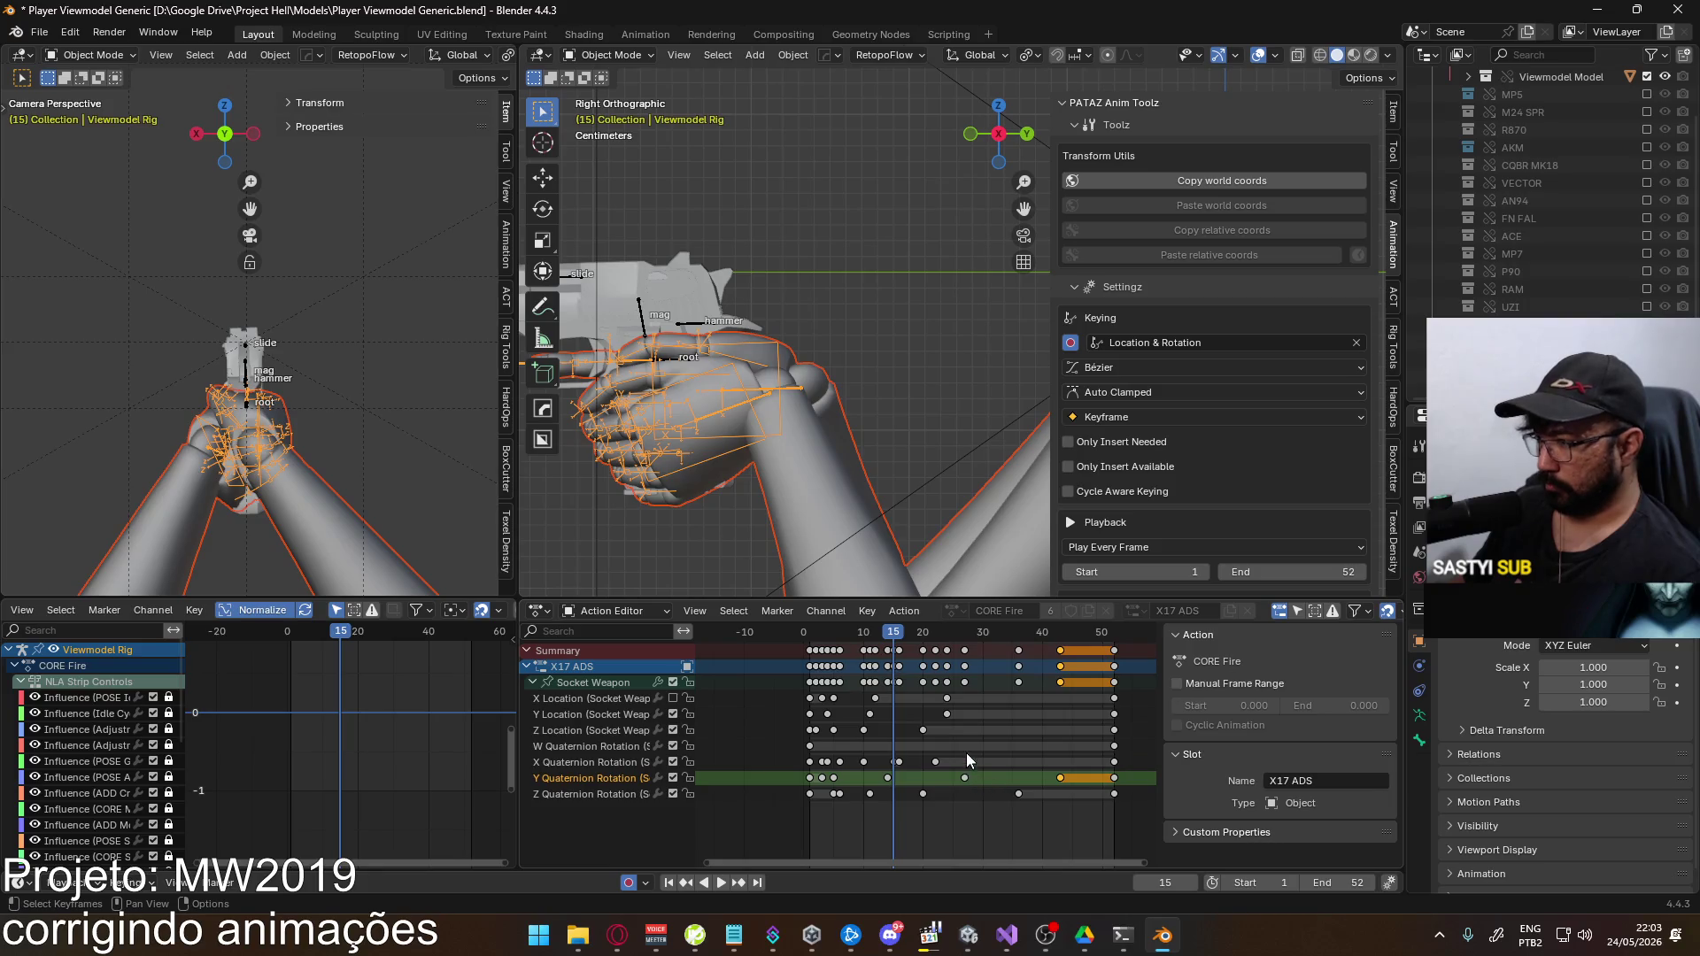
pyautogui.press('g')
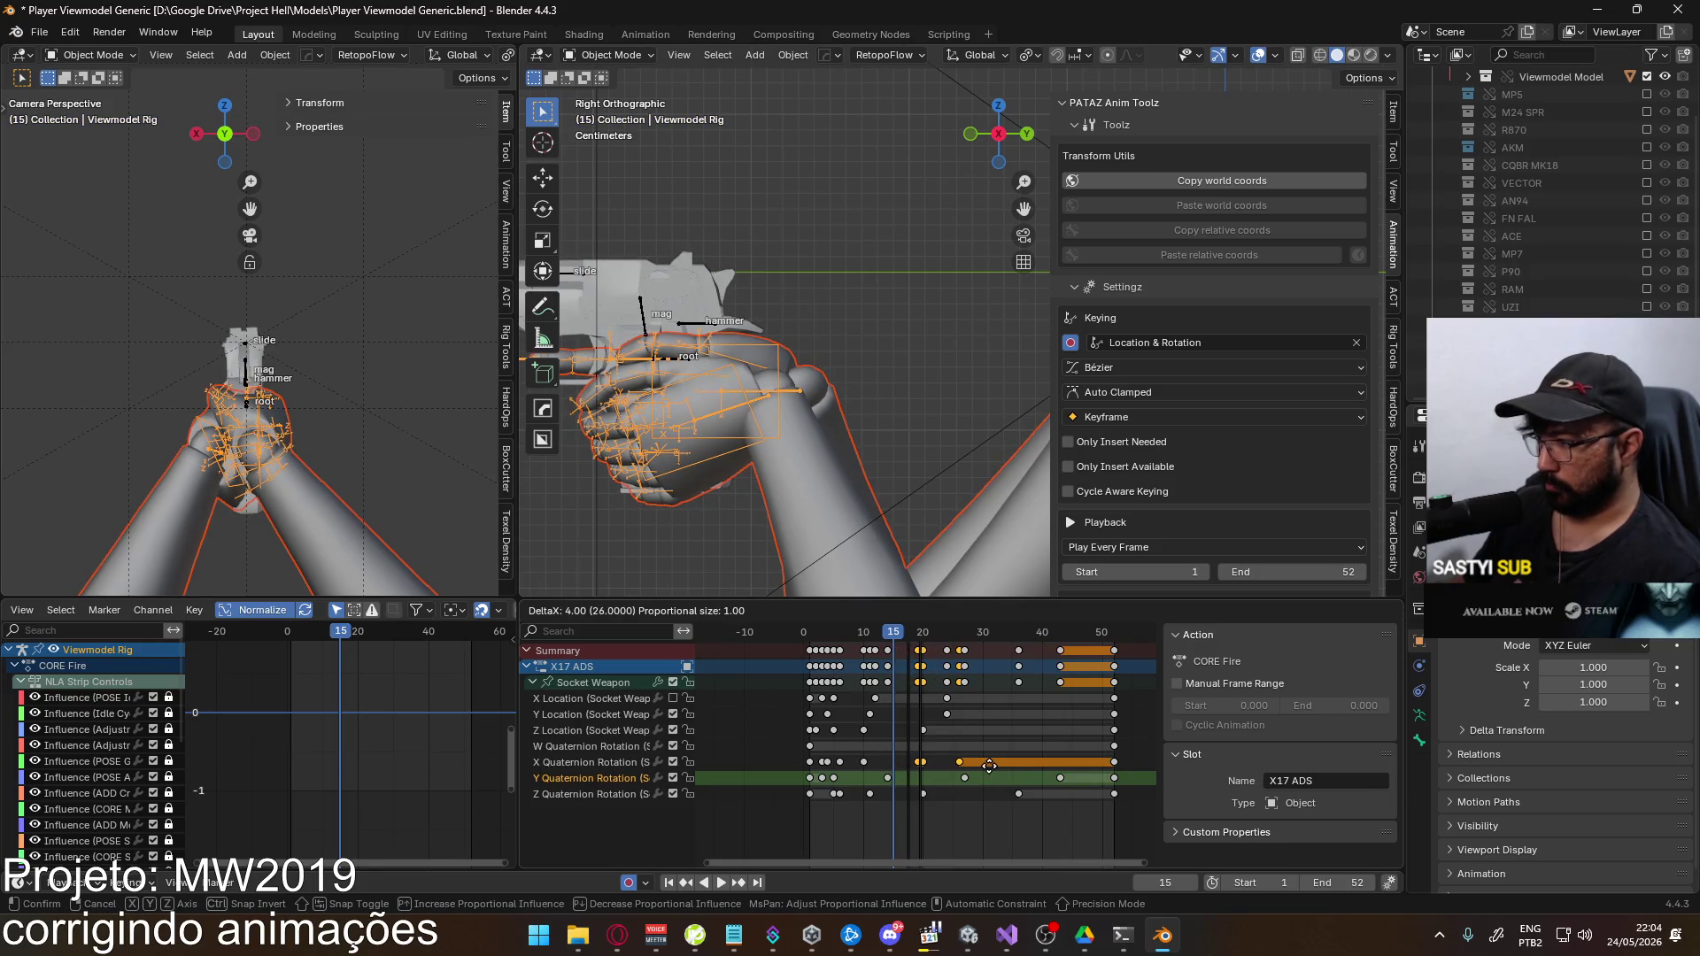
pyautogui.click(989, 765)
pyautogui.click(960, 761)
pyautogui.moveTo(960, 762); pyautogui.dragTo(996, 759)
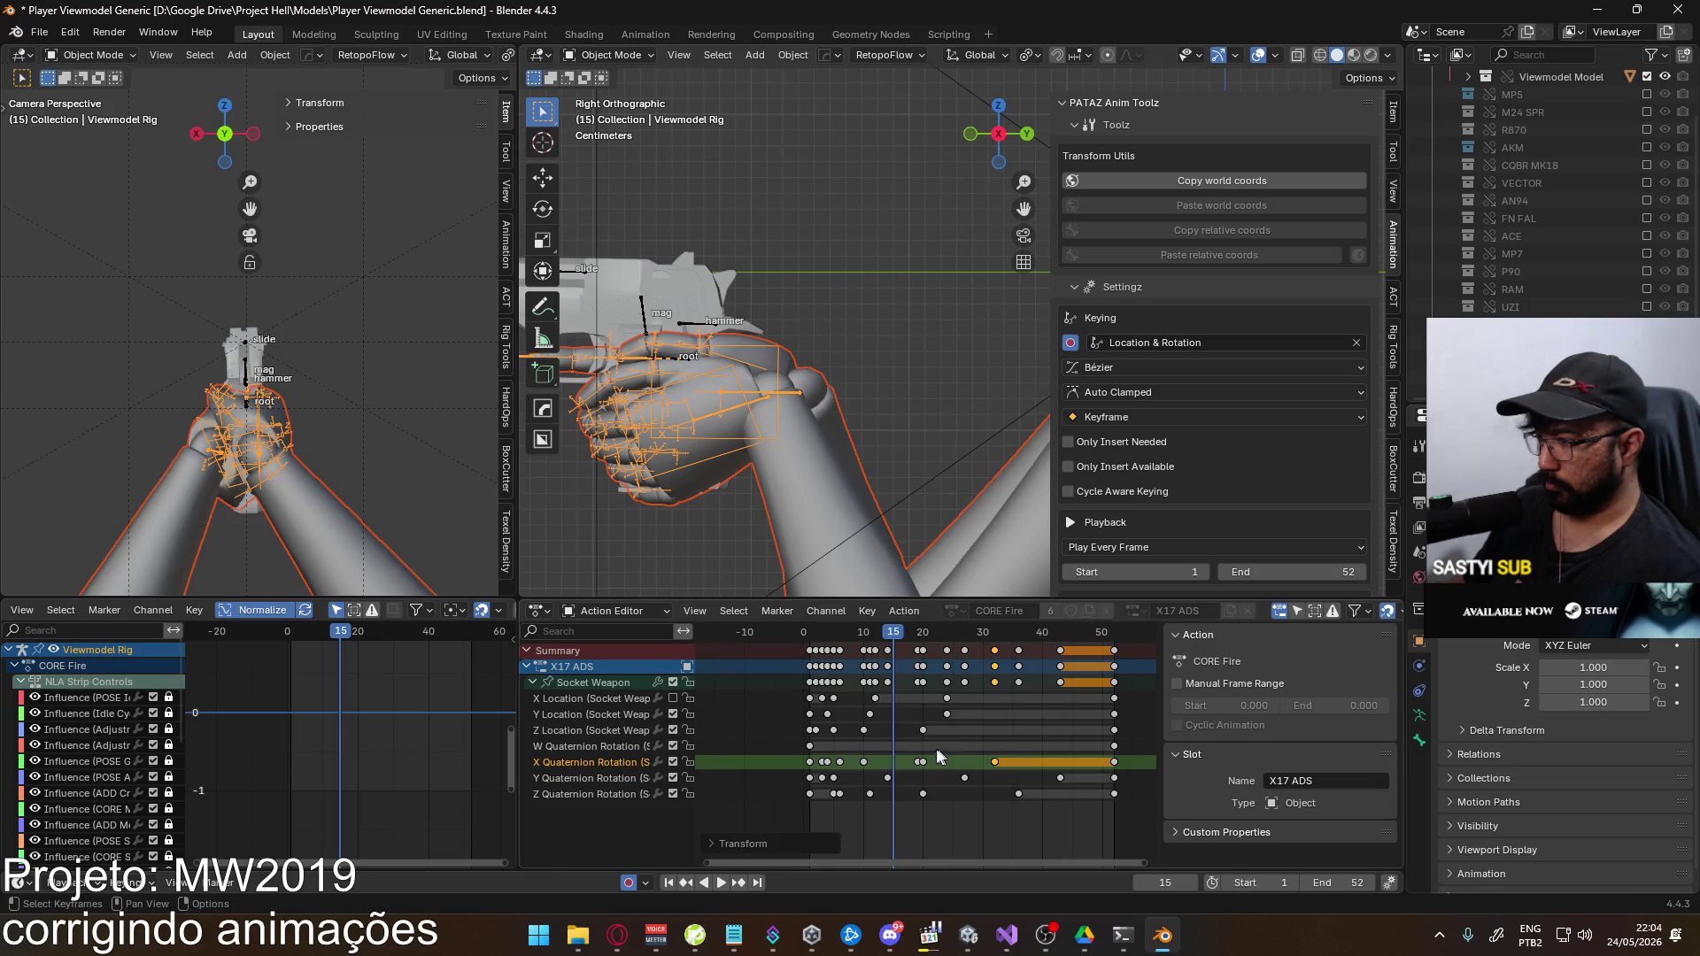
pyautogui.click(596, 685)
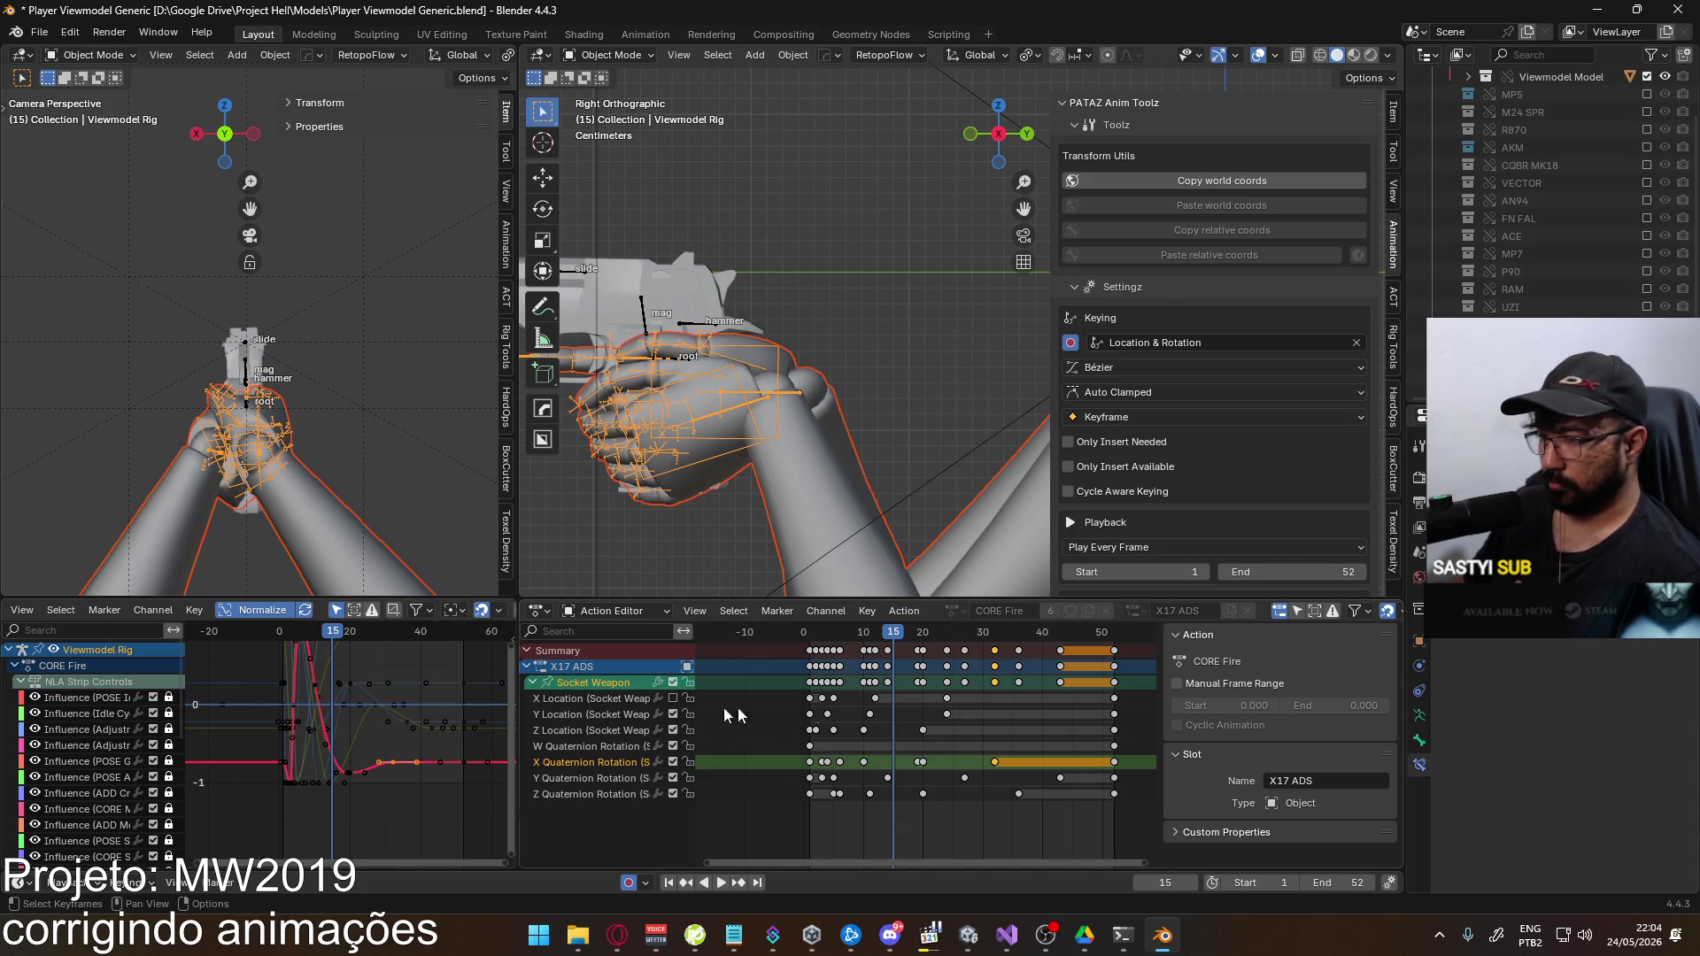
pyautogui.click(566, 731)
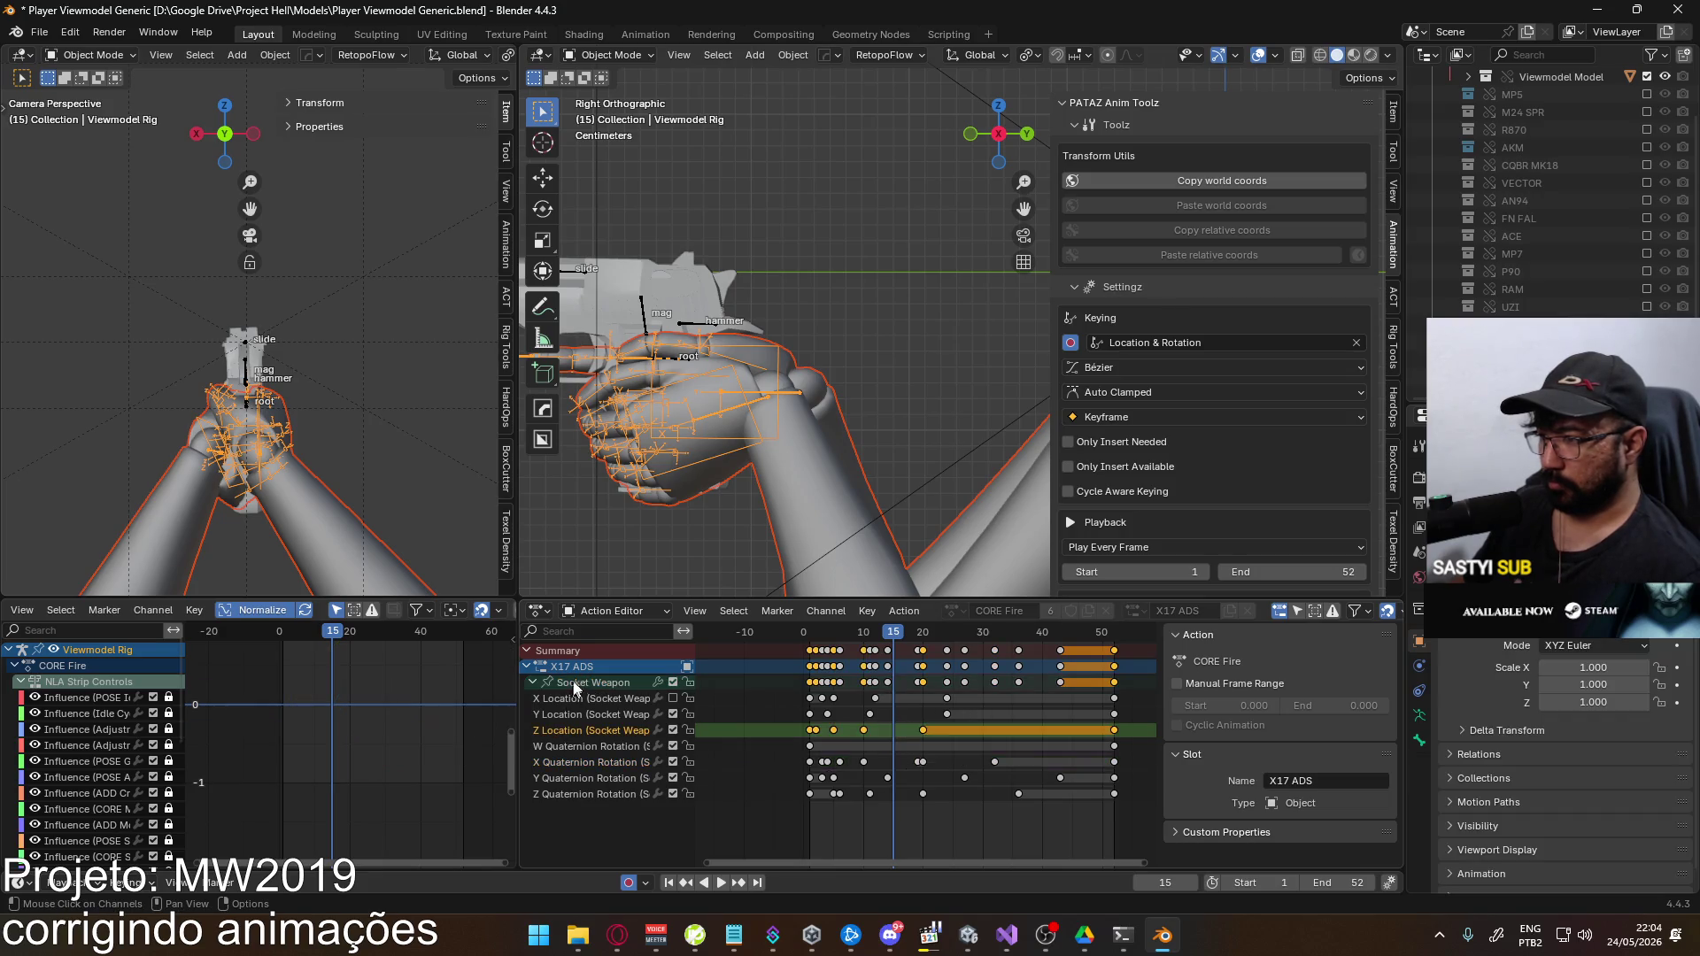
# Paste the copied keys at frame 32 and fine-tune a Socket Weapon key's value
pyautogui.press('Home')
pyautogui.press('space')
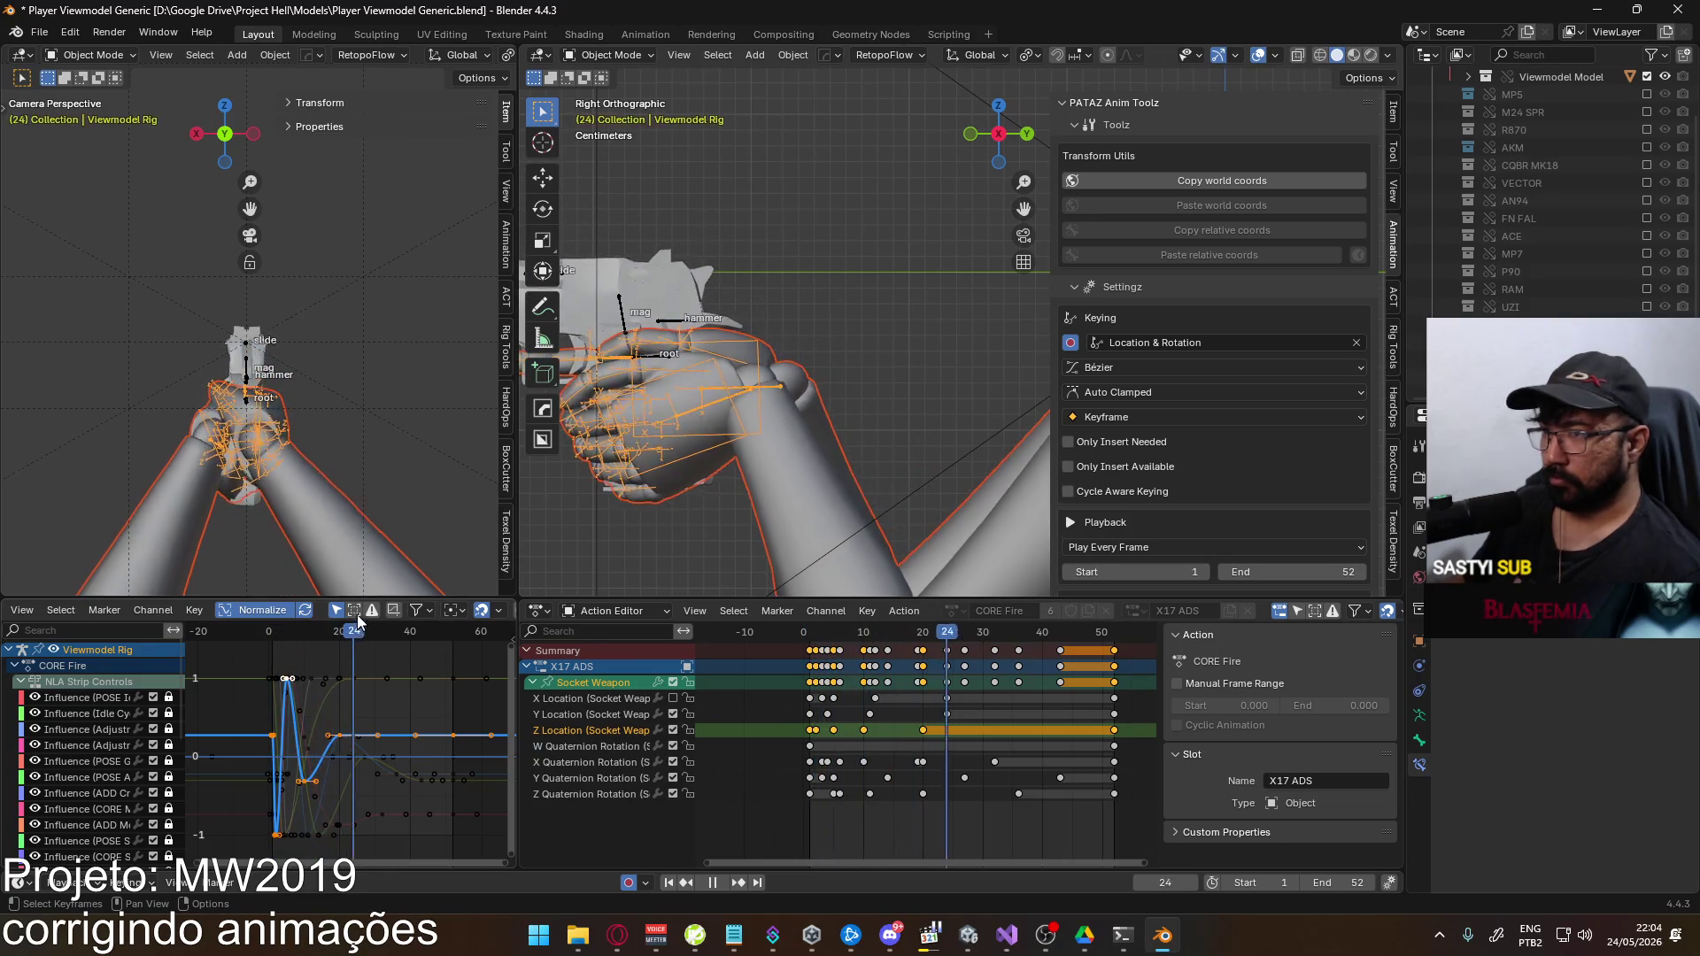
pyautogui.moveTo(344, 635); pyautogui.dragTo(342, 635)
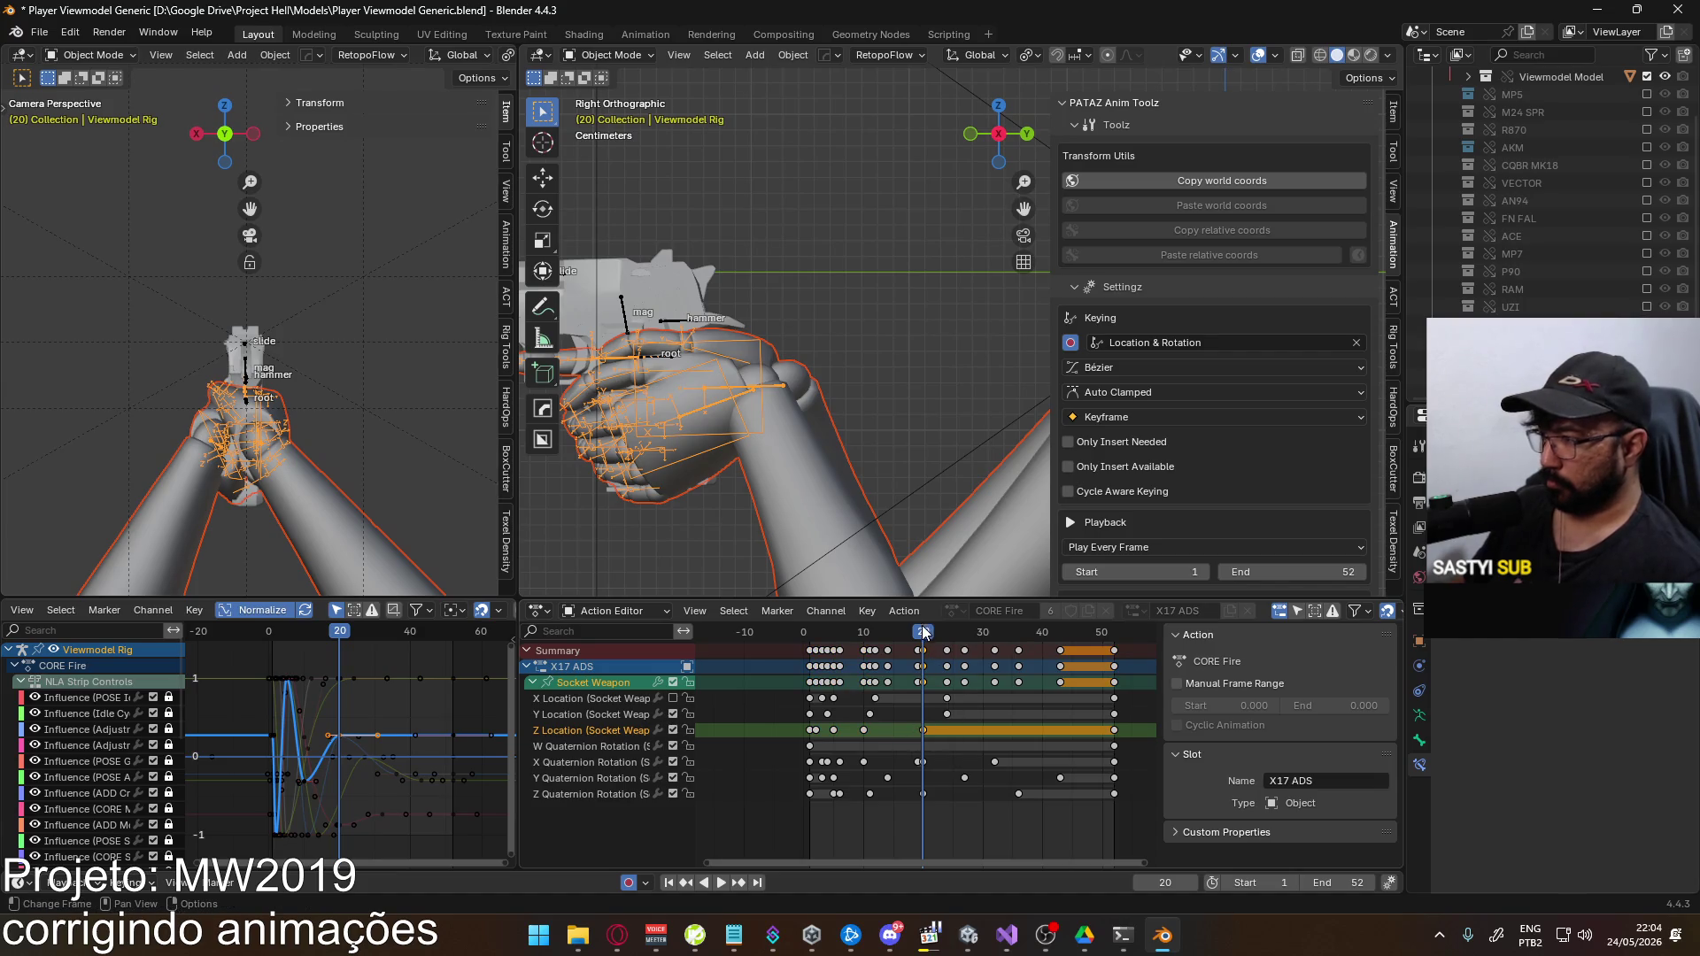
pyautogui.moveTo(922, 632); pyautogui.dragTo(981, 638)
pyautogui.hotkey('ctrl', 'v')
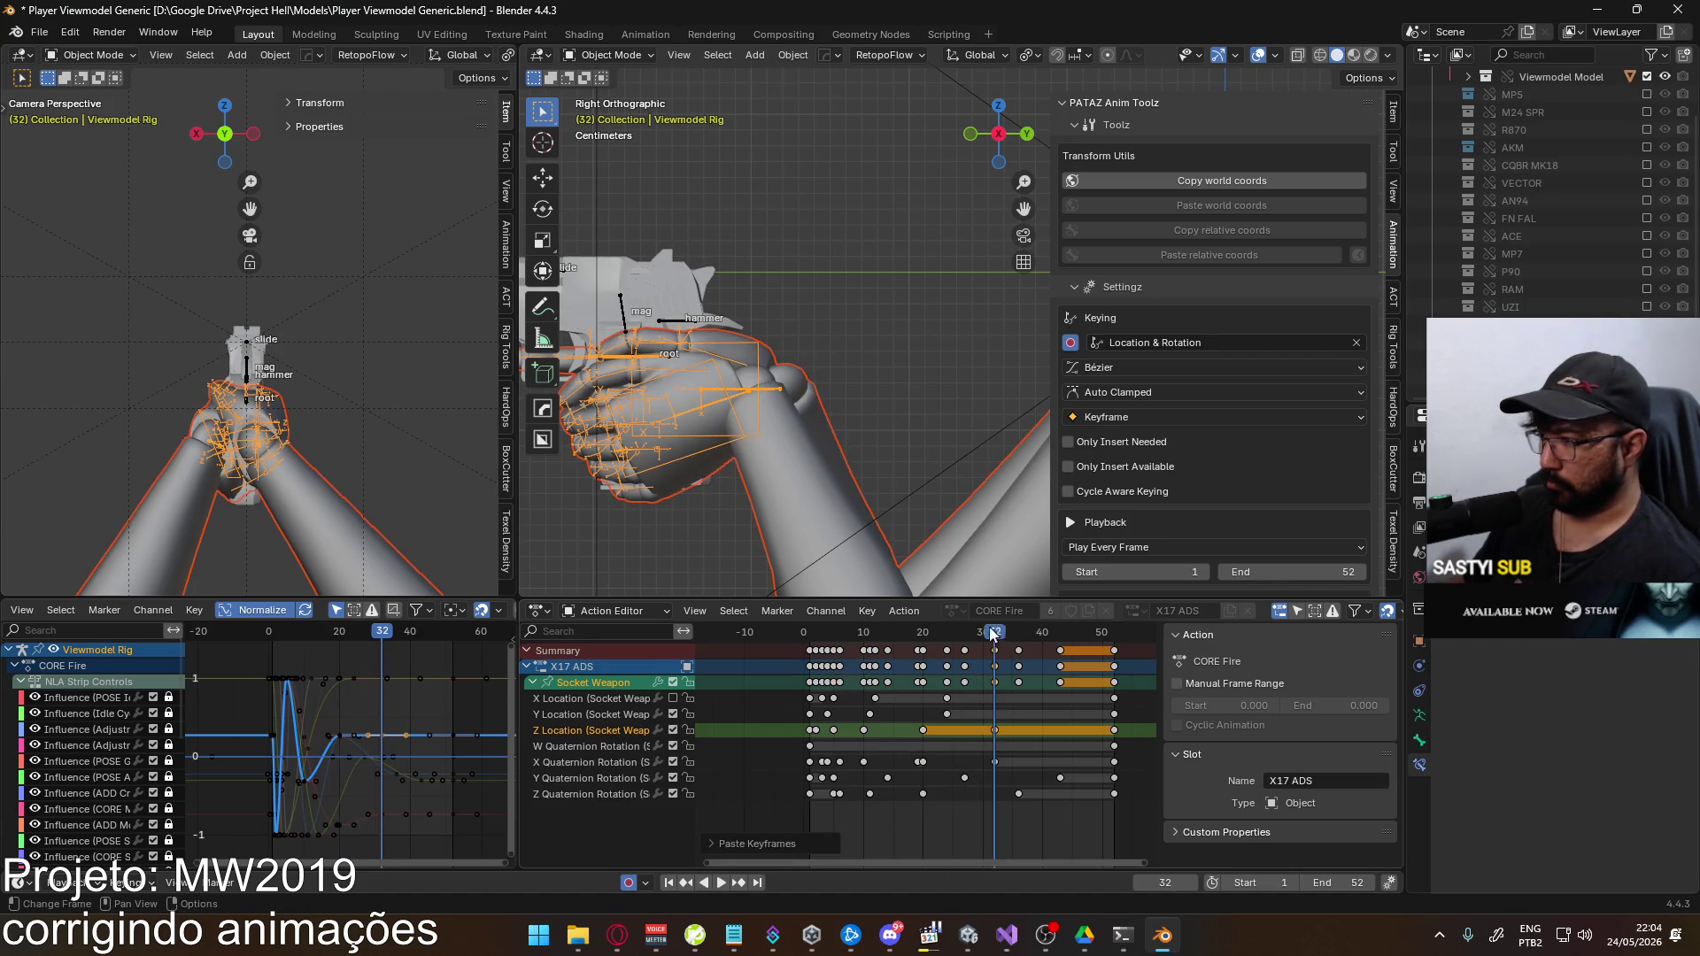
pyautogui.click(921, 638)
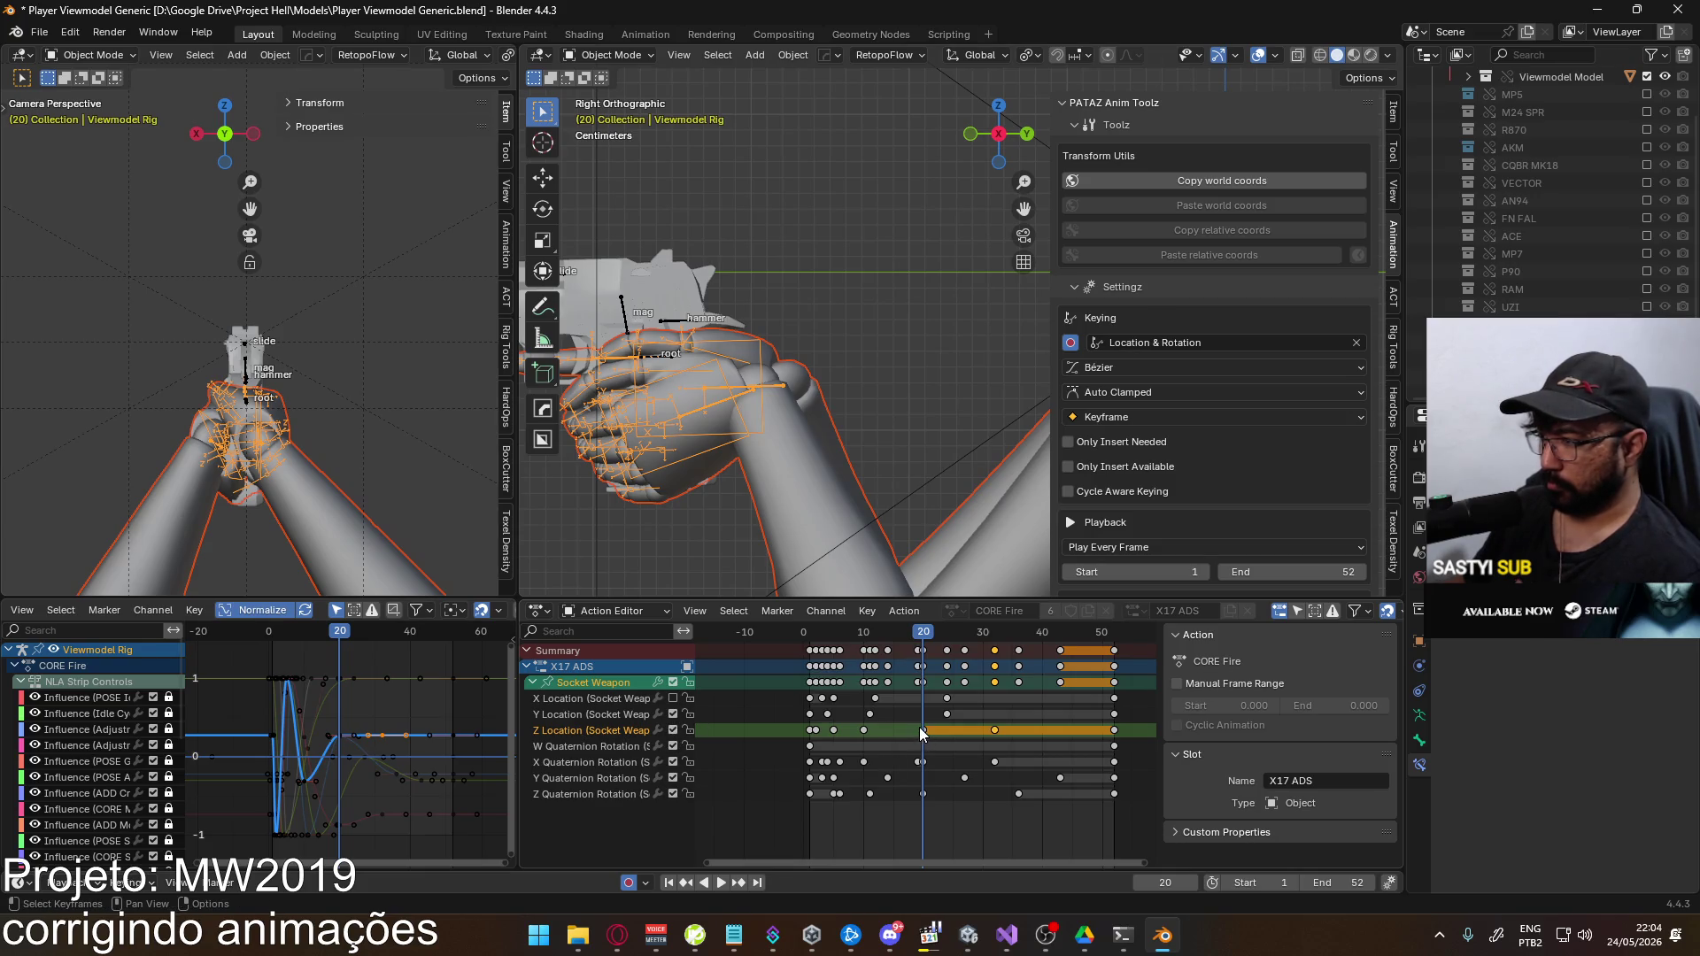
pyautogui.click(661, 666)
pyautogui.click(575, 688)
pyautogui.press('g')
pyautogui.press('y')
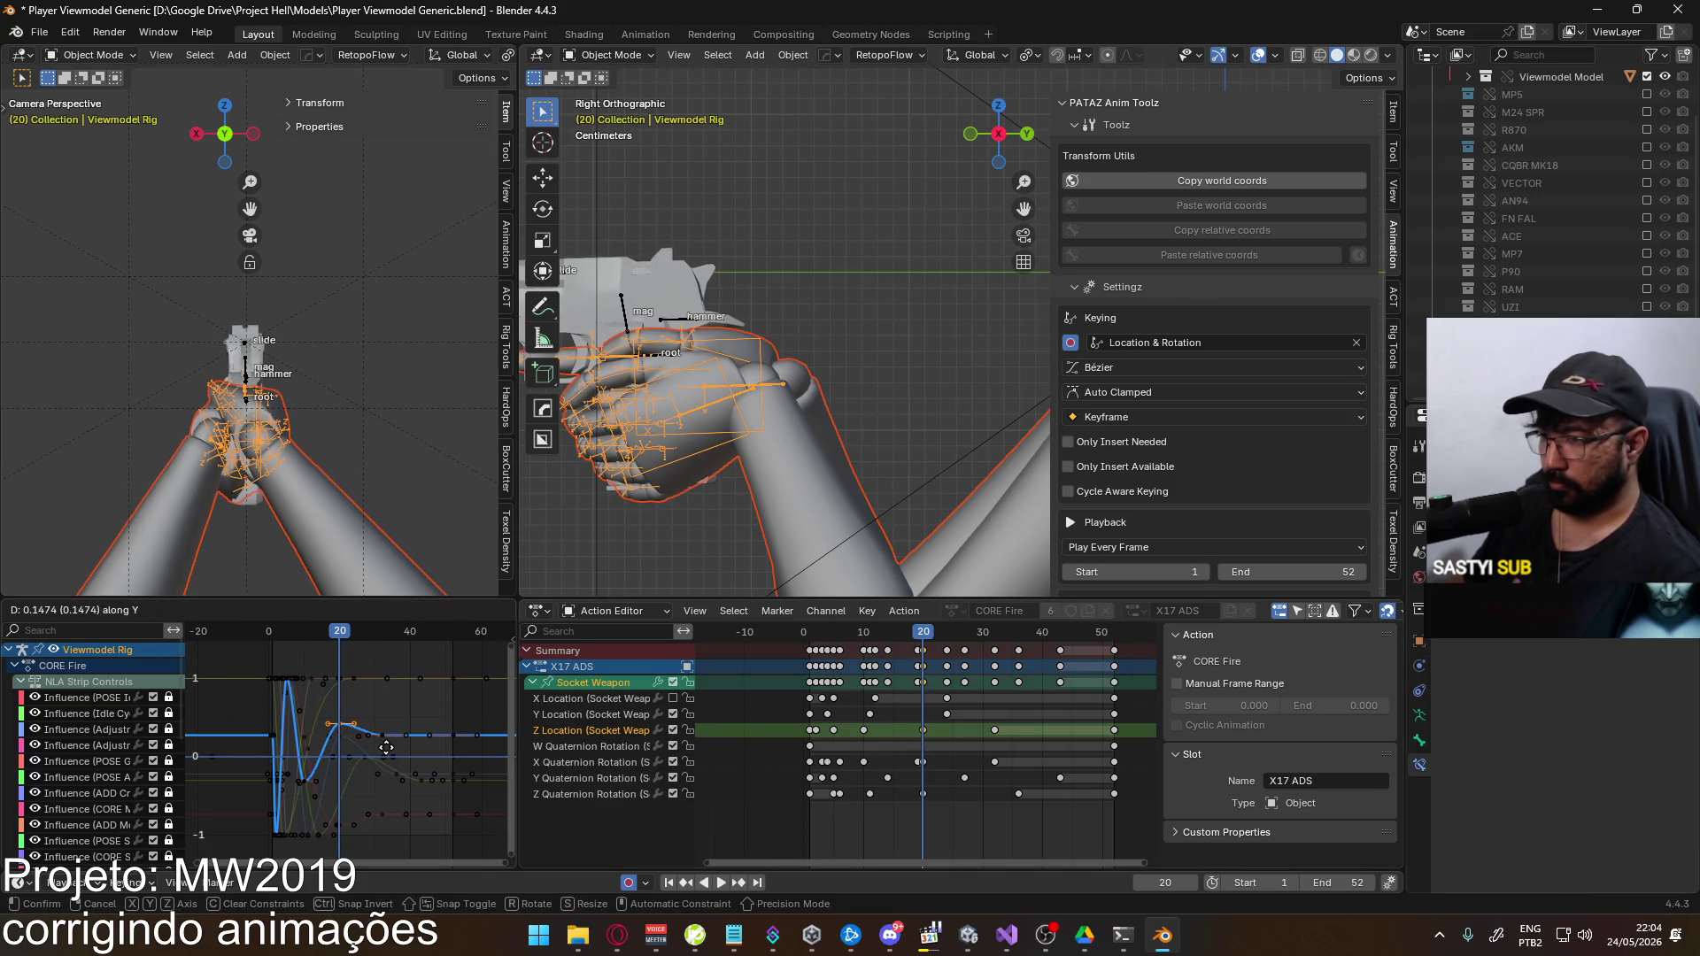
pyautogui.click(386, 744)
# Save the blend file and export FBX over Viewmodel@EAGLE Fire ADS Single.fbx
pyautogui.hotkey('ctrl', 's')
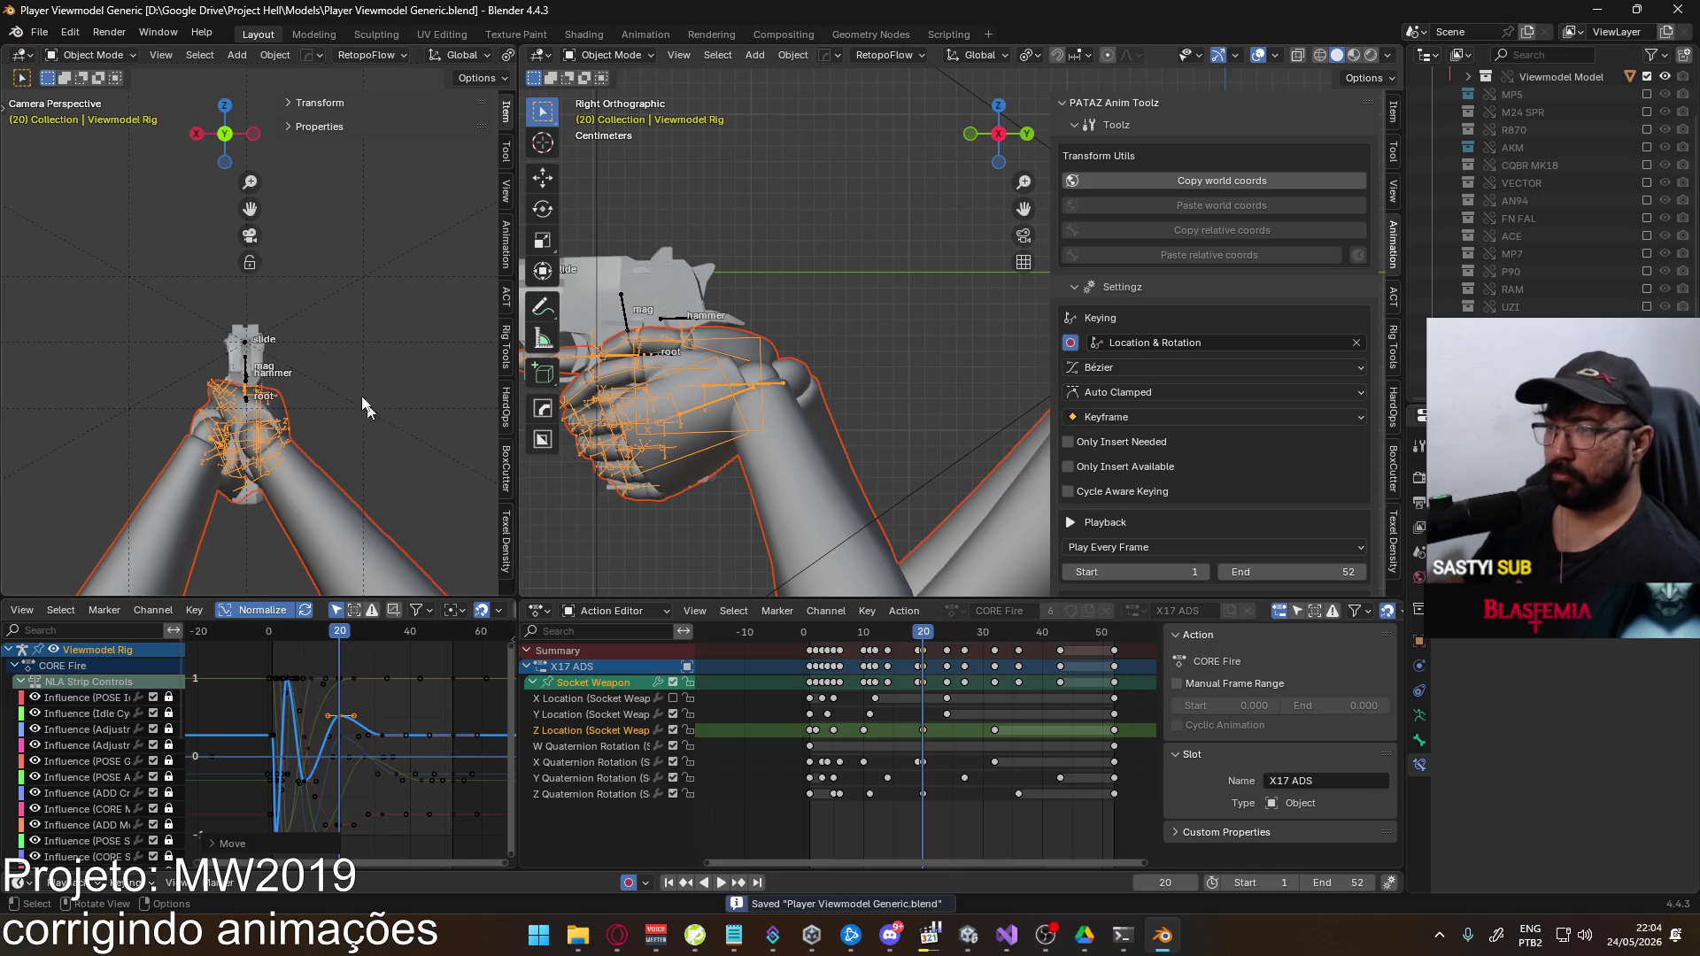
pyautogui.click(39, 33)
pyautogui.moveTo(103, 301)
pyautogui.click(265, 464)
pyautogui.doubleClick(823, 329)
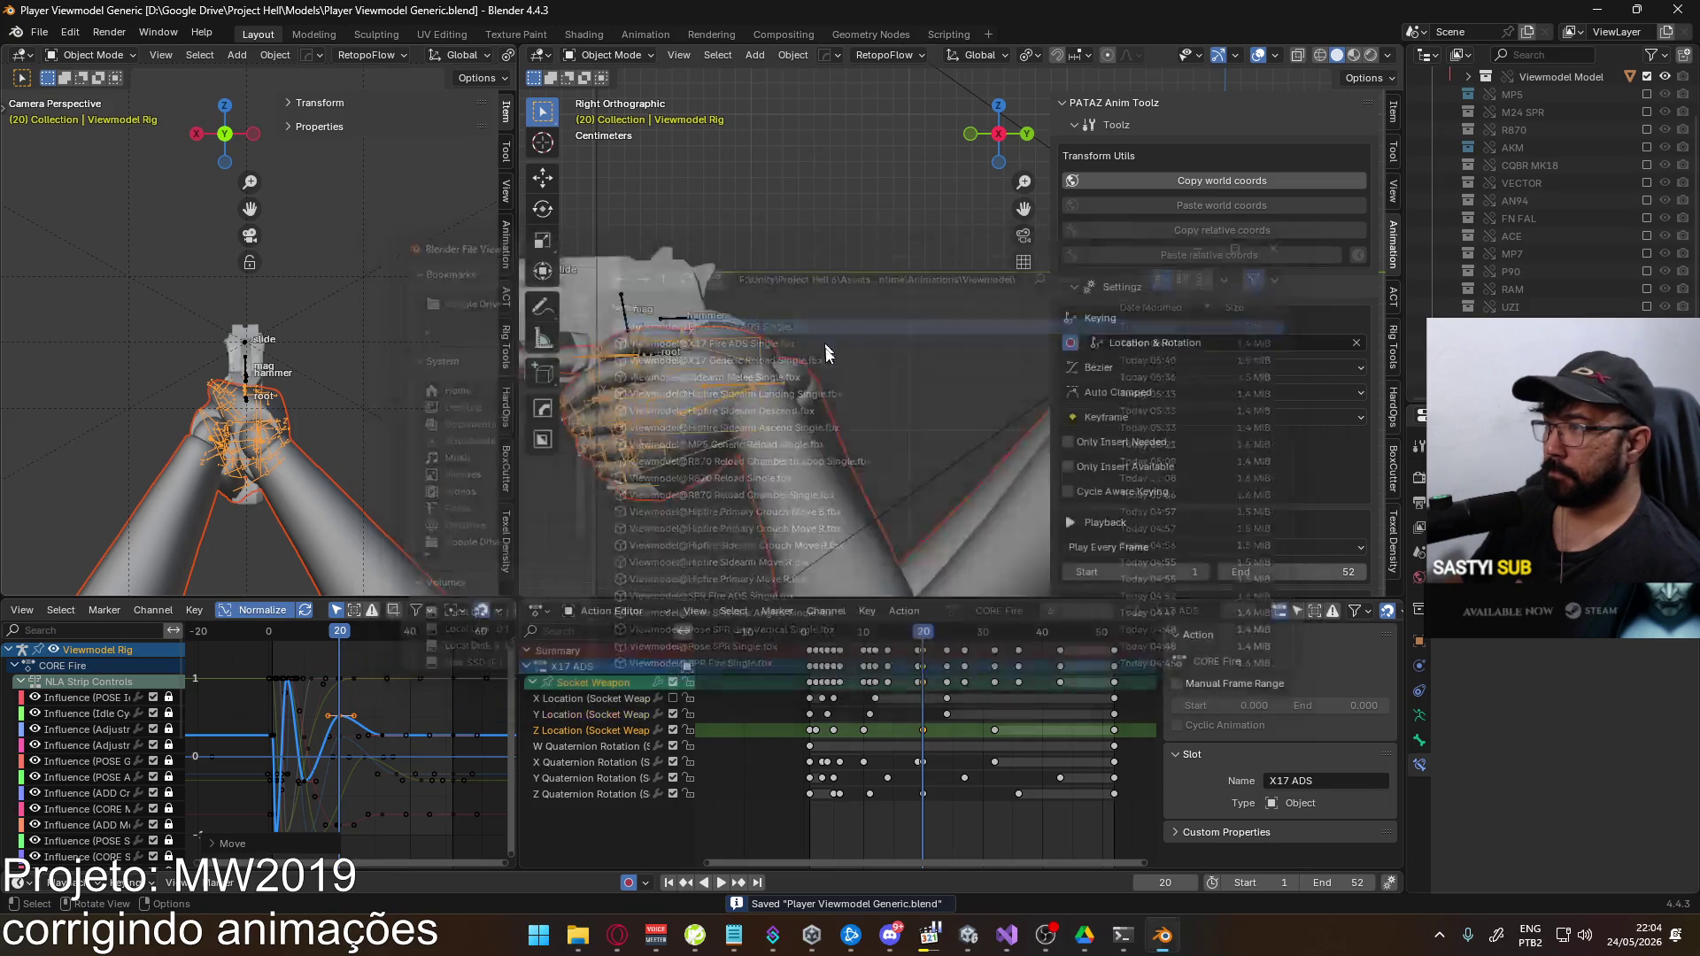
pyautogui.hotkey('alt', 'Tab')
# Switch back to the Eagle and fire seven aimed shots to empty the magazine
pyautogui.press('2')
pyautogui.press('1')
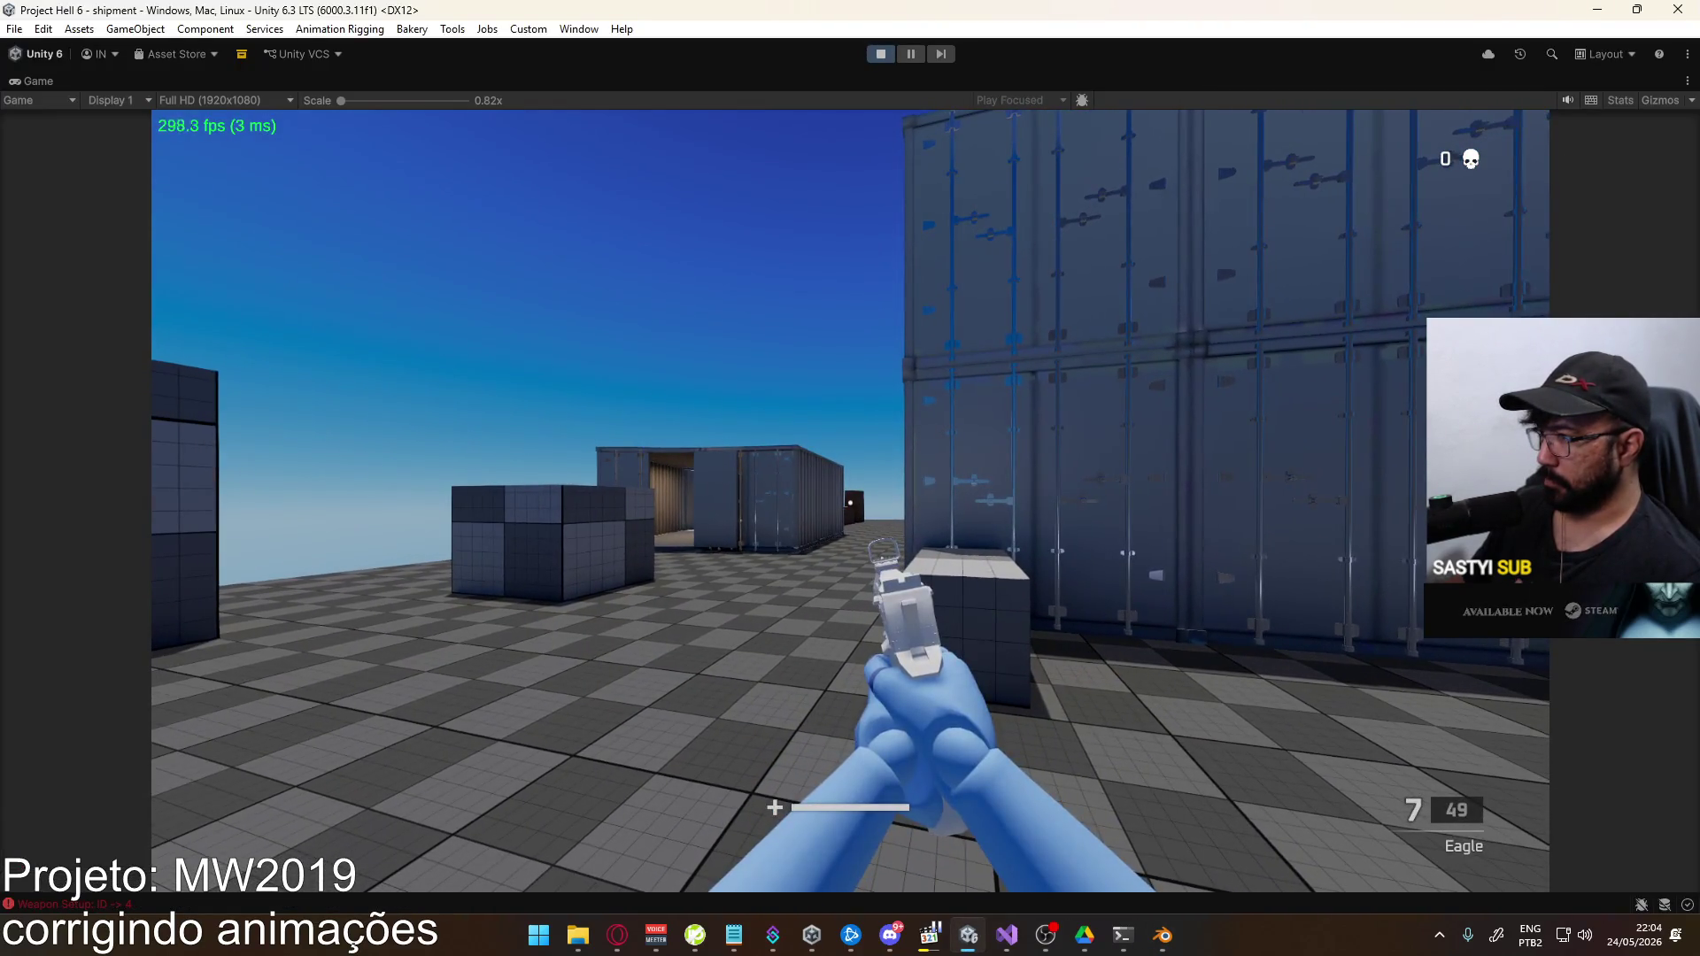
pyautogui.click(850, 501)
pyautogui.click(850, 500)
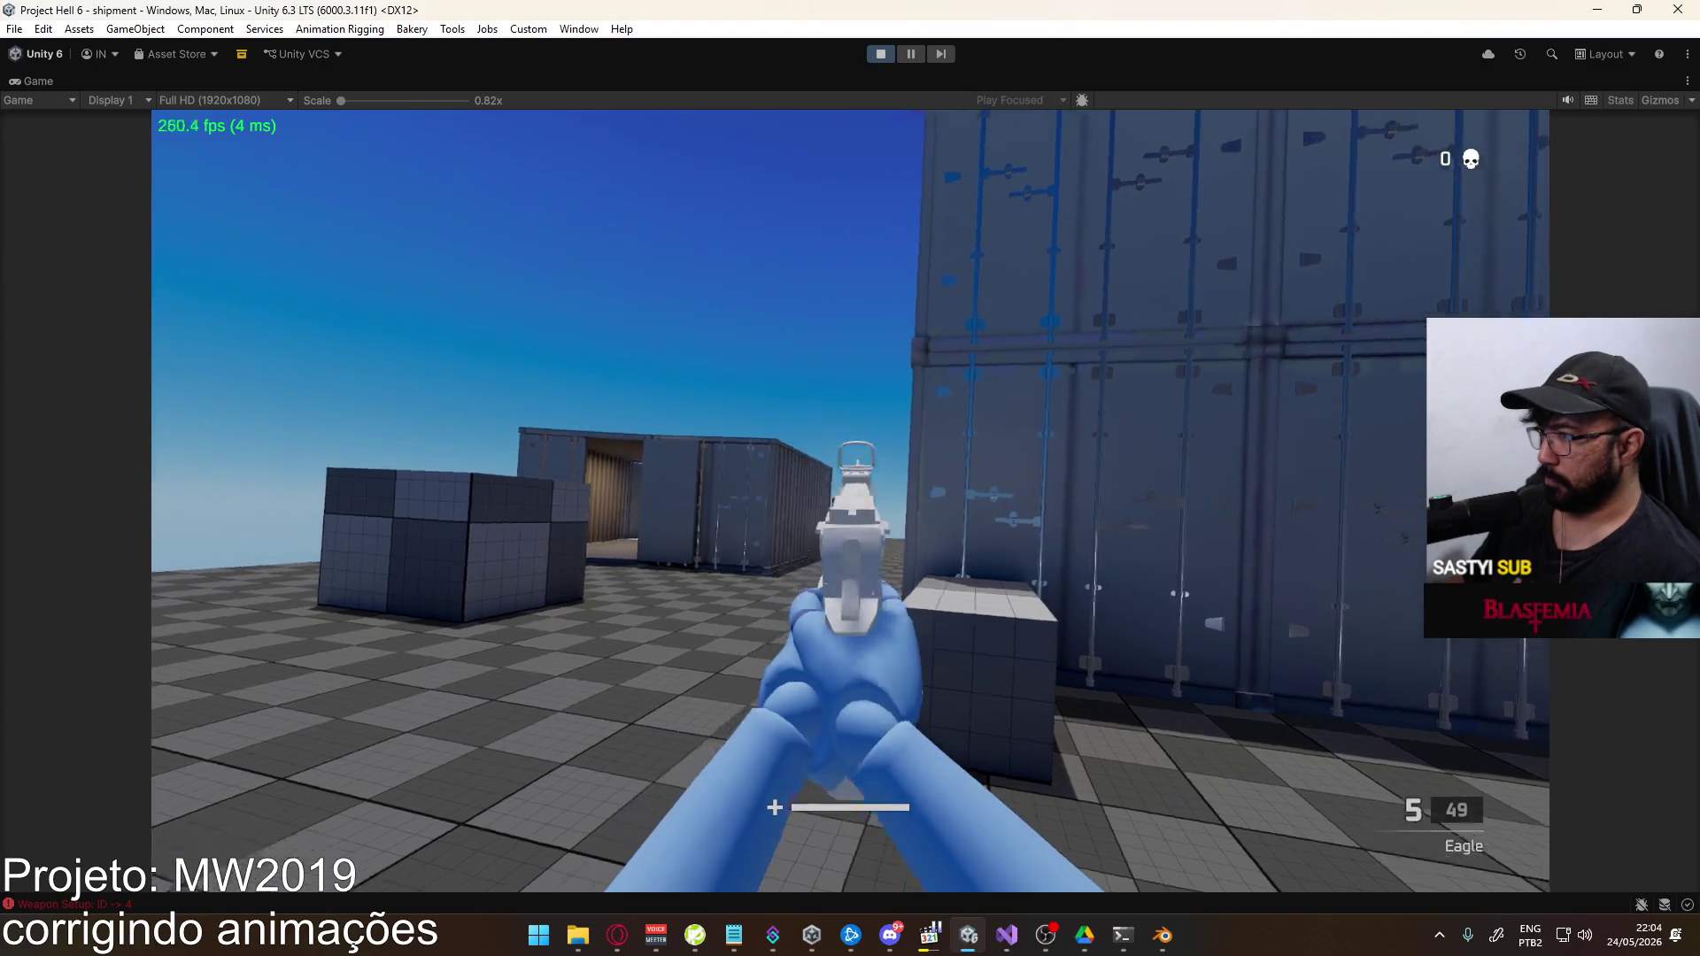
pyautogui.click(849, 500)
pyautogui.click(850, 500)
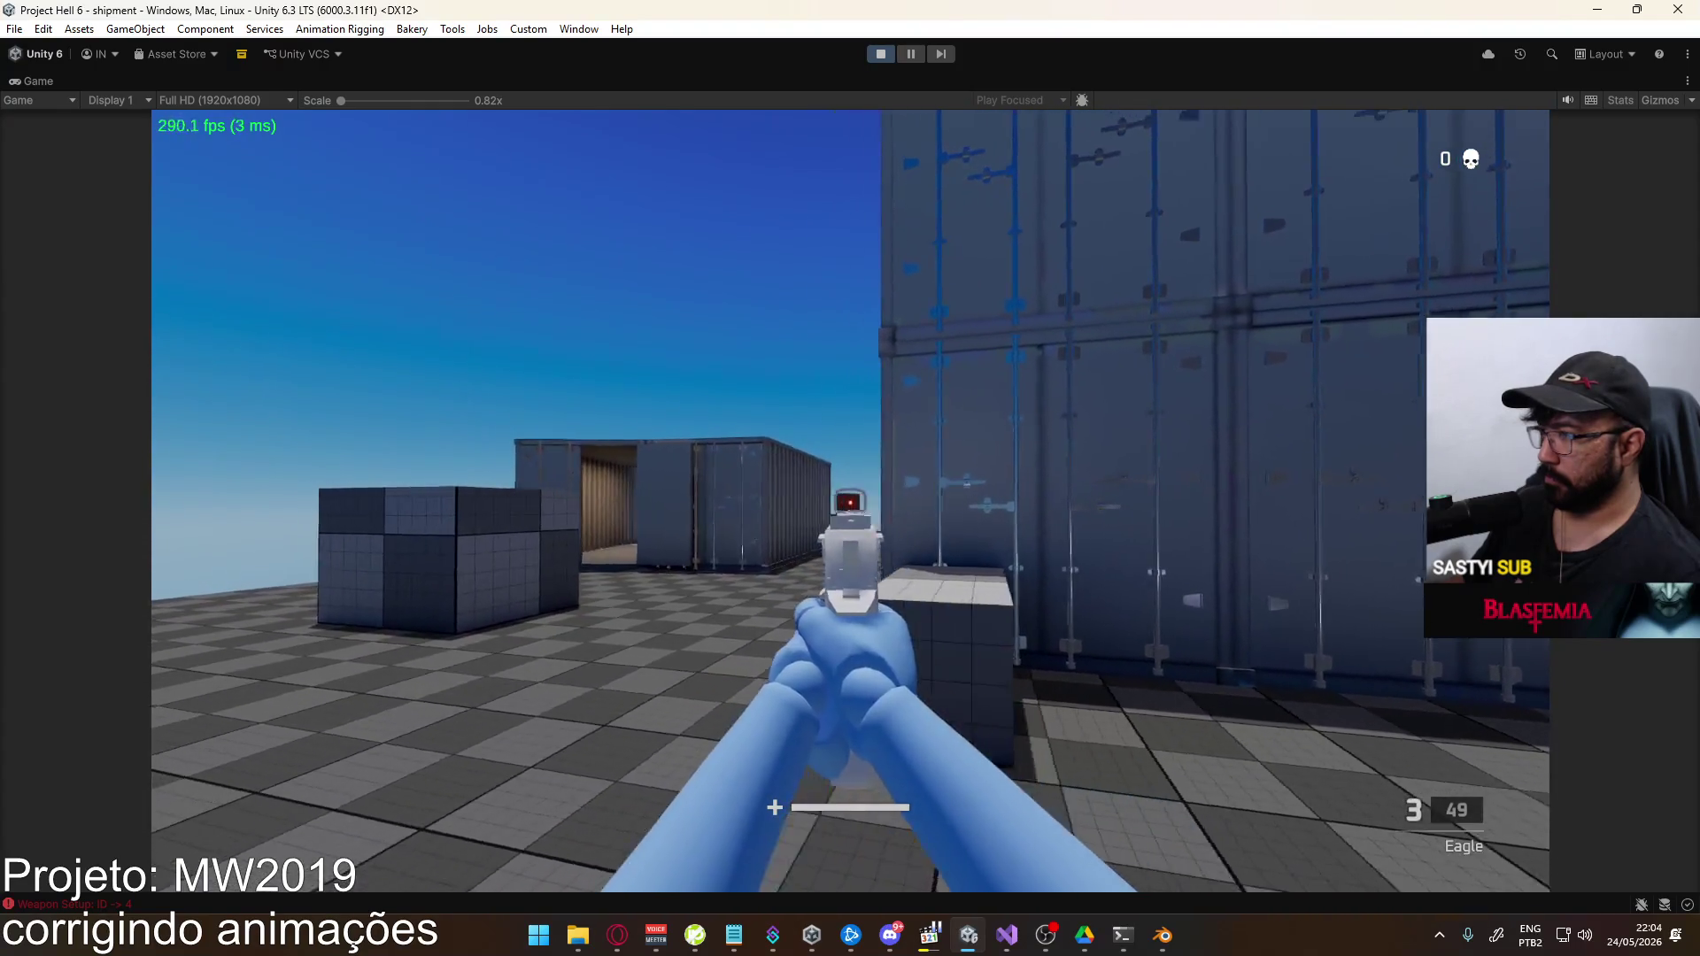
pyautogui.click(850, 500)
pyautogui.click(850, 500)
pyautogui.click(849, 500)
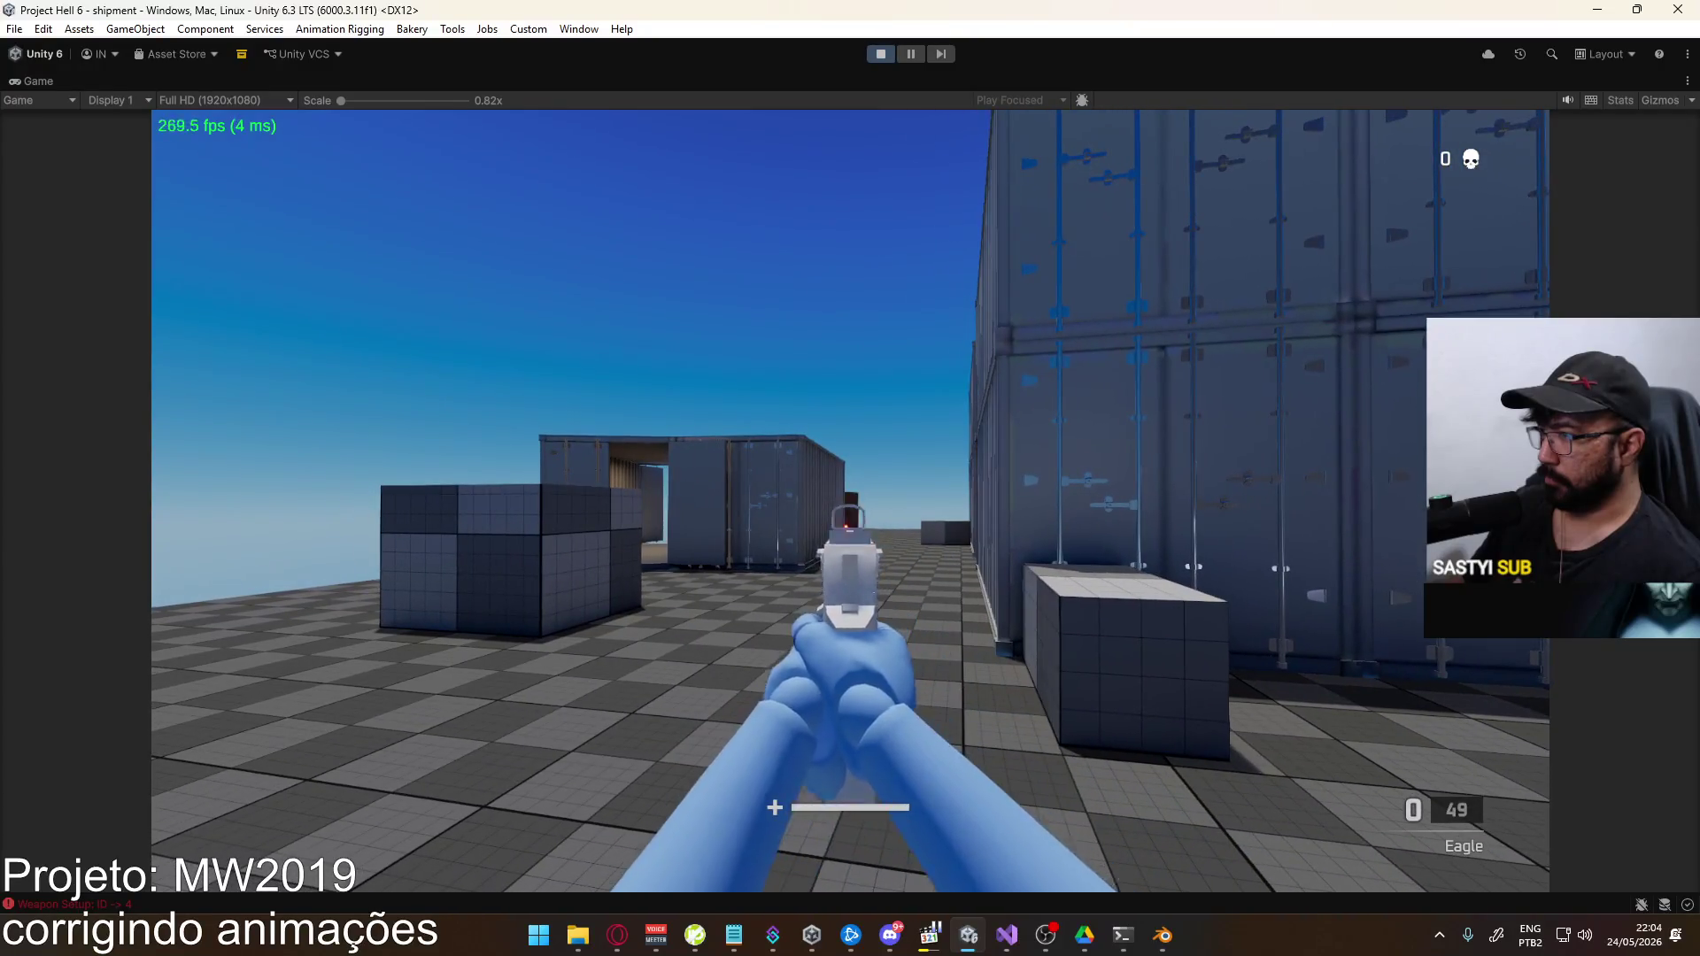
# Reload and fire six more aimed shots to judge the recoil, then return to Blender
pyautogui.press('r')
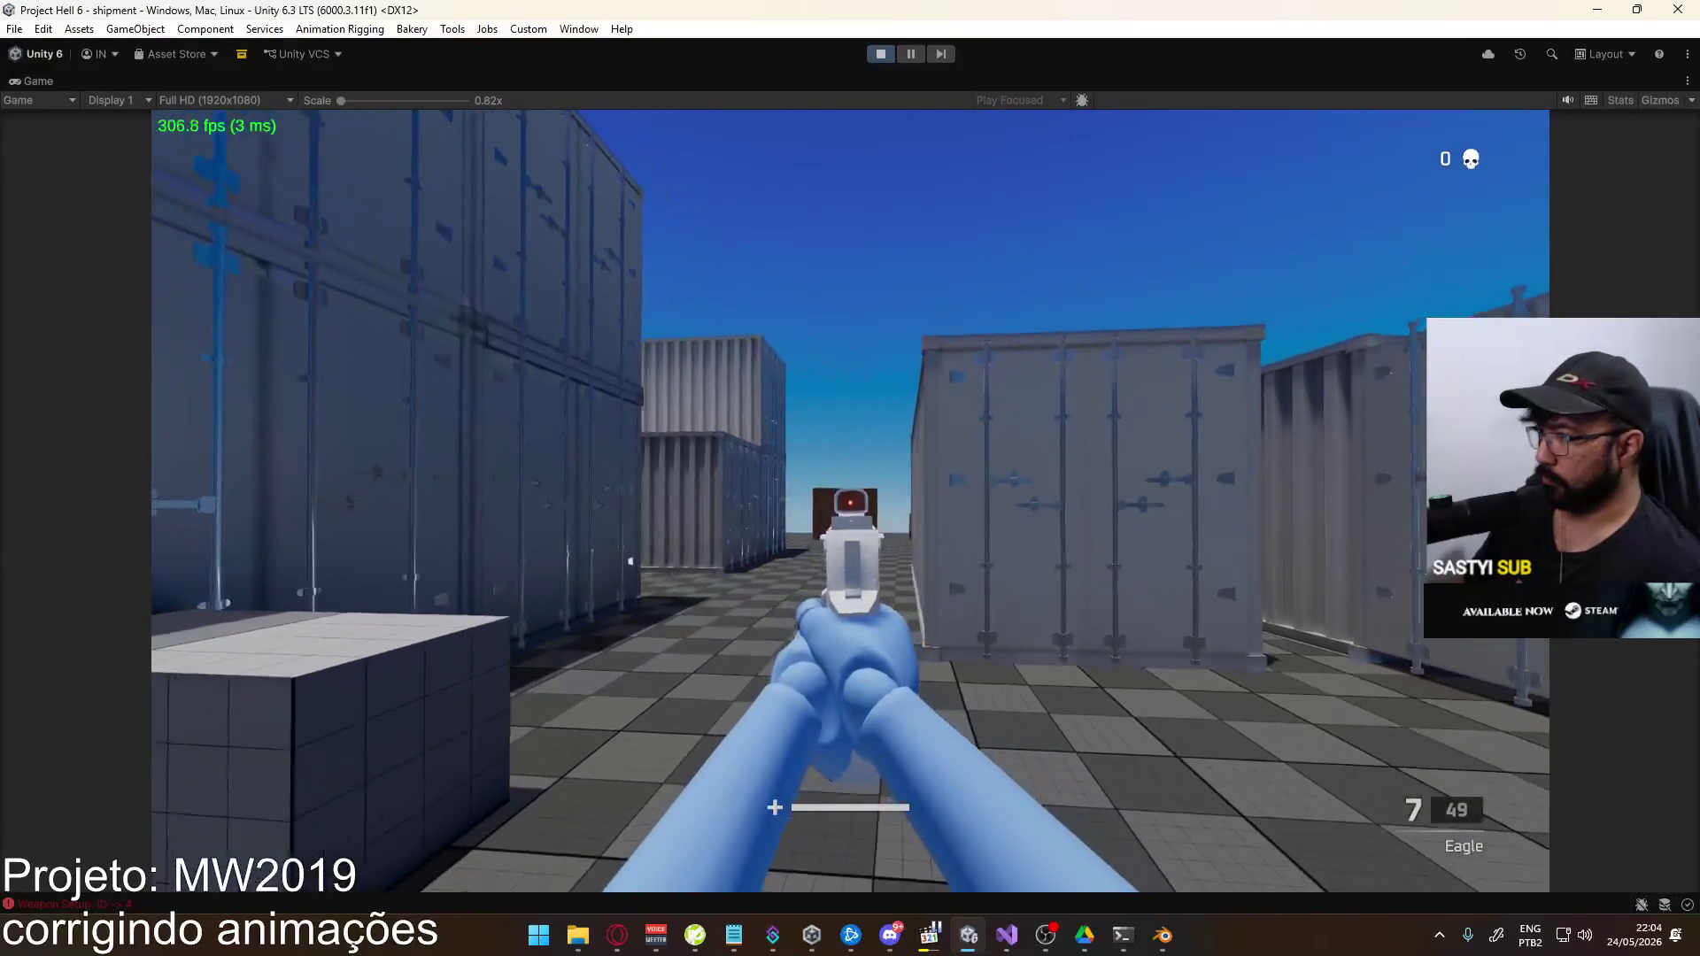
pyautogui.click(850, 500)
pyautogui.click(850, 500)
pyautogui.click(850, 501)
pyautogui.click(850, 500)
pyautogui.click(850, 500)
pyautogui.click(850, 500)
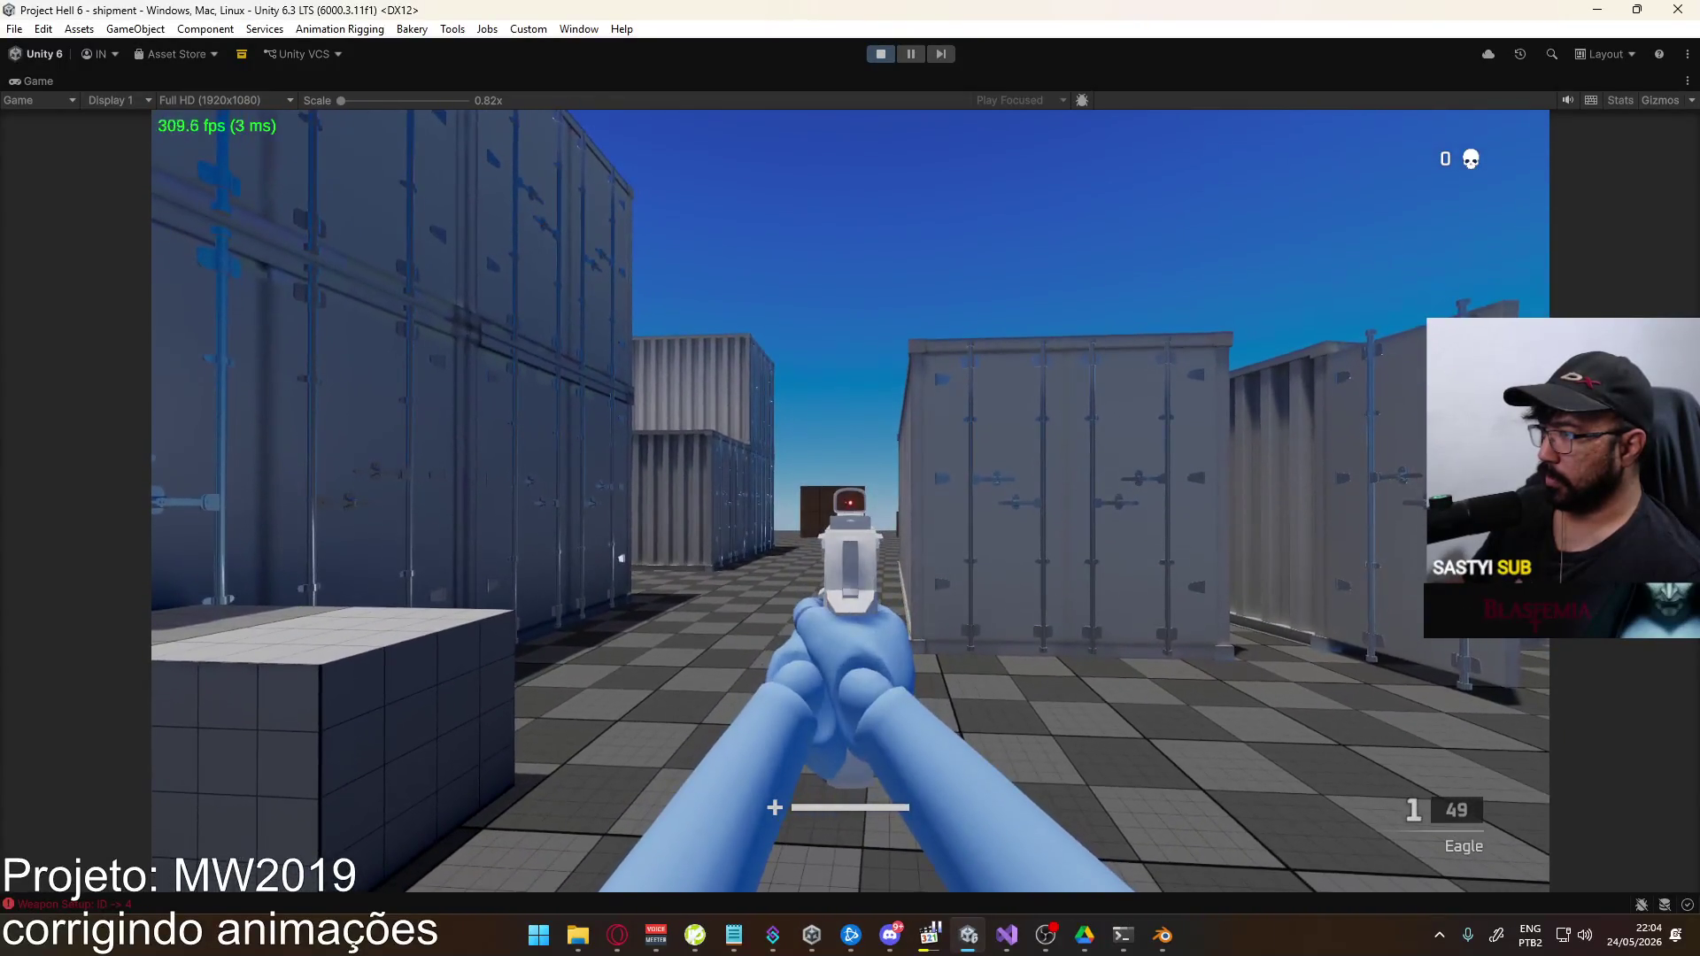
pyautogui.hotkey('alt', 'Tab')
pyautogui.keyDown('ctrl'); pyautogui.hscroll(3, 912, 740); pyautogui.keyUp('ctrl')
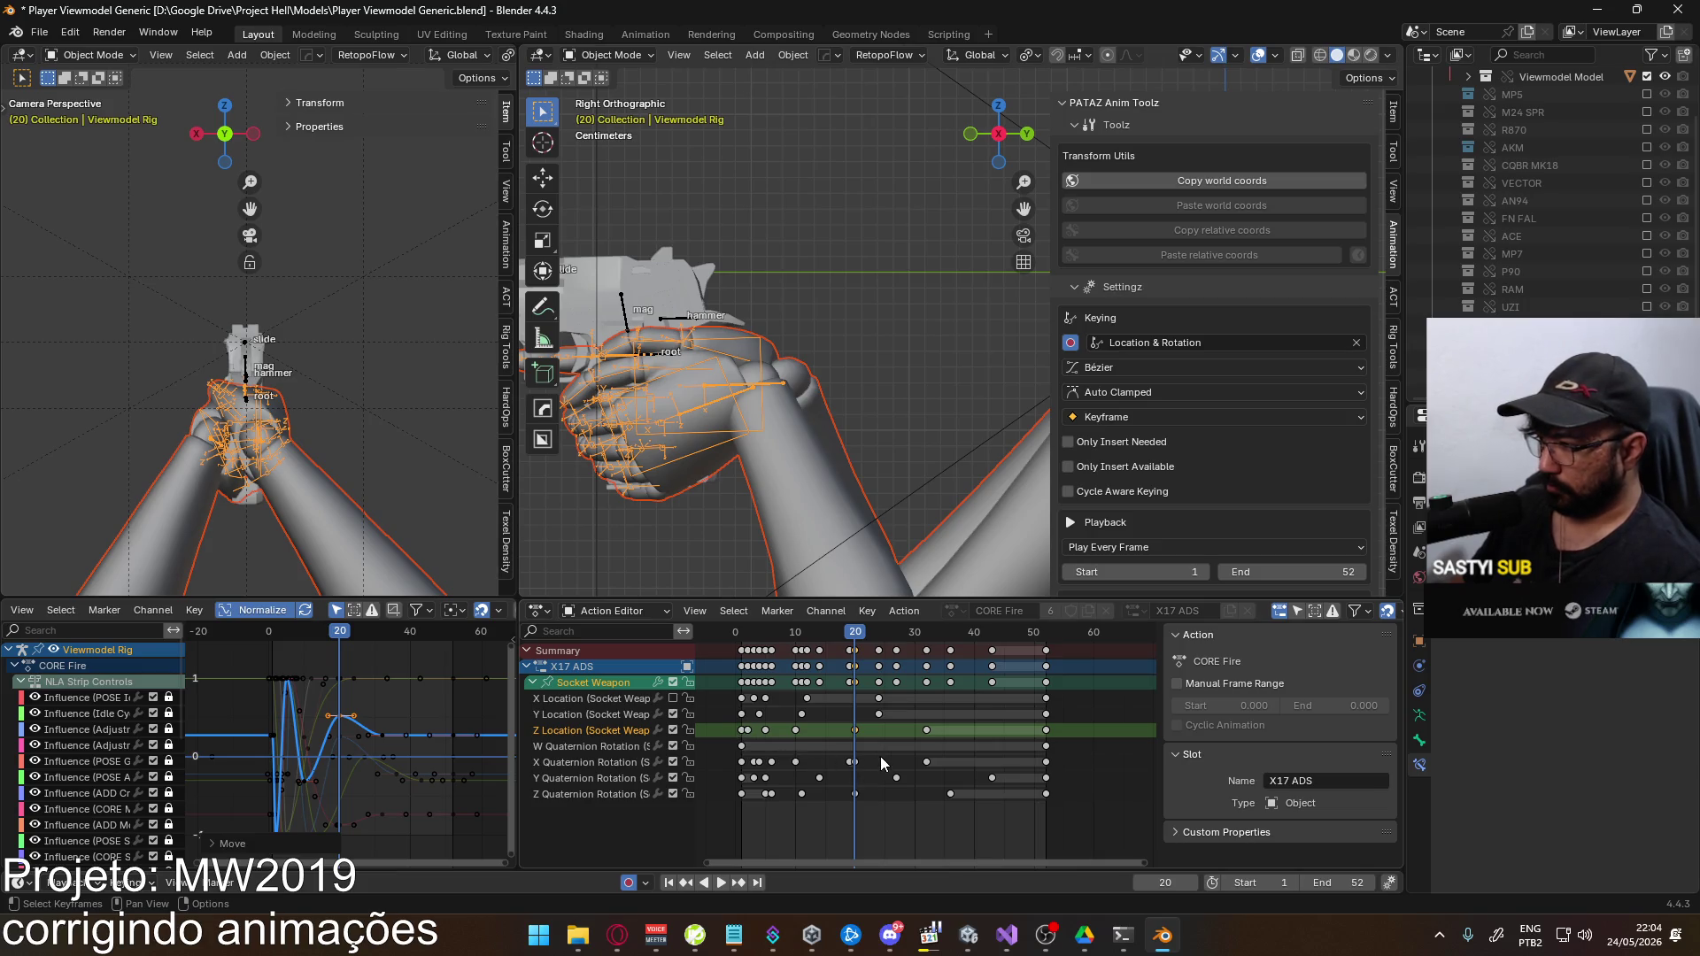
# Shift the late recoil-settle keyframes 5 frames later and preview the new timing
pyautogui.moveTo(830, 767); pyautogui.dragTo(830, 767)
pyautogui.press('g')
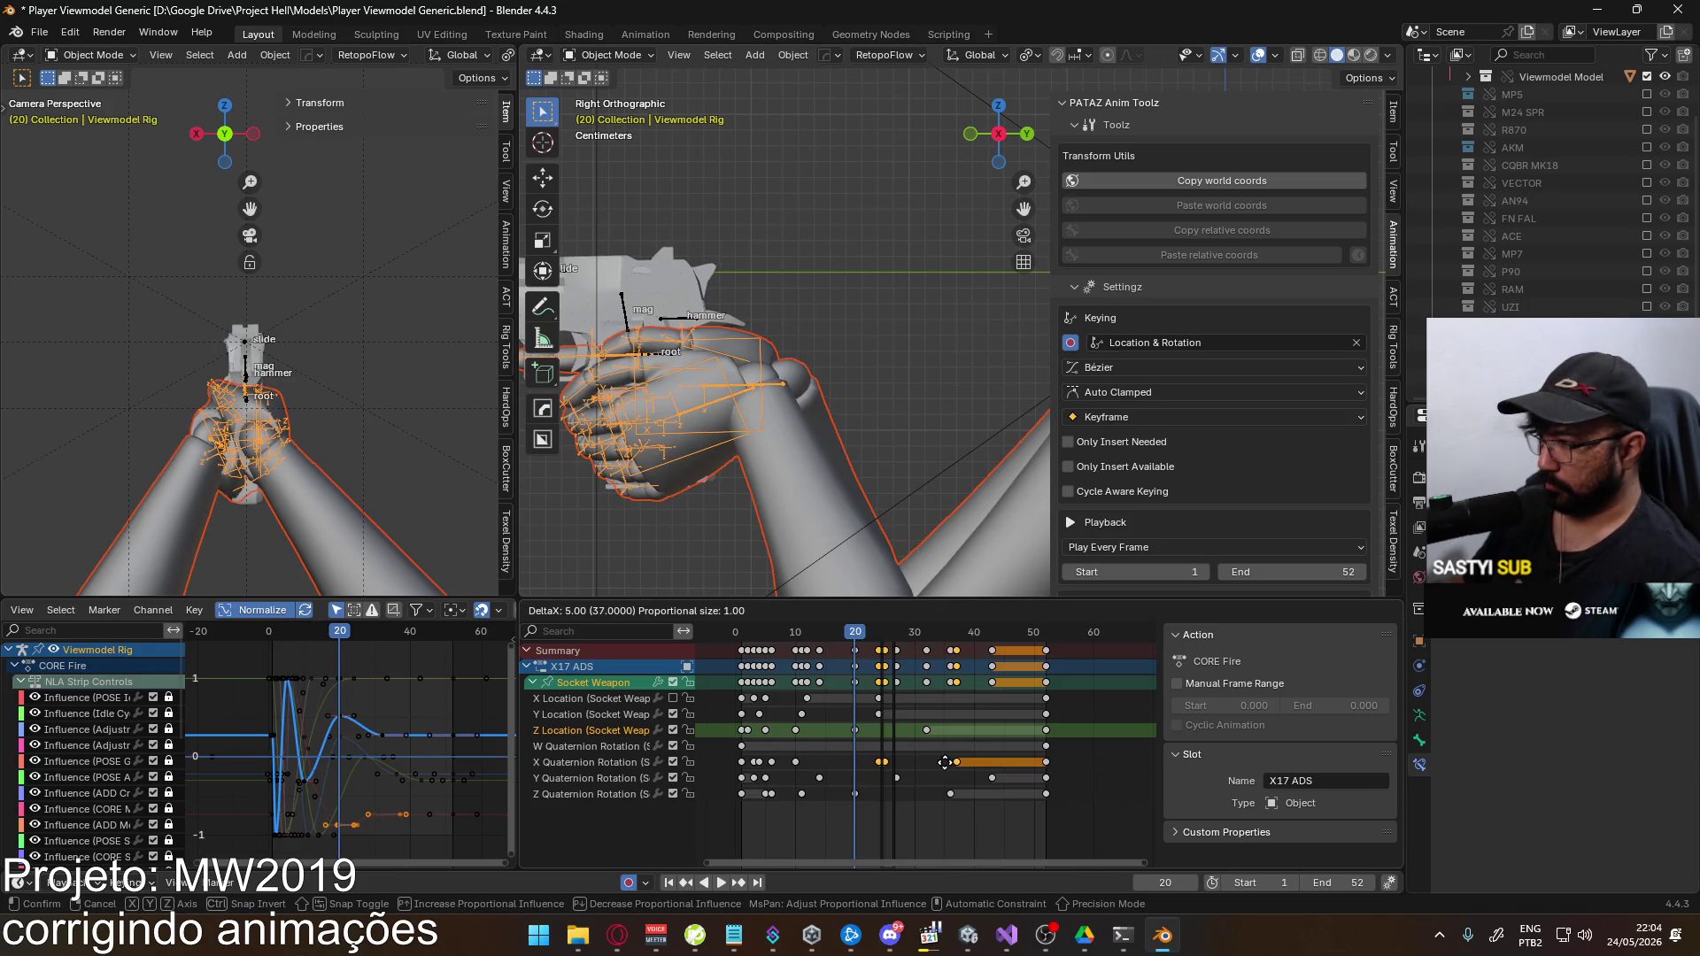
pyautogui.click(1019, 763)
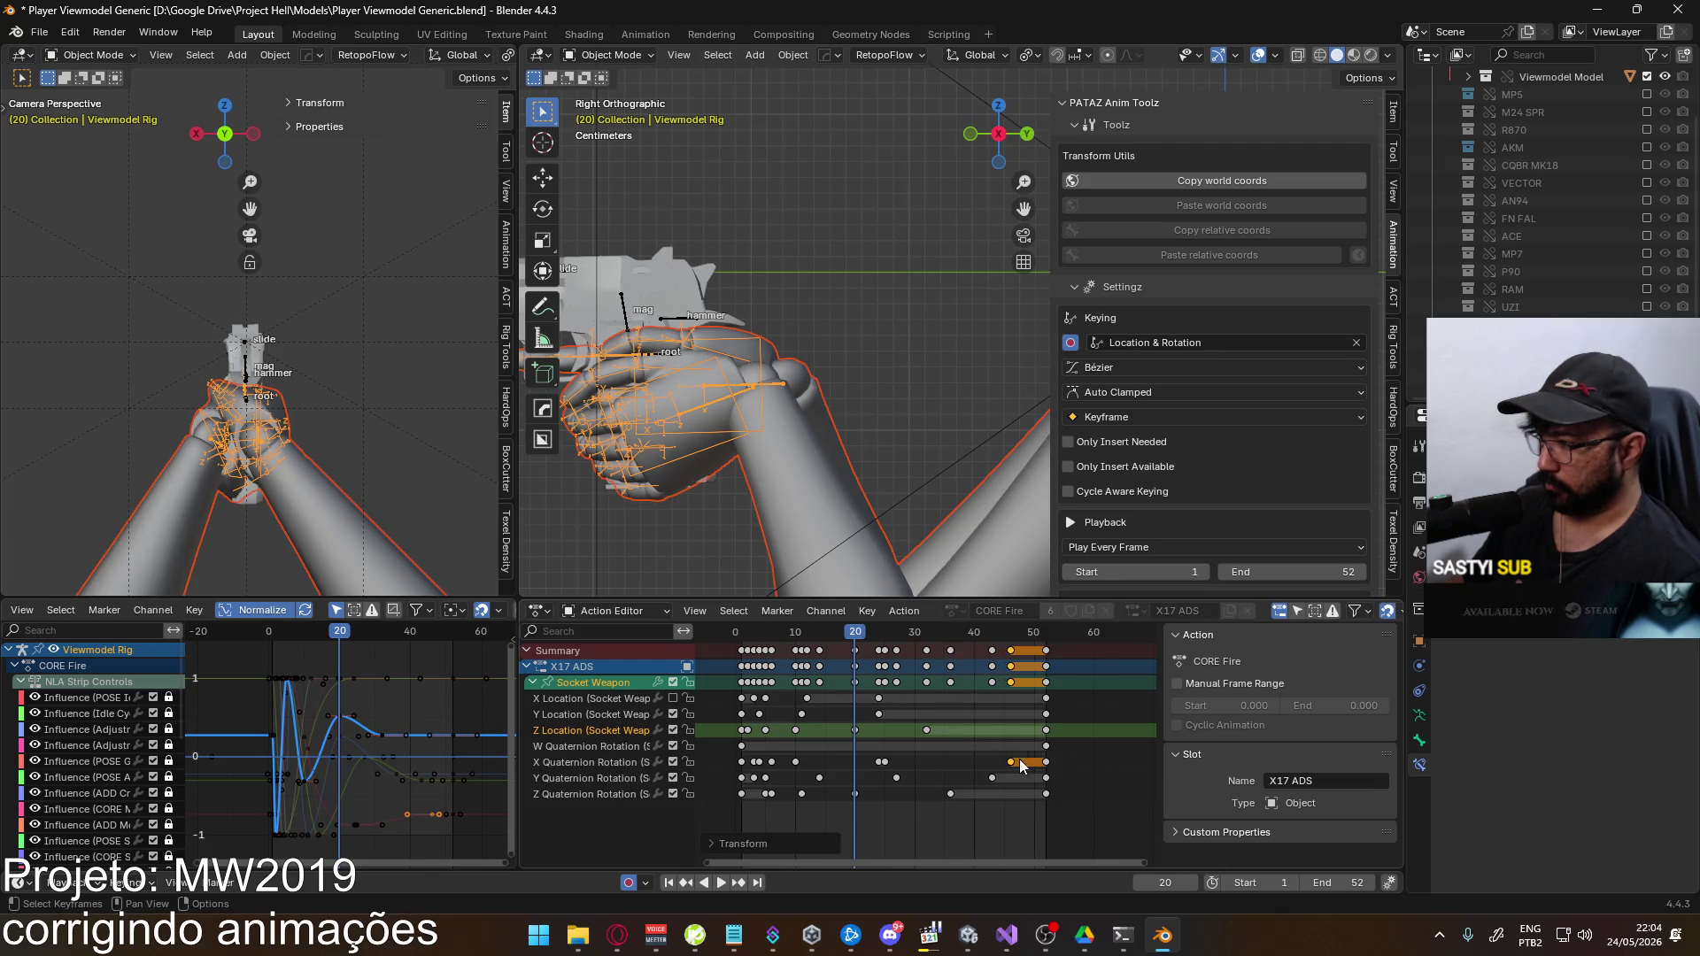
pyautogui.press('space')
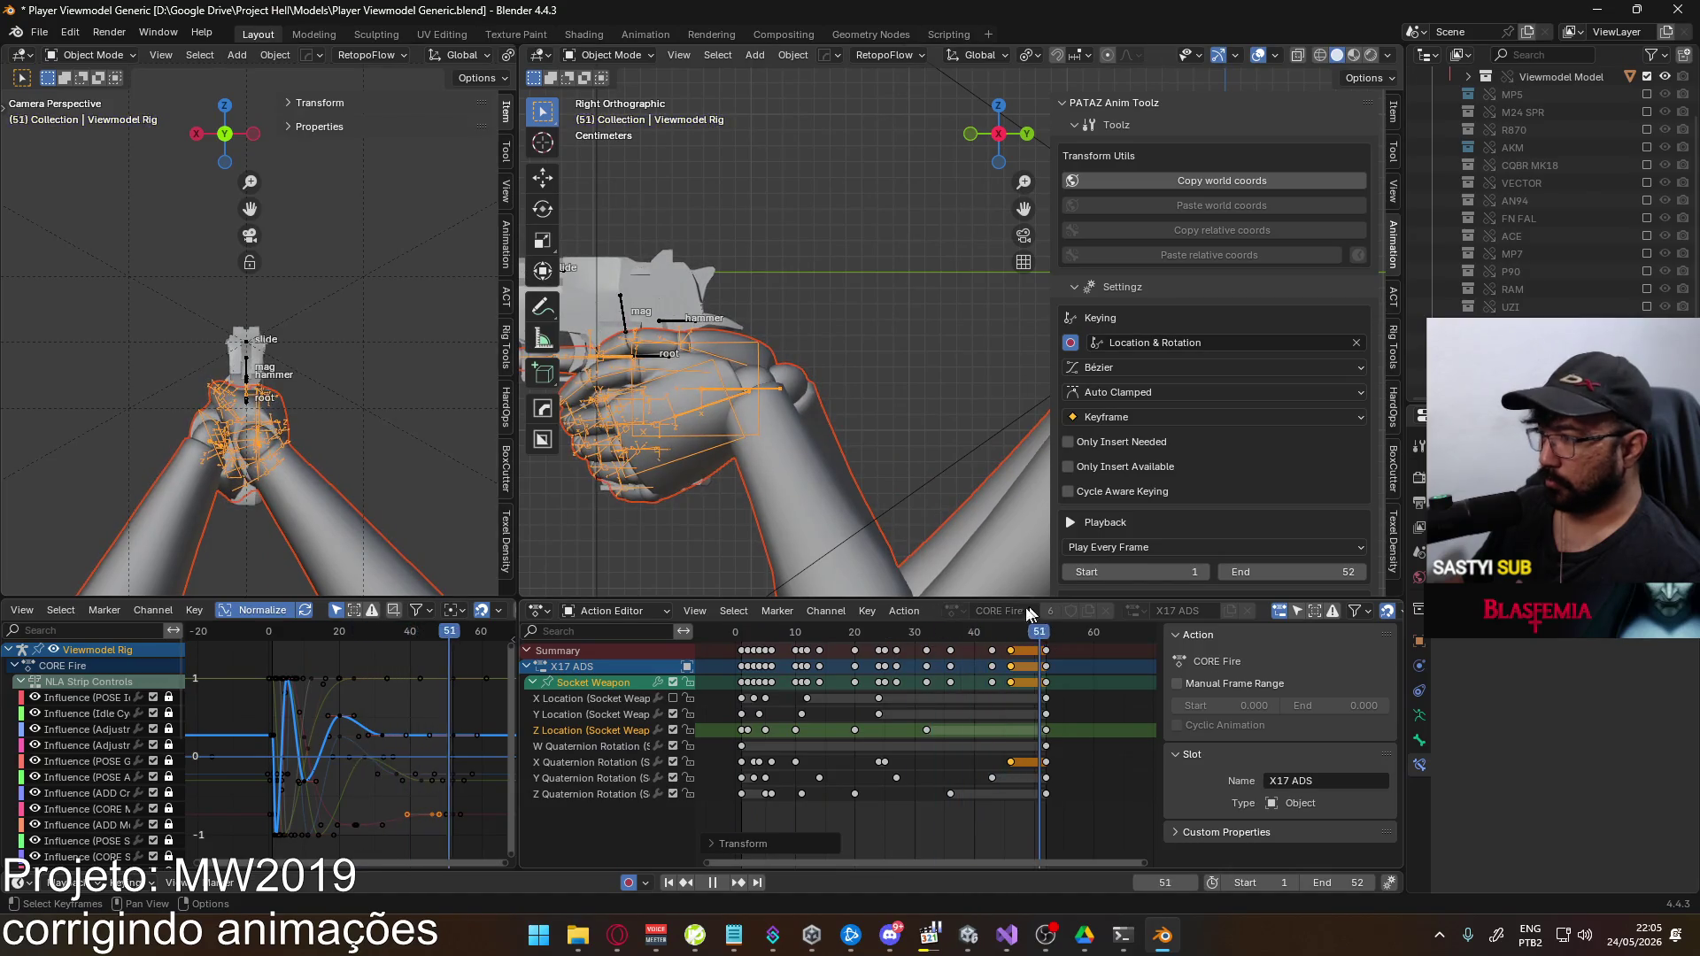
pyautogui.moveTo(851, 645); pyautogui.dragTo(857, 644)
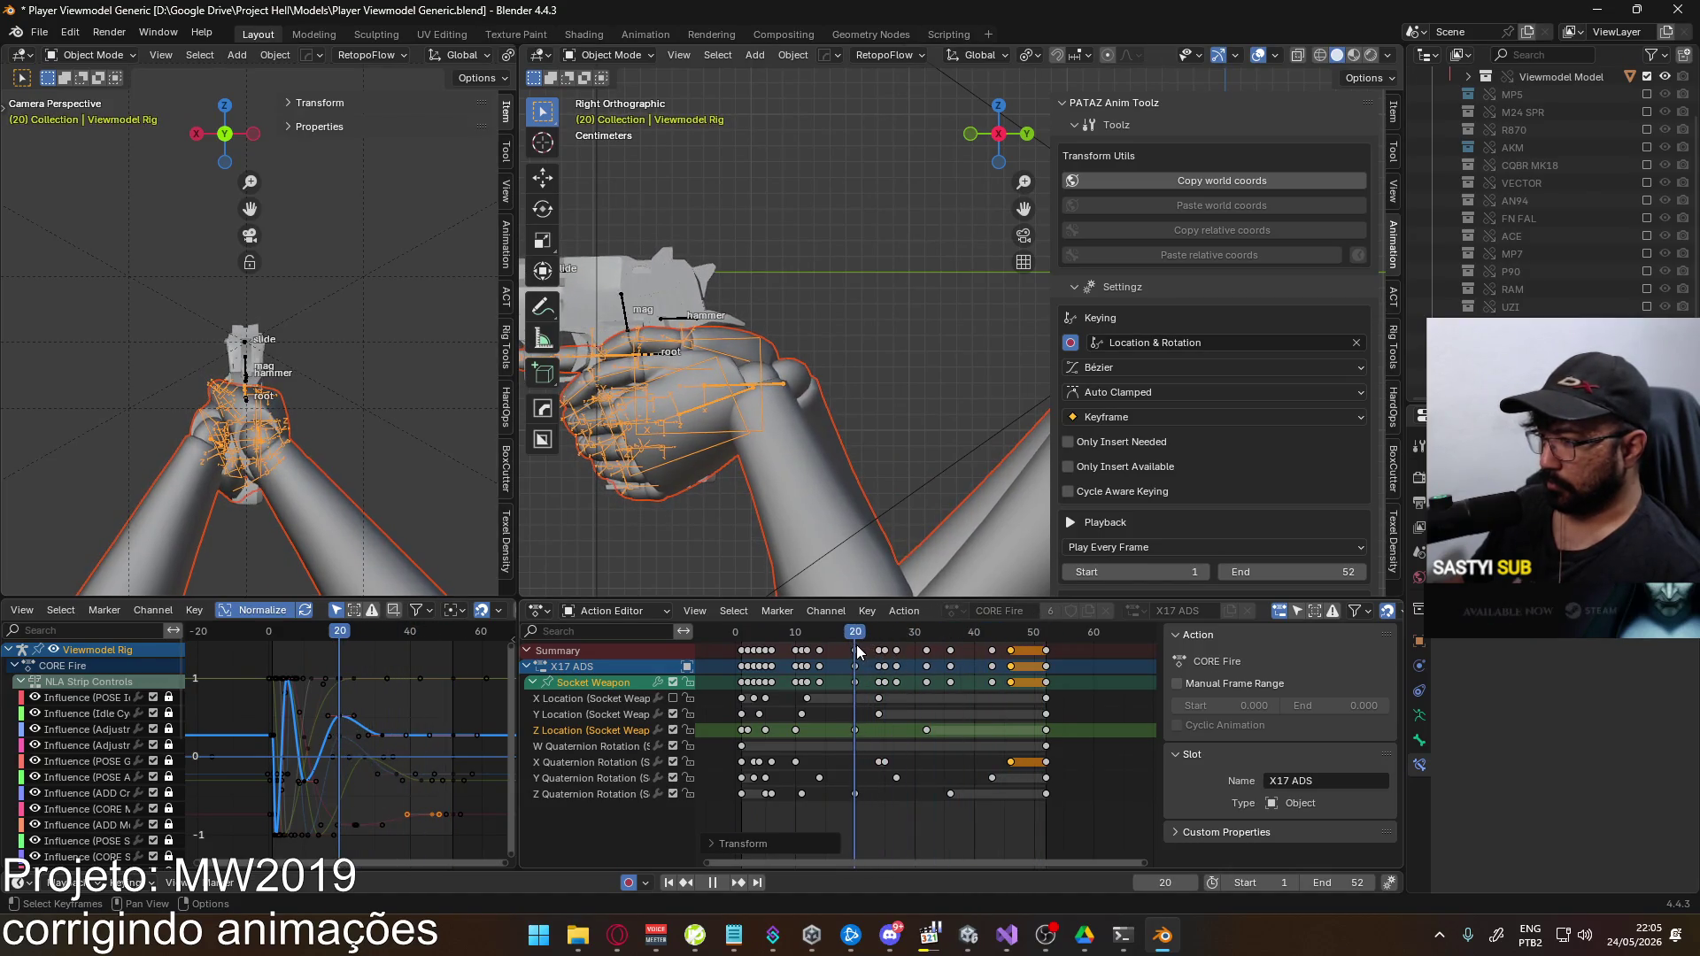
# In Unity, reload the Eagle and fire one test shot
pyautogui.hotkey('alt', 'Tab')
pyautogui.press('r')
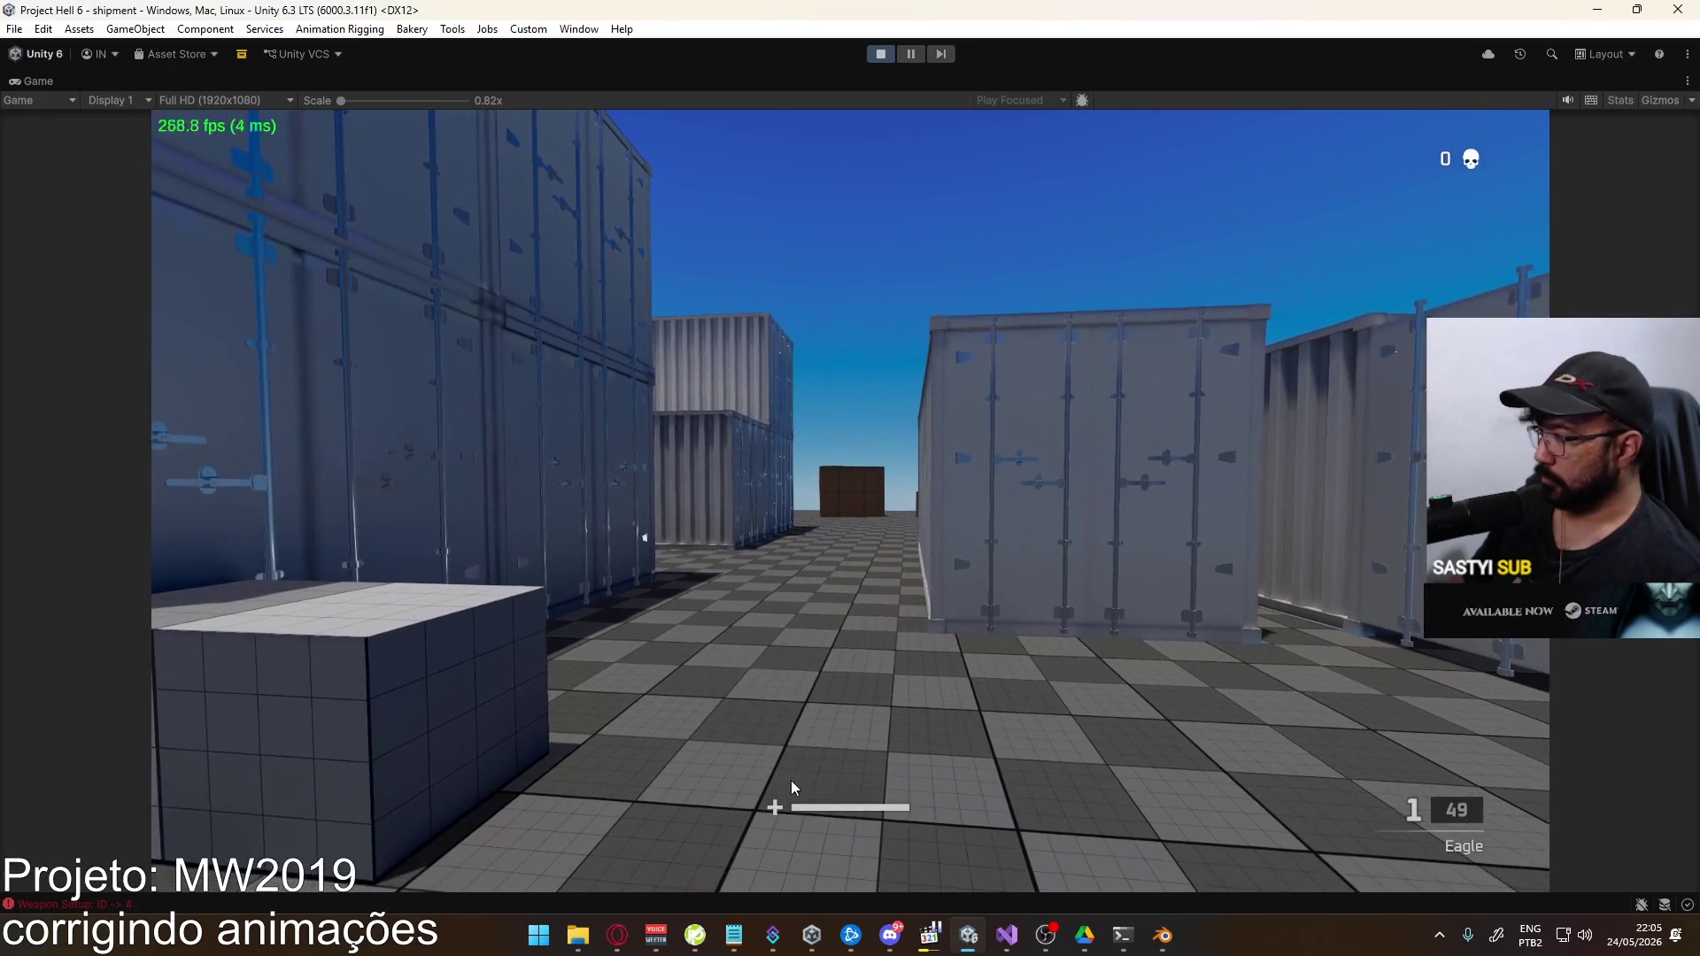
pyautogui.click(801, 751)
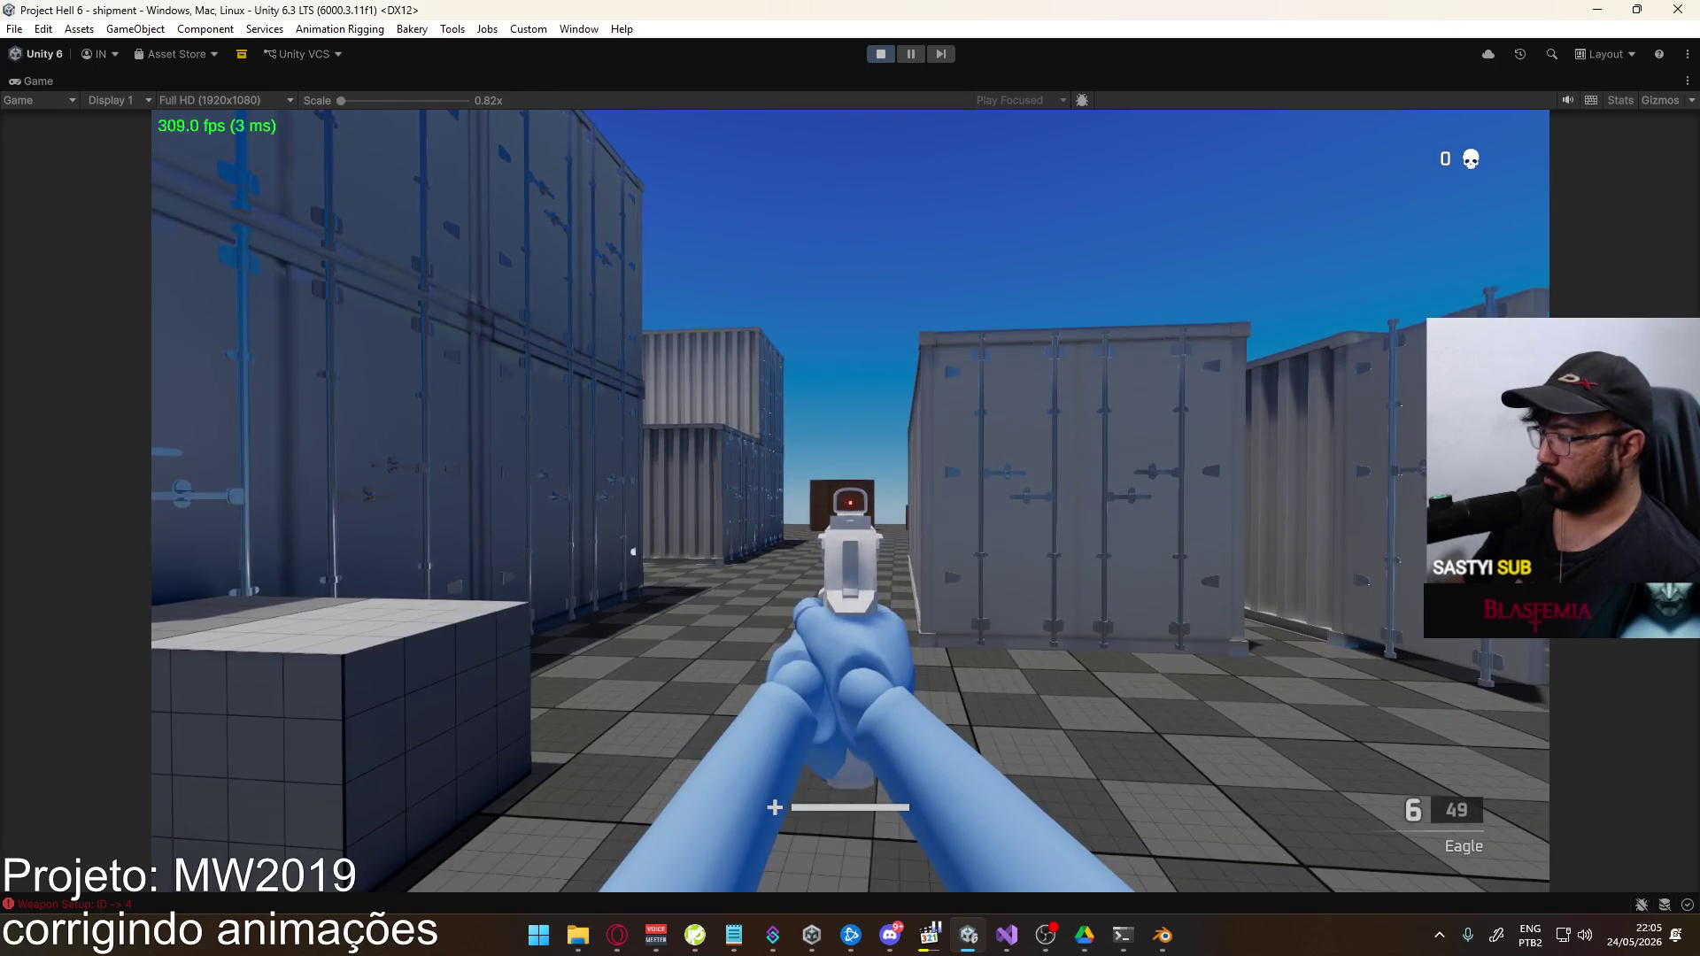
pyautogui.hotkey('alt', 'Tab')
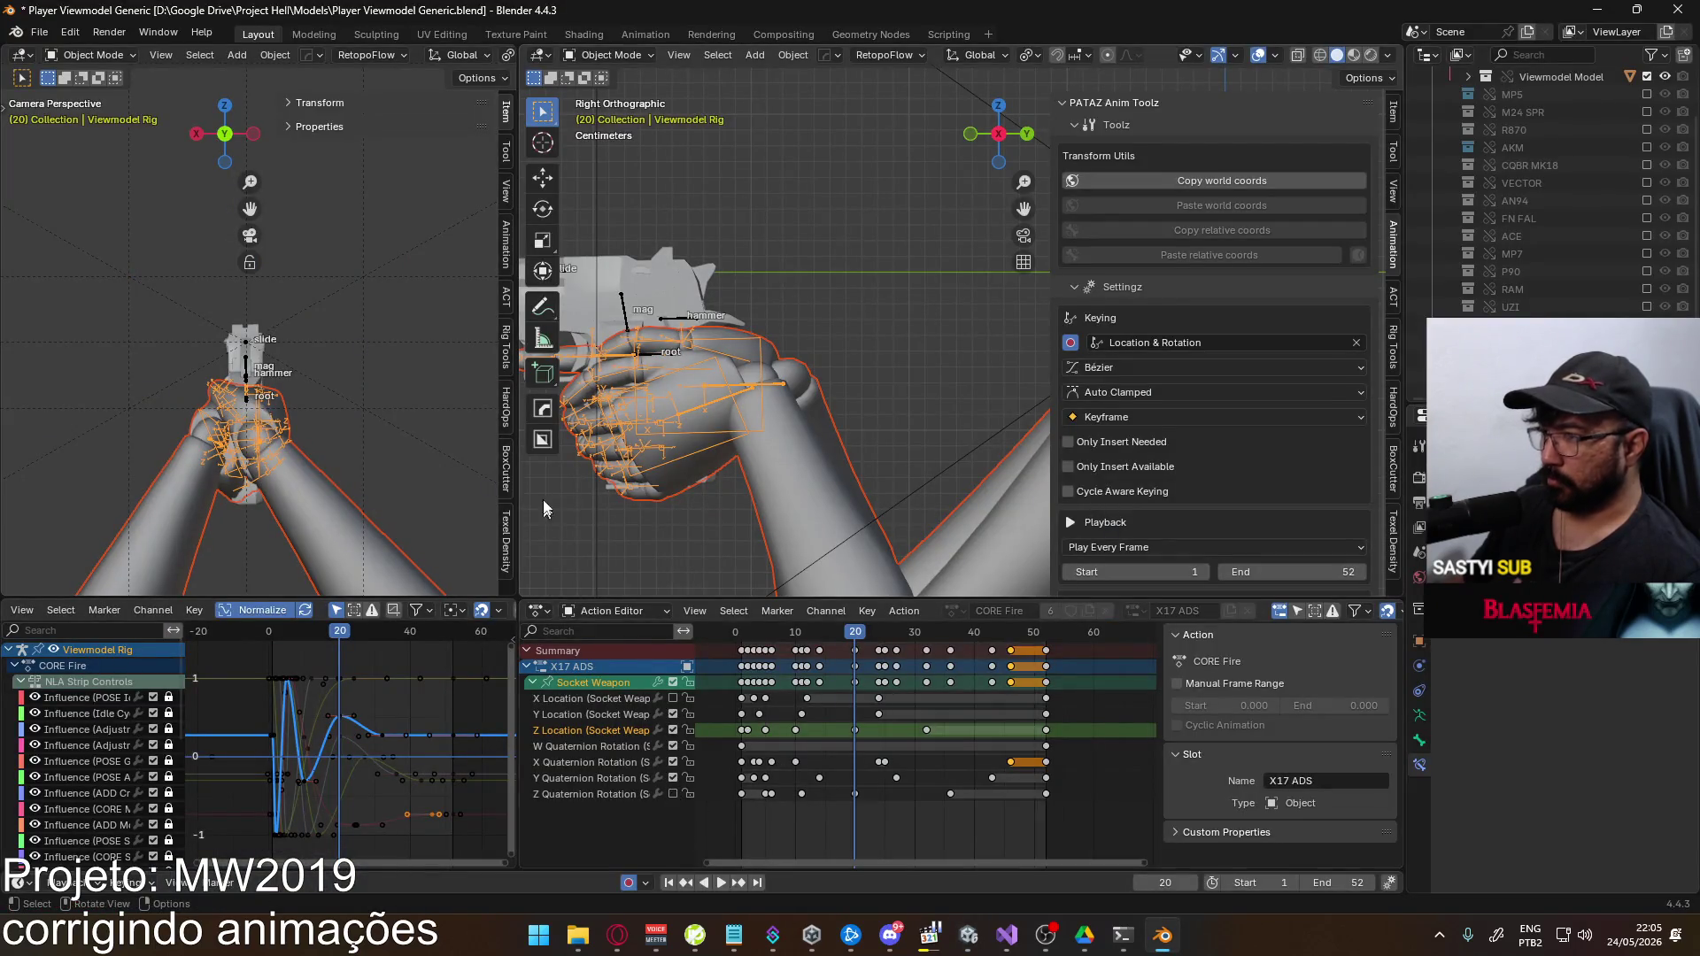
# Save the blend file and start an FBX export after cancelling a wrong-format export
pyautogui.hotkey('ctrl', 's')
pyautogui.click(37, 30)
pyautogui.moveTo(88, 301)
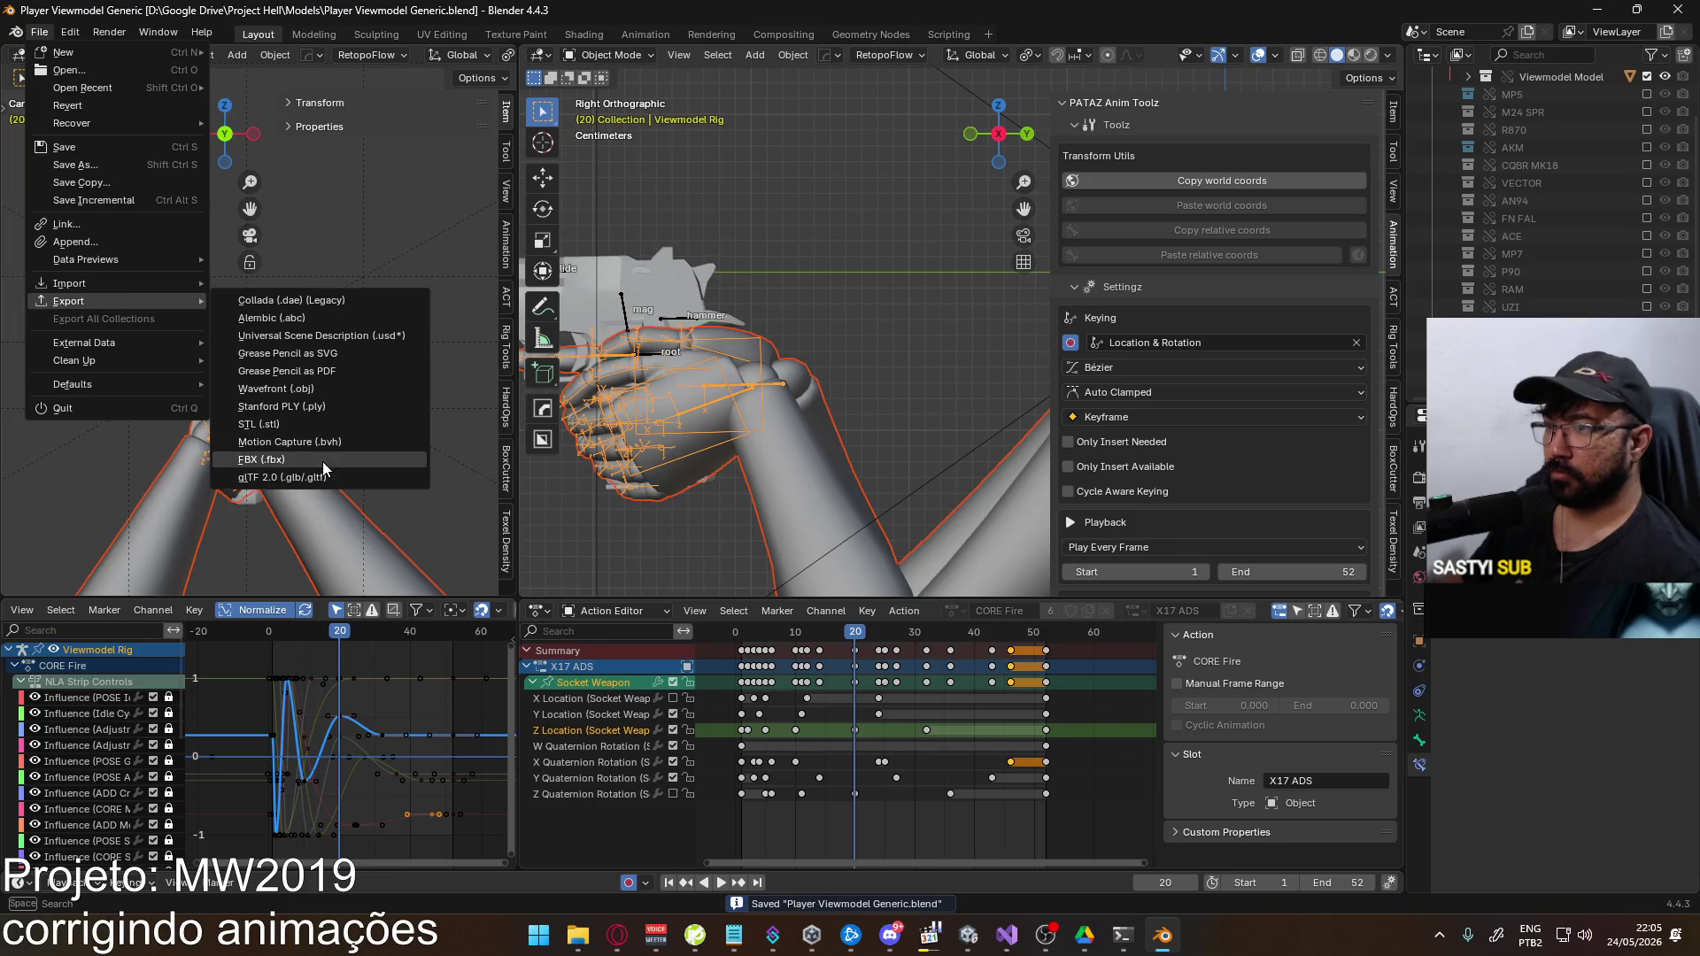
pyautogui.click(336, 475)
pyautogui.press('Escape')
pyautogui.click(39, 31)
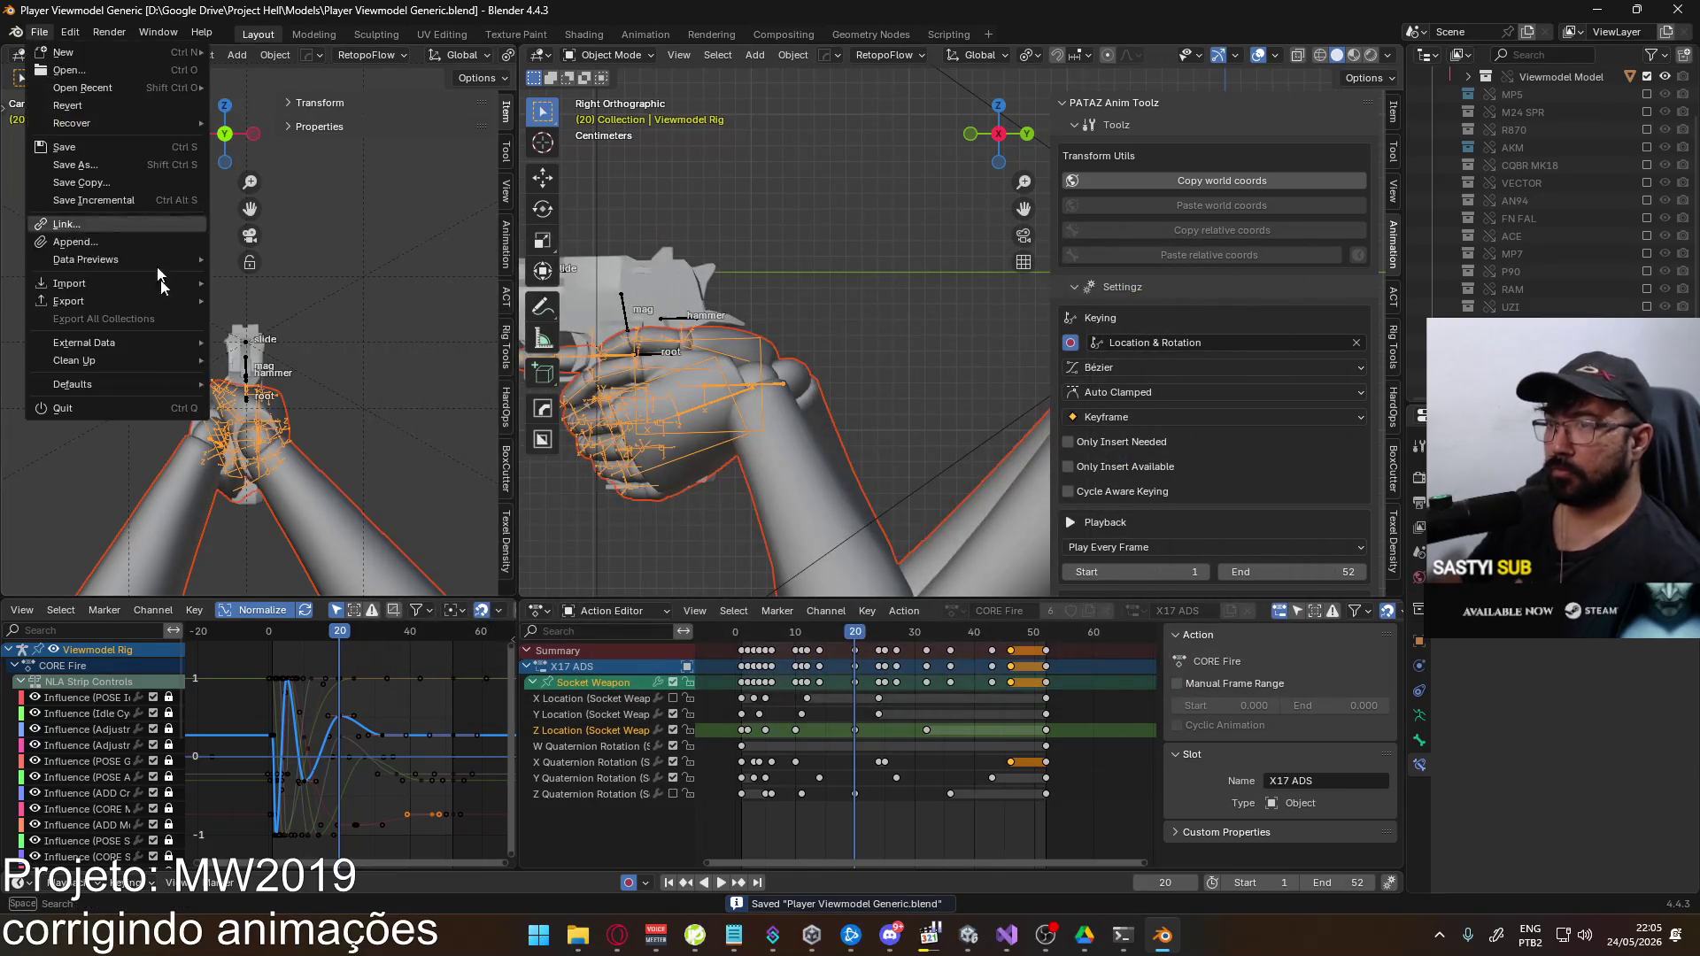
pyautogui.moveTo(131, 304)
pyautogui.click(306, 460)
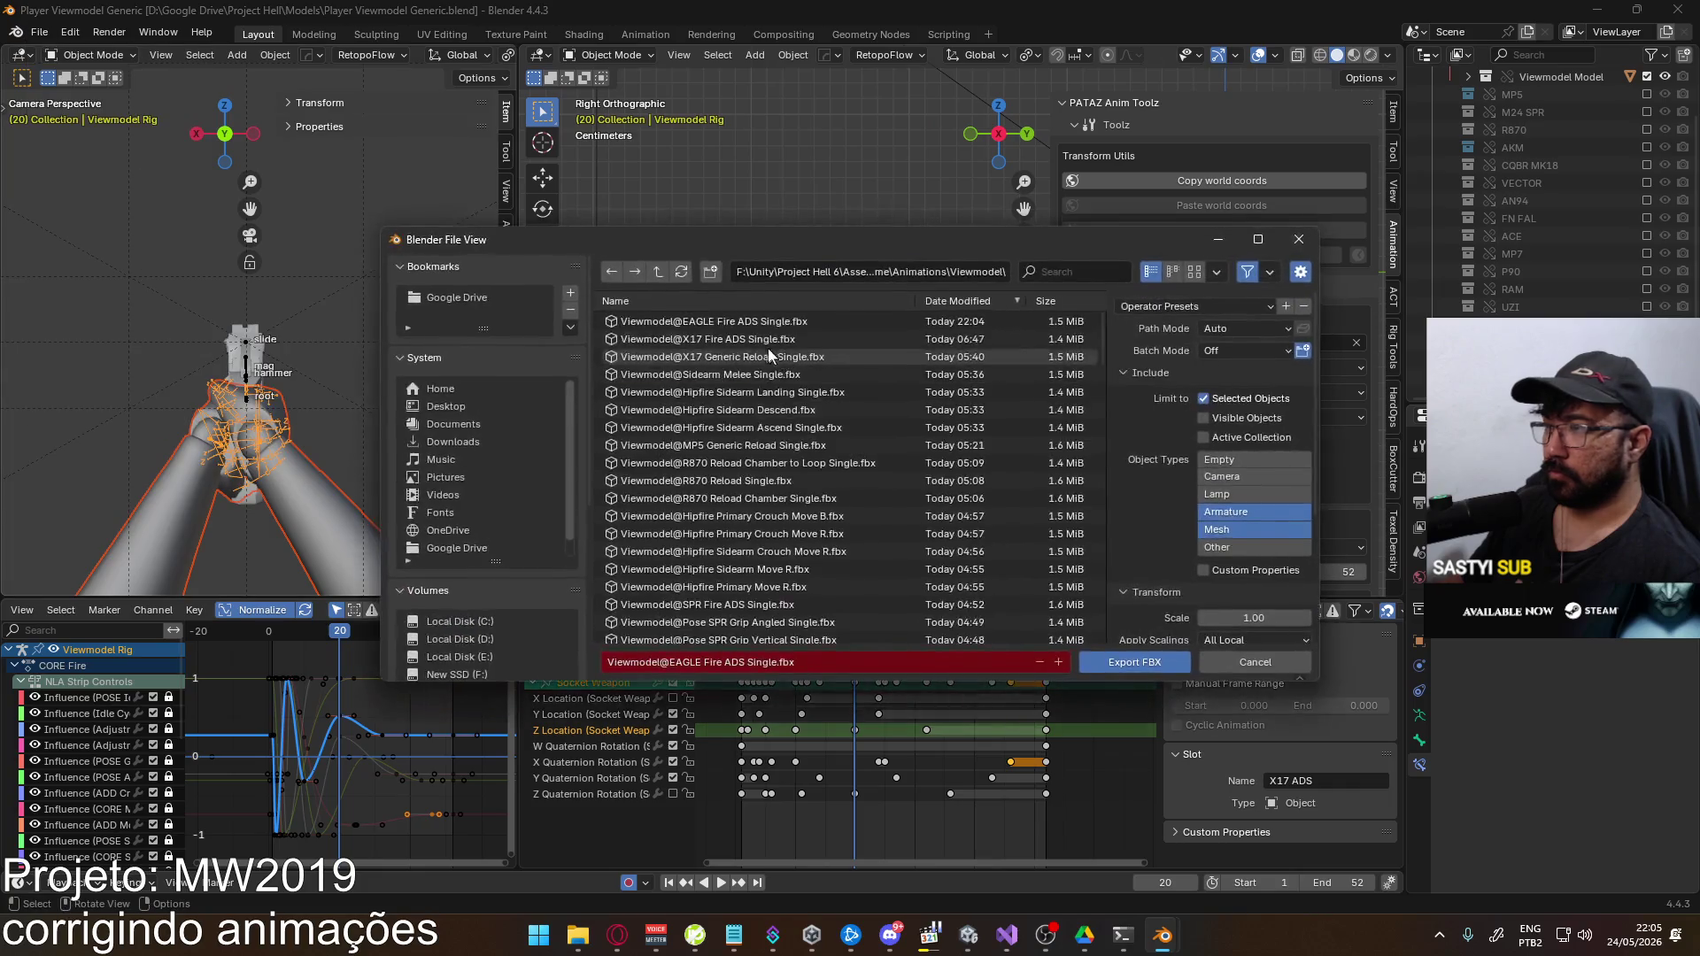
pyautogui.hotkey('alt', 'Tab')
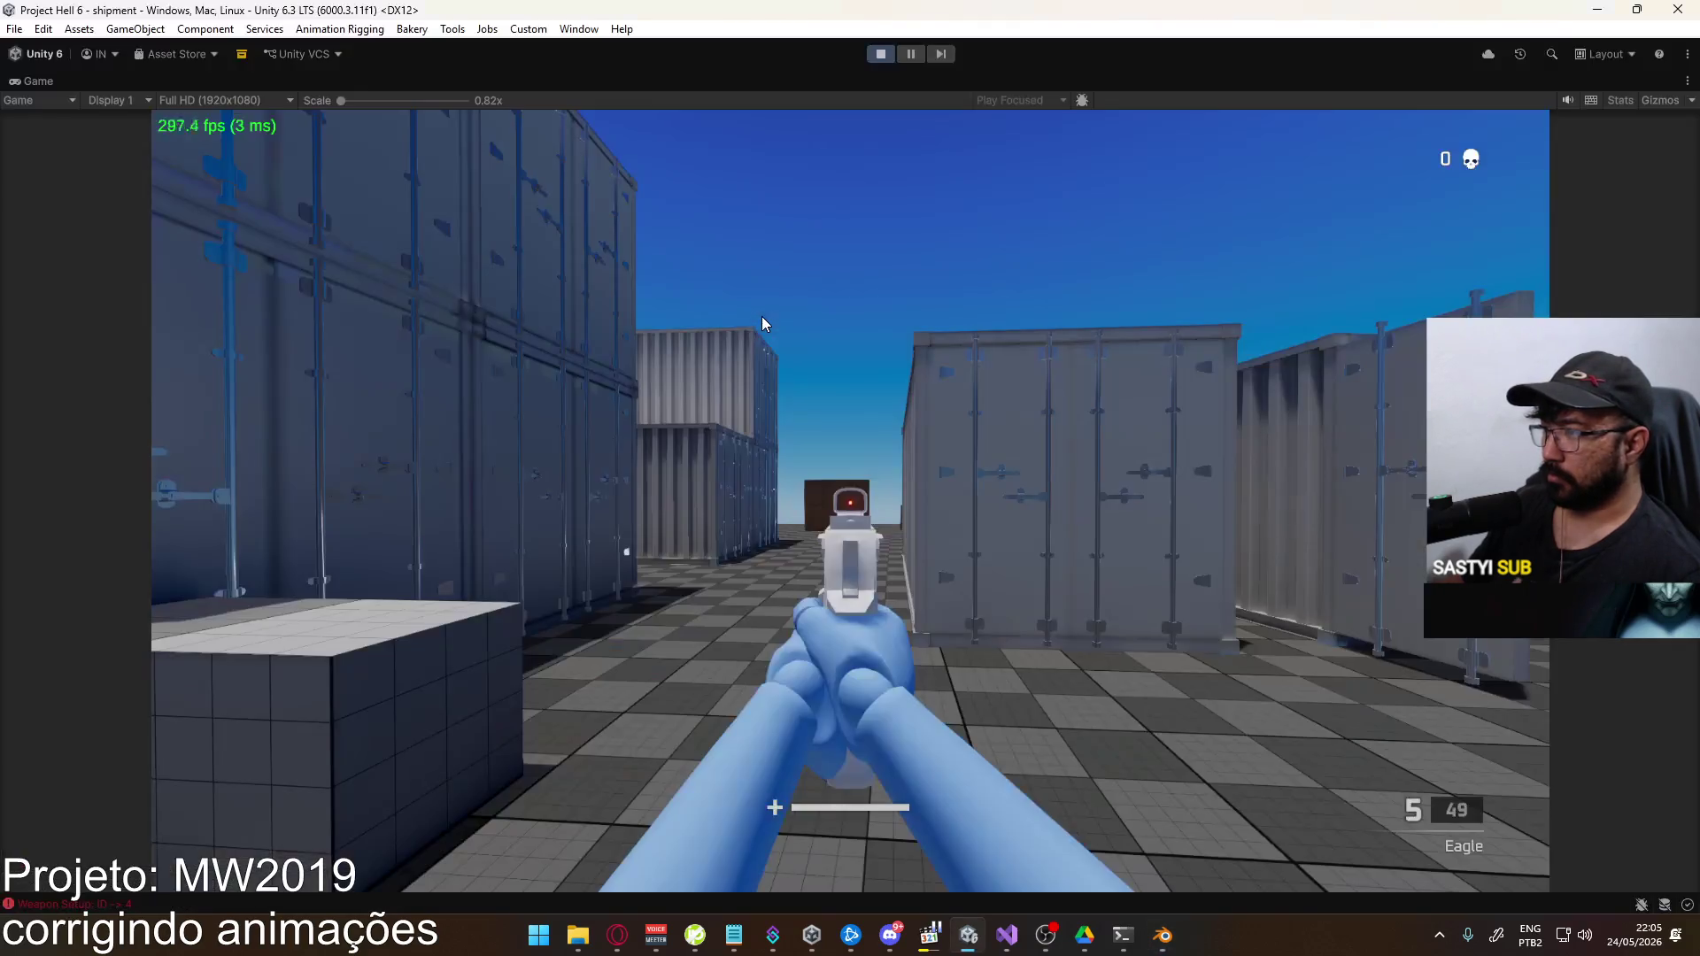
# Fire the Eagle until the magazine is empty, shoot again after reloading, and close the Start menu
pyautogui.click(763, 318)
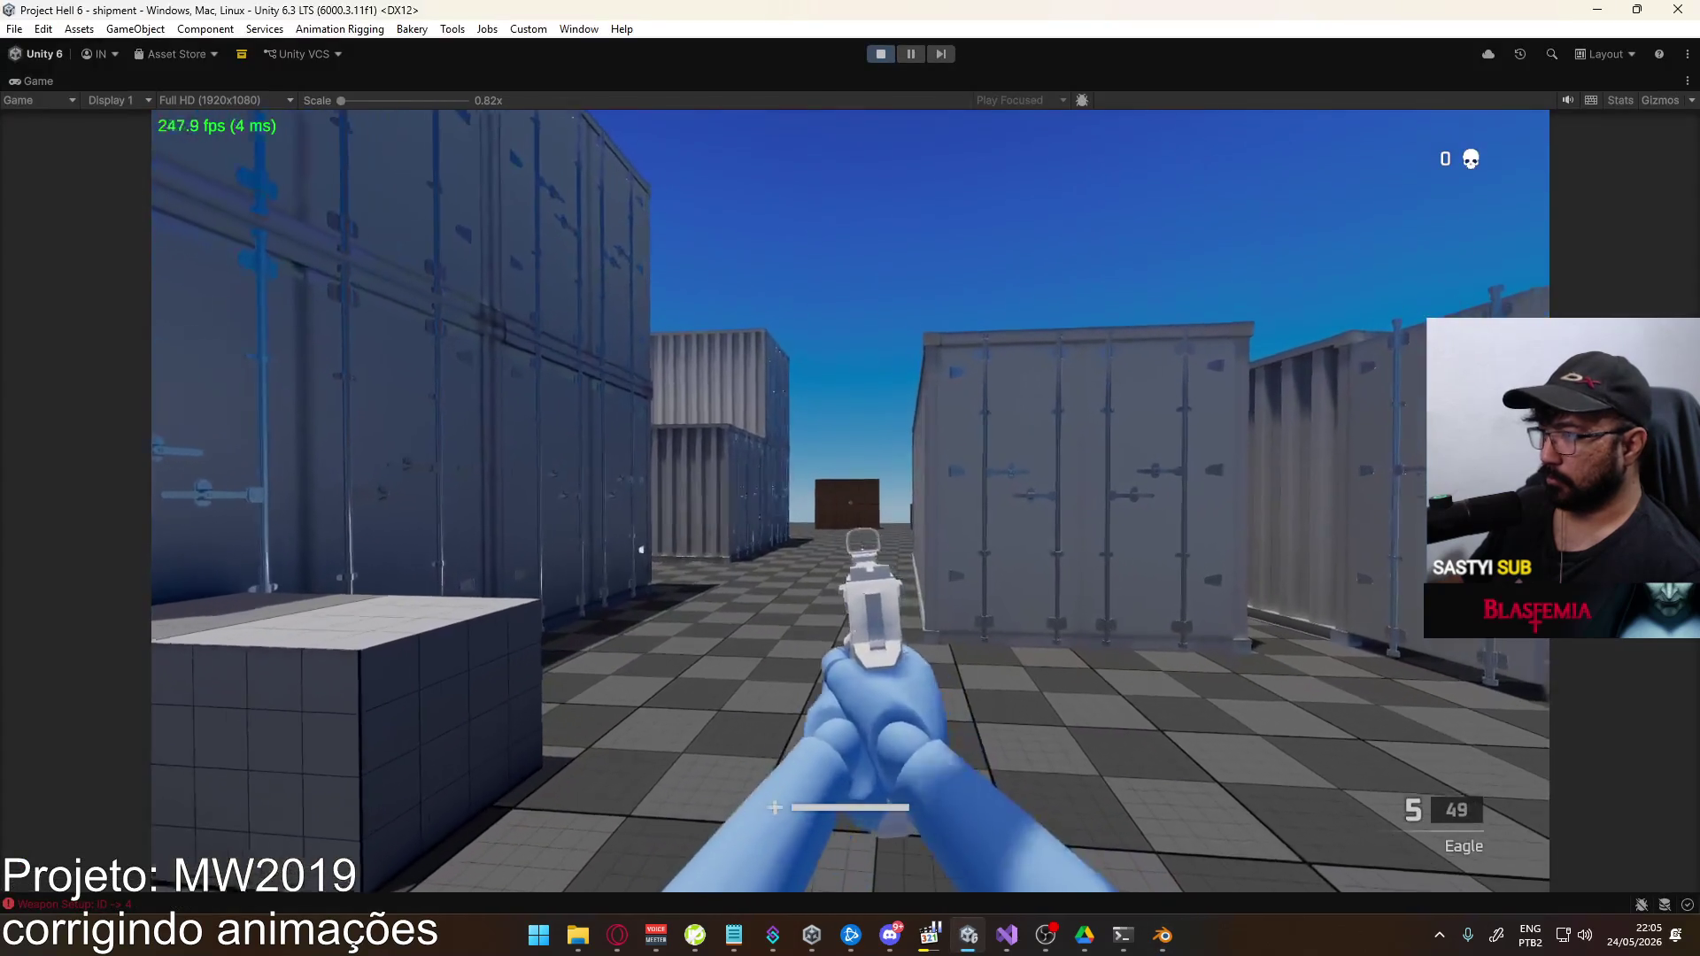
pyautogui.click(850, 501)
pyautogui.click(850, 501)
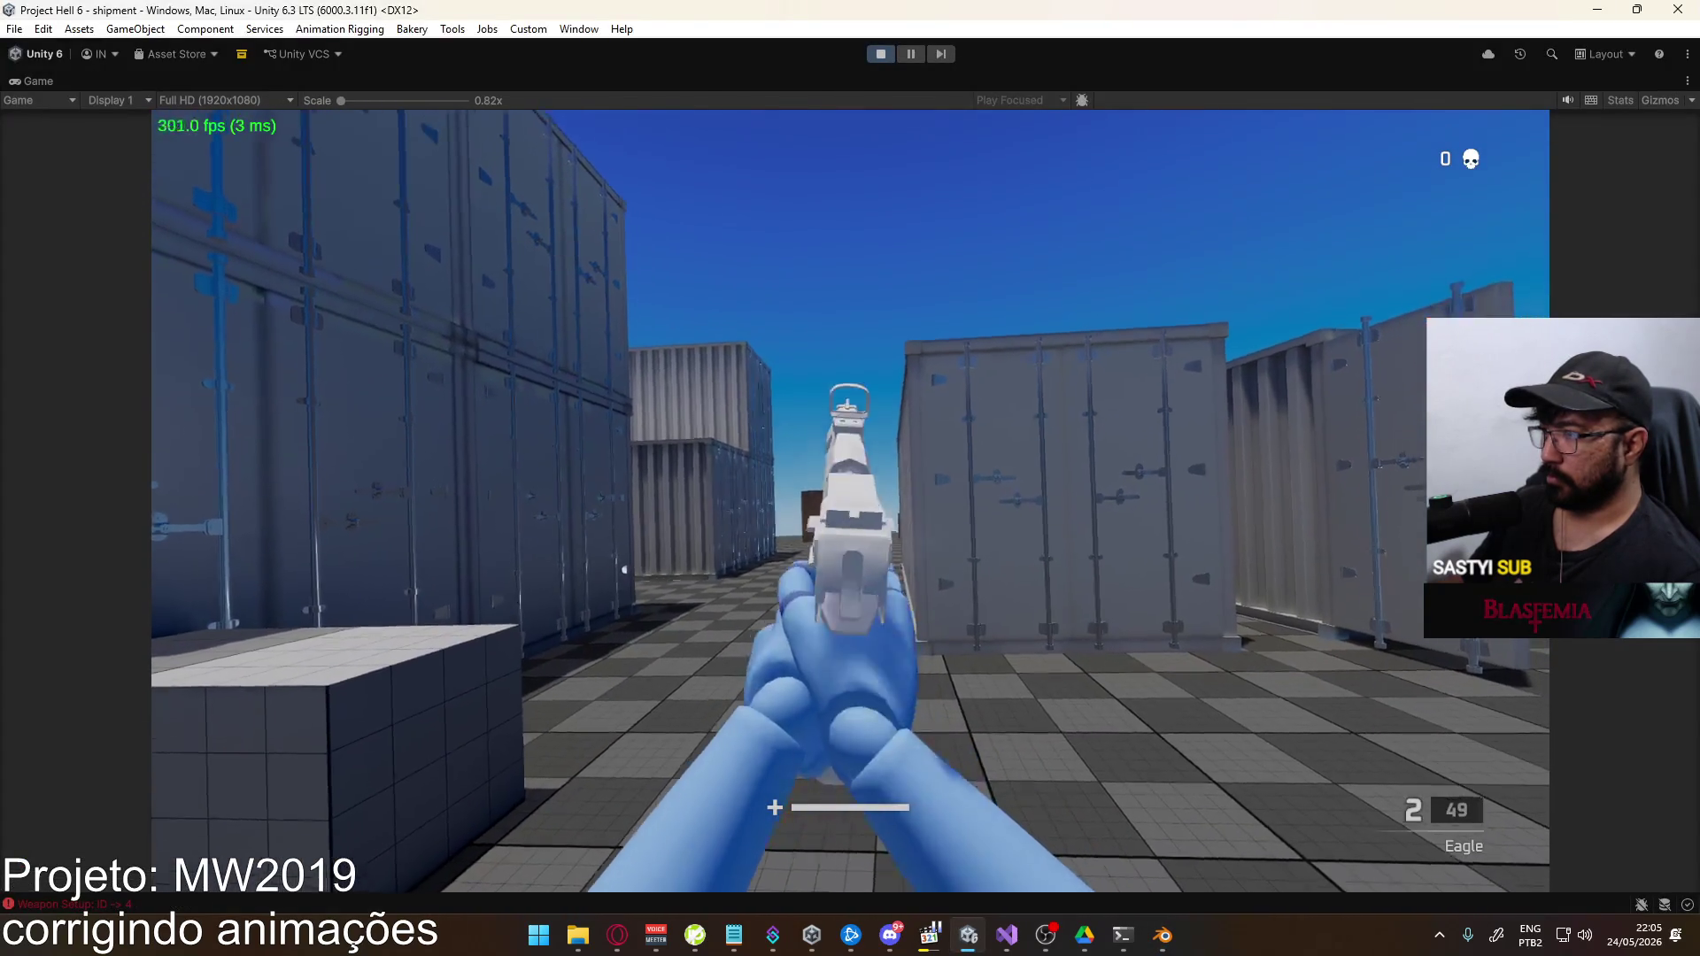
pyautogui.click(850, 501)
pyautogui.click(850, 502)
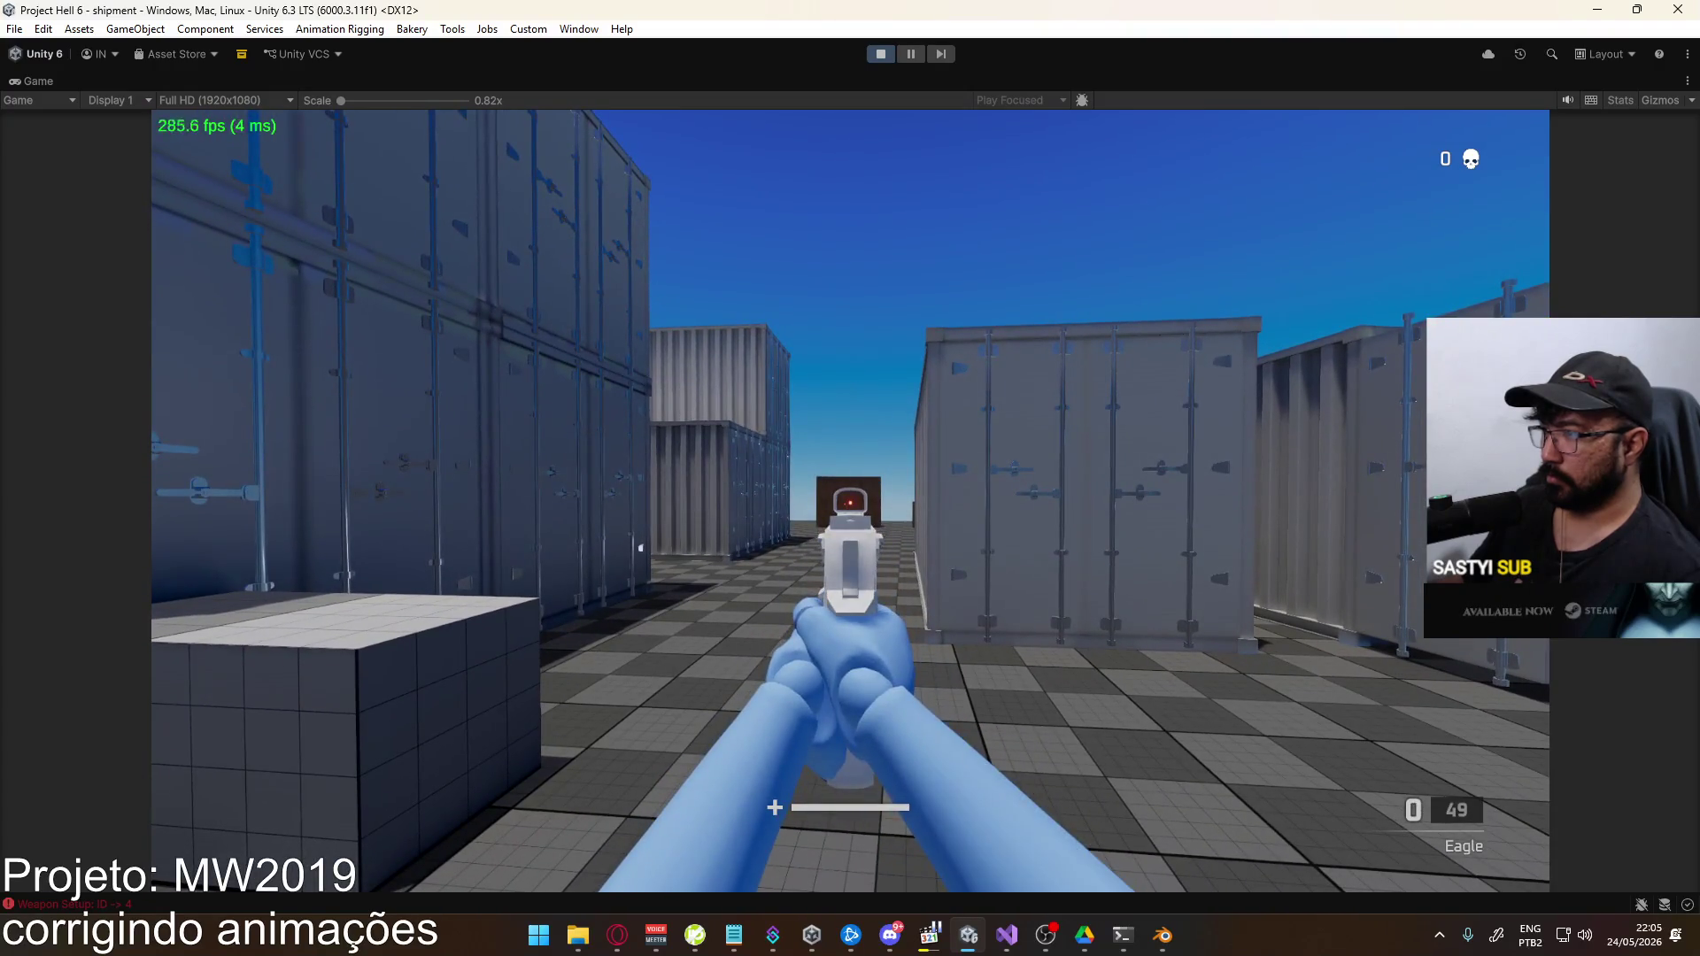
pyautogui.click(850, 501)
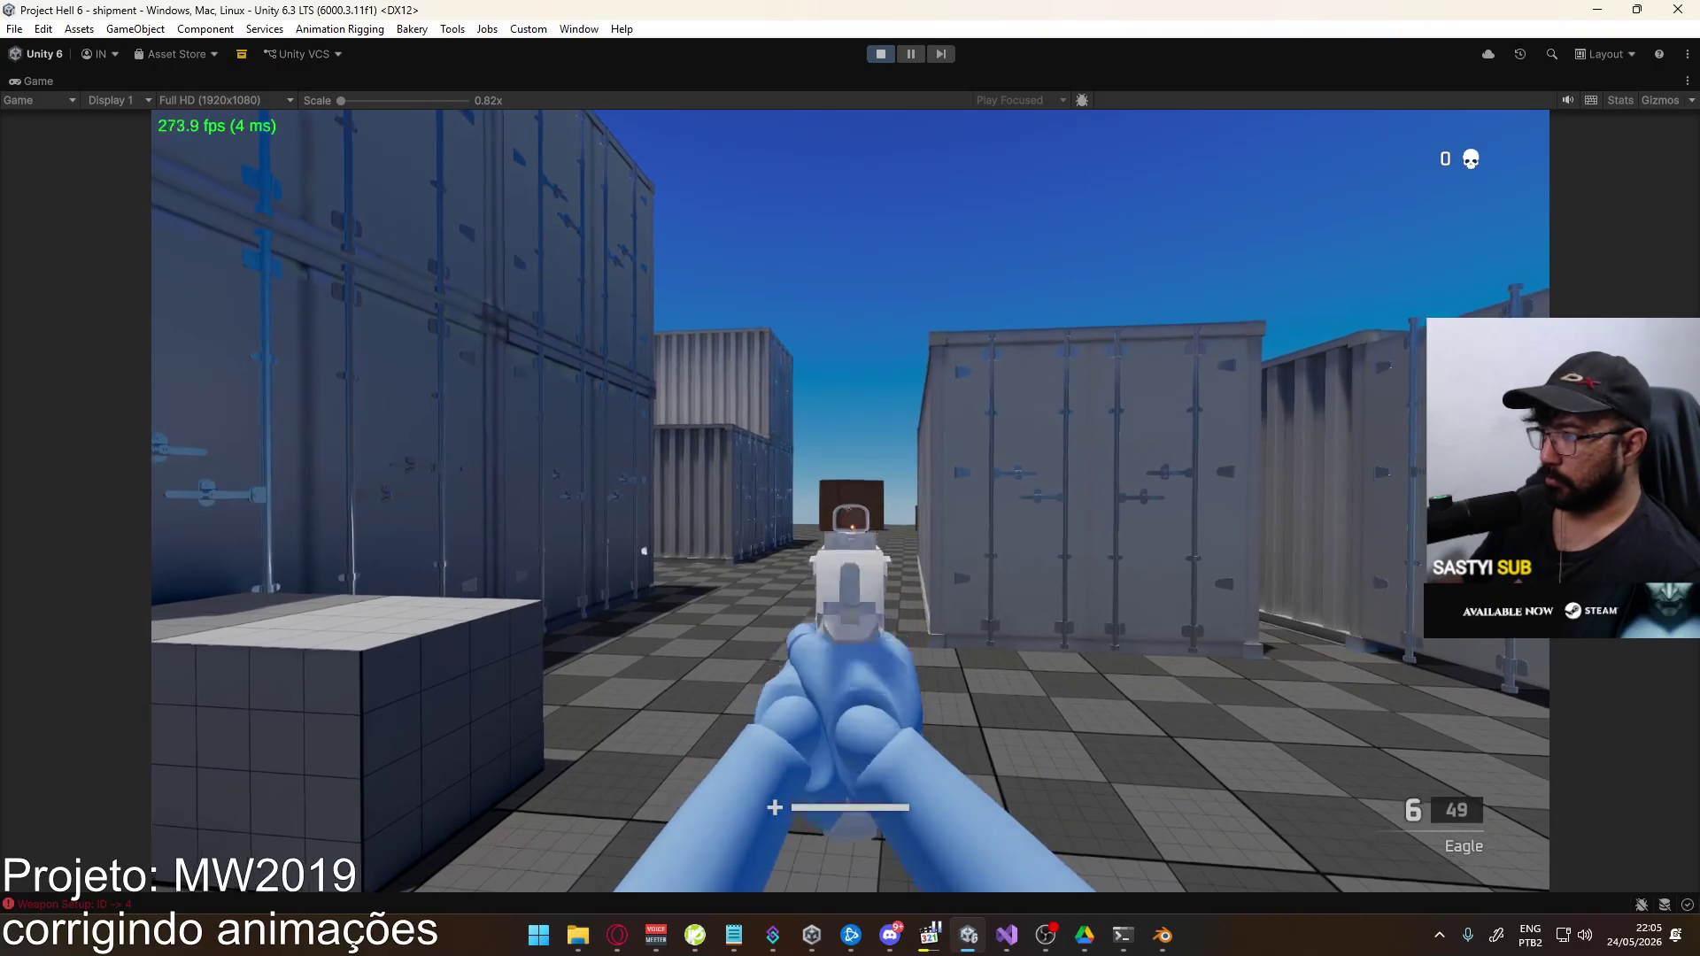
pyautogui.press('super')
pyautogui.click(875, 7)
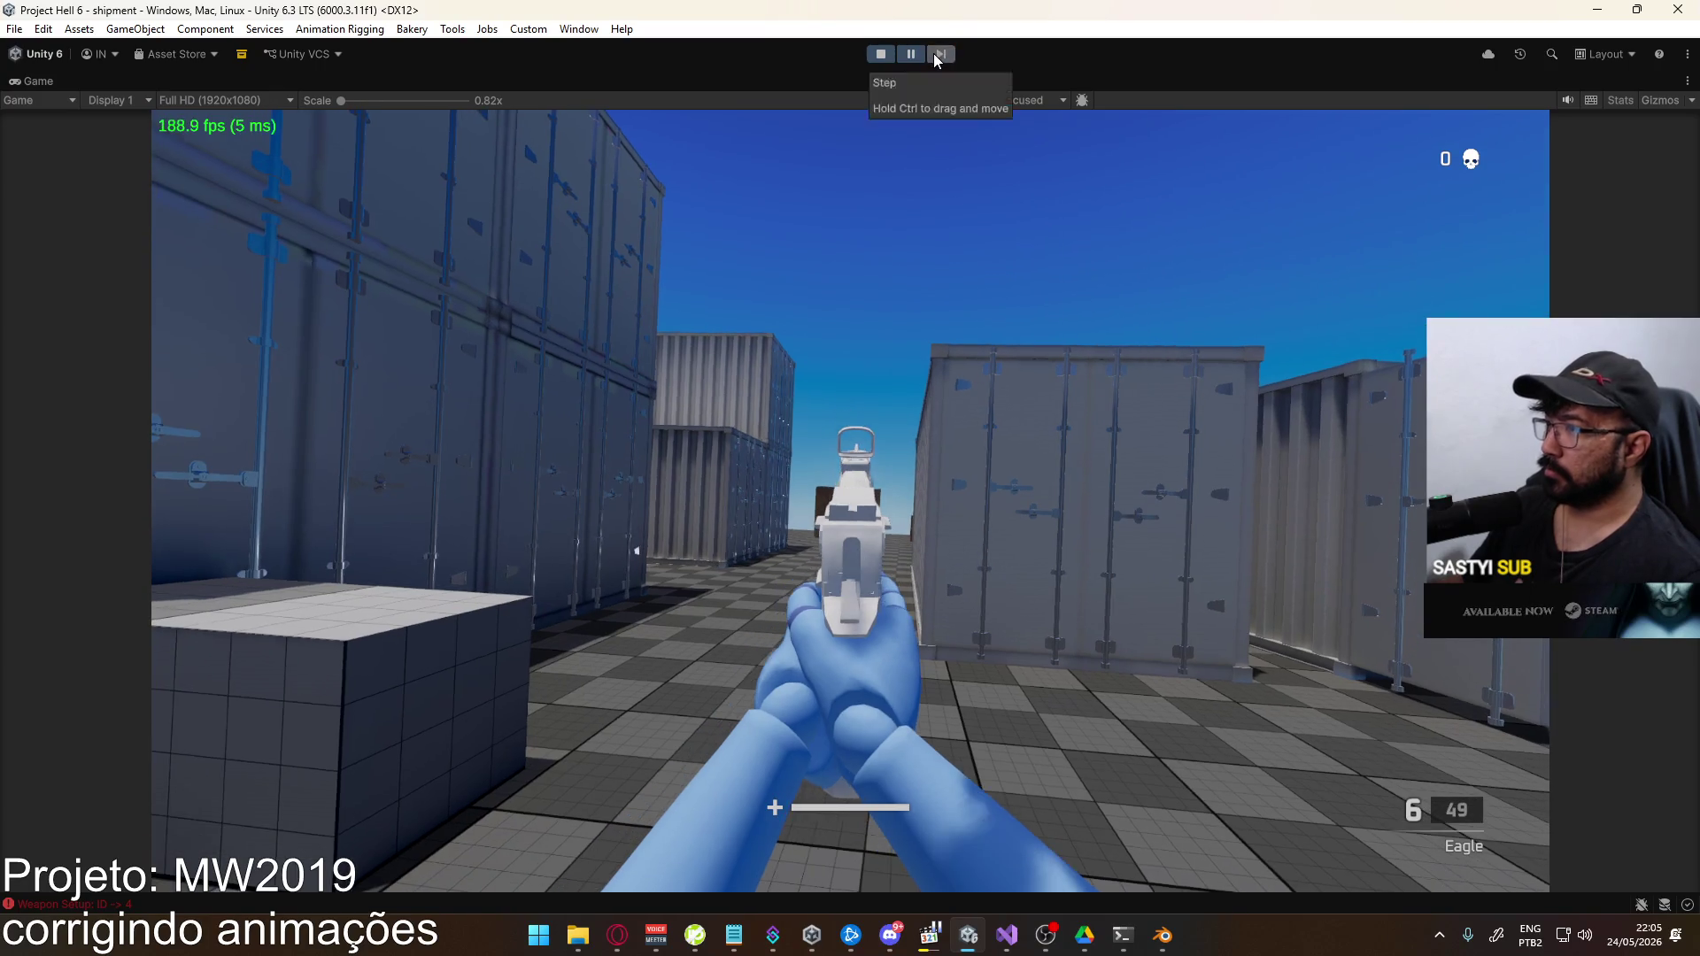
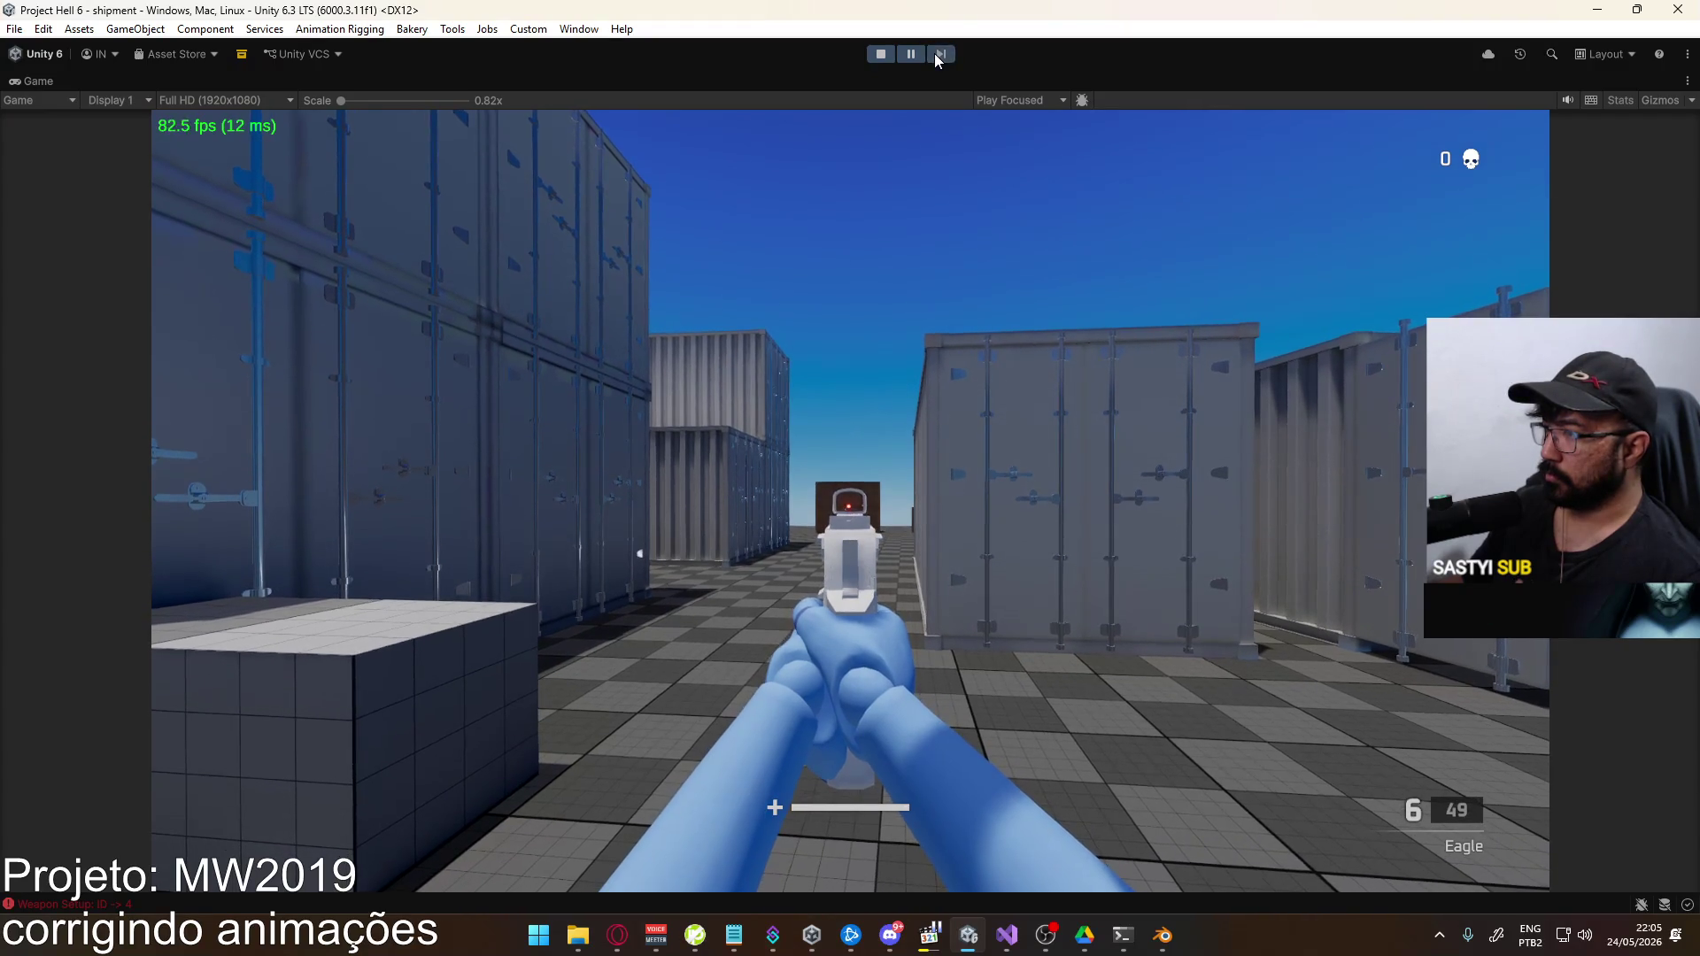
# Leave the Unity play test and return to Blender's X17 ADS CORE Fire action
pyautogui.hotkey('alt', 'Tab')
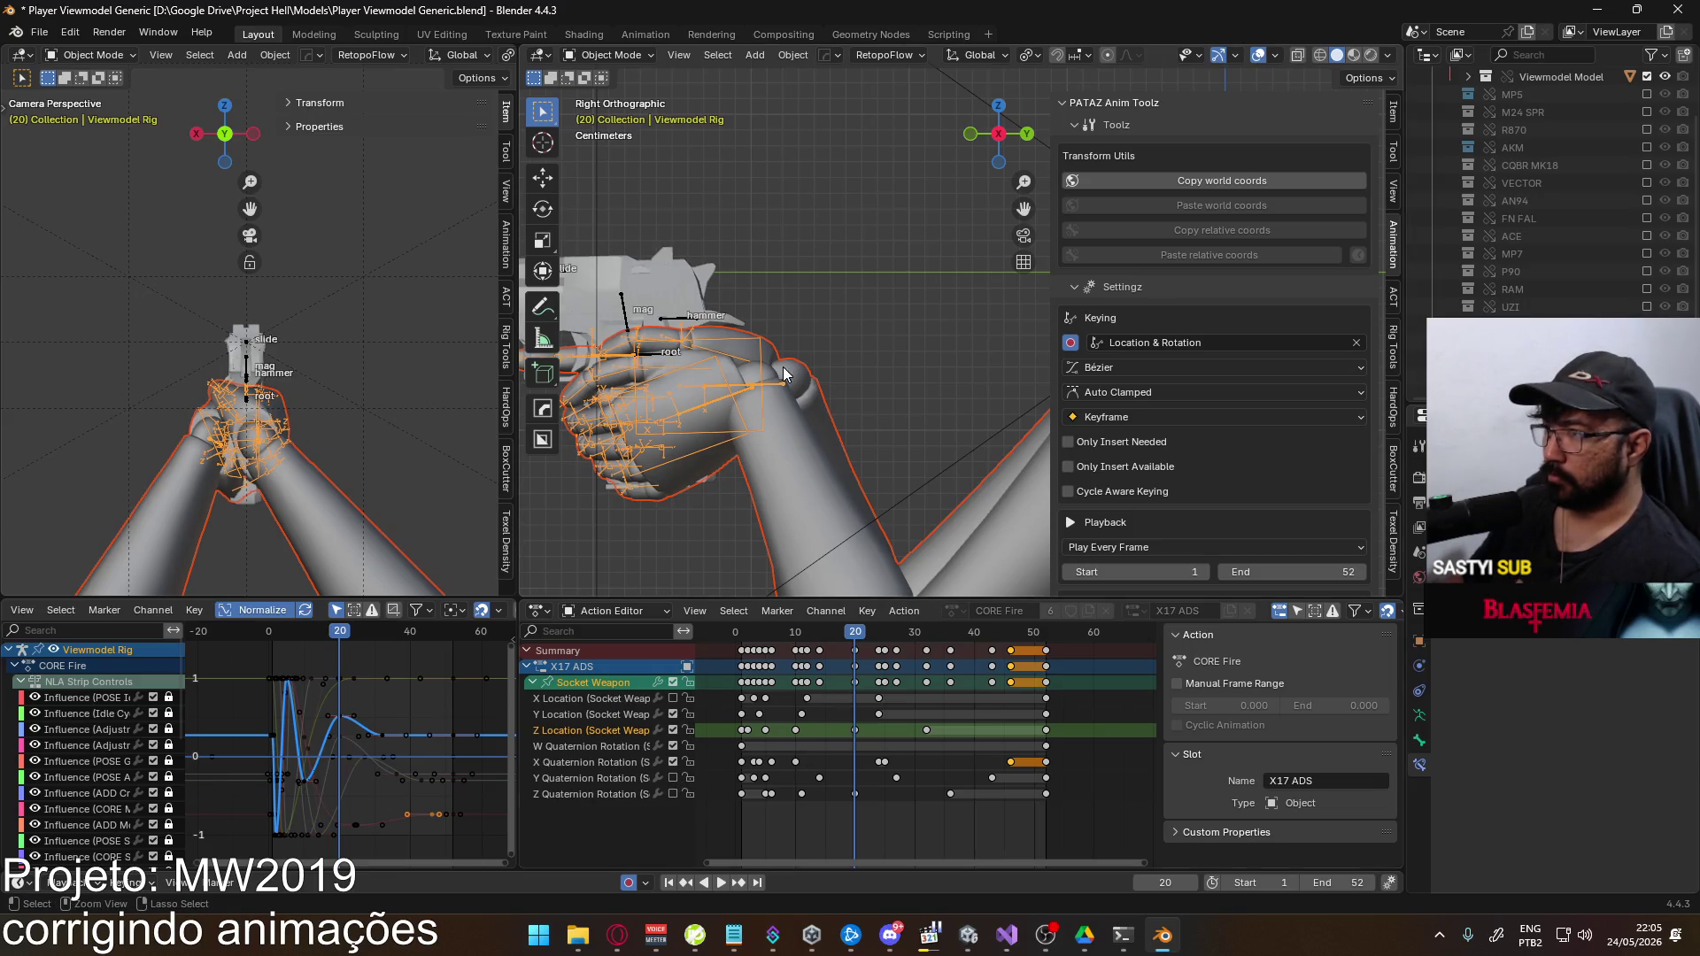
# Save the blend file and overwrite Viewmodel@EAGLE Fire ADS Single.fbx with a fresh FBX export
pyautogui.hotkey('ctrl', 's')
pyautogui.click(39, 31)
pyautogui.moveTo(120, 300)
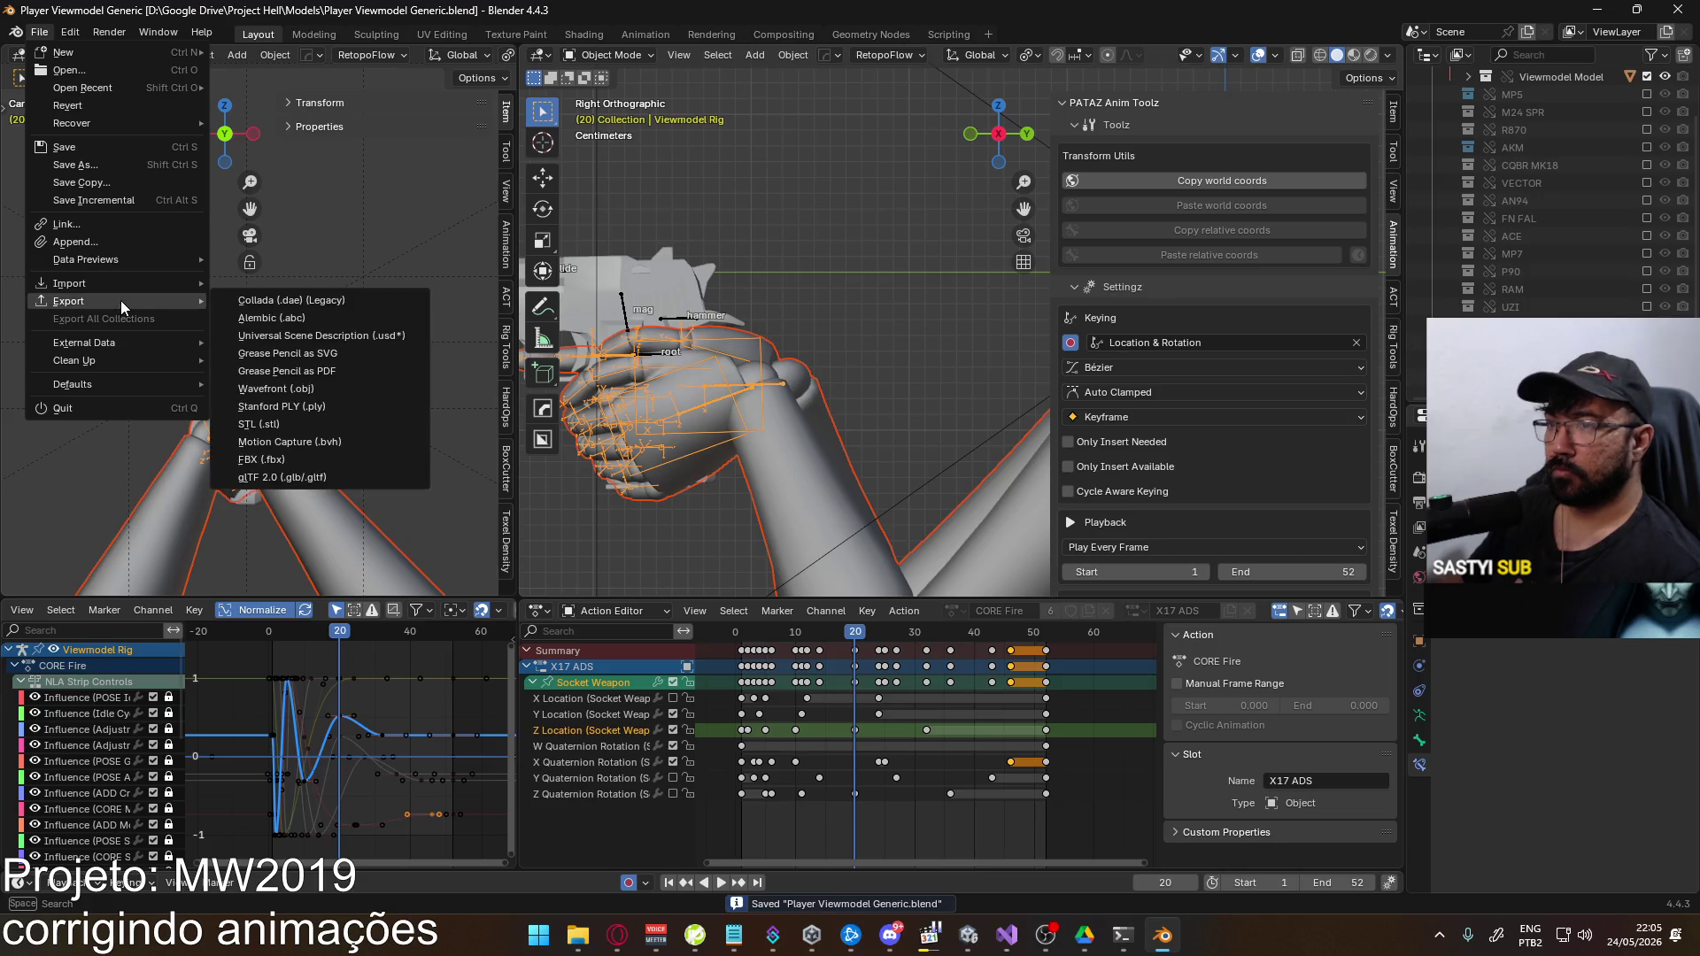
pyautogui.click(312, 483)
pyautogui.doubleClick(735, 322)
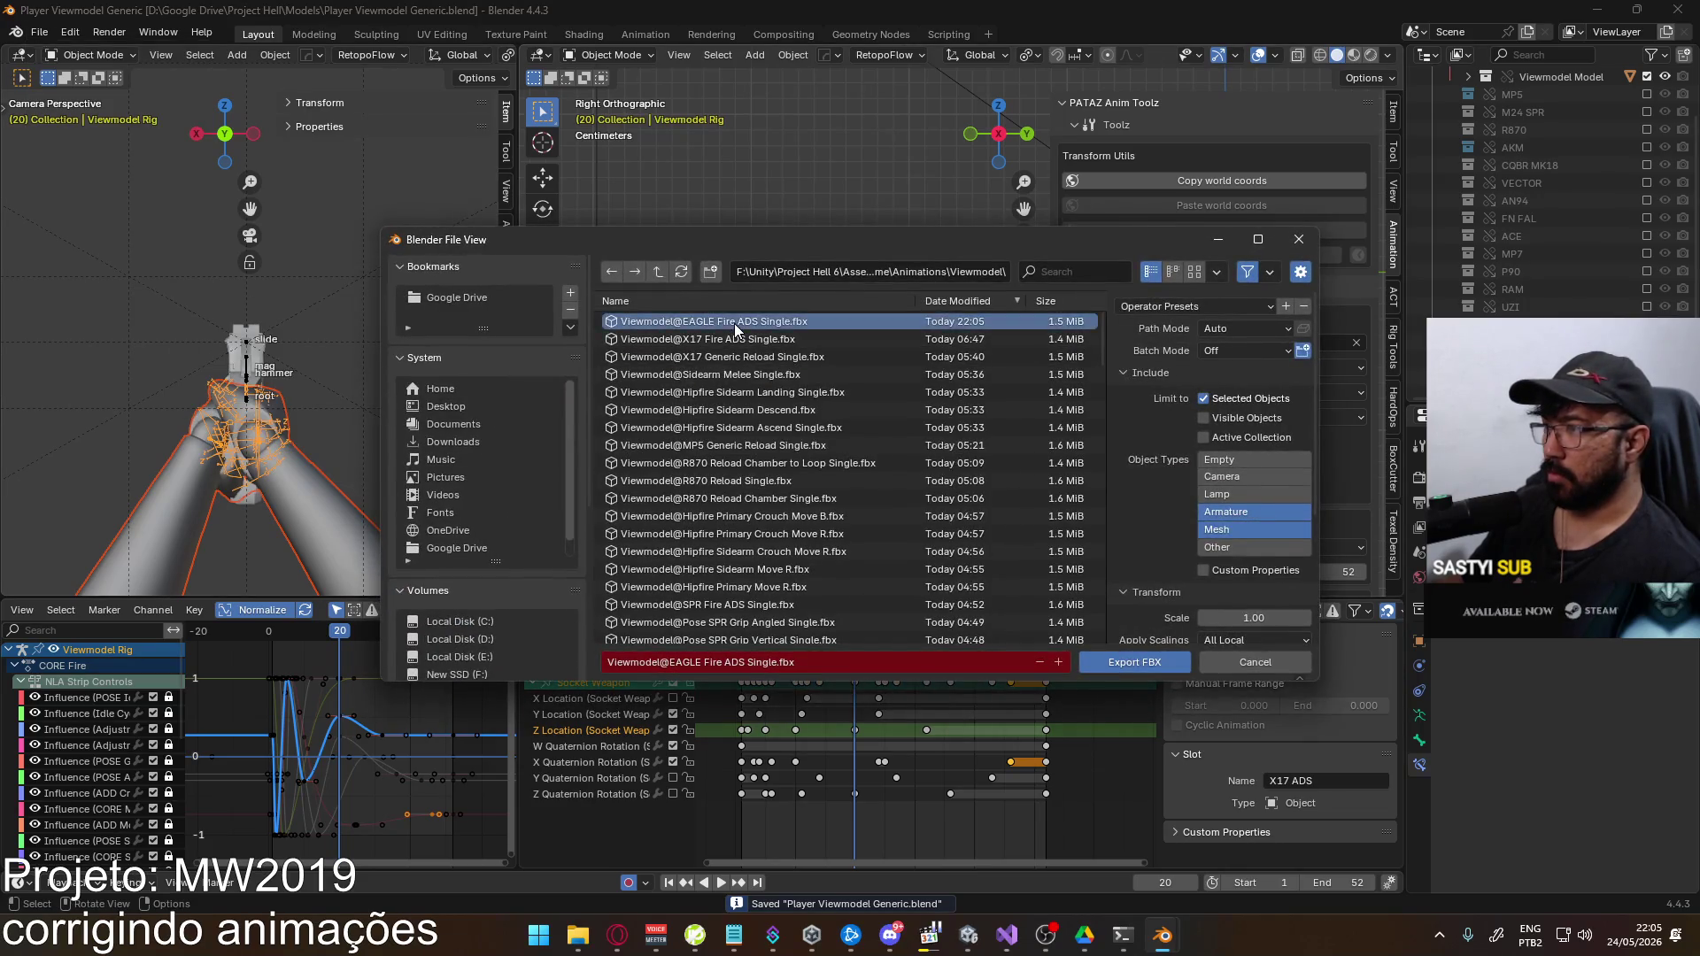
pyautogui.hotkey('alt', 'Tab')
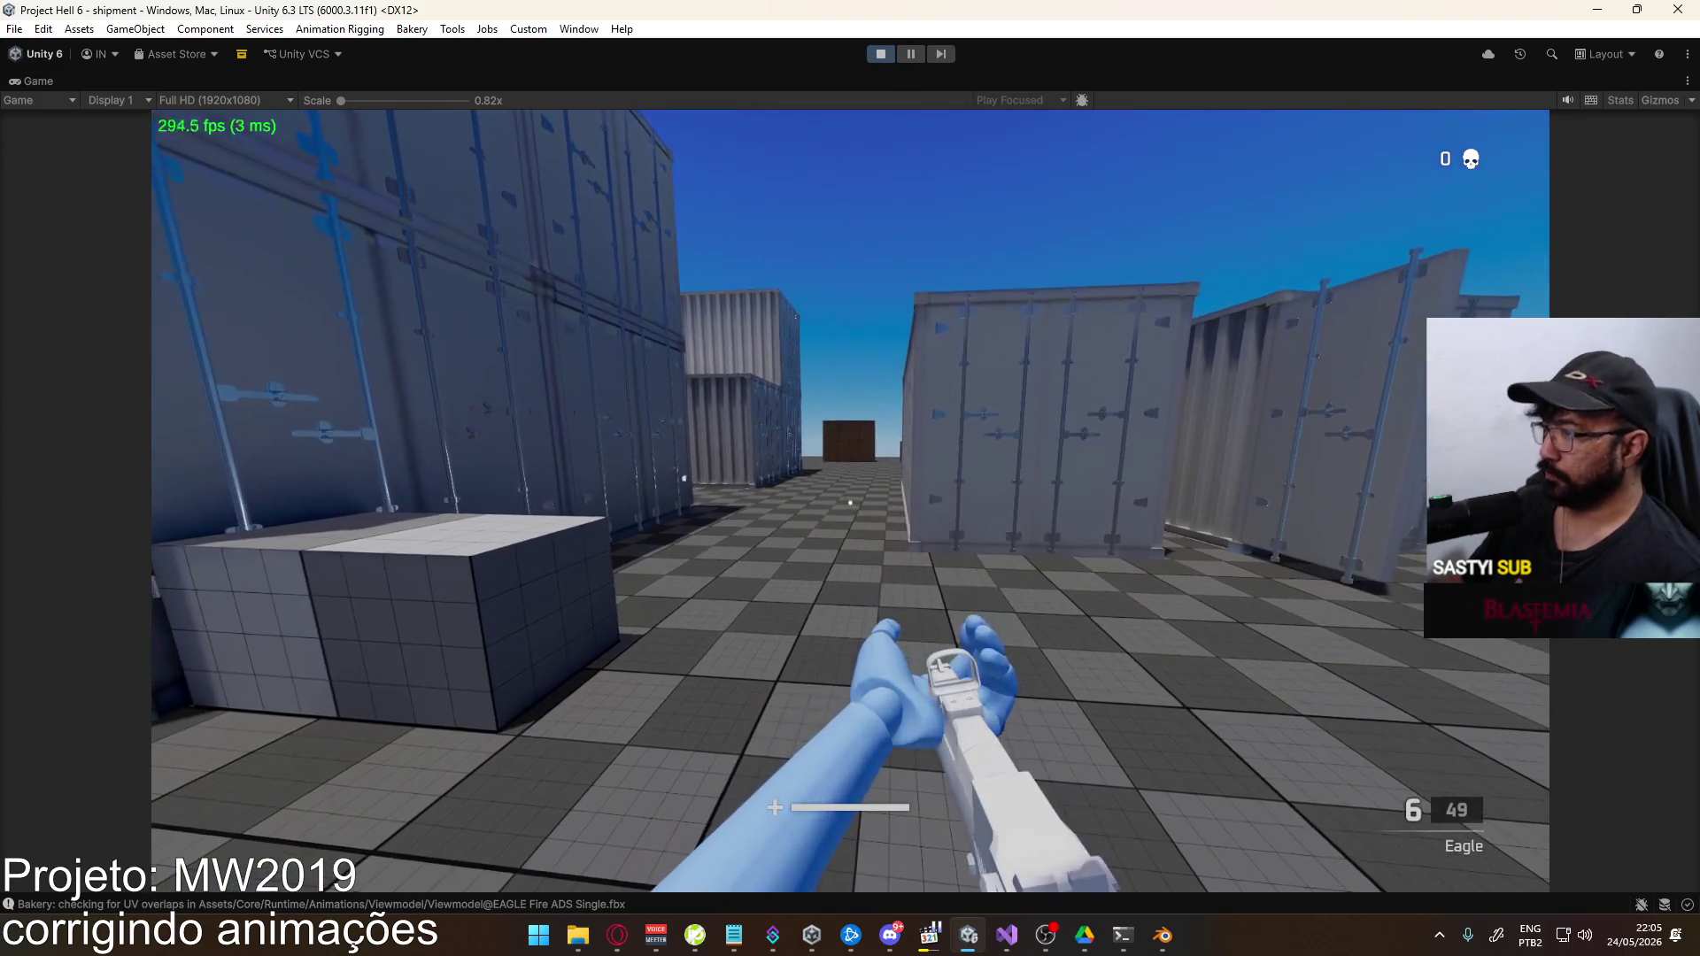
# Re-equip the Eagle pistol in the running game and fire three shots while aiming down sights
pyautogui.press('super')
pyautogui.click(1114, 612)
pyautogui.press('1')
pyautogui.press('2')
pyautogui.rightClick(1098, 546)
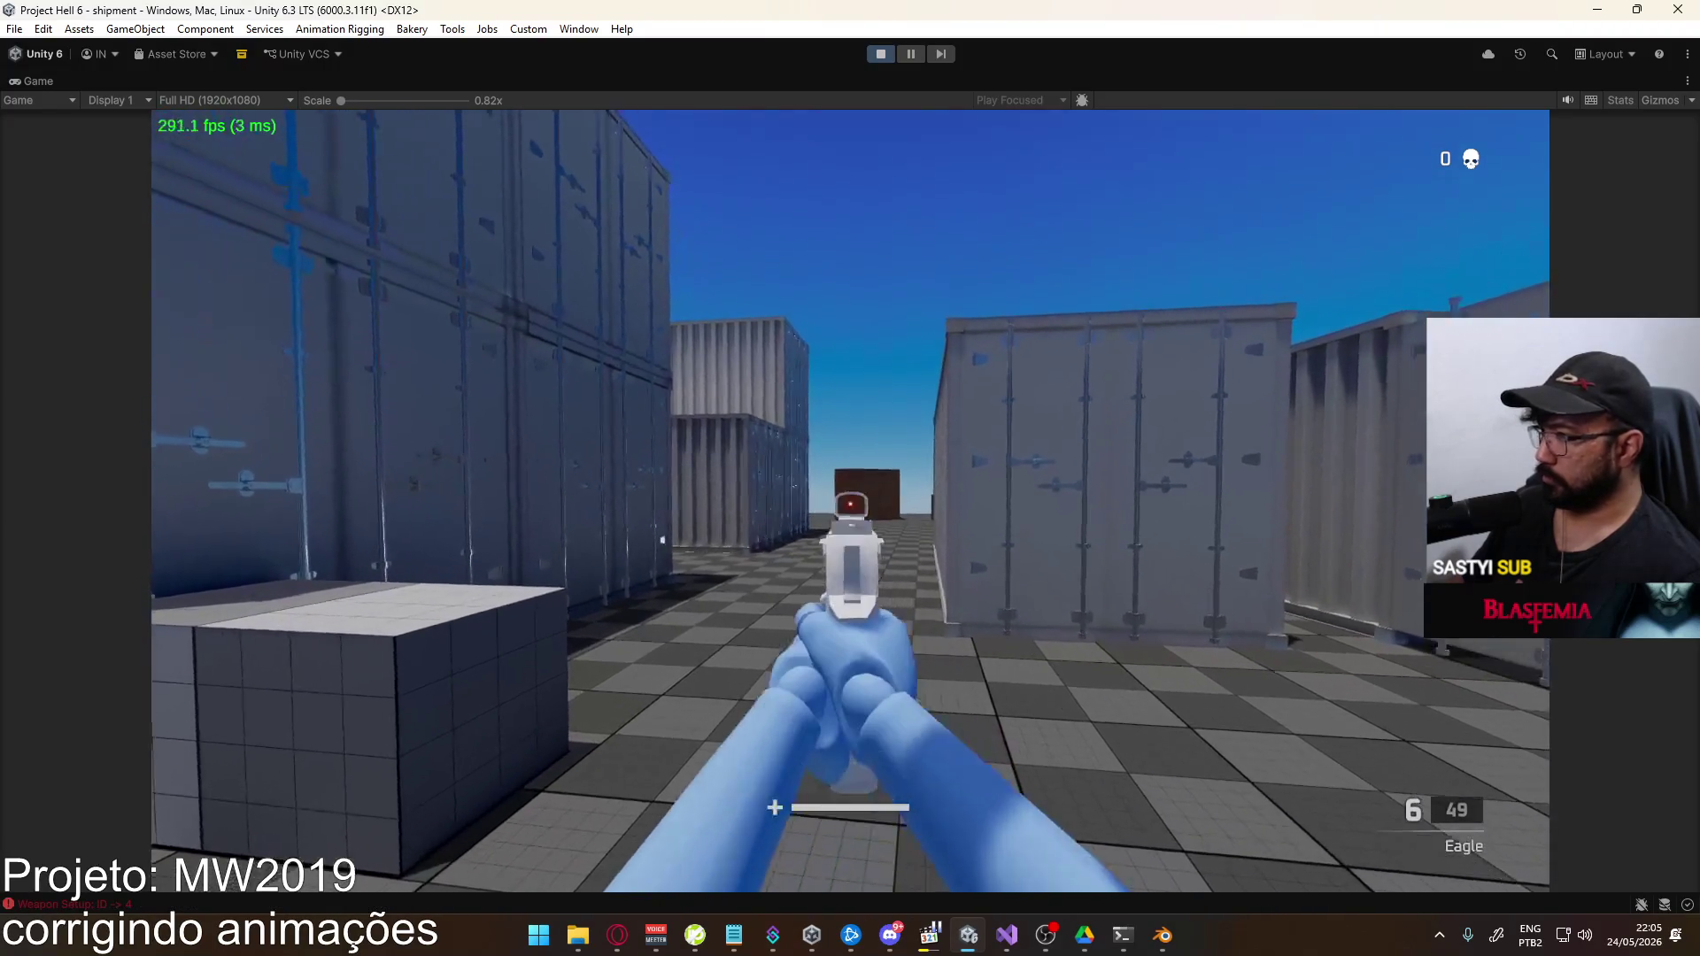
pyautogui.click(850, 500)
pyautogui.click(850, 500)
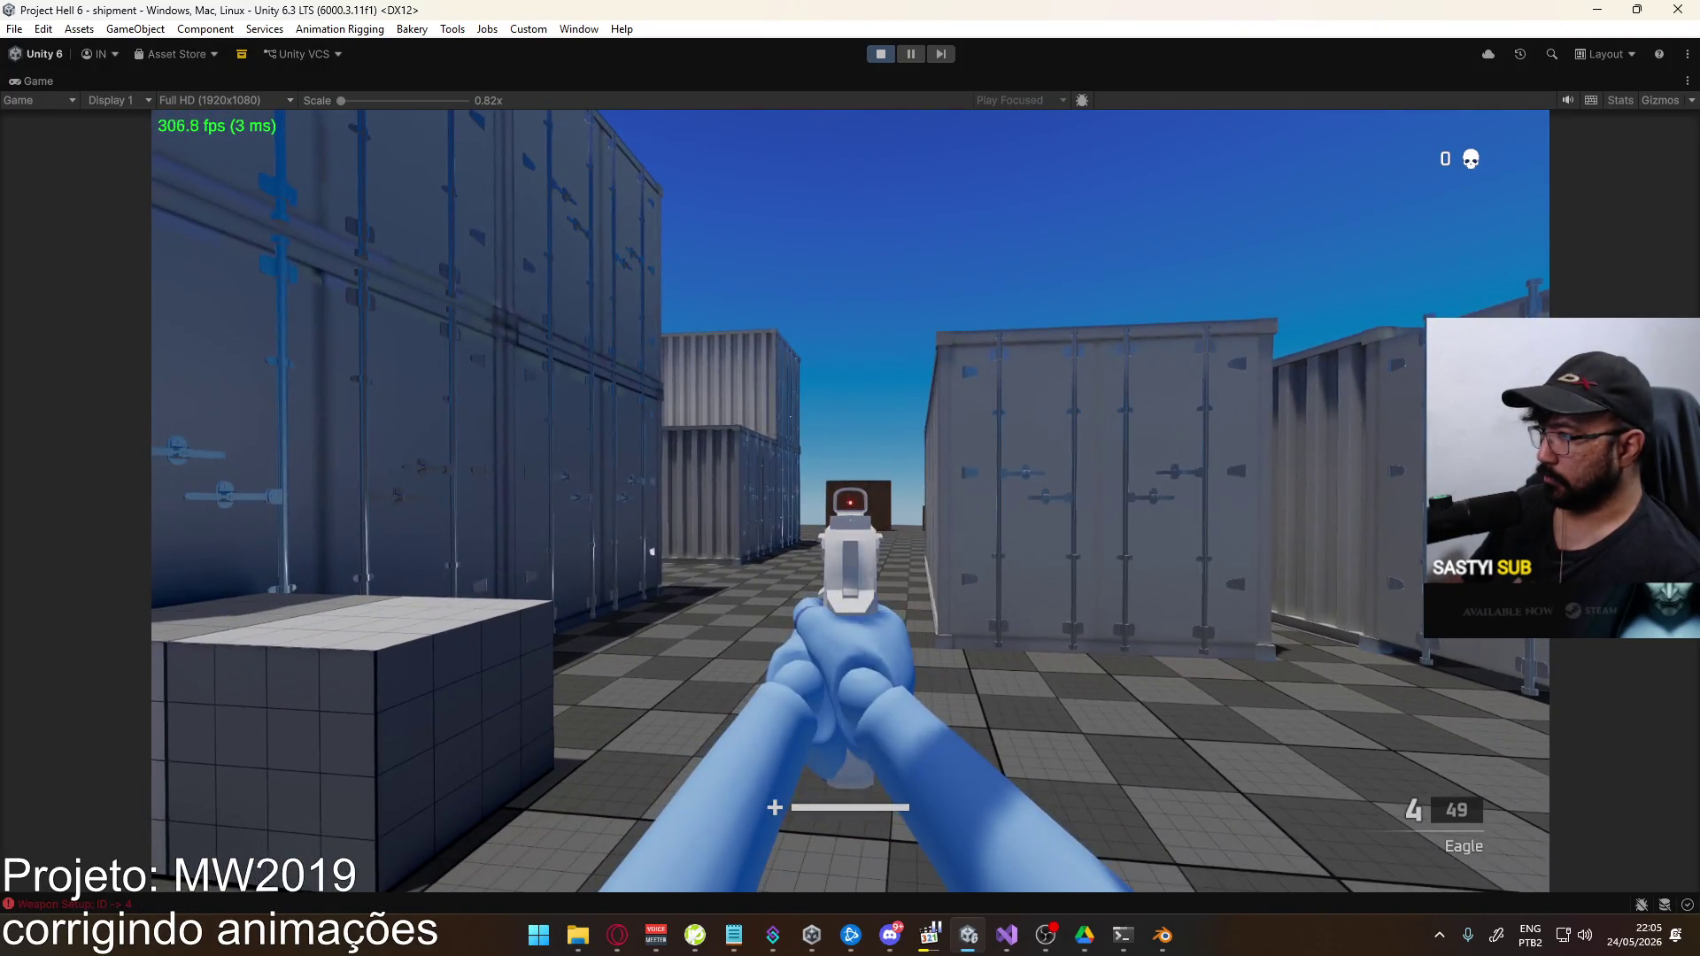
pyautogui.click(849, 500)
# Leave the game and return to Blender, shifting the keyframe timeline view
pyautogui.press('super')
pyautogui.click(944, 51)
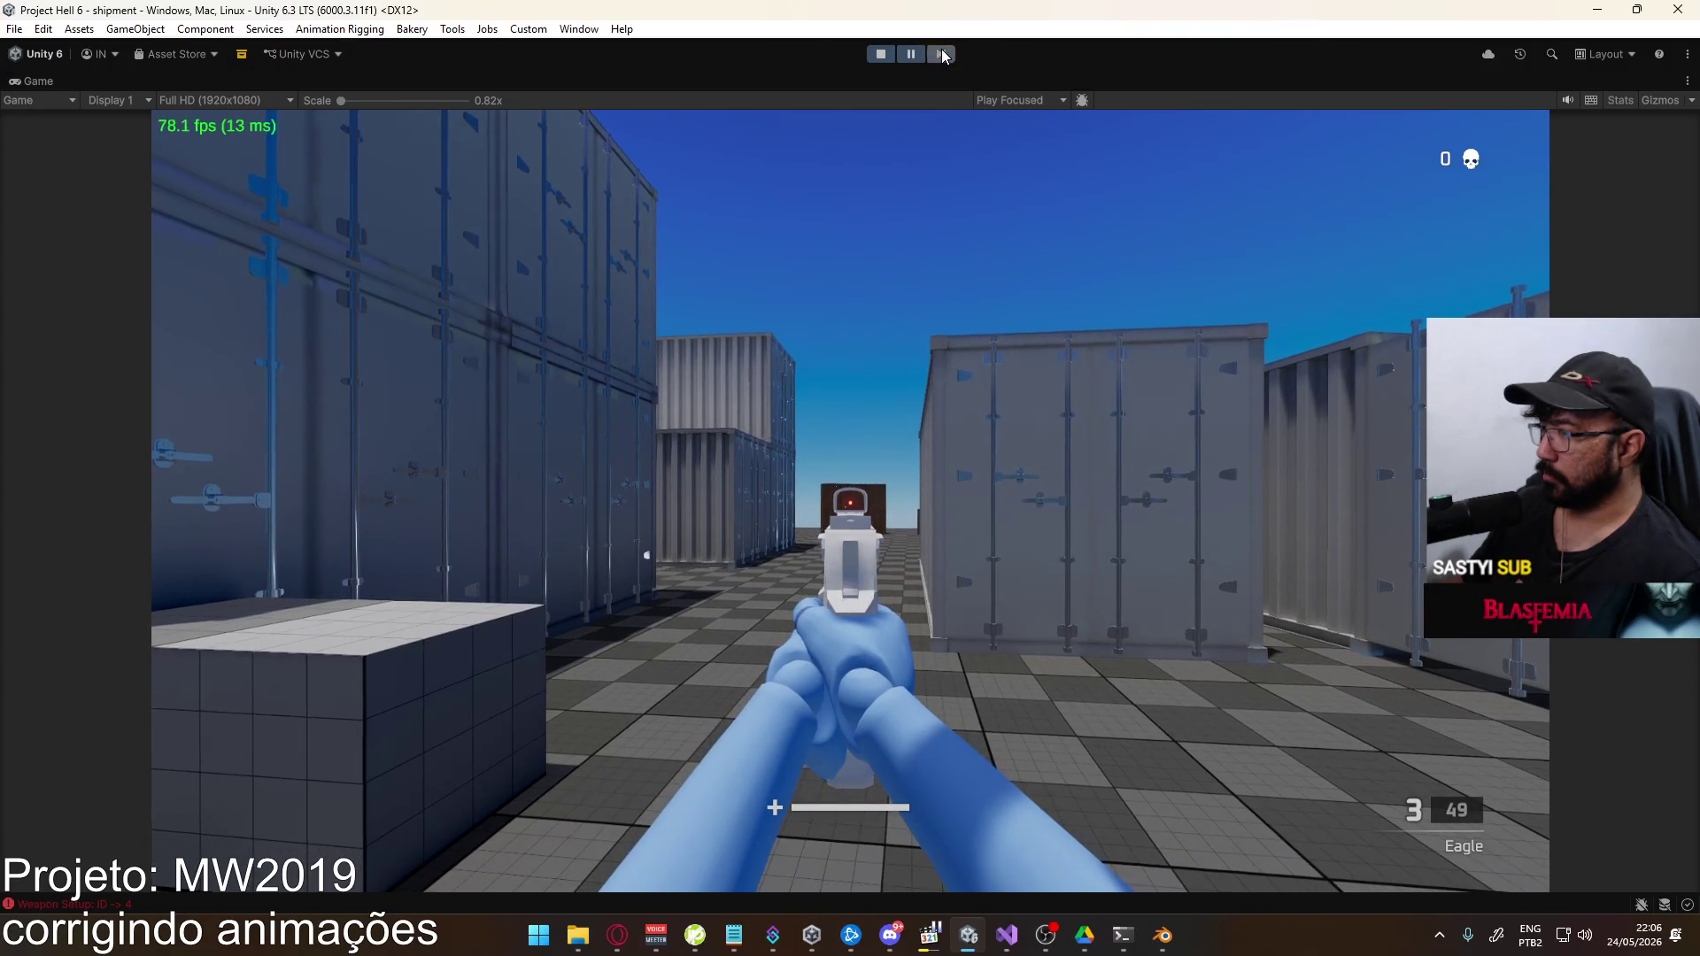
pyautogui.hotkey('alt', 'Tab')
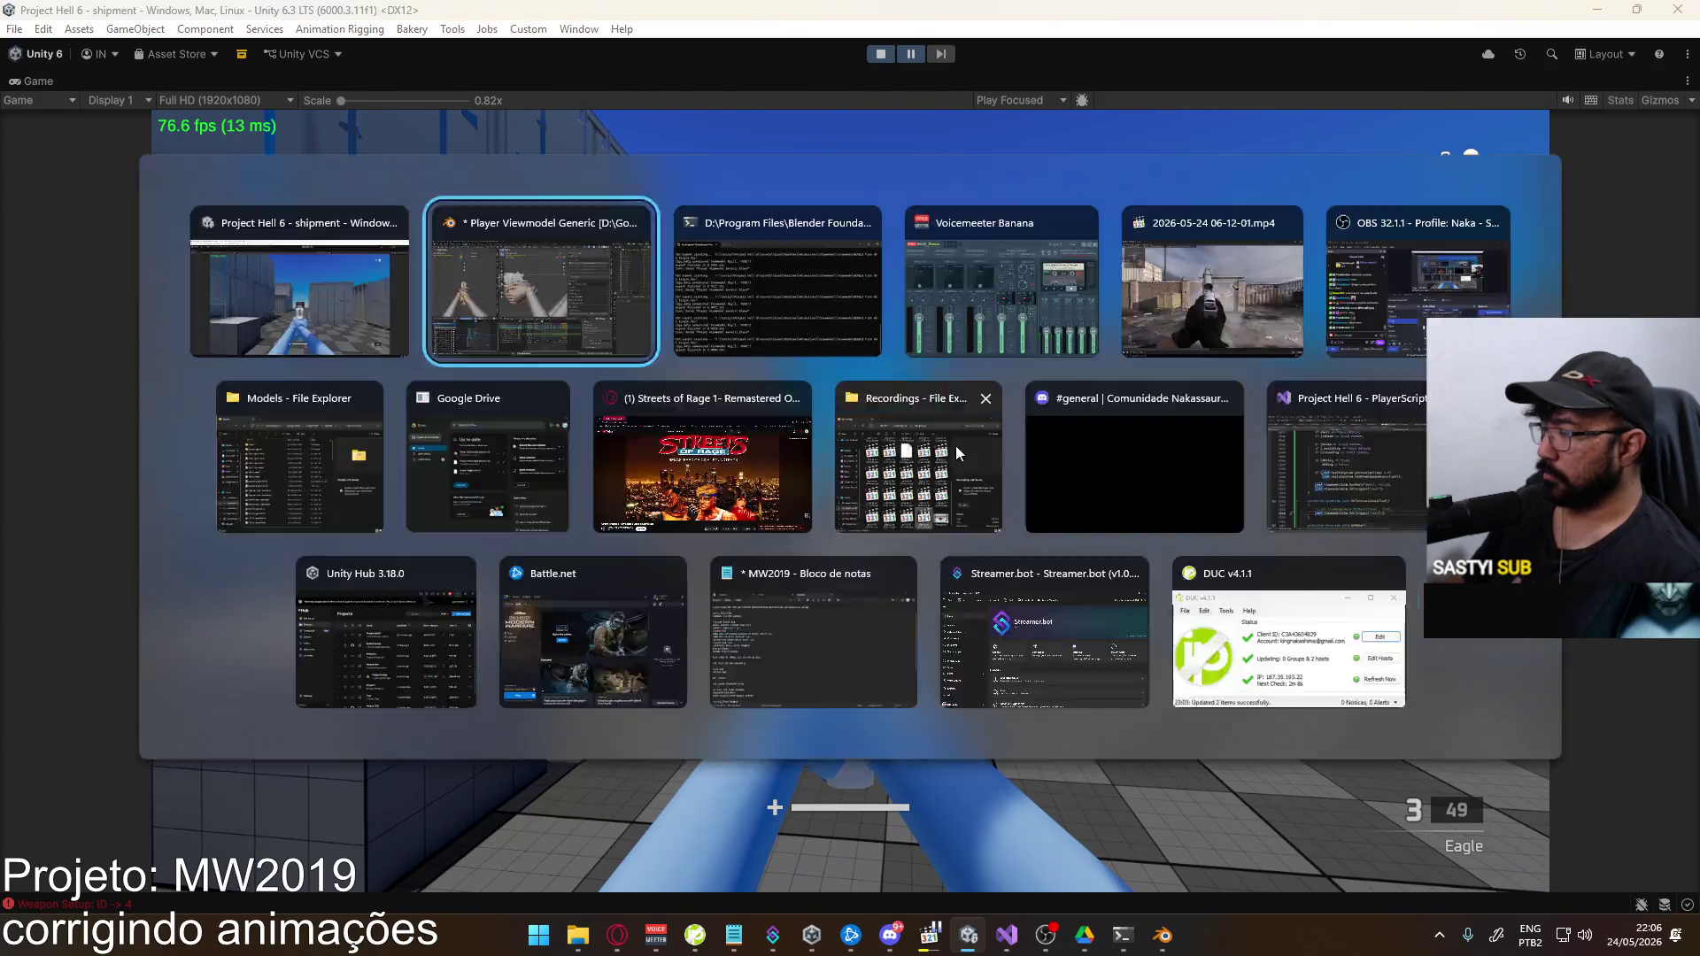
pyautogui.moveTo(895, 701); pyautogui.dragTo(850, 651, button='middle')
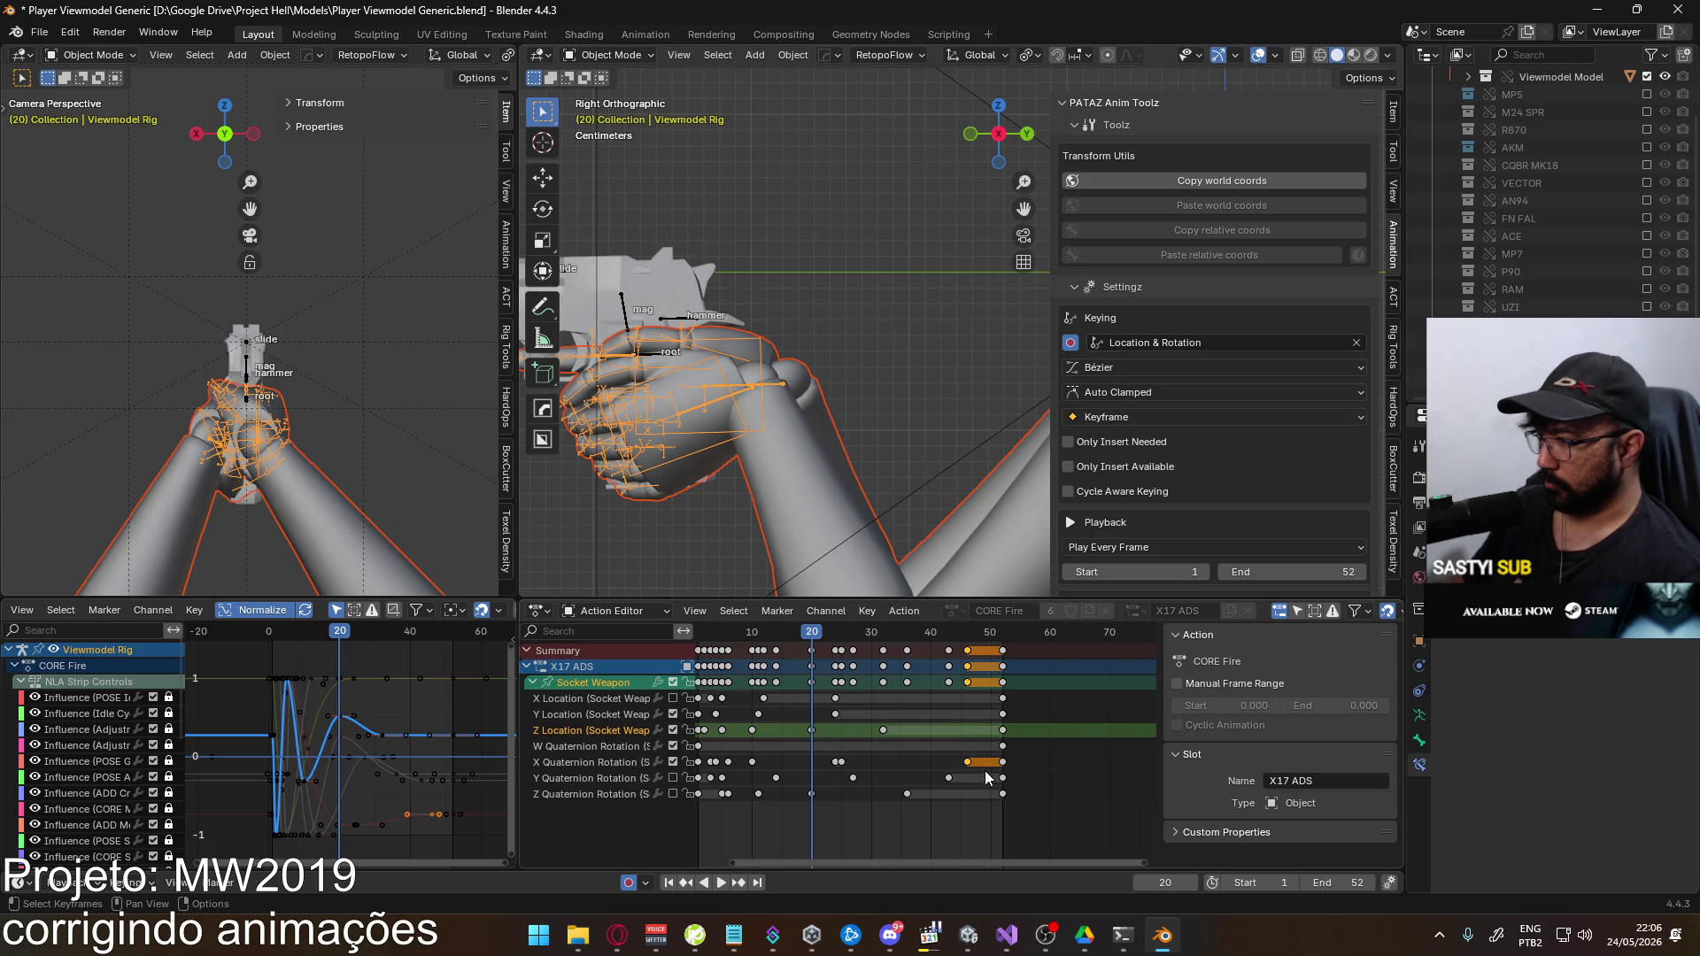
# Shift the Socket Weapon X Quaternion rotation keys from frame 27 three frames later
pyautogui.press('g')
pyautogui.click(1022, 771)
pyautogui.click(852, 762)
pyautogui.press('g')
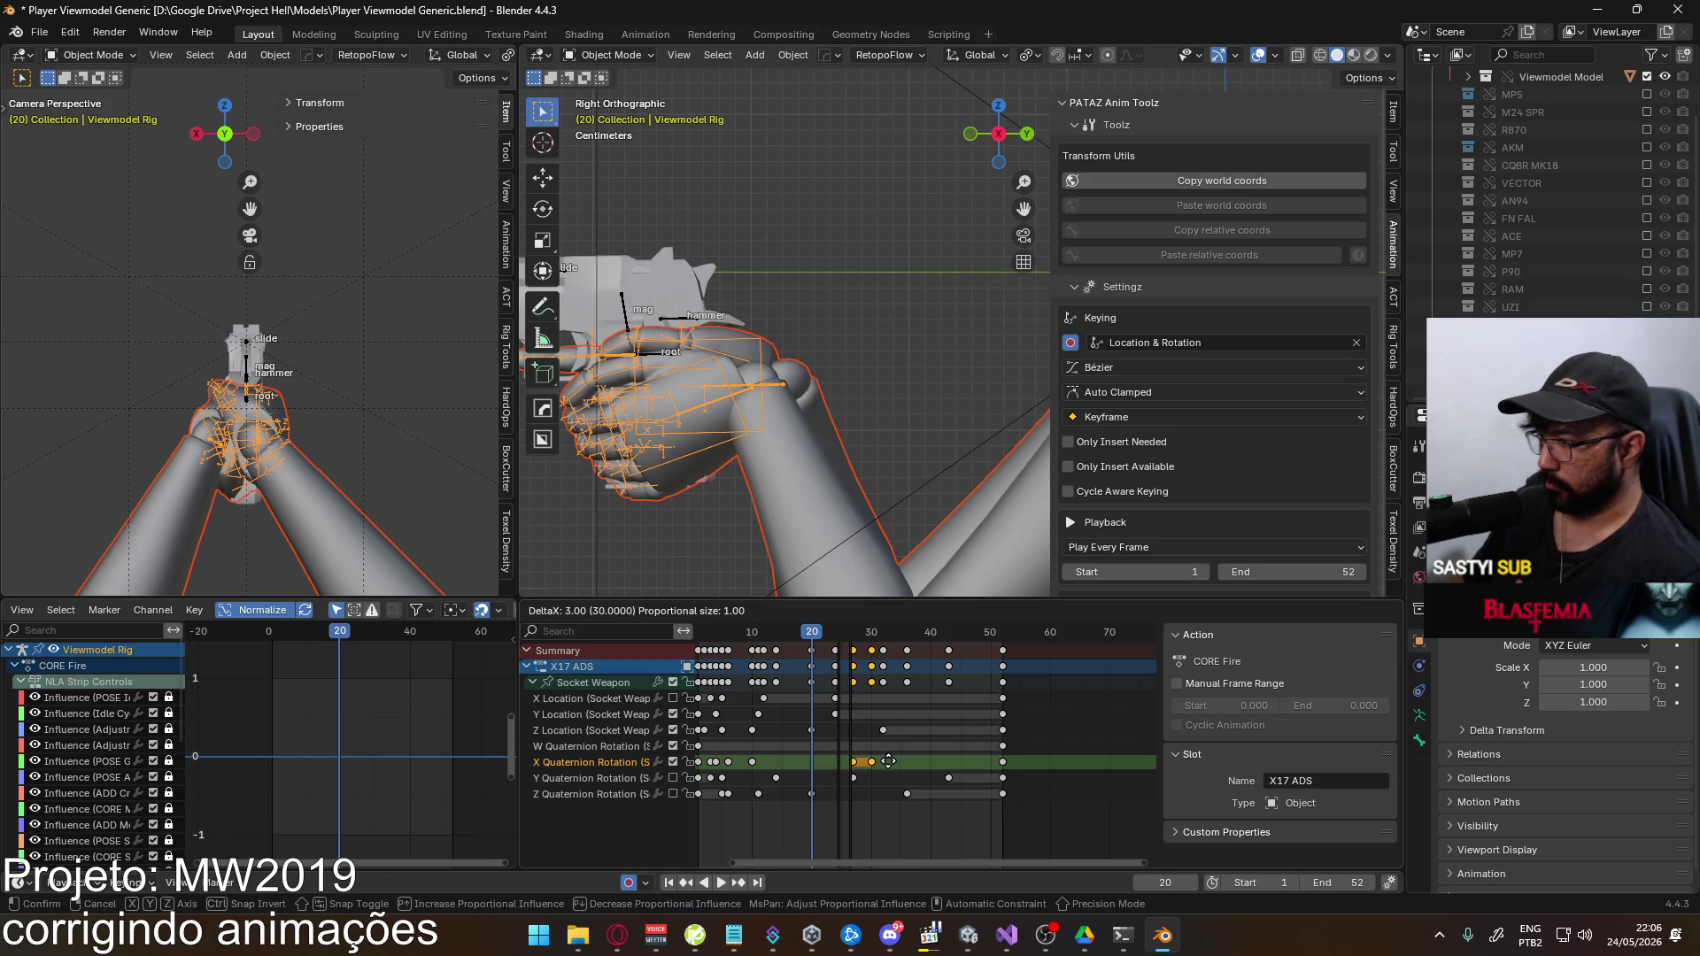
pyautogui.click(891, 761)
# Save, re-export over EAGLE Fire ADS Single.fbx, and resume the paused game in Unity
pyautogui.hotkey('ctrl', 's')
pyautogui.click(39, 32)
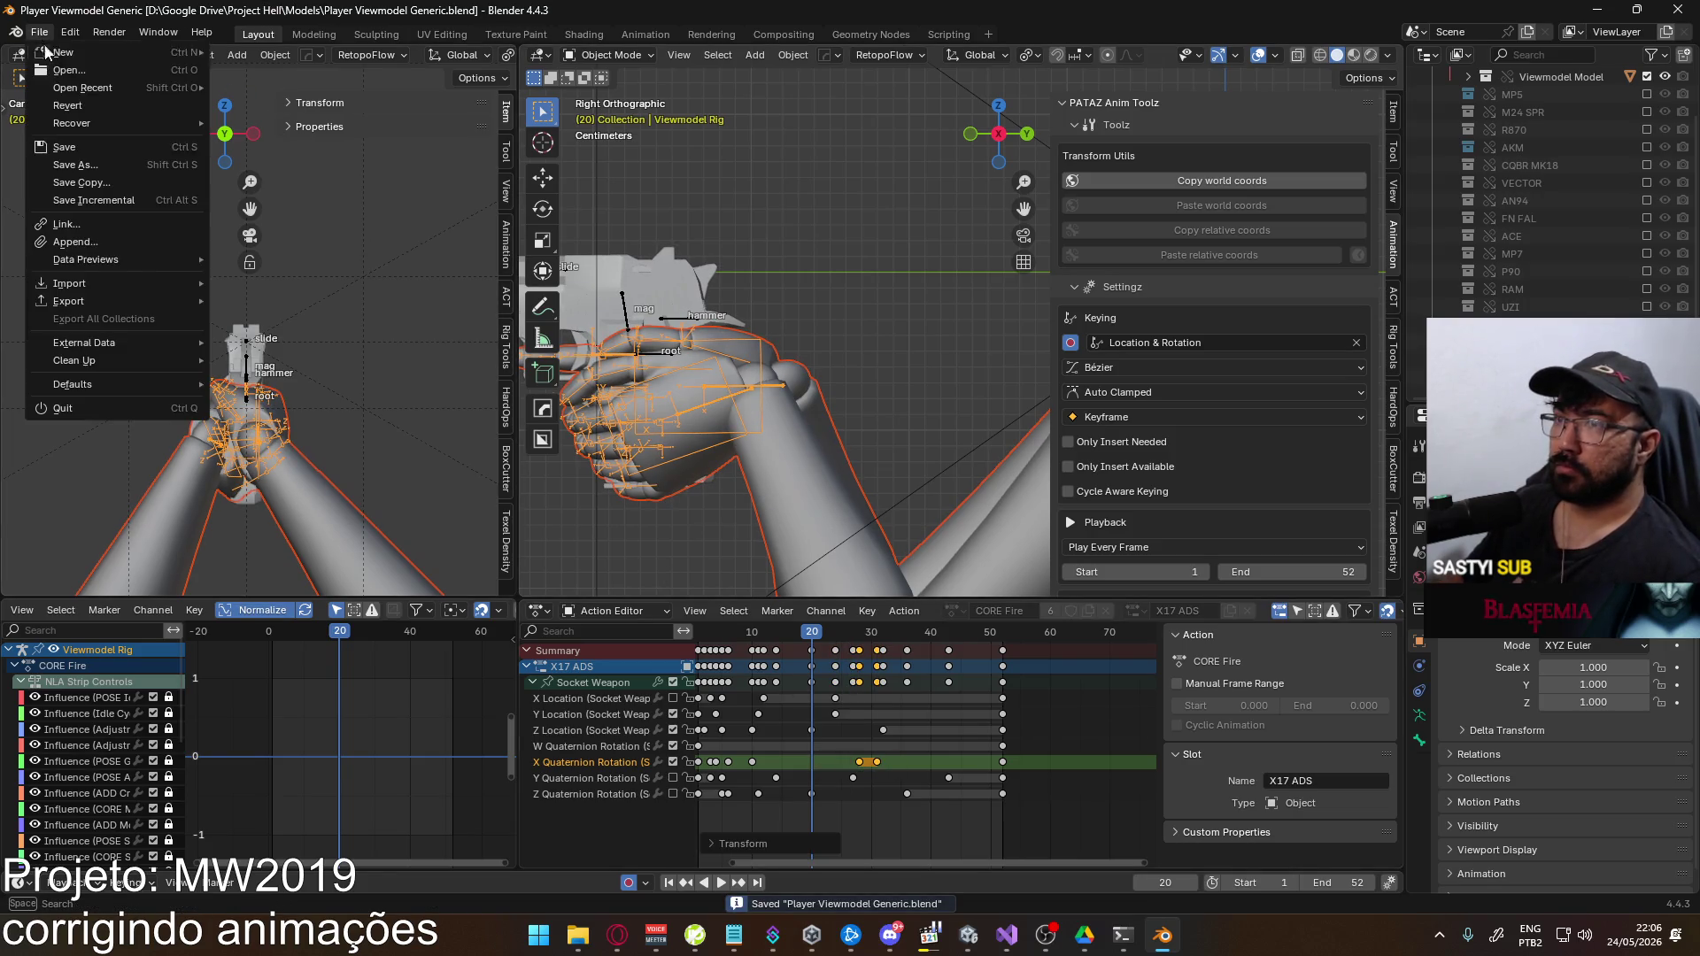
pyautogui.moveTo(150, 279)
pyautogui.click(354, 446)
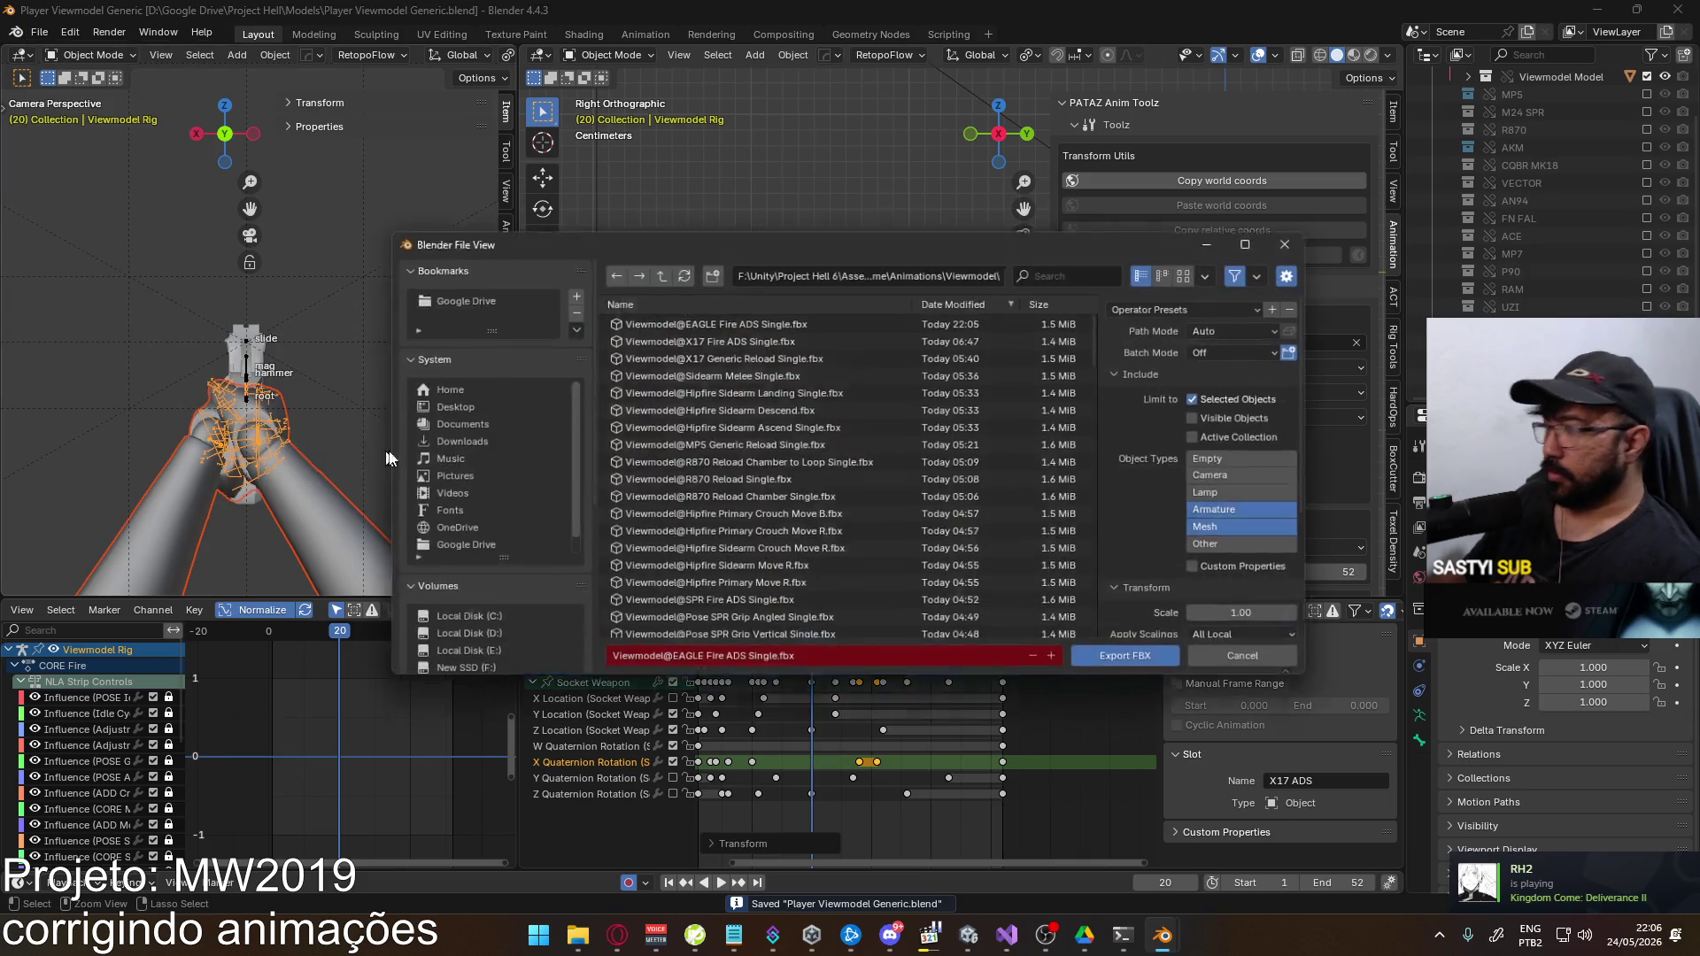
pyautogui.doubleClick(747, 321)
pyautogui.hotkey('alt', 'Tab')
pyautogui.hotkey('alt', 'Tab')
pyautogui.hotkey('alt', 'Tab')
pyautogui.click(917, 51)
# Equip the Eagle pistol in the running game and fire two shots
pyautogui.press('2')
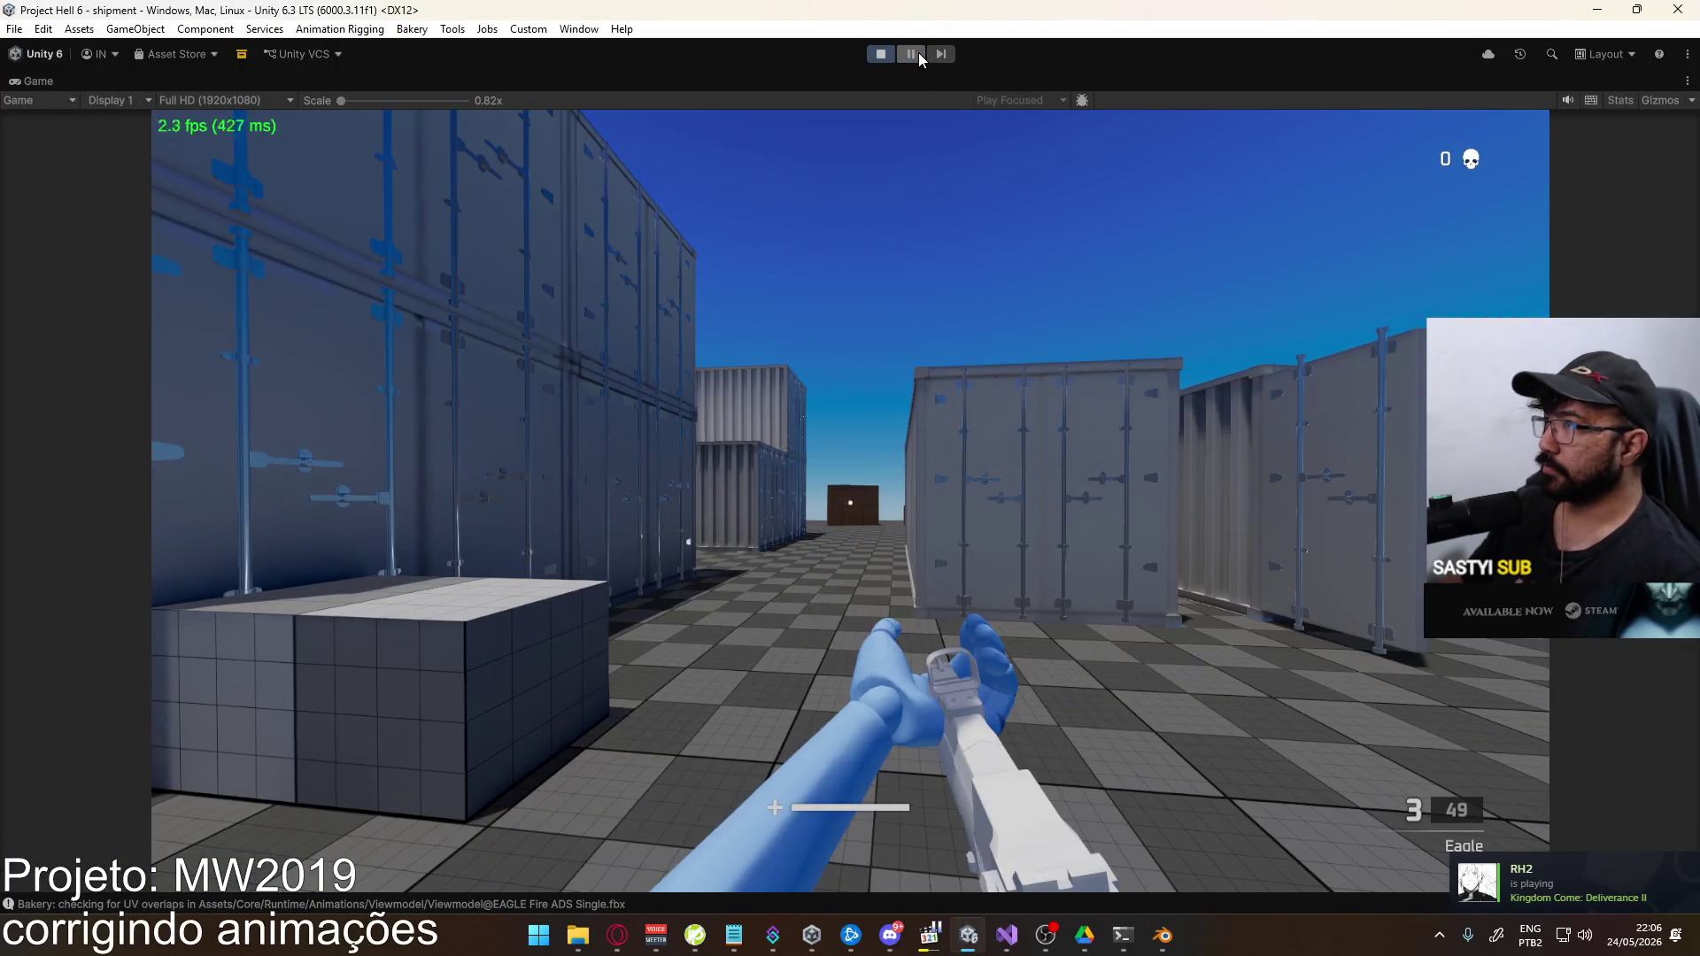
pyautogui.press('super')
pyautogui.click(1139, 554)
pyautogui.press('1')
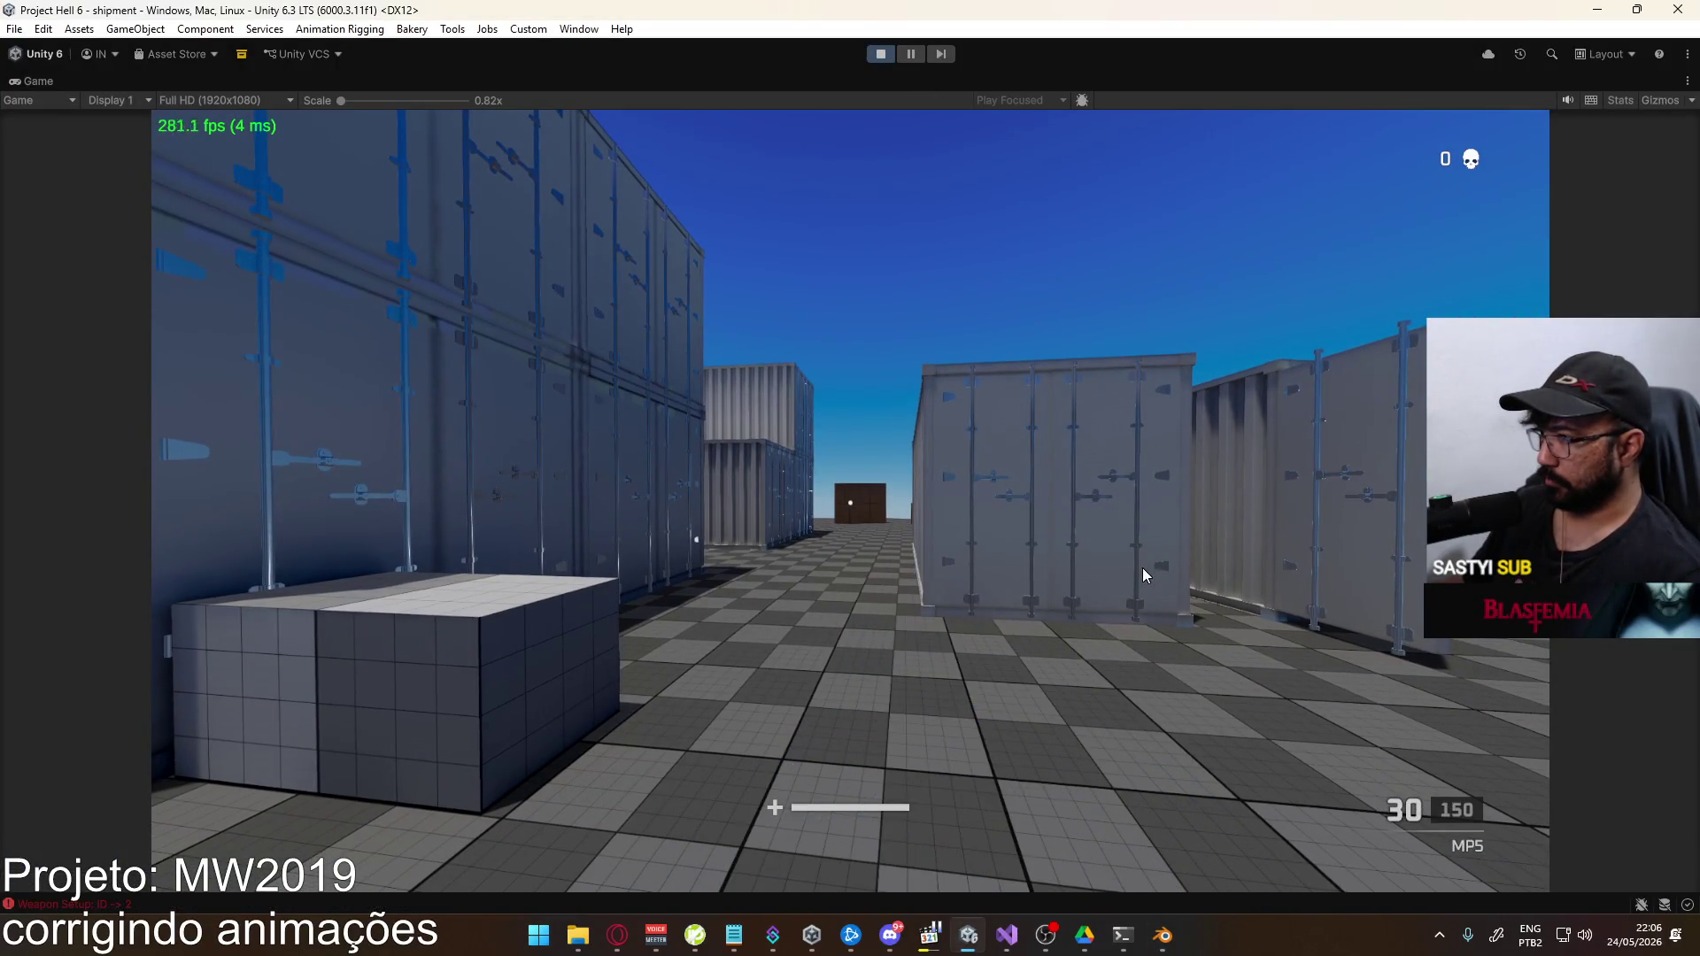
pyautogui.click(850, 500)
pyautogui.click(850, 500)
# Briefly check Blender, fire two more Eagle shots in Unity, then return to Blender
pyautogui.press('super')
pyautogui.press('Escape')
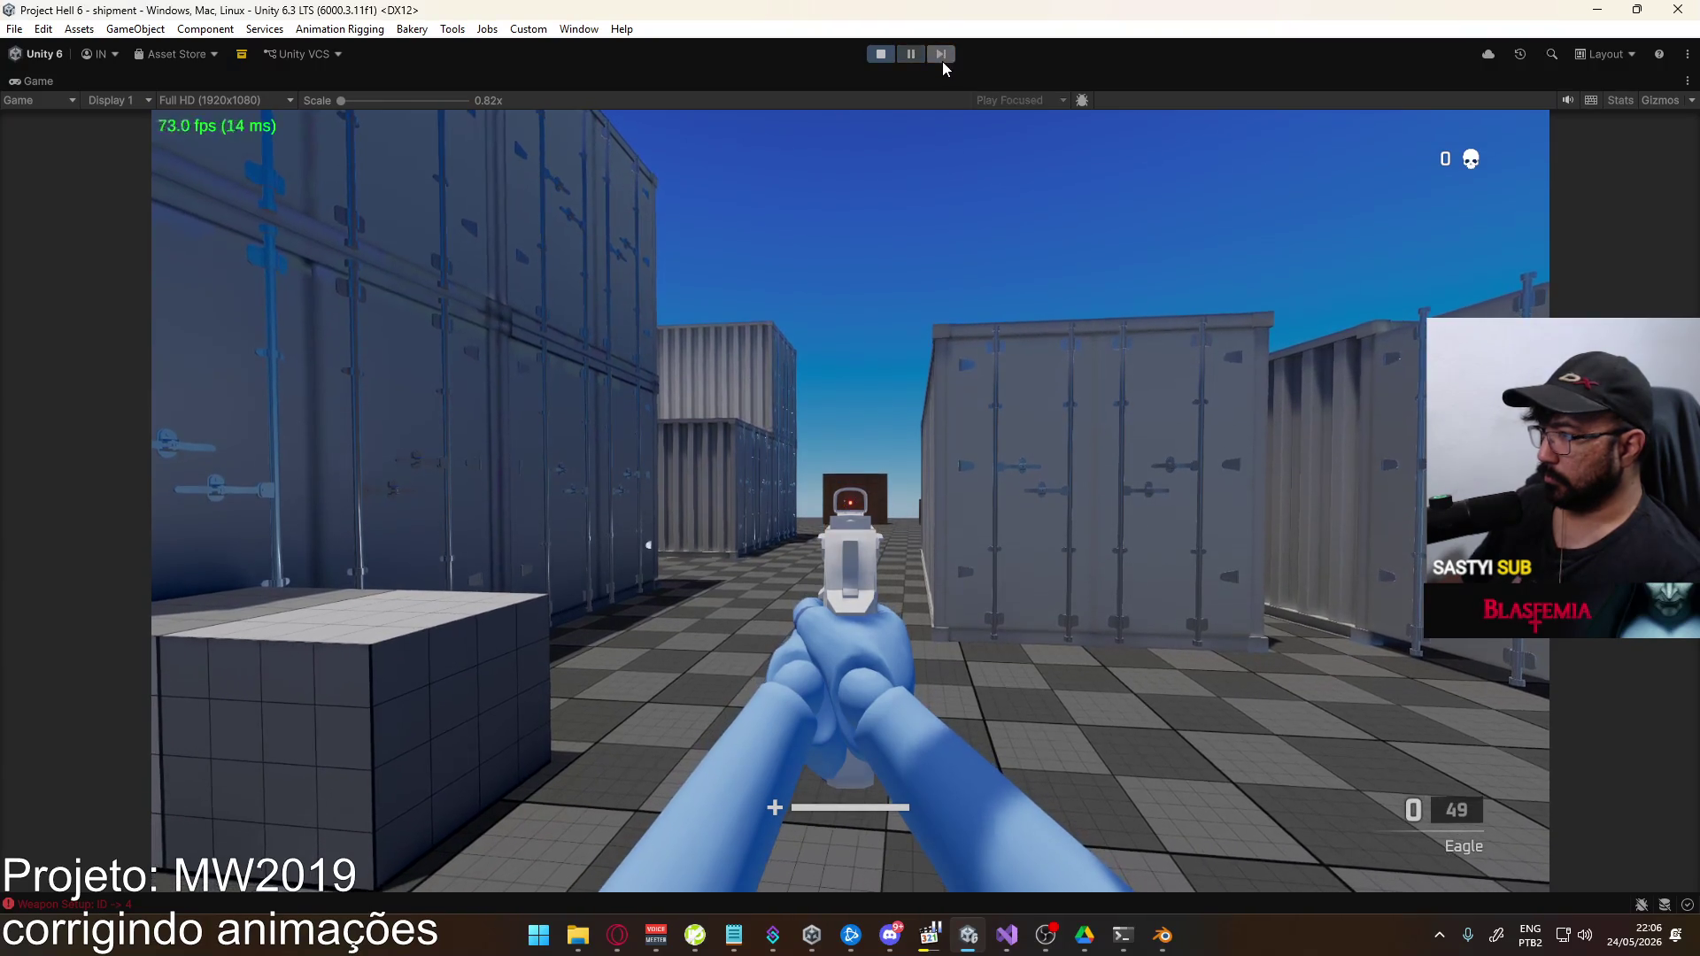
pyautogui.hotkey('alt', 'Tab')
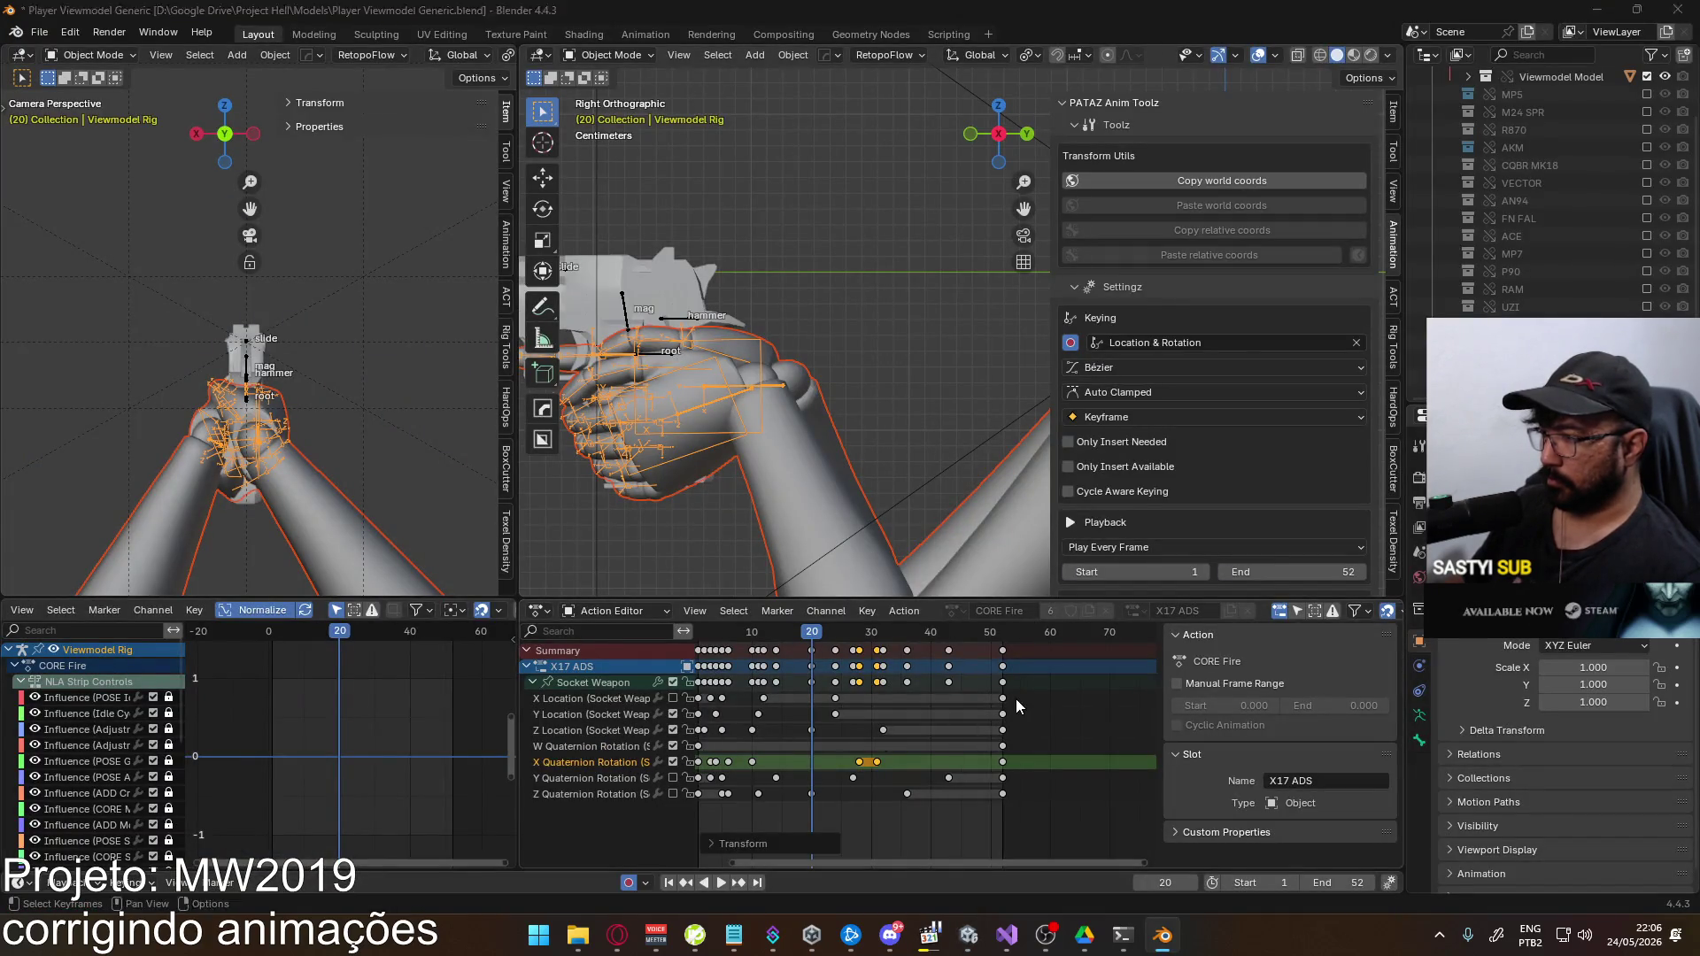
pyautogui.hotkey('alt', 'Tab')
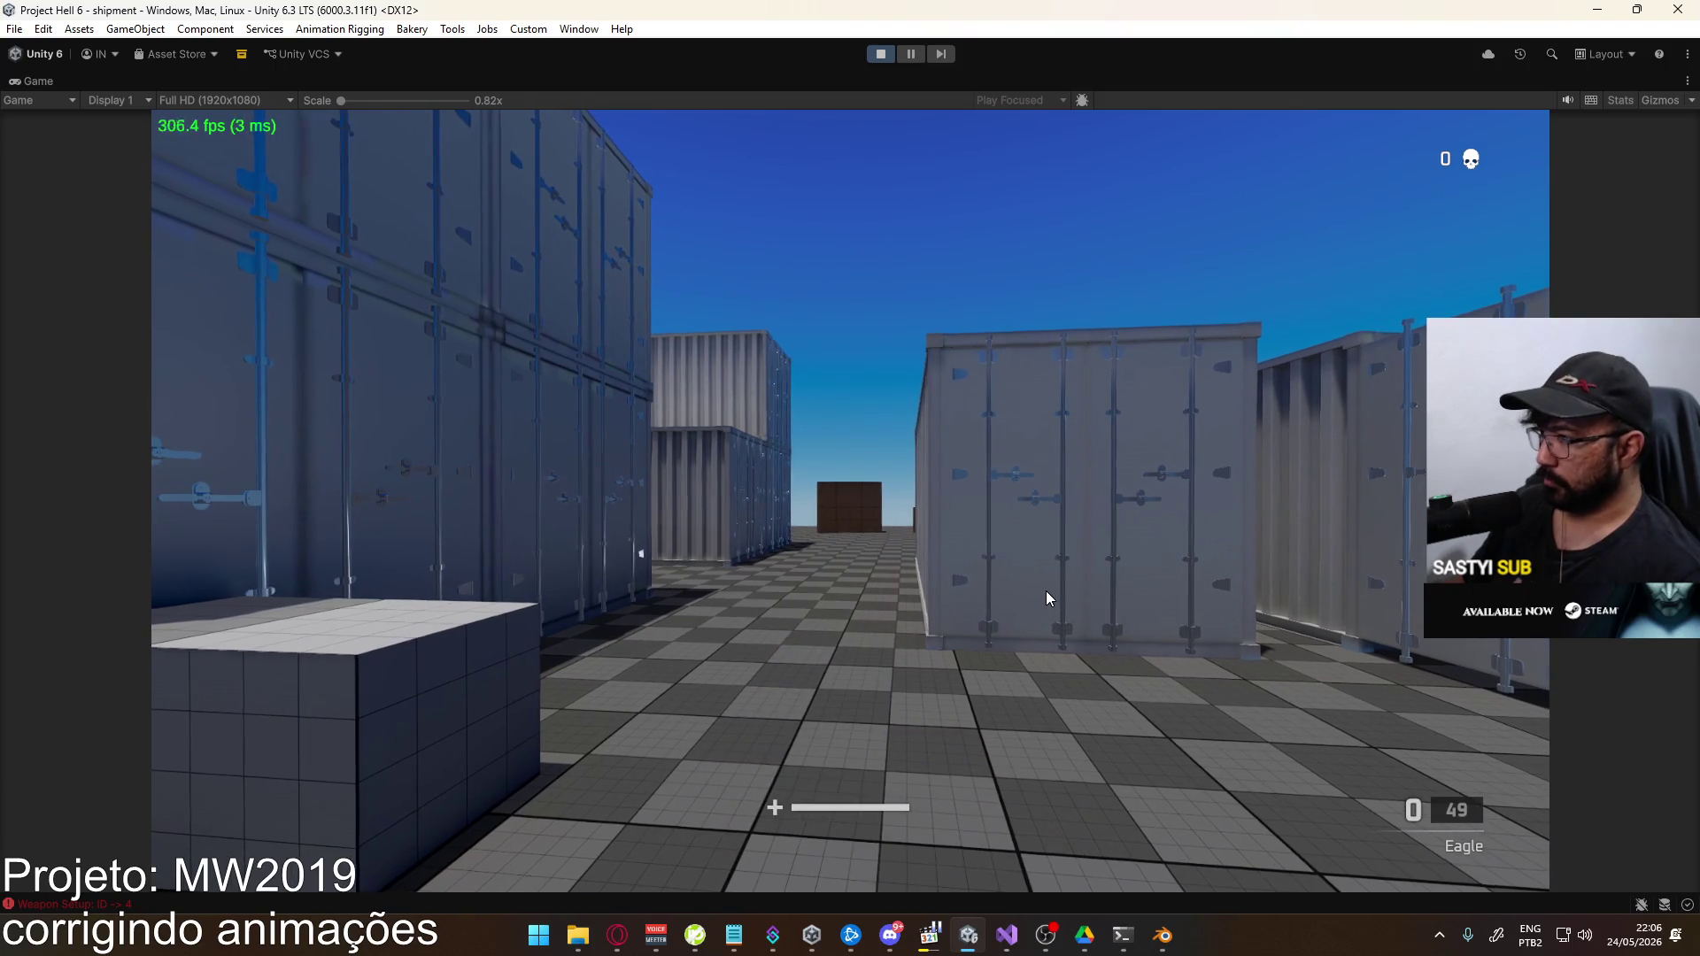
pyautogui.click(1044, 591)
pyautogui.click(1045, 591)
pyautogui.click(1045, 592)
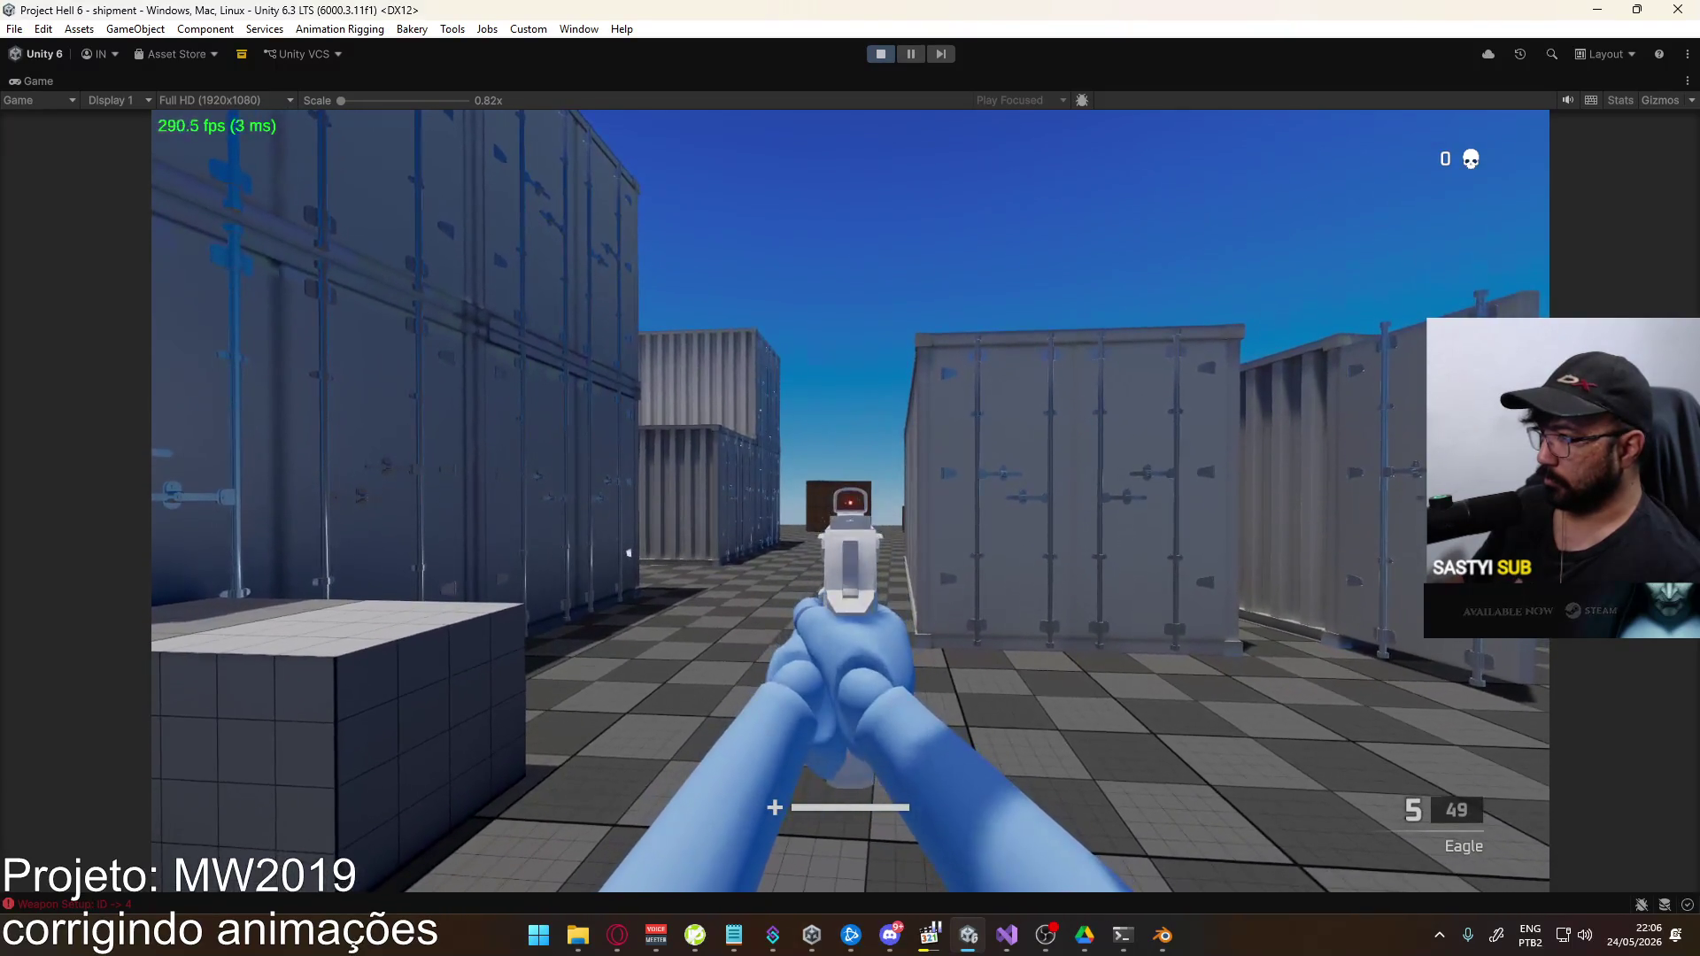
pyautogui.hotkey('alt', 'Tab')
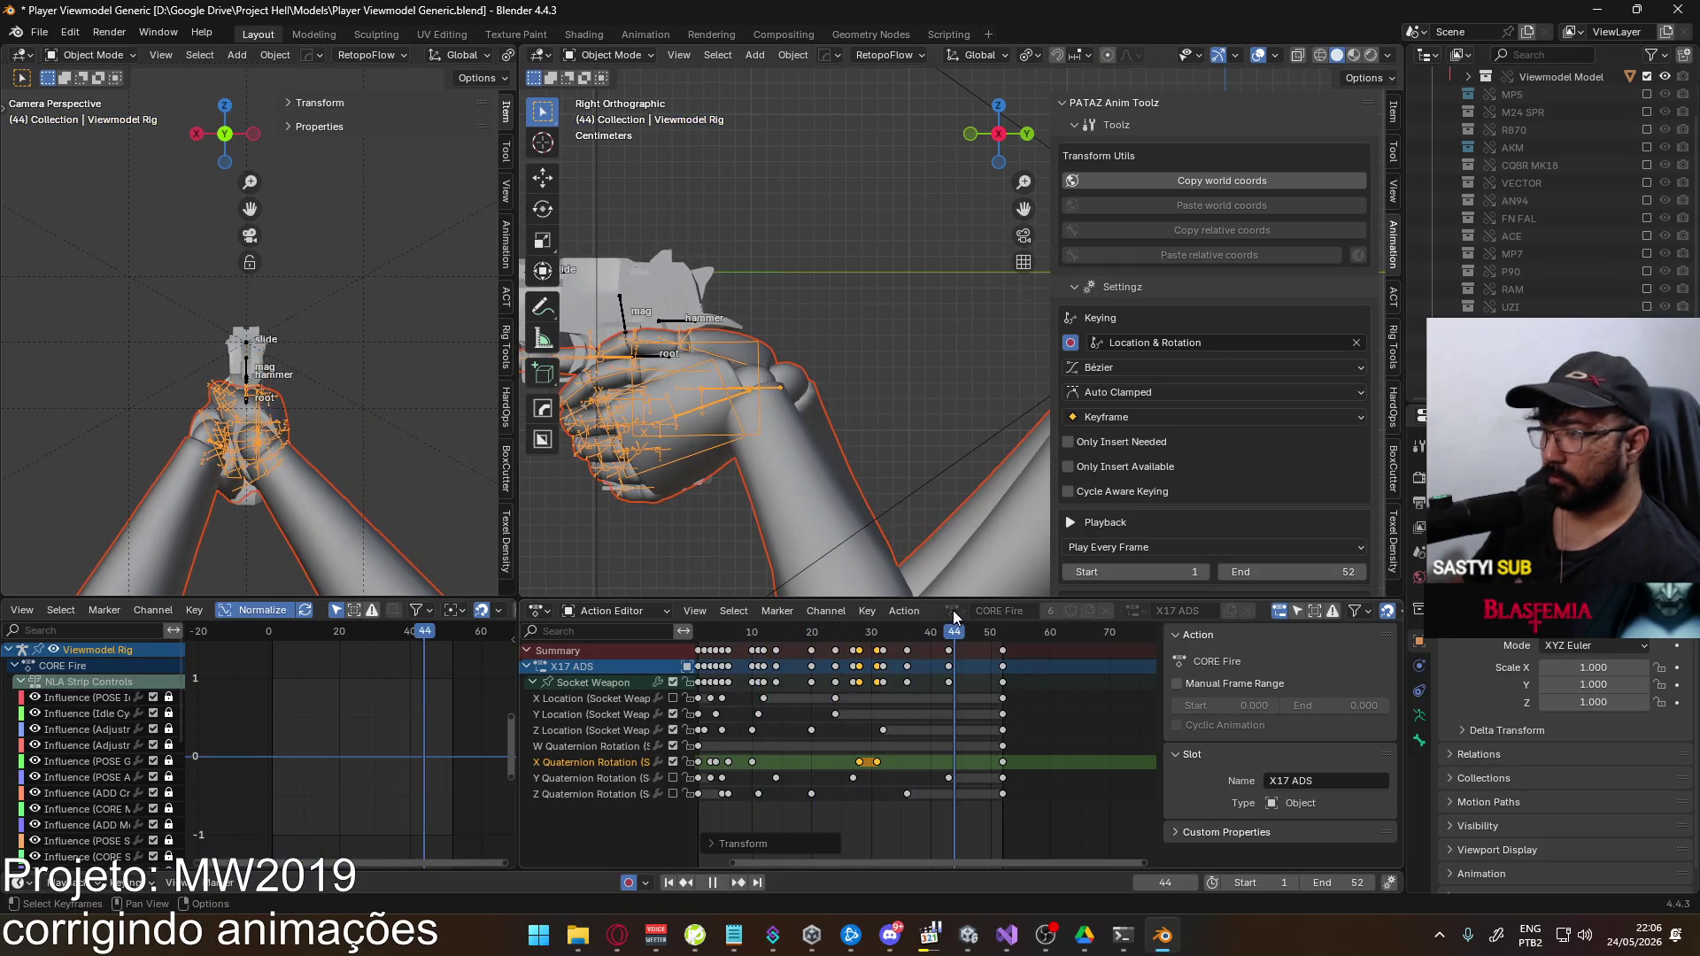
# Select the Socket Weapon channel and preview the fire animation
pyautogui.press('space')
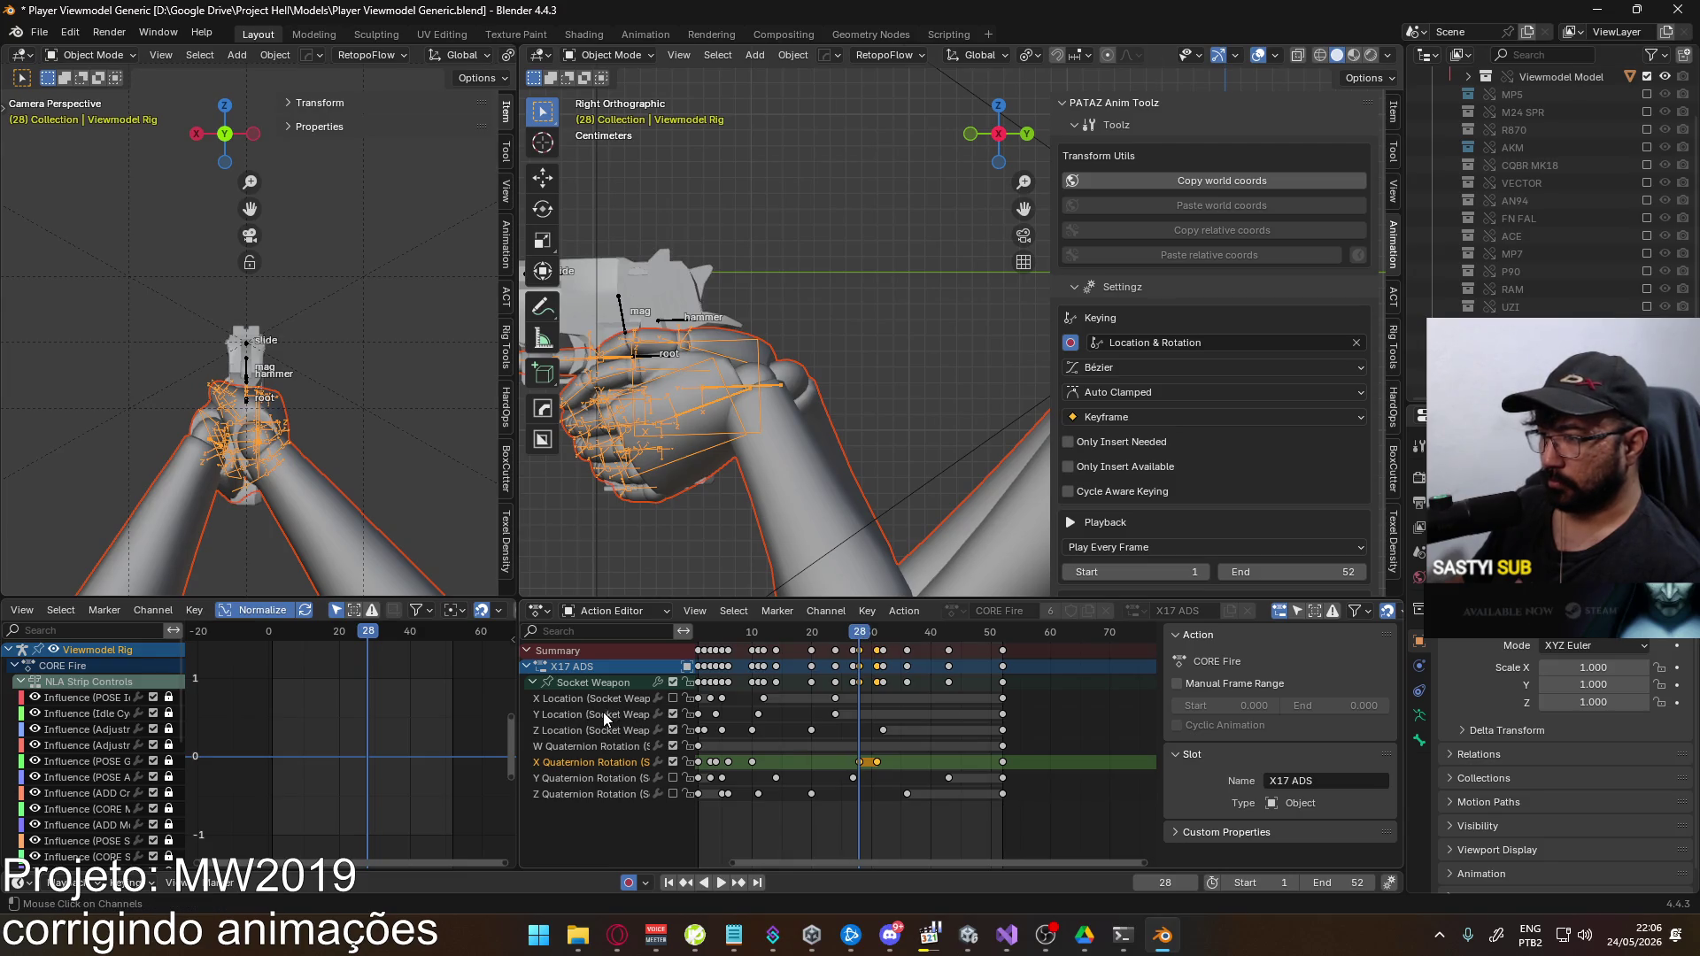
pyautogui.click(590, 683)
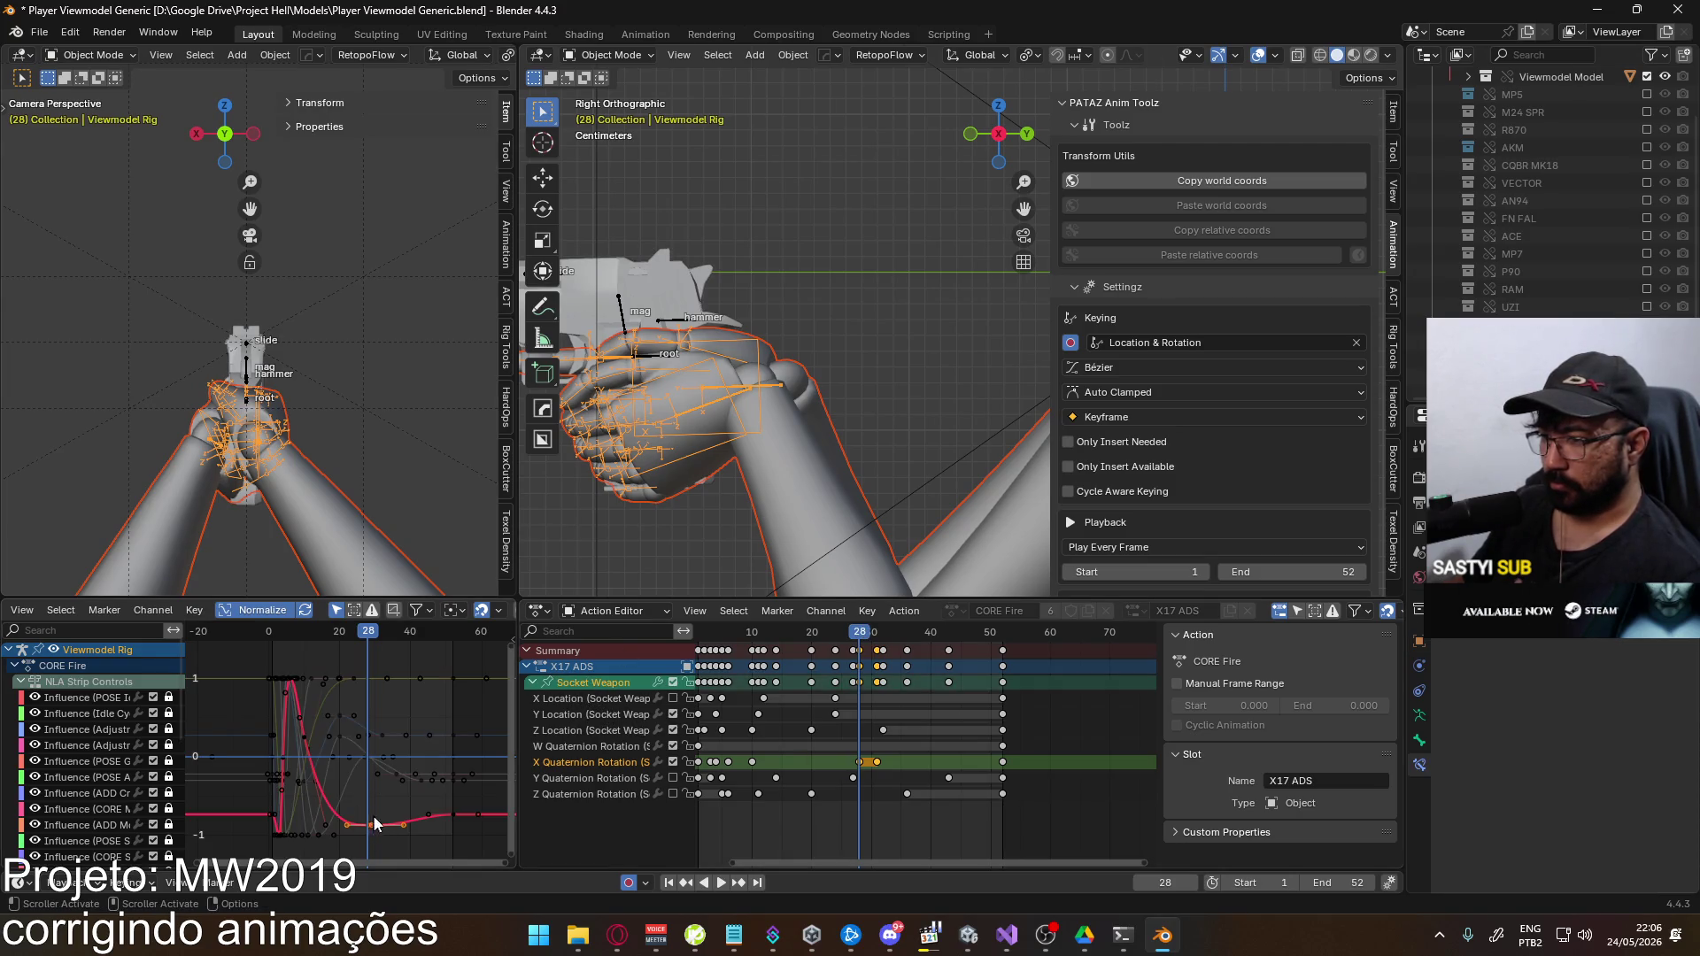
pyautogui.click(824, 612)
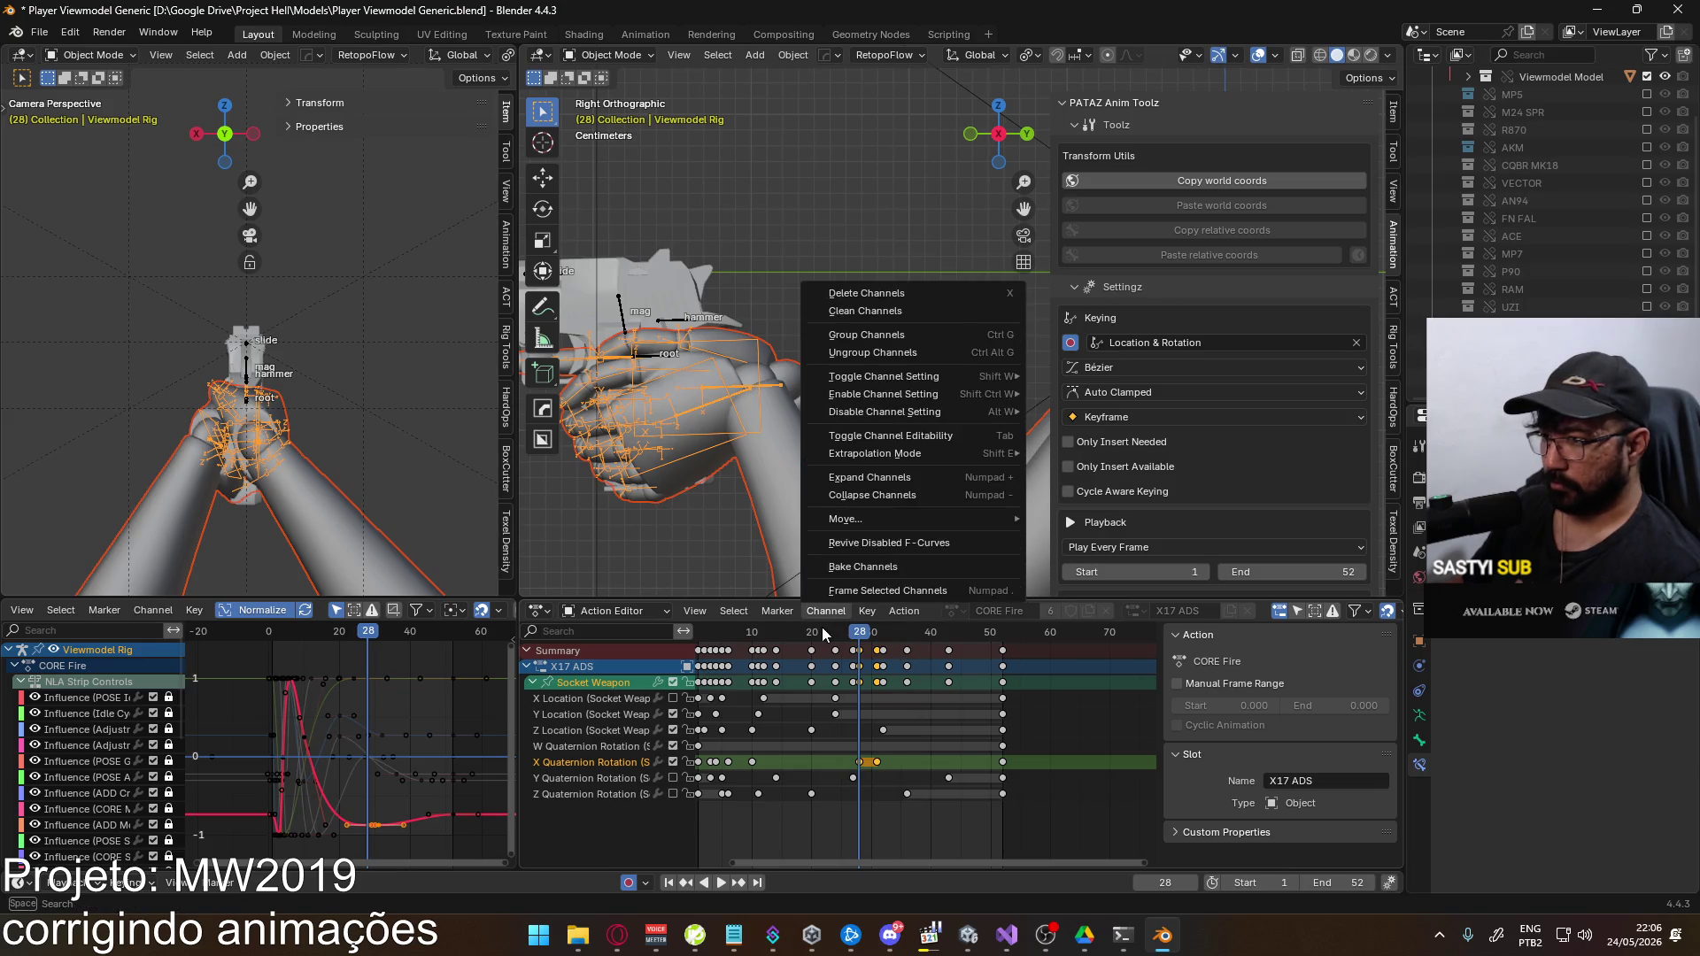
pyautogui.click(852, 638)
pyautogui.press('space')
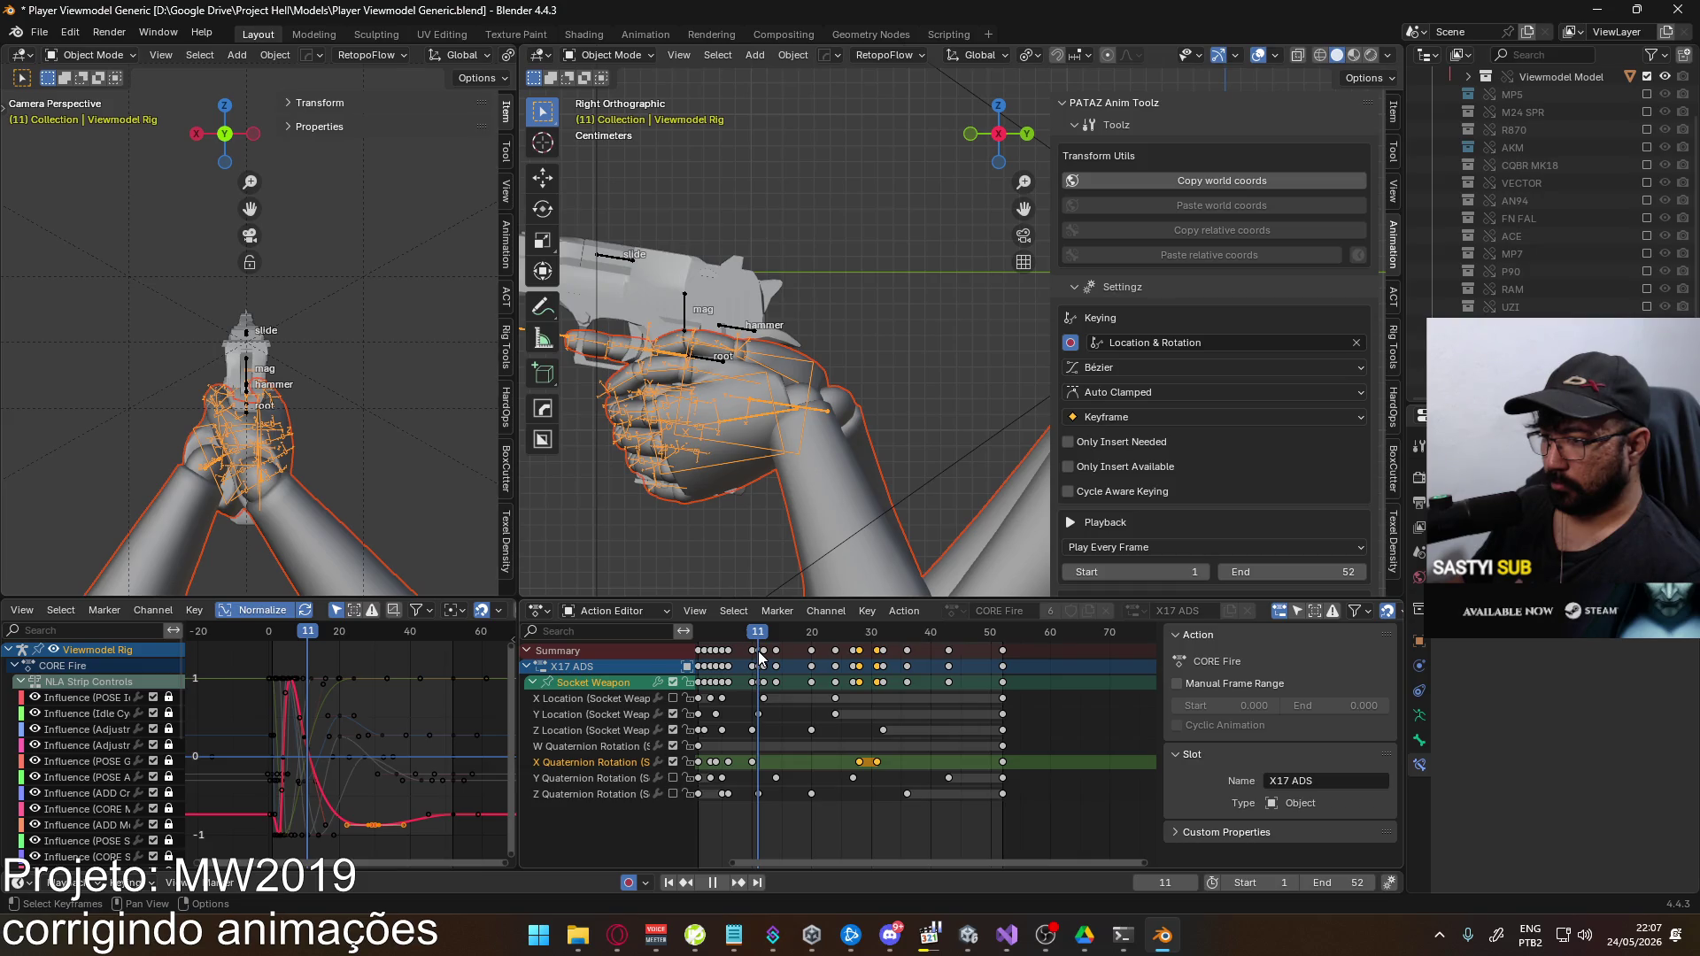
pyautogui.press('space')
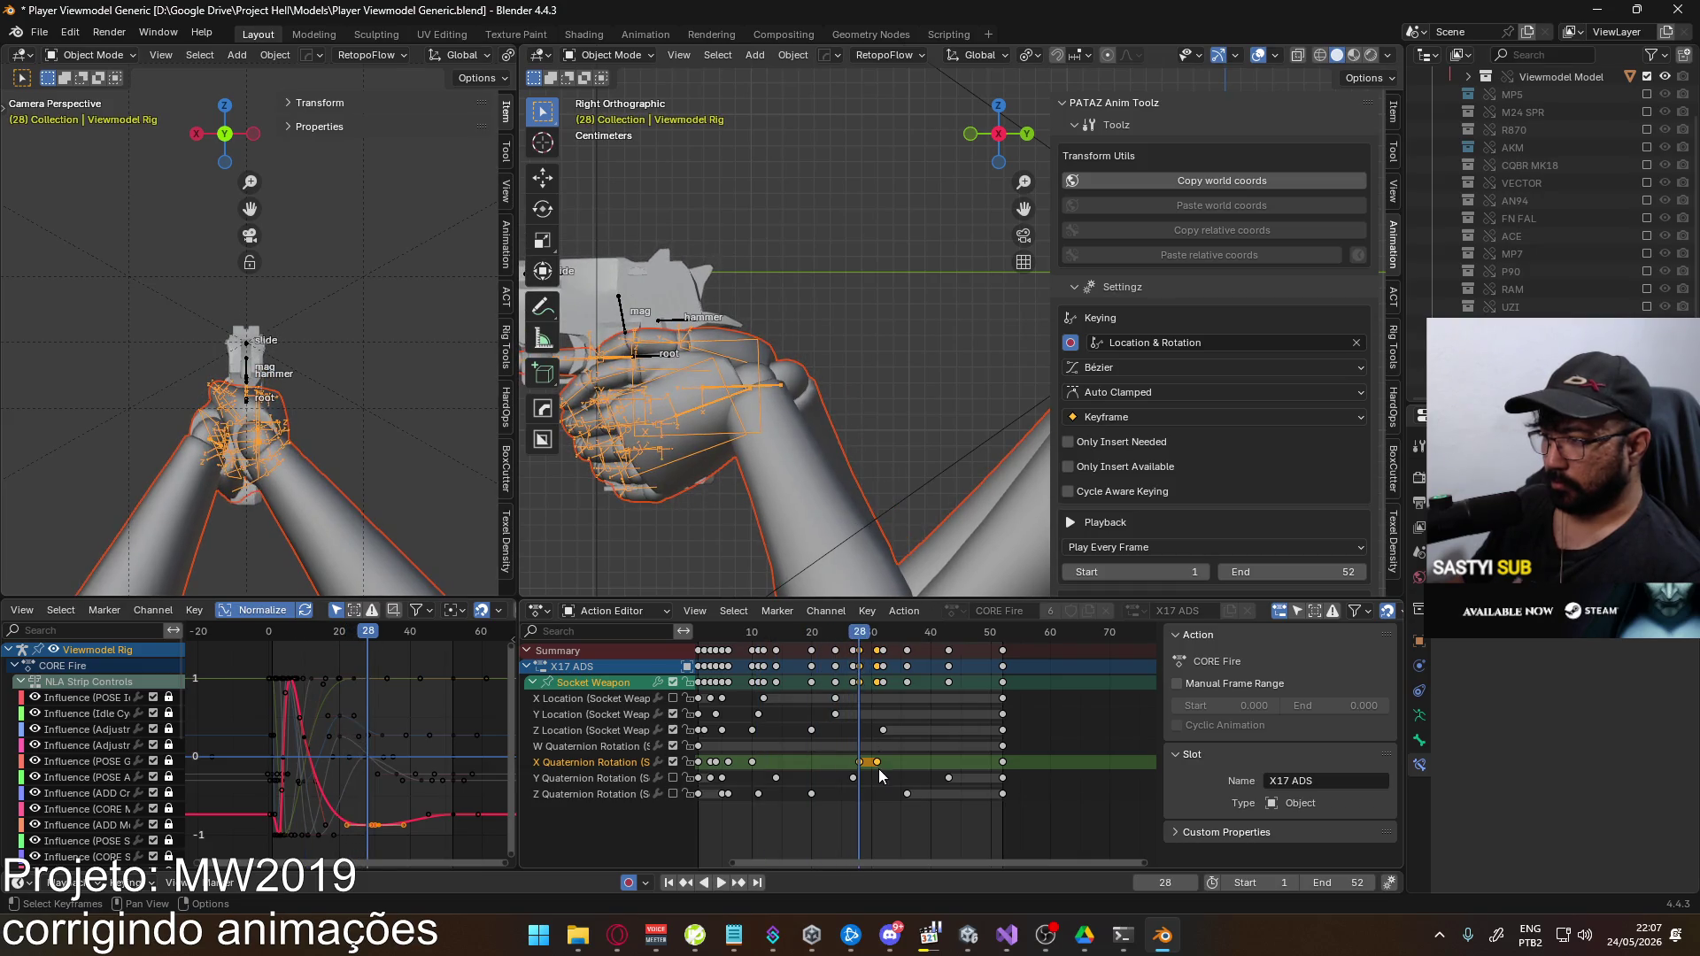
# Move the selected X Quaternion keys seven frames earlier
pyautogui.press('g')
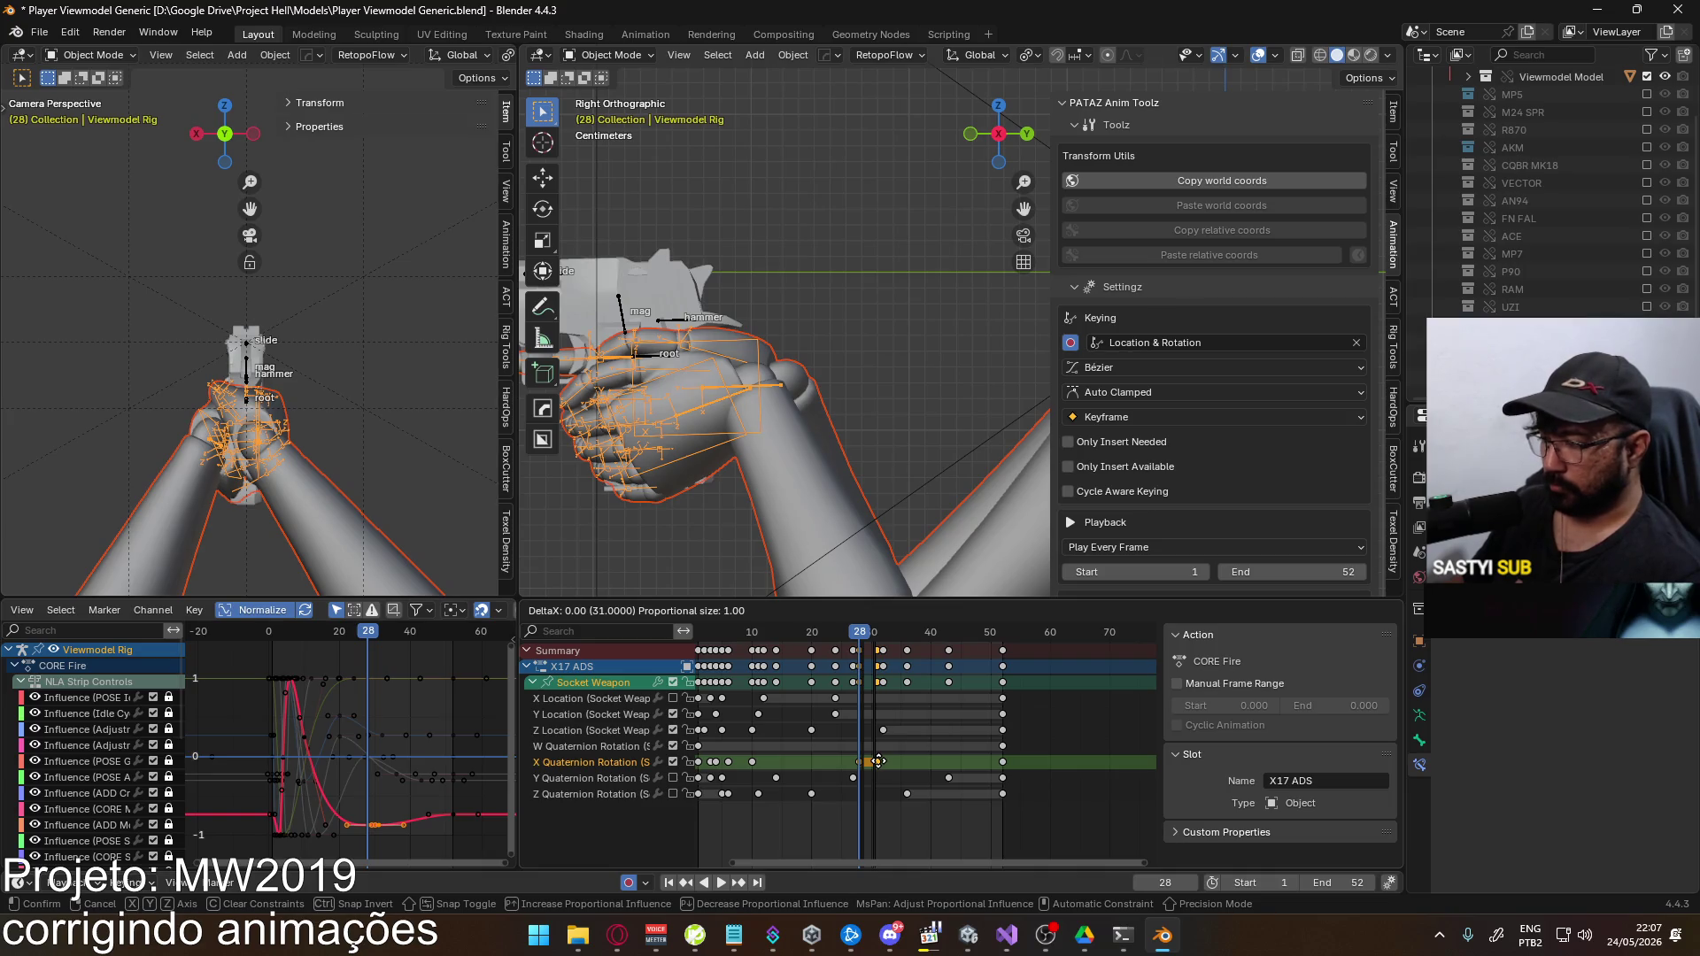
pyautogui.click(868, 763)
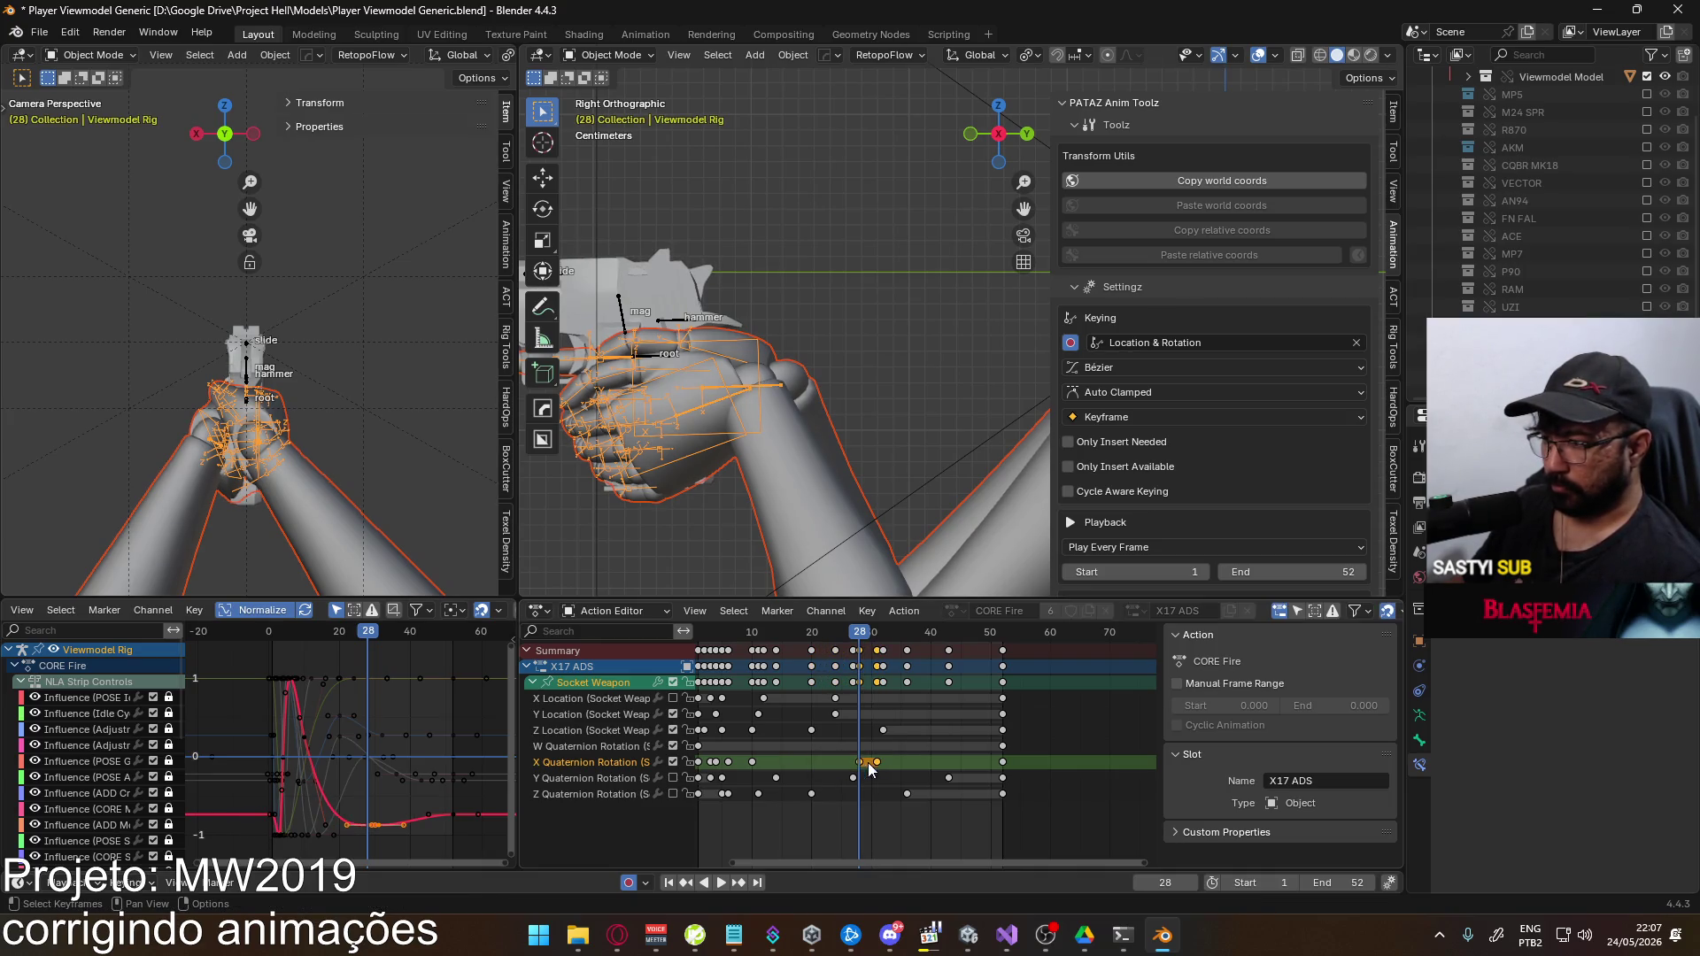
pyautogui.press('g')
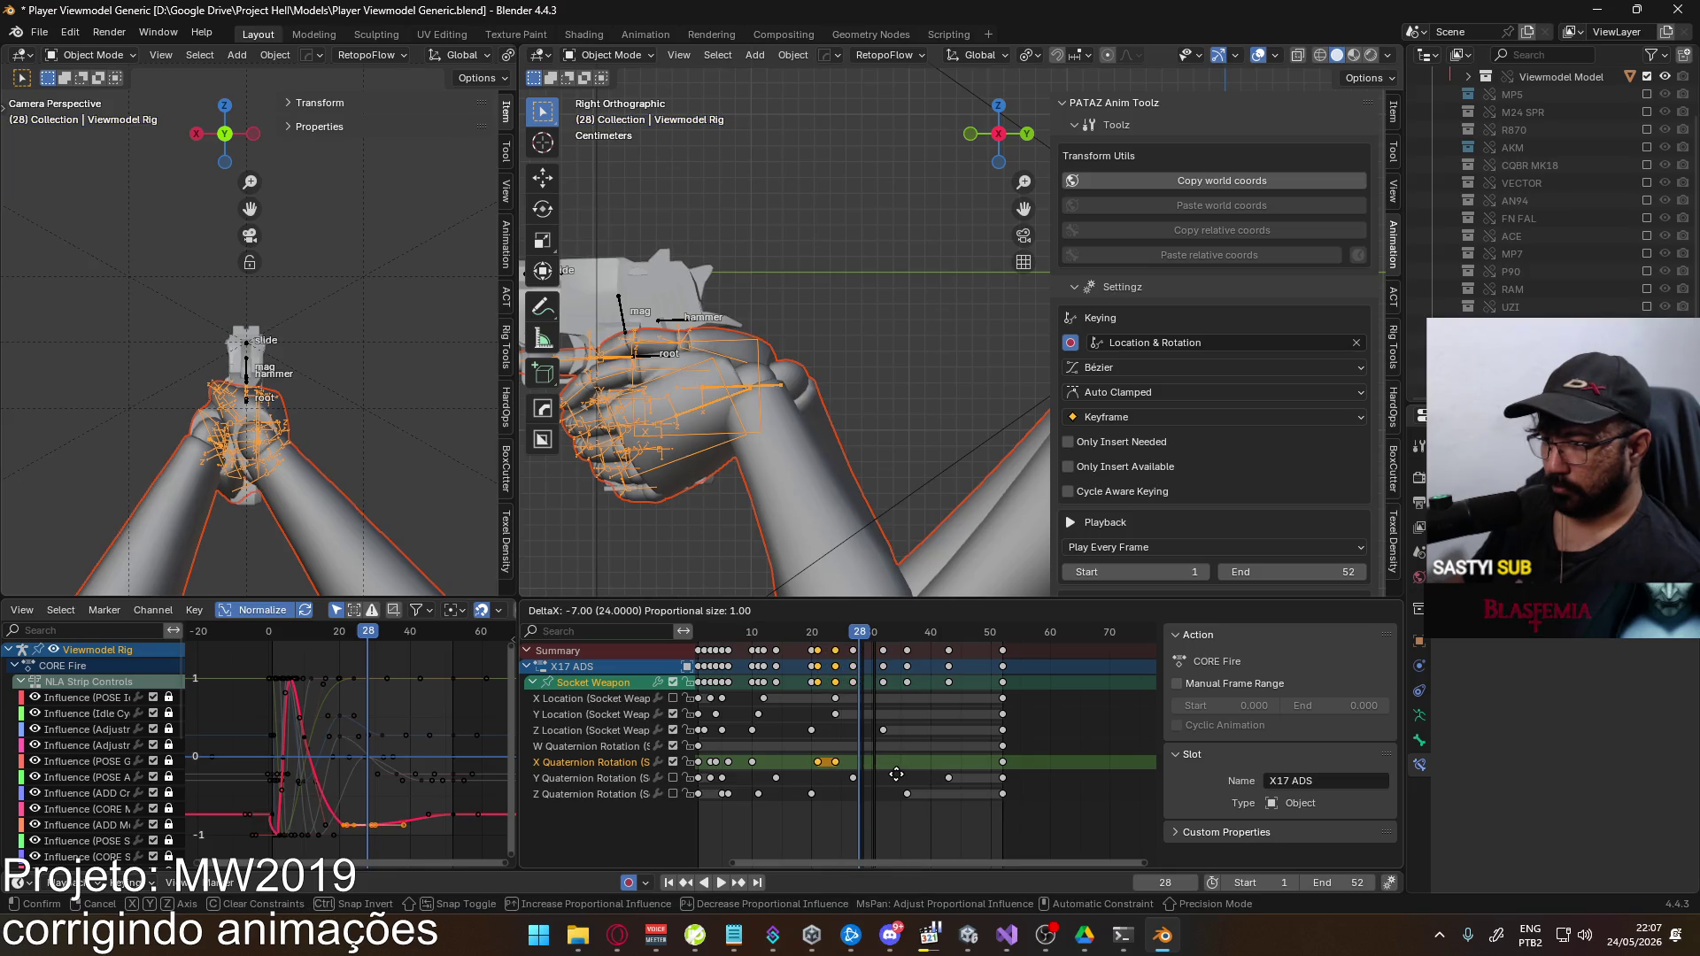
pyautogui.click(870, 779)
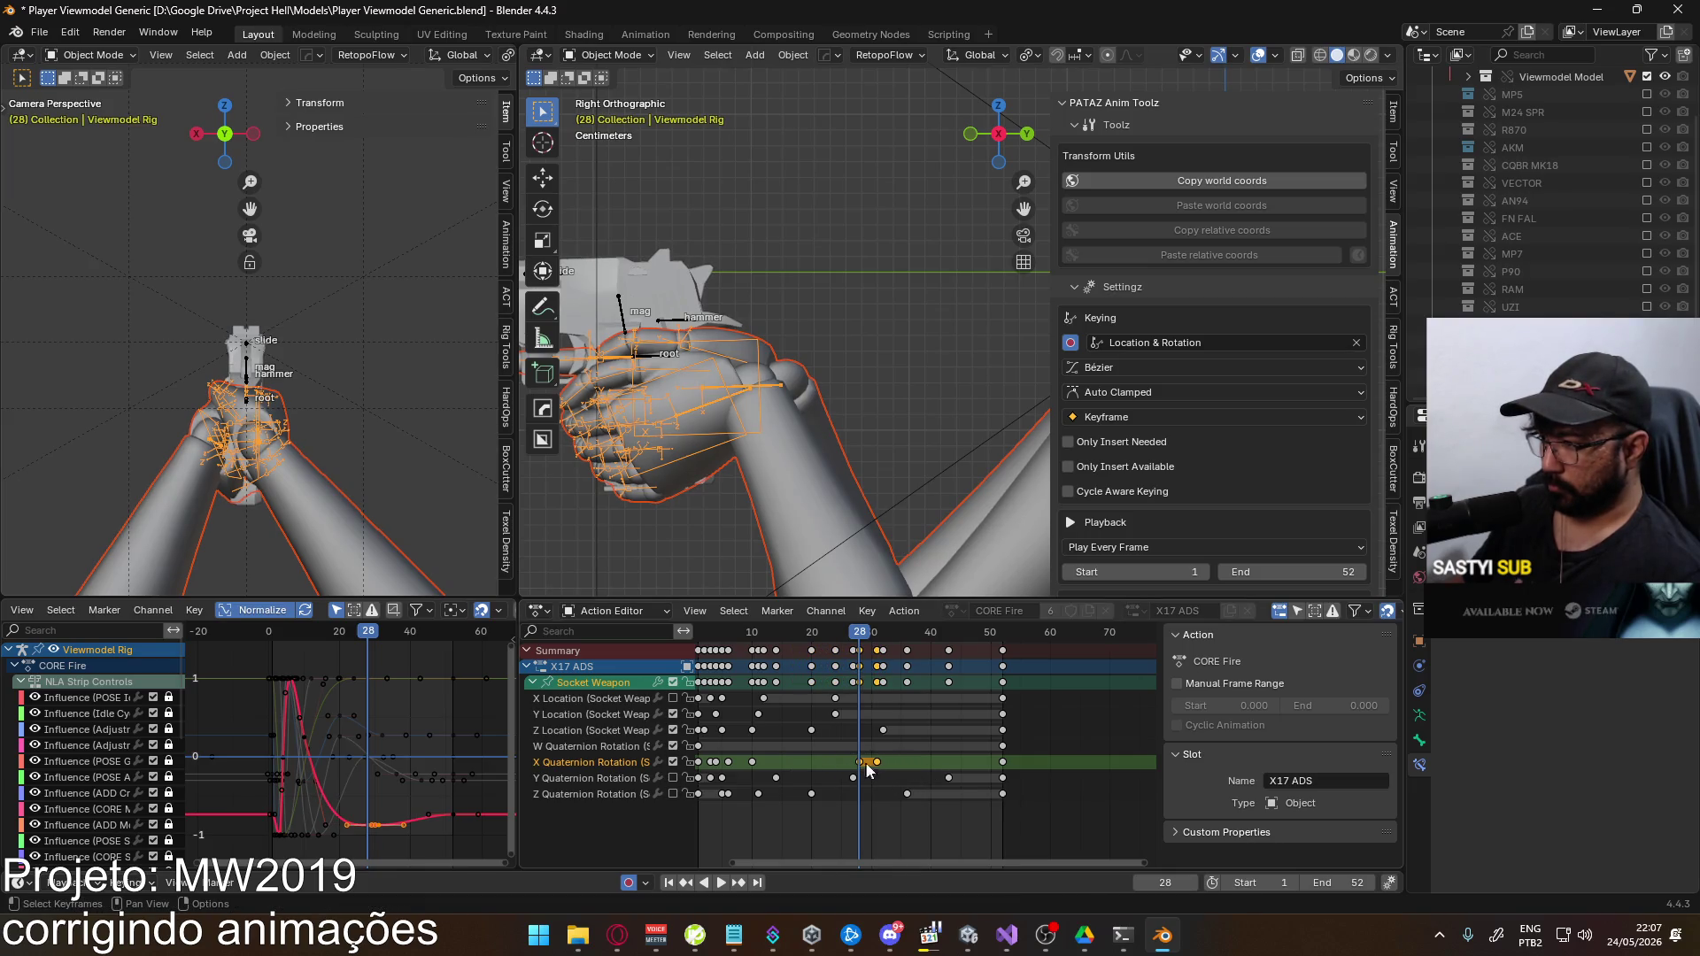
pyautogui.click(991, 767)
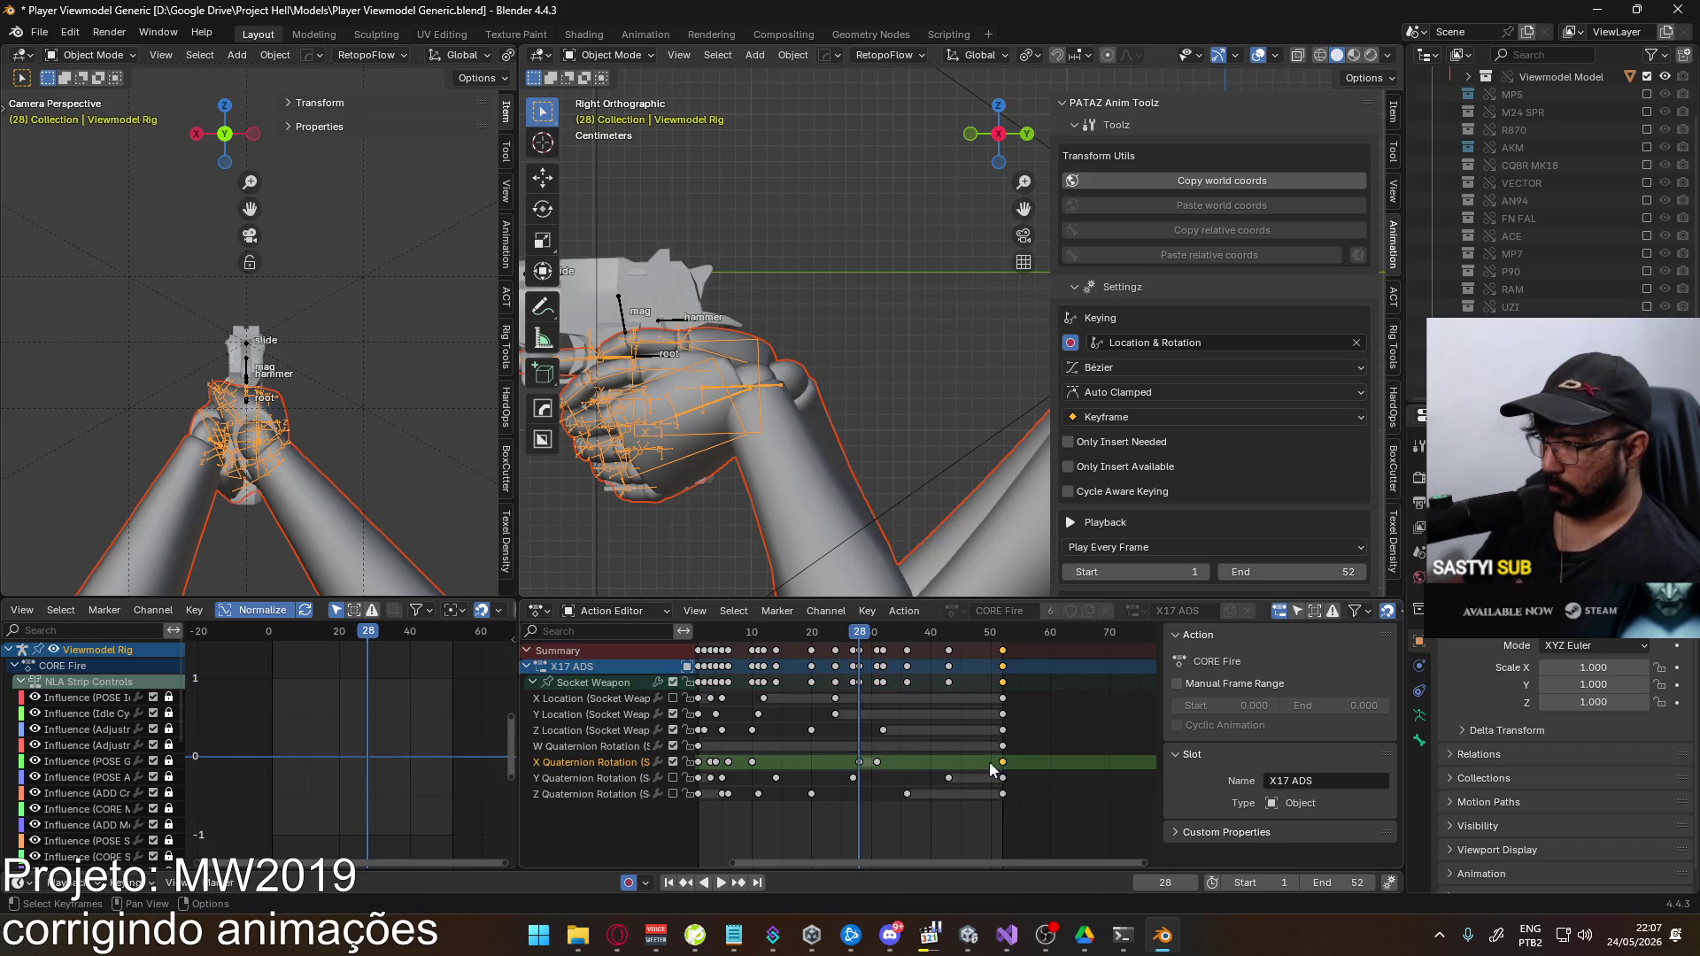
pyautogui.click(595, 685)
pyautogui.press('g')
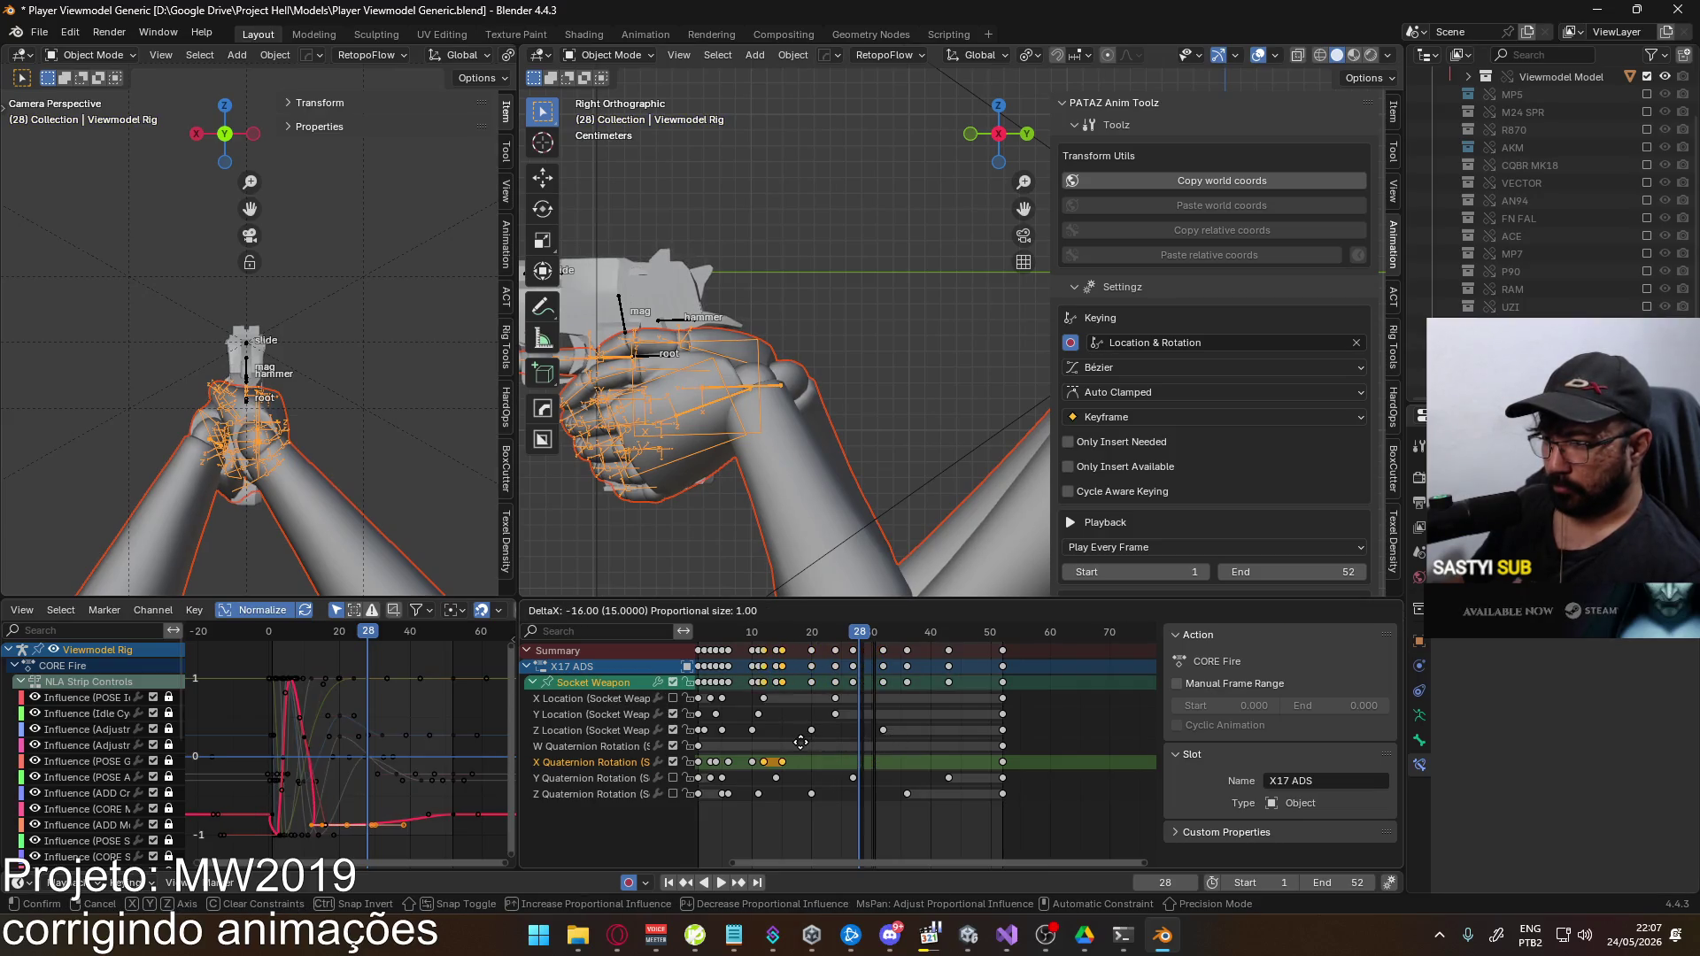
pyautogui.press('Escape')
# Move the rotation curve keys ten frames earlier and reposition the lower curve keys
pyautogui.scroll(-2, 717, 780)
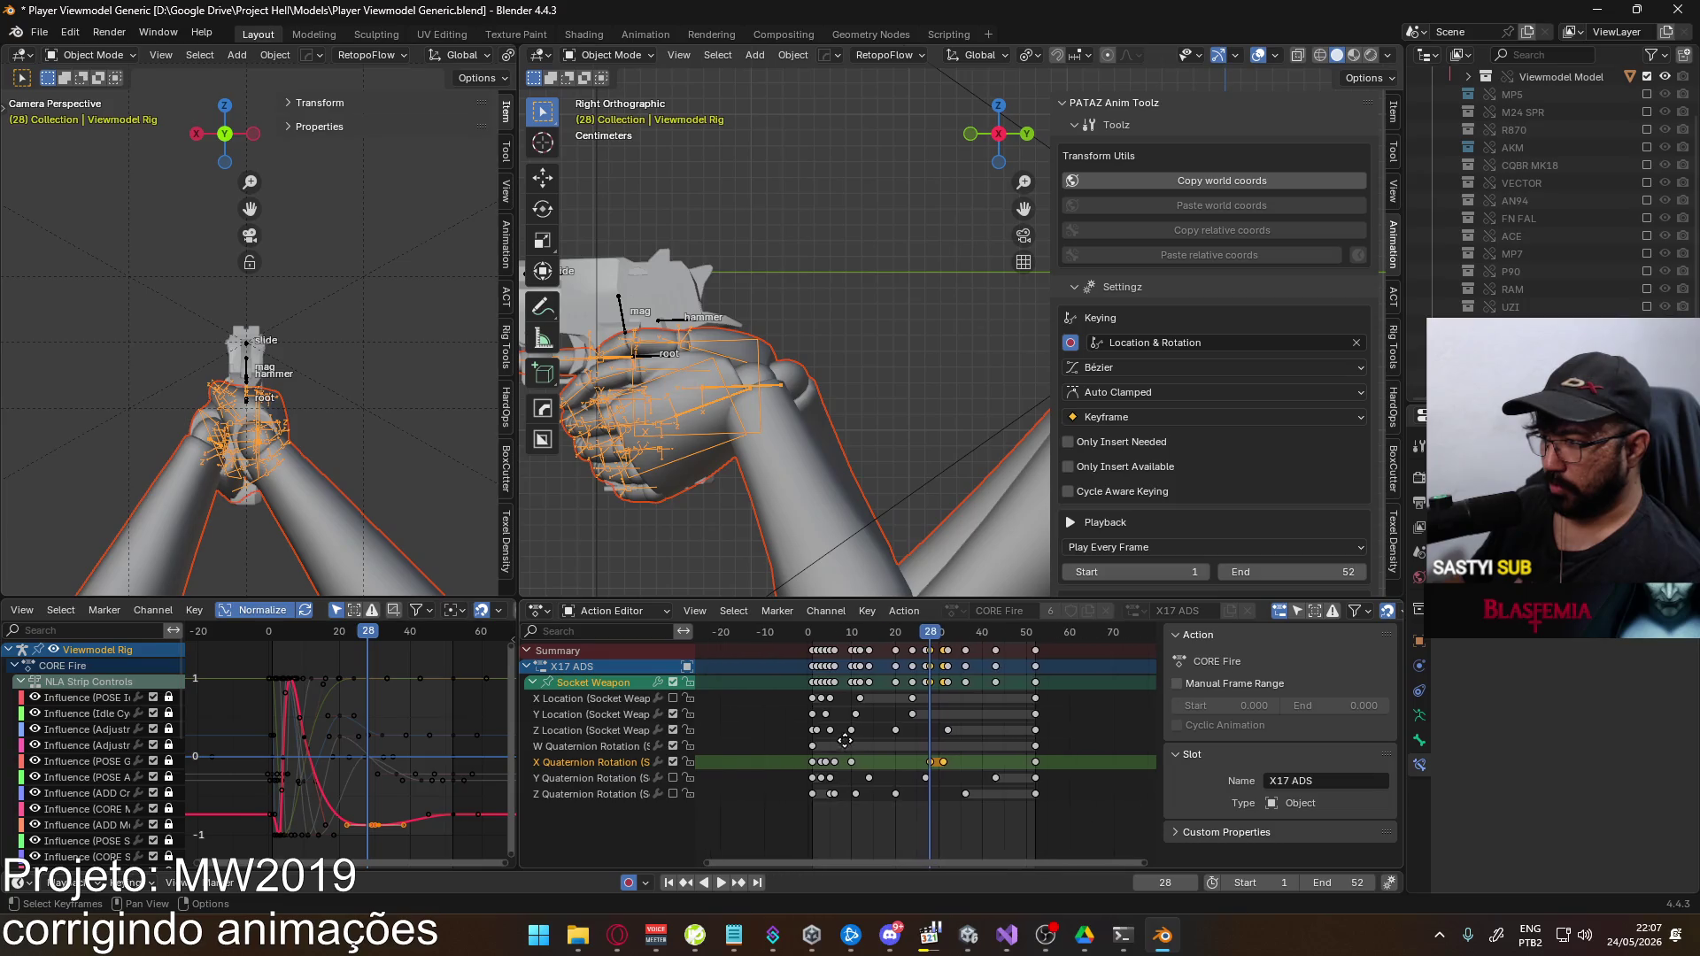
pyautogui.click(362, 828)
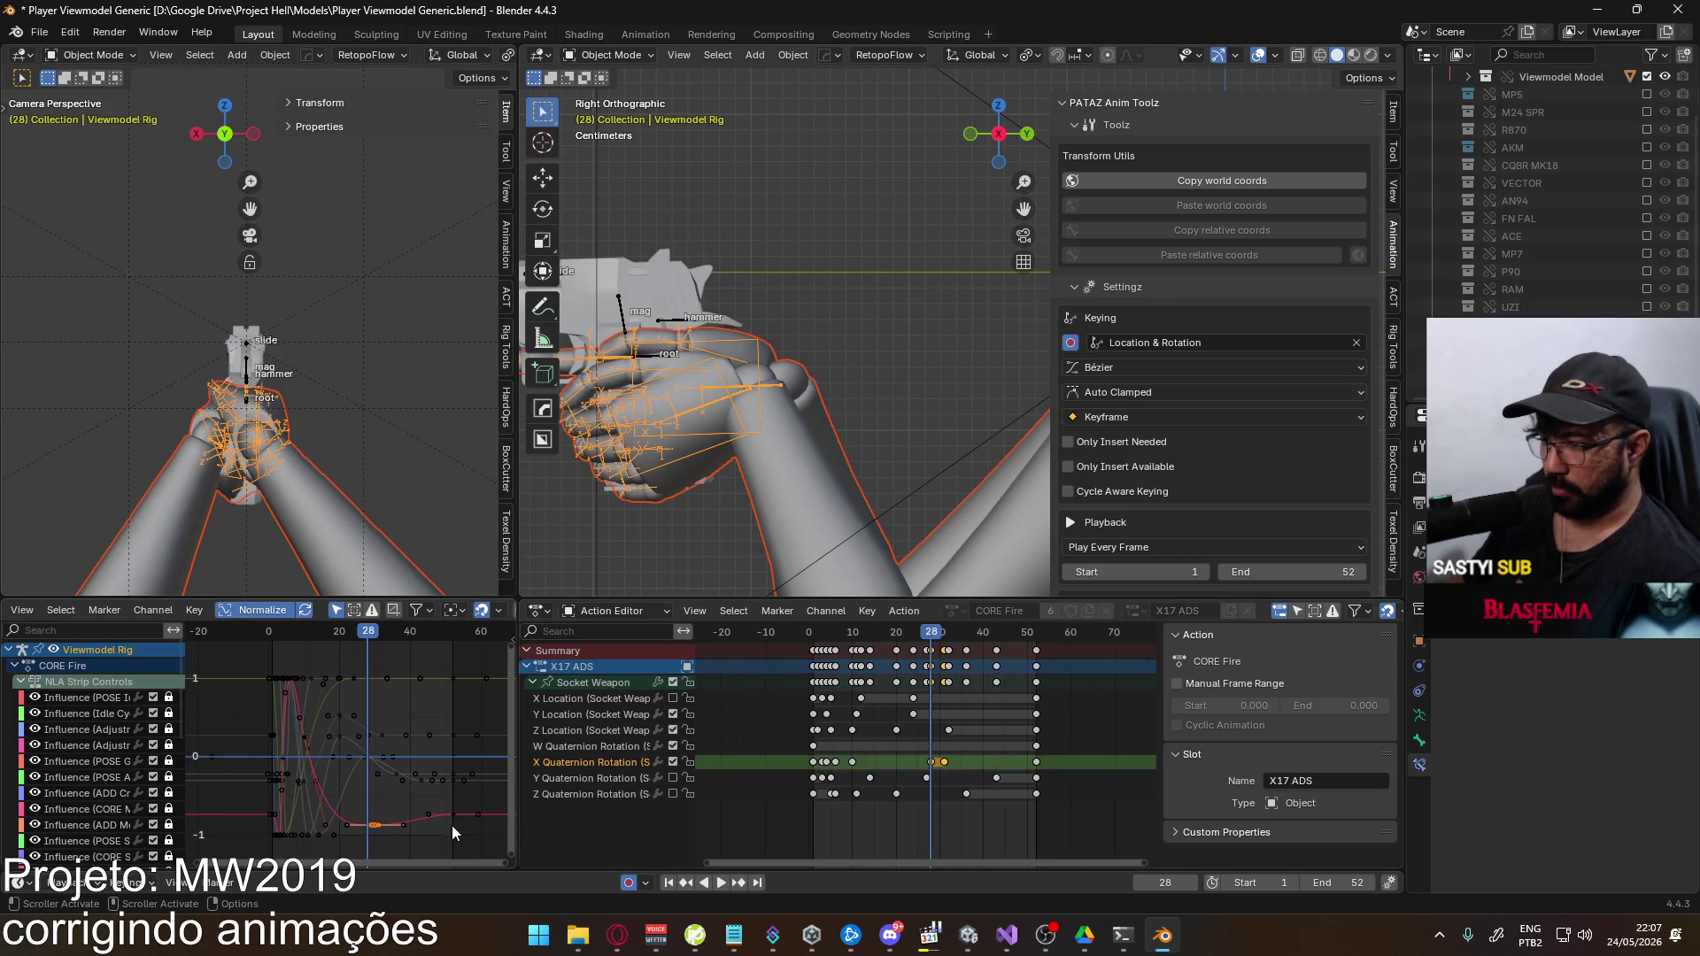
pyautogui.press('g')
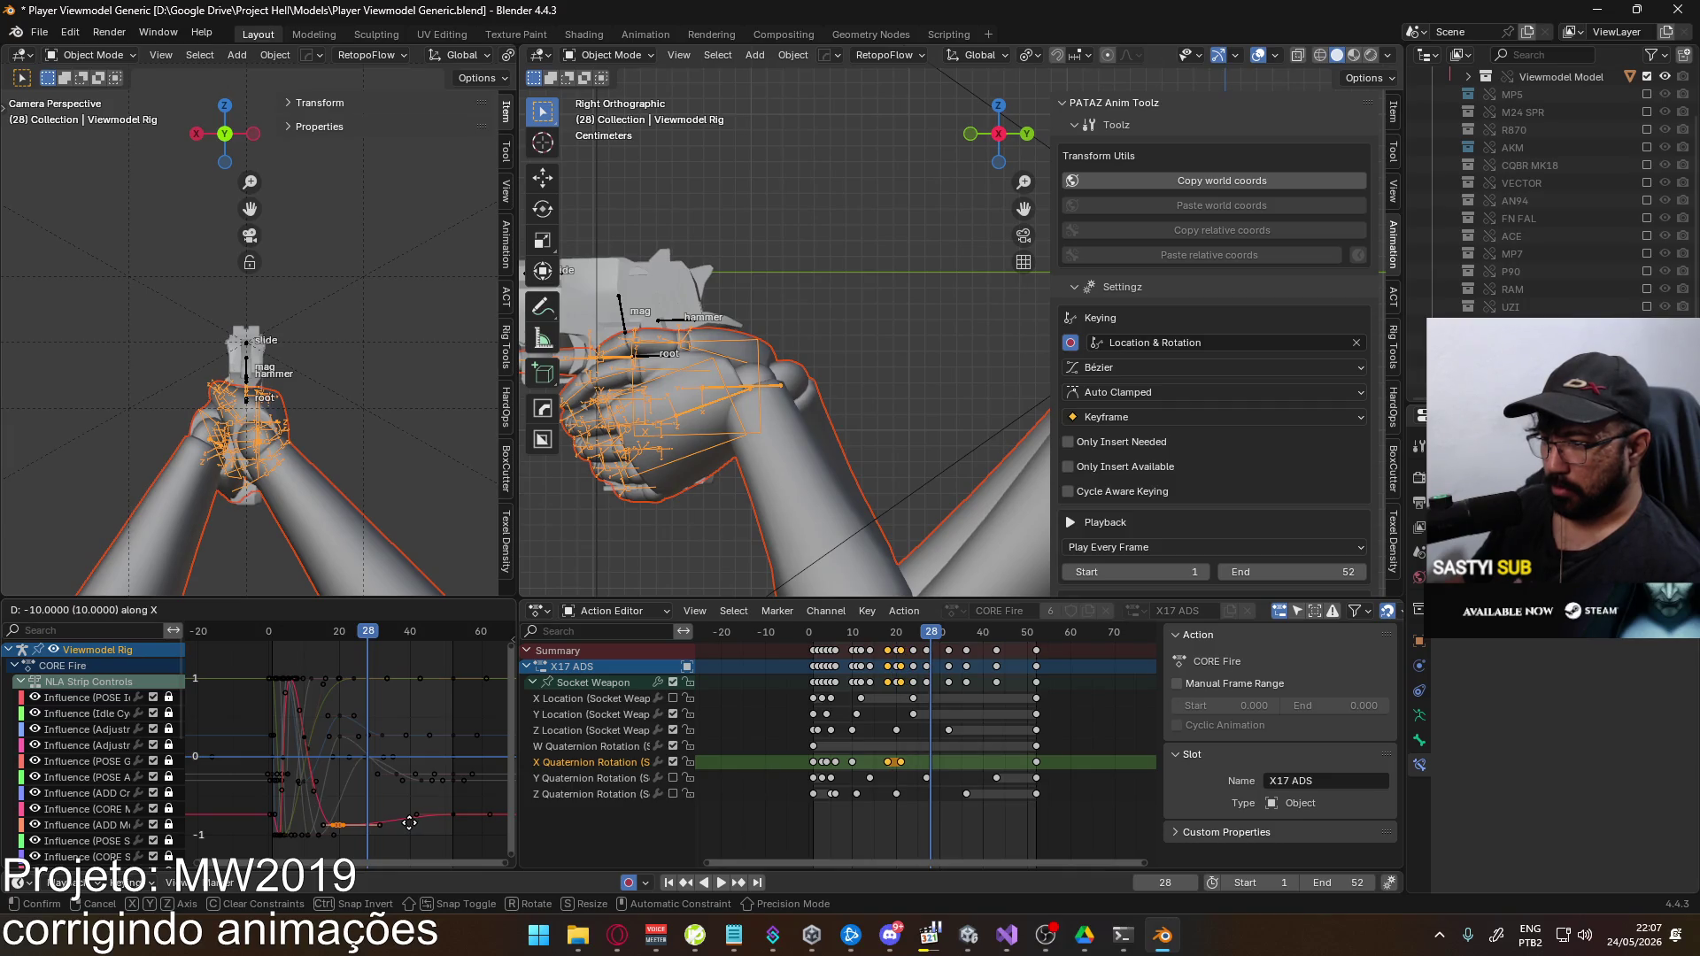
pyautogui.click(409, 822)
pyautogui.scroll(1, 324, 787)
pyautogui.moveTo(338, 799); pyautogui.dragTo(352, 755, button='middle')
pyautogui.press('g')
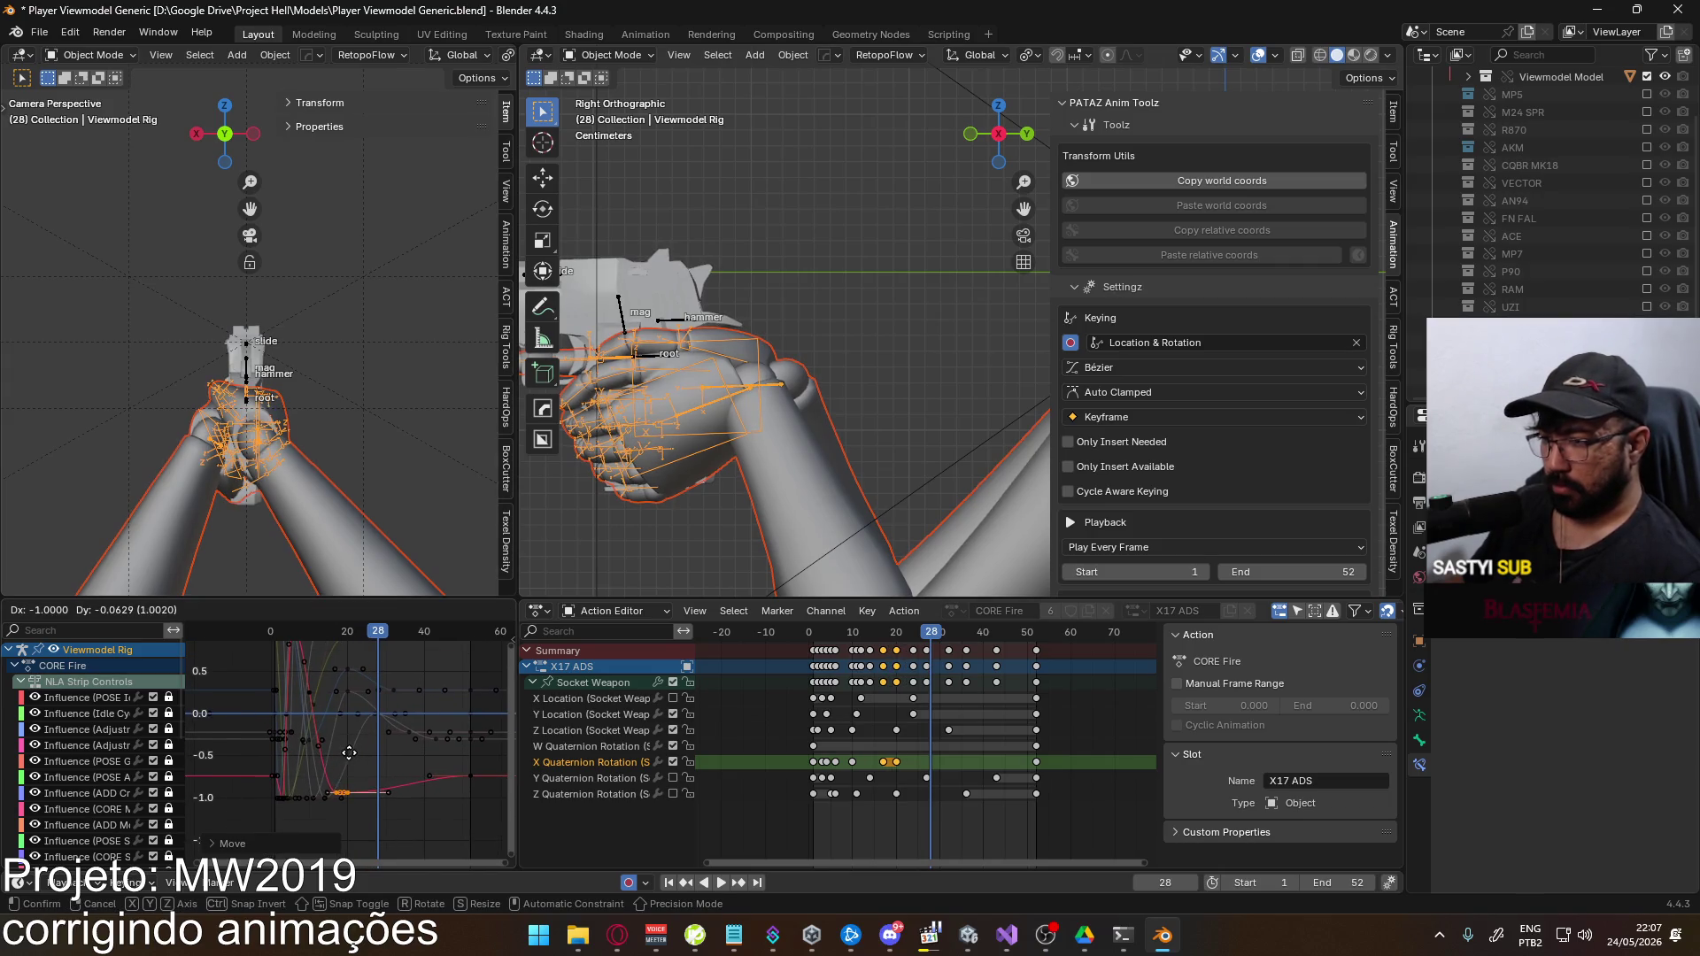
pyautogui.click(351, 752)
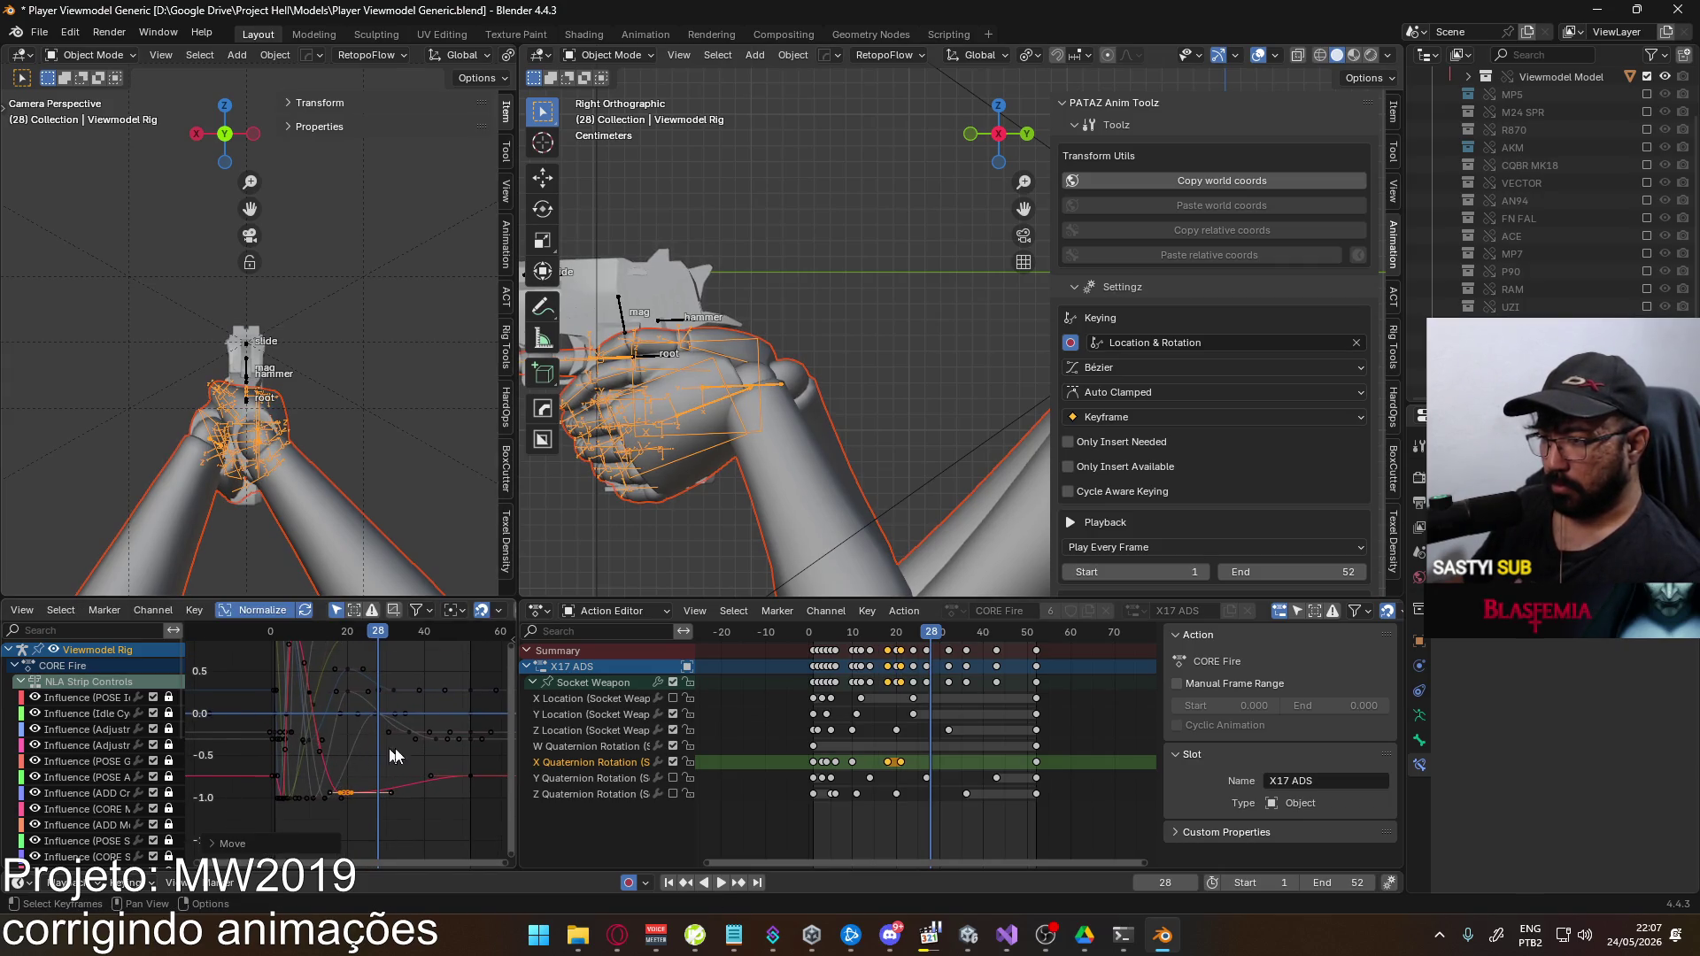
# Select the last X rotation key and keep it at frame 52
pyautogui.click(1037, 762)
pyautogui.click(609, 685)
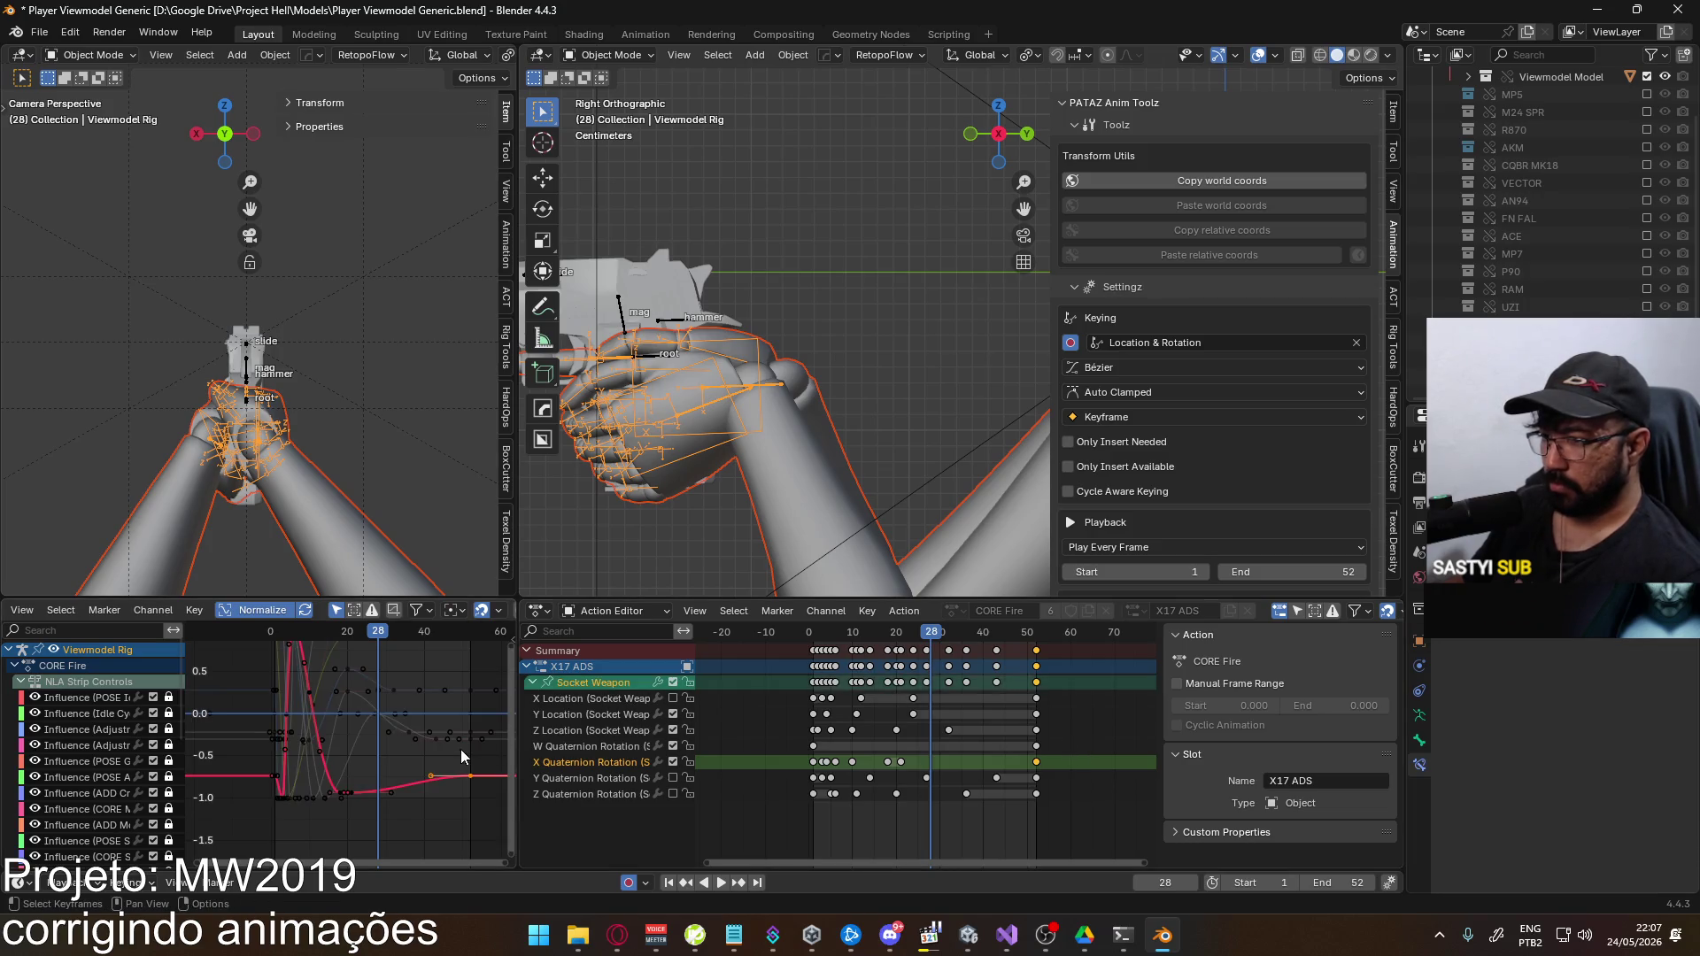
pyautogui.press('g')
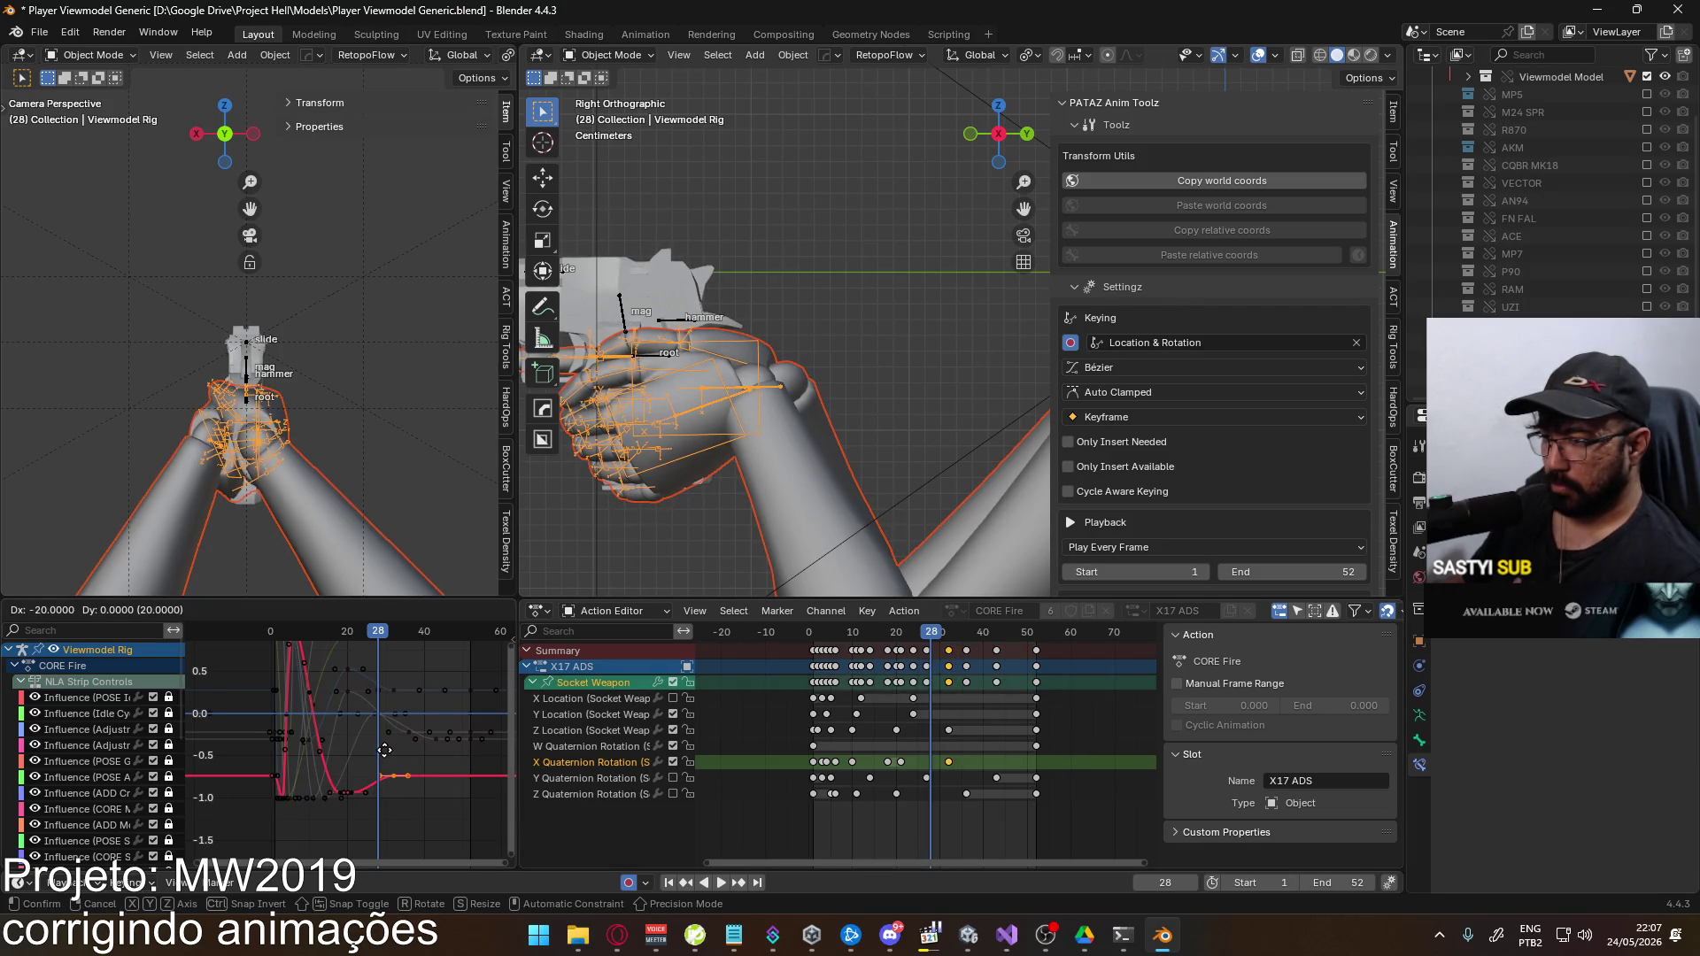
pyautogui.rightClick(383, 755)
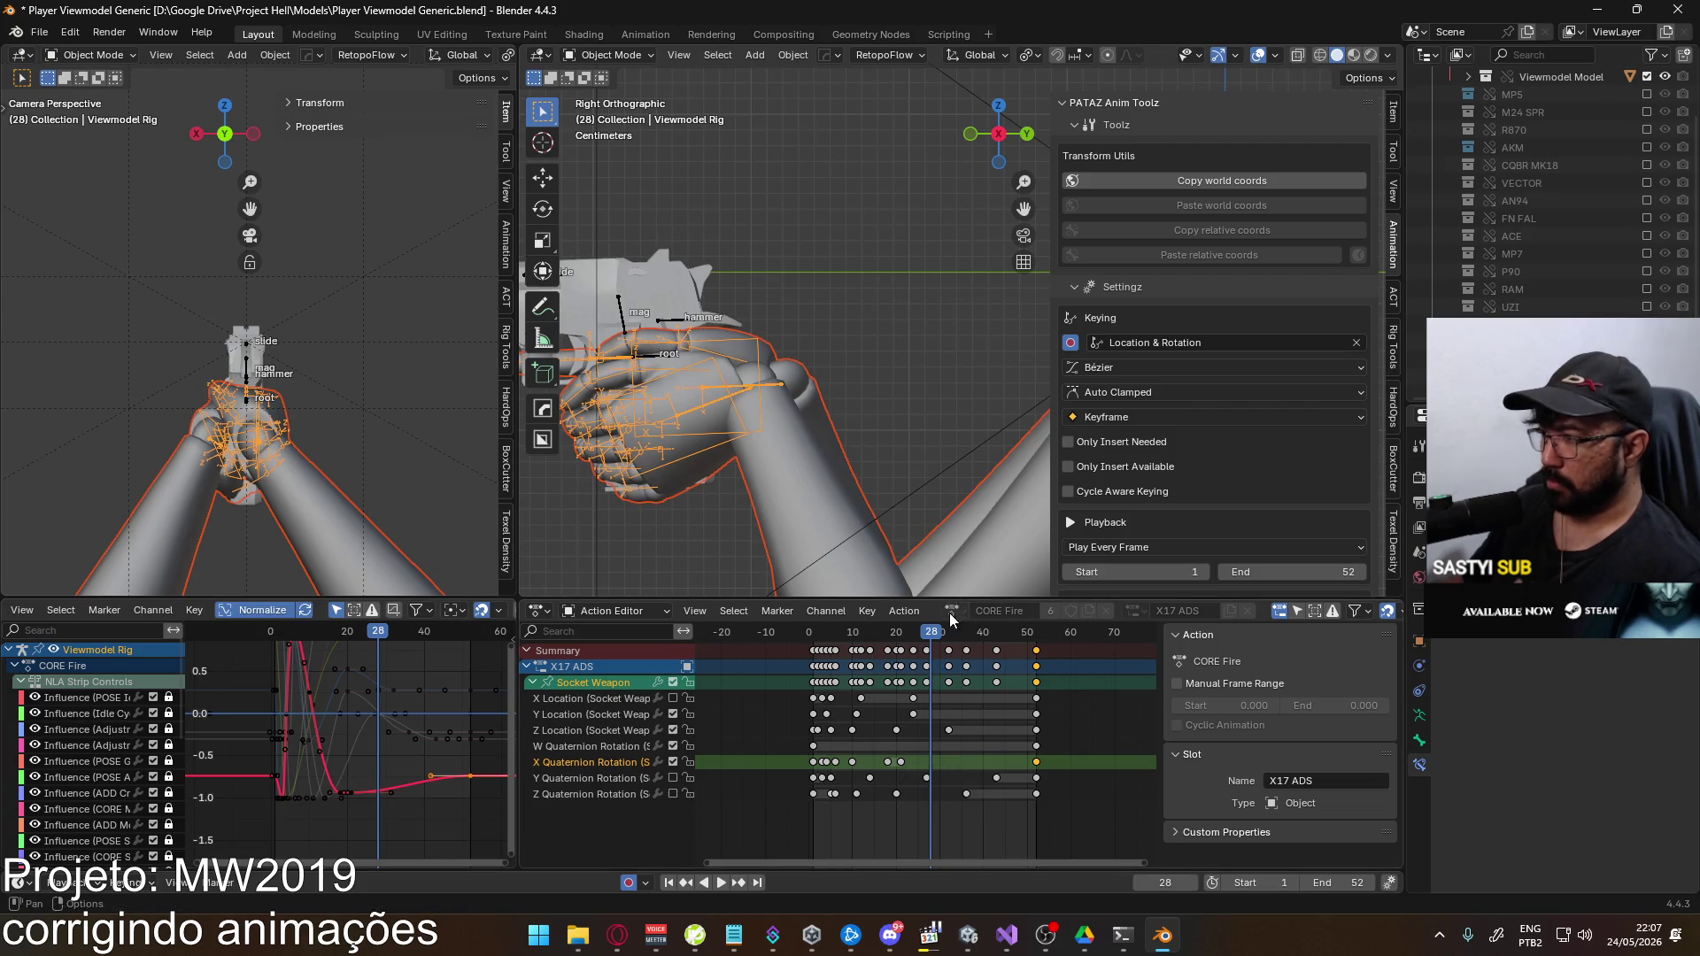
# Paste the copied keys at frame 34 and raise that key's value
pyautogui.press('space')
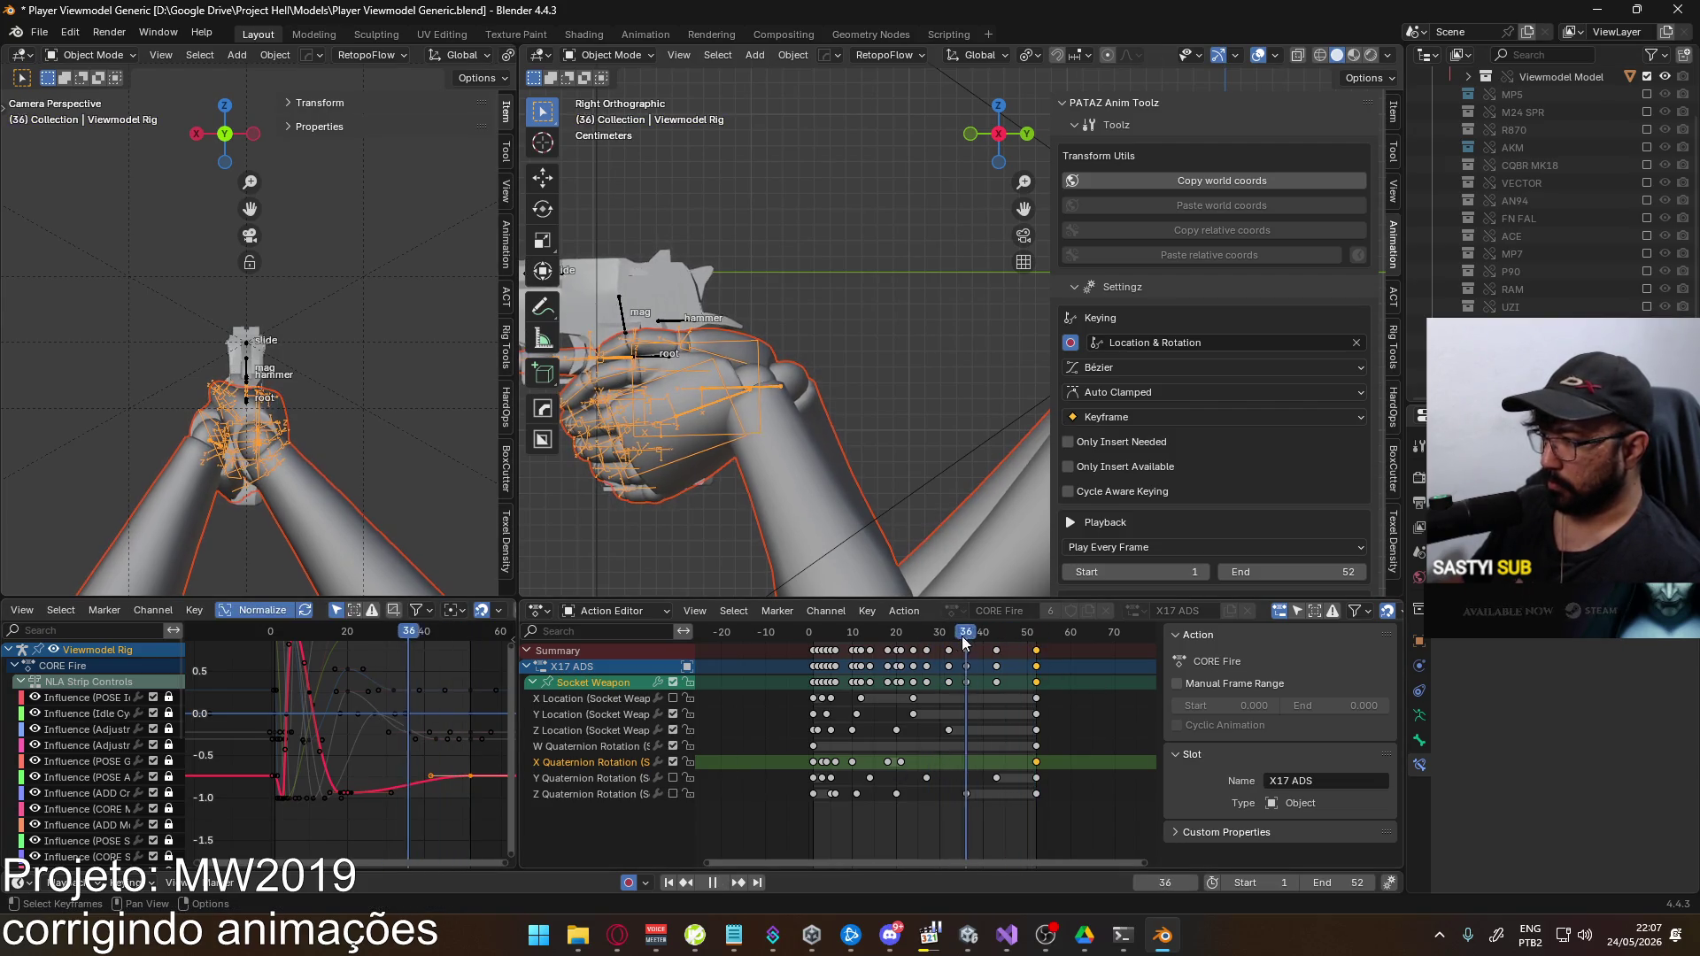
pyautogui.click(956, 636)
pyautogui.press('space')
pyautogui.hotkey('ctrl', 'v')
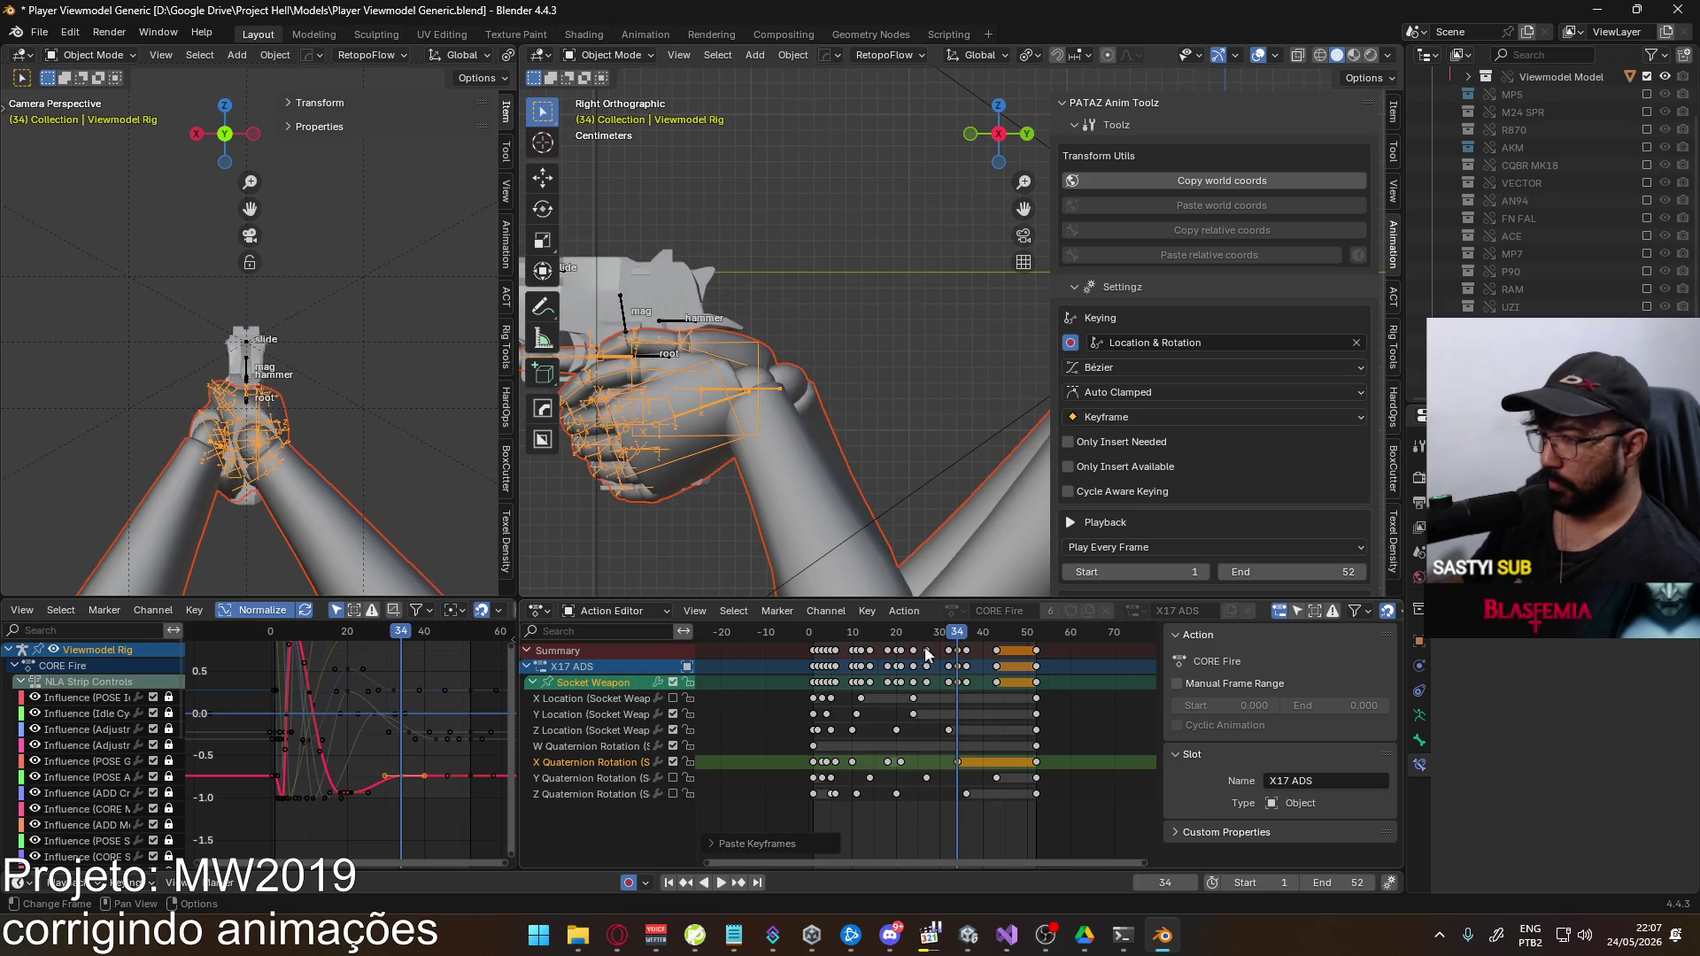
pyautogui.click(406, 782)
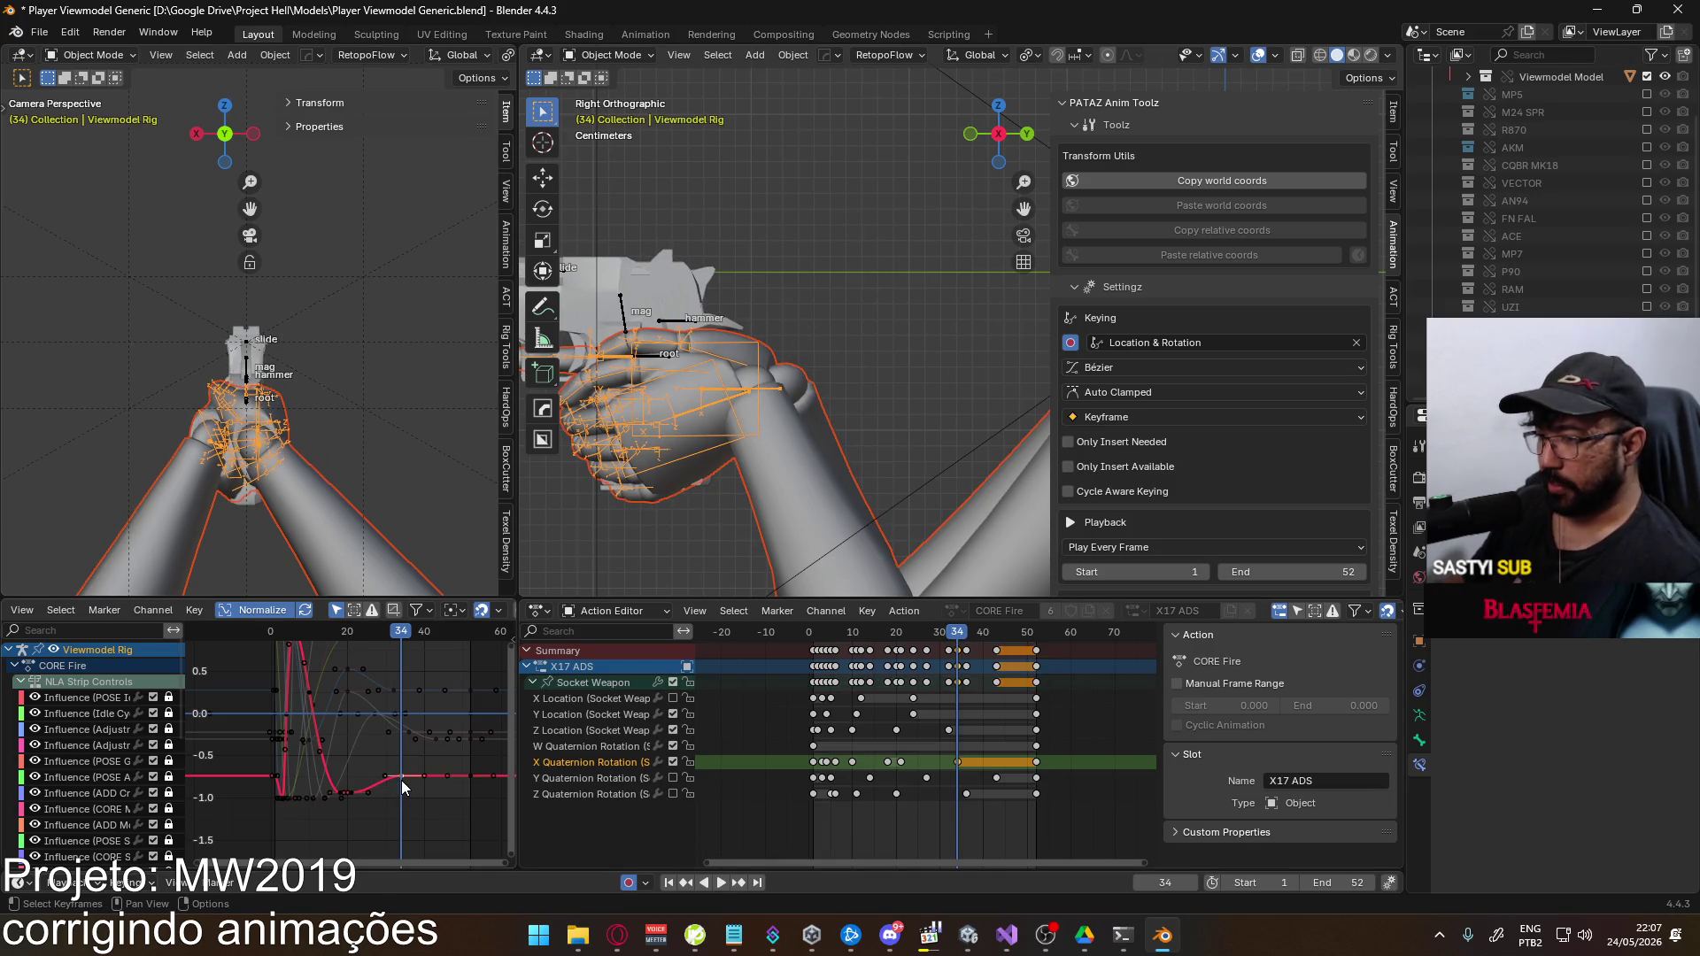
pyautogui.press('g')
pyautogui.click(400, 769)
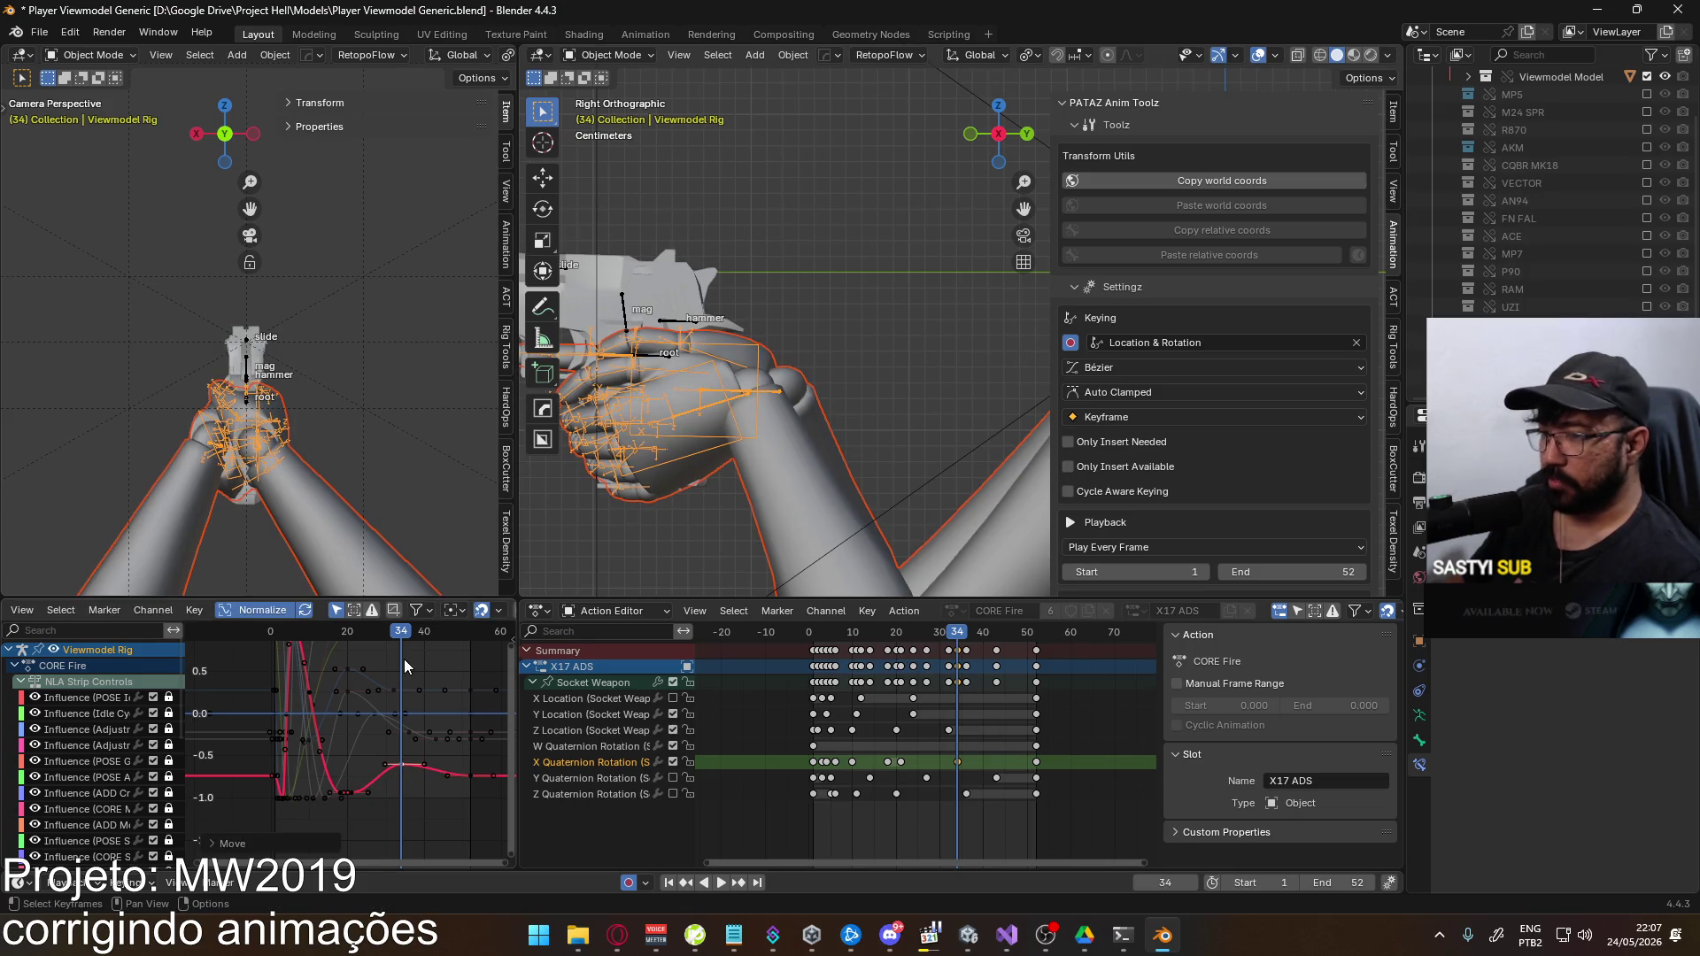
pyautogui.press('space')
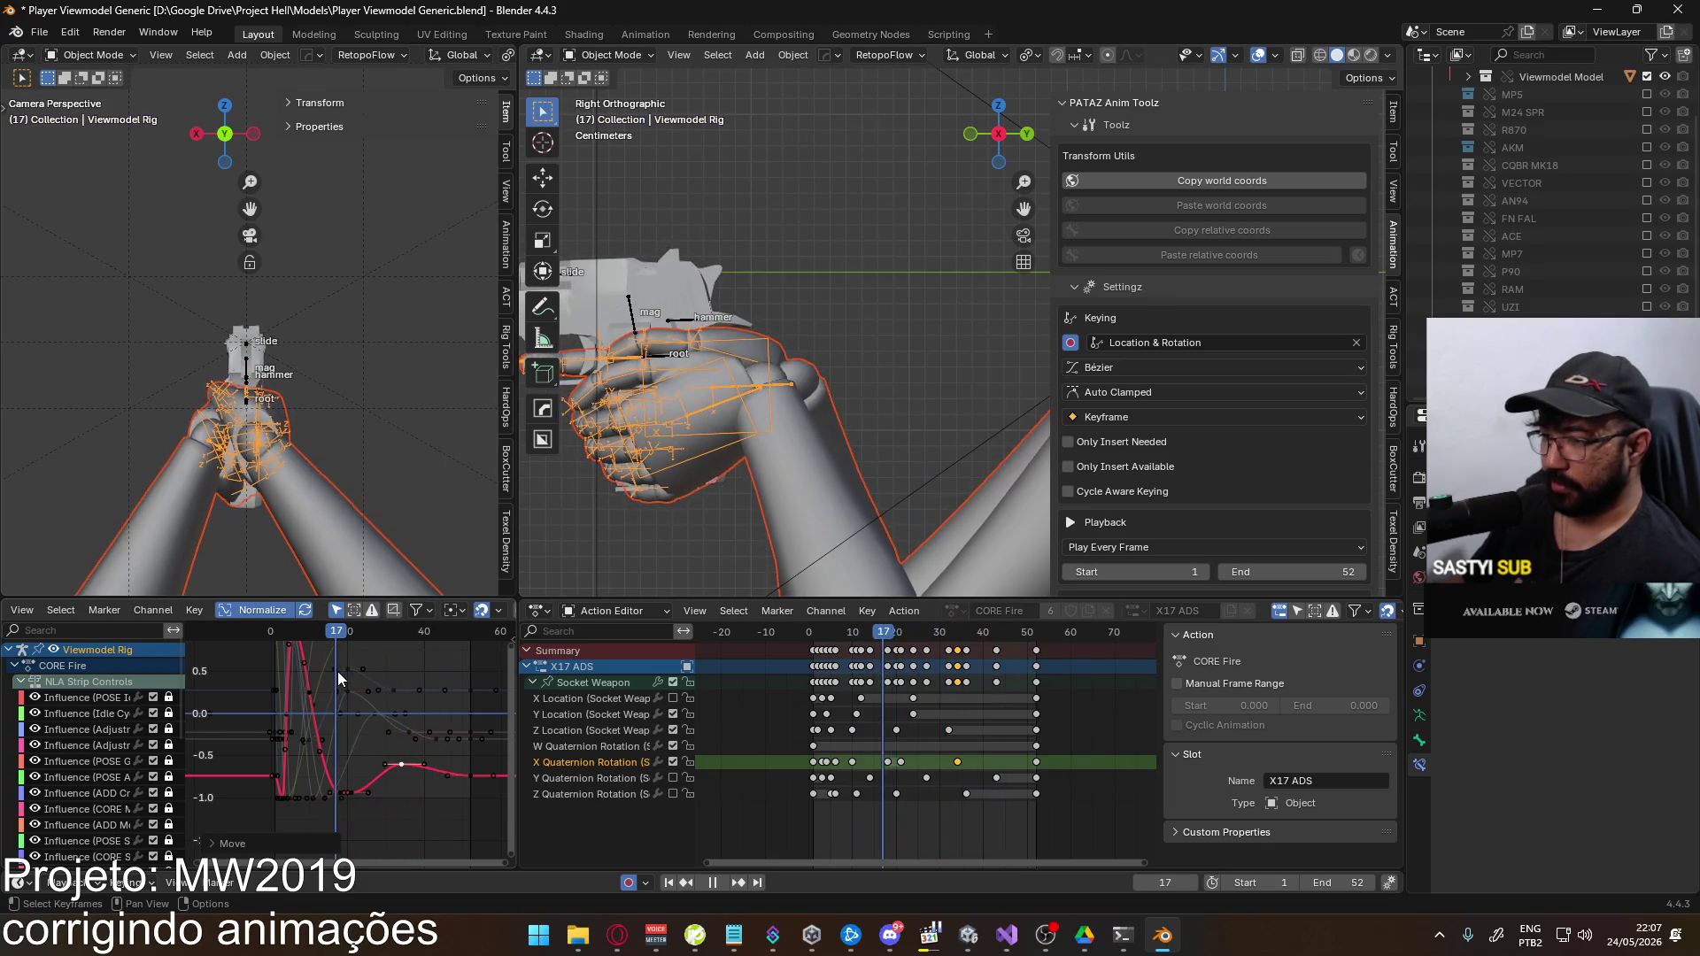
pyautogui.press('space')
# Lower the values of the X rotation keys near frame 18 and review playback from frame 1
pyautogui.click(899, 761)
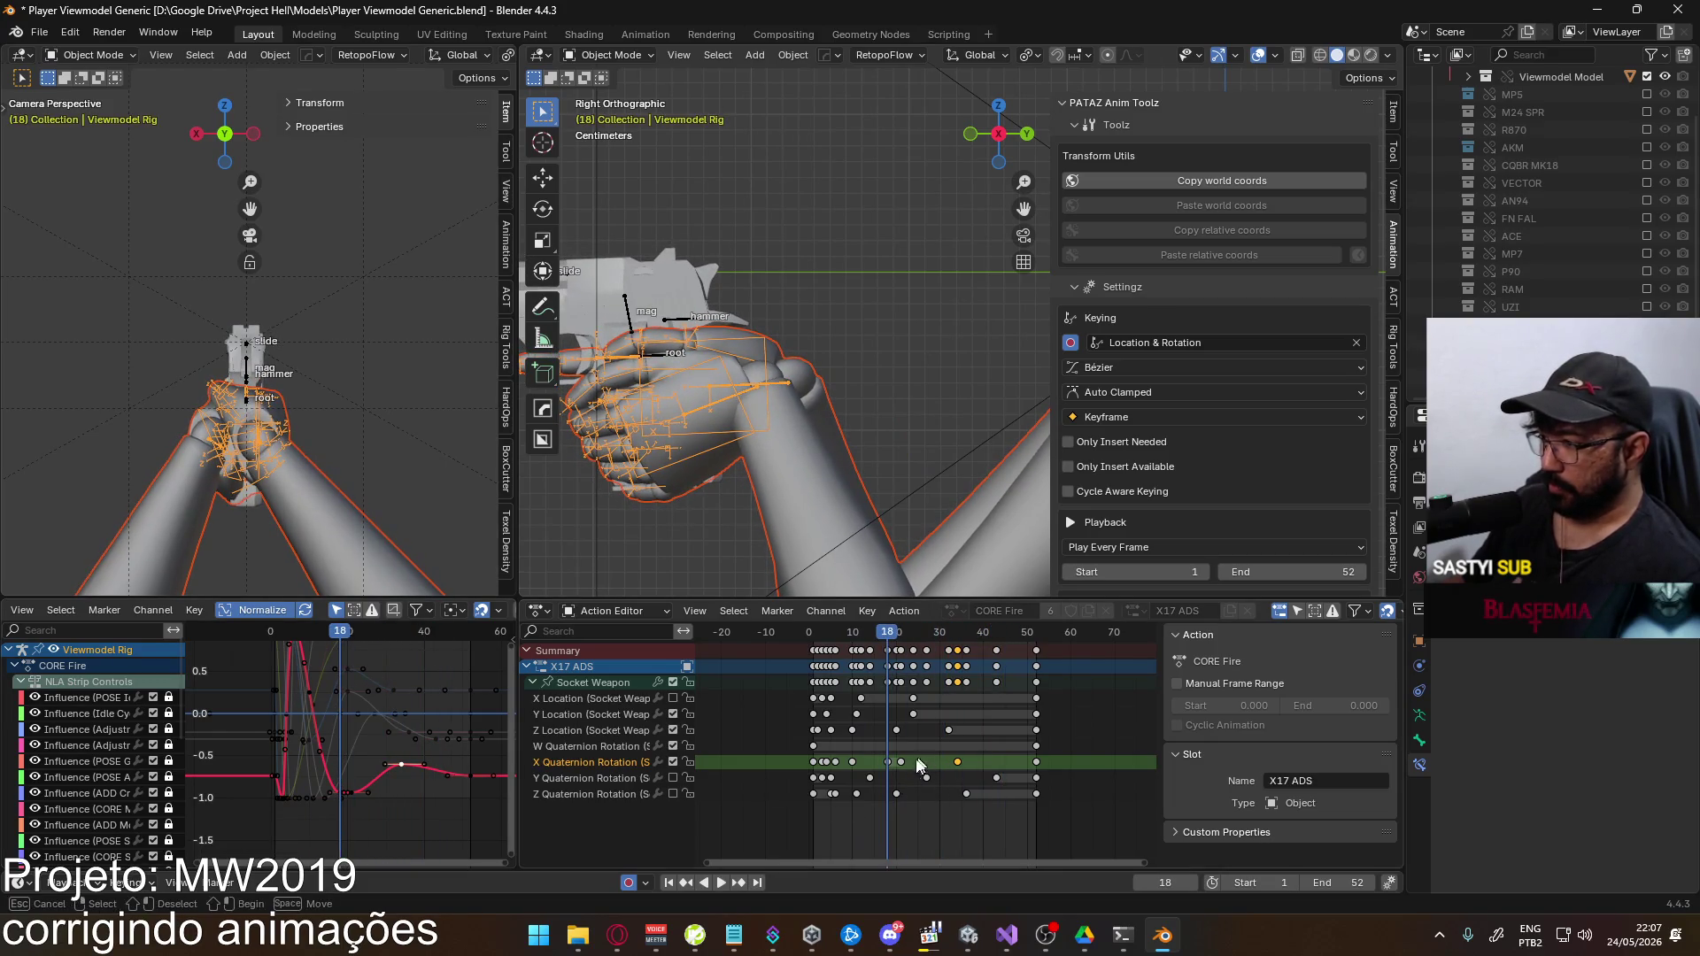
pyautogui.click(575, 682)
pyautogui.press('g')
pyautogui.press('y')
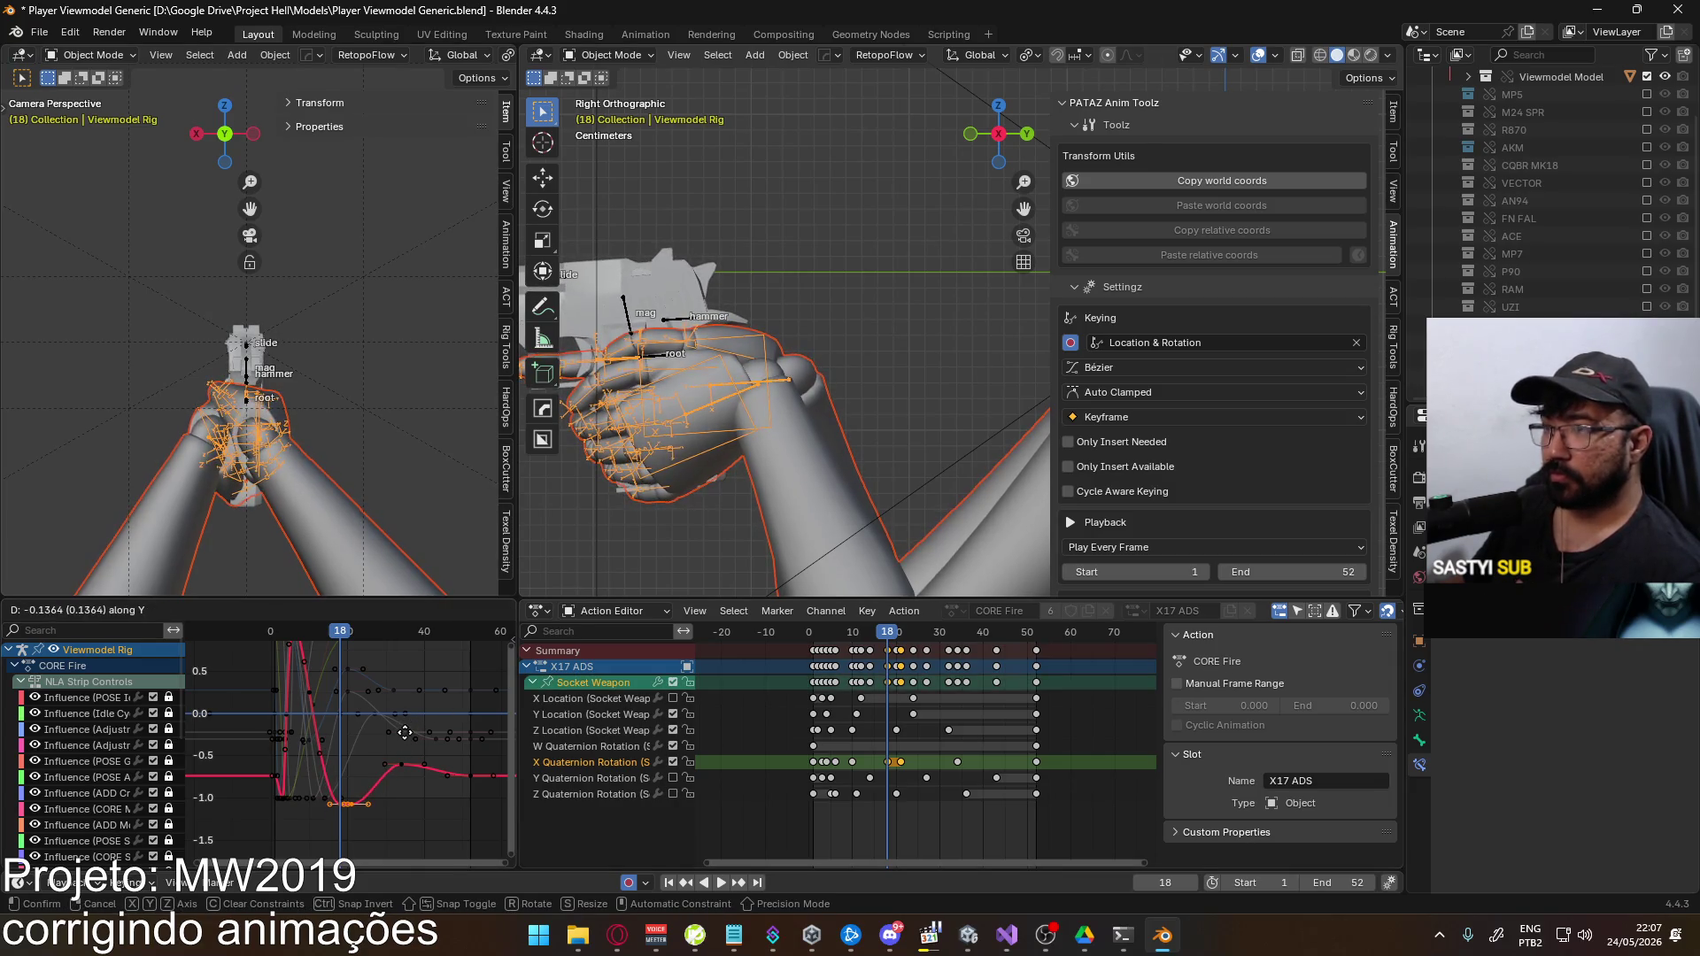
pyautogui.click(405, 736)
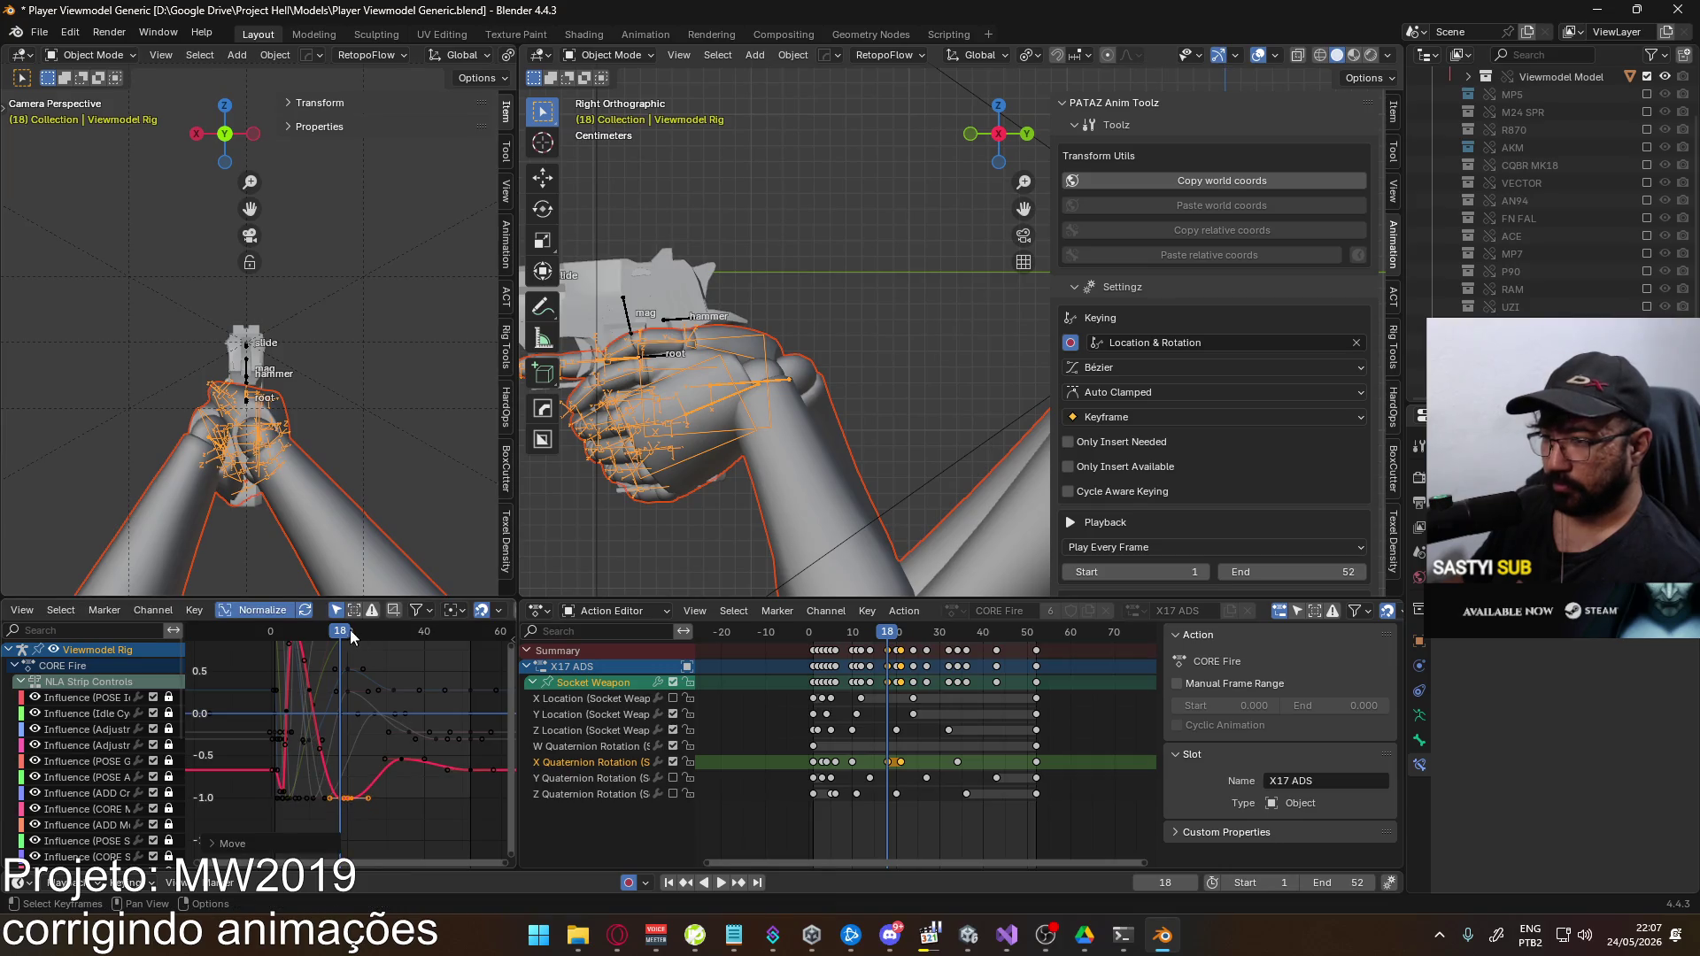
pyautogui.press('space')
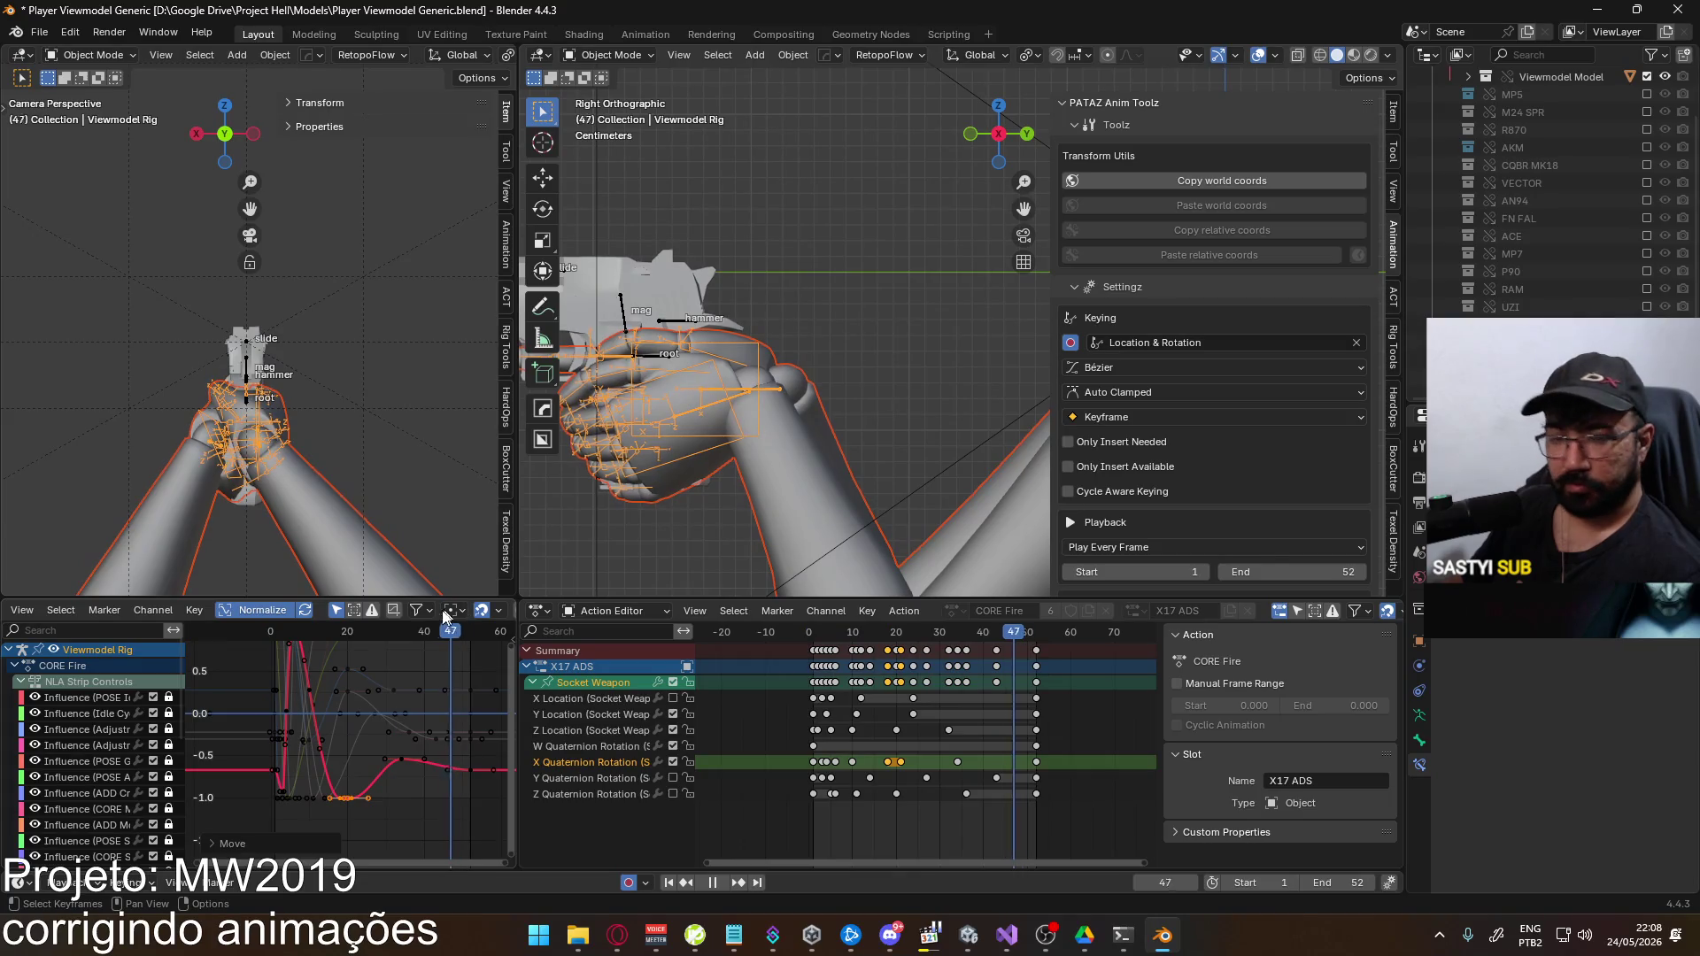
pyautogui.moveTo(351, 630); pyautogui.dragTo(274, 647)
pyautogui.press('space')
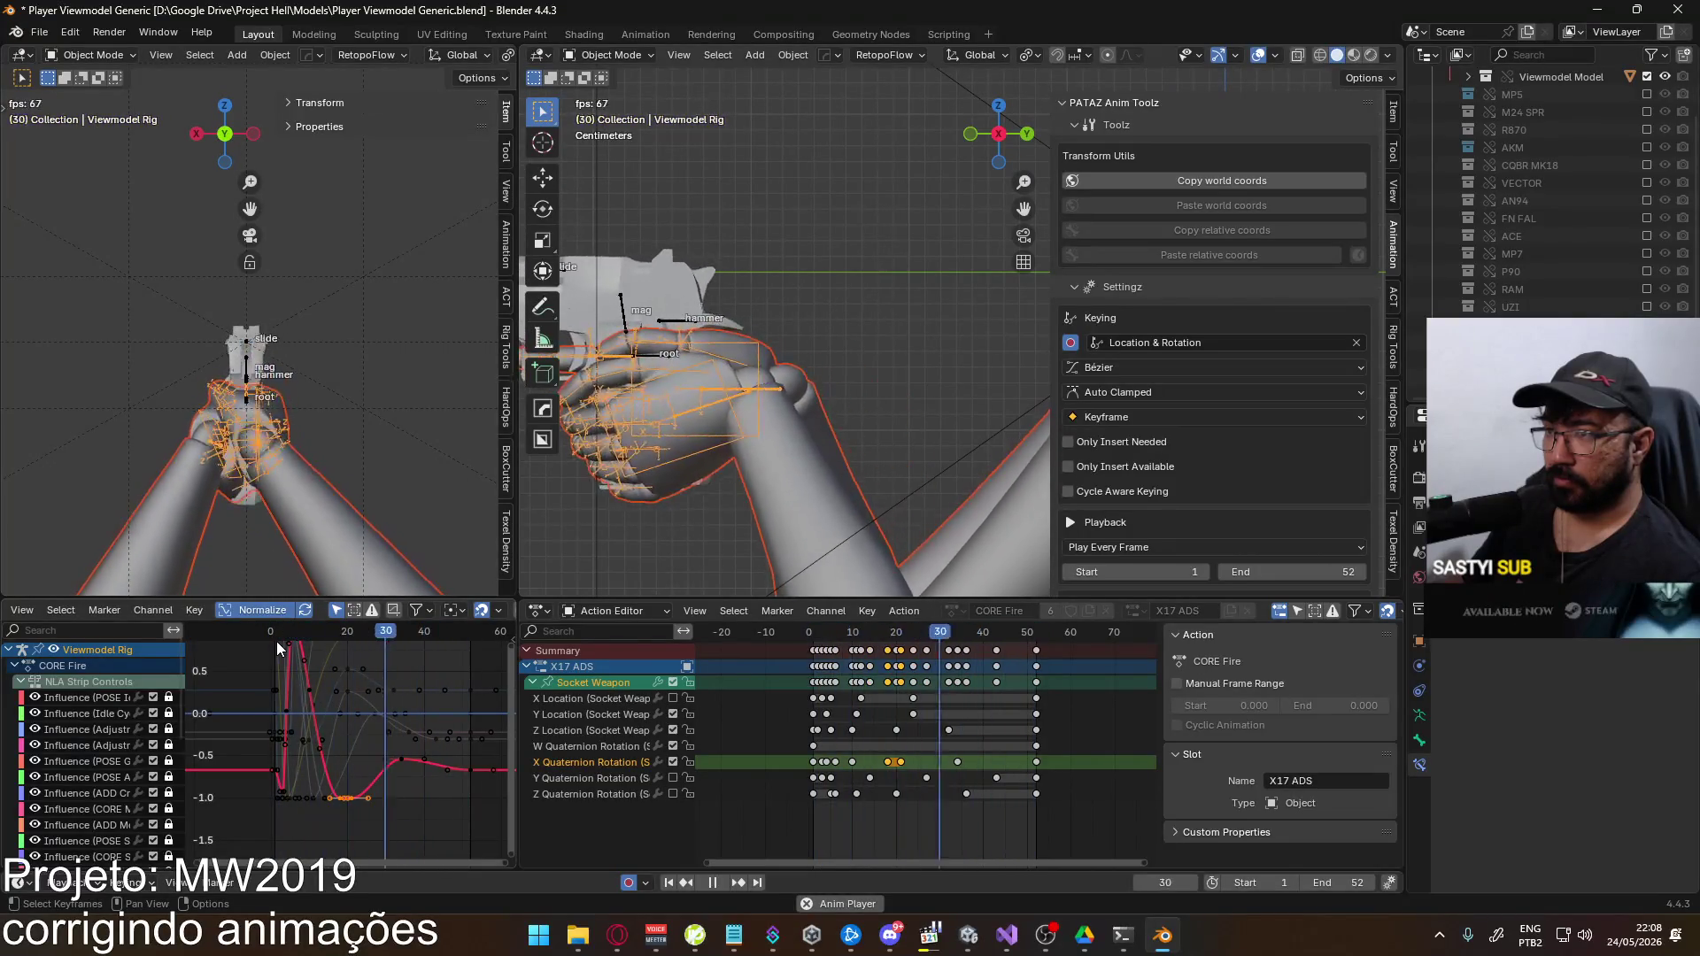
pyautogui.press('space')
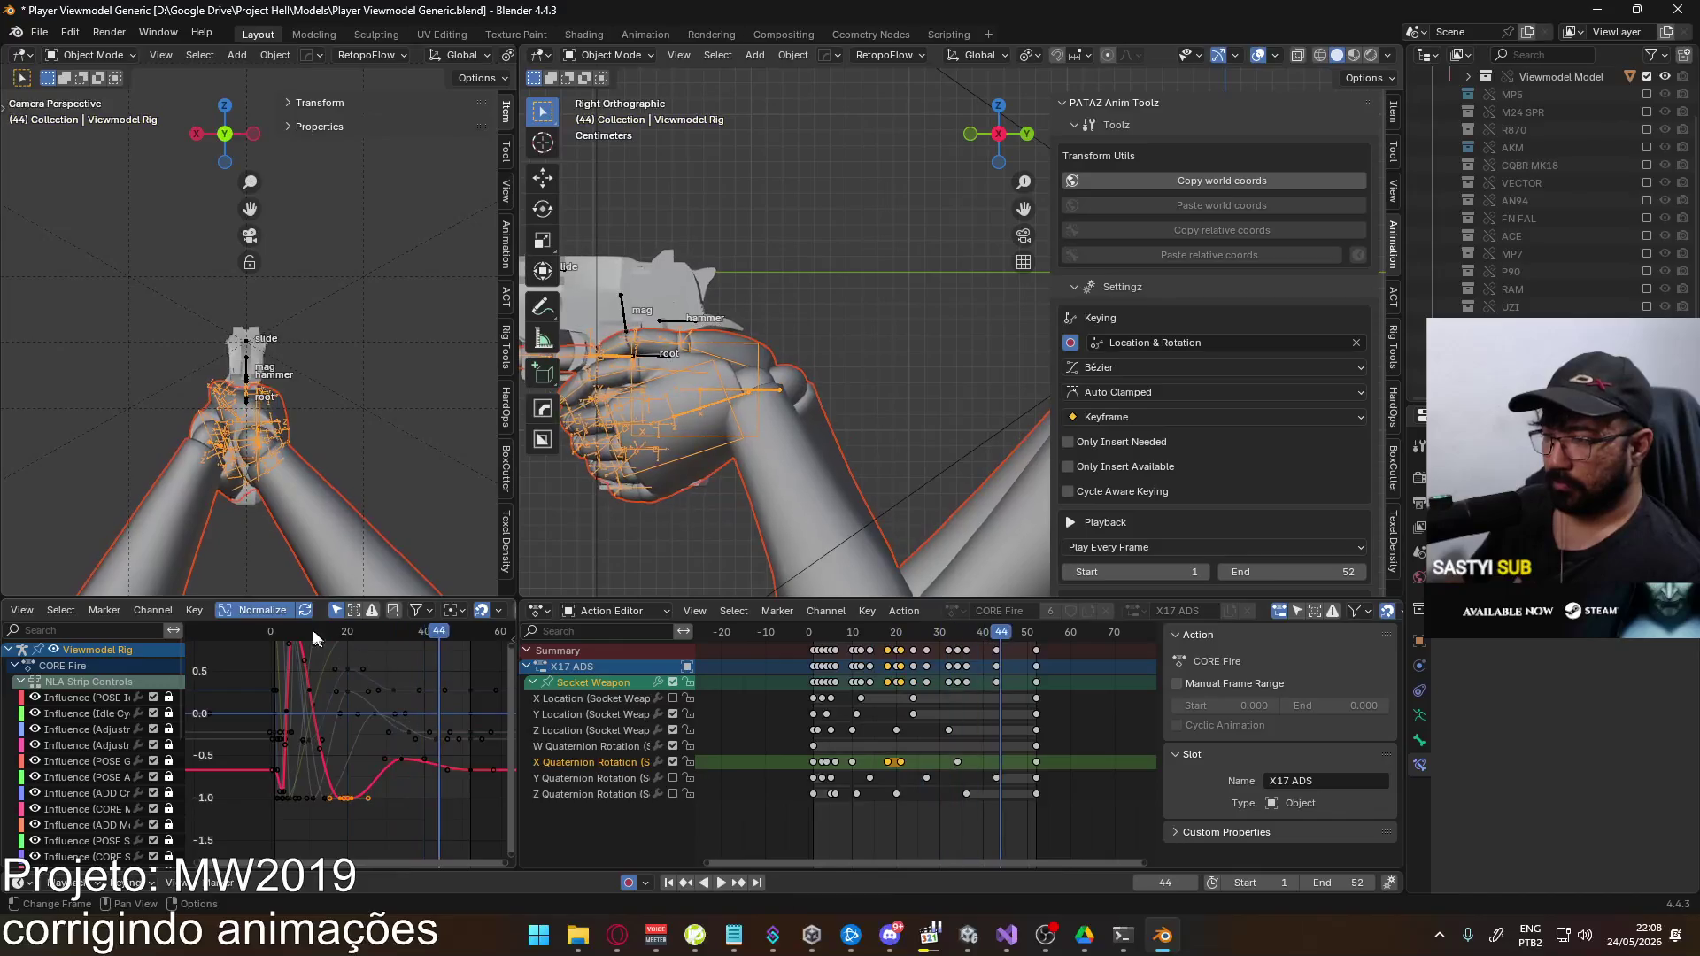
pyautogui.click(274, 632)
# Save and re-export over Viewmodel@EAGLE Fire ADS Single.fbx, then re-equip the Eagle in Unity
pyautogui.hotkey('ctrl', 's')
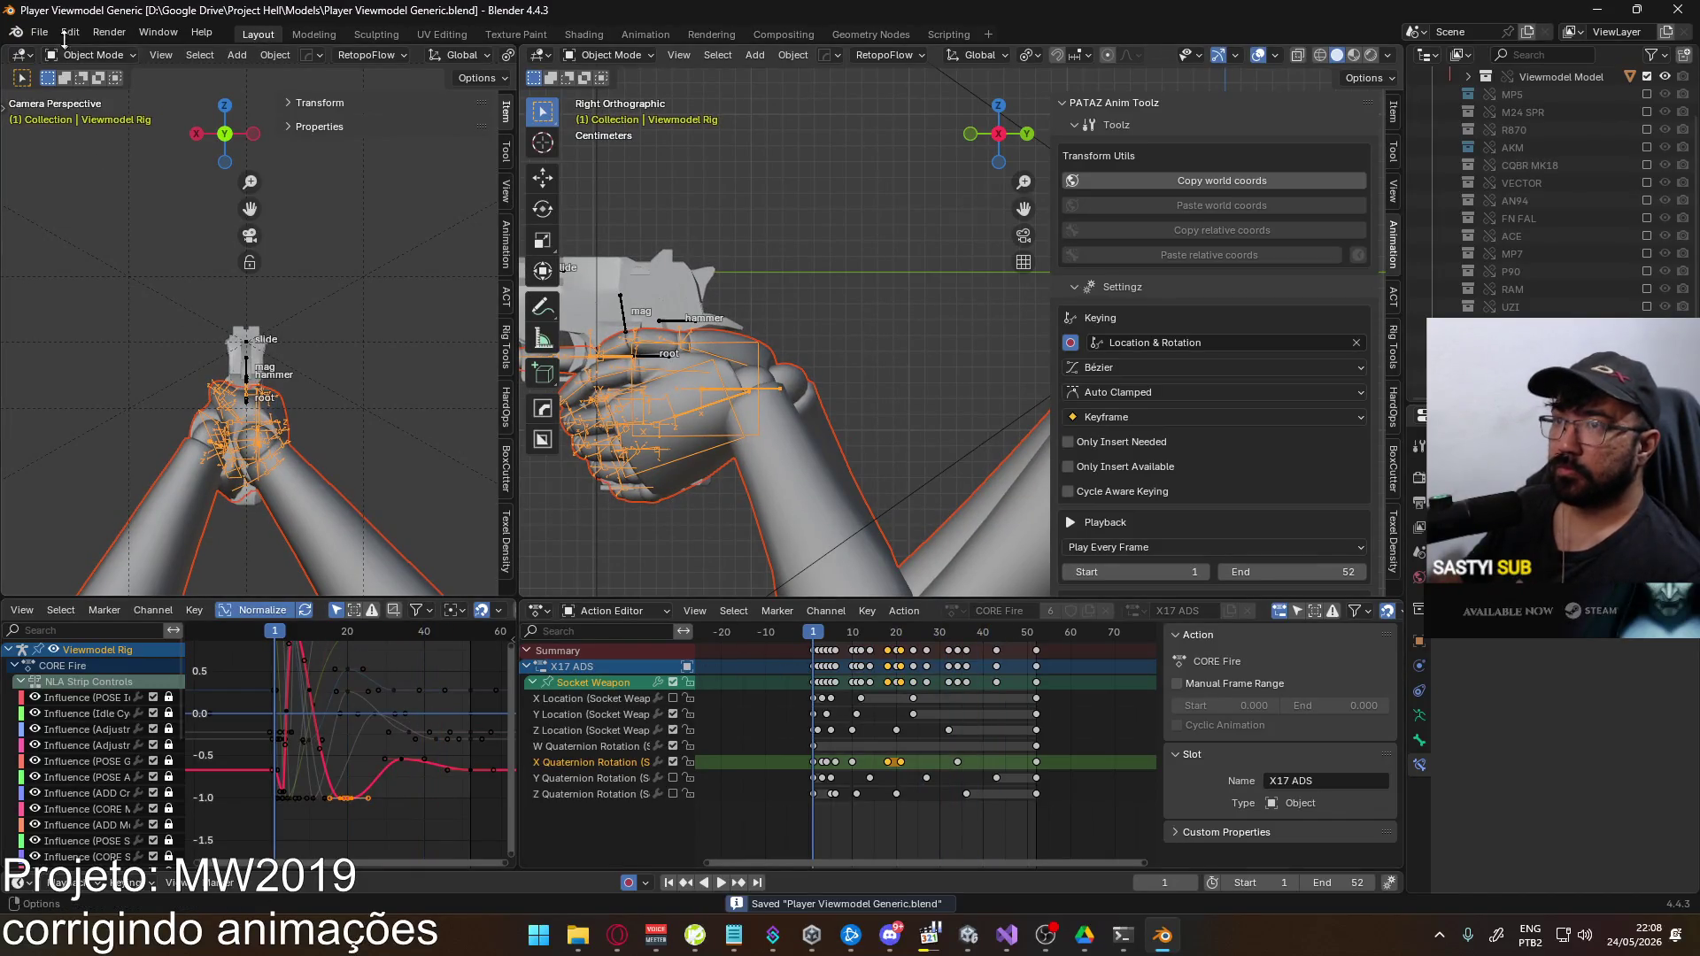
pyautogui.click(39, 32)
pyautogui.moveTo(106, 301)
pyautogui.click(334, 465)
pyautogui.doubleClick(724, 322)
pyautogui.hotkey('alt', 'Tab')
pyautogui.press('2')
pyautogui.press('4')
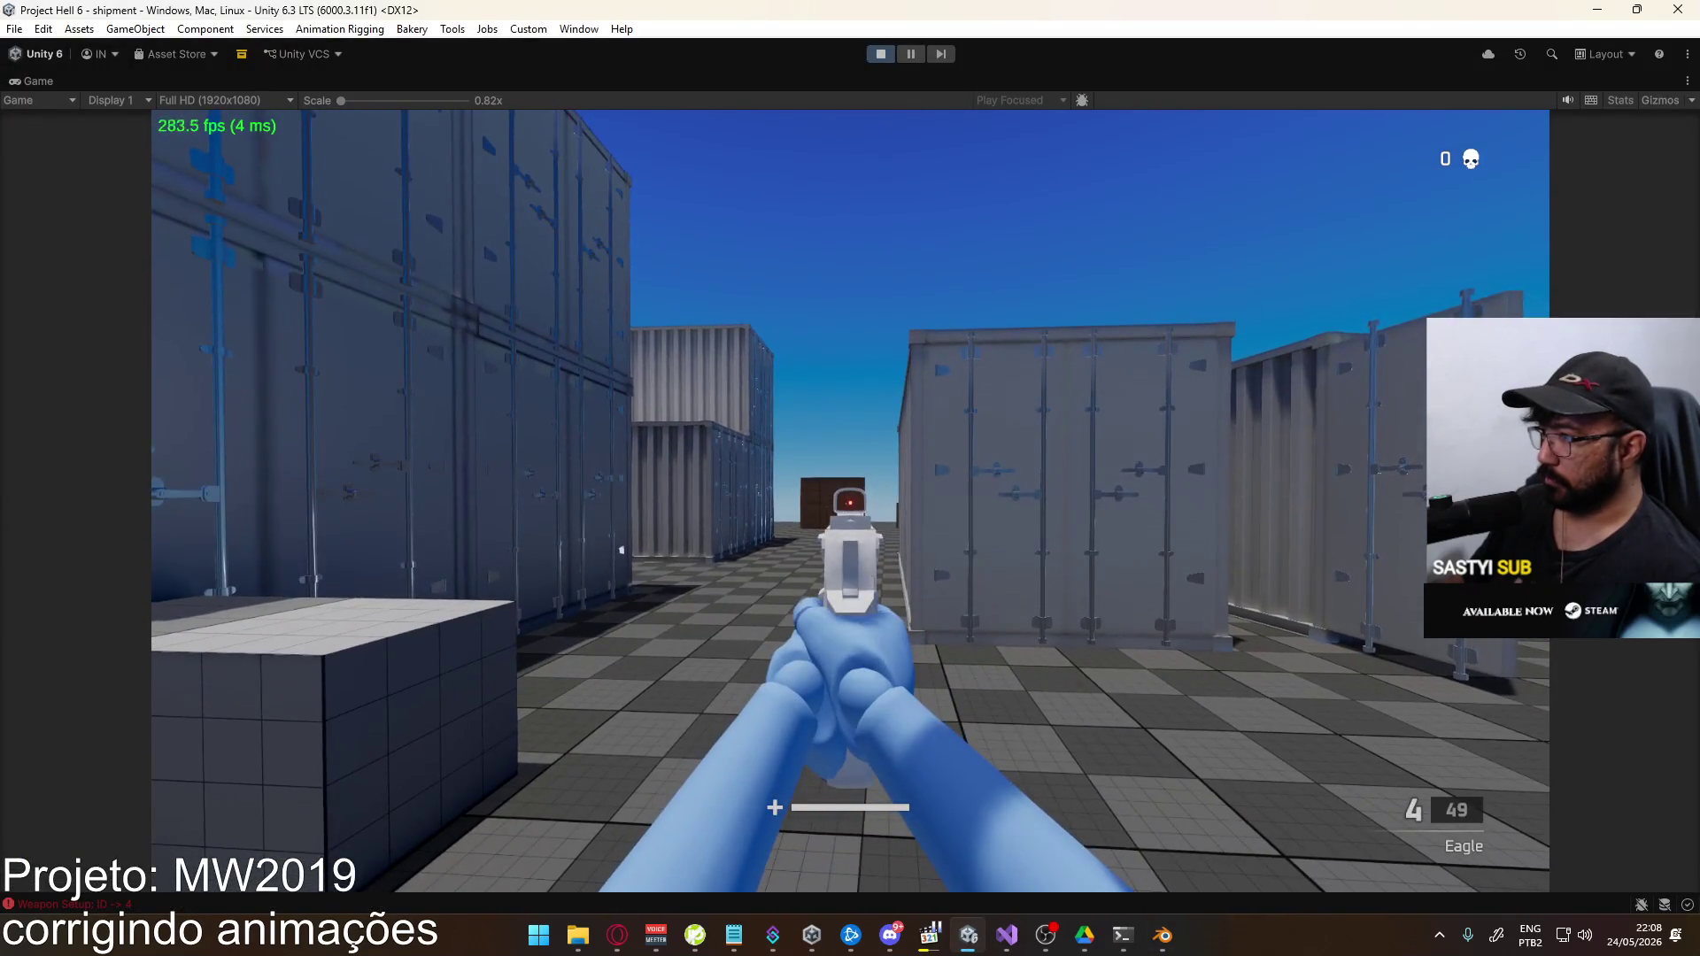
# Fire three aimed Eagle shots with the new animation, then bring Blender back to the front
pyautogui.click(850, 500)
pyautogui.click(850, 501)
pyautogui.click(849, 500)
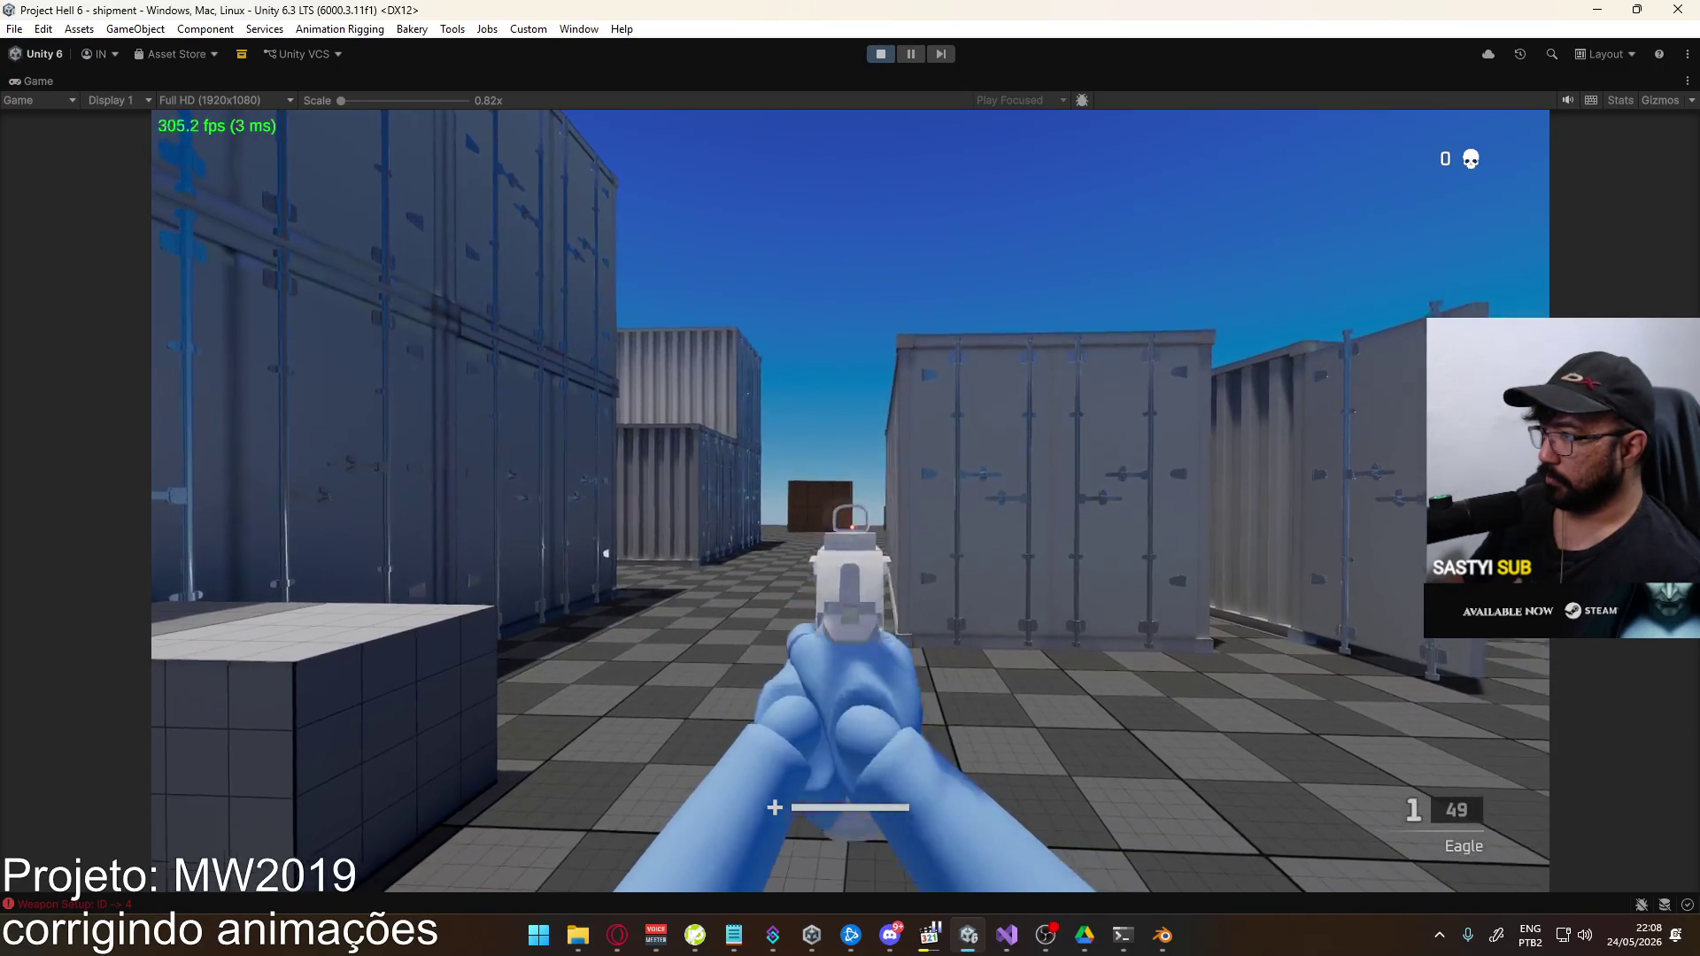
pyautogui.hotkey('alt', 'Tab')
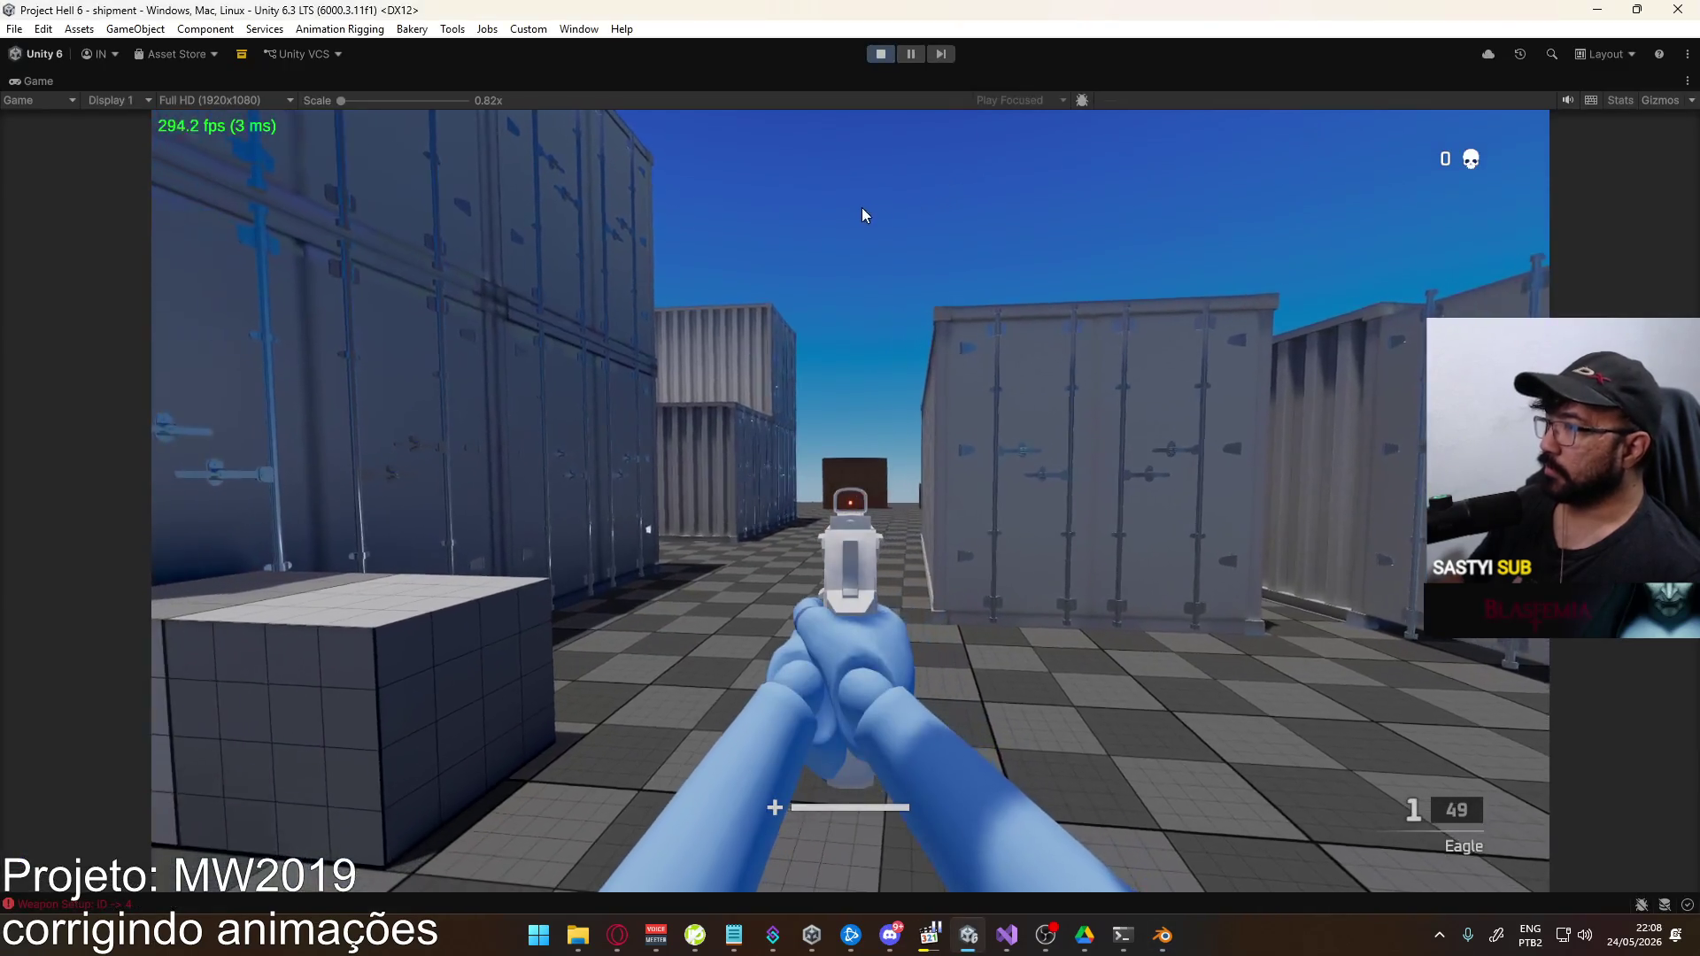
pyautogui.press('super')
pyautogui.click(1162, 935)
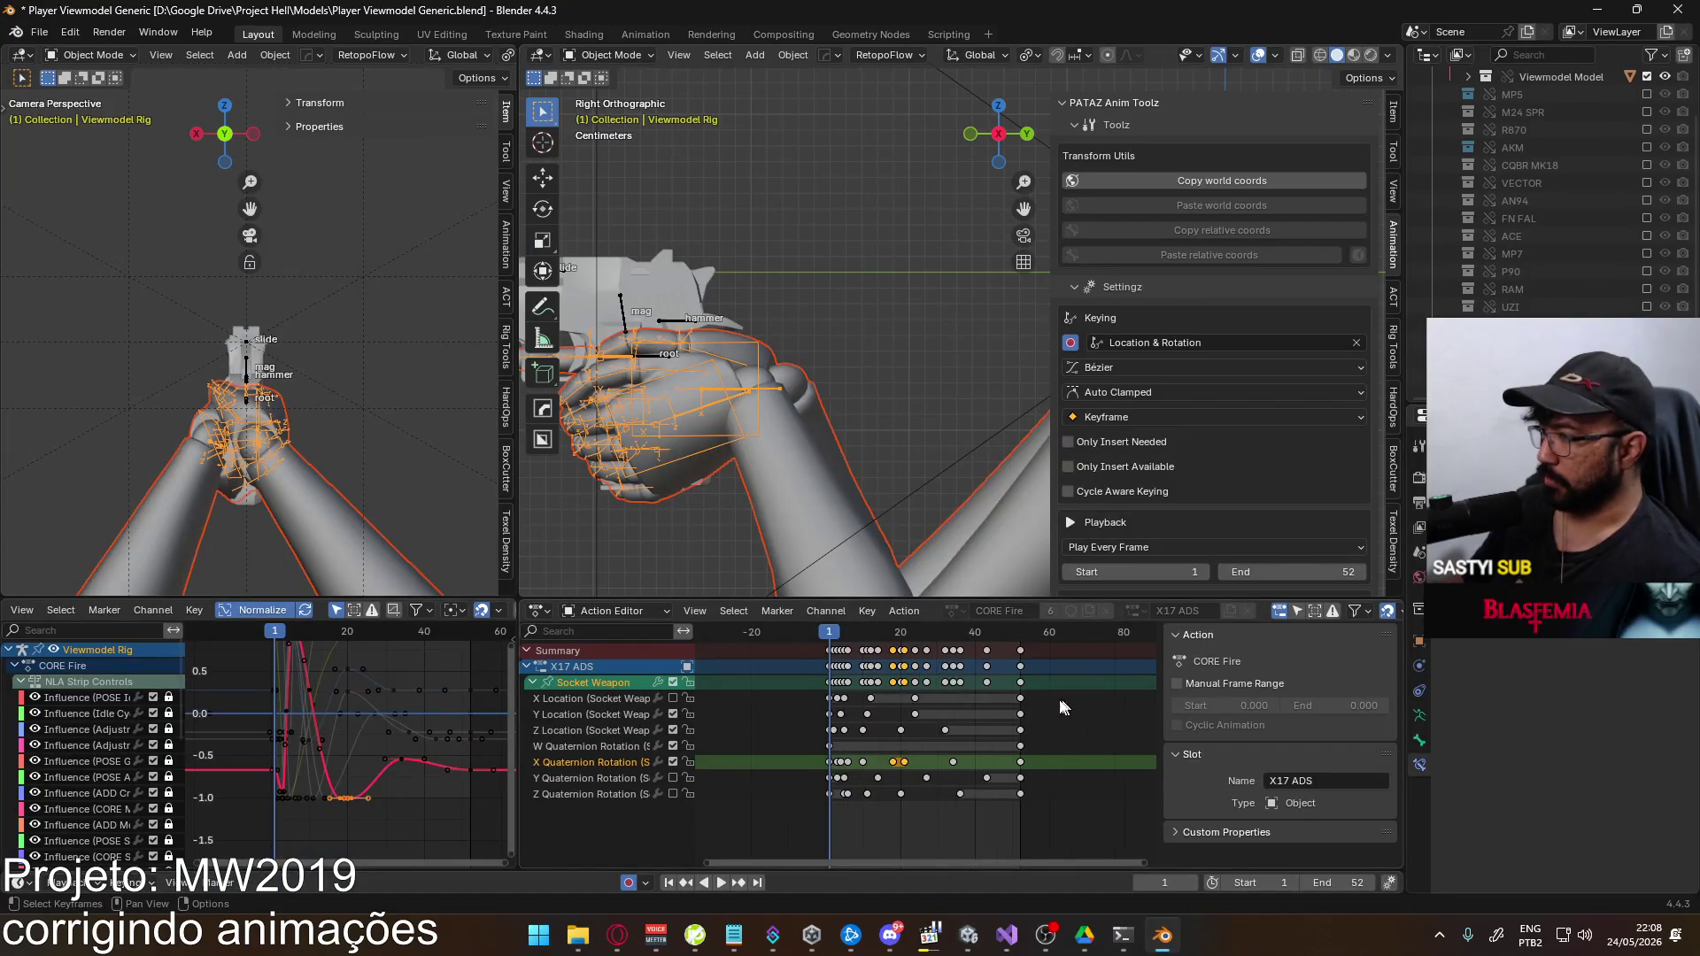
# Set the scene end frame to 70, save, and overwrite EAGLE Fire ADS Single.fbx
pyautogui.scroll(-2, 923, 731)
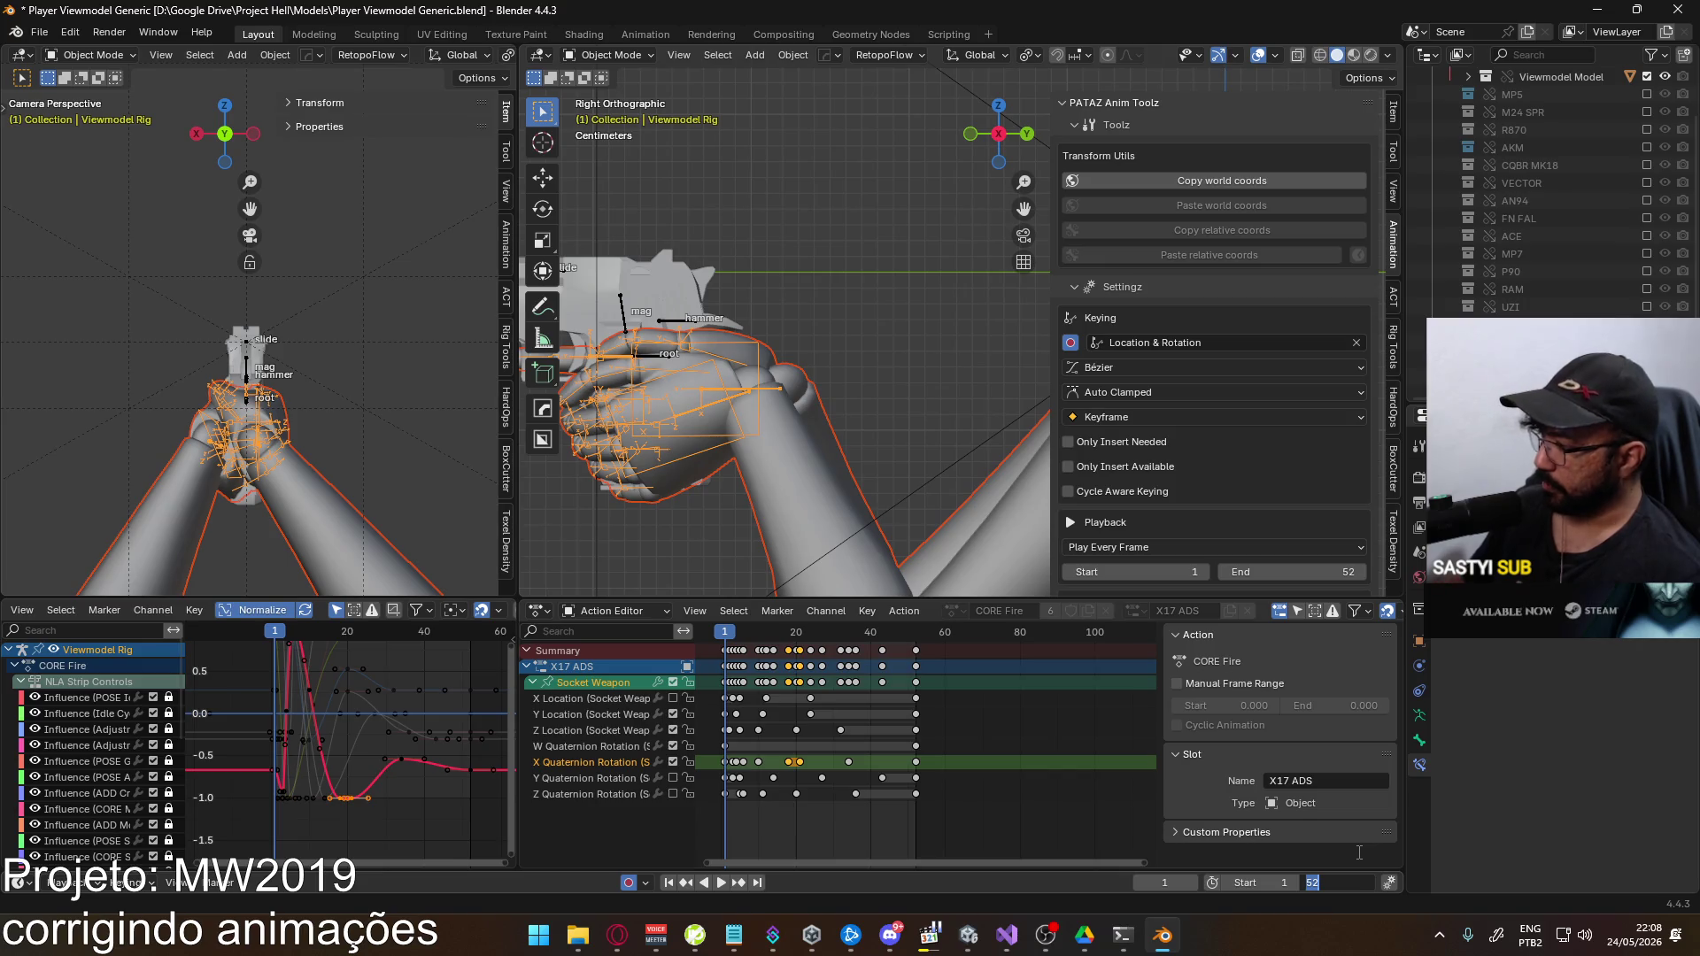
pyautogui.write('70')
pyautogui.press('Return')
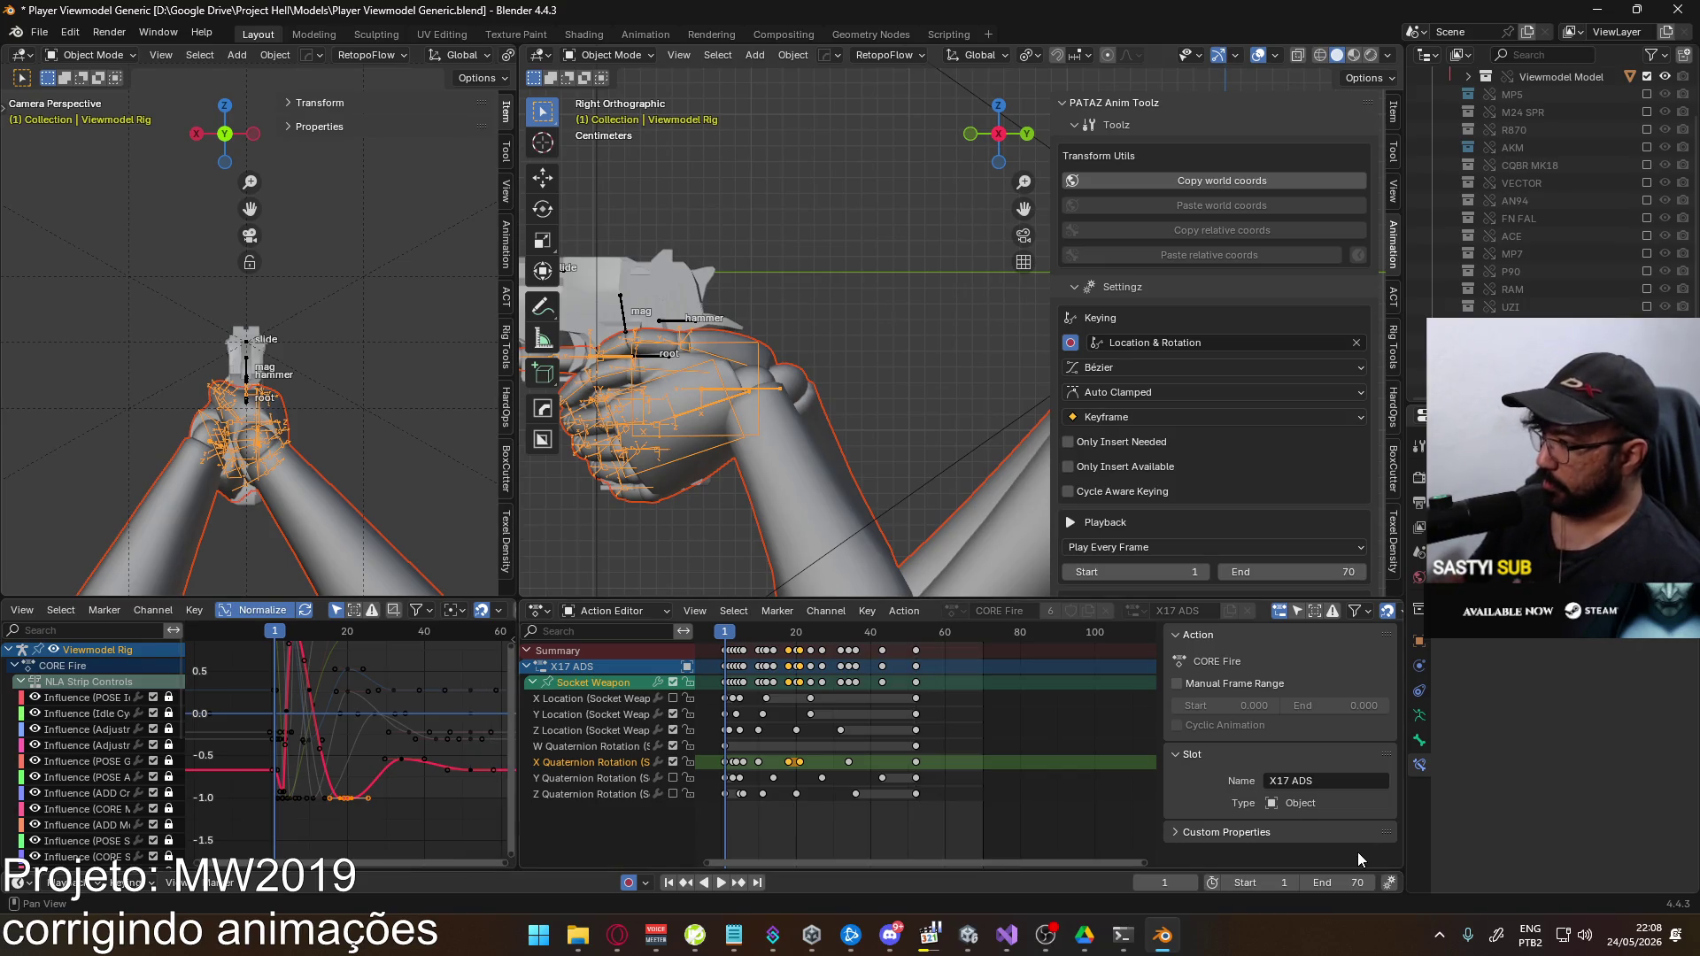
pyautogui.hotkey('ctrl', 's')
pyautogui.click(31, 35)
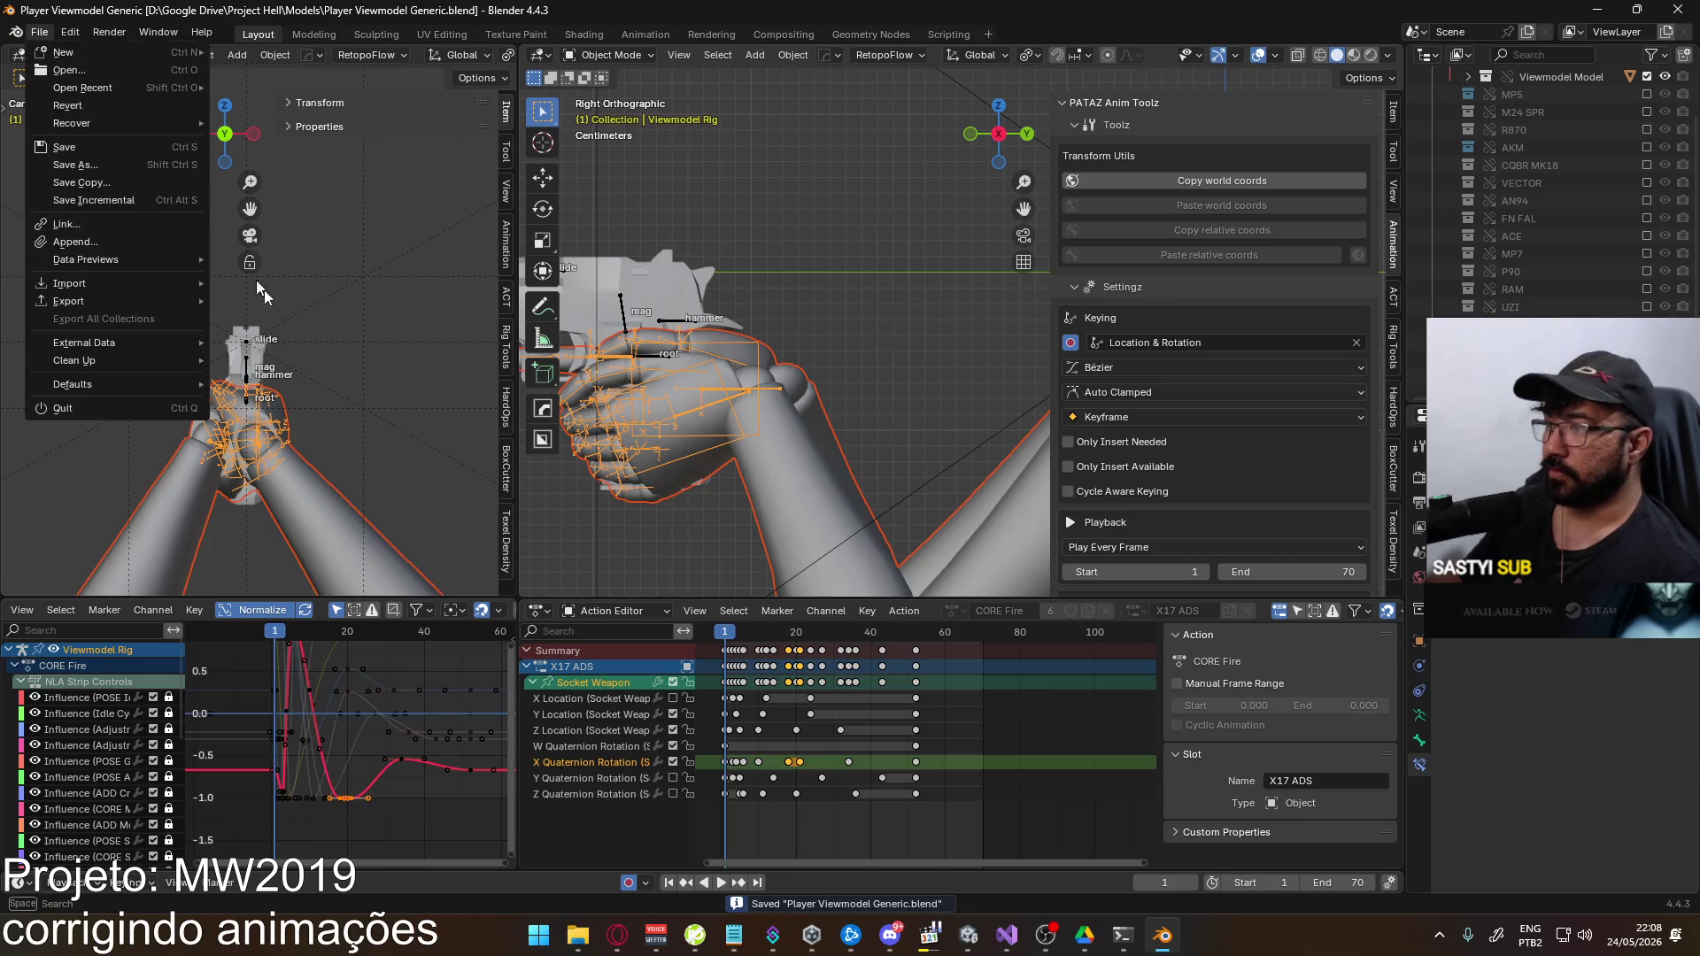
pyautogui.moveTo(124, 301)
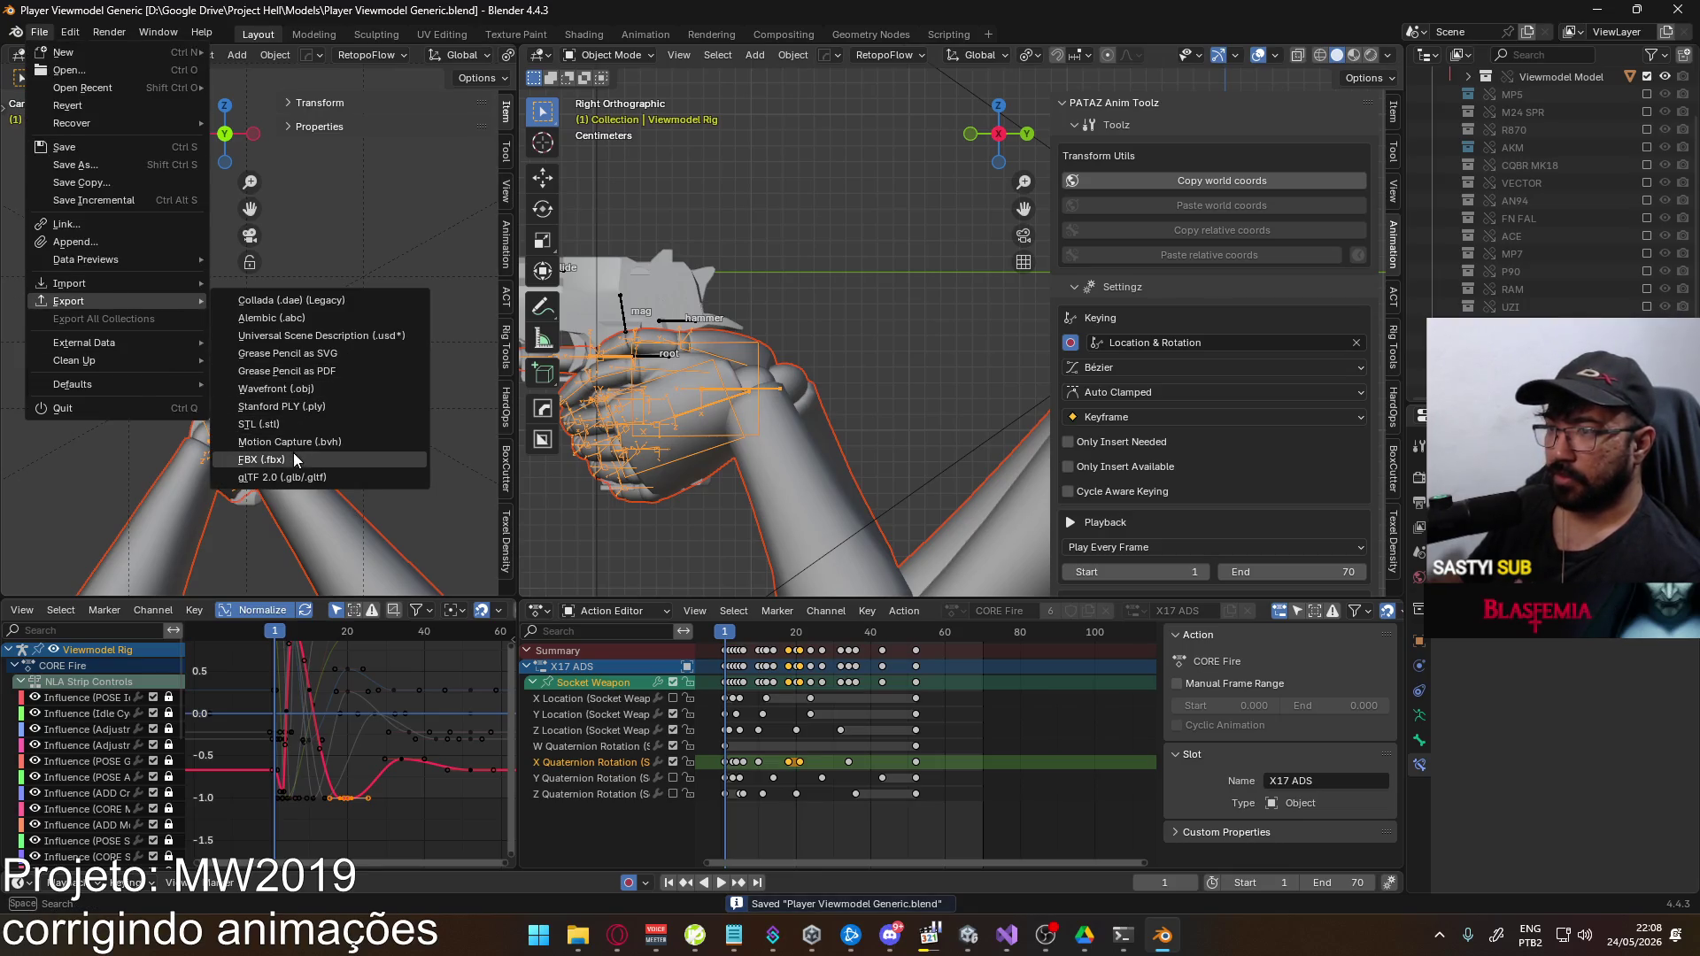
pyautogui.click(293, 456)
pyautogui.doubleClick(794, 315)
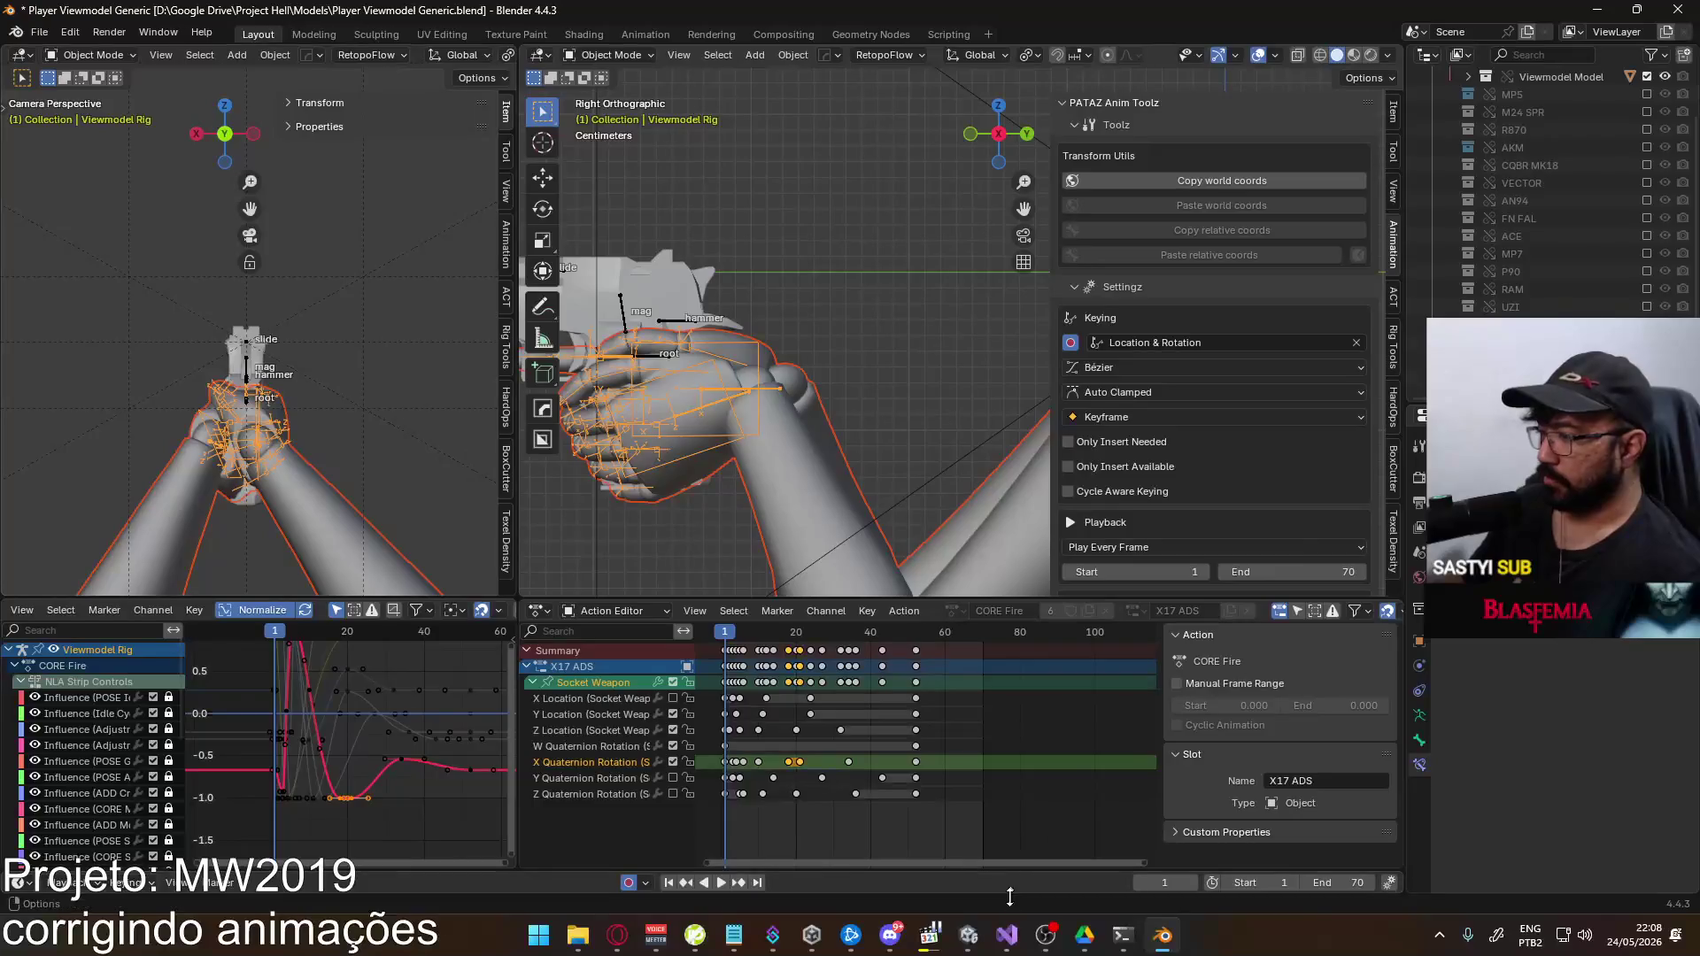
pyautogui.click(978, 927)
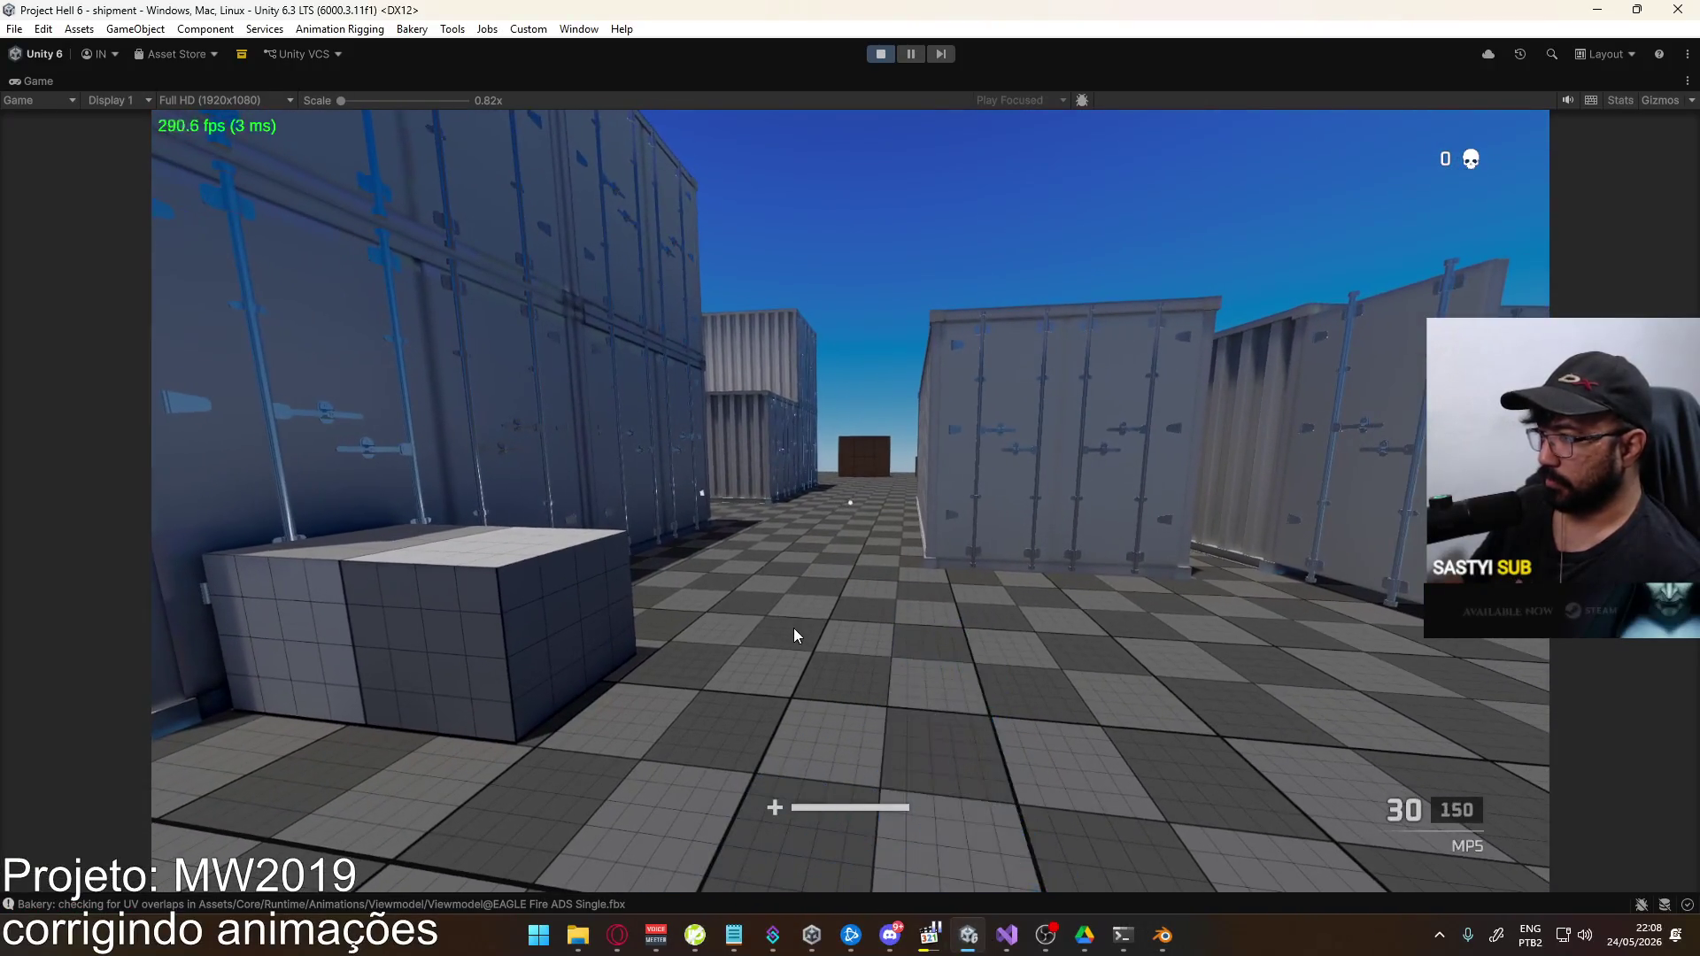
# Restore the editor layout and open the Assets/Core/Runtime/Animations/Viewmodel folder
pyautogui.press('4')
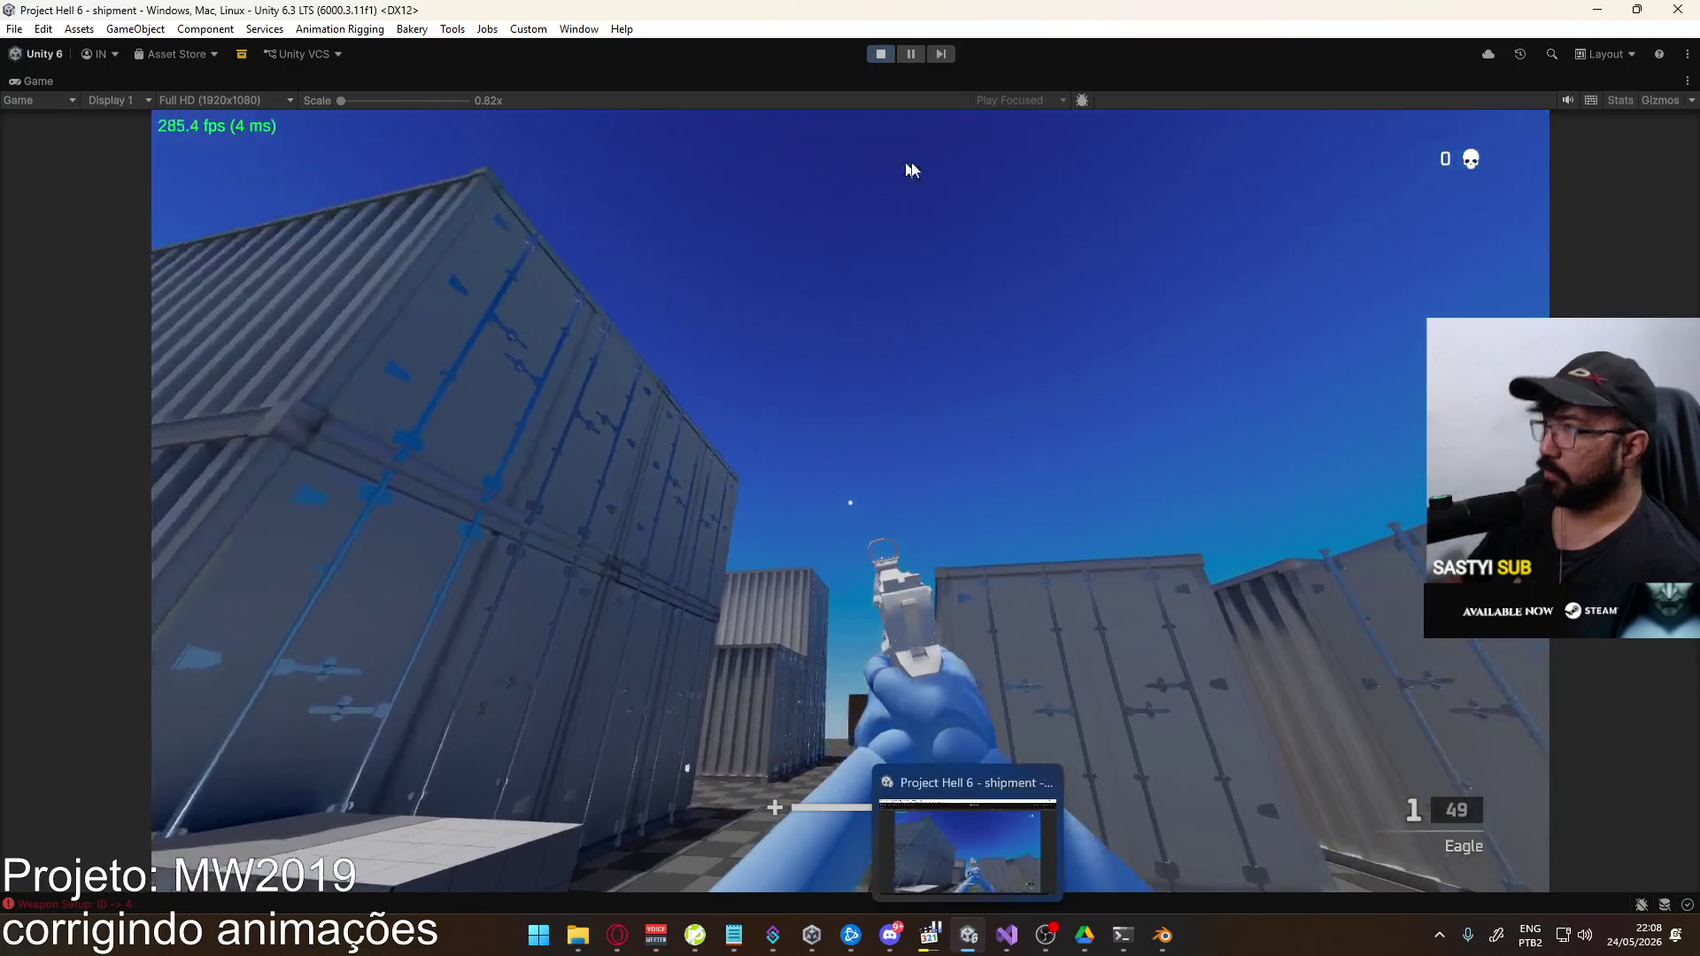
pyautogui.rightClick(985, 94)
pyautogui.click(1191, 143)
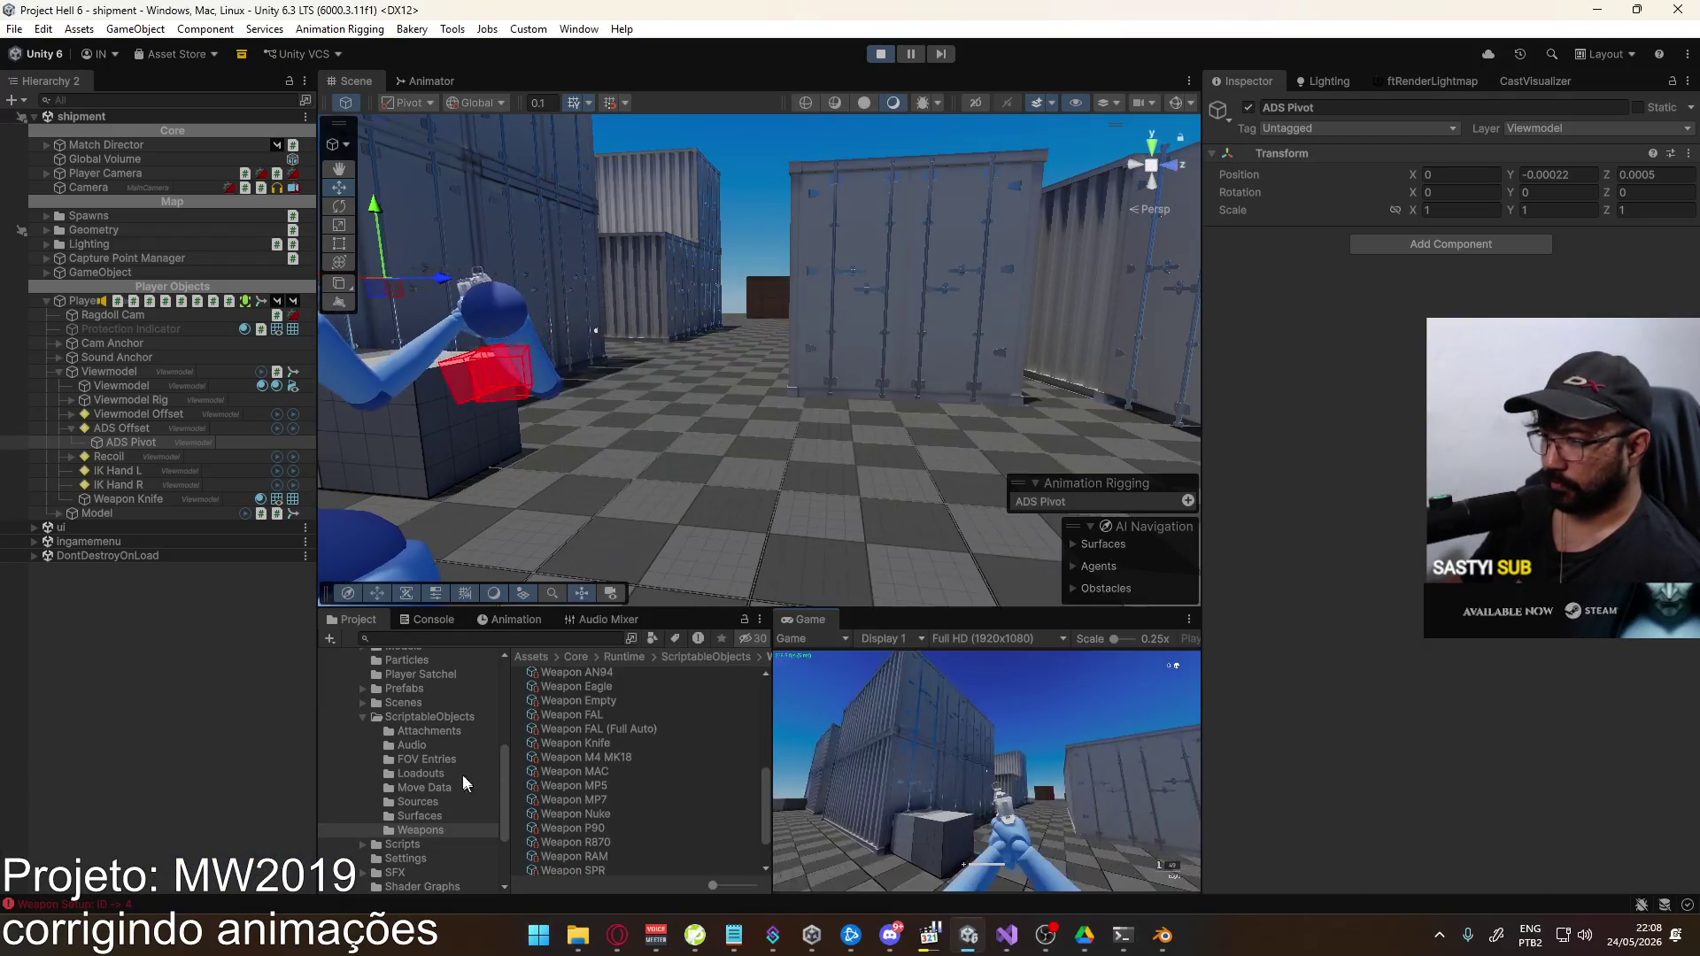
pyautogui.scroll(5, 437, 719)
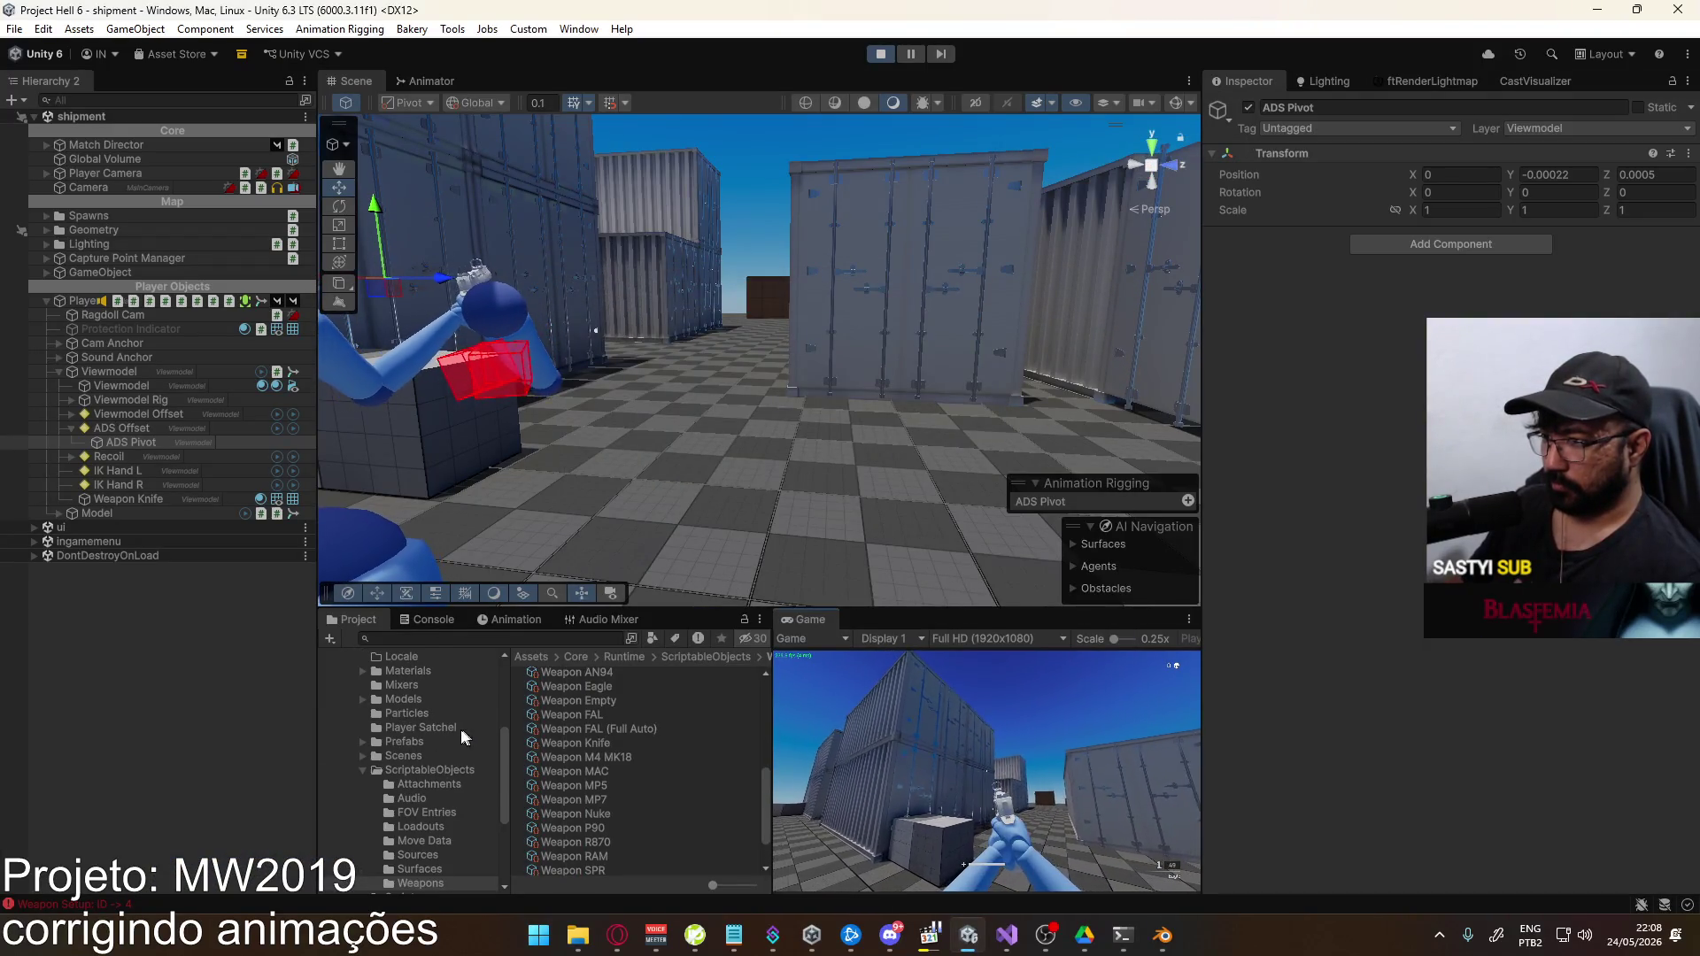
pyautogui.click(442, 655)
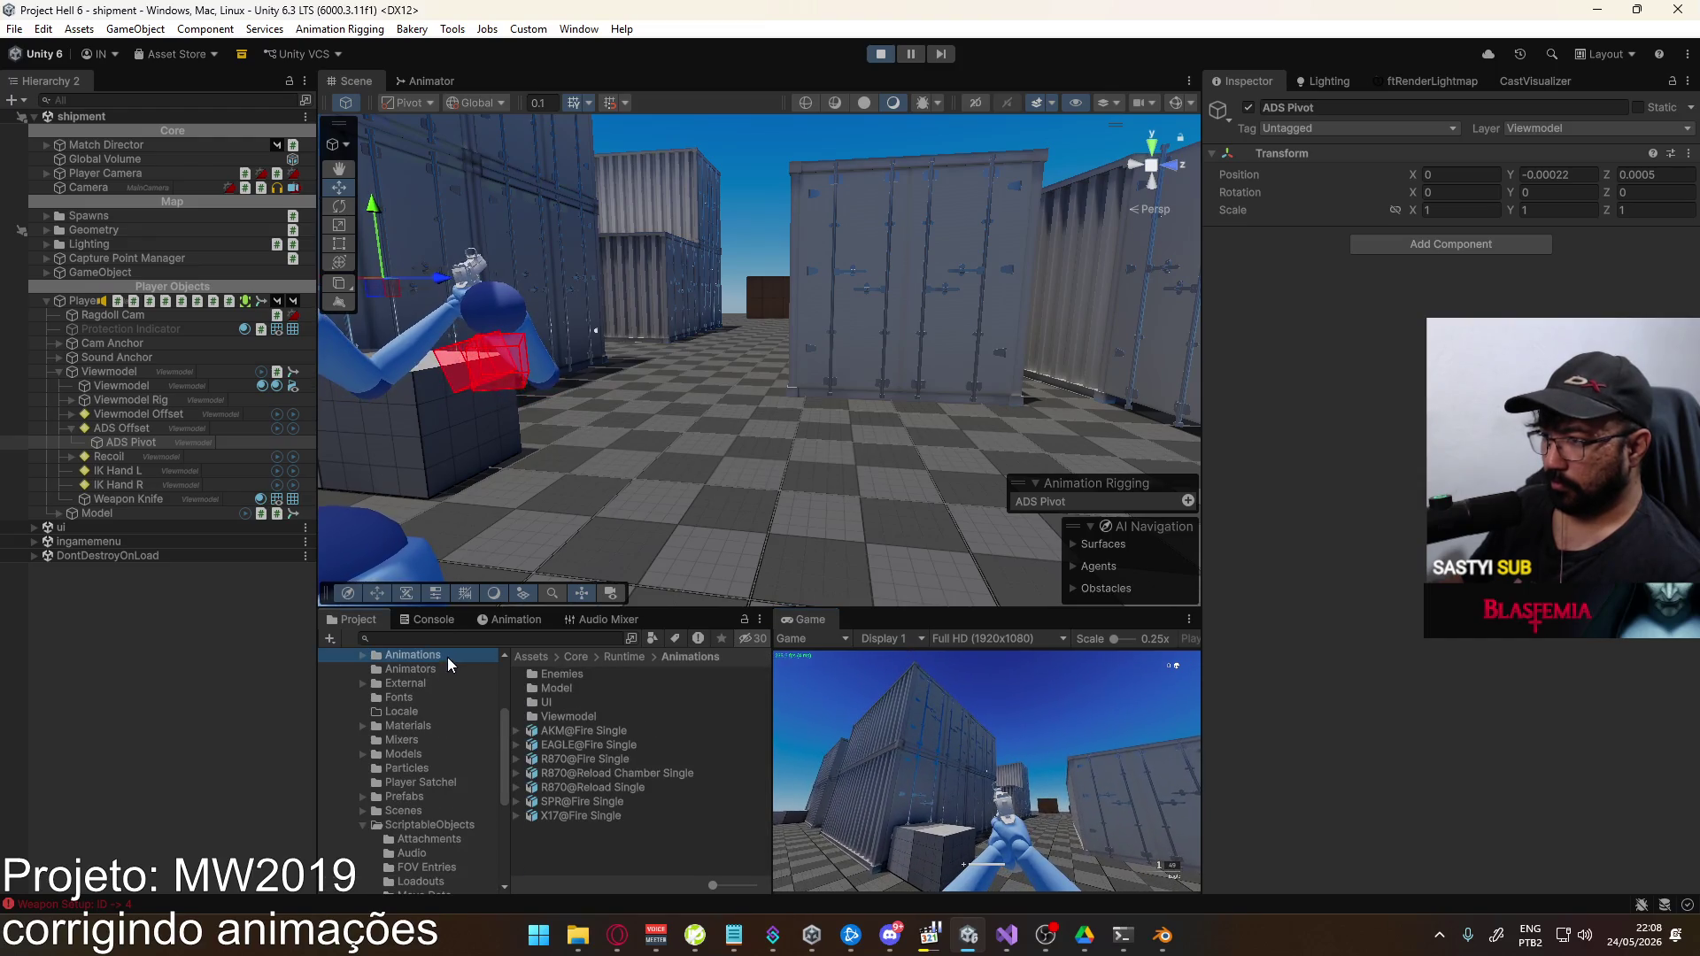
pyautogui.doubleClick(574, 714)
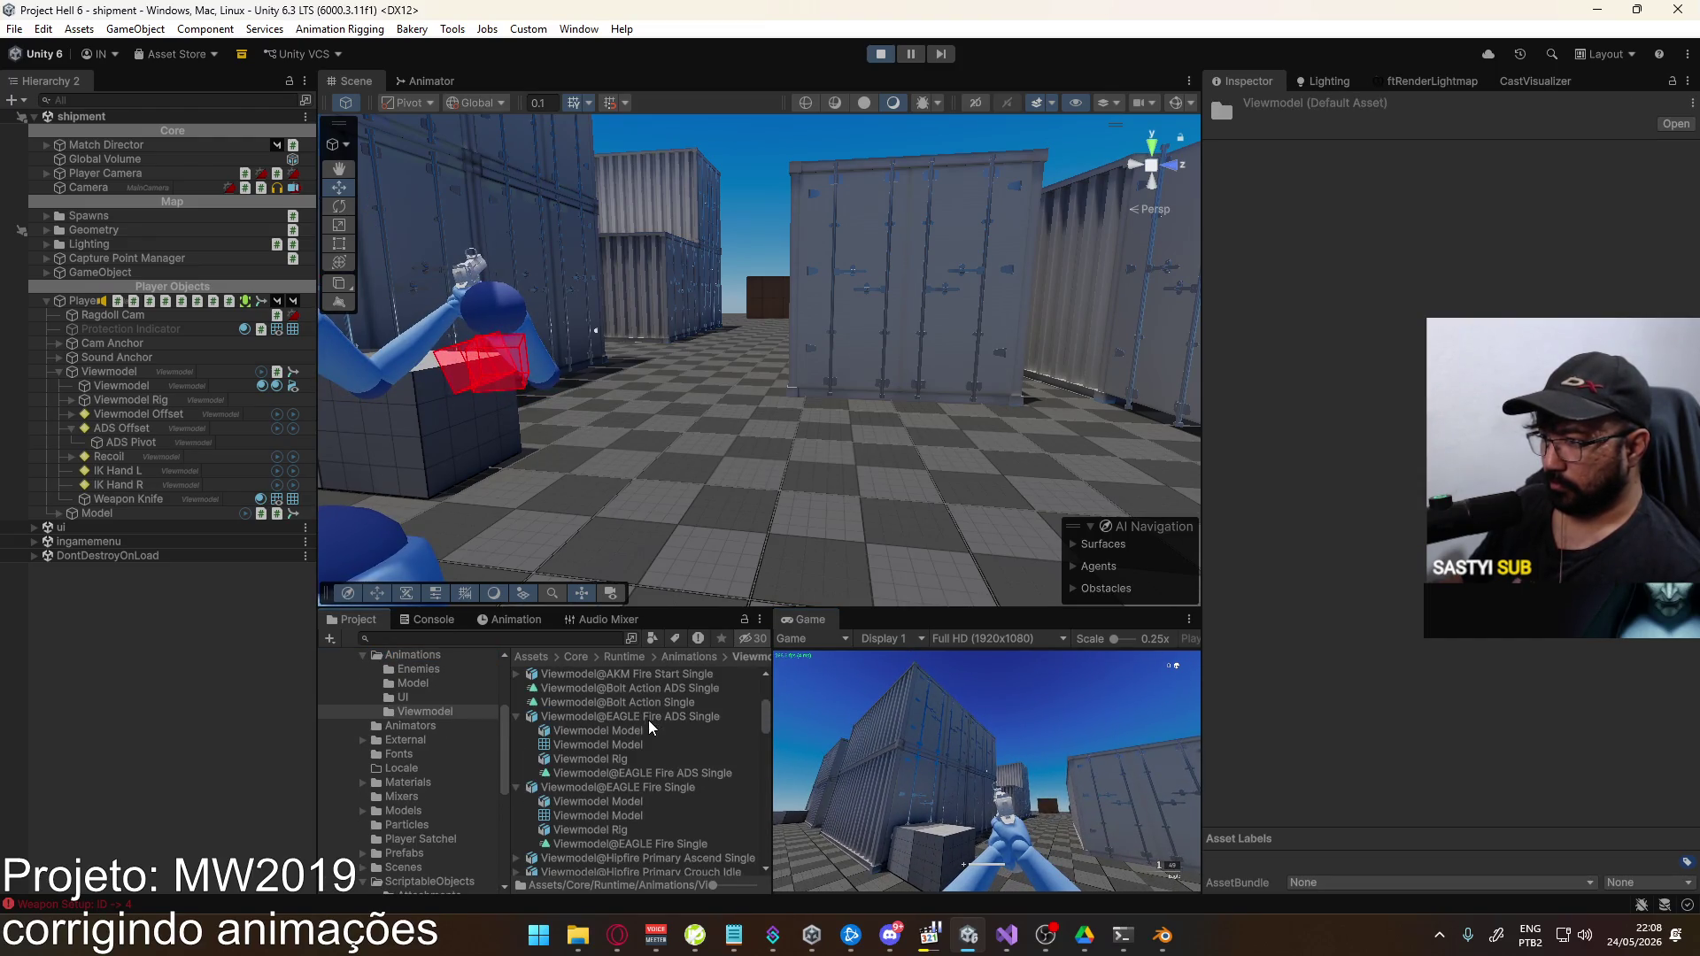
# Extend the EAGLE Fire ADS Single clip length from 0.300 to 1.150 and apply
pyautogui.click(606, 718)
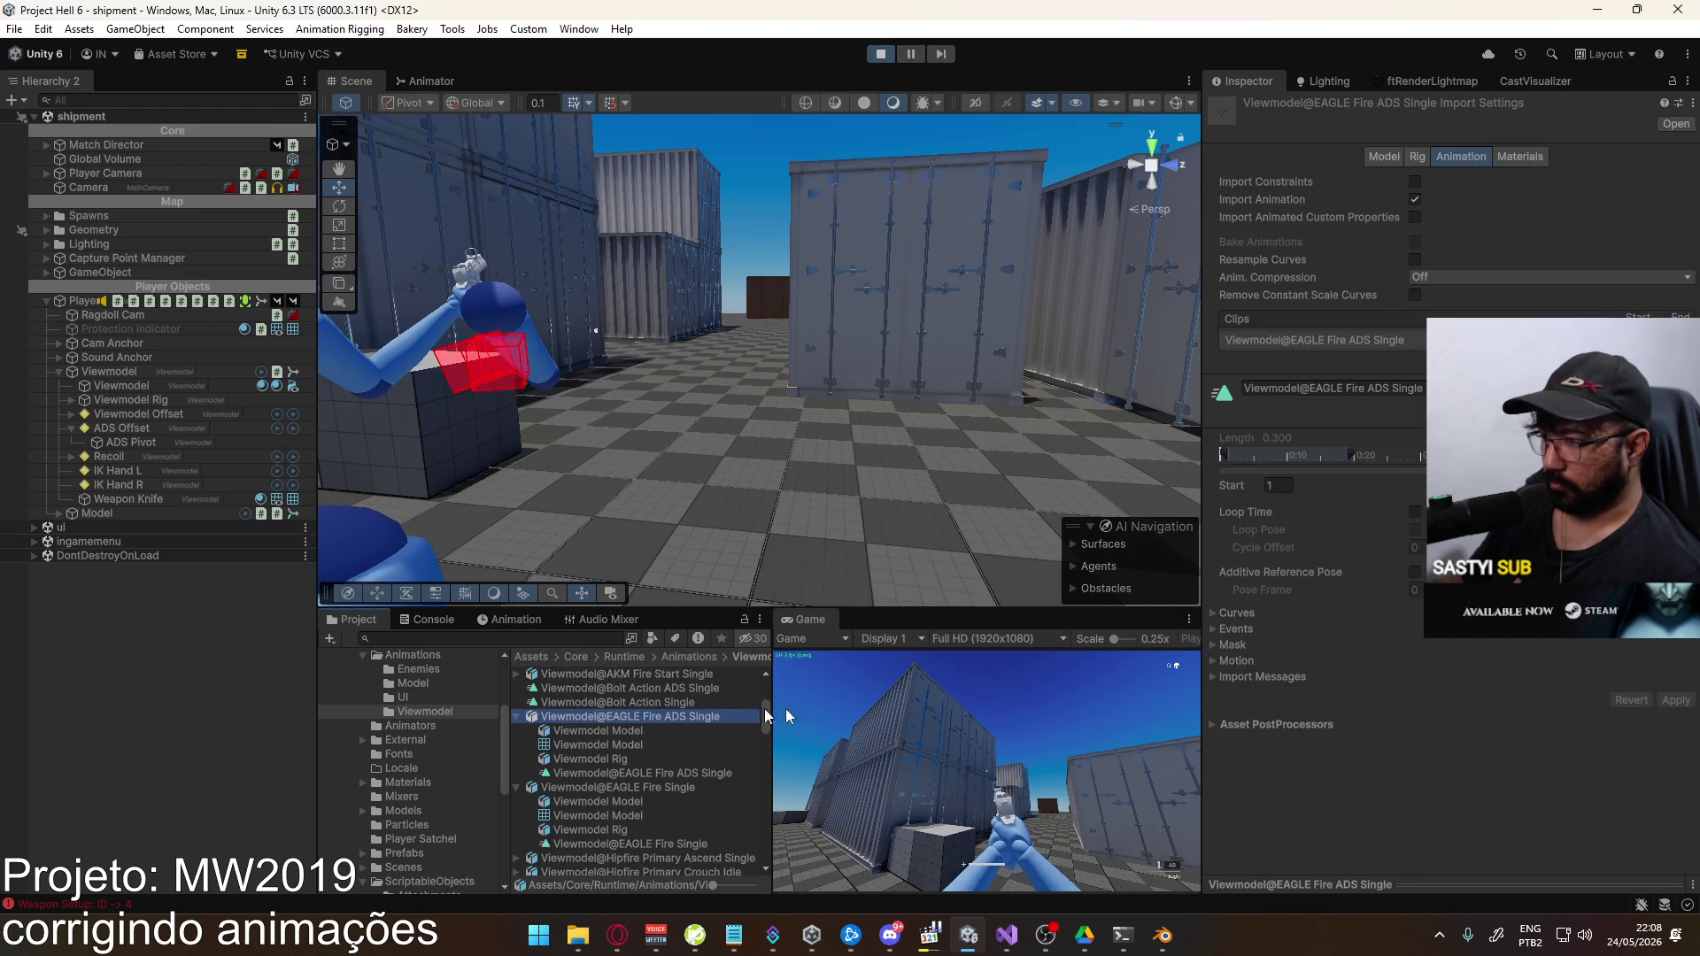
pyautogui.moveTo(1351, 455); pyautogui.dragTo(1520, 455)
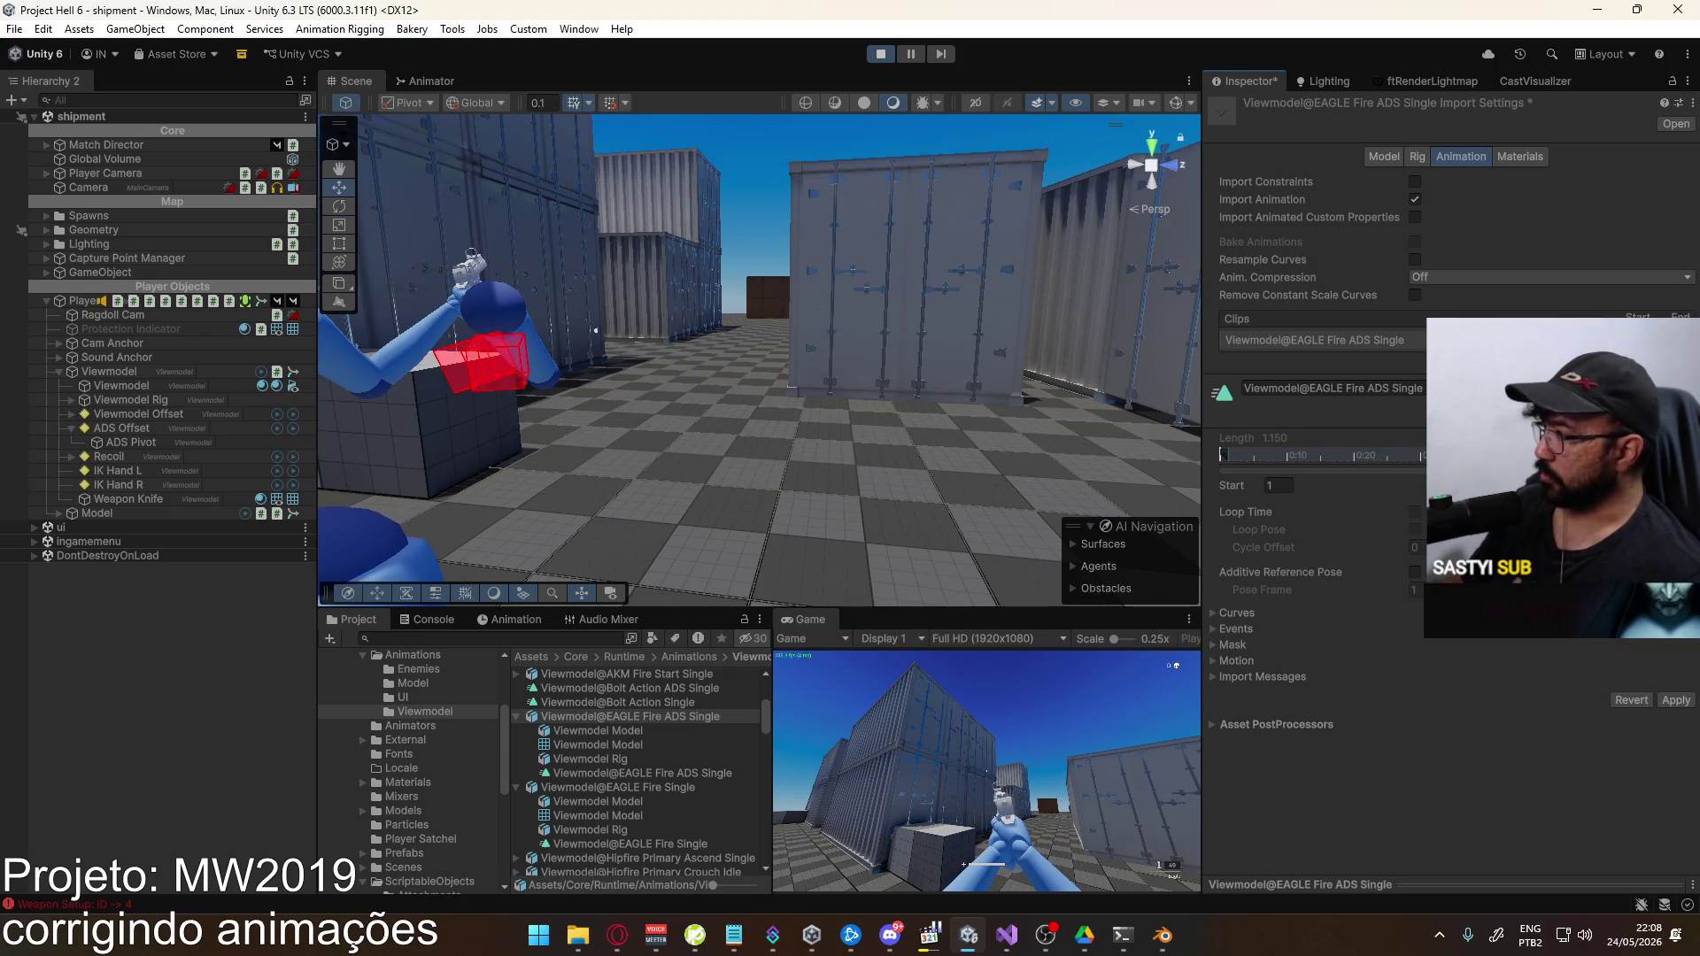
pyautogui.click(1674, 700)
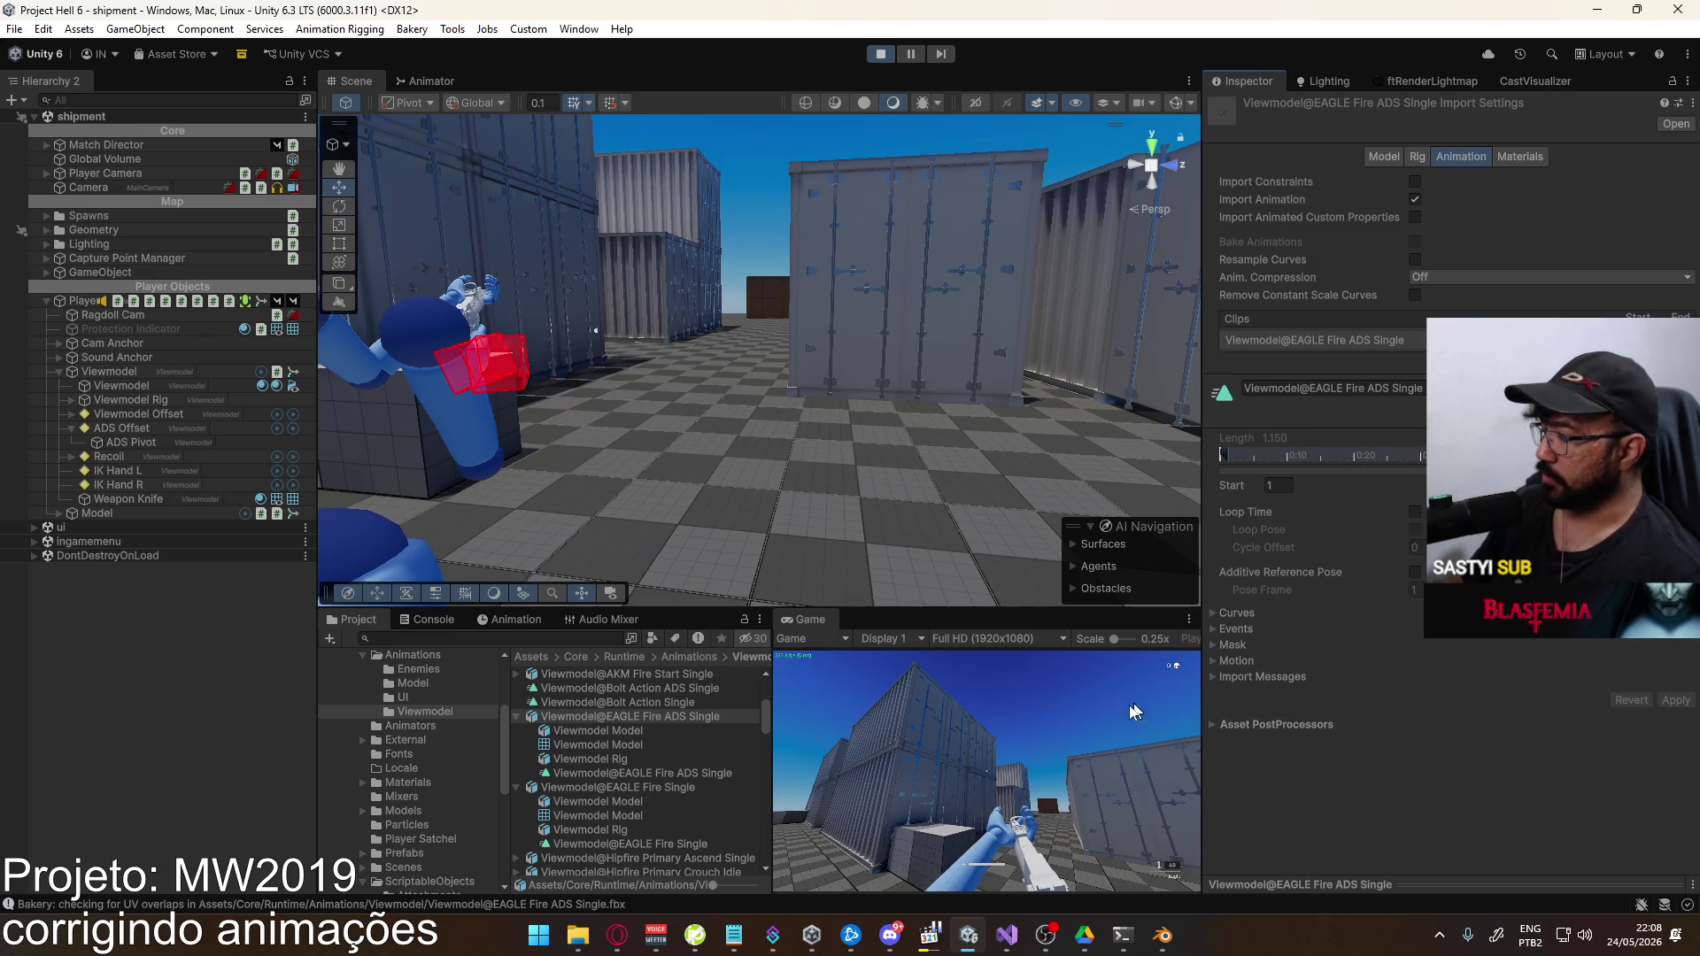
# Maximize the Game view, switch weapons, and fire a pistol shot
pyautogui.click(1069, 740)
pyautogui.press('2')
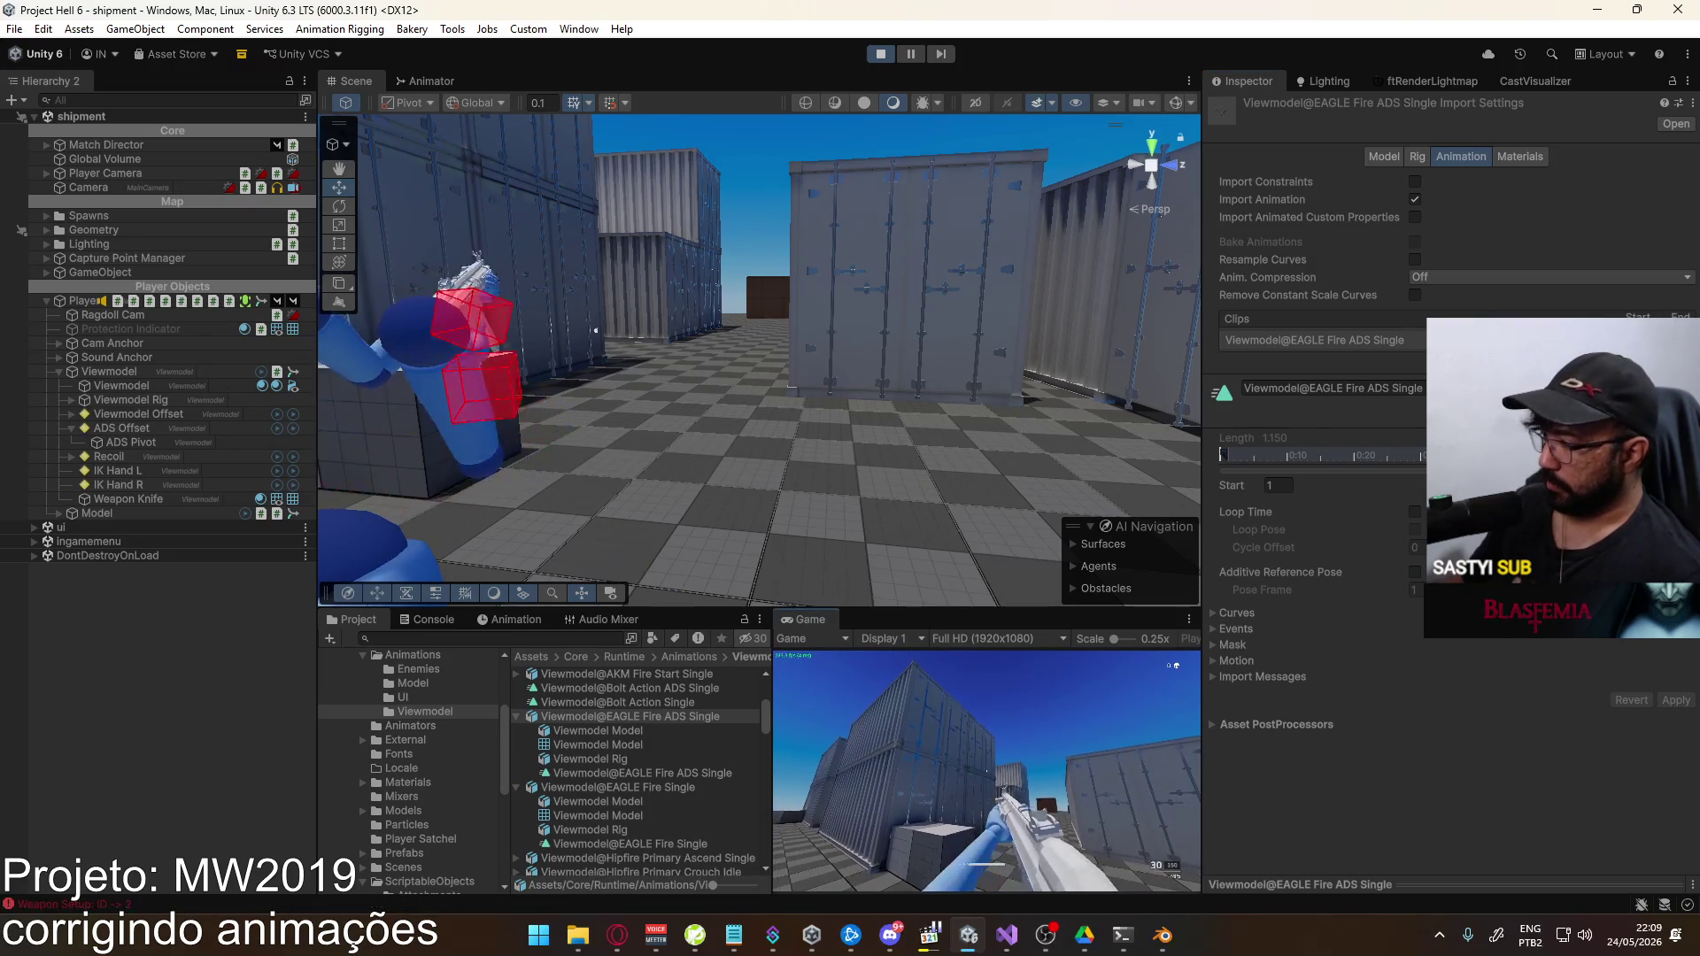
pyautogui.rightClick(831, 624)
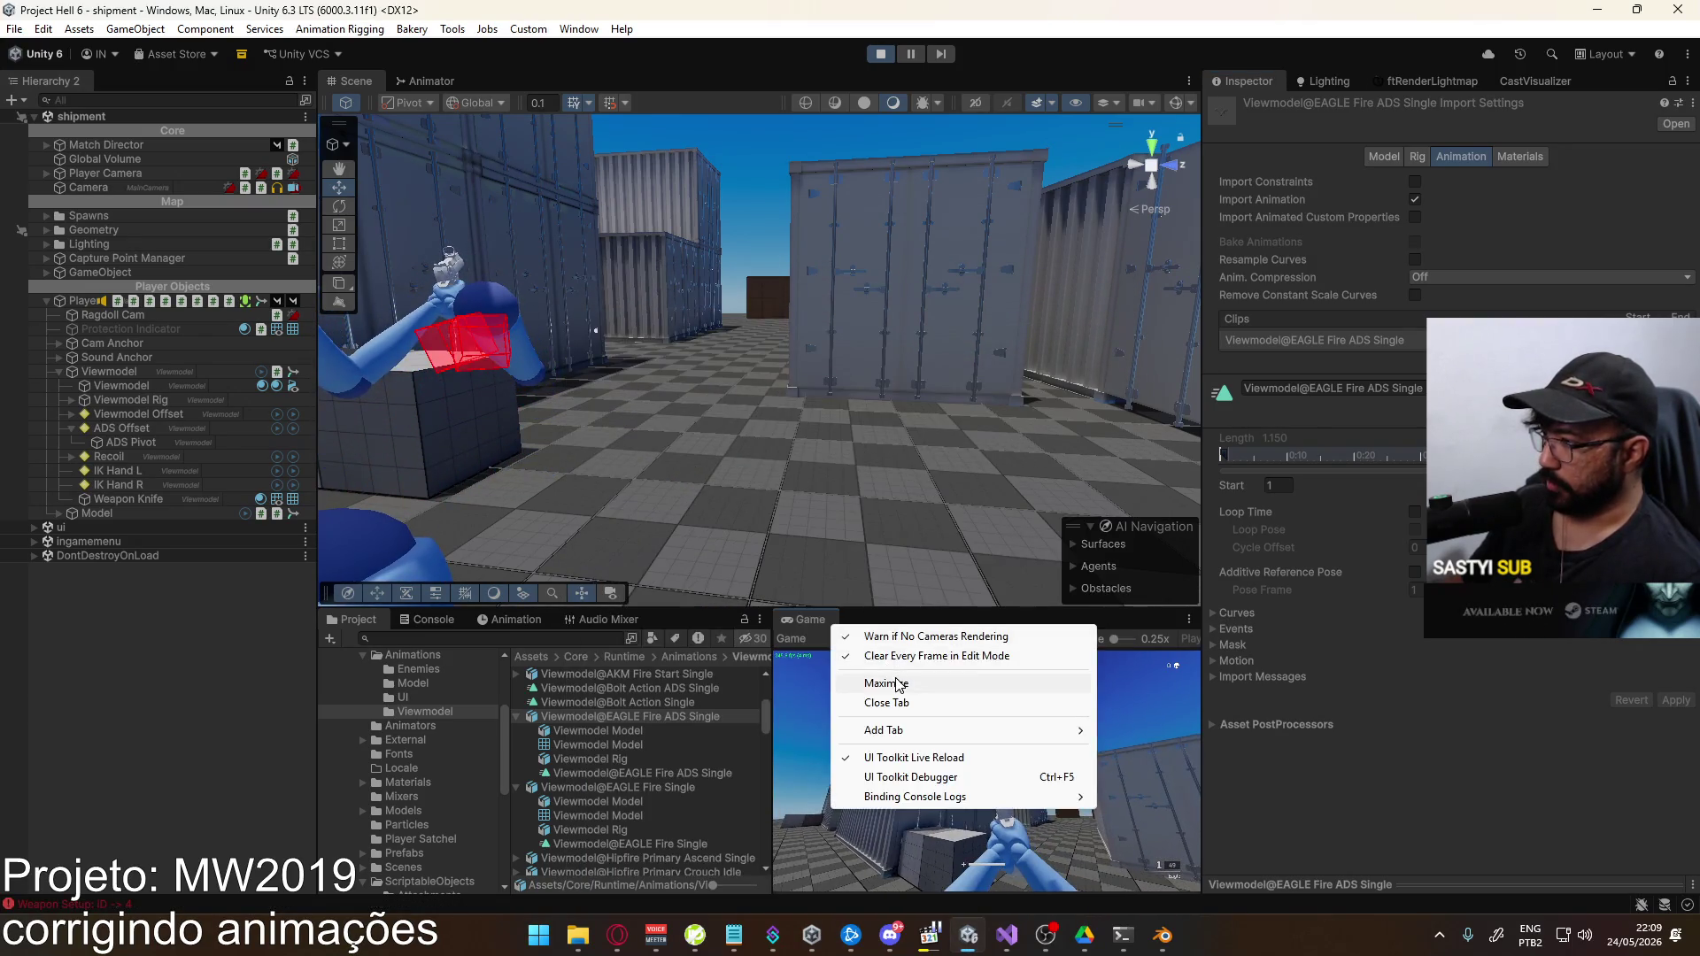
pyautogui.click(909, 680)
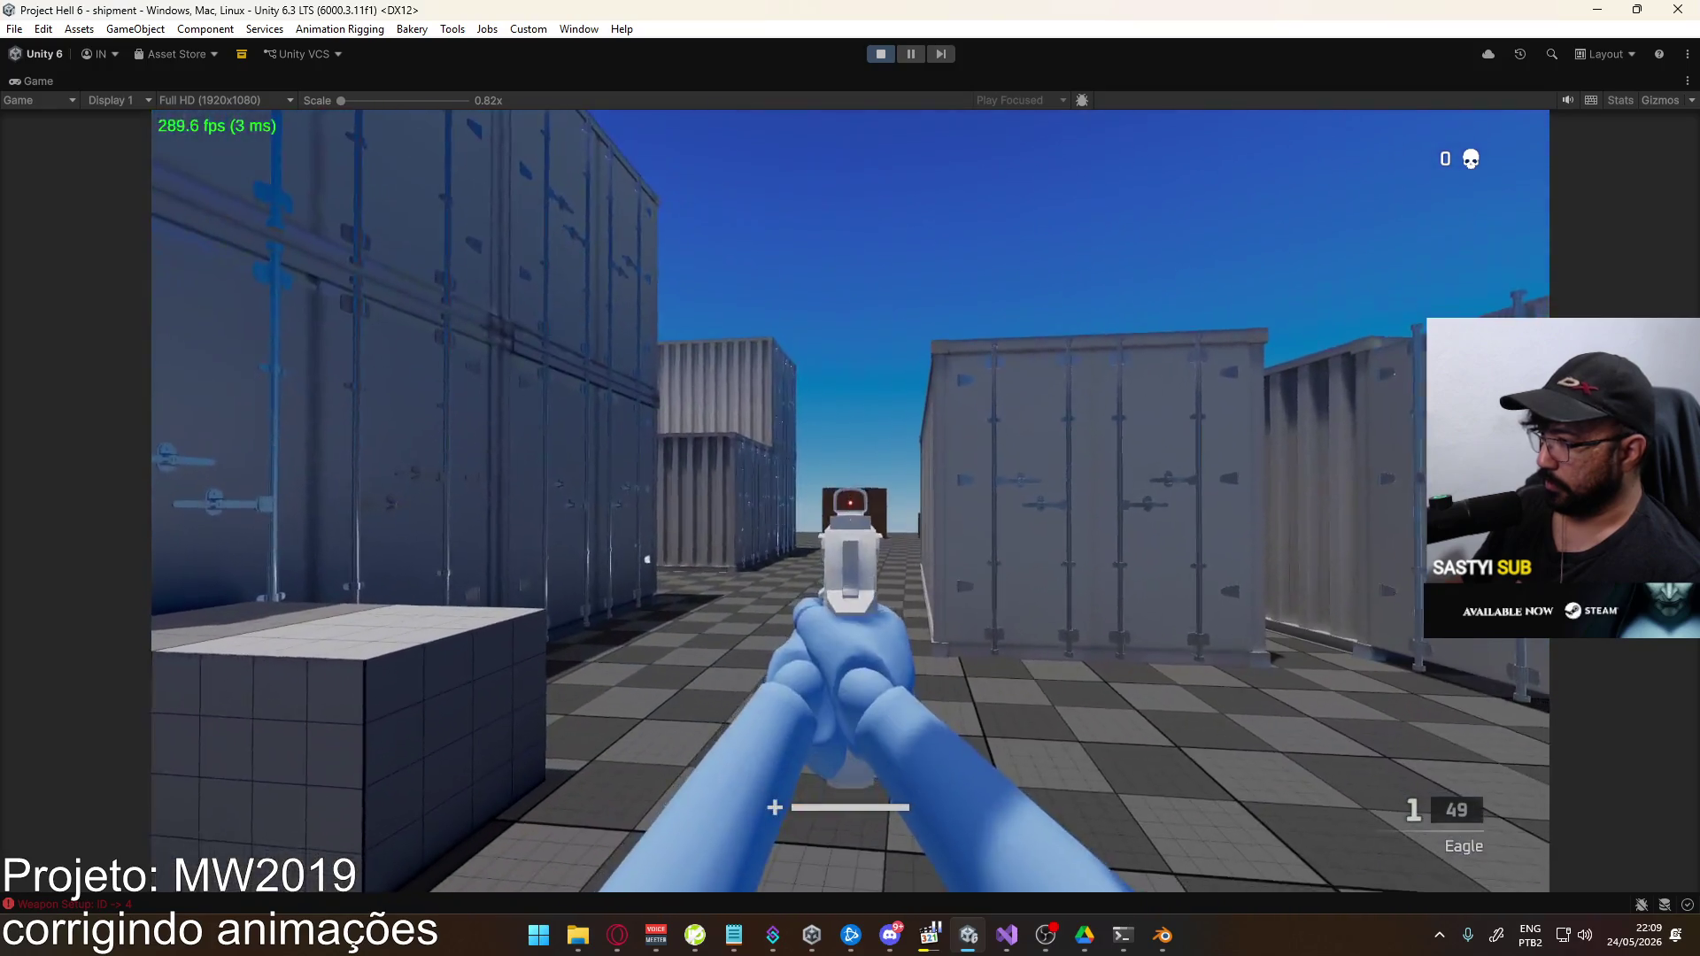
pyautogui.click(850, 500)
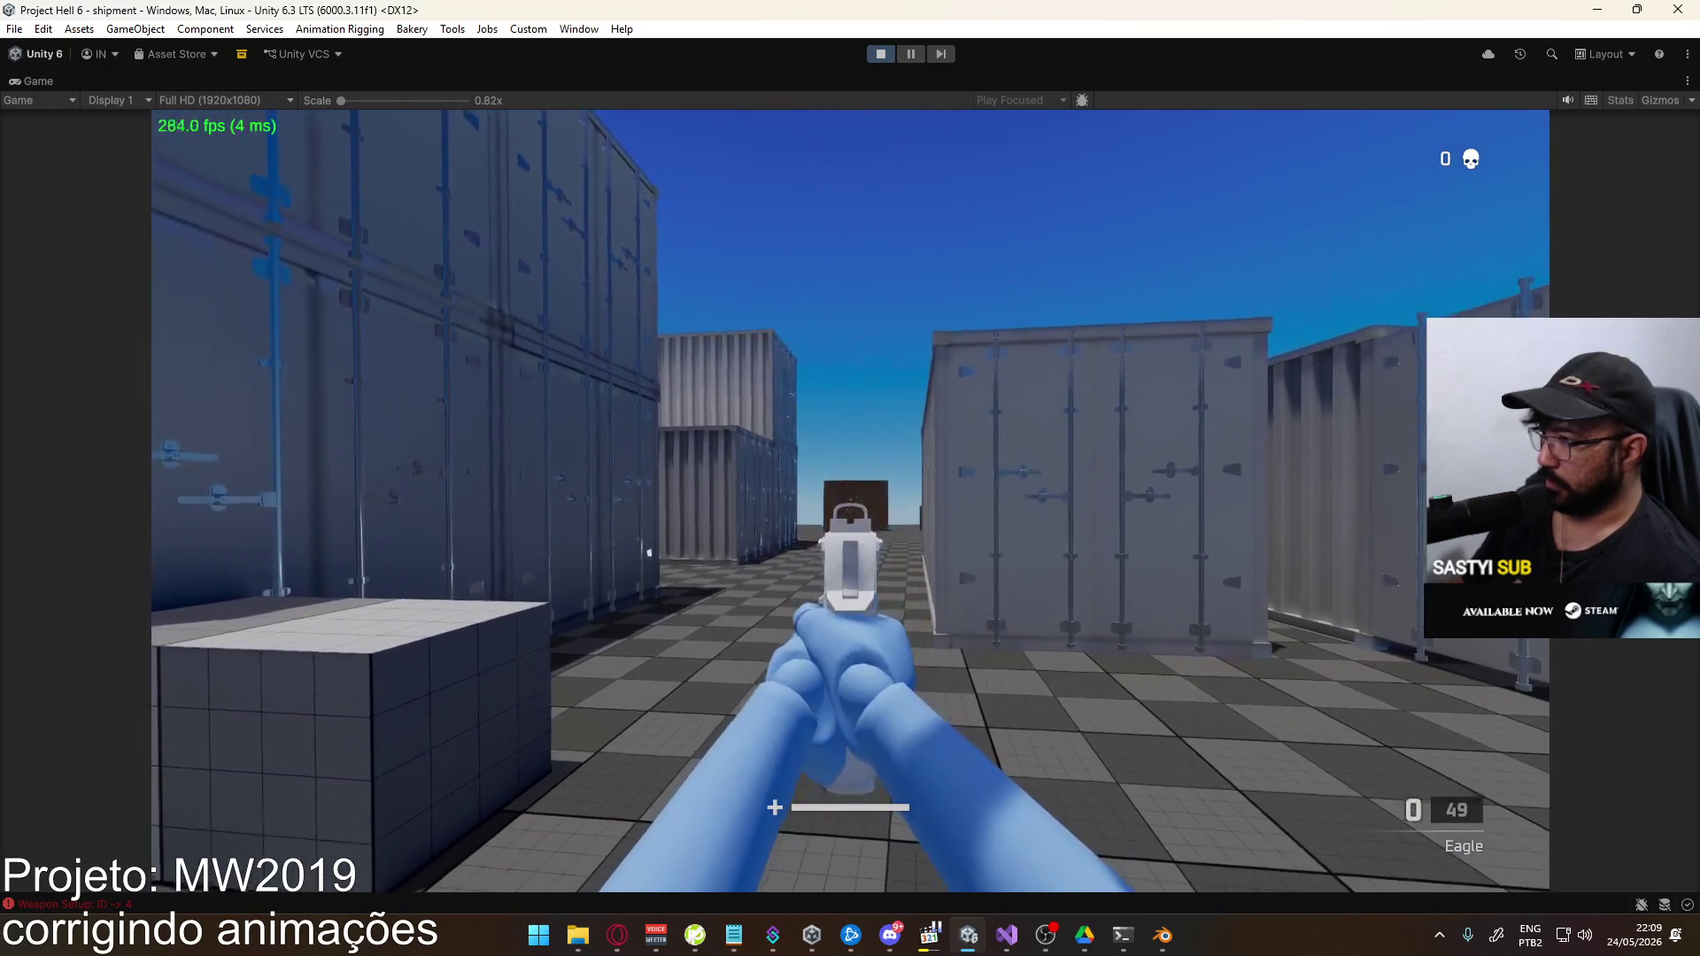
# Reload the Eagle, fire seven aimed shots to empty the magazine, and reload again
pyautogui.press('r')
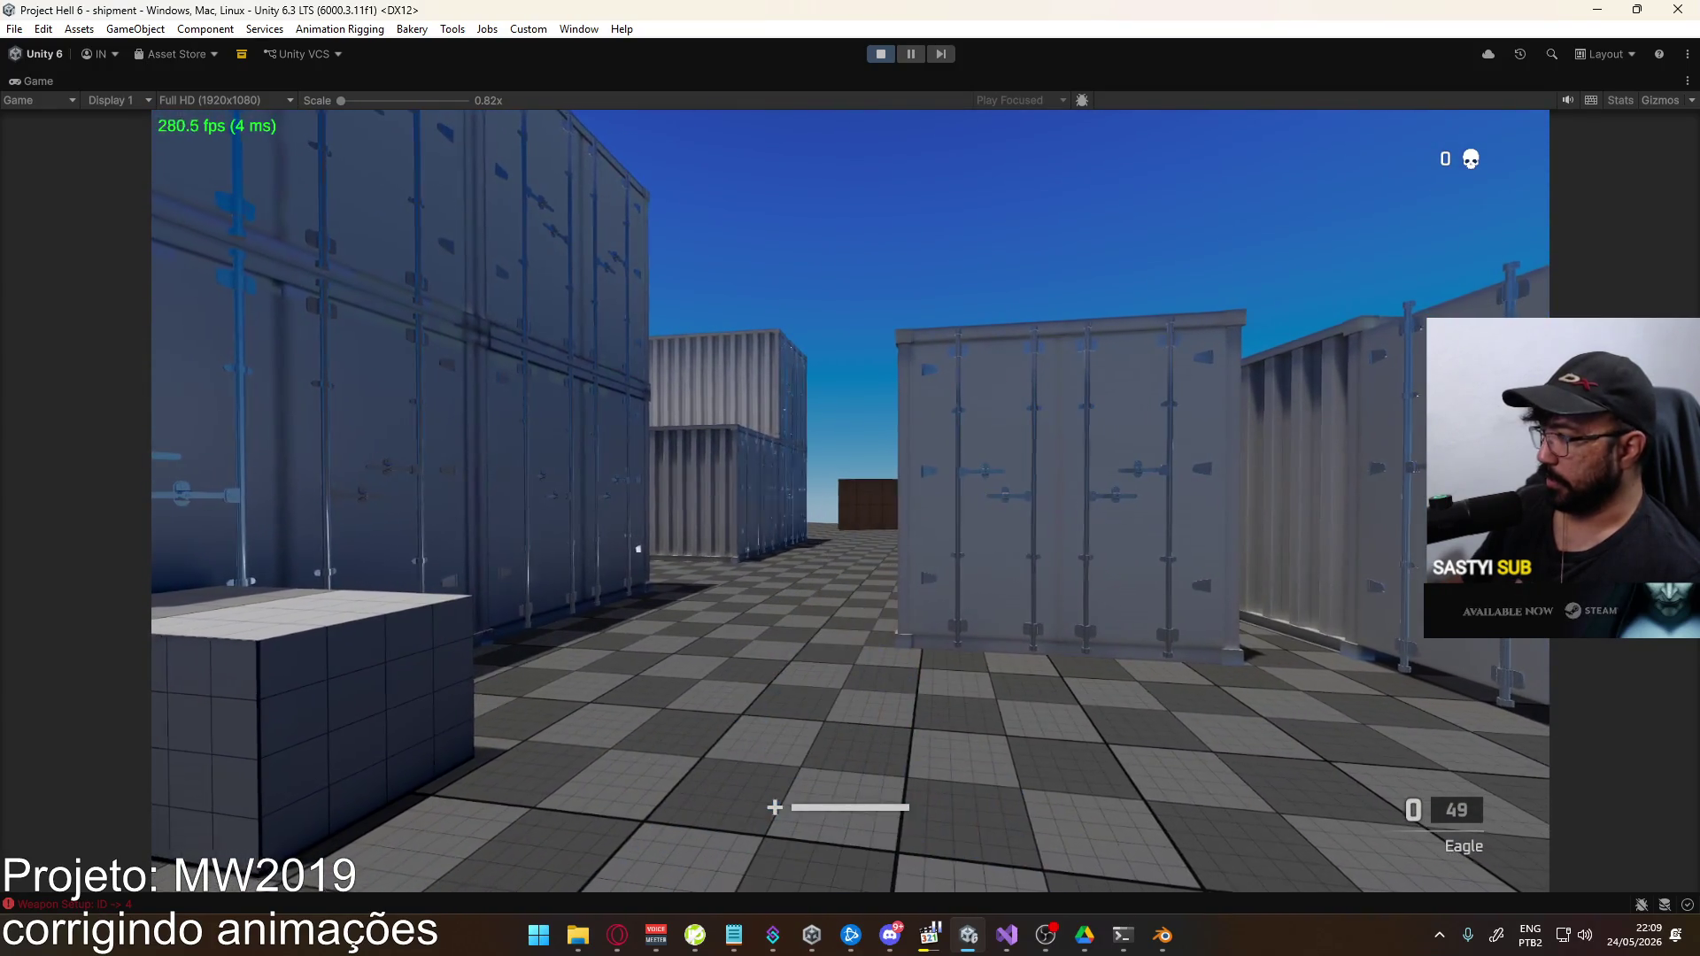
pyautogui.click(850, 500)
pyautogui.click(850, 500)
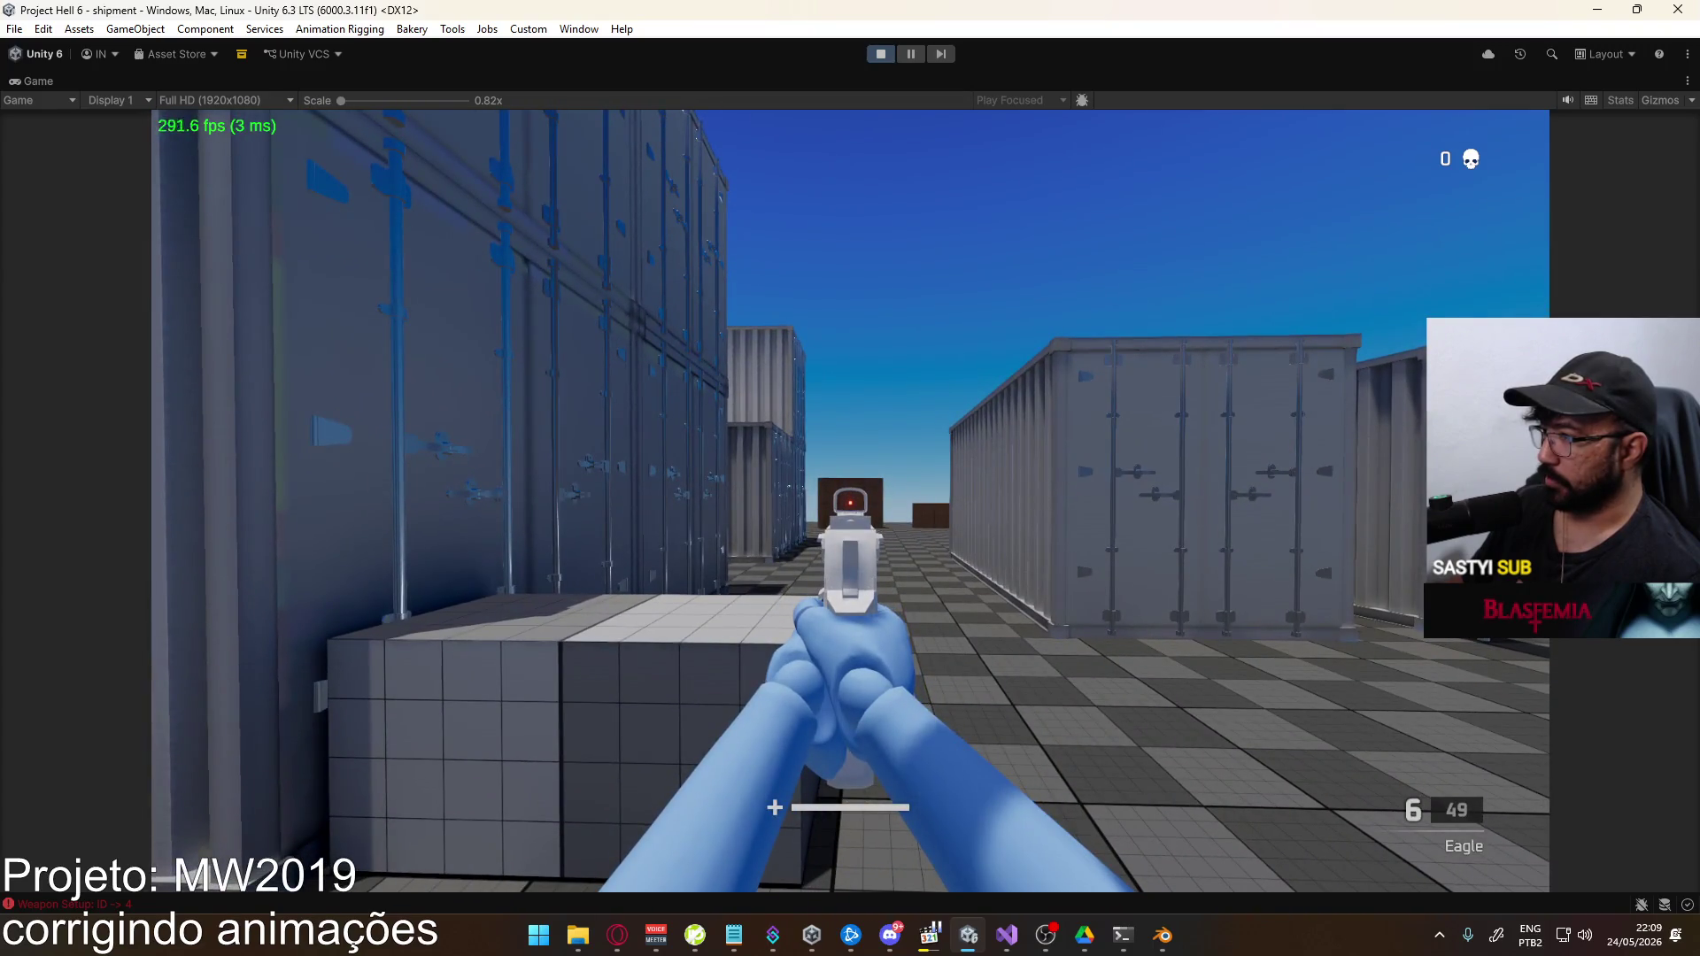
pyautogui.click(850, 500)
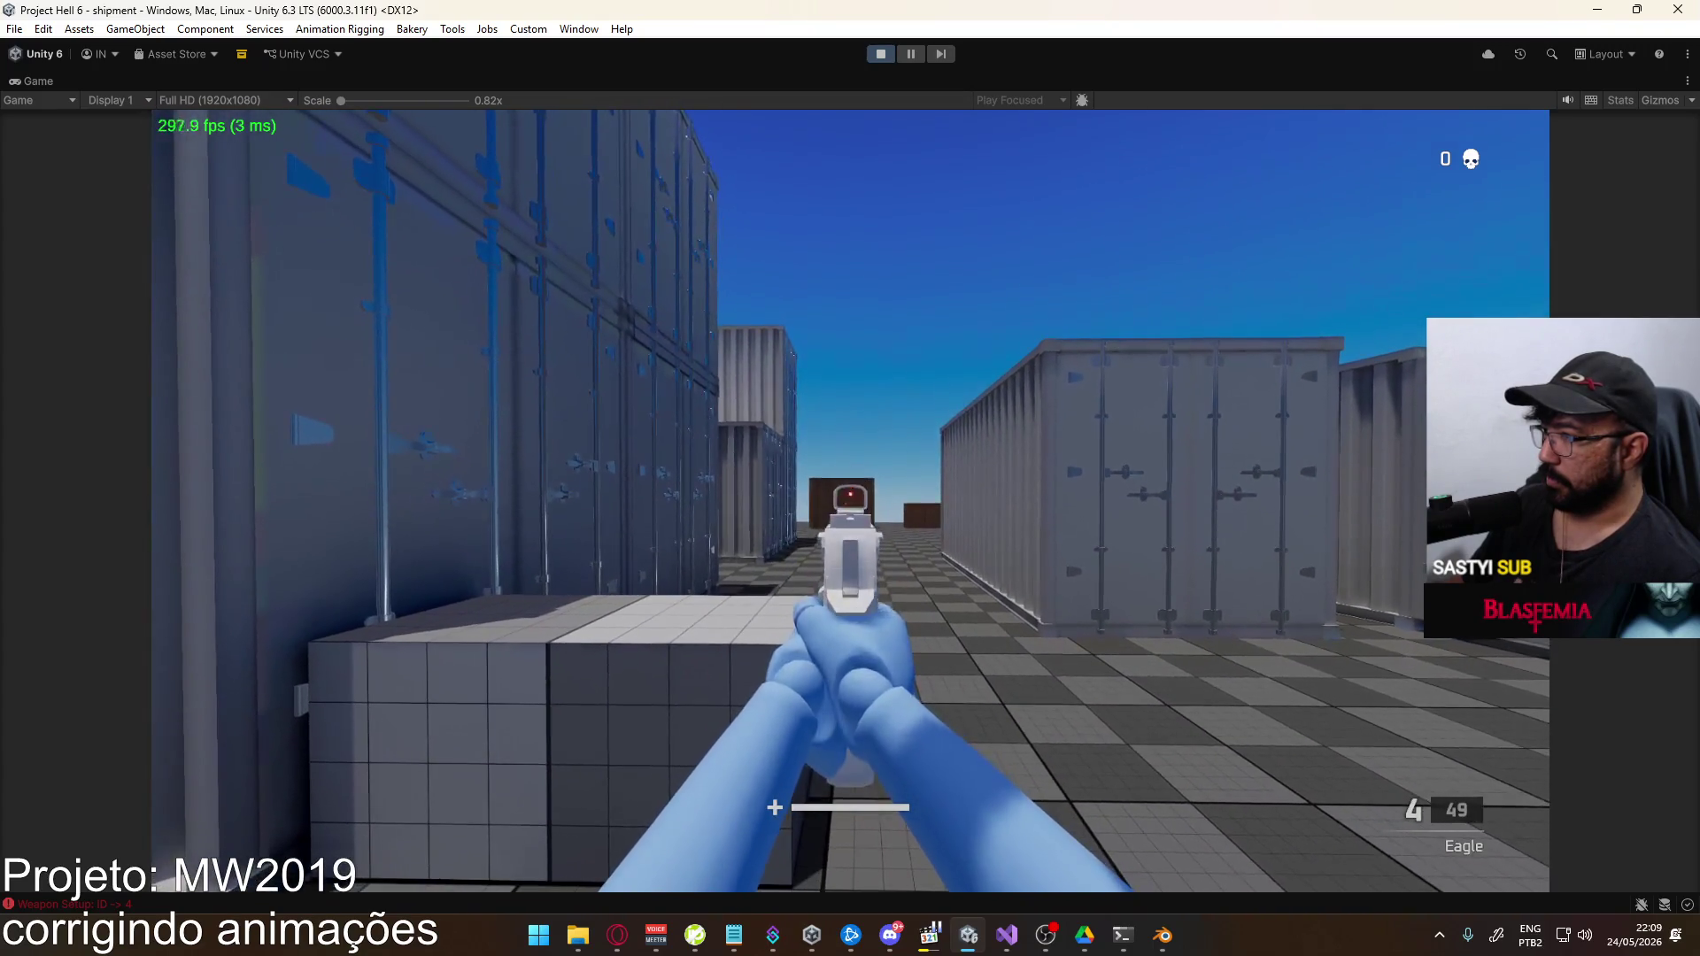
pyautogui.click(850, 500)
pyautogui.click(849, 501)
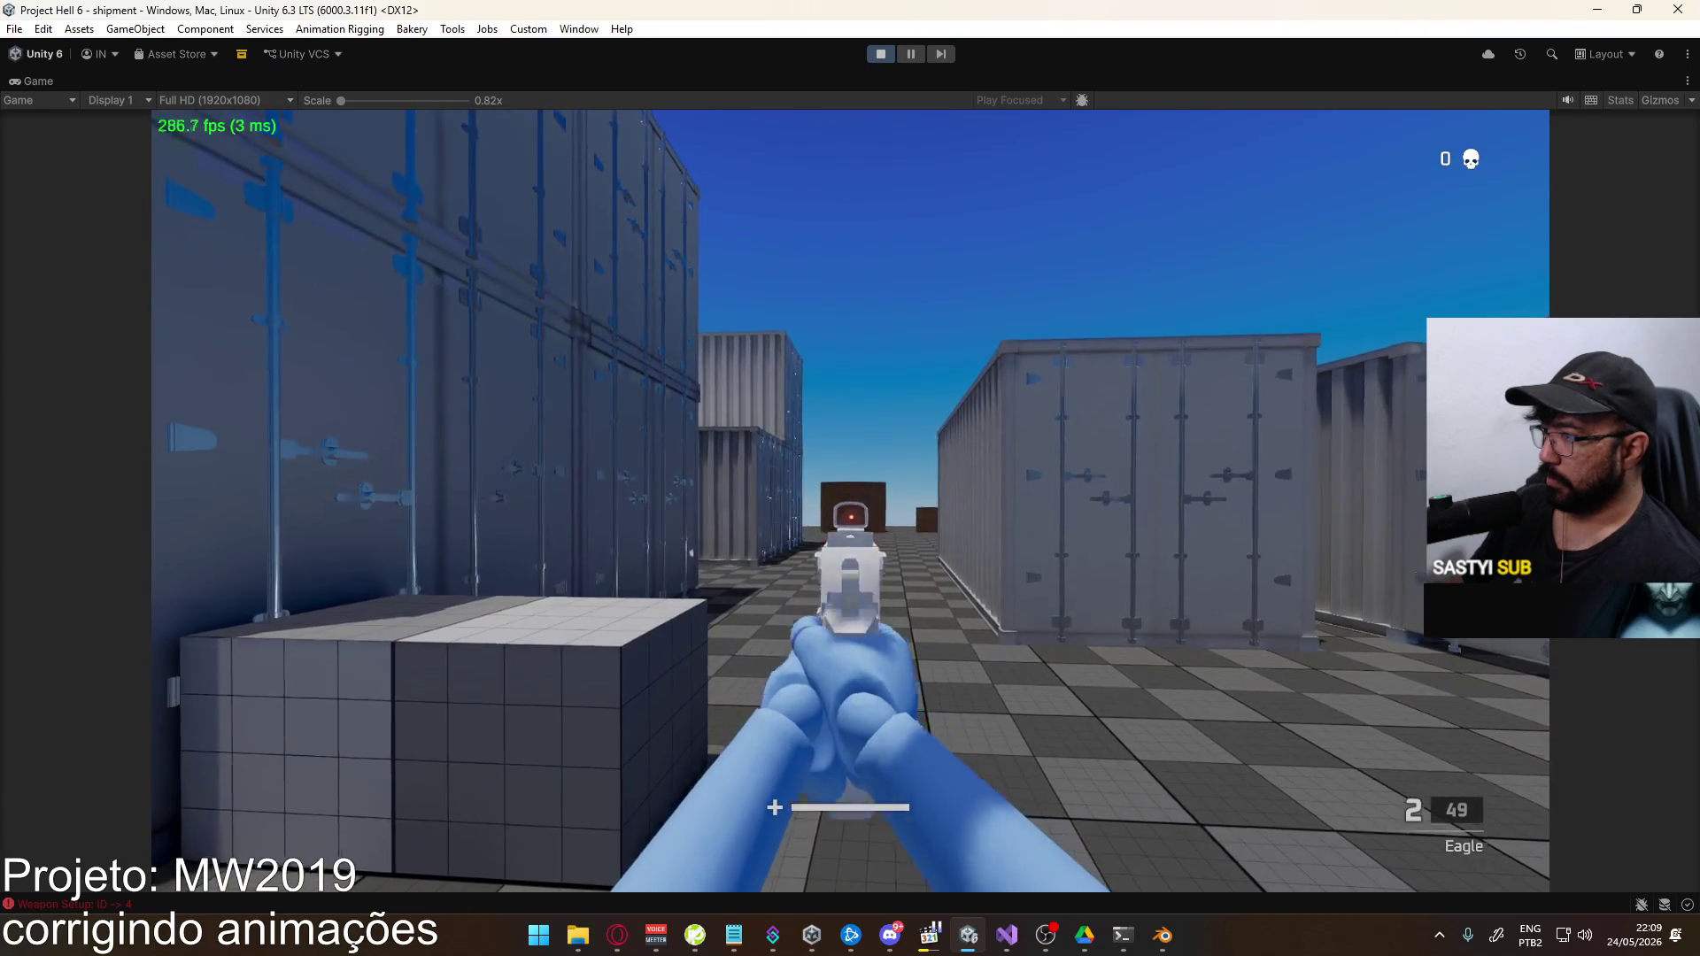
pyautogui.click(850, 500)
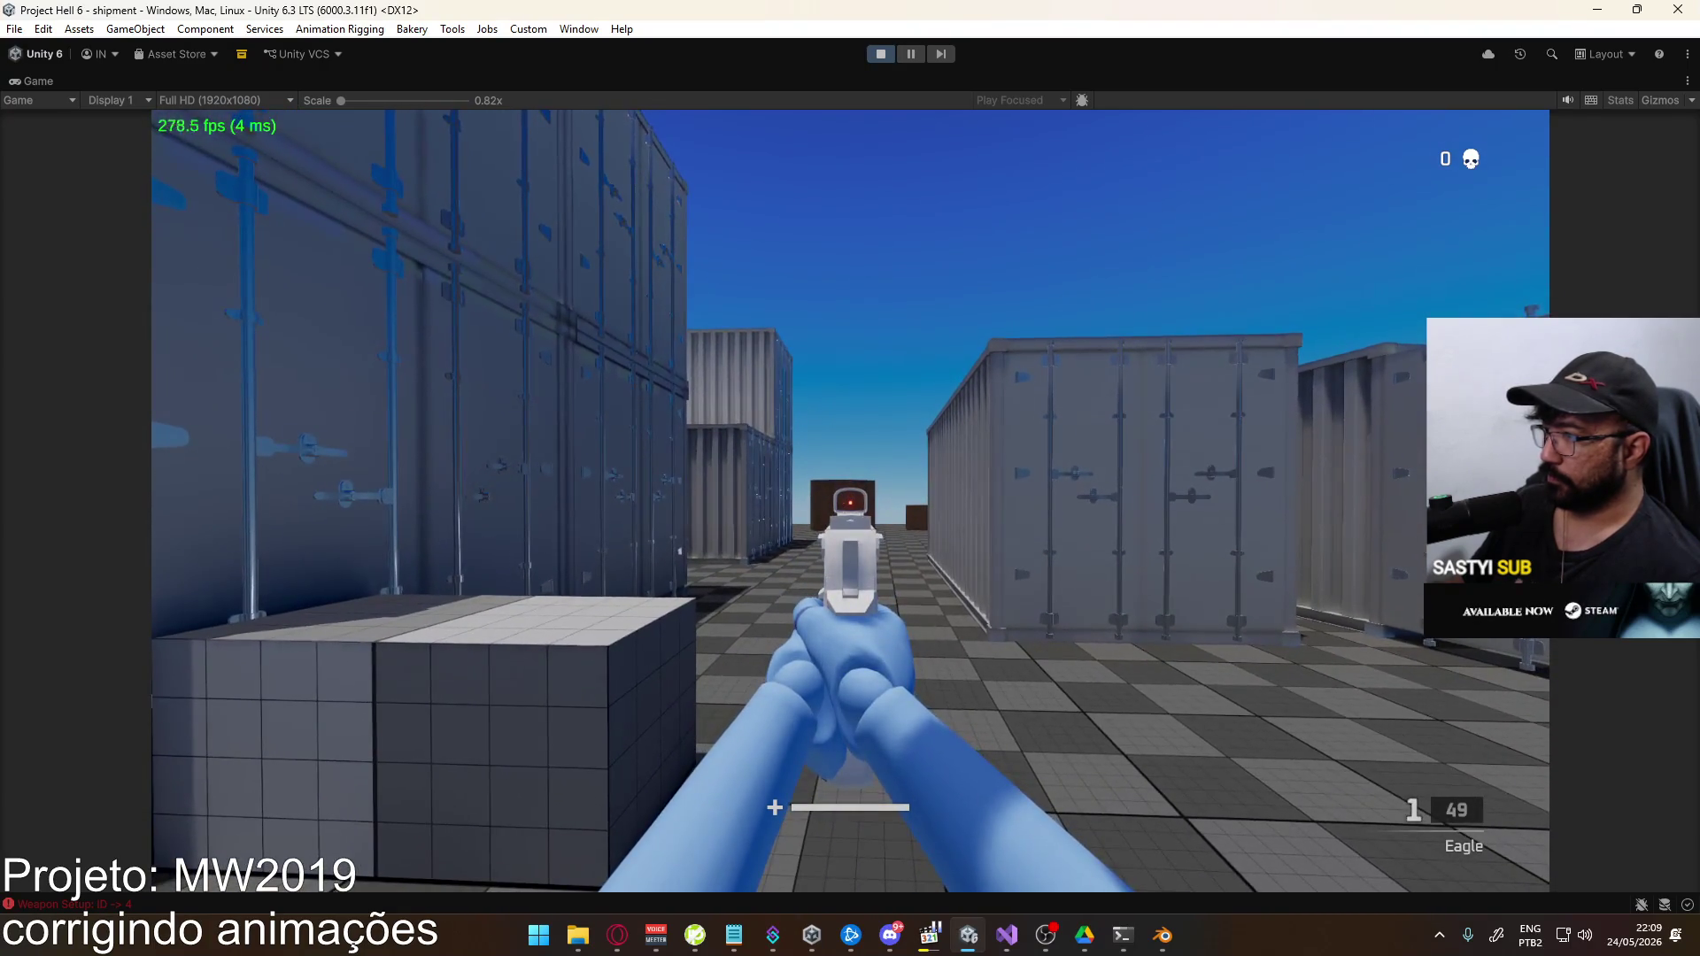
pyautogui.click(850, 501)
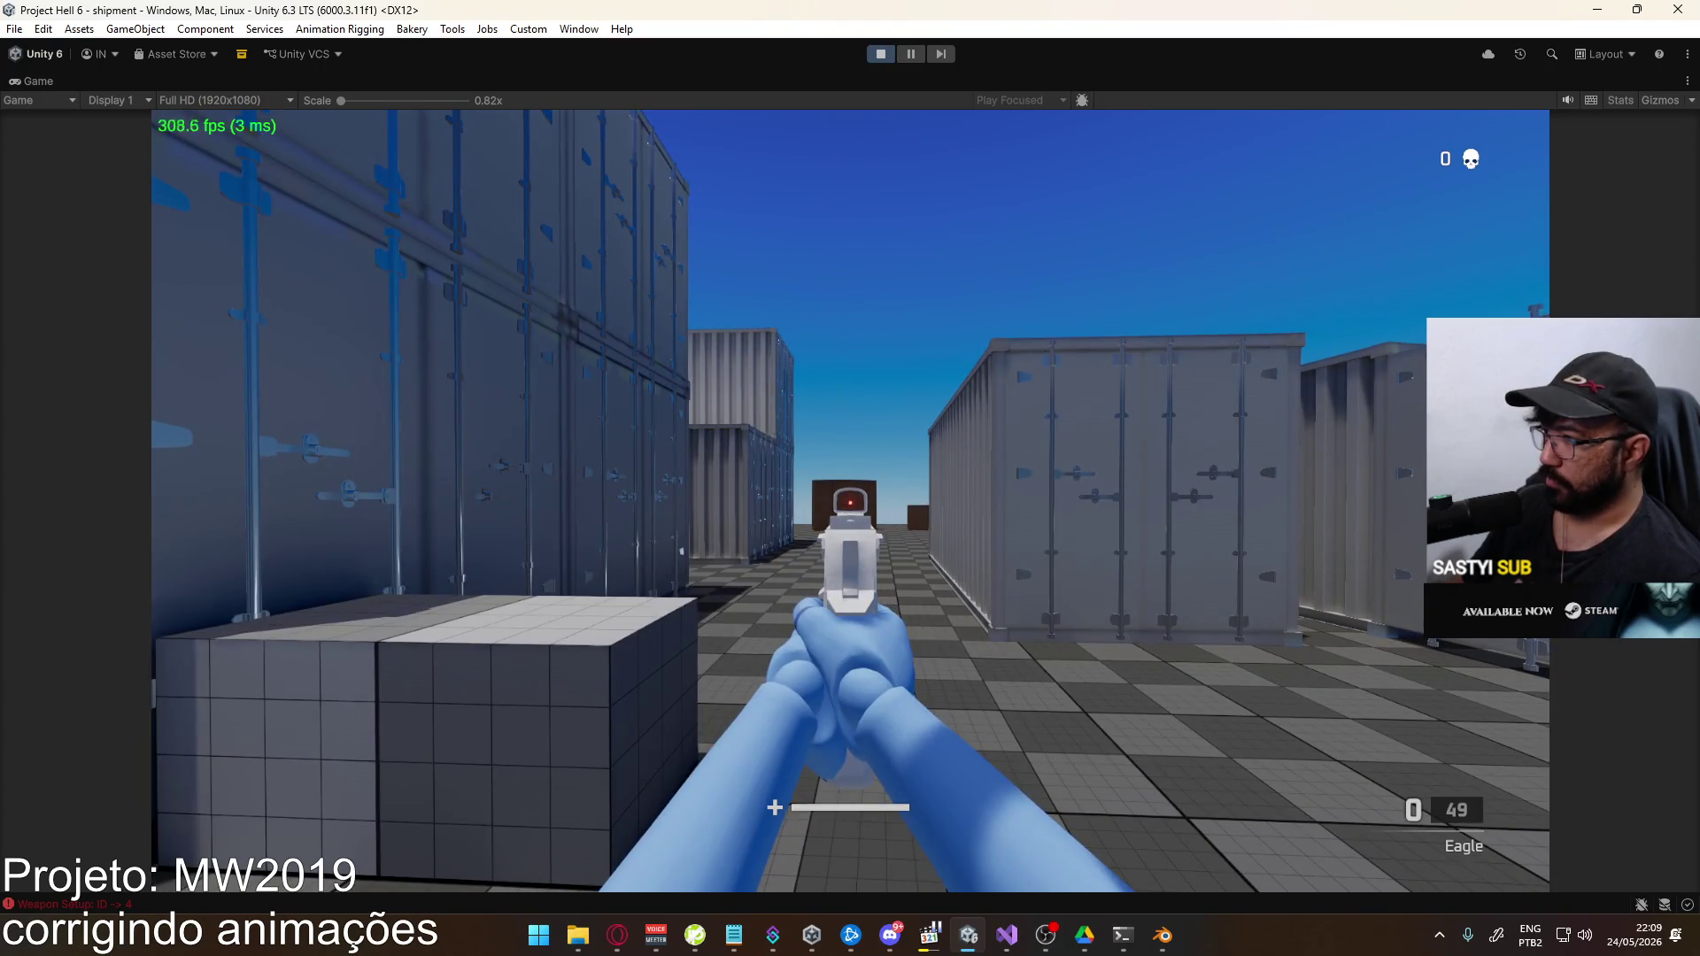
pyautogui.press('r')
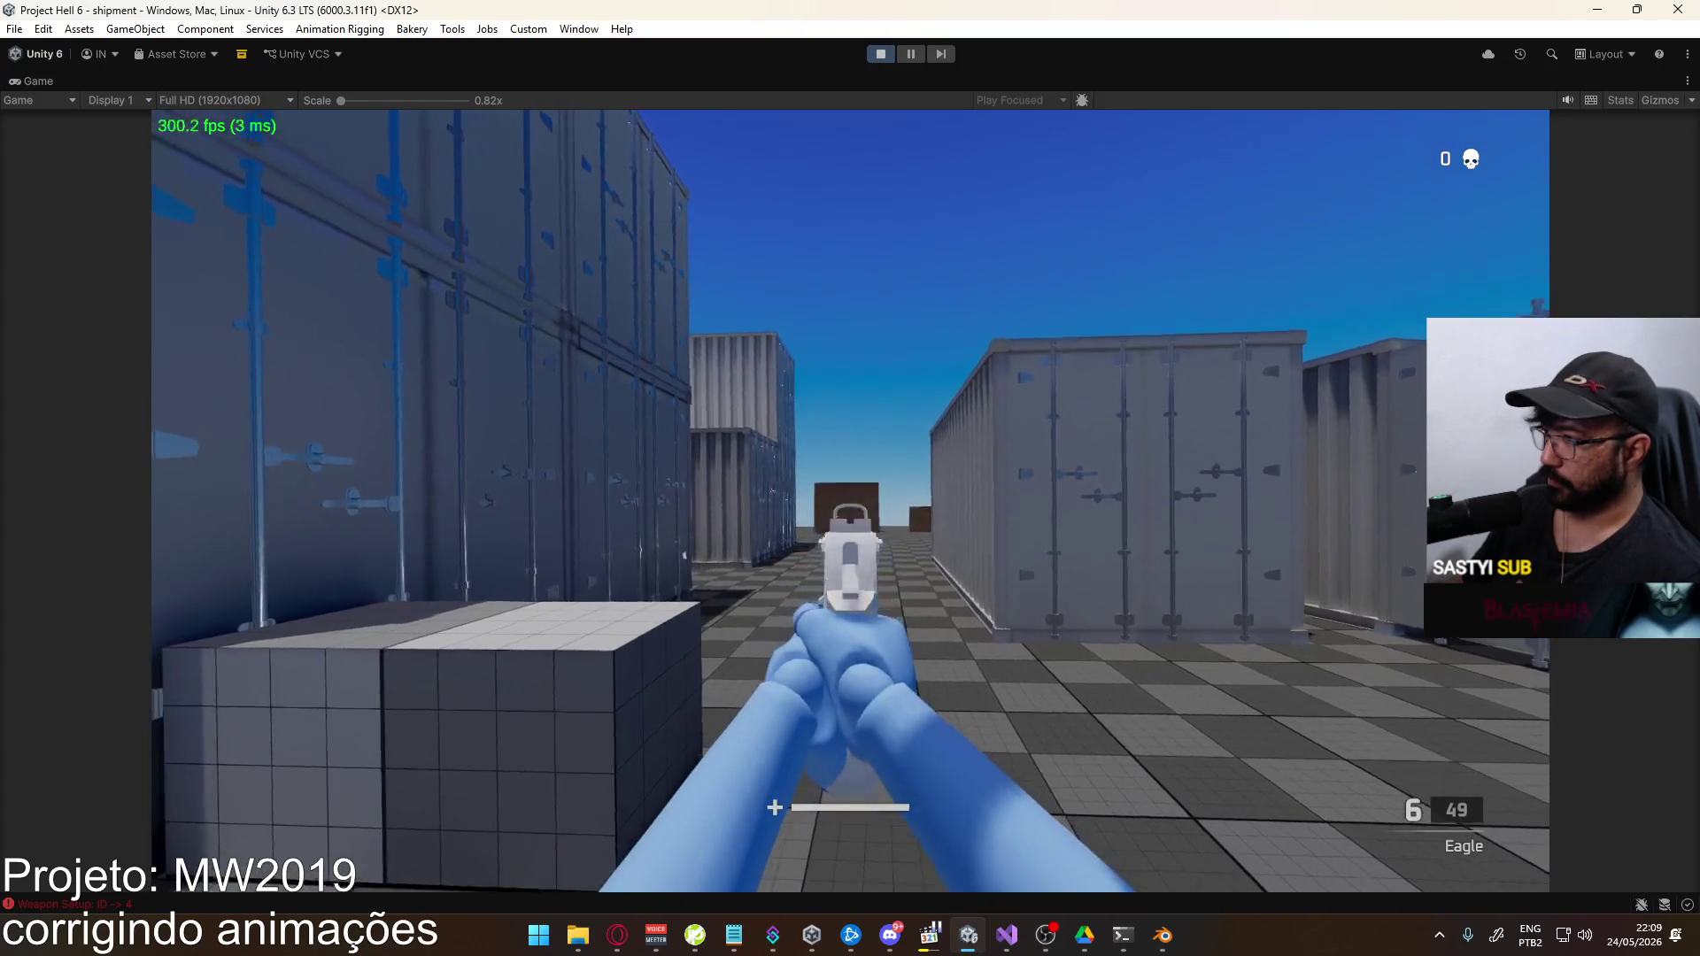
# Switch back to Blender and play the X17 ADS fire animation
pyautogui.press('super')
pyautogui.press('super')
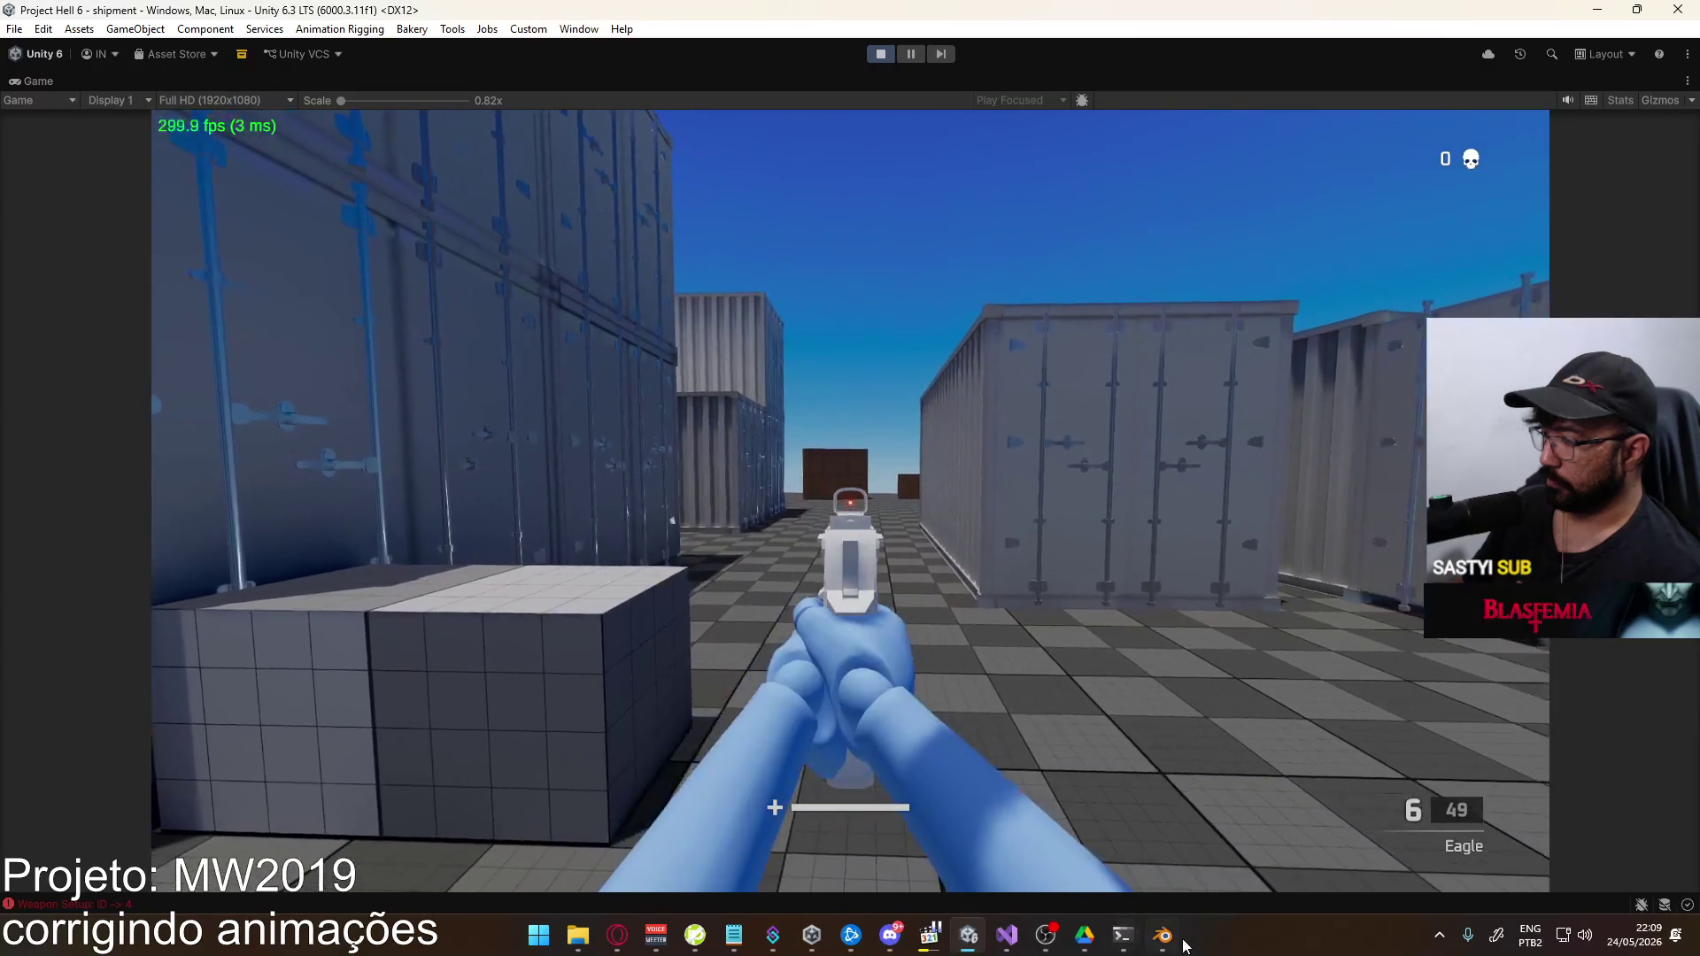
pyautogui.click(1167, 937)
pyautogui.press('space')
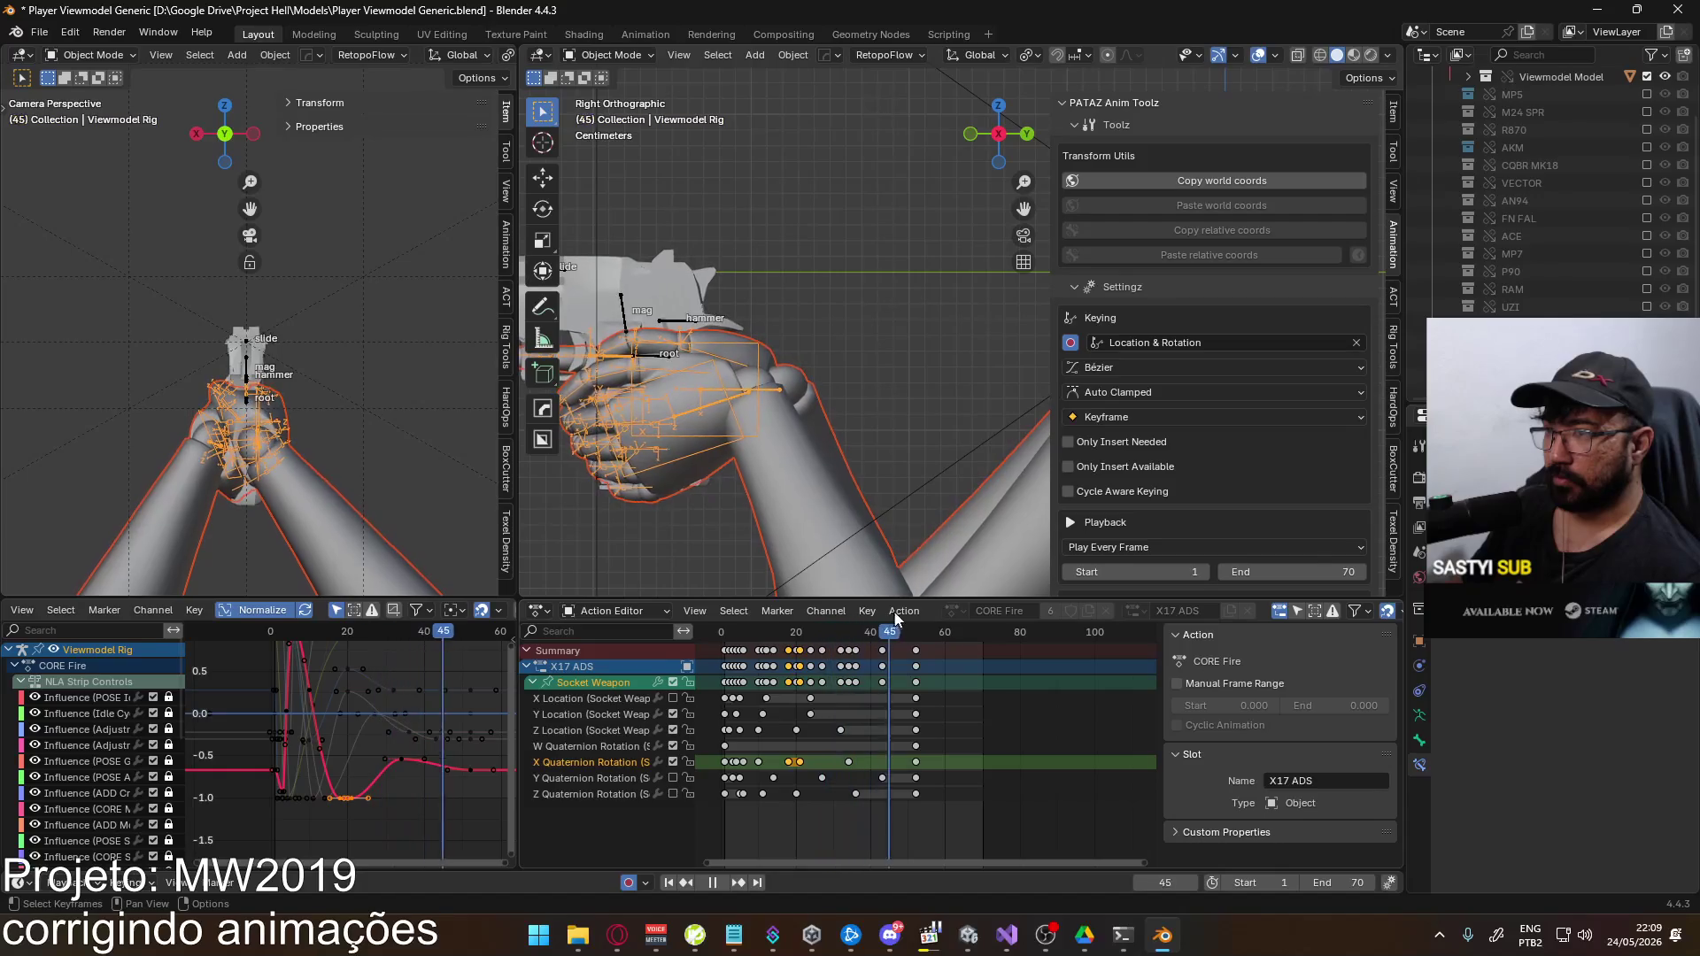
# Scrub the animation and inspect the Socket Weapon's X Quaternion Rotation keys
pyautogui.moveTo(773, 630)
pyautogui.mouseDown()
pyautogui.moveTo(758, 636)
pyautogui.moveTo(791, 634)
pyautogui.mouseUp()
pyautogui.press('space')
pyautogui.click(848, 761)
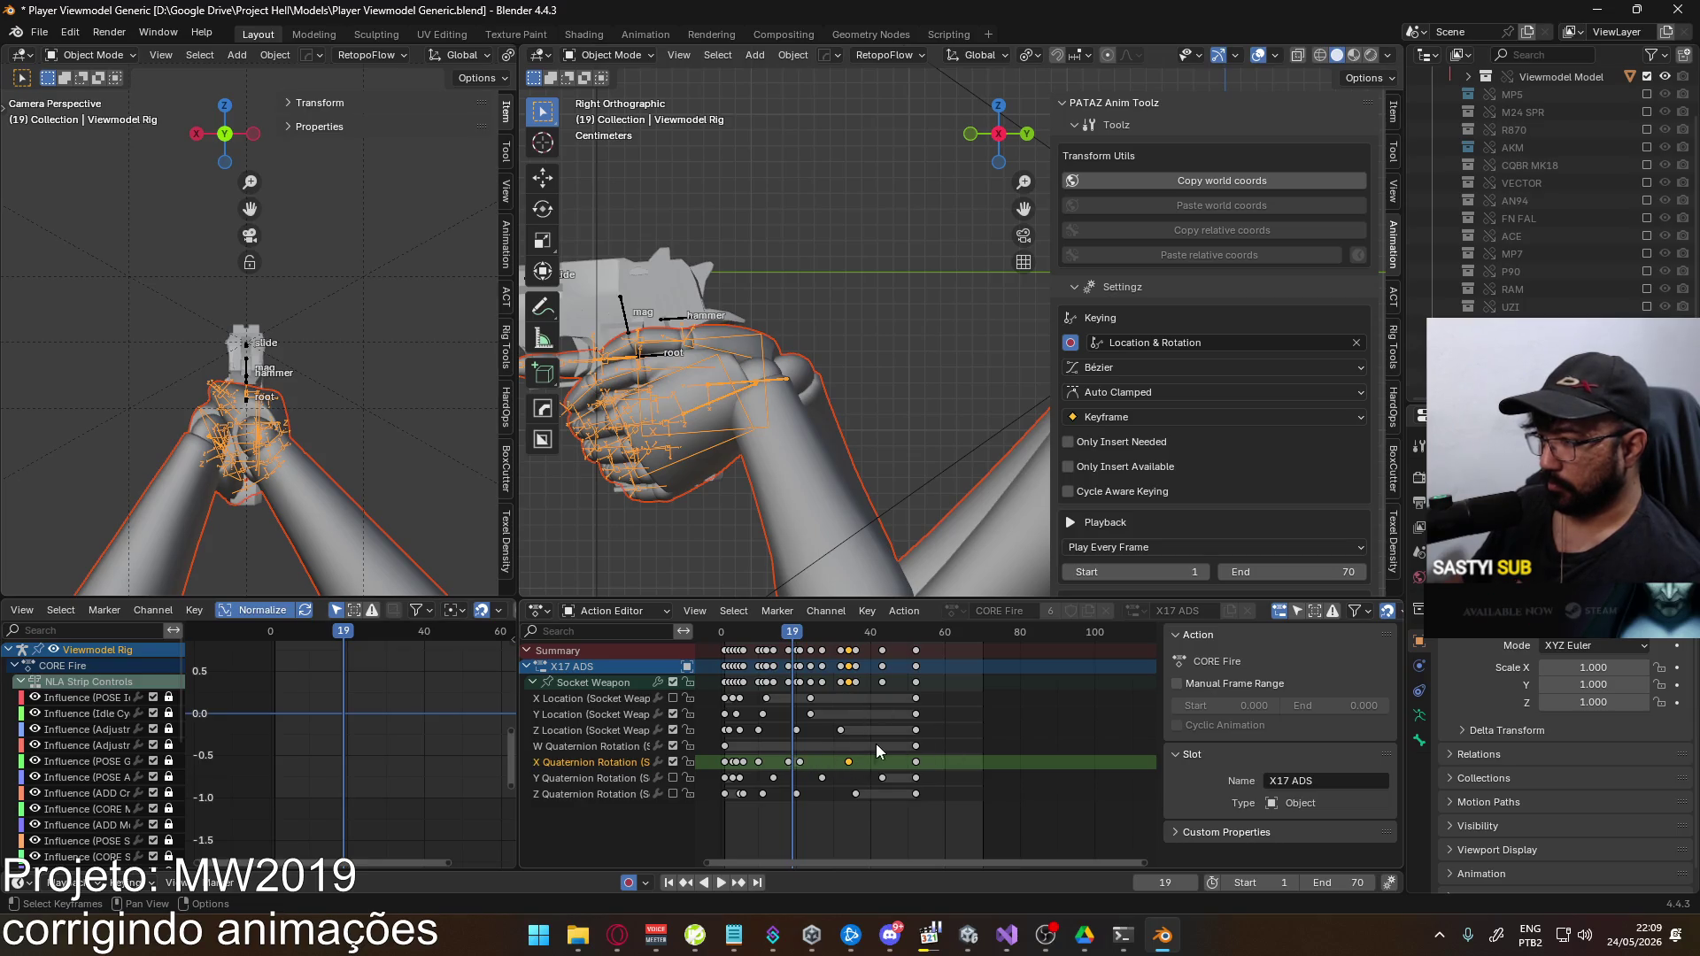
pyautogui.click(595, 685)
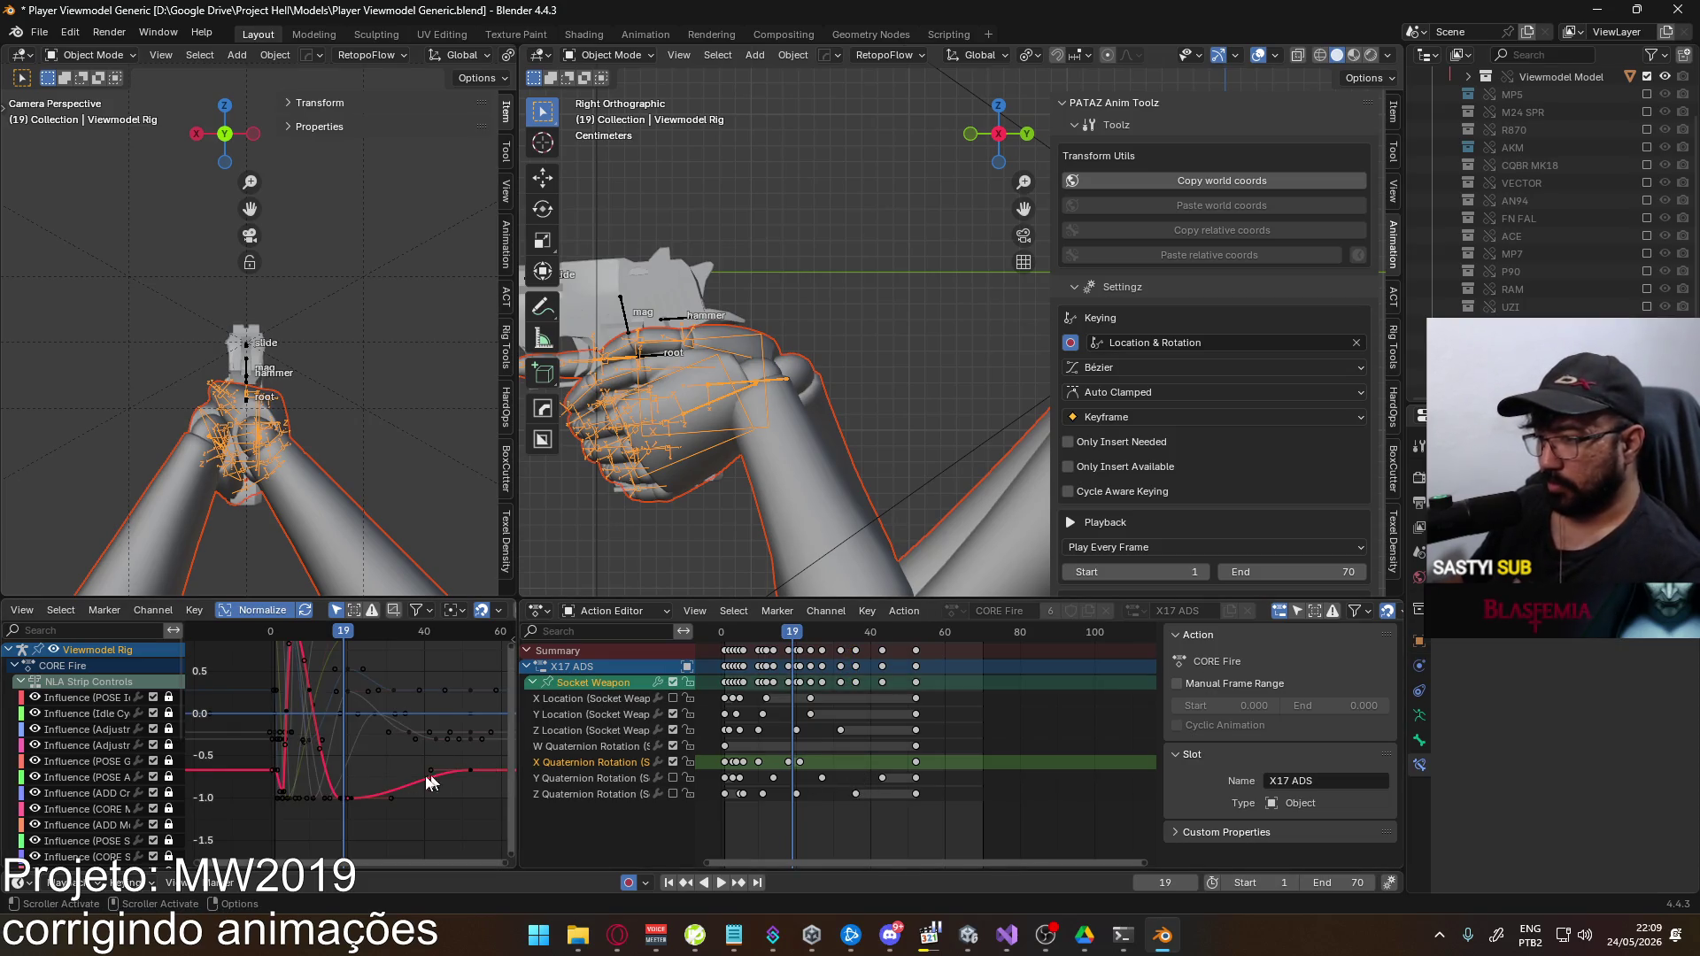
pyautogui.click(916, 763)
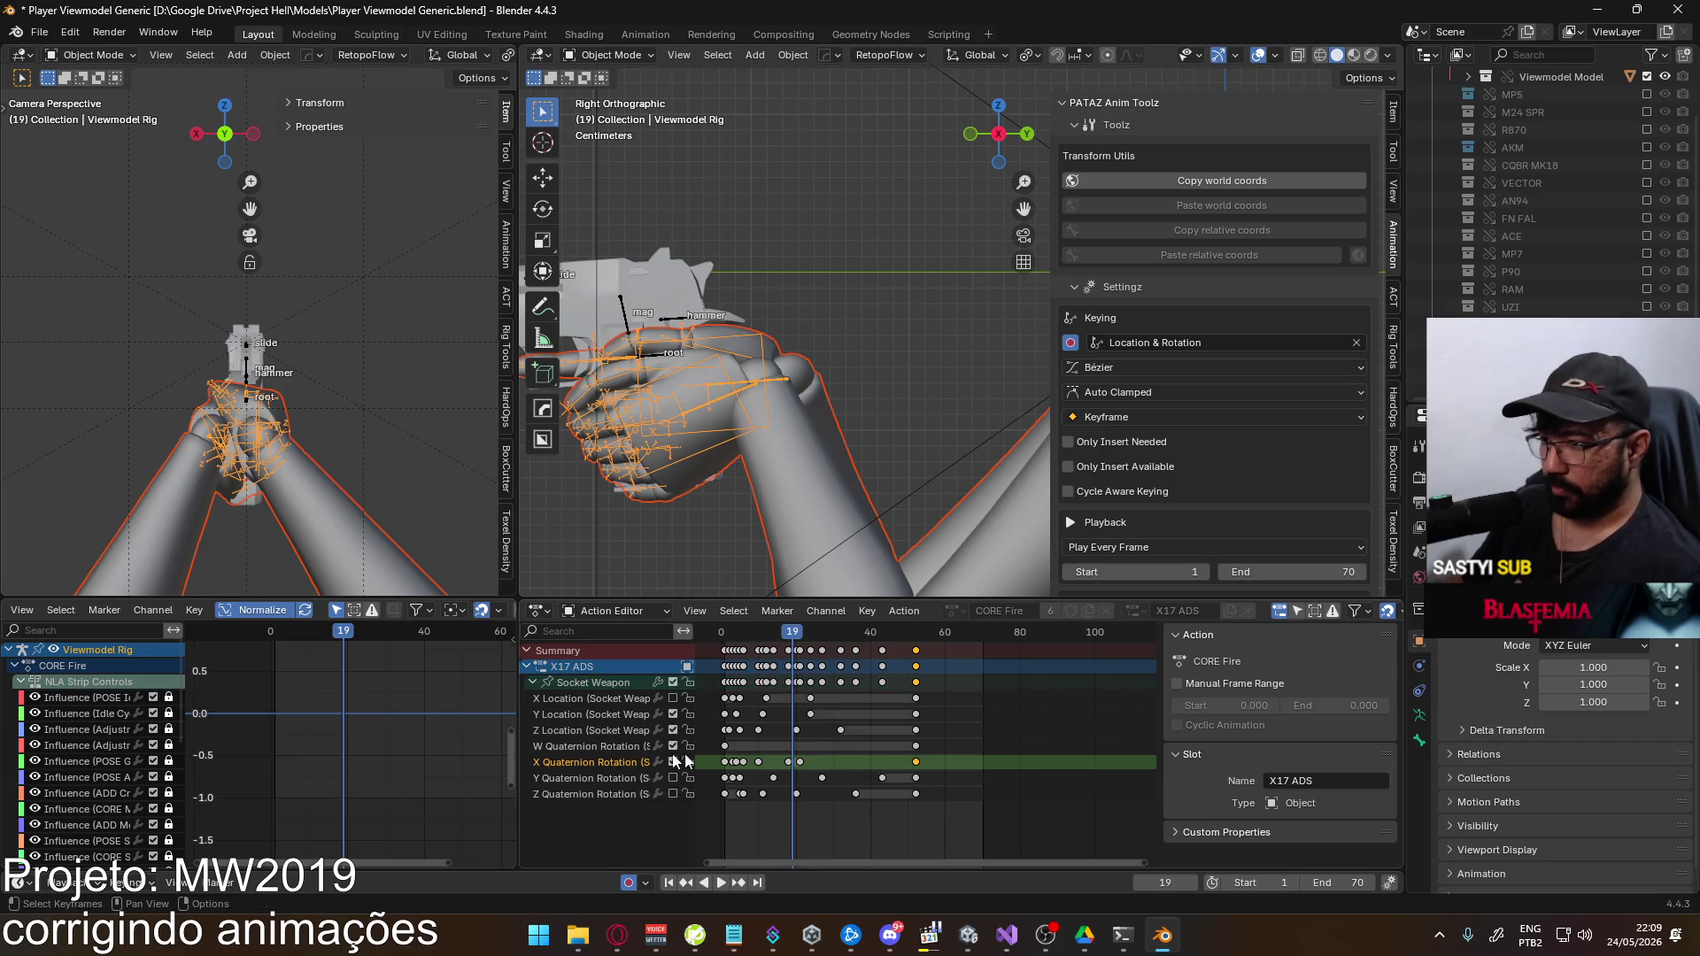
pyautogui.click(566, 684)
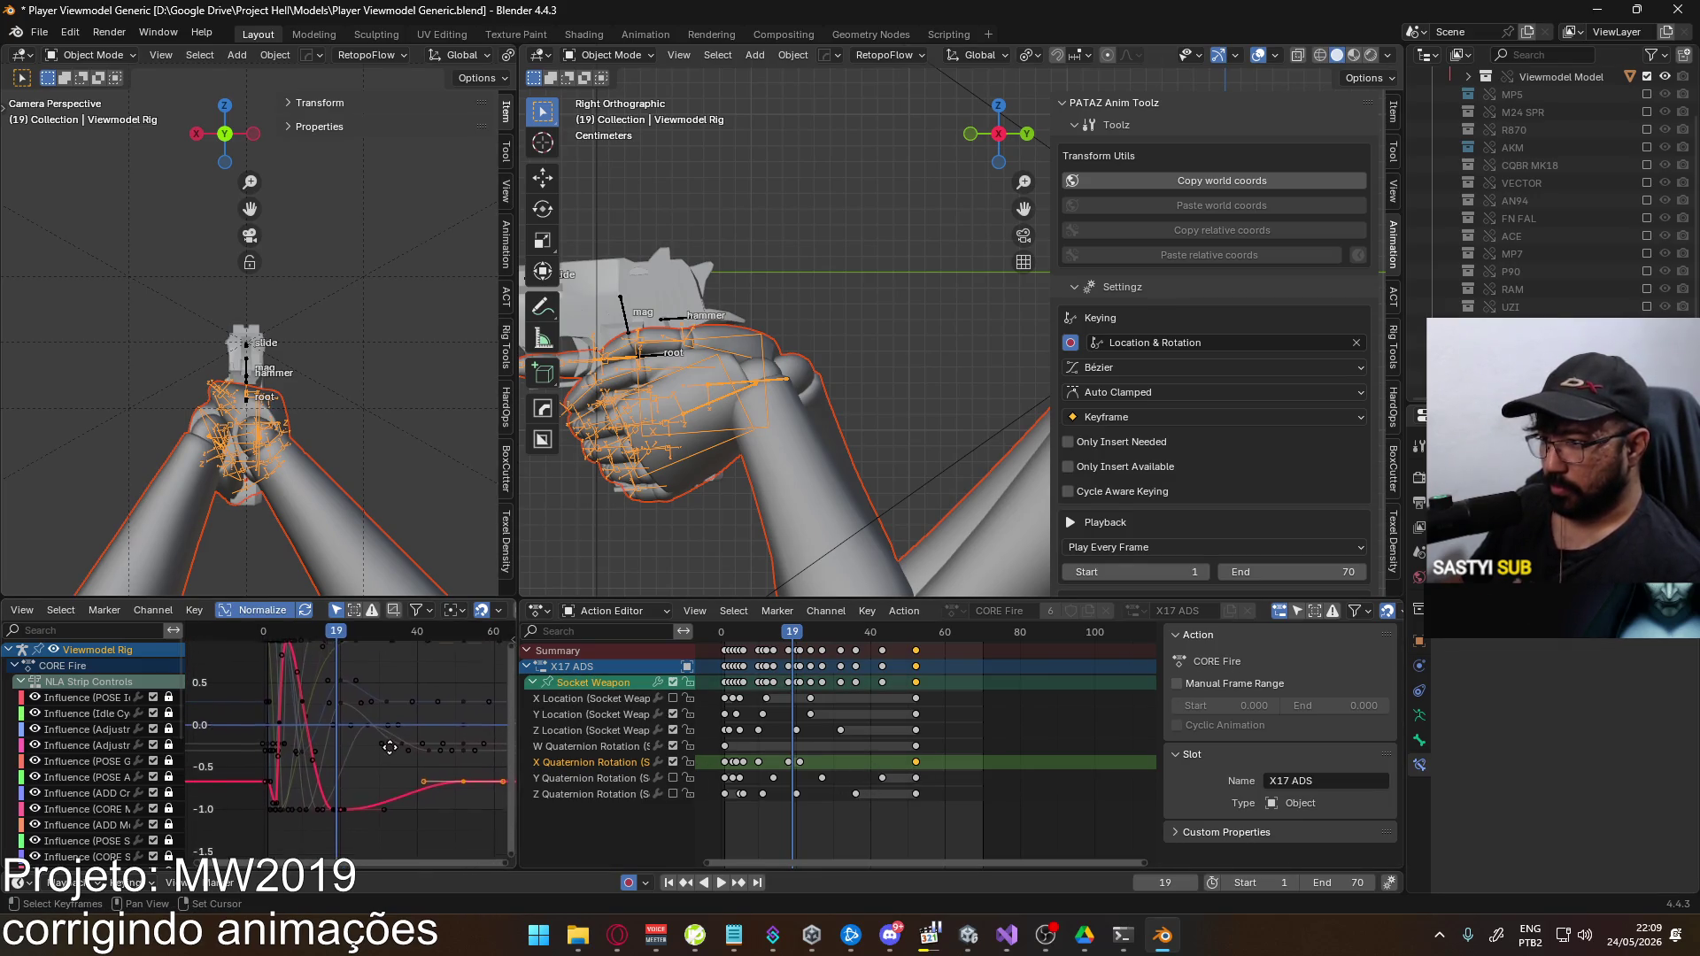
# Lower the X Quaternion Rotation keys around frame 19 slightly and save the blend file
pyautogui.moveTo(816, 757); pyautogui.dragTo(787, 769)
pyautogui.press('g')
pyautogui.press('y')
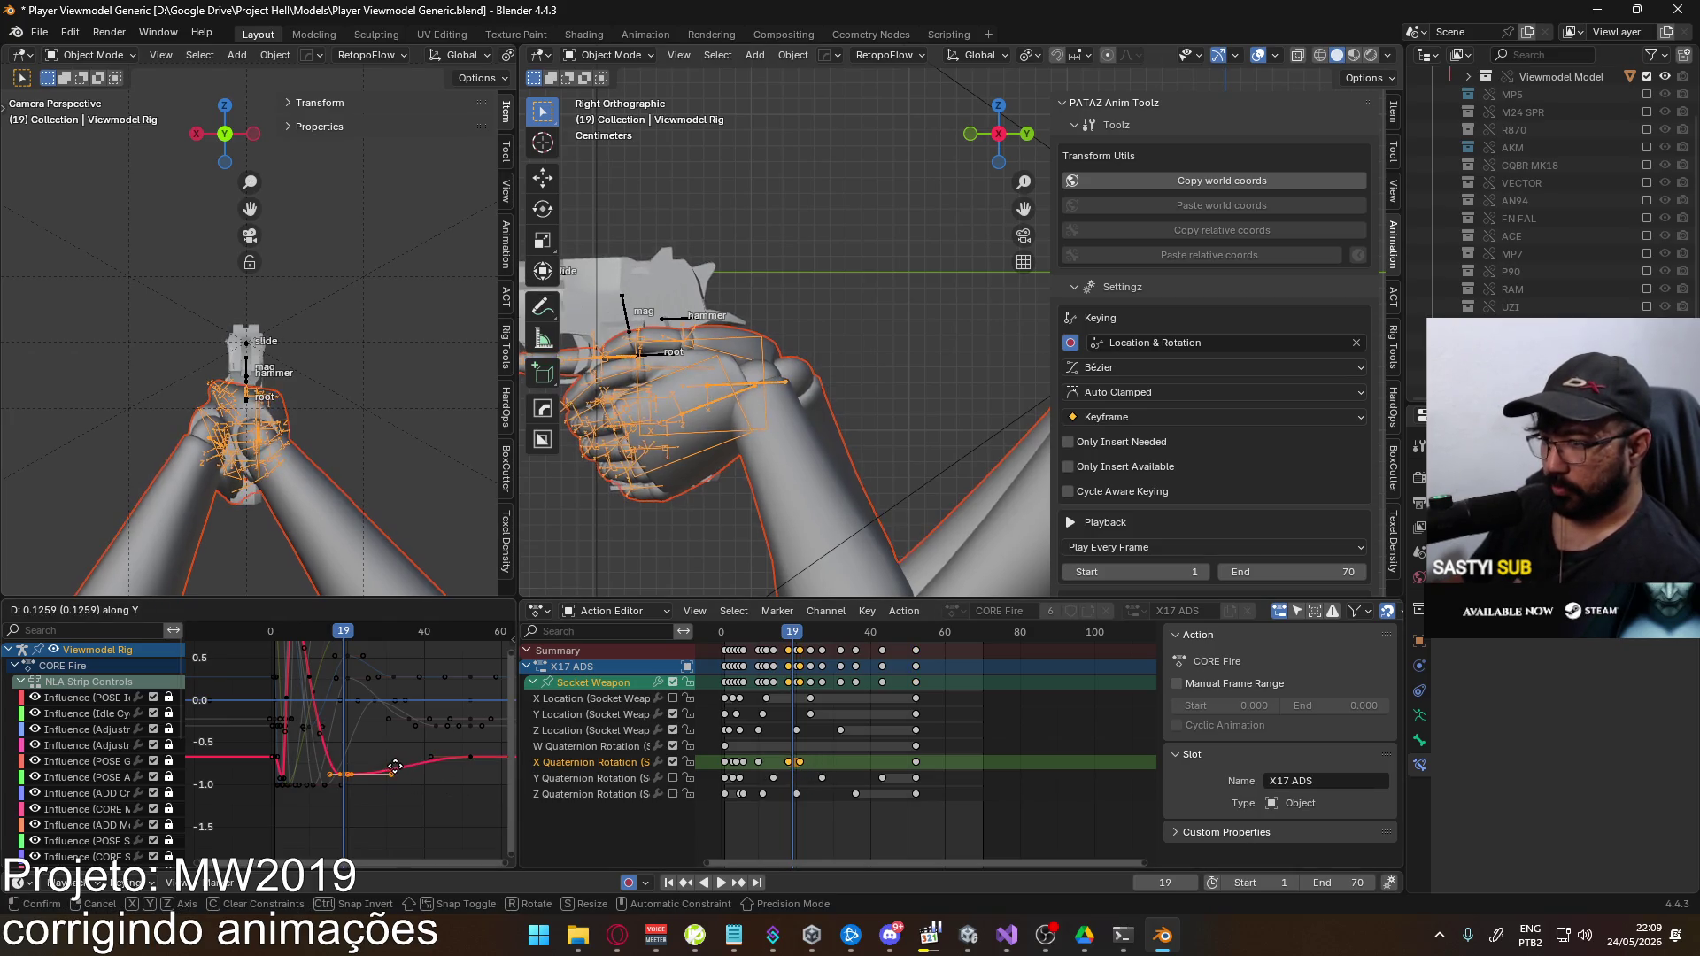
pyautogui.click(398, 771)
pyautogui.hotkey('ctrl', 's')
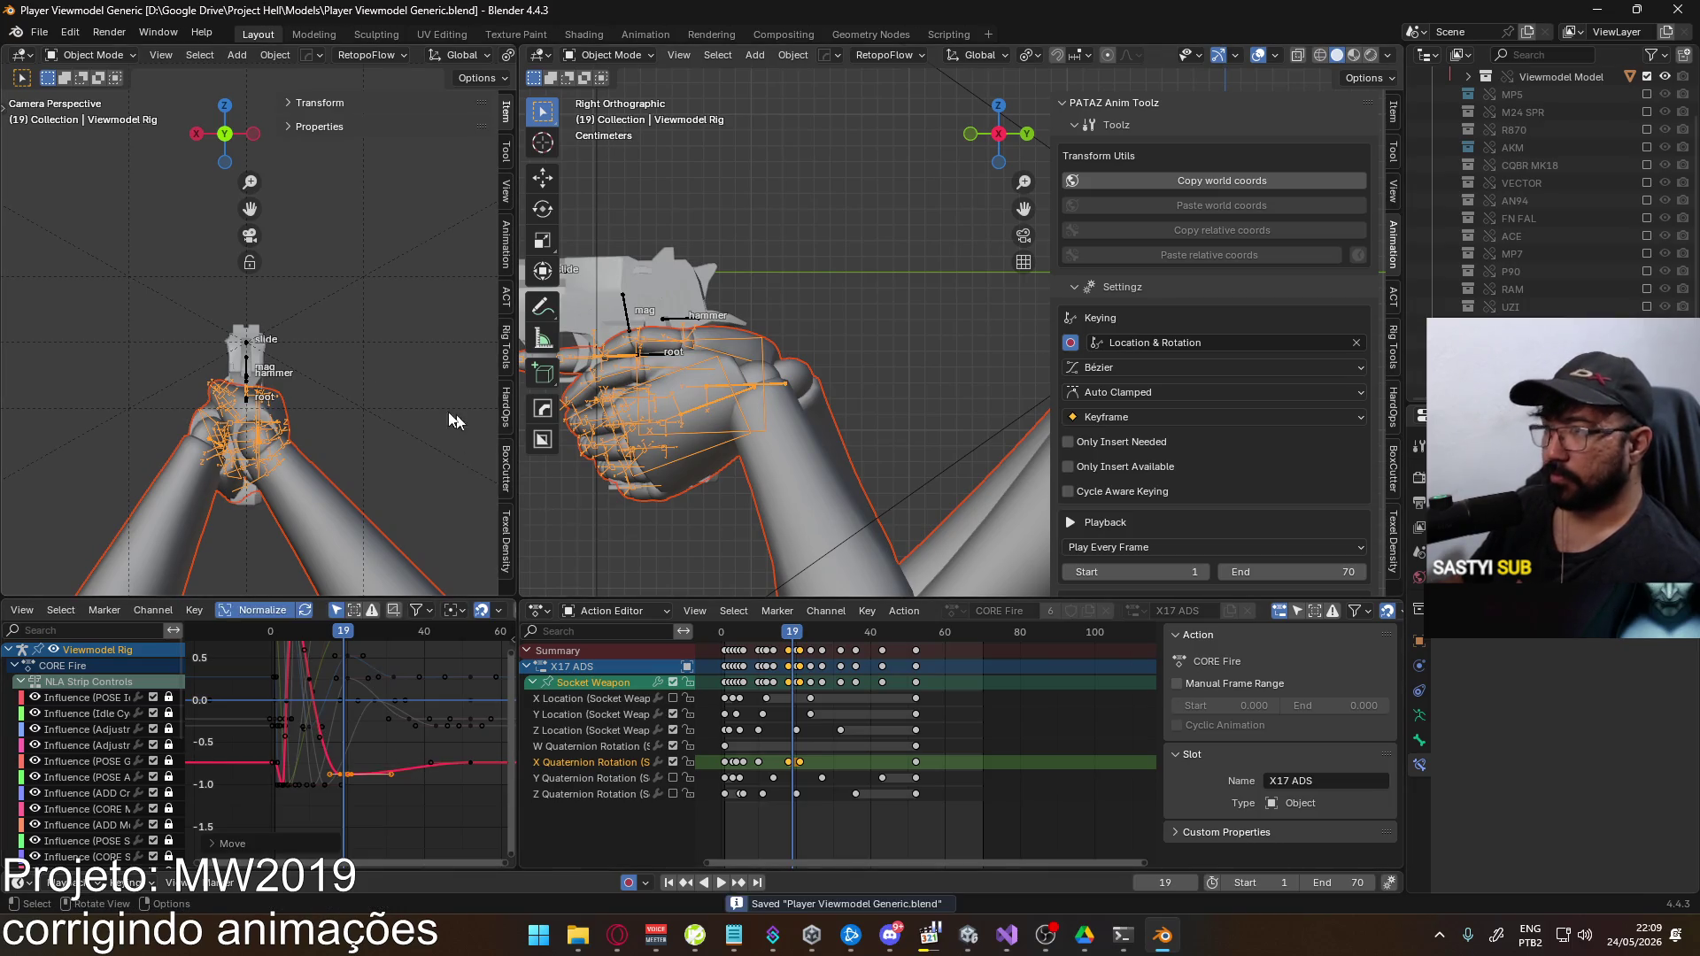
pyautogui.click(40, 33)
# Export the scene as FBX, overwriting the existing export file
pyautogui.moveTo(104, 300)
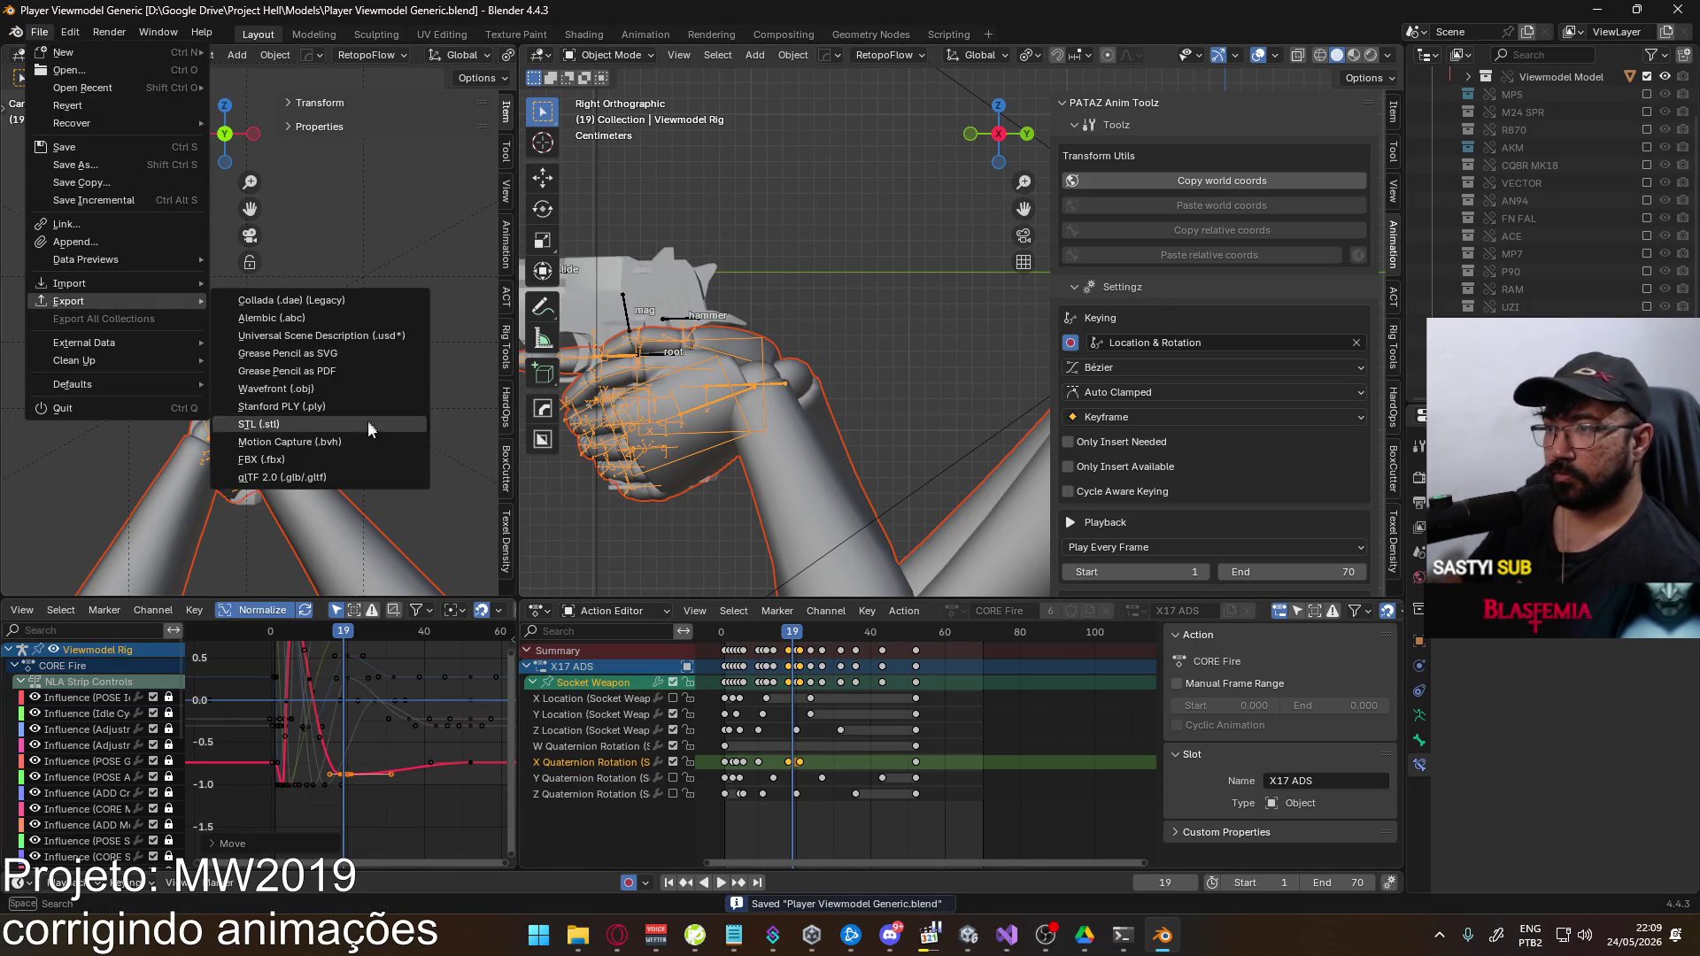
pyautogui.click(336, 453)
pyautogui.doubleClick(678, 321)
# In Unity, equip the Eagle pistol and fire three aimed shots
pyautogui.hotkey('alt', 'Tab')
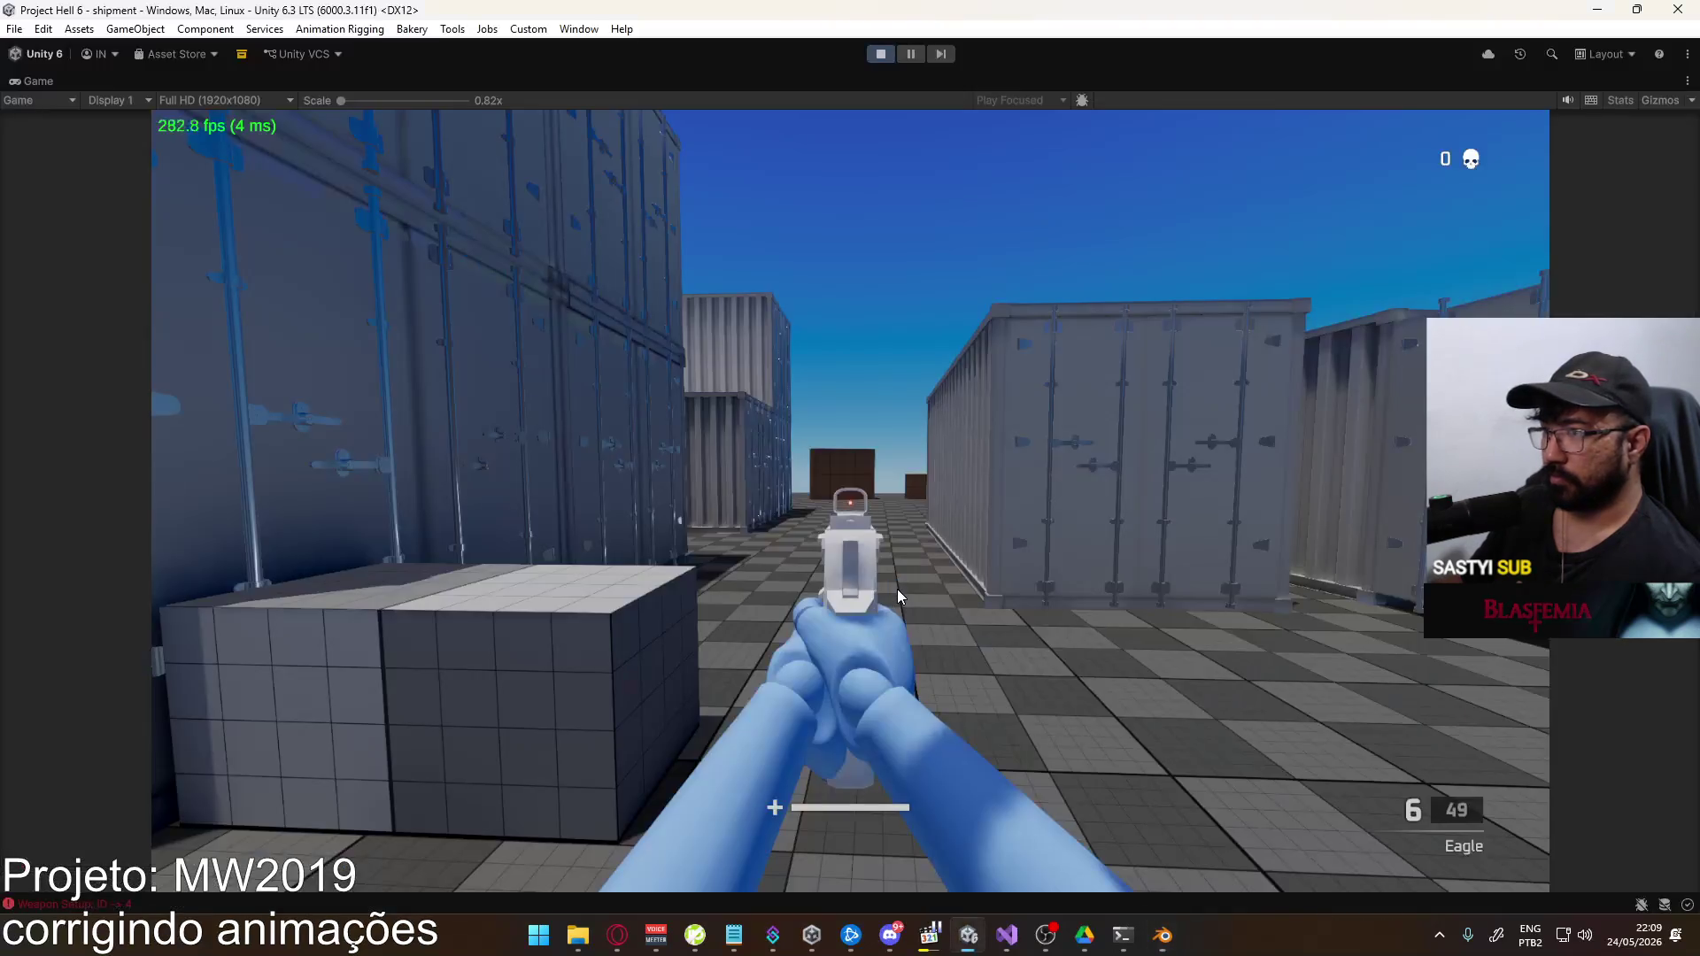
pyautogui.press('4')
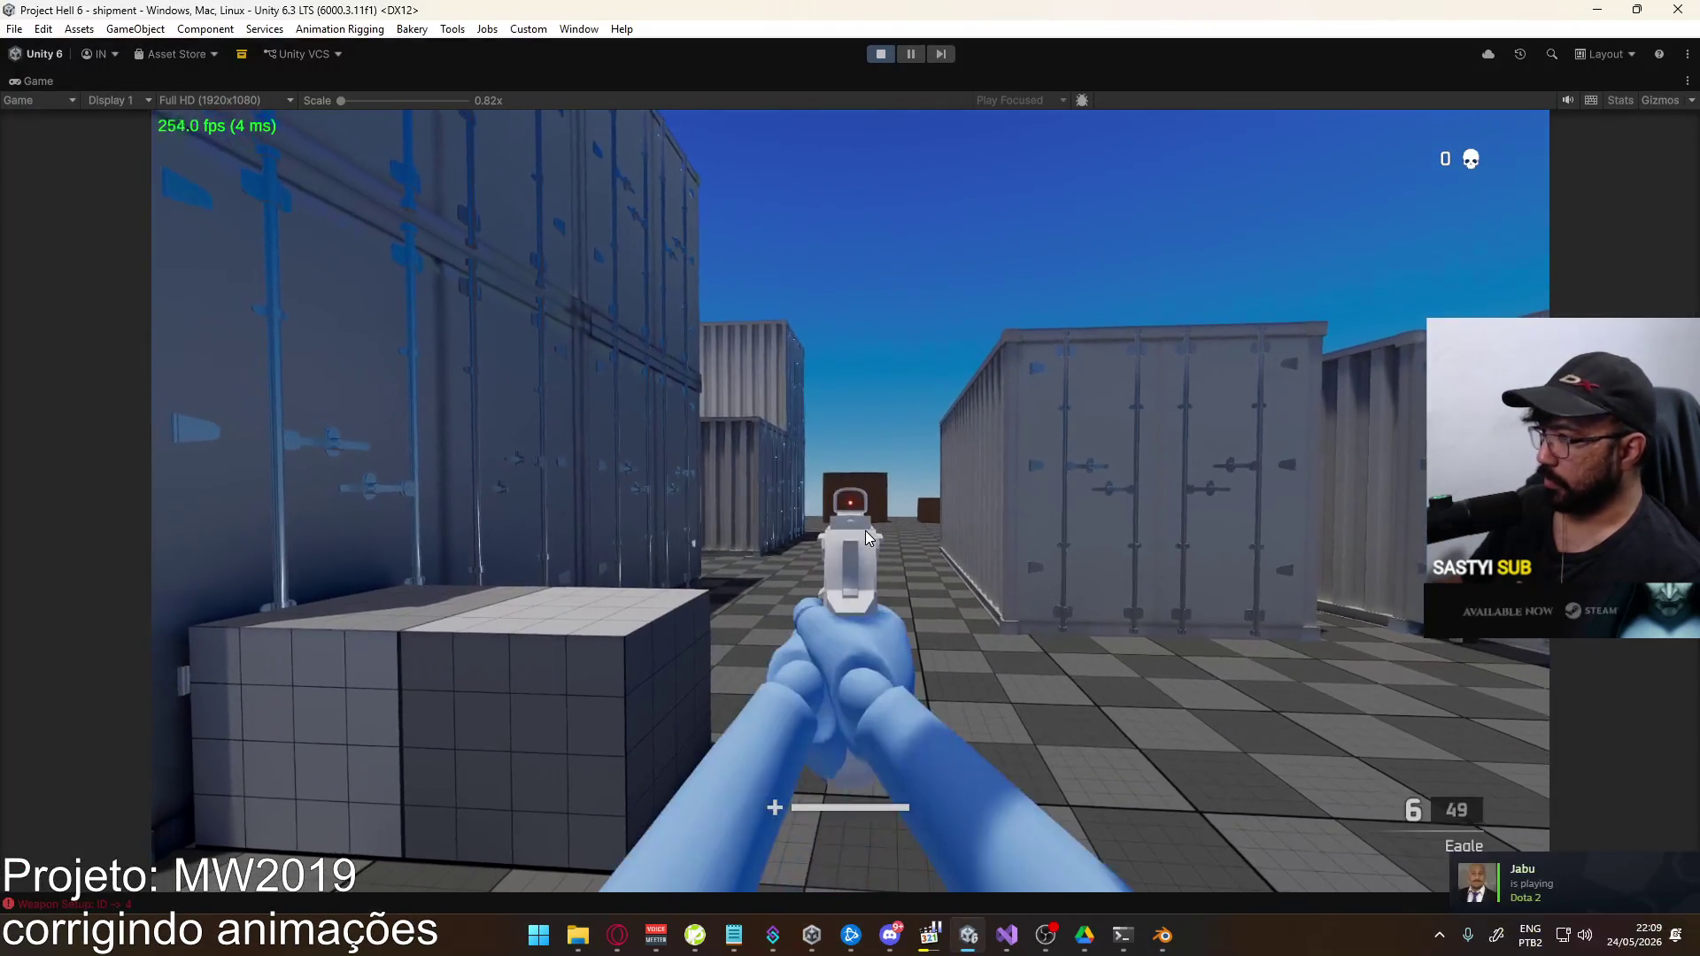
pyautogui.click(849, 502)
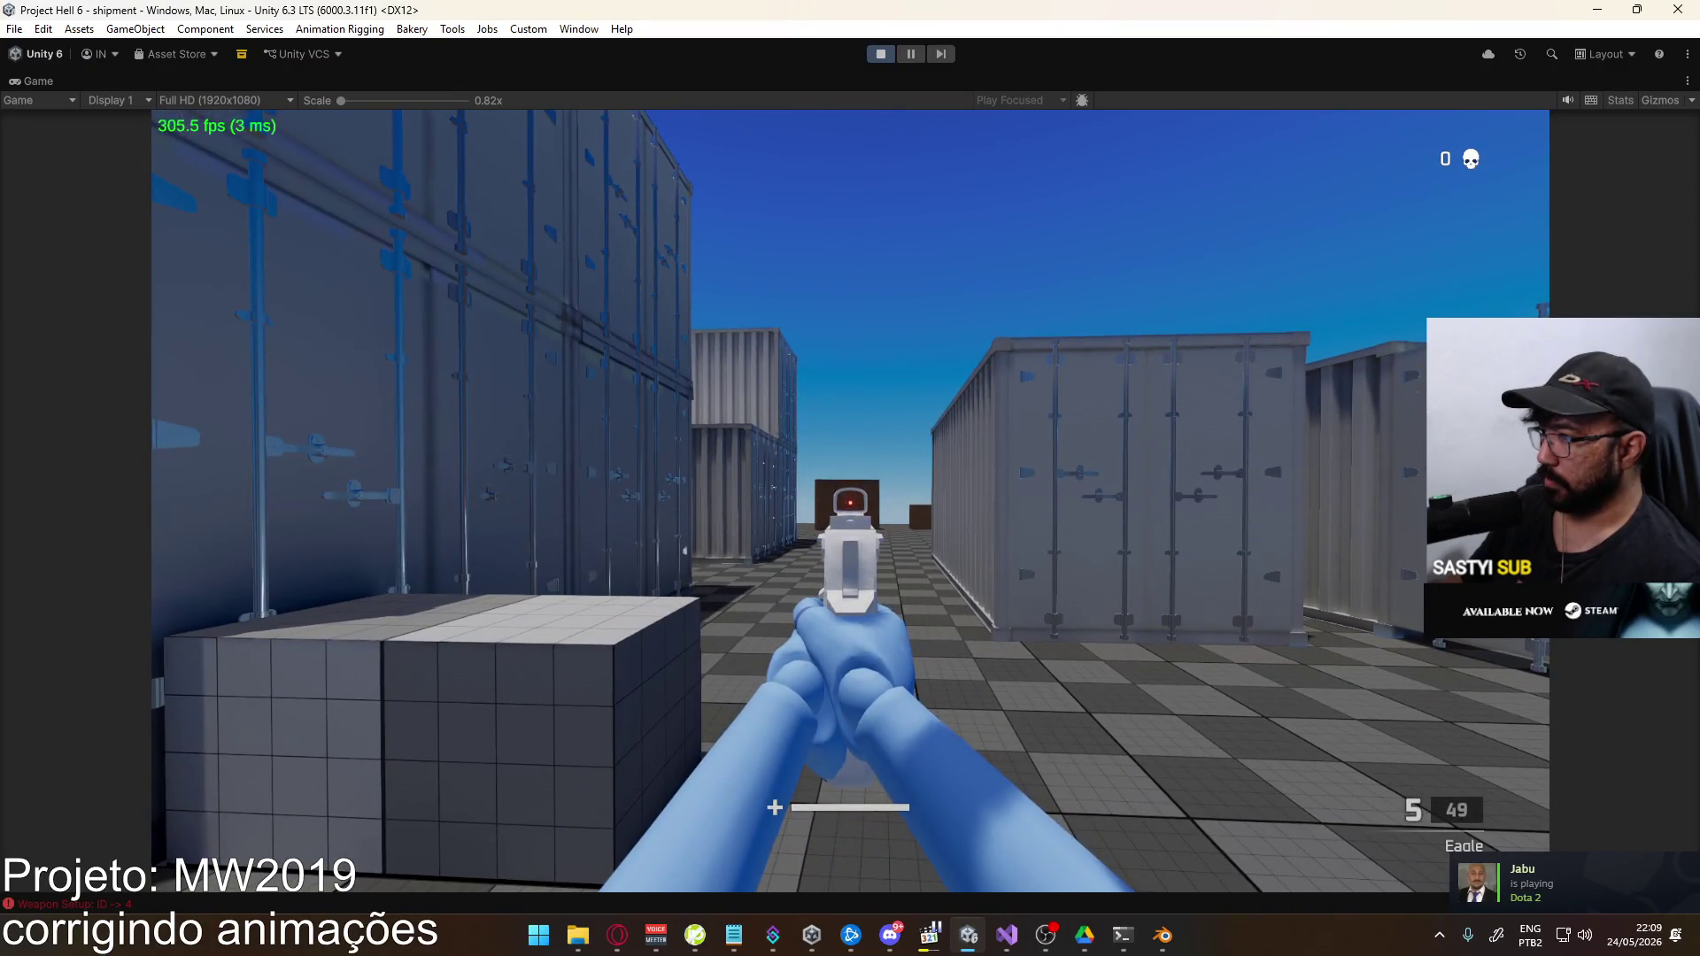
pyautogui.click(850, 502)
pyautogui.click(850, 500)
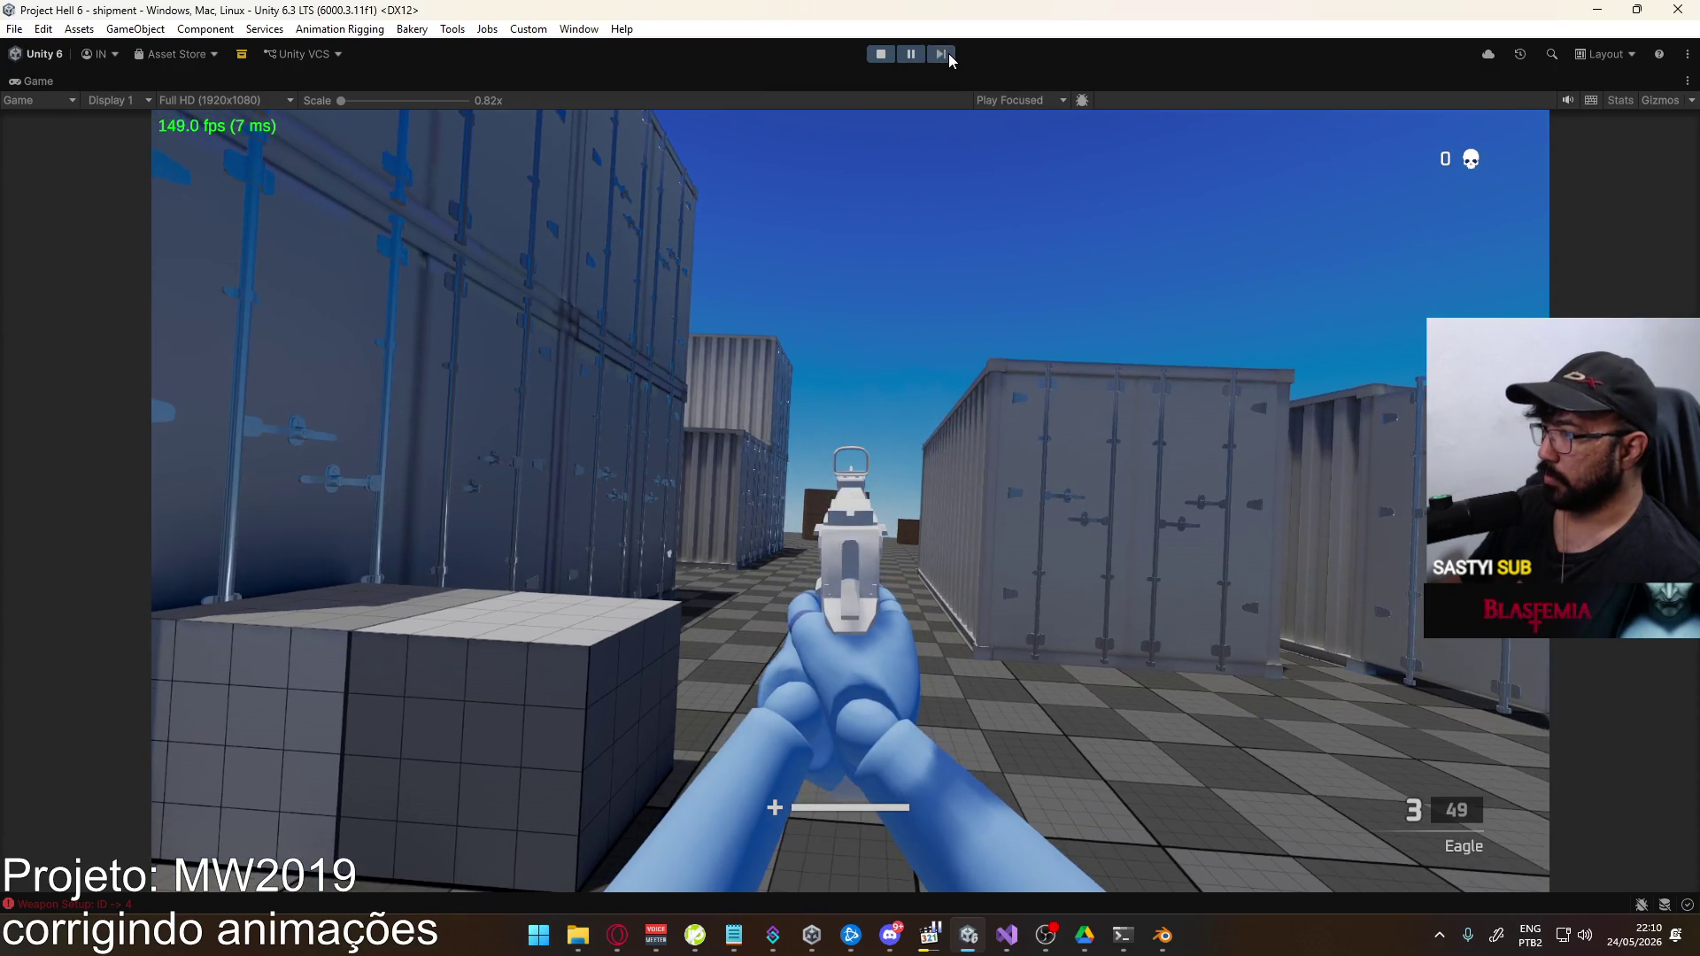
pyautogui.click(948, 53)
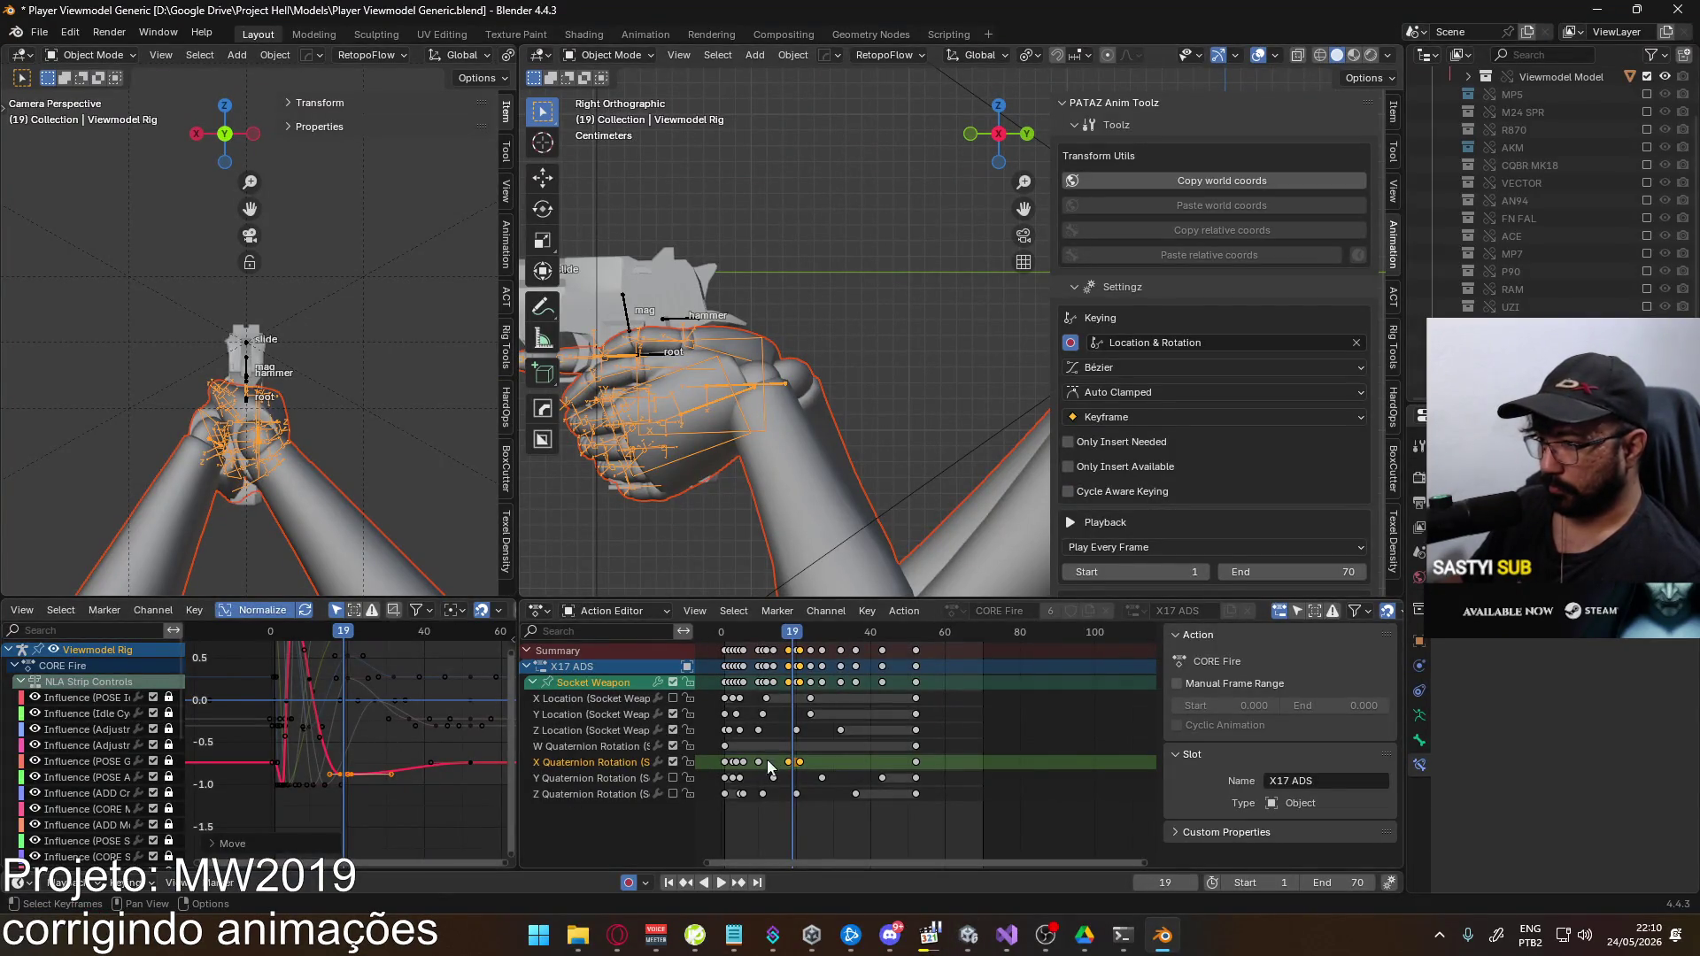
# Scale the X Quaternion Rotation keys toward frame 52, adjust a handle, and raise a key's value
pyautogui.click(469, 762)
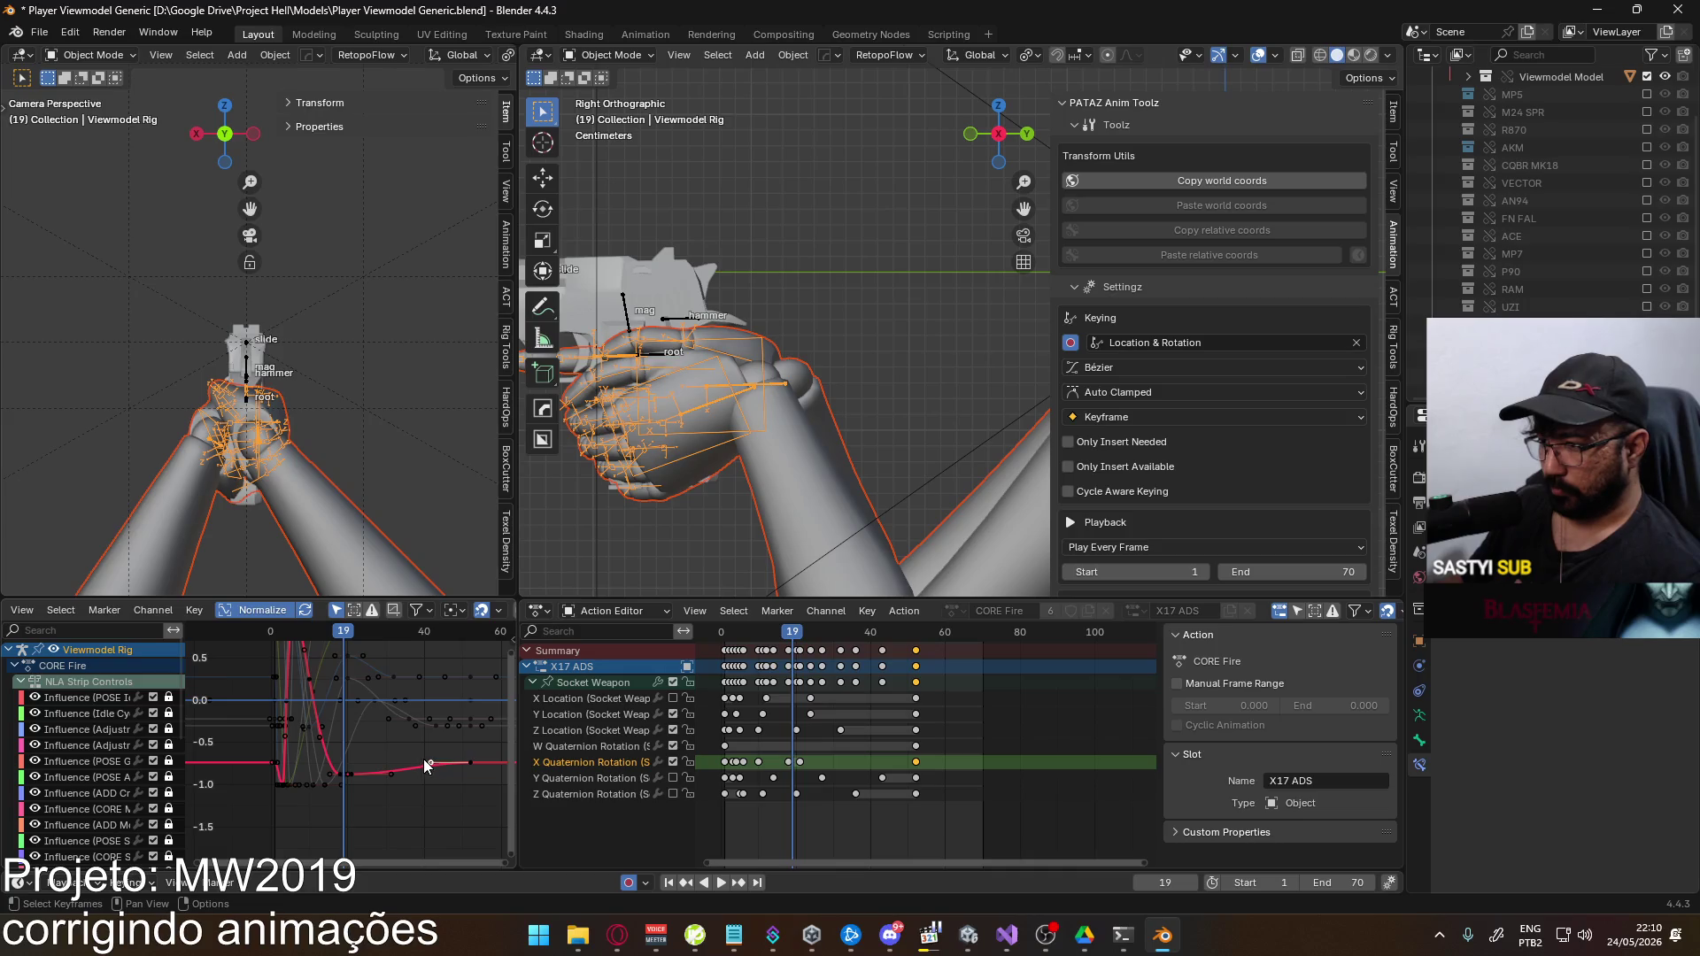
pyautogui.press('s')
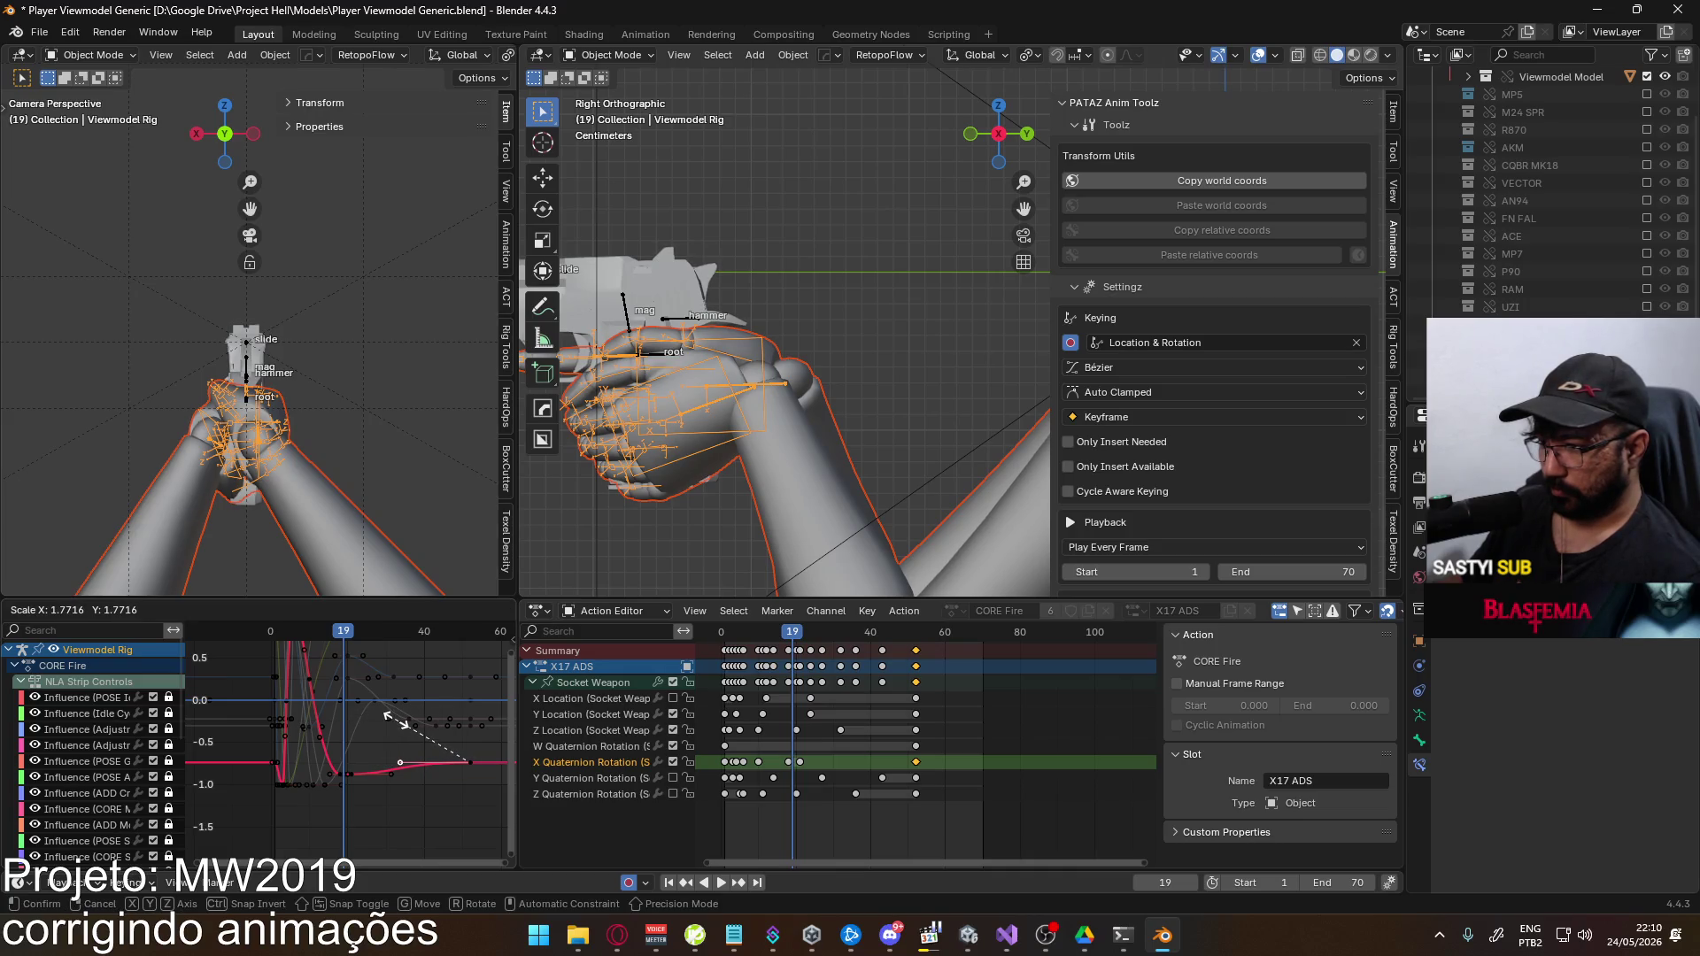
pyautogui.click(394, 720)
pyautogui.keyDown('shift'); pyautogui.click(759, 761); pyautogui.keyUp('shift')
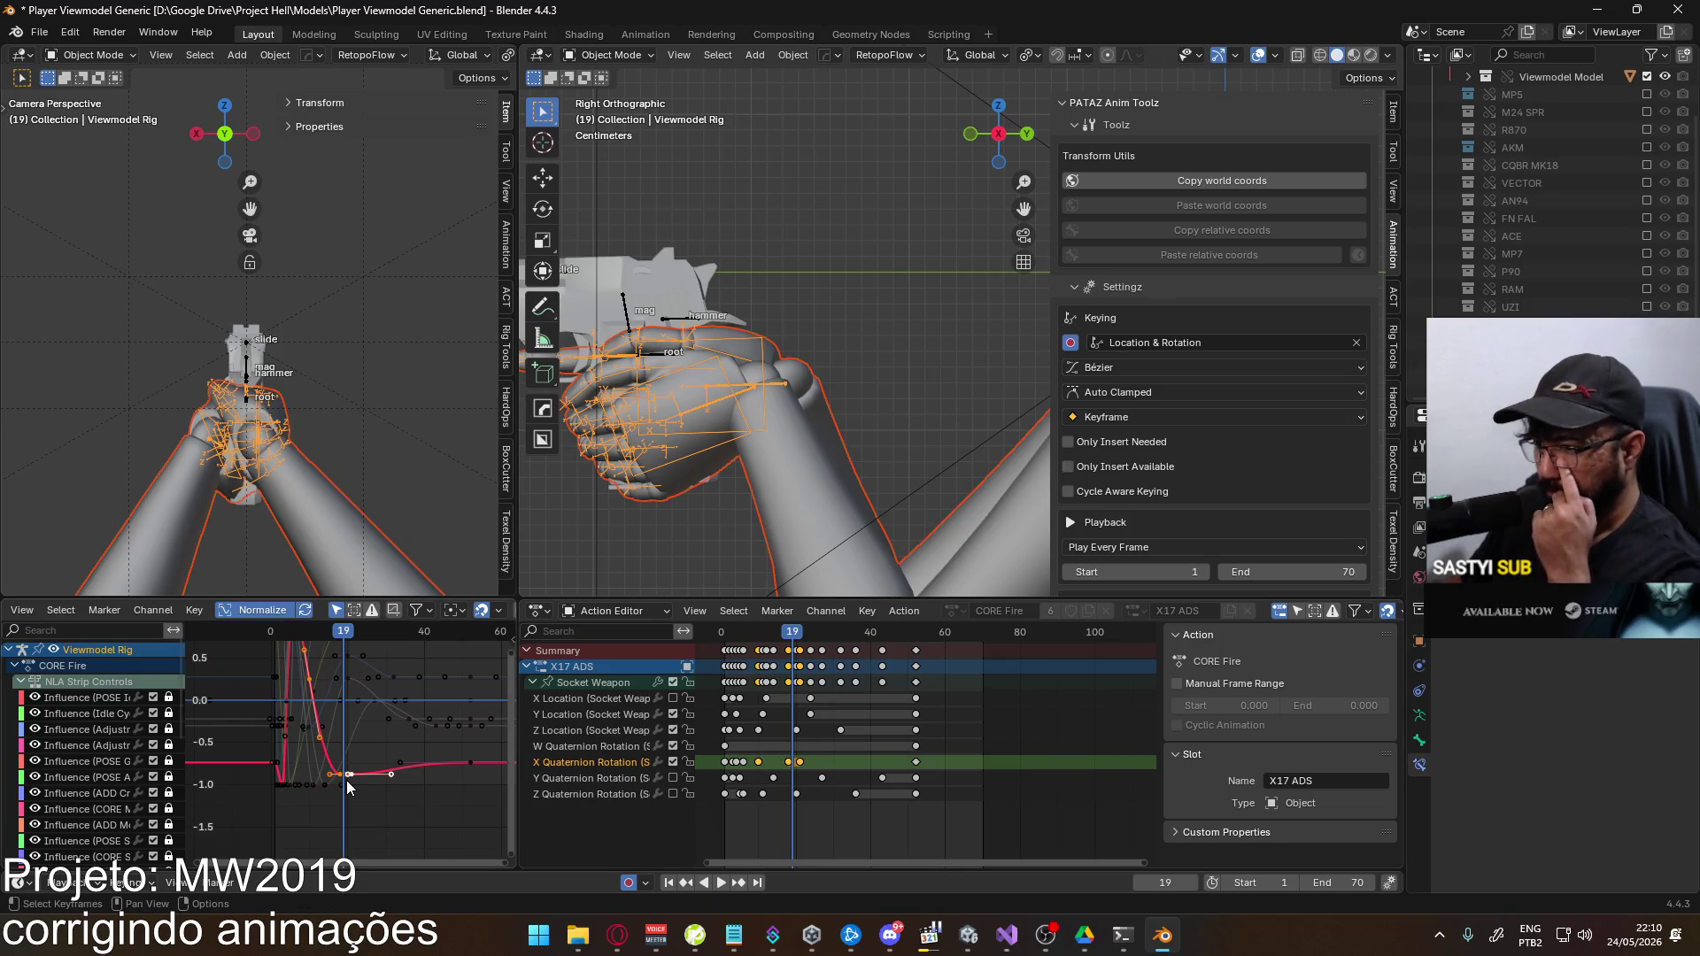
pyautogui.scroll(5, 273, 413)
pyautogui.press('g')
pyautogui.click(390, 774)
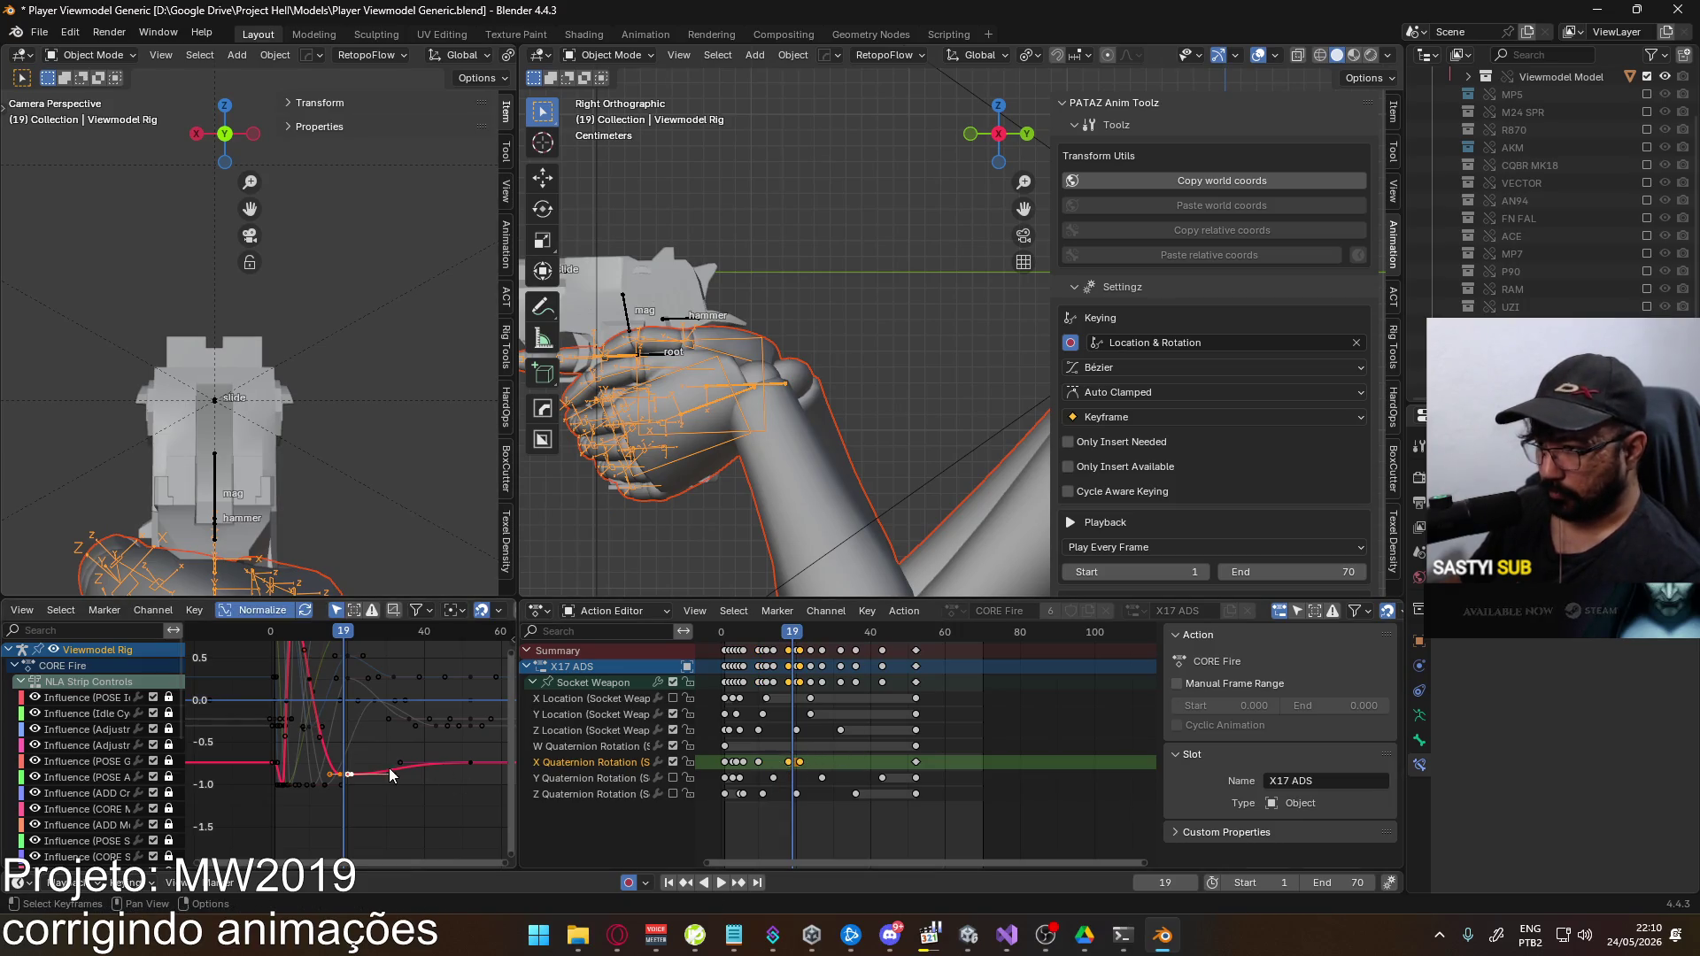
pyautogui.press('g')
pyautogui.press('y')
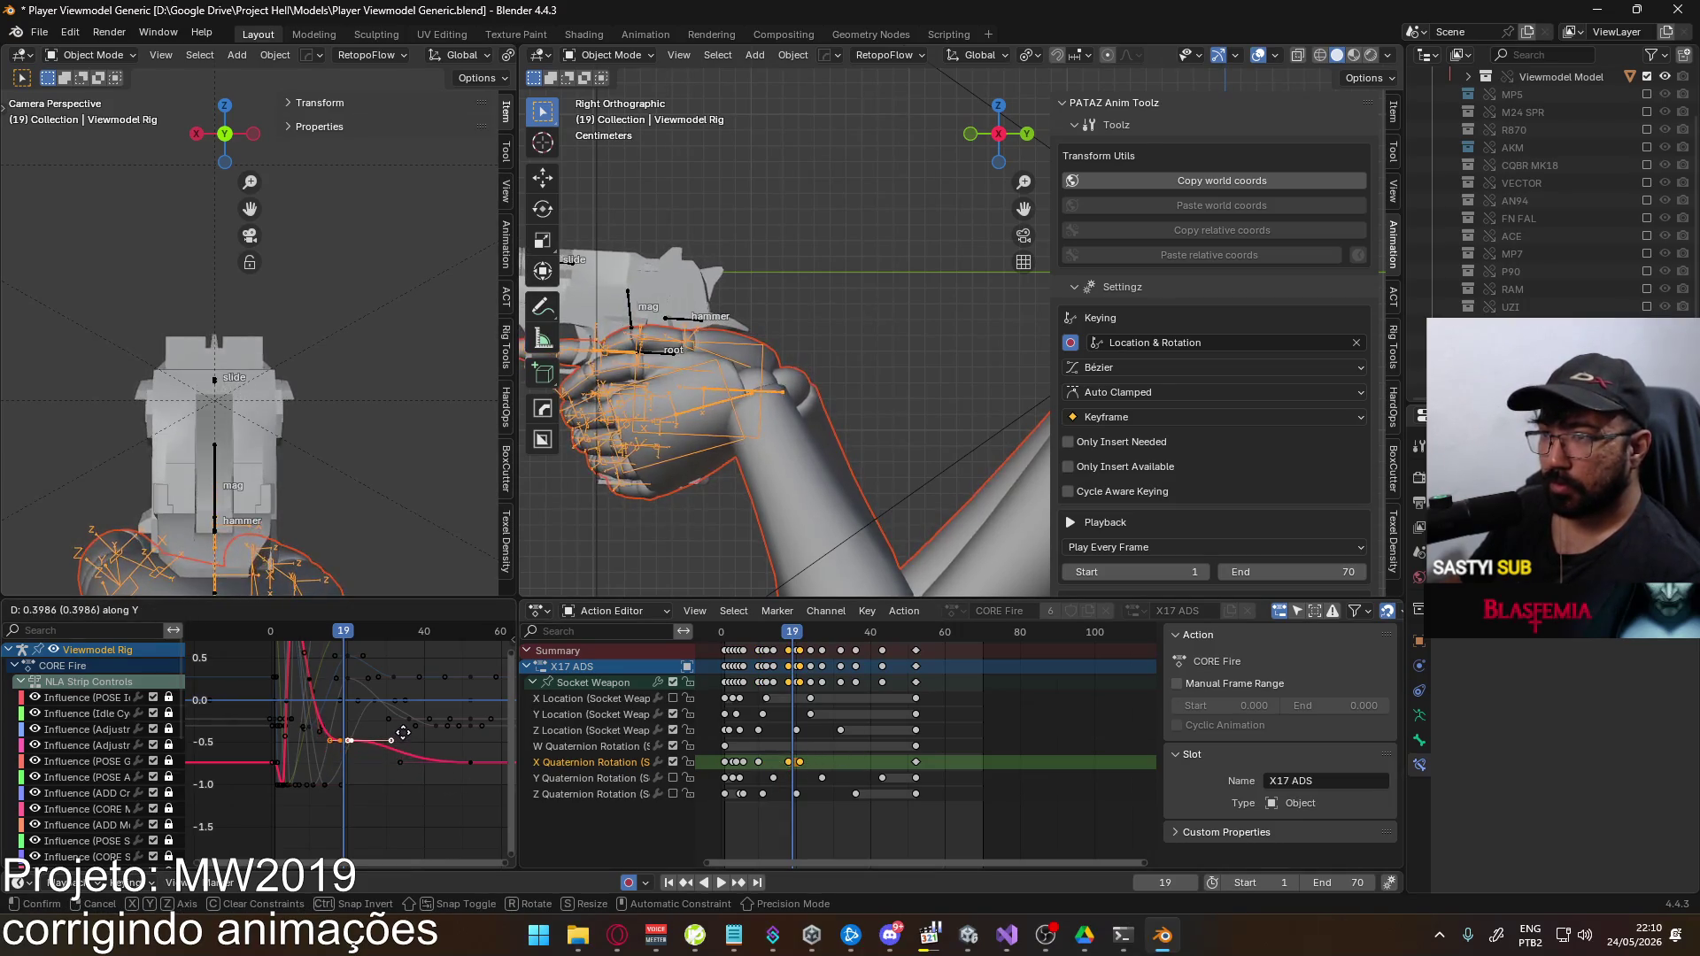
pyautogui.click(403, 740)
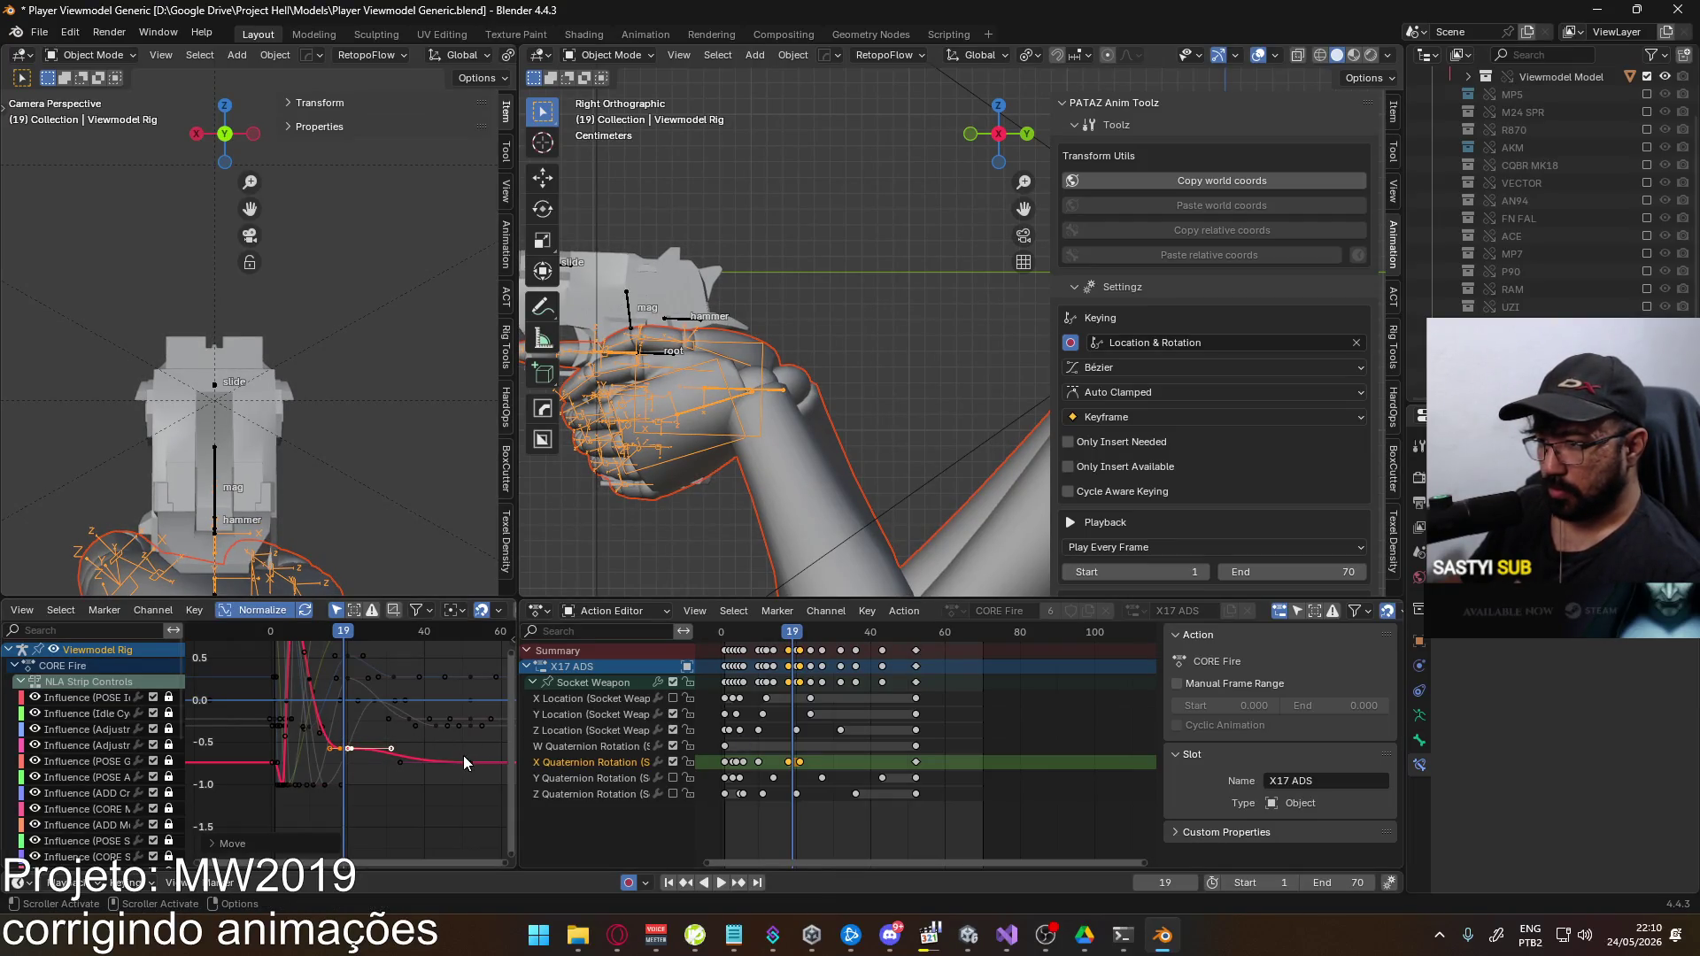
# Play back the animation from the start to preview the fire timing
pyautogui.moveTo(790, 629); pyautogui.dragTo(730, 645)
pyautogui.press('space')
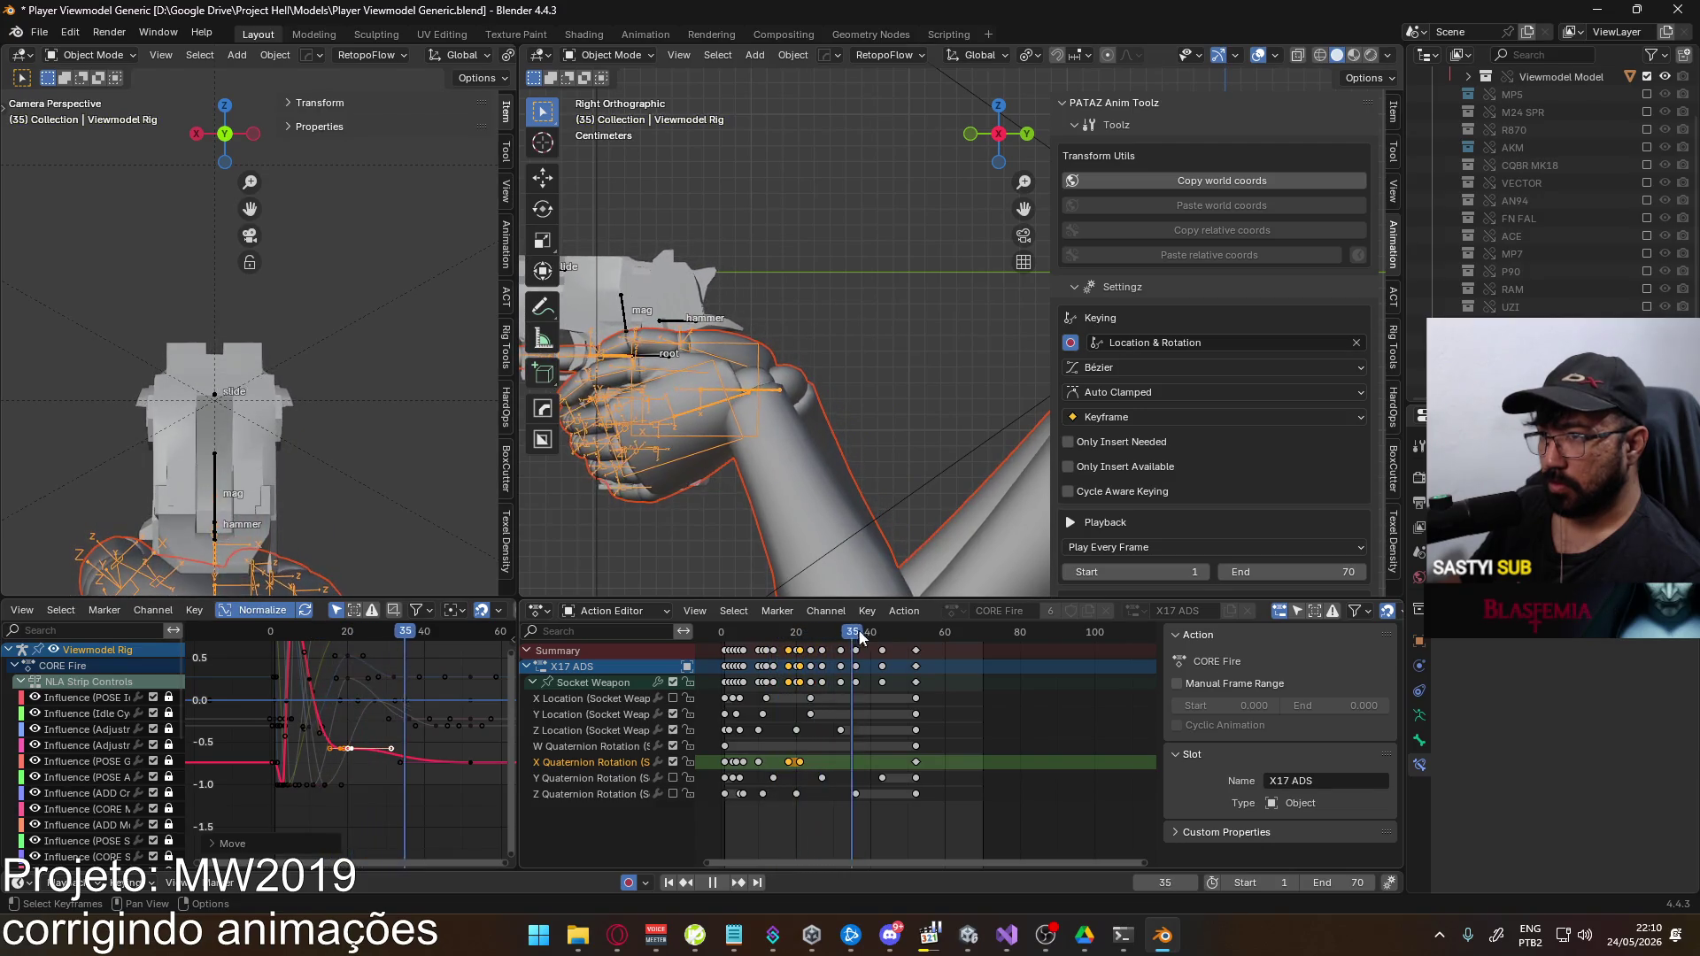
pyautogui.moveTo(893, 649); pyautogui.dragTo(800, 646)
pyautogui.press('space')
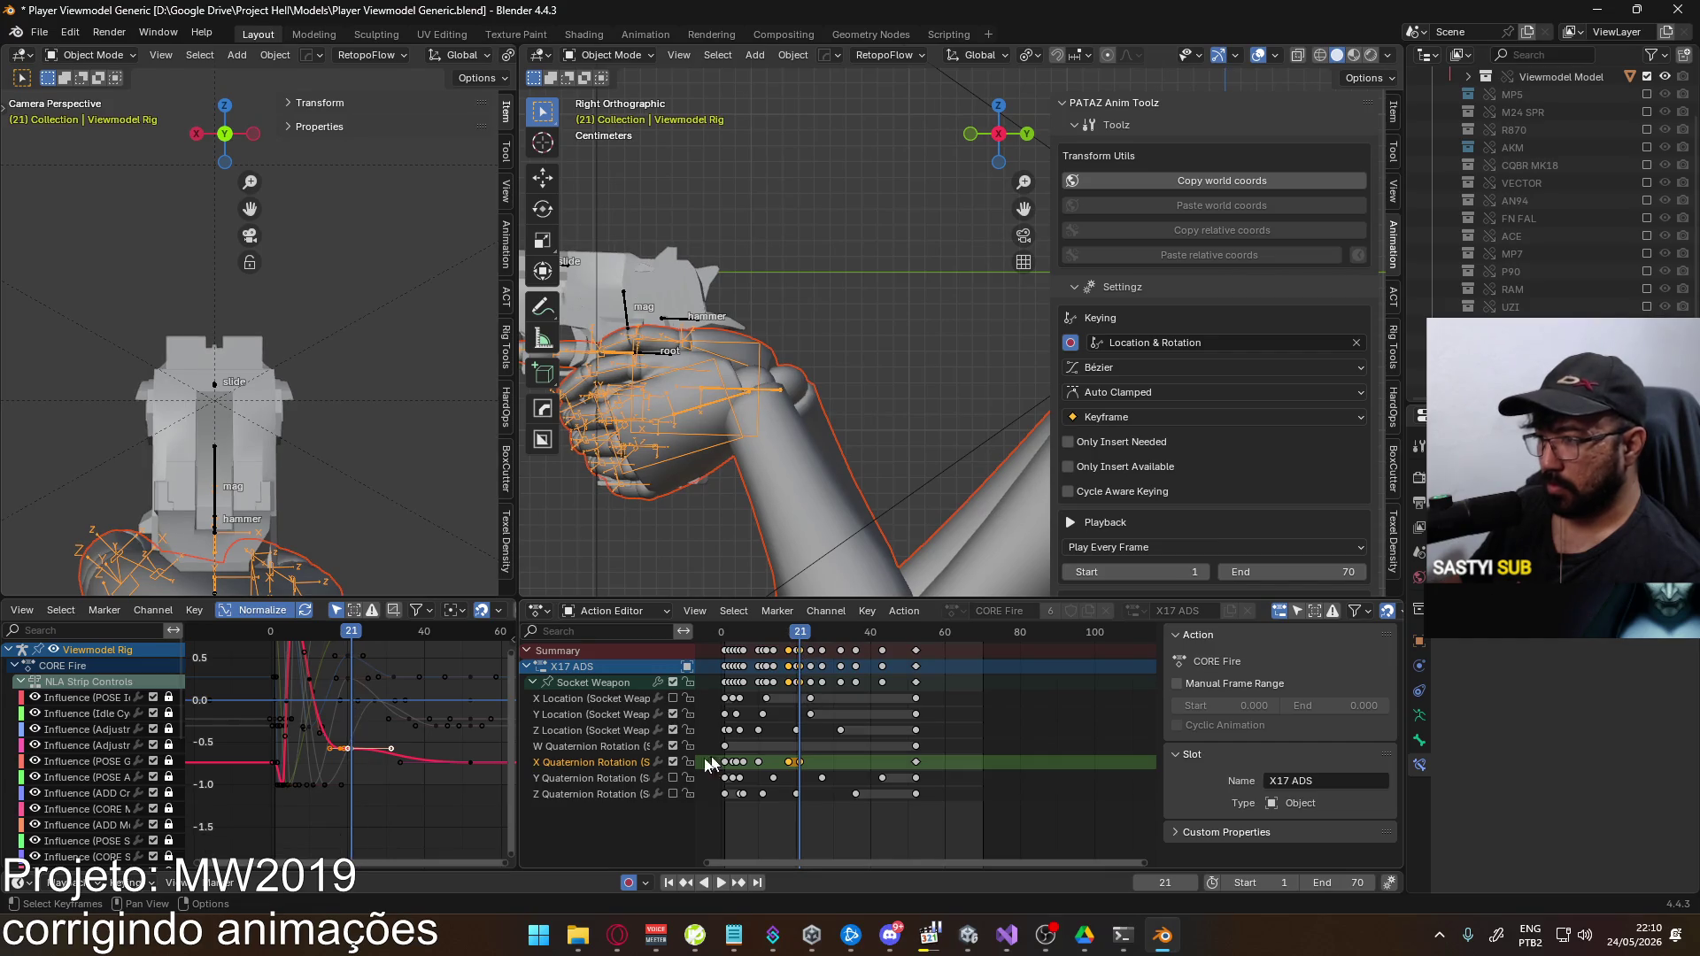
# Replace the Z Location key at frame 21 with a pasted key, lower it about 0.115, and save
pyautogui.click(579, 727)
pyautogui.click(581, 680)
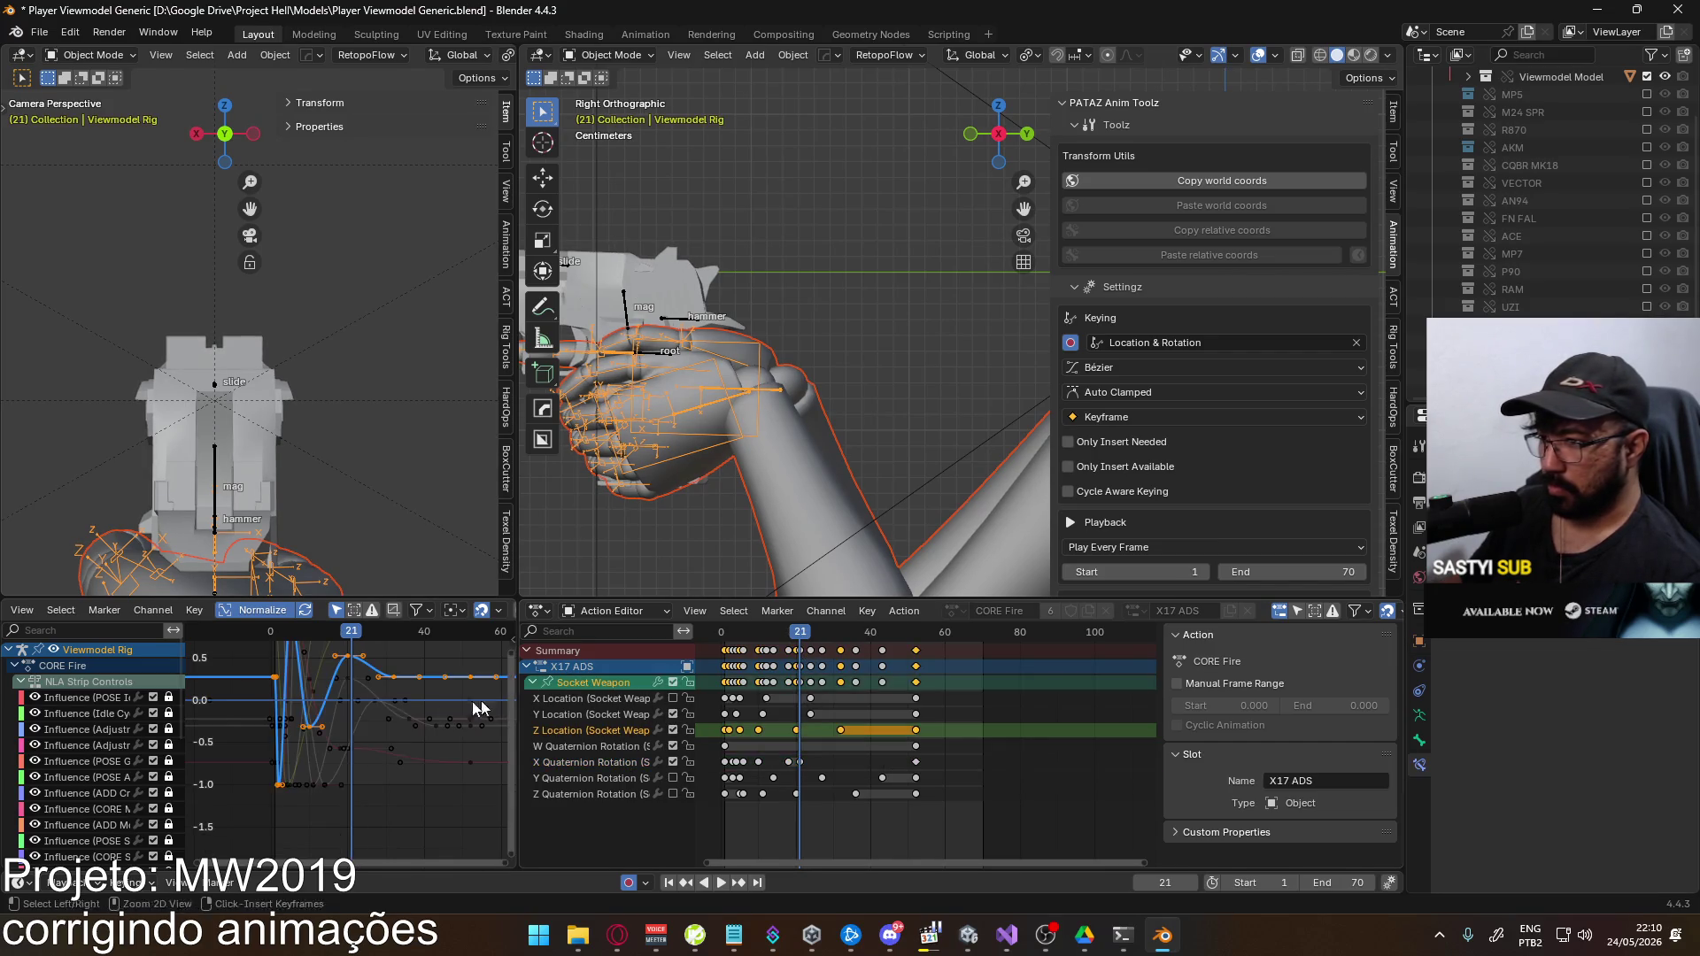
pyautogui.moveTo(402, 696); pyautogui.dragTo(411, 749, button='middle')
pyautogui.click(356, 710)
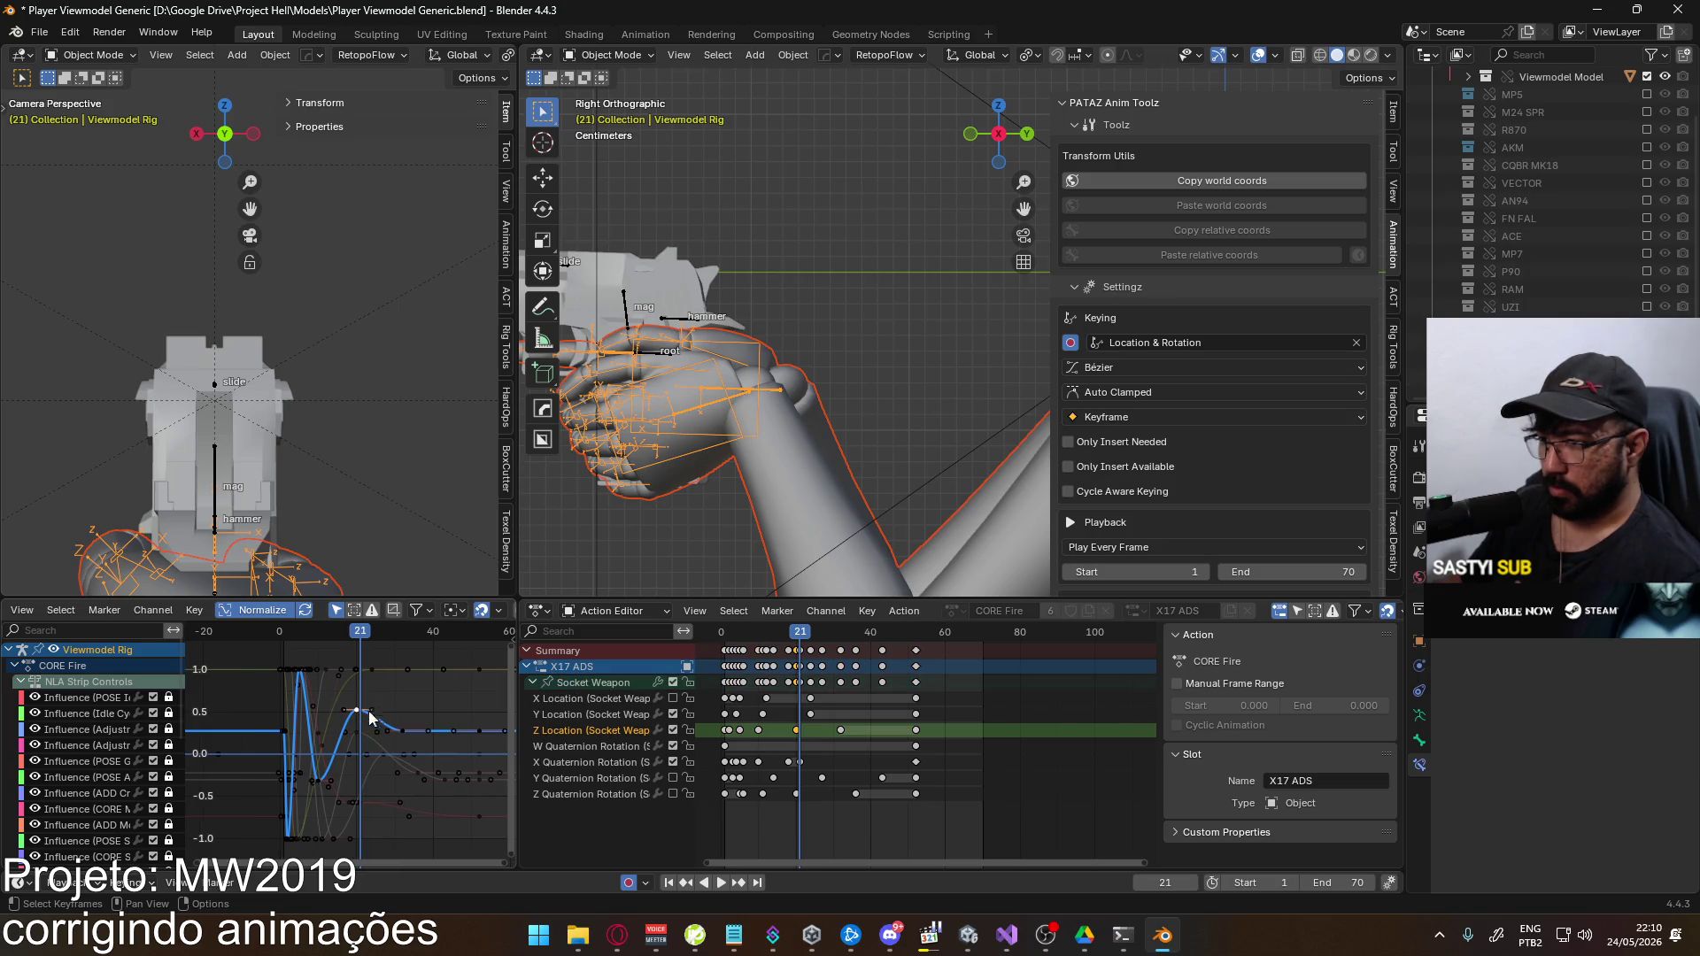
pyautogui.press('x')
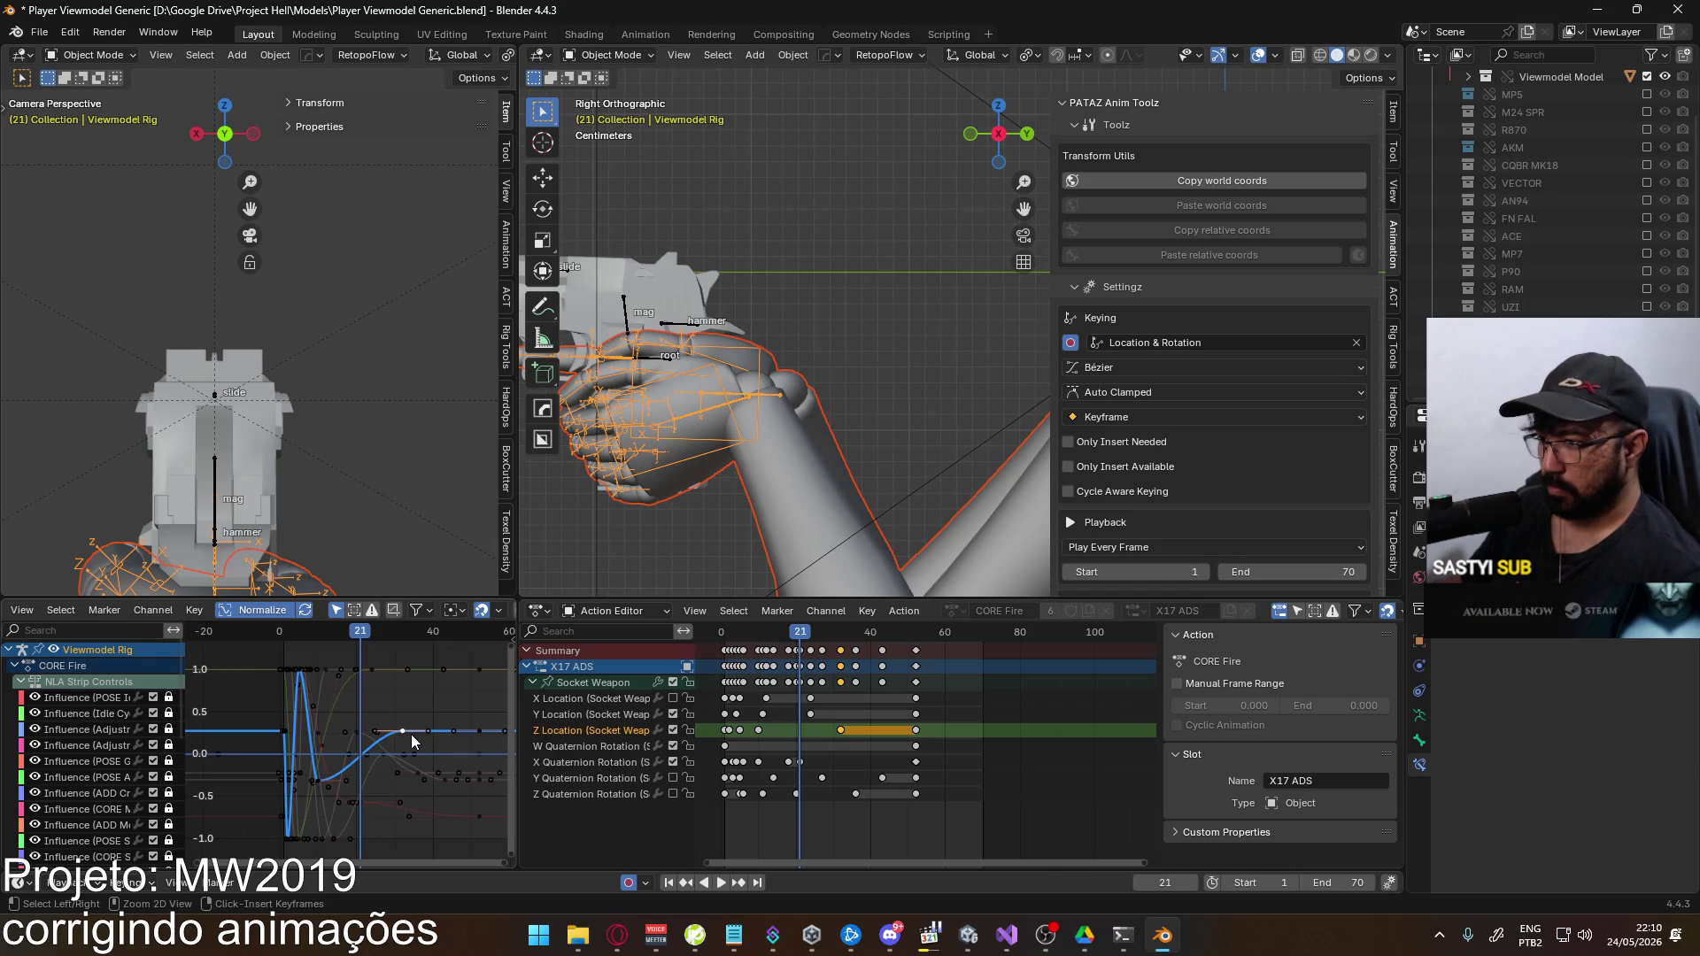
pyautogui.hotkey('ctrl', 'v')
pyautogui.press('g')
pyautogui.press('y')
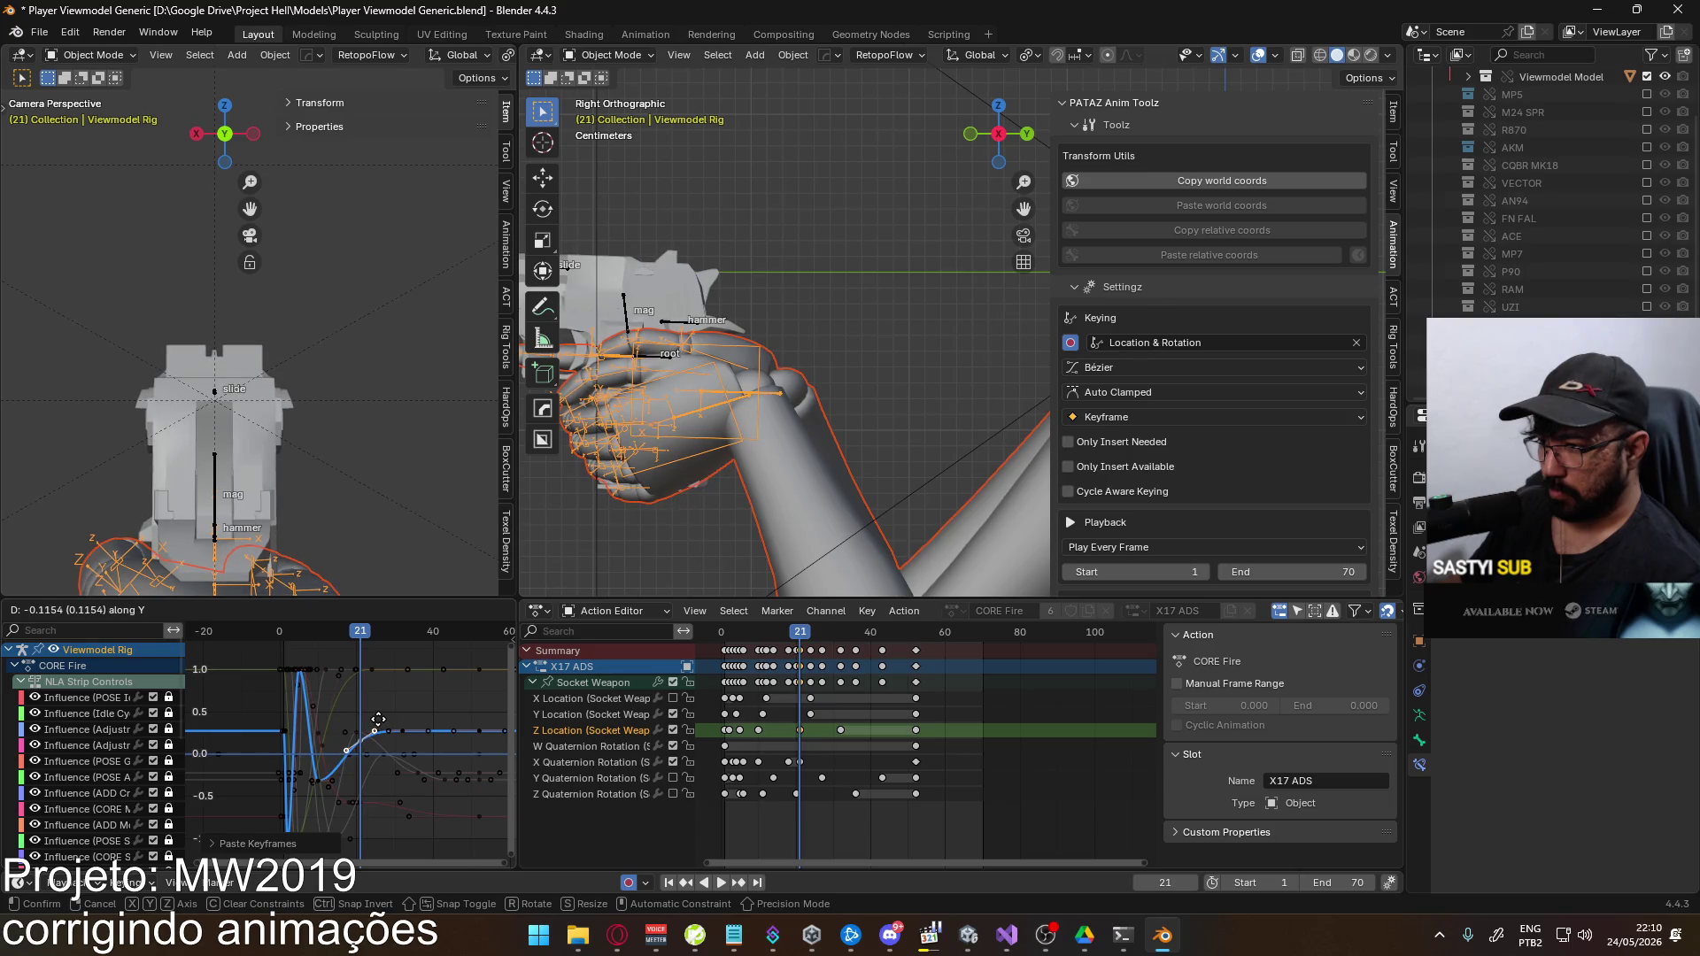
pyautogui.click(378, 719)
pyautogui.hotkey('ctrl', 's')
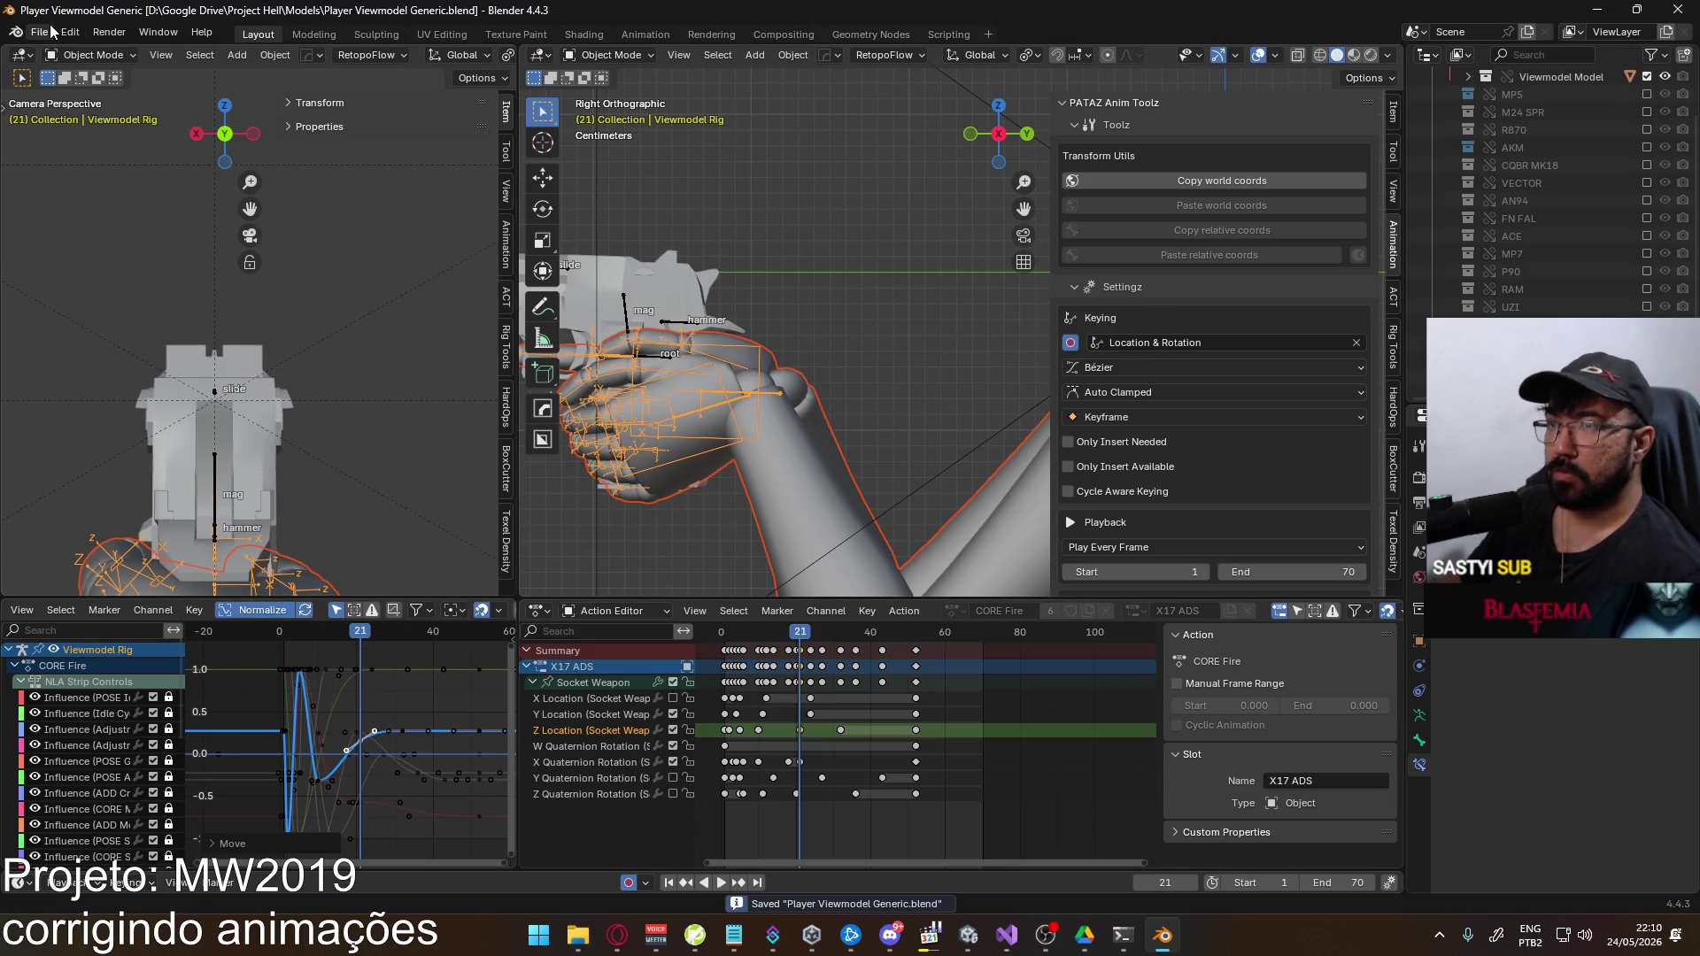
# Export FBX over Viewmodel@EAGLE Fire ADS Single.fbx
pyautogui.click(39, 32)
pyautogui.moveTo(147, 299)
pyautogui.click(261, 458)
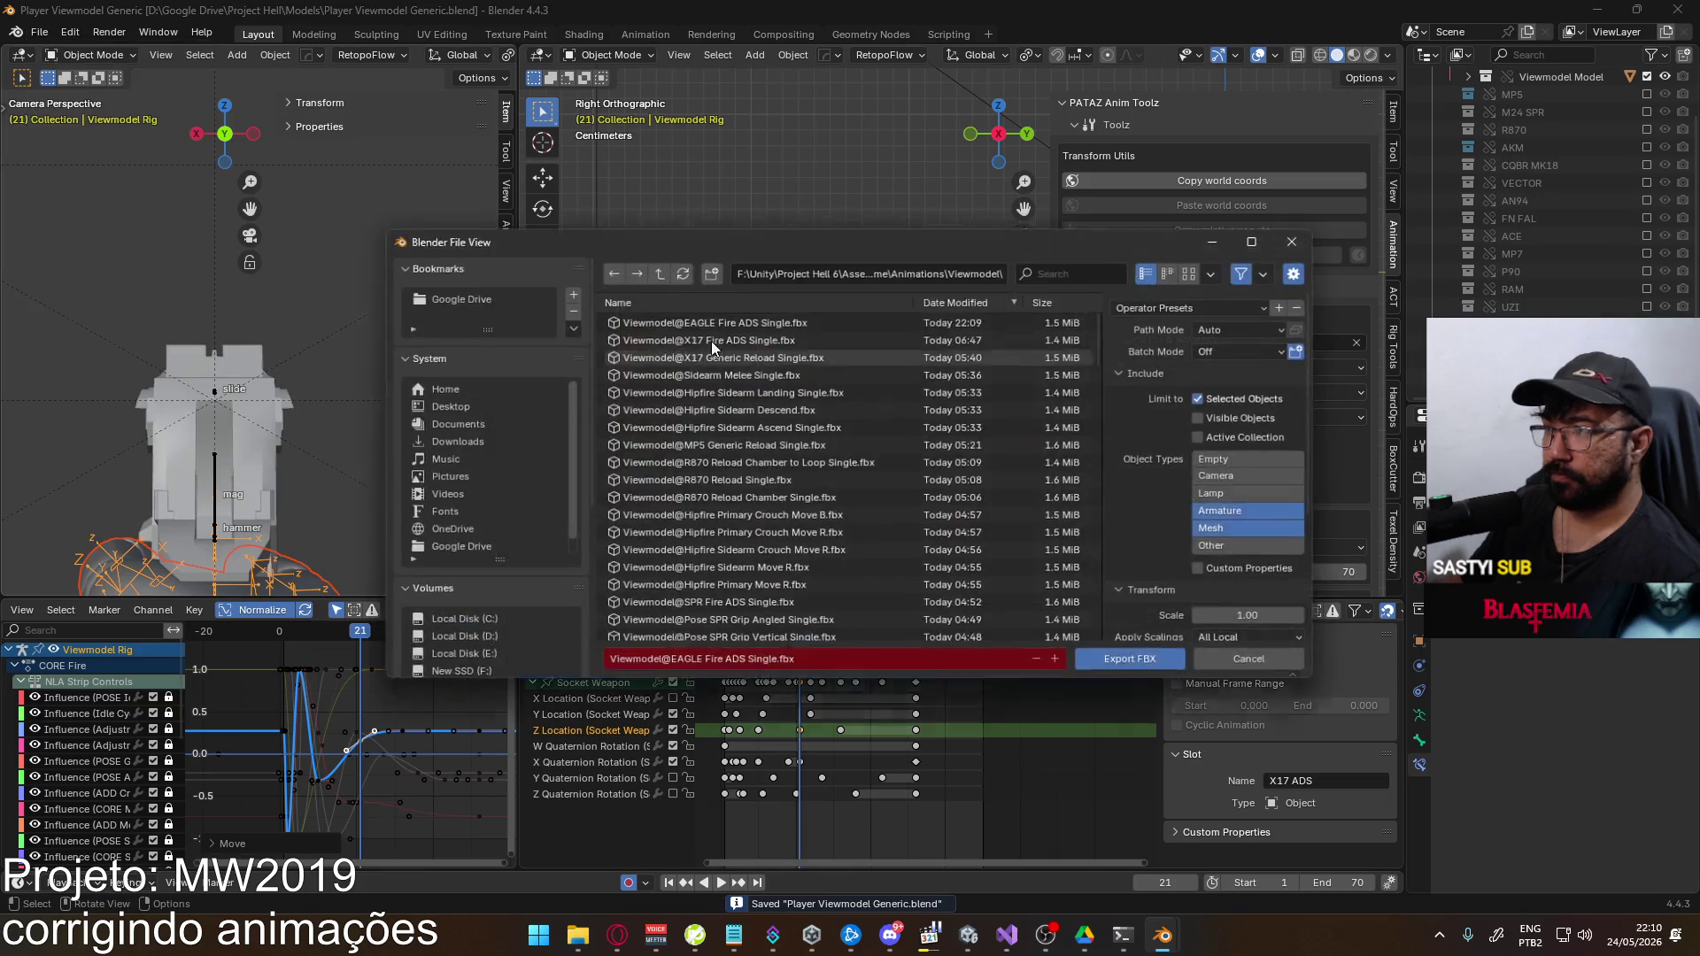
pyautogui.doubleClick(684, 323)
# In Unity, re-equip the Eagle, fire aimed shots, reload, and fire three more
pyautogui.hotkey('alt', 'Tab')
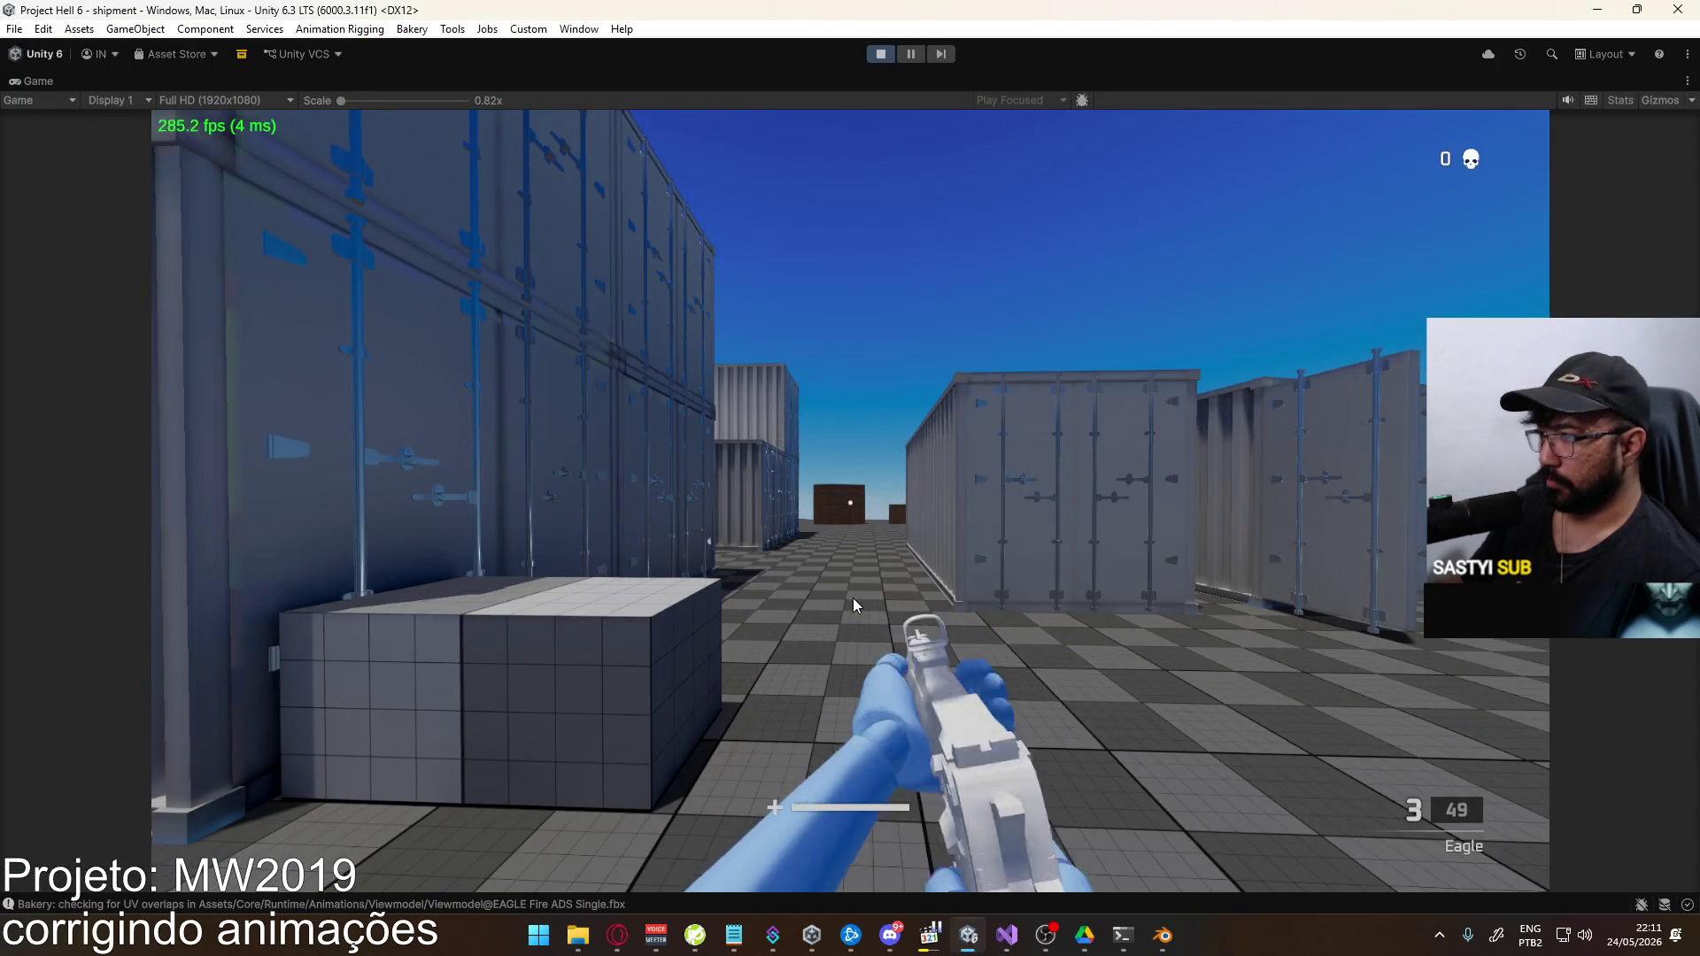
pyautogui.press('1')
pyautogui.press('2')
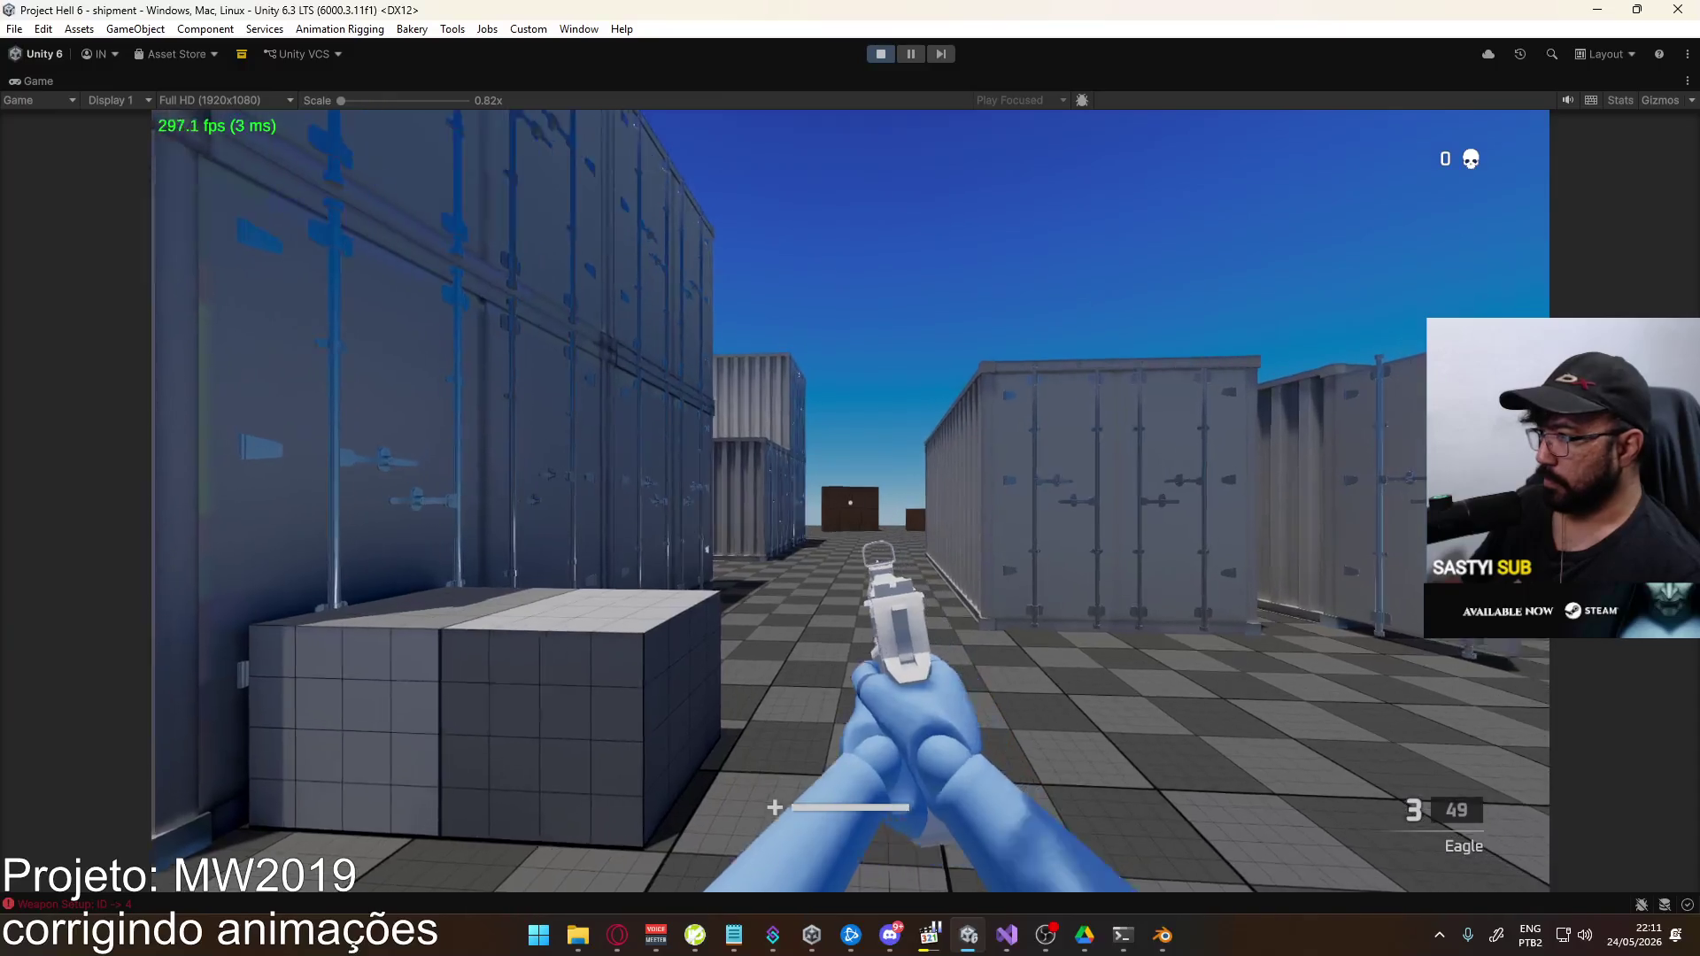
pyautogui.click(843, 587)
pyautogui.click(850, 501)
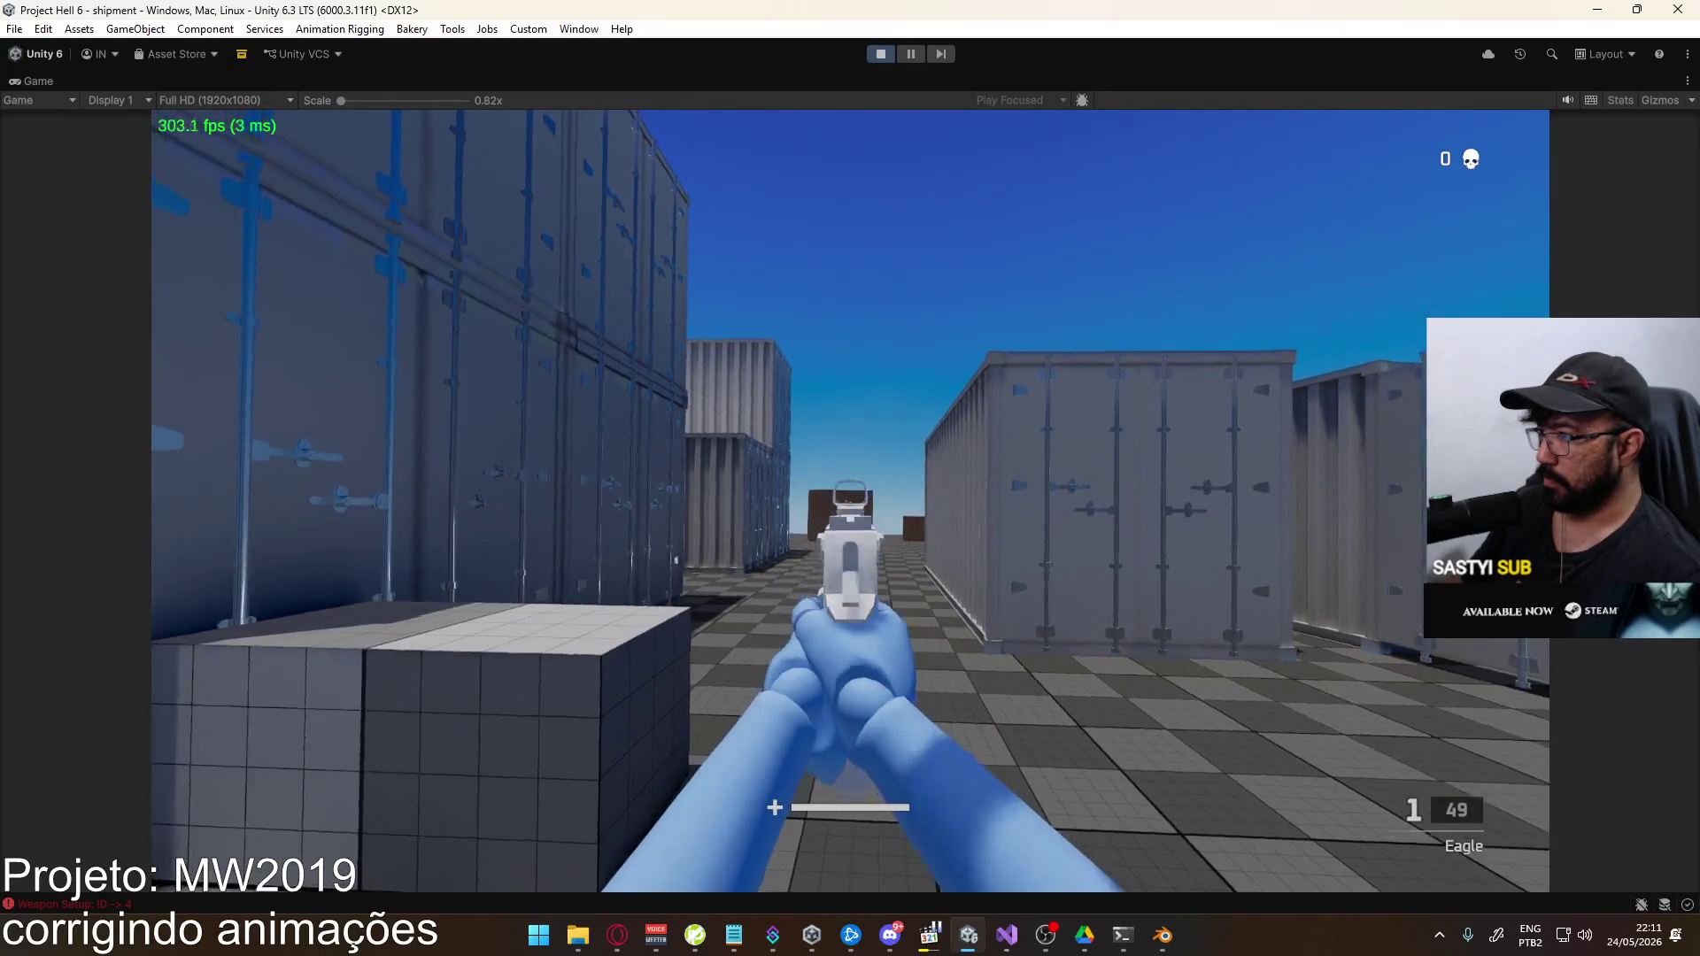
pyautogui.press('r')
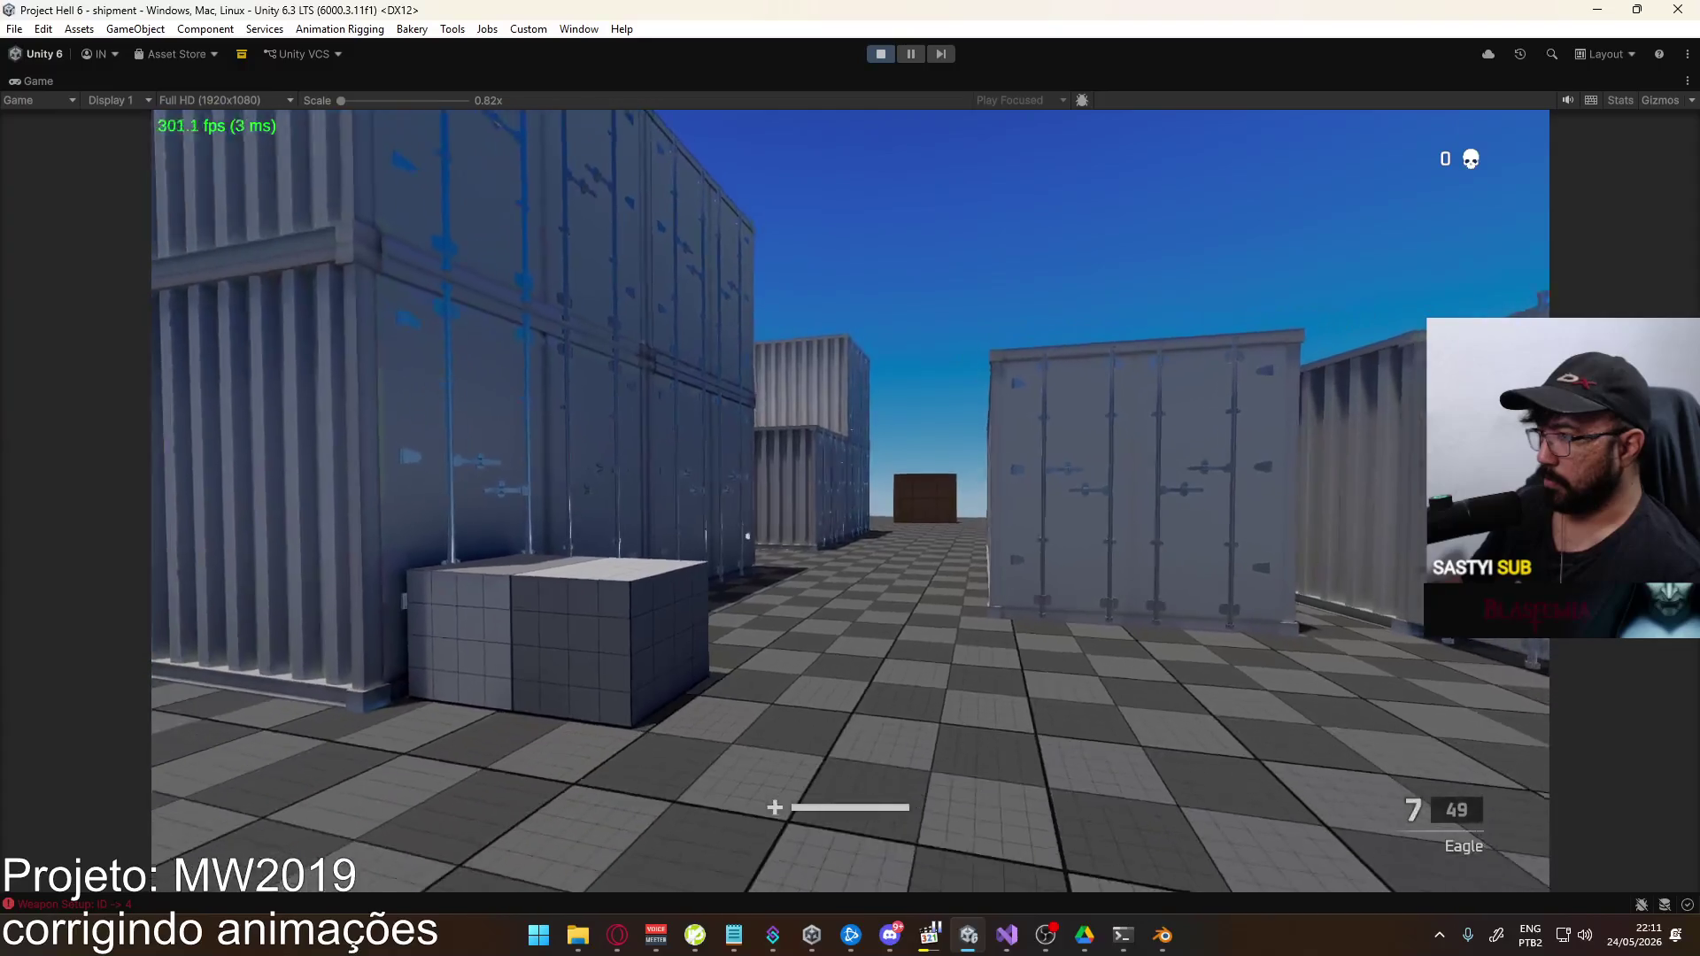
pyautogui.click(850, 501)
pyautogui.click(850, 501)
pyautogui.click(850, 501)
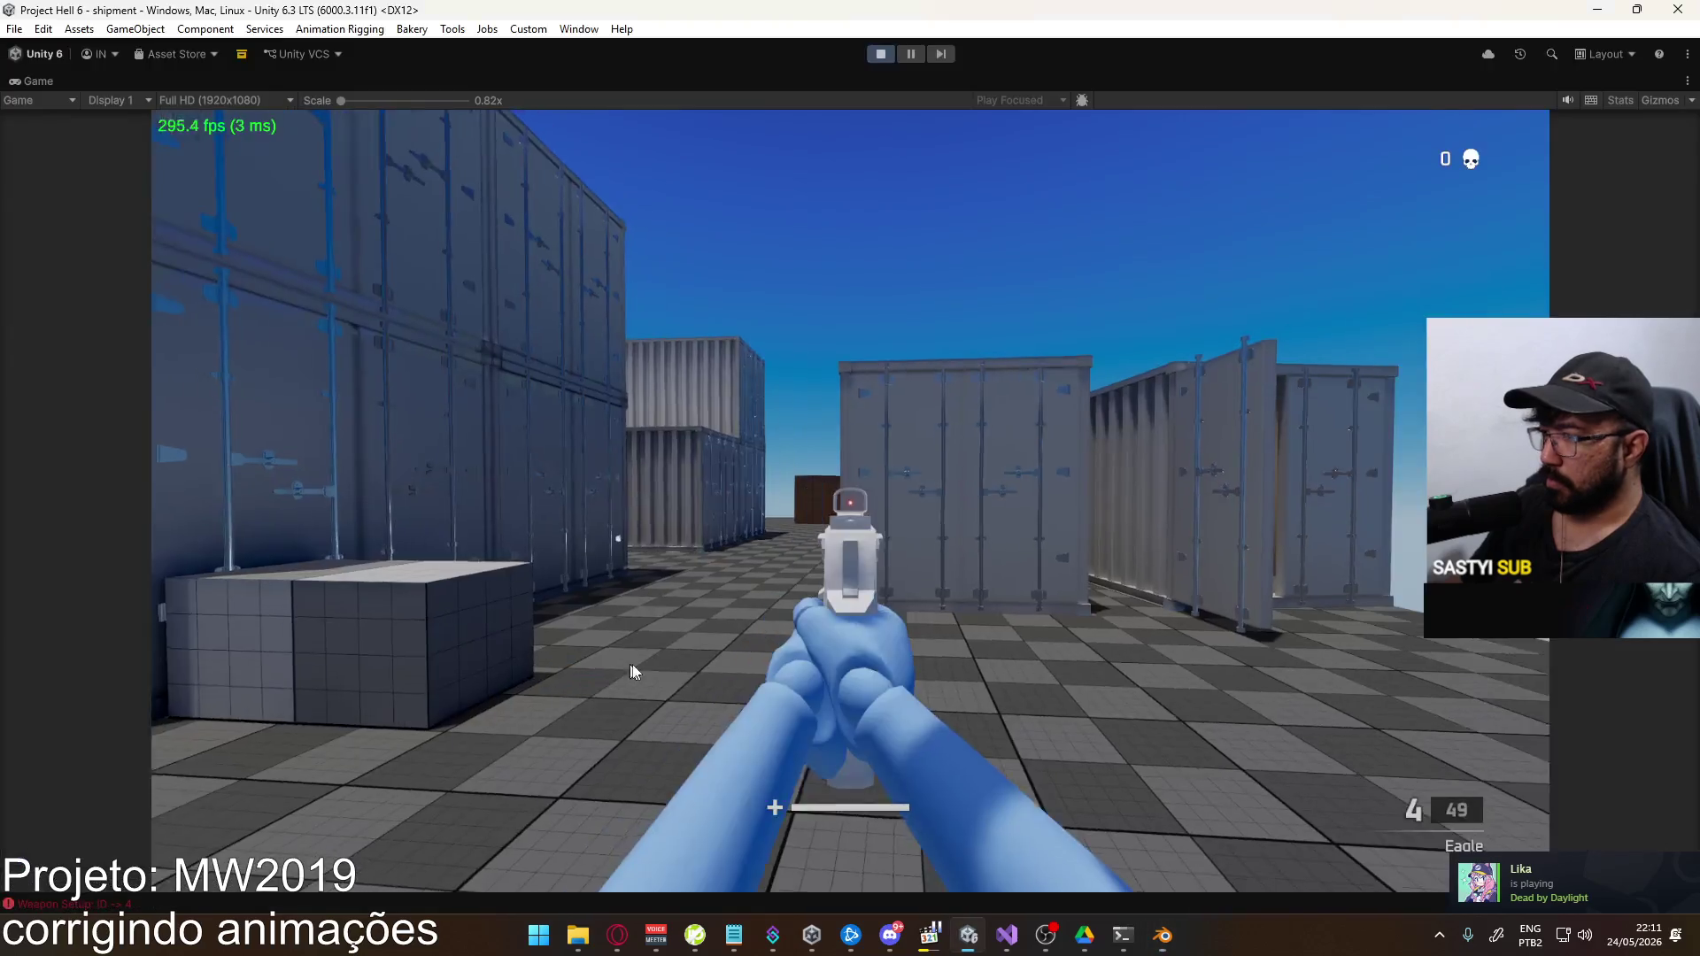
# Back in Blender, play the animation and scrub to frame 21
pyautogui.hotkey('alt', 'Tab')
pyautogui.press('space')
pyautogui.moveTo(793, 630)
pyautogui.mouseDown()
pyautogui.moveTo(831, 625)
pyautogui.moveTo(736, 631)
pyautogui.moveTo(922, 611)
pyautogui.moveTo(724, 612)
pyautogui.mouseUp()
# Set the X Quaternion keys near frames 17–19 and 52 to Auto Clamped and retime them
pyautogui.click(601, 762)
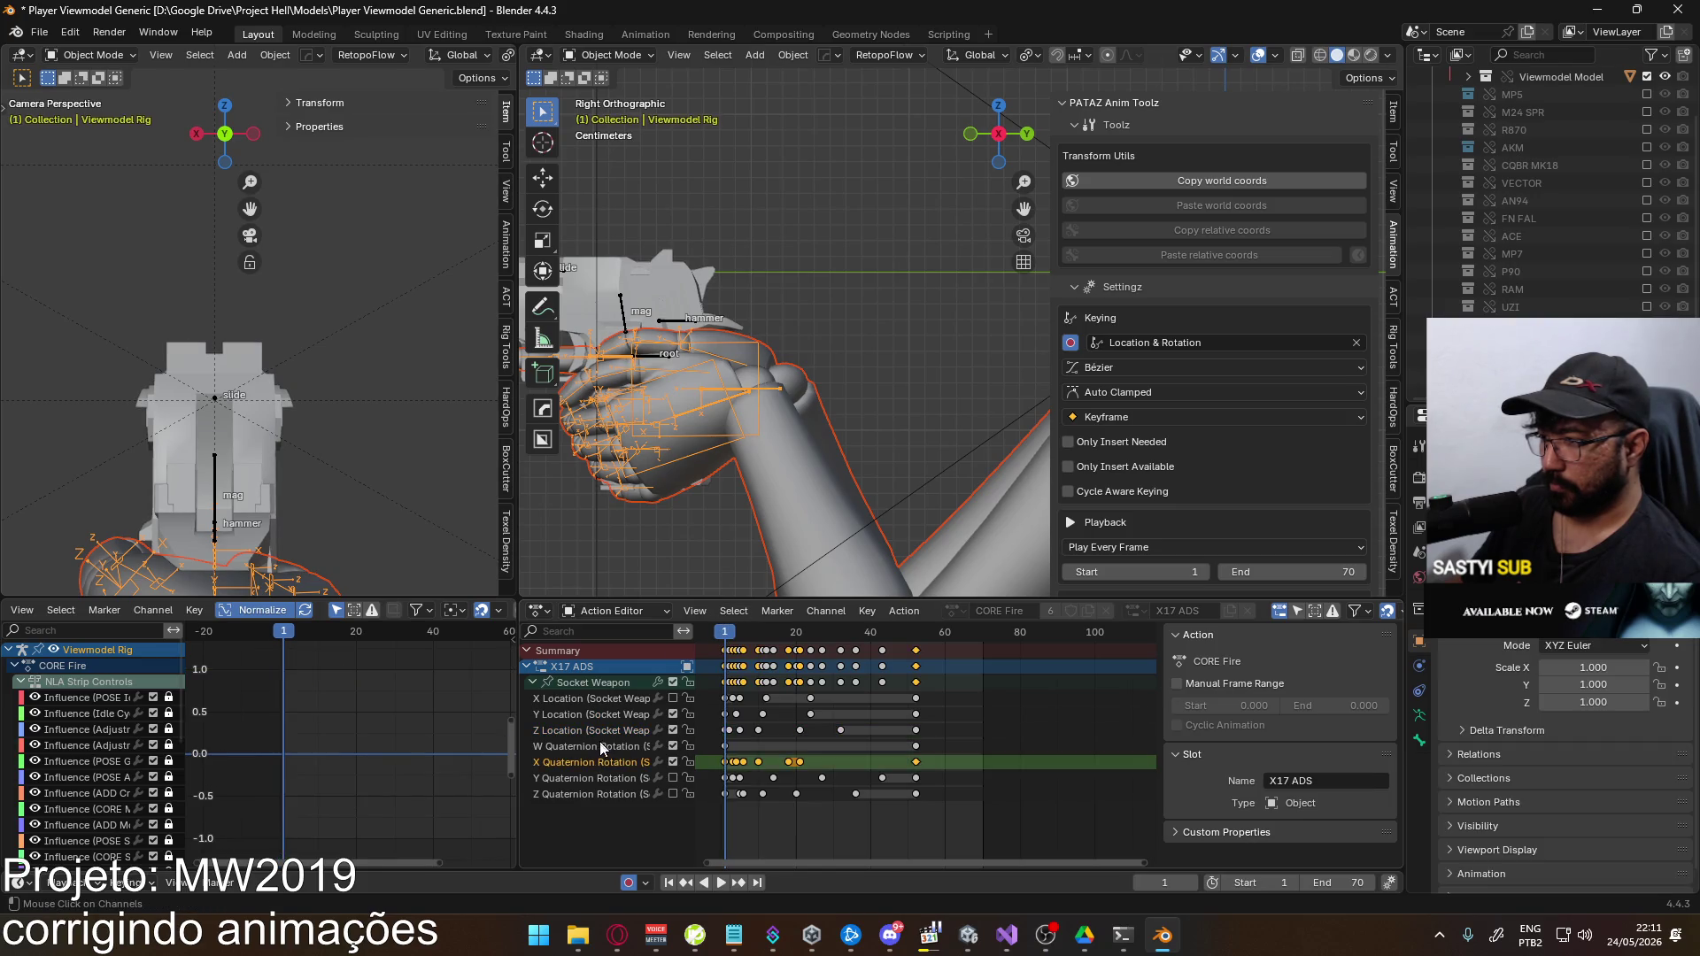
pyautogui.click(611, 684)
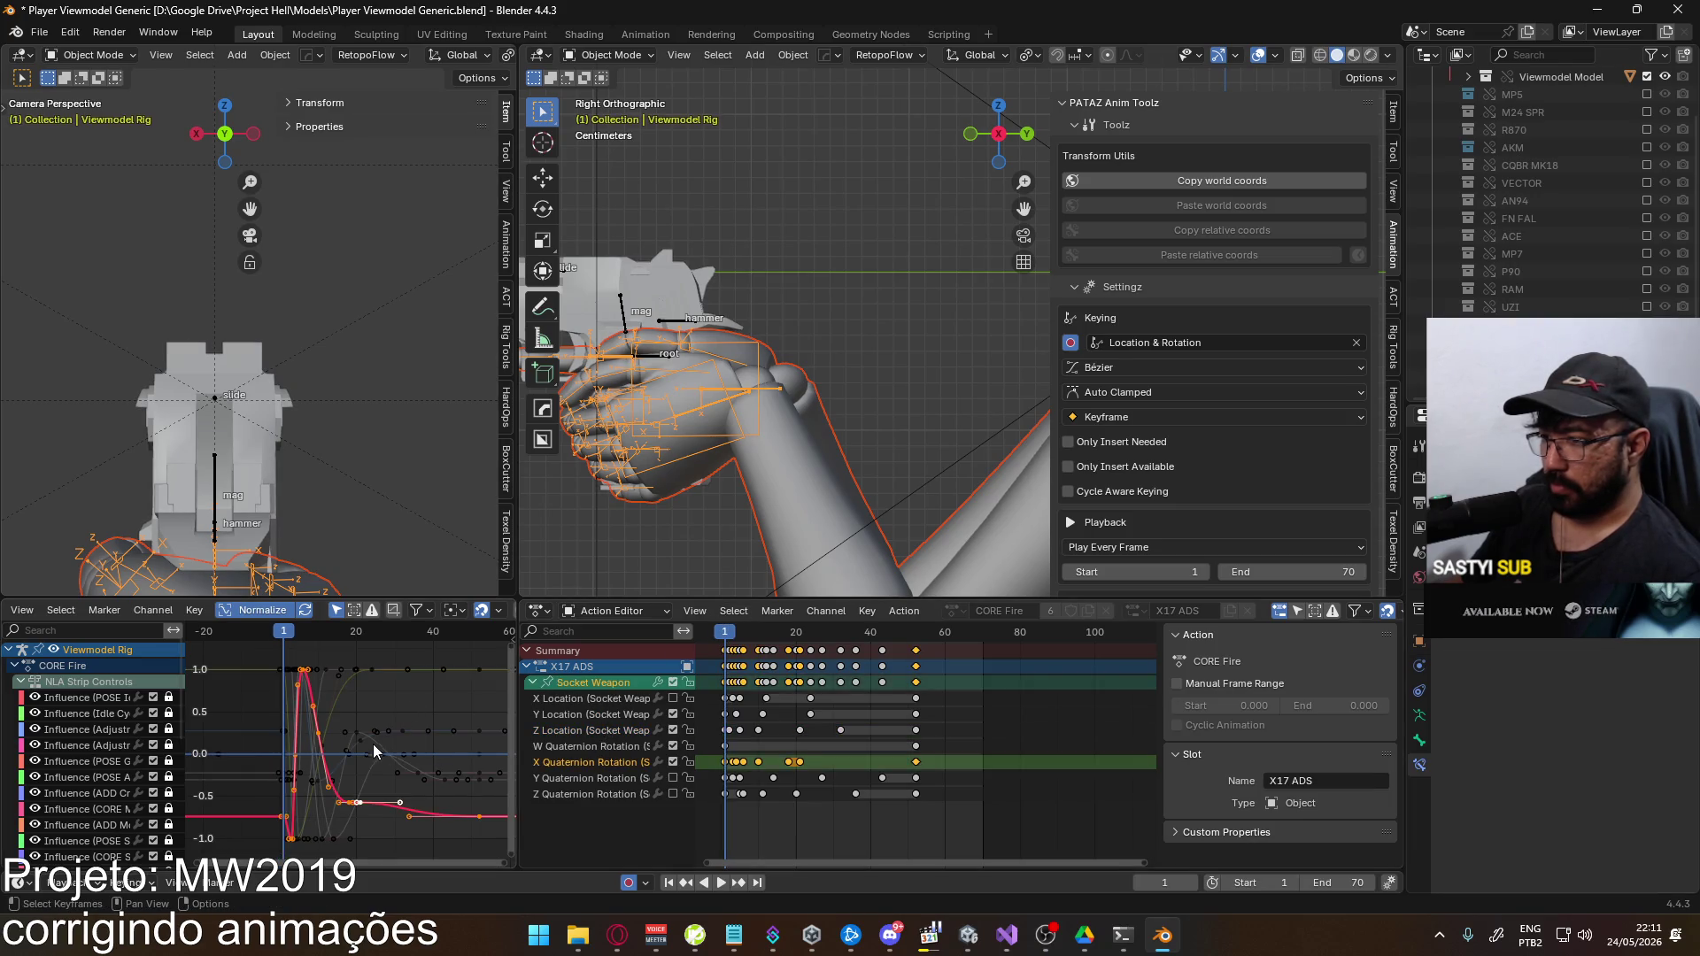
pyautogui.moveTo(810, 763); pyautogui.dragTo(780, 774)
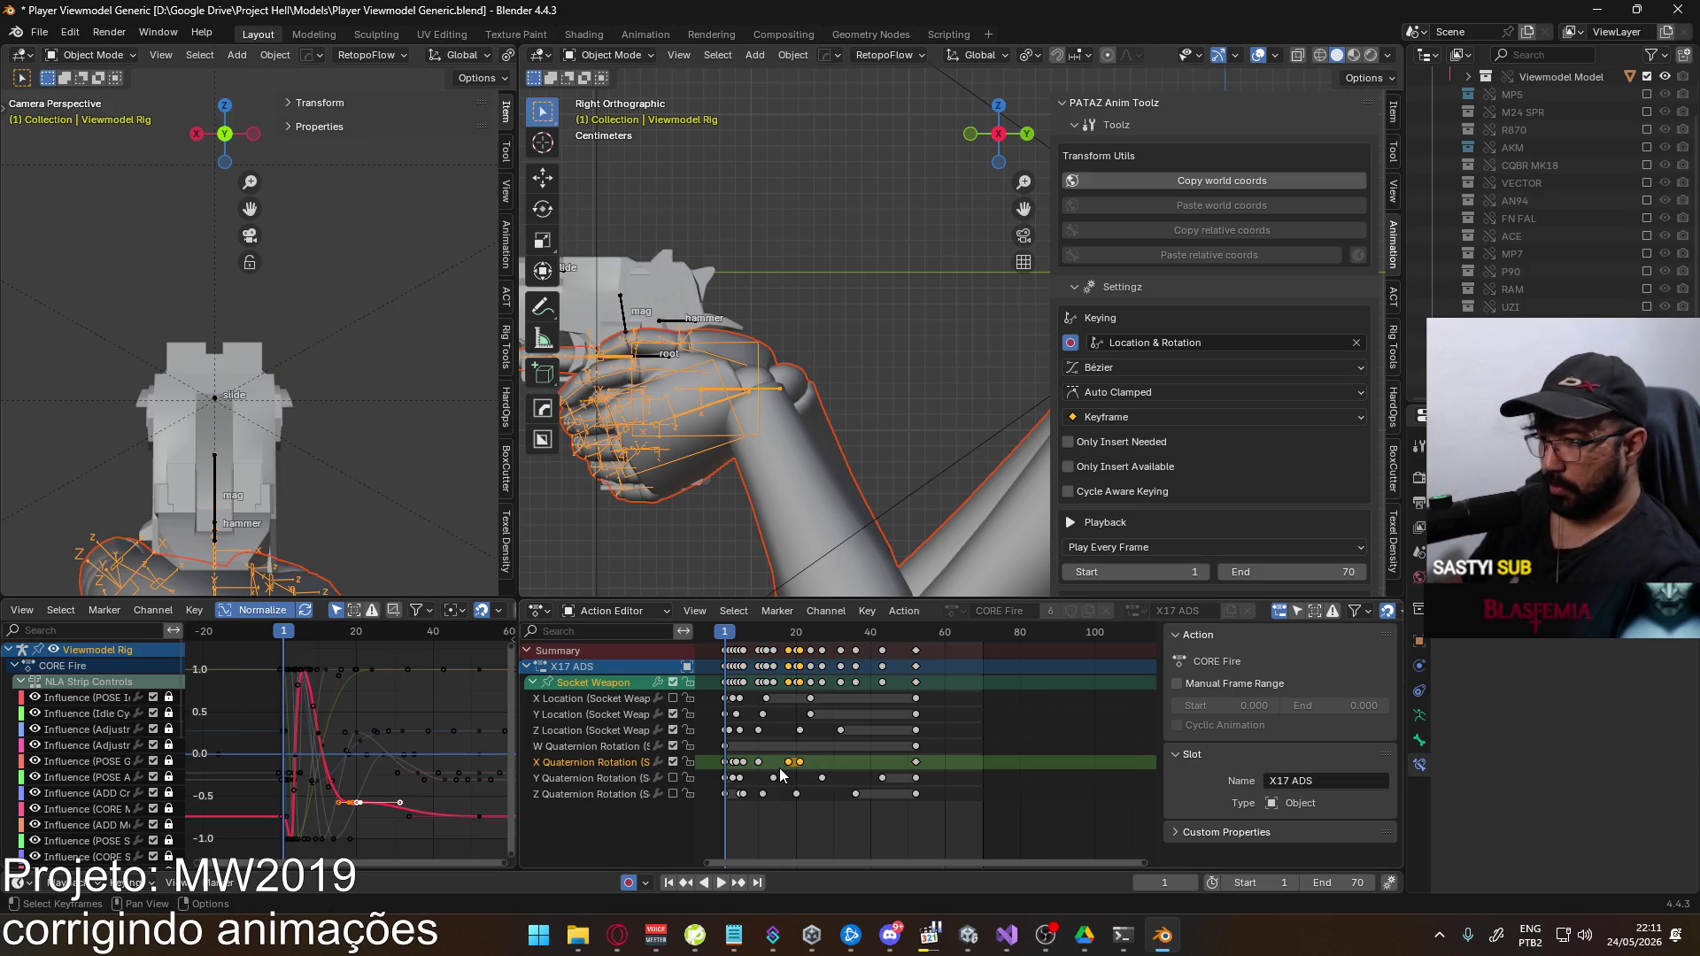
pyautogui.click(916, 762)
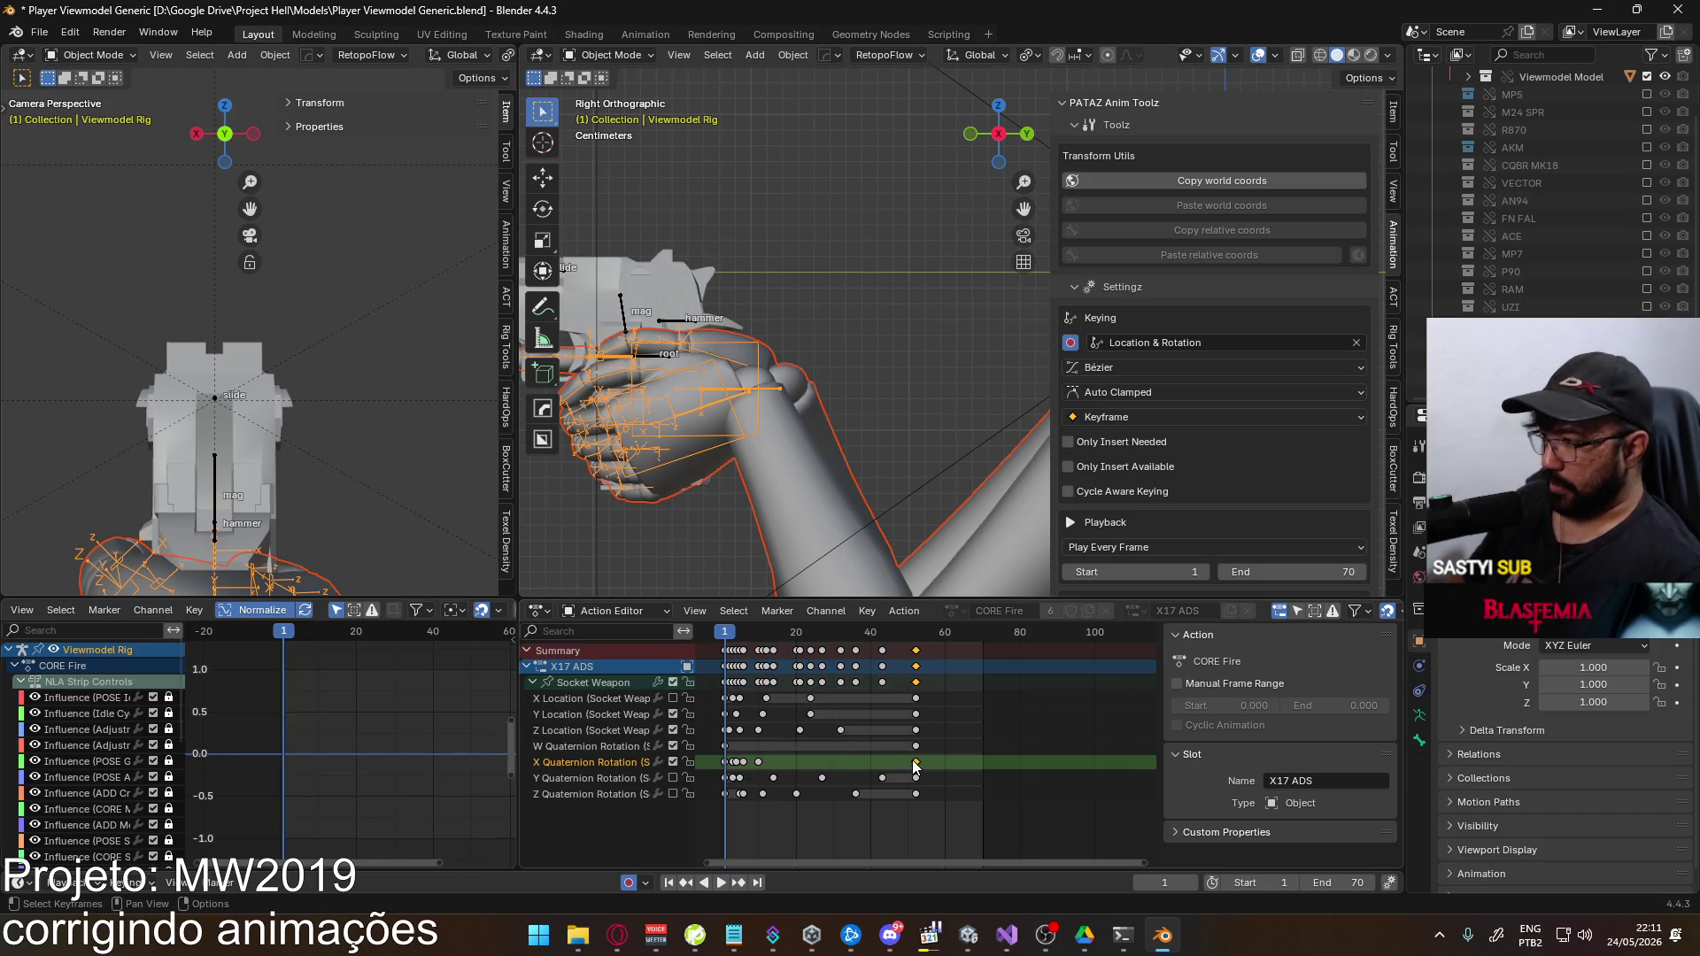
pyautogui.press('v')
pyautogui.click(876, 839)
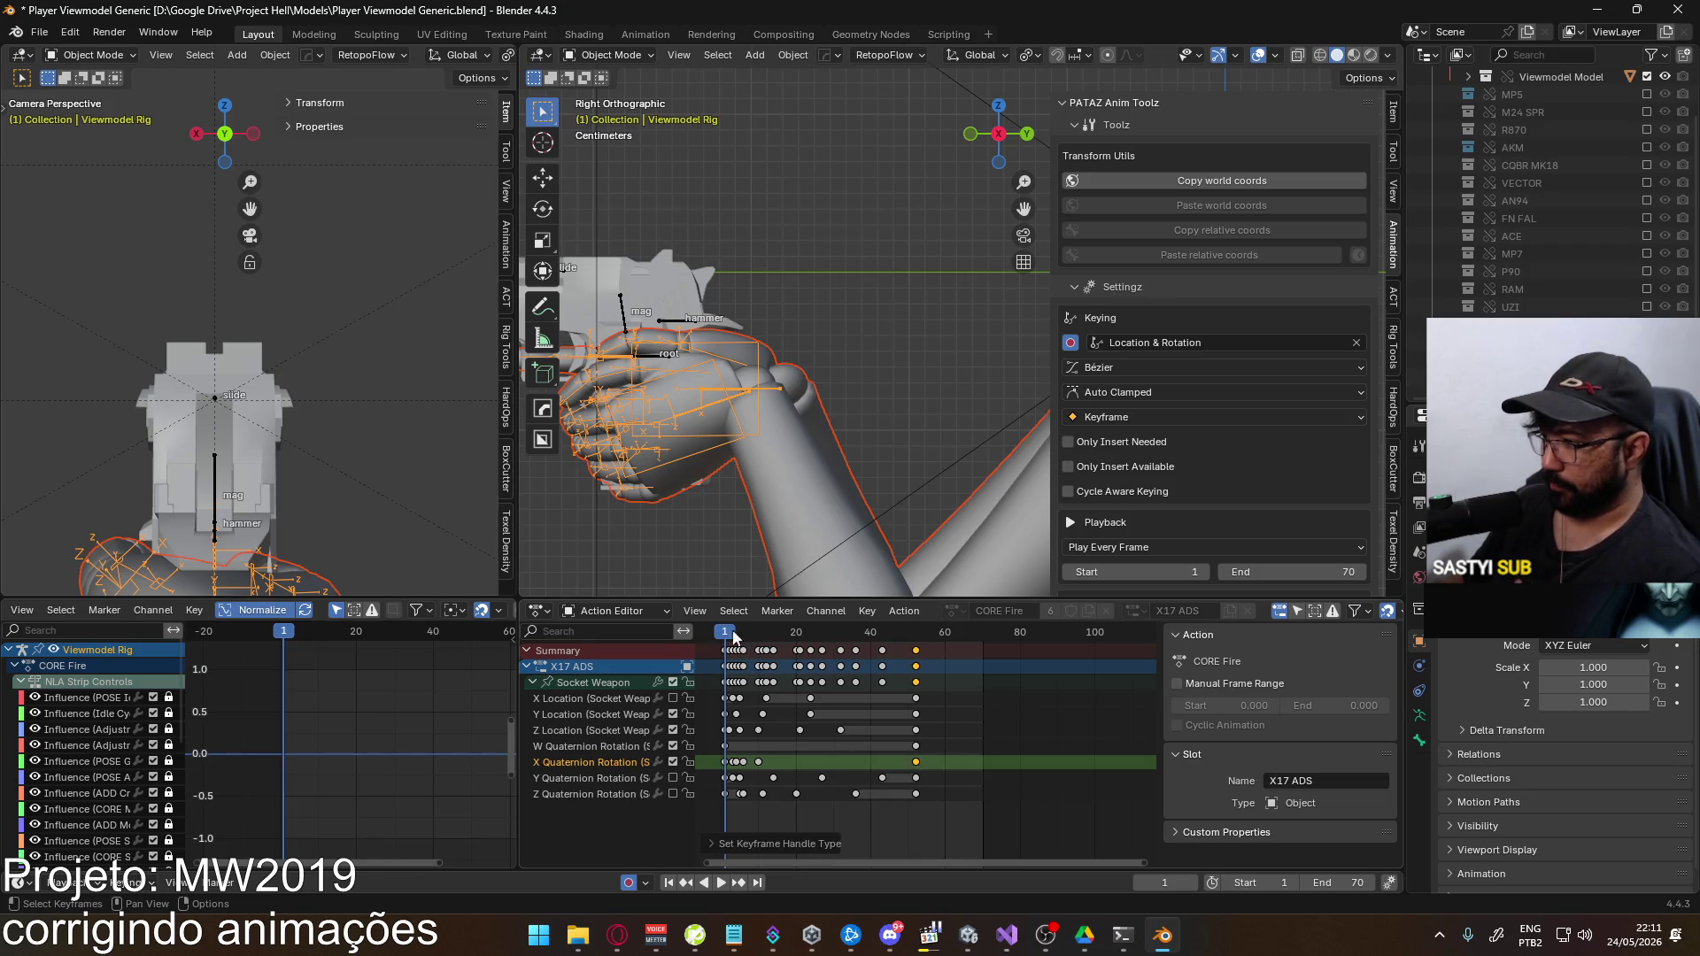
pyautogui.moveTo(721, 633); pyautogui.dragTo(759, 633)
pyautogui.press('g')
pyautogui.press('x')
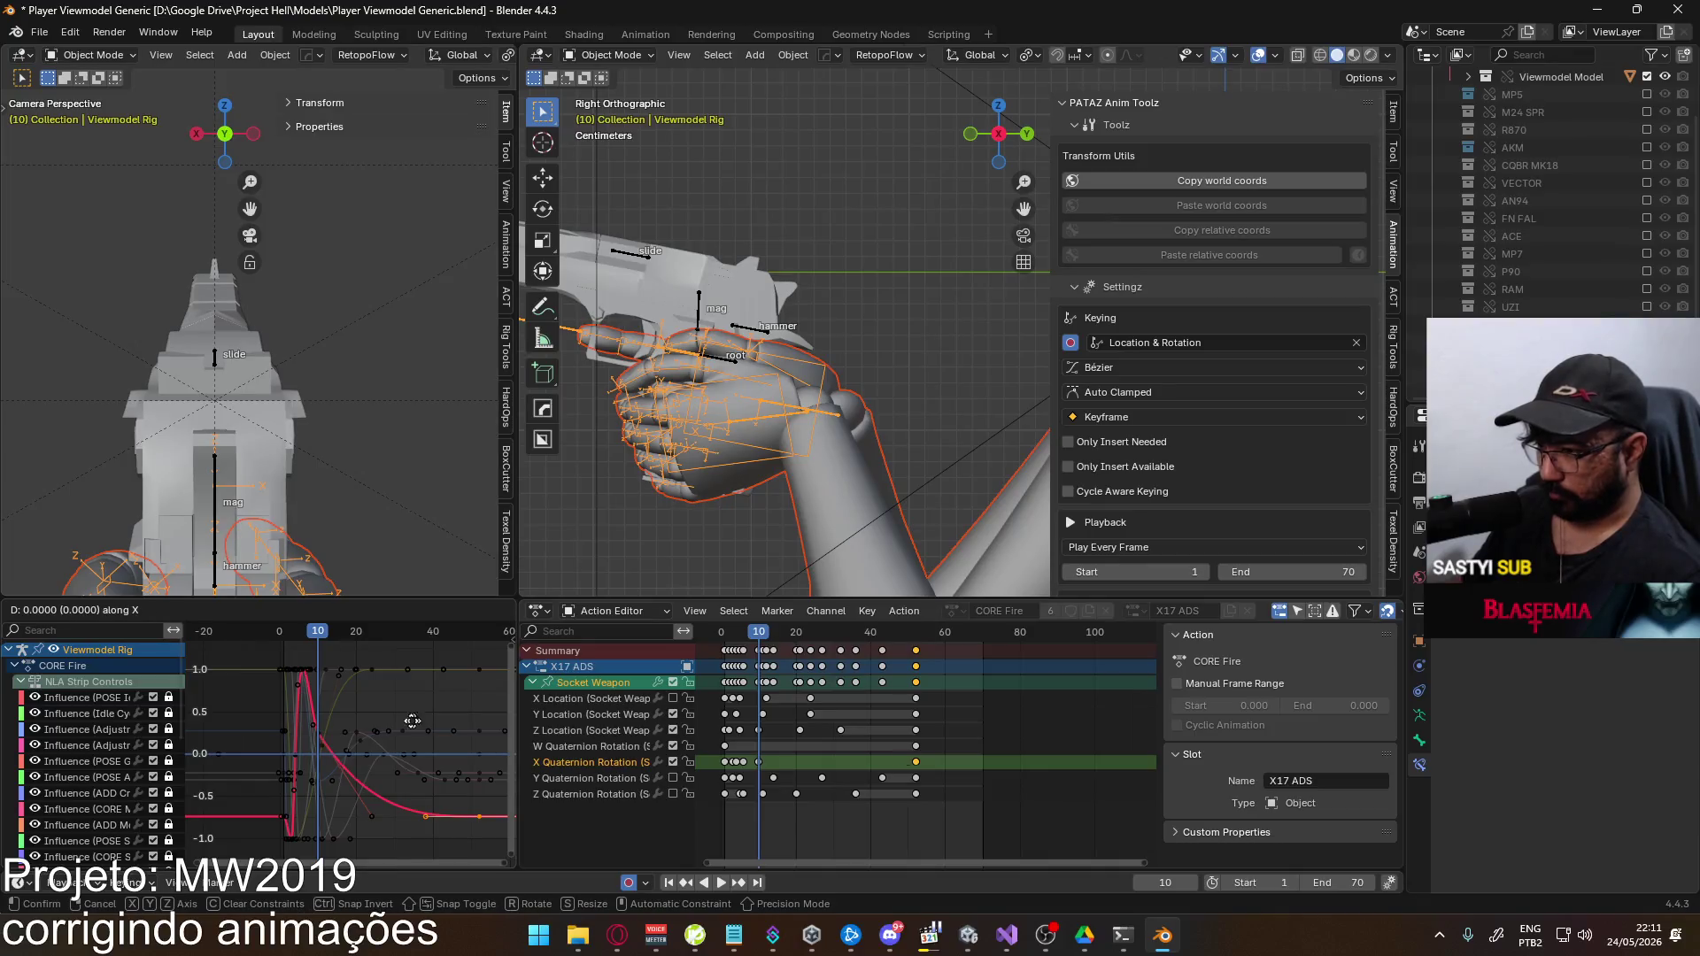
pyautogui.click(284, 719)
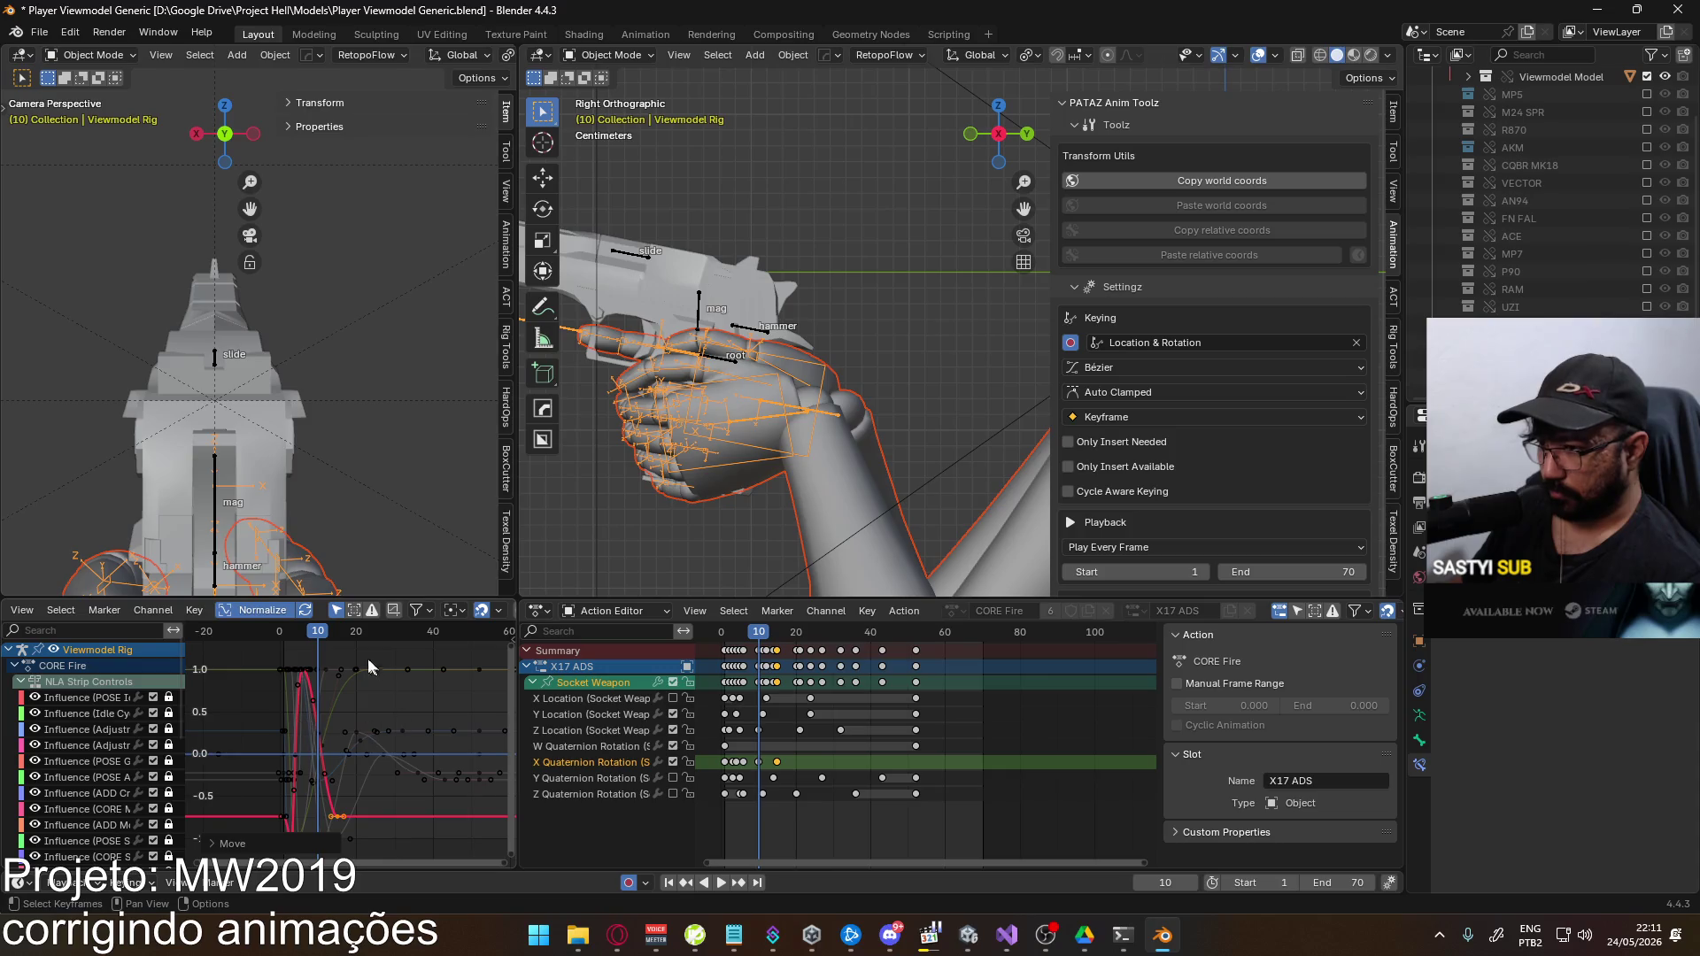
# Preview playback, then scale the Z Location keys tighter toward frame 10
pyautogui.press('space')
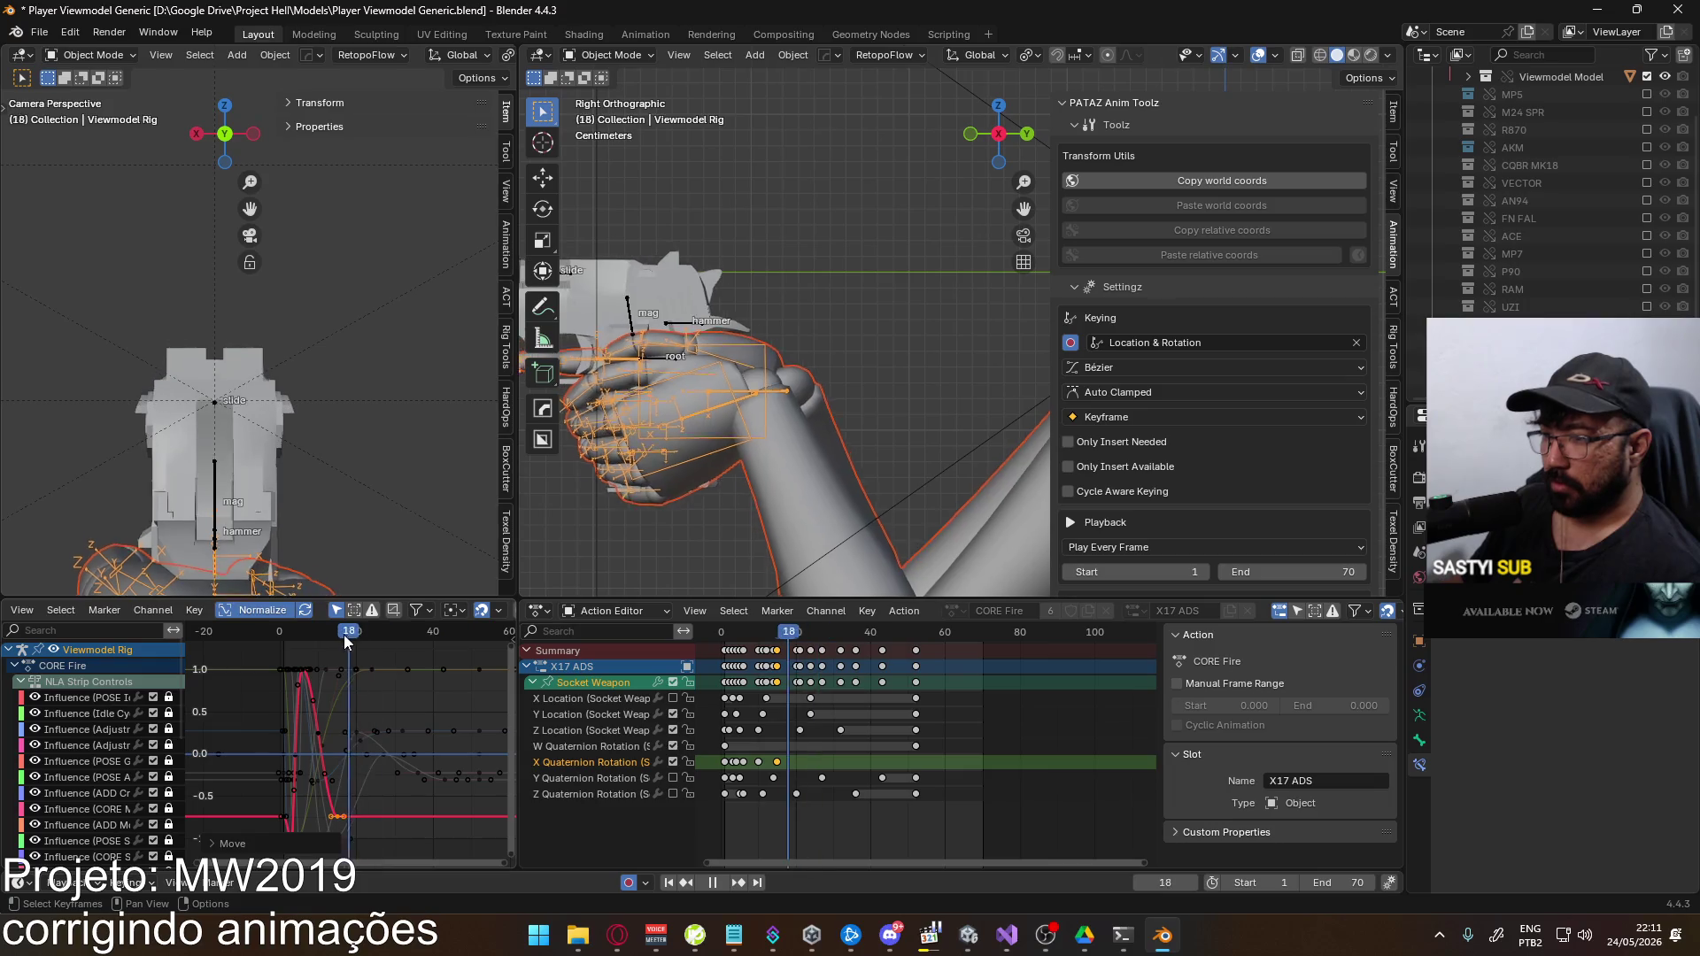
pyautogui.press('space')
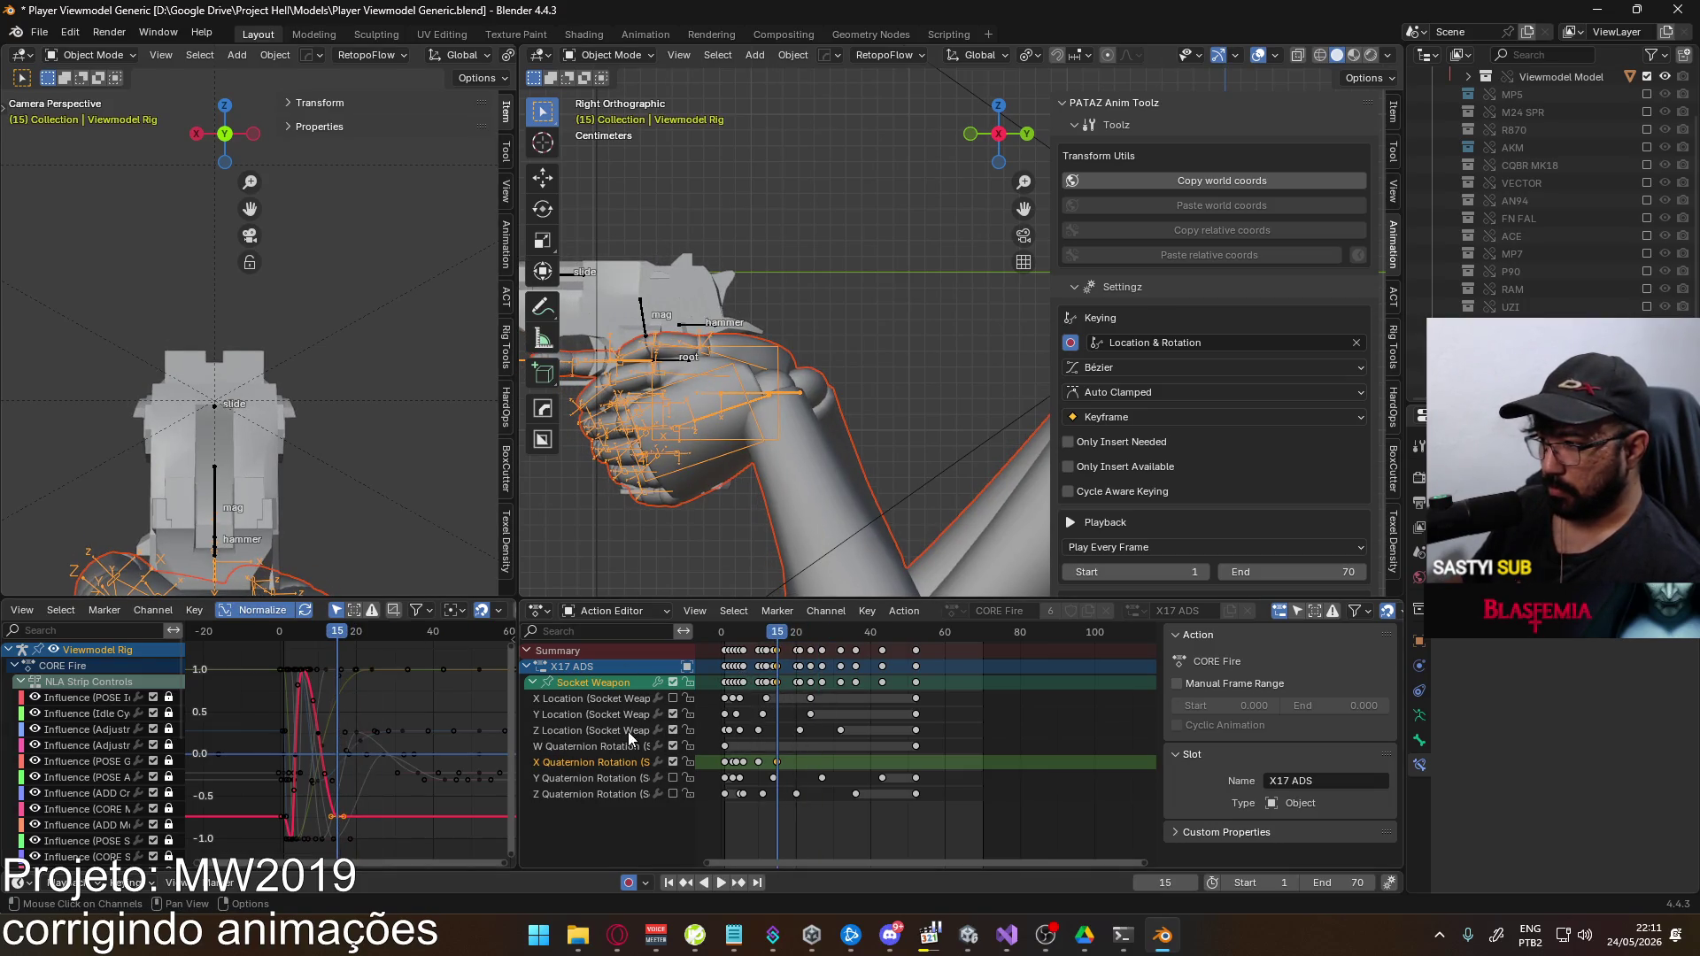
pyautogui.click(644, 730)
pyautogui.click(591, 681)
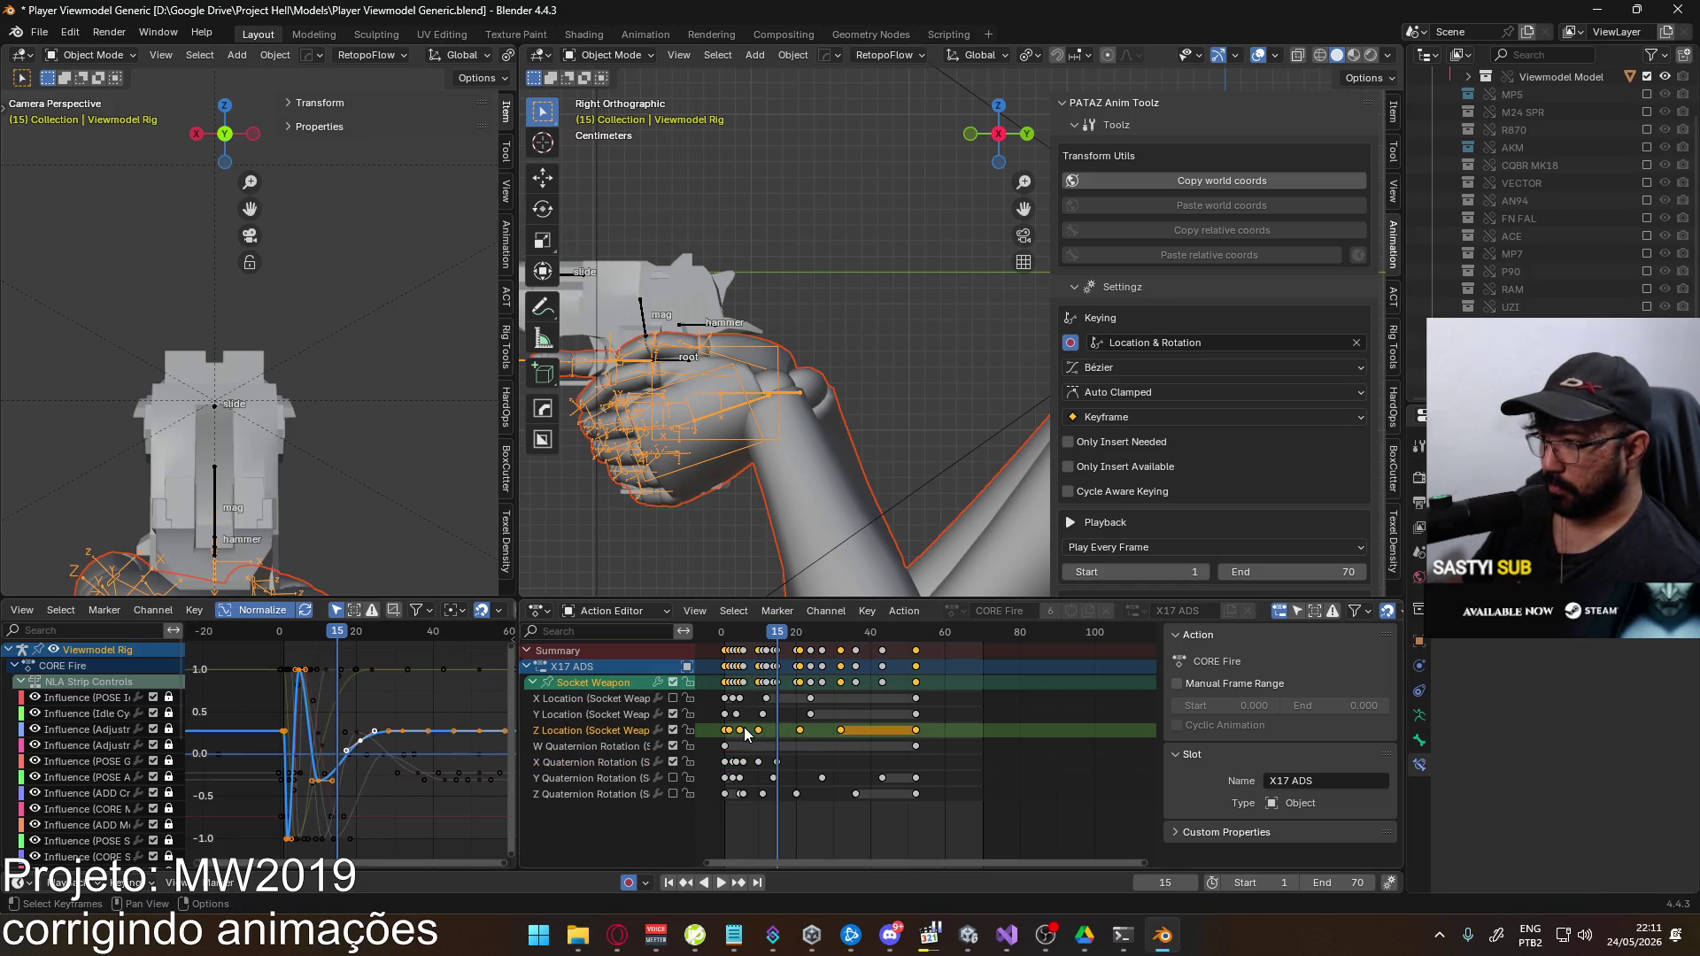
pyautogui.scroll(2, 795, 735)
pyautogui.moveTo(748, 632); pyautogui.dragTo(733, 634)
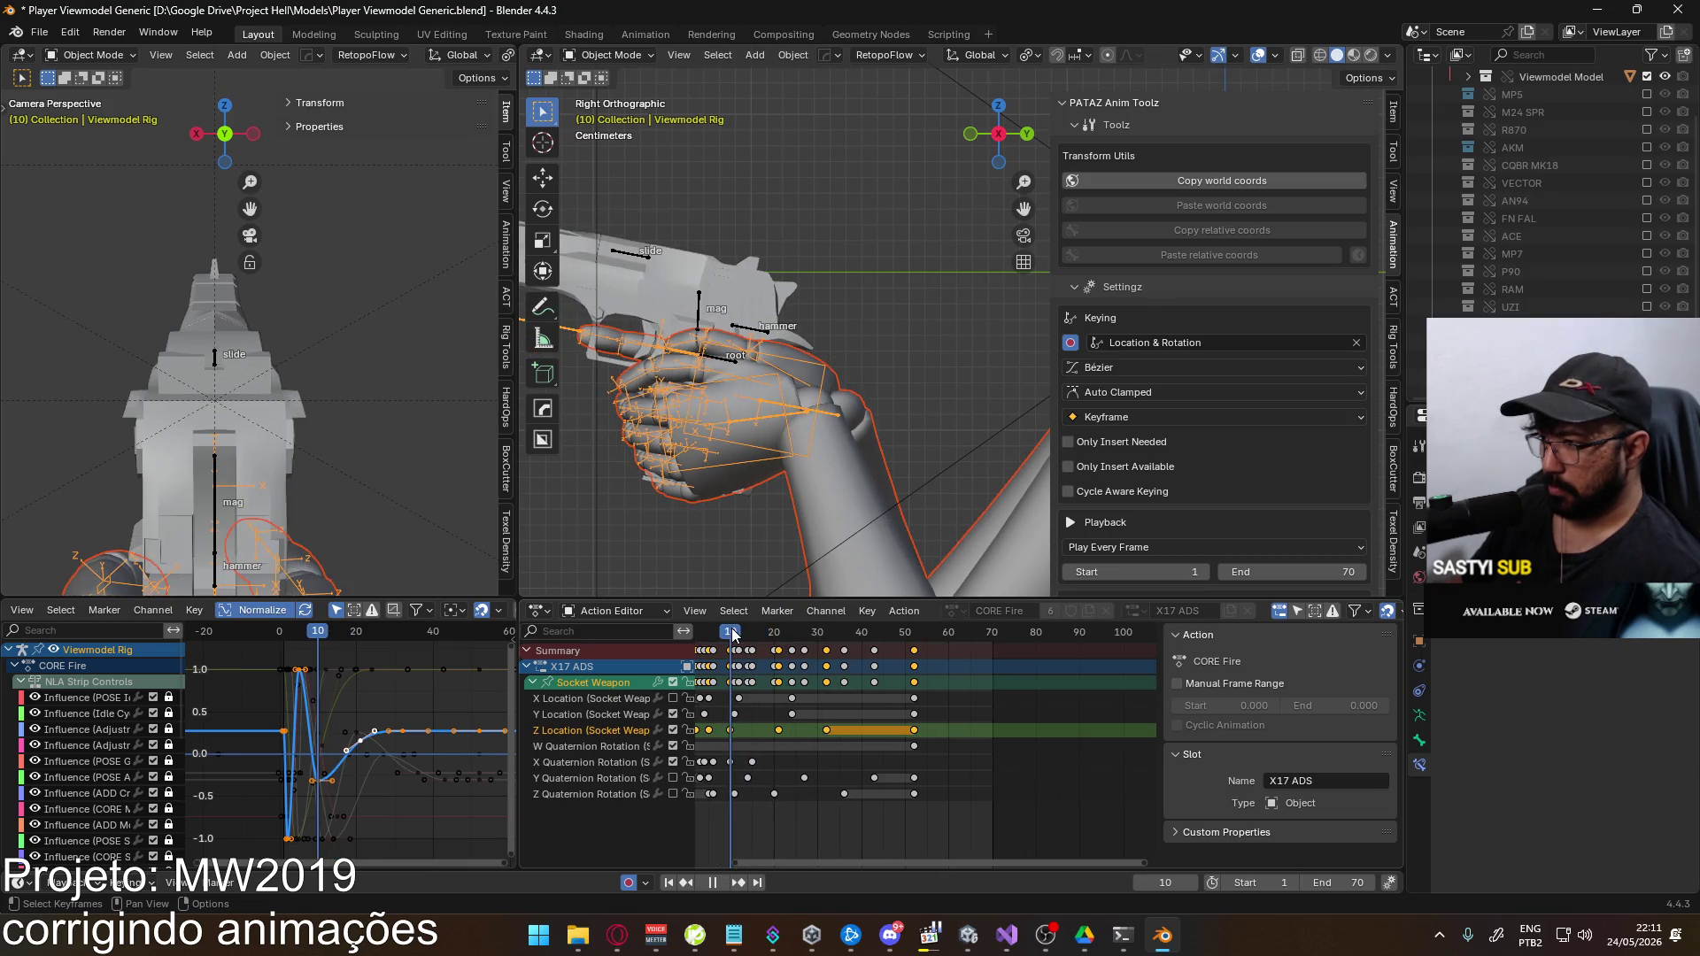
pyautogui.press('s')
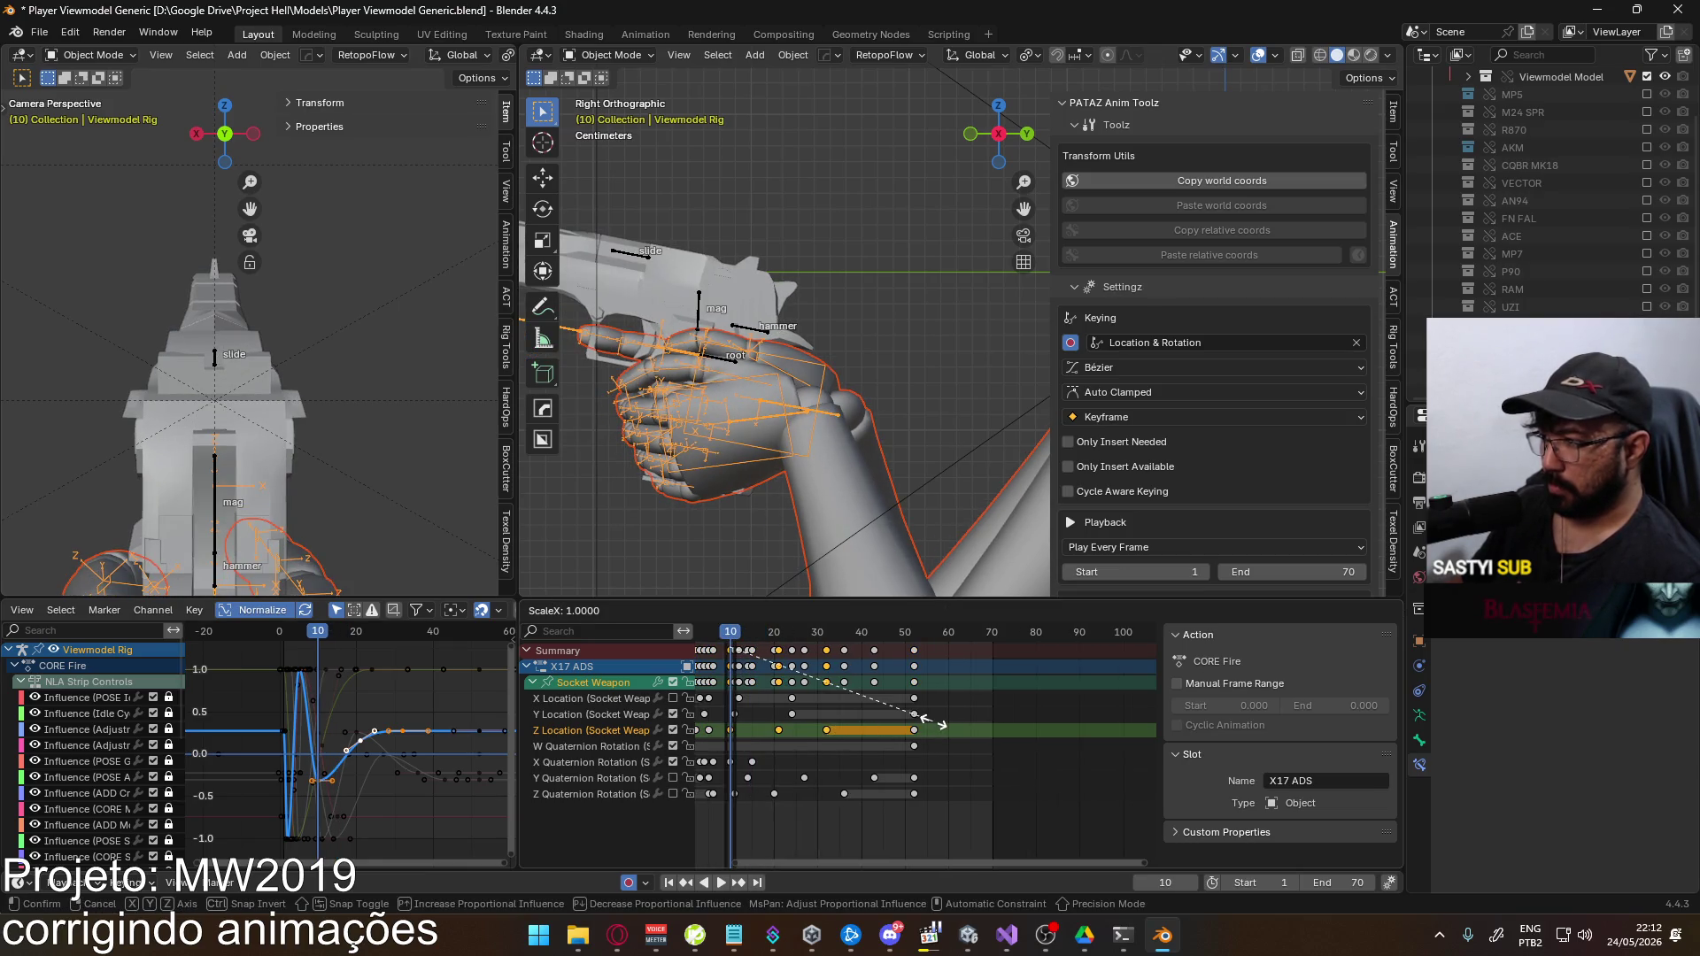
pyautogui.click(851, 726)
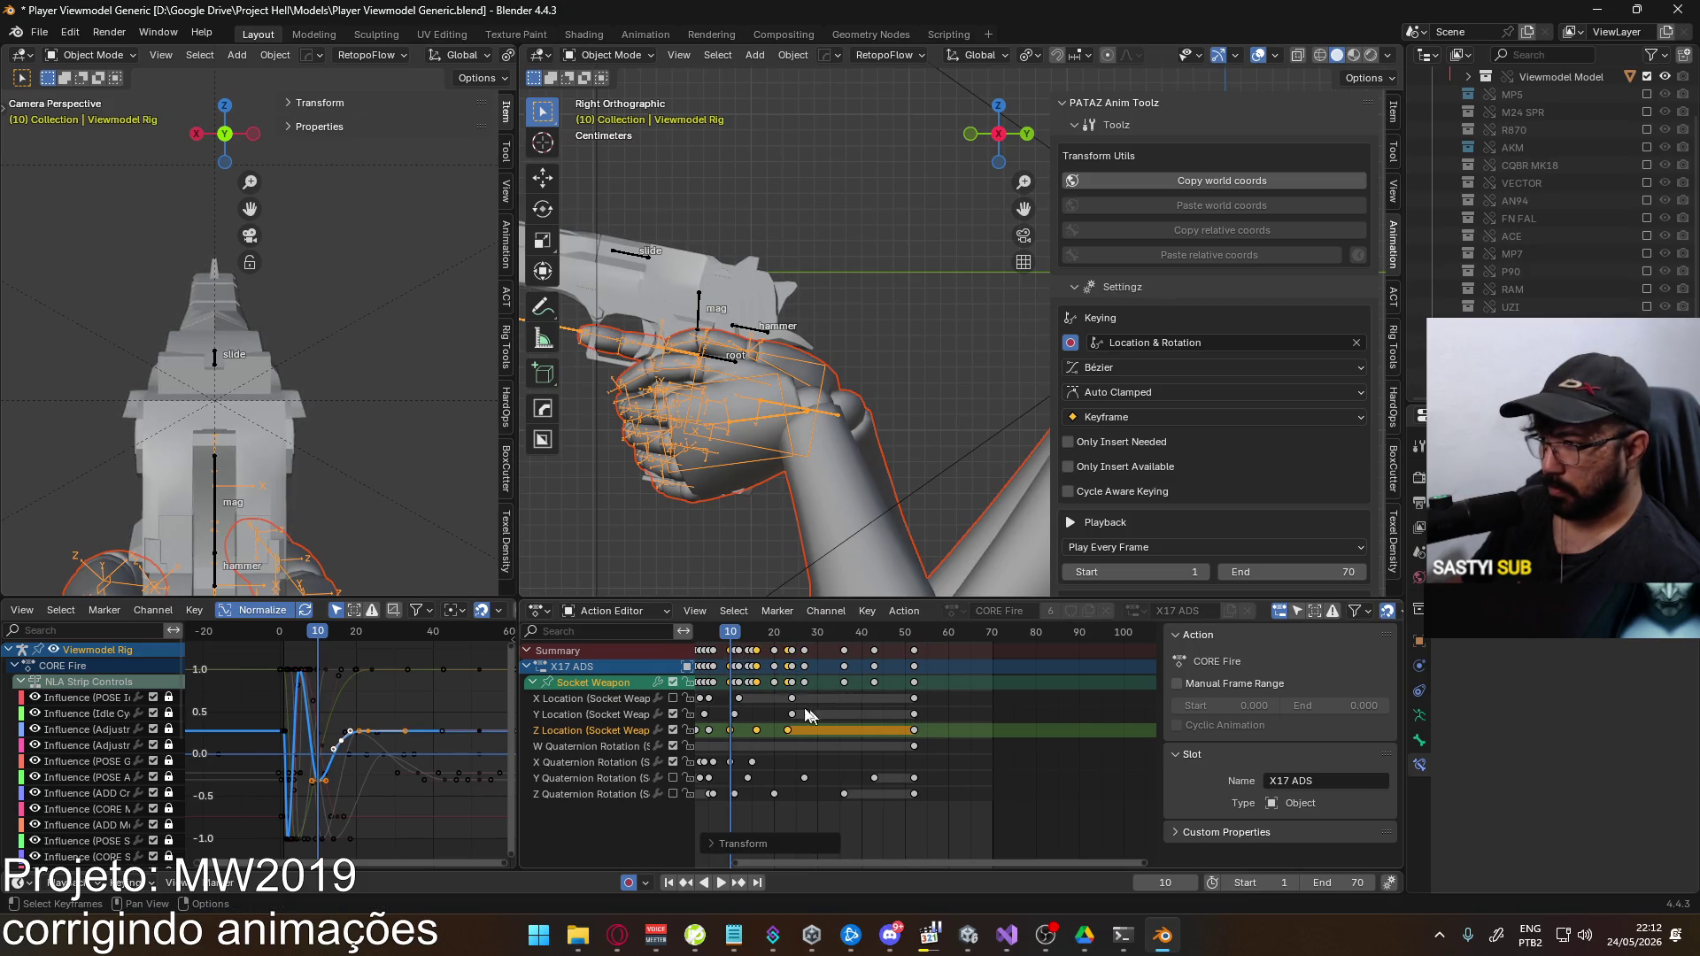
pyautogui.press('s')
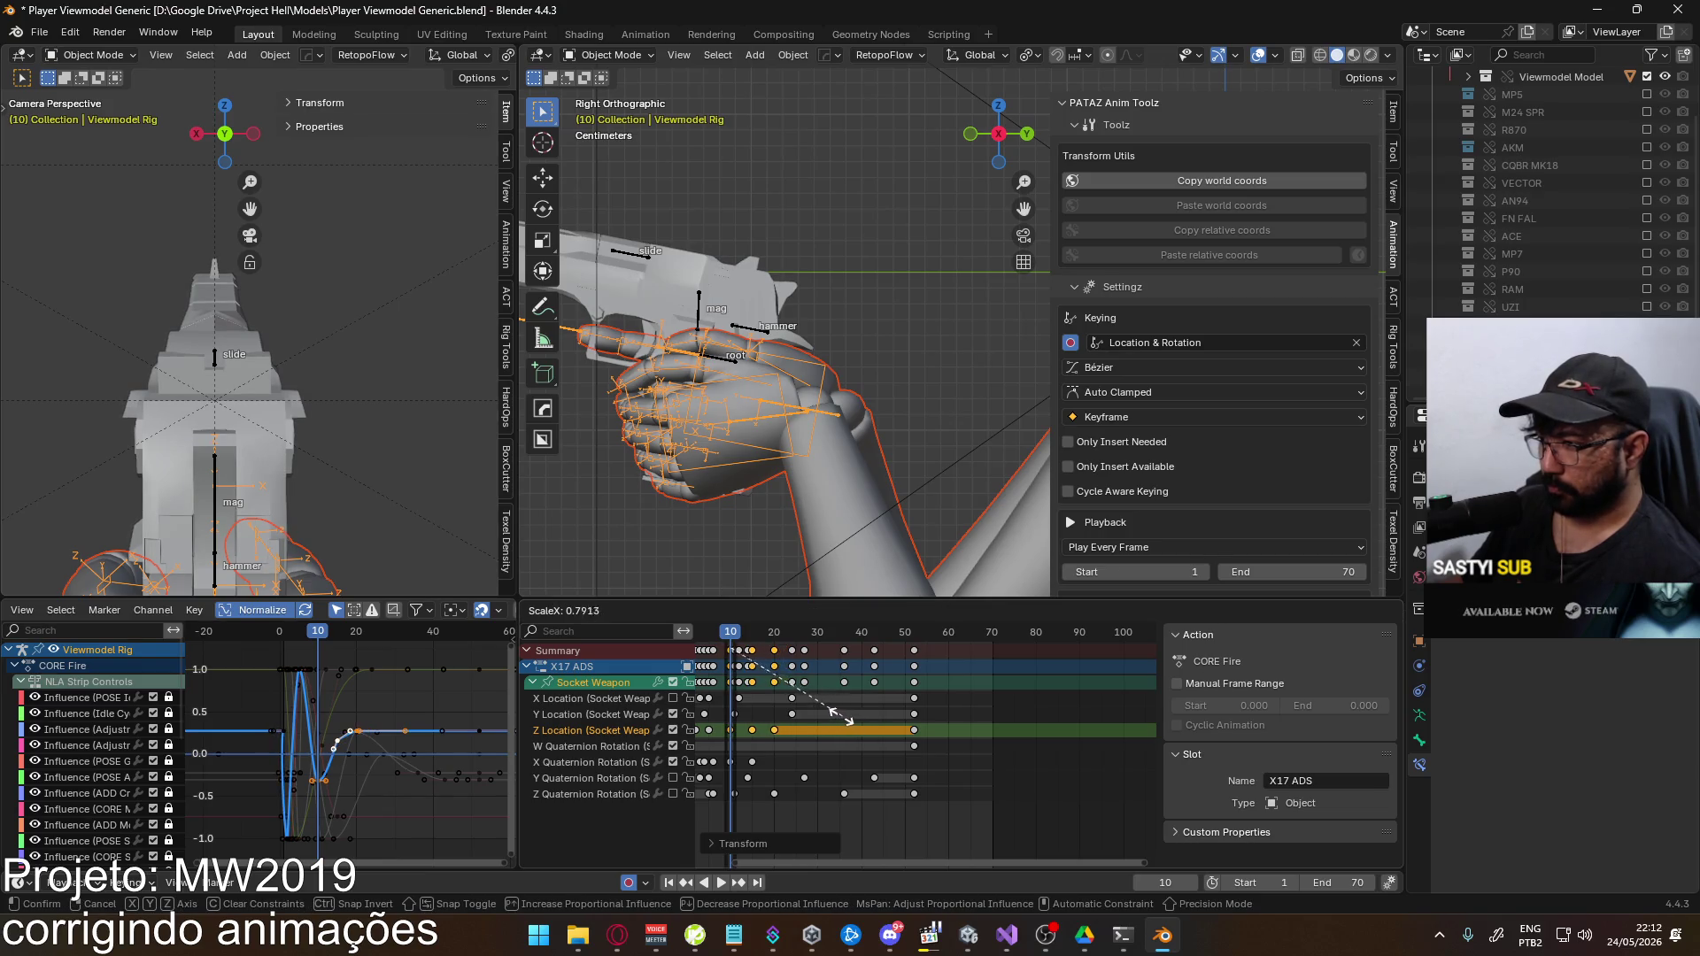
pyautogui.click(763, 662)
# Lower the frame-14 Z Location key by about 0.294 and save the blend file
pyautogui.moveTo(733, 634); pyautogui.dragTo(747, 629)
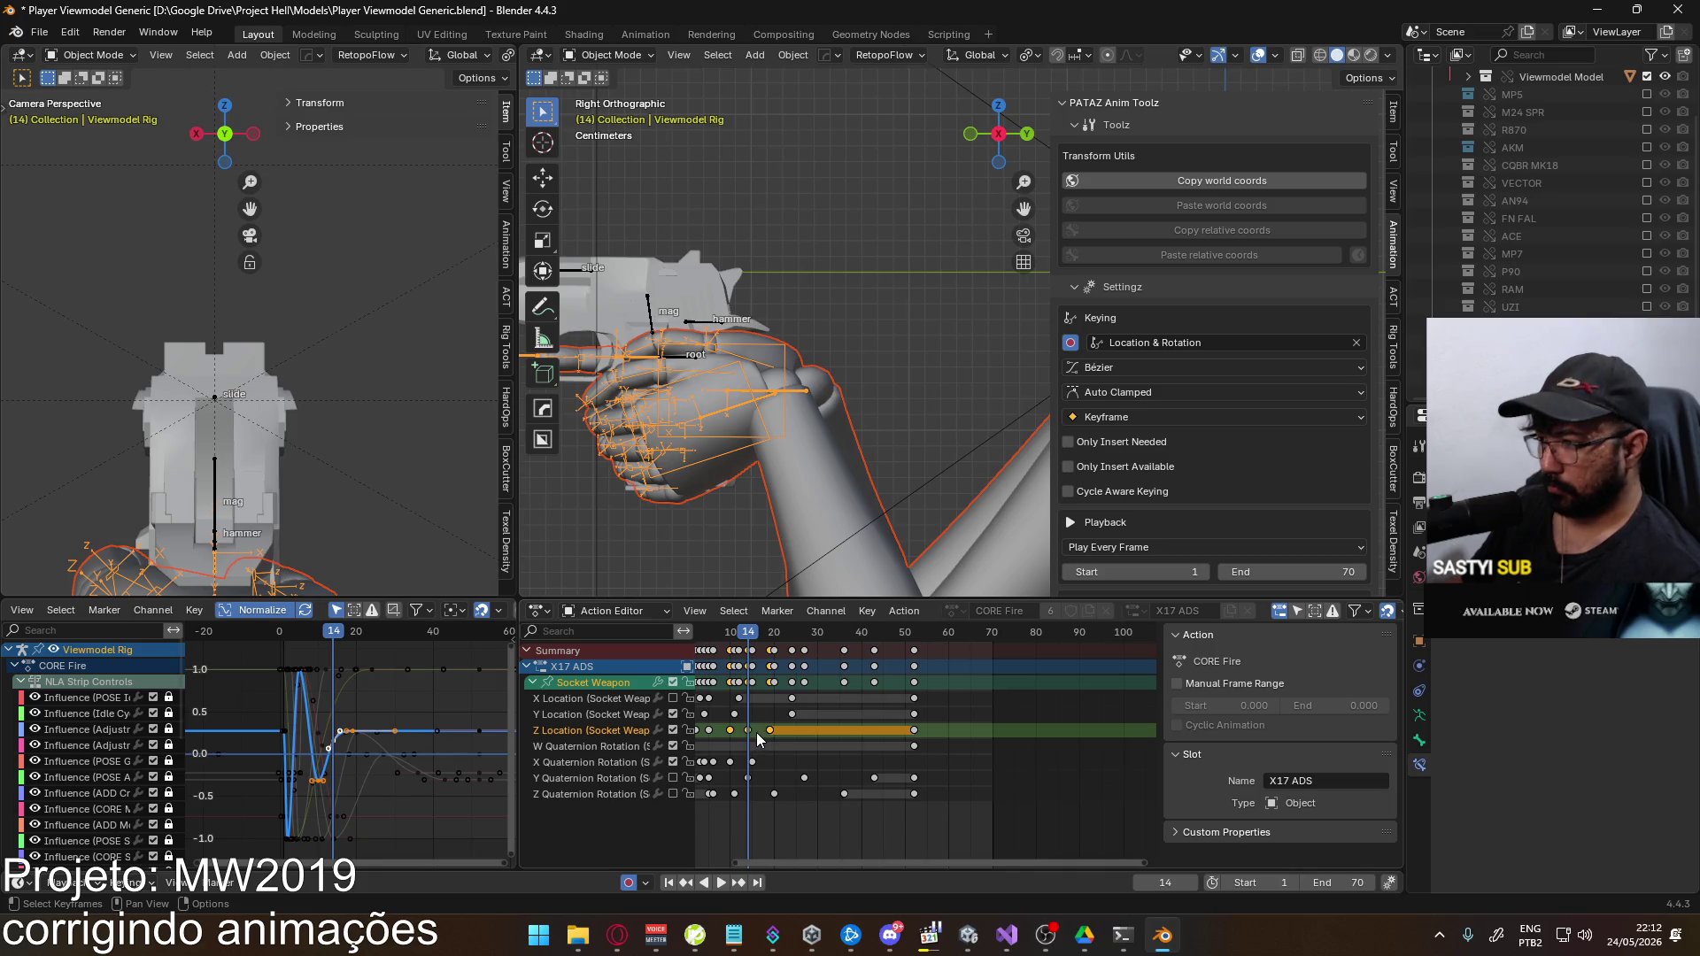
pyautogui.click(605, 678)
pyautogui.press('g')
pyautogui.press('y')
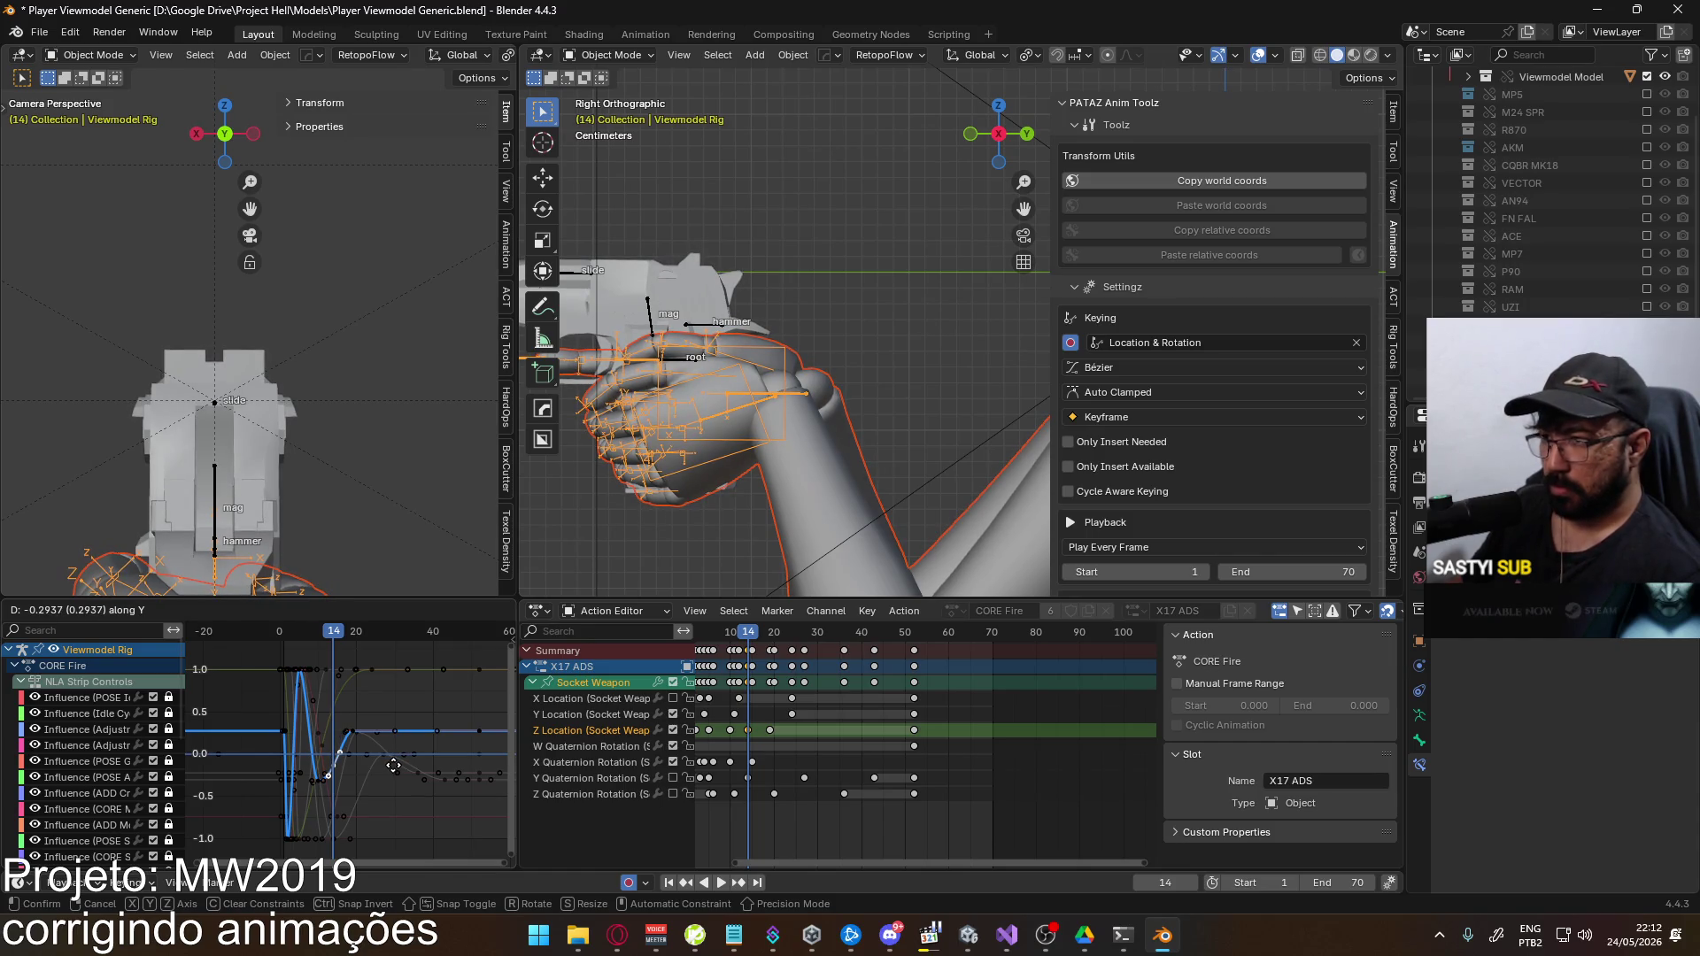
pyautogui.click(393, 765)
pyautogui.hotkey('ctrl', 's')
# Re-export FBX over Viewmodel@EAGLE Fire ADS Single.fbx
pyautogui.click(39, 32)
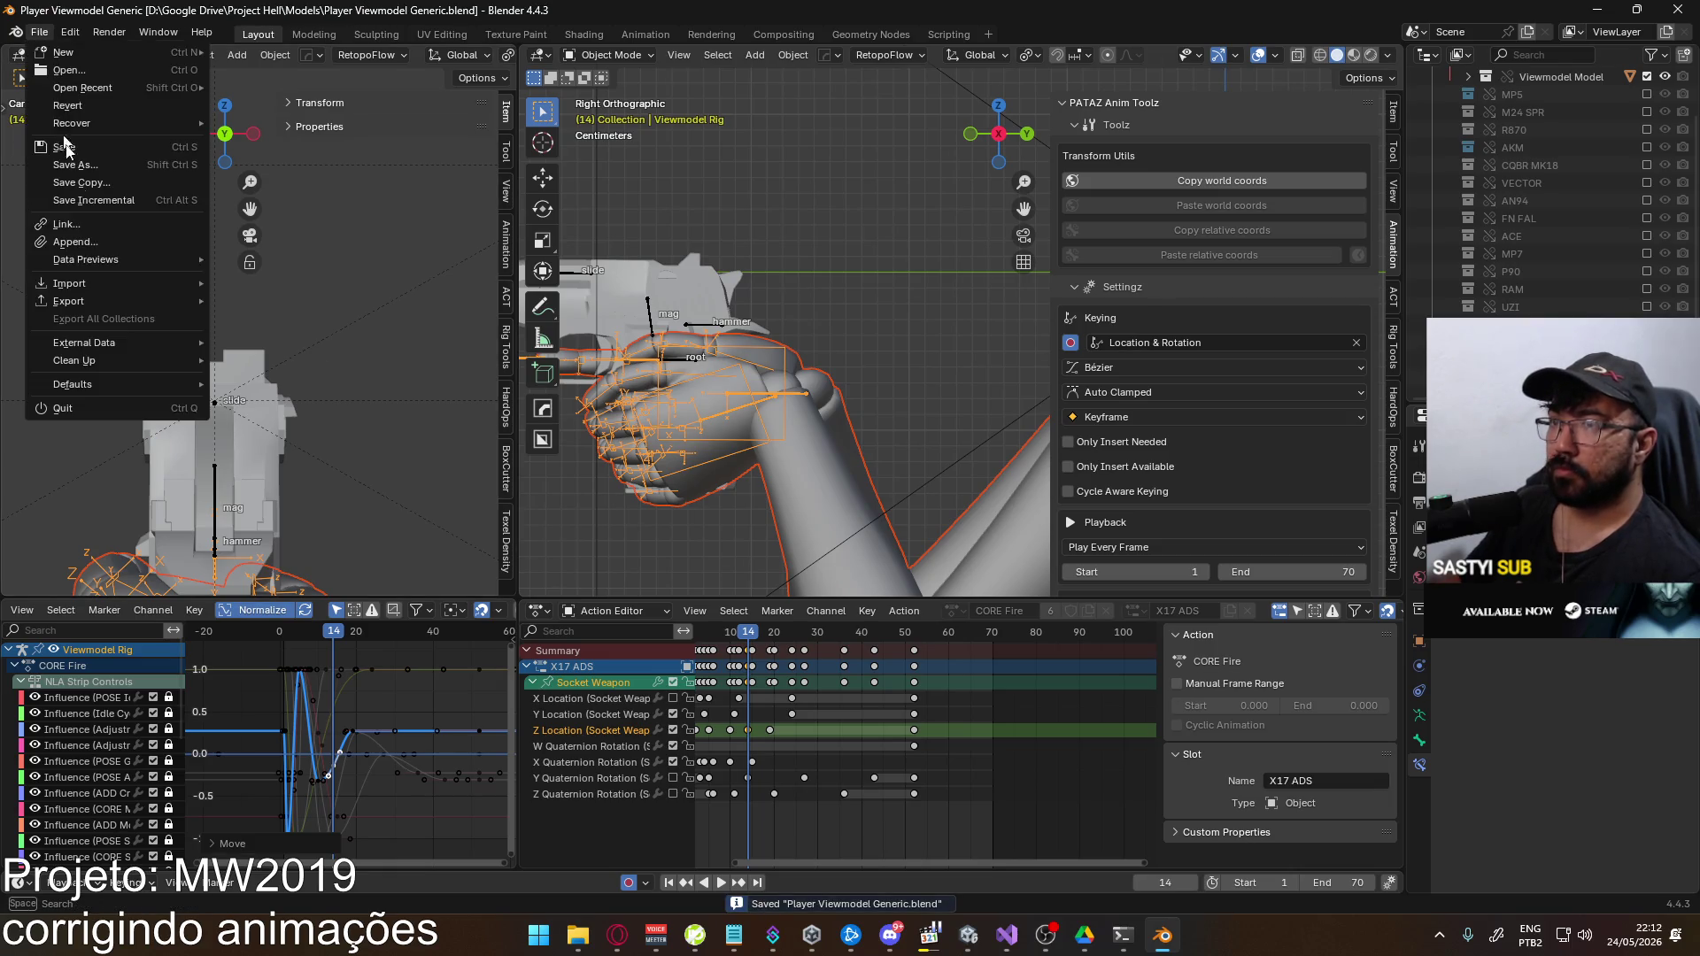
pyautogui.moveTo(94, 305)
pyautogui.click(349, 455)
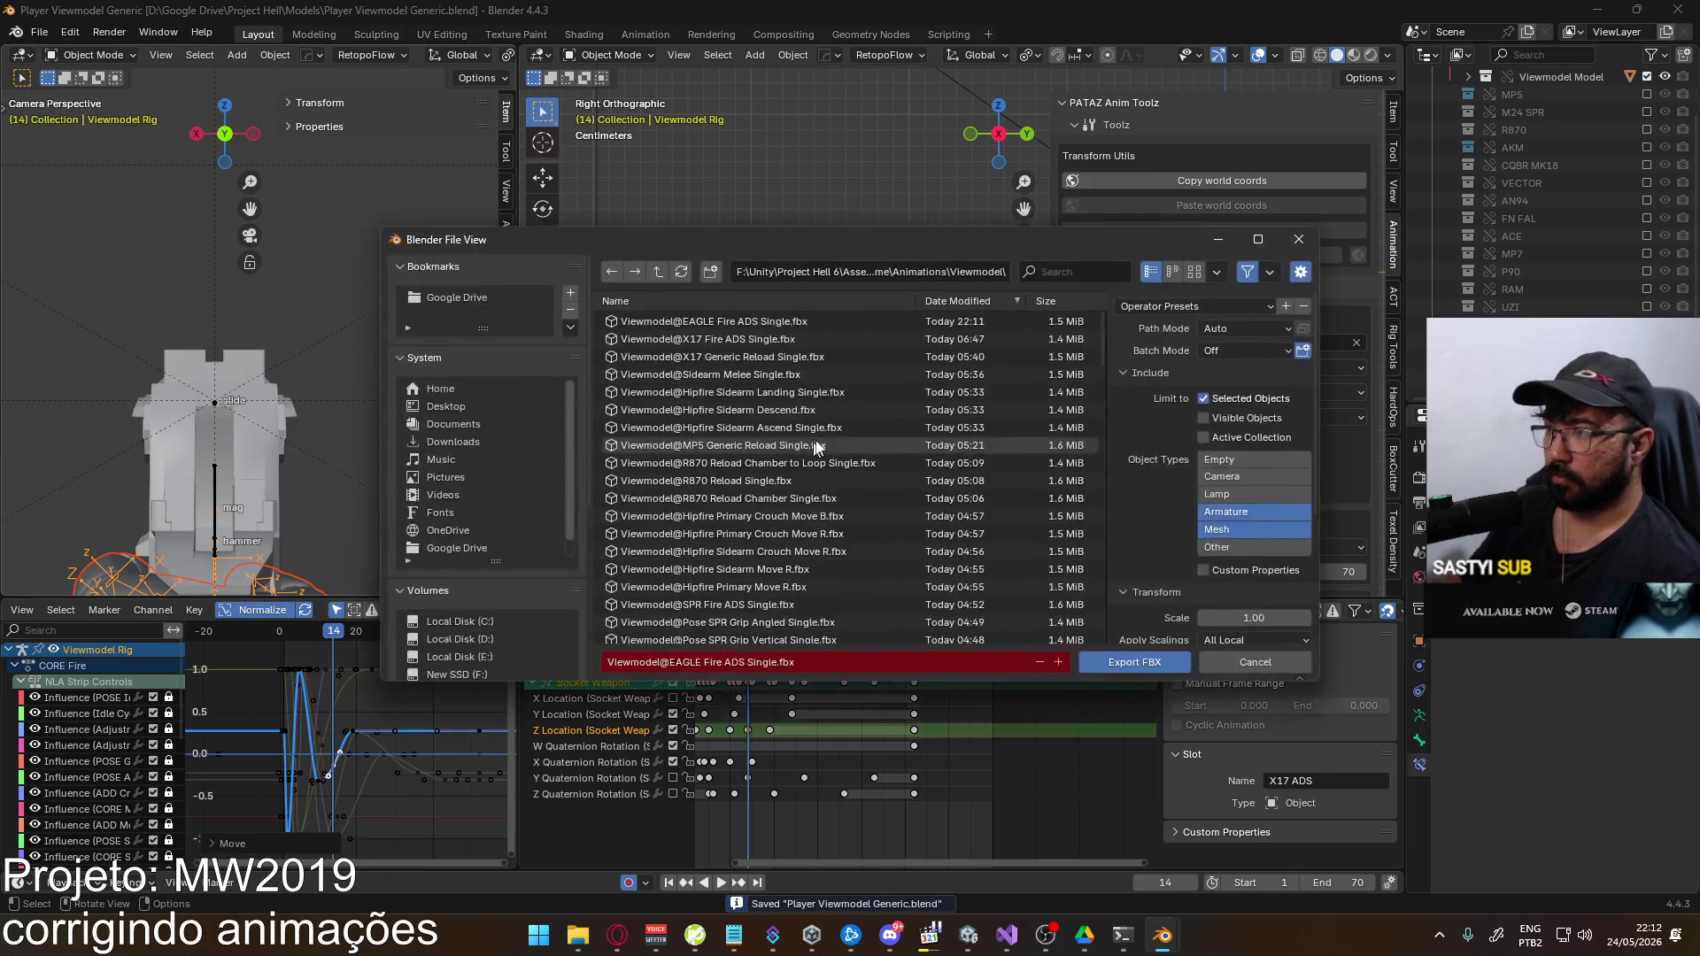
pyautogui.doubleClick(780, 322)
# In Unity, re-equip the Eagle, fire aimed shots down to 2 rounds, and return to Blender
pyautogui.hotkey('alt', 'Tab')
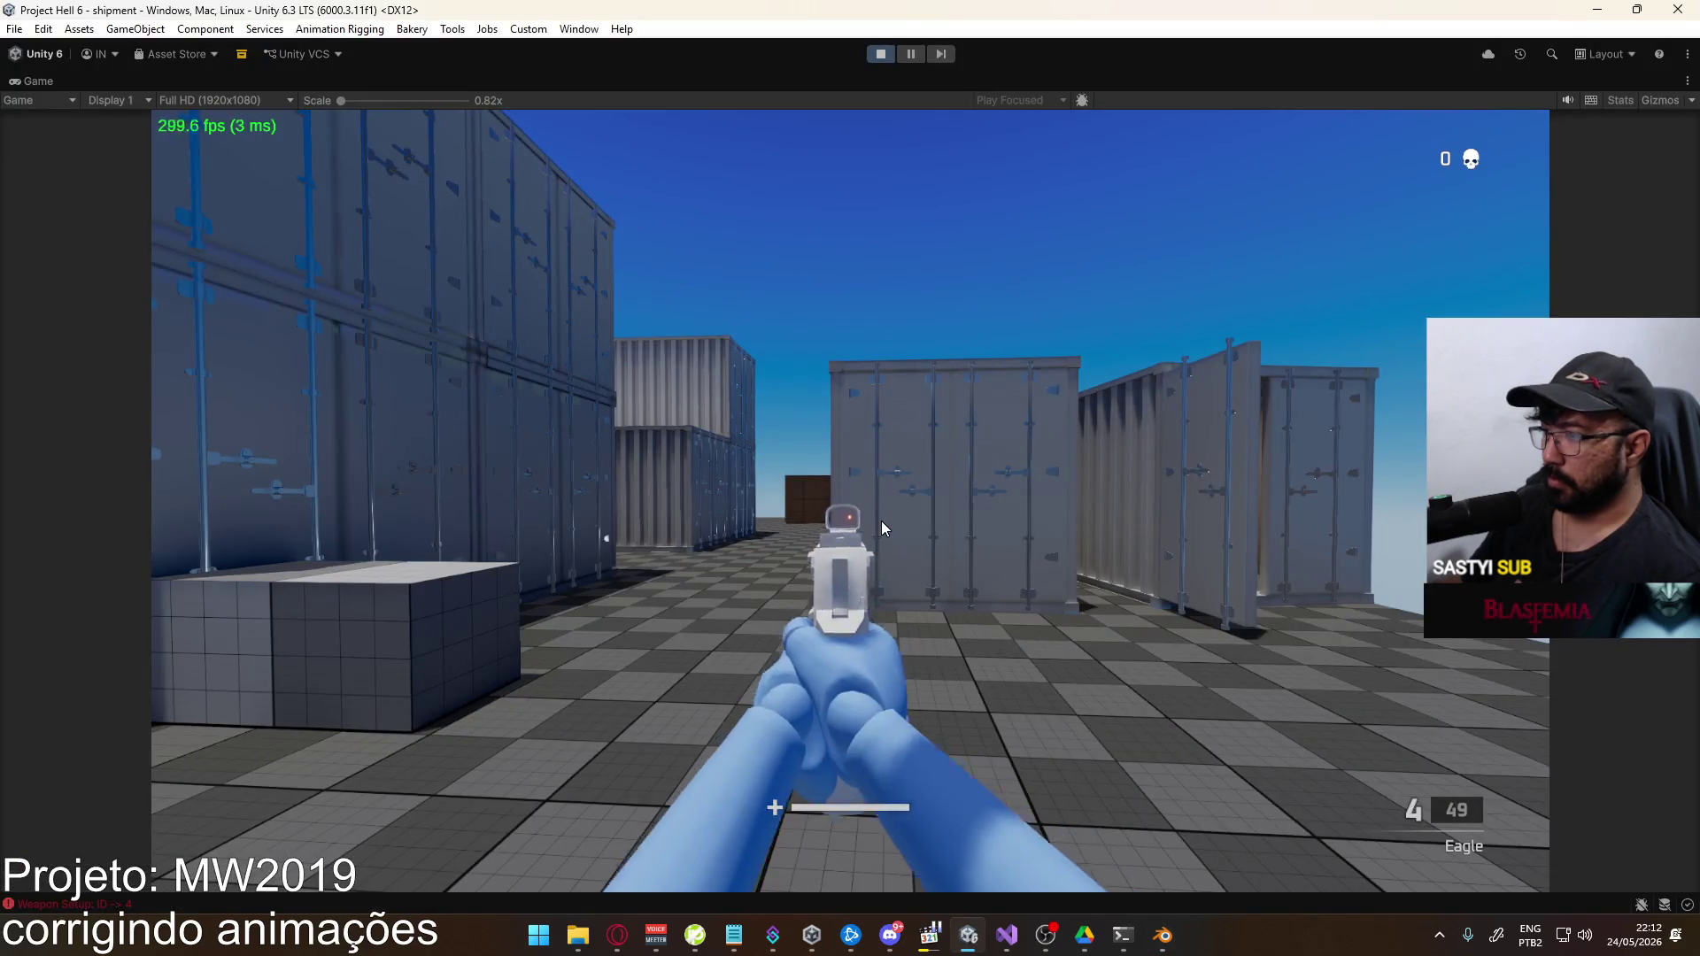
pyautogui.press('1')
pyautogui.press('2')
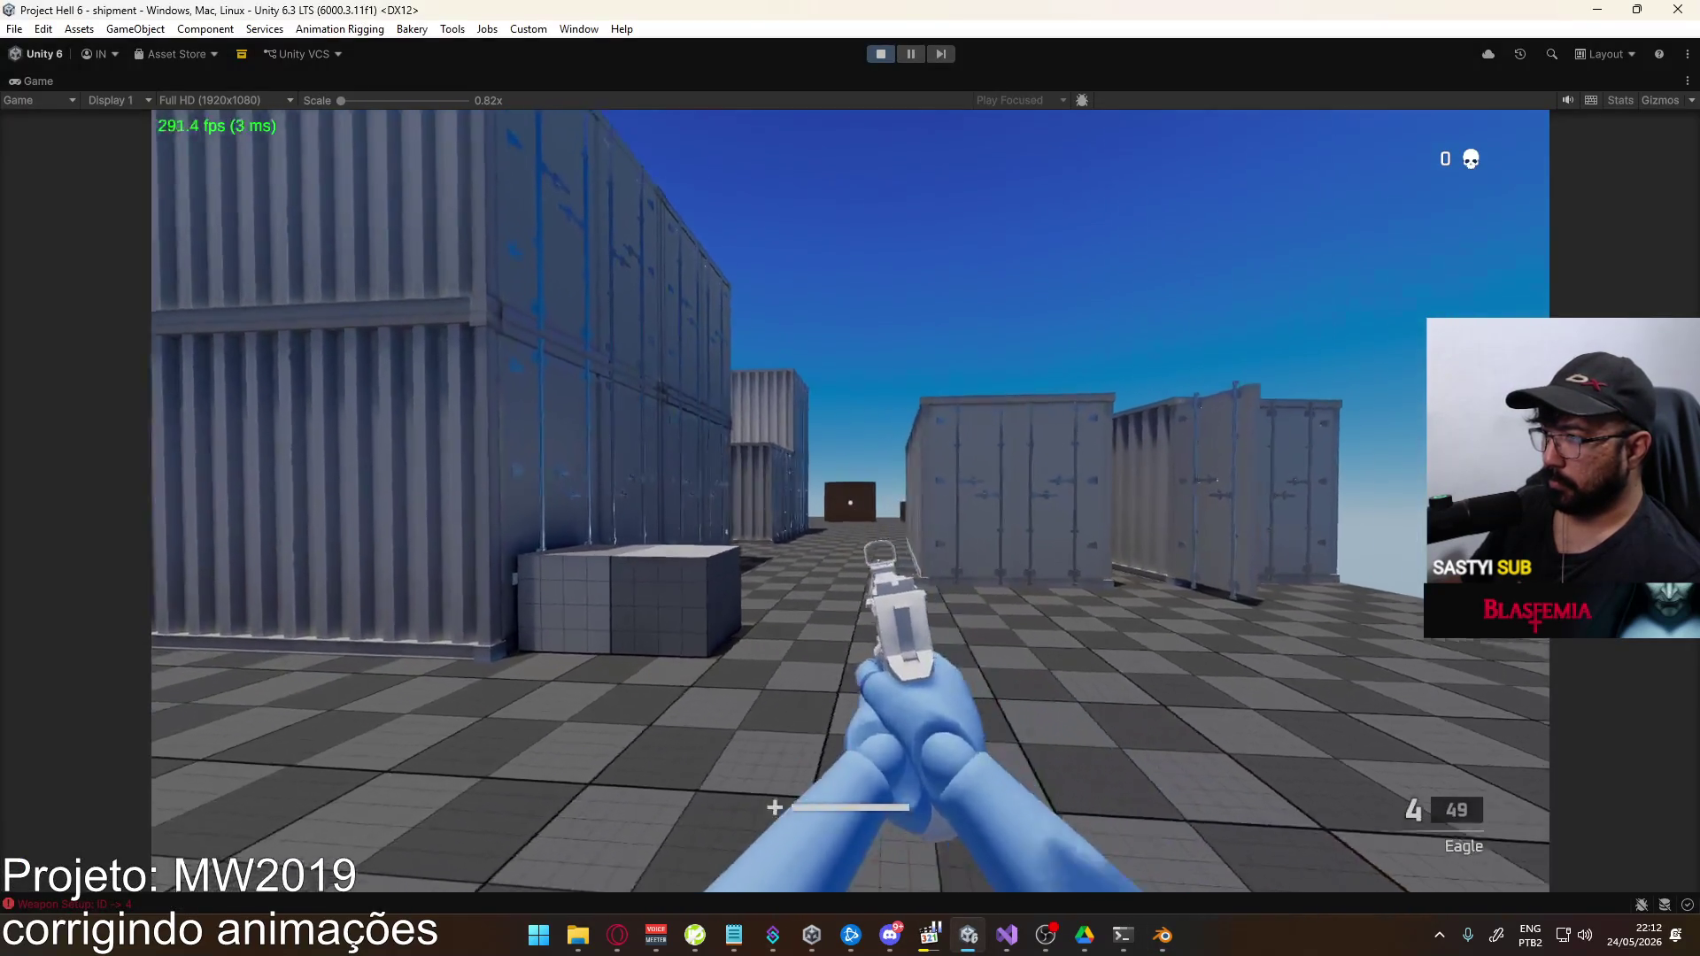
pyautogui.click(850, 501)
pyautogui.click(850, 500)
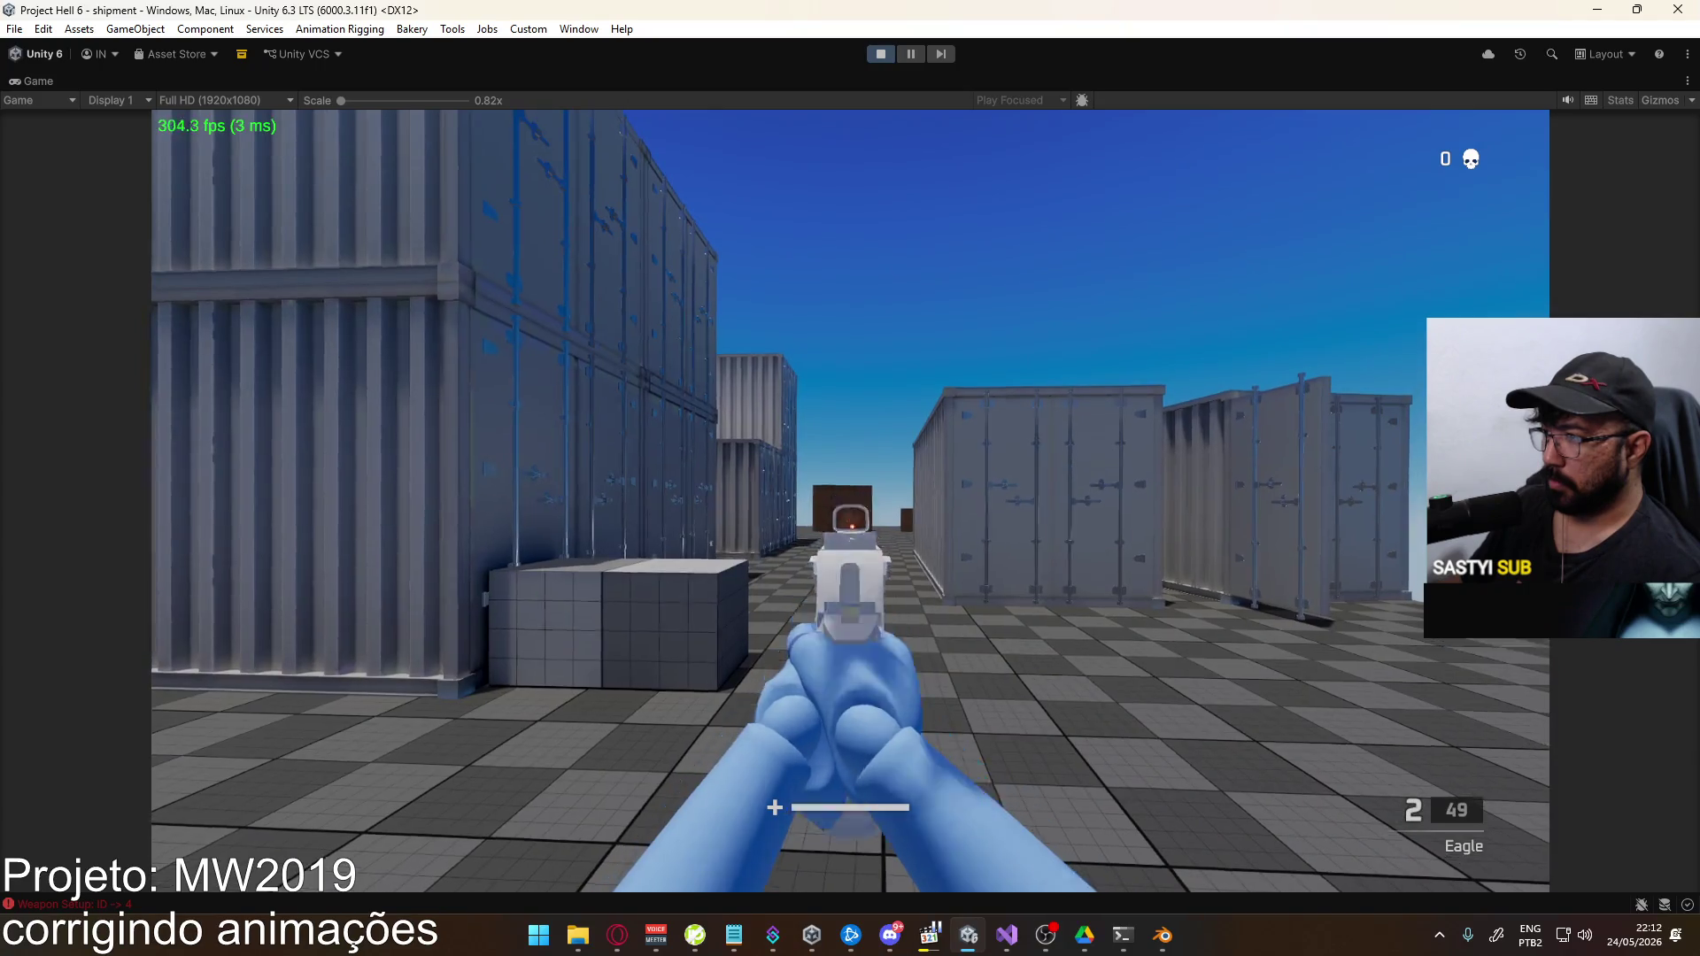
pyautogui.click(850, 500)
pyautogui.hotkey('alt', 'Tab')
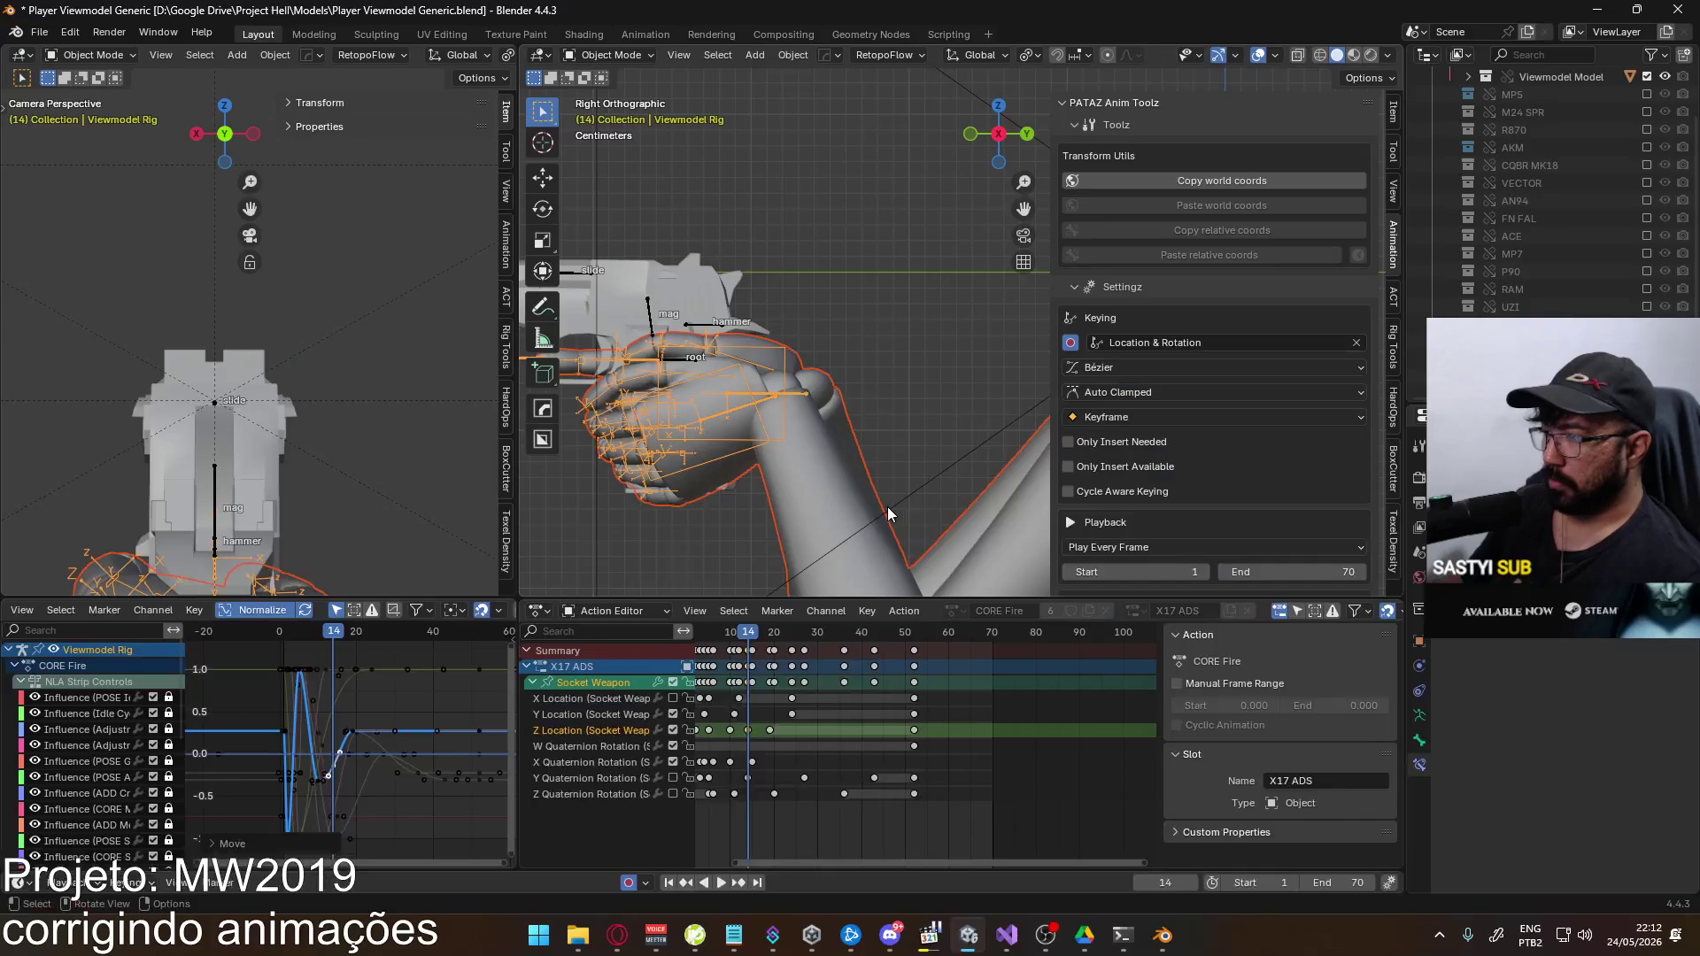
# Lower a Socket Weapon X Quaternion Rotation key by about 0.577 and save the file
pyautogui.click(643, 767)
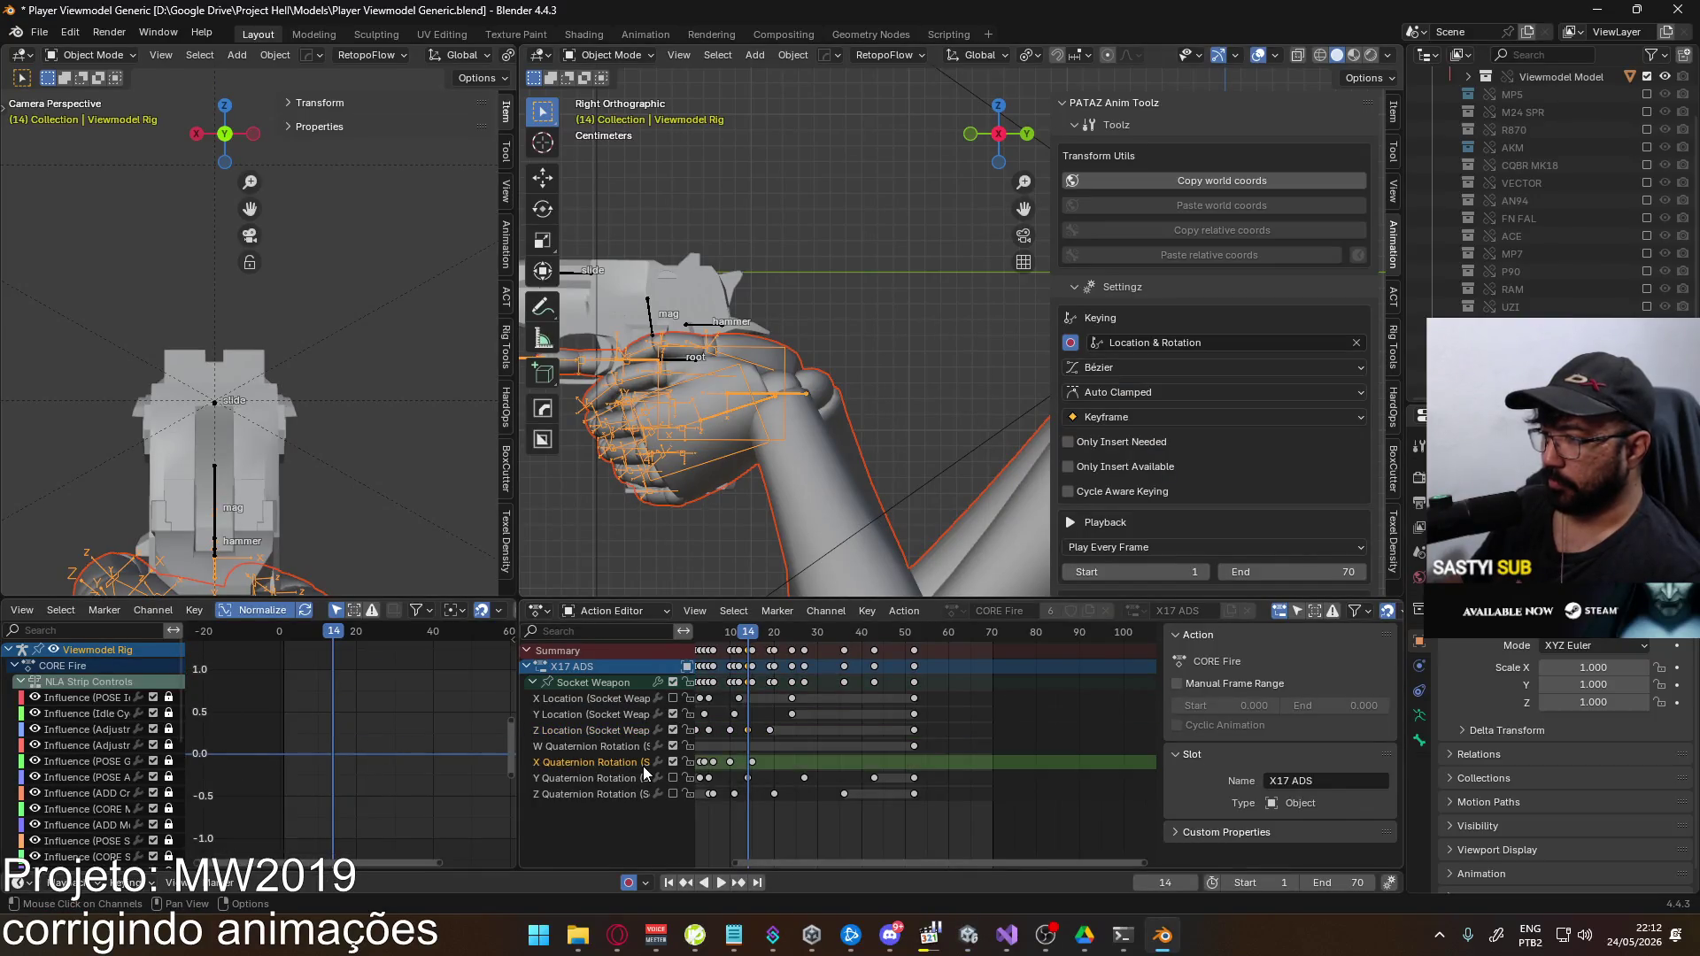
pyautogui.click(618, 680)
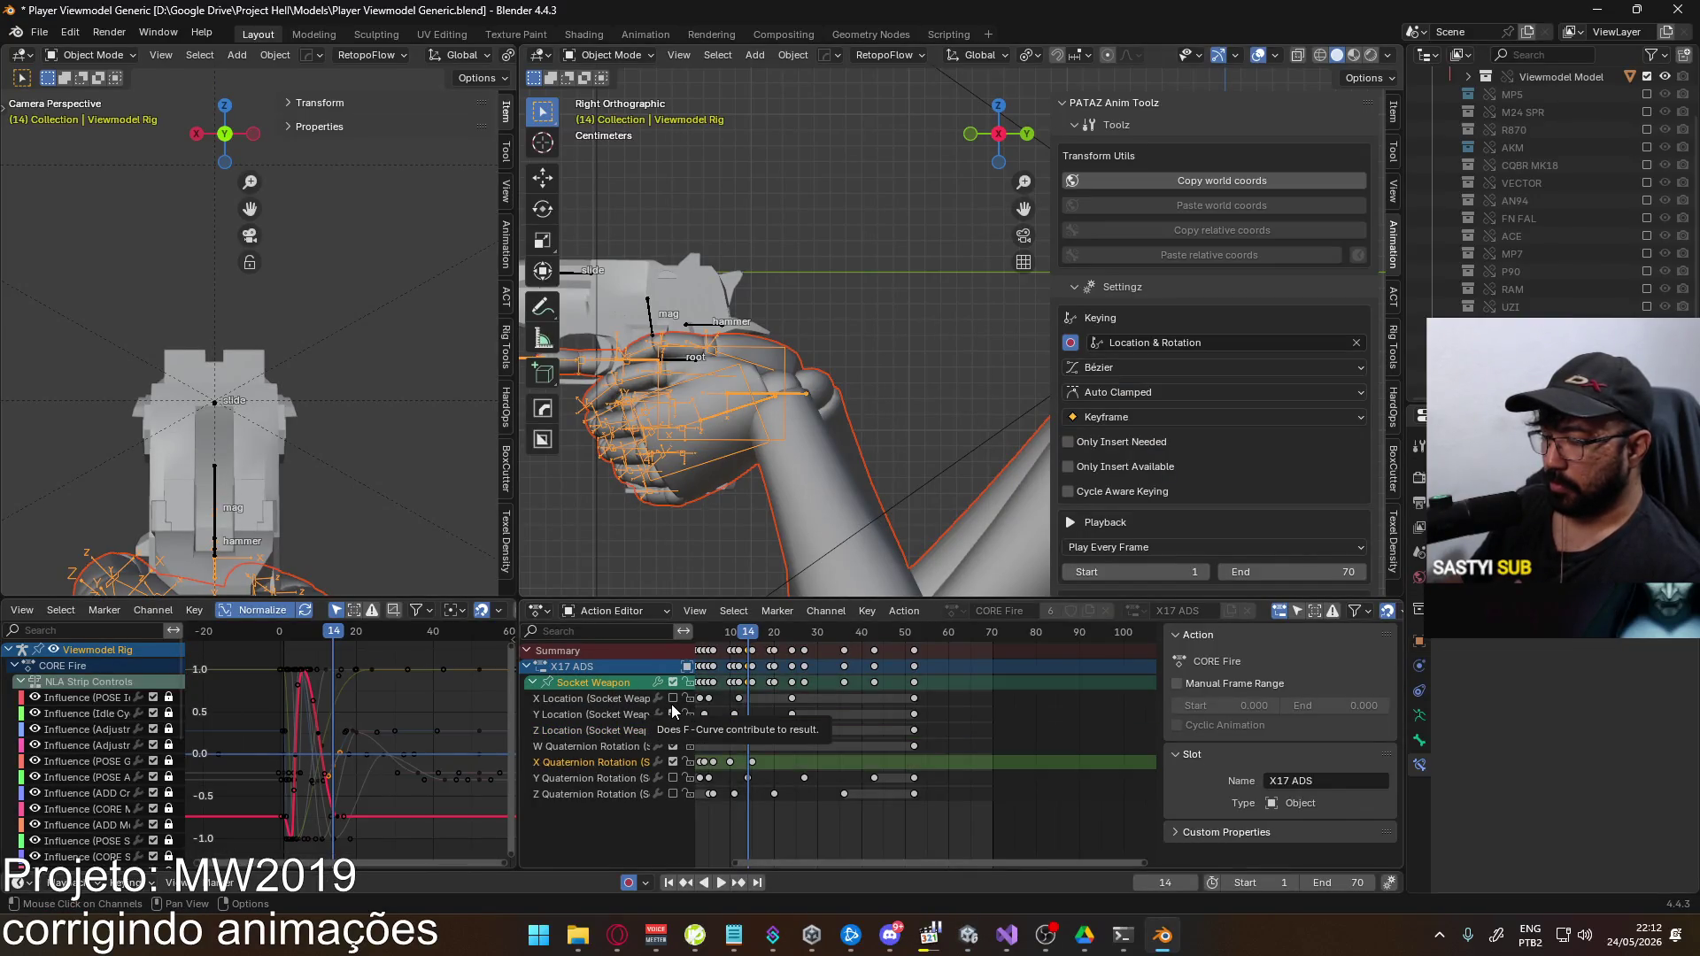
pyautogui.moveTo(671, 706); pyautogui.dragTo(671, 729)
pyautogui.click(320, 732)
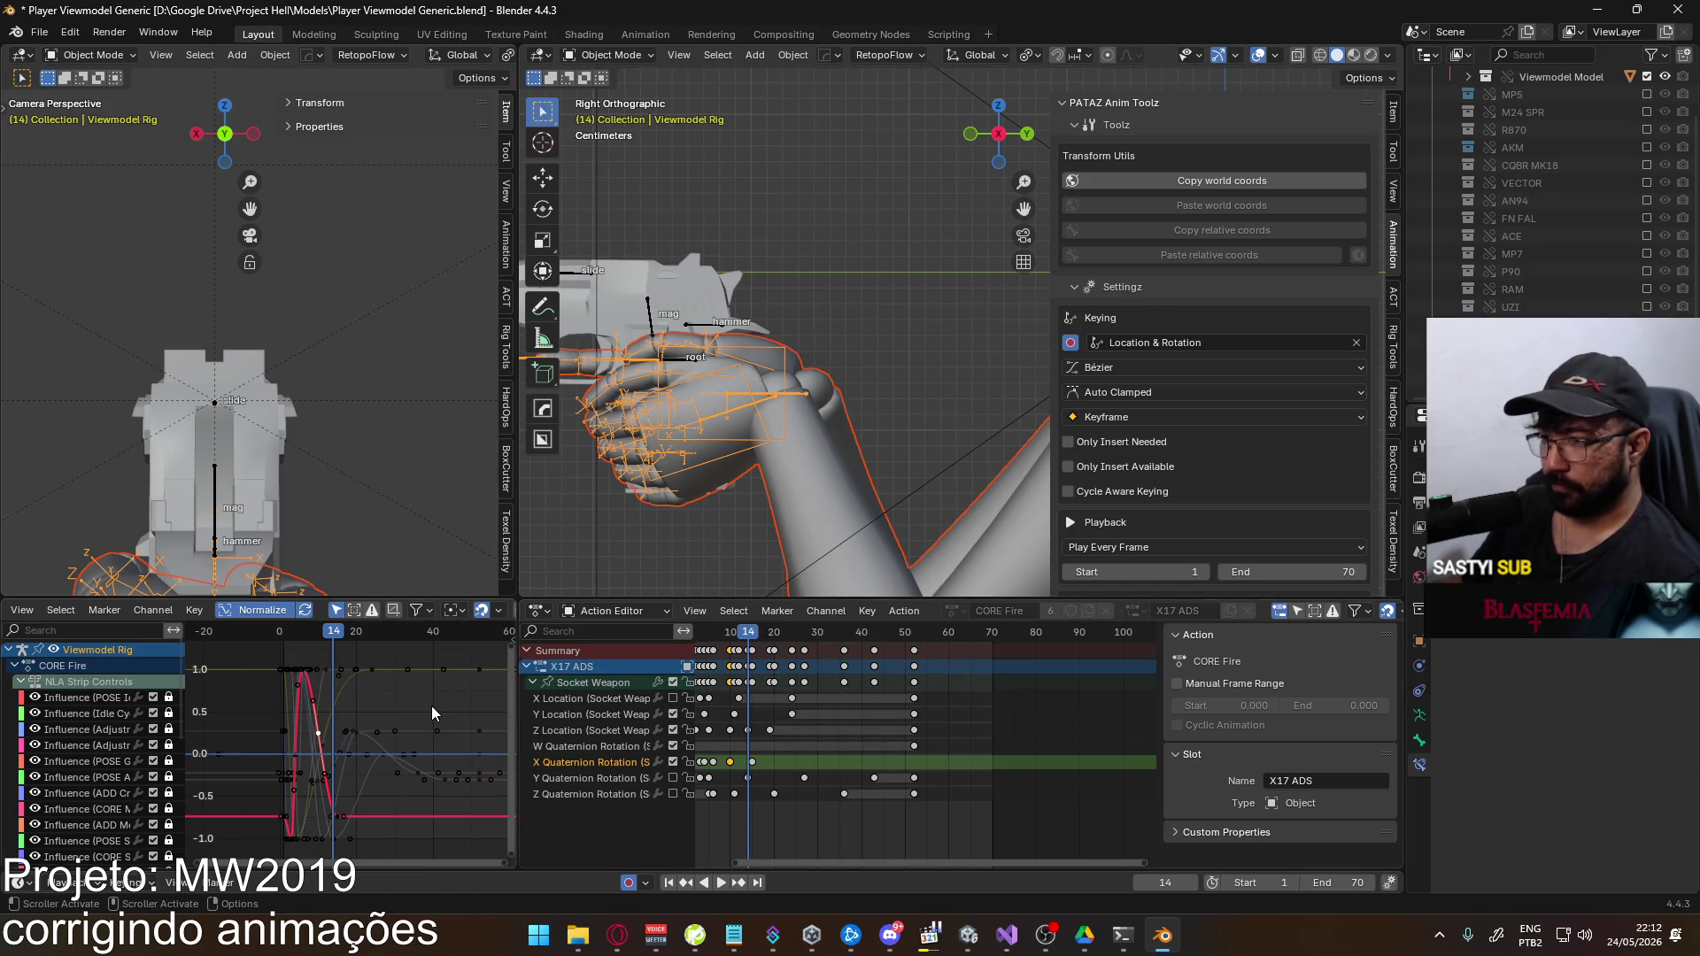
pyautogui.press('g')
pyautogui.press('y')
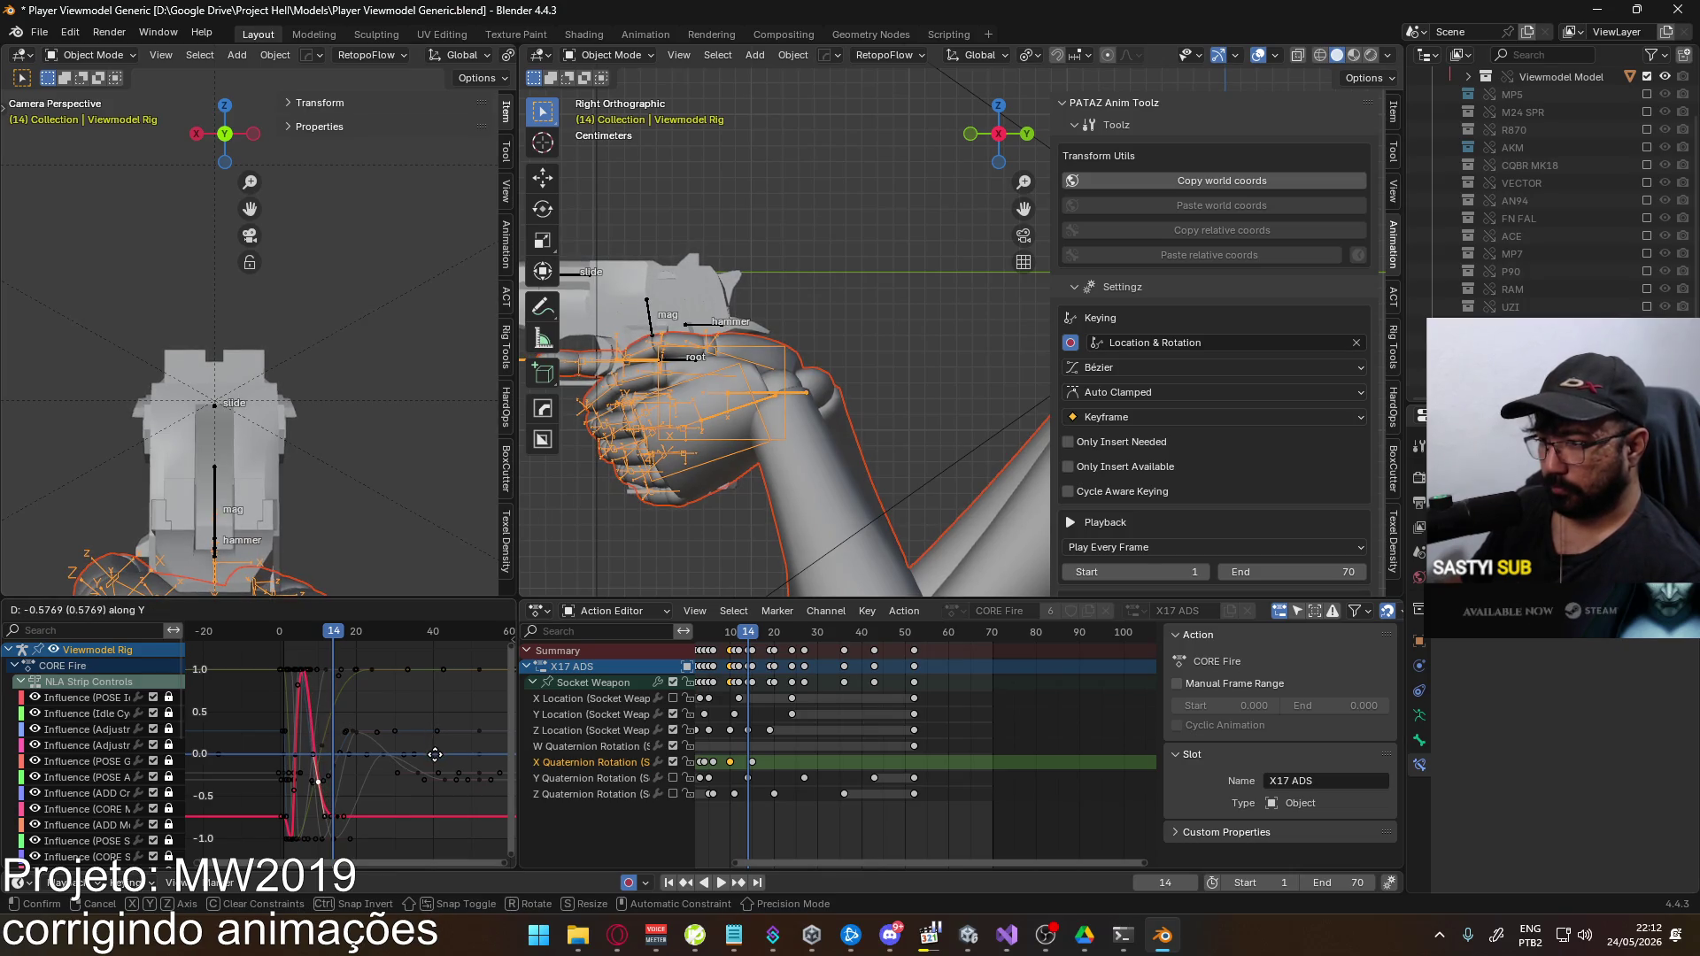
pyautogui.click(435, 754)
pyautogui.hotkey('ctrl', 's')
# Re-export FBX over Viewmodel@EAGLE Fire ADS Single.fbx and switch to Unity
pyautogui.click(38, 32)
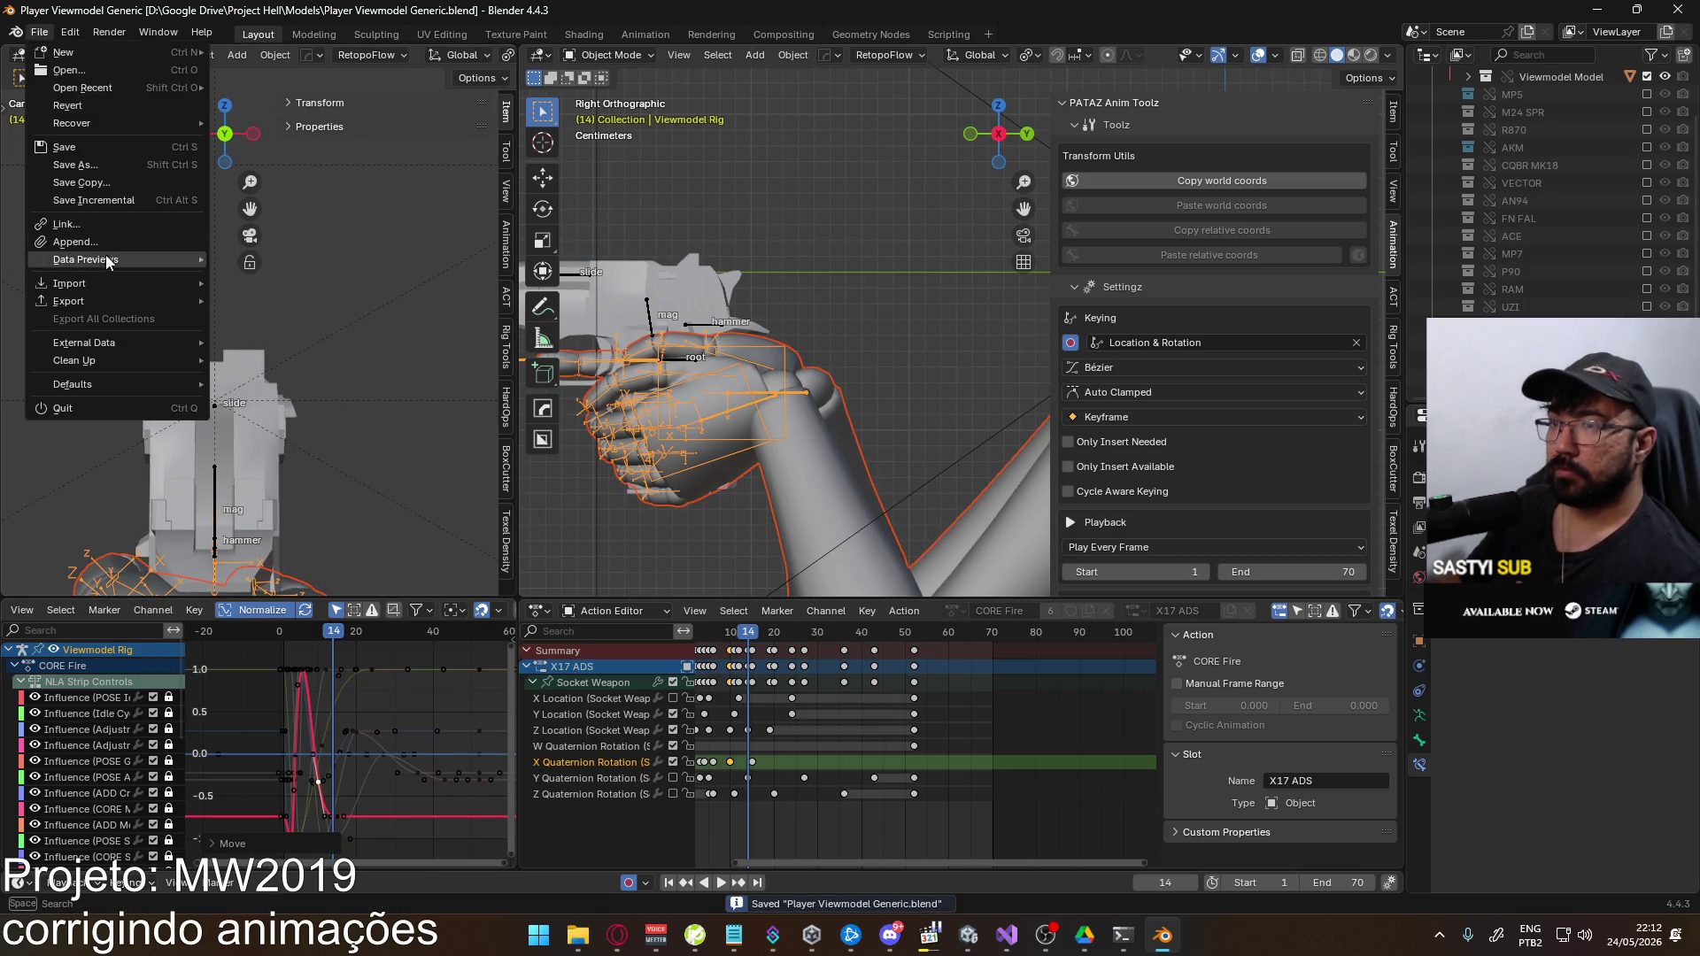
pyautogui.moveTo(95, 307)
pyautogui.click(266, 458)
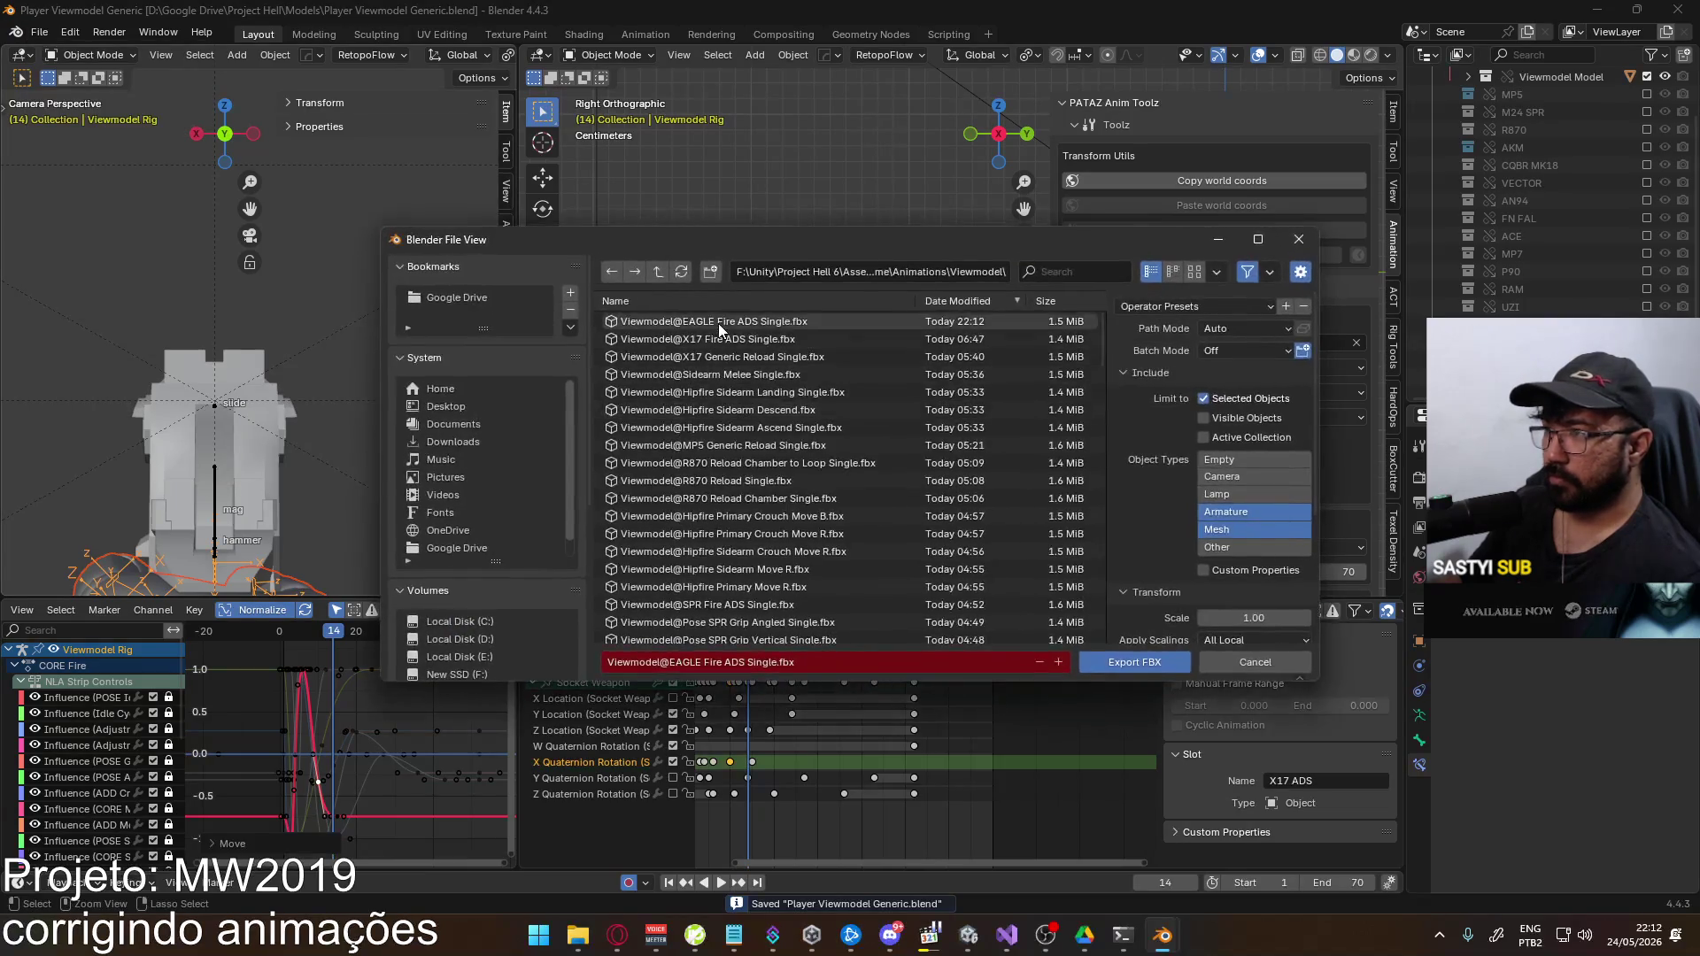
pyautogui.doubleClick(719, 323)
pyautogui.hotkey('alt', 'Tab')
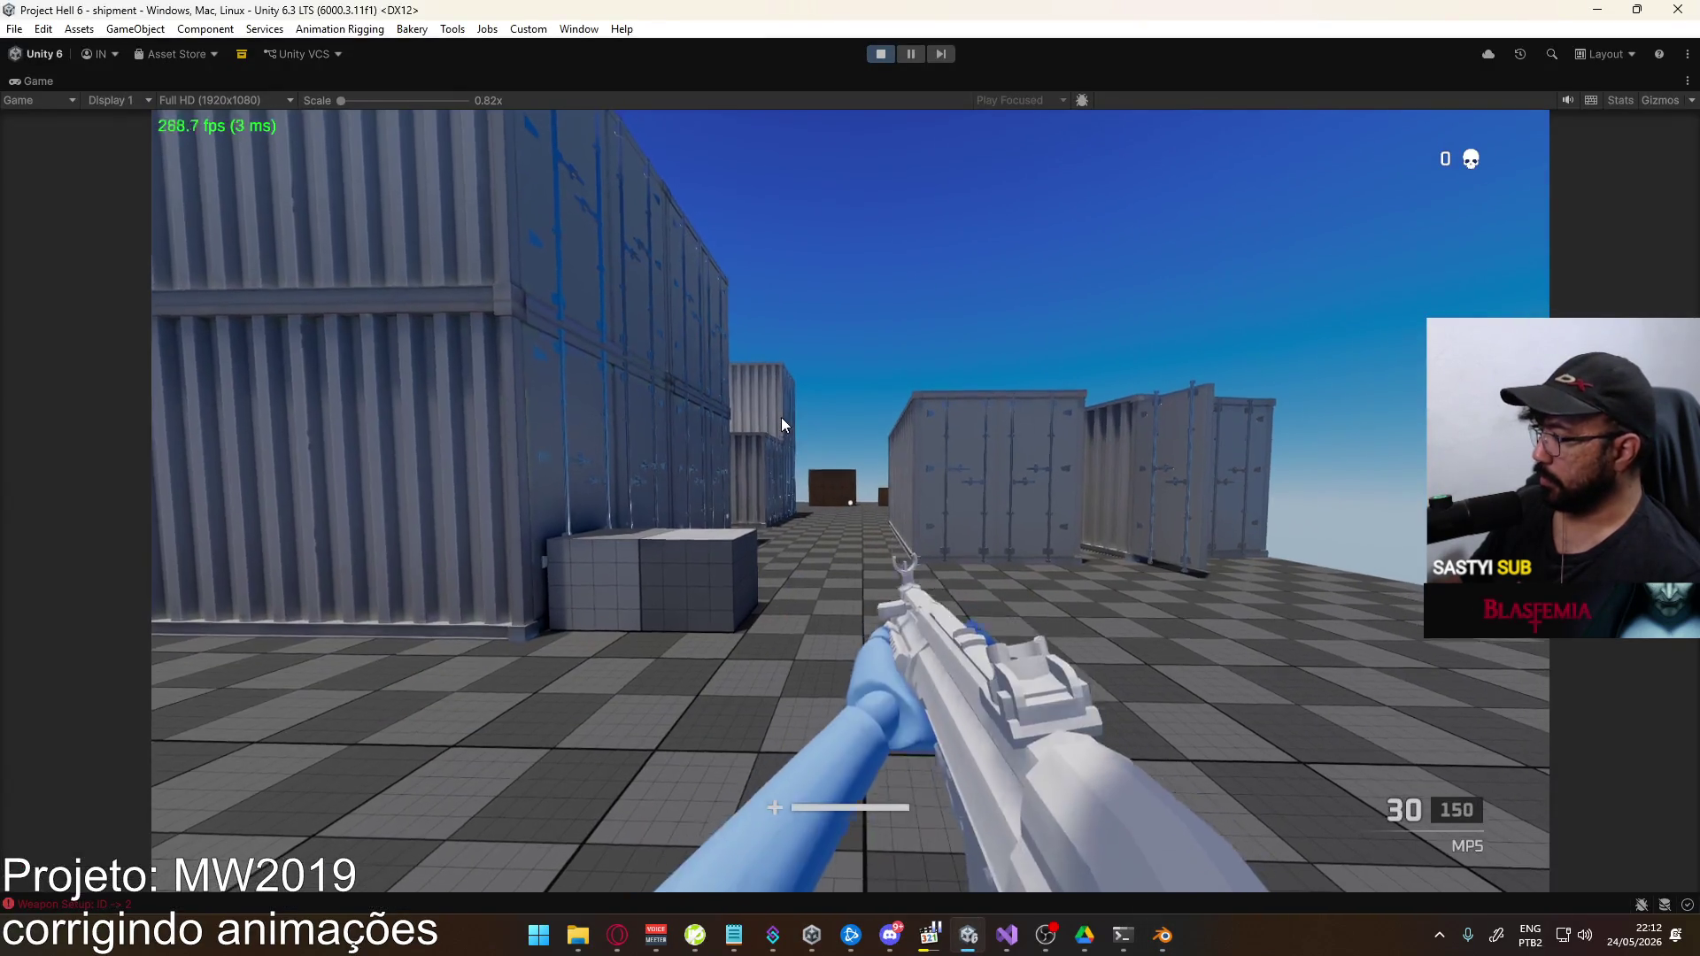
# Fire the Eagle's last aimed round, reload, and fire seven aimed shots
pyautogui.click(752, 386)
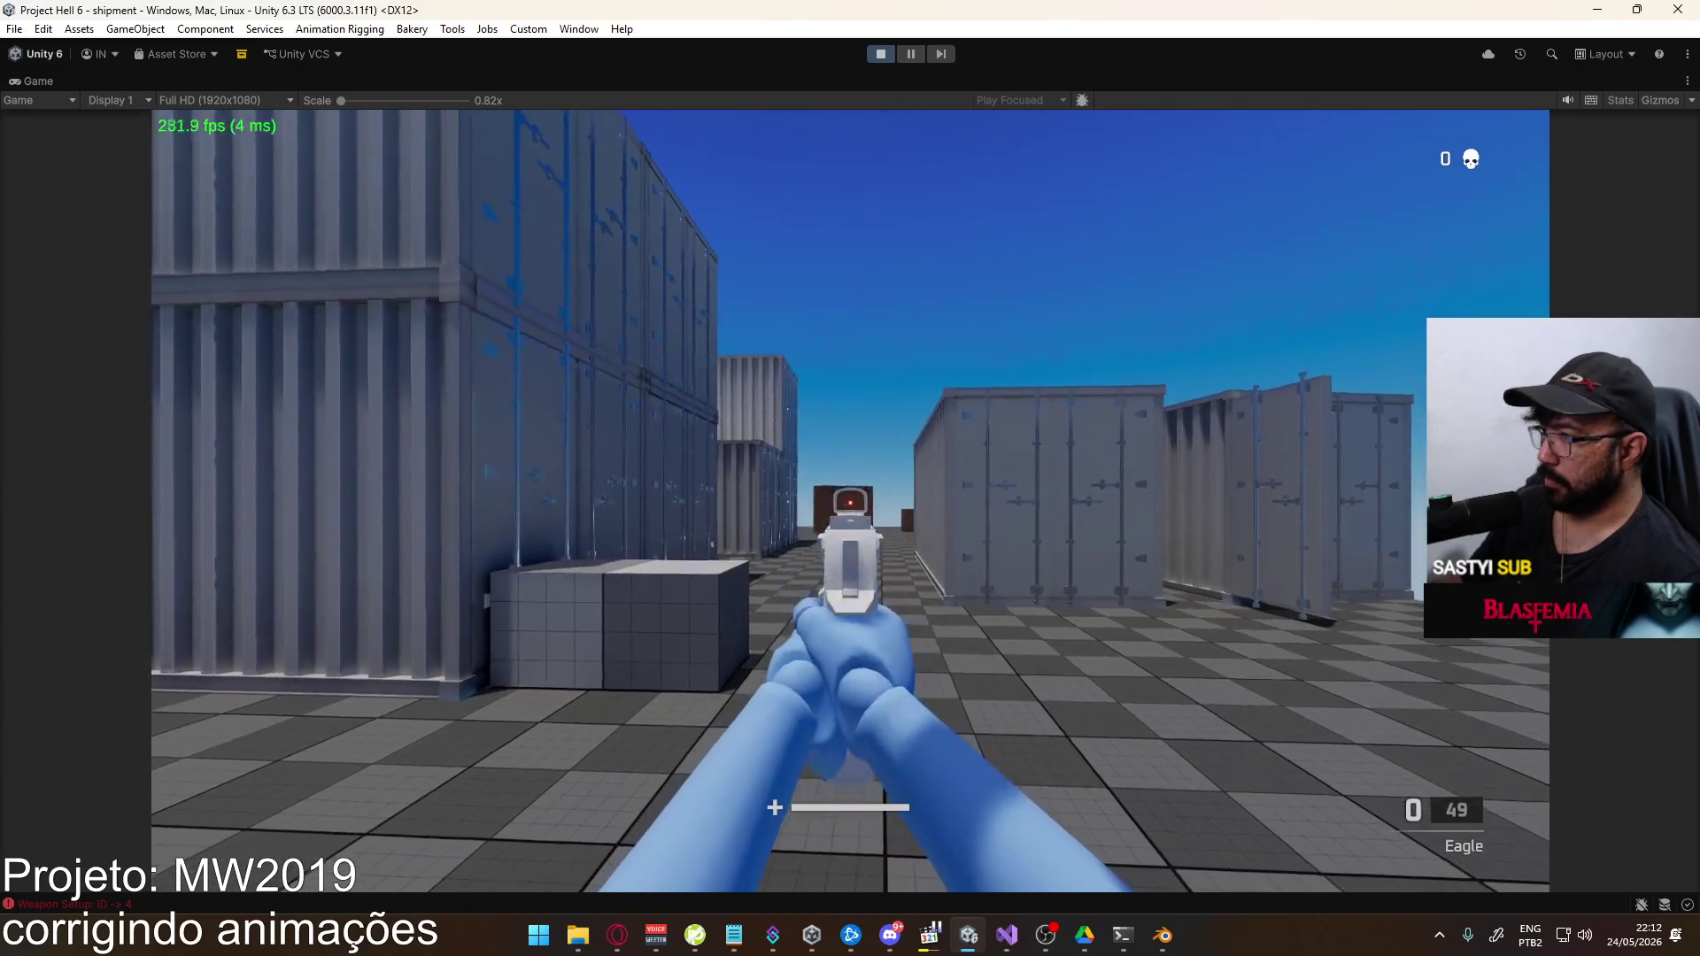
pyautogui.press('r')
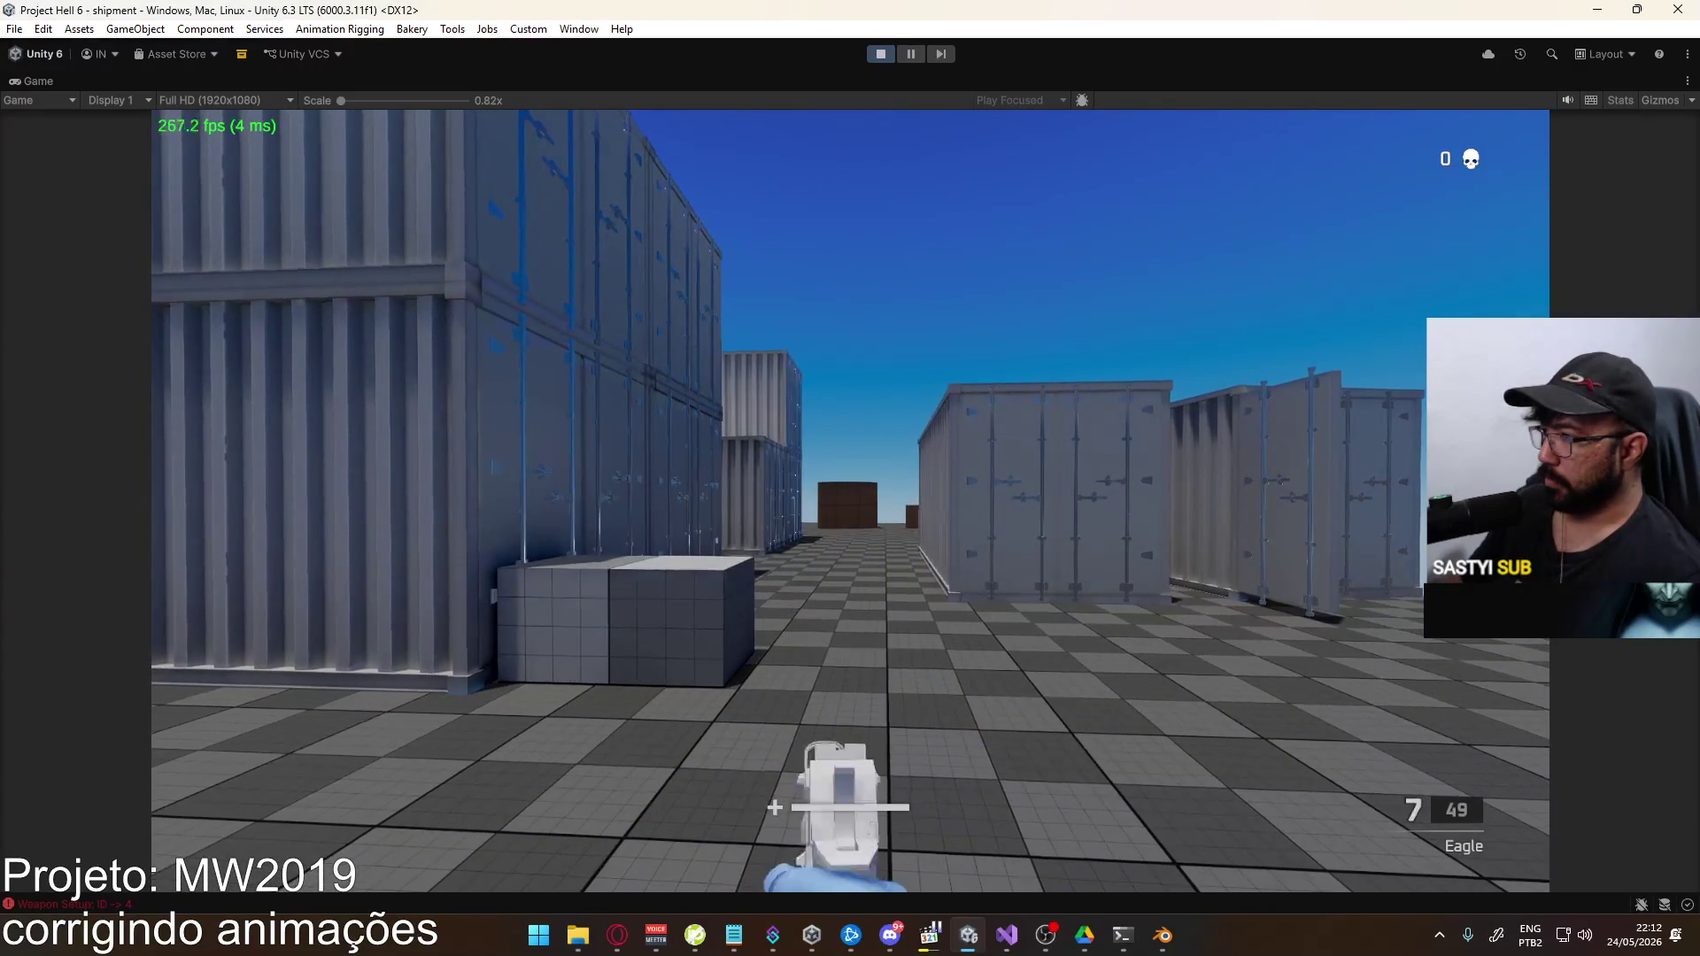
pyautogui.click(849, 500)
pyautogui.click(850, 500)
pyautogui.click(850, 500)
pyautogui.click(850, 500)
pyautogui.click(850, 501)
pyautogui.click(849, 500)
pyautogui.click(849, 500)
# Reload again, fire five more aimed shots leaving 4 rounds, and return to Blender
pyautogui.press('r')
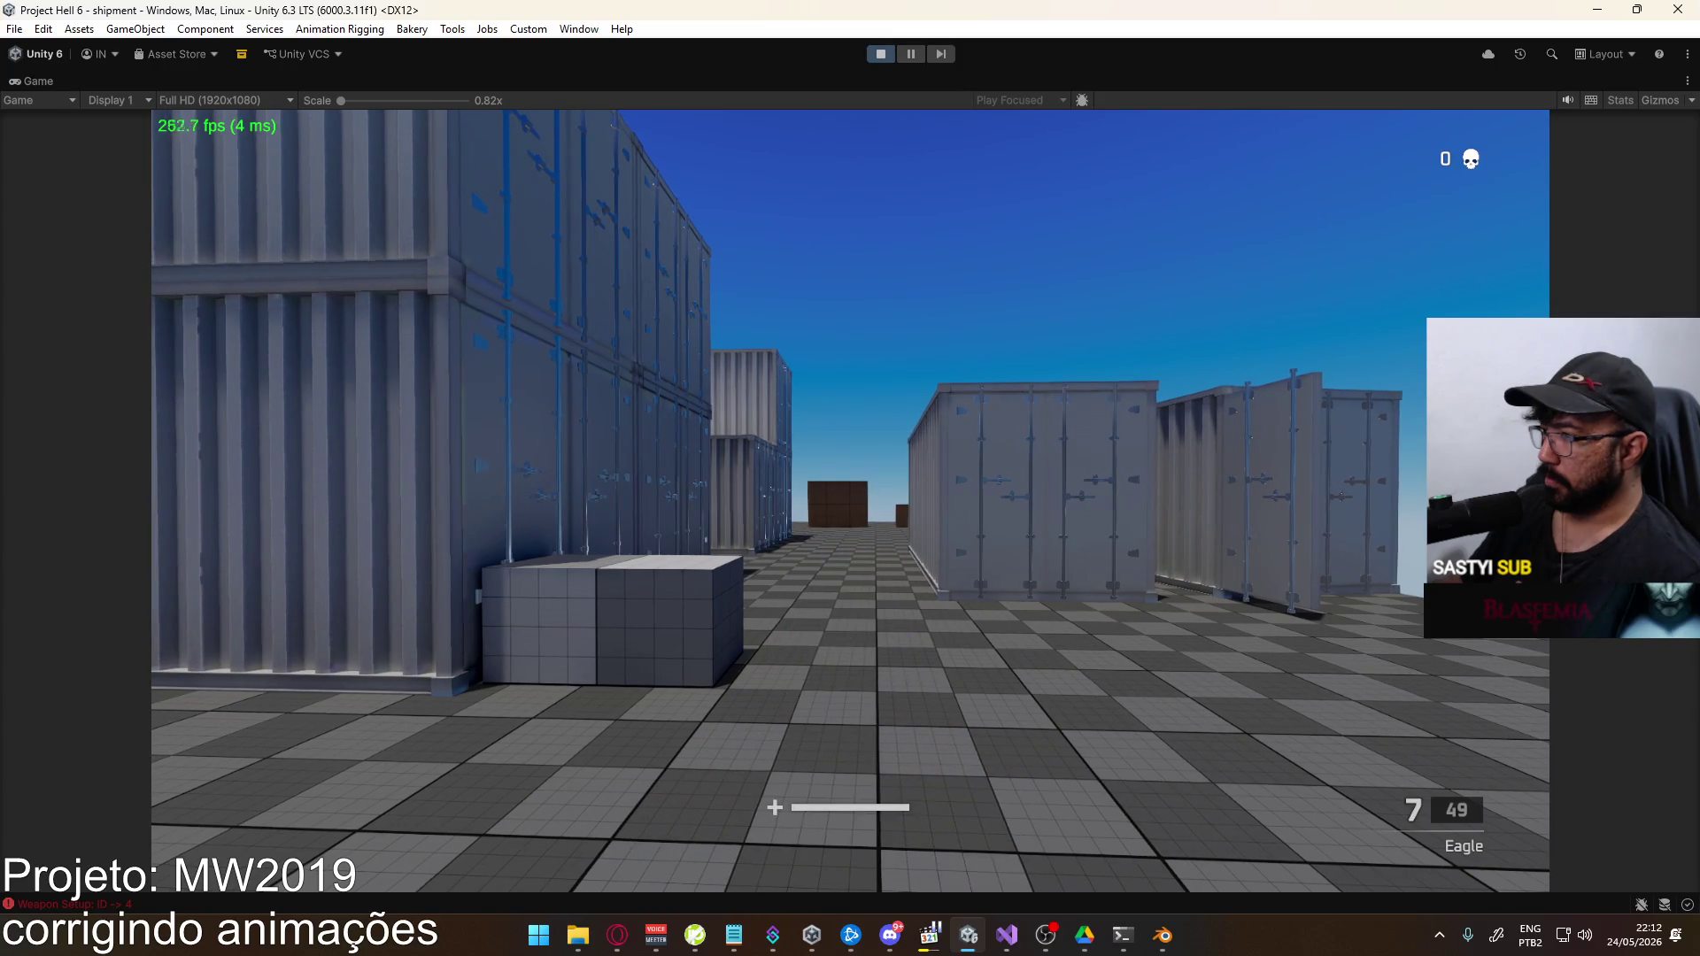
pyautogui.click(850, 500)
pyautogui.click(850, 500)
pyautogui.click(850, 500)
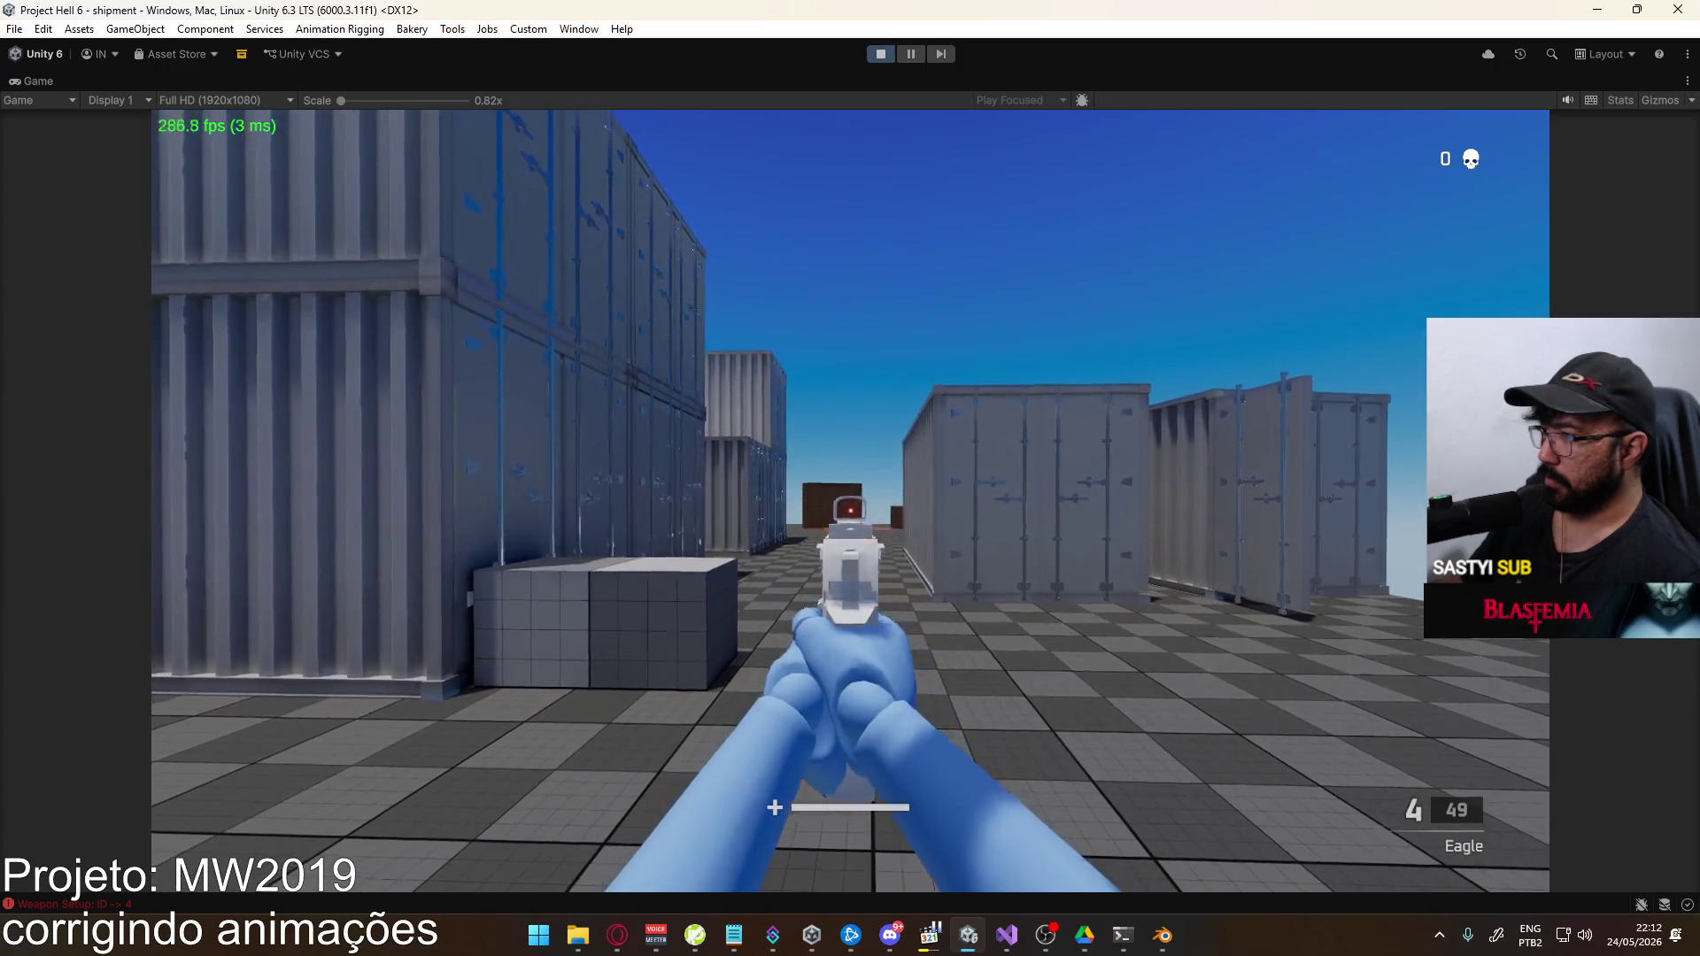
pyautogui.click(850, 501)
pyautogui.click(850, 501)
pyautogui.hotkey('alt', 'Tab')
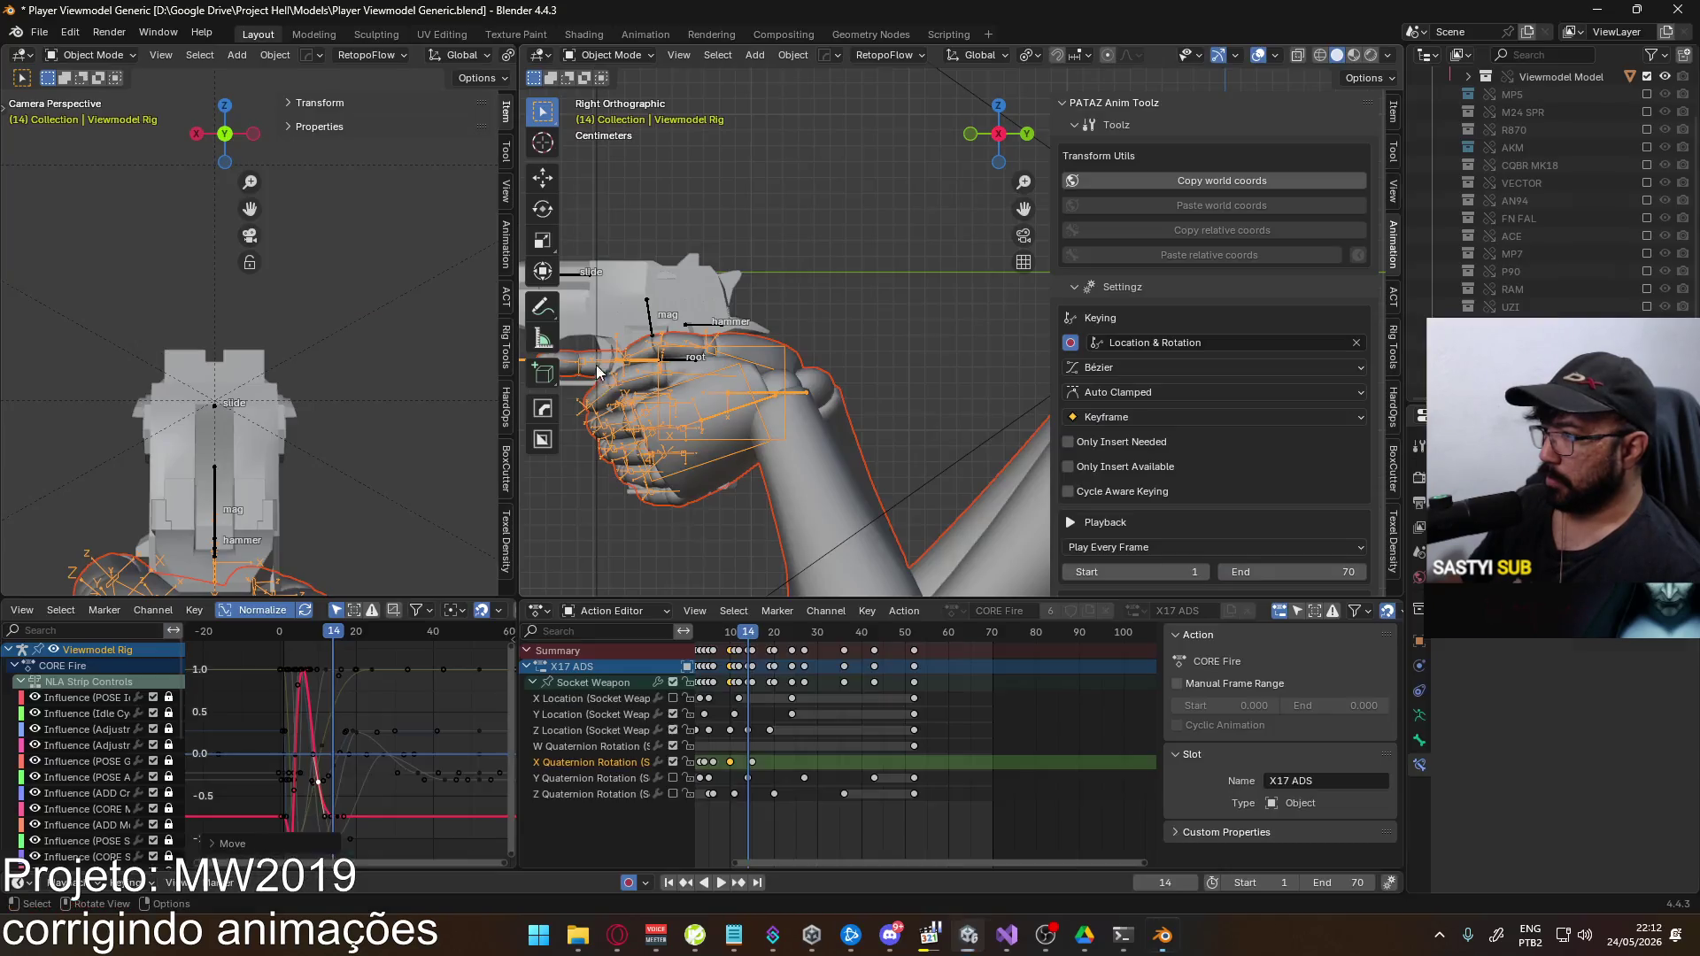
# Shift the Socket Weapon's early Z Location fire keys later in time
pyautogui.click(747, 634)
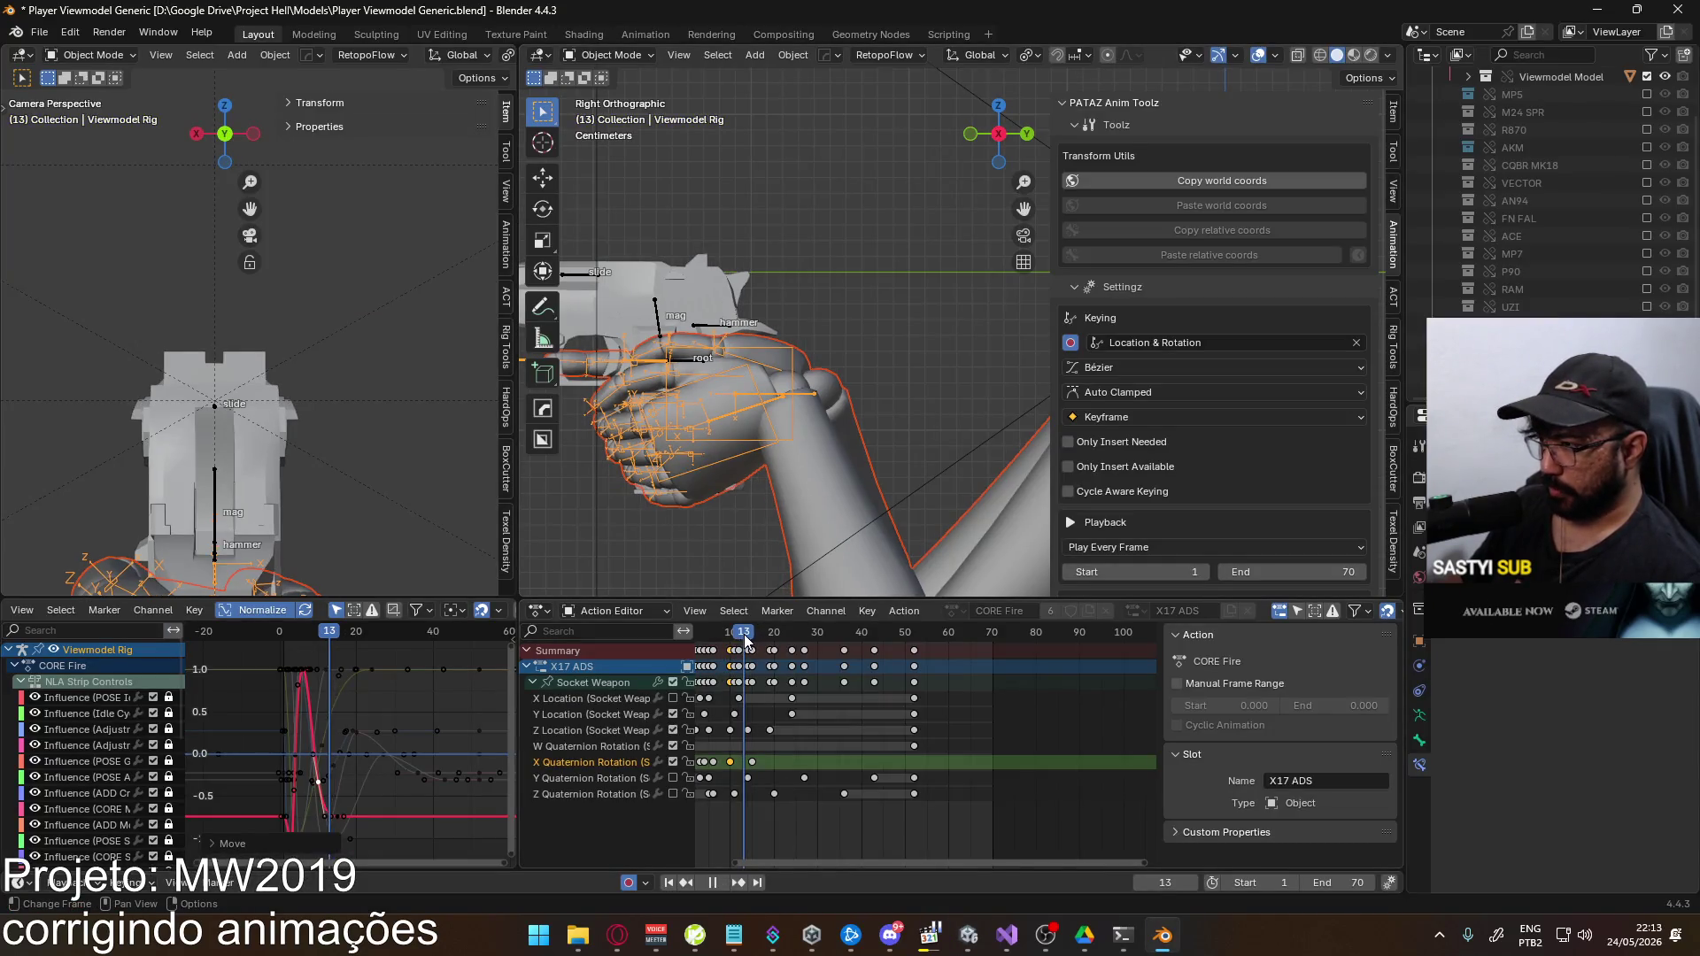
pyautogui.click(577, 729)
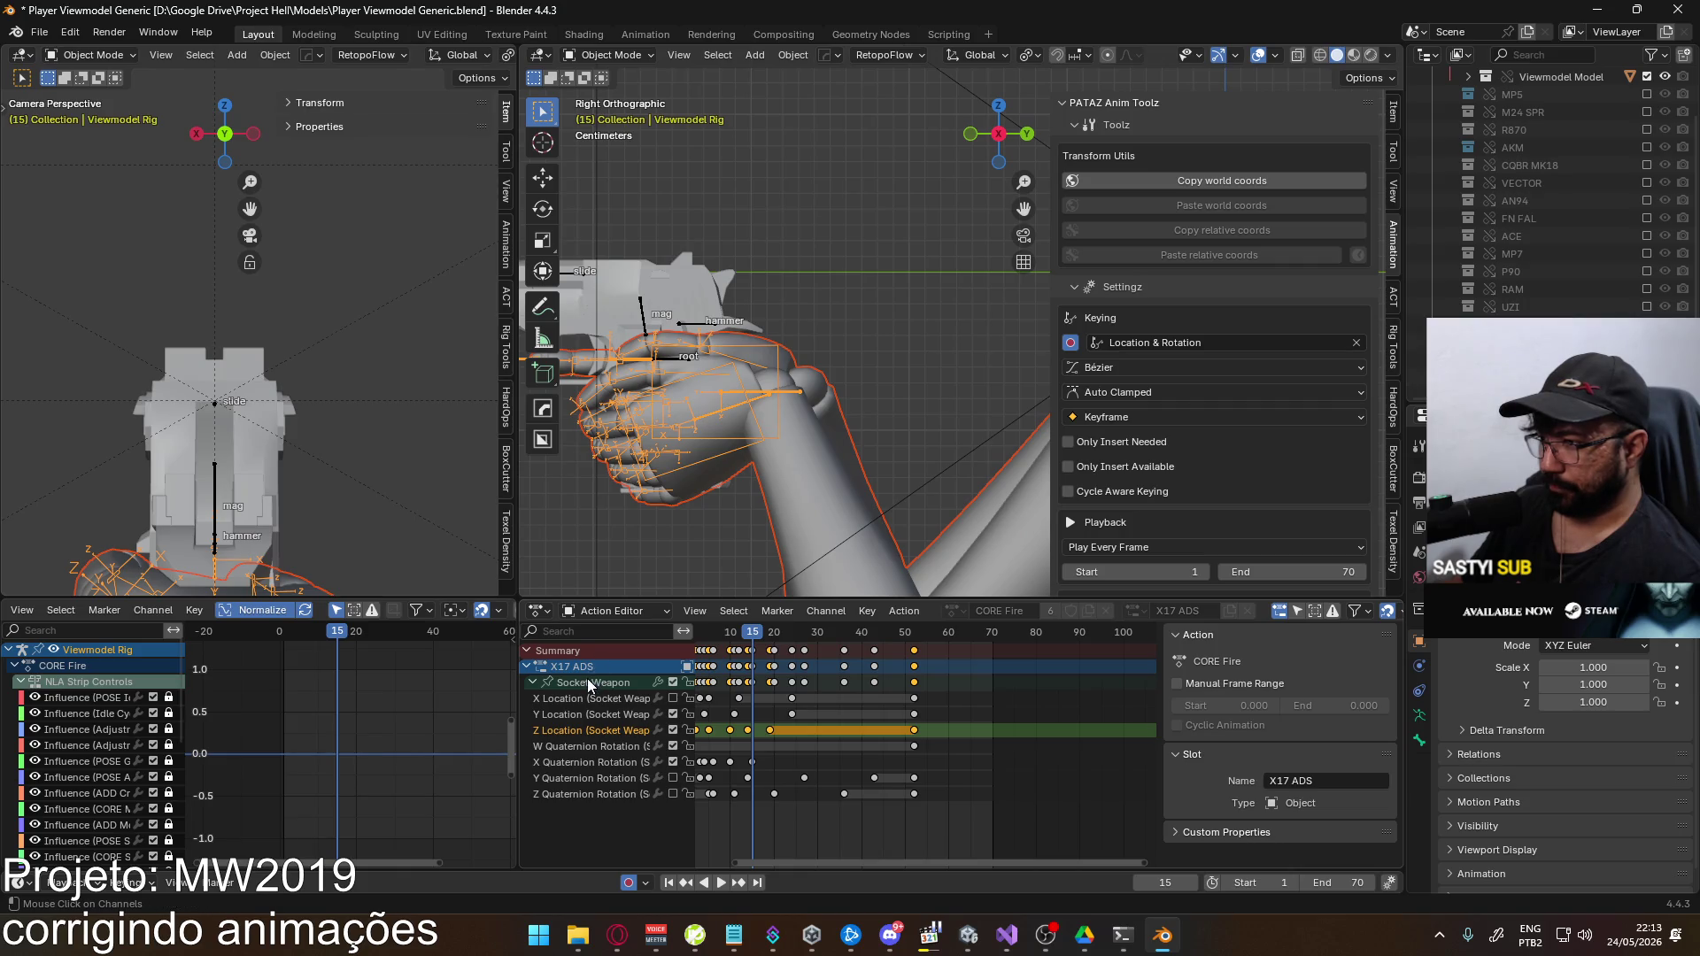
pyautogui.keyDown('ctrl'); pyautogui.click(587, 678); pyautogui.keyUp('ctrl')
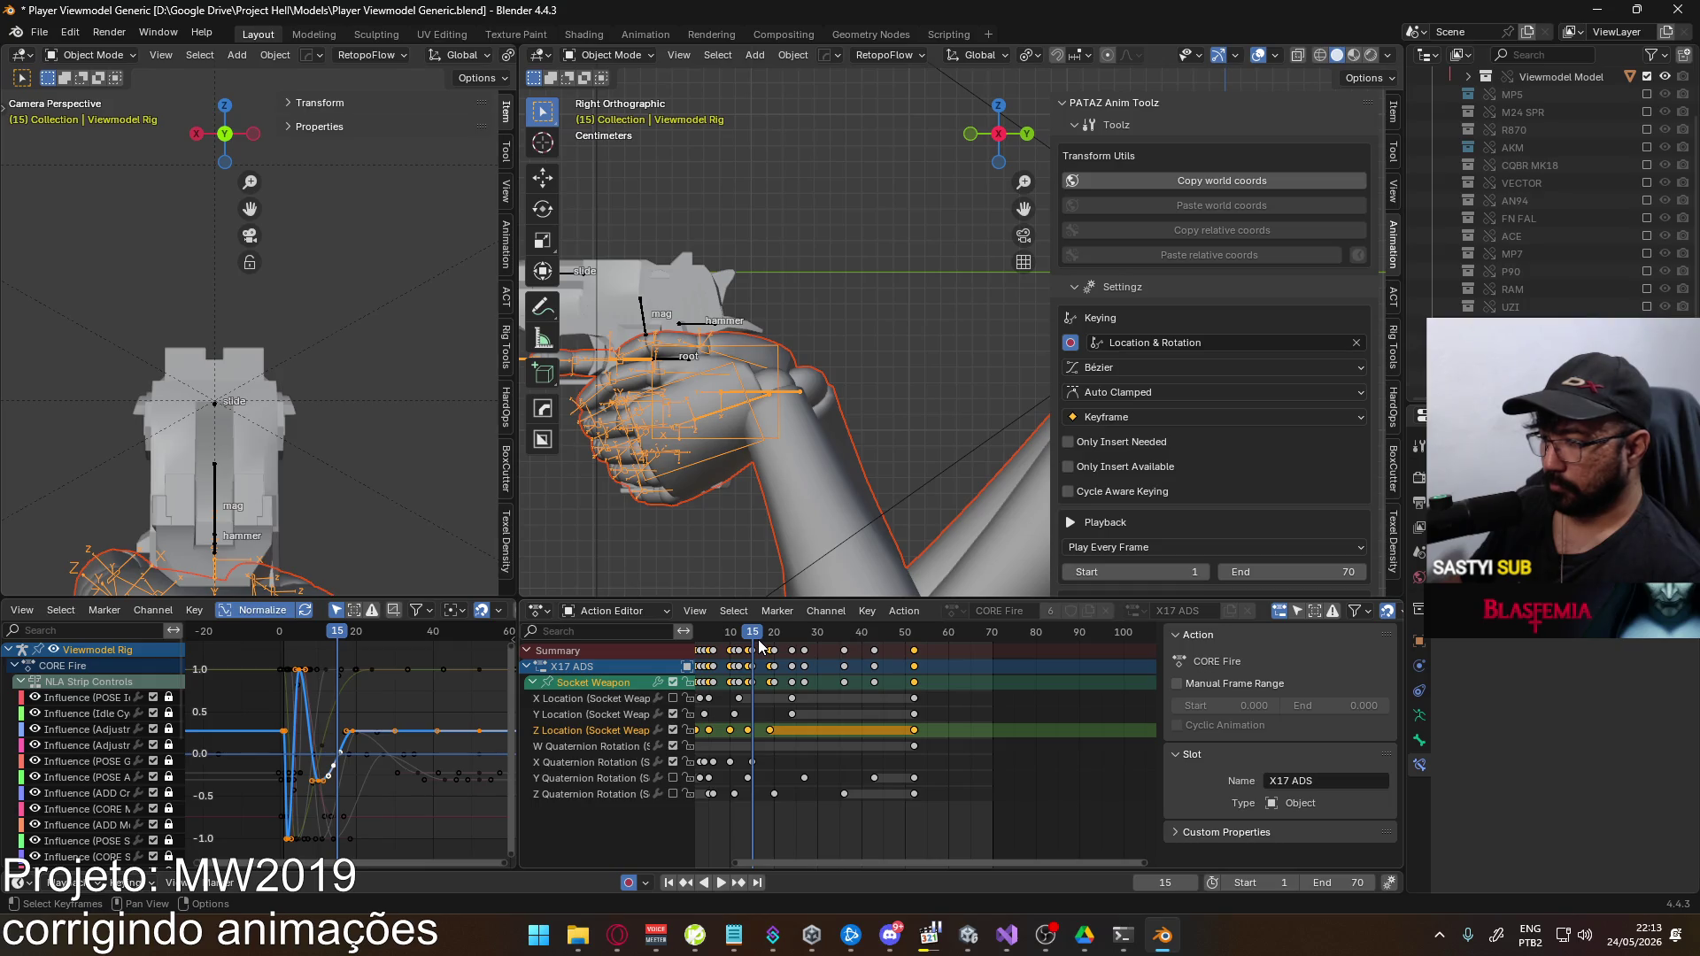
pyautogui.click(588, 767)
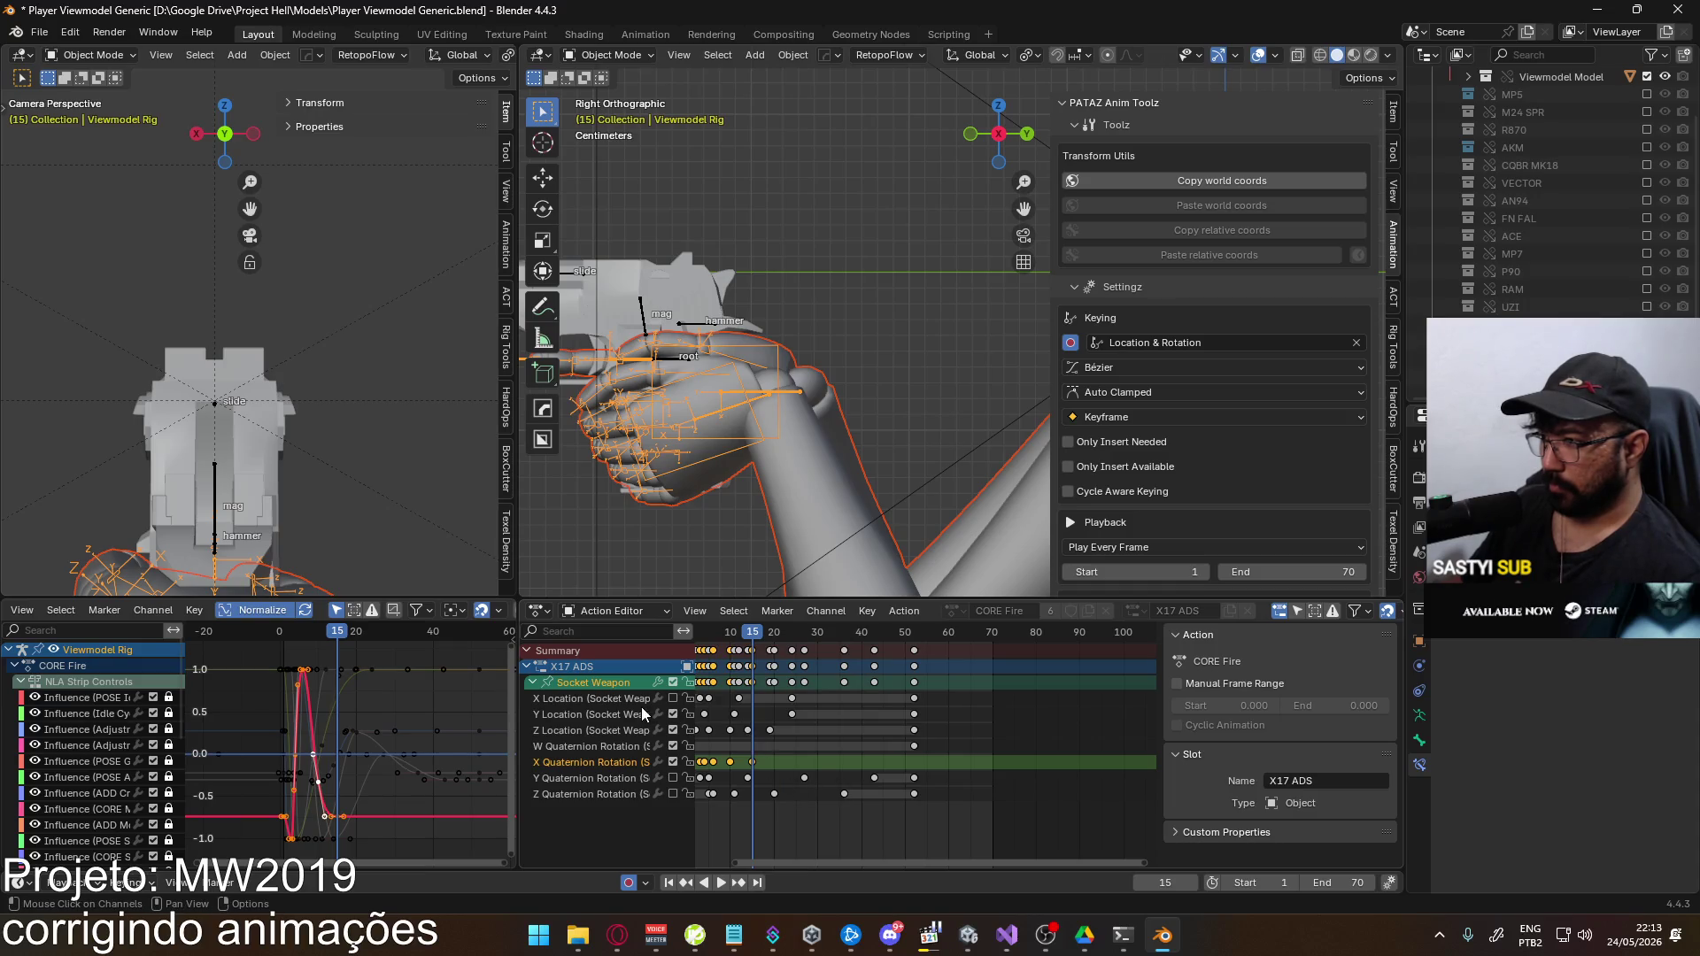
pyautogui.click(603, 726)
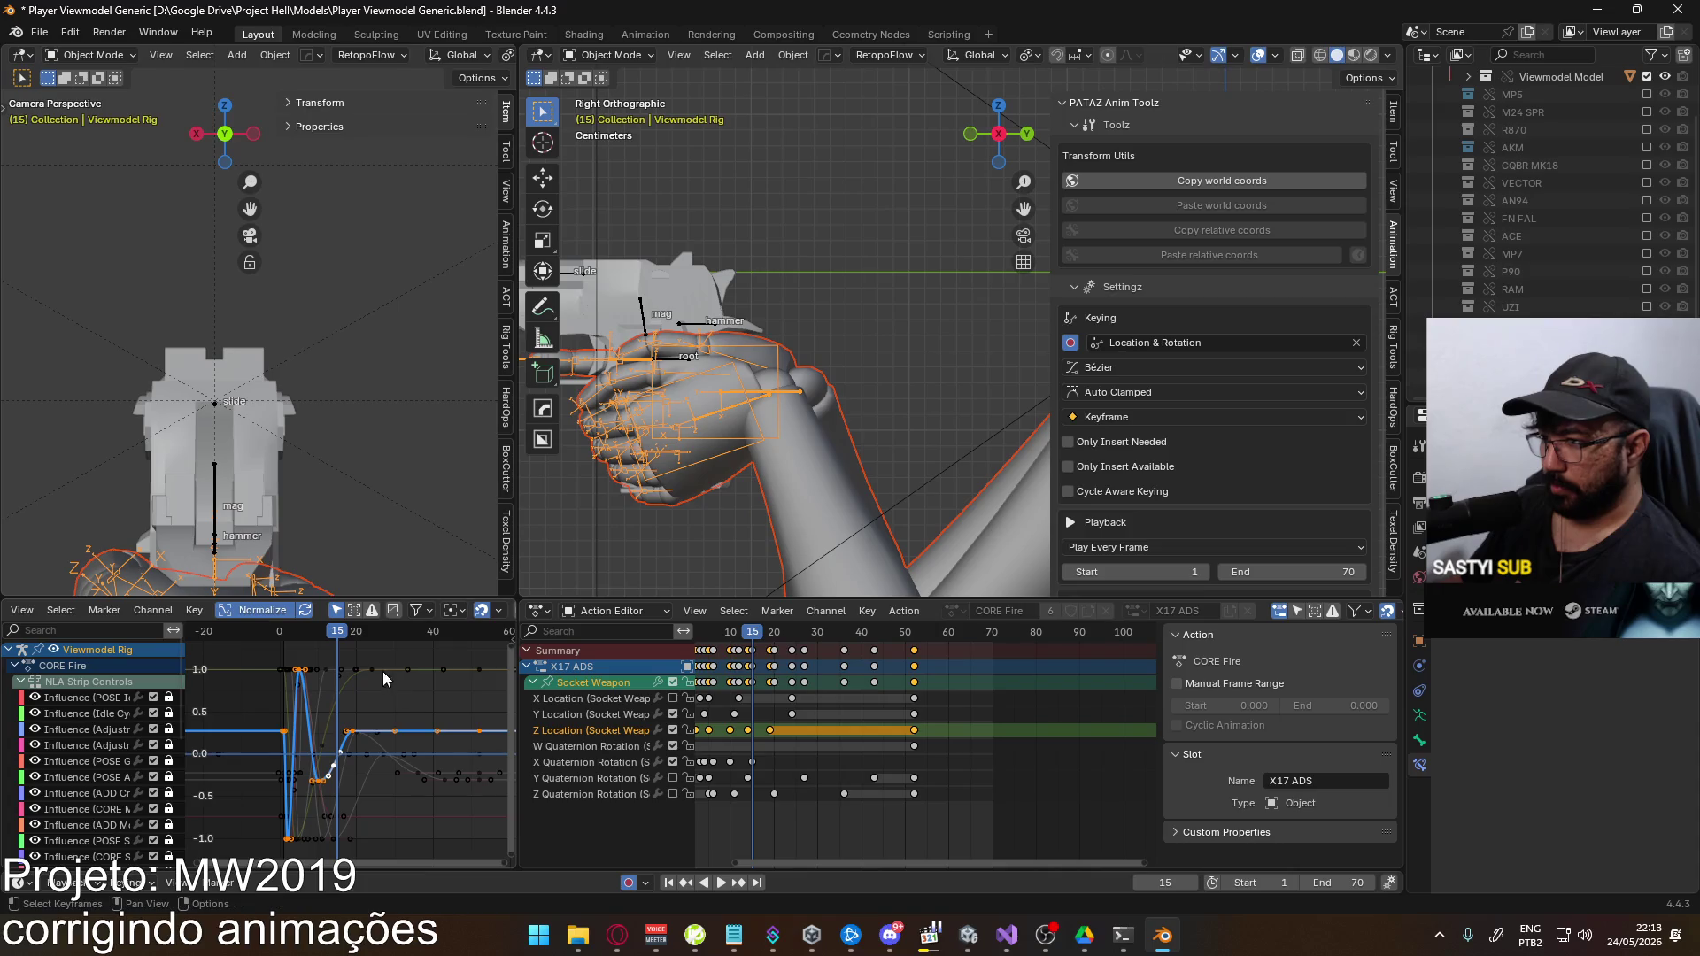
pyautogui.moveTo(333, 631); pyautogui.dragTo(319, 640)
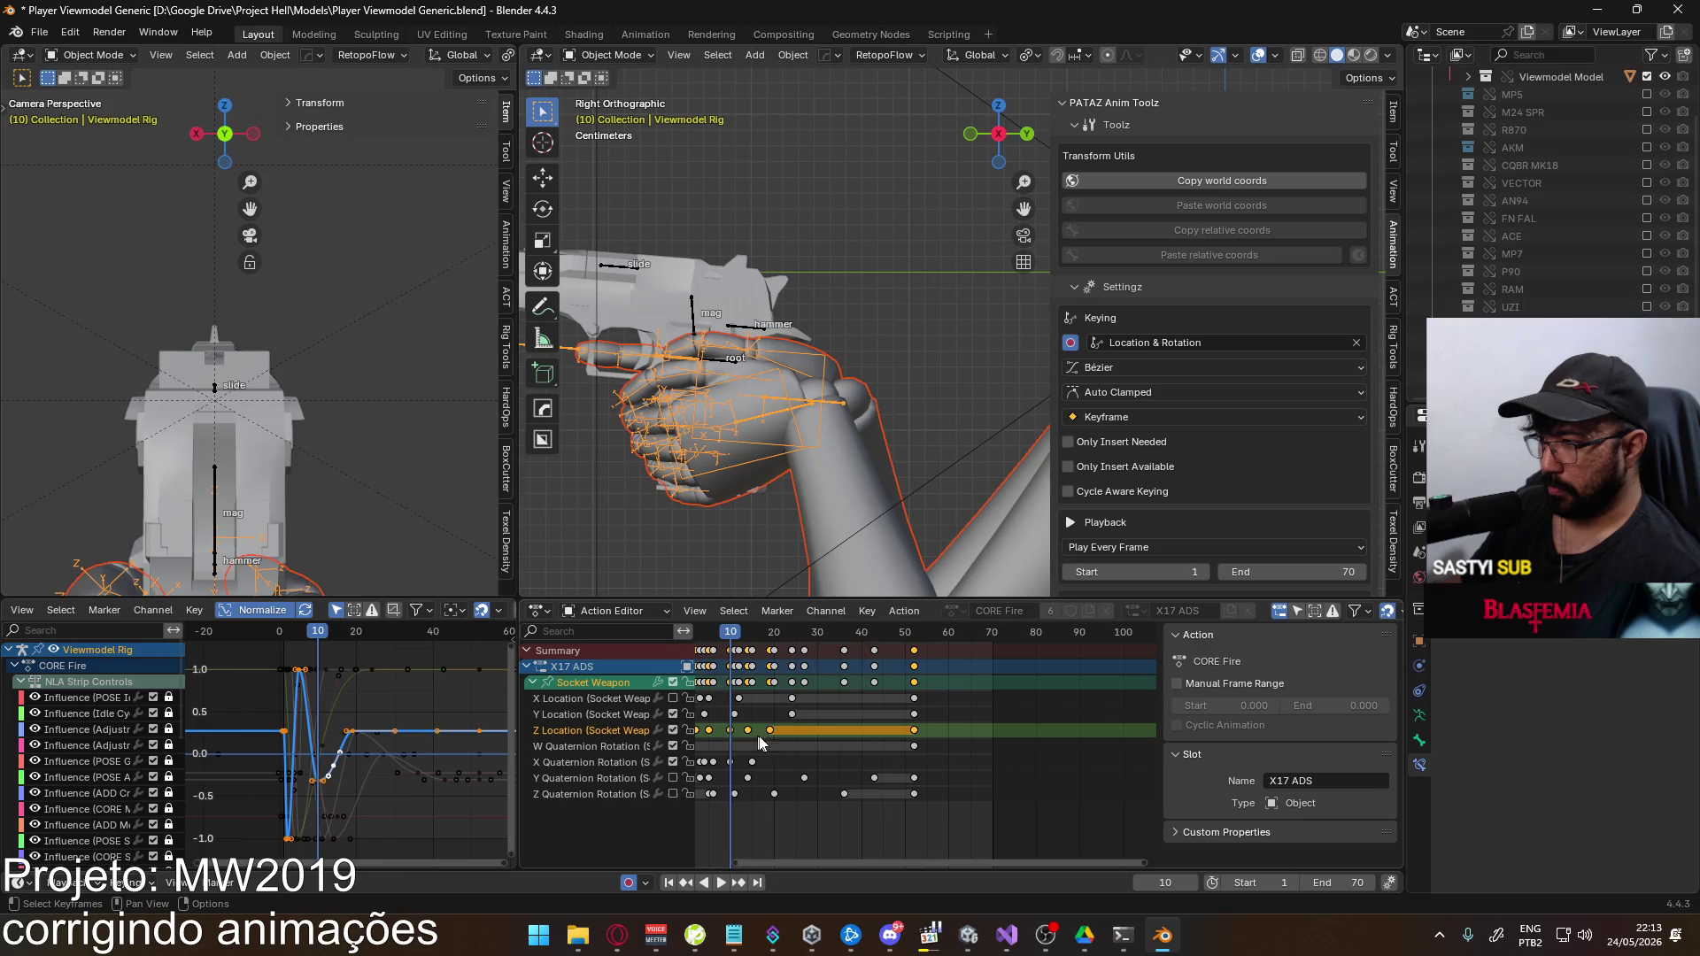
pyautogui.moveTo(788, 733); pyautogui.dragTo(720, 735)
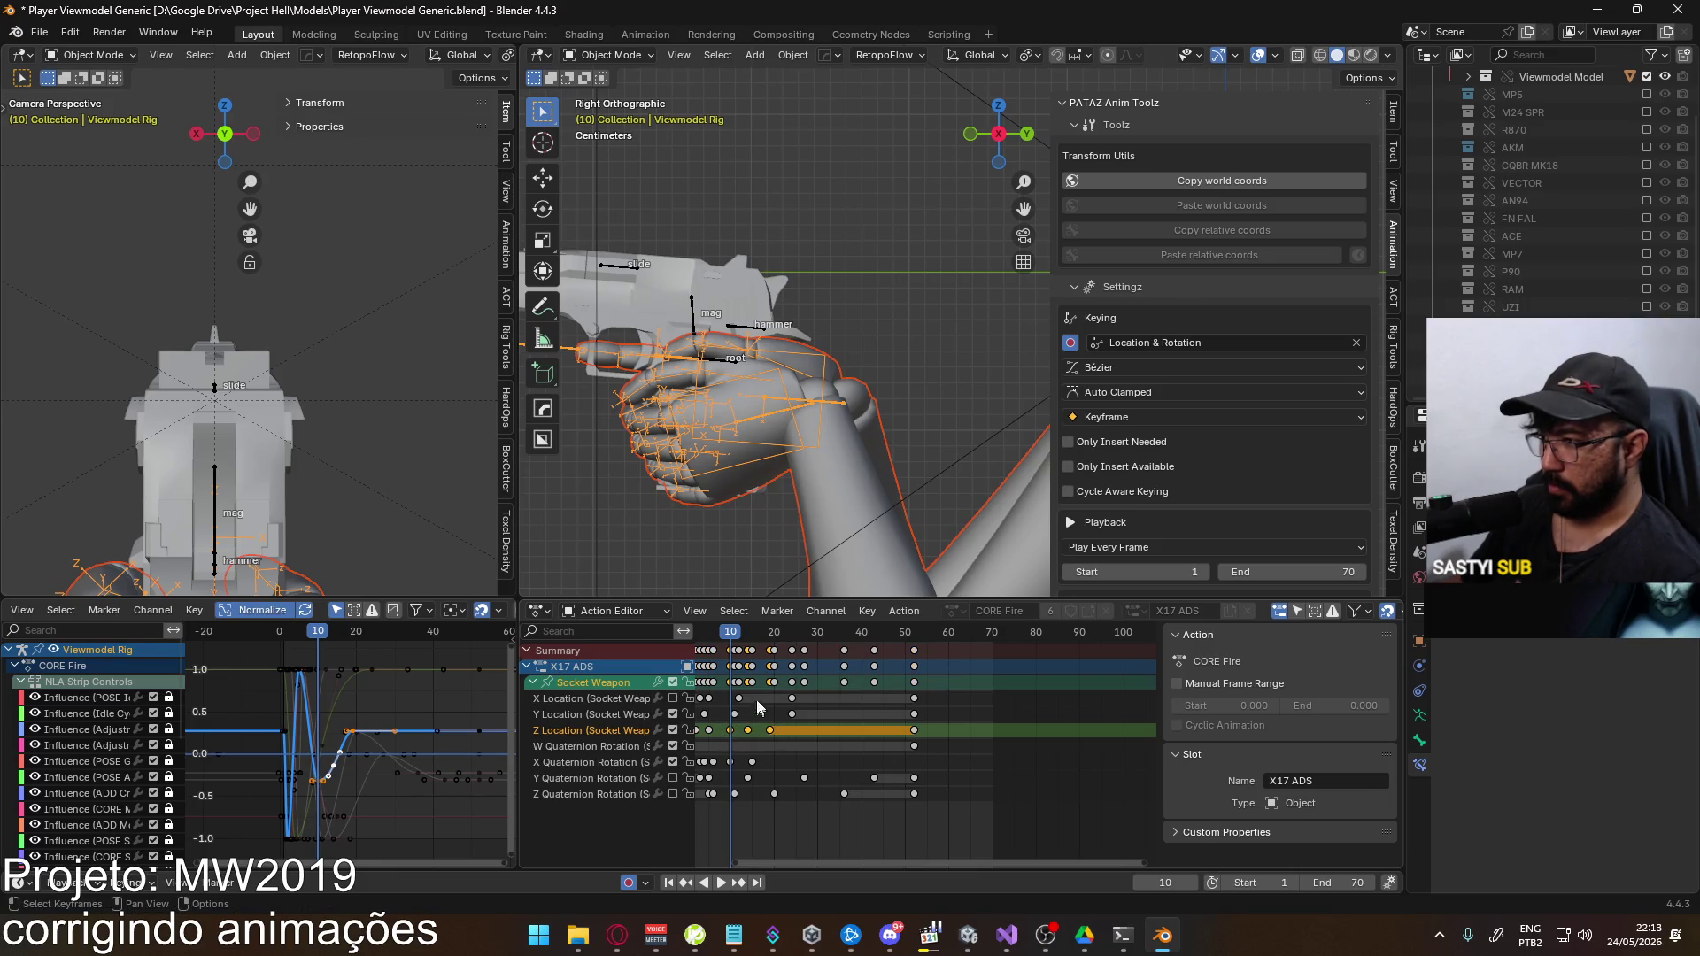
pyautogui.moveTo(732, 636); pyautogui.dragTo(746, 632)
pyautogui.moveTo(777, 732); pyautogui.dragTo(792, 737)
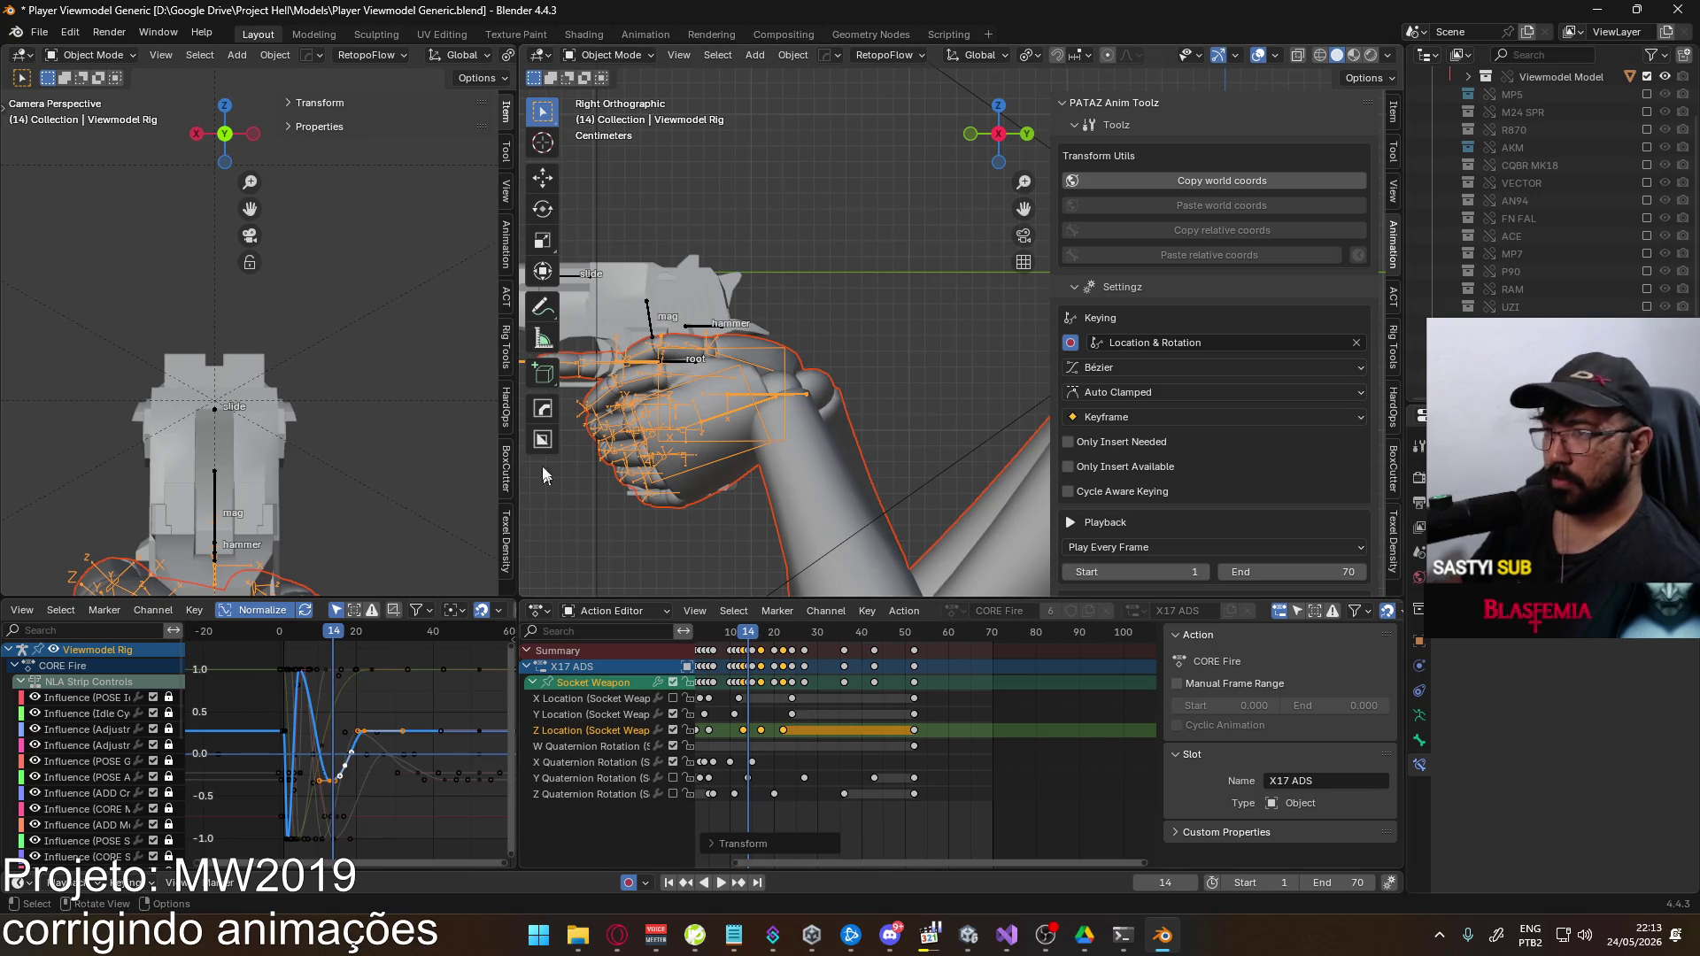
# Save Player Viewmodel Generic.blend and re-export the Eagle Fire ADS animation, overwriting the old file
pyautogui.hotkey('ctrl', 's')
pyautogui.click(39, 32)
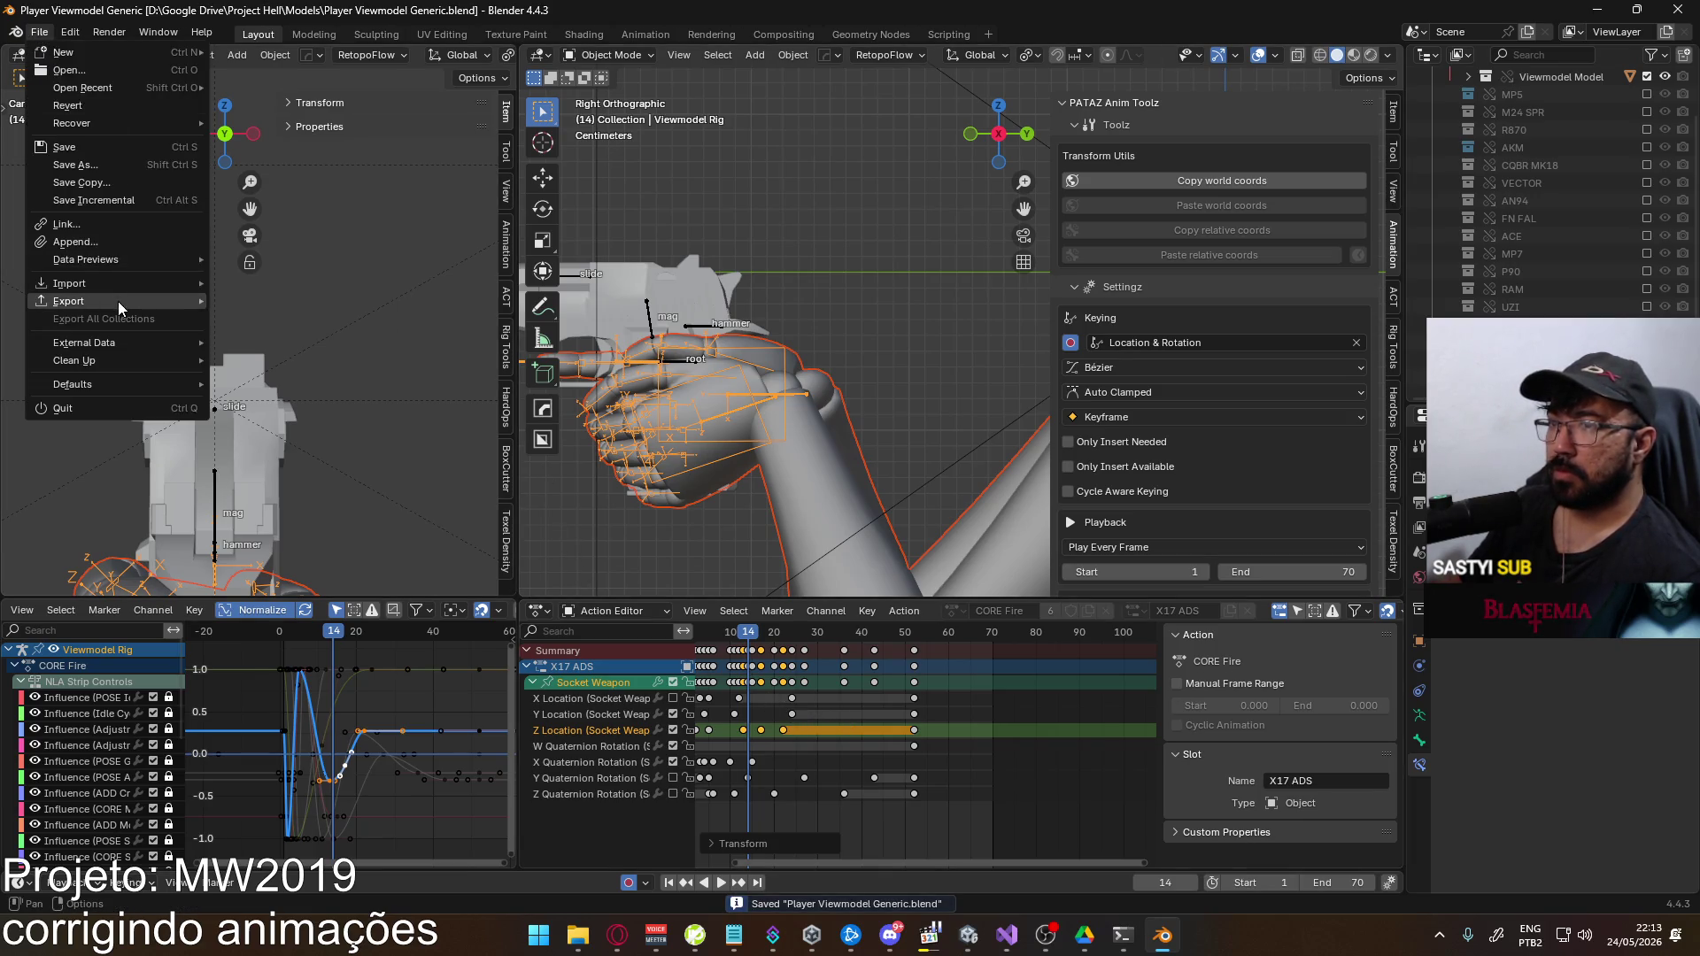
pyautogui.moveTo(118, 301)
pyautogui.click(410, 474)
pyautogui.press('Return')
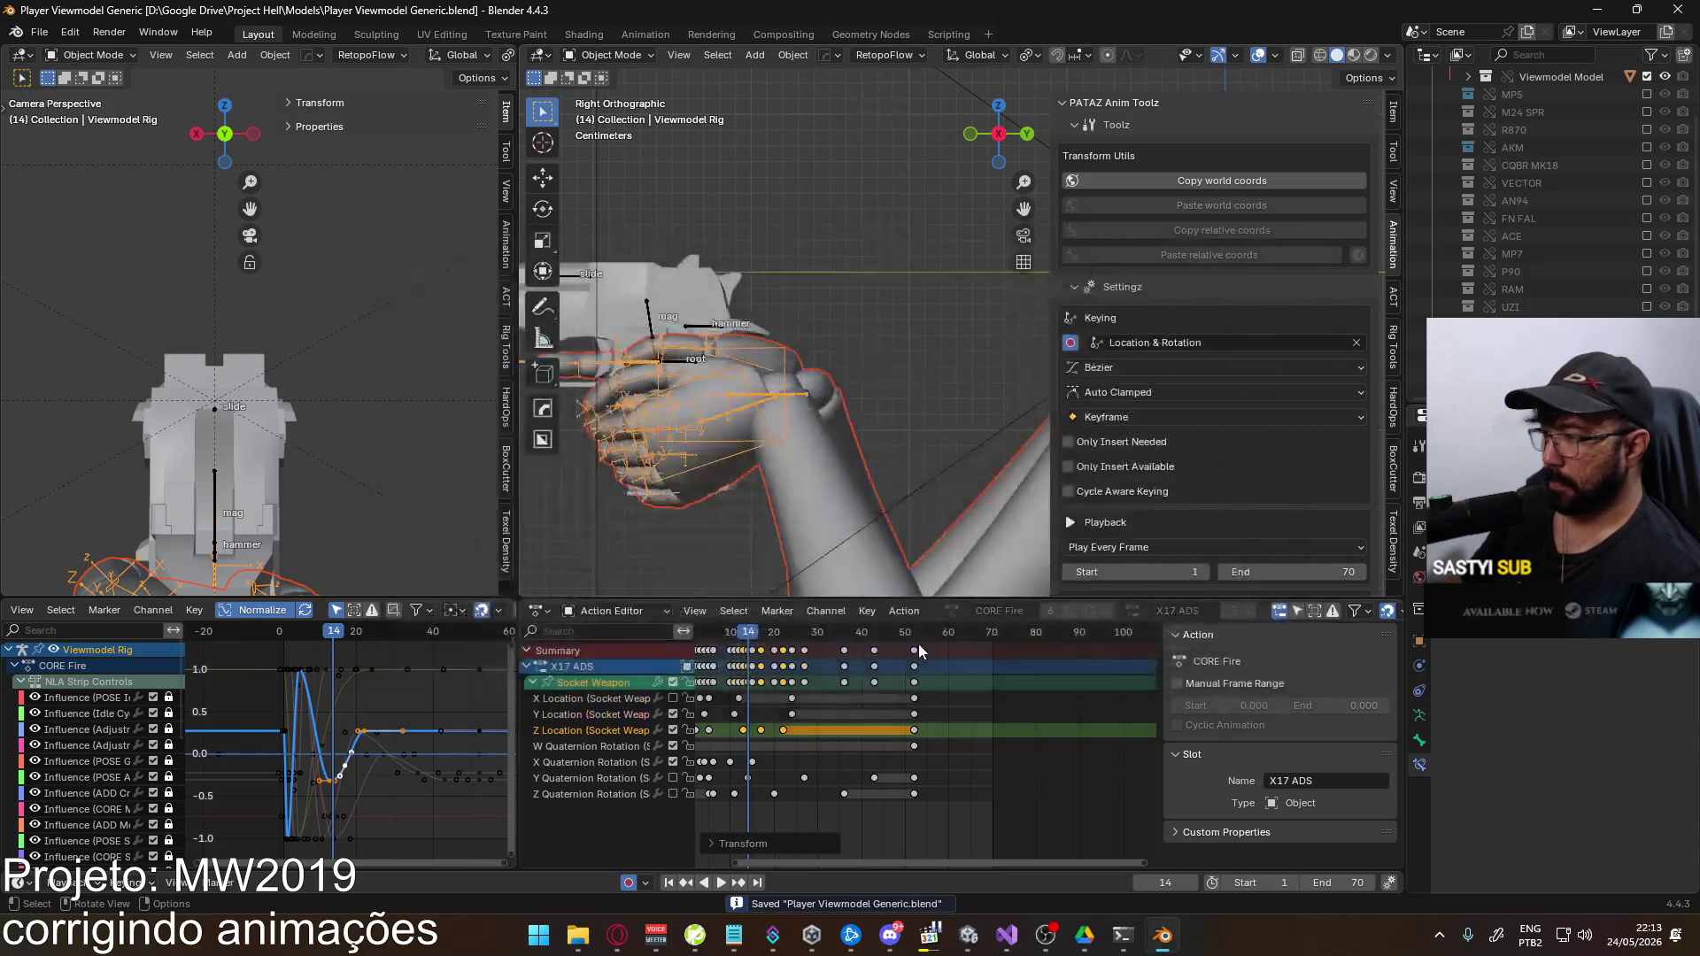
pyautogui.hotkey('alt', 'Tab')
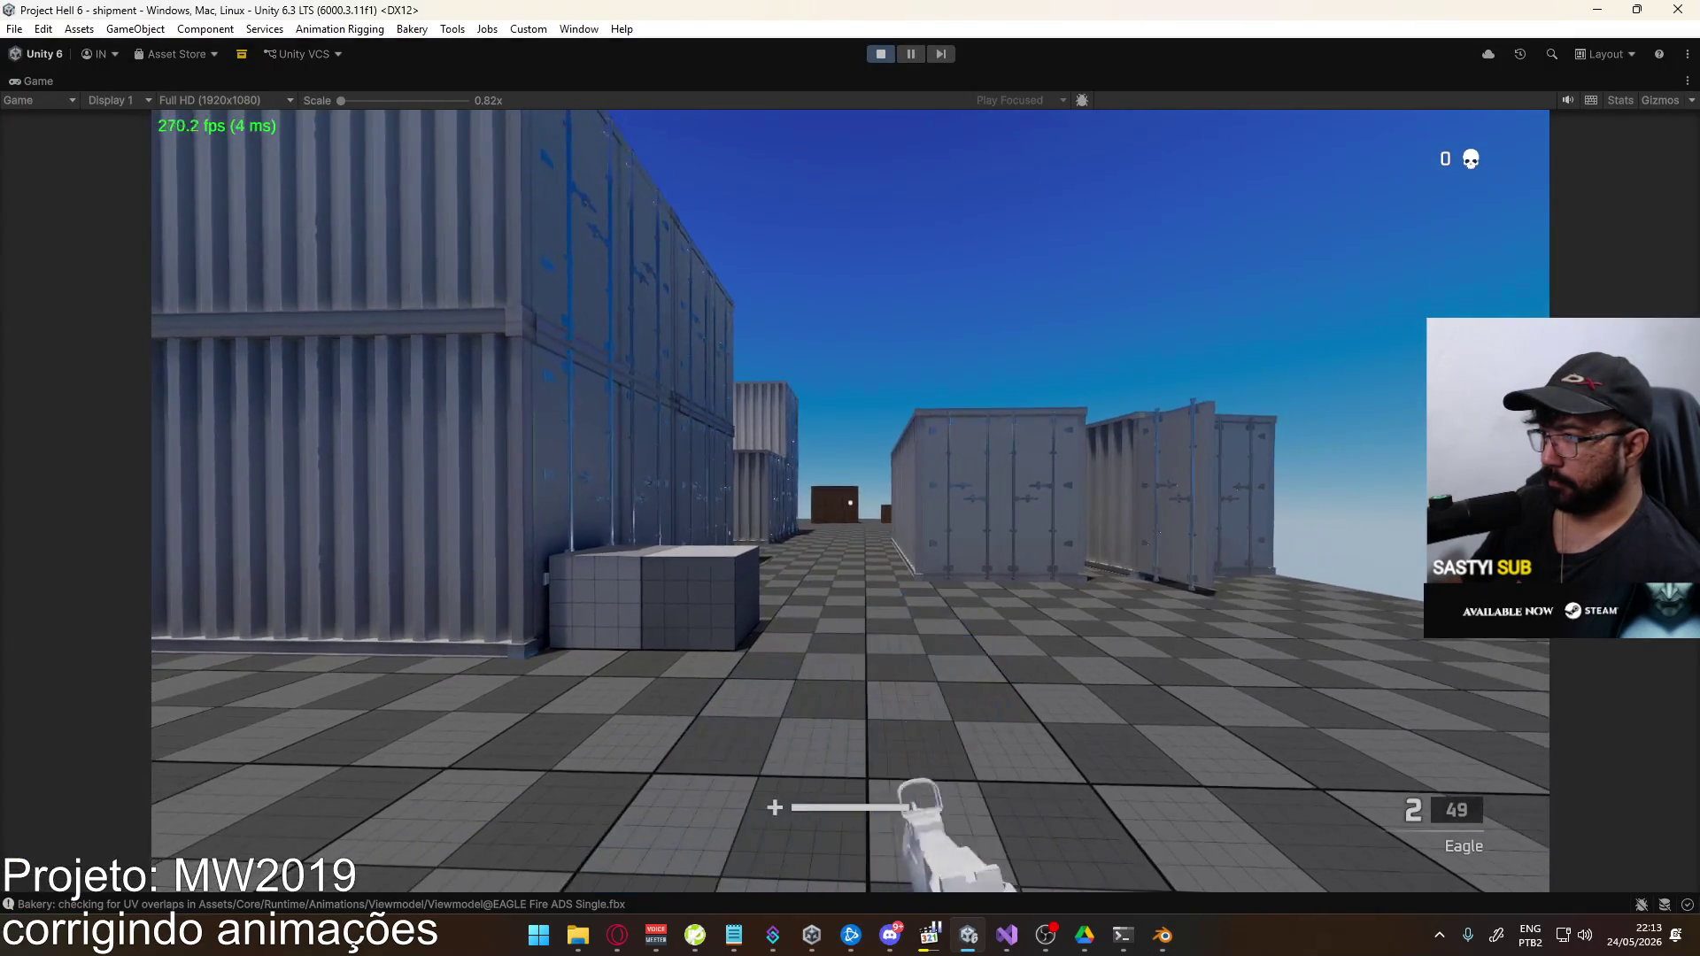
# Cycle back to the Eagle pistol and fire its last two rounds while aiming down the sight
pyautogui.press('1')
pyautogui.press('2')
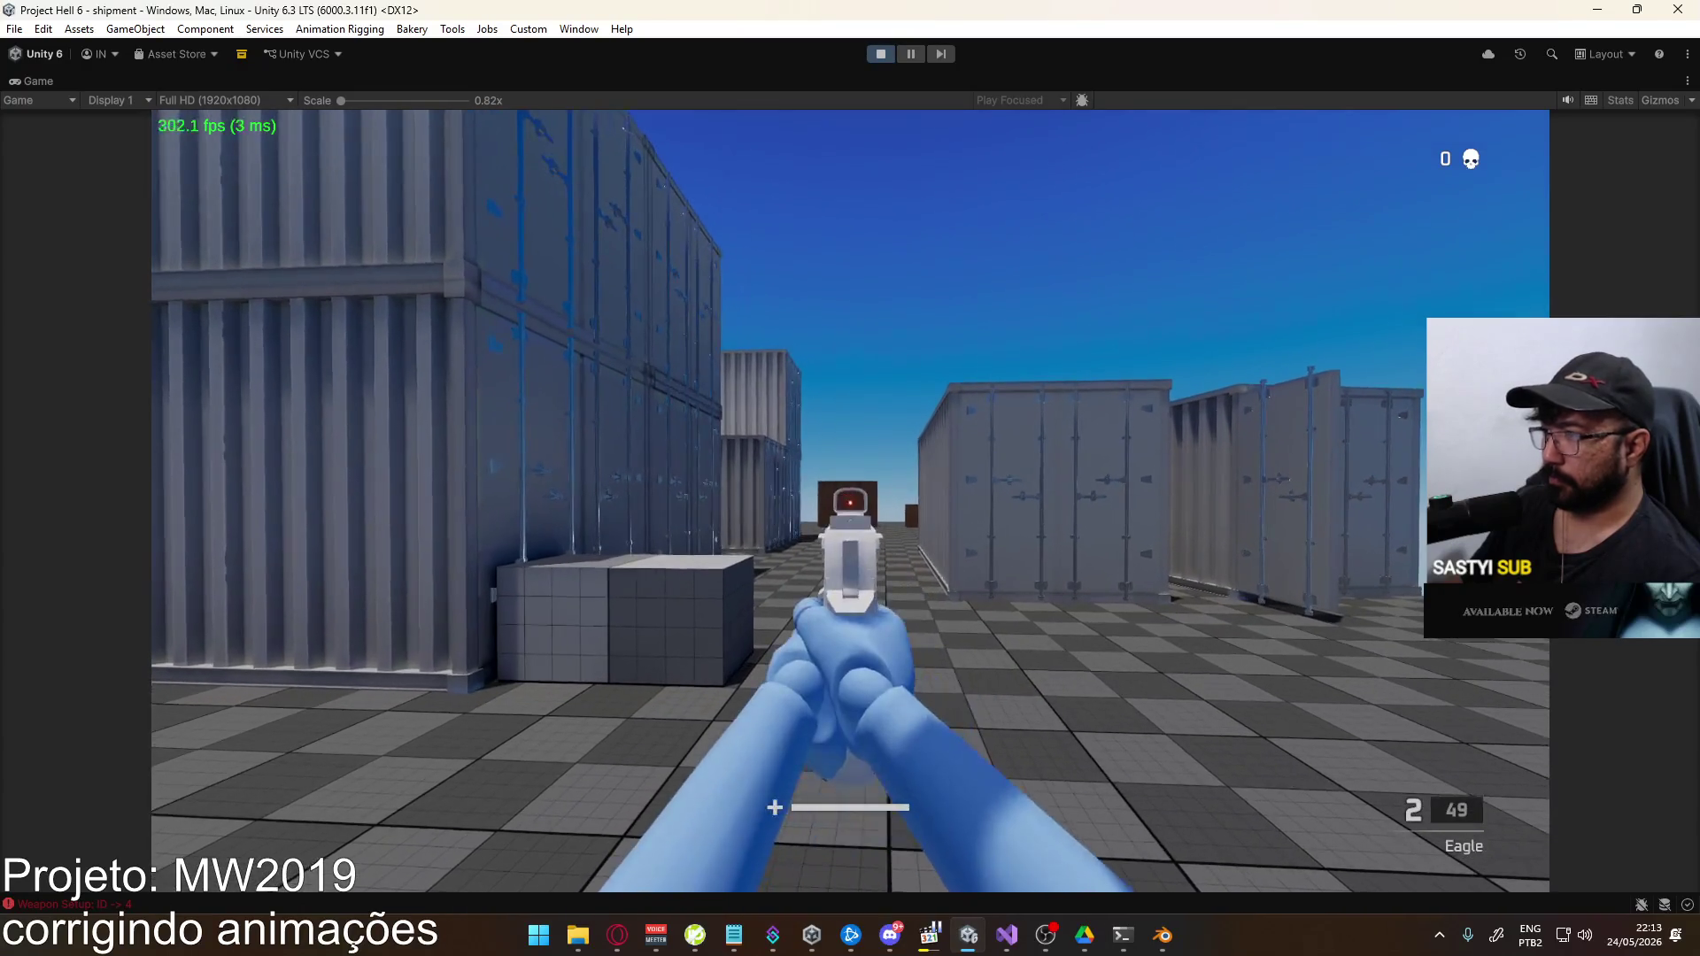
pyautogui.click(850, 502)
pyautogui.click(850, 502)
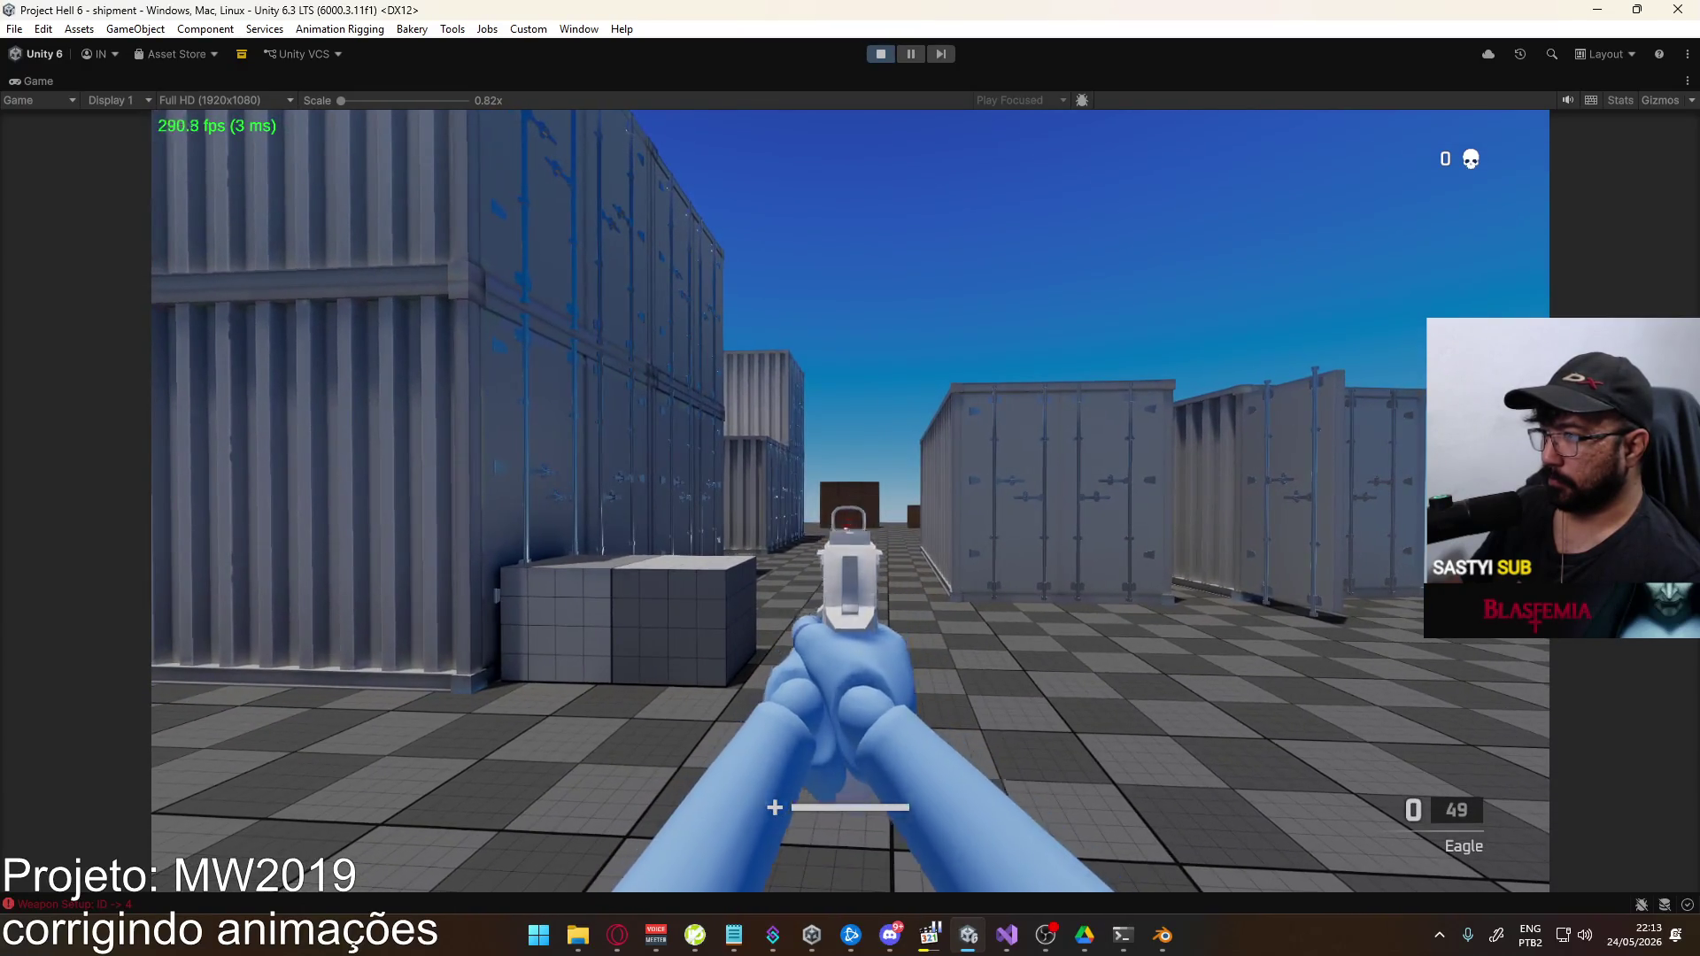
pyautogui.press('super')
pyautogui.click(617, 934)
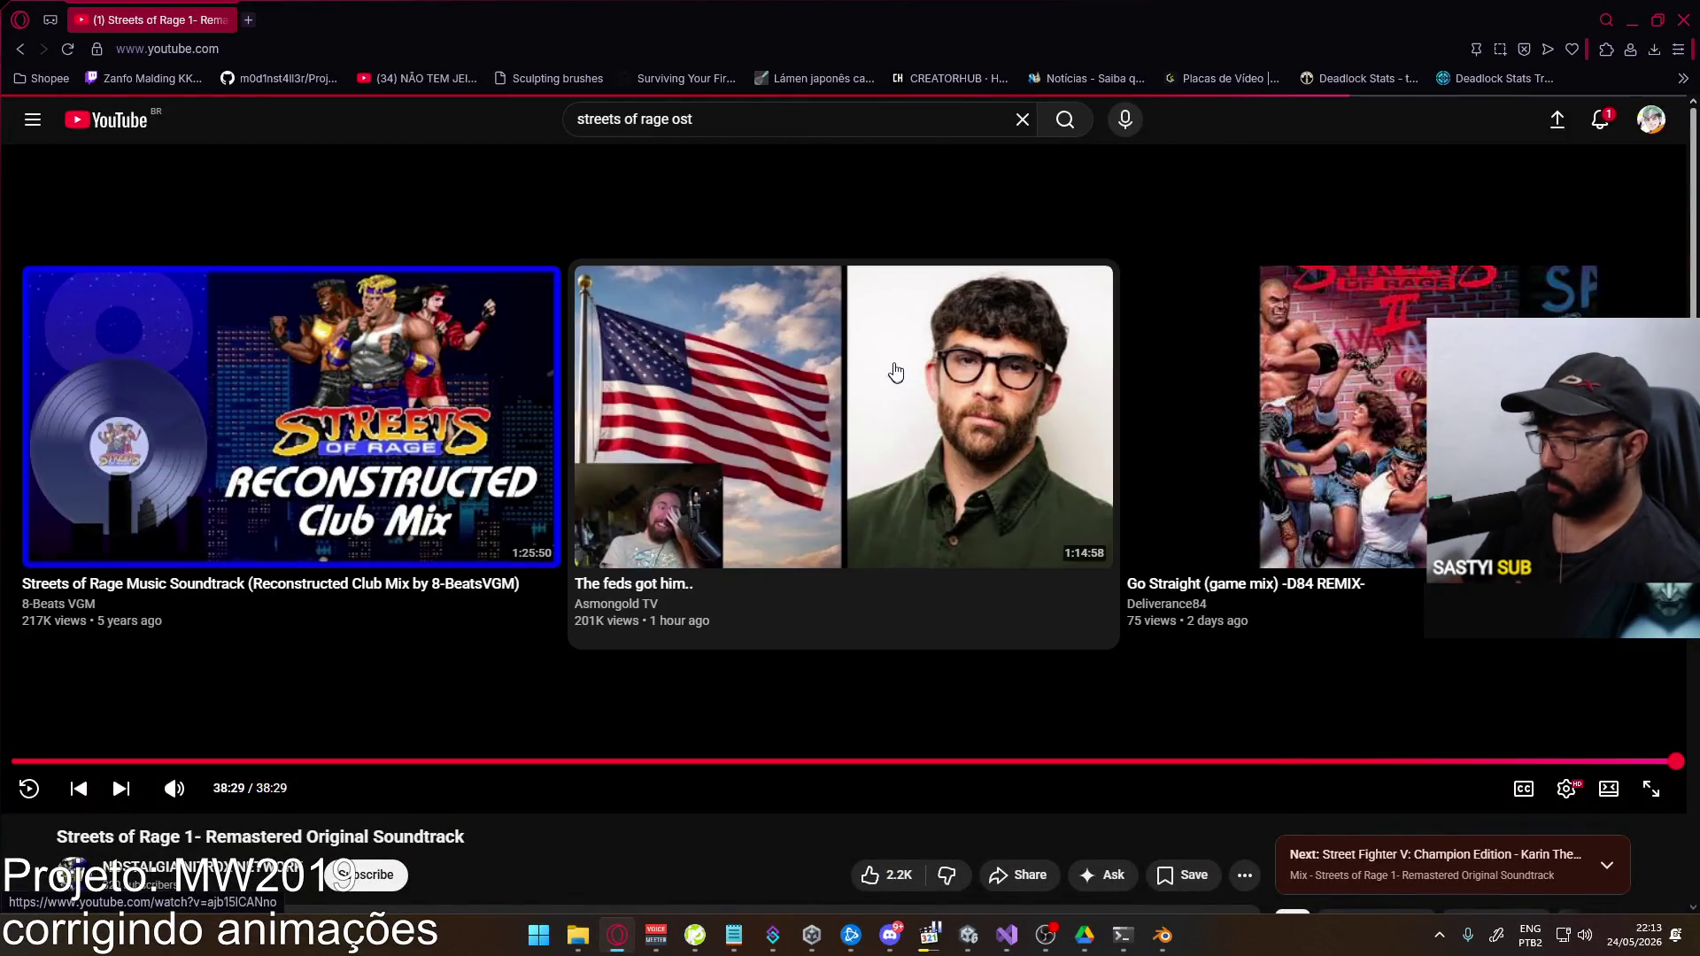
# Search YouTube for 'metal slug ost' and browse the full soundtrack video's chapter list
pyautogui.press('i')
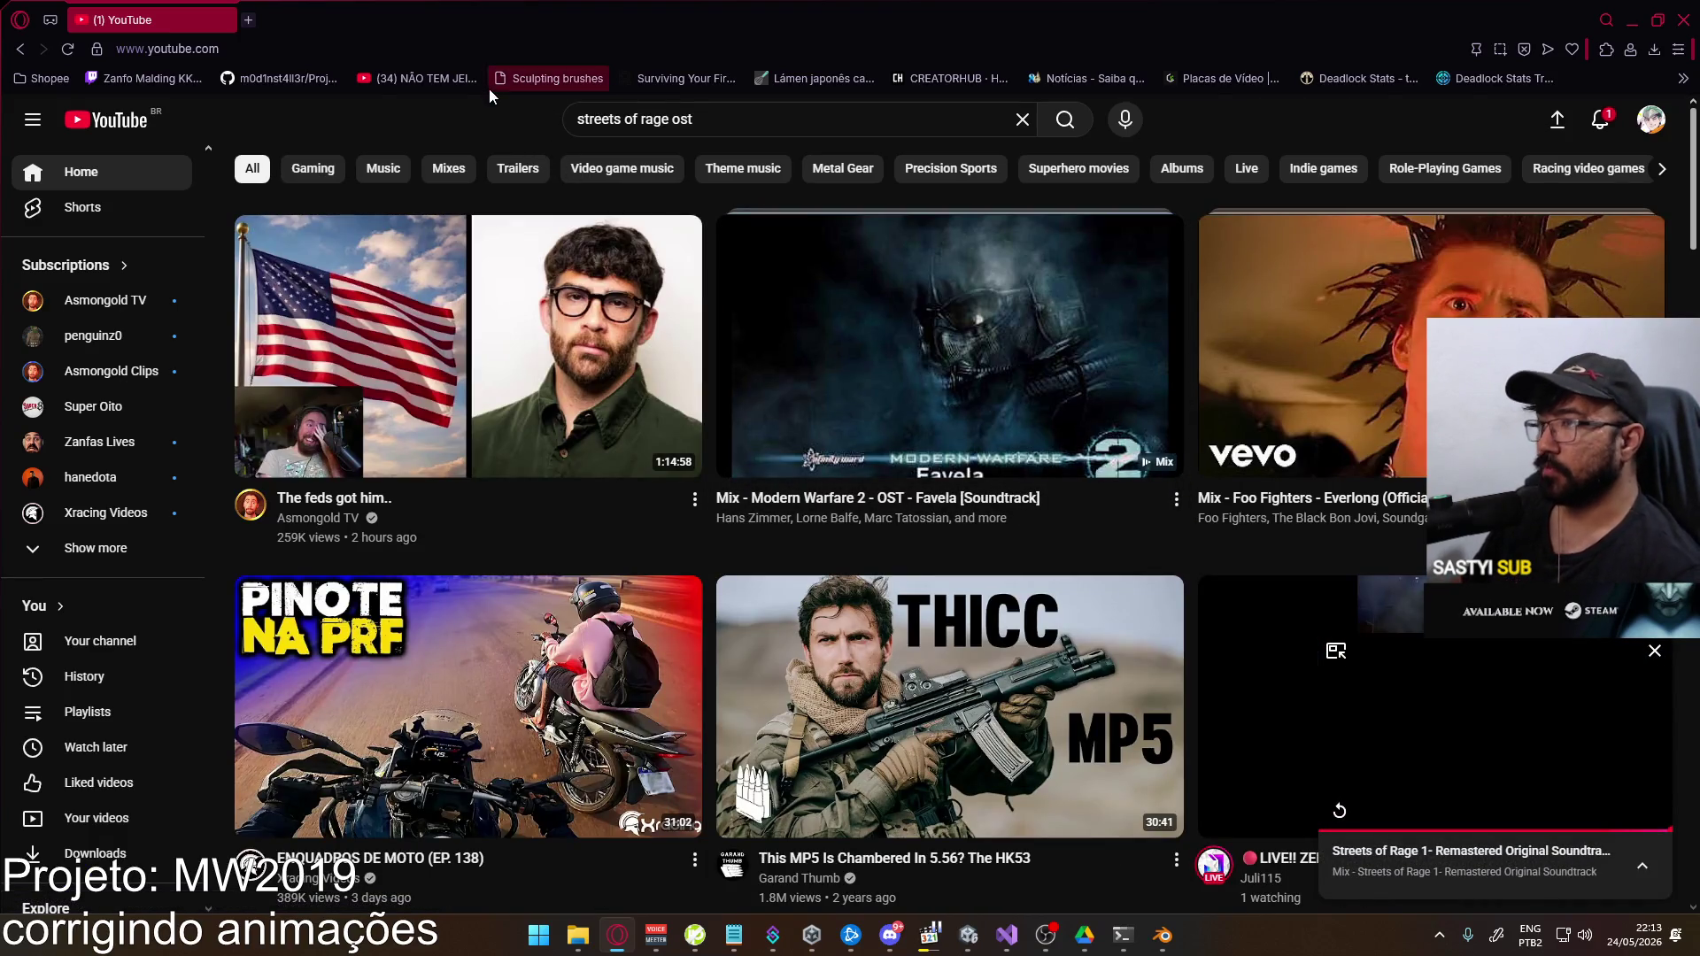
pyautogui.press('/')
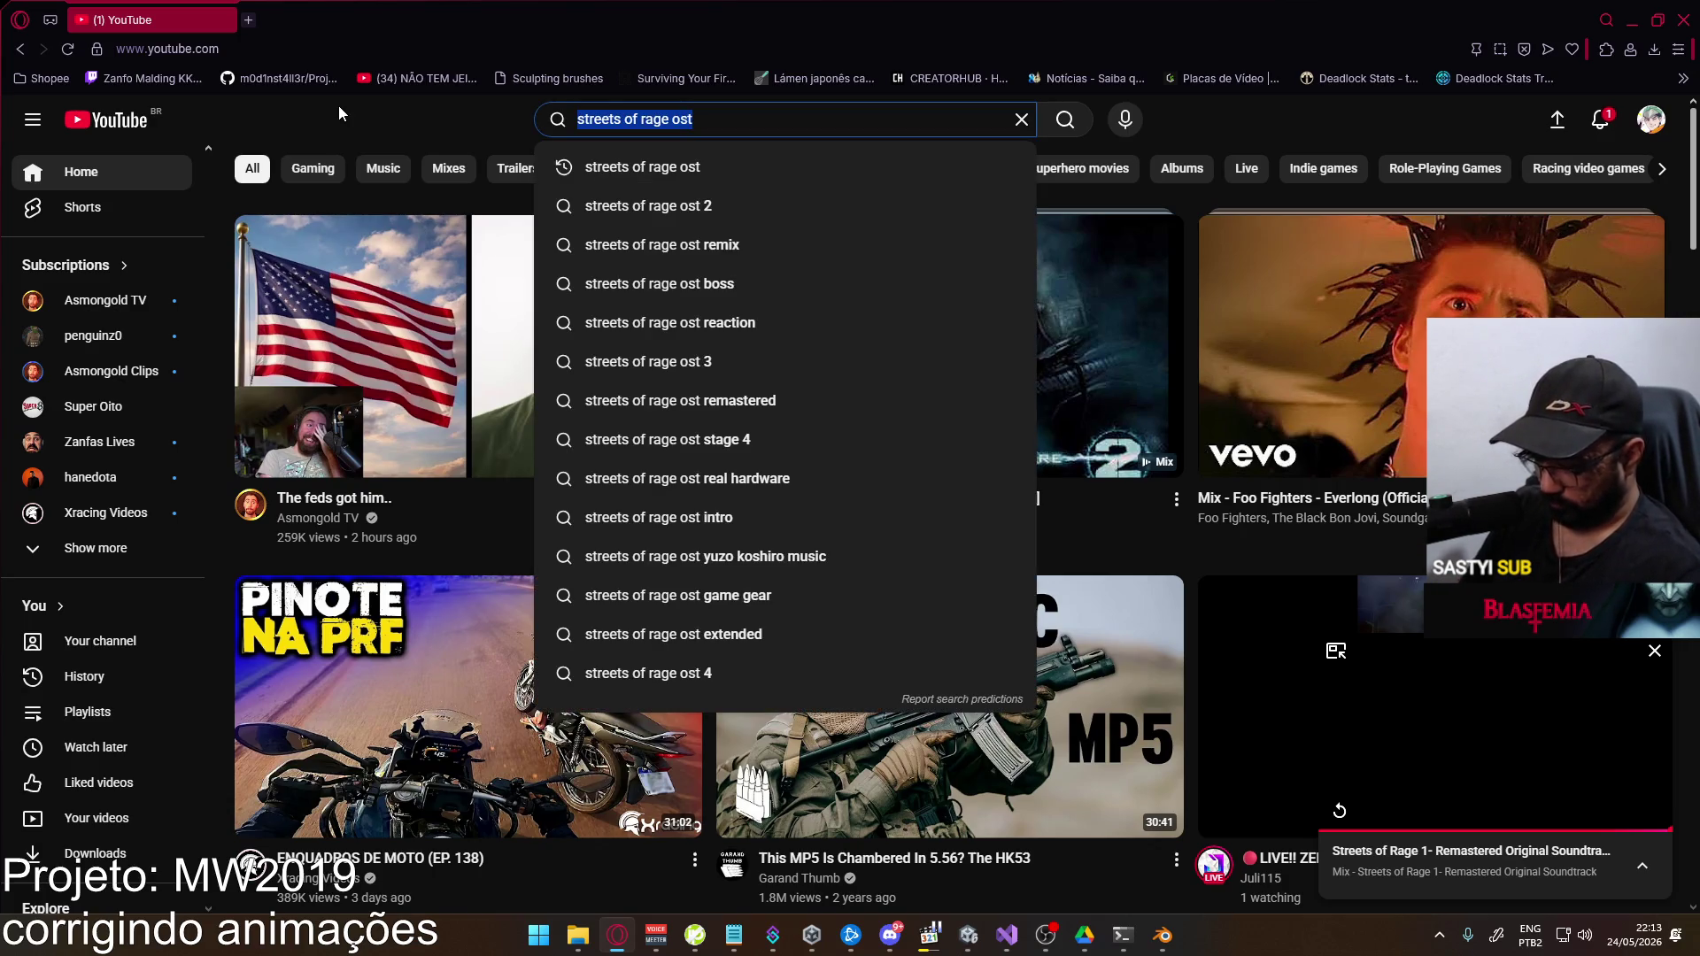
pyautogui.write('metal slu')
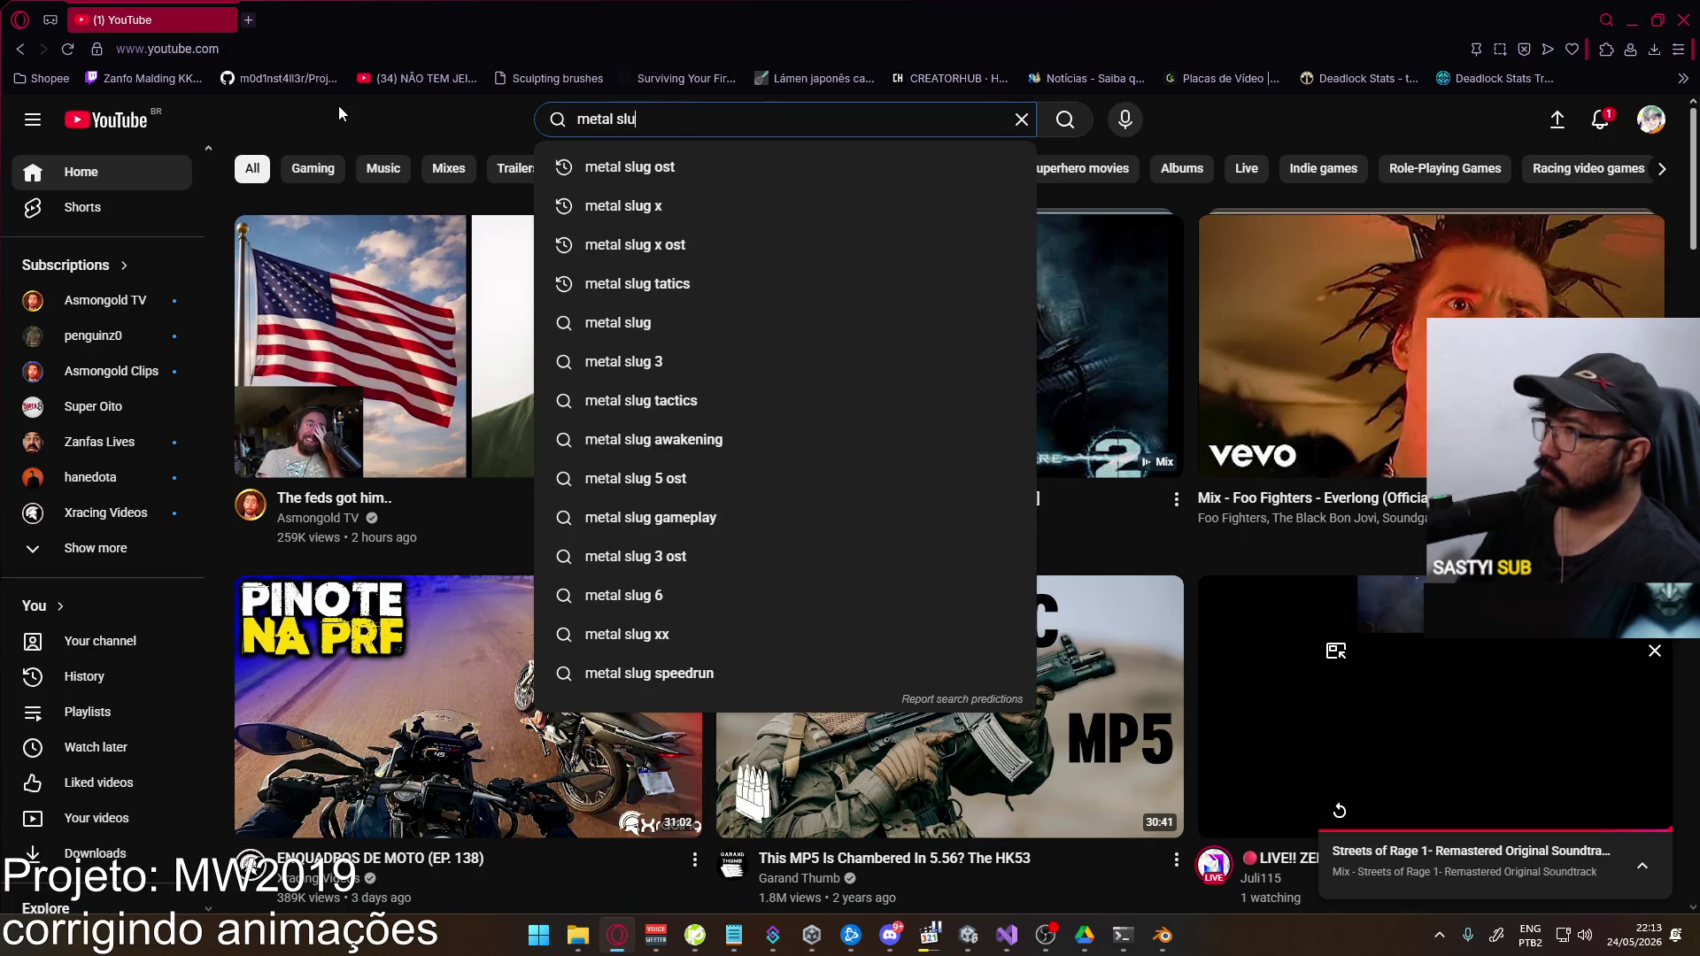
pyautogui.write('g ost')
pyautogui.press('Return')
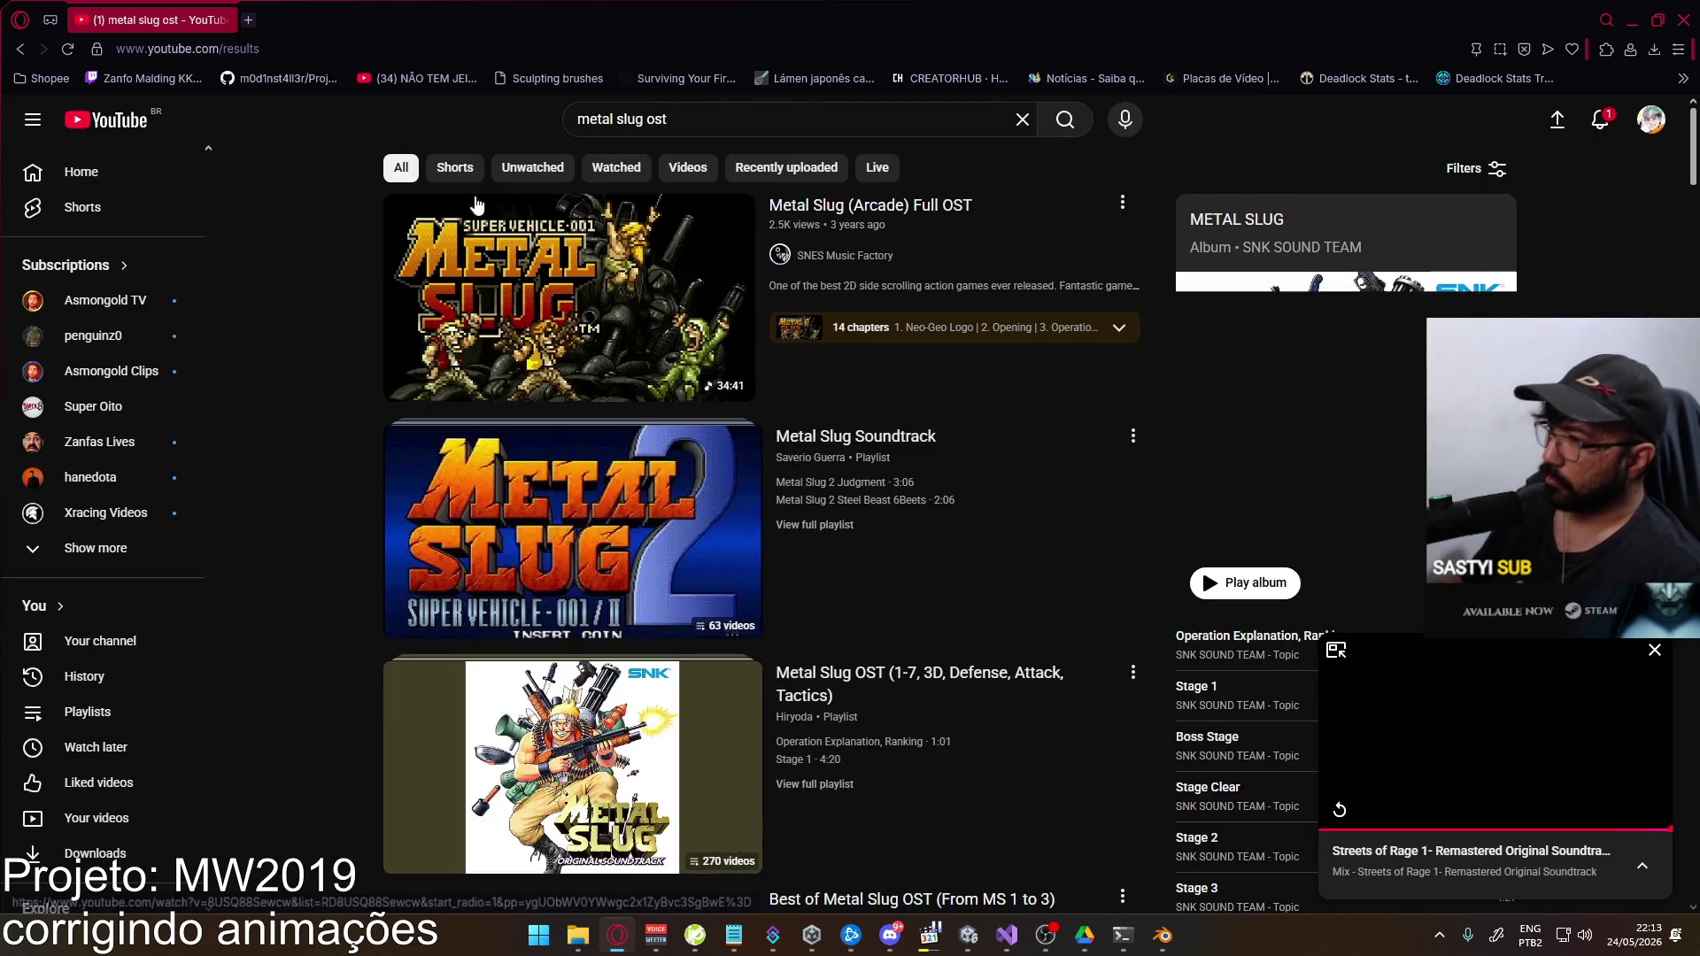
pyautogui.scroll(-3, 1142, 434)
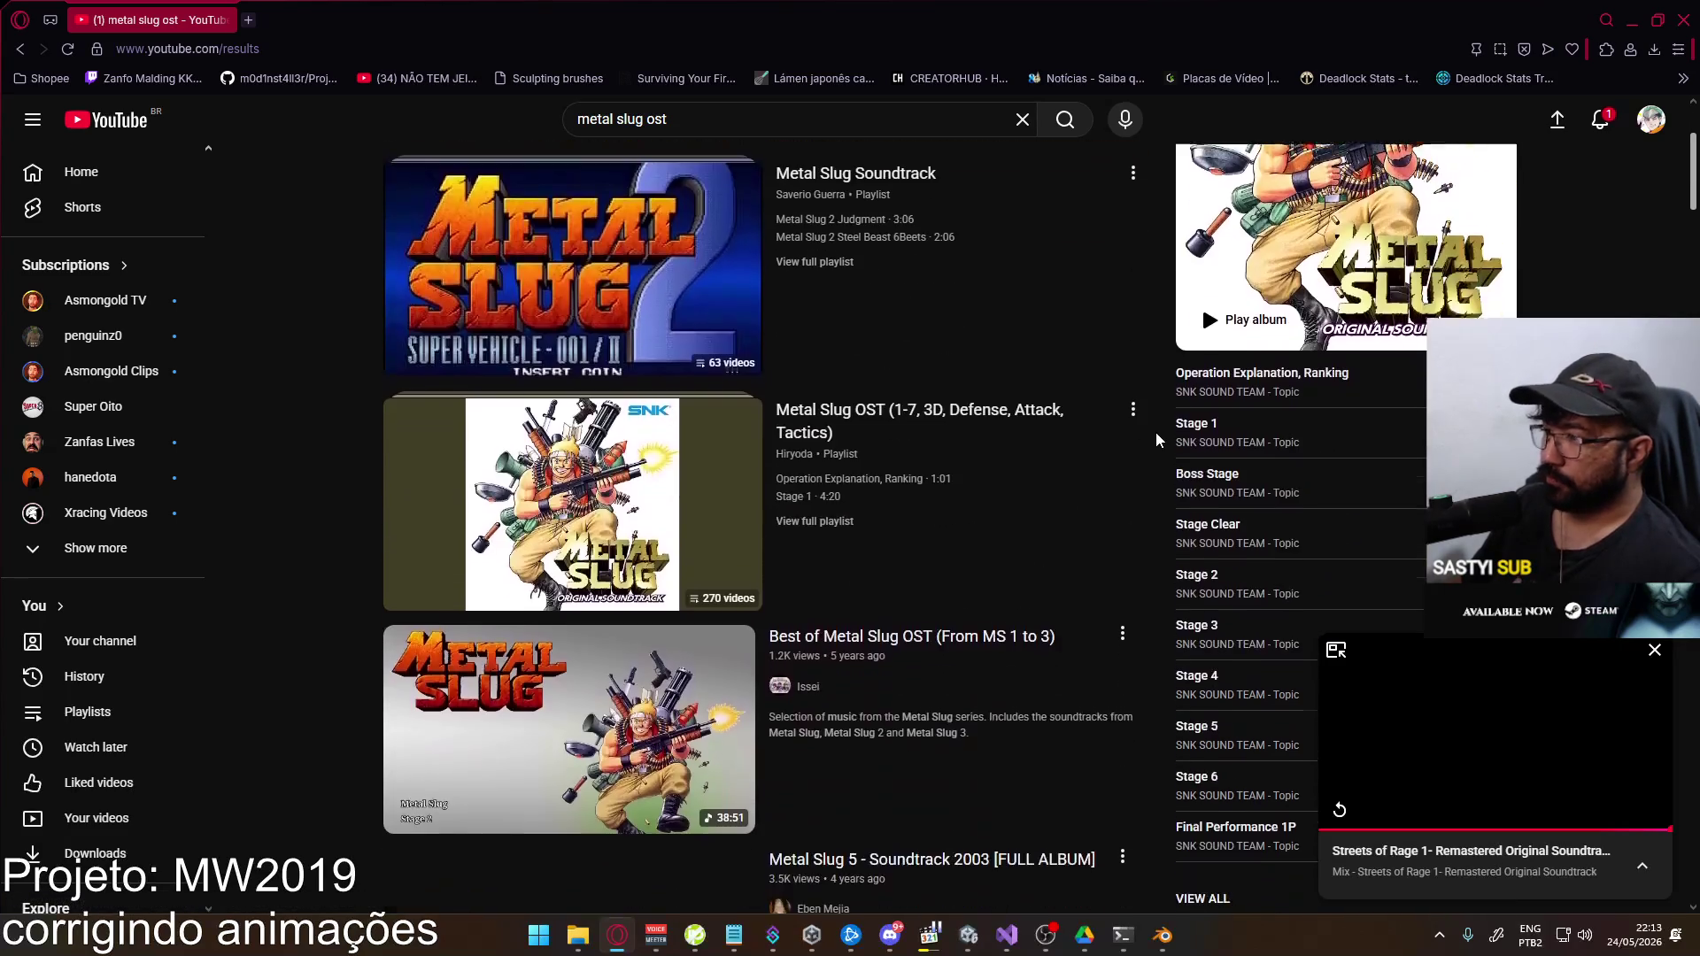
pyautogui.scroll(-12, 1155, 432)
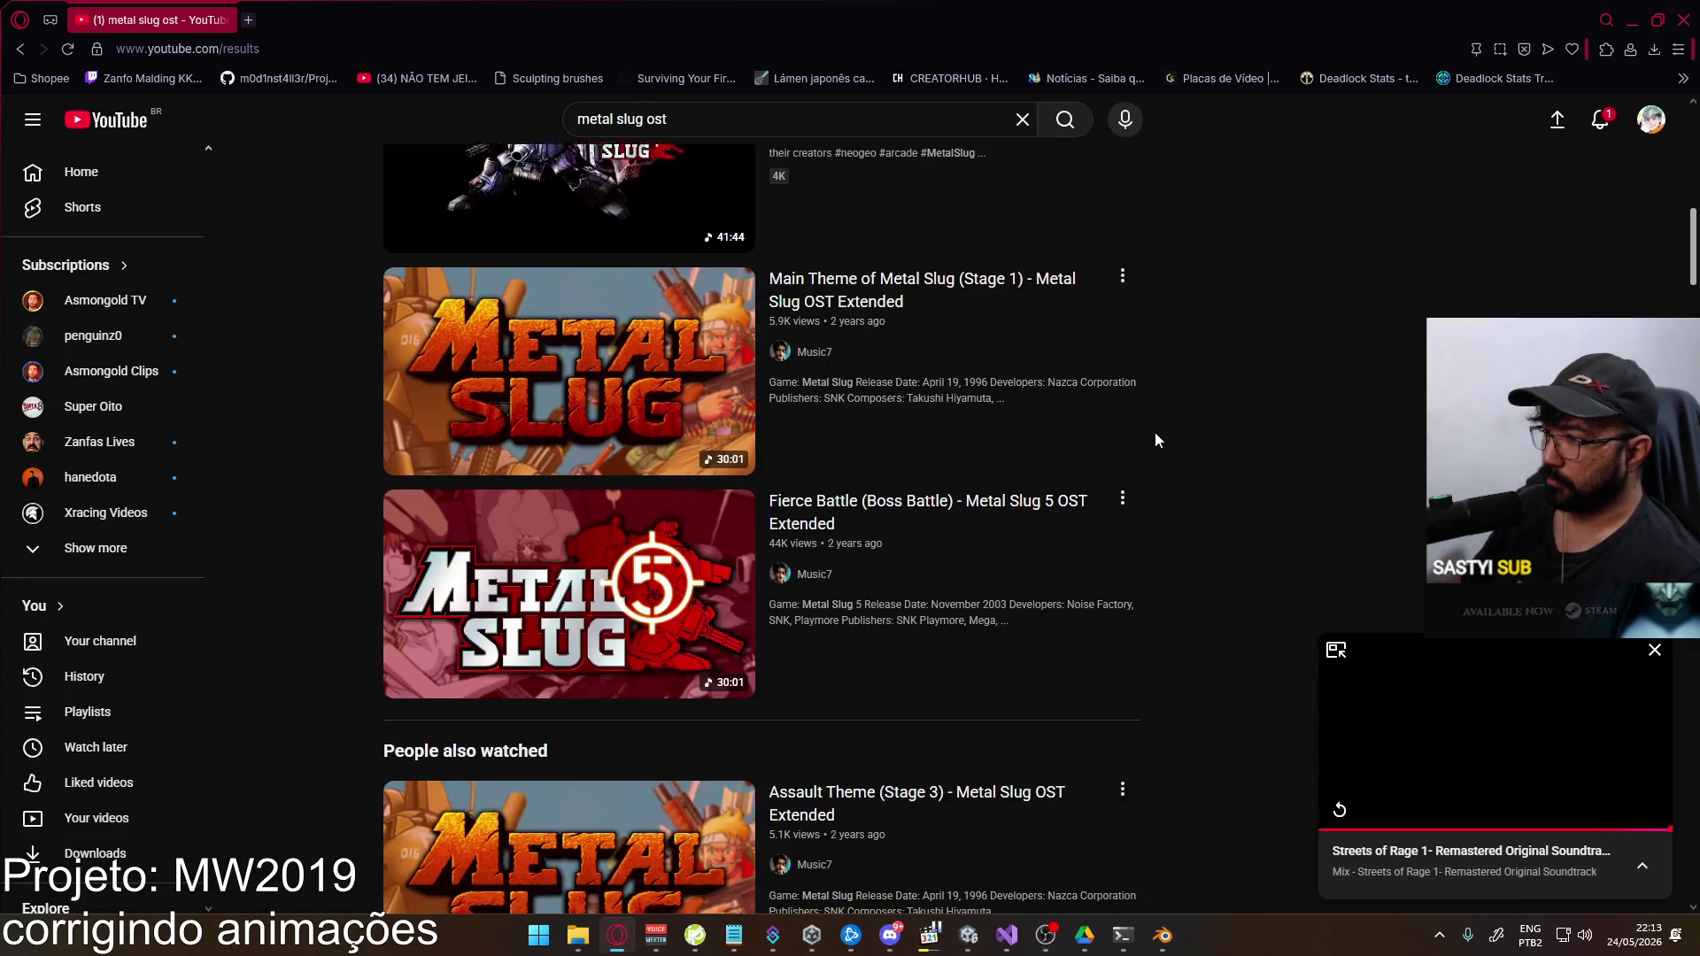
pyautogui.scroll(-3, 1151, 437)
pyautogui.scroll(10, 1155, 434)
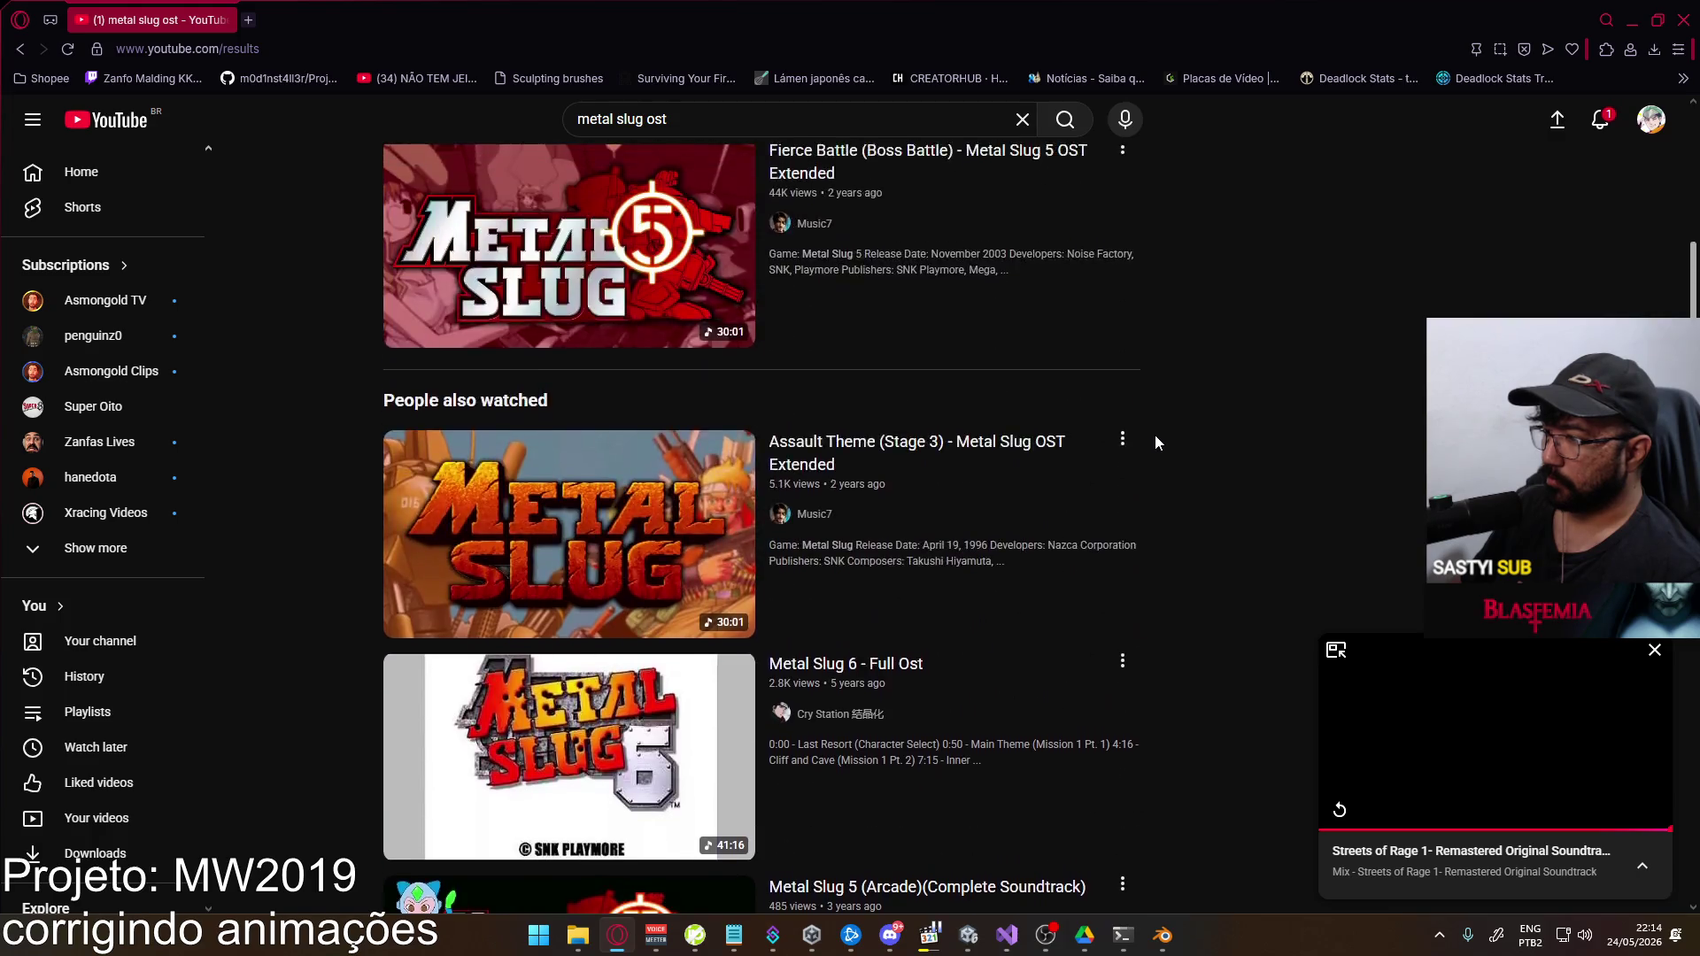
pyautogui.scroll(7, 1150, 425)
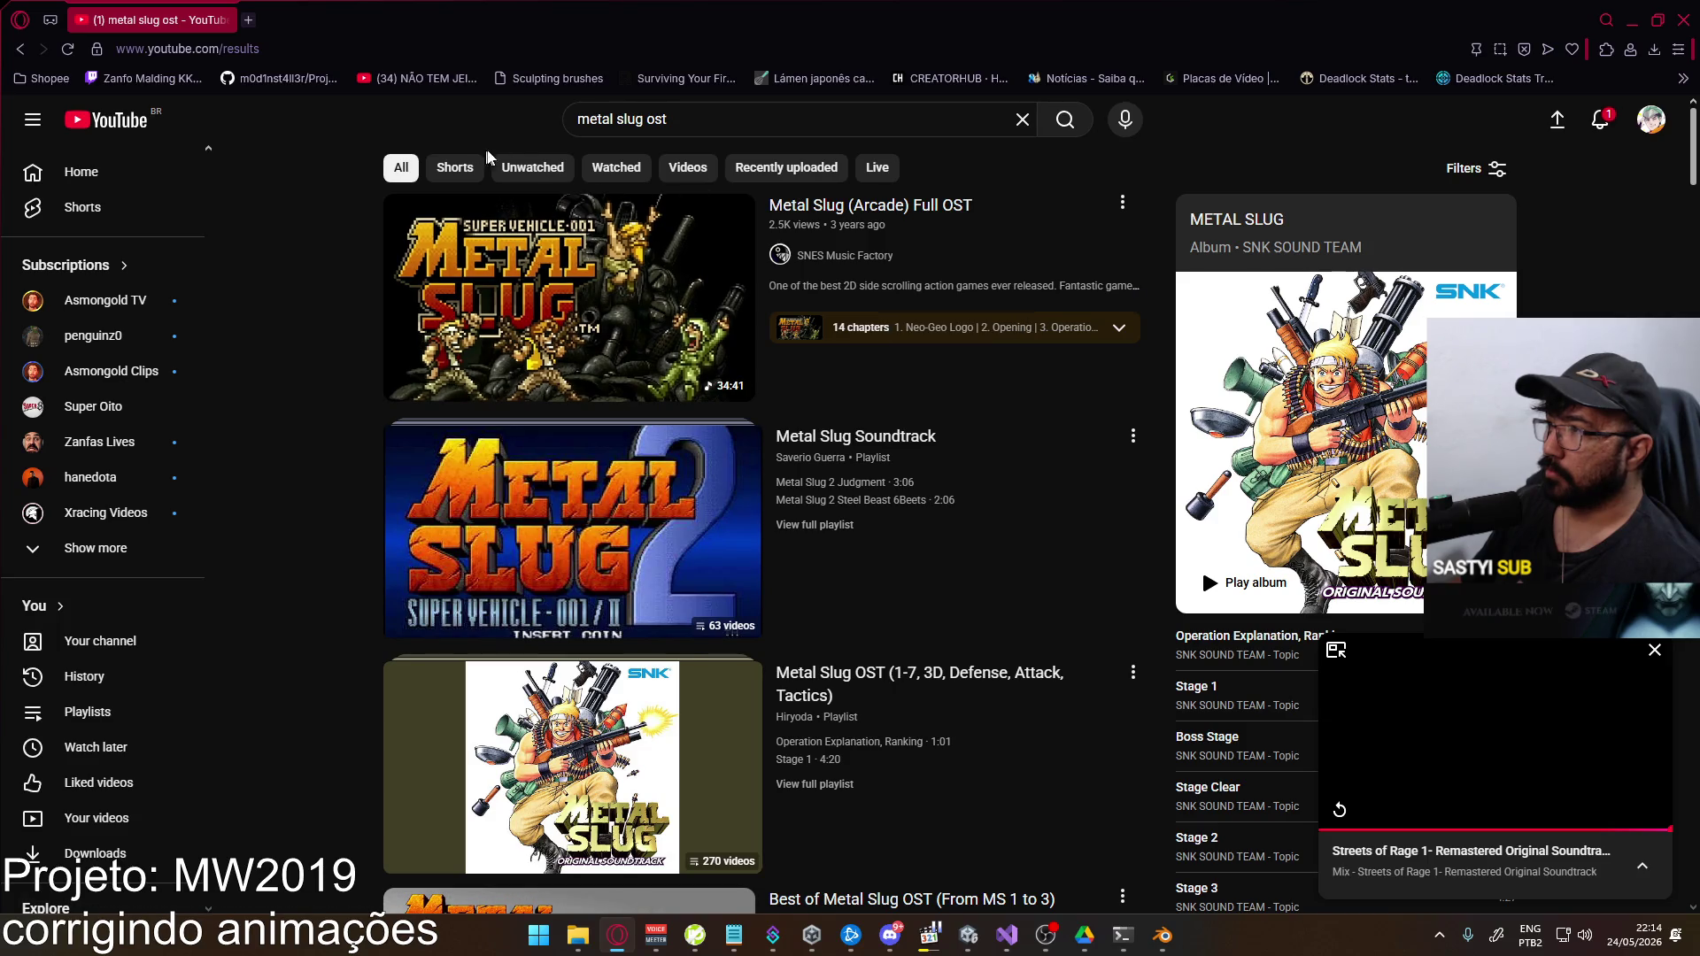
pyautogui.click(1089, 325)
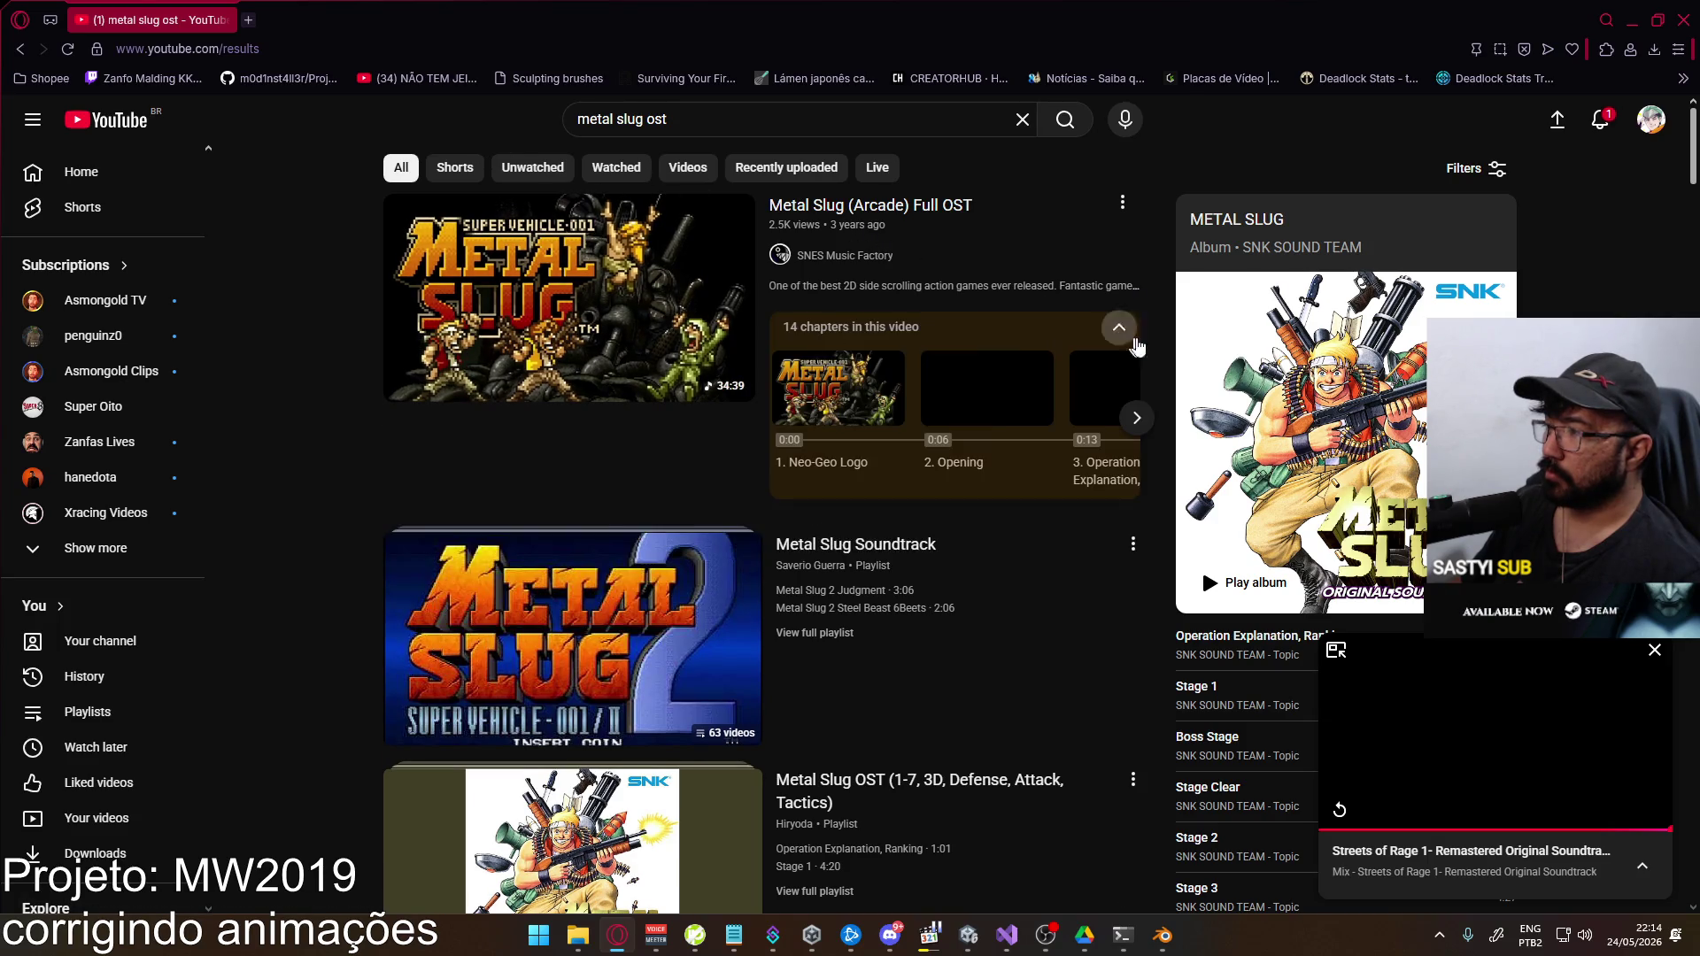
pyautogui.click(1136, 425)
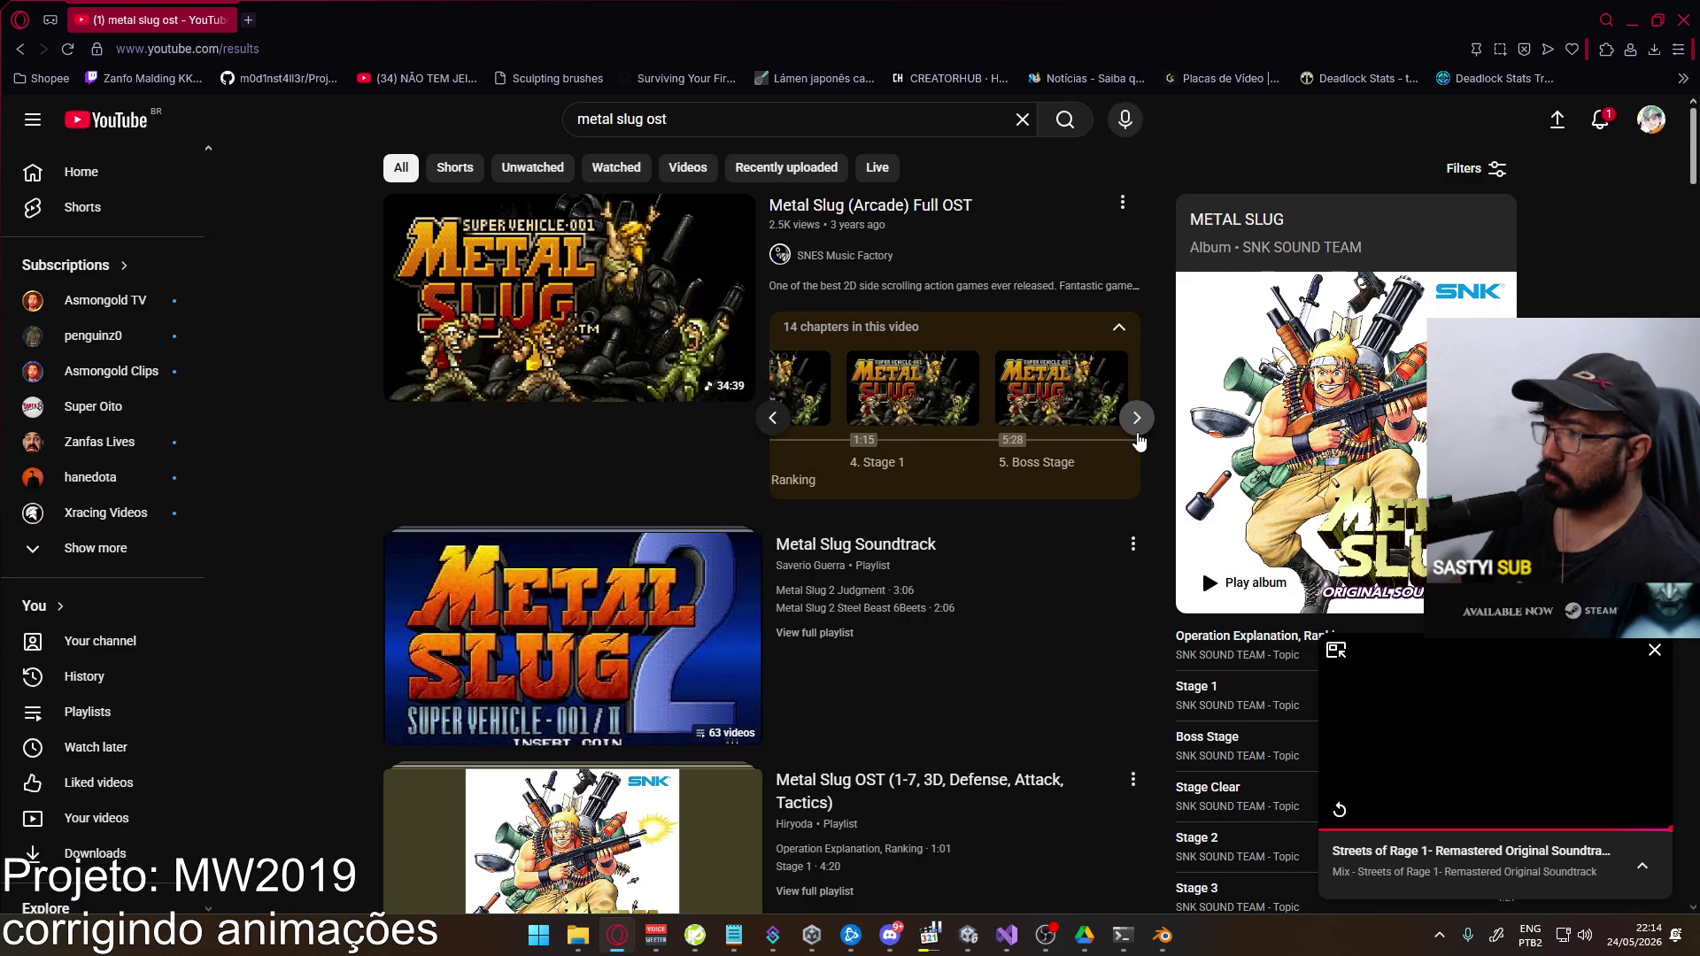
pyautogui.click(1137, 436)
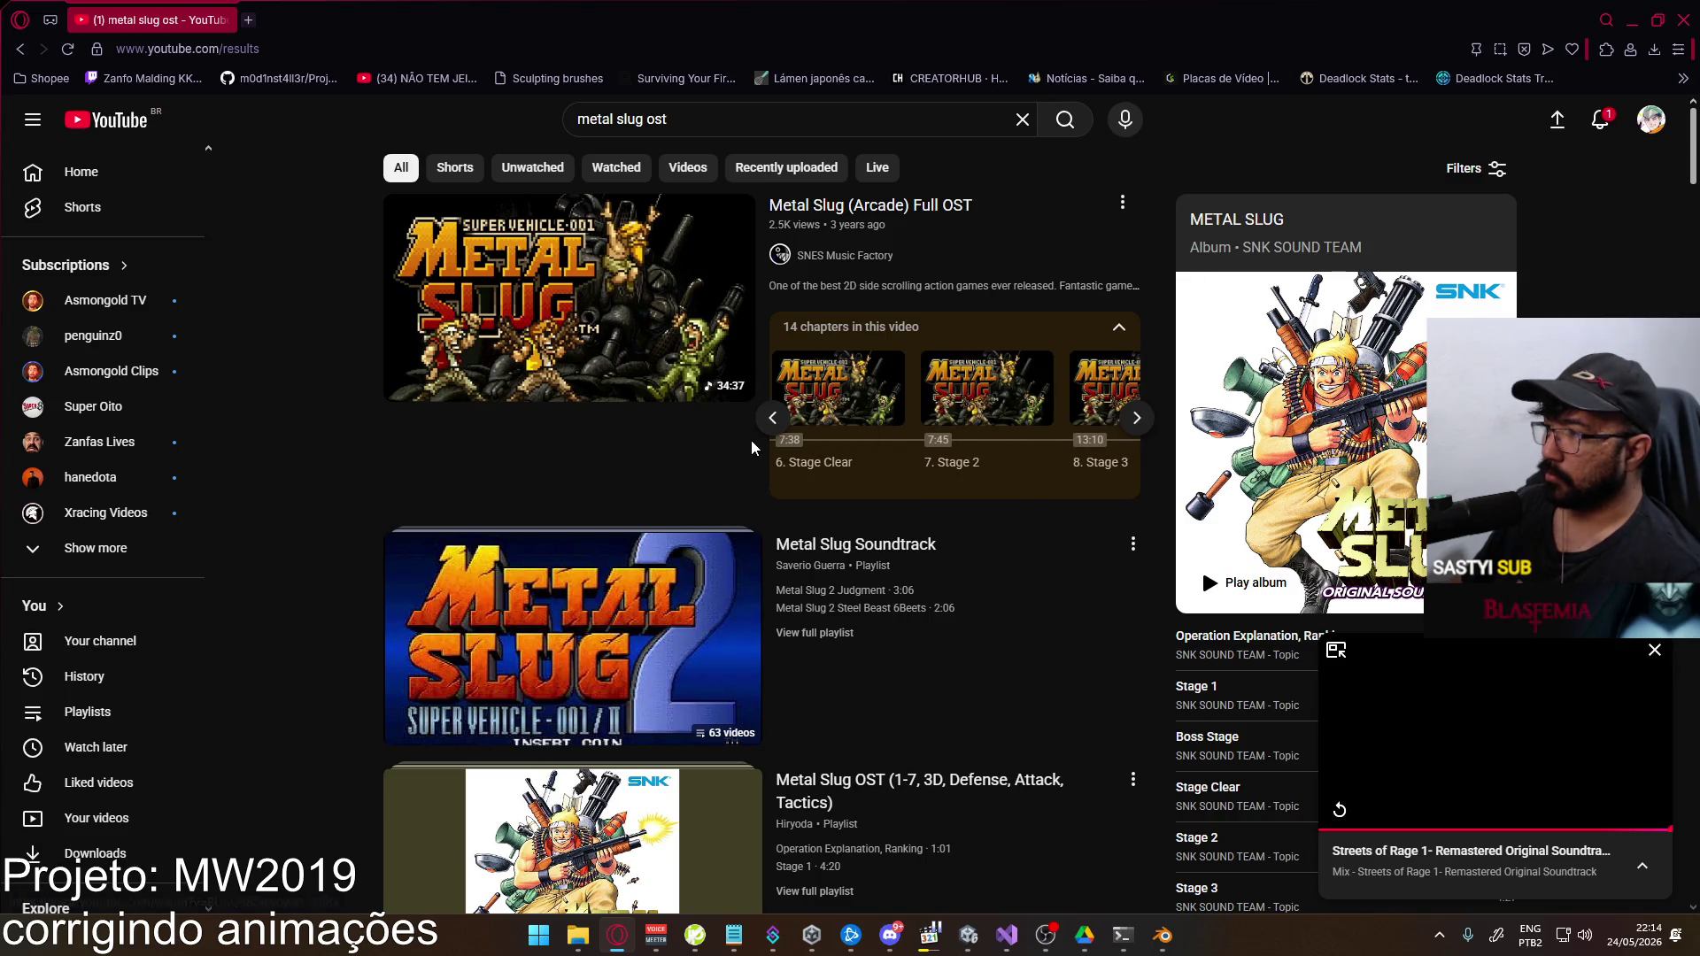
pyautogui.click(773, 425)
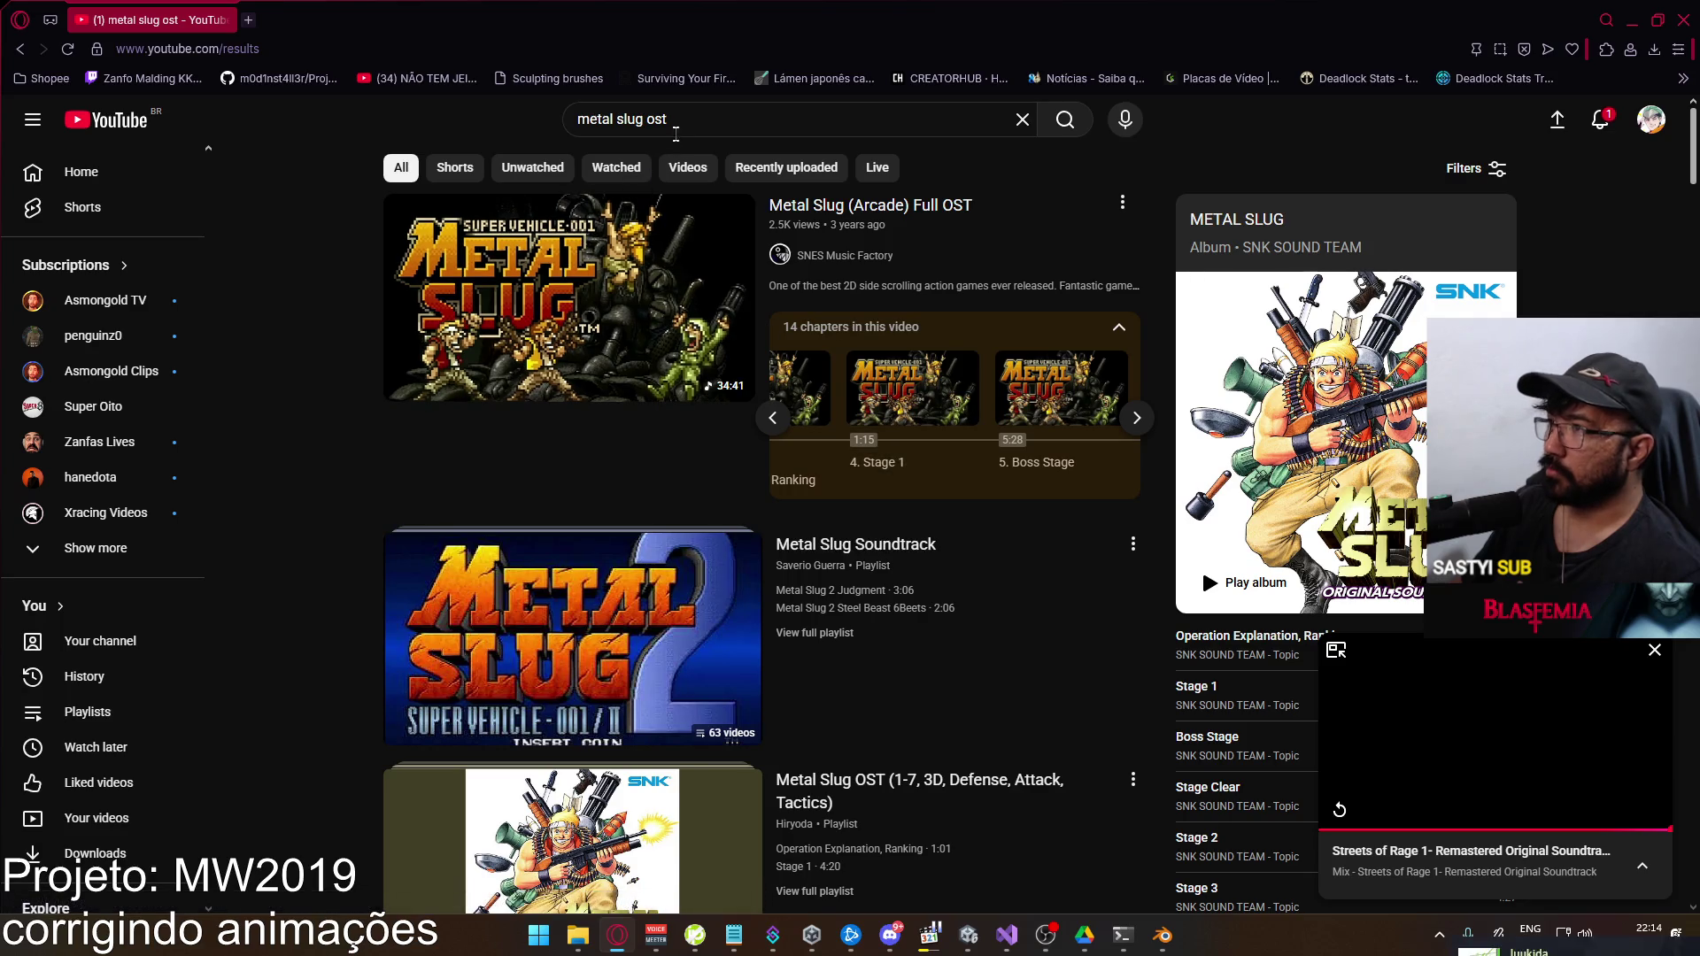
# Refine the search to 'metal slug x ost' and try a Judgment track result
pyautogui.click(649, 124)
pyautogui.write('x')
pyautogui.press('Return')
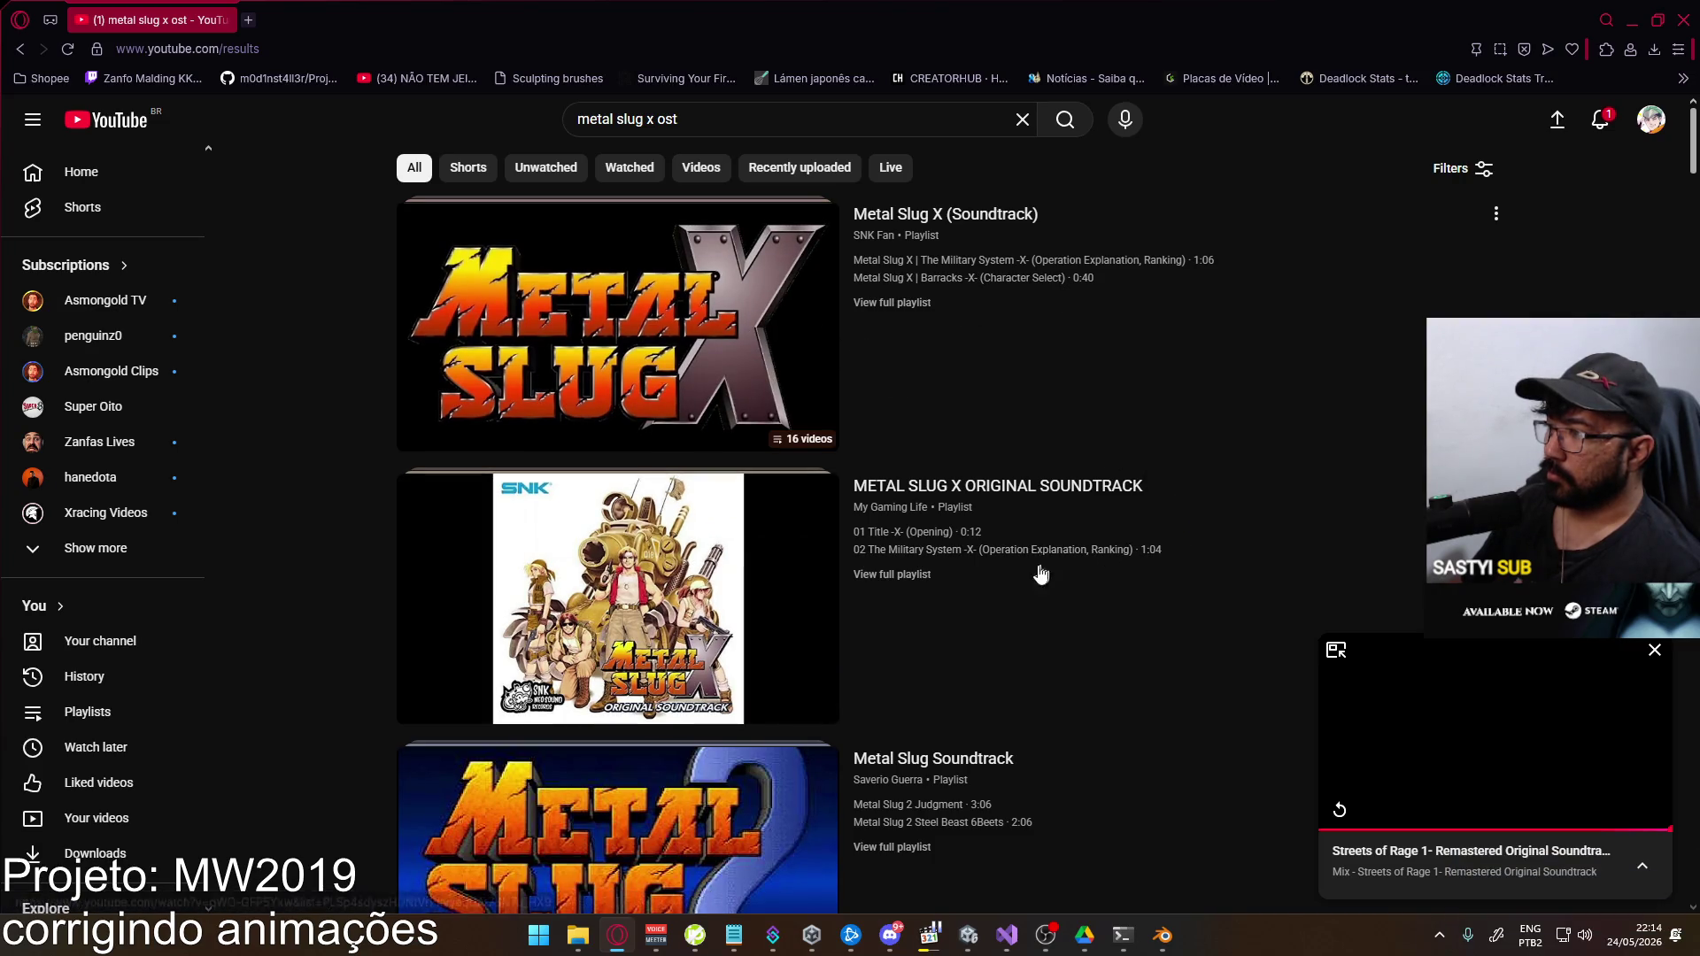
pyautogui.scroll(-4, 920, 580)
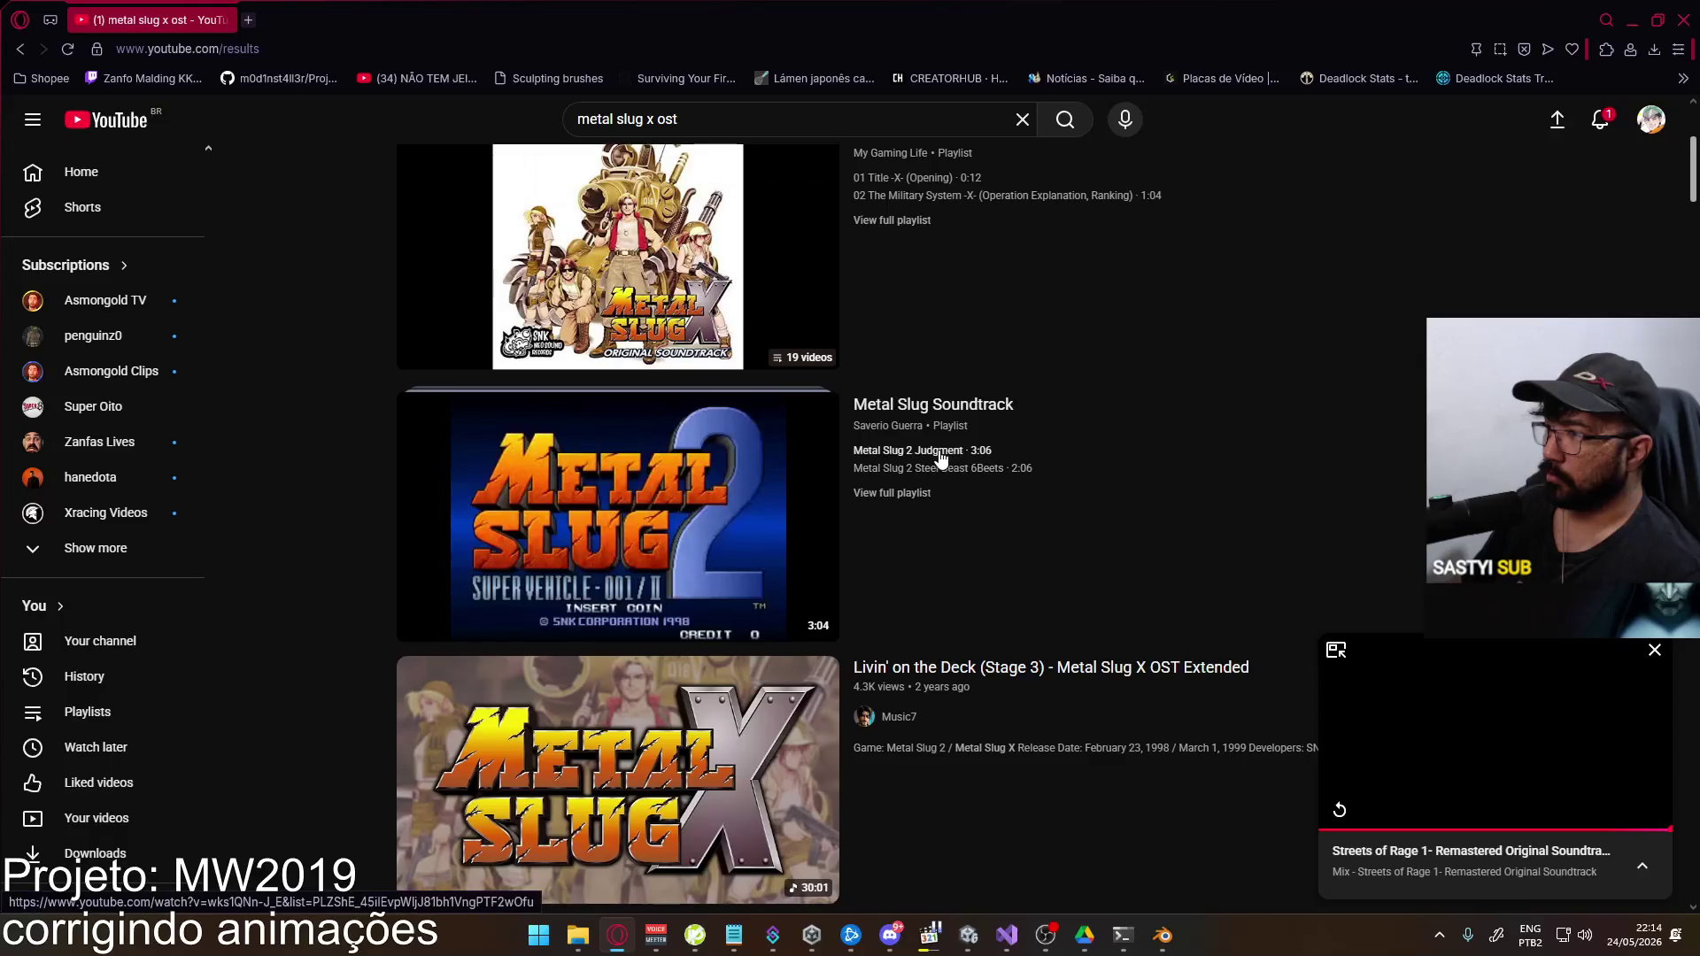
pyautogui.click(967, 457)
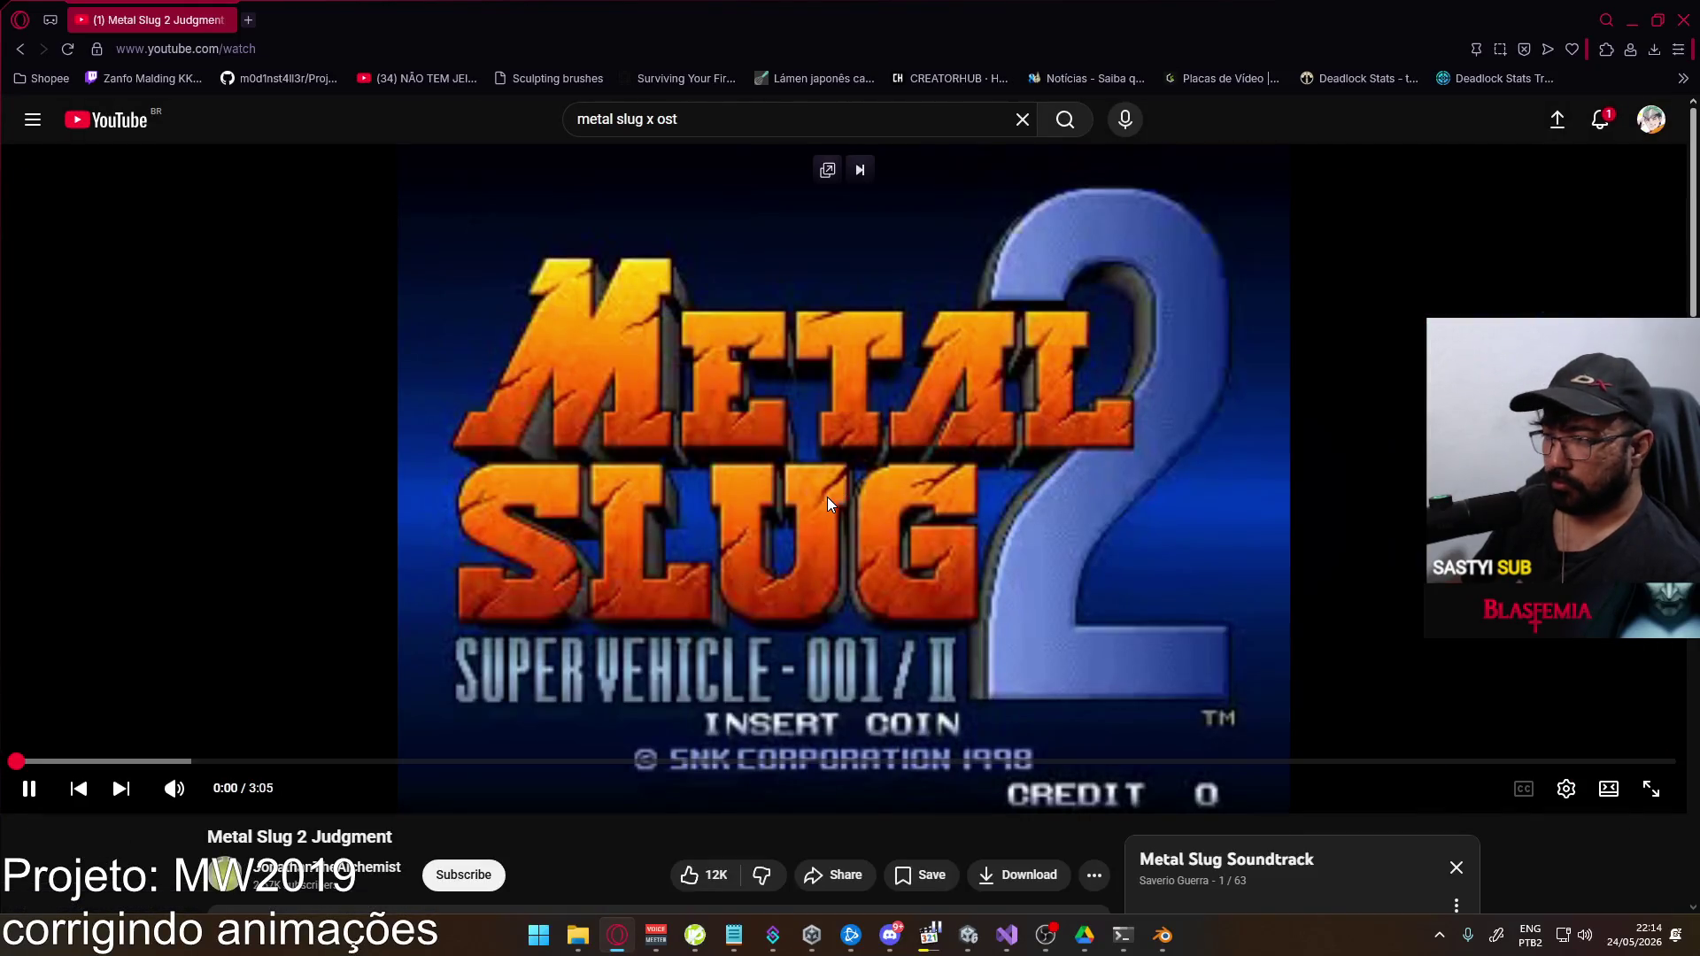
pyautogui.scroll(-3, 763, 644)
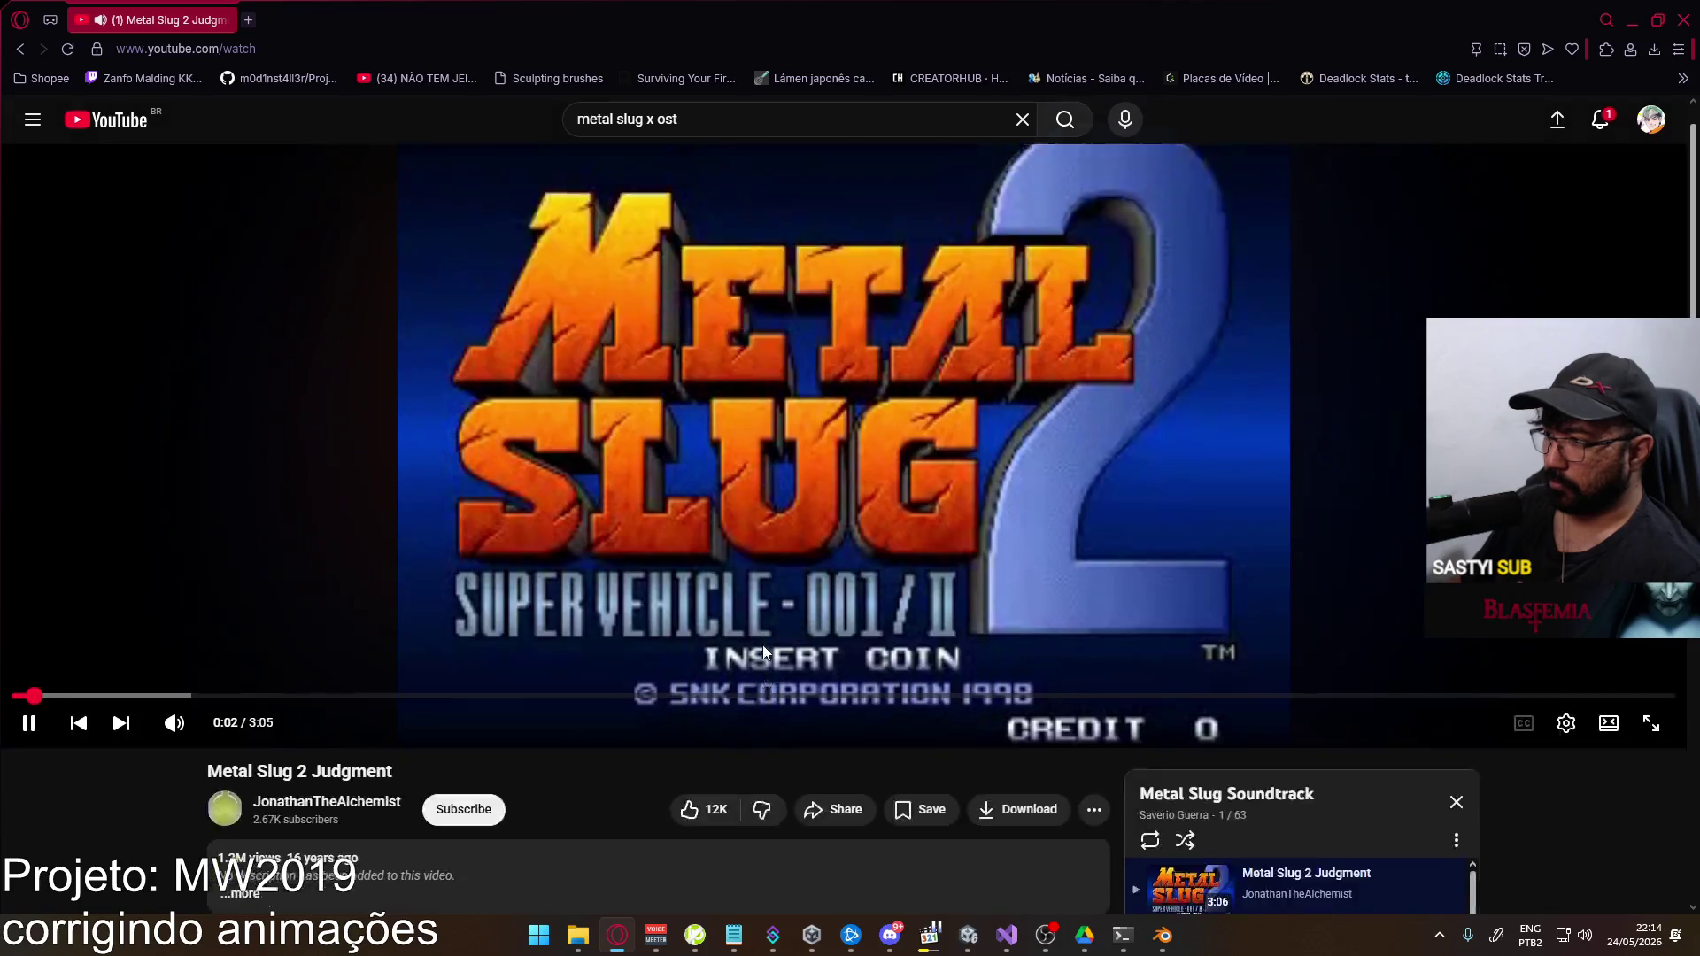
pyautogui.scroll(3, 833, 549)
# Search 'metal slug x judgment' and play the Metal Slug X Judgment result
pyautogui.click(703, 121)
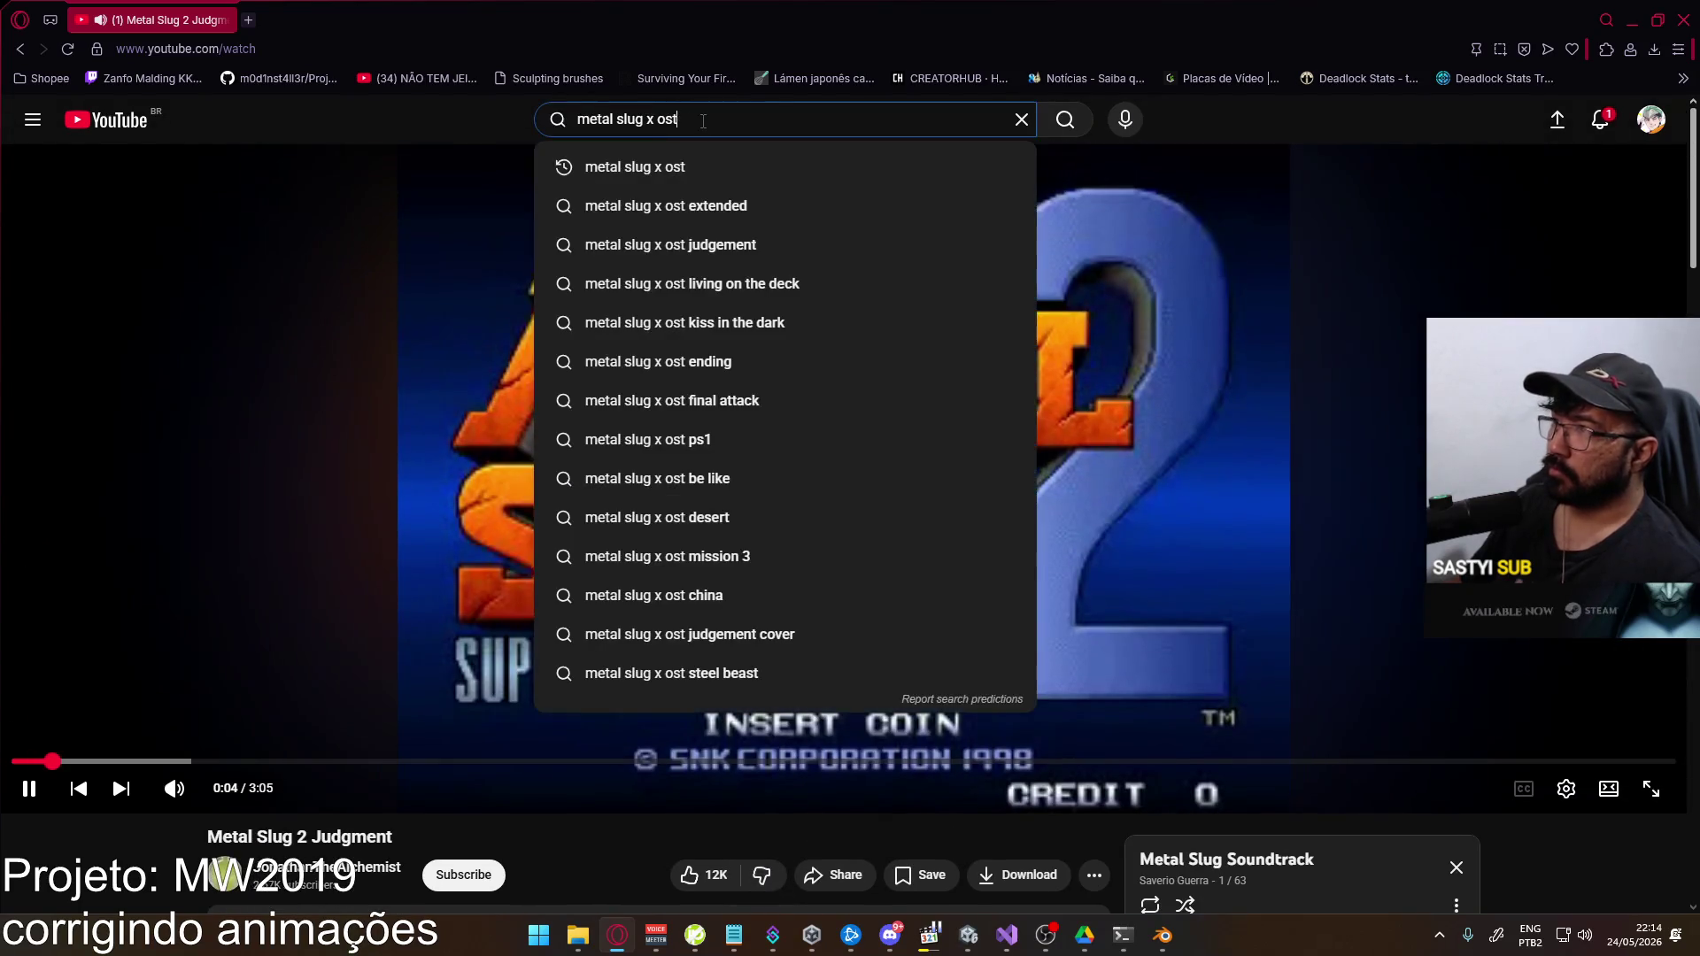
pyautogui.write('jud')
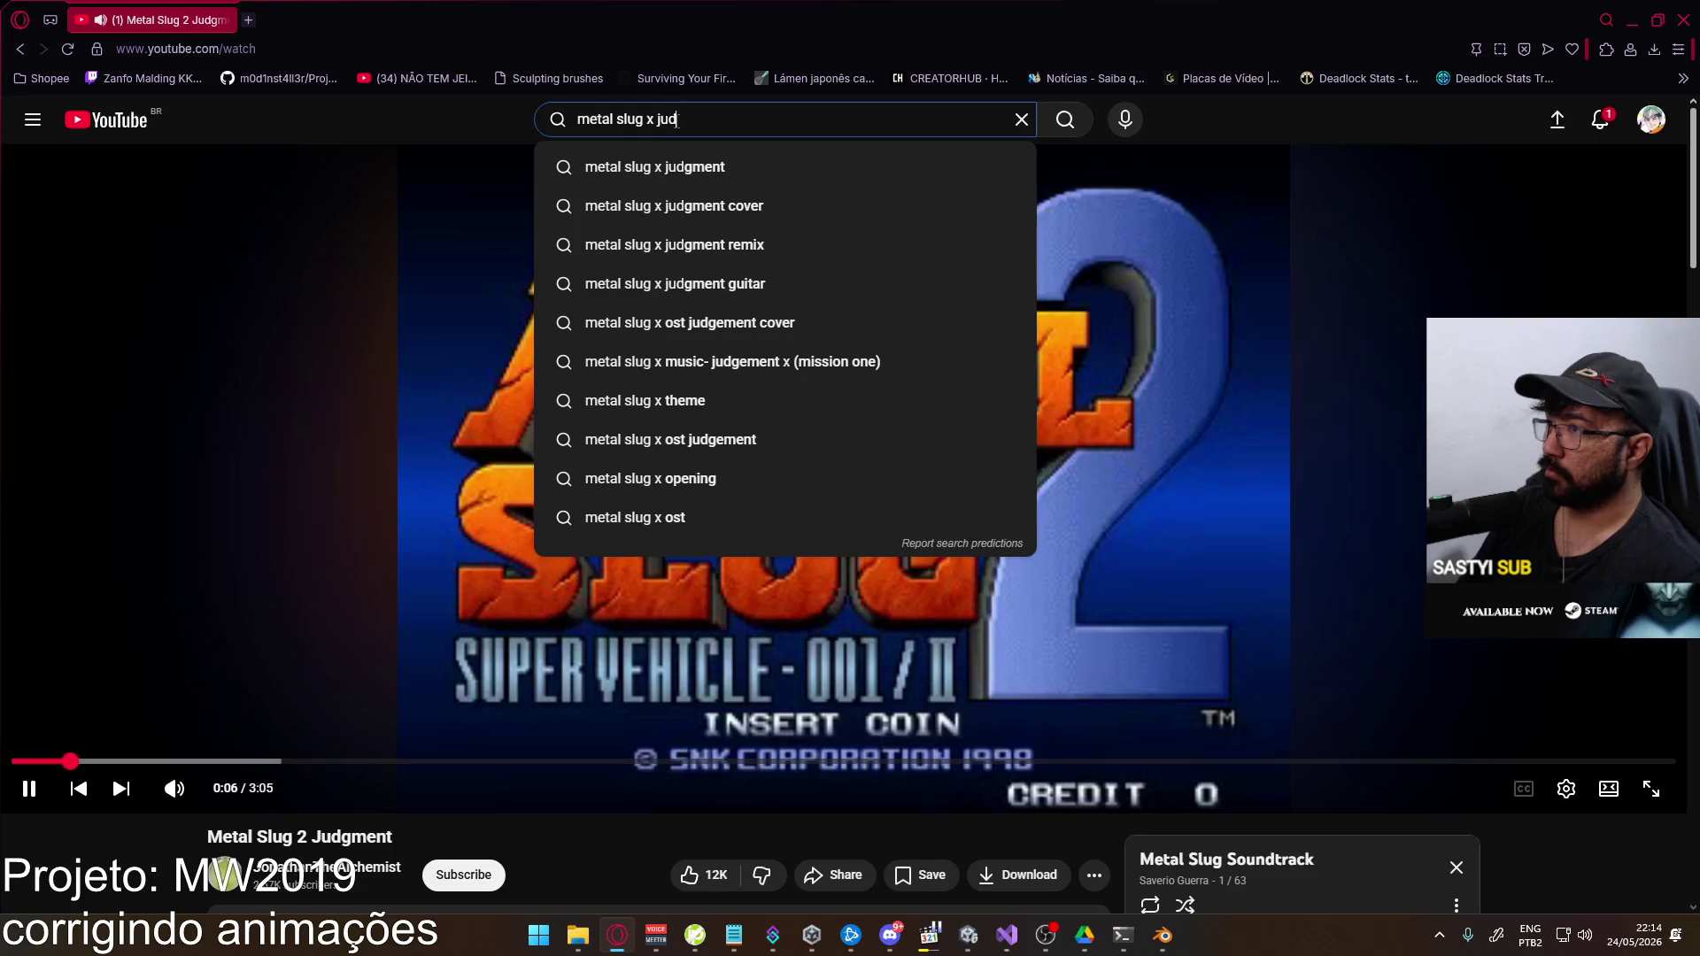
pyautogui.press('Down')
pyautogui.press('Return')
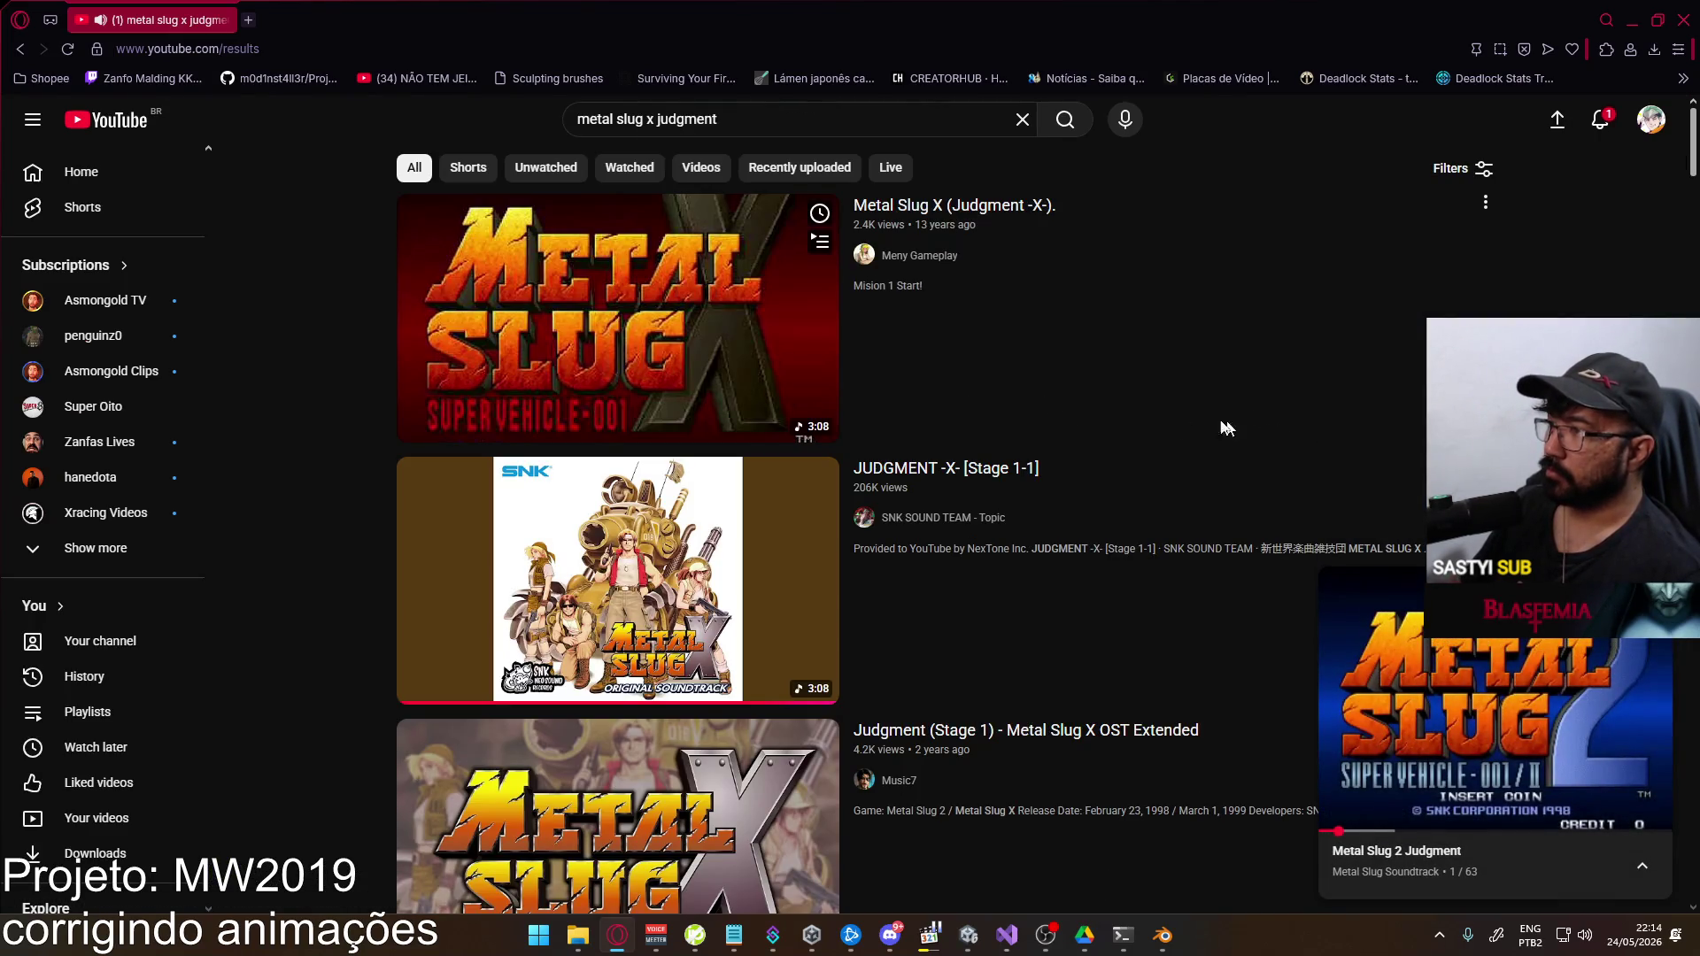
pyautogui.press('i')
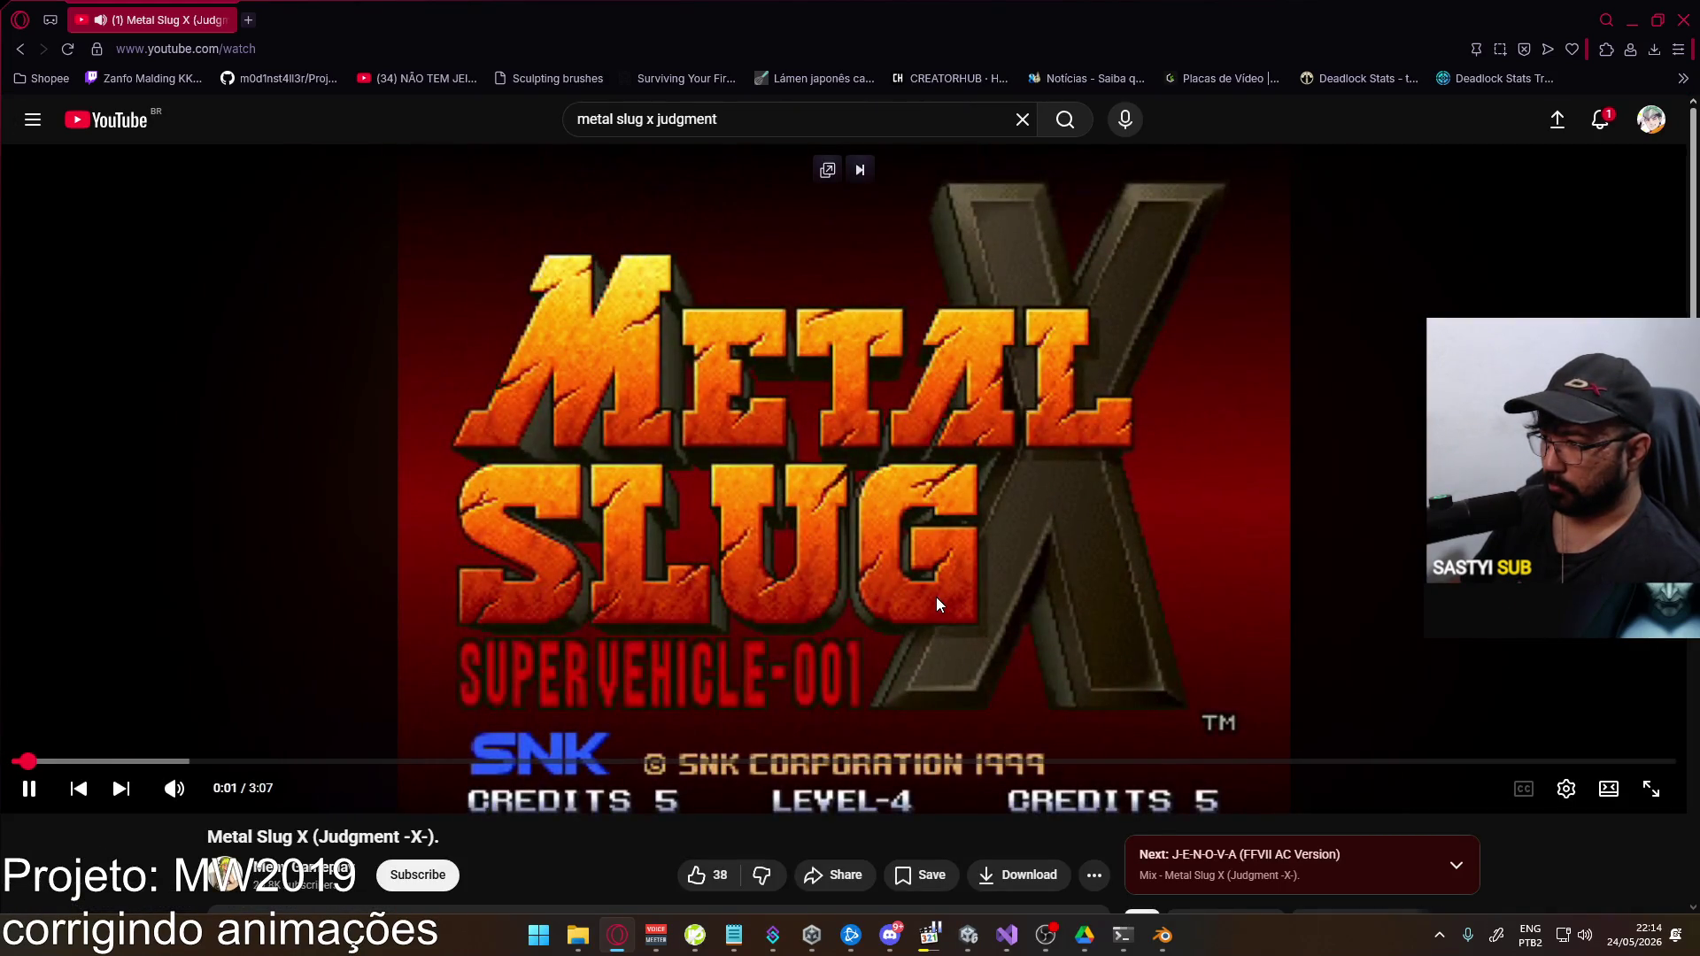
# Fire four more Eagle pistol shots in the running Unity game, then return to Blender
pyautogui.hotkey('alt', 'Tab')
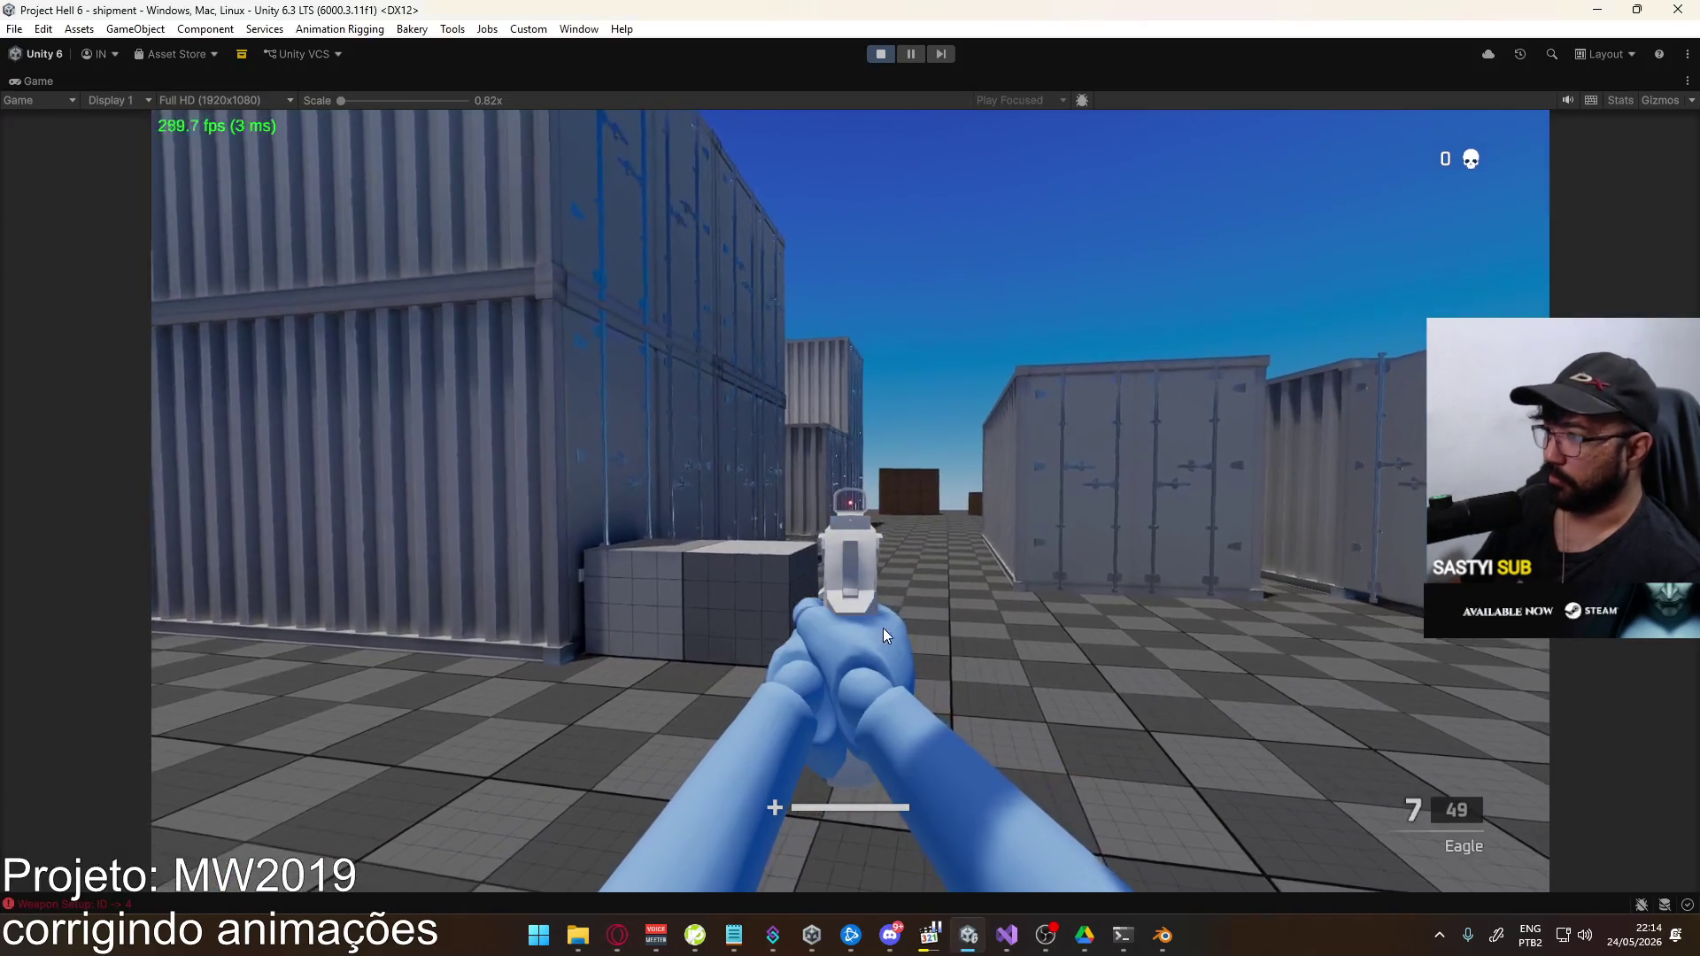
pyautogui.click(883, 636)
pyautogui.click(883, 636)
pyautogui.click(883, 635)
pyautogui.click(883, 636)
pyautogui.press('super')
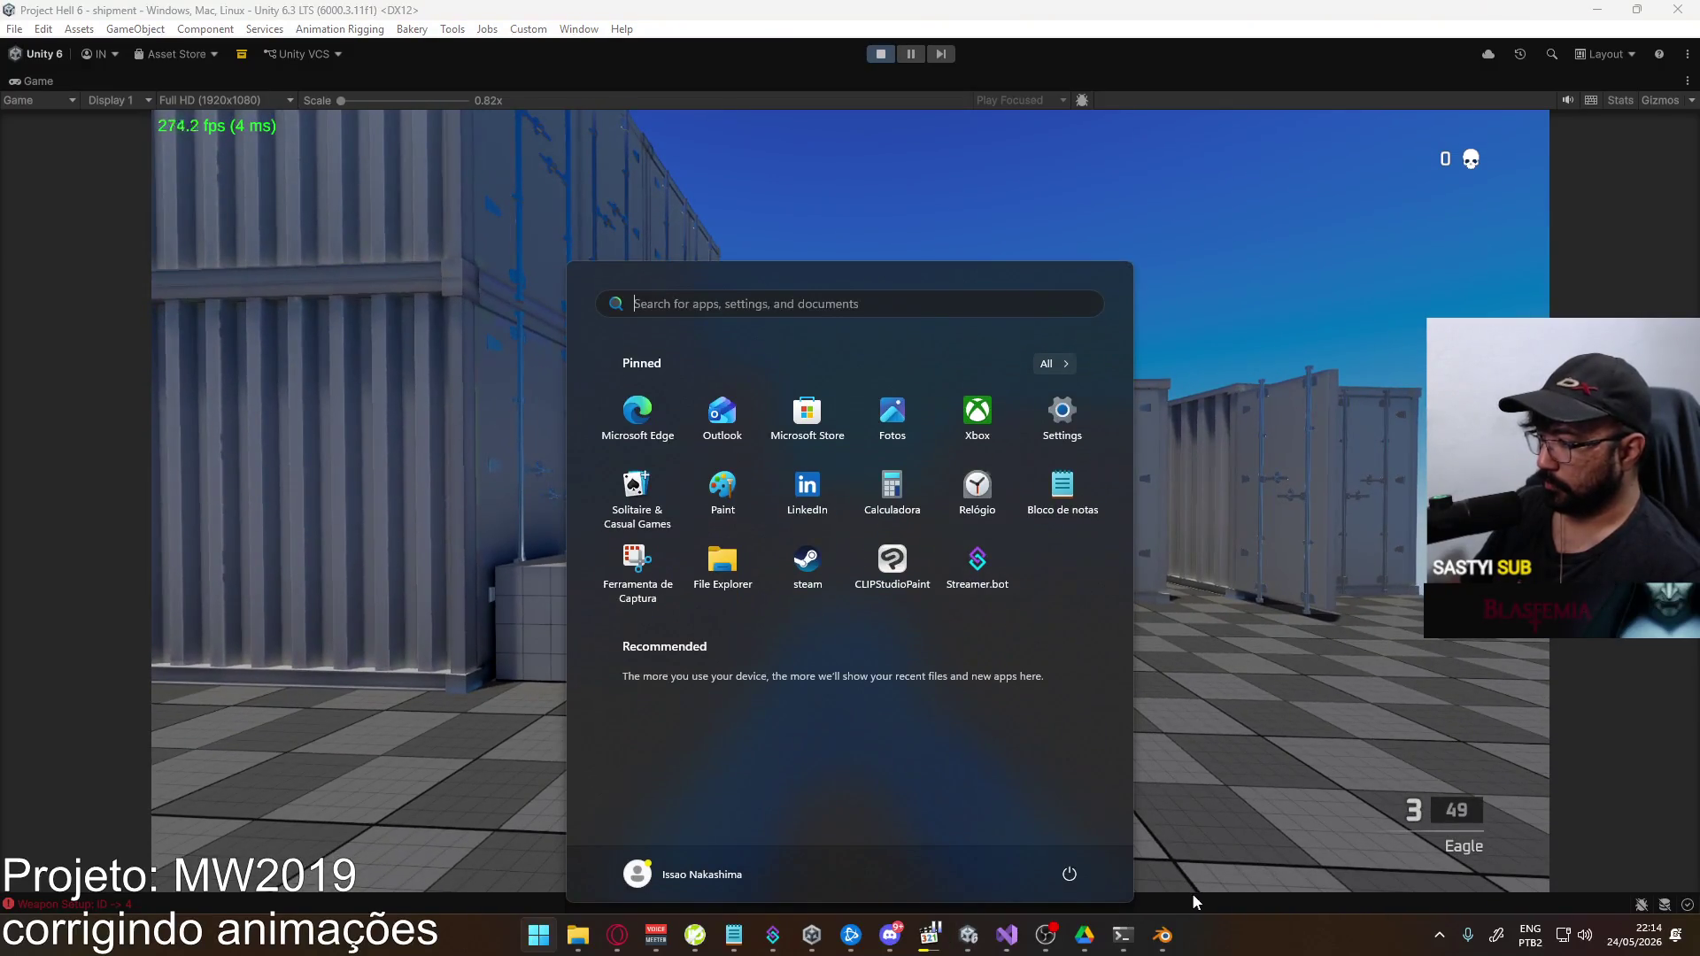
pyautogui.click(1162, 935)
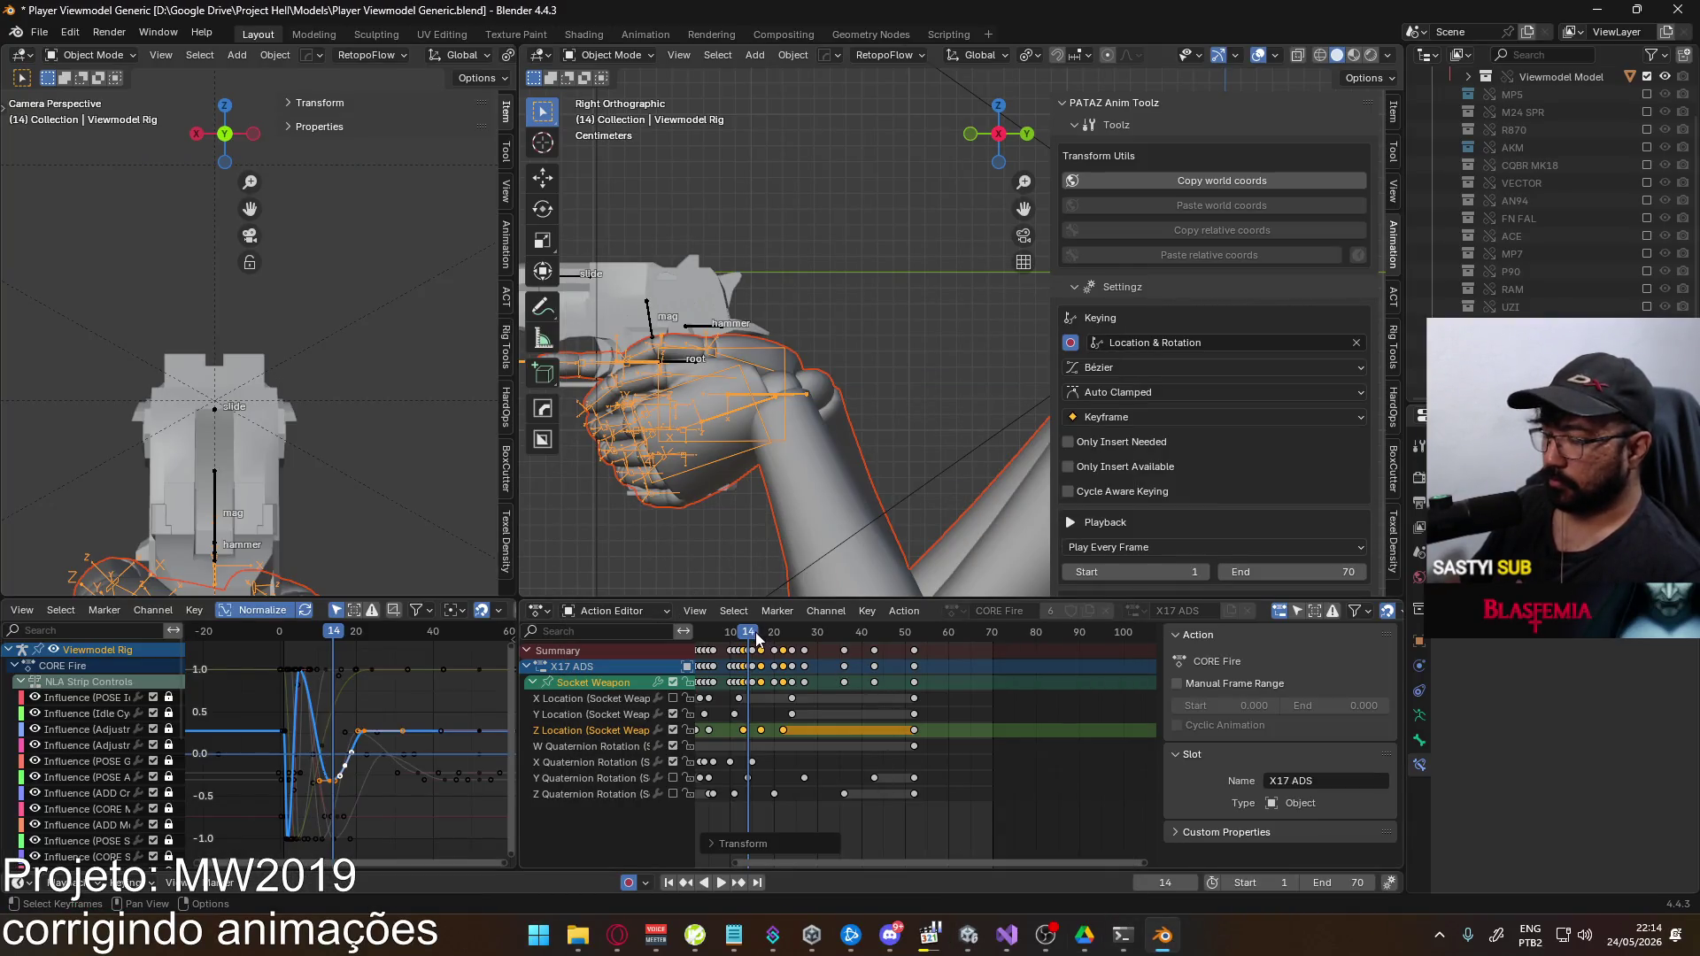
# Key the Socket Weapon's X Quaternion Rotation at frame 15 and paste the copied keys at frame 22
pyautogui.click(587, 762)
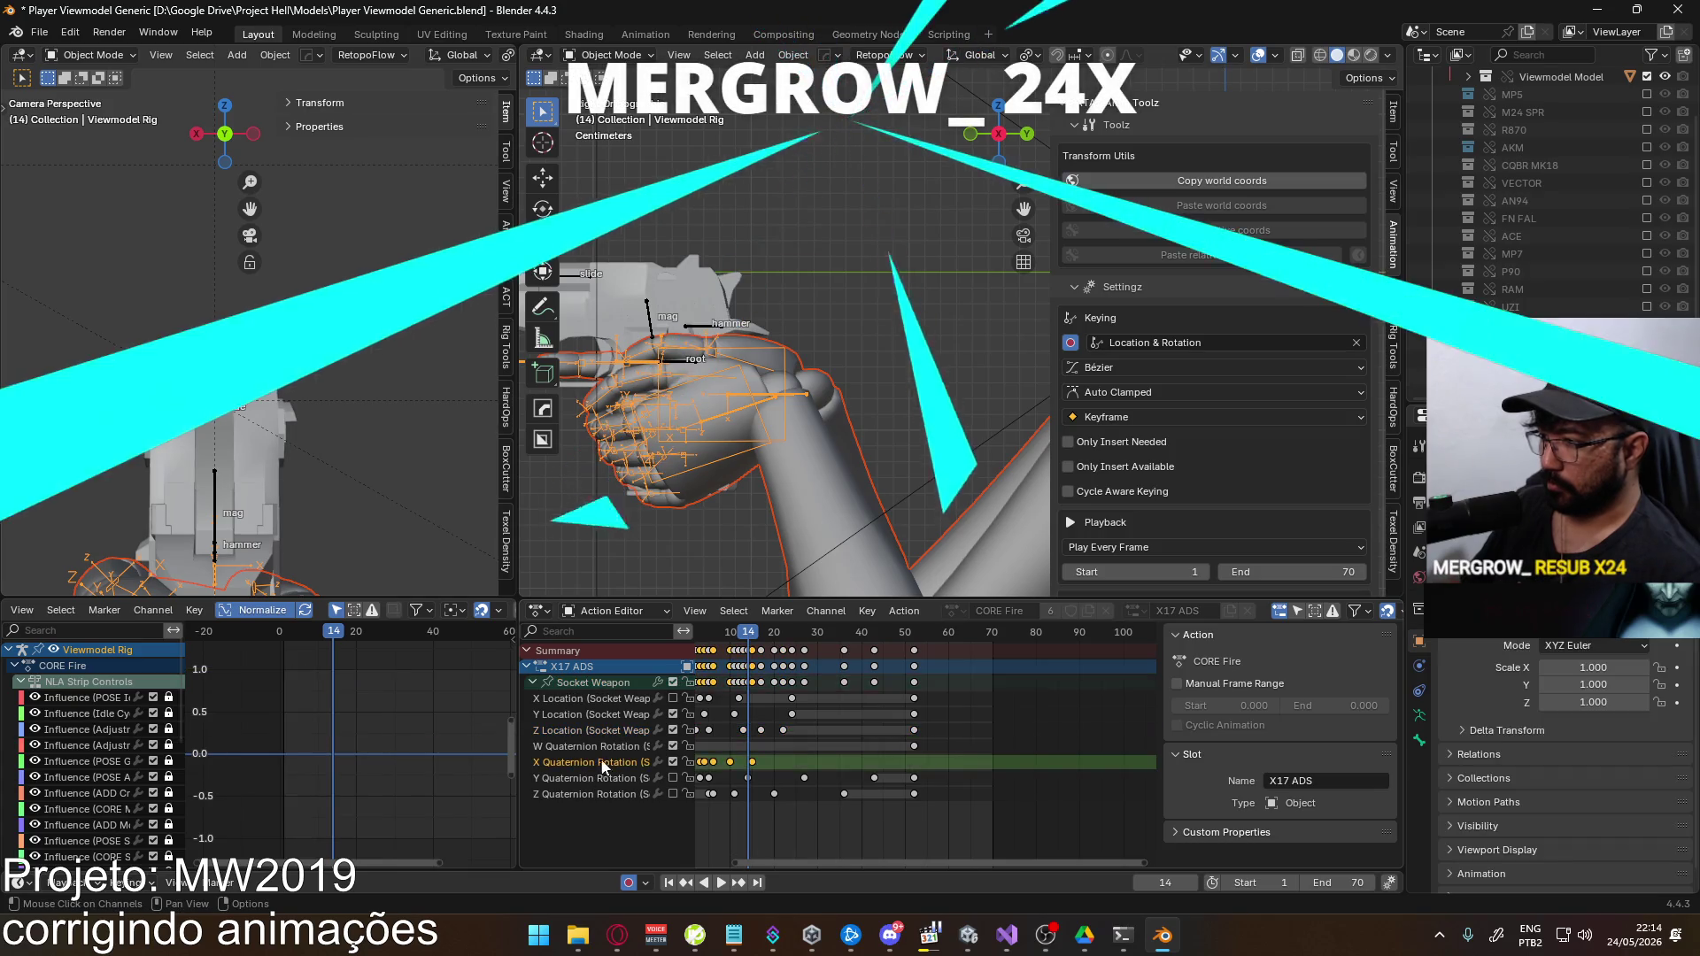
pyautogui.click(563, 681)
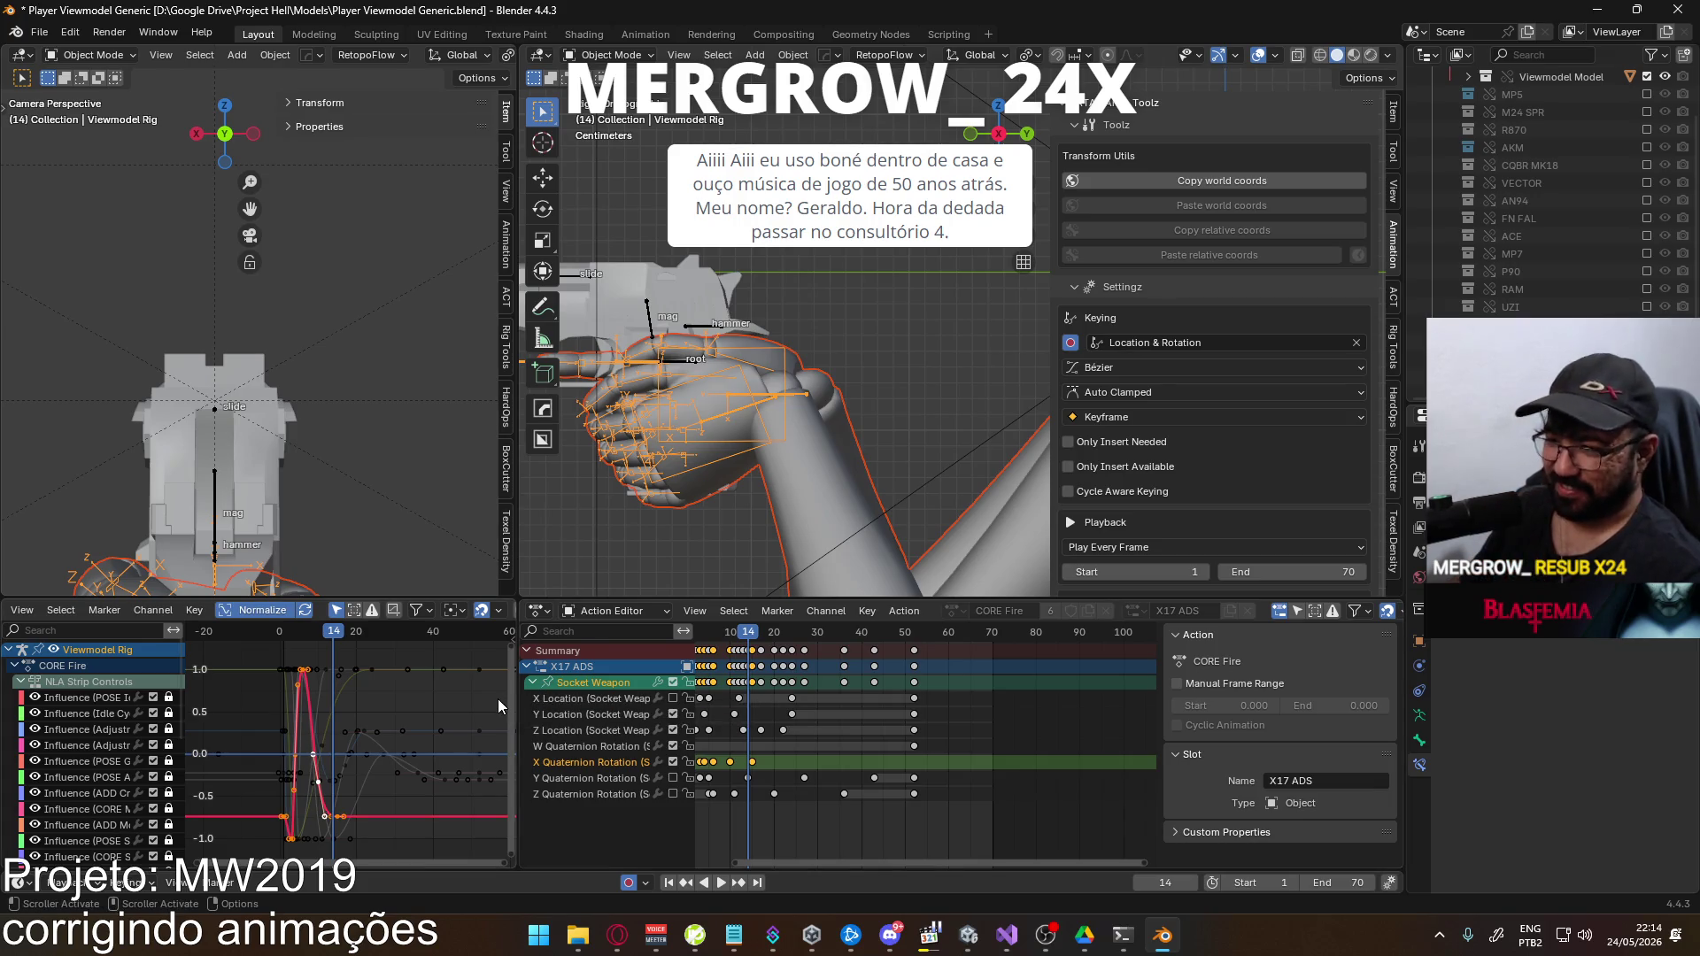
pyautogui.press('space')
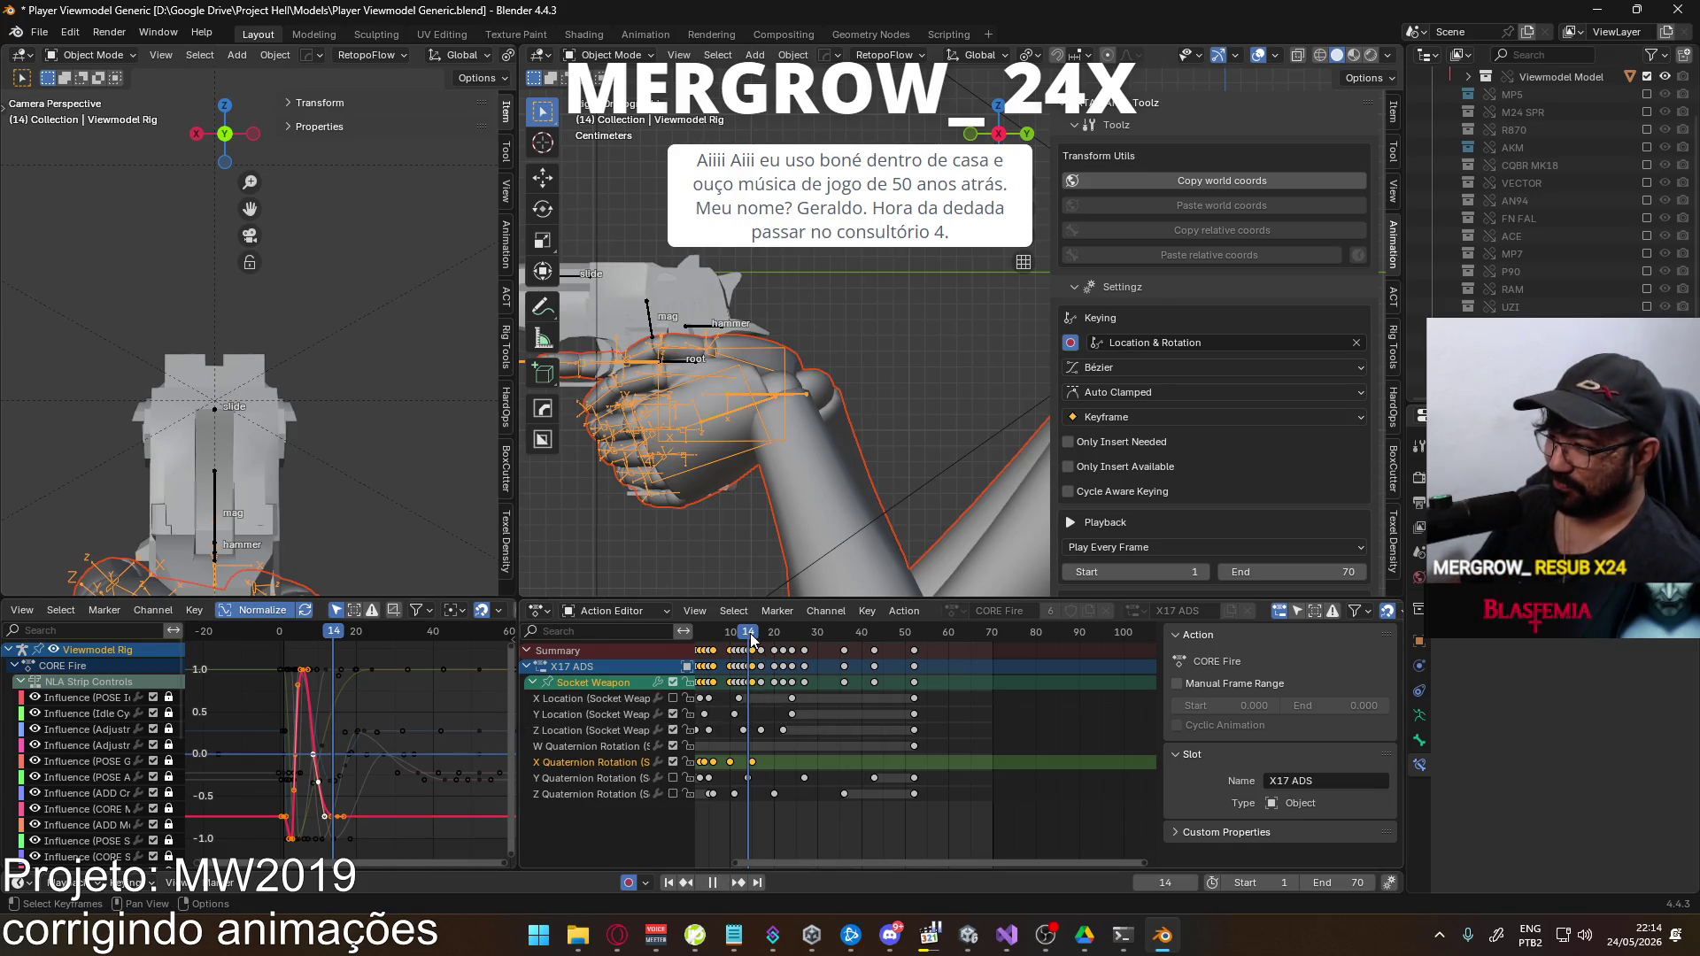
pyautogui.press('Escape')
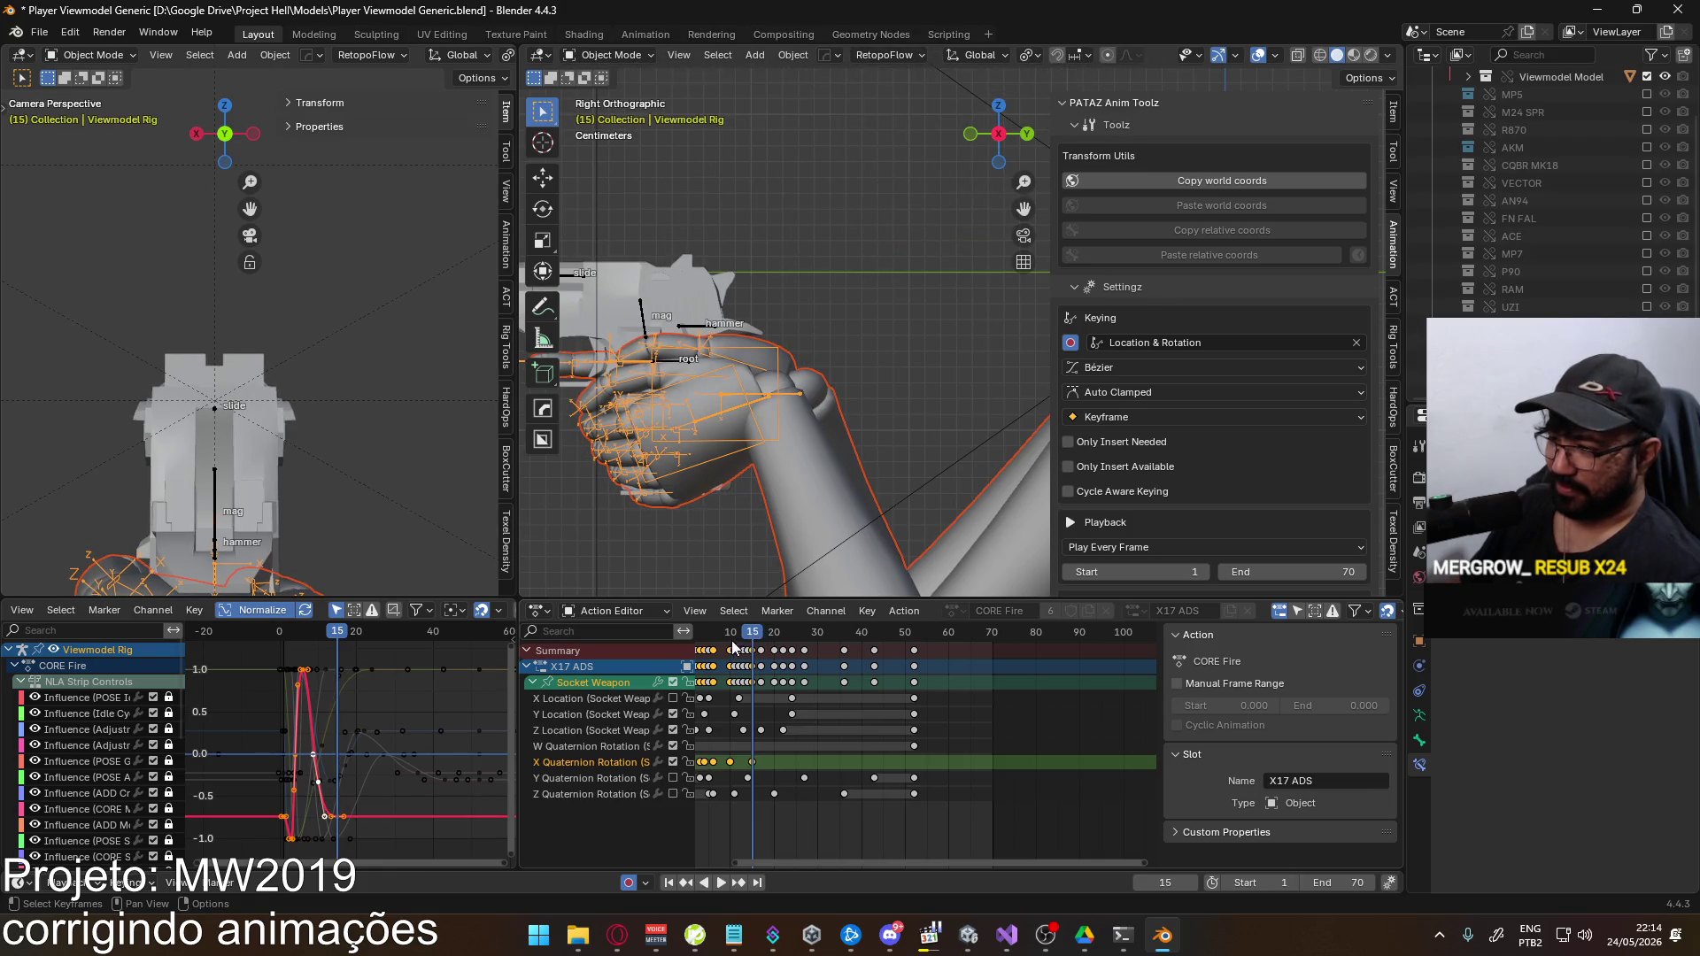
pyautogui.press('i')
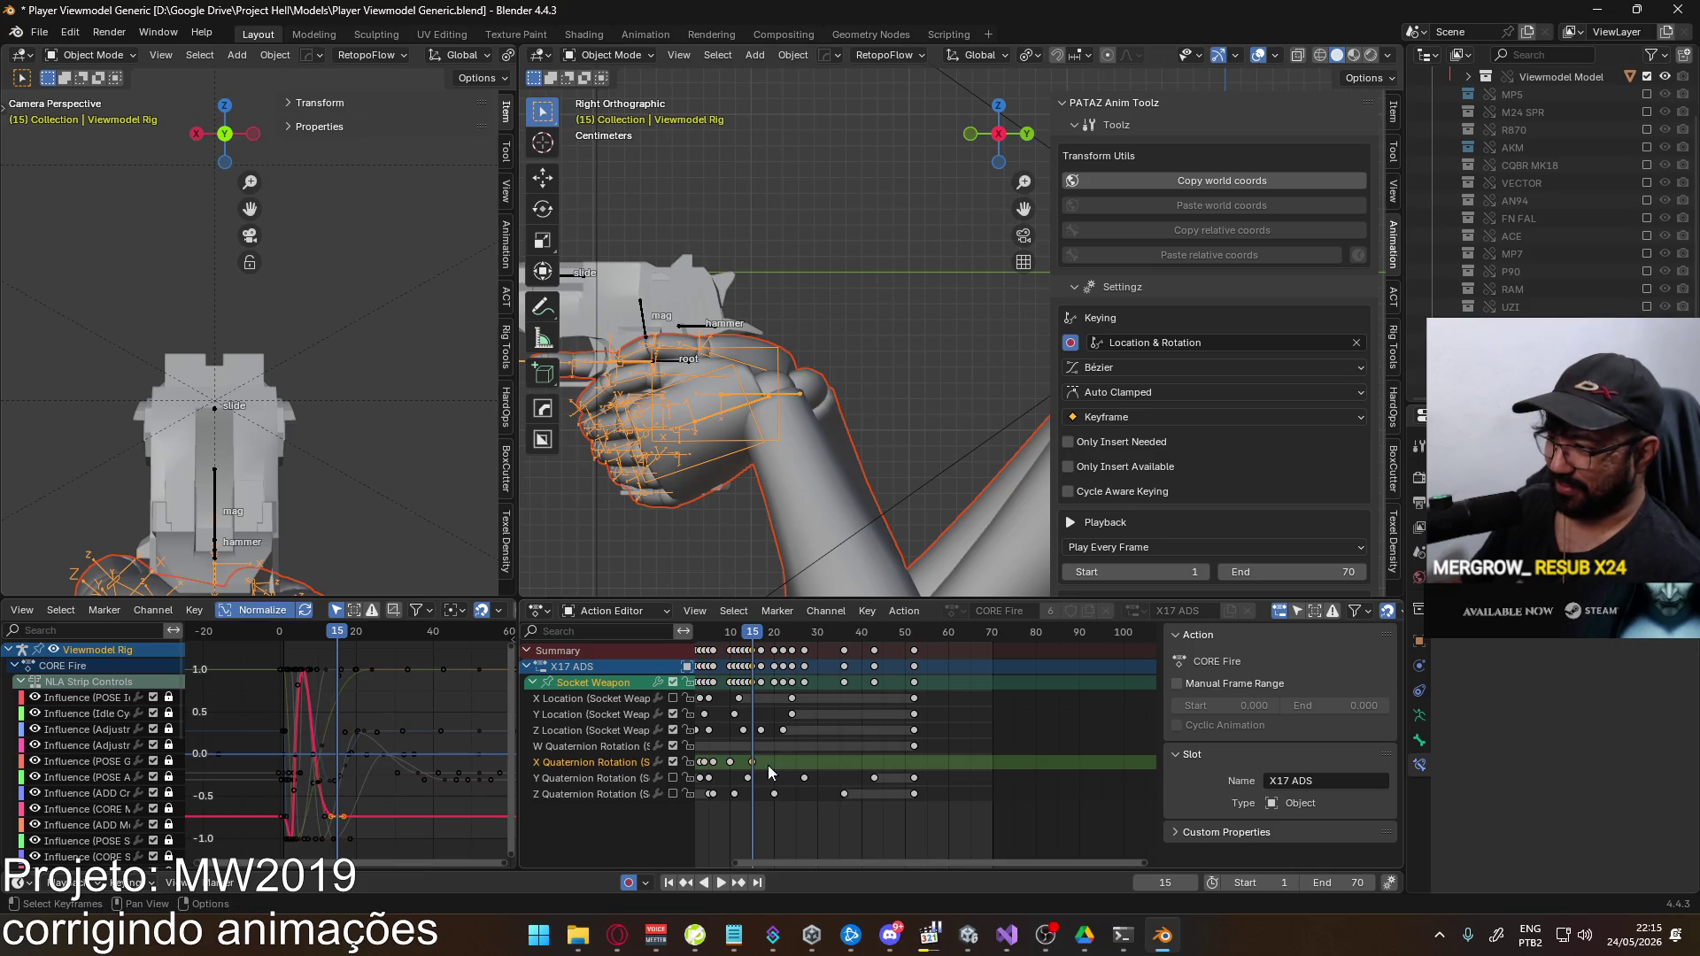
pyautogui.moveTo(754, 644); pyautogui.dragTo(783, 644)
pyautogui.hotkey('ctrl', 'v')
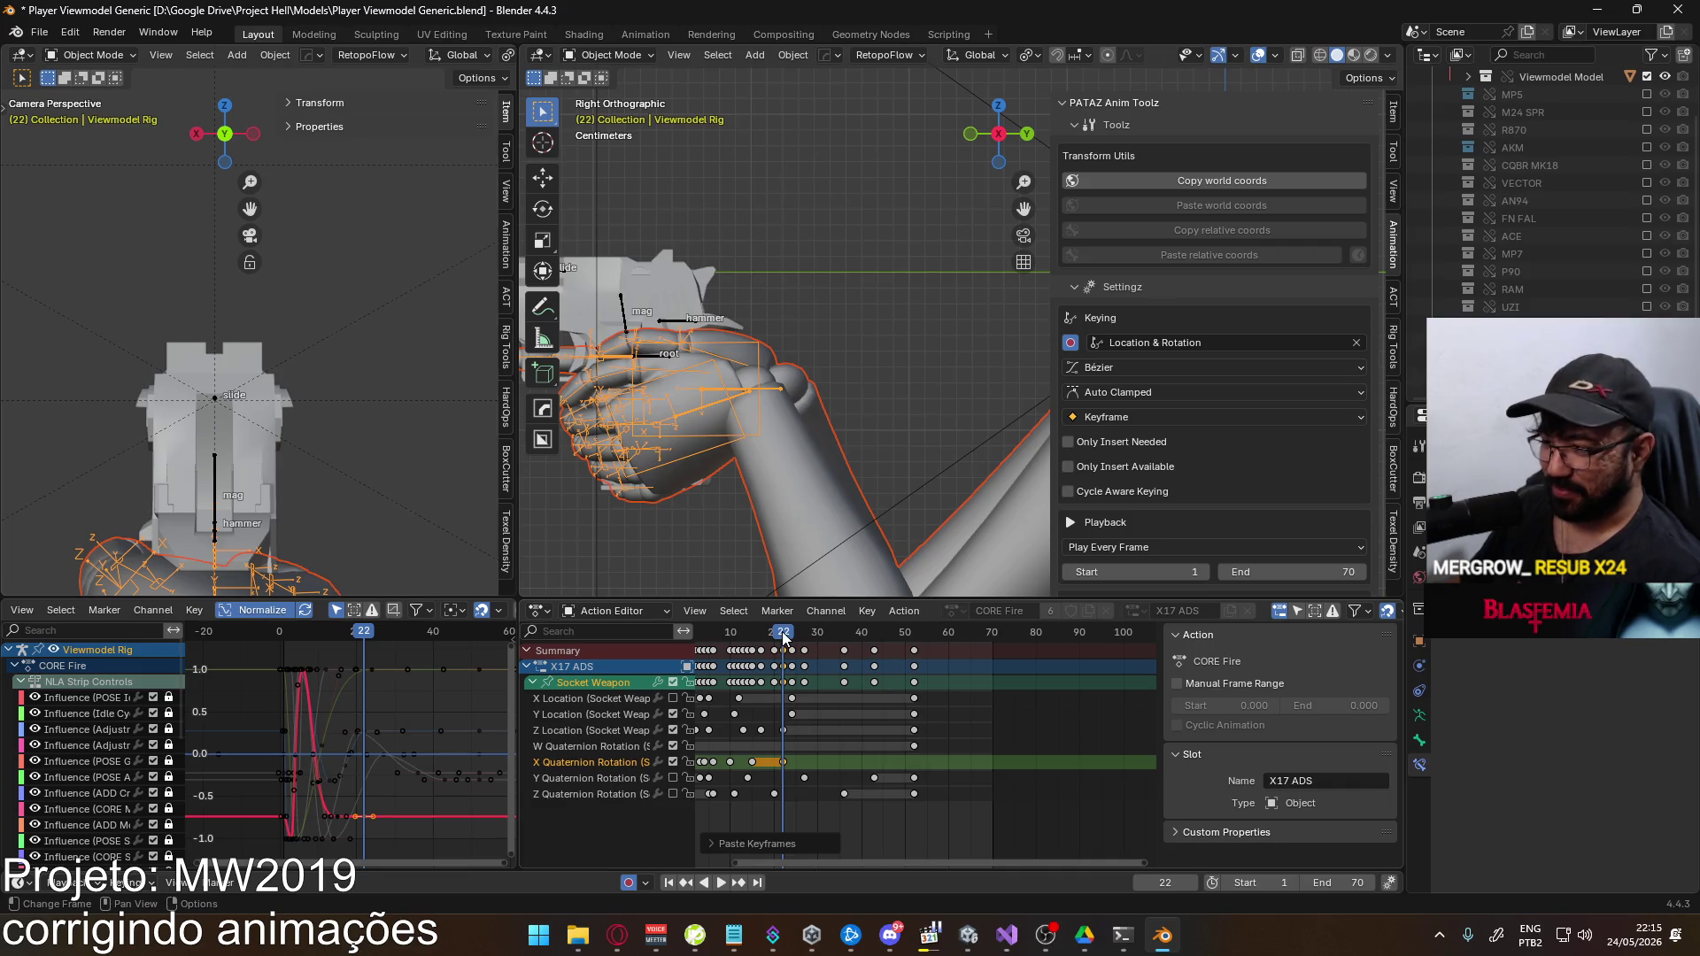
pyautogui.press('Left')
pyautogui.press('Left')
pyautogui.press('Left')
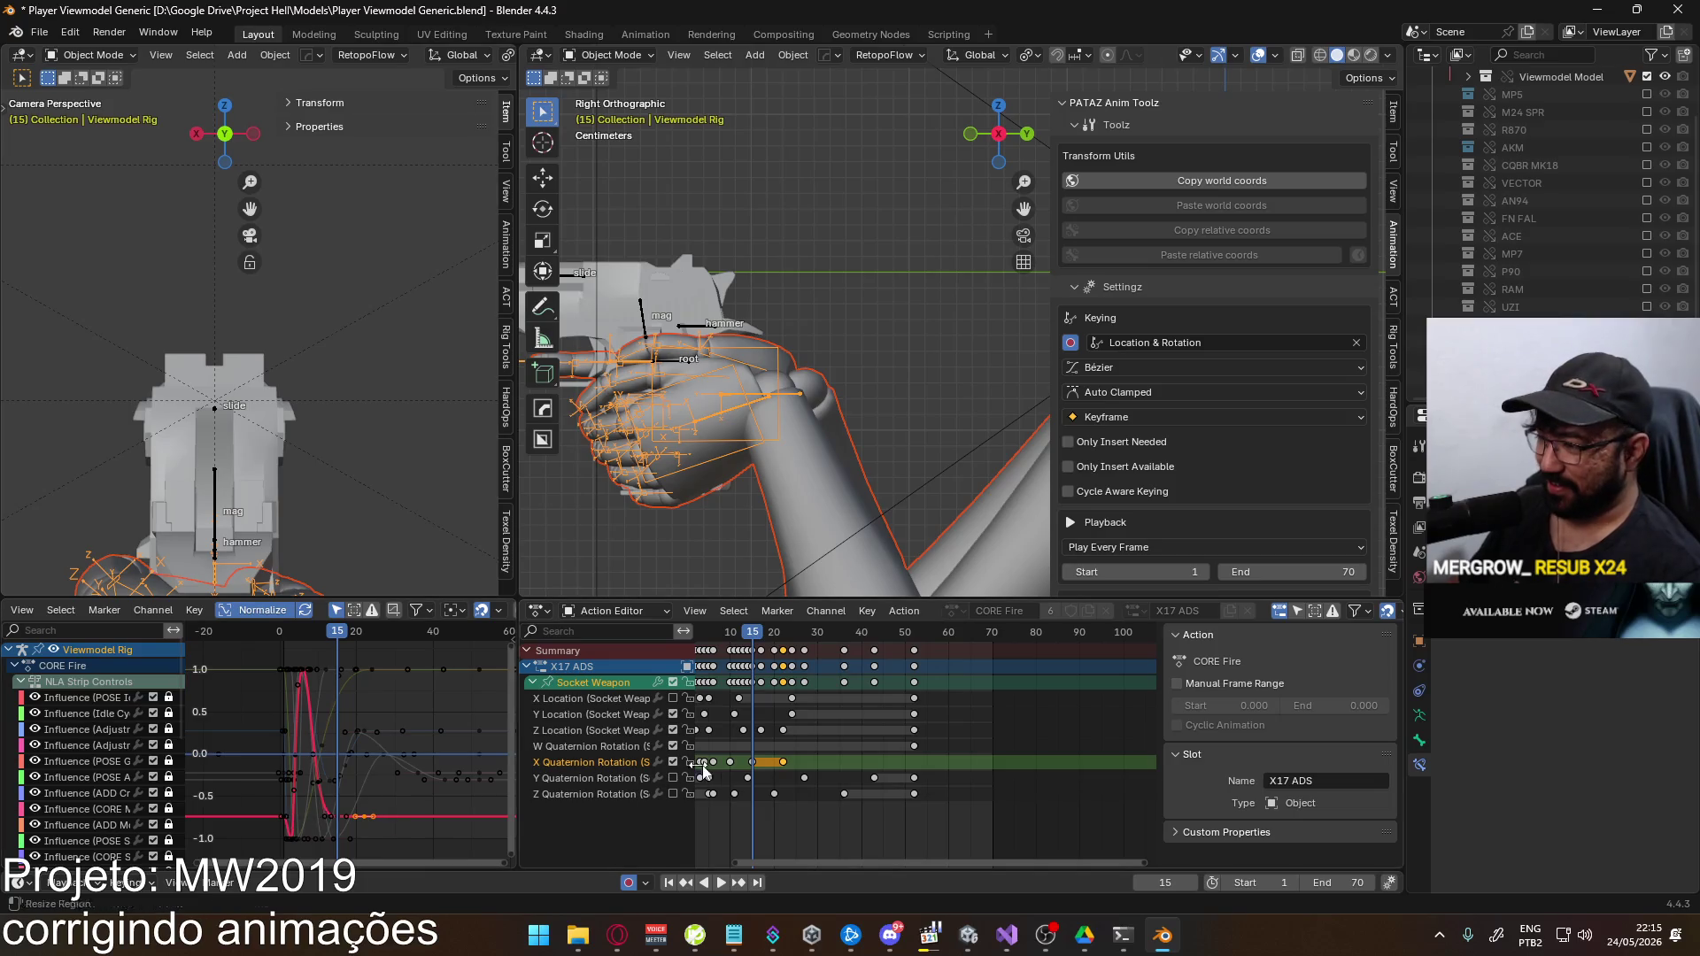
# Move the selected Socket Weapon keyframes and review the timing across frames 18–21
pyautogui.click(292, 767)
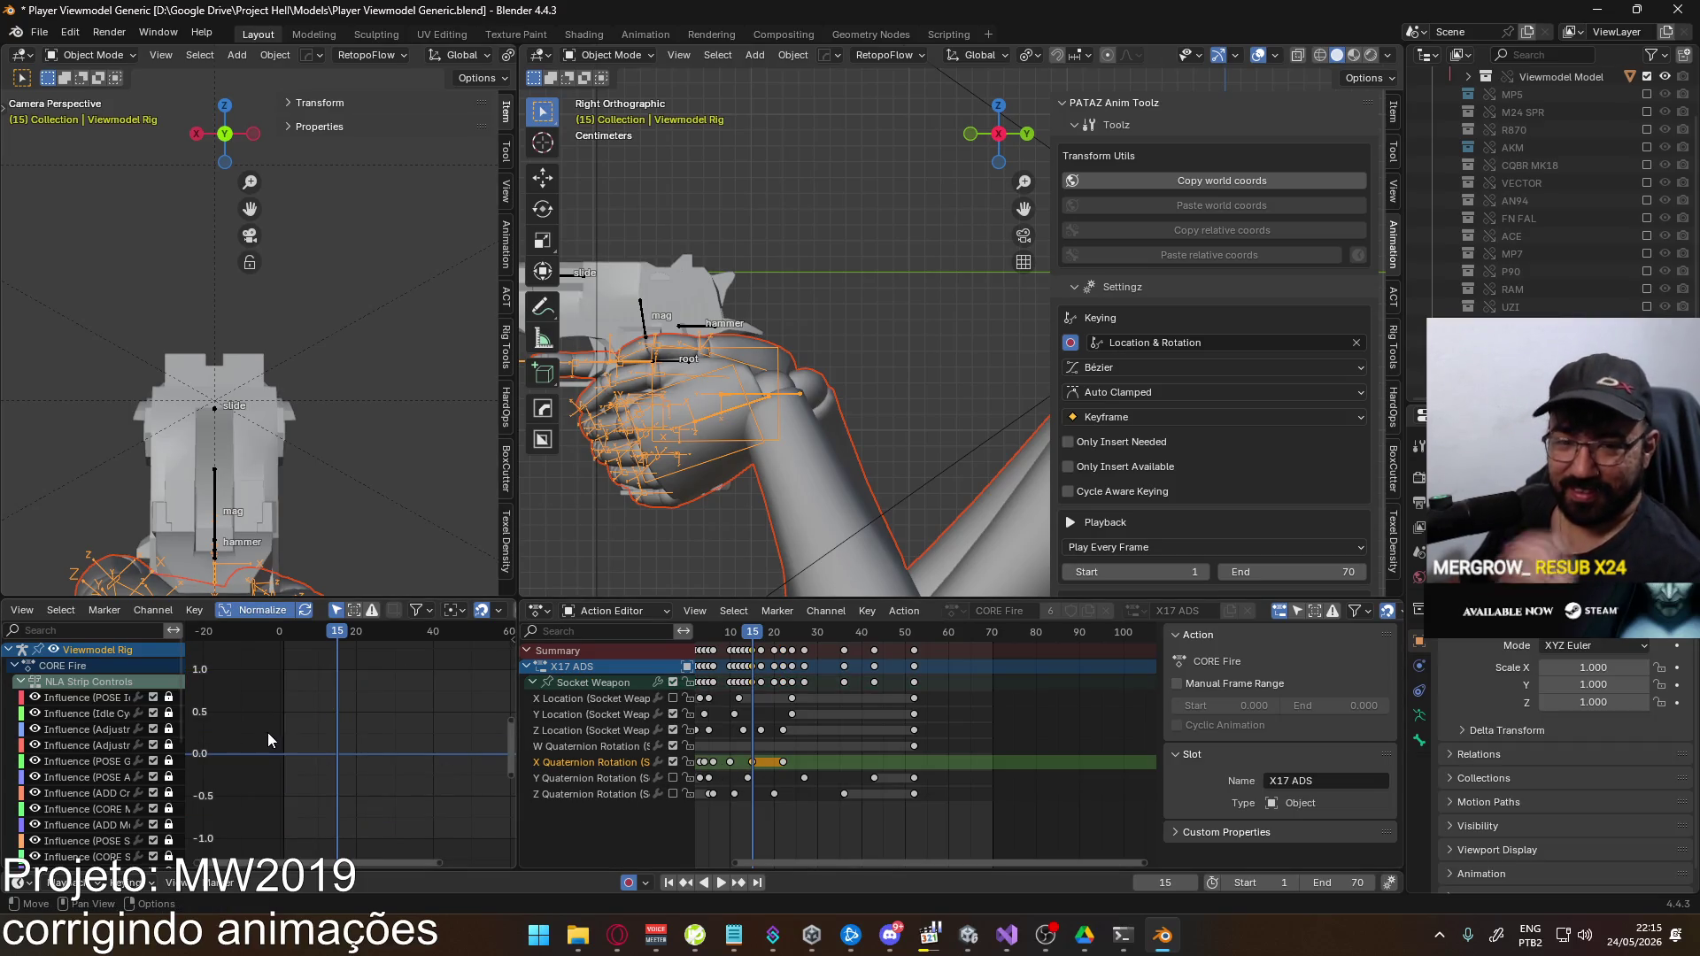
pyautogui.click(593, 682)
pyautogui.press('g')
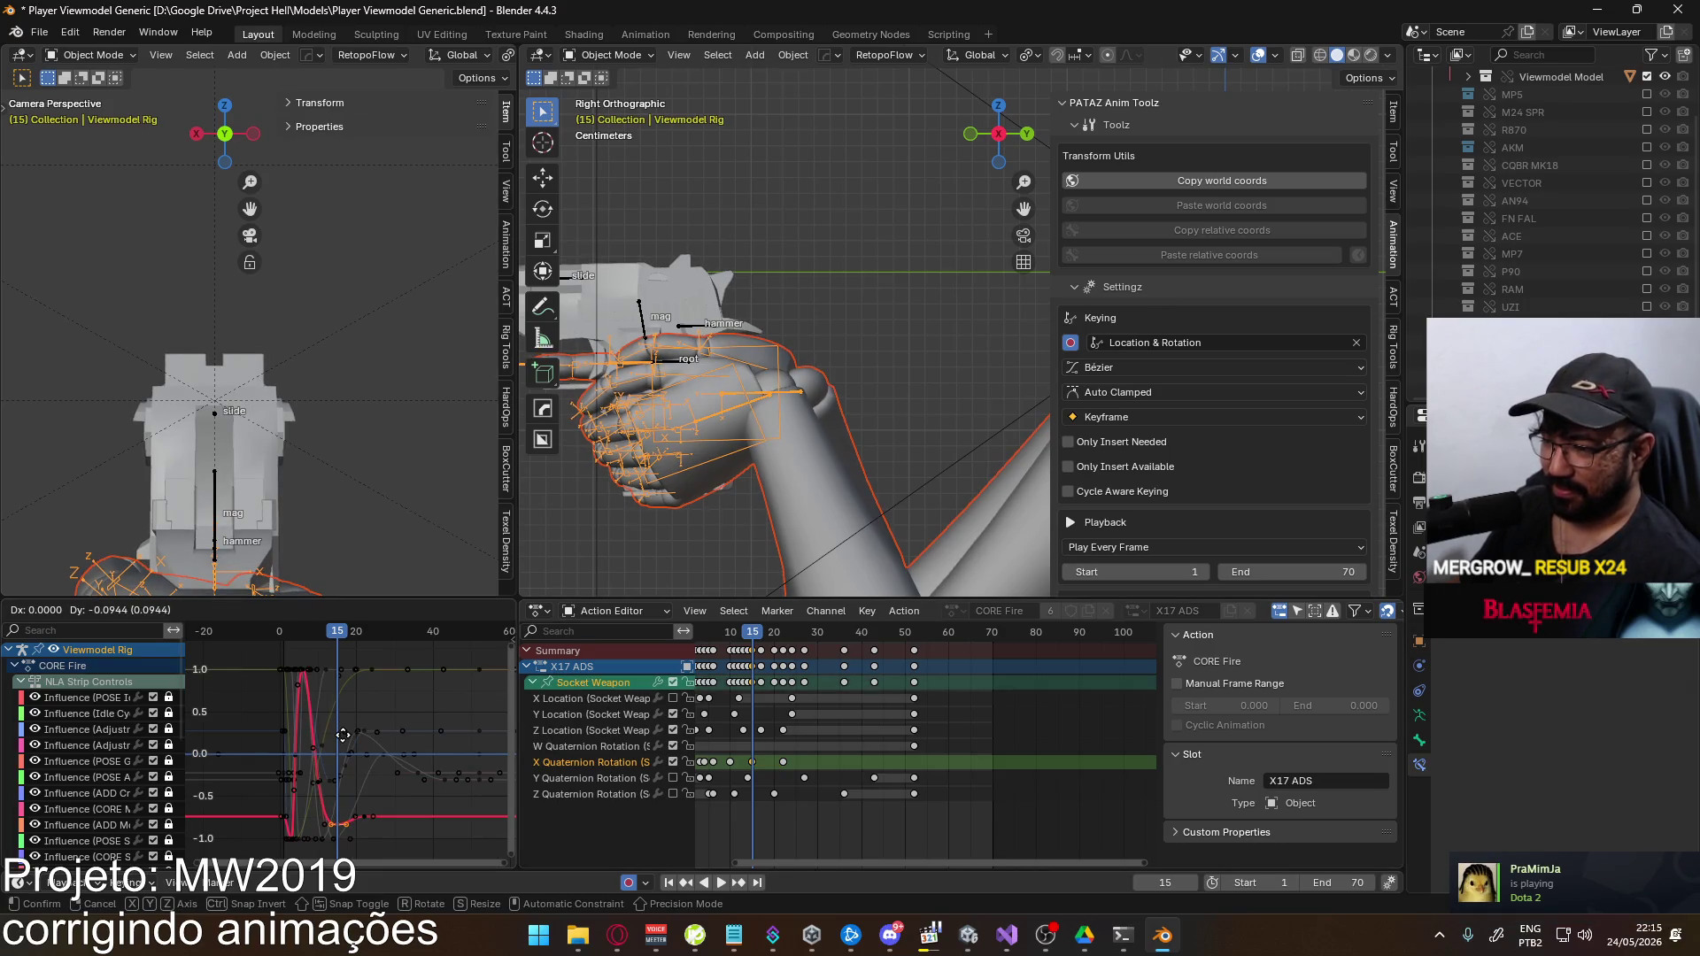
pyautogui.click(345, 747)
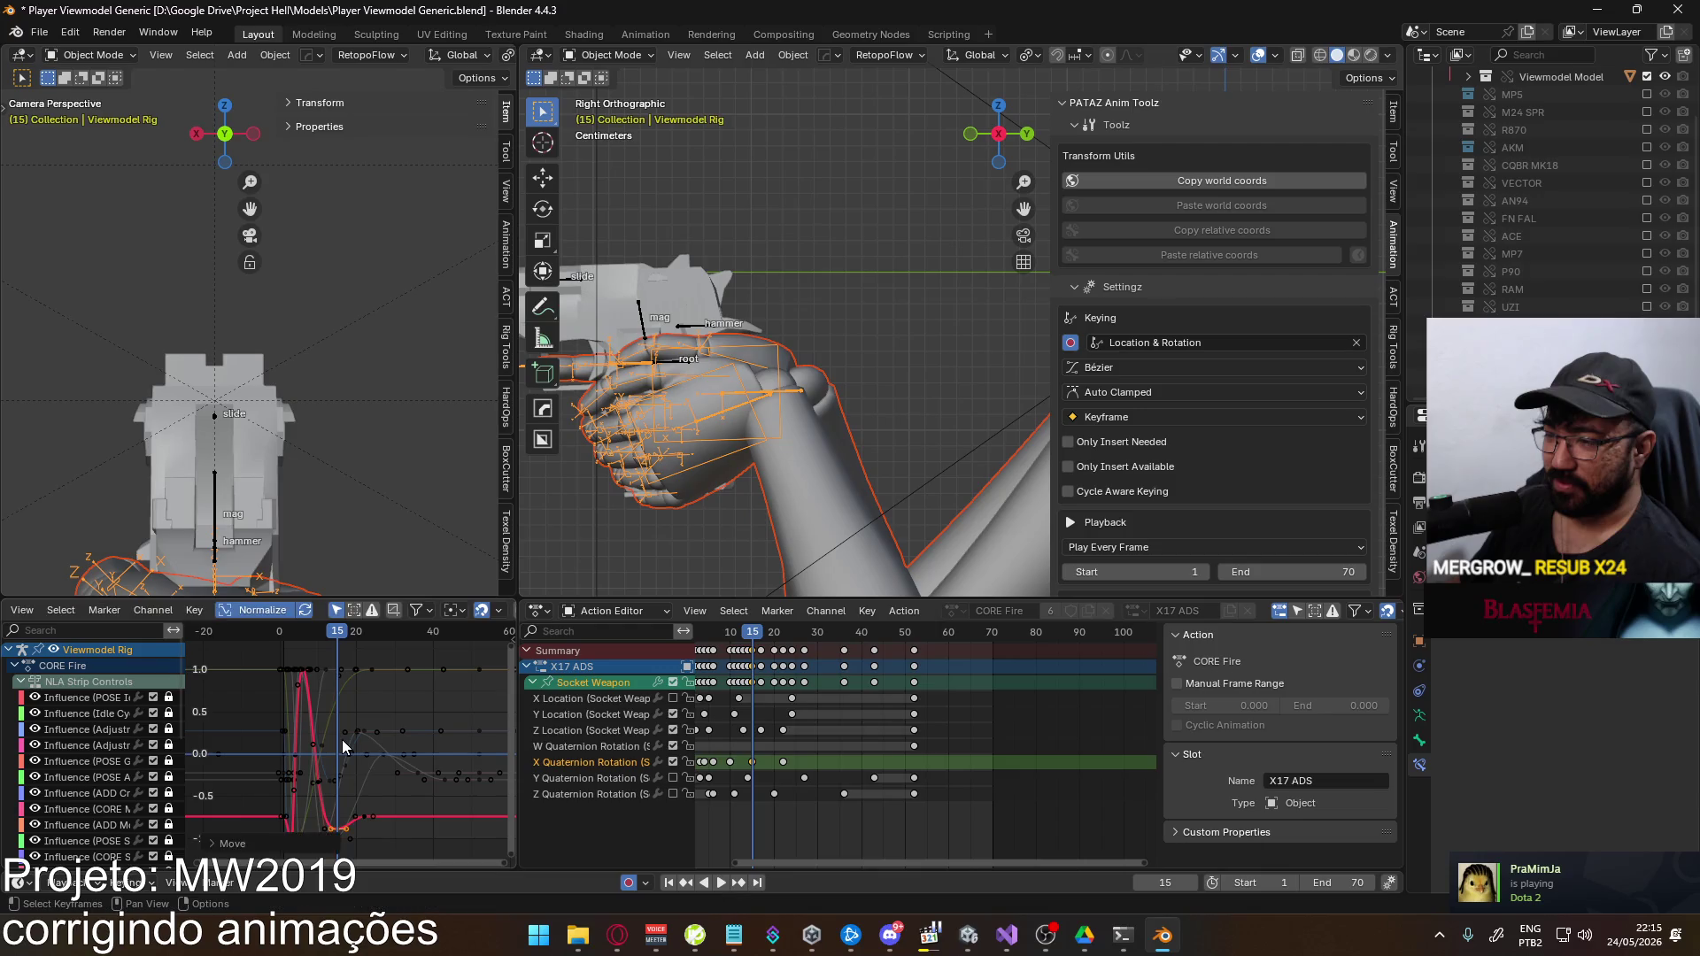
pyautogui.press('space')
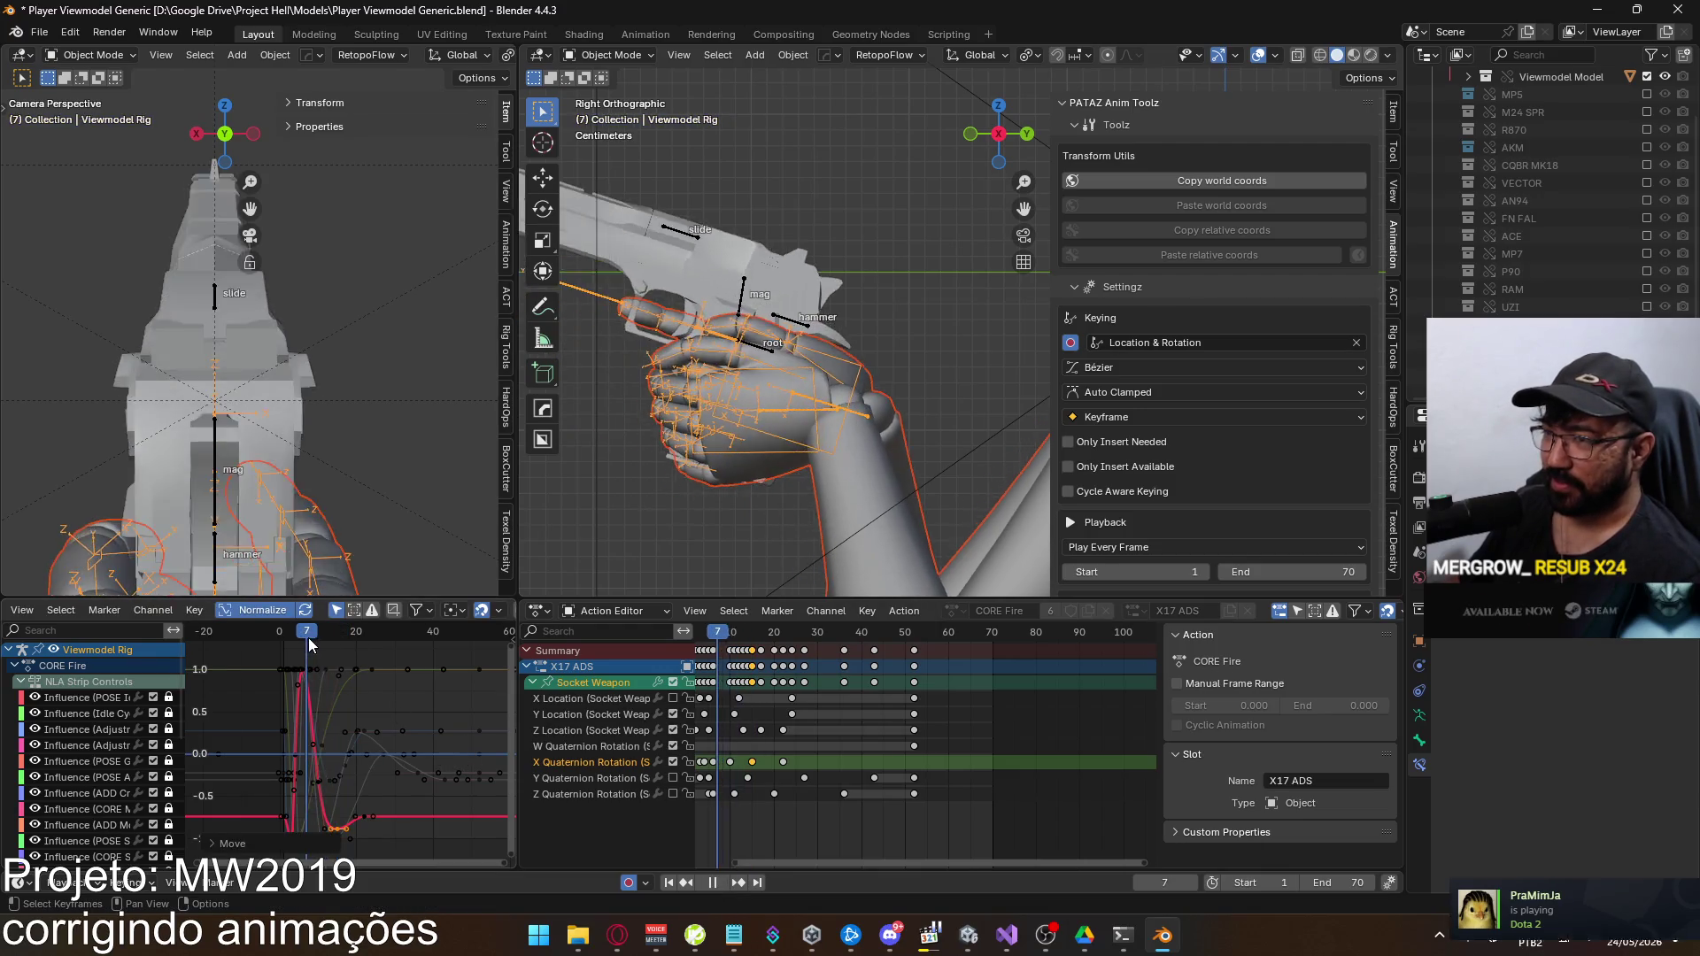
pyautogui.click(384, 636)
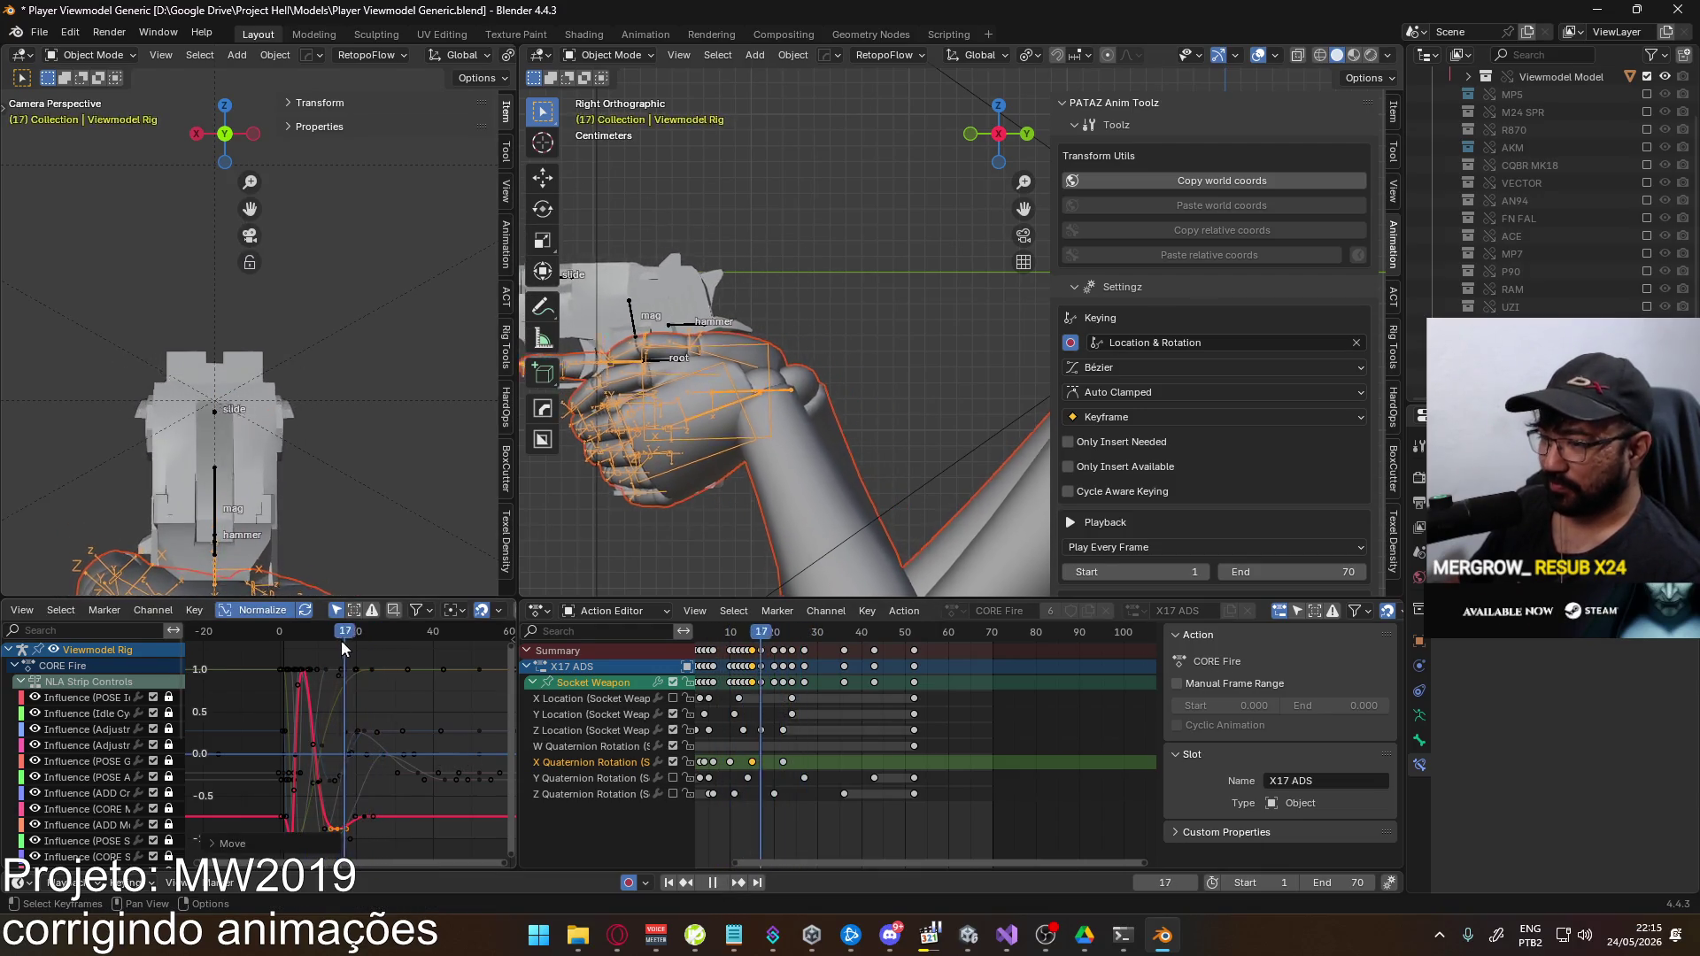
pyautogui.click(348, 641)
pyautogui.moveTo(348, 641); pyautogui.dragTo(361, 641)
pyautogui.press('space')
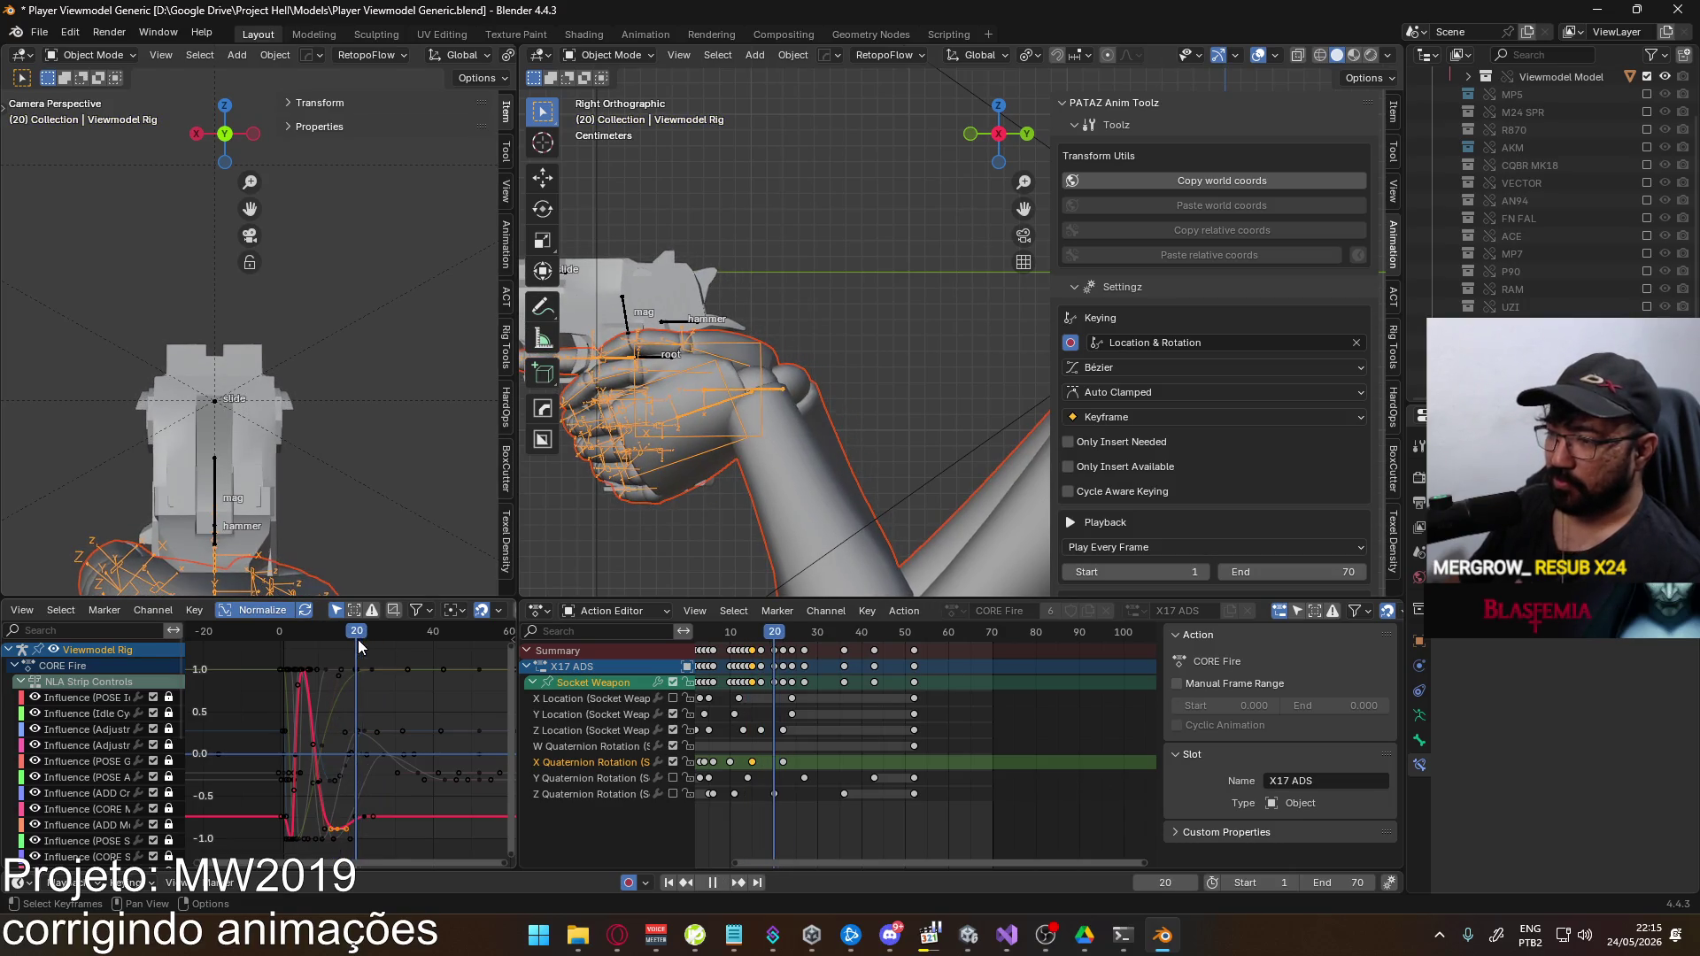
pyautogui.press('space')
pyautogui.press('space')
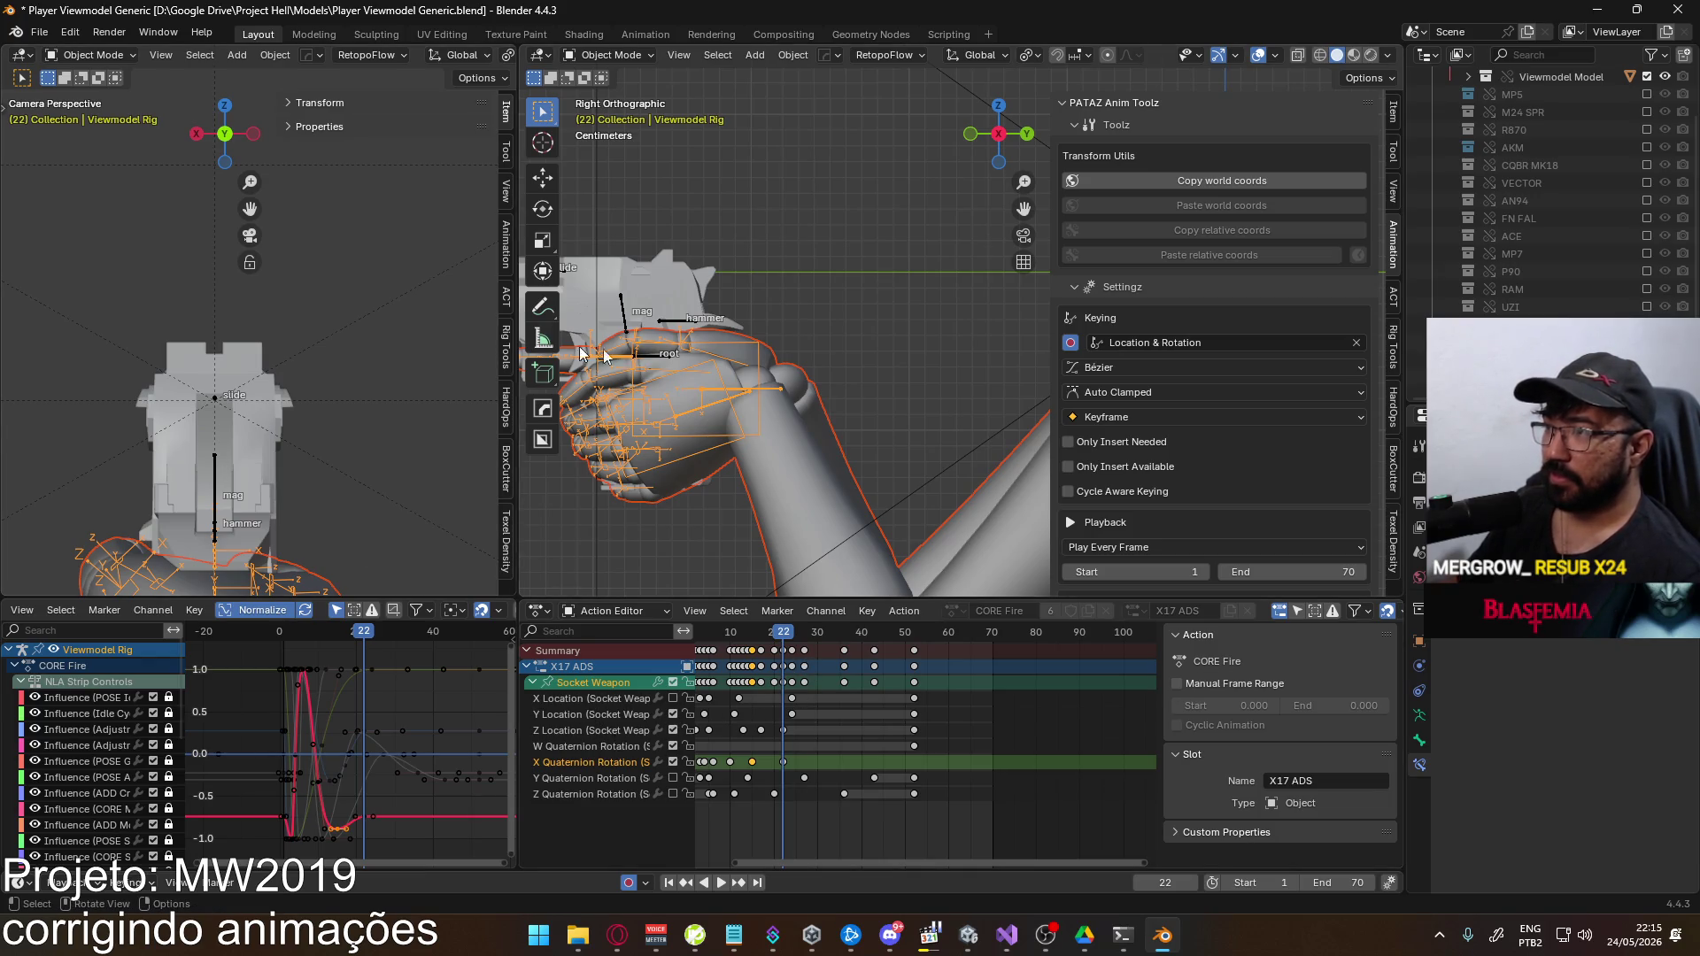
# Shift a fire-curve key's value by about 0.25 and play back to review
pyautogui.press('KP_Decimal')
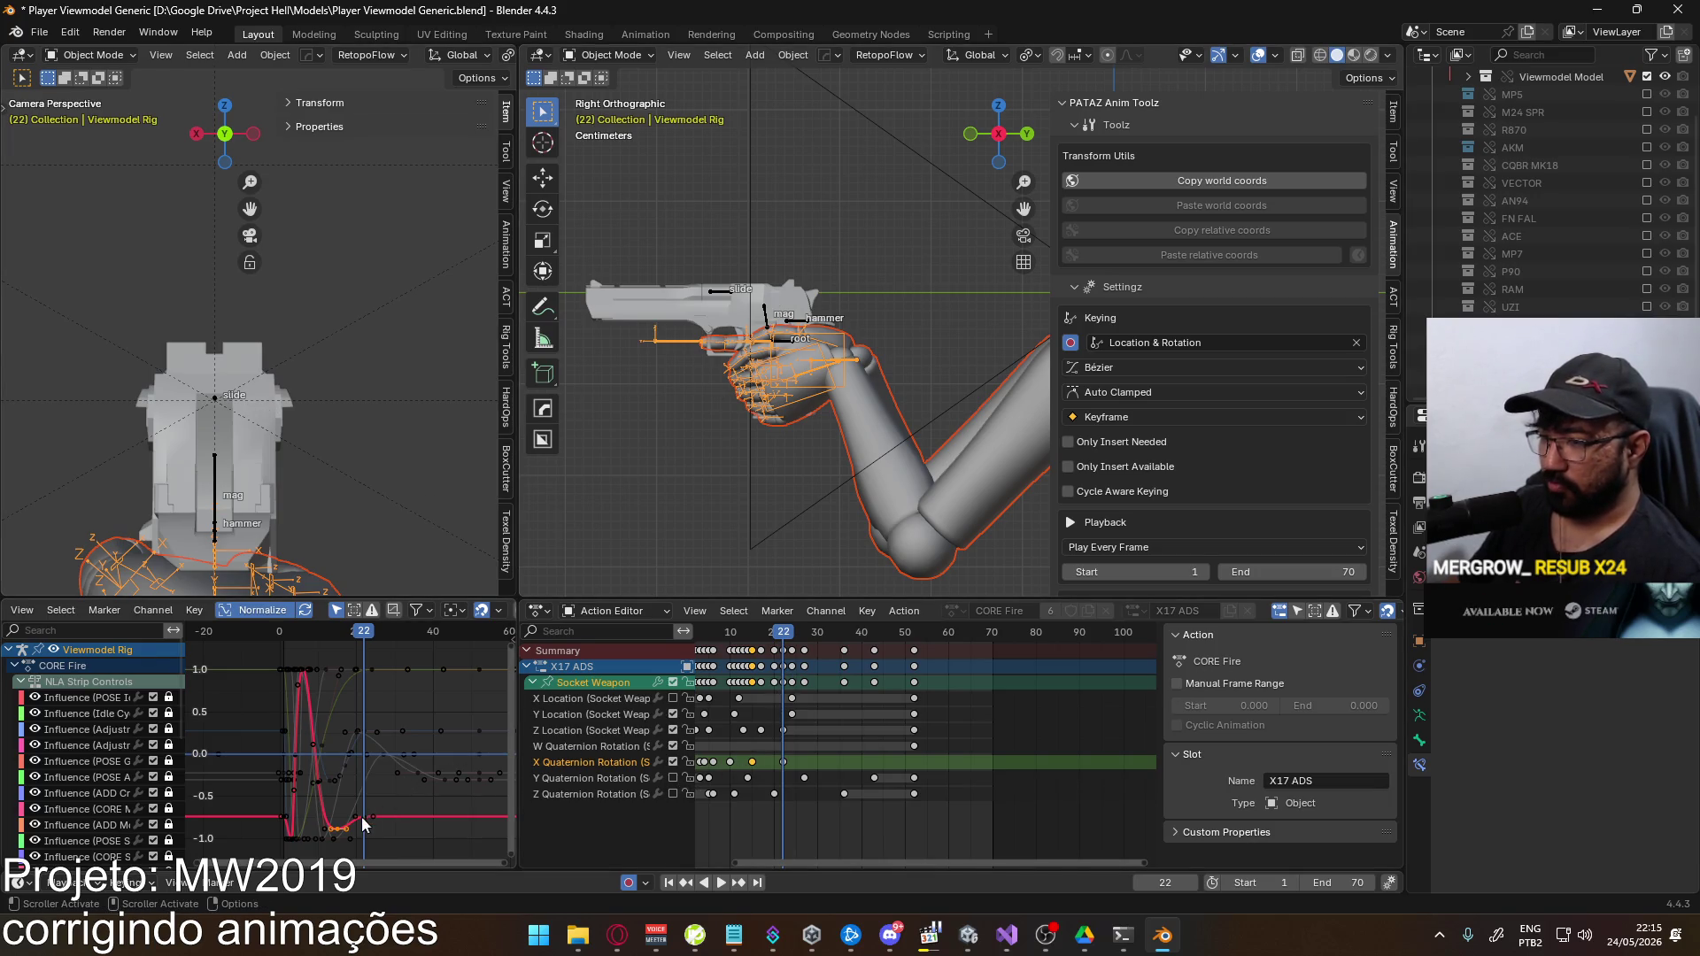
pyautogui.press('g')
pyautogui.press('y')
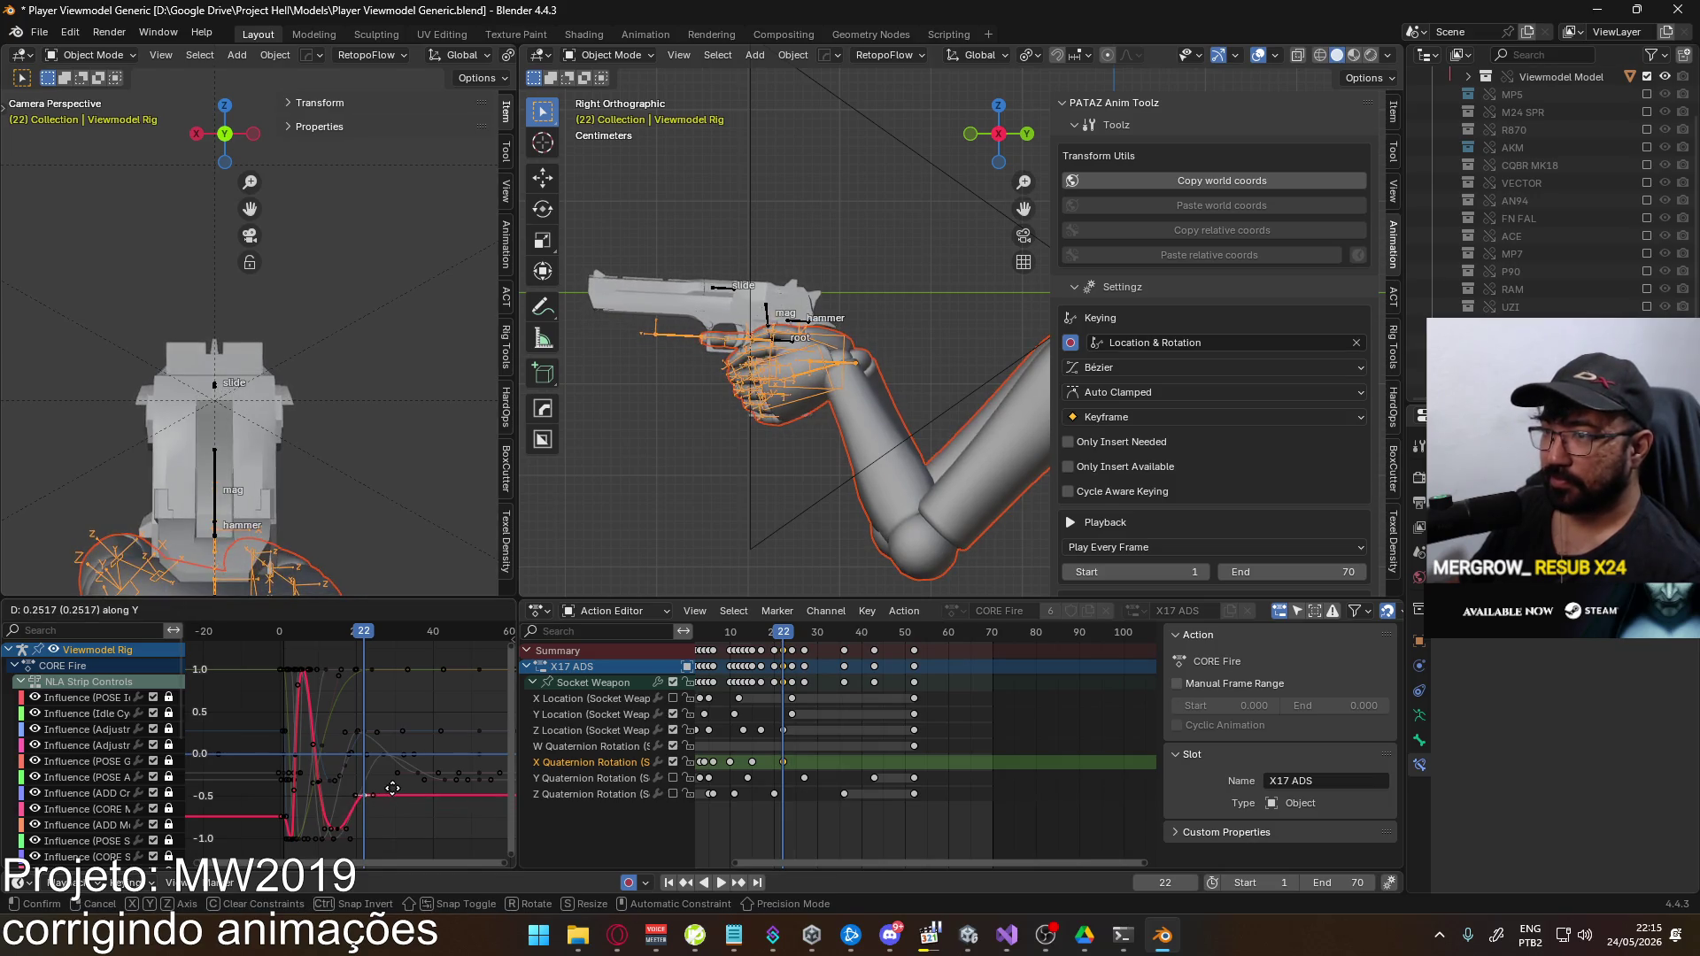
pyautogui.click(390, 807)
pyautogui.press('space')
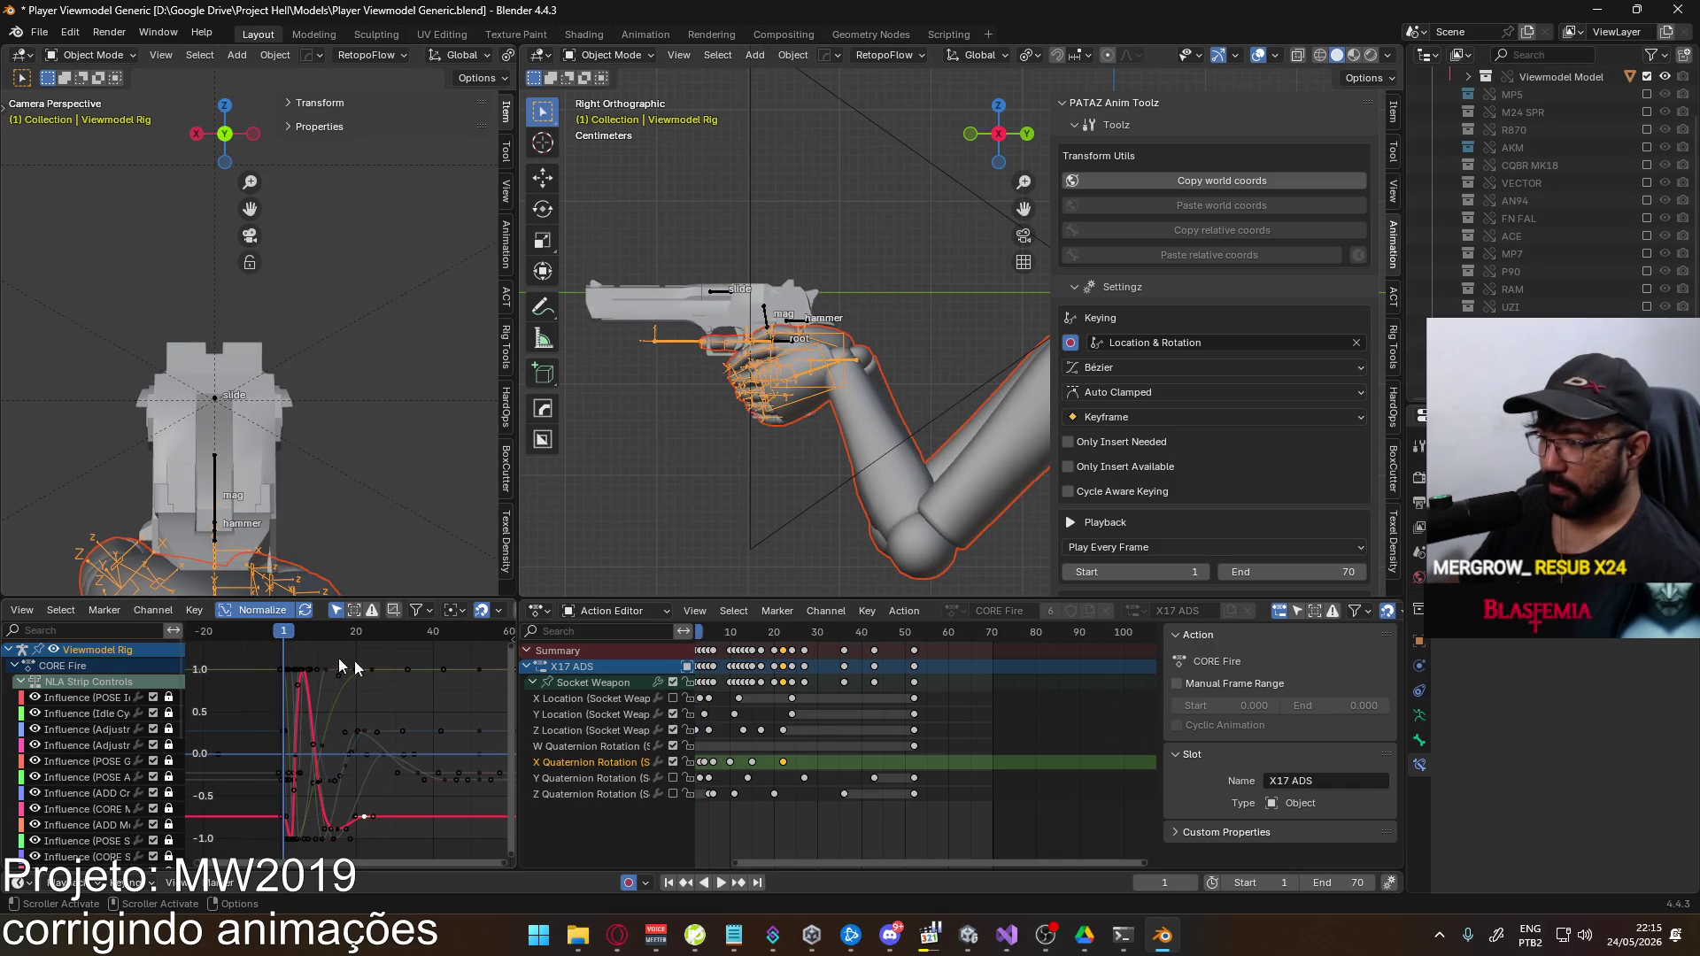
pyautogui.keyDown('ctrl'); pyautogui.scroll(4, 885, 752); pyautogui.keyUp('ctrl')
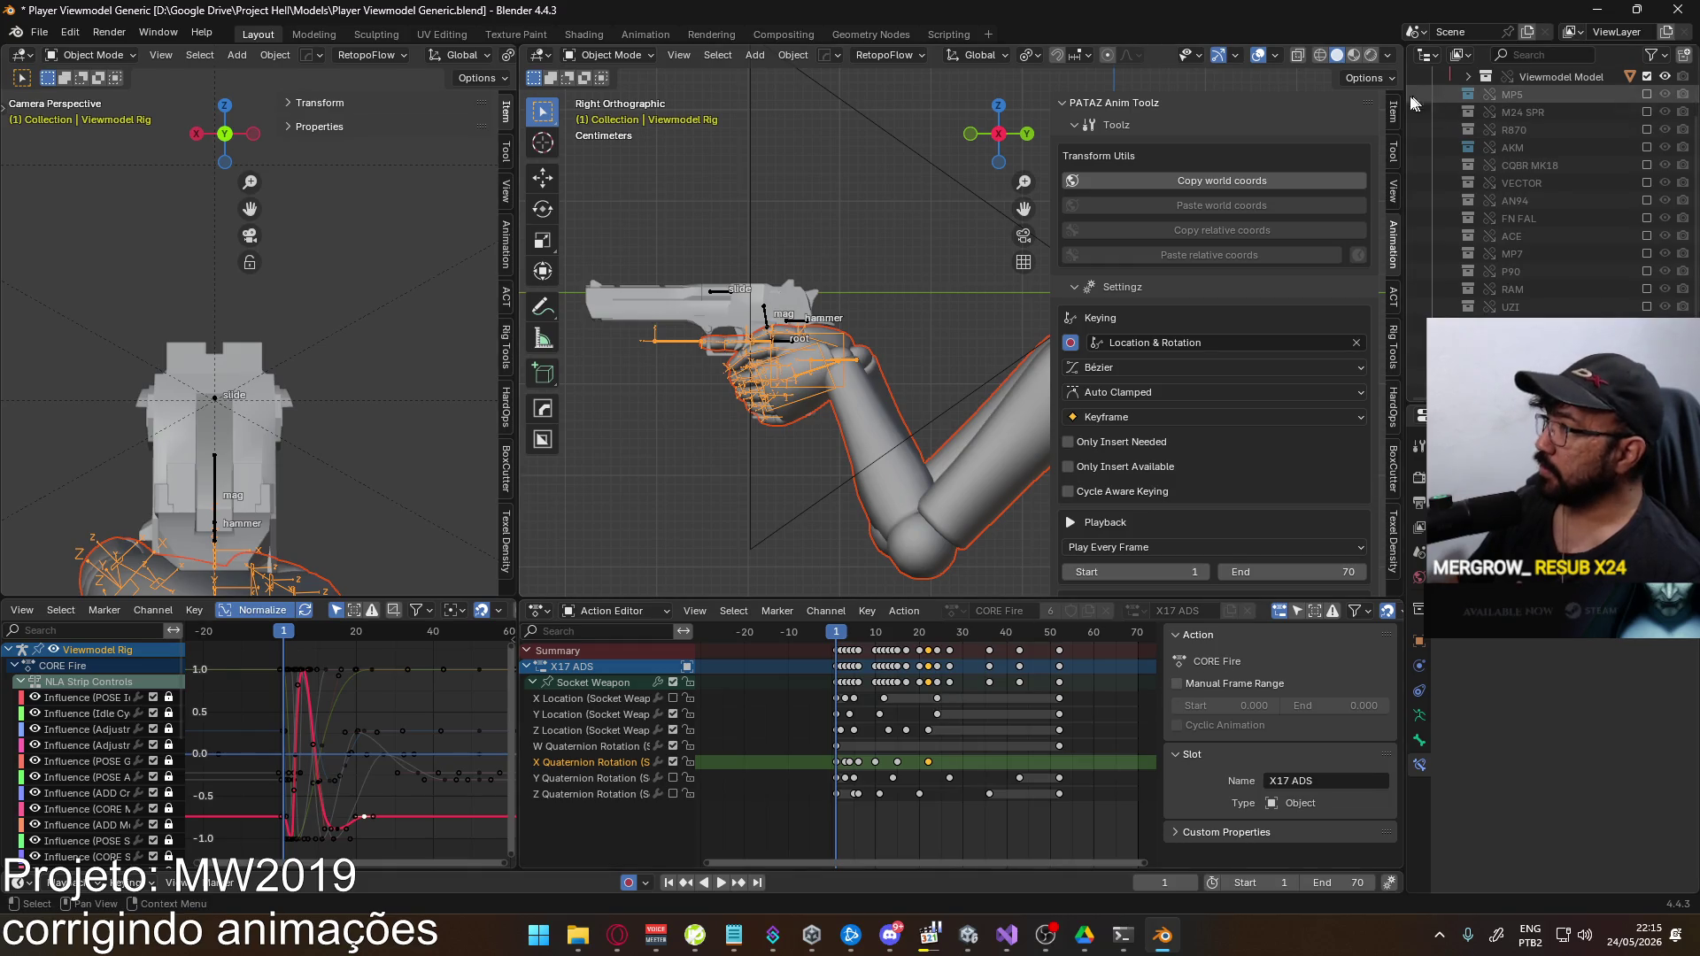
# Lower the Socket Weapon's frame-1 Z Location key, changing its value only
pyautogui.click(1393, 112)
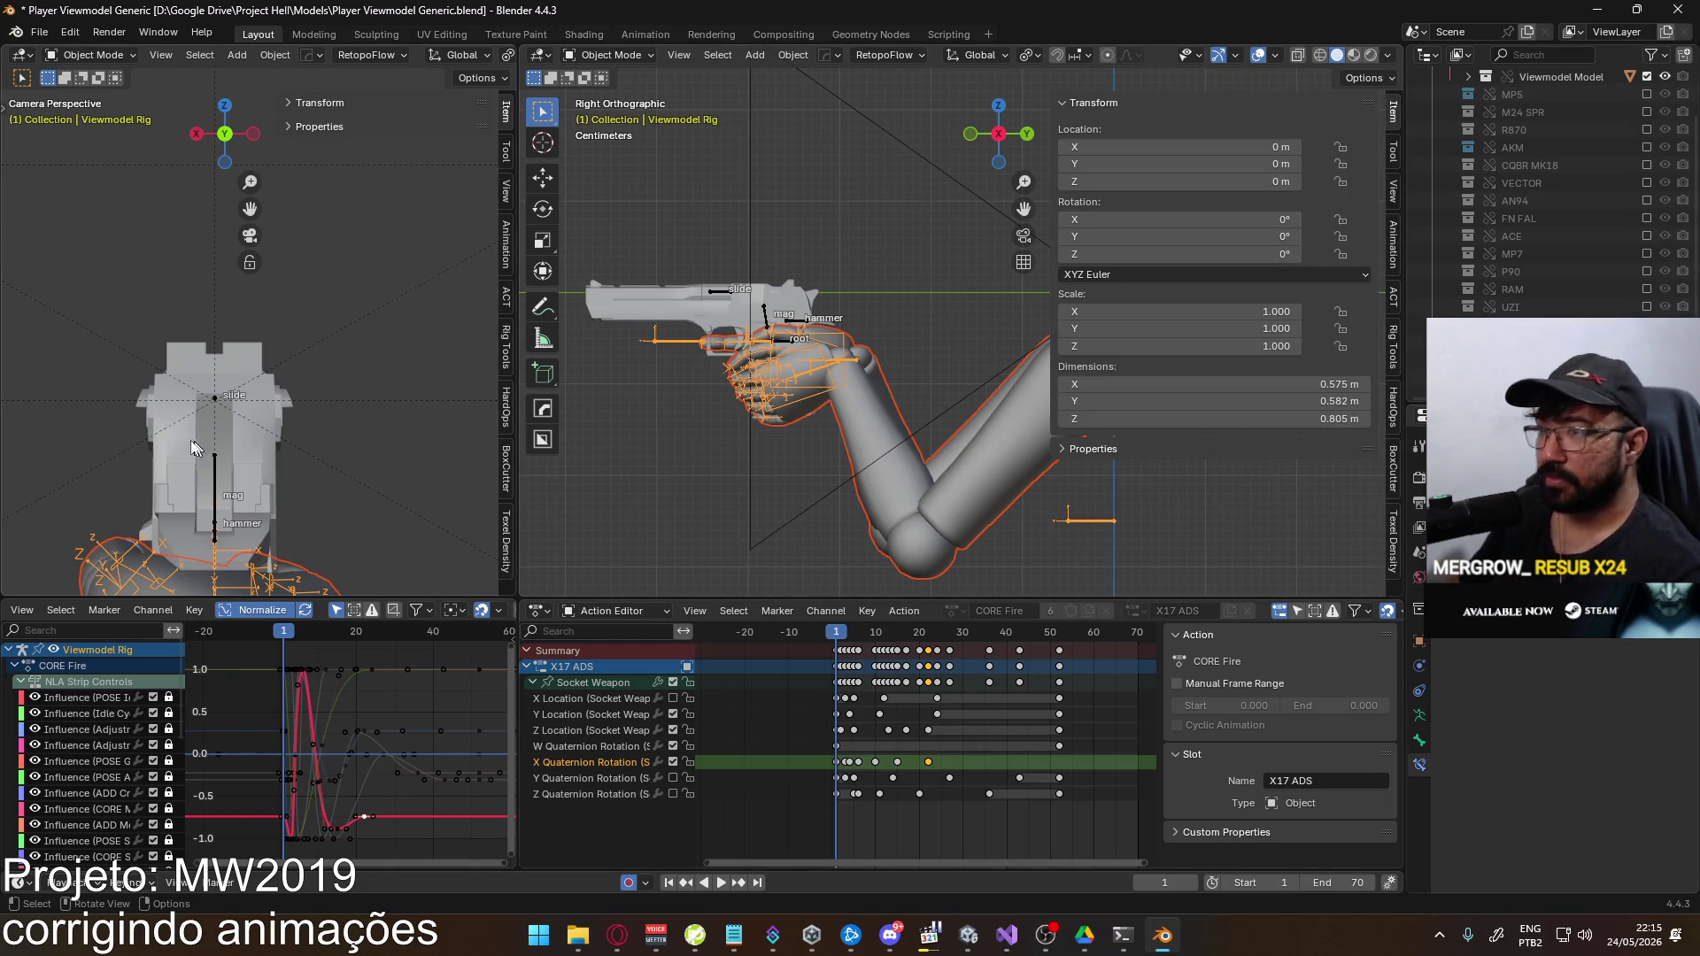
pyautogui.scroll(2, 208, 446)
pyautogui.click(594, 728)
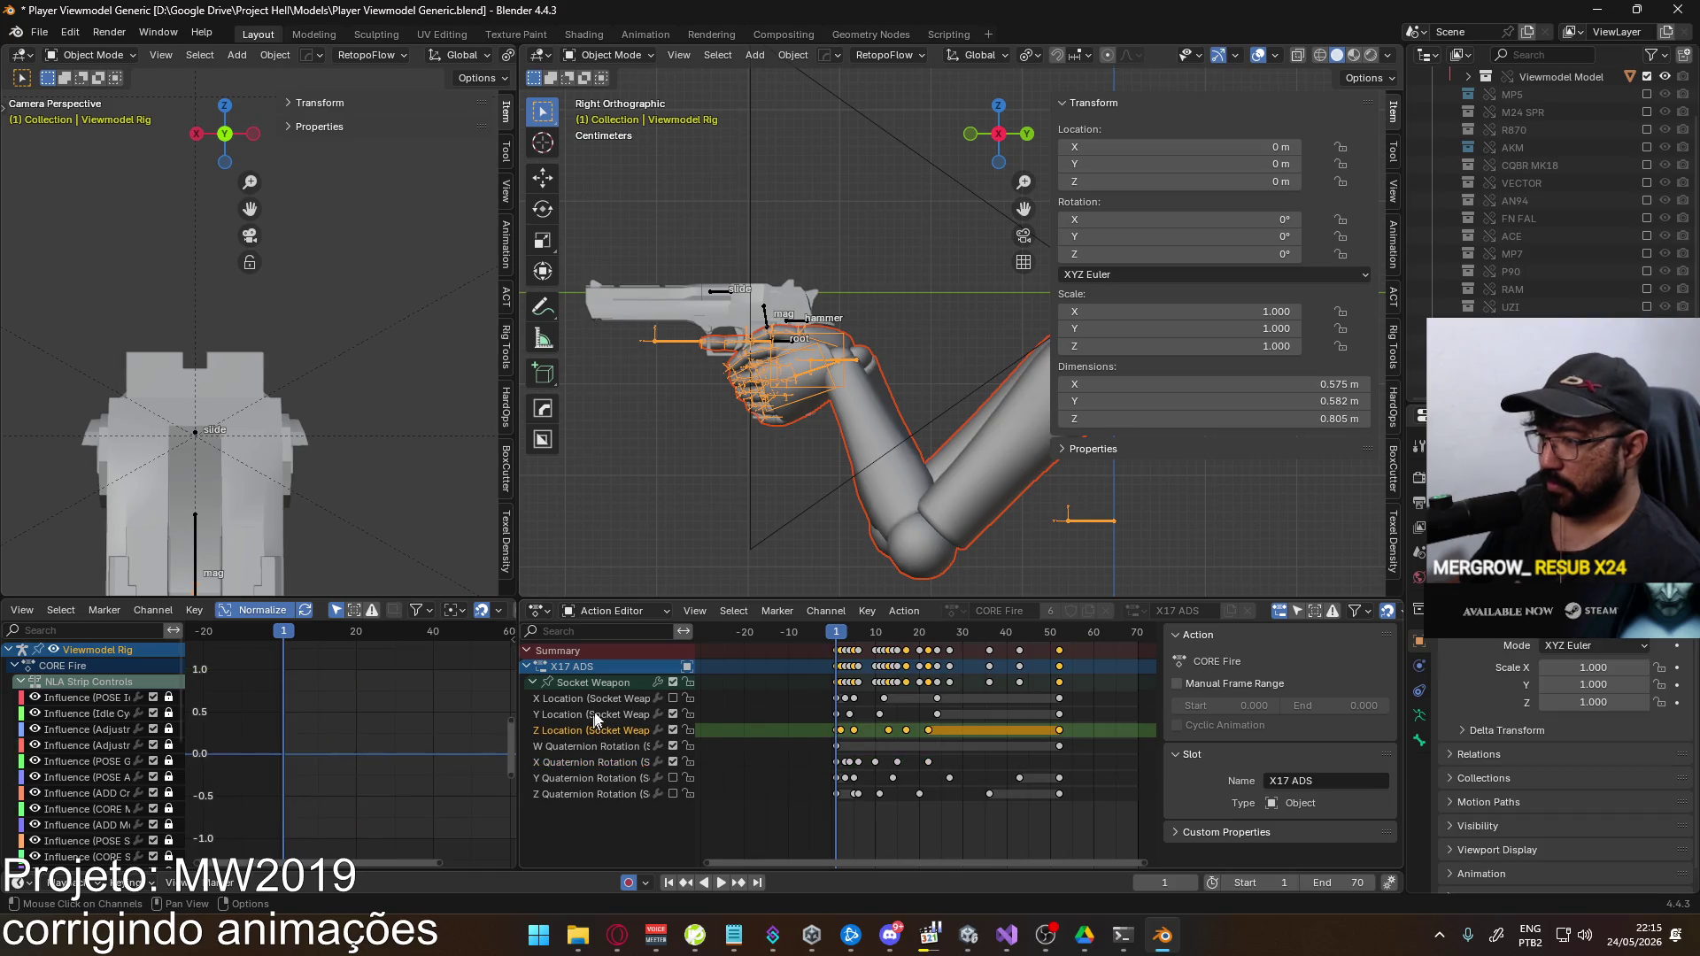
pyautogui.click(587, 676)
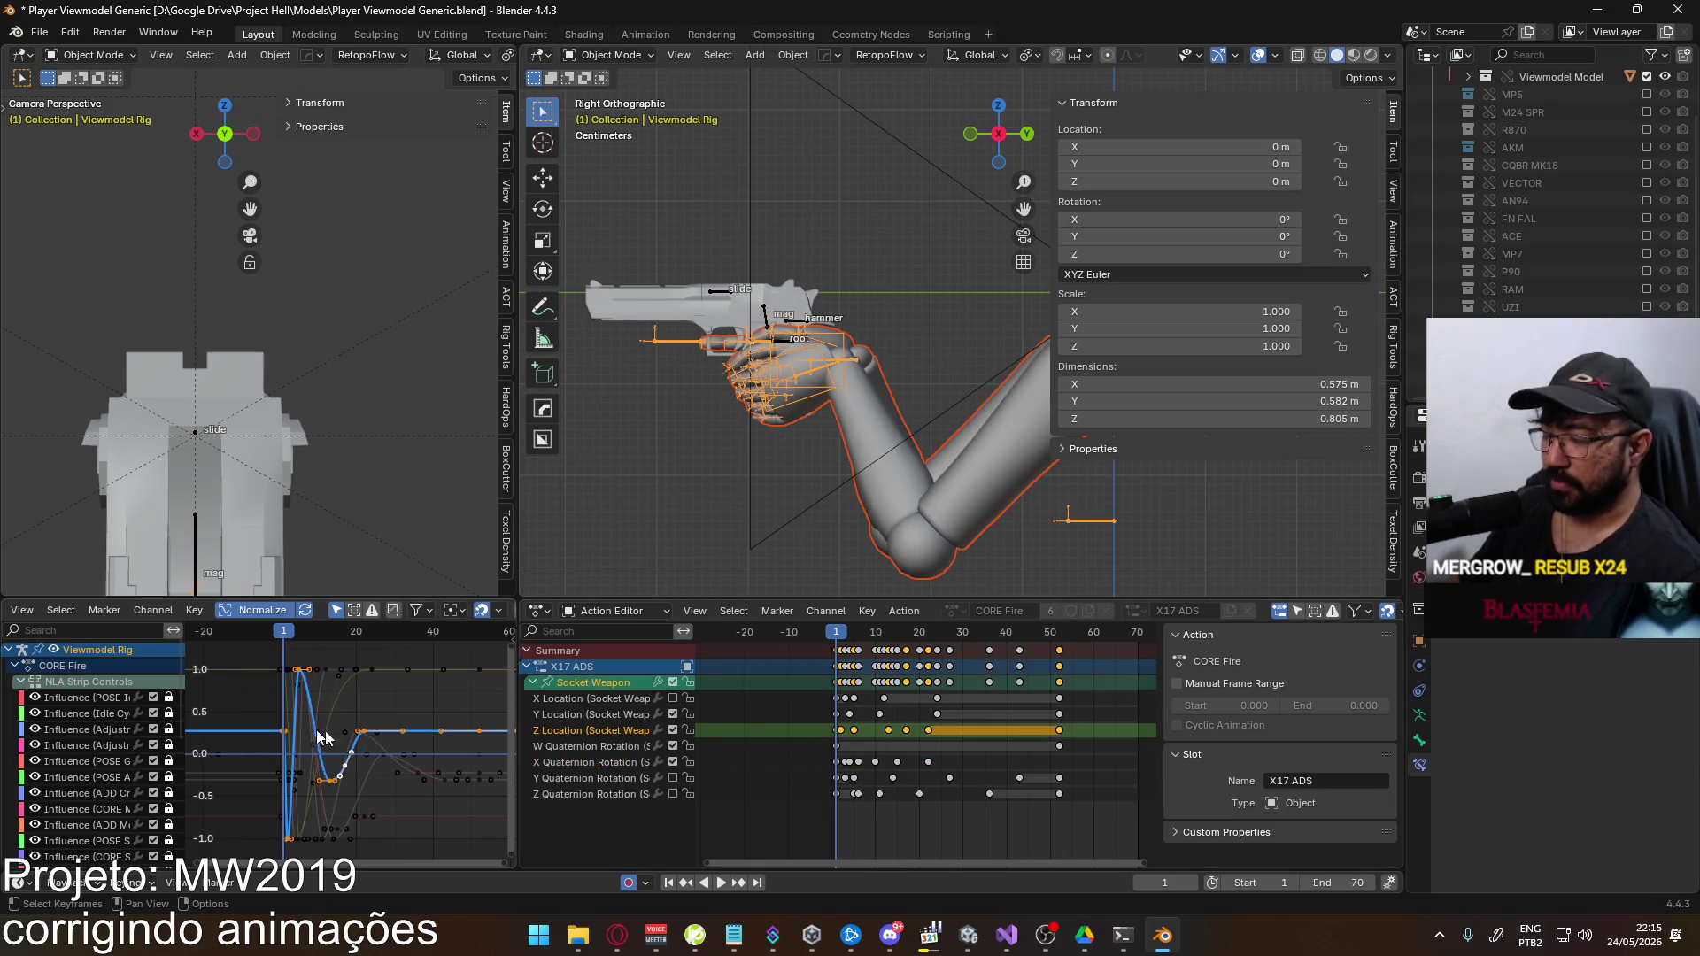
pyautogui.click(832, 736)
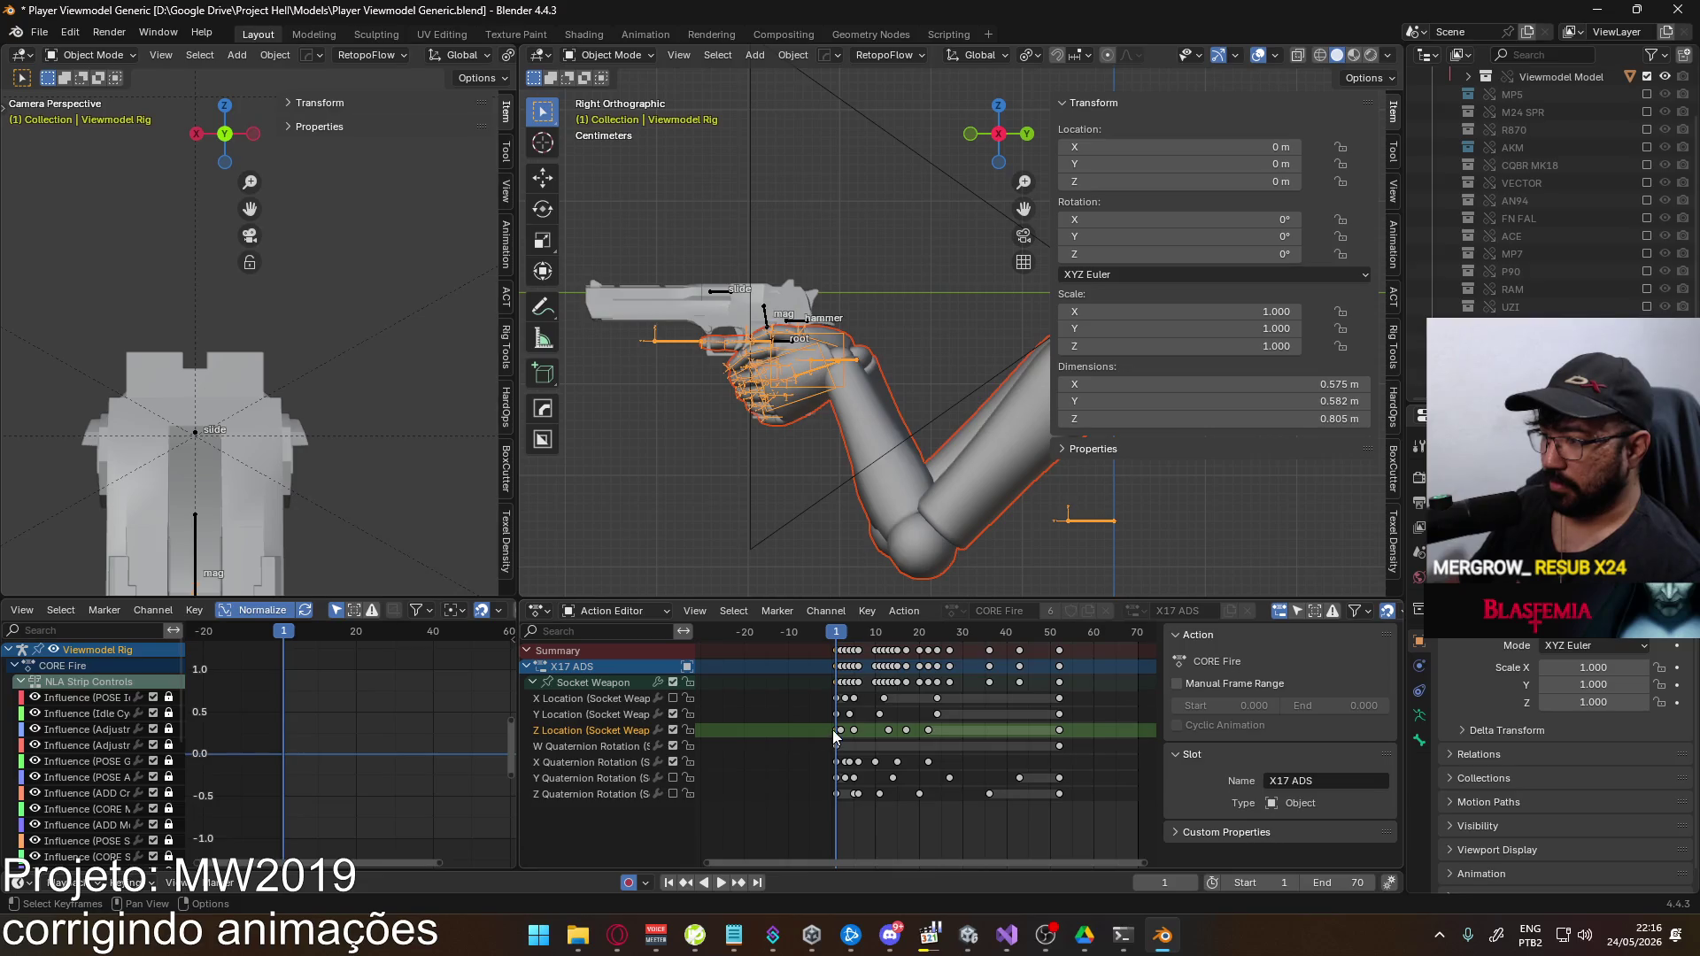
pyautogui.click(842, 732)
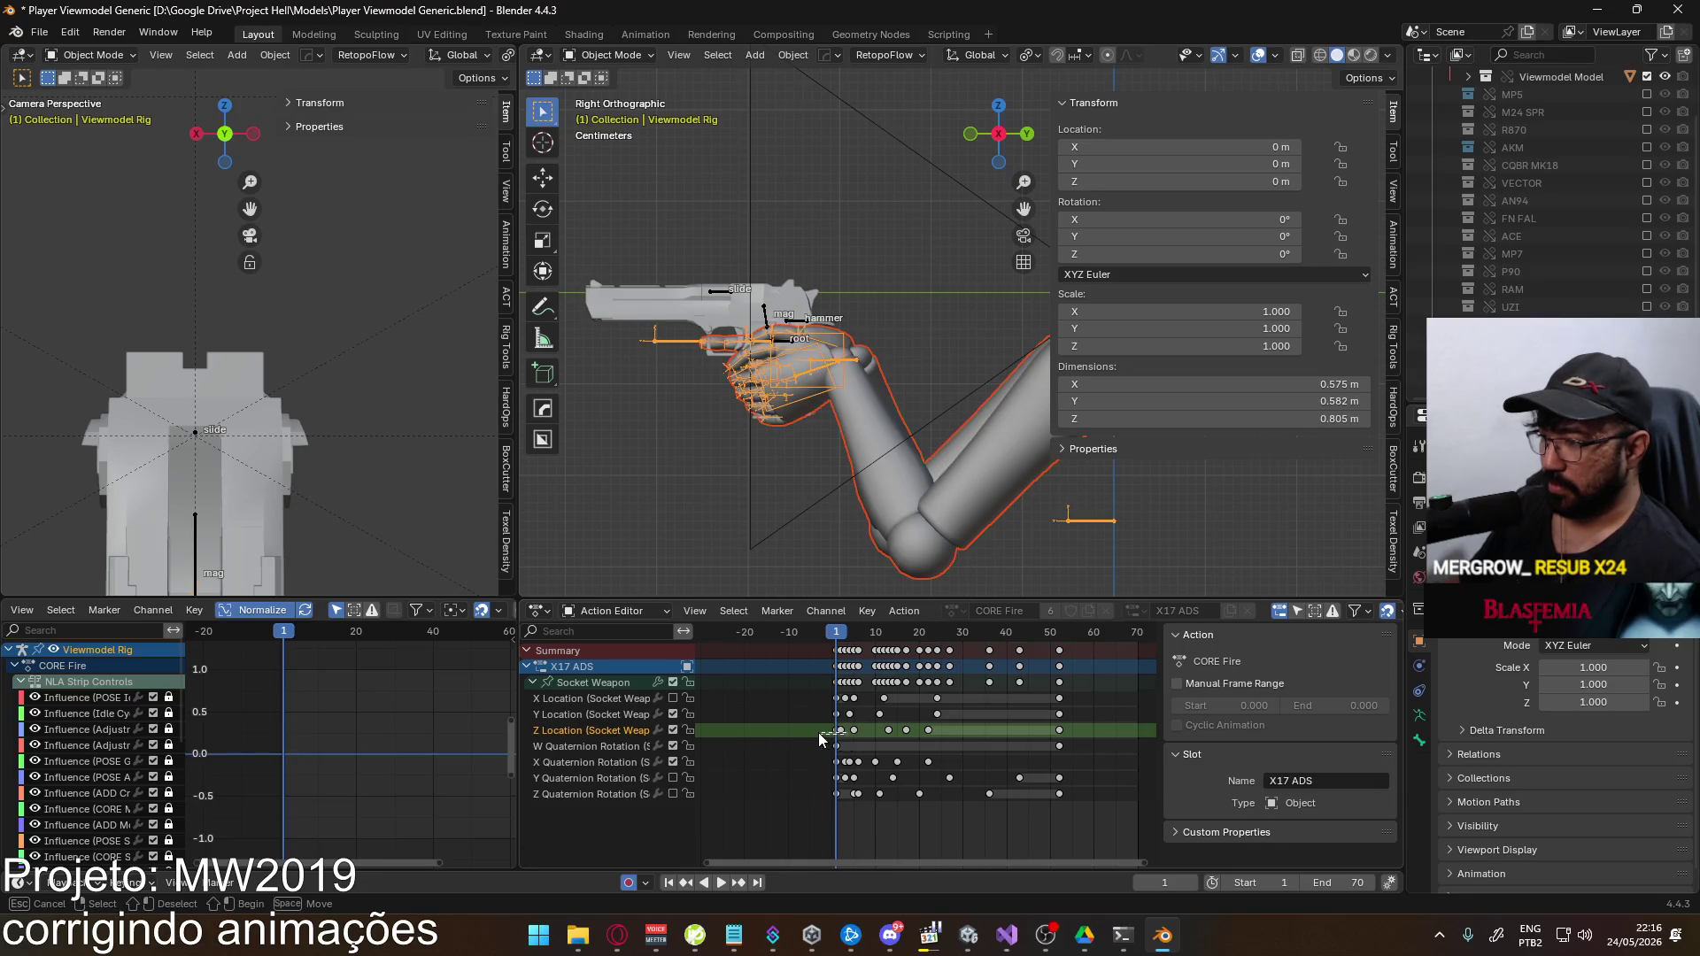
pyautogui.click(586, 682)
pyautogui.press('g')
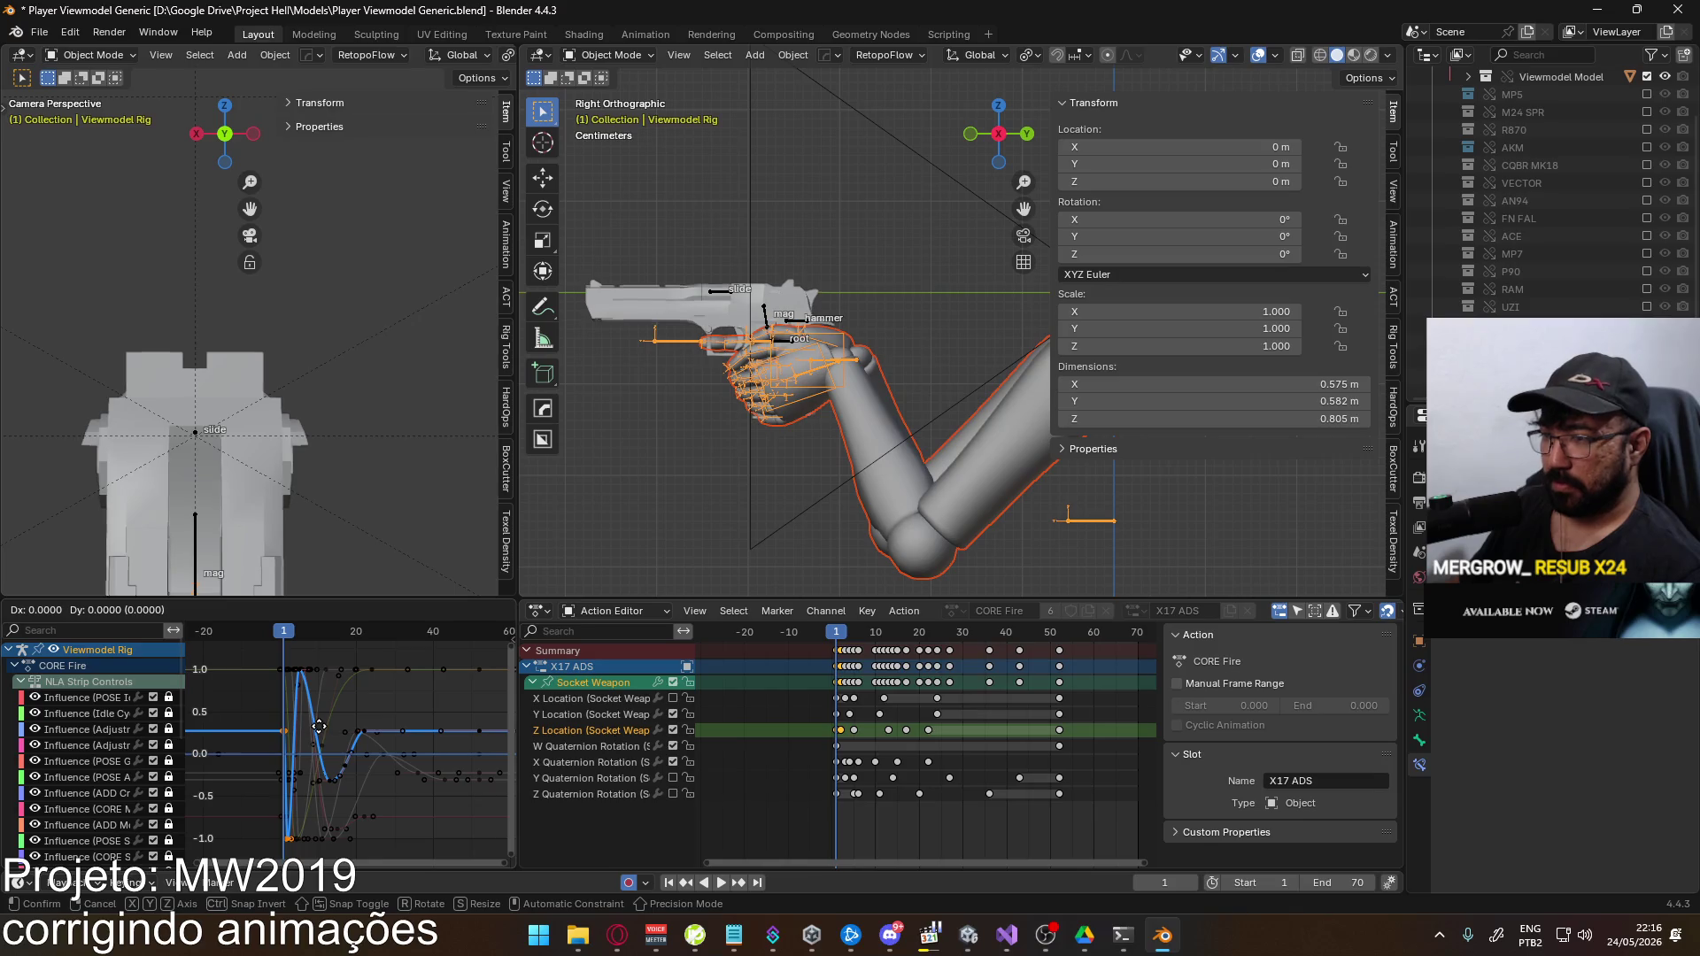
pyautogui.press('Escape')
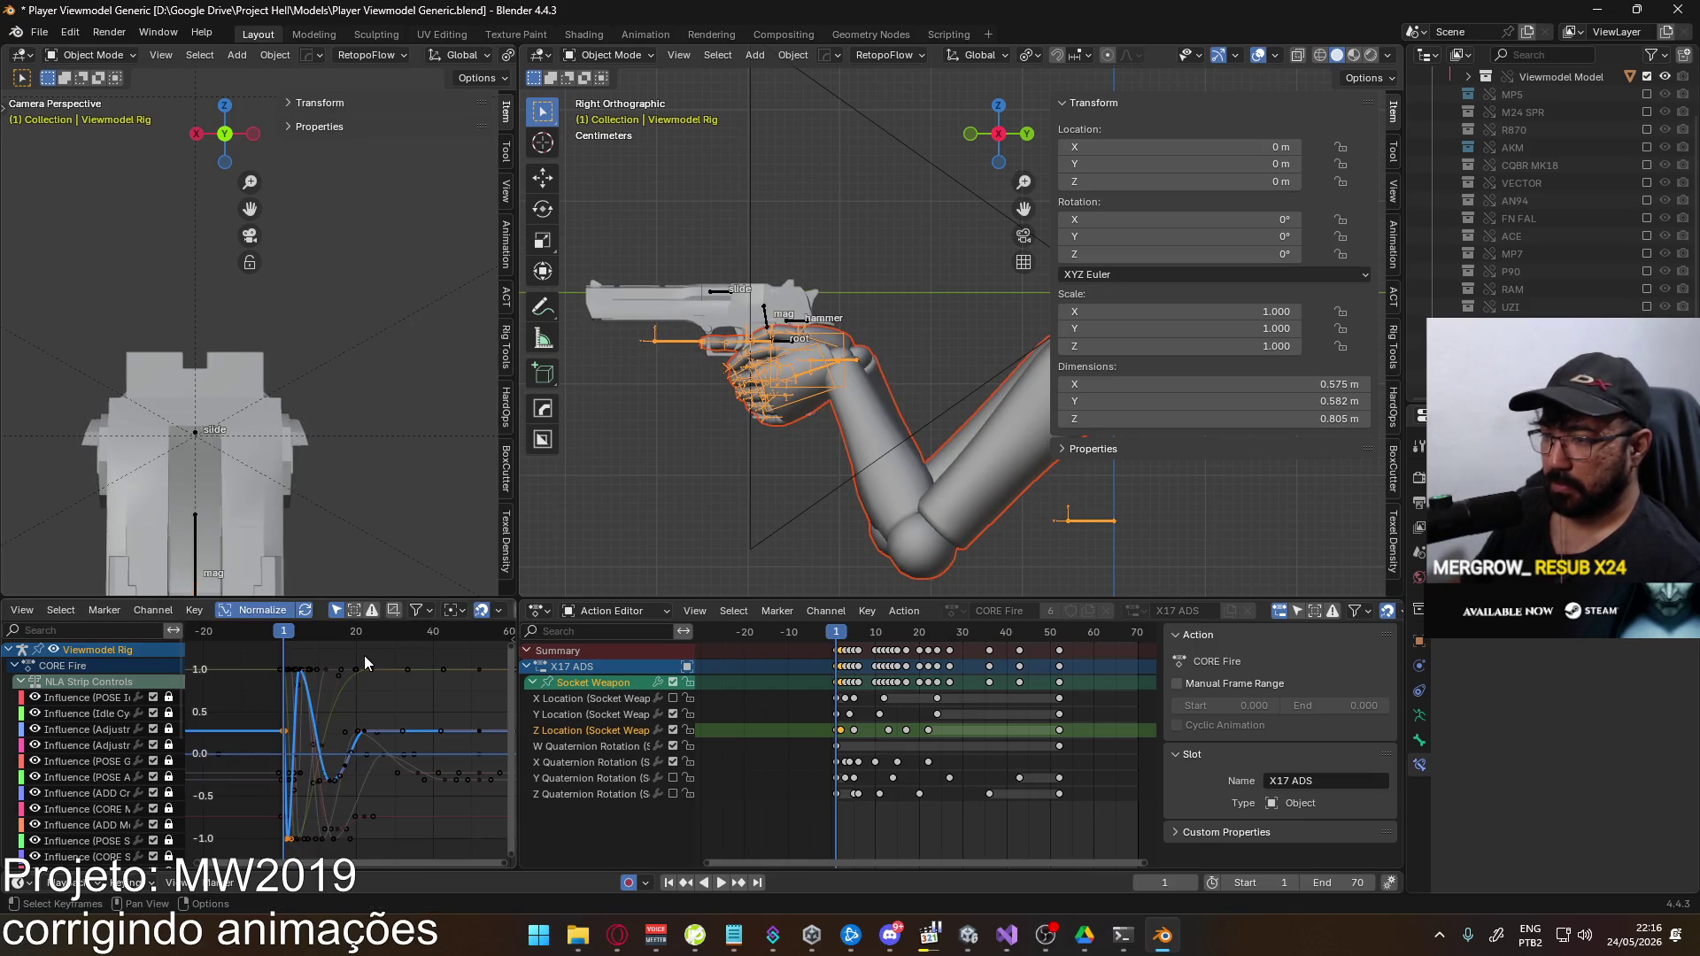
pyautogui.hotkey('alt', 'a')
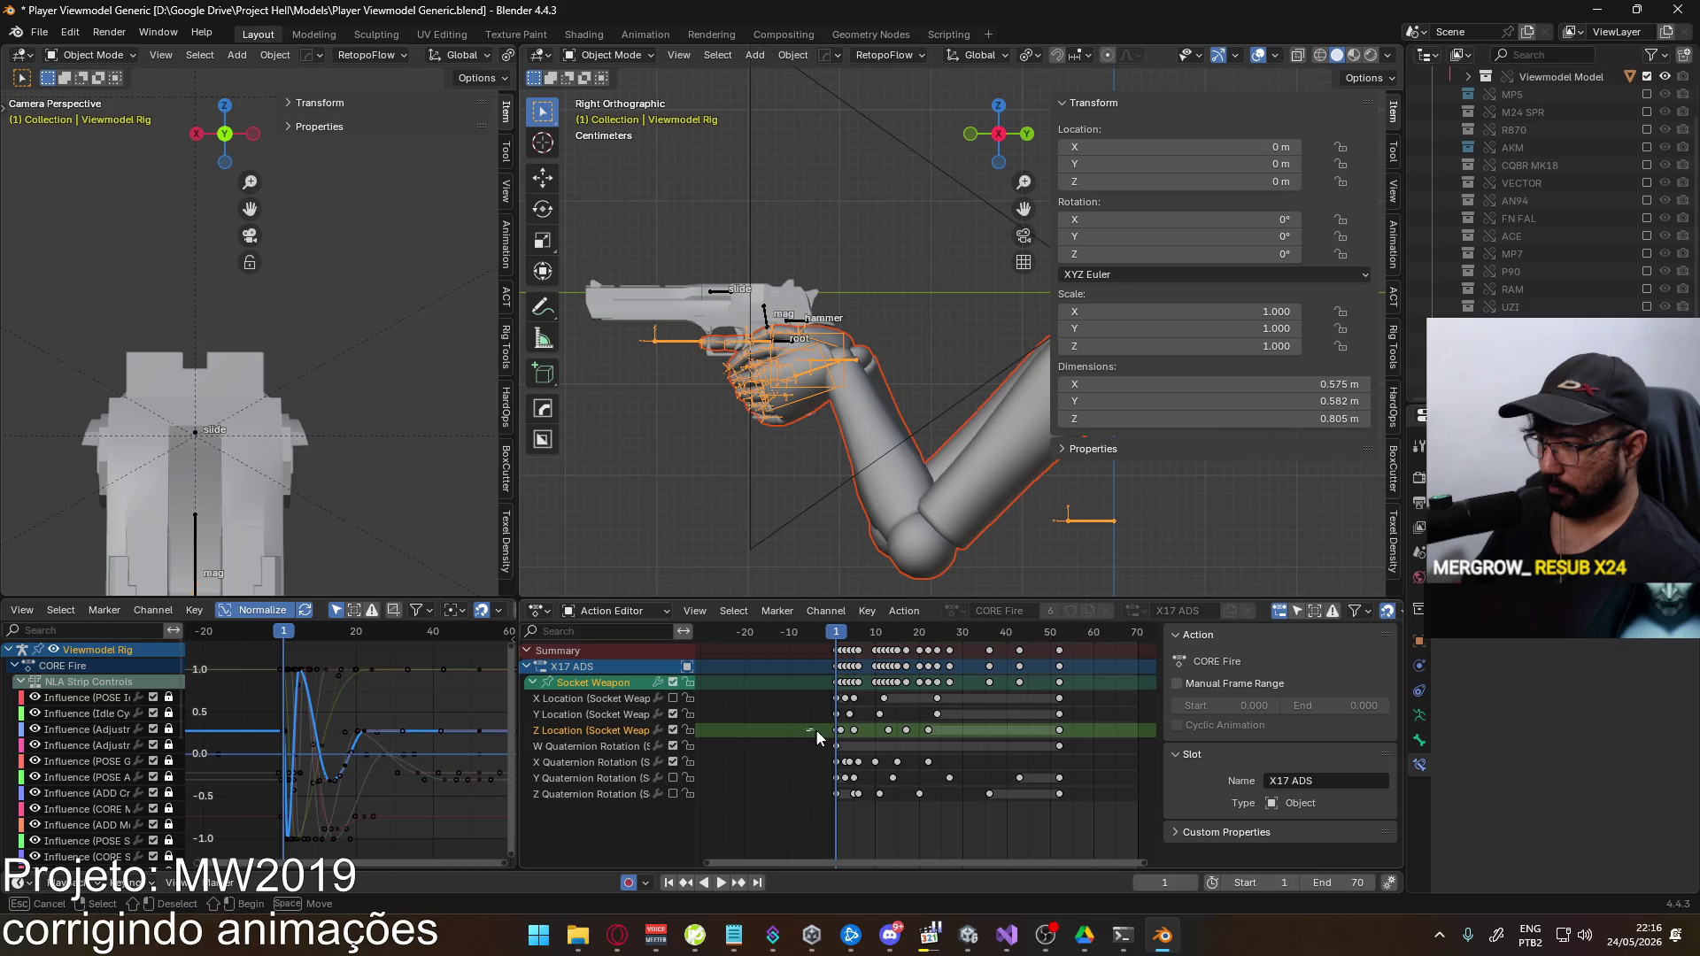
pyautogui.press('g')
pyautogui.press('y')
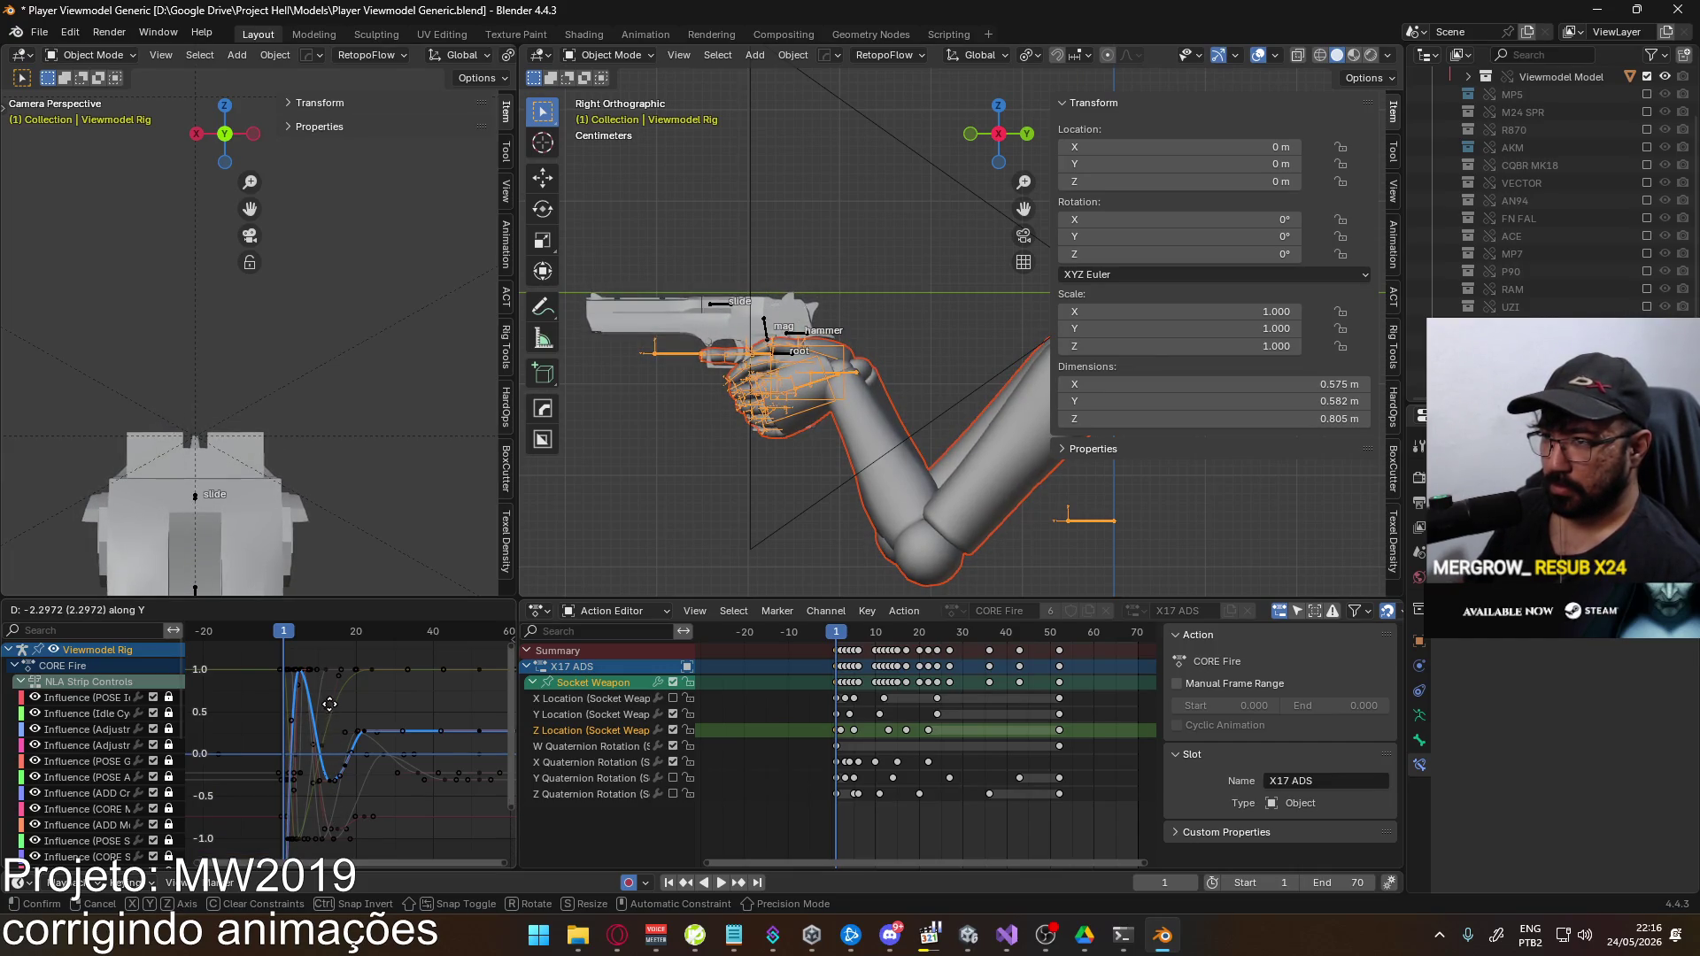
pyautogui.click(342, 819)
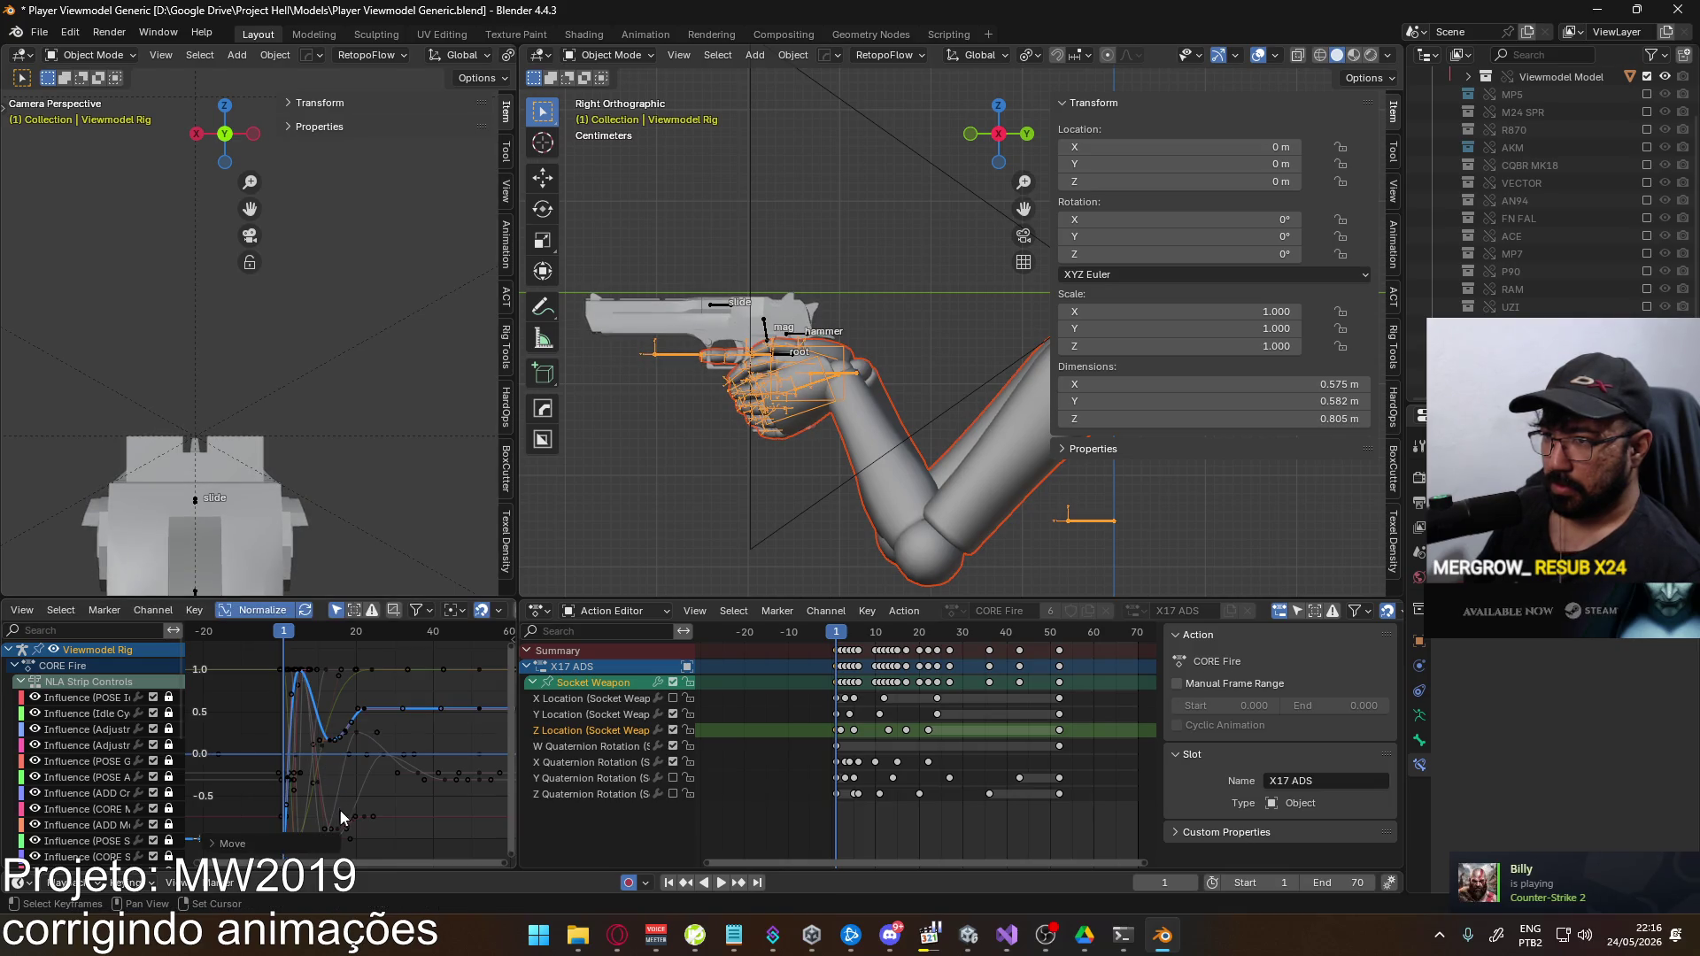
# Paste the copied Socket Weapon keys around frame 53, then again after scrubbing back
pyautogui.scroll(-2, 326, 753)
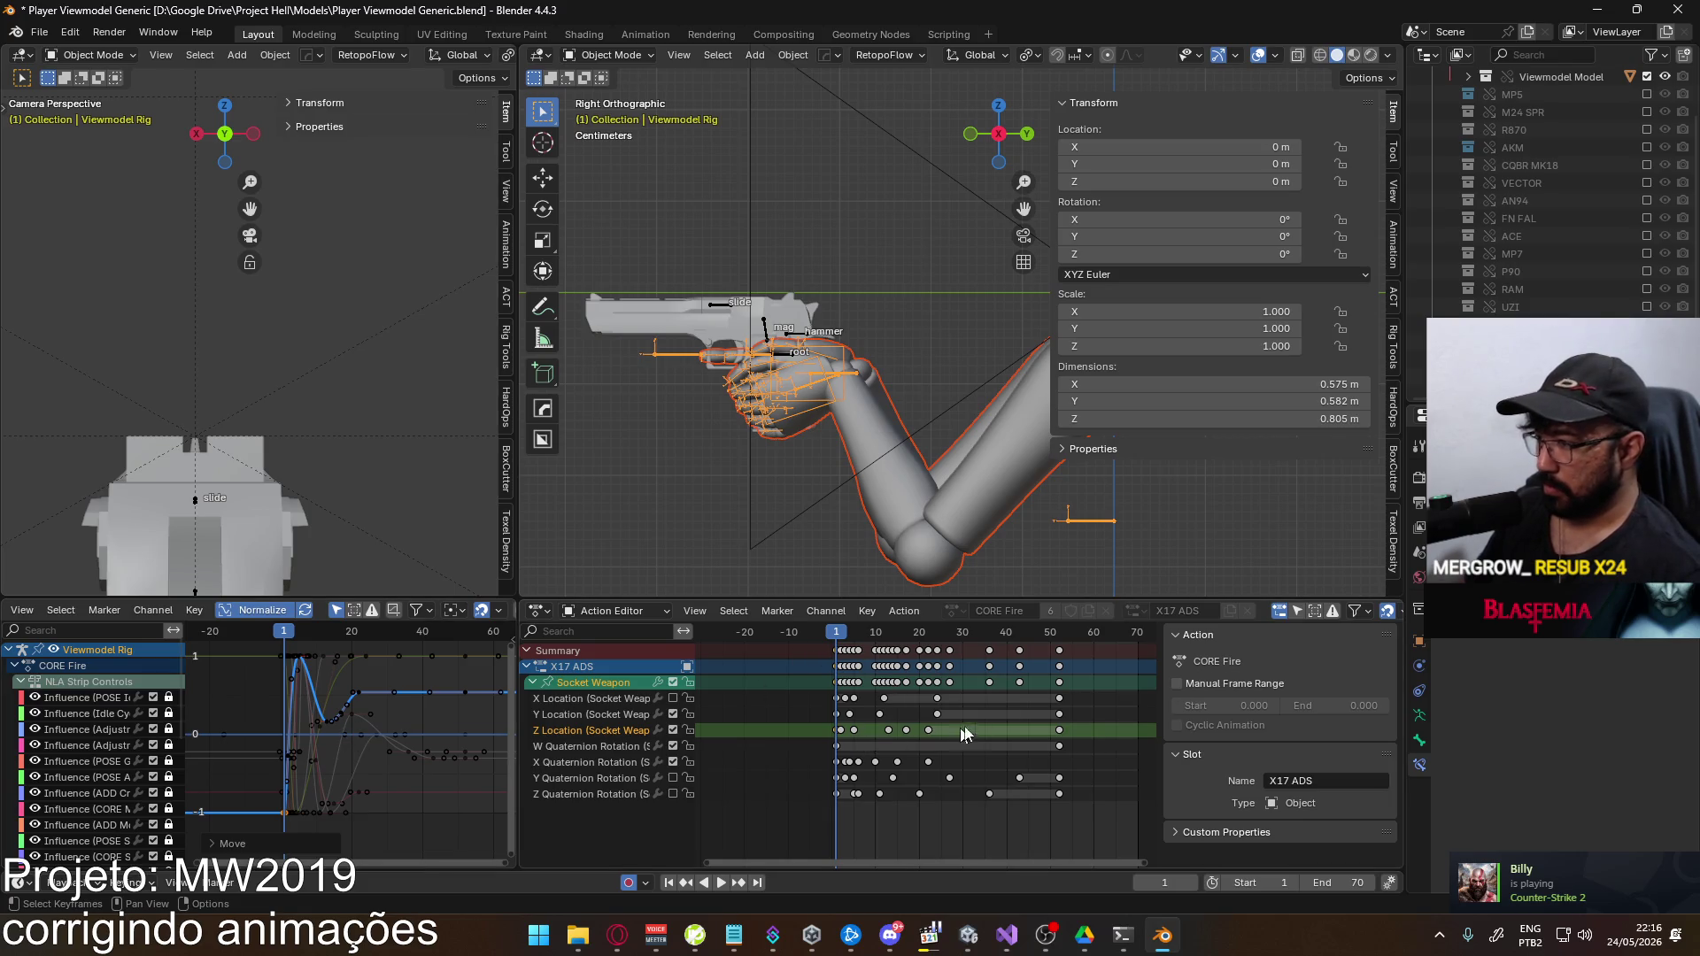
pyautogui.moveTo(934, 637); pyautogui.dragTo(1062, 644)
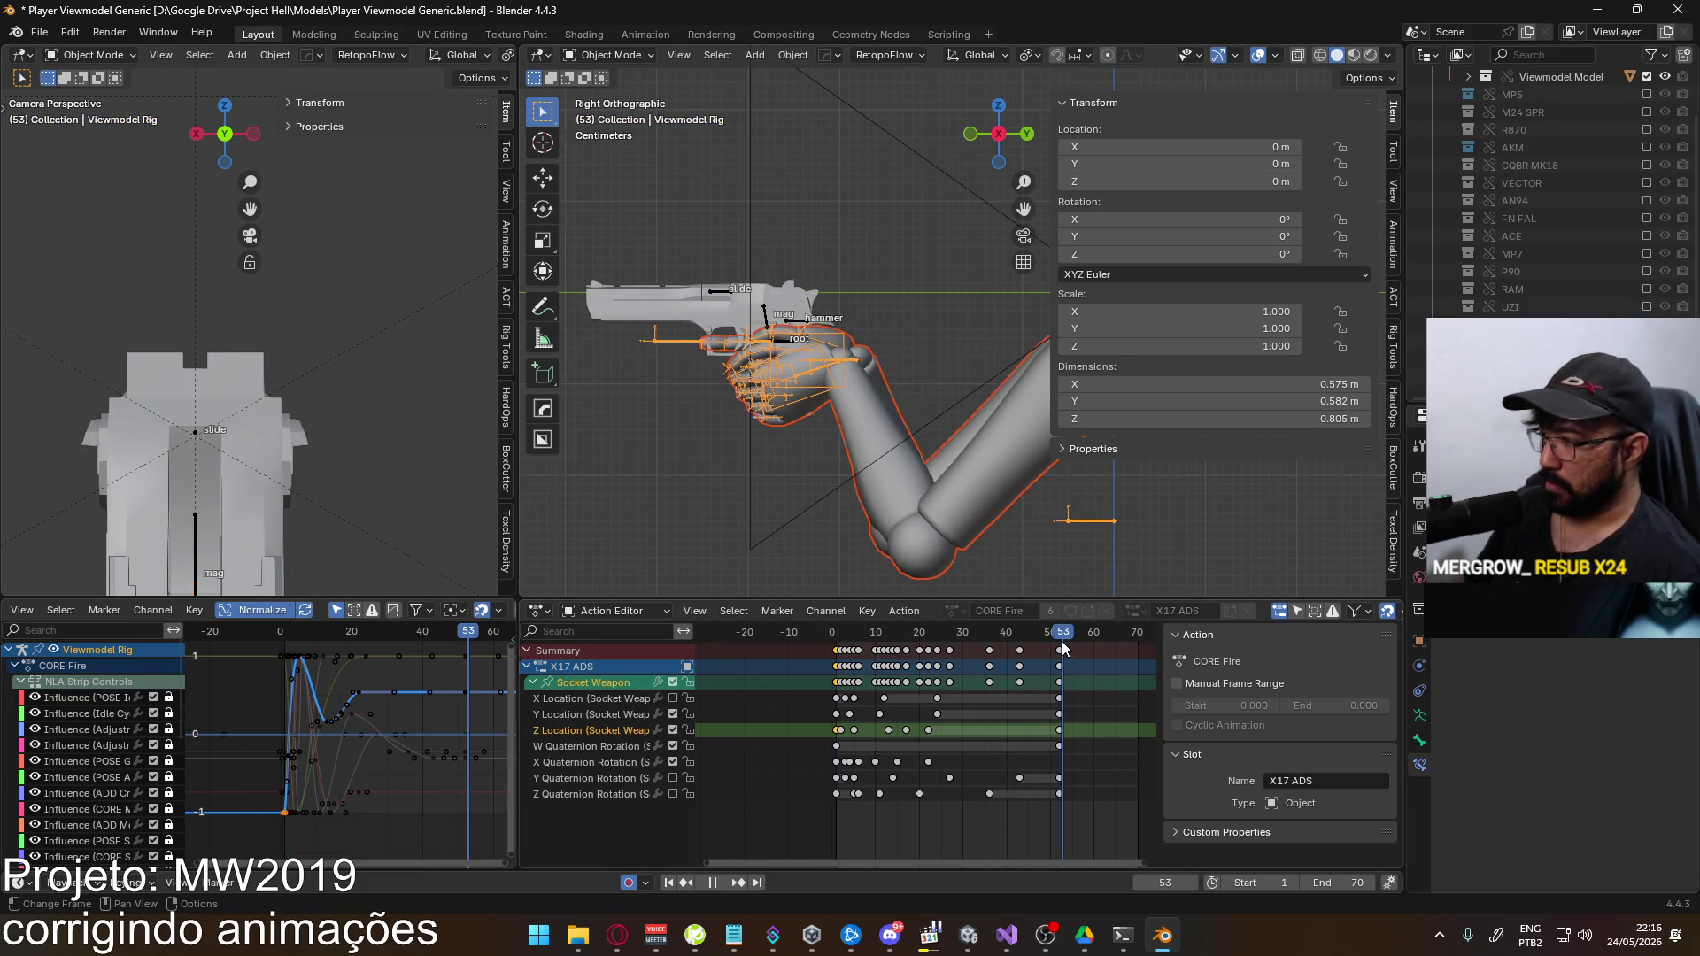
pyautogui.hotkey('ctrl', 'v')
pyautogui.press('space')
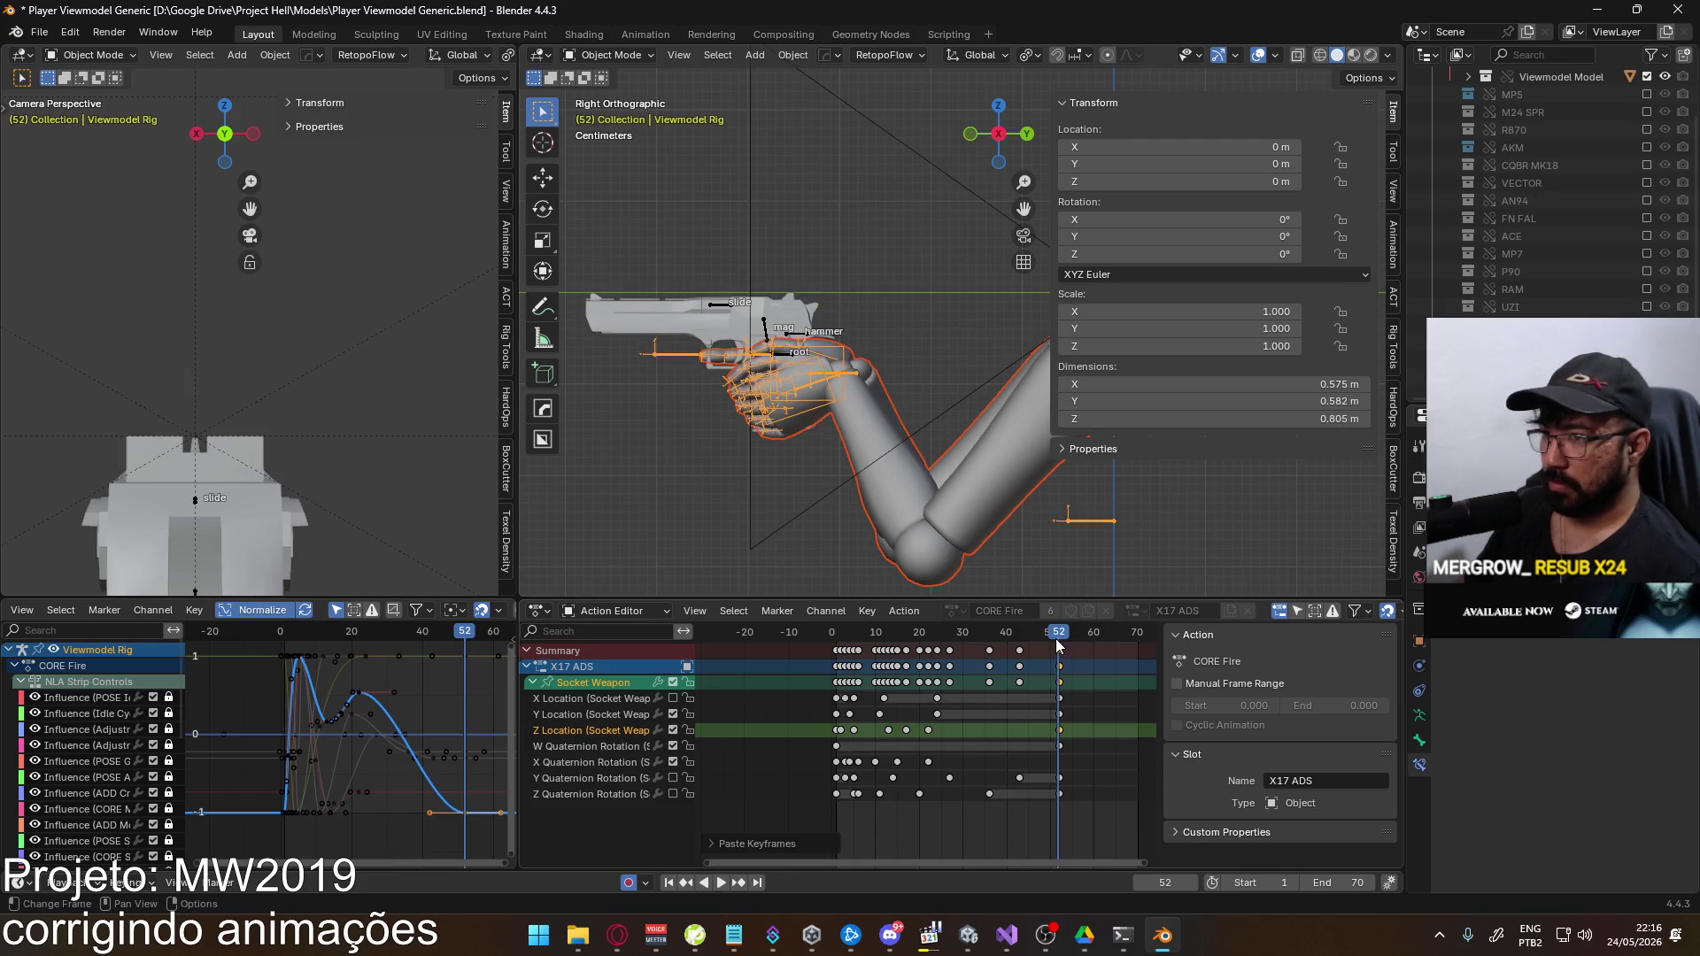
pyautogui.moveTo(1005, 651)
pyautogui.mouseDown()
pyautogui.moveTo(820, 666)
pyautogui.moveTo(841, 666)
pyautogui.mouseUp()
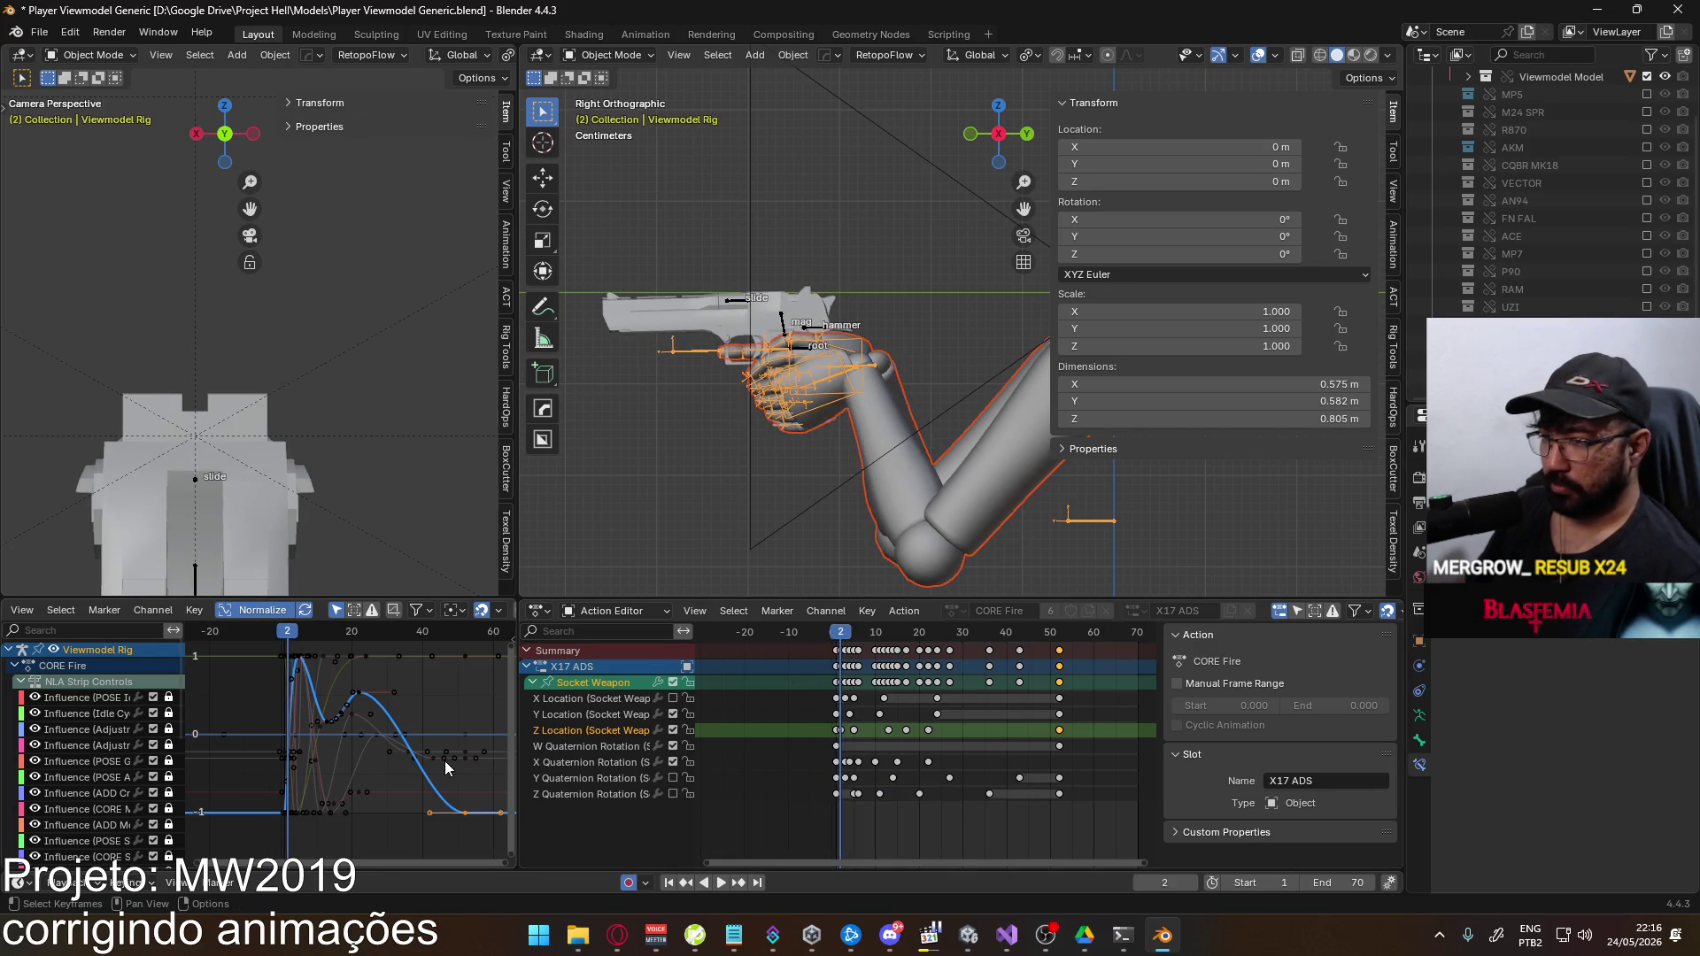
pyautogui.hotkey('ctrl', 'v')
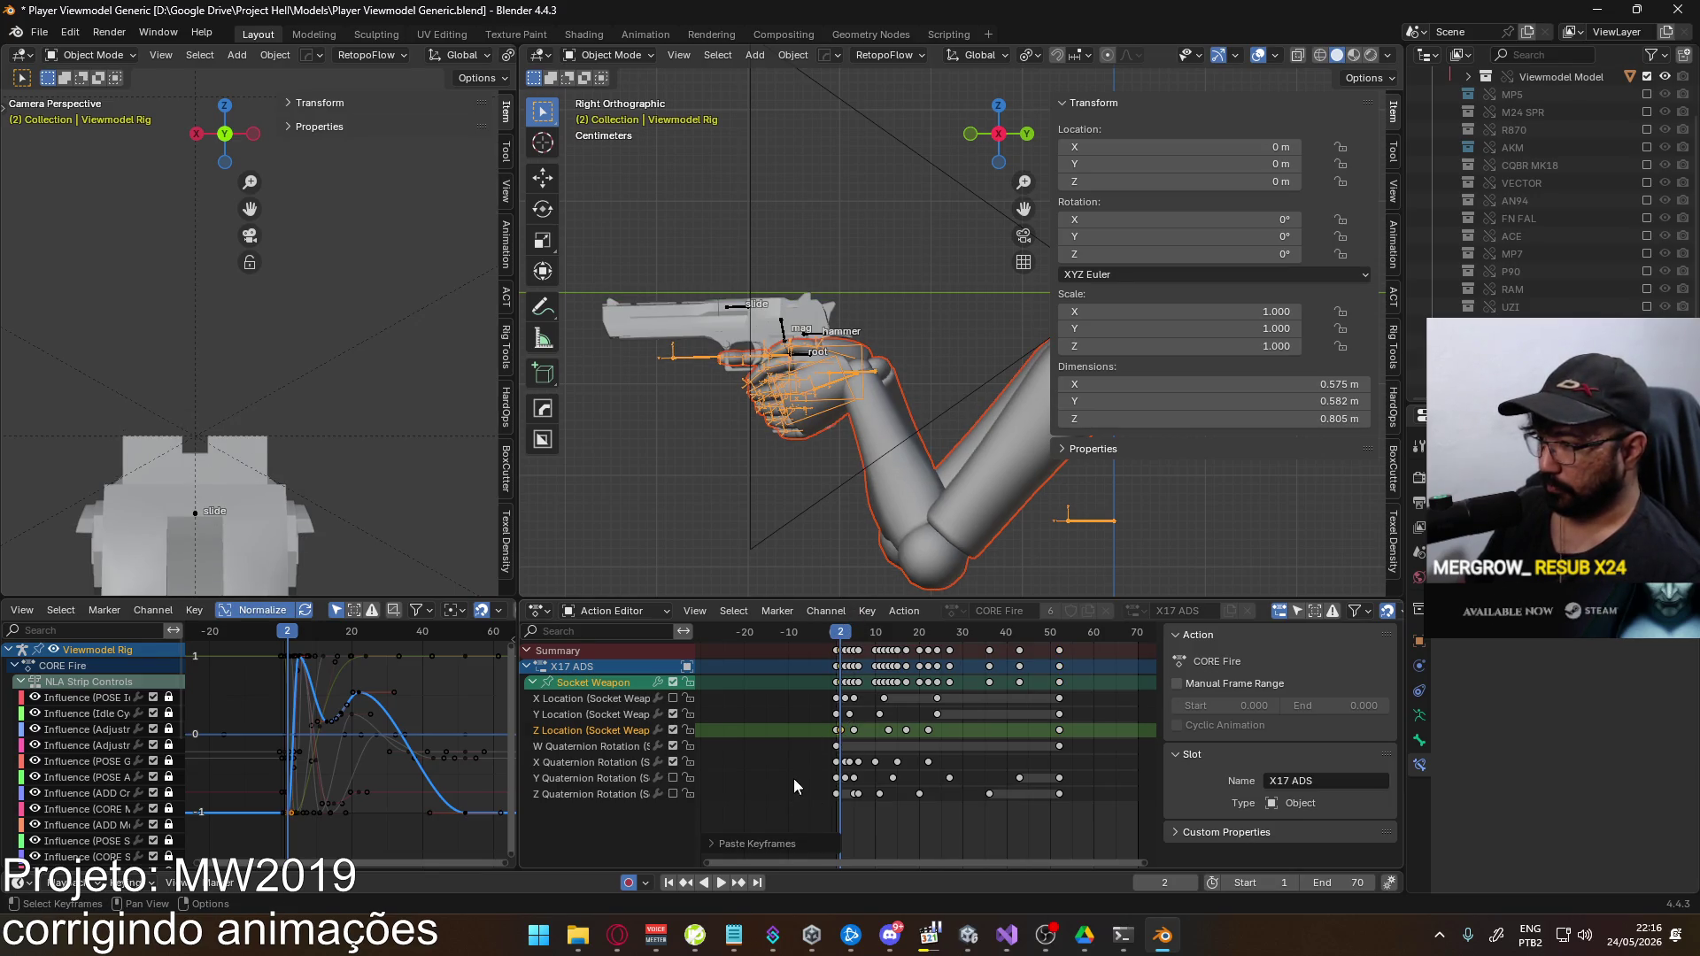
pyautogui.click(607, 761)
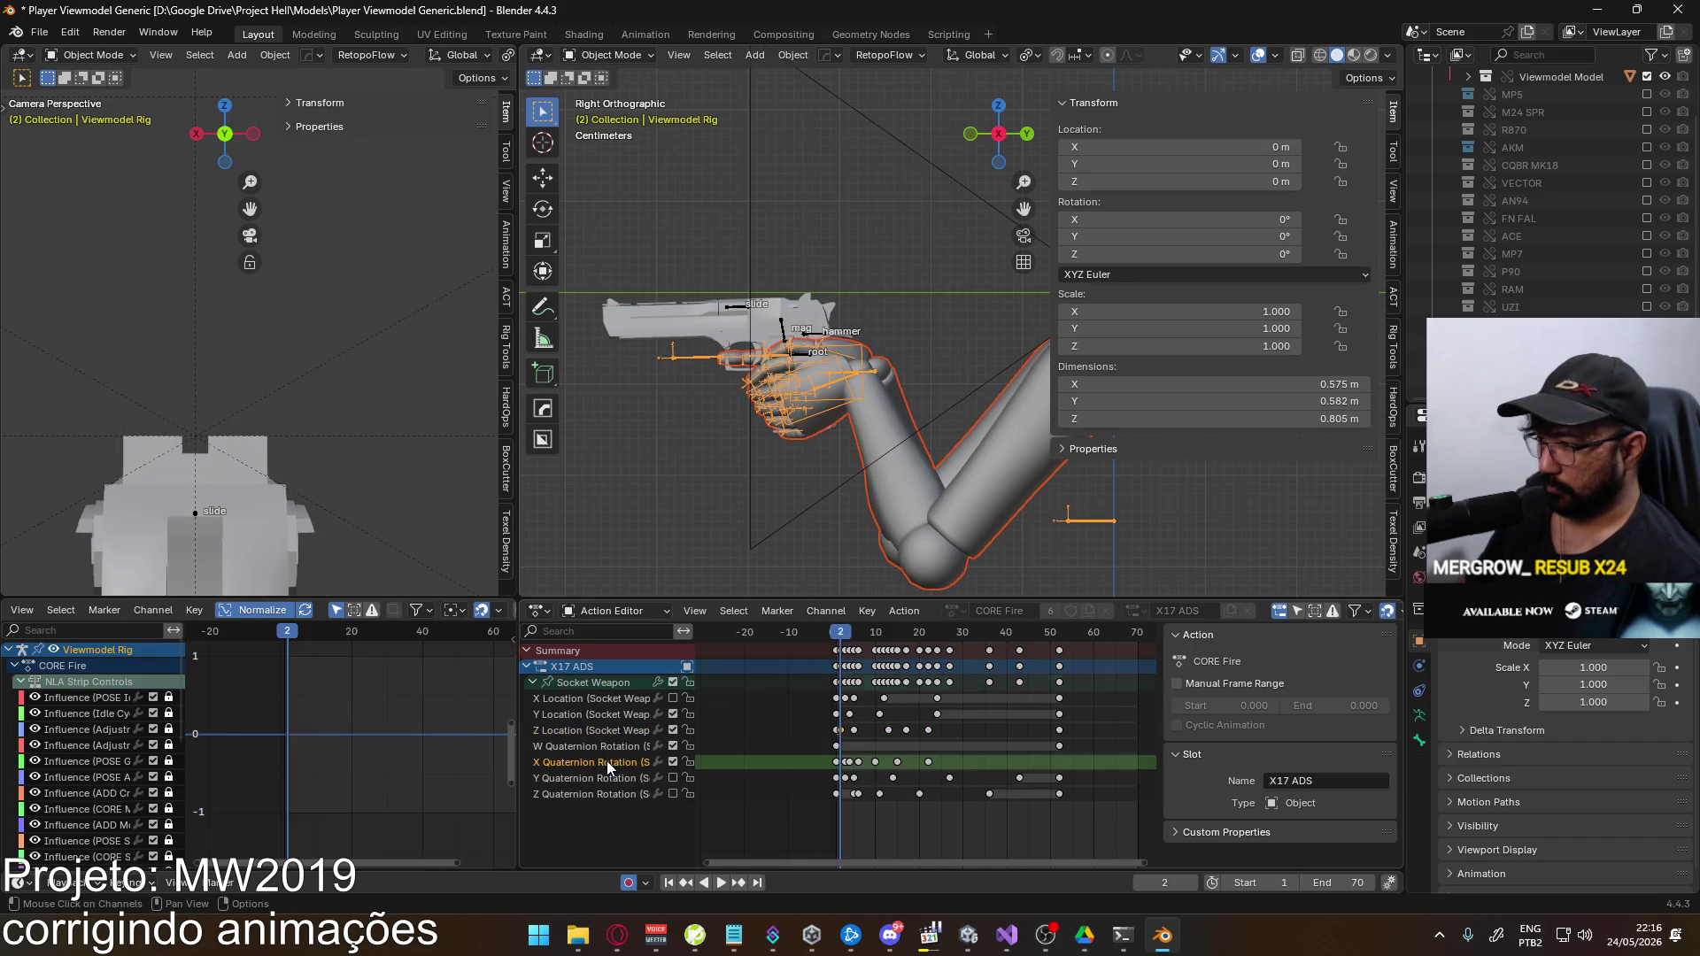
# Play the X17 ADS fire action, scrub frames 10 to 24, and select the Z Location curve
pyautogui.click(587, 682)
pyautogui.scroll(1, 299, 676)
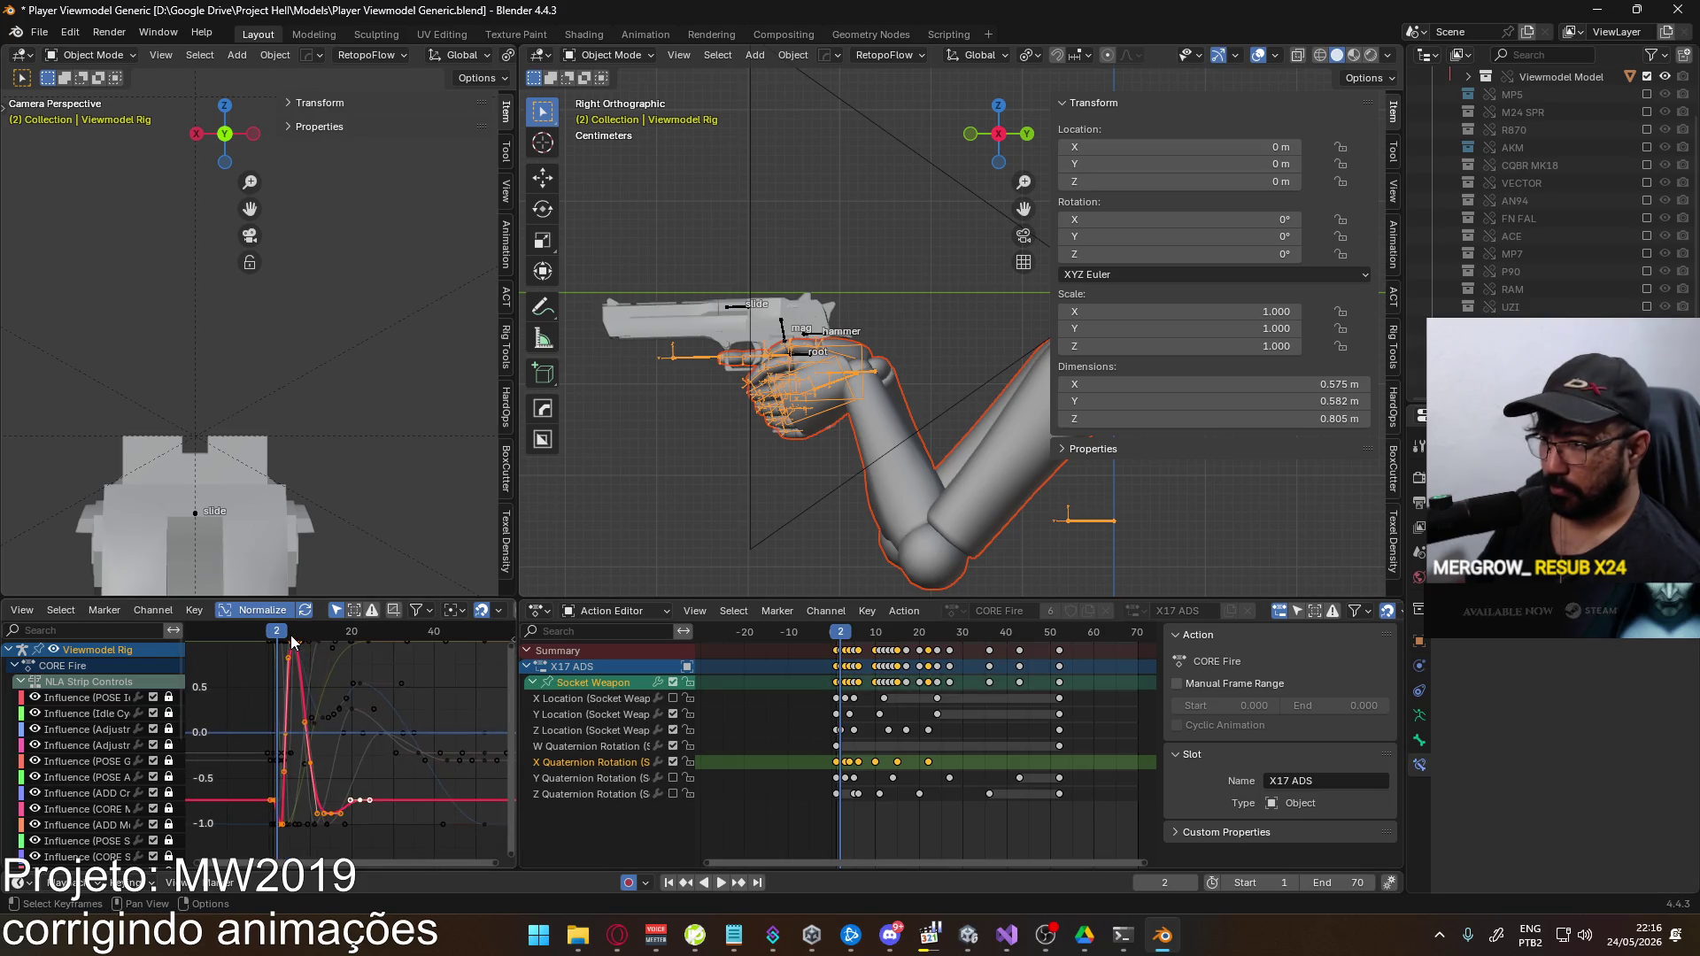
pyautogui.press('space')
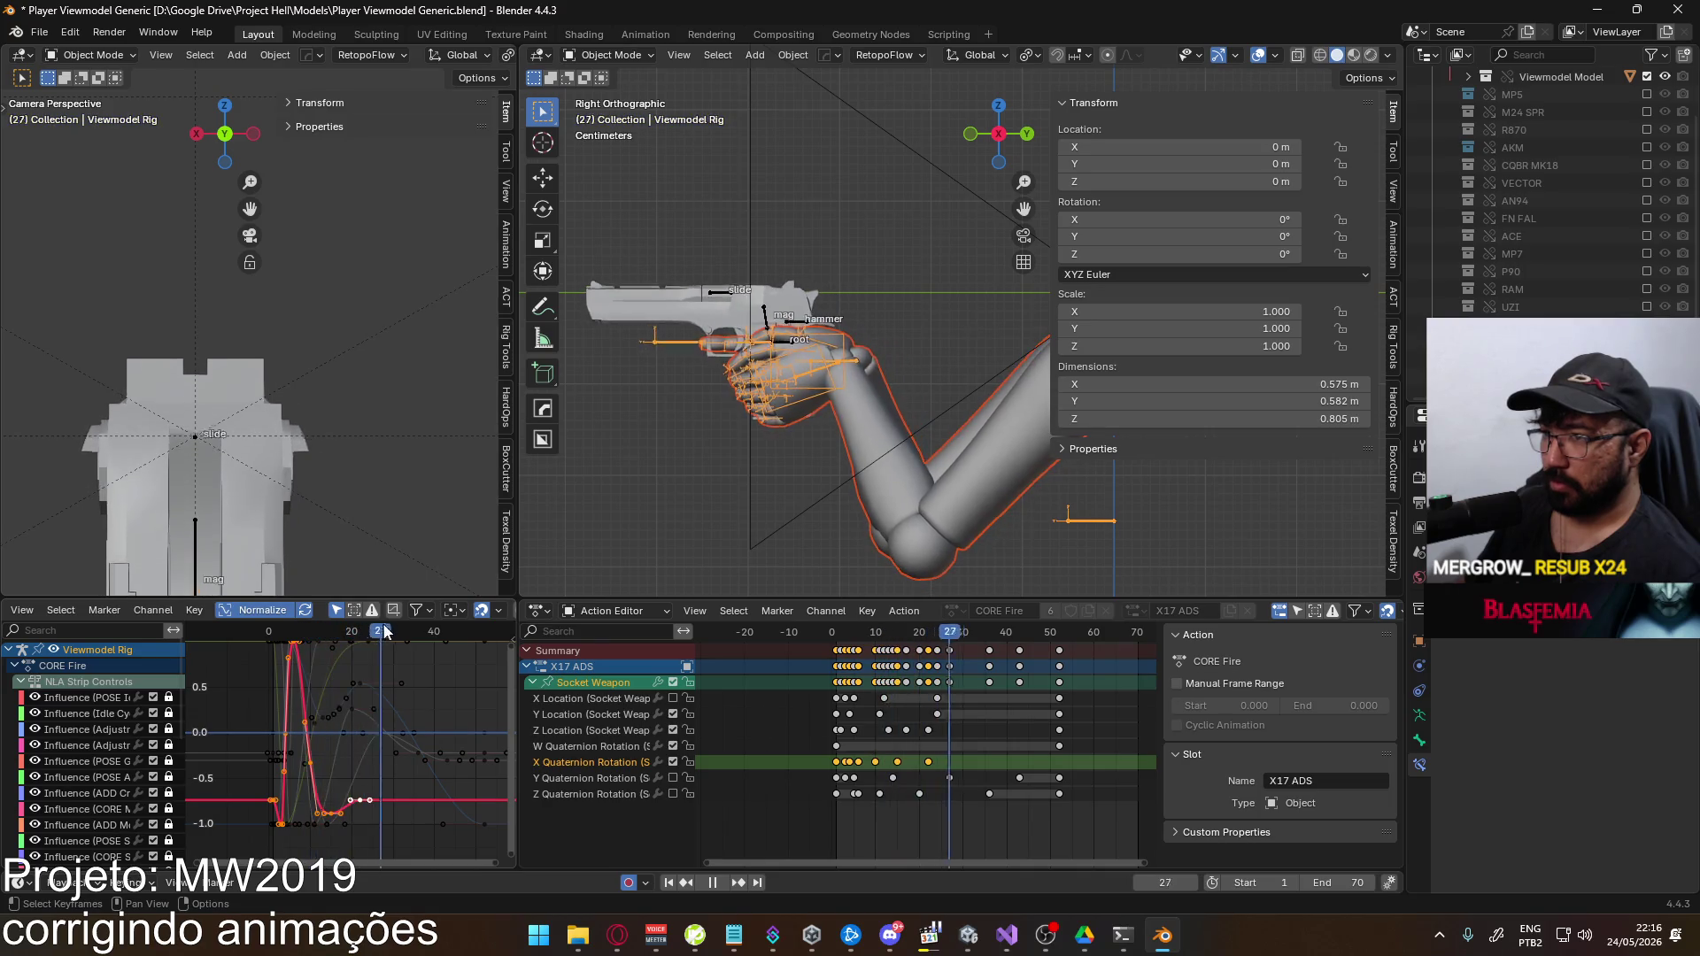
pyautogui.click(311, 640)
pyautogui.moveTo(312, 640)
pyautogui.mouseDown()
pyautogui.moveTo(430, 626)
pyautogui.moveTo(381, 630)
pyautogui.mouseUp()
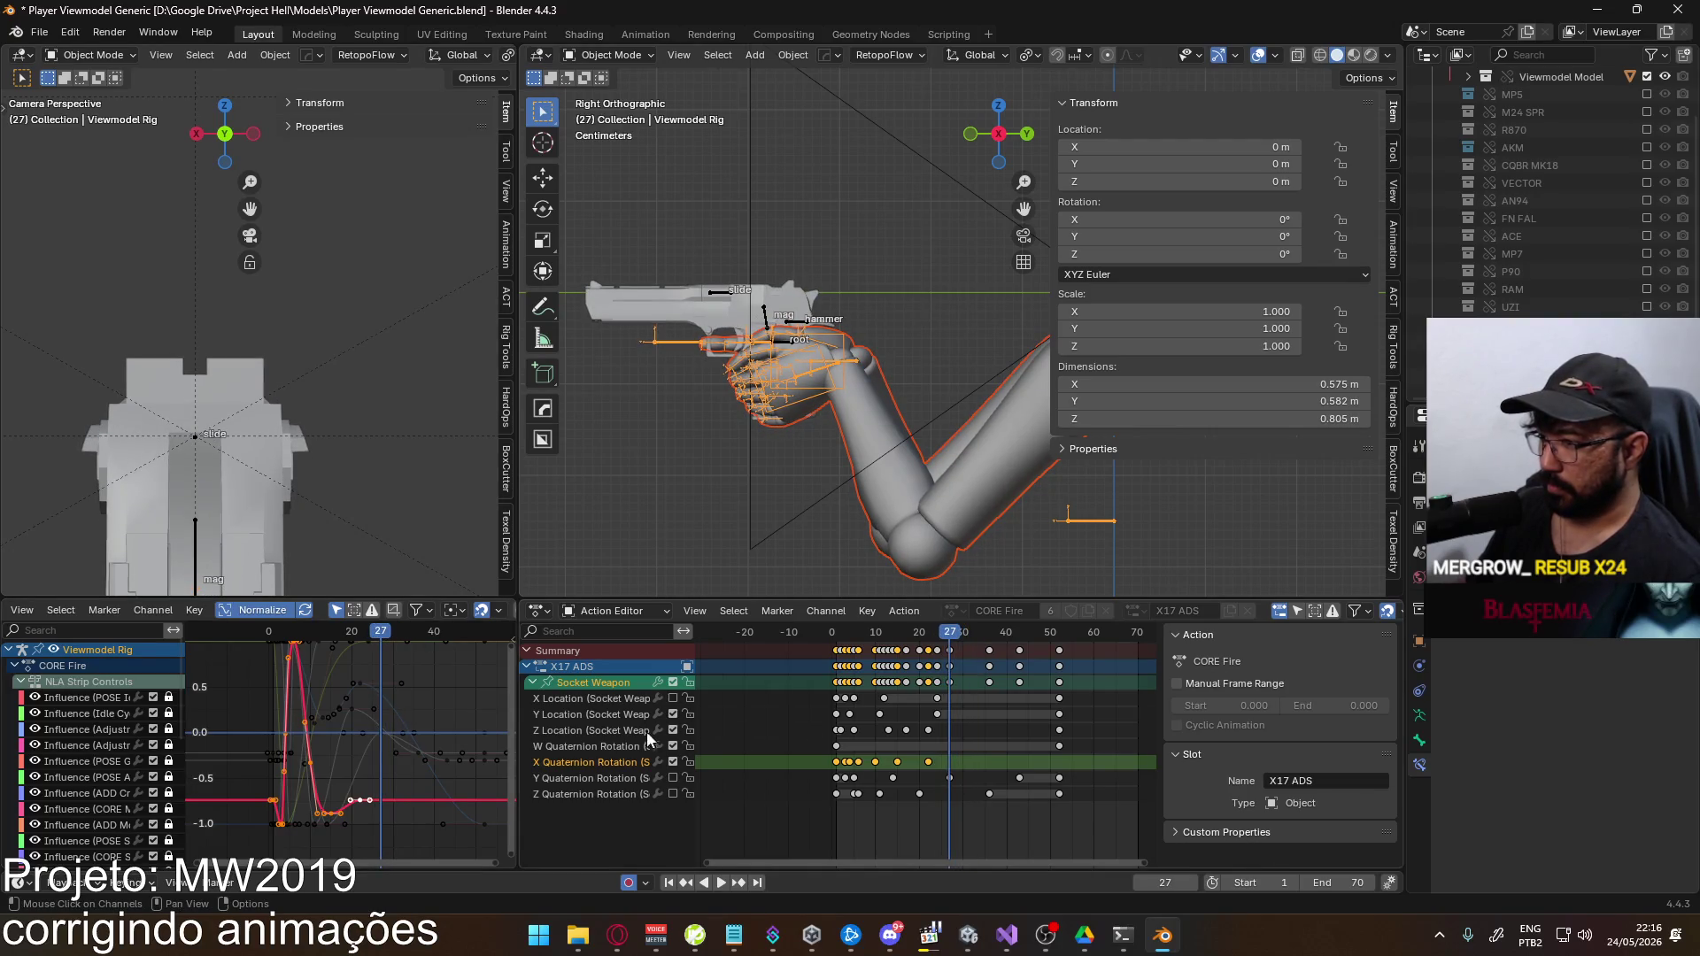
pyautogui.click(619, 731)
pyautogui.click(591, 685)
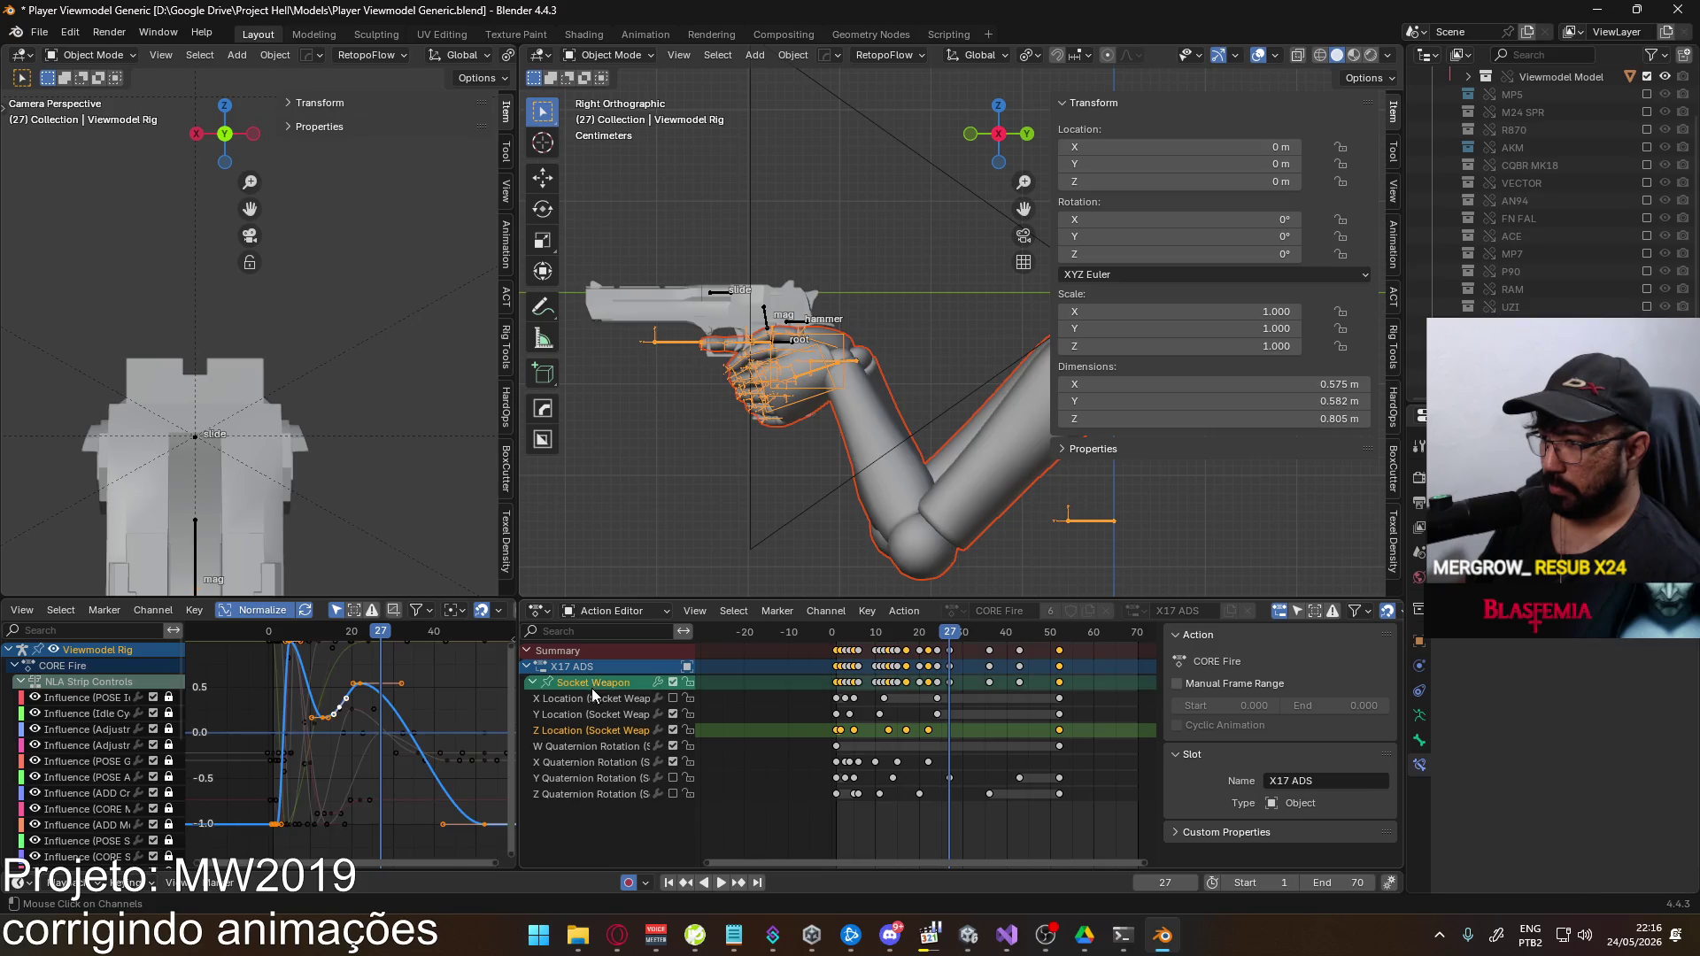
# Lower several Socket Weapon Z Location recoil keys in value and play back the change
pyautogui.moveTo(417, 732); pyautogui.dragTo(382, 746, button='middle')
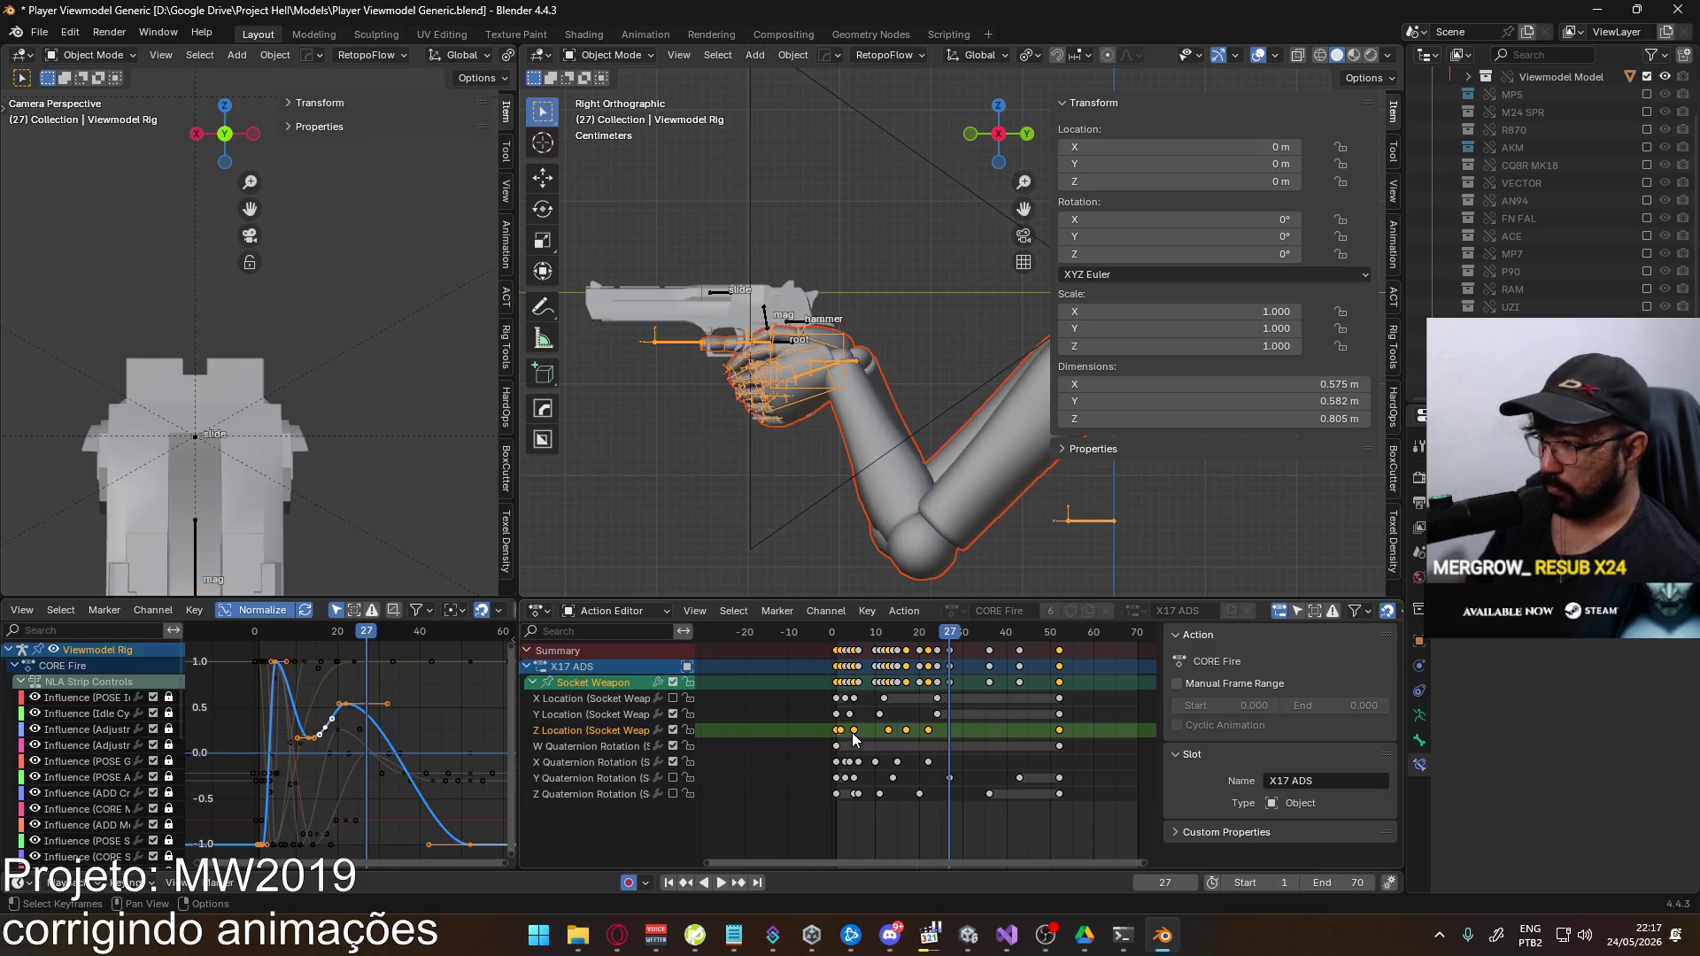
pyautogui.click(852, 731)
pyautogui.keyDown('shift'); pyautogui.click(888, 730); pyautogui.keyUp('shift')
pyautogui.keyDown('shift'); pyautogui.click(906, 731); pyautogui.keyUp('shift')
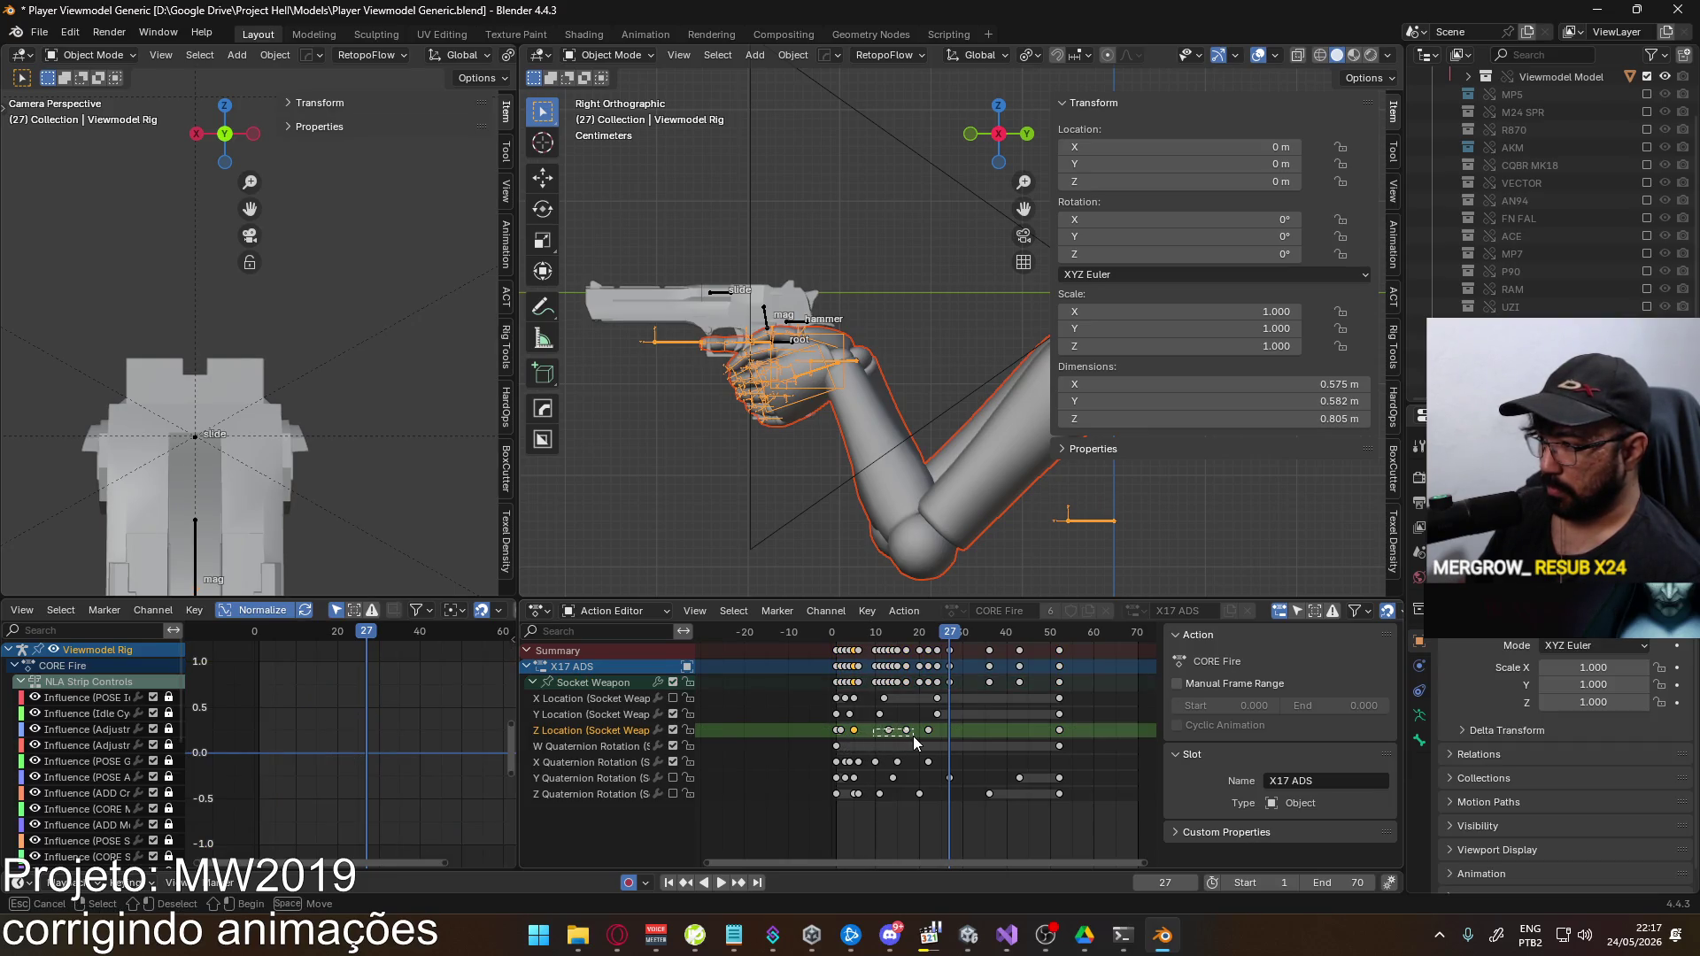
pyautogui.click(586, 683)
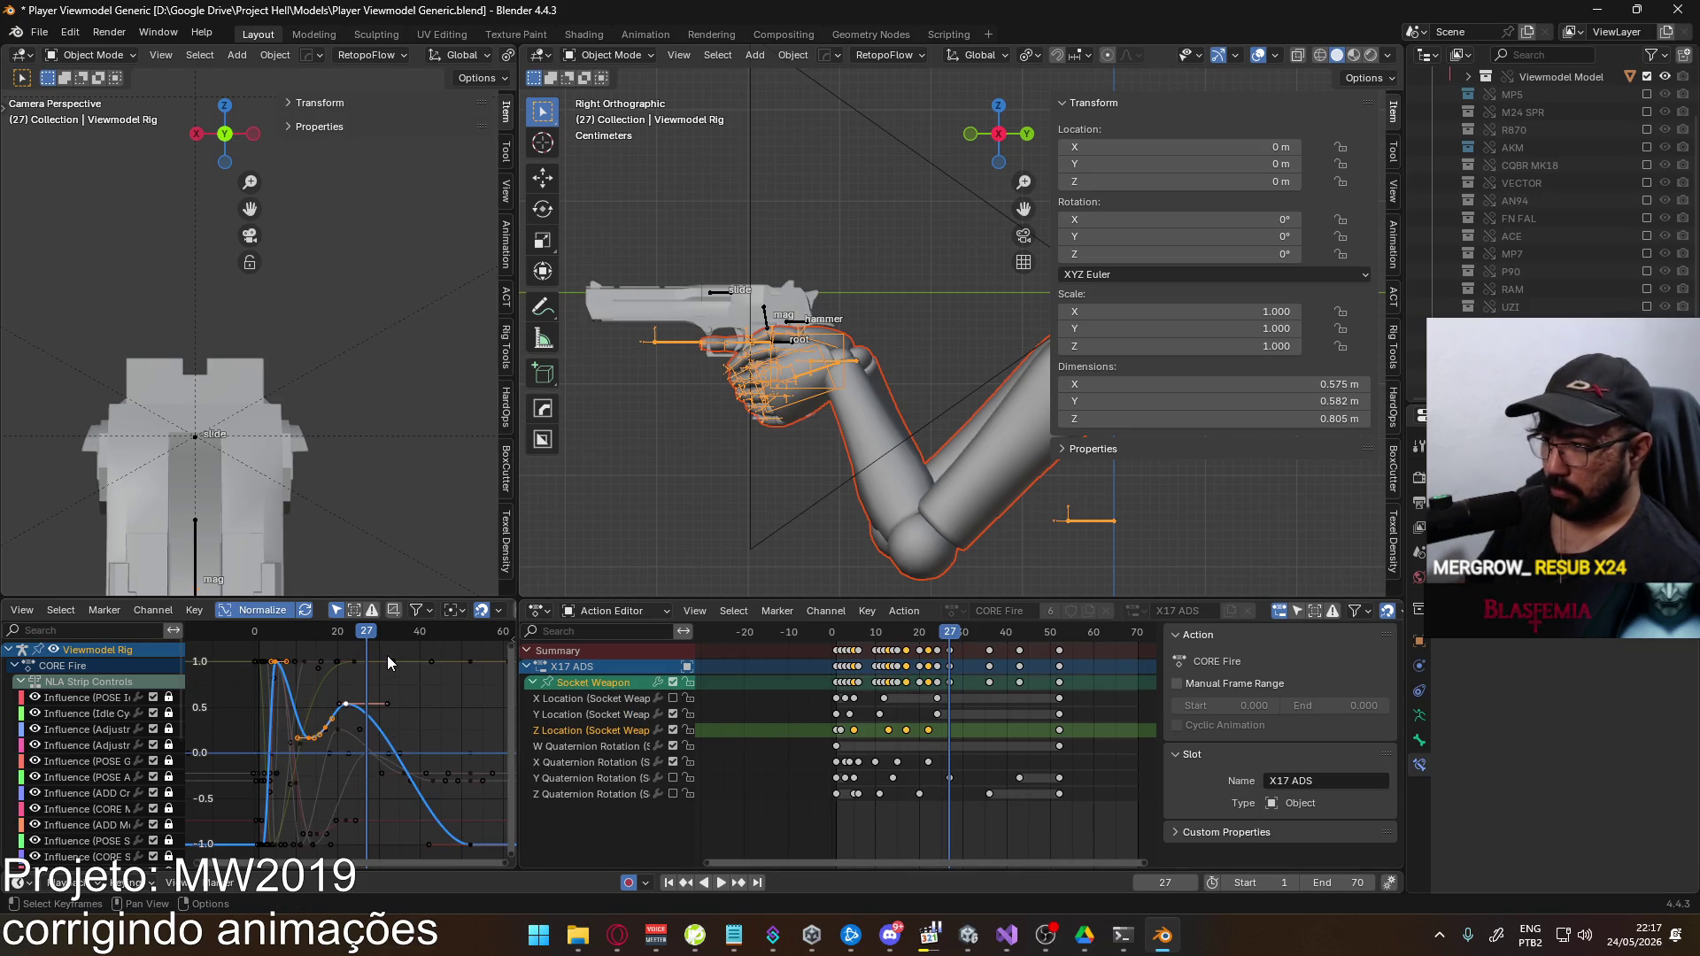
pyautogui.press('g')
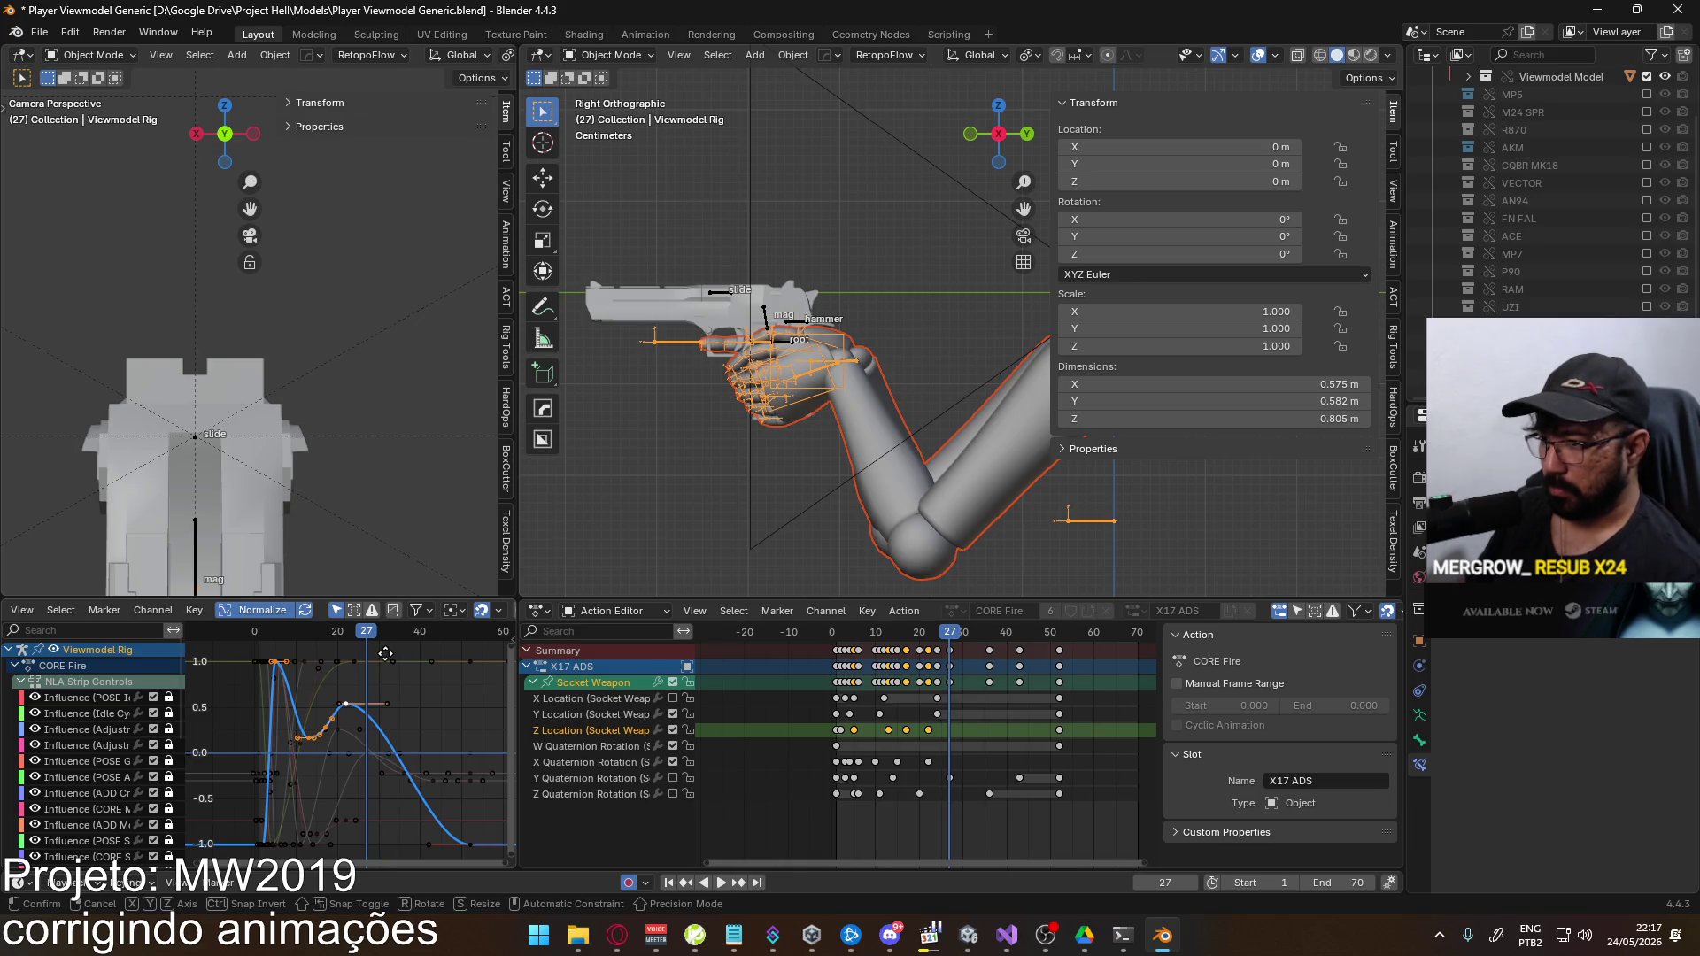
pyautogui.press('y')
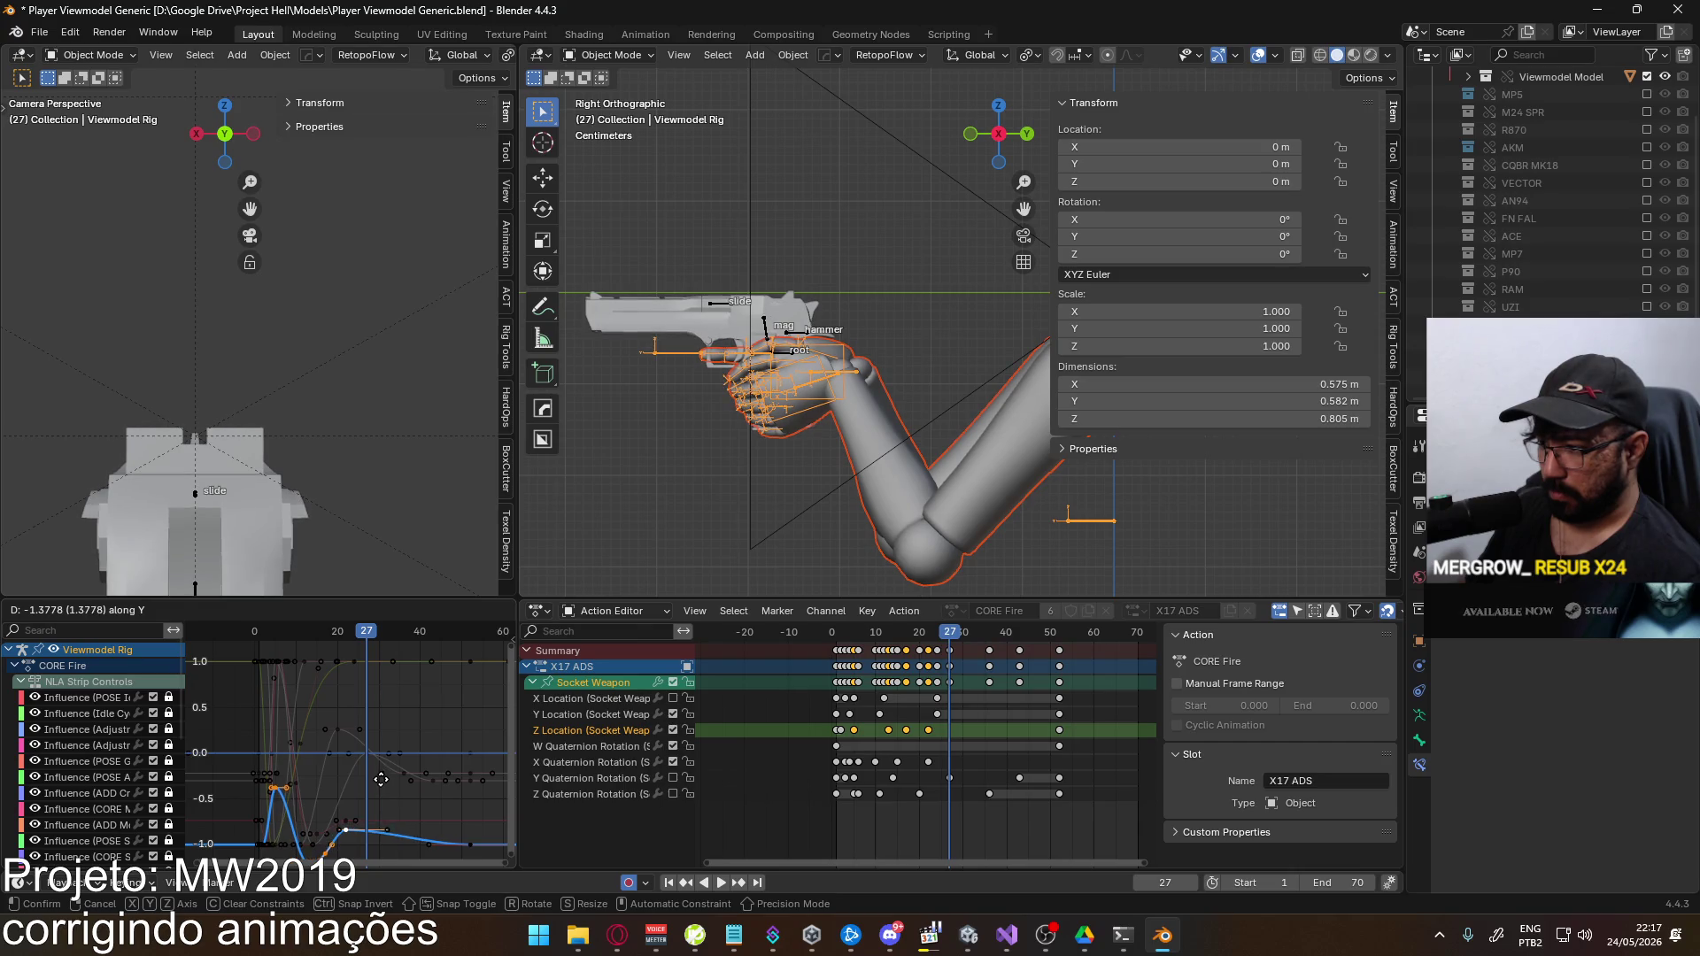
pyautogui.click(381, 775)
pyautogui.moveTo(383, 763)
pyautogui.mouseDown(button='middle')
pyautogui.moveTo(401, 704)
pyautogui.moveTo(348, 754)
pyautogui.mouseUp(button='middle')
pyautogui.press('space')
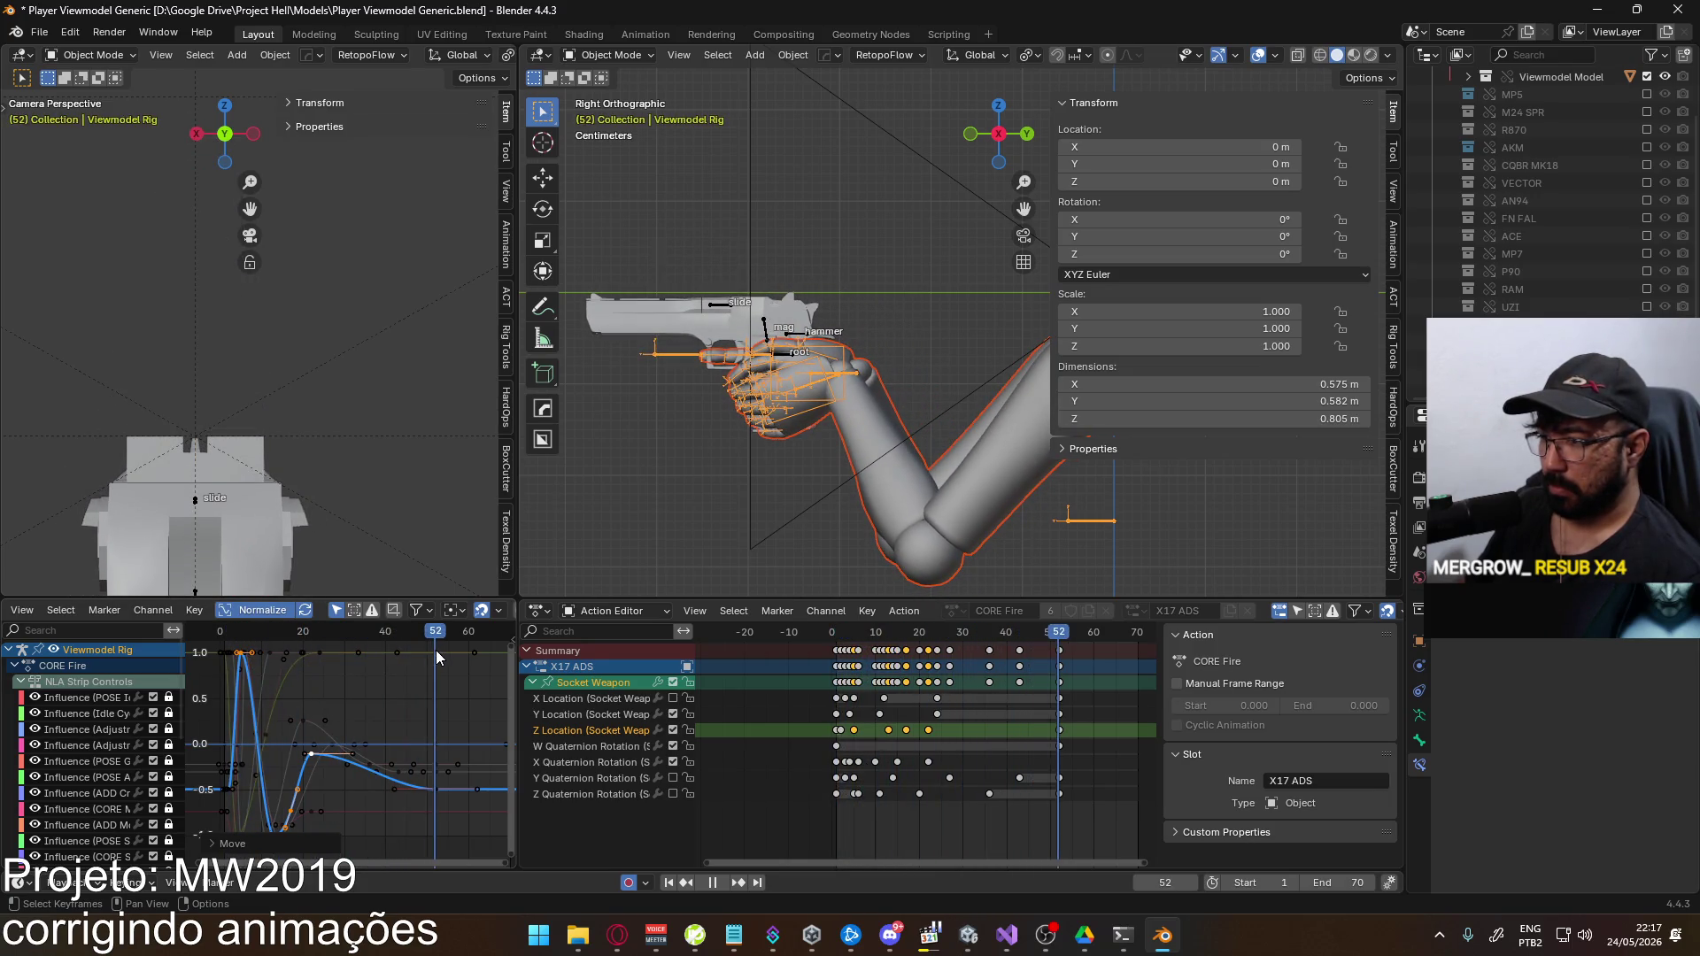
pyautogui.press('space')
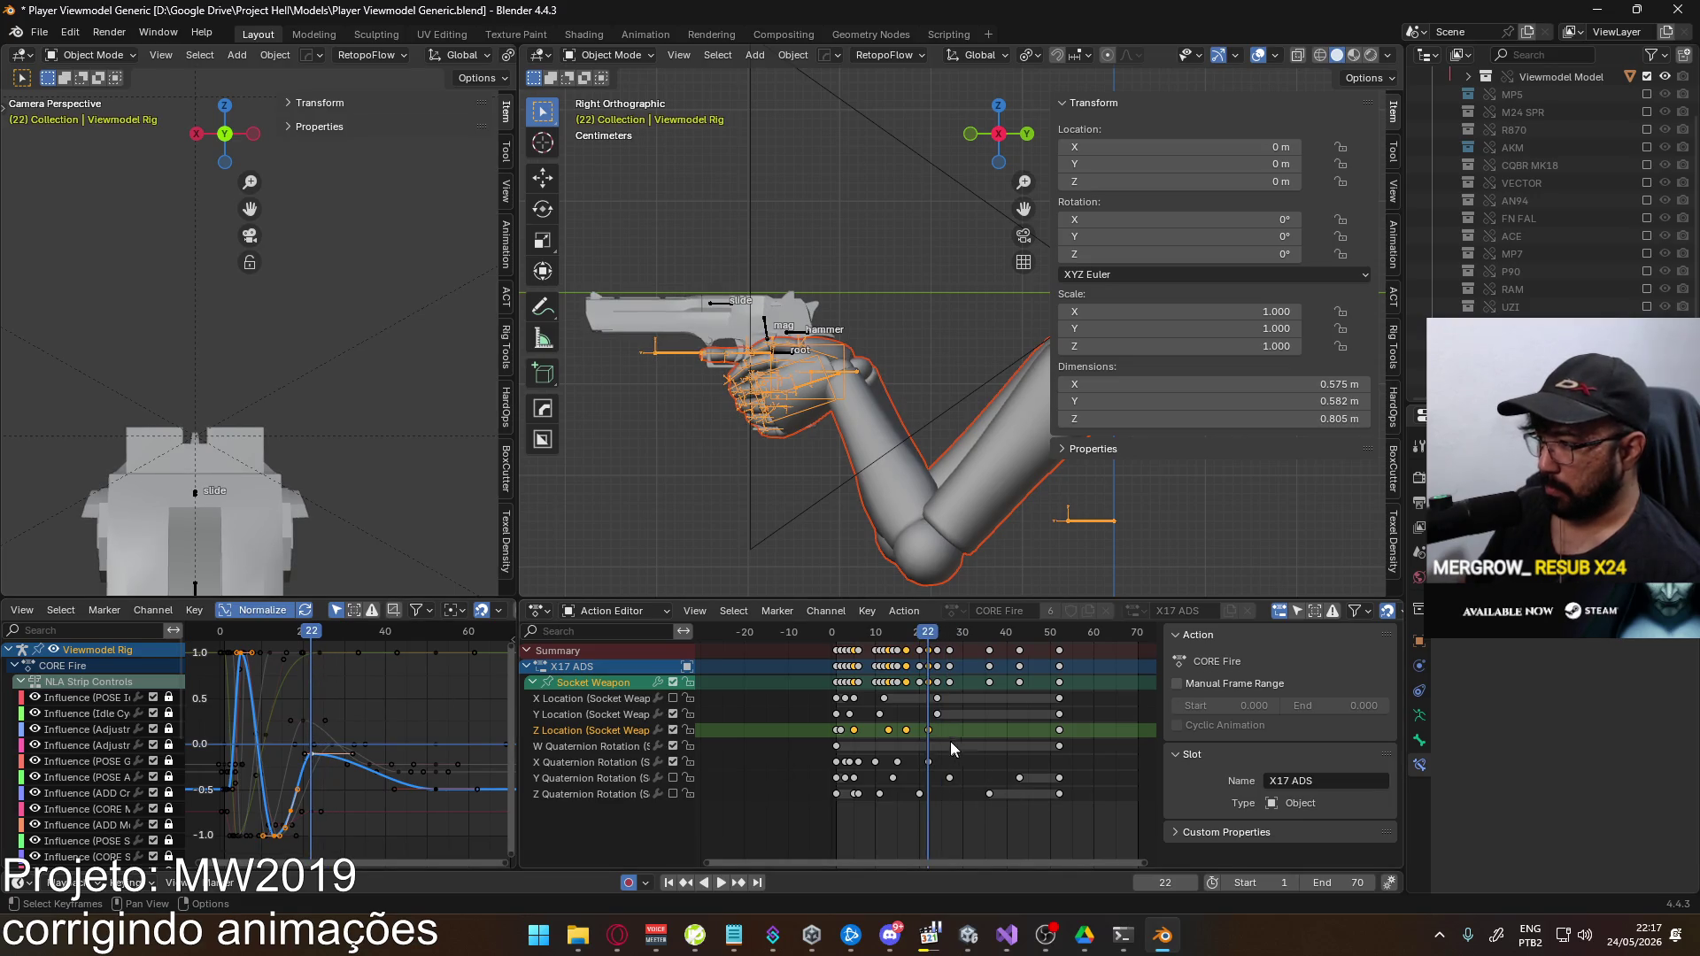
# Pull the frame-52 settling keys earlier to about frame 41 and review in reverse
pyautogui.click(928, 731)
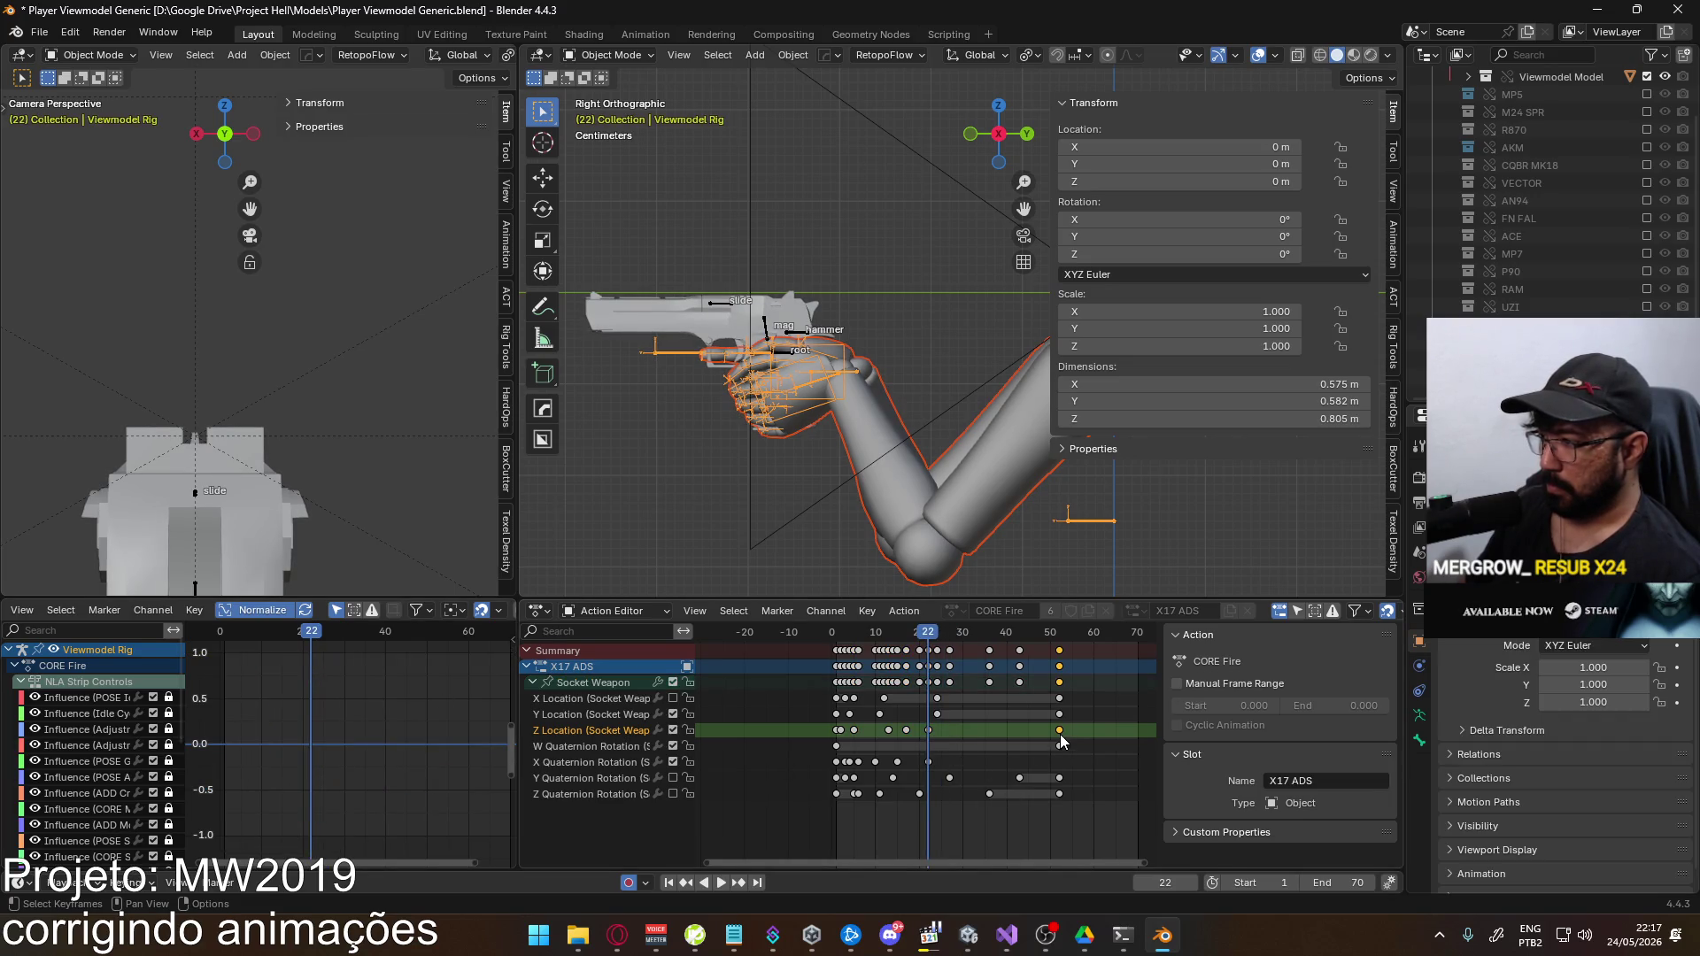
pyautogui.press('g')
pyautogui.click(992, 617)
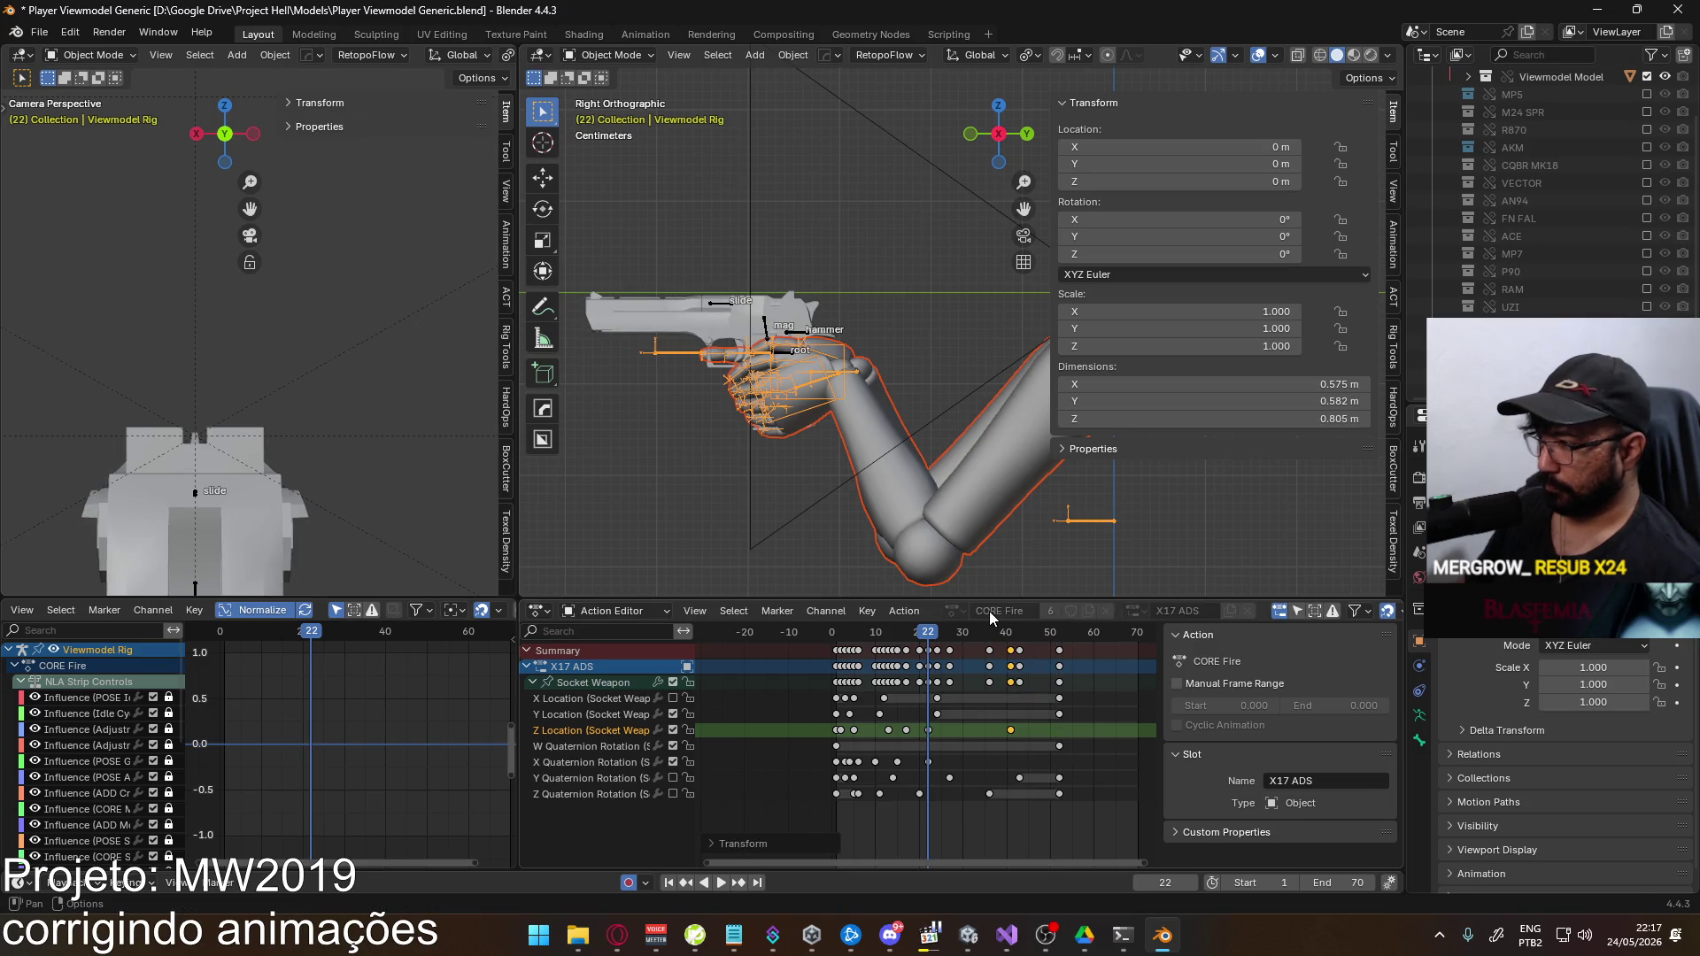
pyautogui.click(1001, 632)
pyautogui.click(1060, 634)
pyautogui.keyDown('ctrl'); pyautogui.click(1059, 635); pyautogui.keyUp('ctrl')
pyautogui.moveTo(1060, 635)
pyautogui.mouseDown()
pyautogui.moveTo(1003, 728)
pyautogui.moveTo(977, 732)
pyautogui.mouseUp()
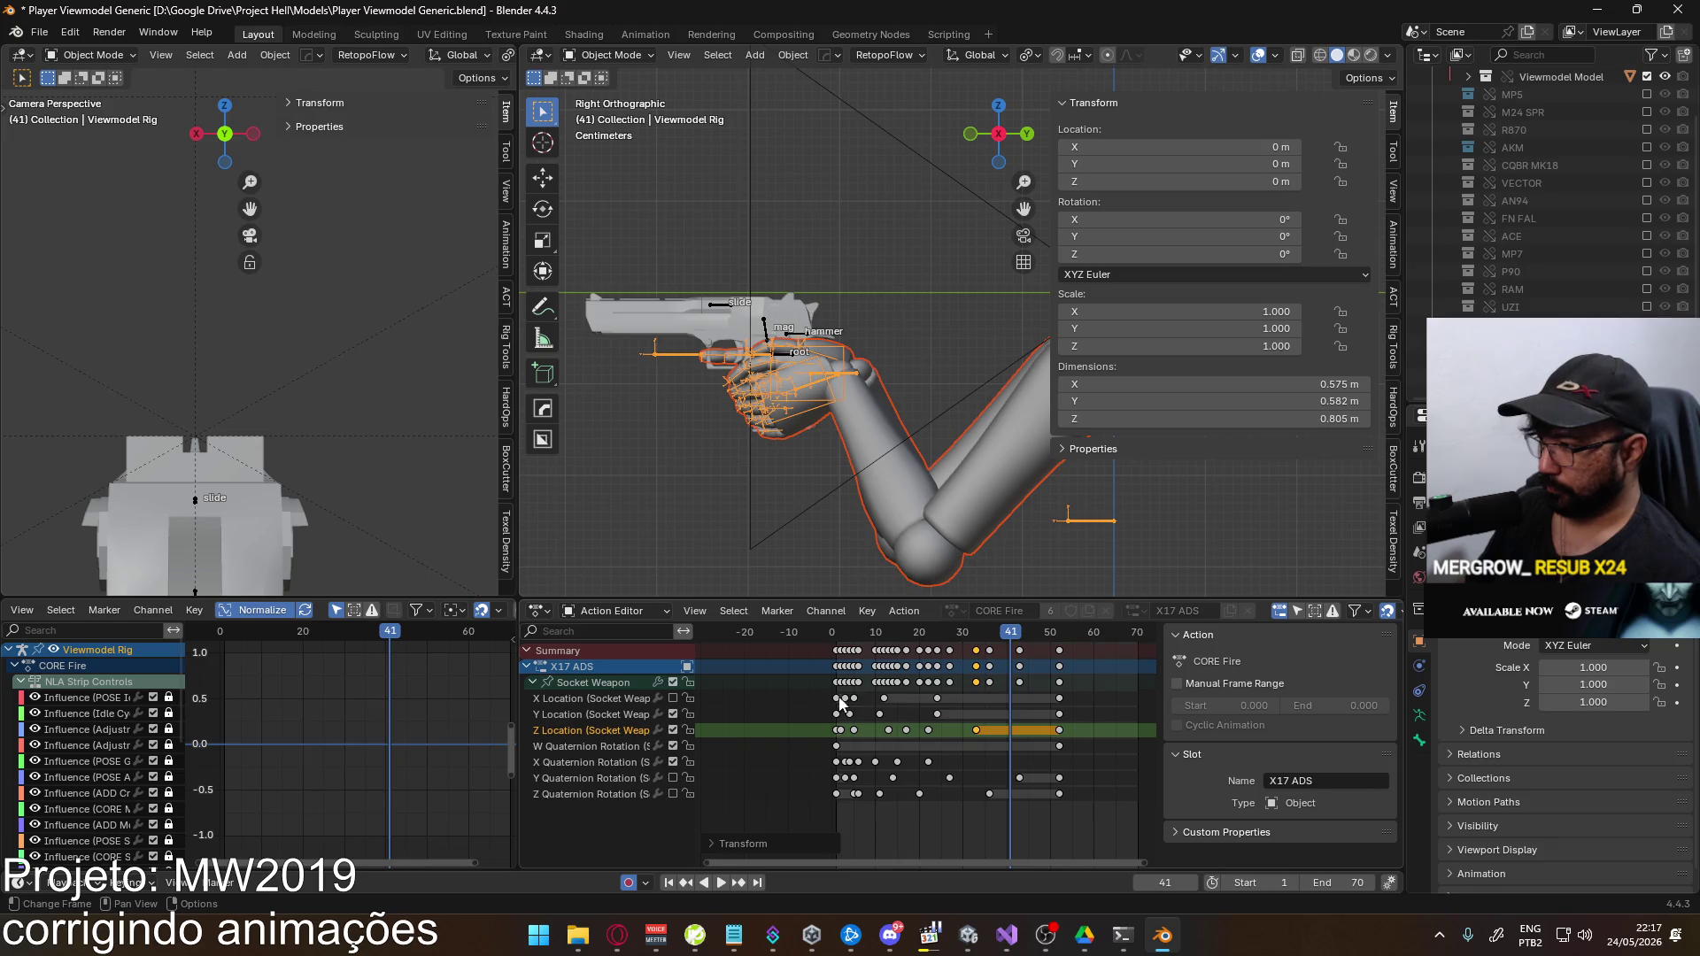
pyautogui.click(588, 686)
pyautogui.hotkey('shift', 'ctrl', 'space')
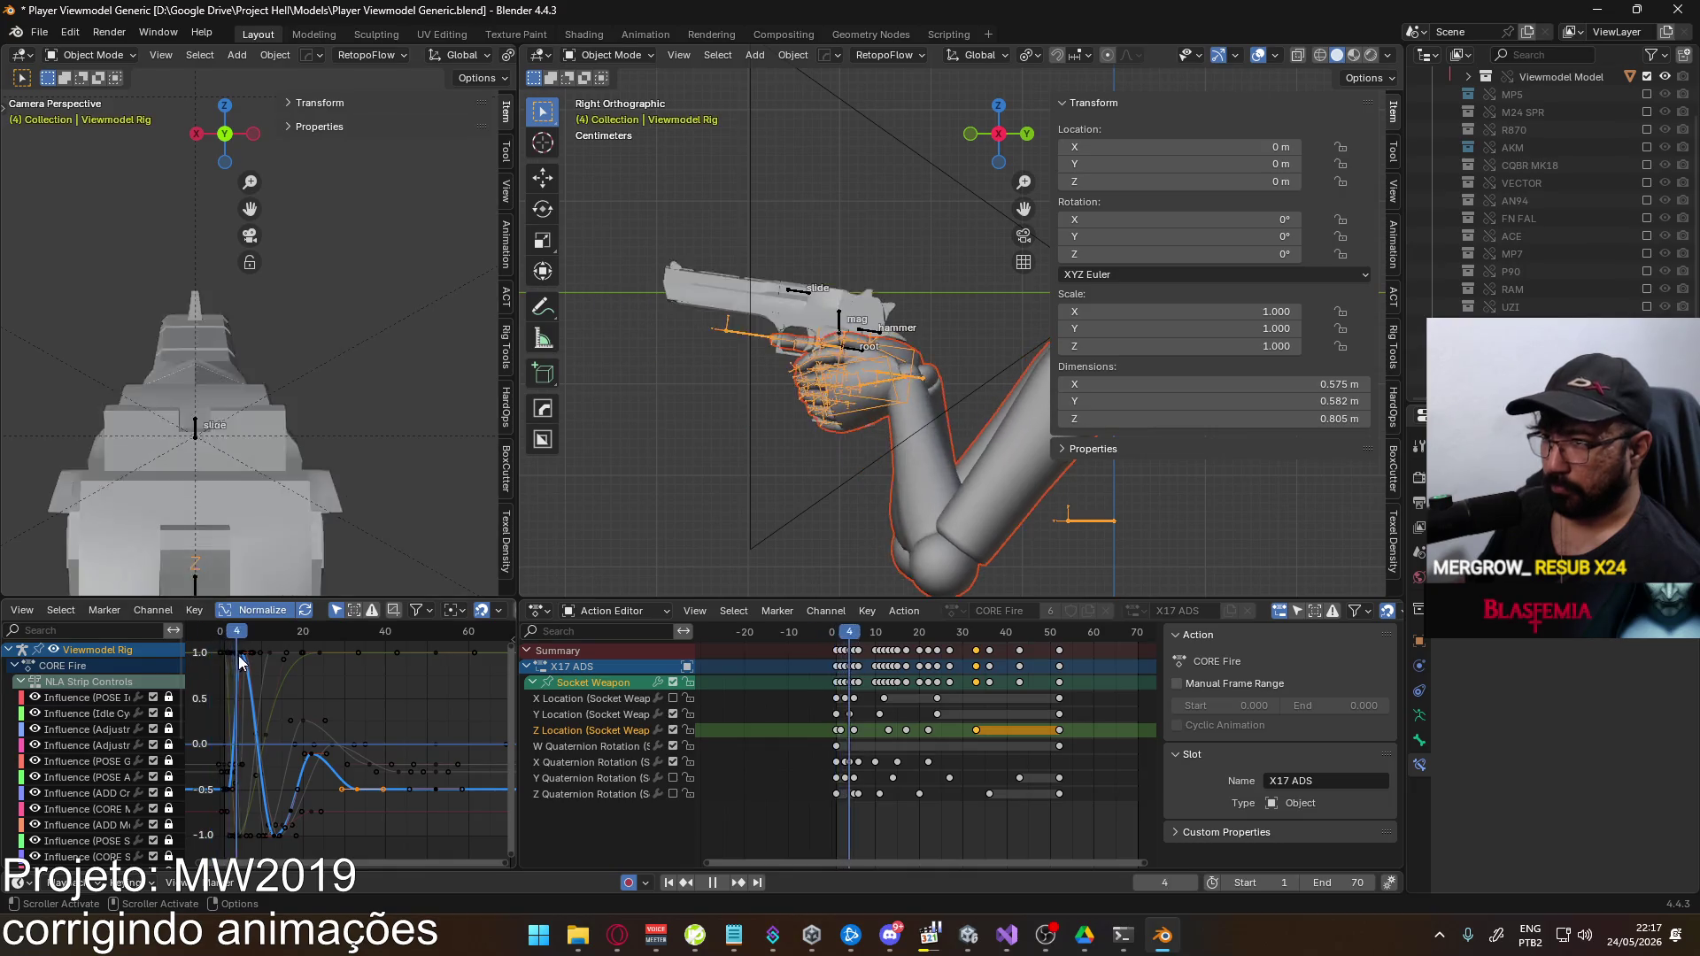
# Lower the Z Location key near frame 22 by about 0.194 and replay the recoil
pyautogui.moveTo(255, 630)
pyautogui.mouseDown()
pyautogui.moveTo(392, 630)
pyautogui.moveTo(312, 645)
pyautogui.mouseUp()
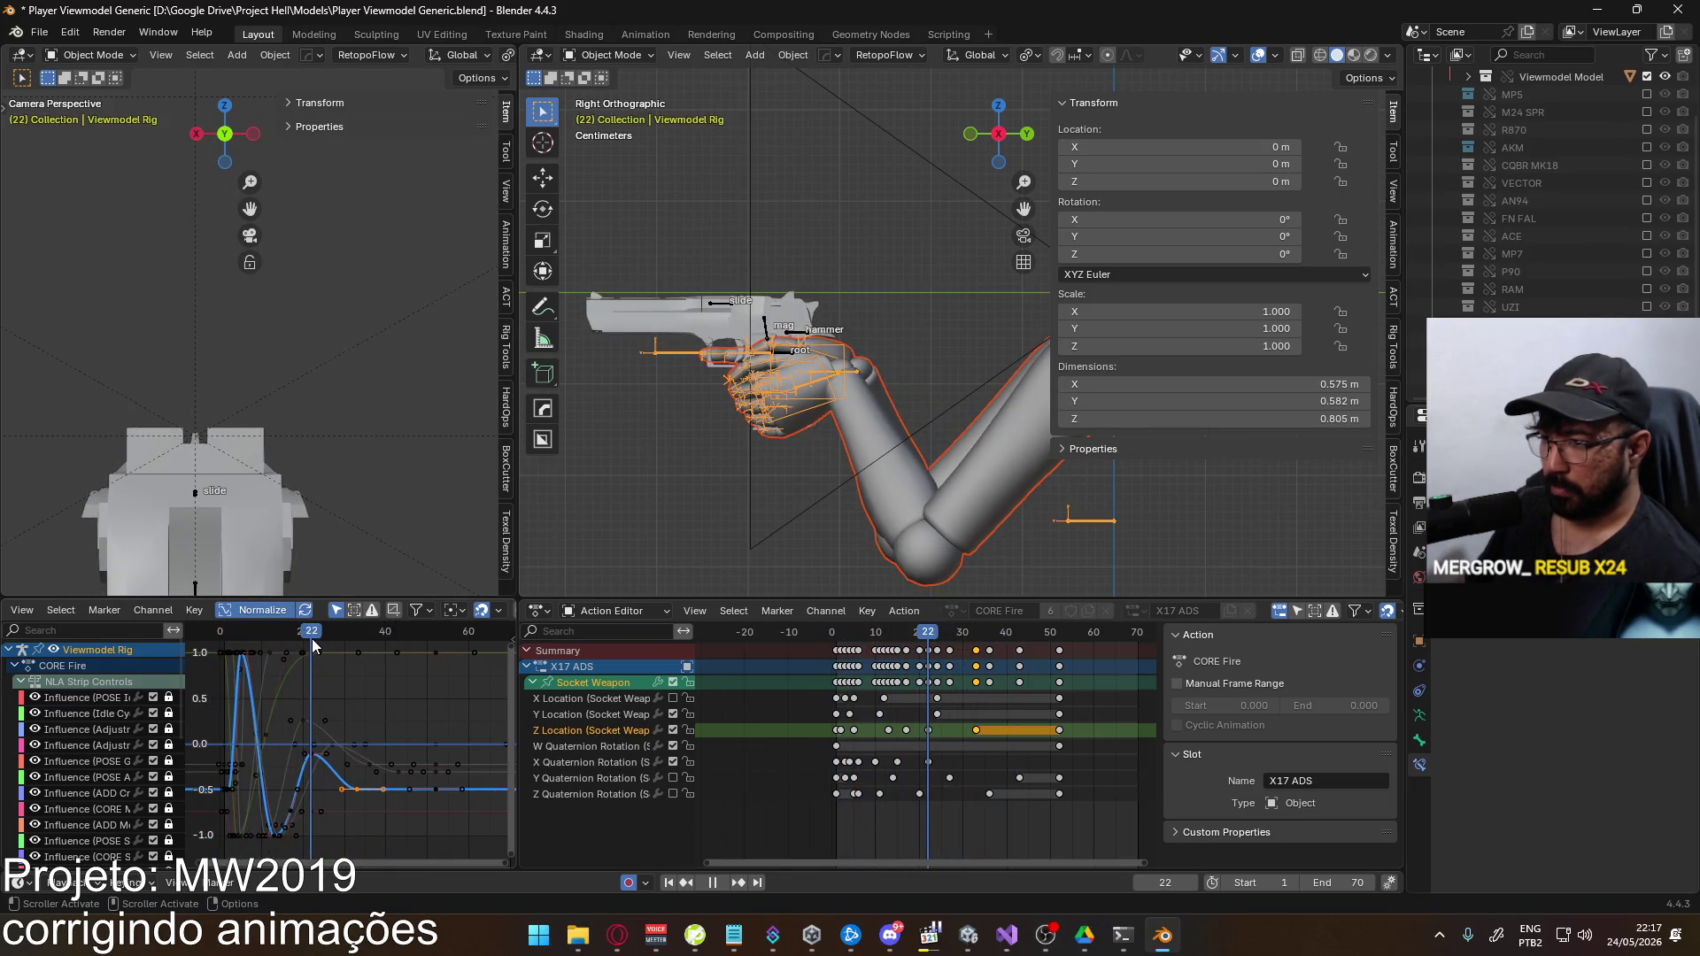
pyautogui.click(315, 755)
pyautogui.press('g')
pyautogui.press('y')
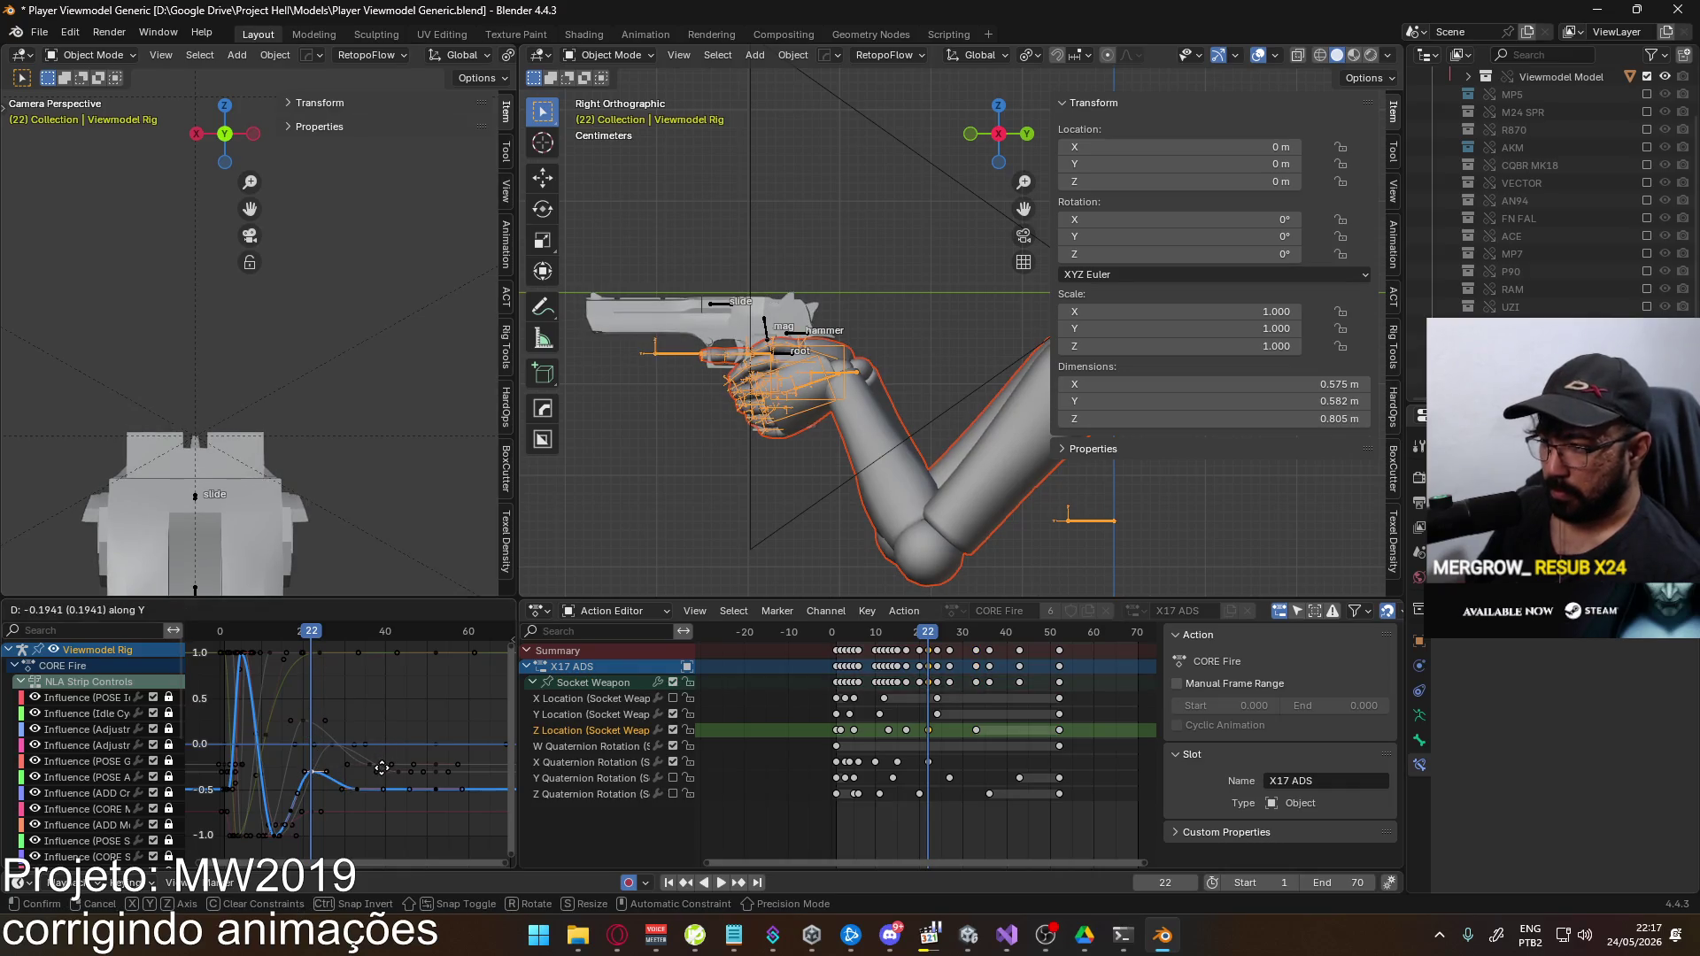
pyautogui.click(380, 774)
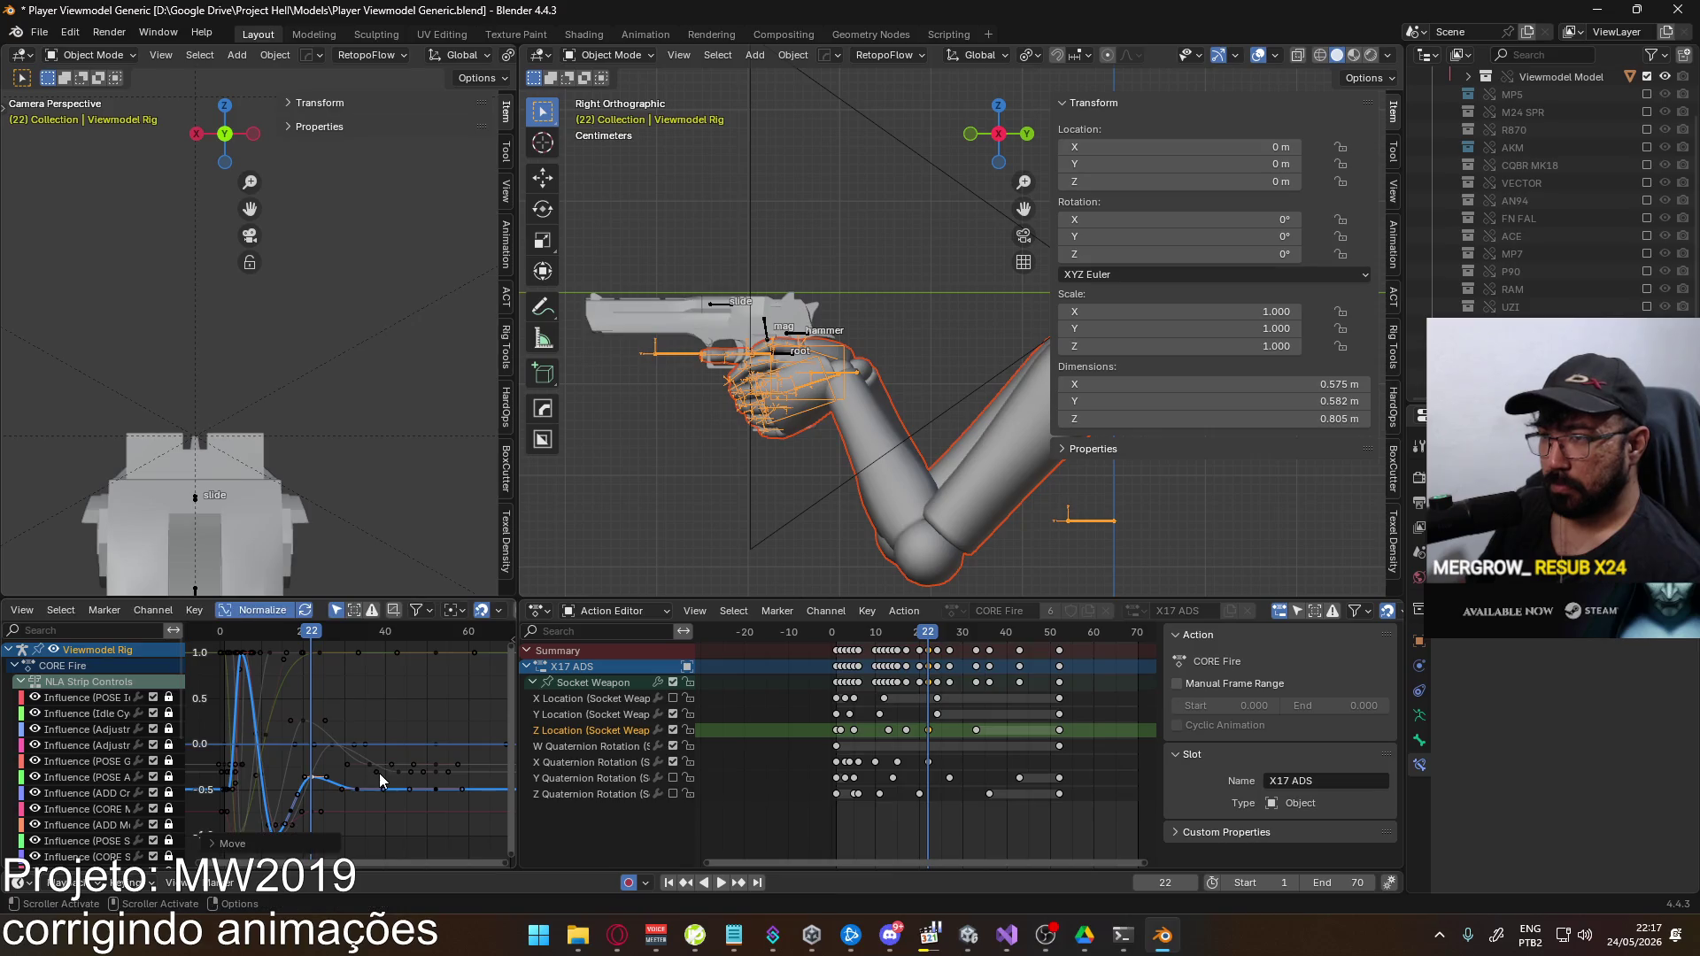
pyautogui.press('space')
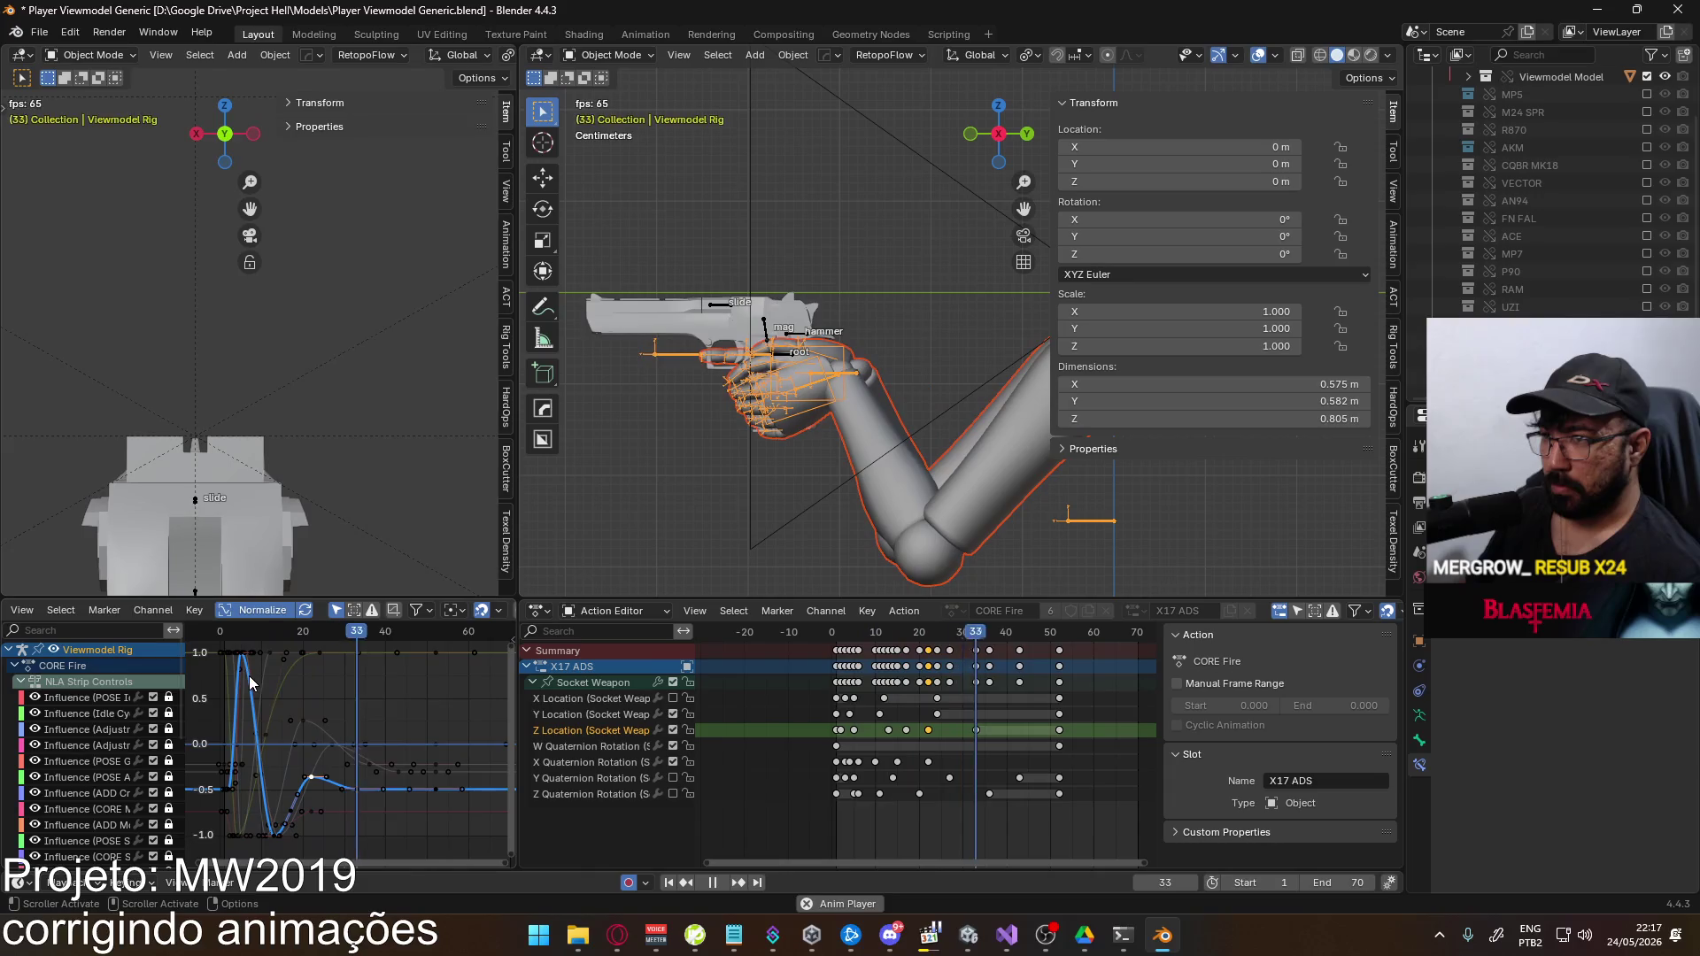
# Delete the Z Location key near frame 22 and lower the key near frame 17
pyautogui.scroll(2, 327, 762)
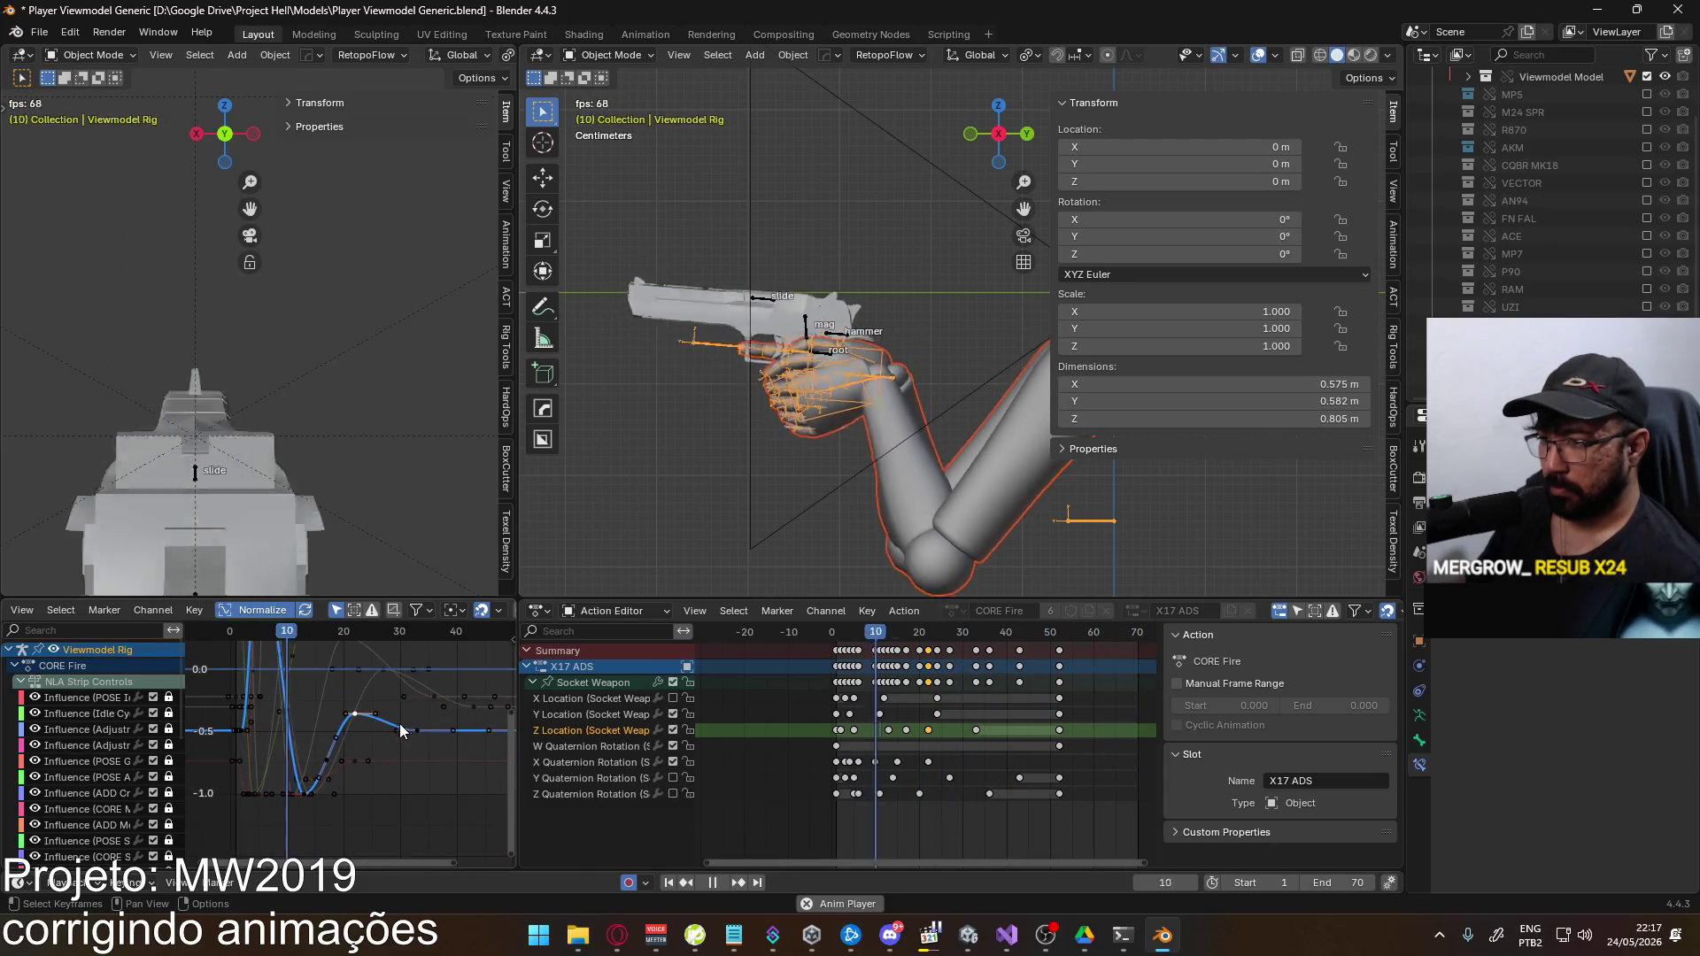
pyautogui.press('Delete')
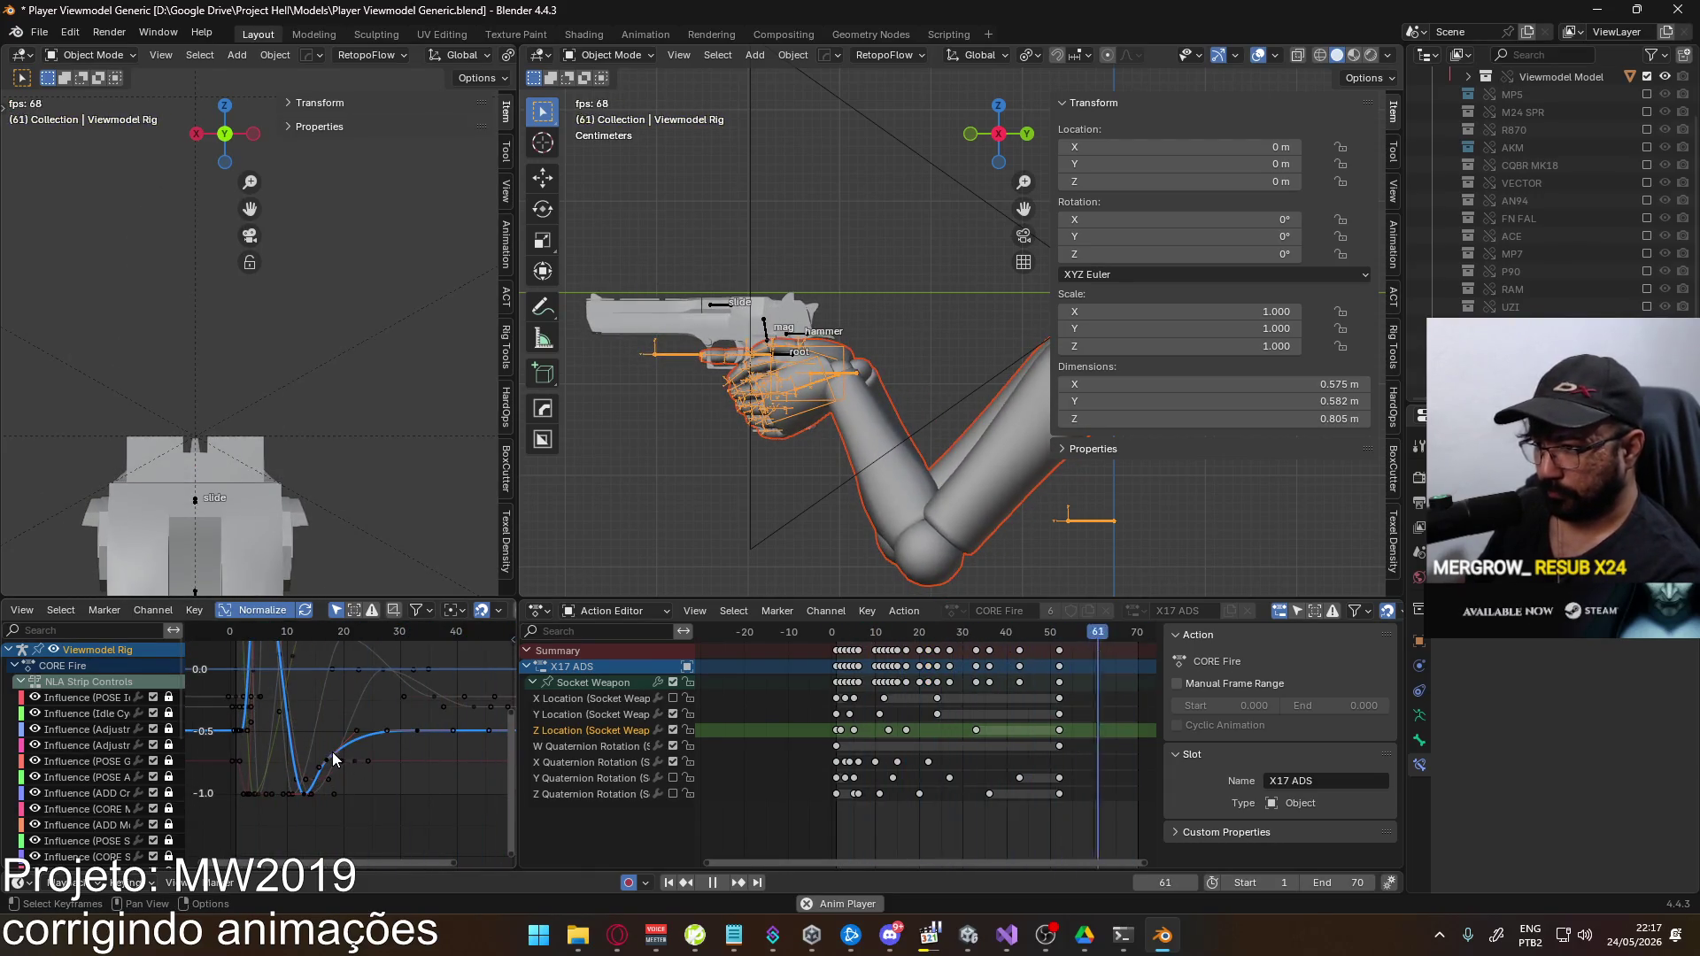
pyautogui.click(390, 740)
pyautogui.press('g')
pyautogui.press('y')
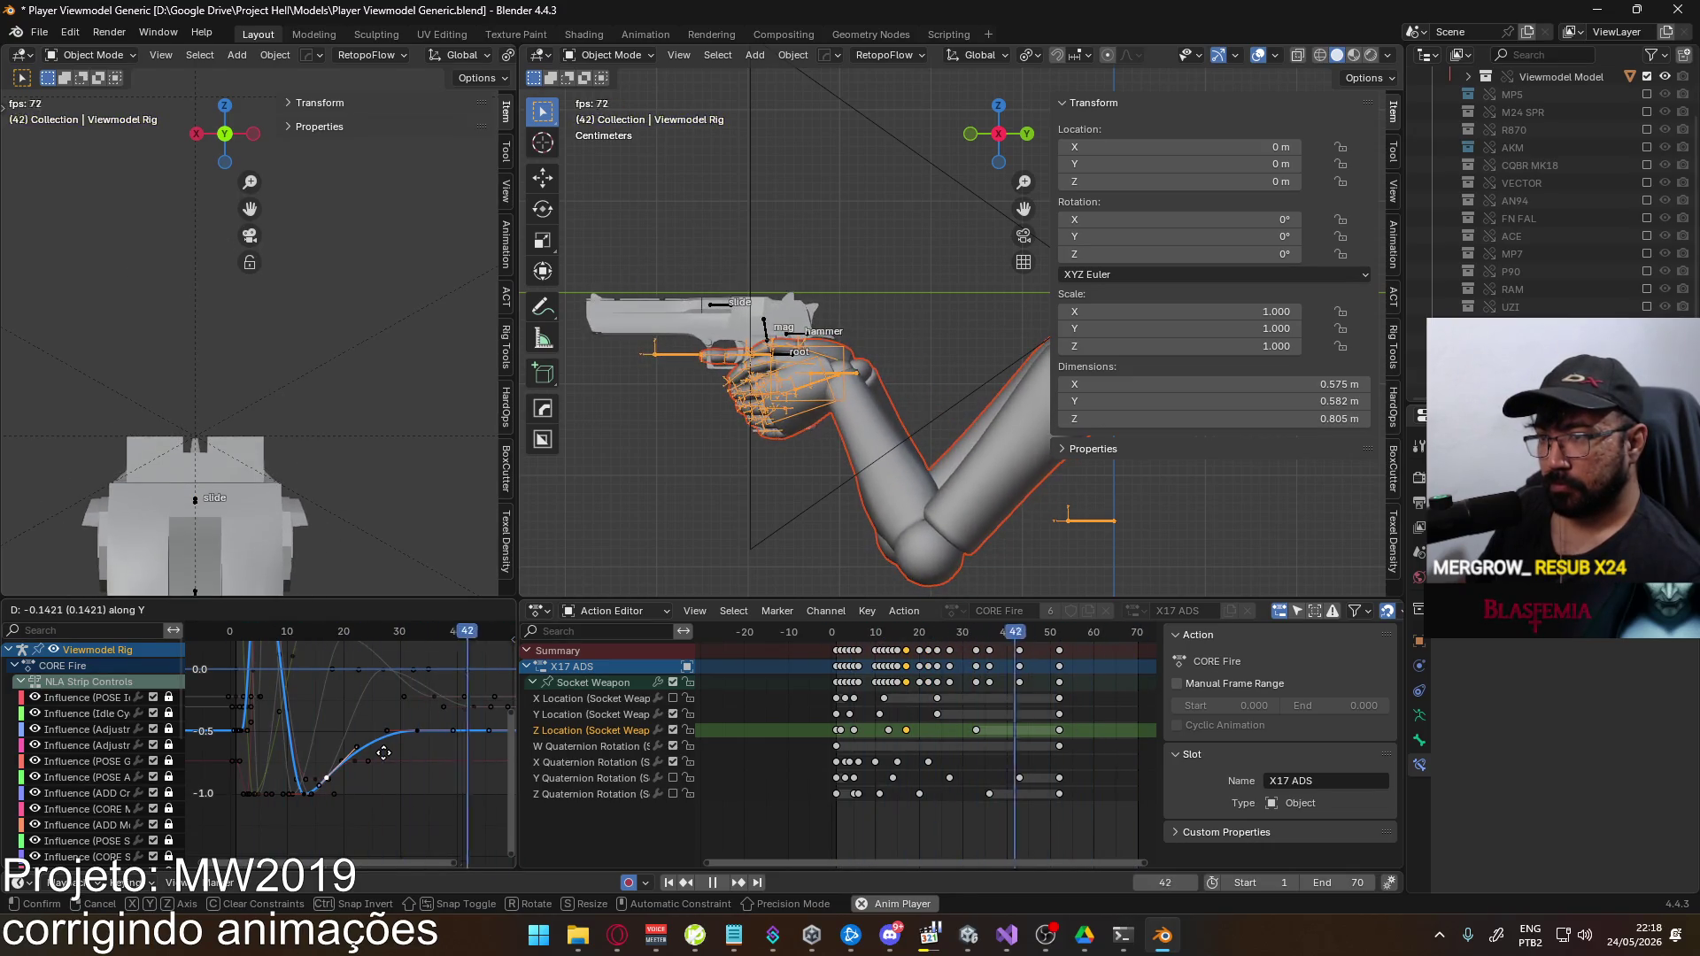
pyautogui.click(384, 752)
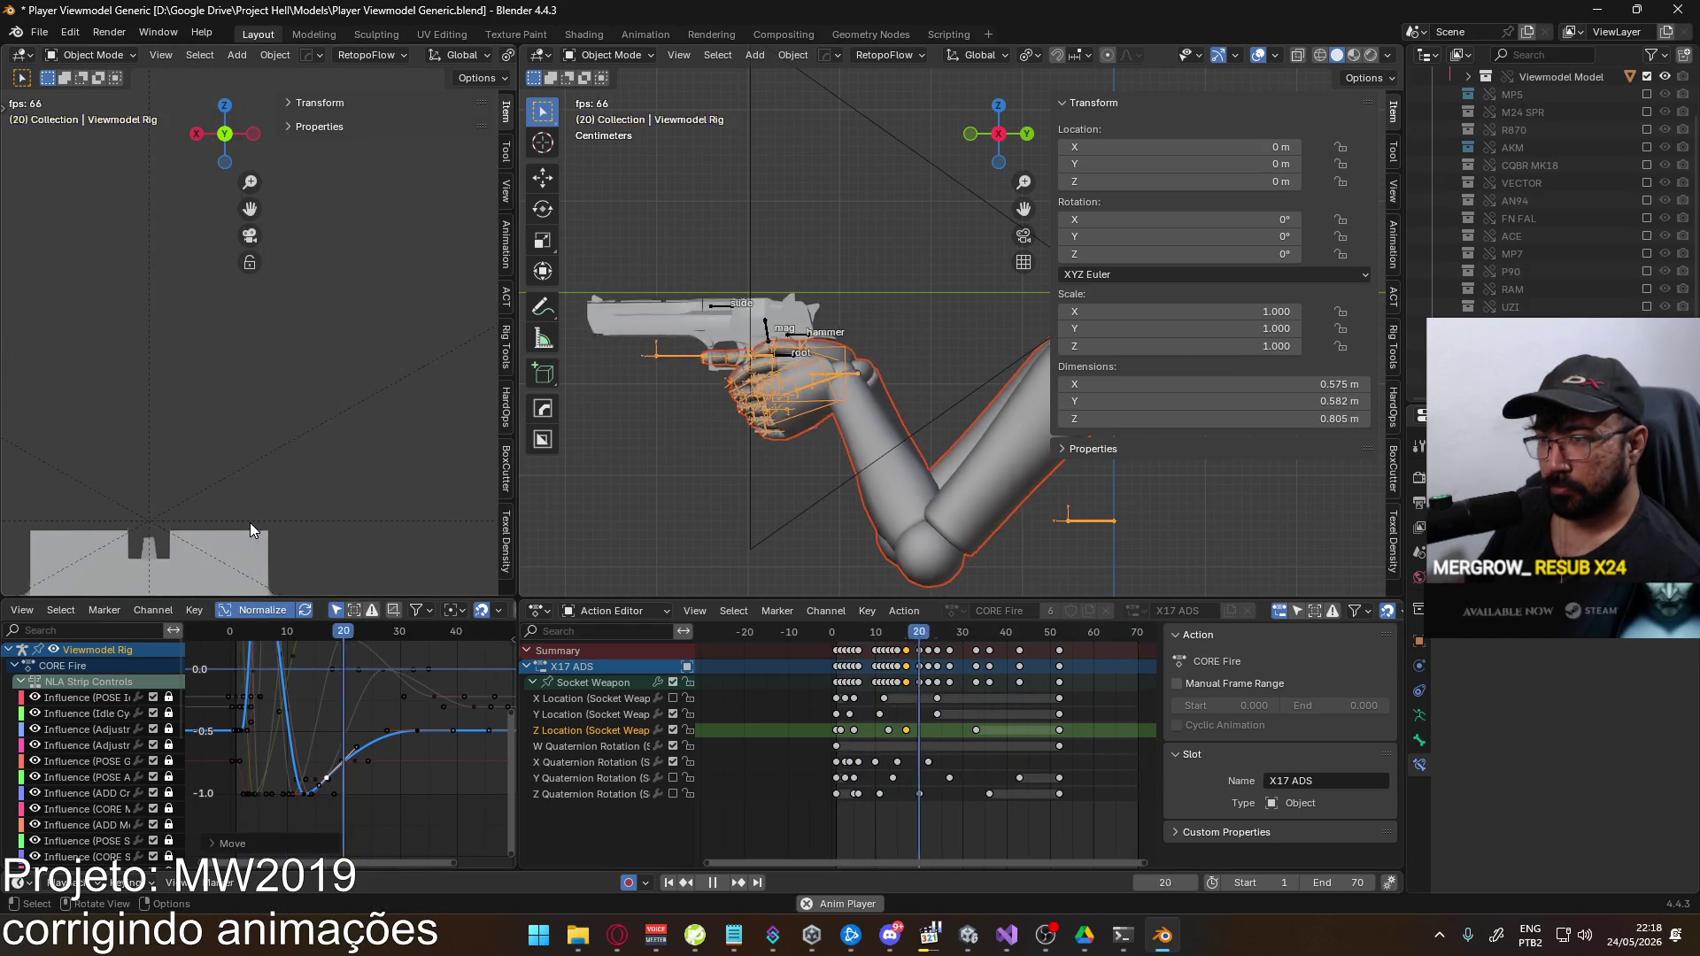
# Raise the settling Z Location keys at frames 31 and 50 by about 0.107
pyautogui.scroll(-3, 253, 716)
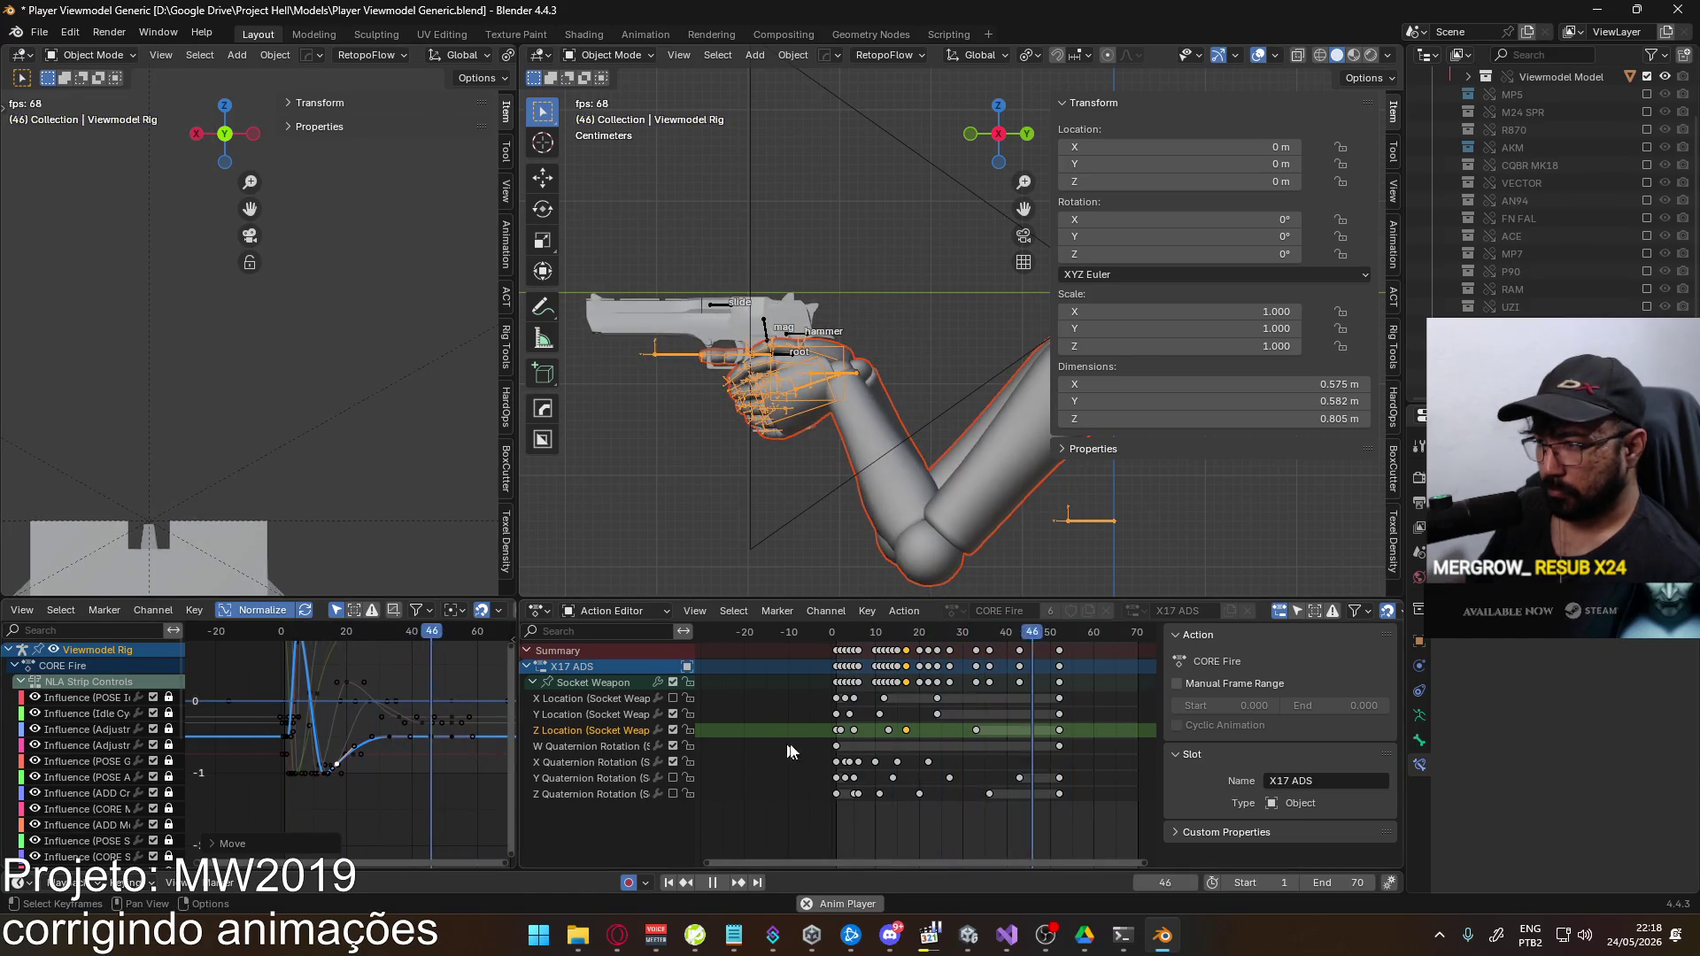
pyautogui.click(838, 732)
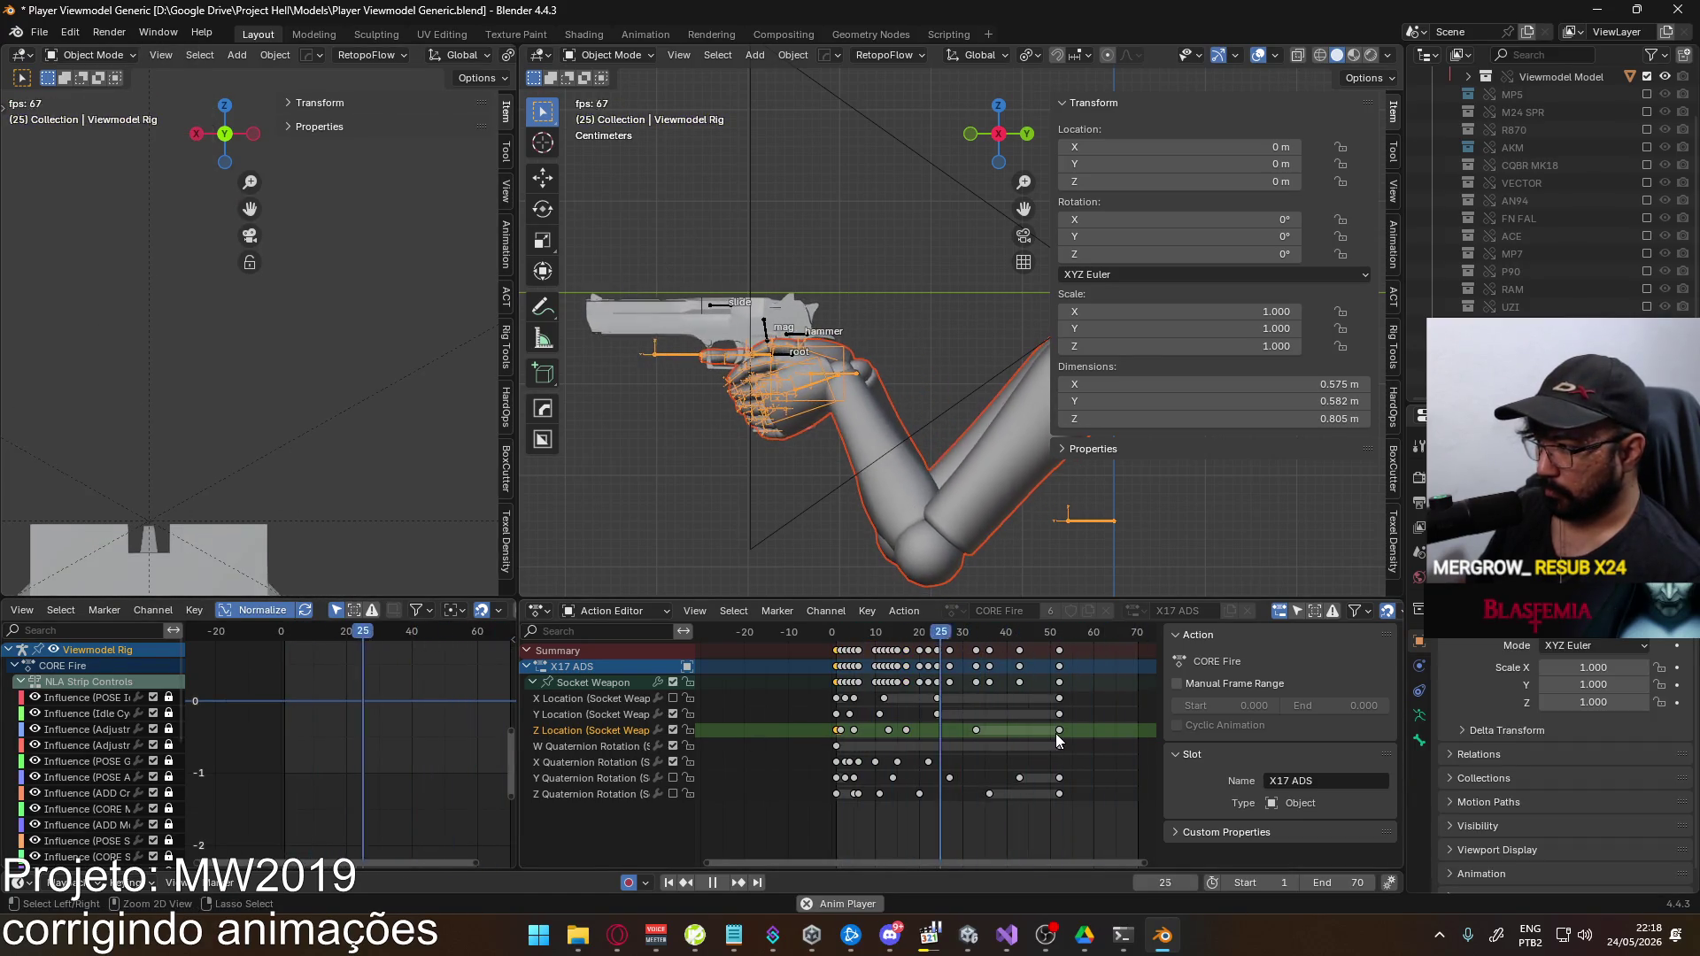
pyautogui.moveTo(1080, 726); pyautogui.dragTo(958, 741)
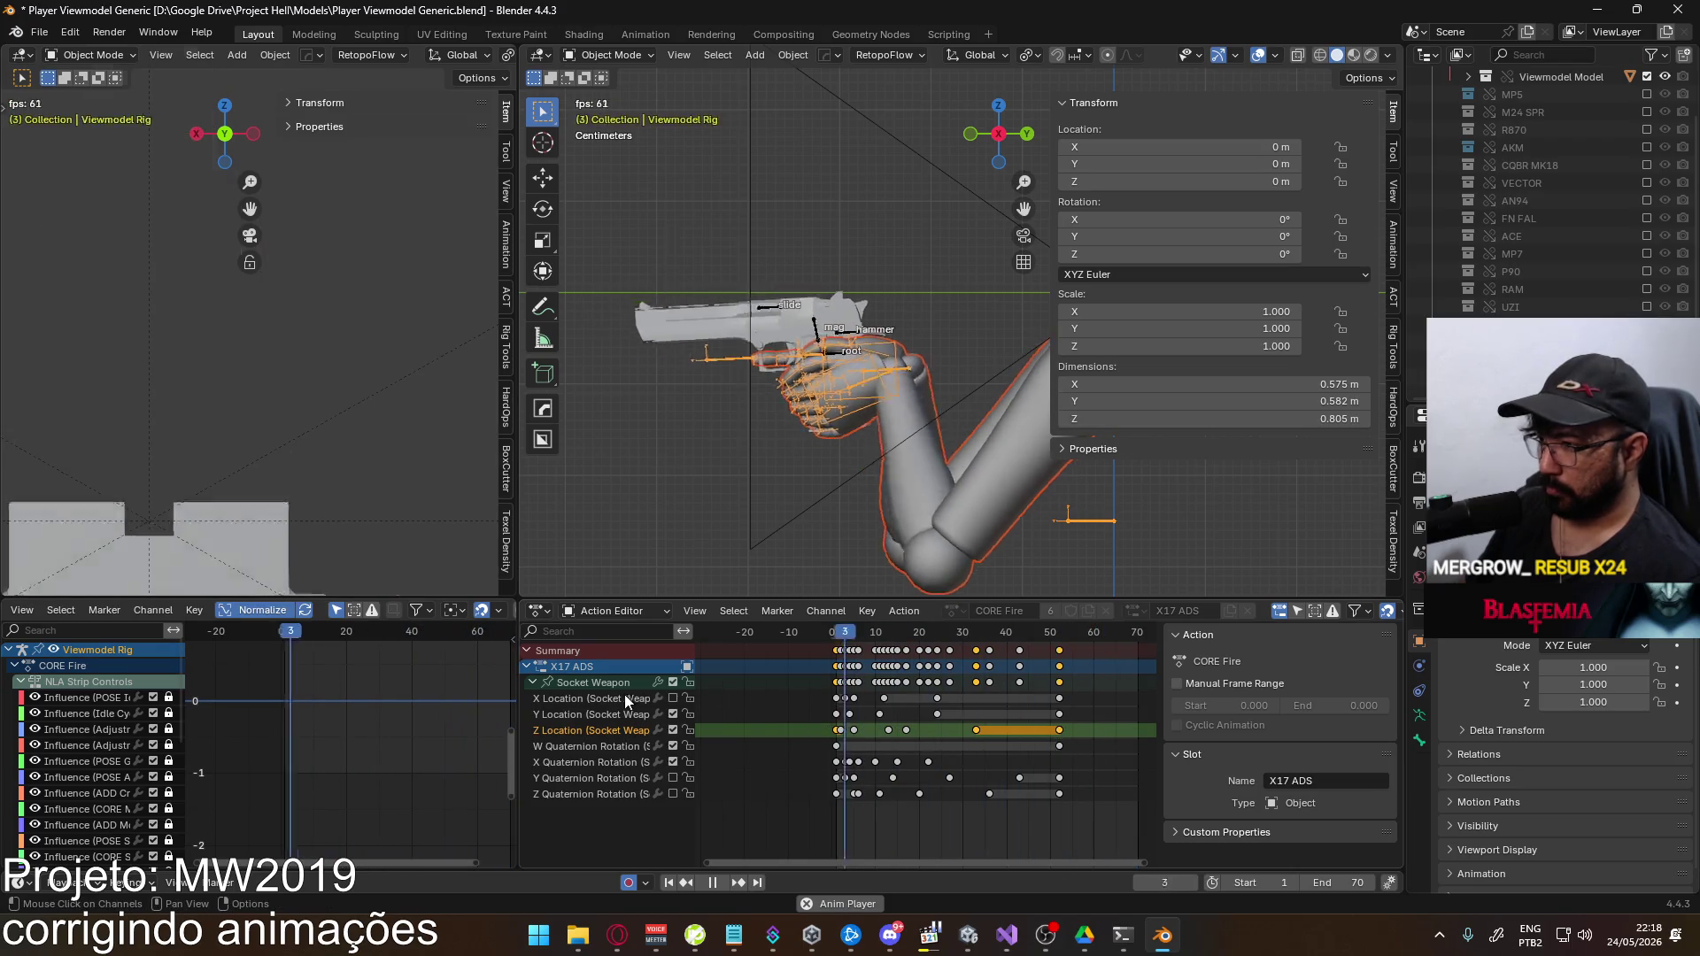
pyautogui.press('space')
pyautogui.click(974, 636)
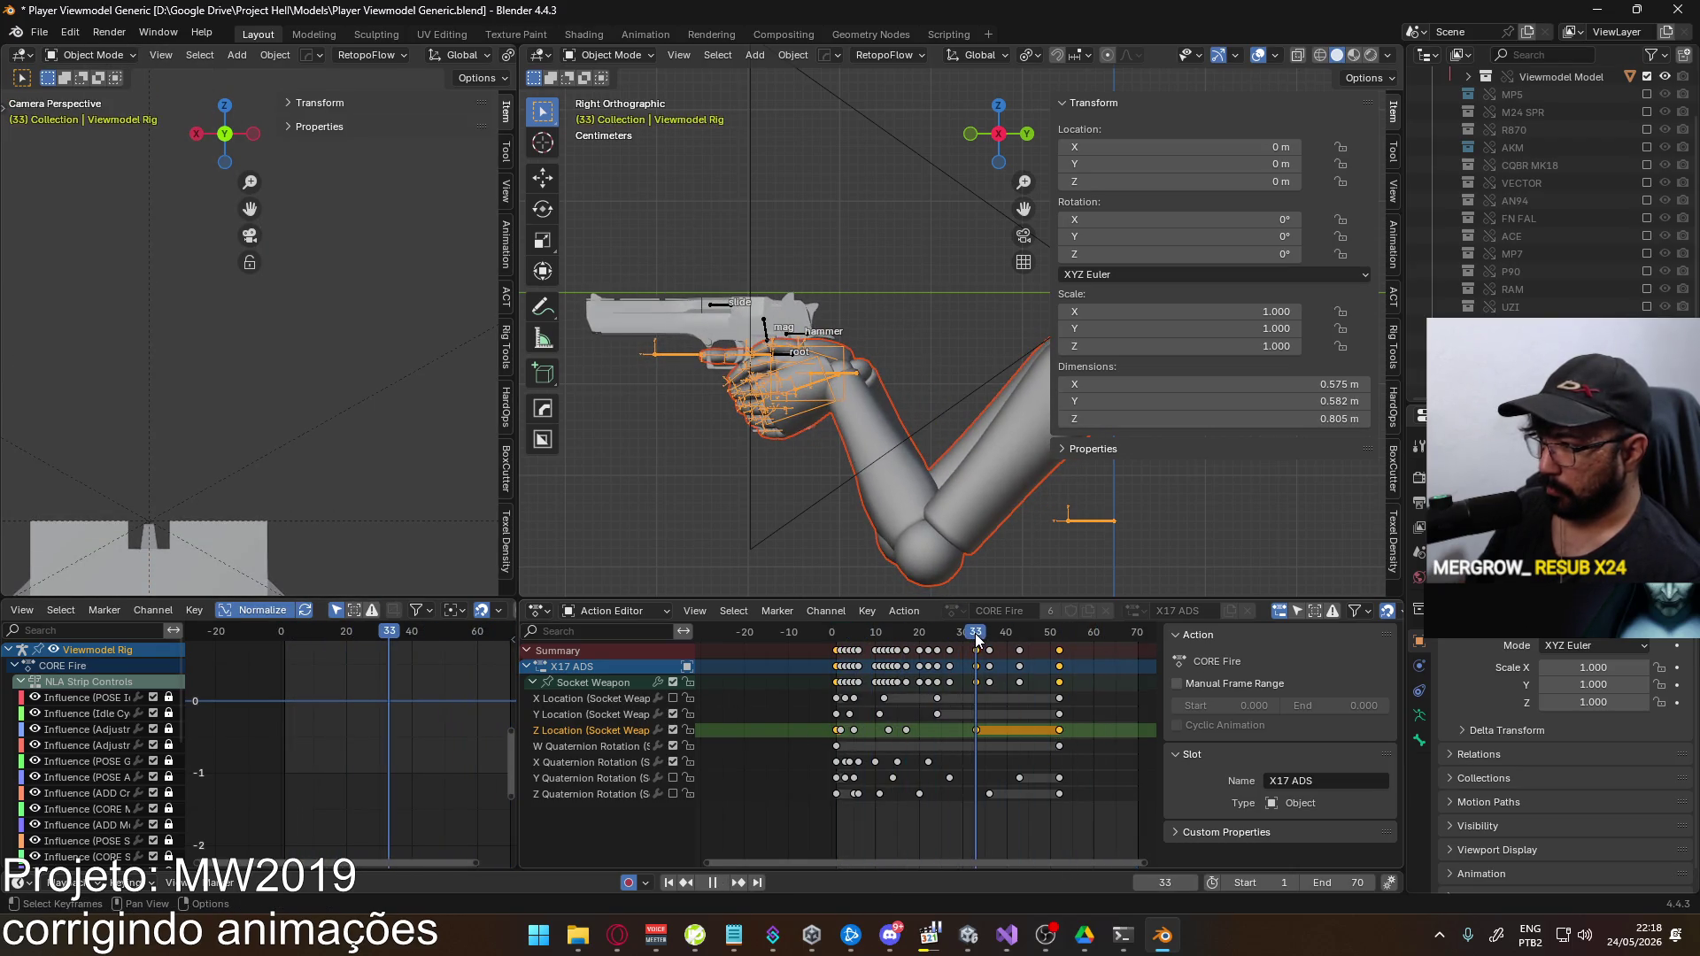
pyautogui.click(595, 686)
pyautogui.scroll(1, 327, 769)
pyautogui.scroll(1, 328, 768)
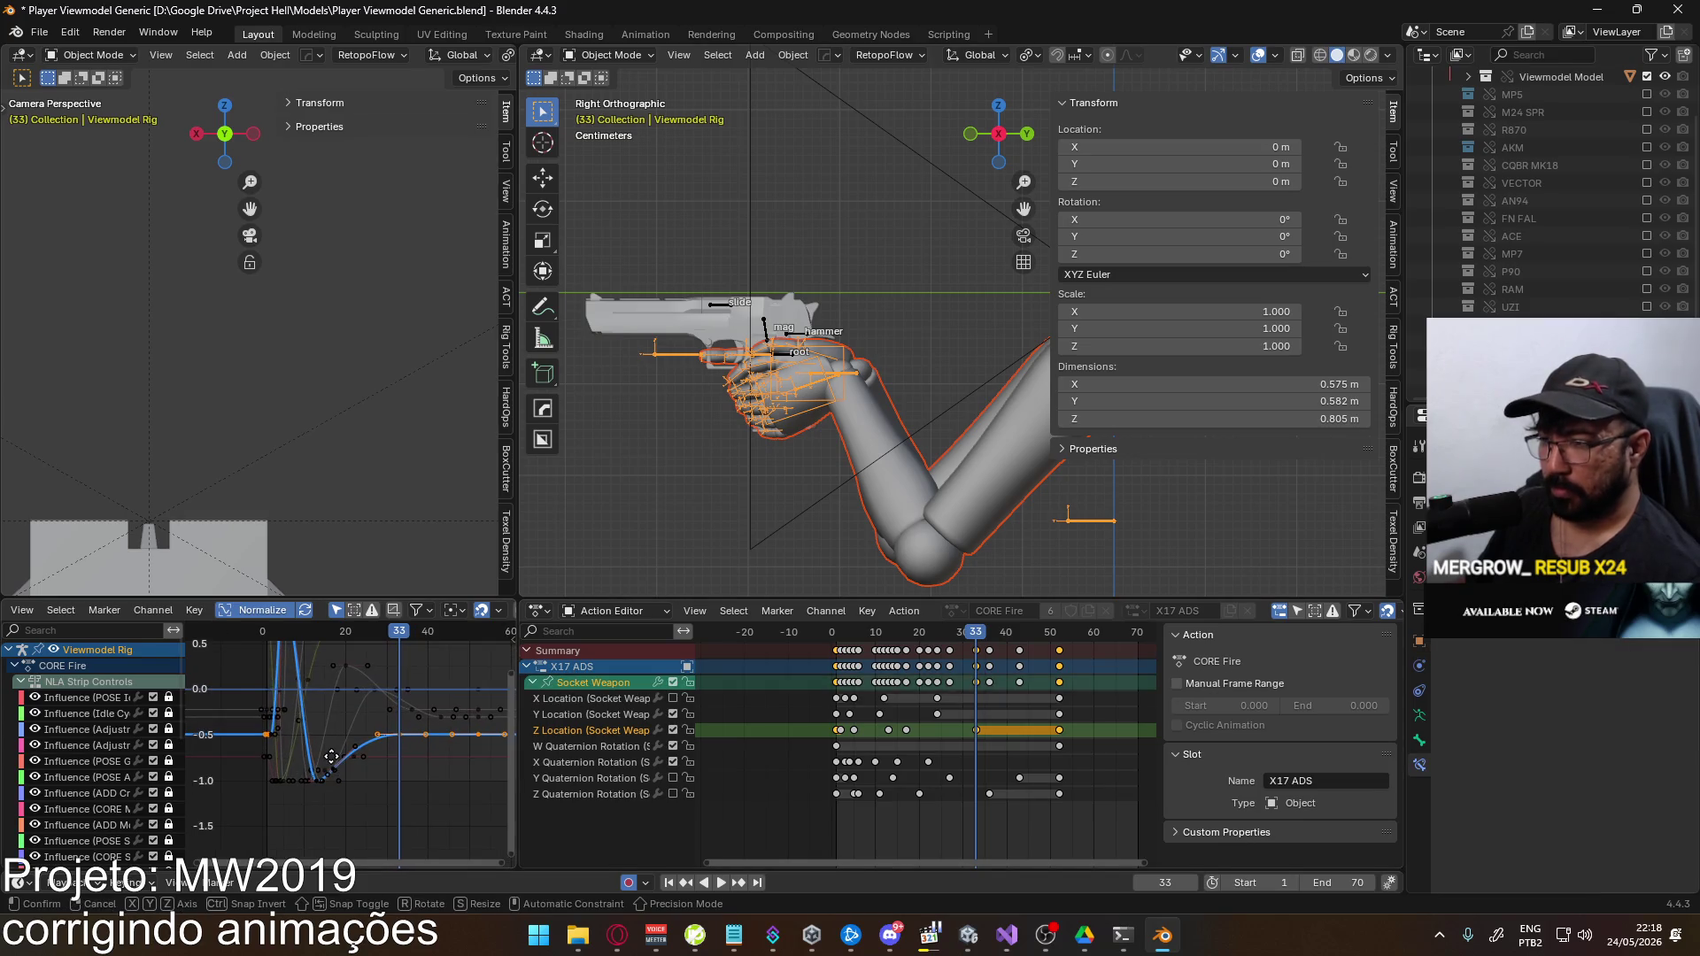
pyautogui.press('g')
pyautogui.press('y')
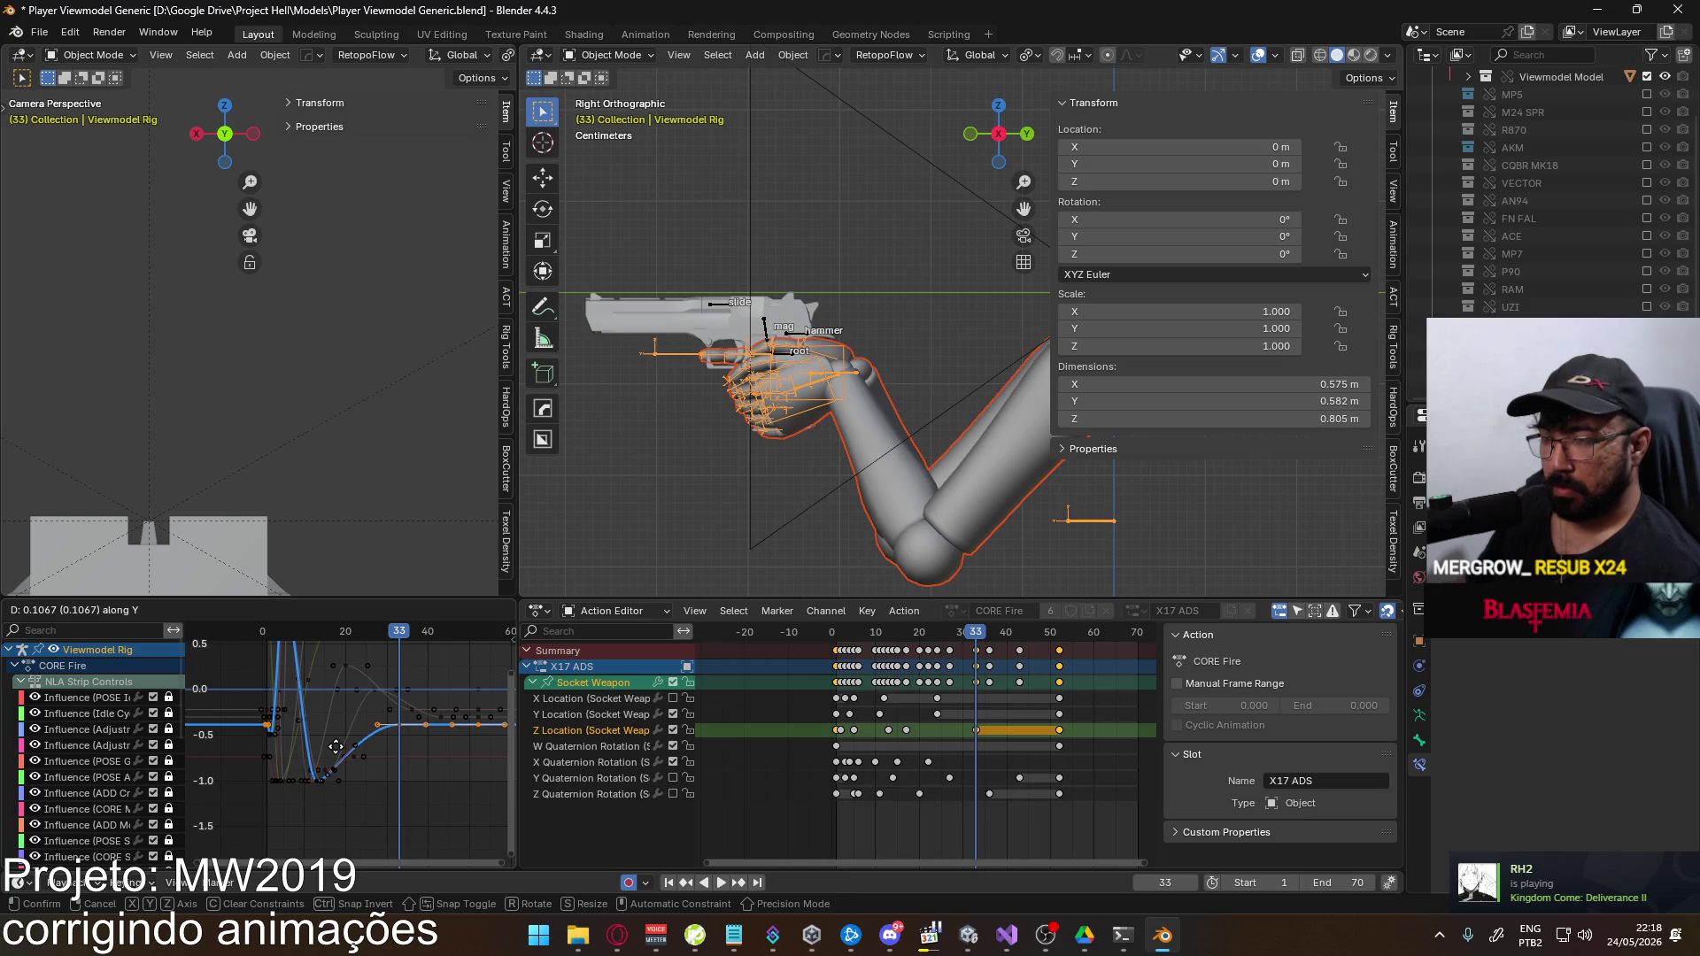
pyautogui.click(336, 746)
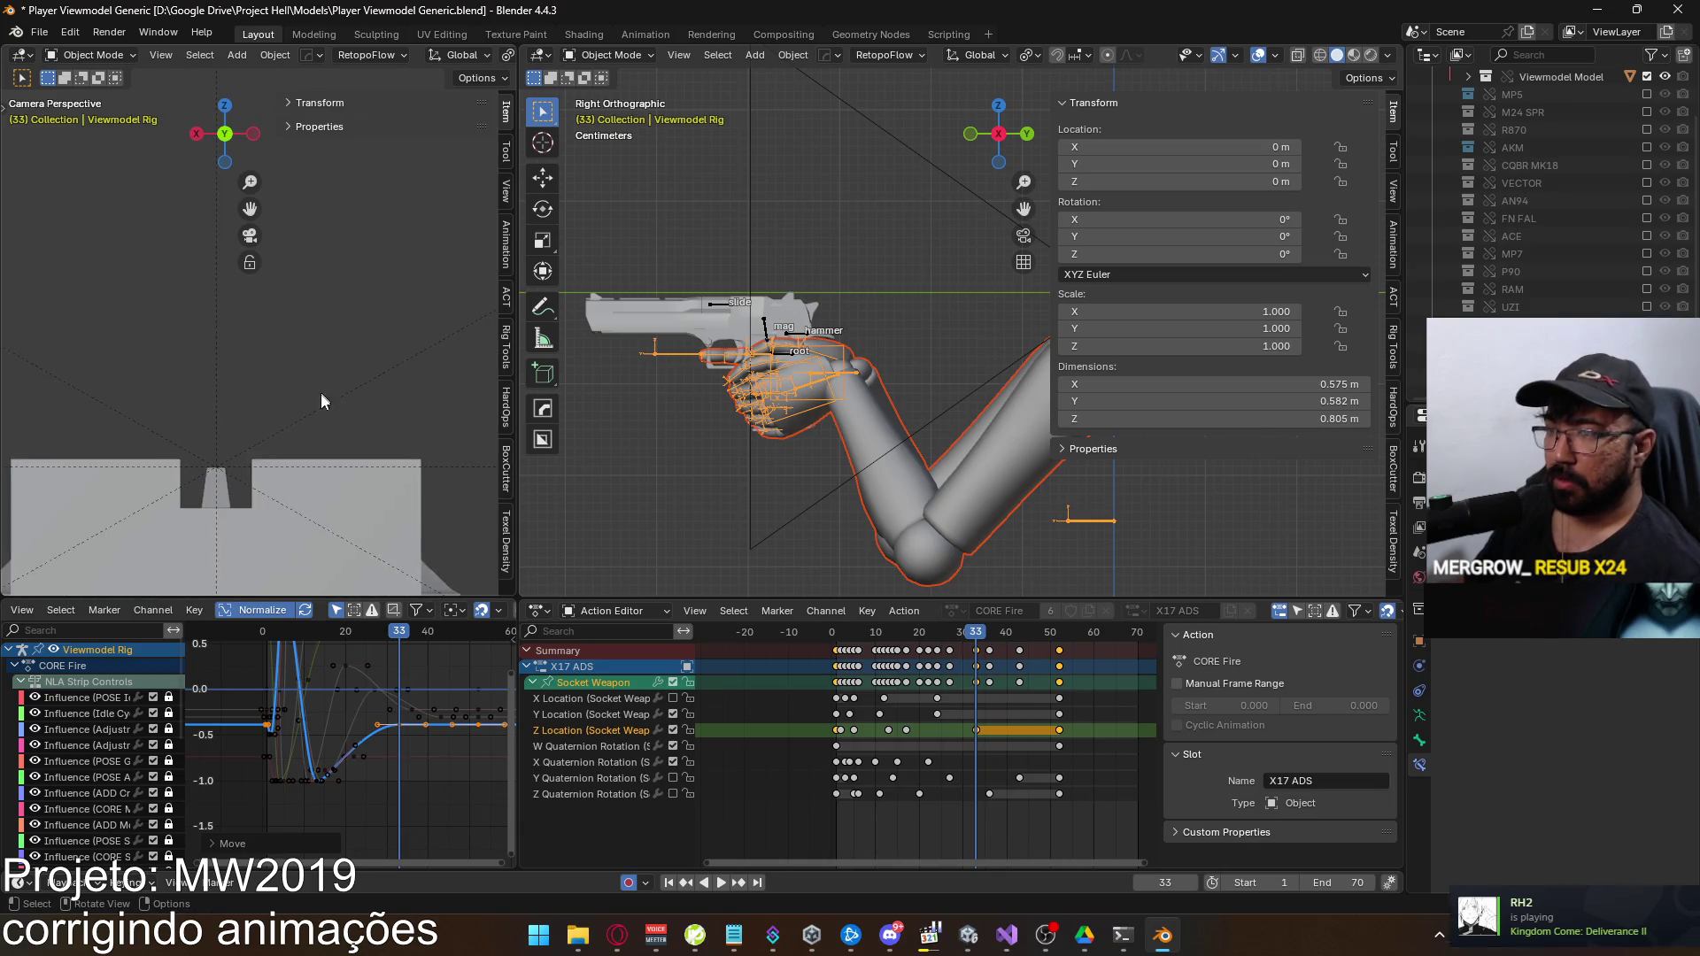
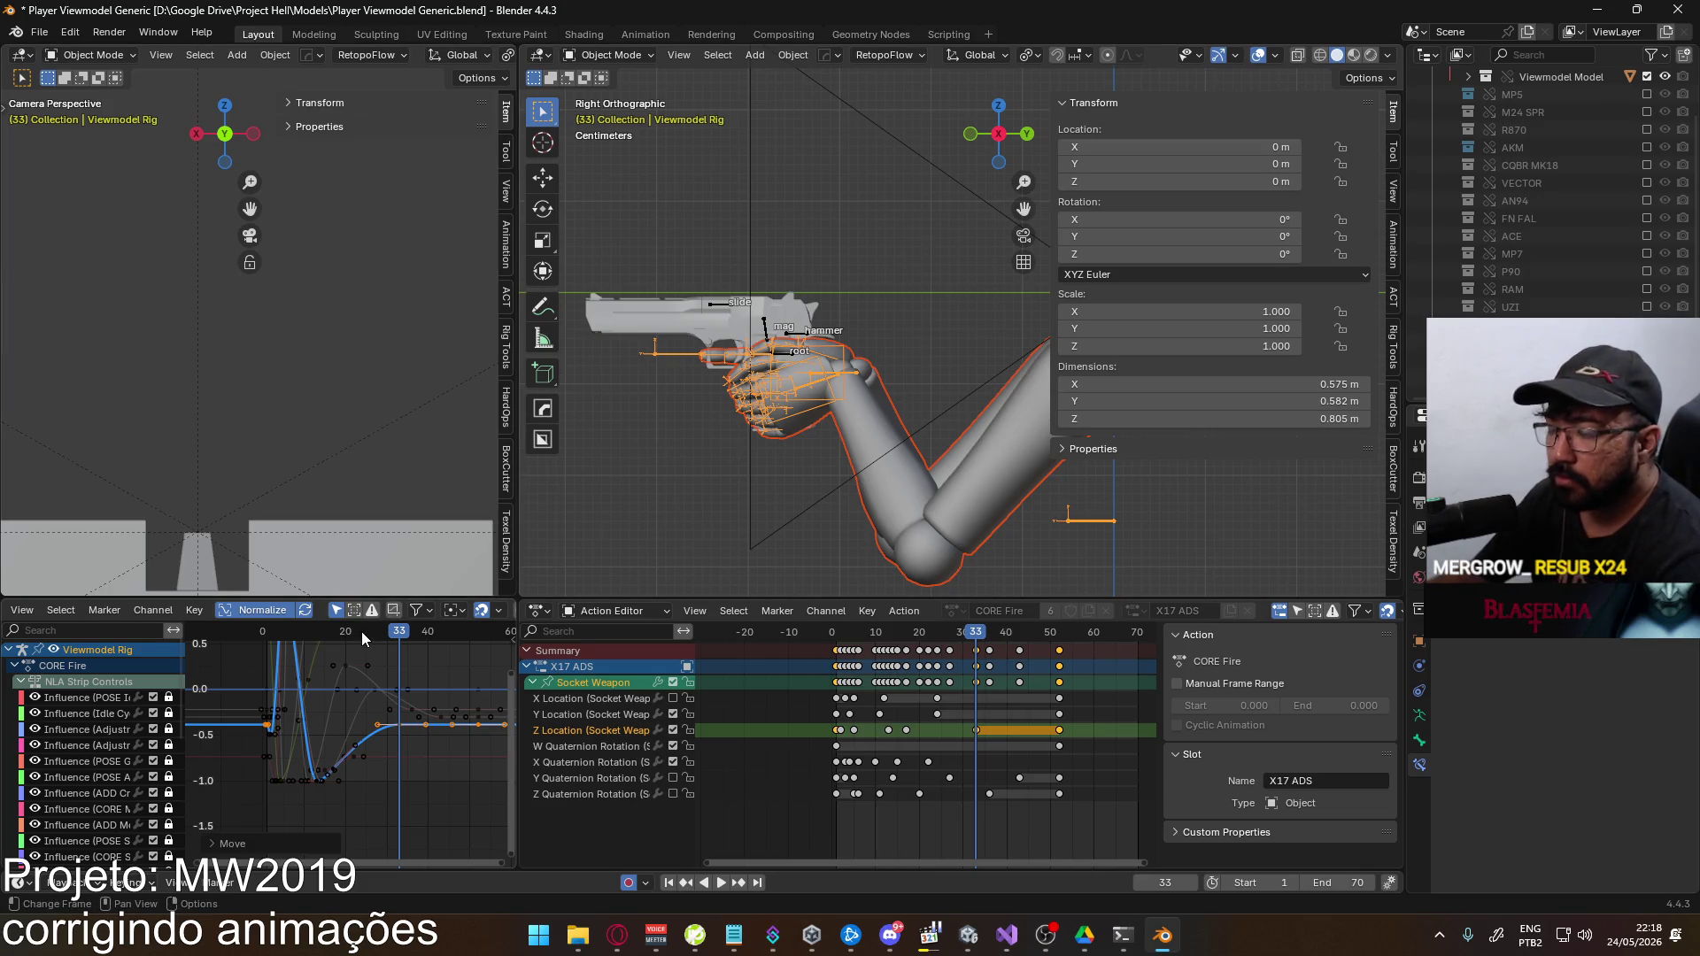
# Reload the failed YouTube video page in the browser, then return to Blender
pyautogui.moveTo(398, 634)
pyautogui.mouseDown()
pyautogui.moveTo(266, 634)
pyautogui.moveTo(402, 632)
pyautogui.mouseUp()
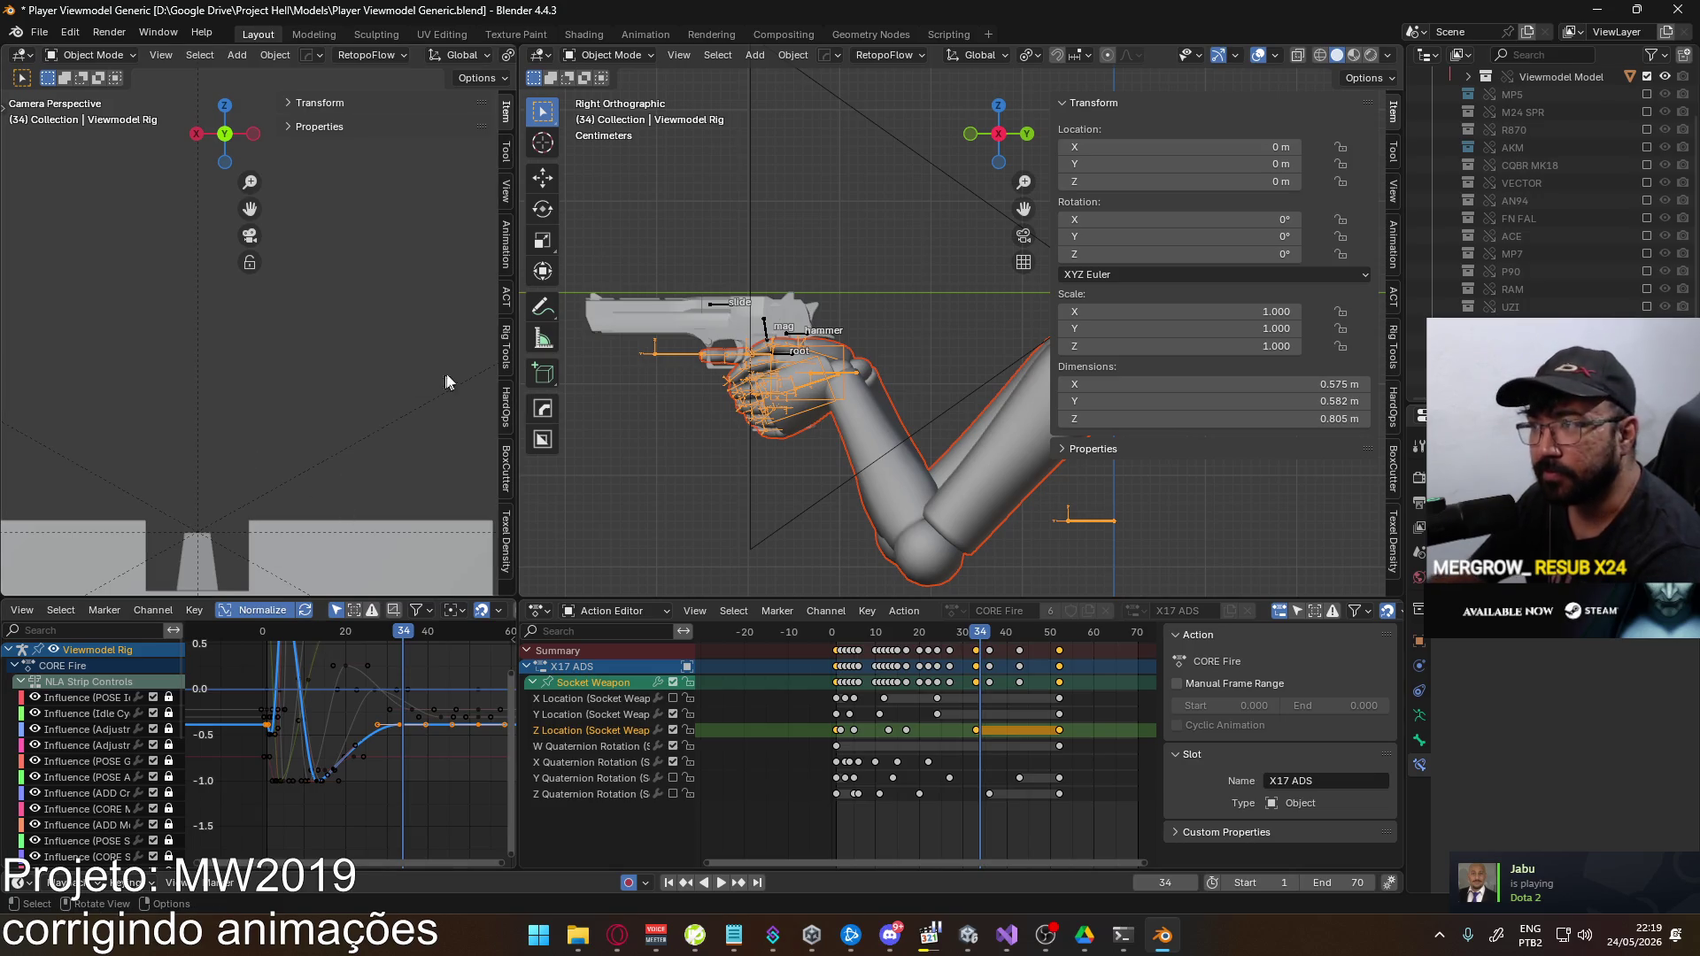
pyautogui.click(617, 935)
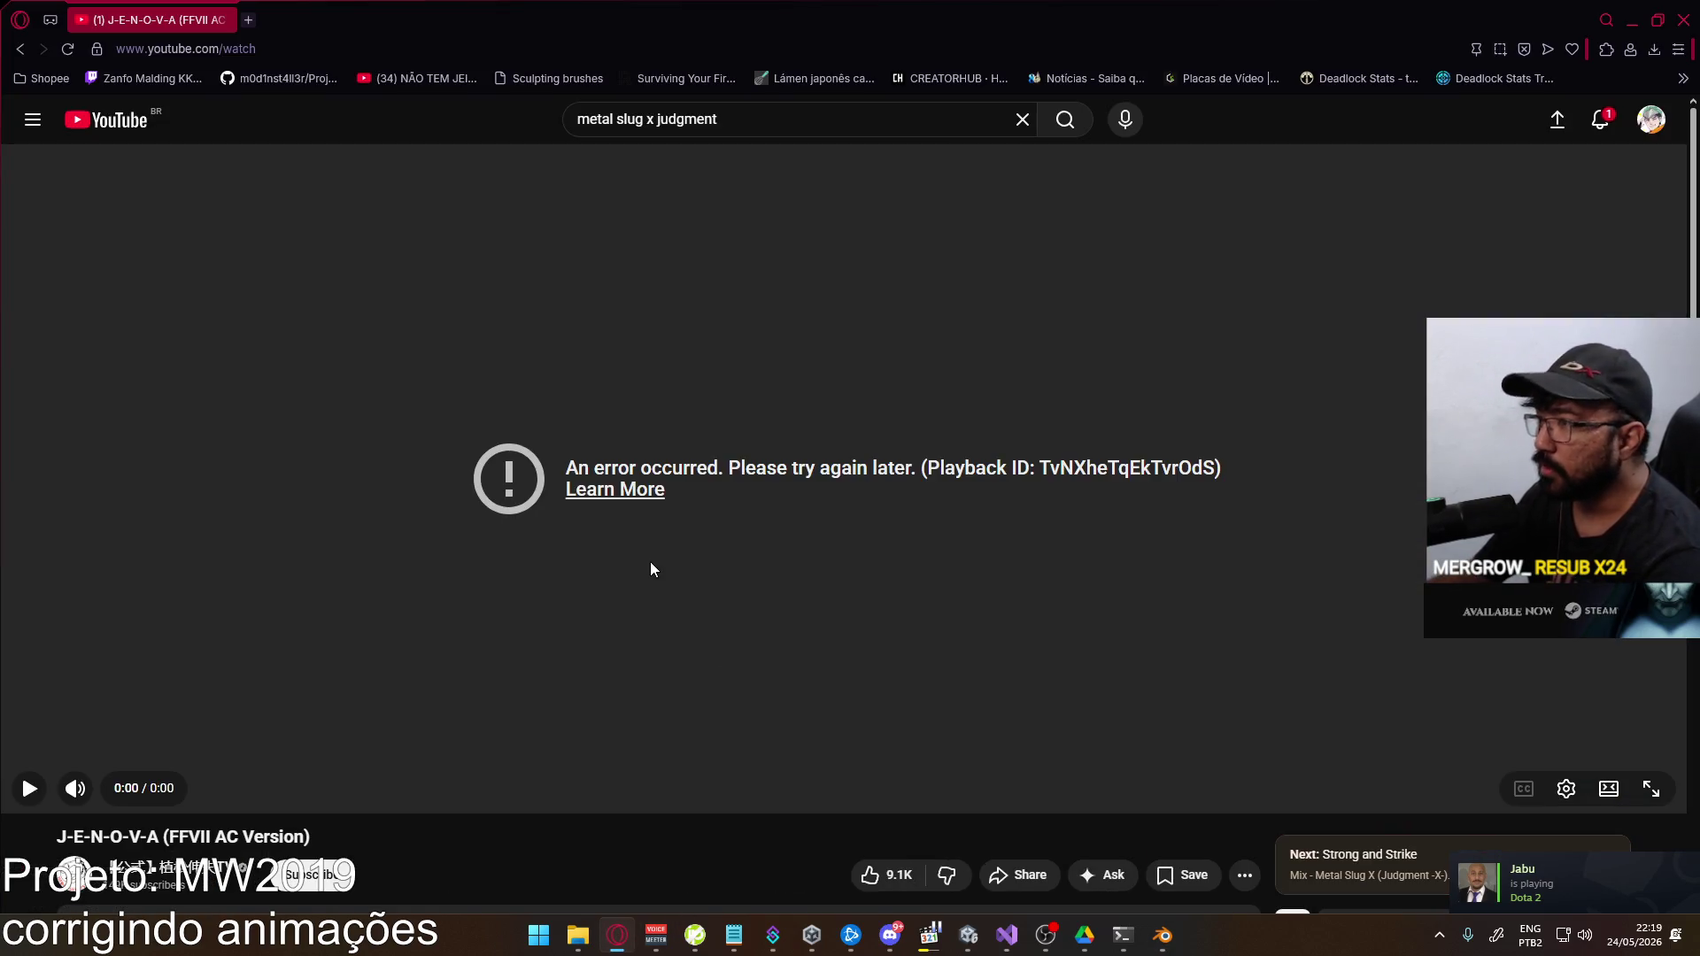
pyautogui.click(69, 50)
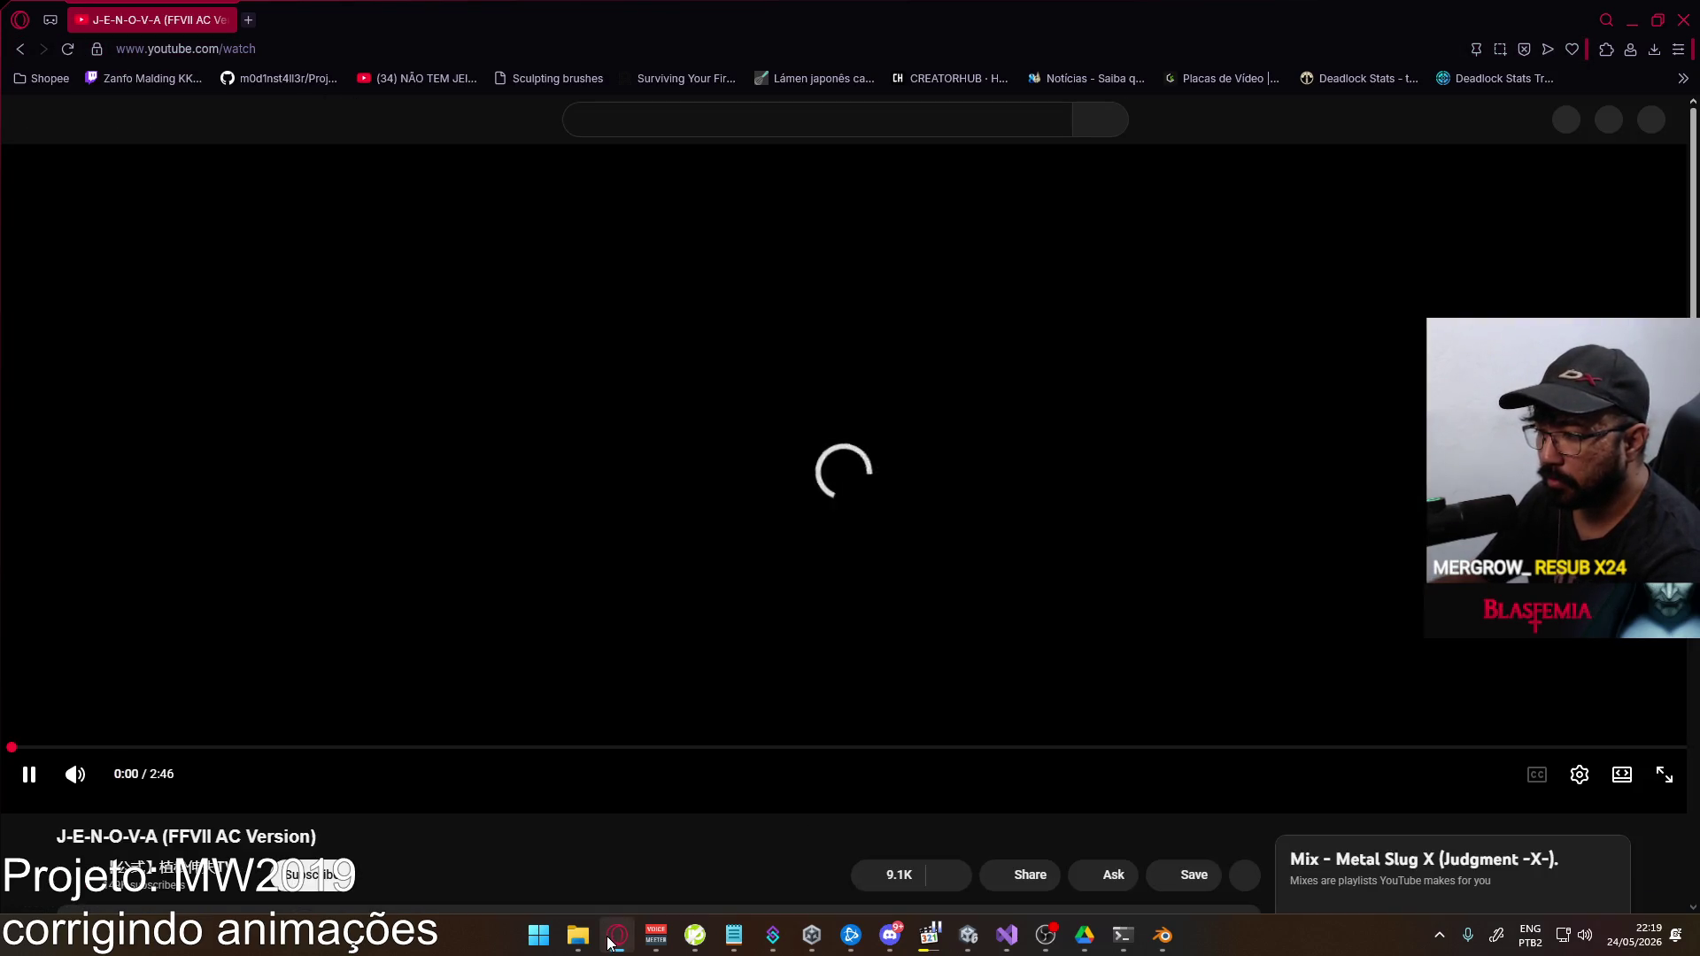
pyautogui.click(617, 935)
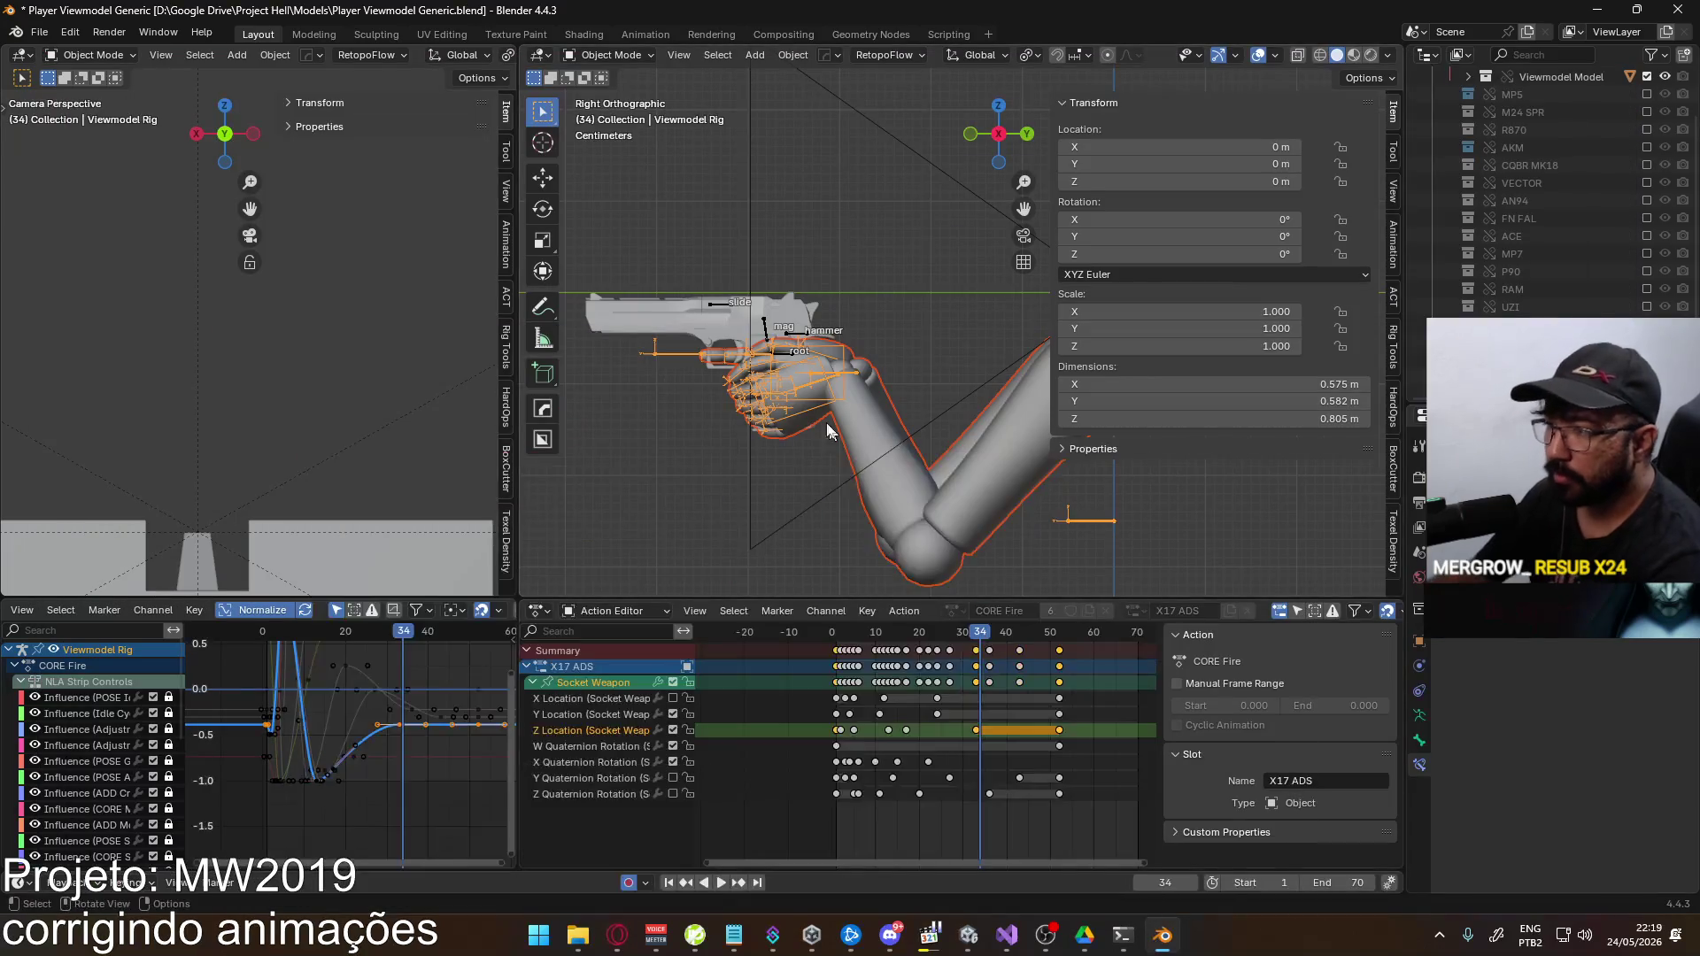
# Play back the fire animation and stop it with the current frame at 1
pyautogui.click(851, 653)
pyautogui.press('space')
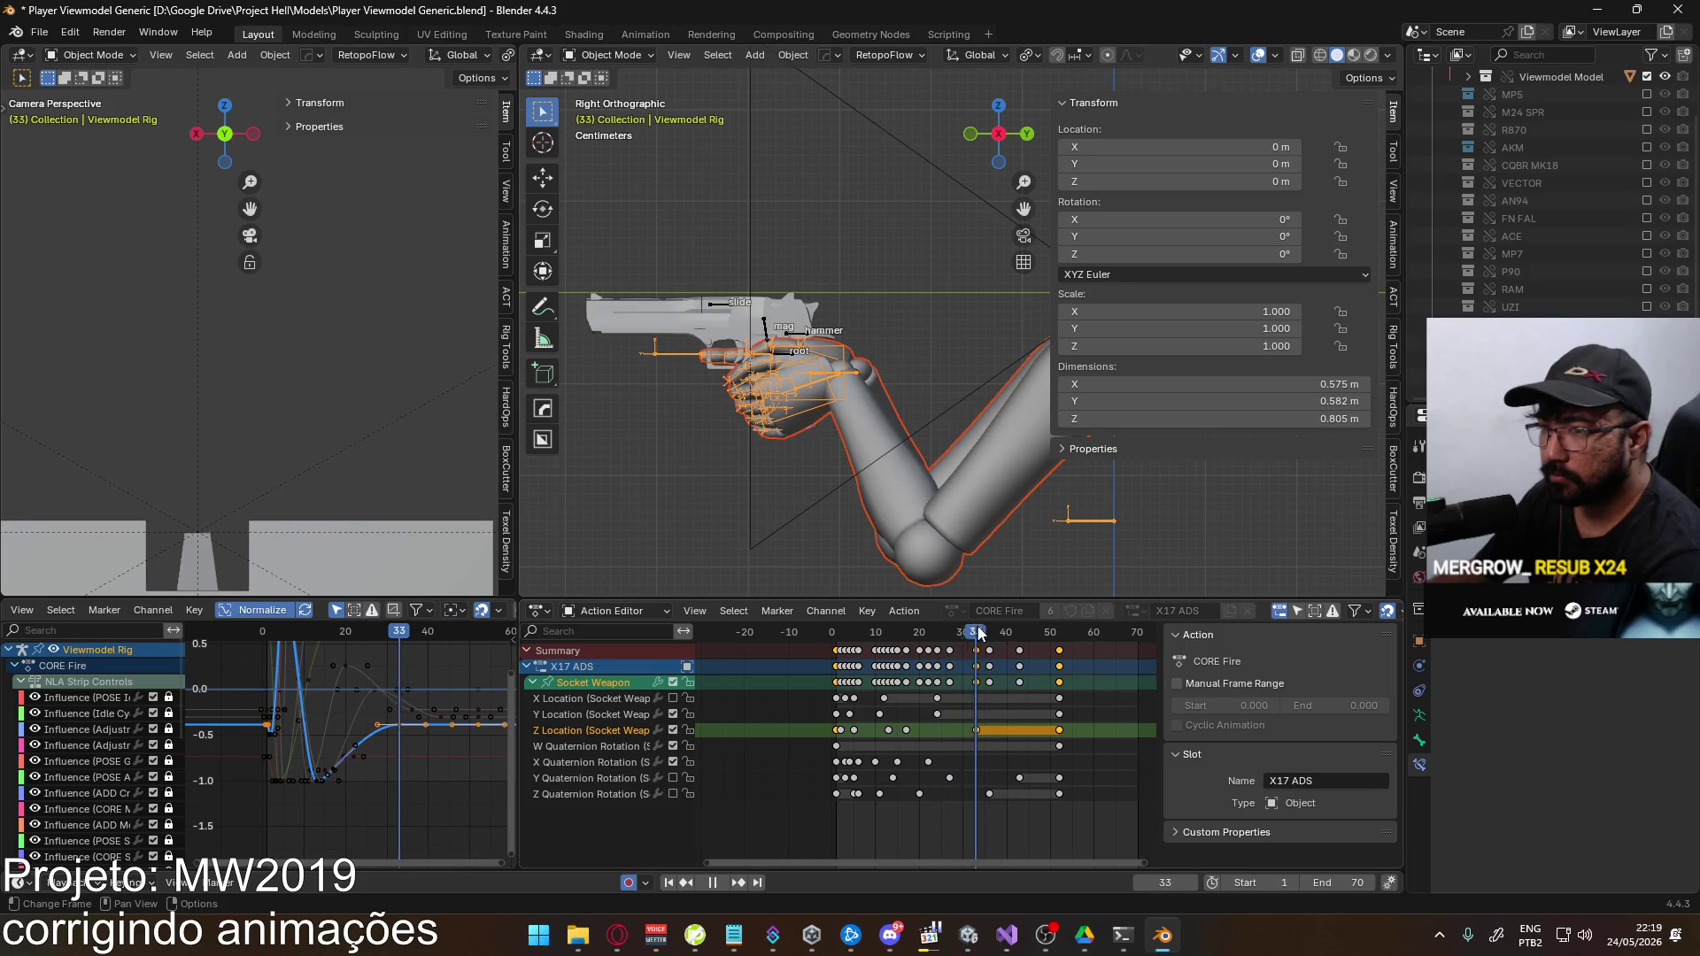
pyautogui.click(837, 643)
pyautogui.press('space')
# Export the animation as FBX over Viewmodel@EAGLE Fire ADS Single.fbx
pyautogui.click(39, 35)
pyautogui.moveTo(96, 321)
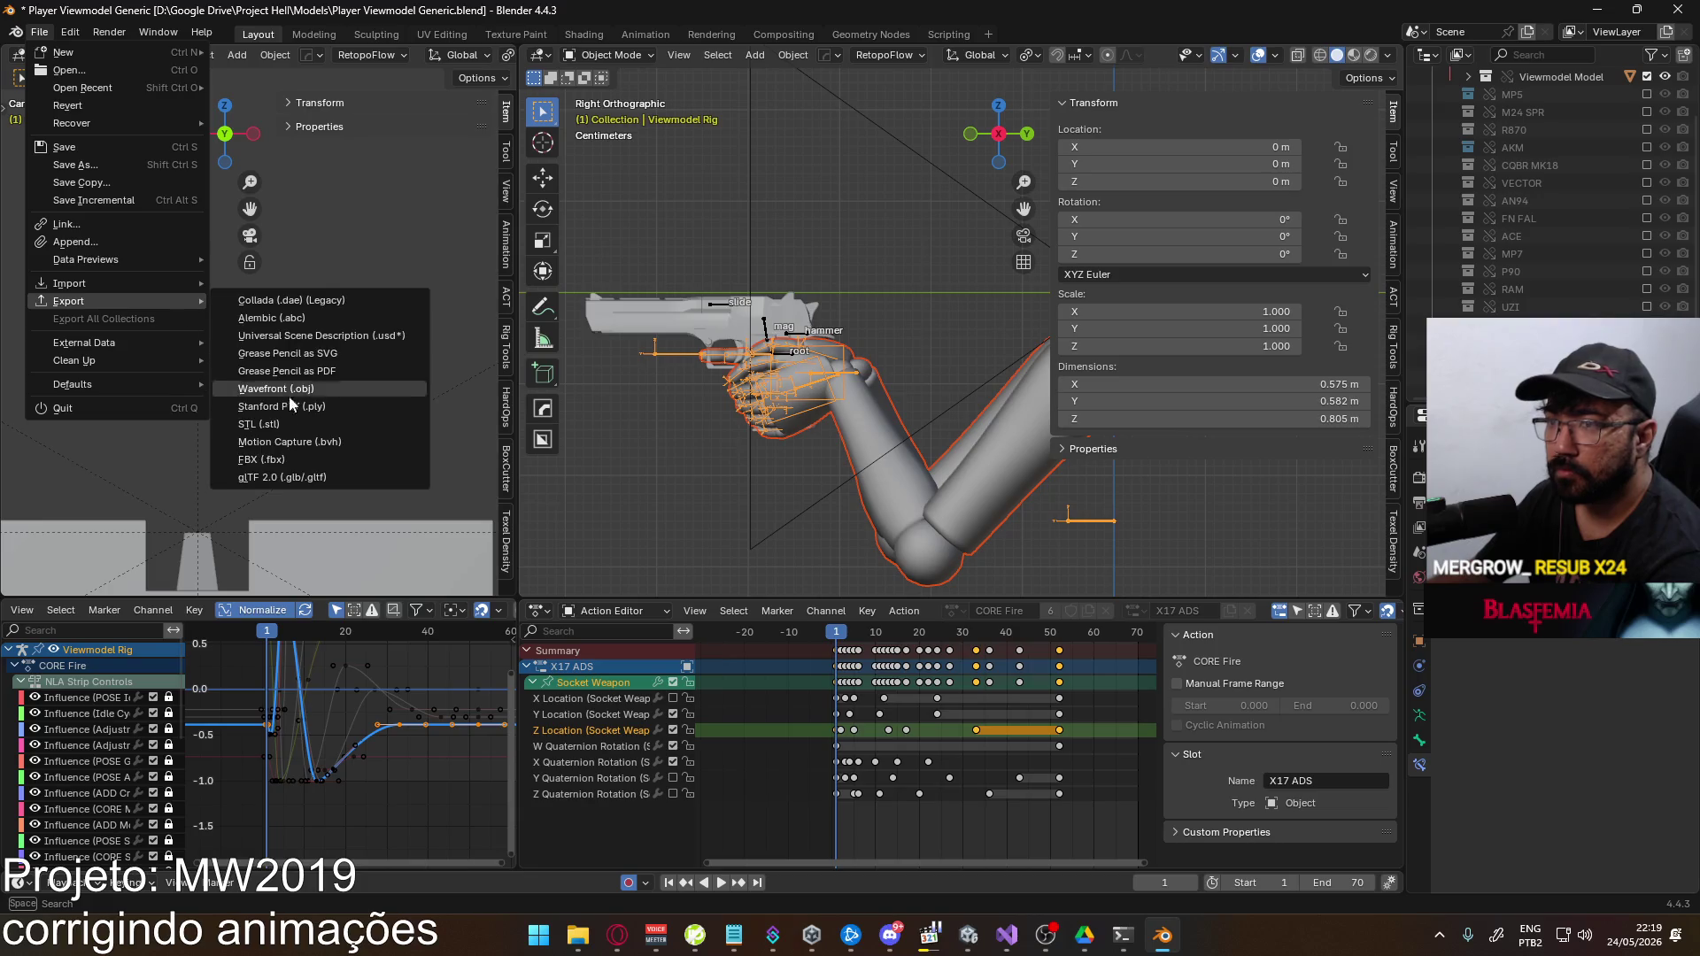
pyautogui.click(291, 454)
pyautogui.click(725, 339)
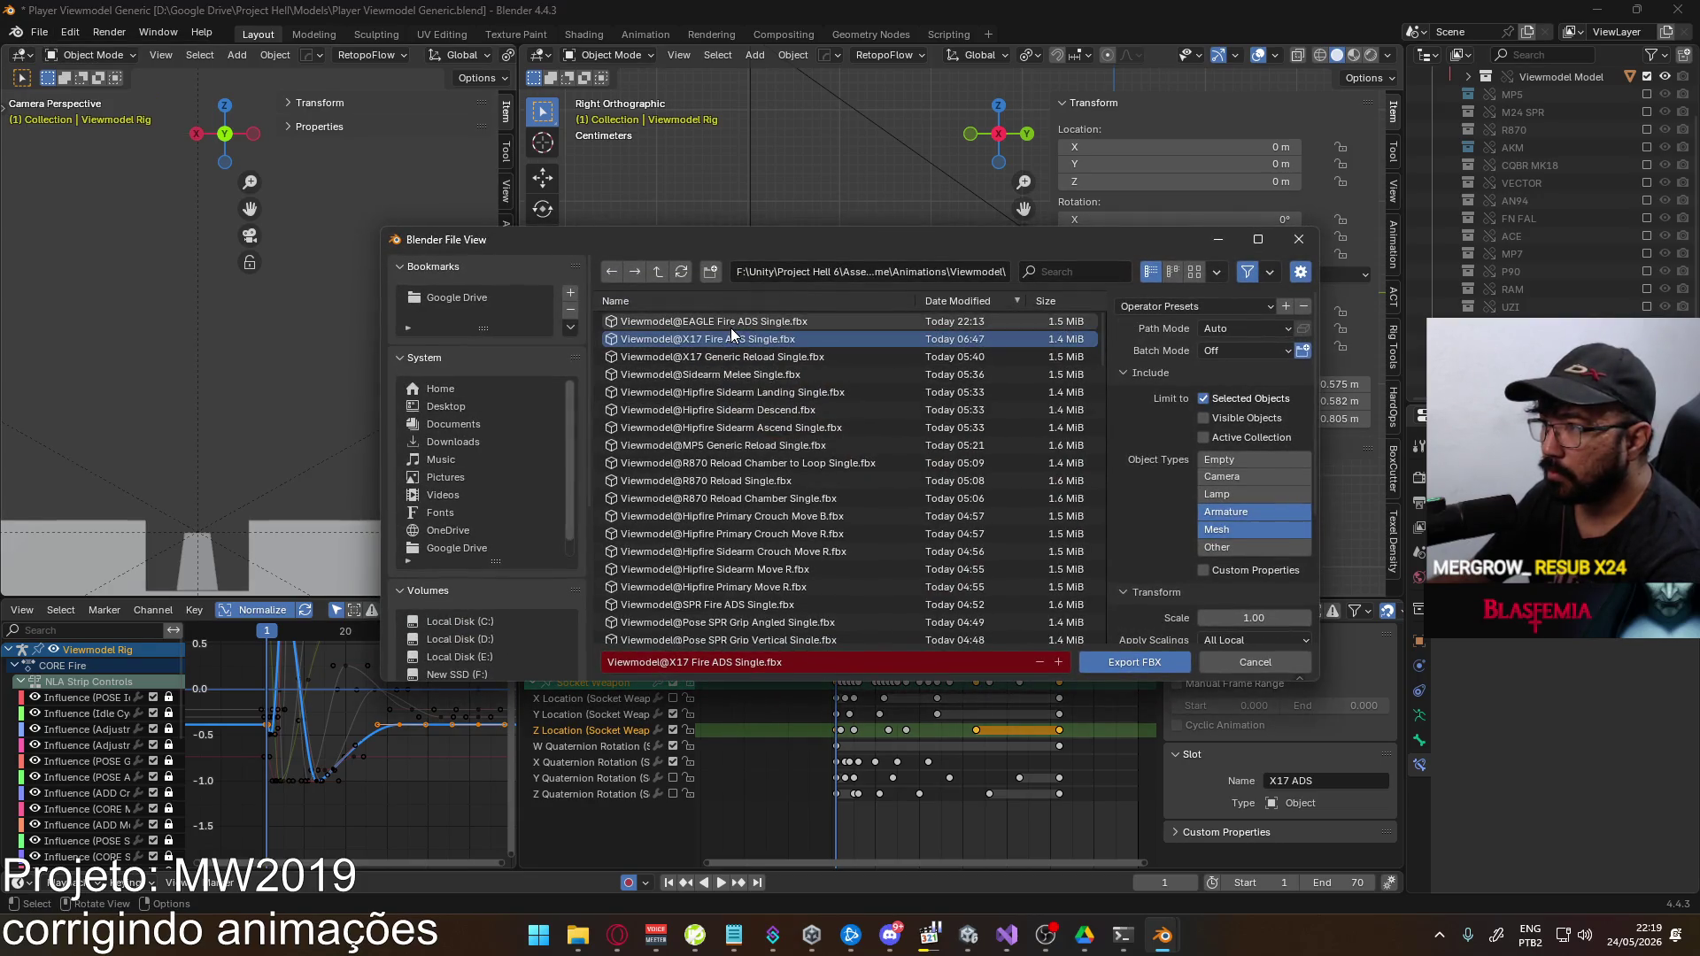
pyautogui.doubleClick(742, 339)
# In the running Unity game, re-equip the Eagle pistol and aim down its sights
pyautogui.moveTo(968, 934)
pyautogui.click(965, 841)
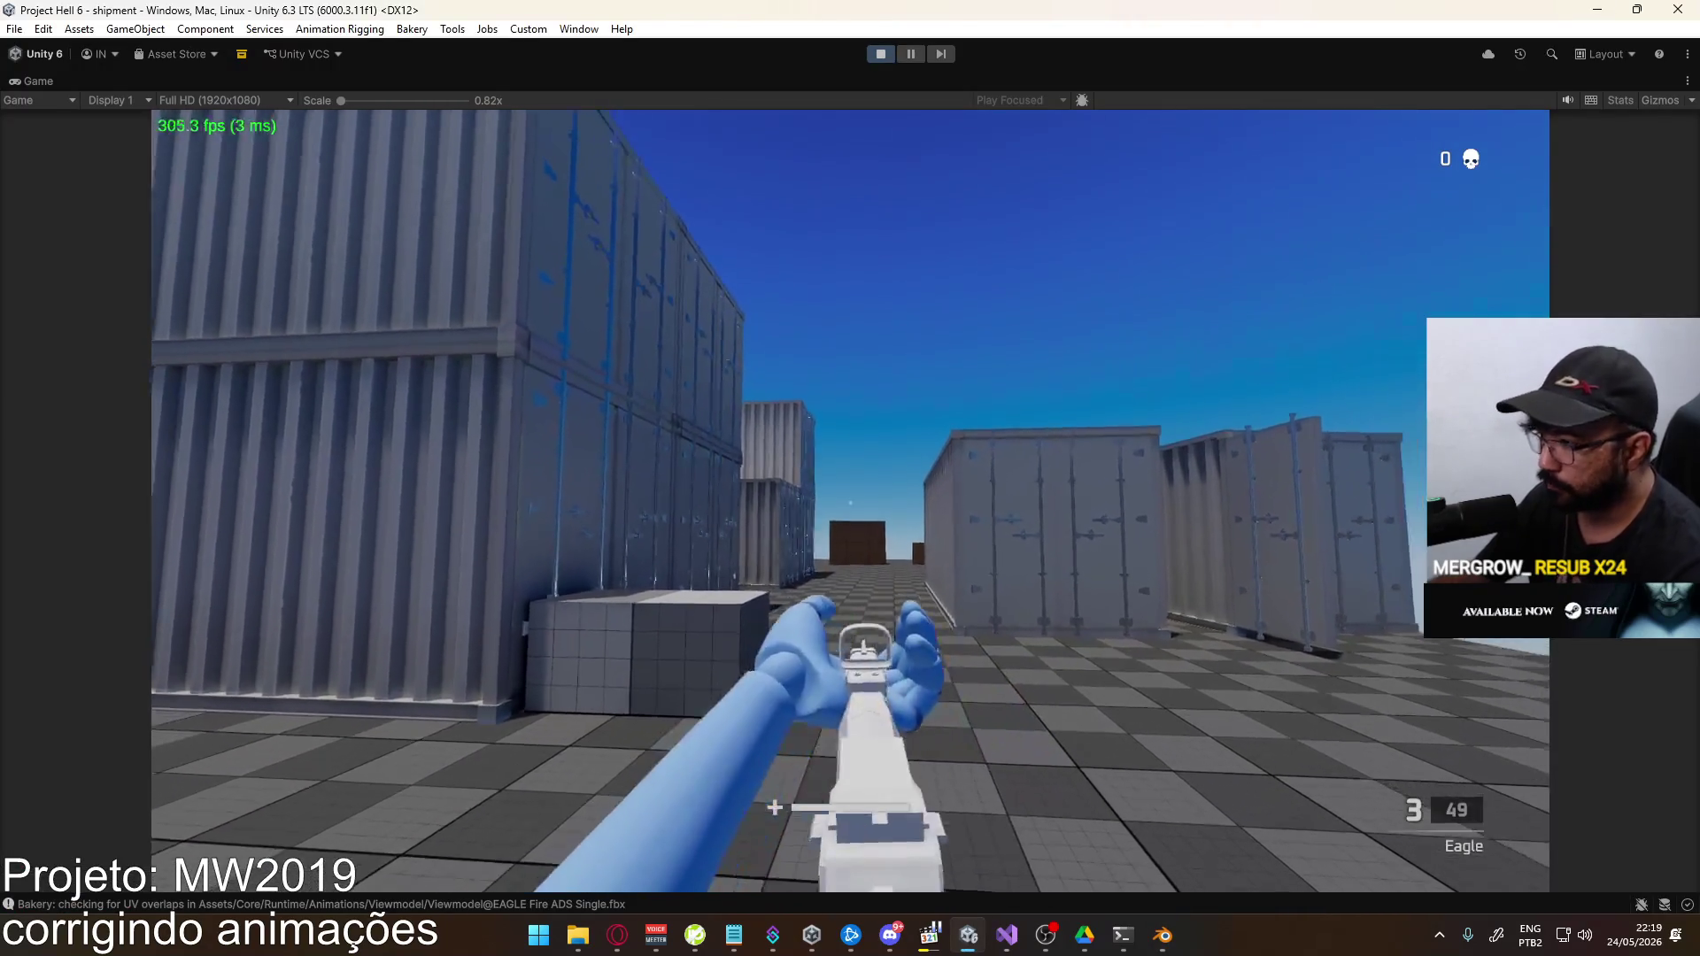
pyautogui.press('1')
pyautogui.press('2')
pyautogui.rightClick(849, 502)
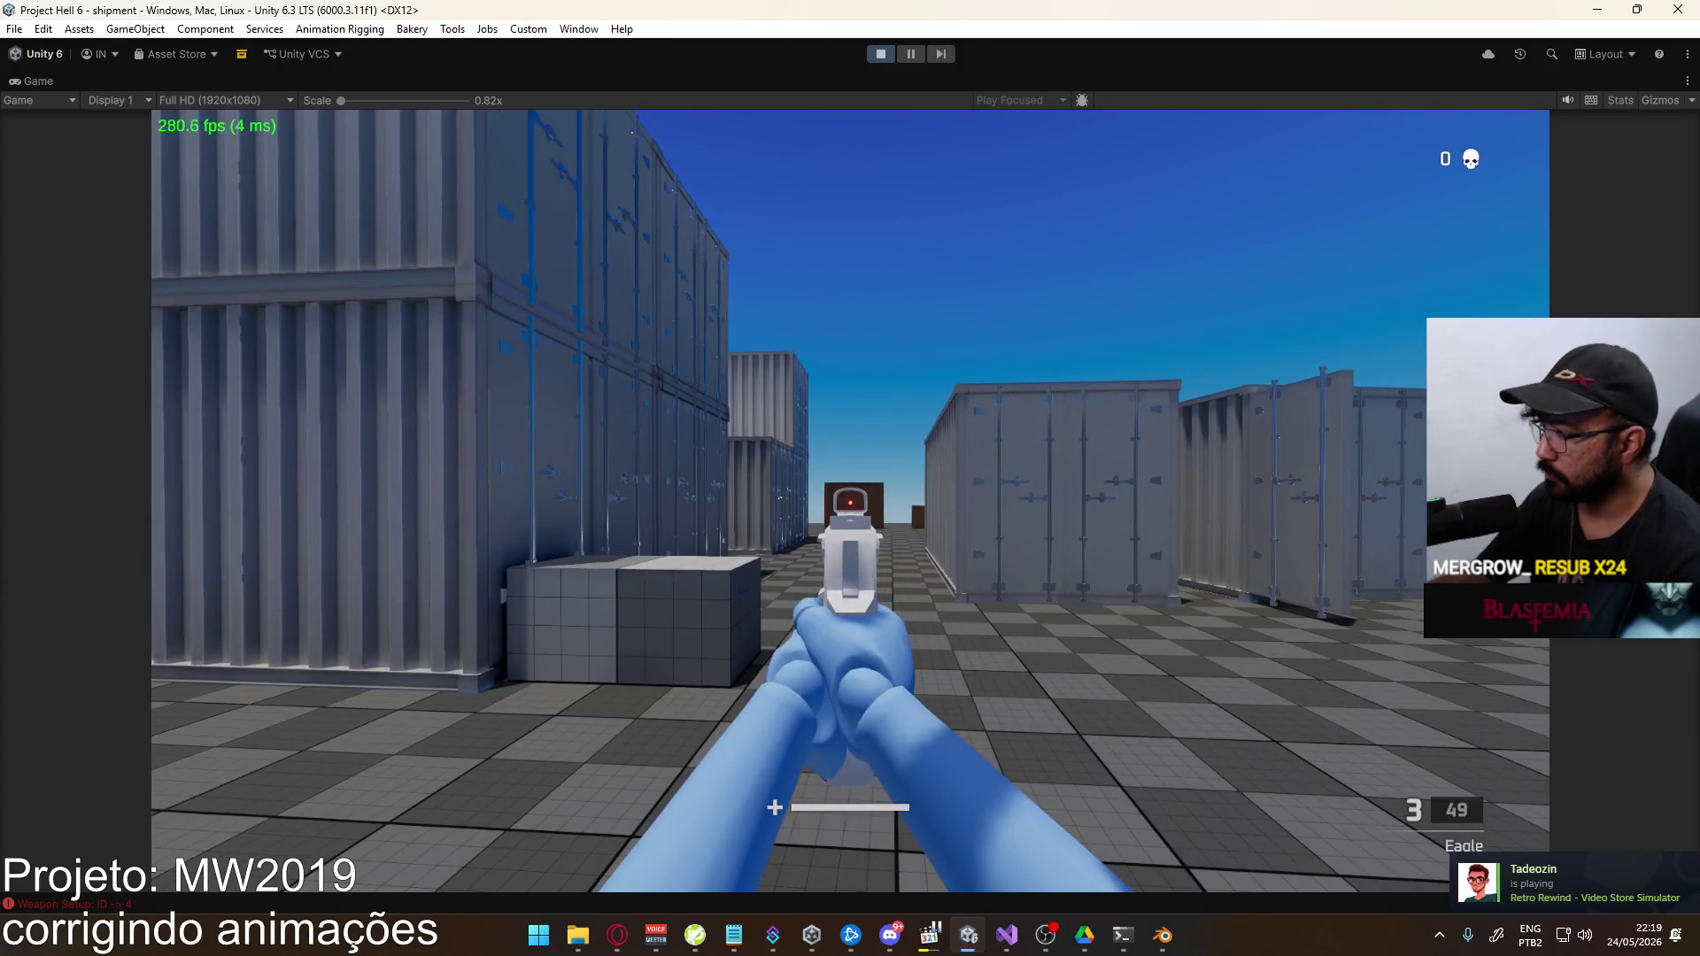
# Fire nine aimed shots from the Eagle pistol, then switch back to Blender
pyautogui.click(850, 502)
pyautogui.click(850, 502)
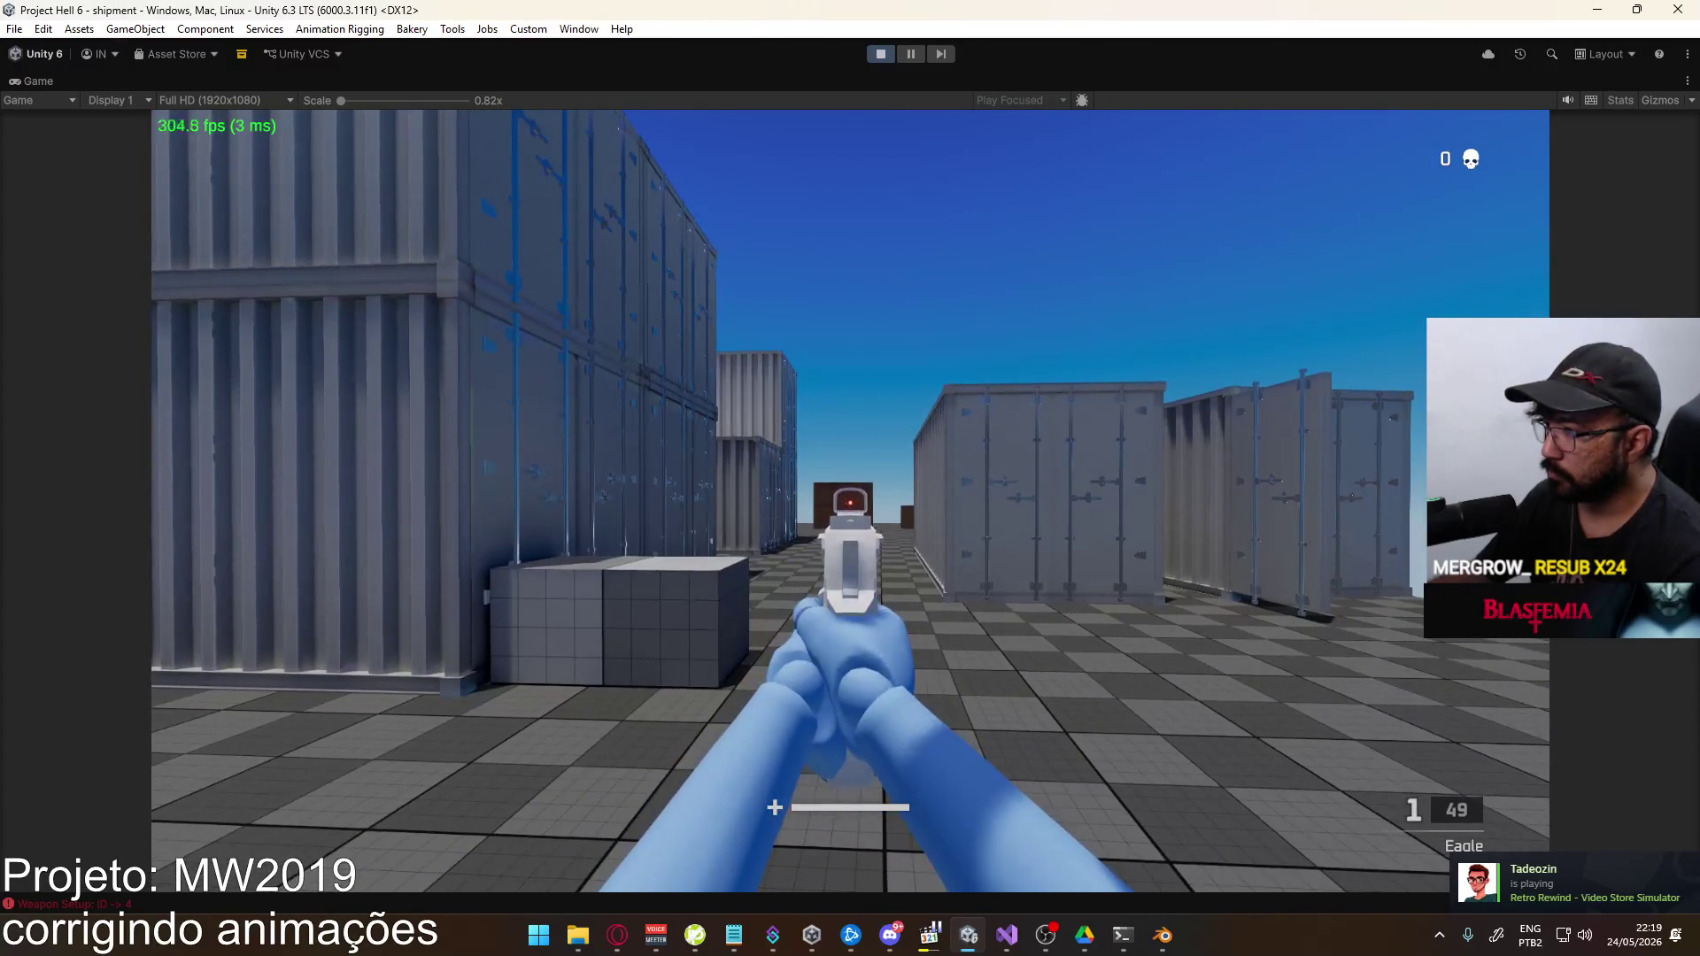
pyautogui.click(850, 502)
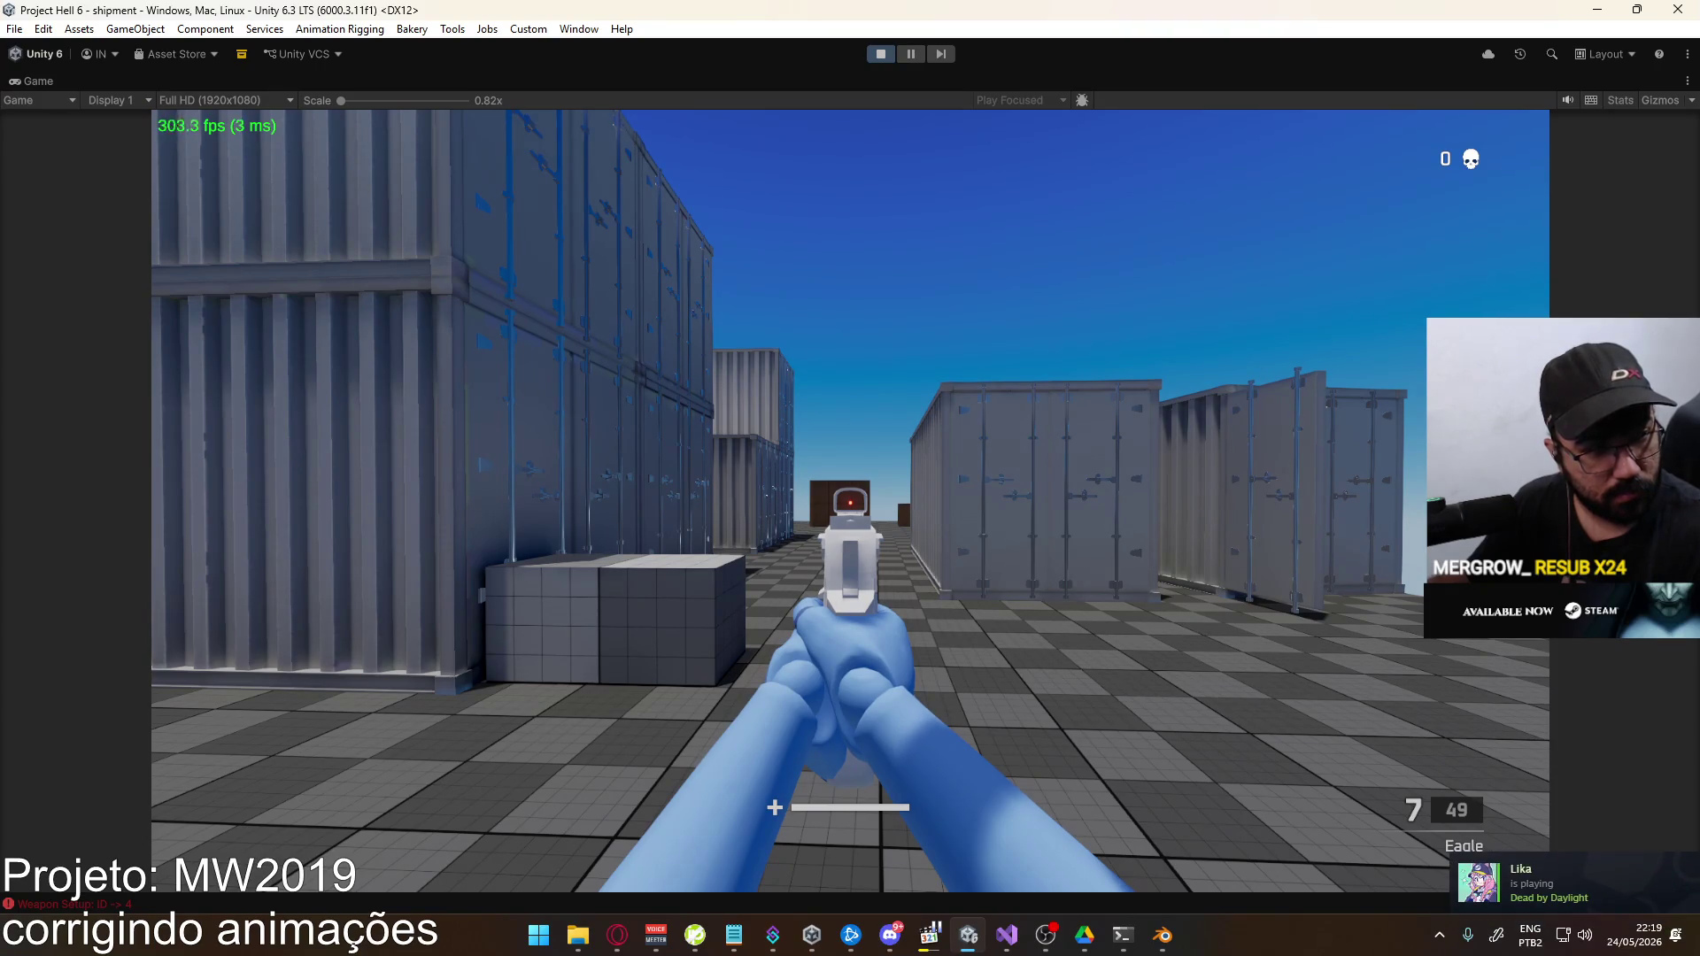
pyautogui.click(849, 500)
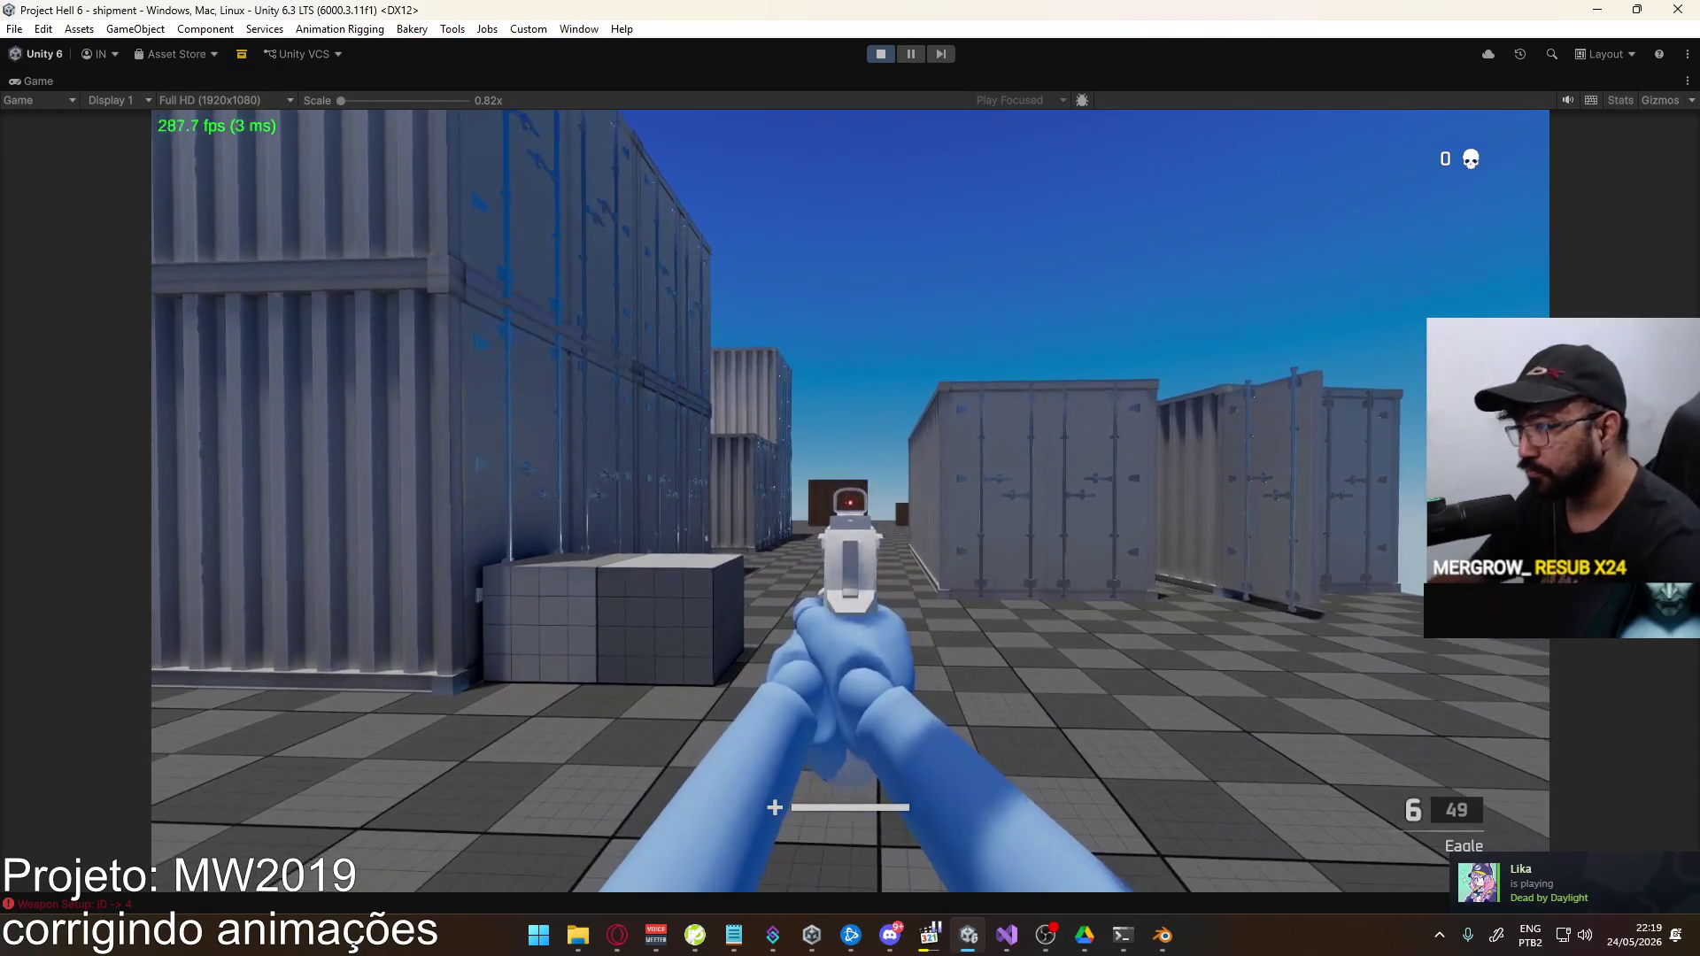
pyautogui.click(850, 500)
pyautogui.click(850, 500)
pyautogui.click(850, 500)
pyautogui.click(850, 501)
pyautogui.click(849, 500)
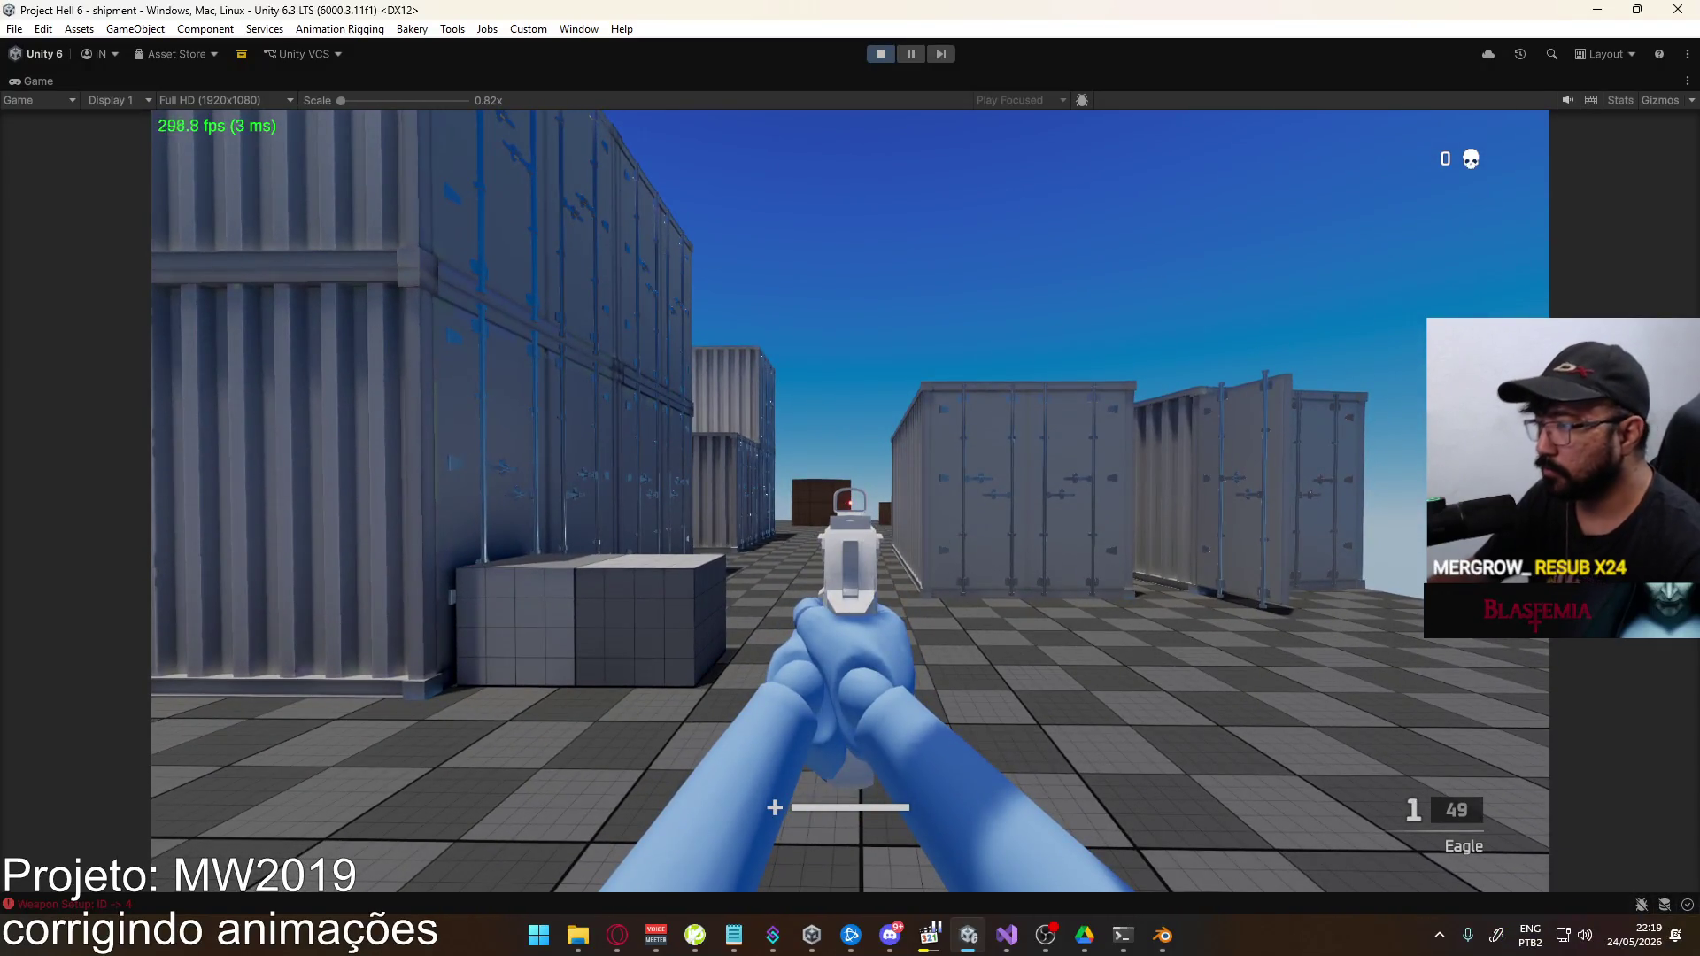
pyautogui.hotkey('alt', 'Tab')
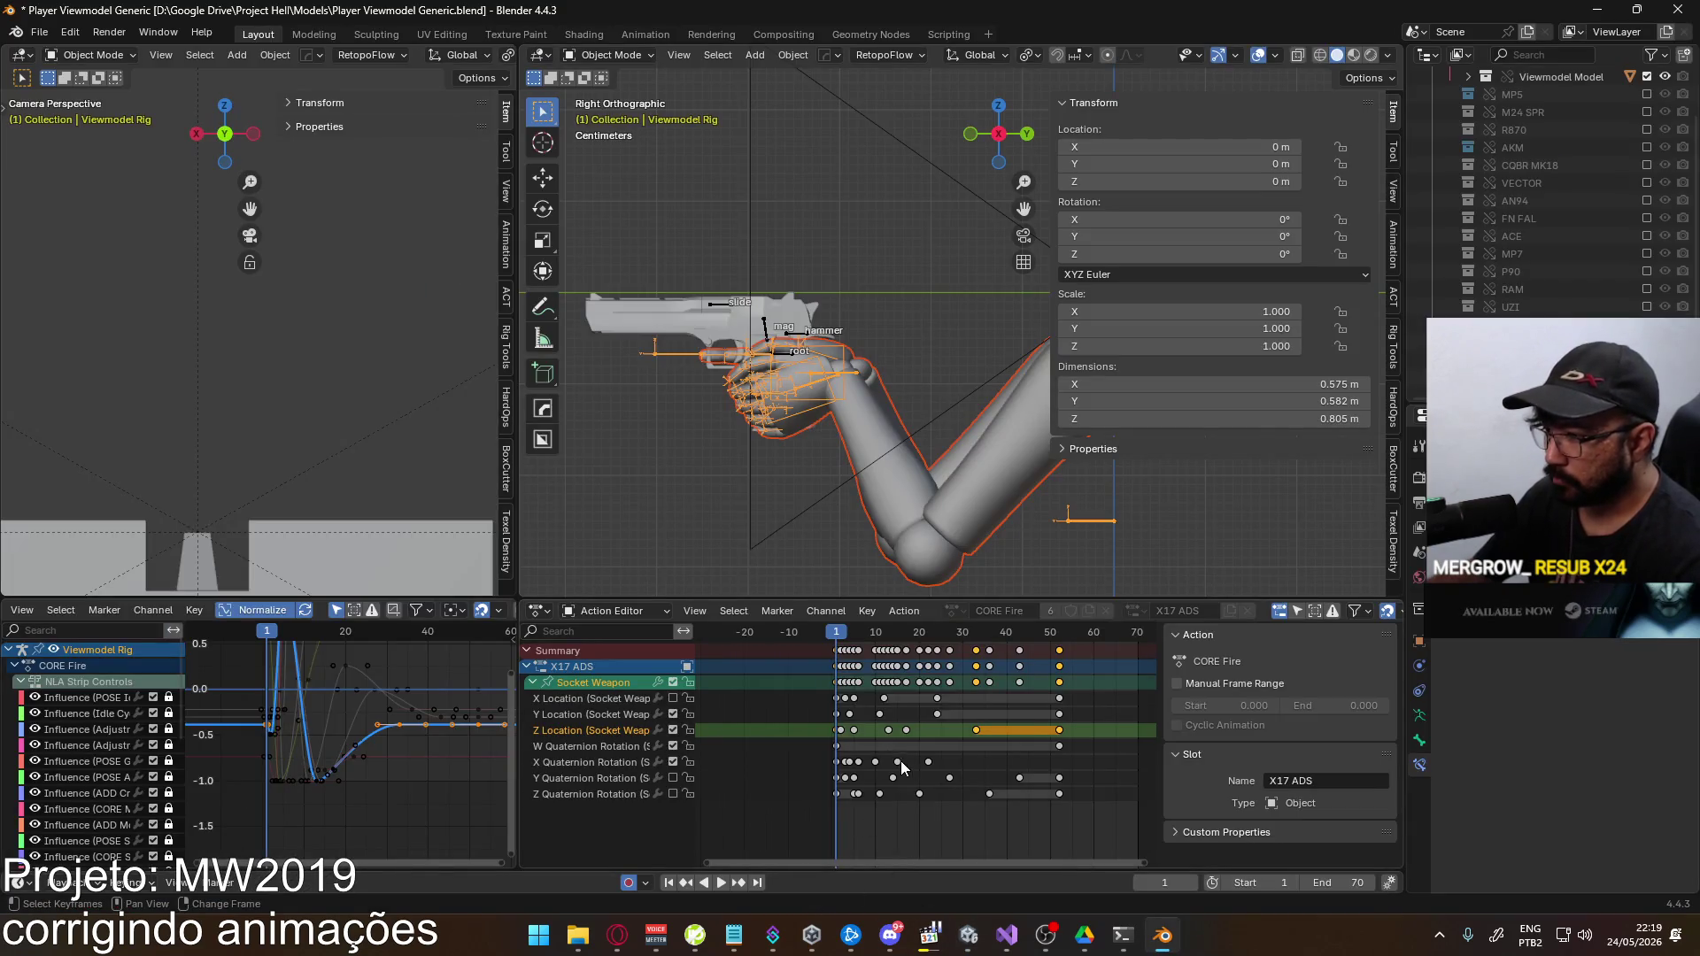
# Select the Socket Weapon's X Quaternion Rotation channel and play the fire animation
pyautogui.moveTo(836, 735); pyautogui.dragTo(753, 727, button='middle')
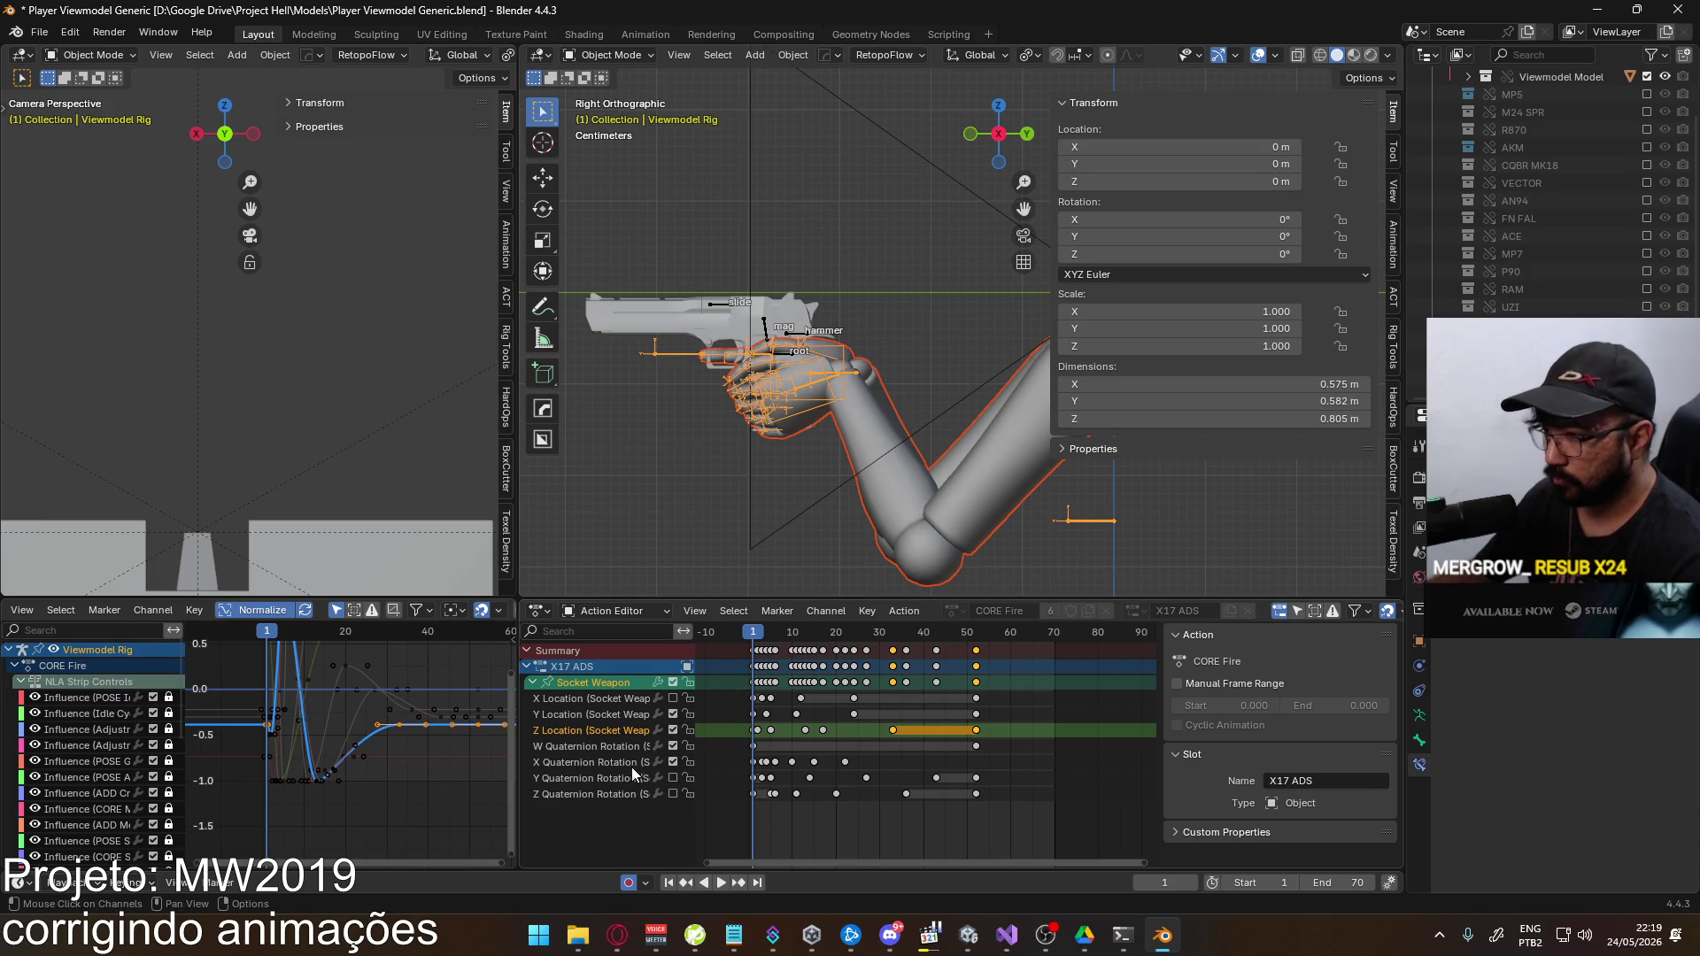
pyautogui.click(600, 761)
pyautogui.click(604, 687)
pyautogui.moveTo(418, 732); pyautogui.dragTo(405, 746, button='middle')
pyautogui.scroll(1, 783, 767)
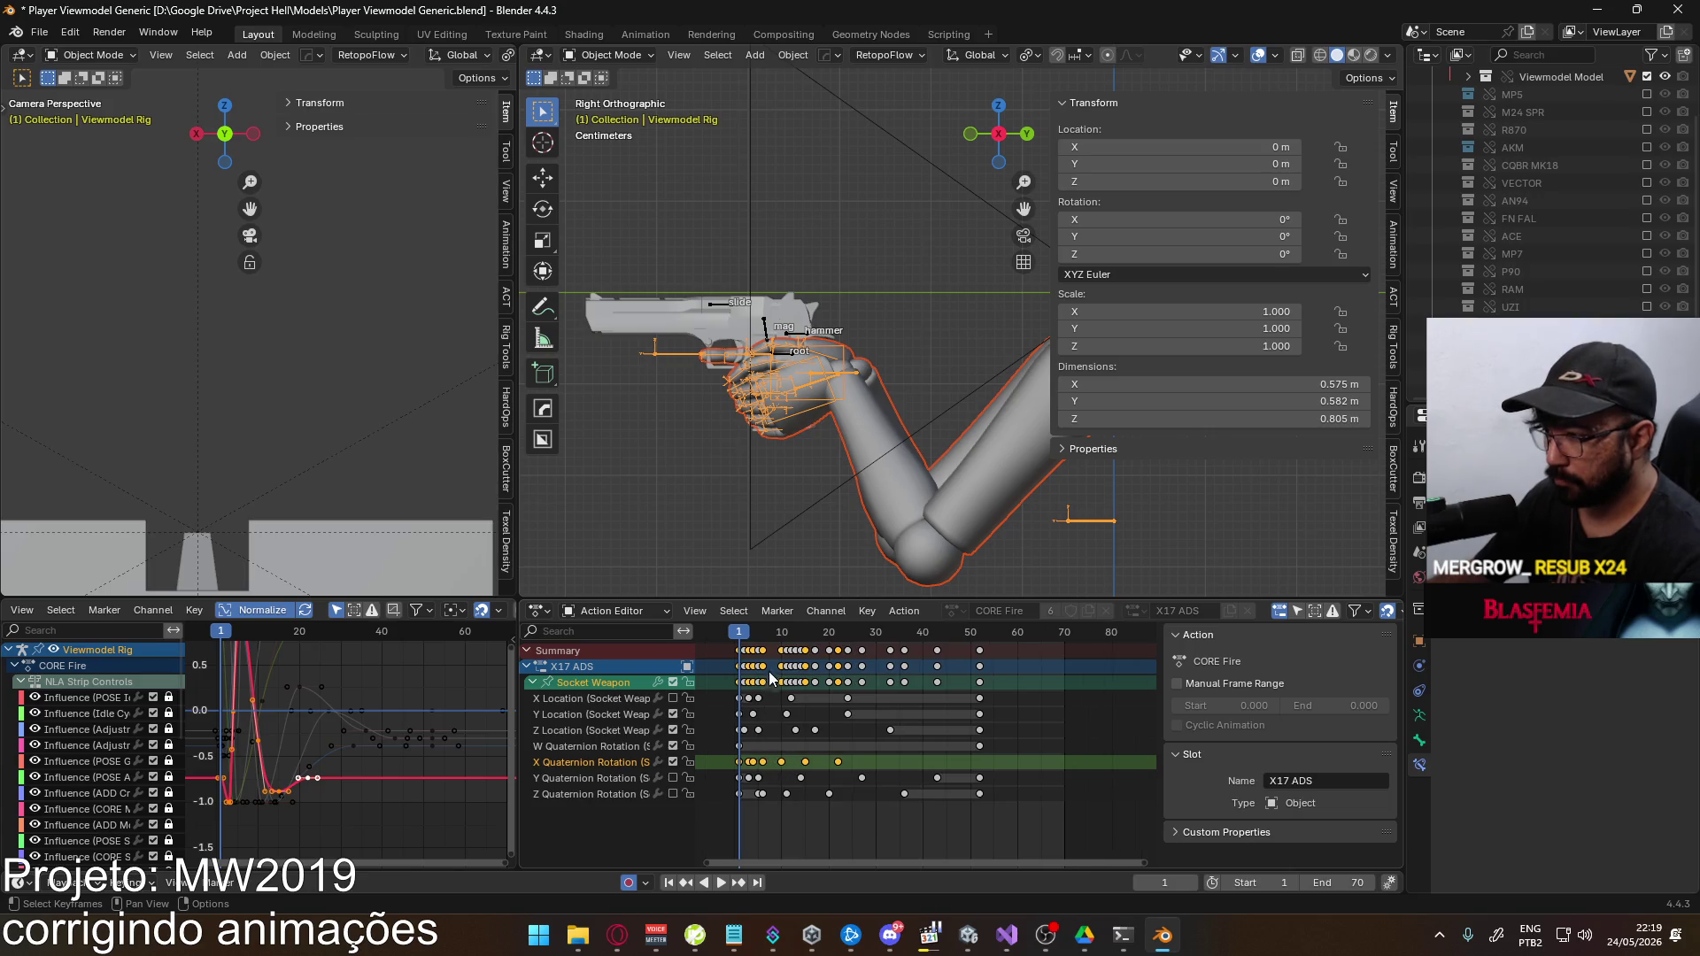
pyautogui.press('space')
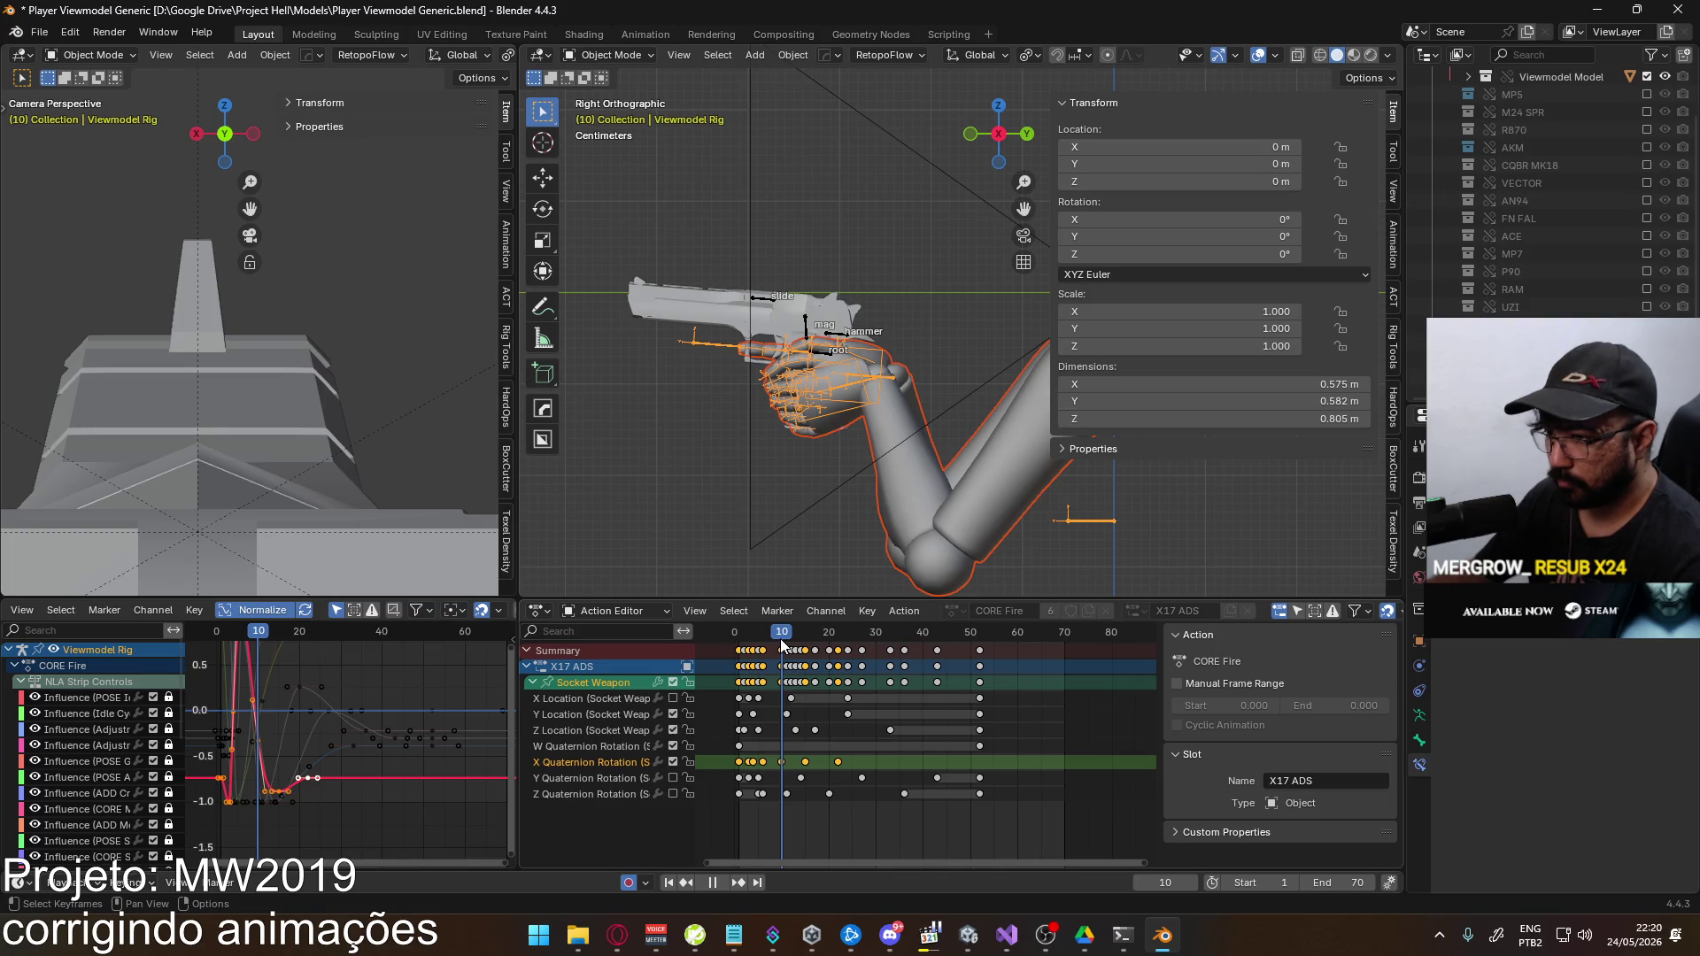
# Shift the X Quaternion Rotation fire keys, including those at frames 17 and 25, one frame later
pyautogui.moveTo(838, 767); pyautogui.dragTo(844, 772)
pyautogui.press('g')
pyautogui.click(848, 765)
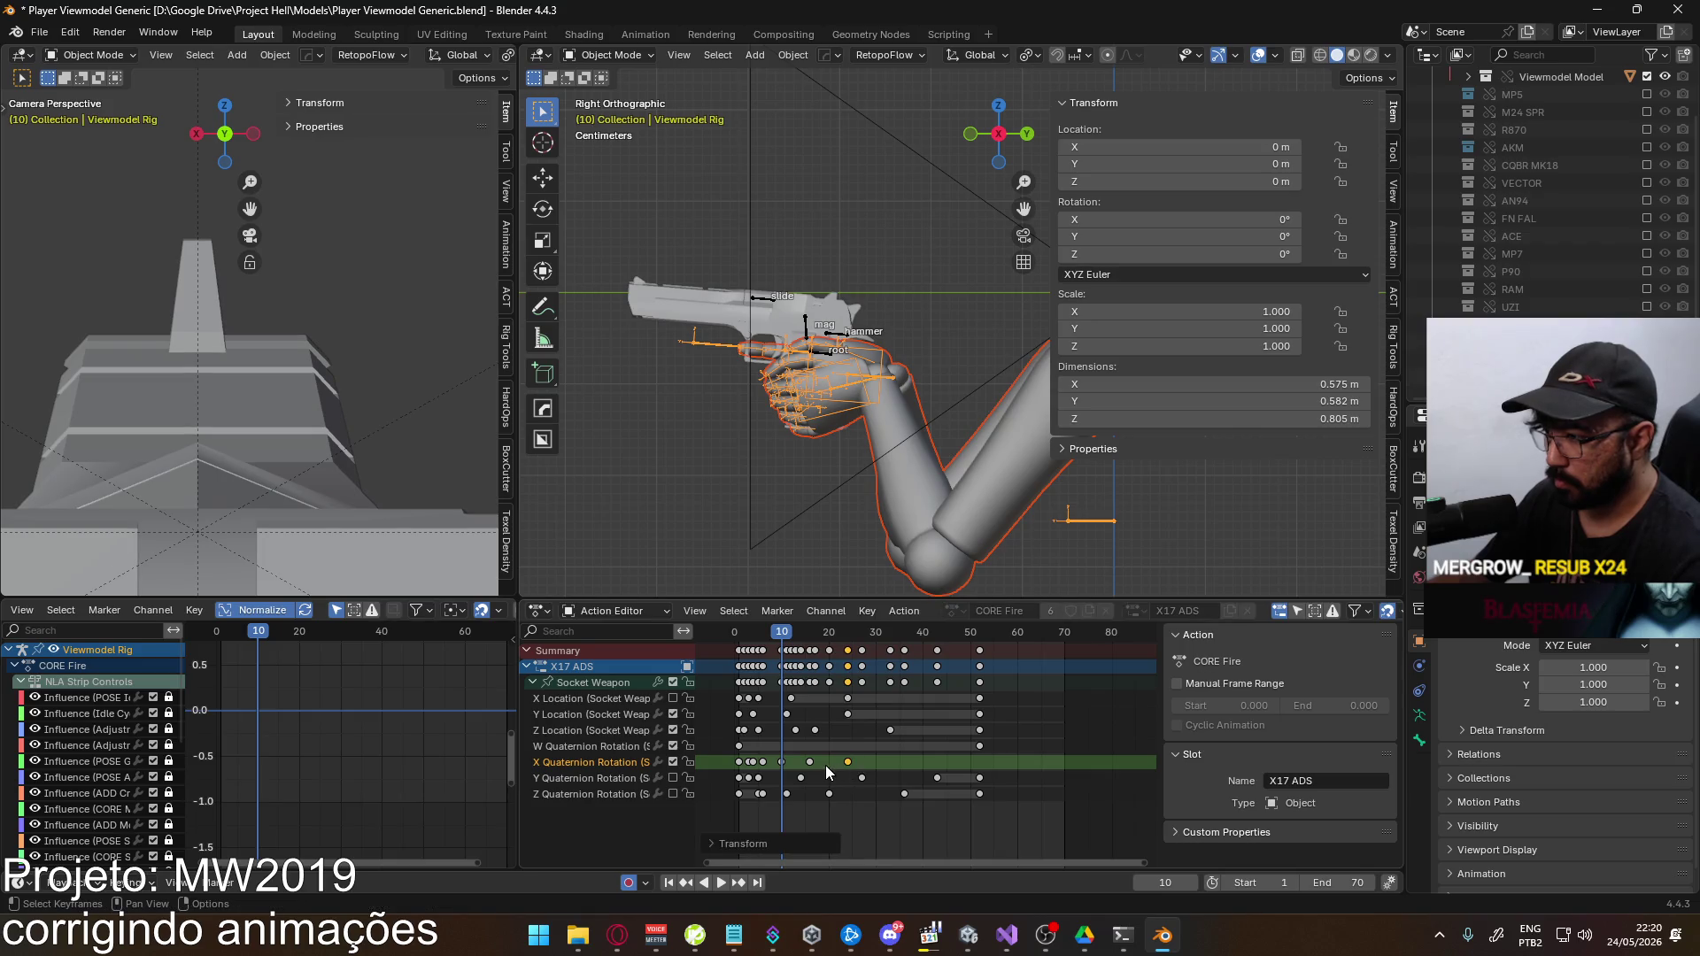
pyautogui.keyDown('shift'); pyautogui.click(809, 762); pyautogui.keyUp('shift')
pyautogui.press('g')
pyautogui.click(815, 770)
pyautogui.click(853, 761)
pyautogui.press('g')
pyautogui.click(872, 761)
# Save the blend file and re-export it over the EAGLE Fire ADS FBX
pyautogui.hotkey('ctrl', 's')
pyautogui.click(34, 37)
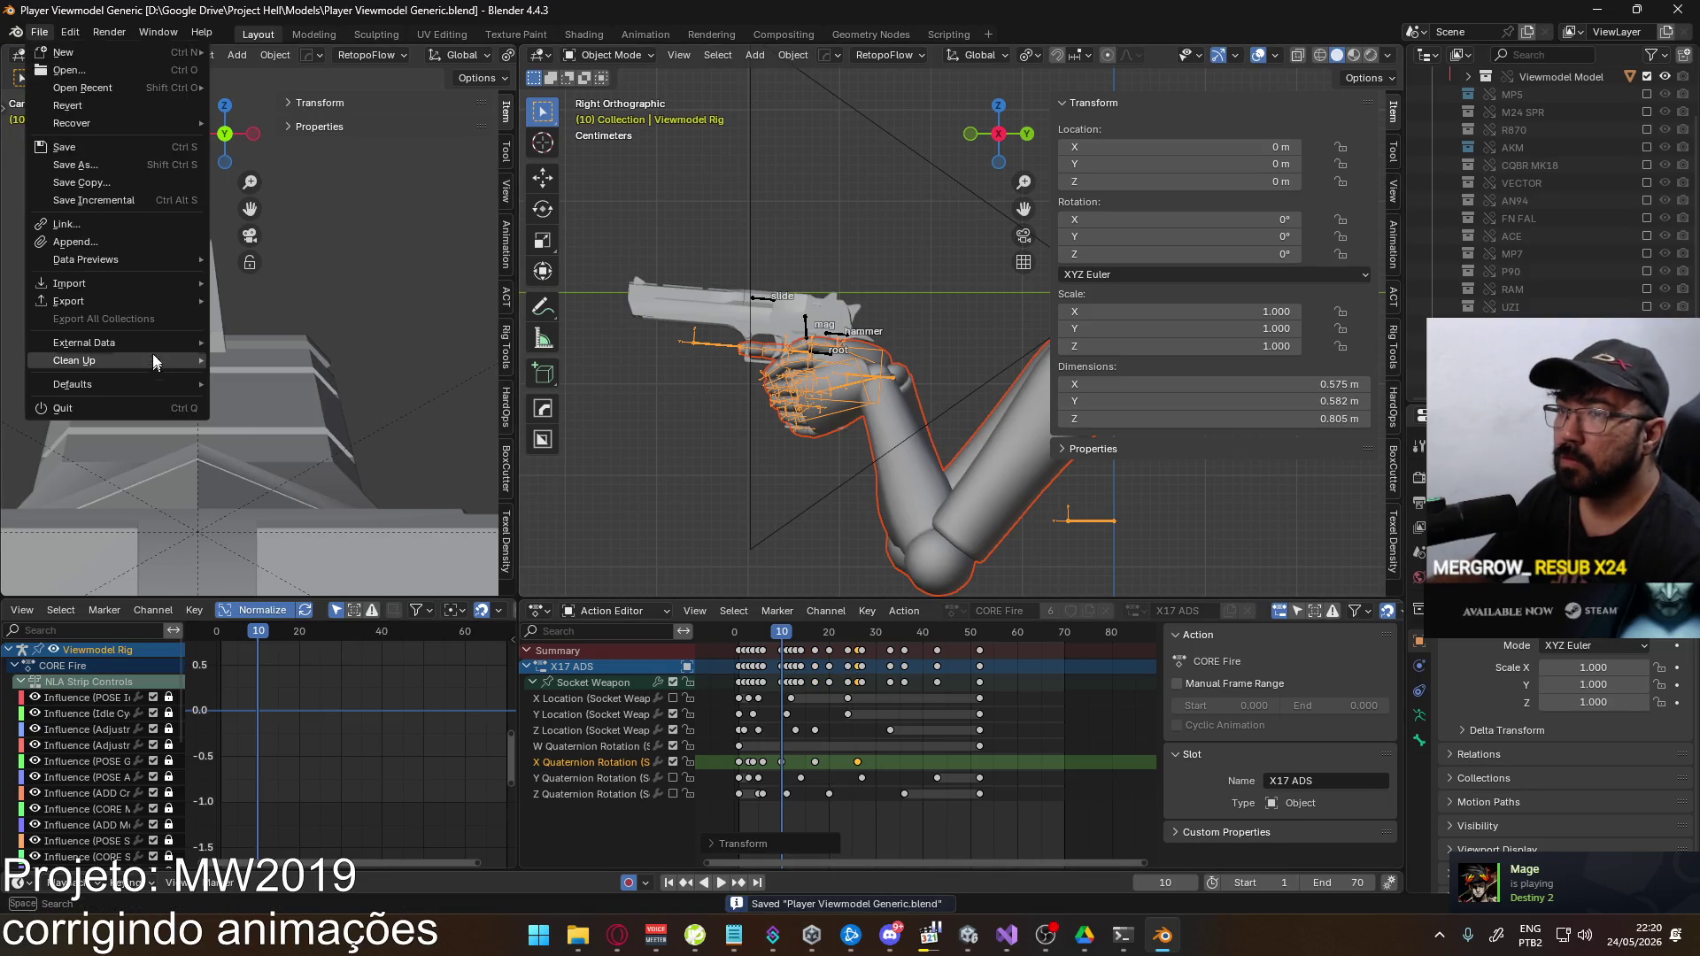
pyautogui.moveTo(133, 301)
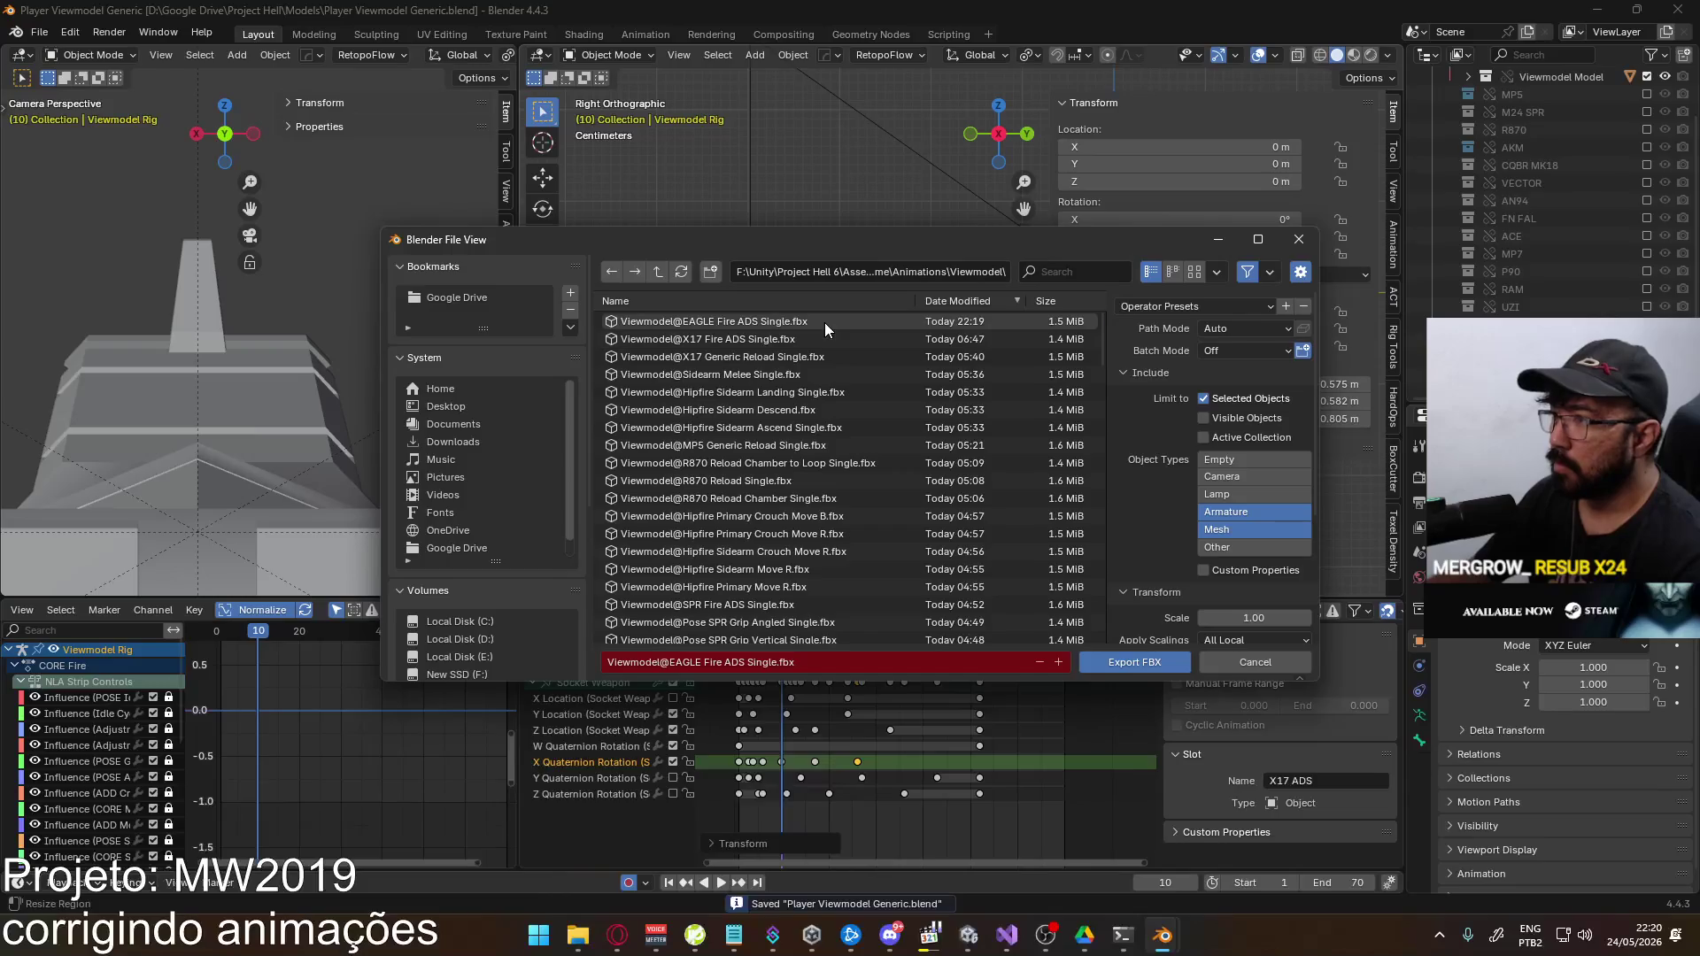
pyautogui.doubleClick(825, 322)
pyautogui.hotkey('alt', 'Tab')
# Re-equip the Eagle, fire an aimed shot, reload, and fire again
pyautogui.press('1')
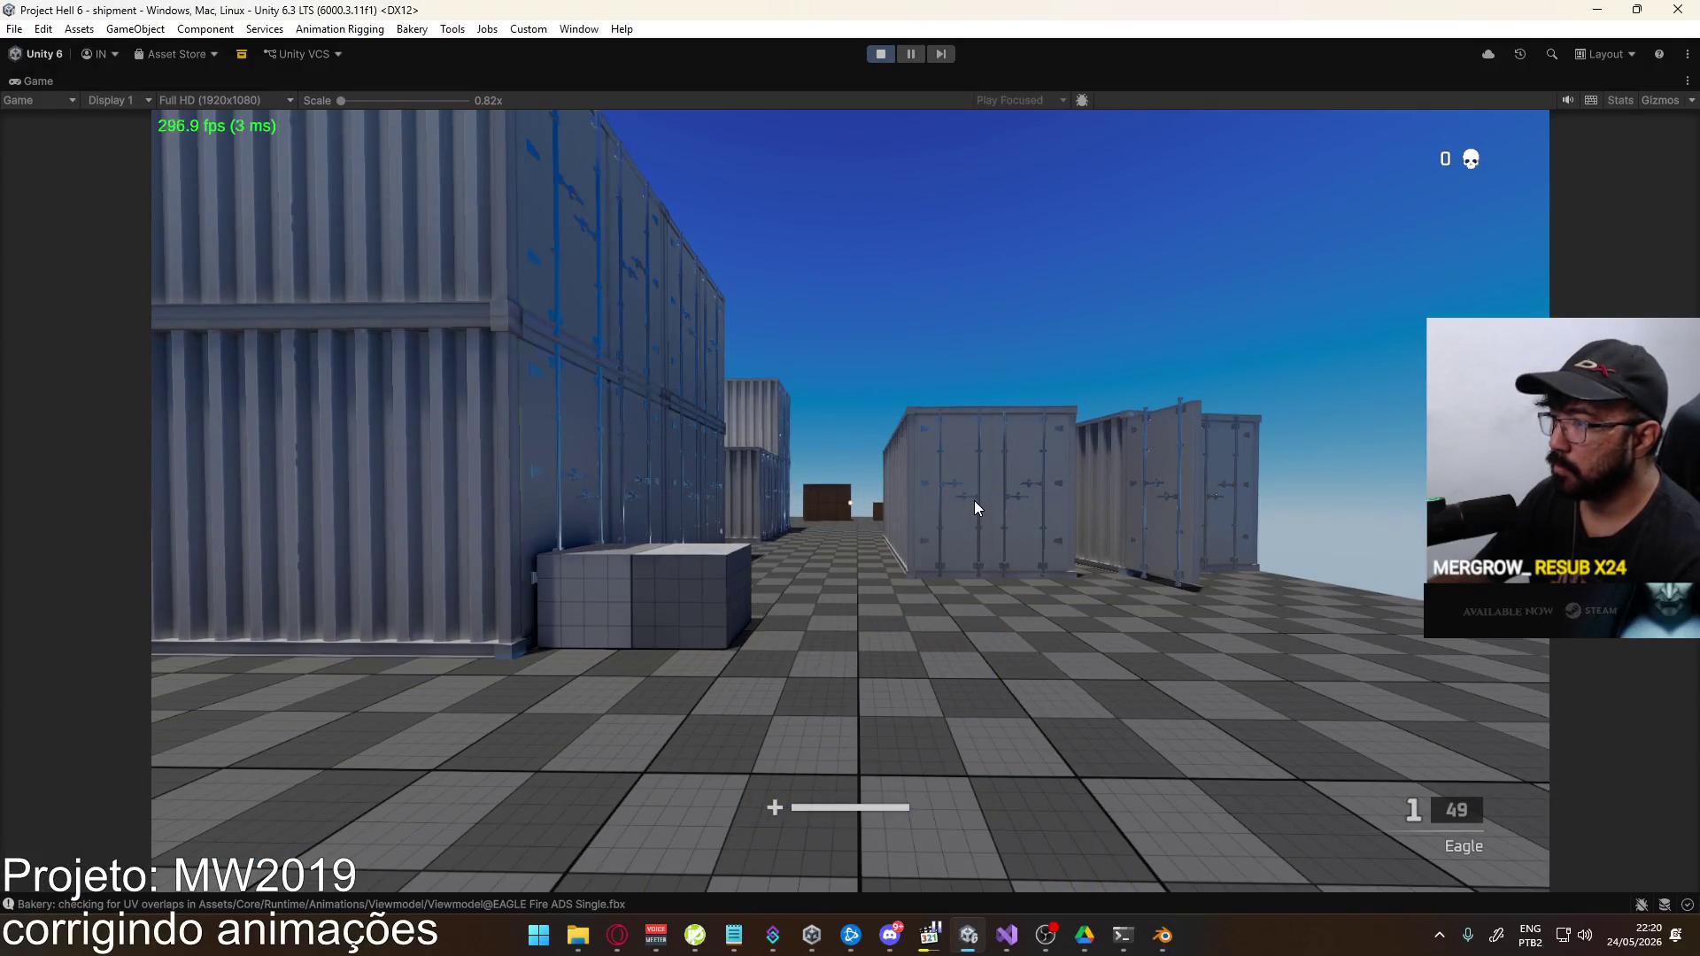
pyautogui.press('2')
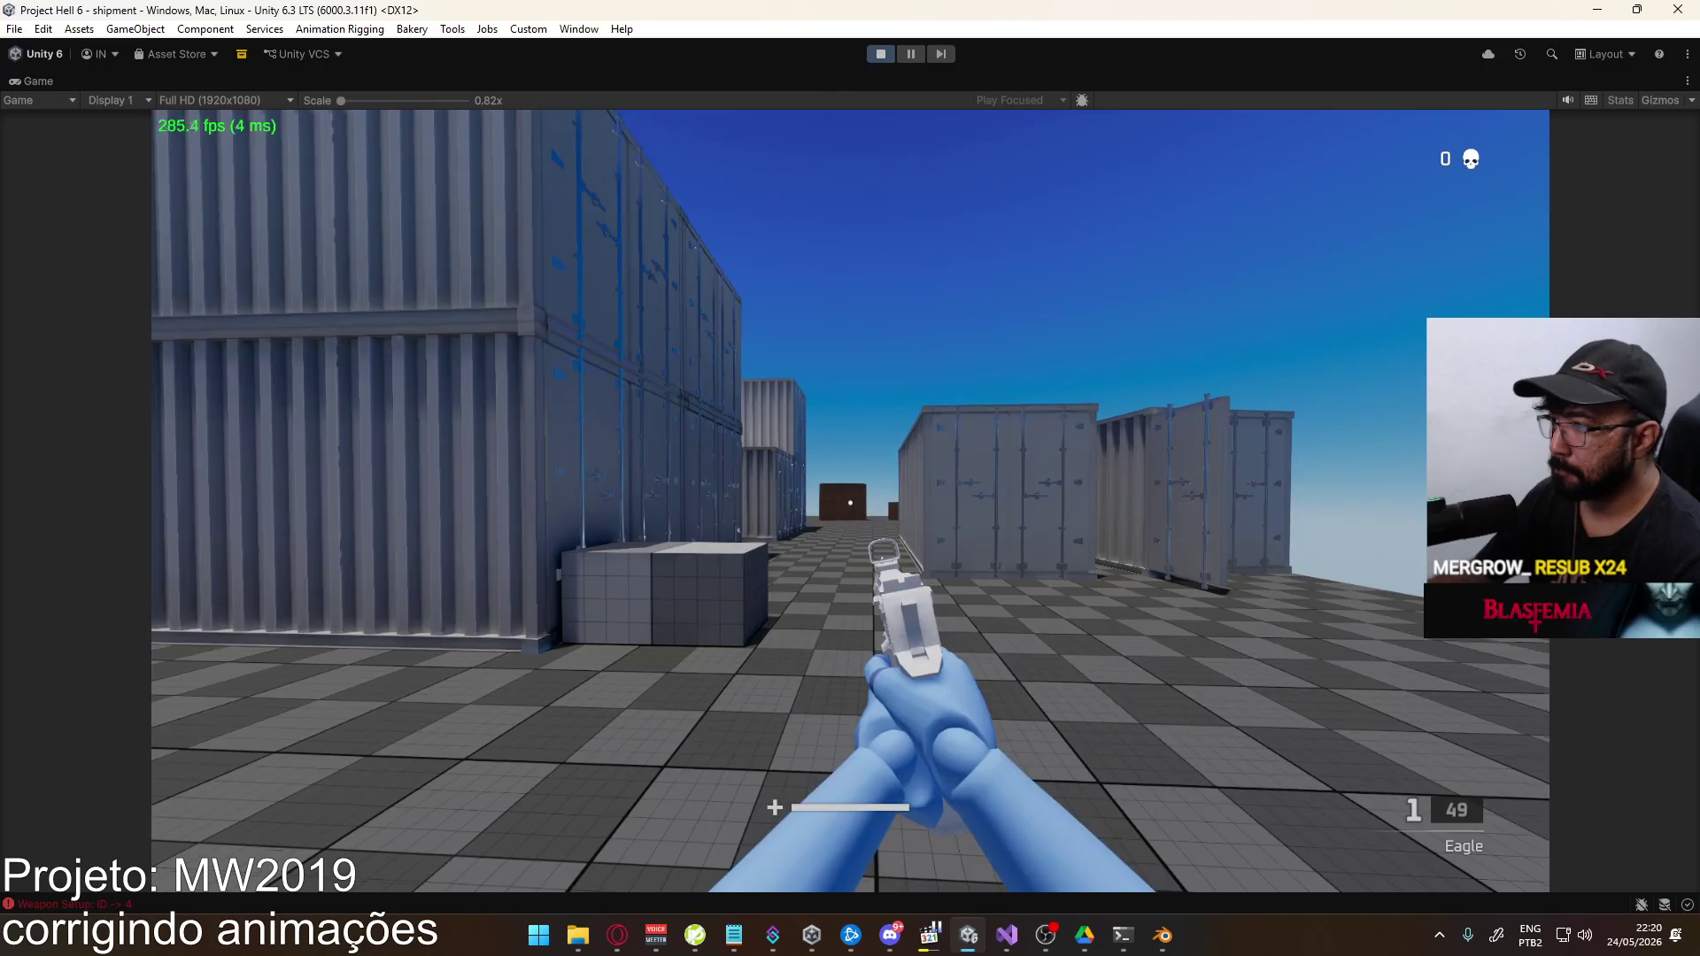
pyautogui.click(921, 503)
pyautogui.press('r')
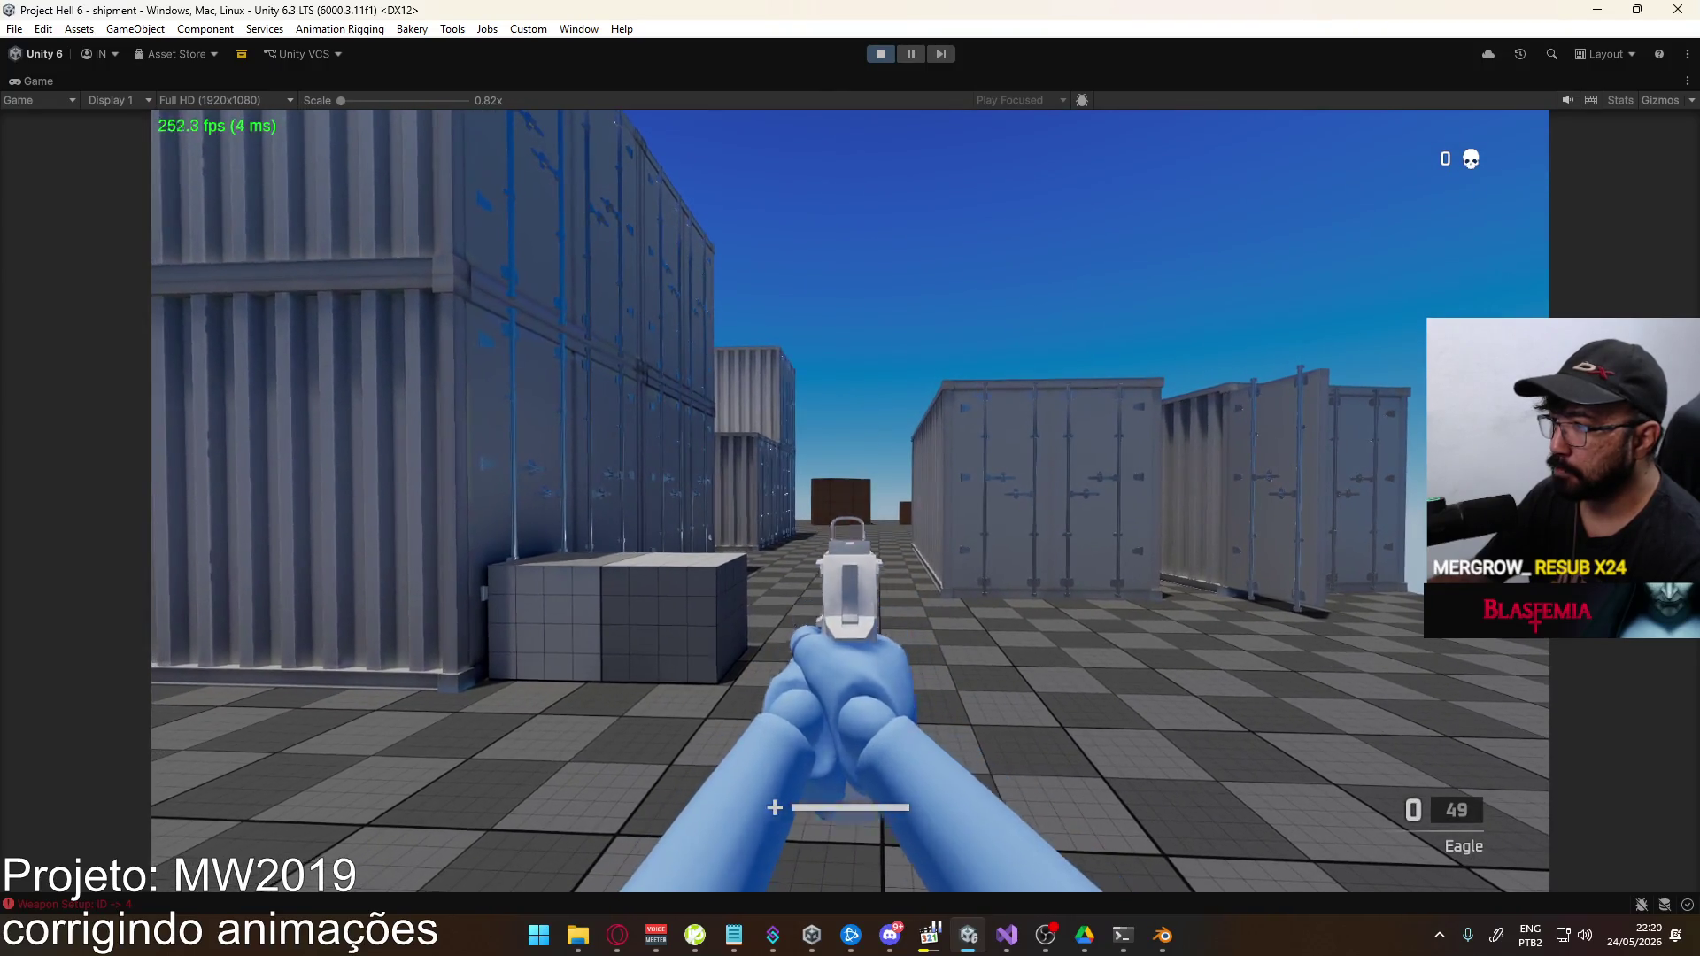
pyautogui.click(849, 500)
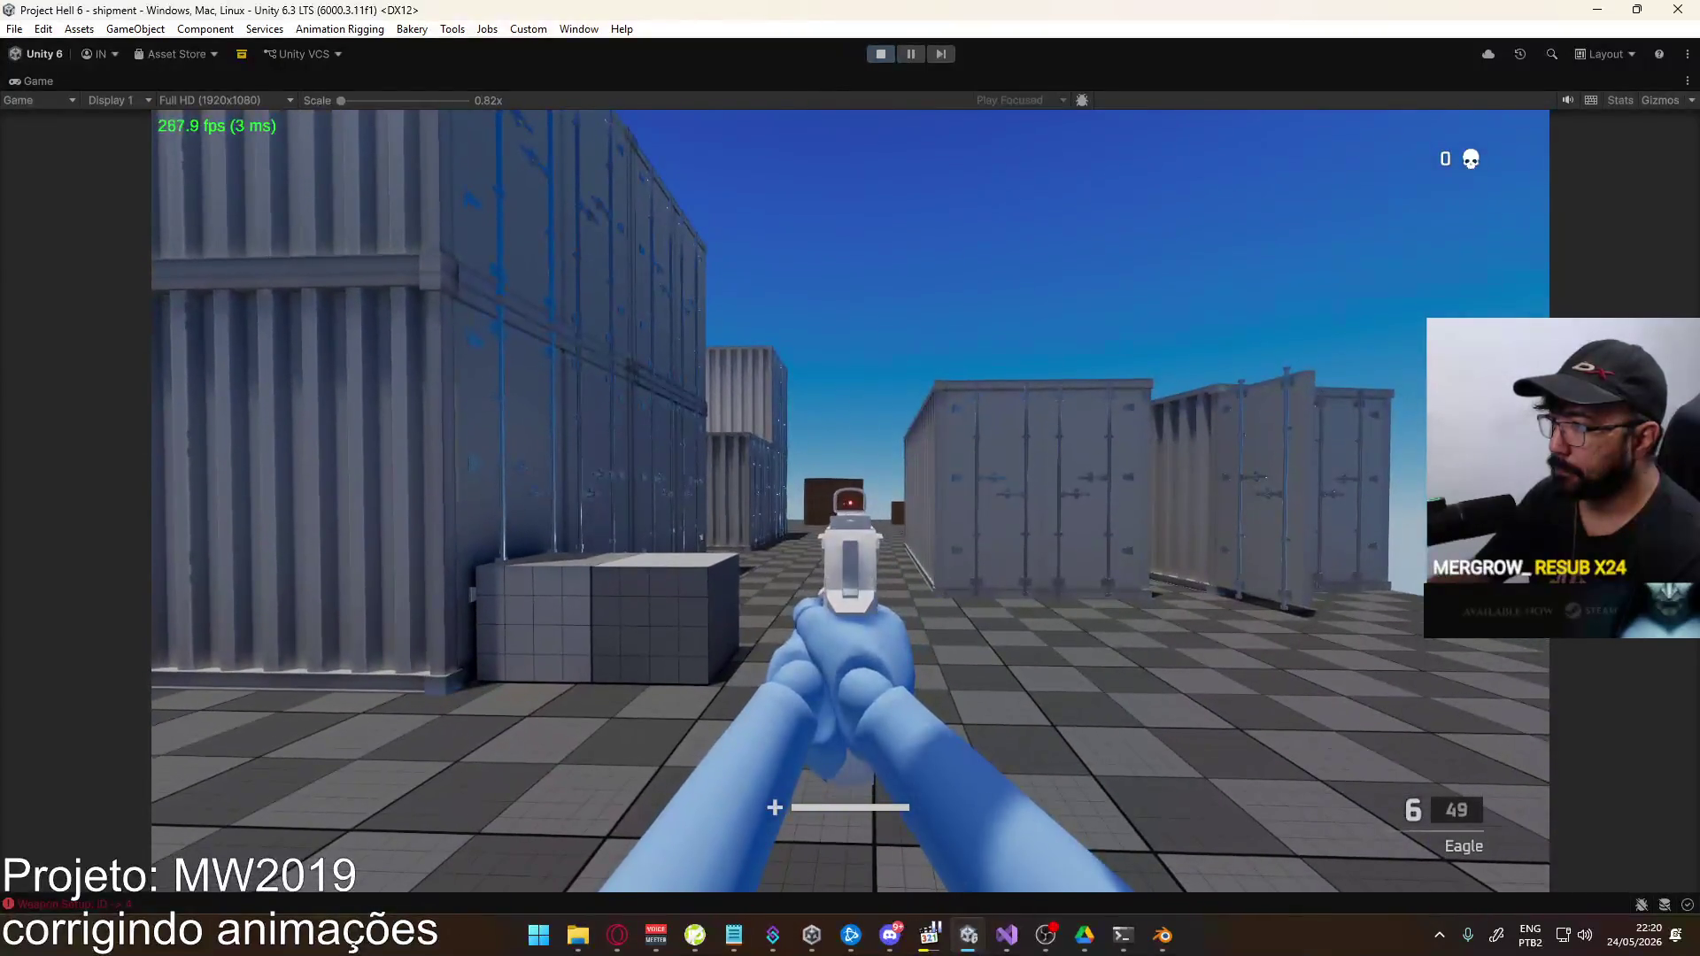
pyautogui.hotkey('alt', 'Tab')
# Back in Blender, scrub past frame 10 and select all Socket Weapon X Quaternion Rotation keys
pyautogui.moveTo(783, 637); pyautogui.dragTo(802, 635)
pyautogui.doubleClick(571, 758)
pyautogui.click(547, 688)
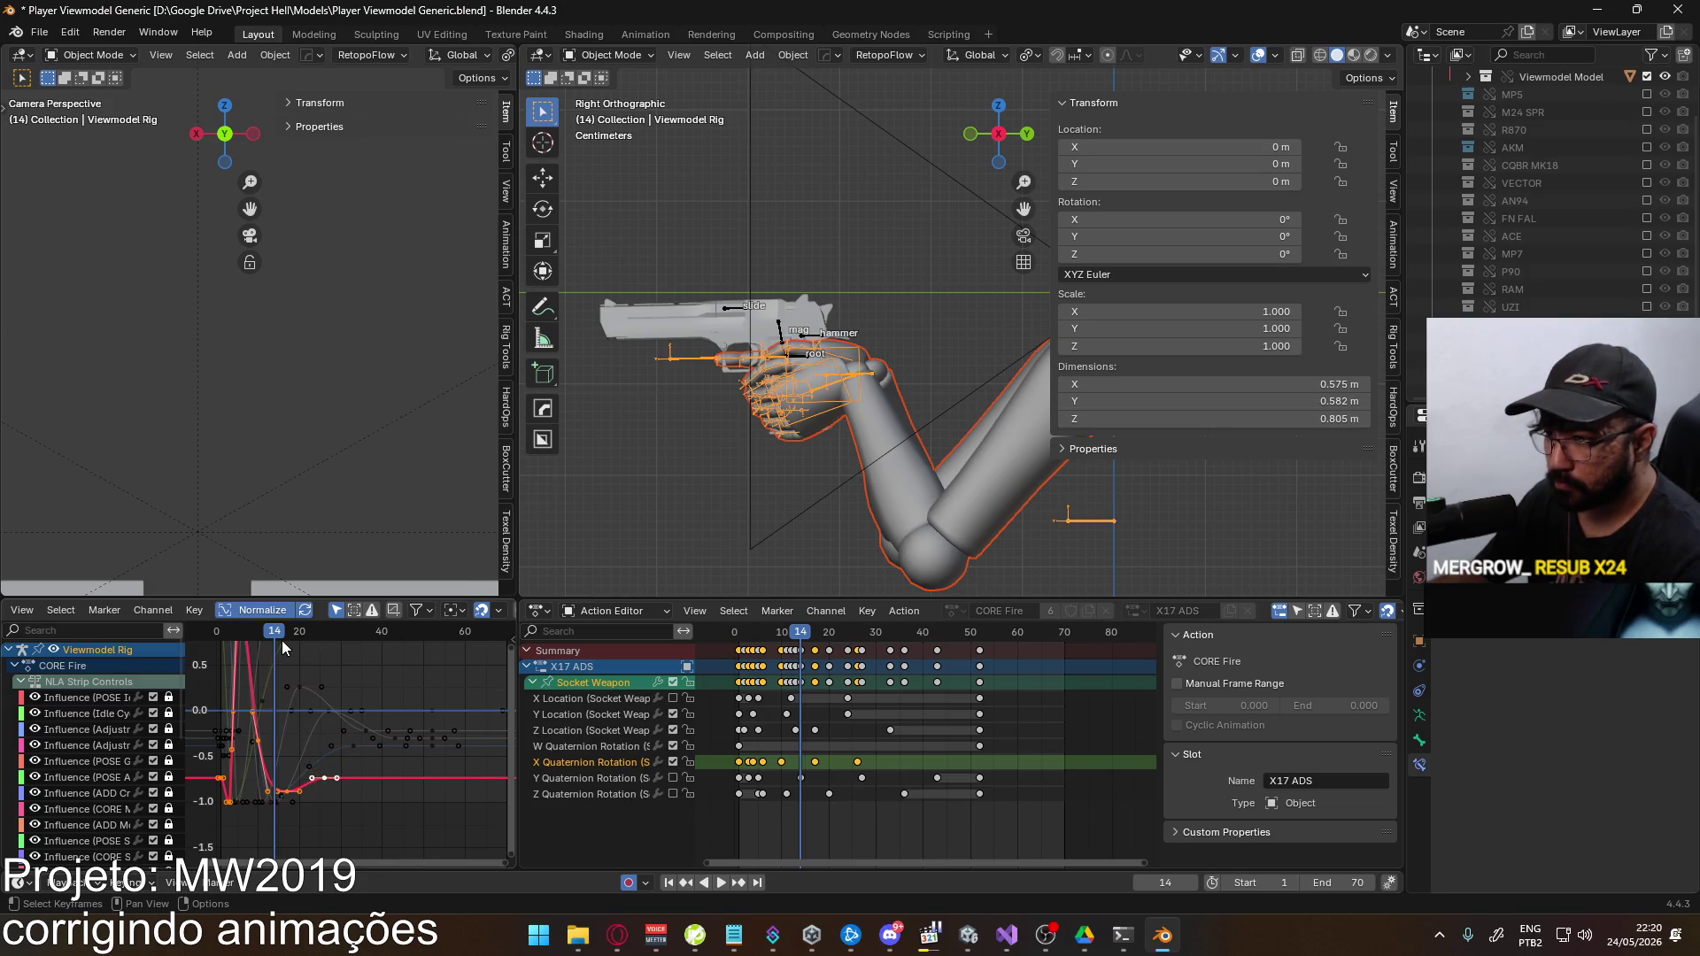
# At frame 17, shift the Socket Weapon curve keys vertically and play back the result
pyautogui.moveTo(270, 632); pyautogui.dragTo(288, 634)
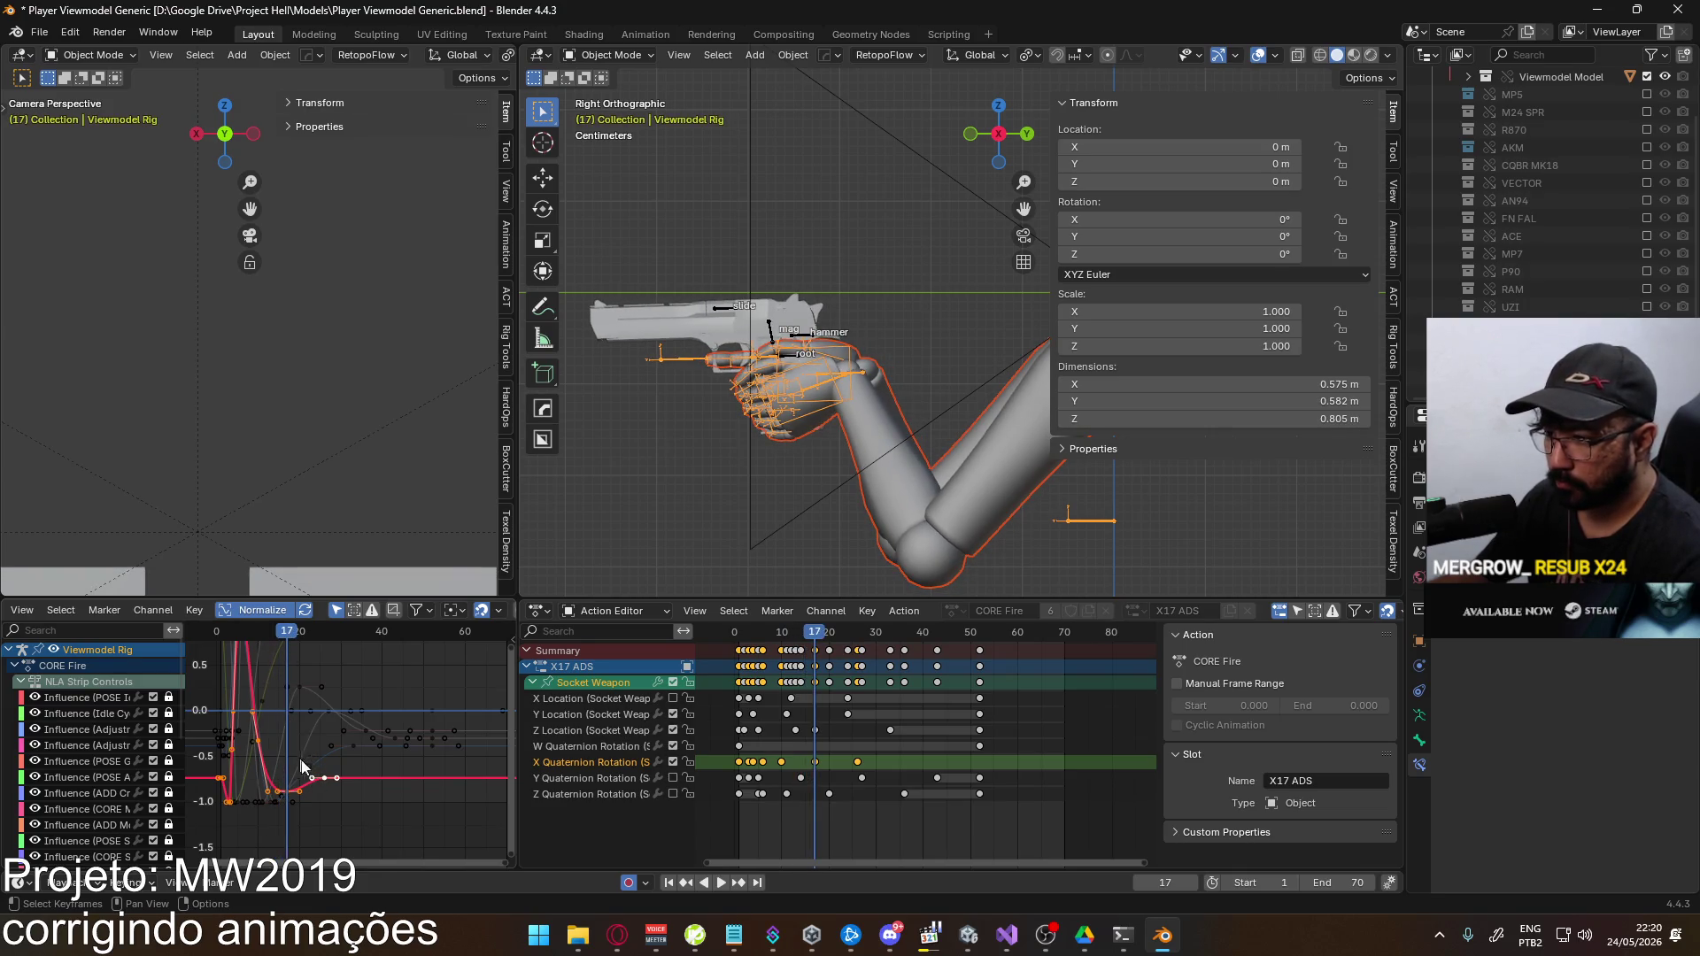
pyautogui.click(815, 764)
pyautogui.click(620, 687)
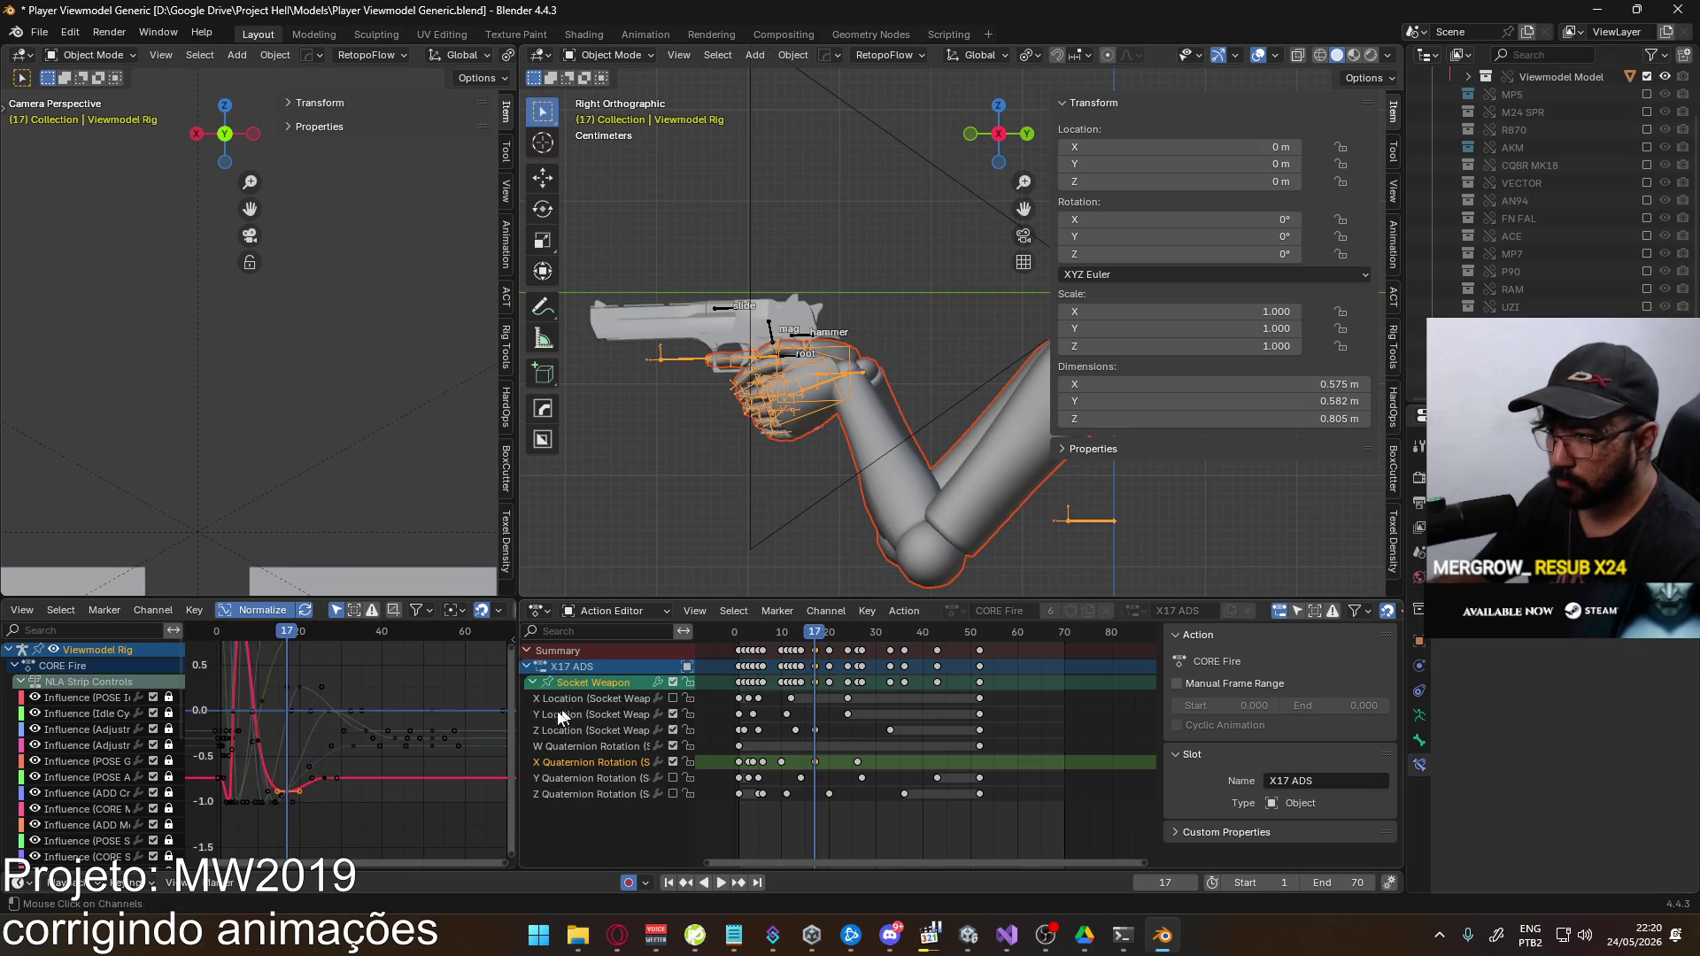
pyautogui.press('g')
pyautogui.press('y')
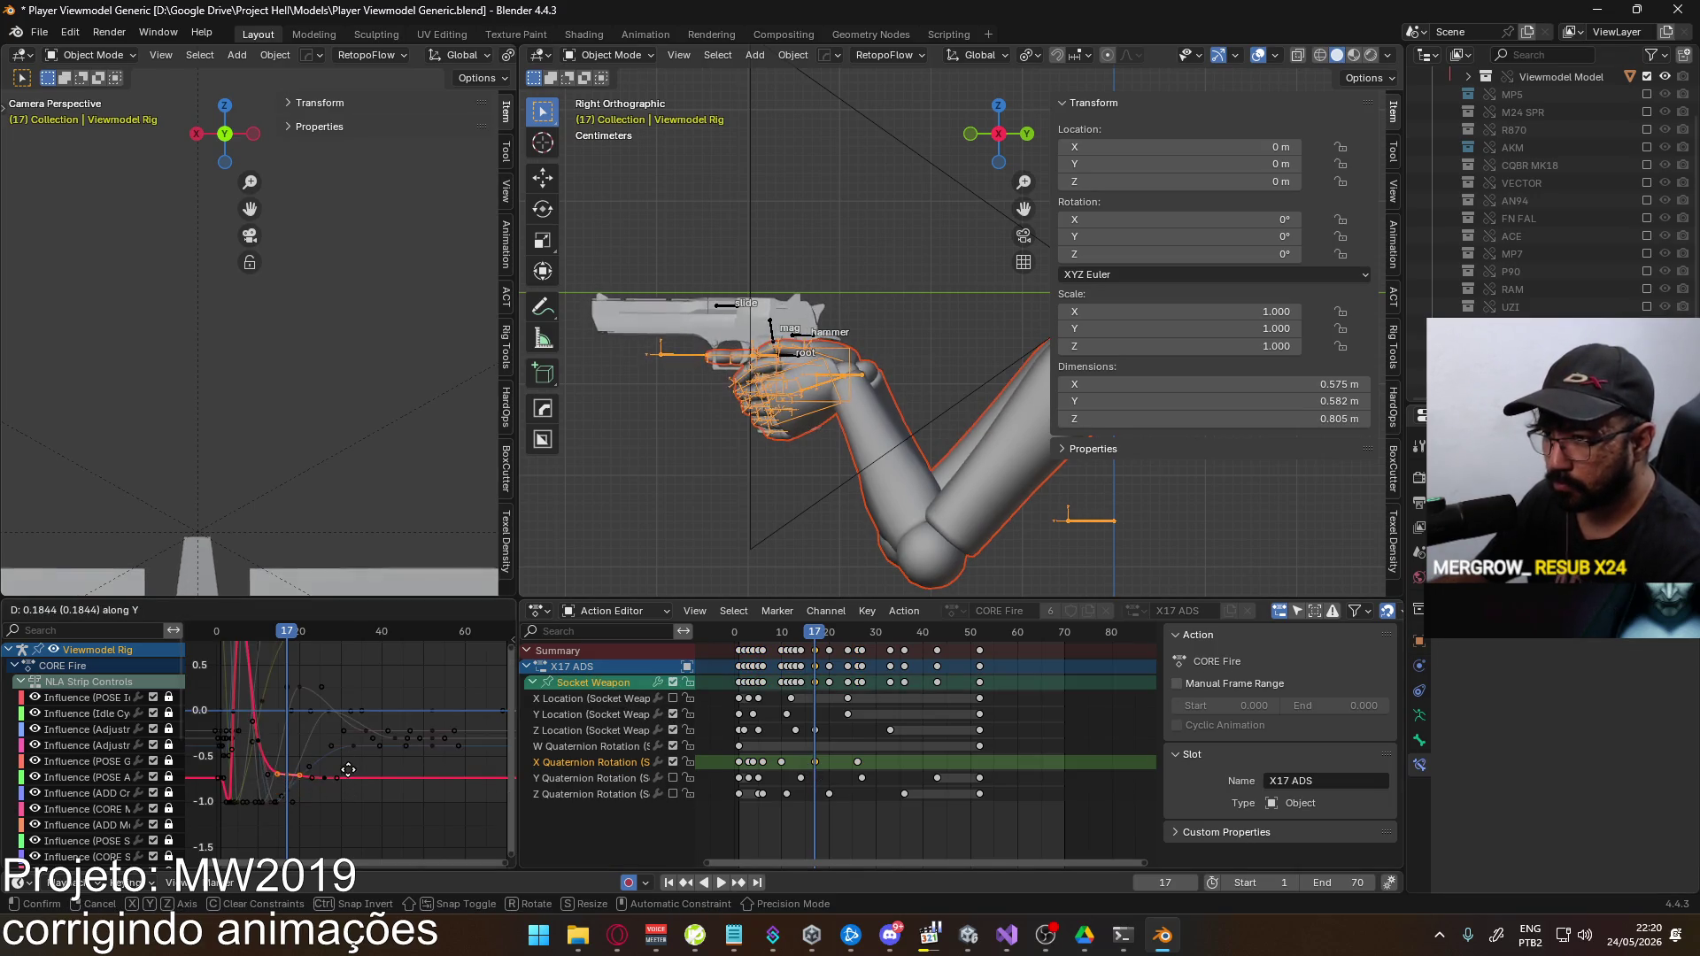
pyautogui.click(343, 777)
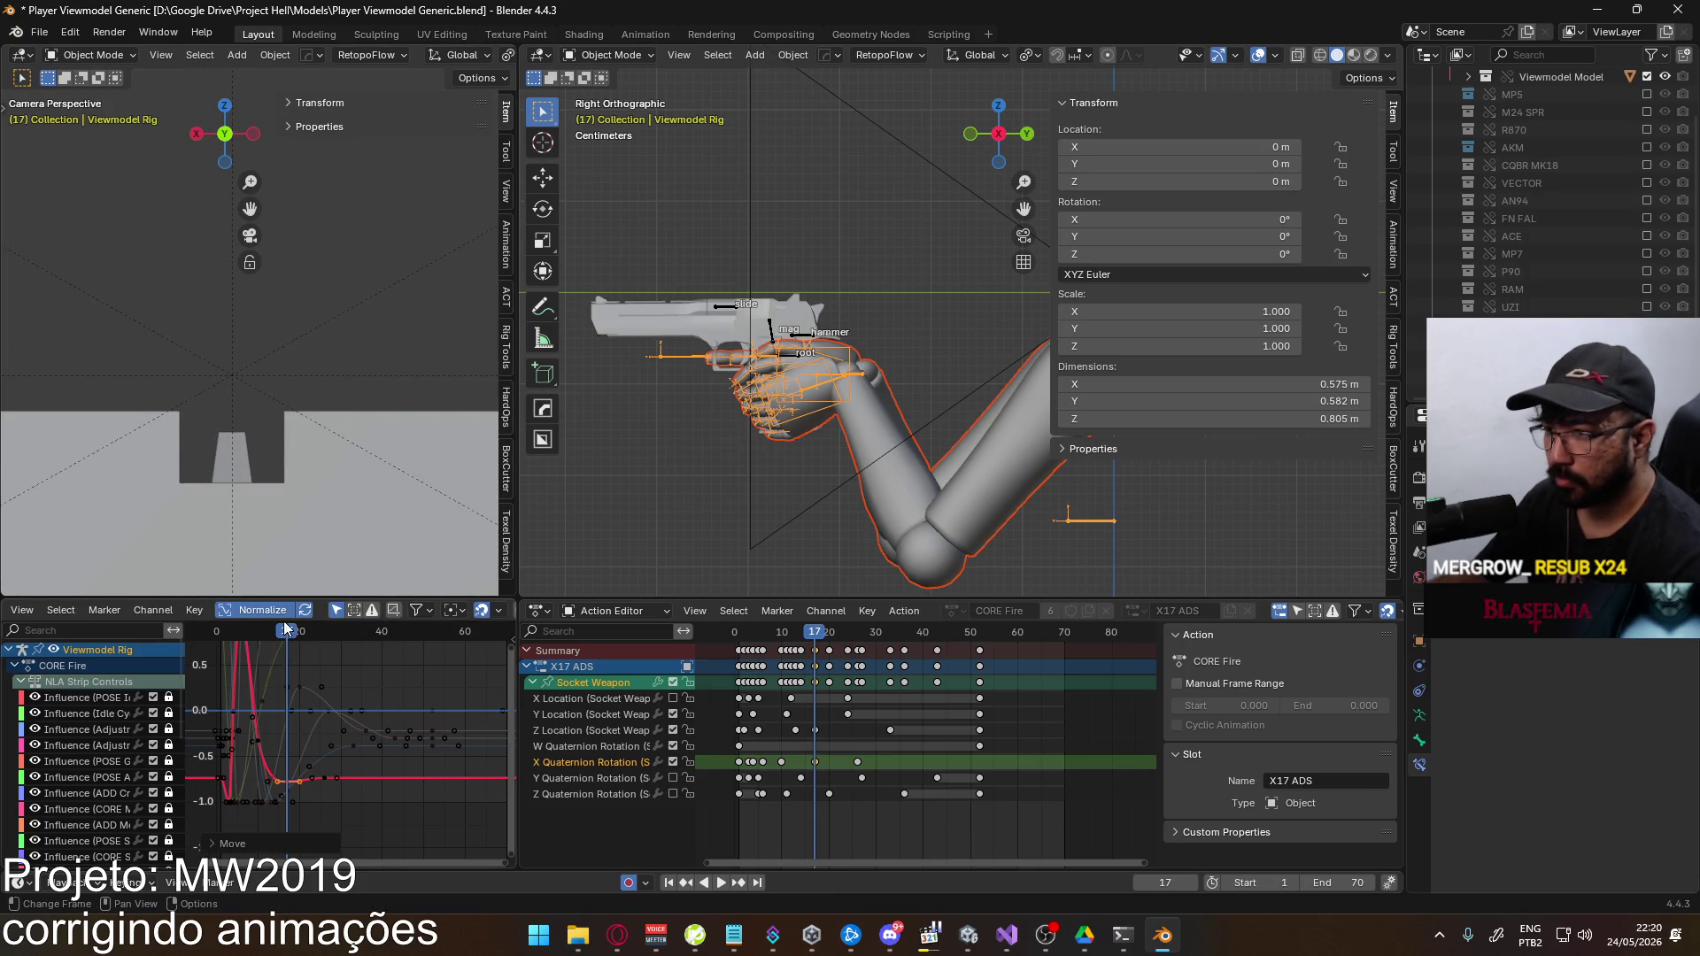
pyautogui.press('space')
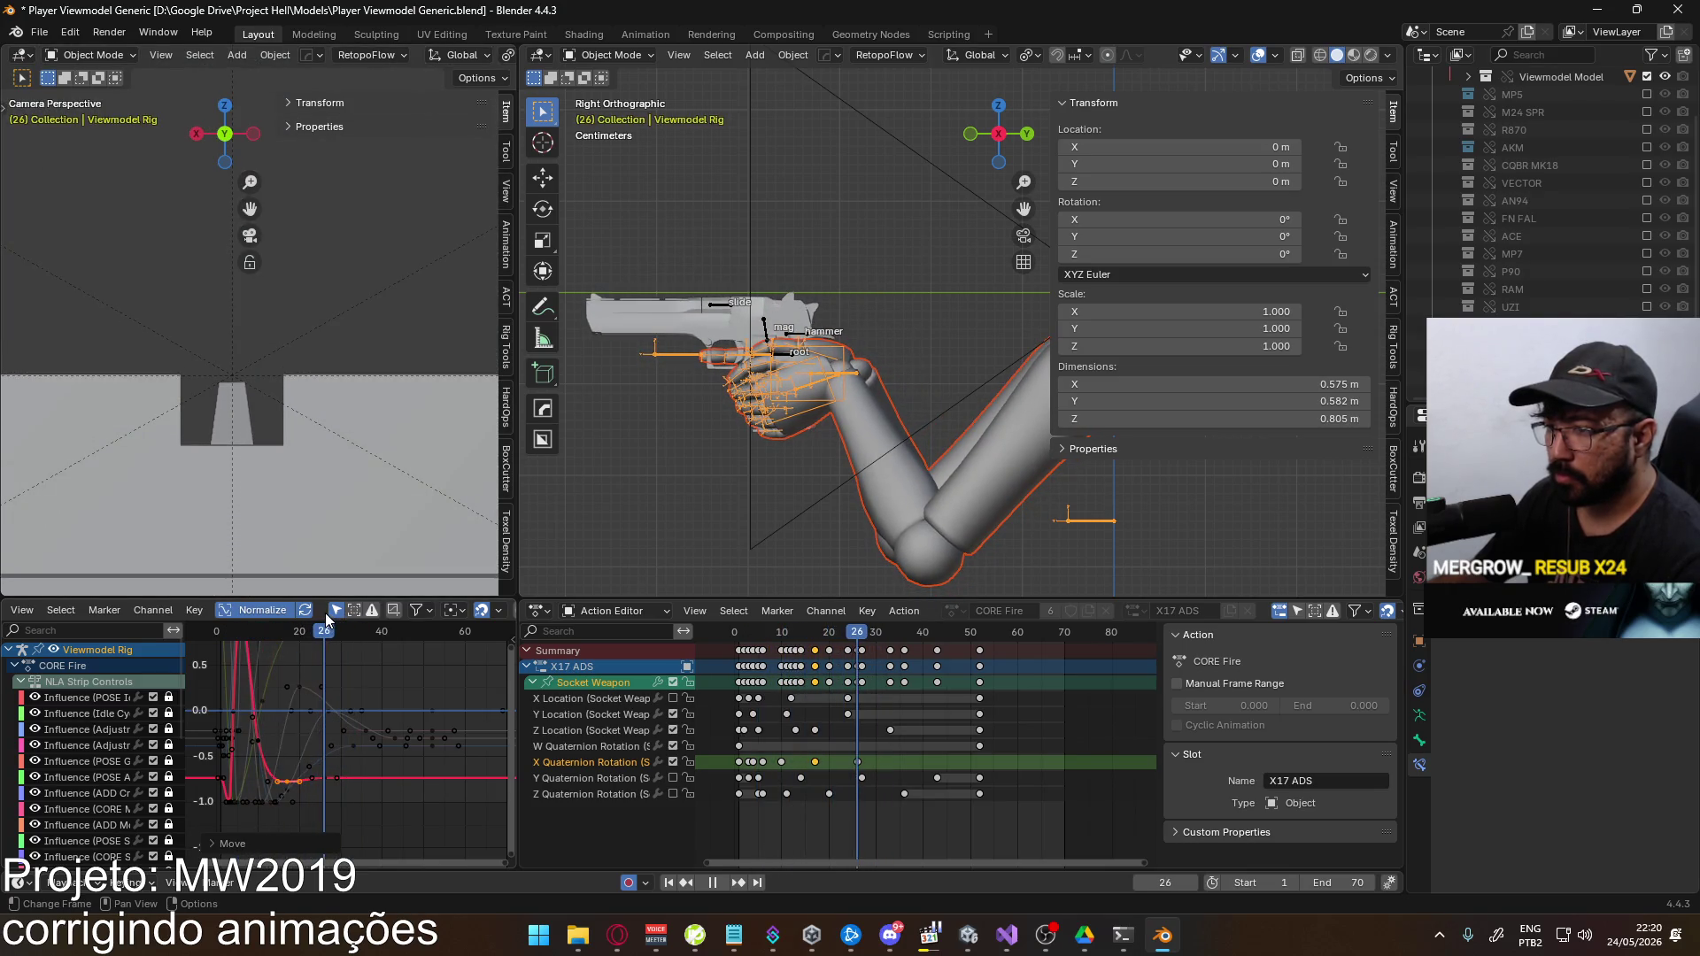
pyautogui.press('space')
# Save and re-export the animation over Viewmodel@EAGLE Fire ADS Single.fbx
pyautogui.hotkey('ctrl', 's')
pyautogui.click(39, 32)
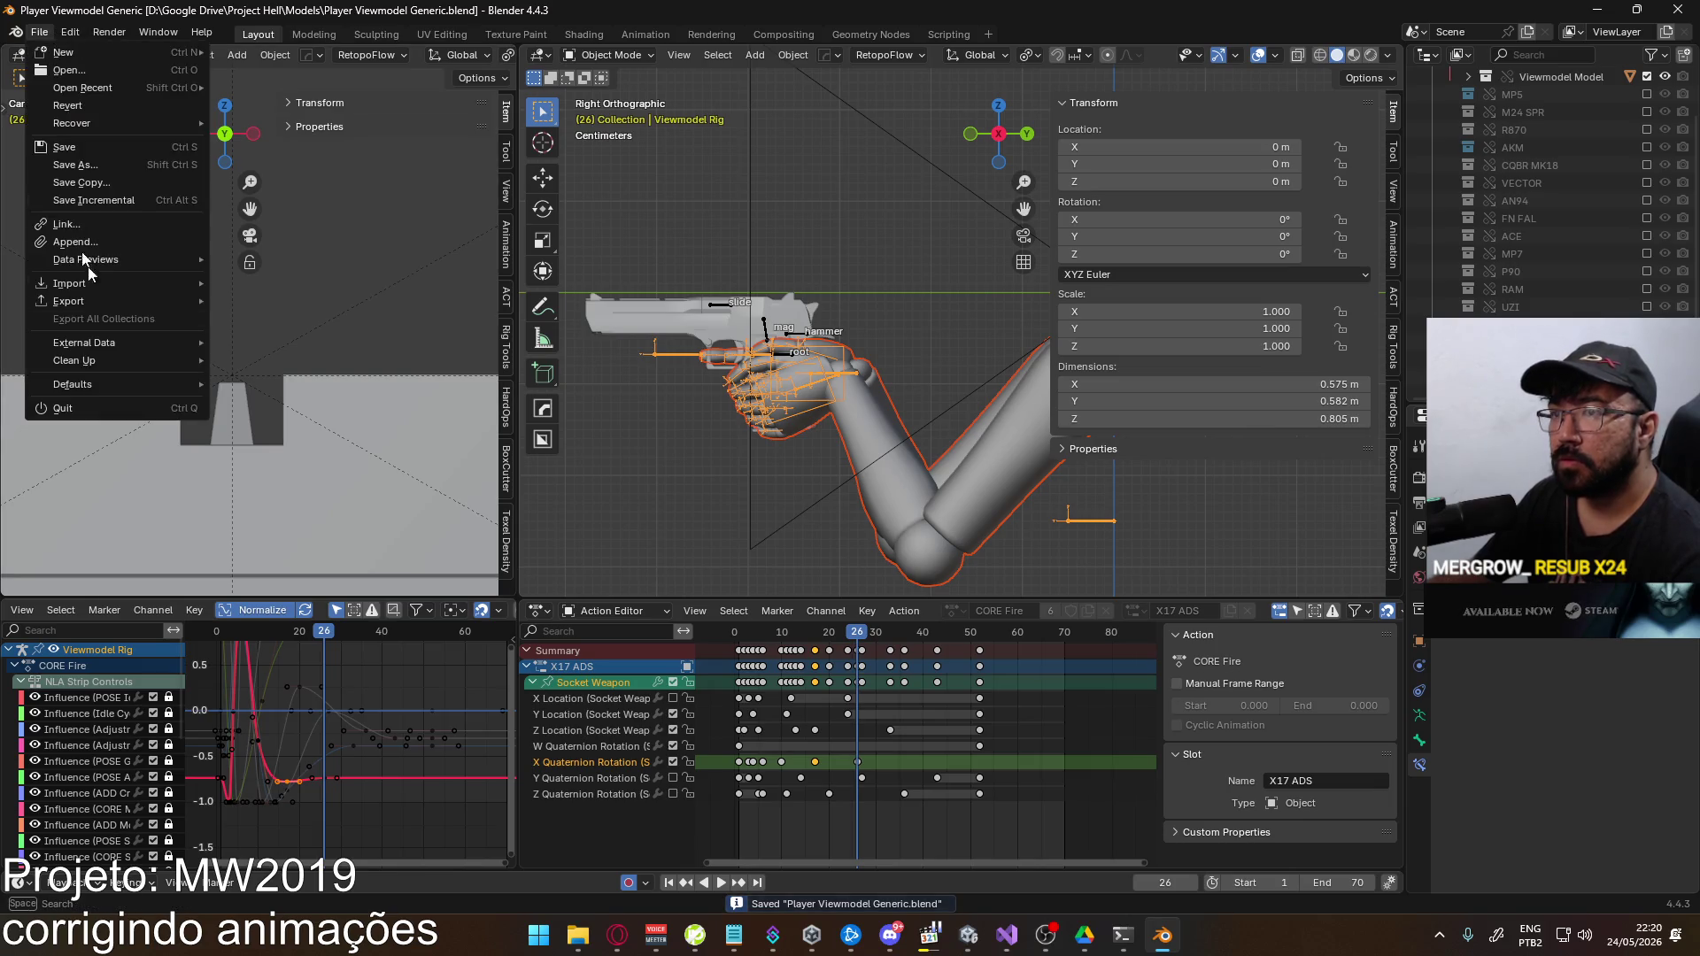
pyautogui.moveTo(124, 306)
pyautogui.click(321, 455)
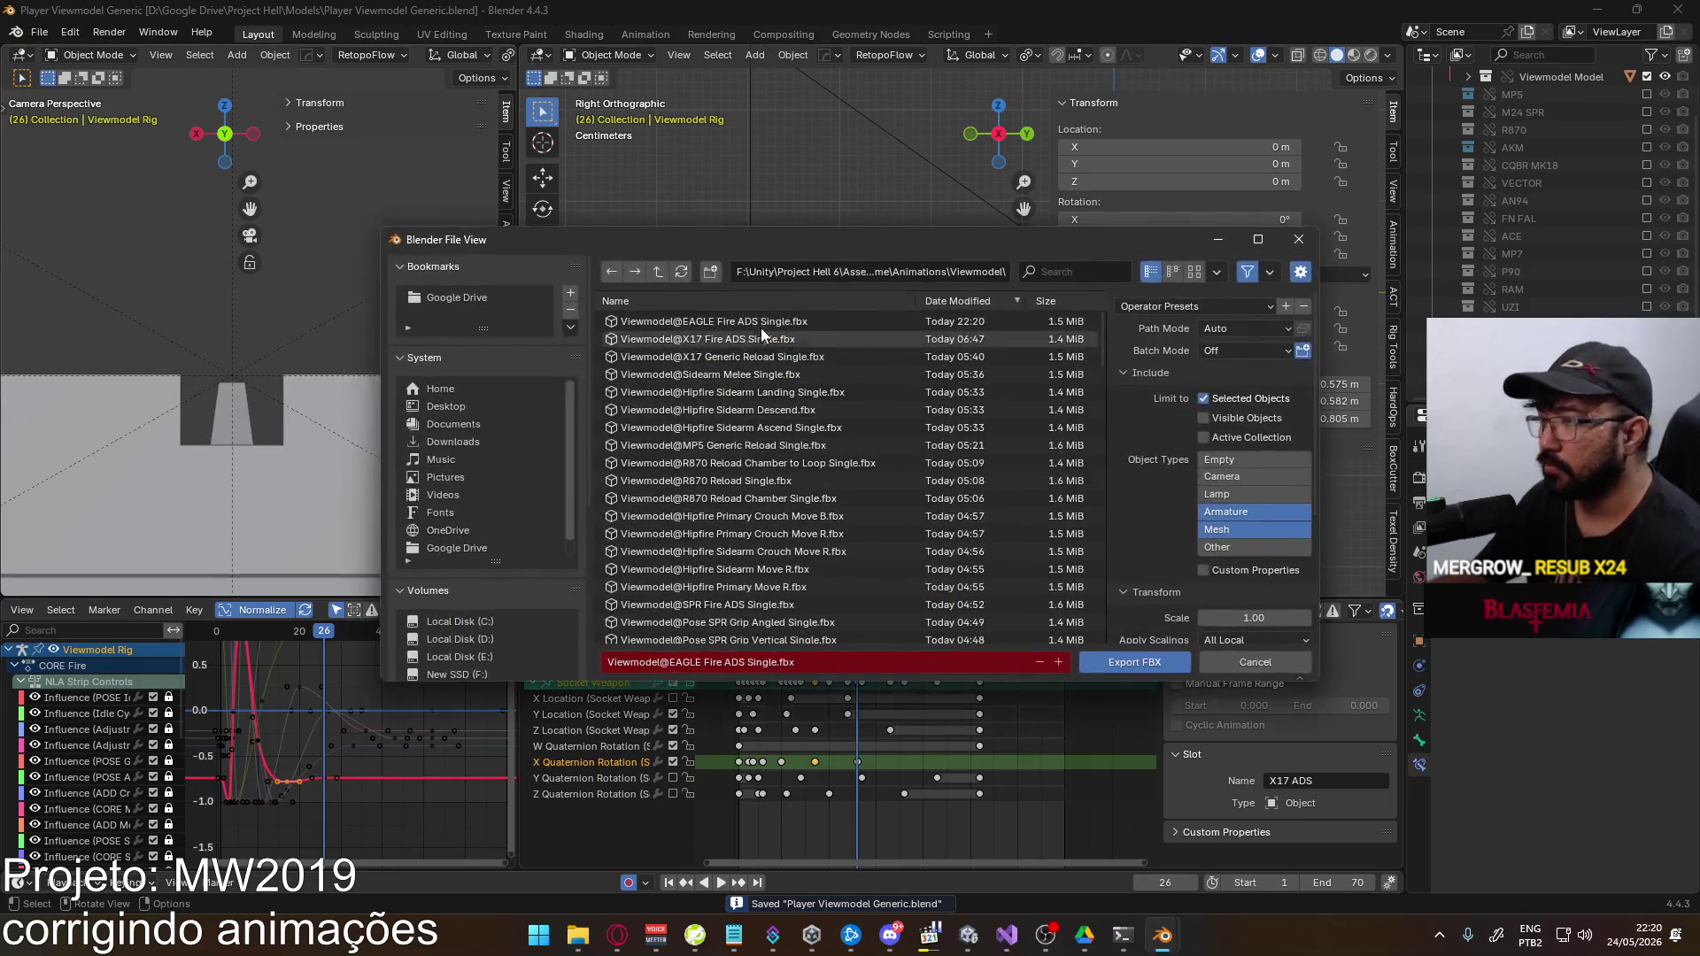
pyautogui.press('Return')
pyautogui.hotkey('alt', 'Tab')
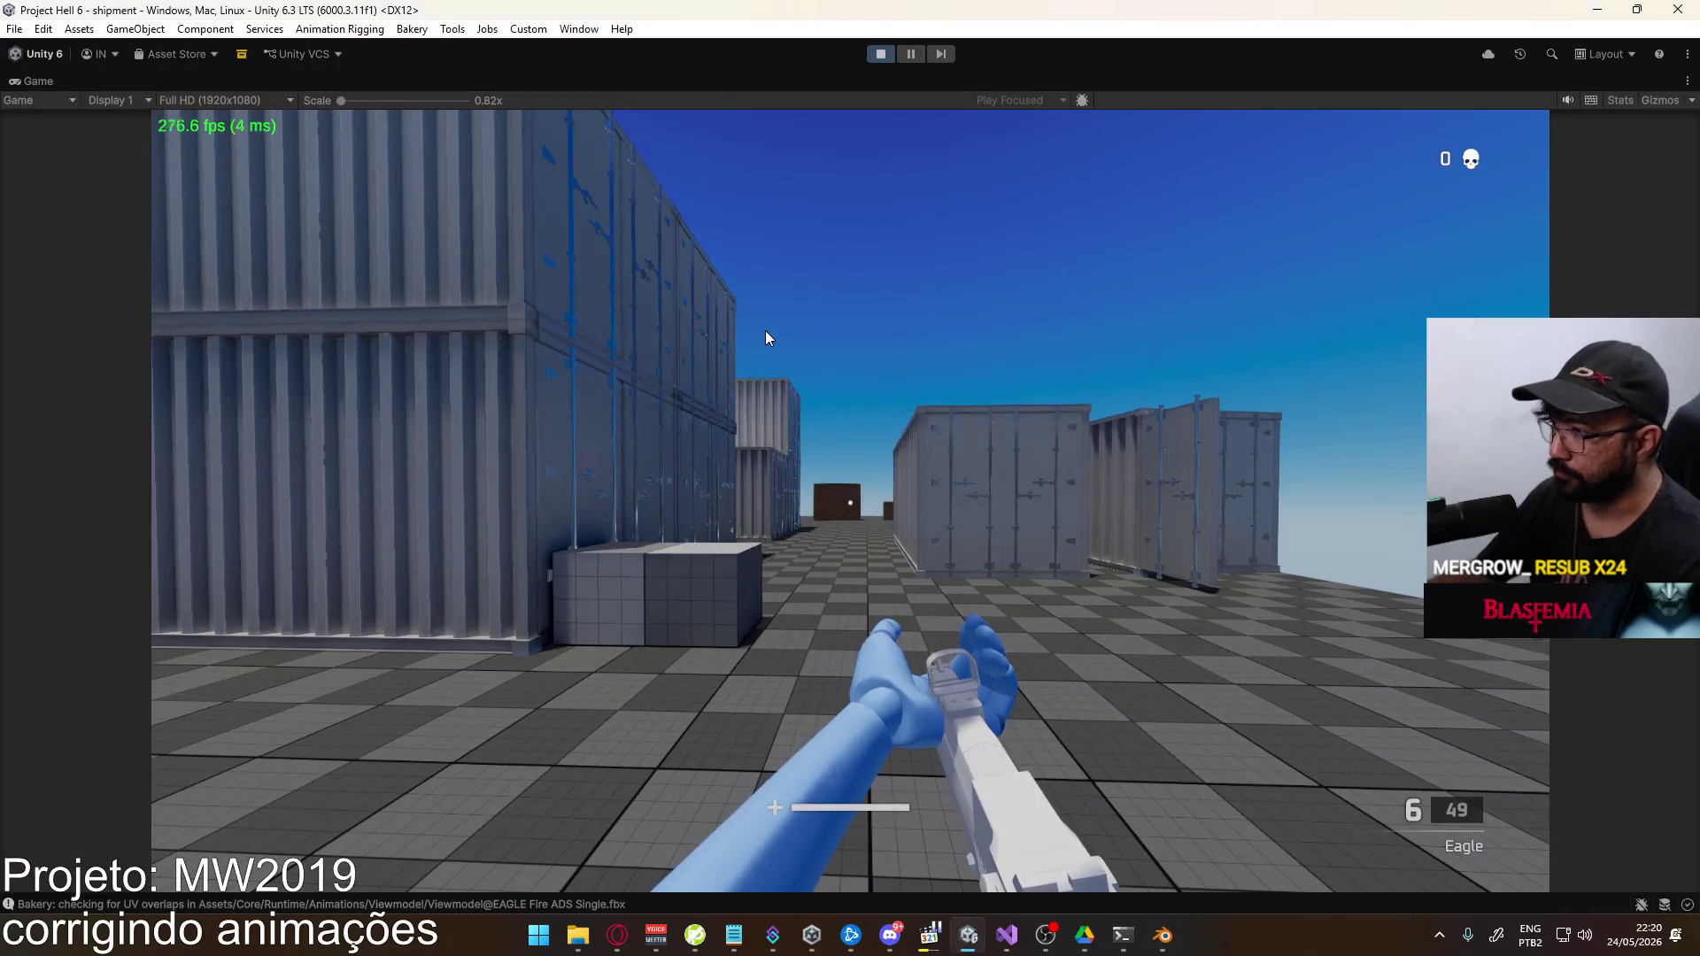
# Equip the Eagle, aim down sights, and fire six shots to inspect the new animation
pyautogui.press('super')
pyautogui.click(708, 345)
pyautogui.press('super')
pyautogui.press('super')
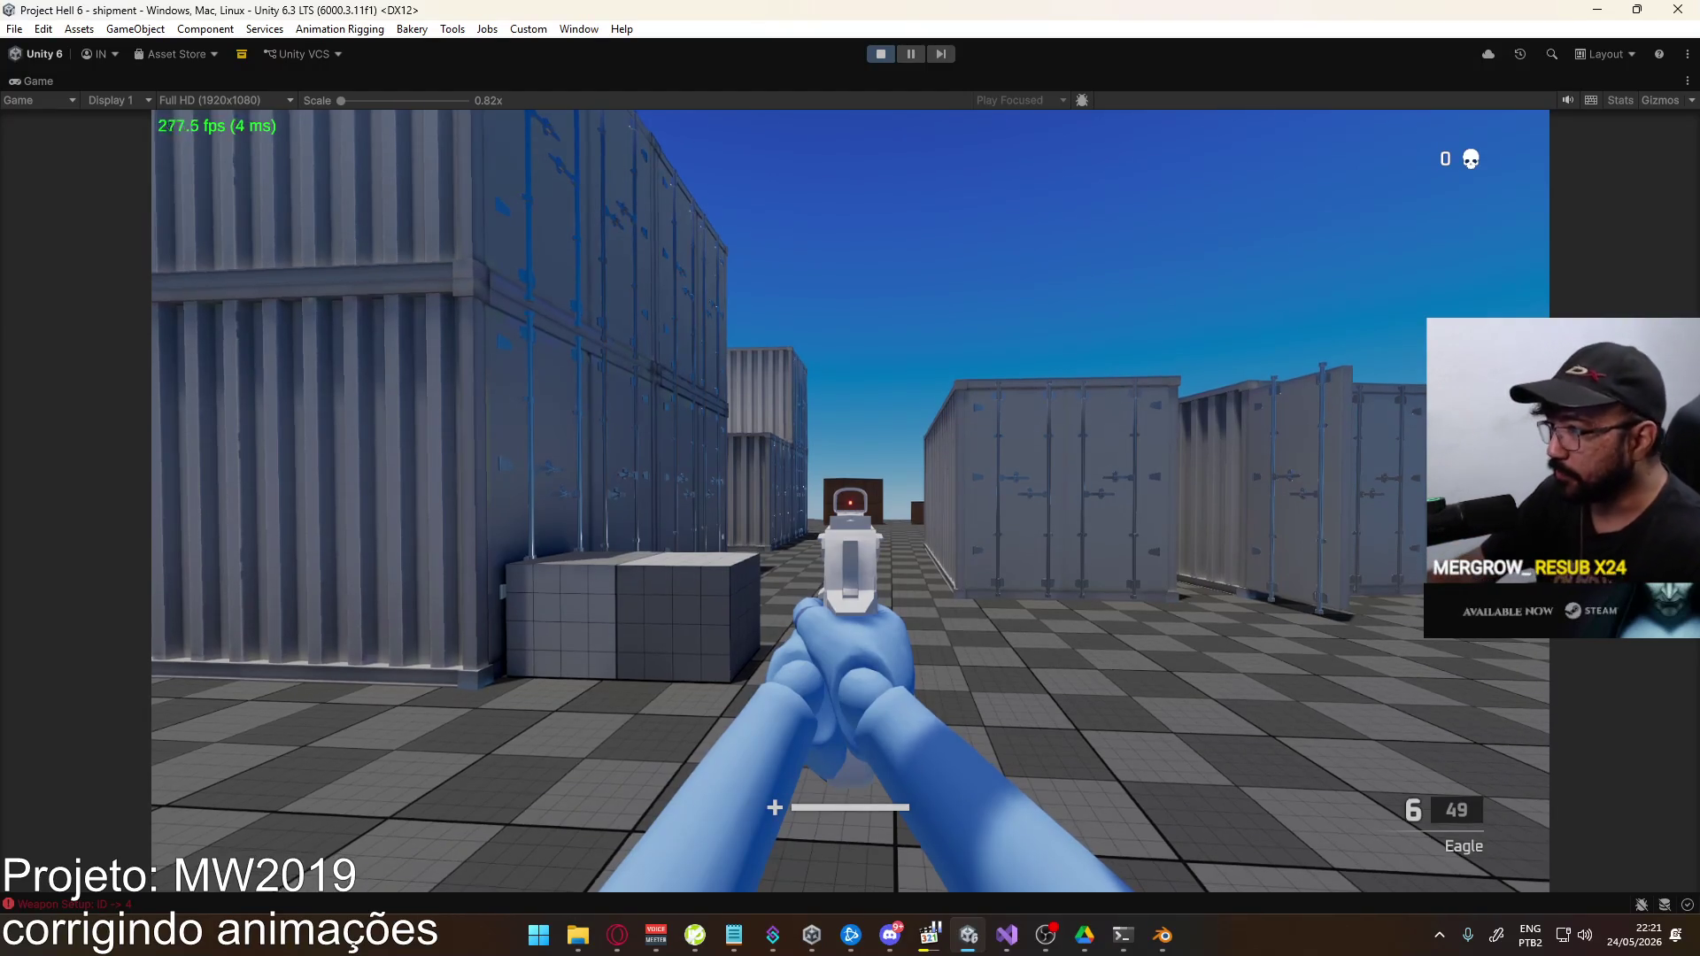
pyautogui.click(850, 501)
pyautogui.click(850, 501)
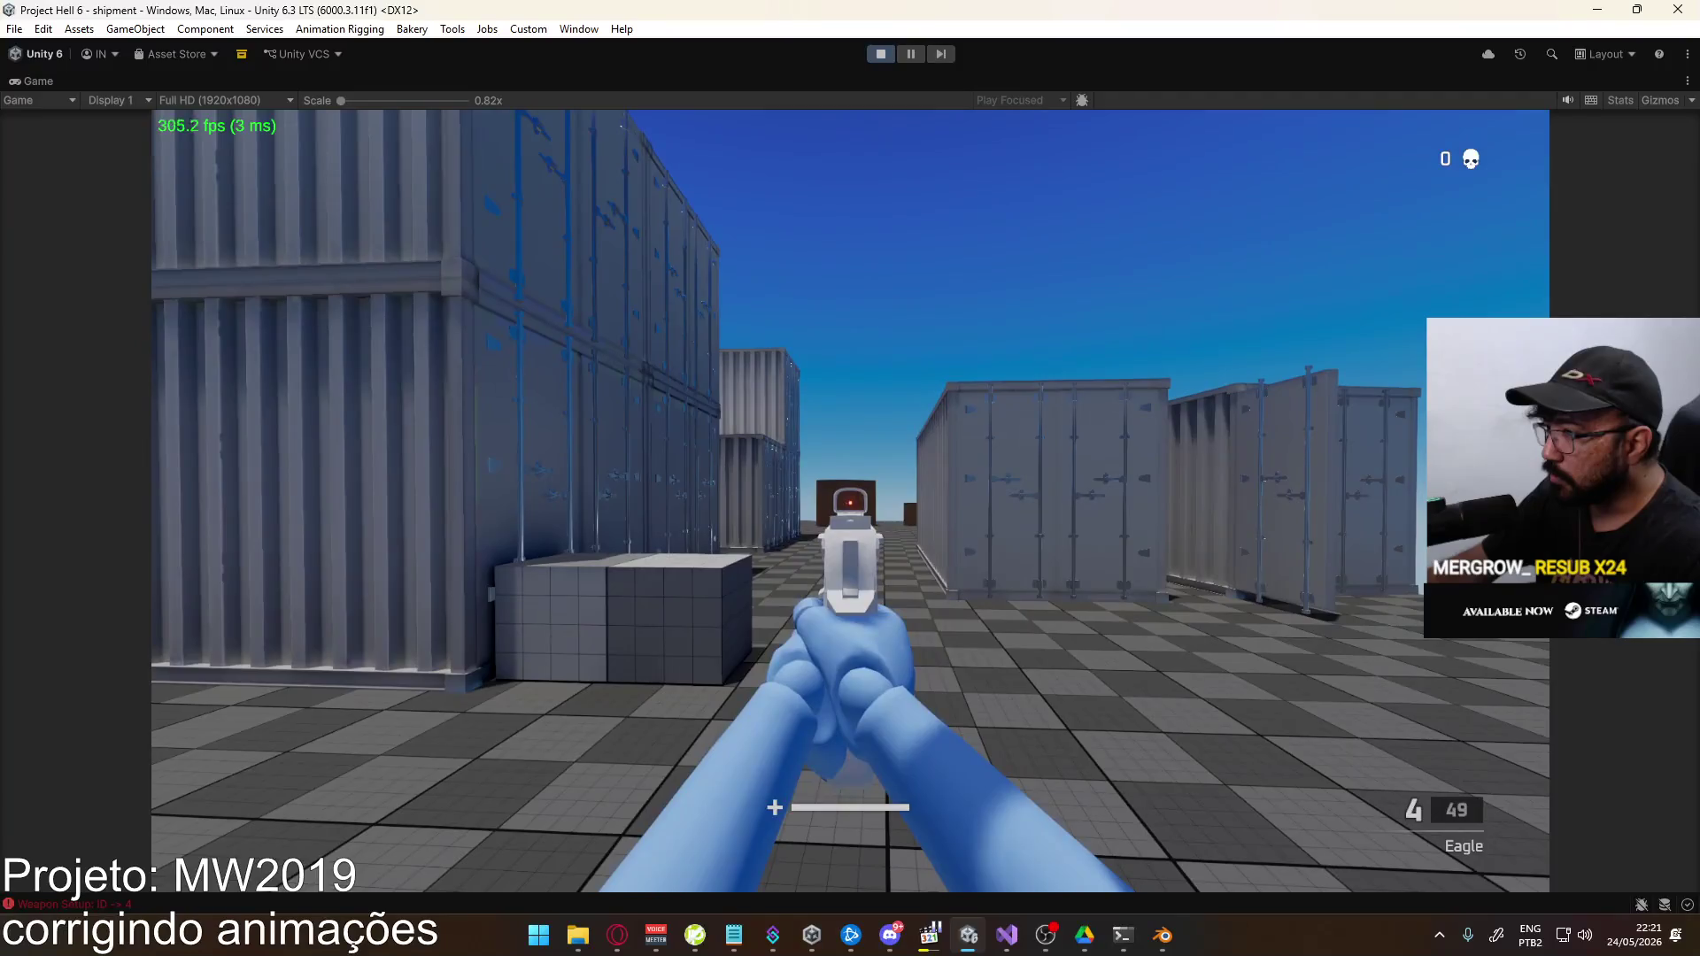
pyautogui.click(850, 501)
pyautogui.click(850, 501)
pyautogui.click(850, 501)
pyautogui.click(850, 501)
# Back in Blender, move the frame-17 fire curve keys vertically in the Graph Editor
pyautogui.hotkey('alt', 'Tab')
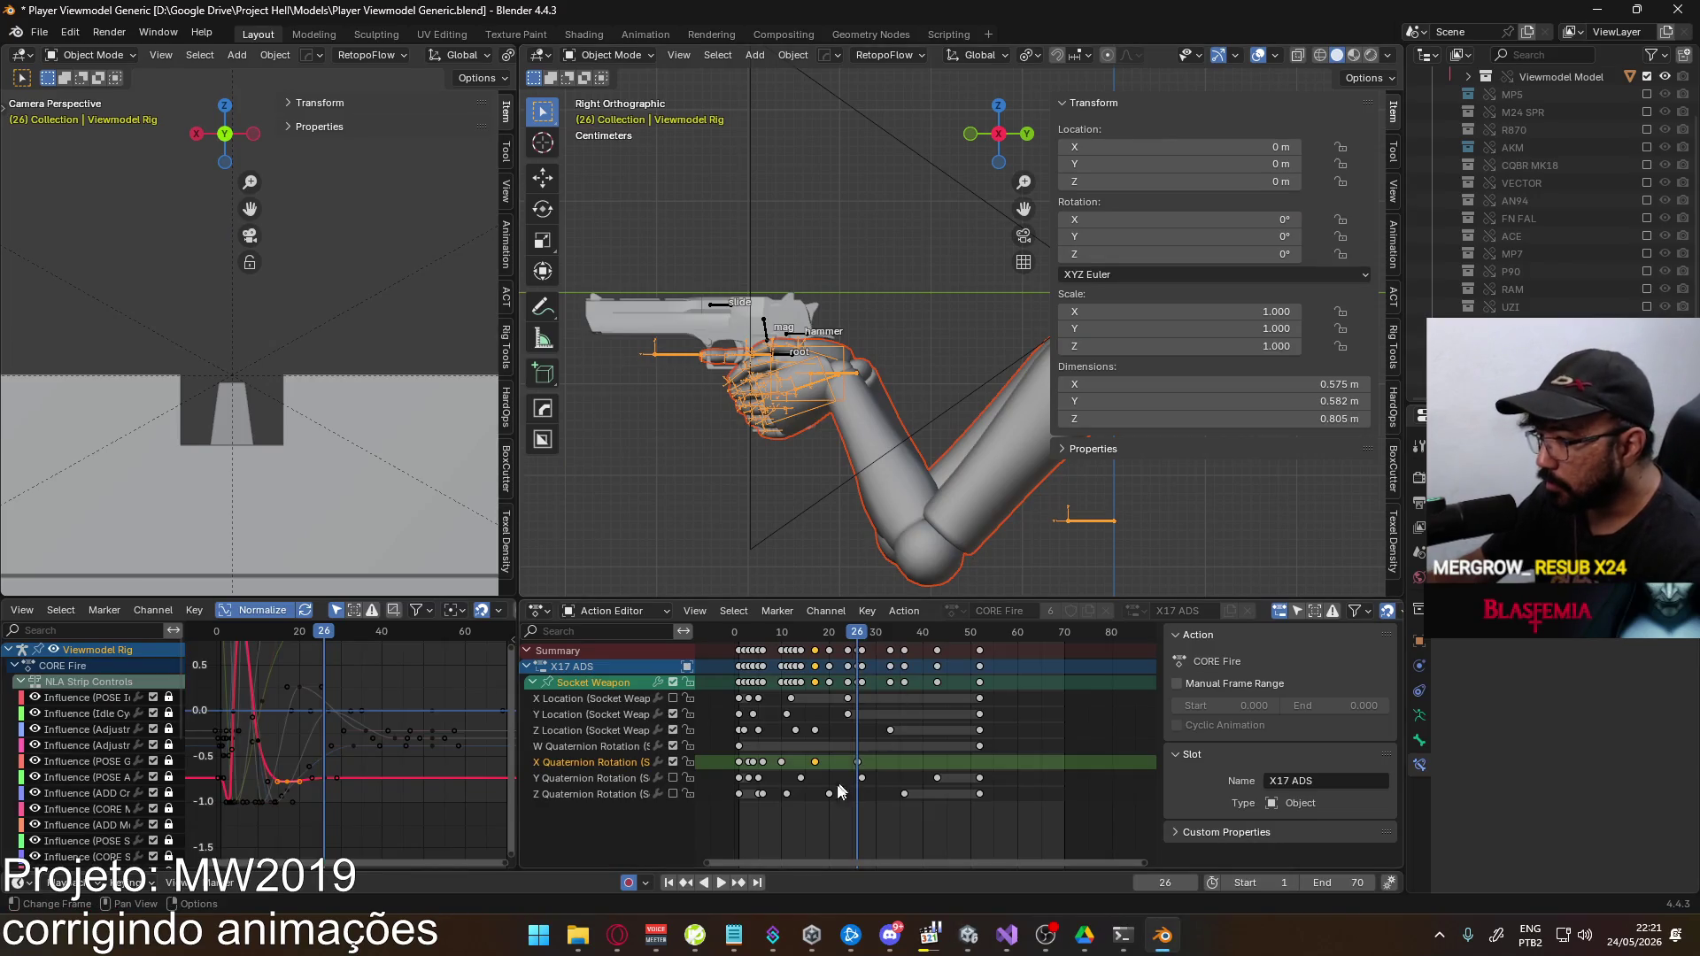
pyautogui.moveTo(337, 640); pyautogui.dragTo(287, 635)
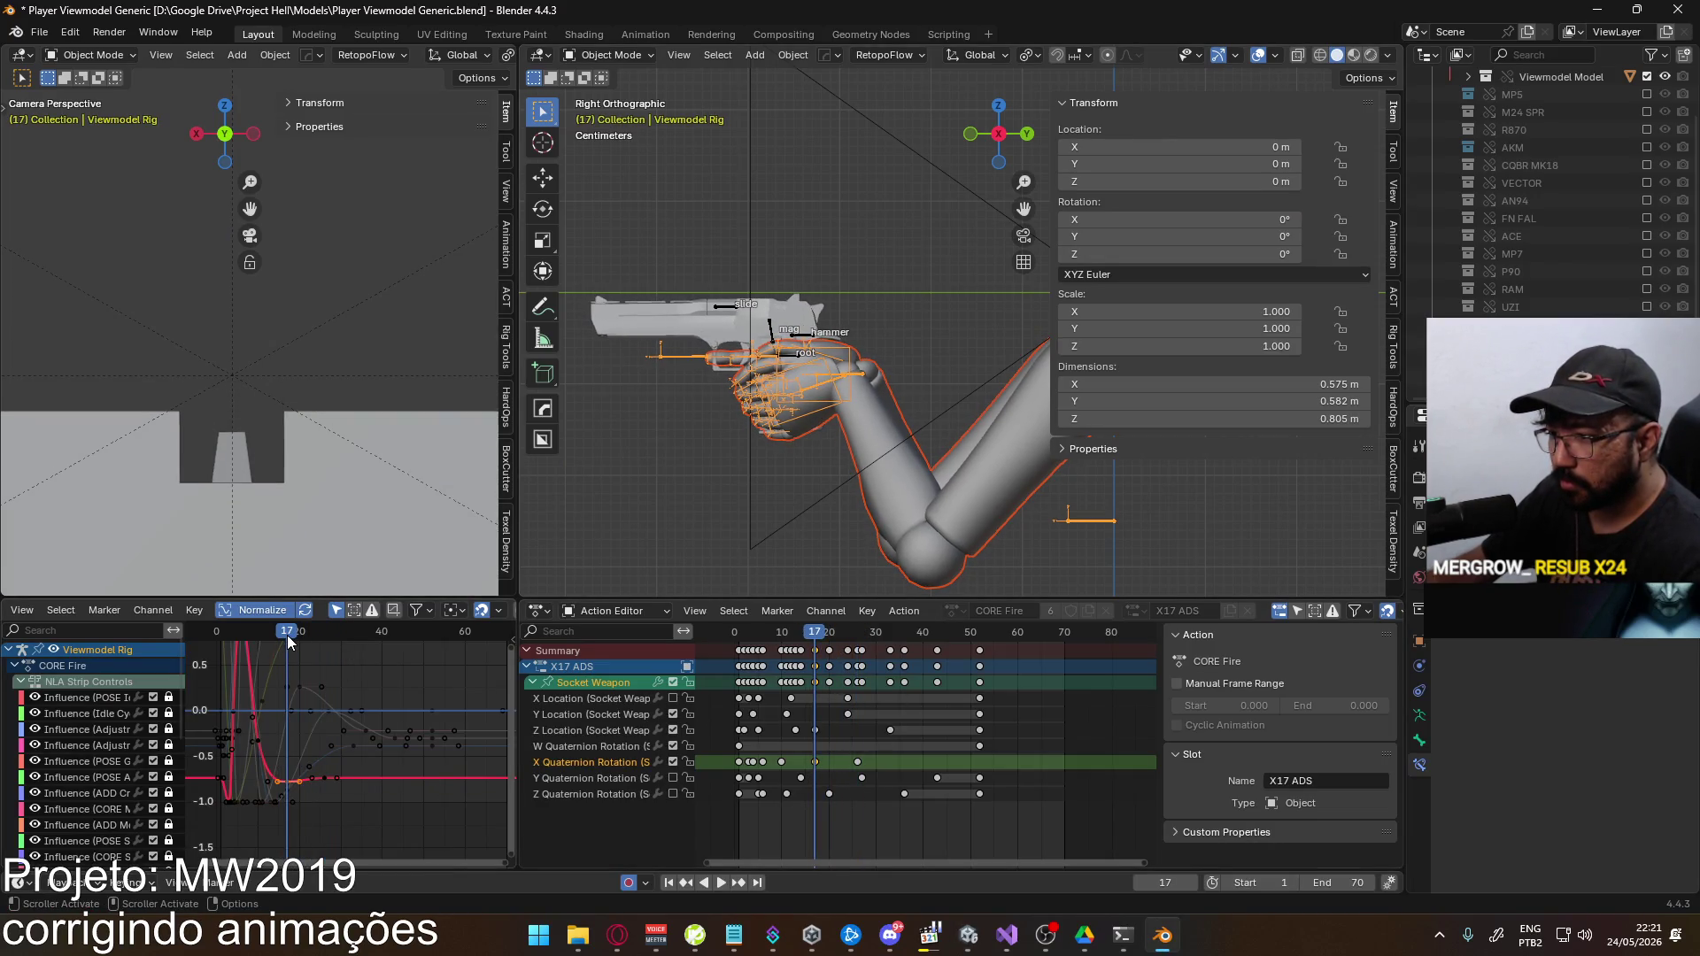
pyautogui.press('g')
pyautogui.press('y')
pyautogui.click(334, 718)
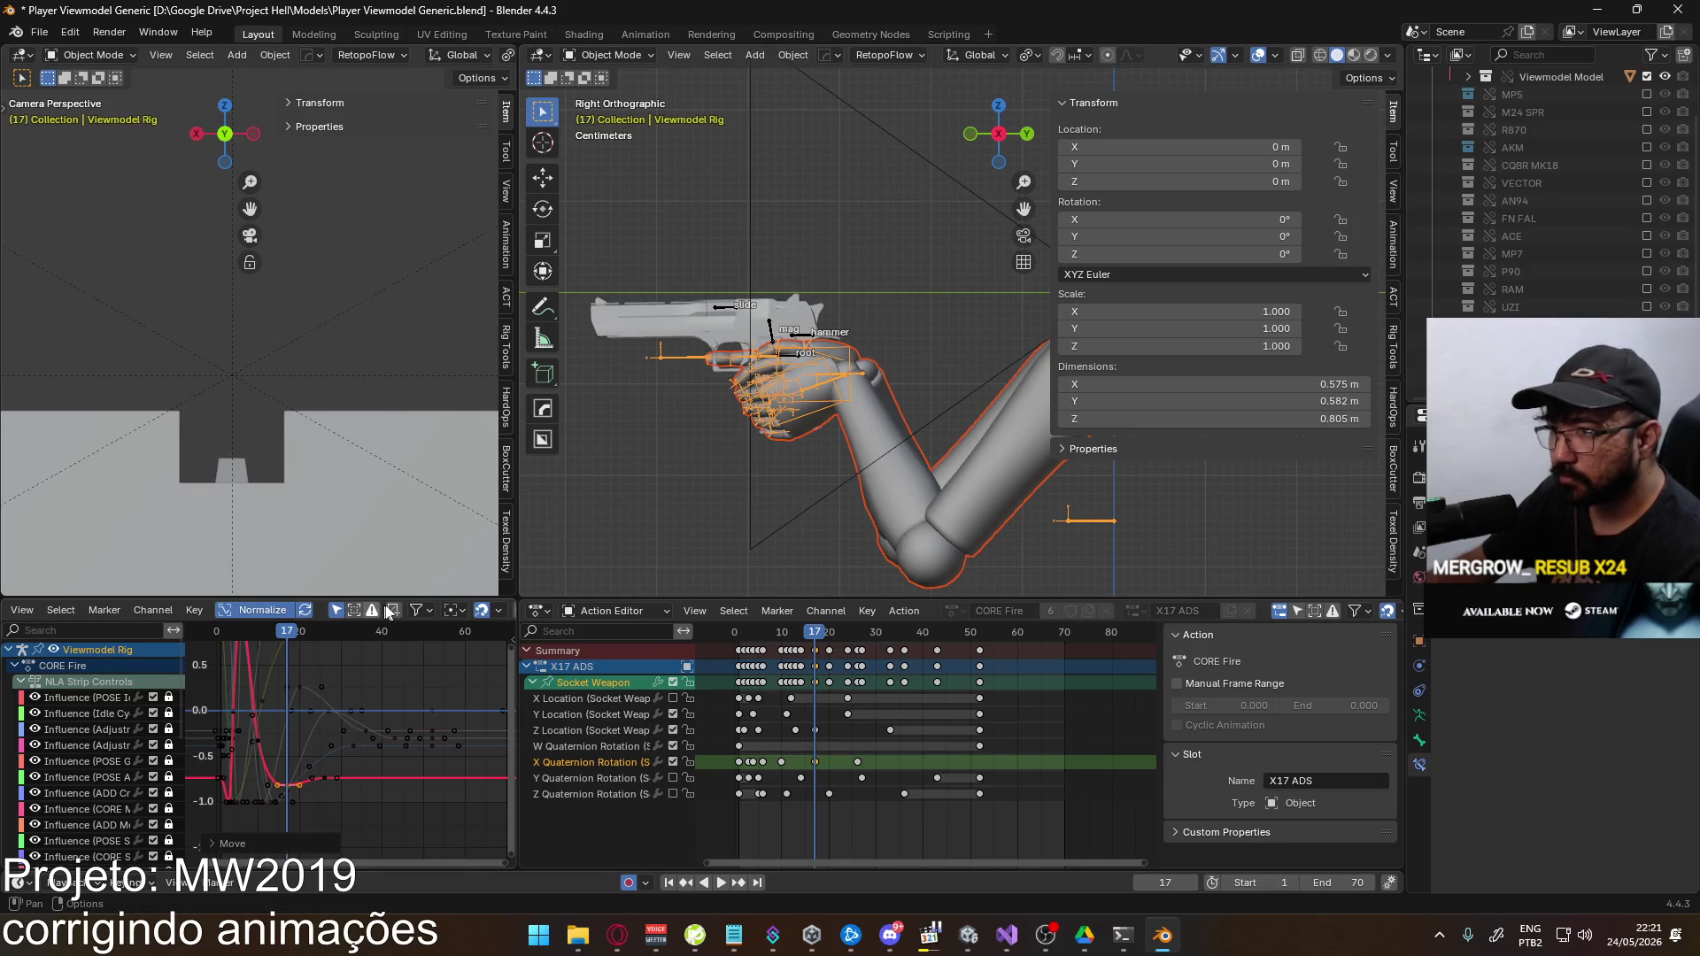
# Save and re-export over Viewmodel@EAGLE Fire ADS Single.fbx, then return to Unity
pyautogui.hotkey('ctrl', 's')
pyautogui.click(35, 35)
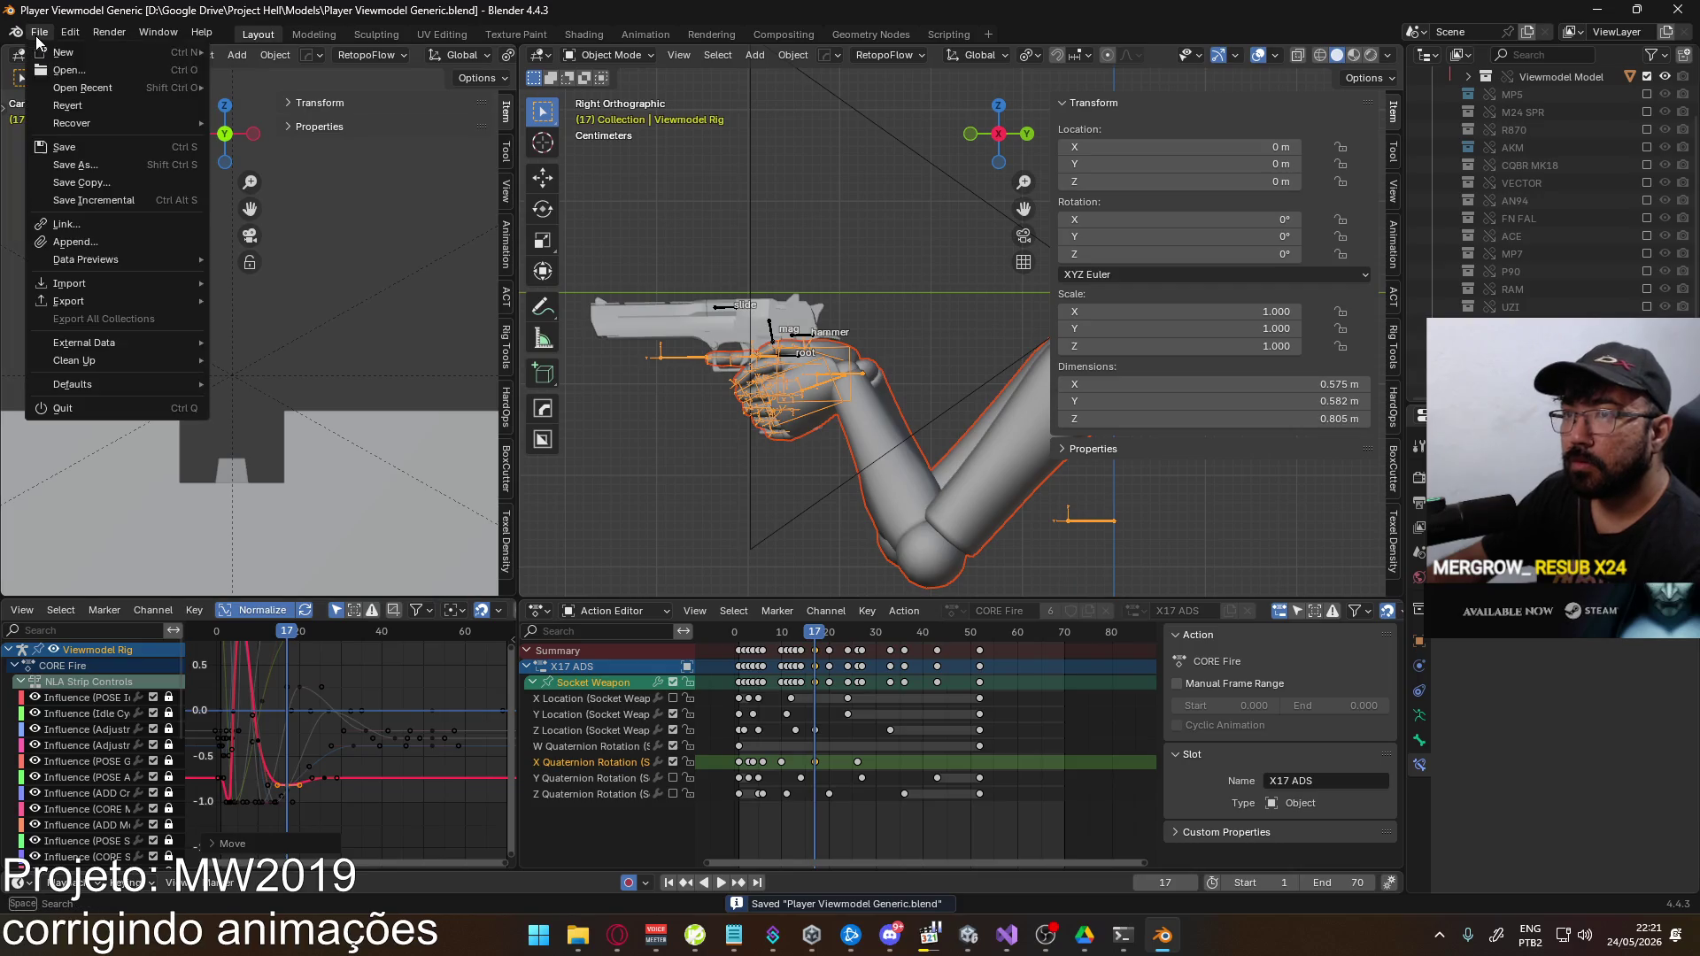
pyautogui.moveTo(100, 297)
pyautogui.click(347, 456)
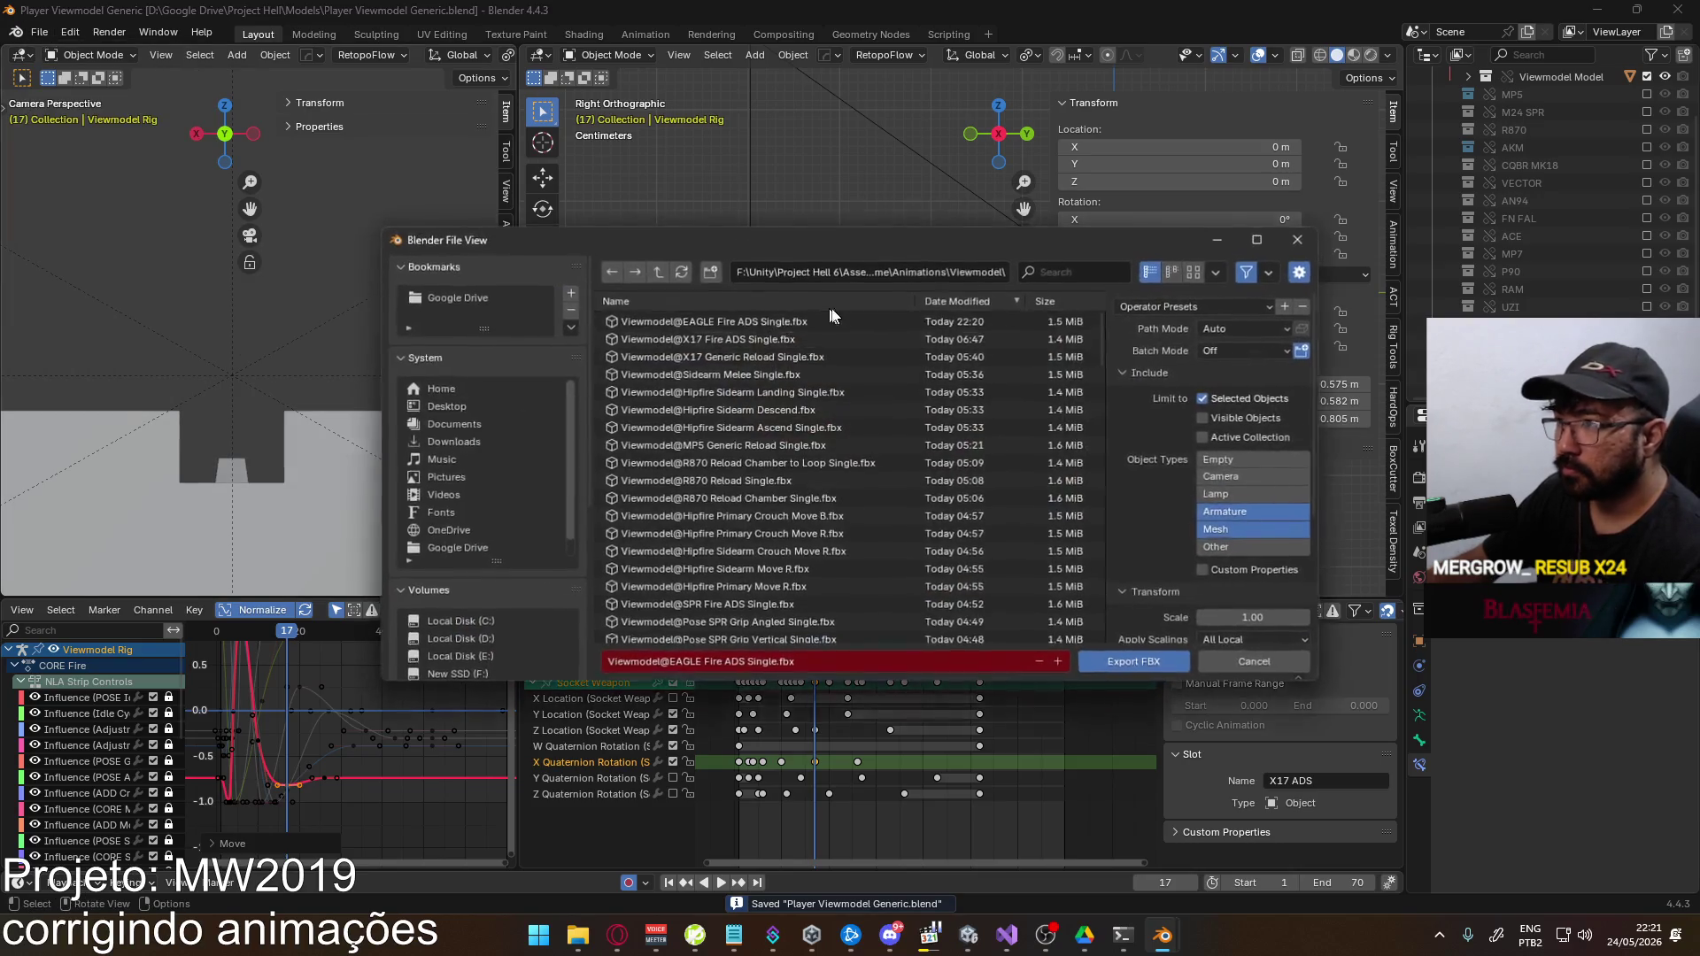
pyautogui.doubleClick(838, 316)
pyautogui.hotkey('alt', 'Tab')
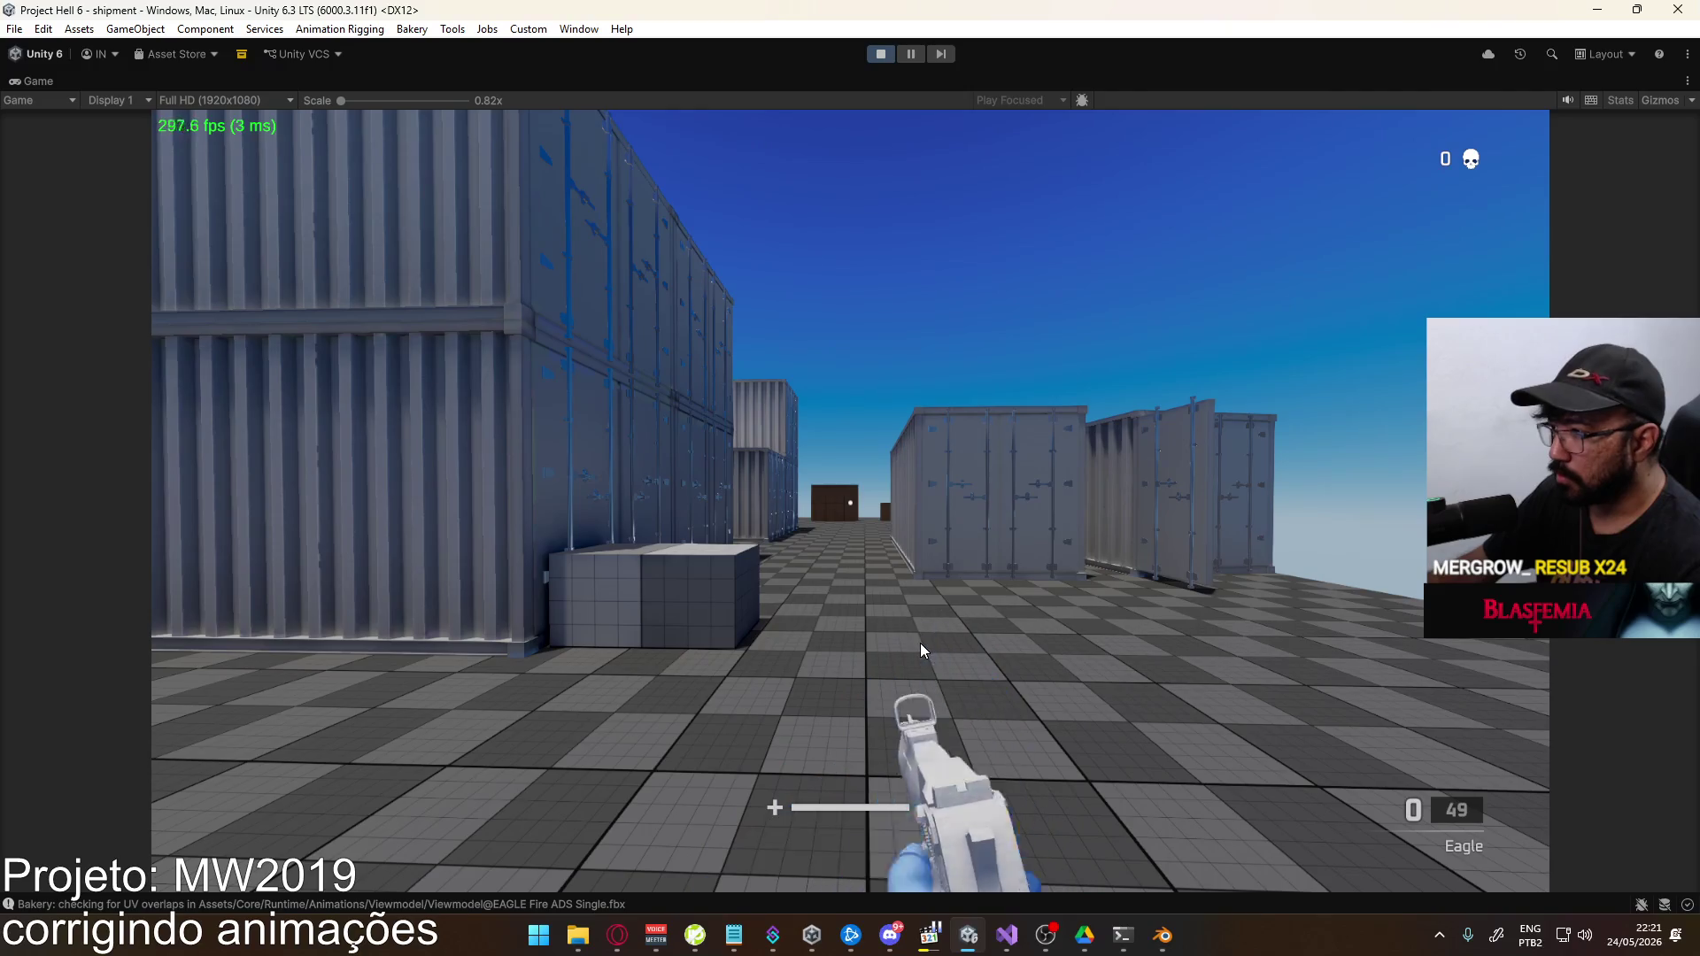
# Reload the Eagle, fire seven aimed shots until empty, reload again, and release the mouse
pyautogui.press('r')
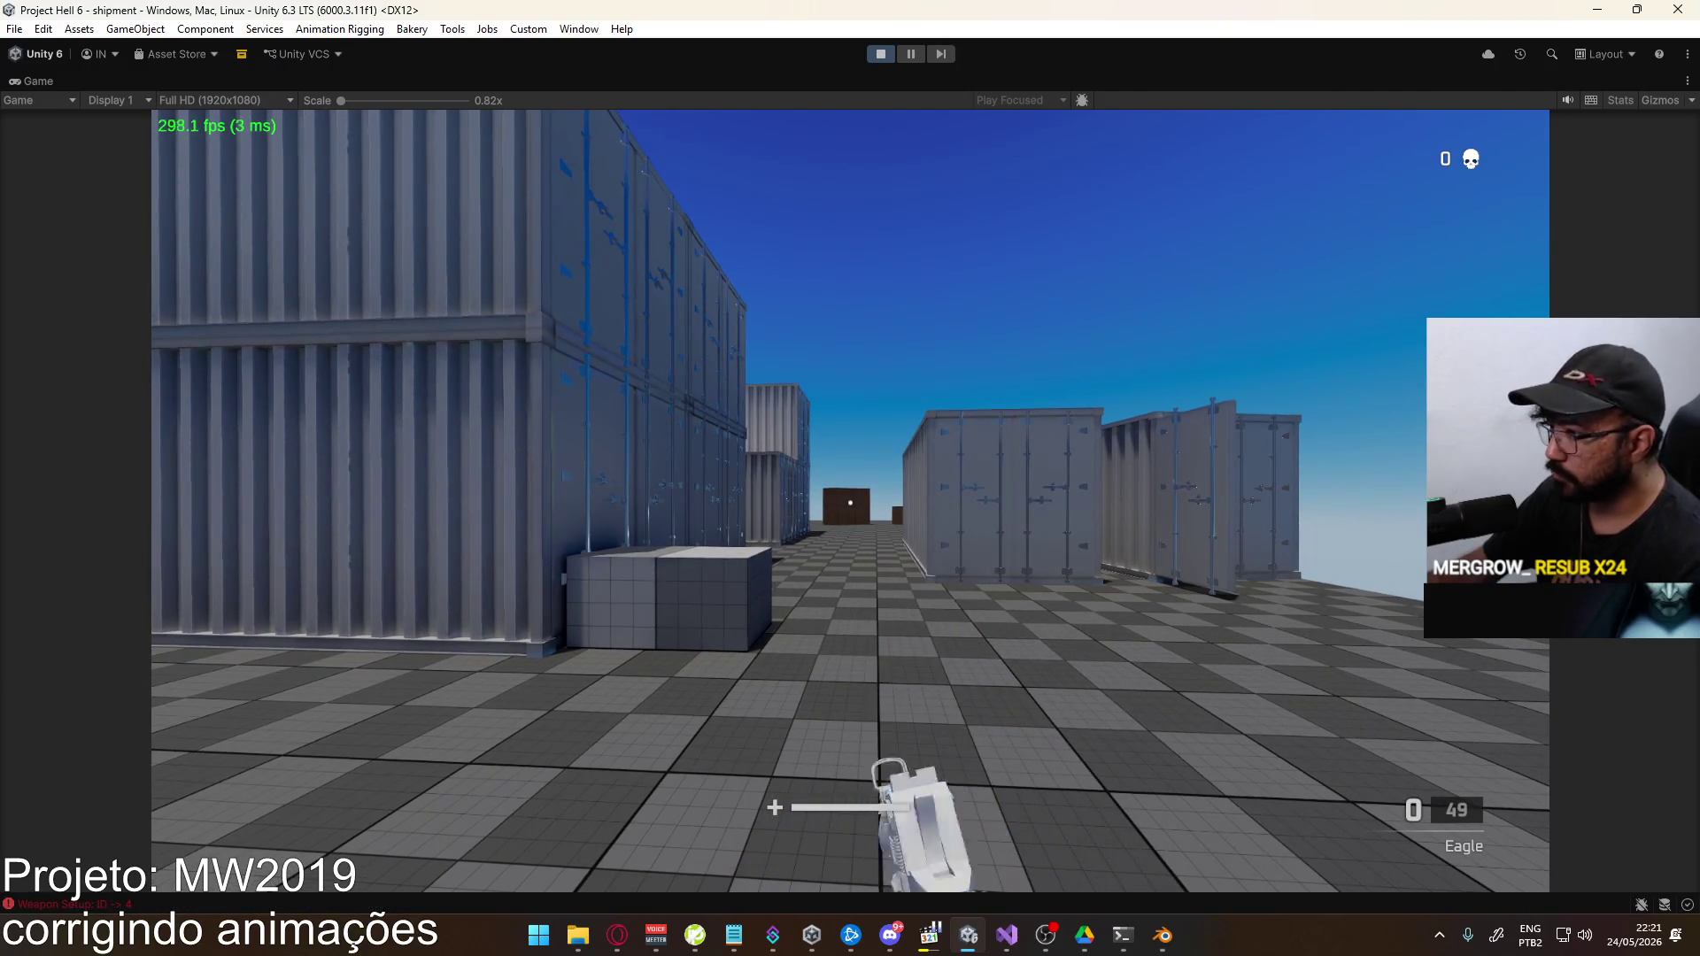
pyautogui.click(850, 500)
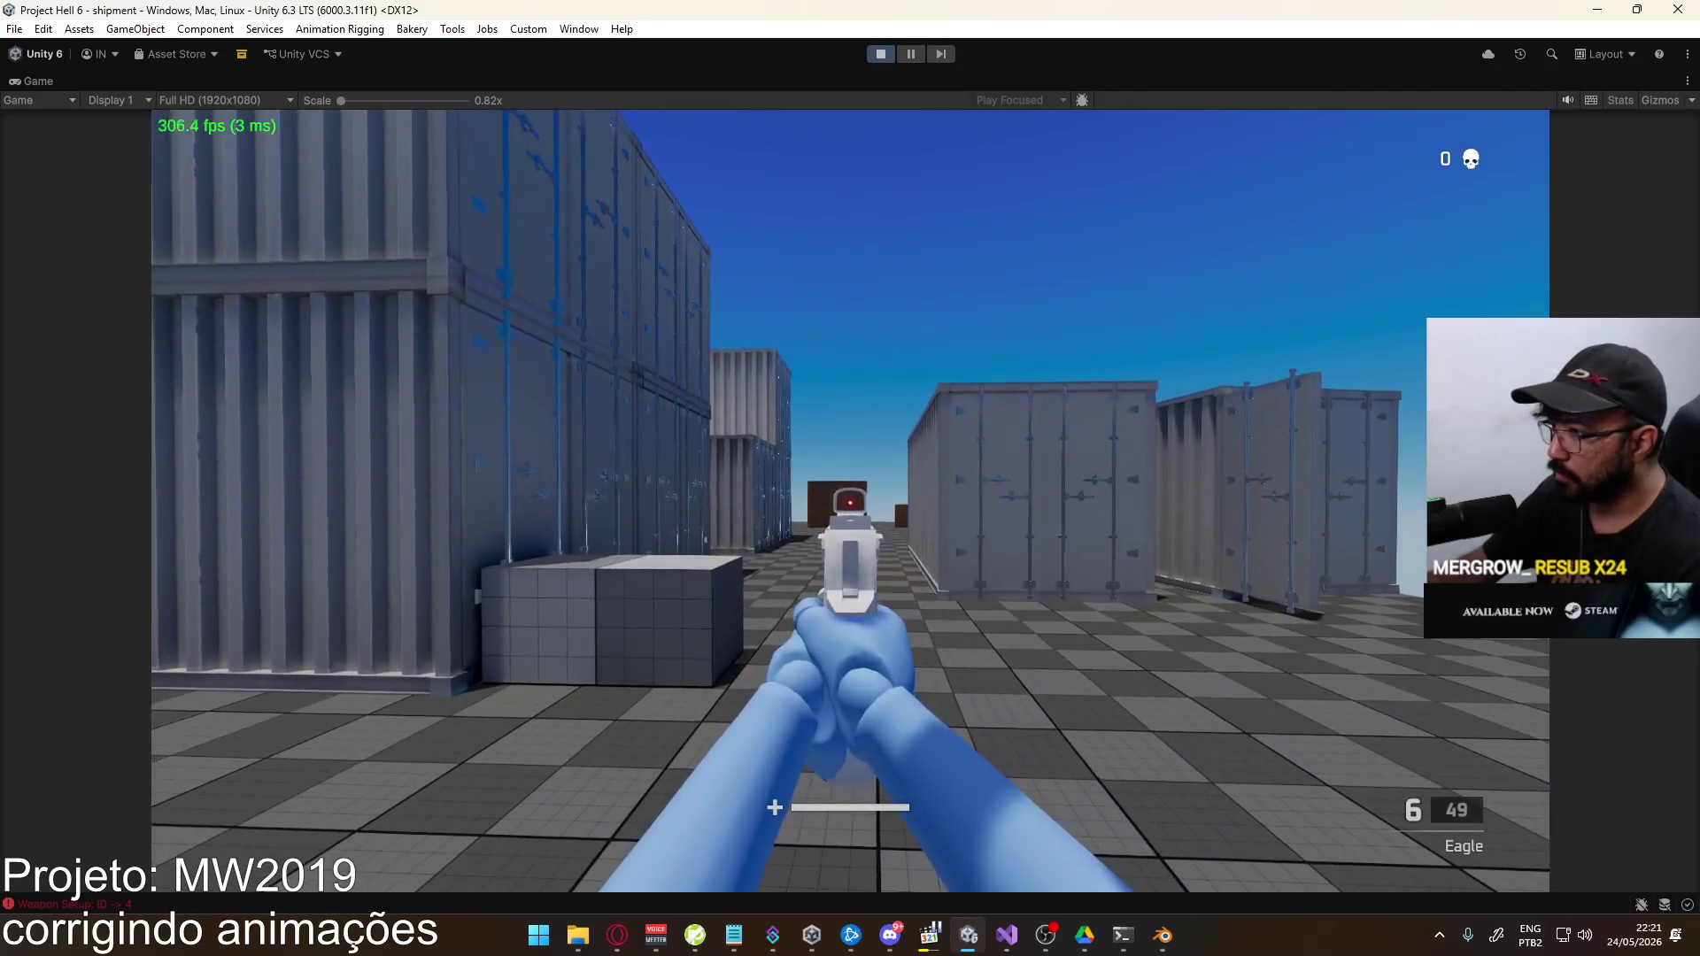
pyautogui.click(850, 500)
pyautogui.click(850, 500)
pyautogui.click(850, 500)
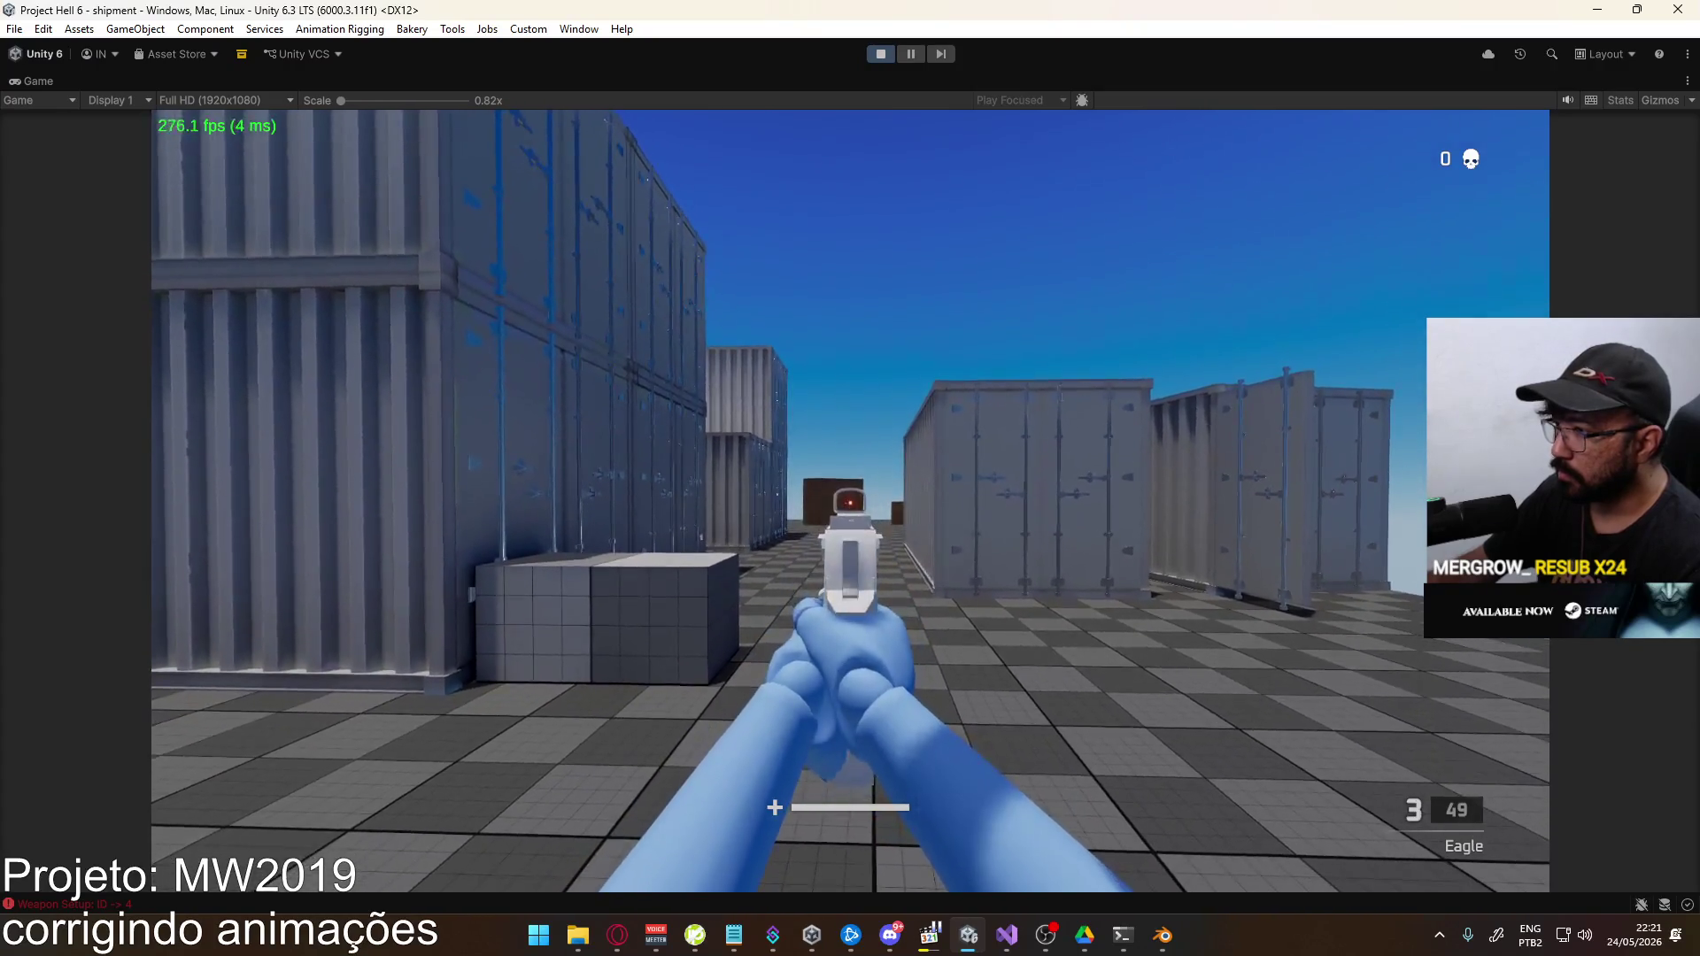
pyautogui.click(850, 500)
pyautogui.click(850, 500)
pyautogui.click(850, 500)
pyautogui.press('r')
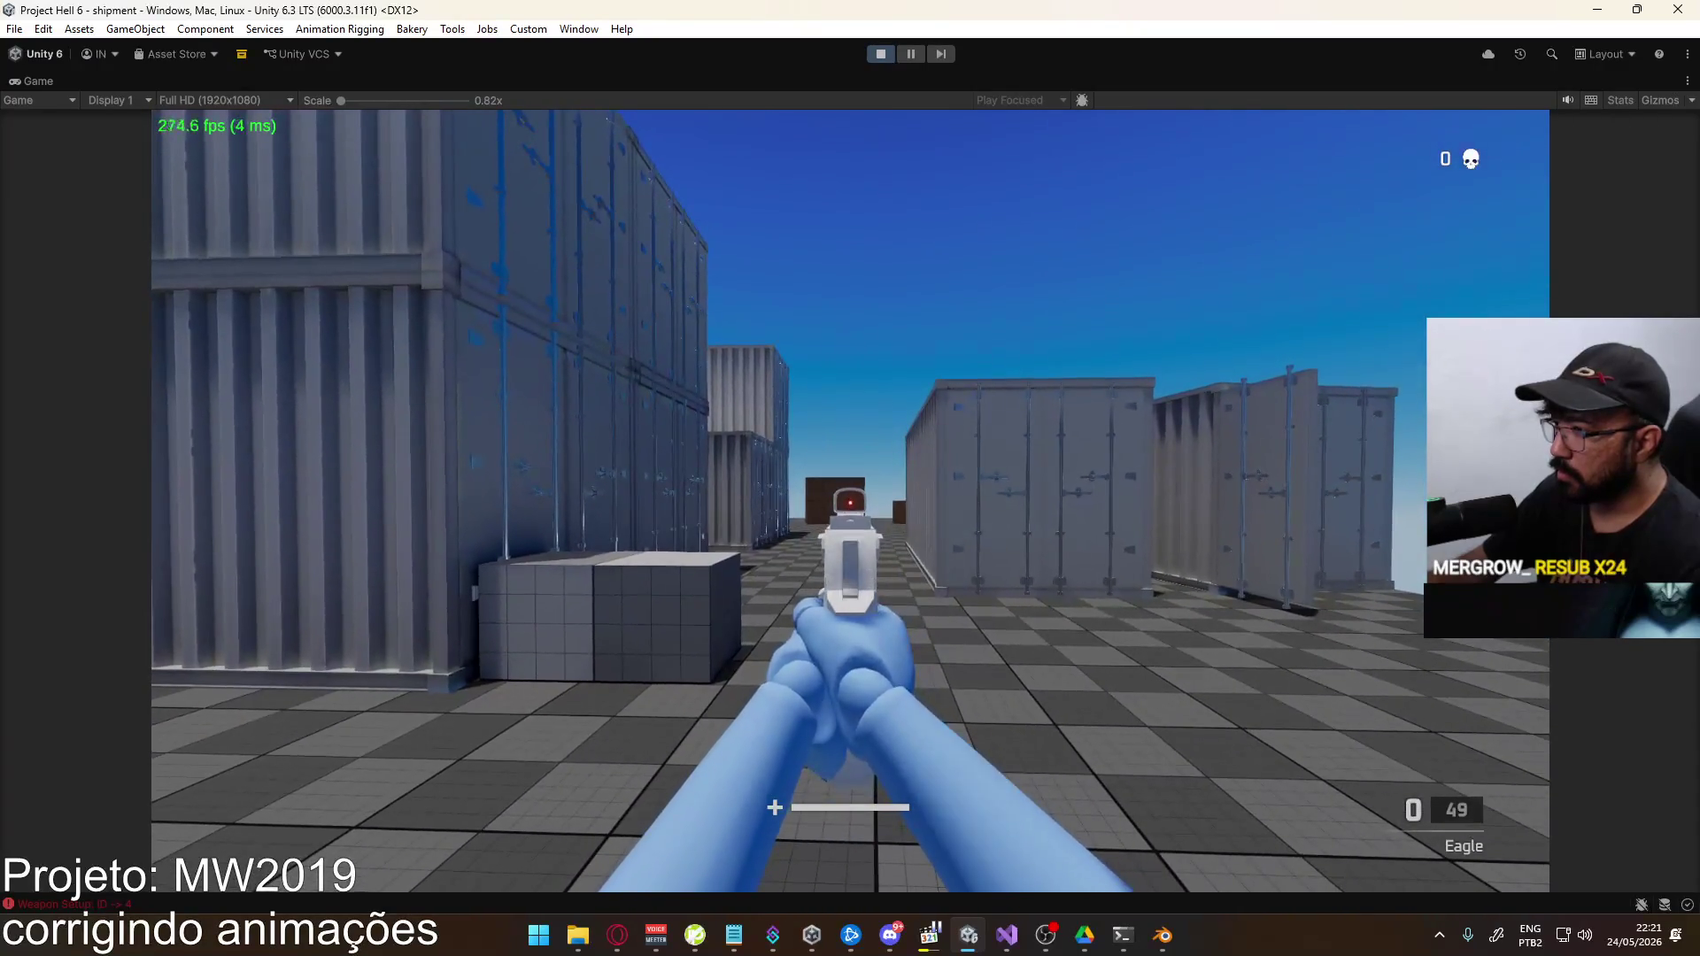
pyautogui.press('Escape')
pyautogui.hotkey('alt', 'Tab')
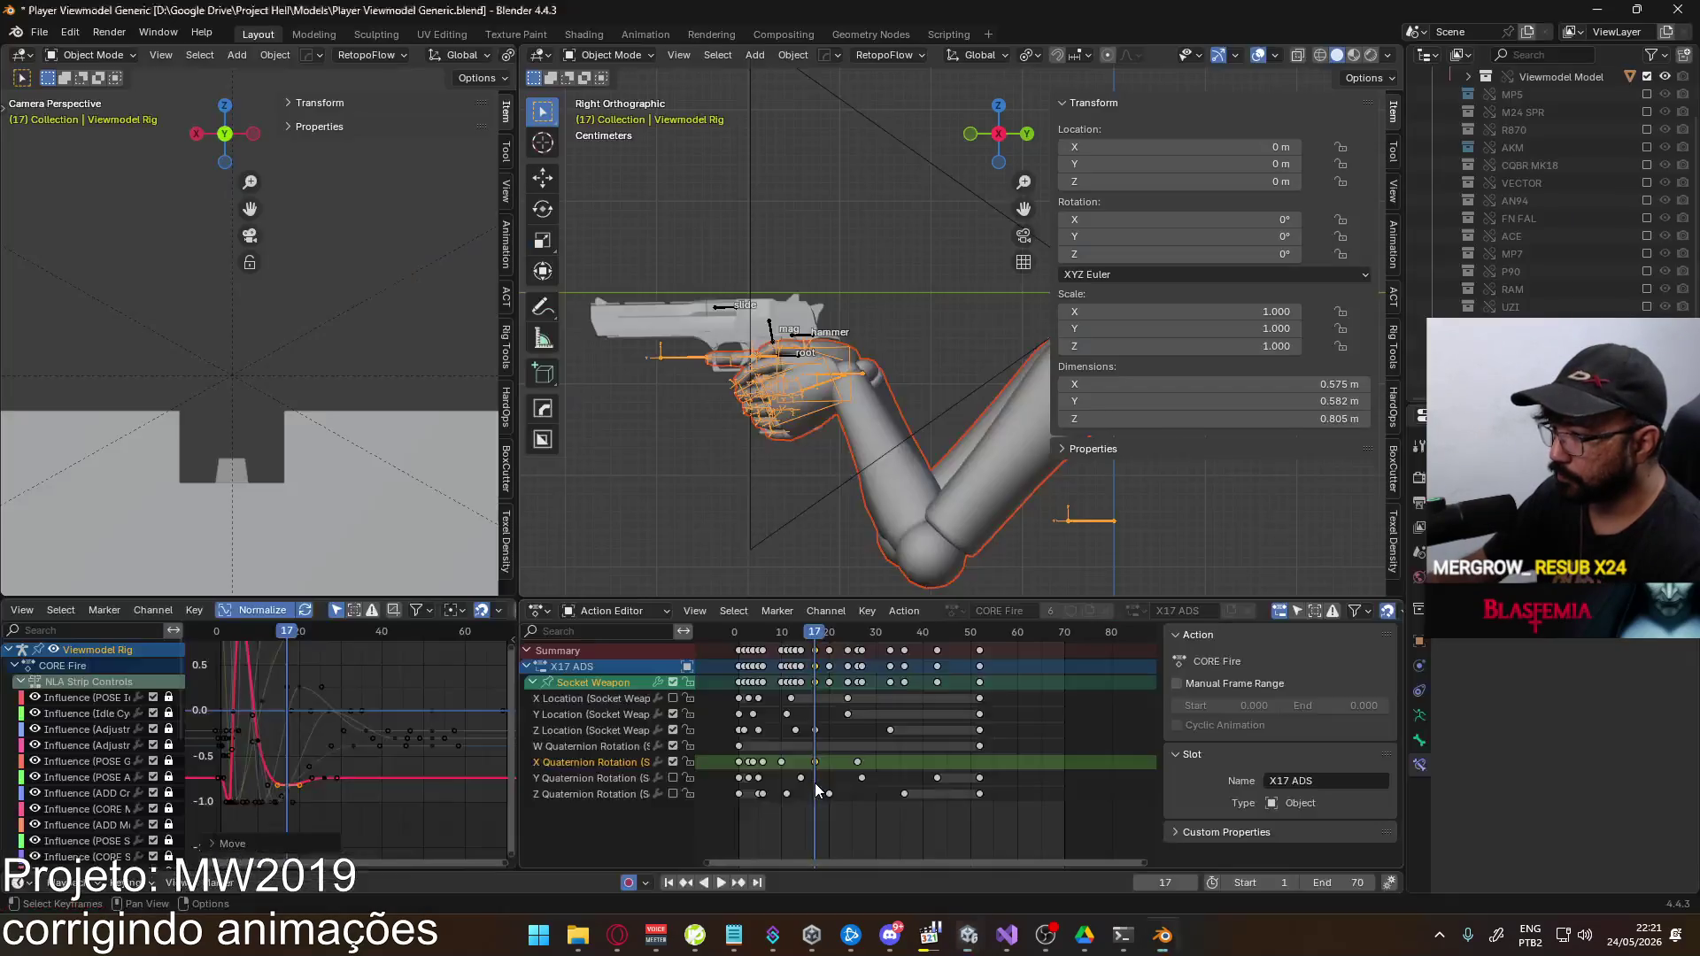
# Scale the X Quaternion Rotation keys around frame 10 to 0.7 spacing and play back
pyautogui.moveTo(873, 761); pyautogui.dragTo(769, 768)
pyautogui.click(782, 634)
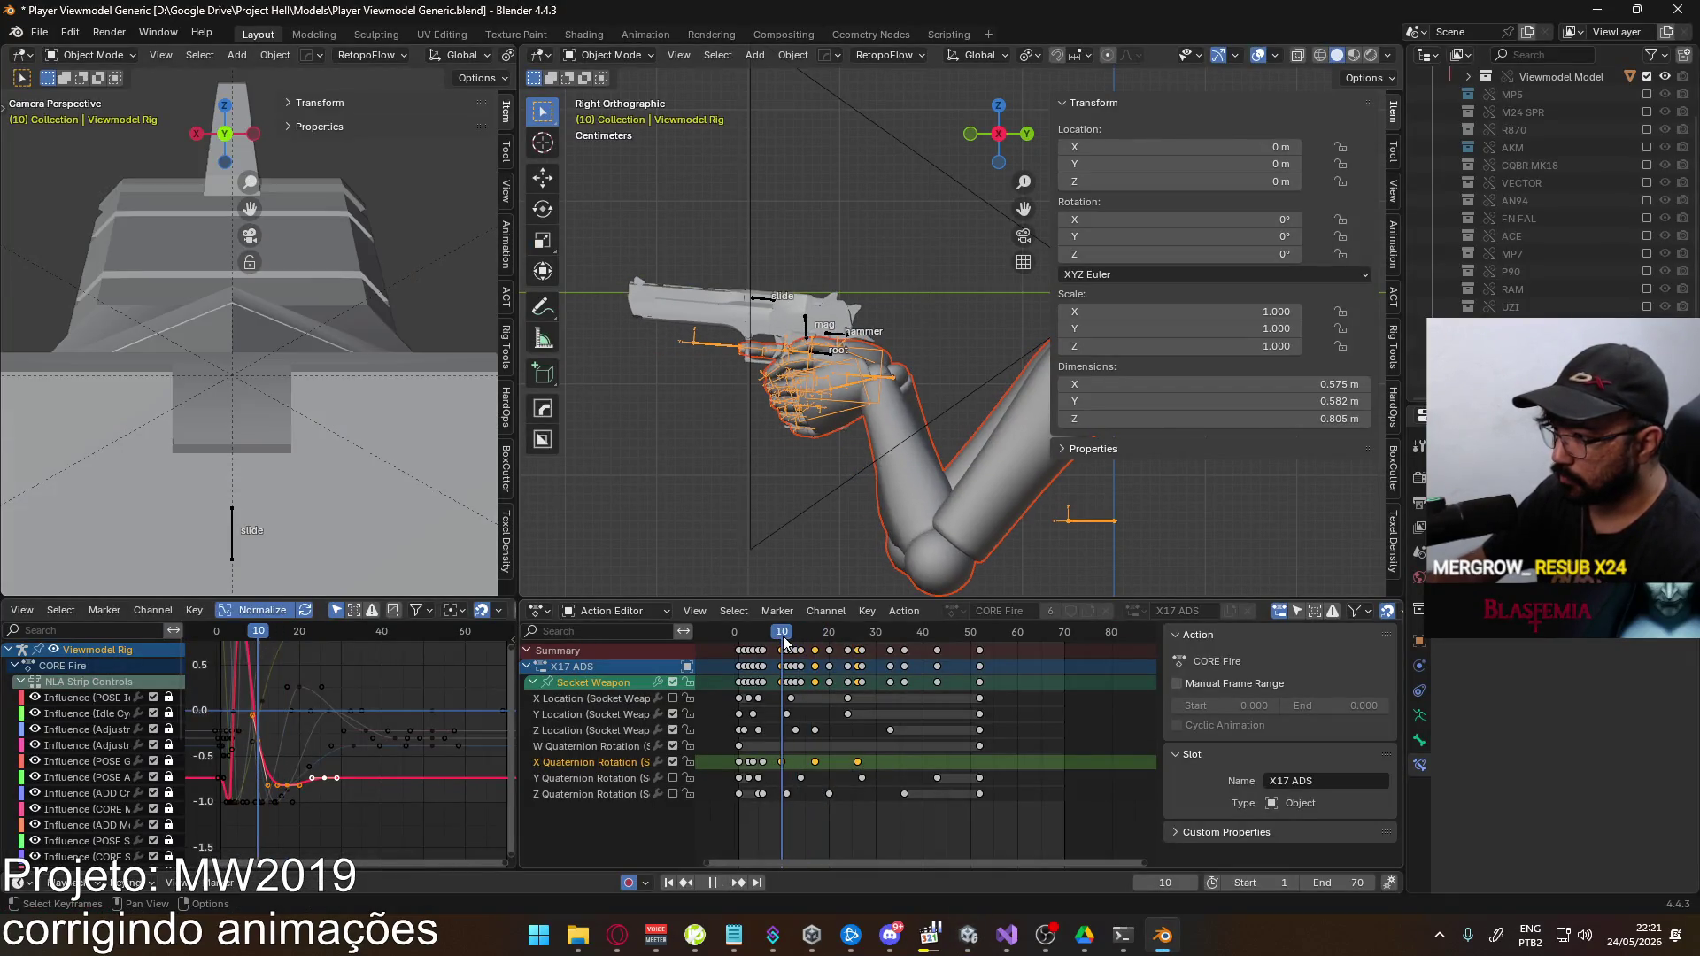
pyautogui.press('s')
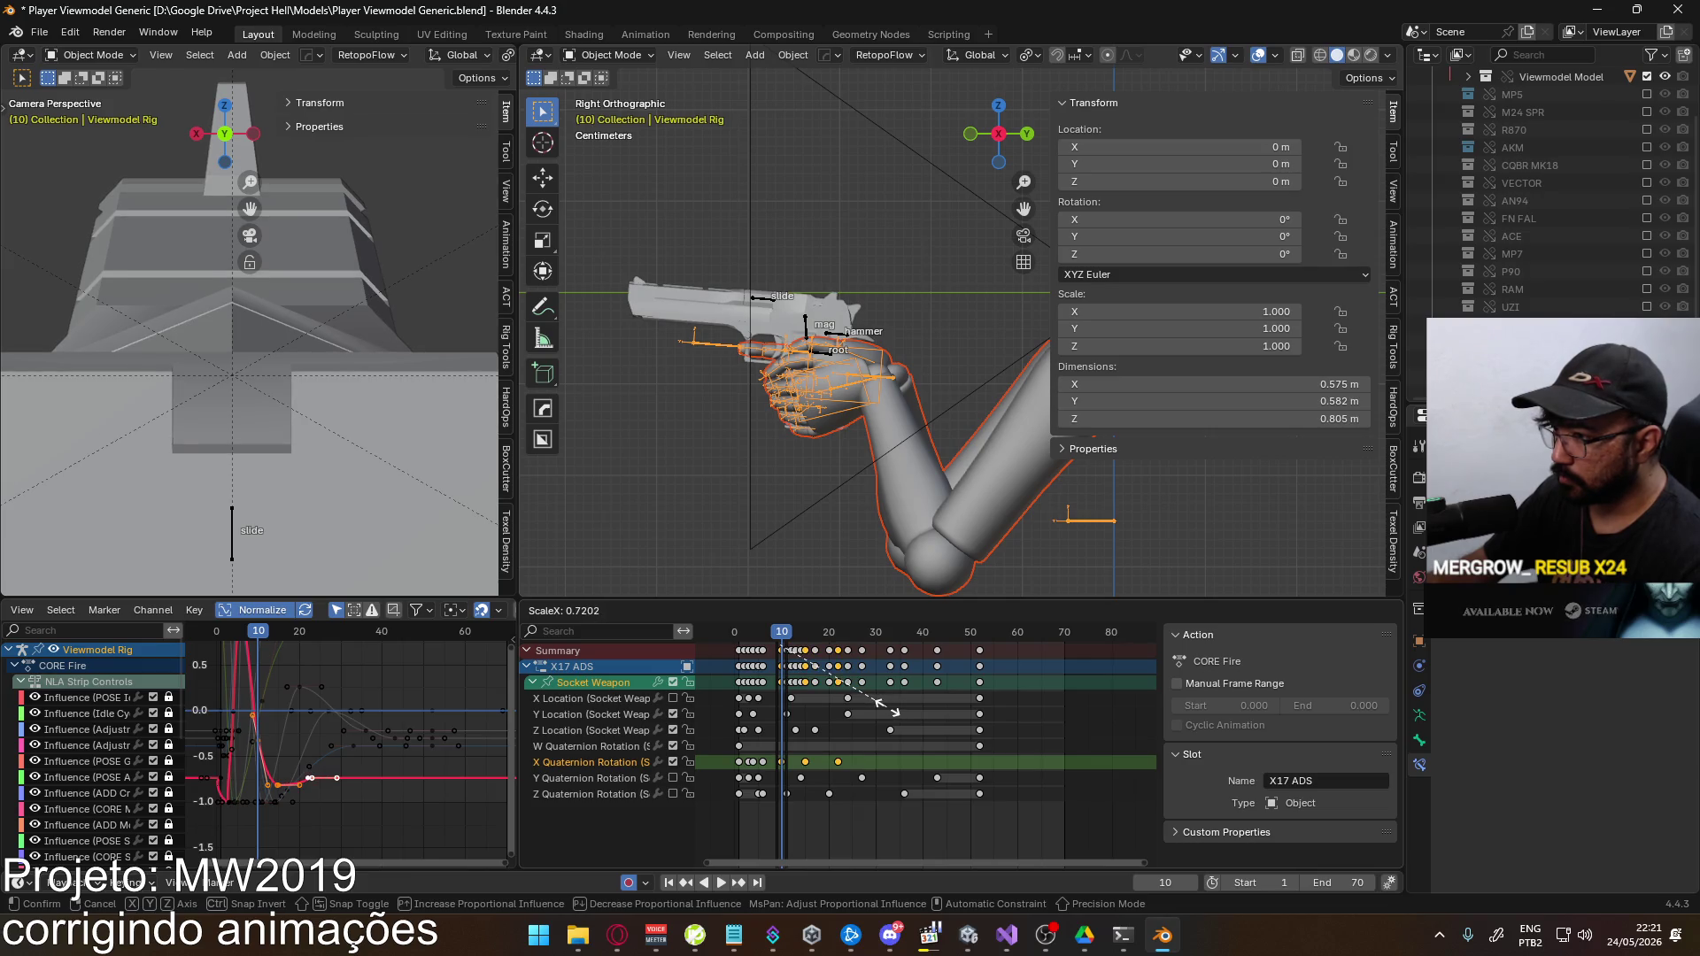
pyautogui.moveTo(889, 706)
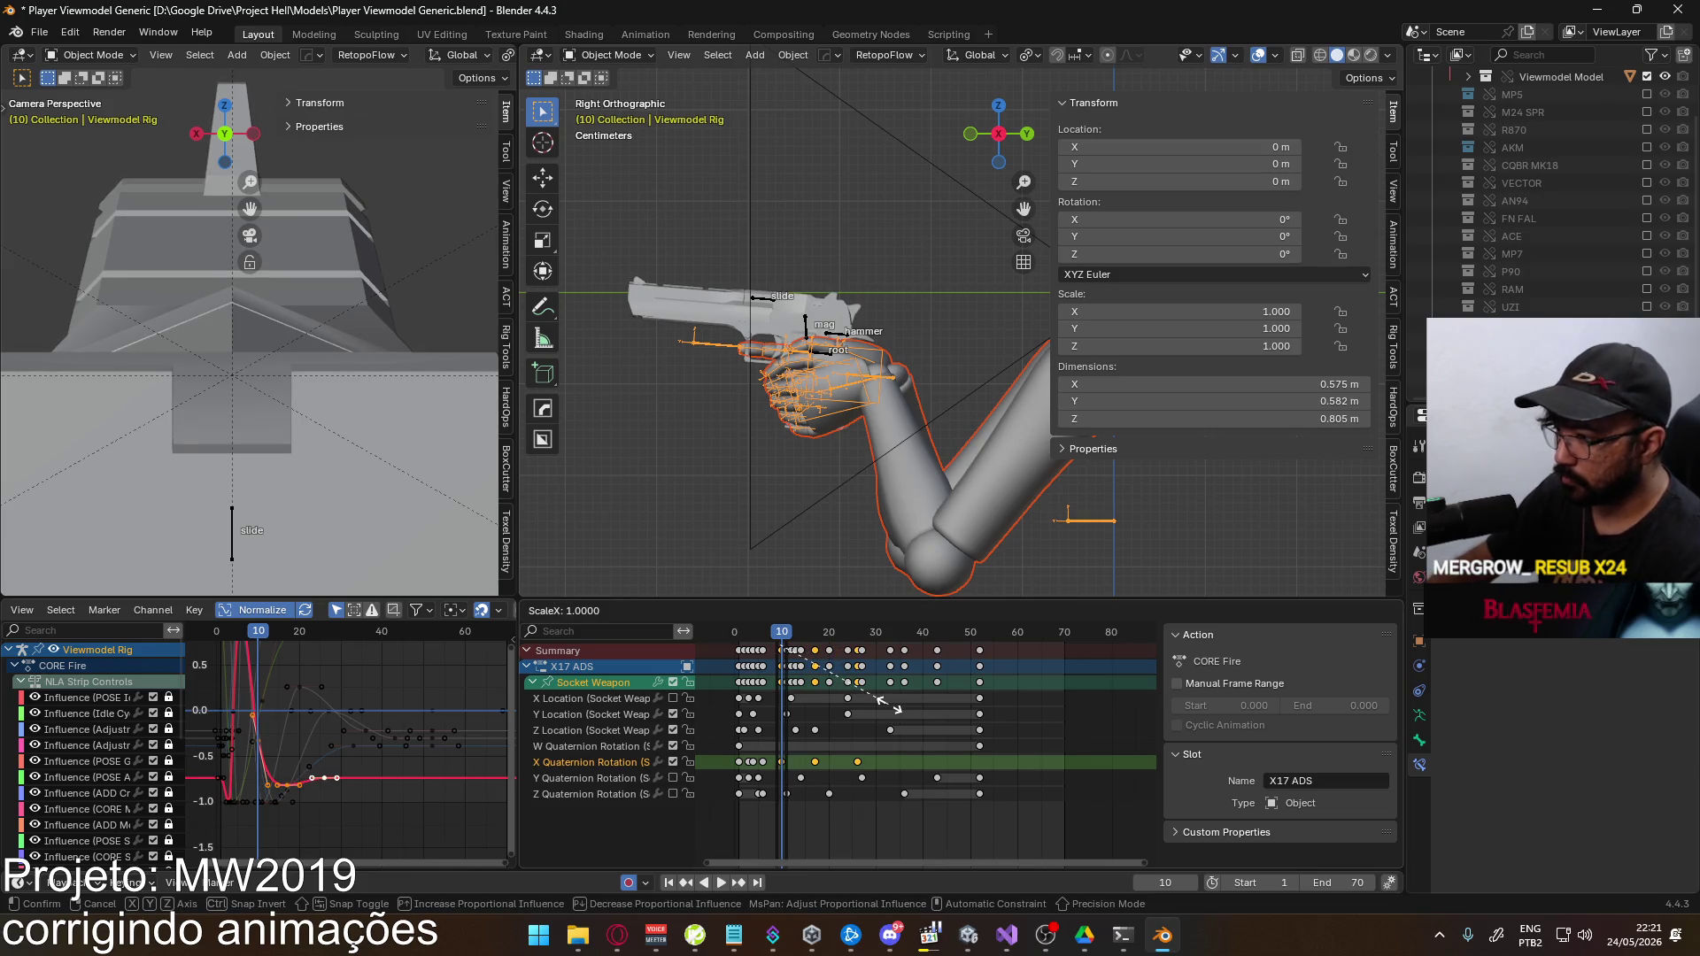
pyautogui.press('Return')
pyautogui.press('space')
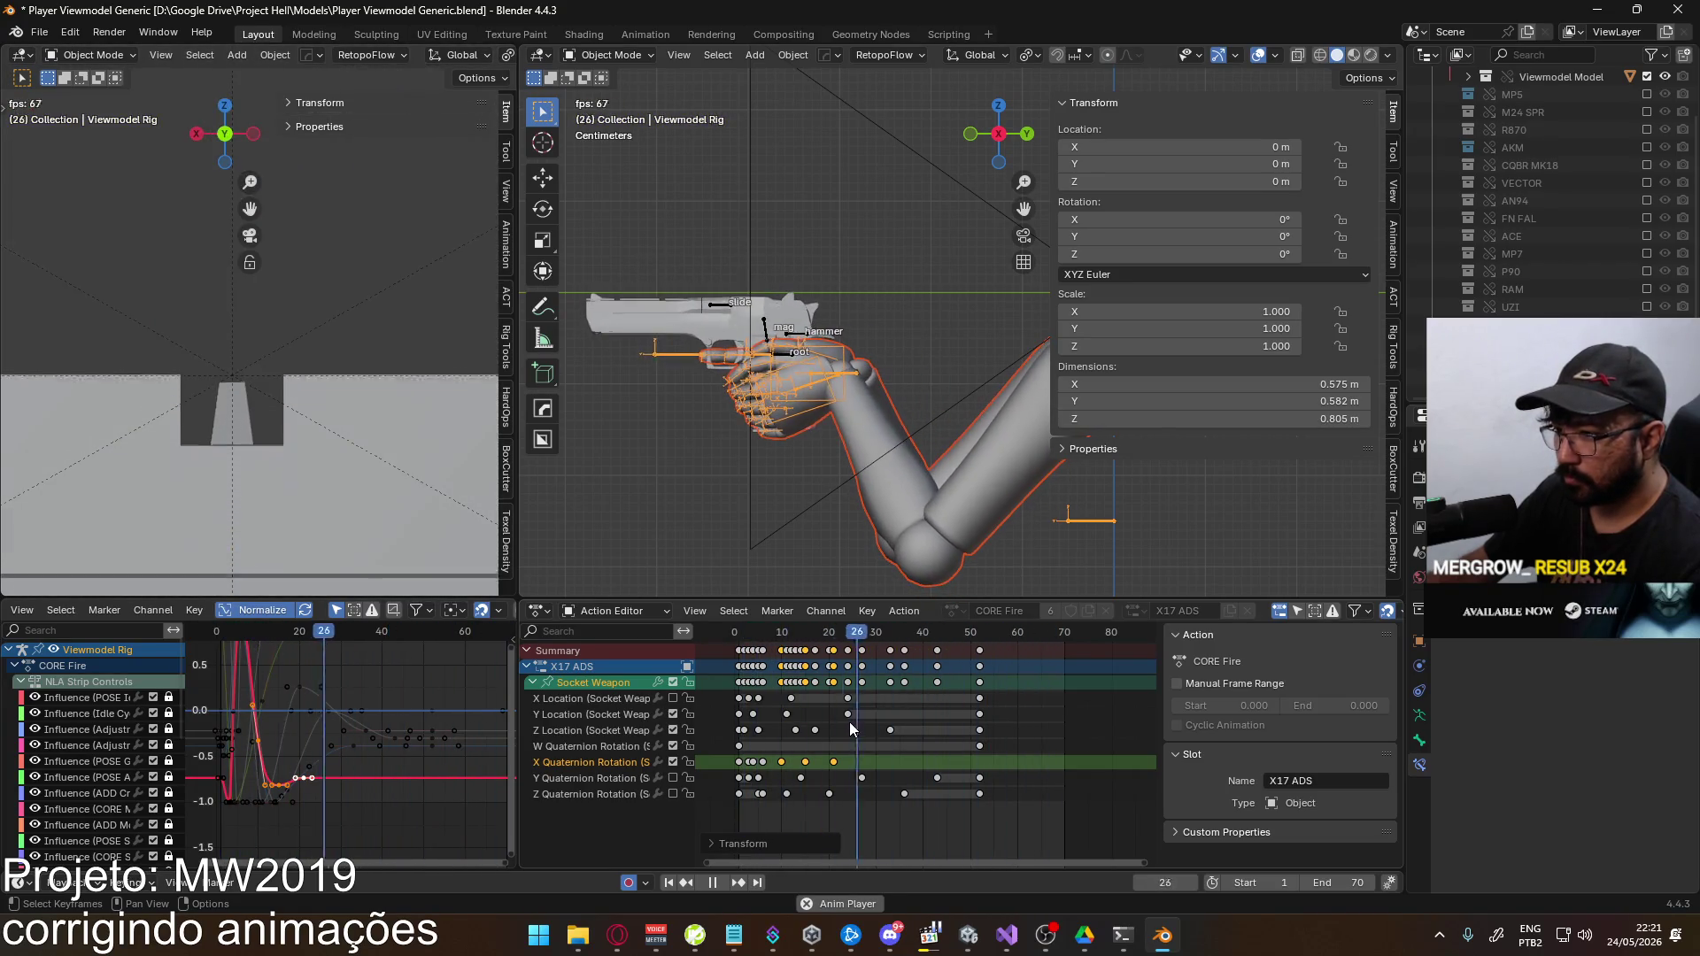
pyautogui.press('space')
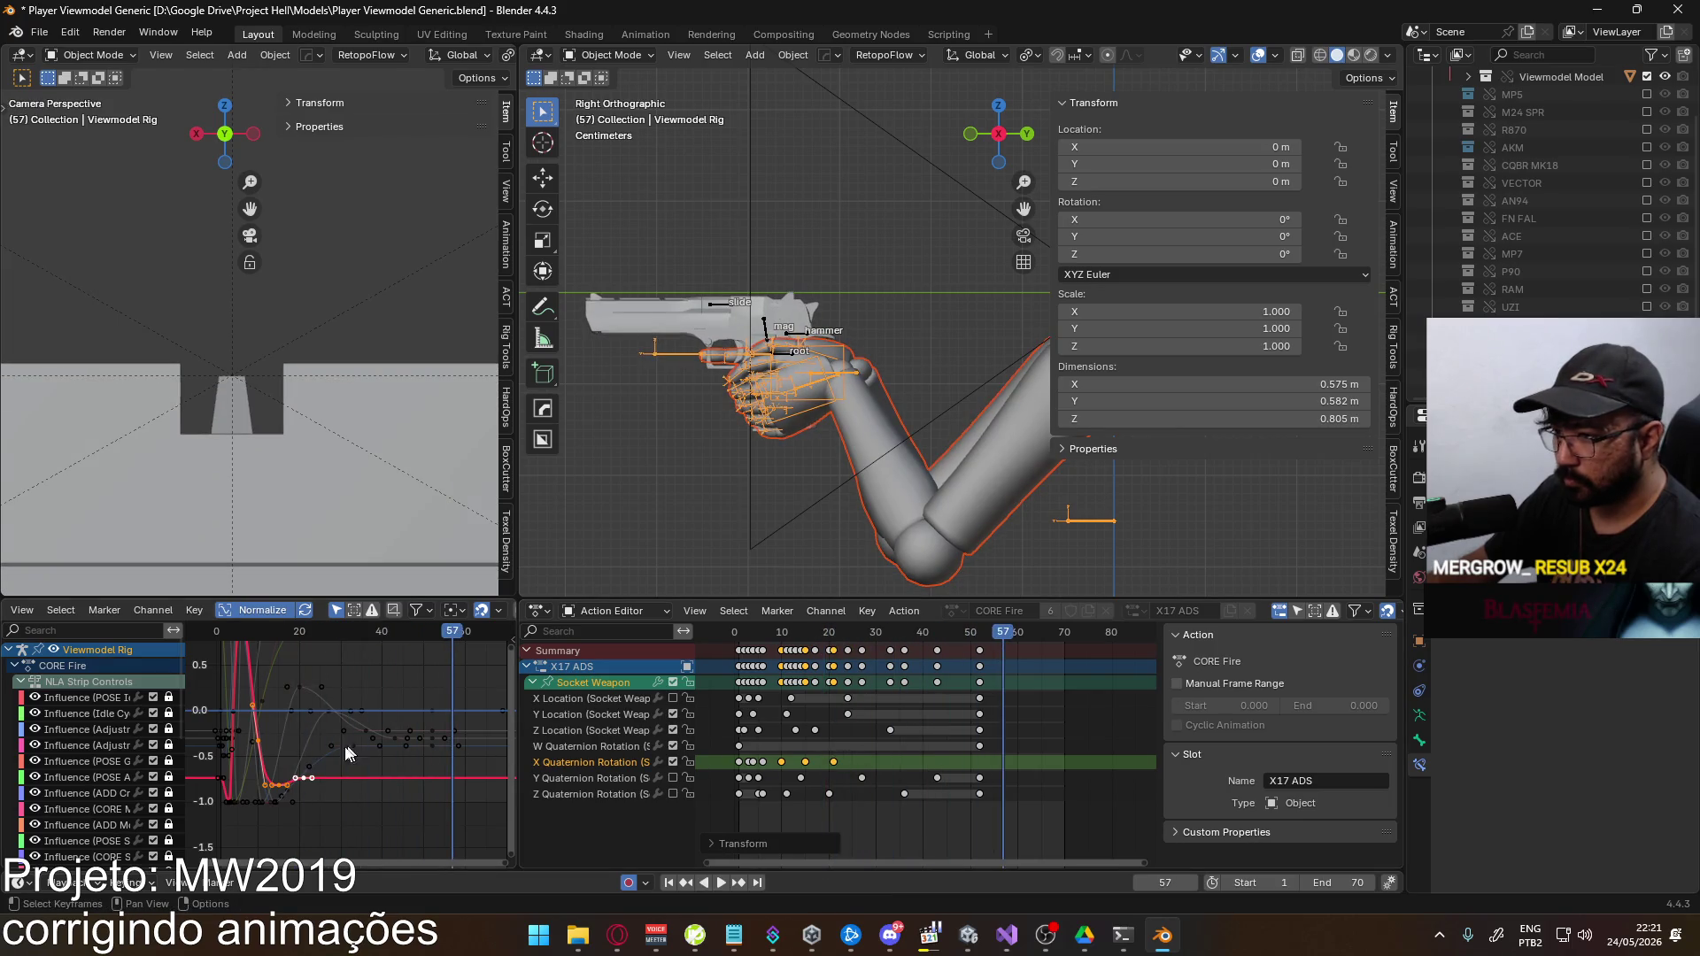
# Lower the Socket Weapon curve keys by 0.1455 and review the fire at frame 16
pyautogui.click(803, 763)
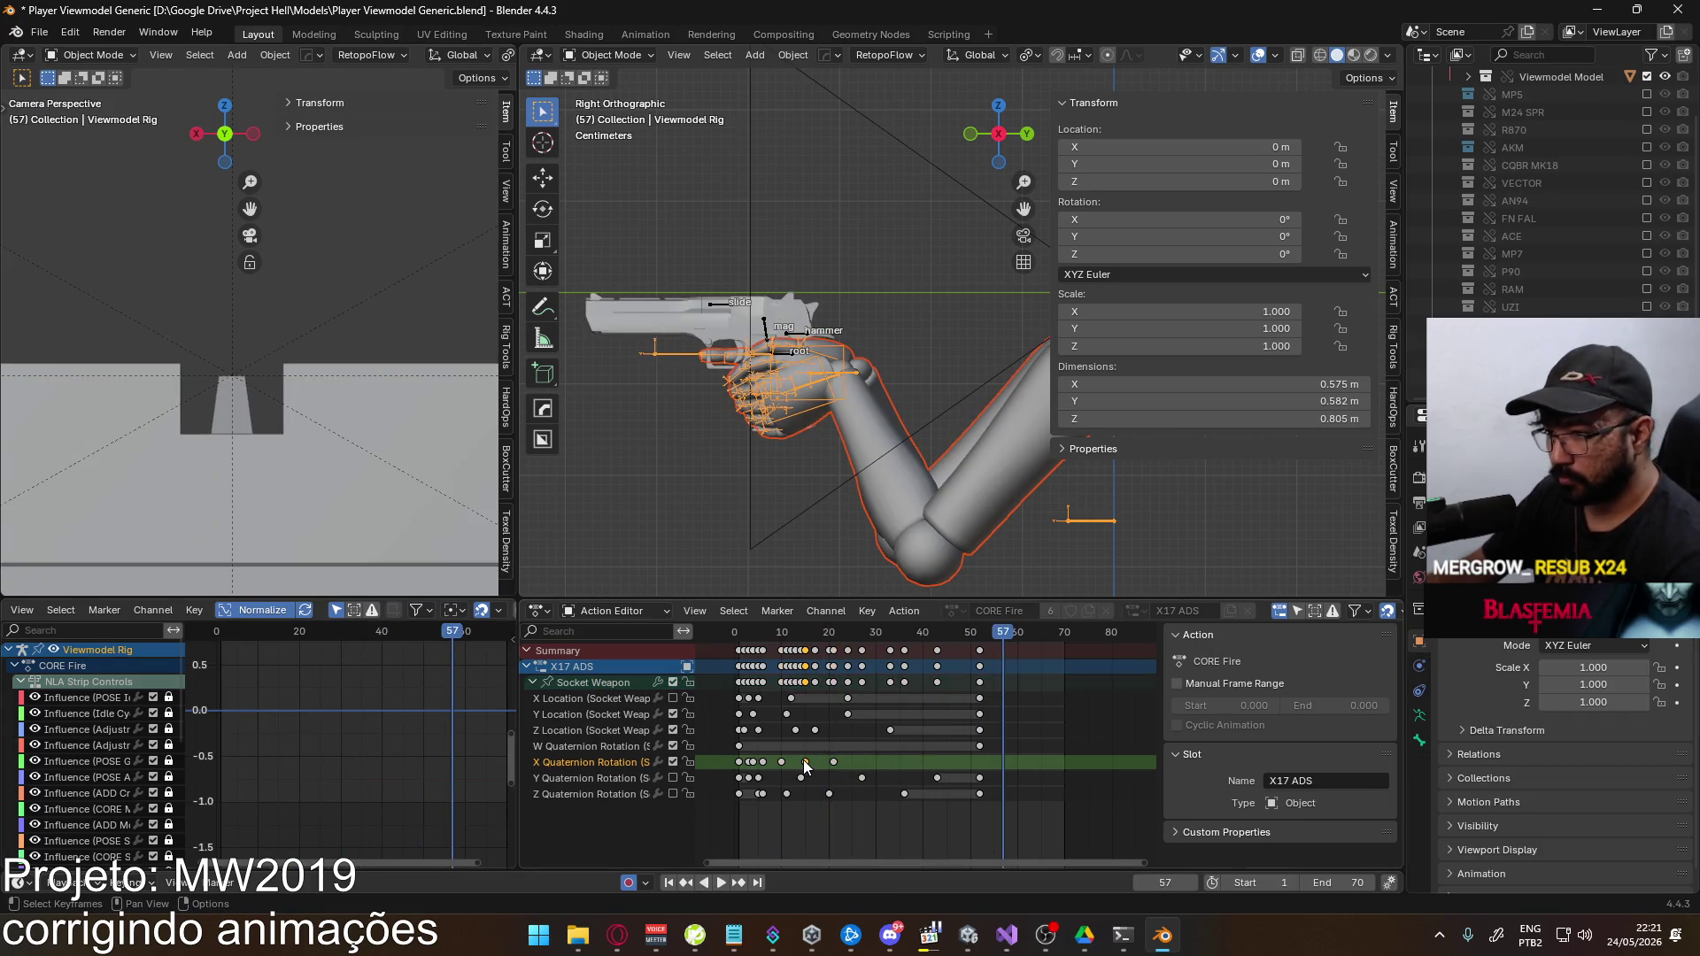
pyautogui.click(599, 683)
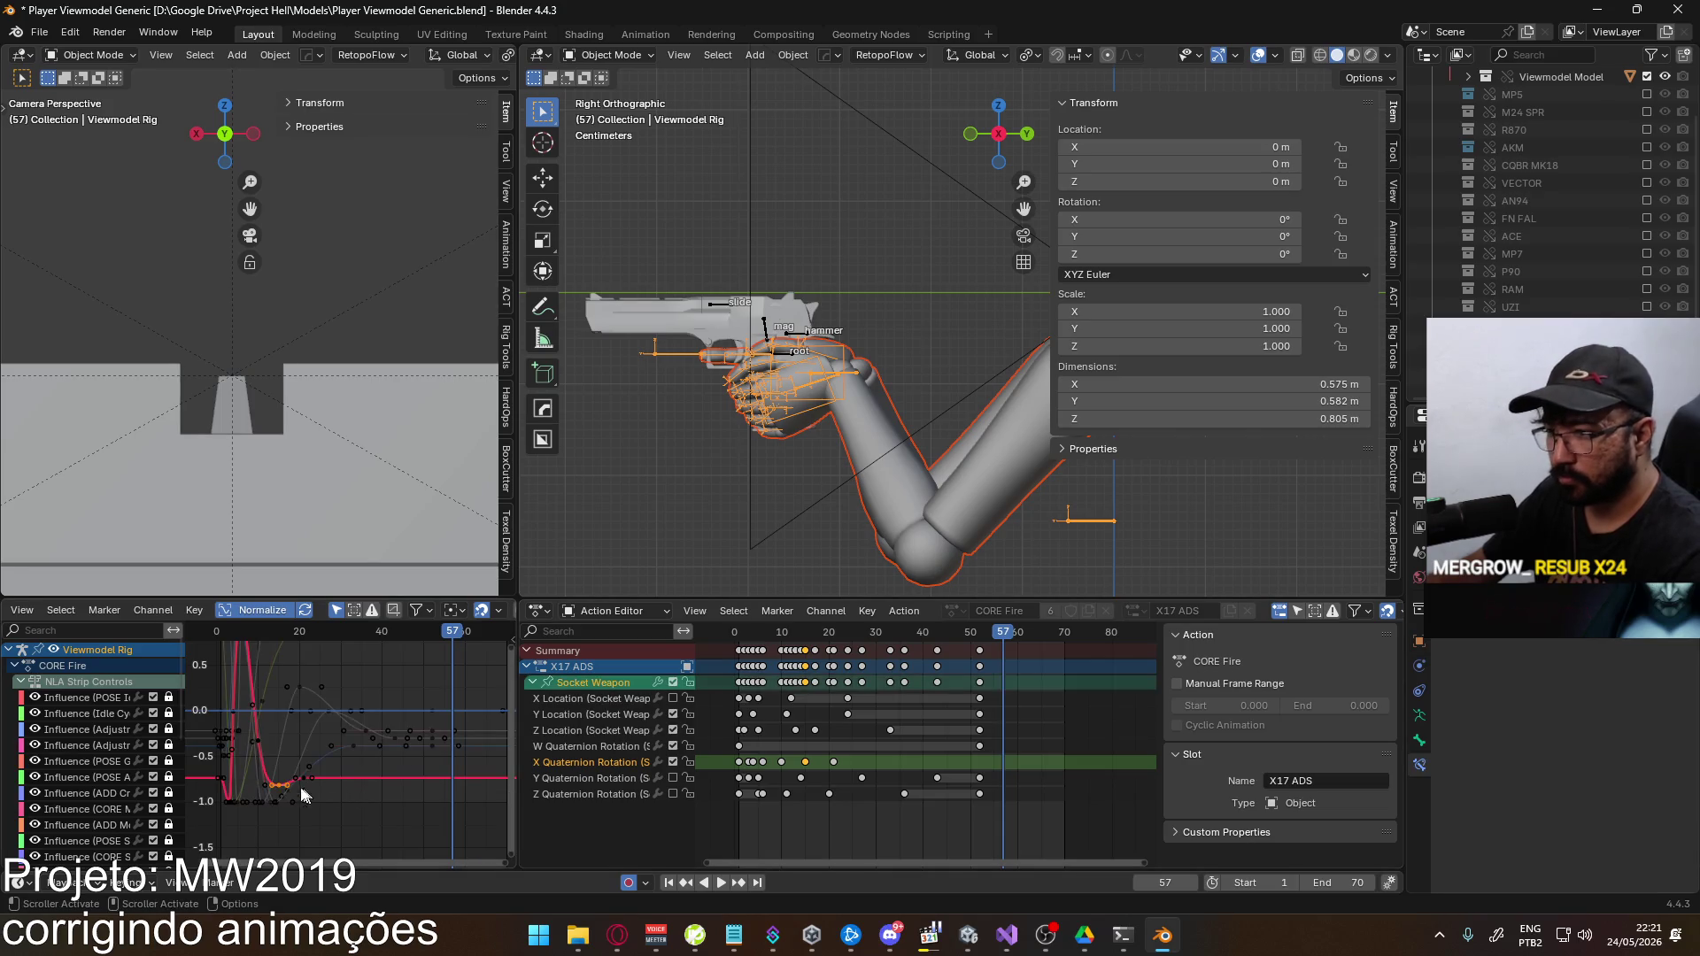
pyautogui.press('g')
pyautogui.press('y')
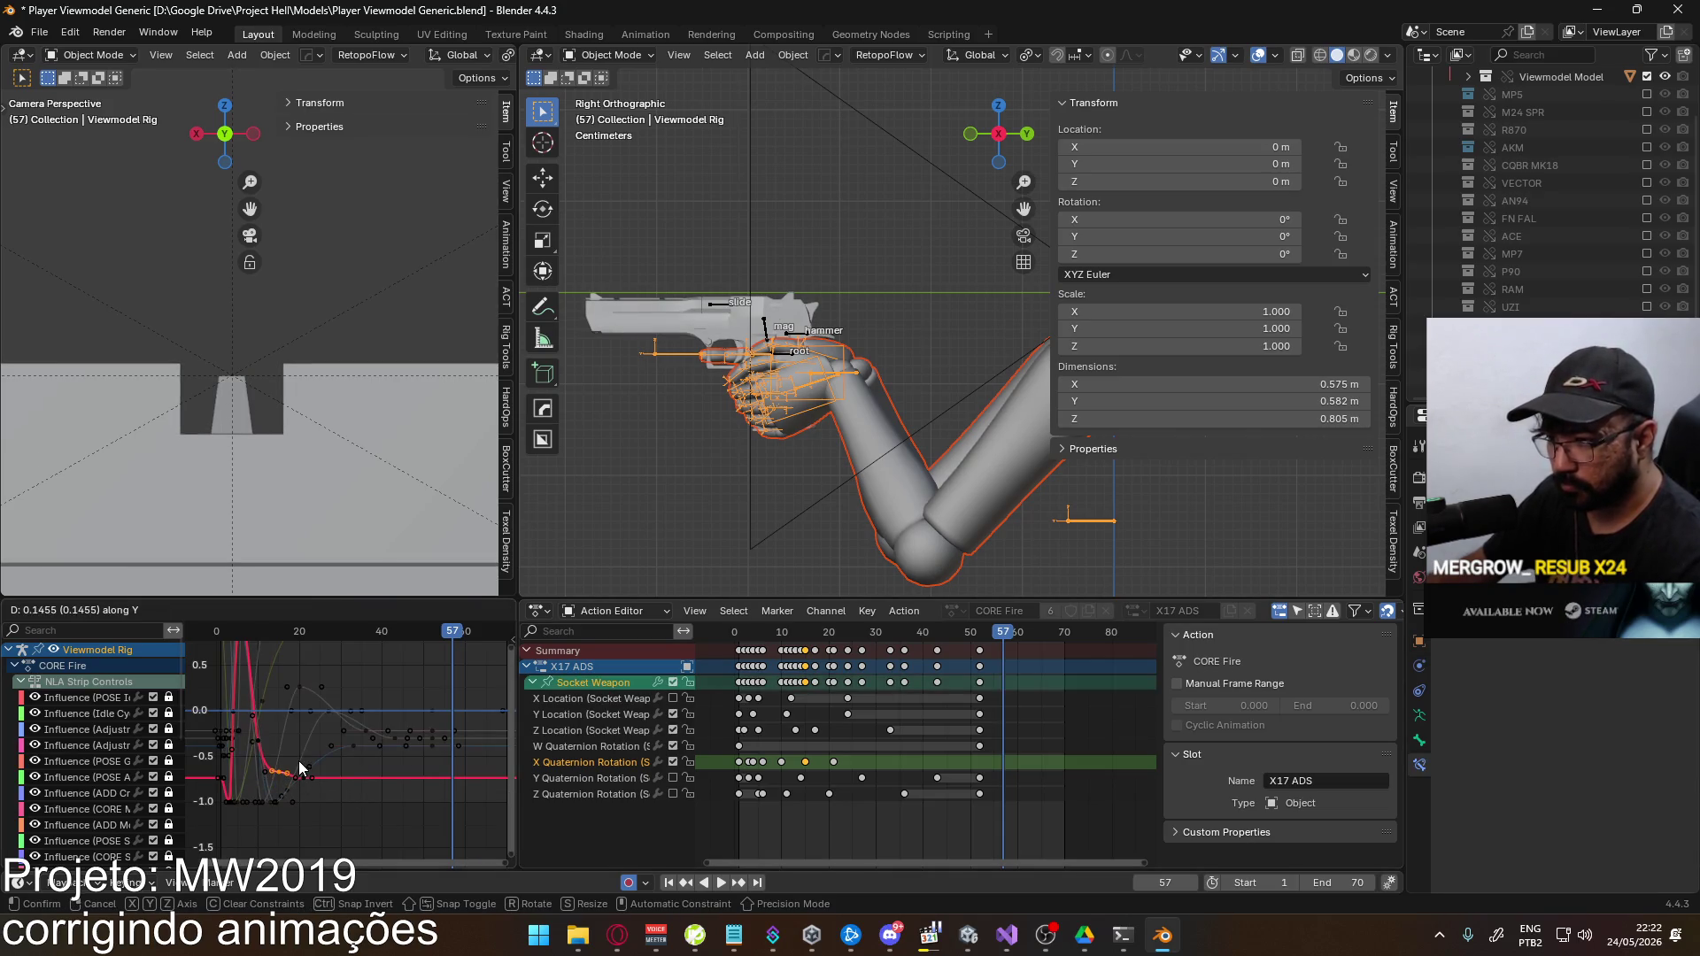
pyautogui.click(308, 763)
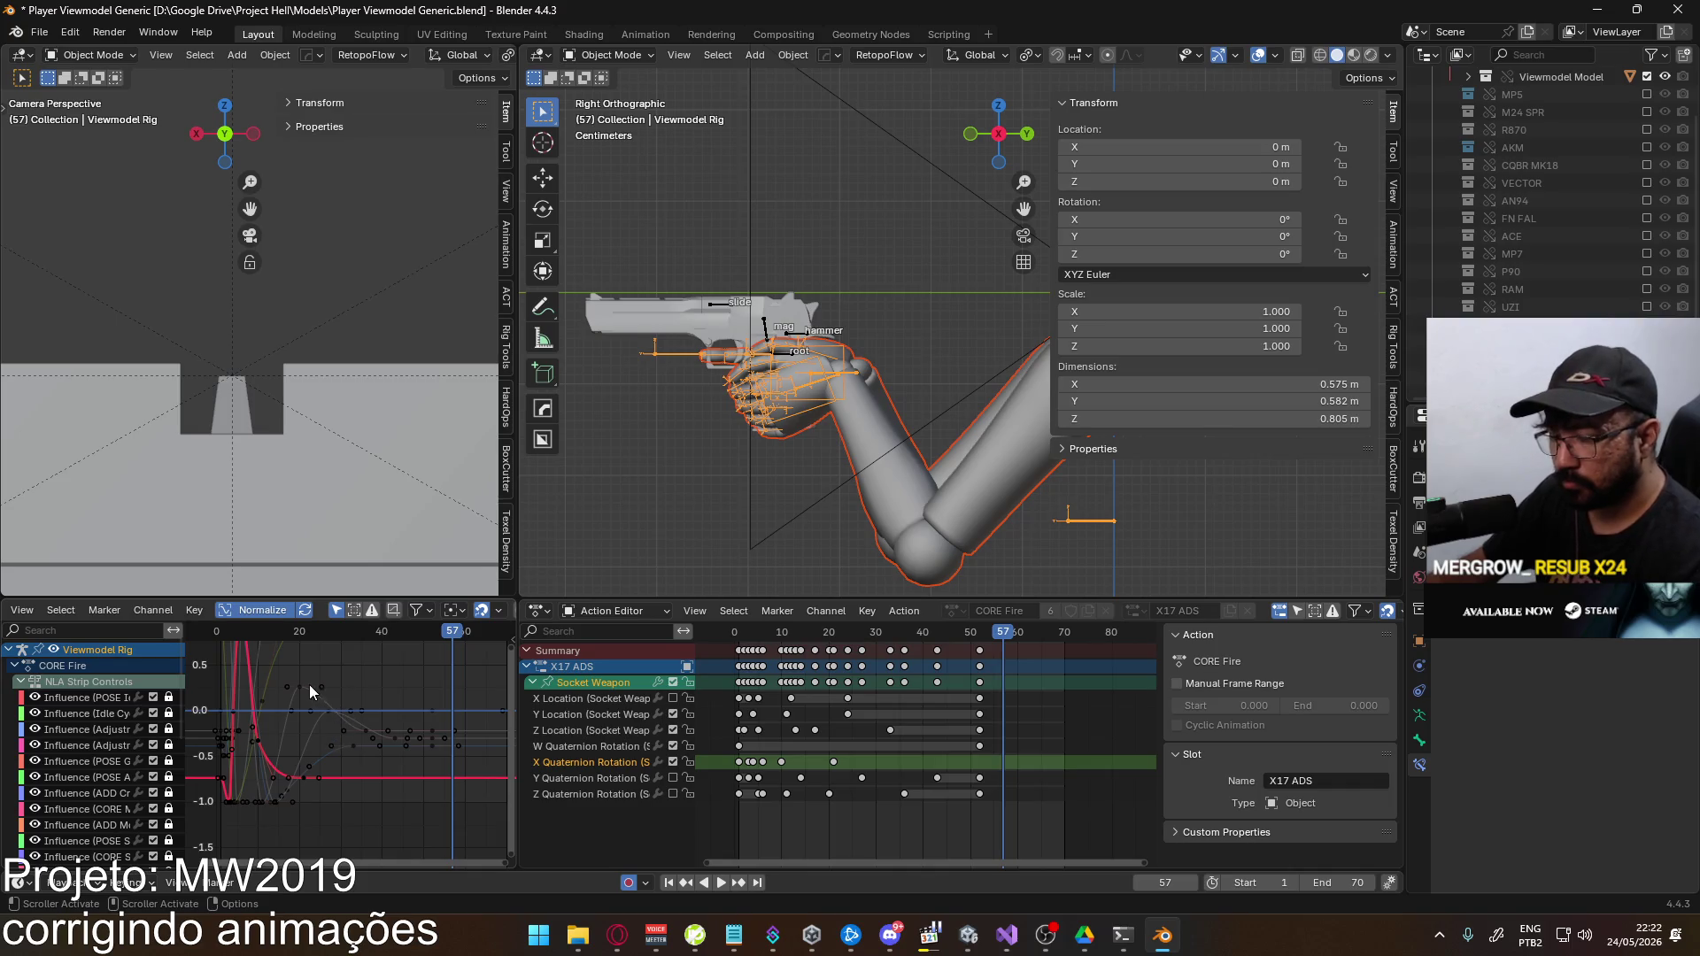
pyautogui.press('space')
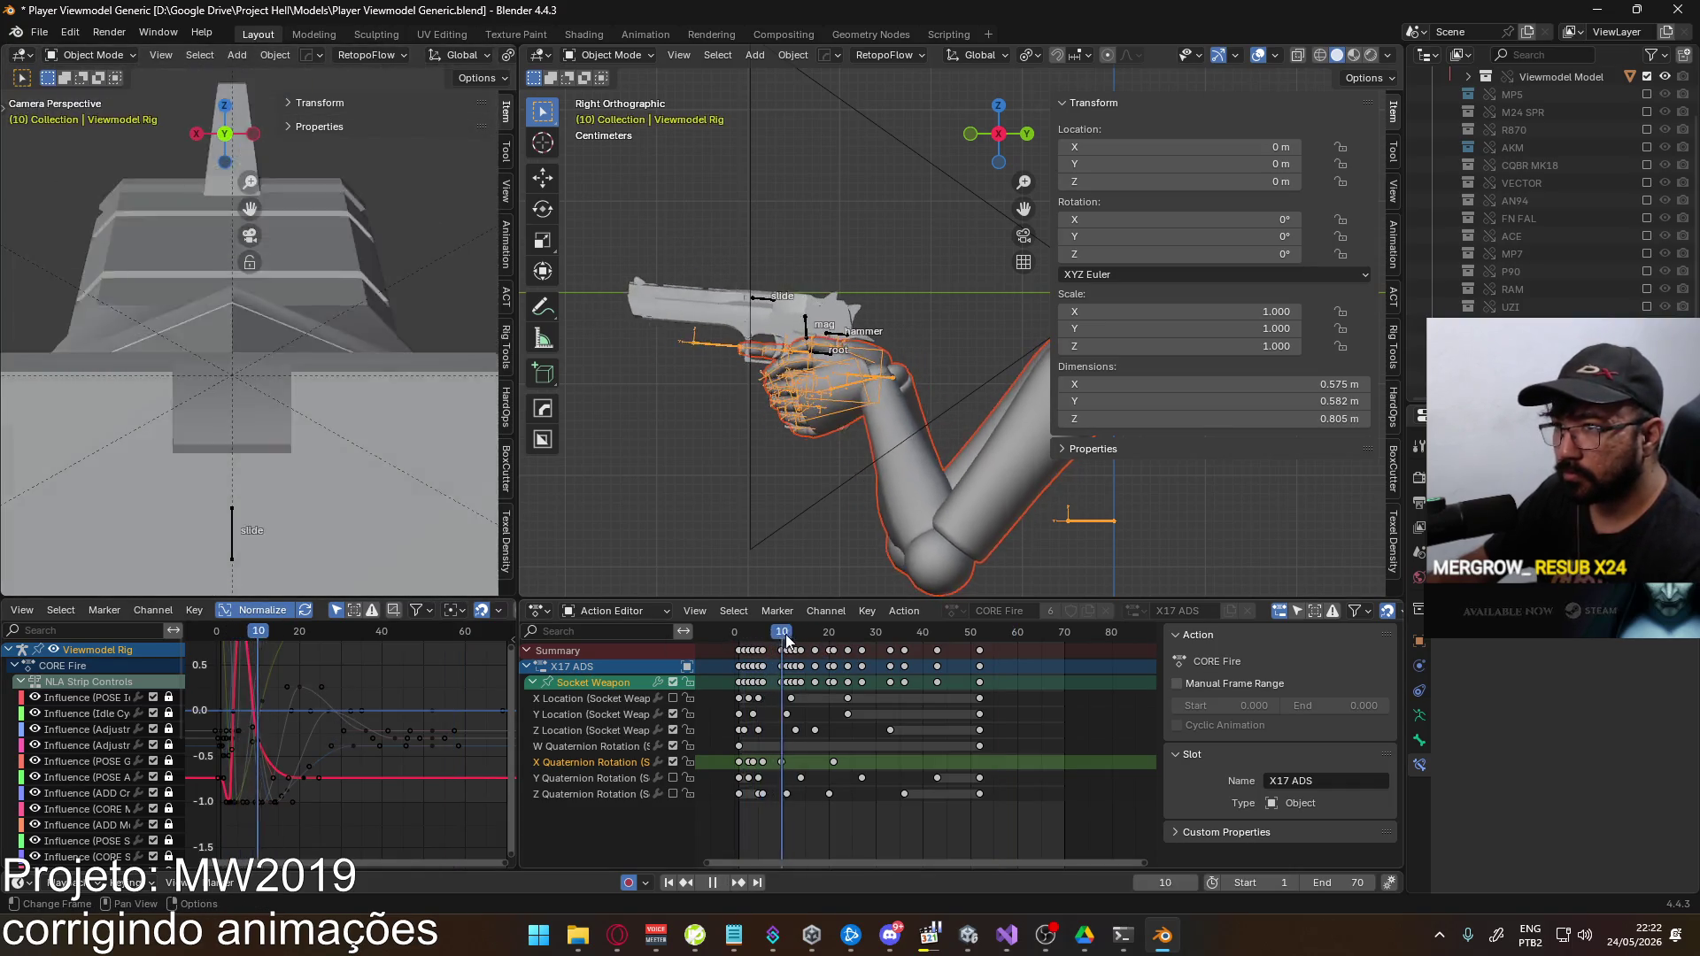
pyautogui.click(813, 630)
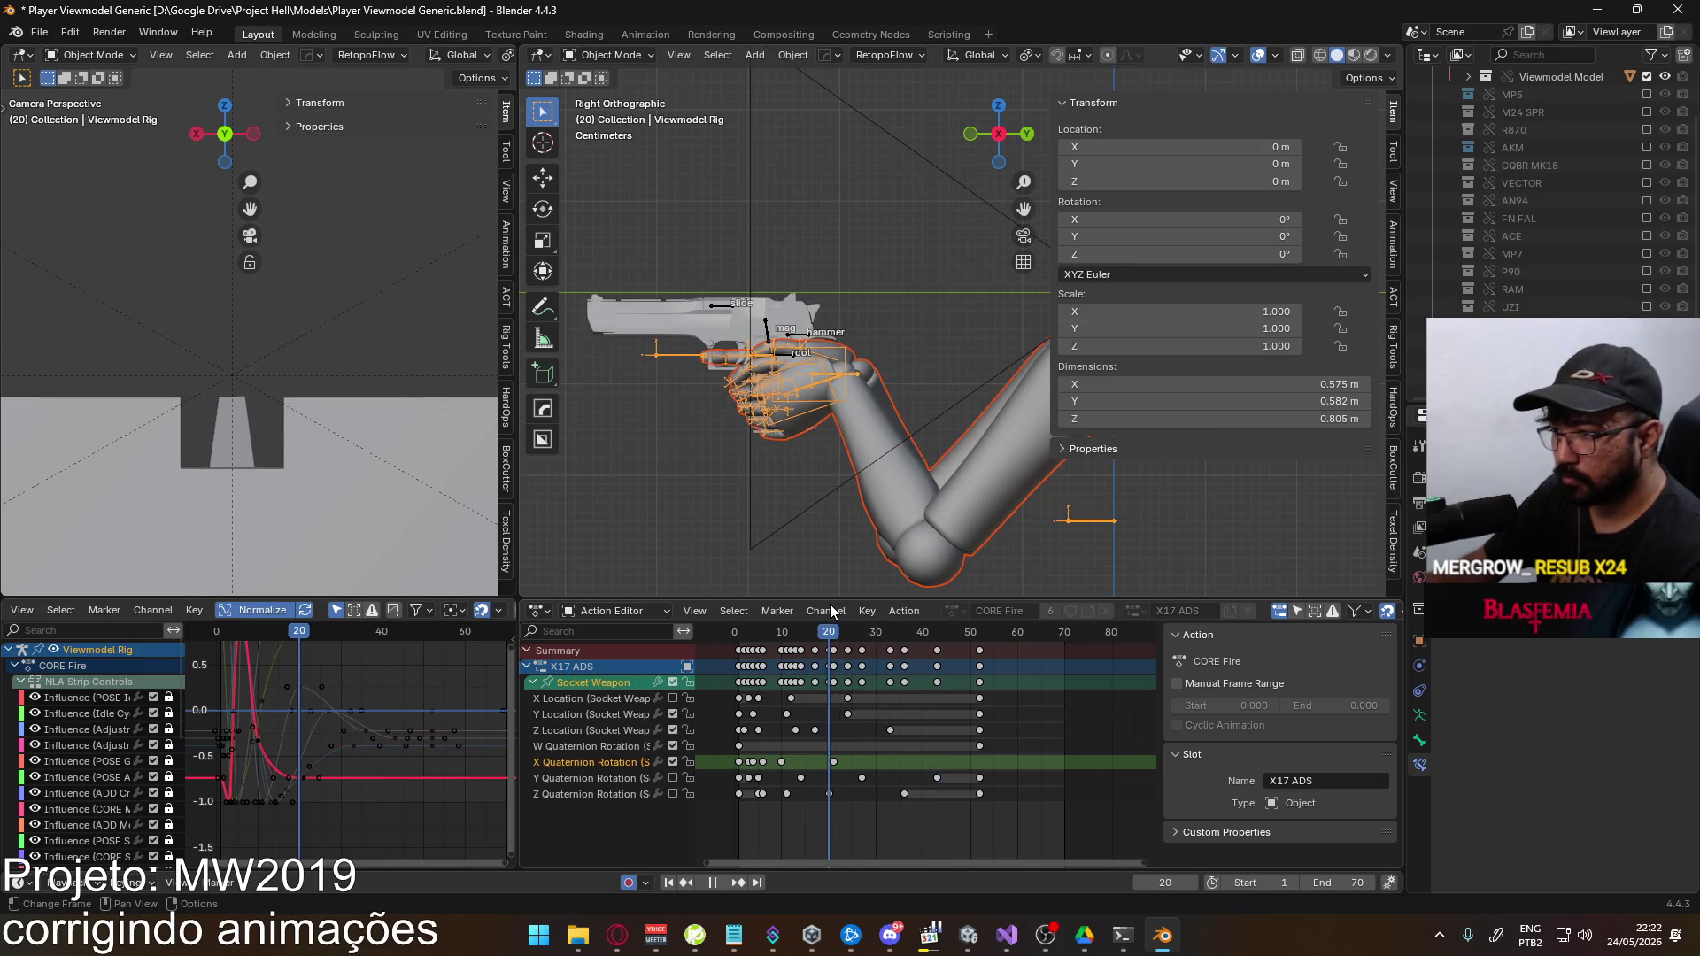
pyautogui.click(583, 730)
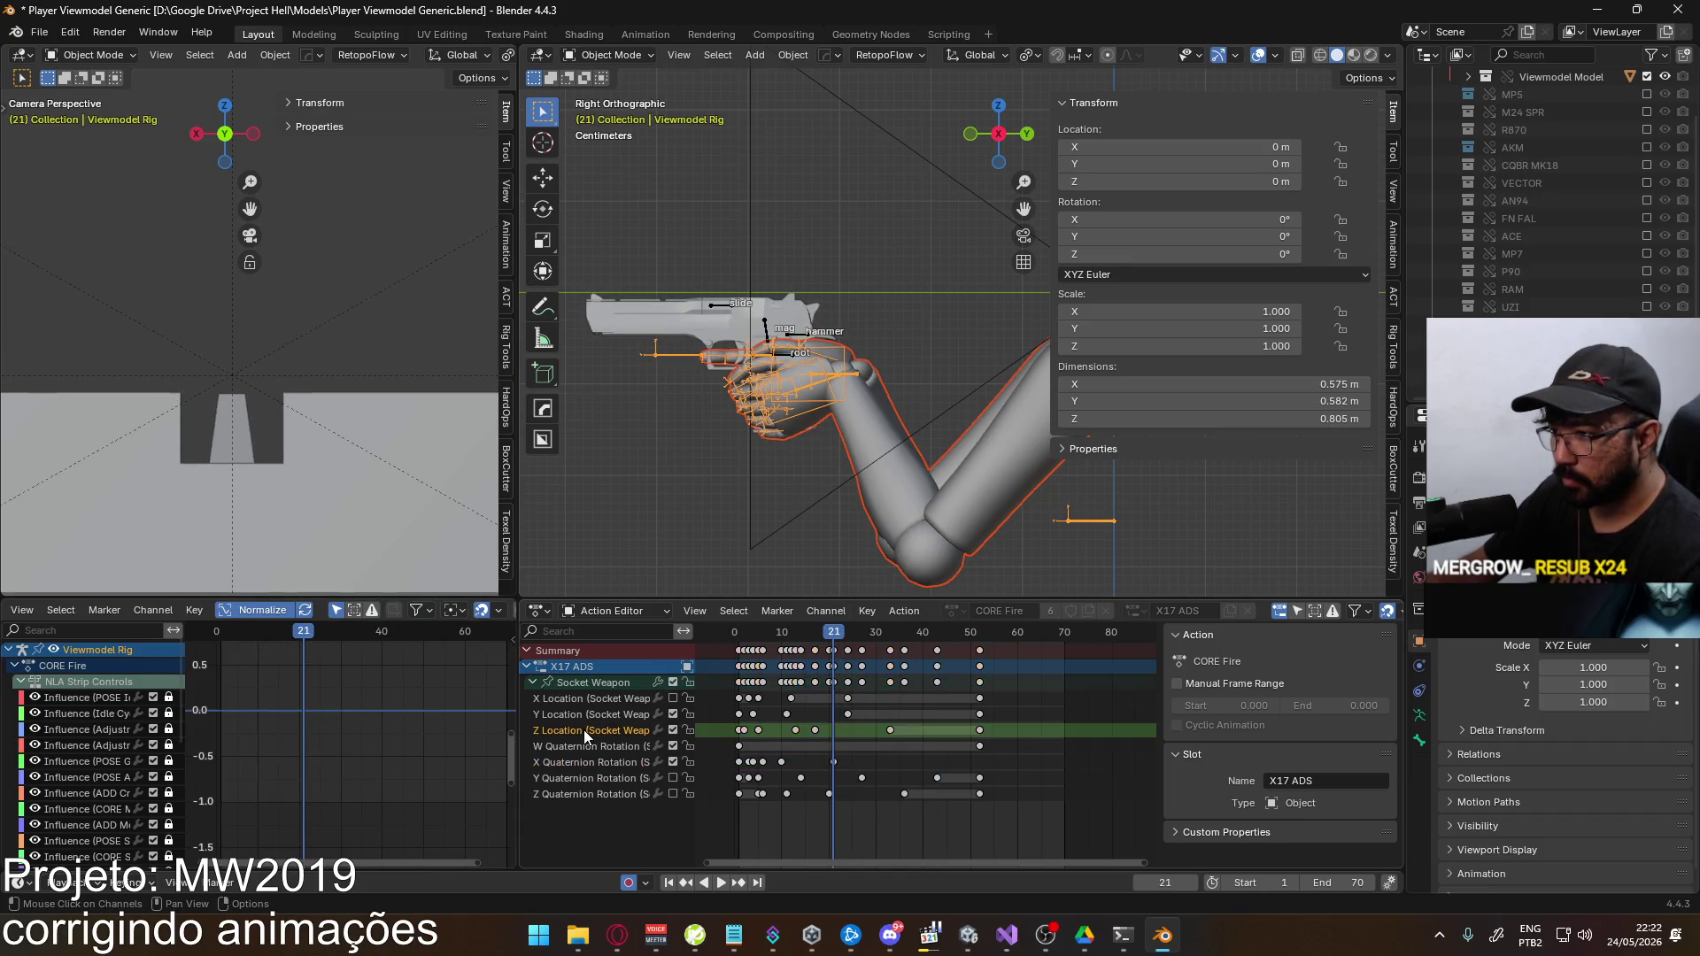
# Shift the Socket Weapon's frame-17 keys one frame later
pyautogui.click(589, 683)
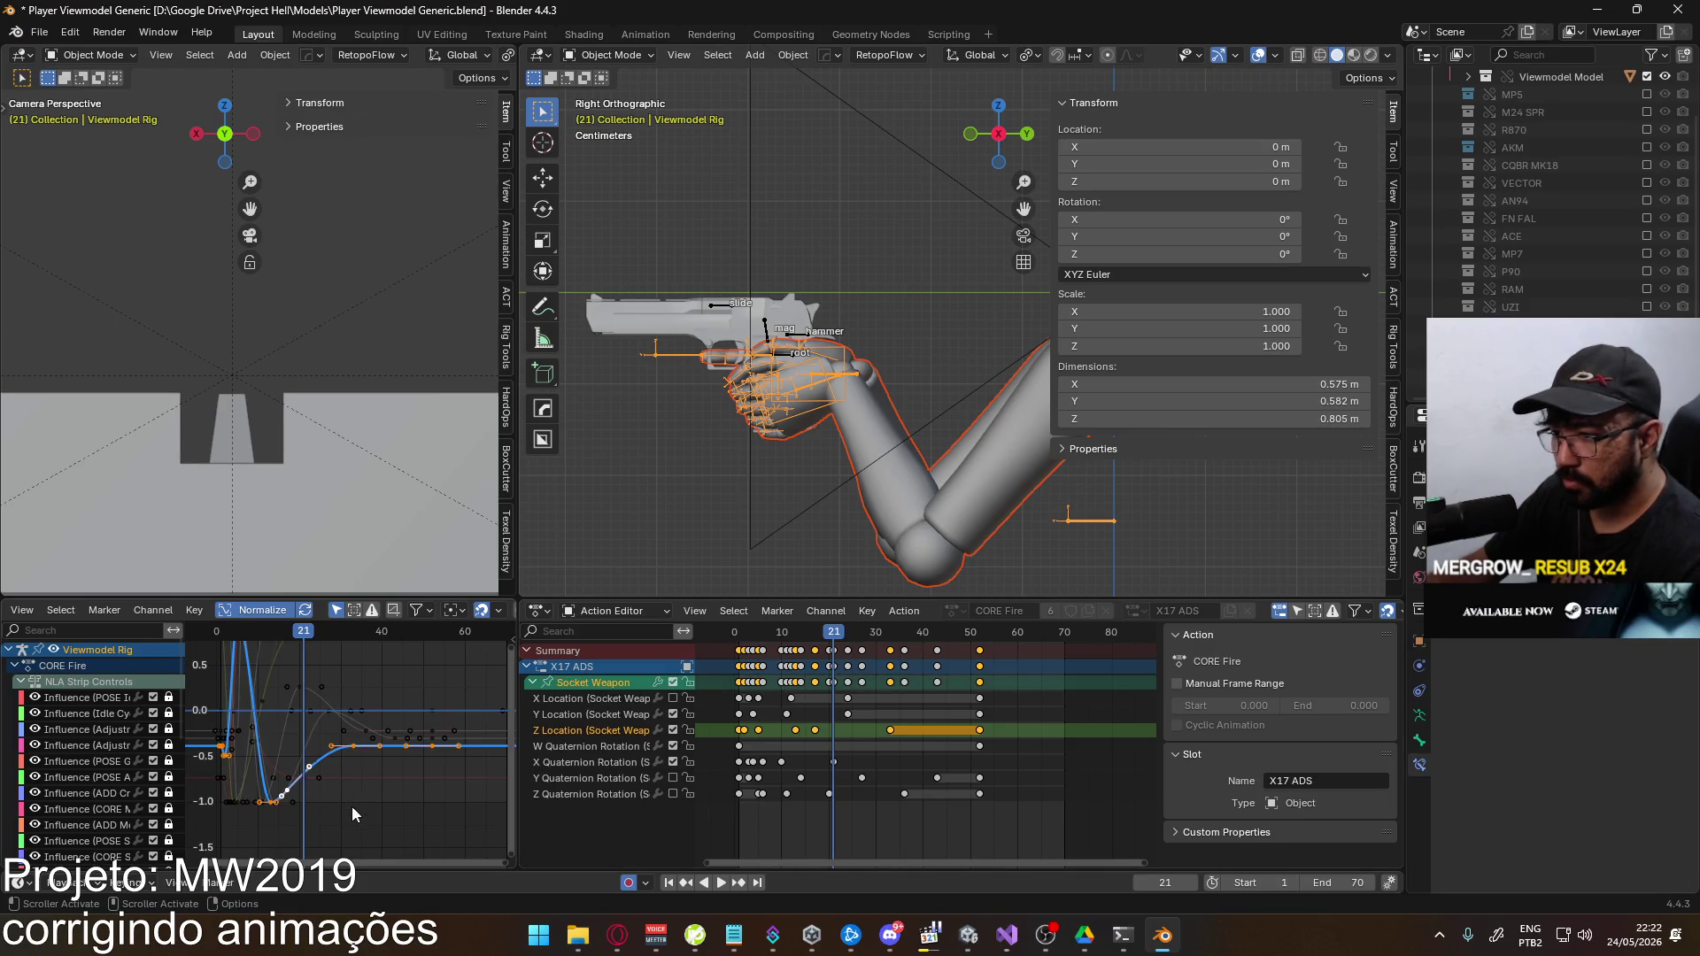
pyautogui.click(323, 788)
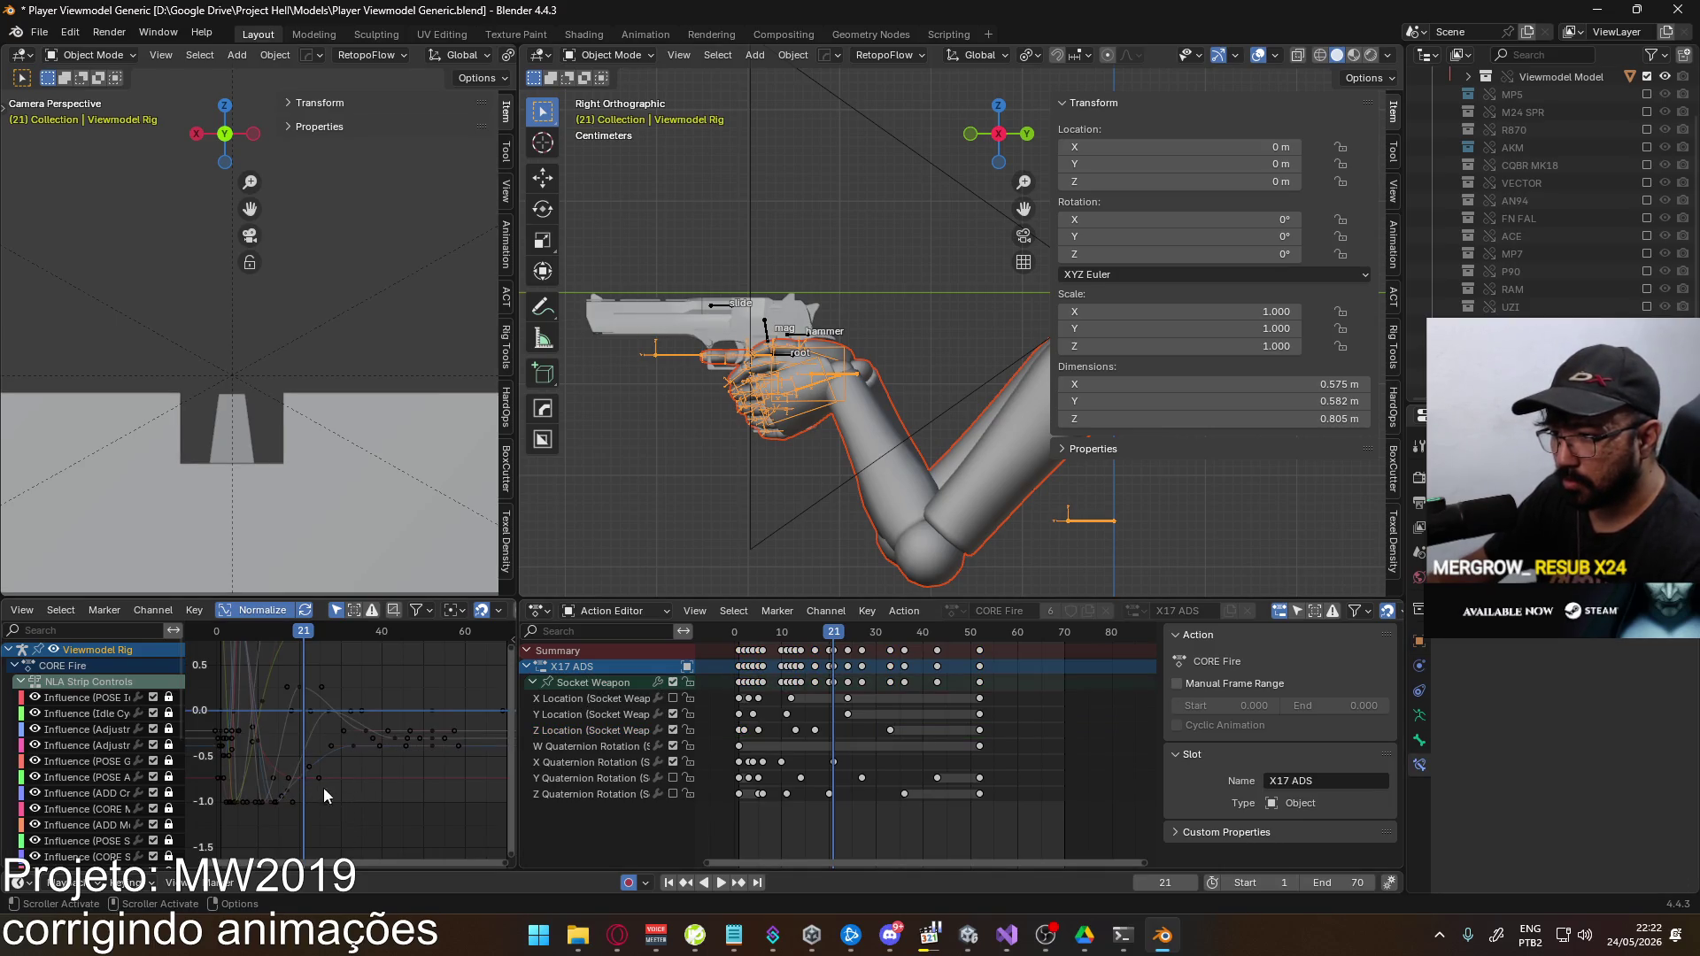
pyautogui.click(821, 735)
pyautogui.click(818, 637)
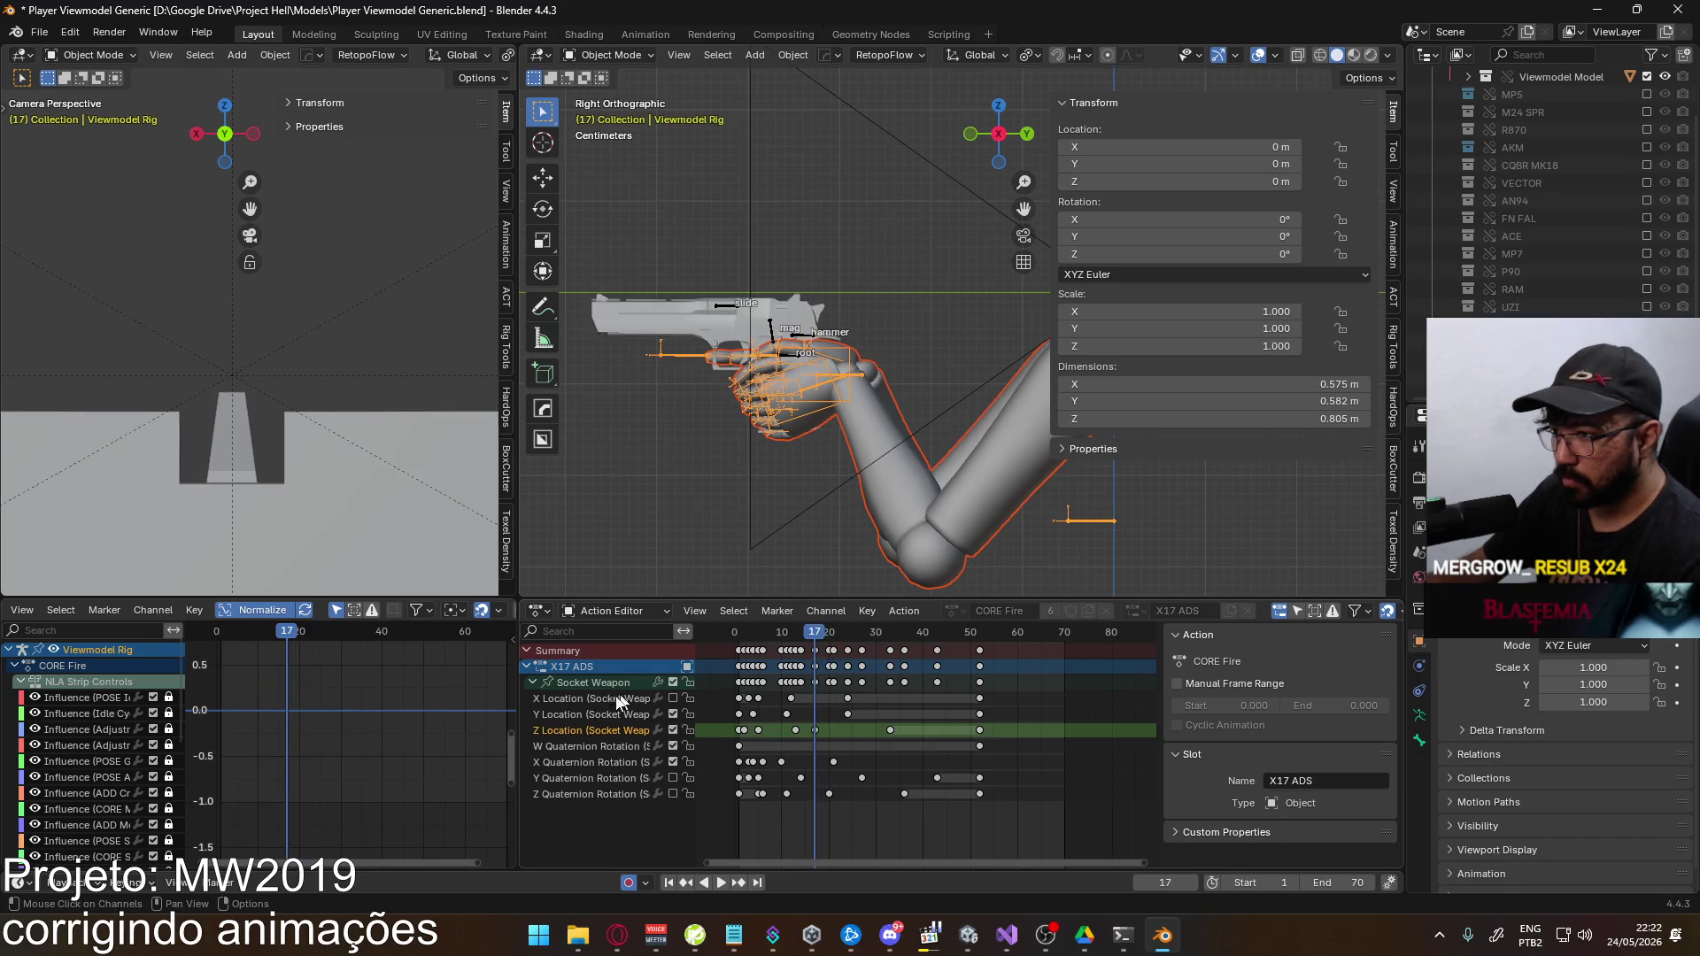
pyautogui.click(579, 682)
pyautogui.click(300, 789)
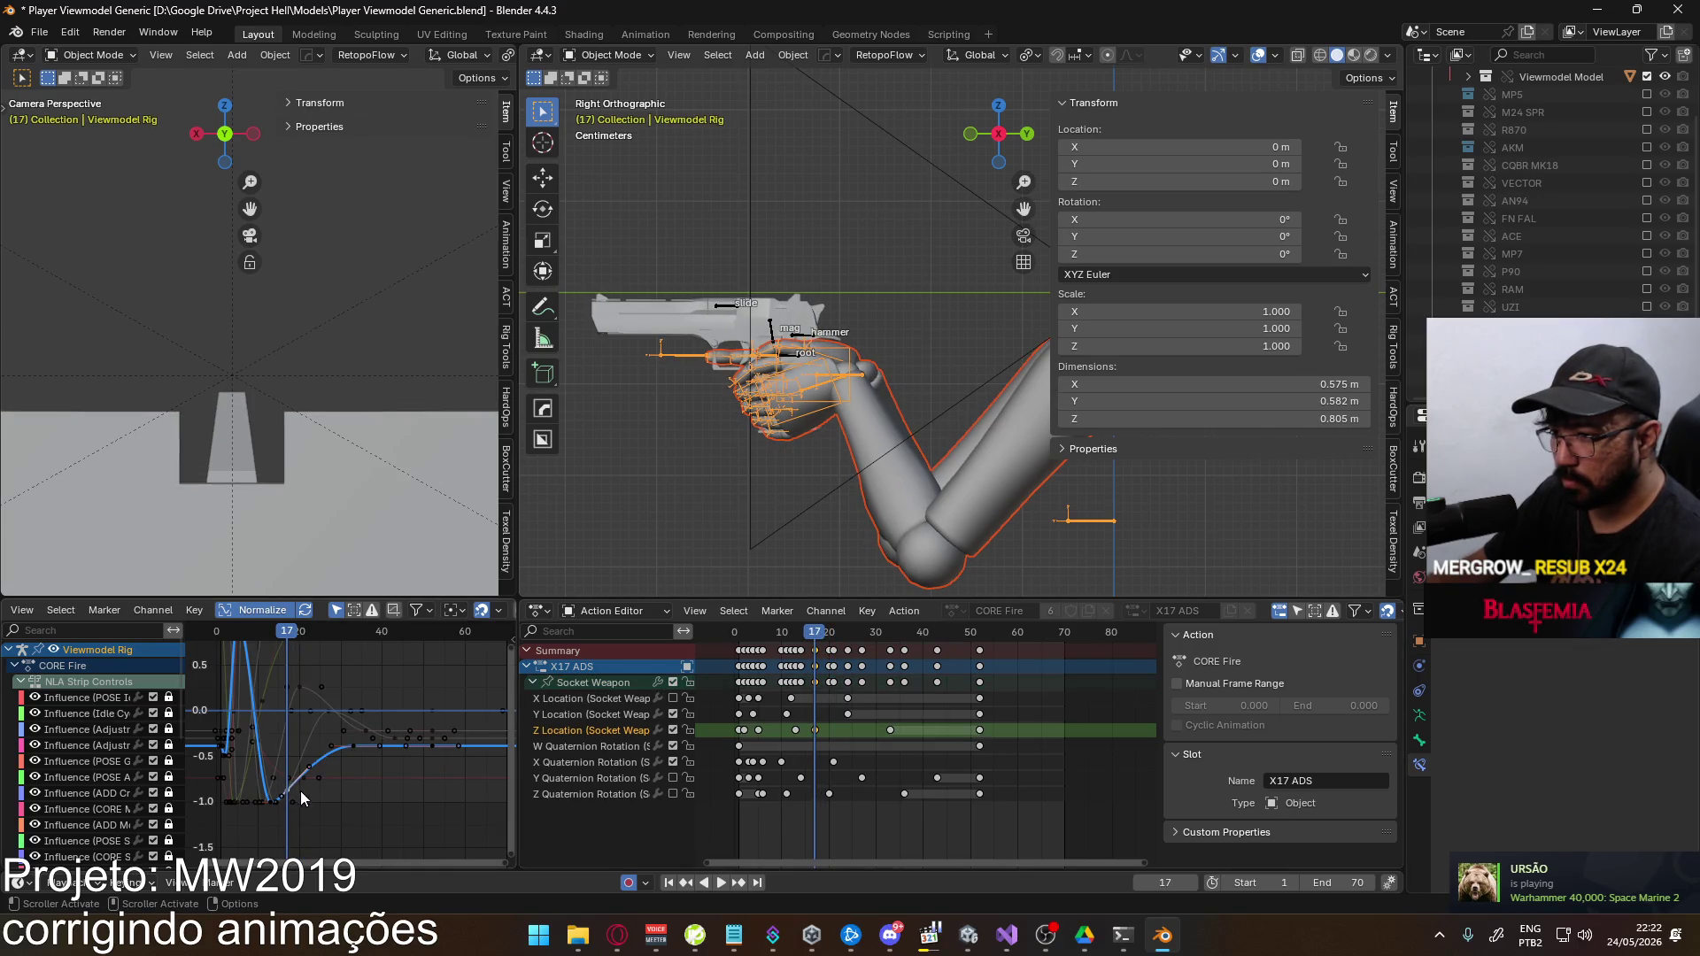
pyautogui.moveTo(814, 682); pyautogui.dragTo(819, 682)
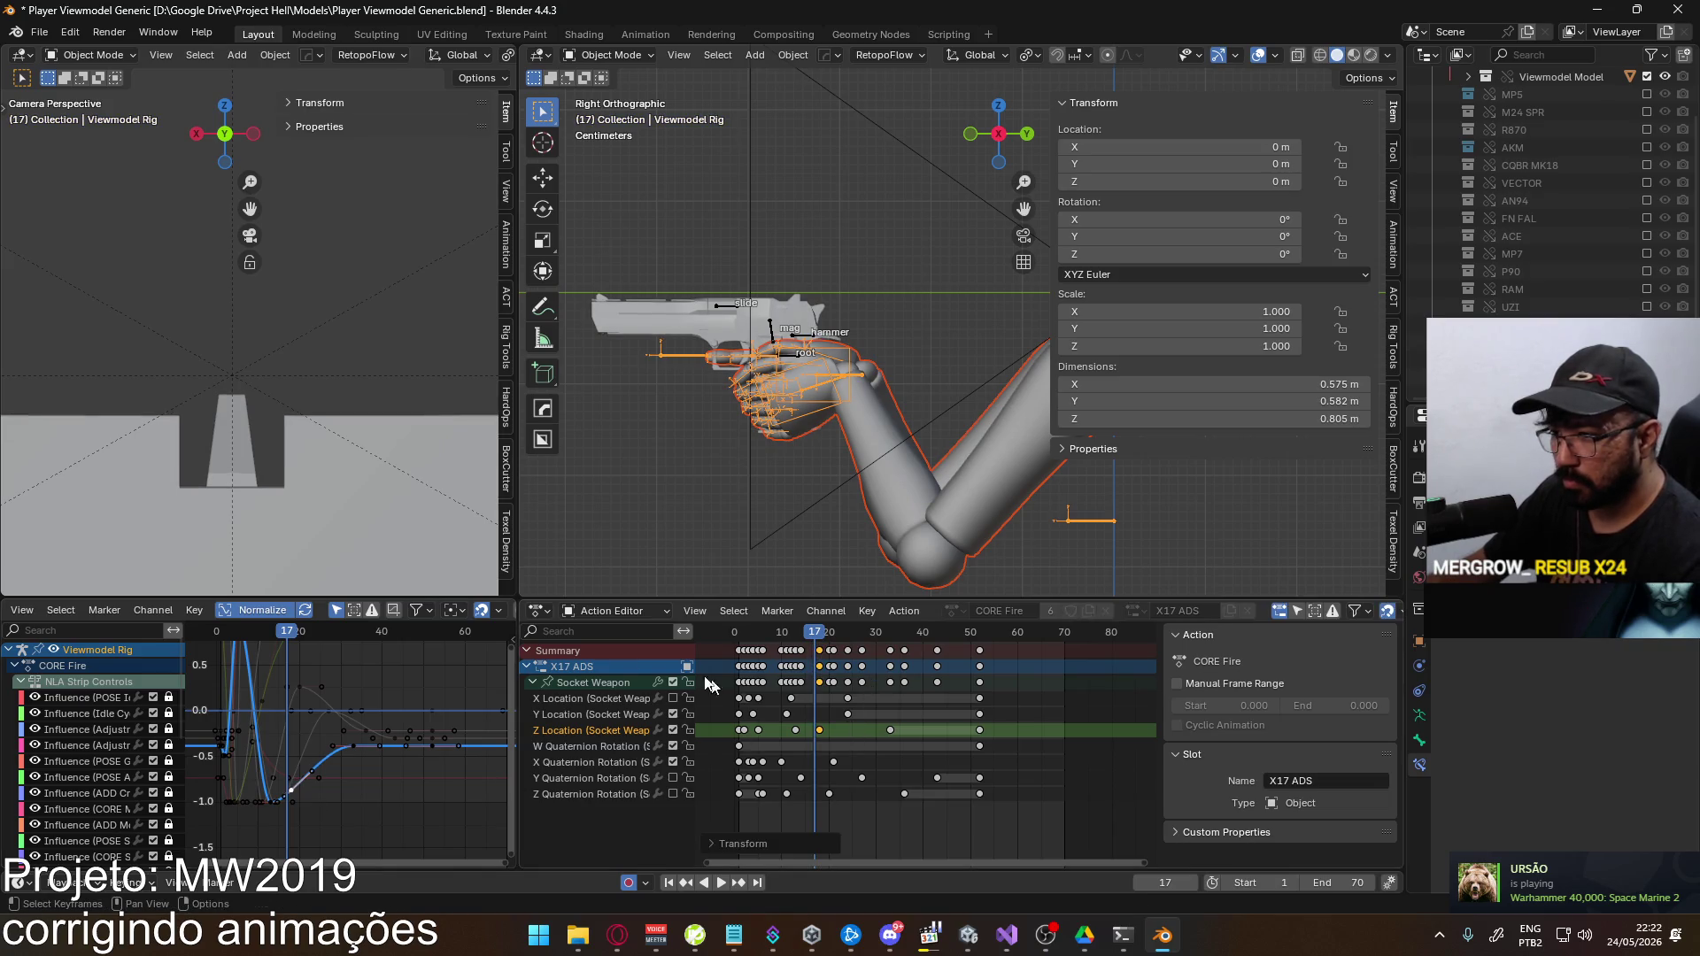
pyautogui.click(292, 631)
# Raise the Socket Weapon curve keys vertically and replay the animation around frame 17
pyautogui.press('g')
pyautogui.press('y')
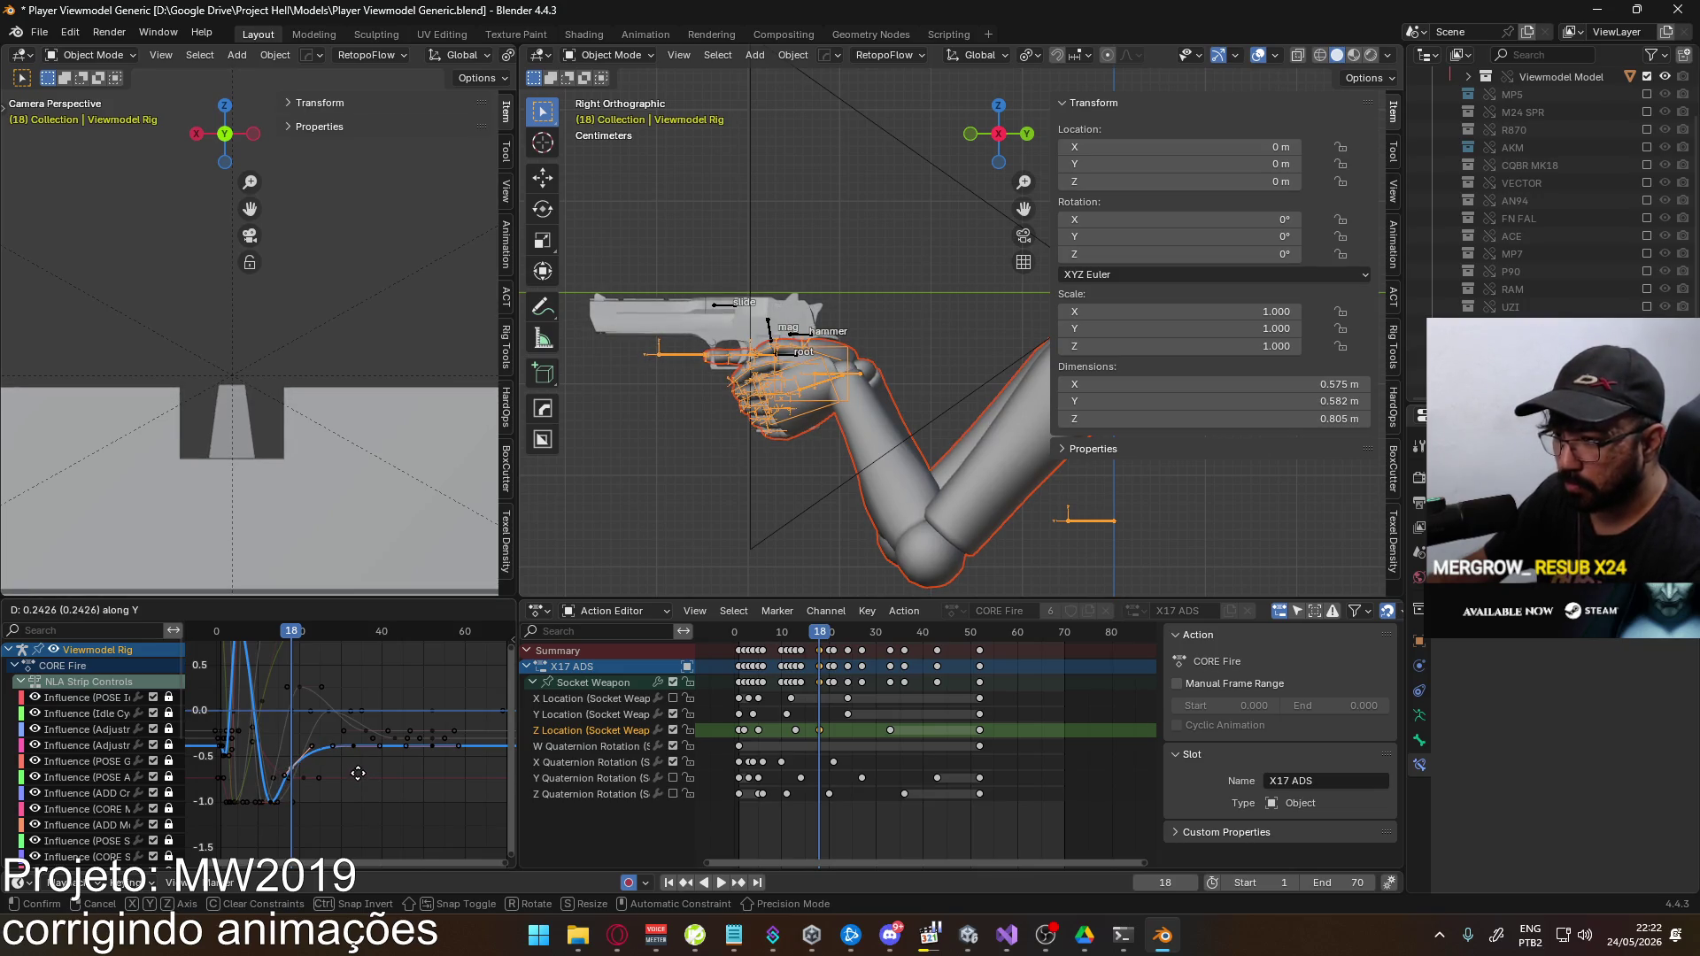
pyautogui.click(357, 772)
pyautogui.press('space')
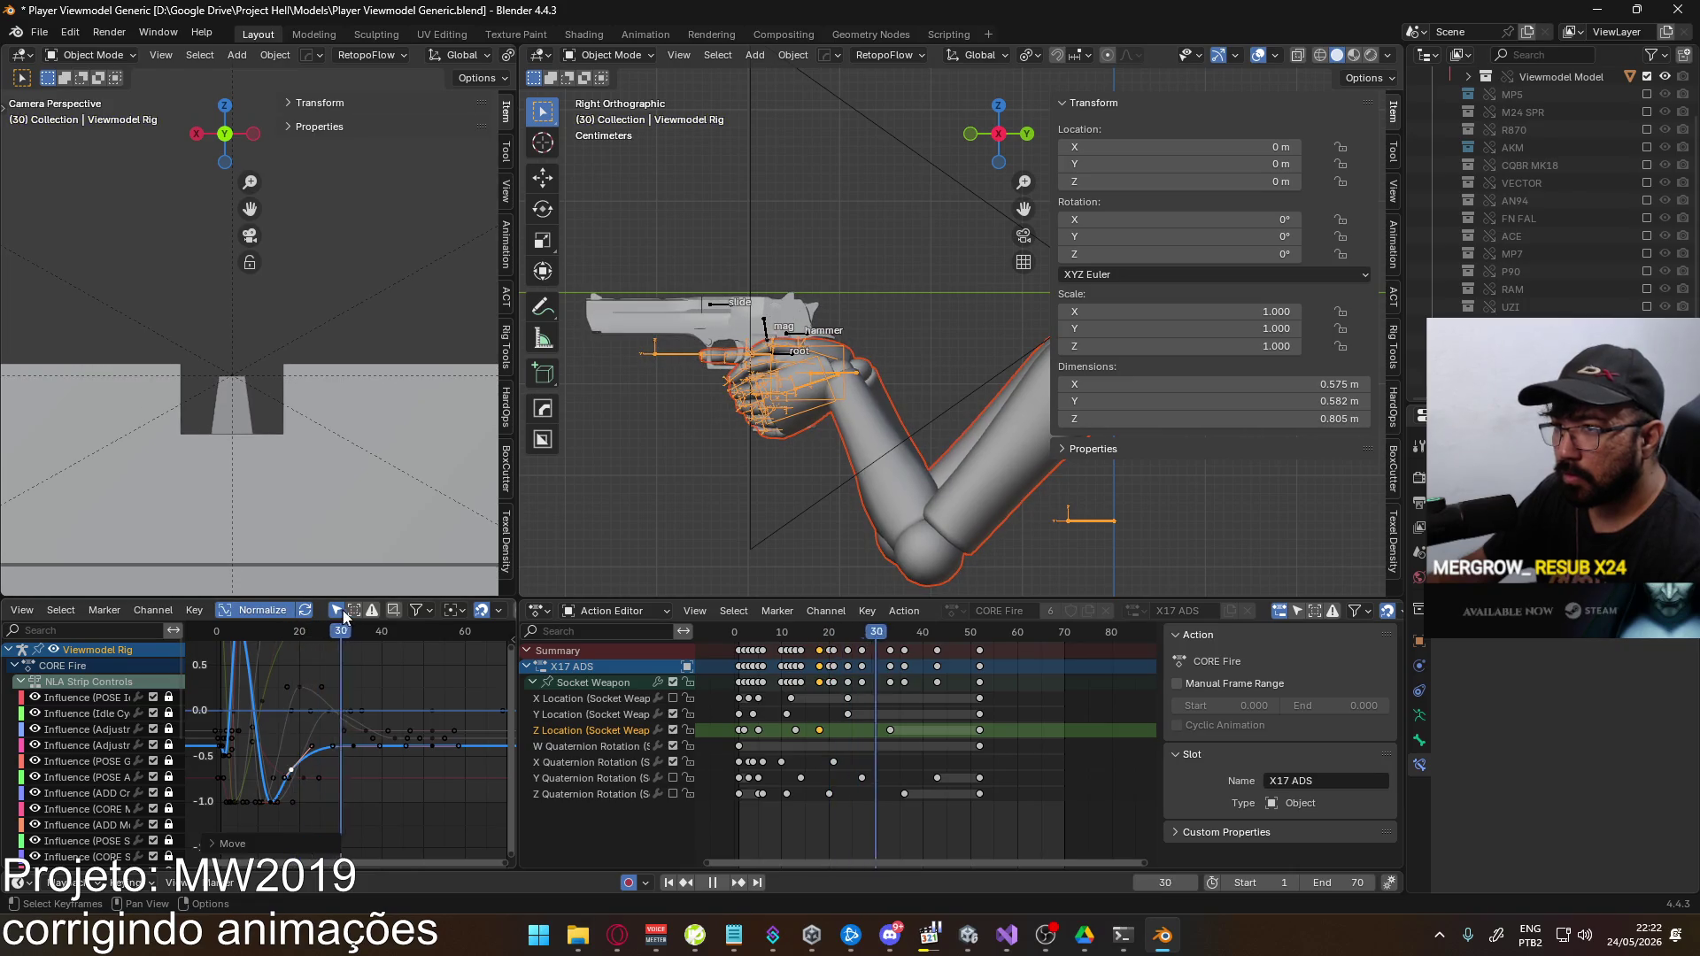
pyautogui.moveTo(352, 626); pyautogui.dragTo(289, 628)
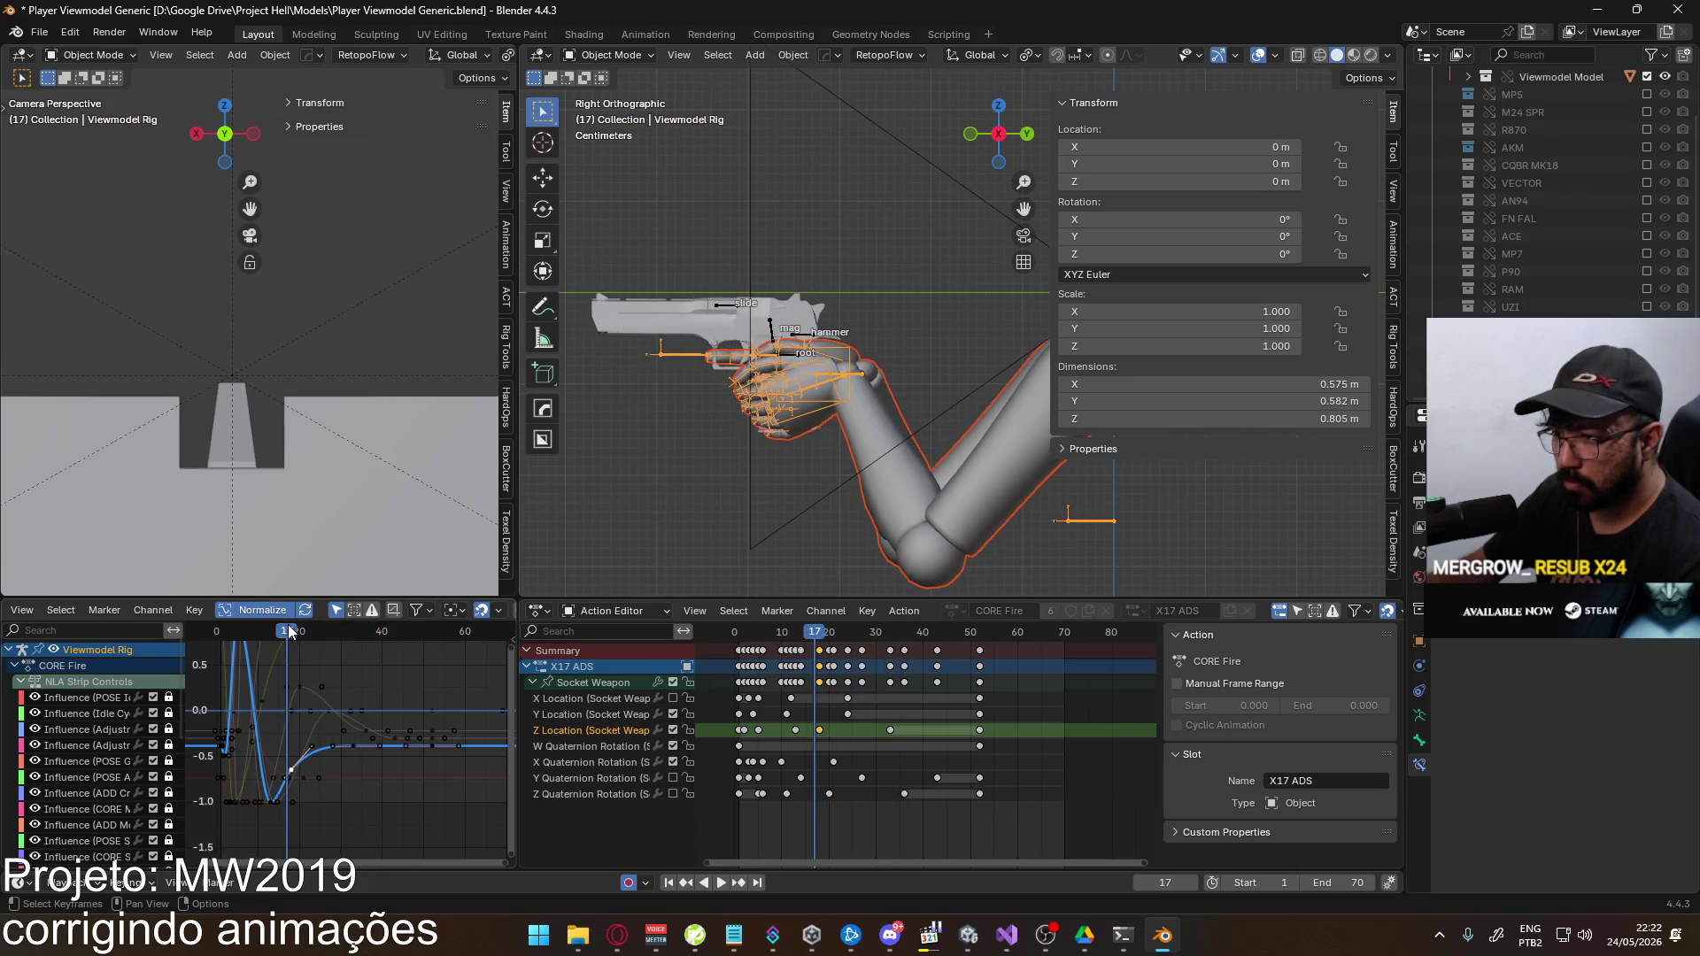
pyautogui.press('space')
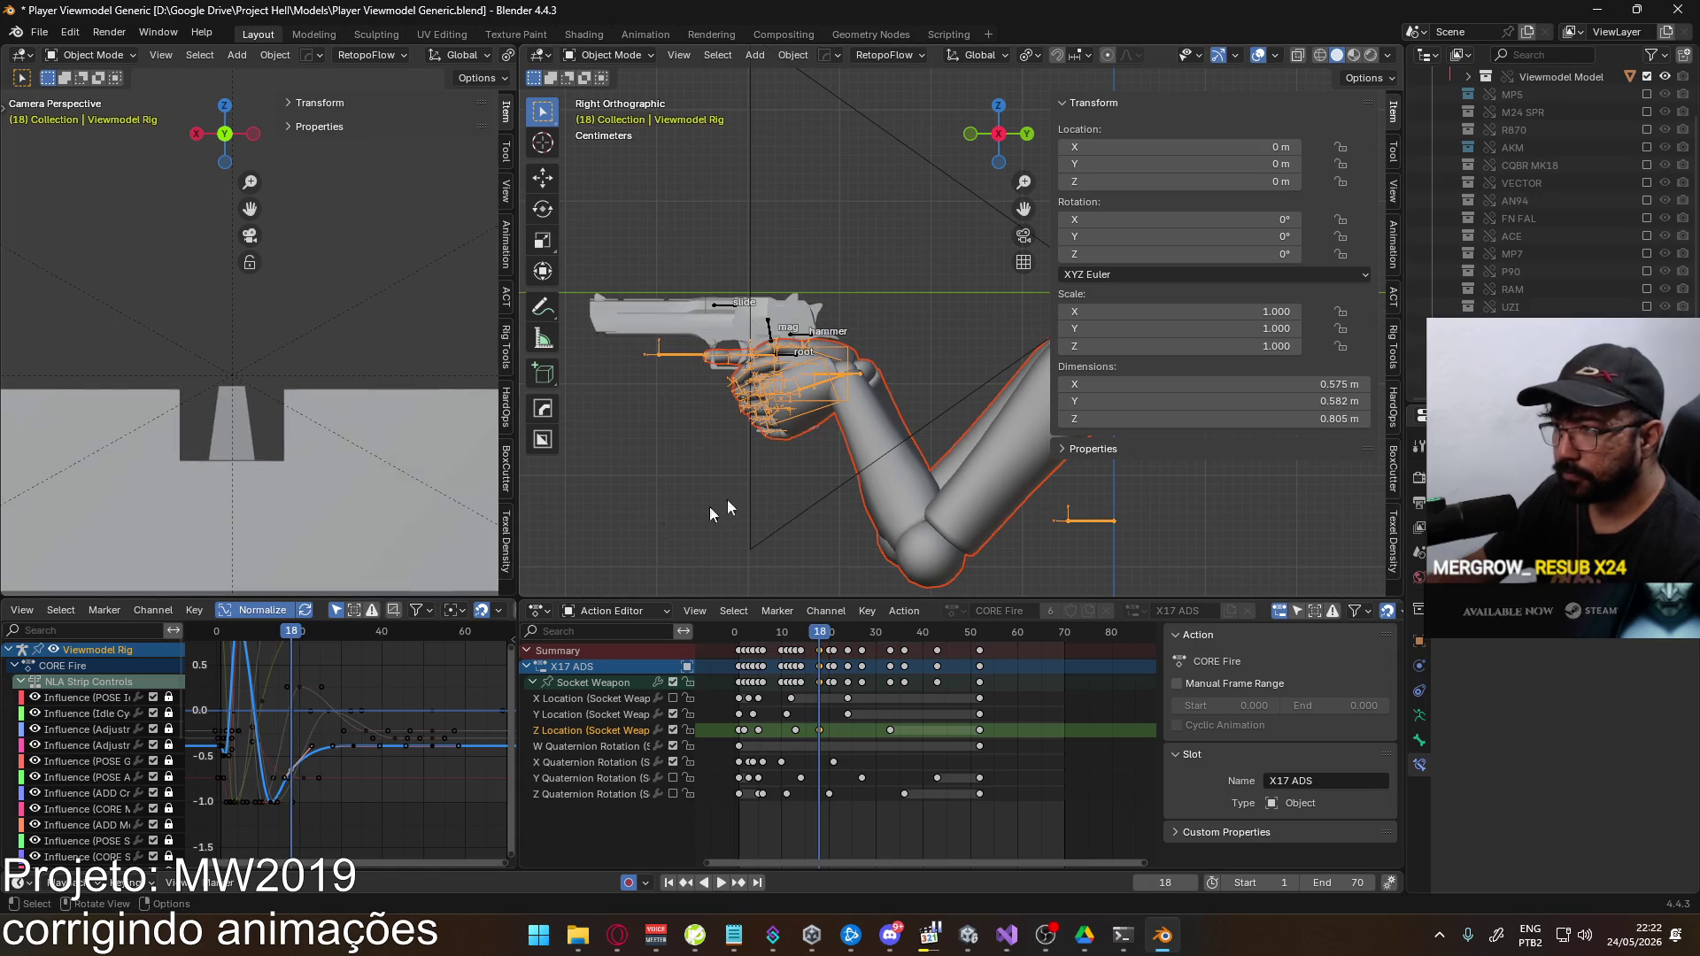
# Save Player Viewmodel Generic.blend, re-export over the EAGLE Fire ADS Single FBX, and bring Unity forward
pyautogui.hotkey('ctrl', 's')
pyautogui.click(41, 31)
pyautogui.moveTo(135, 310)
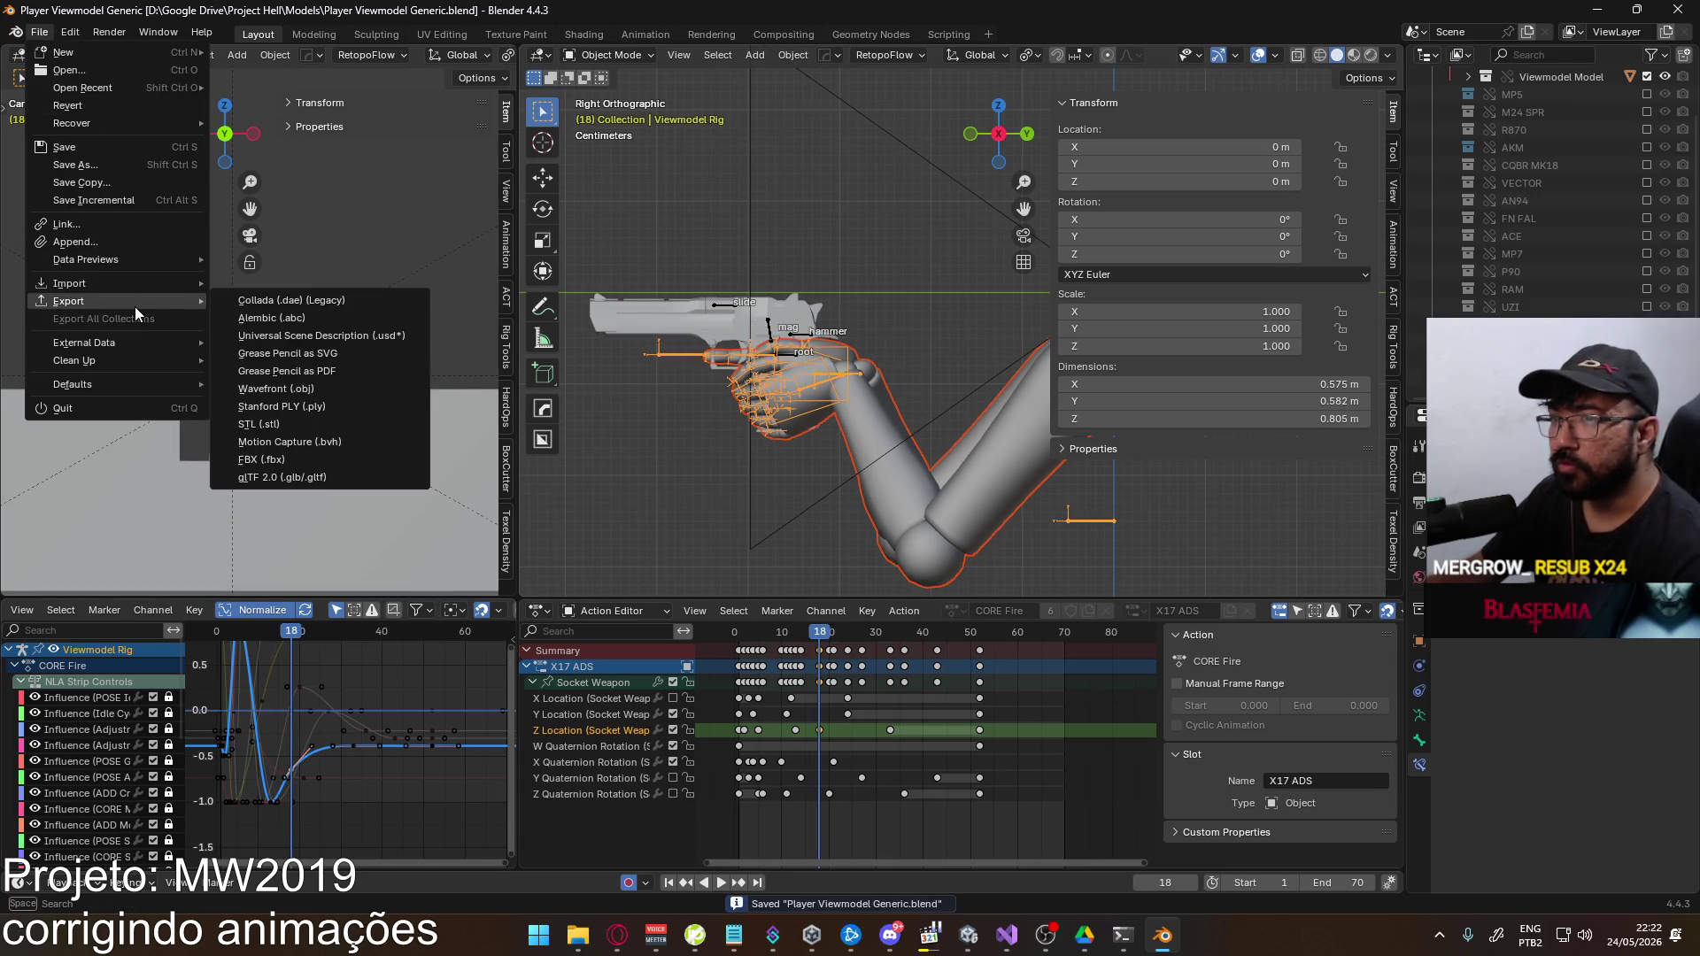
pyautogui.click(289, 453)
pyautogui.doubleClick(733, 324)
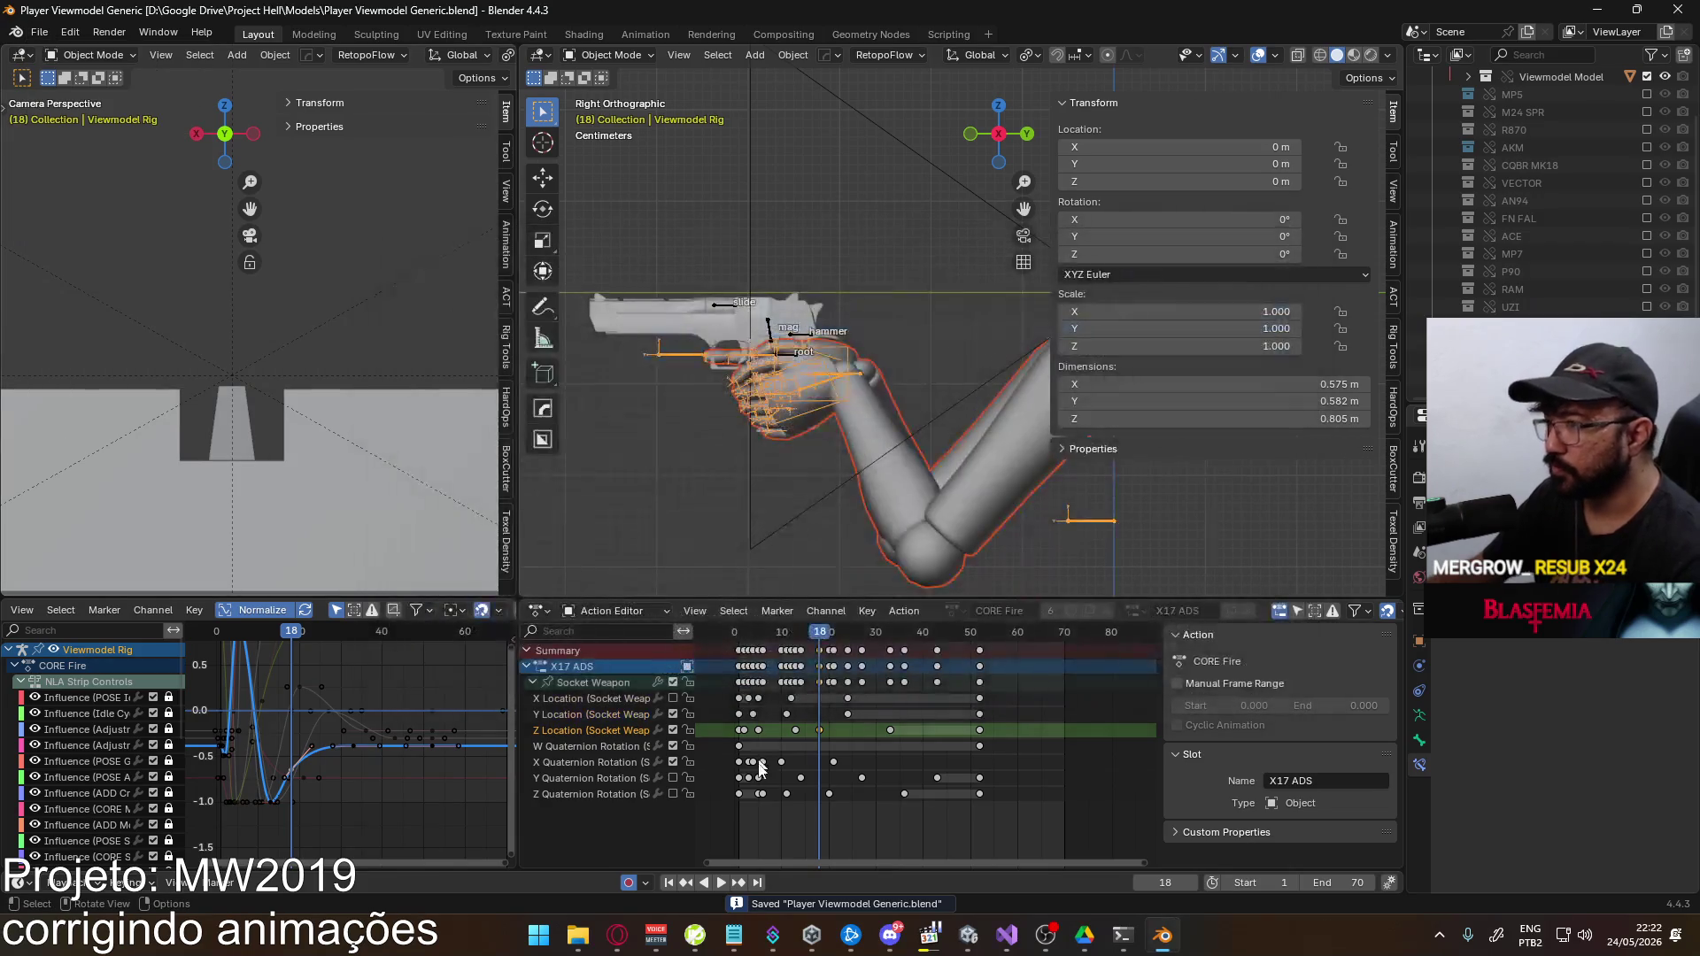
pyautogui.hotkey('alt', 'Tab')
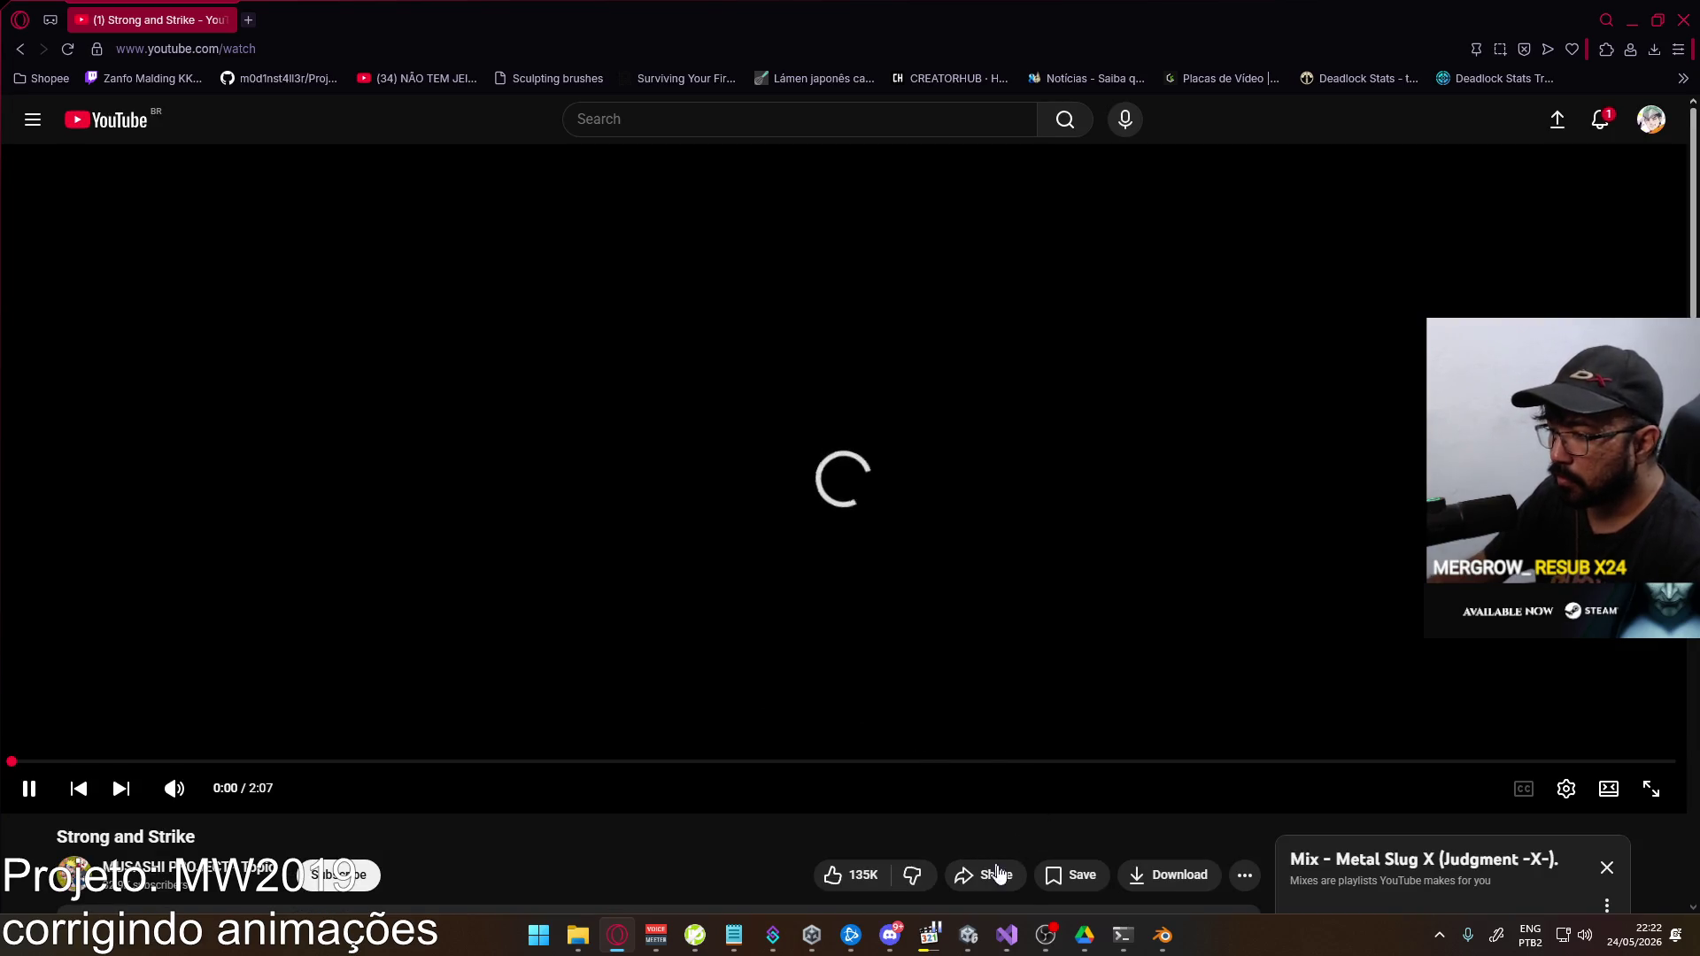
pyautogui.click(968, 937)
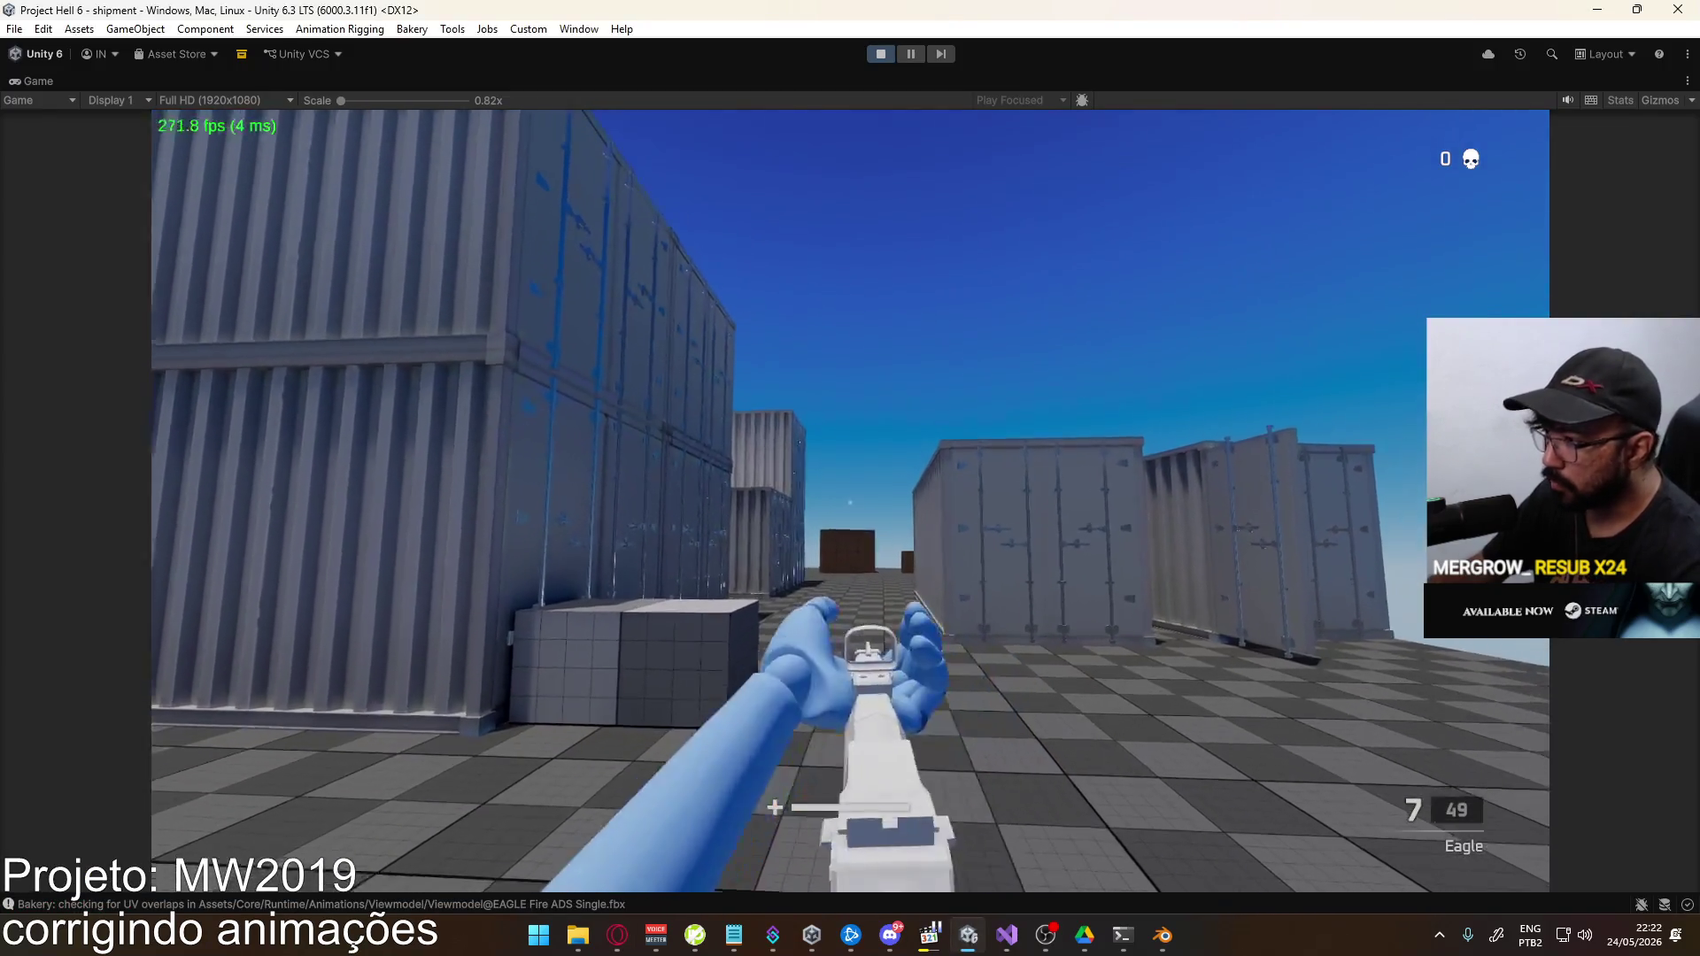
# Re-equip the Eagle, fire a full seven-round magazine, and reload
pyautogui.press('1')
pyautogui.press('2')
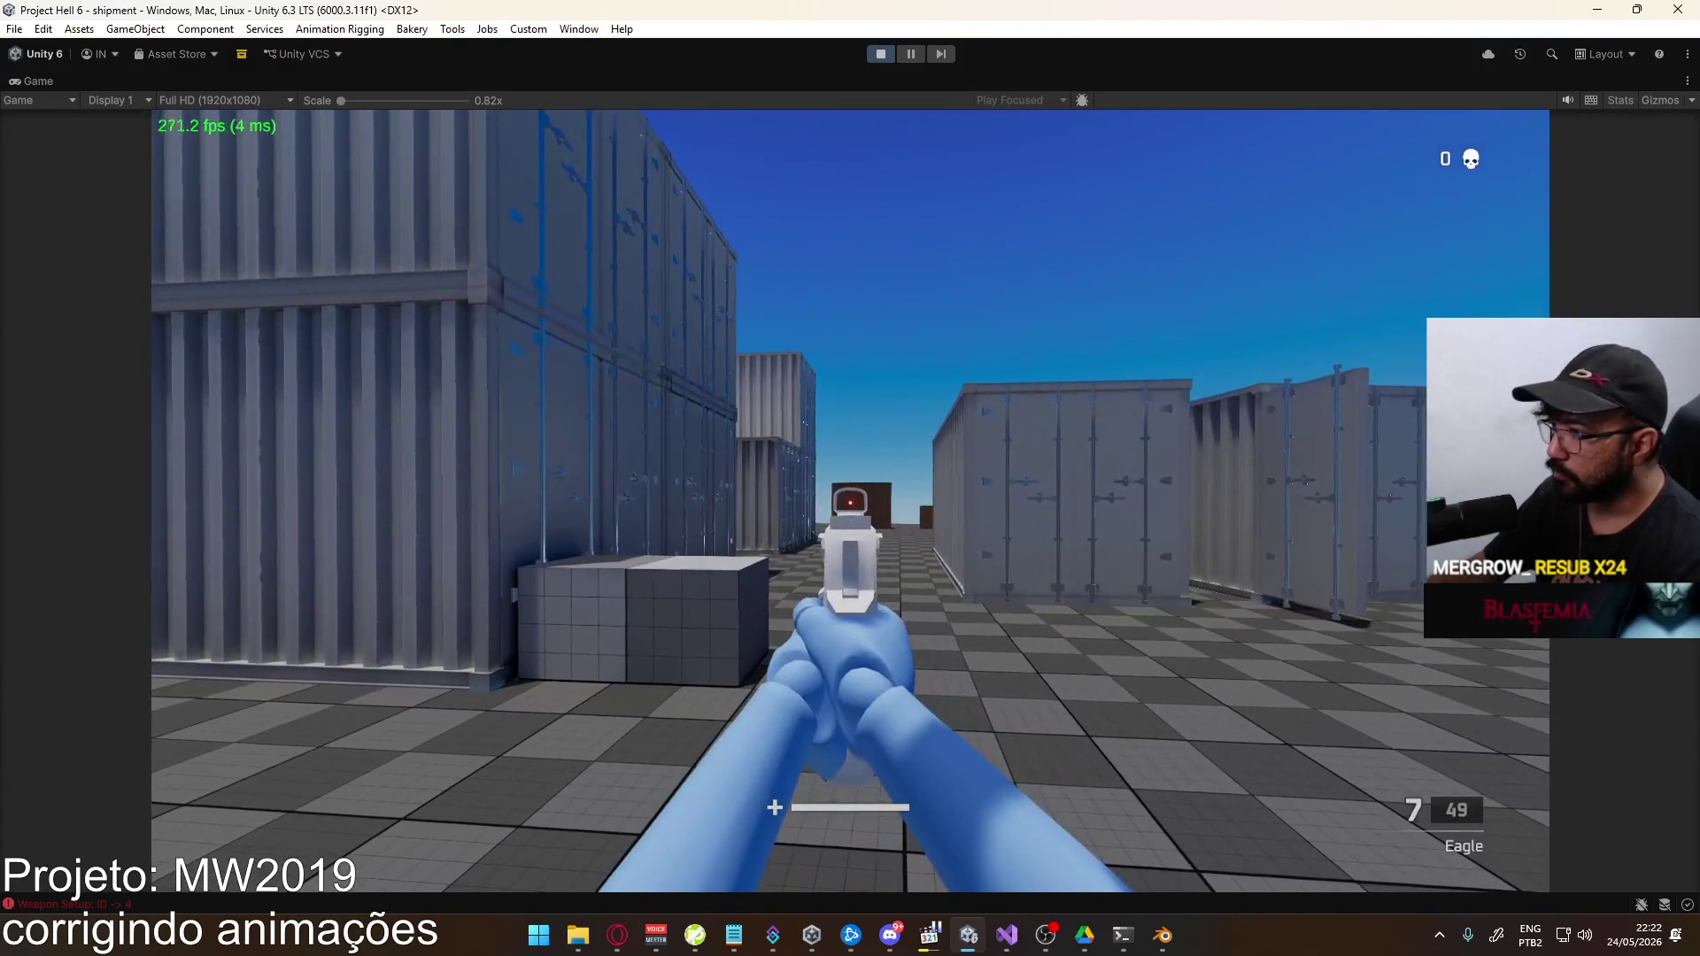
pyautogui.click(849, 500)
pyautogui.click(850, 500)
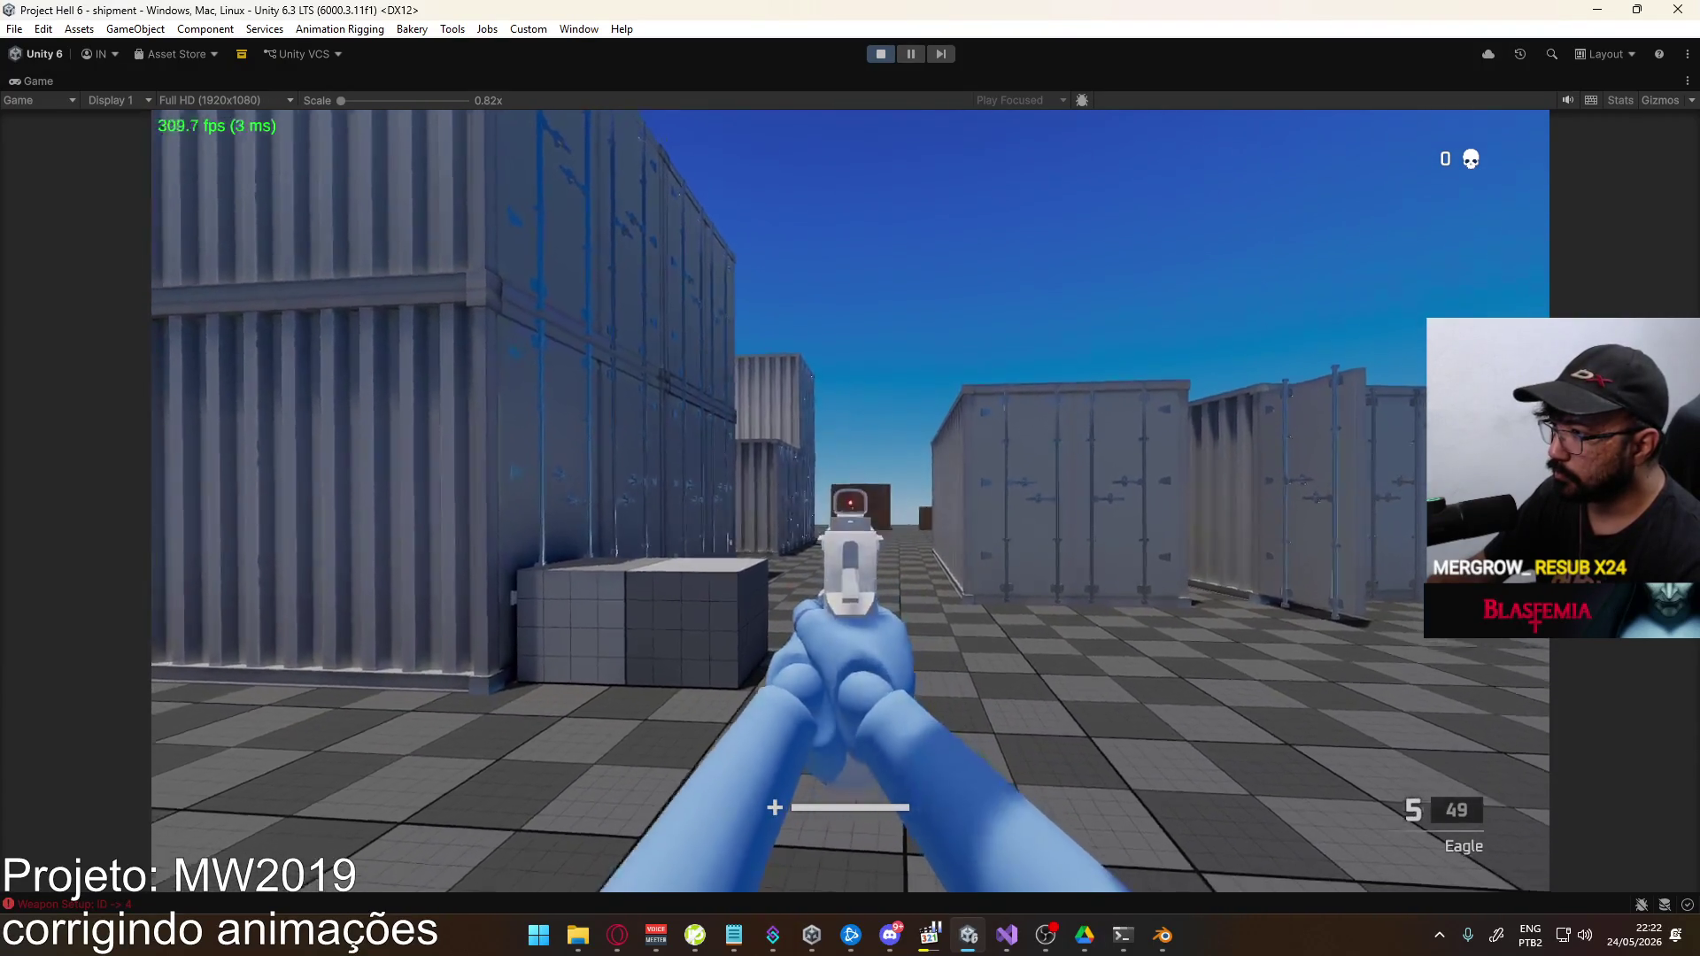
pyautogui.click(850, 500)
pyautogui.click(849, 500)
pyautogui.click(850, 500)
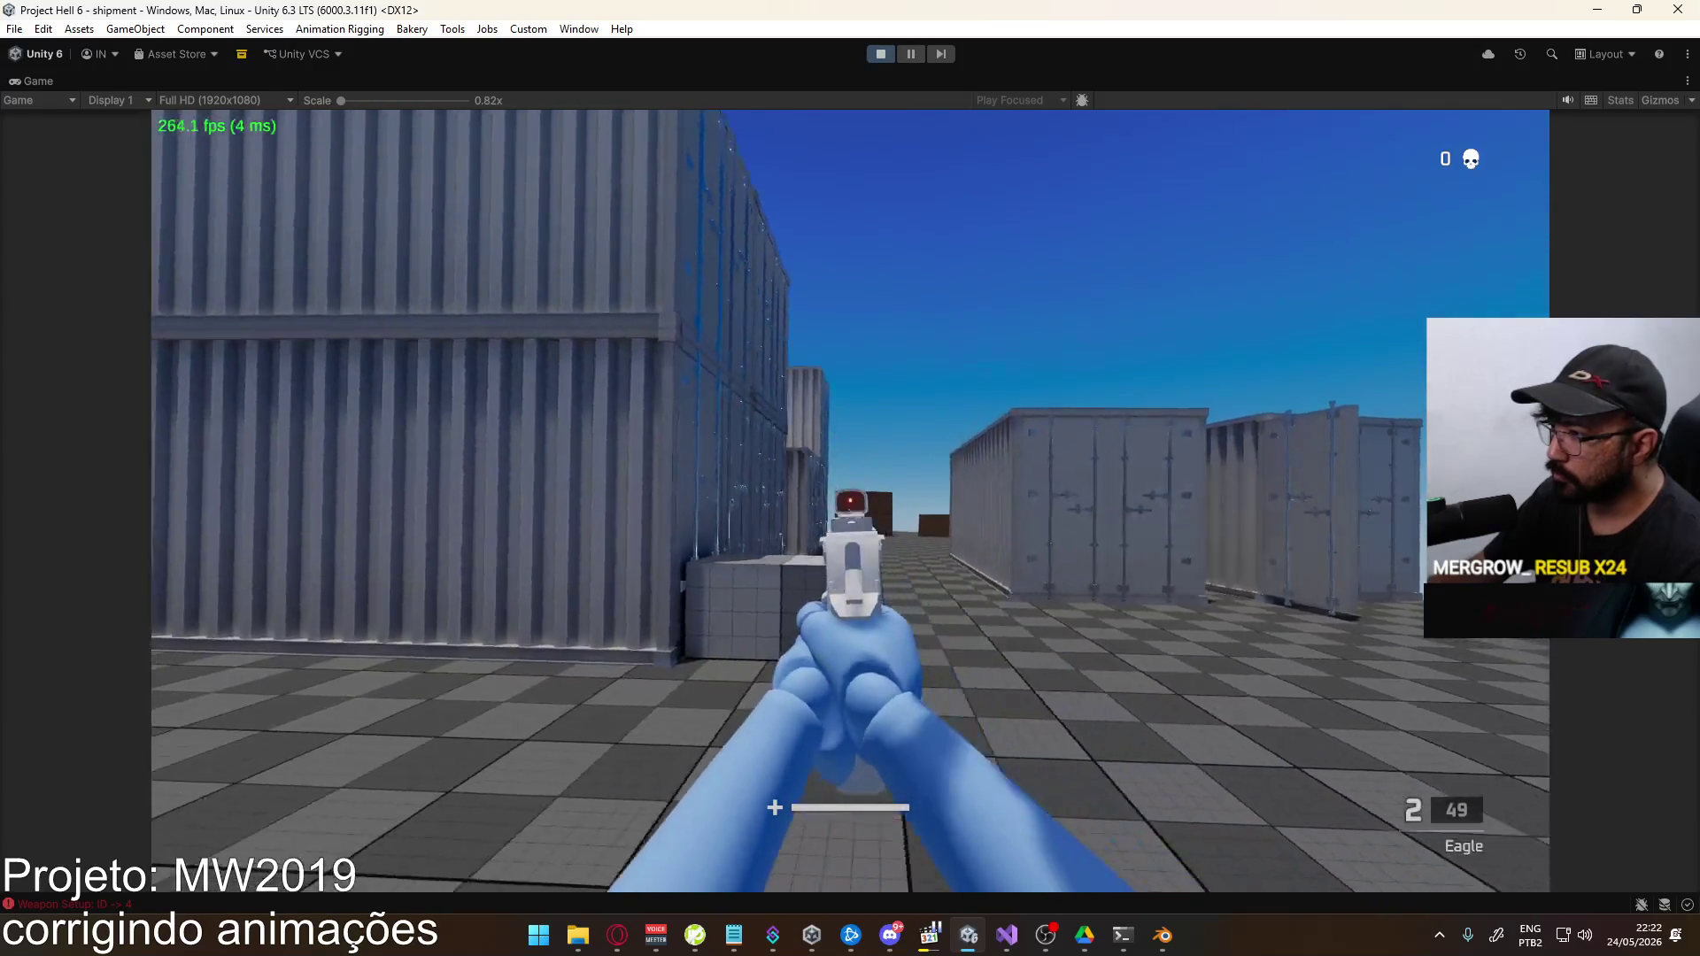
pyautogui.click(850, 501)
pyautogui.click(850, 500)
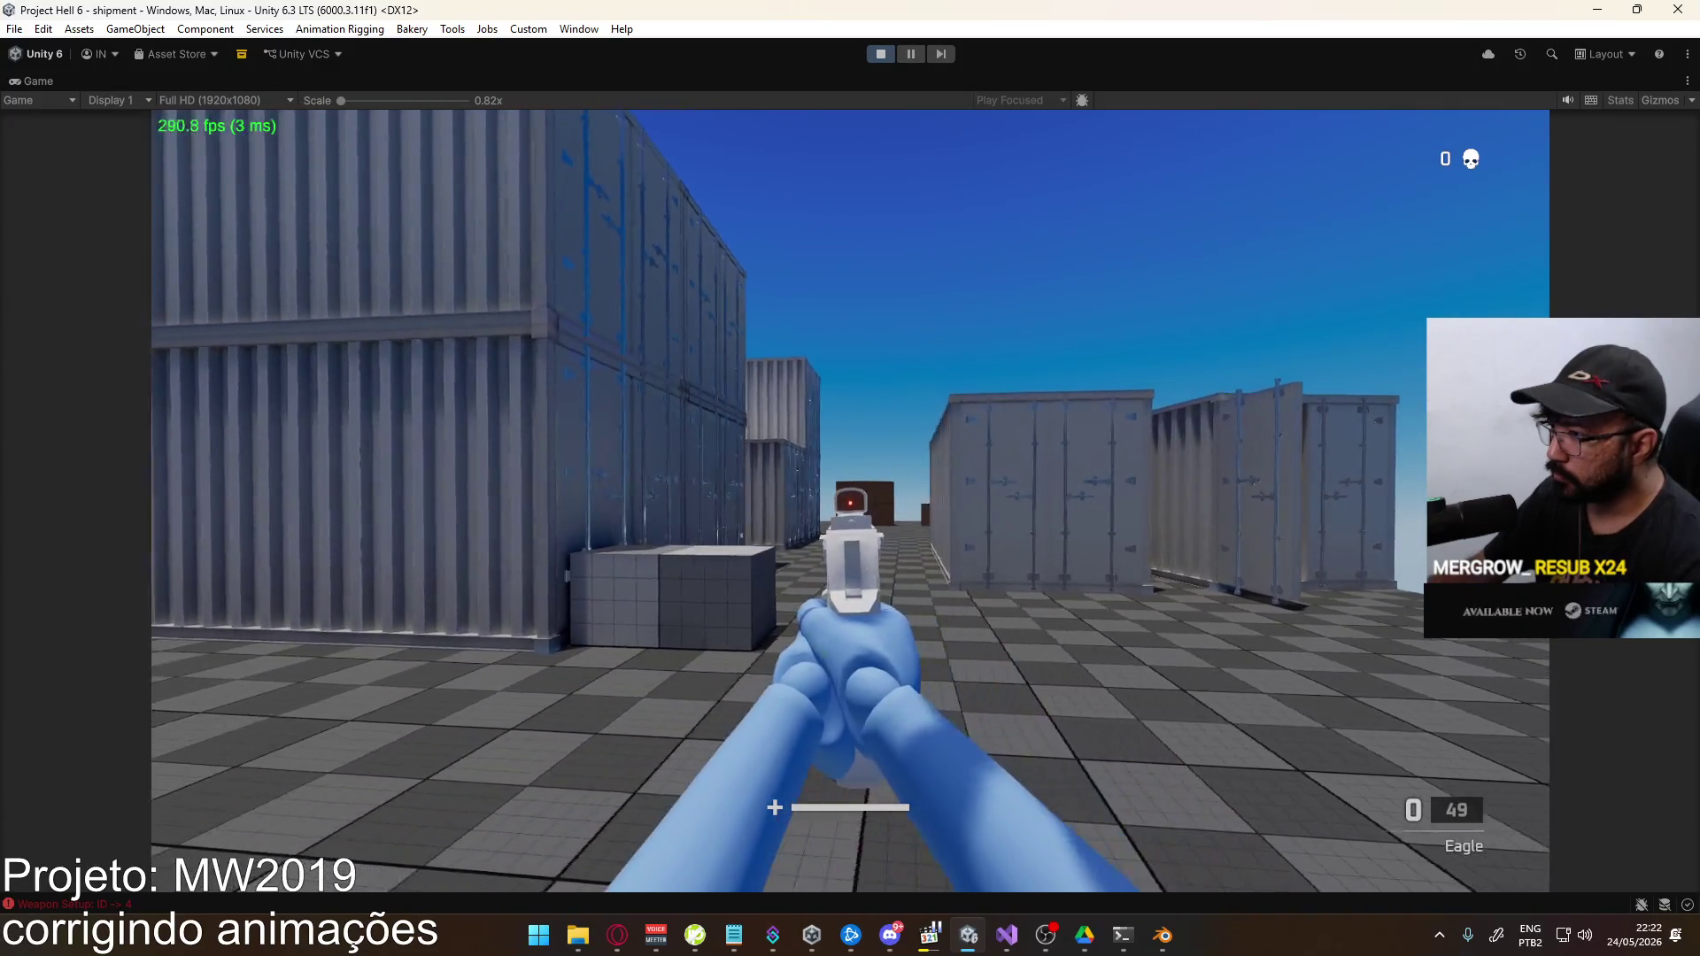
pyautogui.press('r')
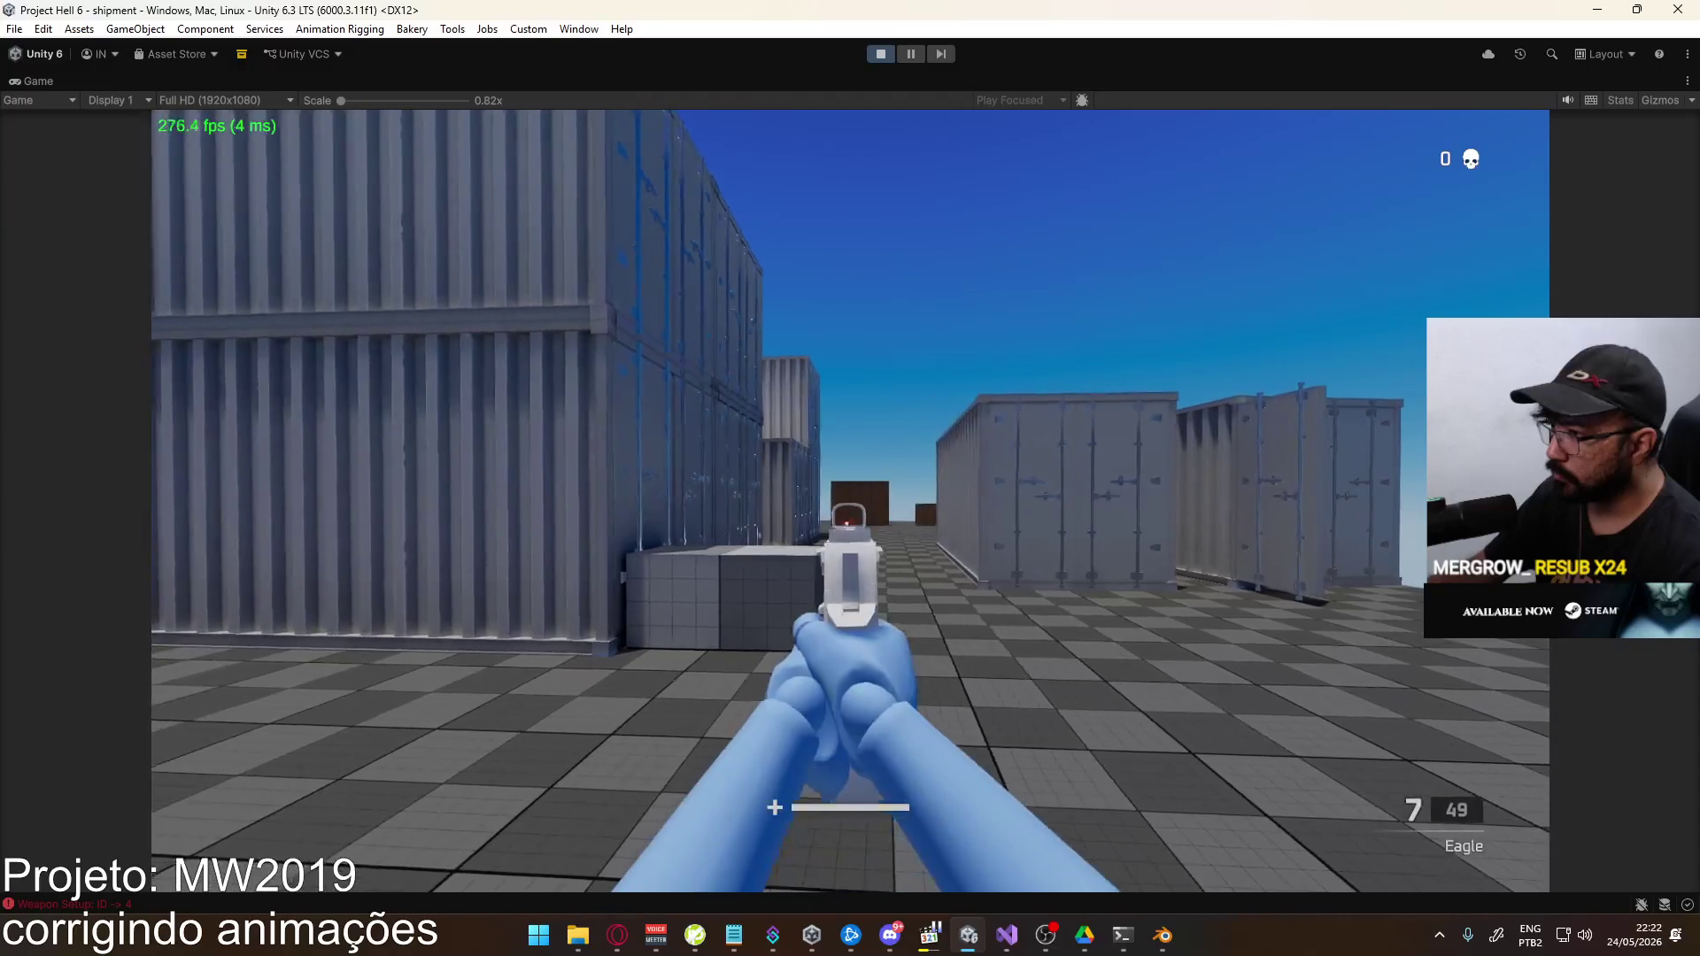
# Empty a second seven-round magazine and reload again
pyautogui.click(850, 500)
pyautogui.click(850, 501)
pyautogui.click(850, 500)
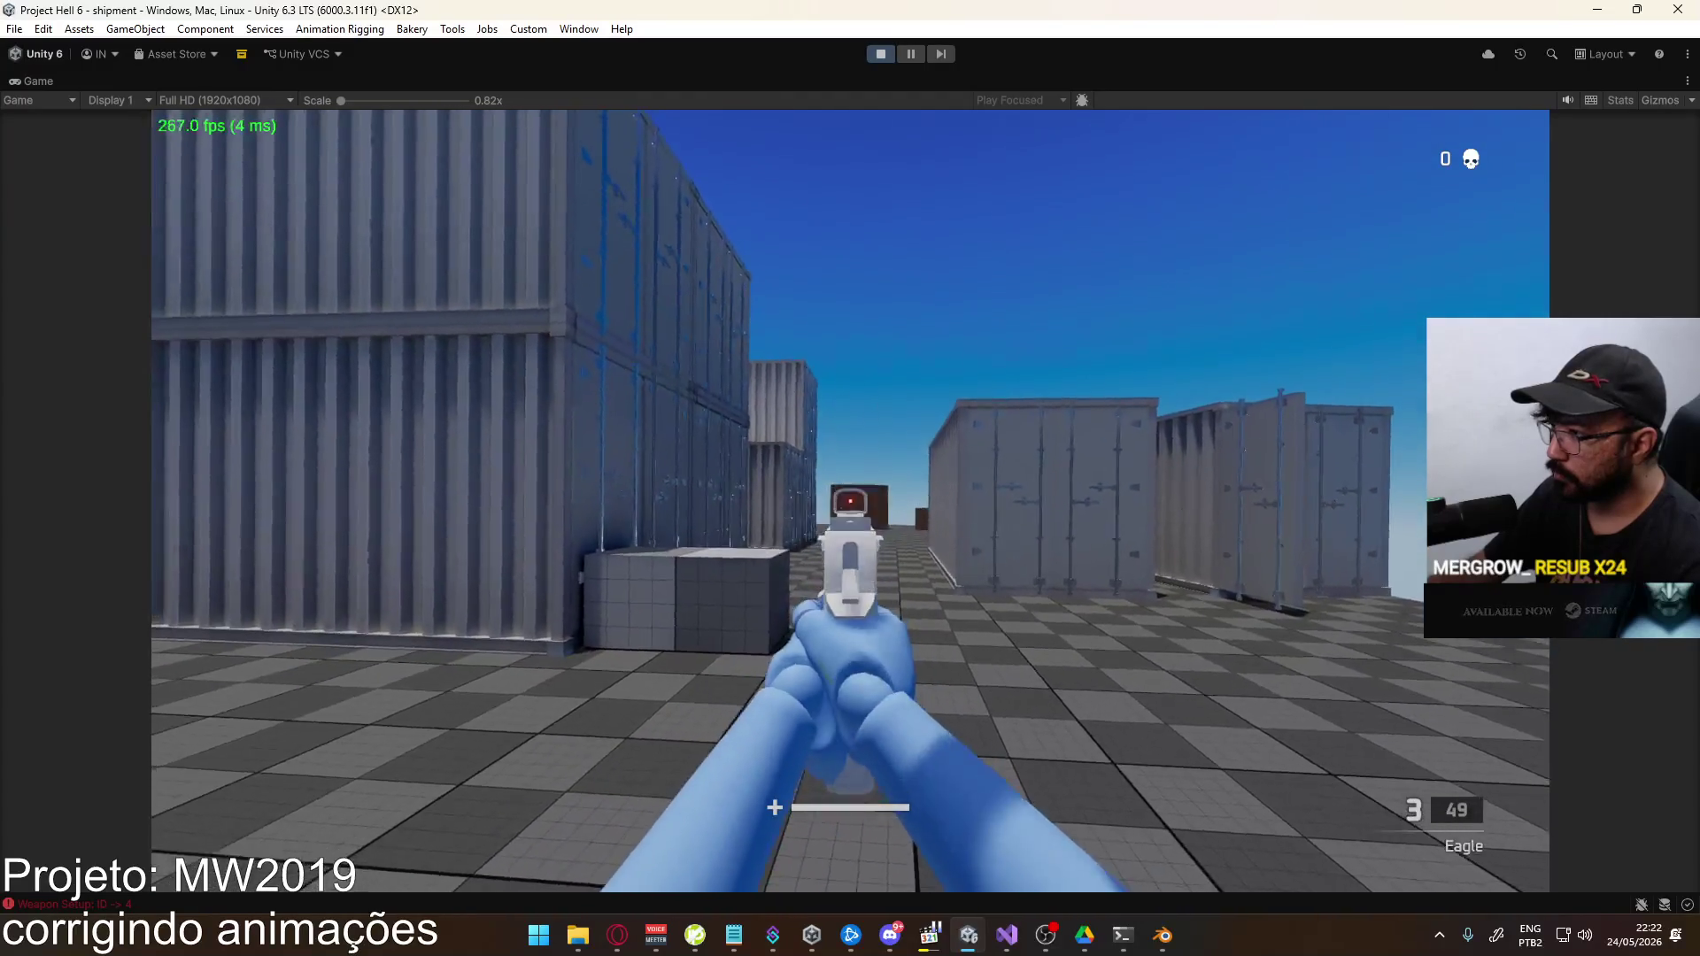
pyautogui.click(850, 500)
pyautogui.click(850, 500)
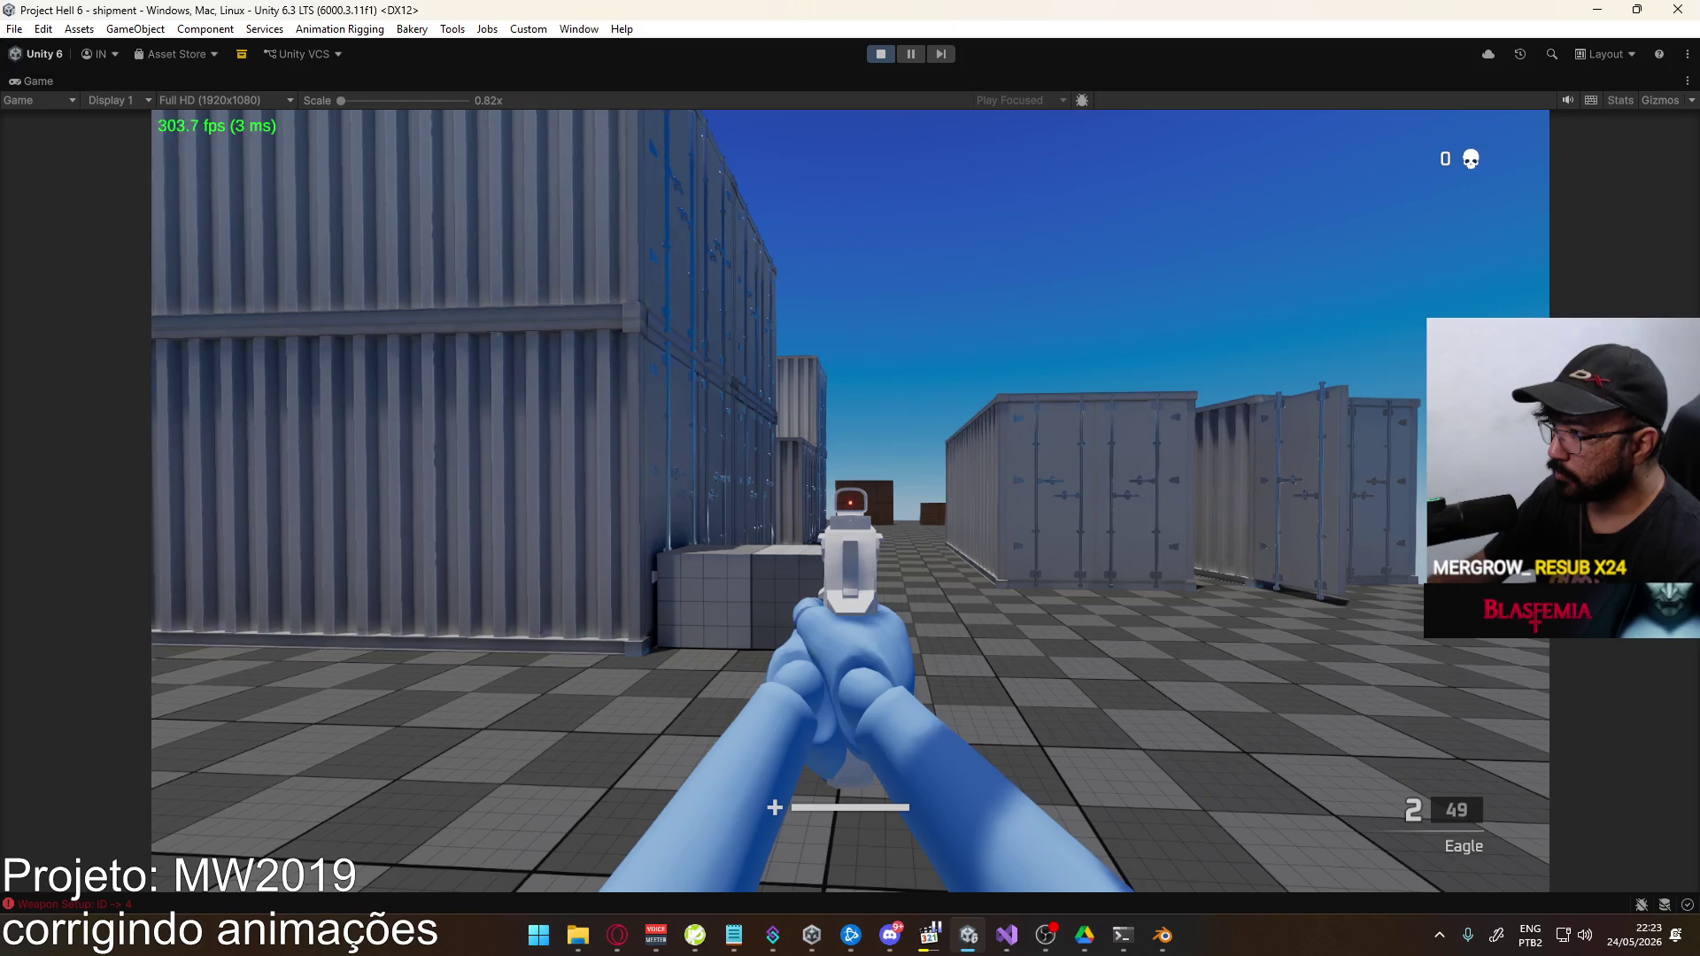
pyautogui.click(850, 500)
pyautogui.click(849, 500)
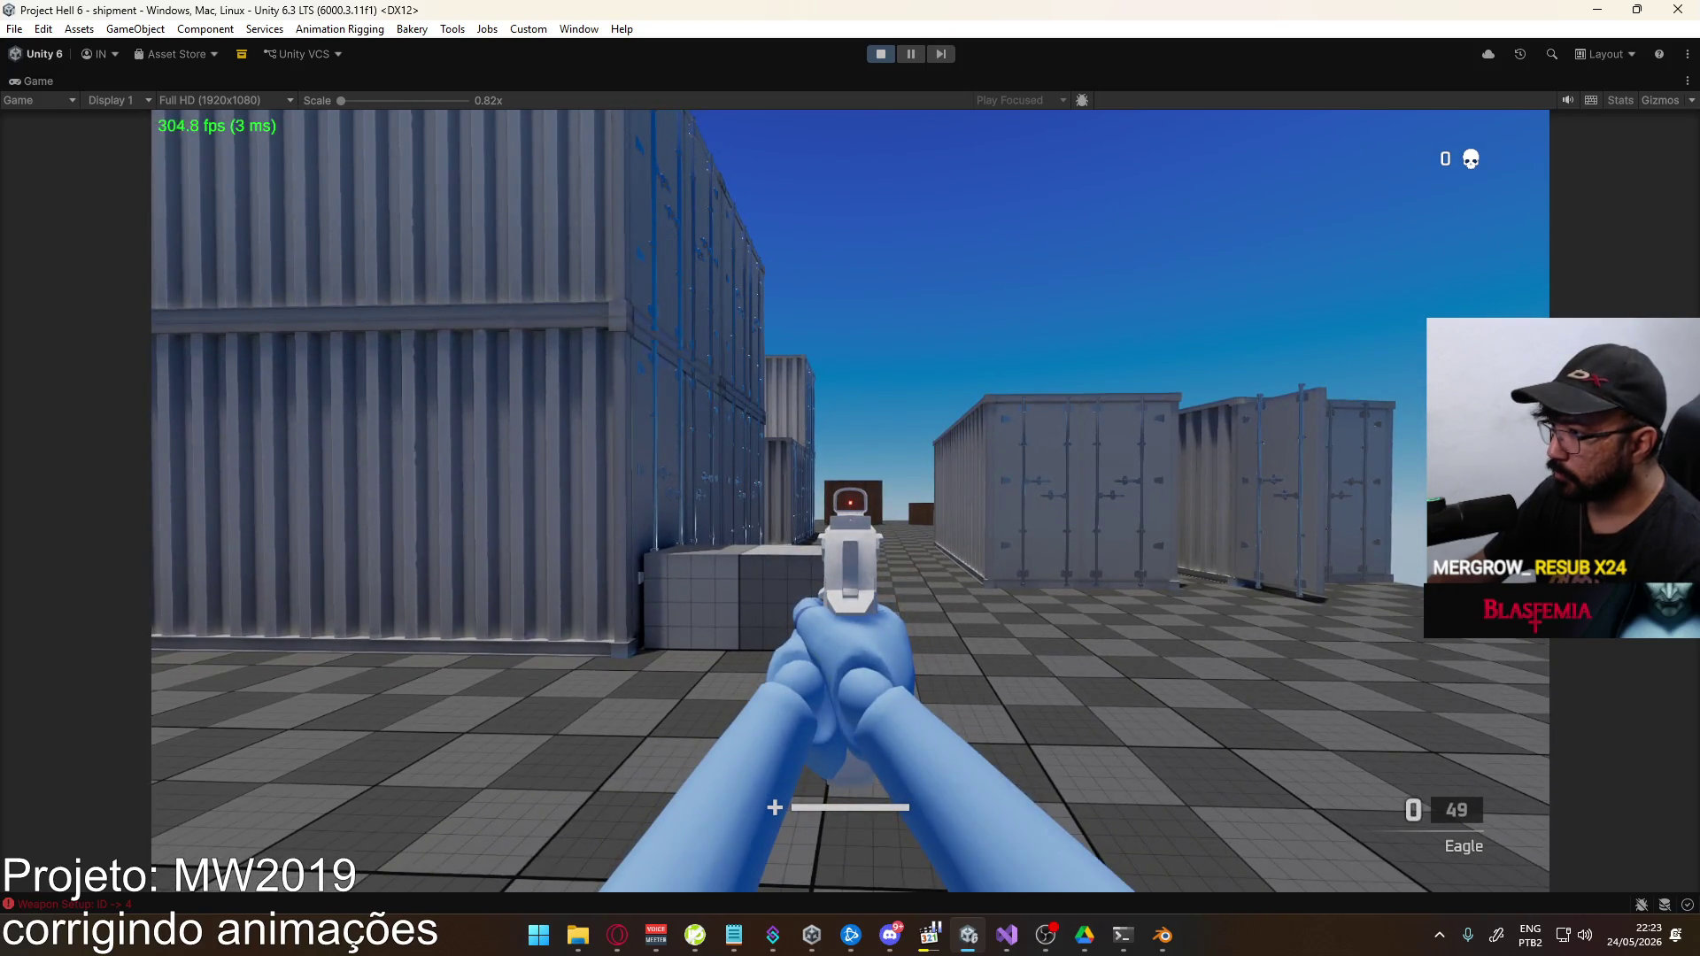
pyautogui.press('r')
# Fire six more rounds, reload, fire one more shot, and switch back to Blender
pyautogui.click(850, 501)
pyautogui.click(850, 501)
pyautogui.click(850, 500)
pyautogui.click(850, 500)
pyautogui.click(850, 500)
pyautogui.click(850, 500)
pyautogui.press('r')
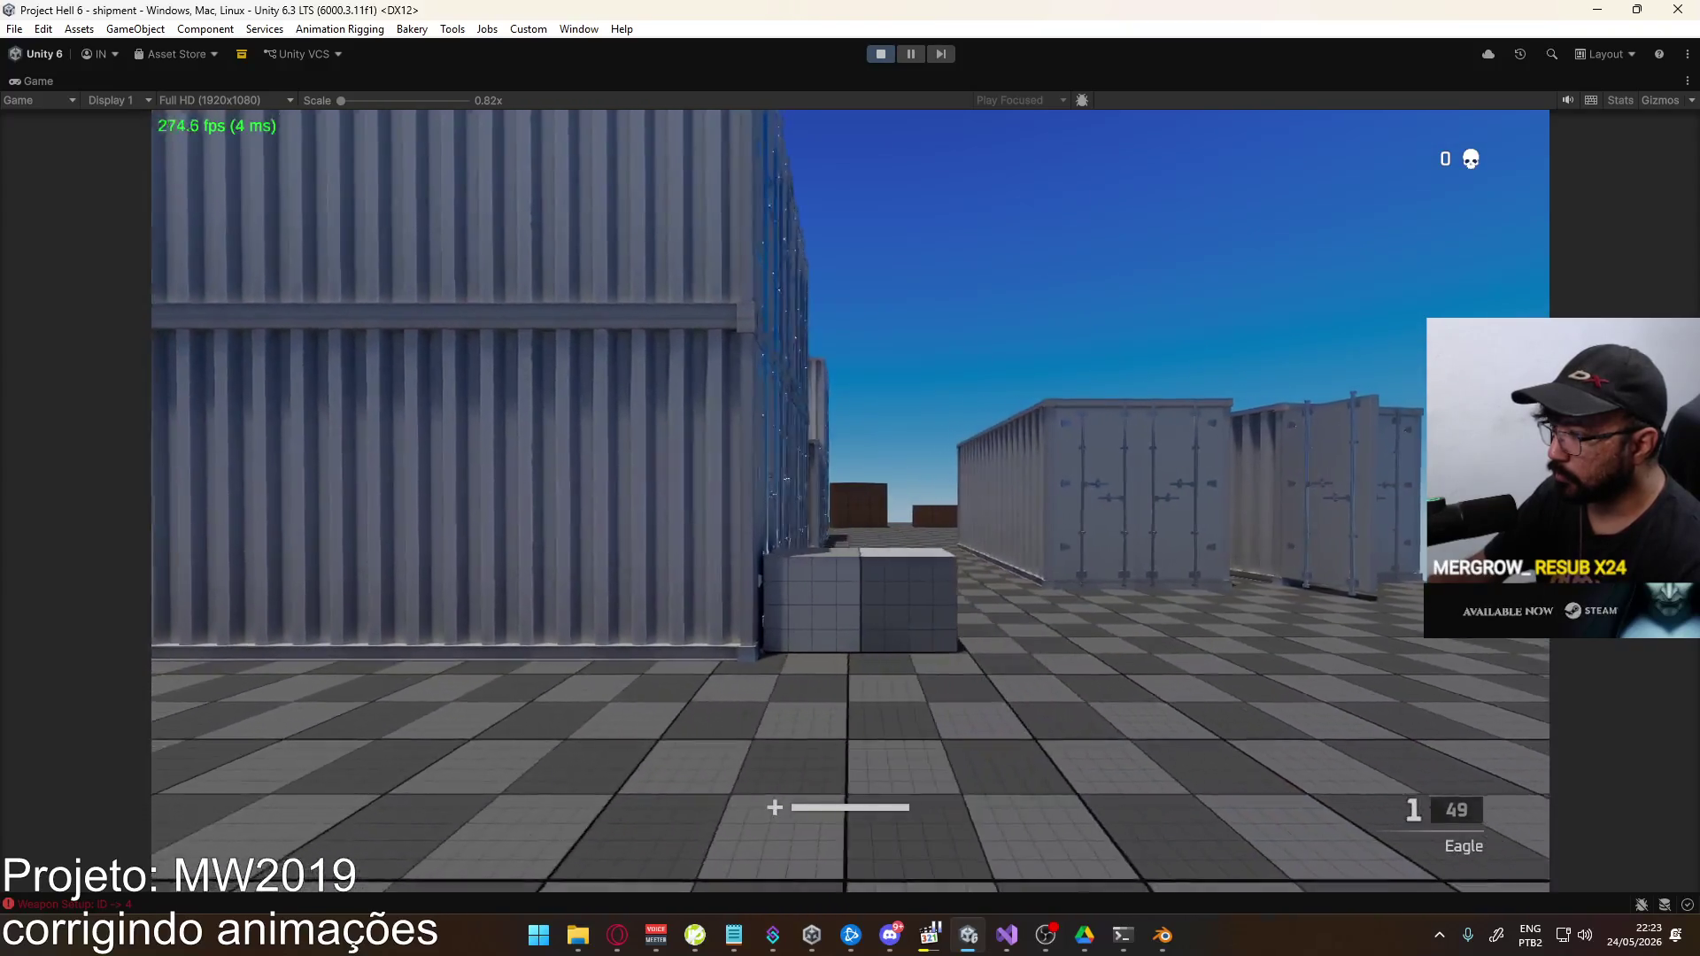
pyautogui.click(850, 501)
pyautogui.hotkey('alt', 'Tab')
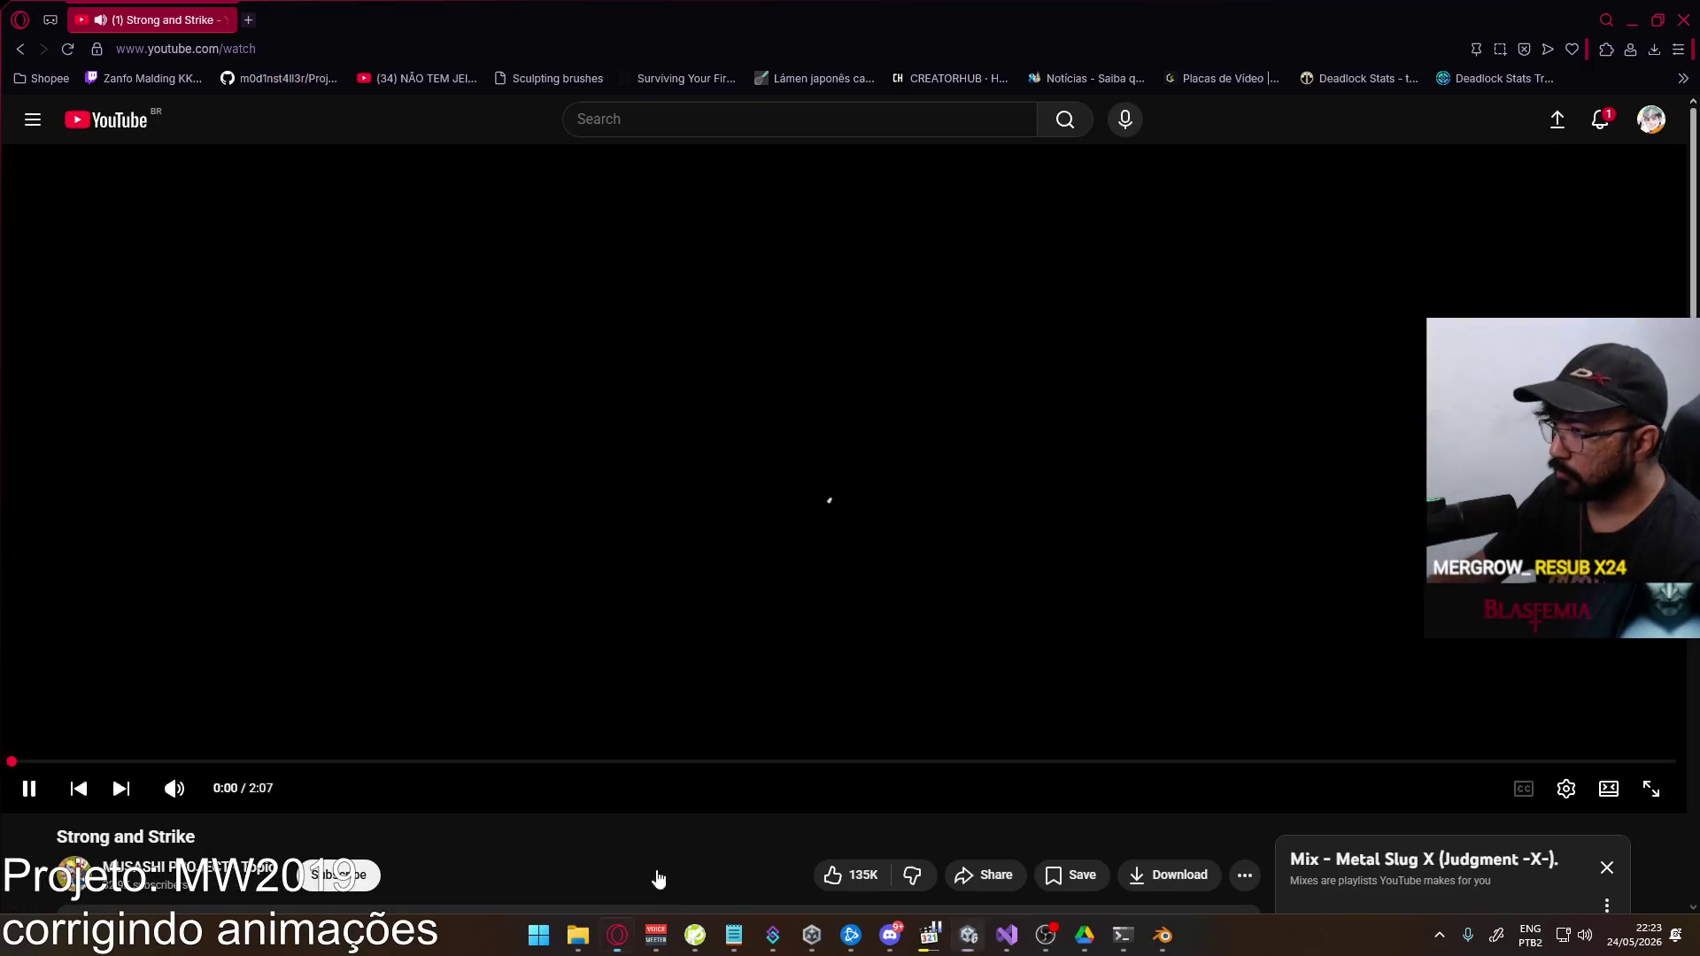
pyautogui.hotkey('alt', 'Tab')
pyautogui.hotkey('alt', 'Tab')
pyautogui.press('Tab')
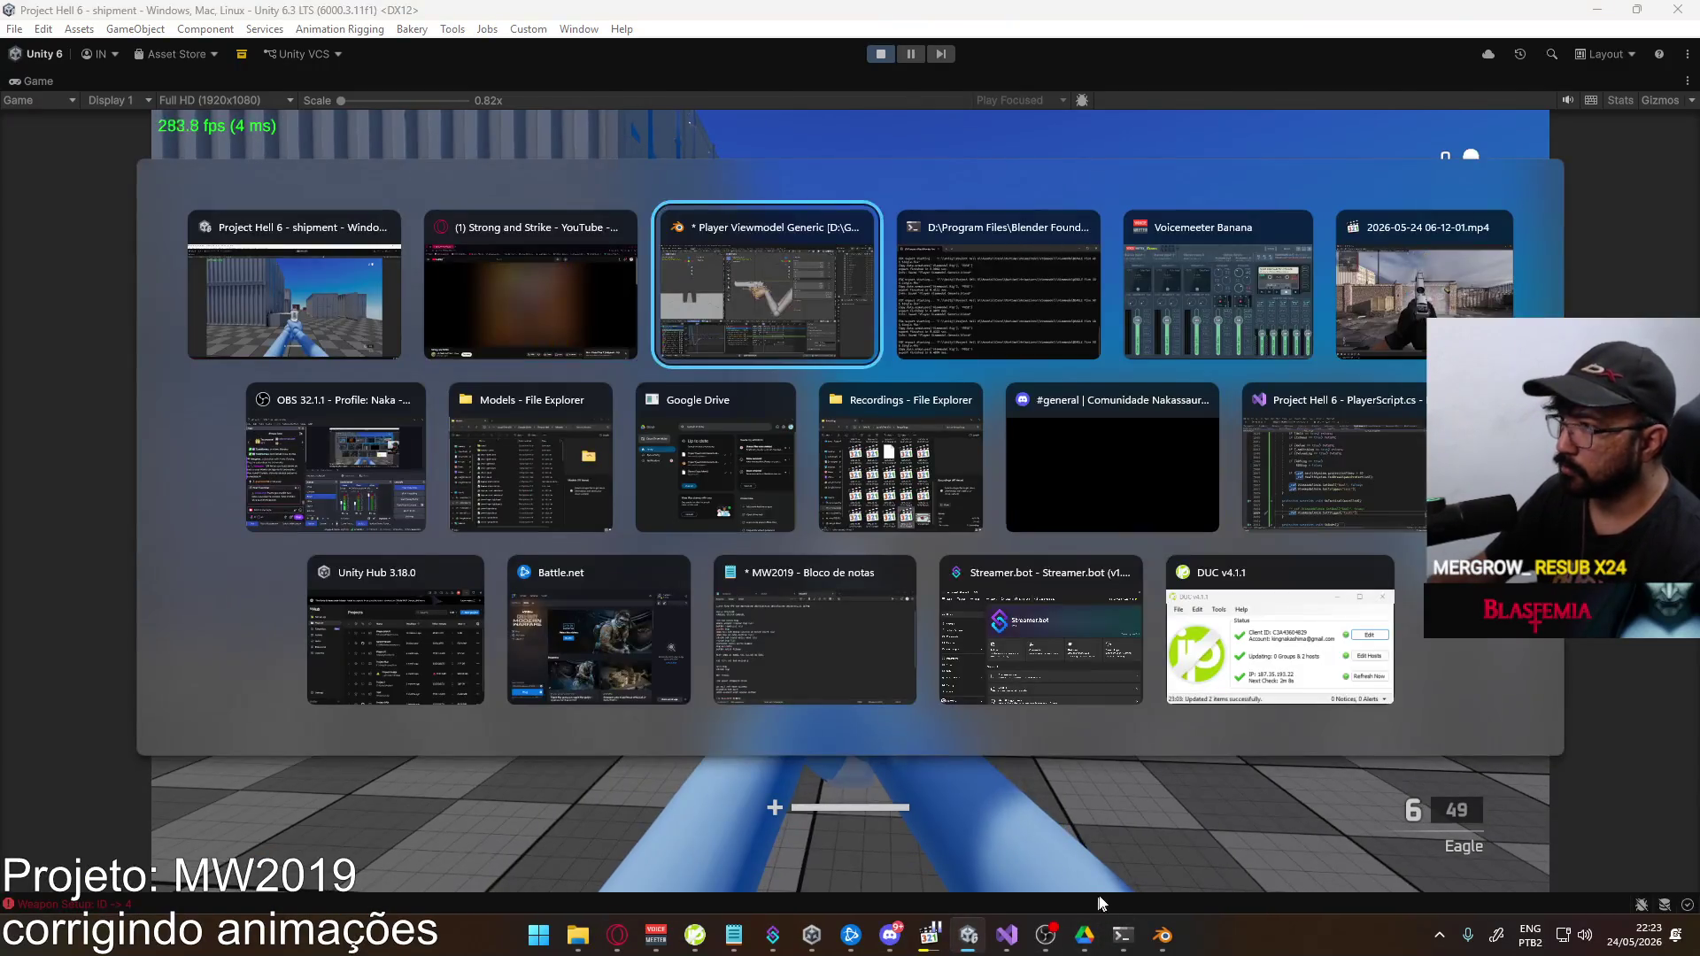
# Replay the fire animation from frame 1 and scrub through it to review
pyautogui.moveTo(794, 640); pyautogui.dragTo(740, 650)
pyautogui.press('space')
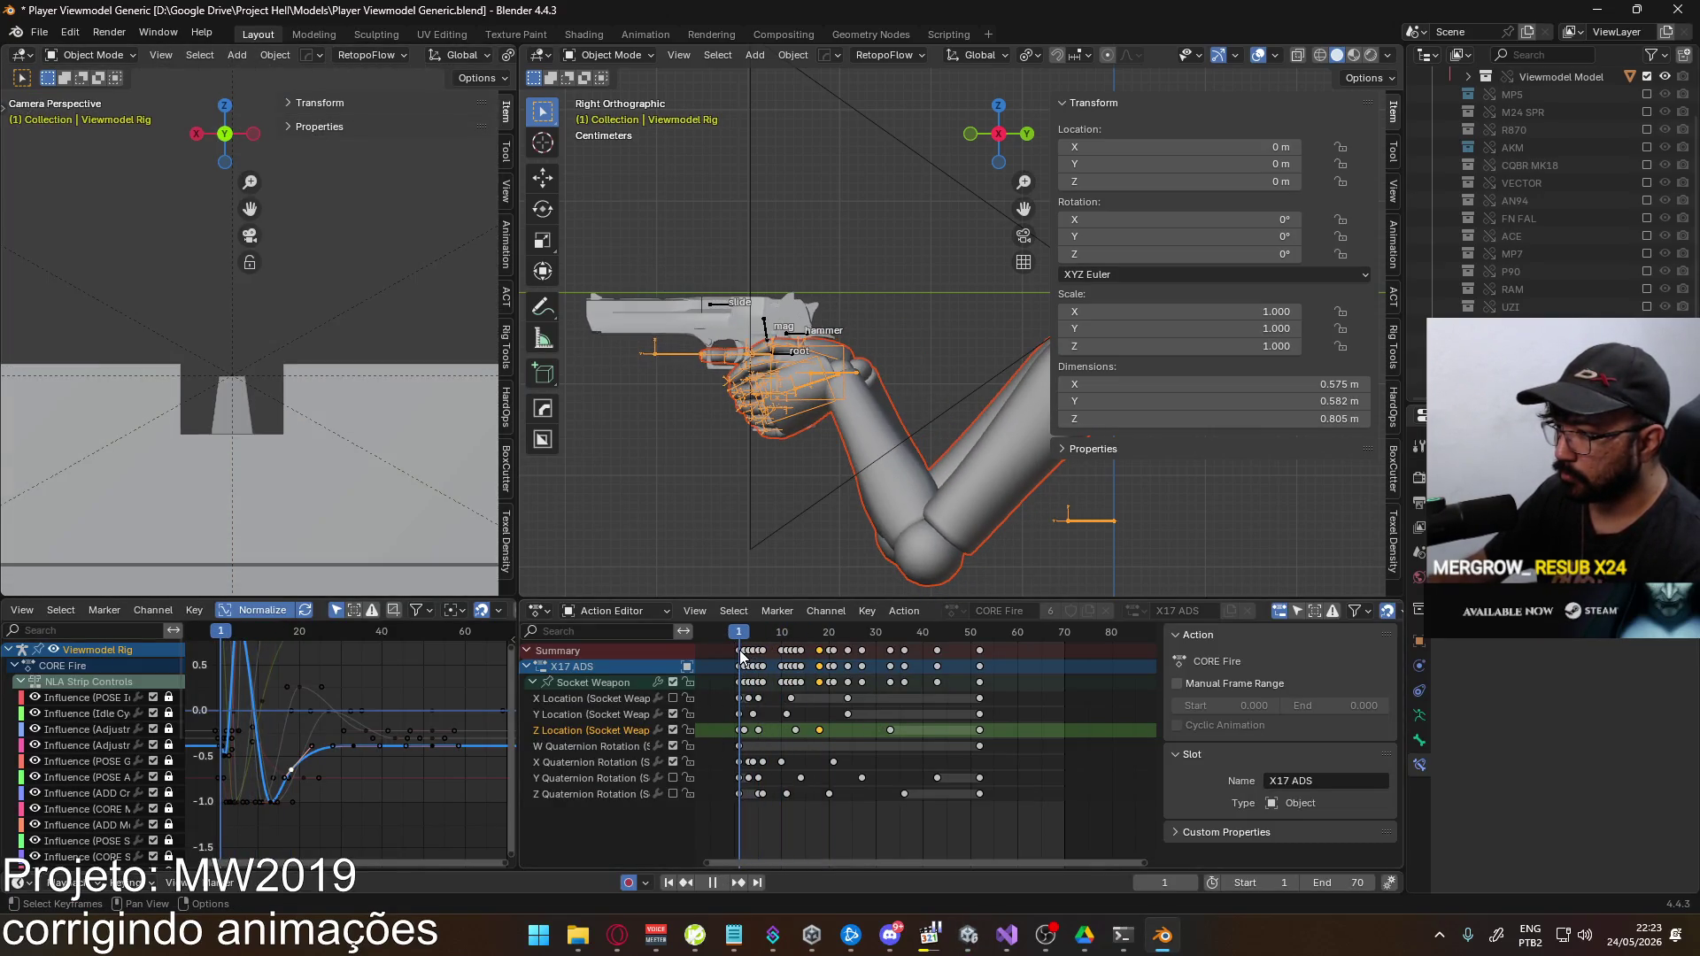
pyautogui.press('Escape')
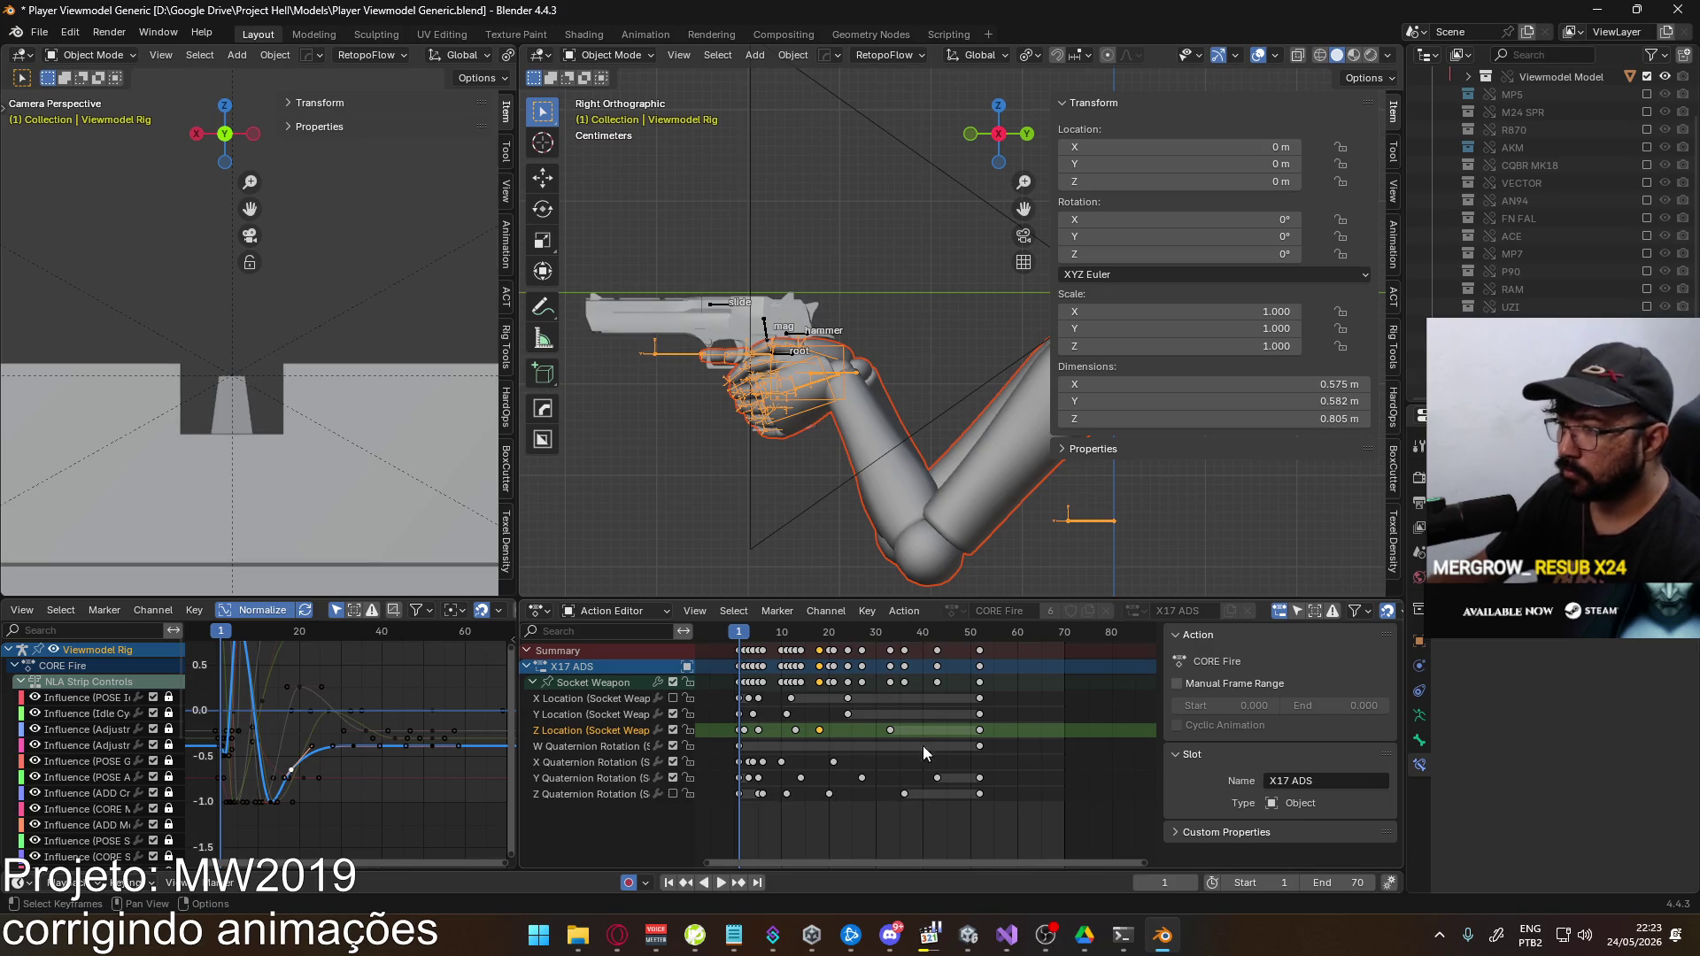
pyautogui.moveTo(742, 634)
pyautogui.mouseDown()
pyautogui.moveTo(897, 631)
pyautogui.moveTo(861, 620)
pyautogui.mouseUp()
# Save the .blend and re-export the ADS fire animation as FBX over the existing file
pyautogui.hotkey('ctrl', 's')
pyautogui.click(62, 34)
pyautogui.click(41, 37)
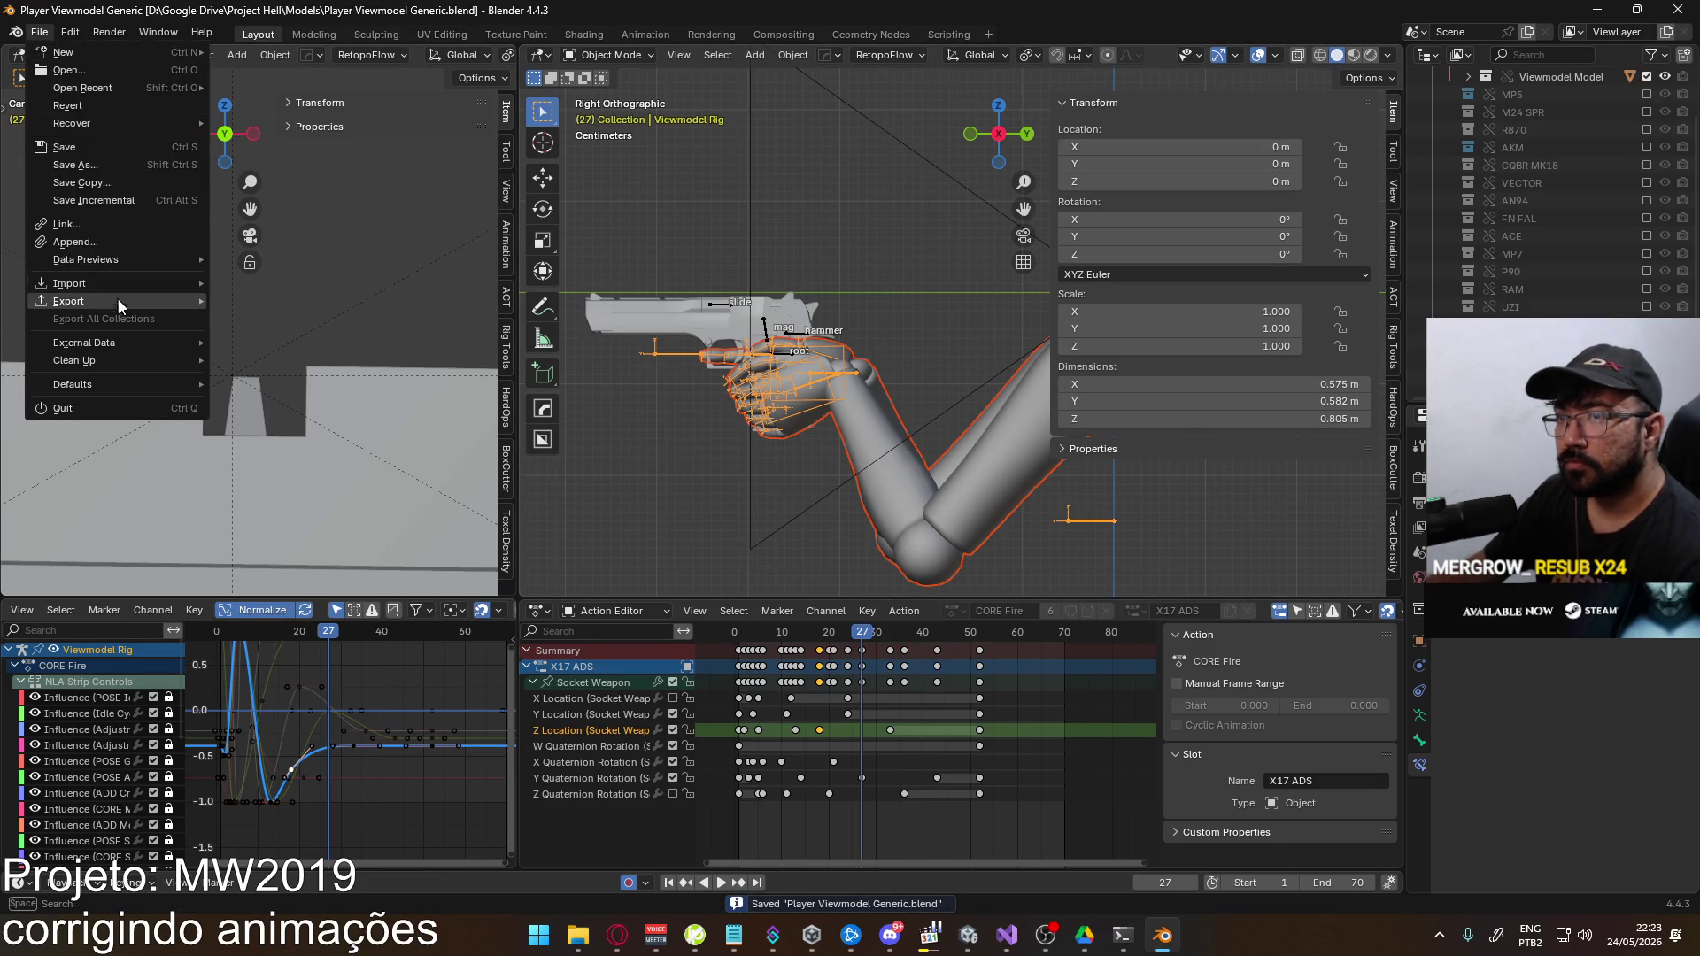
pyautogui.moveTo(71, 301)
pyautogui.click(354, 460)
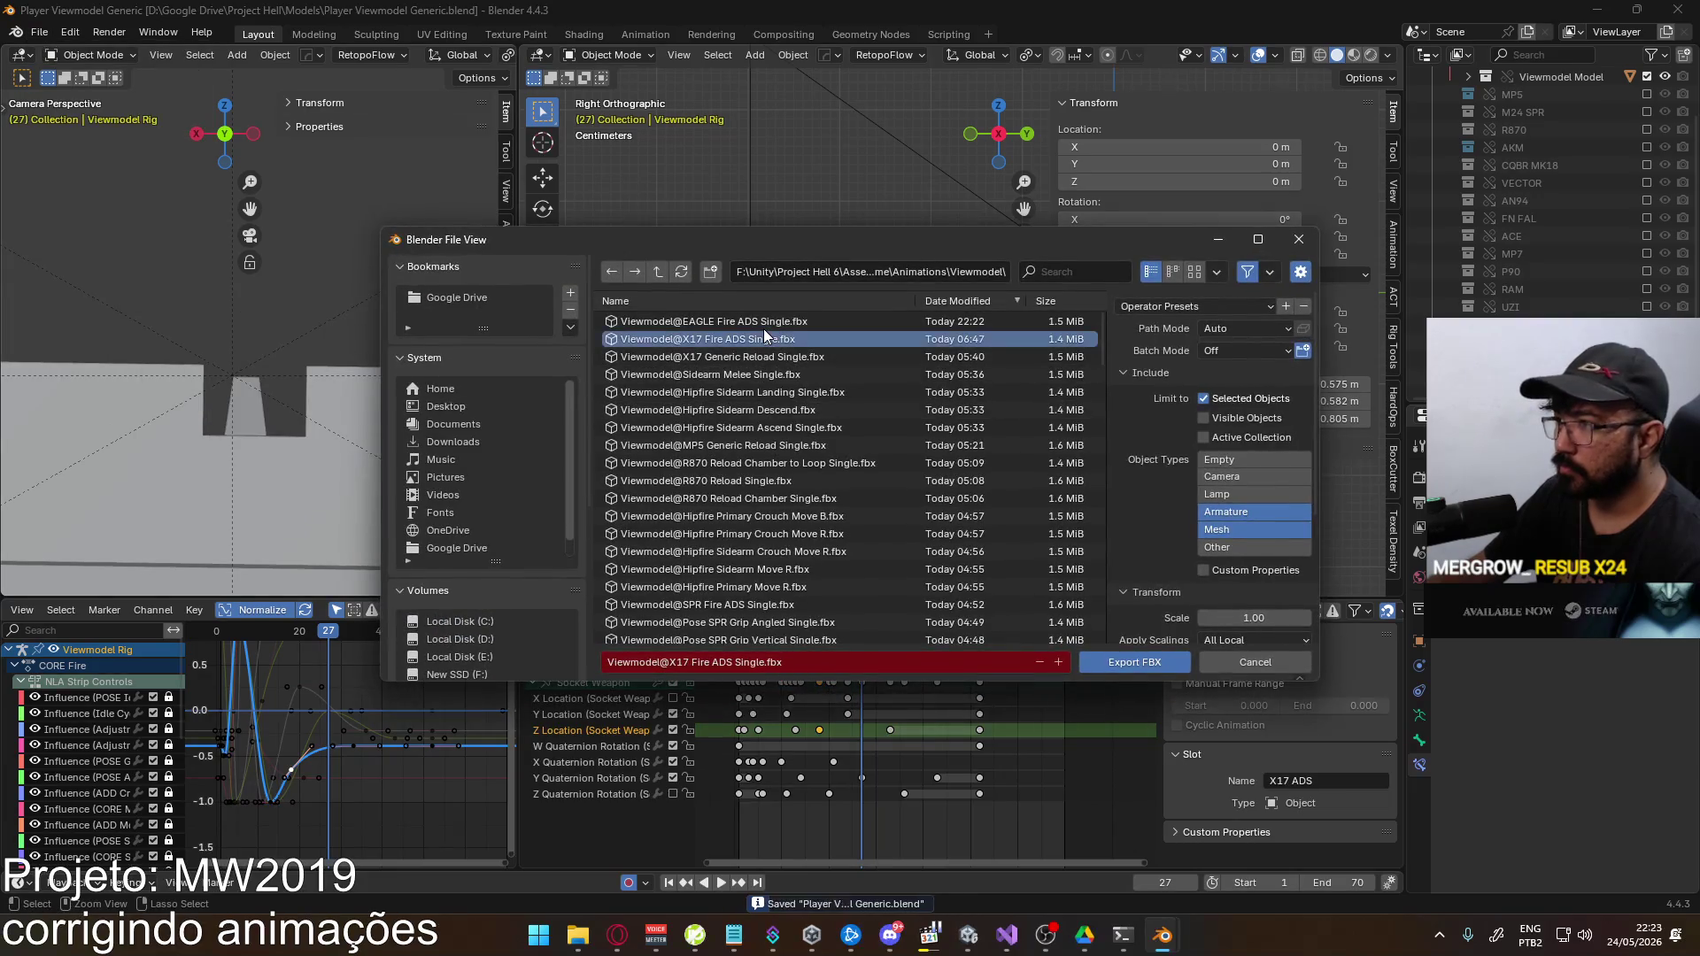
pyautogui.press('Escape')
# In Unity, aim down the Eagle's sights and fire once, then return to Blender
pyautogui.hotkey('alt', 'Tab')
pyautogui.press('2')
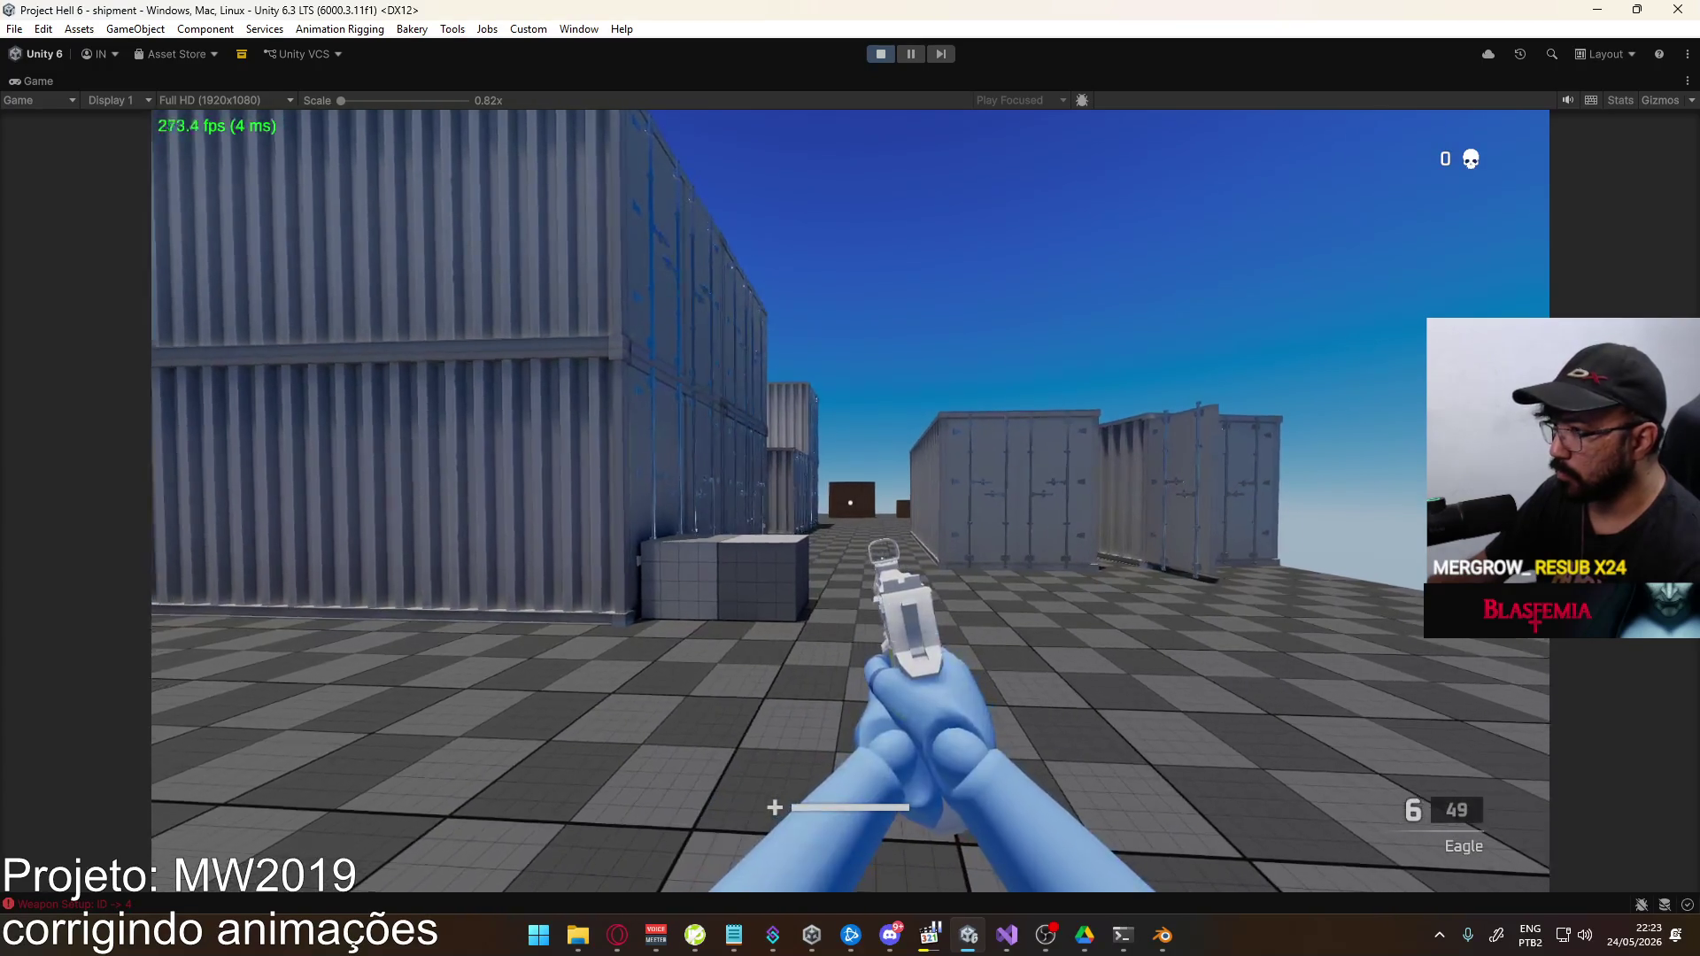
pyautogui.rightClick(897, 588)
pyautogui.click(898, 588)
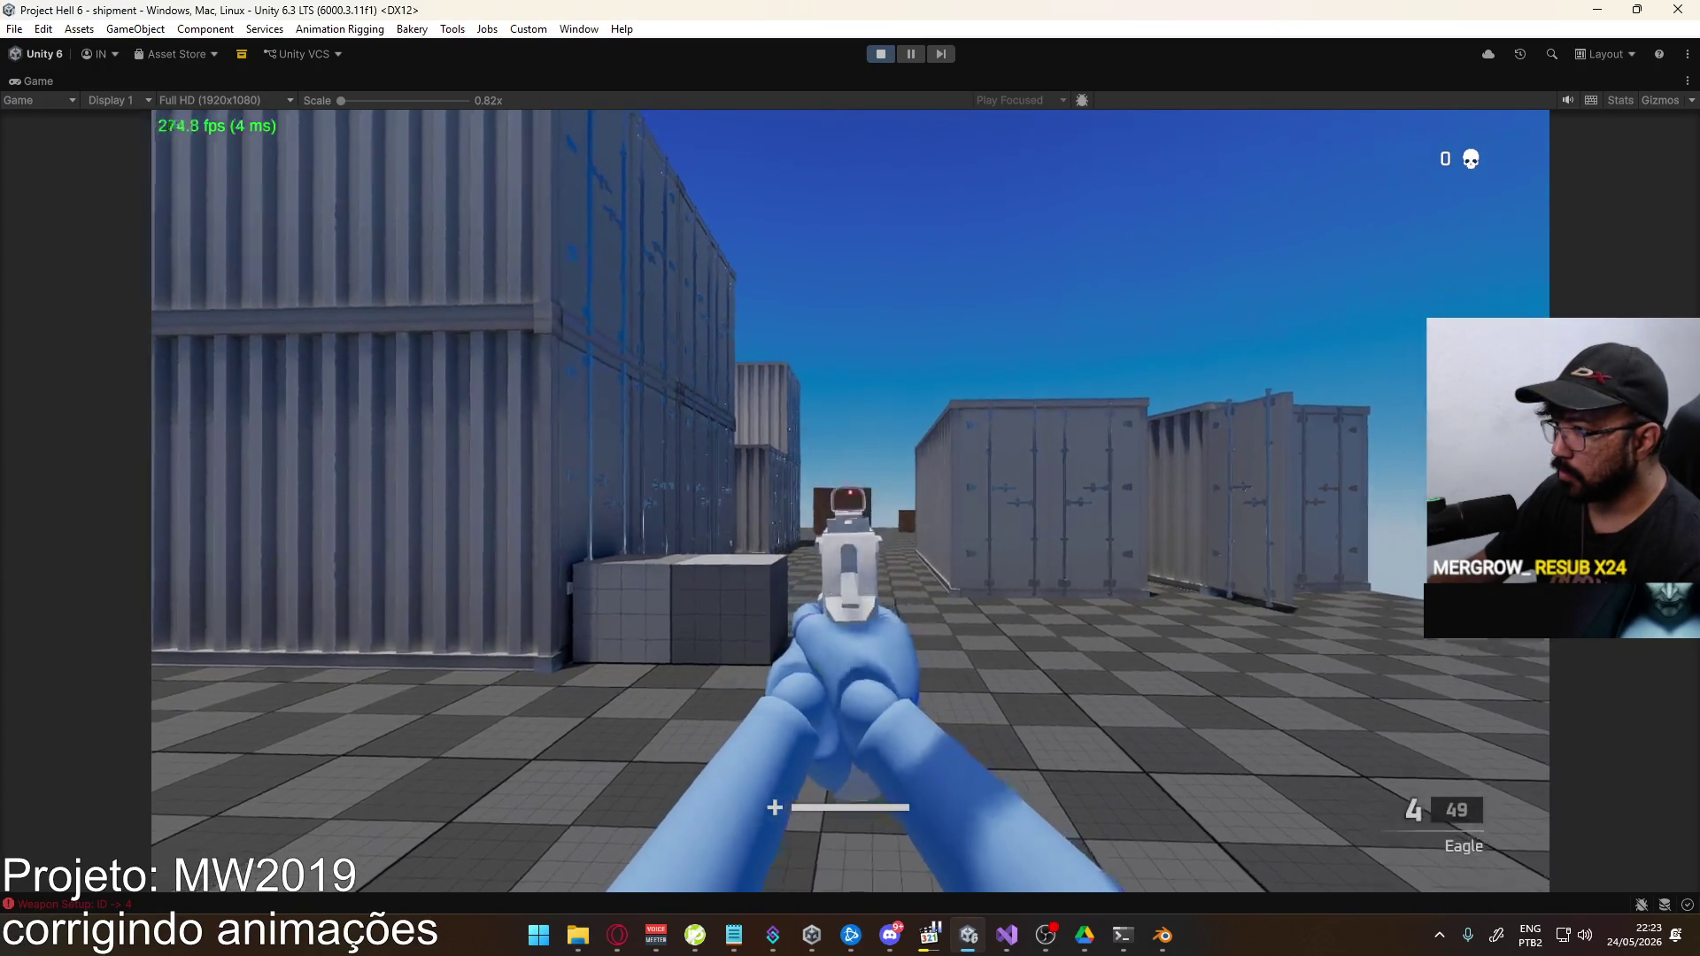
pyautogui.hotkey('alt', 'Tab')
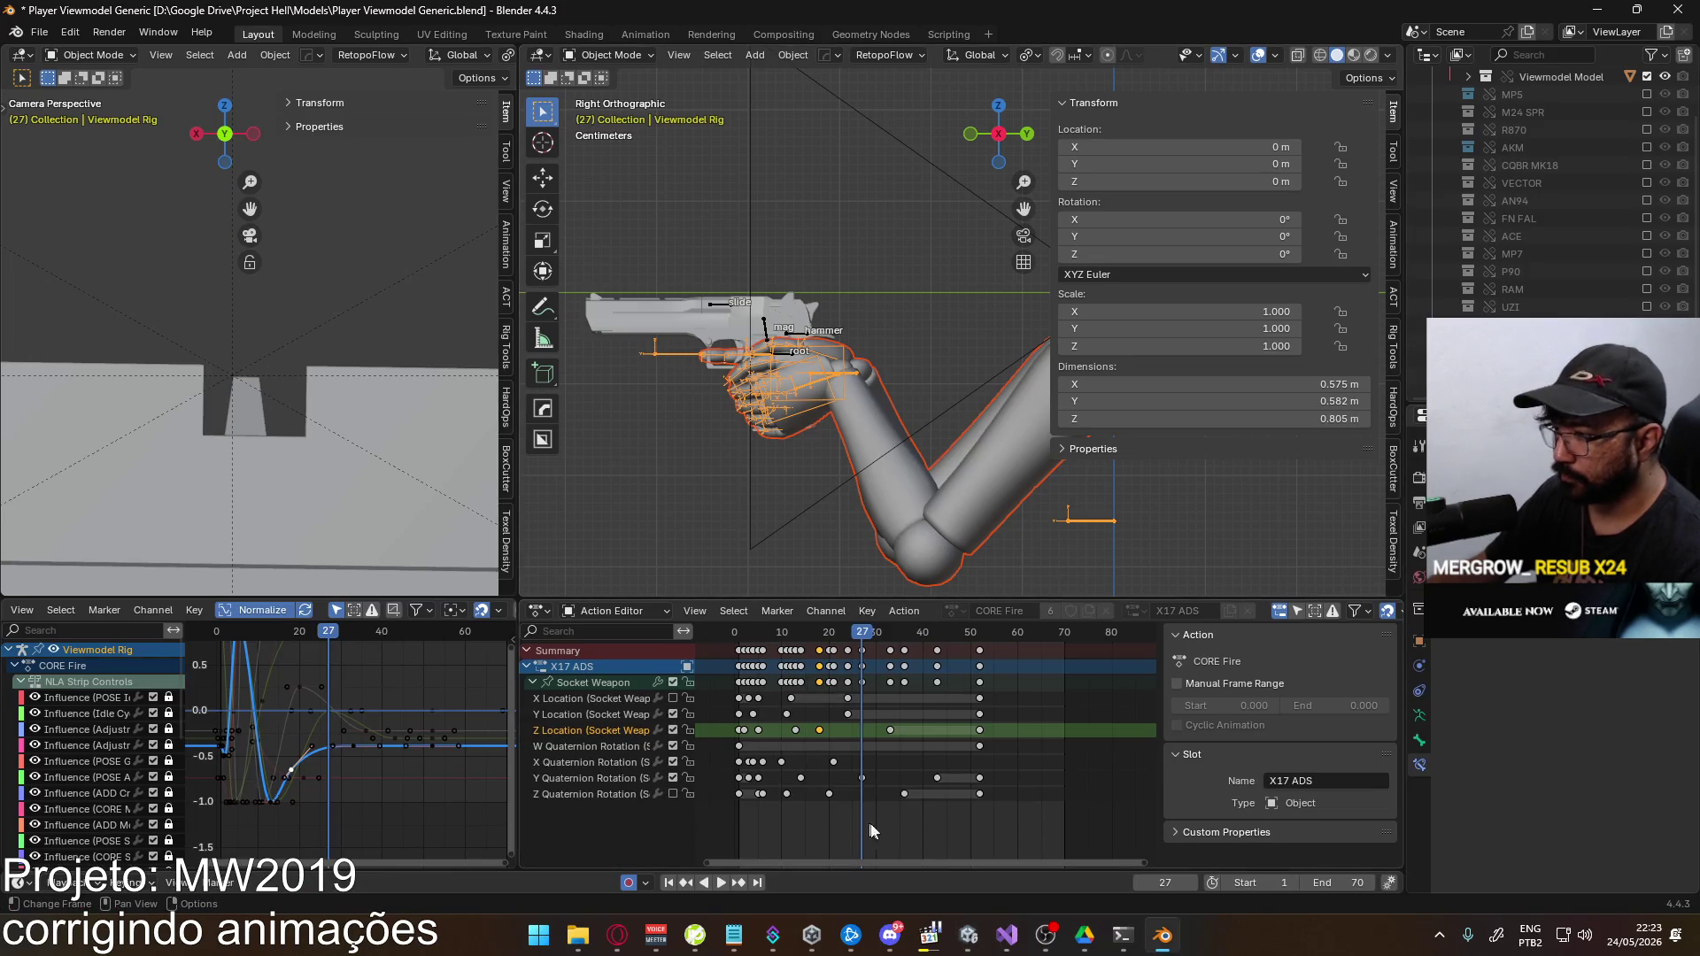
# Delete the socket's Y Quaternion Rotation key at frame 27
pyautogui.doubleClick(610, 779)
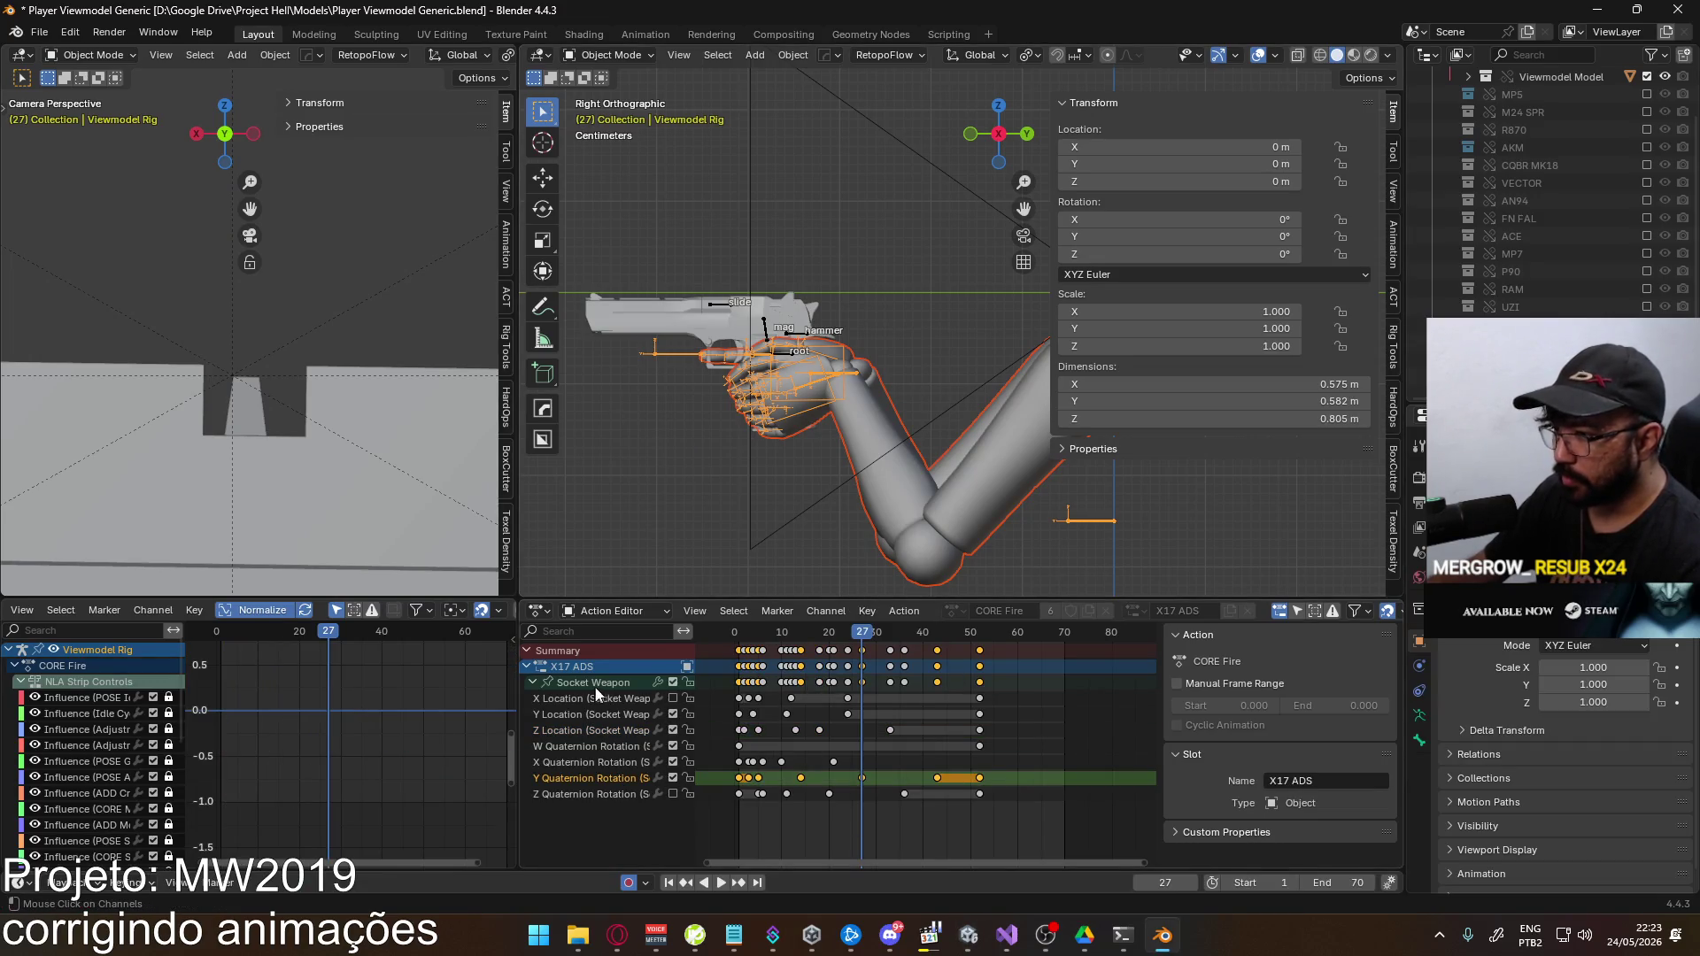
pyautogui.moveTo(434, 751); pyautogui.dragTo(401, 753, button='middle')
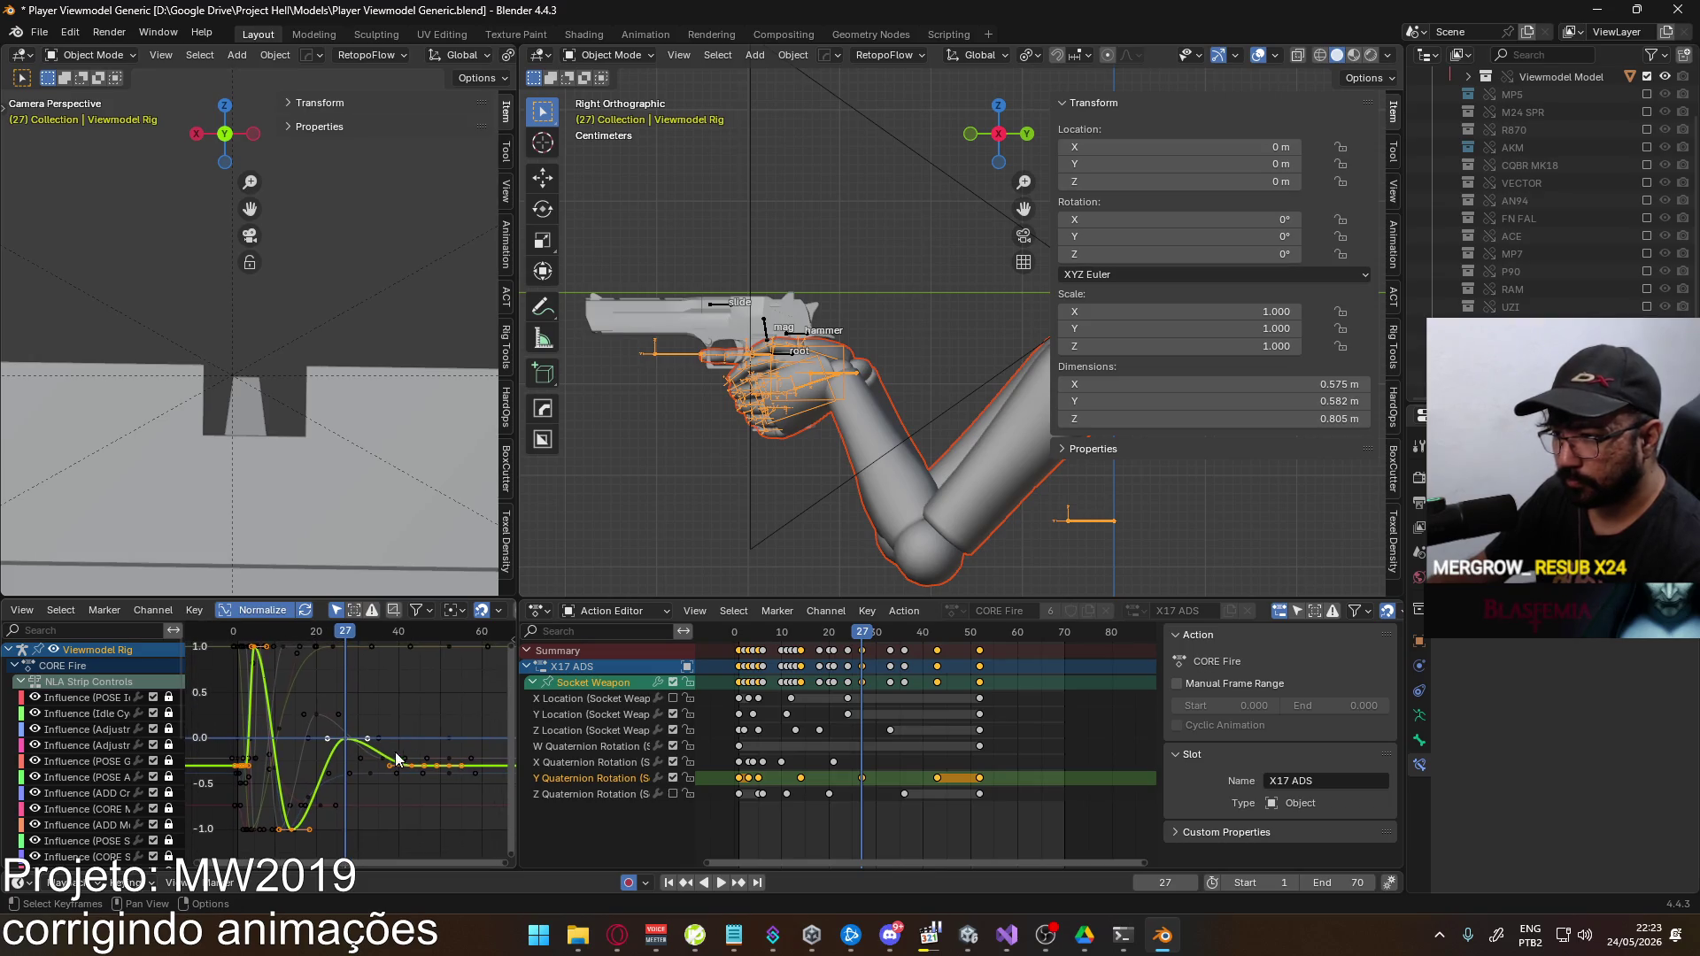
pyautogui.click(864, 779)
pyautogui.press('Delete')
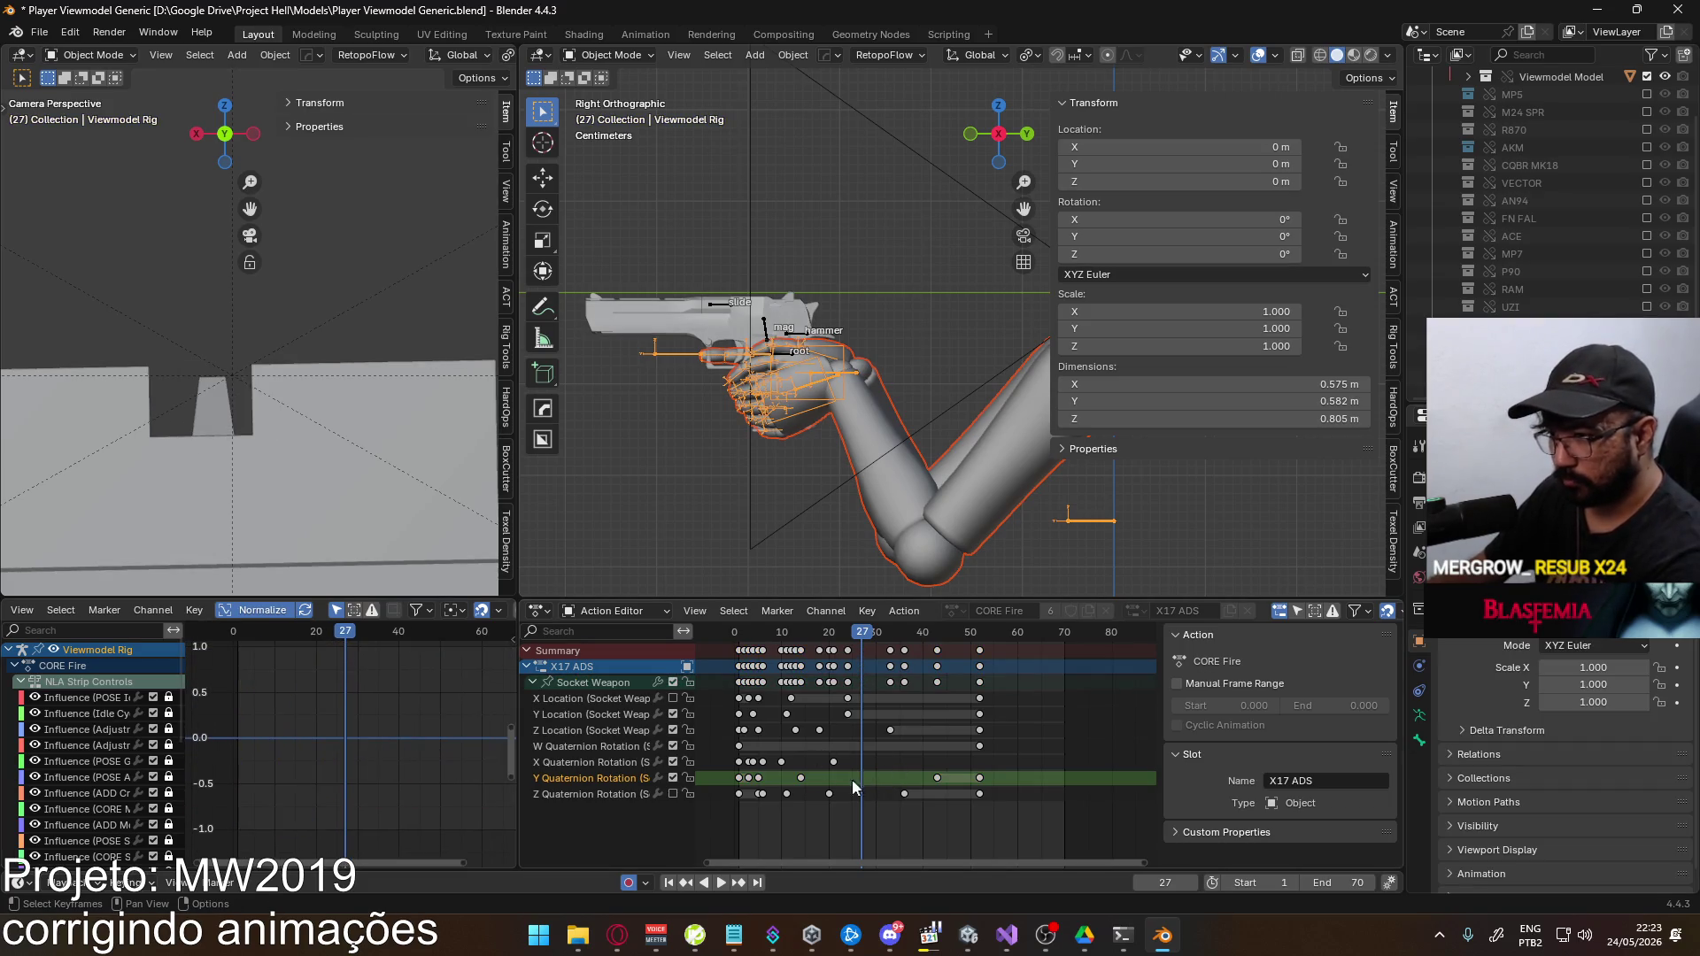
# Slide the Socket Weapon Y Quaternion recoil key near frame 43 earlier in time
pyautogui.click(595, 682)
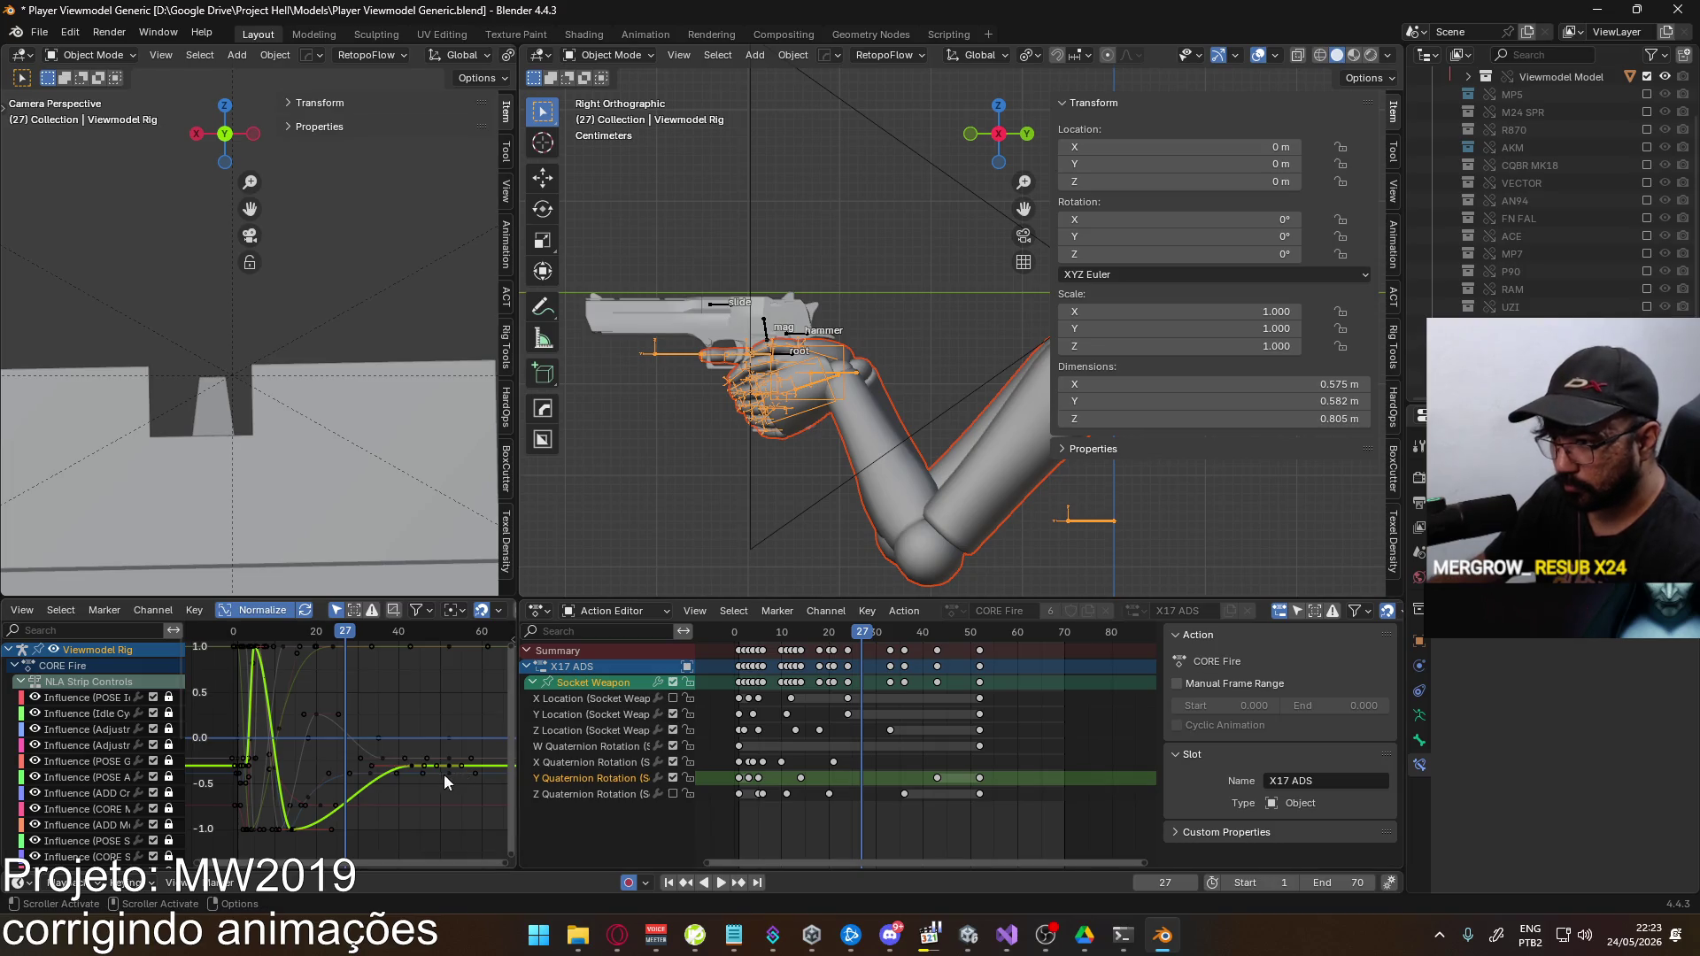
pyautogui.click(414, 765)
pyautogui.press('g')
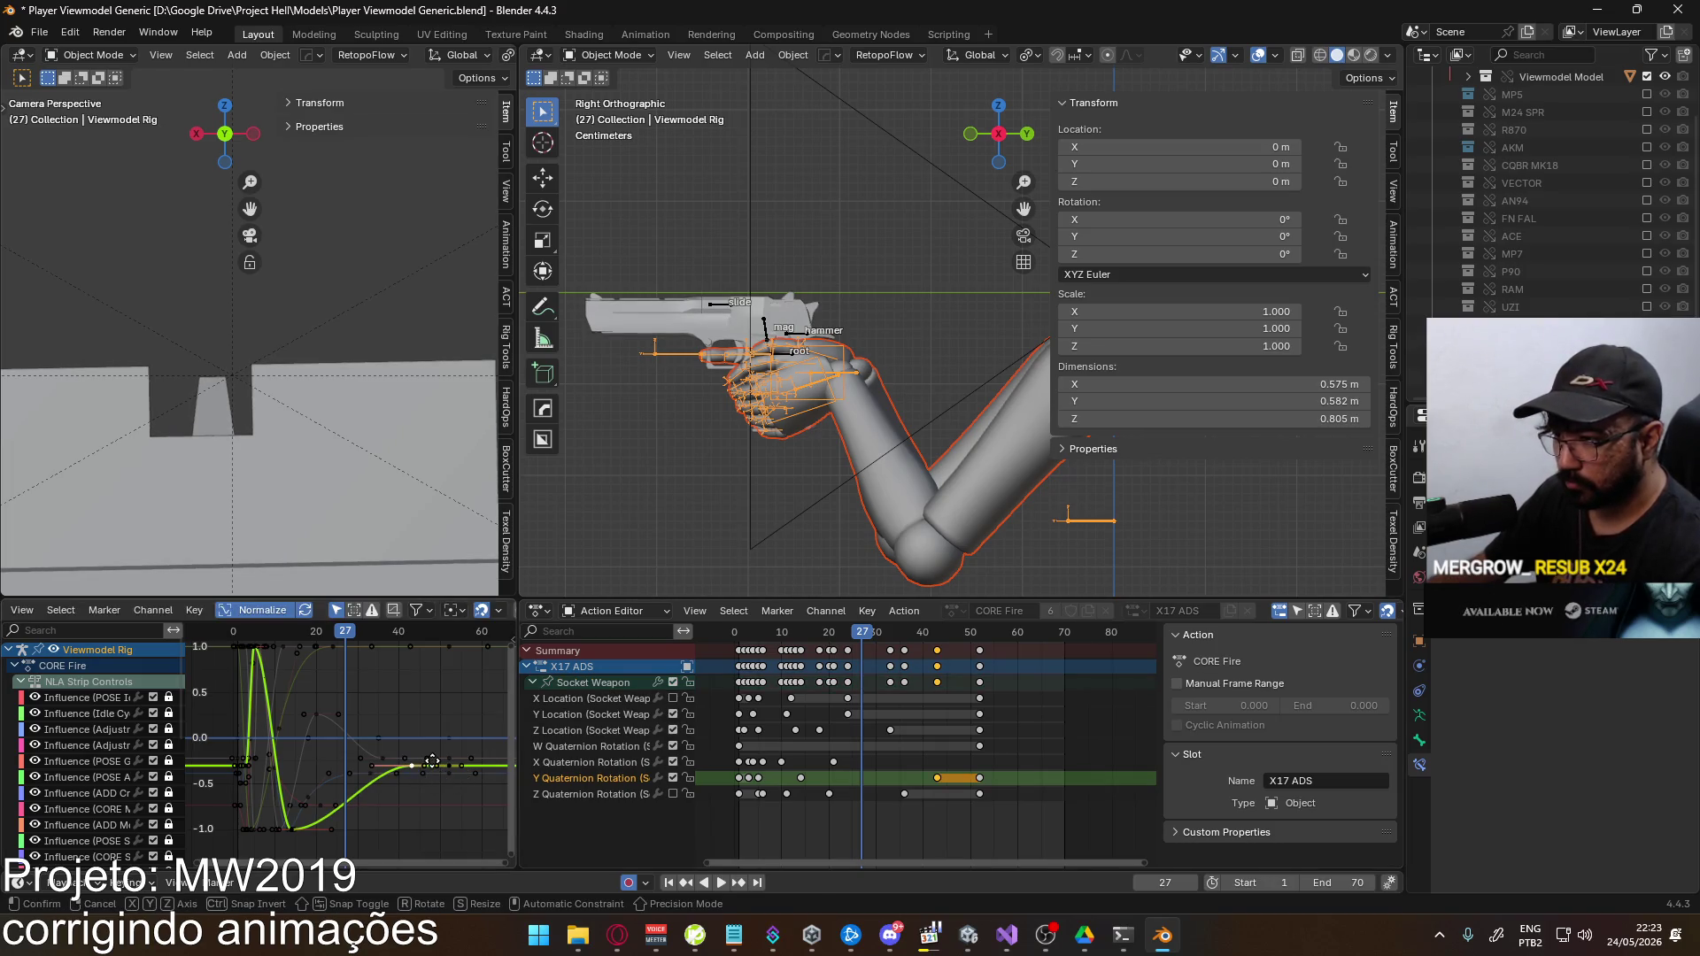
pyautogui.press('x')
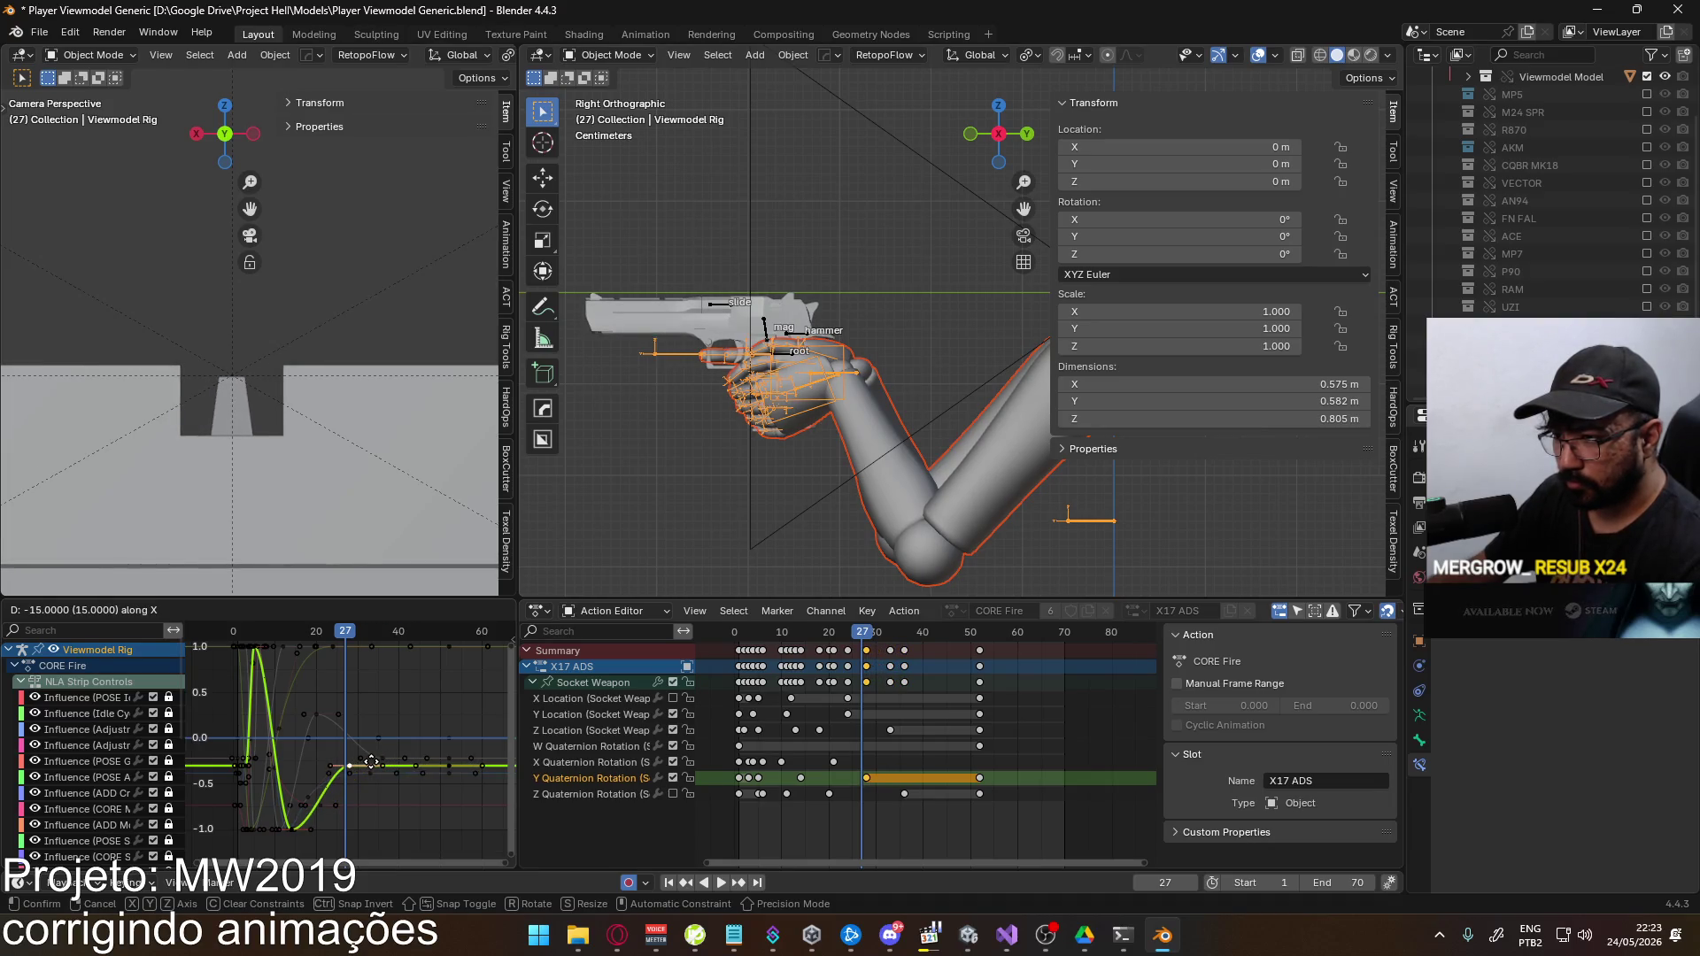
pyautogui.click(373, 768)
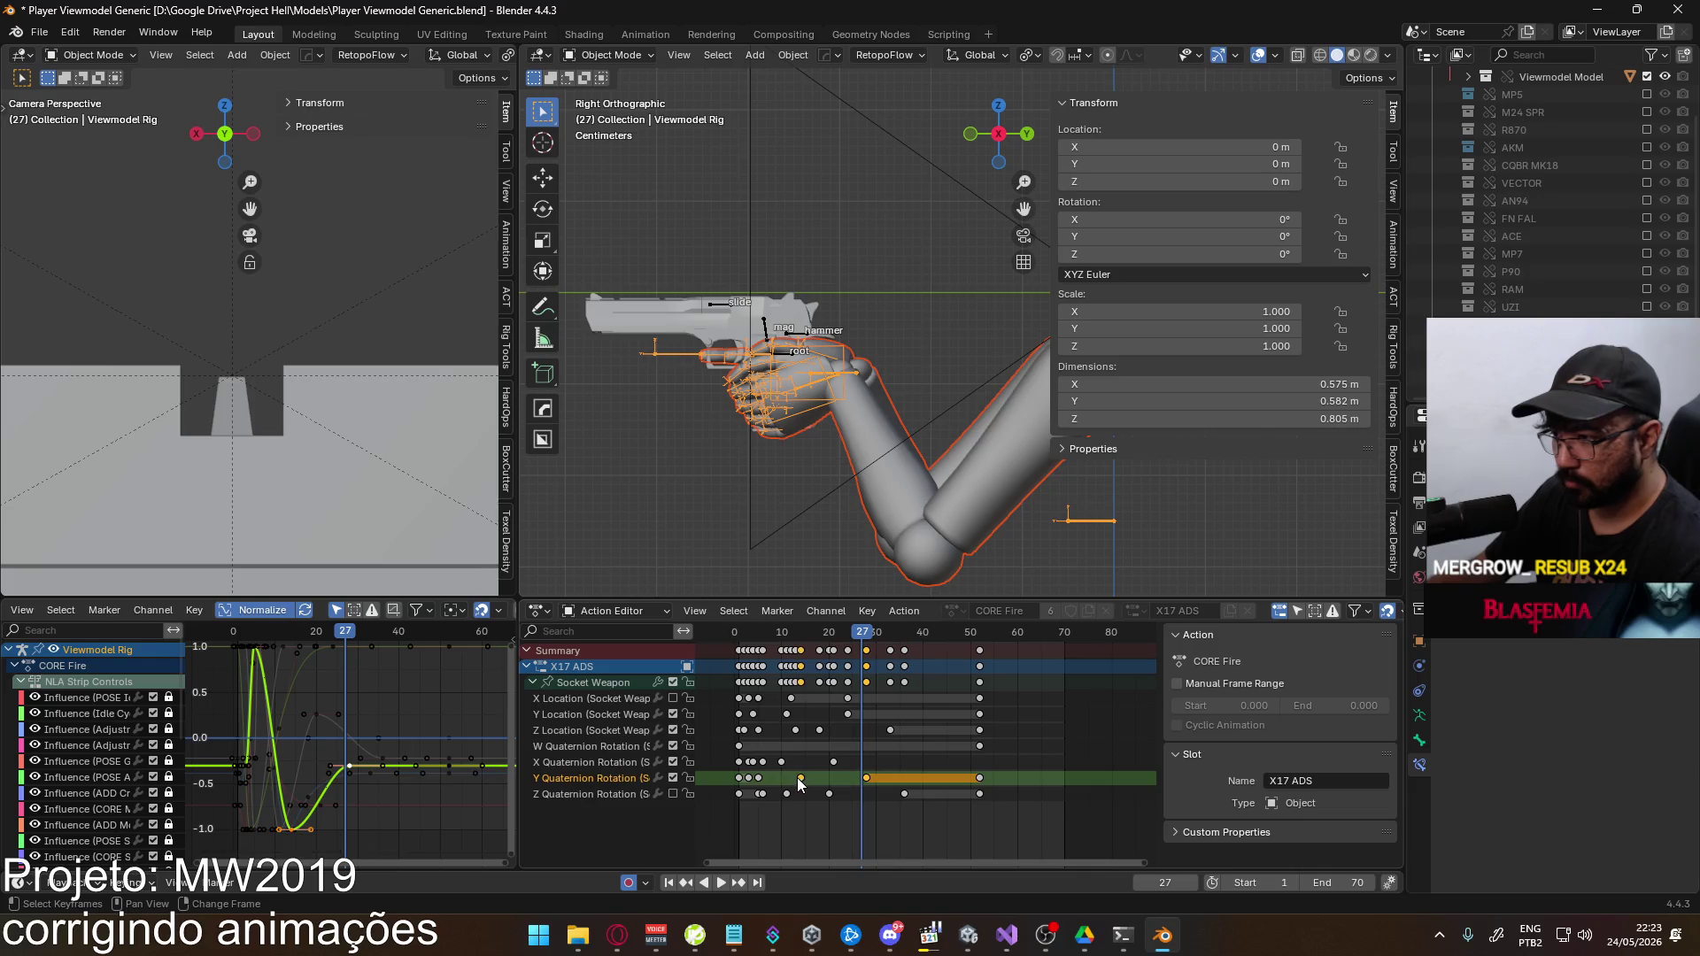
pyautogui.press('g')
pyautogui.press('x')
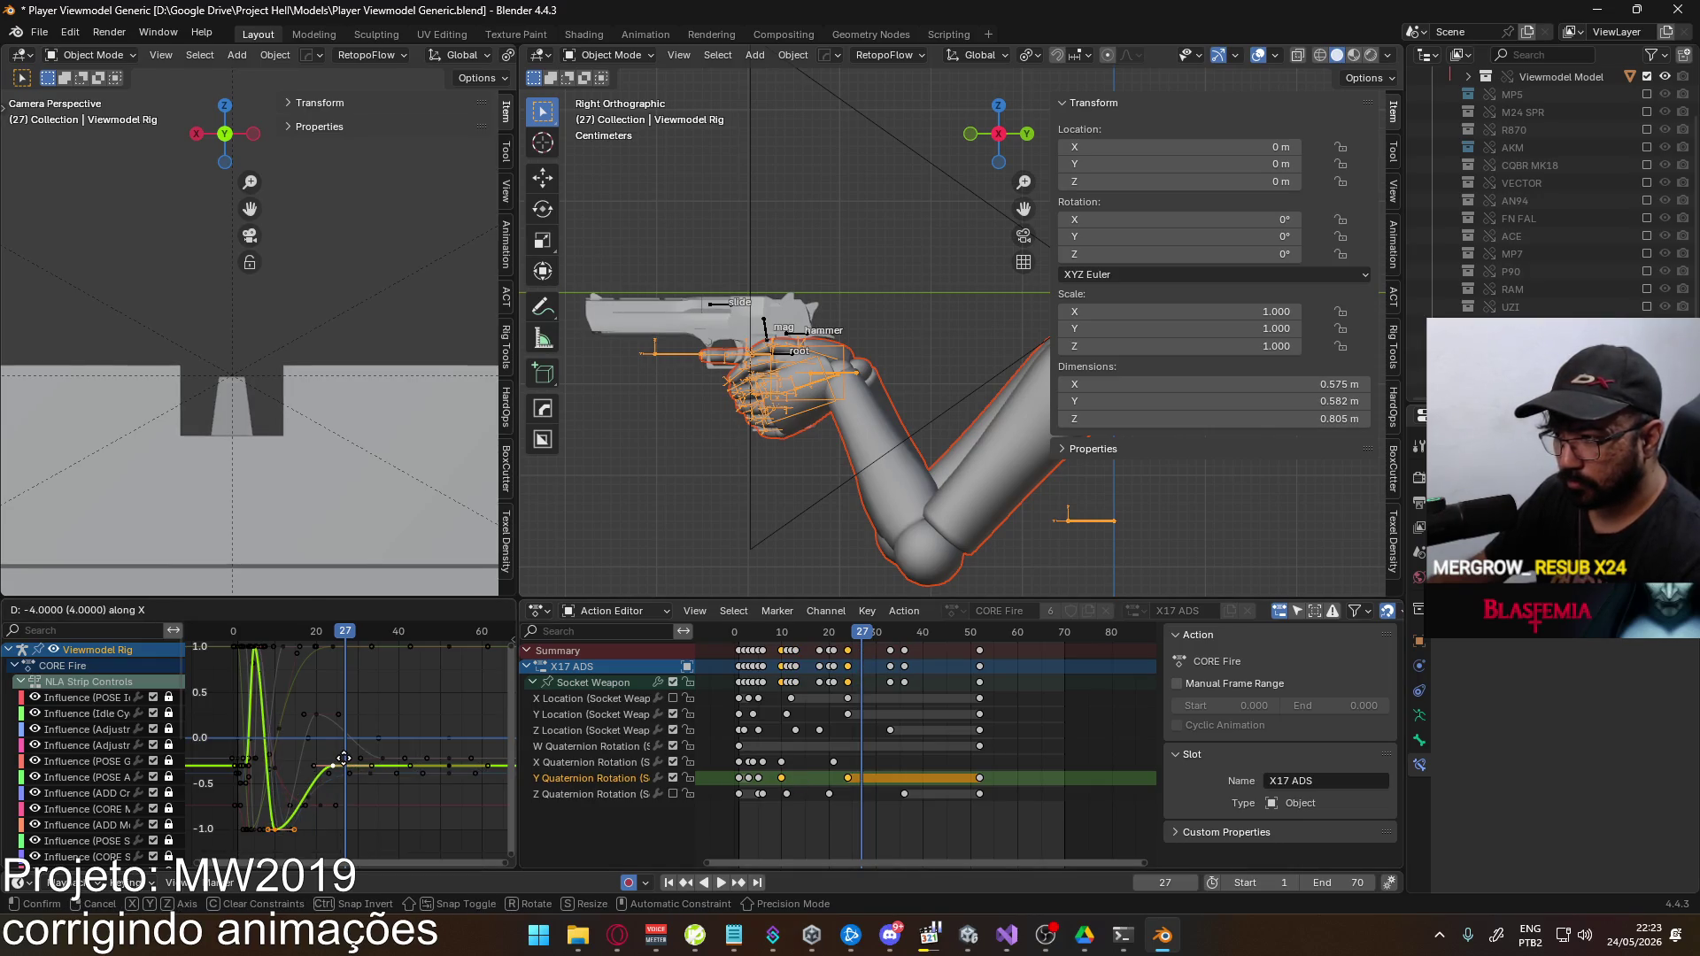
pyautogui.click(343, 759)
# Move the Y Quaternion key from frame 24 to 29 and replay to review the recoil
pyautogui.press('space')
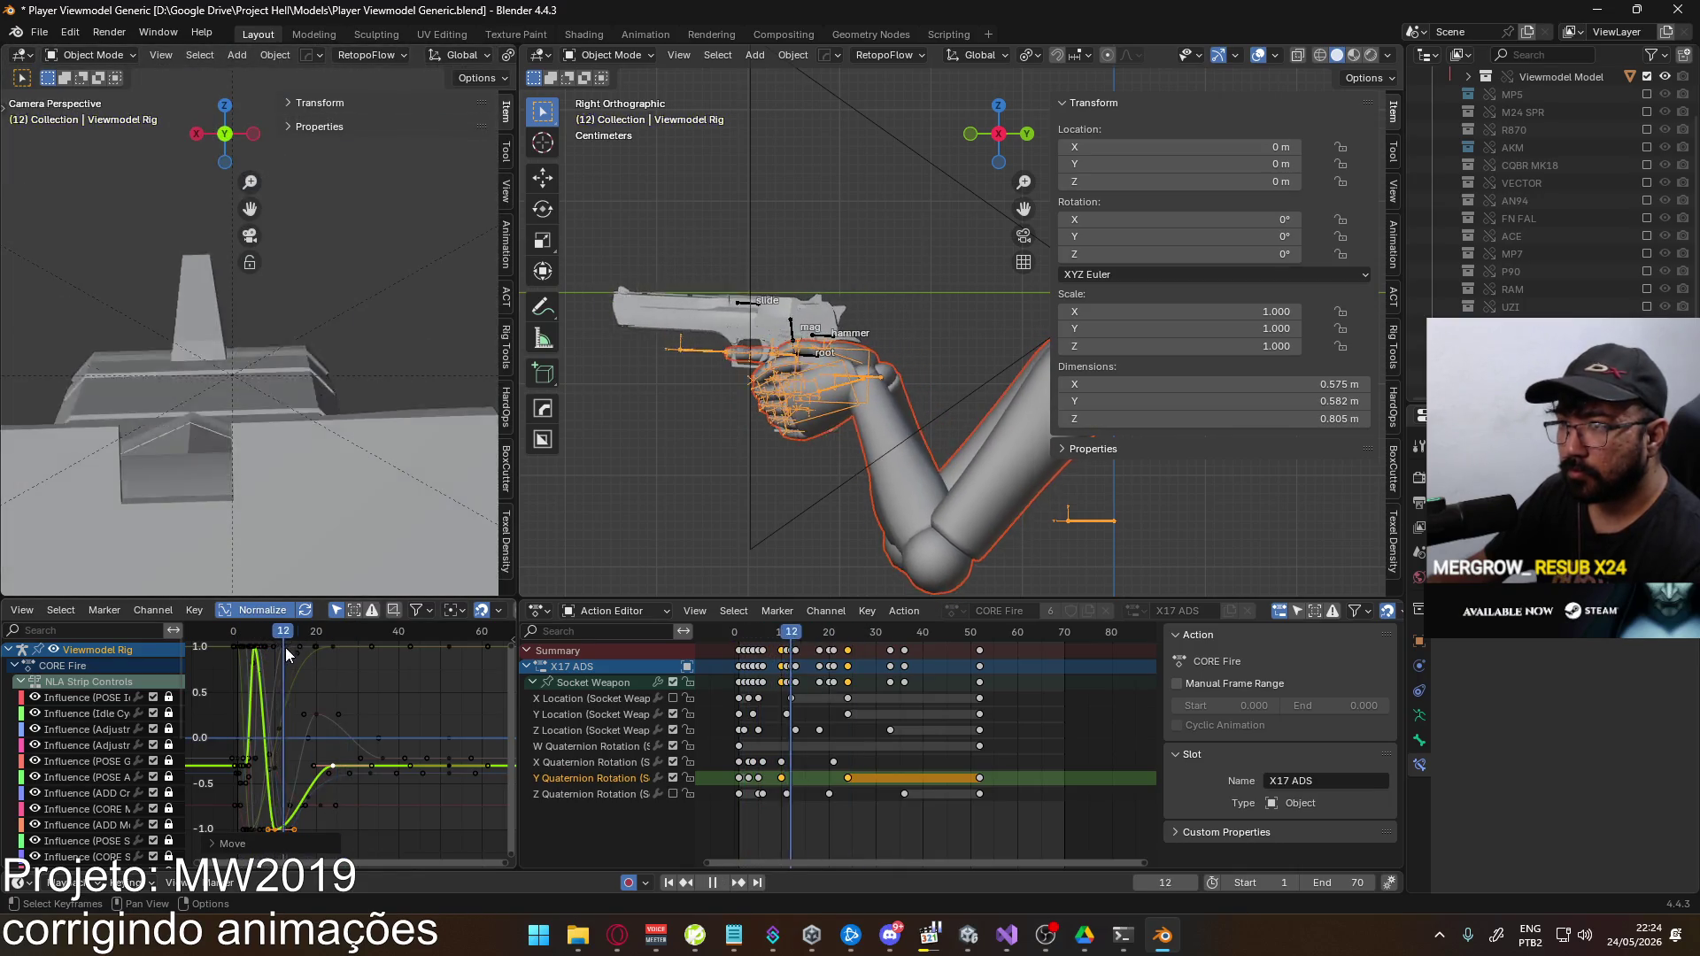
pyautogui.press('space')
pyautogui.click(848, 779)
pyautogui.moveTo(848, 778); pyautogui.dragTo(873, 778)
pyautogui.moveTo(848, 634)
pyautogui.mouseDown()
pyautogui.moveTo(872, 634)
pyautogui.moveTo(821, 635)
pyautogui.moveTo(894, 634)
pyautogui.mouseUp()
pyautogui.press('space')
pyautogui.press('Escape')
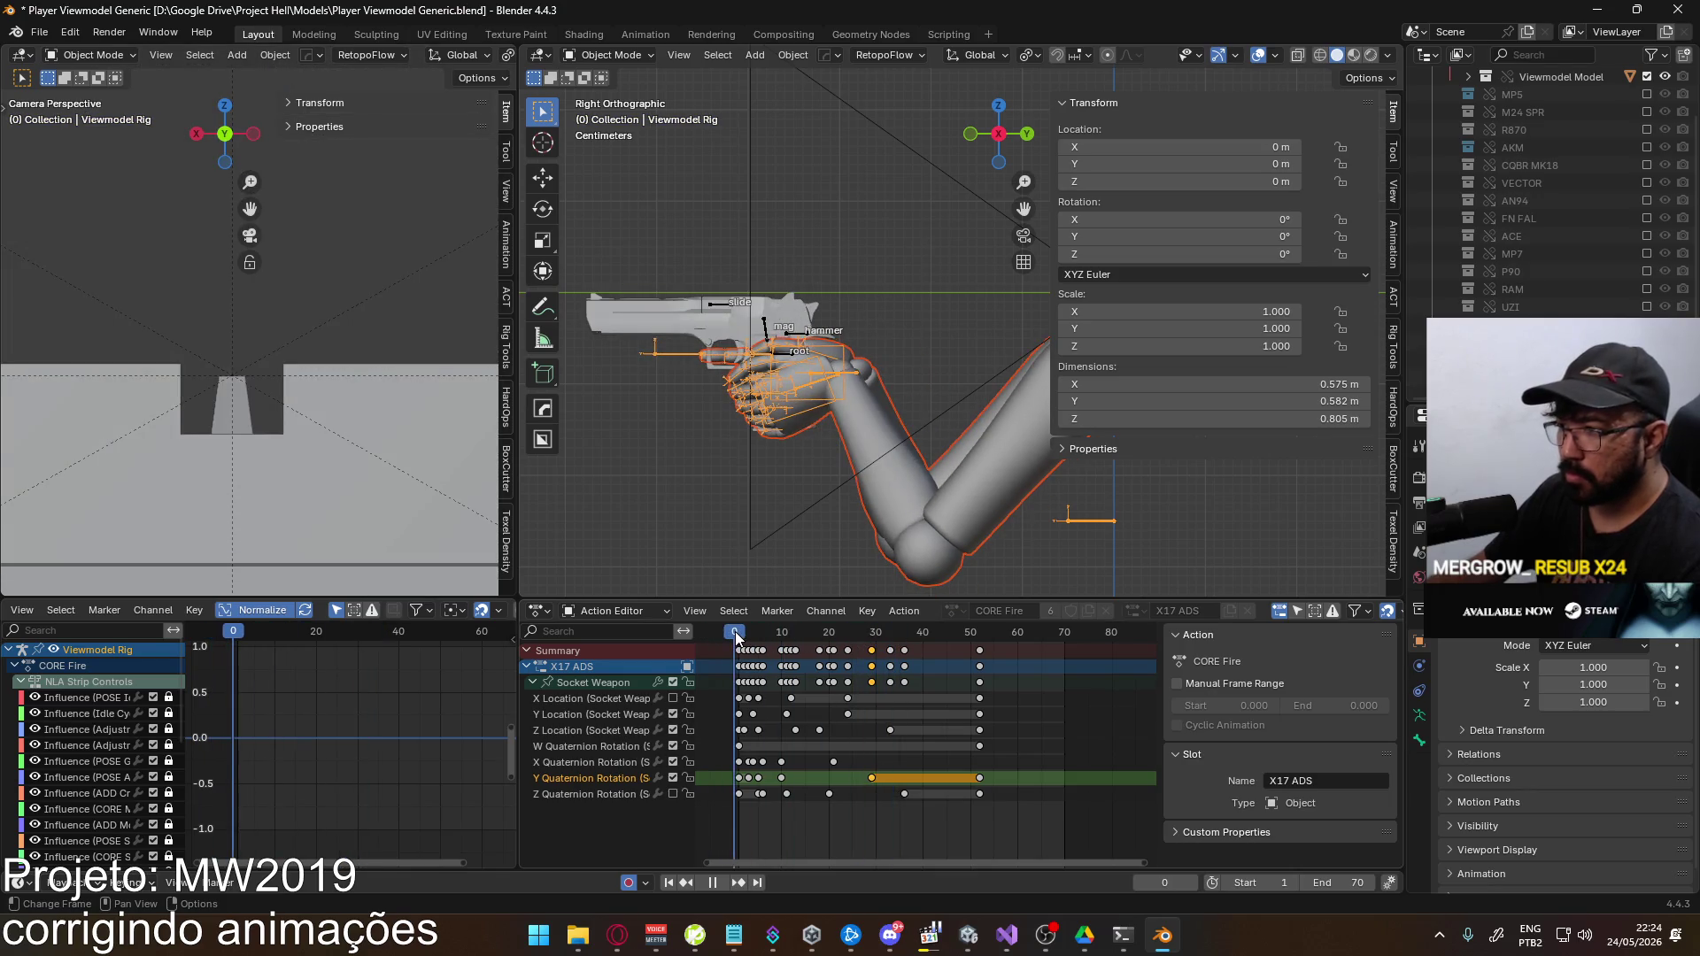
# Save and re-export the animation as FBX, overwriting the EAGLE Fire ADS file
pyautogui.hotkey('ctrl', 's')
pyautogui.click(38, 31)
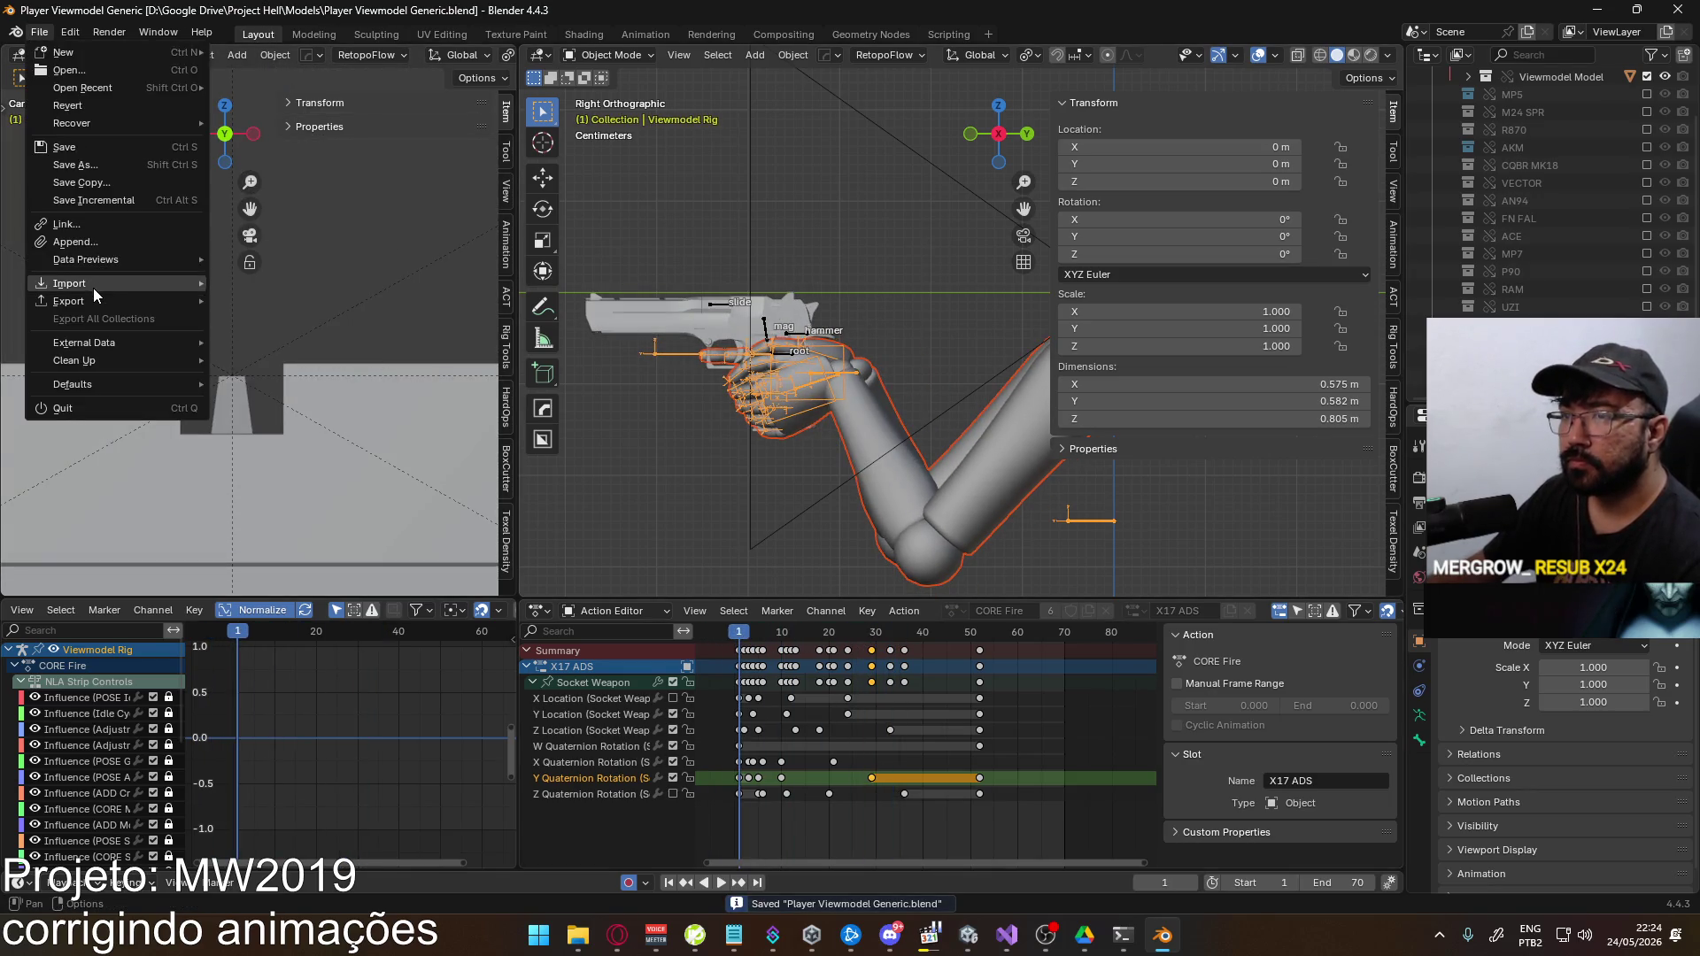
pyautogui.moveTo(86, 297)
pyautogui.click(291, 453)
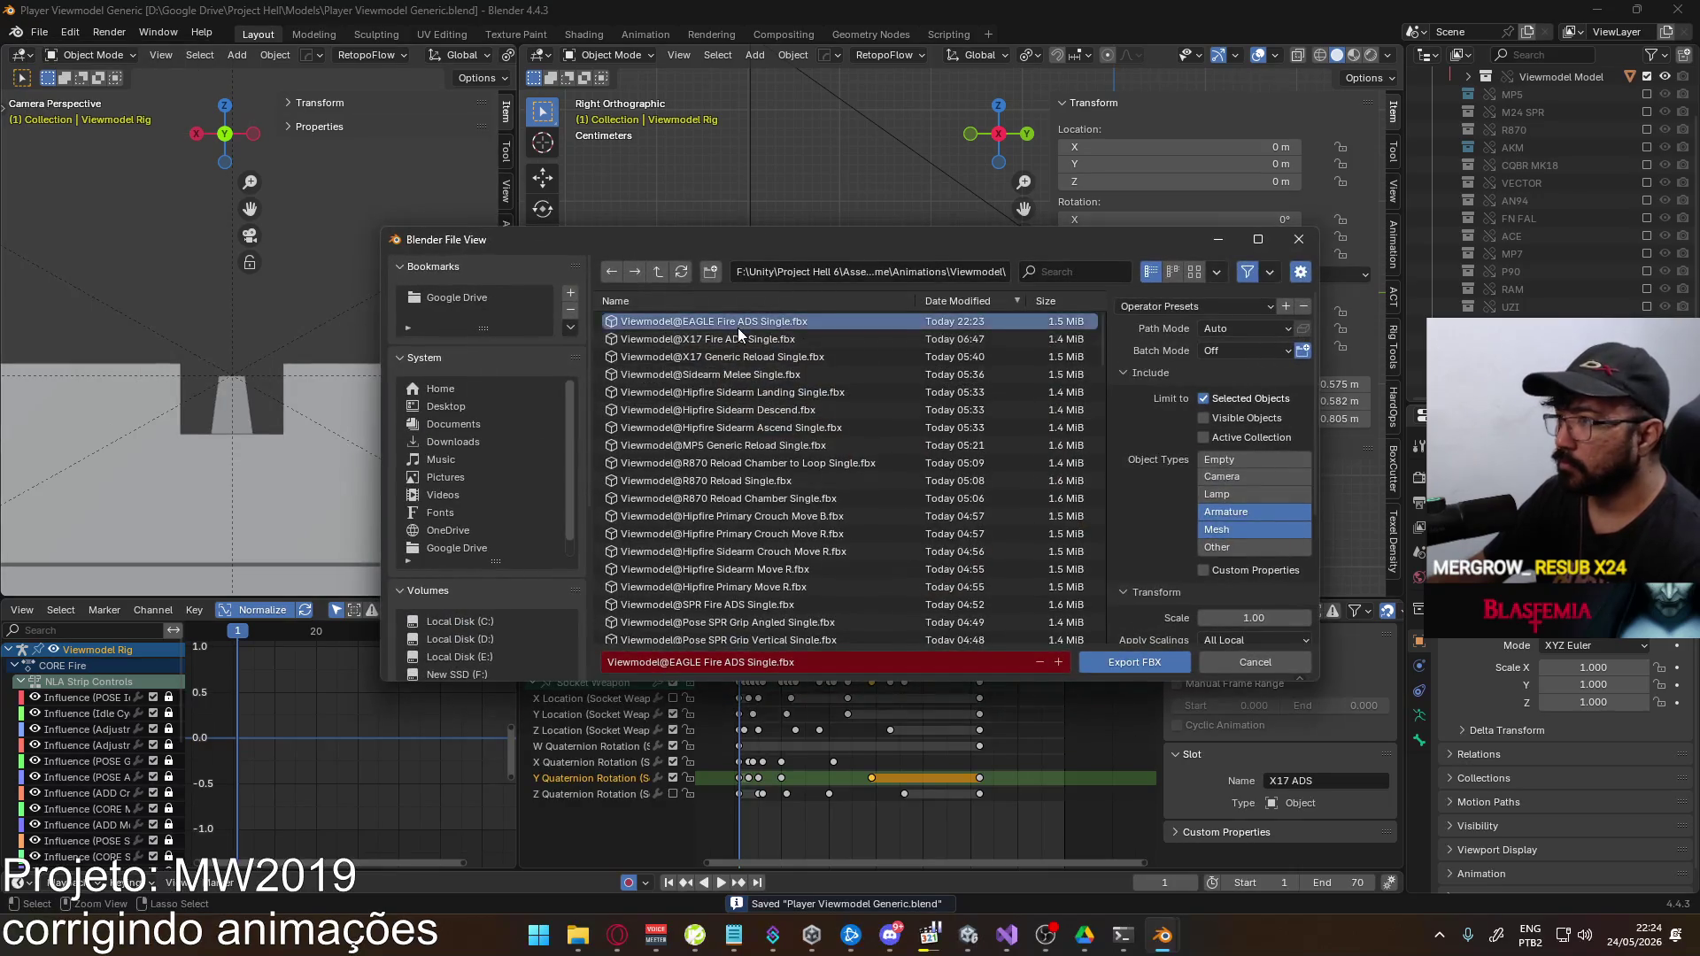
pyautogui.press('Return')
# In Unity, switch to the Eagle and fire once to test, then return to Blender
pyautogui.hotkey('alt', 'Tab')
pyautogui.press('2')
pyautogui.press('4')
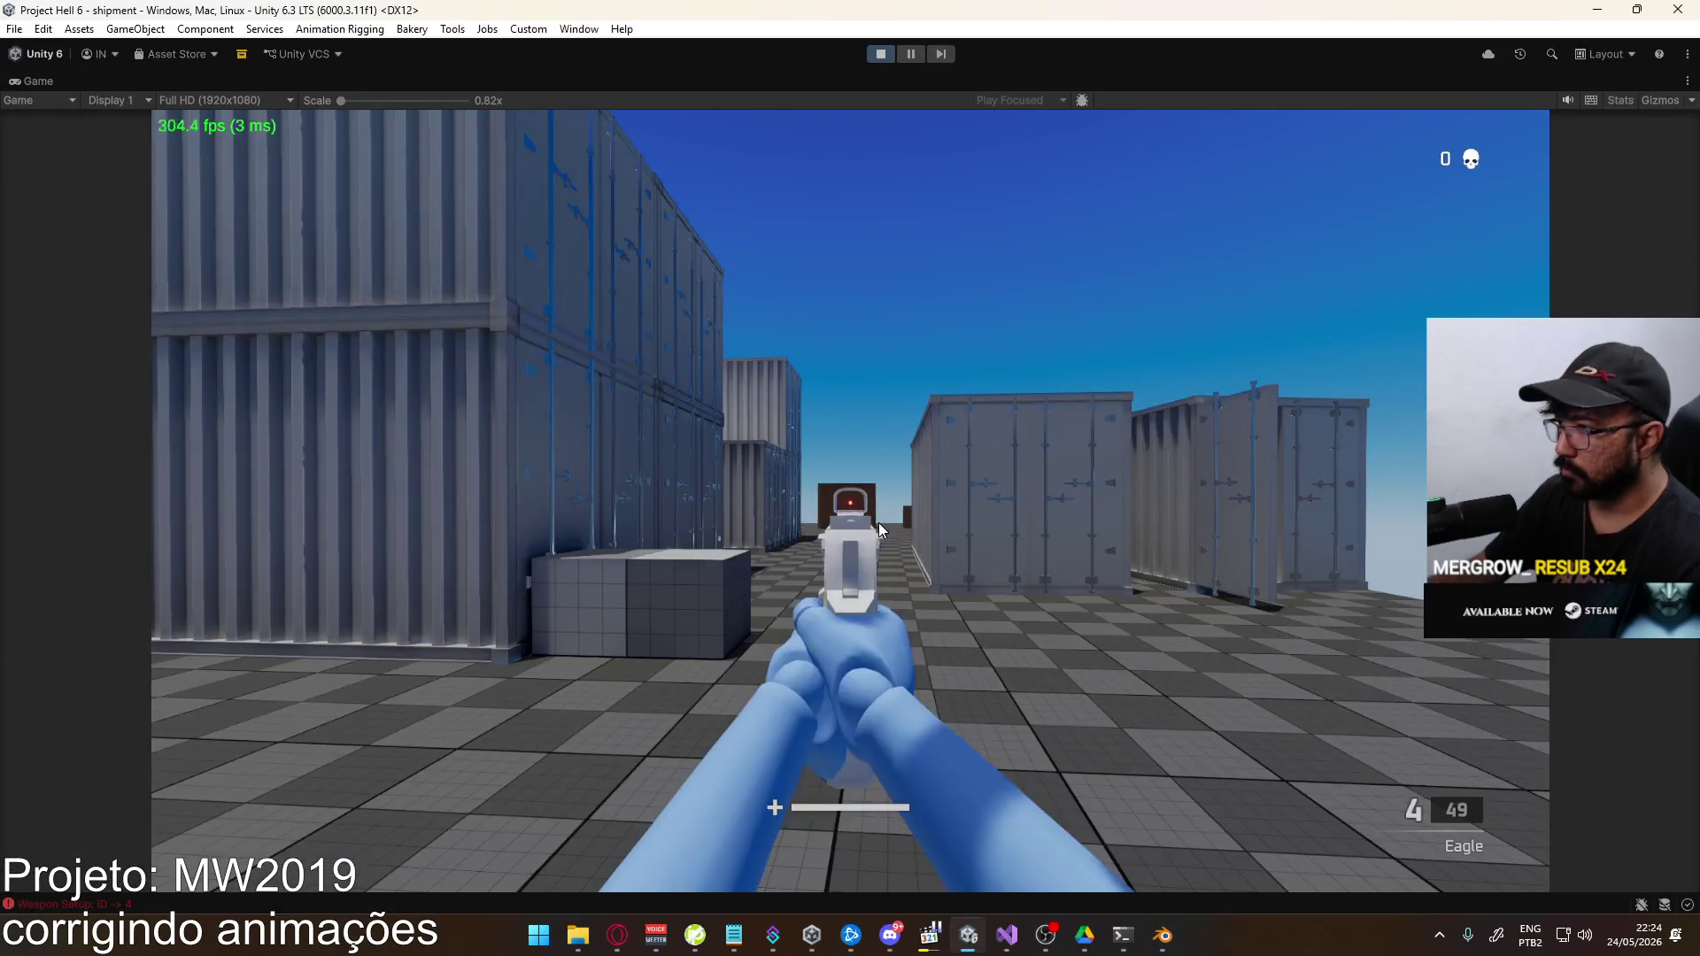
pyautogui.click(878, 522)
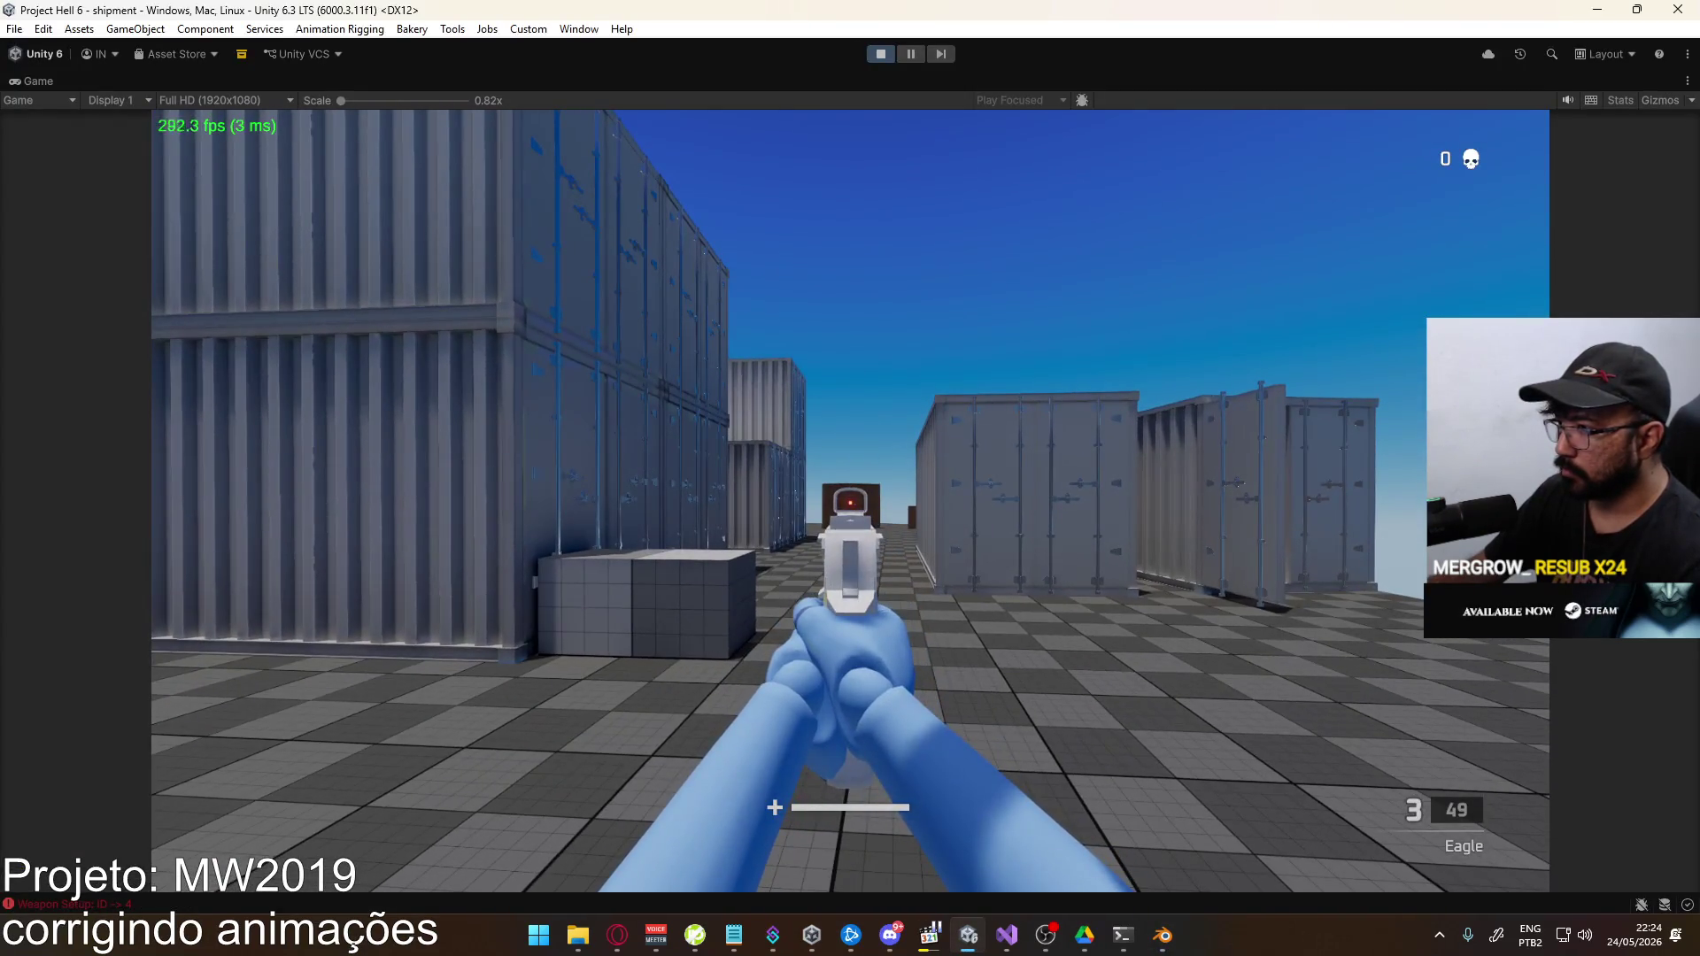
pyautogui.hotkey('alt', 'Tab')
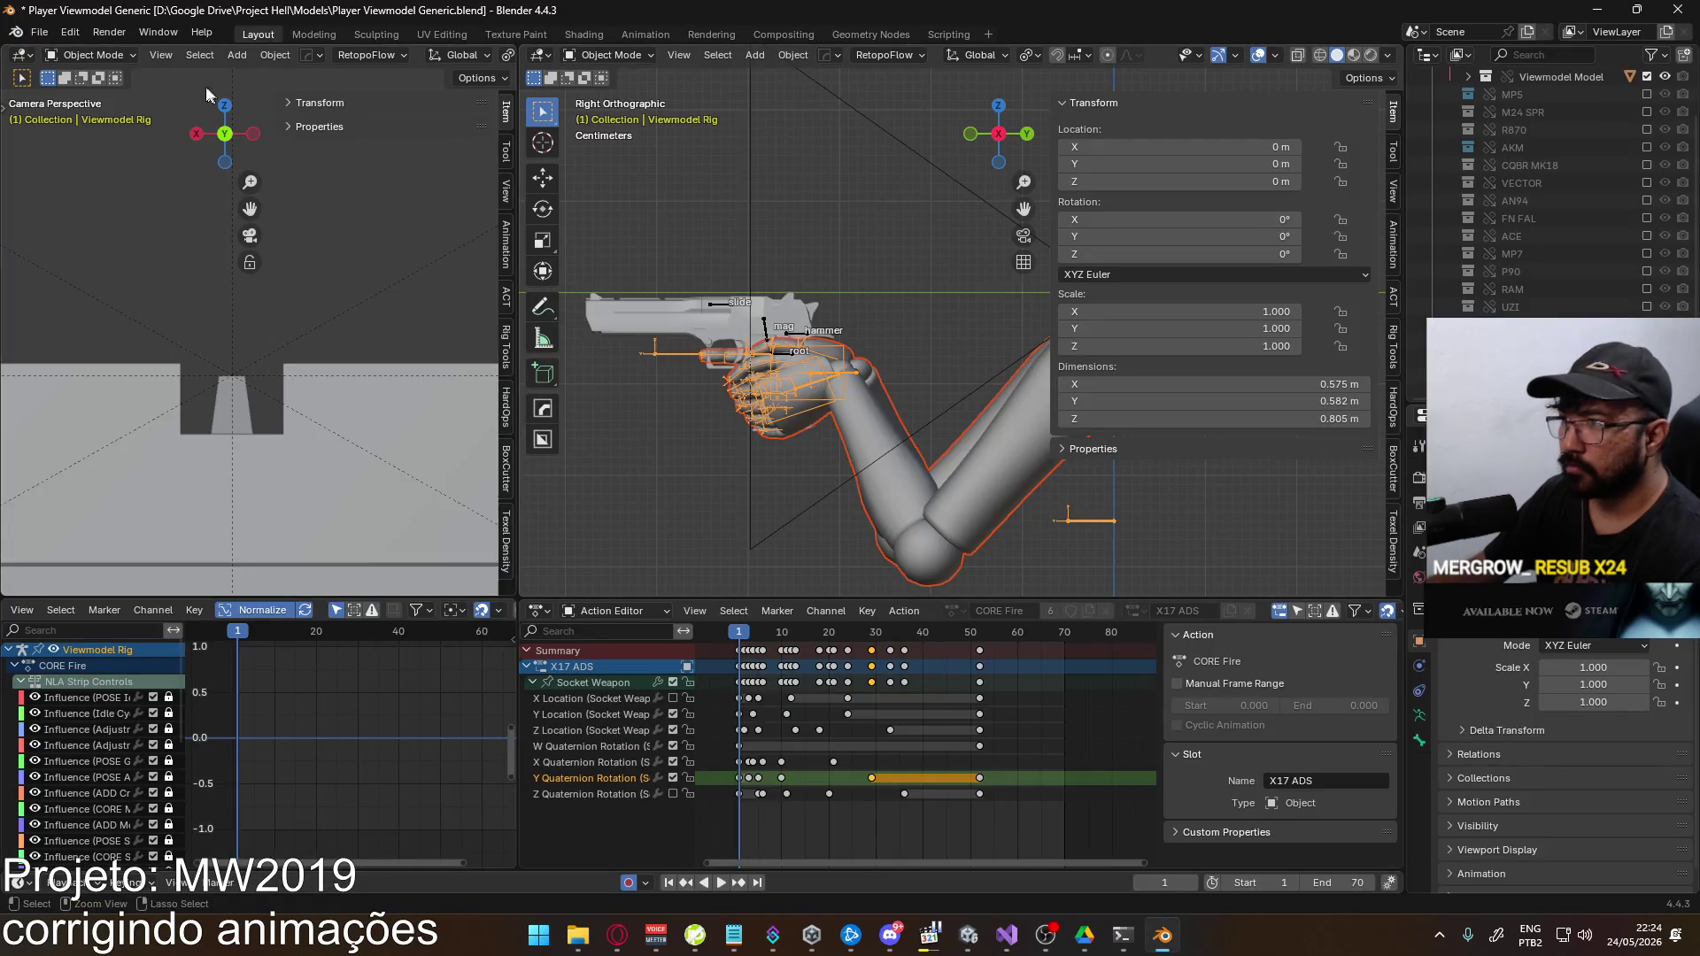
# Save again and overwrite Viewmodel@EAGLE Fire ADS Single.fbx with a fresh export, then go to Unity
pyautogui.hotkey('ctrl', 's')
pyautogui.click(39, 32)
pyautogui.moveTo(136, 299)
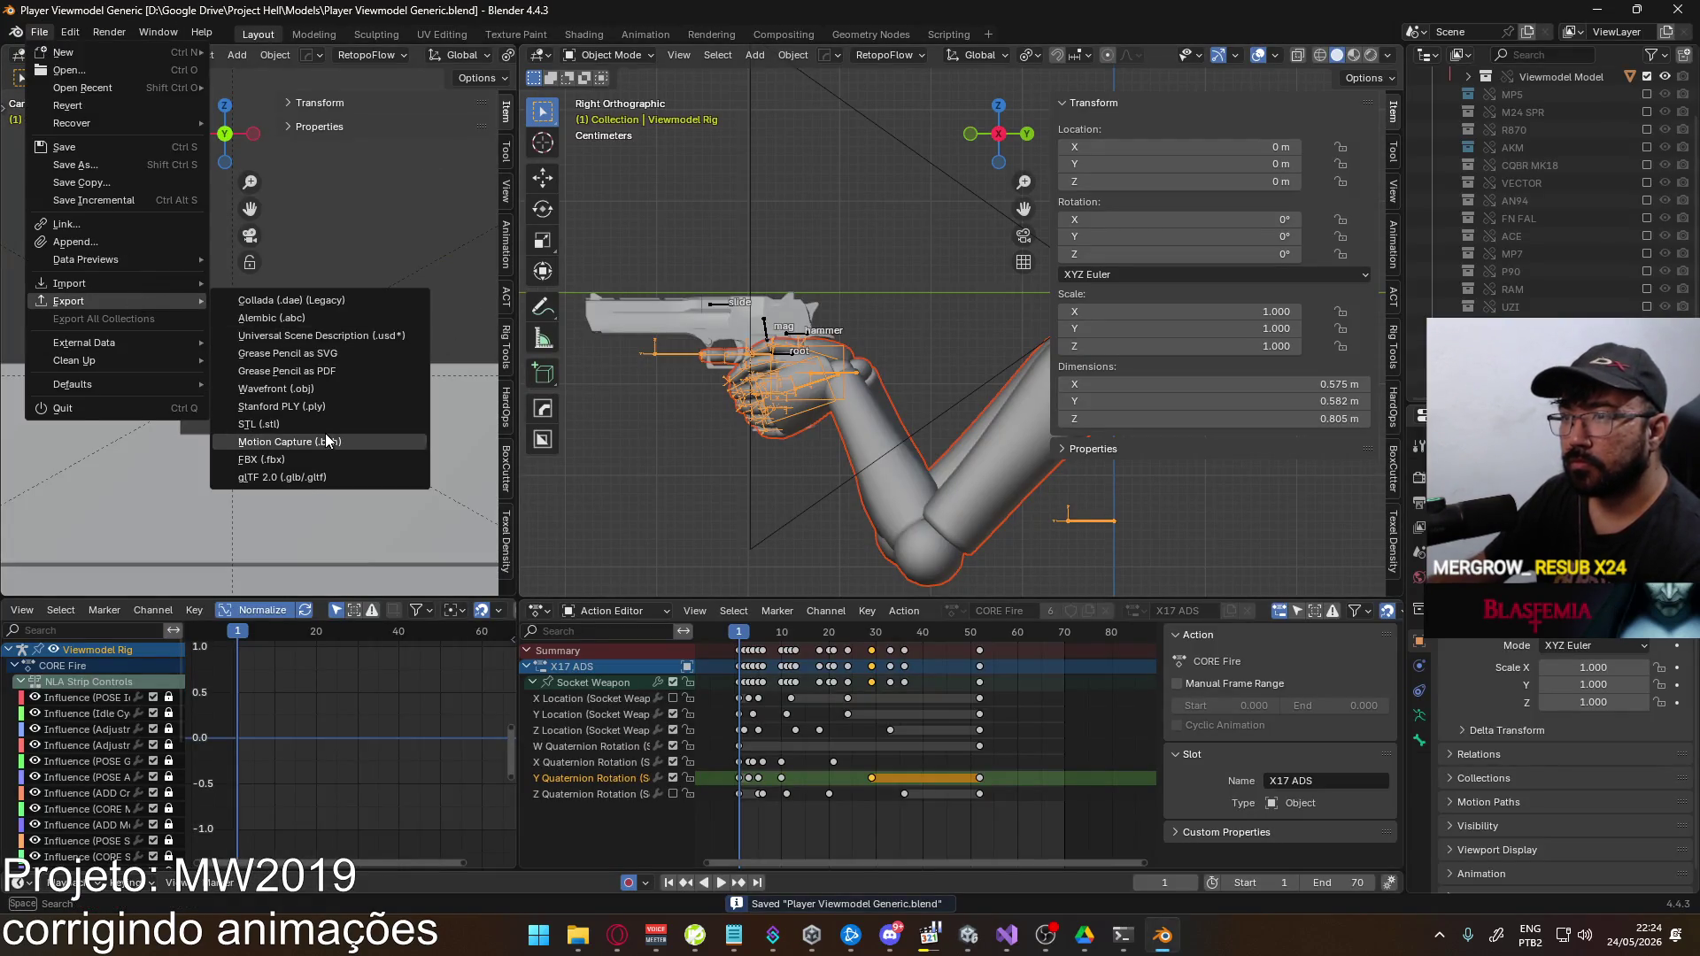
pyautogui.click(319, 459)
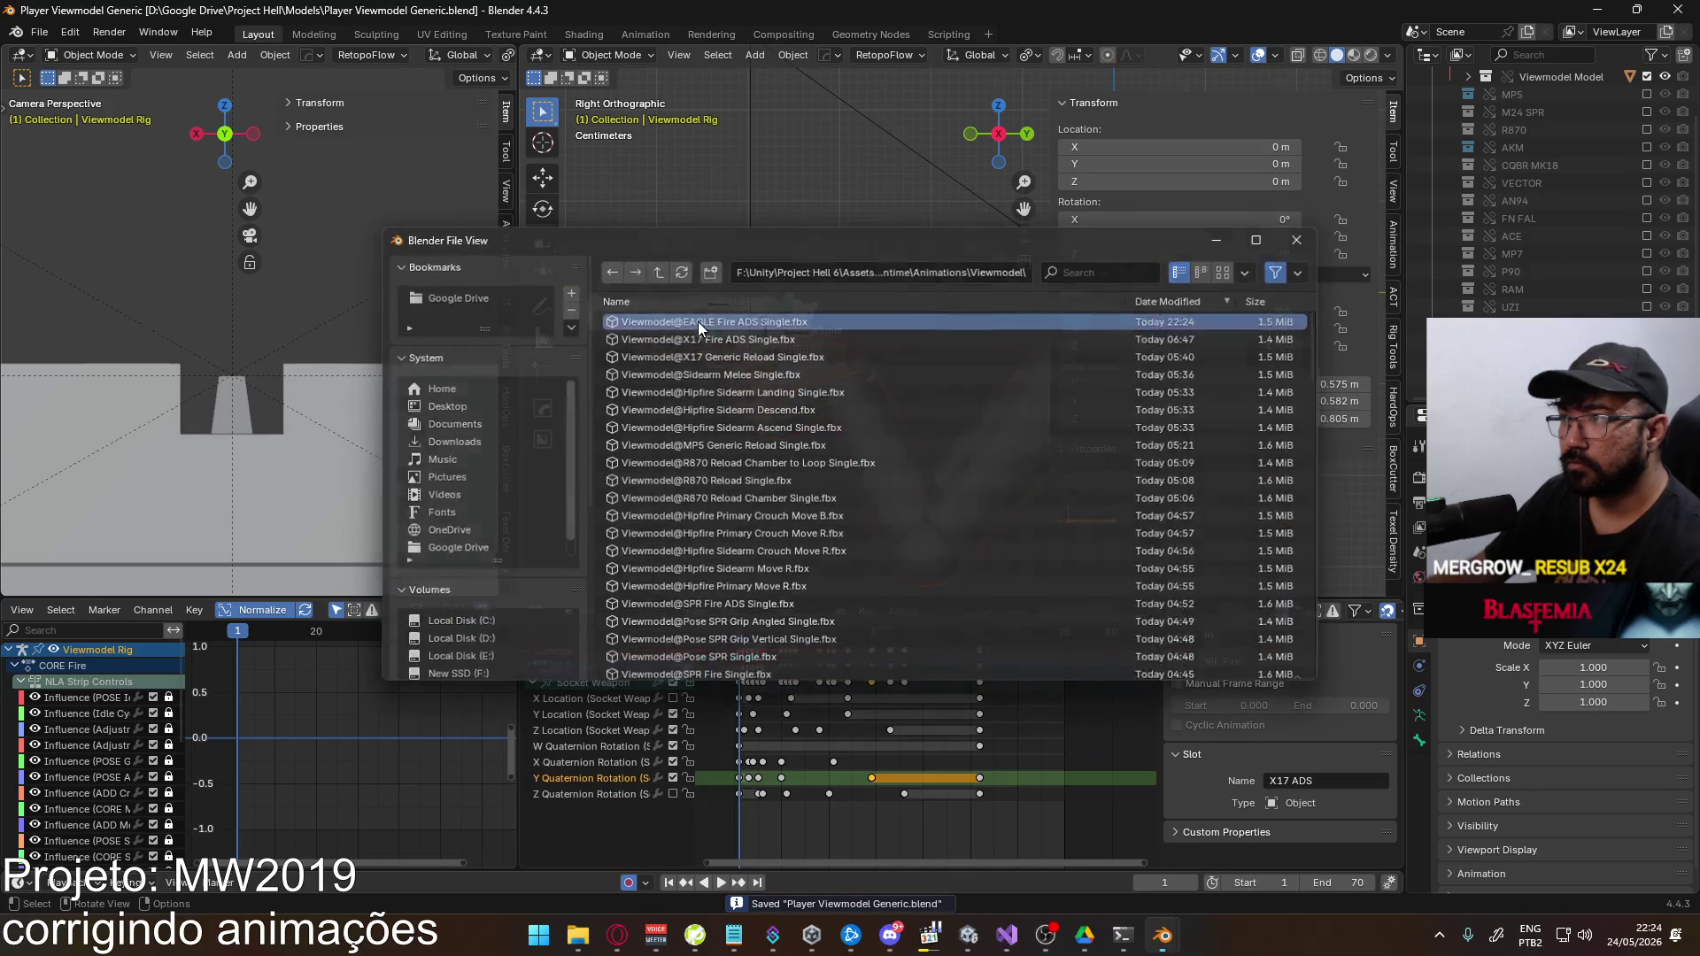
pyautogui.doubleClick(697, 321)
pyautogui.hotkey('alt', 'Tab')
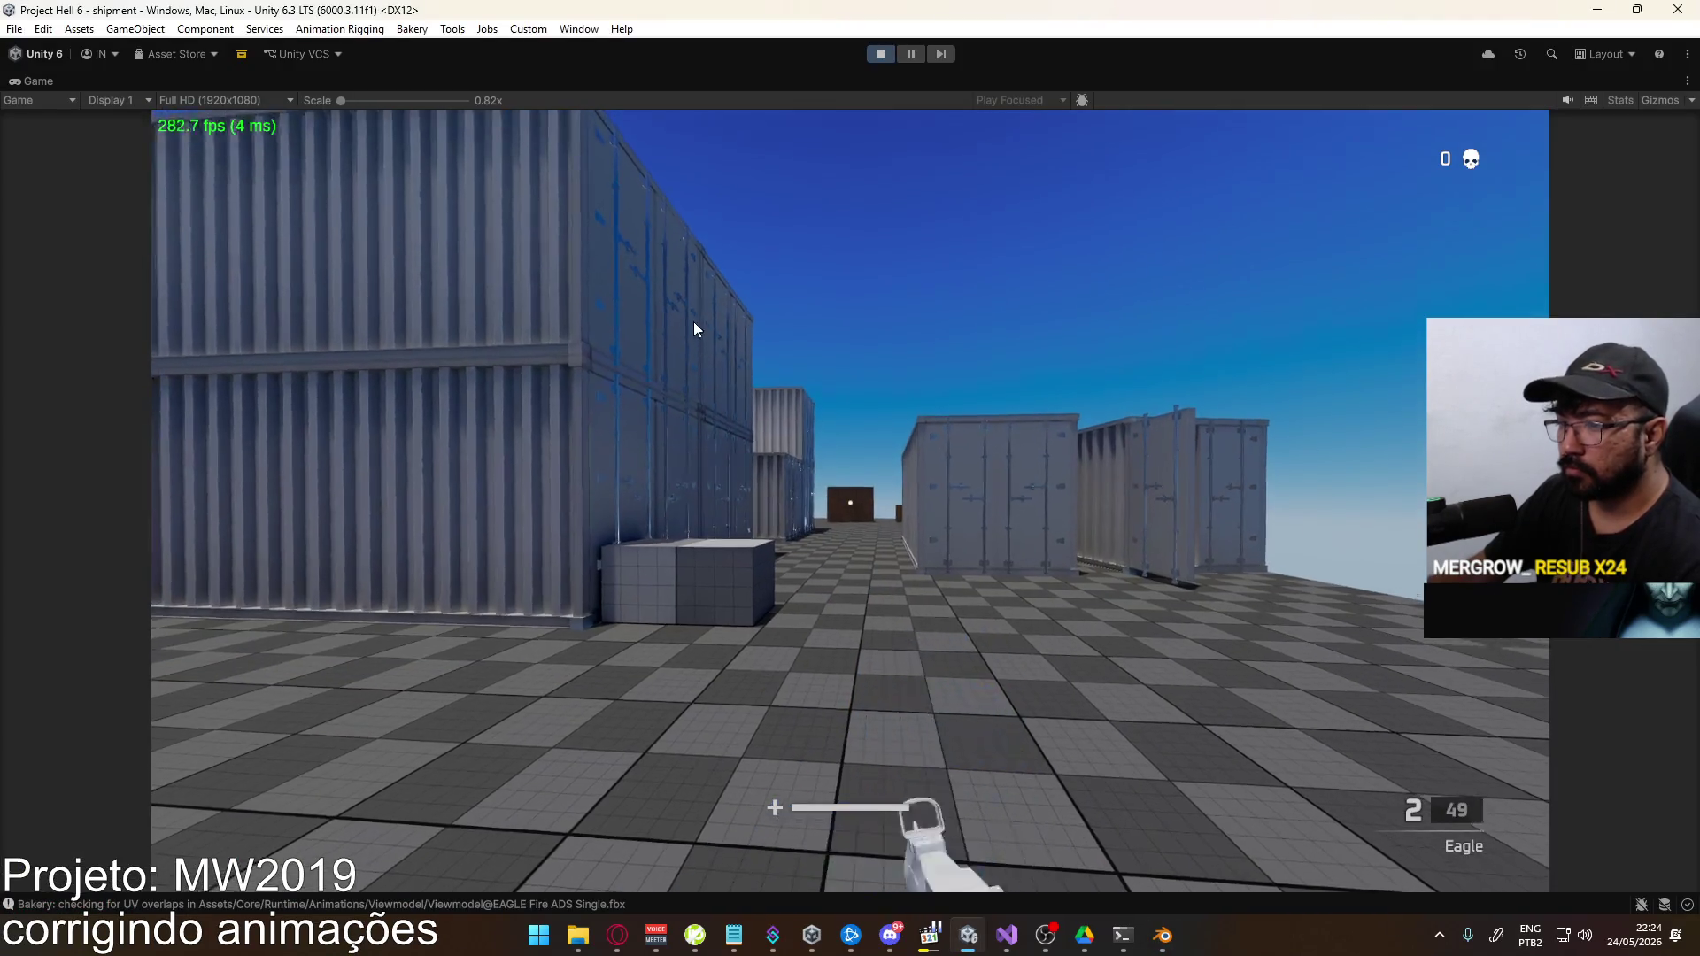
# Re-equip the Eagle, aim down sights, fire two rounds, and reload
pyautogui.press('1')
pyautogui.press('2')
pyautogui.click(687, 368)
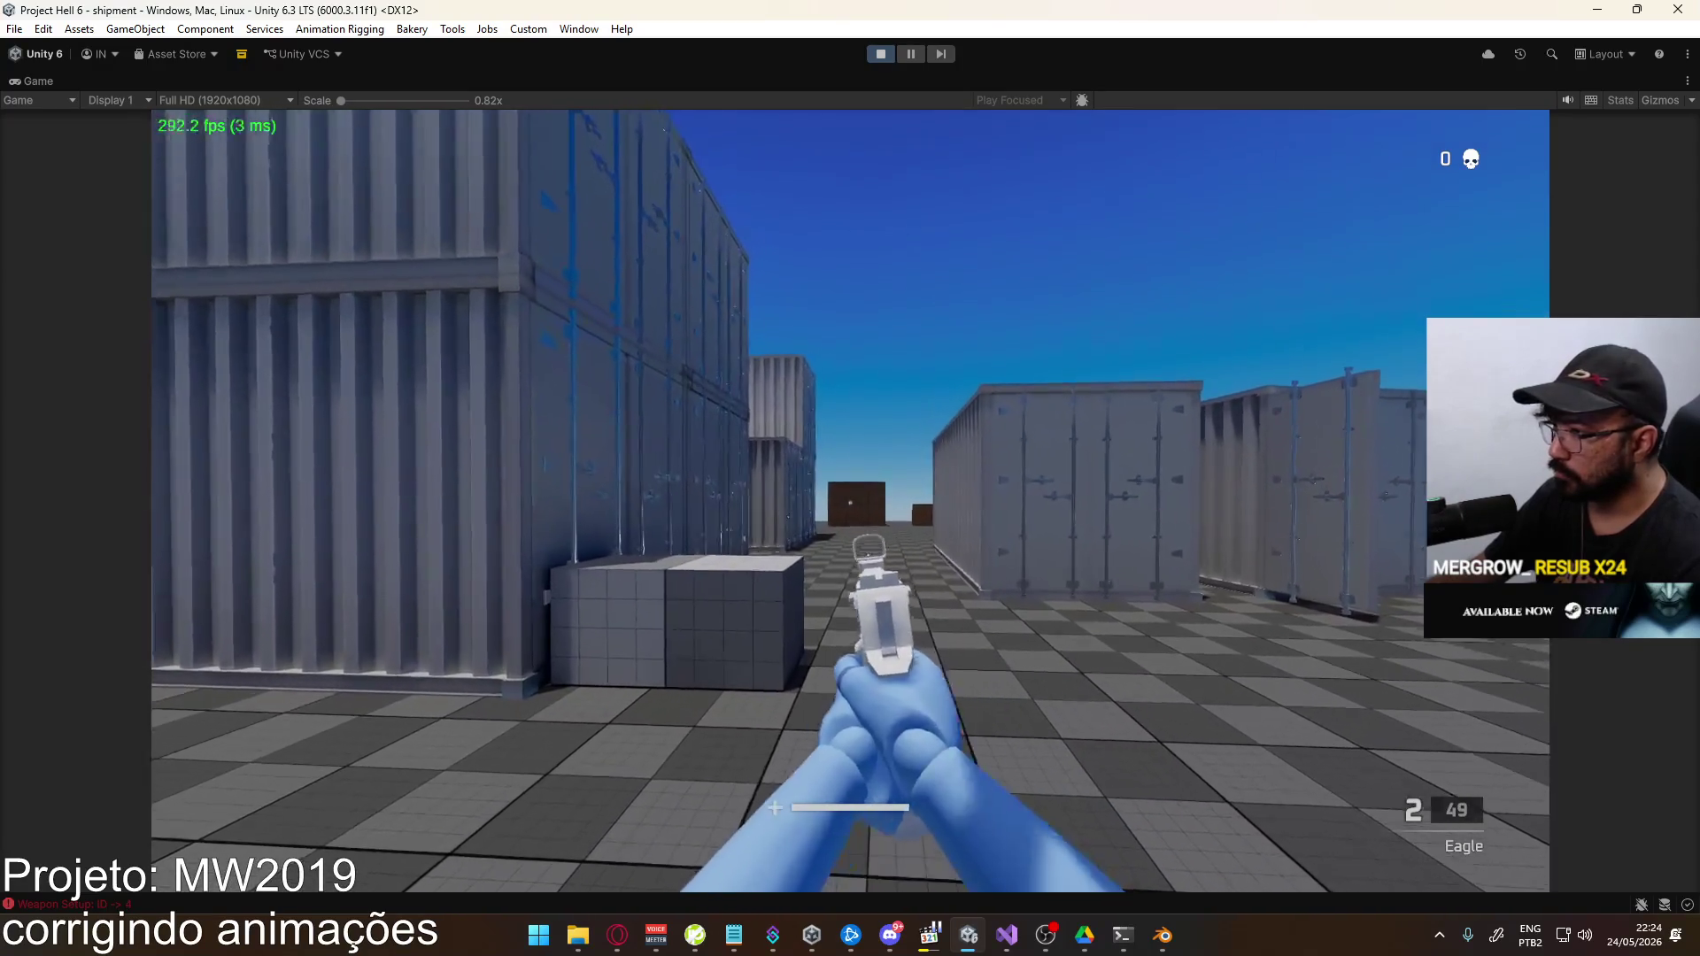
pyautogui.click(850, 500)
pyautogui.click(850, 500)
pyautogui.press('r')
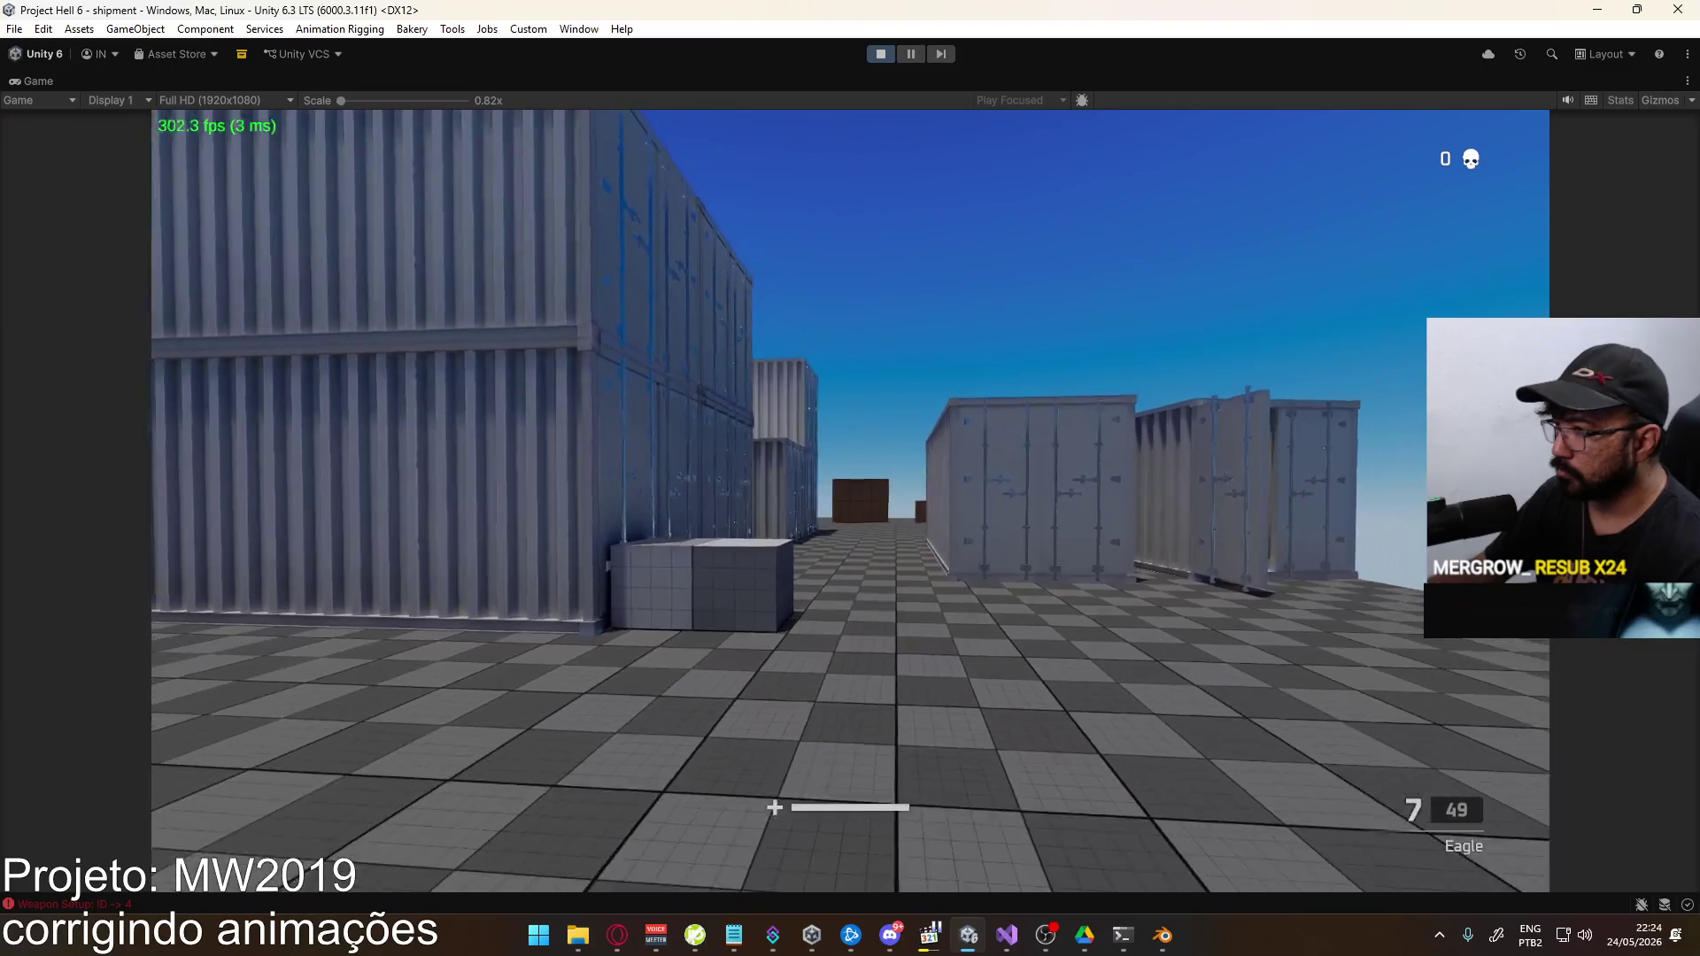
# Fire six more aimed rounds to watch the recoil, reload, and return to Blender
pyautogui.click(850, 500)
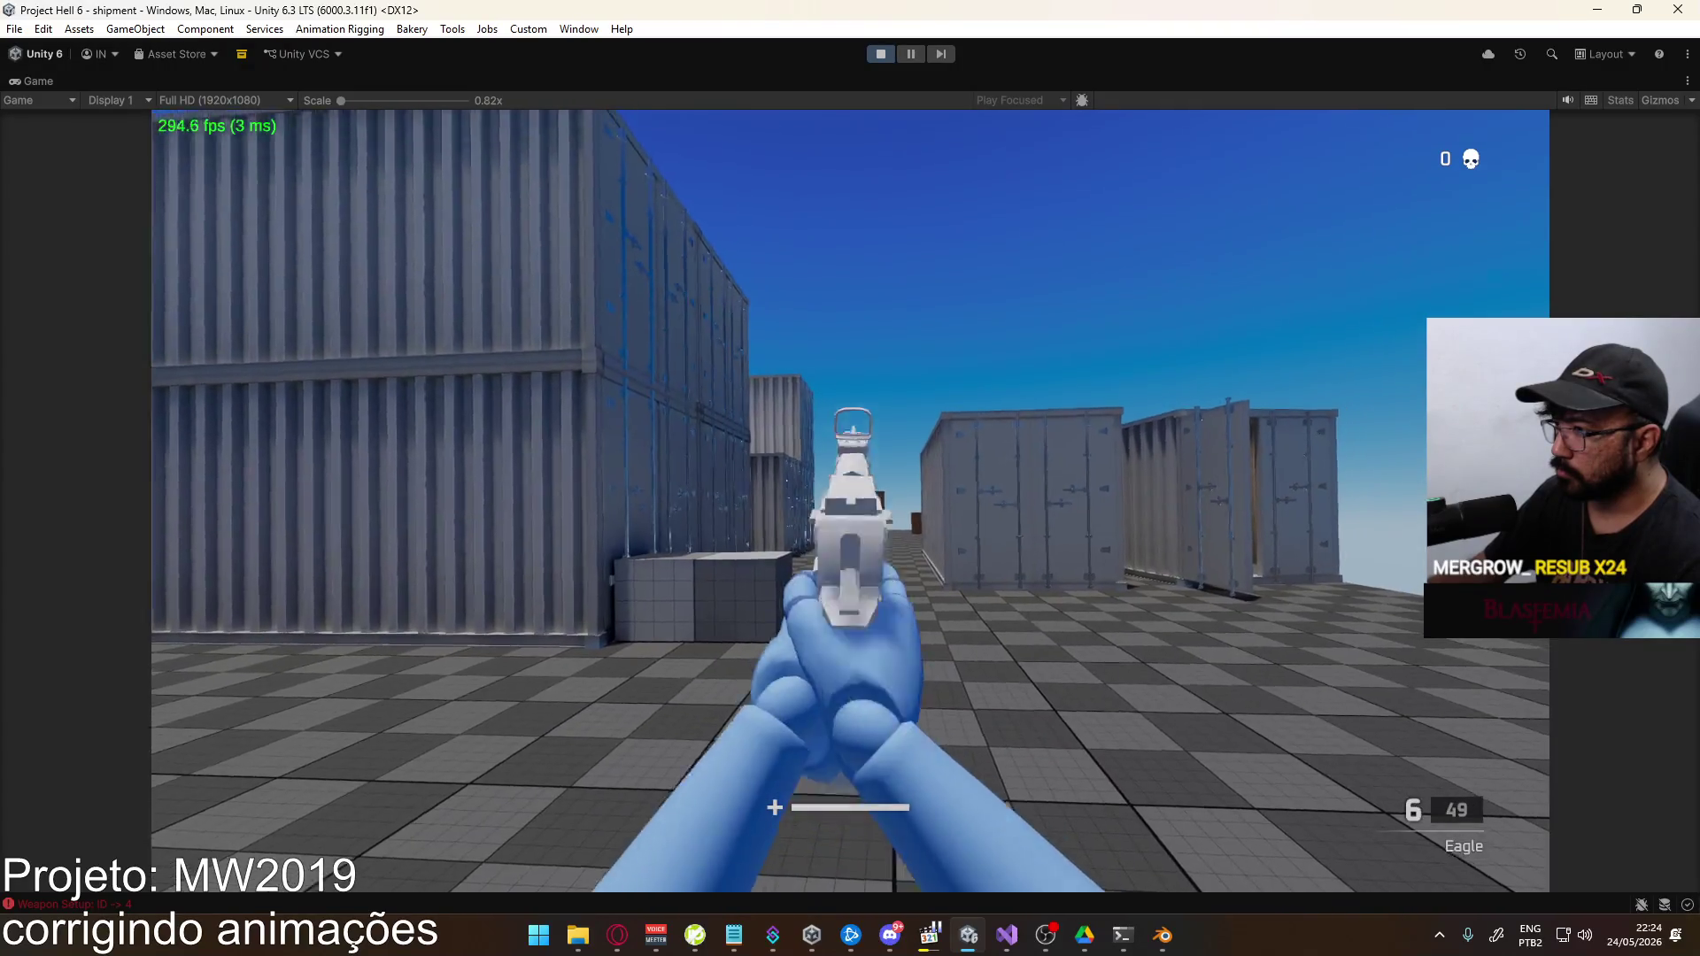
pyautogui.click(850, 501)
pyautogui.click(850, 500)
pyautogui.click(850, 500)
pyautogui.click(850, 500)
pyautogui.click(850, 500)
pyautogui.press('r')
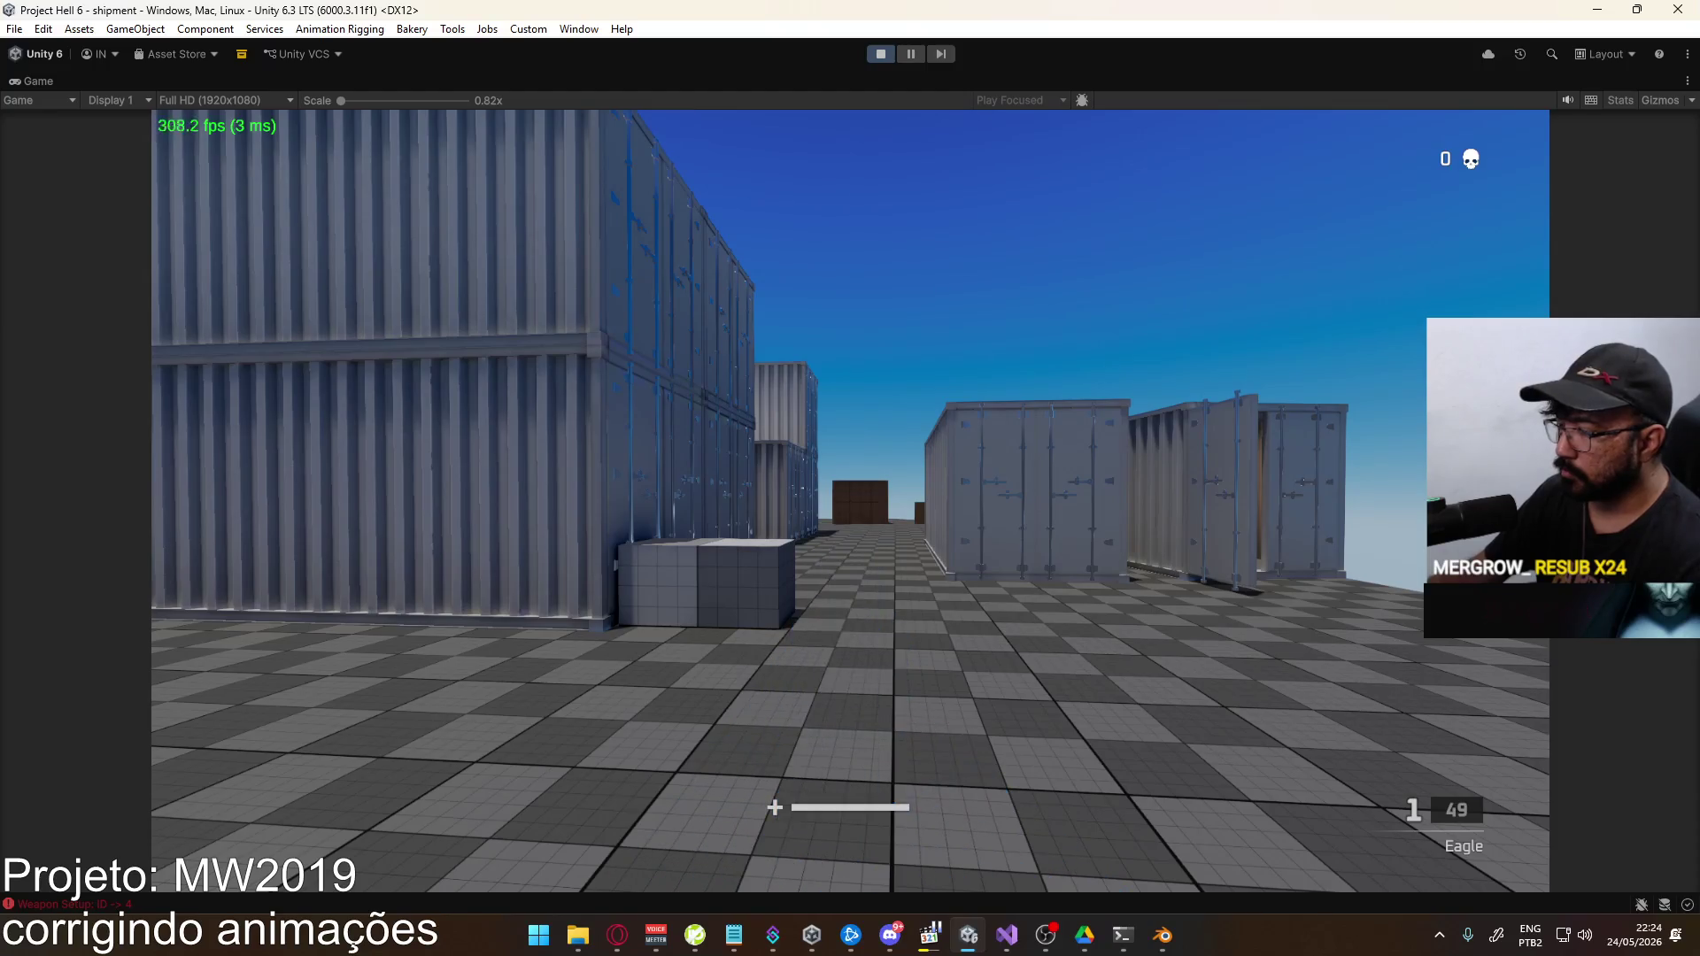
pyautogui.hotkey('alt', 'Tab')
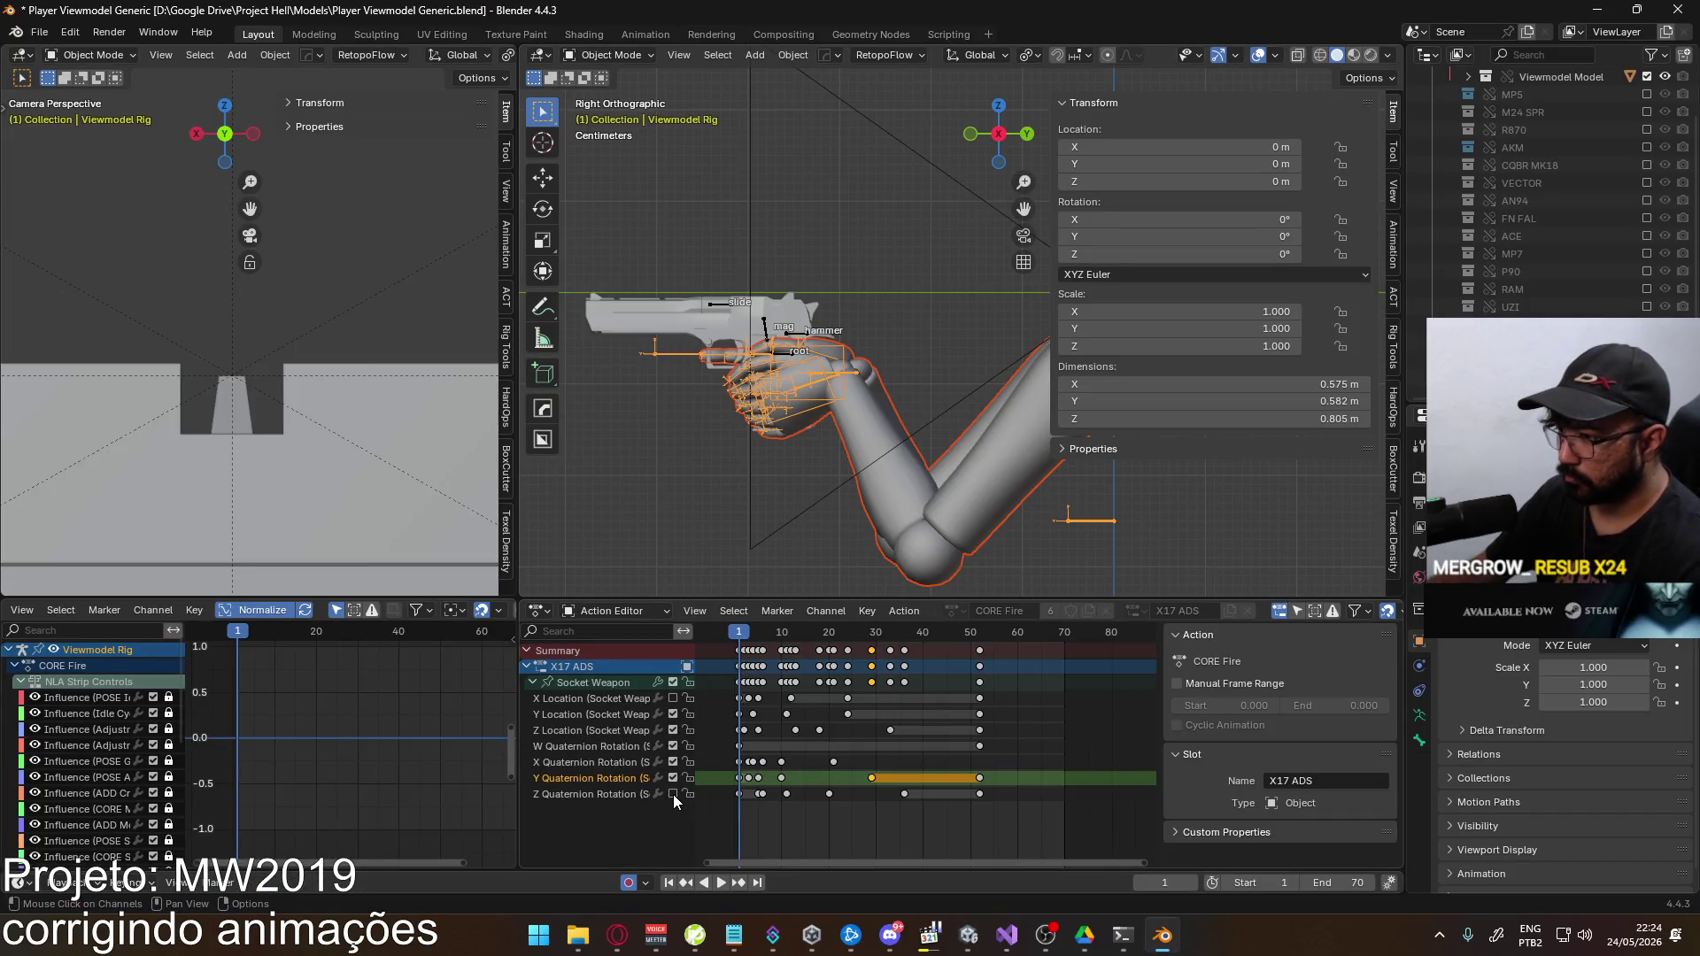
# Re-enable the Z Quaternion Rotation channel and lower one of its key values
pyautogui.click(672, 794)
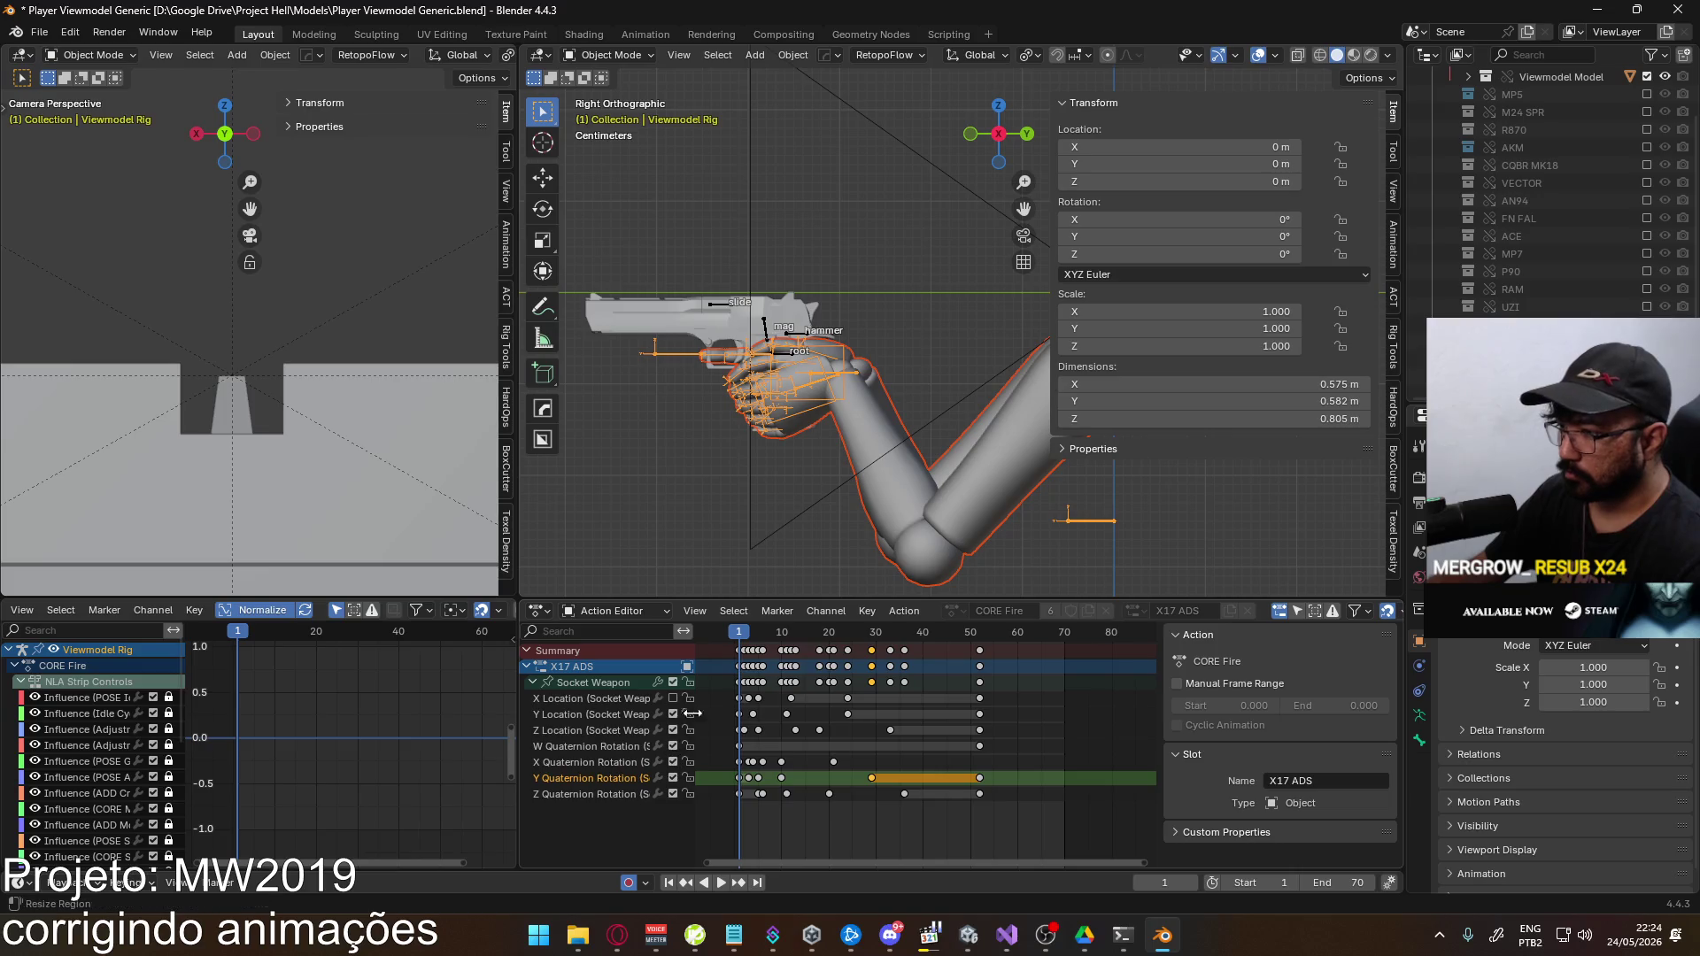
pyautogui.press('space')
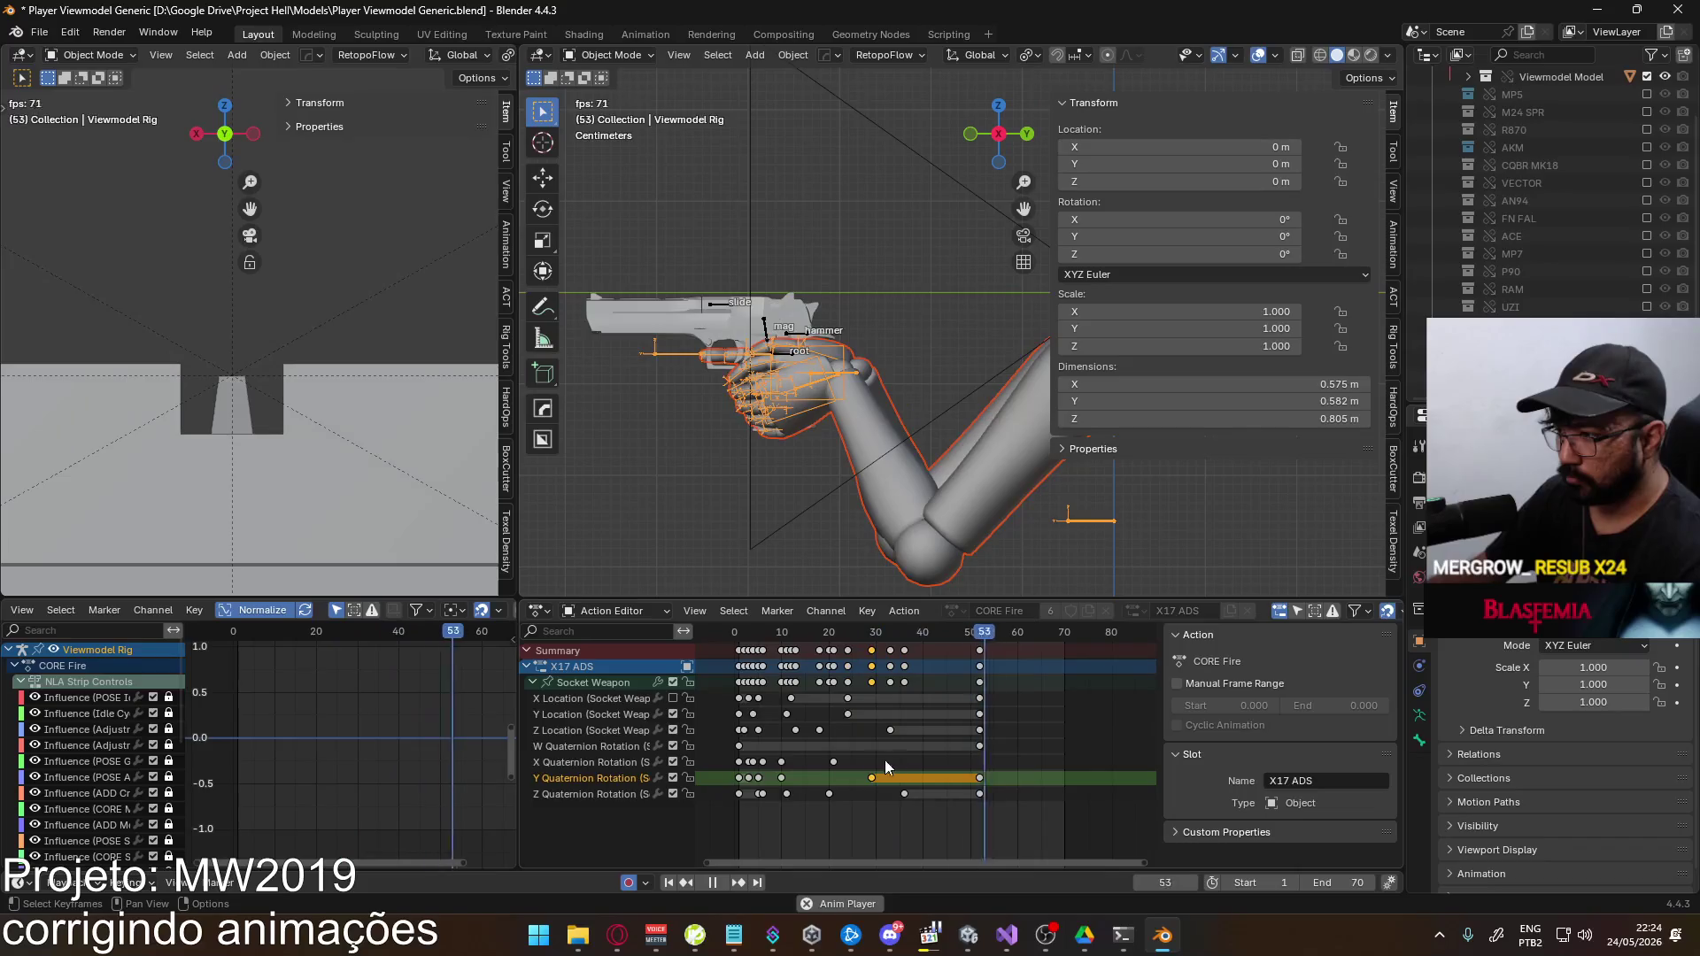
pyautogui.click(634, 792)
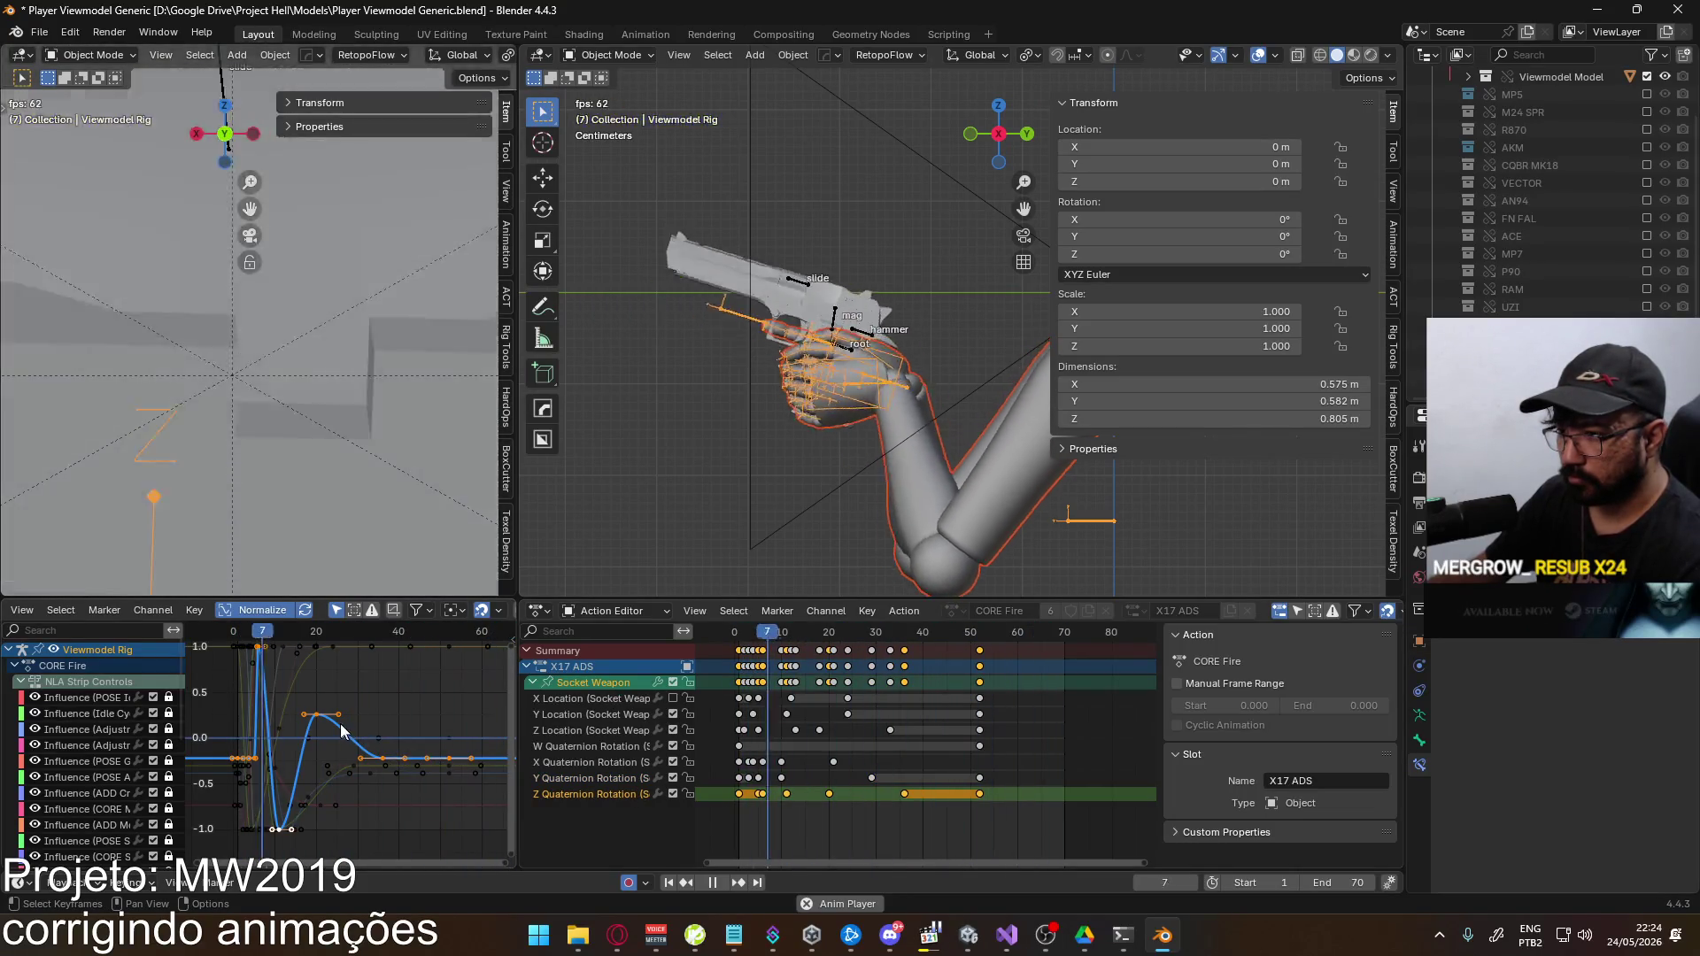
pyautogui.press('g')
pyautogui.press('y')
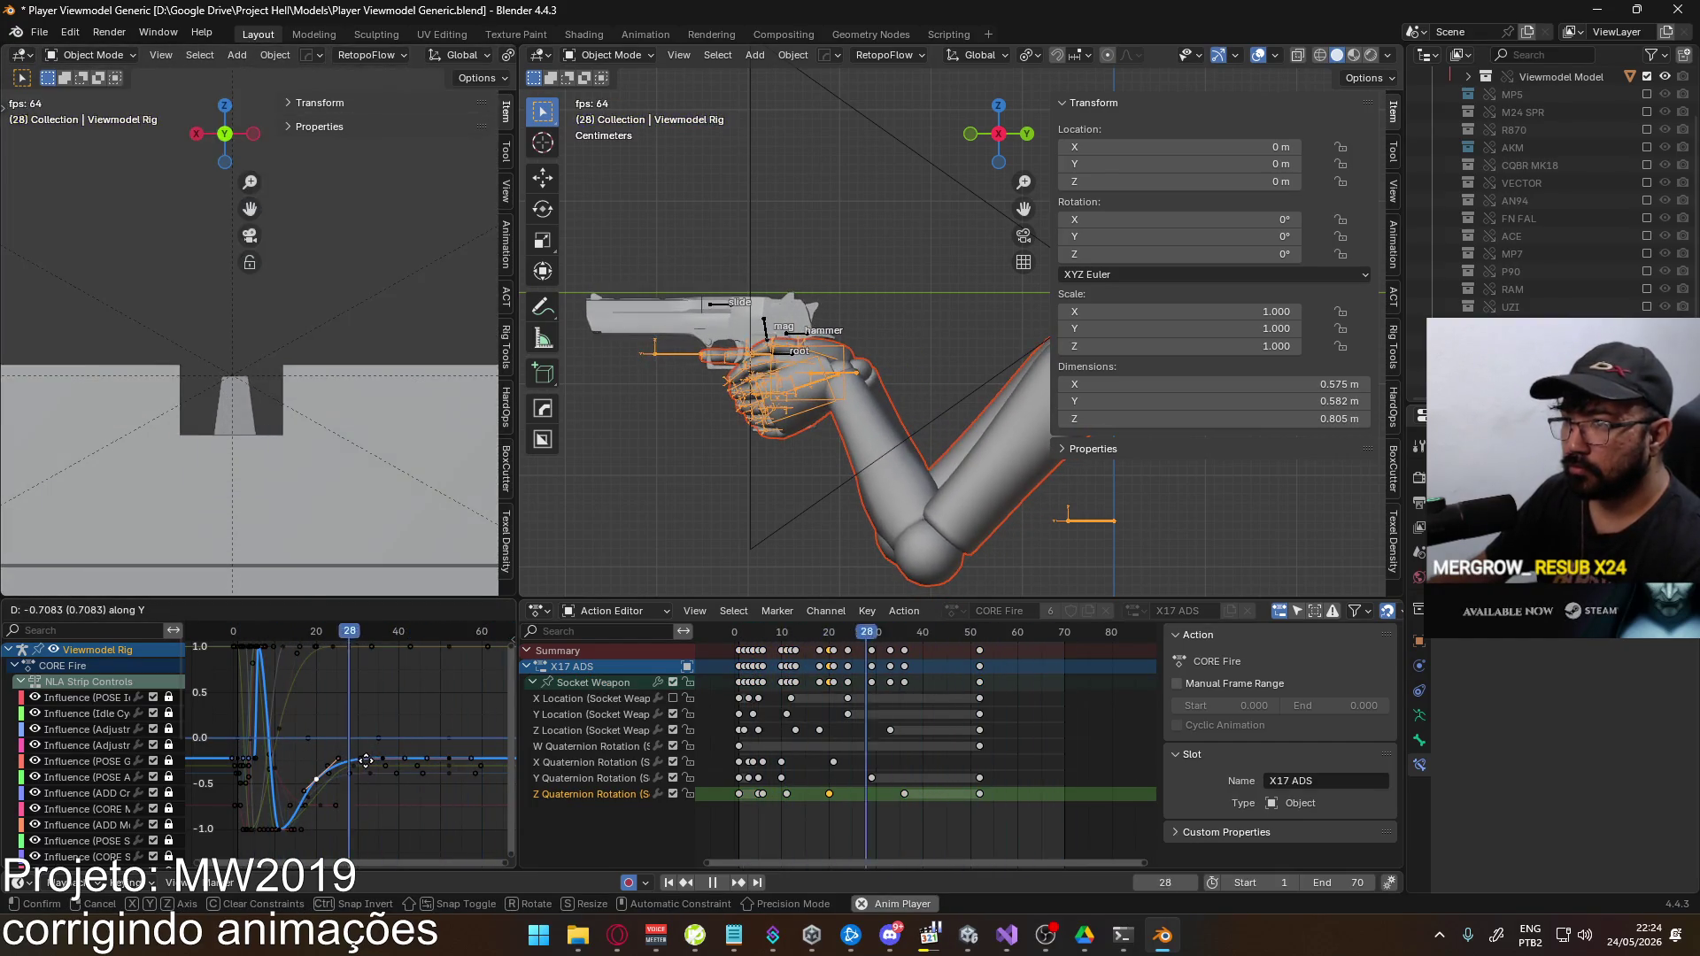
pyautogui.click(367, 760)
pyautogui.press('space')
# Check the pose at frames 10 and 27, then select Z Quaternion keys to shift later
pyautogui.press('space')
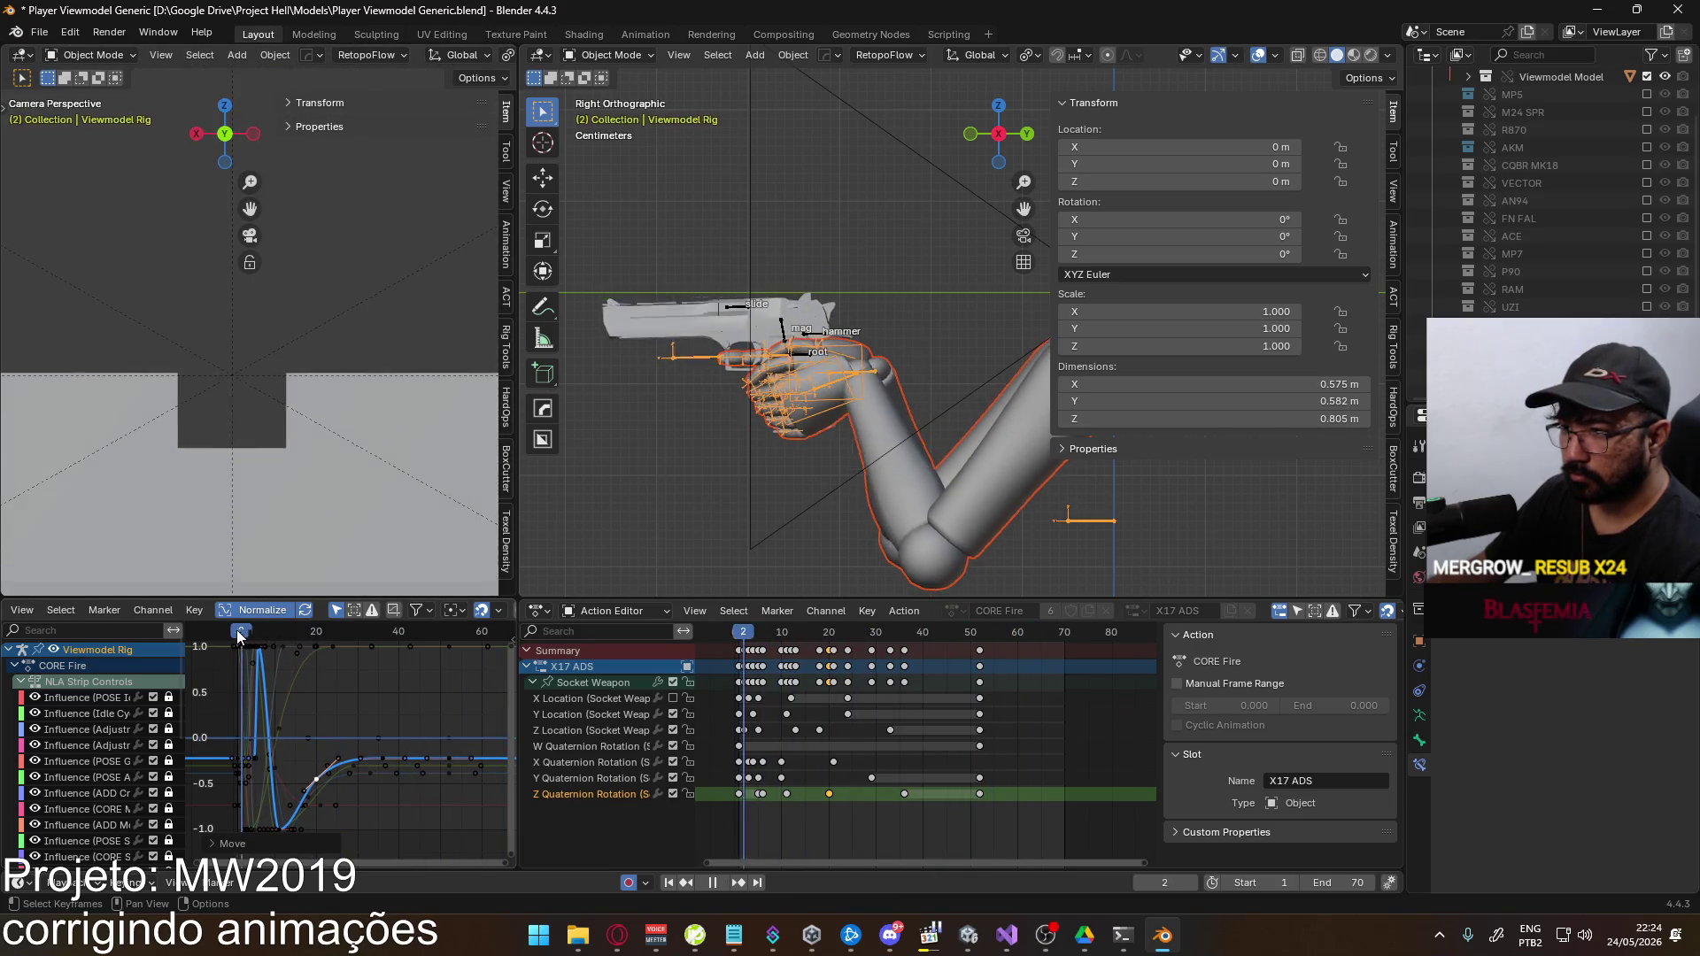
pyautogui.click(278, 631)
pyautogui.moveTo(278, 632)
pyautogui.mouseDown()
pyautogui.moveTo(382, 626)
pyautogui.moveTo(316, 640)
pyautogui.mouseUp()
pyautogui.press('space')
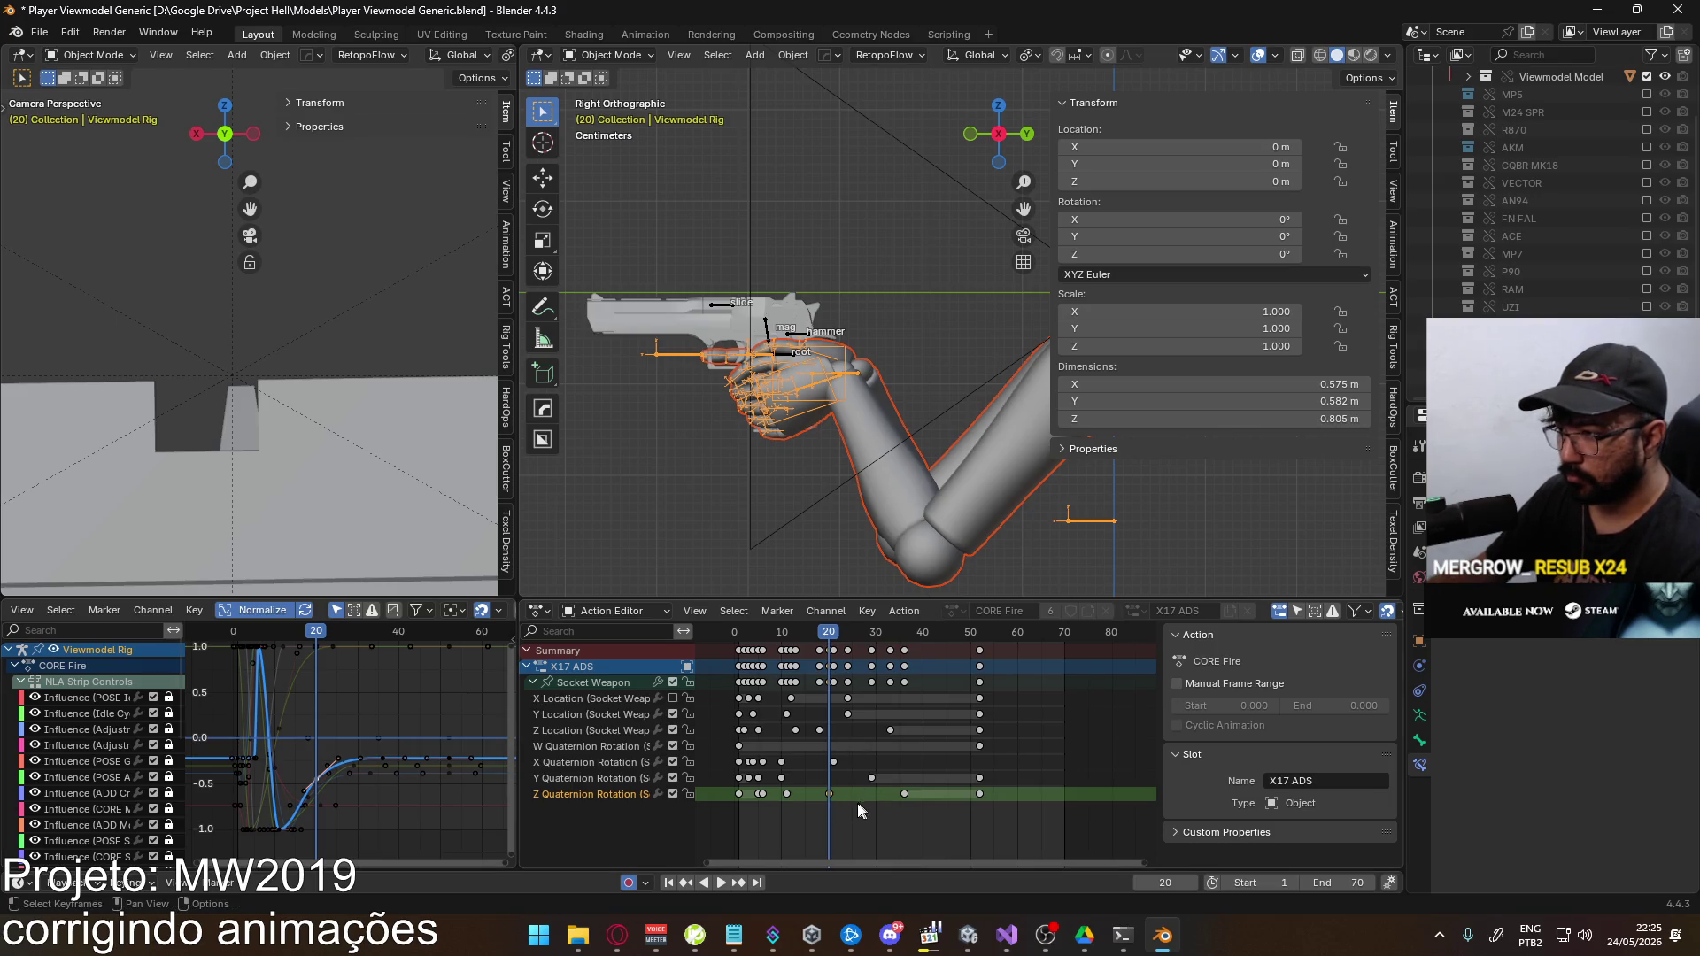
pyautogui.moveTo(783, 794); pyautogui.dragTo(784, 794)
pyautogui.press('g')
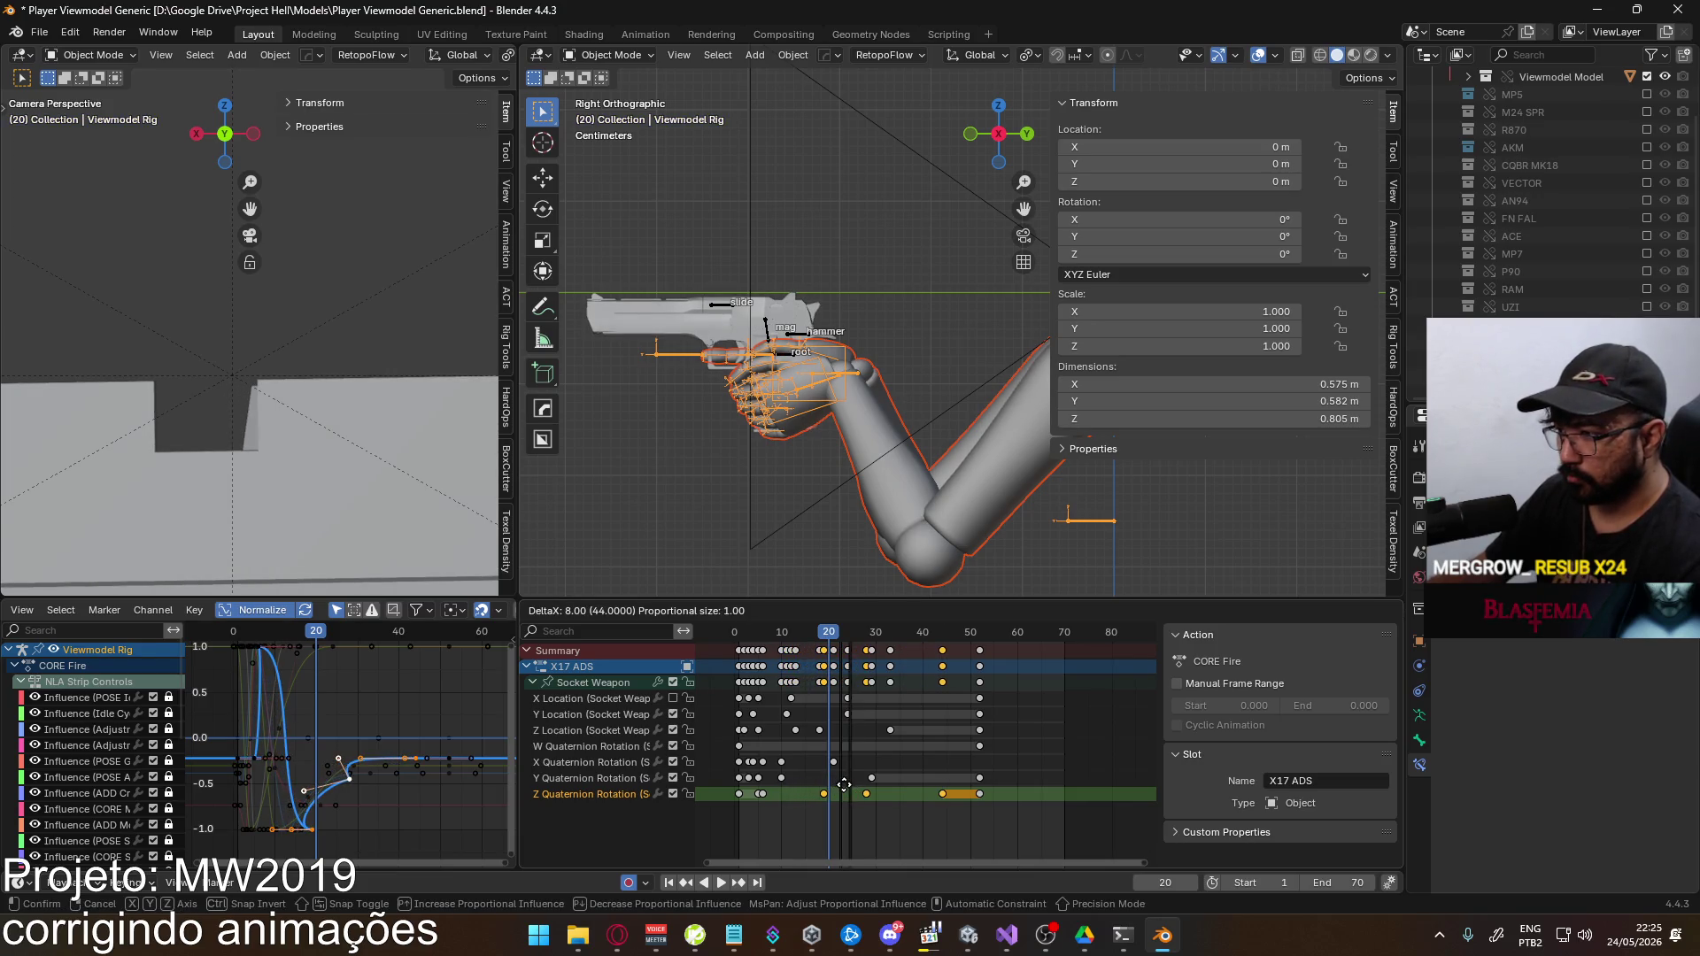
# Confirm the Z Quaternion key shift, undo it, and replay to frame 29 to compare
pyautogui.click(844, 785)
pyautogui.press('space')
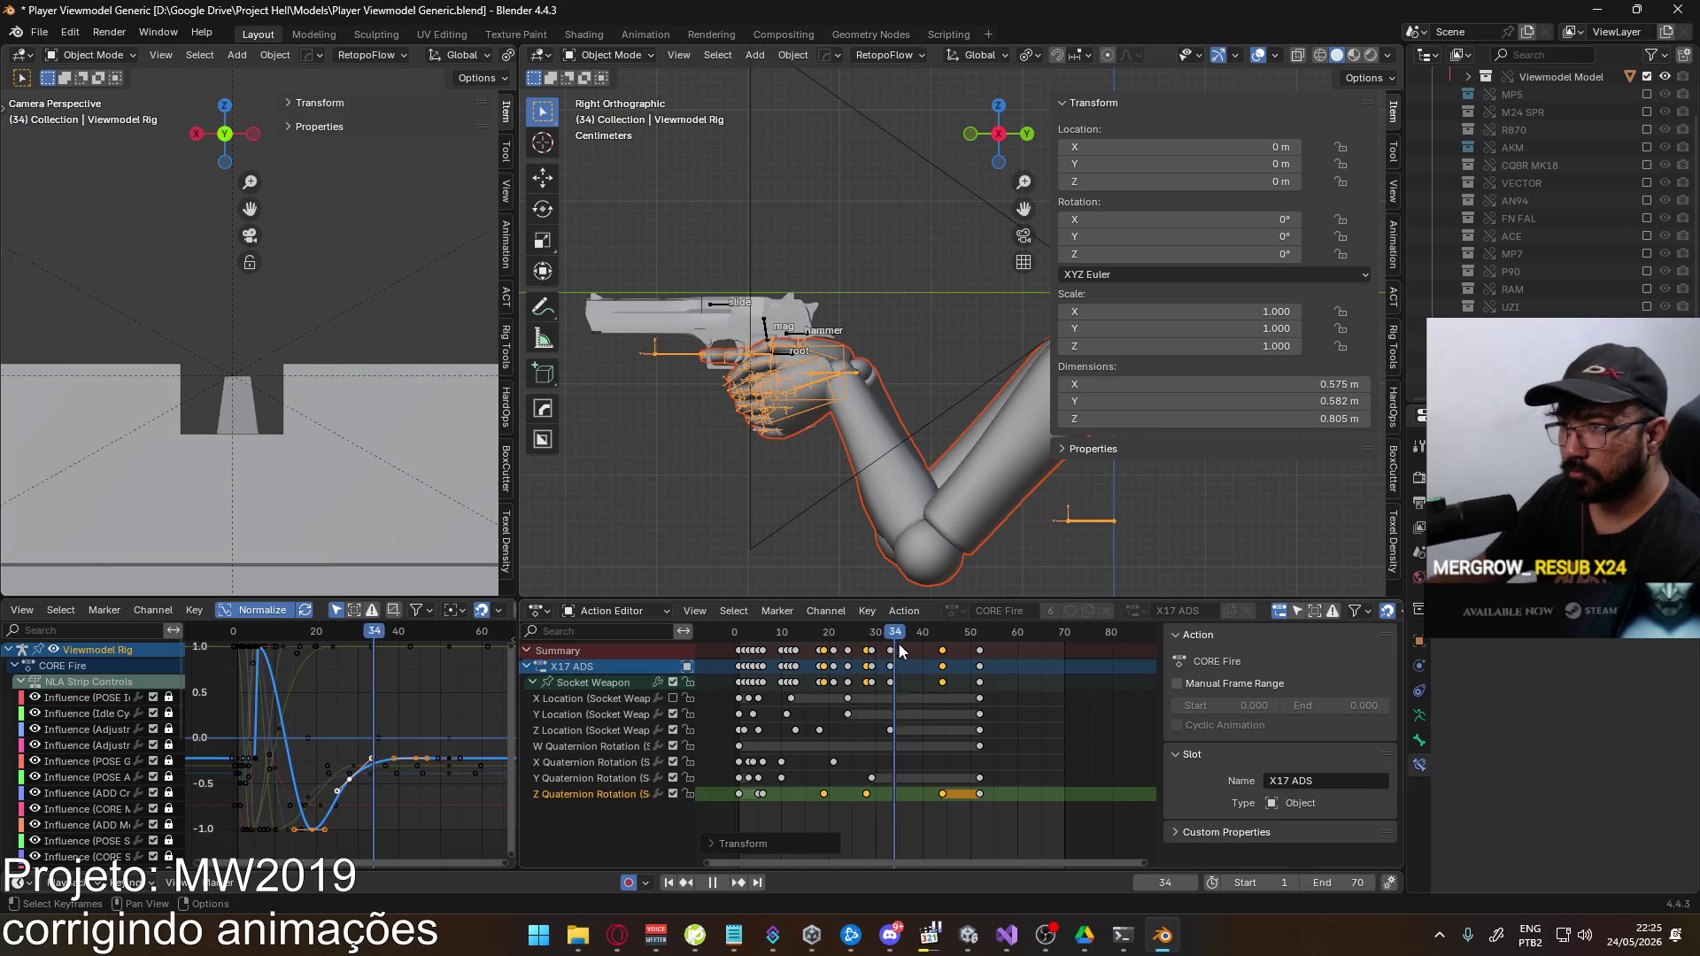
pyautogui.hotkey('ctrl', 'z')
pyautogui.press('Escape')
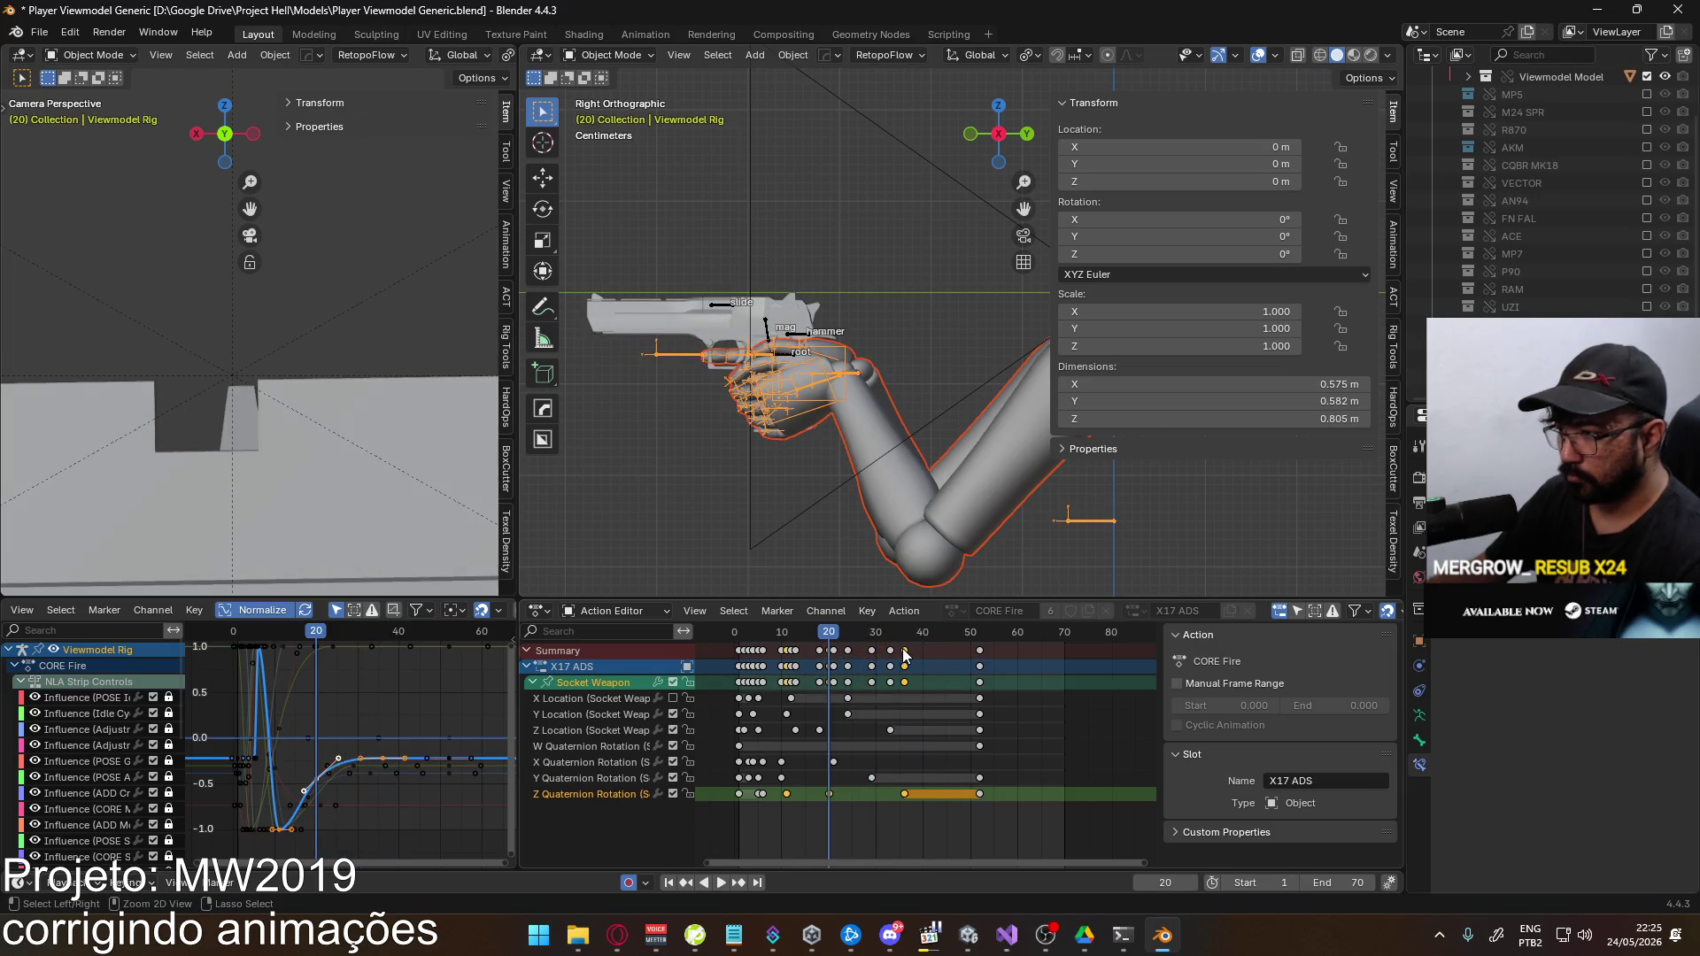
pyautogui.press('space')
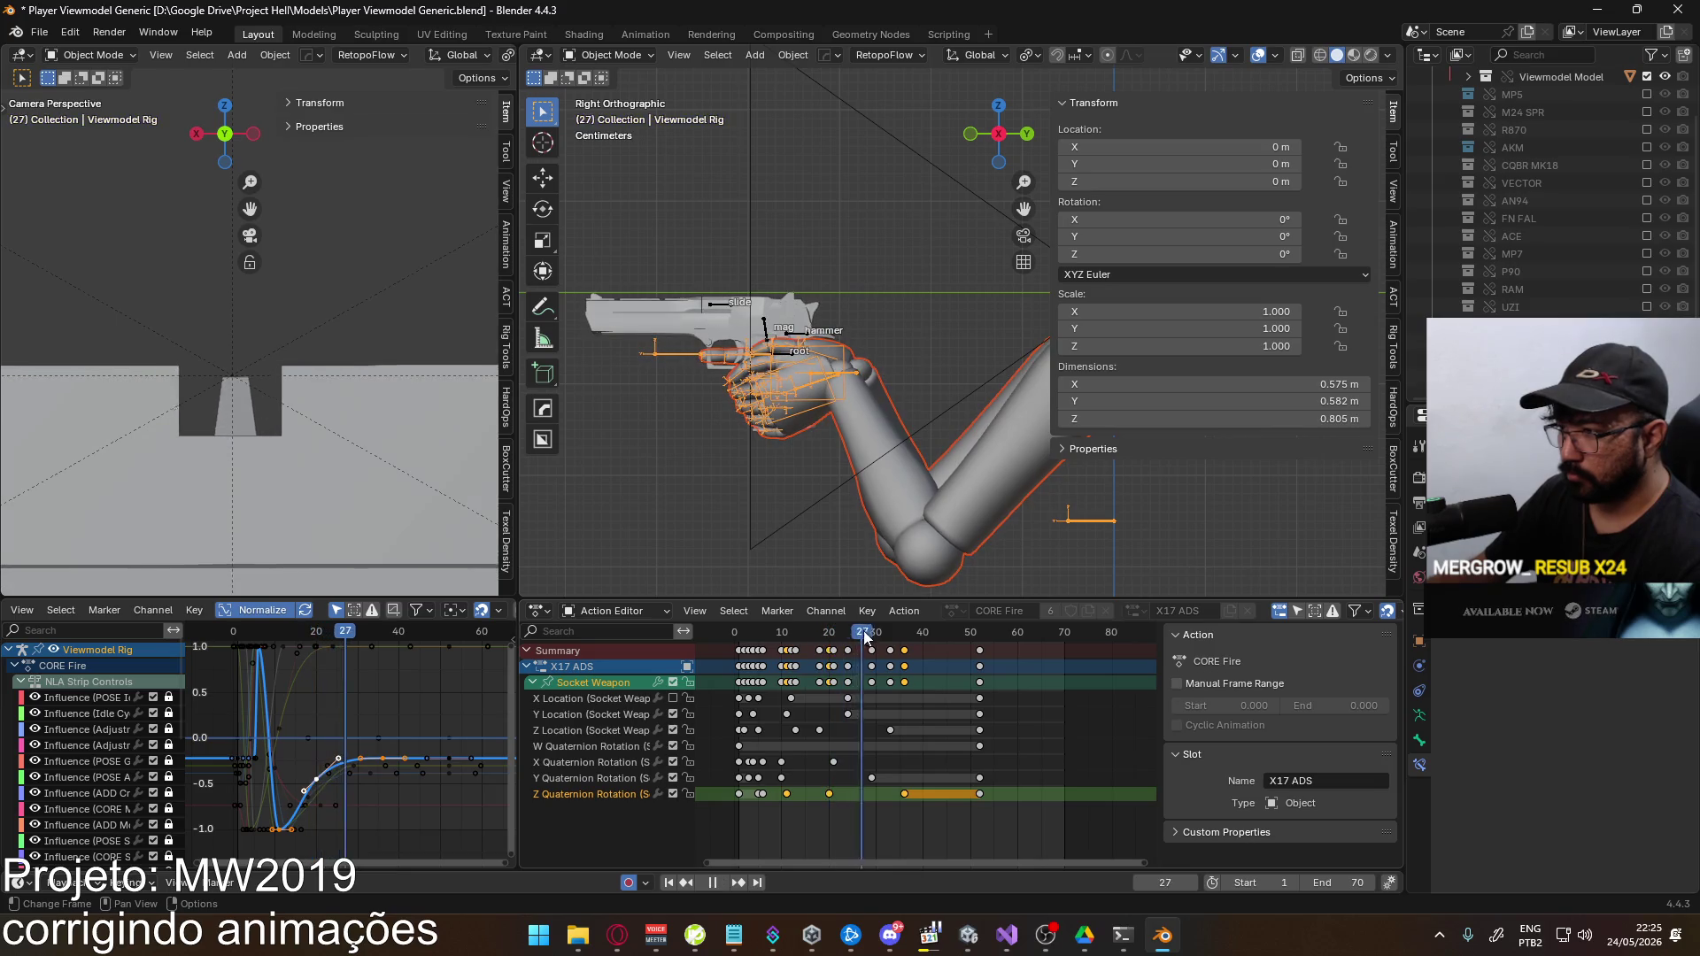
pyautogui.moveTo(888, 638); pyautogui.dragTo(864, 634)
pyautogui.press('space')
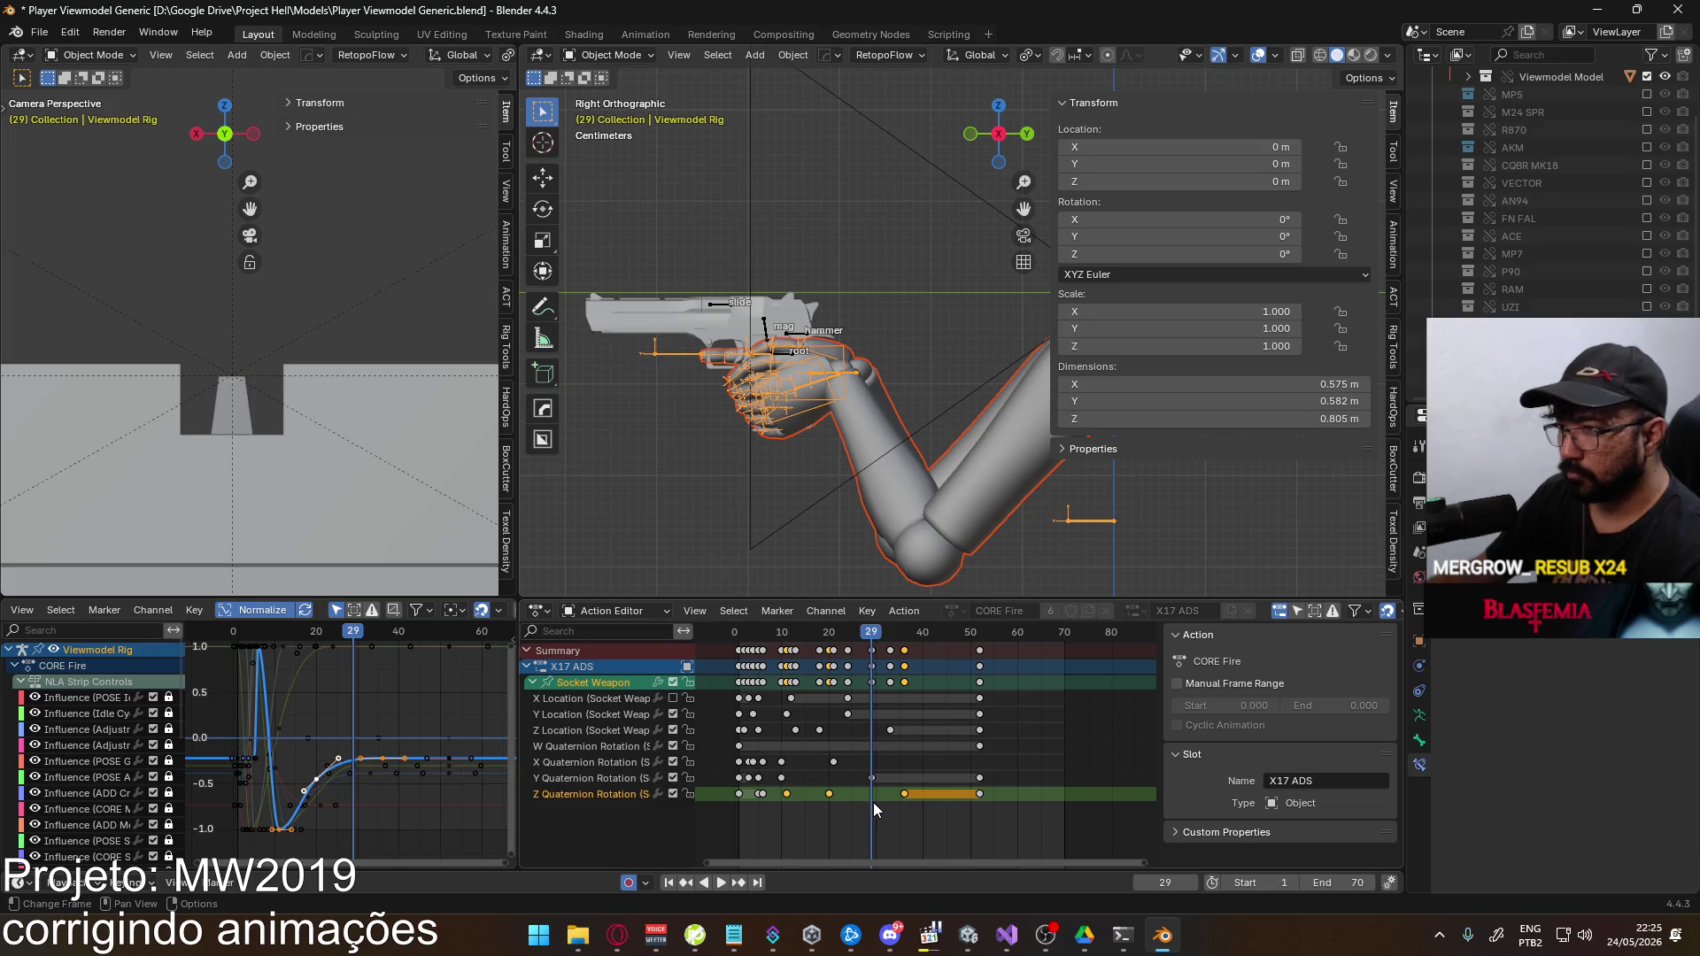
# Move the selected keys 7 frames earlier and the frame 19 key to 16, then review
pyautogui.press('g')
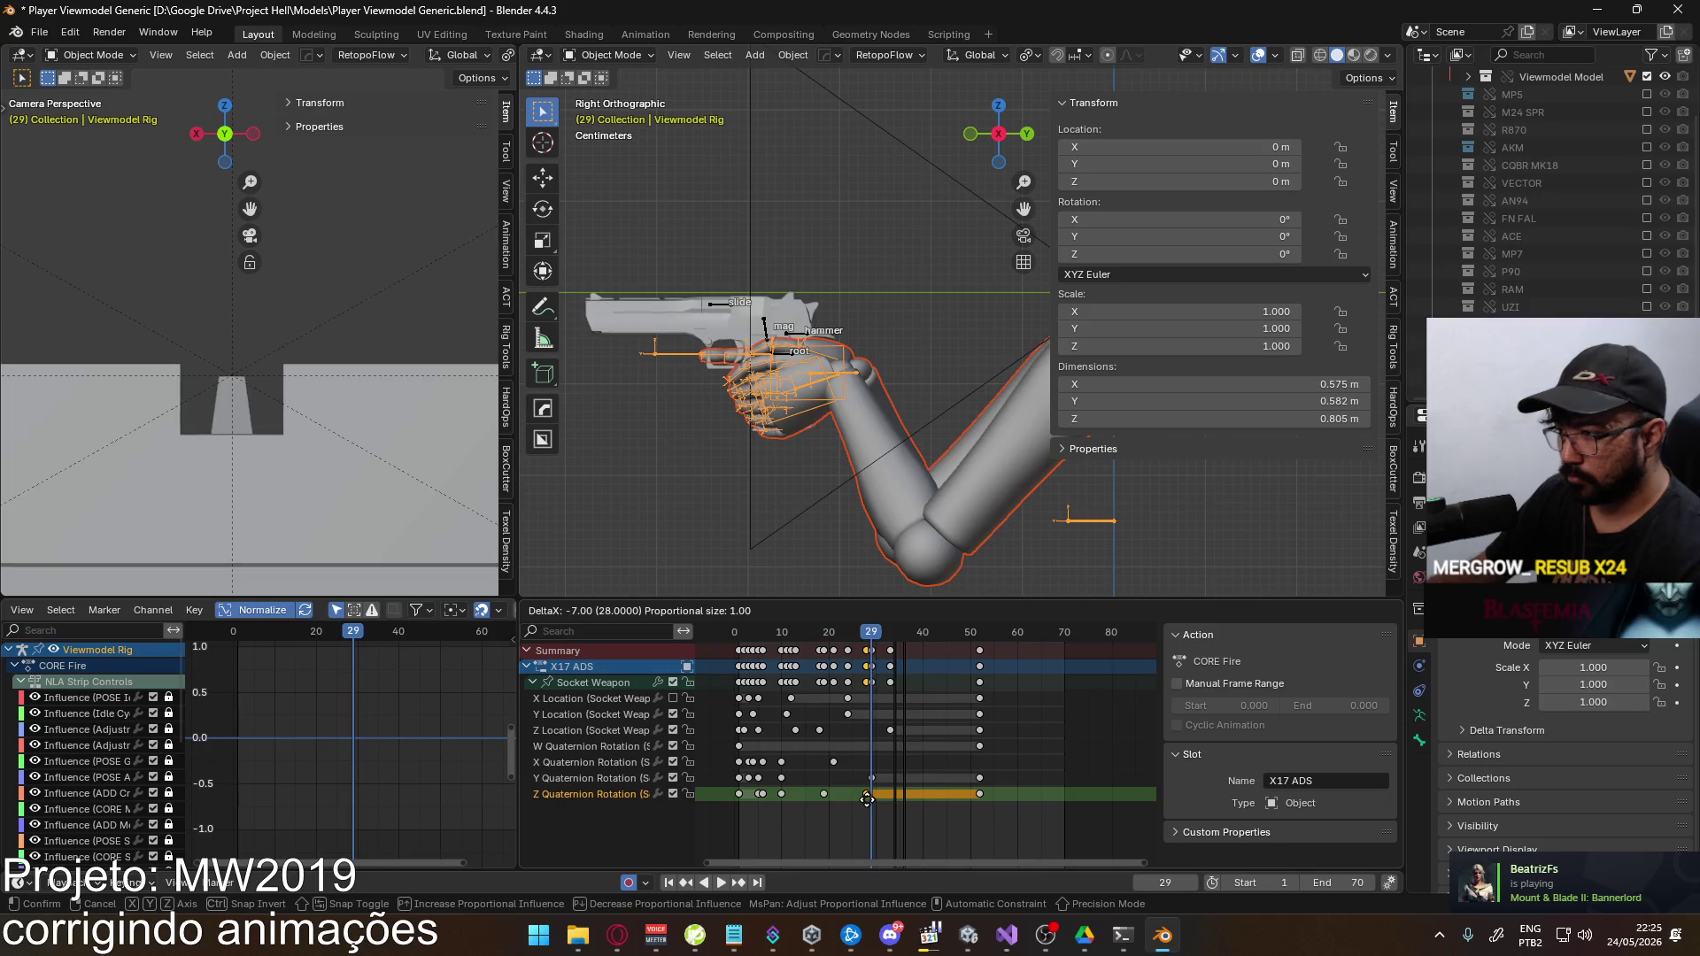
pyautogui.click(867, 799)
pyautogui.moveTo(823, 793); pyautogui.dragTo(809, 793)
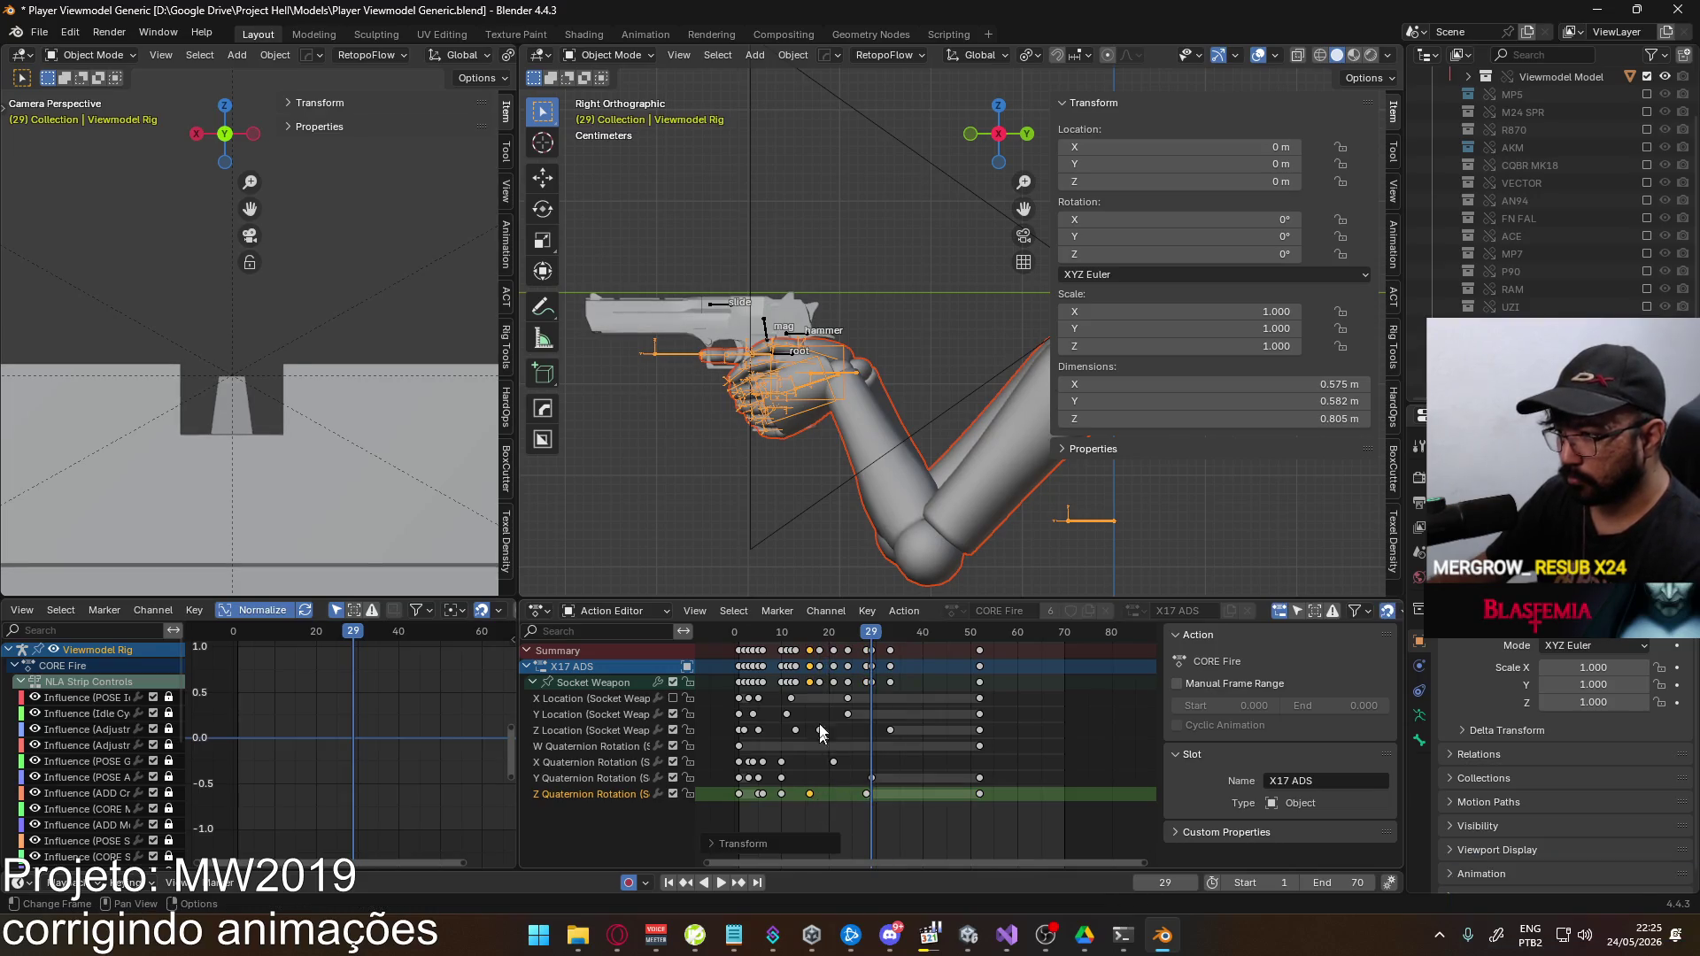
pyautogui.press('space')
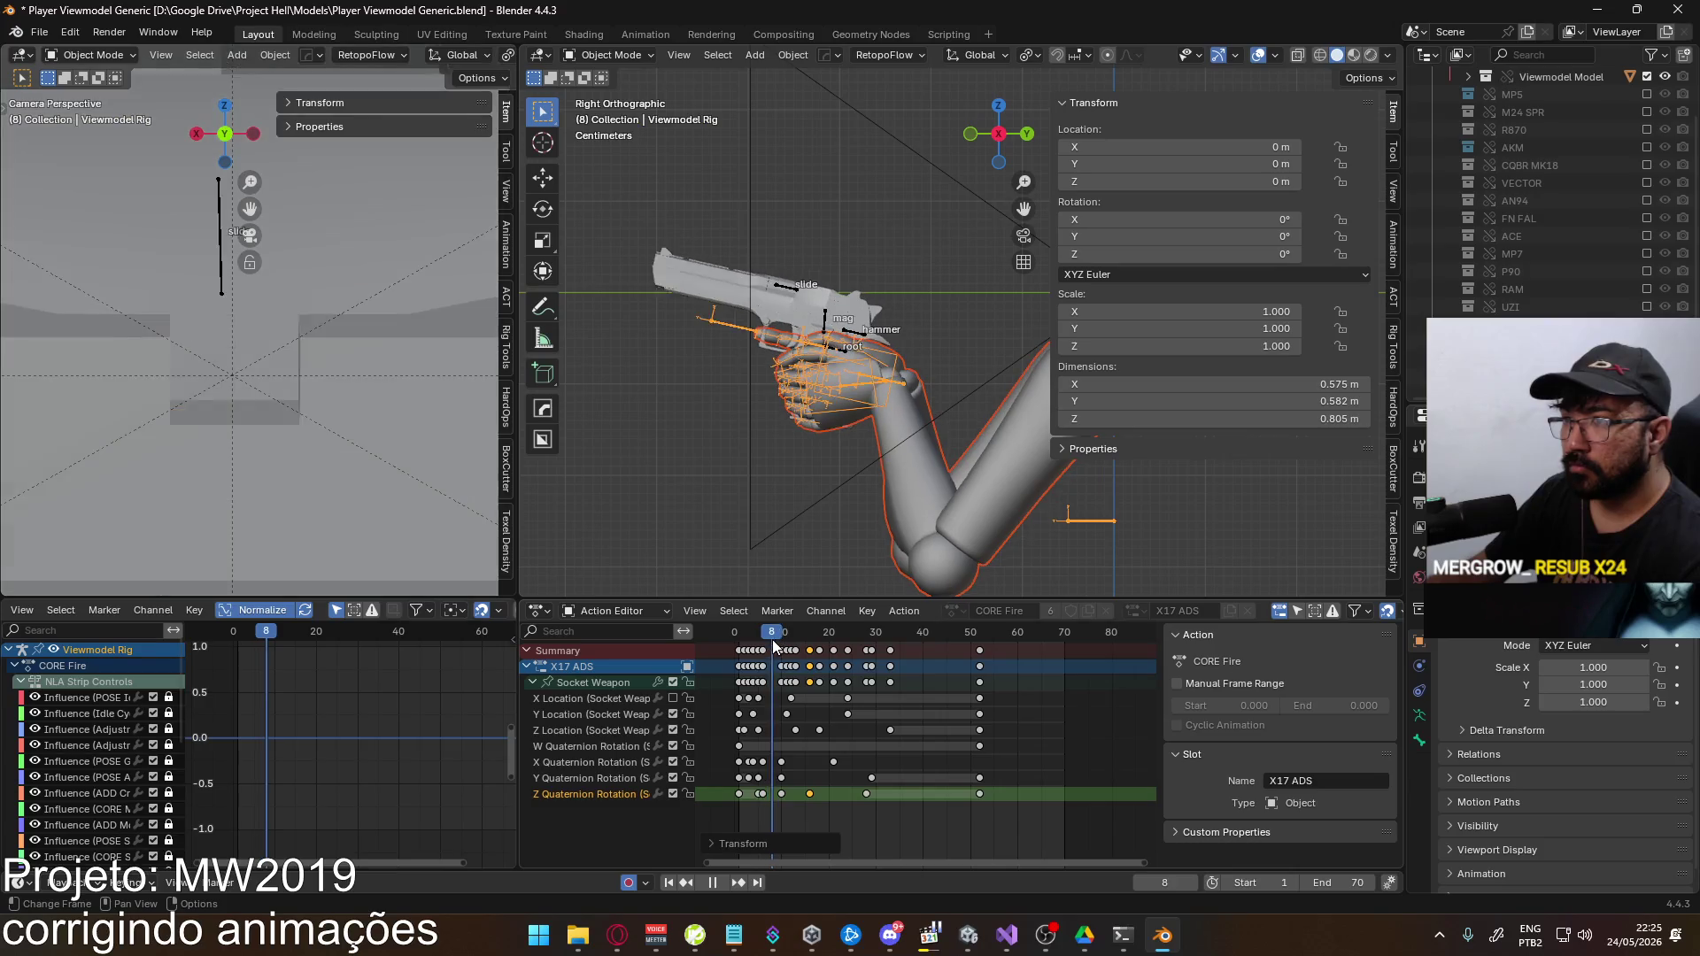
pyautogui.moveTo(791, 634); pyautogui.dragTo(872, 644)
pyautogui.press('space')
# Save the Player Viewmodel Generic .blend file
pyautogui.hotkey('shift', 'Left')
pyautogui.hotkey('ctrl', 's')
pyautogui.click(617, 935)
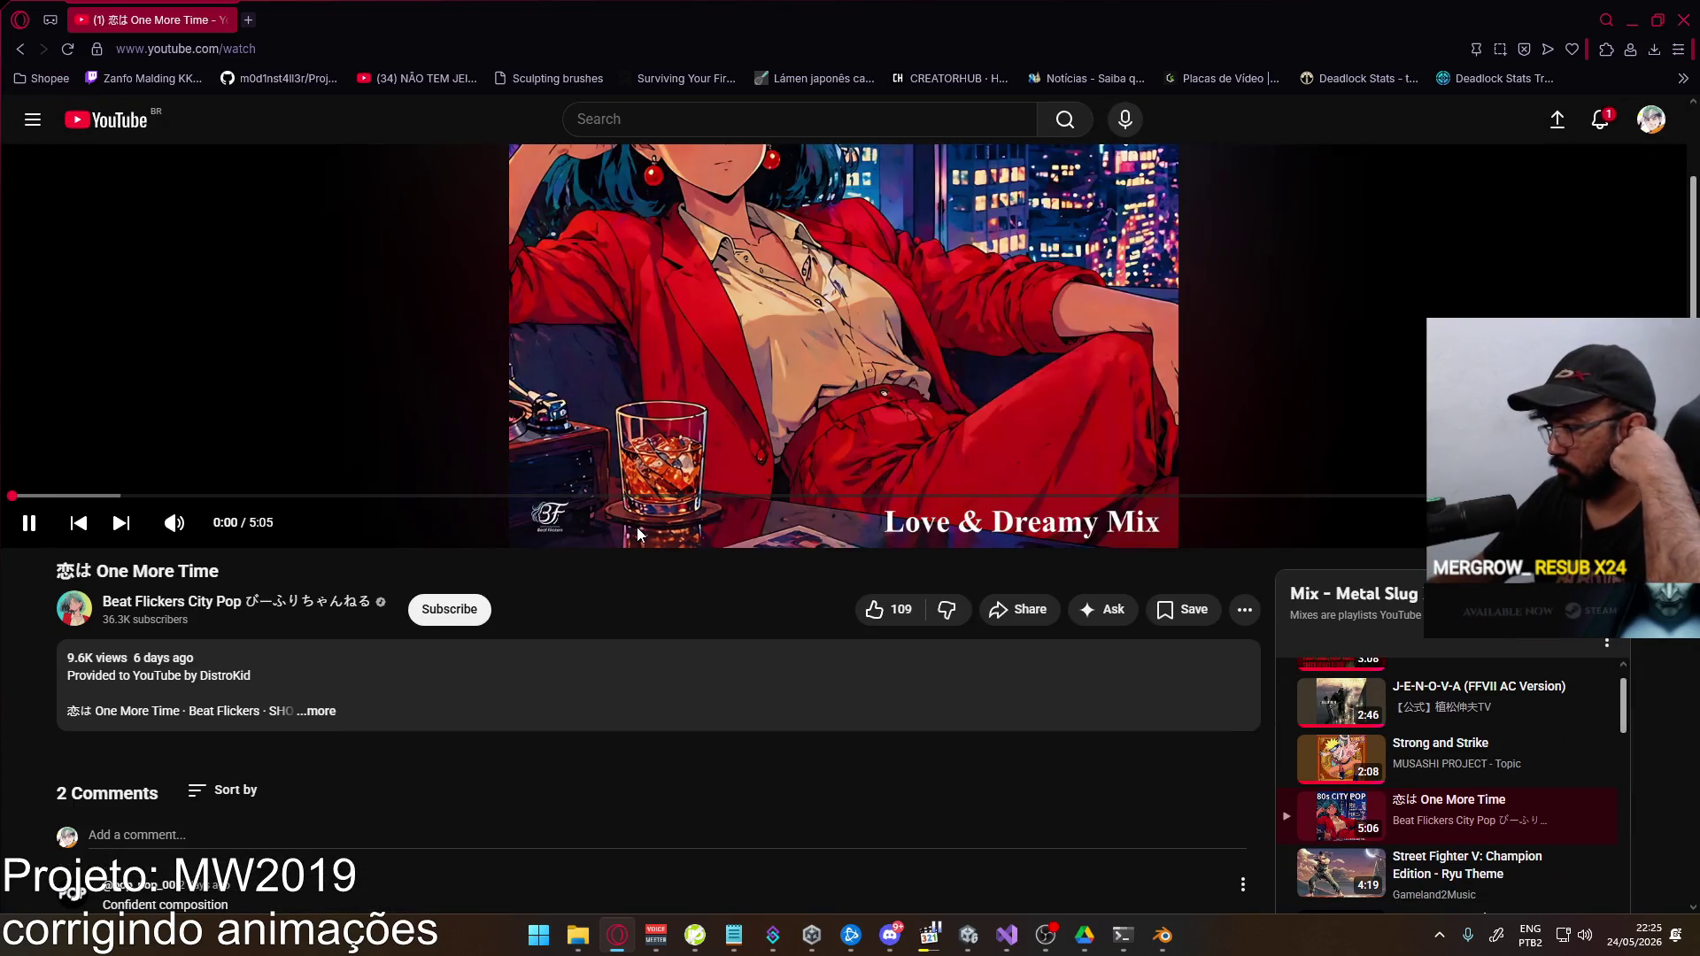
# Search YouTube for "ken's theme" and open the Street Fighter 5 Ken's Theme video
pyautogui.scroll(-2, 1316, 657)
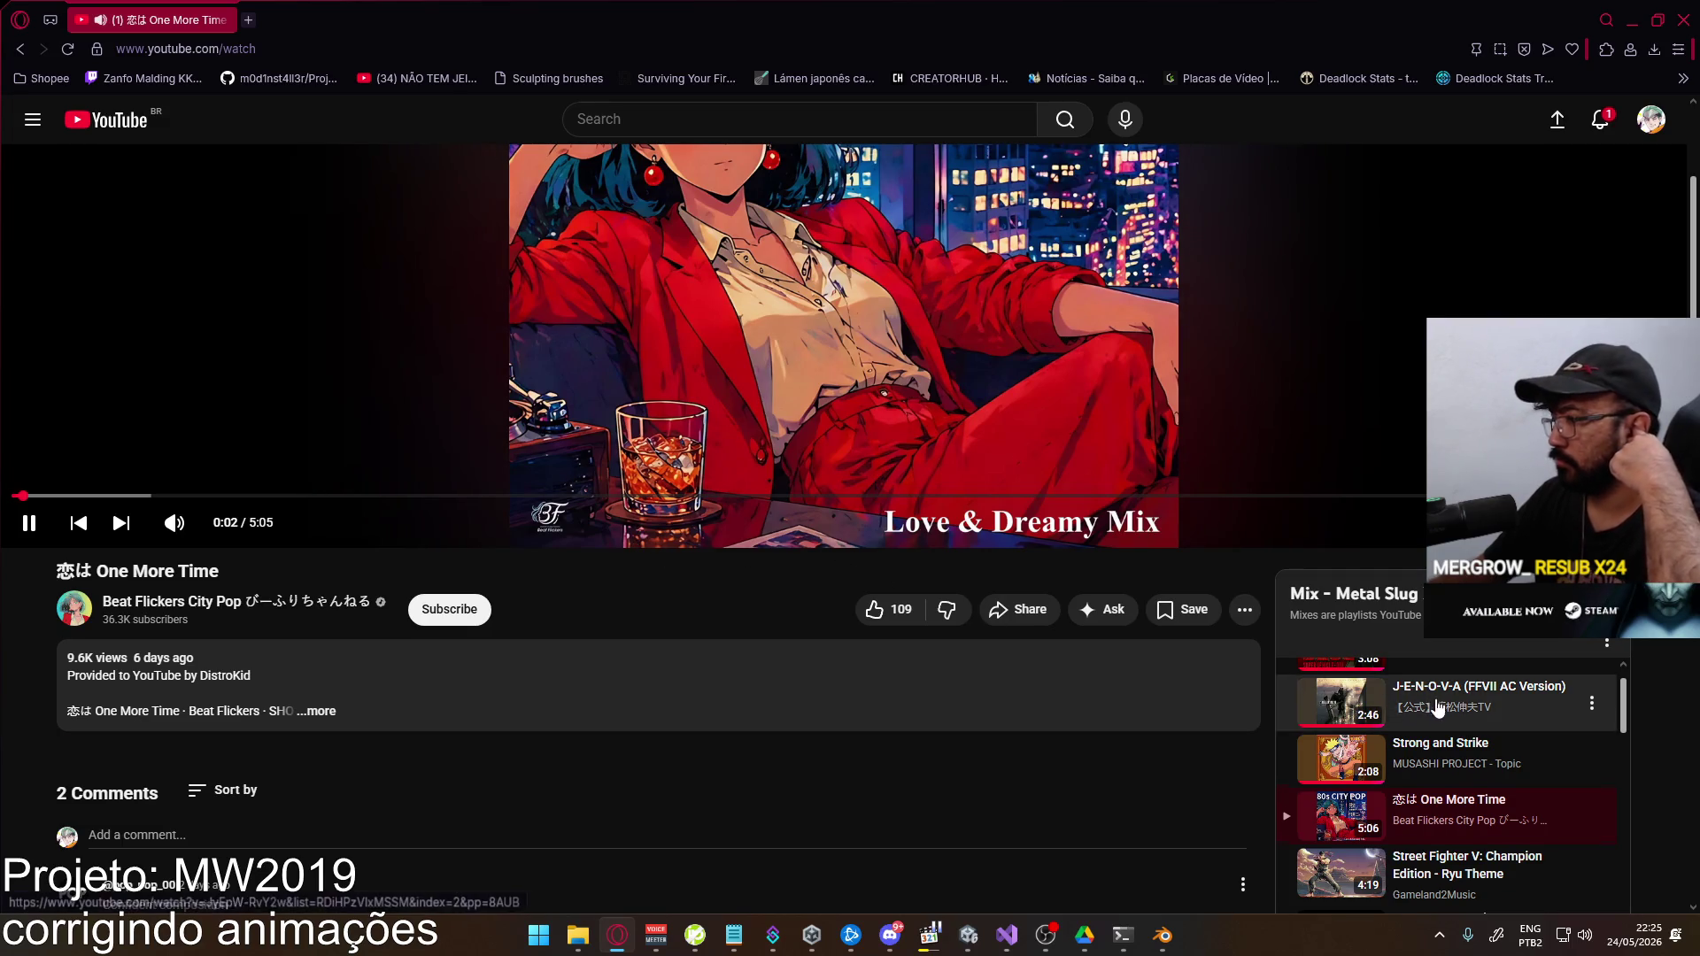
pyautogui.scroll(-3, 1164, 634)
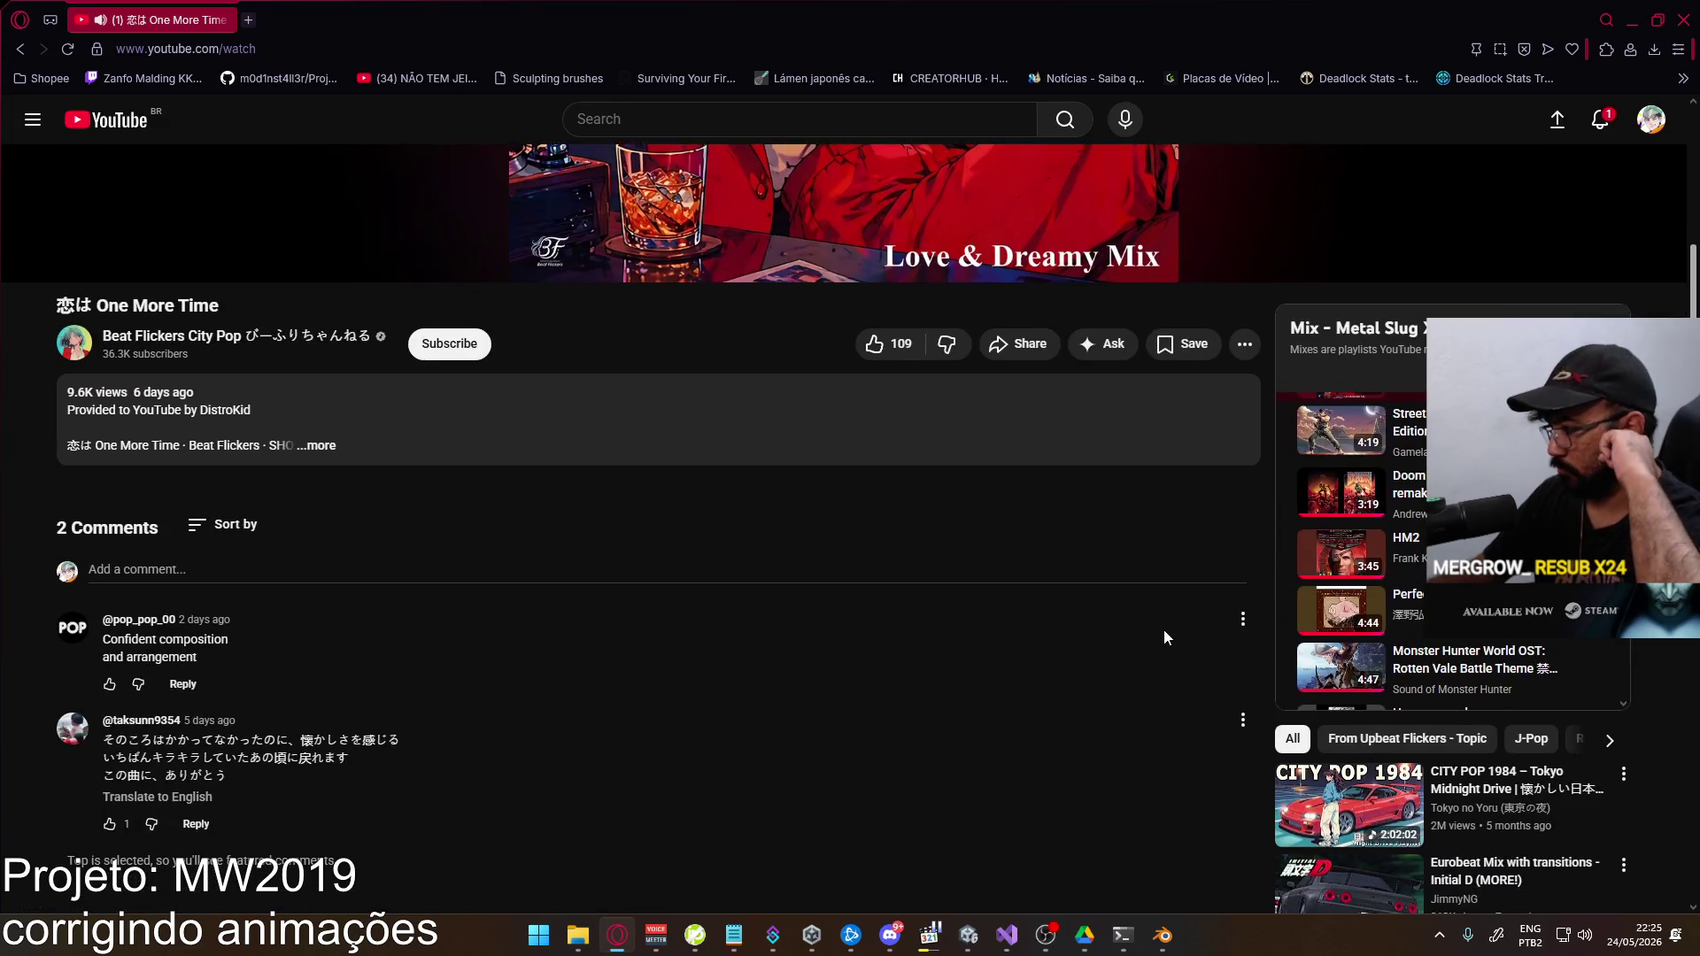
pyautogui.scroll(-6, 1161, 637)
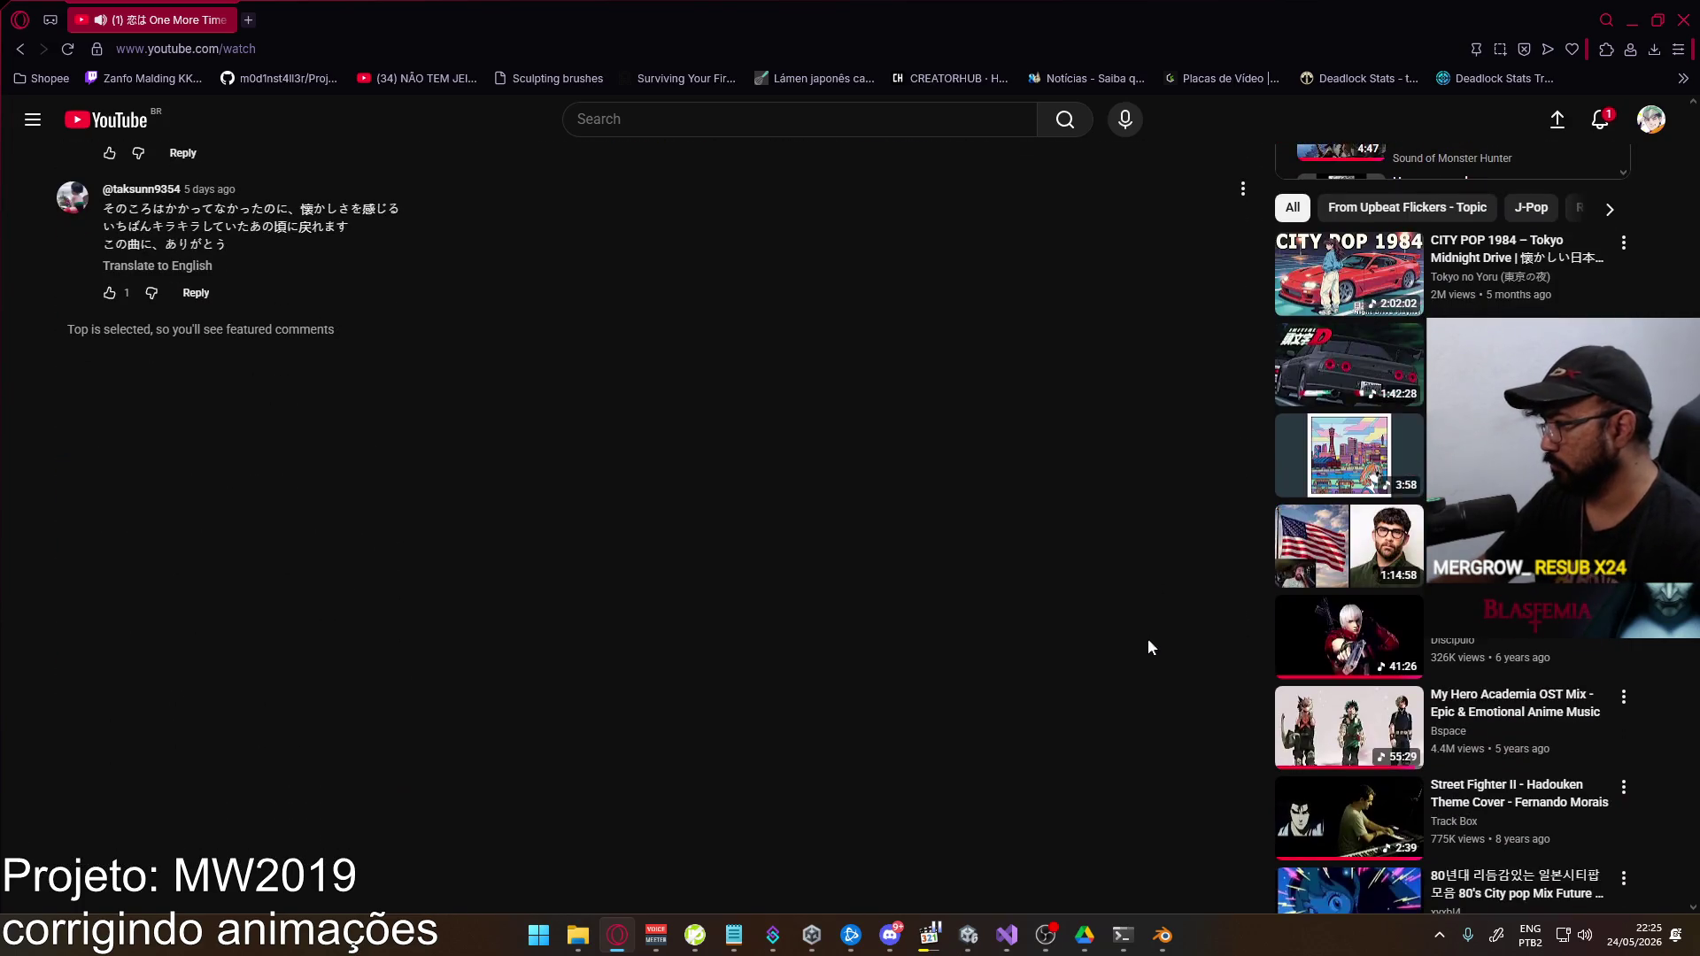
pyautogui.scroll(8, 927, 577)
pyautogui.scroll(2, 746, 416)
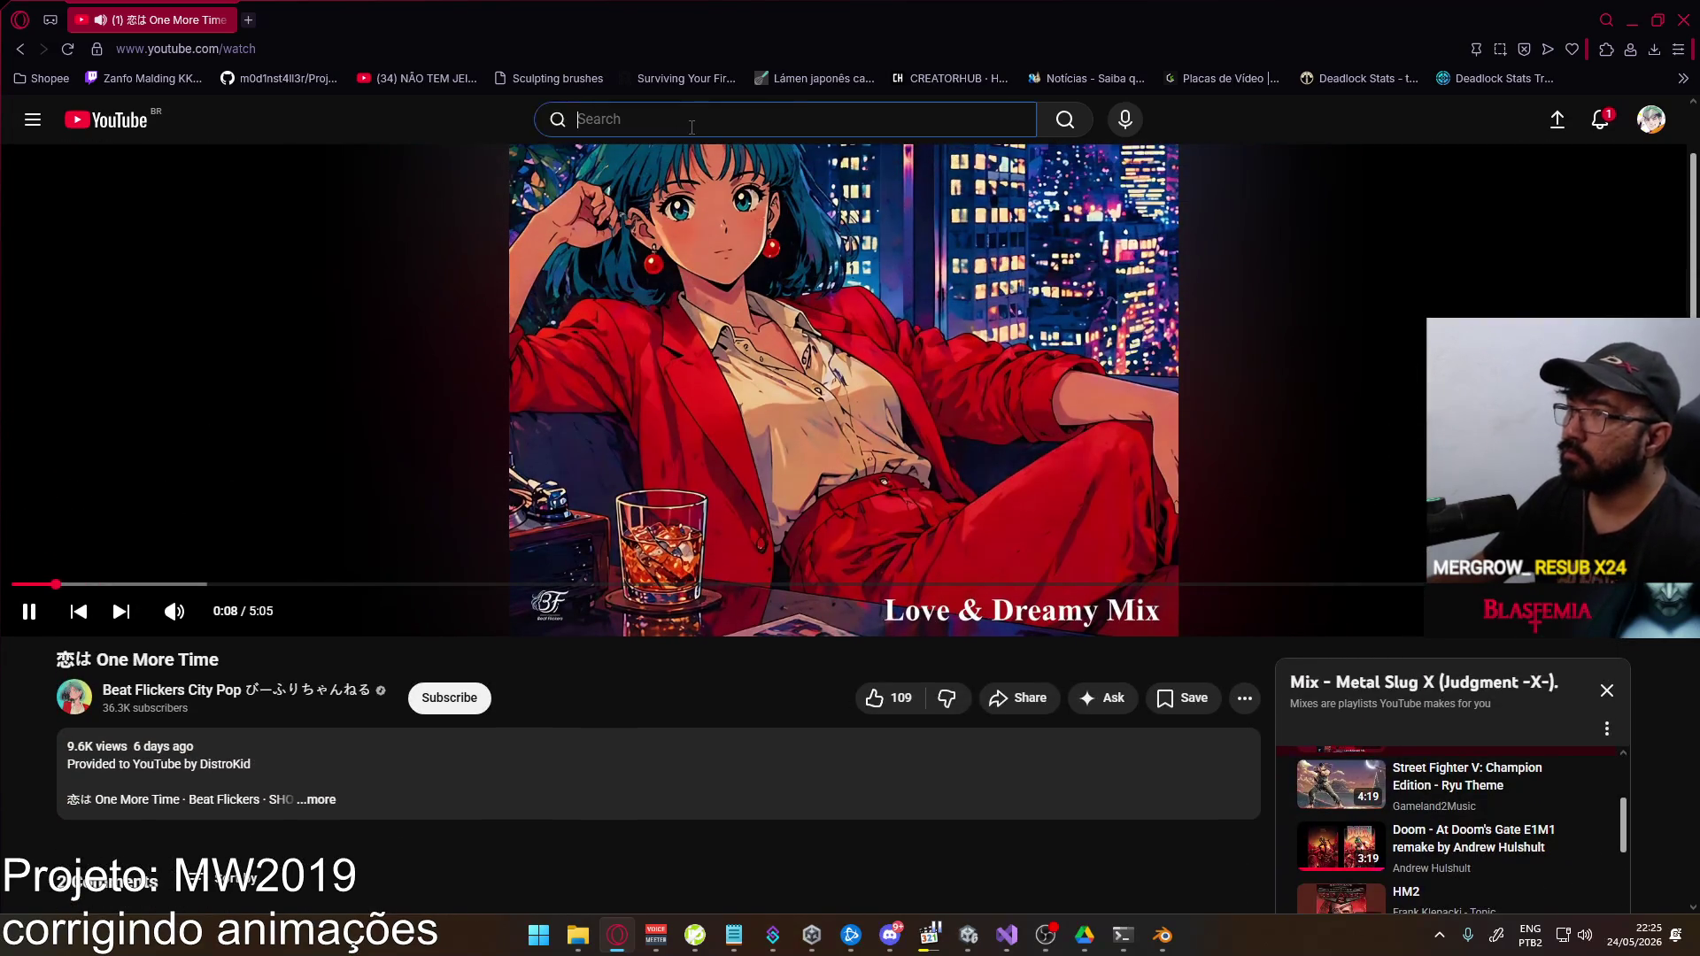
pyautogui.write("ken's theme")
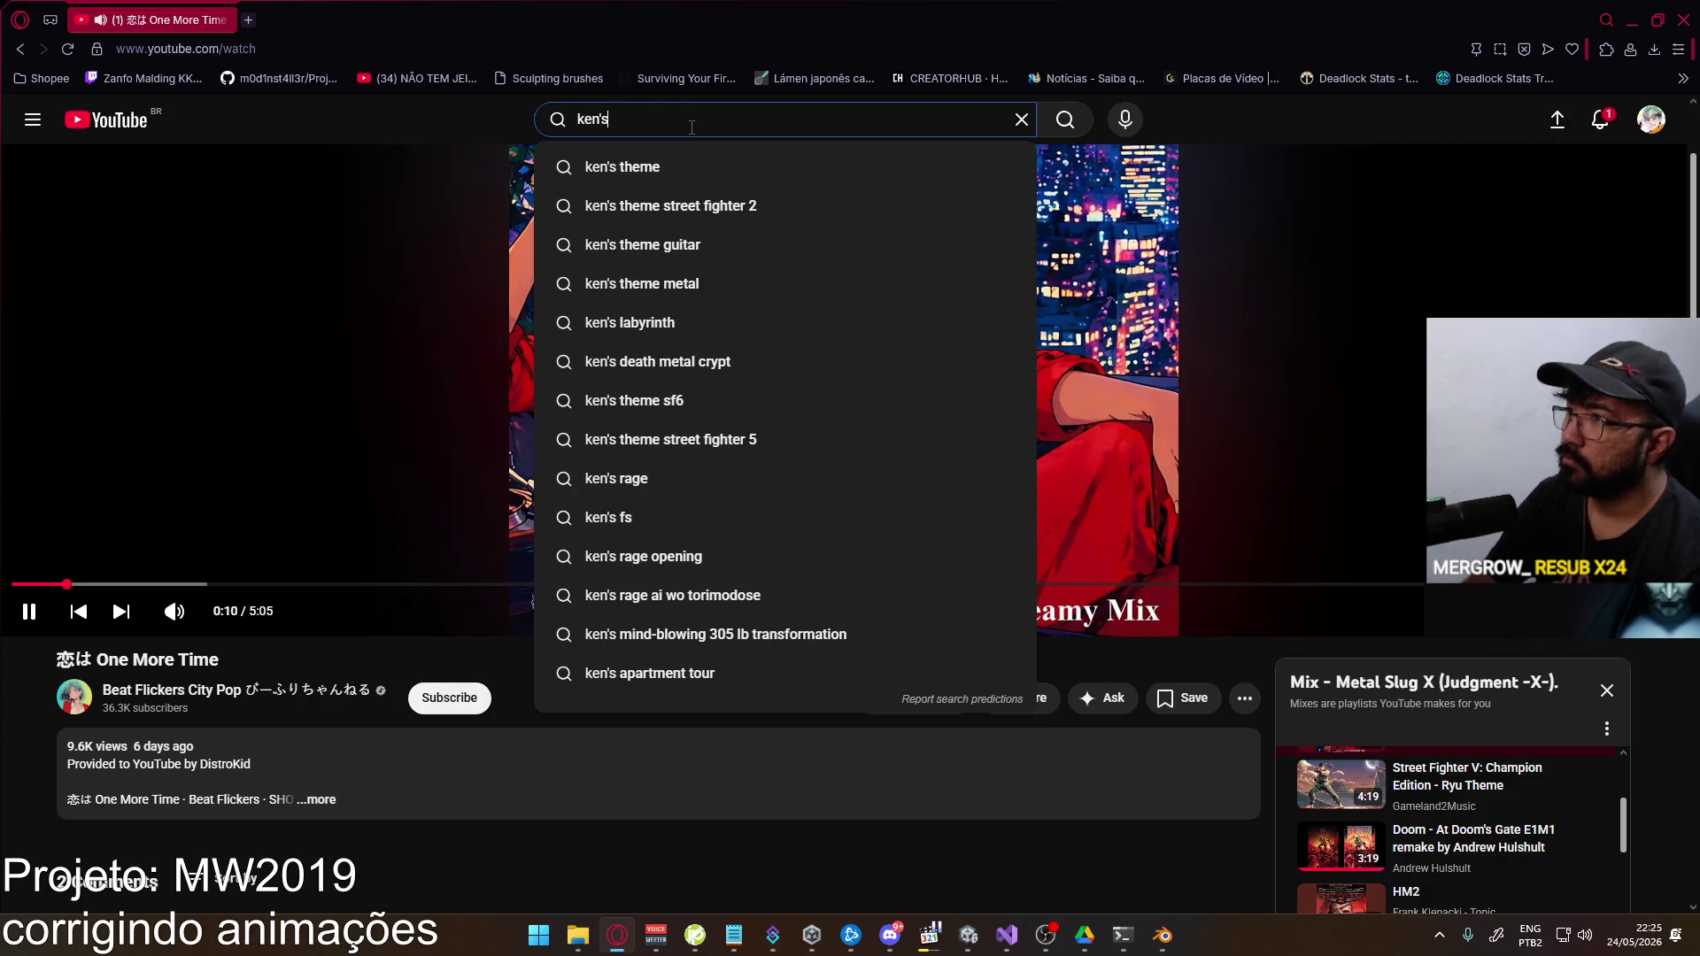
pyautogui.press('Return')
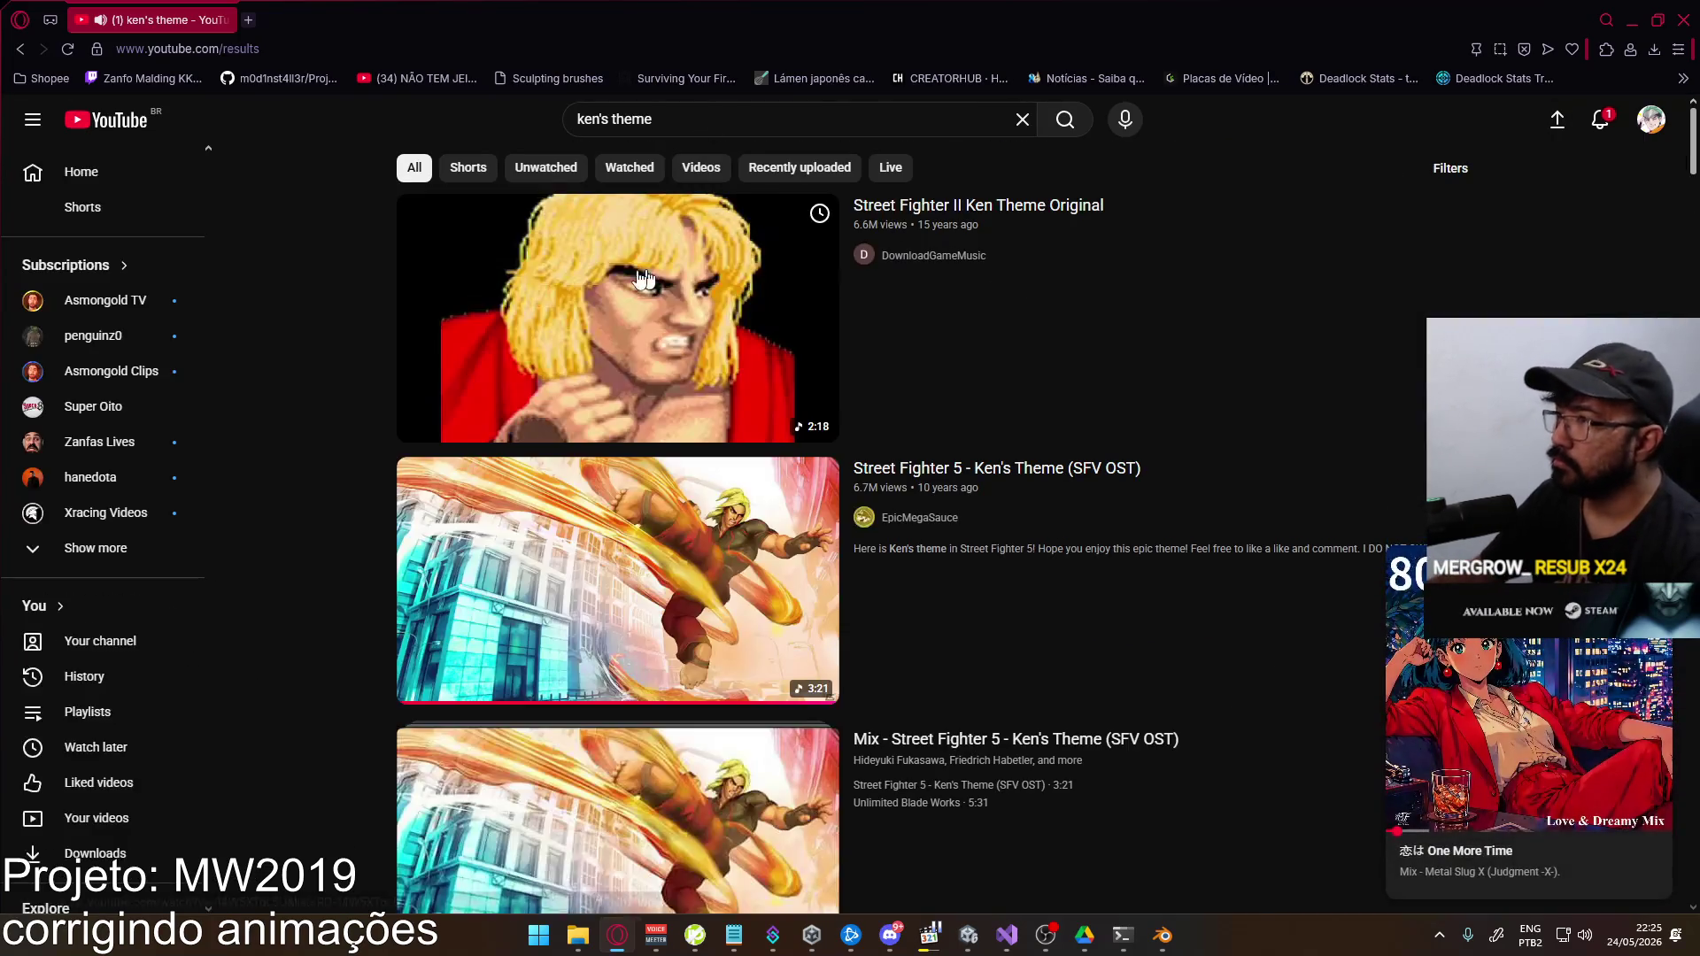
pyautogui.click(632, 453)
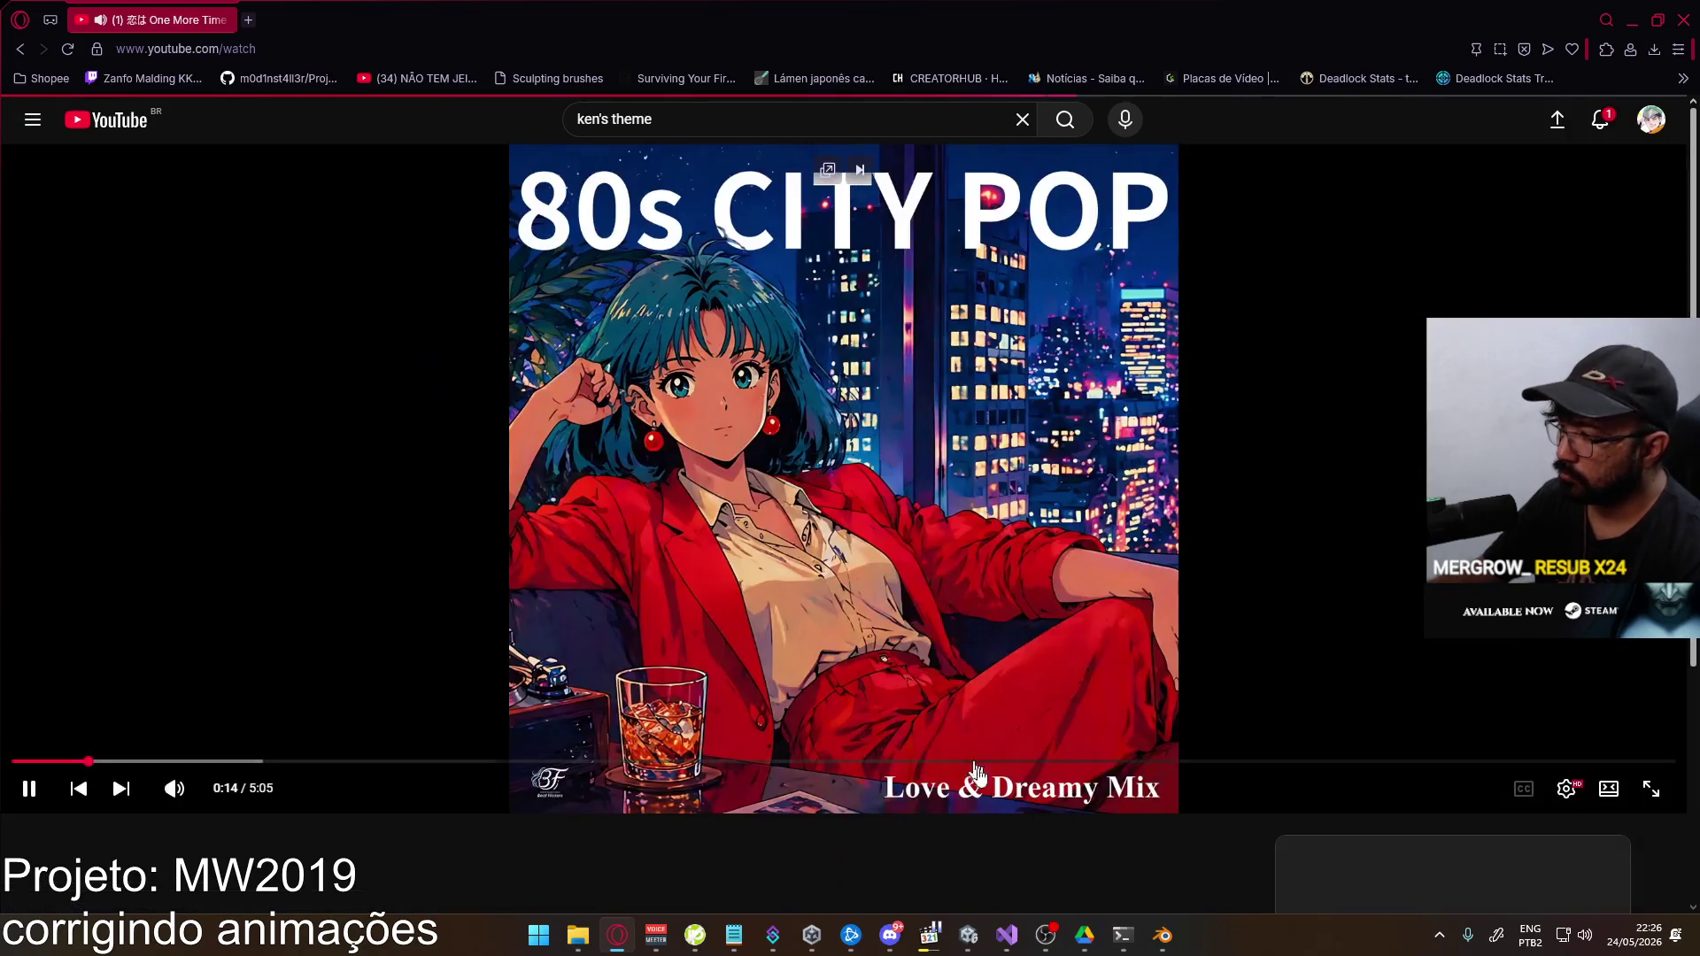
pyautogui.hotkey('alt', 'Tab')
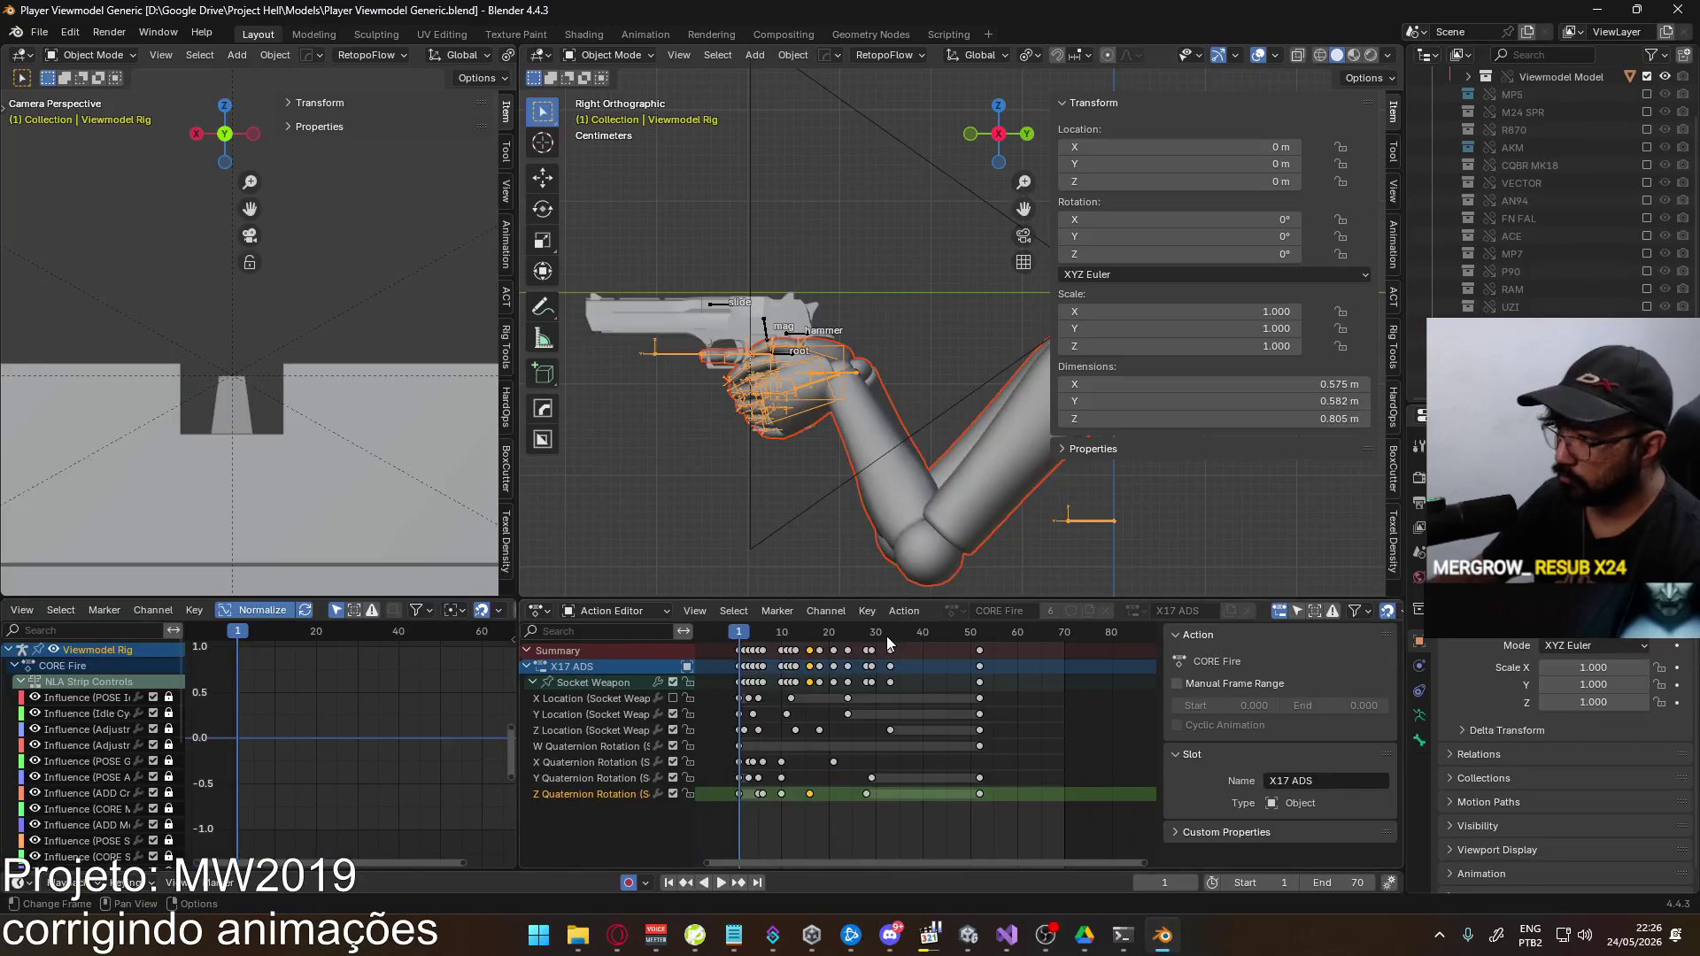
# Play the ADS fire animation and rewind the playhead to the start
pyautogui.press('space')
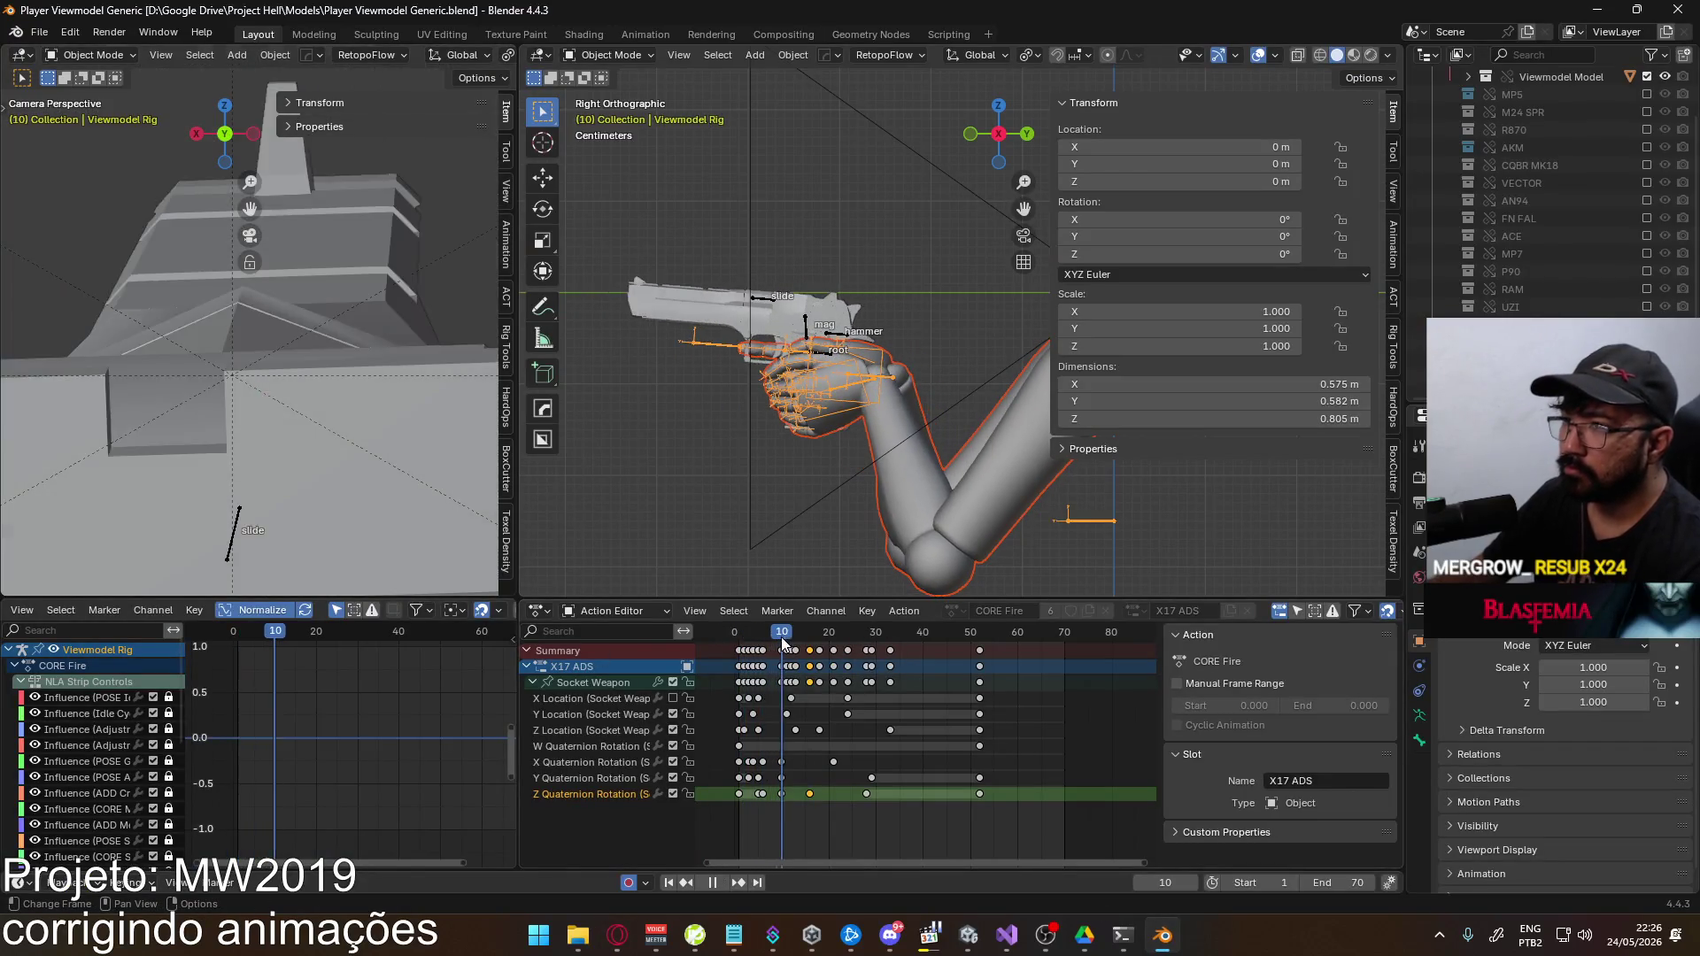
pyautogui.moveTo(832, 630); pyautogui.dragTo(735, 646)
pyautogui.press('space')
# Save Player Viewmodel Generic.blend, export the rig as FBX, and bring up Unity's game
pyautogui.hotkey('ctrl', 's')
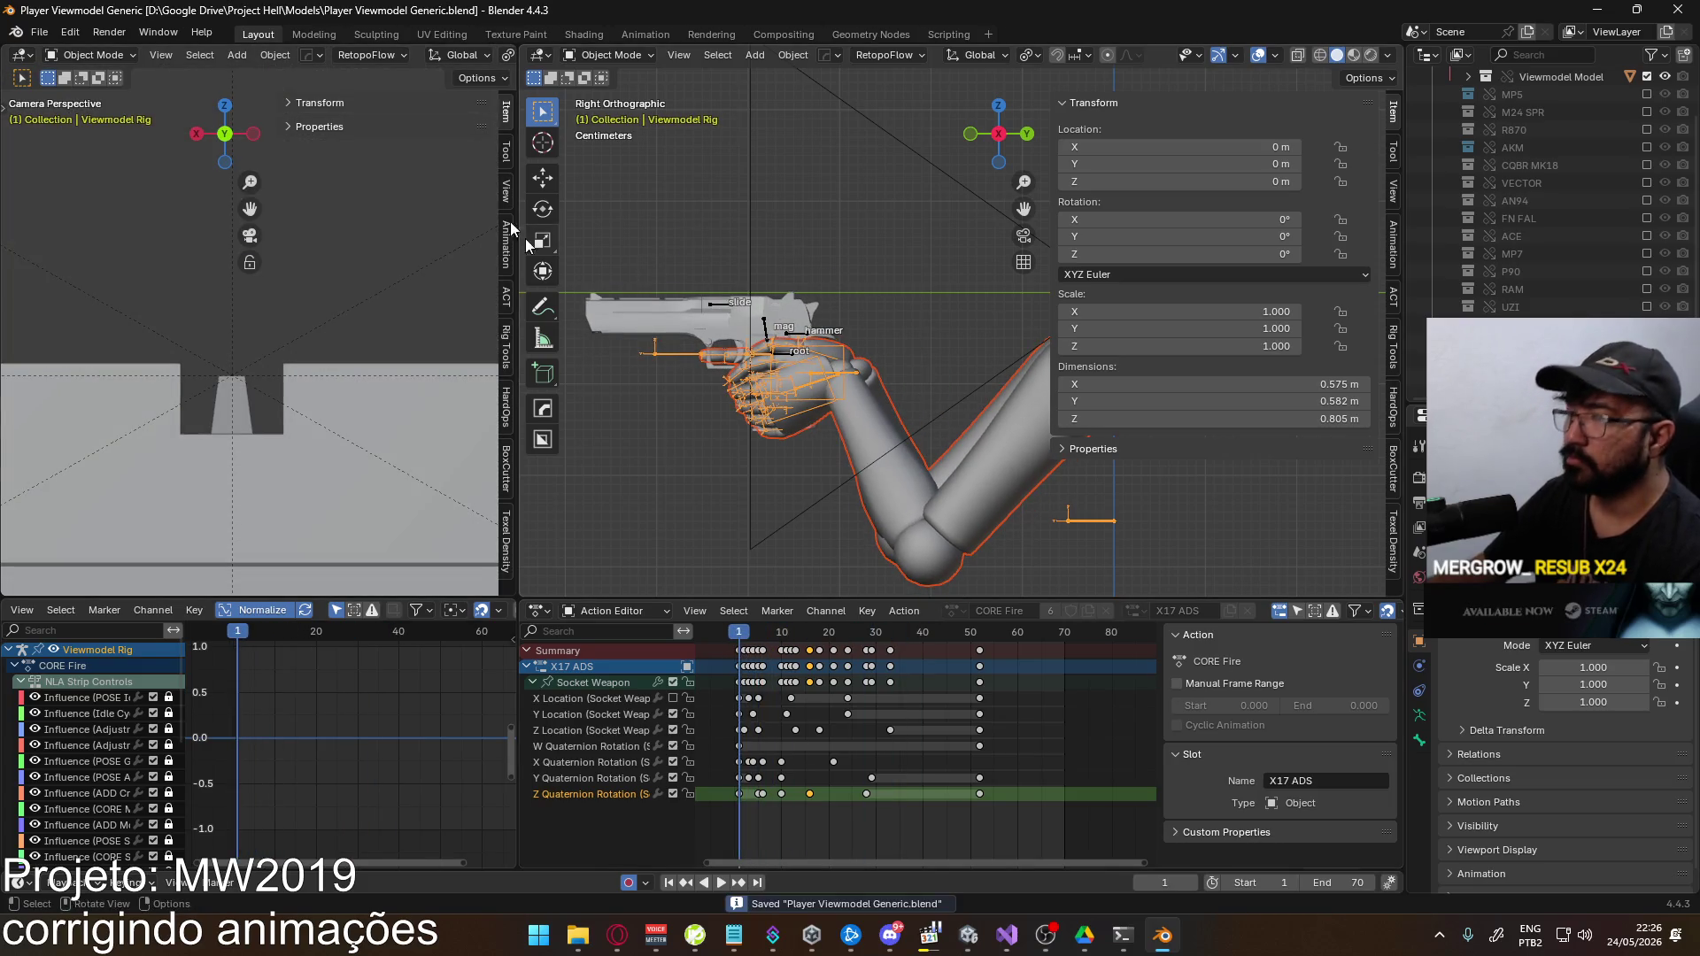
pyautogui.click(35, 33)
pyautogui.moveTo(110, 299)
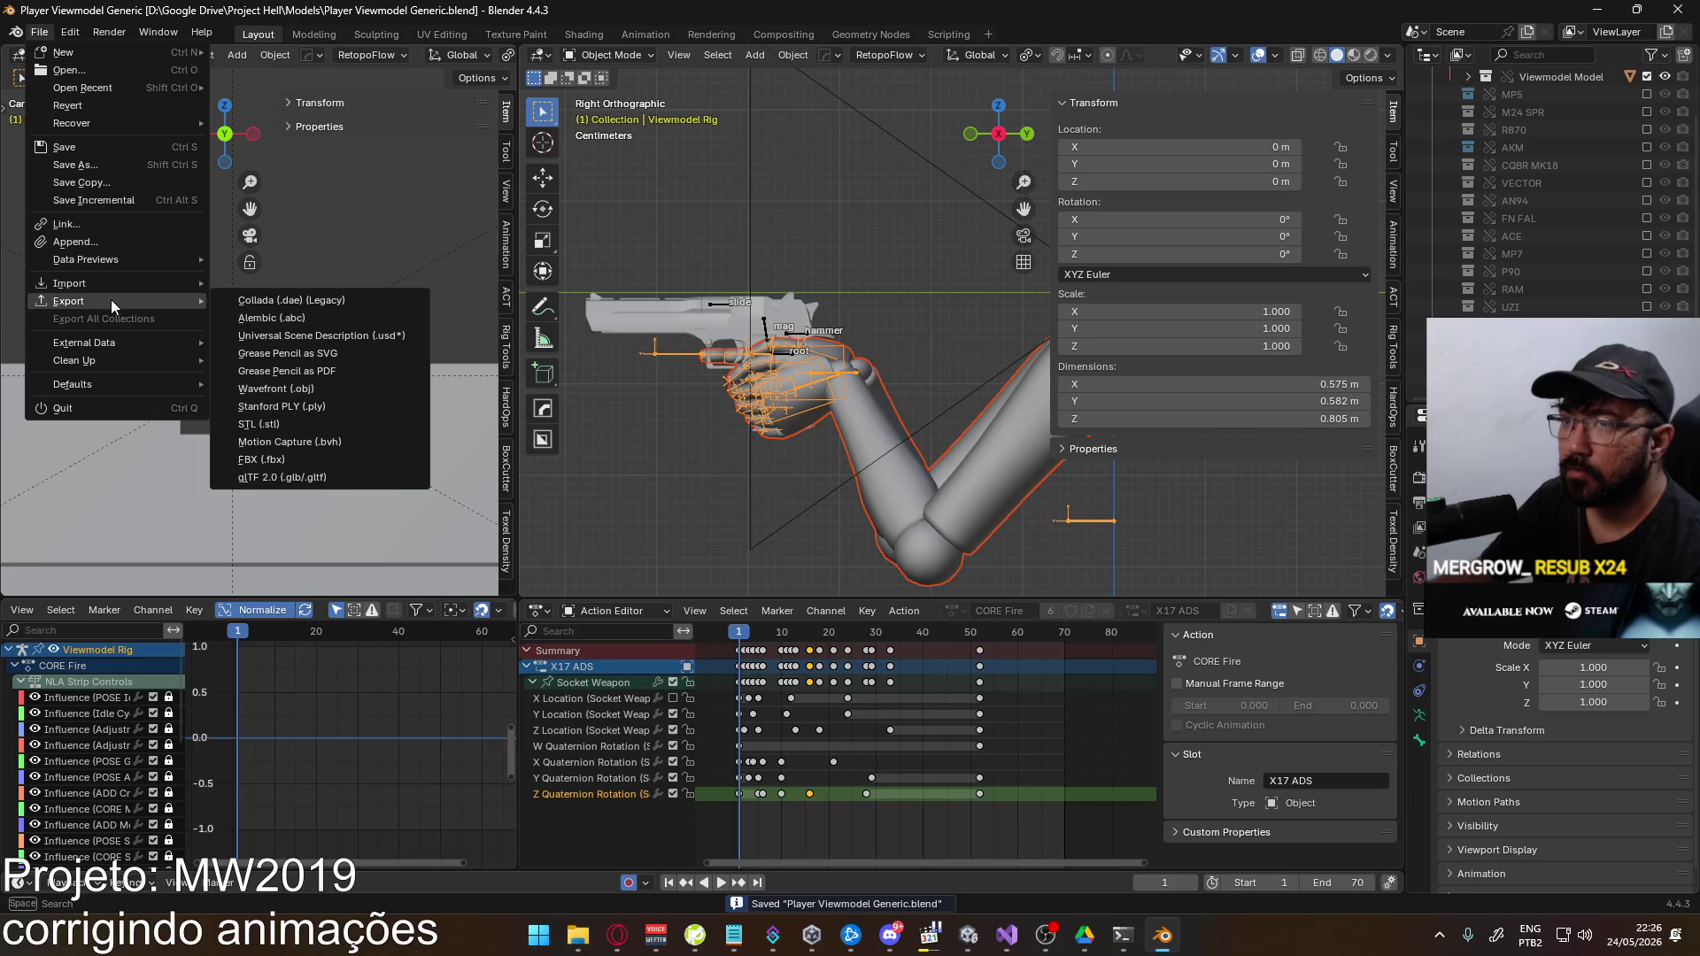
pyautogui.click(370, 464)
pyautogui.press('Return')
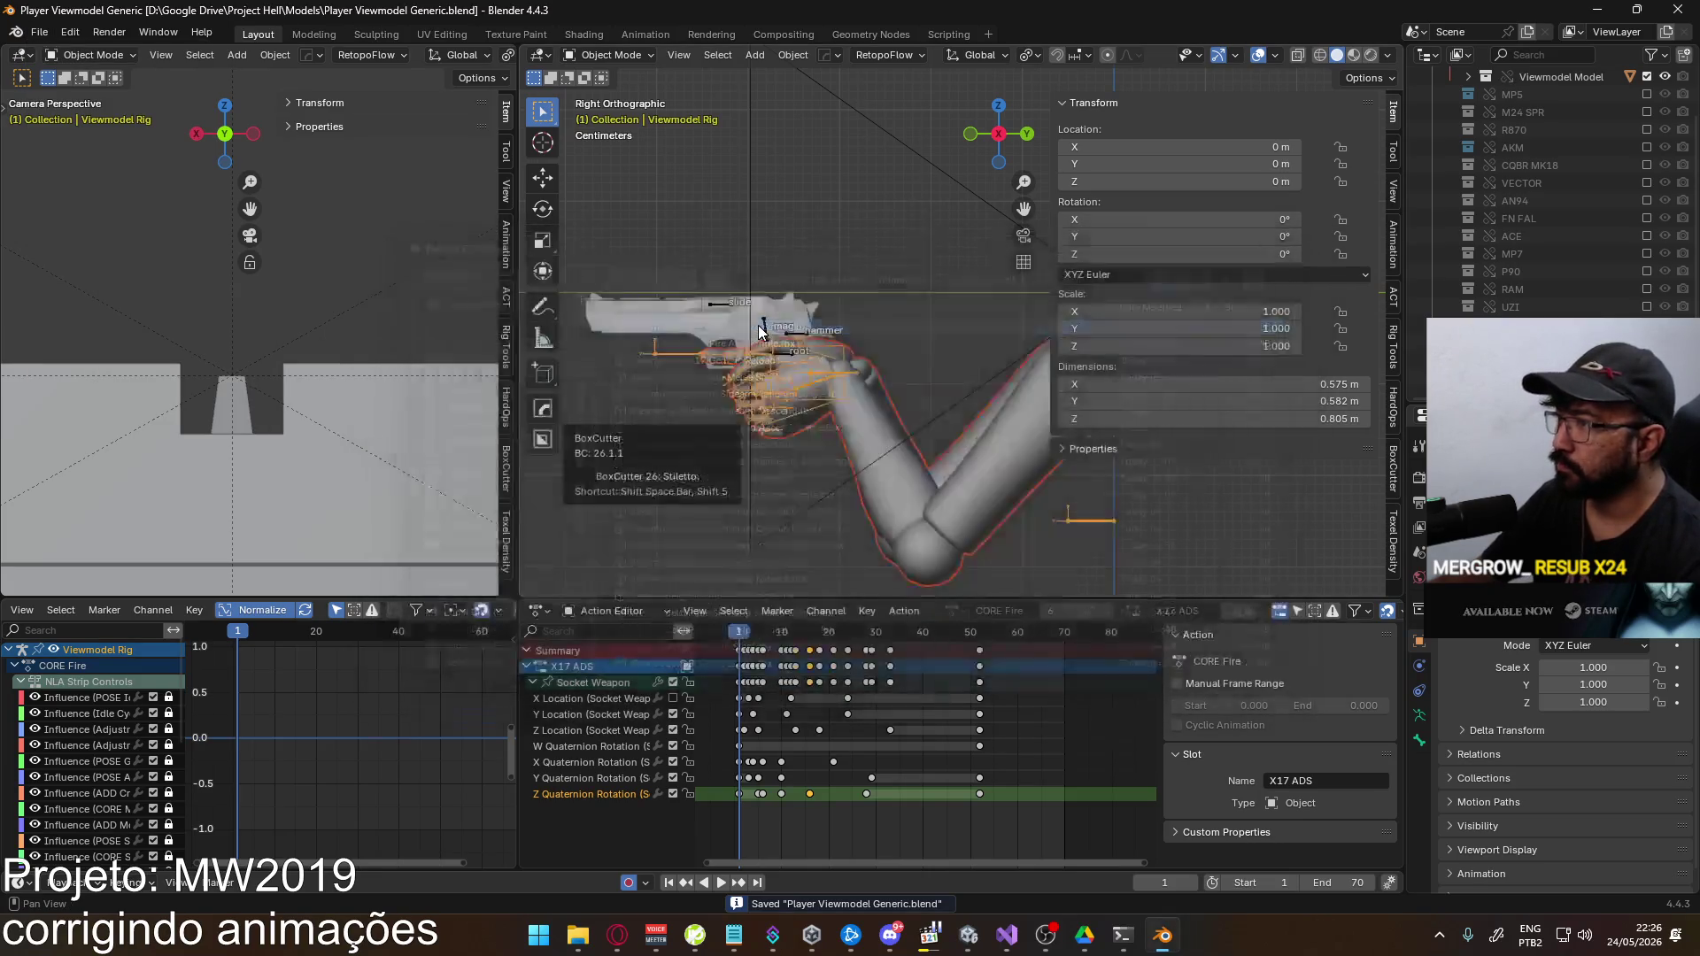
pyautogui.hotkey('alt', 'Tab')
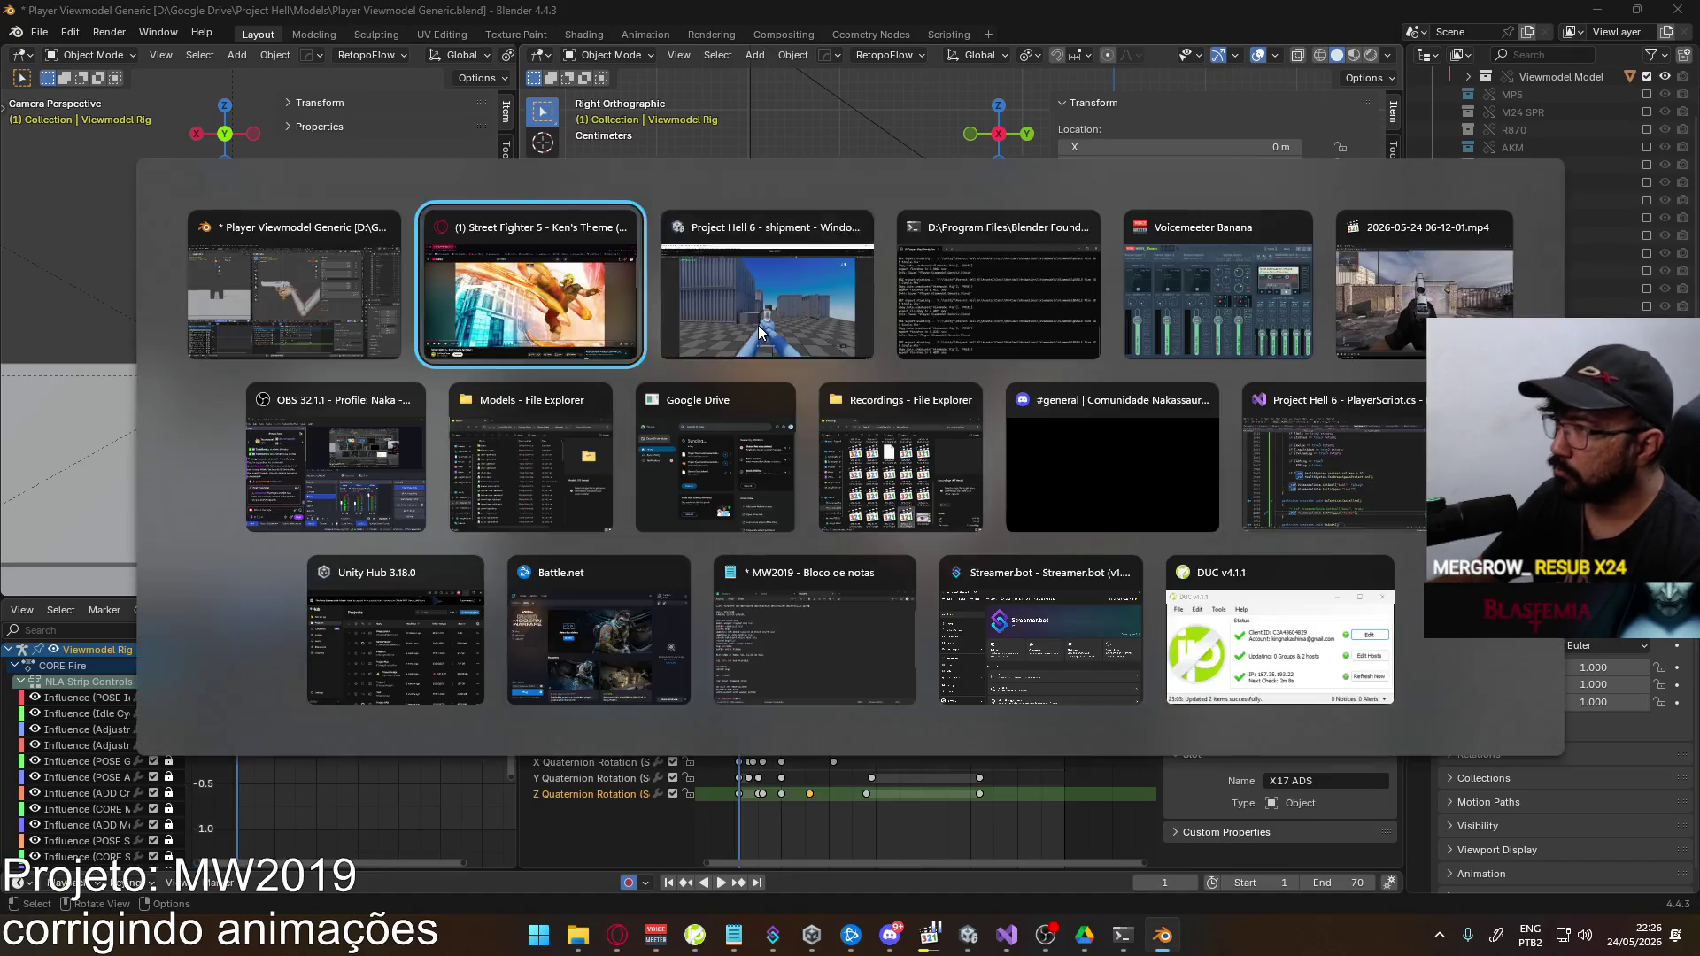
pyautogui.click(757, 326)
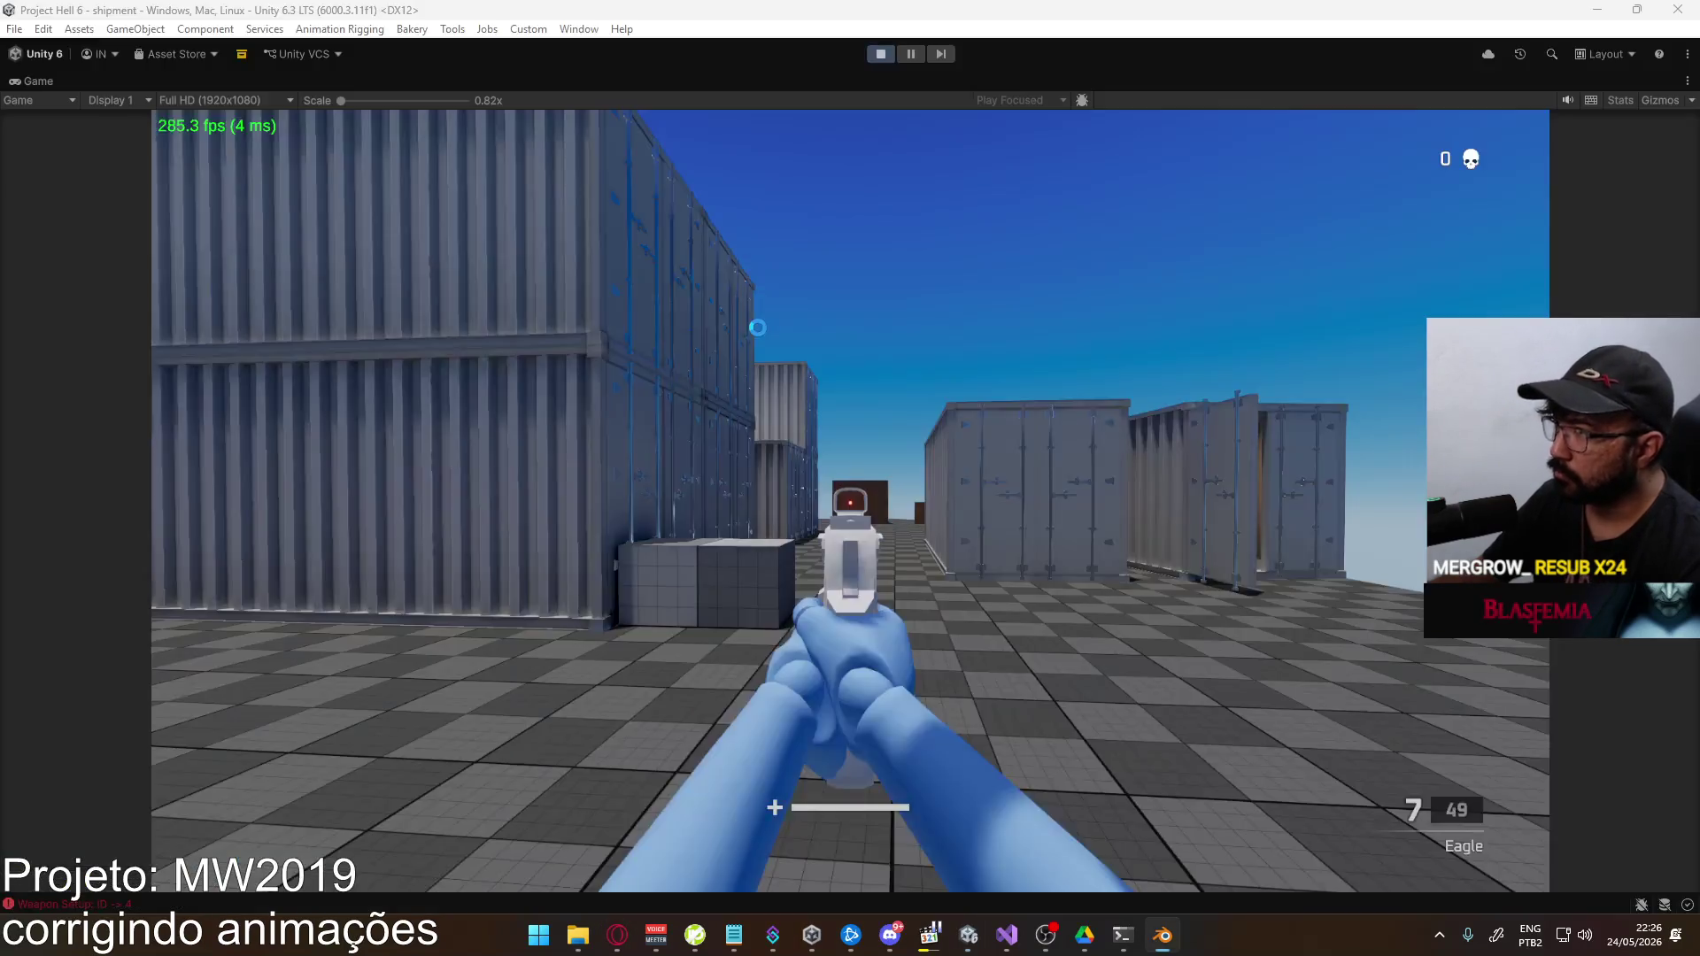
# Equip the Eagle with key 4 and fire five aimed shots to check the fire animation
pyautogui.press('4')
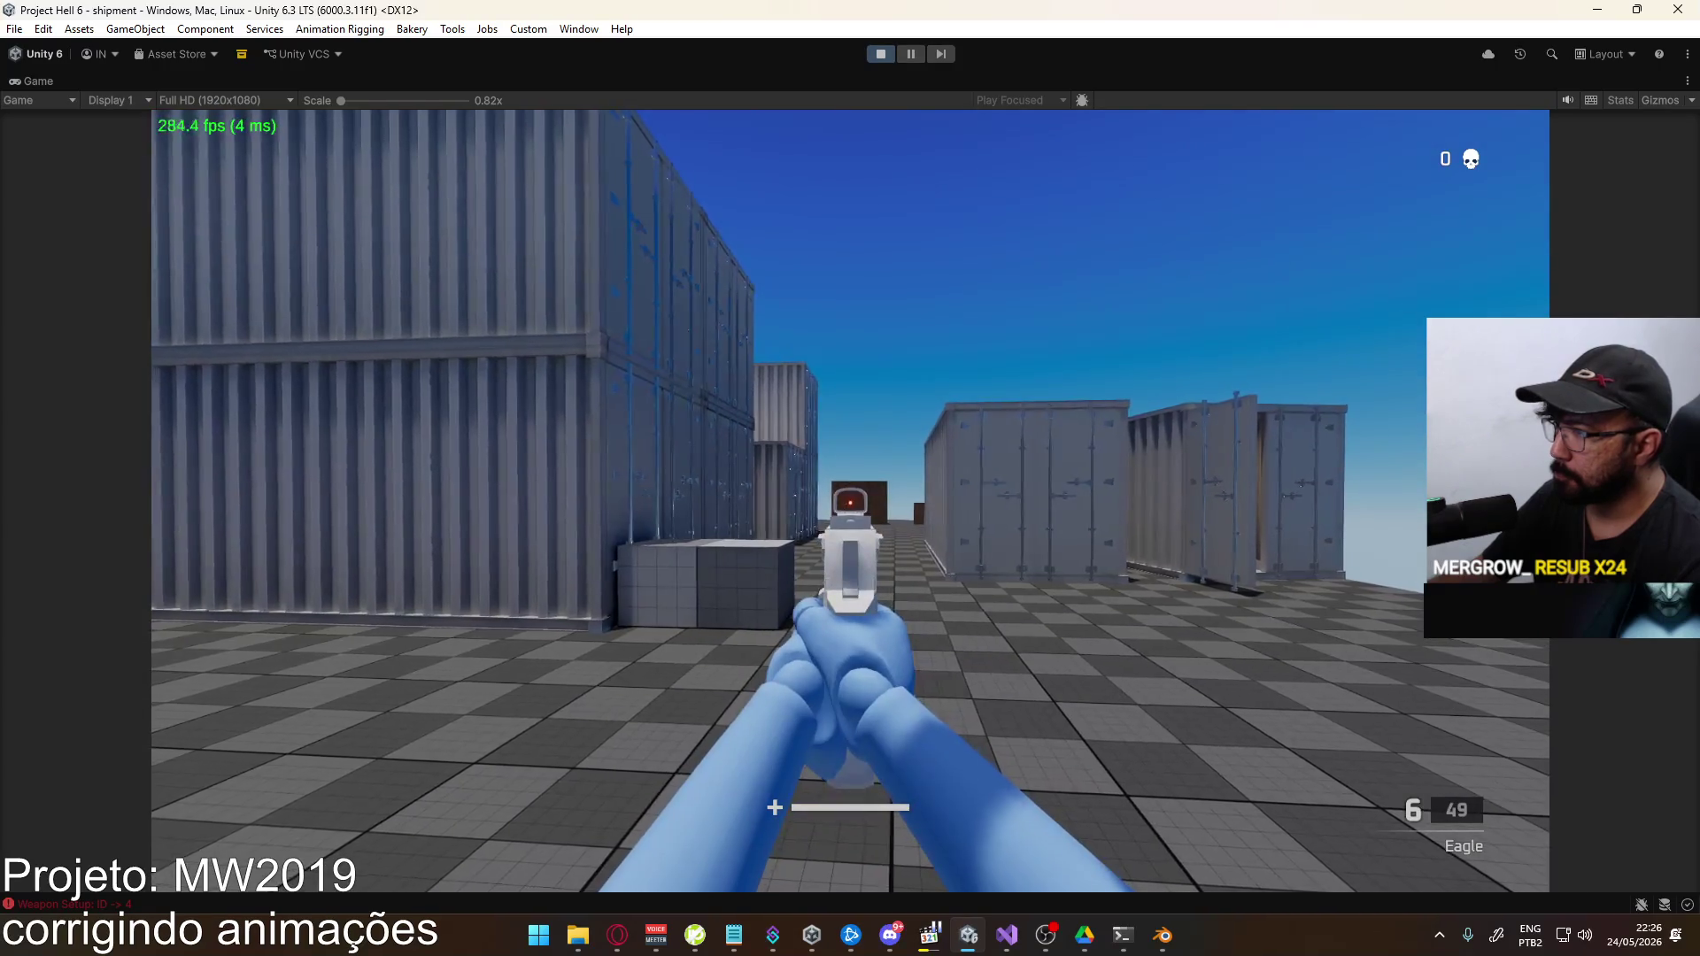
pyautogui.click(850, 502)
pyautogui.click(850, 502)
pyautogui.click(850, 502)
pyautogui.click(850, 502)
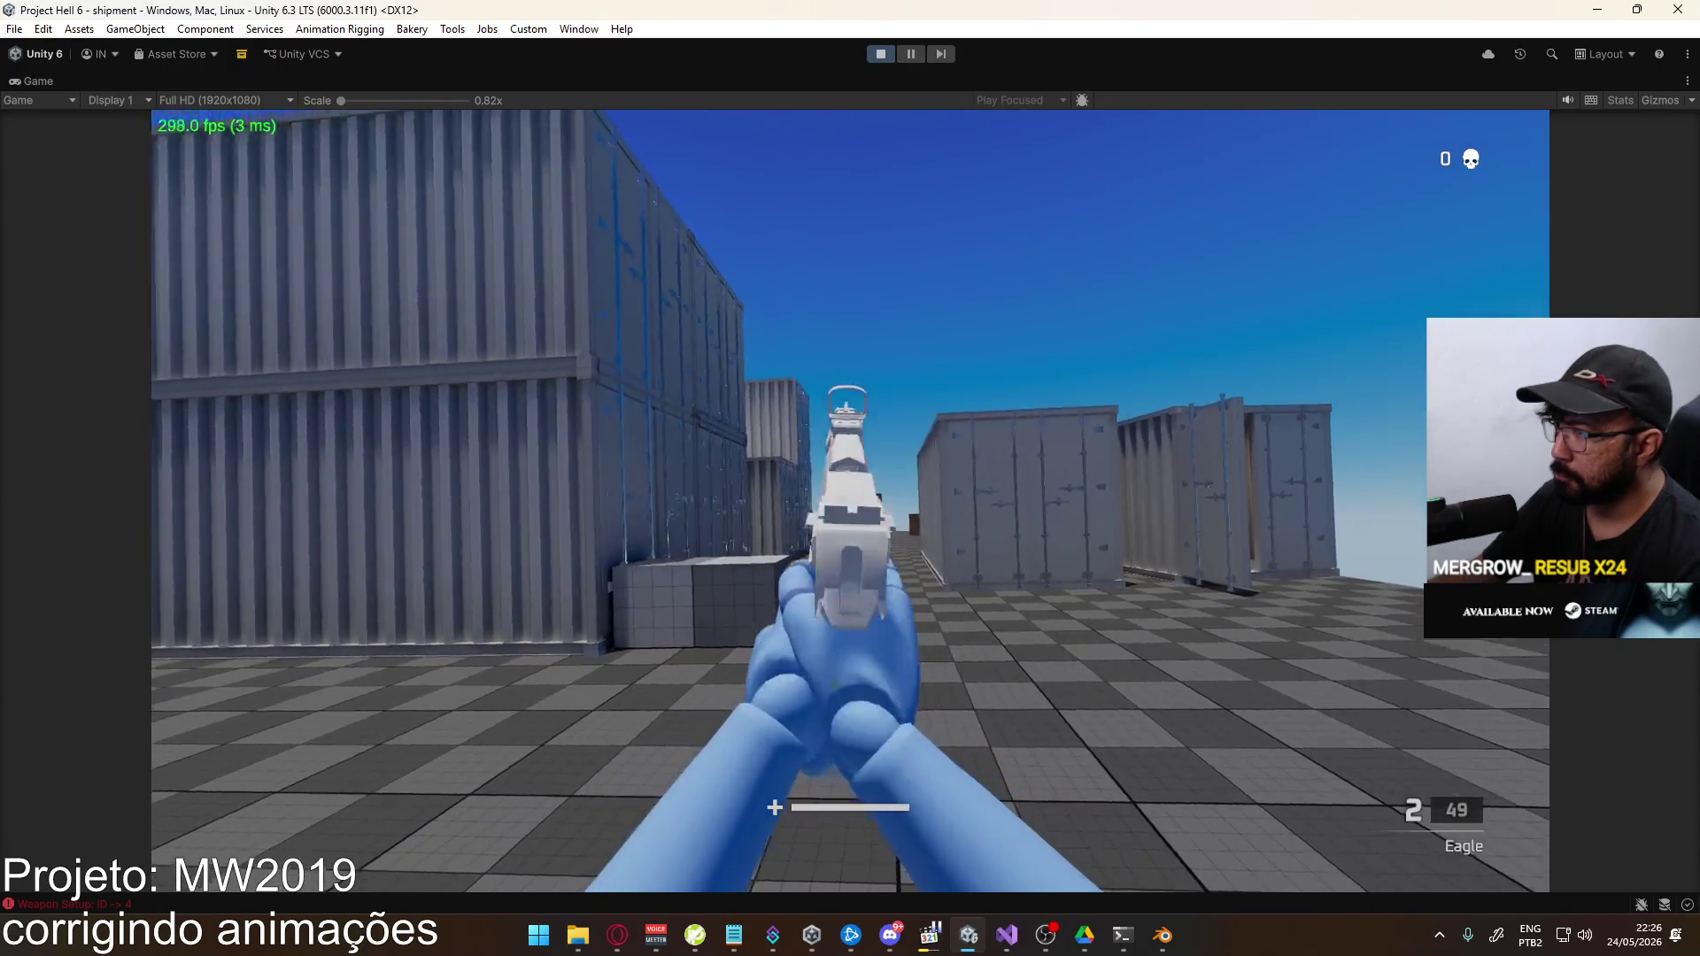
pyautogui.click(850, 502)
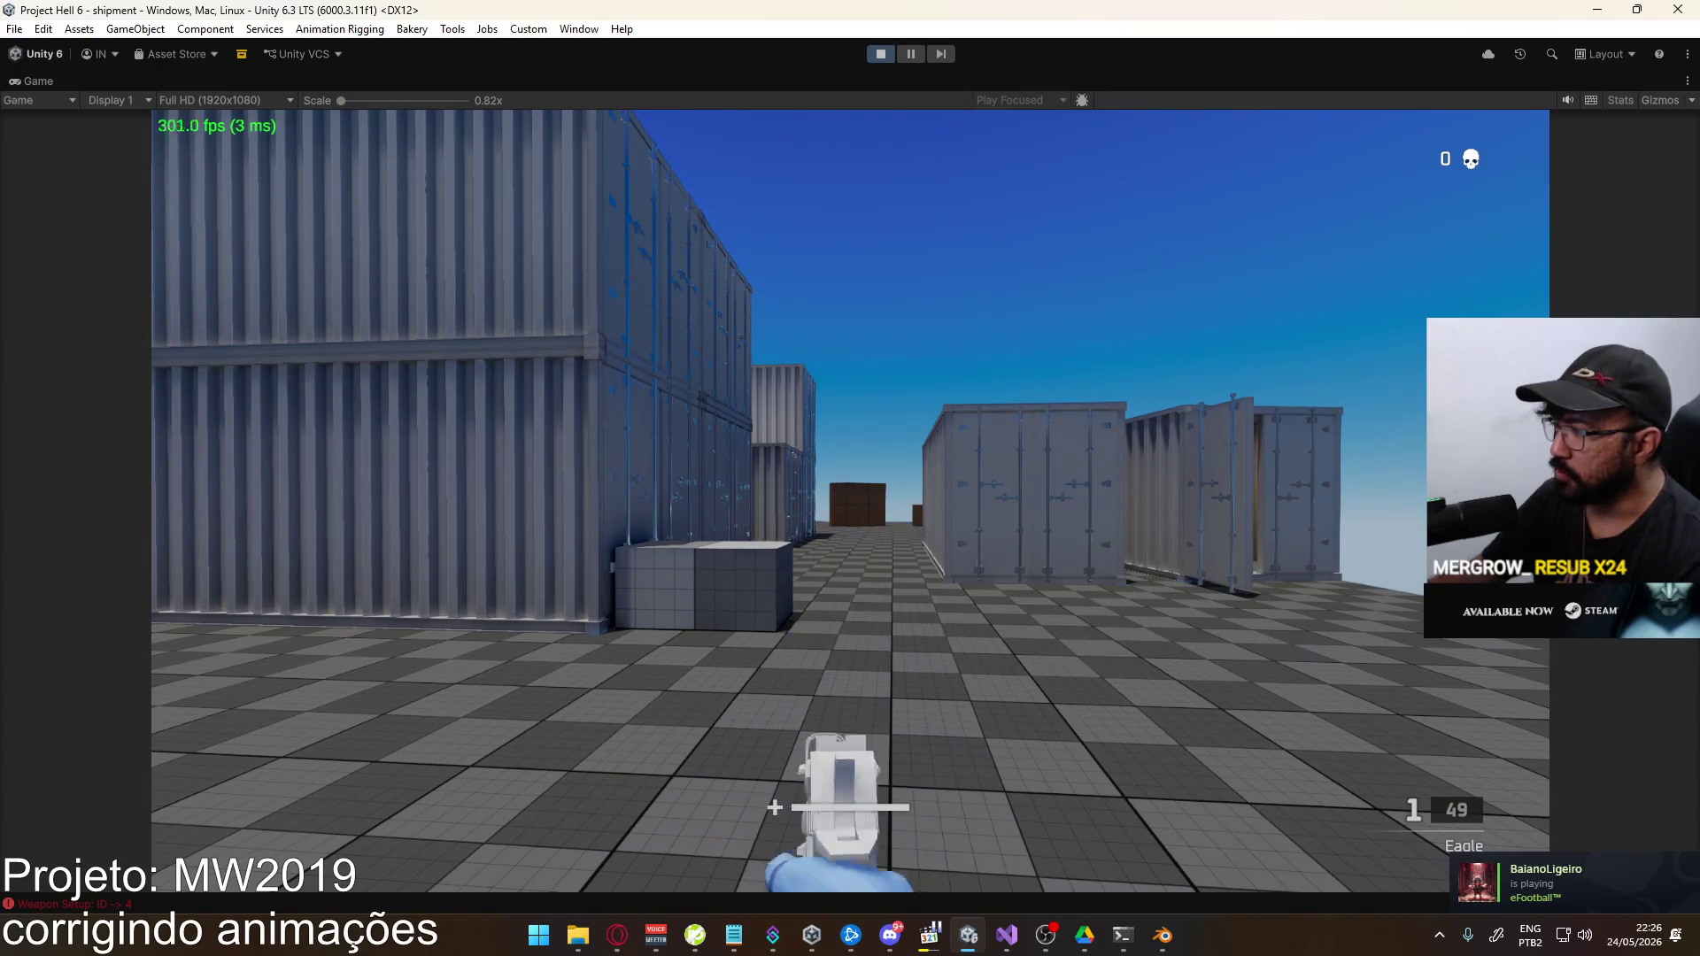
pyautogui.hotkey('alt', 'Tab')
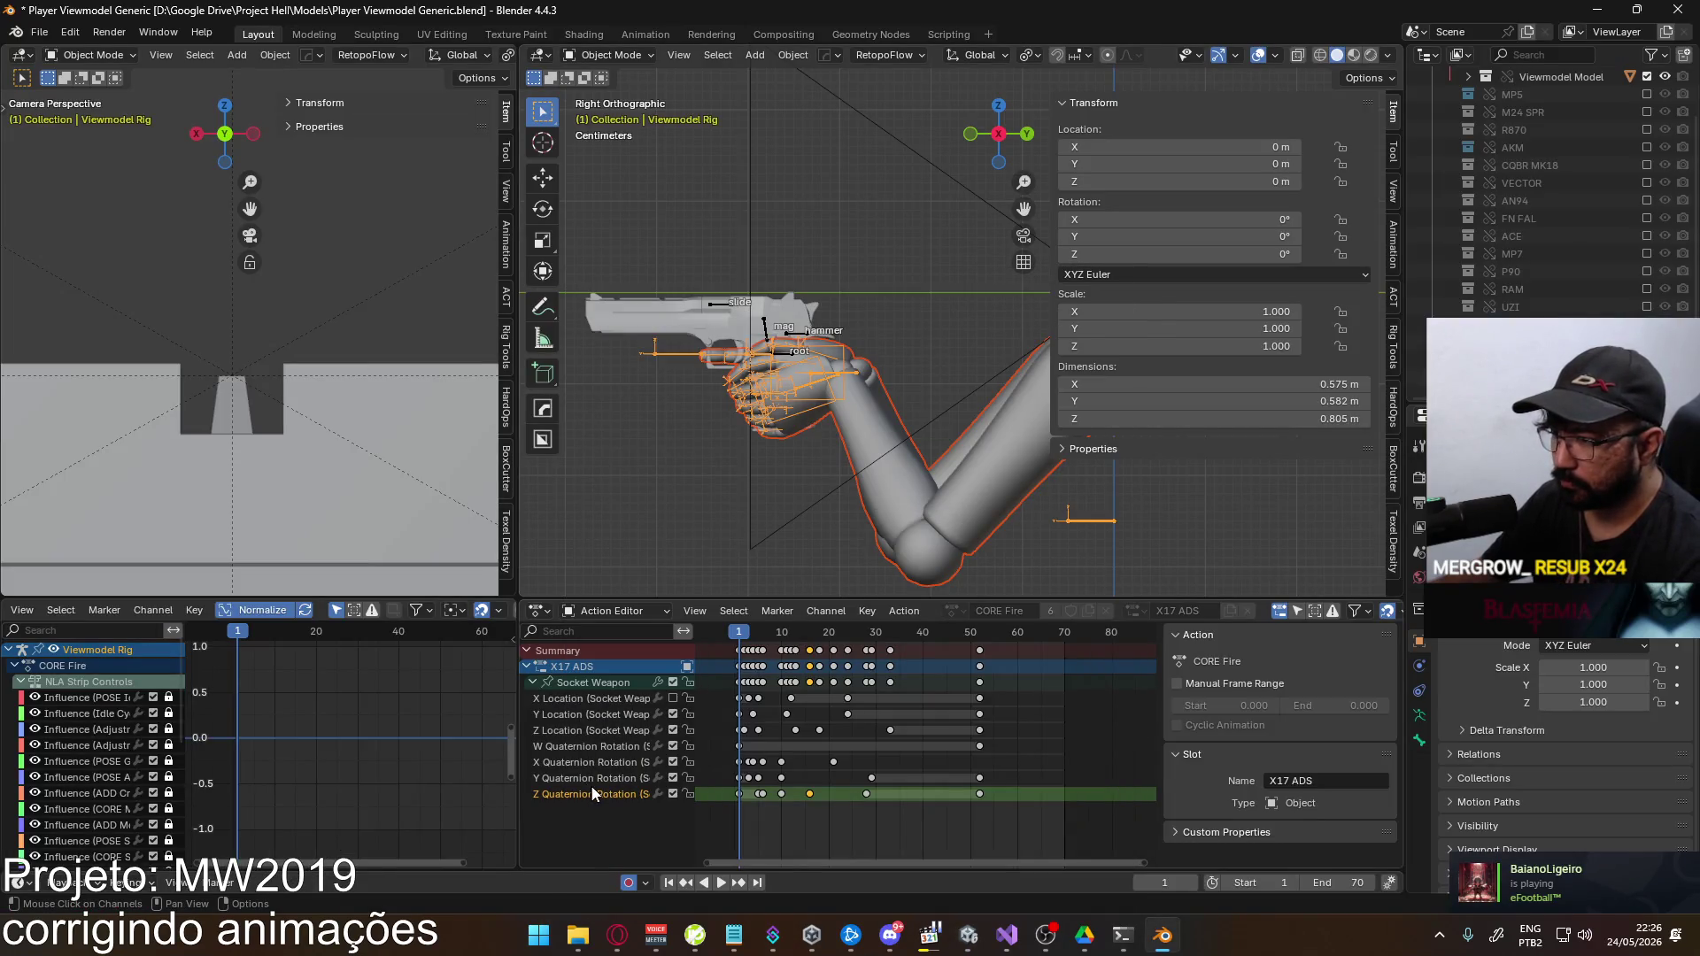
# On the Socket Weapon channel, move the frame-6 Z Quaternion rotation key one frame earlier
pyautogui.click(580, 680)
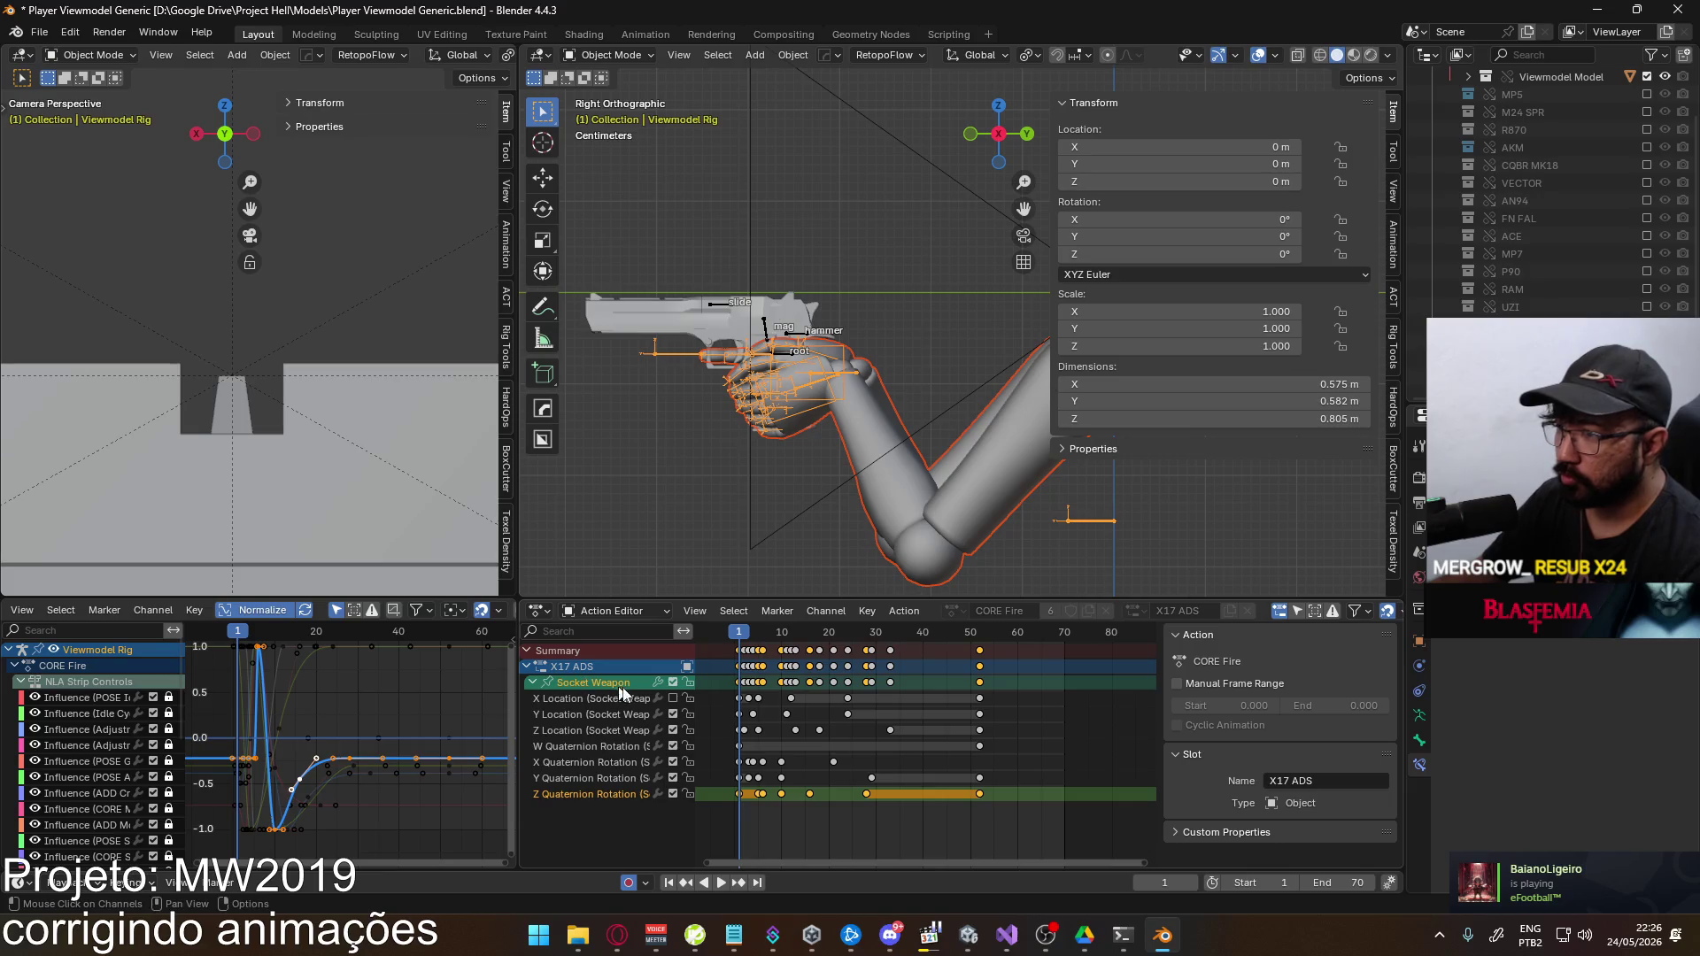
pyautogui.moveTo(239, 636); pyautogui.dragTo(254, 637)
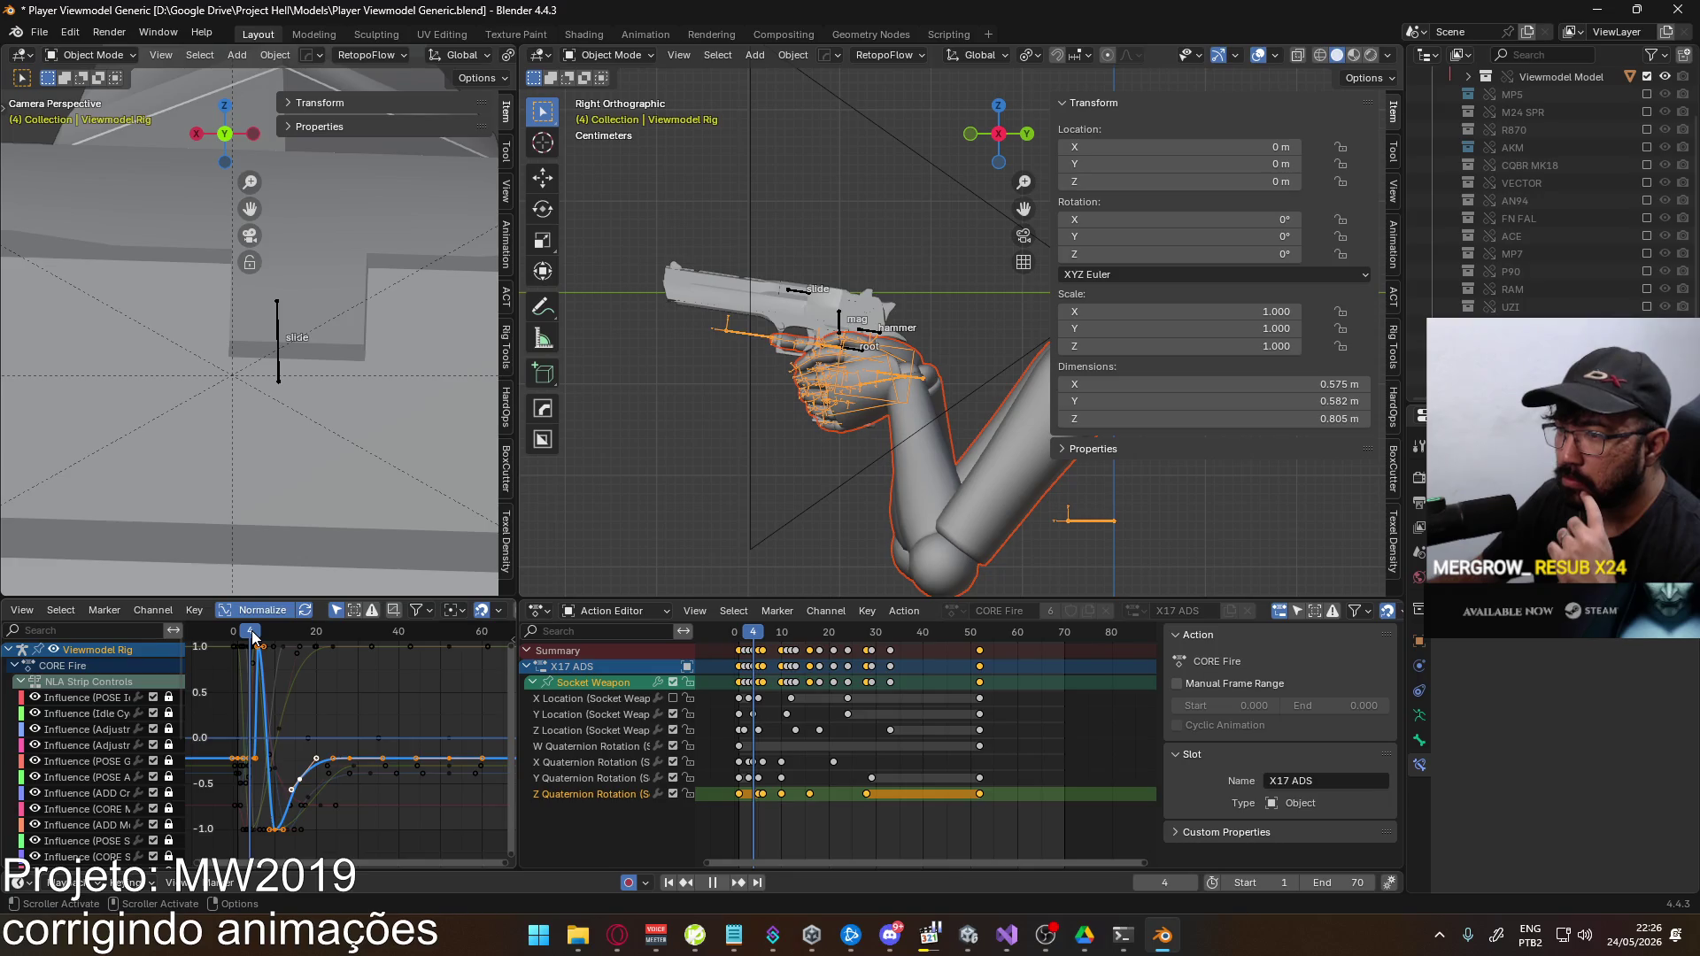
pyautogui.keyDown('ctrl'); pyautogui.hscroll(-5, 703, 800); pyautogui.keyUp('ctrl')
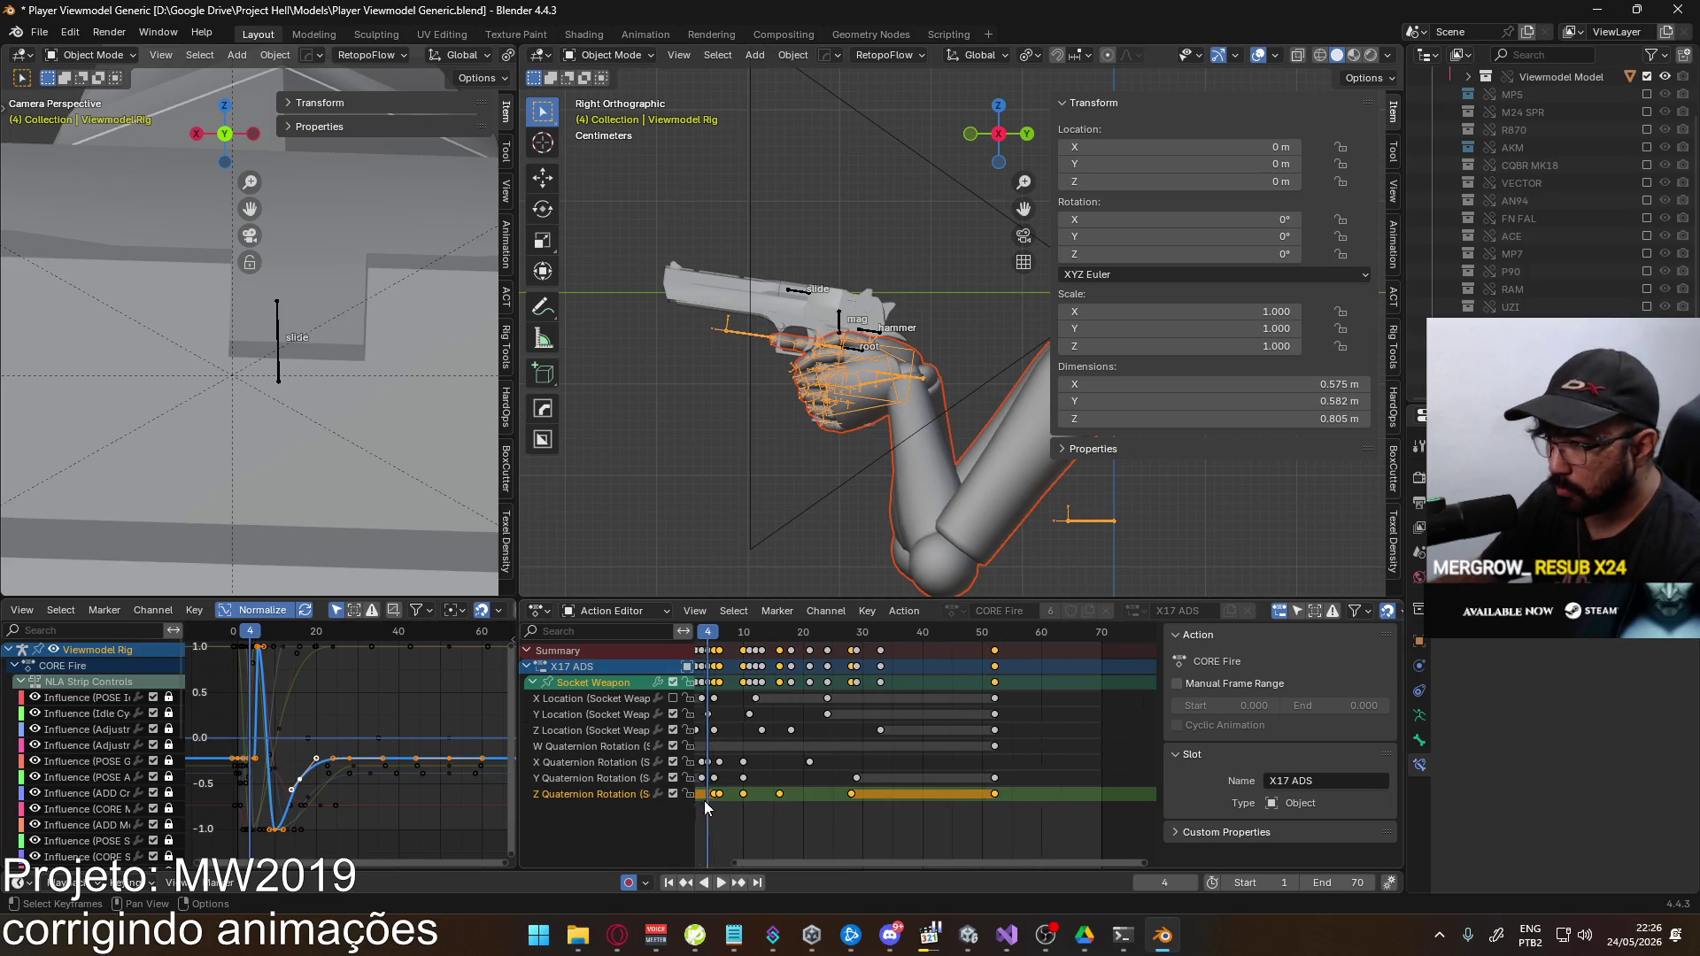
pyautogui.scroll(2, 894, 801)
pyautogui.click(896, 802)
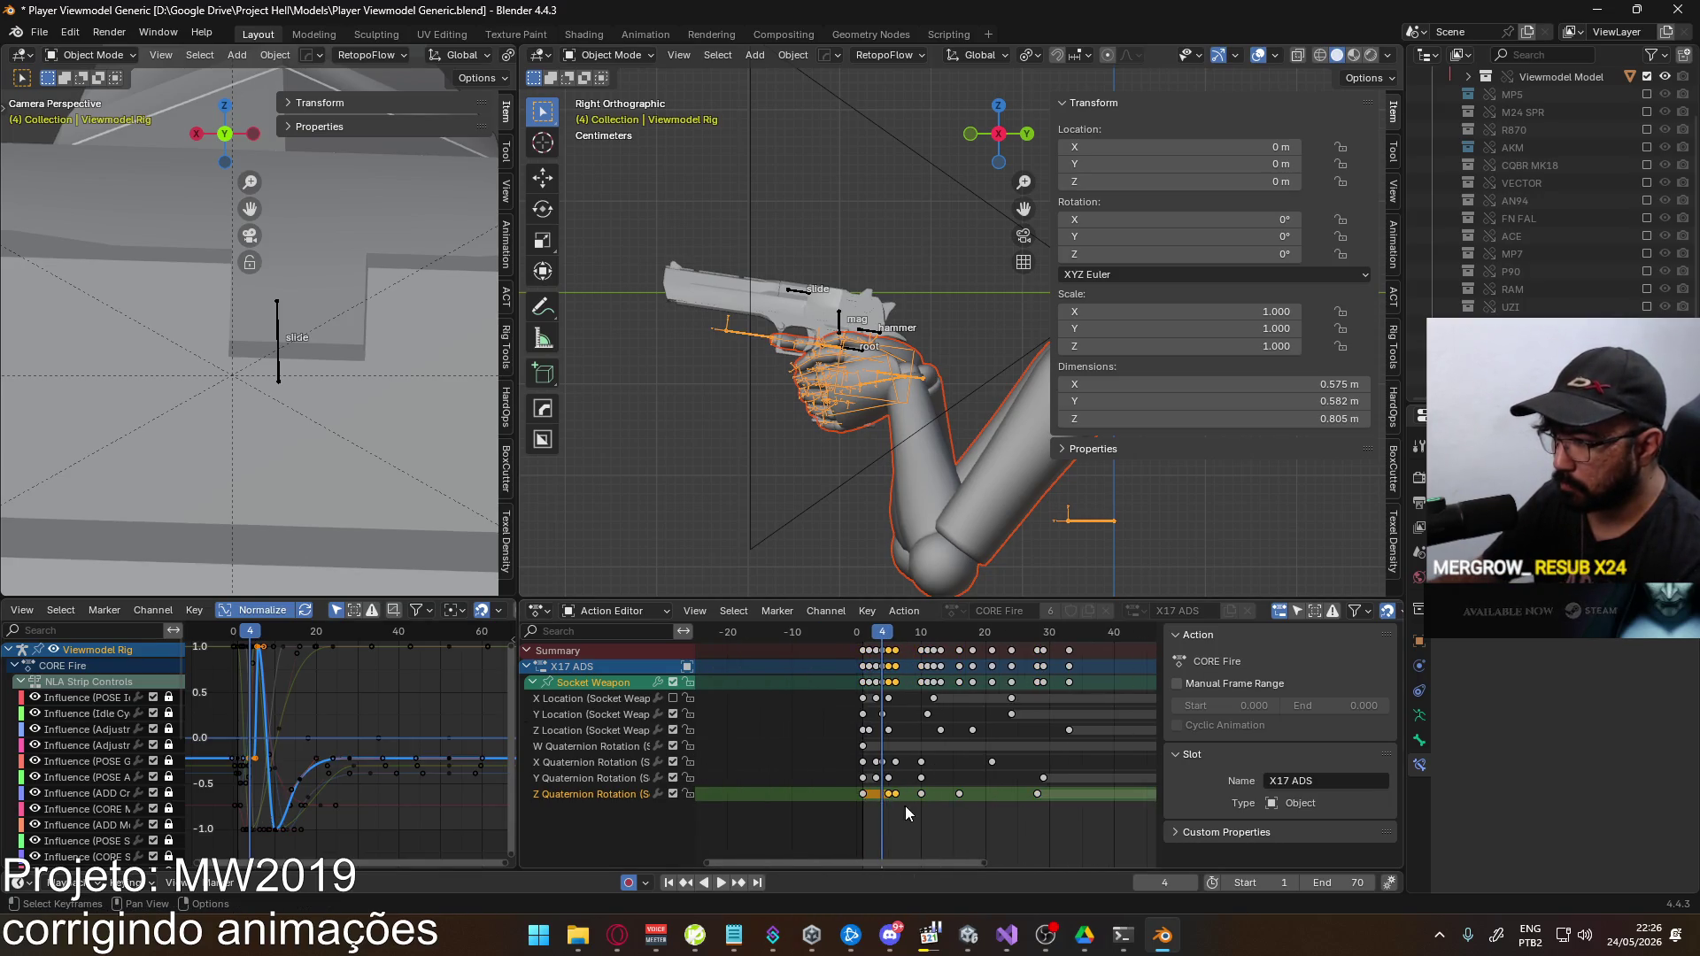
pyautogui.press('g')
pyautogui.click(892, 806)
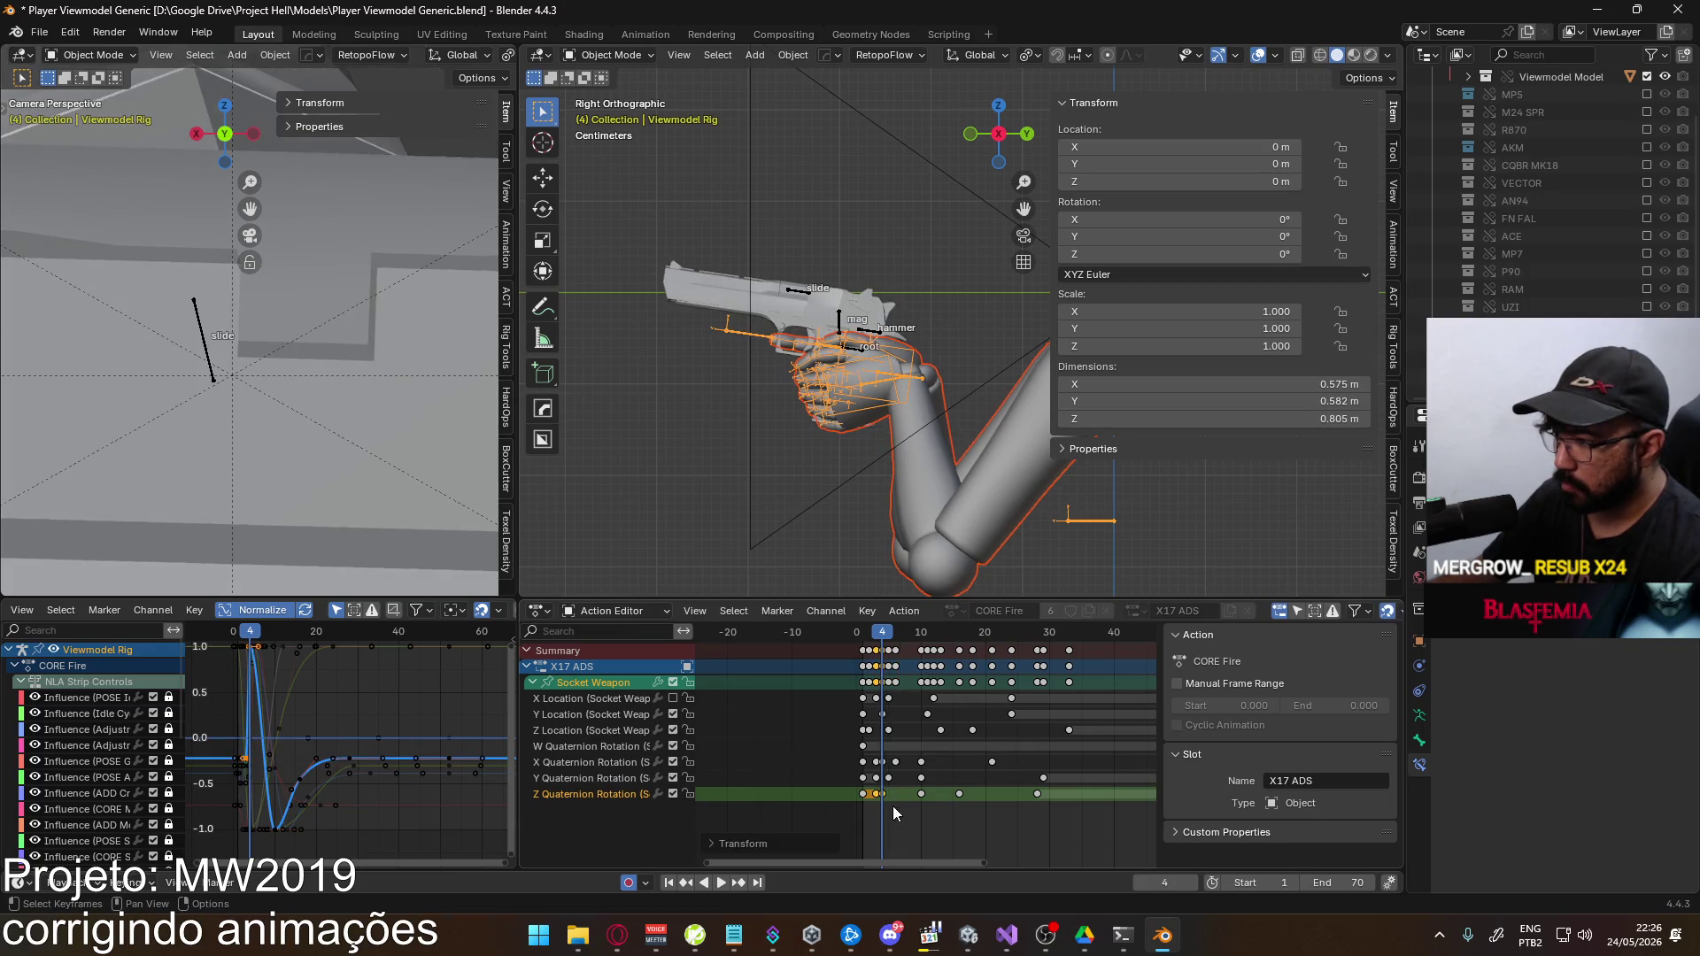
# Scale the early Z Quaternion keys toward frame 5 and preview the new timing
pyautogui.moveTo(882, 639); pyautogui.dragTo(882, 639)
pyautogui.scroll(-3, 339, 390)
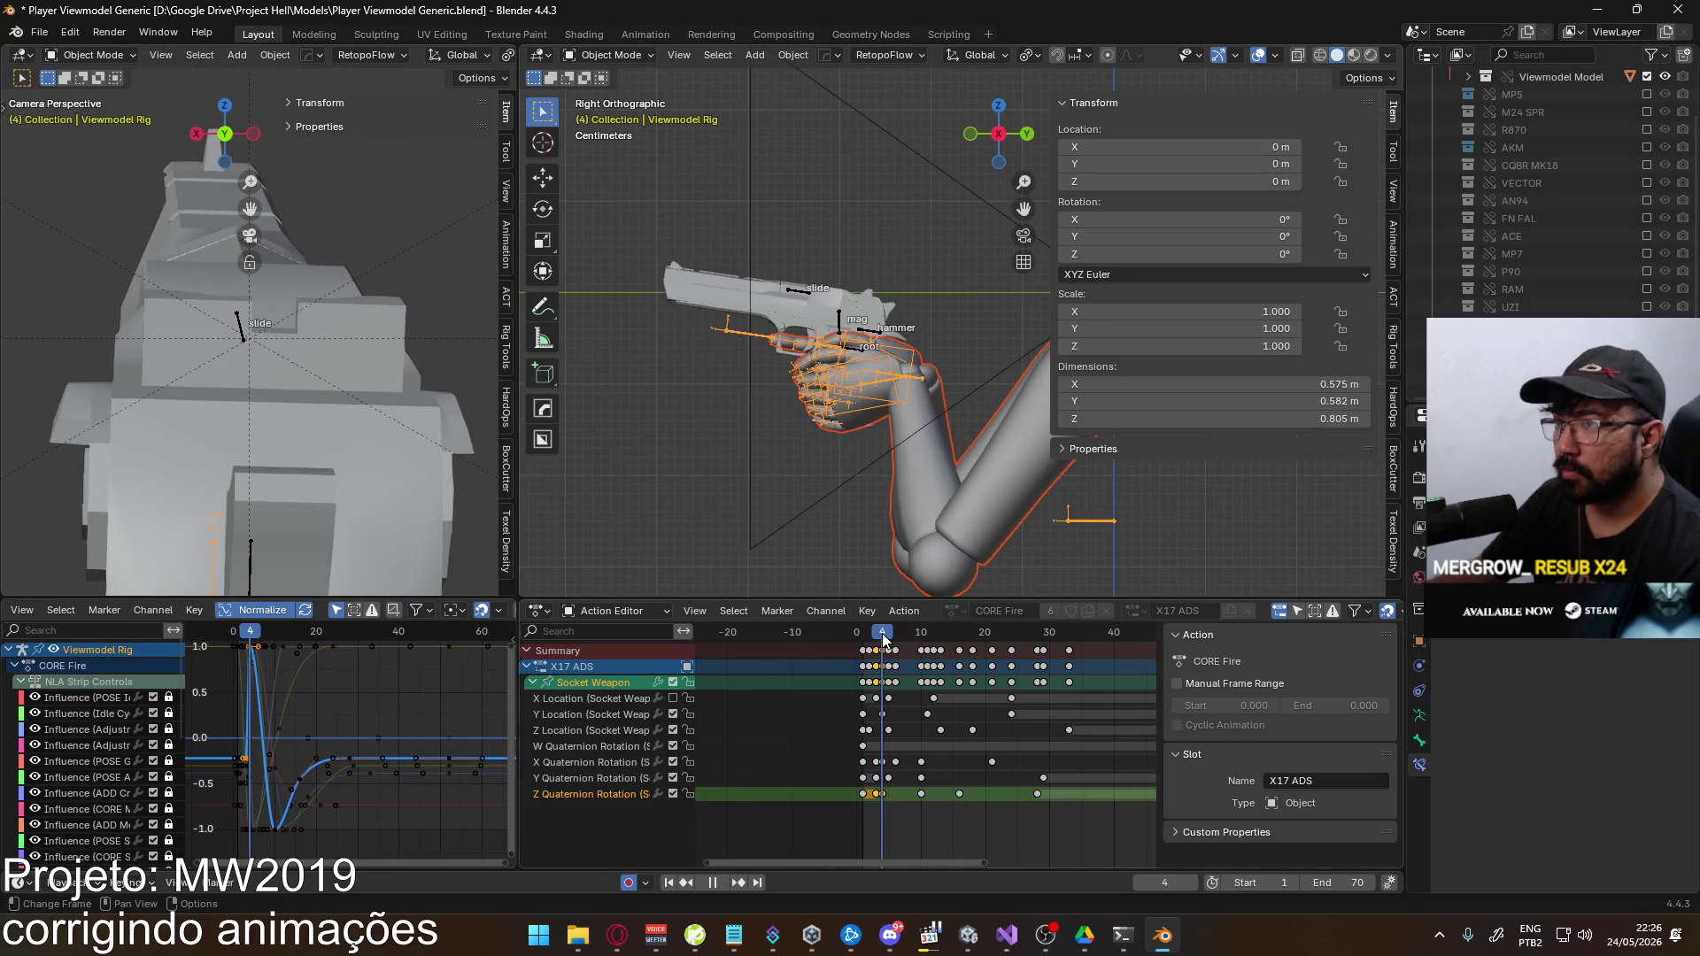
pyautogui.moveTo(882, 639); pyautogui.dragTo(890, 640)
pyautogui.press('s')
pyautogui.click(887, 674)
pyautogui.press('space')
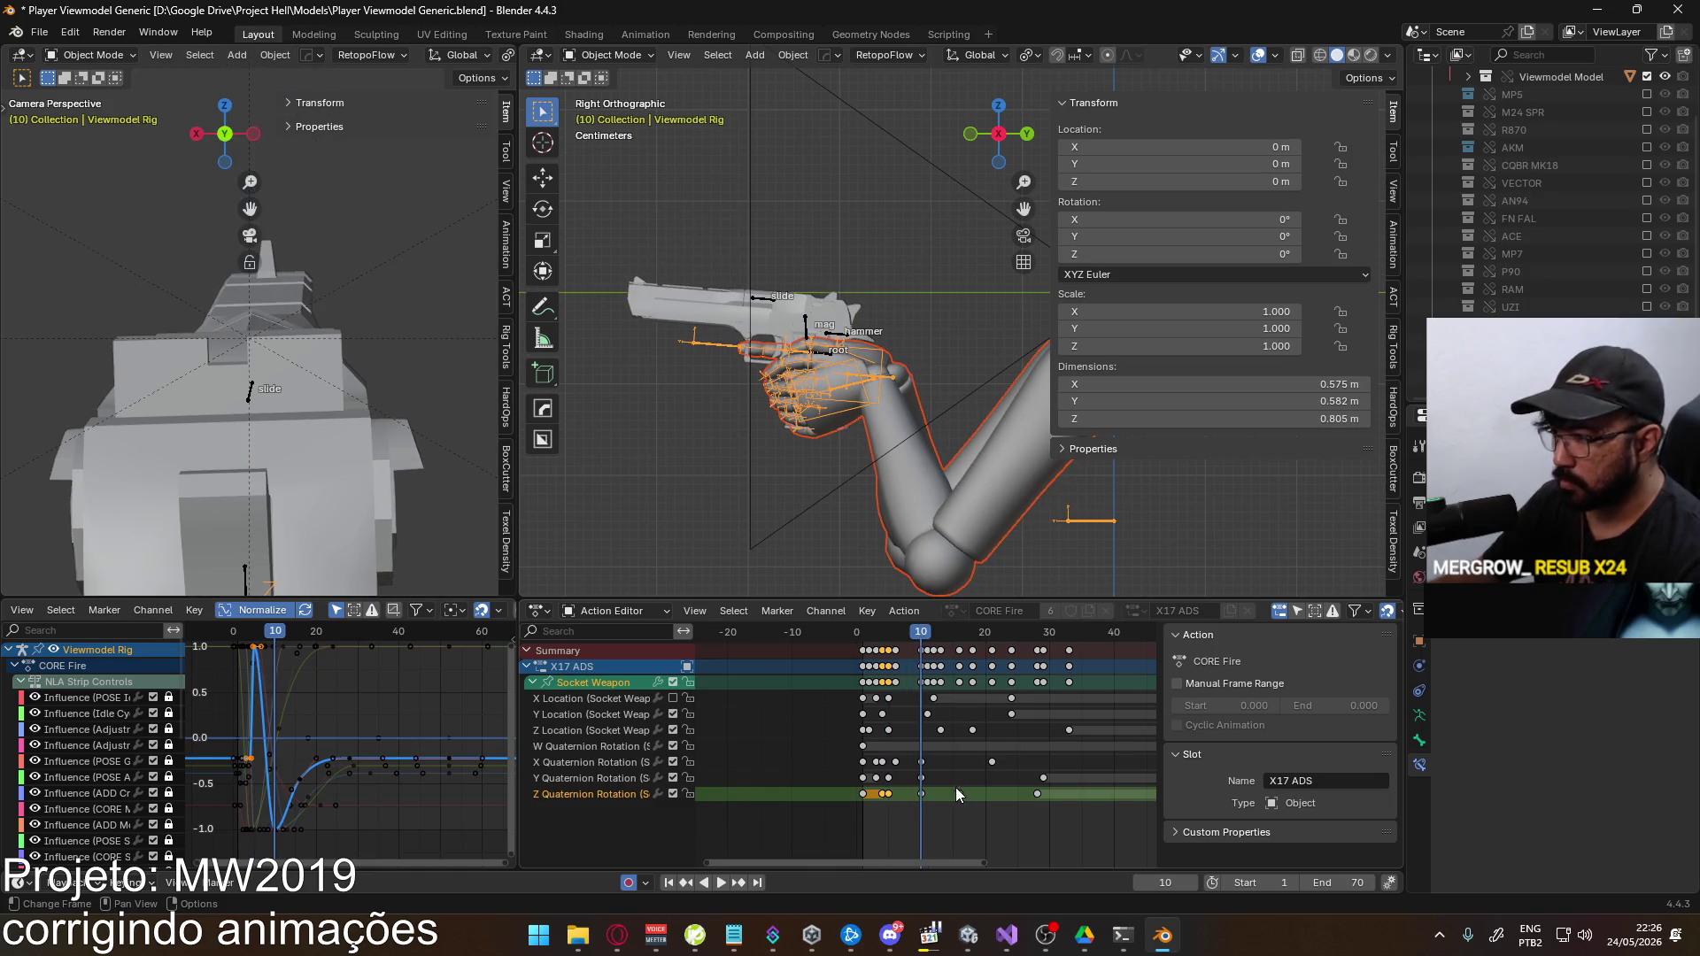
# Shift the Z Quaternion keys at frames 10, 16 and 28 two frames earlier and play back
pyautogui.keyDown('ctrl'); pyautogui.click(599, 681); pyautogui.keyUp('ctrl')
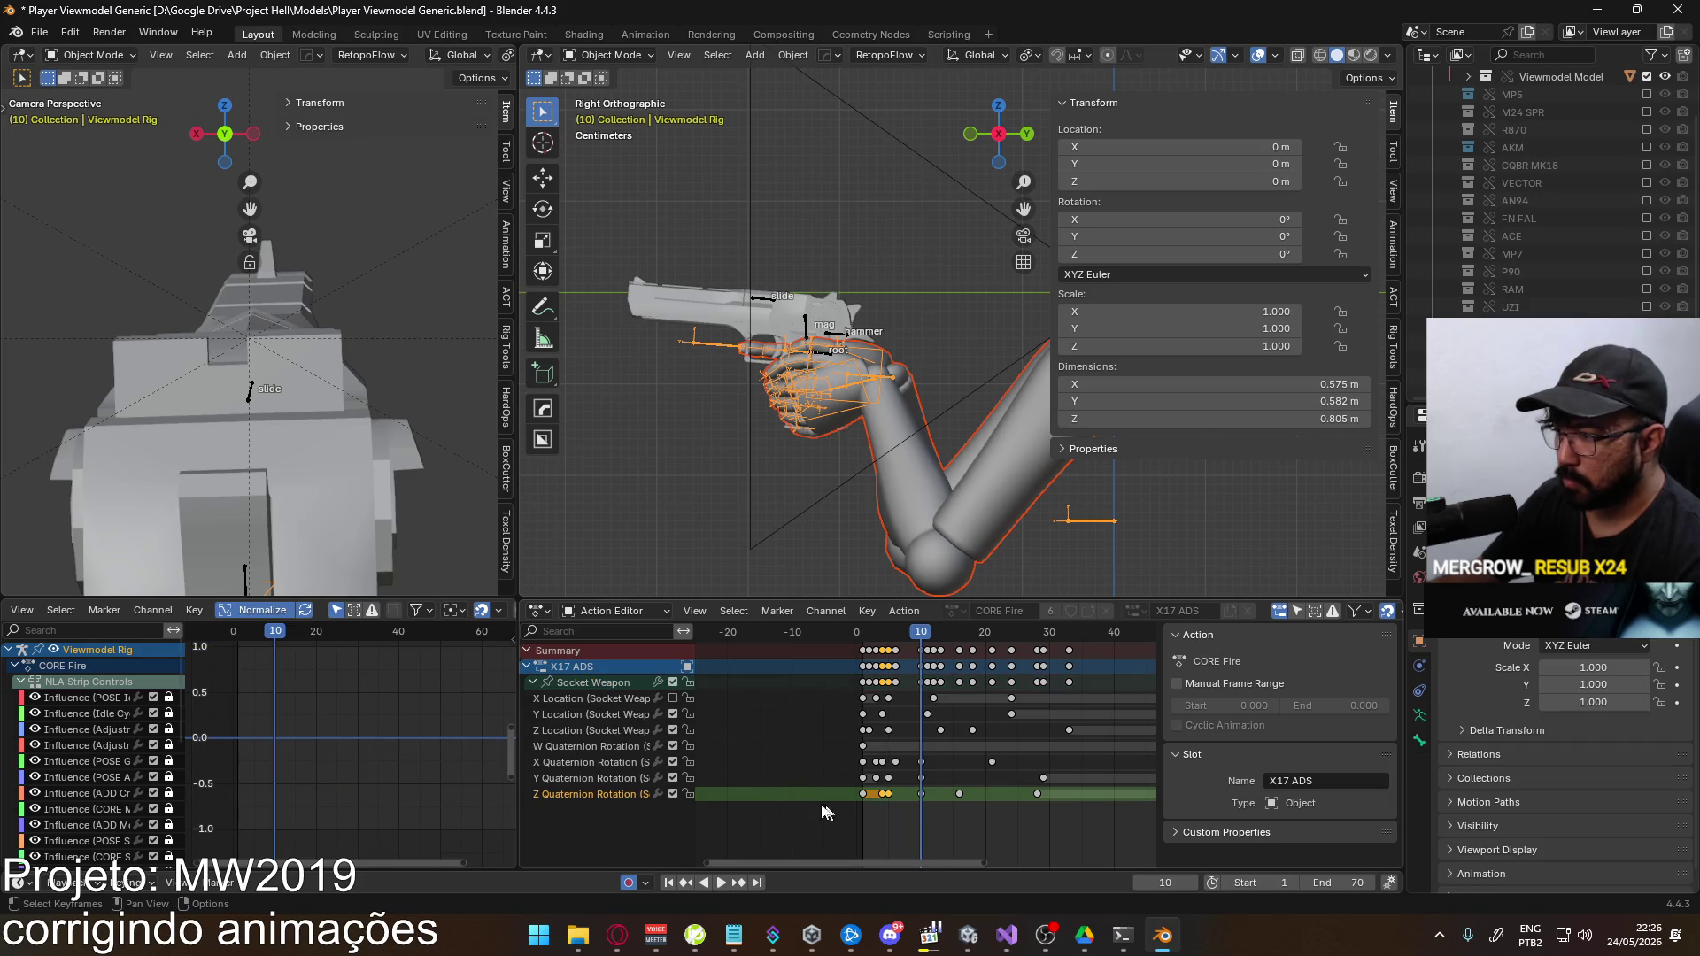
pyautogui.click(591, 685)
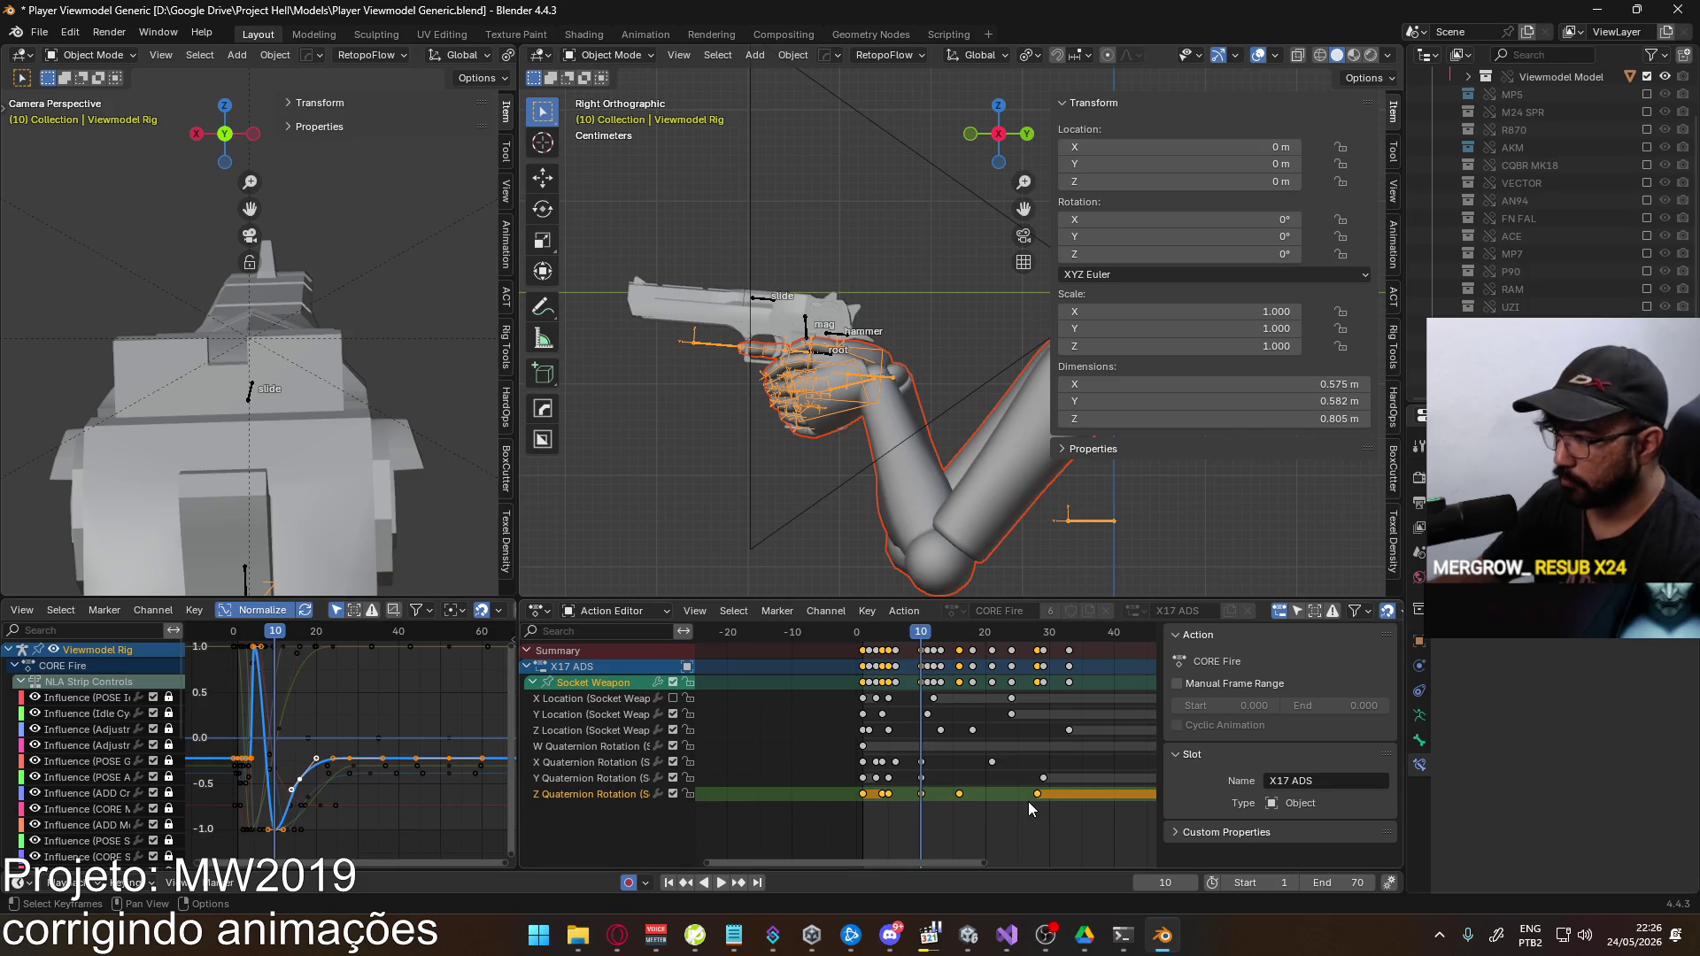
pyautogui.moveTo(1063, 813); pyautogui.dragTo(916, 794)
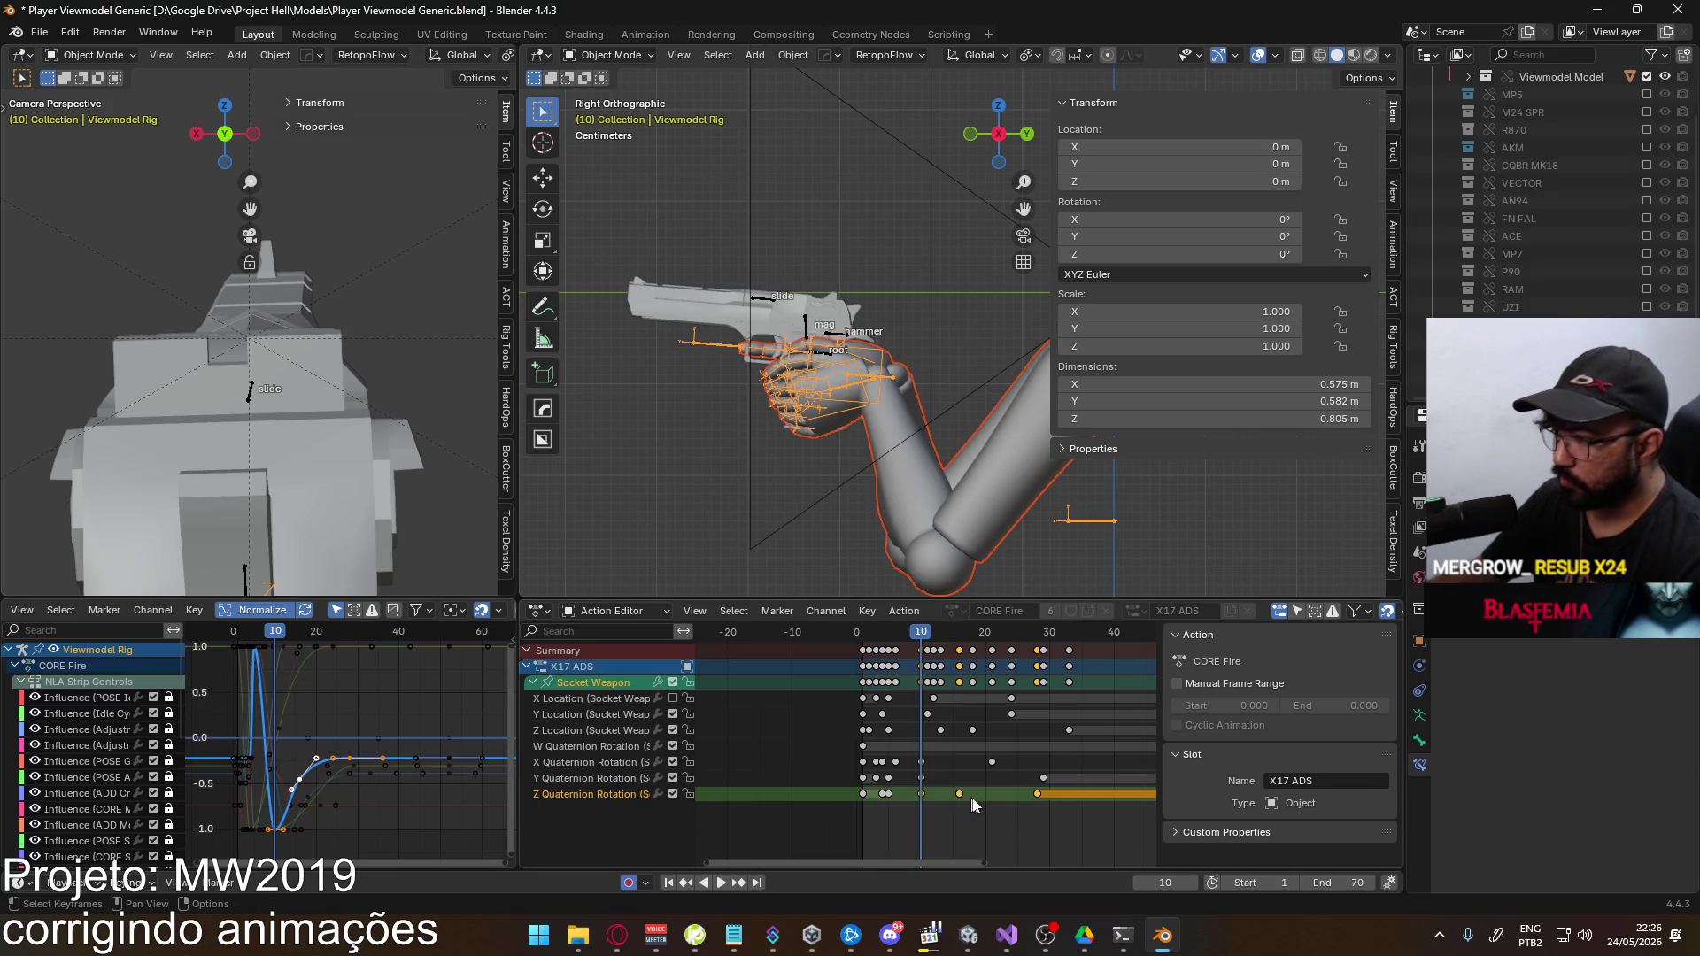
pyautogui.press('g')
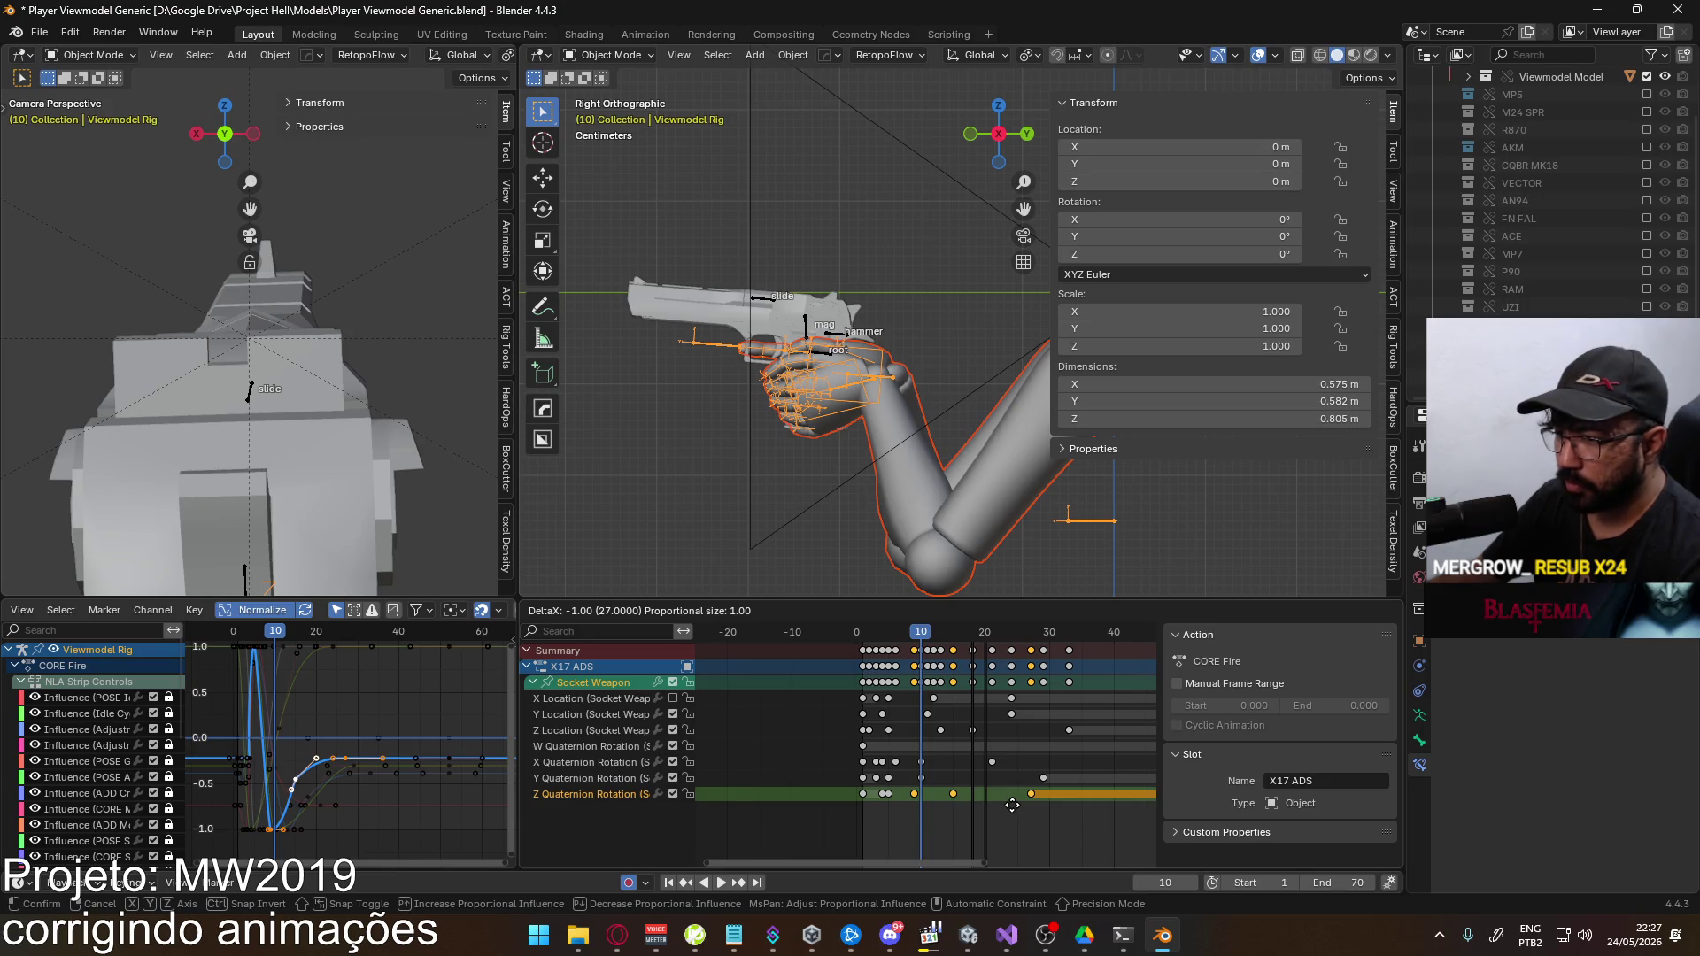
pyautogui.click(1006, 805)
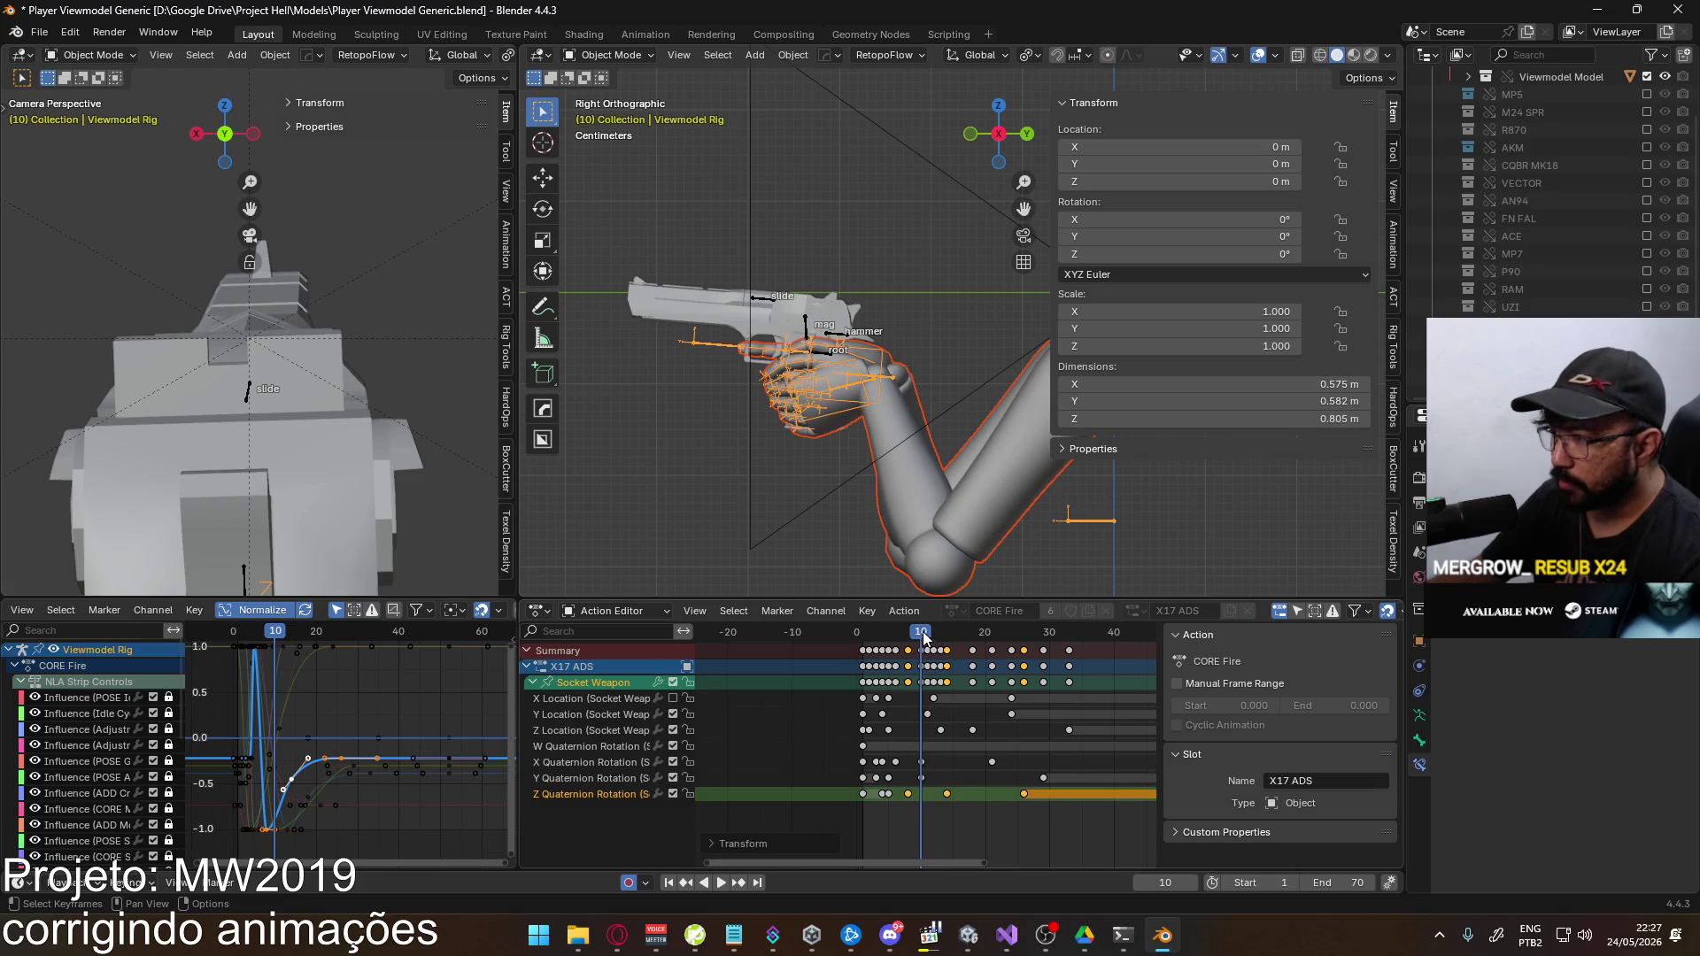
pyautogui.press('space')
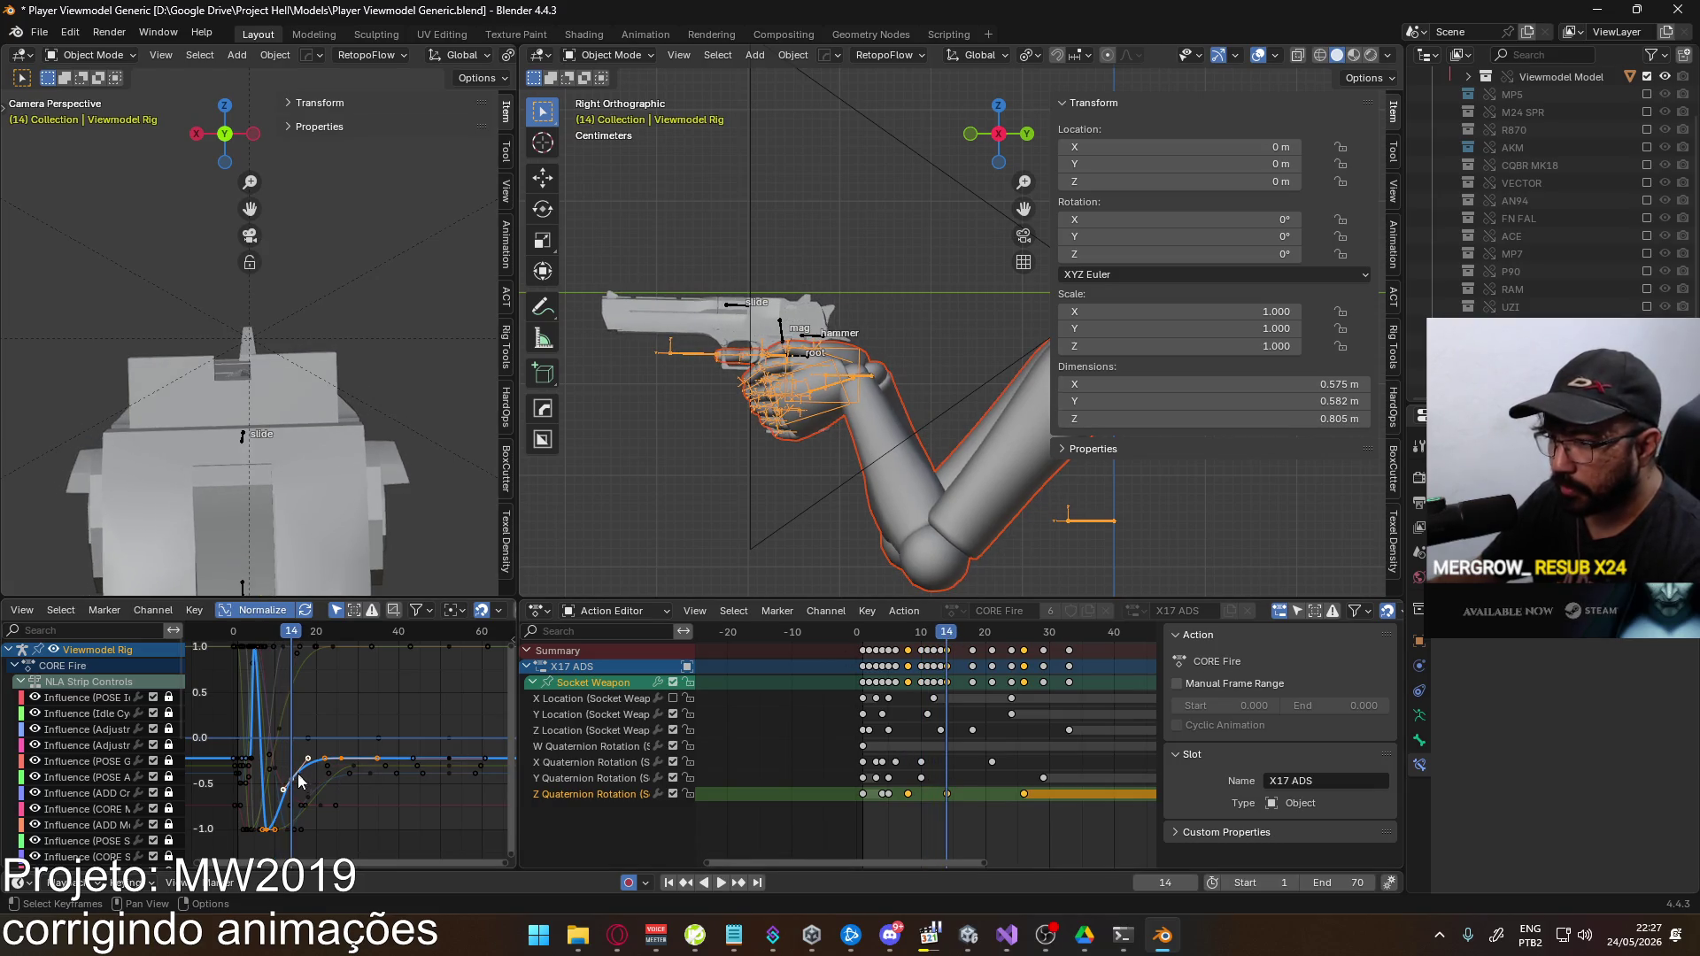
# Shift the key where the recoil curve settles later in time and preview the result
pyautogui.click(299, 779)
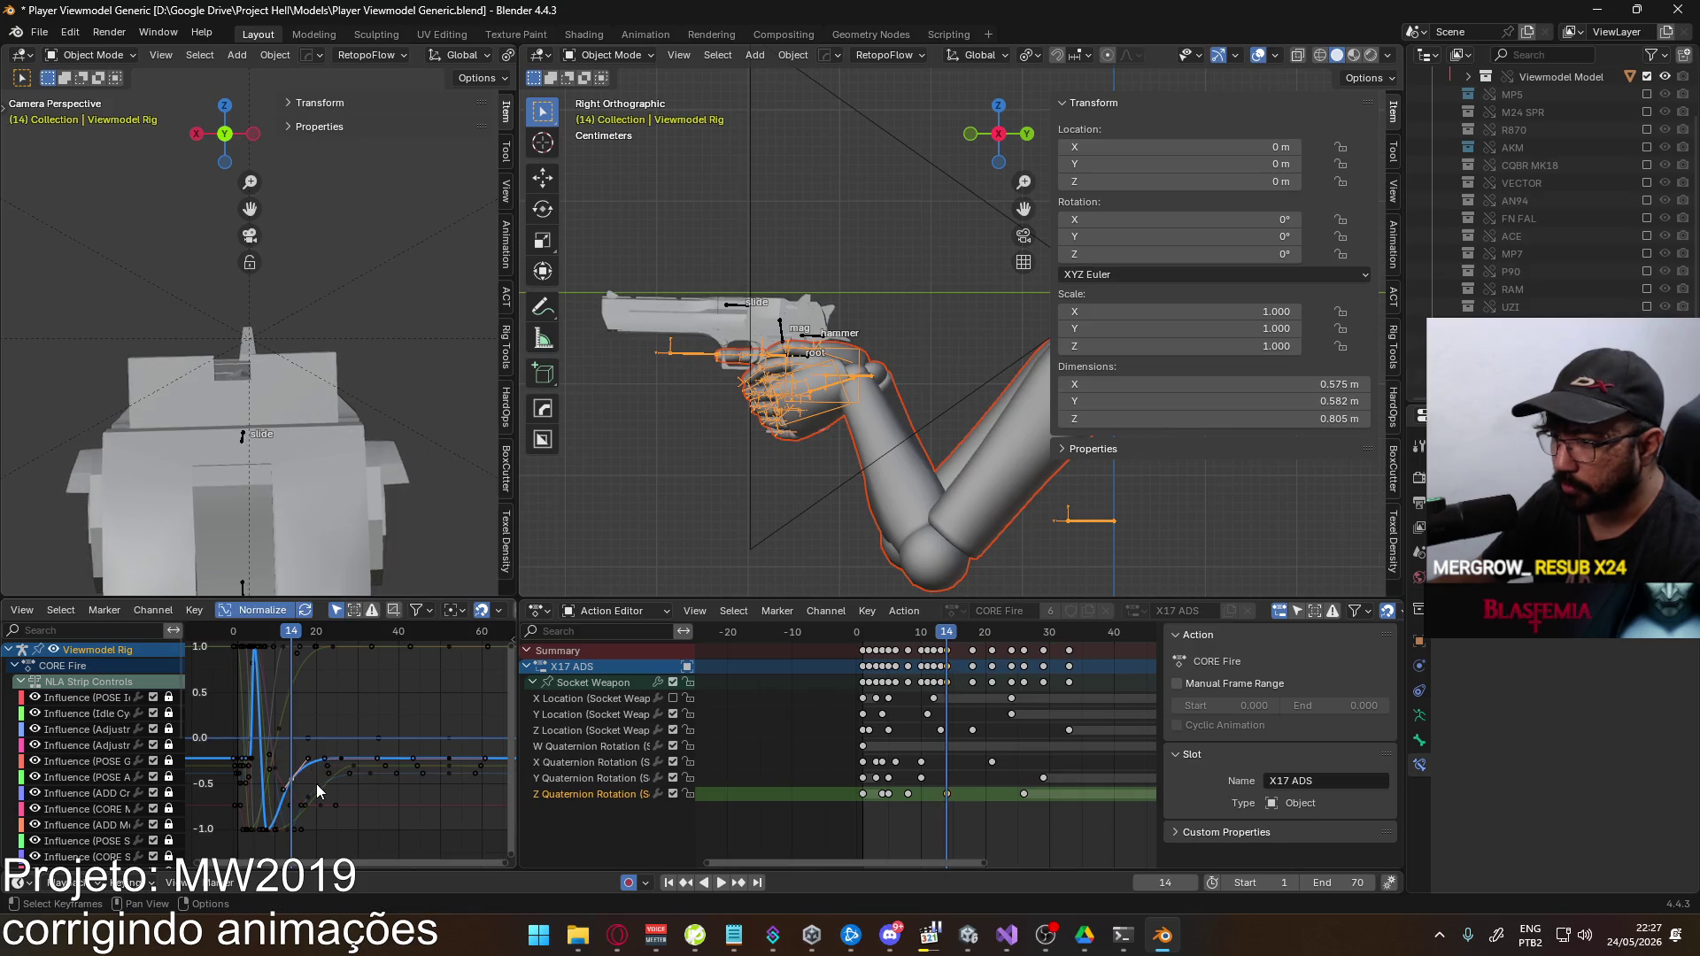
pyautogui.press('g')
pyautogui.press('y')
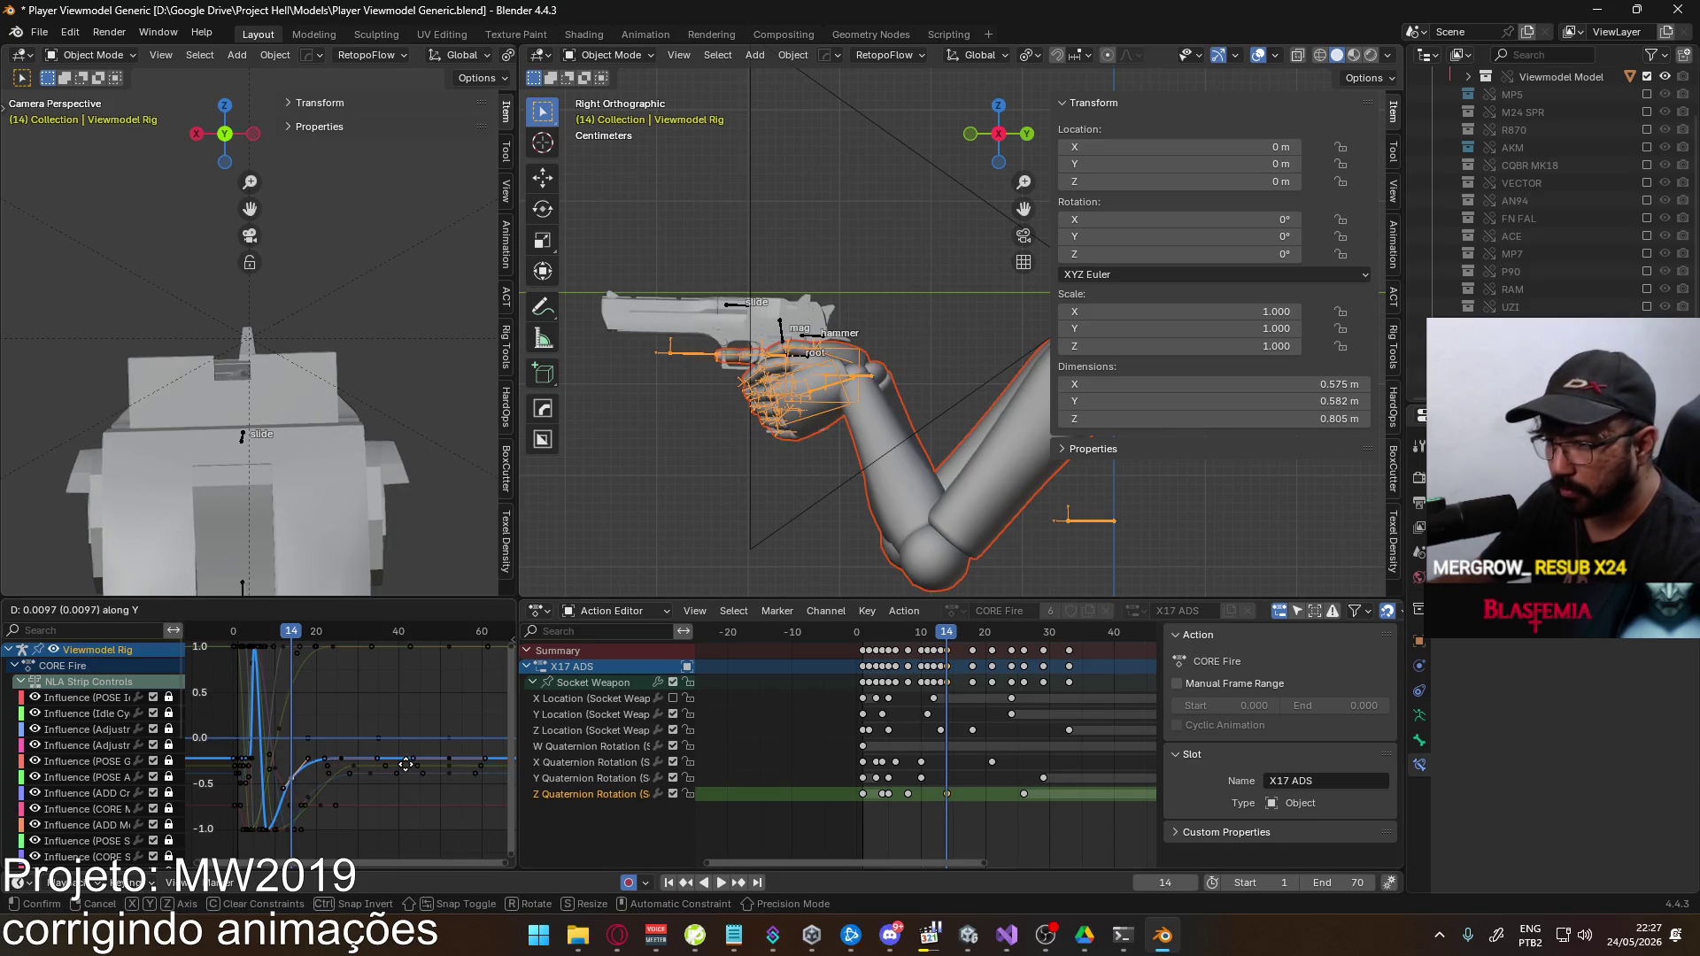
pyautogui.click(405, 784)
pyautogui.click(345, 759)
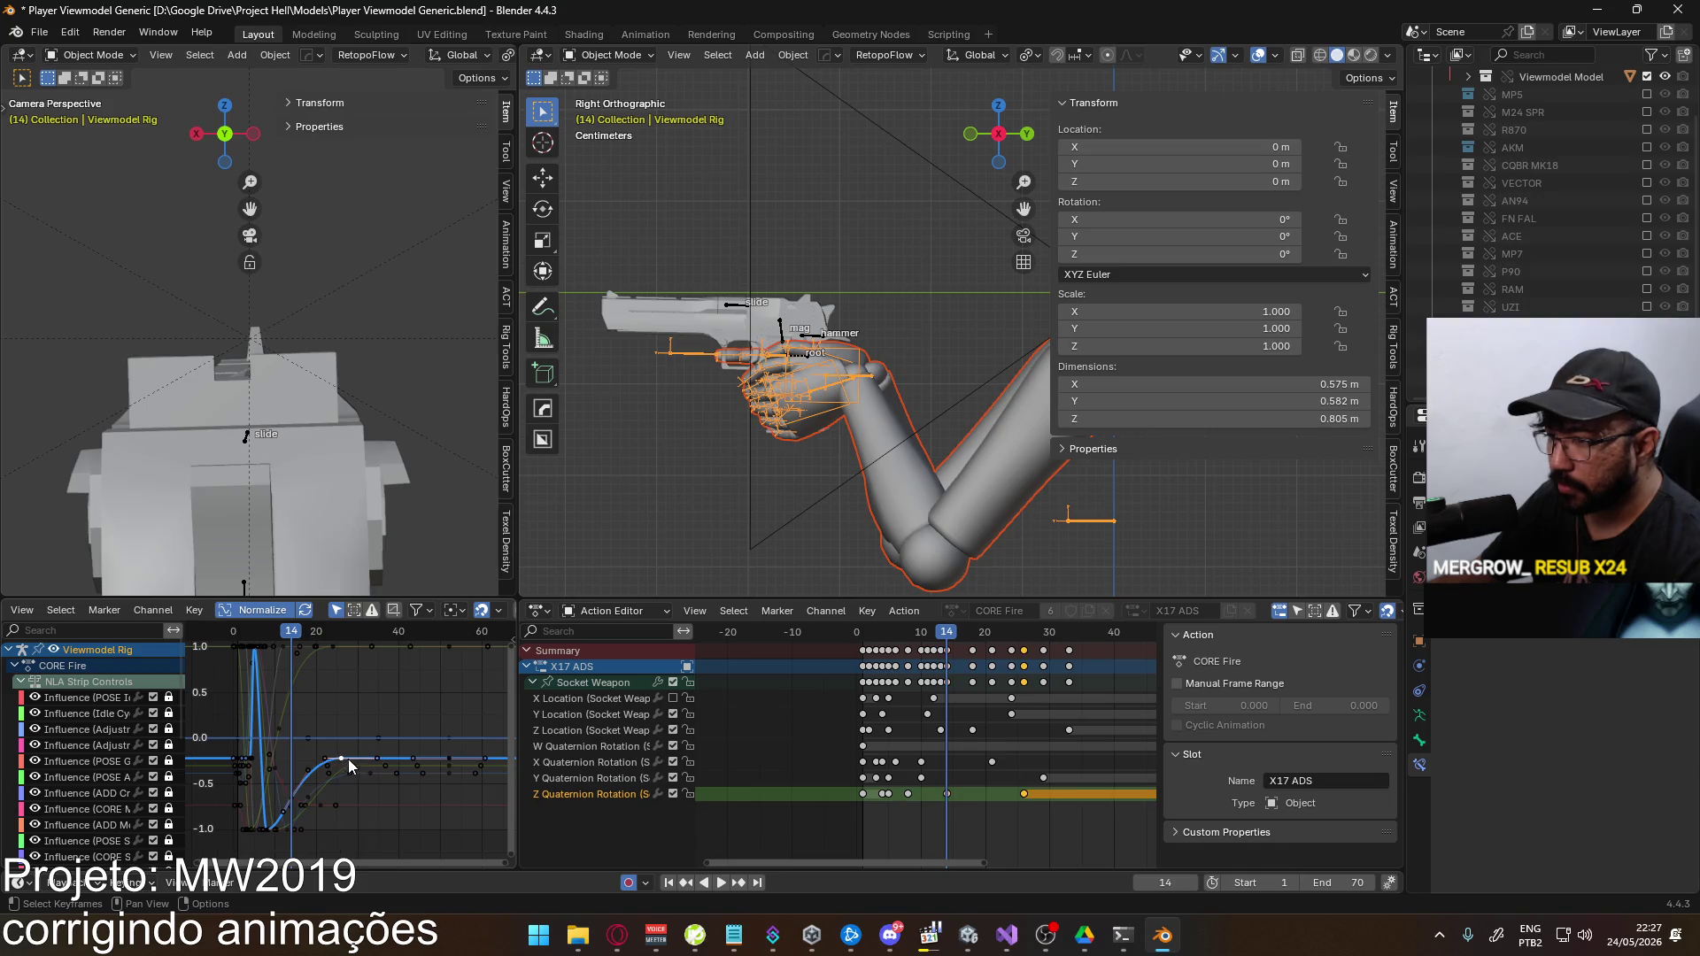
pyautogui.press('g')
pyautogui.press('x')
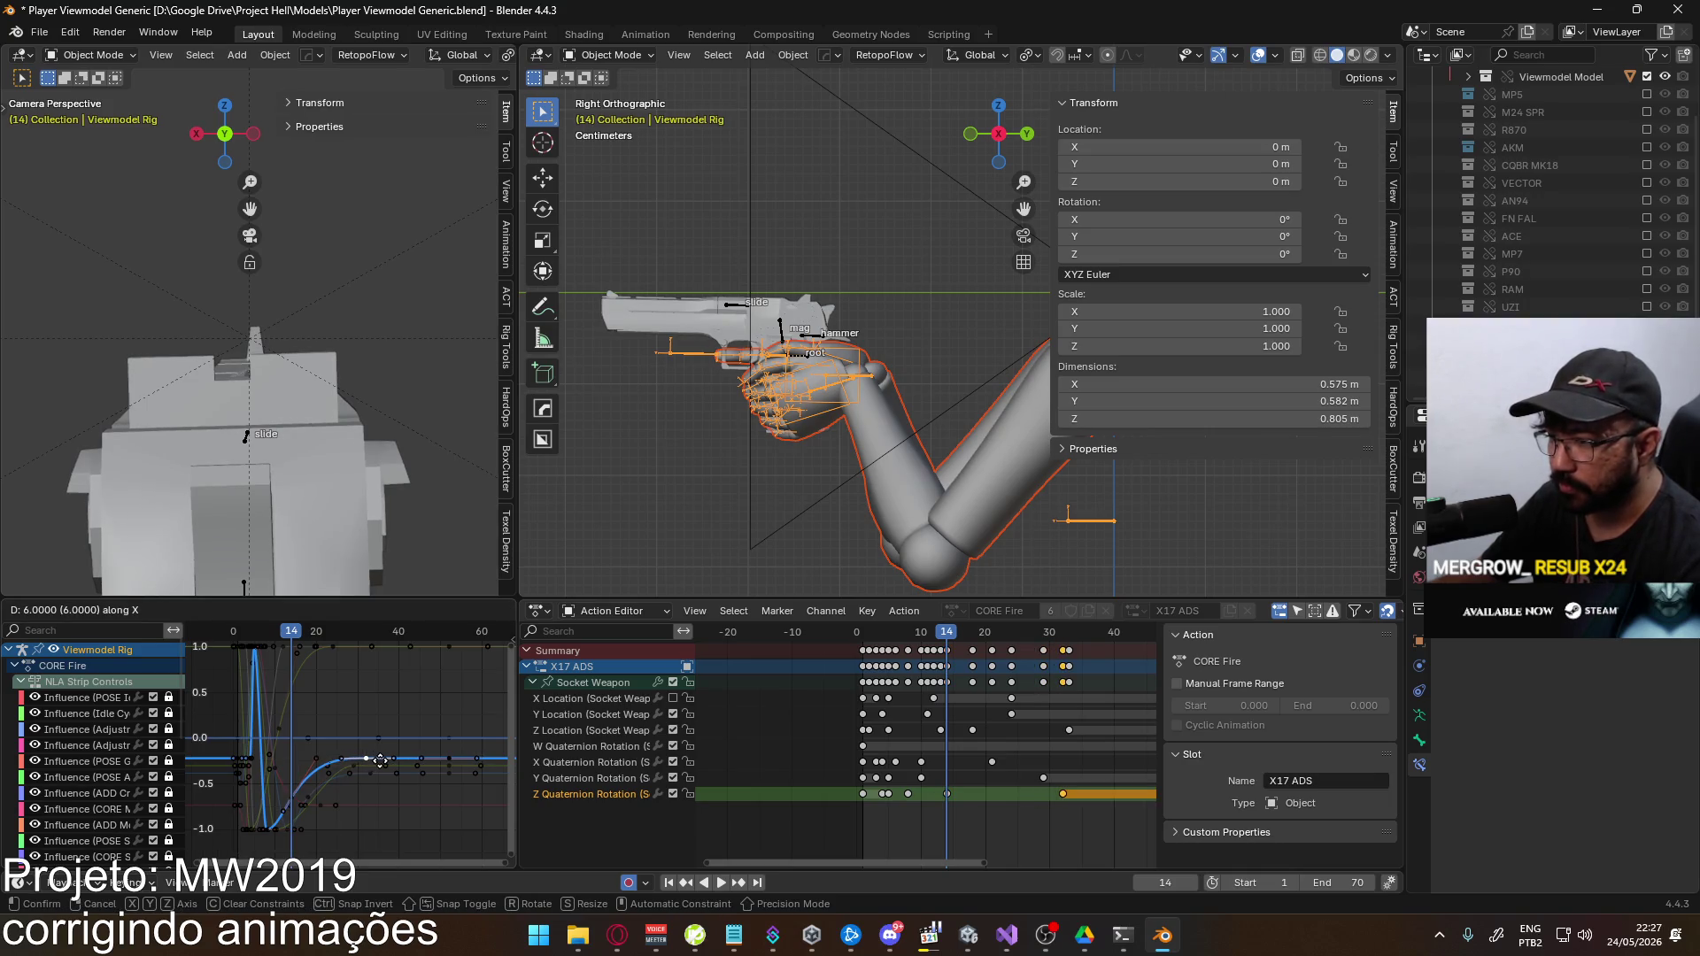
pyautogui.click(384, 760)
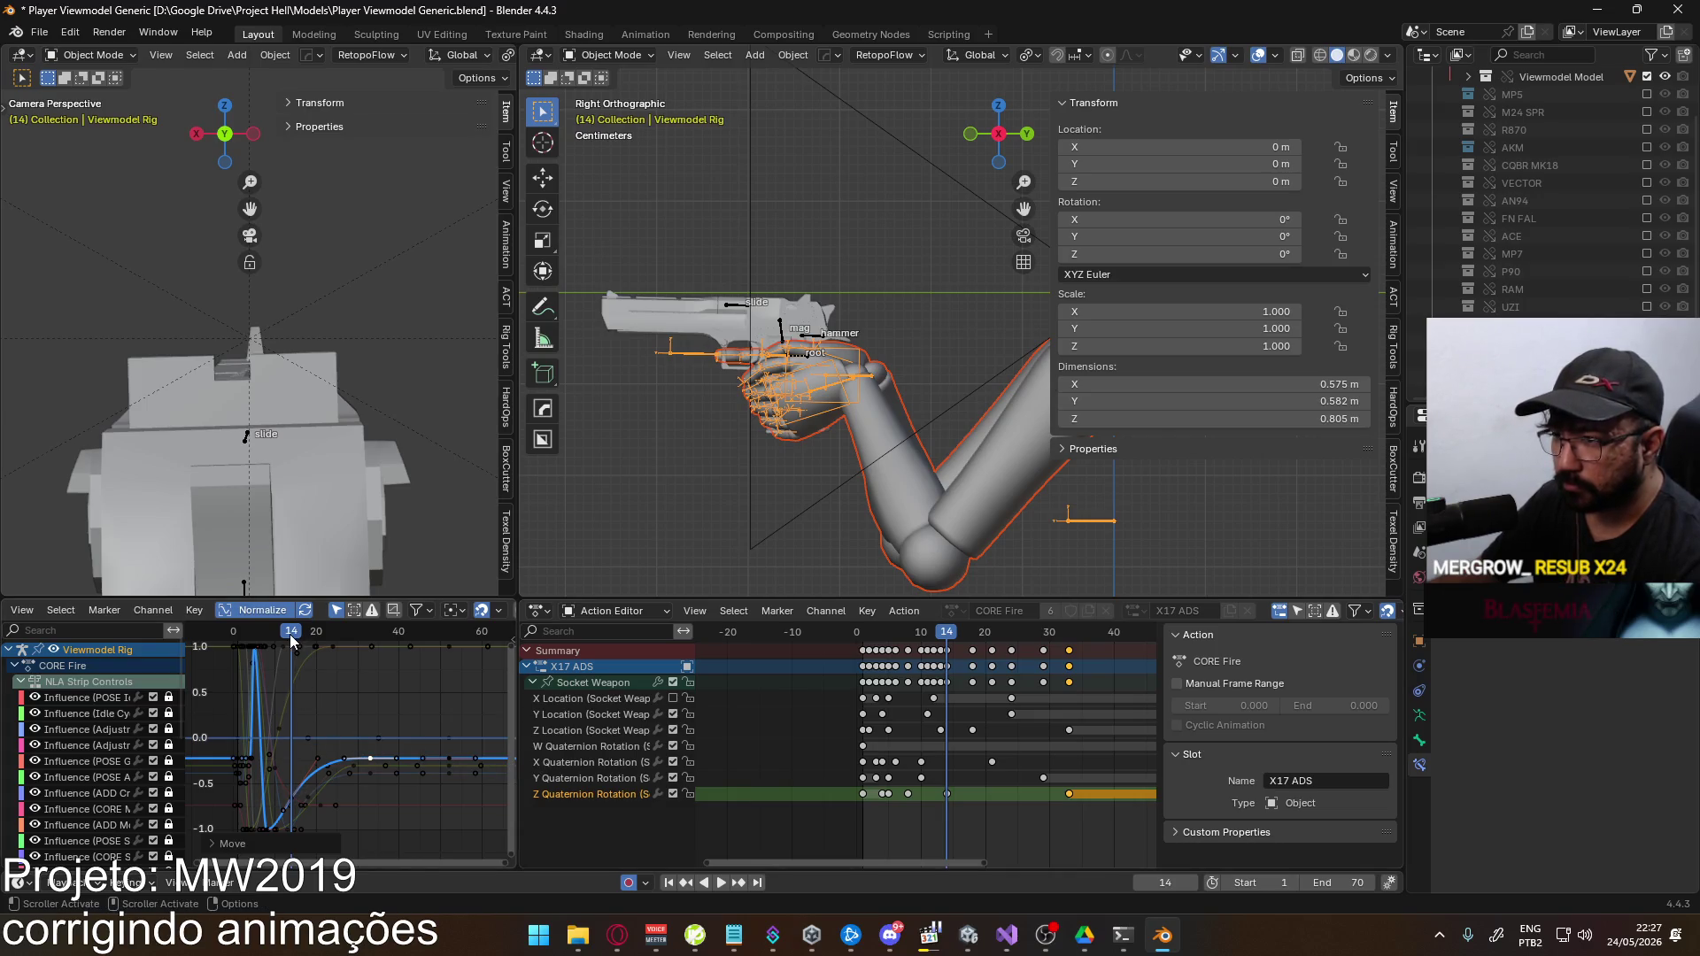
pyautogui.press('space')
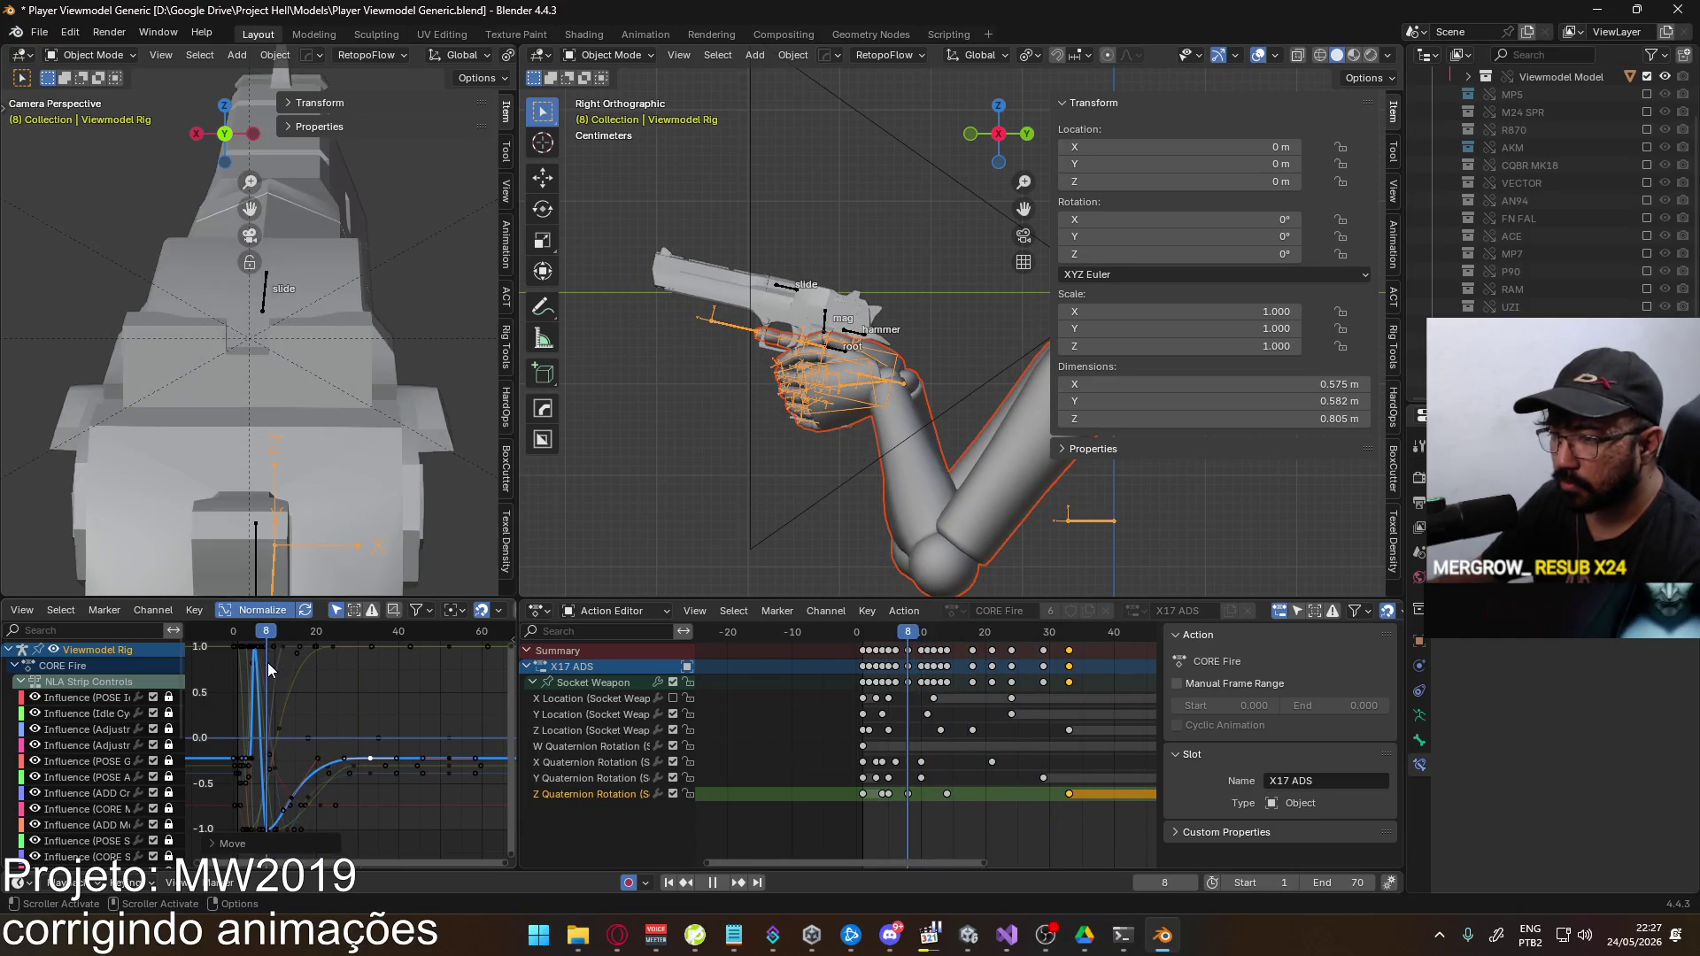
pyautogui.press('space')
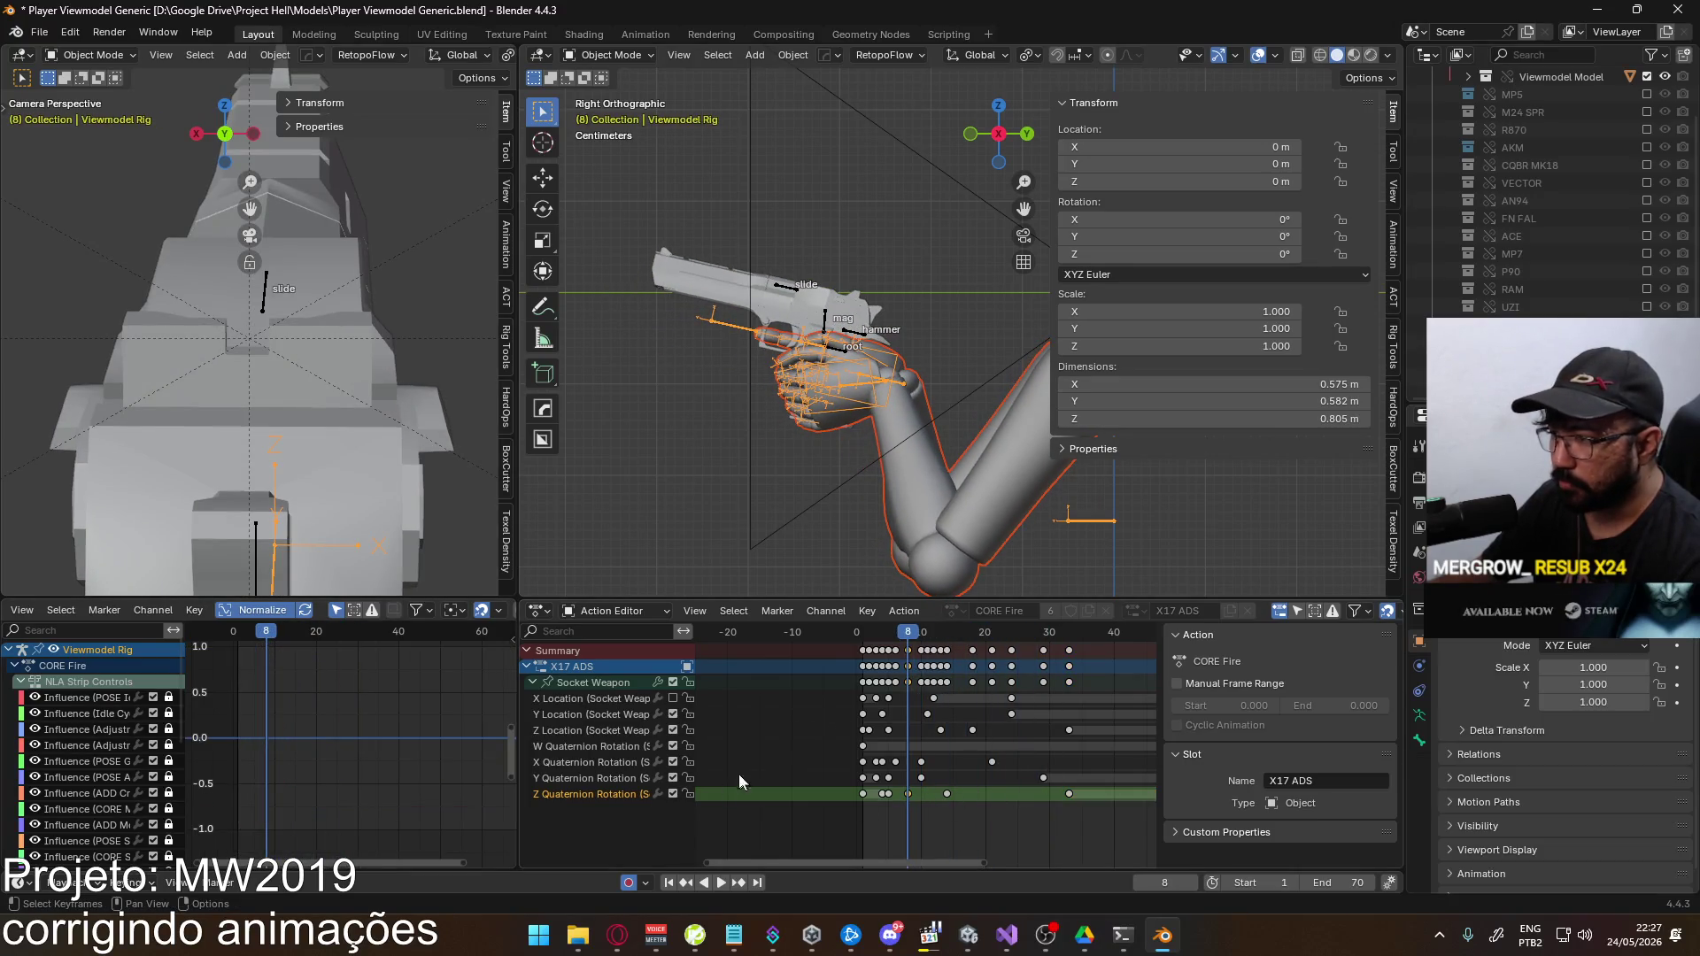
# Reshape the recoil curve by moving its keys and raising one key vertically
pyautogui.click(356, 749)
pyautogui.press('g')
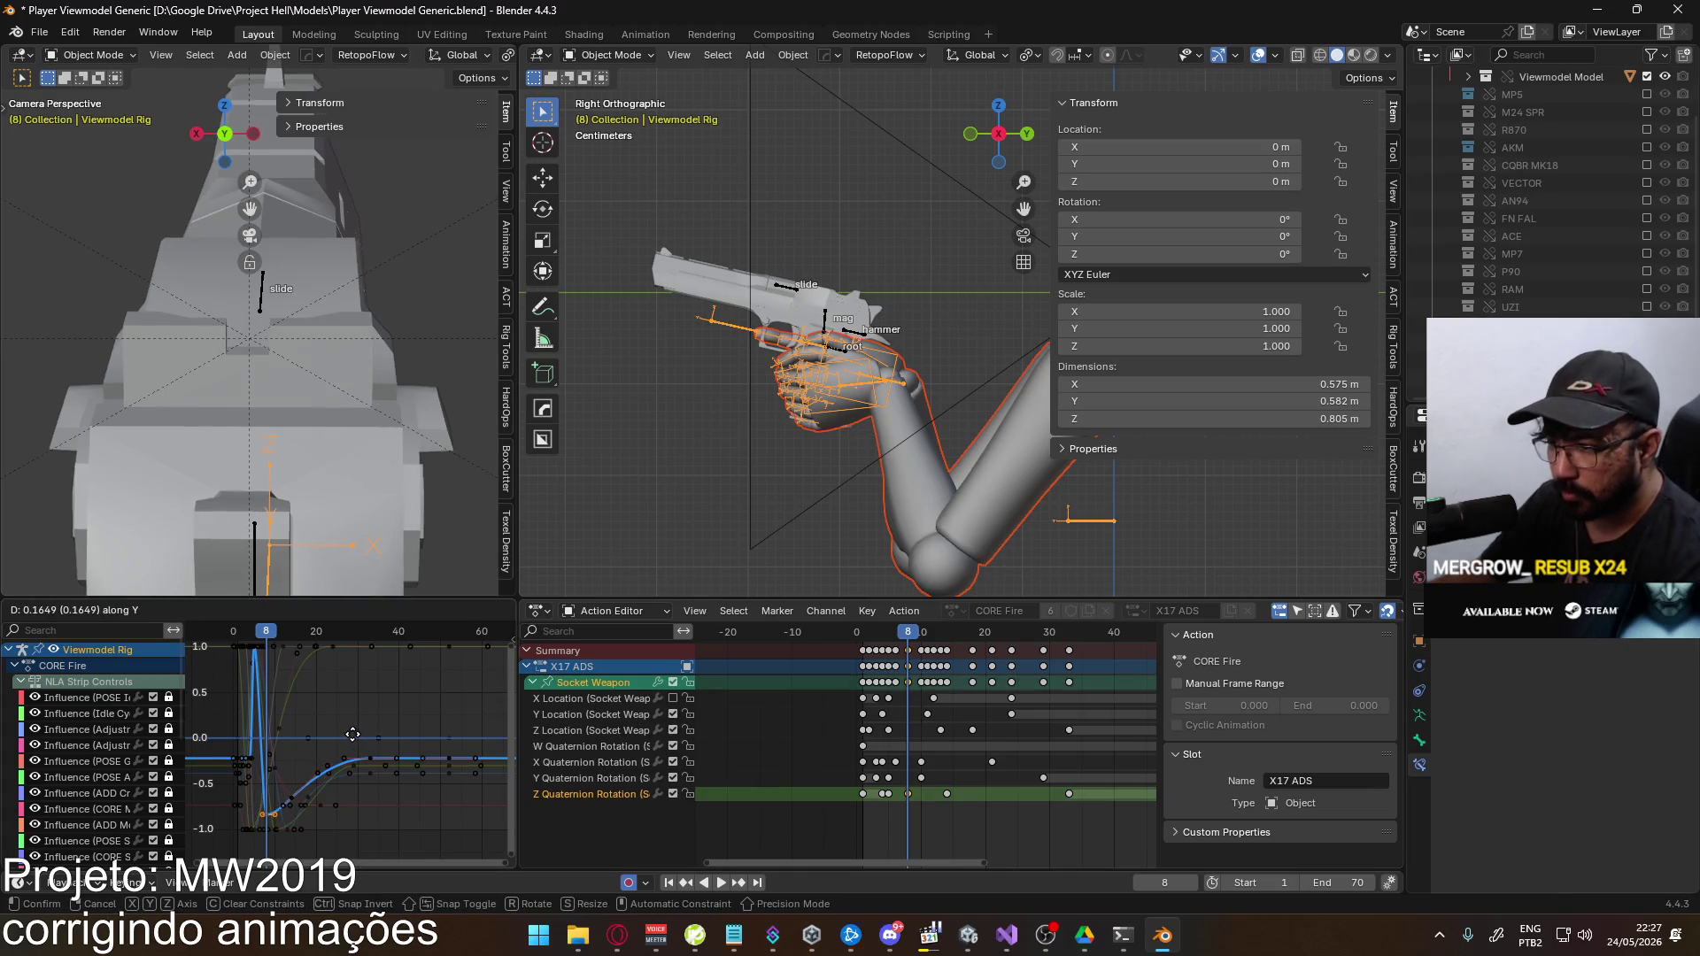
pyautogui.click(295, 819)
pyautogui.press('g')
pyautogui.press('y')
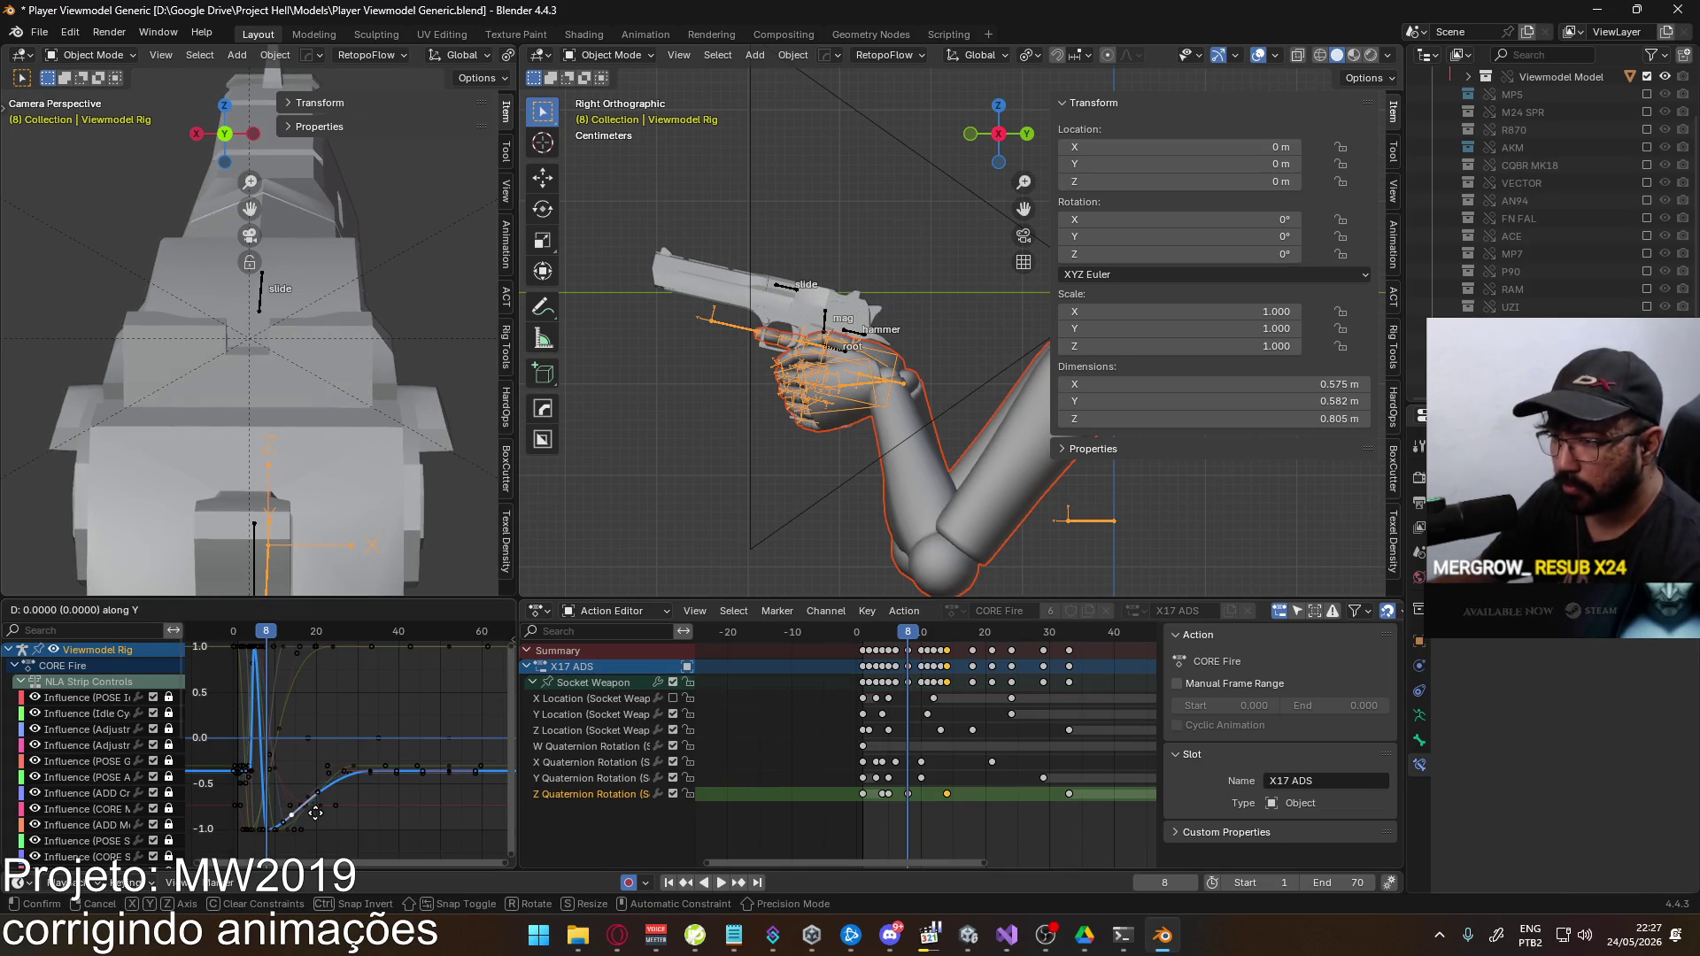
pyautogui.click(317, 805)
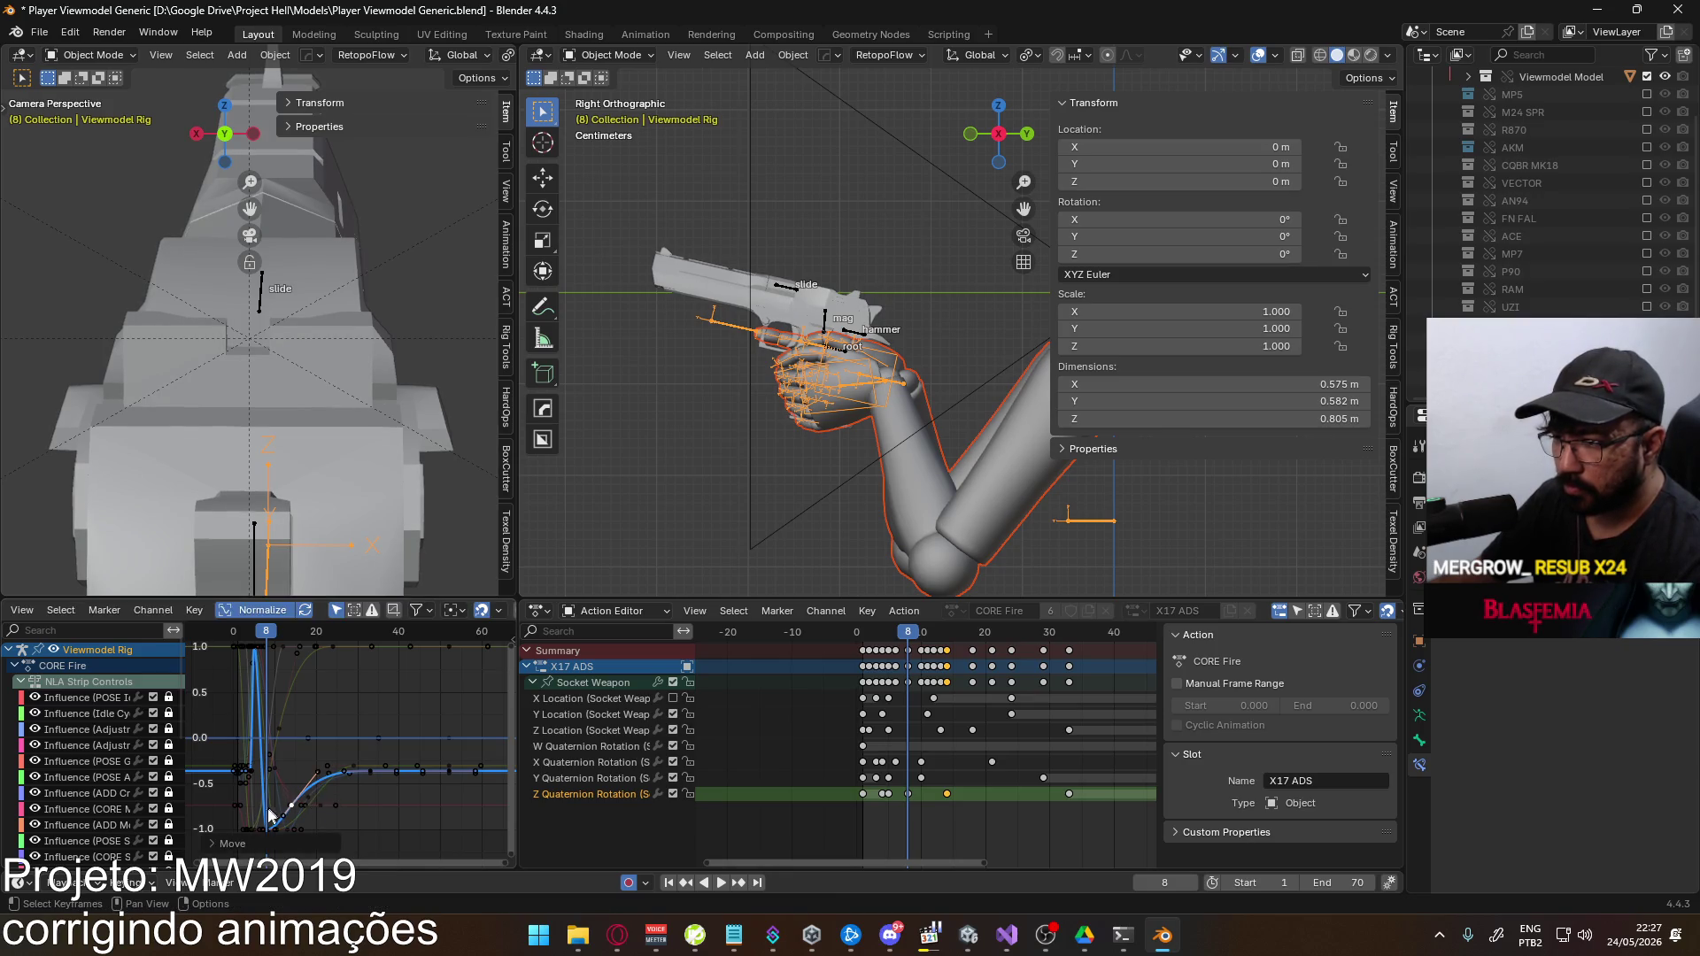
# Show the Socket Weapon channel's curves and adjust its lower curve key heights
pyautogui.click(915, 804)
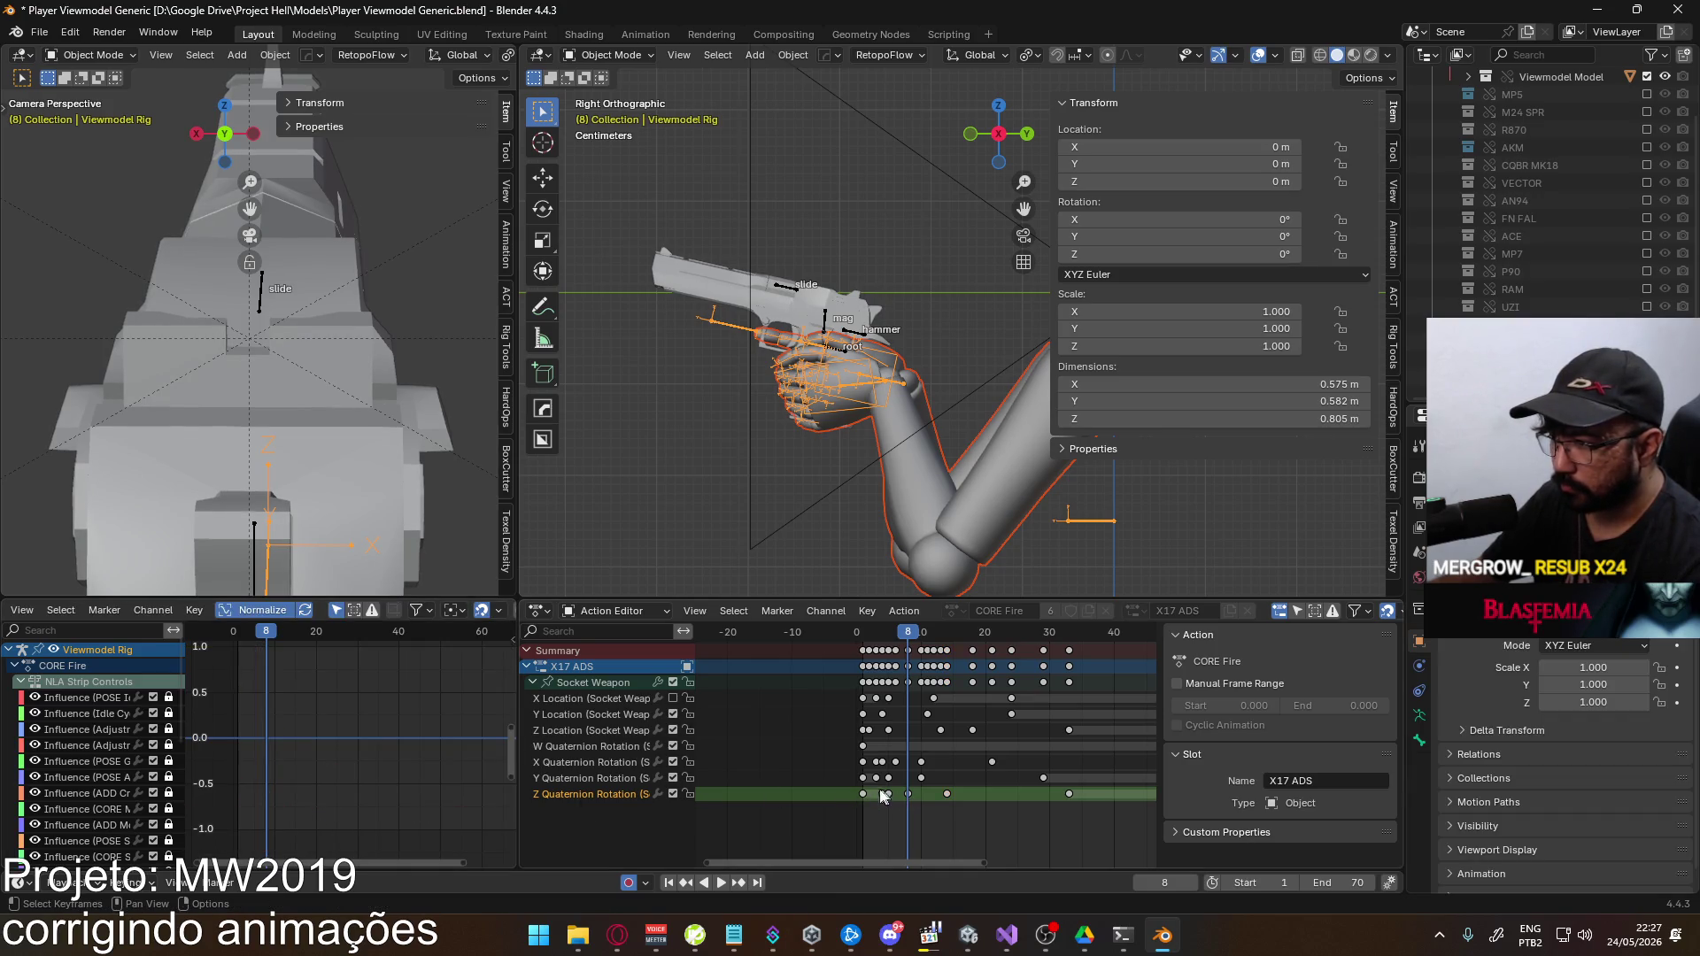
pyautogui.click(597, 683)
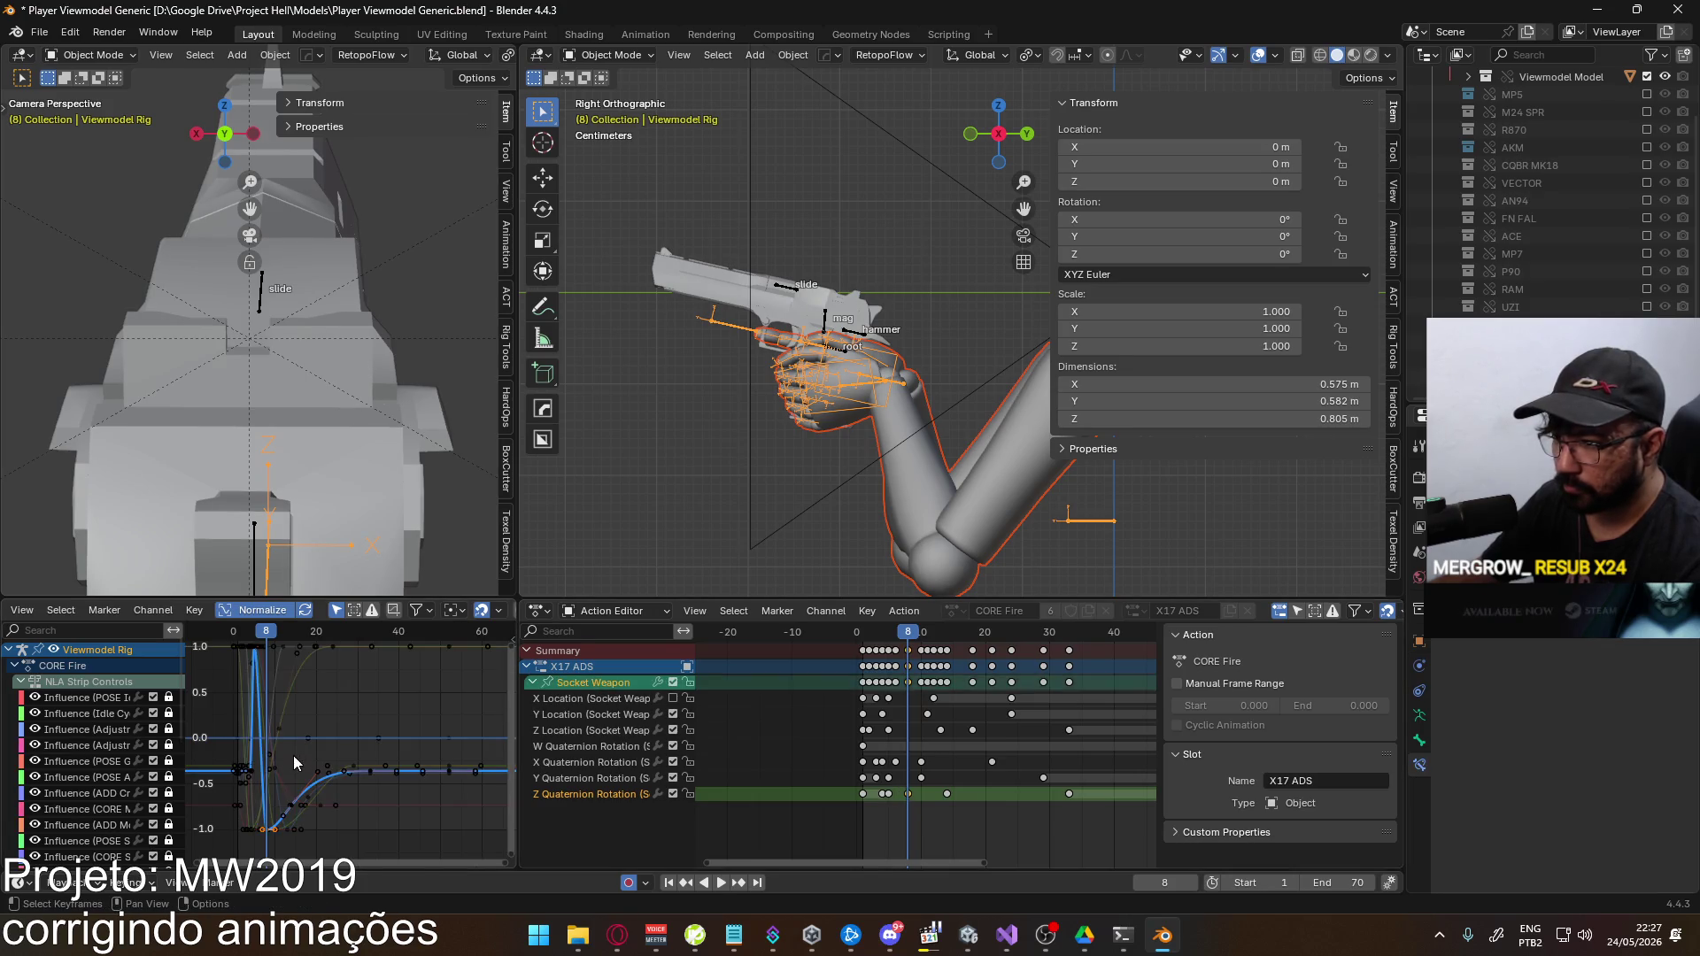
pyautogui.press('g')
pyautogui.click(303, 821)
pyautogui.click(301, 819)
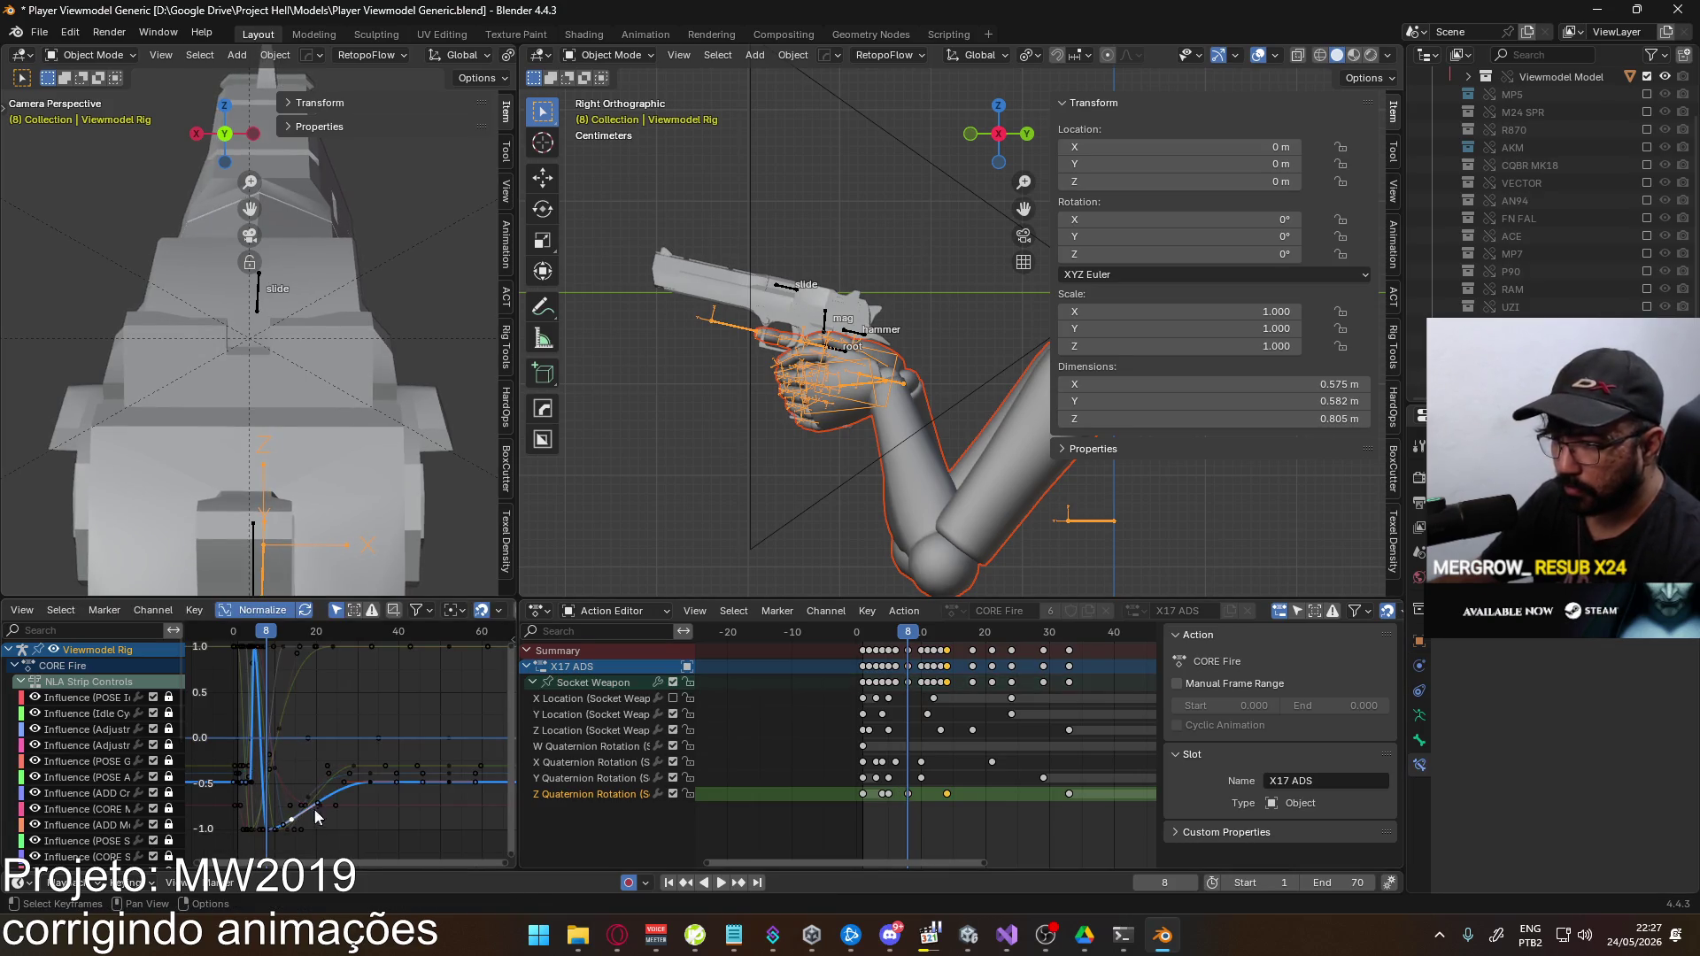
pyautogui.moveTo(301, 819); pyautogui.dragTo(312, 784, button='middle')
pyautogui.press('g')
pyautogui.press('y')
pyautogui.click(341, 735)
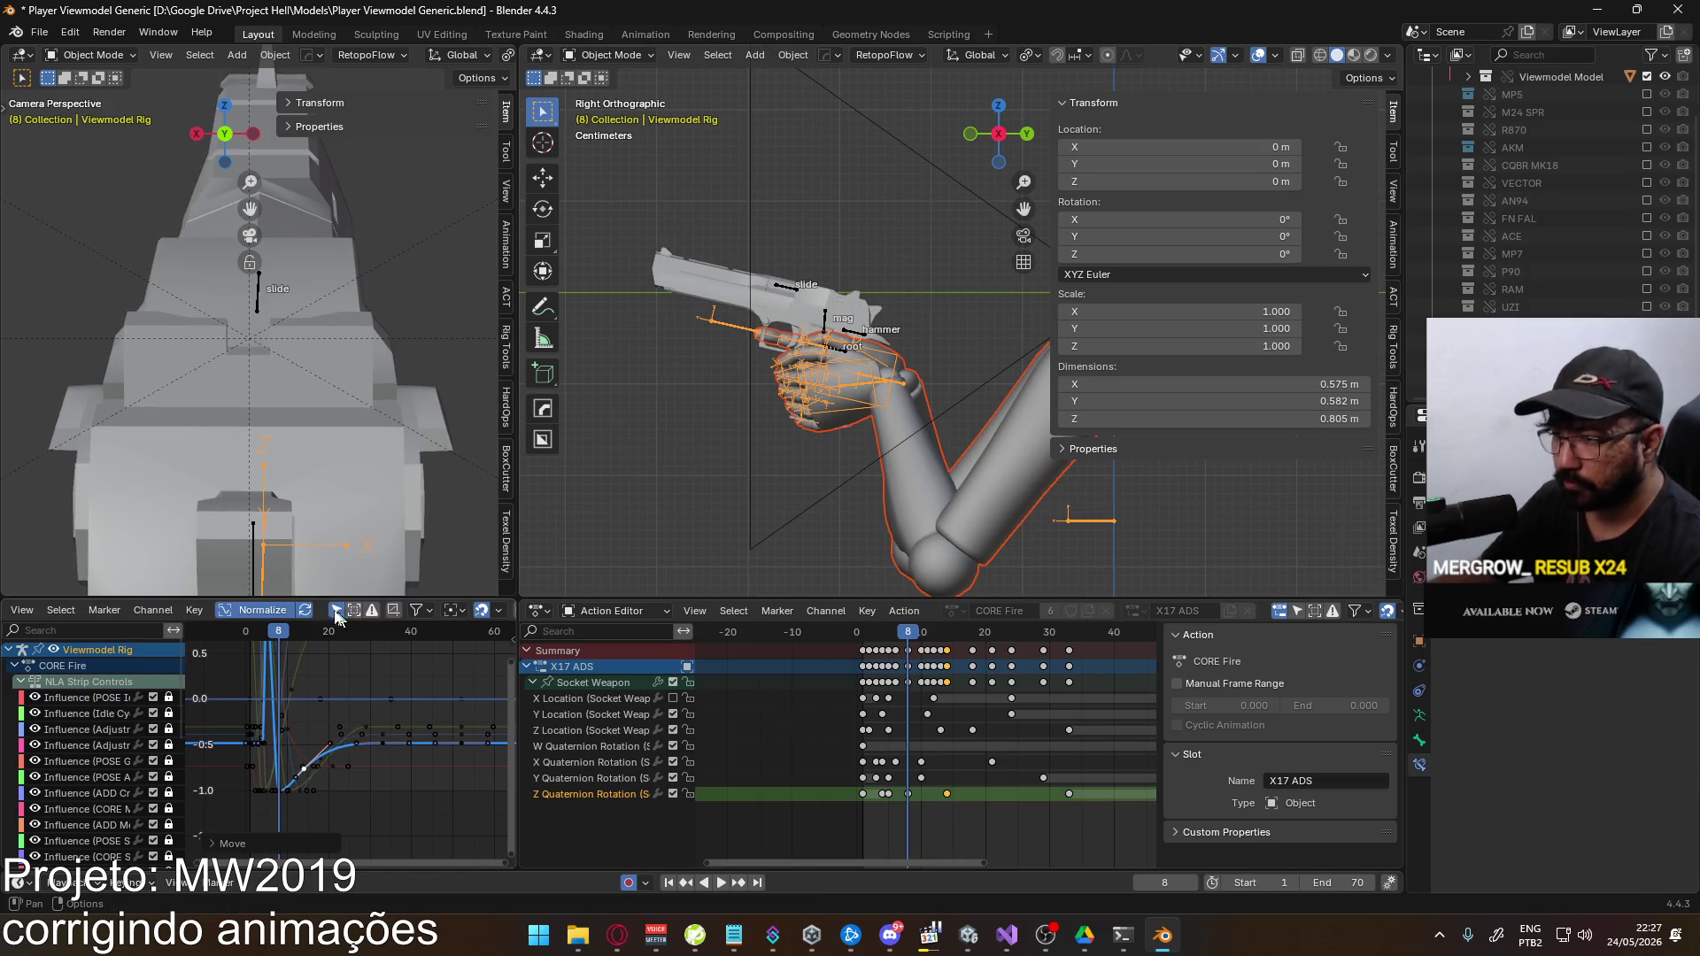
# Save the blend file and overwrite Viewmodel@EAGLE Fire ADS Single.fbx with a new FBX export
pyautogui.hotkey('ctrl', 's')
pyautogui.click(40, 33)
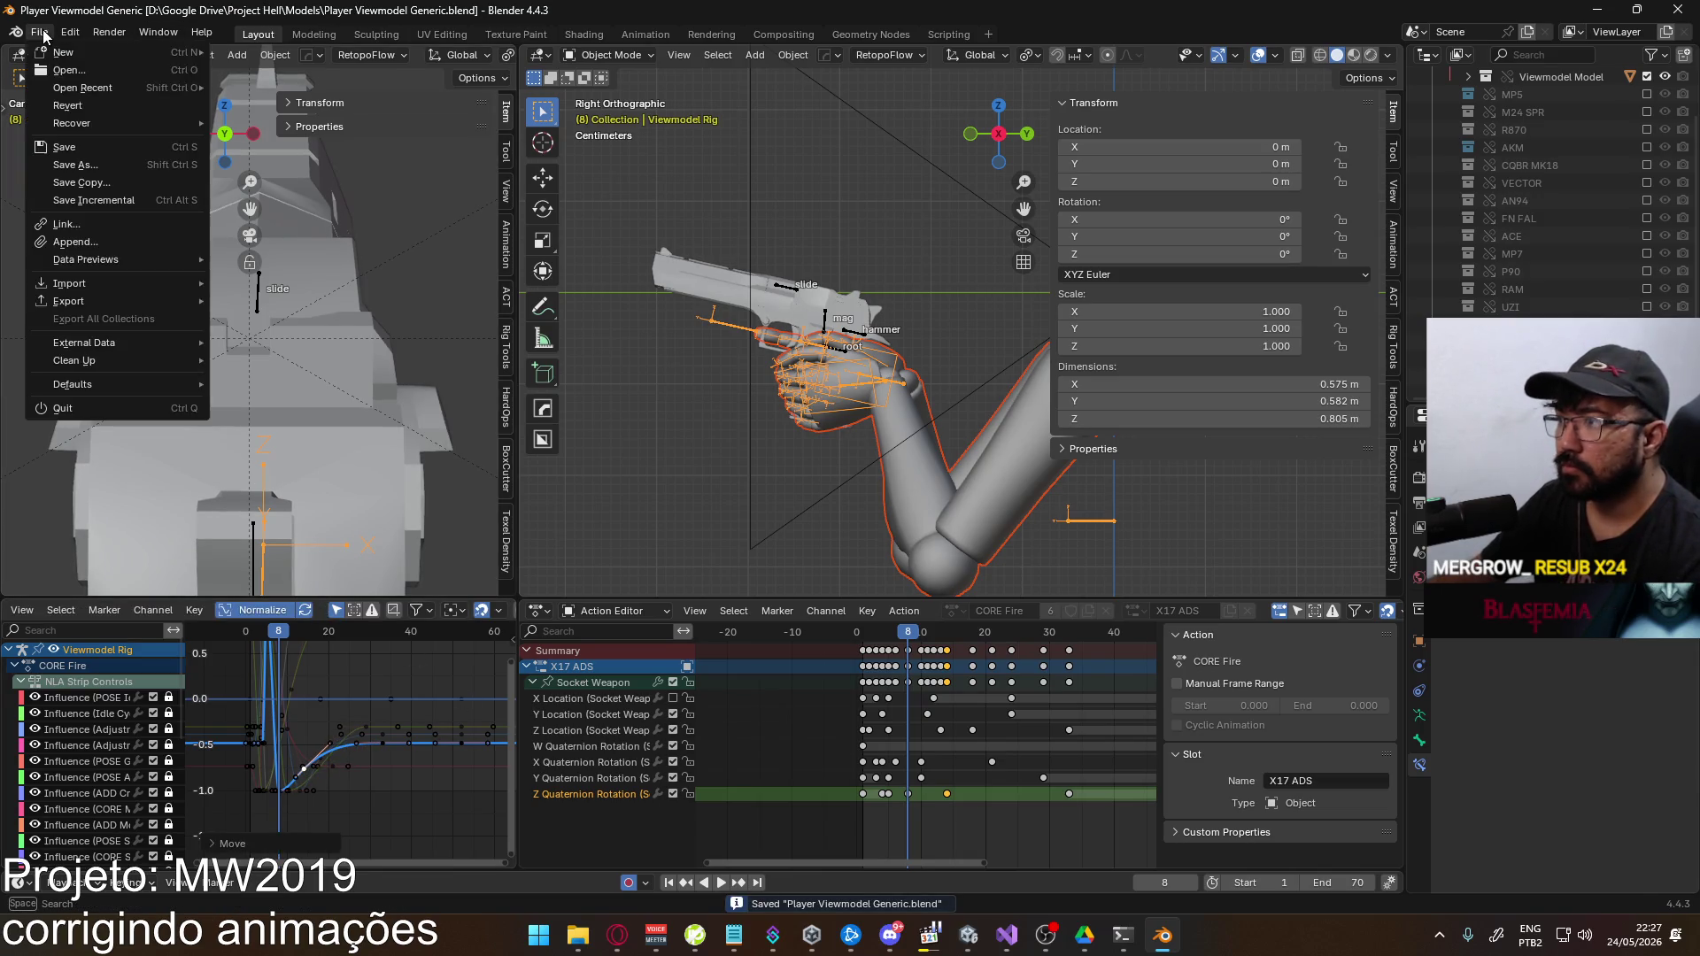
pyautogui.moveTo(88, 303)
pyautogui.click(337, 466)
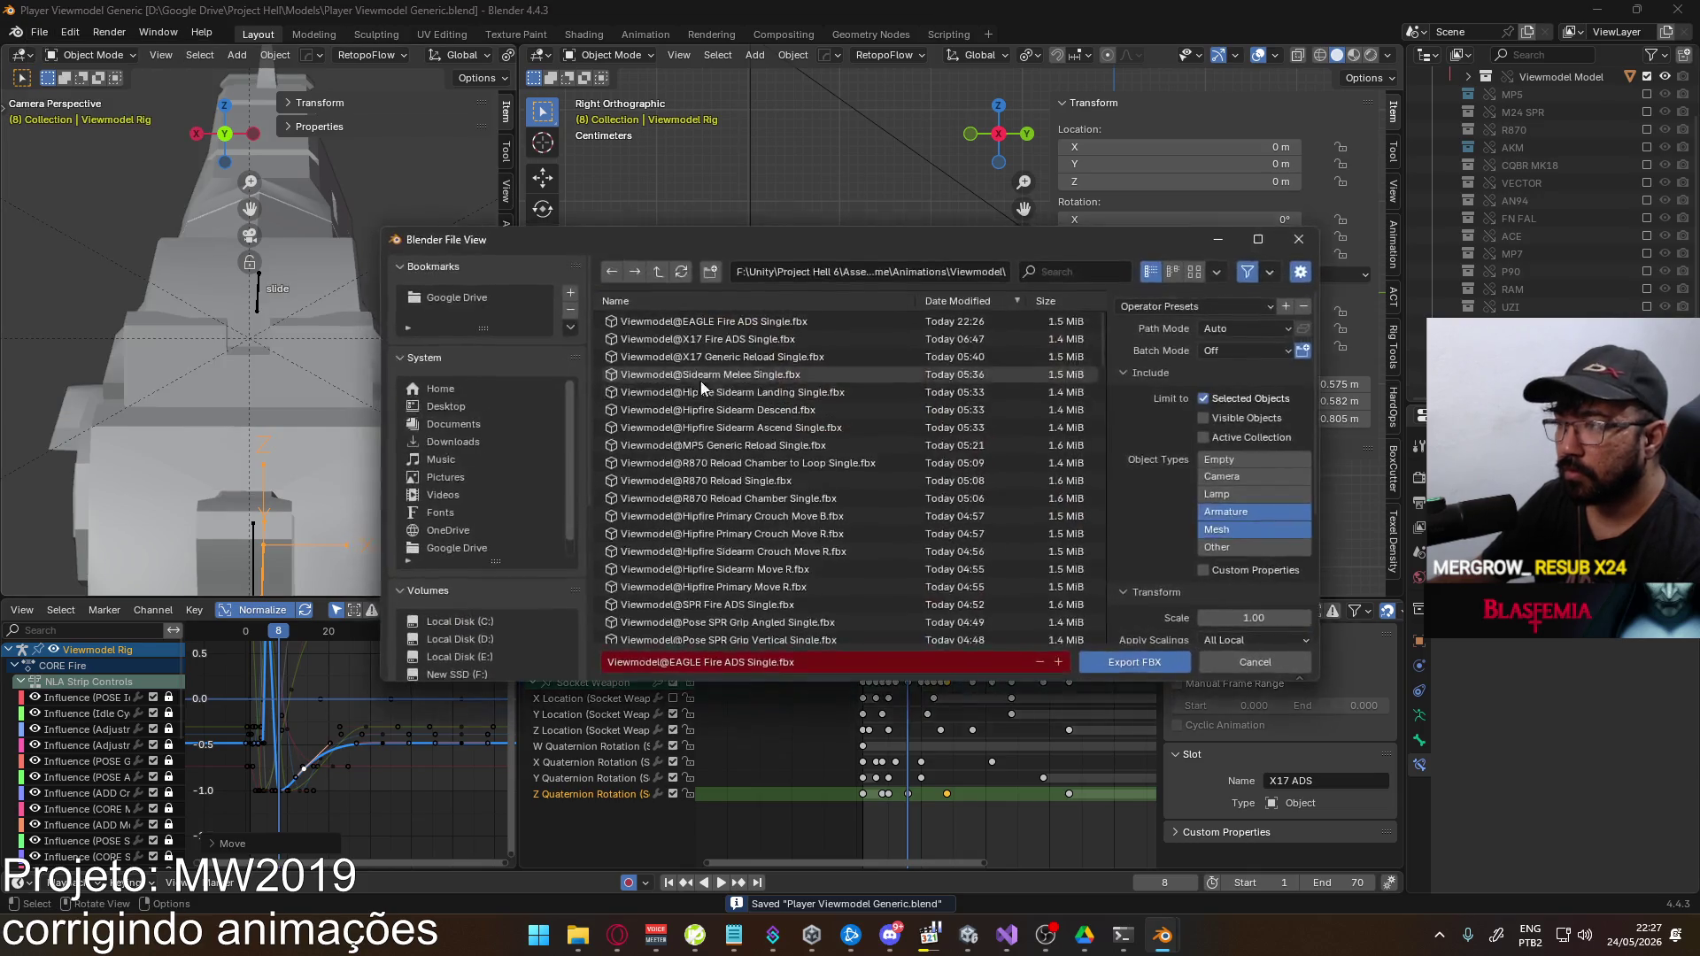
pyautogui.doubleClick(742, 322)
pyautogui.hotkey('alt', 'Tab')
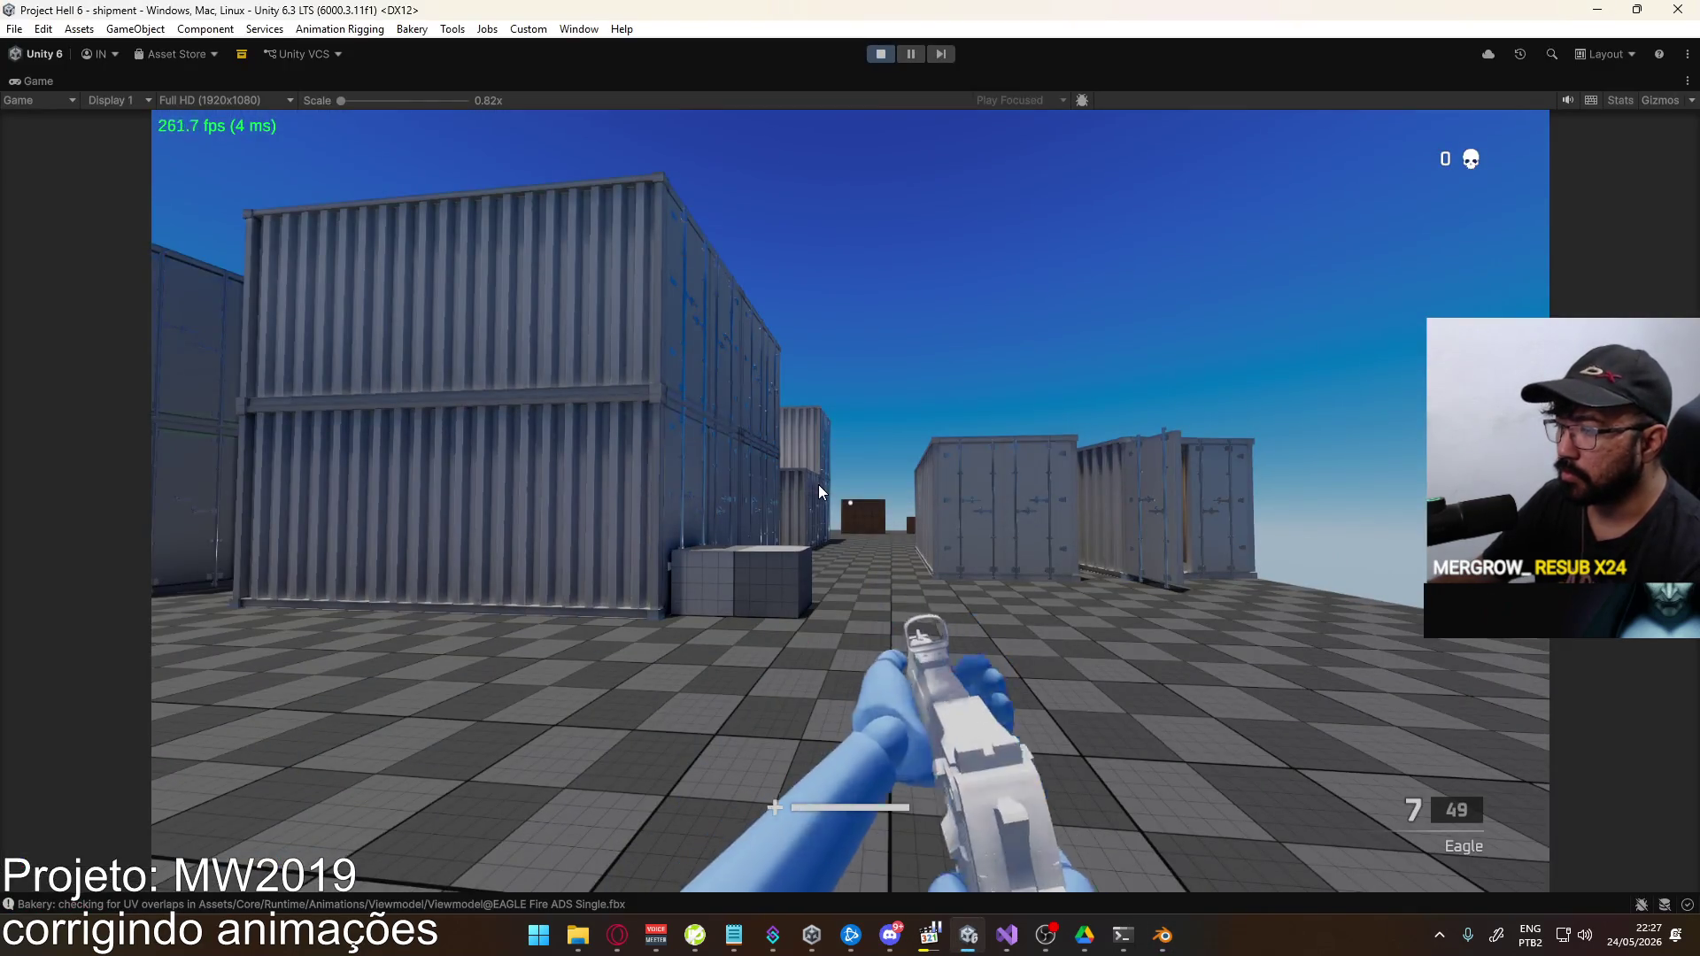
# Aim down the Eagle's sights and fire five shots until the magazine is empty, then replay in Blender
pyautogui.click(838, 511)
pyautogui.press('w')
pyautogui.click(850, 502)
pyautogui.click(850, 502)
pyautogui.click(850, 502)
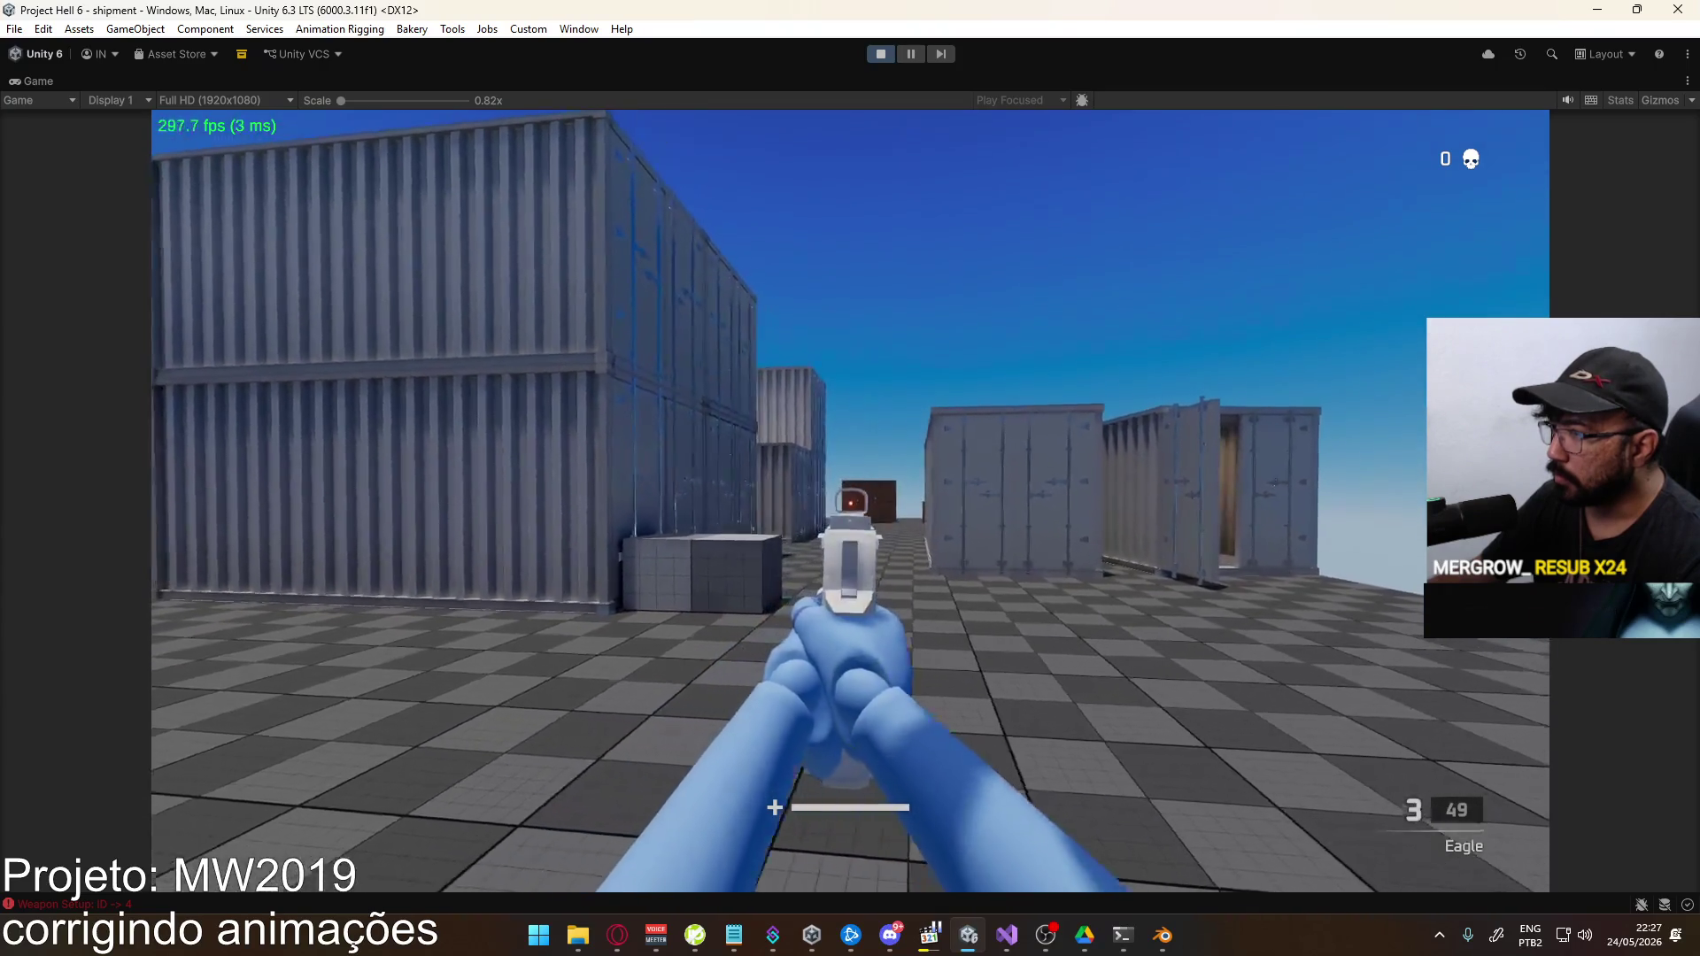
pyautogui.click(850, 502)
pyautogui.click(850, 502)
pyautogui.click(850, 502)
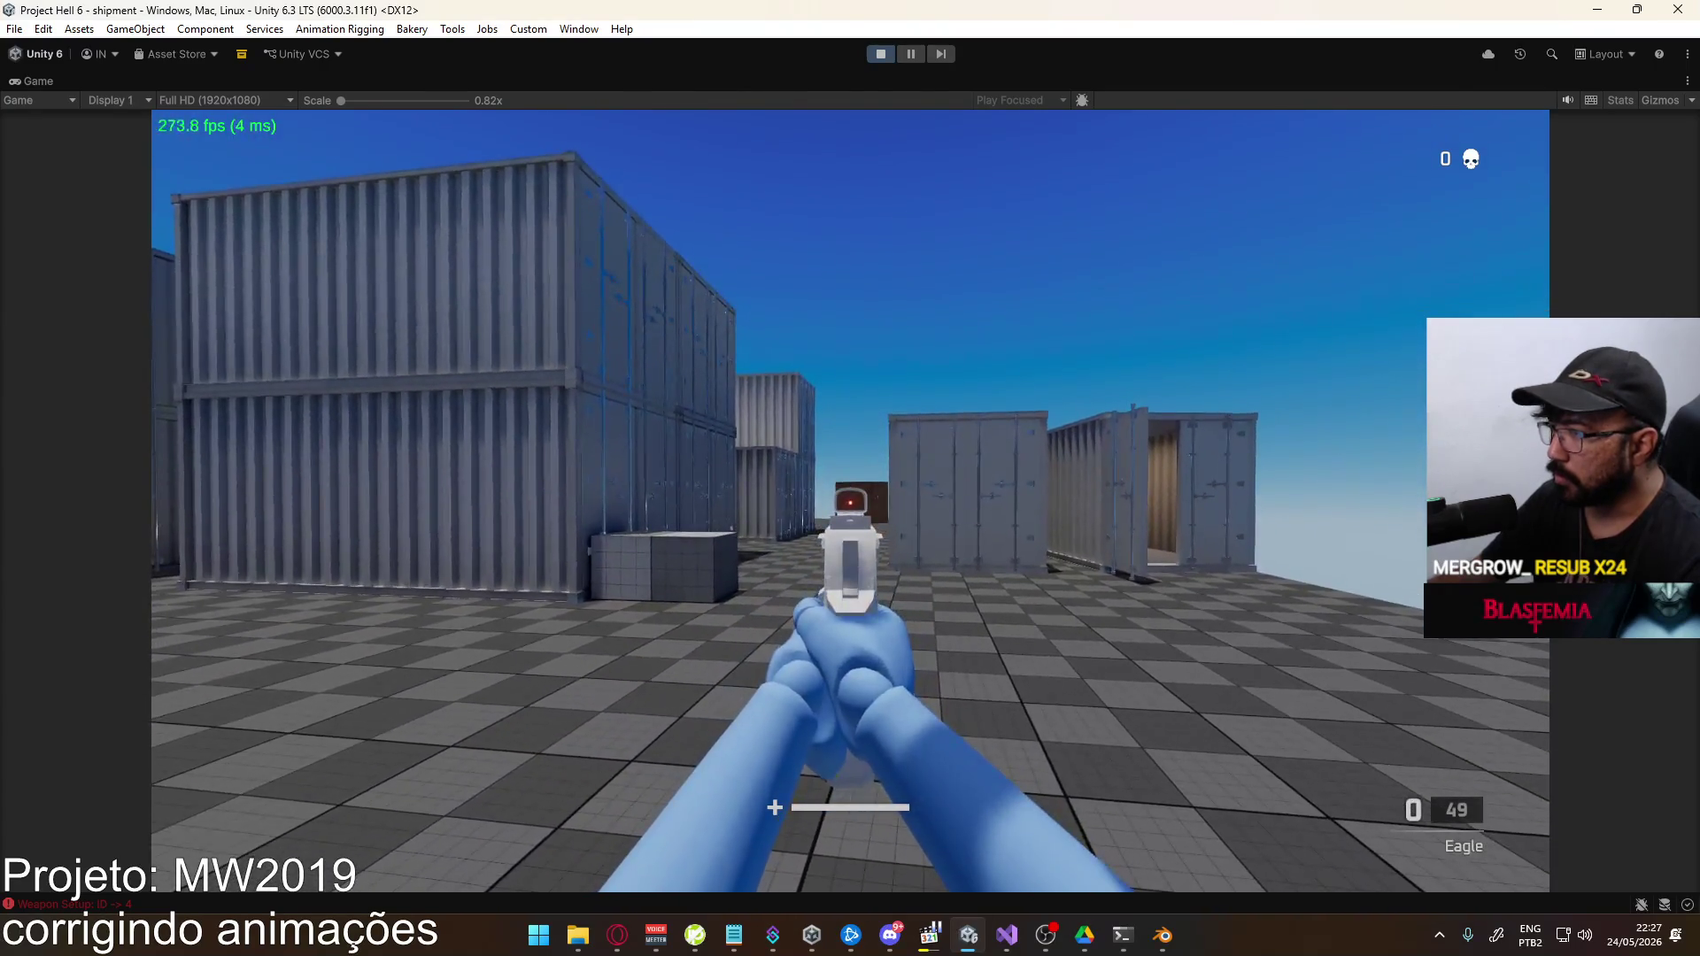
pyautogui.hotkey('alt', 'Tab')
pyautogui.press('space')
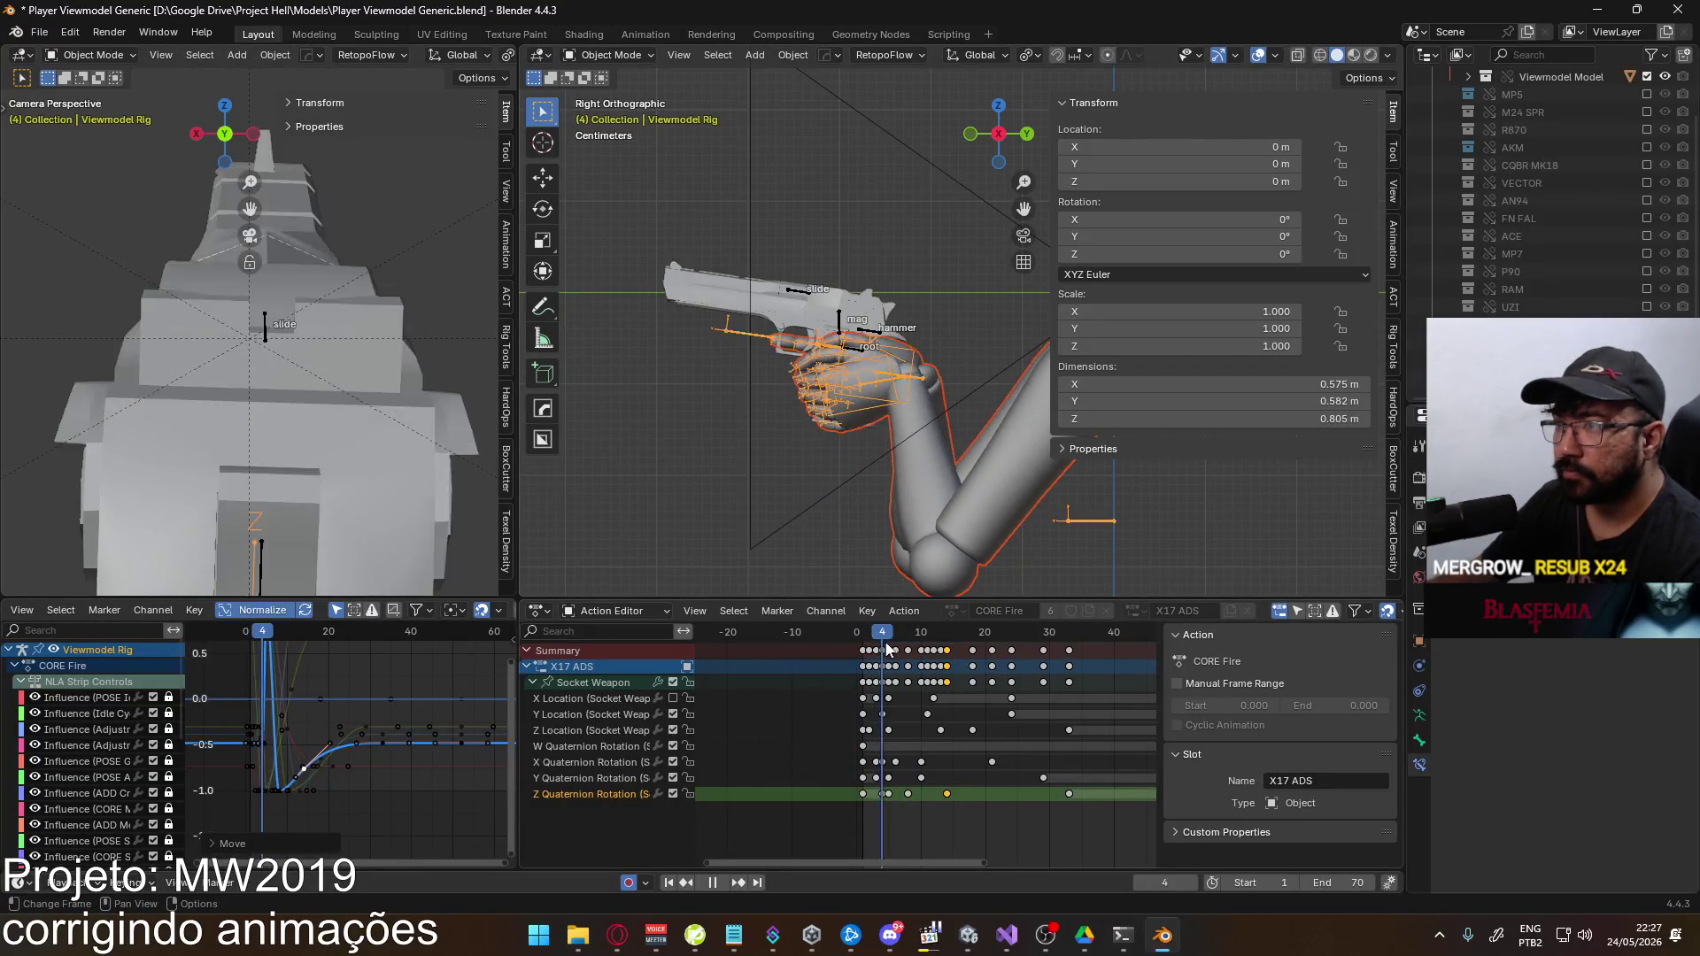
# Shift a group of Socket Weapon X Location keys later in time
pyautogui.moveTo(908, 641); pyautogui.dragTo(945, 636)
pyautogui.scroll(1, 829, 704)
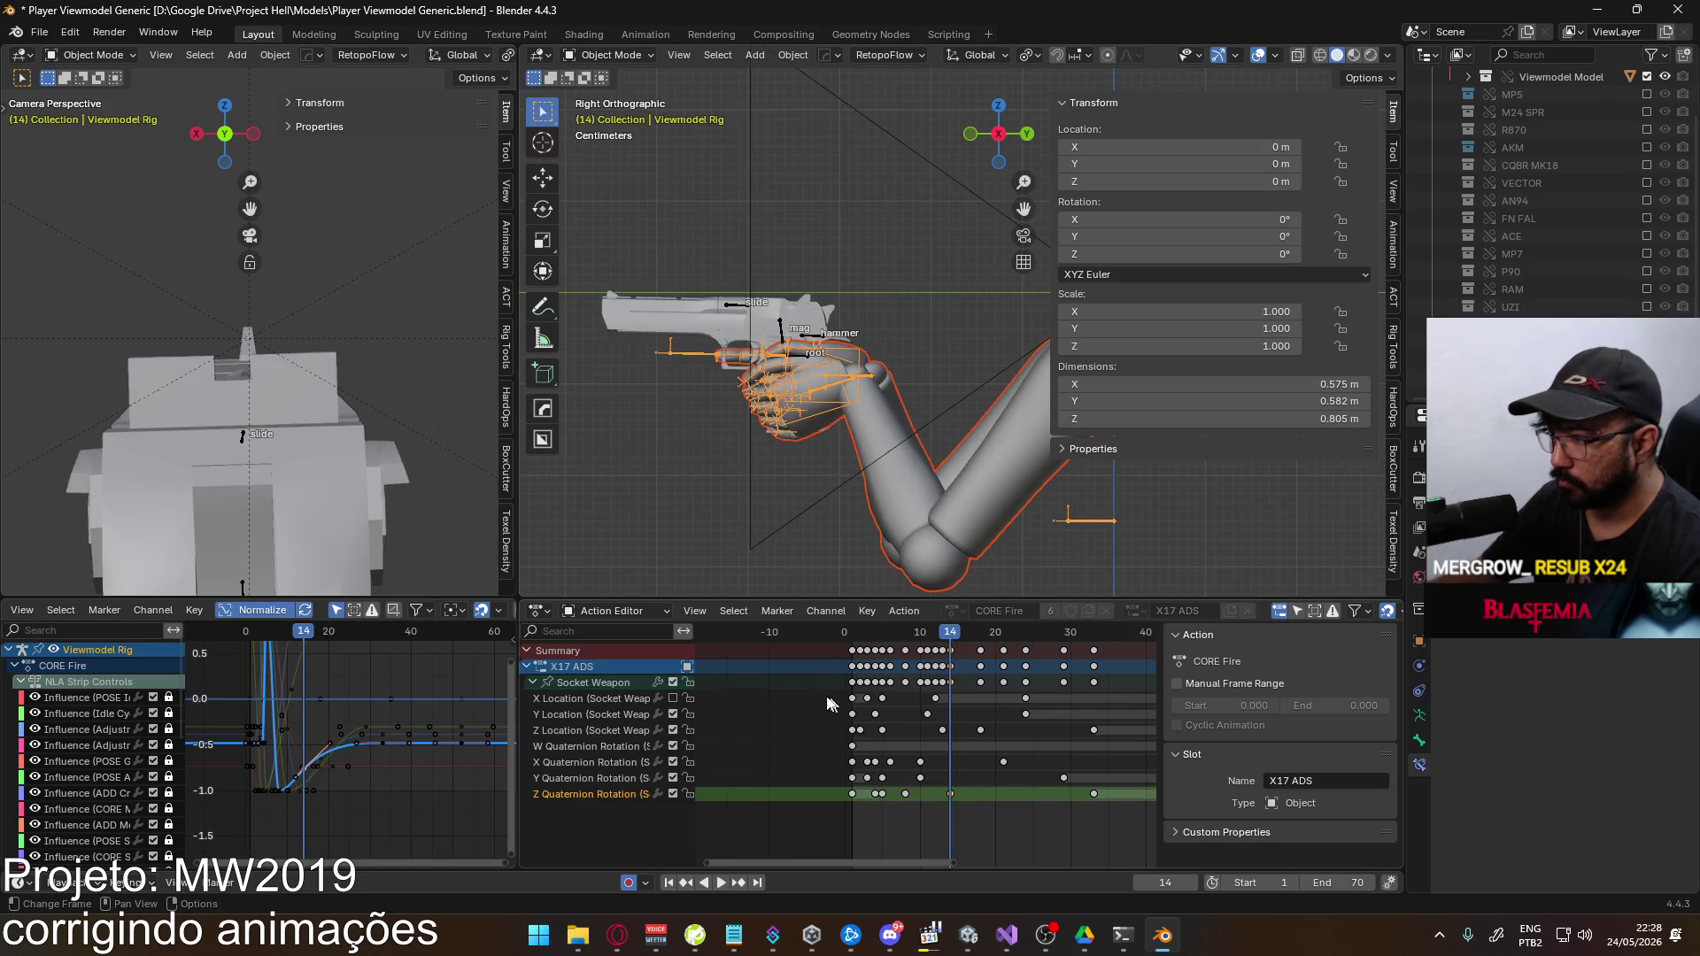
pyautogui.doubleClick(613, 698)
pyautogui.click(673, 698)
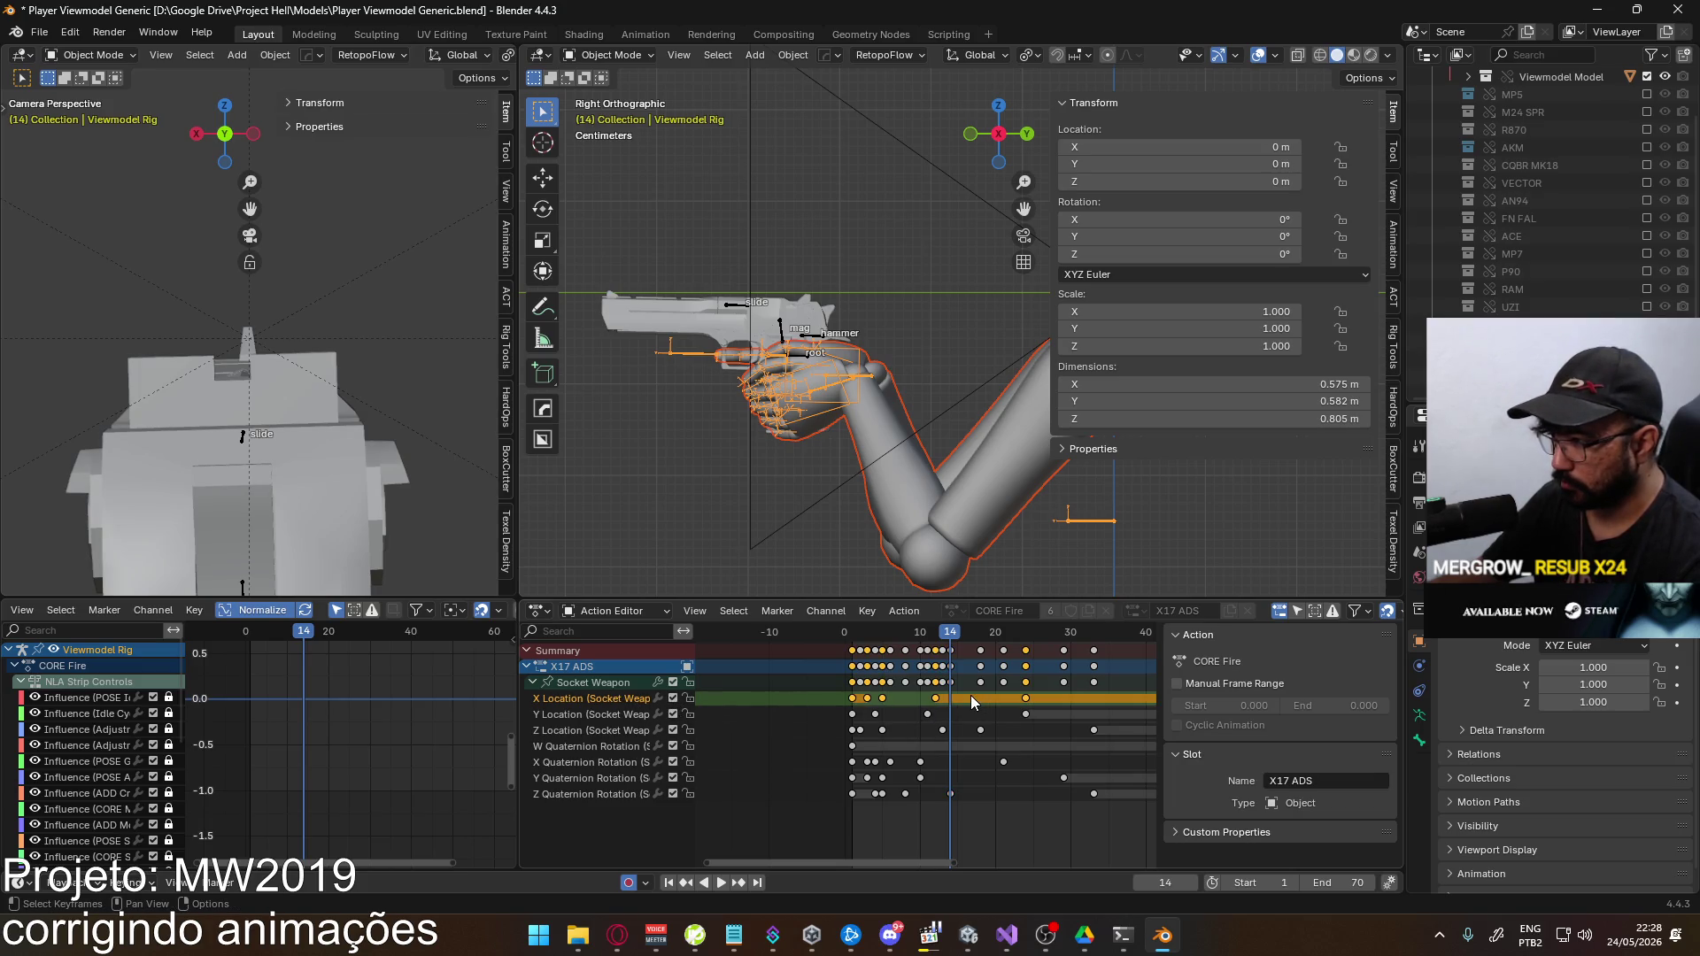
pyautogui.moveTo(880, 702)
pyautogui.mouseDown()
pyautogui.moveTo(896, 702)
pyautogui.moveTo(855, 699)
pyautogui.mouseUp()
pyautogui.press('g')
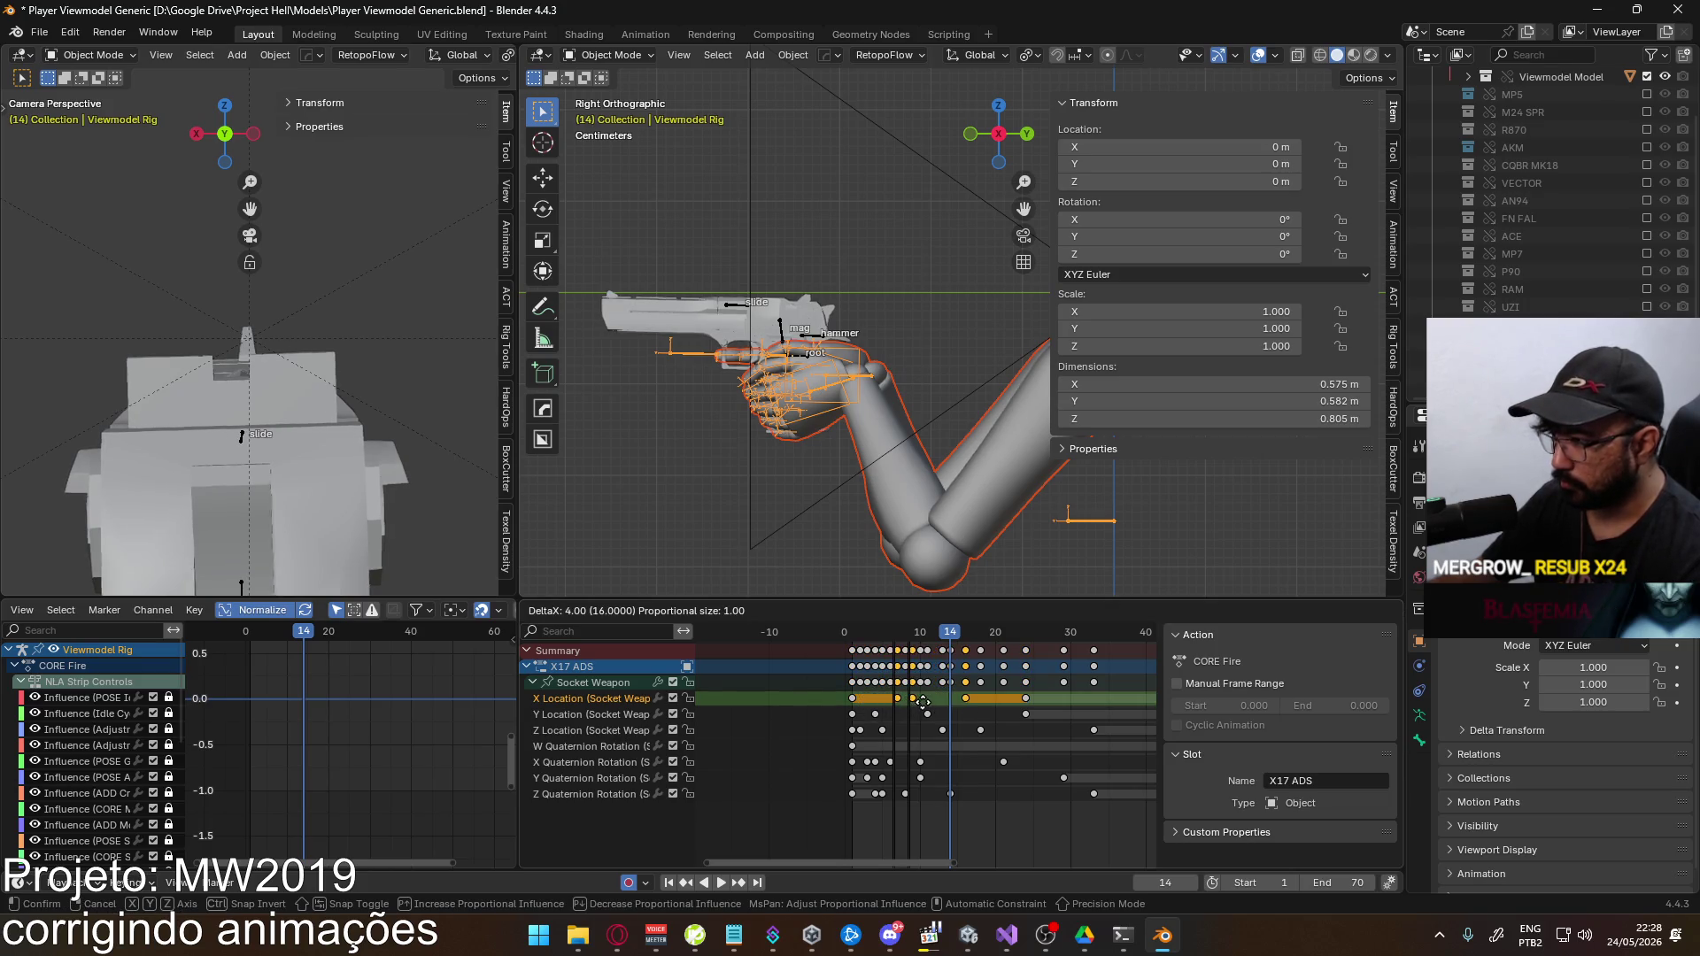
pyautogui.press('Escape')
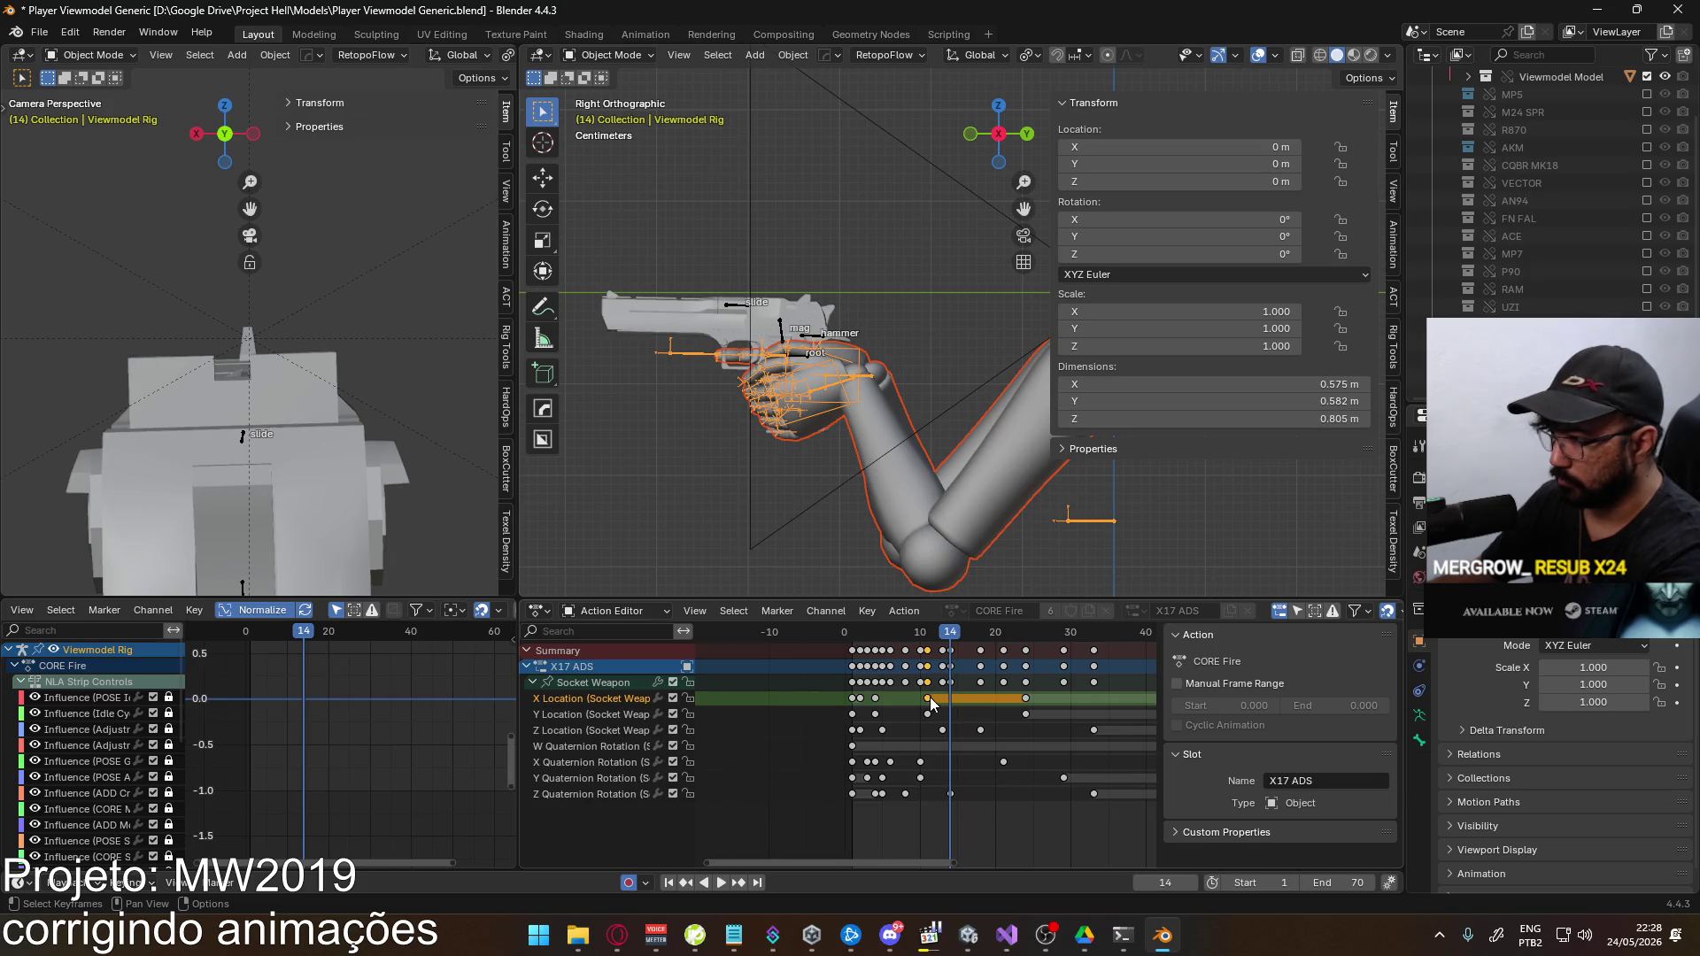
pyautogui.moveTo(890, 705)
pyautogui.mouseDown()
pyautogui.moveTo(856, 700)
pyautogui.moveTo(885, 704)
pyautogui.mouseUp()
pyautogui.press('g')
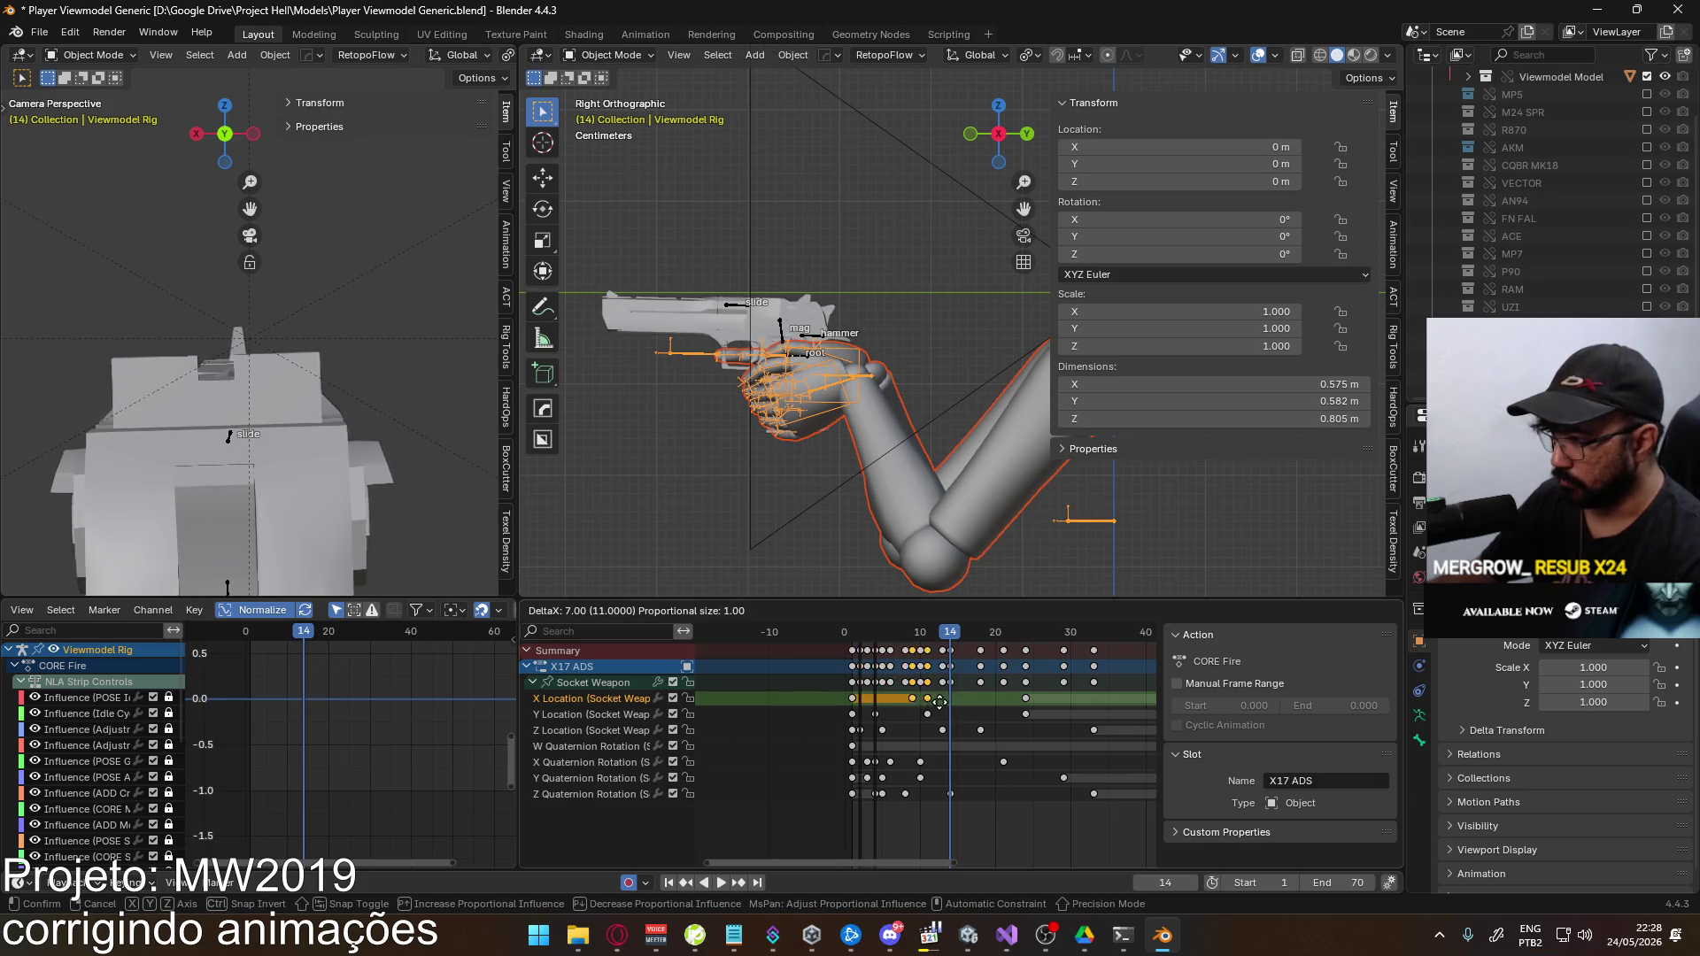
pyautogui.click(957, 705)
# Try lowering the red influence curve keys, cancel the change, and scrub to review the pose
pyautogui.moveTo(332, 819)
pyautogui.mouseDown()
pyautogui.moveTo(341, 801)
pyautogui.moveTo(348, 829)
pyautogui.mouseUp()
pyautogui.press('g')
pyautogui.press('y')
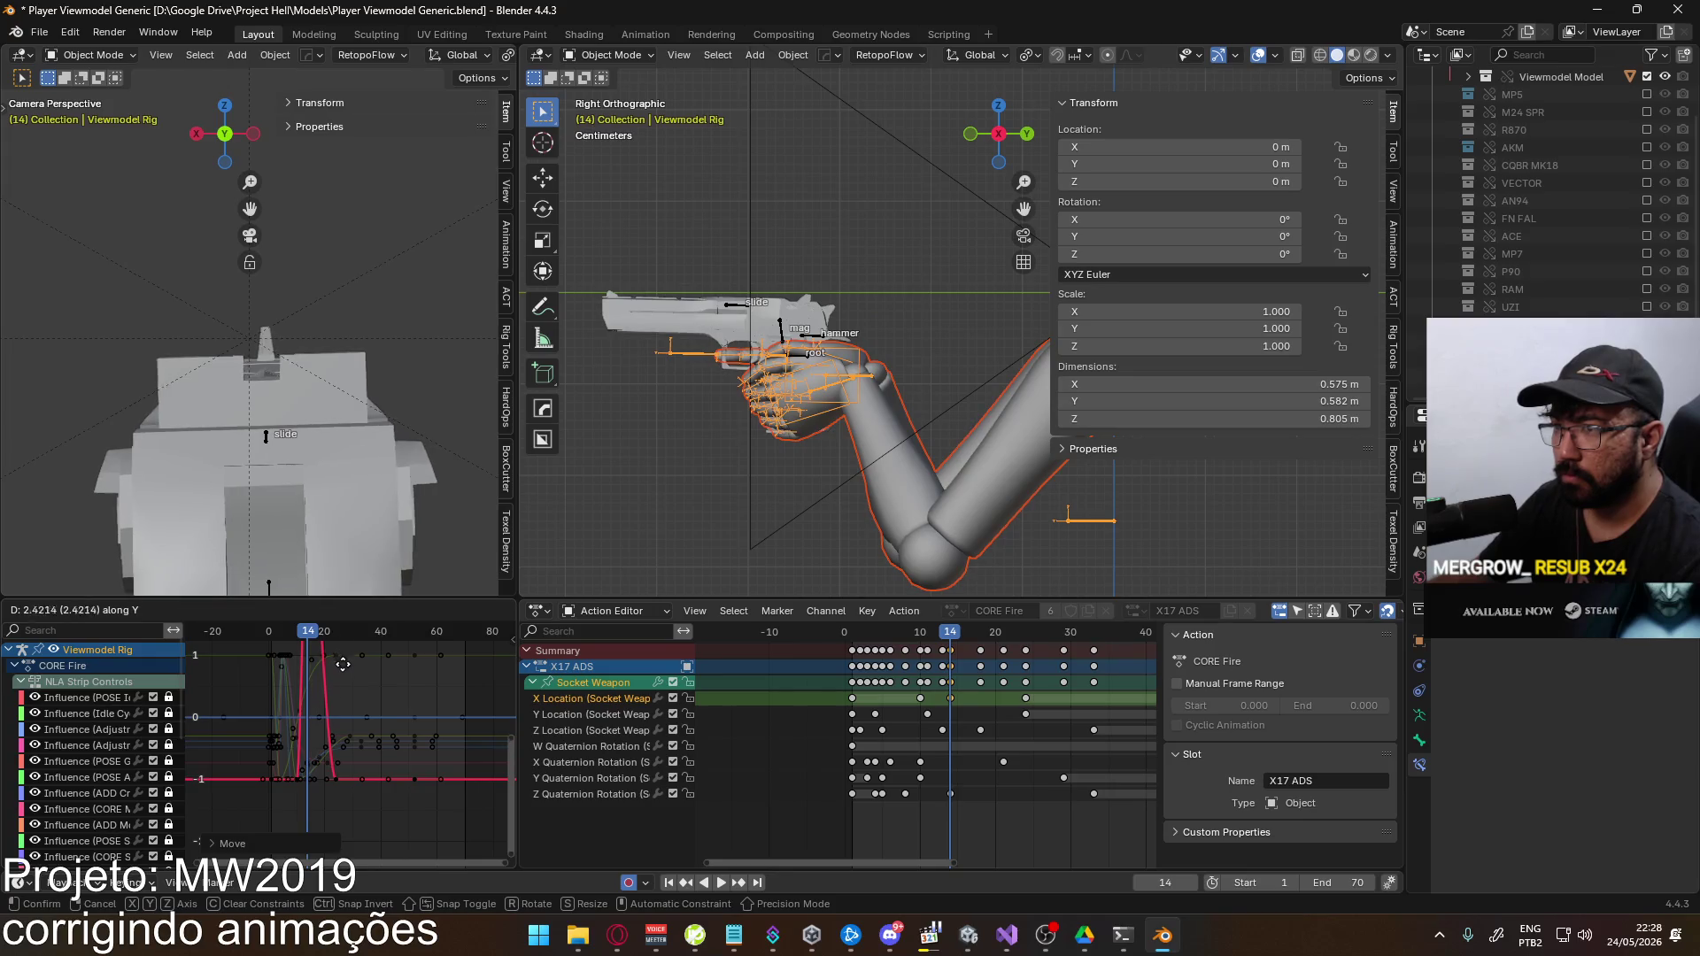
pyautogui.moveTo(352, 855)
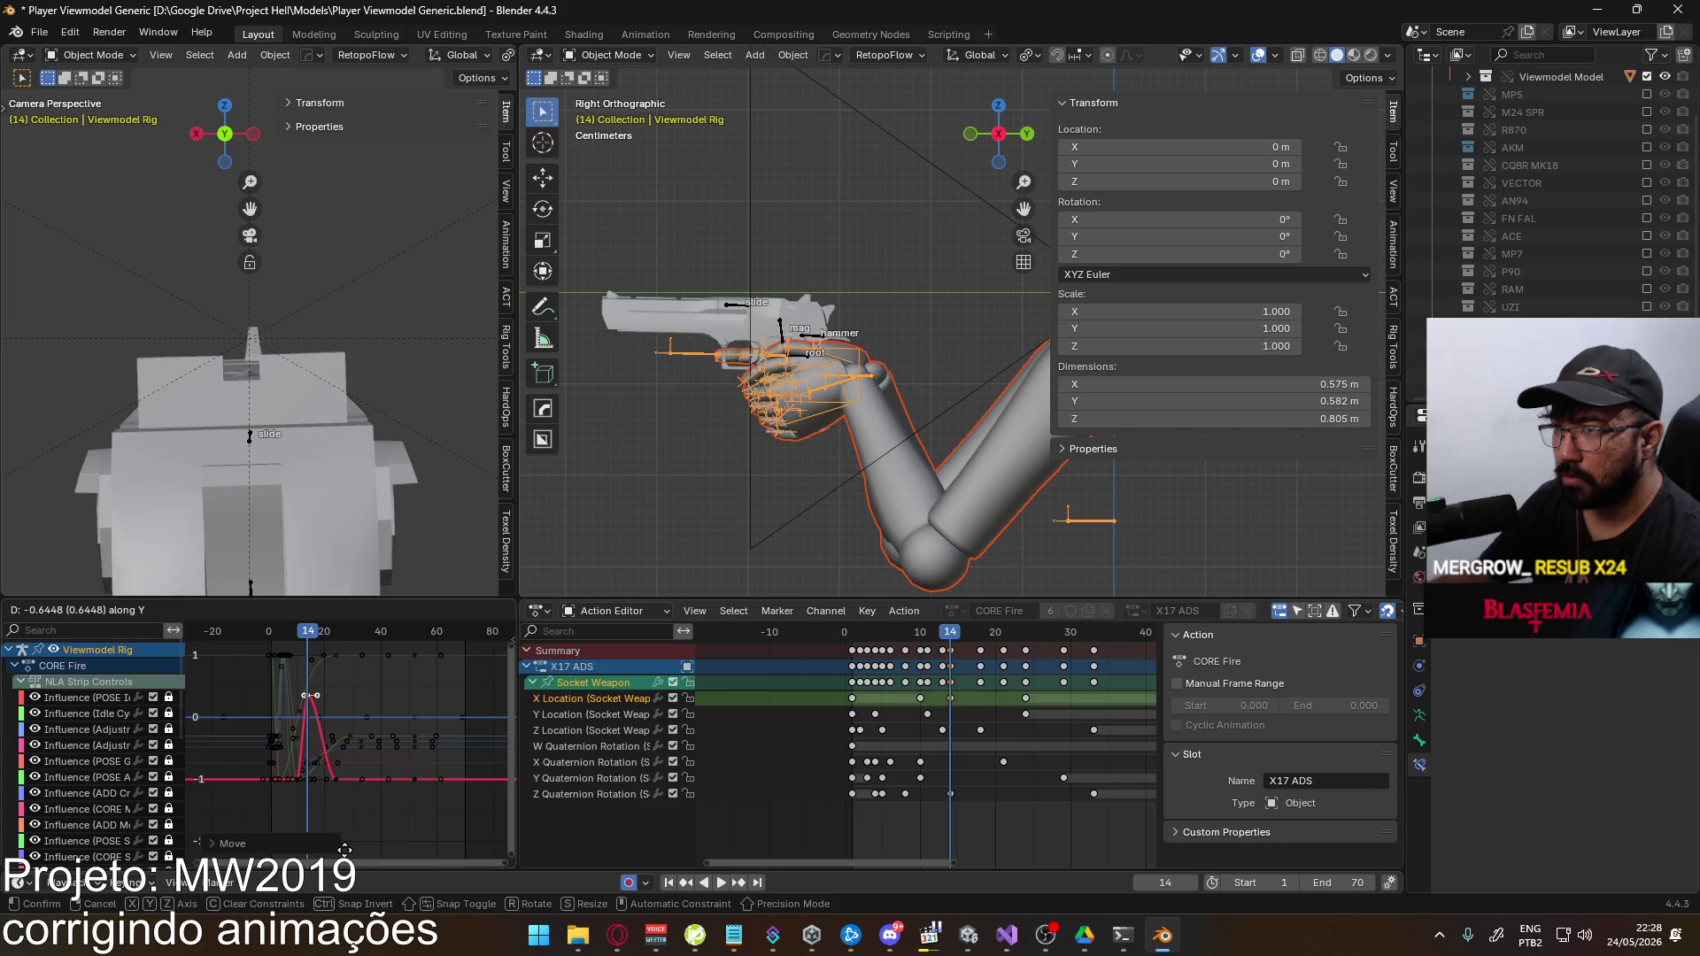
pyautogui.press('Escape')
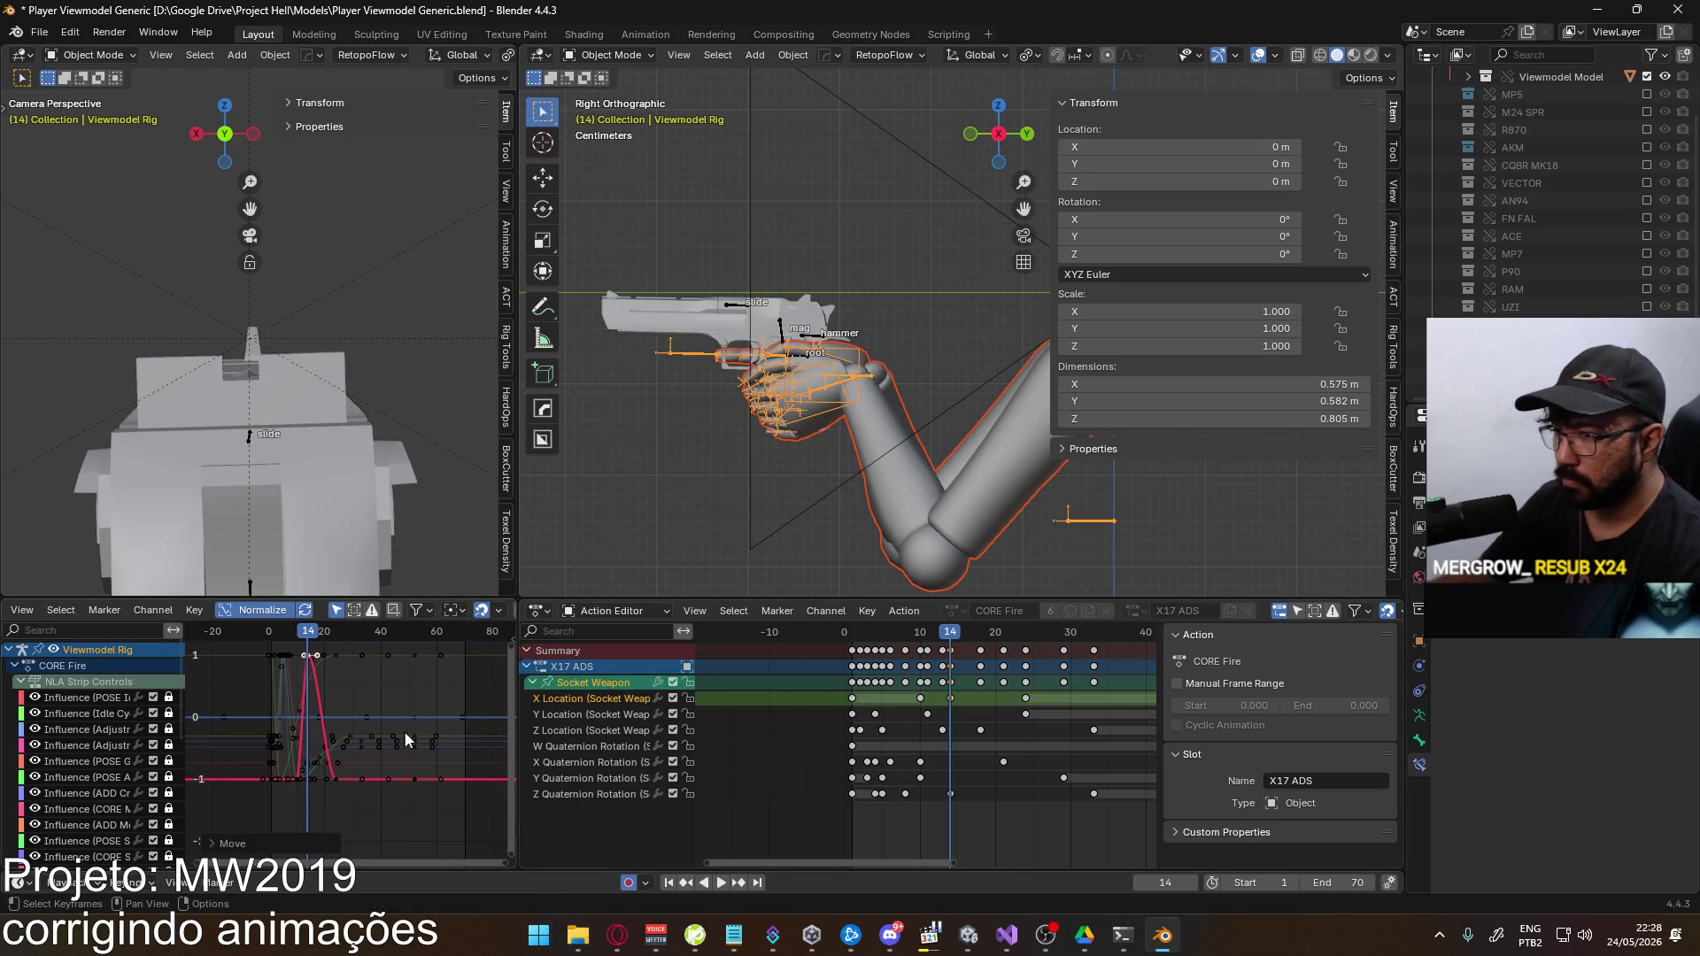
pyautogui.moveTo(1000, 635)
pyautogui.mouseDown()
pyautogui.moveTo(881, 651)
pyautogui.moveTo(1075, 640)
pyautogui.moveTo(921, 657)
pyautogui.mouseUp()
pyautogui.press('Escape')
# Save the blend file and overwrite Viewmodel@EAGLE Fire ADS Single.fbx via FBX export
pyautogui.hotkey('ctrl', 's')
pyautogui.click(39, 33)
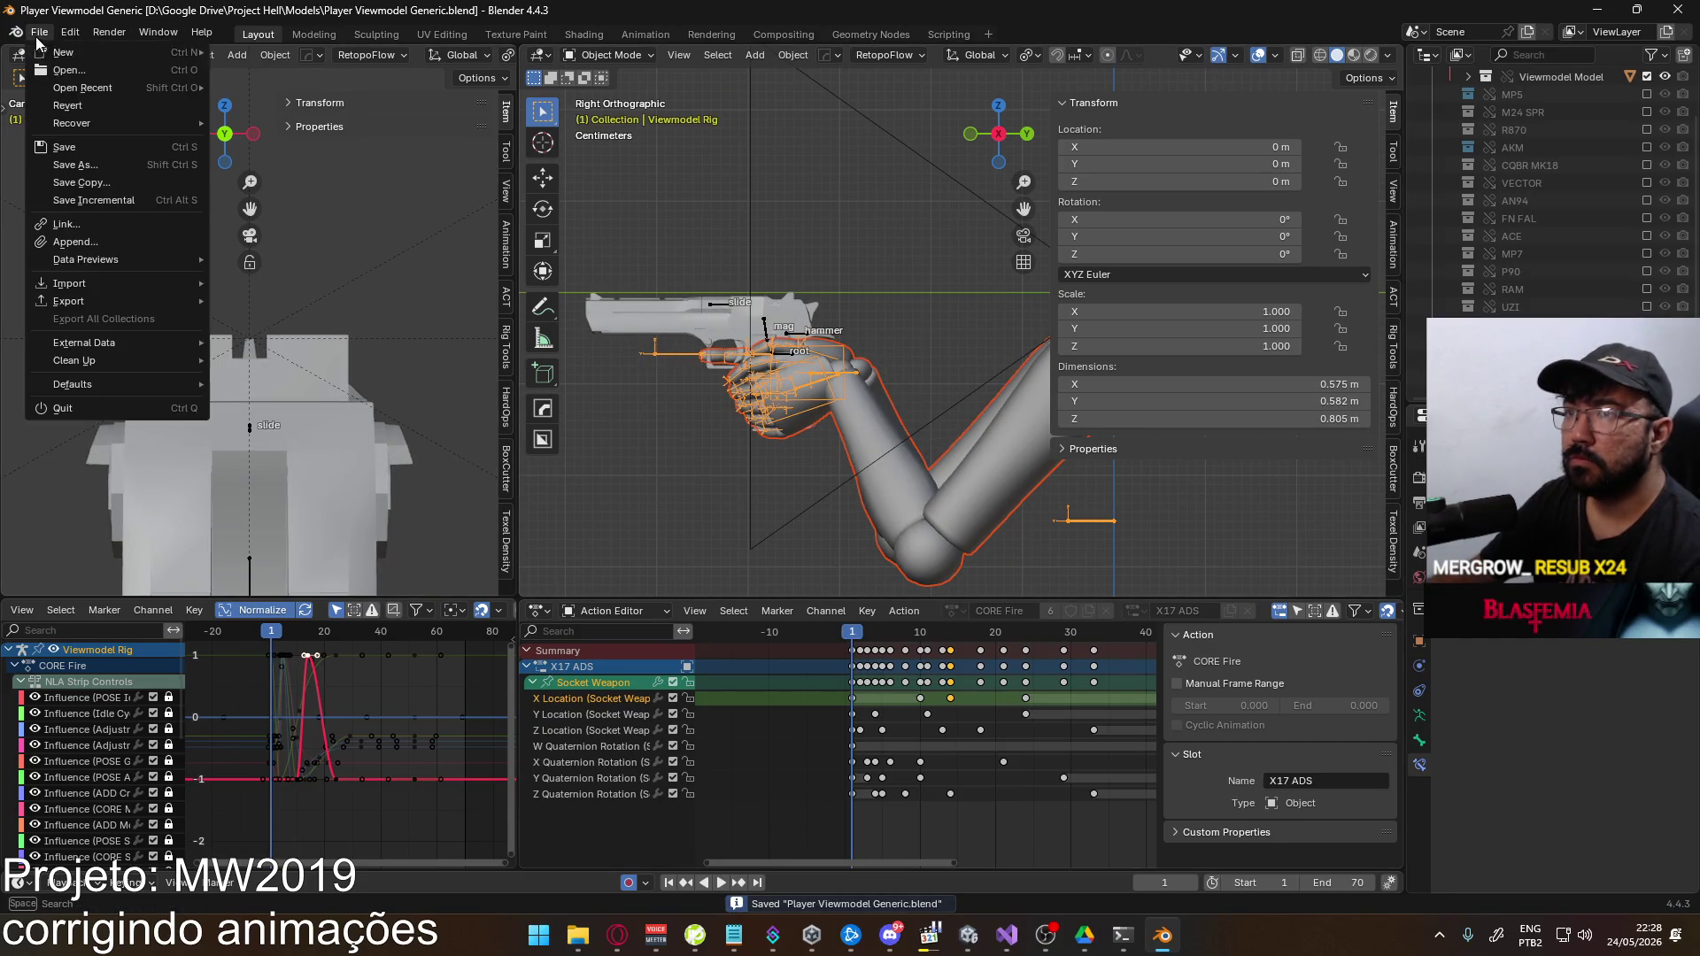
pyautogui.moveTo(133, 301)
pyautogui.click(349, 464)
pyautogui.doubleClick(815, 326)
# Reload and redraw the Eagle in Unity, fire three aimed shots, then return to Blender
pyautogui.hotkey('alt', 'Tab')
pyautogui.press('1')
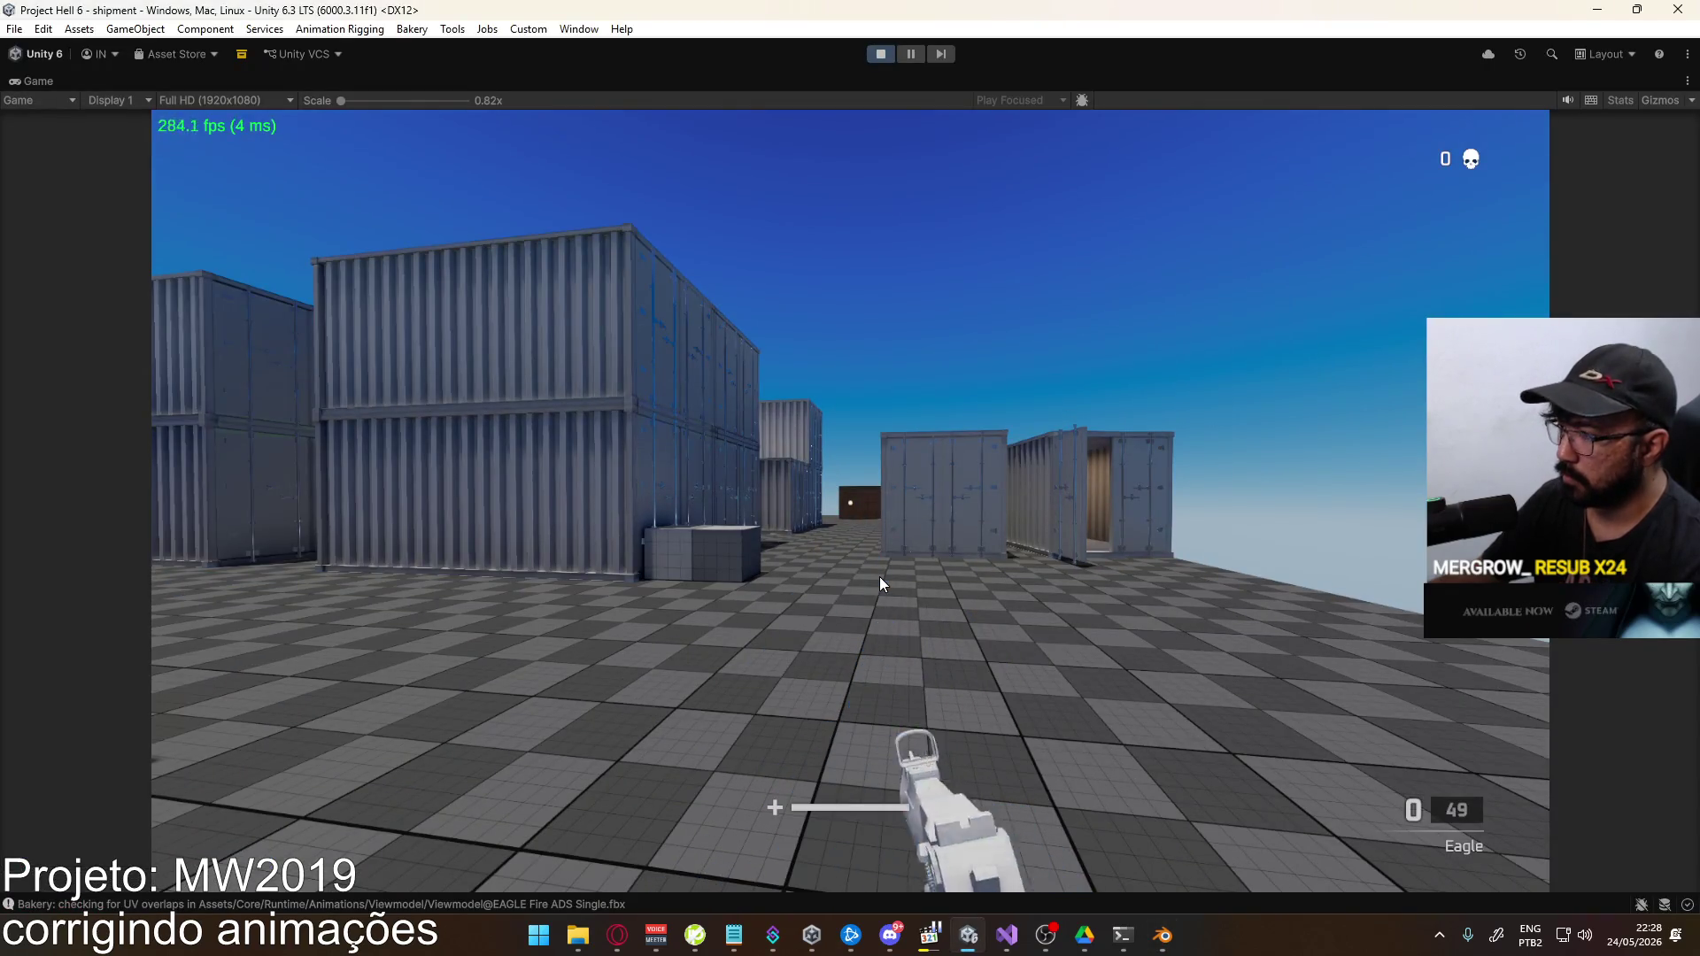
pyautogui.press('2')
pyautogui.press('w')
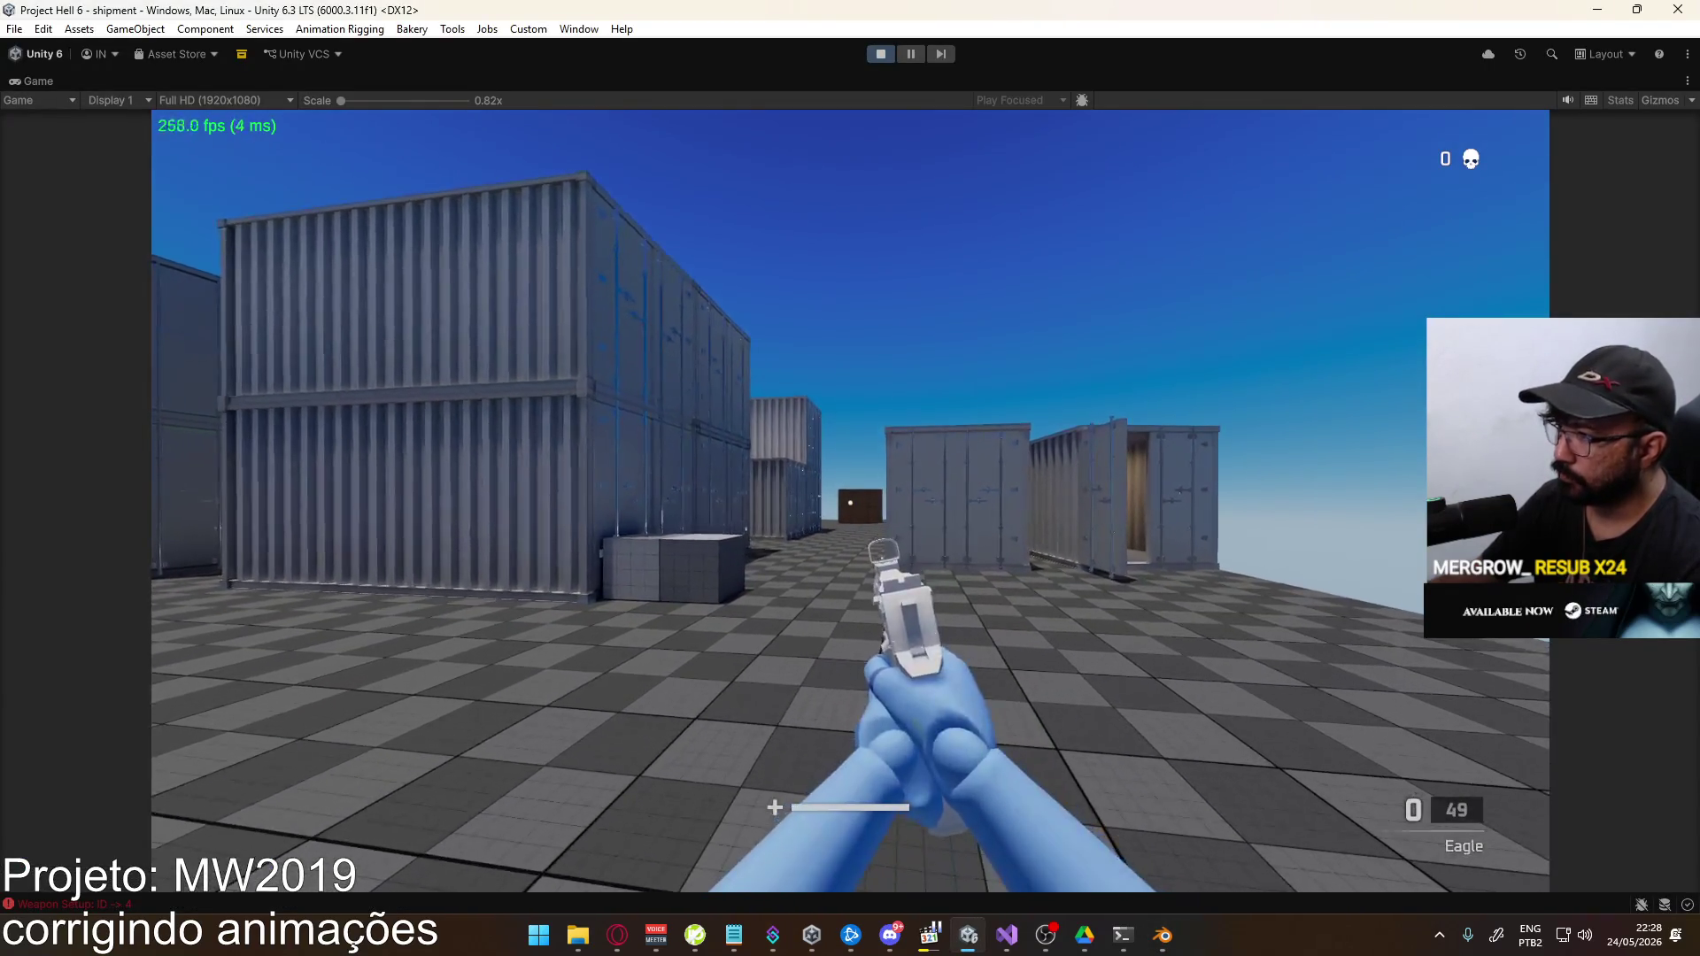
pyautogui.press('1')
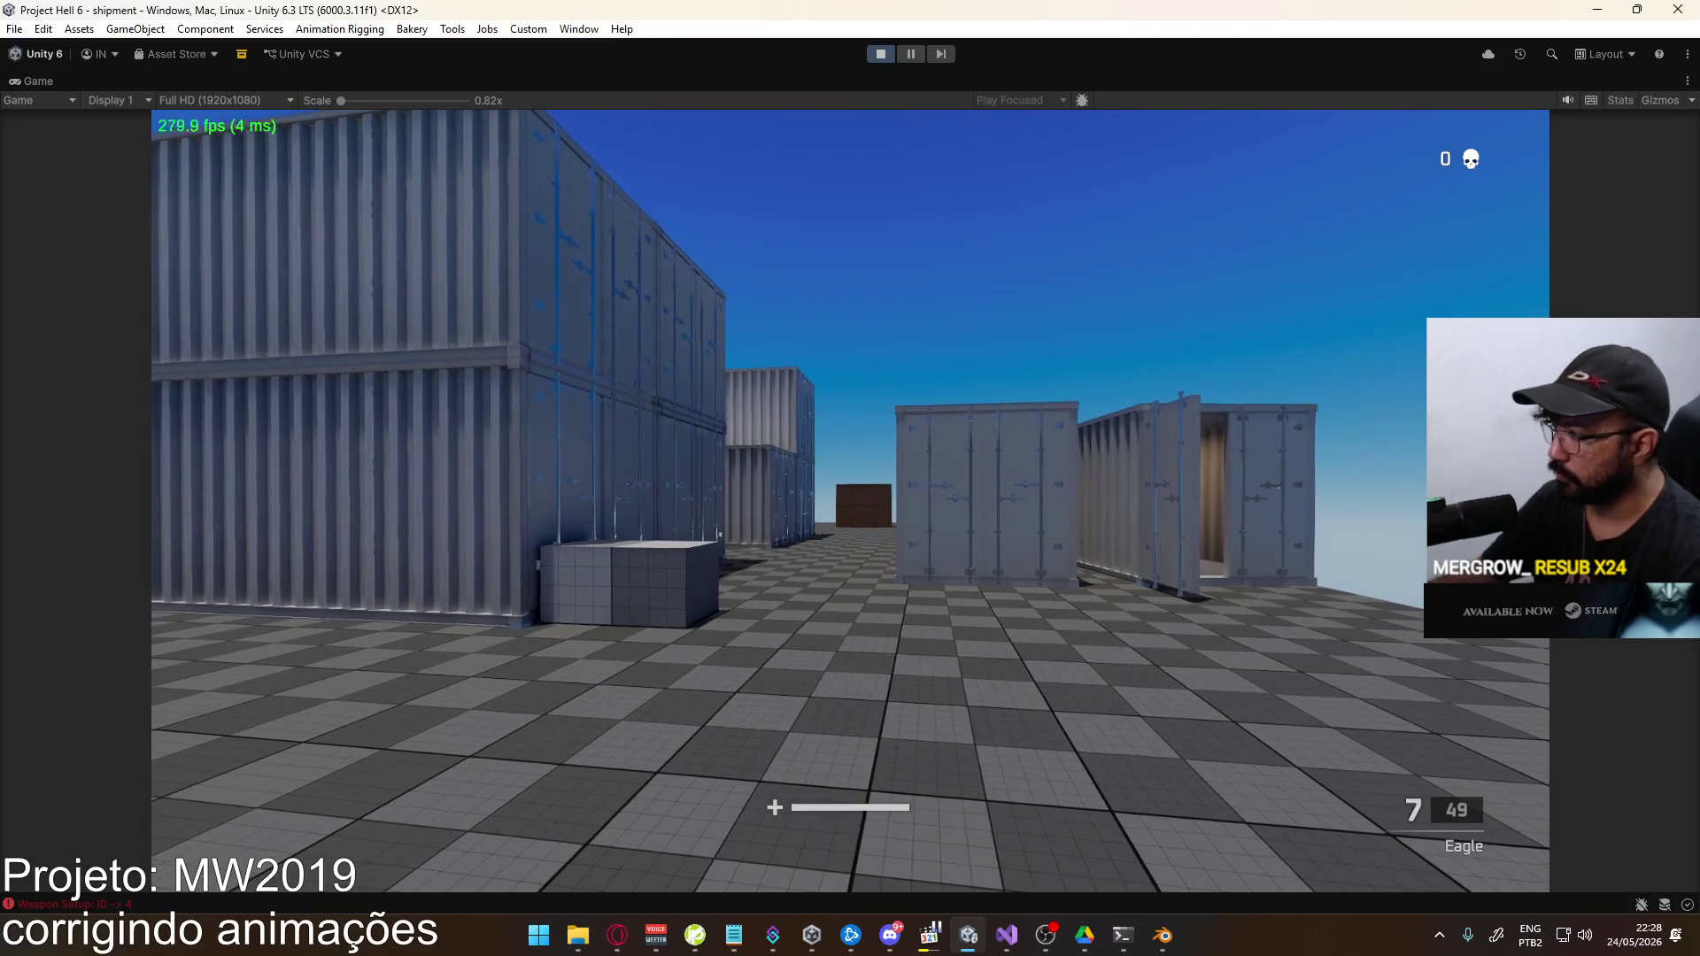
pyautogui.click(850, 500)
pyautogui.click(850, 500)
pyautogui.click(850, 500)
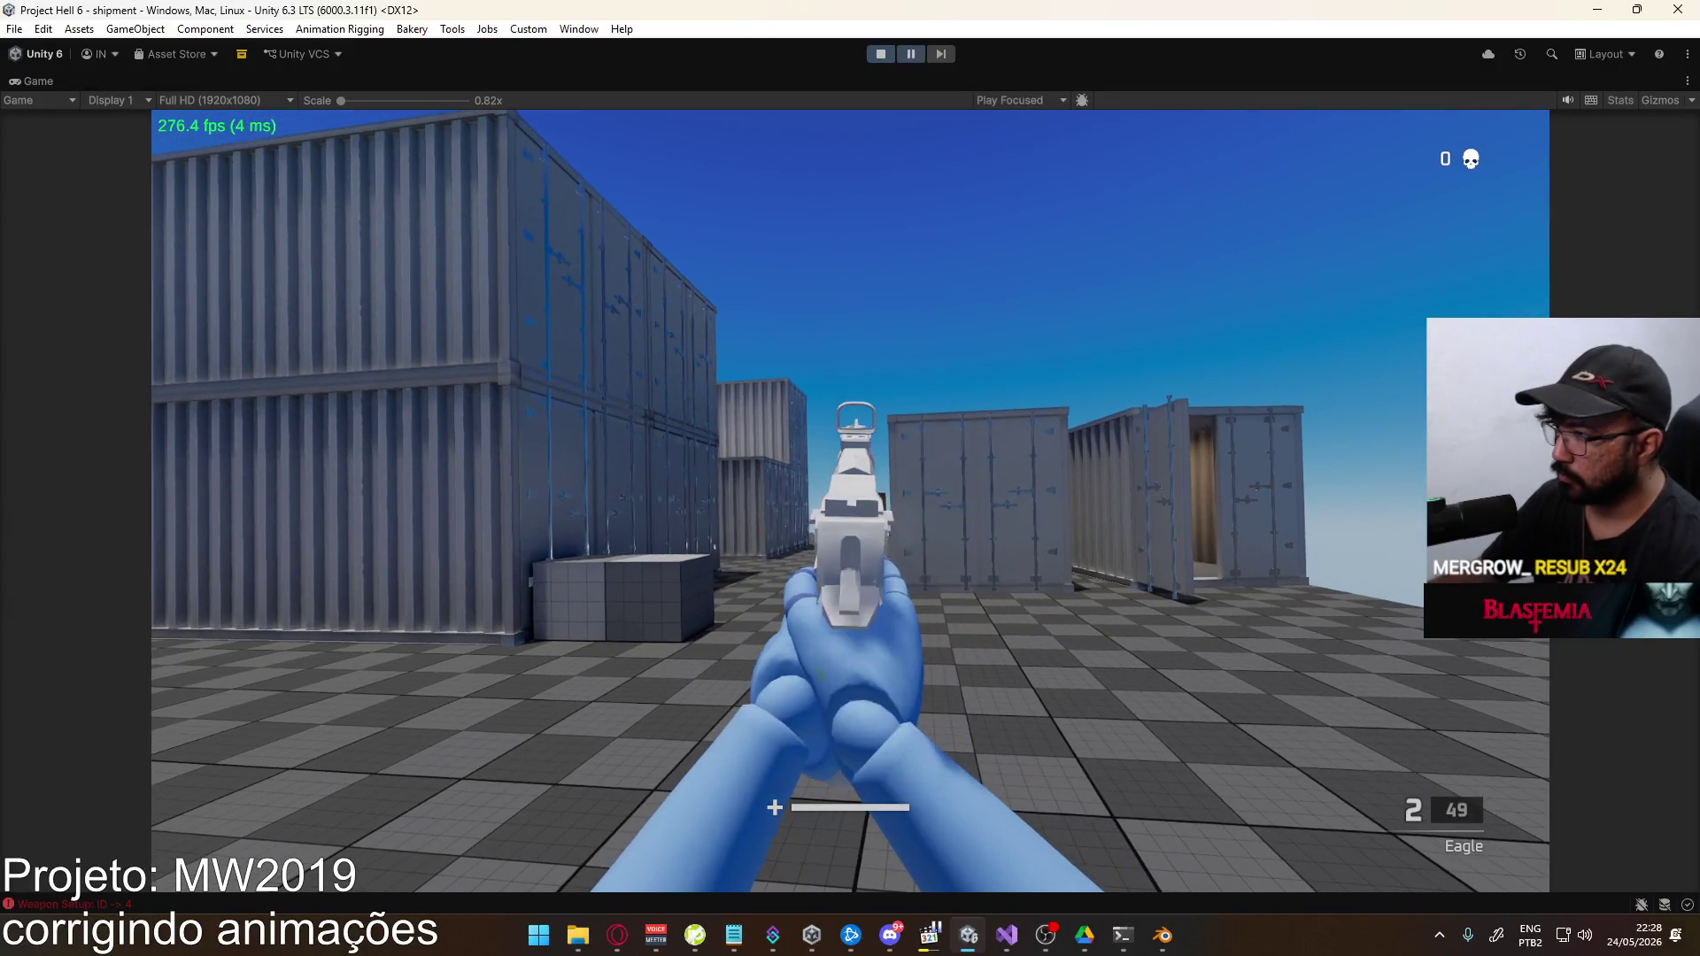
pyautogui.press('super')
pyautogui.press('Escape')
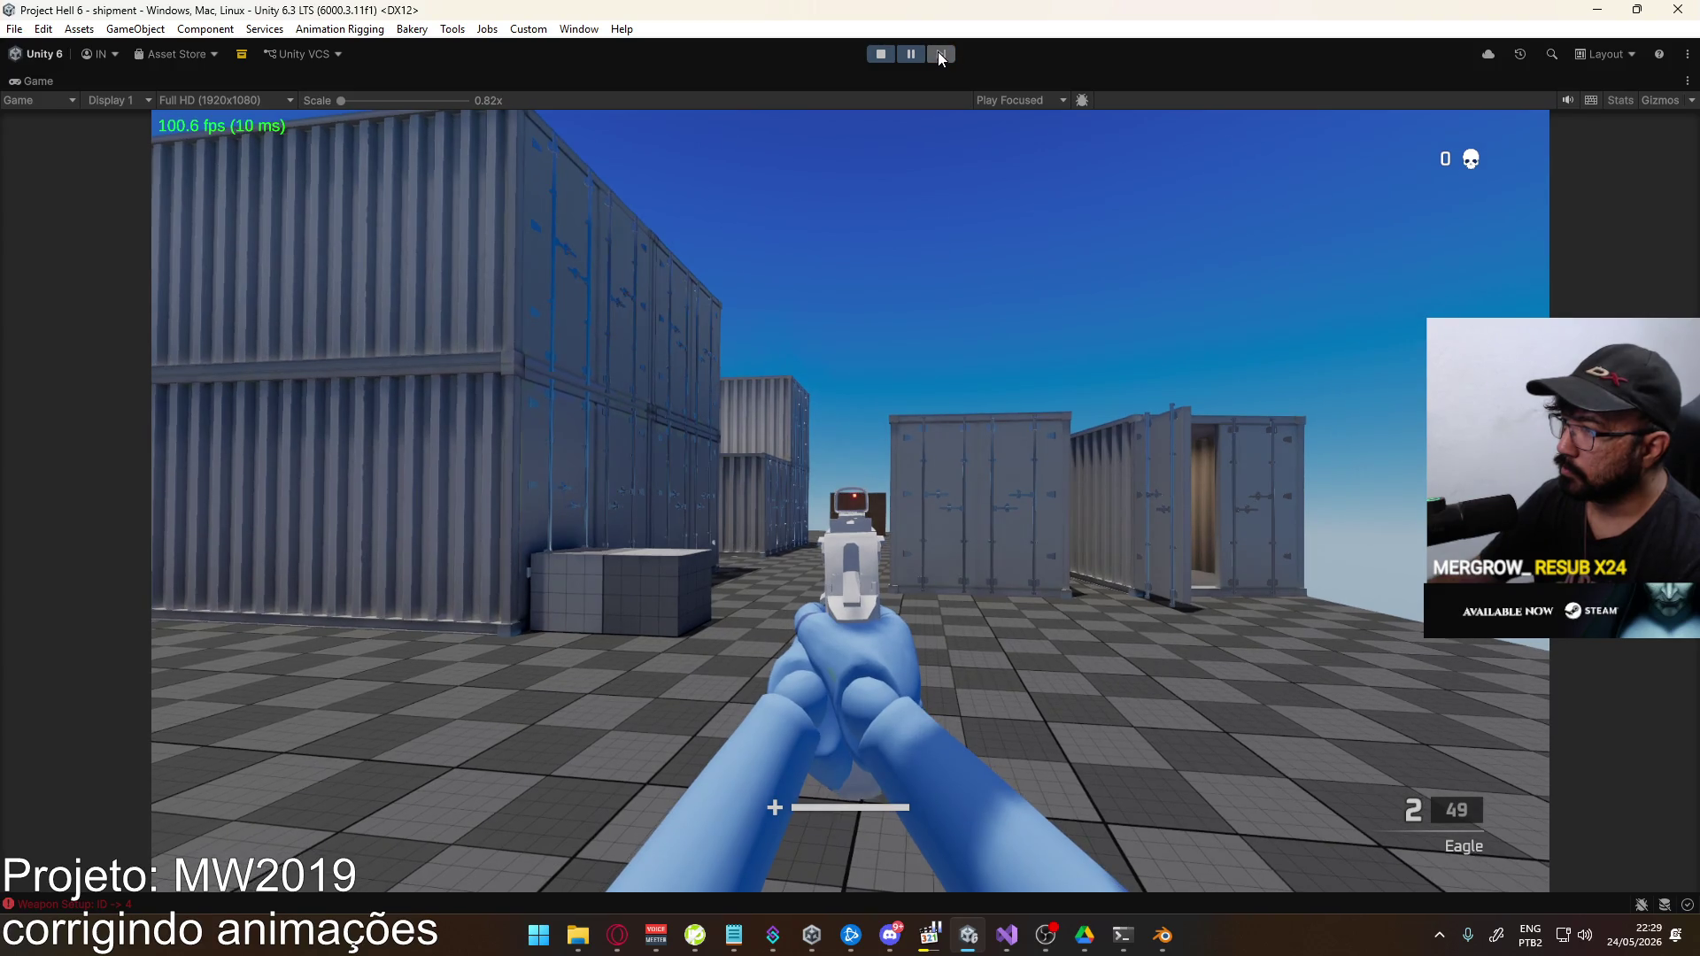
pyautogui.hotkey('alt', 'Tab')
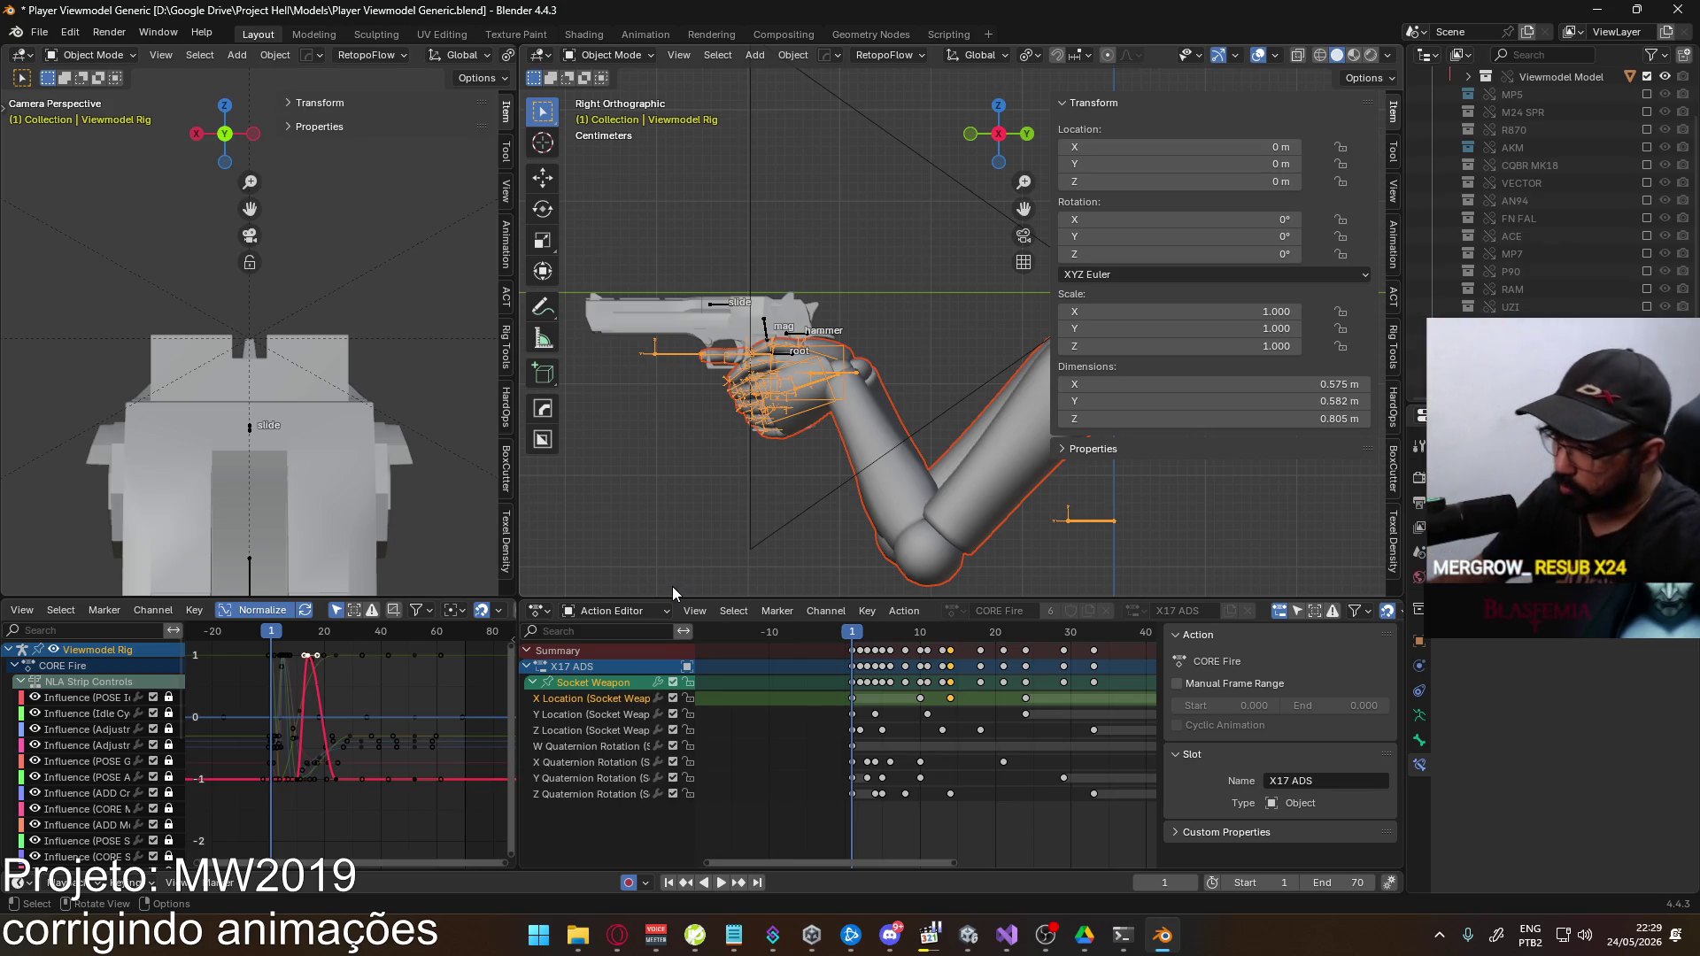
# Review the fire playback, then reselect the Socket Weapon channel group at frame 5
pyautogui.press('space')
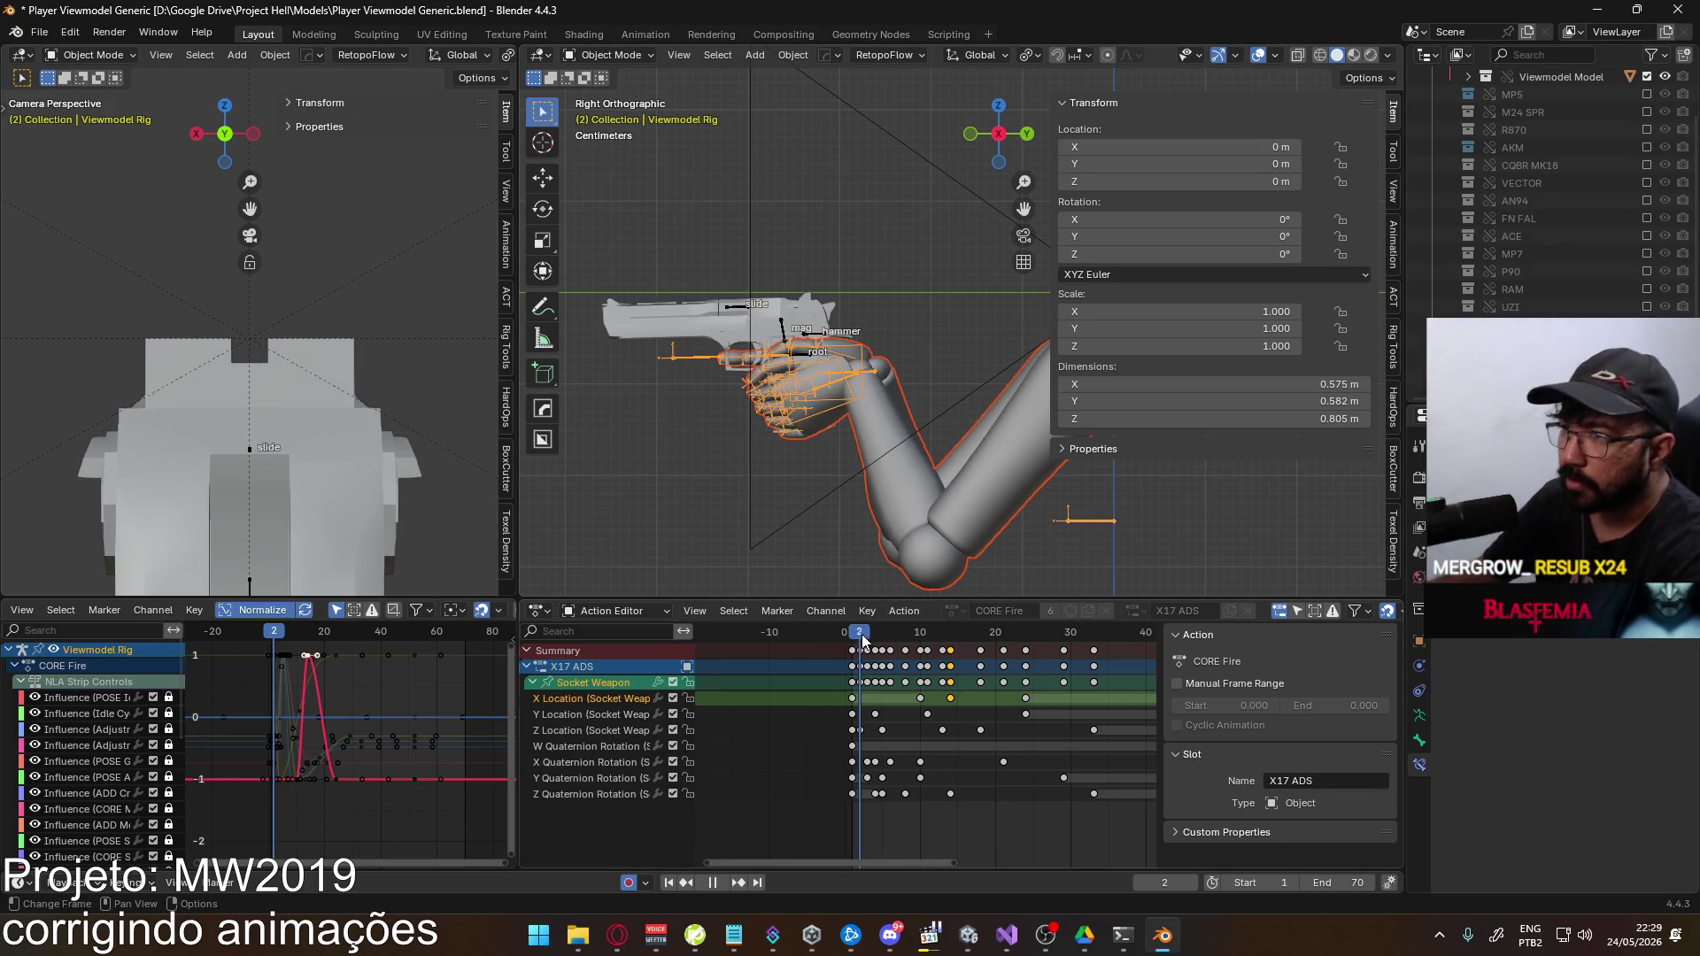
pyautogui.moveTo(852, 637)
pyautogui.mouseDown()
pyautogui.moveTo(797, 637)
pyautogui.moveTo(917, 605)
pyautogui.mouseUp()
pyautogui.press('space')
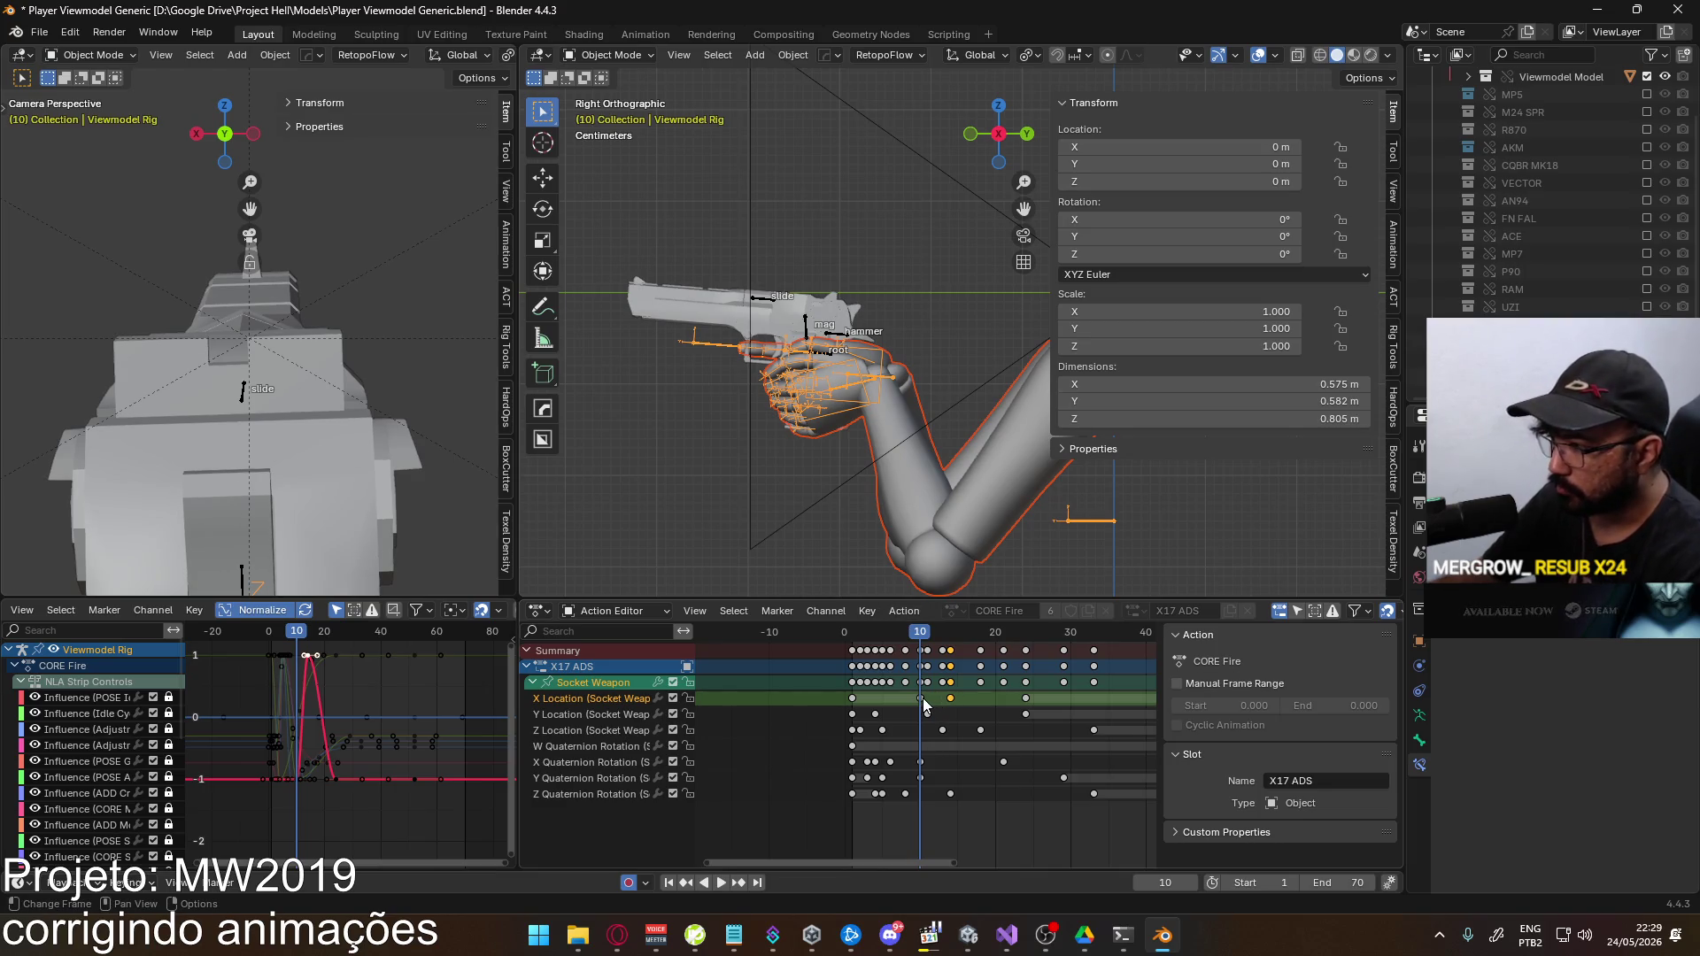
pyautogui.click(922, 697)
pyautogui.press('g')
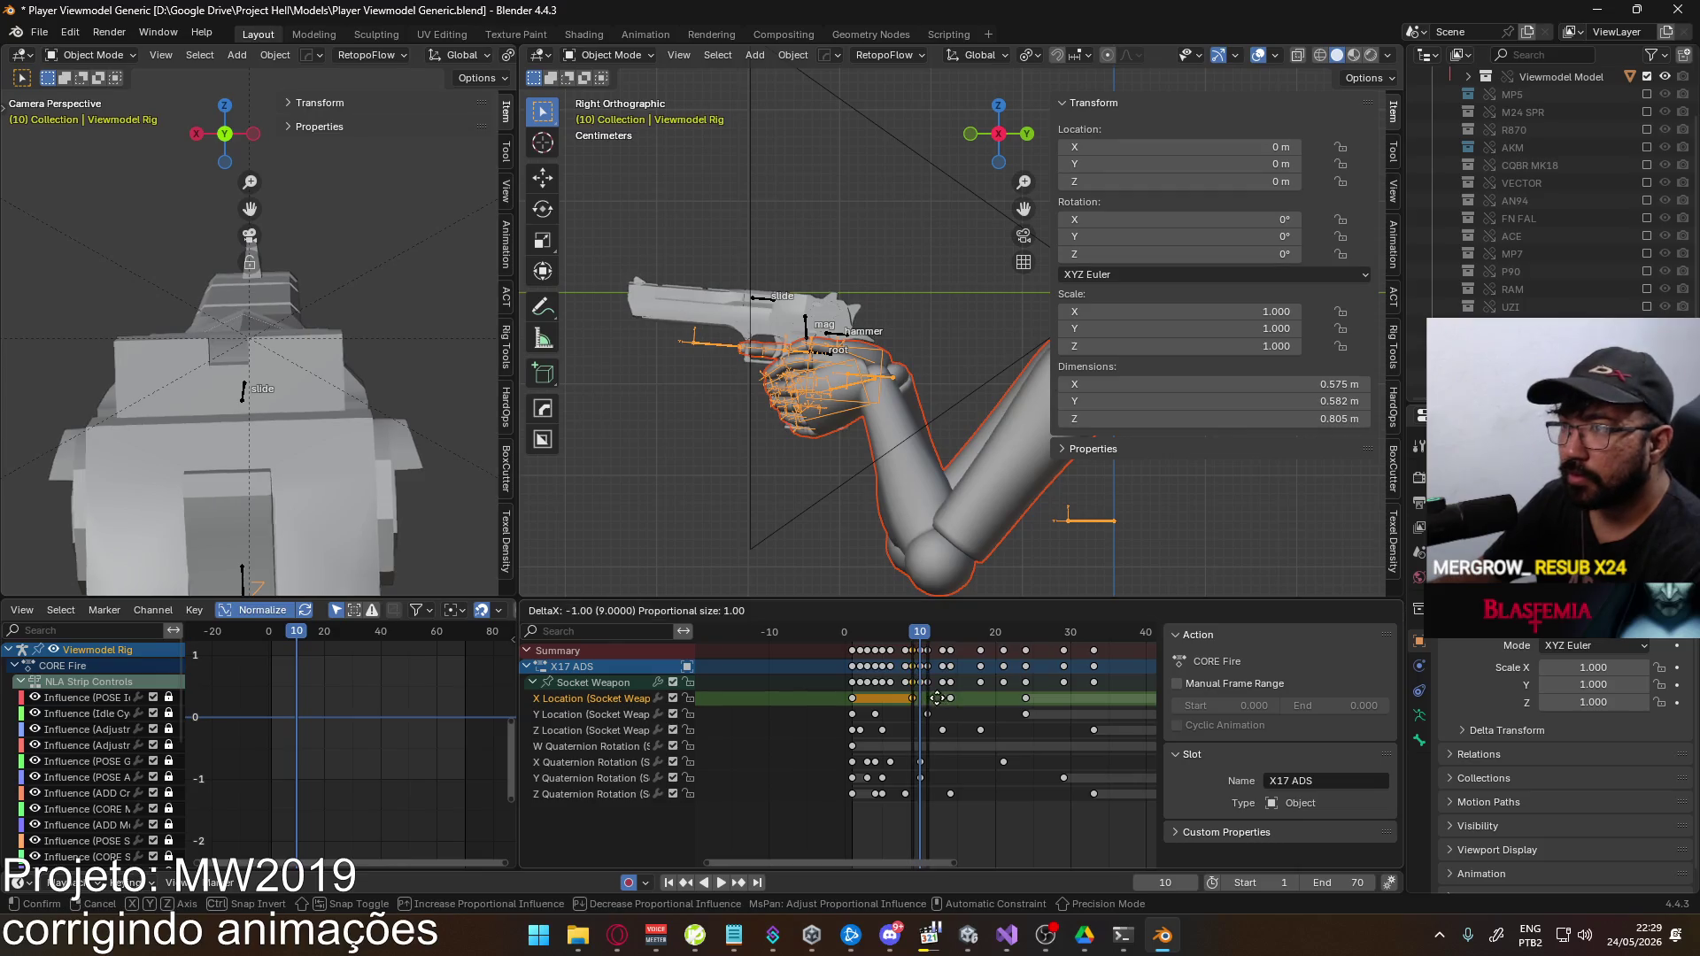
pyautogui.press('Escape')
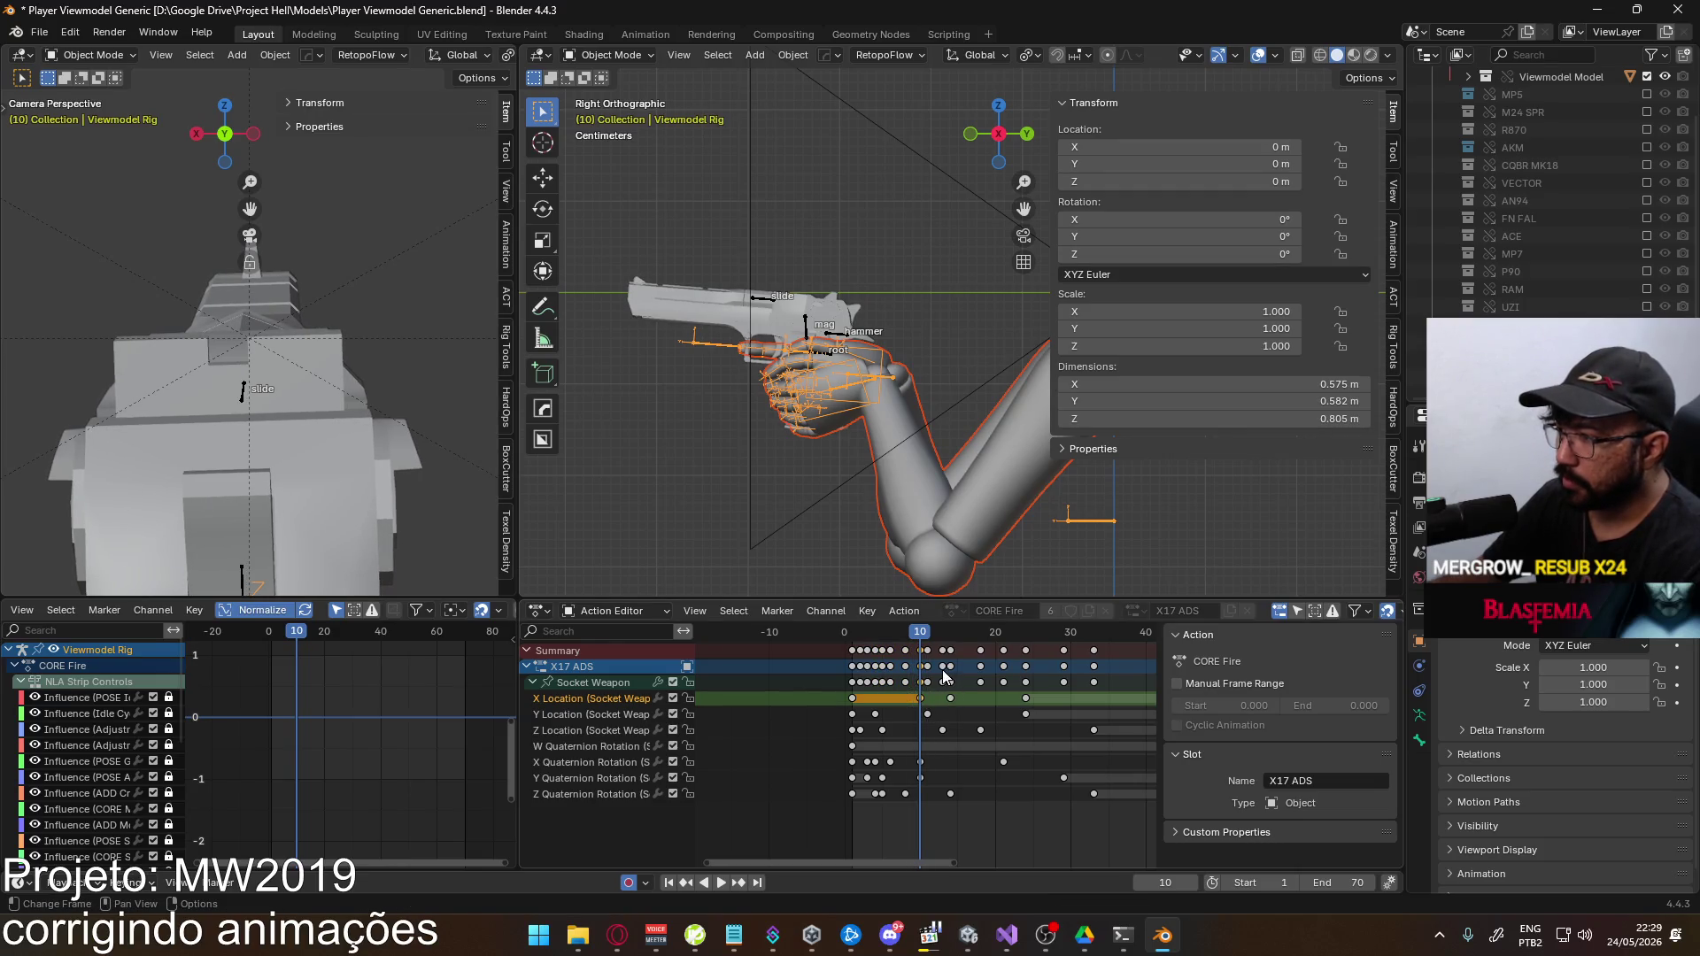
pyautogui.press('space')
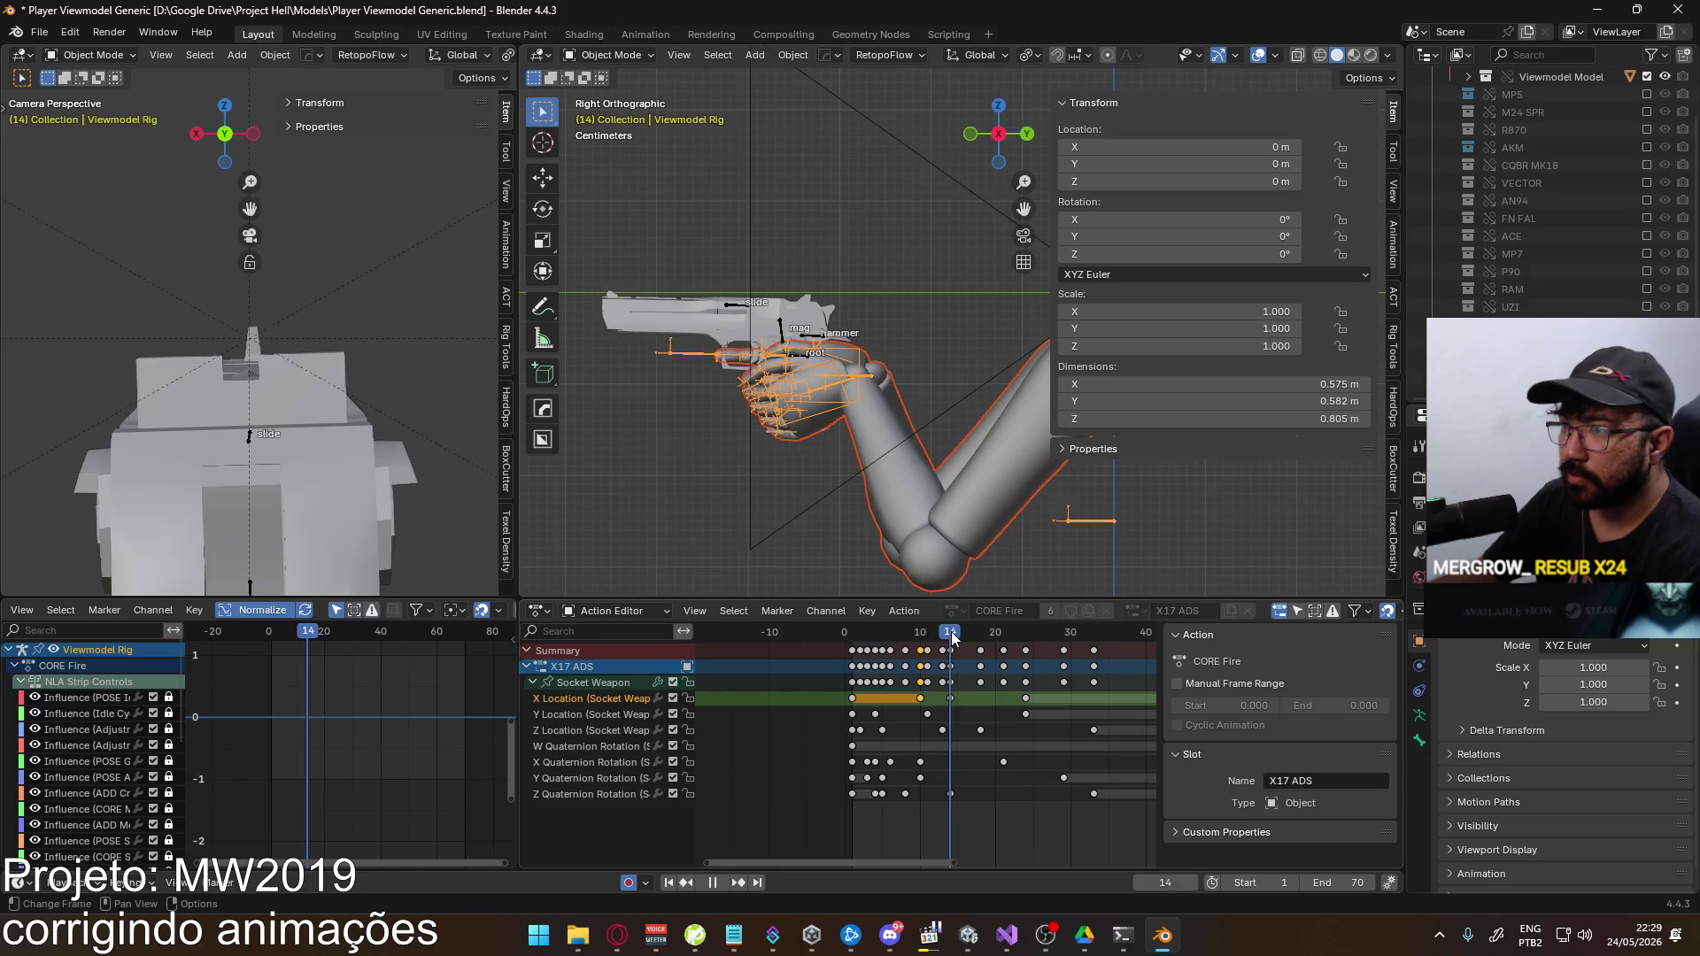
pyautogui.hotkey('alt', 'a')
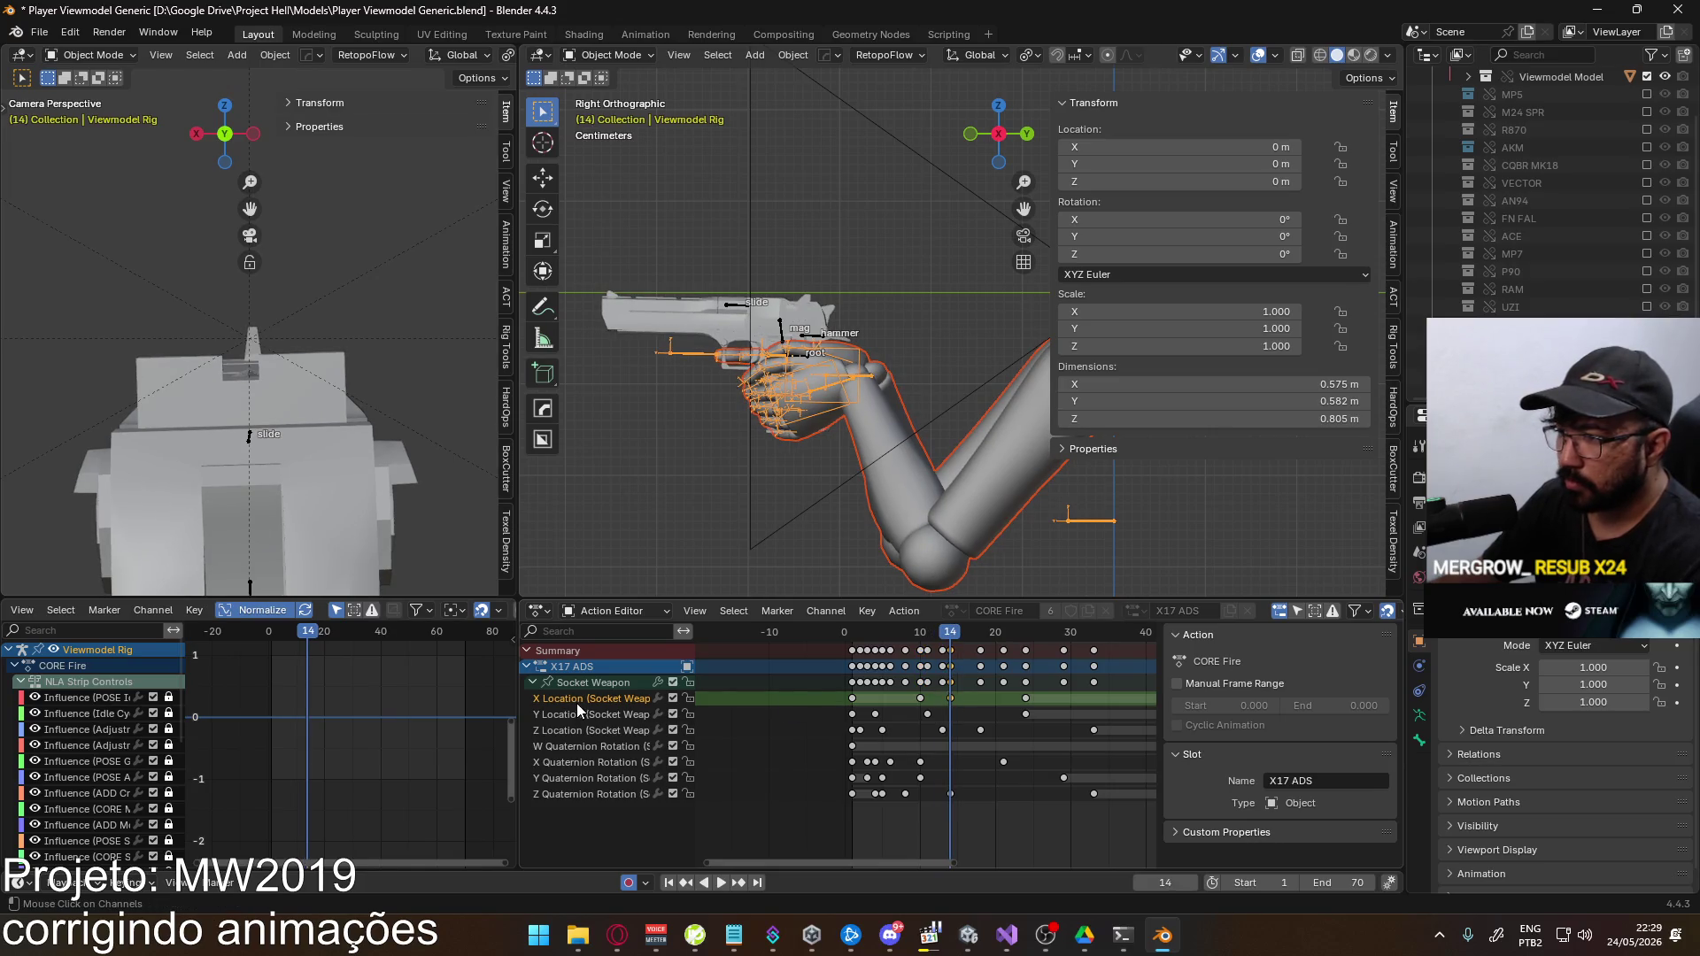
pyautogui.click(591, 683)
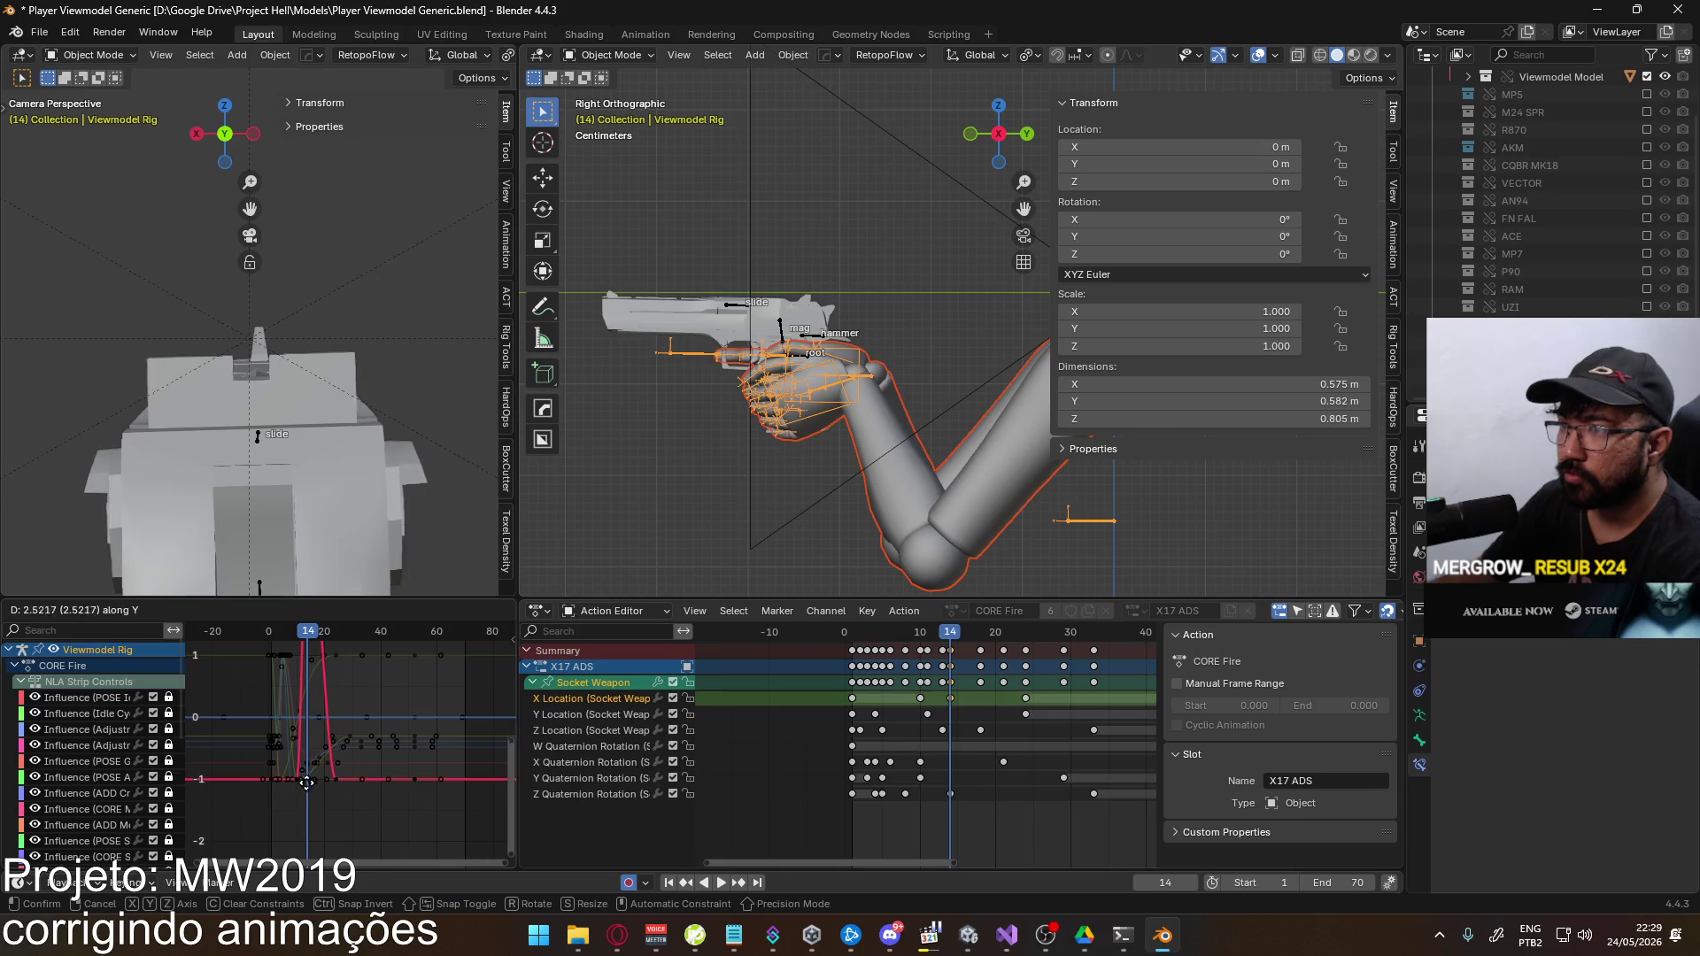
pyautogui.moveTo(328, 633); pyautogui.dragTo(280, 643)
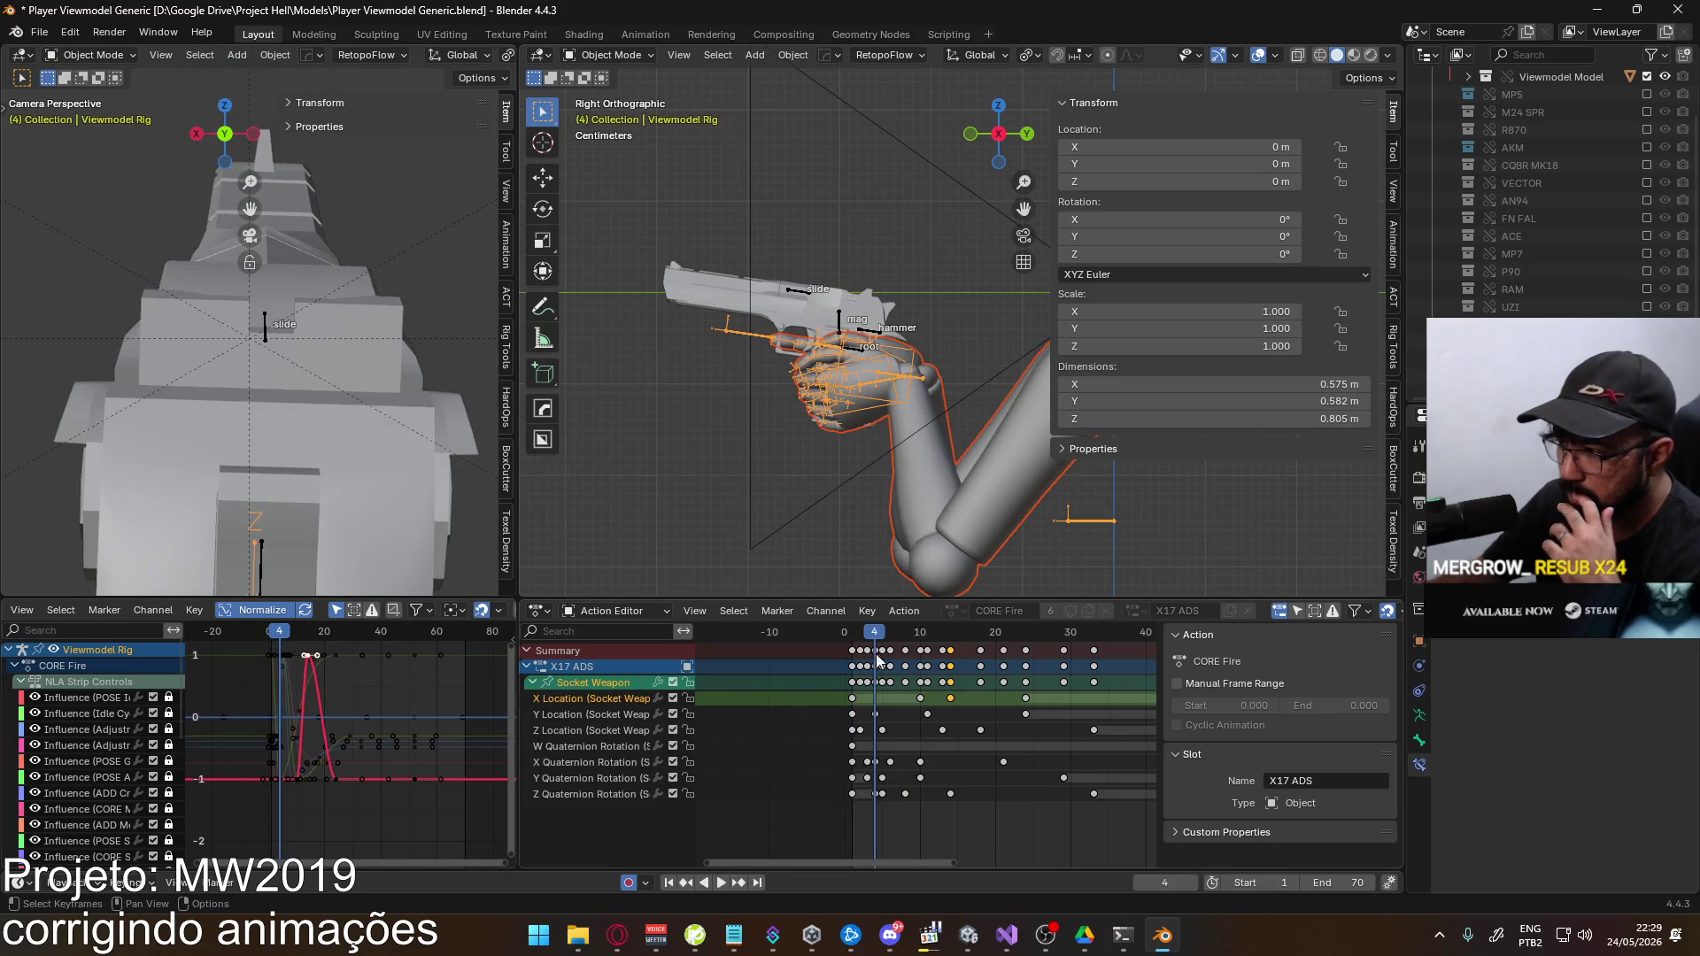
# Move an X Location keyframe earlier and paste the copied keyframe at frame 5
pyautogui.moveTo(919, 703)
pyautogui.mouseDown()
pyautogui.moveTo(874, 704)
pyautogui.moveTo(890, 715)
pyautogui.mouseUp()
pyautogui.press('Right')
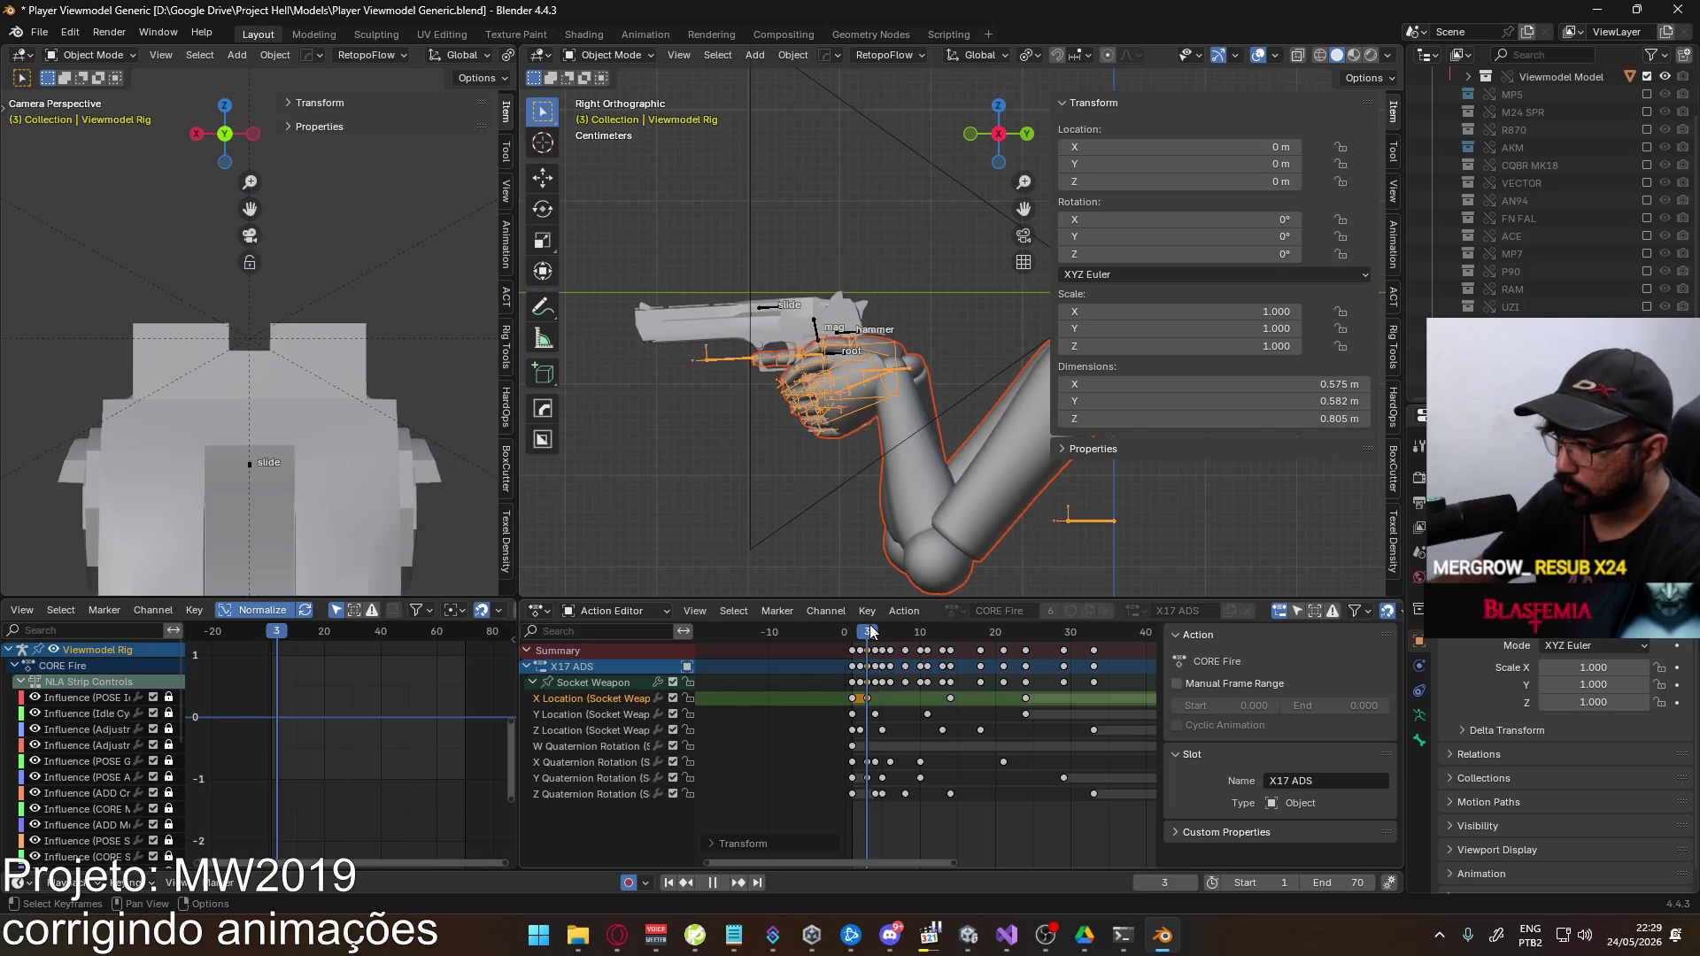
pyautogui.hotkey('ctrl', 'v')
pyautogui.scroll(-4, 416, 496)
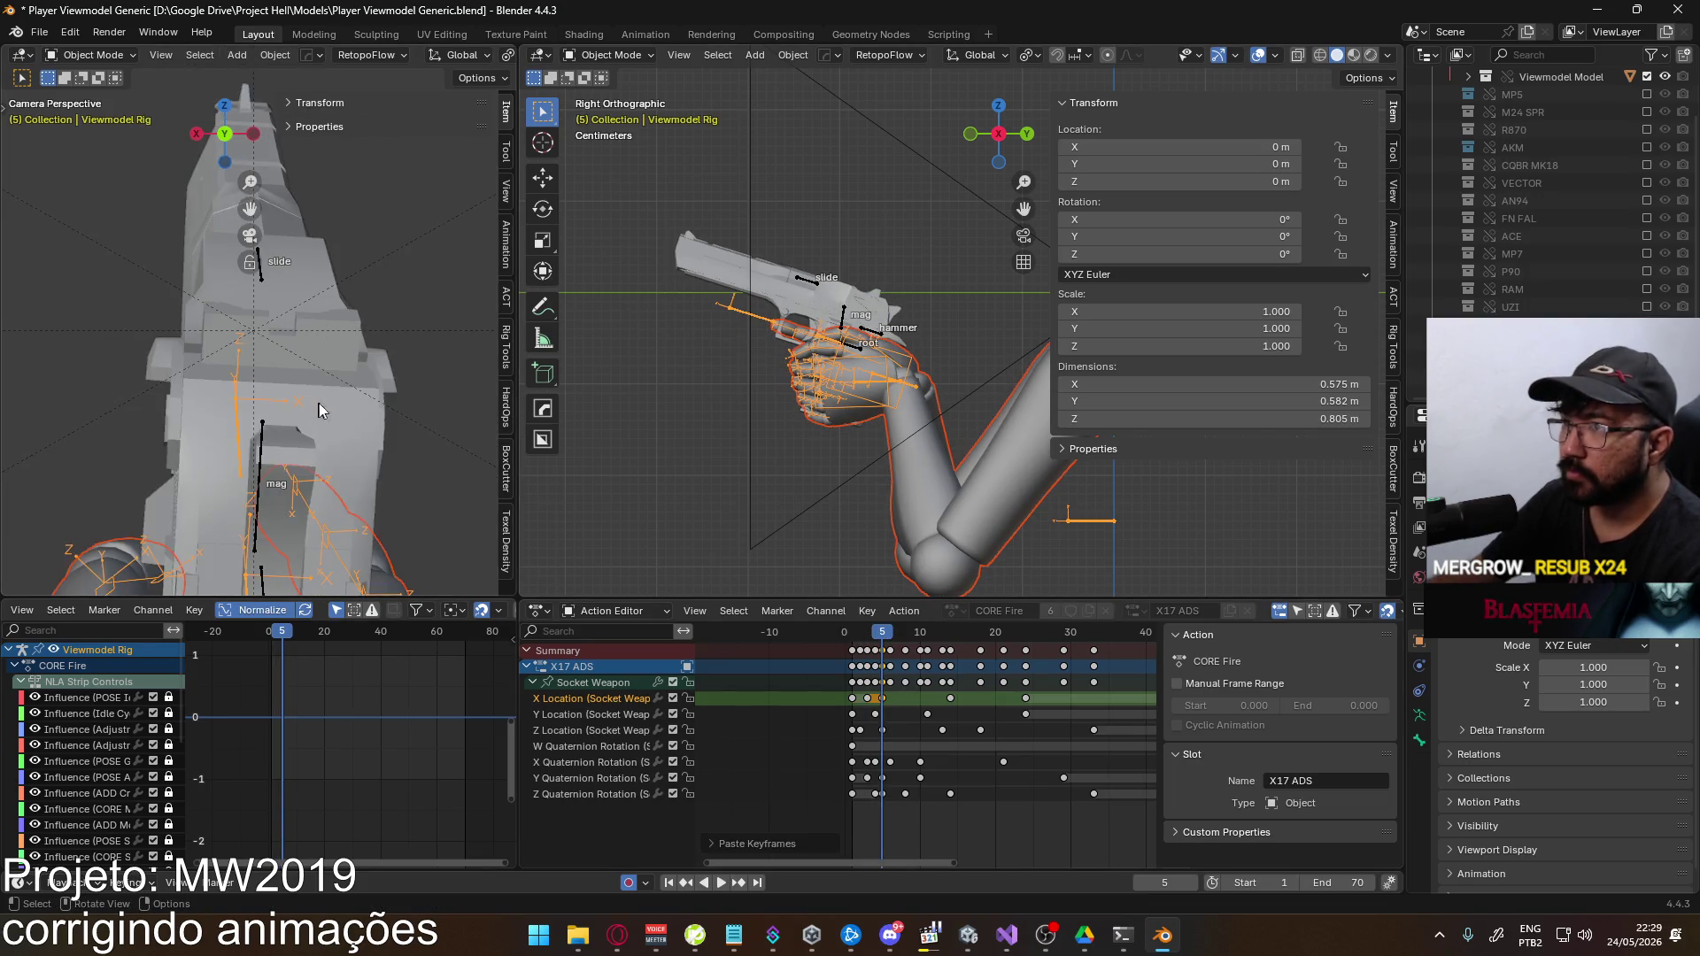
pyautogui.click(611, 683)
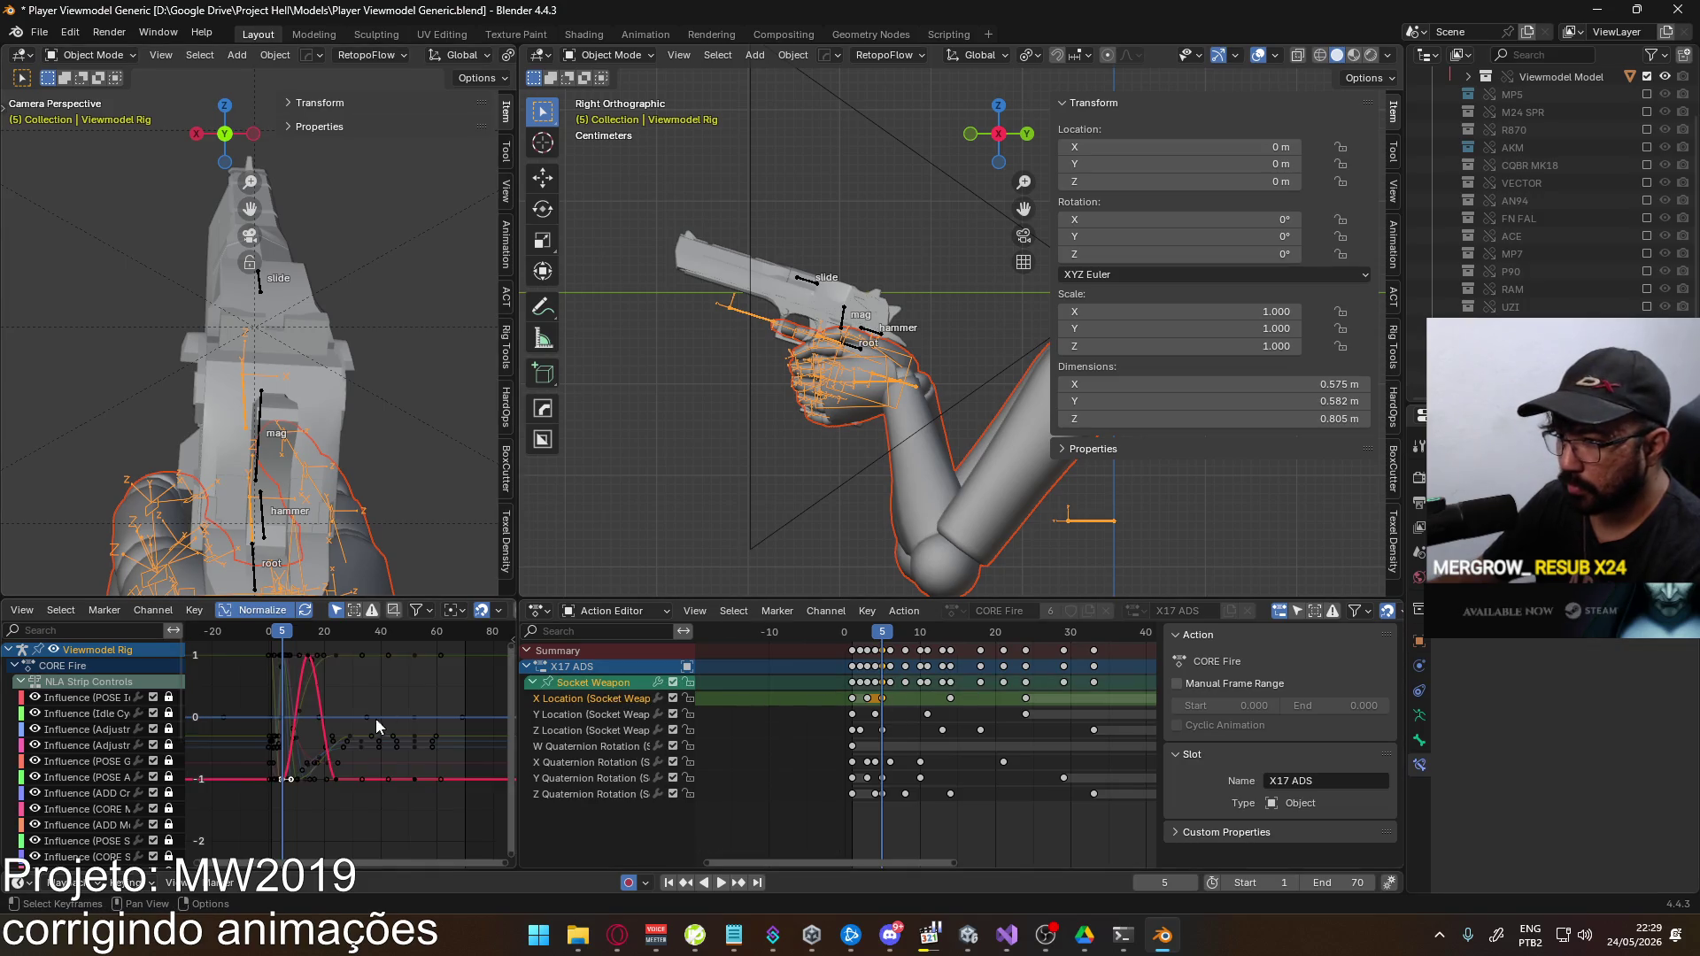
# Lower the Socket Weapon curve key value to about -1 and play back the result
pyautogui.press('g')
pyautogui.press('y')
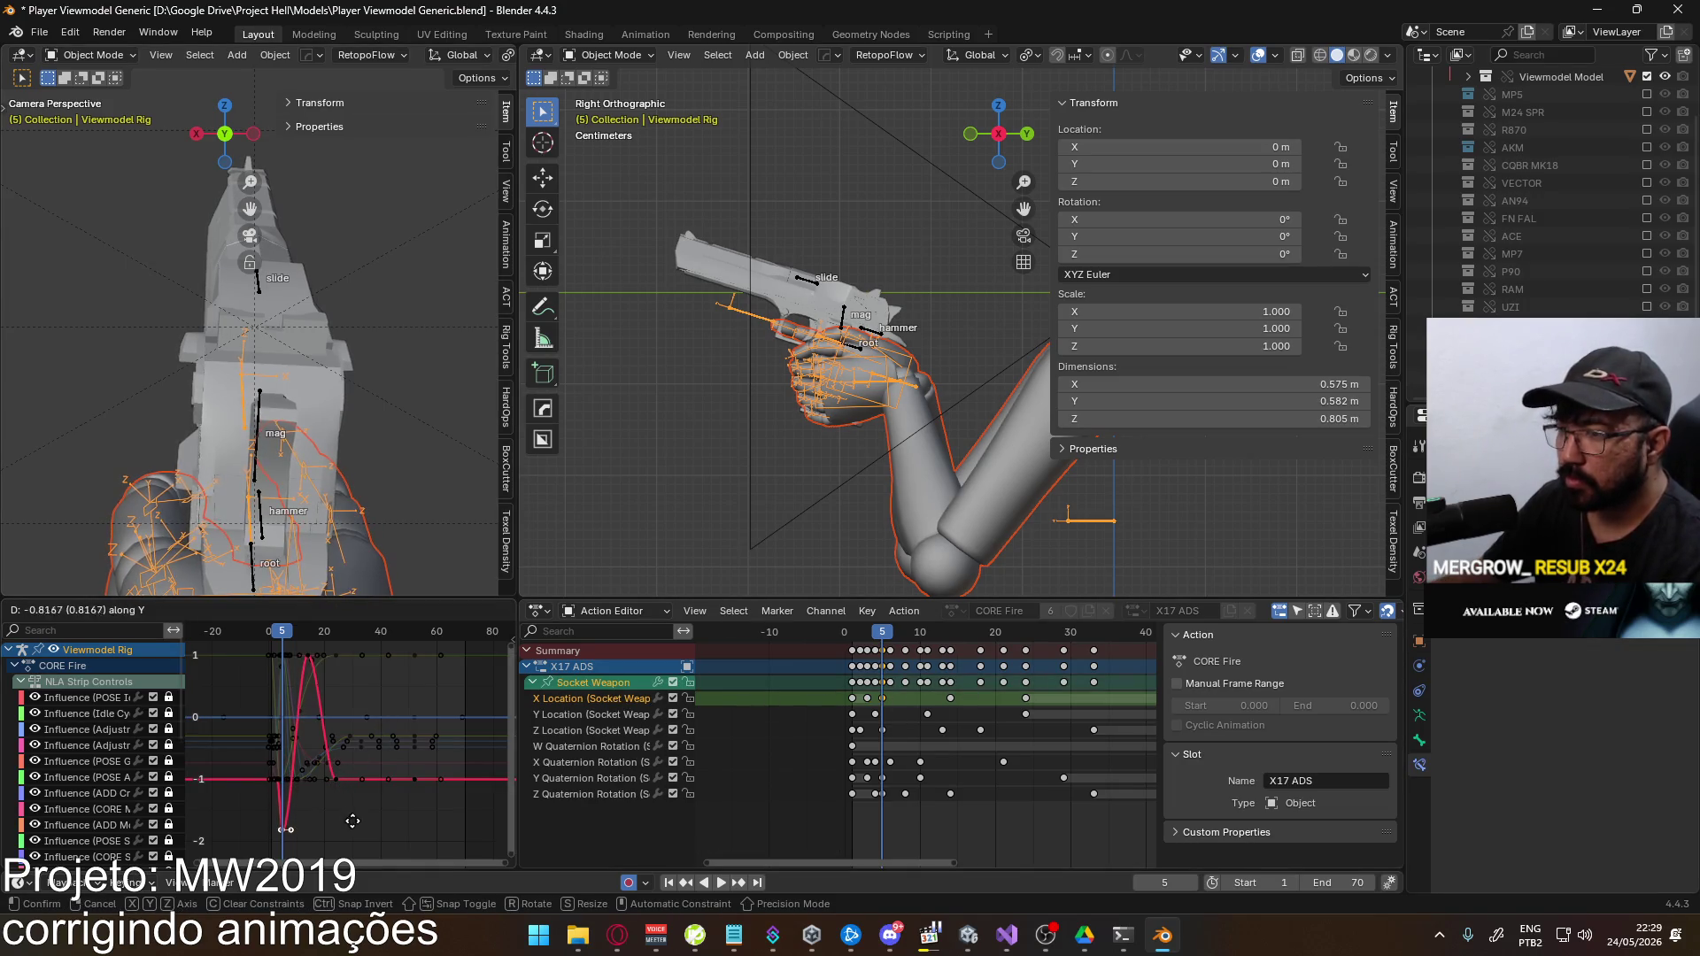
pyautogui.click(363, 859)
pyautogui.scroll(-2, 366, 770)
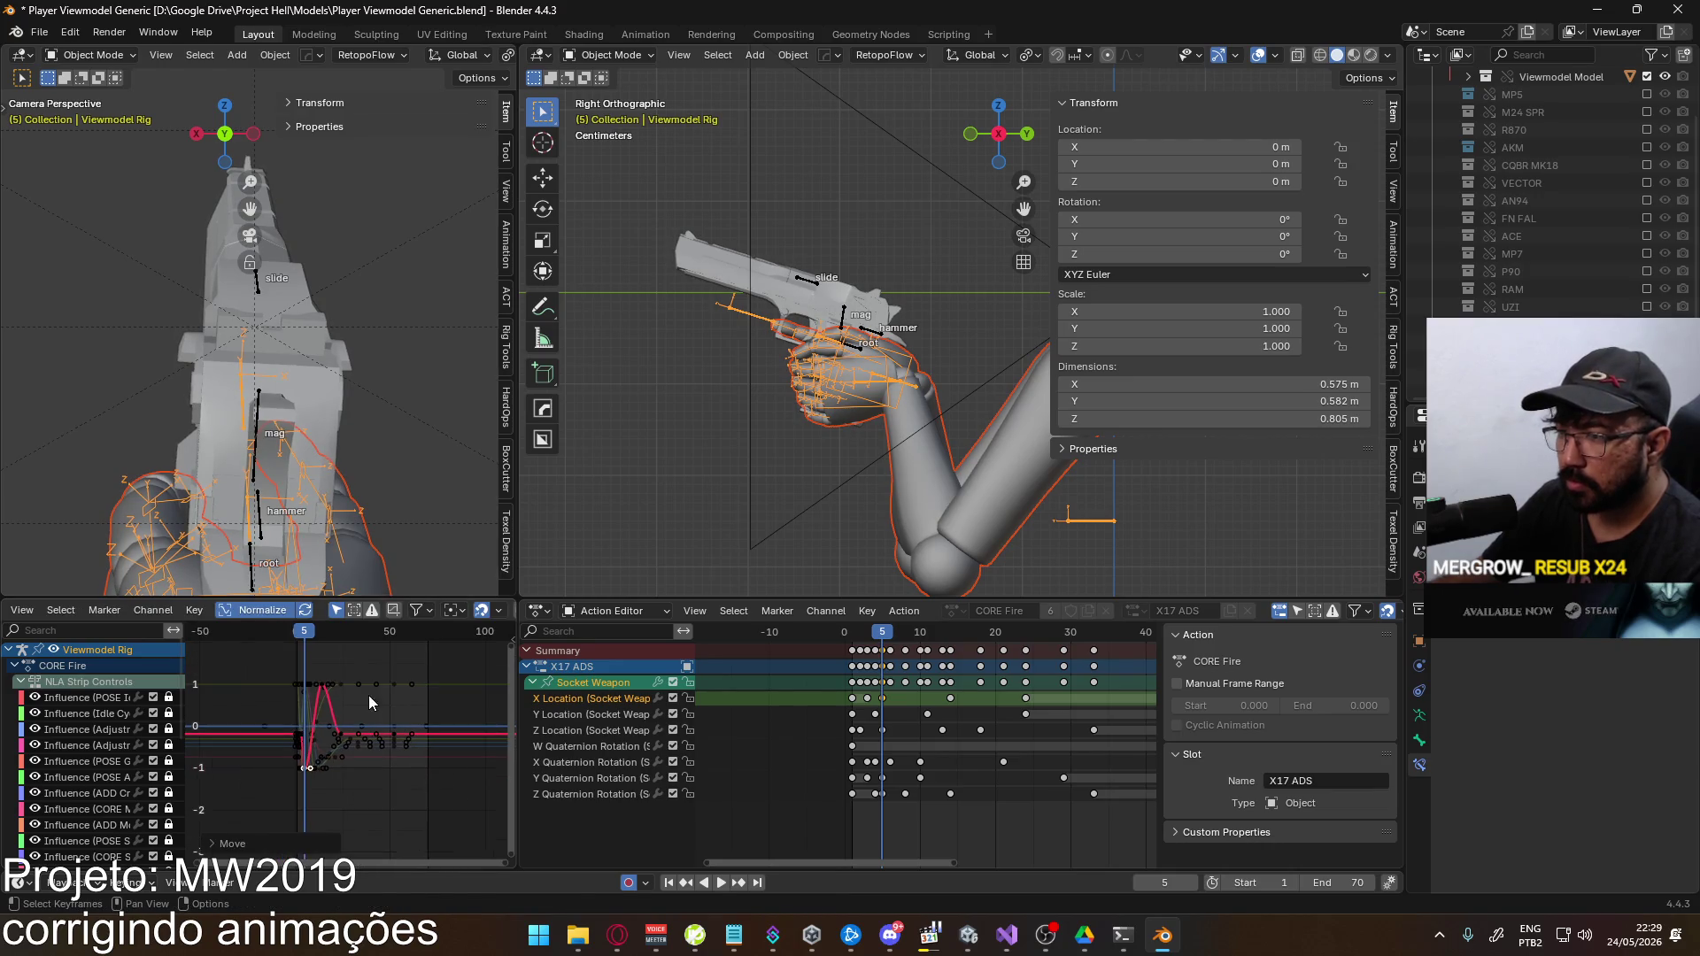
pyautogui.press('g')
pyautogui.click(340, 710)
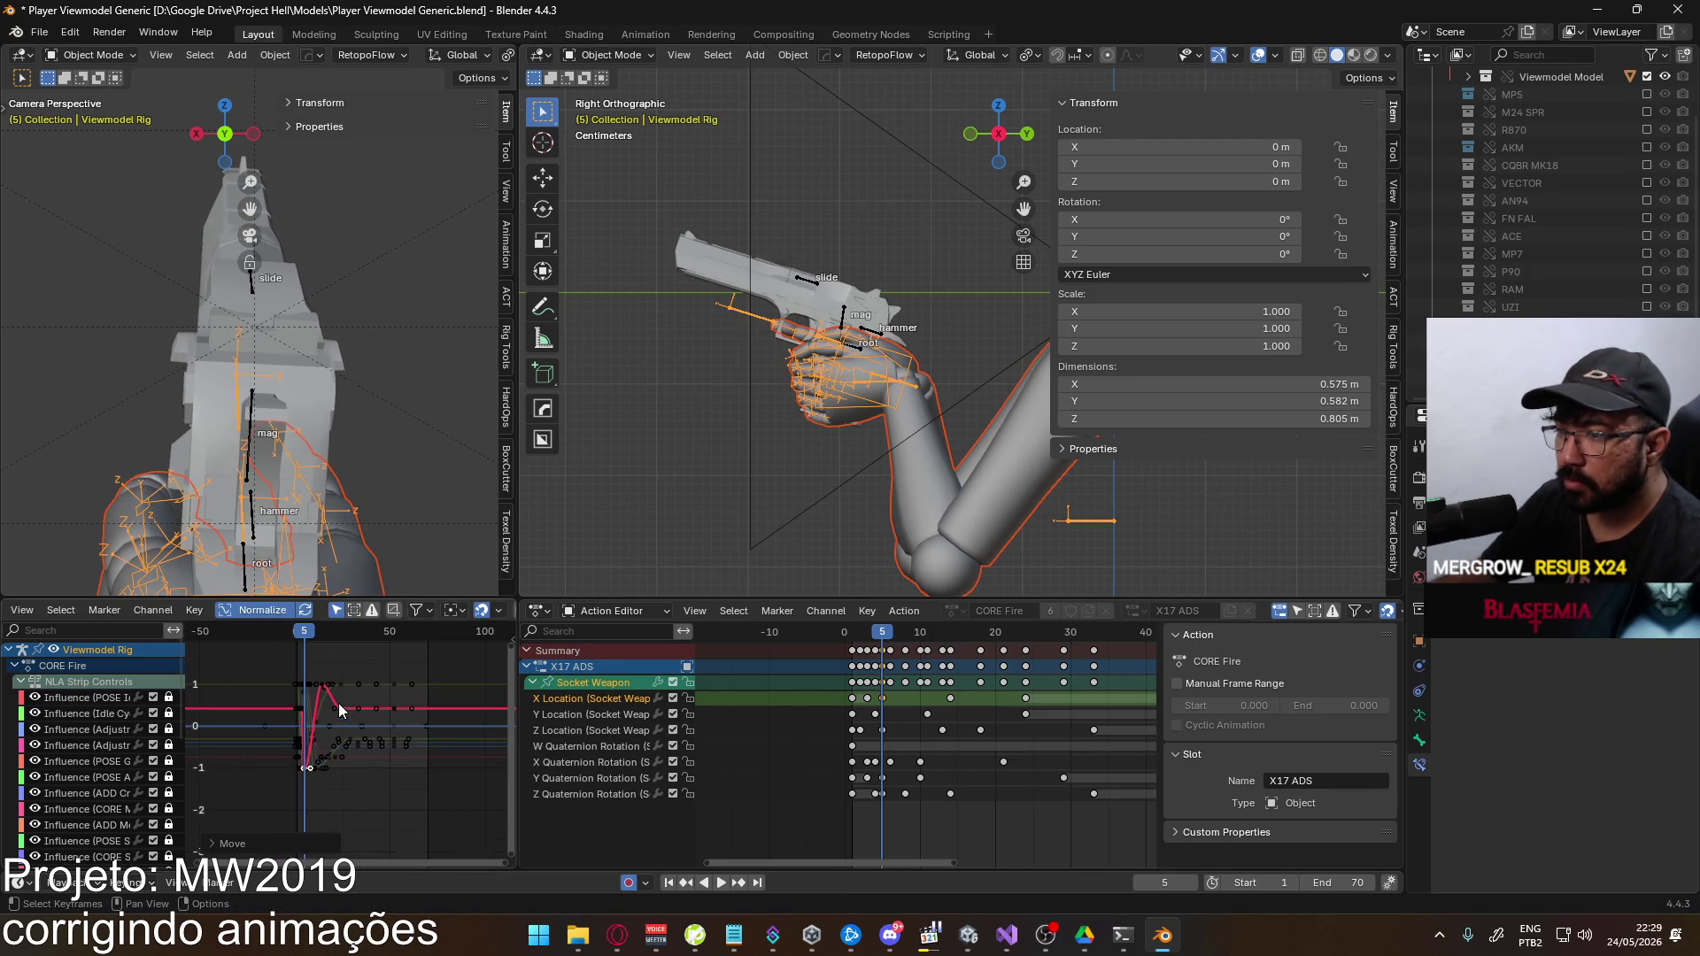
pyautogui.press('space')
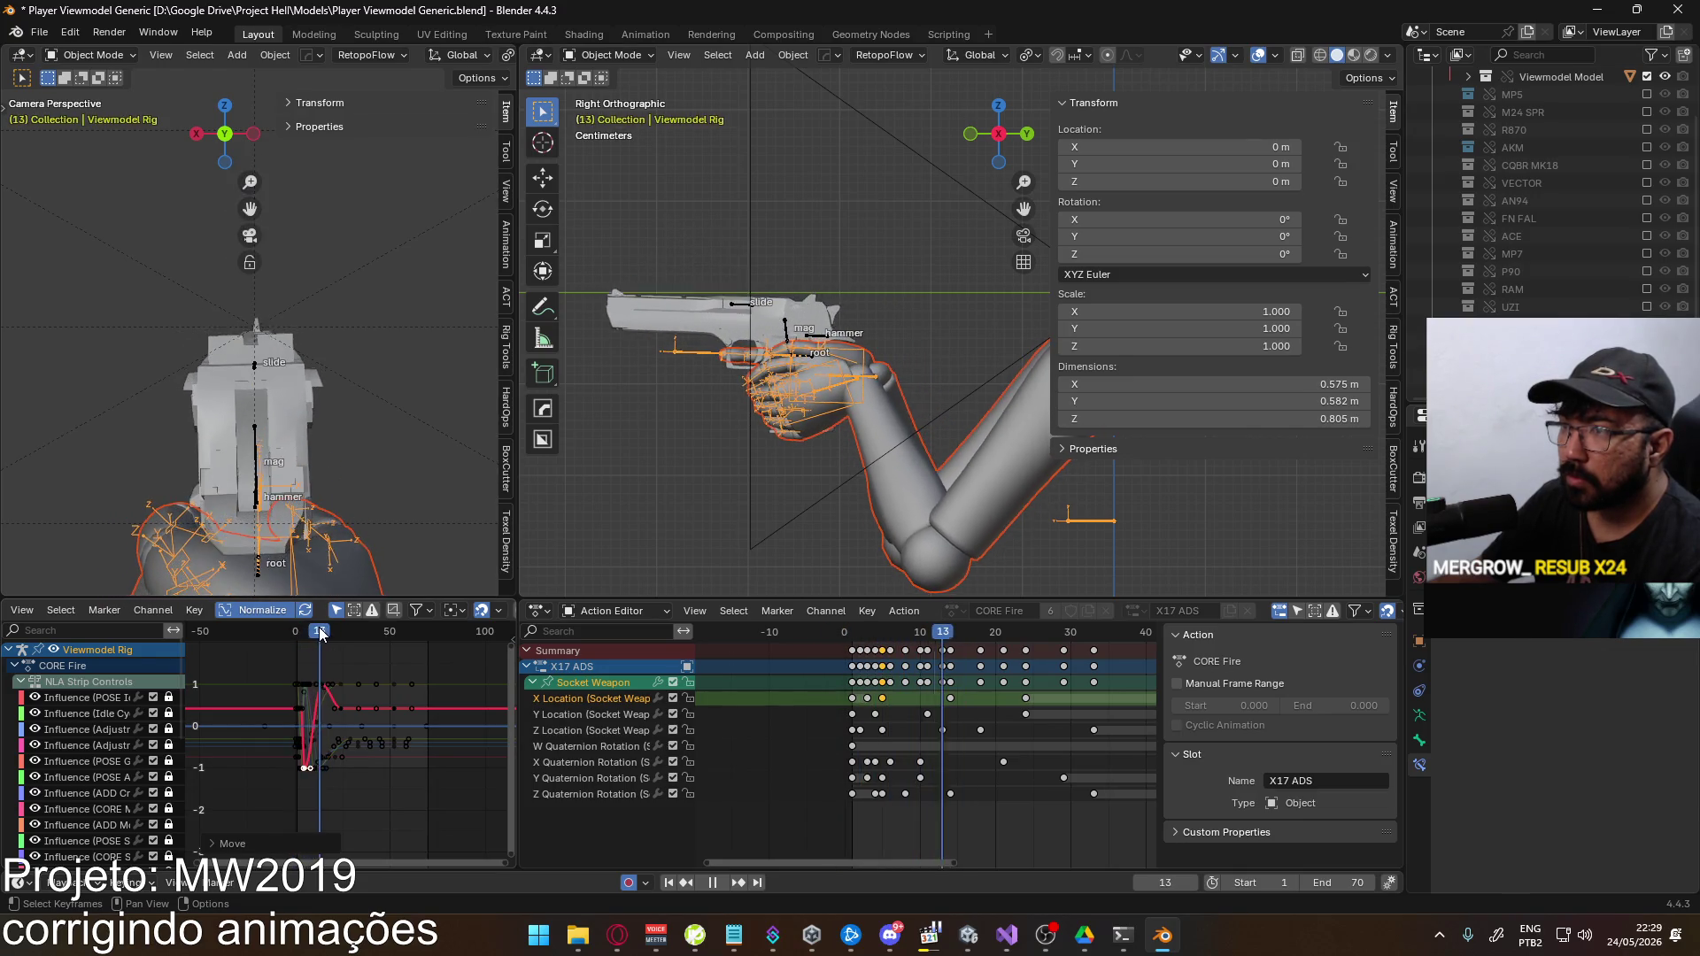
# Set the frame-7 curve key to about -1, check frames 6–13, and save the blend file
pyautogui.moveTo(326, 632); pyautogui.dragTo(306, 637)
pyautogui.press('g')
pyautogui.press('y')
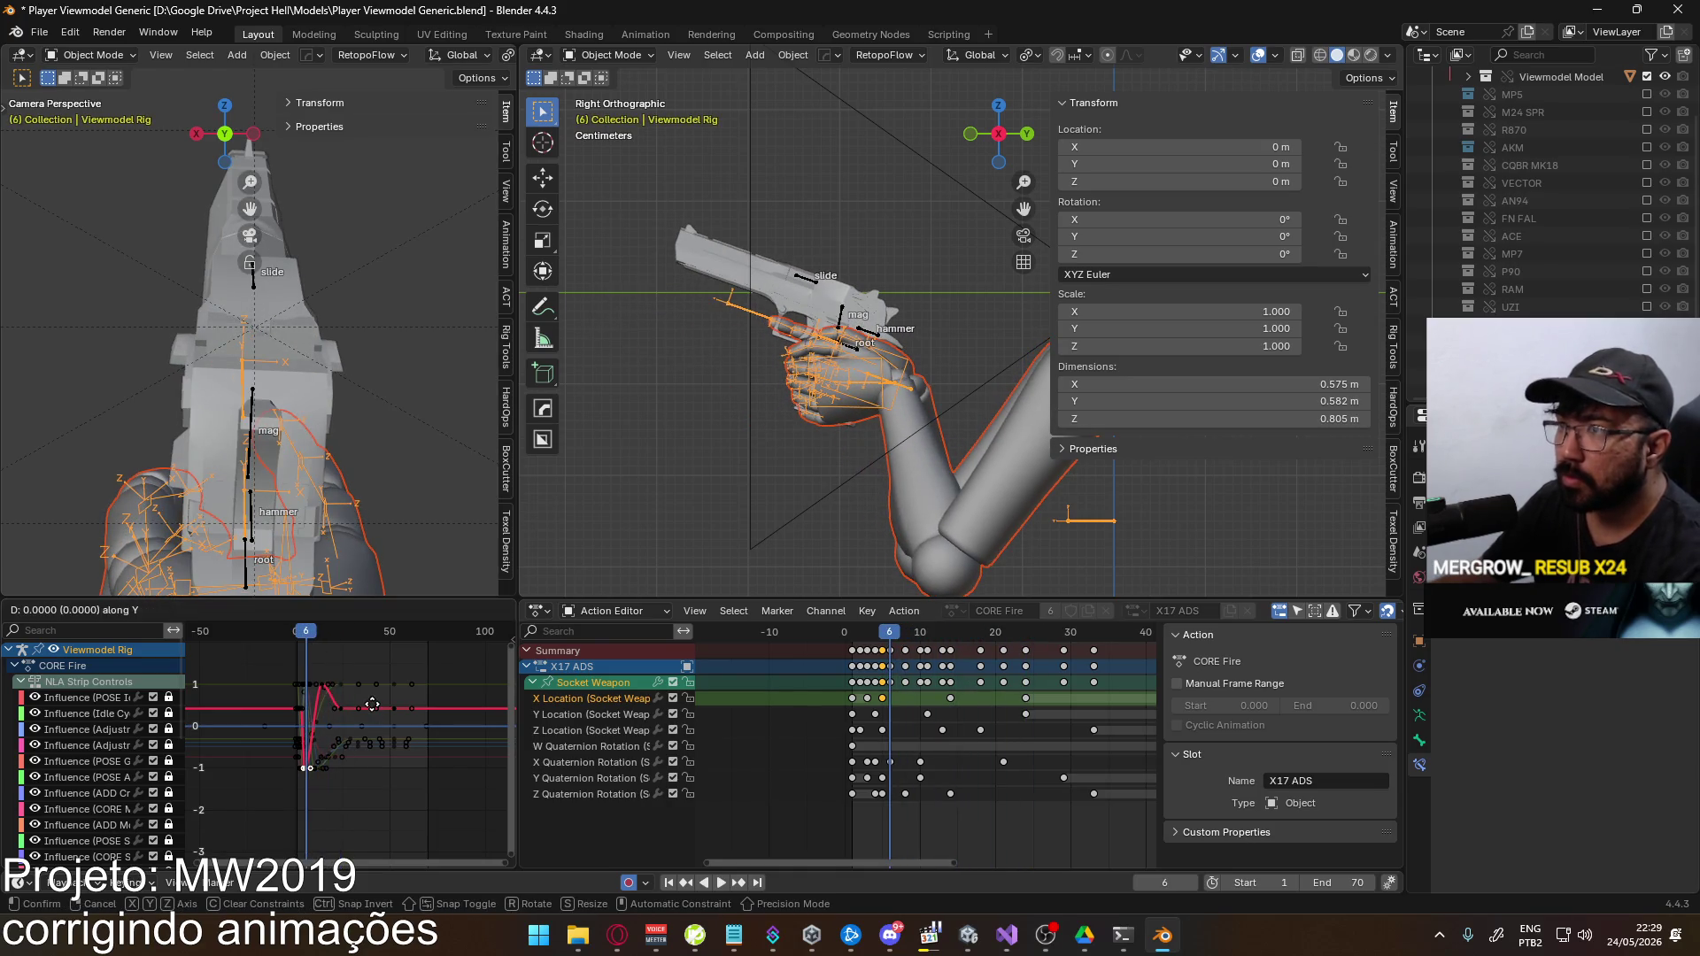
pyautogui.click(355, 674)
pyautogui.moveTo(311, 631); pyautogui.dragTo(299, 631)
pyautogui.hotkey('ctrl', 's')
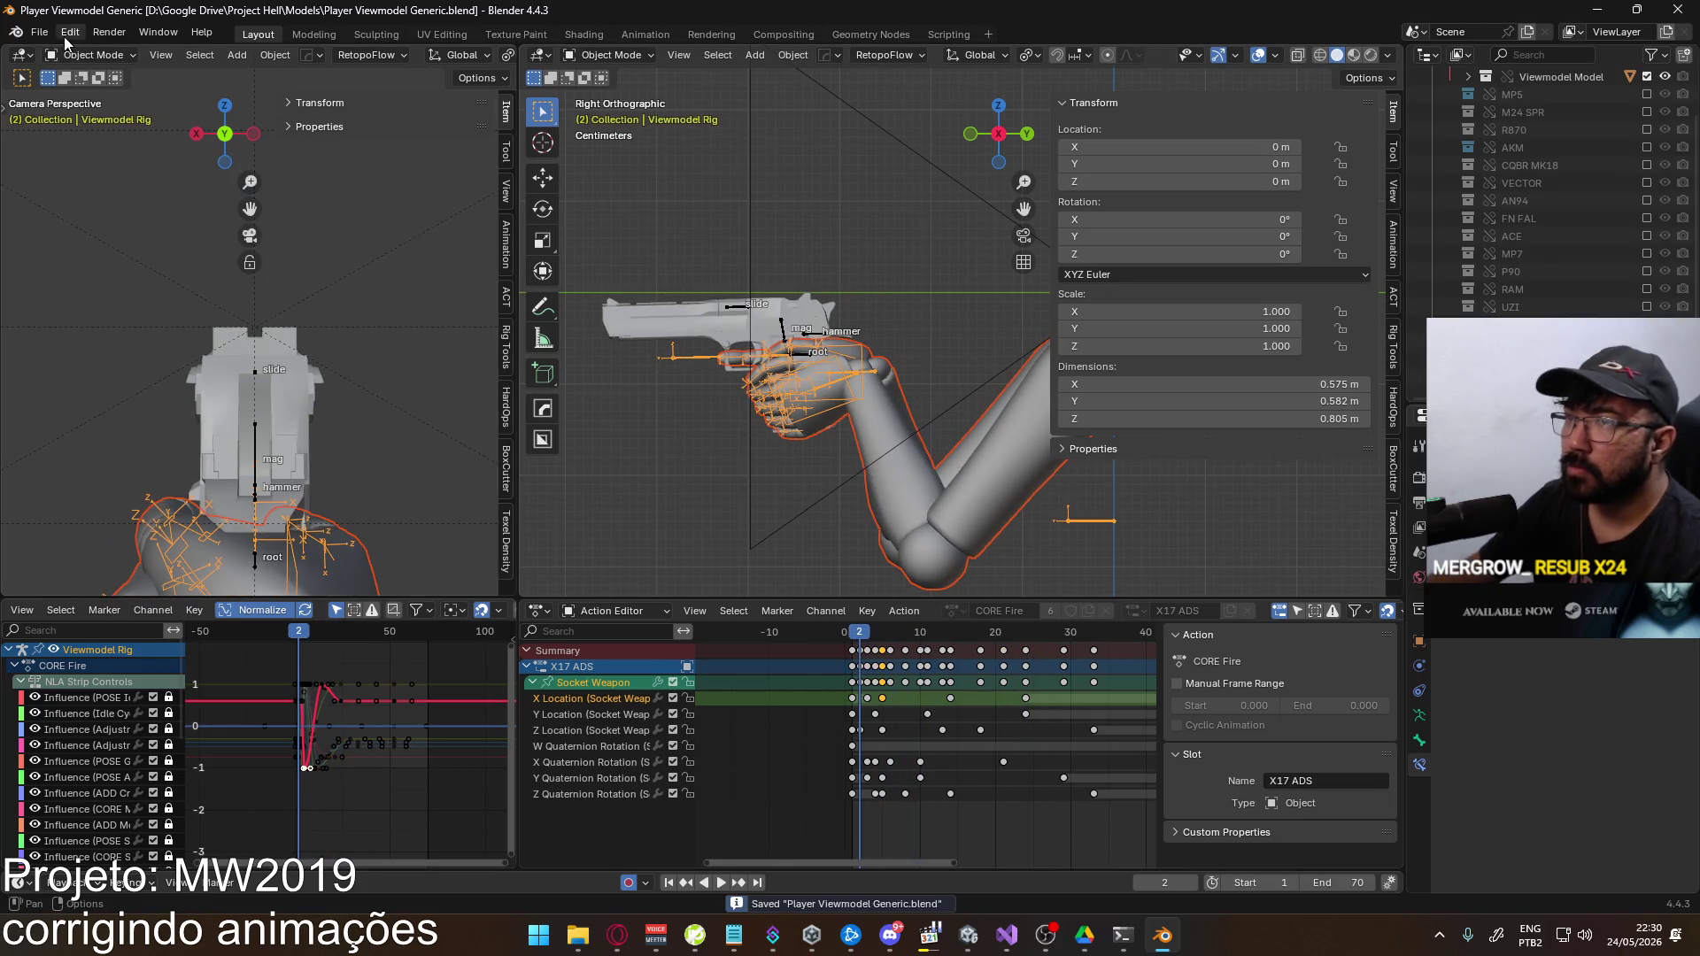
# Cancel the accidental BVH export, export the animation as FBX, and return to the running Unity game
pyautogui.click(39, 32)
pyautogui.moveTo(107, 295)
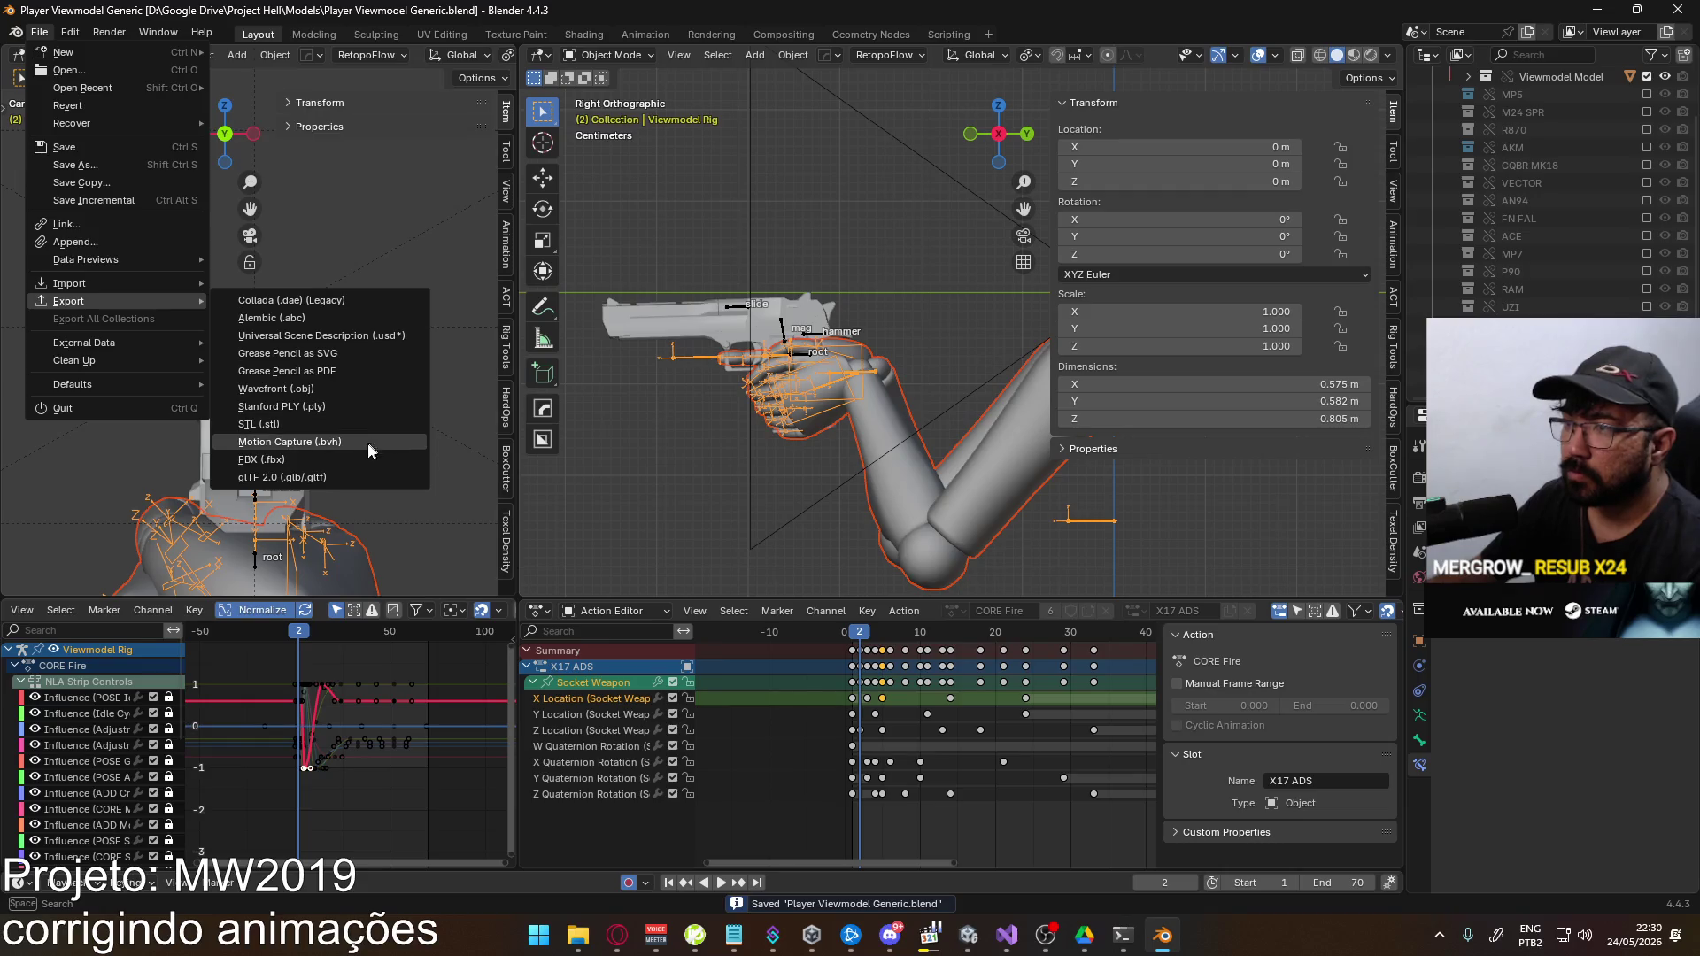
pyautogui.click(319, 442)
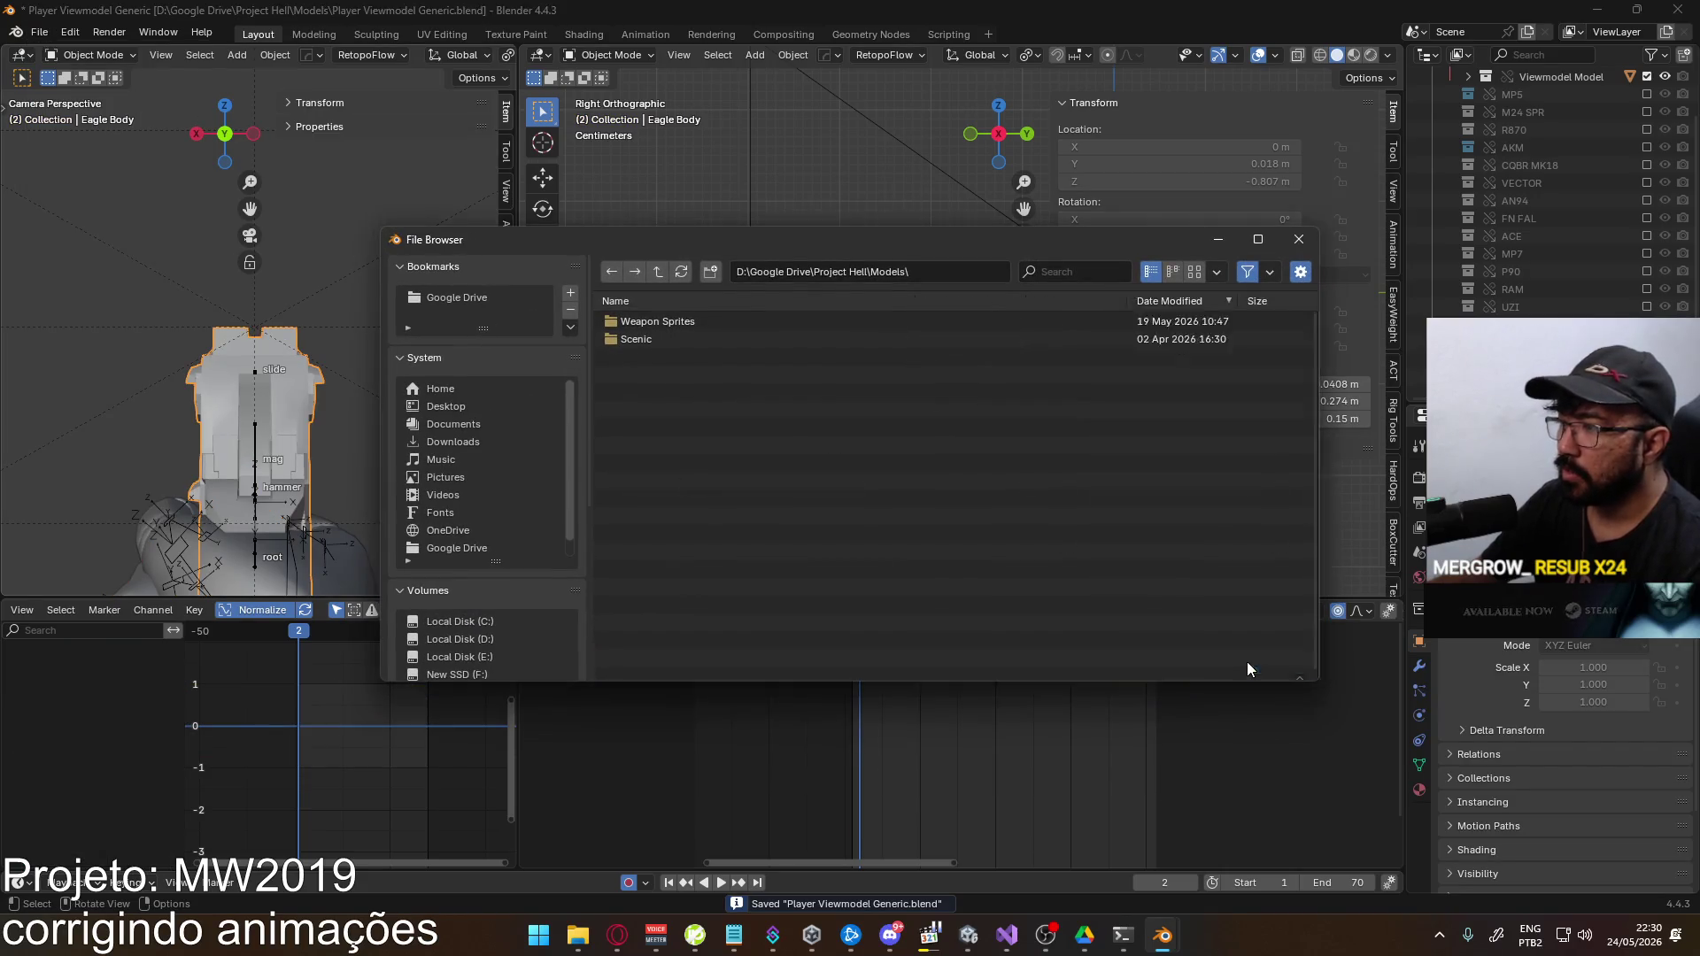
pyautogui.click(1246, 661)
pyautogui.click(35, 32)
pyautogui.moveTo(108, 306)
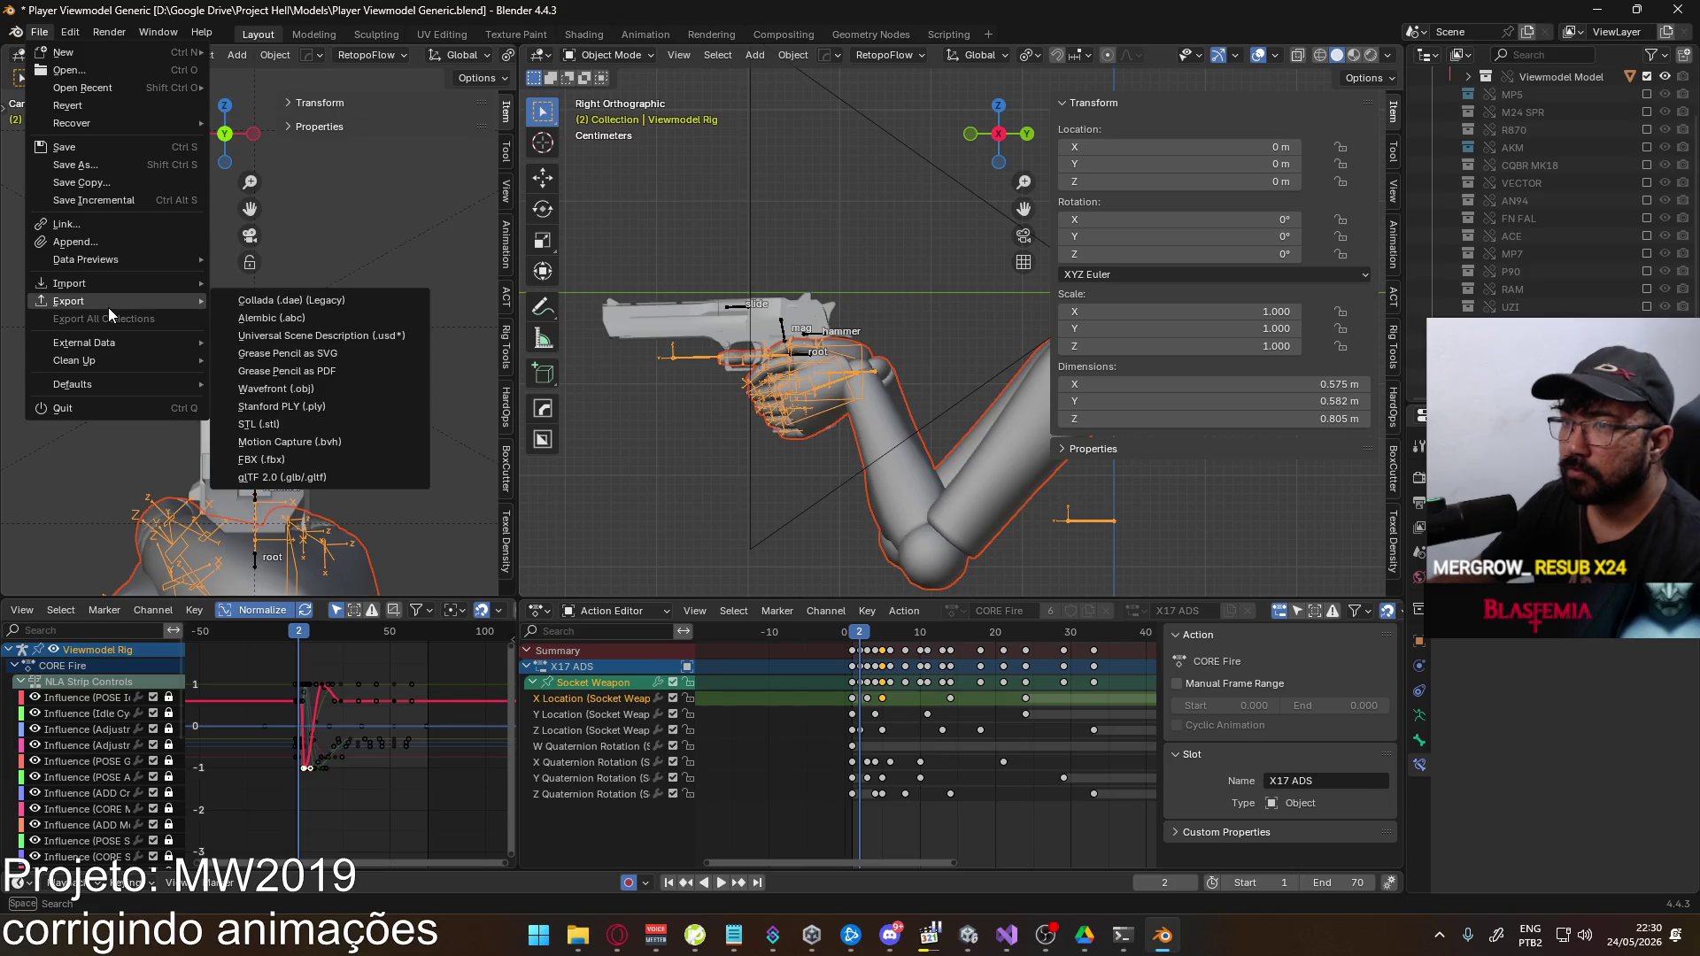
pyautogui.click(366, 460)
pyautogui.press('Escape')
pyautogui.hotkey('alt', 'Tab')
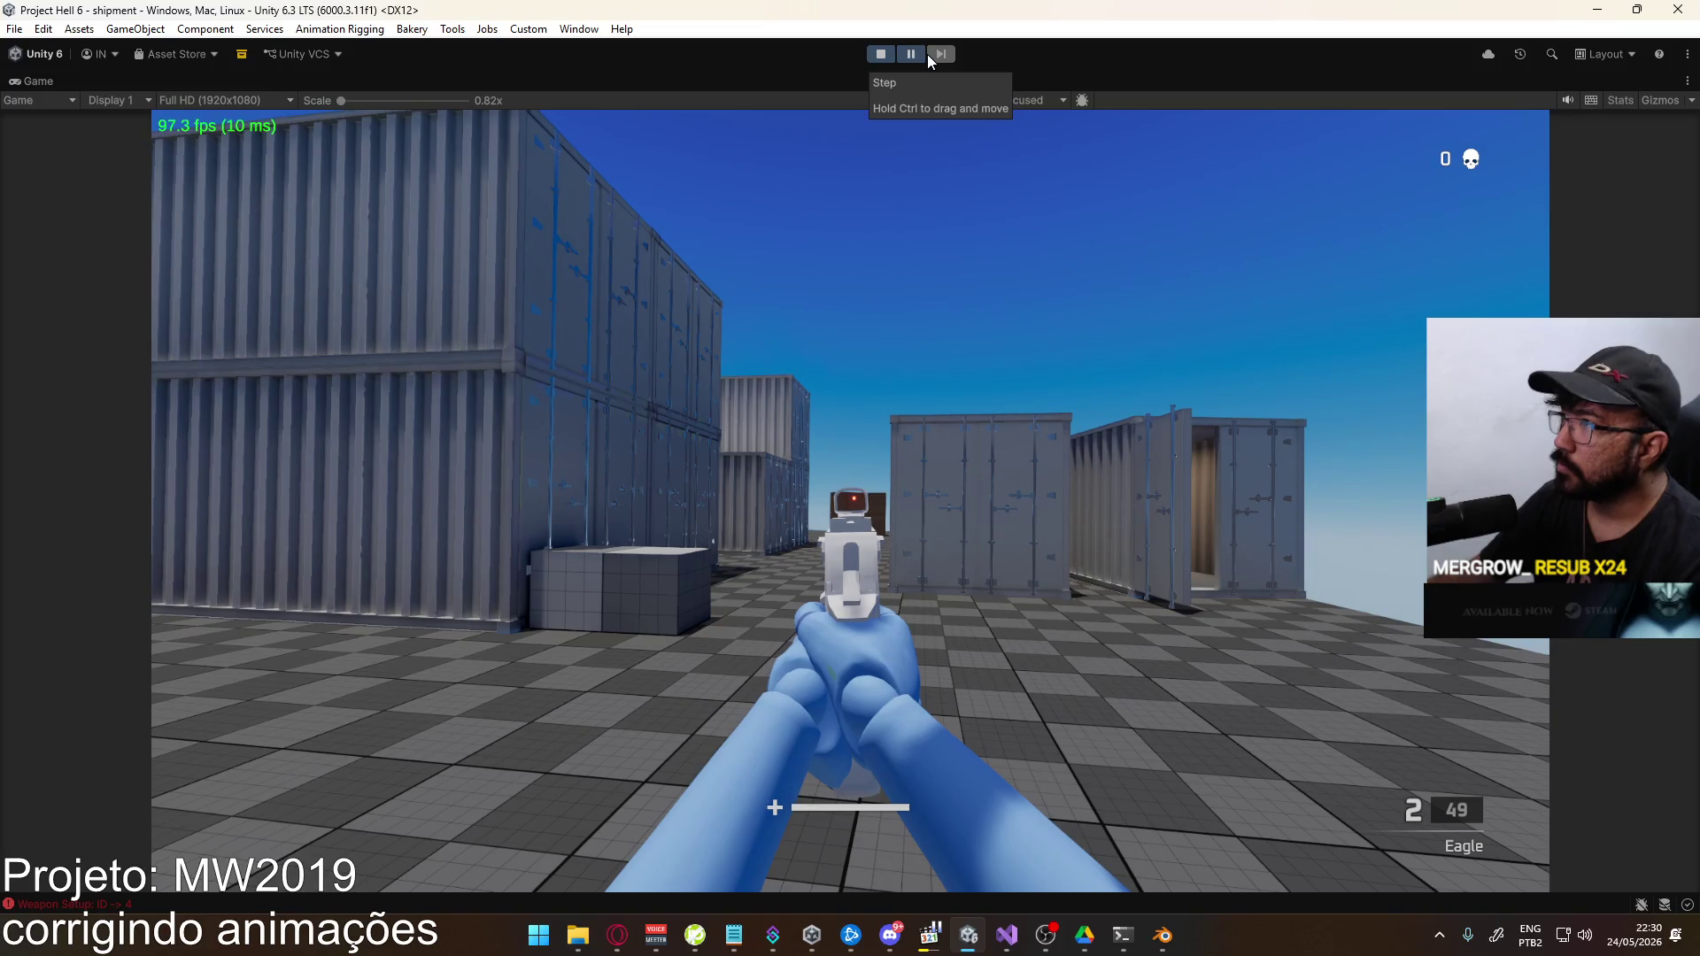
# Cycle the running game's weapons back to the Eagle pistol and aim it
pyautogui.click(933, 119)
pyautogui.press('1')
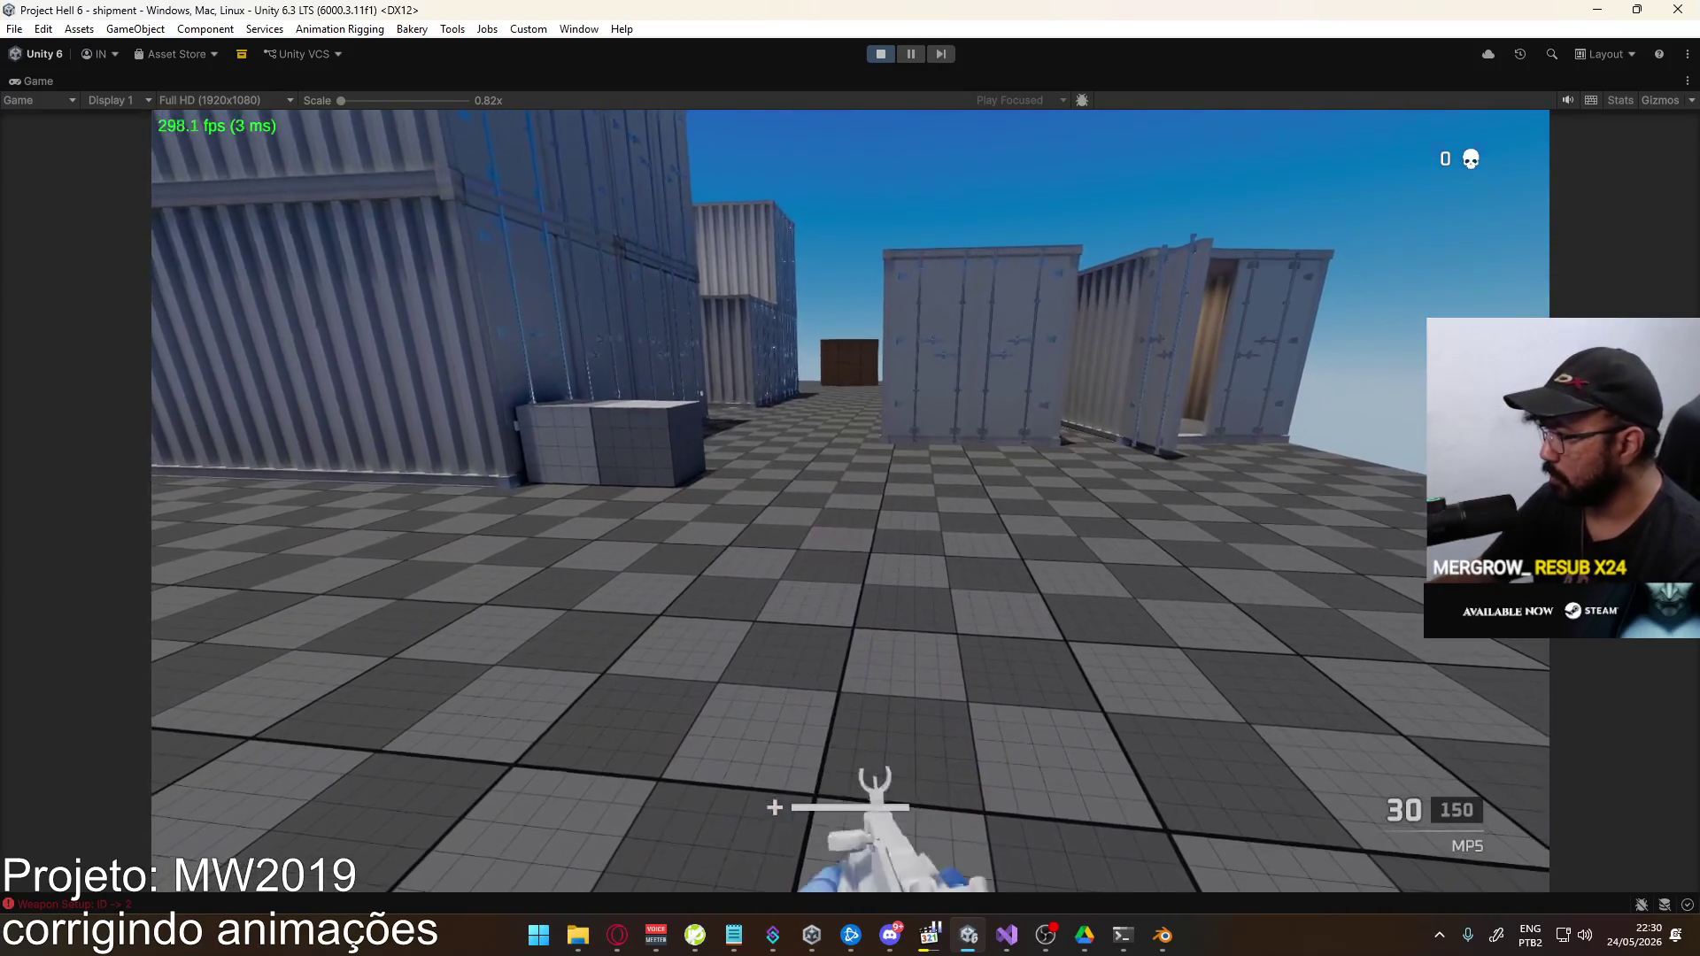
pyautogui.press('2')
pyautogui.press('super')
pyautogui.press('Escape')
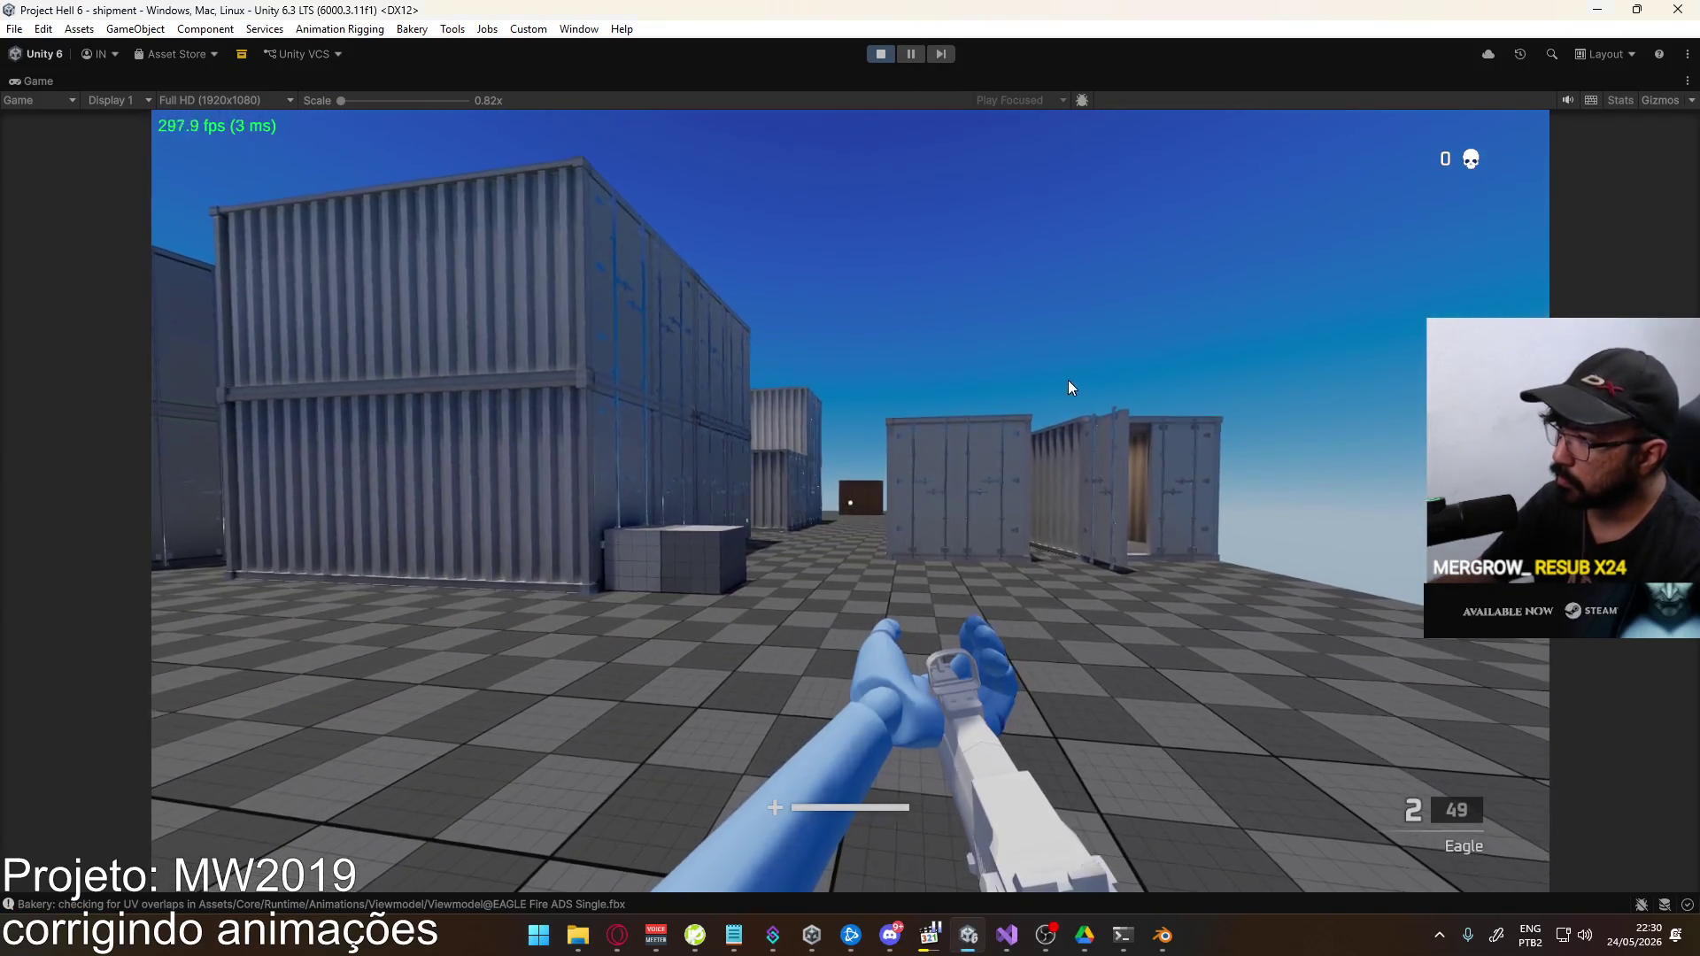
pyautogui.press('1')
pyautogui.press('2')
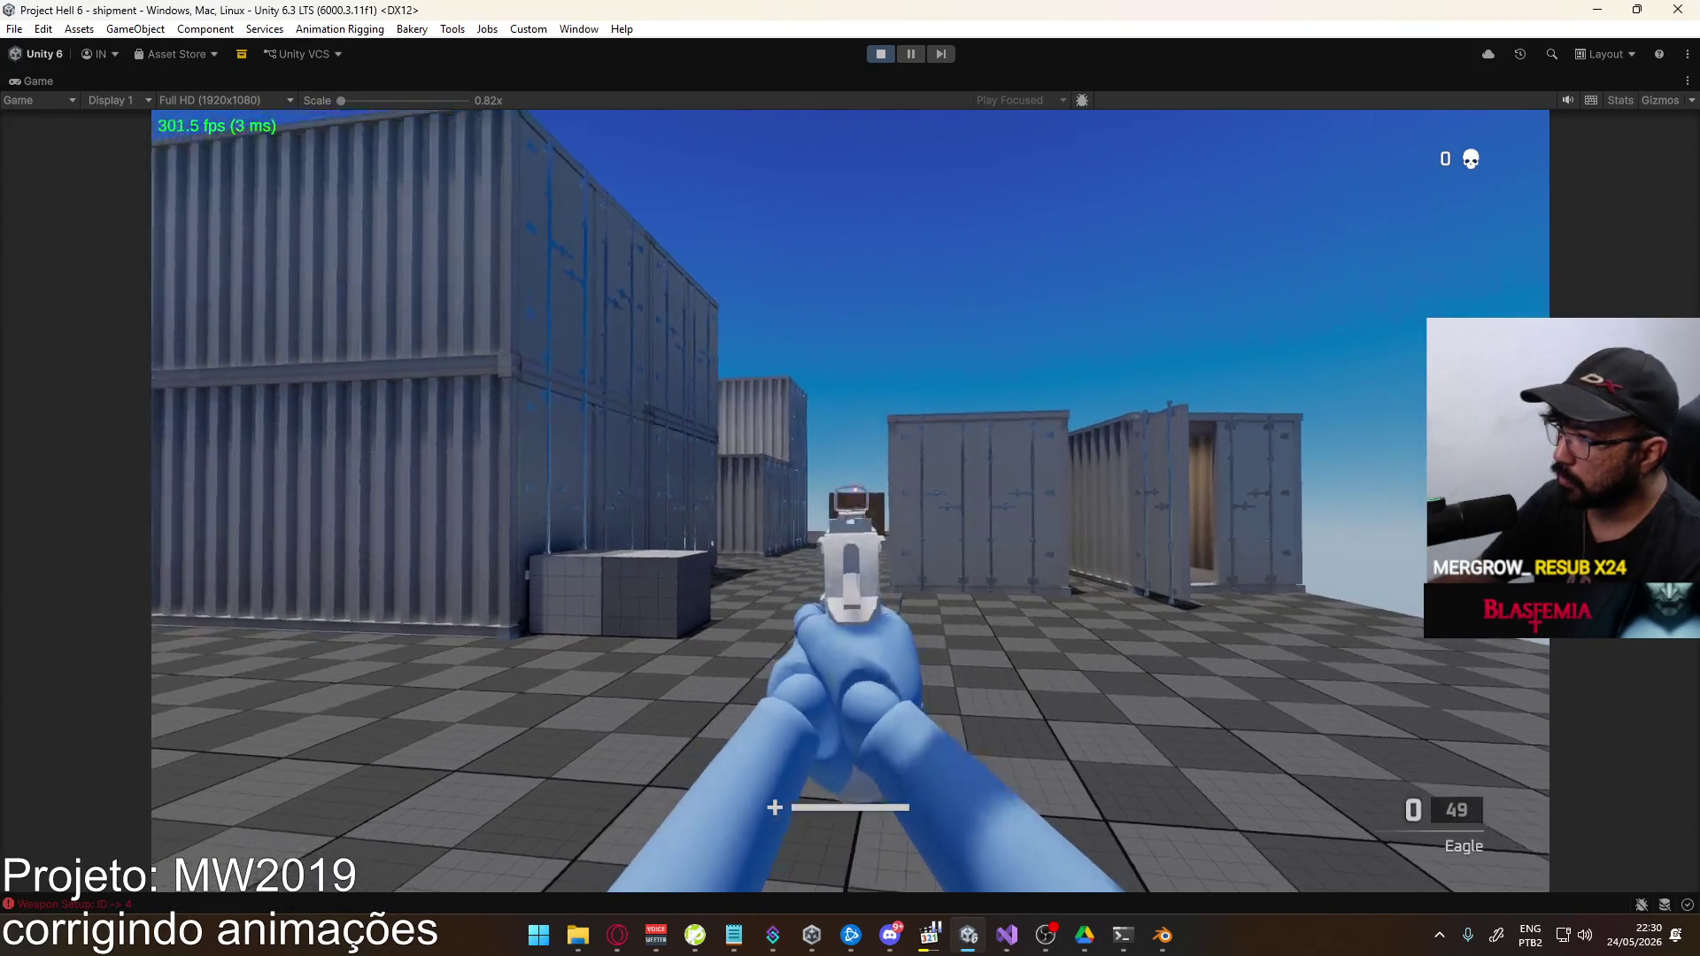
# Re-export the animation from Blender as FBX, overwriting the existing file
pyautogui.hotkey('alt', 'Tab')
pyautogui.press('super')
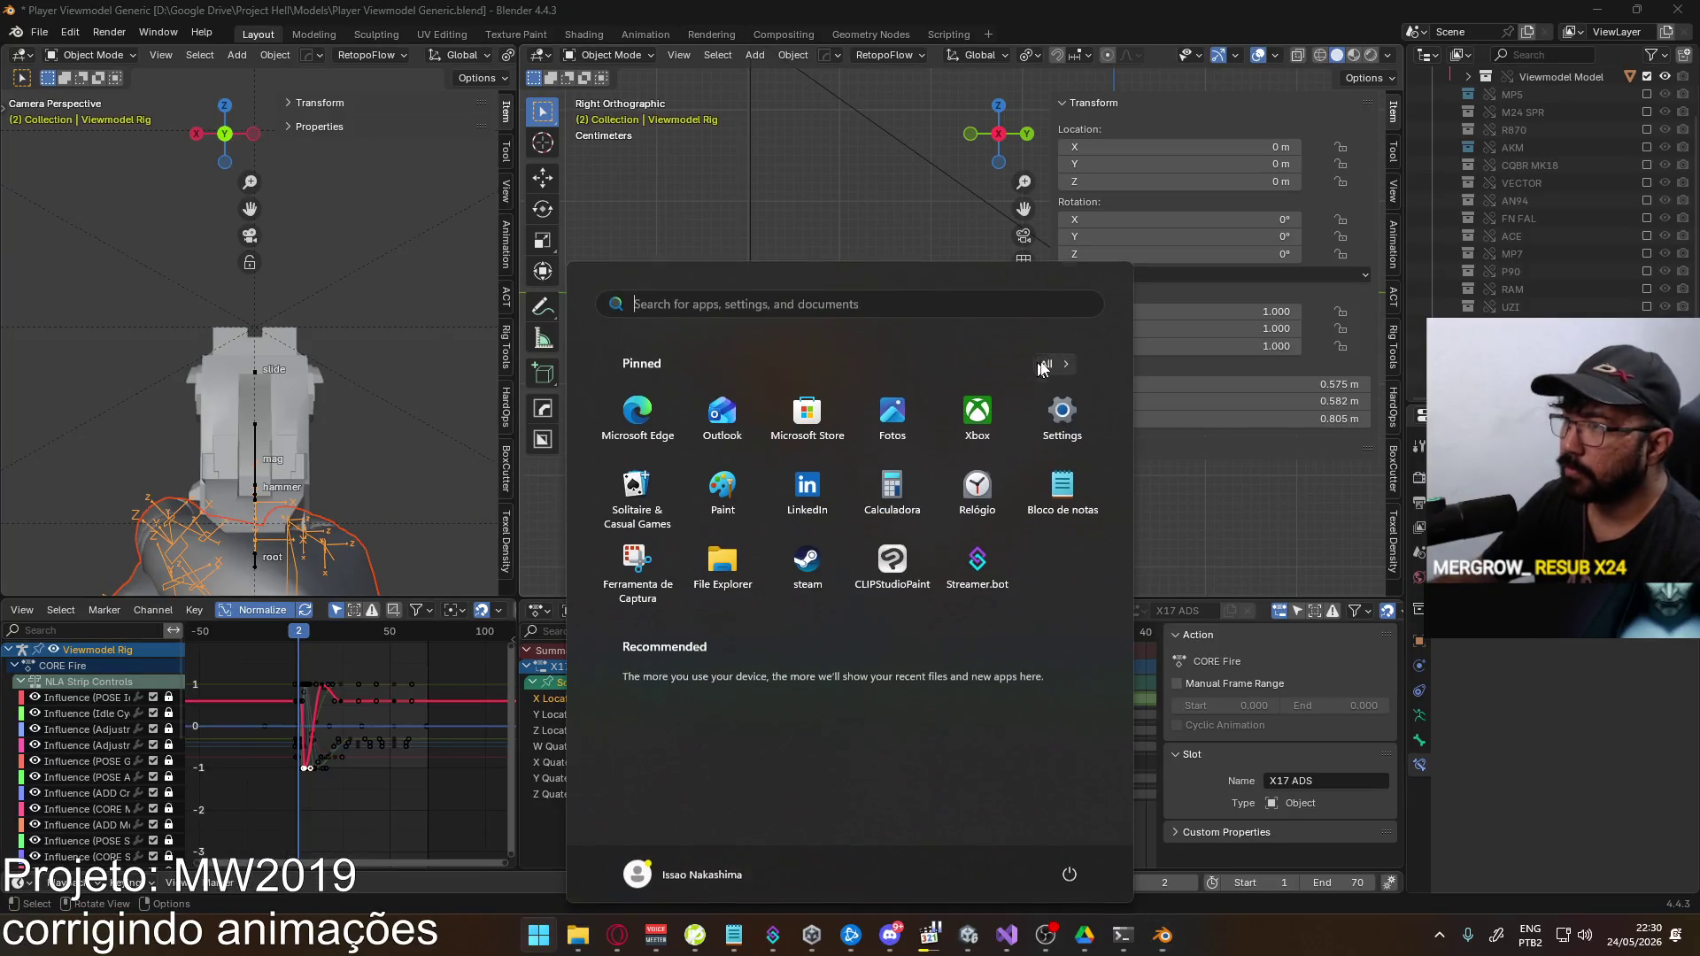
pyautogui.click(39, 31)
pyautogui.moveTo(148, 304)
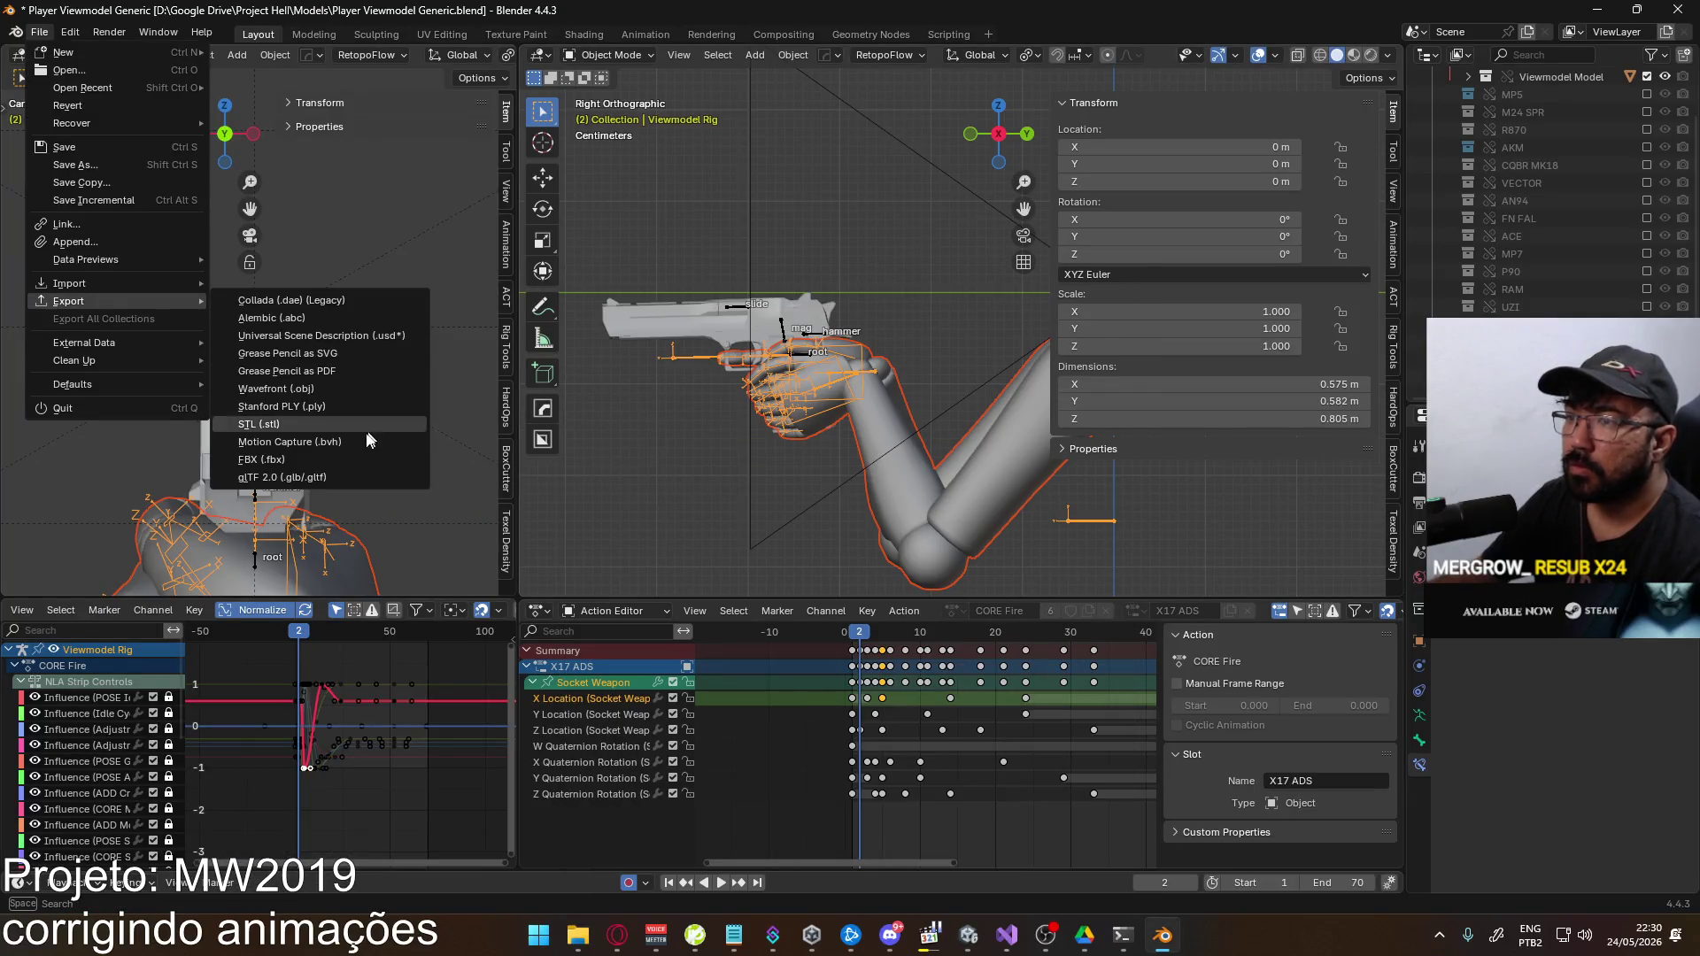
pyautogui.click(411, 456)
pyautogui.doubleClick(799, 312)
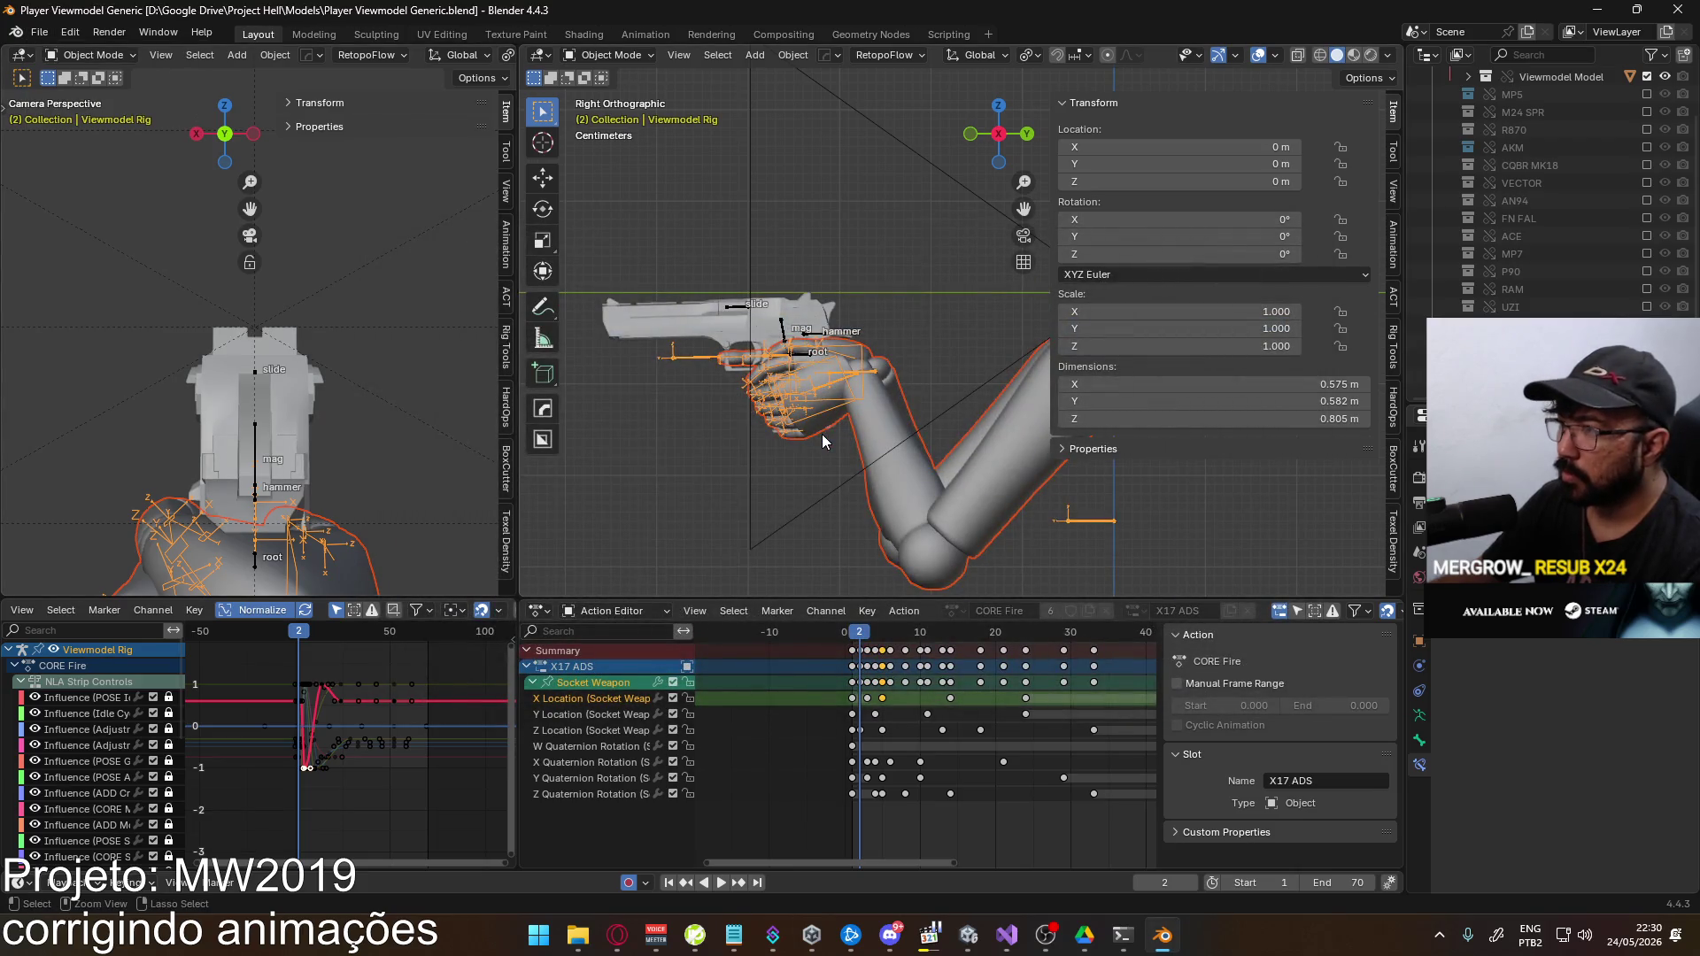
# Equip the Eagle in Unity and fire two aimed shots, leaving 4 rounds
pyautogui.hotkey('alt', 'Tab')
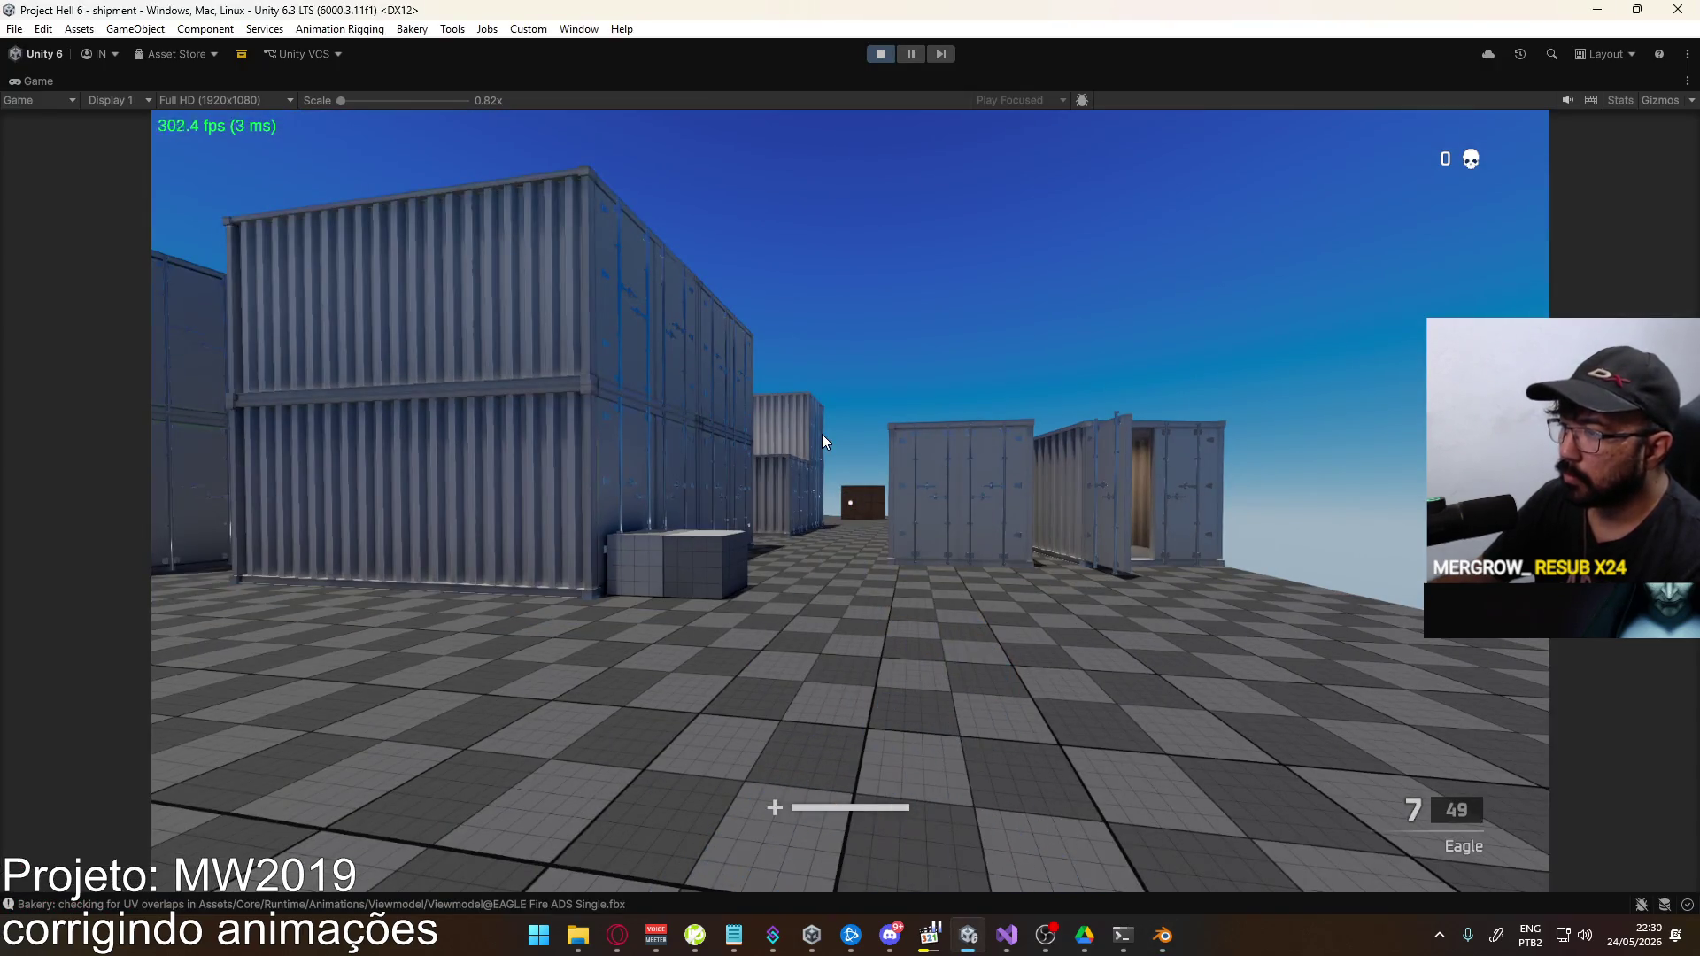
pyautogui.press('4')
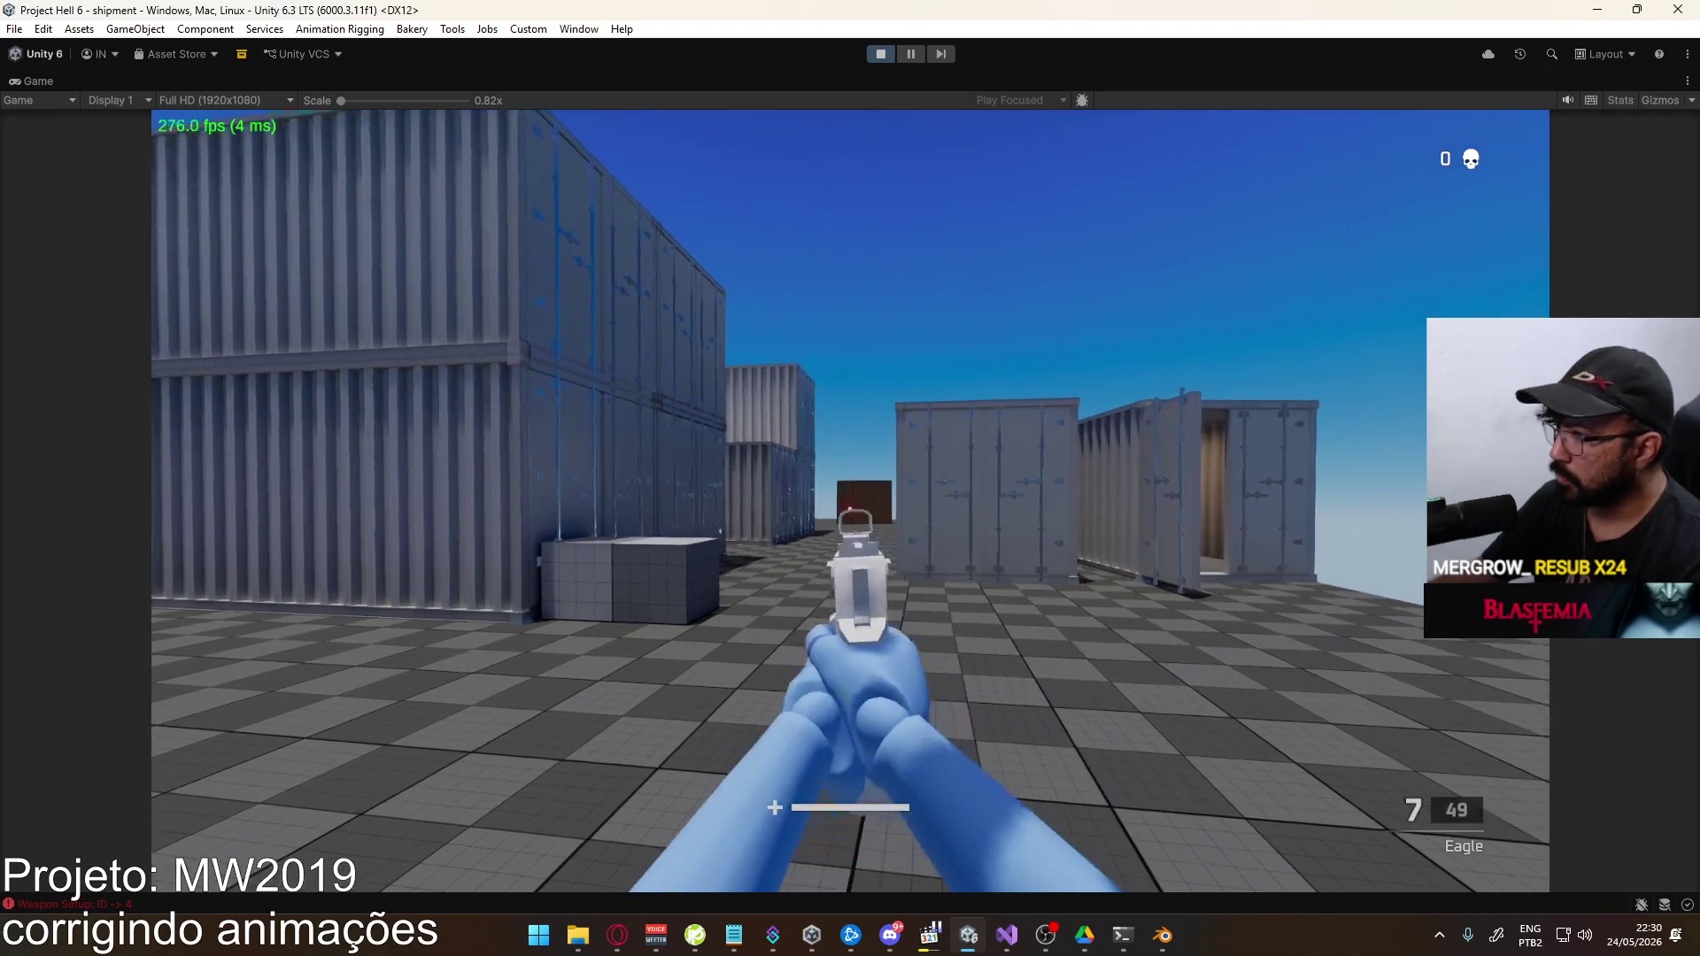
pyautogui.click(849, 500)
pyautogui.click(850, 500)
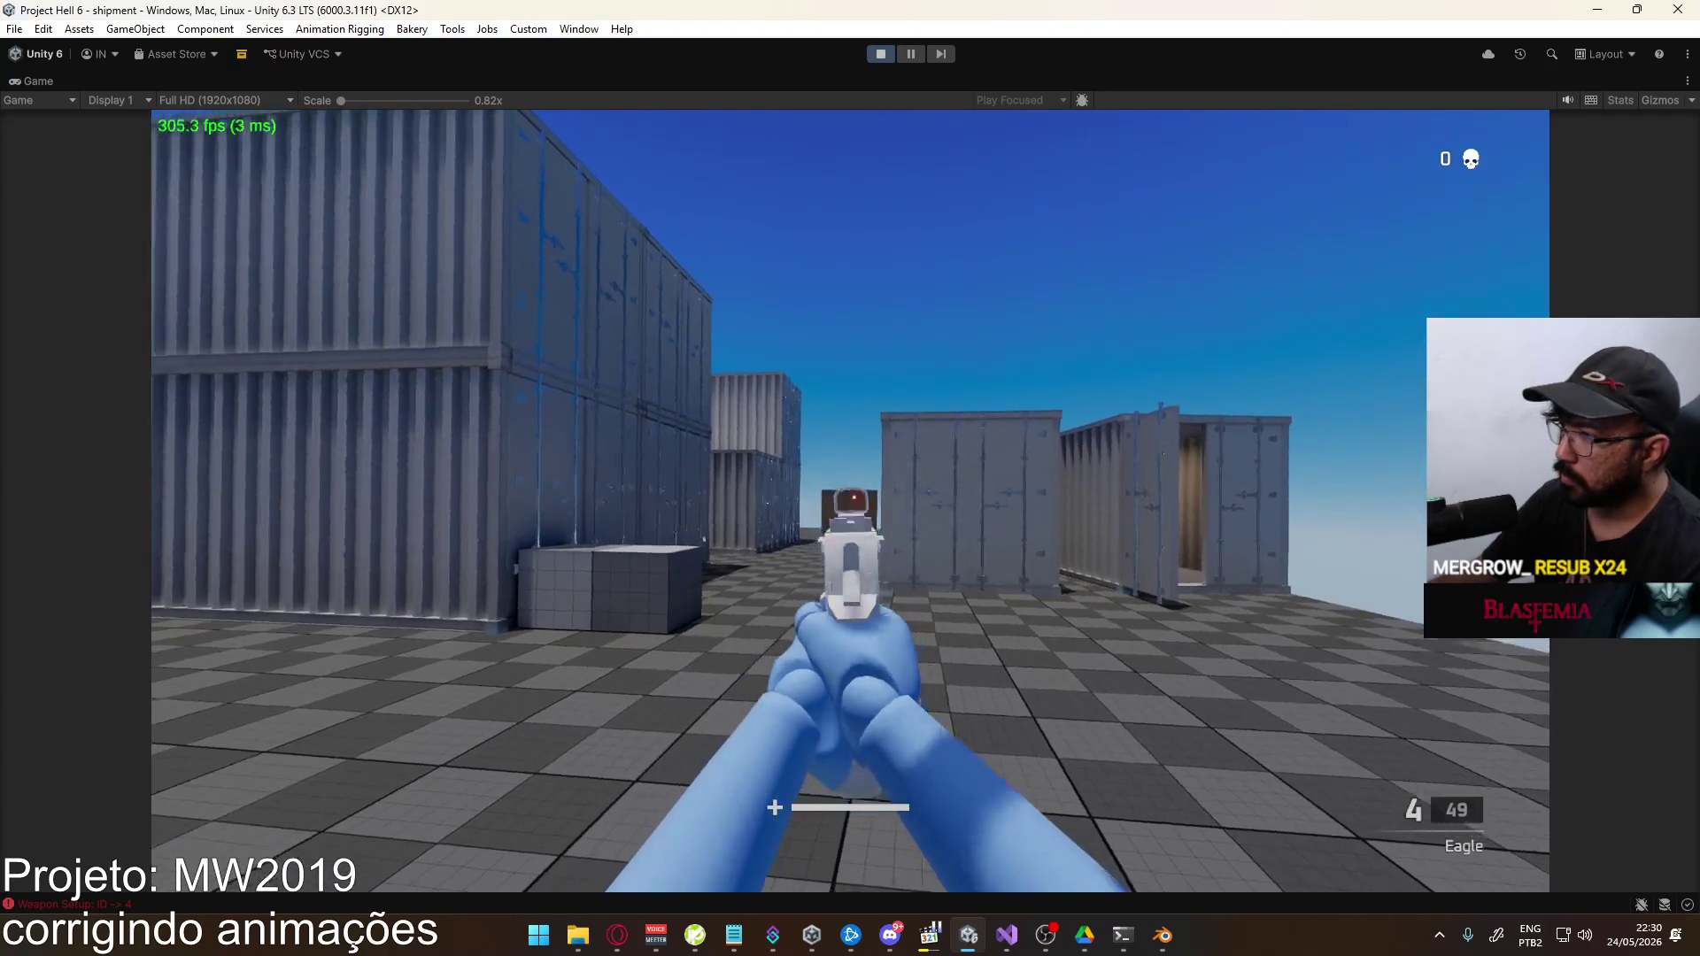
pyautogui.hotkey('alt', 'Tab')
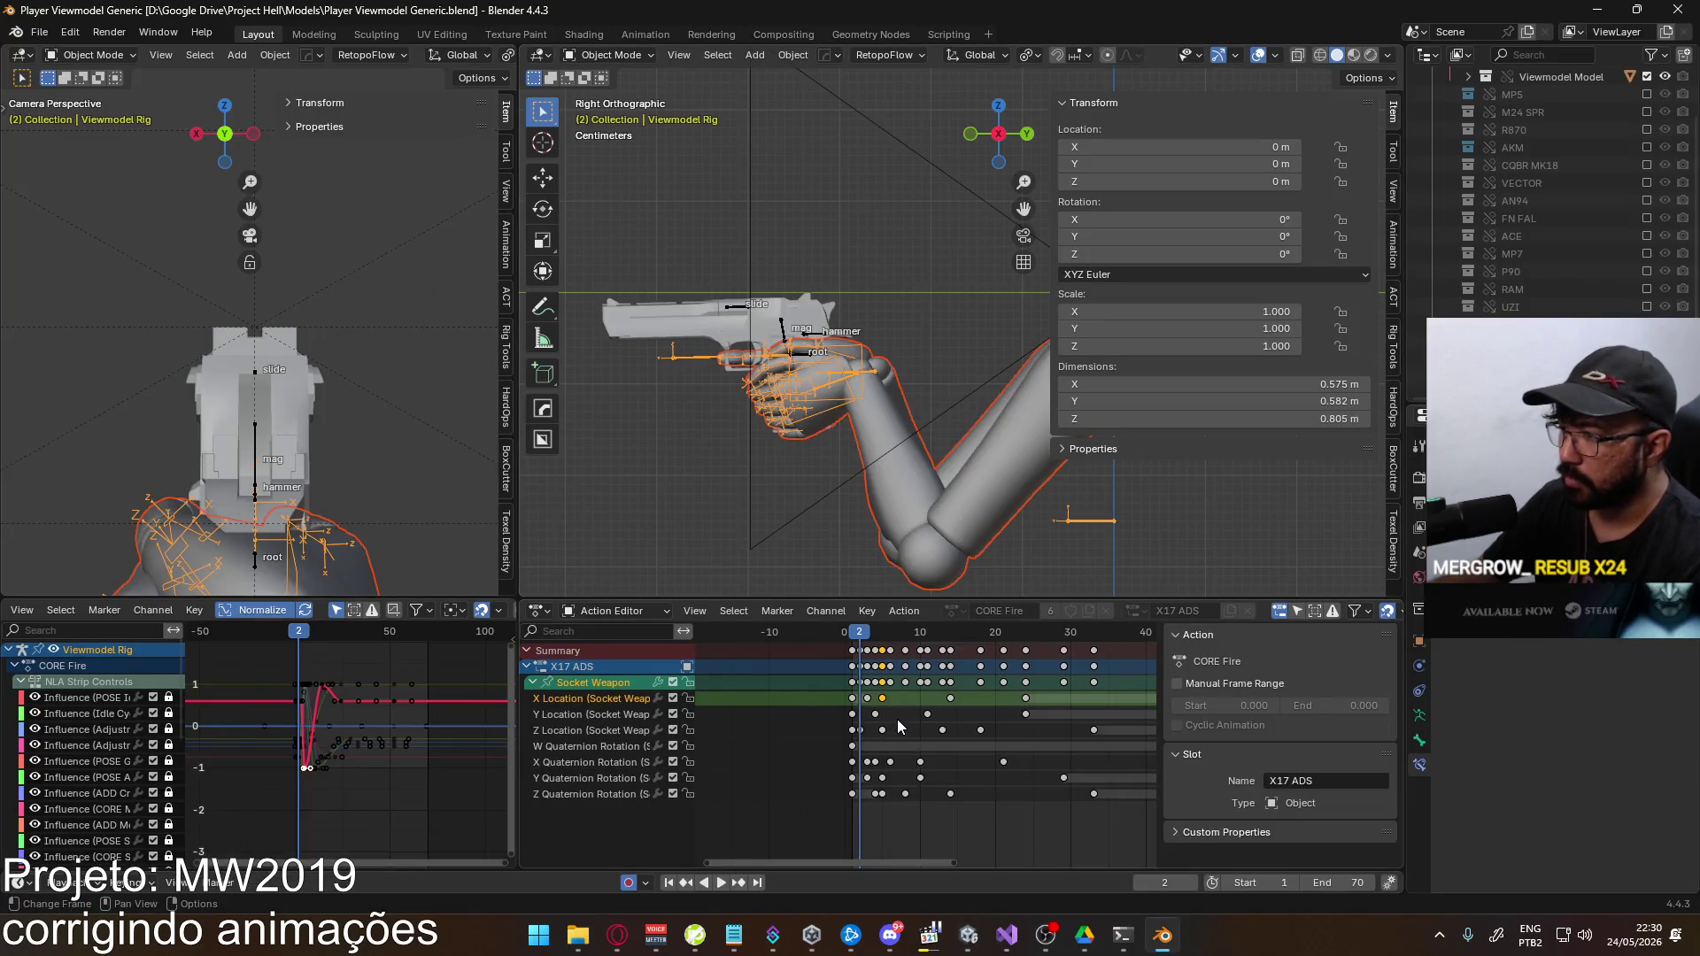
# Raise the Socket Weapon strip-influence keys to 1 in the Graph Editor
pyautogui.moveTo(873, 637); pyautogui.dragTo(950, 613)
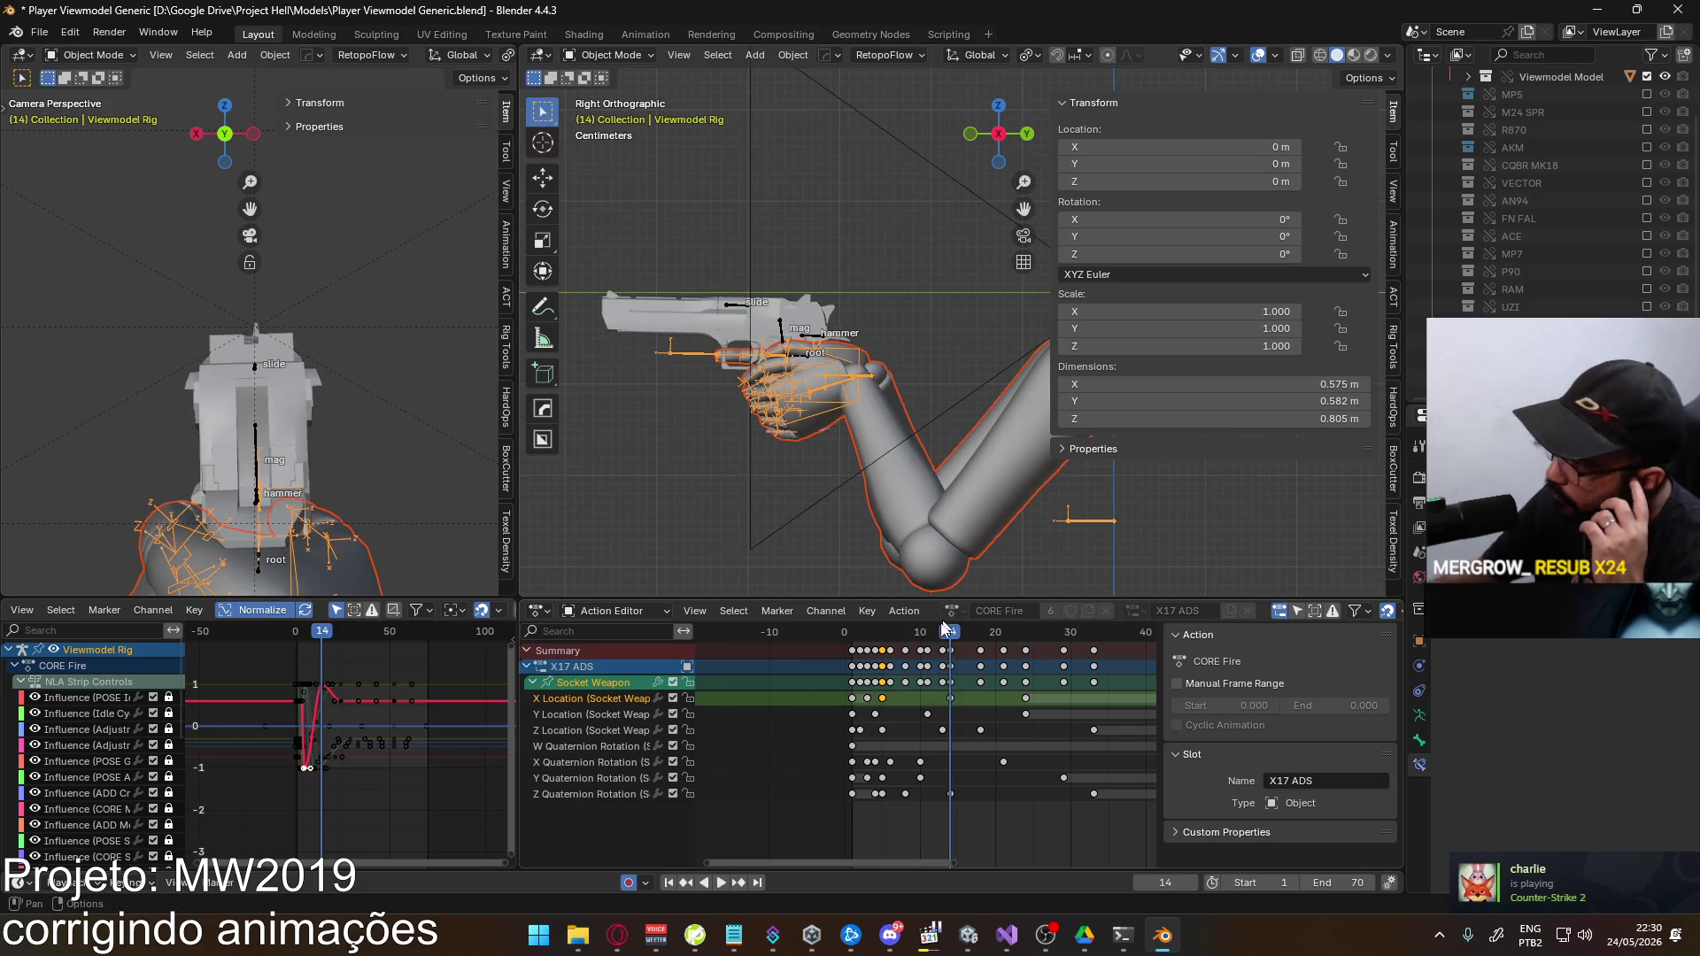
pyautogui.click(952, 700)
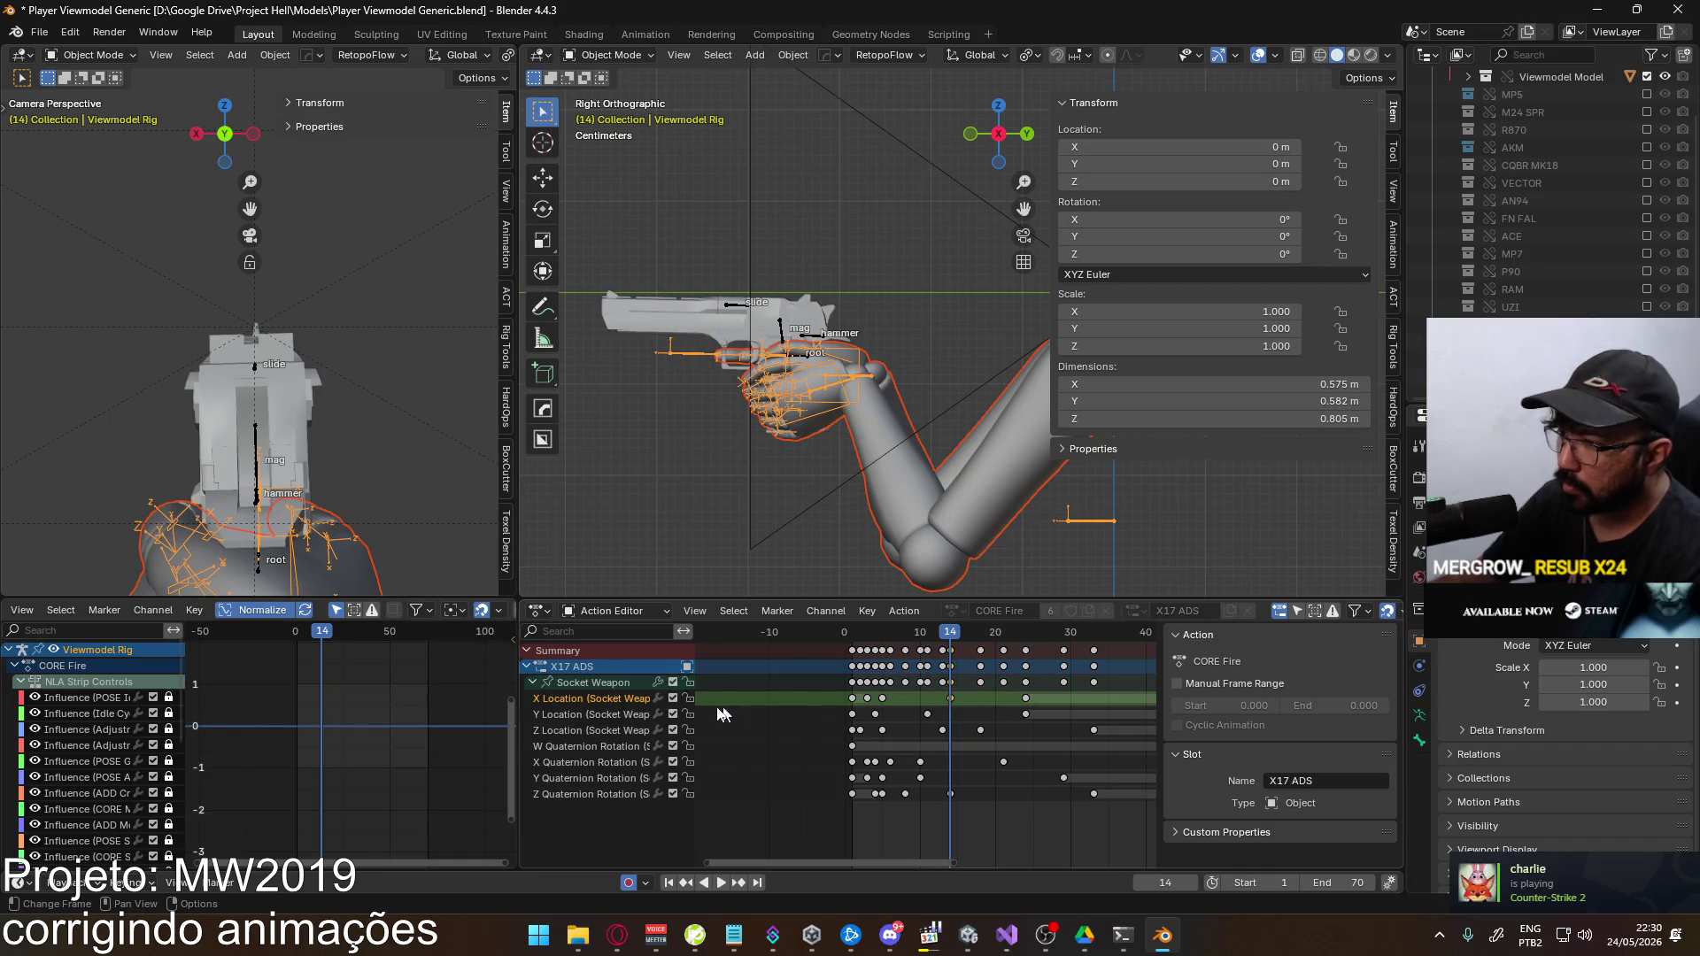
pyautogui.click(611, 685)
pyautogui.scroll(2, 327, 672)
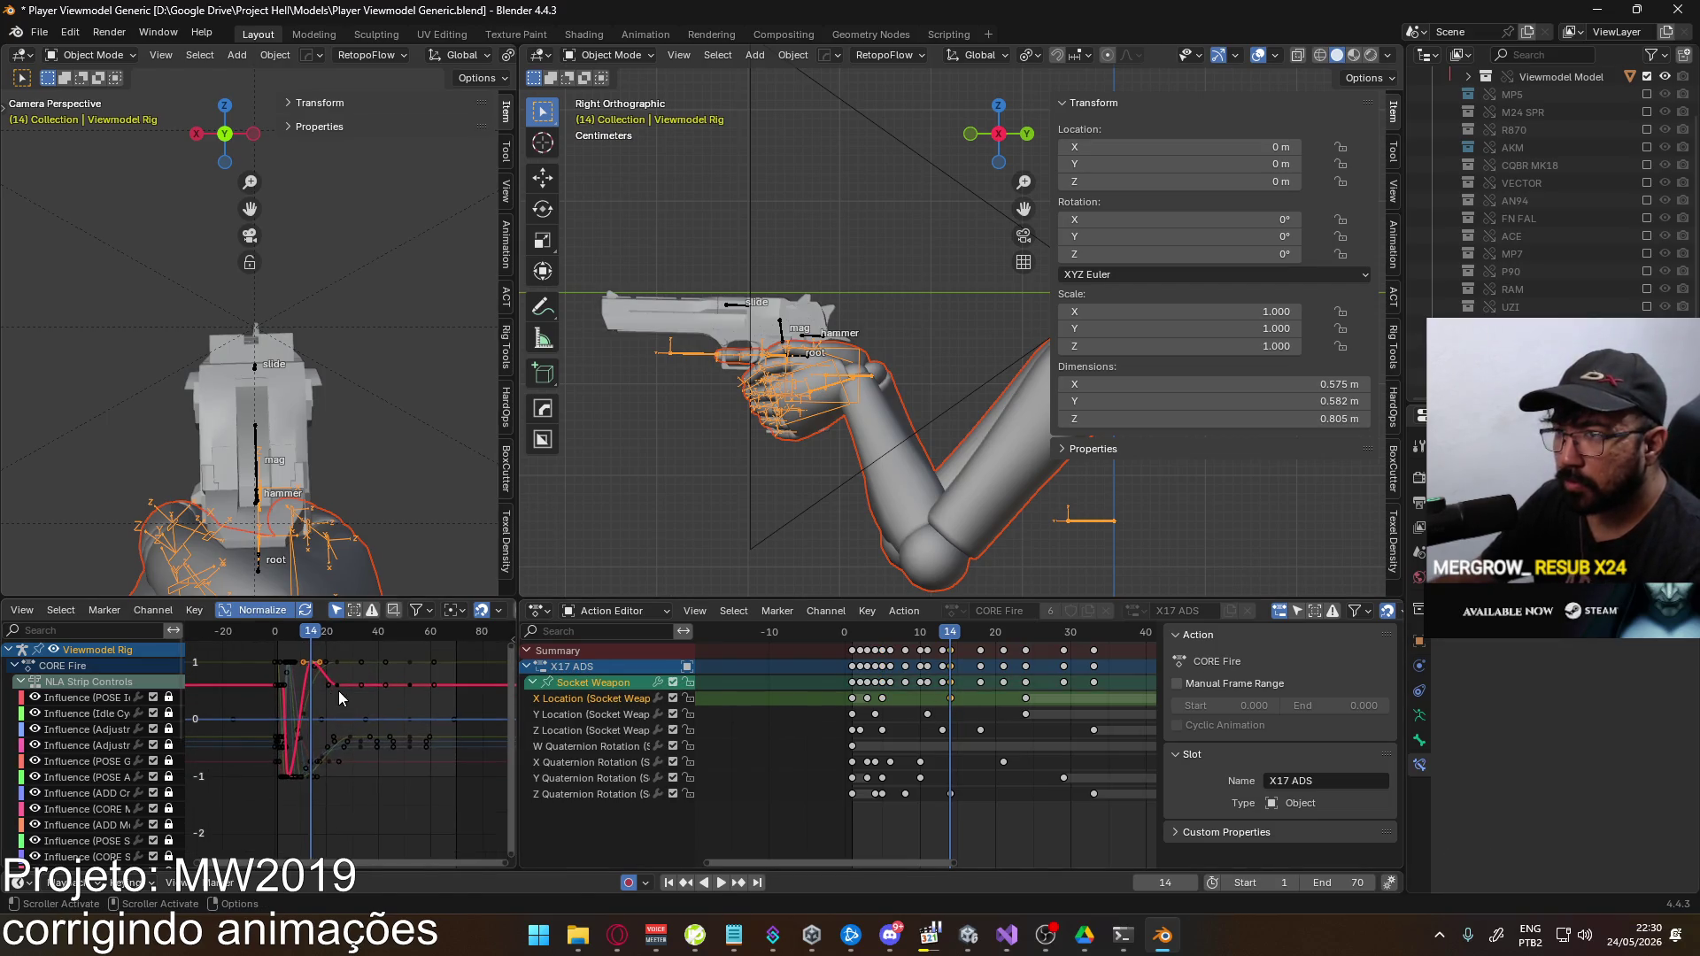
pyautogui.press('g')
pyautogui.press('y')
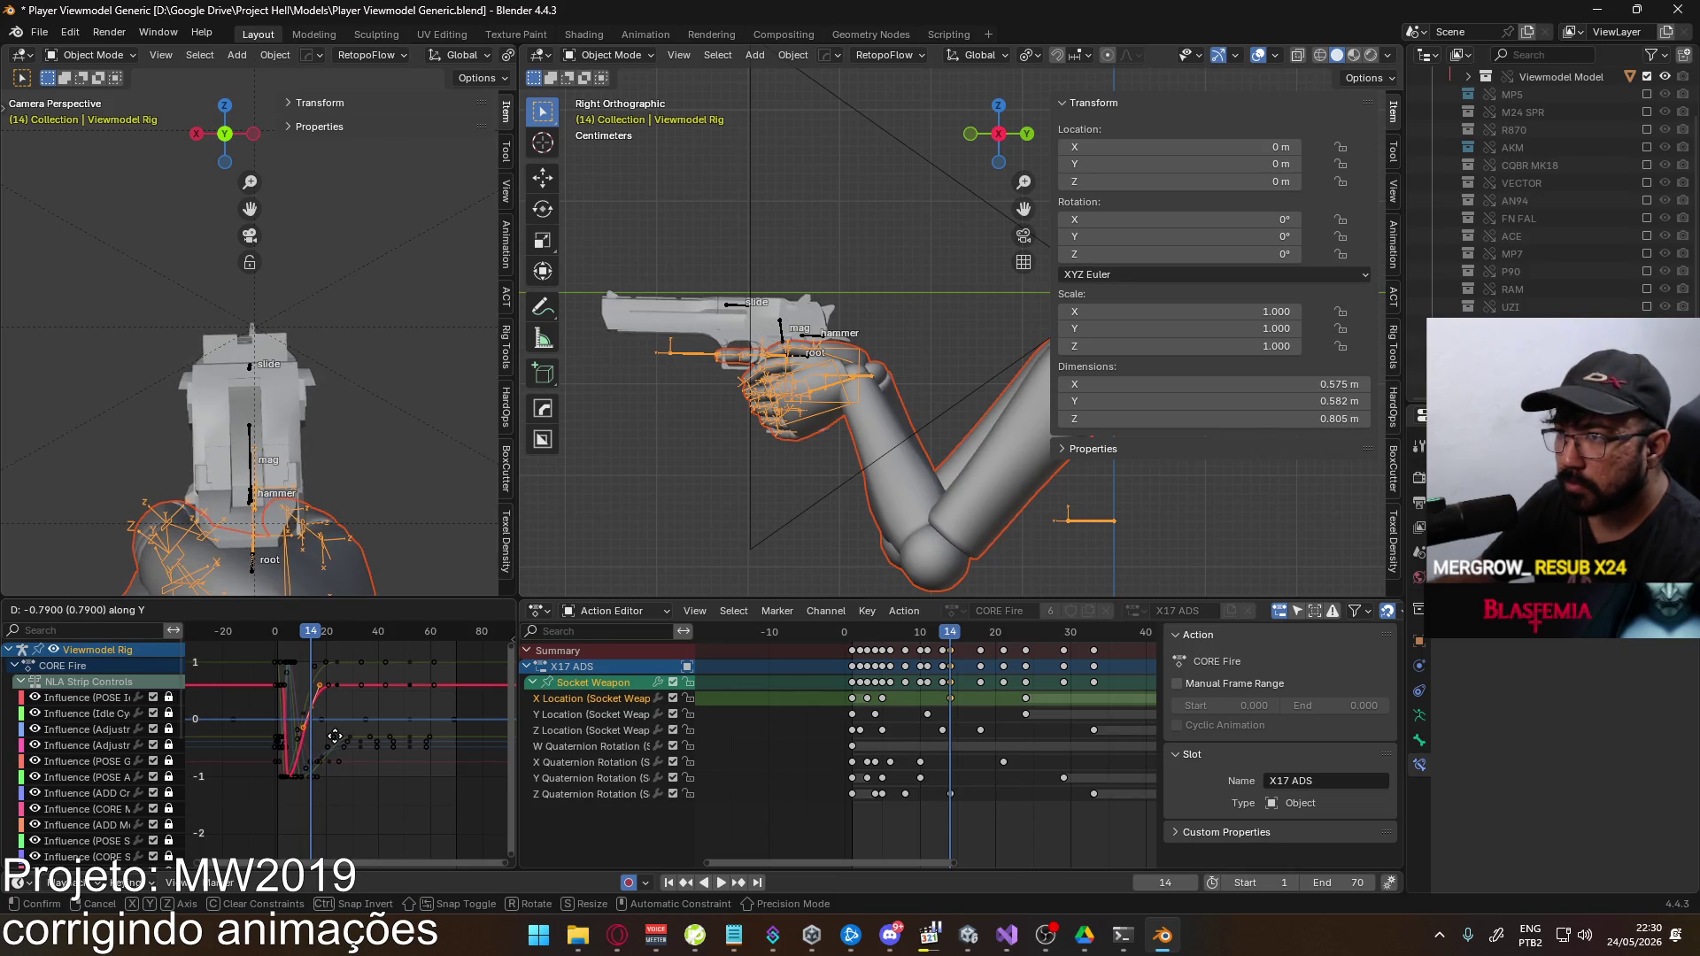
pyautogui.click(390, 682)
# Save Player Viewmodel Generic.blend and re-export the fire animation as FBX
pyautogui.hotkey('ctrl', 's')
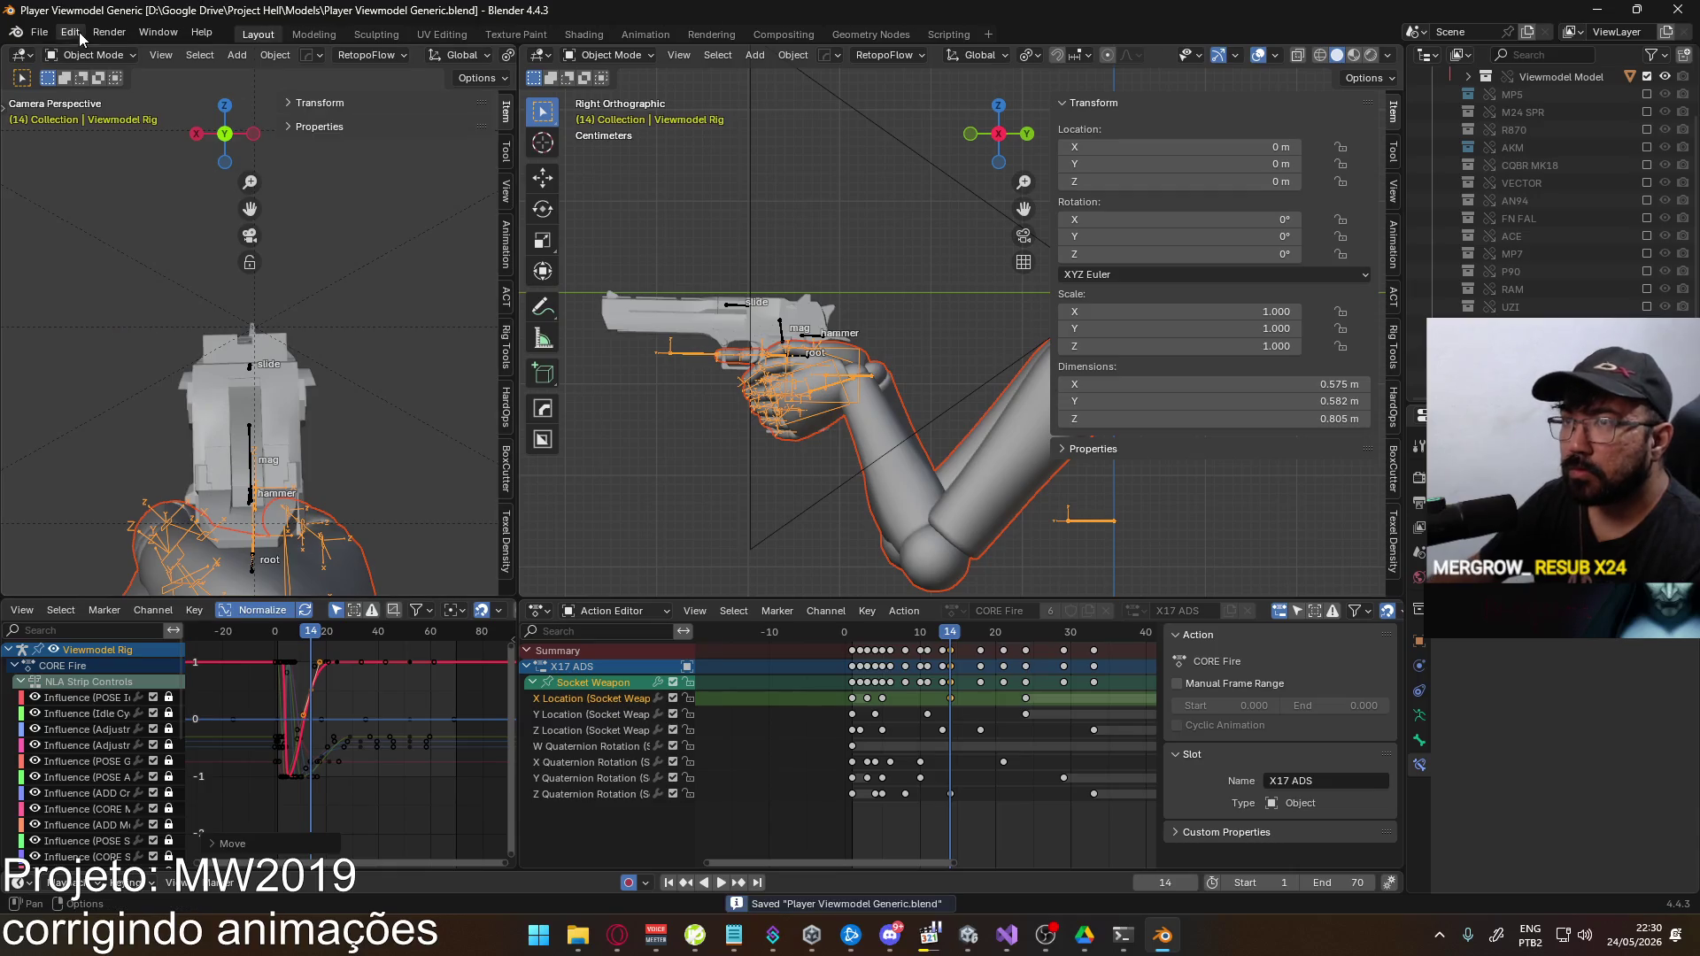
pyautogui.click(39, 31)
pyautogui.moveTo(140, 301)
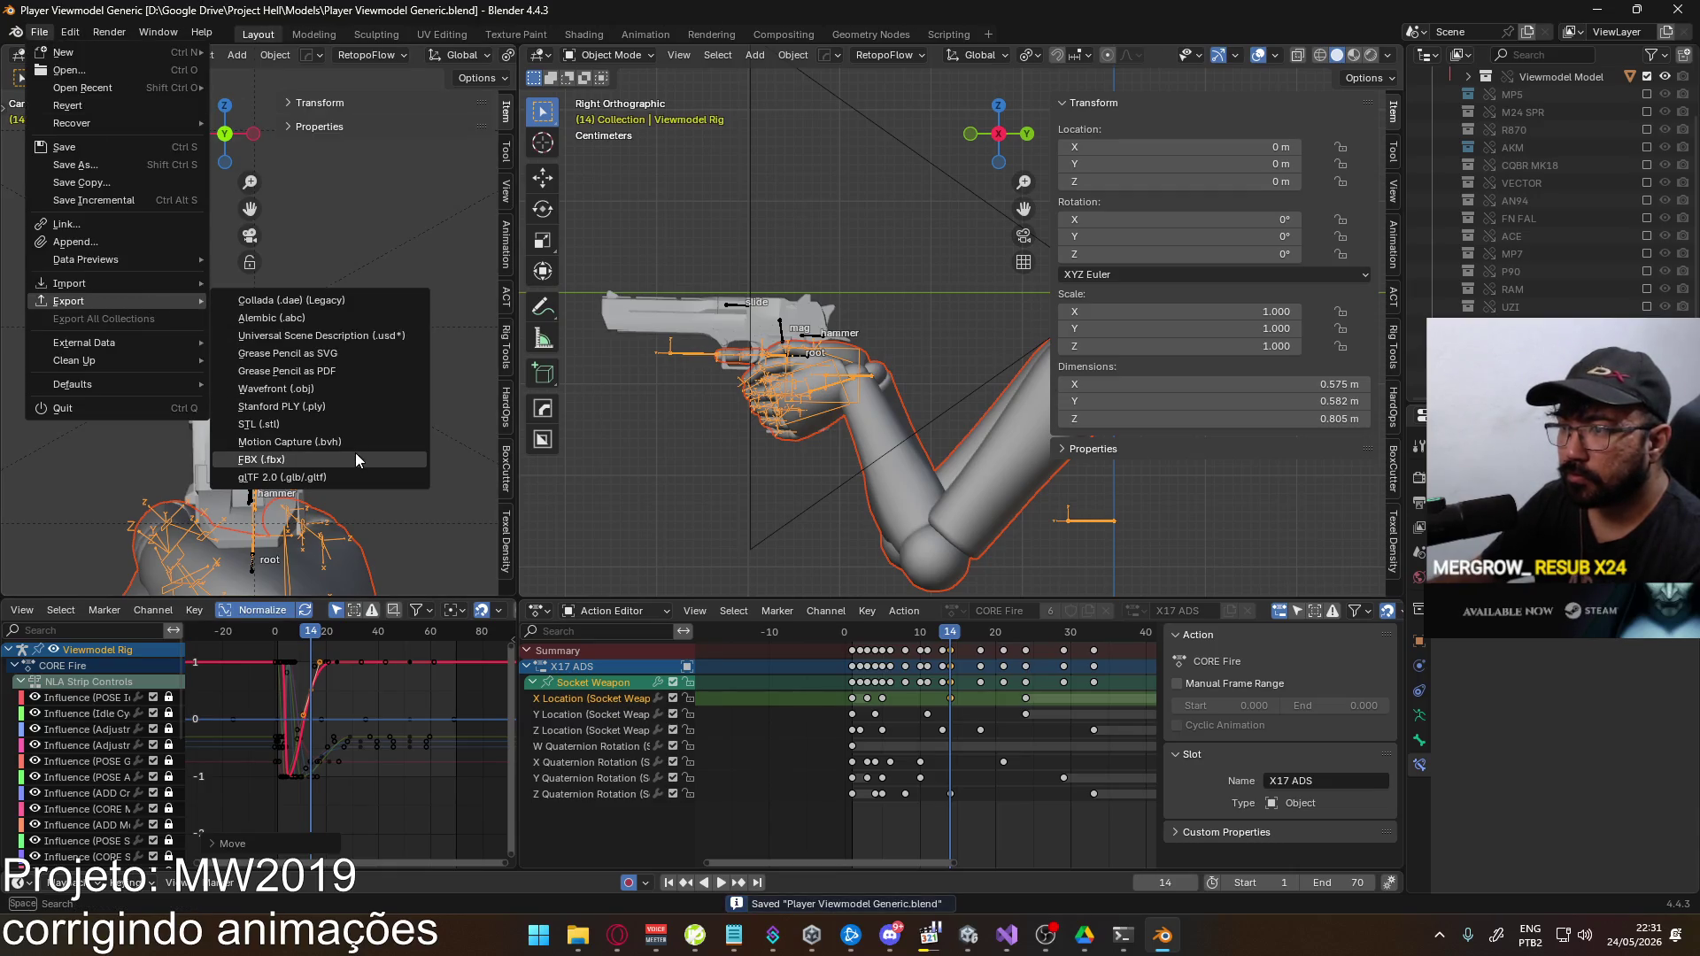
pyautogui.click(354, 457)
pyautogui.press('Escape')
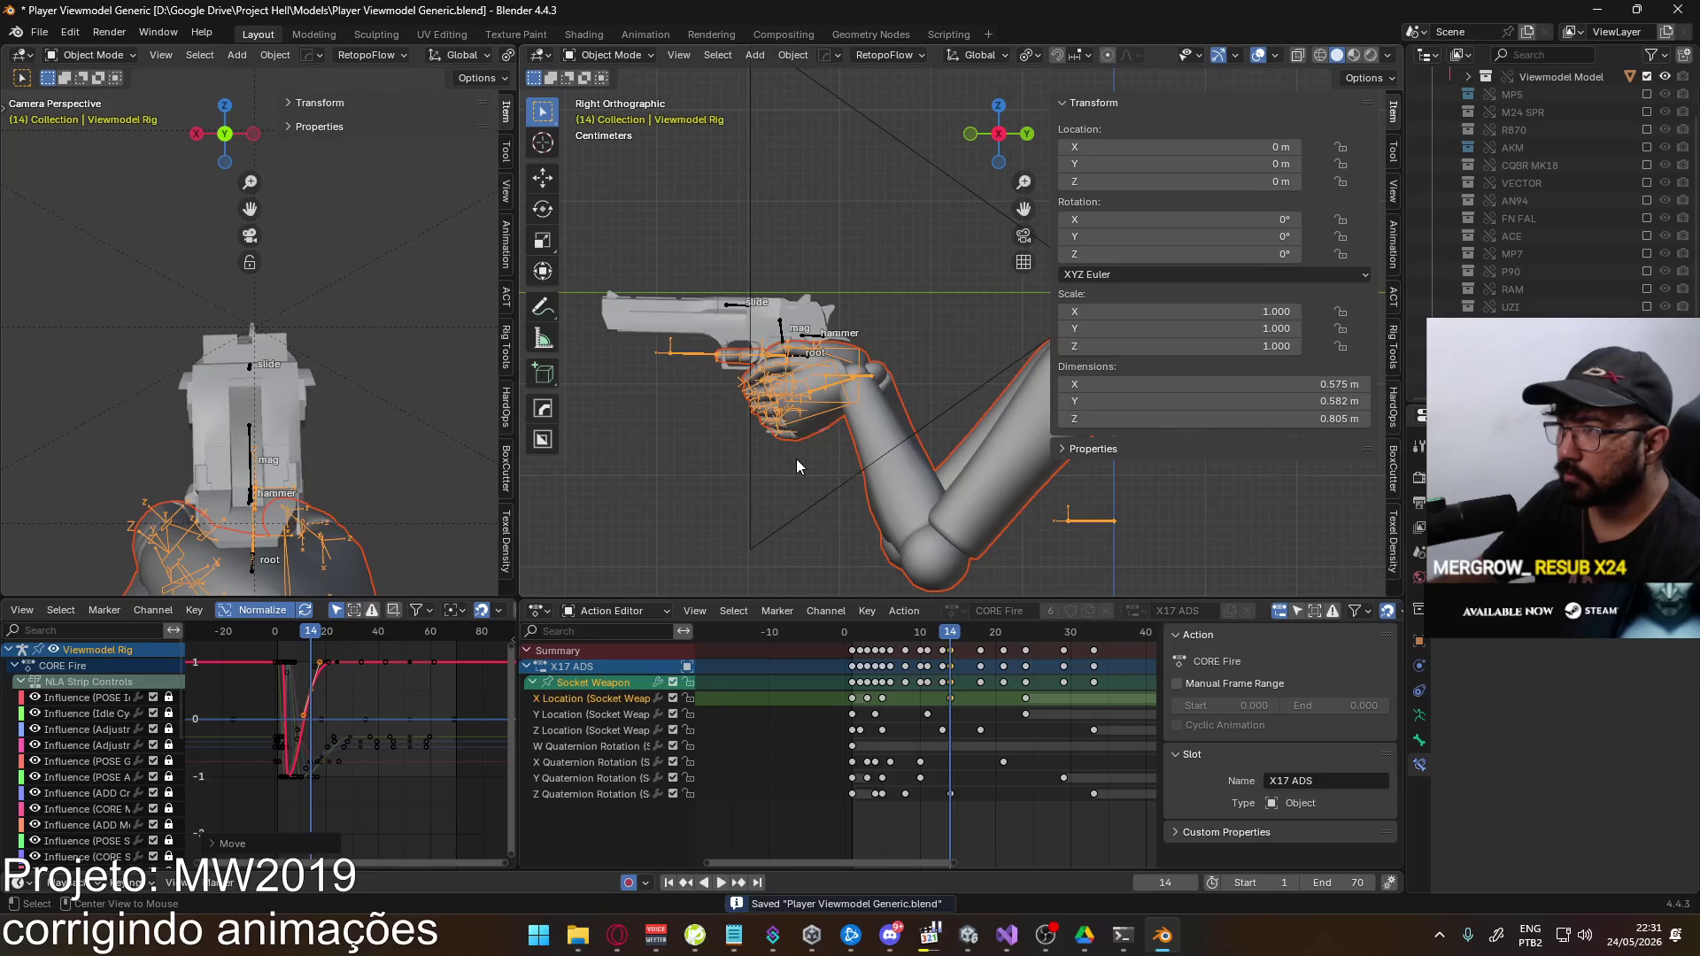
# Re-equip the Eagle in Unity, walk forward and fire, leaving 2 rounds
pyautogui.hotkey('alt', 'Tab')
pyautogui.press('2')
pyautogui.press('4')
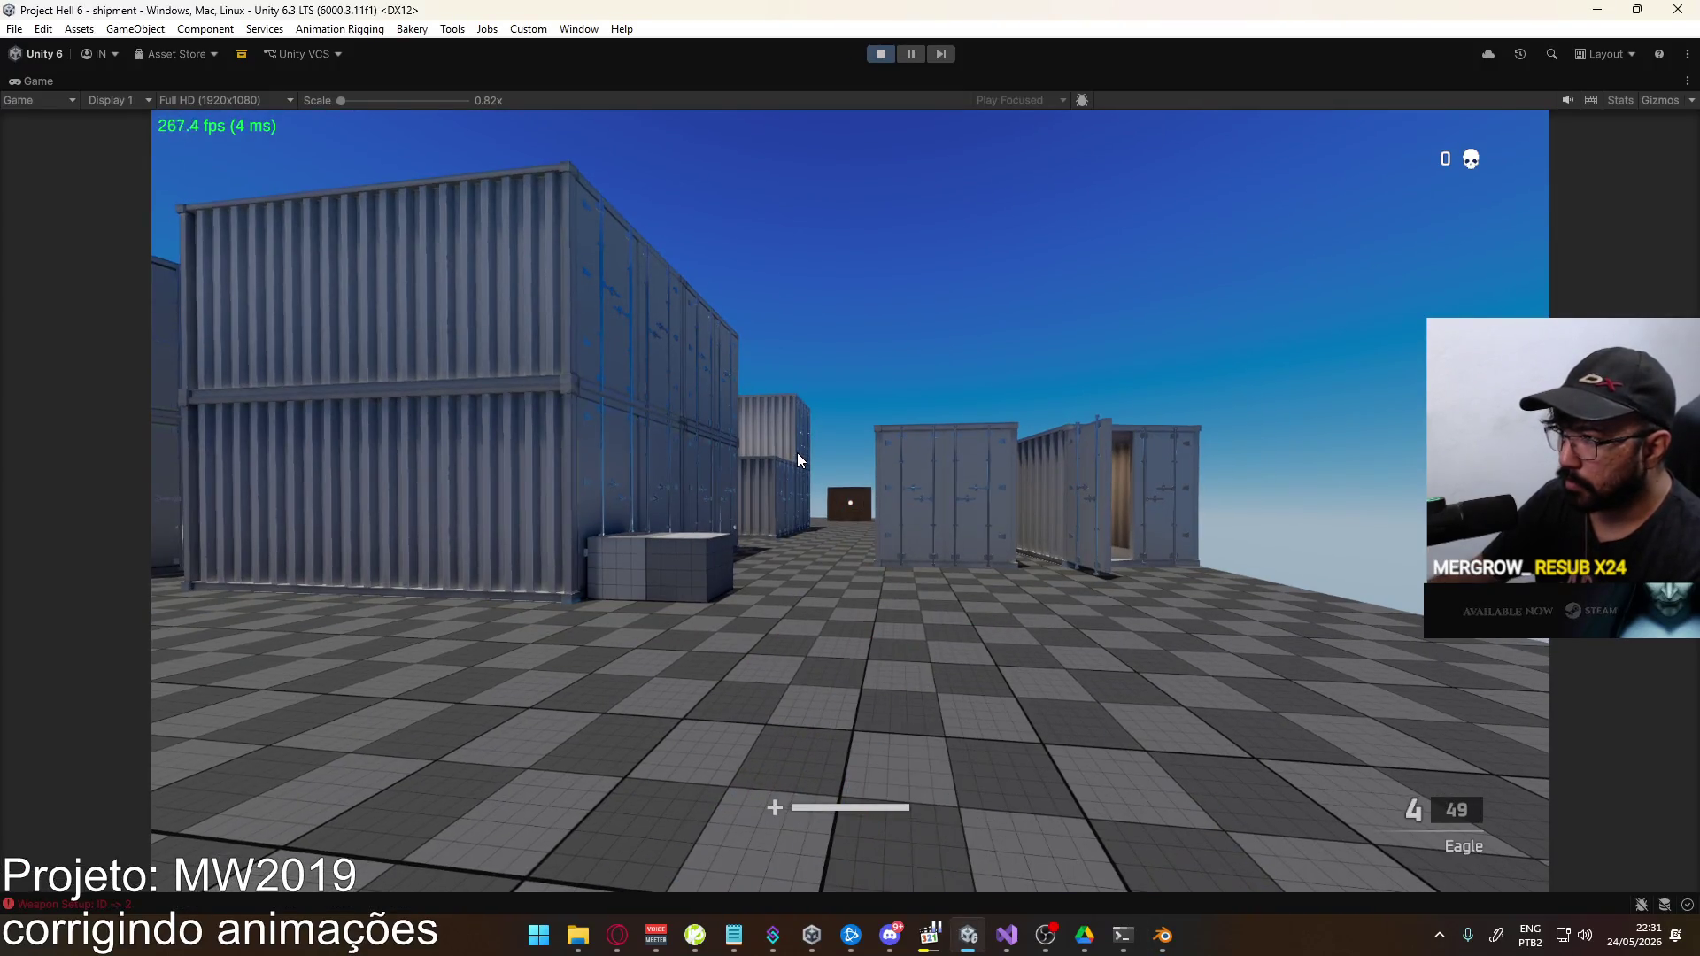
pyautogui.press('w')
pyautogui.click(850, 501)
pyautogui.click(850, 501)
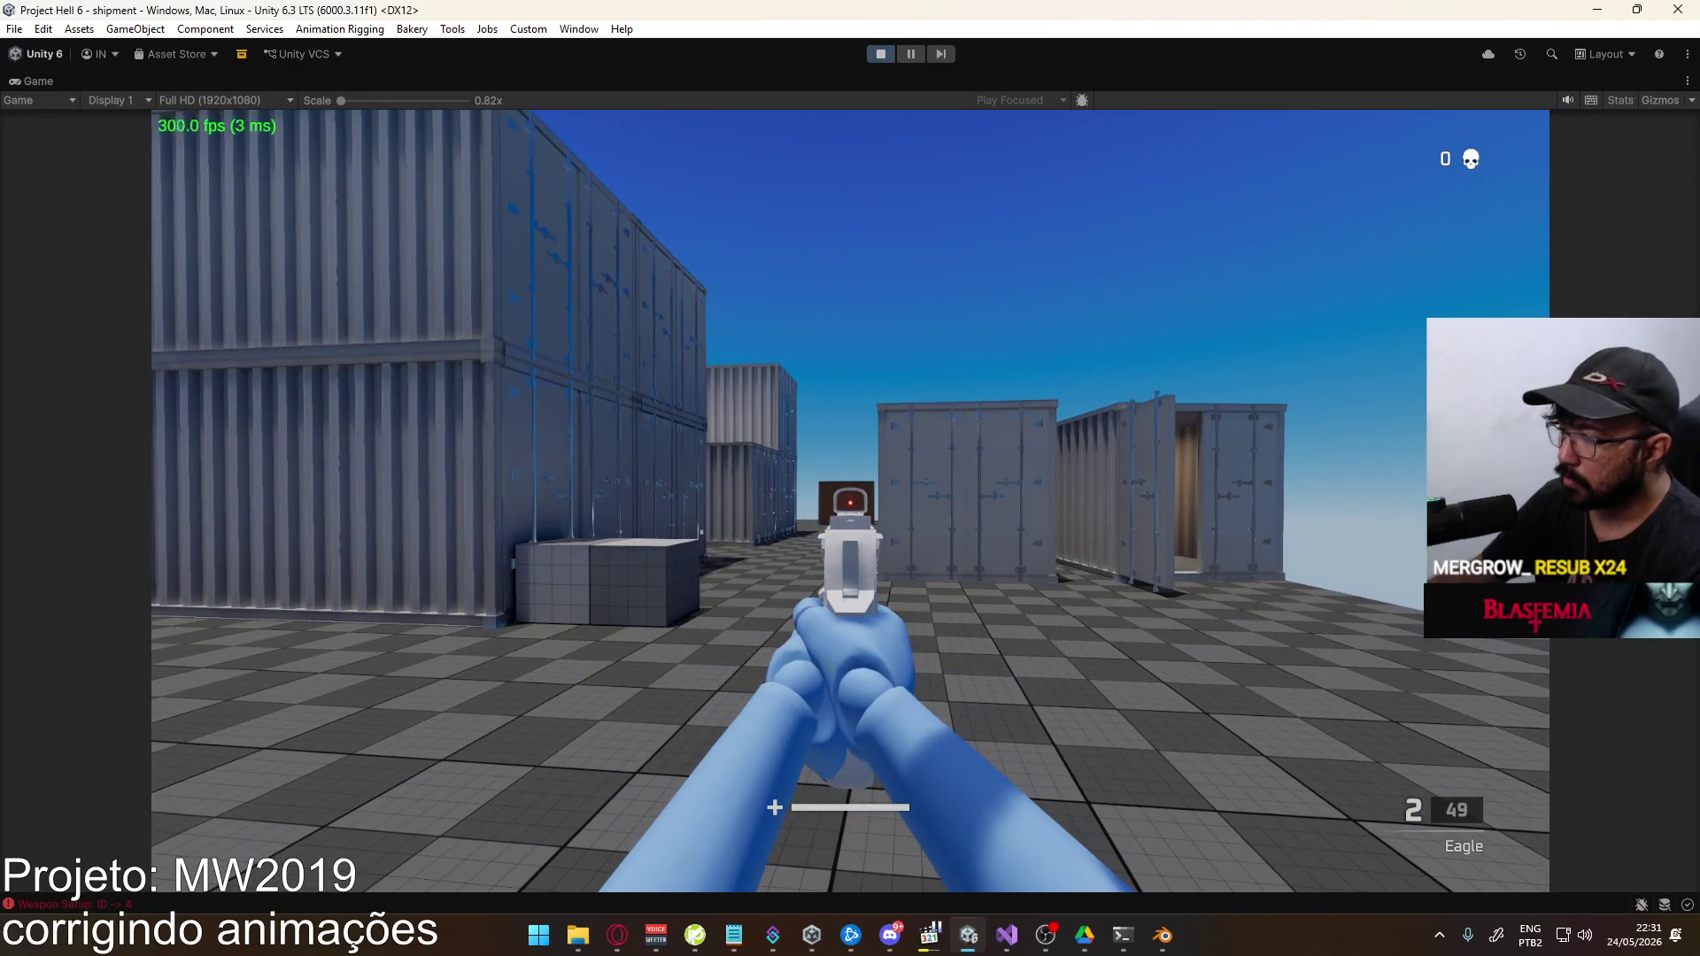
pyautogui.hotkey('alt', 'Tab')
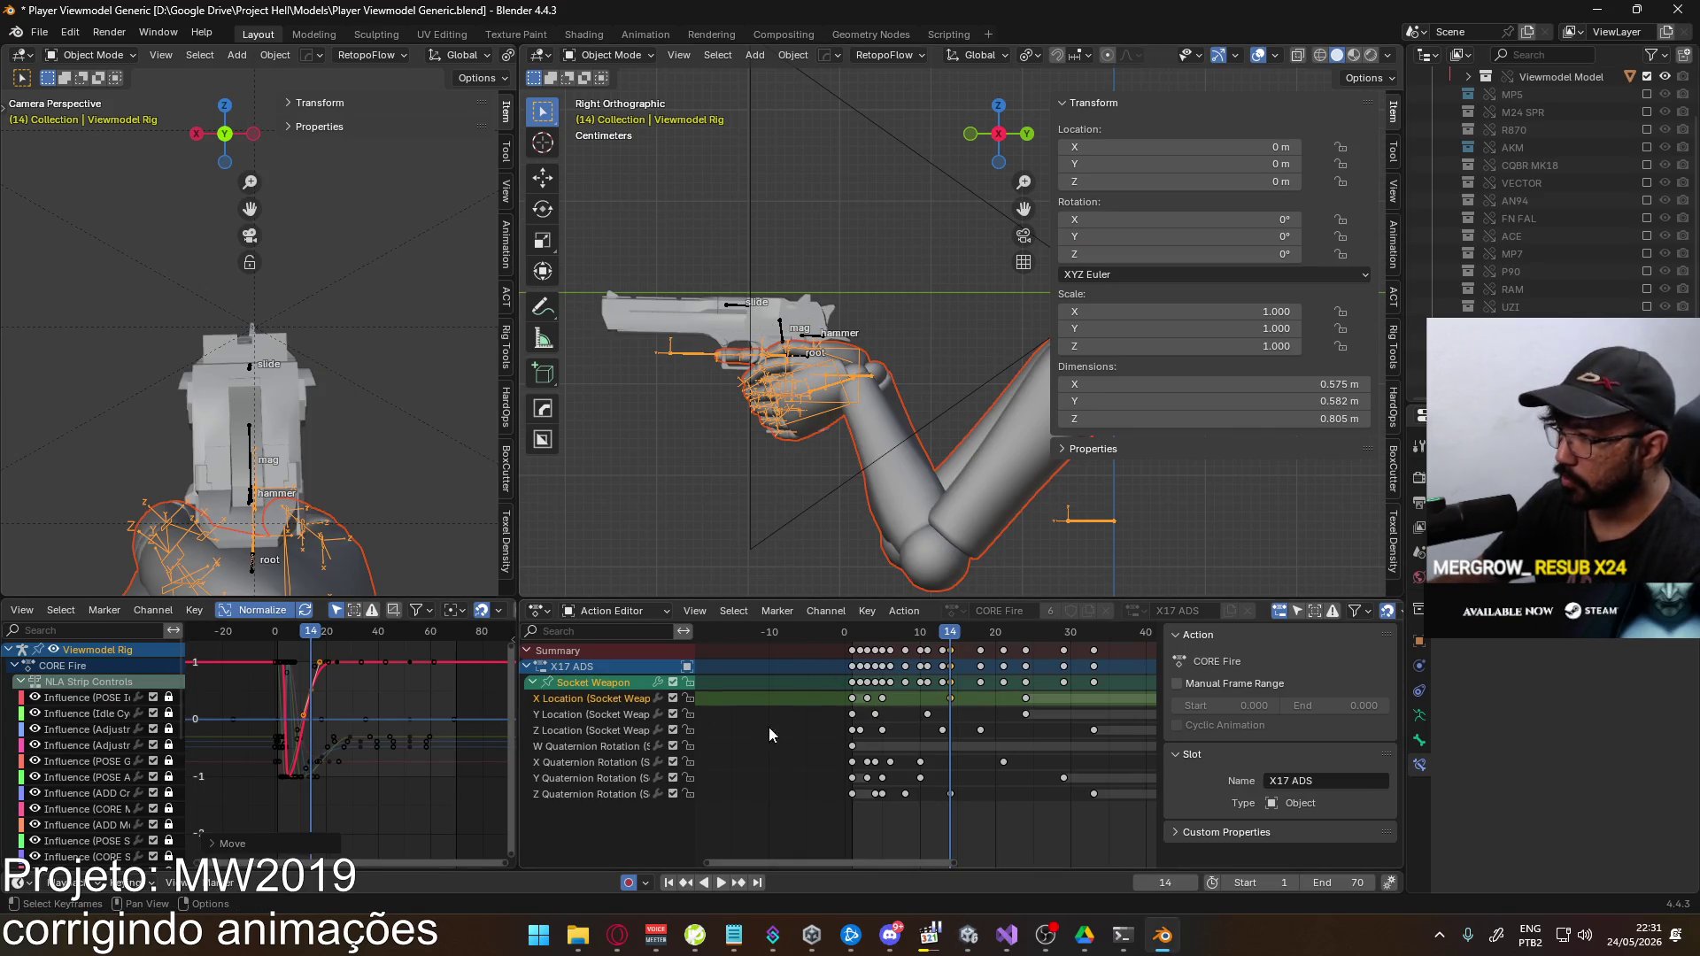
# Nudge the strip-influence keys to new positions in the Graph Editor
pyautogui.scroll(-3, 423, 747)
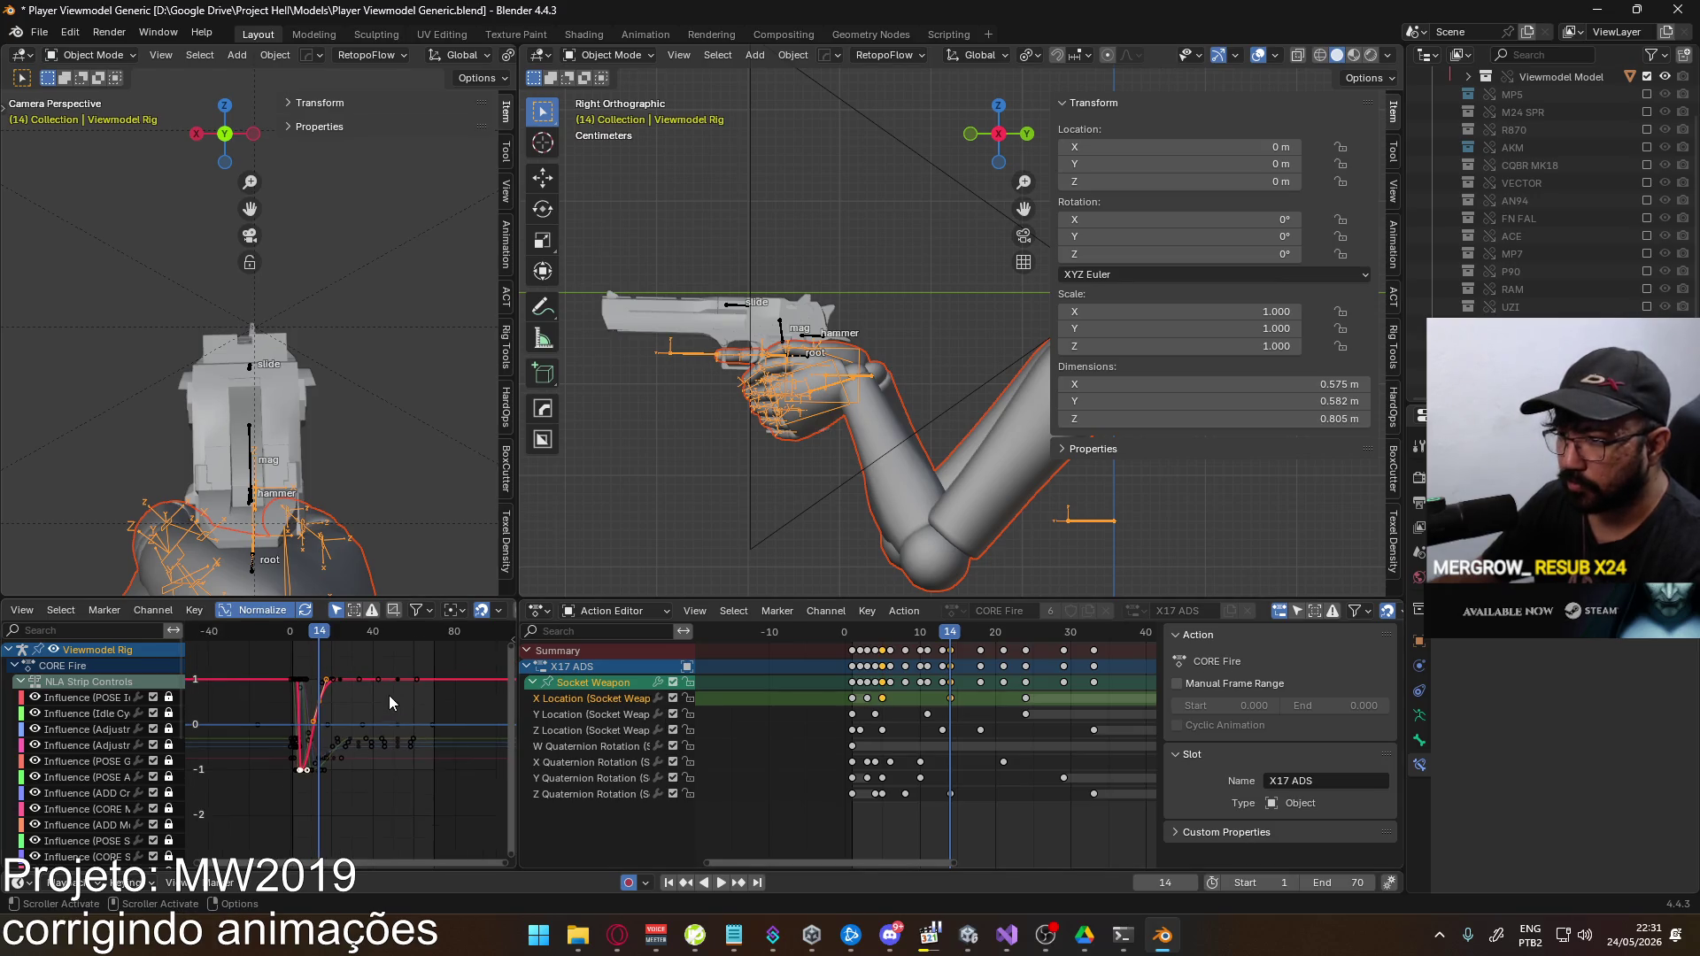
pyautogui.press('g')
pyautogui.click(401, 745)
pyautogui.scroll(-3, 401, 745)
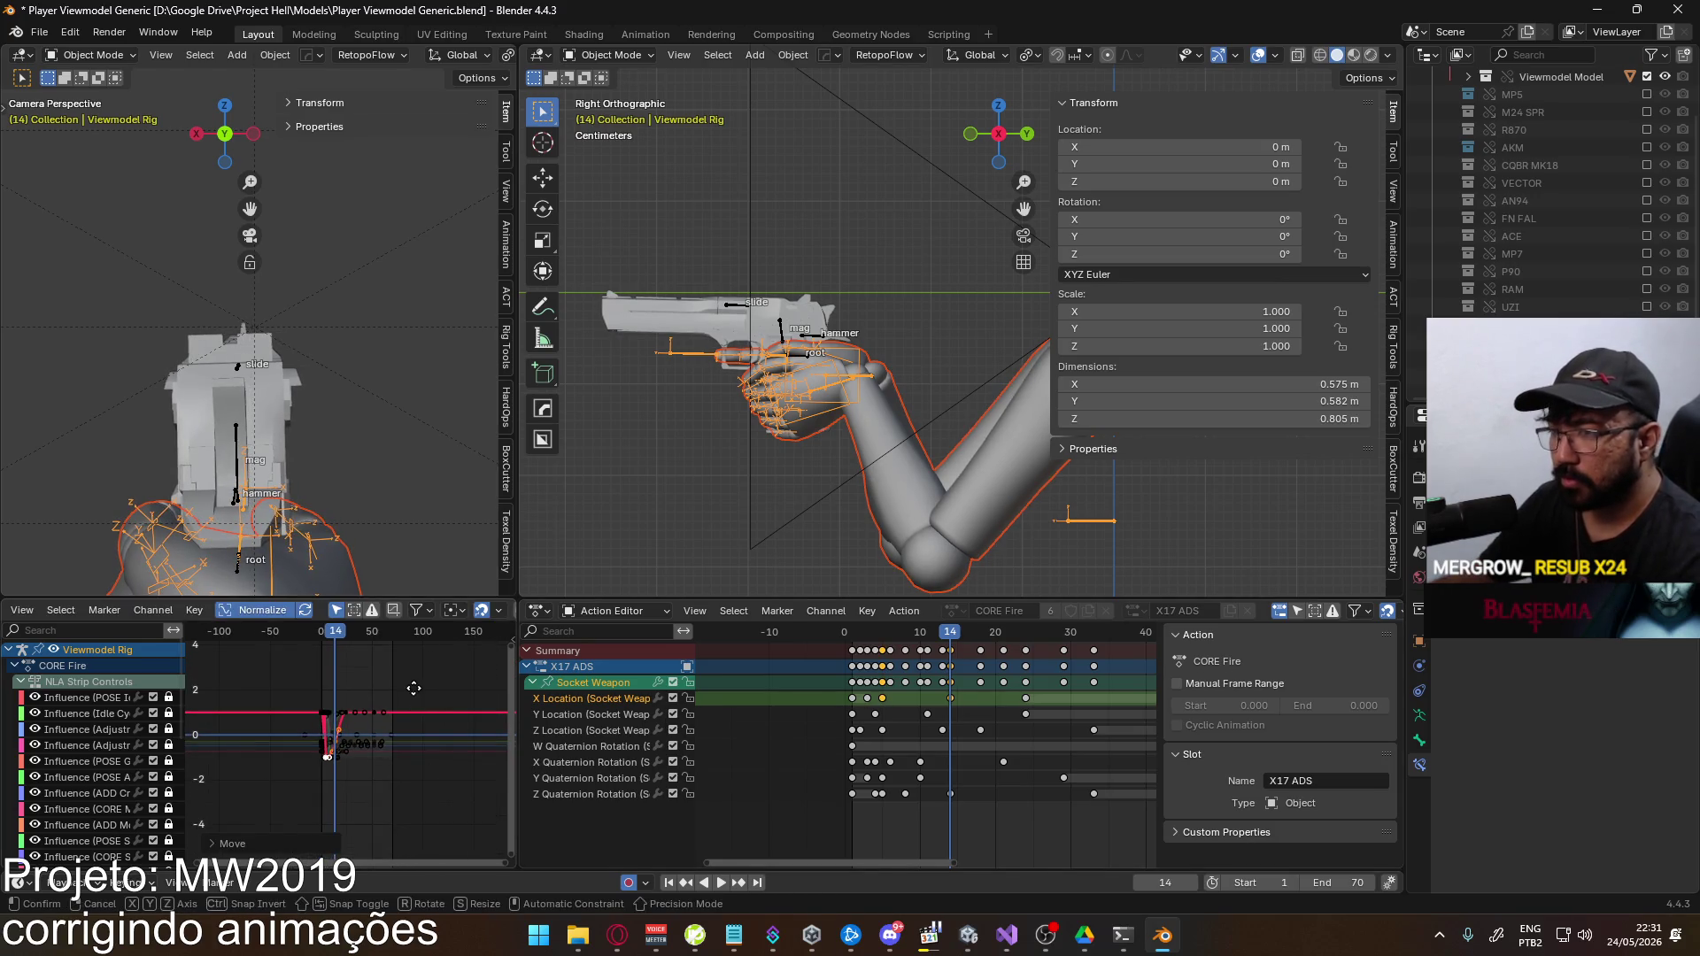
# Save the blend file and overwrite Viewmodel@EAGLE Fire ADS Single.fbx with a new FBX export
pyautogui.hotkey('ctrl', 's')
pyautogui.click(40, 32)
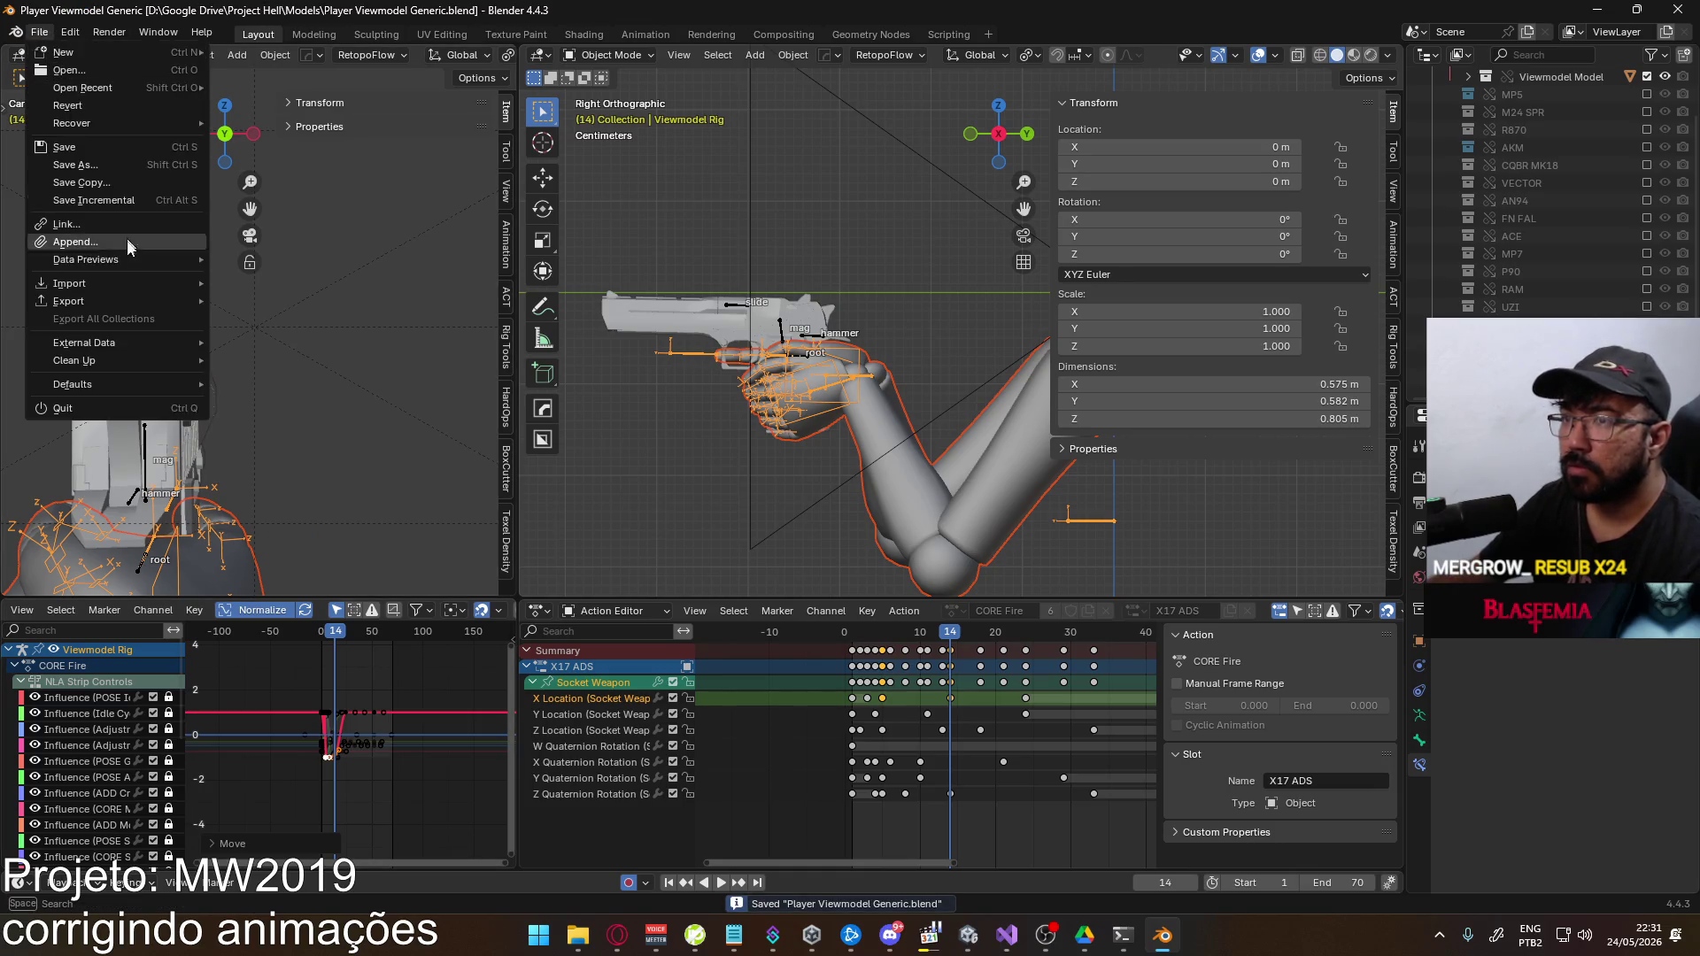
pyautogui.moveTo(131, 301)
pyautogui.click(401, 459)
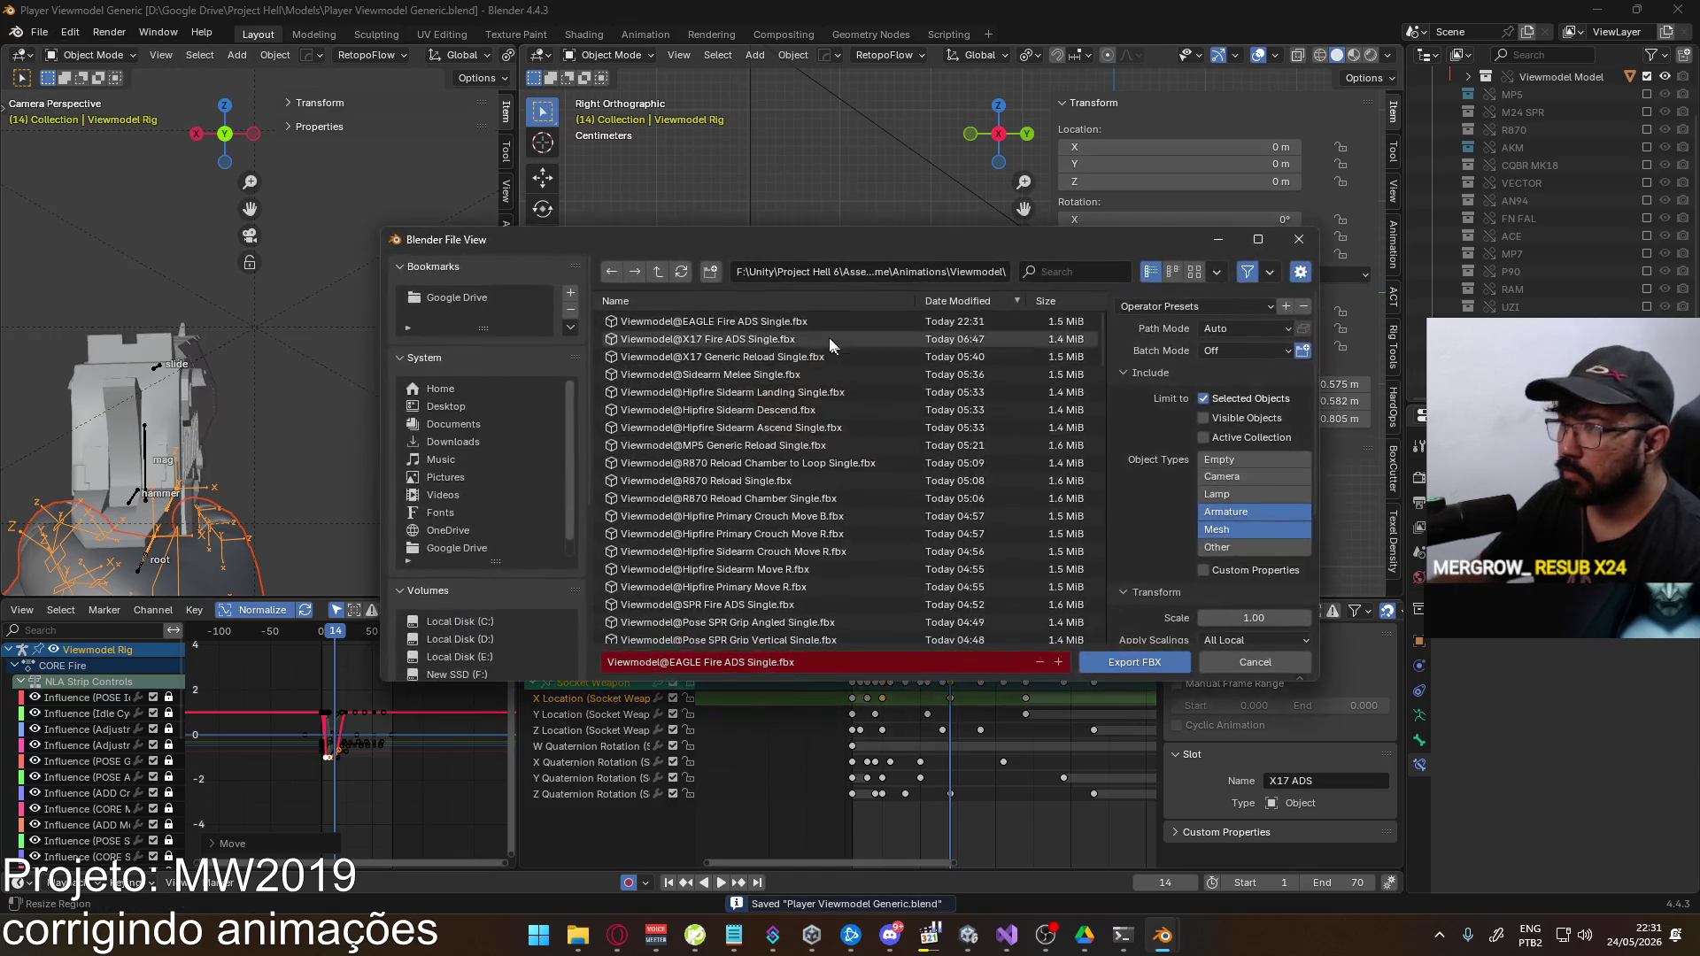
pyautogui.hotkey('alt', 'Tab')
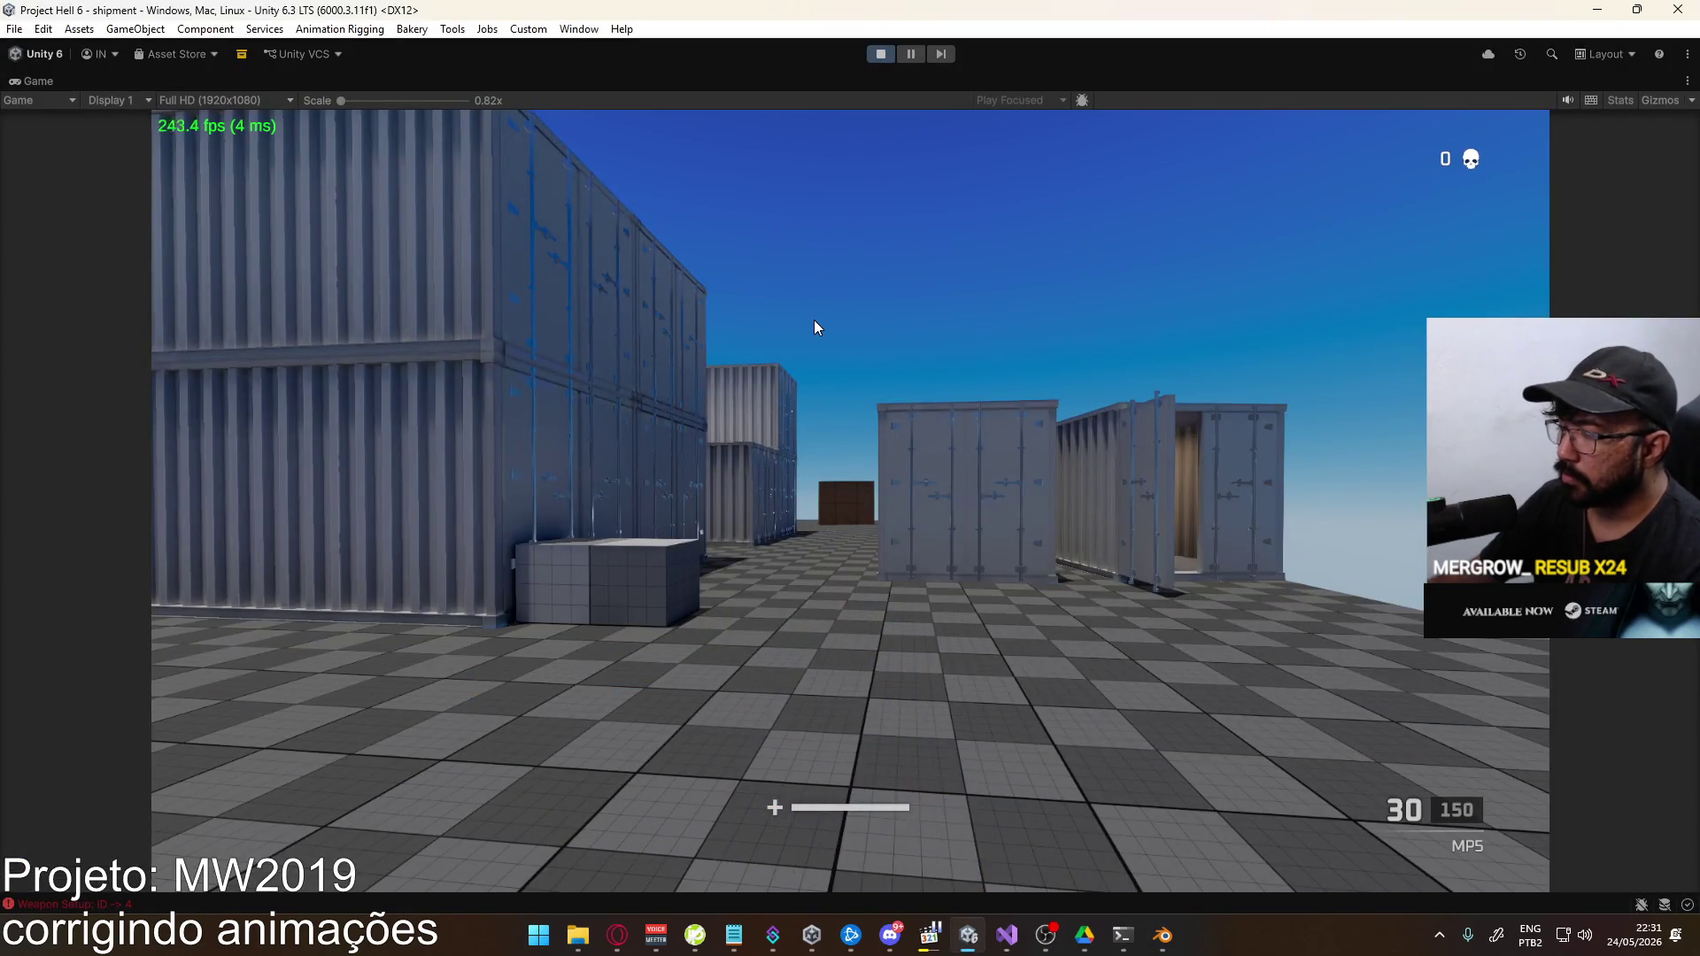
# Equip the Eagle pistol in Unity and fire a test shot
pyautogui.press('4')
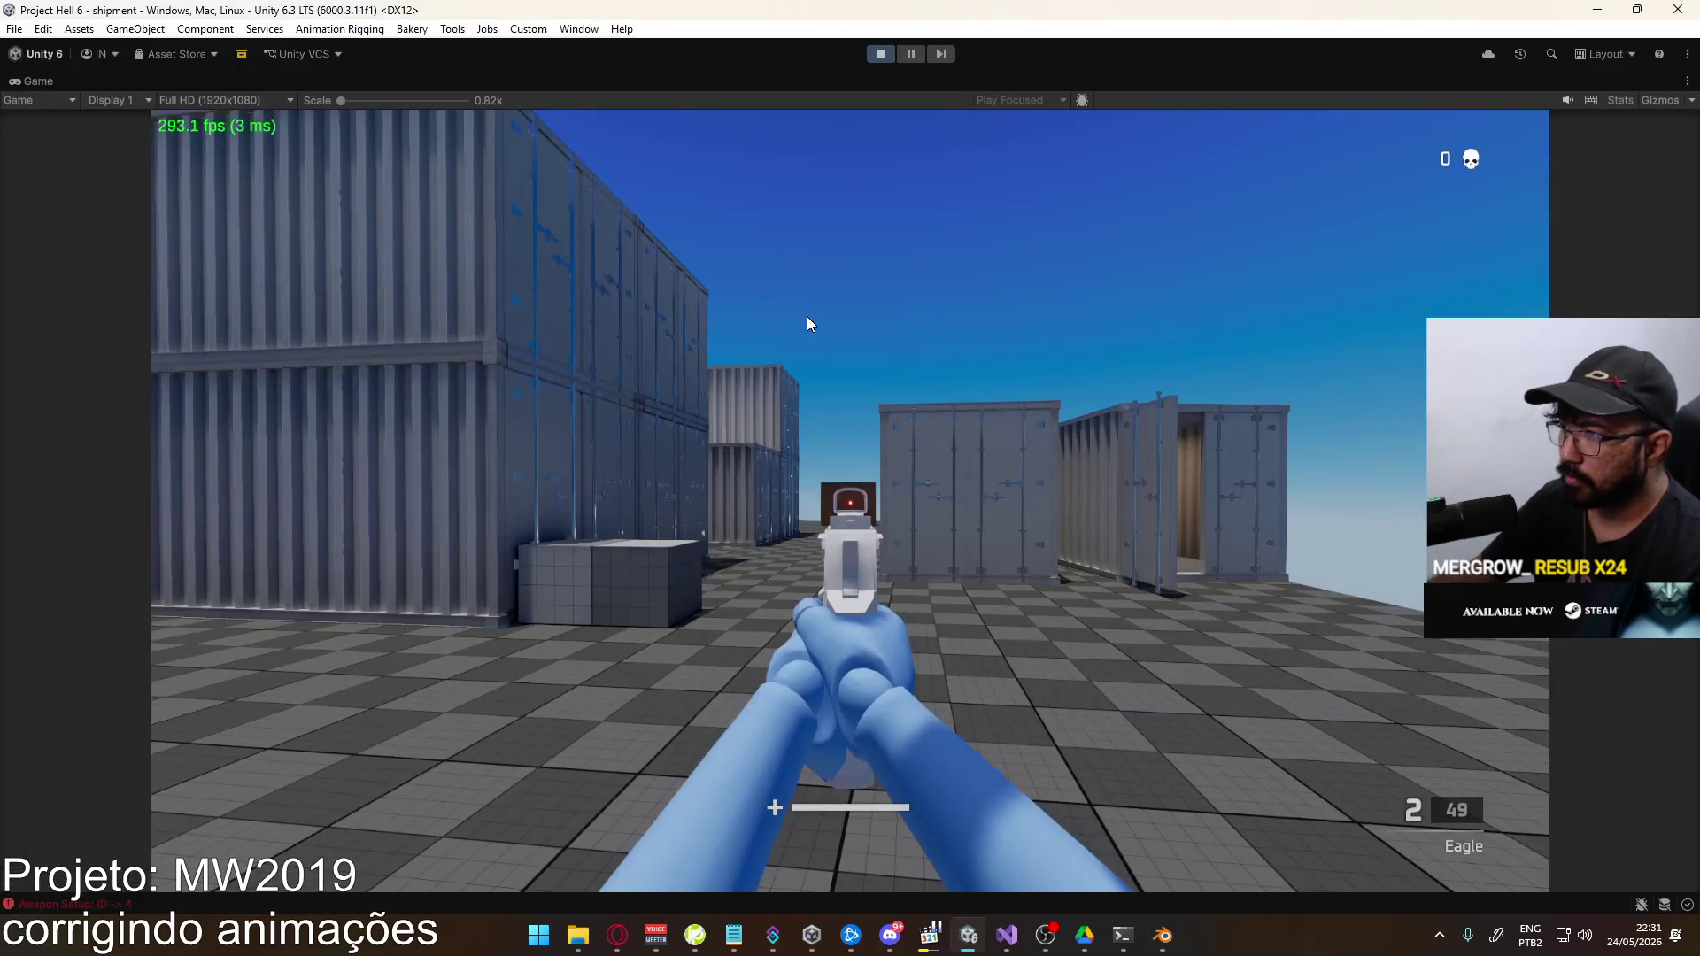
pyautogui.click(807, 323)
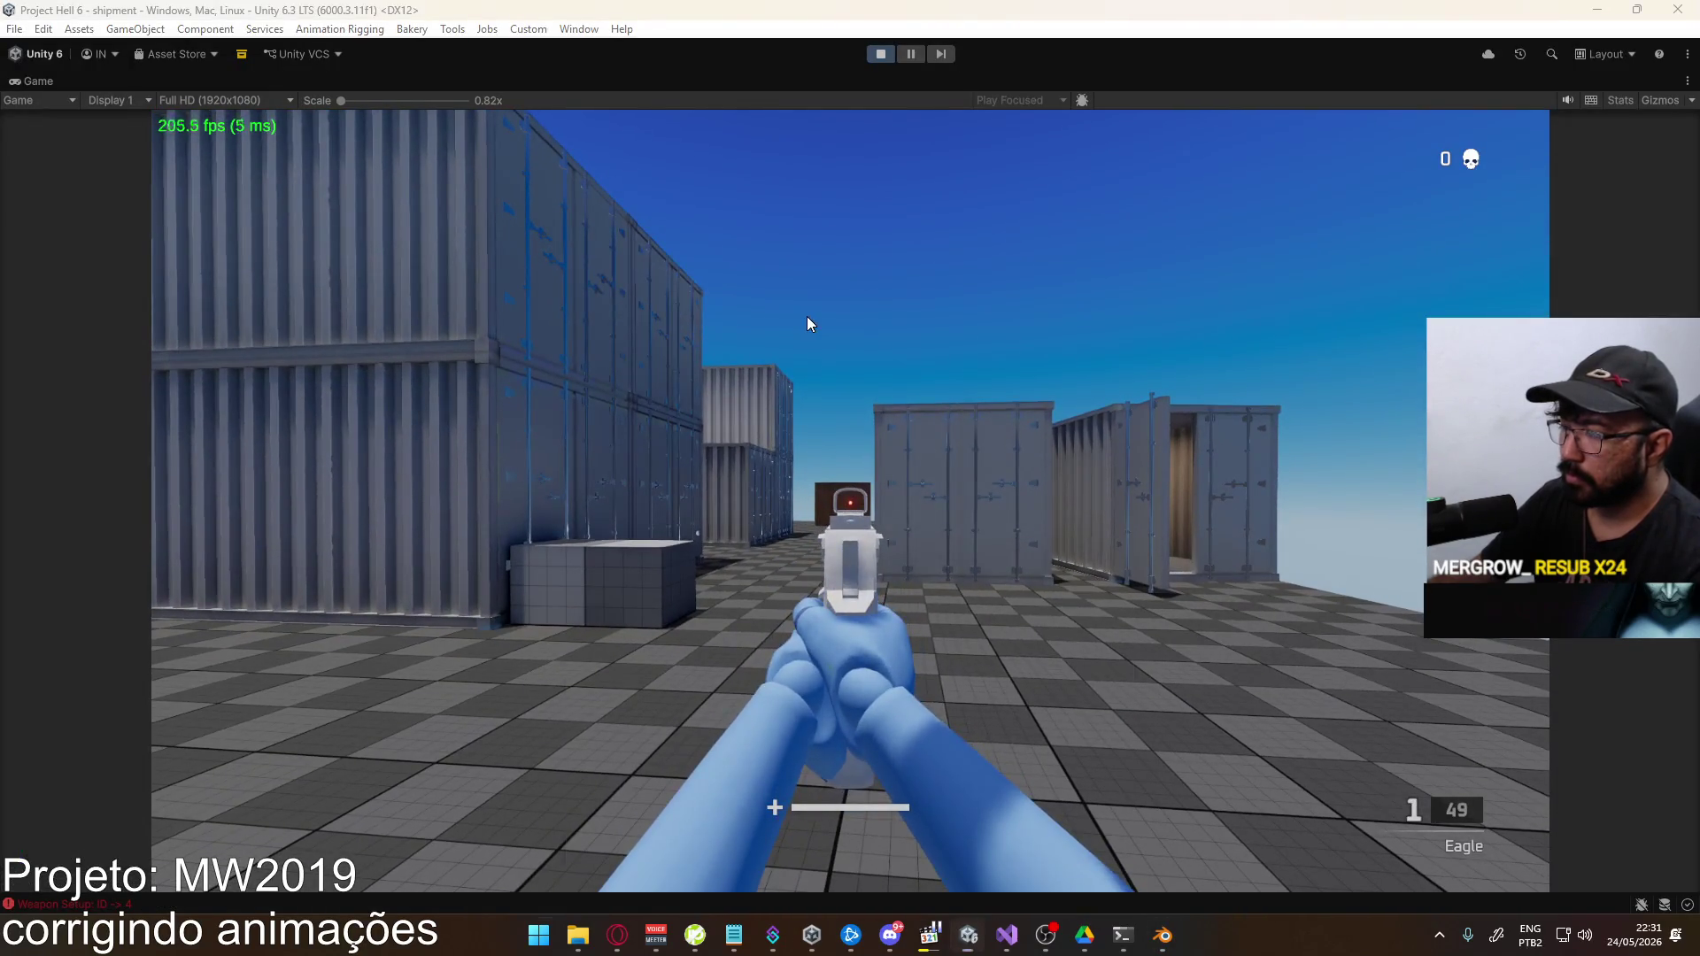
pyautogui.hotkey('alt', 'Tab')
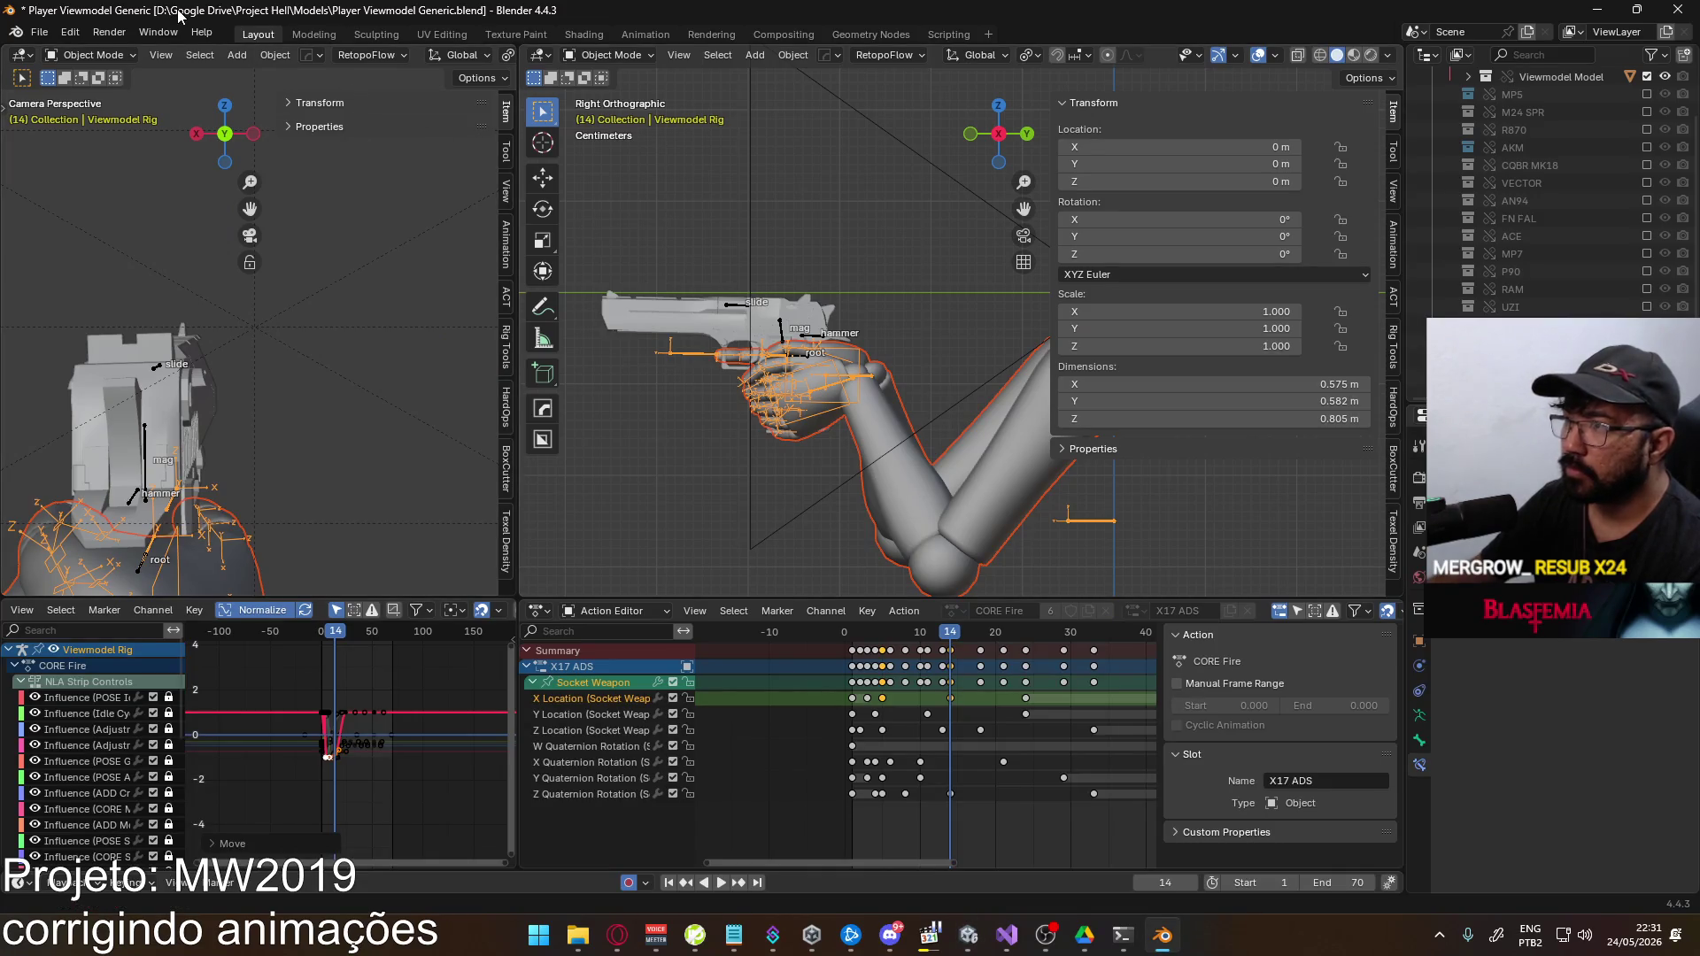
# Overwrite Viewmodel@EAGLE Fire ADS Single.fbx with a fresh FBX export
pyautogui.click(39, 32)
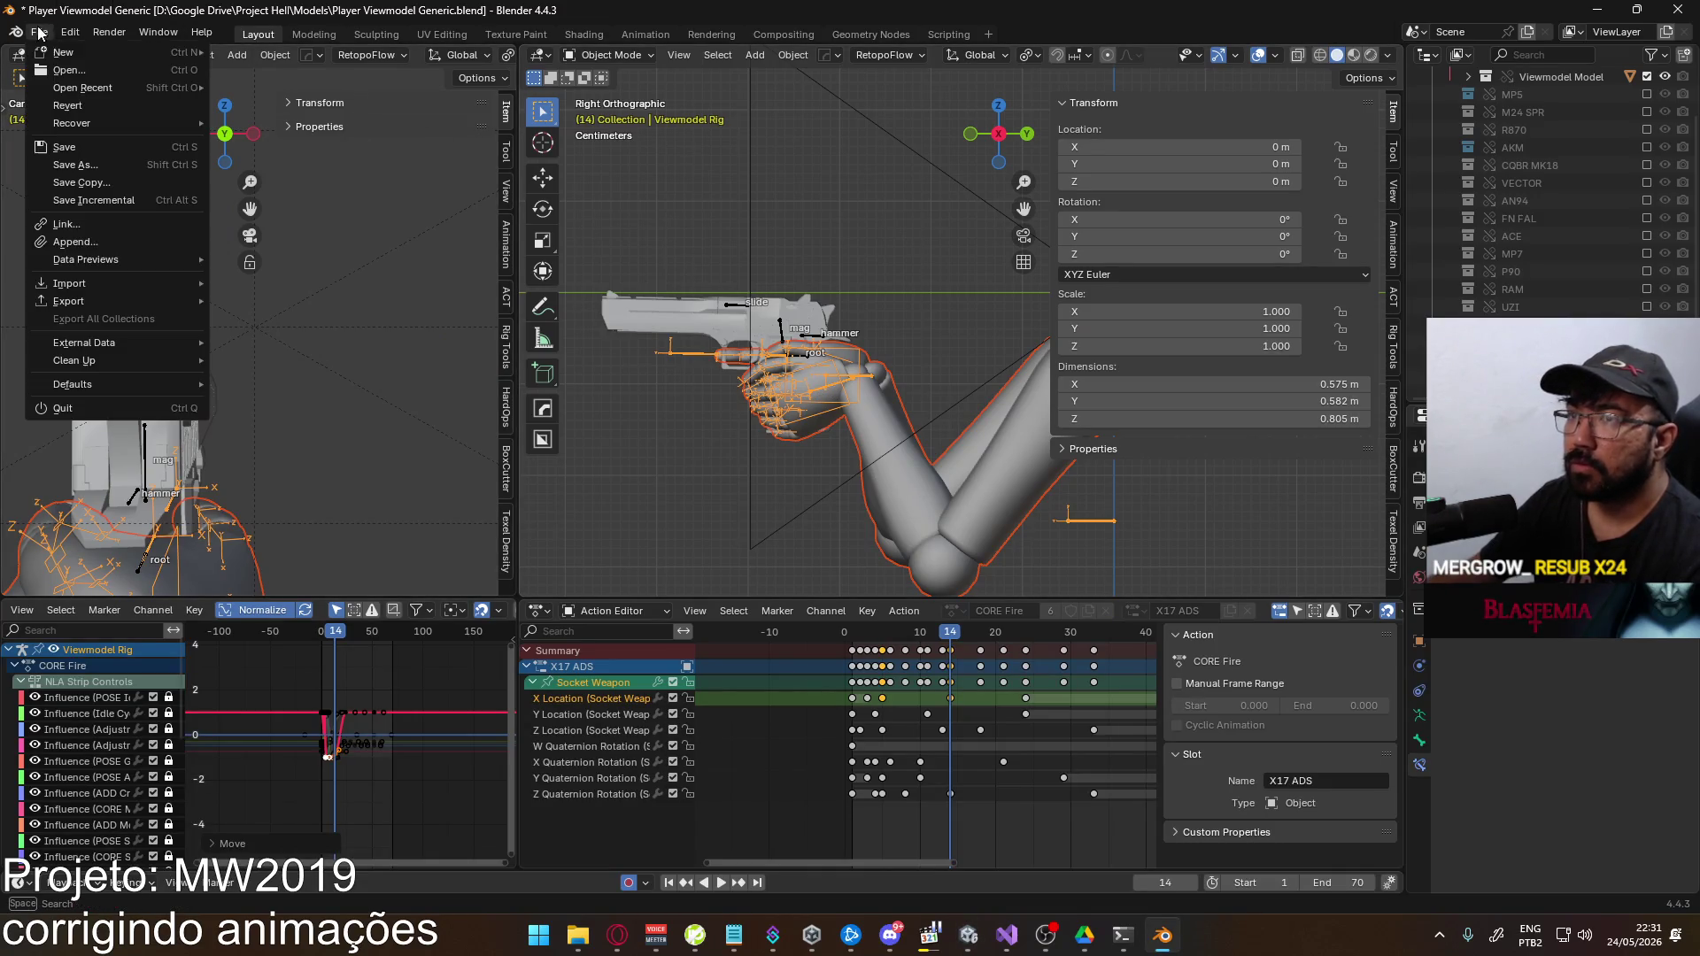
pyautogui.moveTo(161, 299)
pyautogui.click(329, 455)
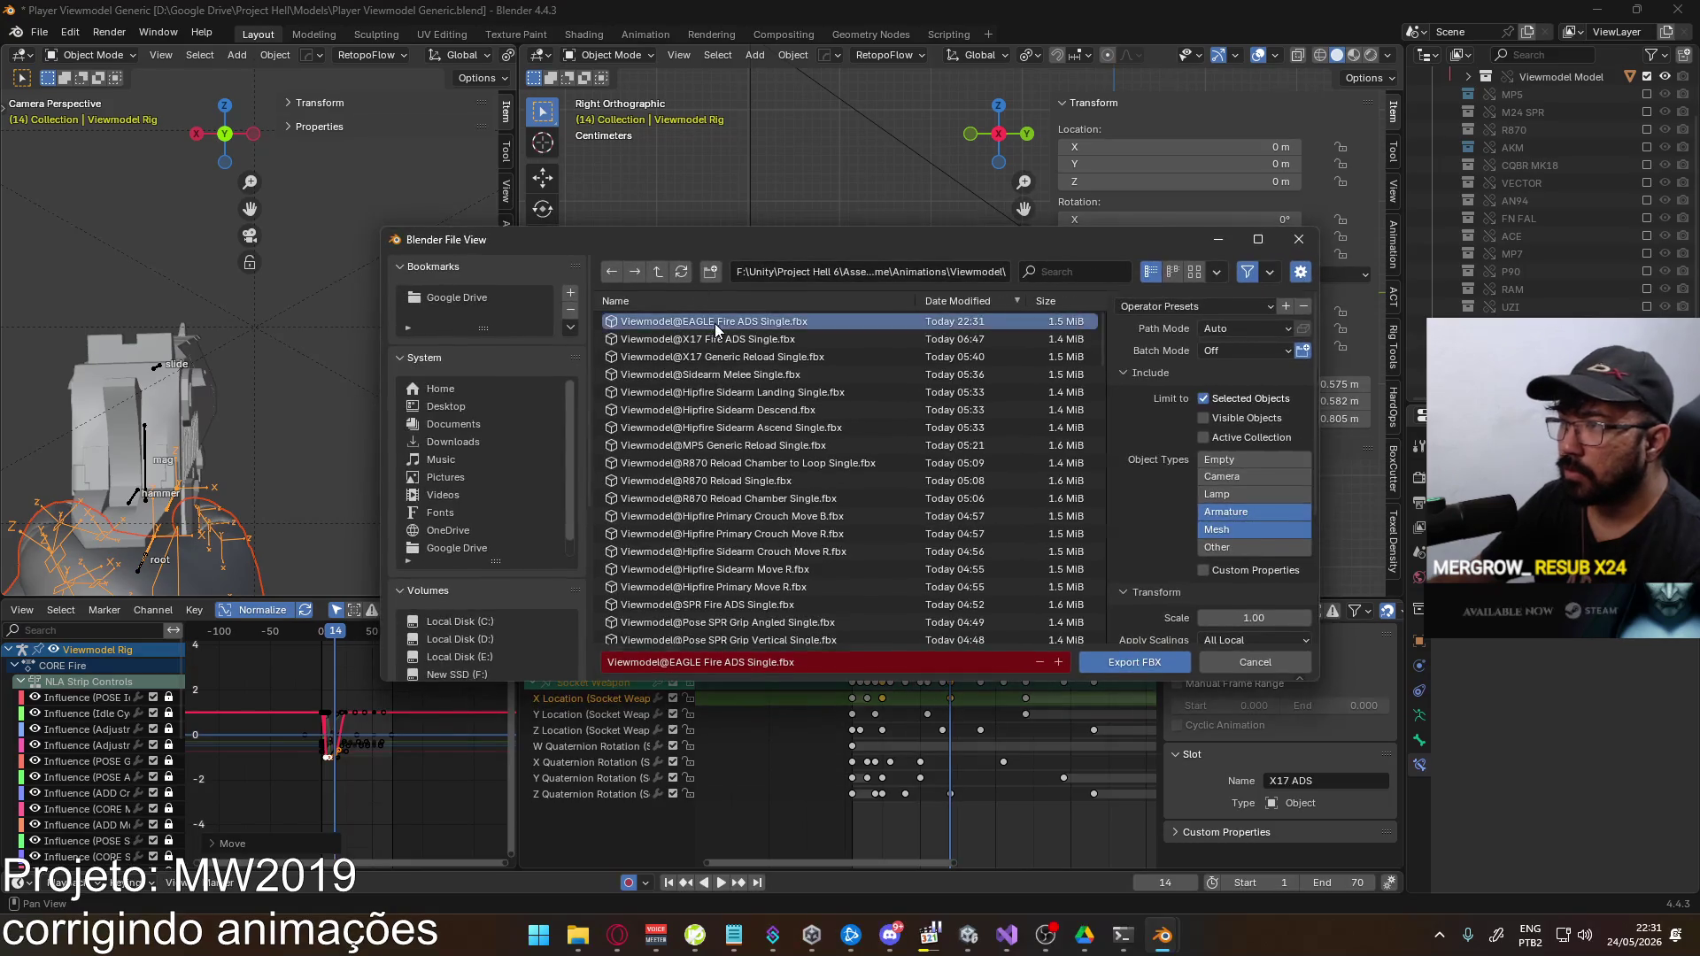
pyautogui.doubleClick(715, 323)
# Switch back to the Eagle in the game and fire its last round
pyautogui.hotkey('alt', 'Tab')
pyautogui.press('2')
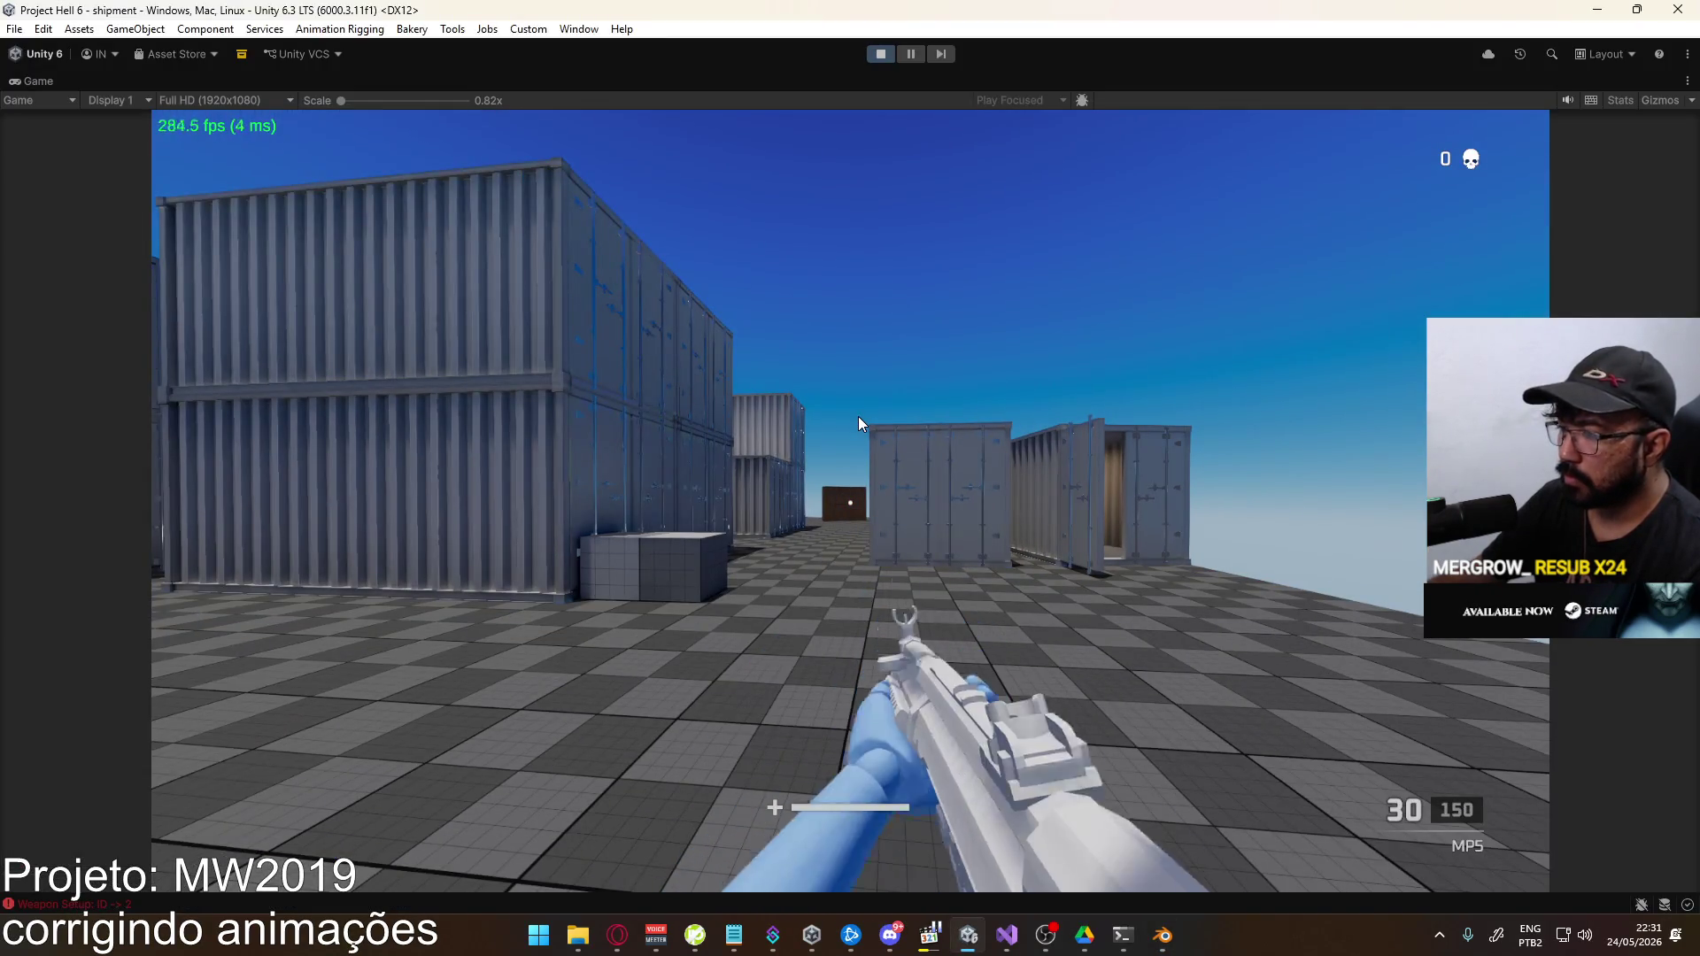
pyautogui.press('1')
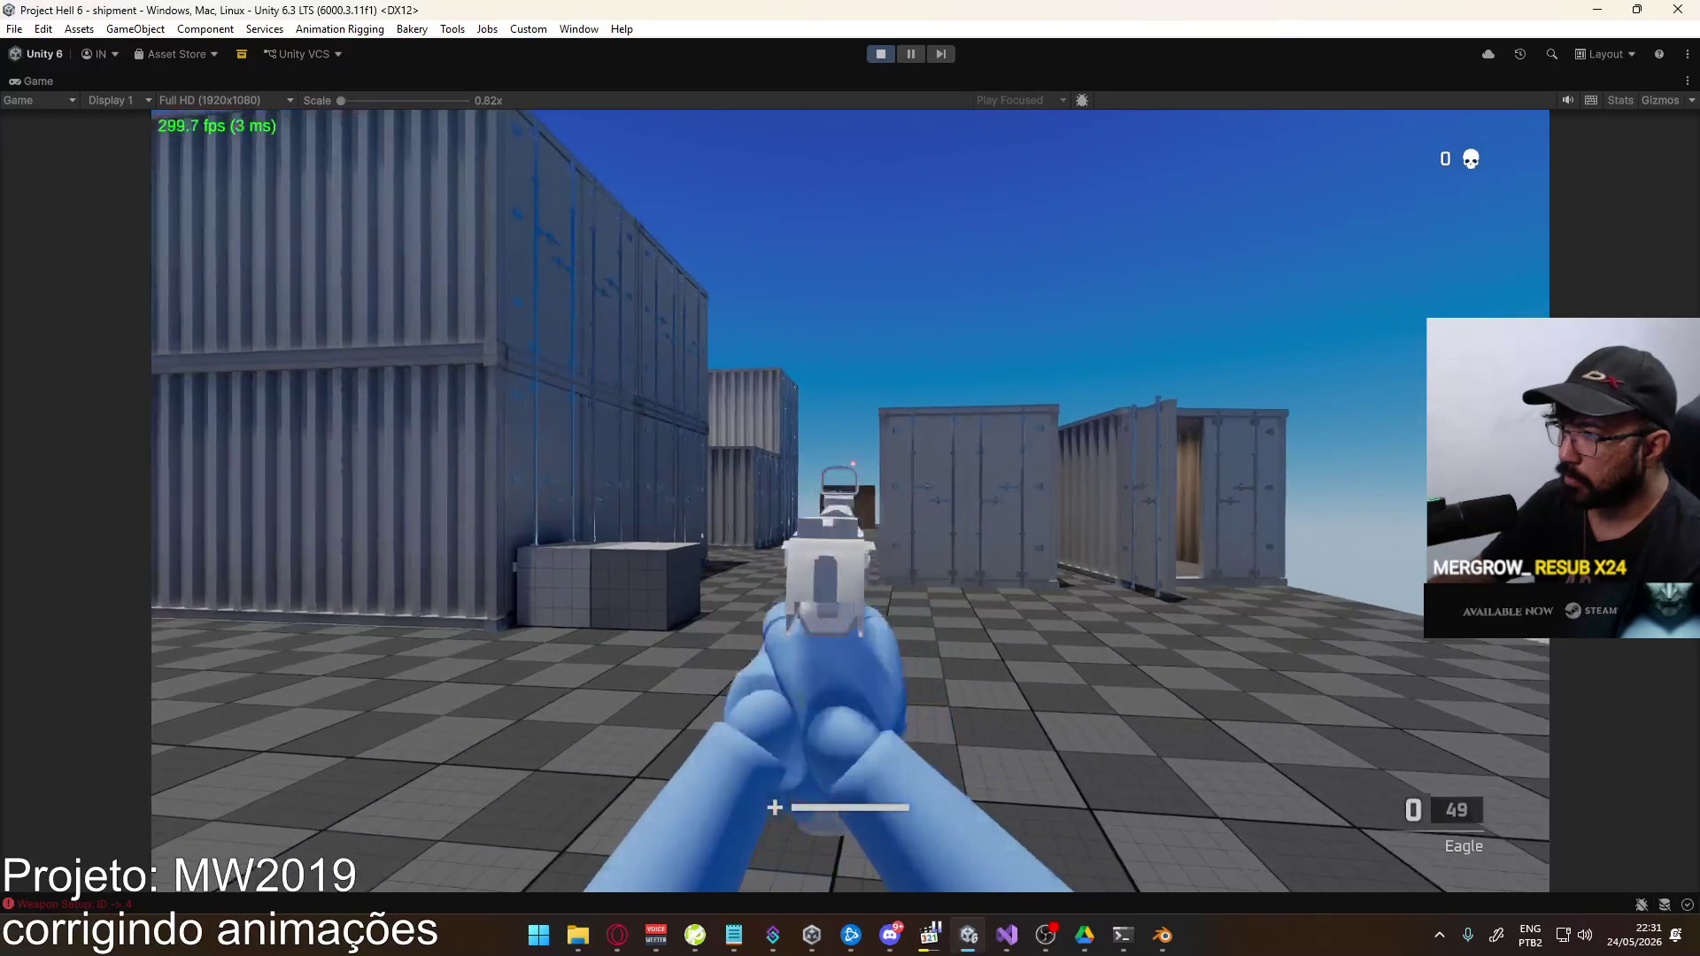
pyautogui.click(850, 500)
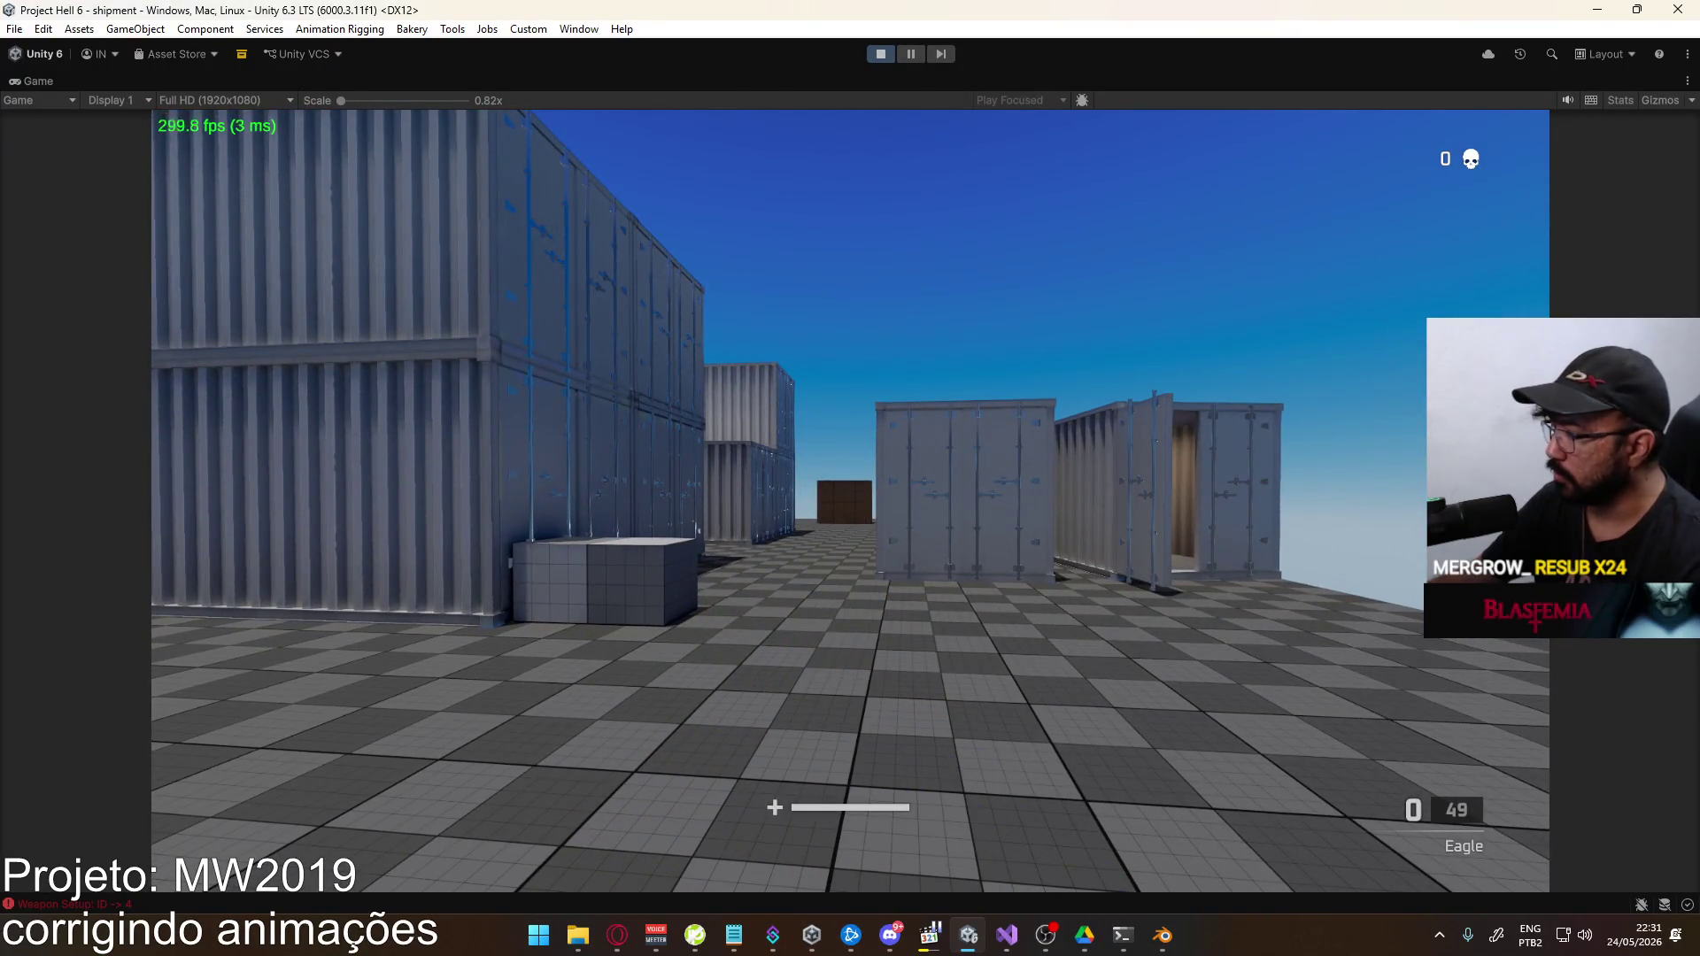
pyautogui.hotkey('alt', 'Tab')
# Begin moving the X17 ADS influence keys vertically in the Graph Editor
pyautogui.scroll(4, 416, 735)
pyautogui.press('g')
pyautogui.press('y')
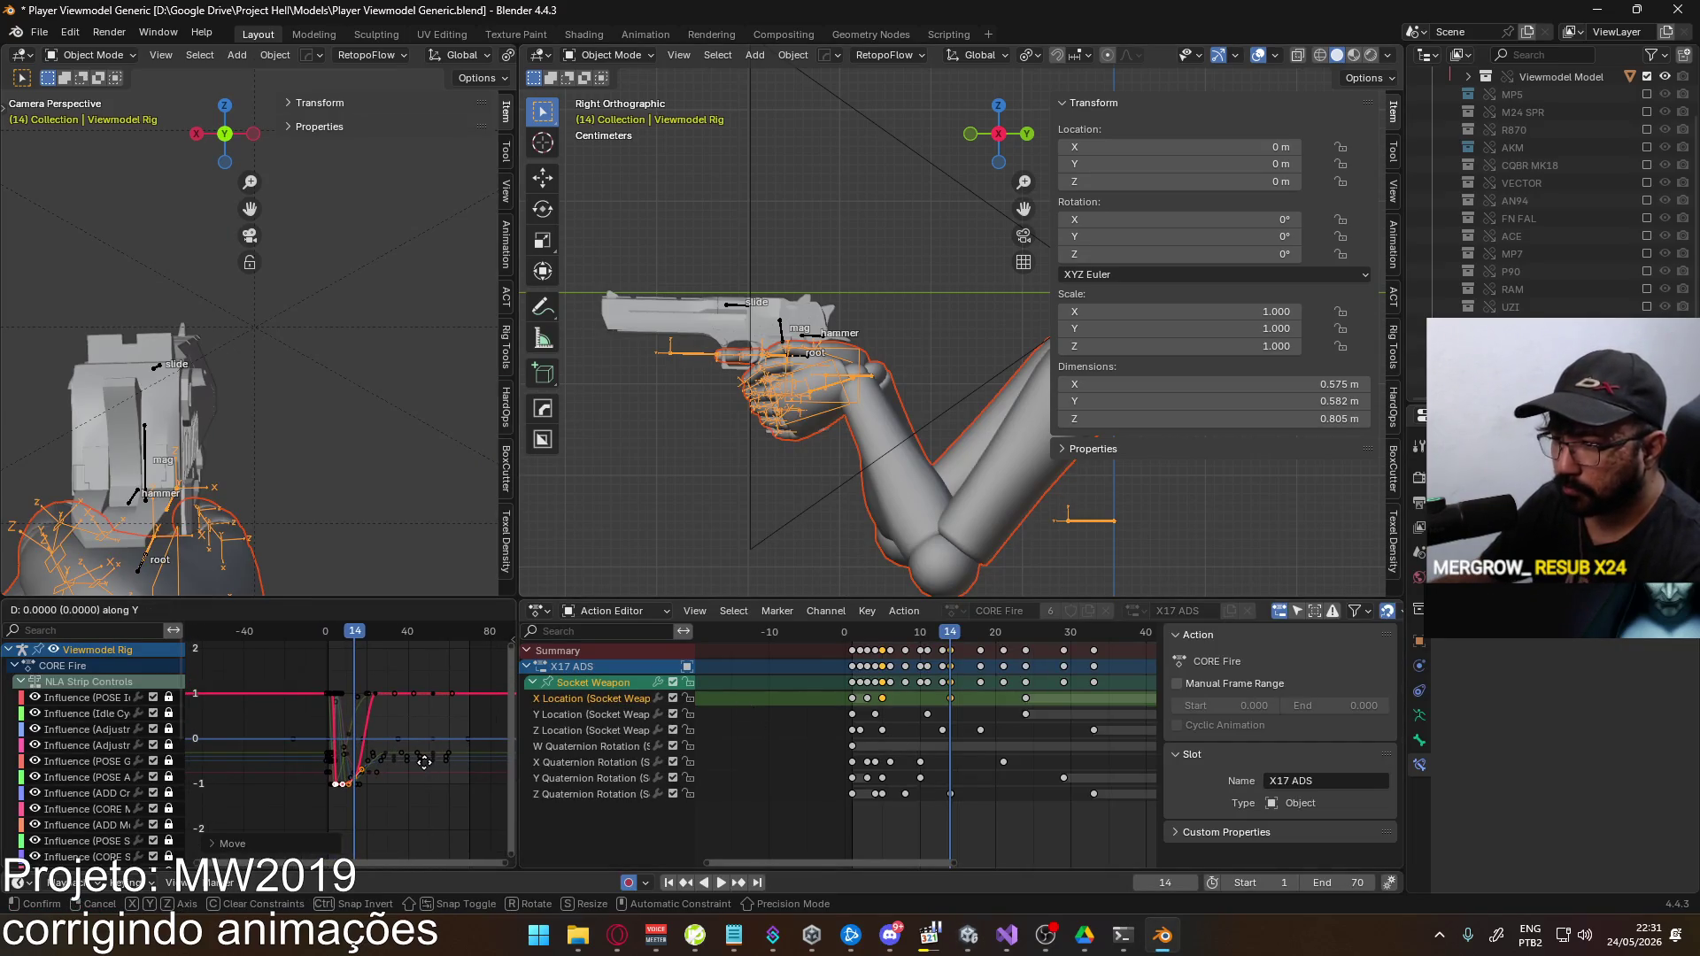
# Adjust the influence keys vertically, then scrub the playhead back to frame 9
pyautogui.click(414, 684)
pyautogui.press('Home')
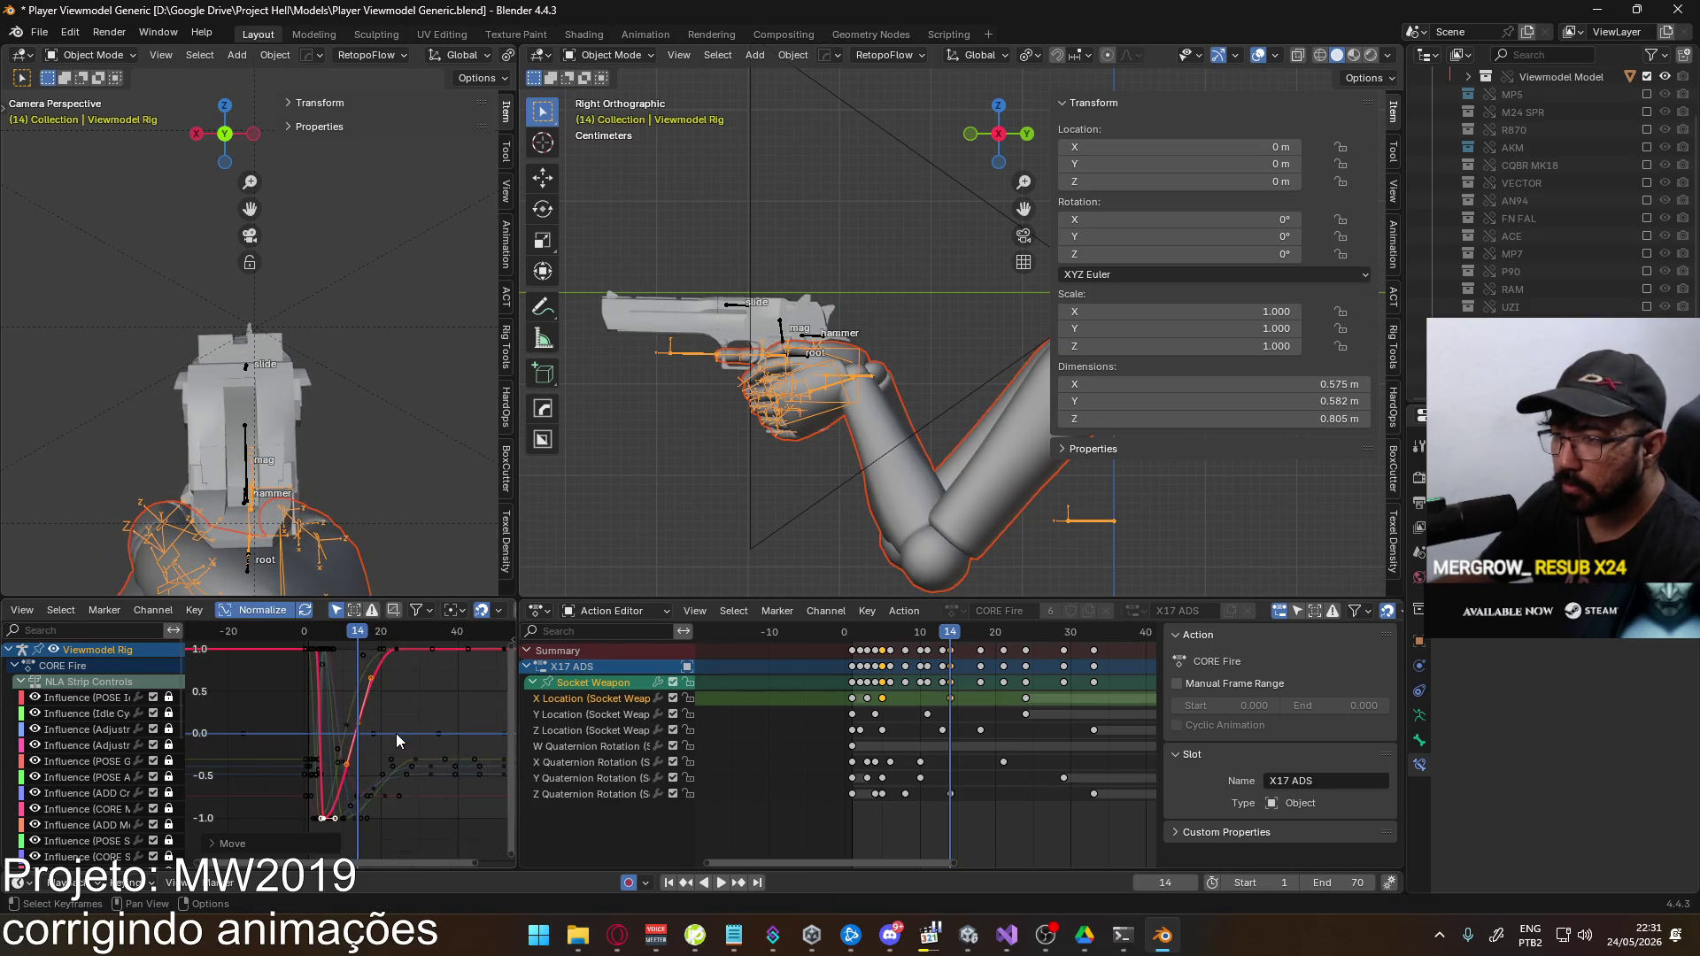
pyautogui.press('g')
pyautogui.press('y')
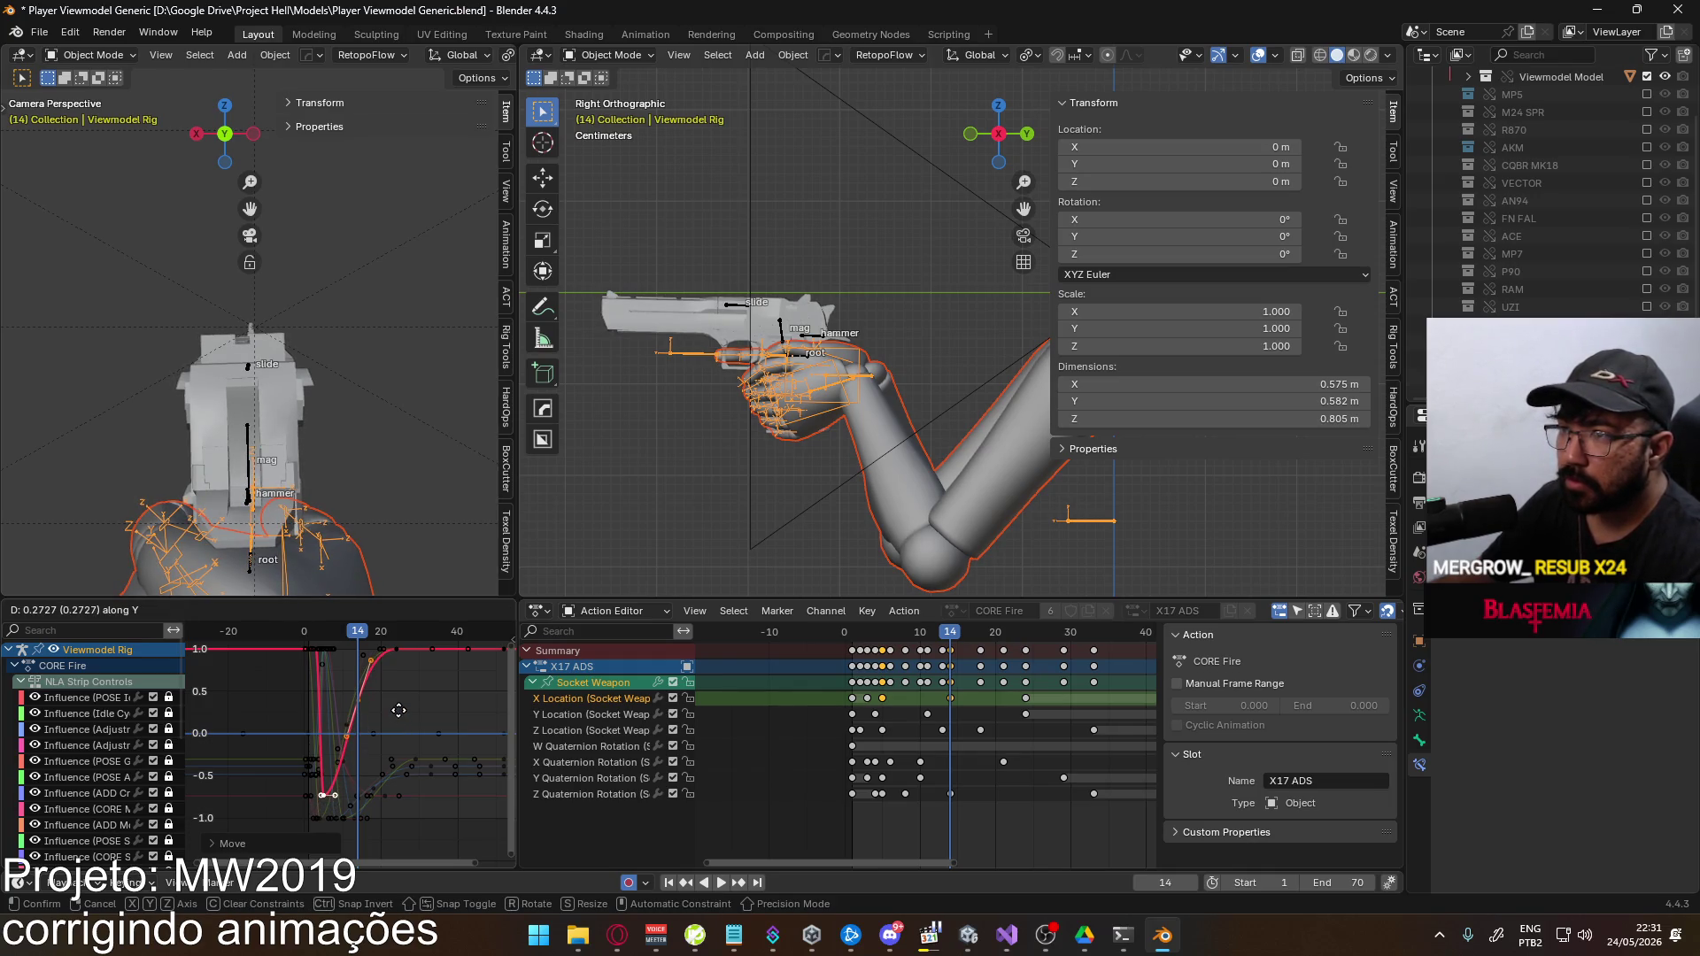
pyautogui.rightClick(399, 710)
pyautogui.press('g')
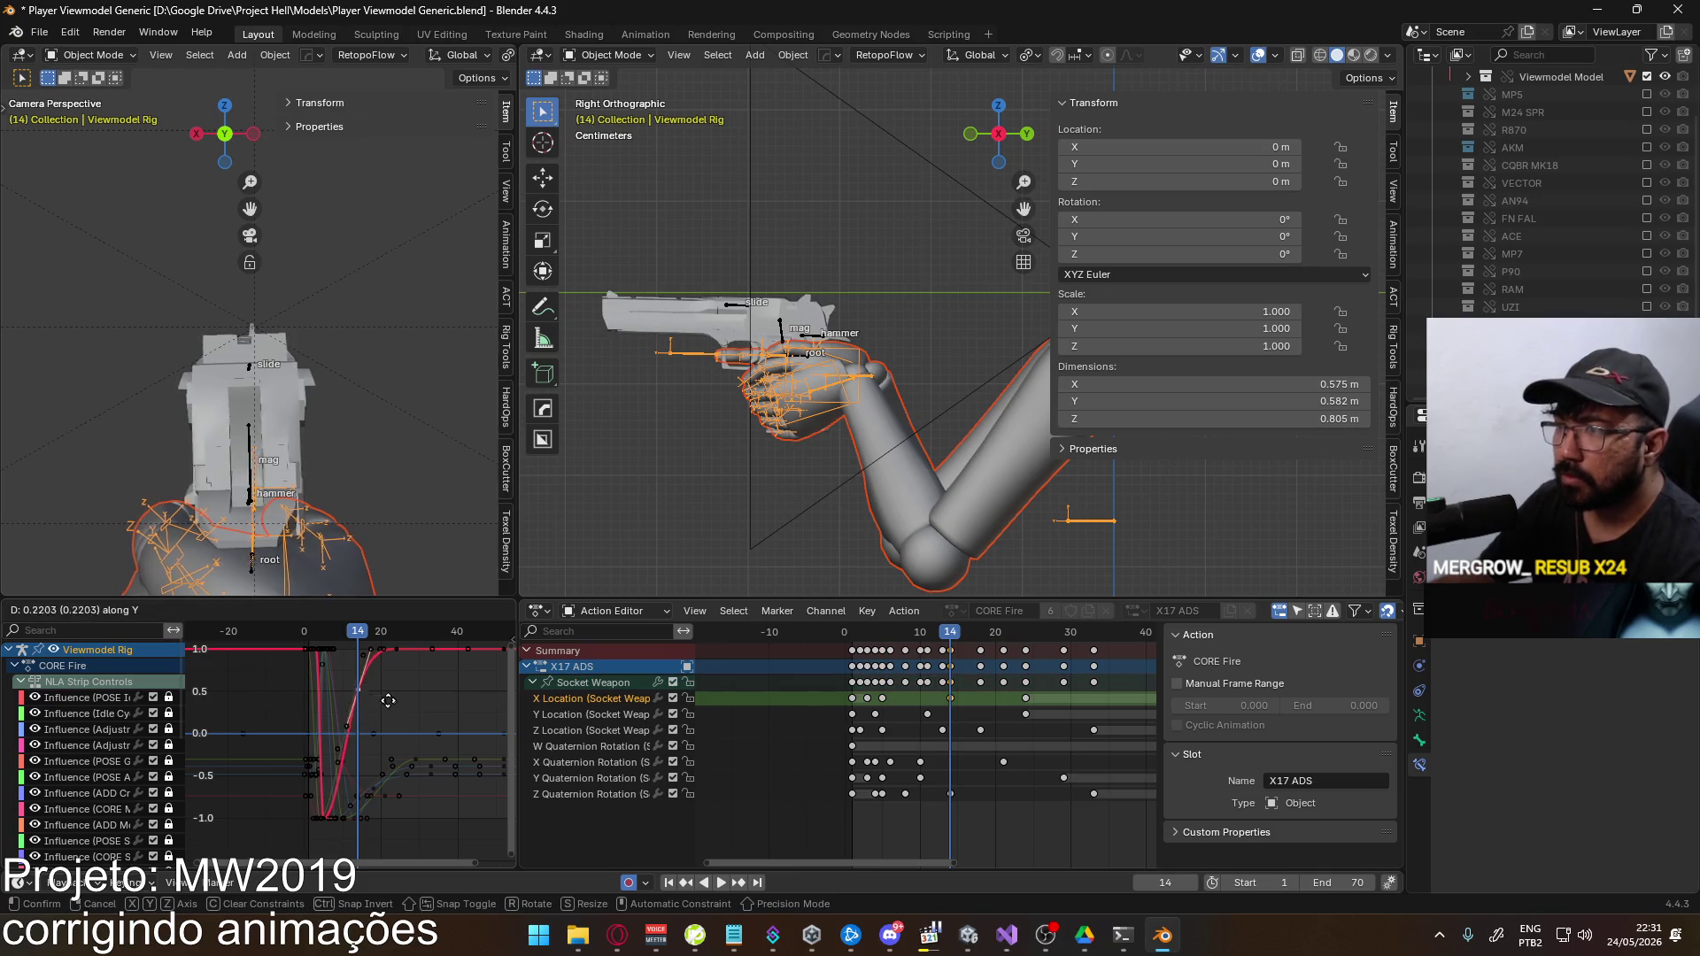
pyautogui.click(378, 766)
pyautogui.moveTo(354, 635)
pyautogui.mouseDown()
pyautogui.moveTo(310, 642)
pyautogui.moveTo(397, 636)
pyautogui.mouseUp()
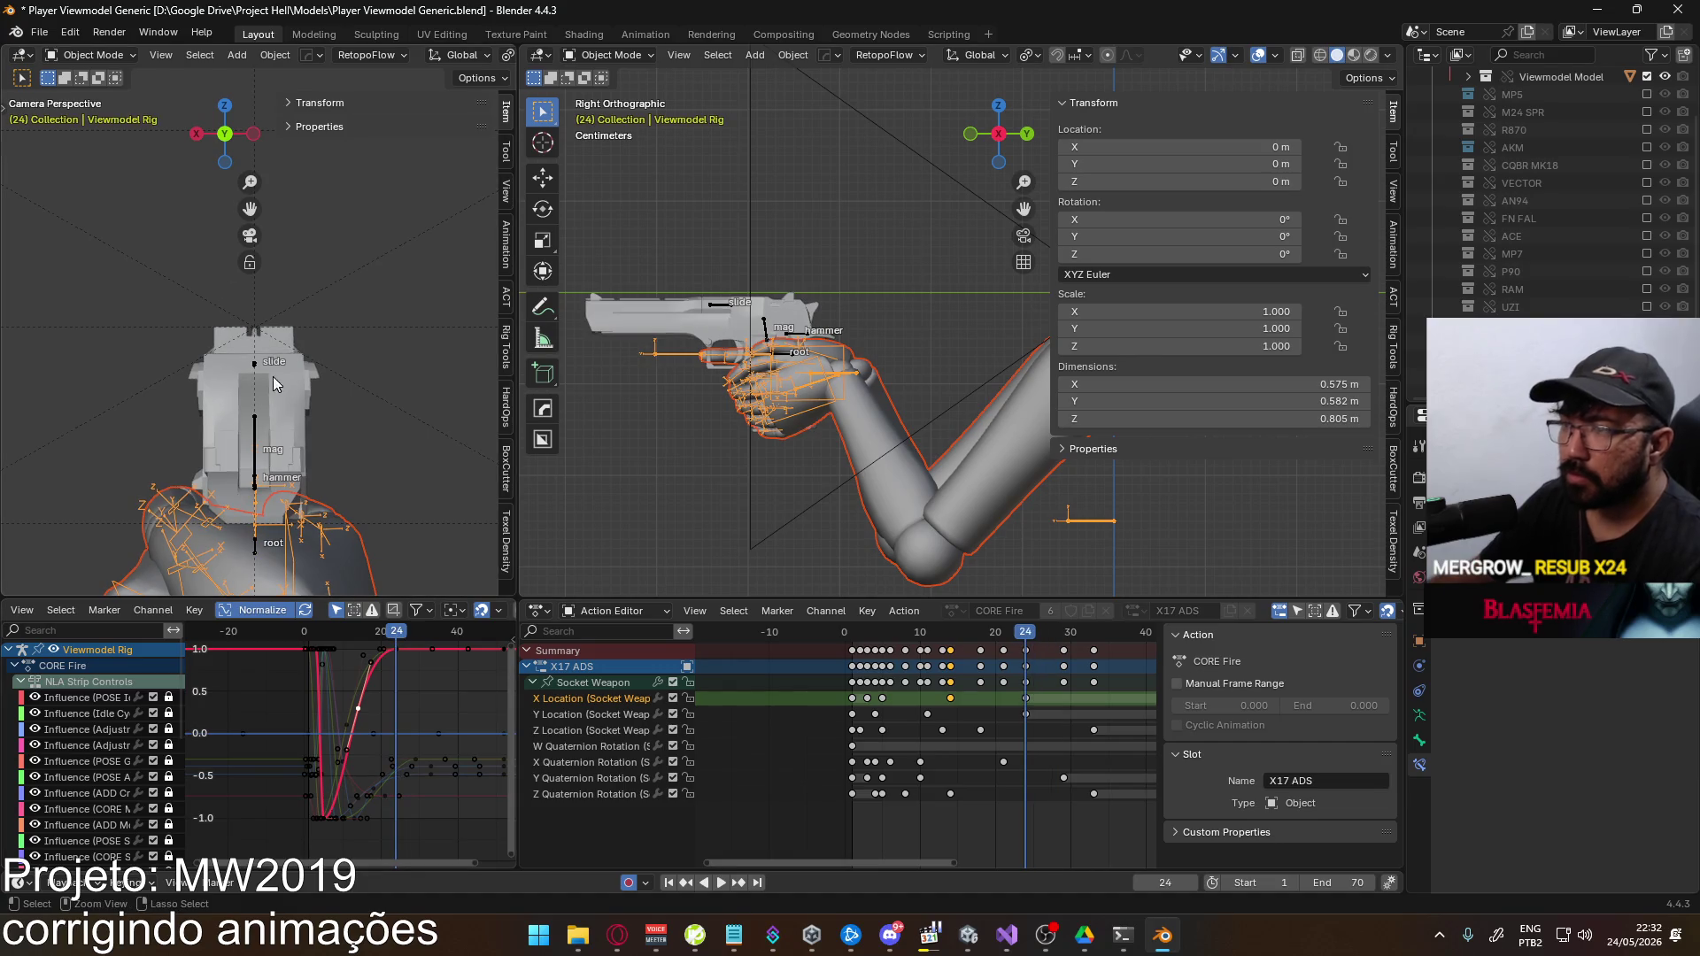
# Save the blend file and export the viewmodel rig as FBX
pyautogui.hotkey('ctrl', 's')
pyautogui.click(38, 33)
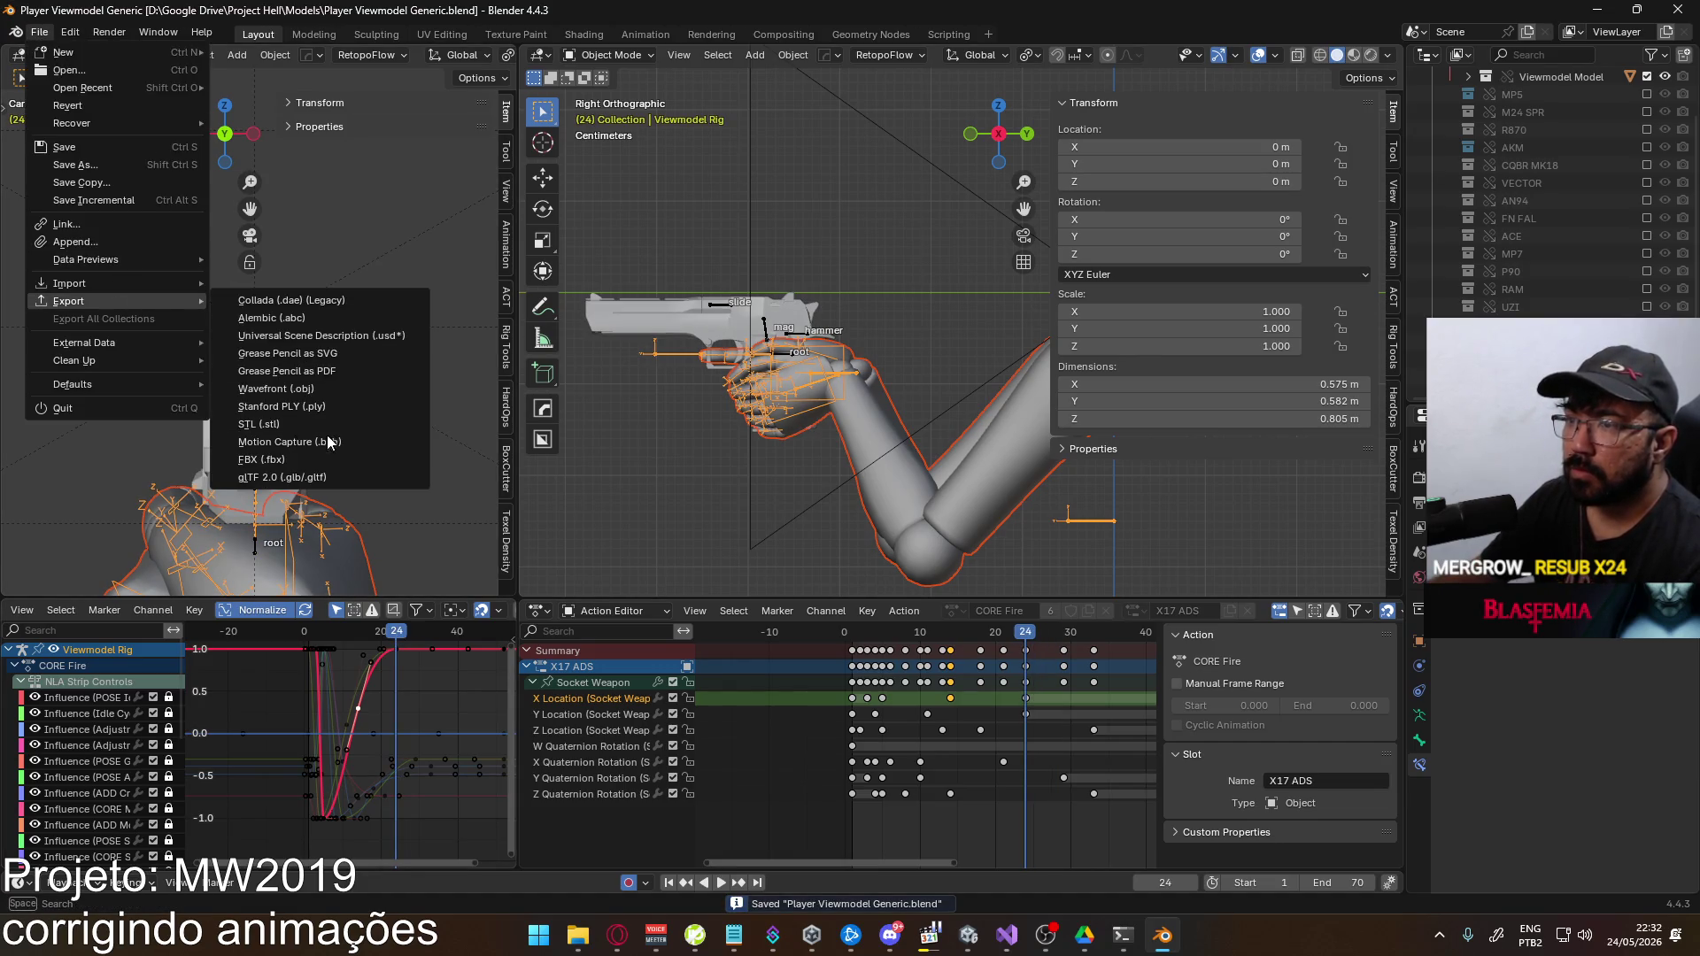
pyautogui.click(439, 375)
pyautogui.doubleClick(763, 327)
# Return to the Eagle in Unity and fire three shots, down to 4 rounds
pyautogui.hotkey('alt', 'Tab')
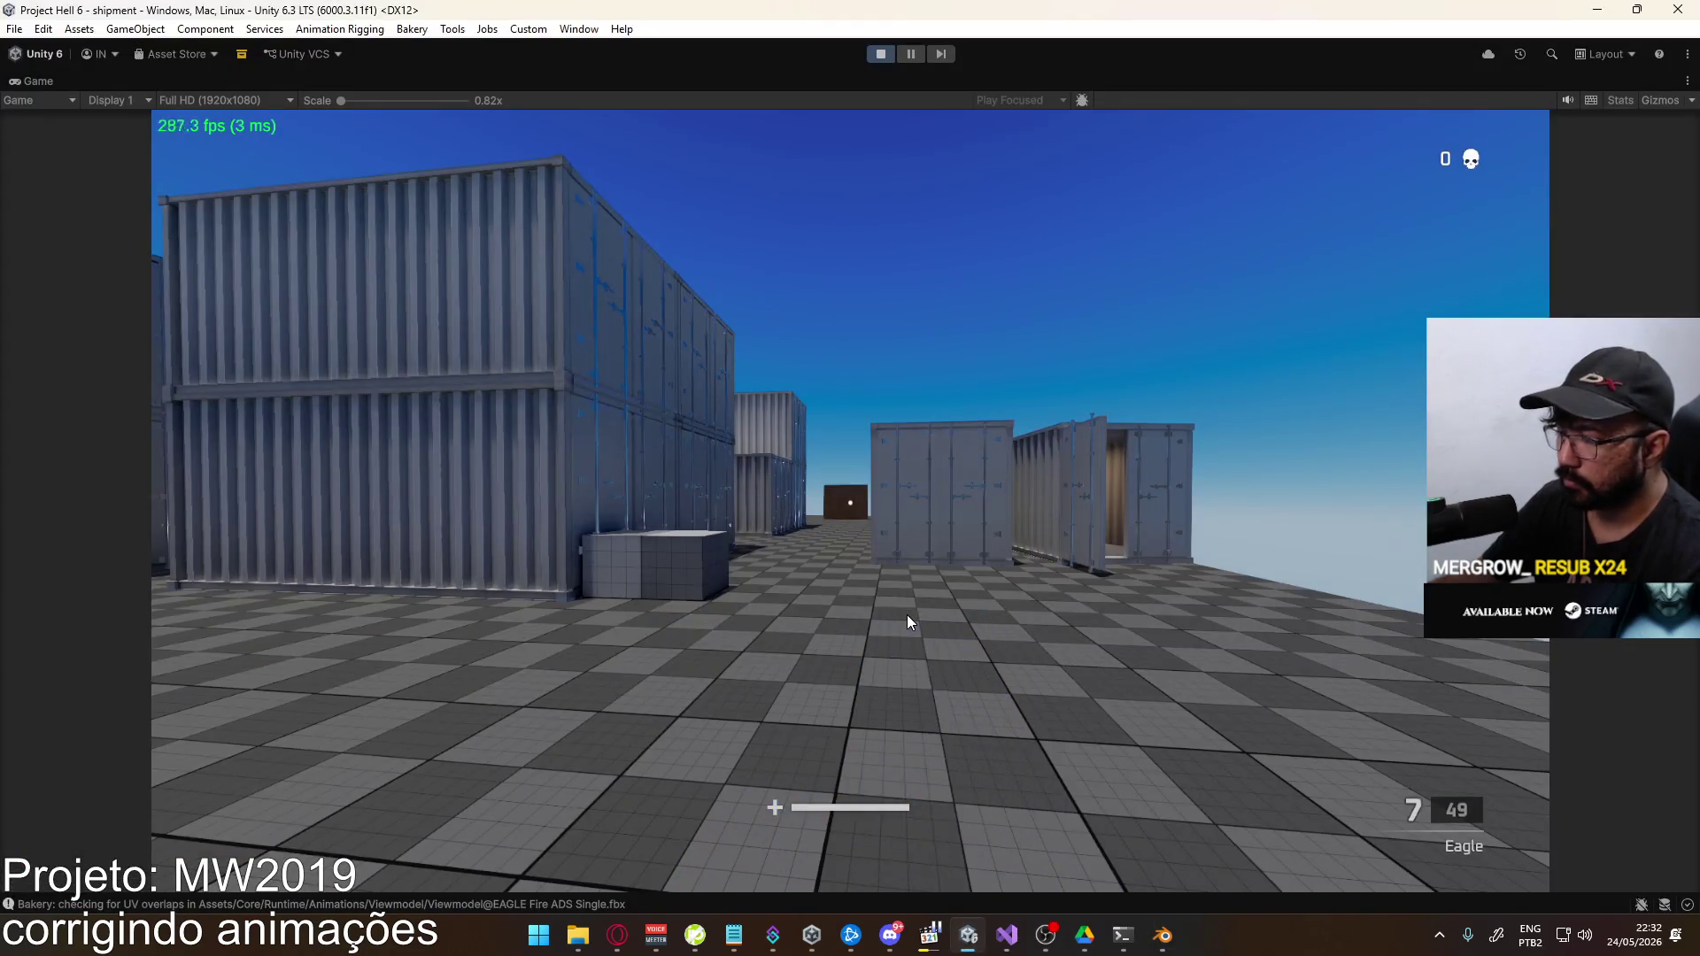
pyautogui.press('2')
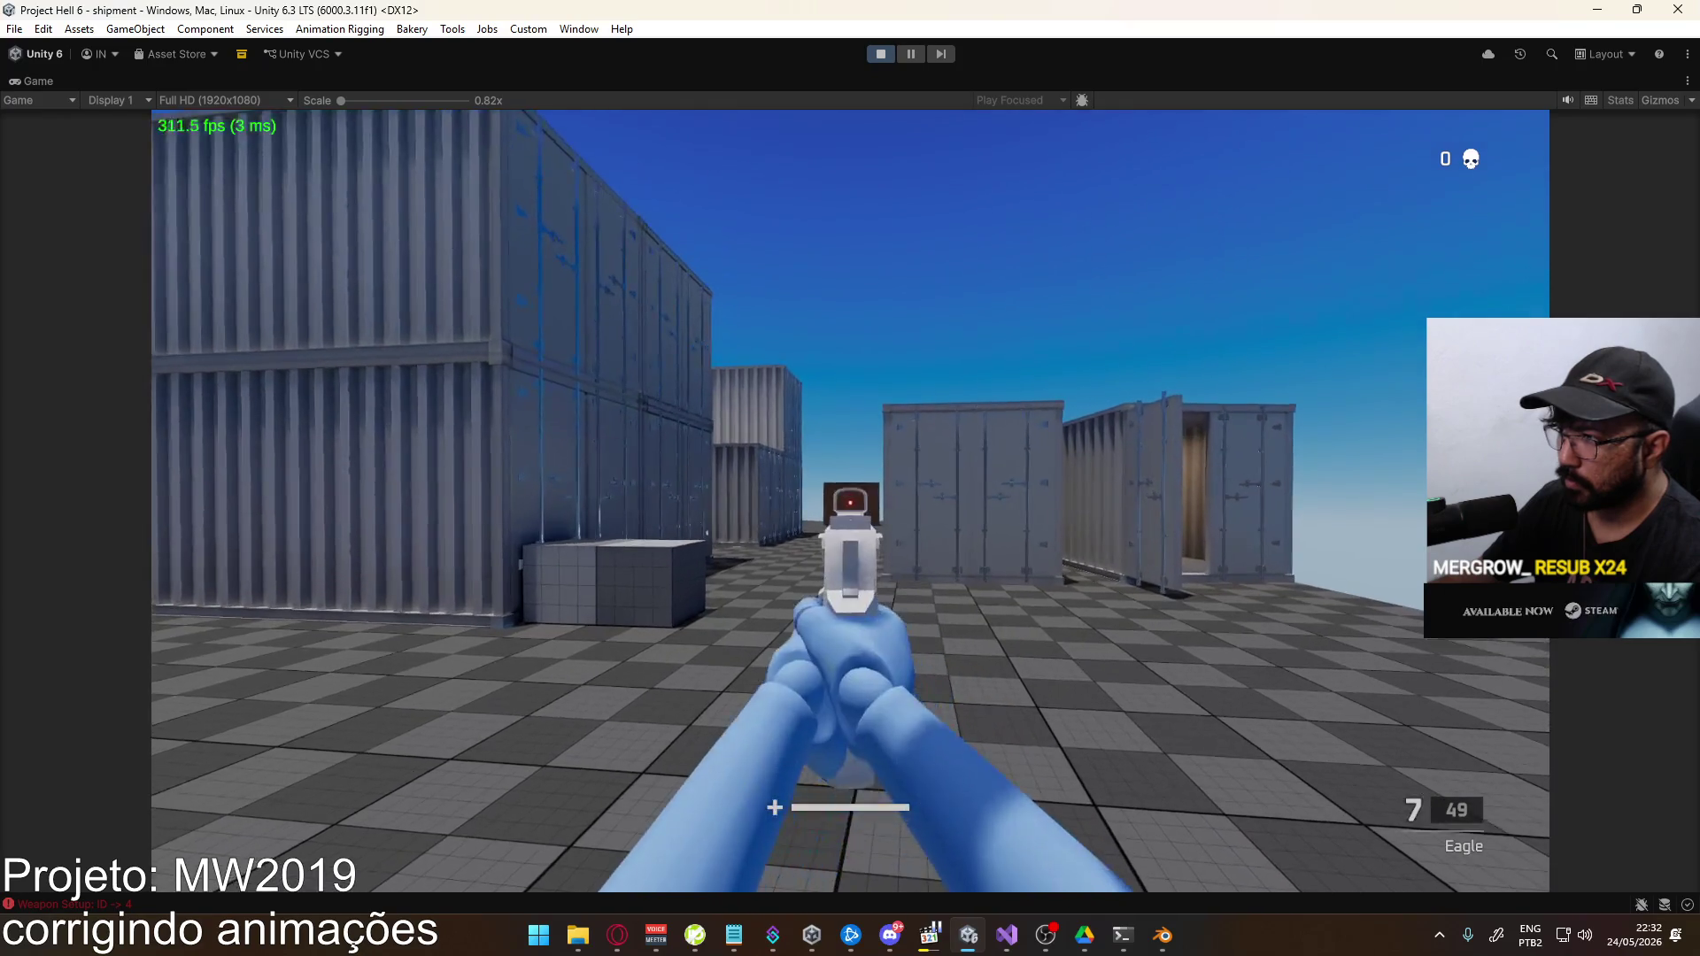
pyautogui.click(850, 500)
pyautogui.click(850, 500)
pyautogui.click(850, 501)
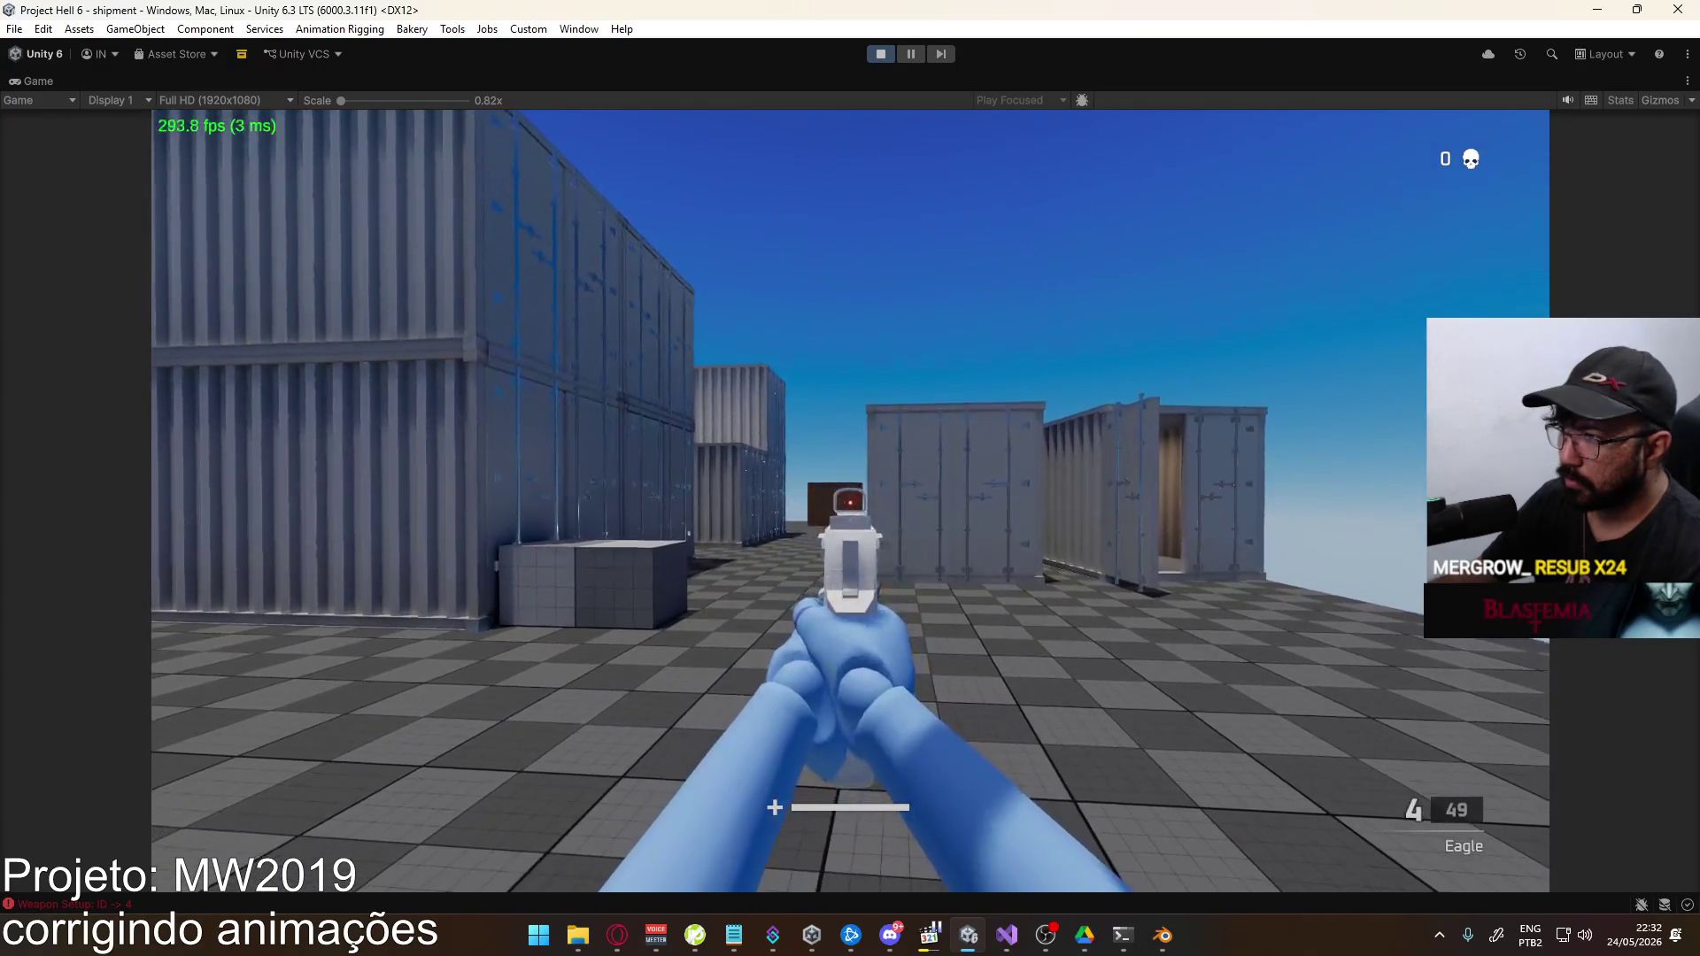
pyautogui.hotkey('alt', 'Tab')
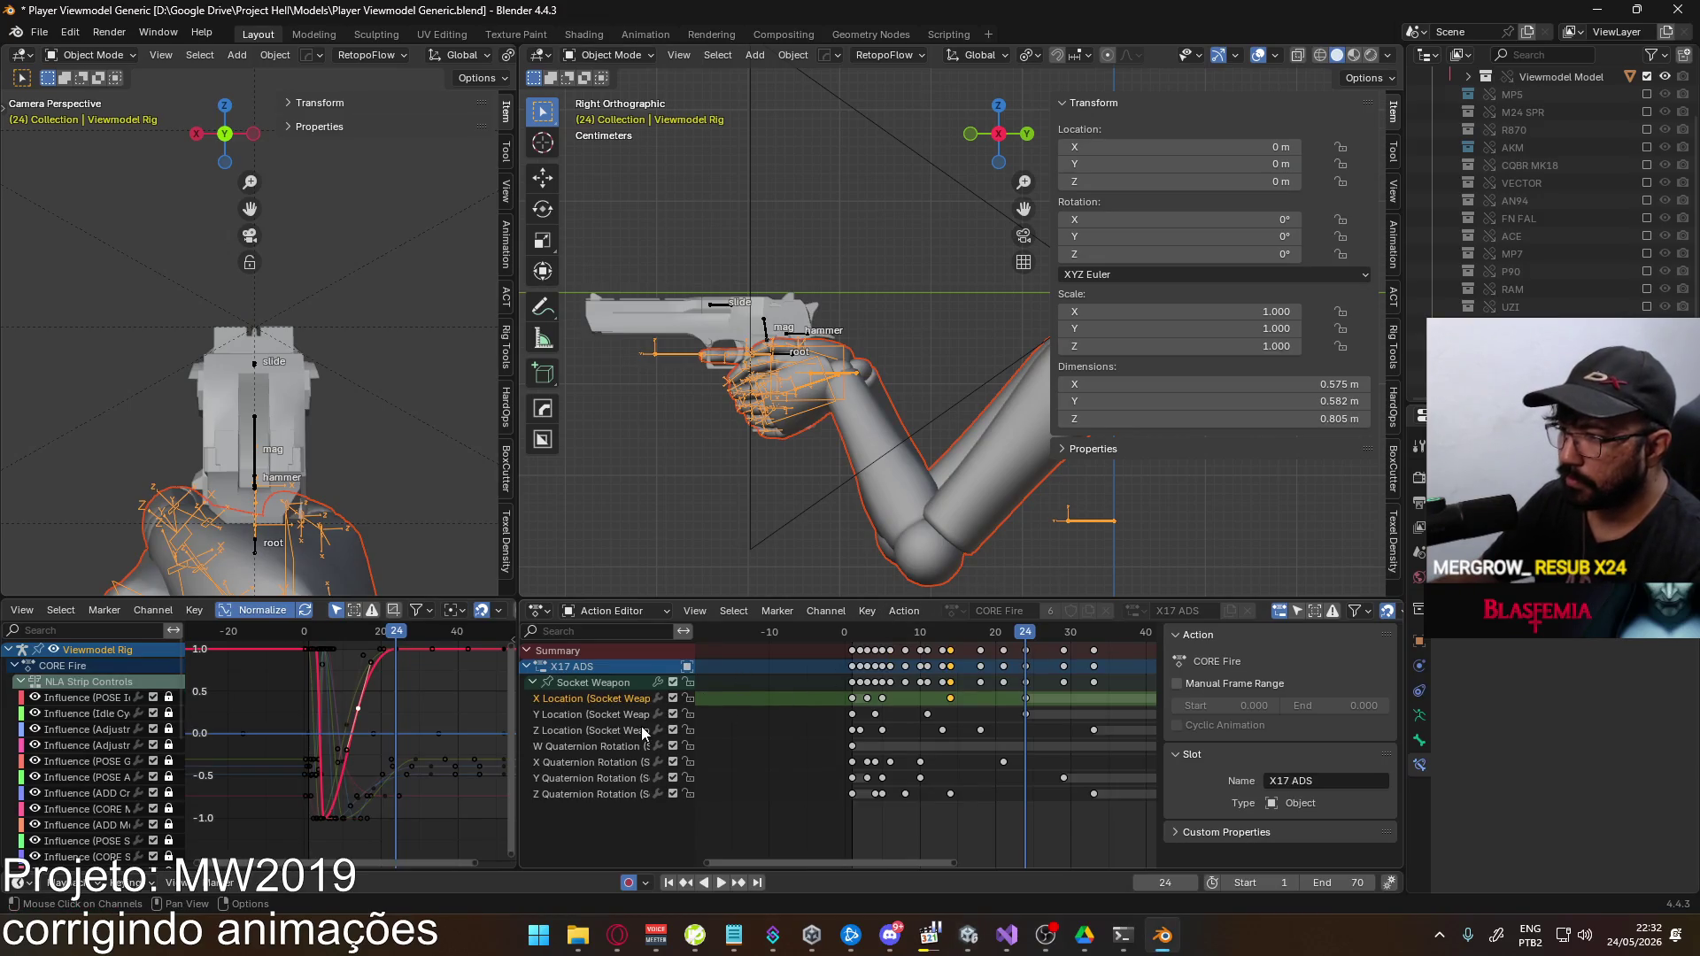
# Select the Socket Weapon Z Quaternion Rotation channel and preview the fire animation
pyautogui.click(609, 794)
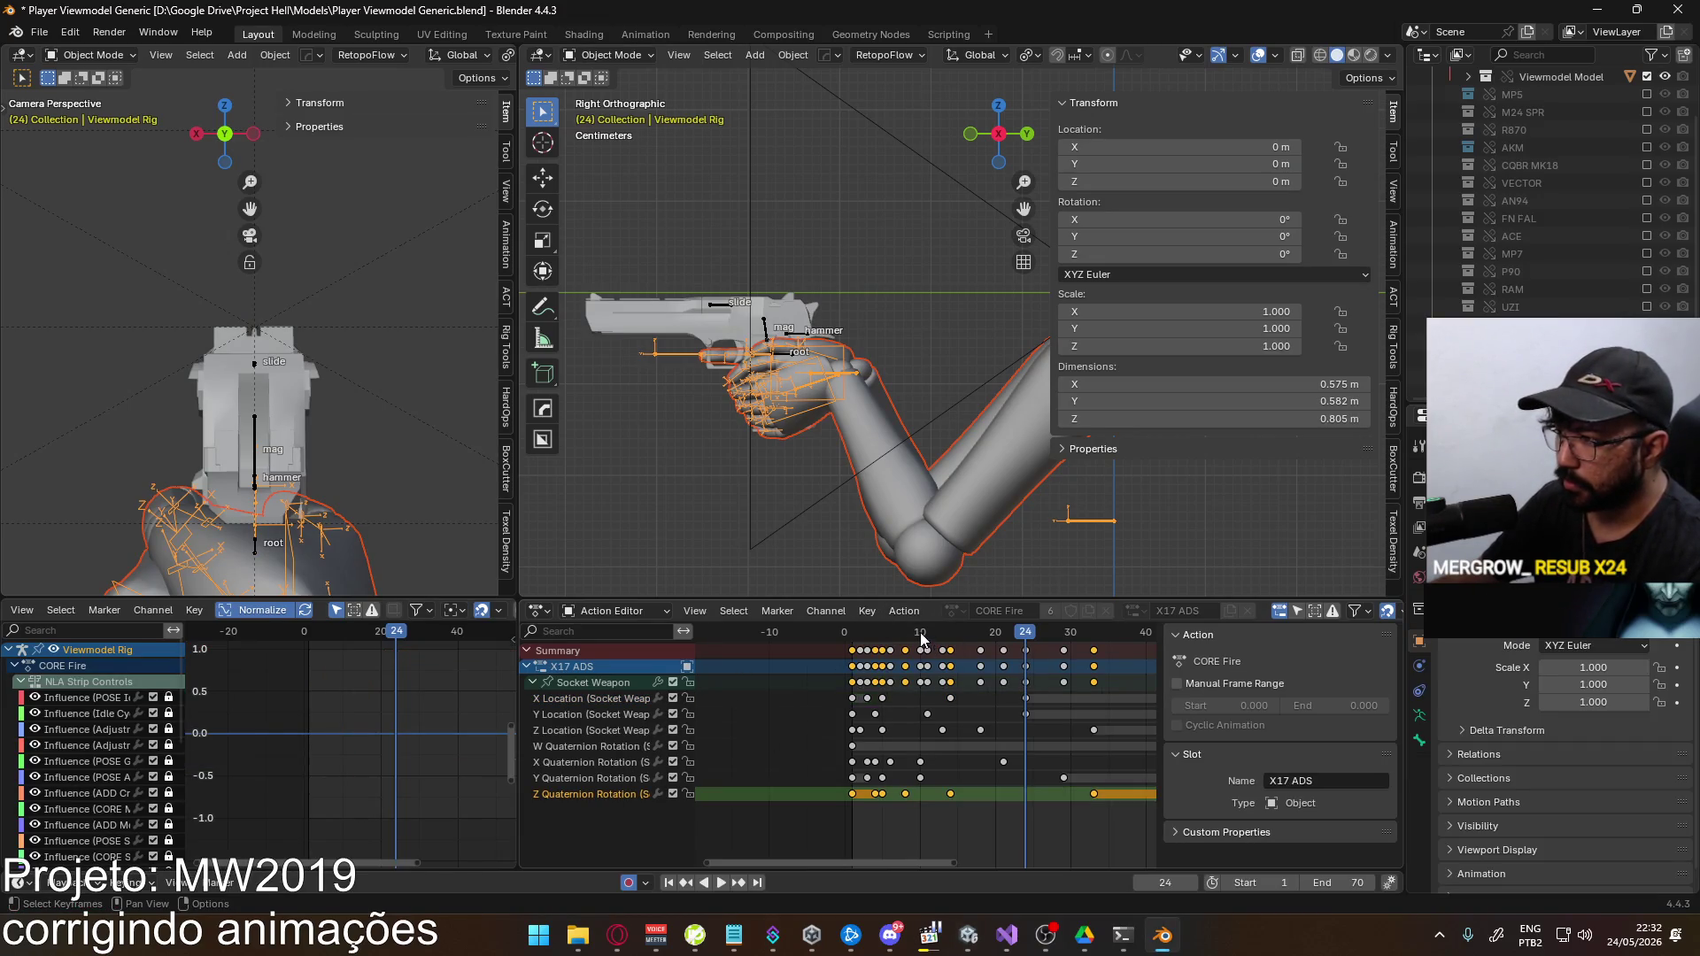
pyautogui.press('space')
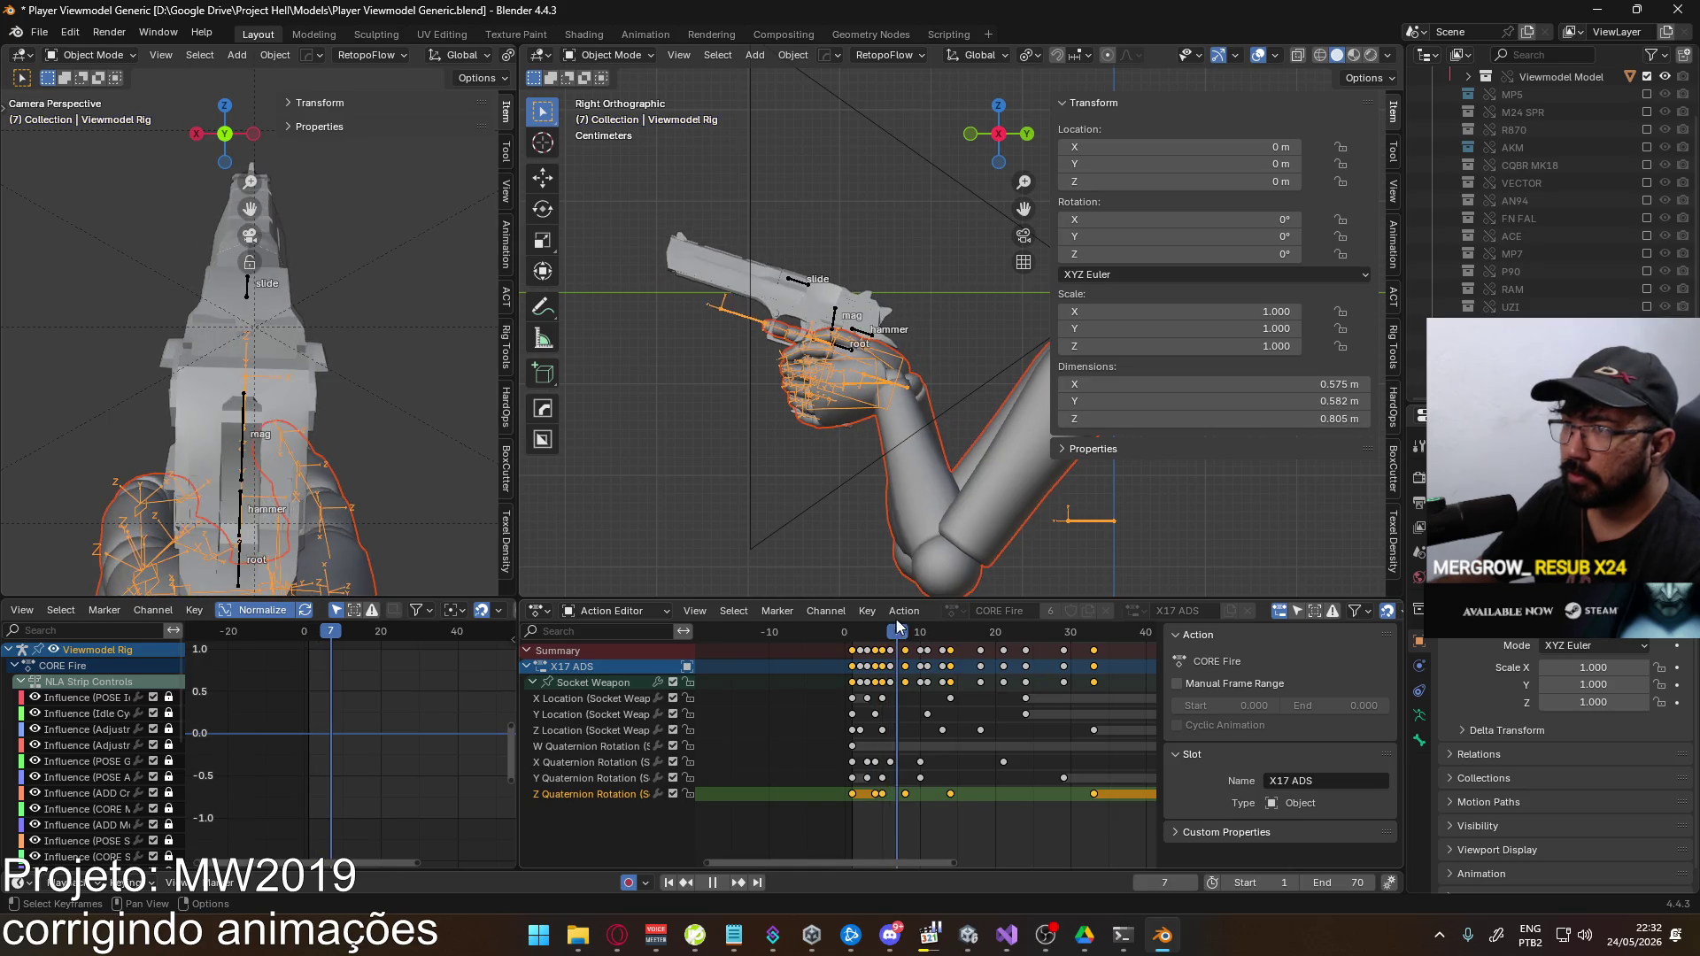
pyautogui.moveTo(910, 615); pyautogui.dragTo(949, 622)
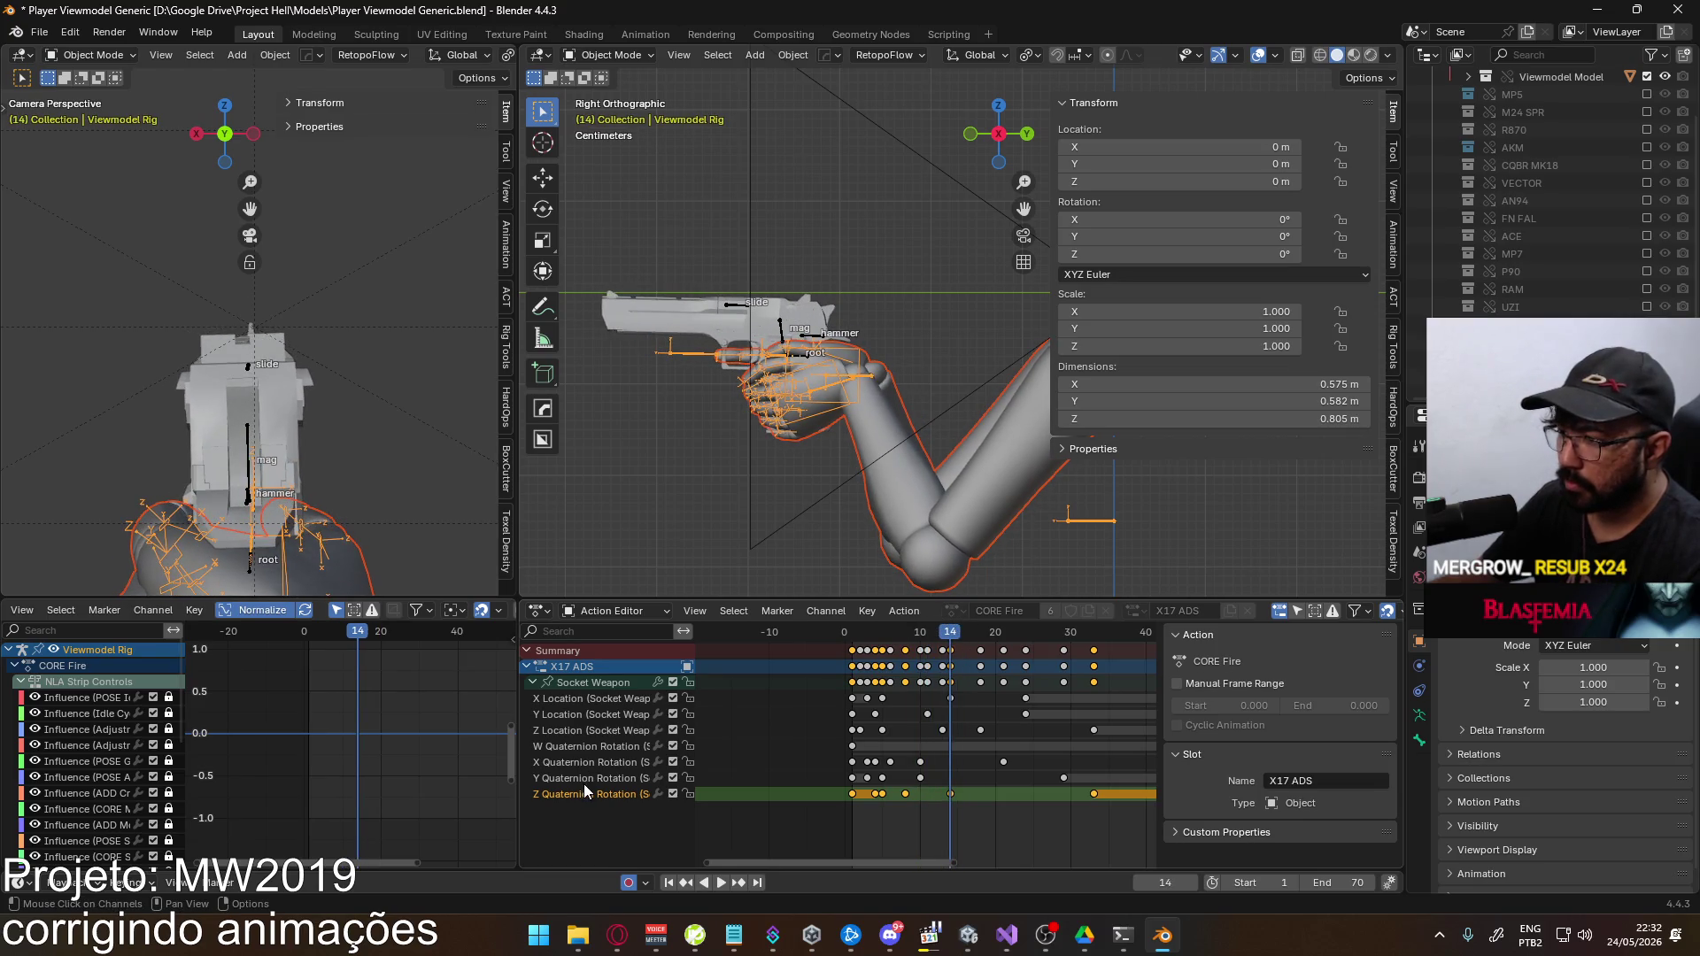
# Move the late Z rotation key to frame 19 and the frame 14 key two frames earlier
pyautogui.click(580, 681)
pyautogui.press('Home')
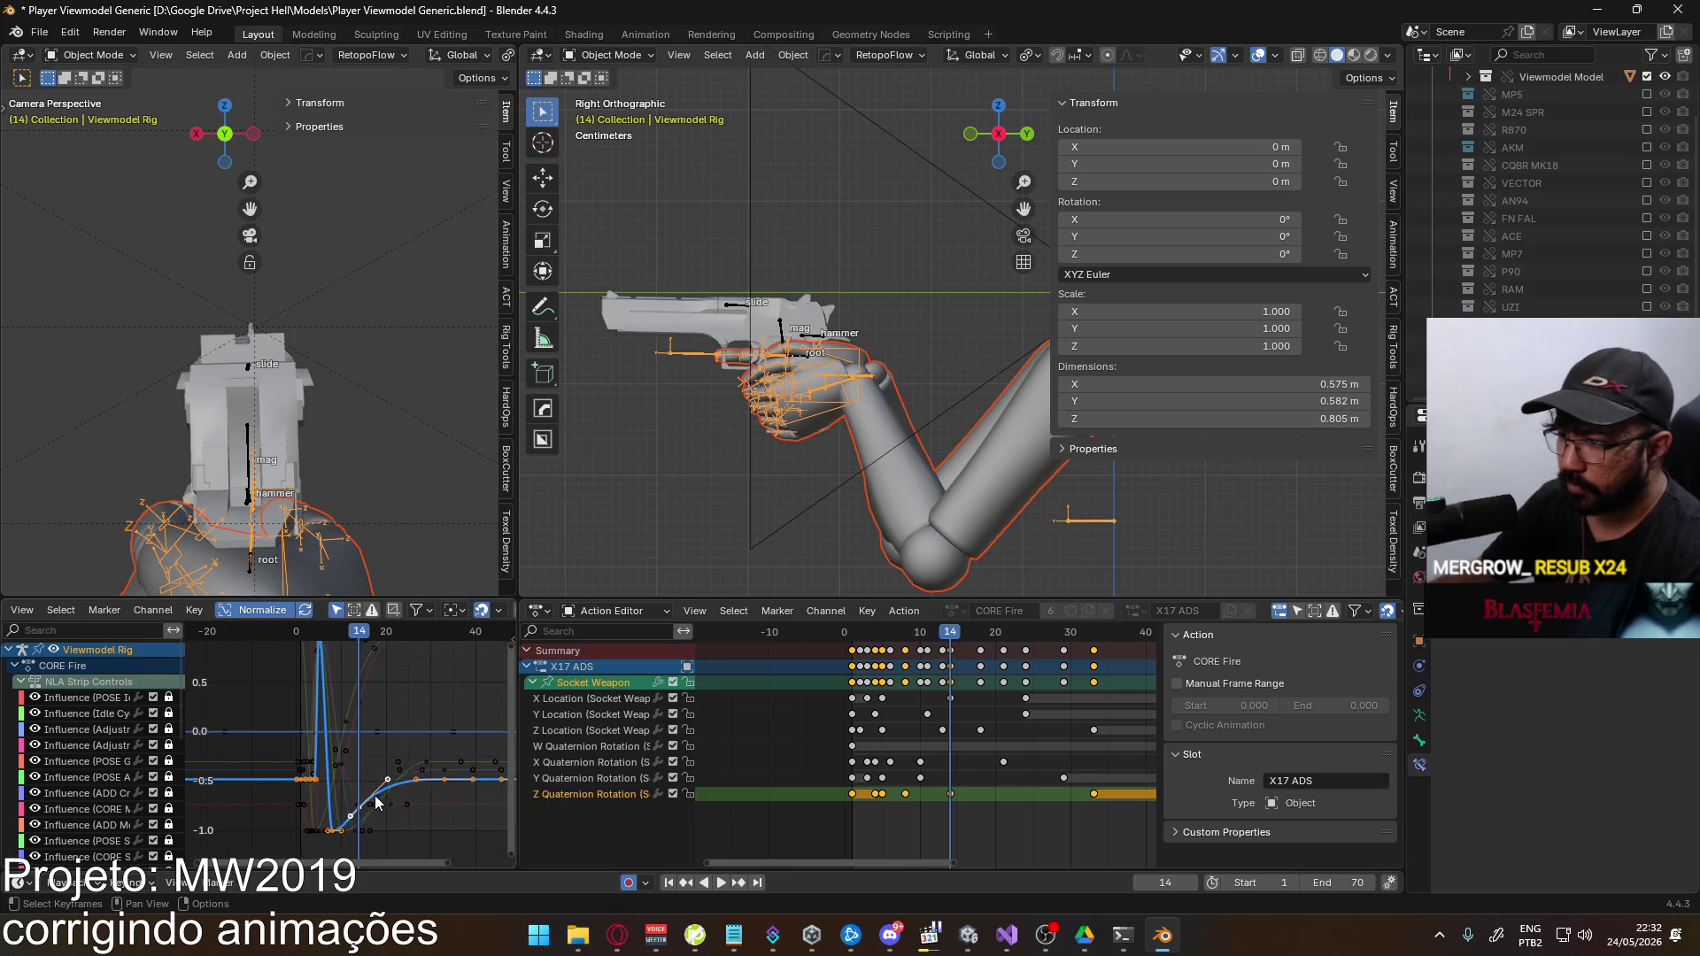
pyautogui.click(1096, 793)
pyautogui.press('g')
pyautogui.click(964, 811)
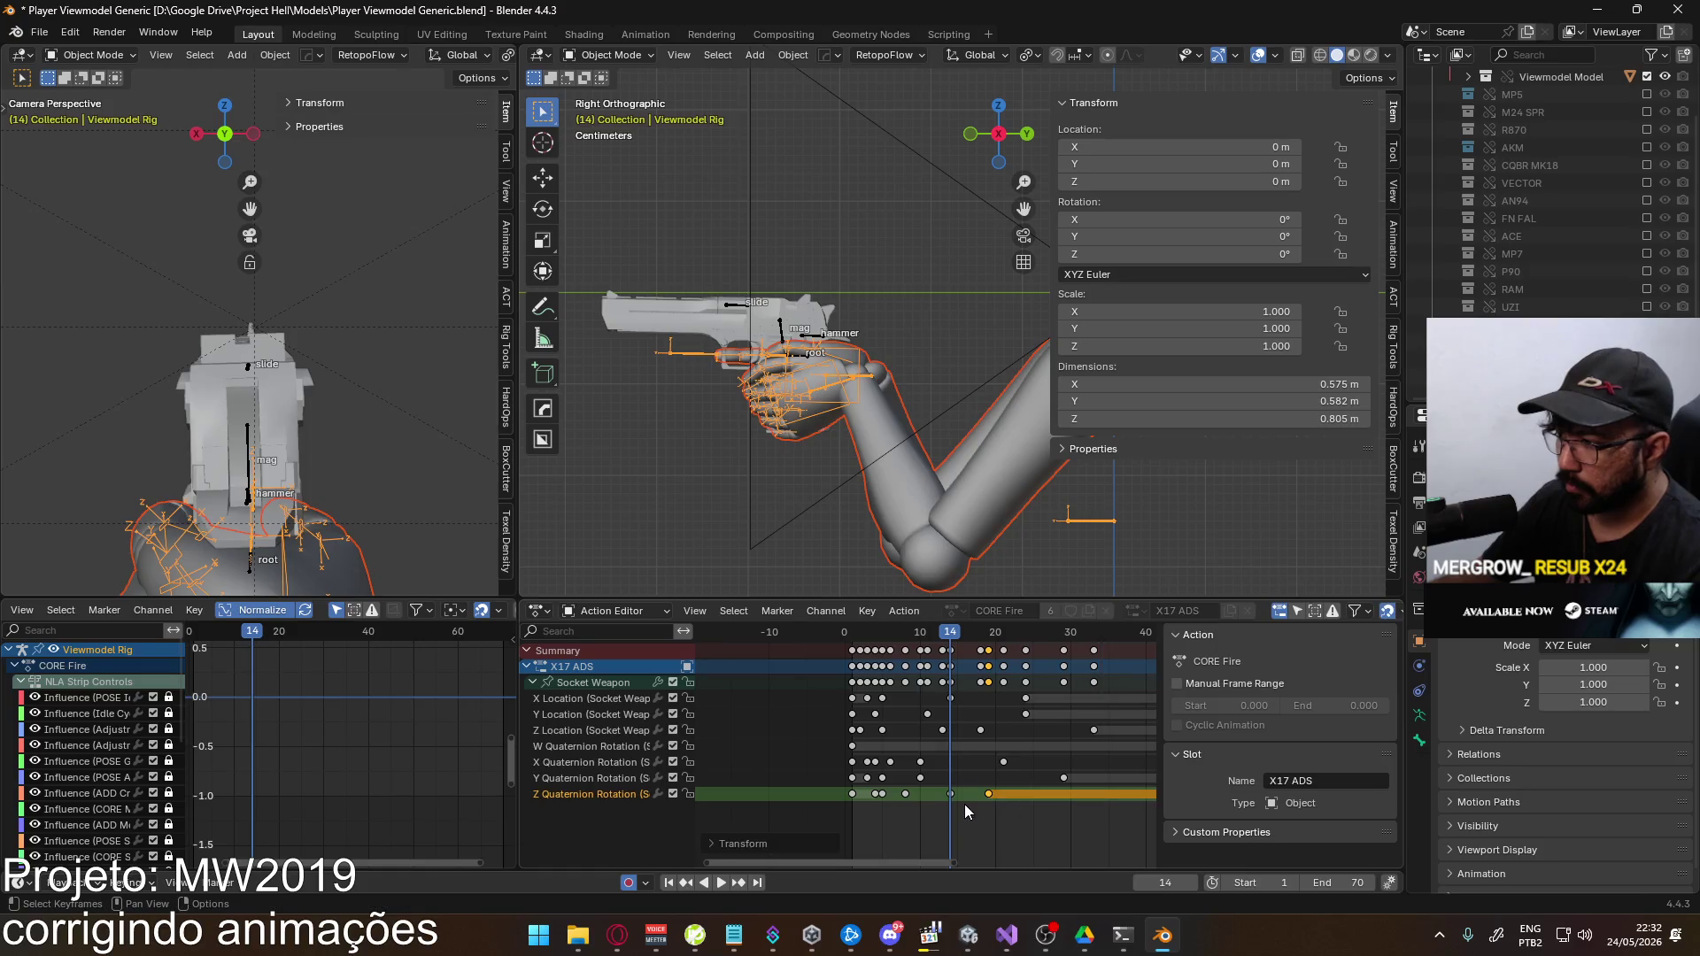
pyautogui.moveTo(949, 799); pyautogui.dragTo(933, 798)
pyautogui.click(932, 798)
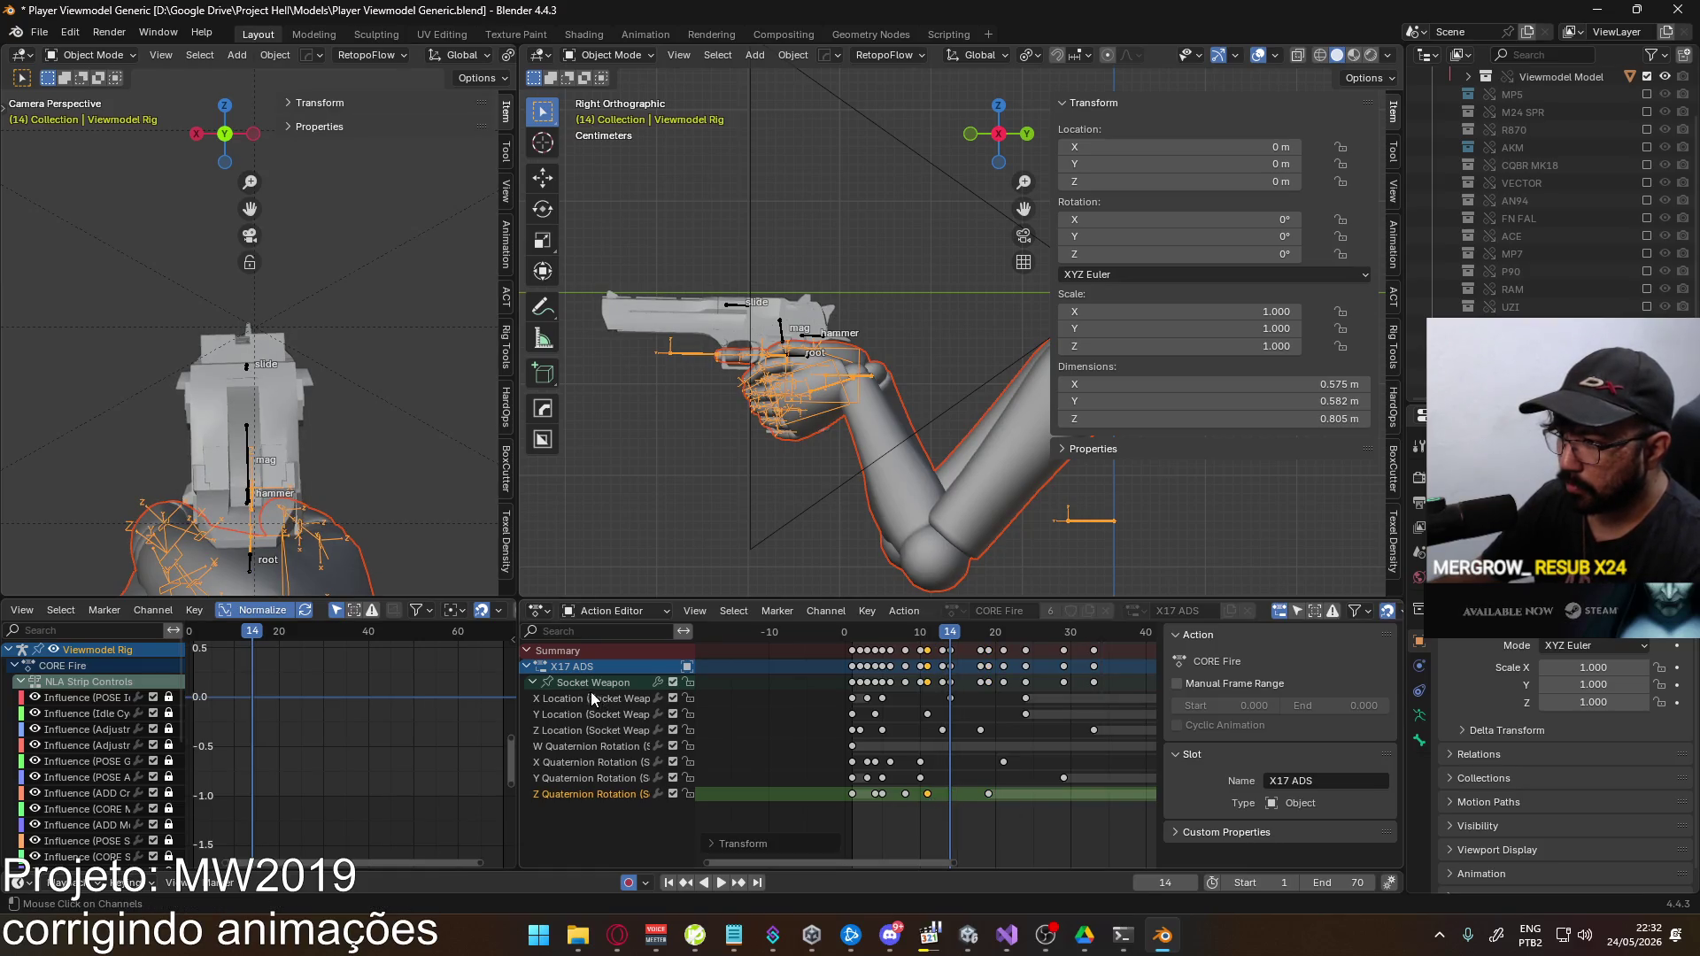
# Adjust a Socket Weapon curve key's value vertically
pyautogui.click(593, 683)
pyautogui.moveTo(222, 770)
pyautogui.mouseDown(button='middle')
pyautogui.moveTo(262, 738)
pyautogui.moveTo(395, 730)
pyautogui.mouseUp(button='middle')
pyautogui.press('g')
pyautogui.press('y')
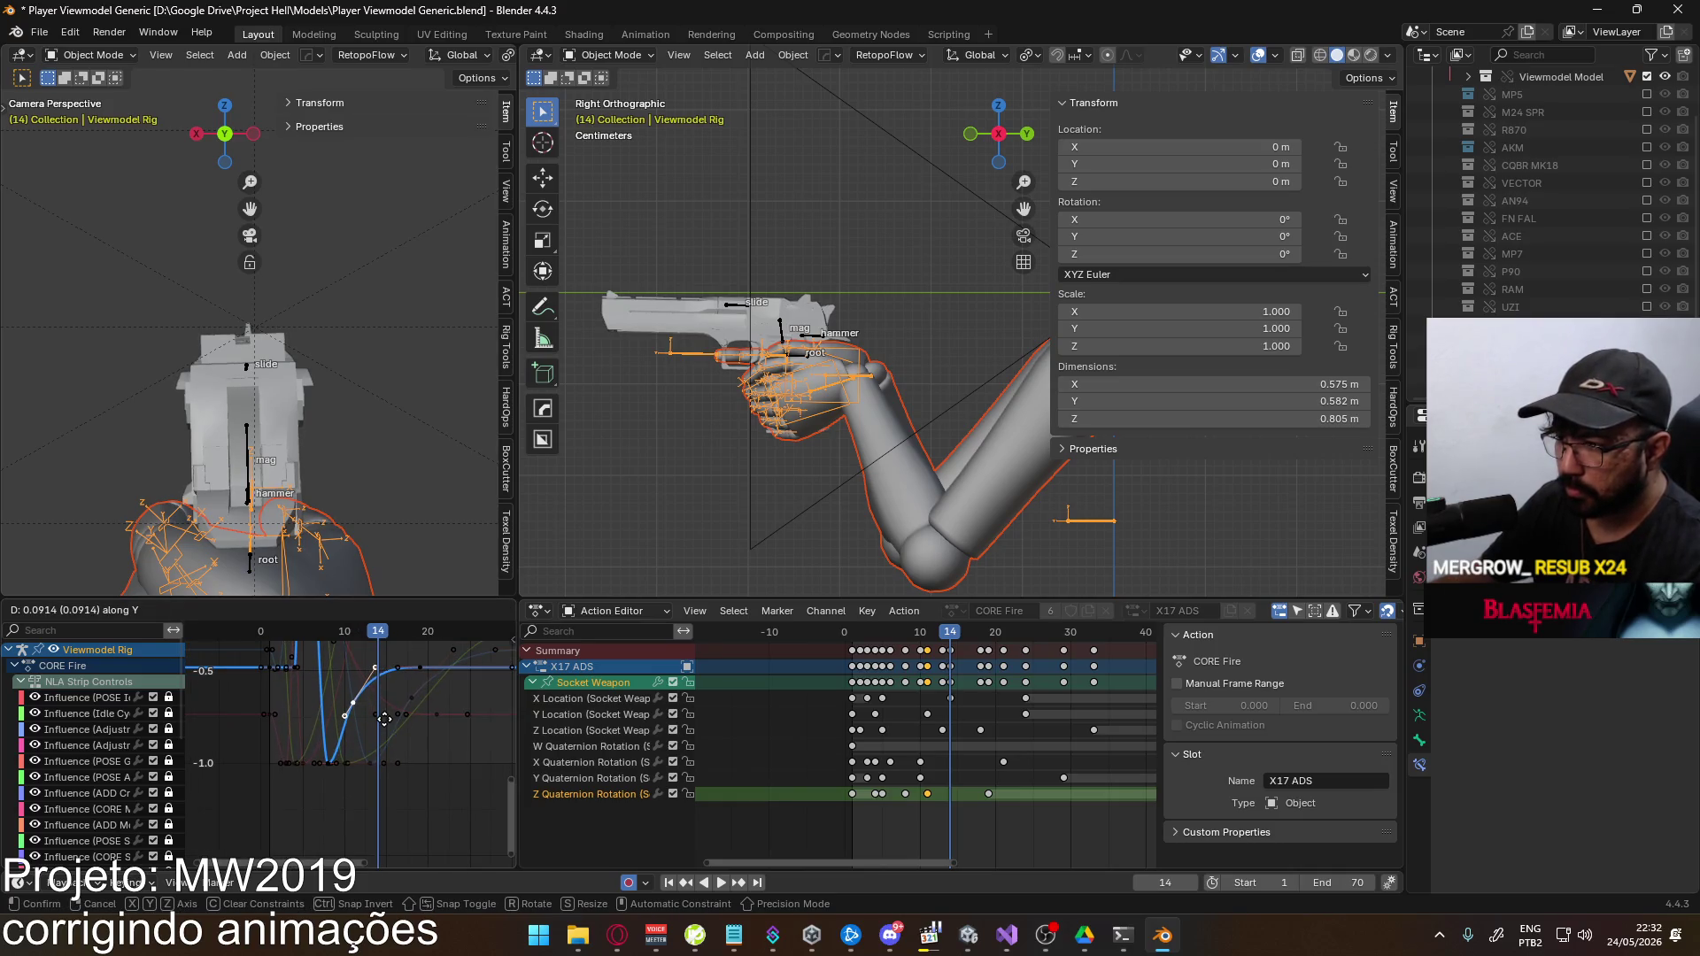
pyautogui.click(383, 711)
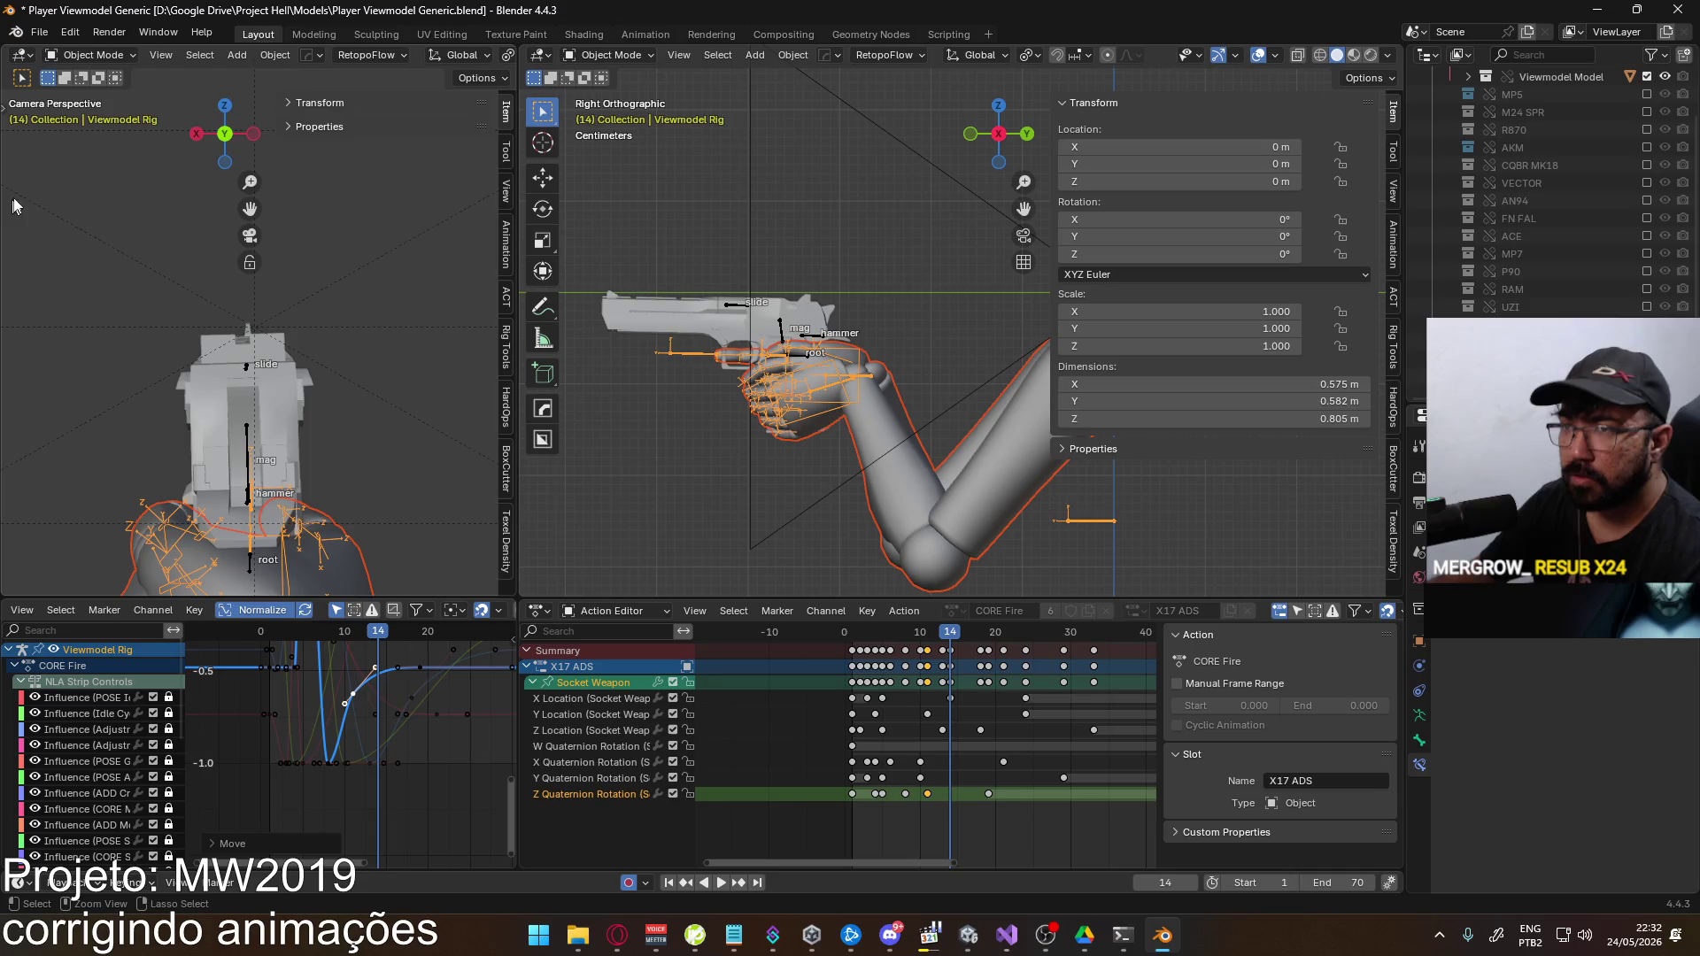
# Save the retimed animation and re-export the viewmodel rig as FBX
pyautogui.hotkey('ctrl', 's')
pyautogui.click(40, 34)
pyautogui.moveTo(115, 301)
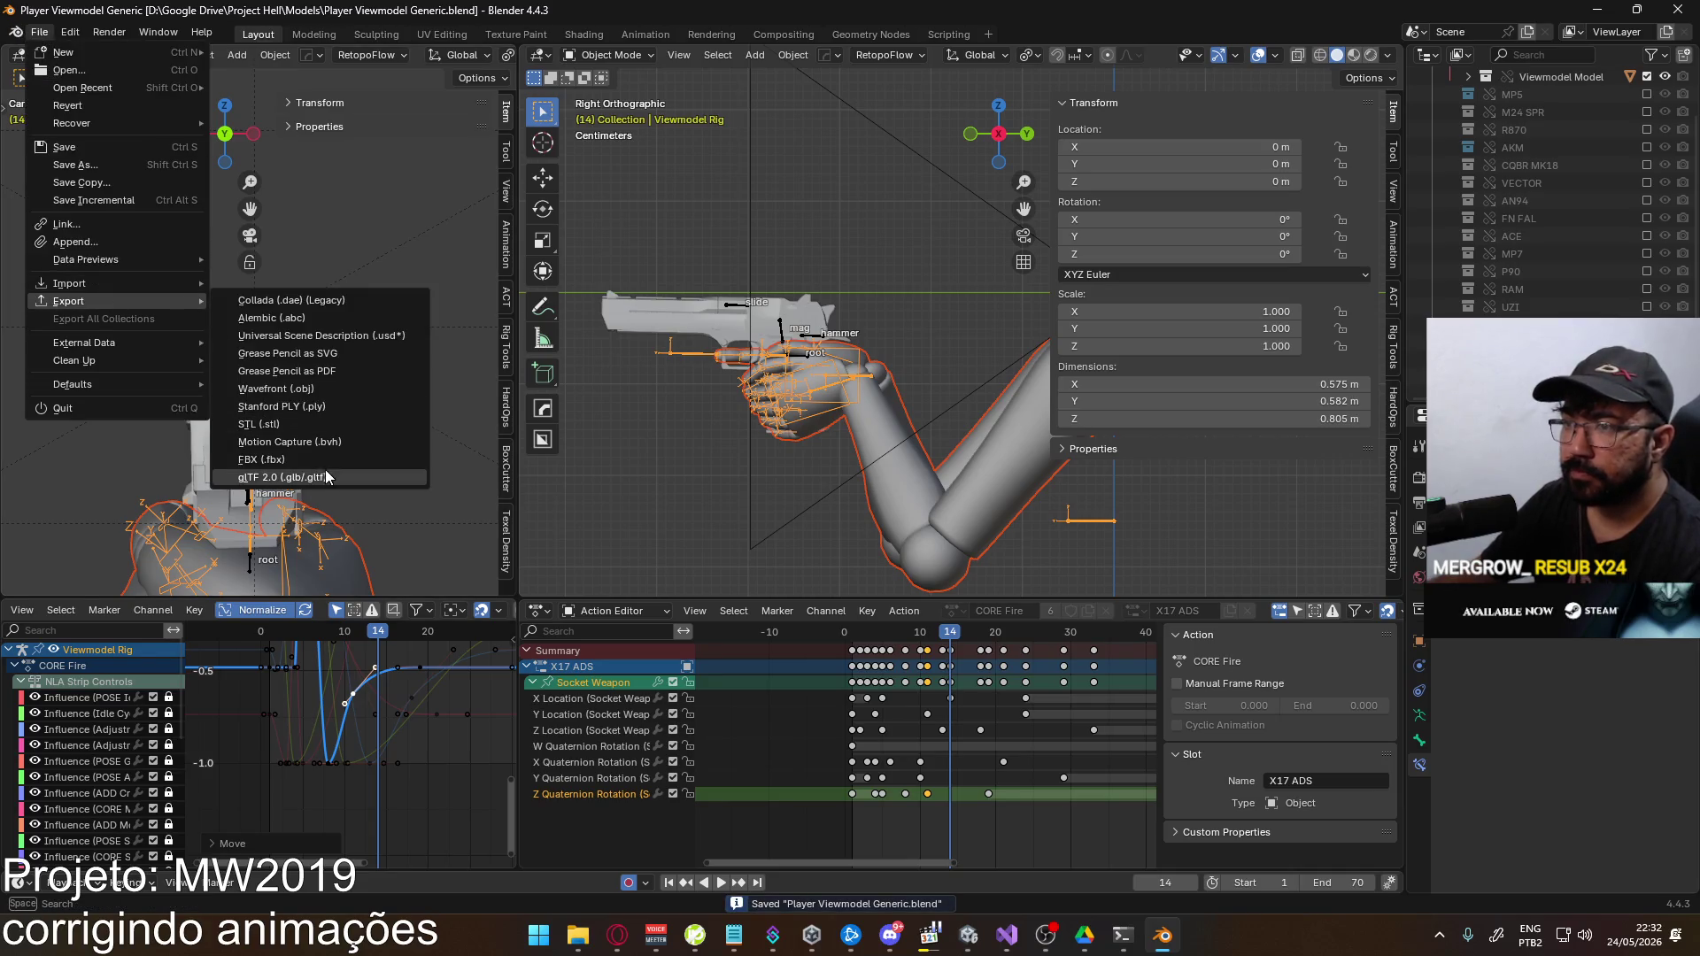
pyautogui.click(328, 461)
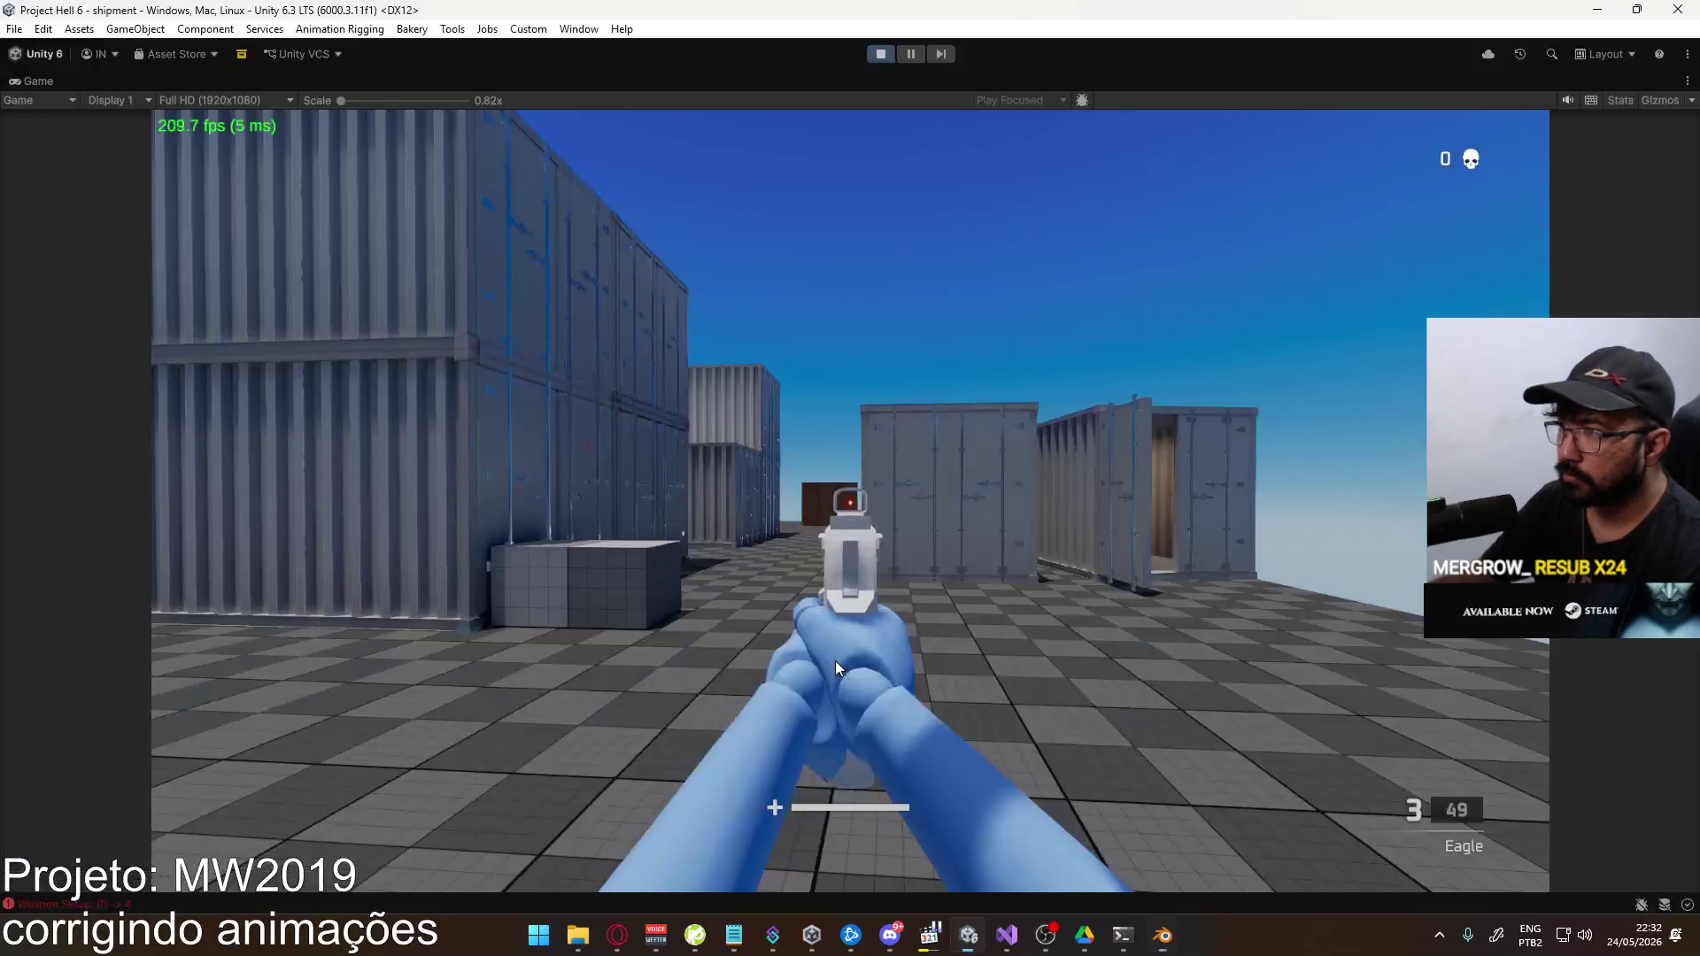
# Cycle weapons in the running game back to the Eagle pistol
pyautogui.press('1')
pyautogui.press('2')
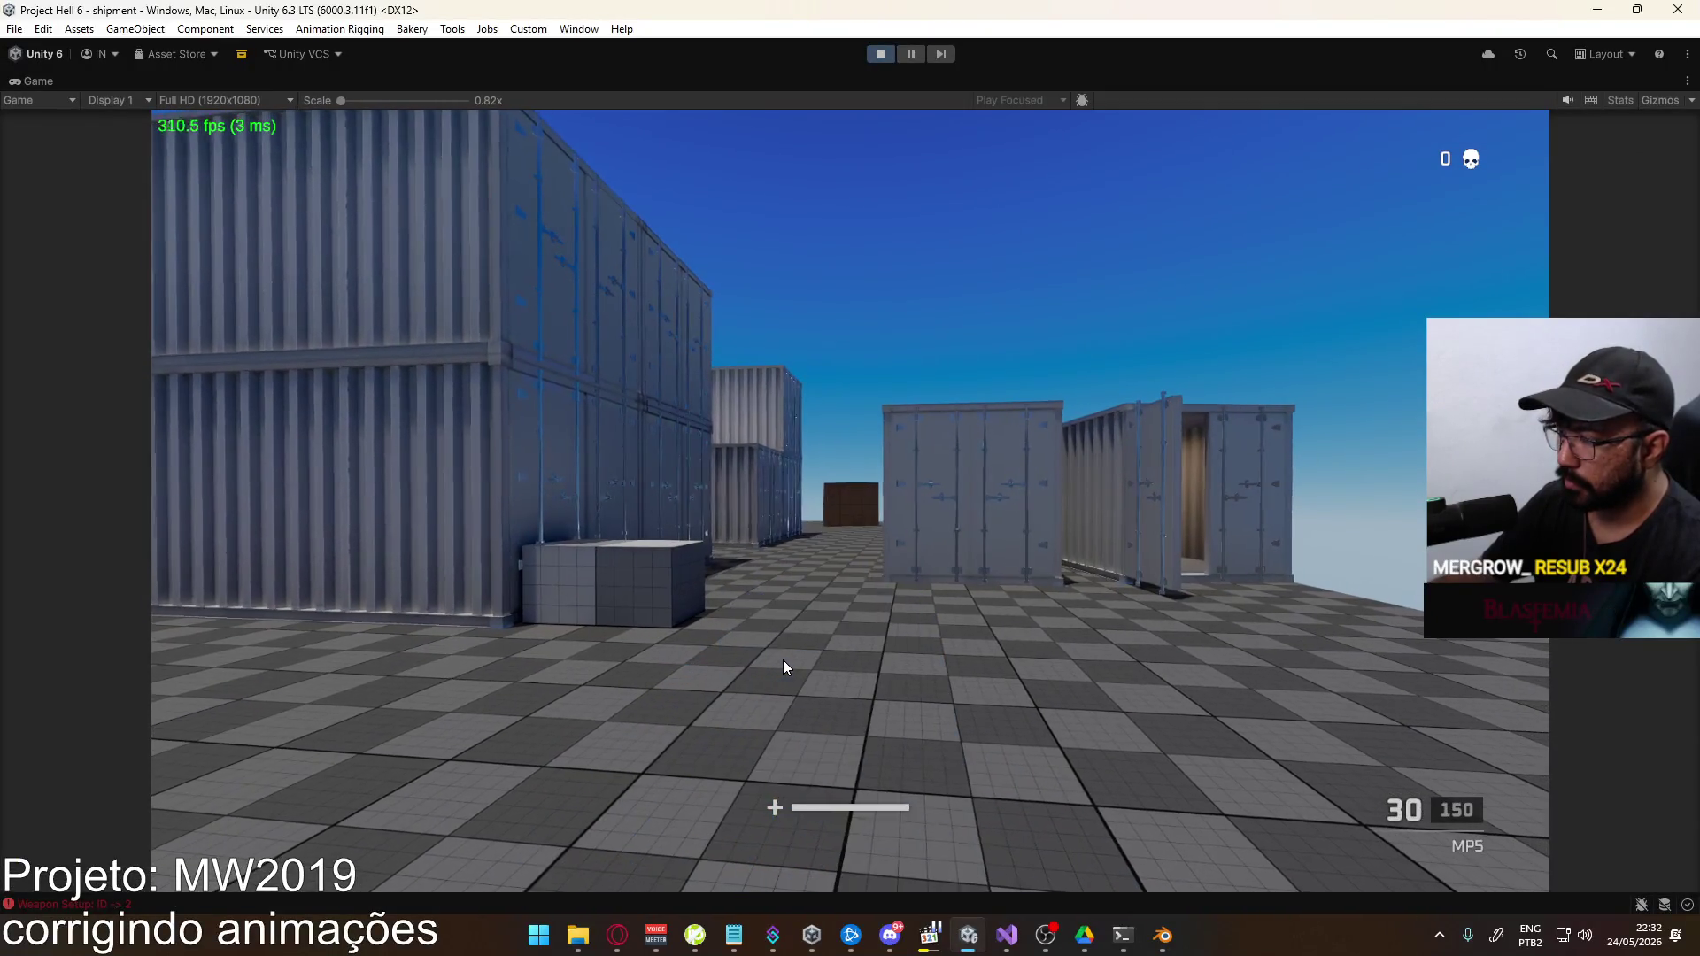
pyautogui.hotkey('alt', 'Tab')
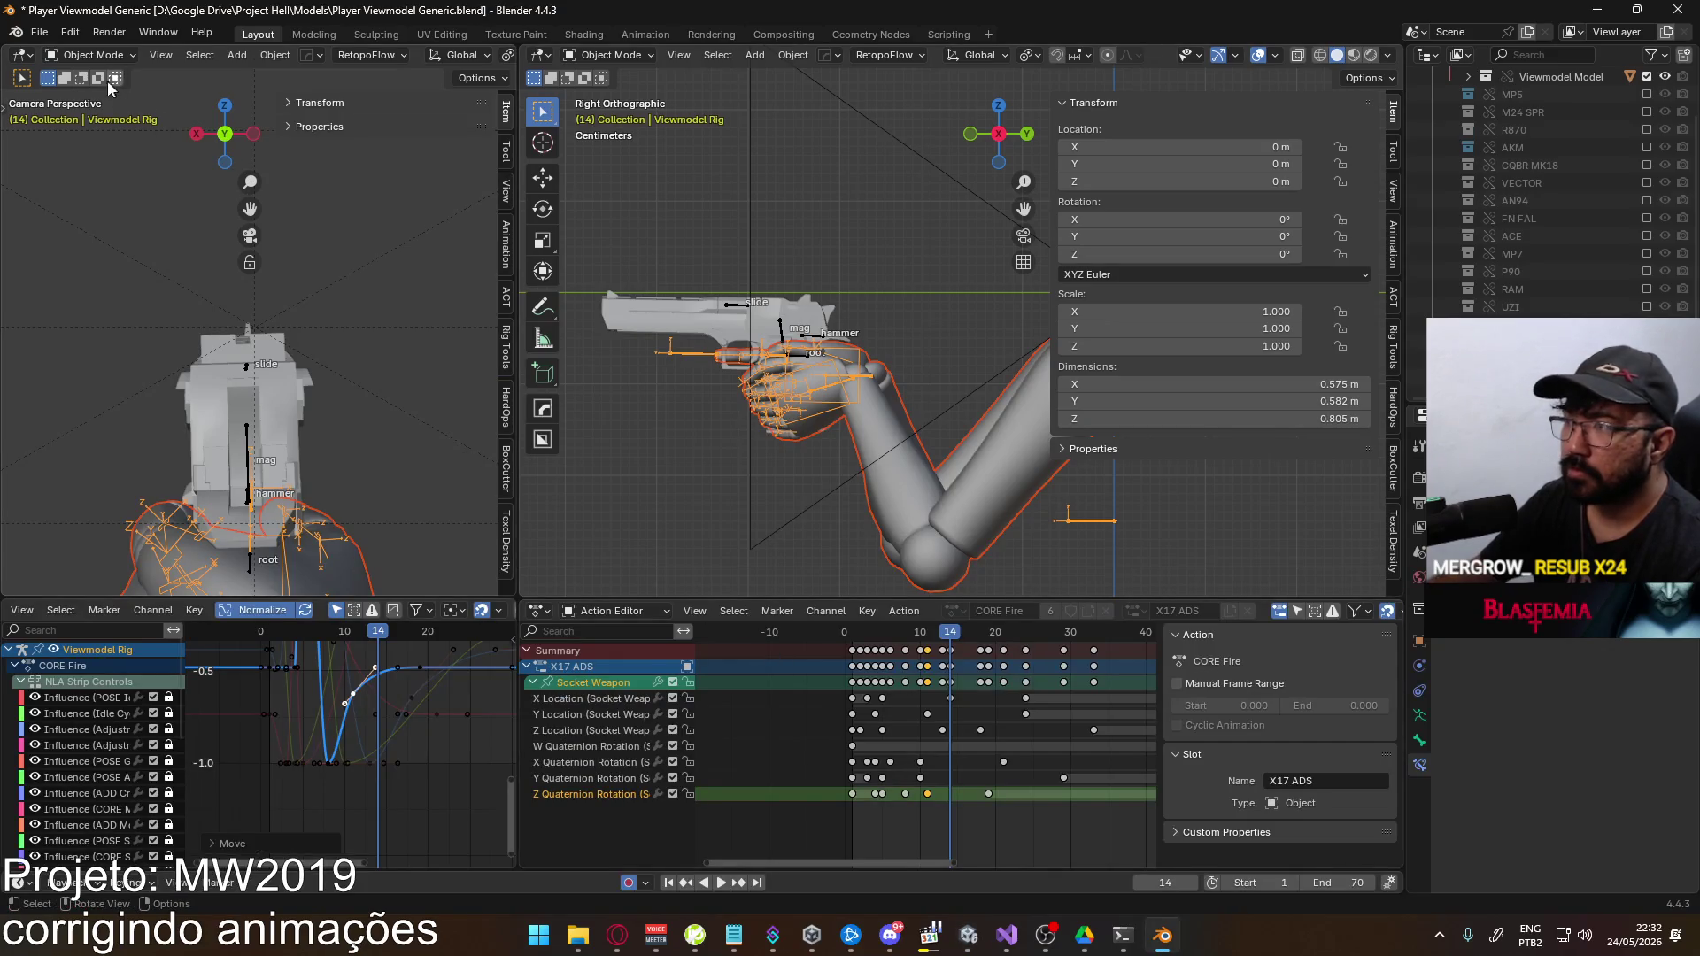
# Export the animation from Blender as FBX once more
pyautogui.click(41, 31)
pyautogui.moveTo(106, 301)
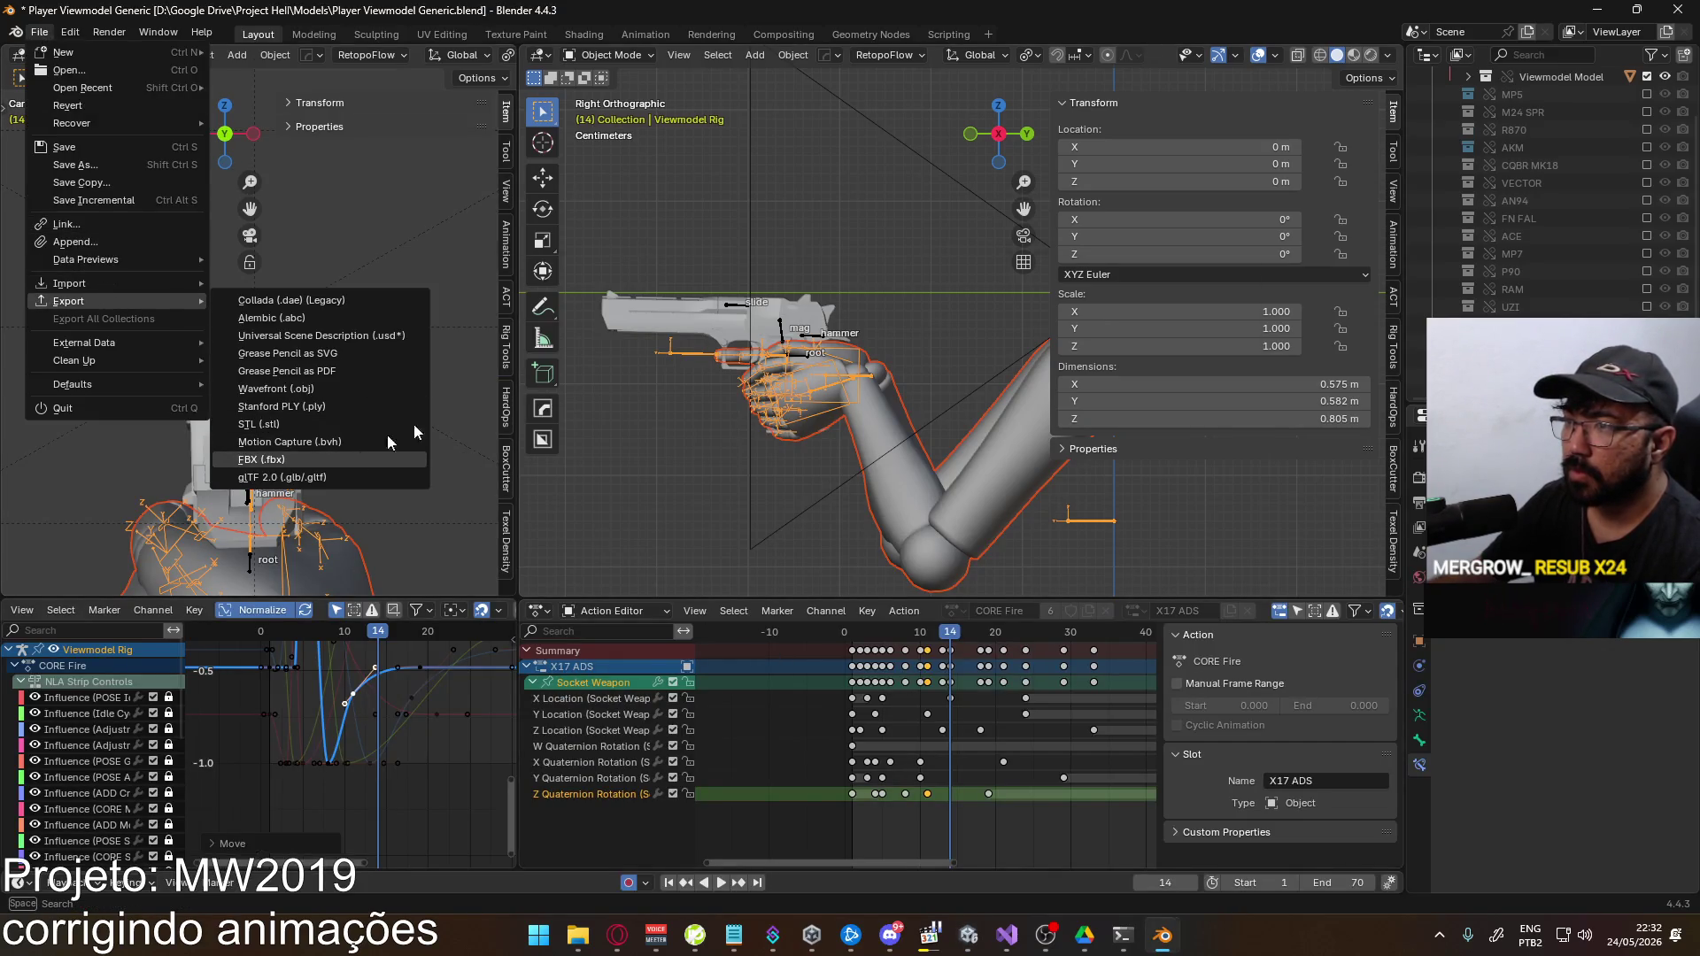
pyautogui.click(390, 460)
pyautogui.press('Return')
# Equip the Eagle in Unity, aim down sights and empty the magazine
pyautogui.hotkey('alt', 'Tab')
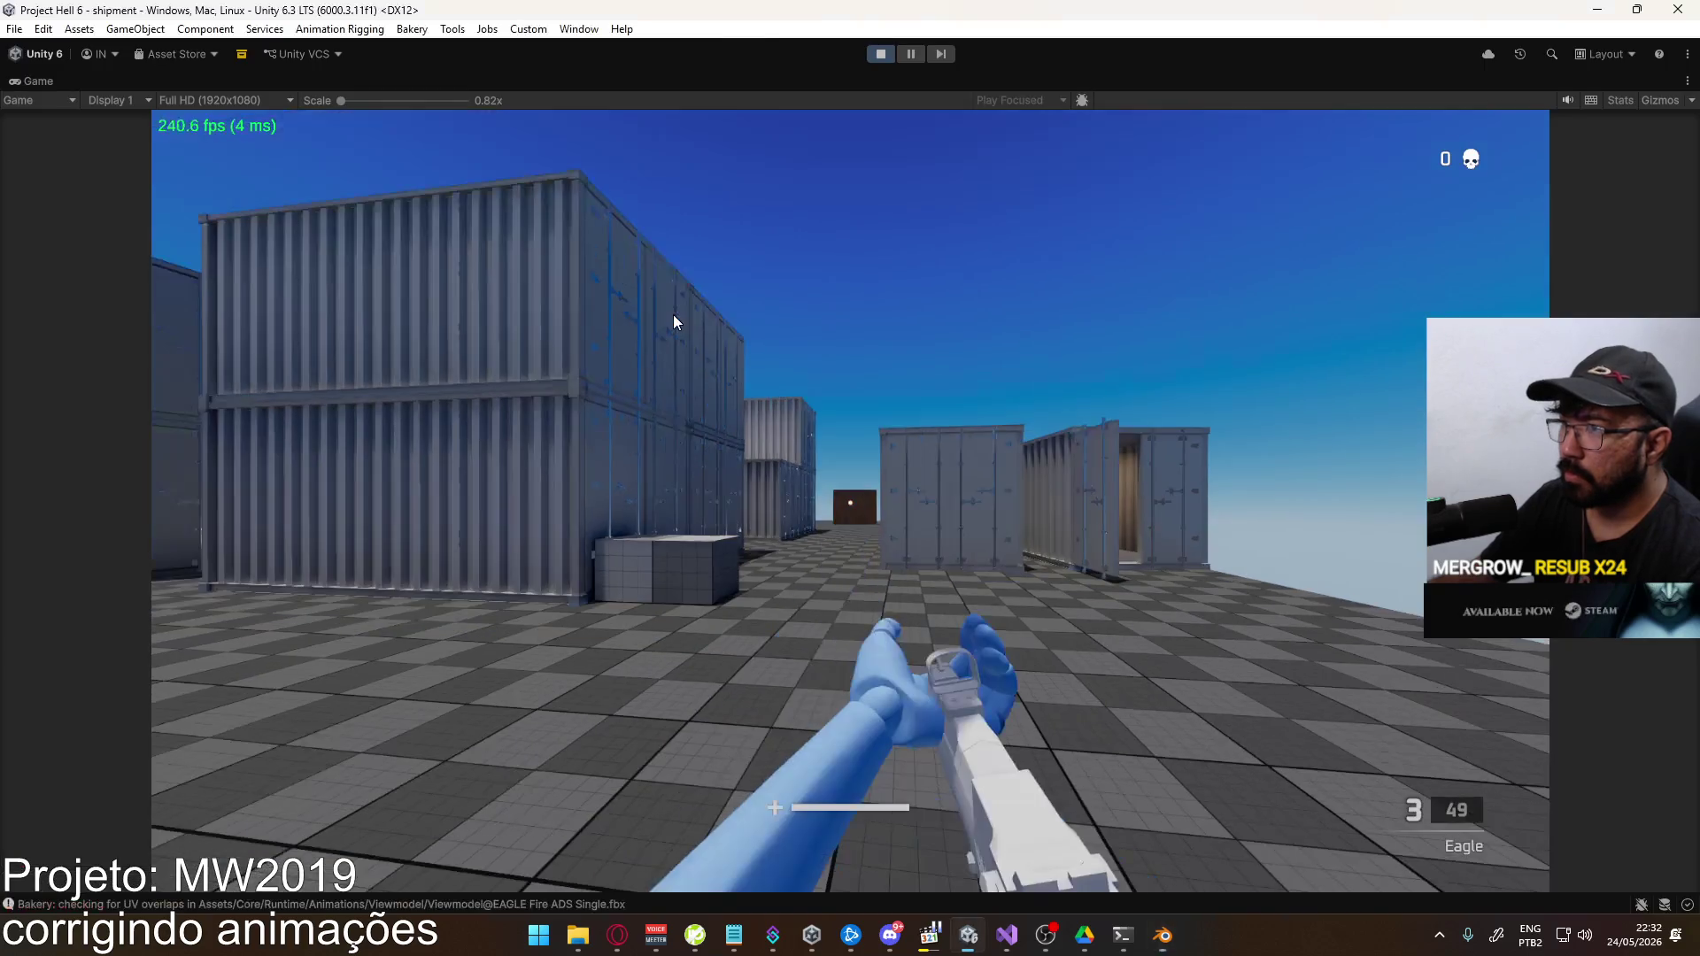
pyautogui.press('1')
pyautogui.press('4')
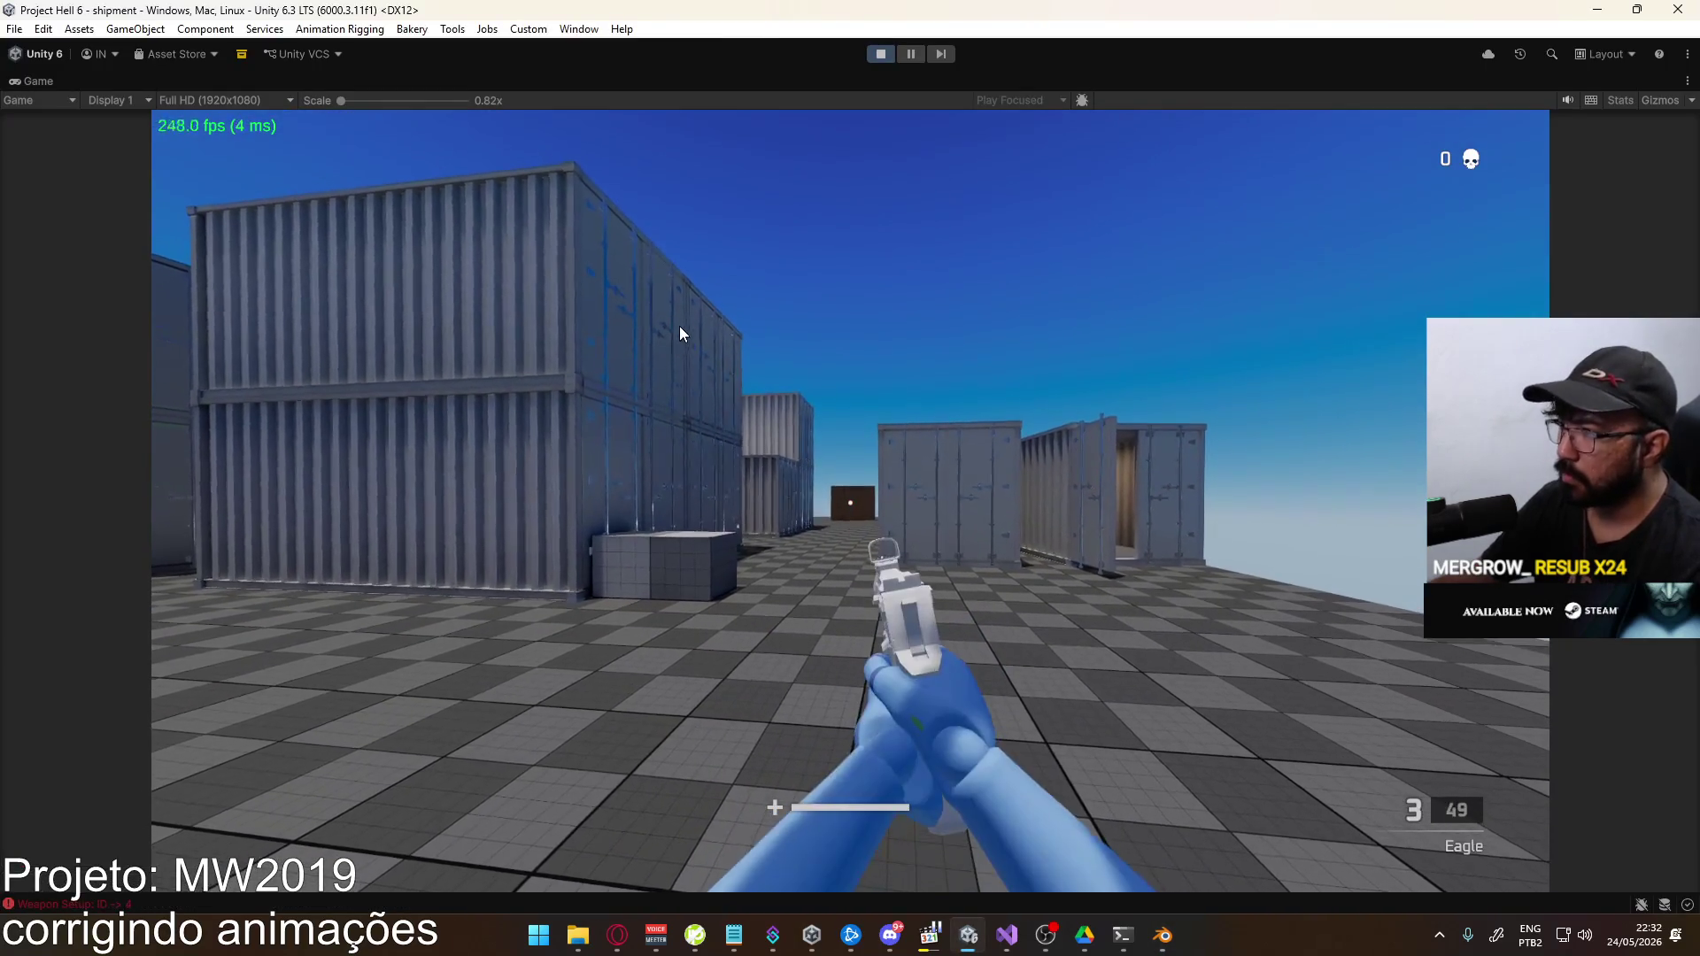
pyautogui.click(680, 334)
pyautogui.rightClick(680, 334)
pyautogui.click(680, 334)
pyautogui.click(680, 334)
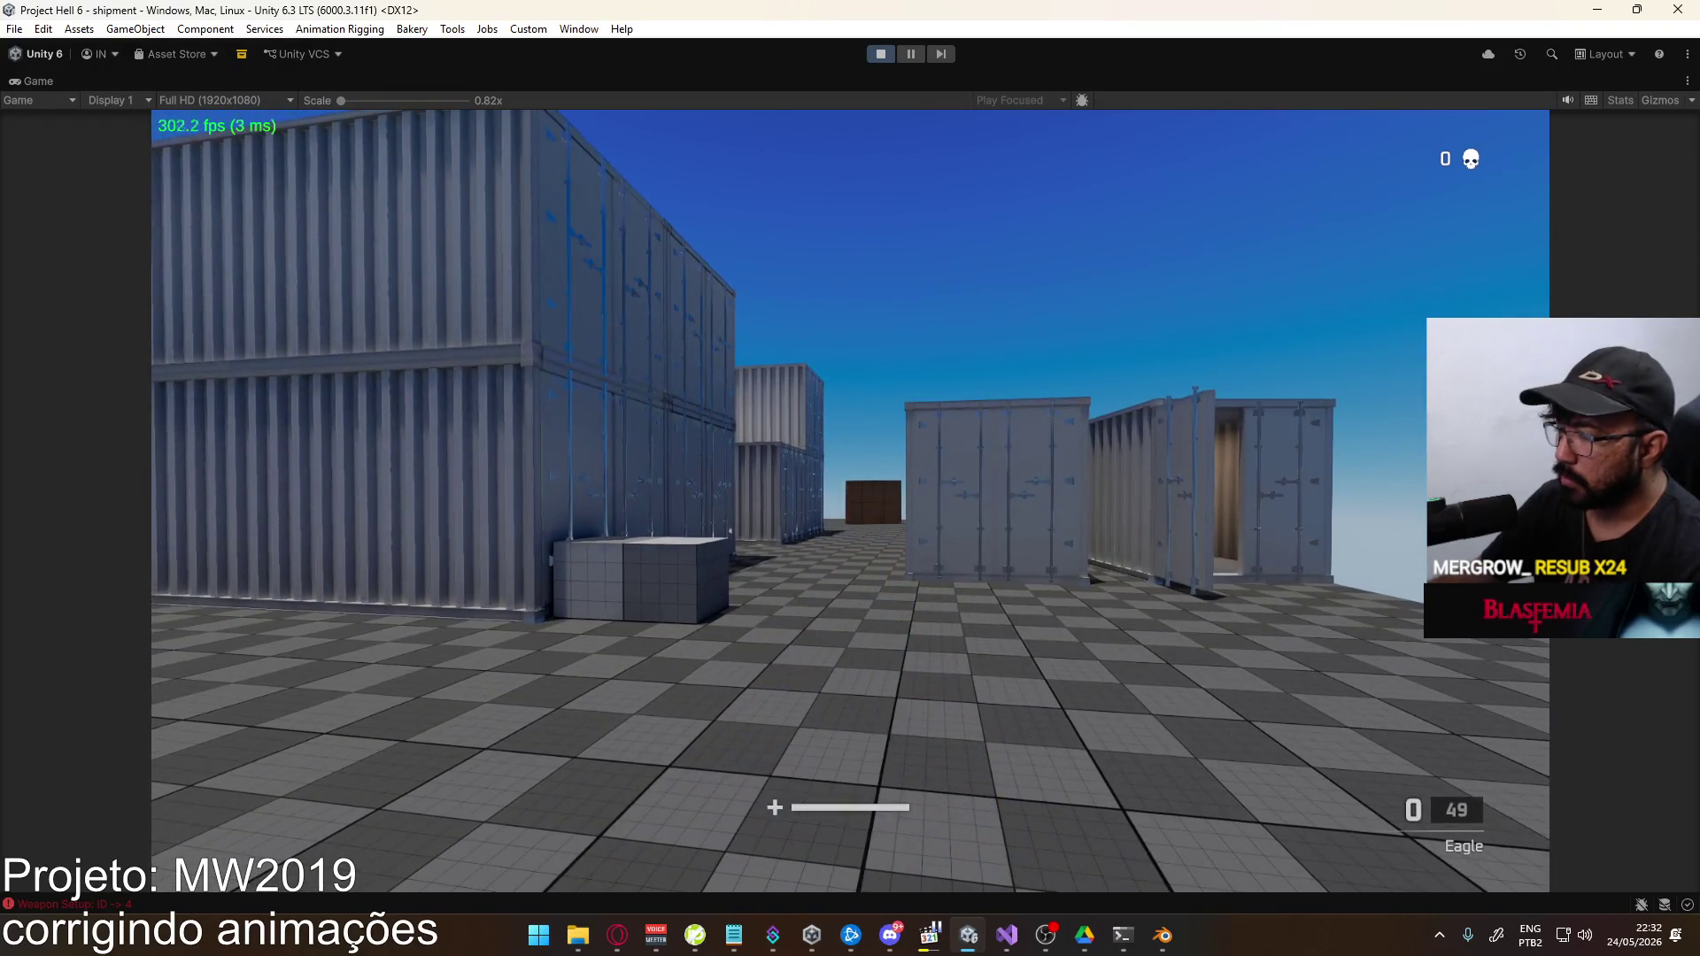
# Fire a rapid series of shots with the reloaded pistol, then reload with R
pyautogui.click(680, 334)
pyautogui.click(680, 333)
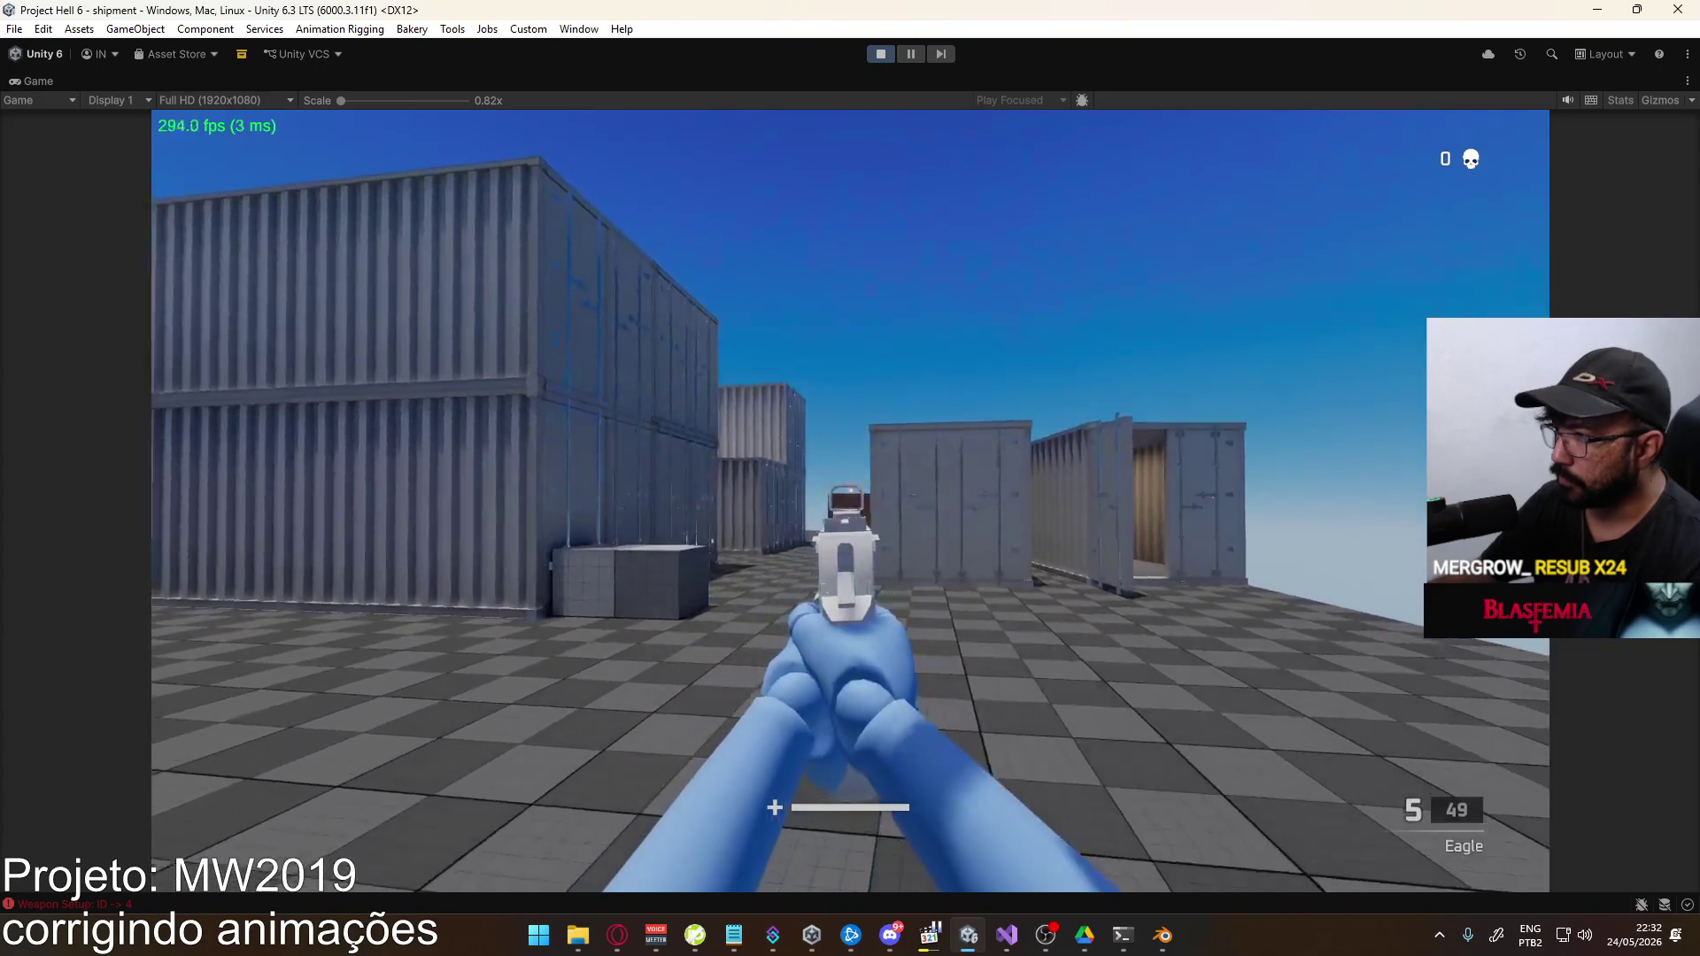
pyautogui.click(680, 333)
pyautogui.click(680, 333)
pyautogui.click(680, 334)
pyautogui.click(680, 334)
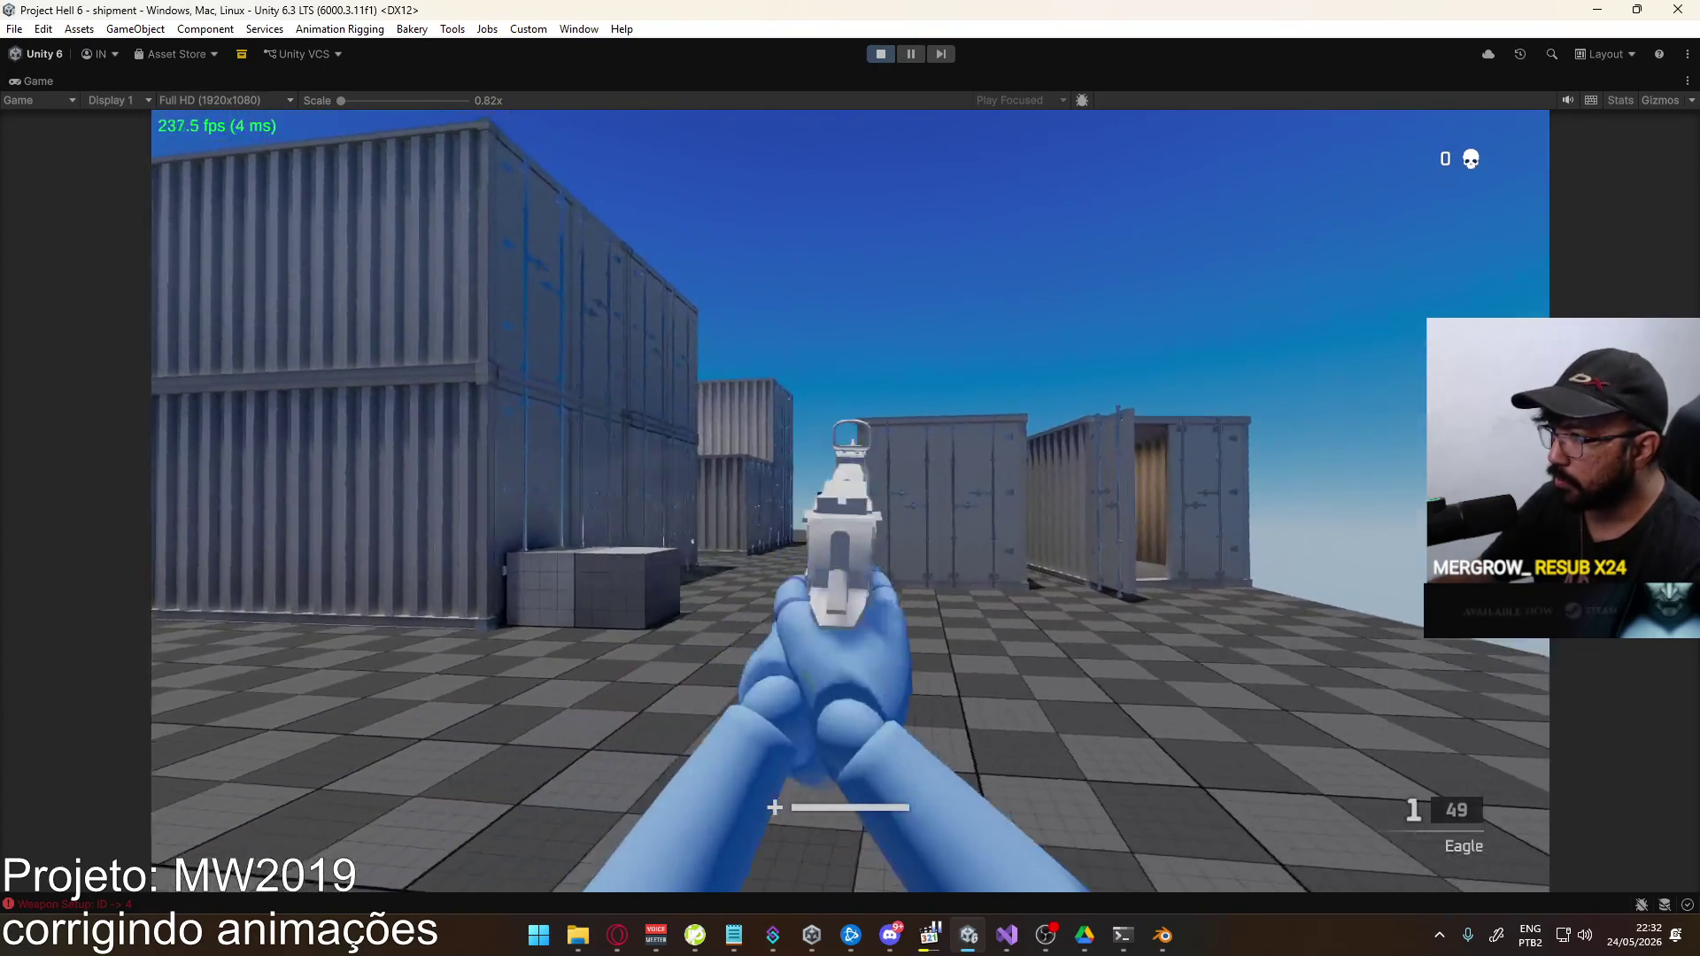
pyautogui.press('r')
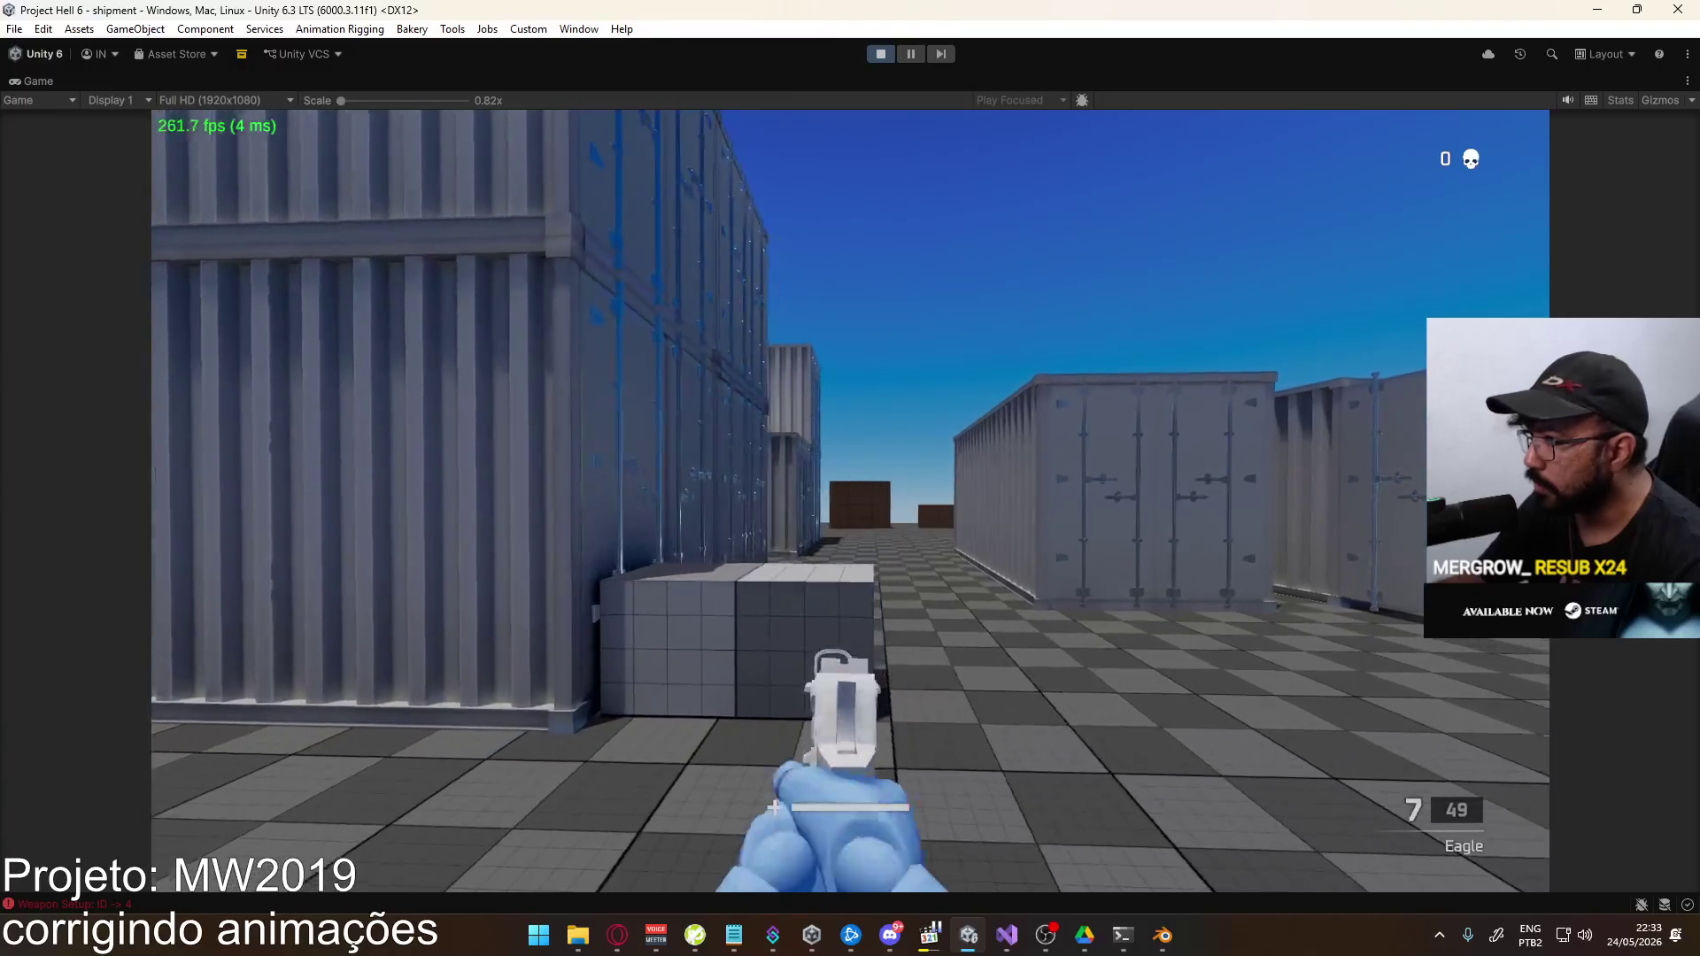
# Aim with the red dot and fire several more shots, ending at 4 rounds with 49 reserve
pyautogui.rightClick(680, 334)
pyautogui.click(680, 334)
pyautogui.click(680, 333)
pyautogui.click(679, 333)
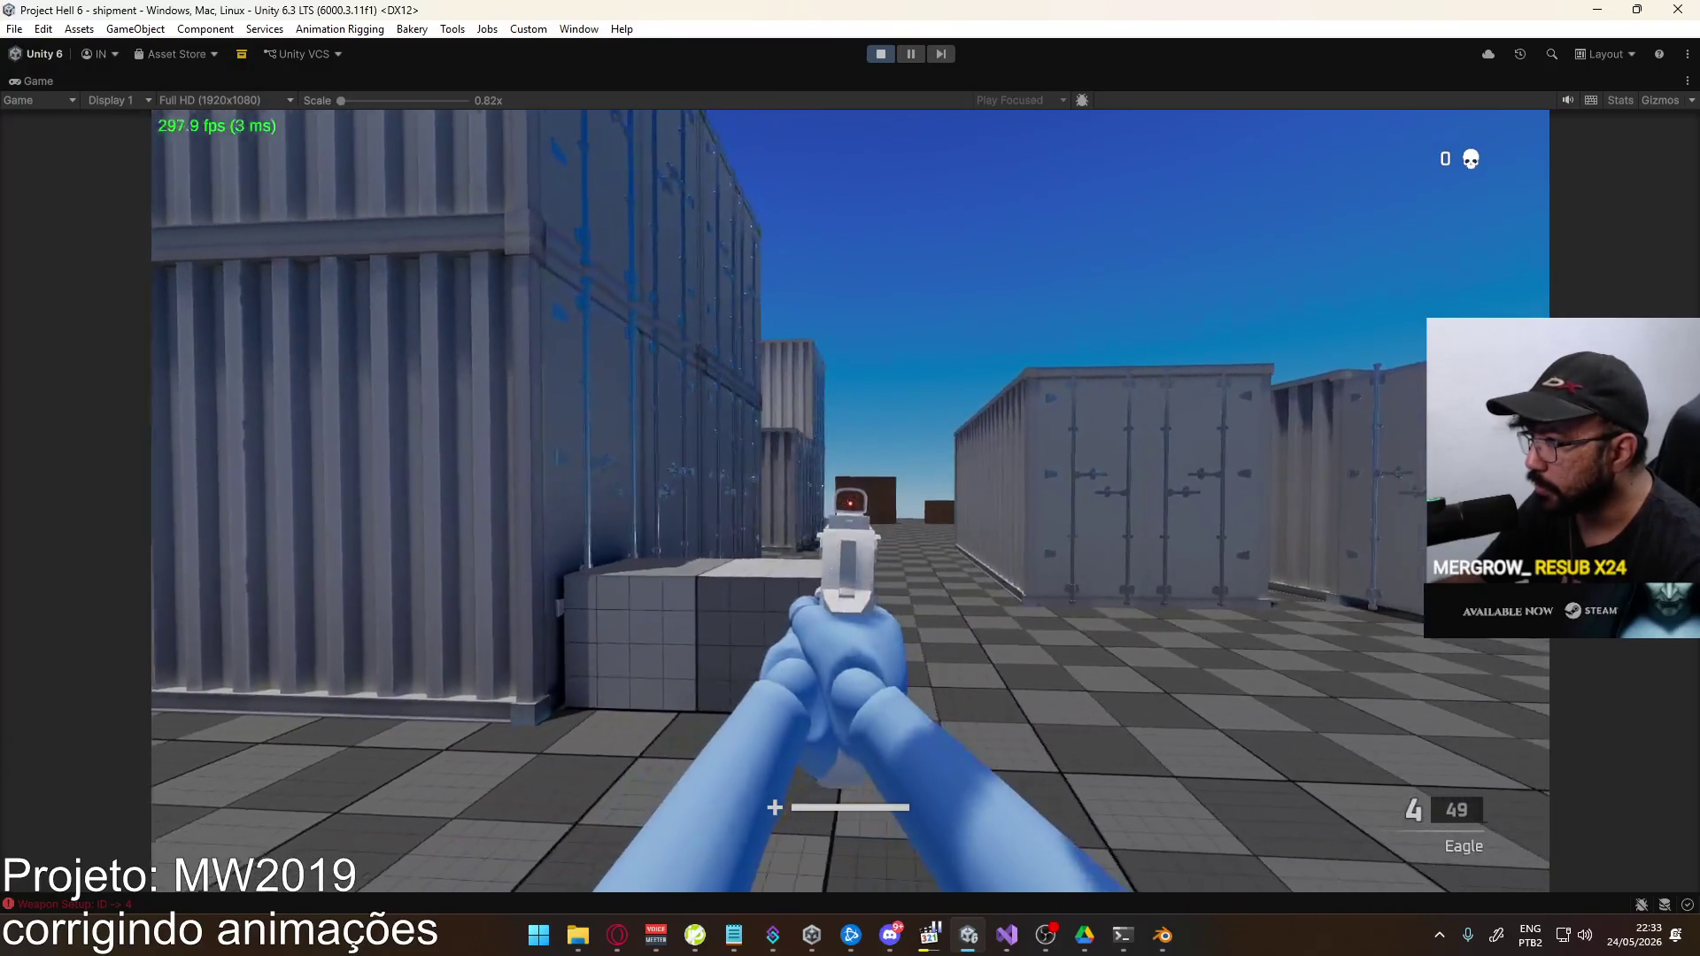
pyautogui.click(850, 501)
pyautogui.click(850, 500)
pyautogui.click(849, 500)
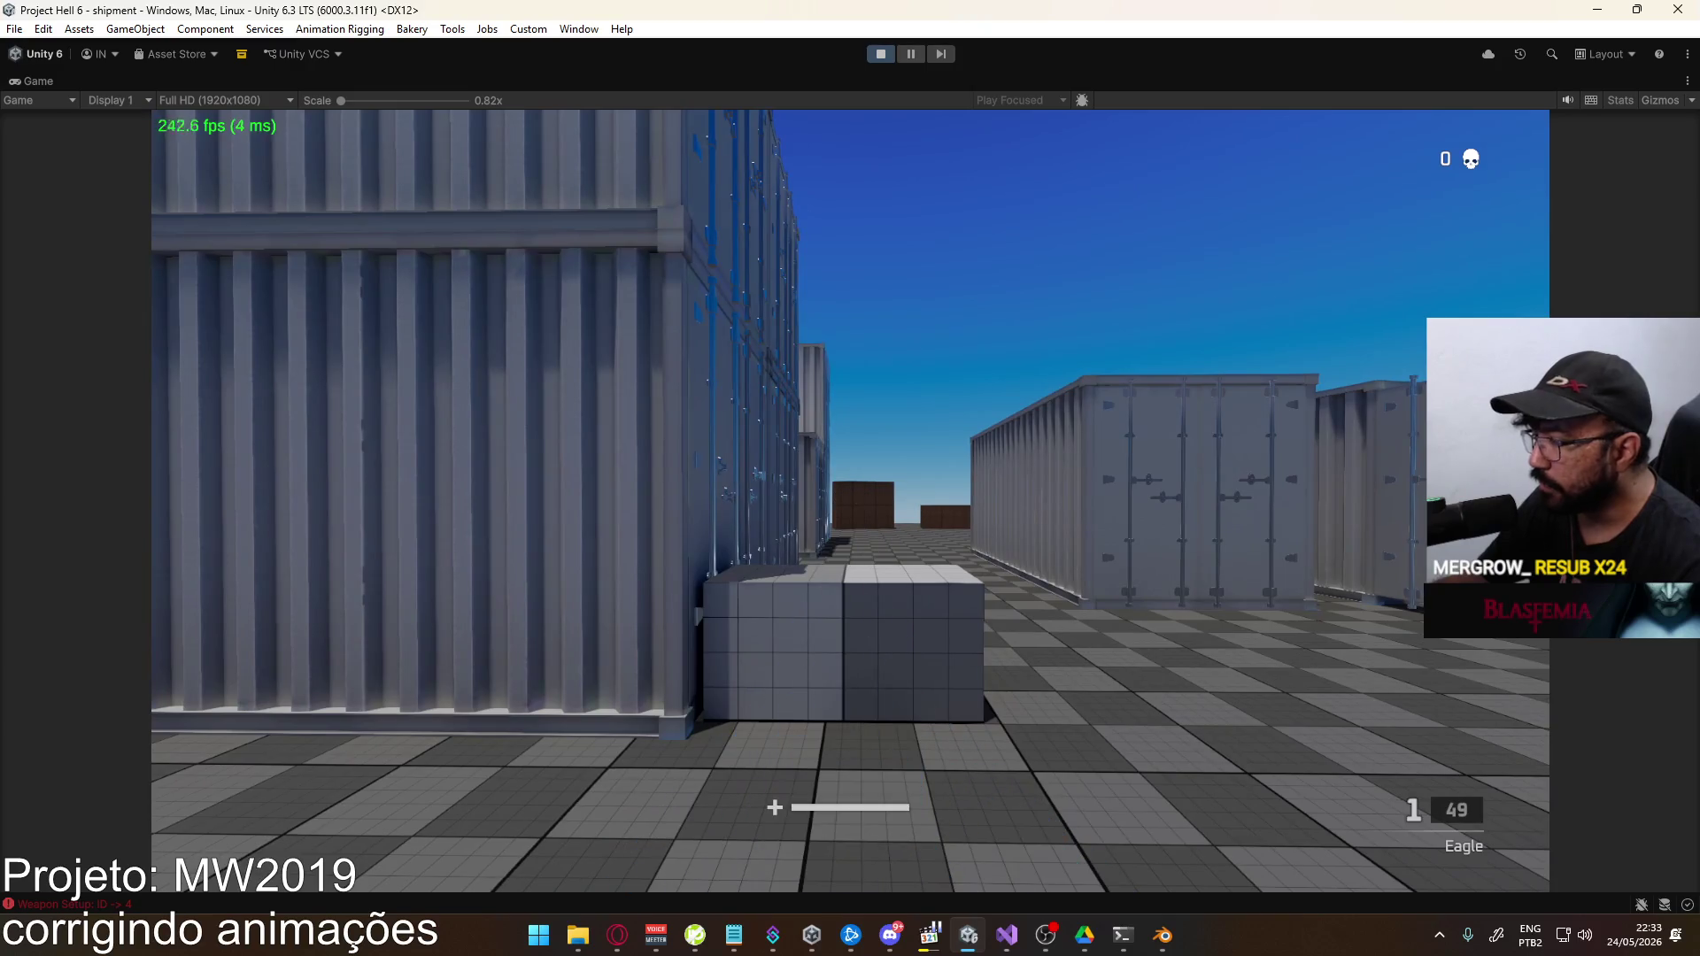
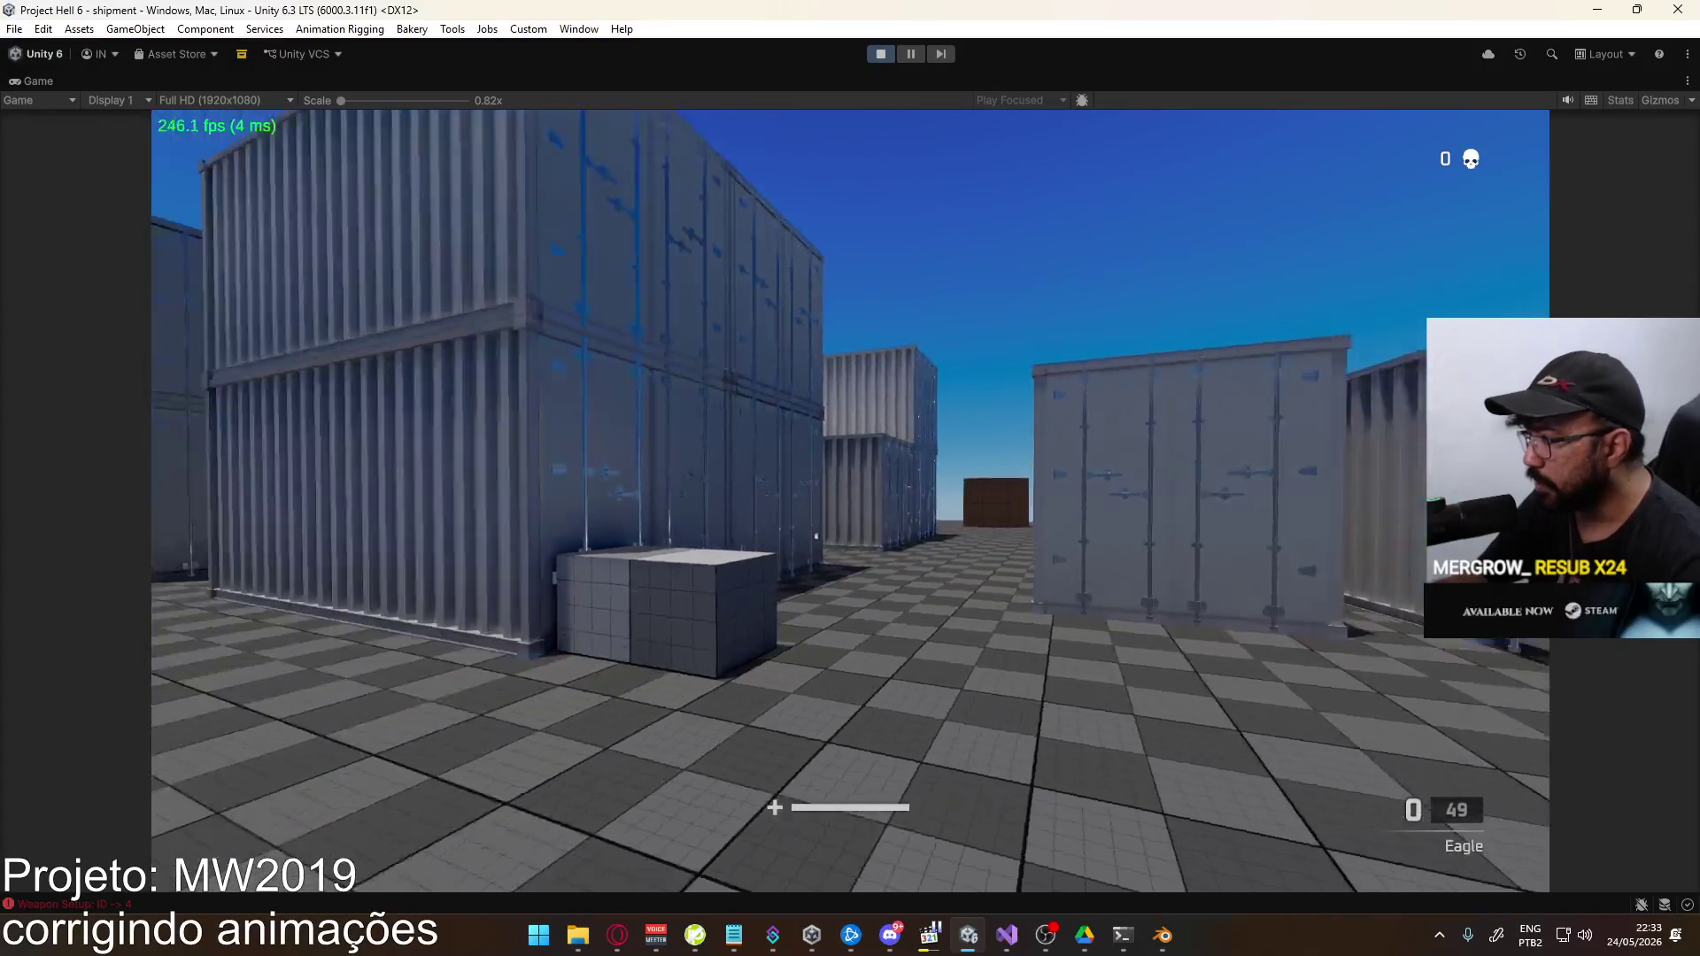
# Aim down sights with the Eagle pistol, fire five shots, then reload with R
pyautogui.rightClick(850, 500)
pyautogui.click(850, 500)
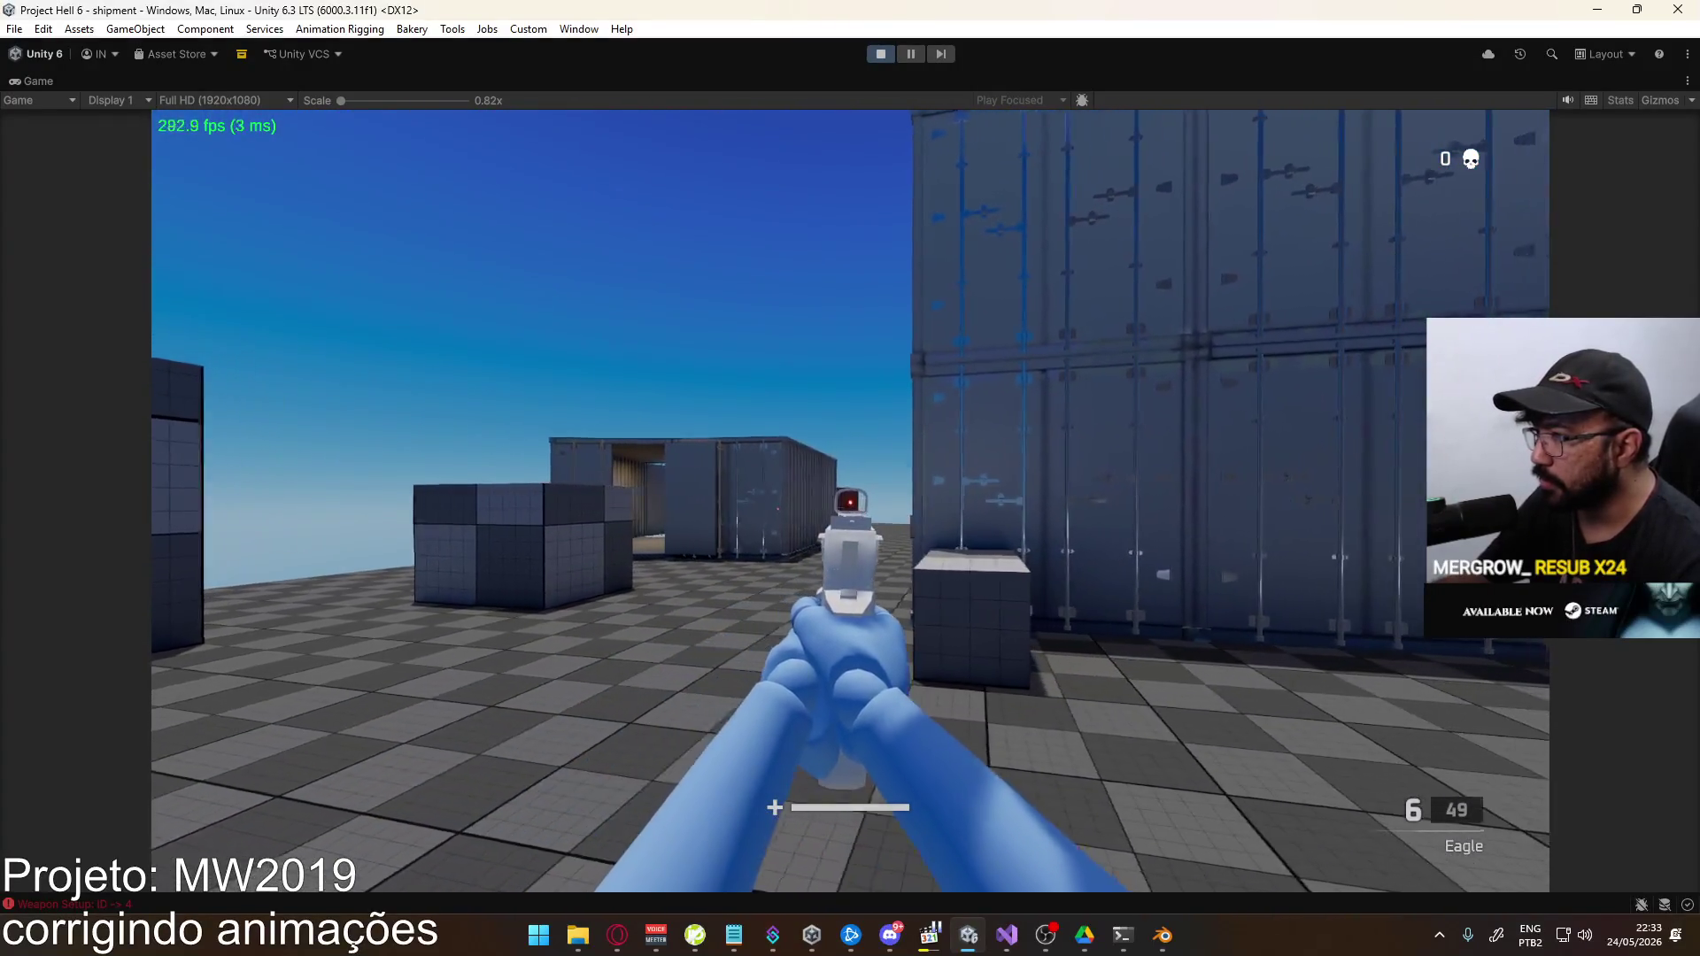
pyautogui.click(850, 500)
pyautogui.click(850, 501)
pyautogui.click(850, 501)
pyautogui.click(850, 500)
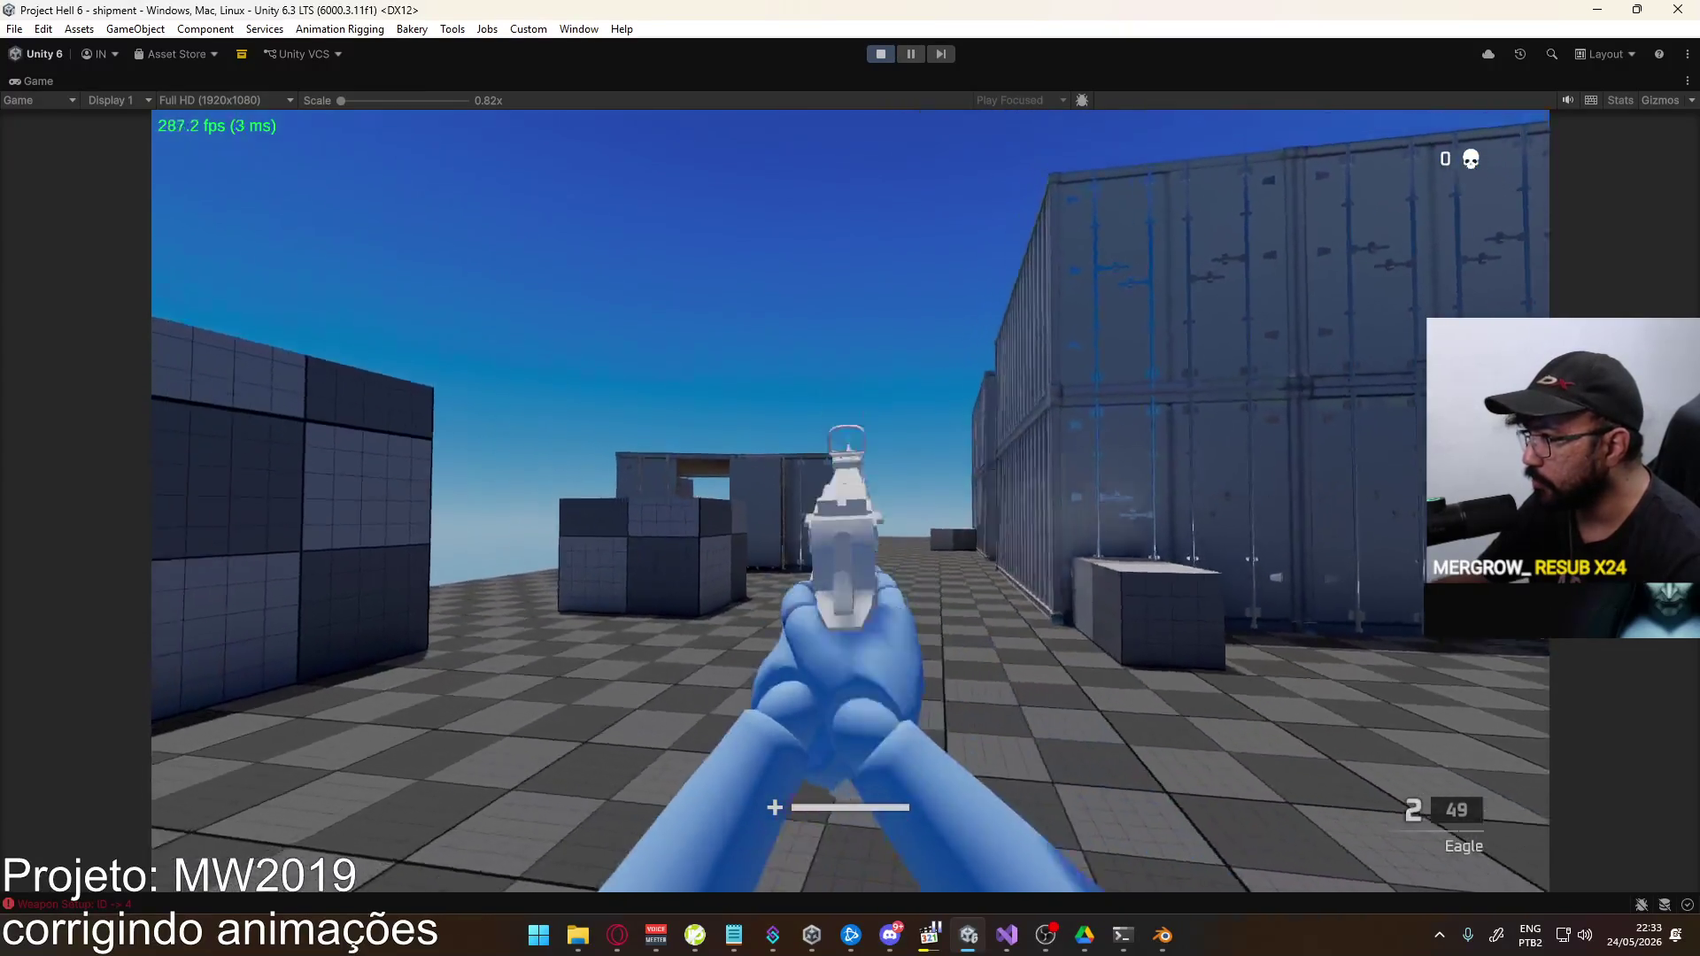
pyautogui.press('r')
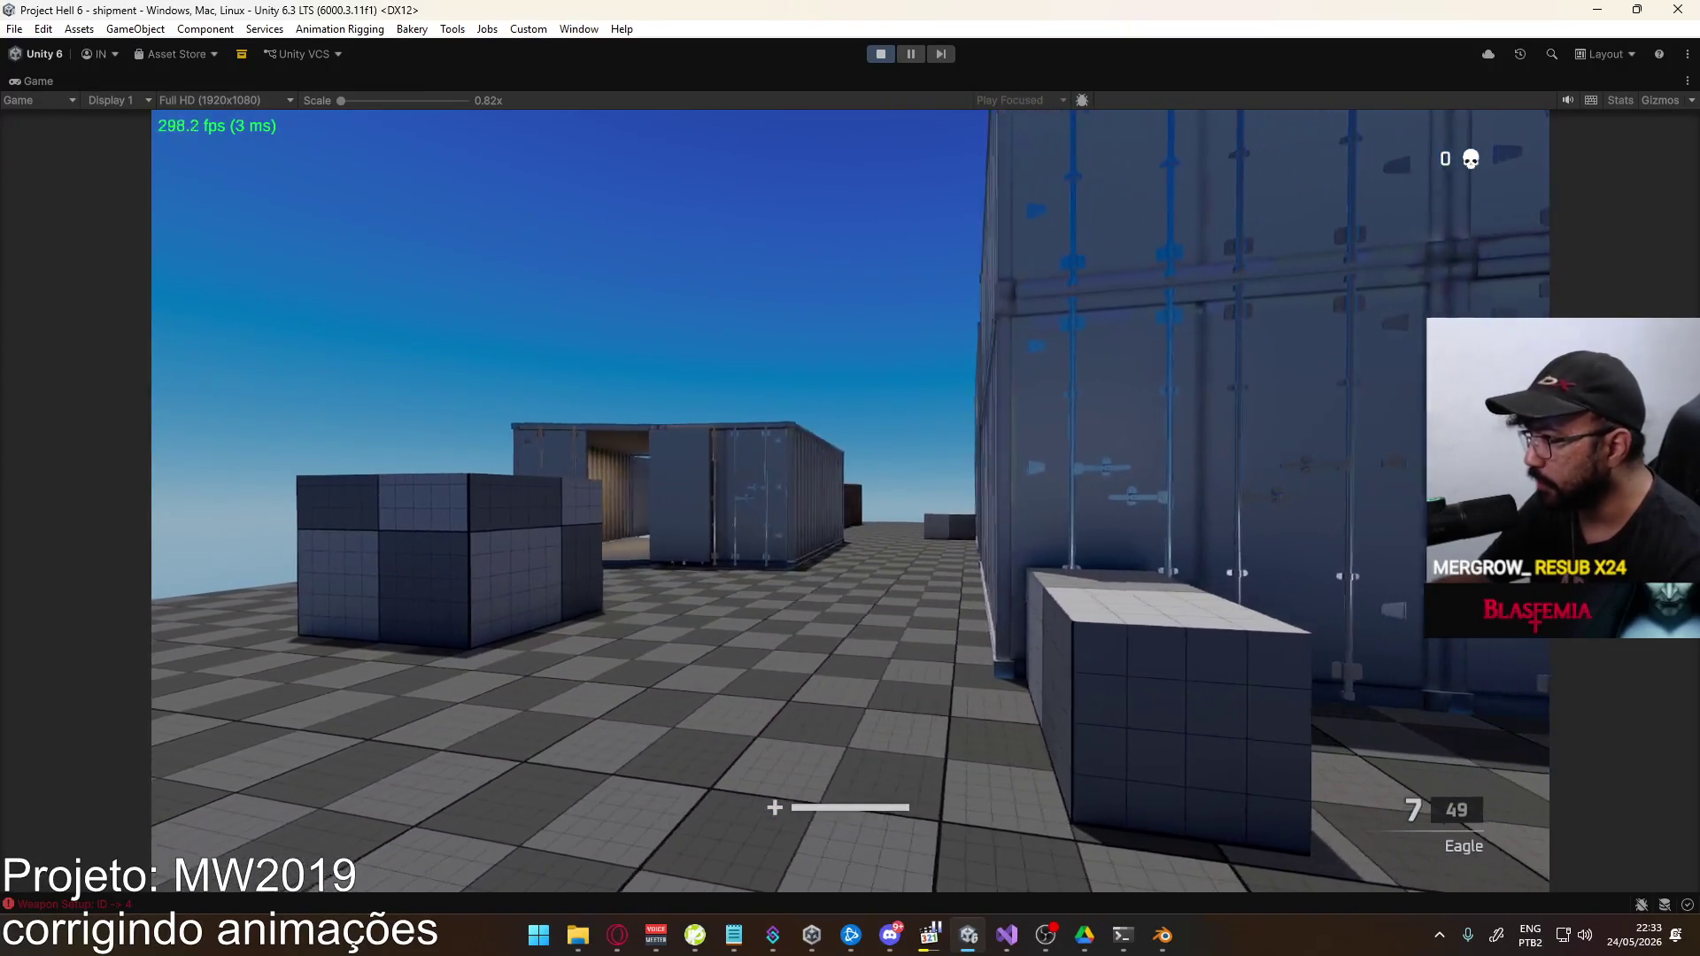
# Fire two more runs of shots to test the fire animation, then reload again
pyautogui.click(850, 500)
pyautogui.click(850, 500)
pyautogui.click(850, 500)
pyautogui.click(850, 500)
pyautogui.click(850, 500)
pyautogui.click(850, 500)
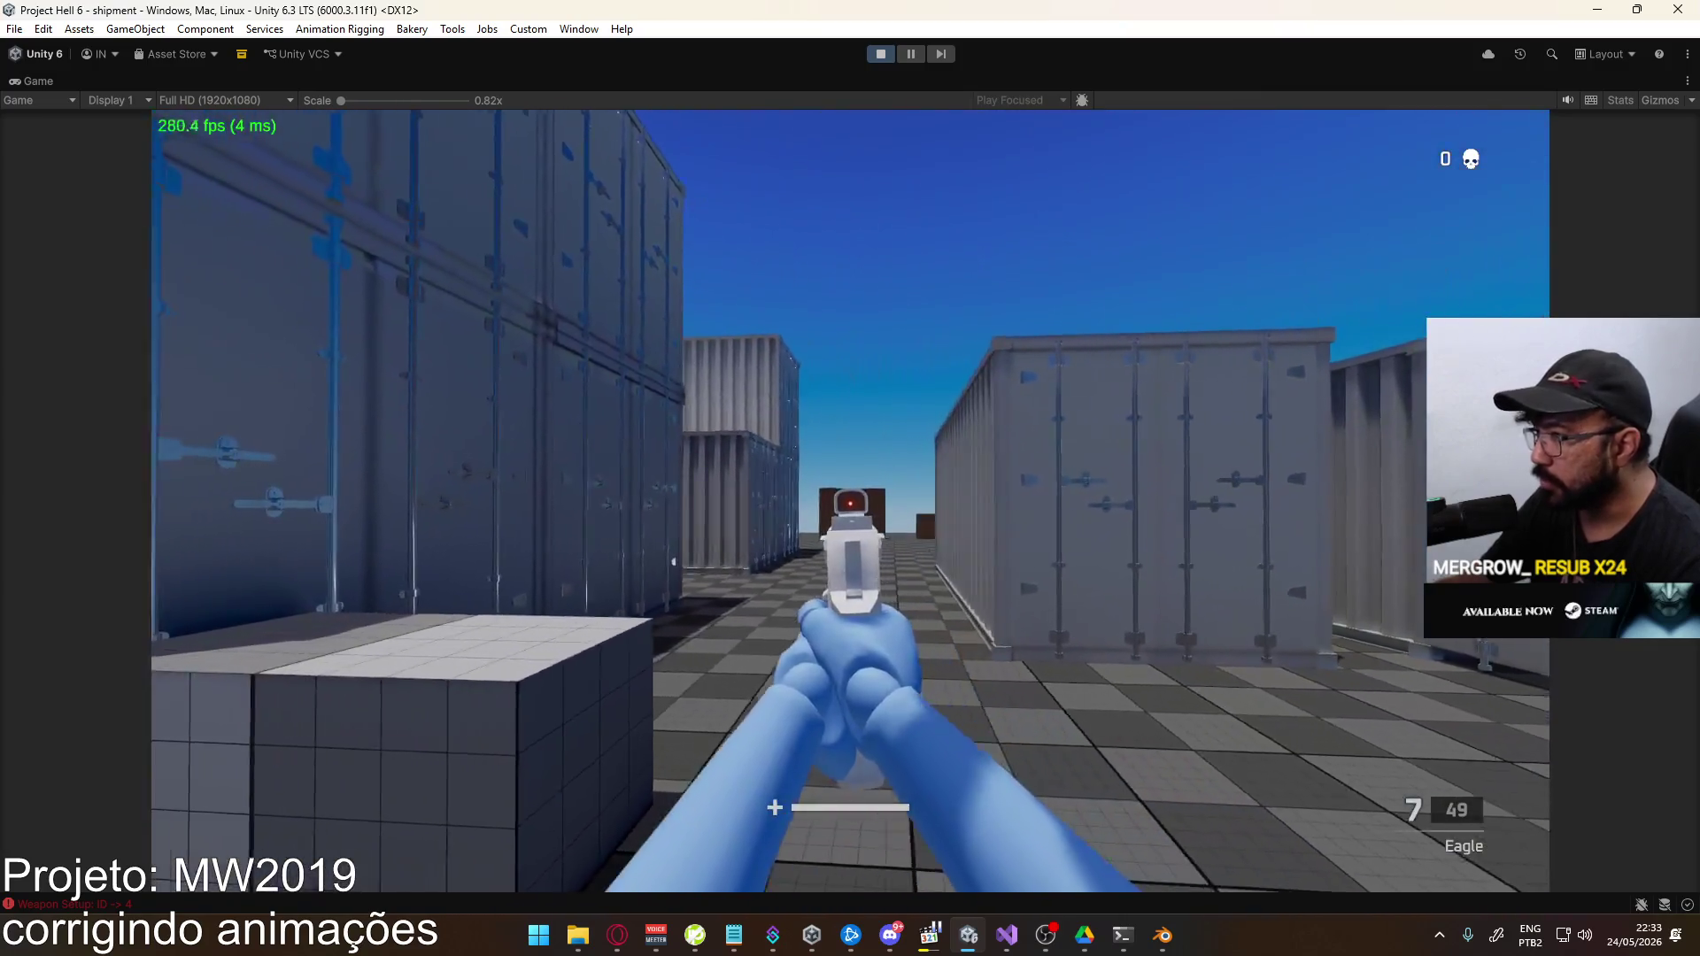
pyautogui.click(849, 500)
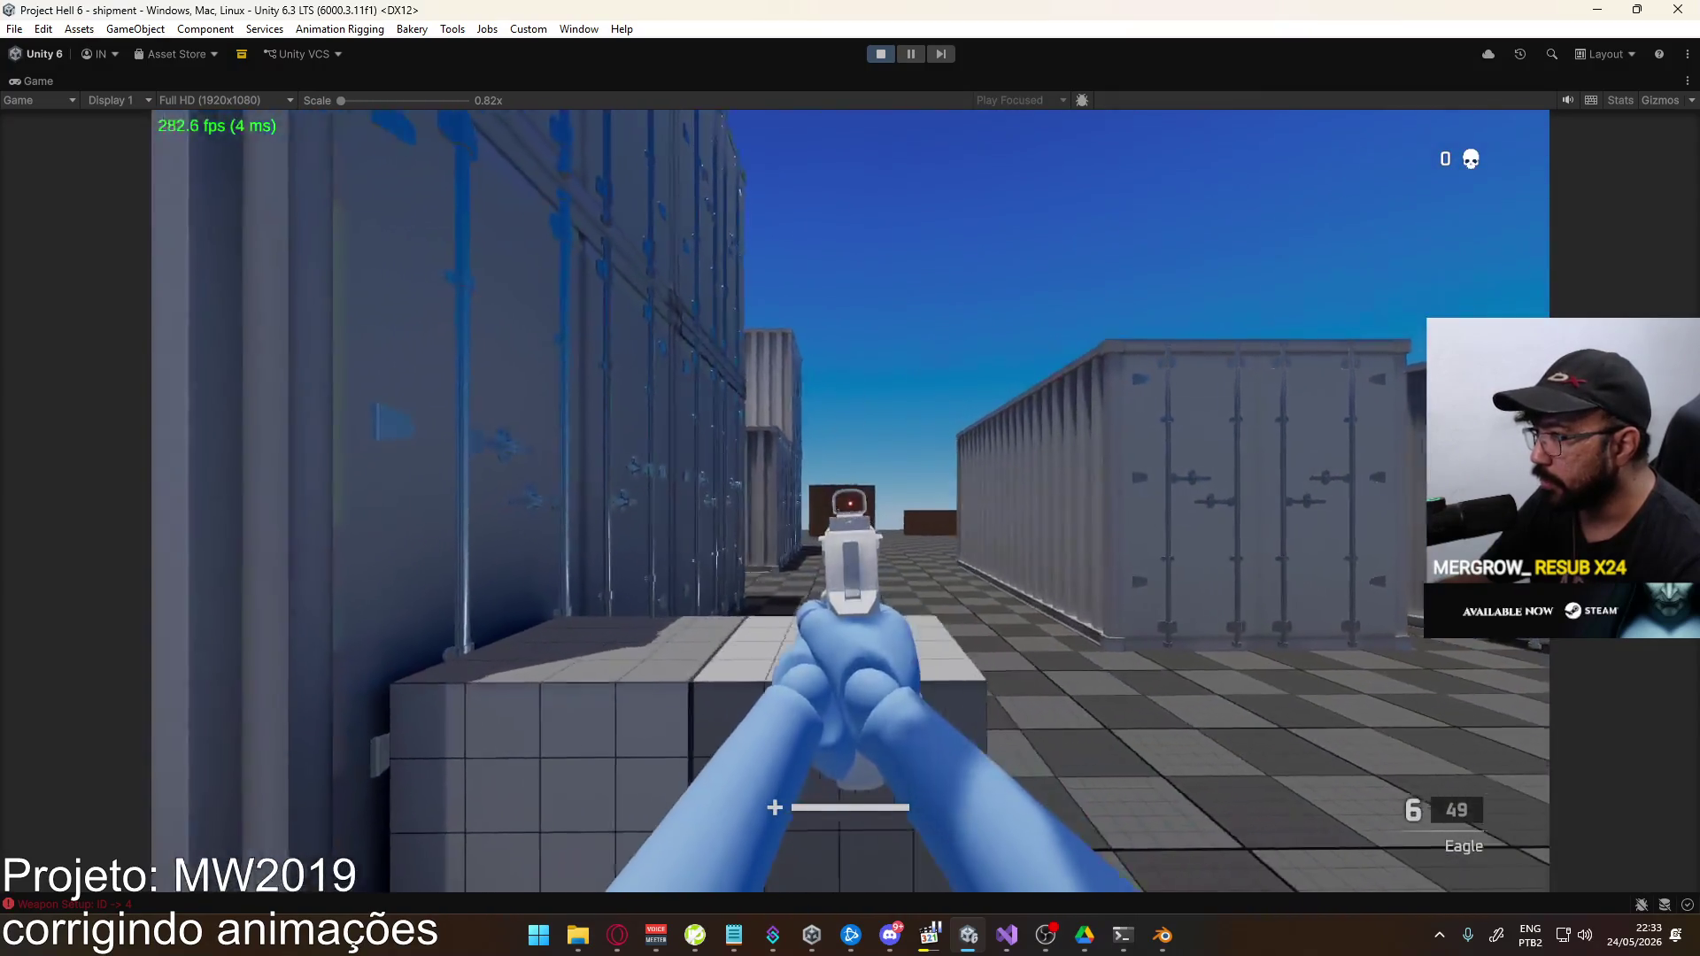
pyautogui.click(850, 500)
pyautogui.click(849, 501)
pyautogui.click(849, 501)
pyautogui.click(850, 500)
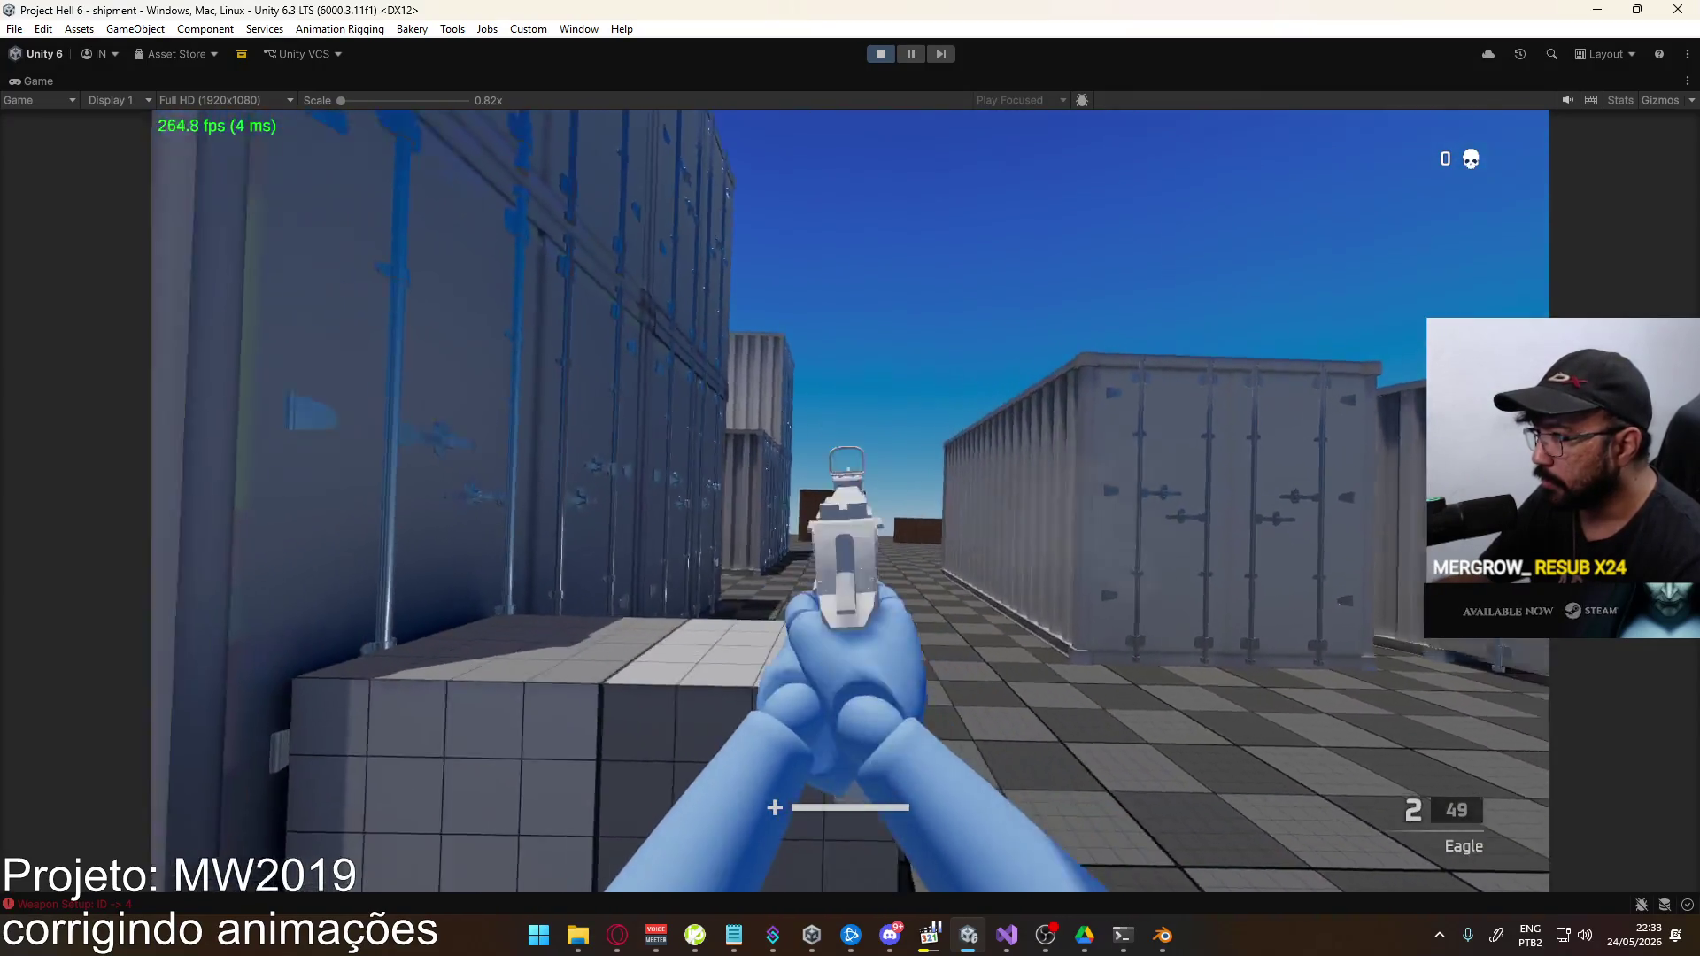
pyautogui.click(850, 501)
pyautogui.press('r')
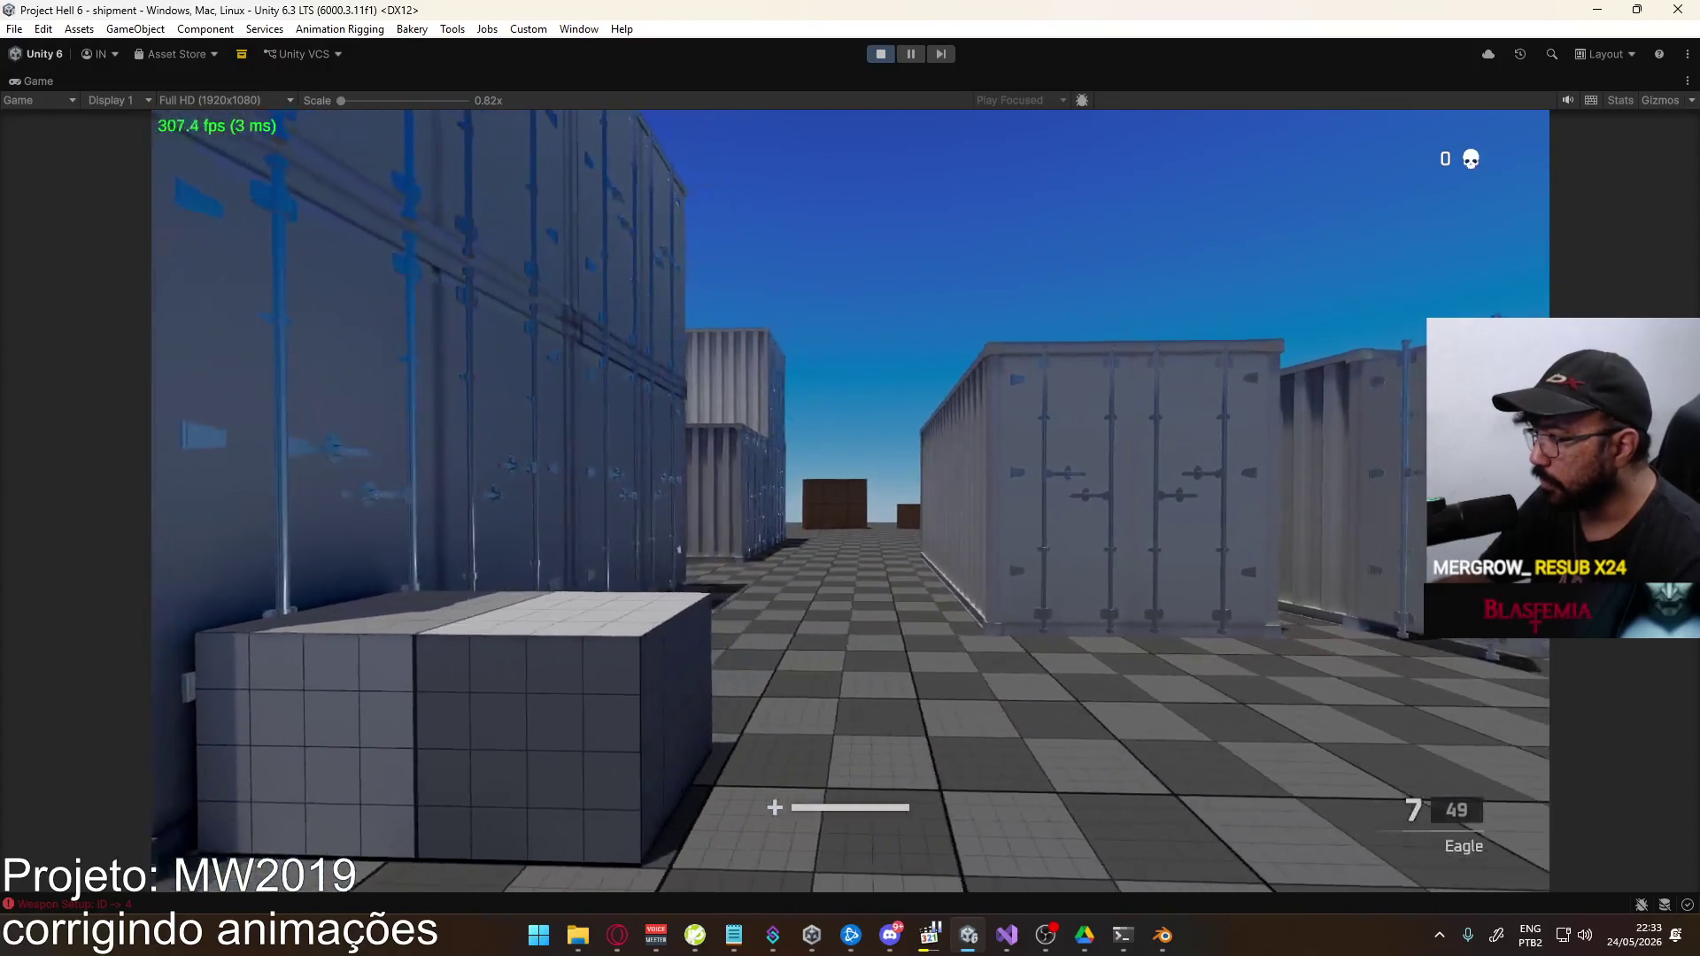
# Empty the magazine, fire a few shots after the reload, then switch to Blender
pyautogui.click(850, 500)
pyautogui.click(850, 500)
pyautogui.click(850, 500)
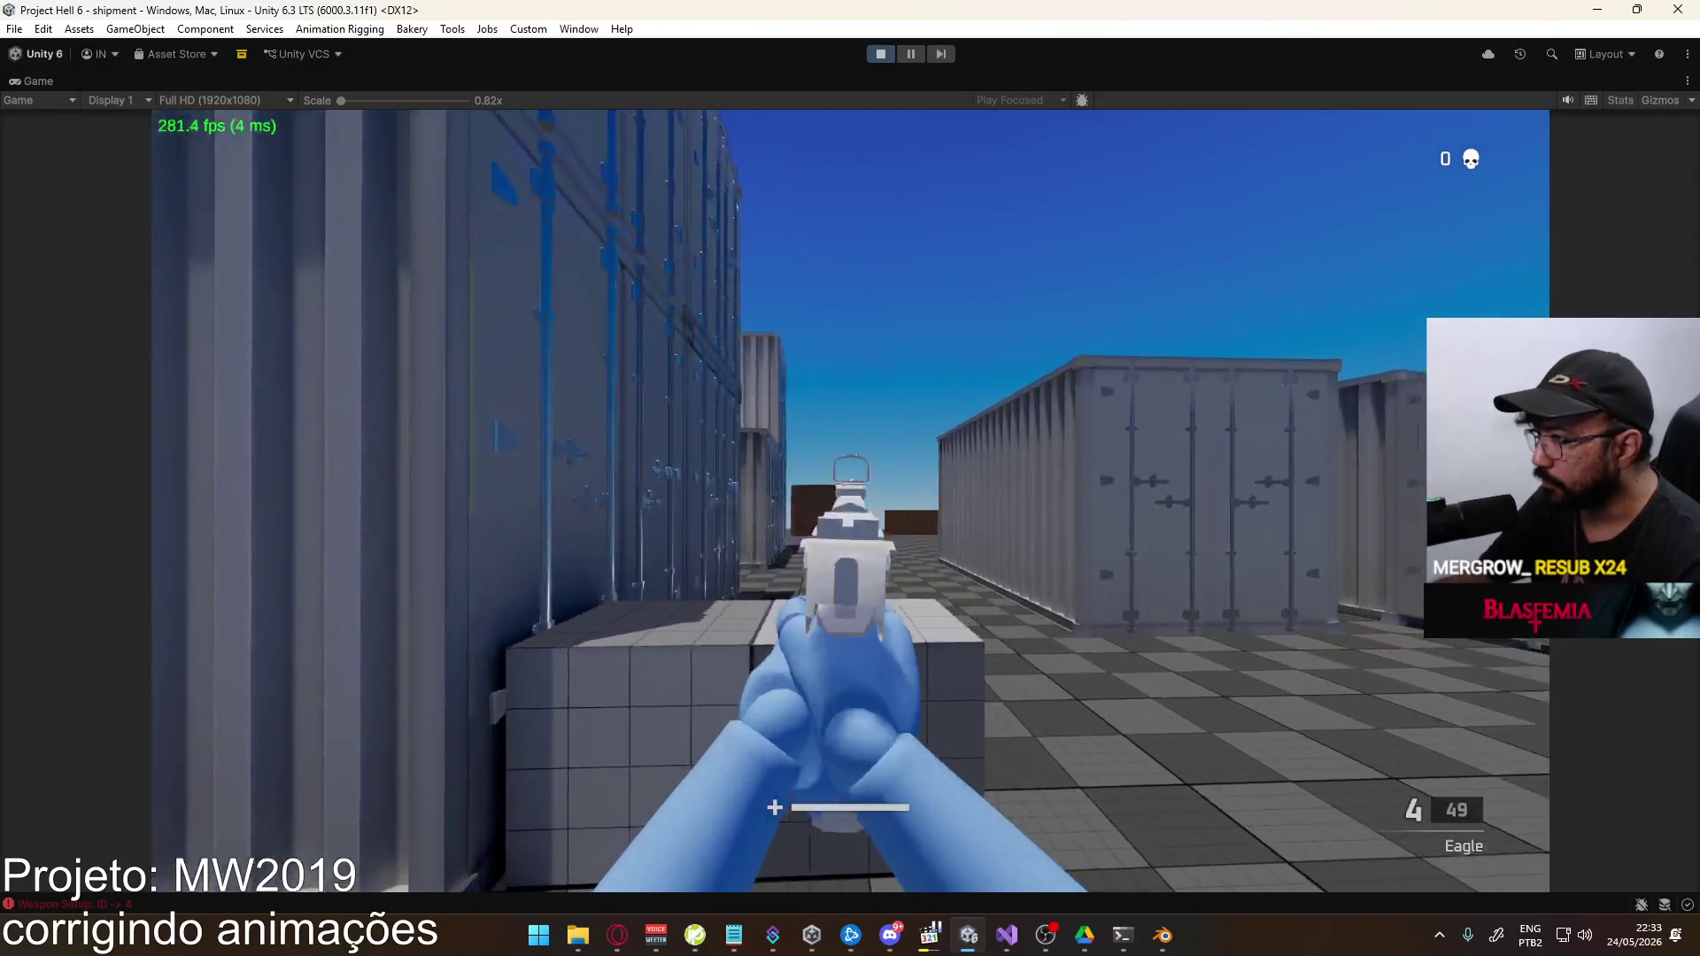
pyautogui.click(850, 500)
pyautogui.click(850, 501)
pyautogui.click(850, 501)
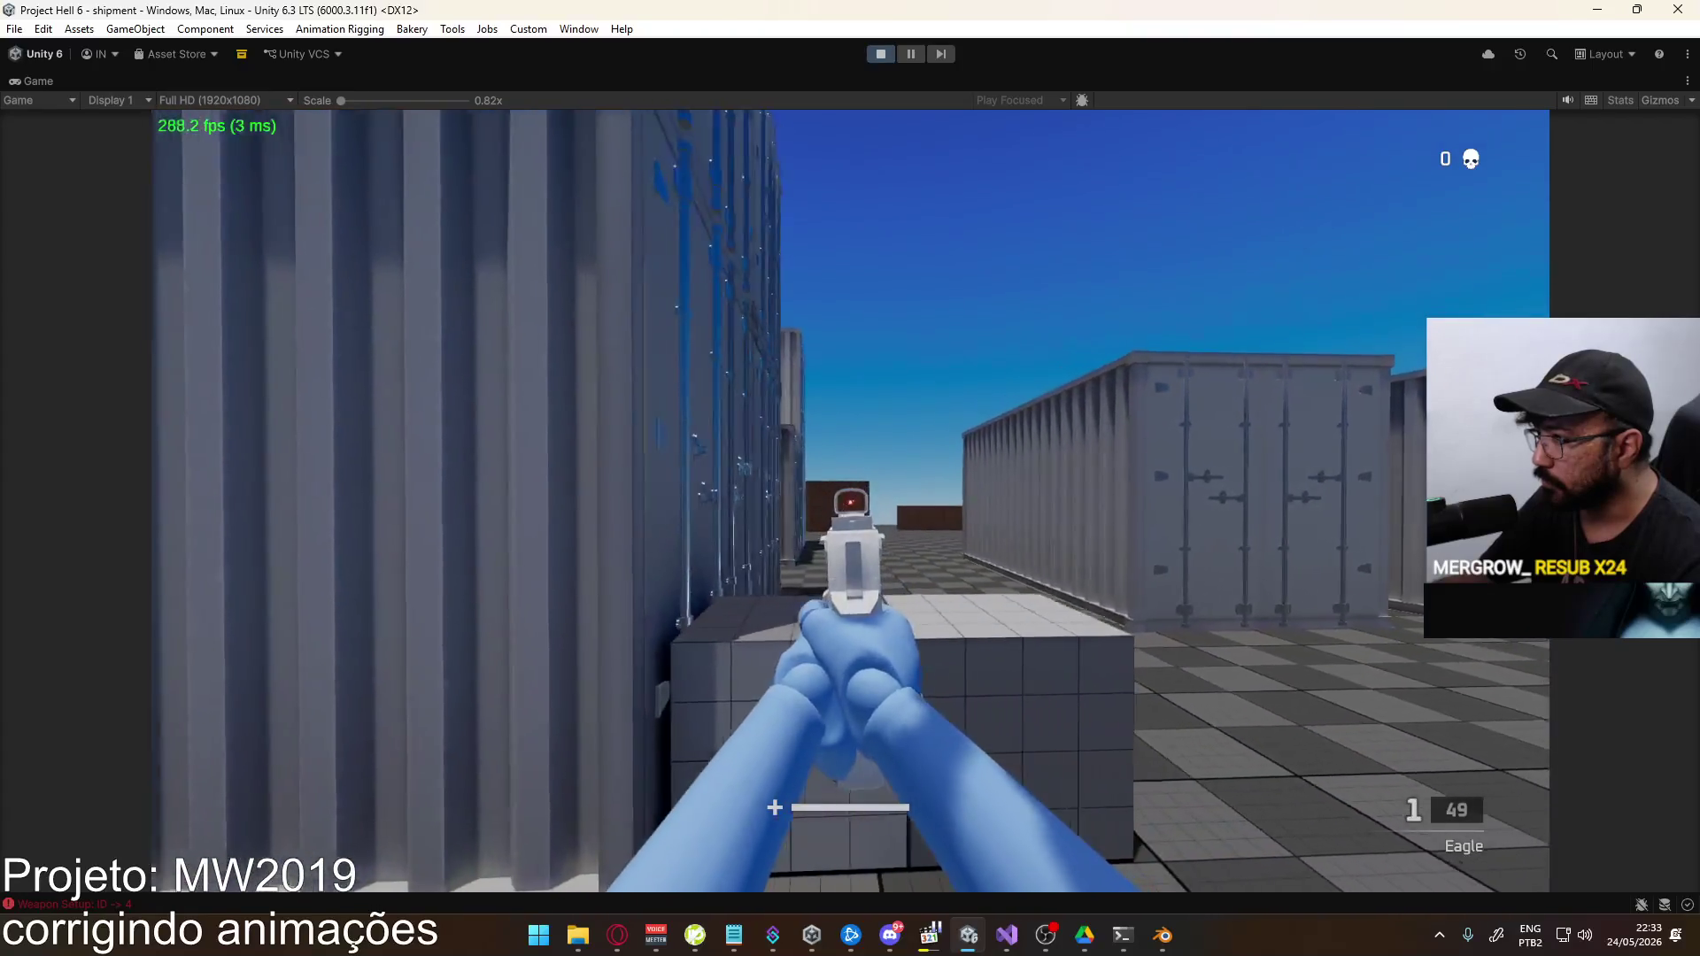
pyautogui.click(850, 500)
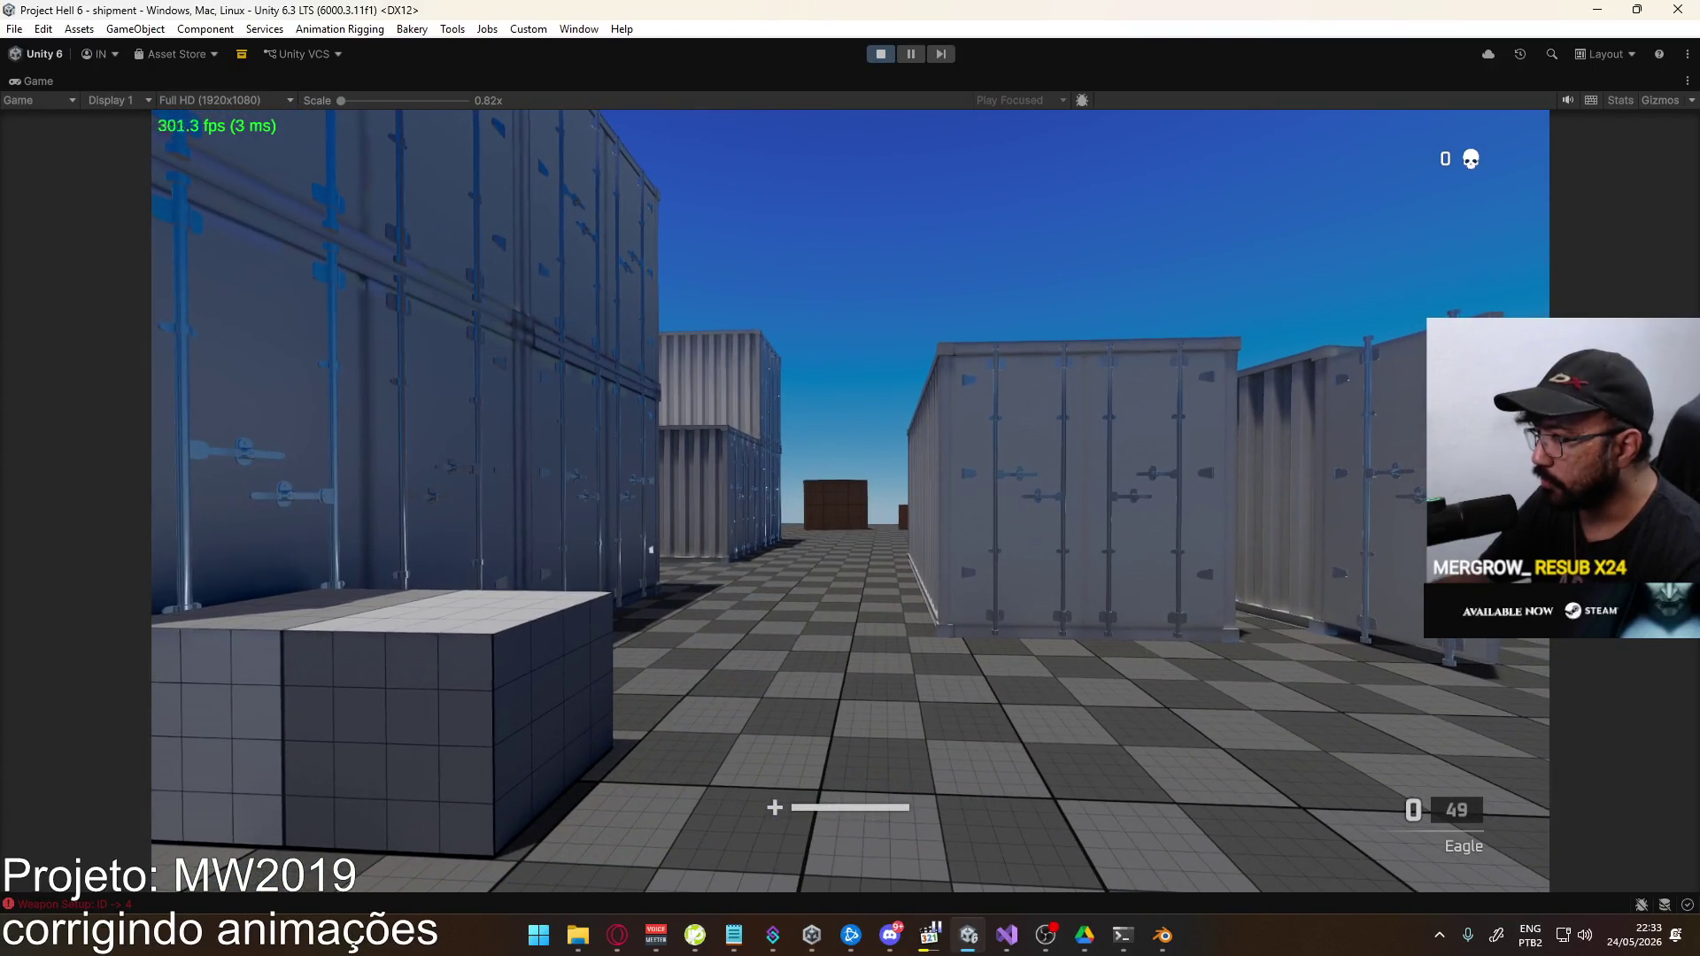
pyautogui.click(850, 500)
pyautogui.click(850, 501)
pyautogui.click(850, 500)
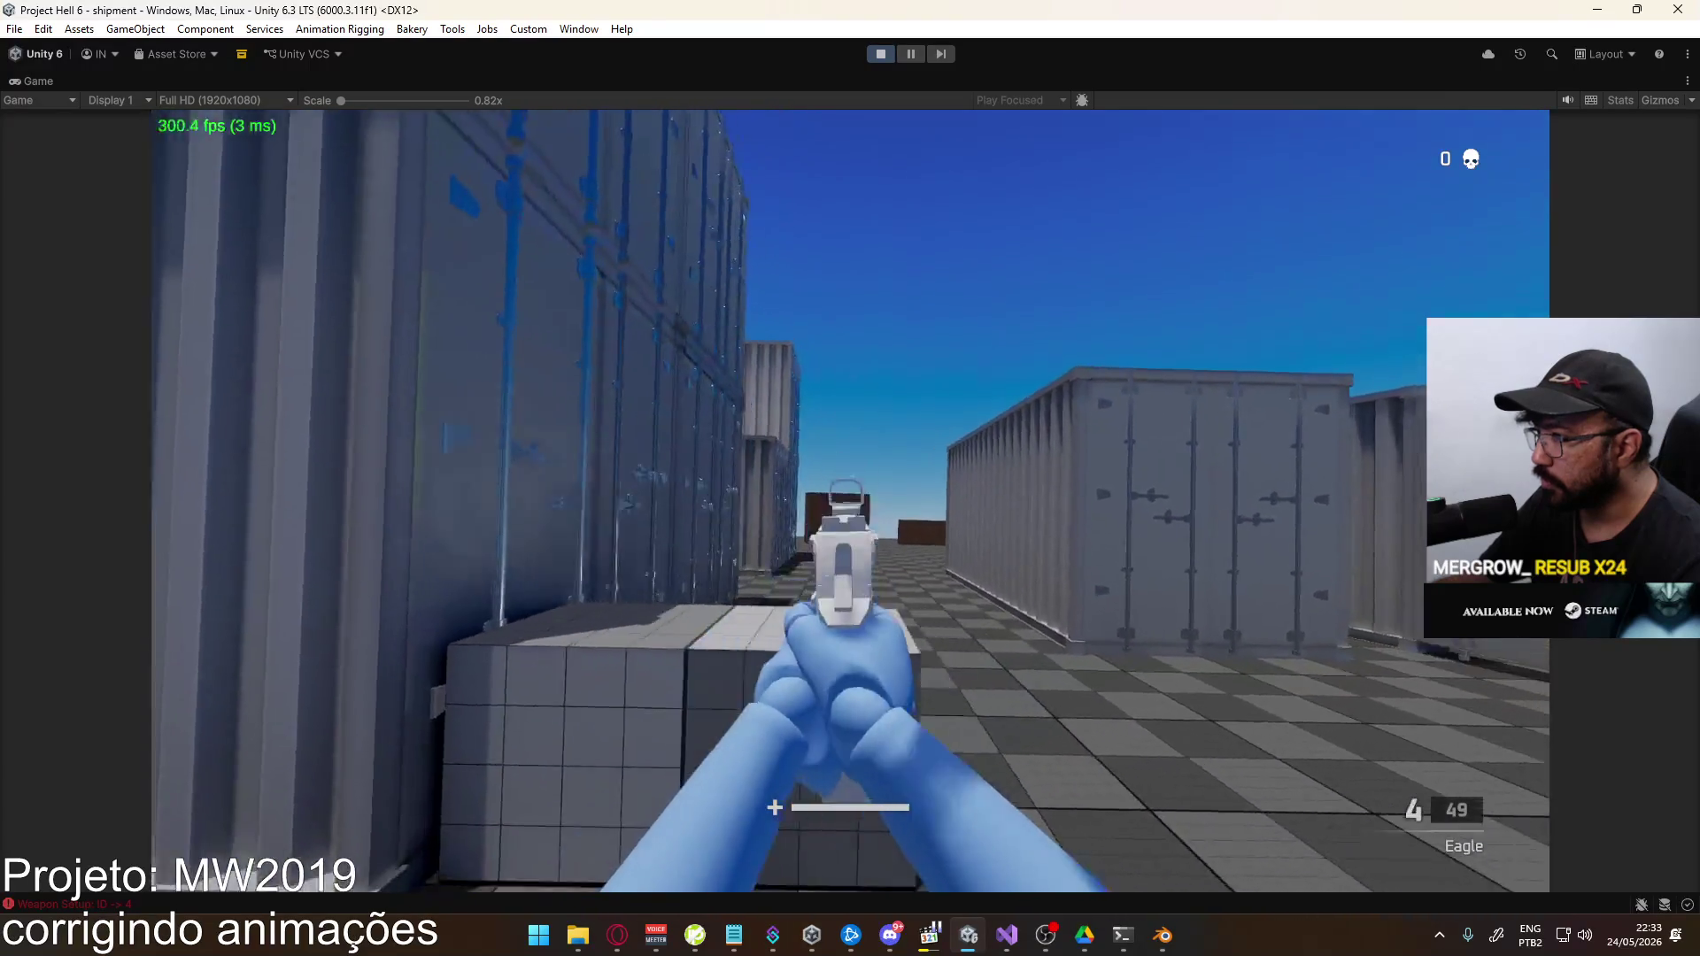
pyautogui.hotkey('alt', 'Tab')
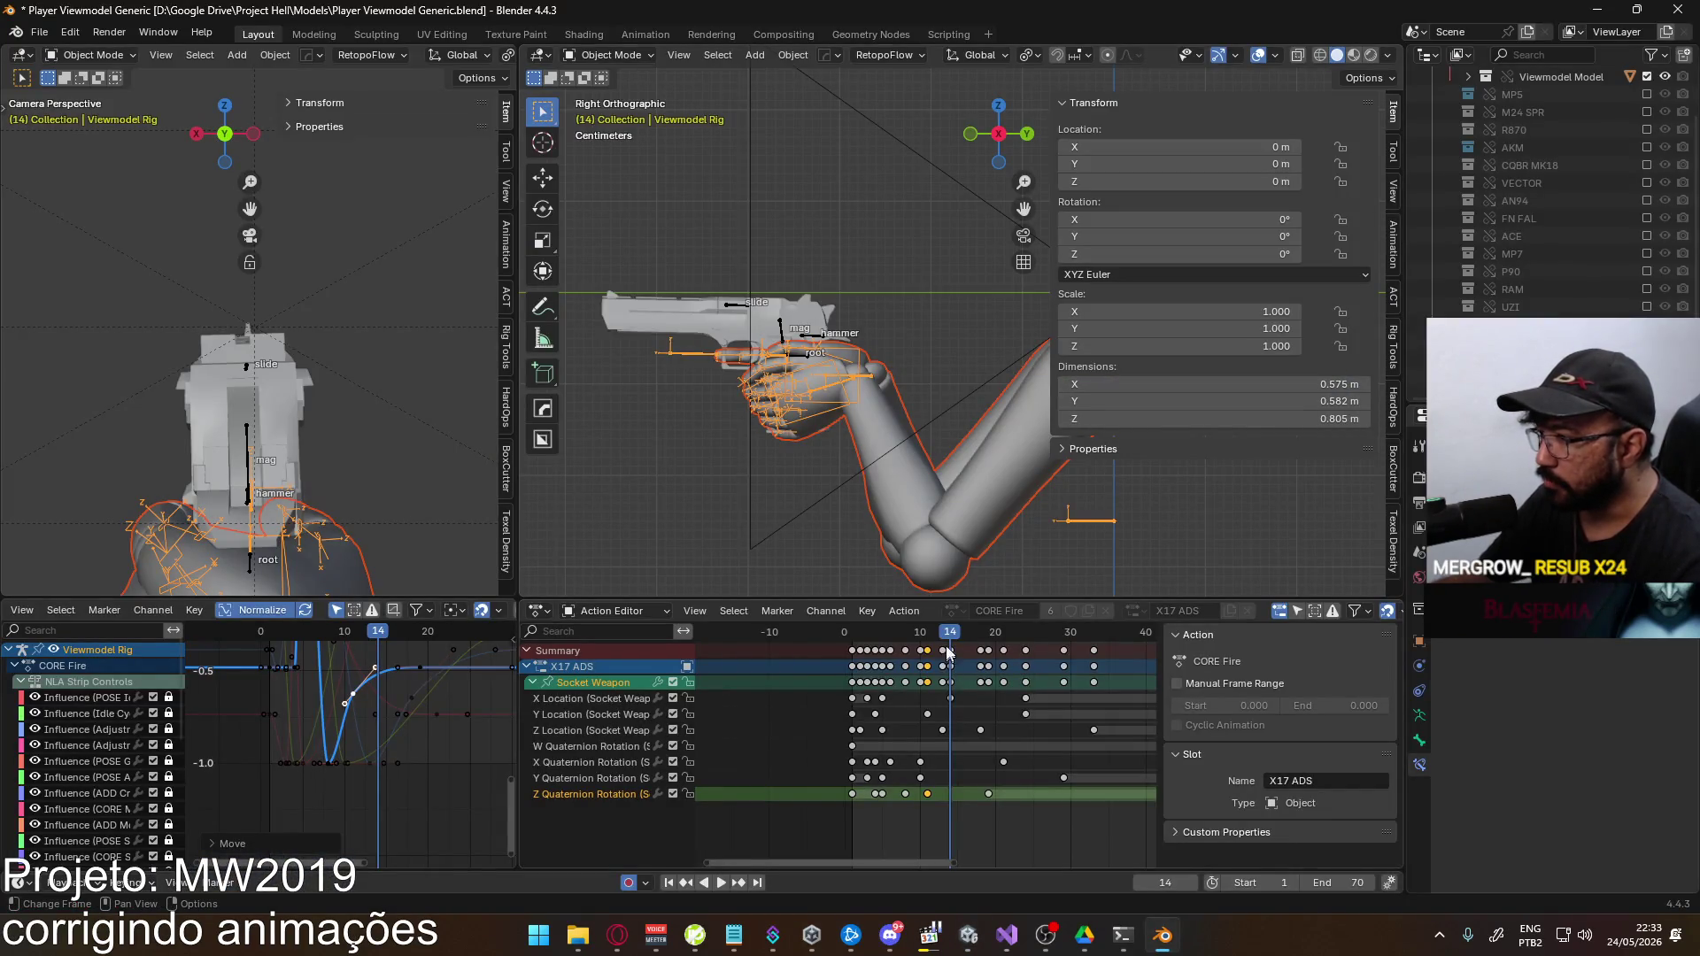
# Save the blend file and review the fire animation between frames 2 and 5
pyautogui.hotkey('ctrl', 's')
pyautogui.press('space')
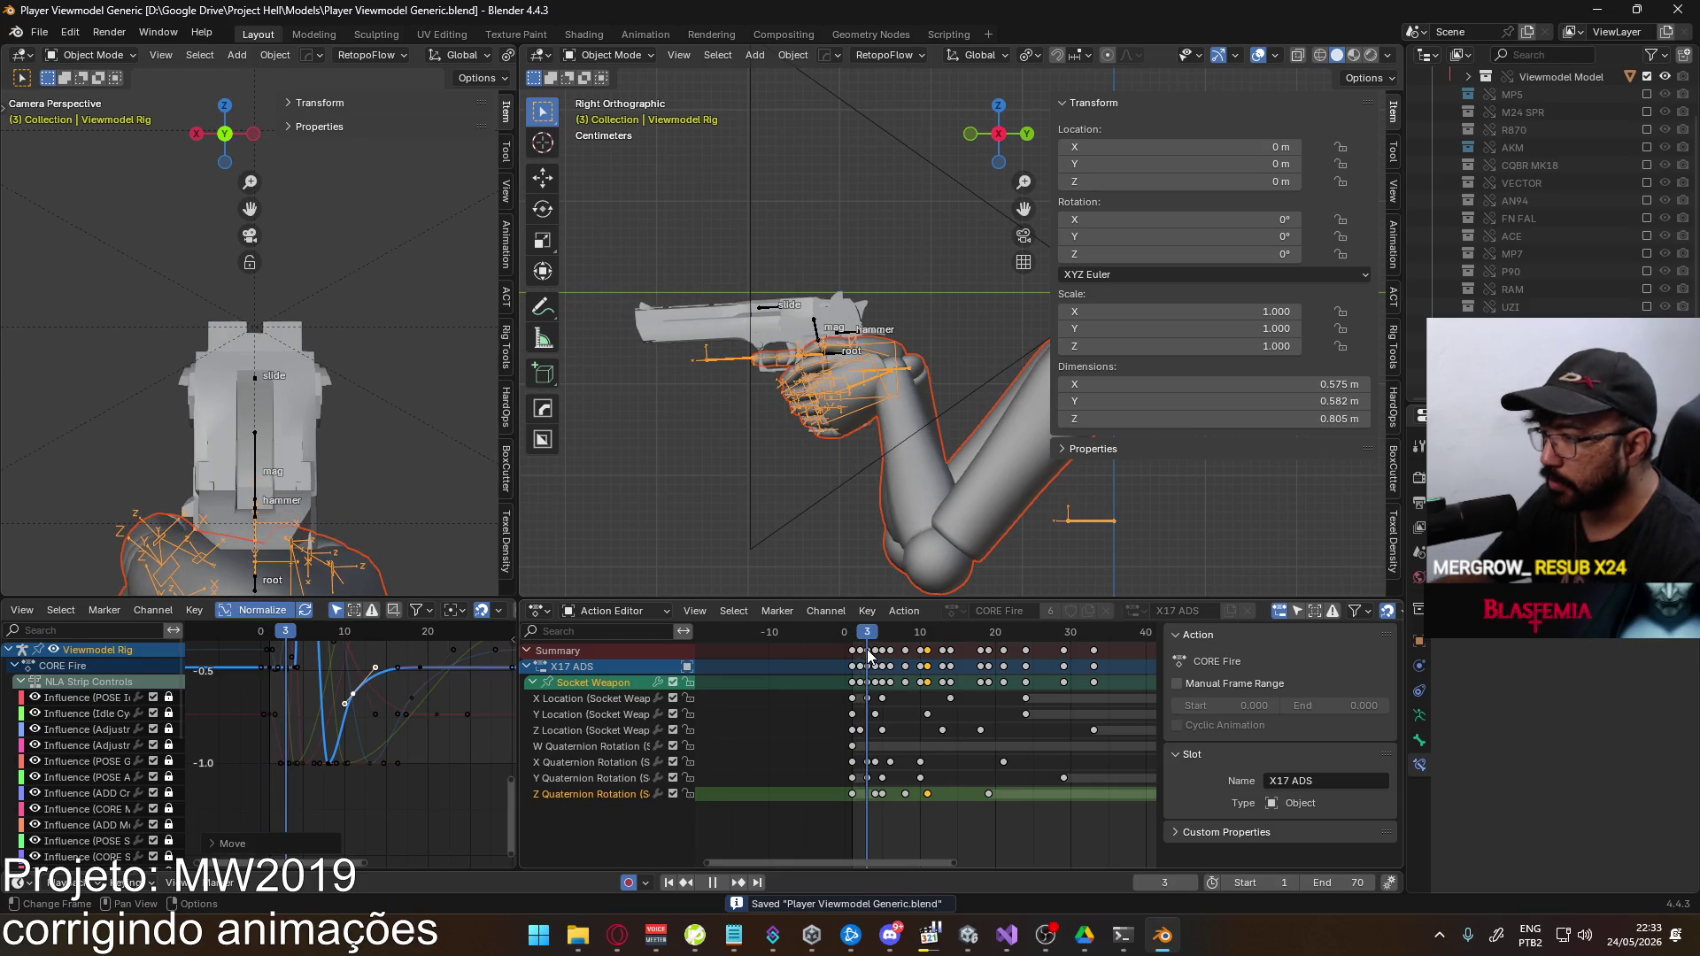
pyautogui.moveTo(873, 650); pyautogui.dragTo(880, 651)
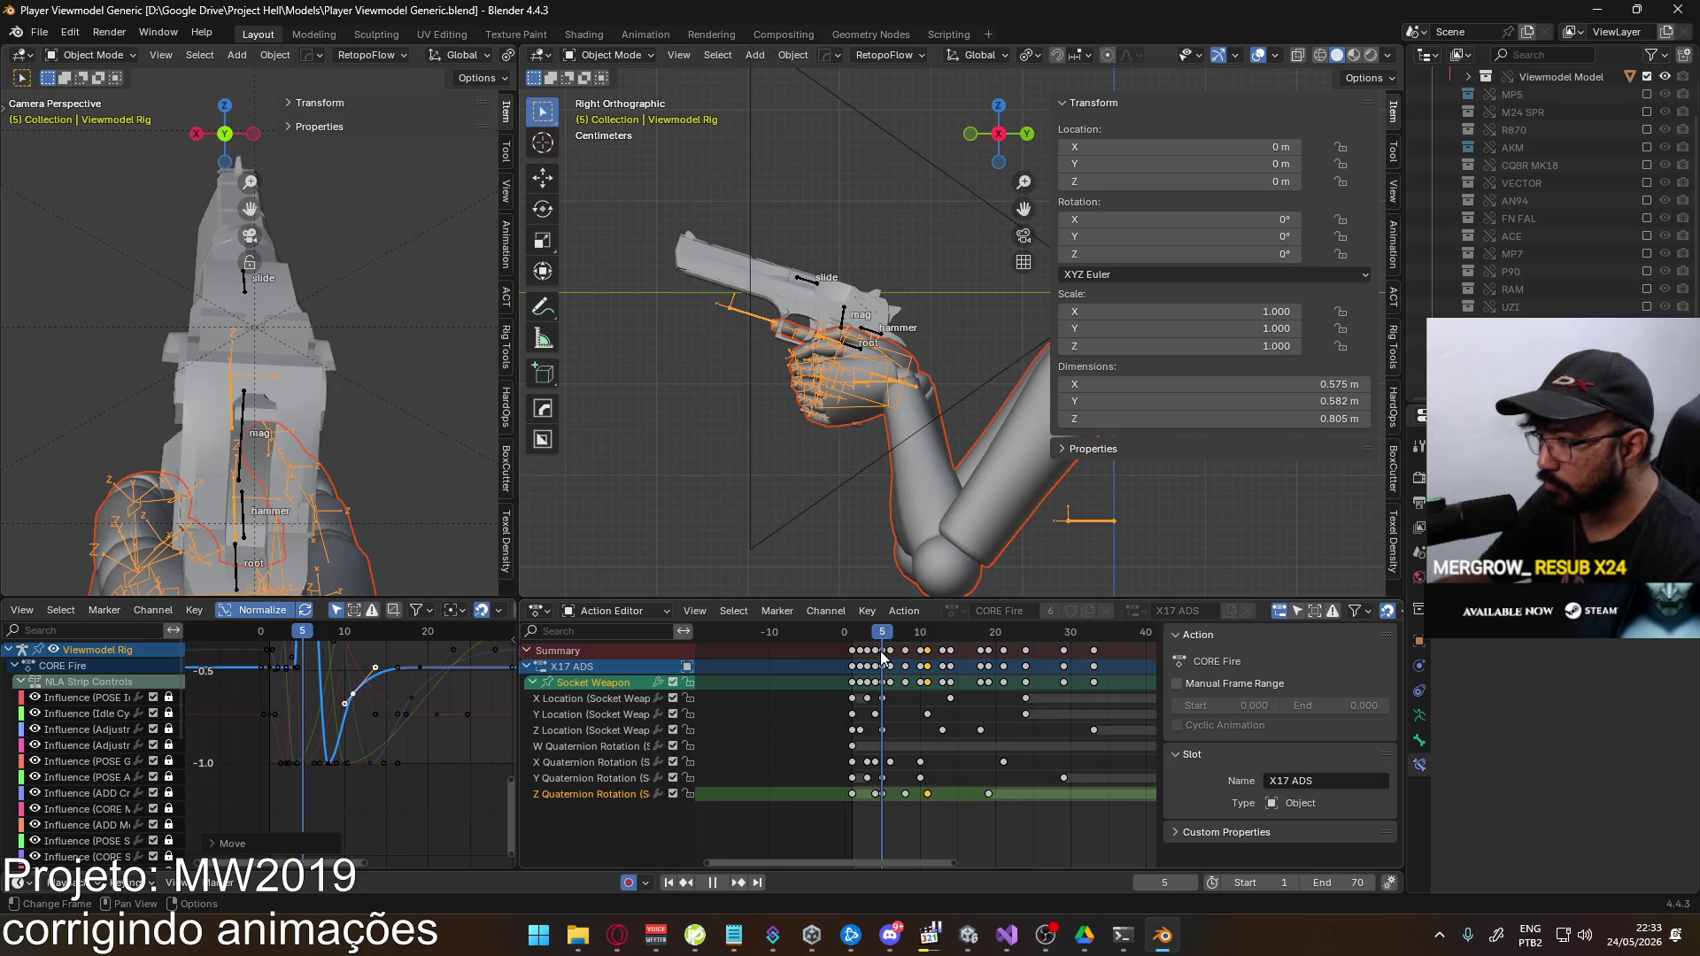
pyautogui.moveTo(880, 651); pyautogui.dragTo(864, 651)
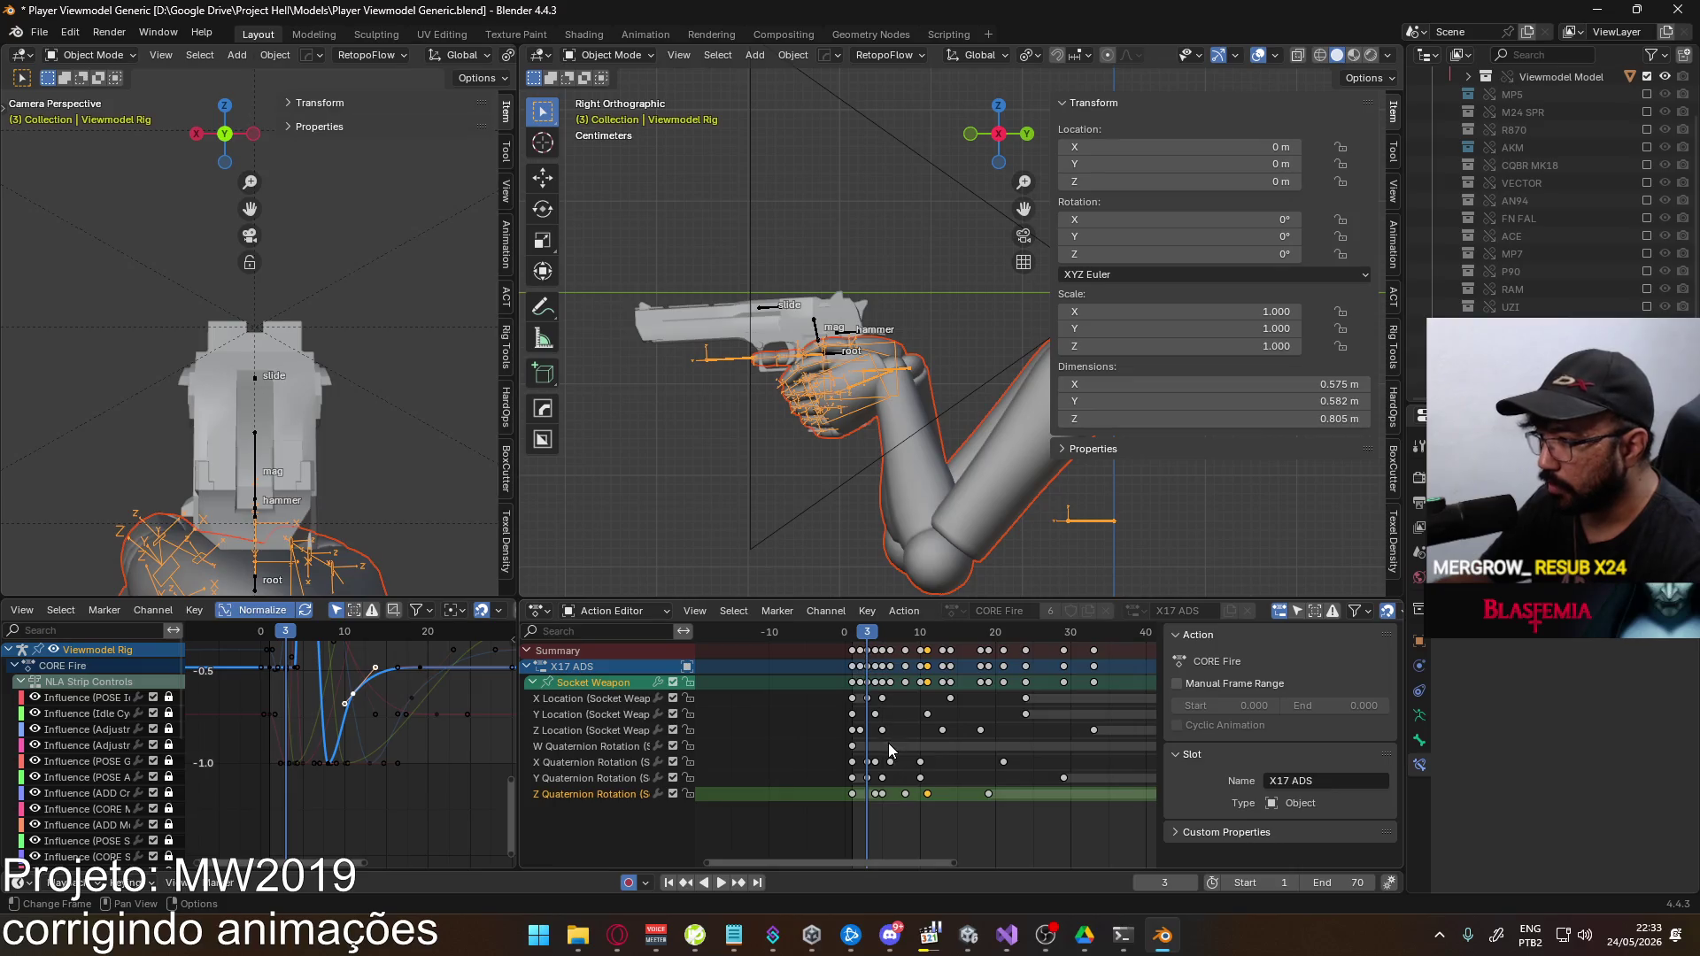
# Box-select the CORE Fire action's early keyframes and move them one frame earlier
pyautogui.click(925, 793)
pyautogui.scroll(-2, 920, 788)
pyautogui.moveTo(1099, 841)
pyautogui.mouseDown()
pyautogui.moveTo(922, 669)
pyautogui.moveTo(879, 651)
pyautogui.mouseUp()
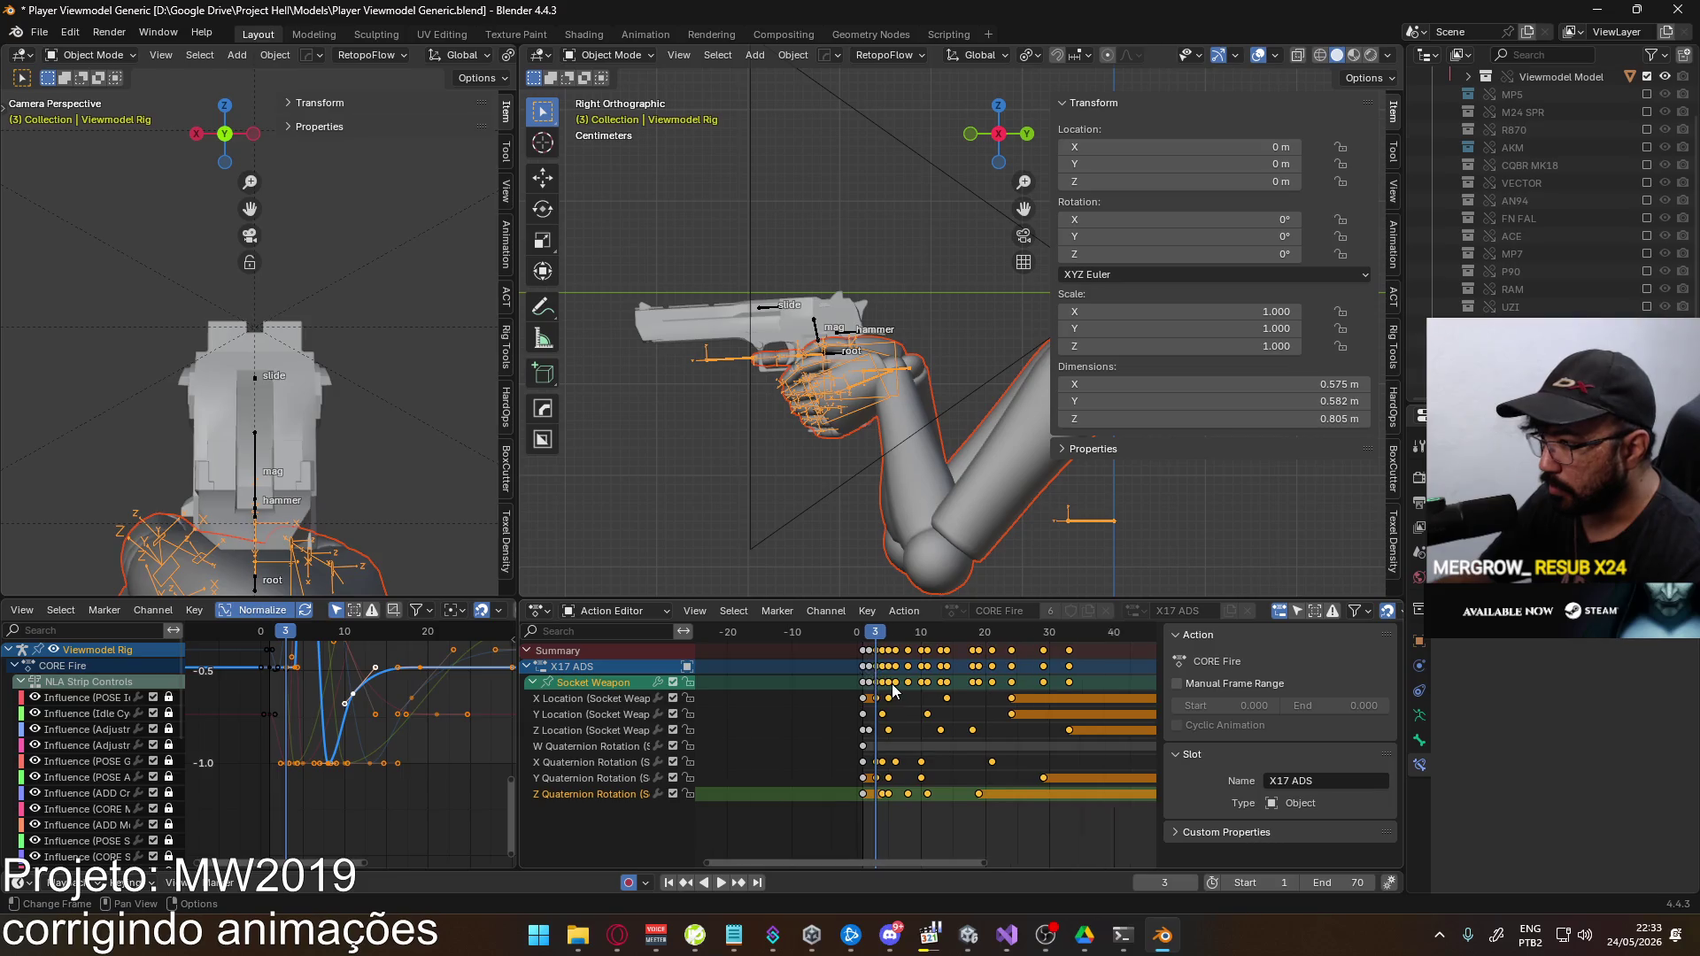
pyautogui.scroll(2, 921, 682)
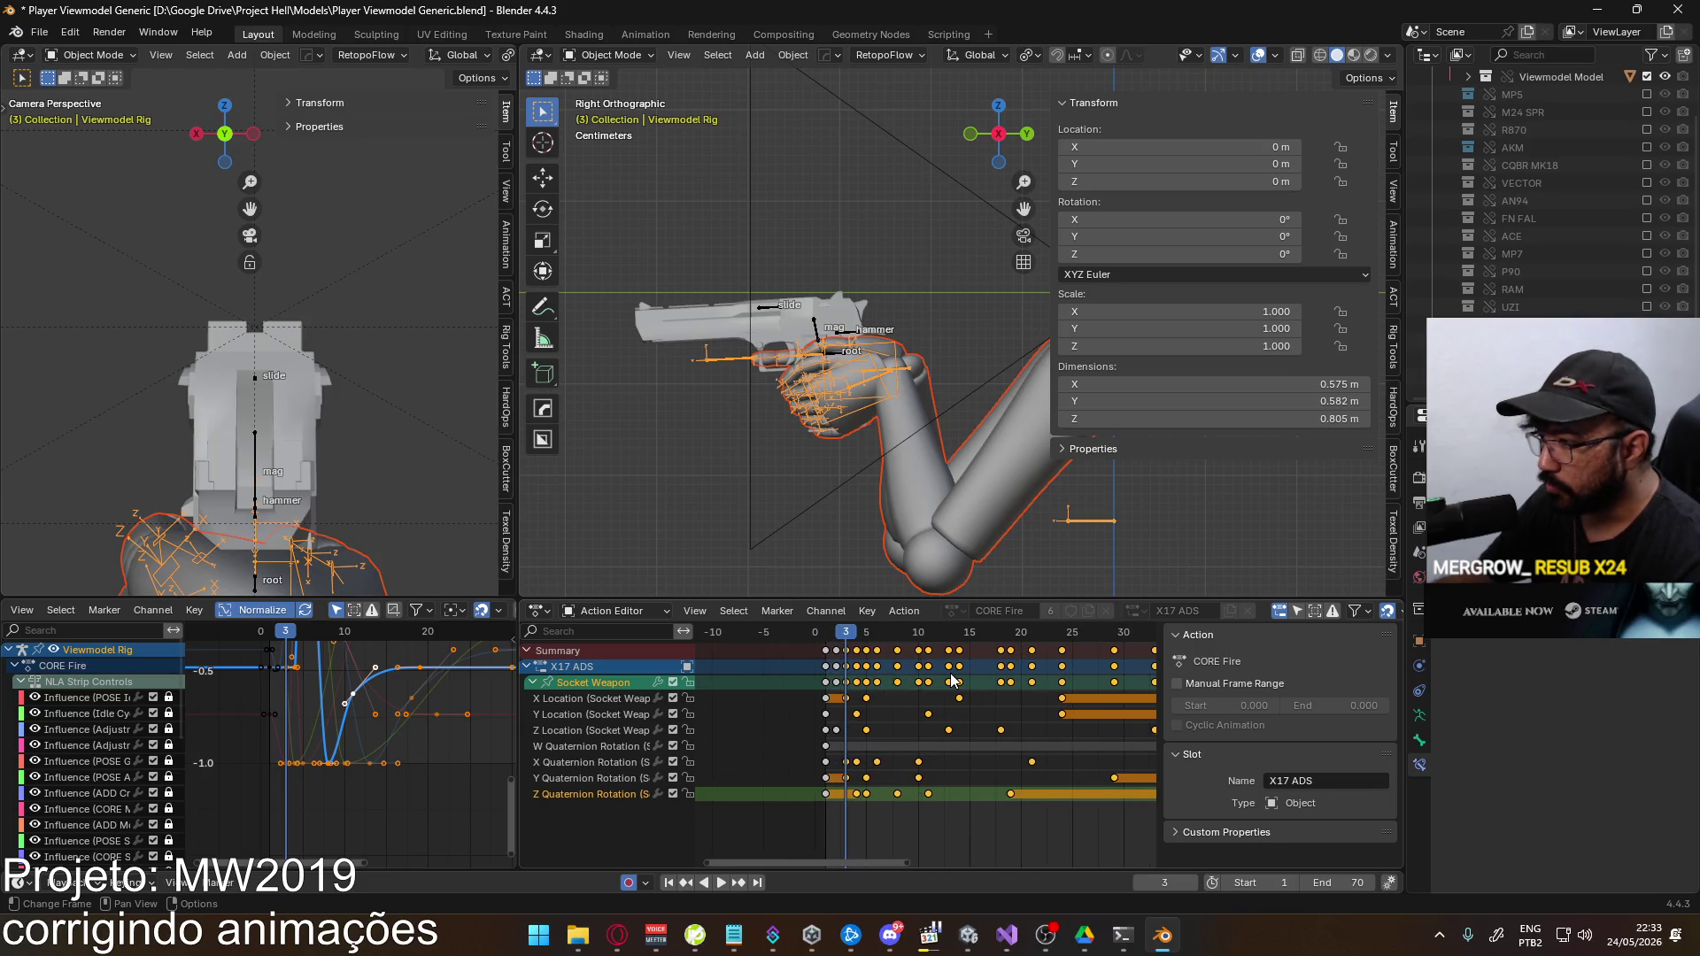
pyautogui.press('g')
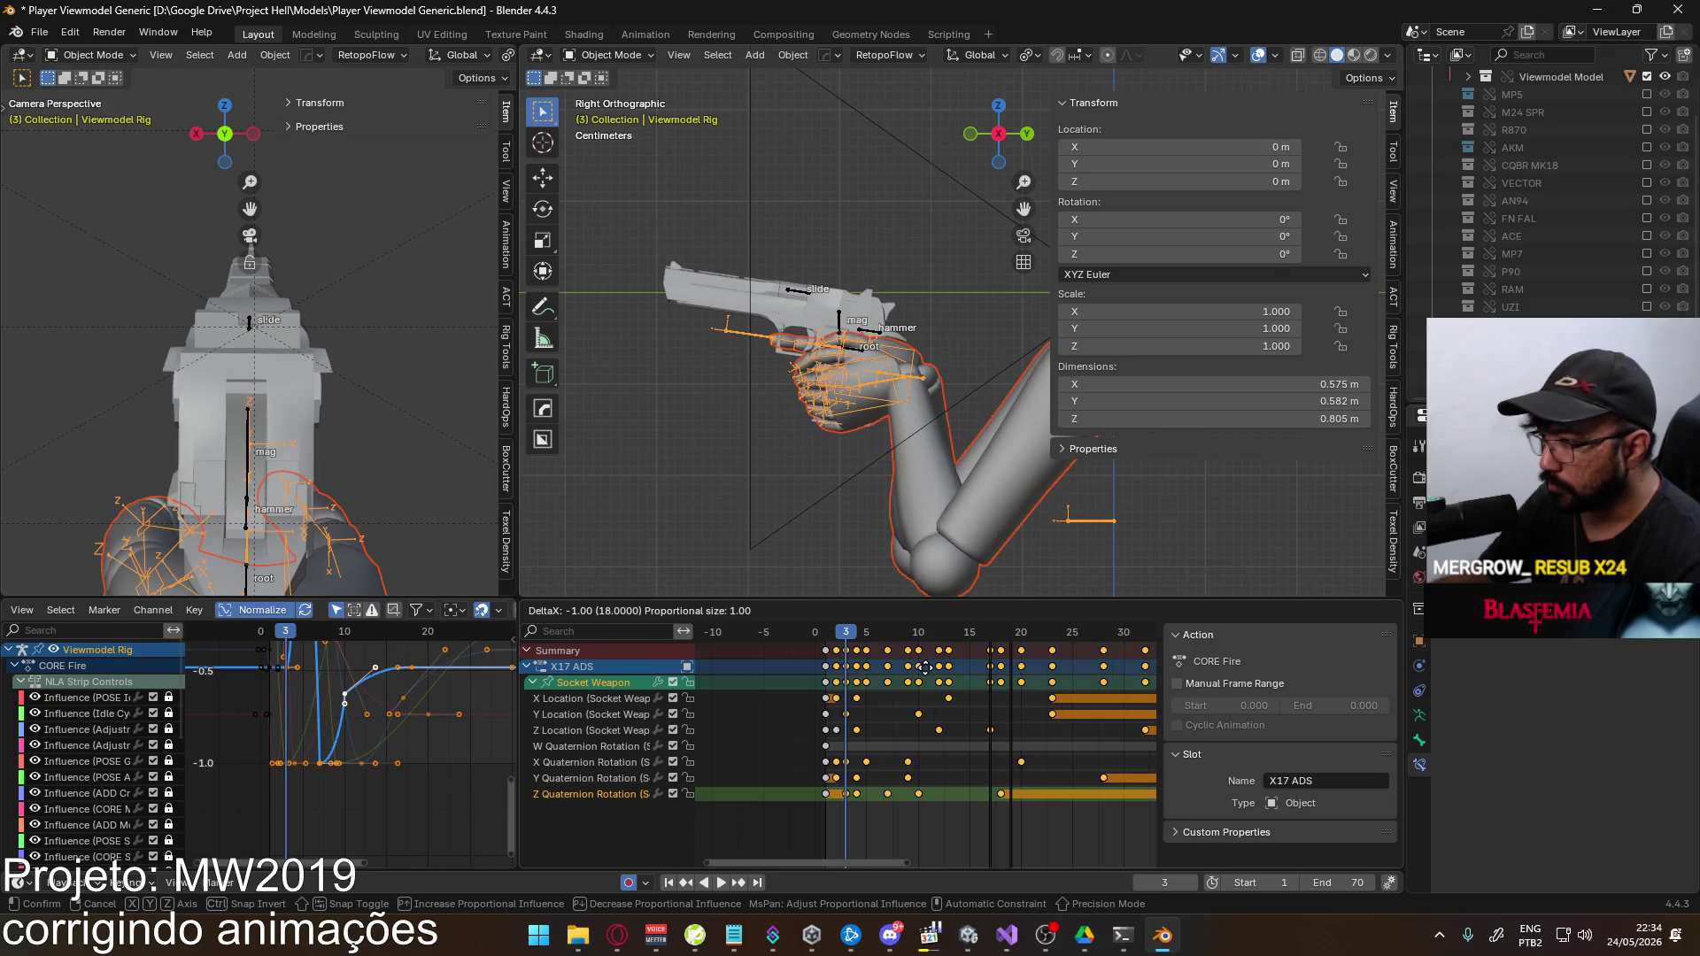
pyautogui.click(925, 669)
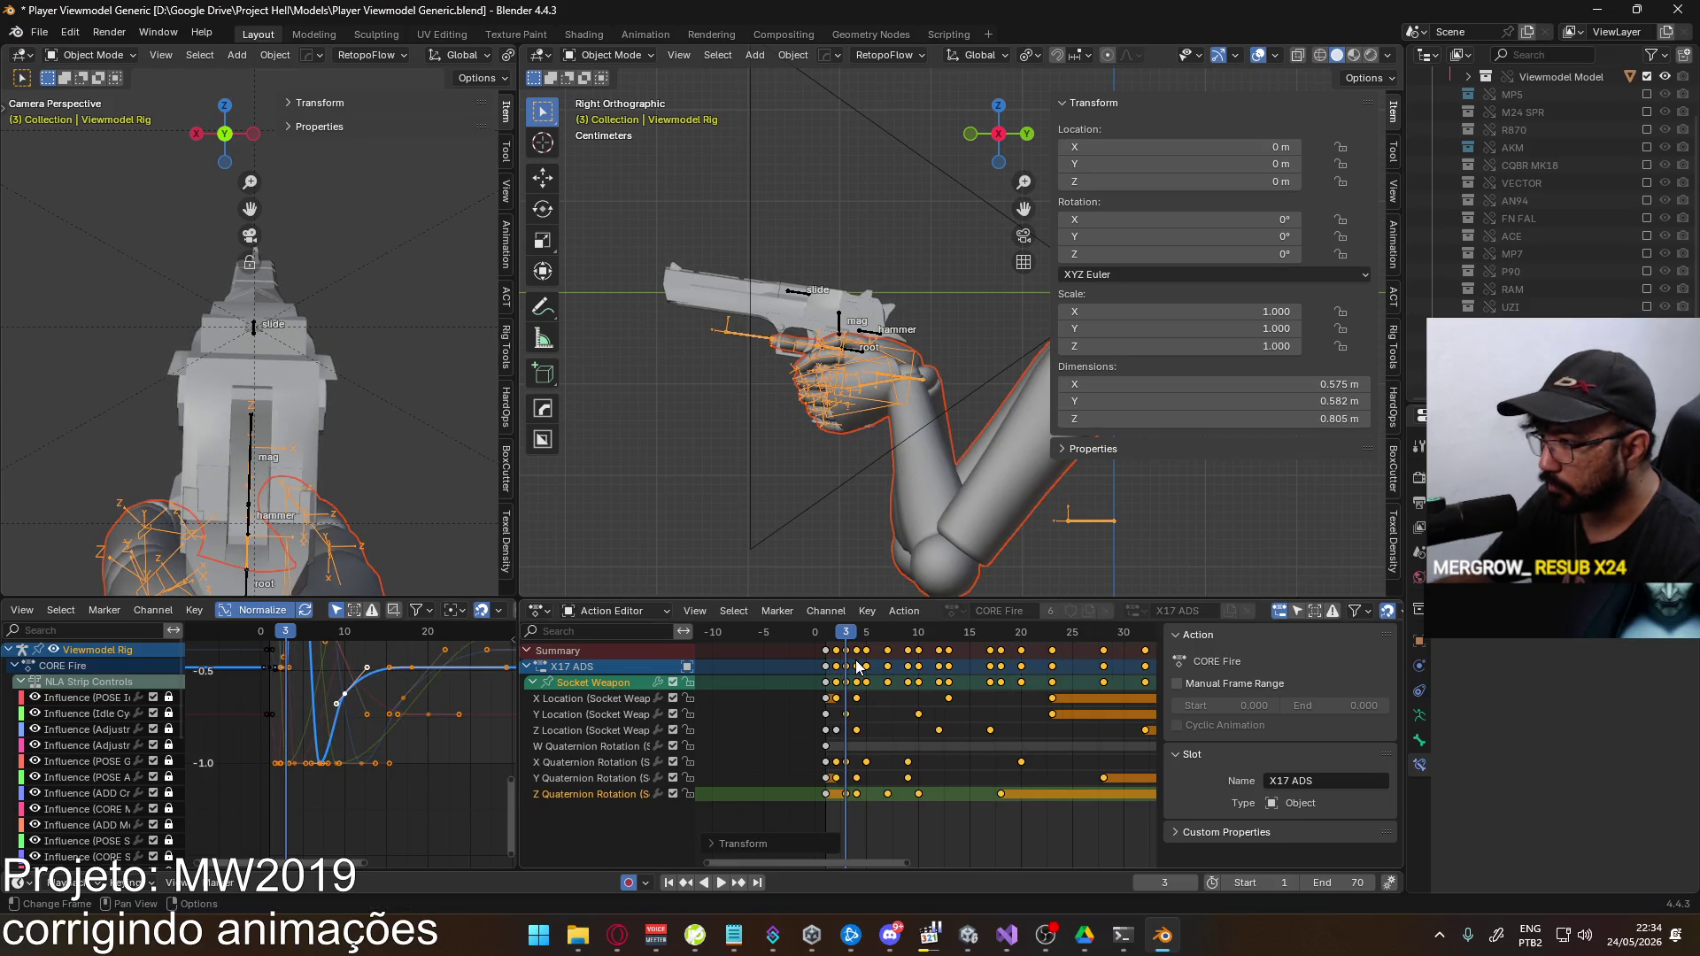
# Play back the retimed animation from frame 2, stopping at frame 3
pyautogui.press('b')
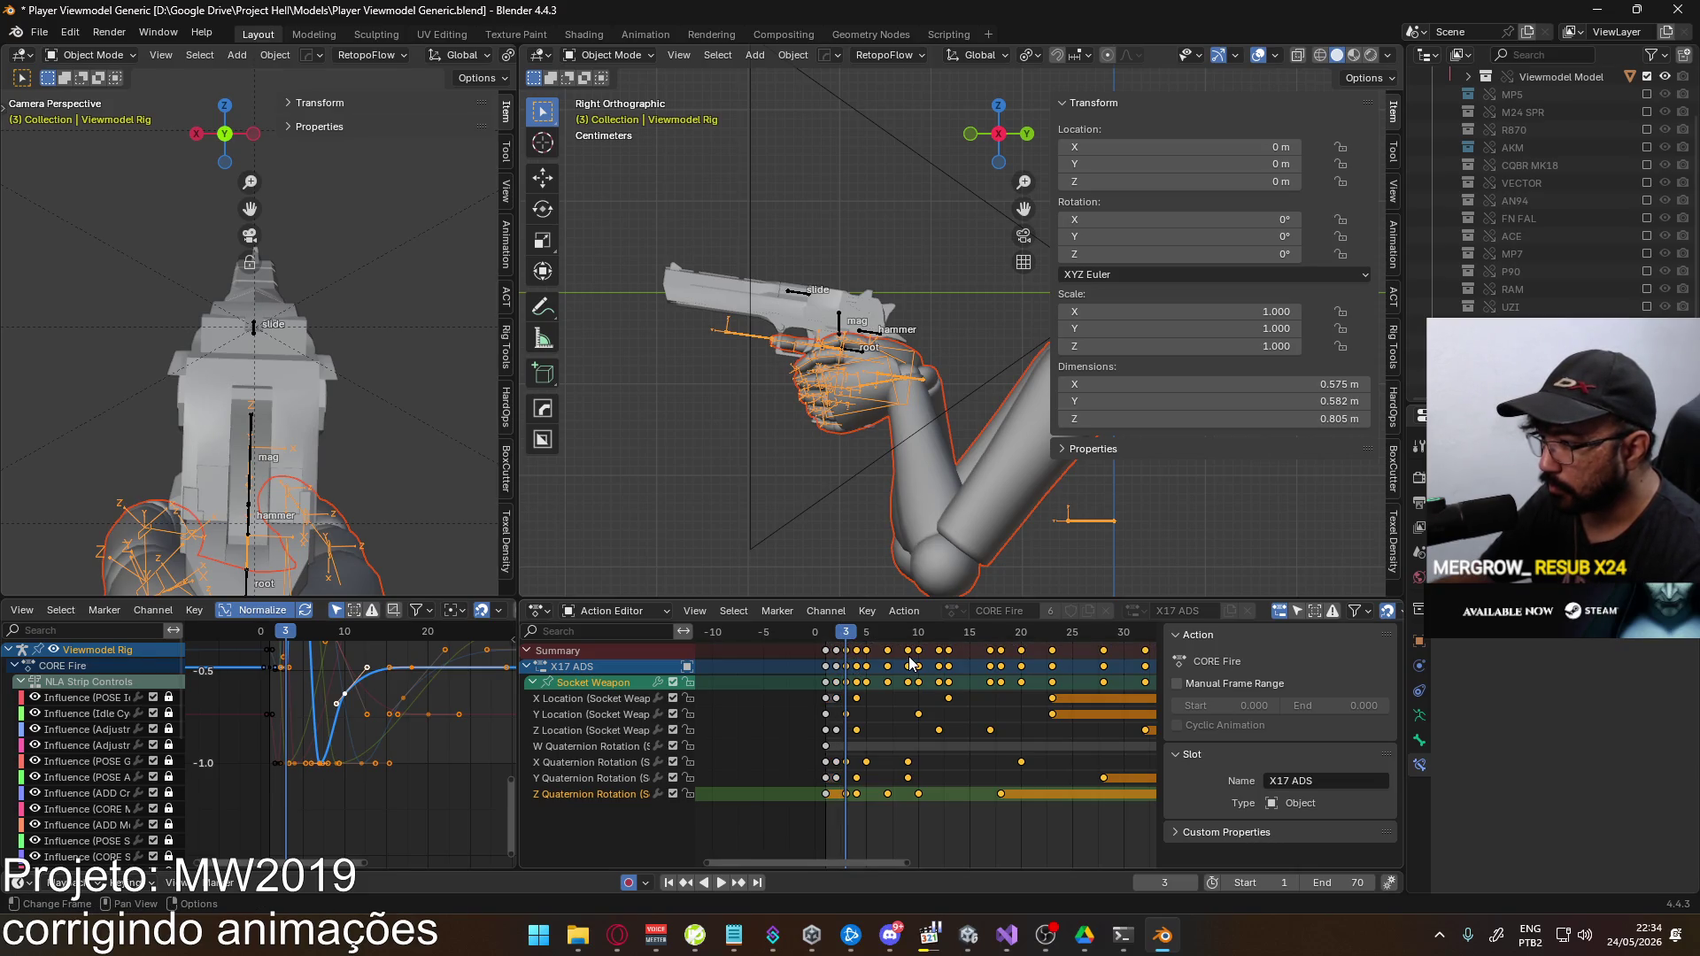
pyautogui.click(823, 632)
pyautogui.press('space')
pyautogui.moveTo(836, 632)
pyautogui.mouseDown()
pyautogui.moveTo(857, 635)
pyautogui.moveTo(843, 632)
pyautogui.mouseUp()
pyautogui.press('space')
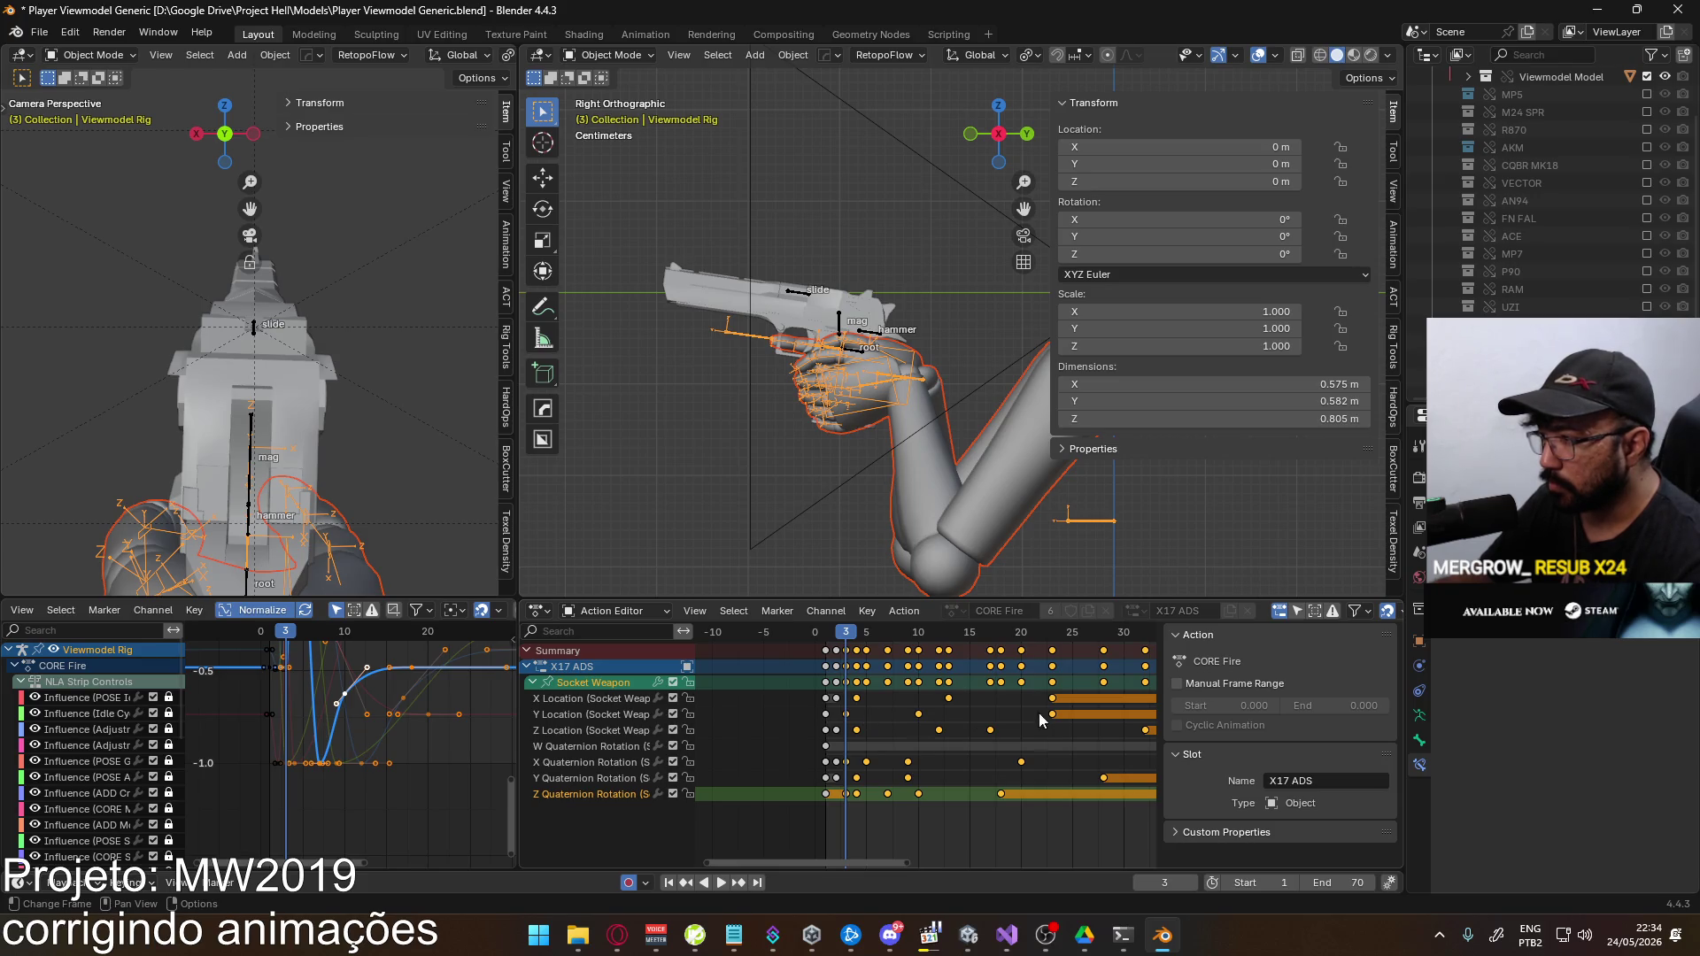
# Move the Y Location keys a frame earlier and save the file
pyautogui.moveTo(837, 721); pyautogui.dragTo(837, 719)
pyautogui.press('g')
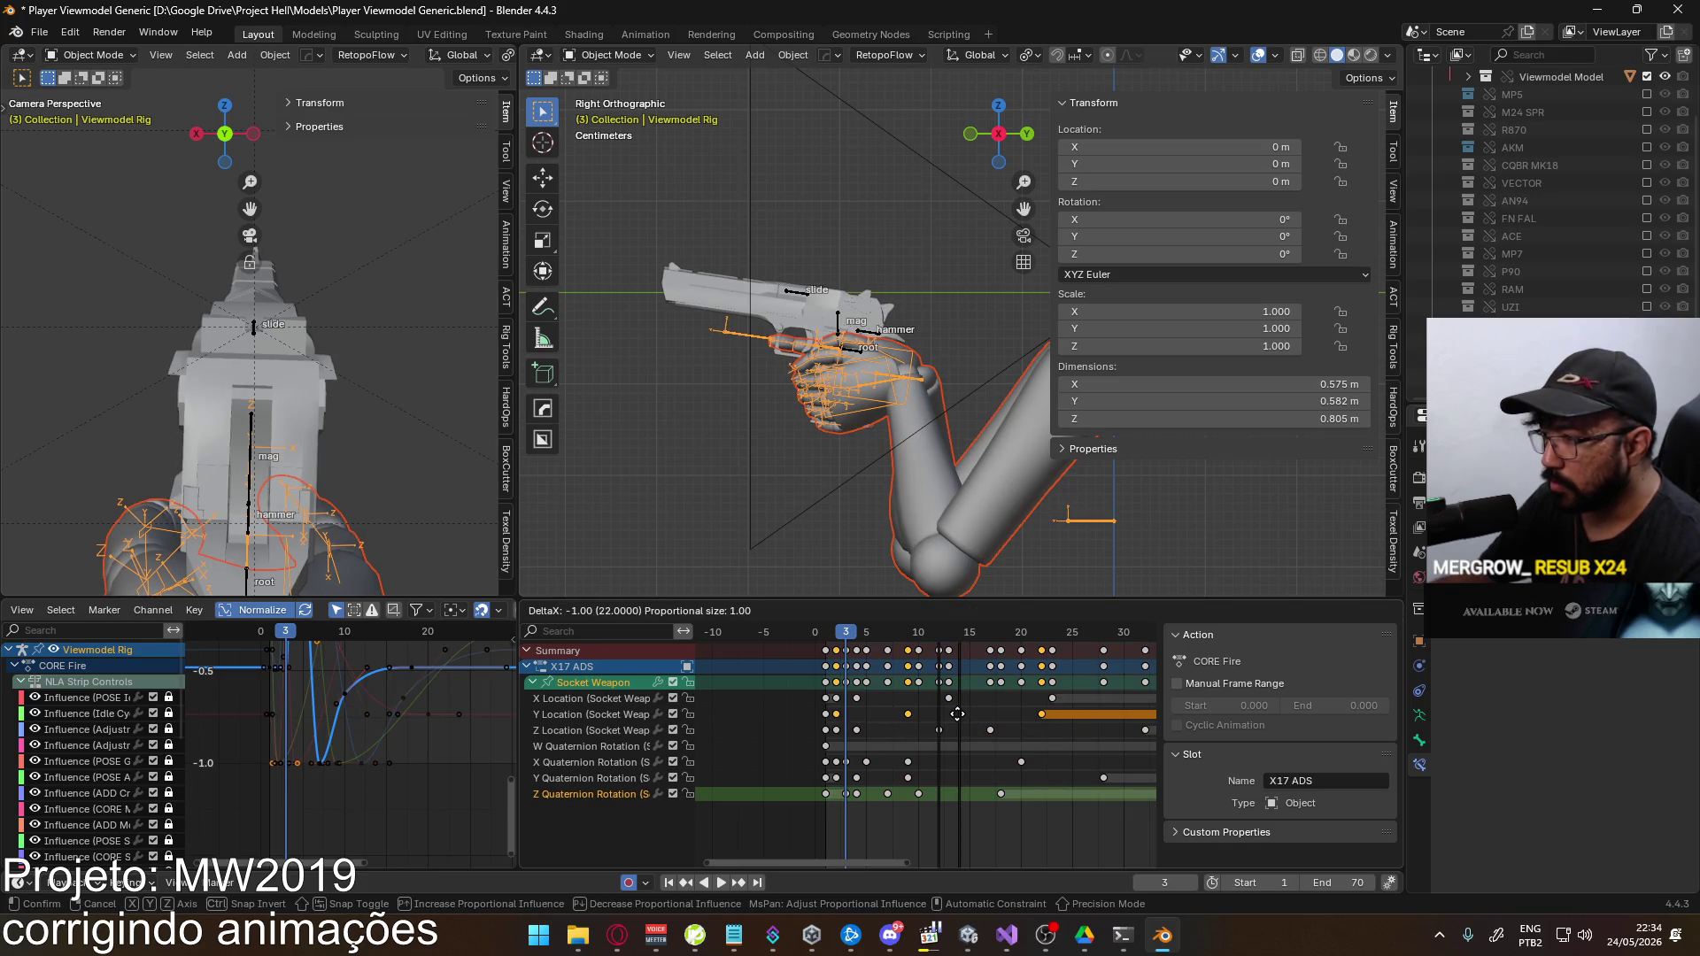
pyautogui.click(826, 719)
pyautogui.hotkey('ctrl', 's')
# Review playback, shift the Y Location keys a frame later, and save again
pyautogui.press('space')
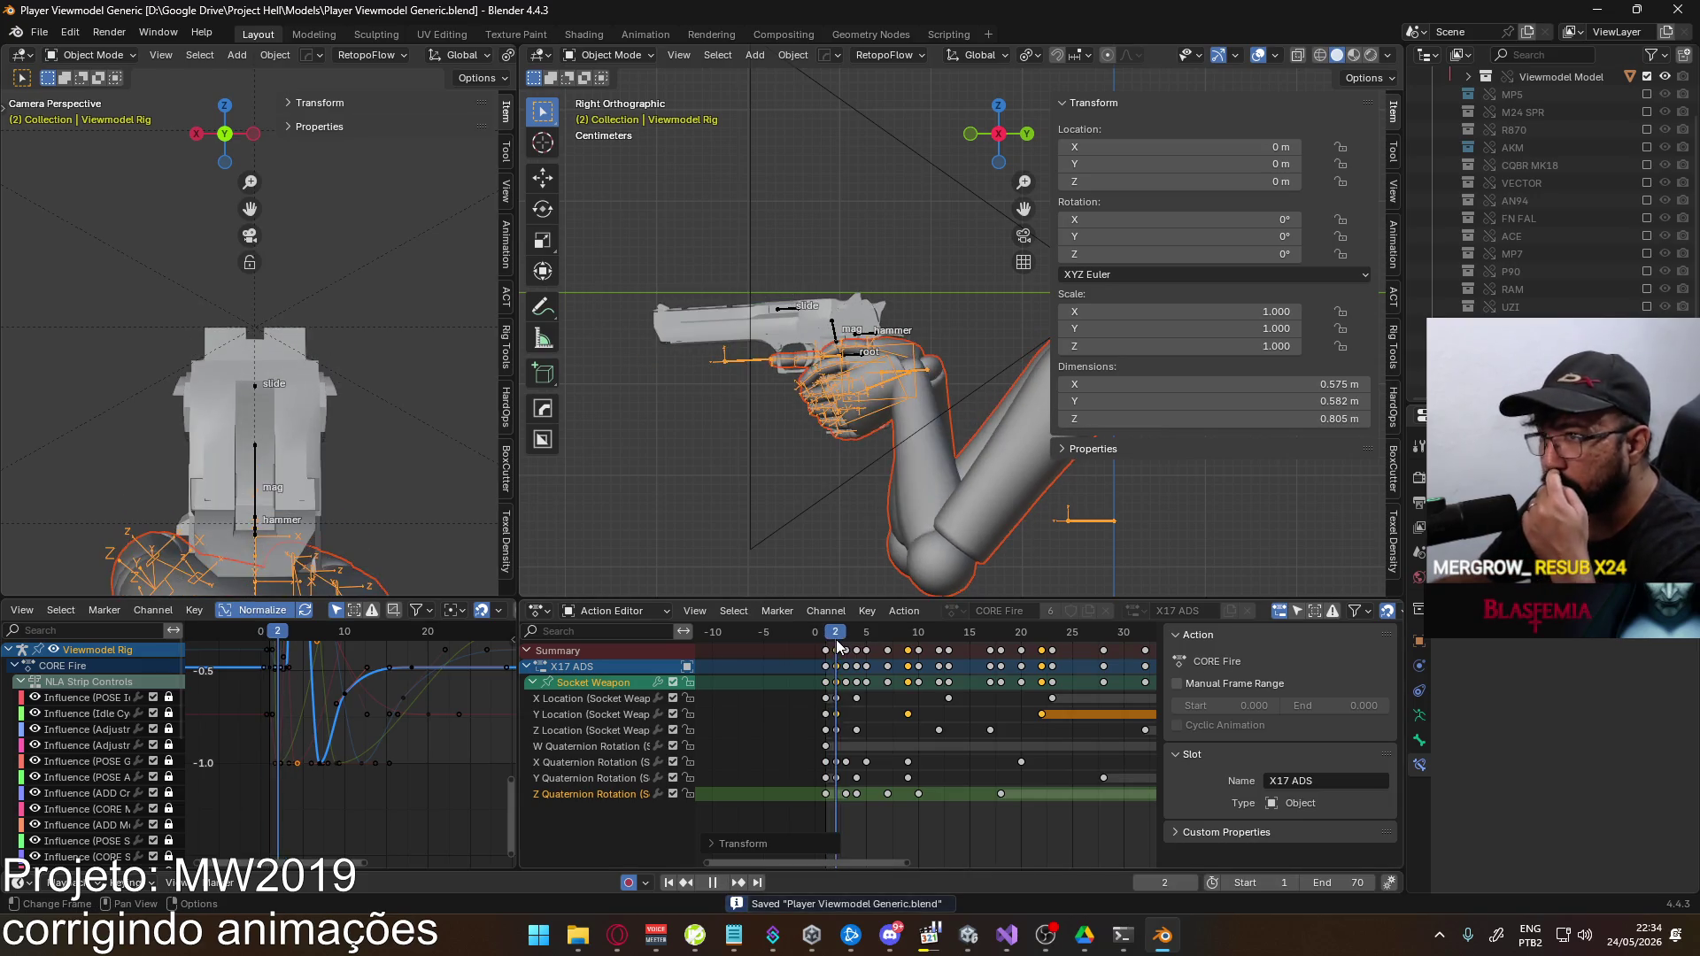
pyautogui.moveTo(866, 639)
pyautogui.mouseDown()
pyautogui.moveTo(825, 640)
pyautogui.moveTo(845, 643)
pyautogui.mouseUp()
pyautogui.press('space')
pyautogui.press('g')
pyautogui.click(882, 678)
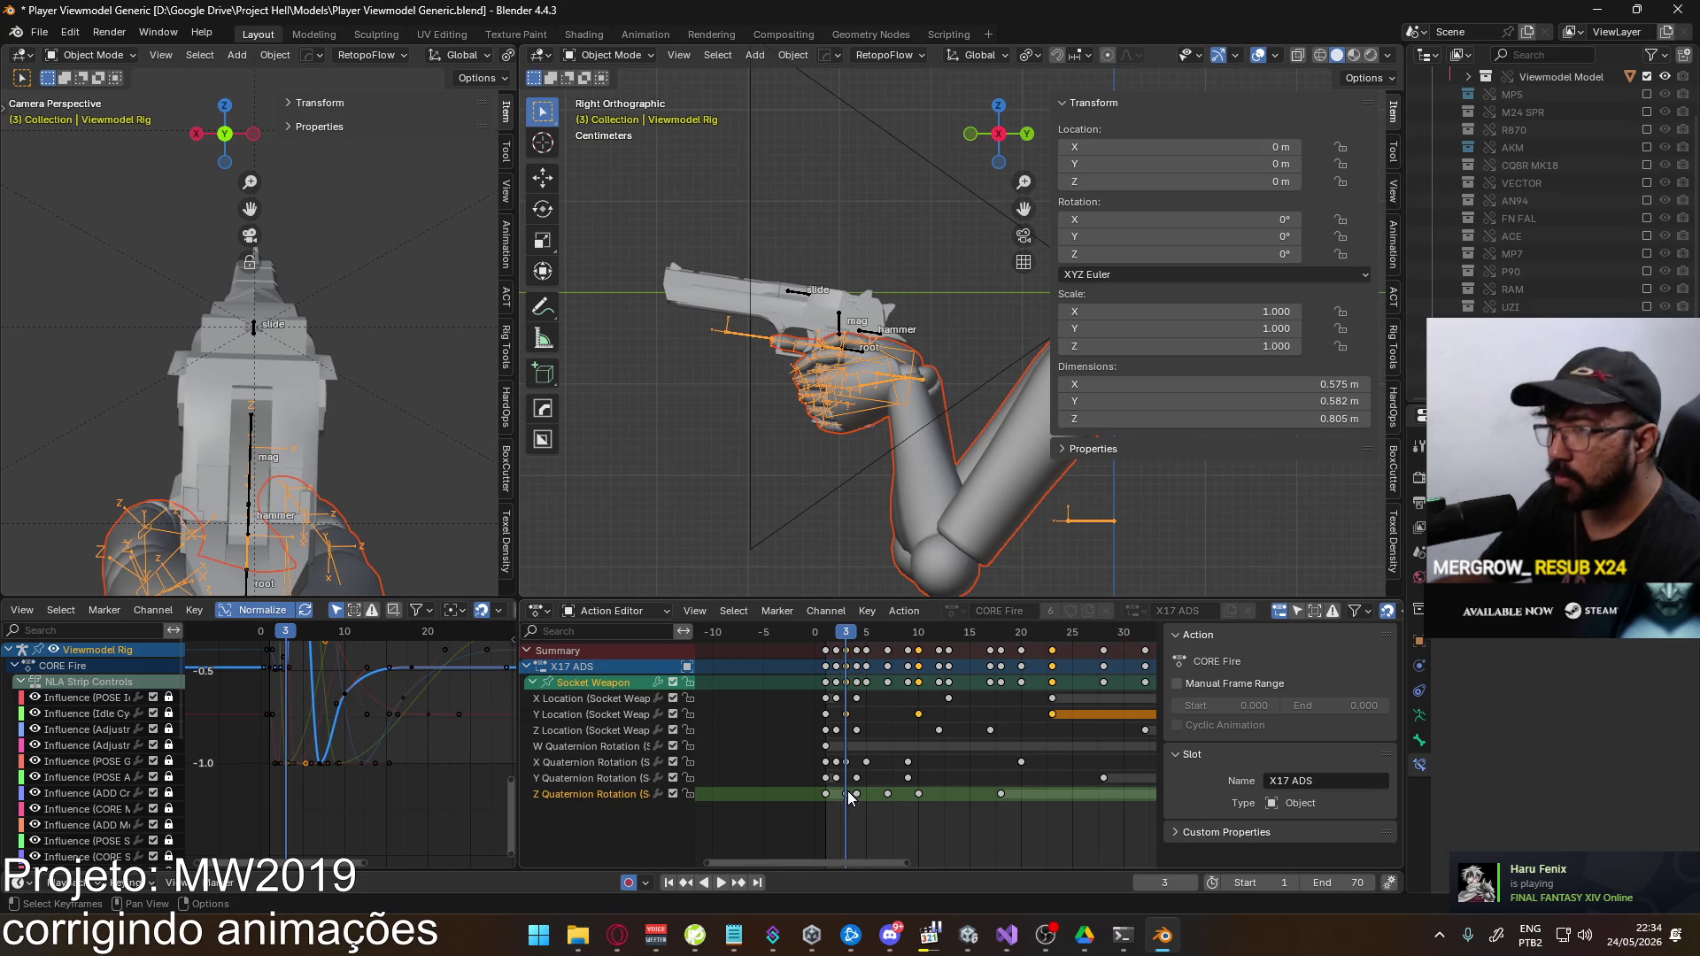
pyautogui.hotkey('ctrl', 's')
# Export as FBX over Viewmodel@EAGLE Fire ADS Single.fbx, then return to Unity
pyautogui.click(39, 32)
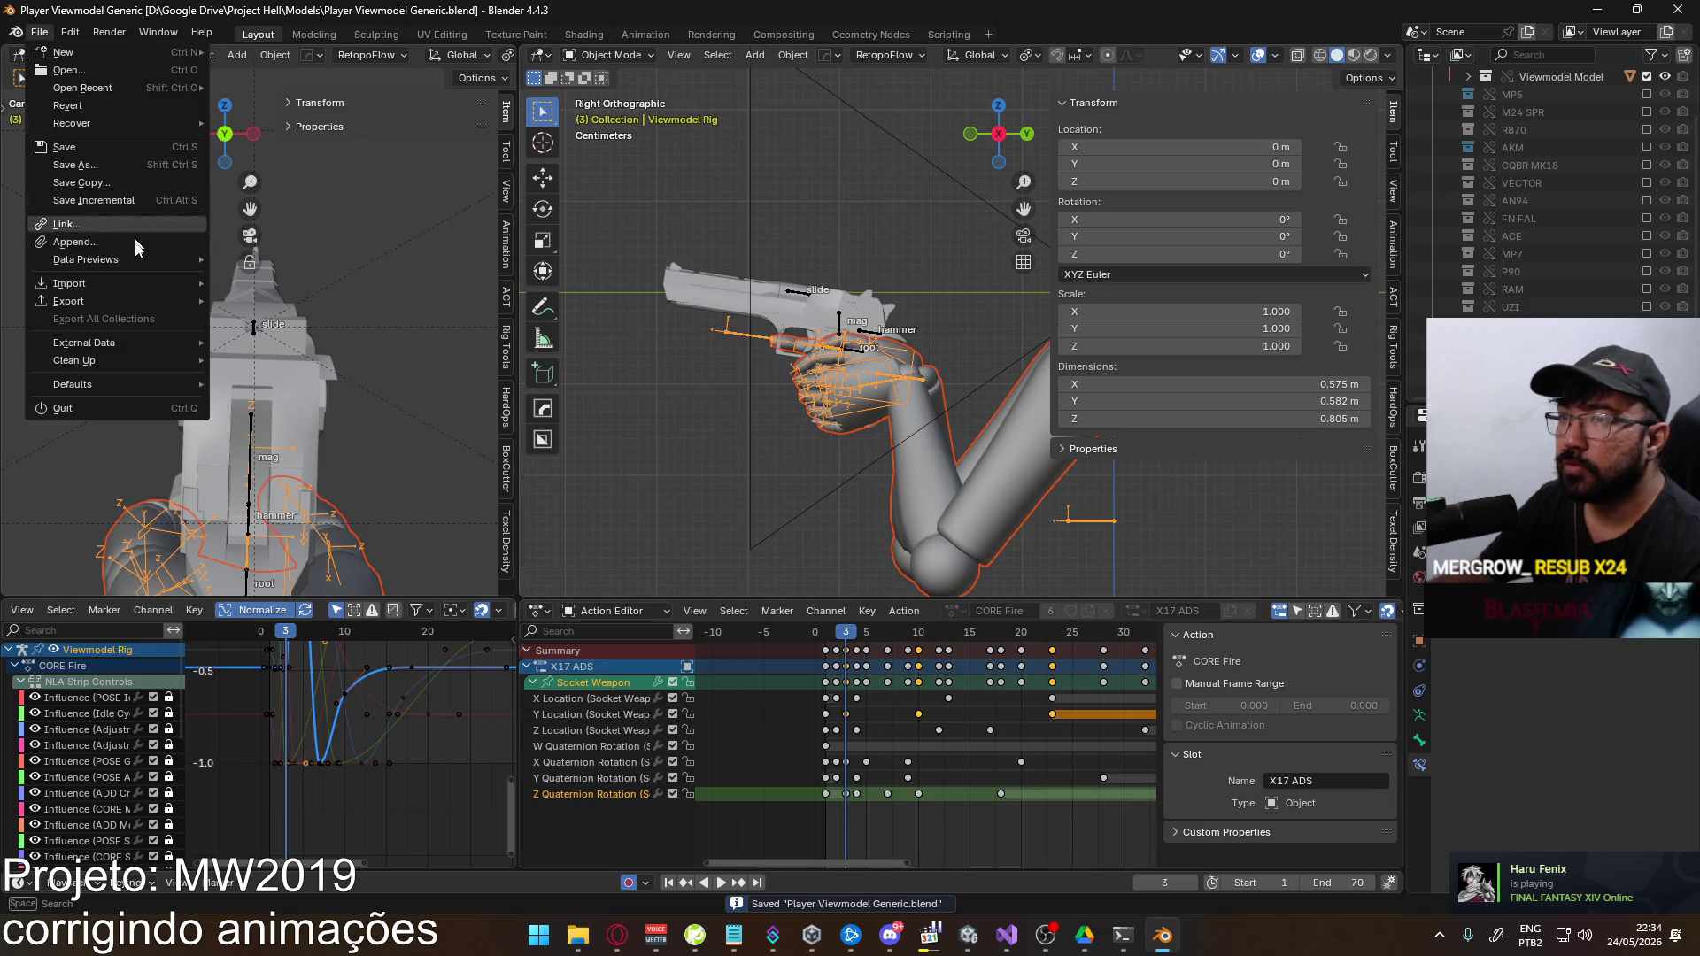
pyautogui.moveTo(126, 306)
pyautogui.click(352, 459)
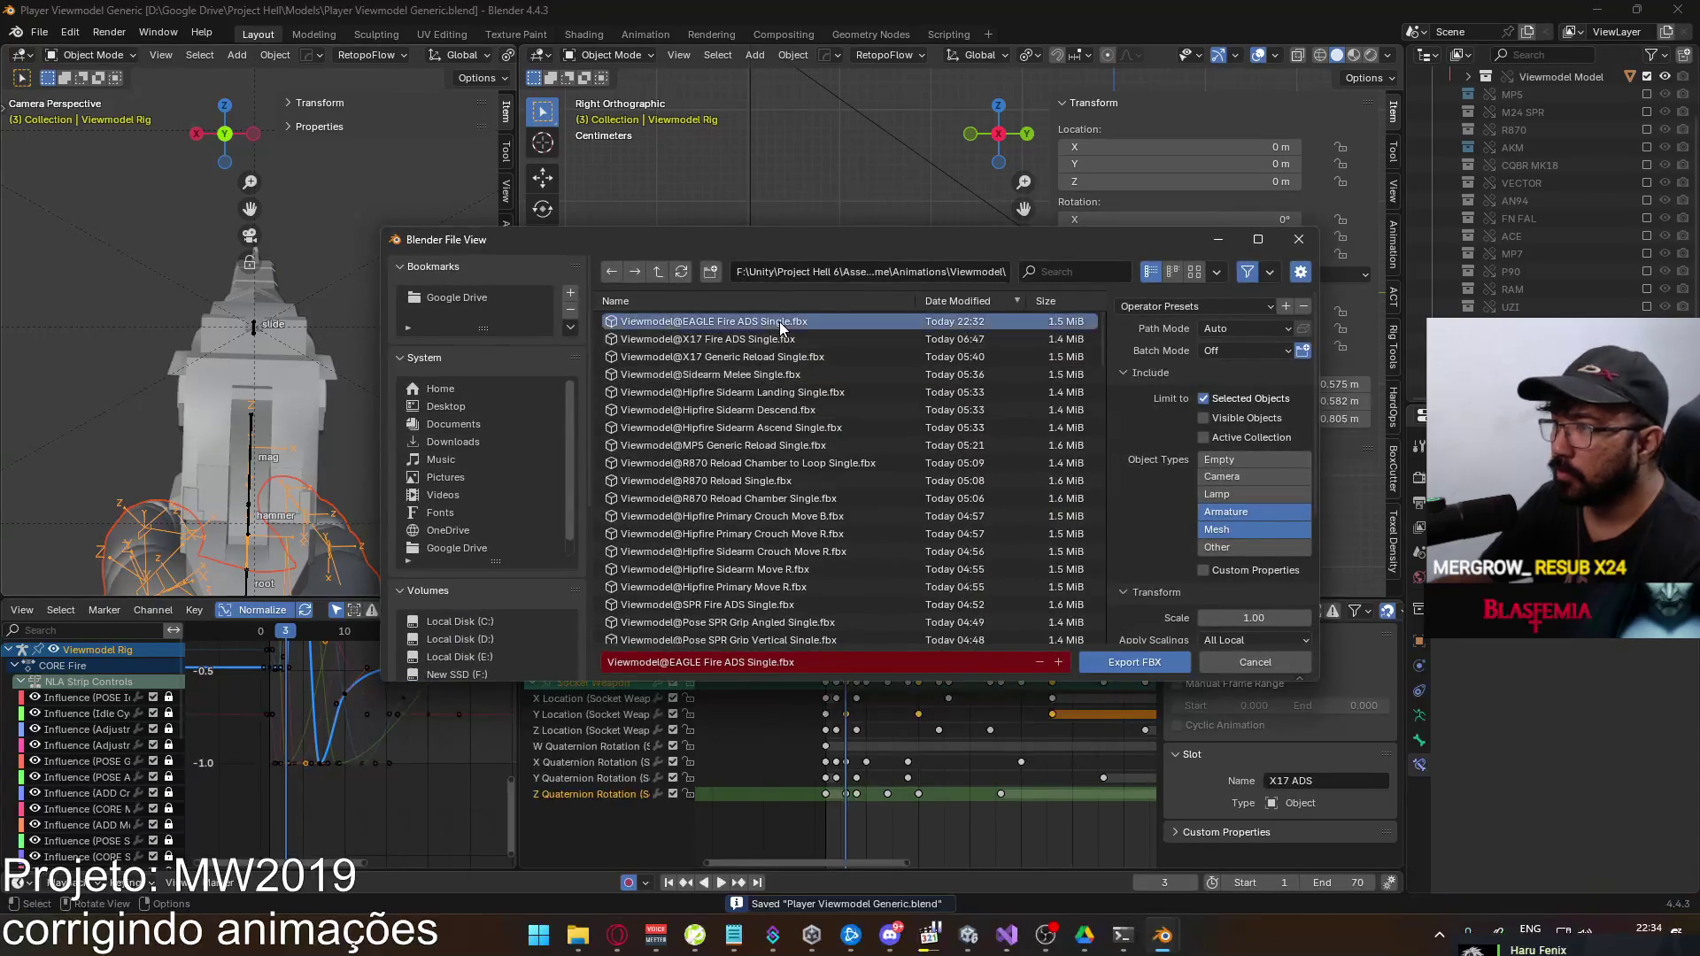
pyautogui.doubleClick(779, 321)
pyautogui.hotkey('alt', 'Tab')
pyautogui.press('super')
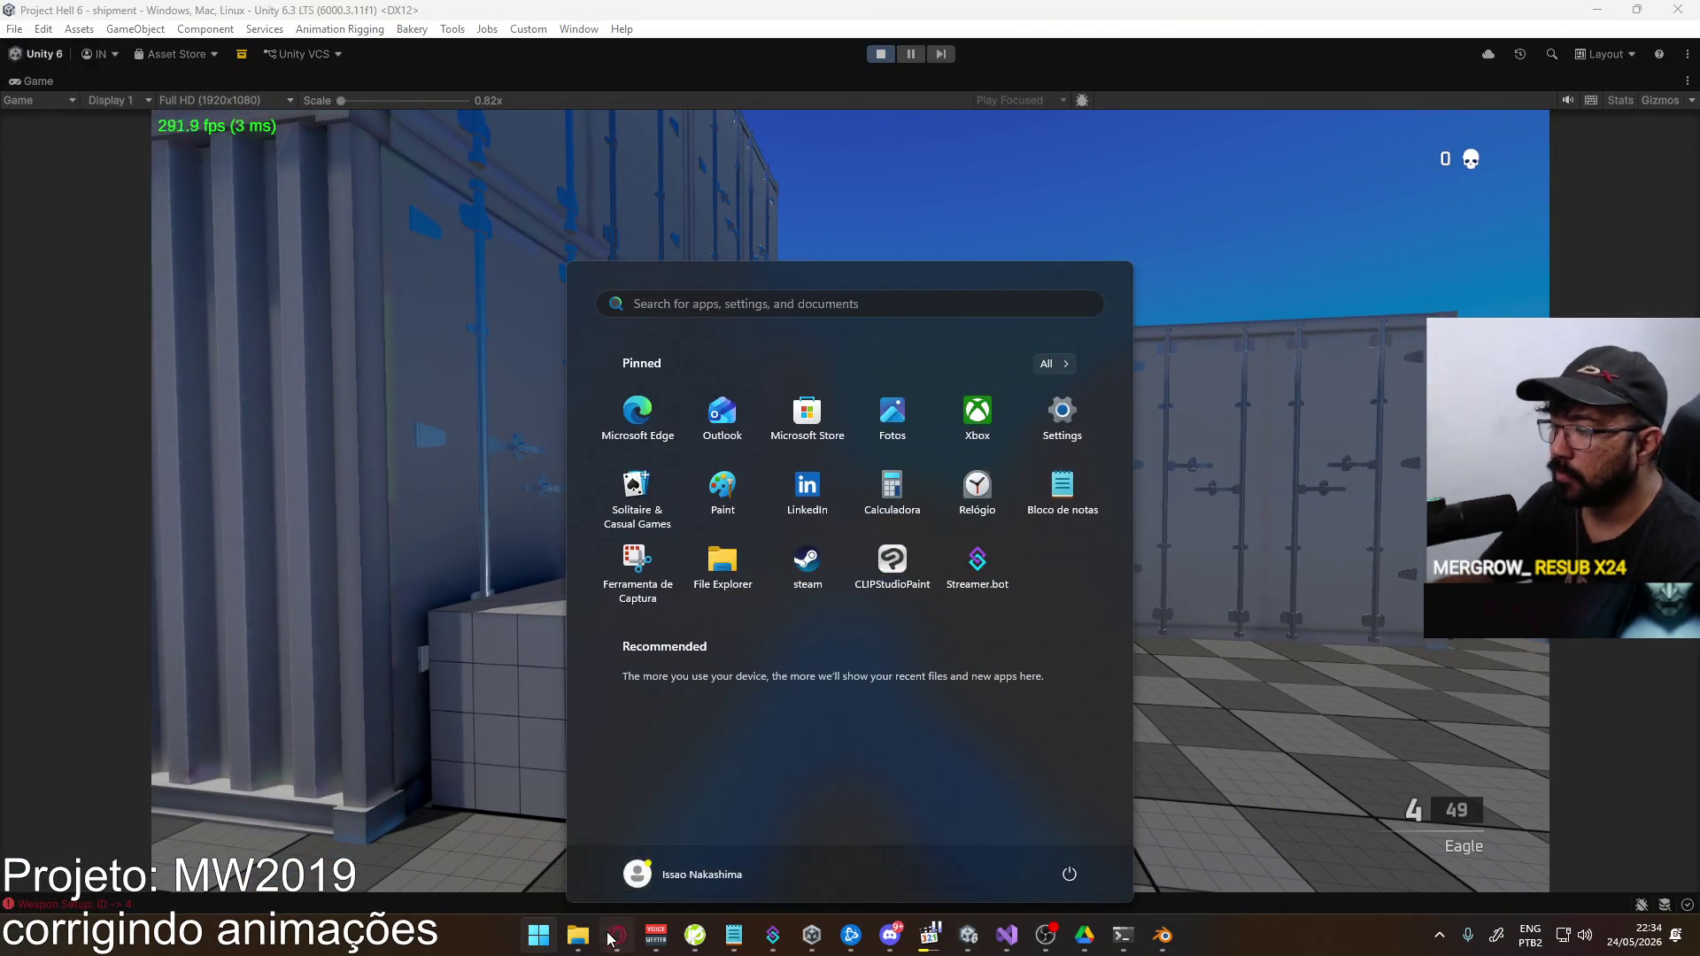
# Search YouTube for 'awe of she' in Opera, then minimize it and click back into the game
pyautogui.click(609, 937)
pyautogui.click(80, 121)
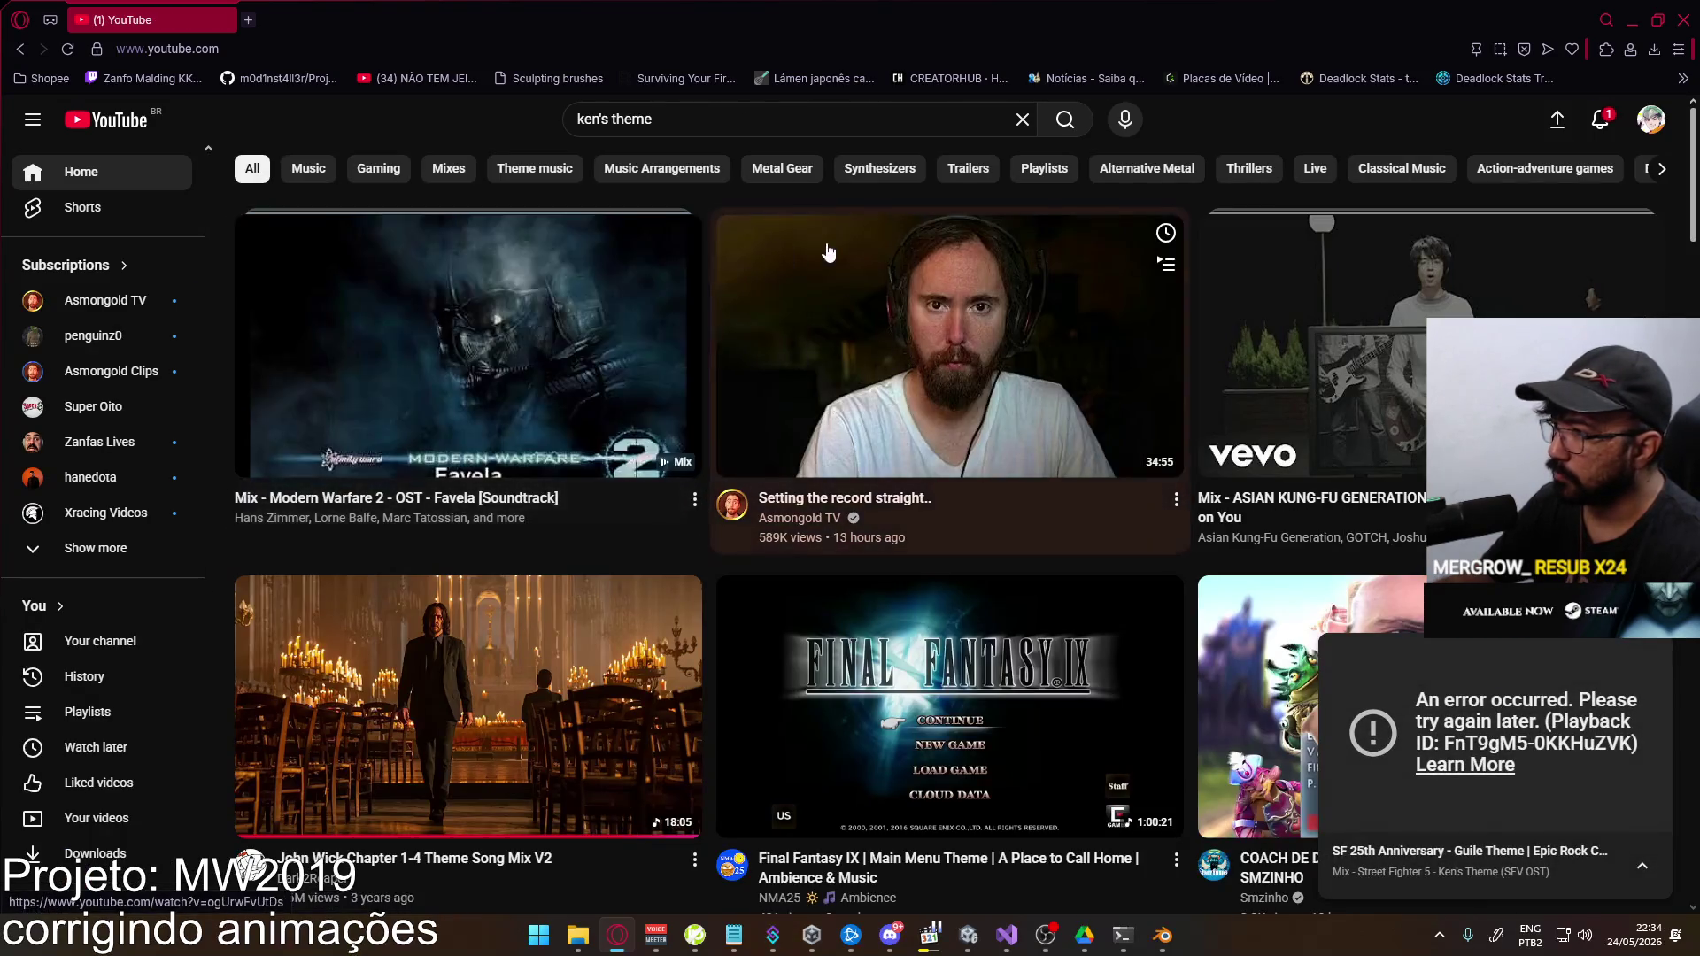
pyautogui.scroll(-7, 791, 505)
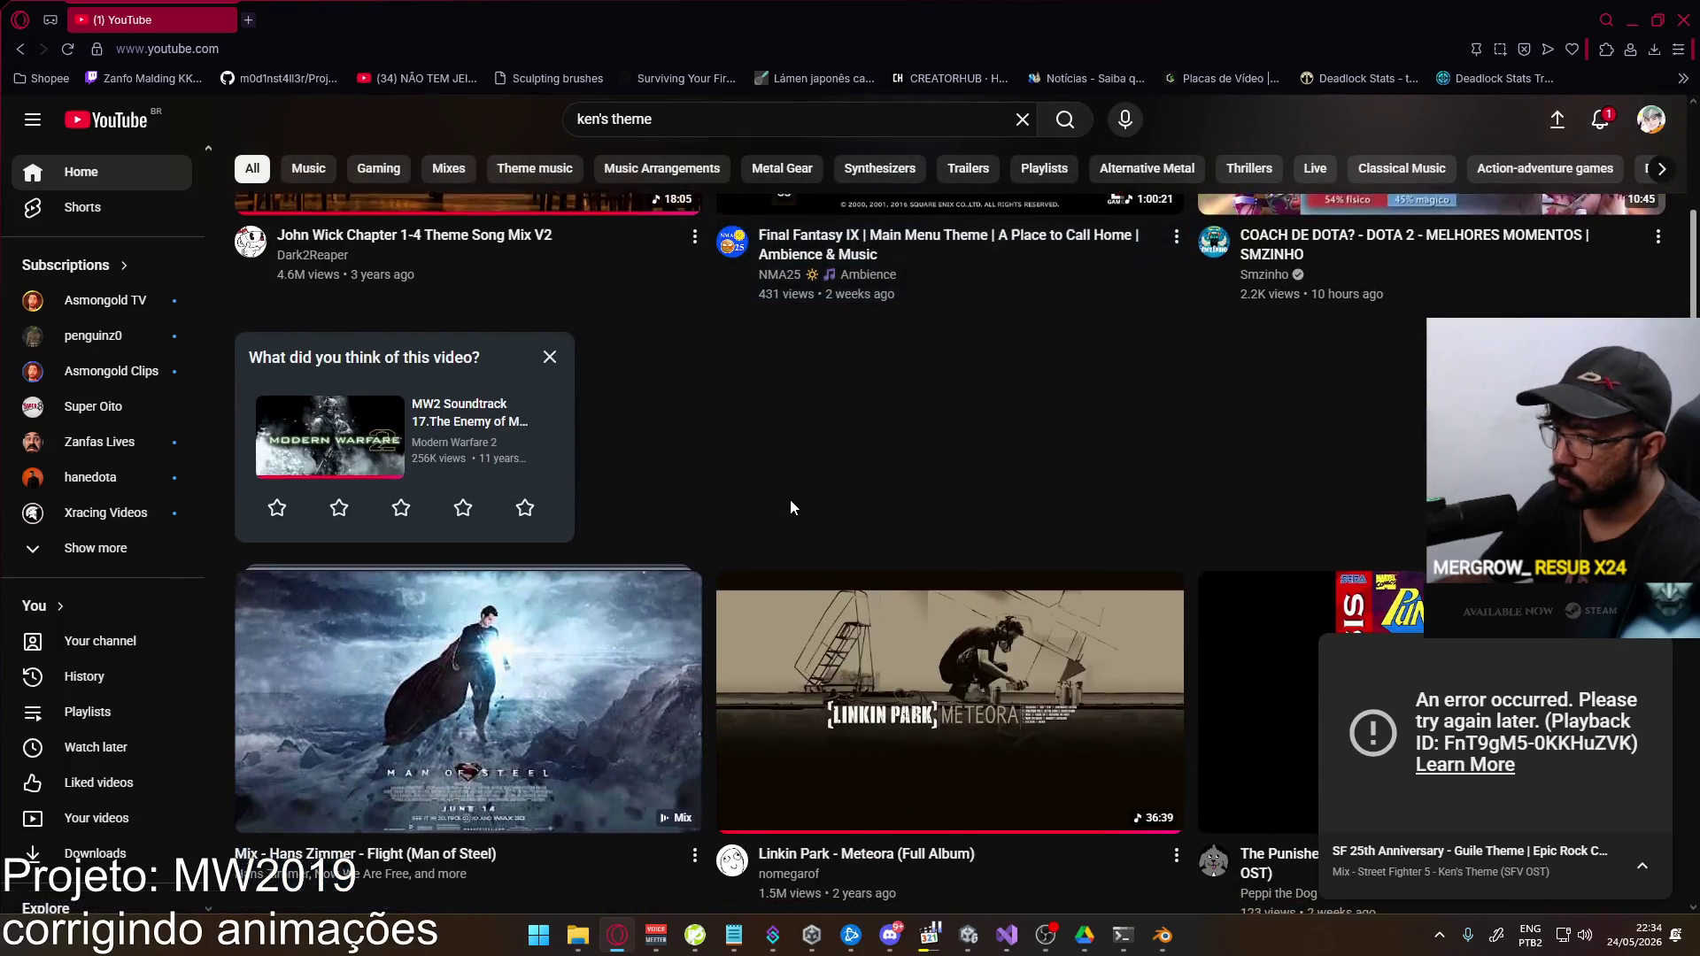
pyautogui.scroll(-18, 790, 506)
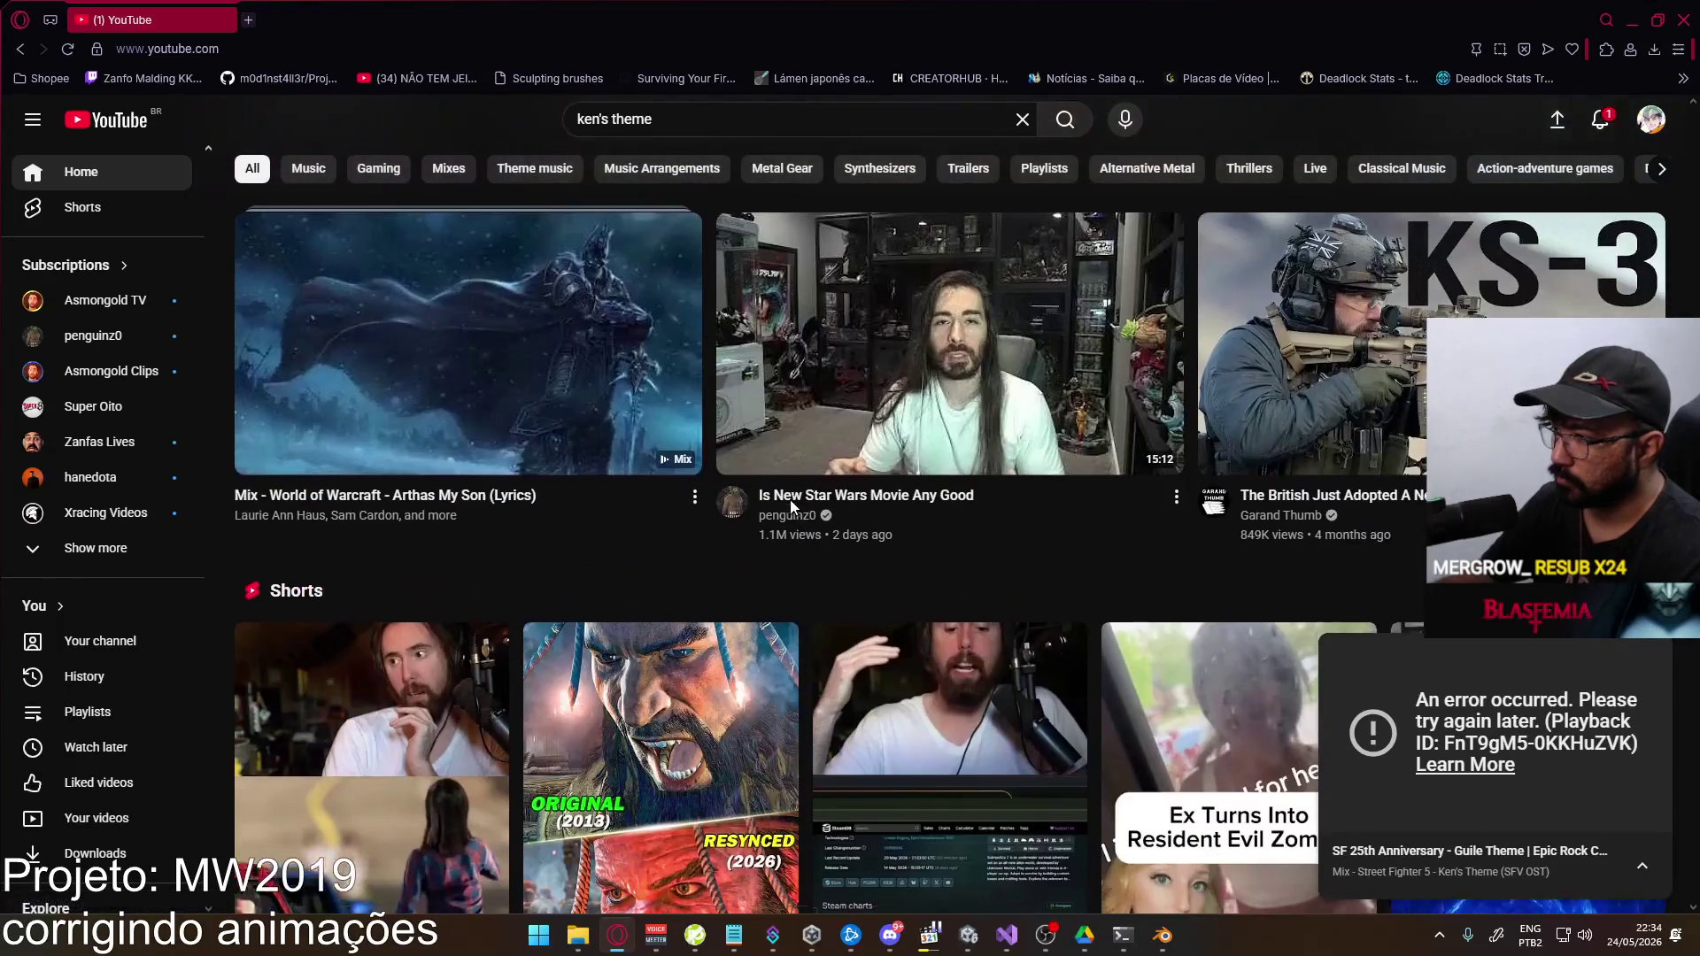
pyautogui.scroll(-9, 789, 500)
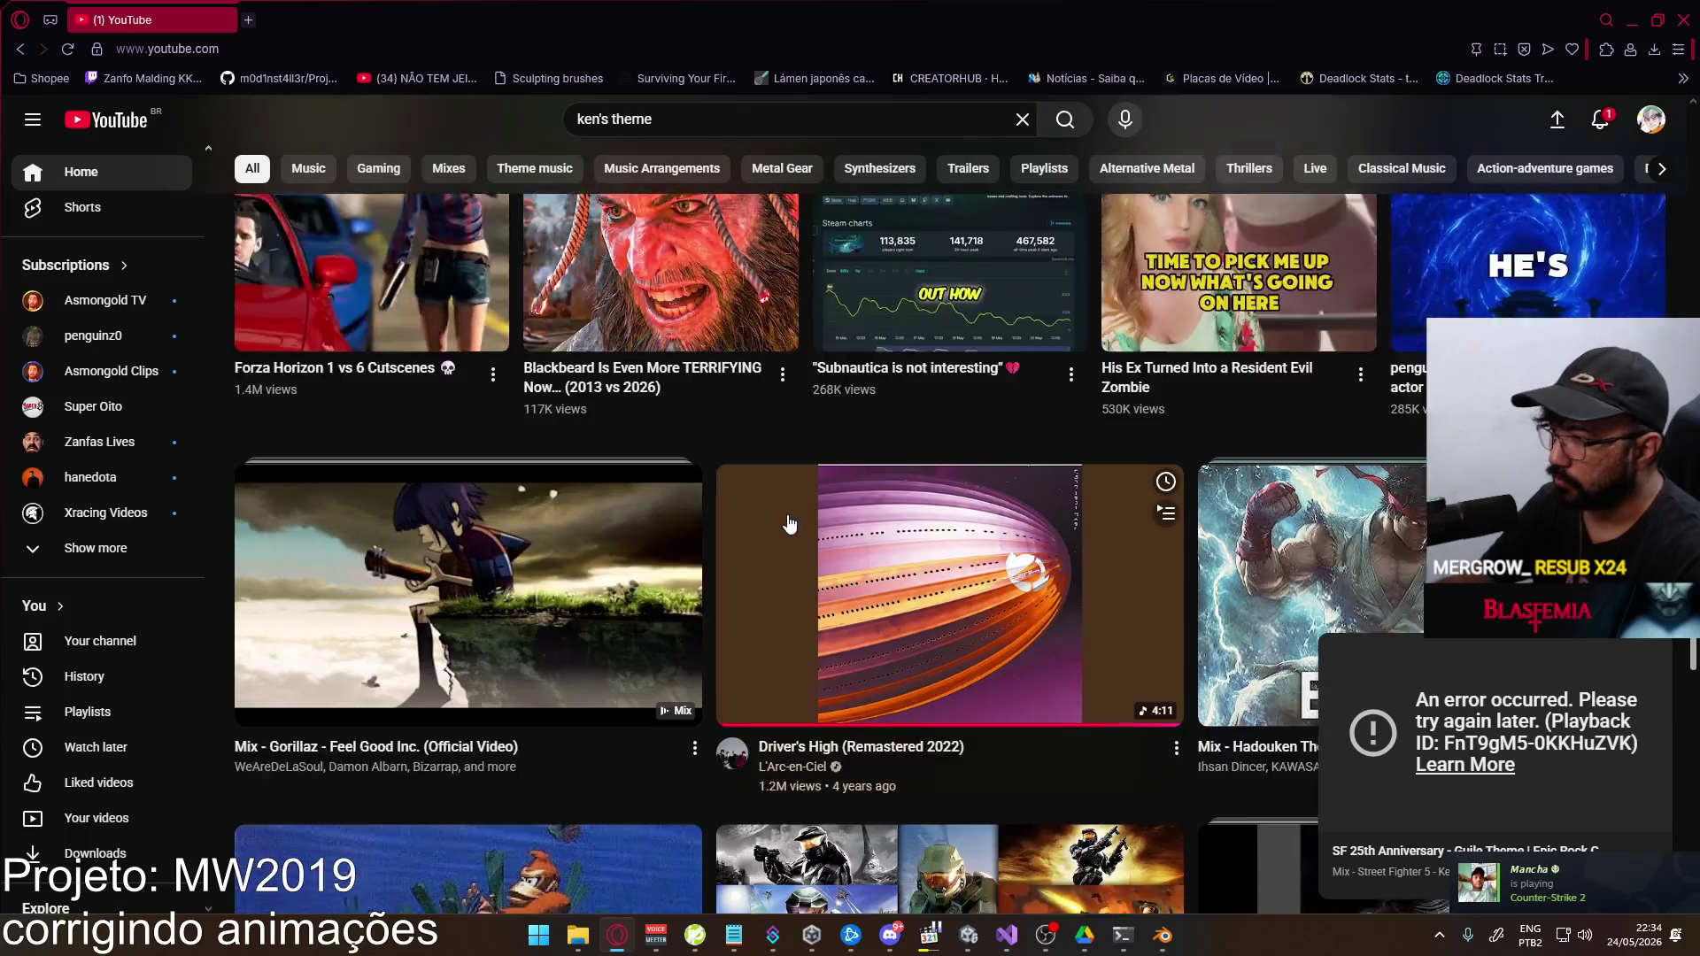
pyautogui.scroll(-2, 789, 523)
pyautogui.click(803, 127)
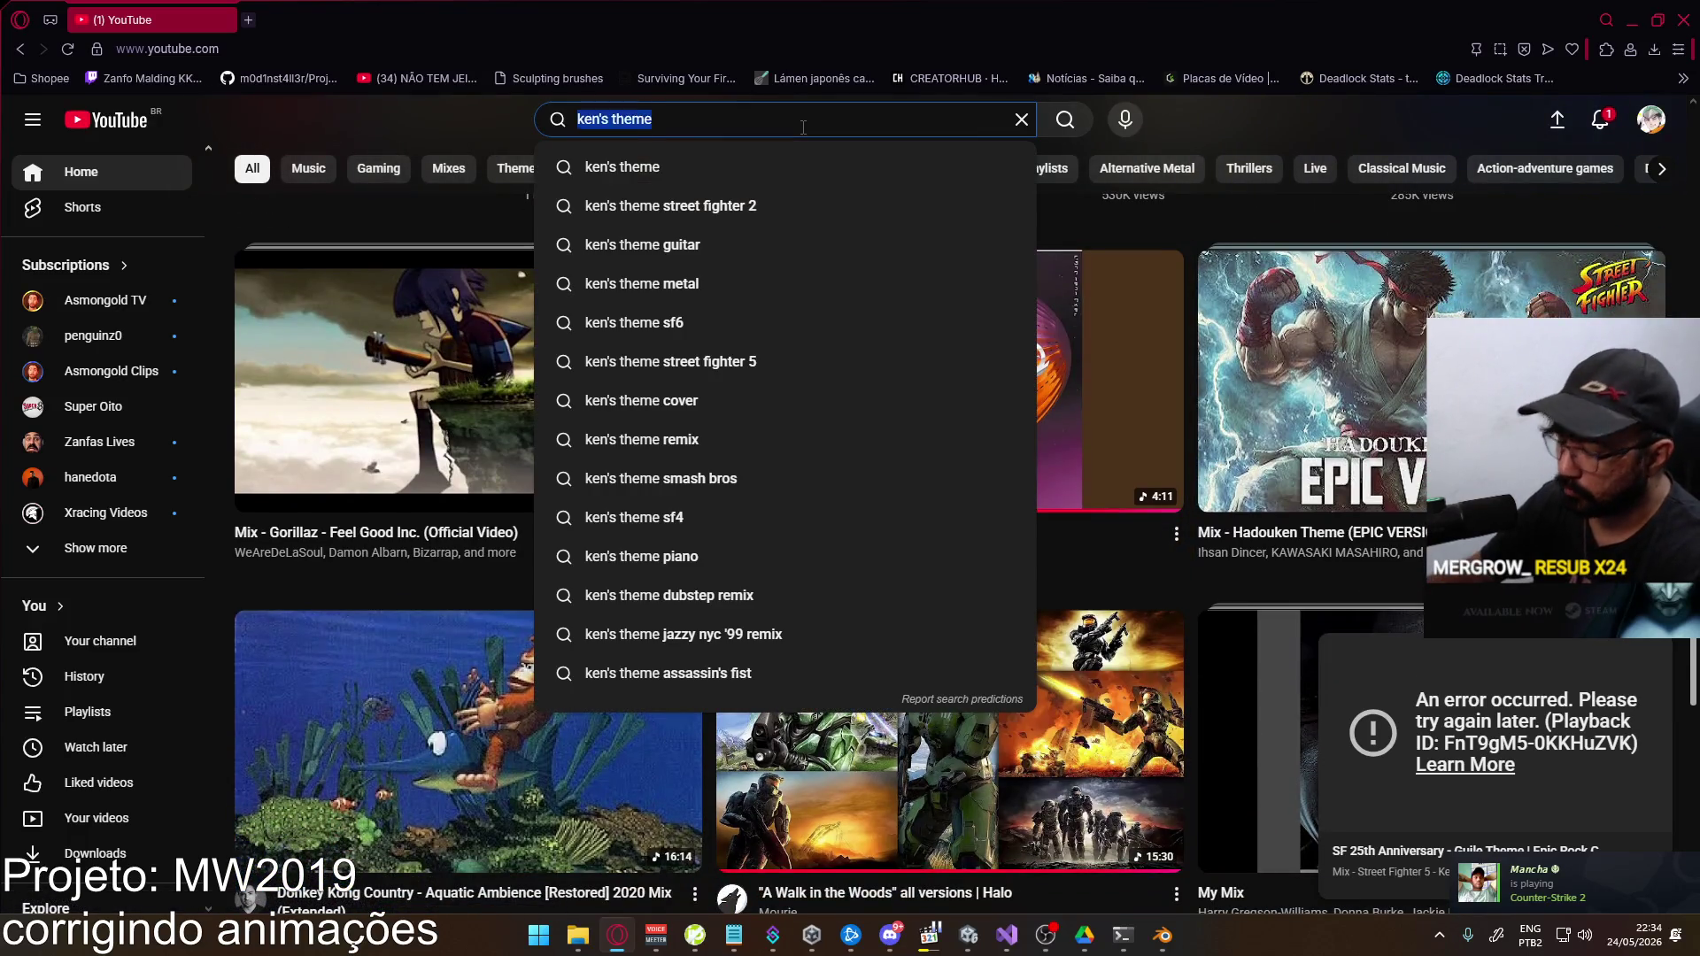
pyautogui.write('awe of she')
pyautogui.press('Return')
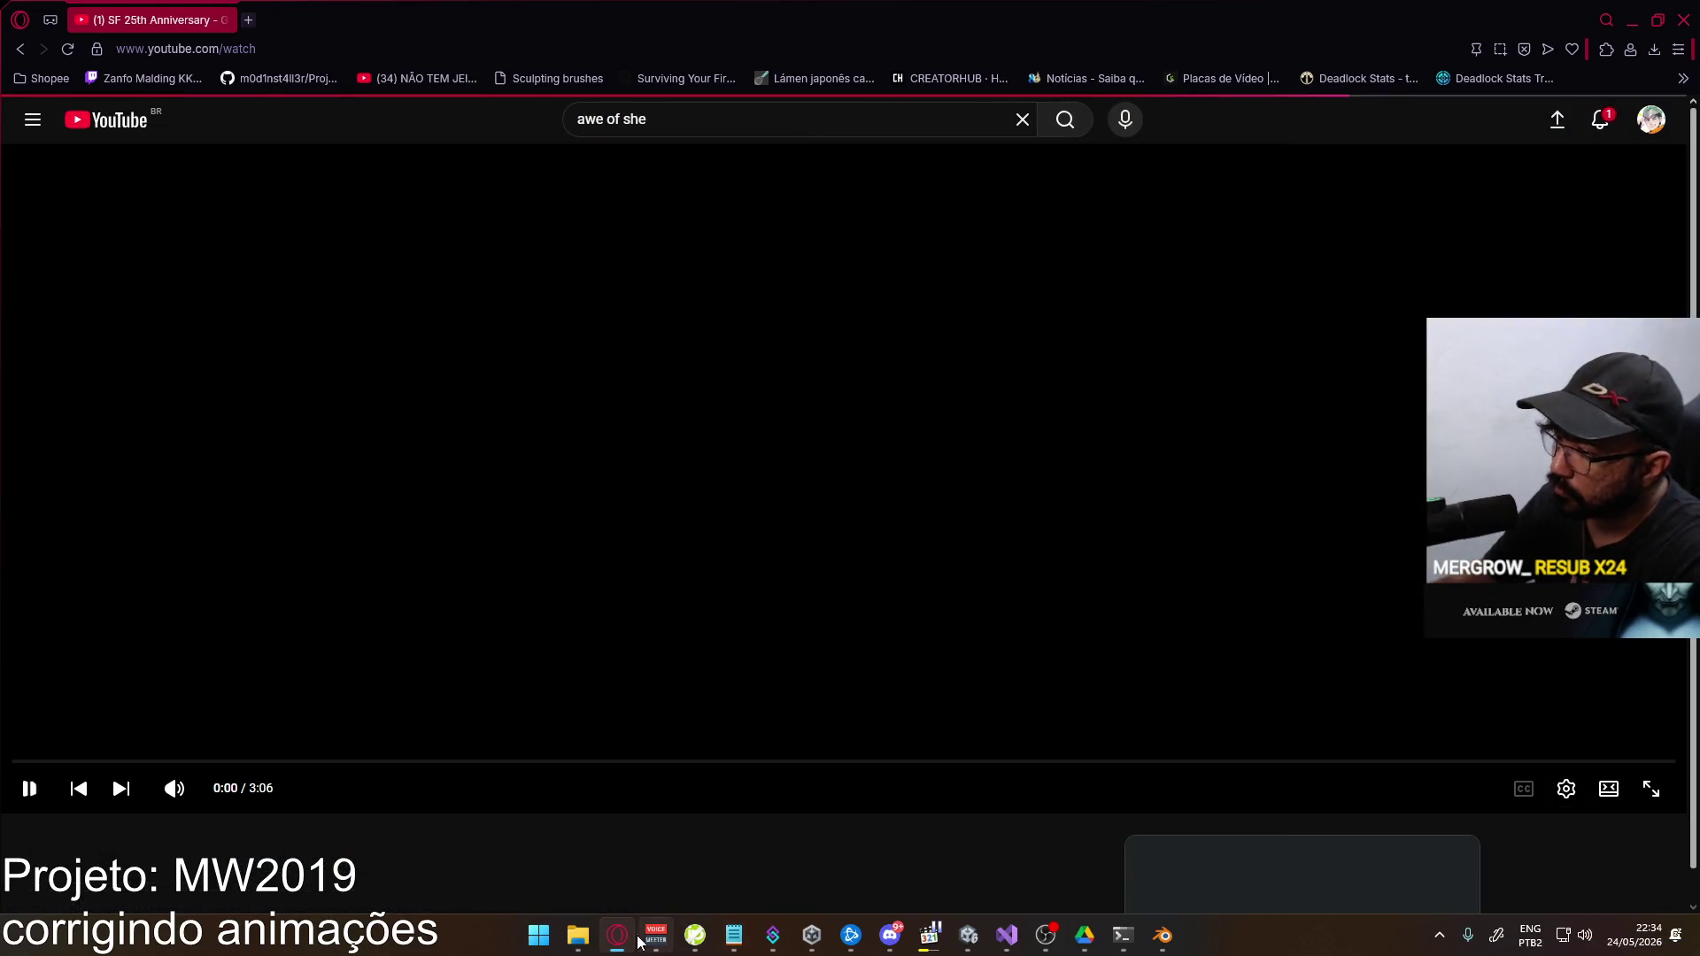
pyautogui.click(631, 936)
pyautogui.click(874, 726)
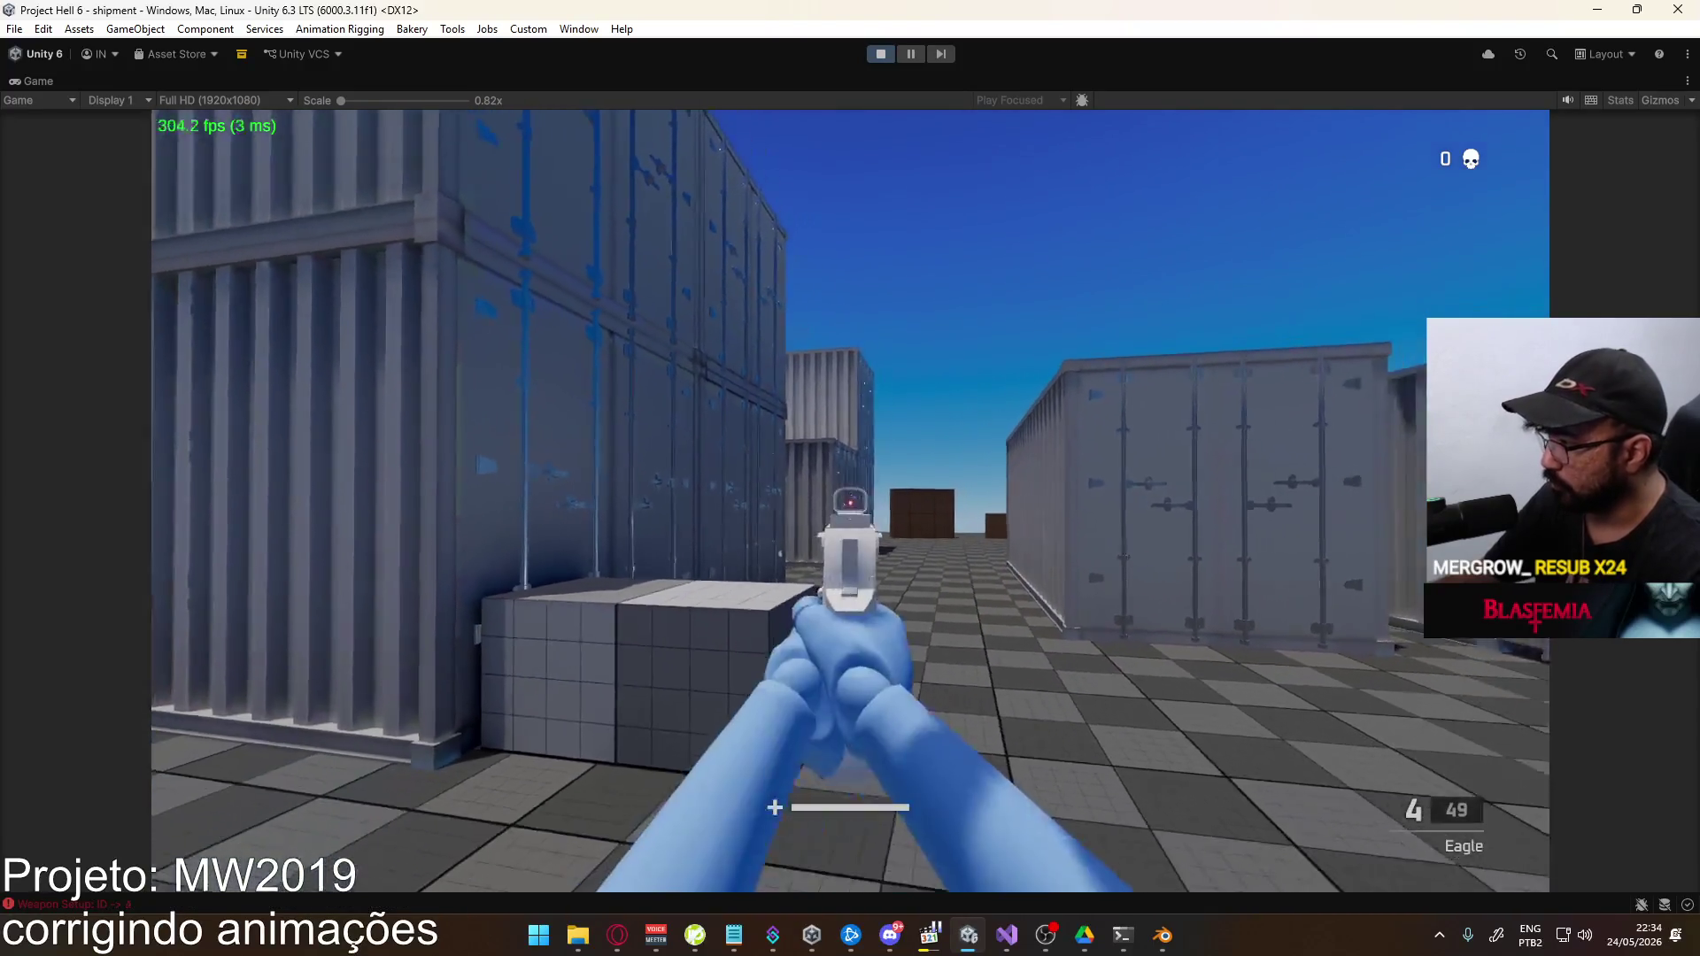
# Fire the Desert Eagle through several magazines, reloading with R in between
pyautogui.press('super')
pyautogui.press('super')
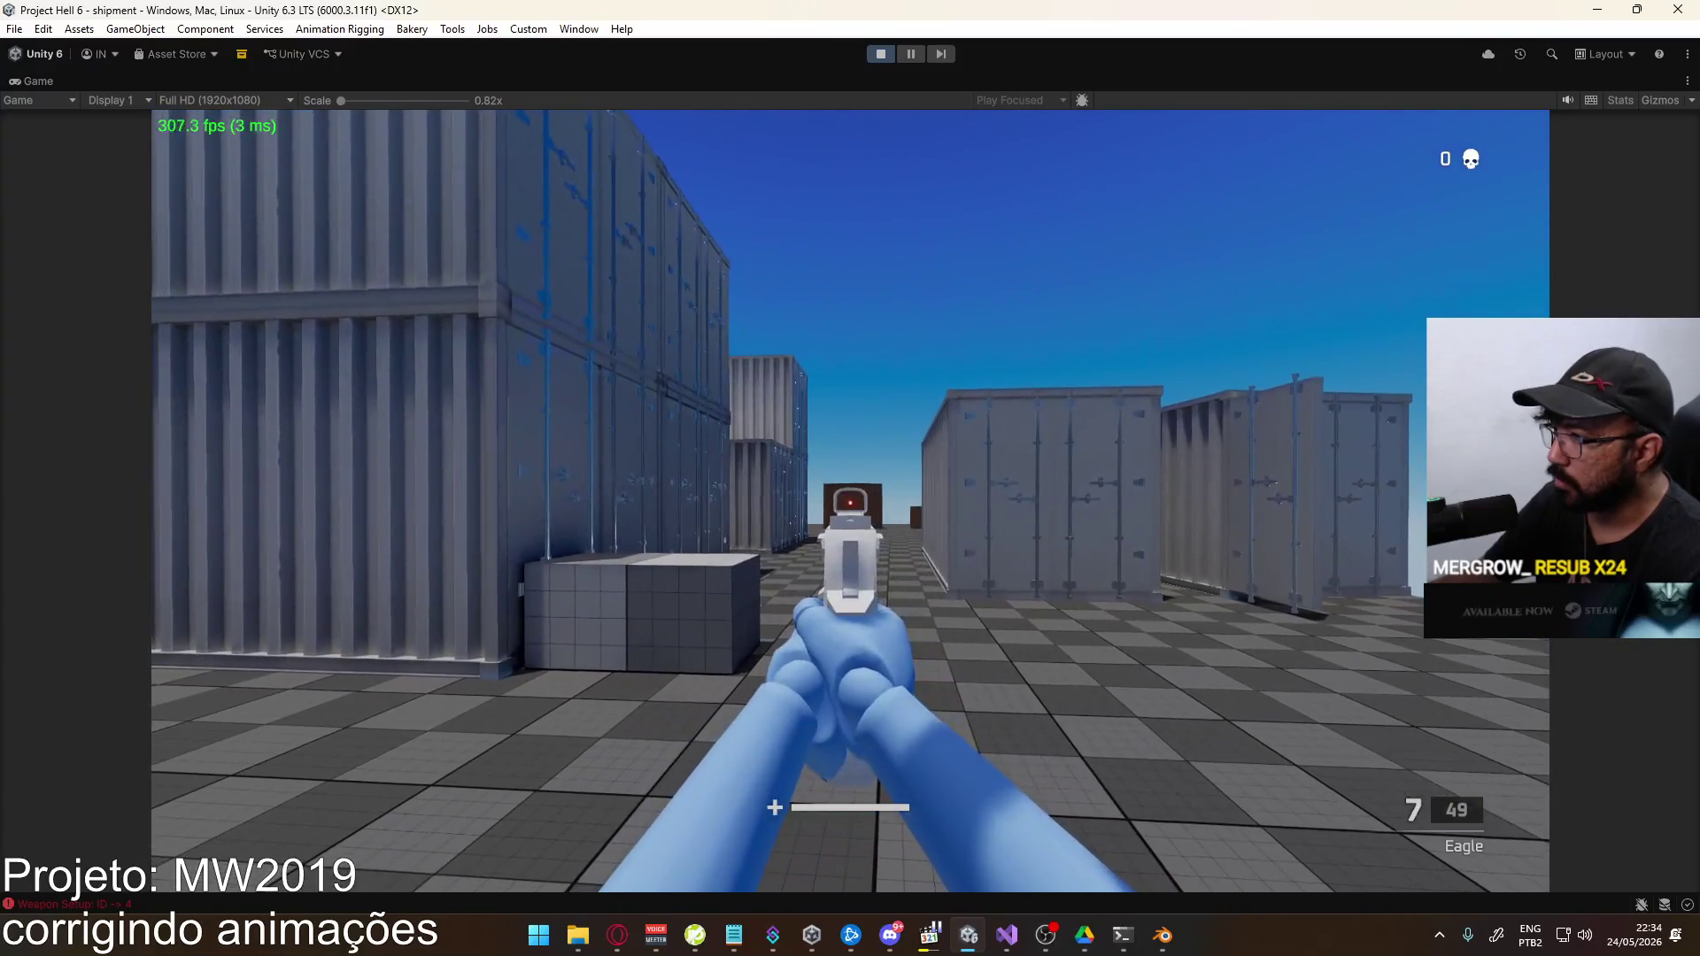
pyautogui.click(850, 678)
pyautogui.click(850, 678)
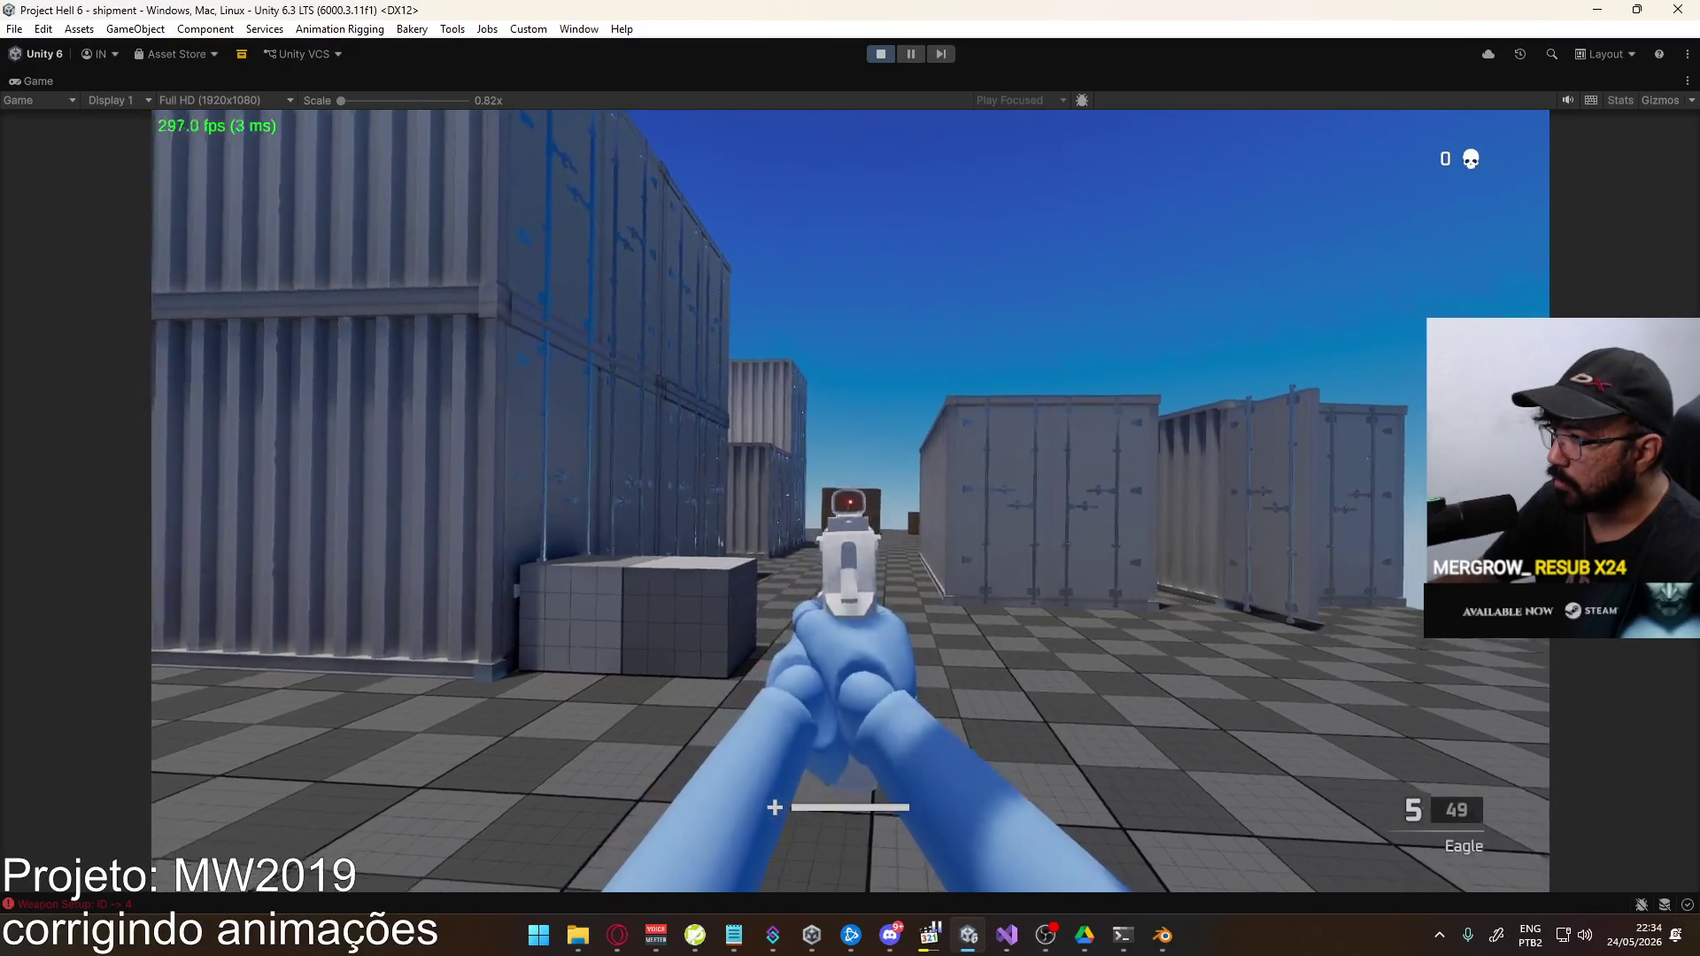
pyautogui.click(849, 501)
pyautogui.click(850, 501)
pyautogui.click(850, 502)
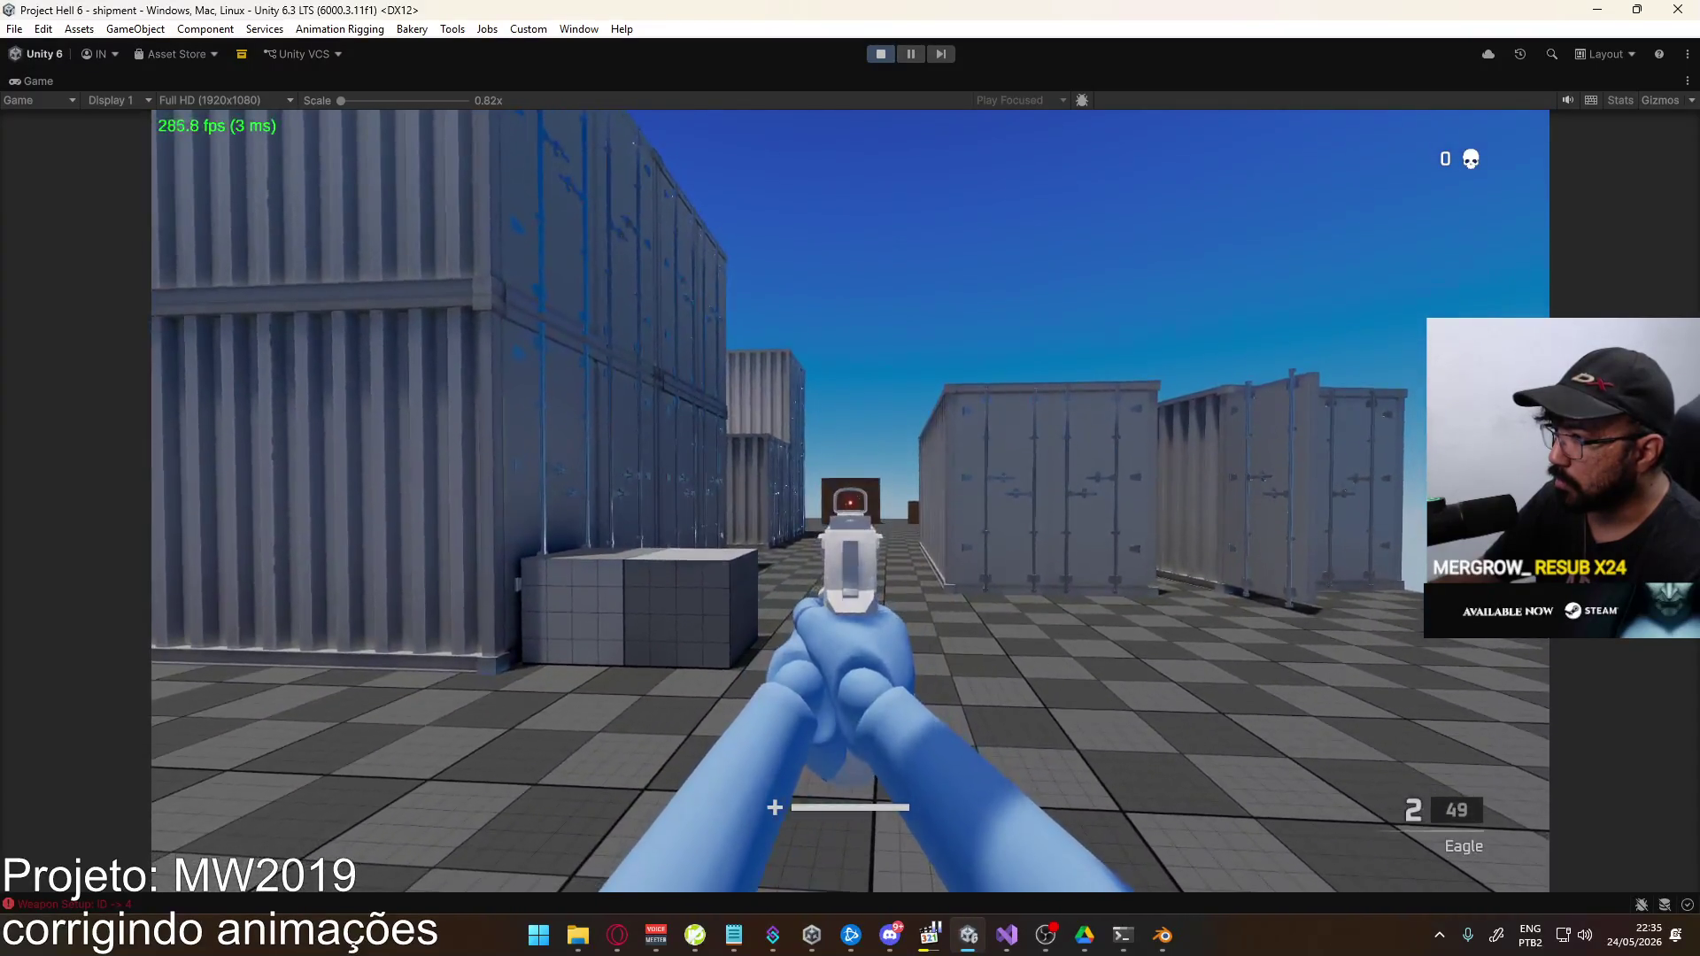
pyautogui.press('r')
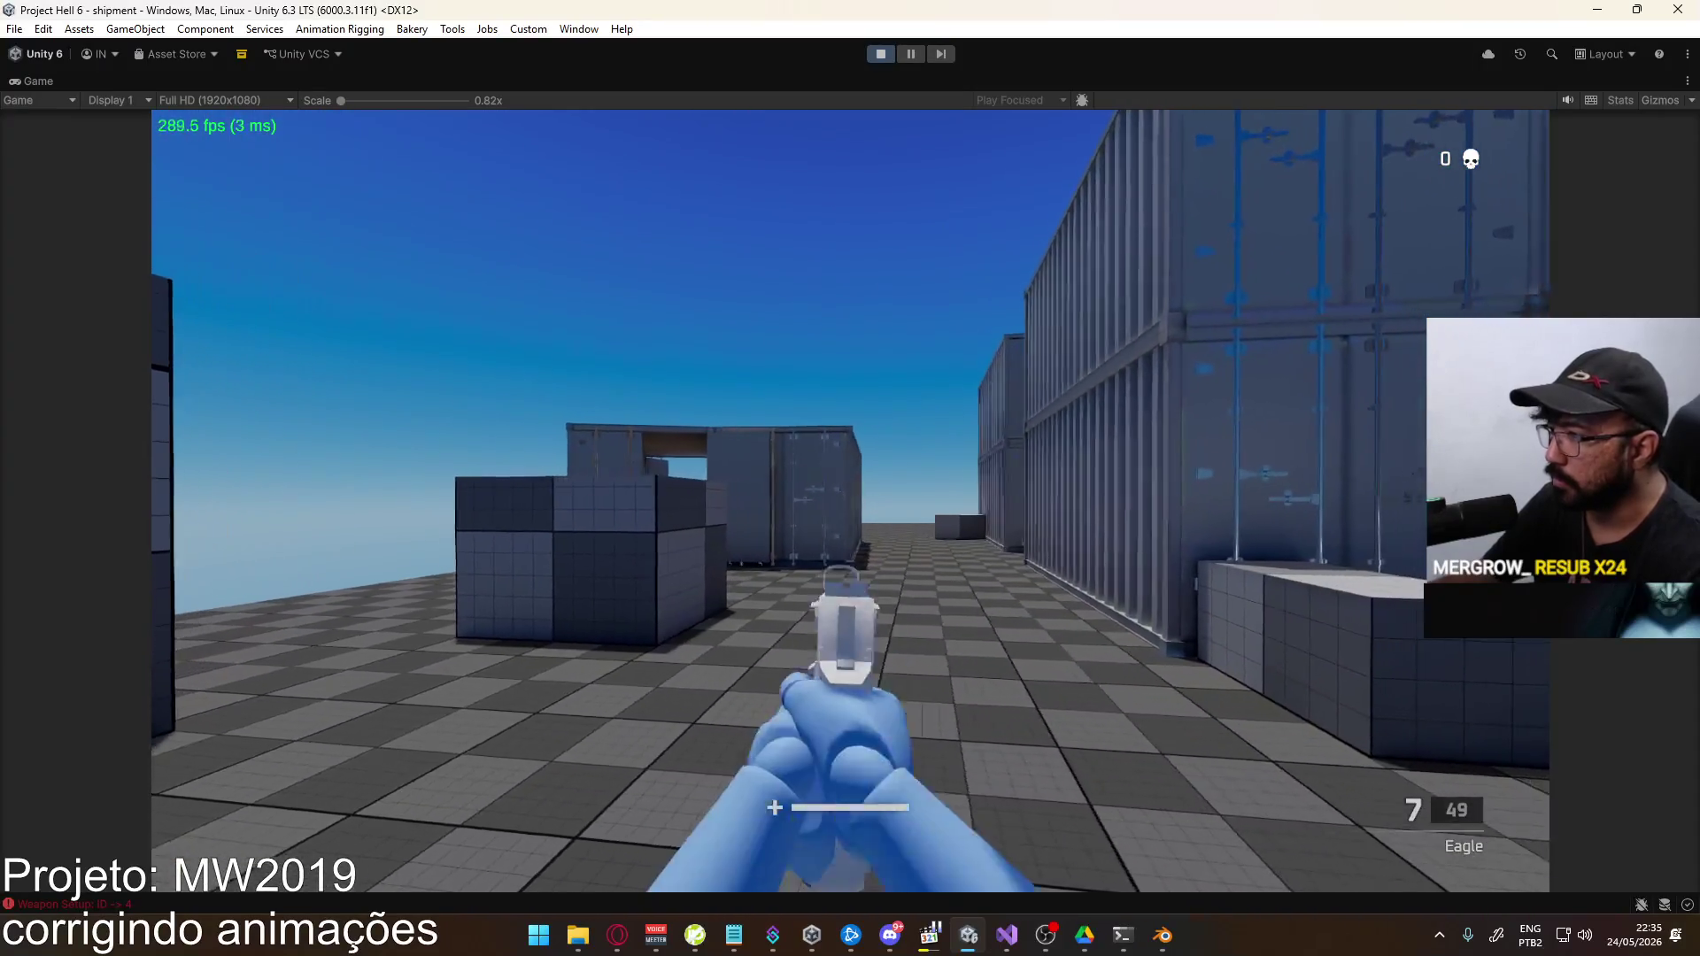
pyautogui.click(850, 501)
pyautogui.click(850, 501)
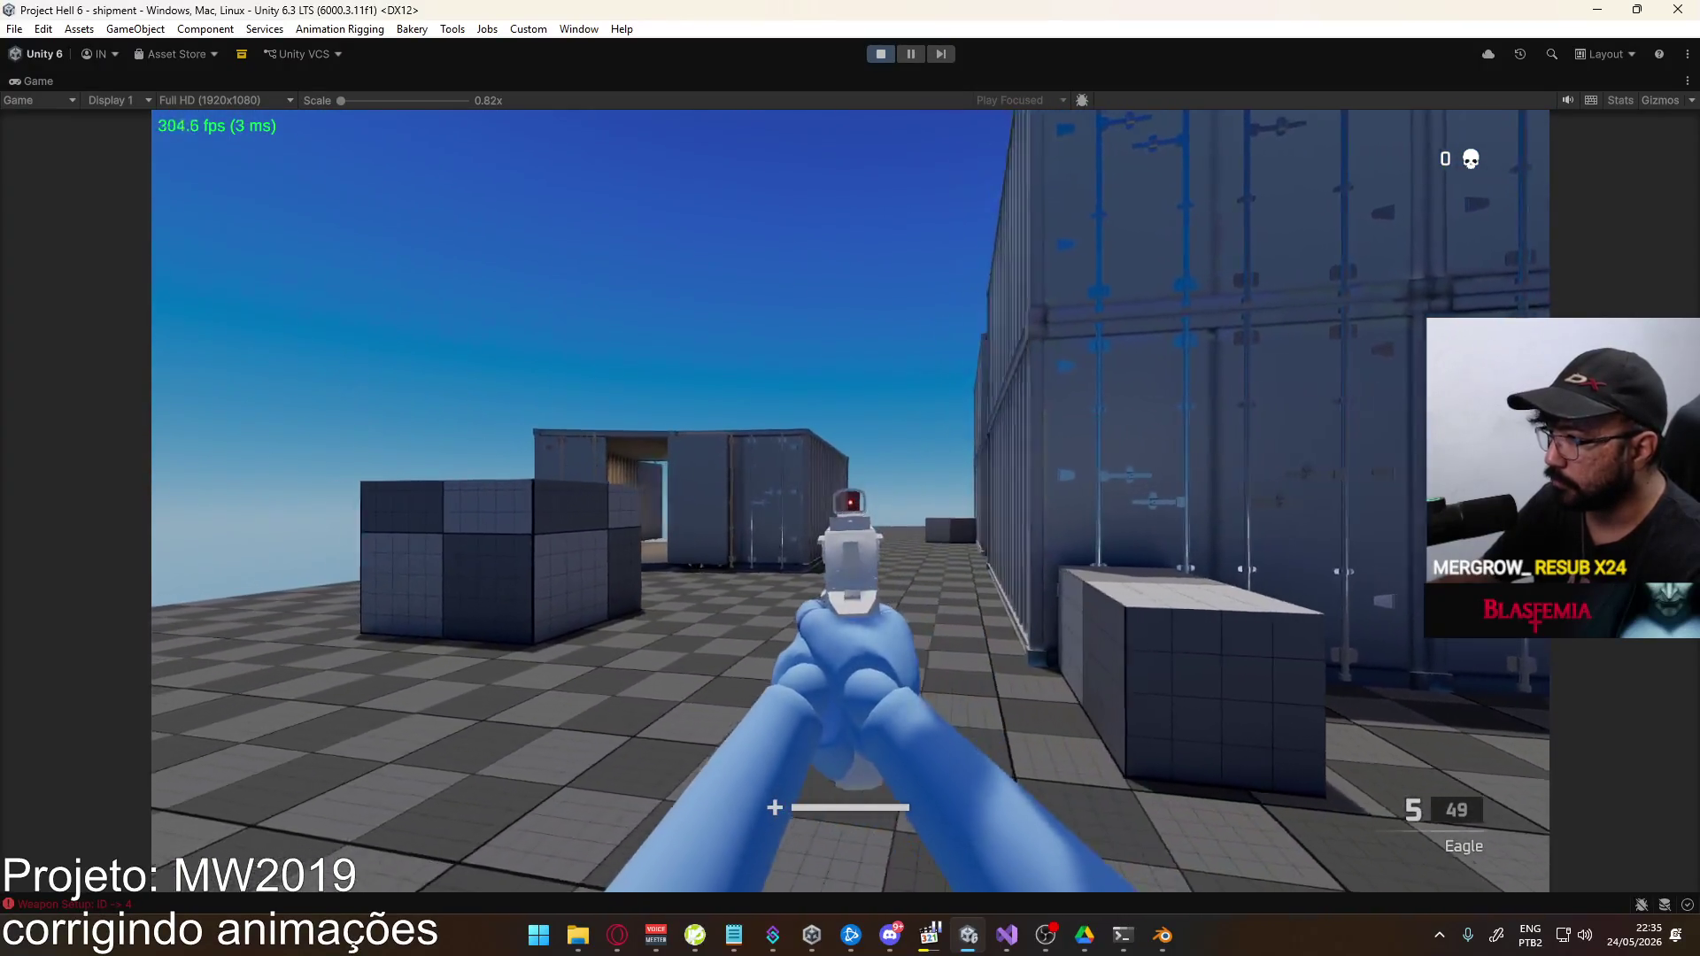
pyautogui.click(850, 501)
pyautogui.click(850, 501)
pyautogui.click(849, 501)
pyautogui.click(850, 501)
pyautogui.click(850, 501)
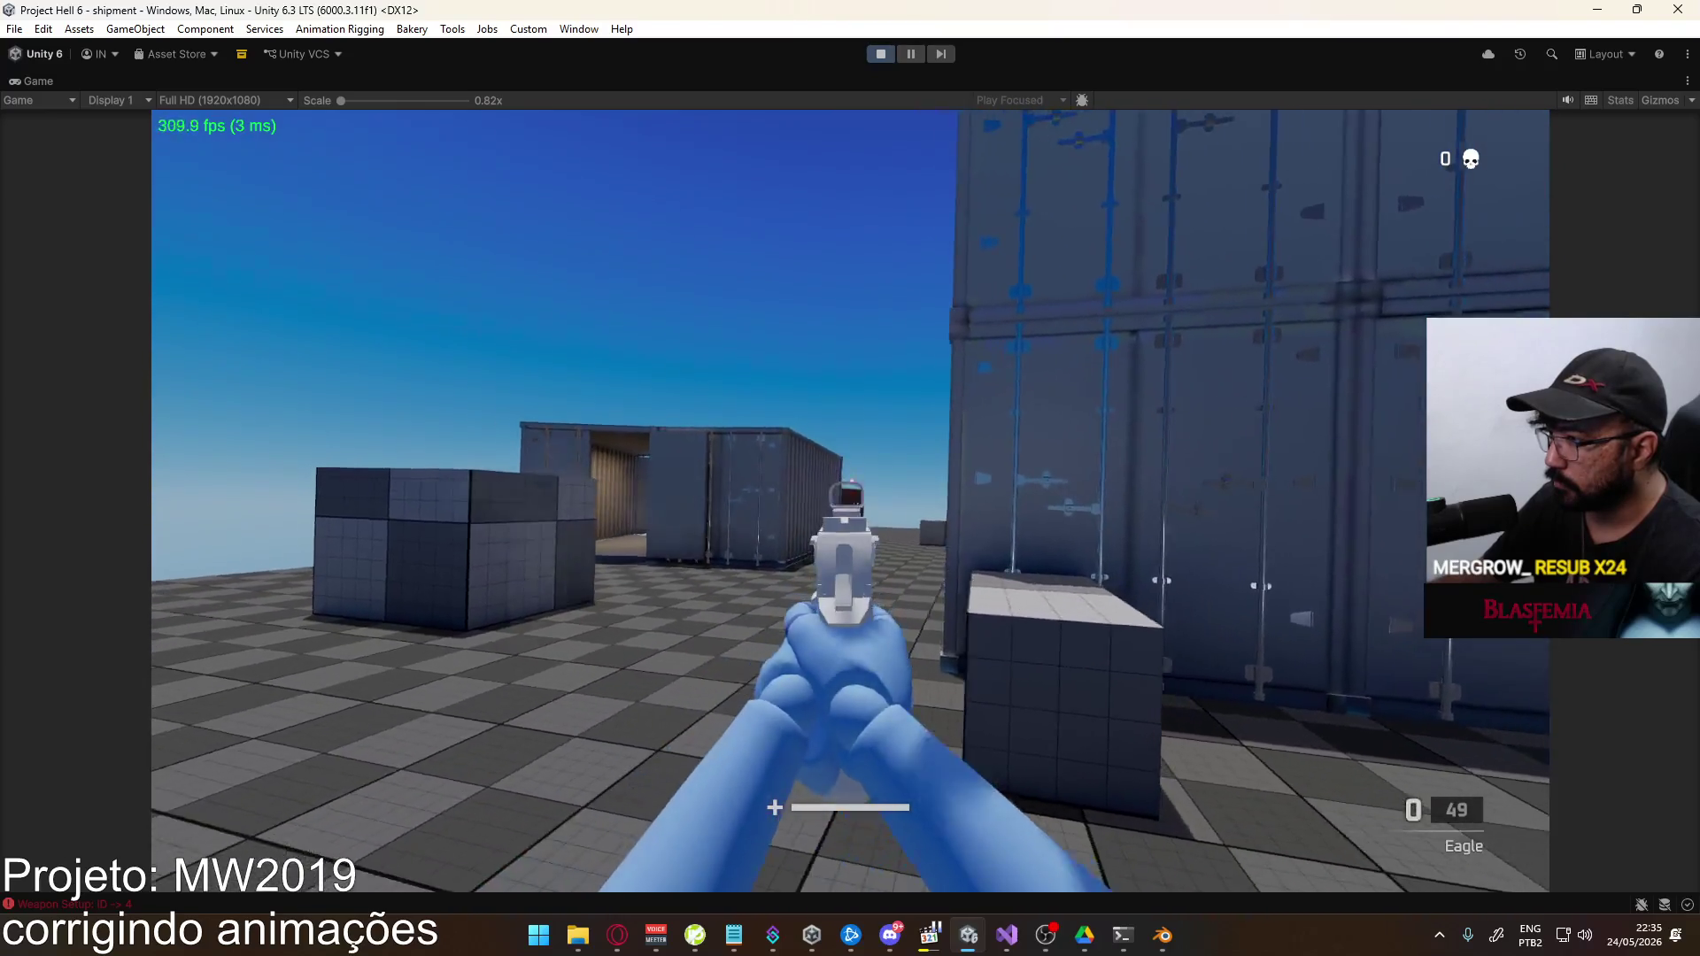
pyautogui.press('r')
pyautogui.click(849, 501)
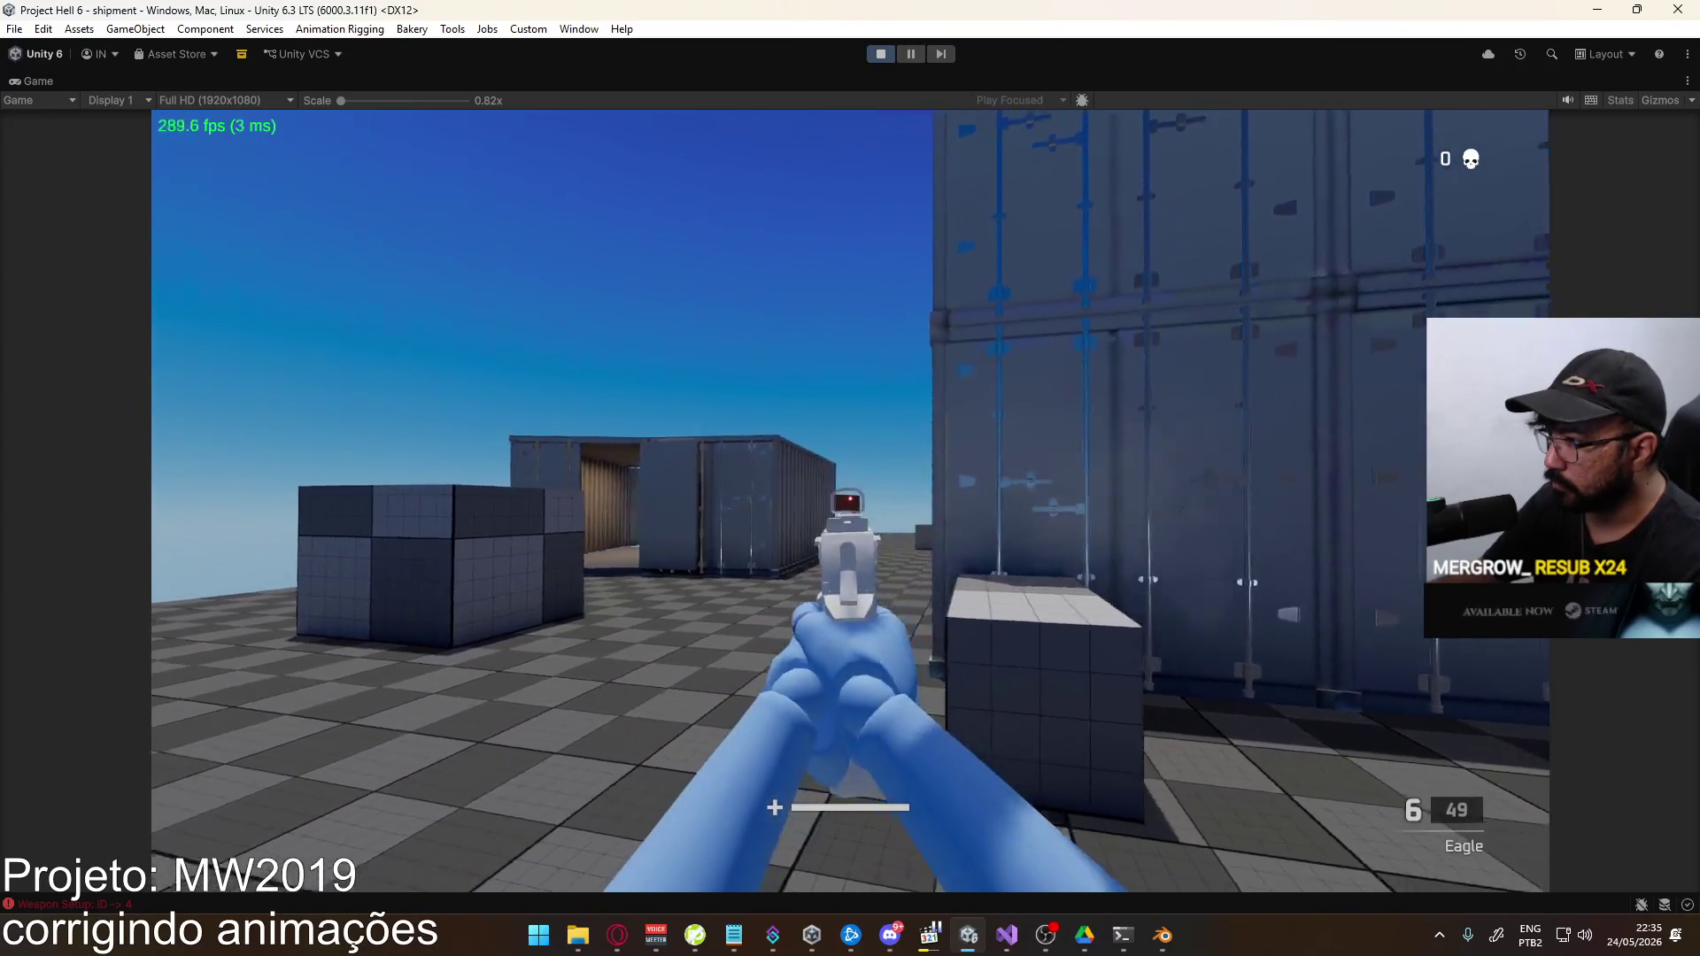
pyautogui.click(850, 501)
pyautogui.click(850, 501)
pyautogui.click(850, 501)
pyautogui.click(849, 501)
pyautogui.click(849, 501)
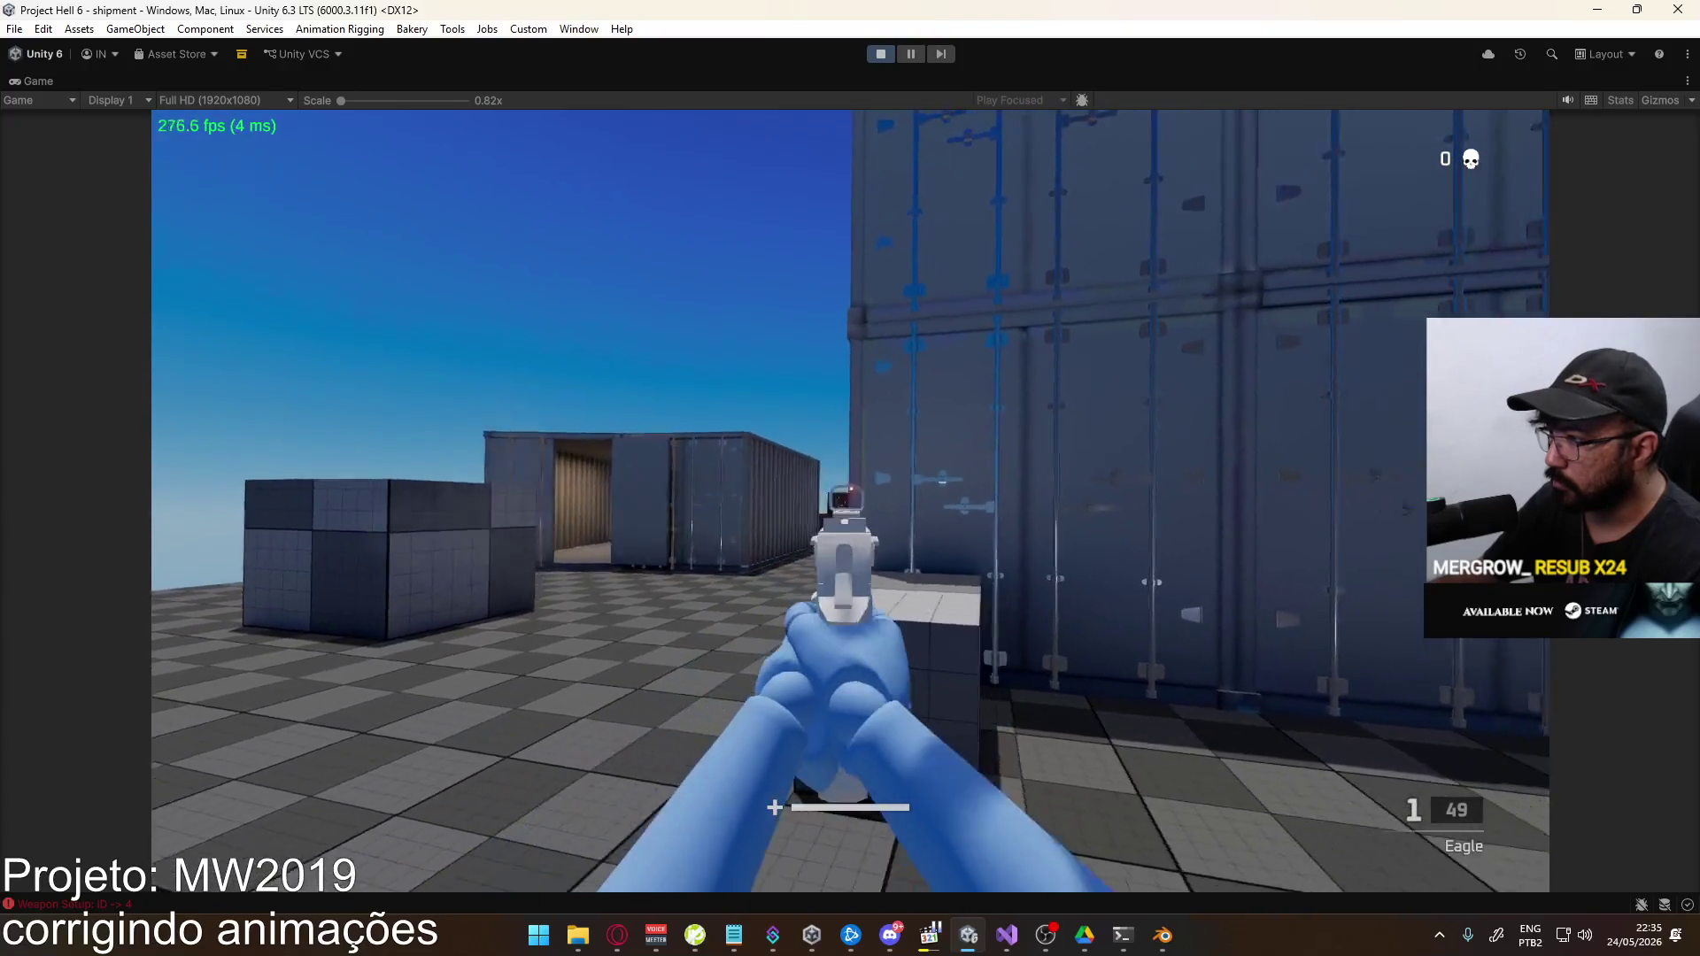
pyautogui.click(850, 501)
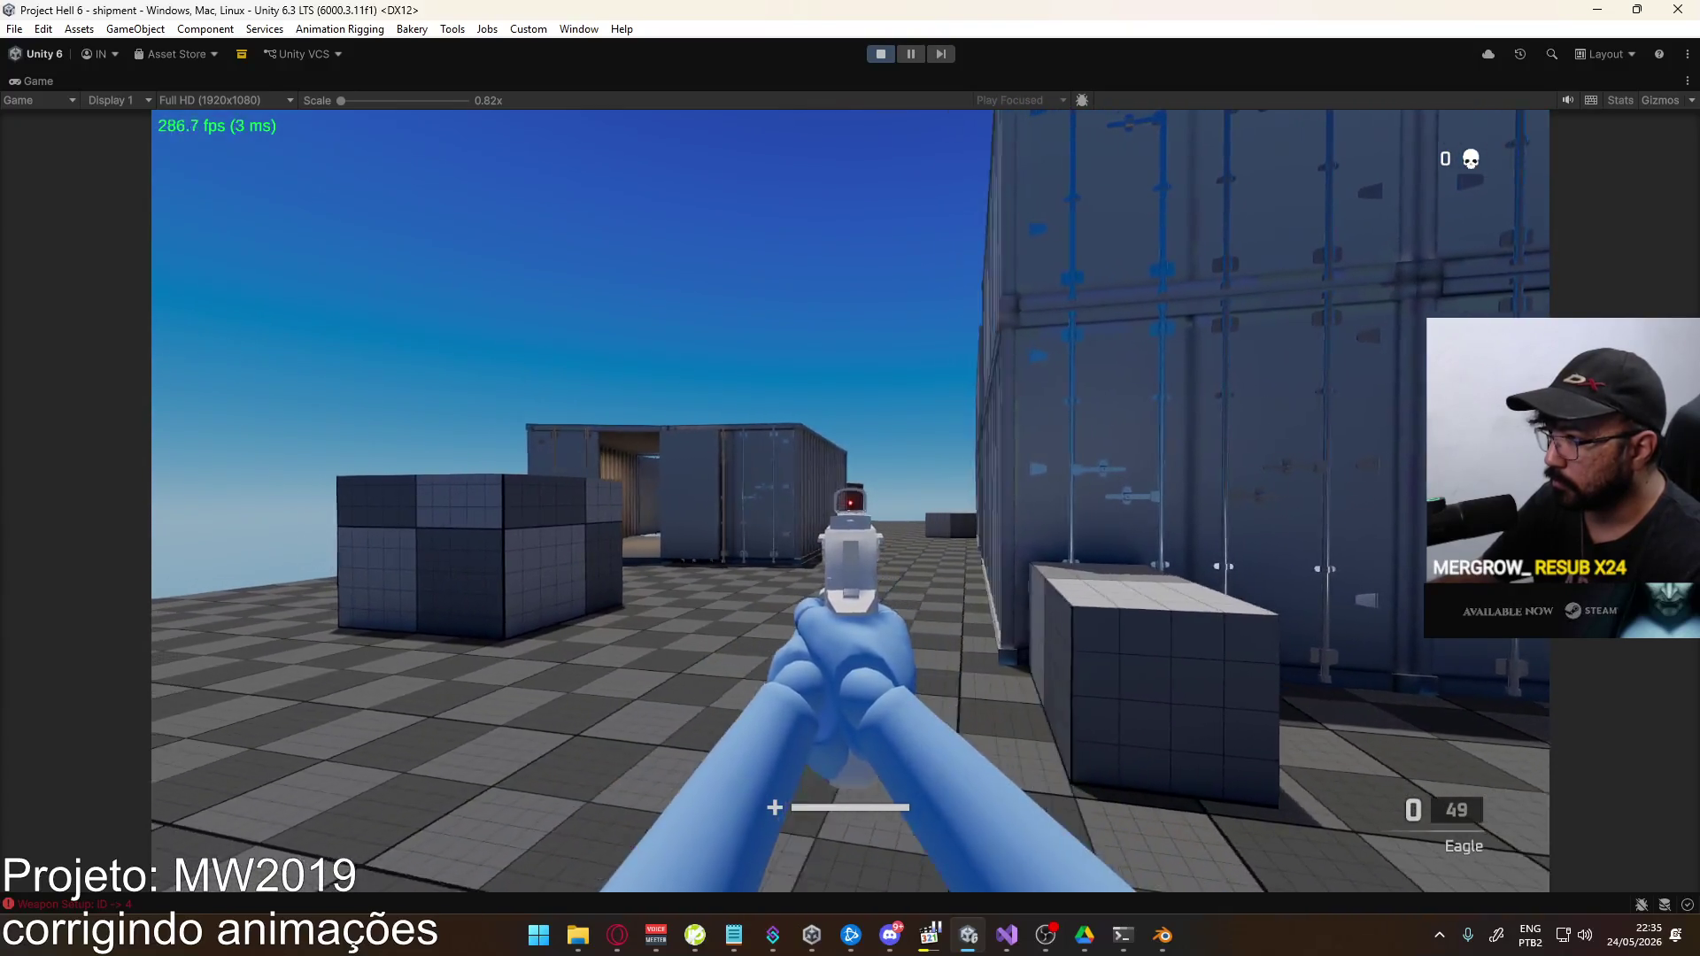
# Keep firing and reloading the Eagle to check its animations, then release first-person control
pyautogui.click(850, 501)
pyautogui.click(850, 502)
pyautogui.click(849, 501)
pyautogui.click(850, 501)
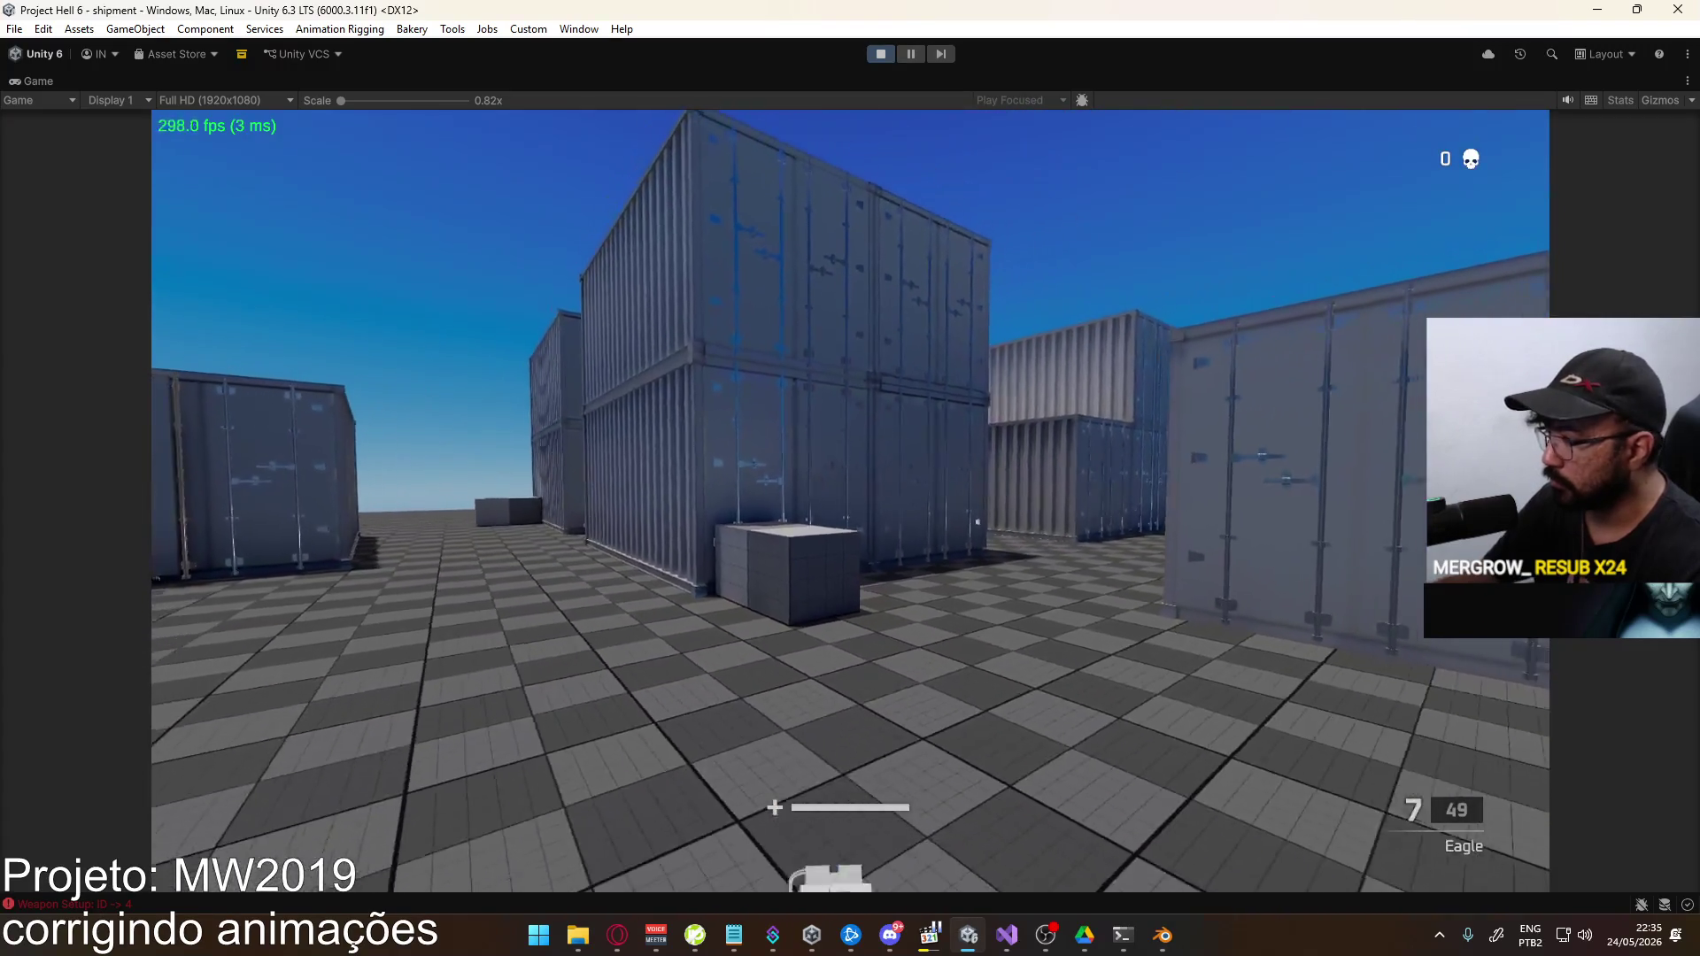
pyautogui.click(850, 501)
pyautogui.click(849, 501)
pyautogui.press('r')
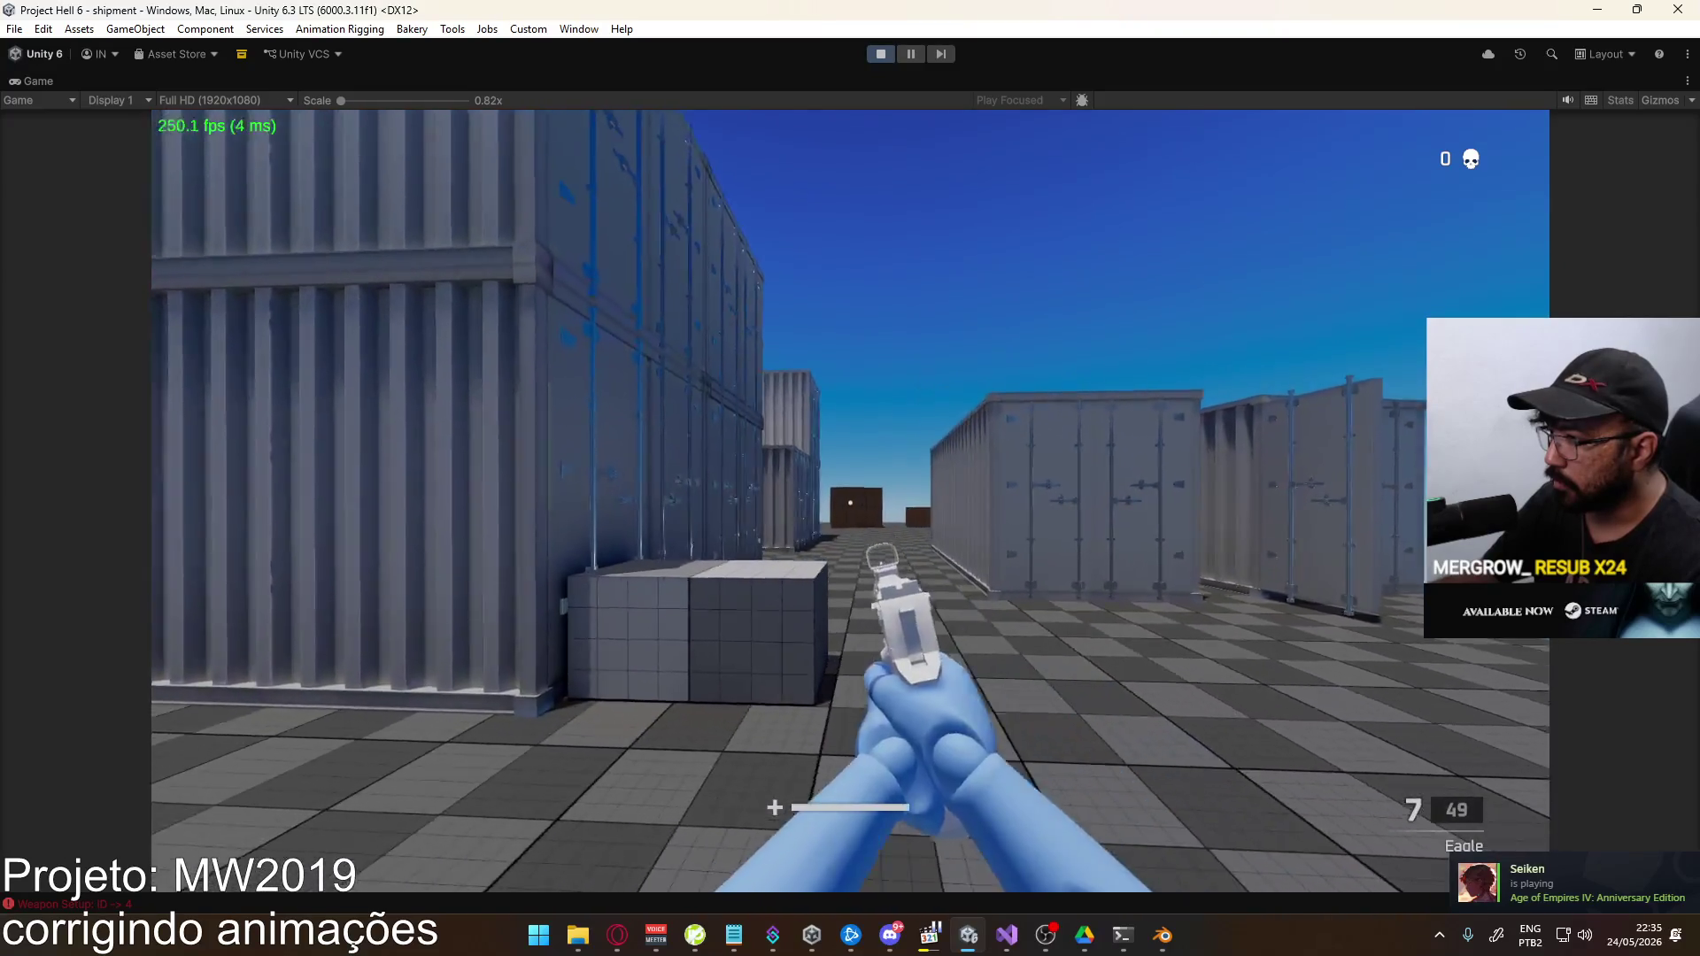
pyautogui.click(850, 501)
pyautogui.click(850, 501)
pyautogui.click(850, 501)
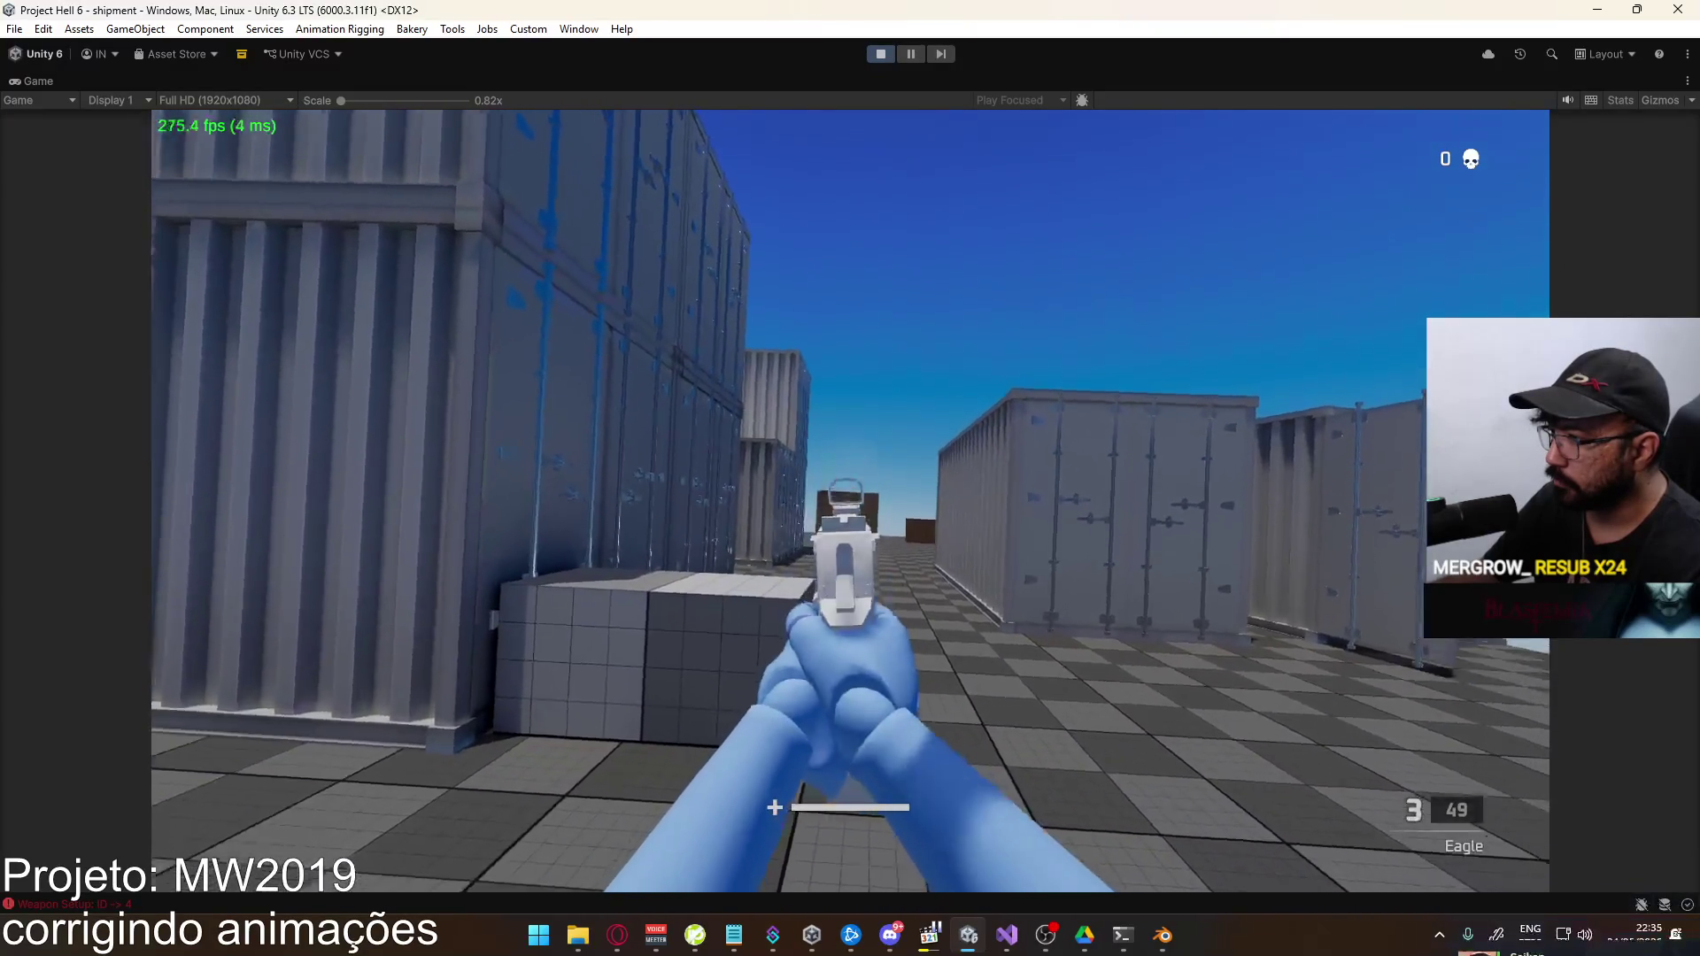
pyautogui.click(850, 502)
pyautogui.click(850, 501)
pyautogui.click(850, 501)
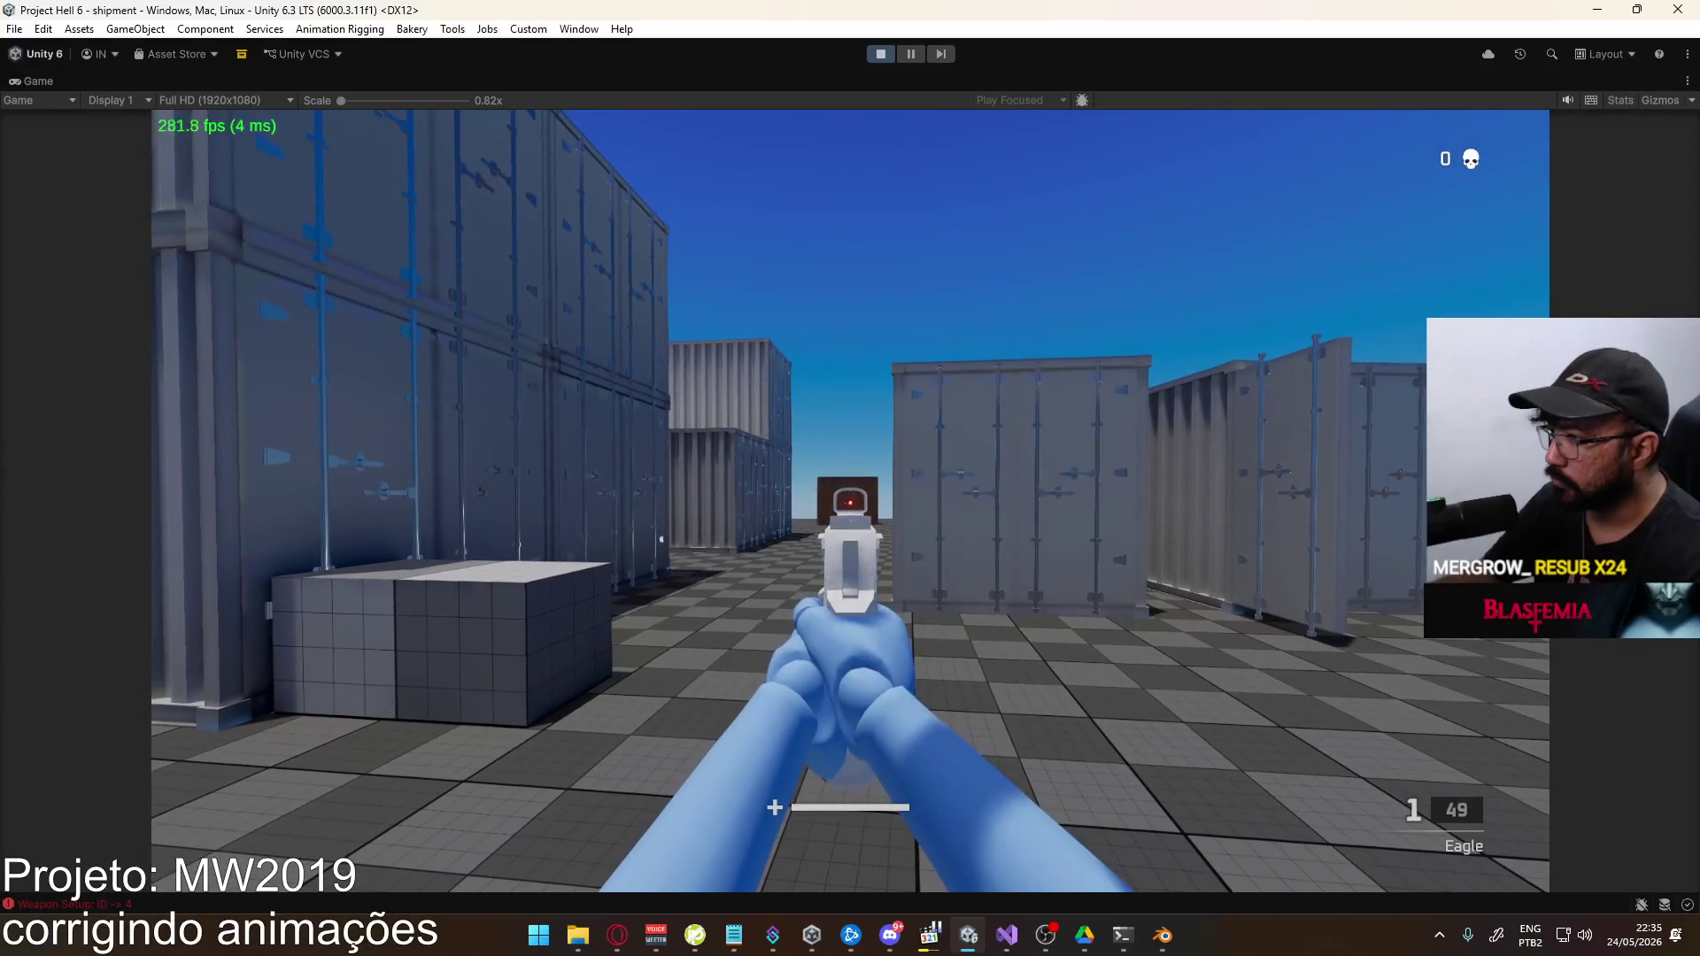
pyautogui.press('r')
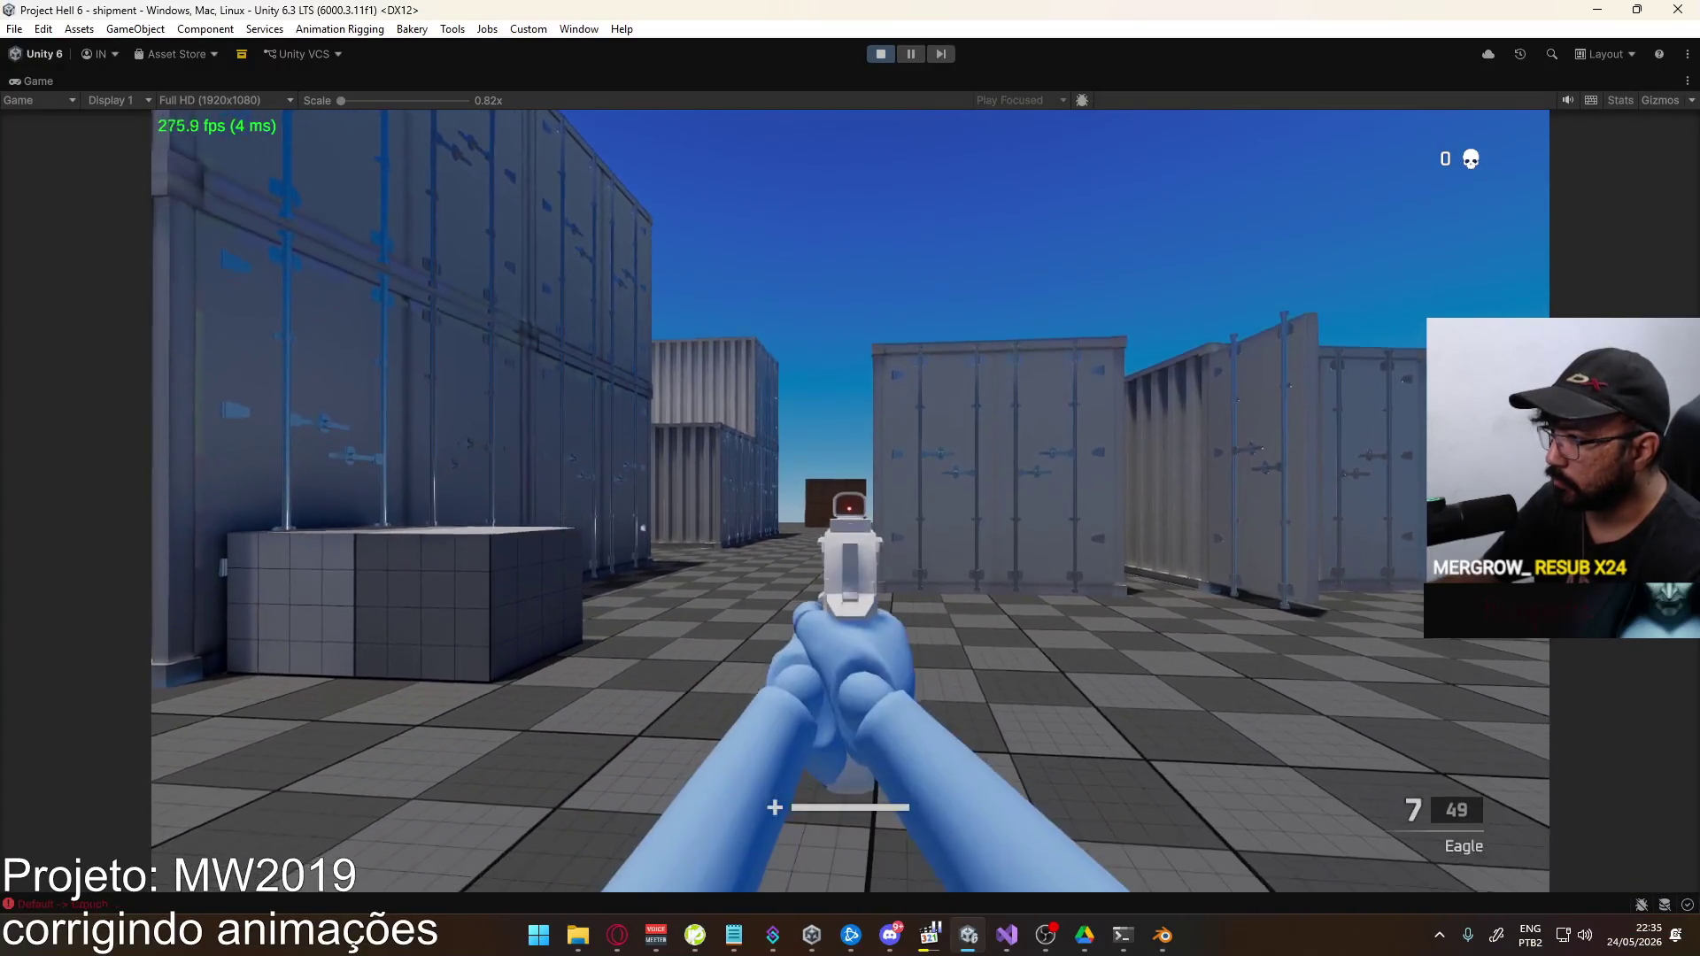
pyautogui.click(850, 501)
pyautogui.click(850, 501)
pyautogui.click(850, 501)
pyautogui.click(850, 501)
pyautogui.click(850, 501)
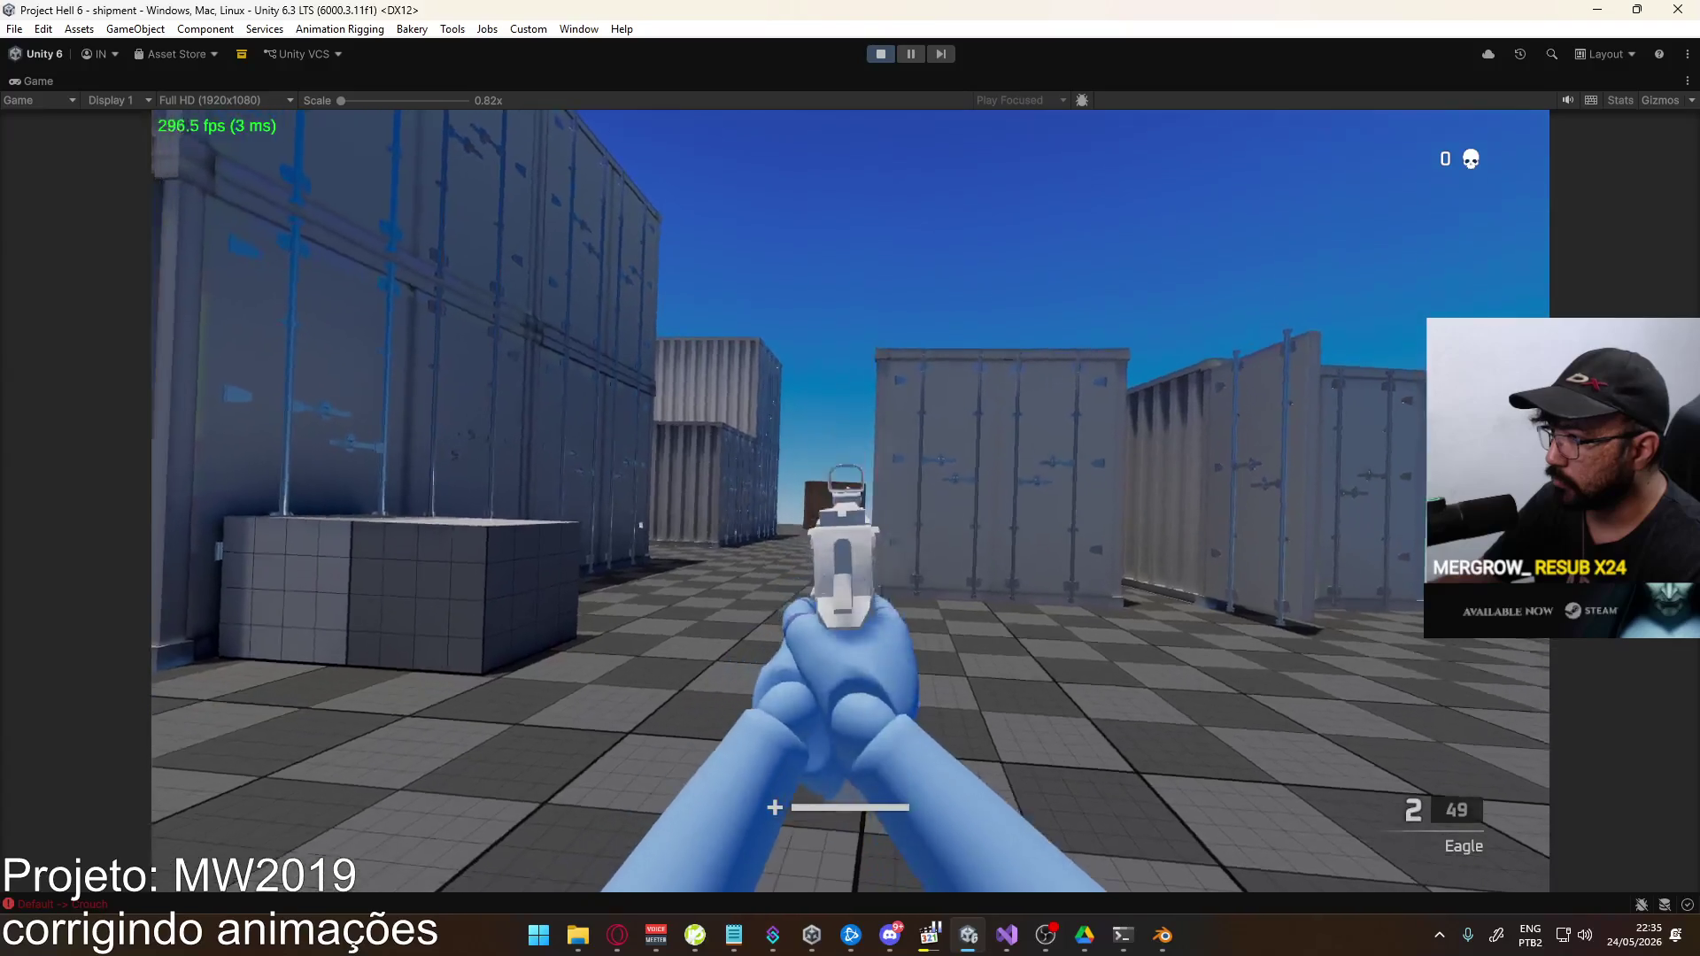
pyautogui.press('r')
pyautogui.press('super')
pyautogui.press('super')
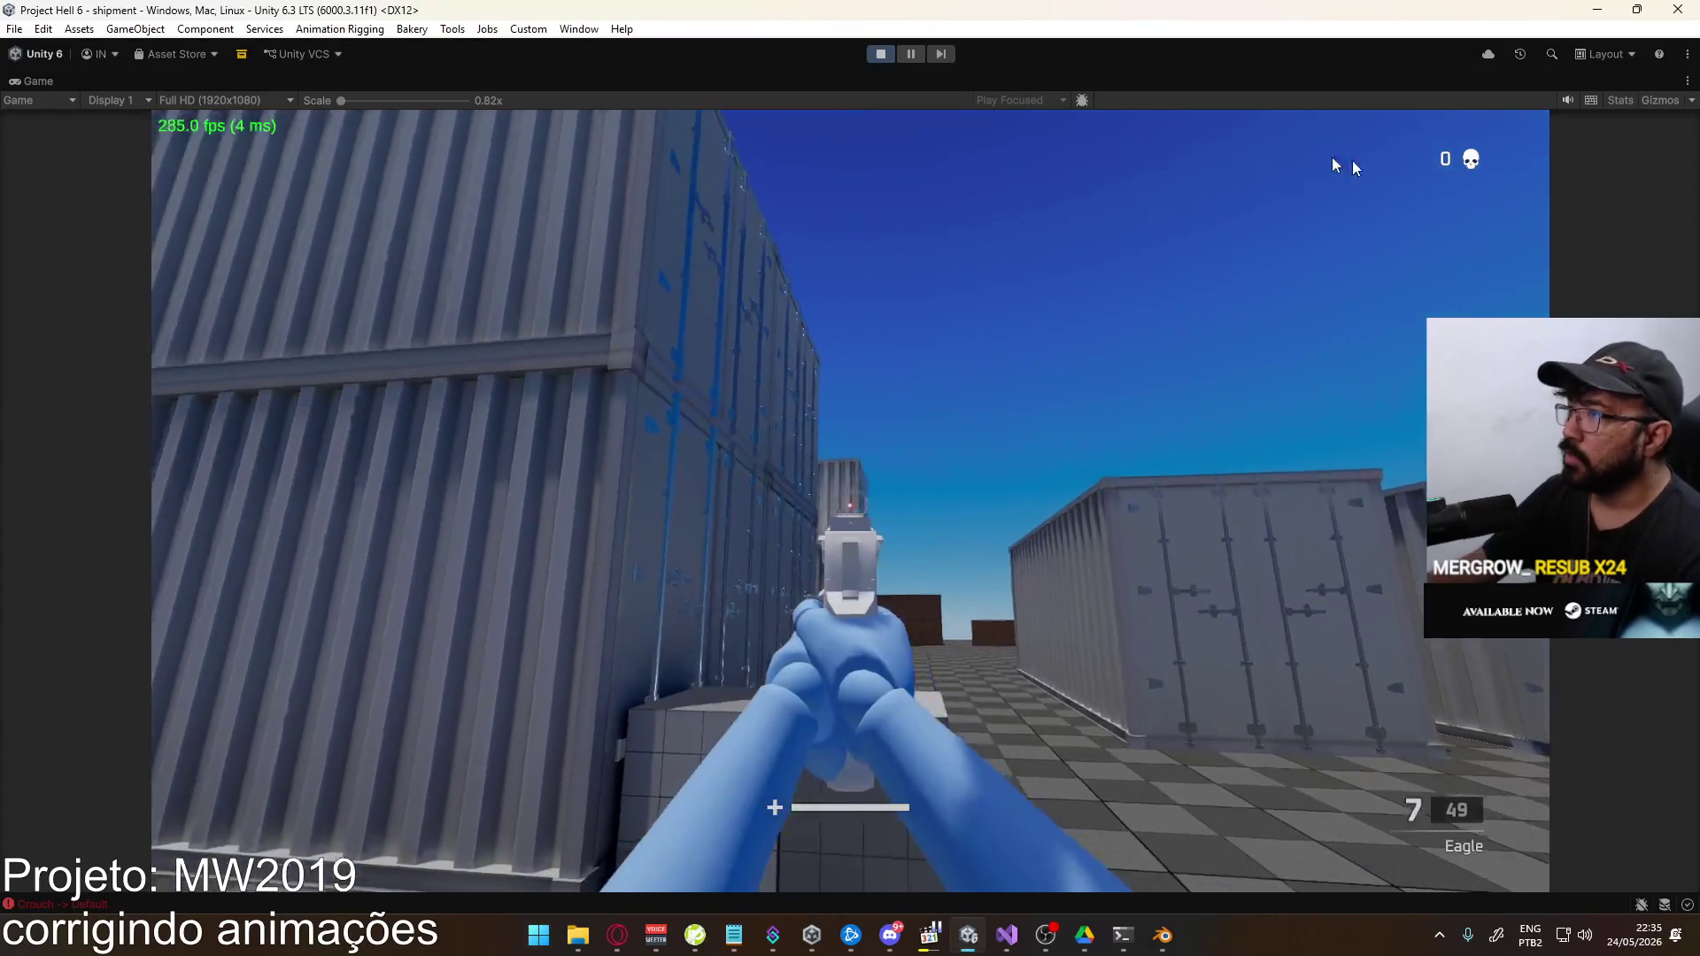
# Uncheck Maximize on the Game view to restore the editor layout, then return to Blender
pyautogui.rightClick(1261, 83)
pyautogui.click(1339, 131)
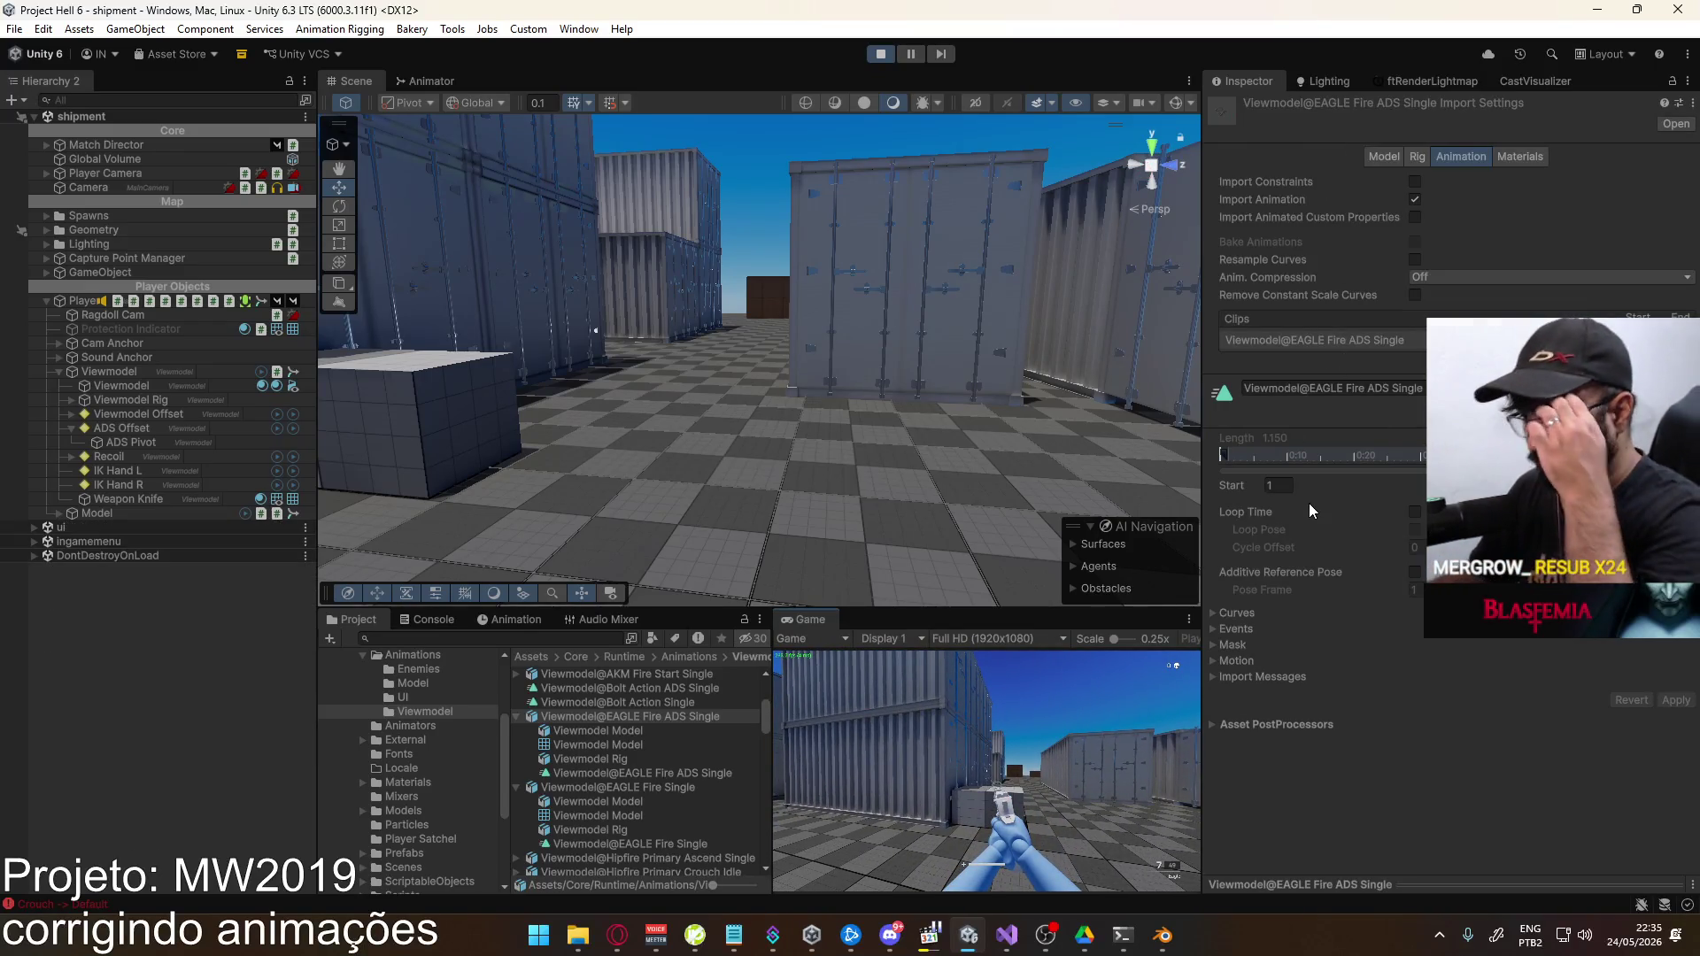
pyautogui.click(1162, 935)
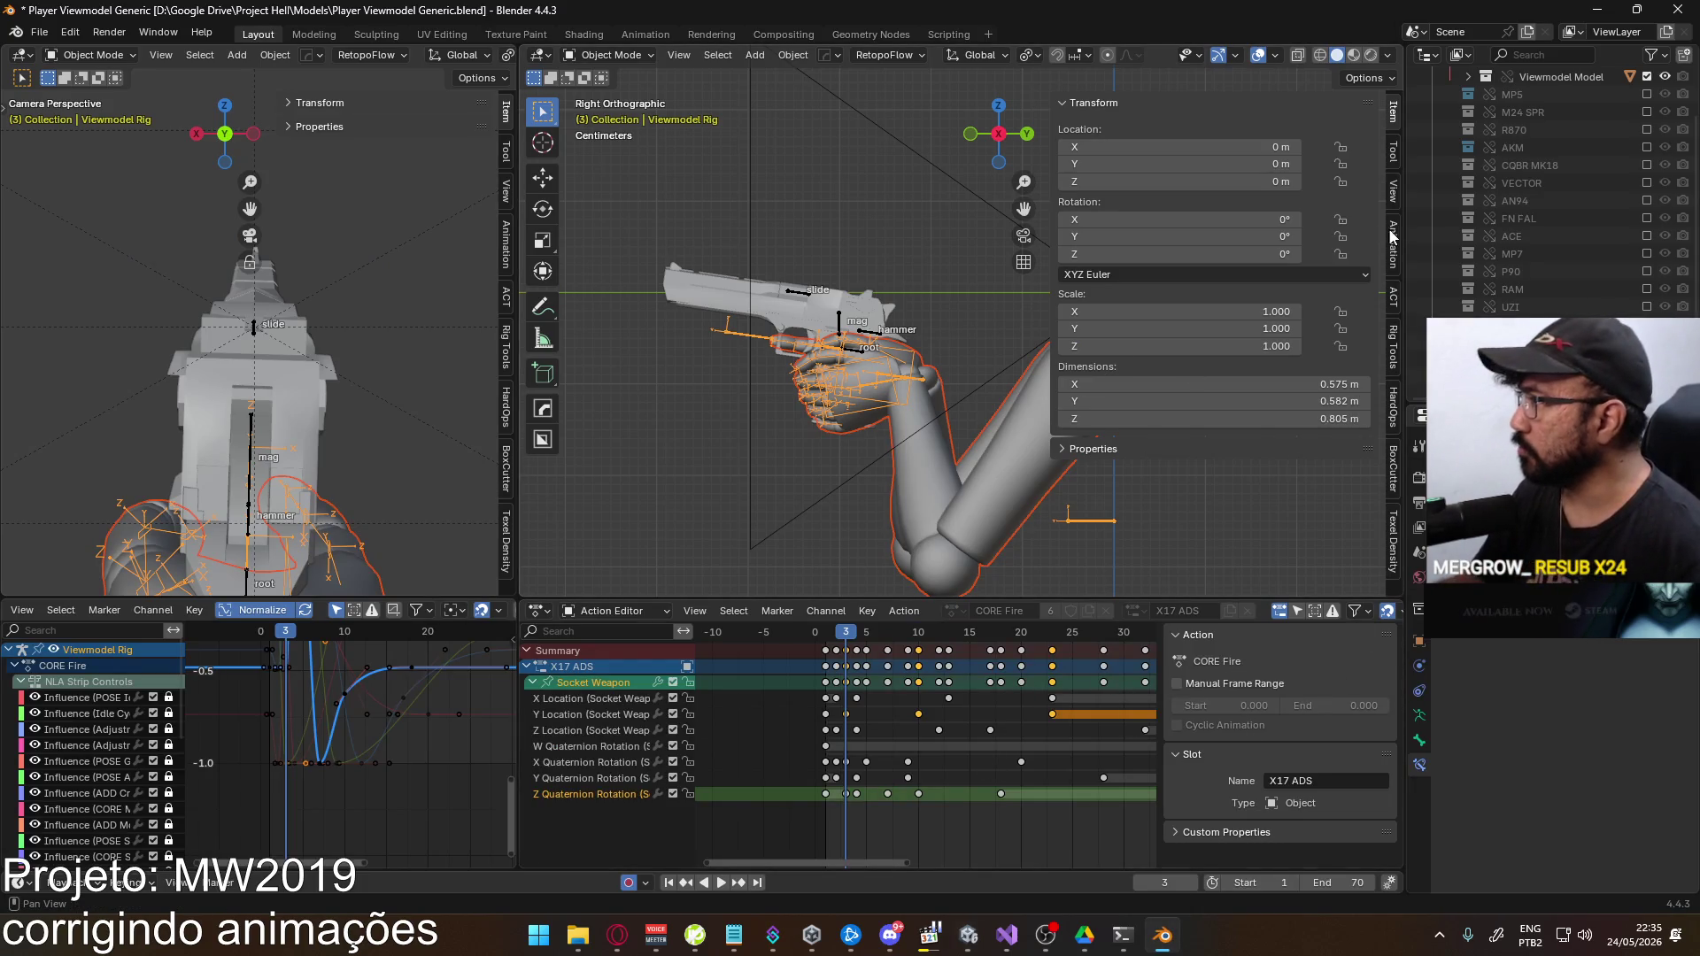
# Inspect the CORE Fire action's slot list in Layer Settings, leaving X17 ADS unchanged
pyautogui.keyDown('ctrl'); pyautogui.scroll(-3, 1240, 383); pyautogui.keyUp('ctrl')
pyautogui.scroll(-4, 1239, 376)
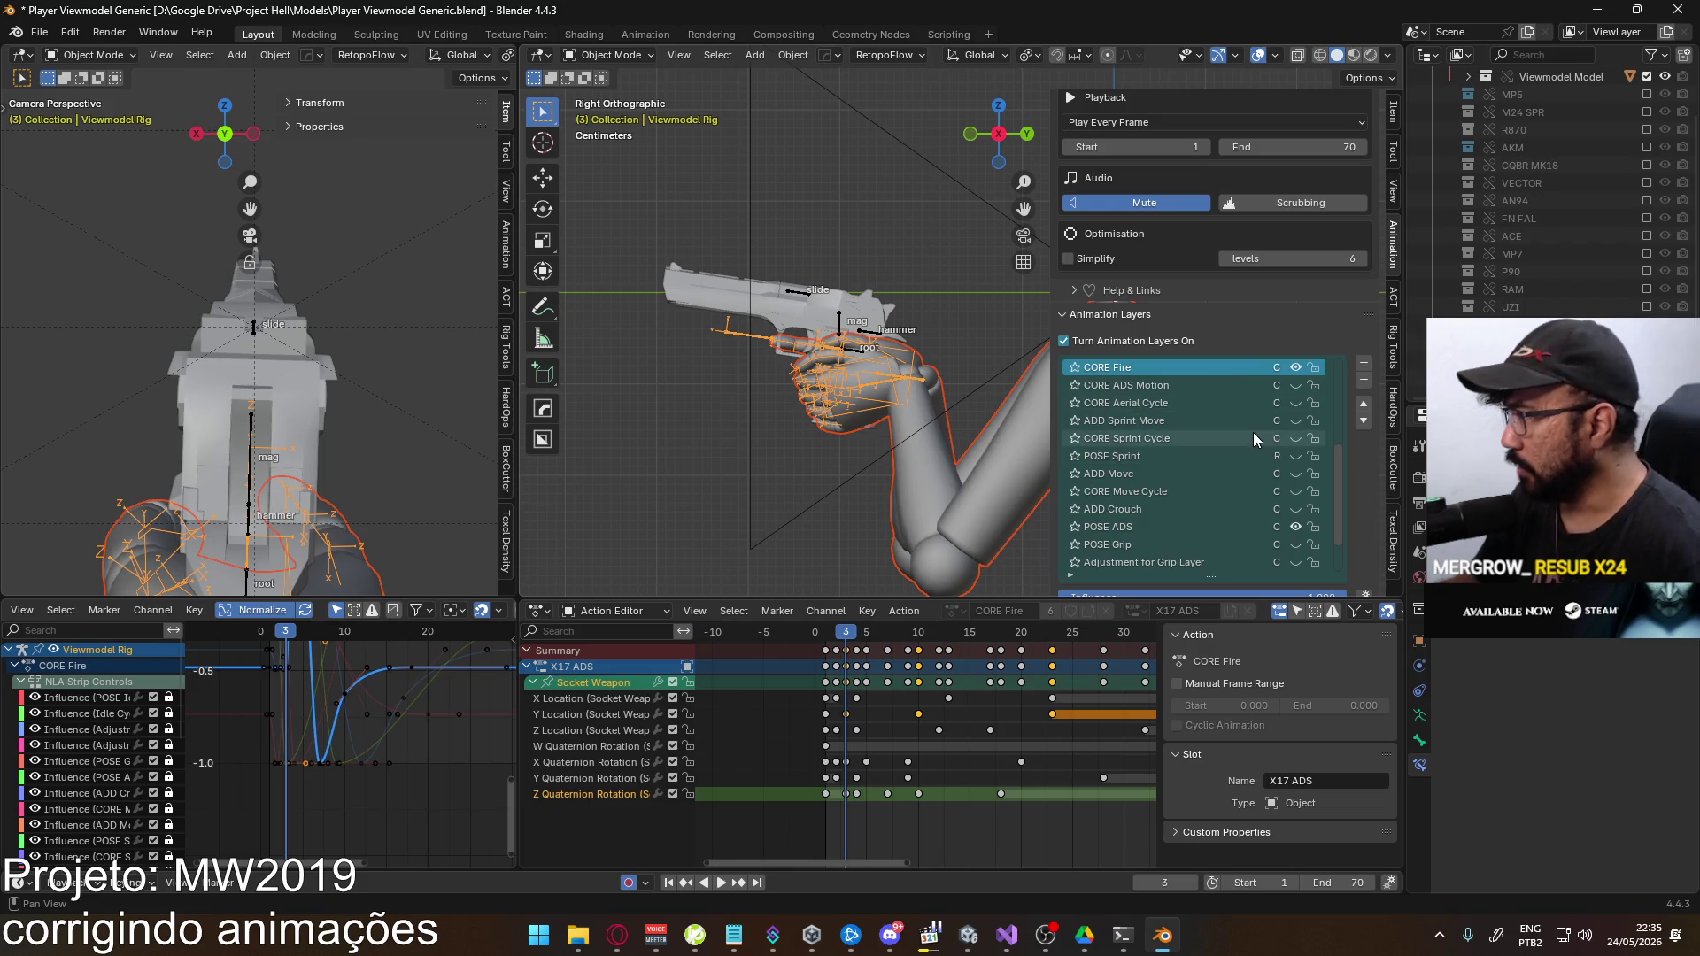
pyautogui.scroll(-3, 1252, 432)
pyautogui.scroll(-8, 1383, 522)
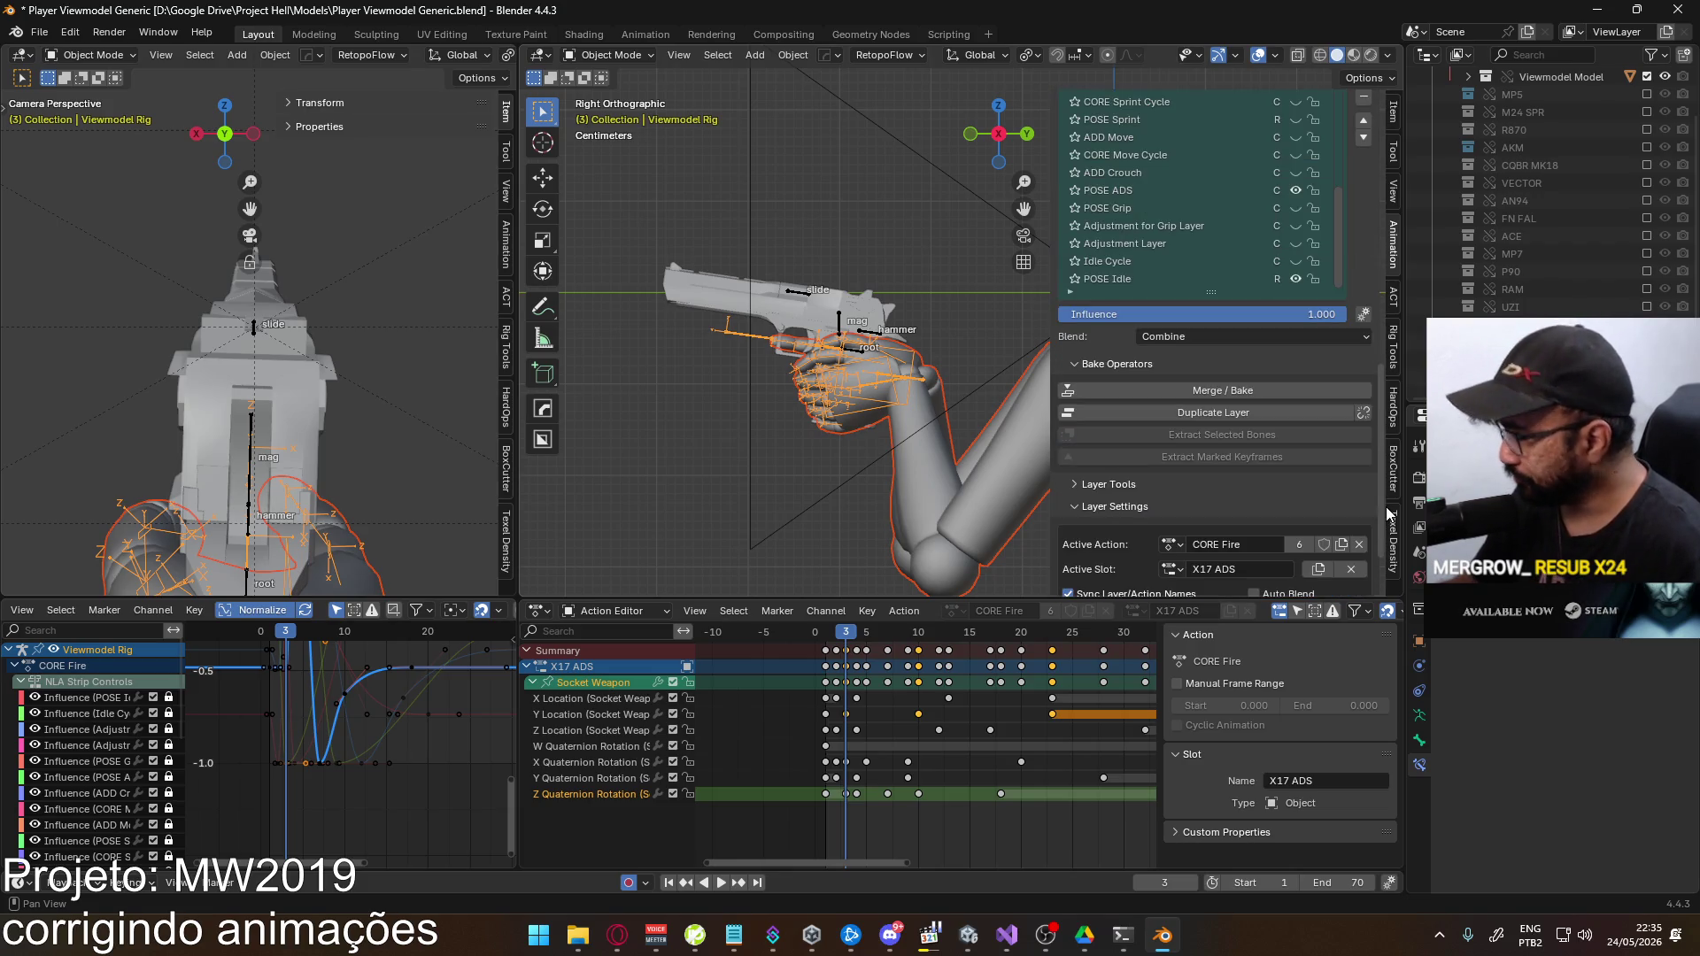
pyautogui.click(1183, 567)
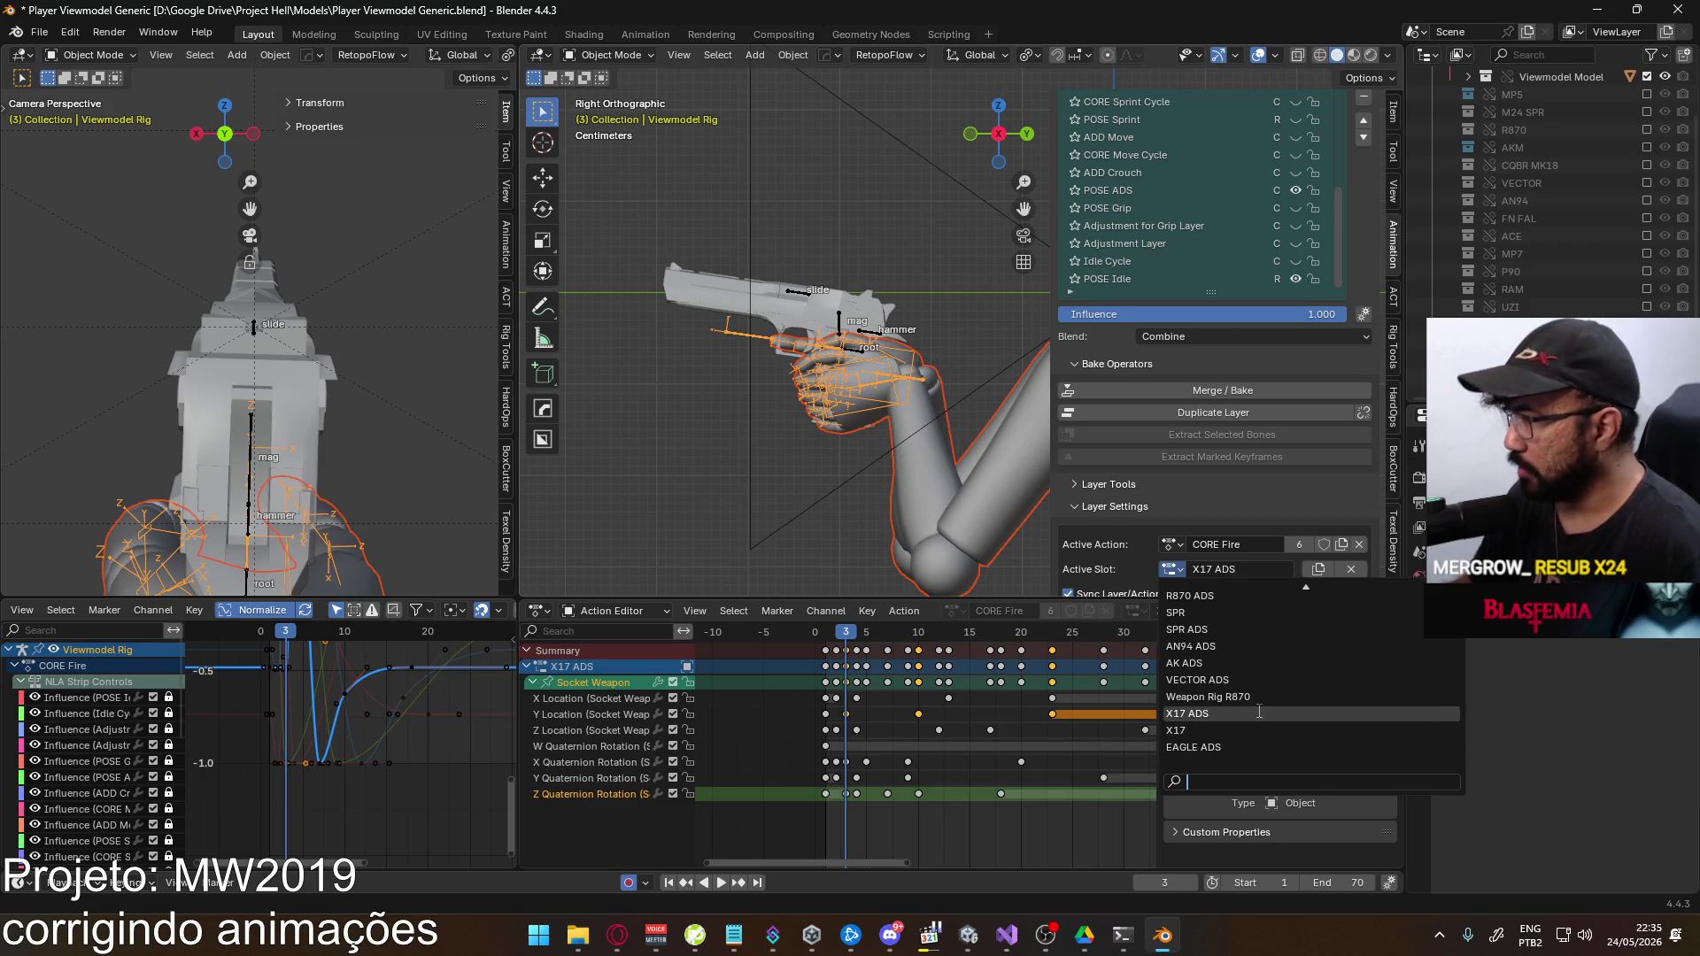
pyautogui.write('X17 ADS')
pyautogui.click(1255, 711)
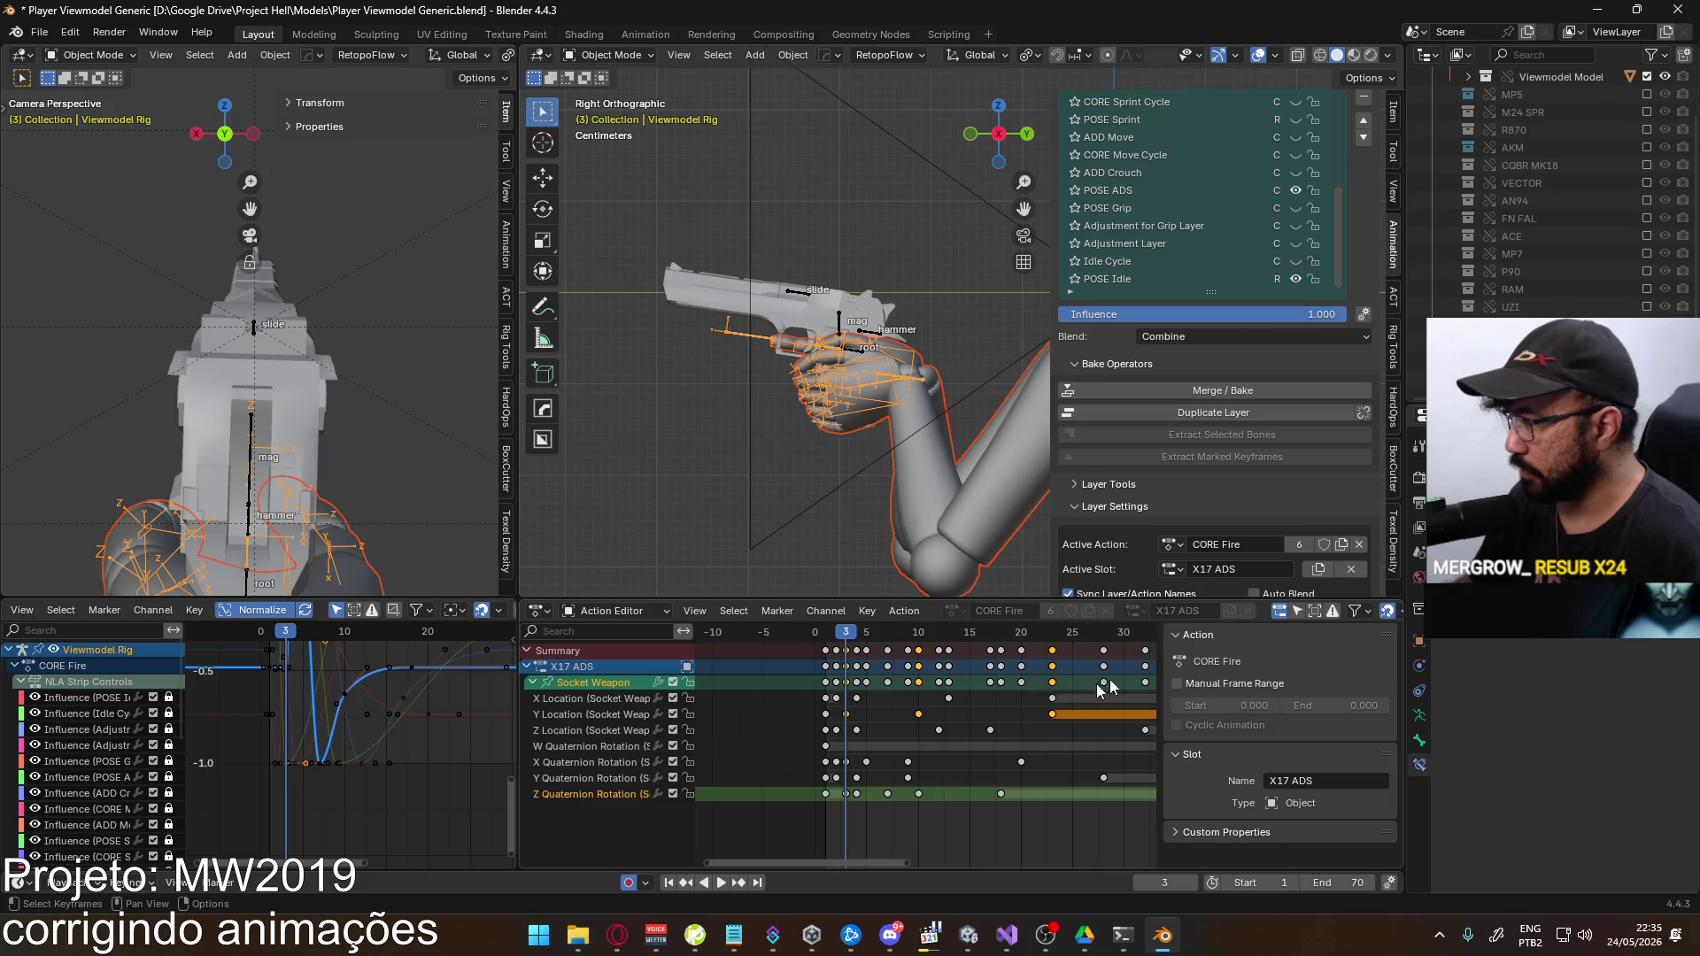
# Toggle the POSE ADS layer, reselect CORE Fire, and set its active slot to EAGLE ADS
pyautogui.scroll(-4, 989, 733)
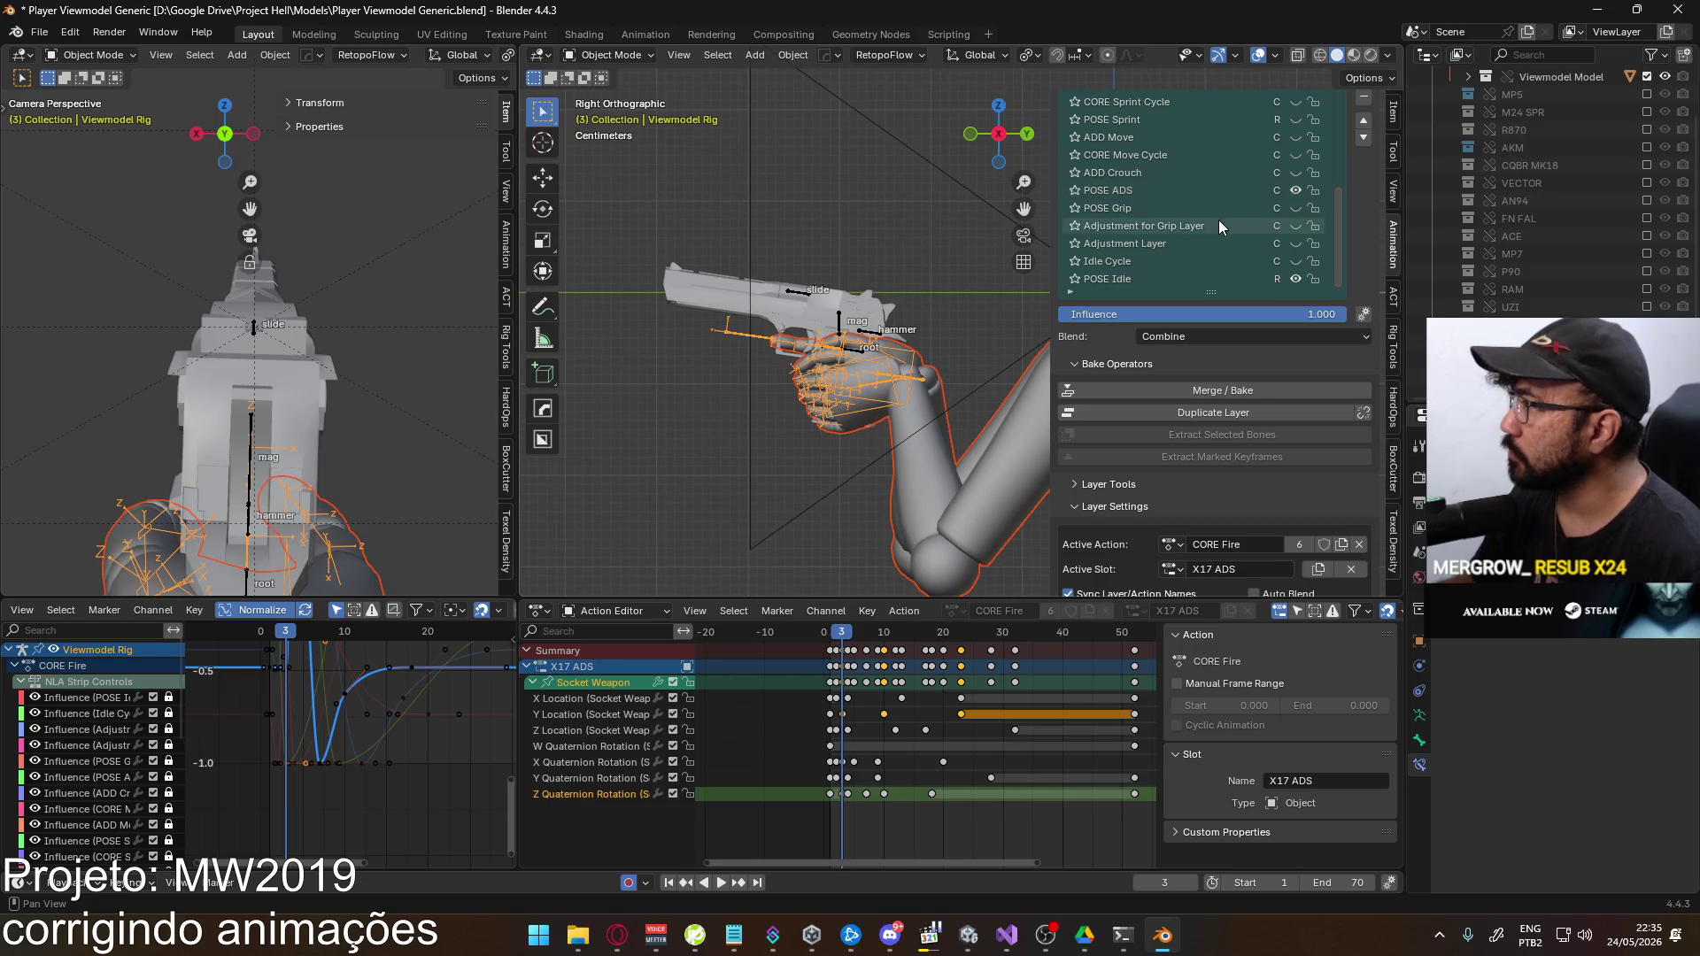
pyautogui.click(1191, 188)
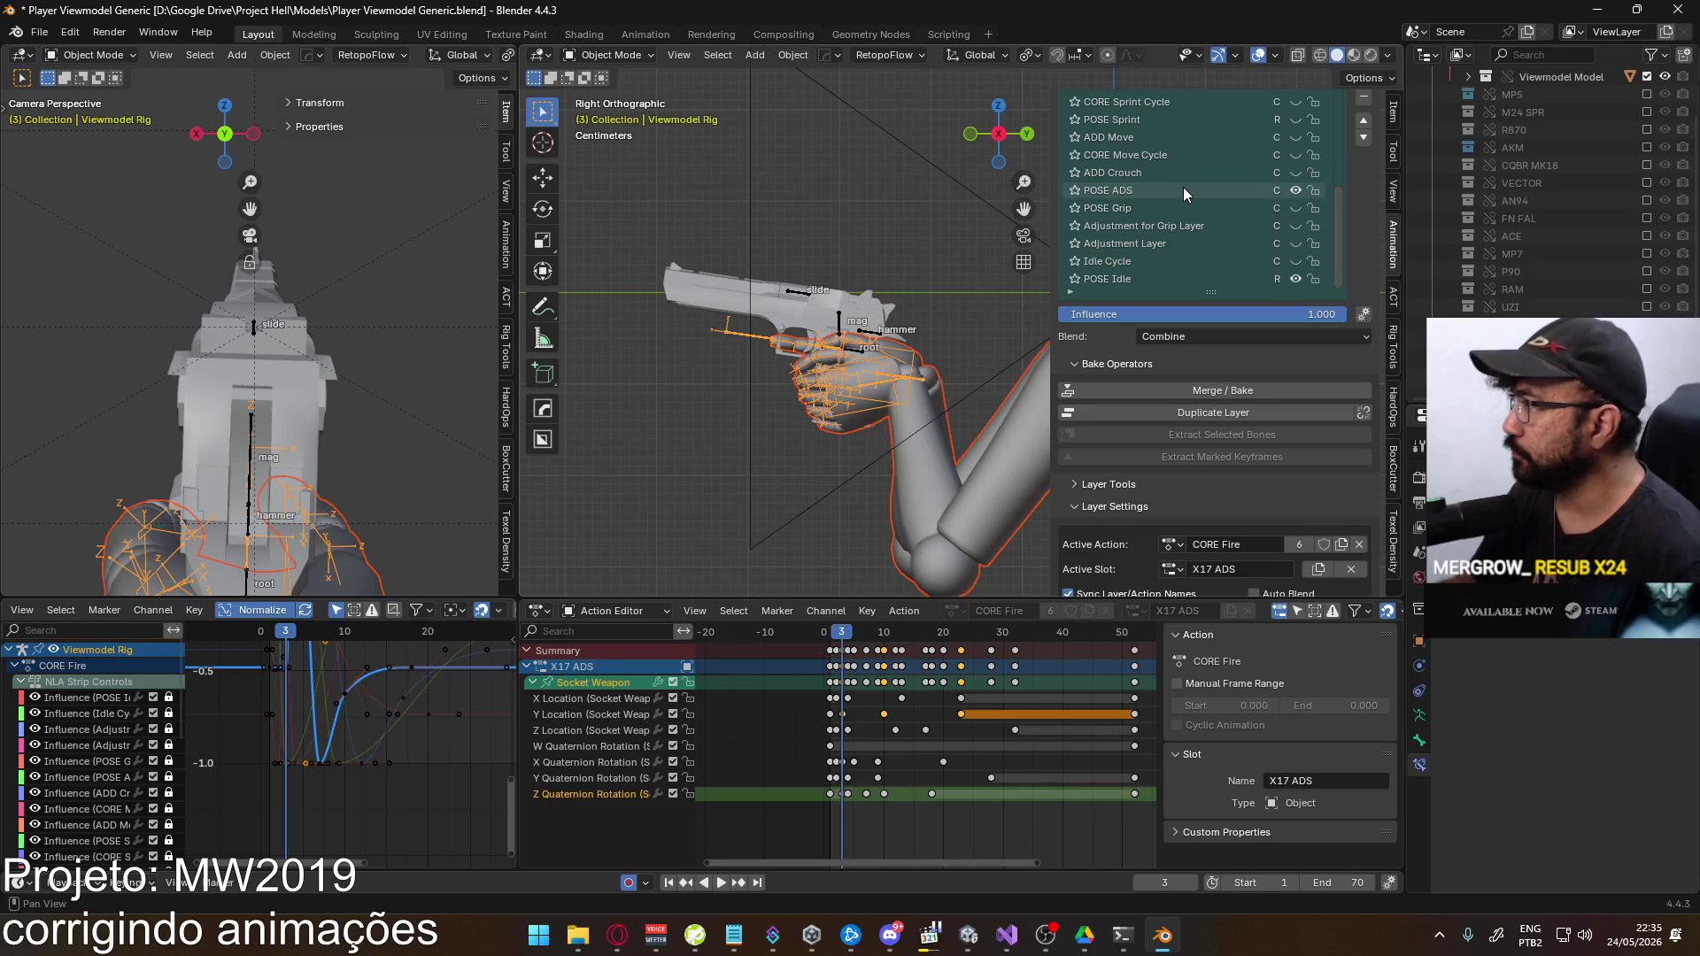
pyautogui.click(1299, 189)
pyautogui.scroll(9, 1133, 214)
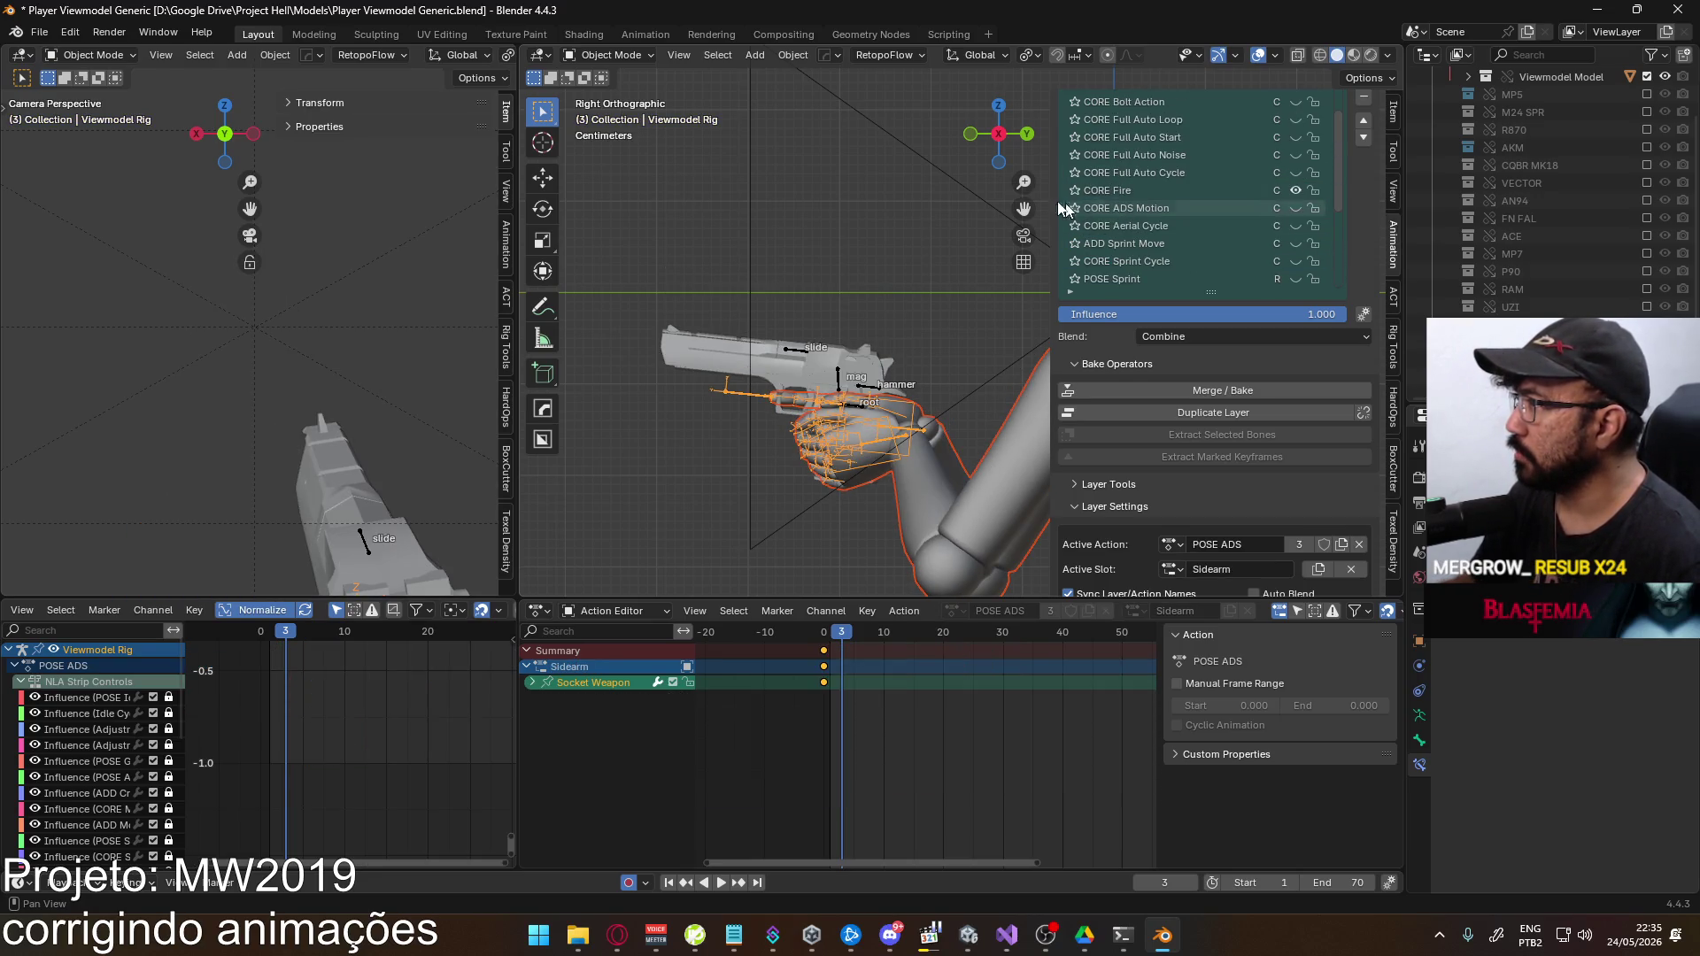
pyautogui.click(1139, 191)
pyautogui.scroll(-3, 1596, 226)
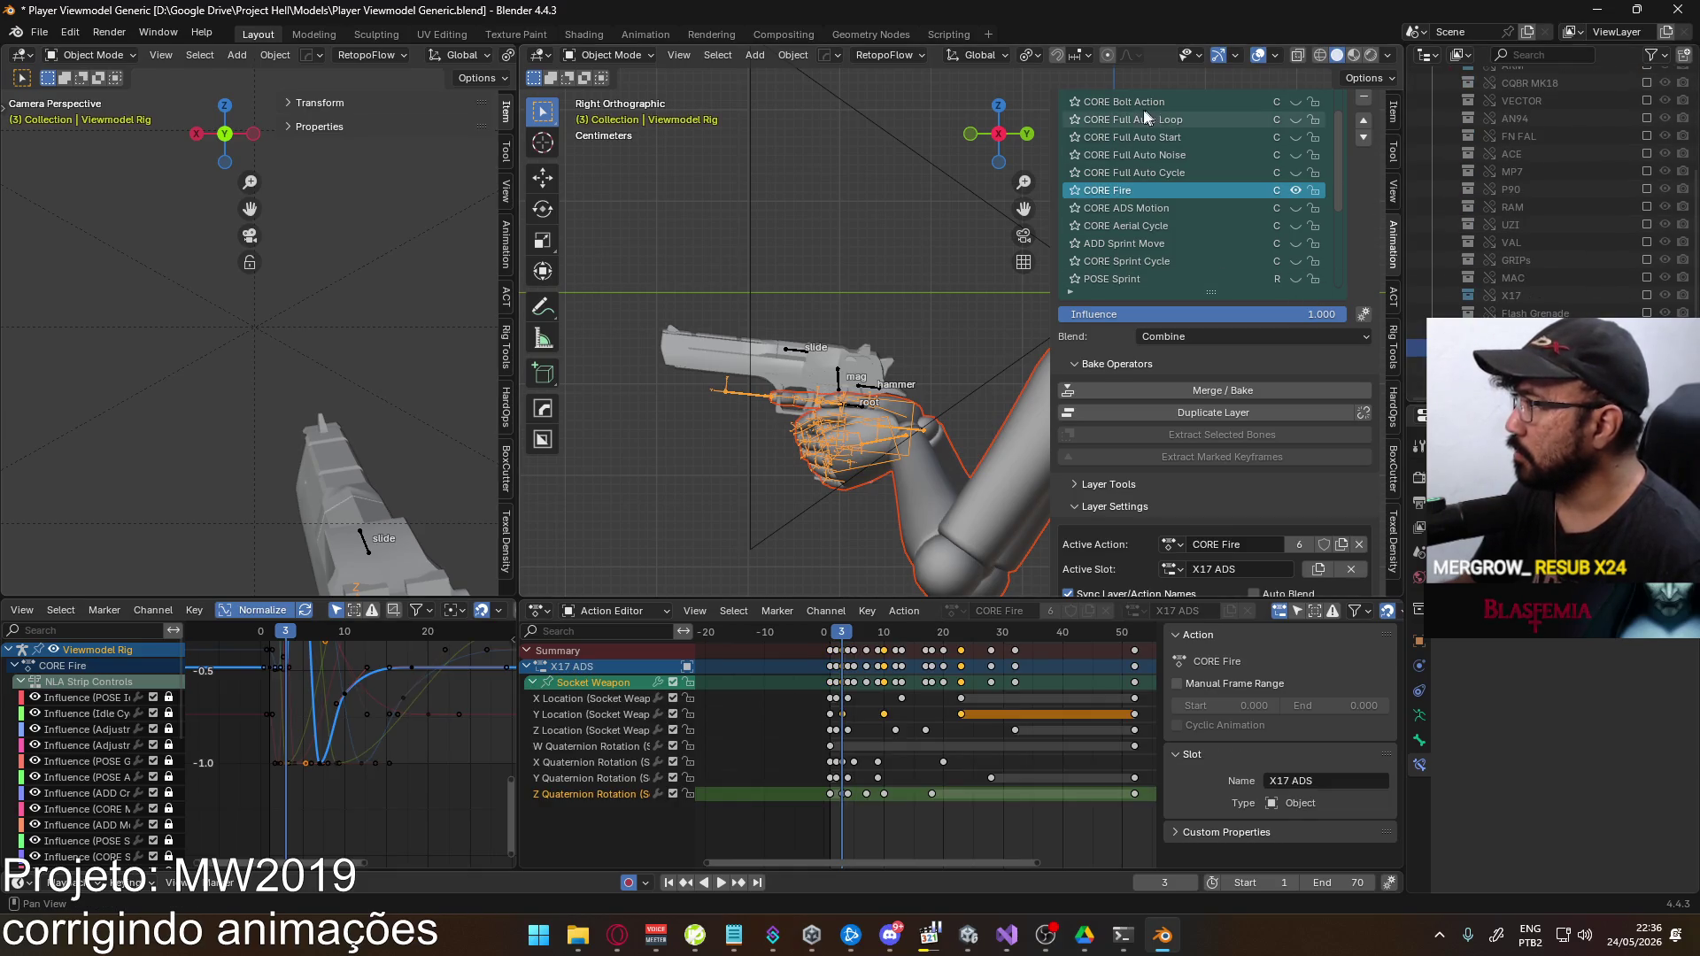
pyautogui.click(1172, 569)
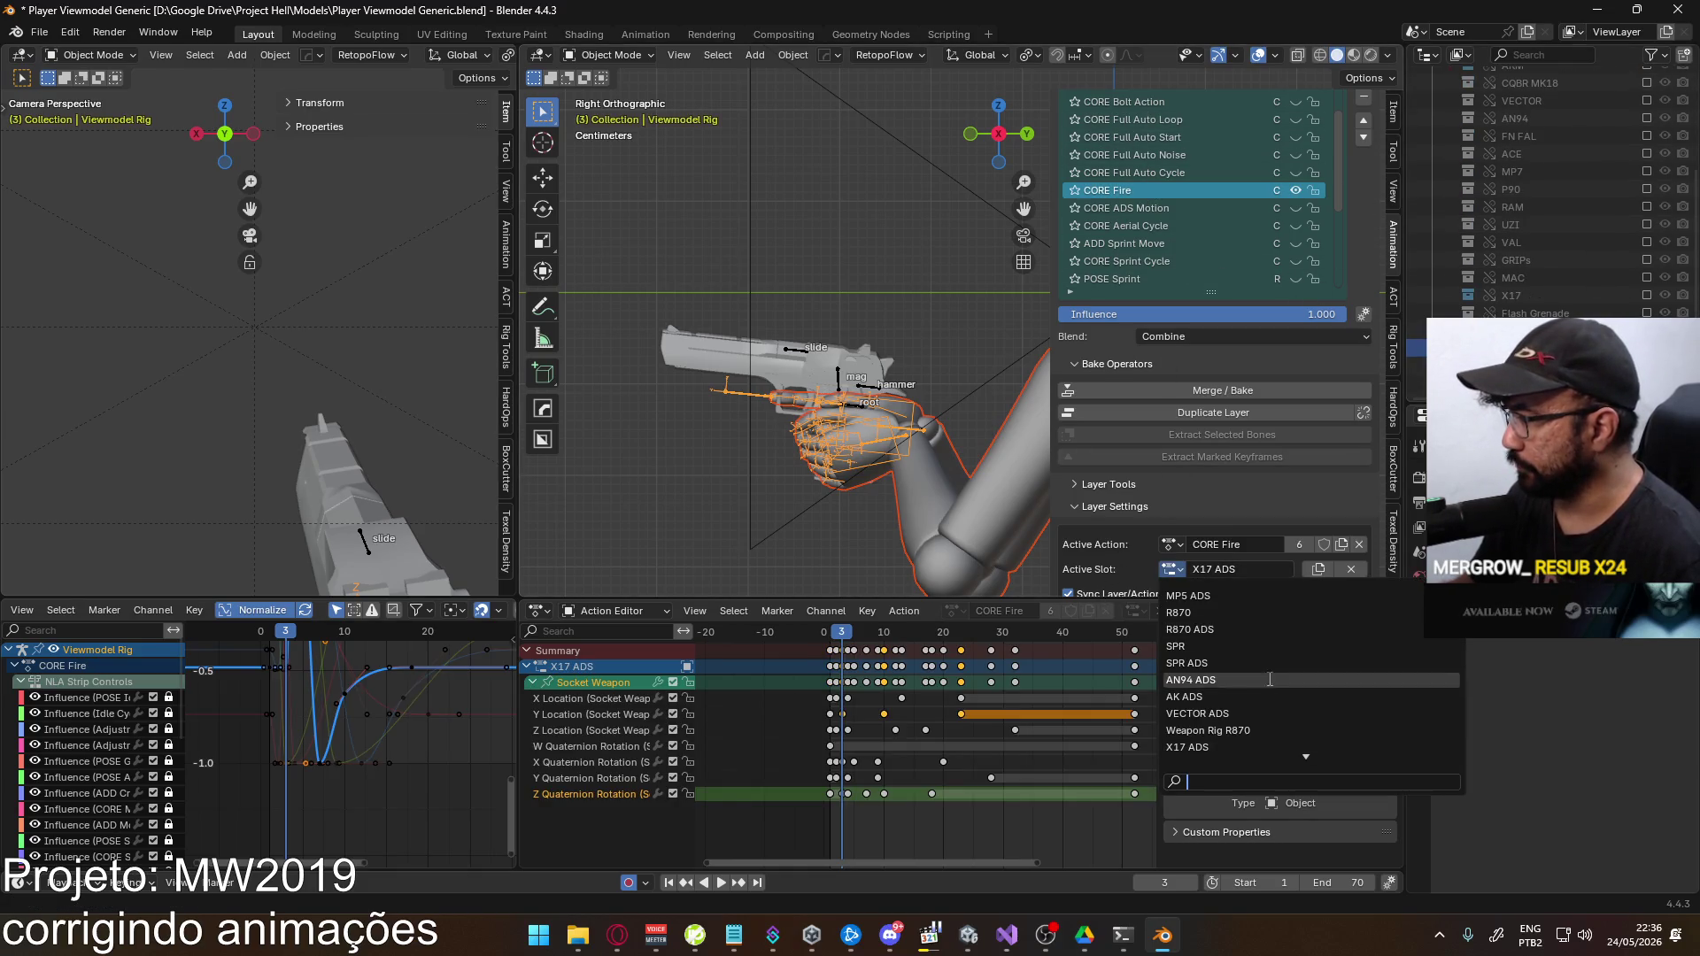
pyautogui.click(1230, 747)
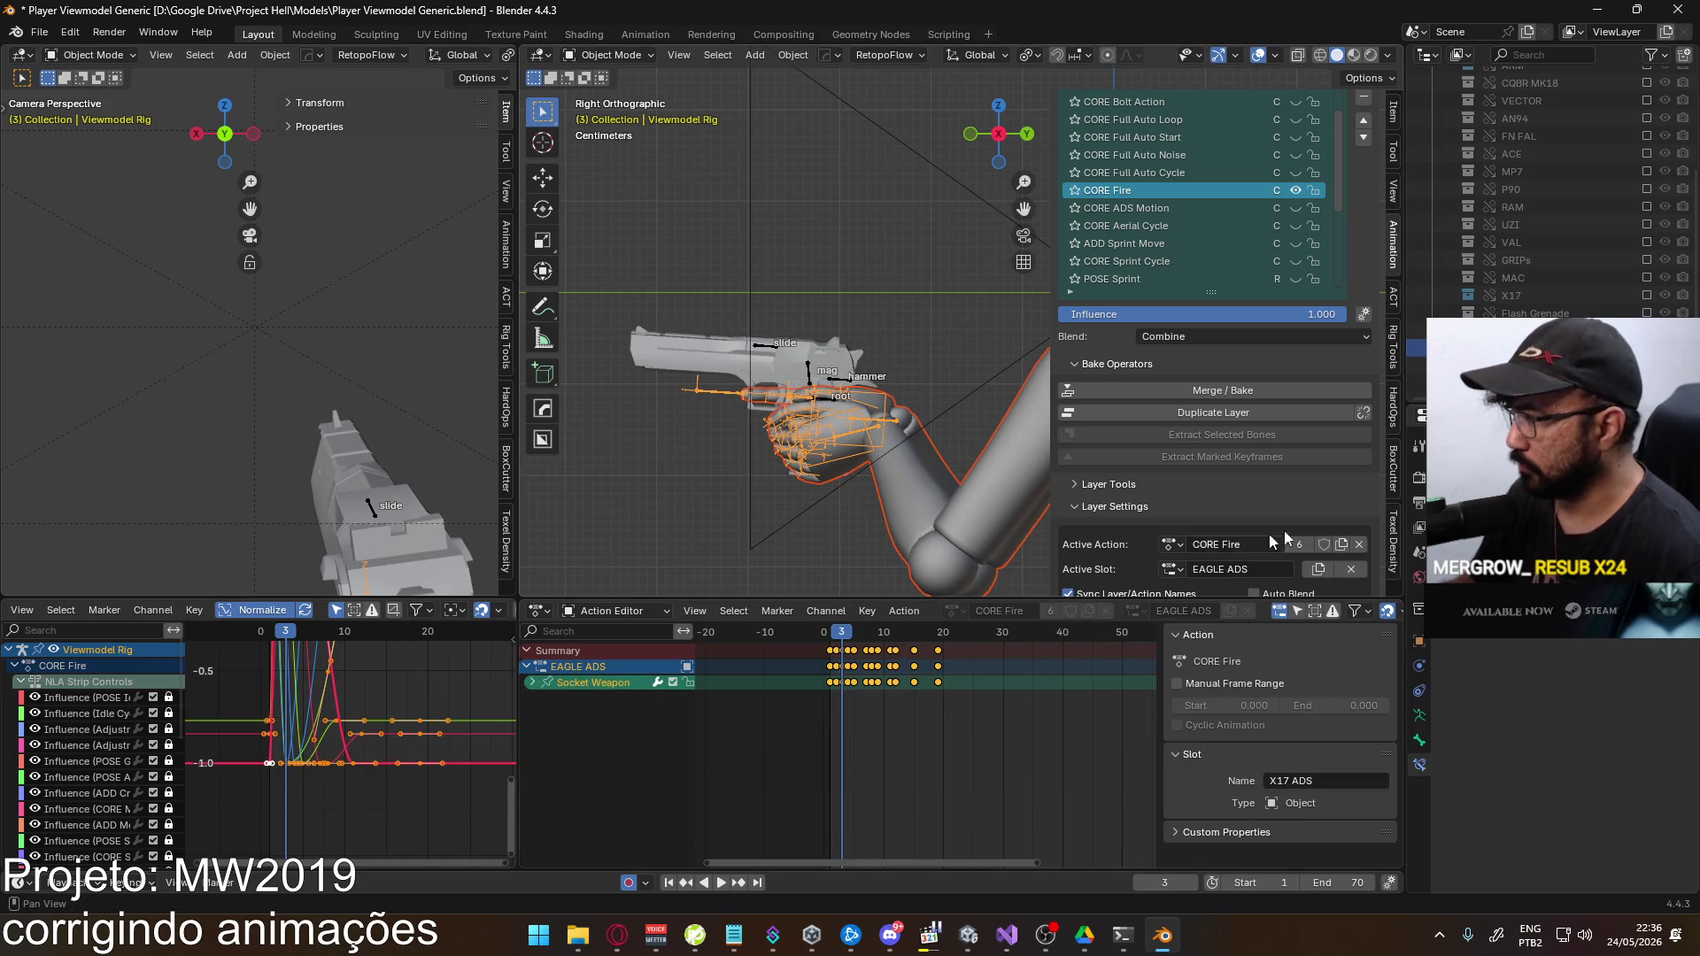
# Try the X17 and X17 ADS slots on the fire layer and rename the X17 ADS slot
pyautogui.click(1173, 569)
pyautogui.click(1218, 730)
pyautogui.click(1174, 569)
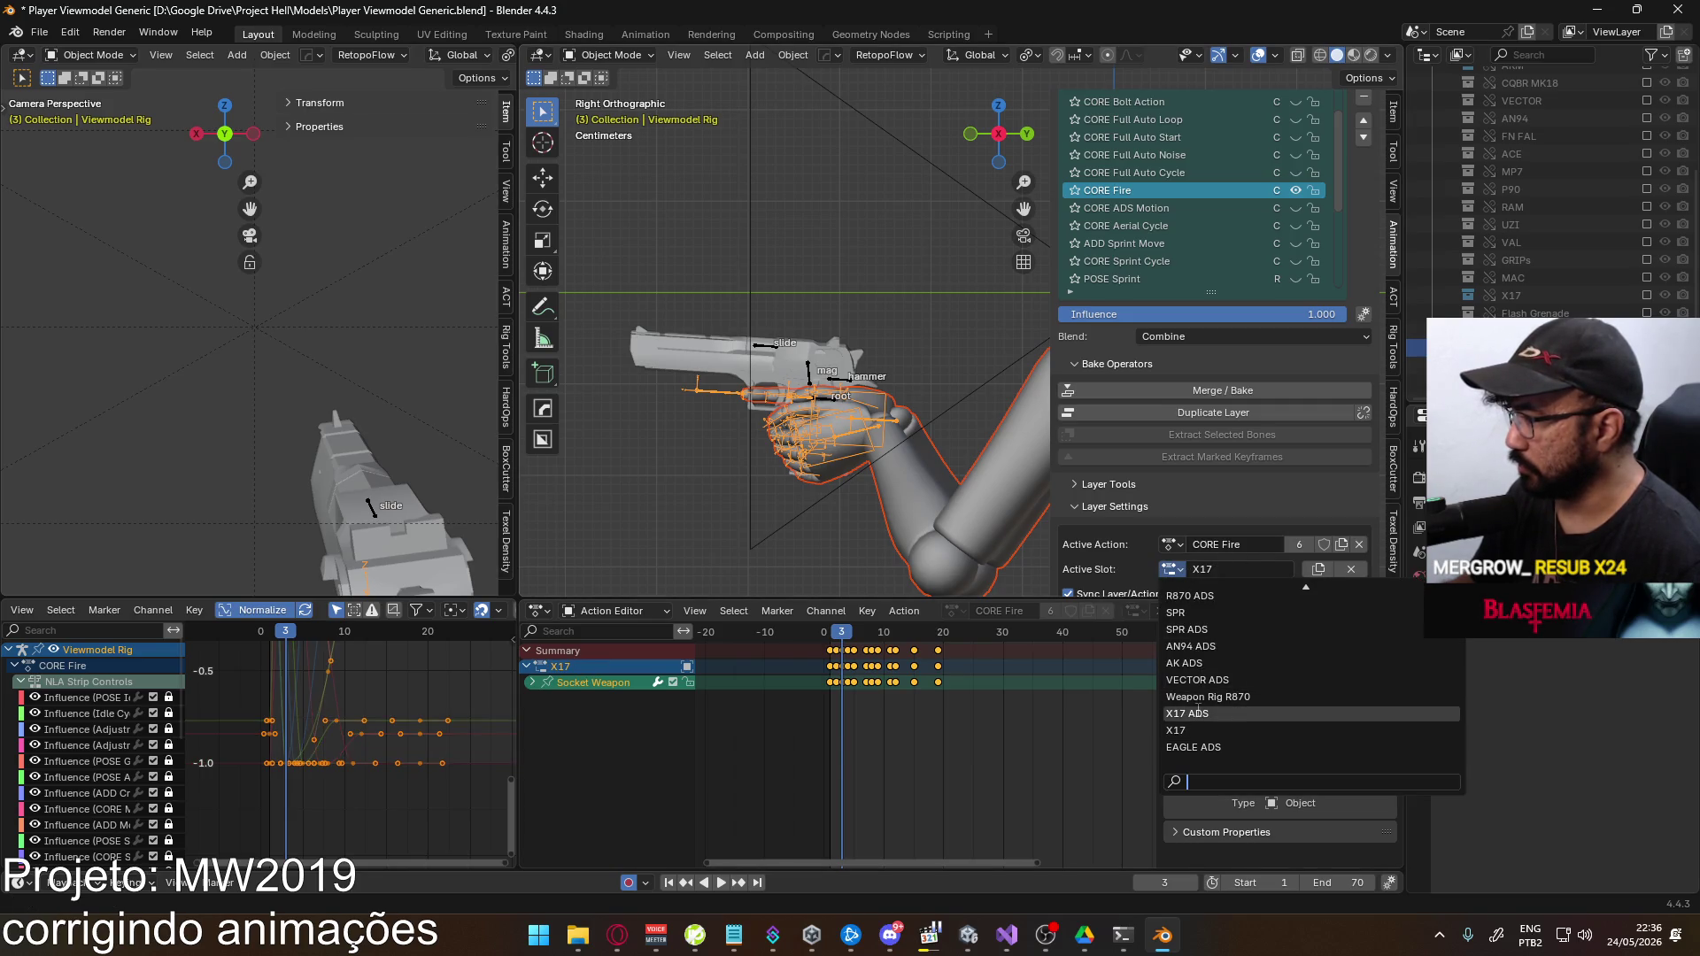
pyautogui.click(1192, 711)
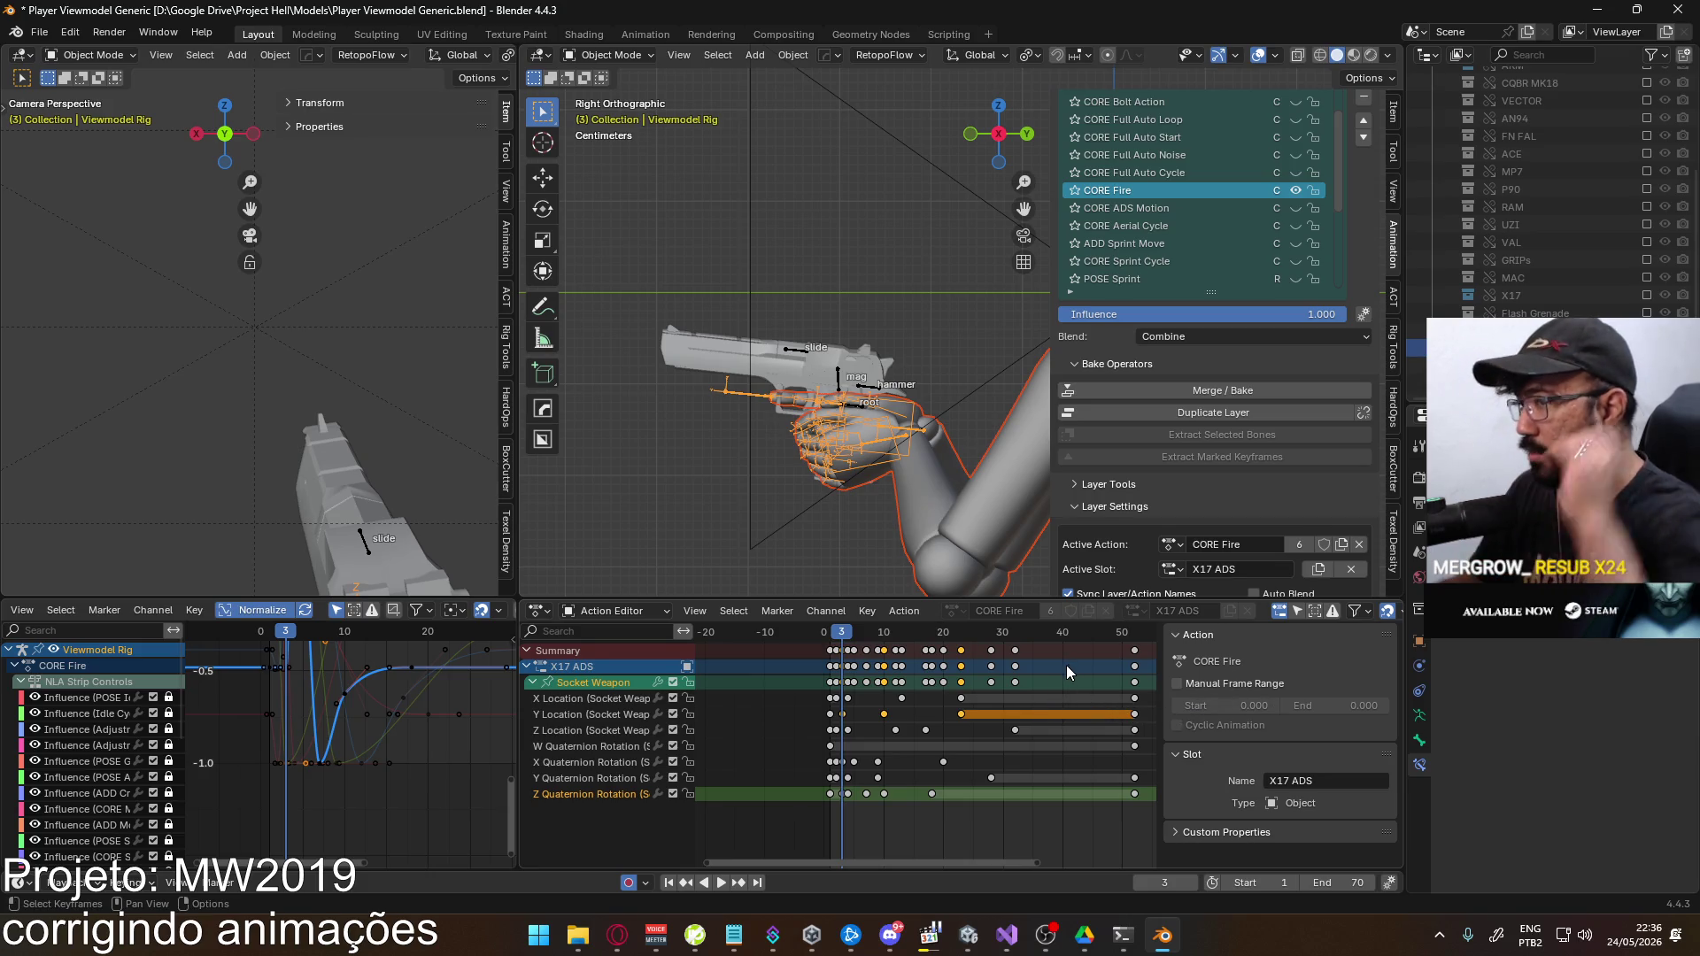
pyautogui.moveTo(1055, 672); pyautogui.dragTo(995, 847, button='middle')
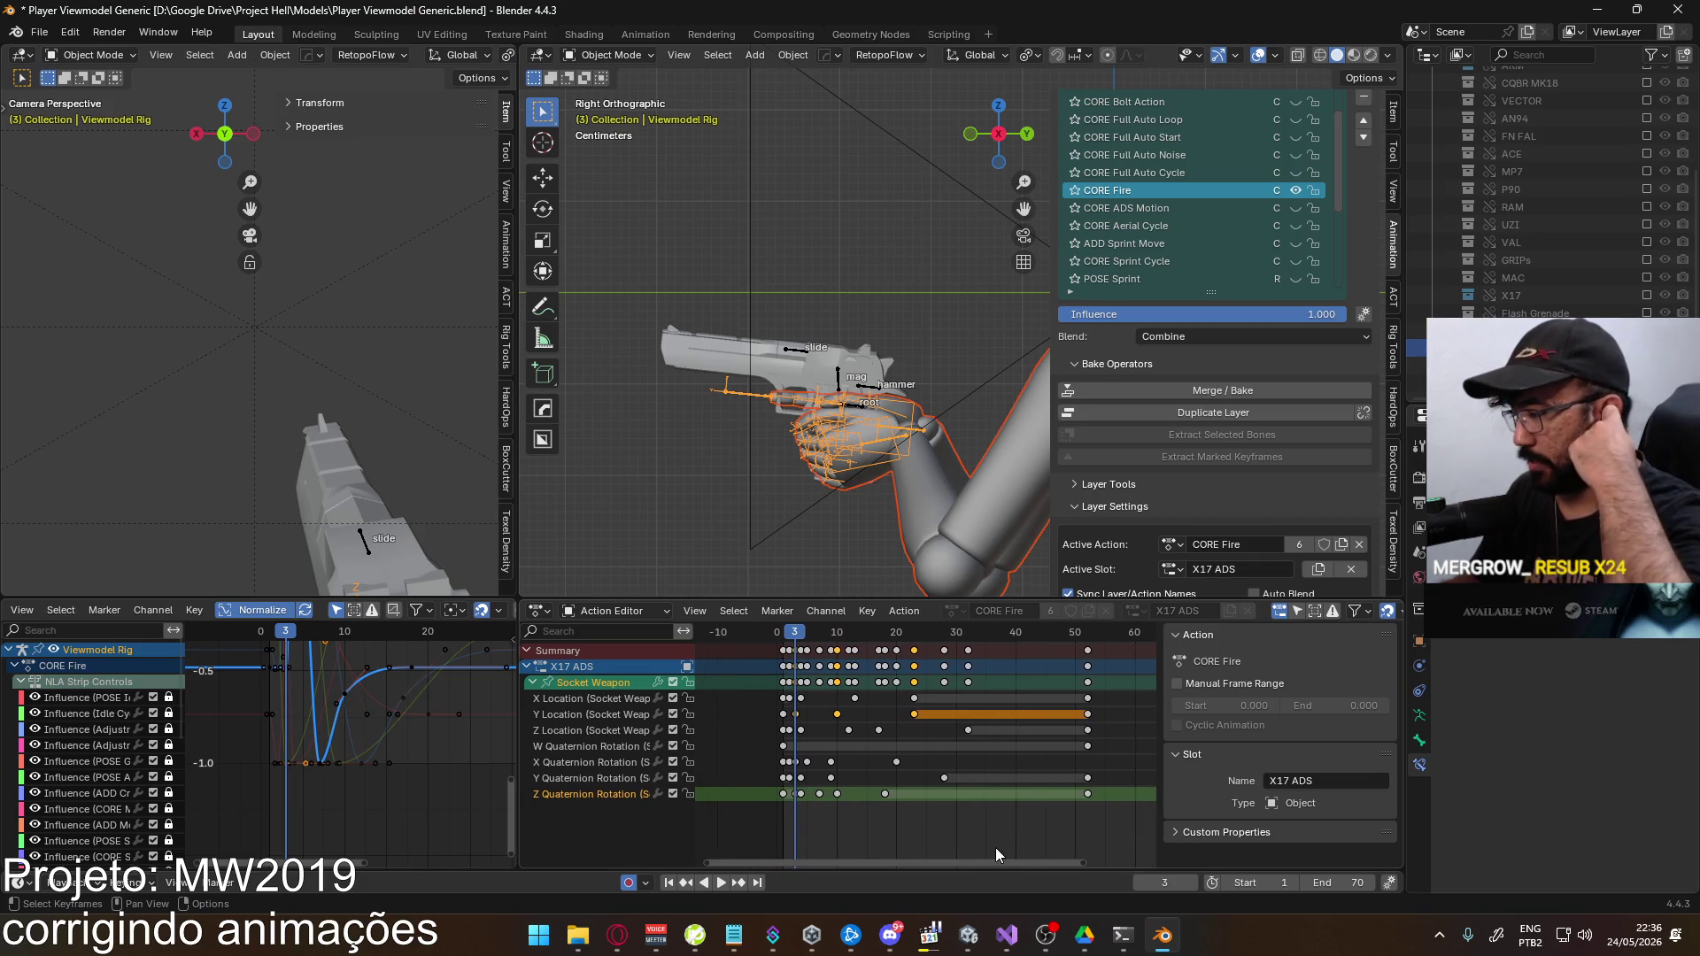
pyautogui.doubleClick(1244, 576)
pyautogui.write('aaa')
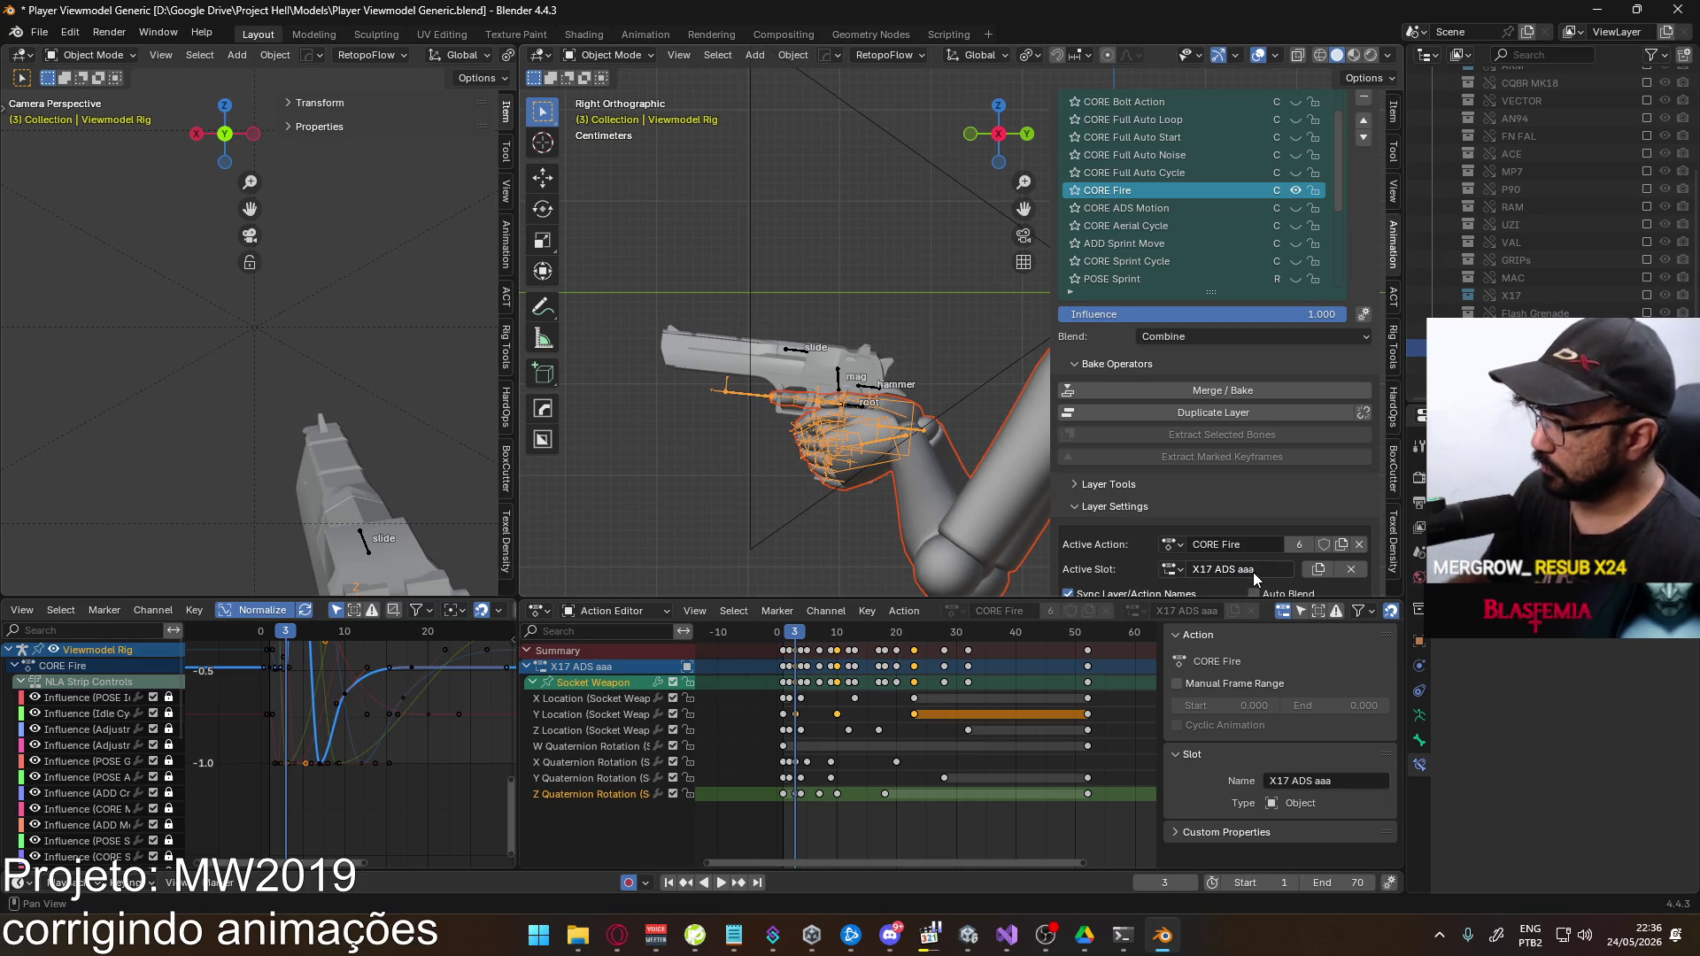
pyautogui.press('Return')
# Put the fire layer back on the EAGLE ADS slot and scrub to frame 10 to check it
pyautogui.click(1171, 569)
pyautogui.scroll(-3, 1221, 699)
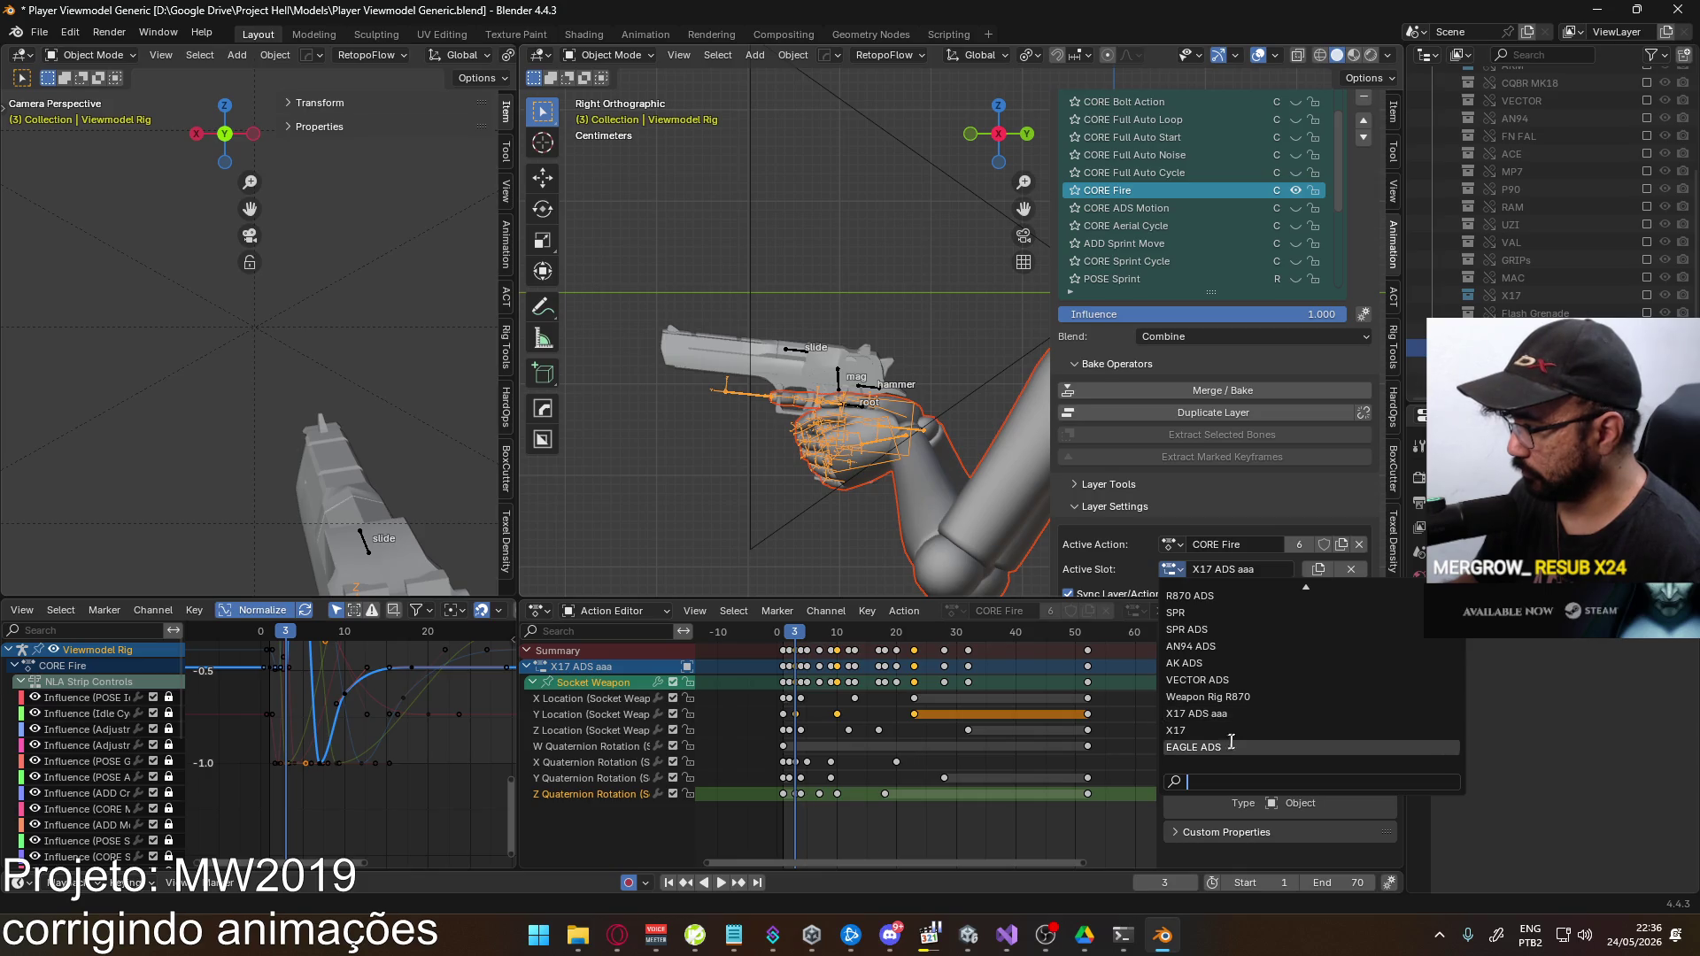
pyautogui.click(1204, 747)
pyautogui.moveTo(794, 644)
pyautogui.mouseDown()
pyautogui.moveTo(880, 634)
pyautogui.moveTo(832, 645)
pyautogui.mouseUp()
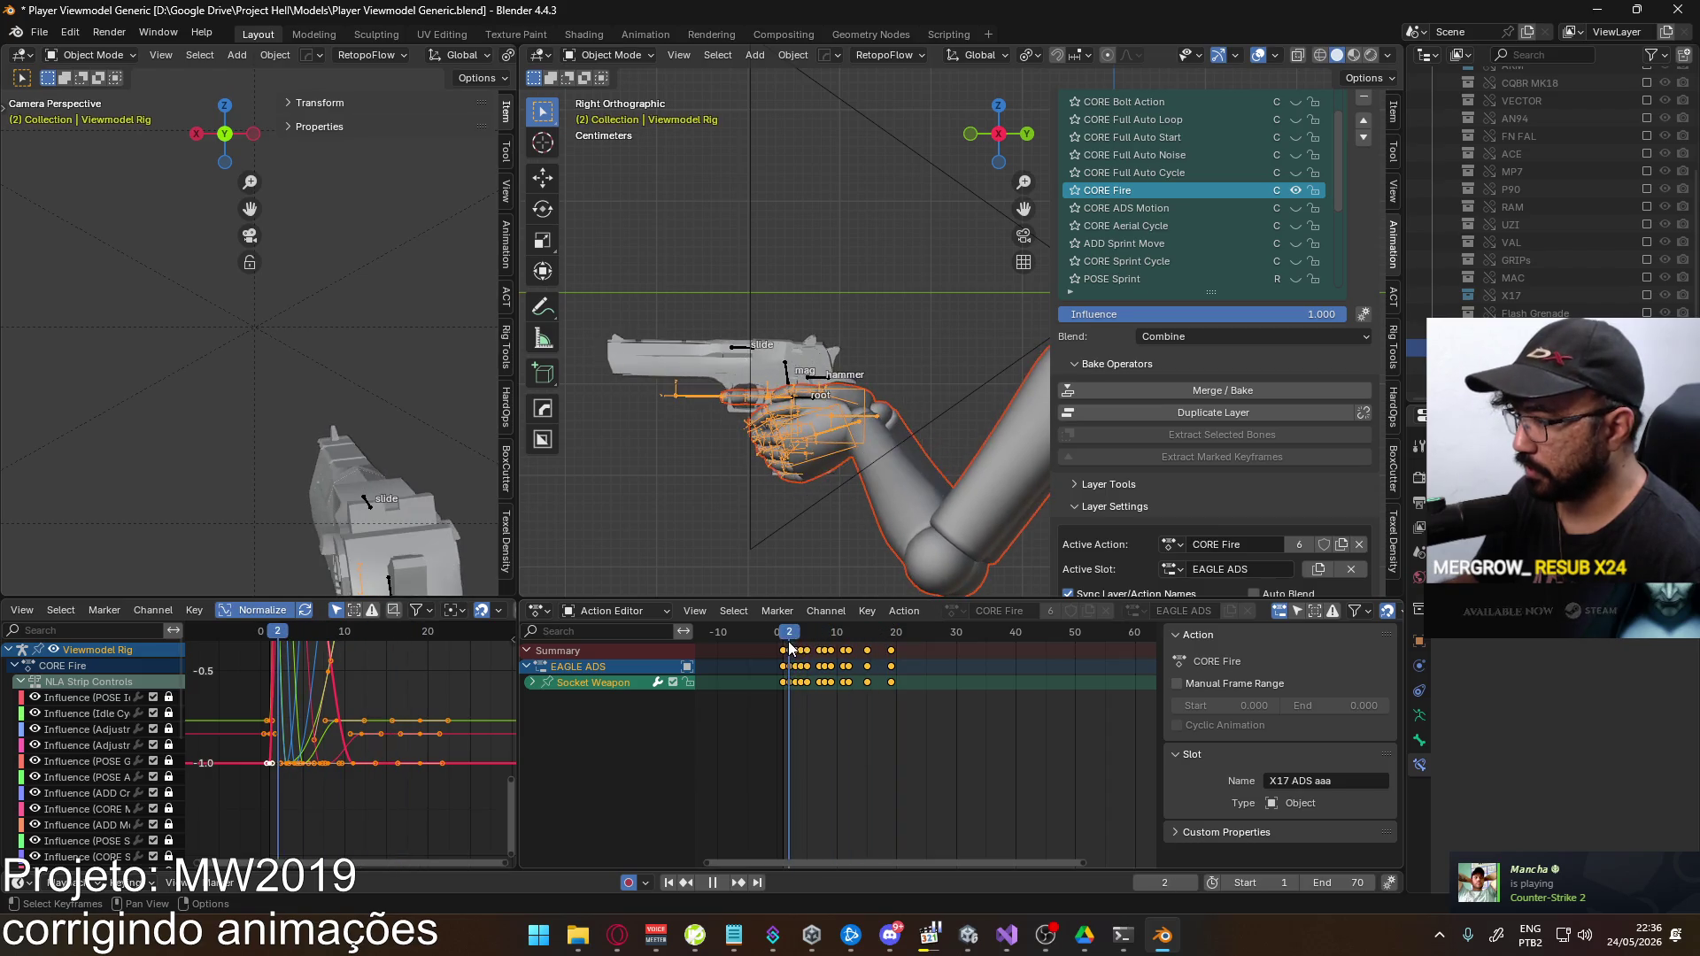
pyautogui.press('Escape')
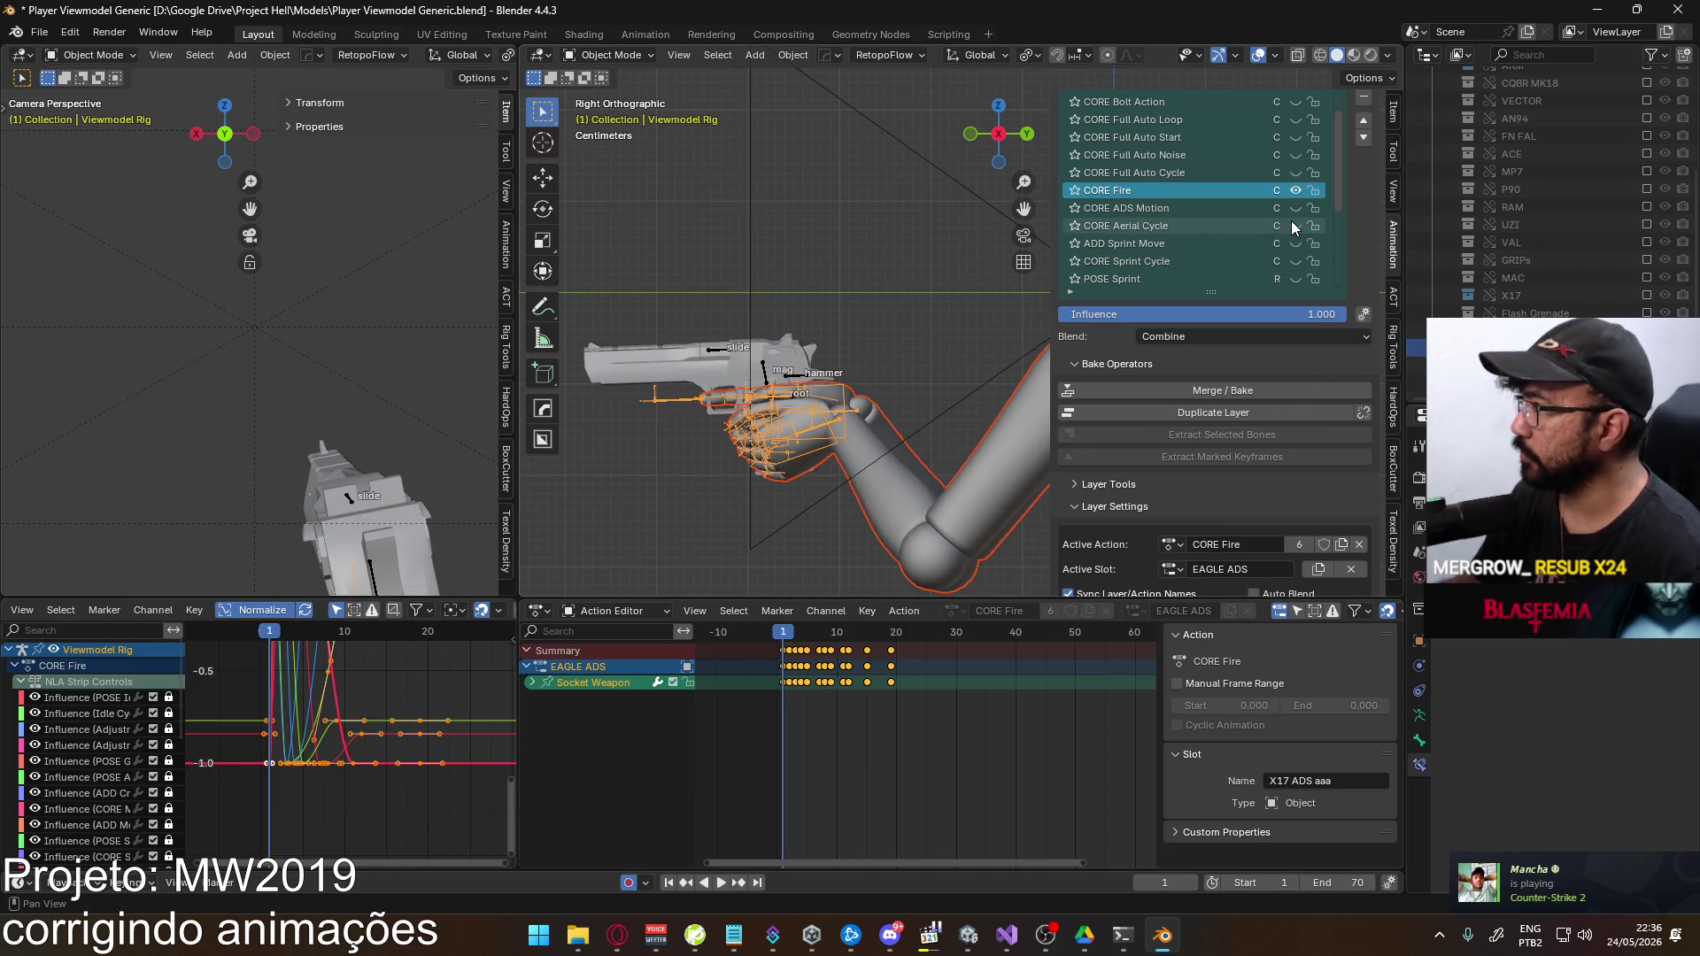
# Enable the POSE ADS layer and make it the active layer
pyautogui.scroll(-7, 1275, 230)
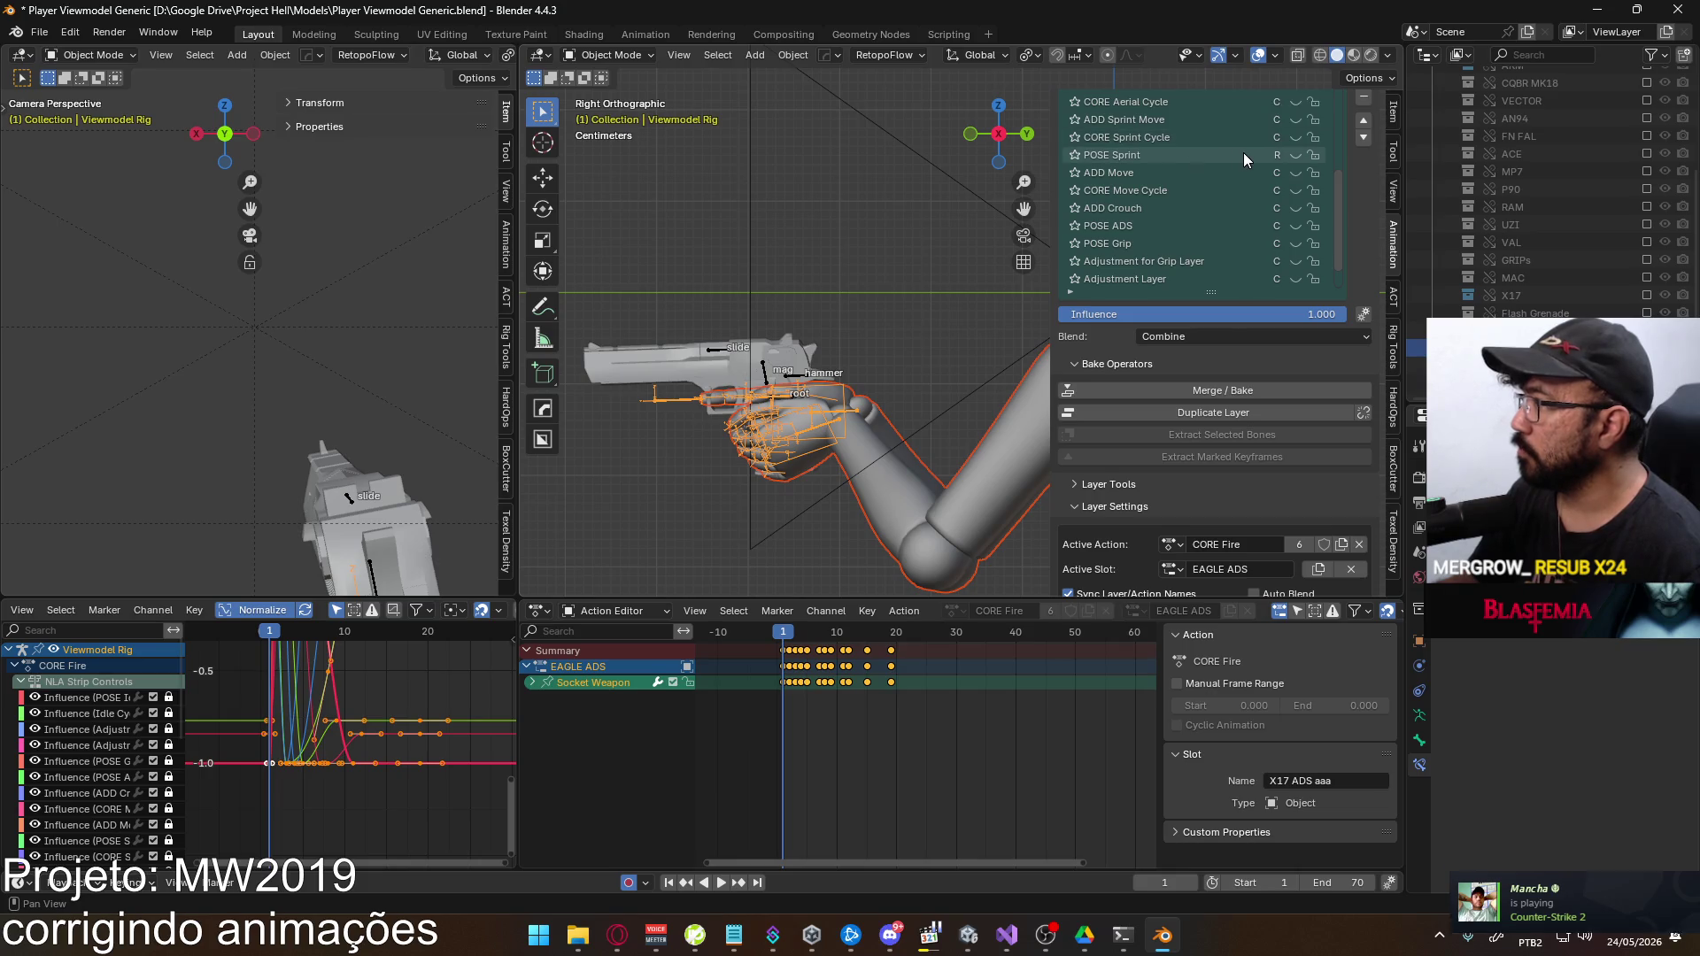
pyautogui.click(1292, 227)
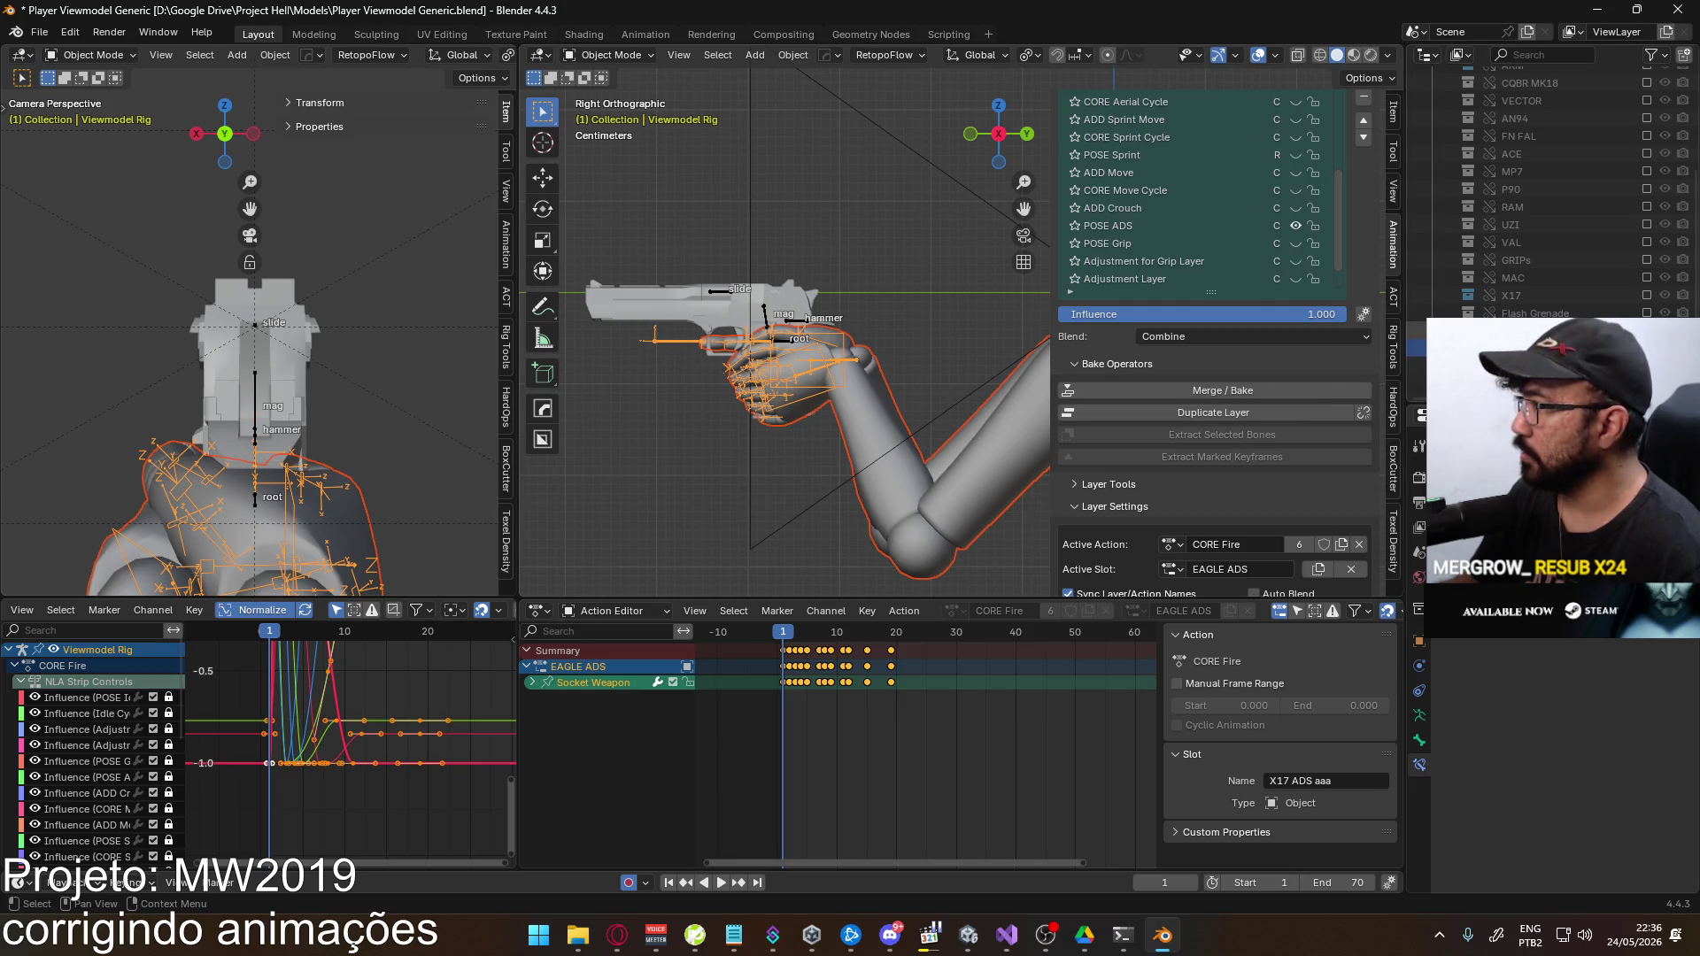
pyautogui.click(1171, 227)
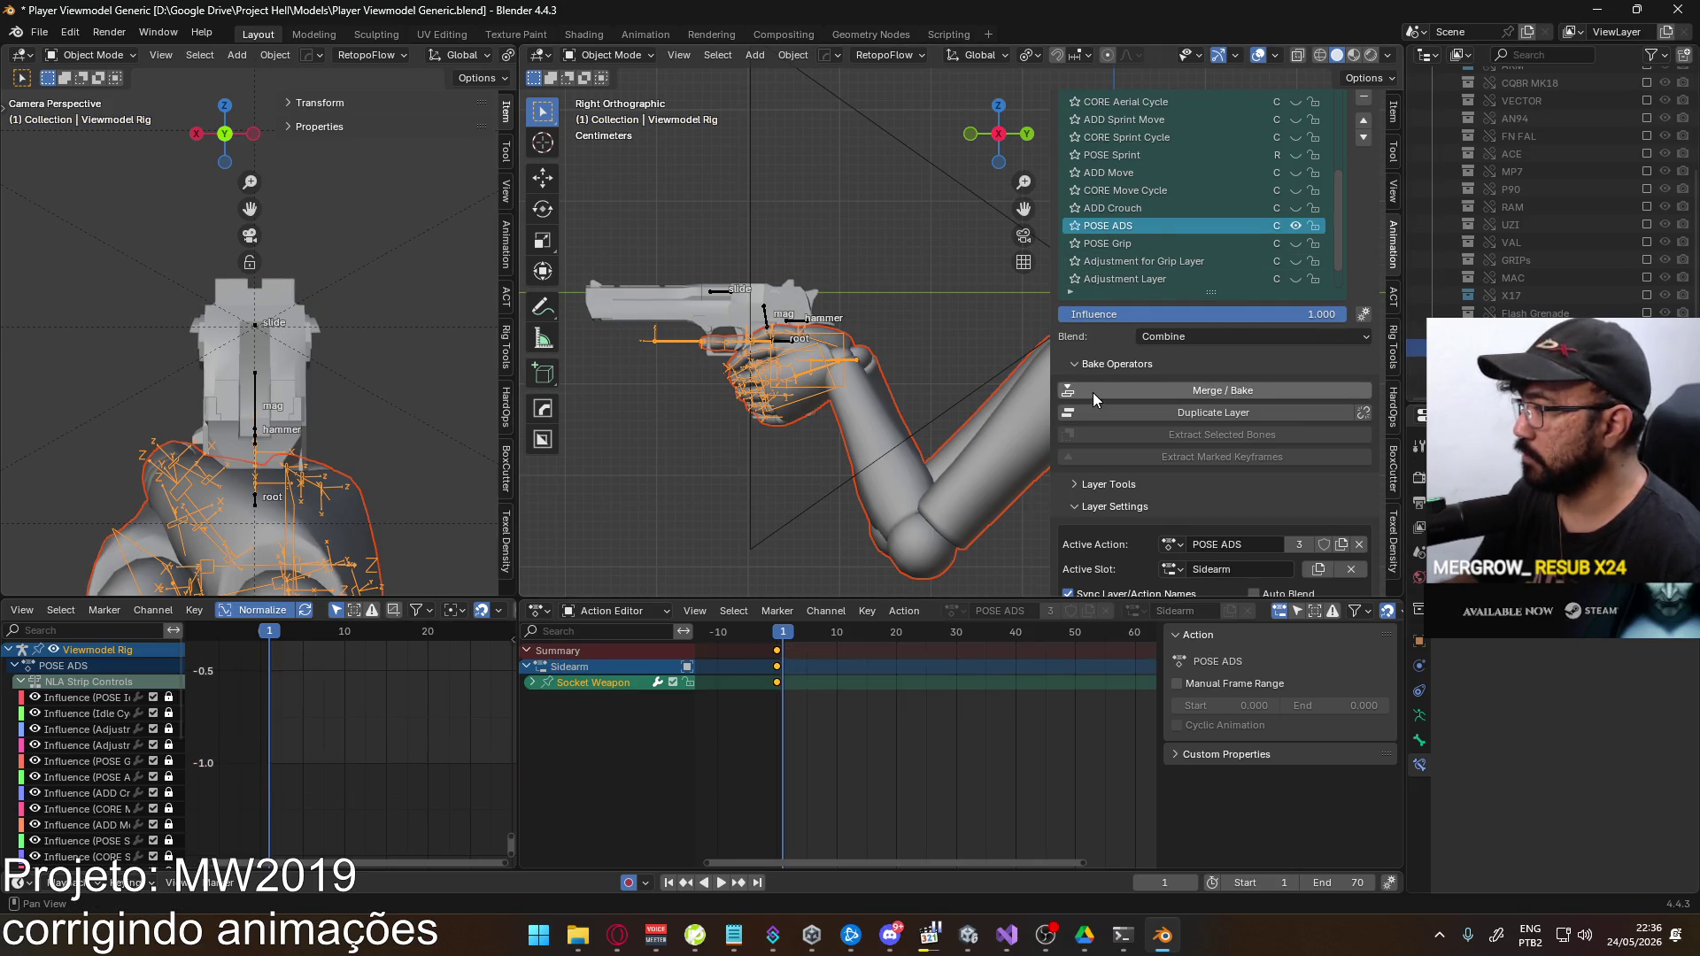
# Rewind to the start frame and enable the X17 collection so the X17 pistol shows
pyautogui.click(778, 634)
pyautogui.press('space')
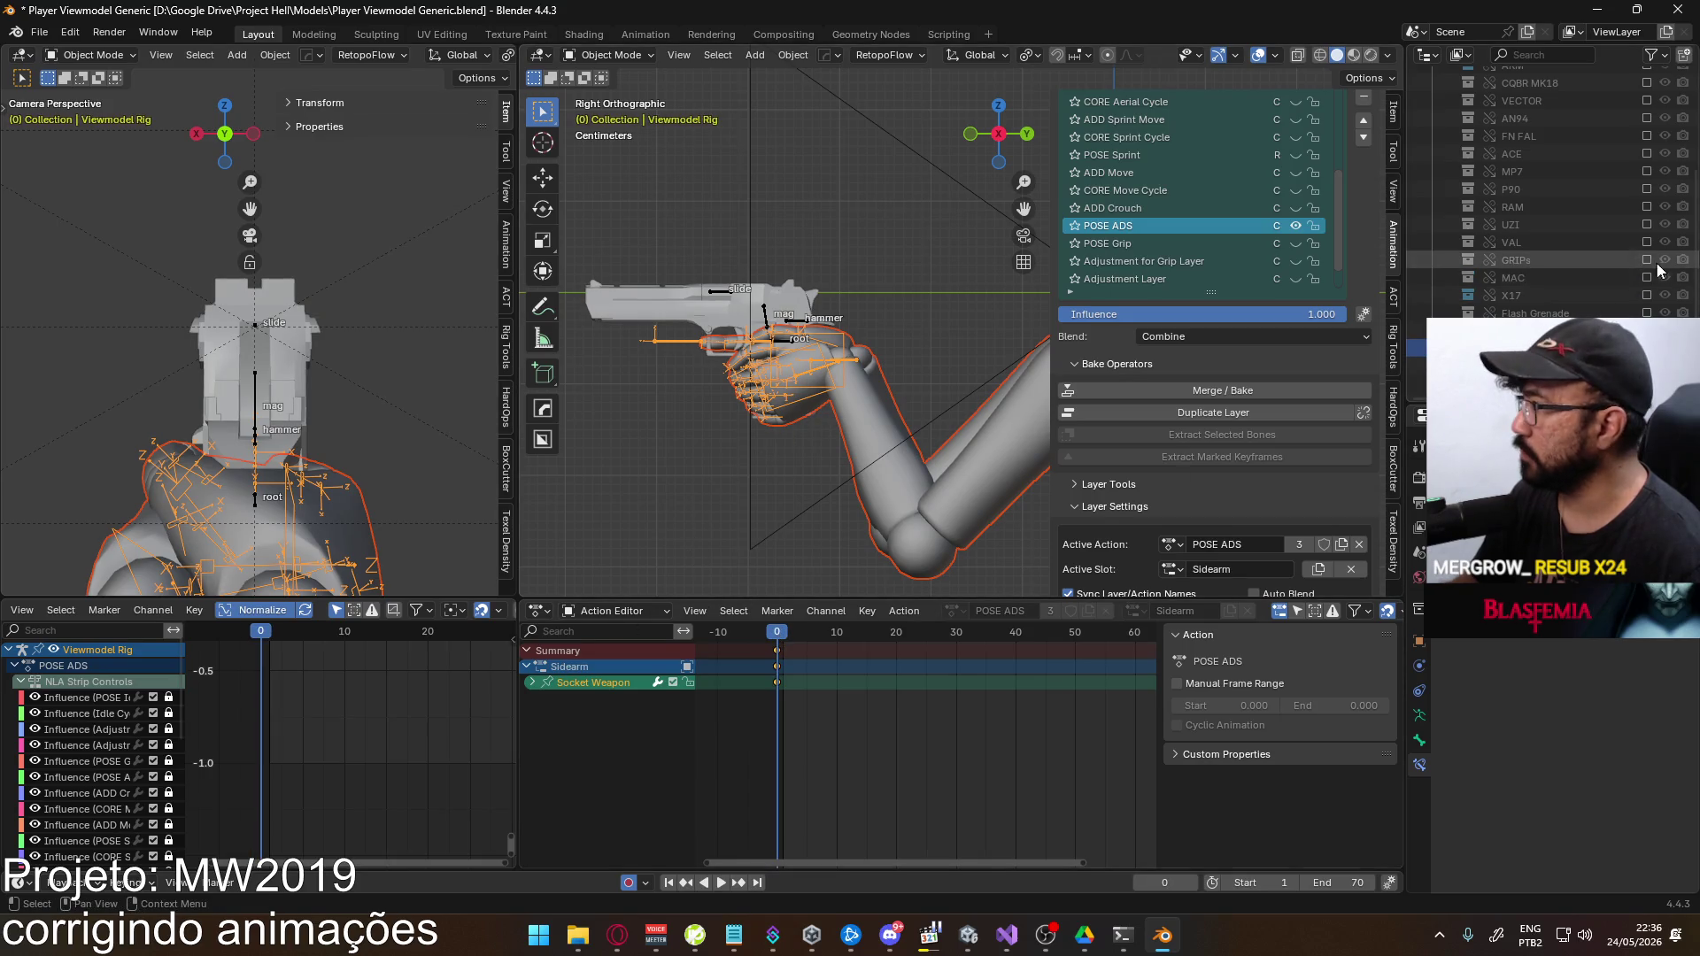
pyautogui.click(1646, 366)
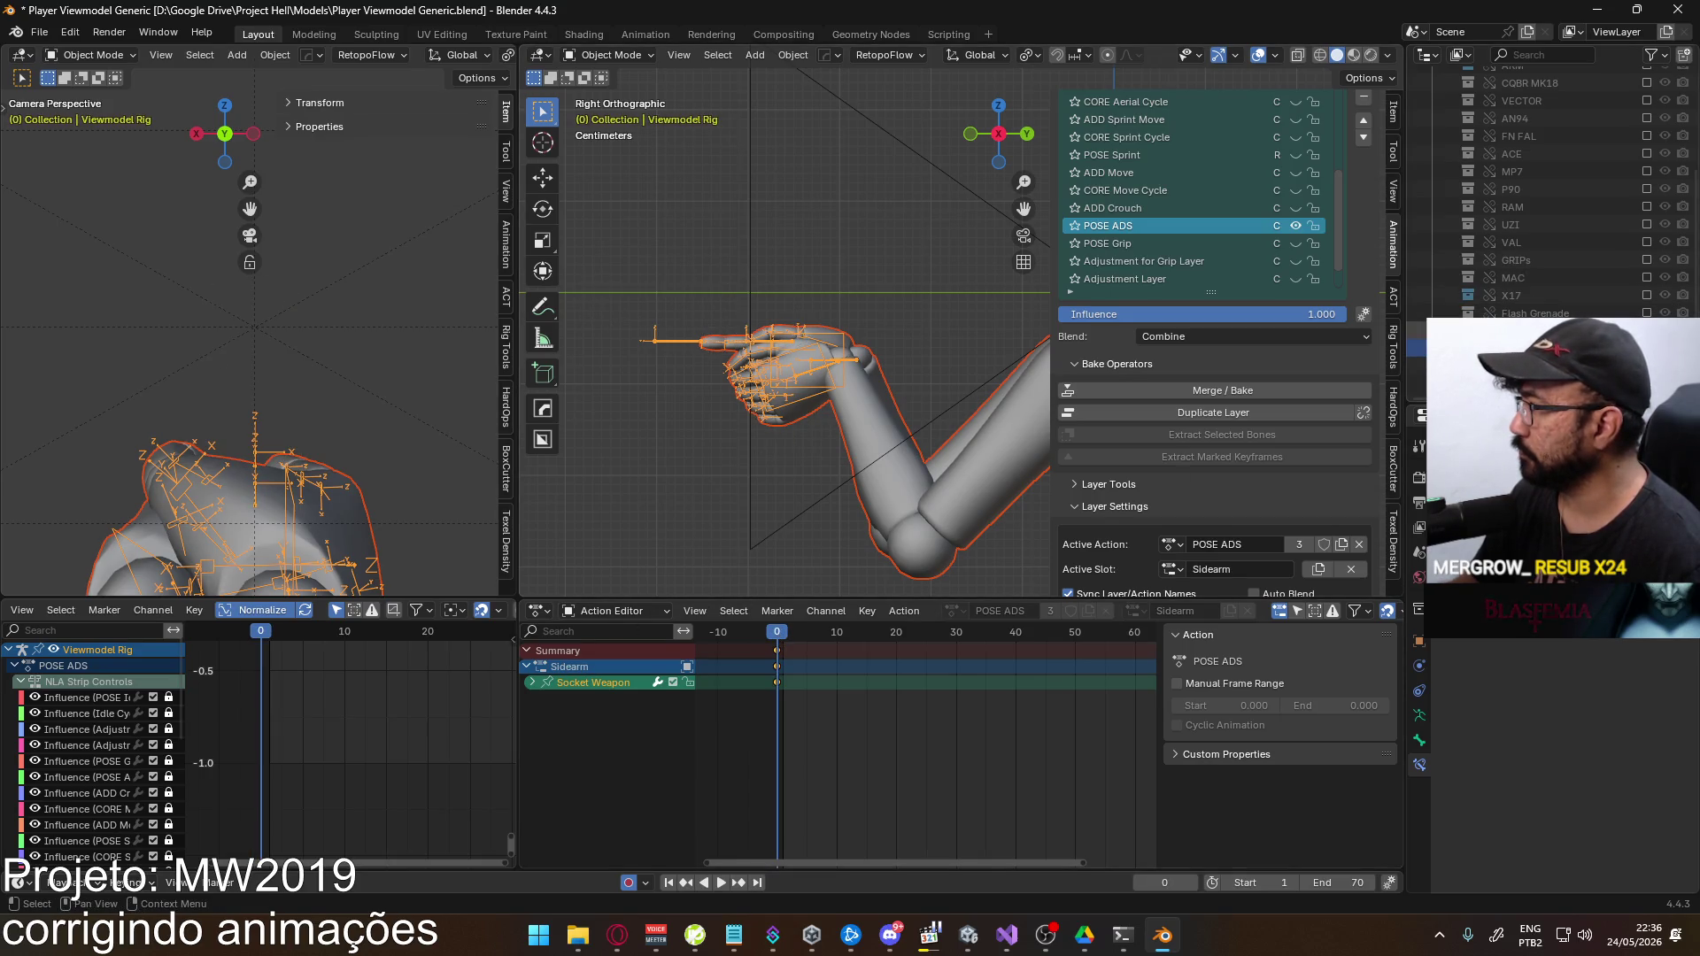
pyautogui.click(1645, 295)
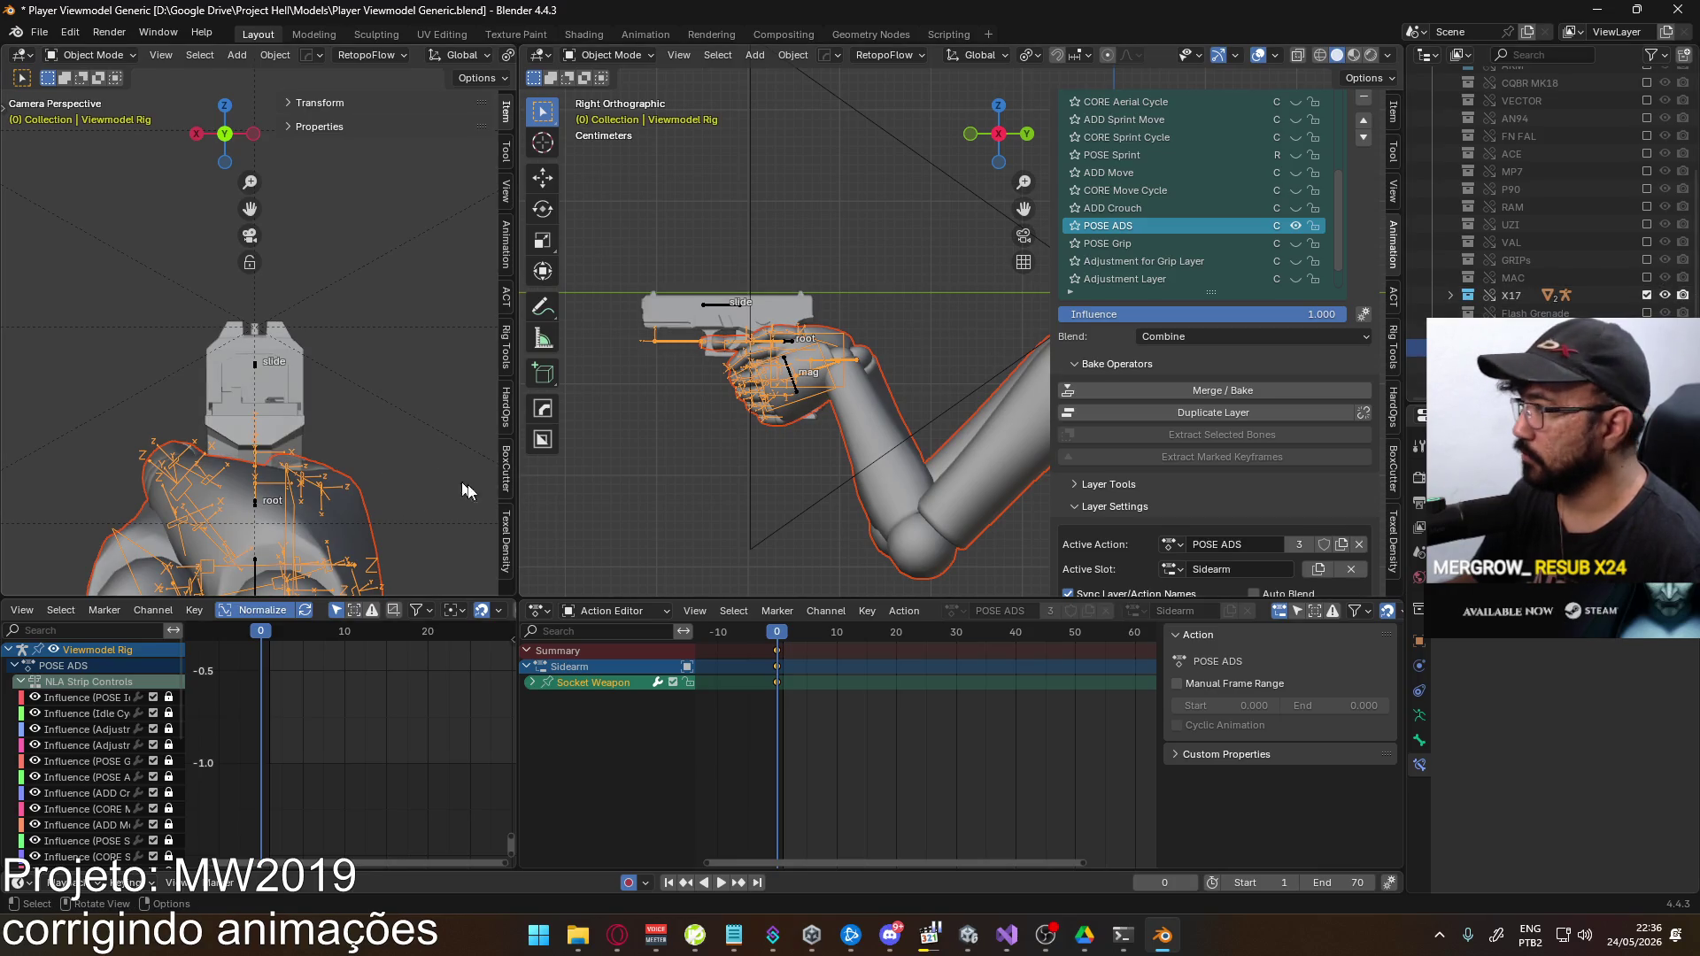
# Play and scrub the timeline to preview the X17 pistol's pose
pyautogui.press('space')
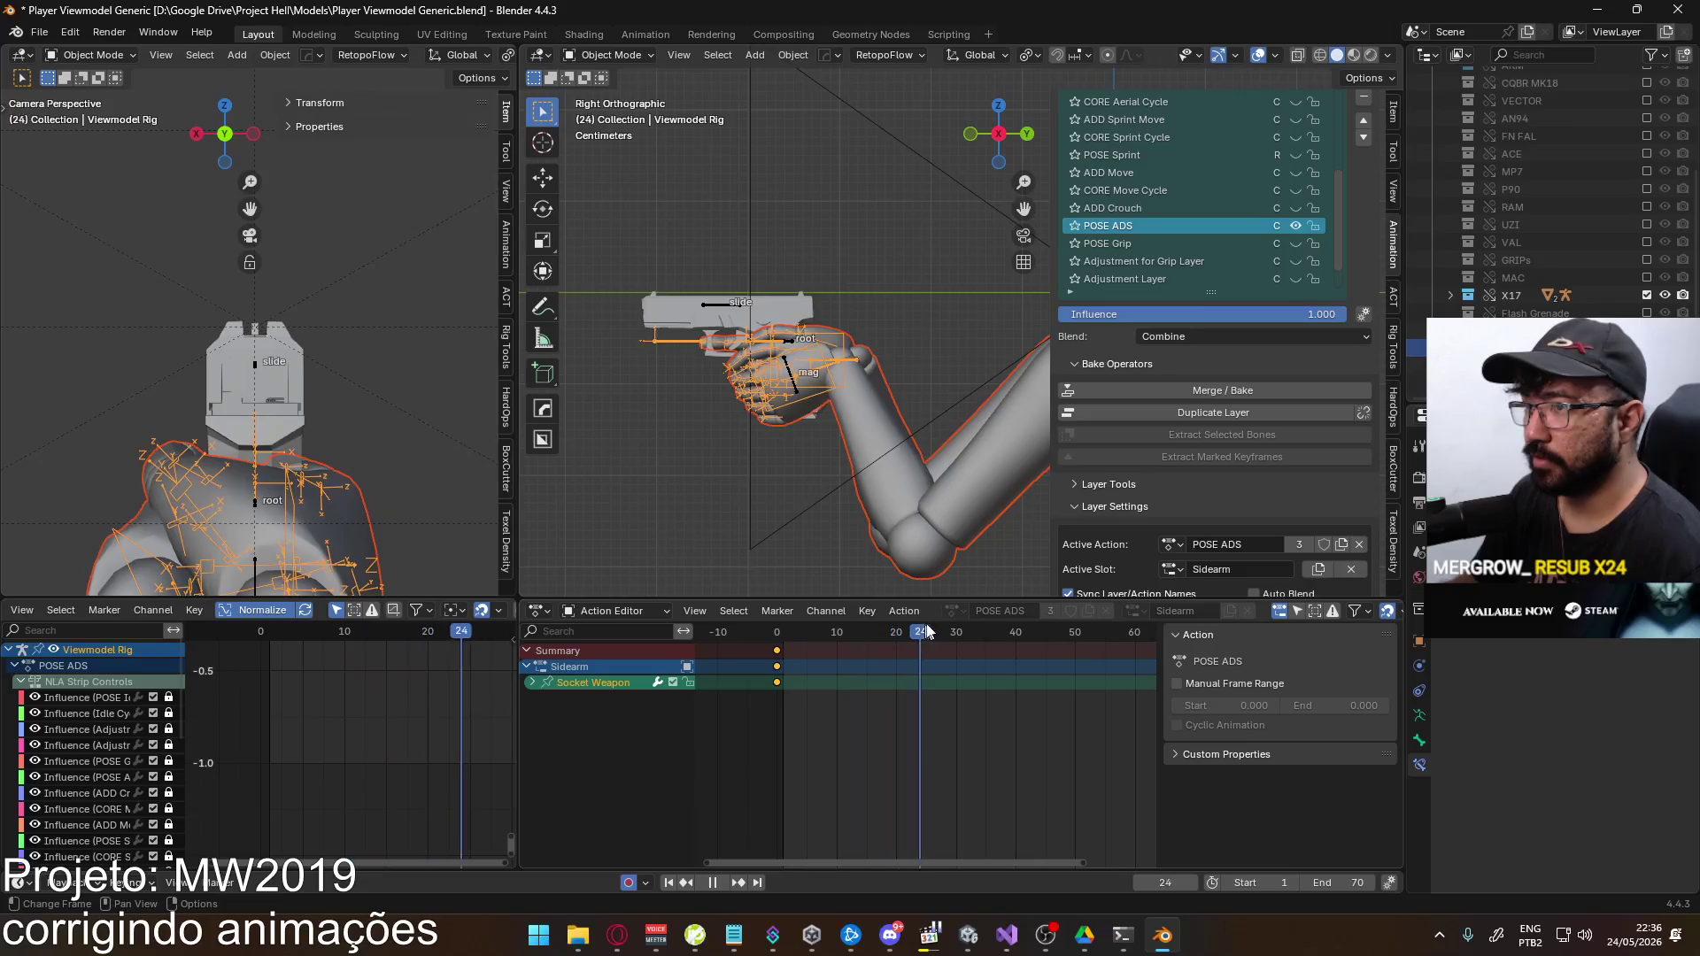
pyautogui.click(757, 632)
pyautogui.moveTo(757, 631)
pyautogui.mouseDown()
pyautogui.moveTo(901, 631)
pyautogui.moveTo(790, 626)
pyautogui.mouseUp()
pyautogui.press('Escape')
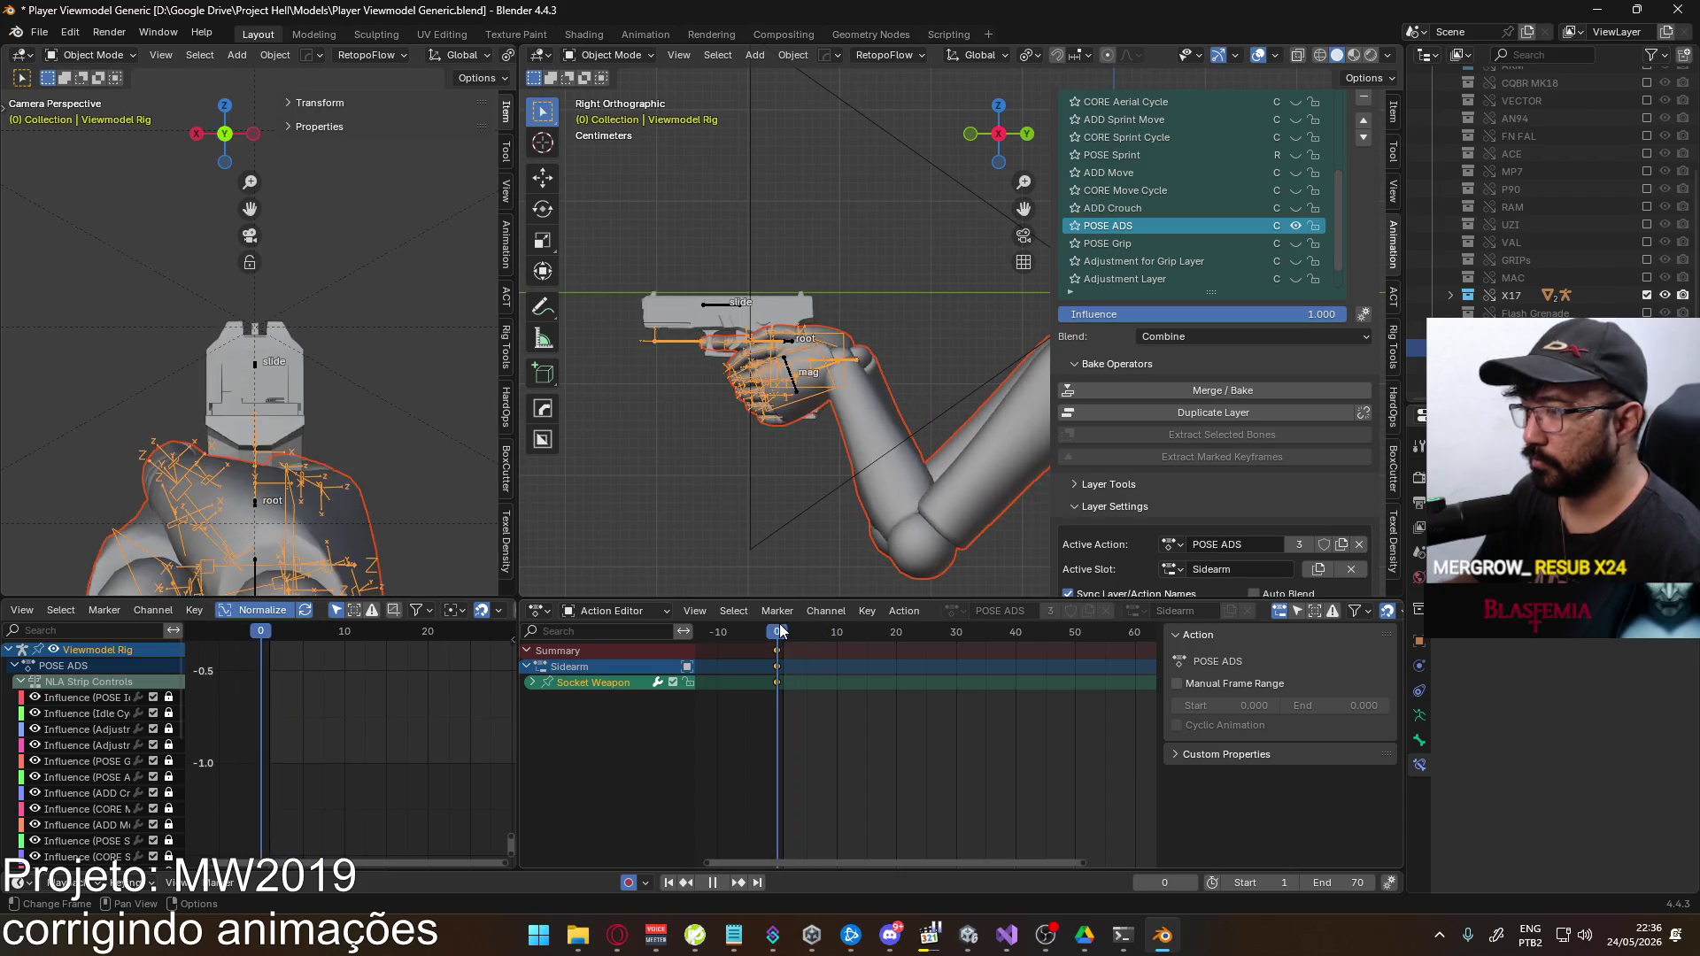
# Make CORE Fire the active animation layer again
pyautogui.scroll(-2, 1208, 511)
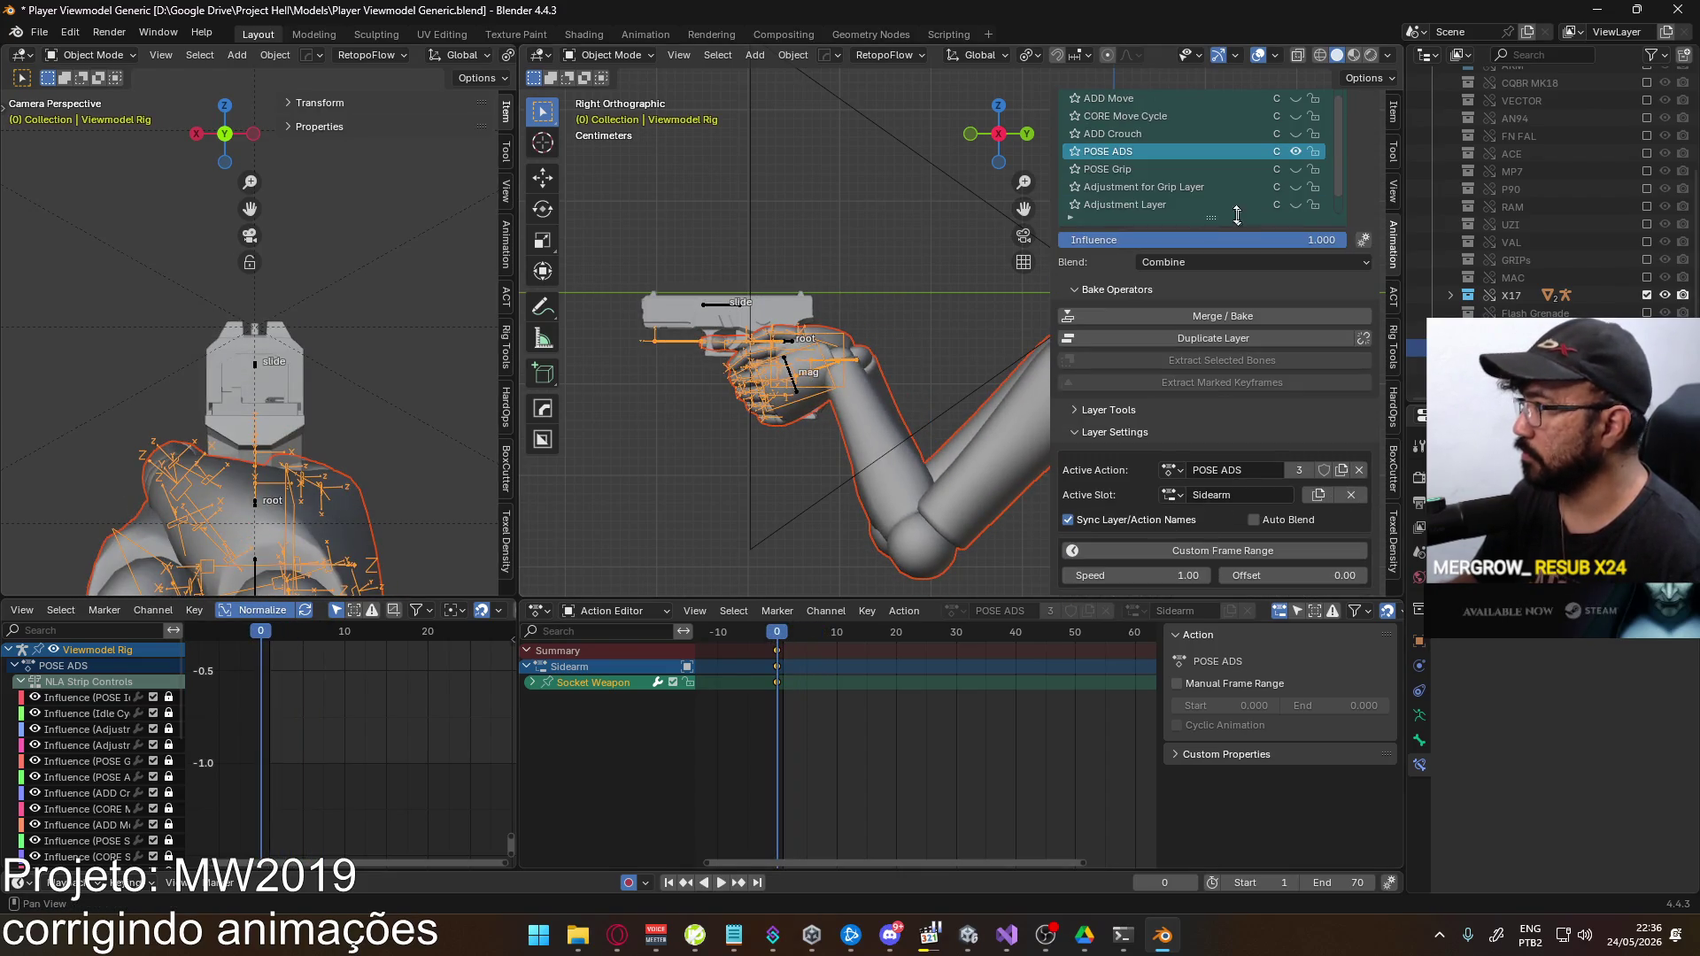
pyautogui.scroll(5, 1241, 199)
pyautogui.click(1218, 134)
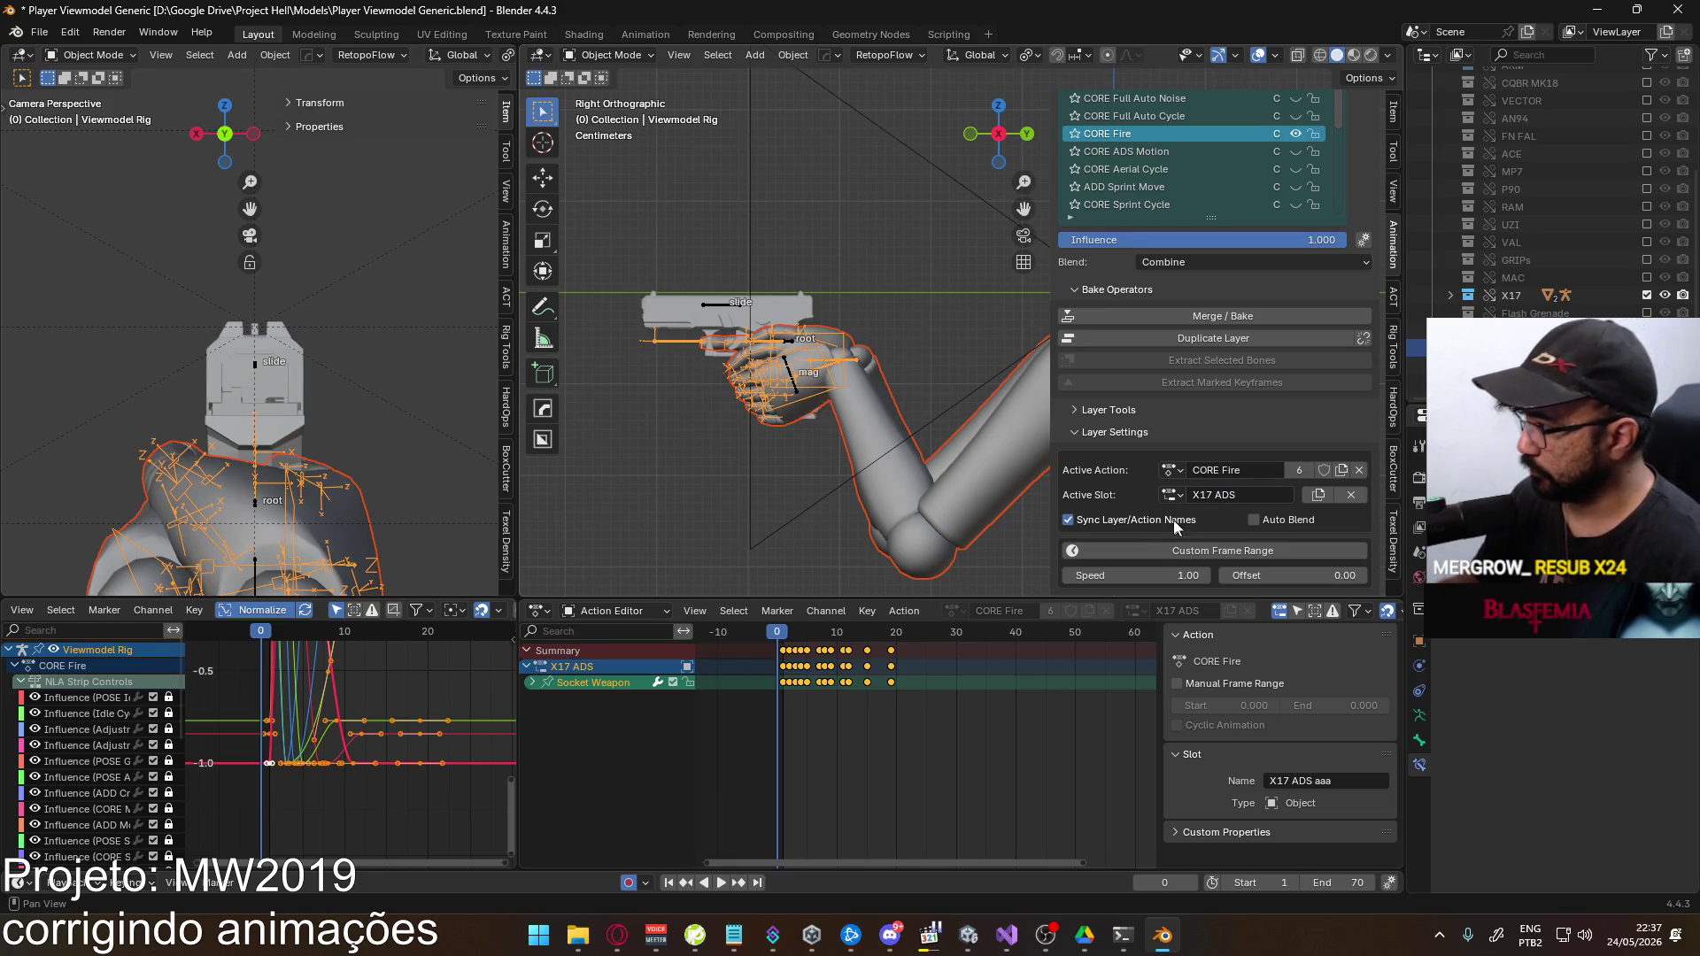
# Cycle CORE Fire through the X17 ADS aaa and EAGLE ADS slots and create a new empty slot
pyautogui.click(1171, 495)
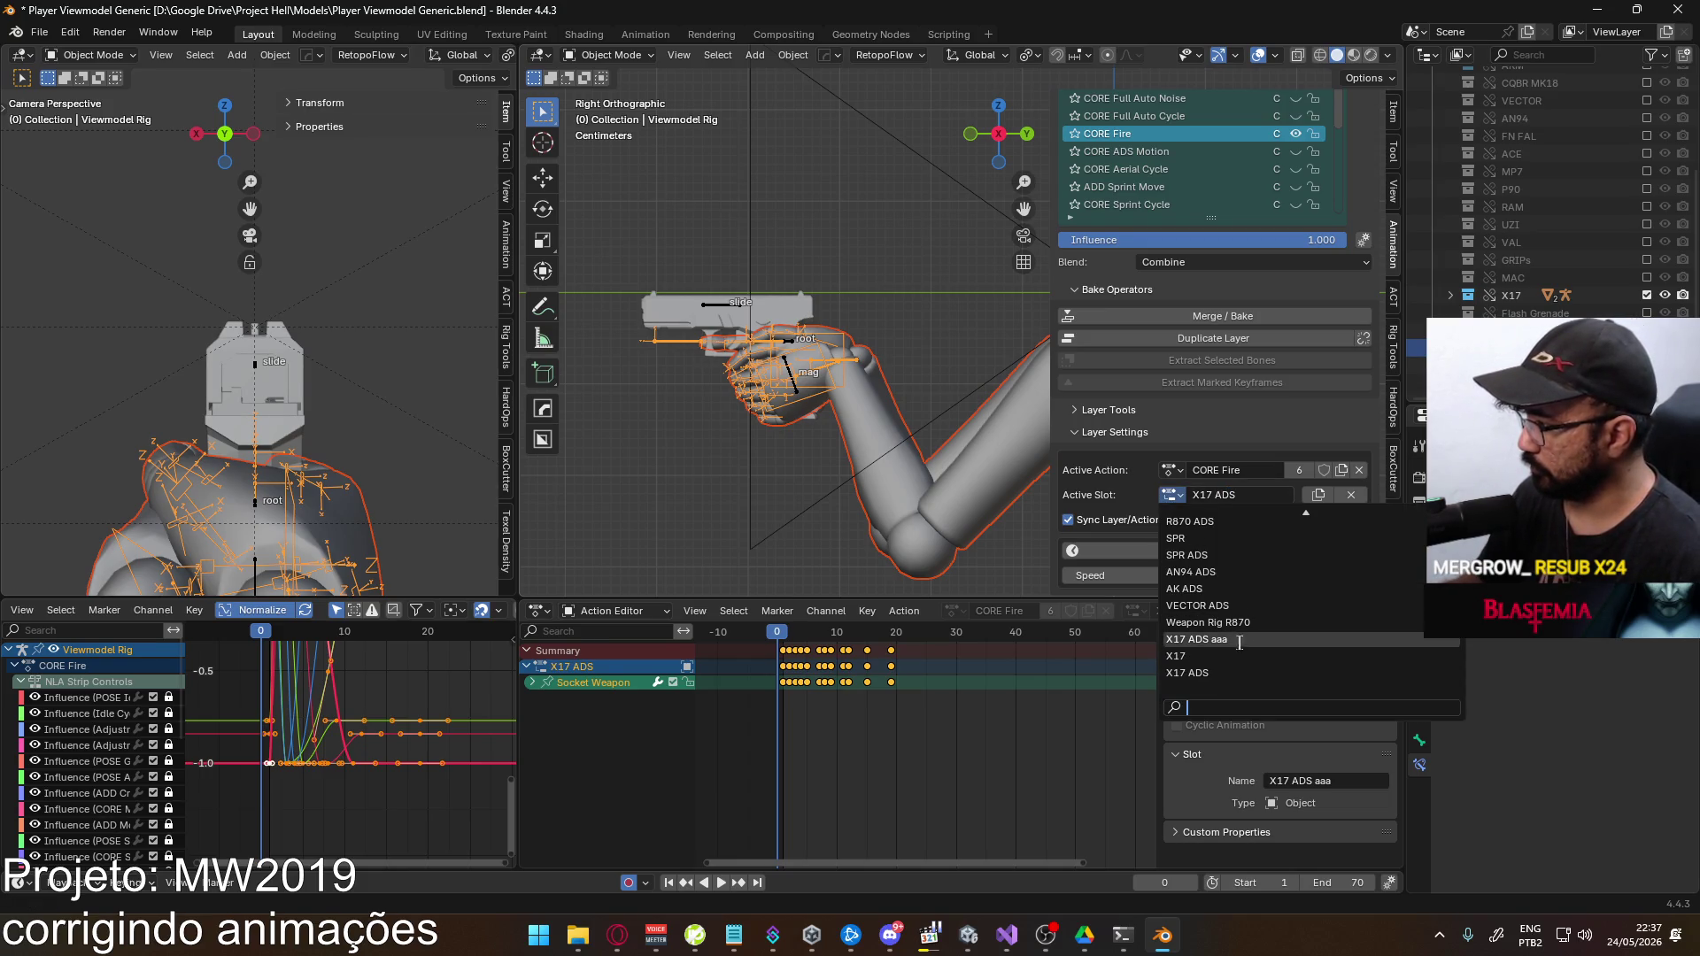
pyautogui.click(1238, 639)
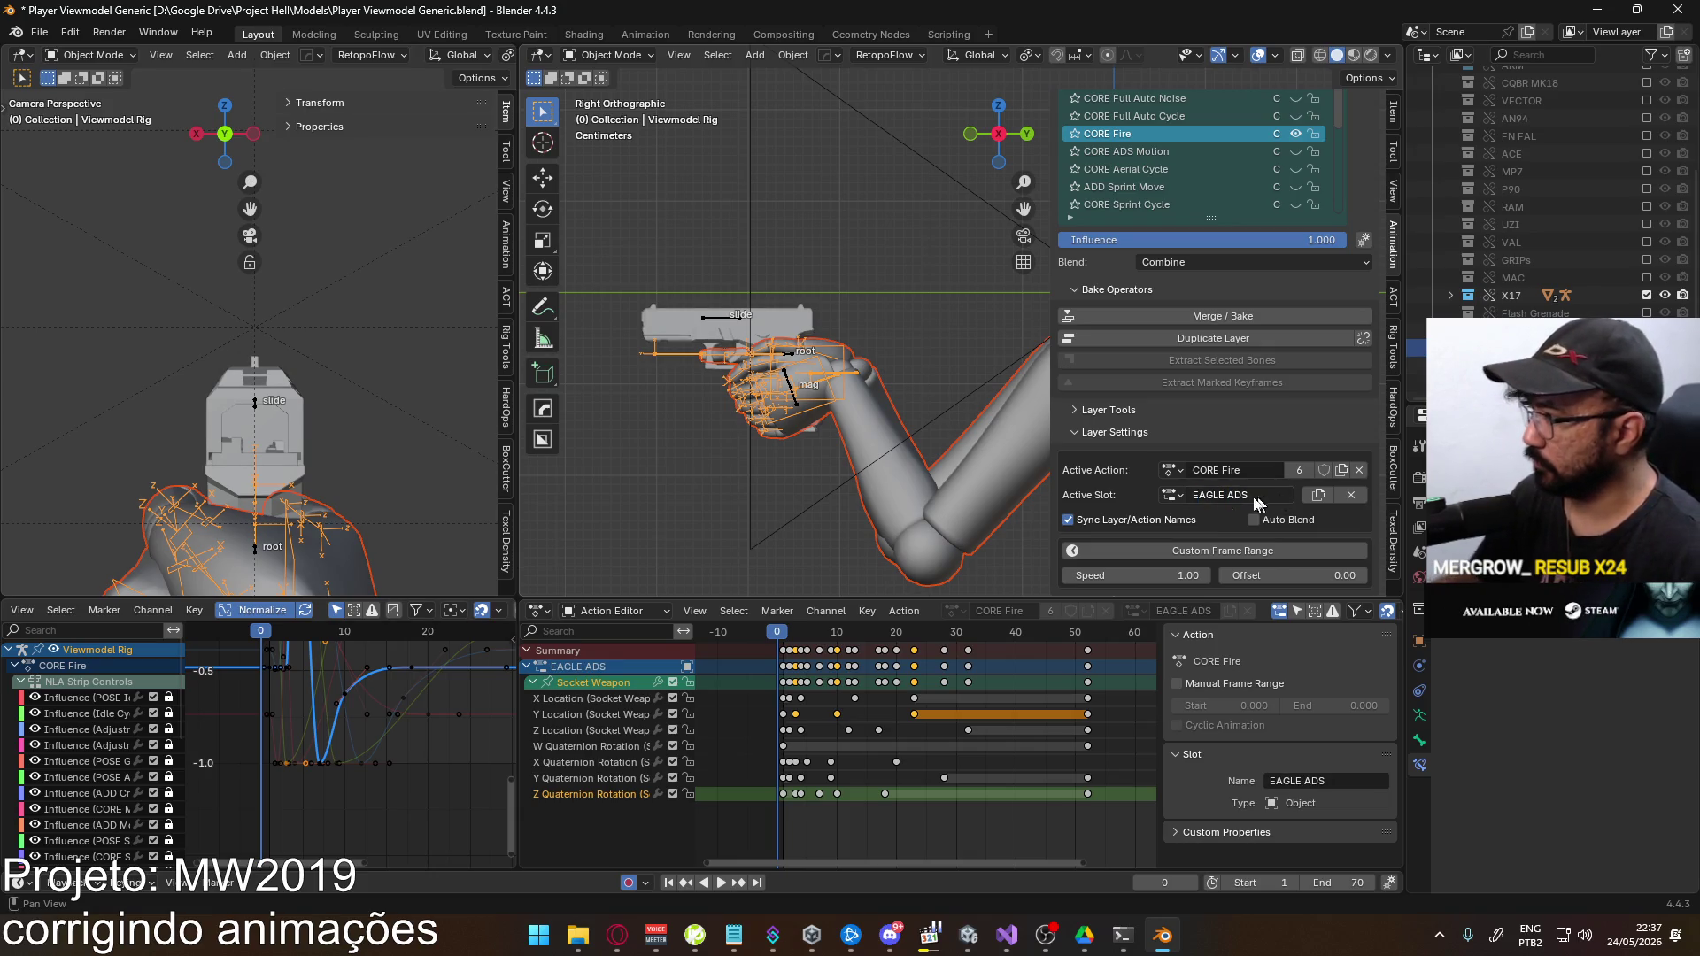
pyautogui.click(1171, 494)
pyautogui.scroll(-2, 1214, 639)
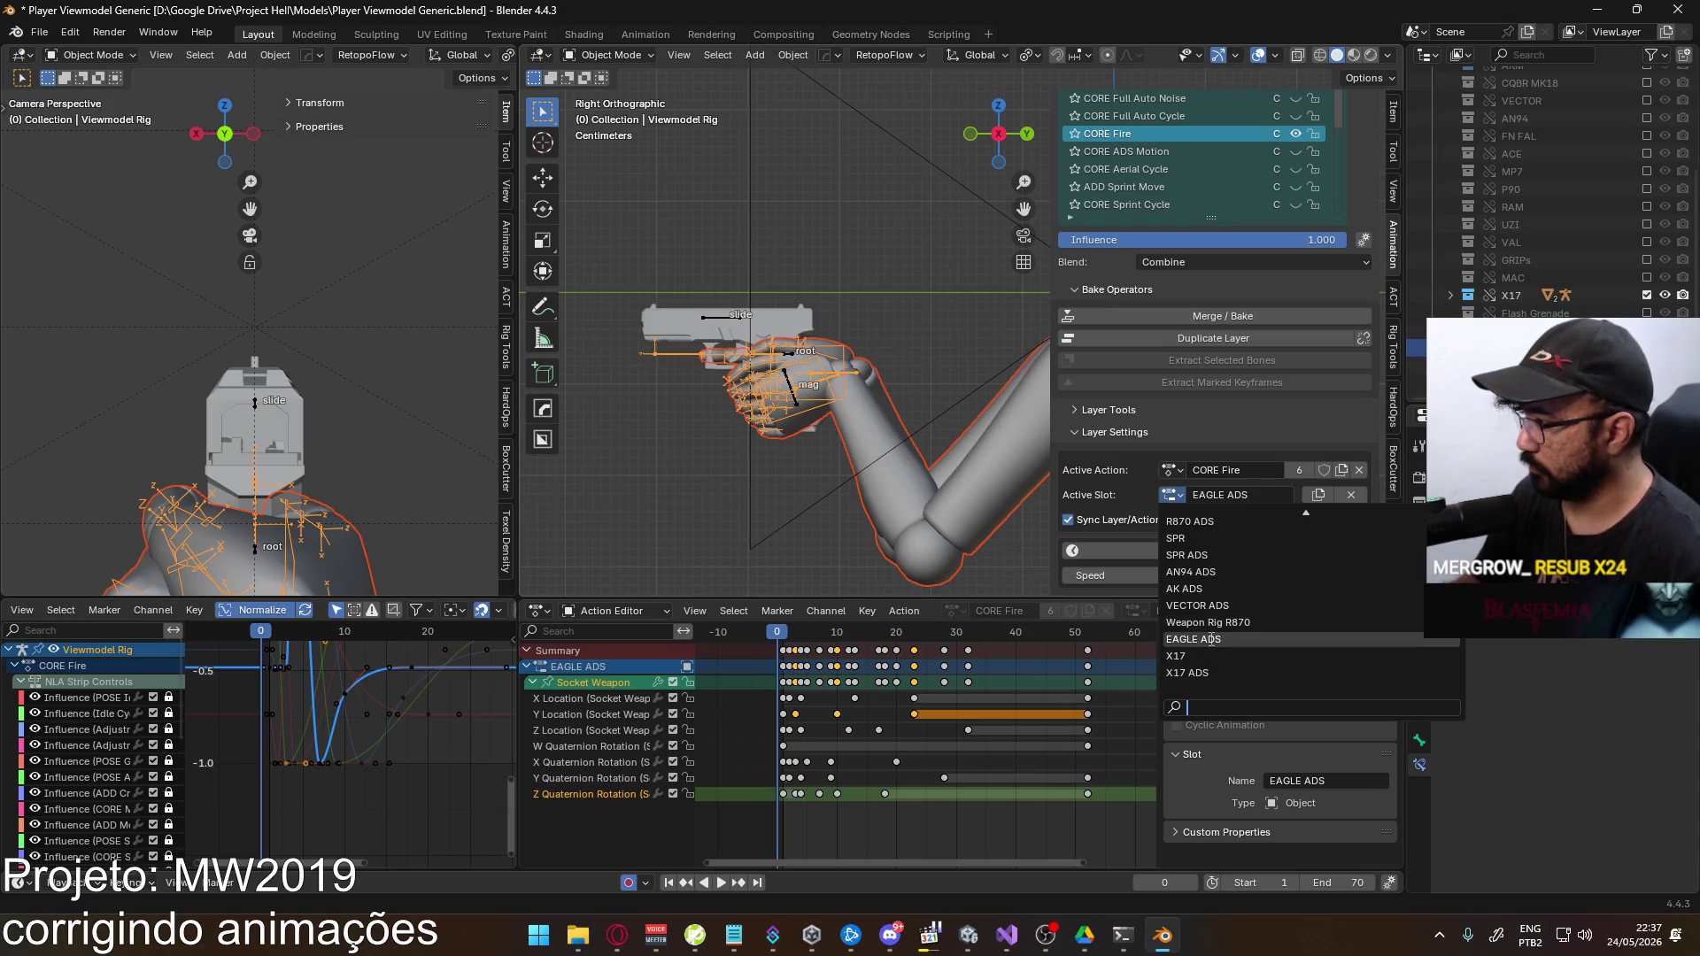
pyautogui.click(1211, 640)
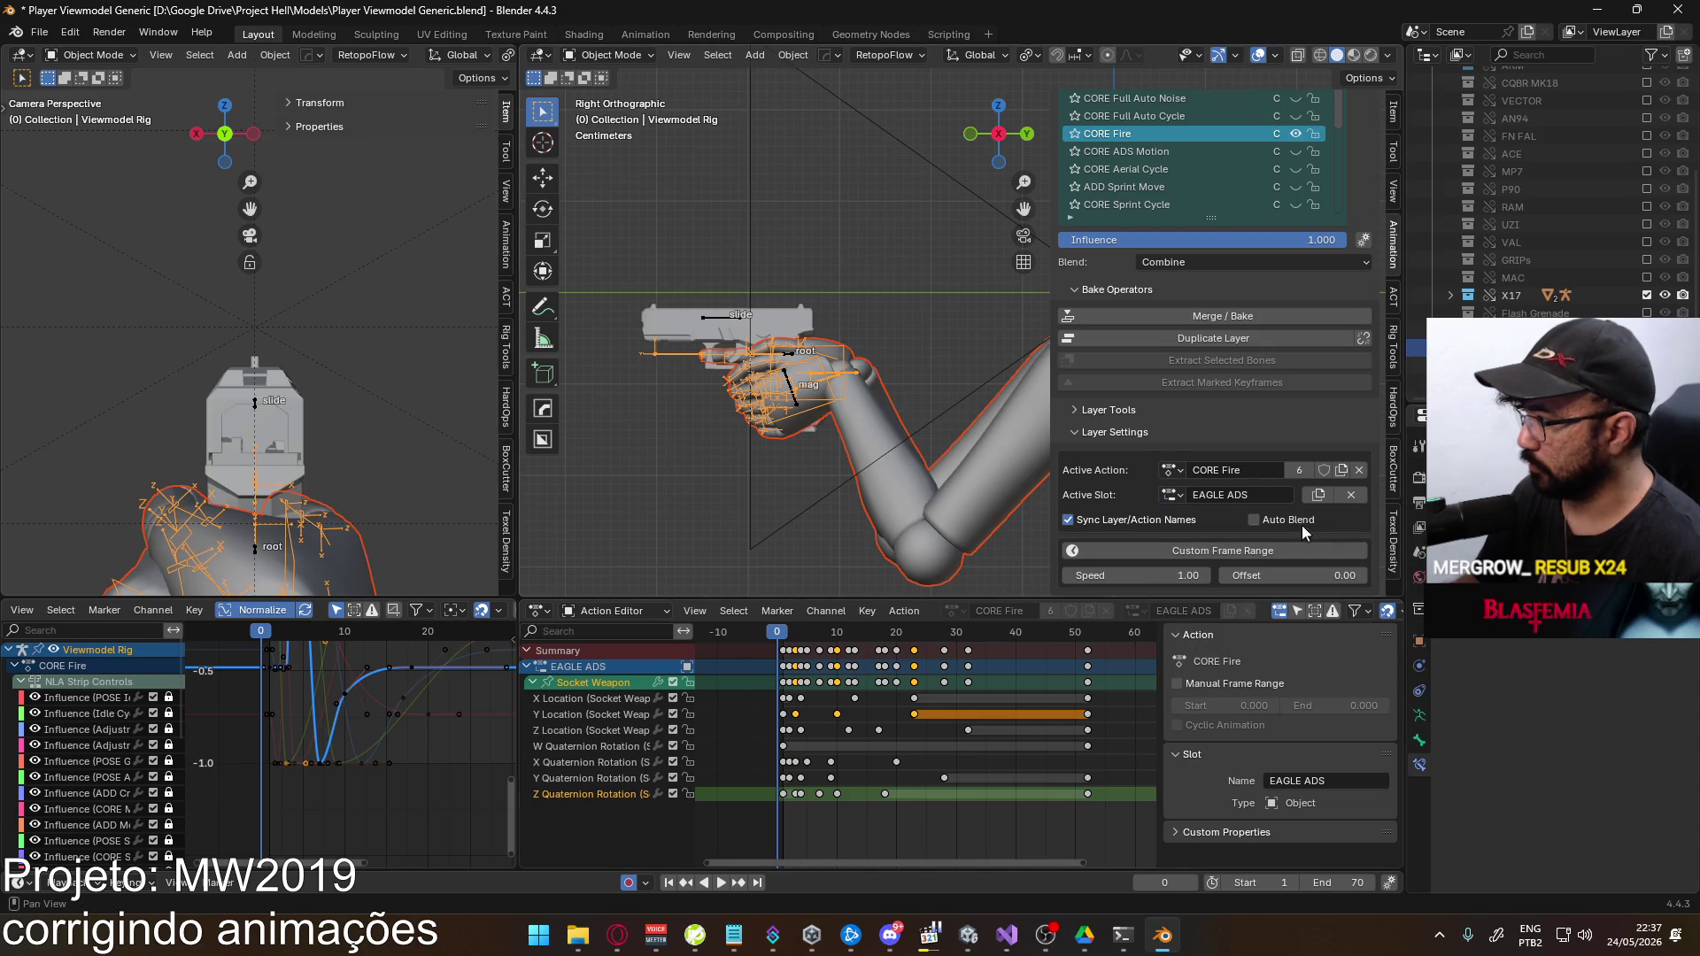
pyautogui.click(1325, 500)
pyautogui.click(1233, 487)
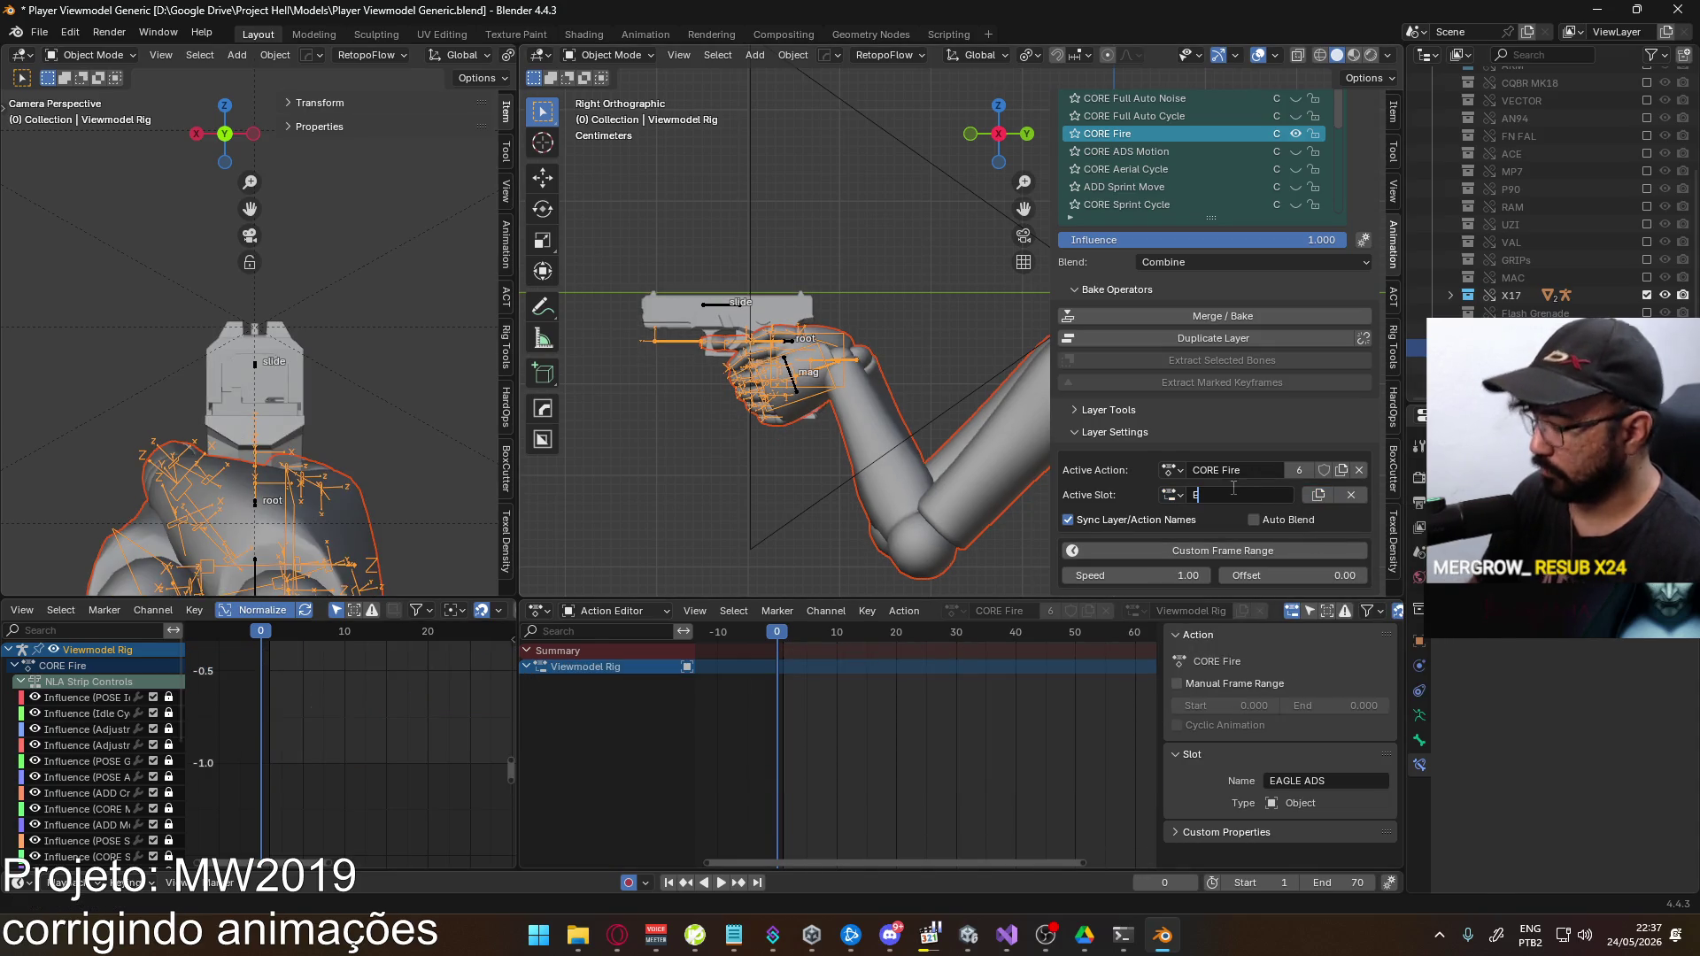
# Put the Viewmodel Rig in pose mode and keyframe Socket Weapon's location and rotation at frame 1
pyautogui.click(791, 345)
pyautogui.click(767, 347)
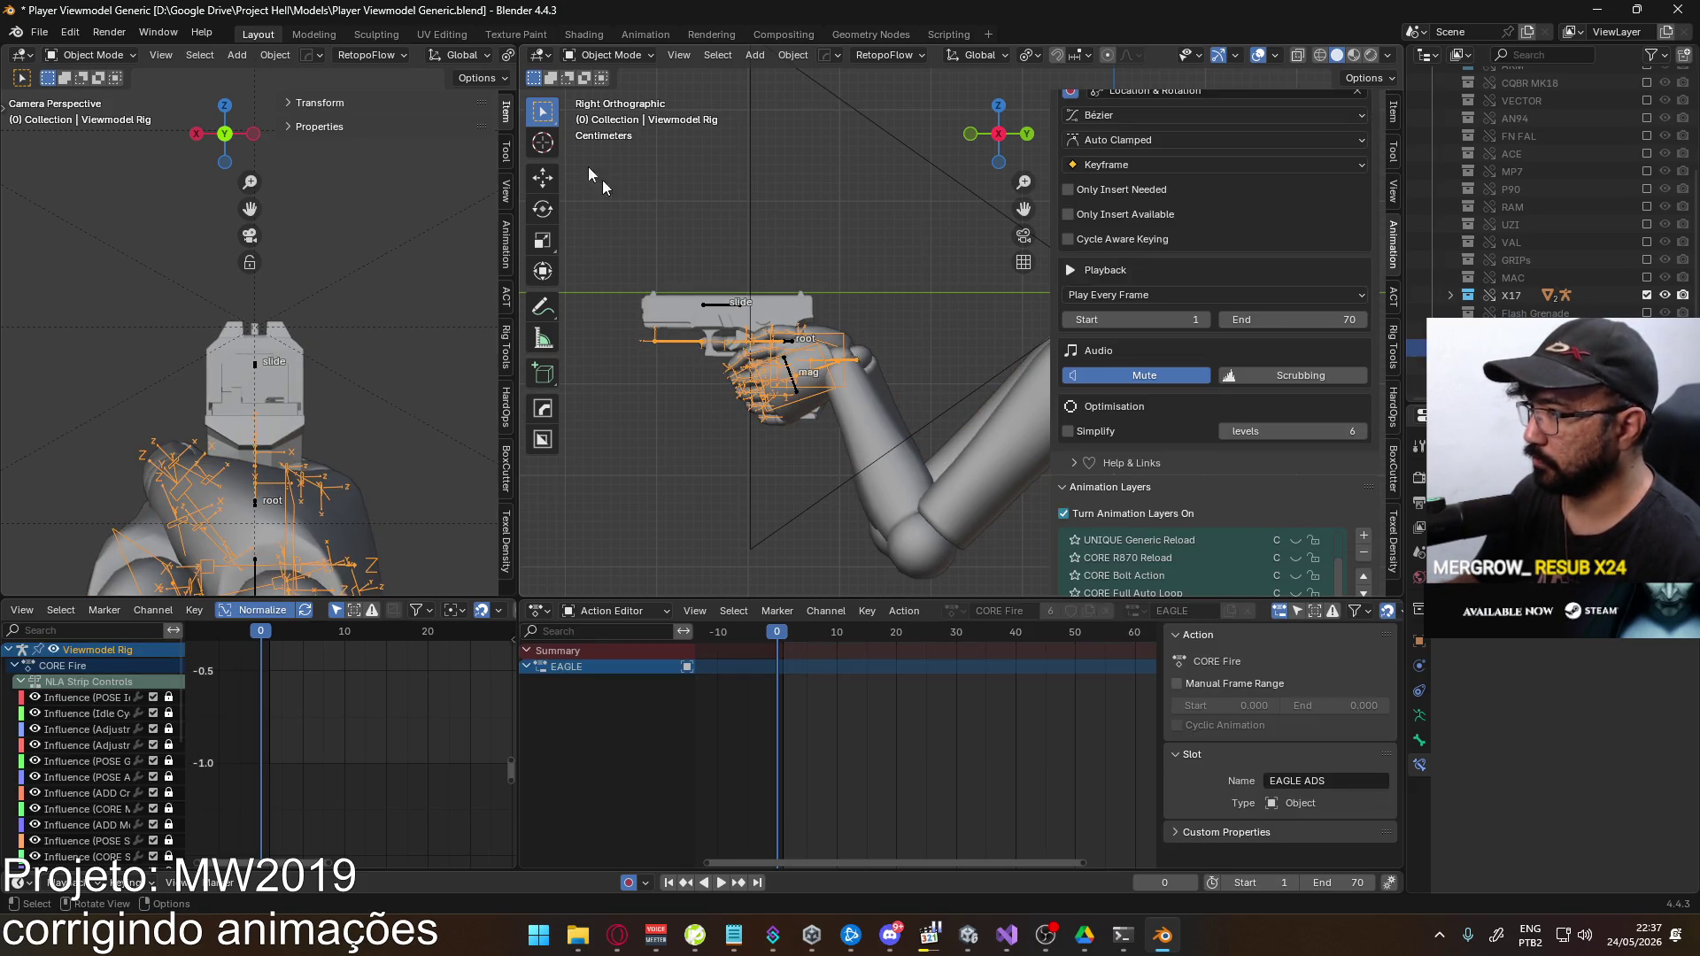
pyautogui.click(647, 113)
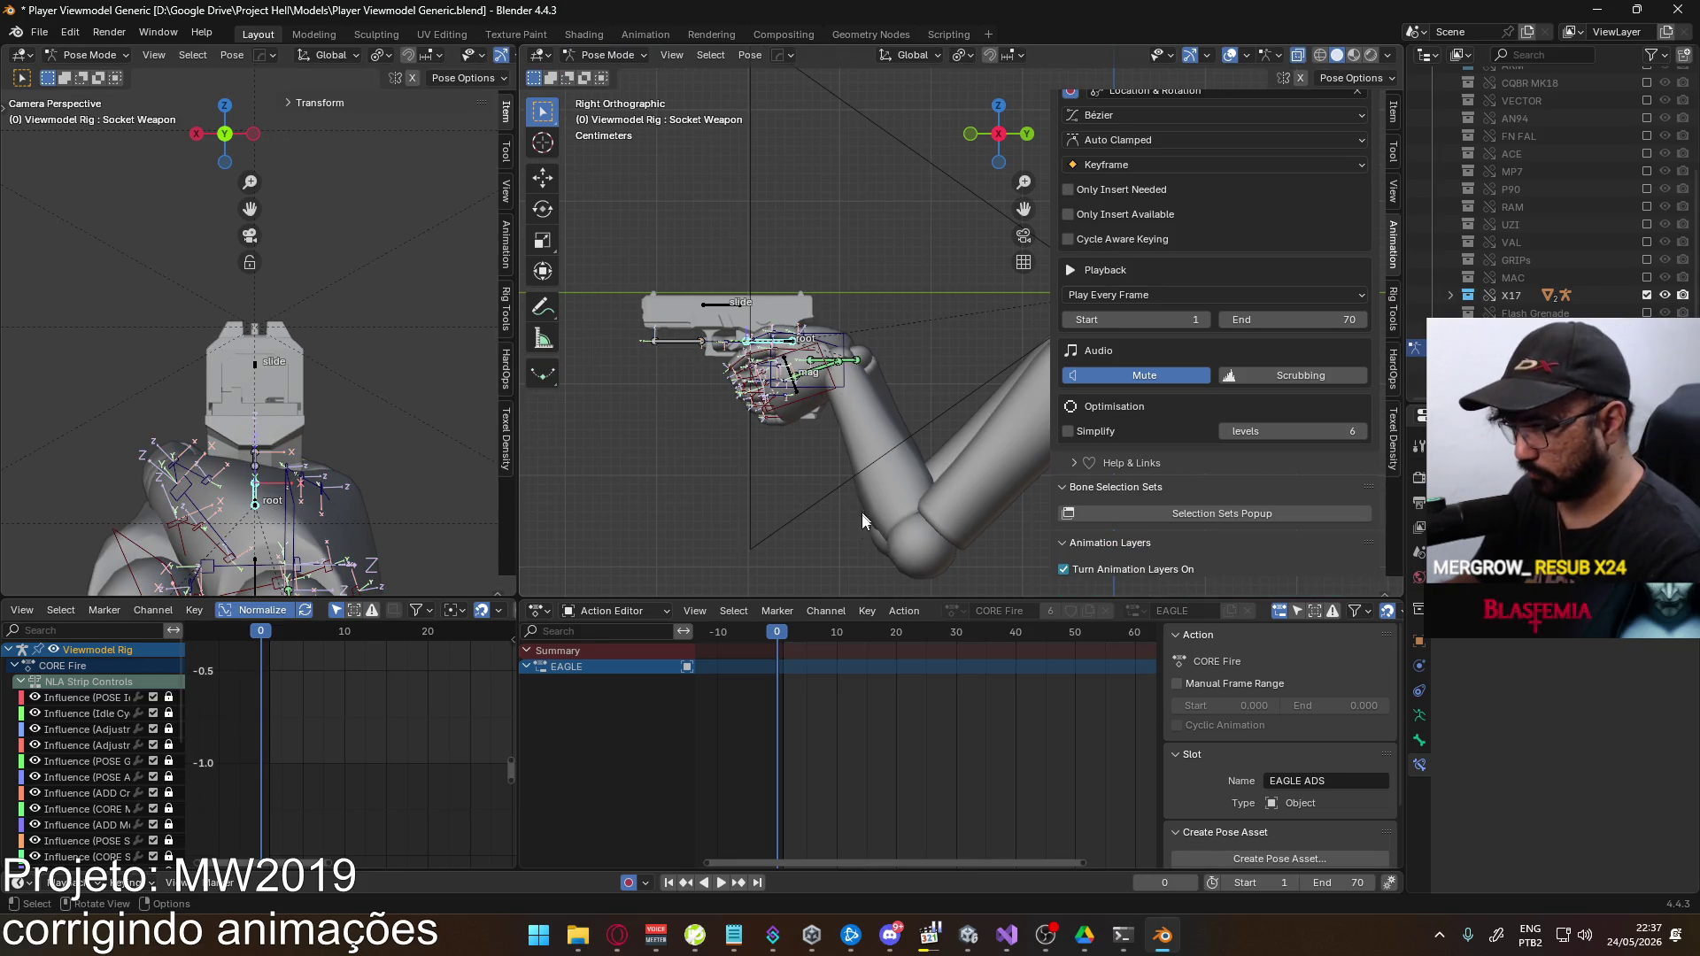
pyautogui.click(783, 631)
pyautogui.press('i')
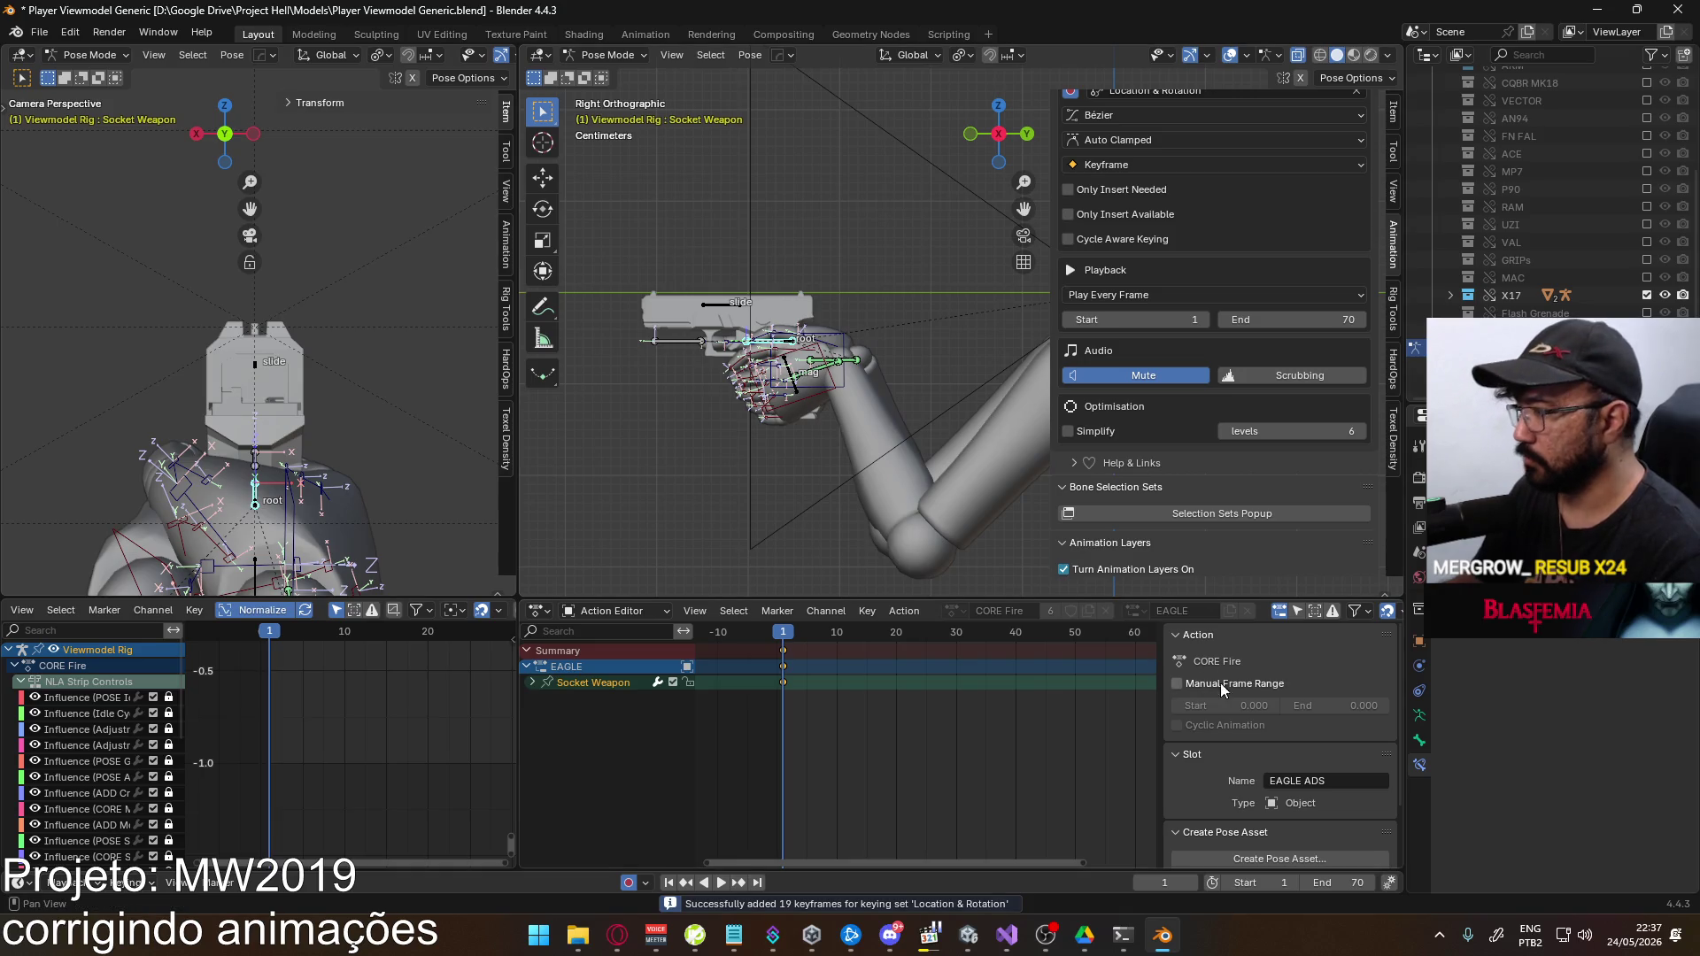
pyautogui.scroll(-10, 1244, 473)
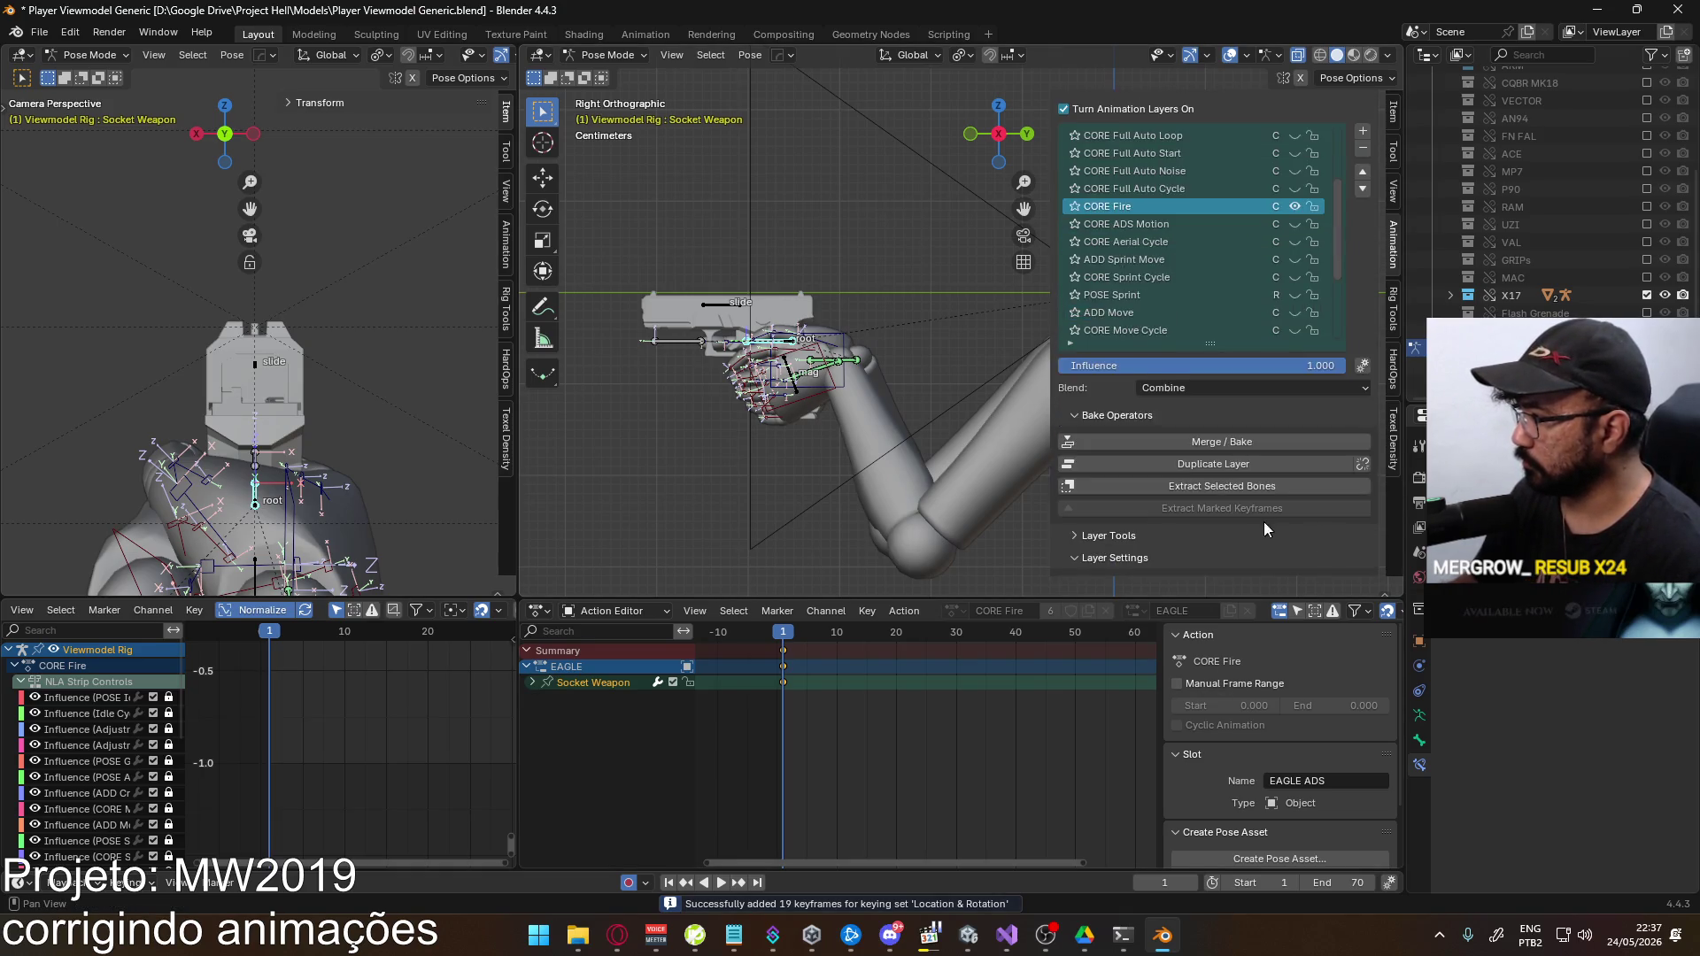
pyautogui.scroll(-3, 1264, 529)
# Copy all Socket Weapon keys from the EAGLE ADS slot and paste them into the EAGLE slot
pyautogui.click(1171, 515)
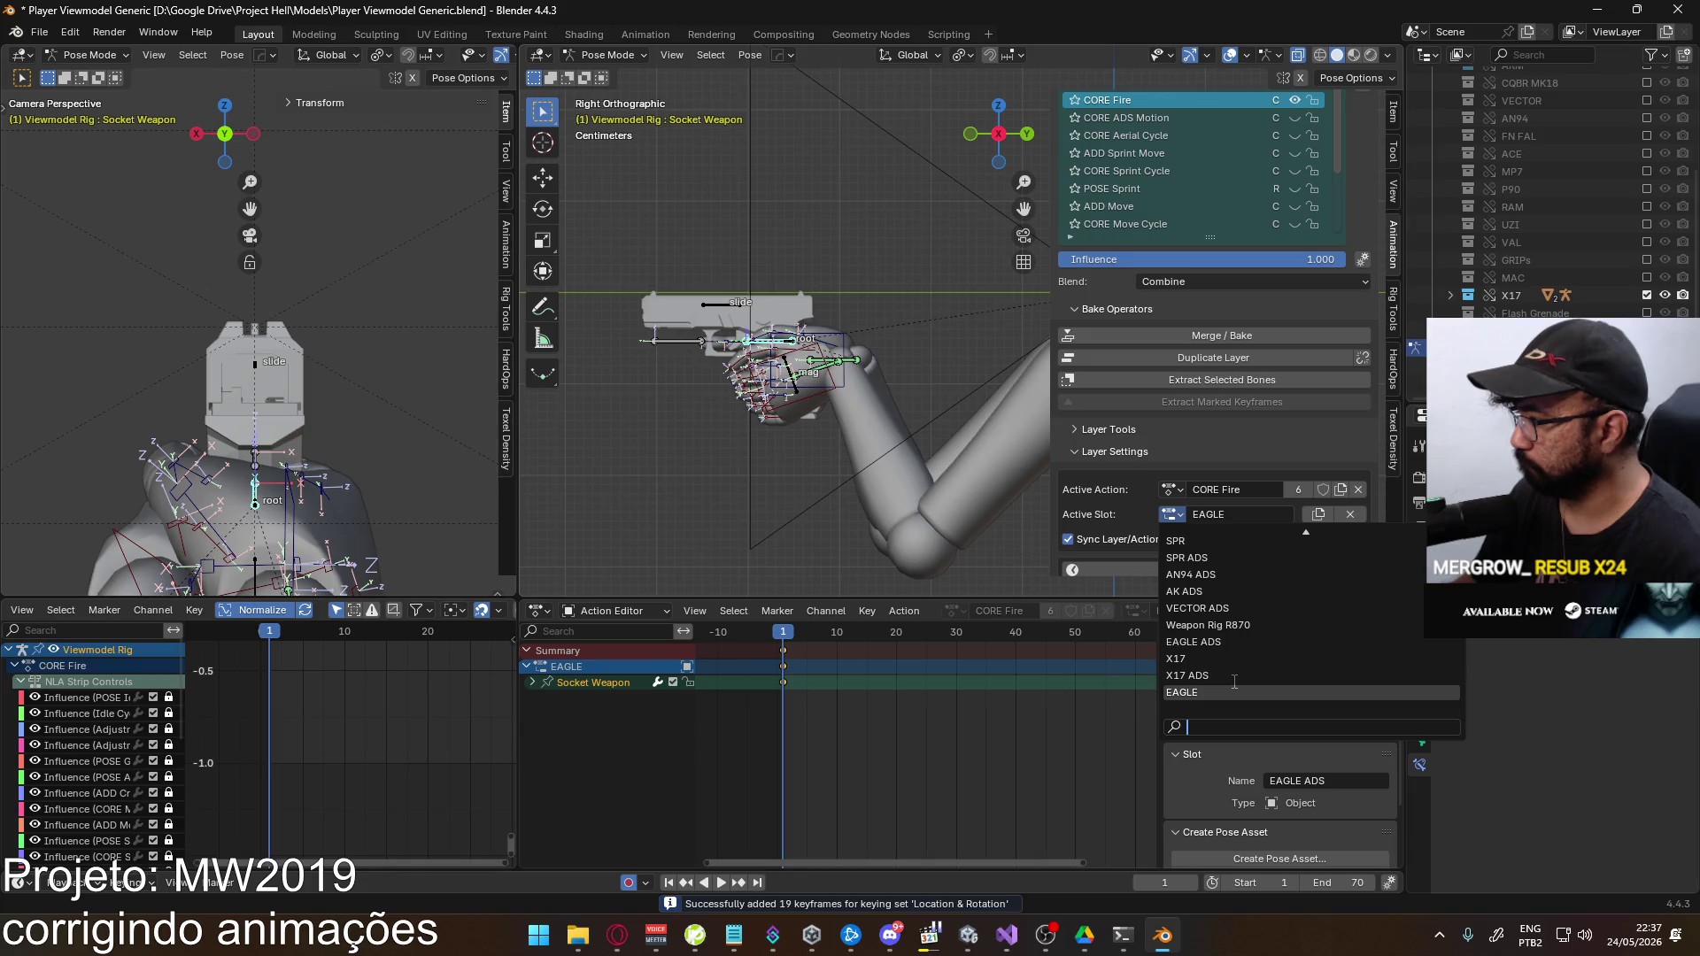
pyautogui.click(1194, 642)
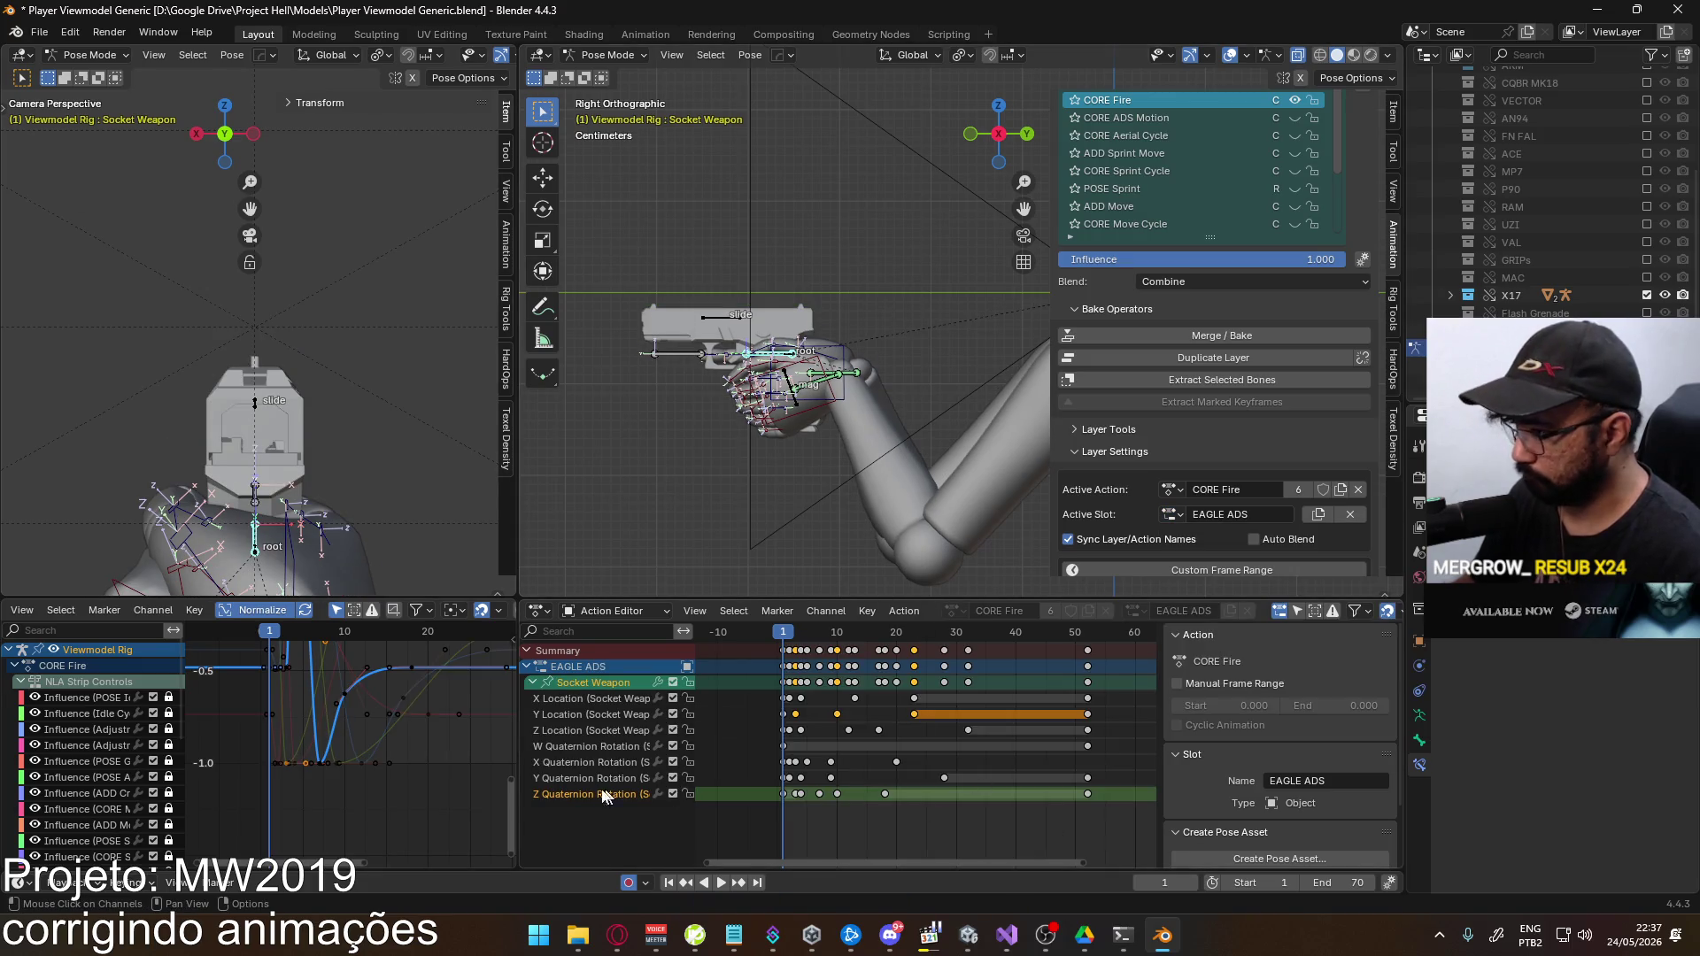
pyautogui.press('a')
pyautogui.press('a')
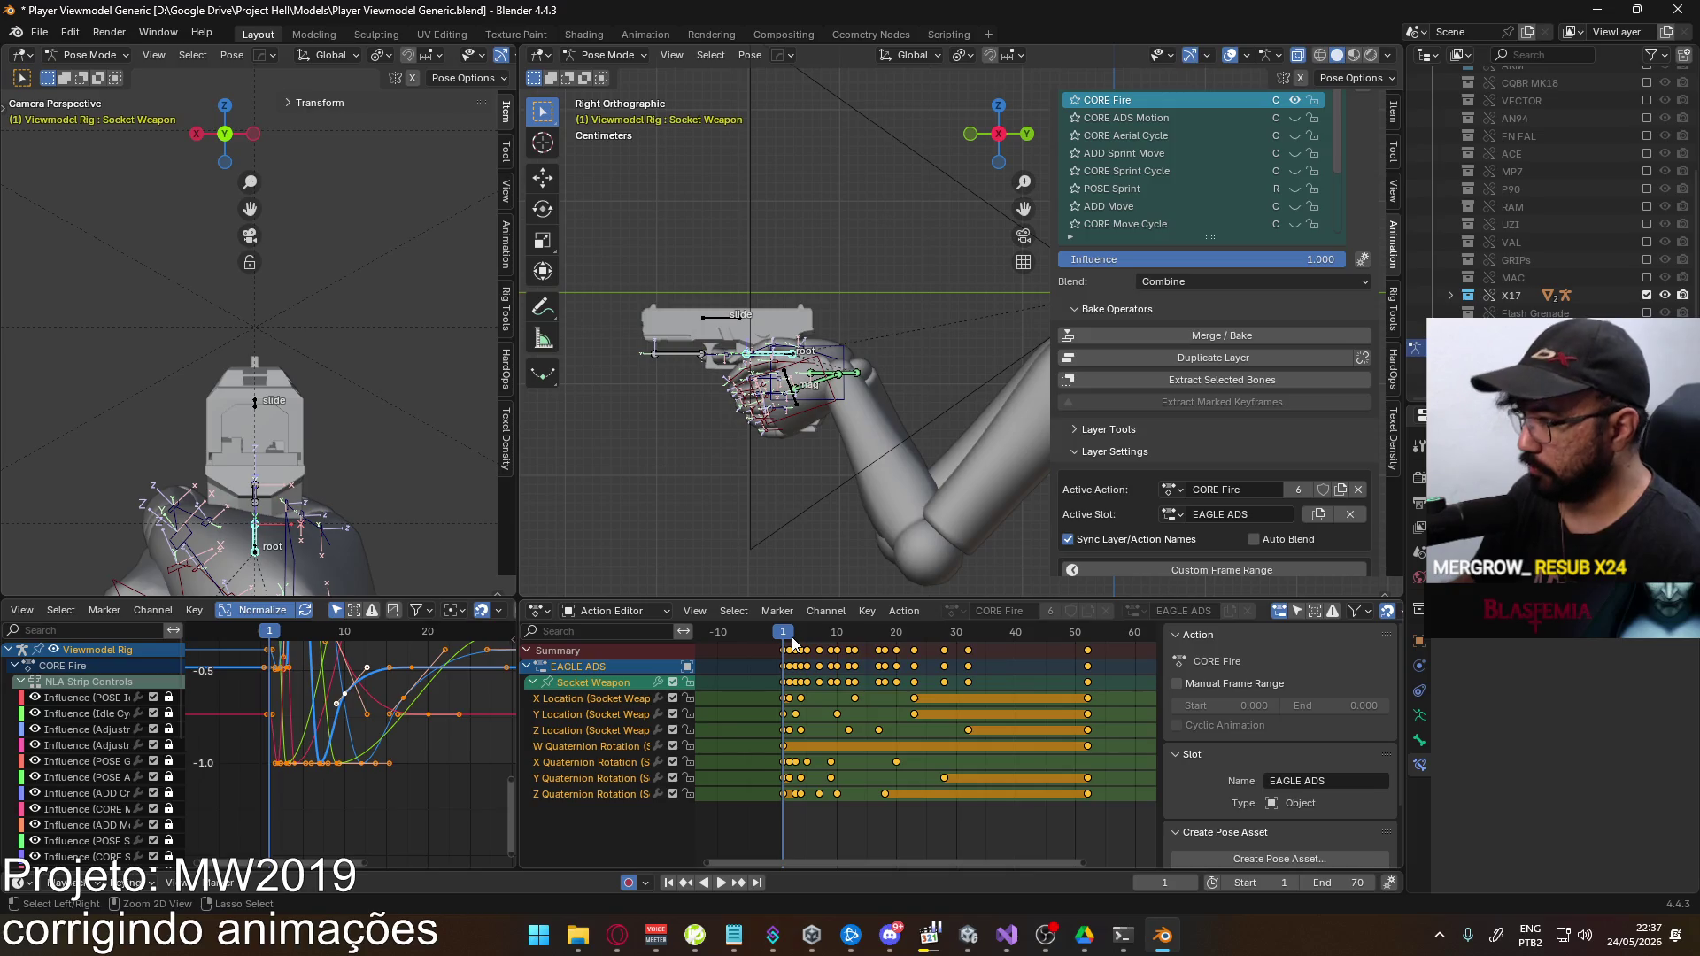
pyautogui.hotkey('ctrl', 'c')
pyautogui.click(1172, 515)
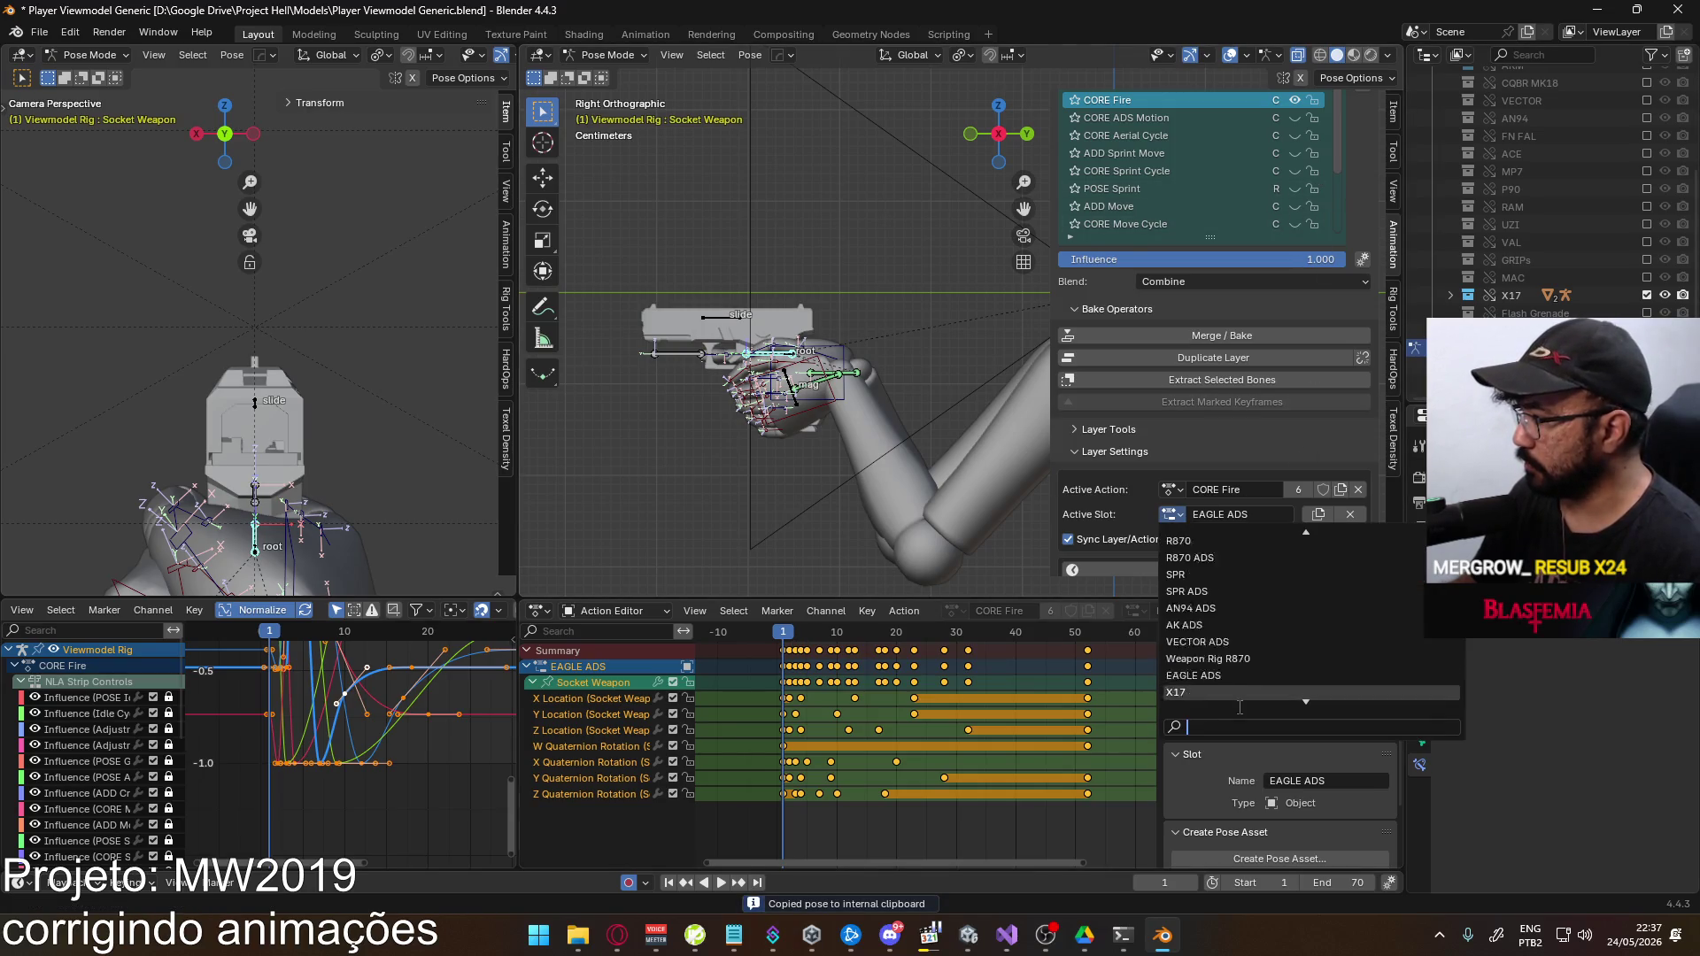
pyautogui.scroll(-2, 1240, 699)
pyautogui.click(1177, 692)
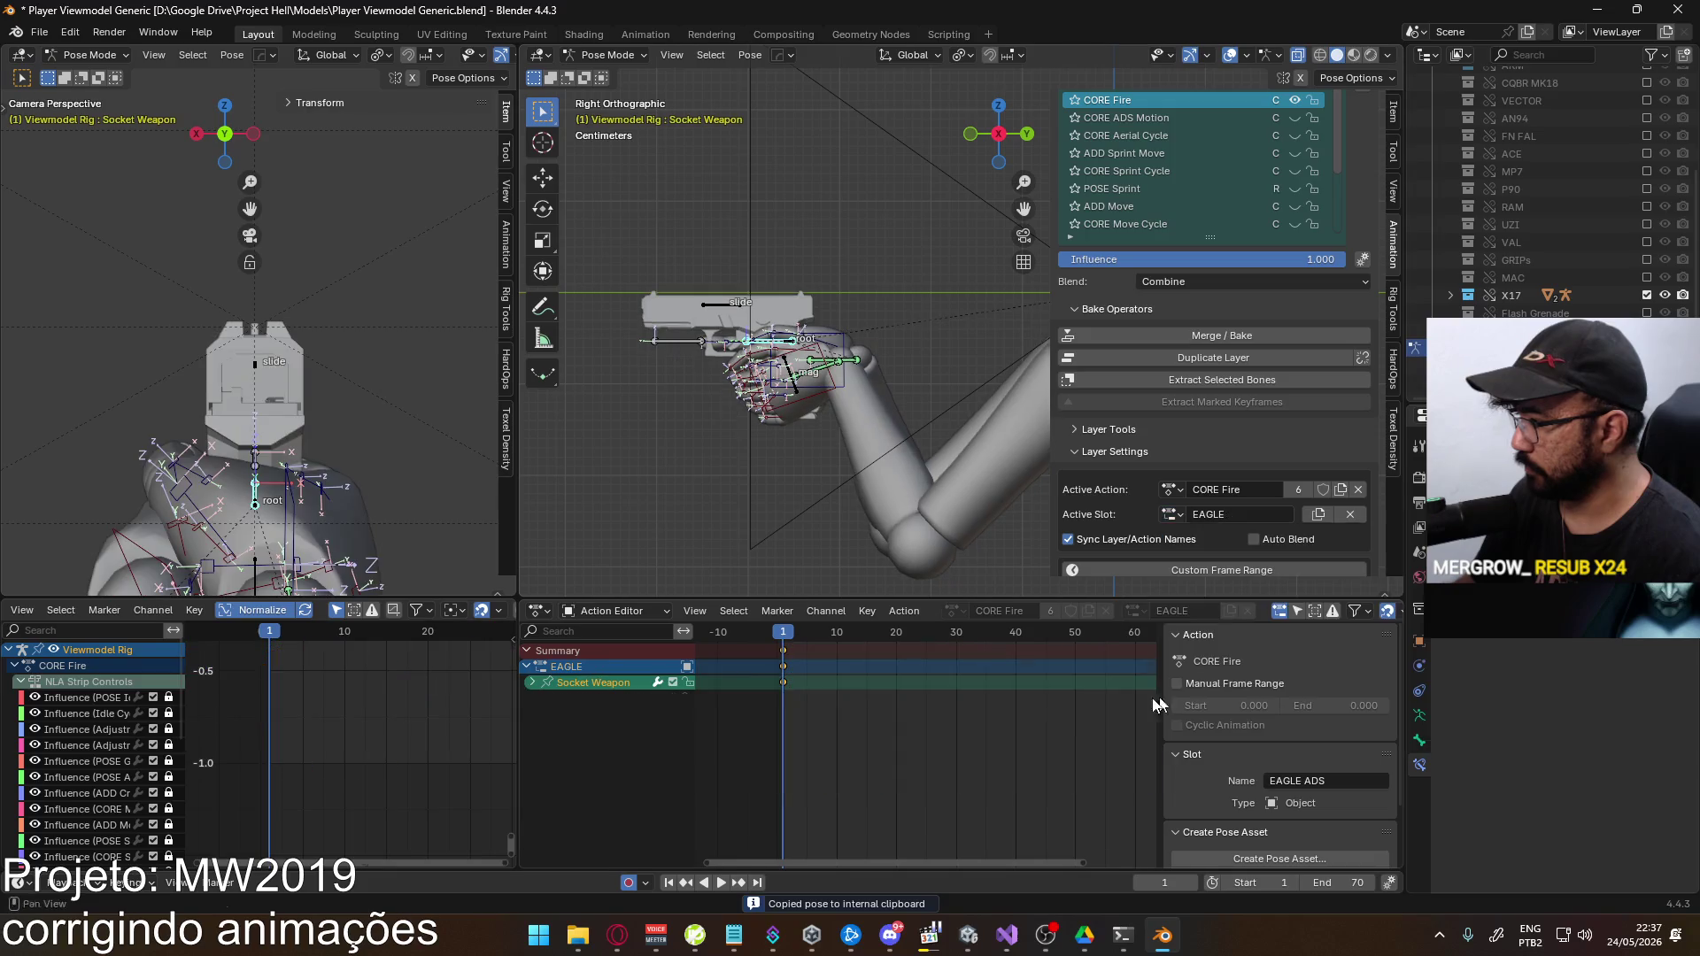
pyautogui.hotkey('ctrl', 'v')
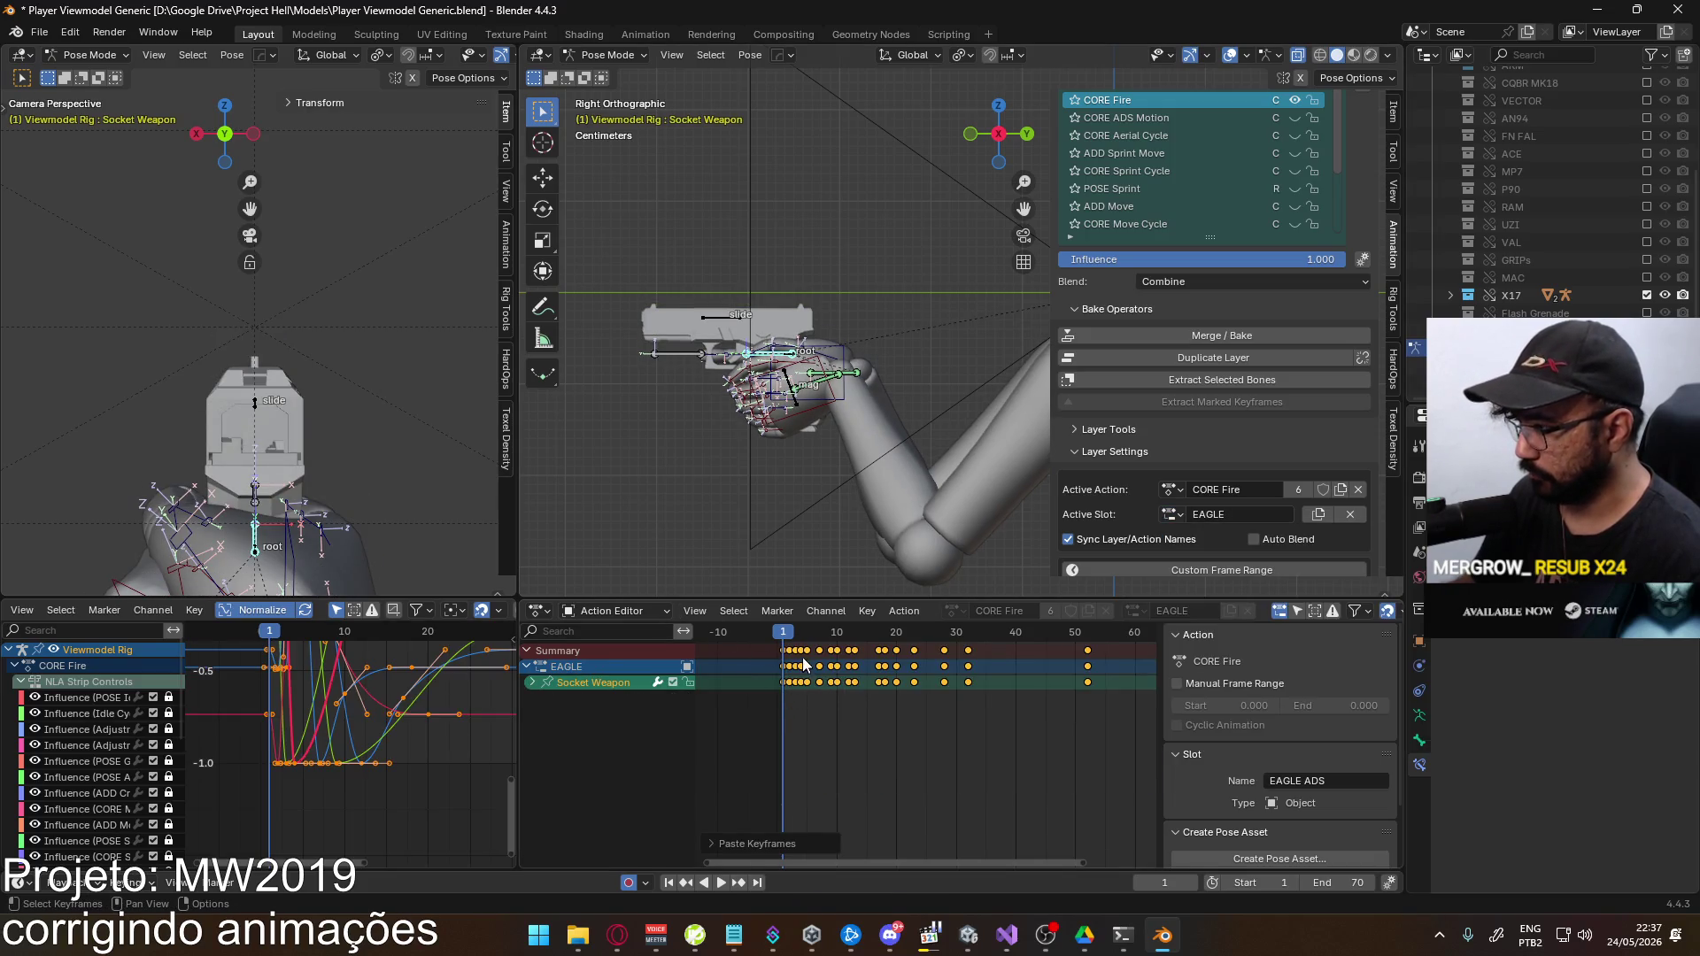
# Play the animation and jump ahead to about frame 47 to preview the fire motion
pyautogui.press('space')
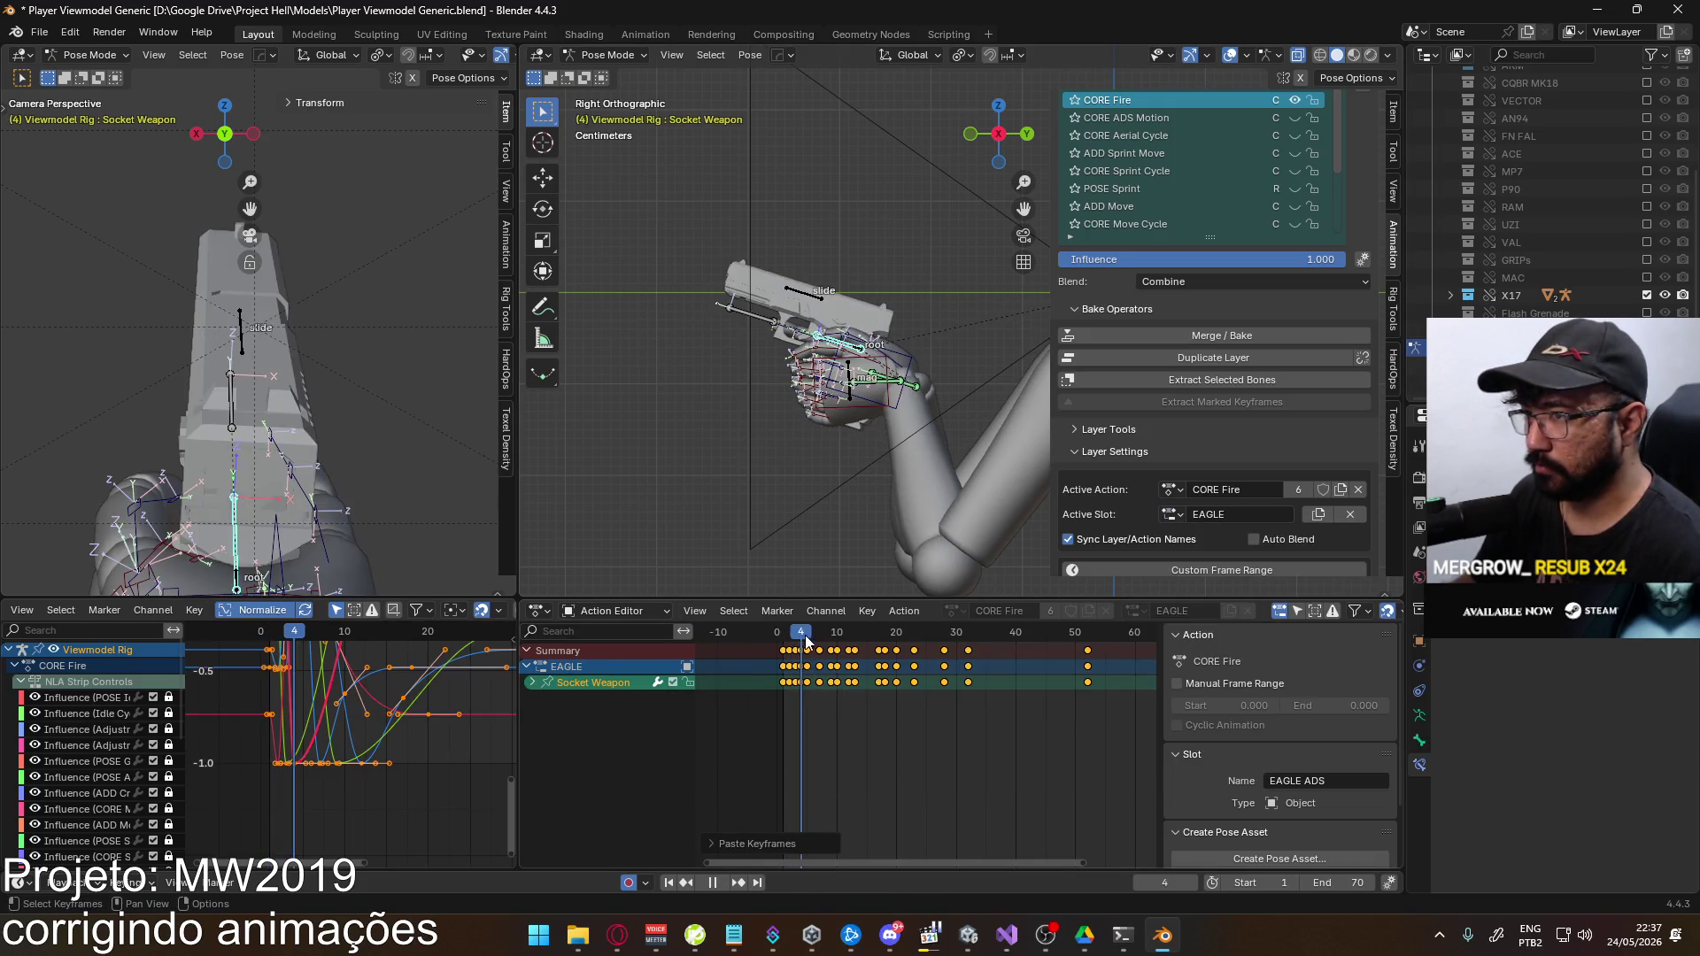
pyautogui.moveTo(850, 636); pyautogui.dragTo(1060, 639)
pyautogui.press('space')
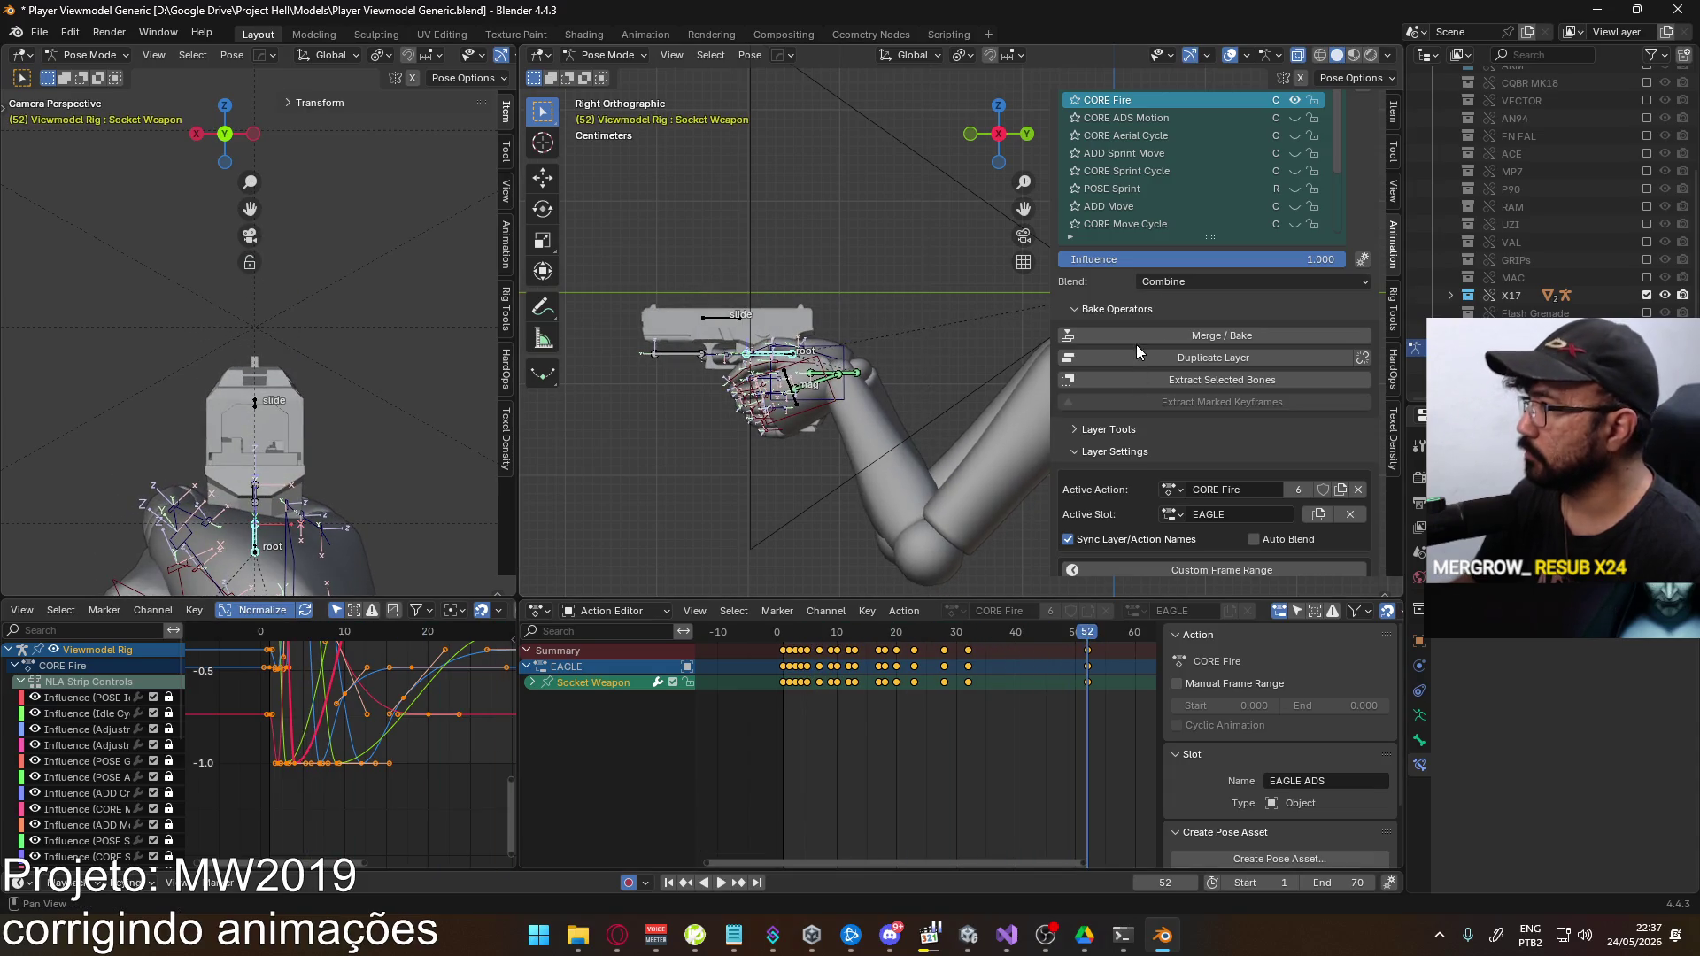
# Disable the POSE ADS layer and replay the animation from the first frame and from frame 52
pyautogui.scroll(-6, 1312, 146)
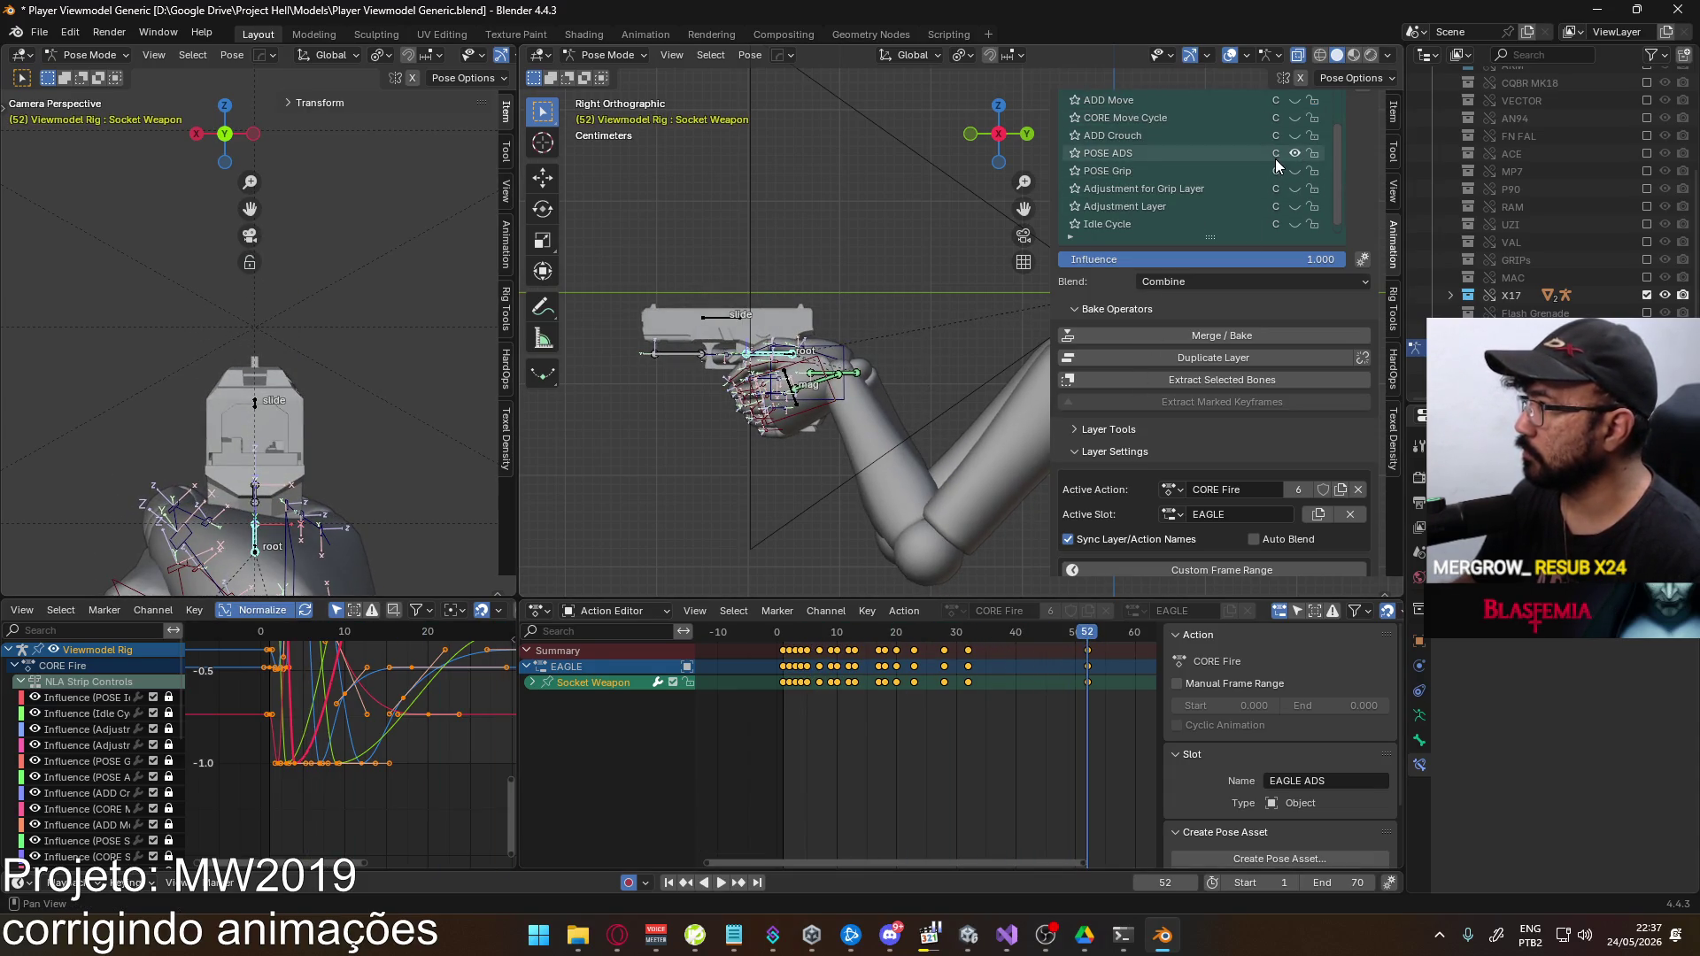
pyautogui.click(1294, 153)
pyautogui.scroll(-3, 743, 518)
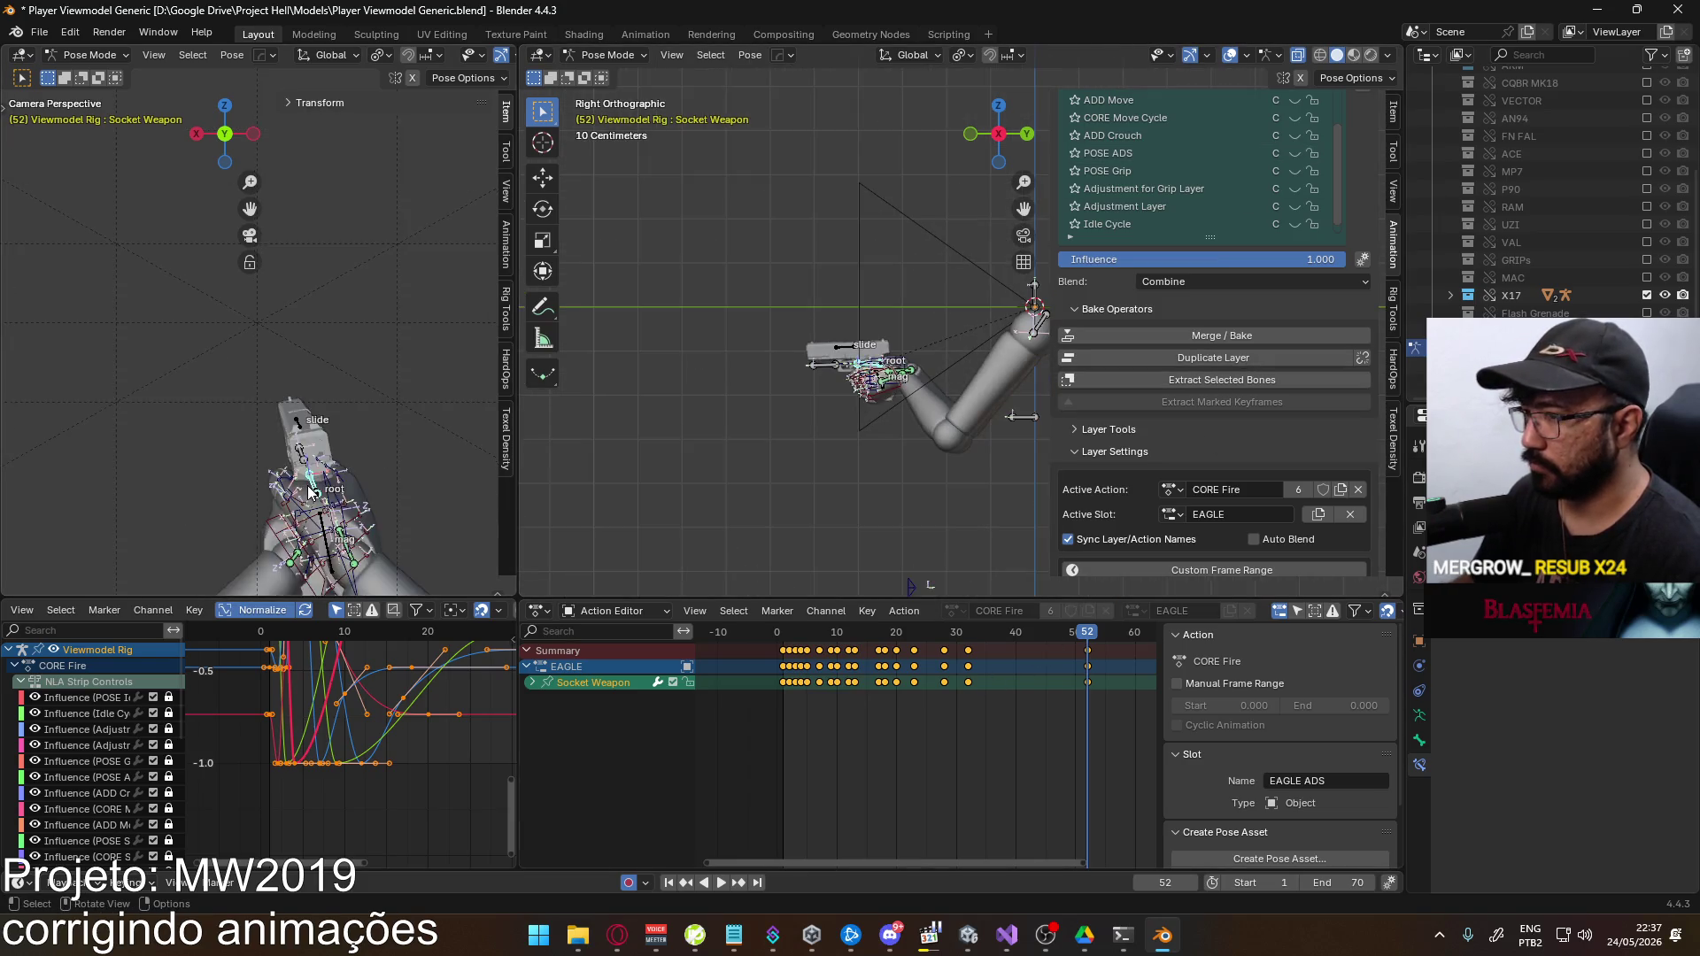
pyautogui.hotkey('shift', 'Left')
pyautogui.press('space')
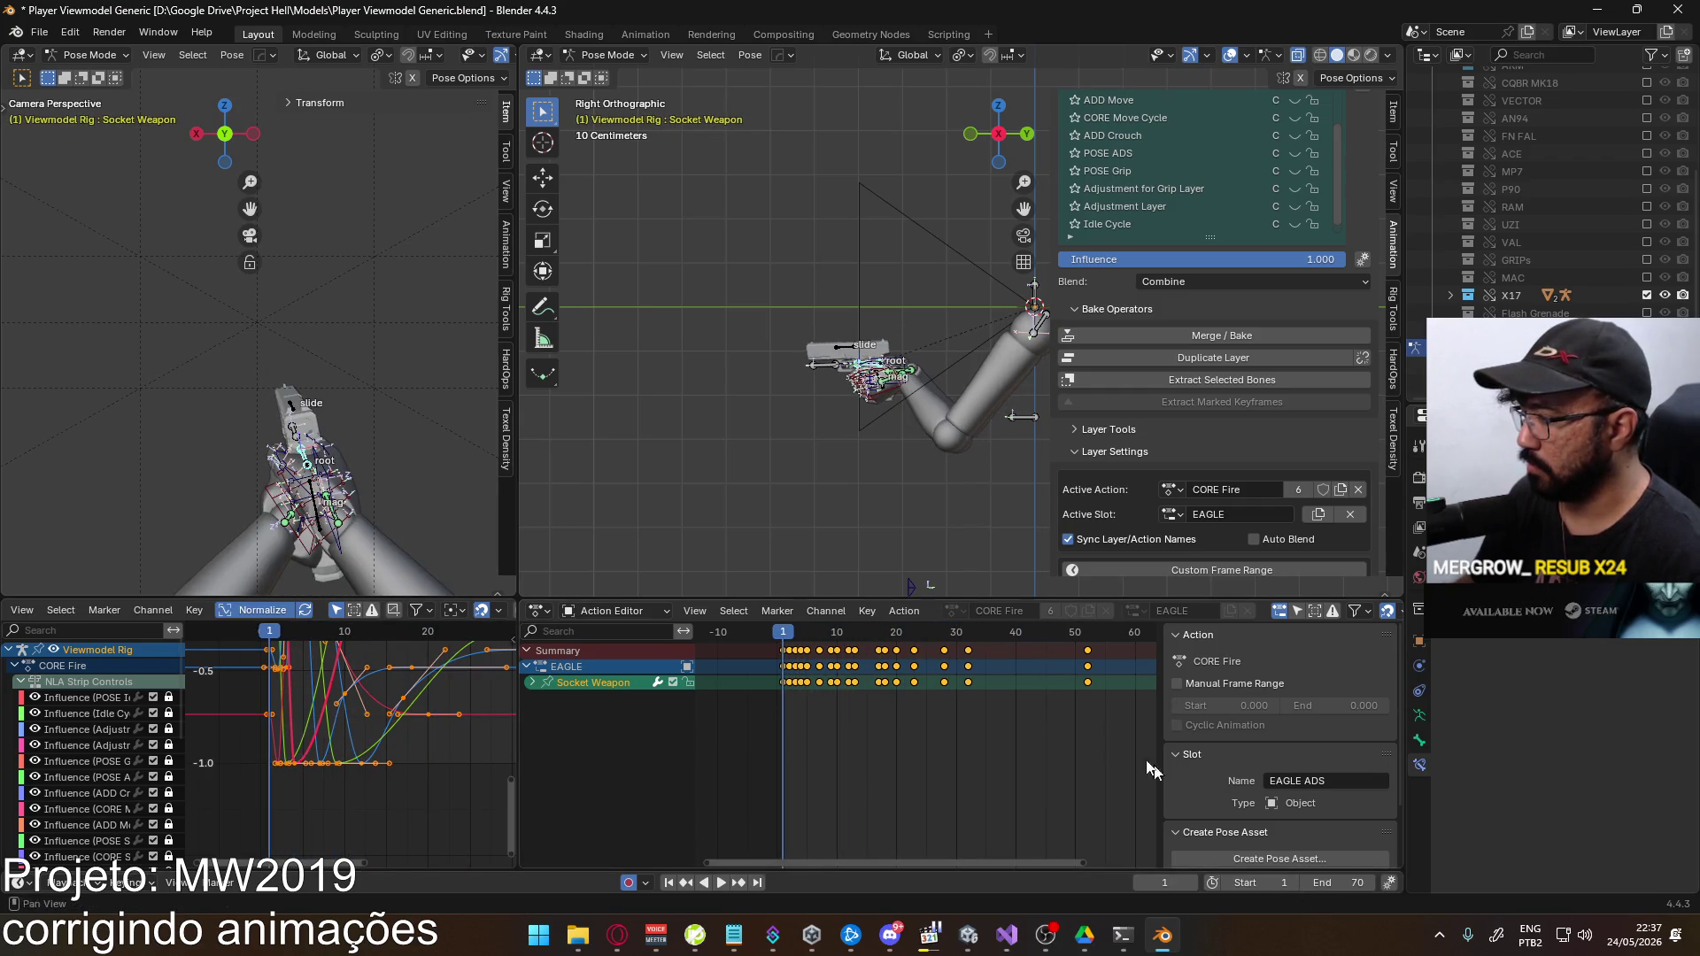
pyautogui.click(1088, 634)
pyautogui.press('space')
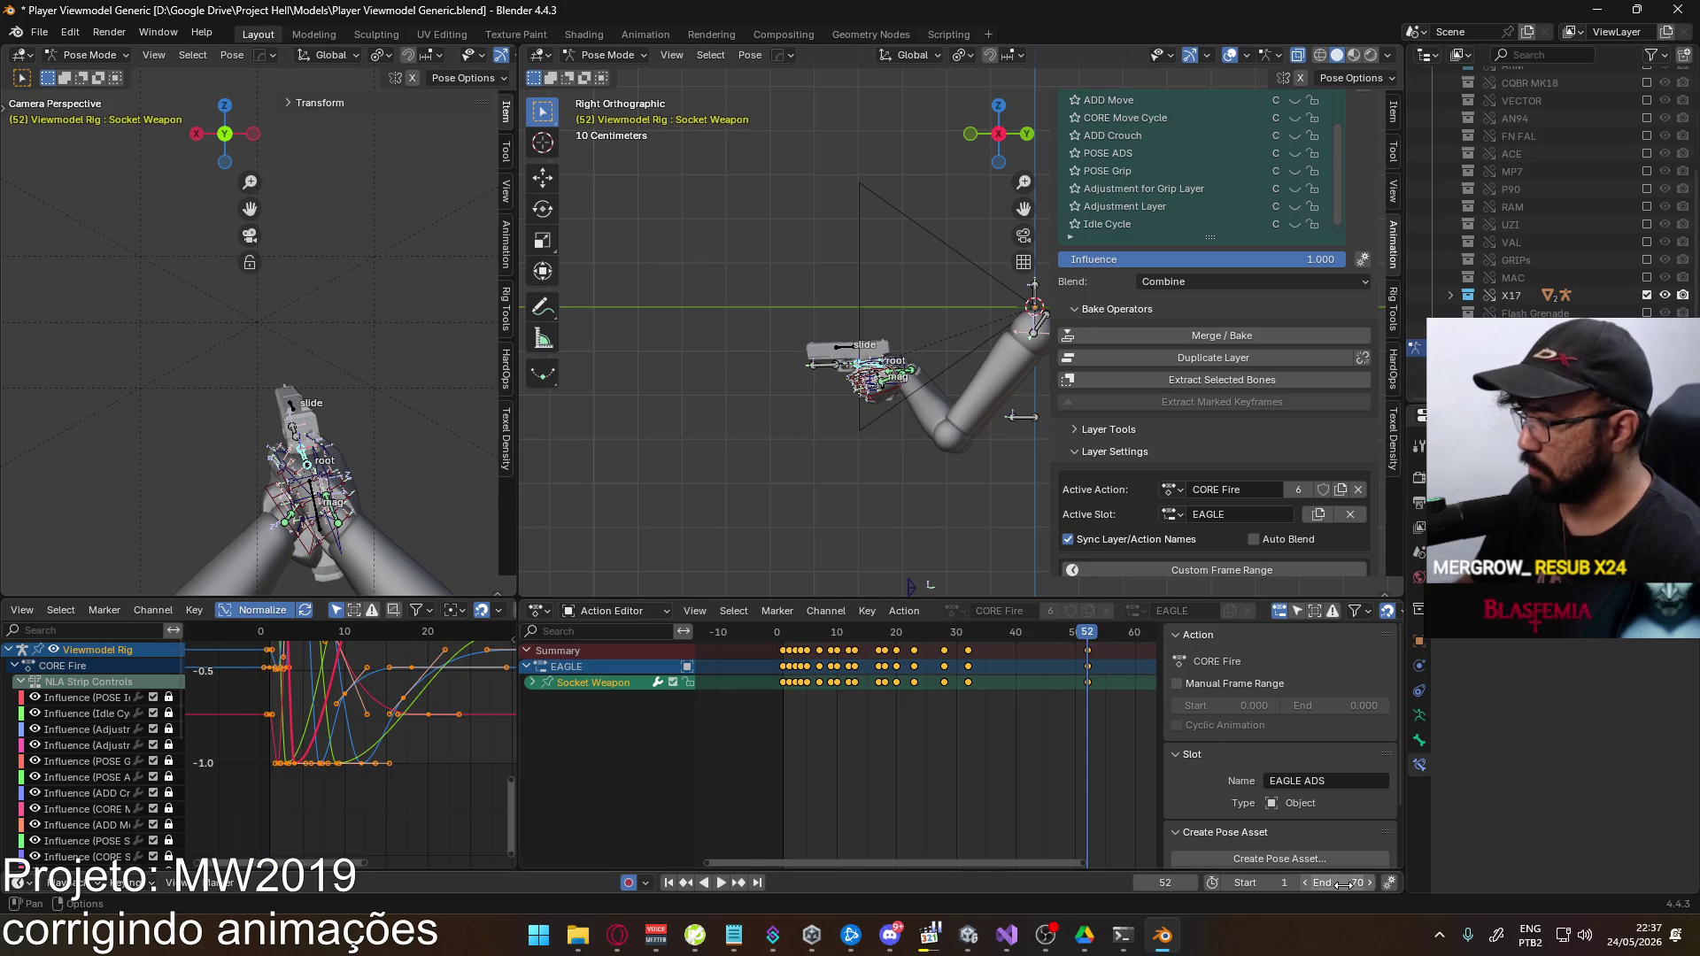
# Set the scene end frame to 60, play it, then bring up YouTube's home feed in the browser
pyautogui.click(1345, 884)
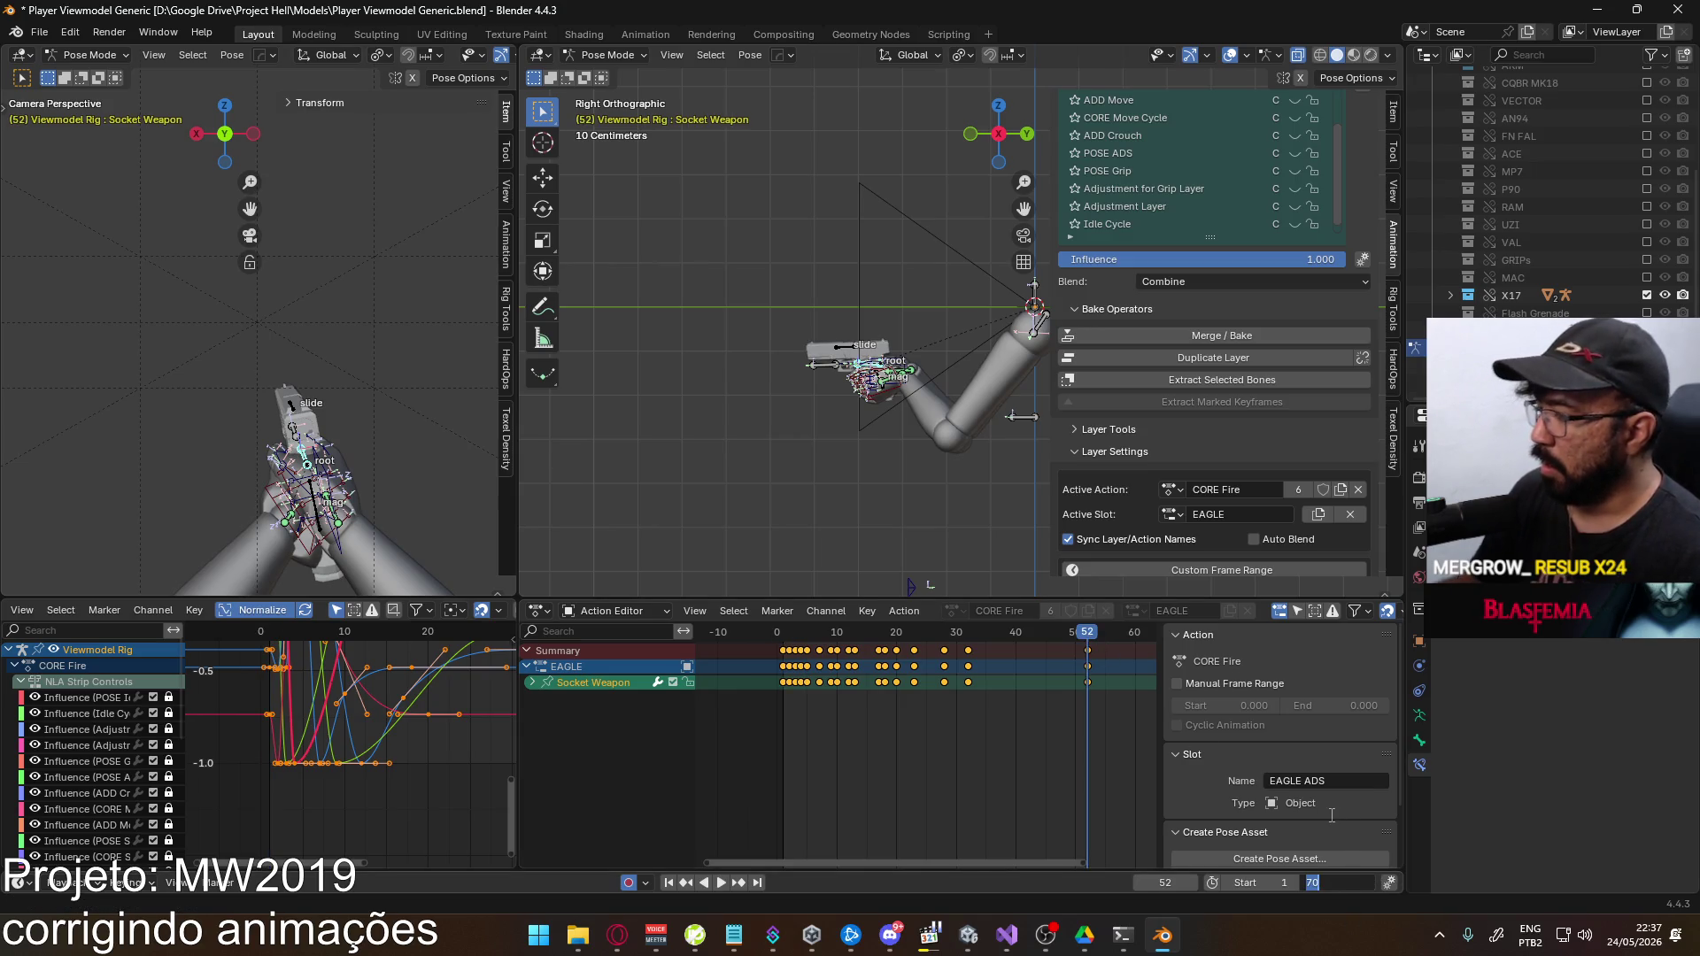
pyautogui.write('60')
pyautogui.press('Return')
pyautogui.press('space')
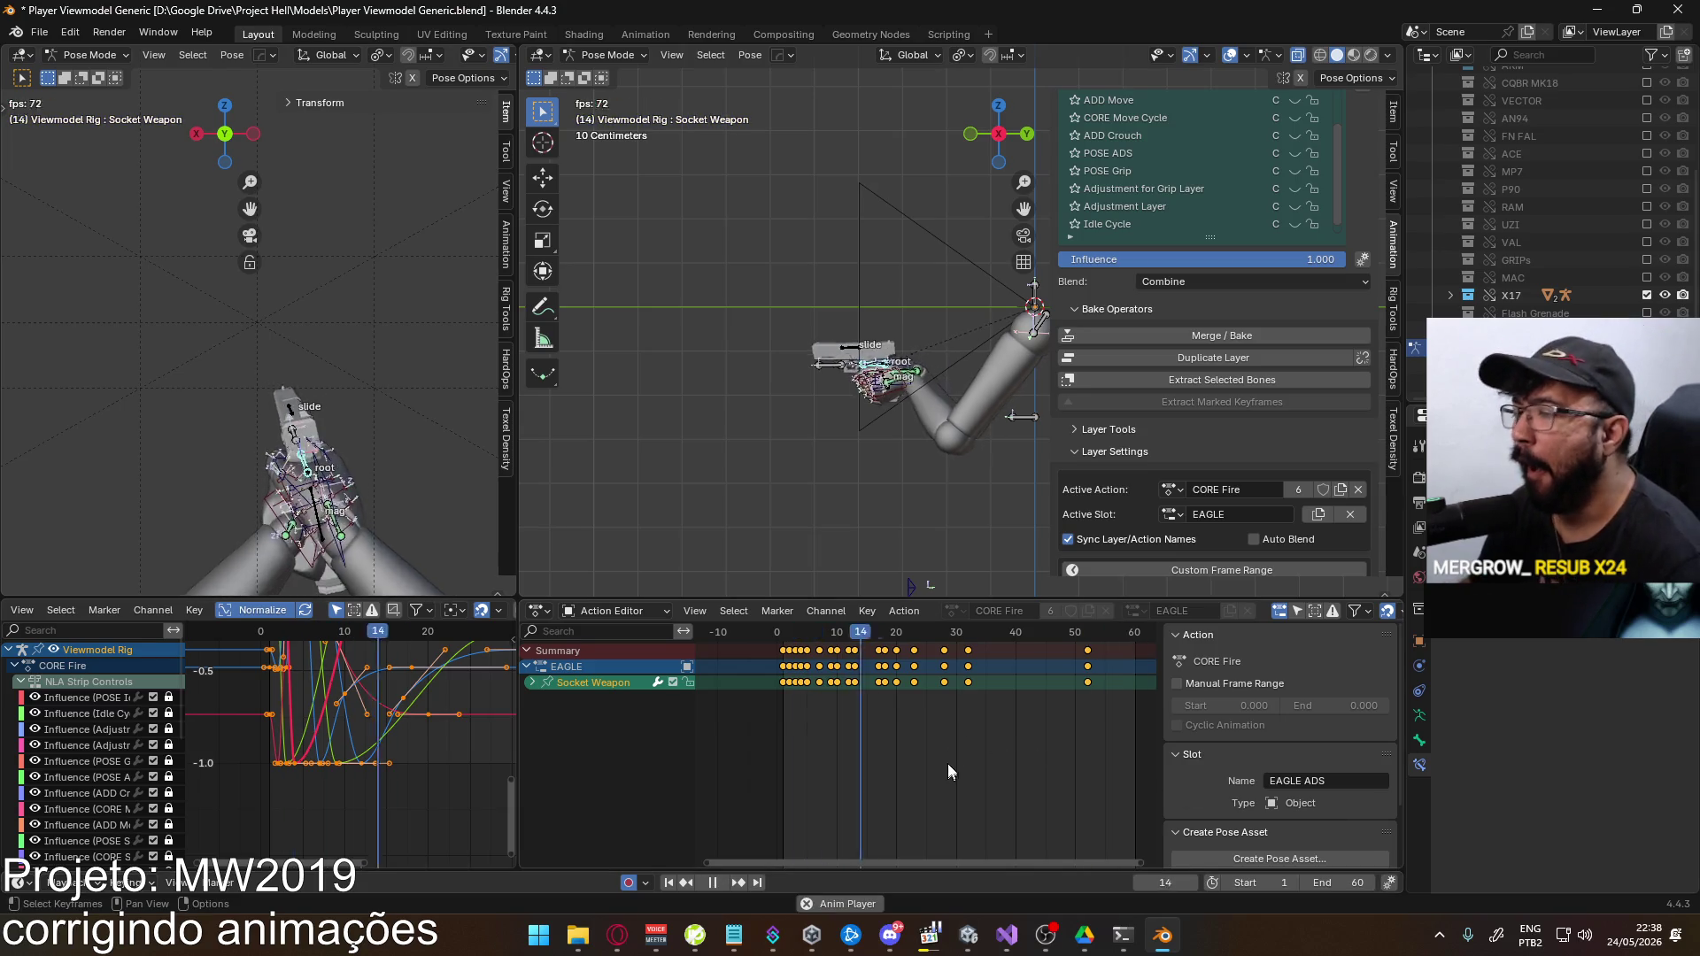
pyautogui.click(617, 935)
pyautogui.click(126, 133)
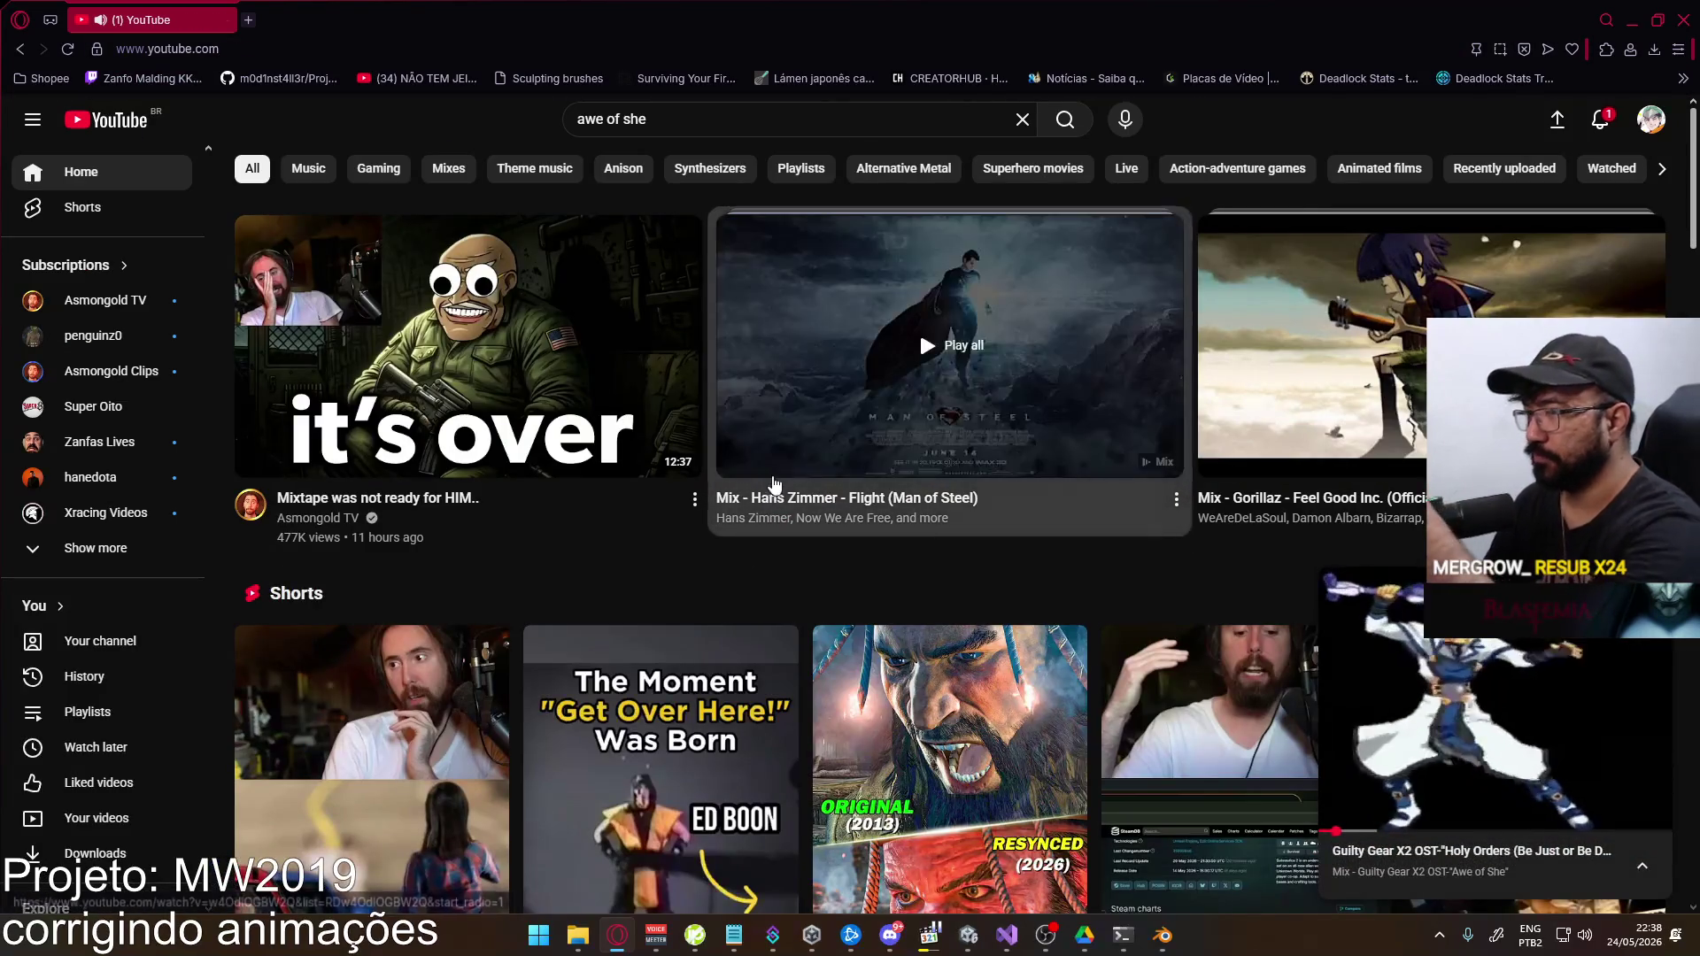
# Search YouTube for 'operation overlord', then Alt+Tab back to Blender
pyautogui.scroll(-8, 927, 438)
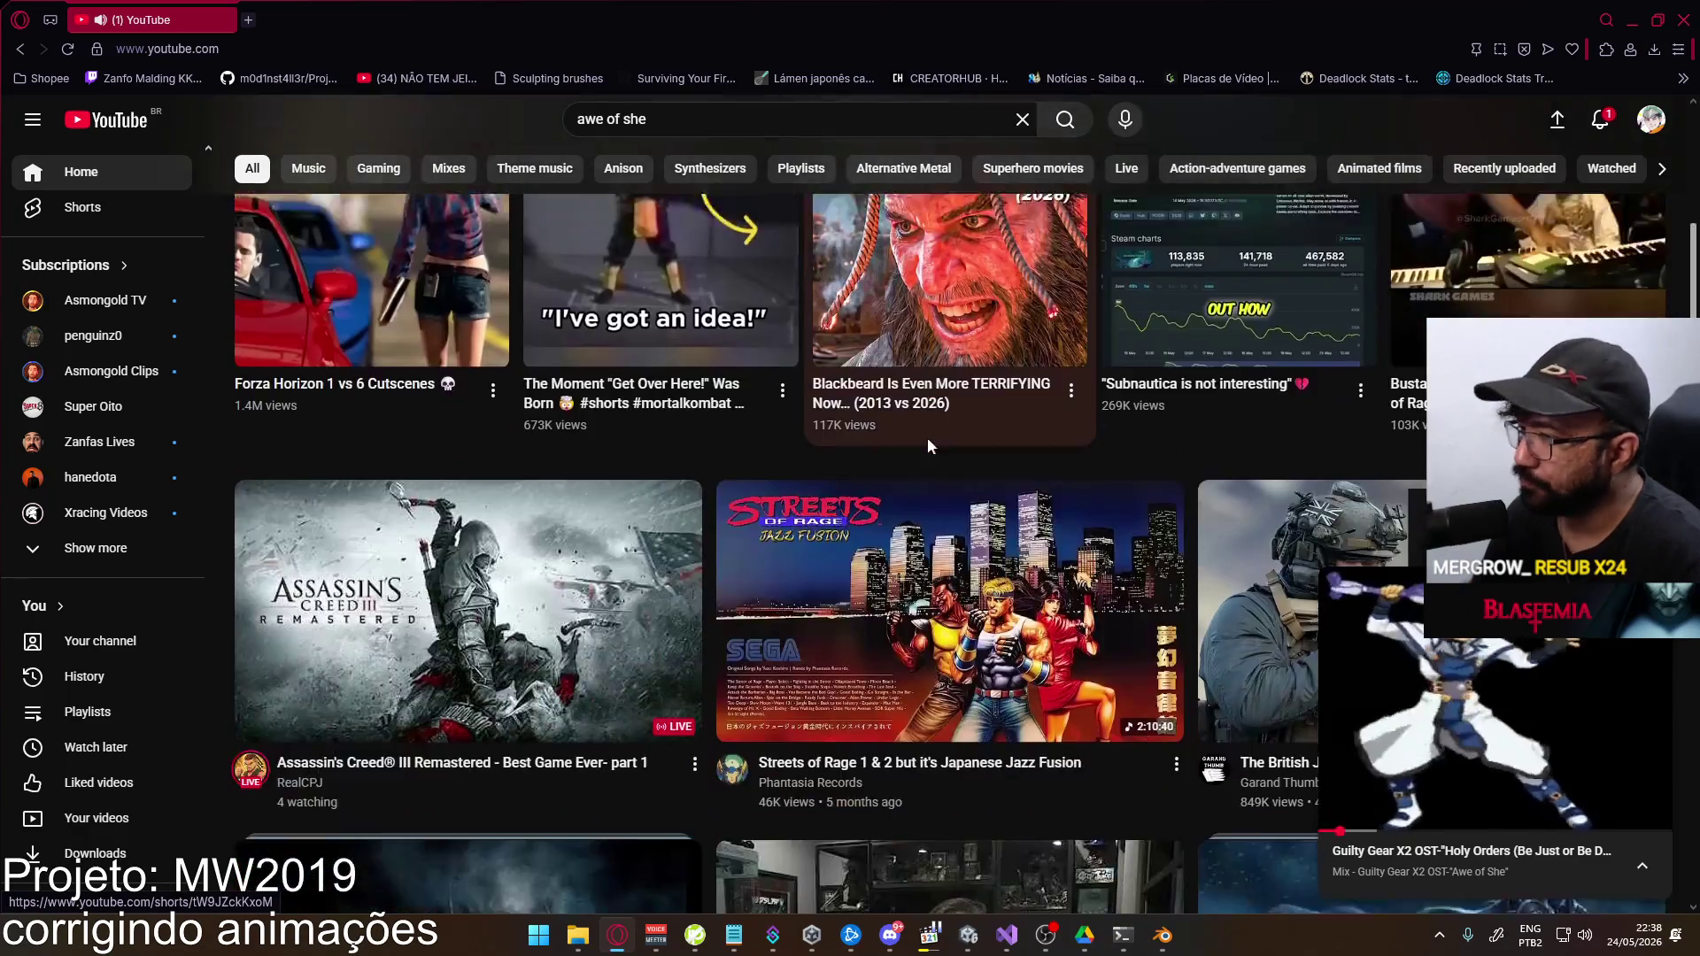
pyautogui.scroll(-3, 922, 438)
pyautogui.scroll(2, 807, 184)
pyautogui.click(779, 119)
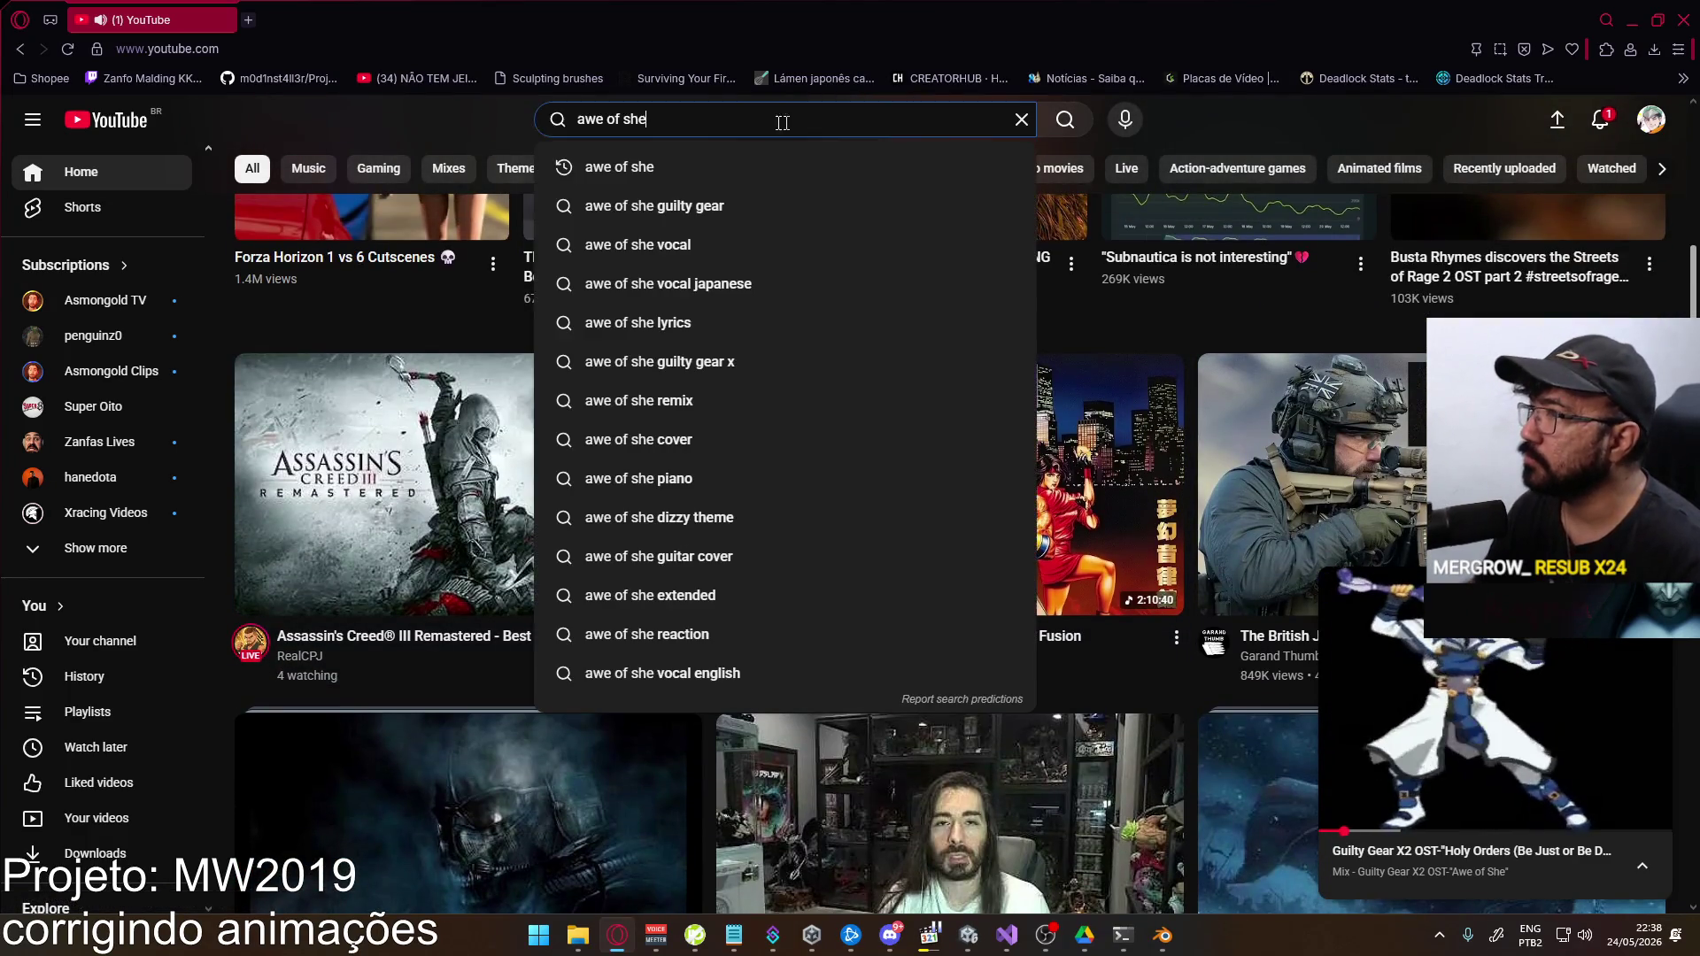
pyautogui.hotkey('ctrl', 'a')
pyautogui.write('operation overlord')
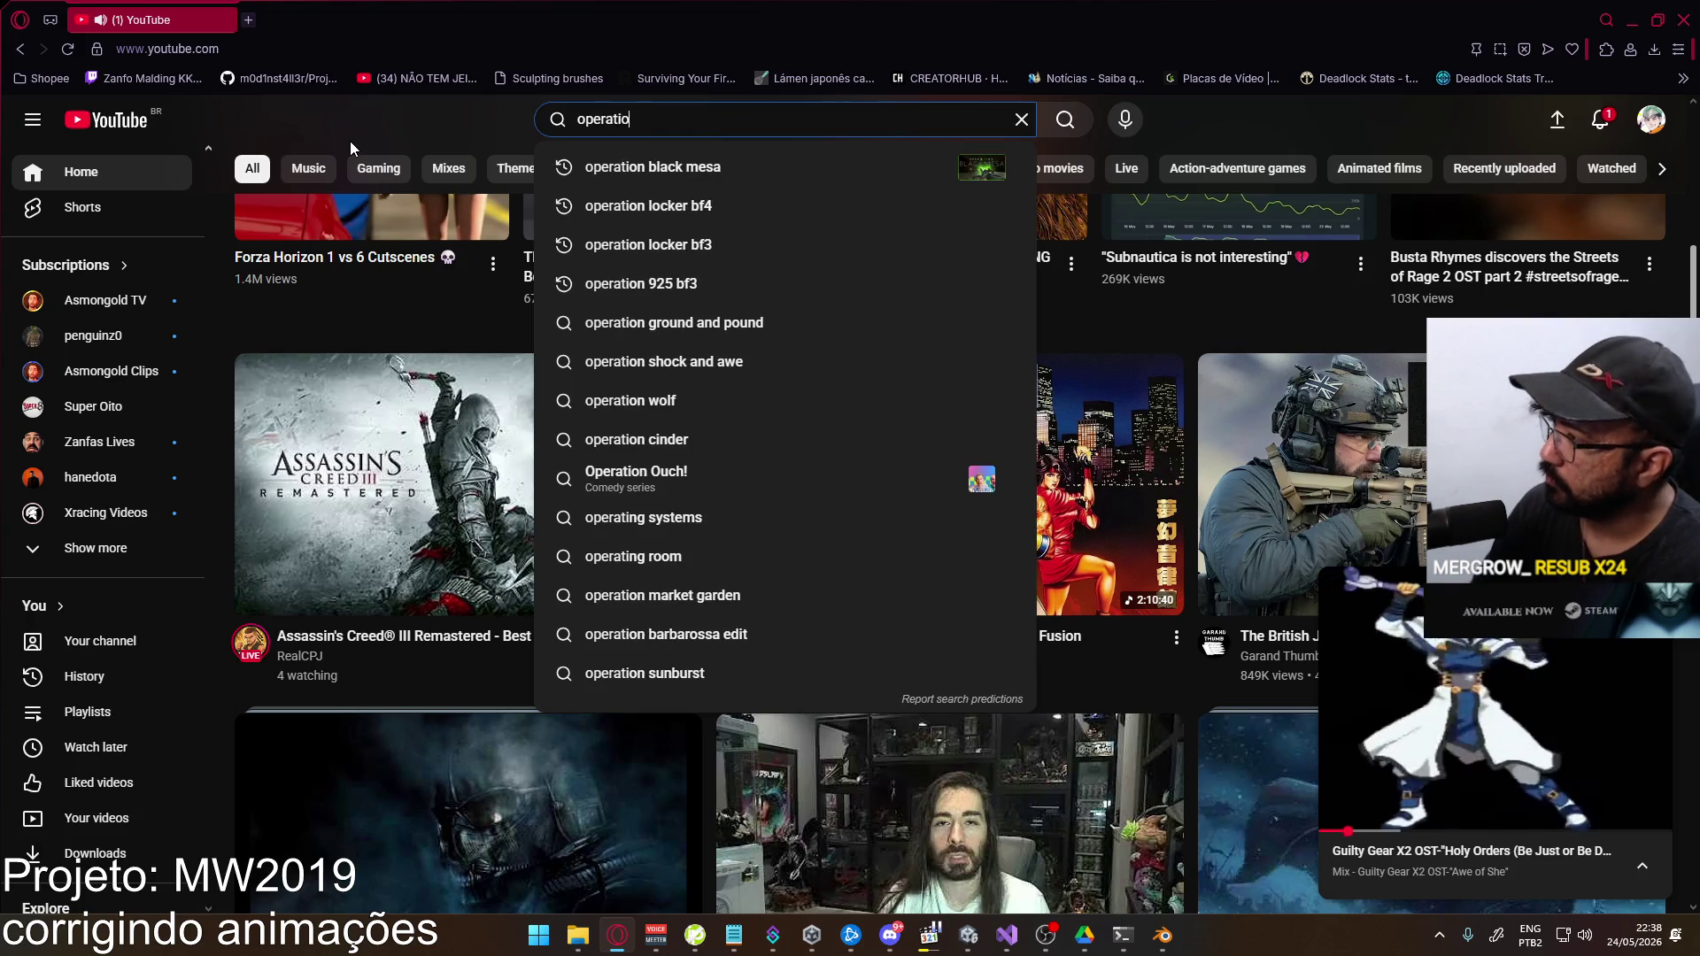
pyautogui.press('Return')
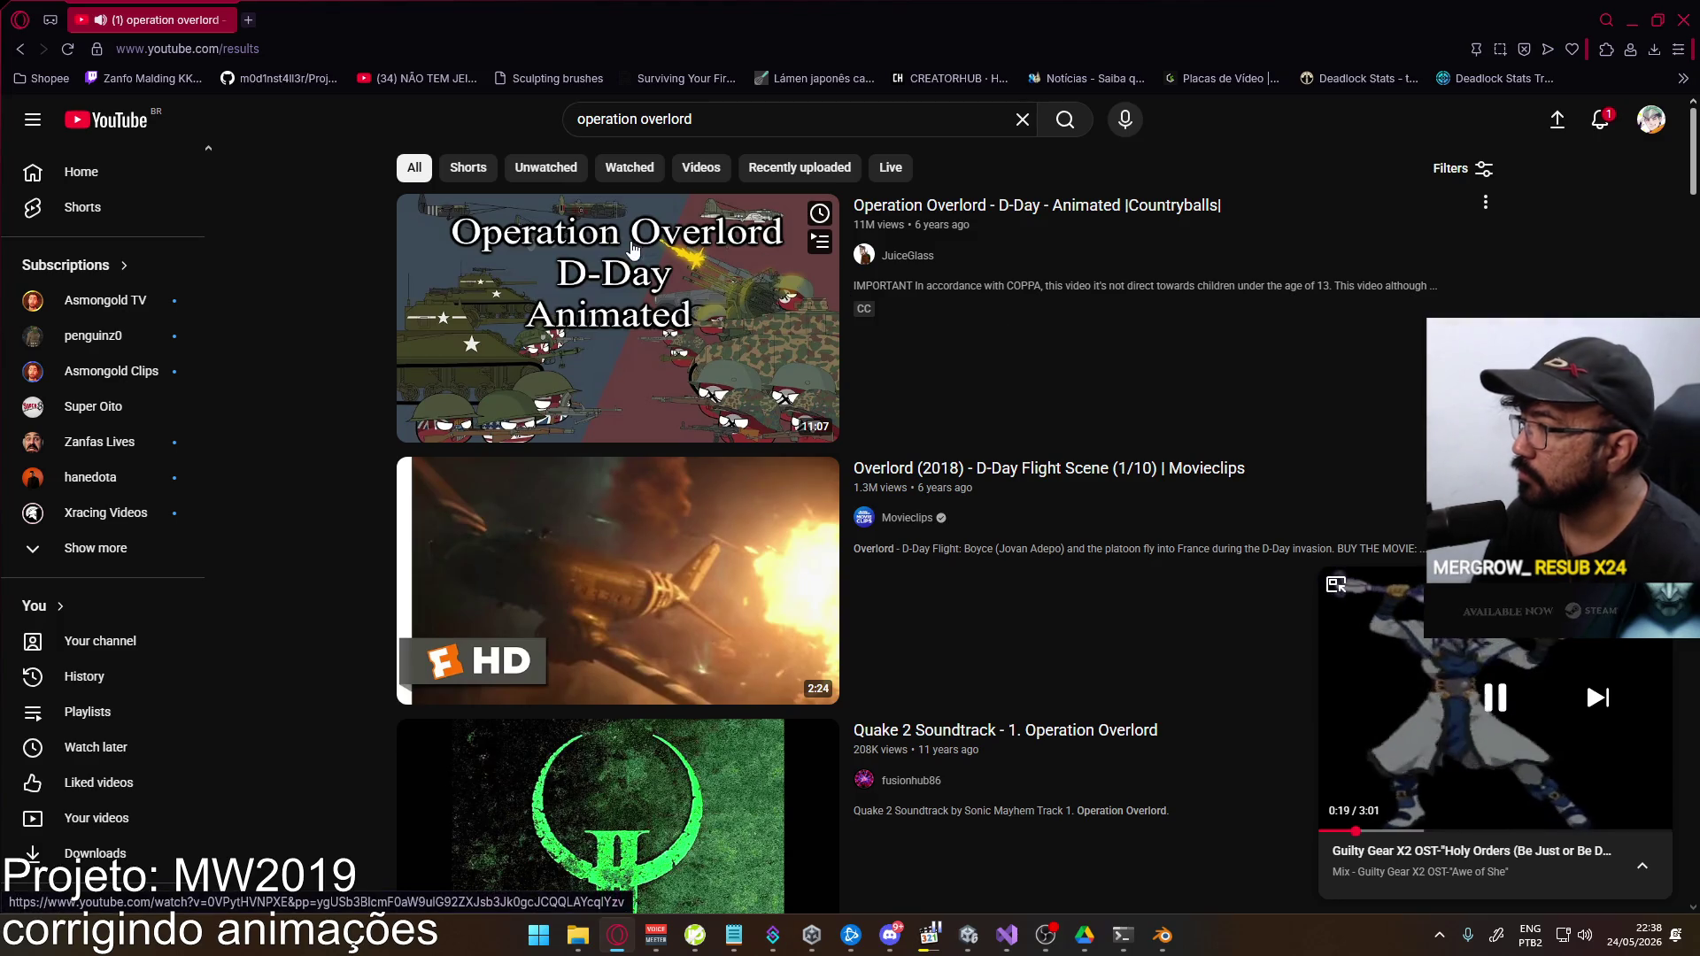
pyautogui.scroll(-4, 1018, 575)
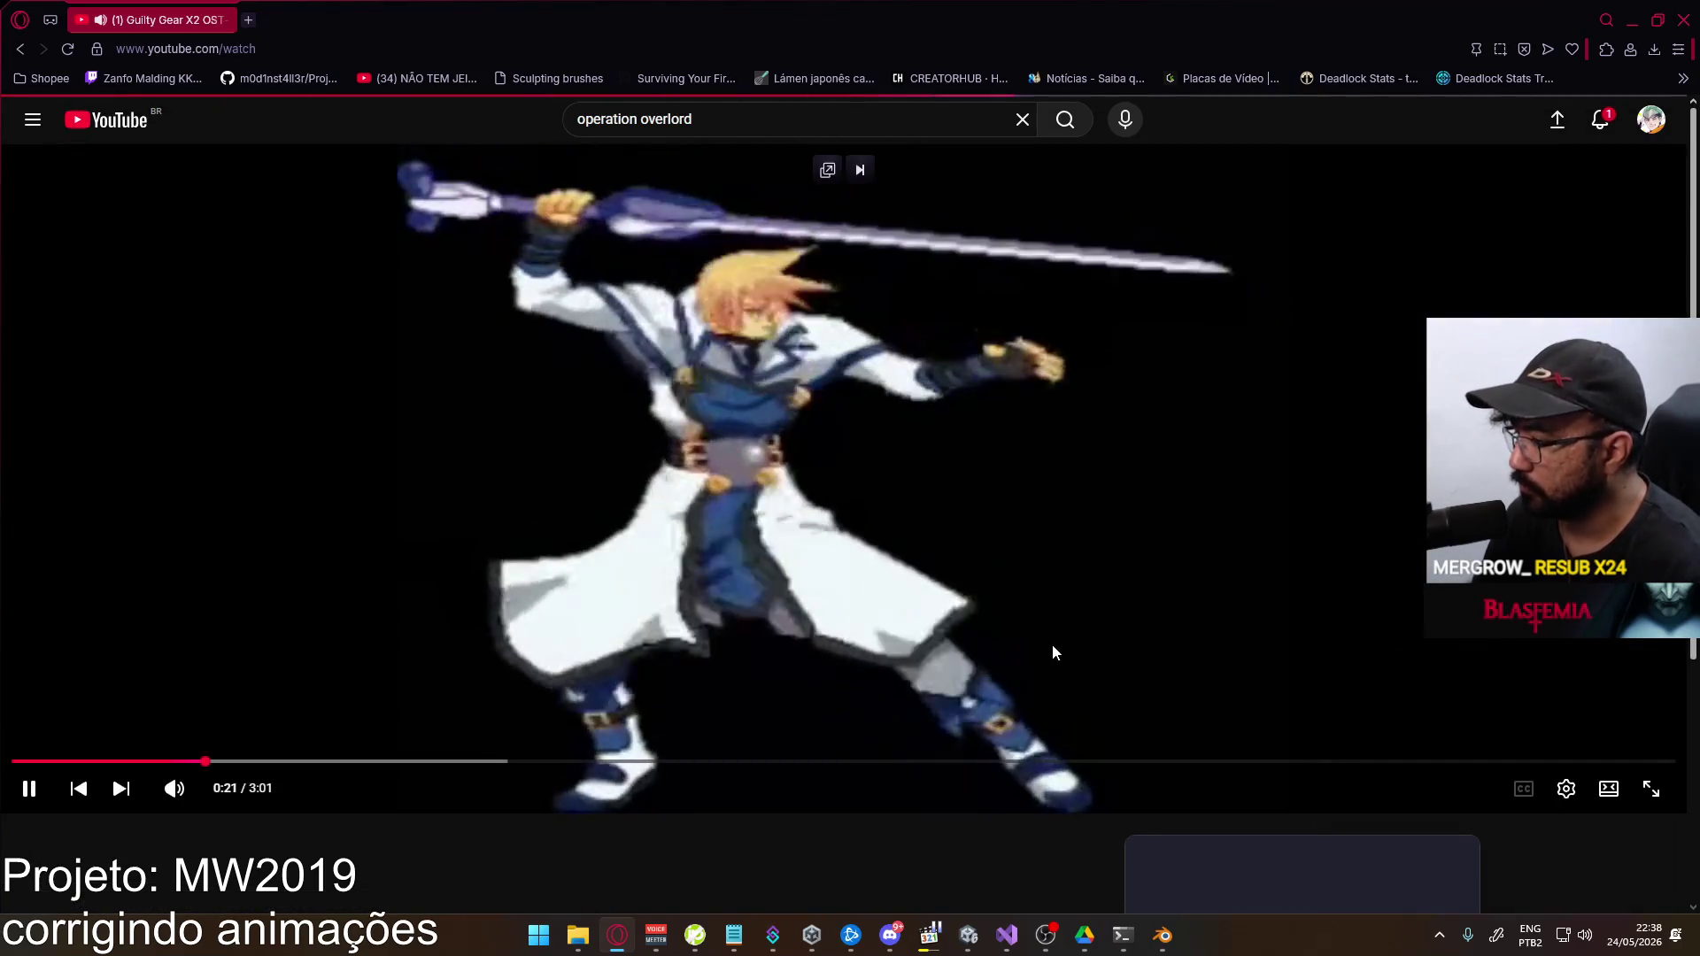
pyautogui.hotkey('alt', 'Tab')
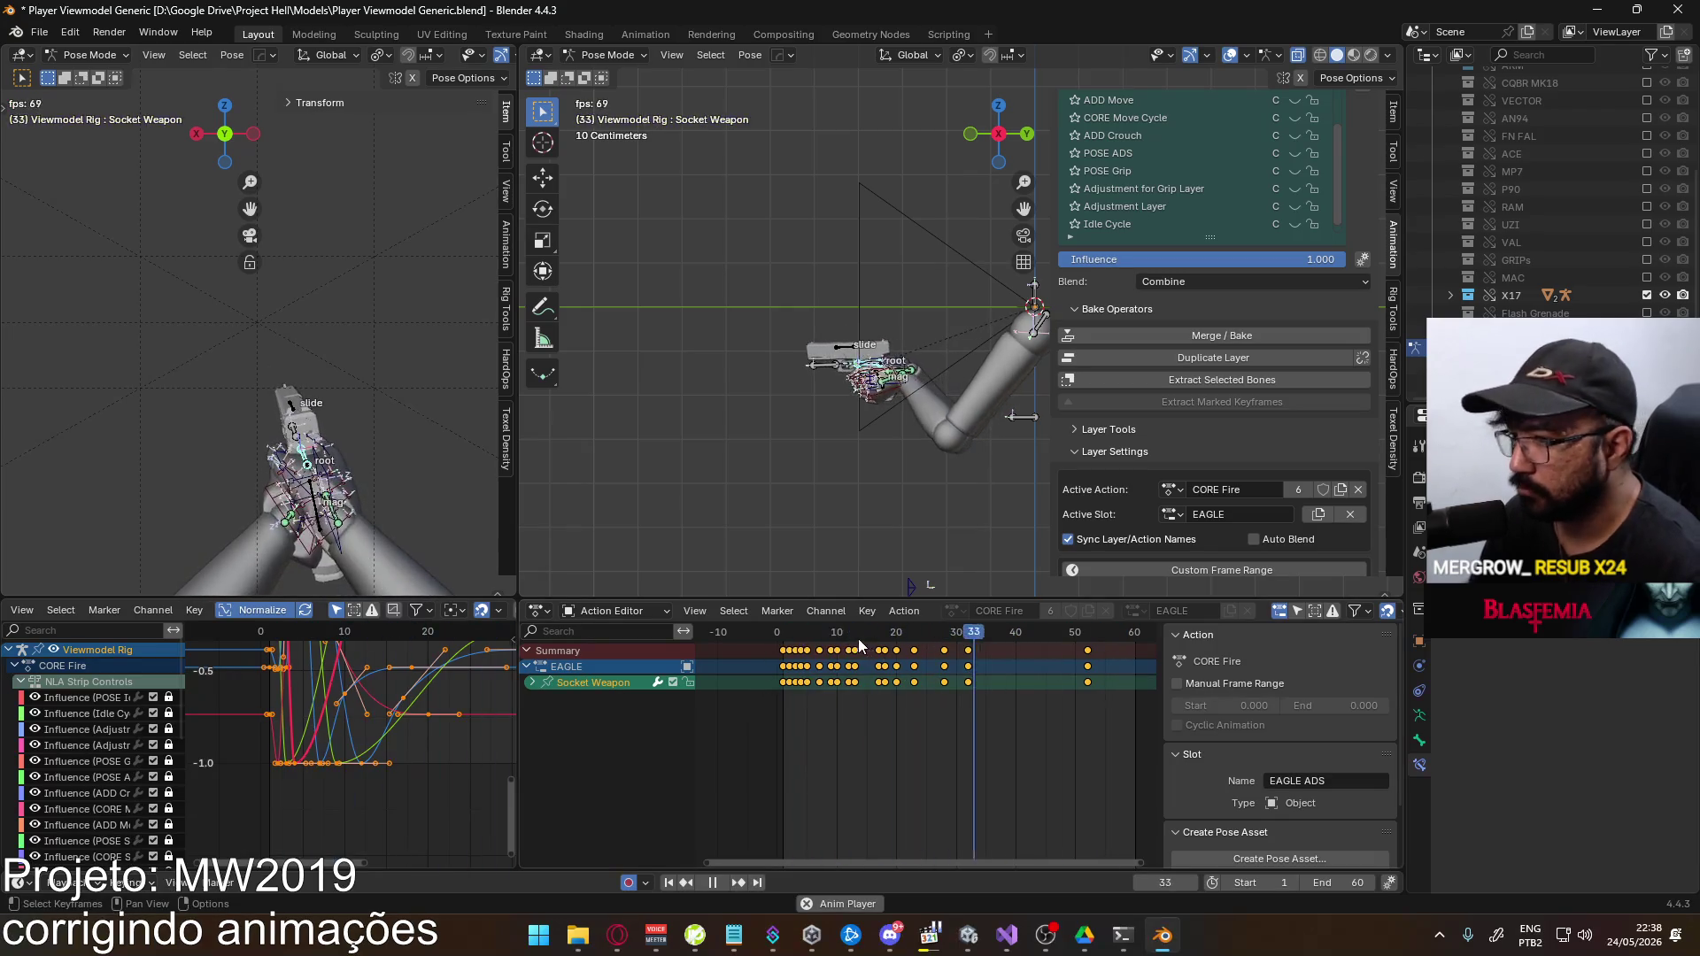
# Go back to frame 1, expand the Socket Weapon channel group and select its channel
pyautogui.press('space')
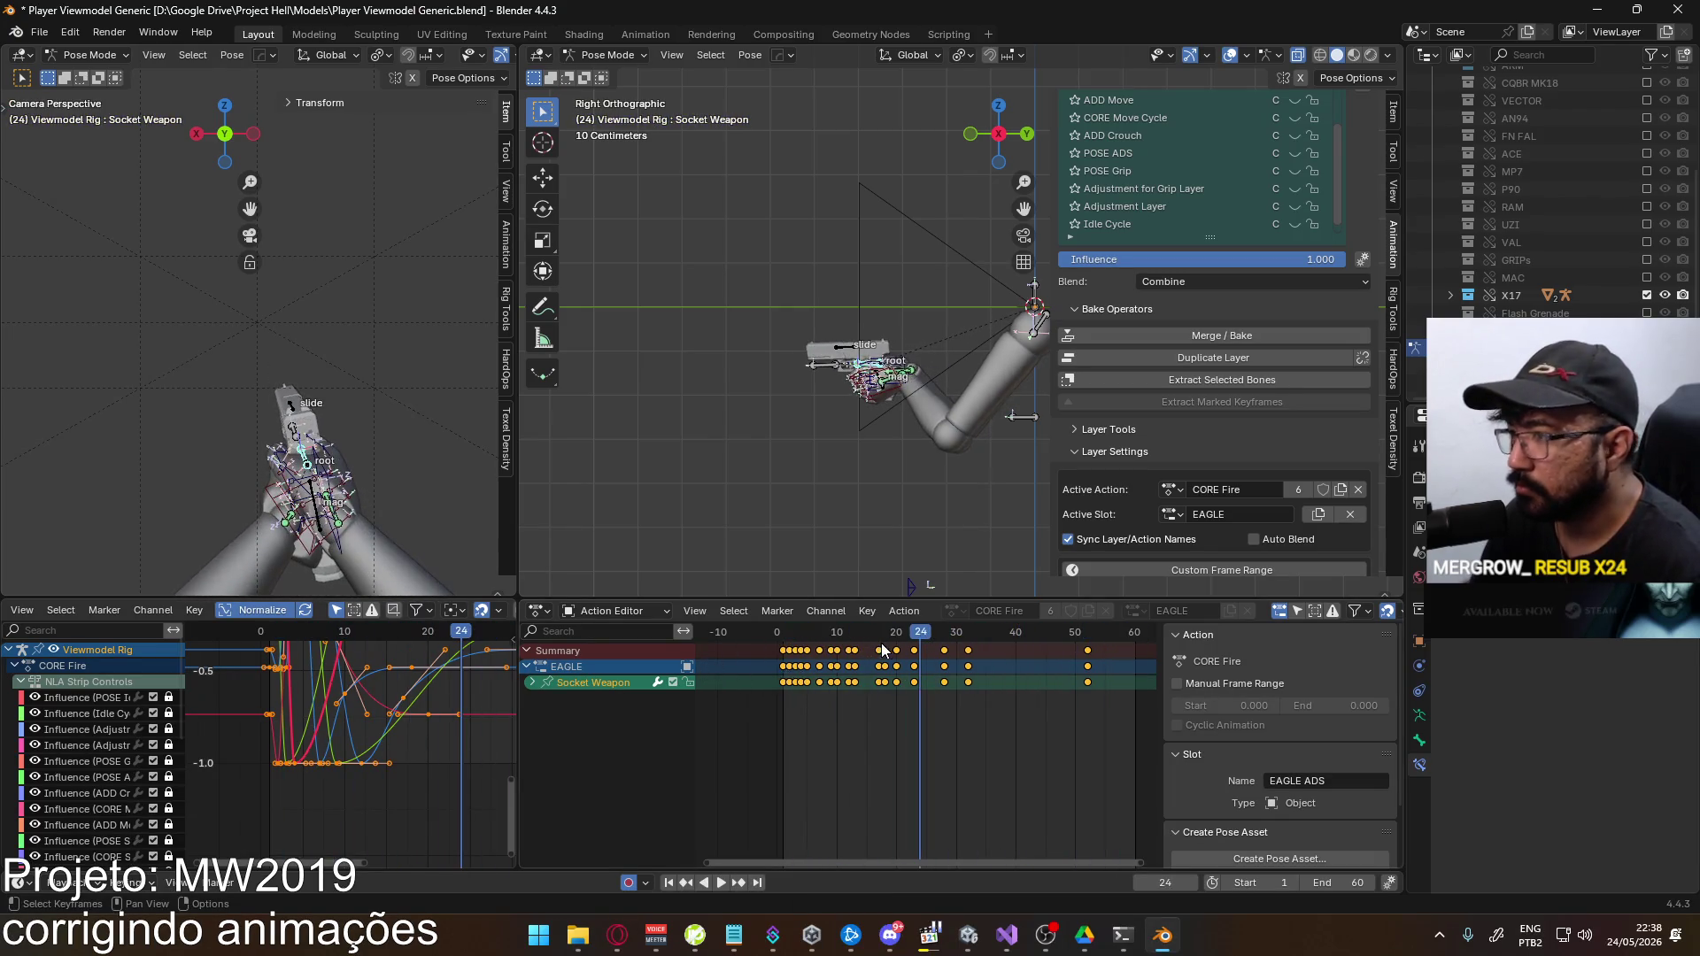
pyautogui.press('space')
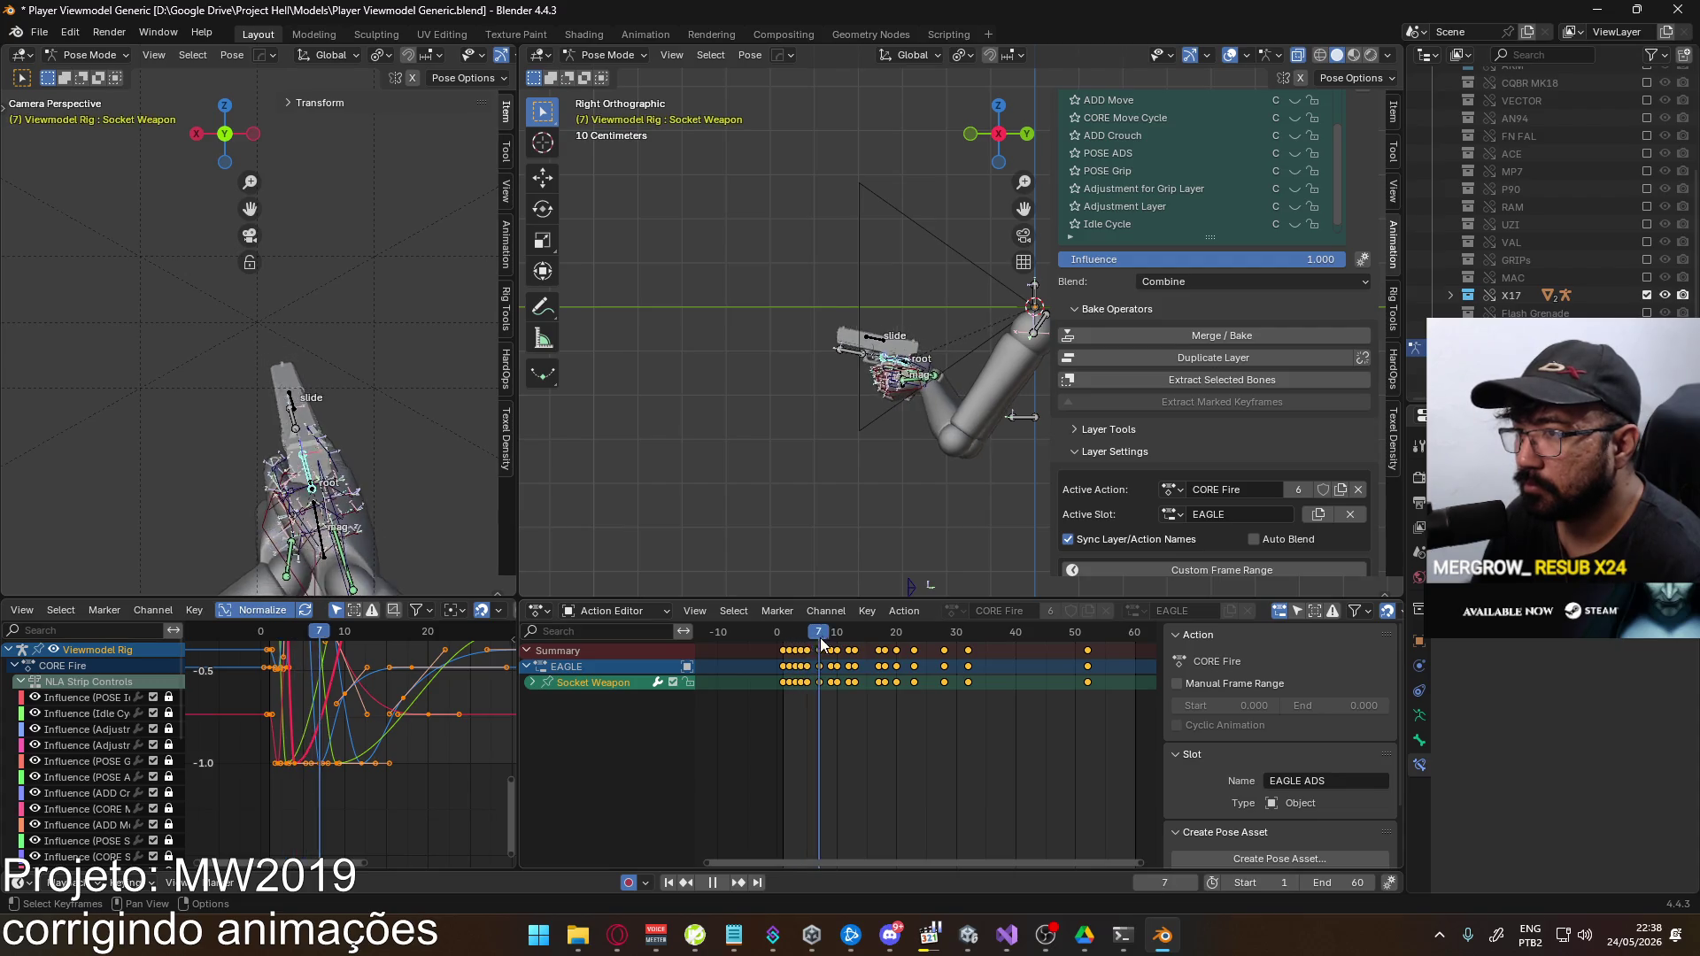
pyautogui.click(782, 635)
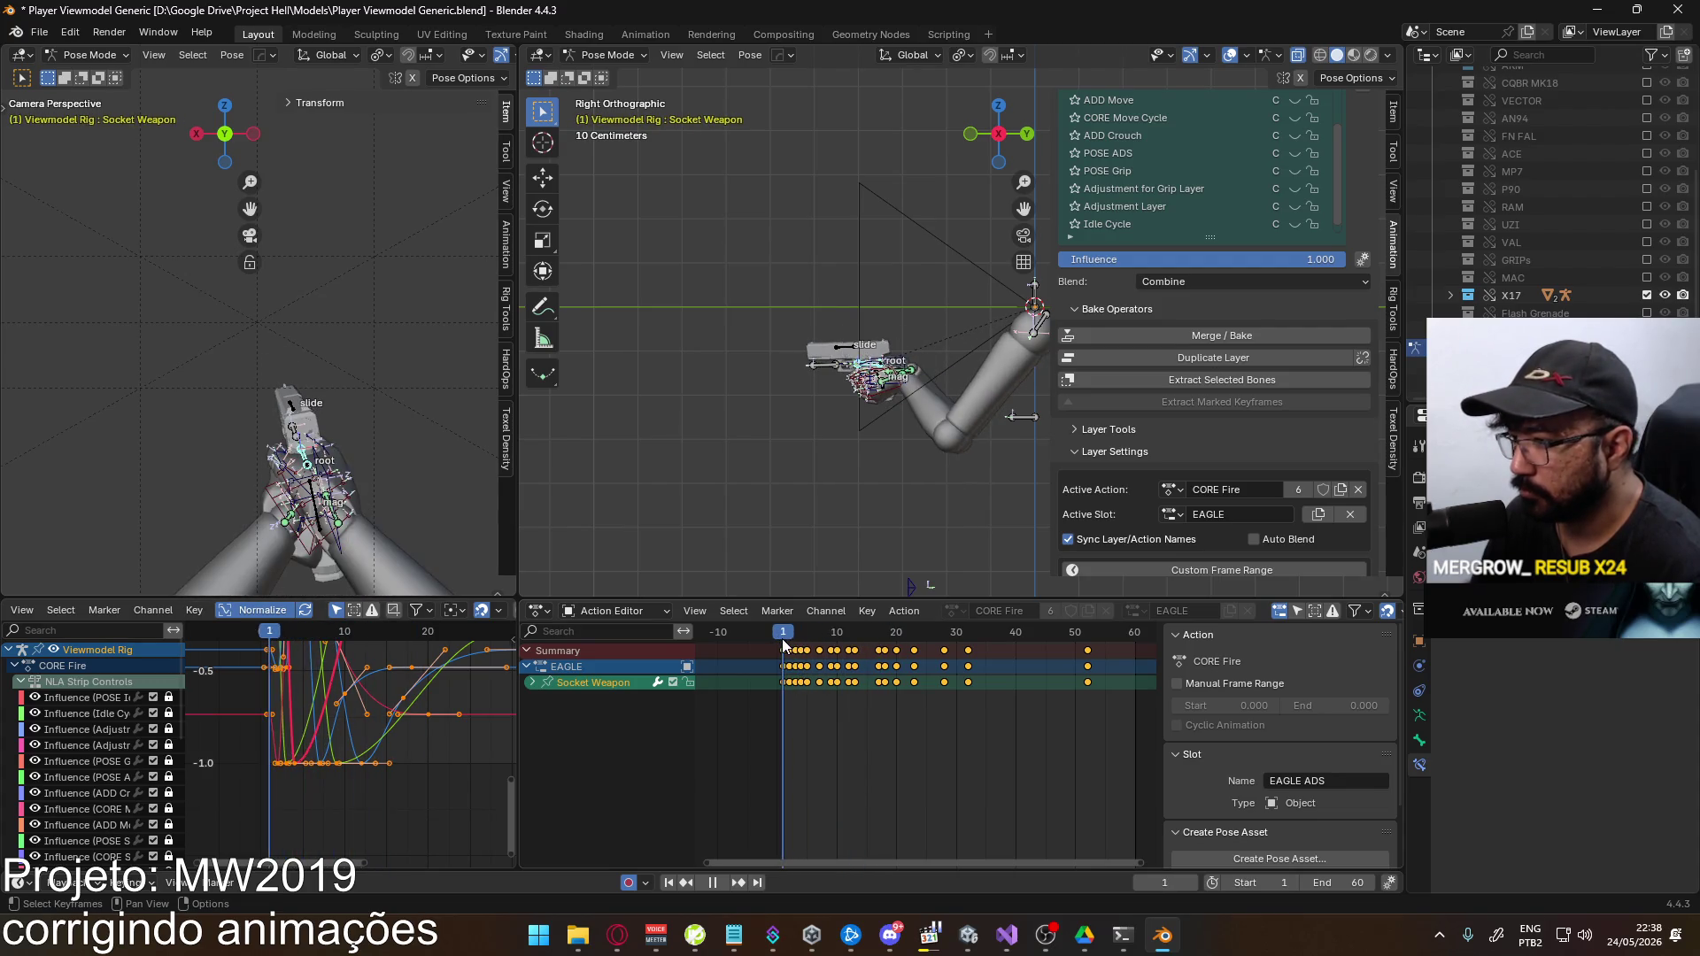
pyautogui.click(533, 684)
pyautogui.click(598, 778)
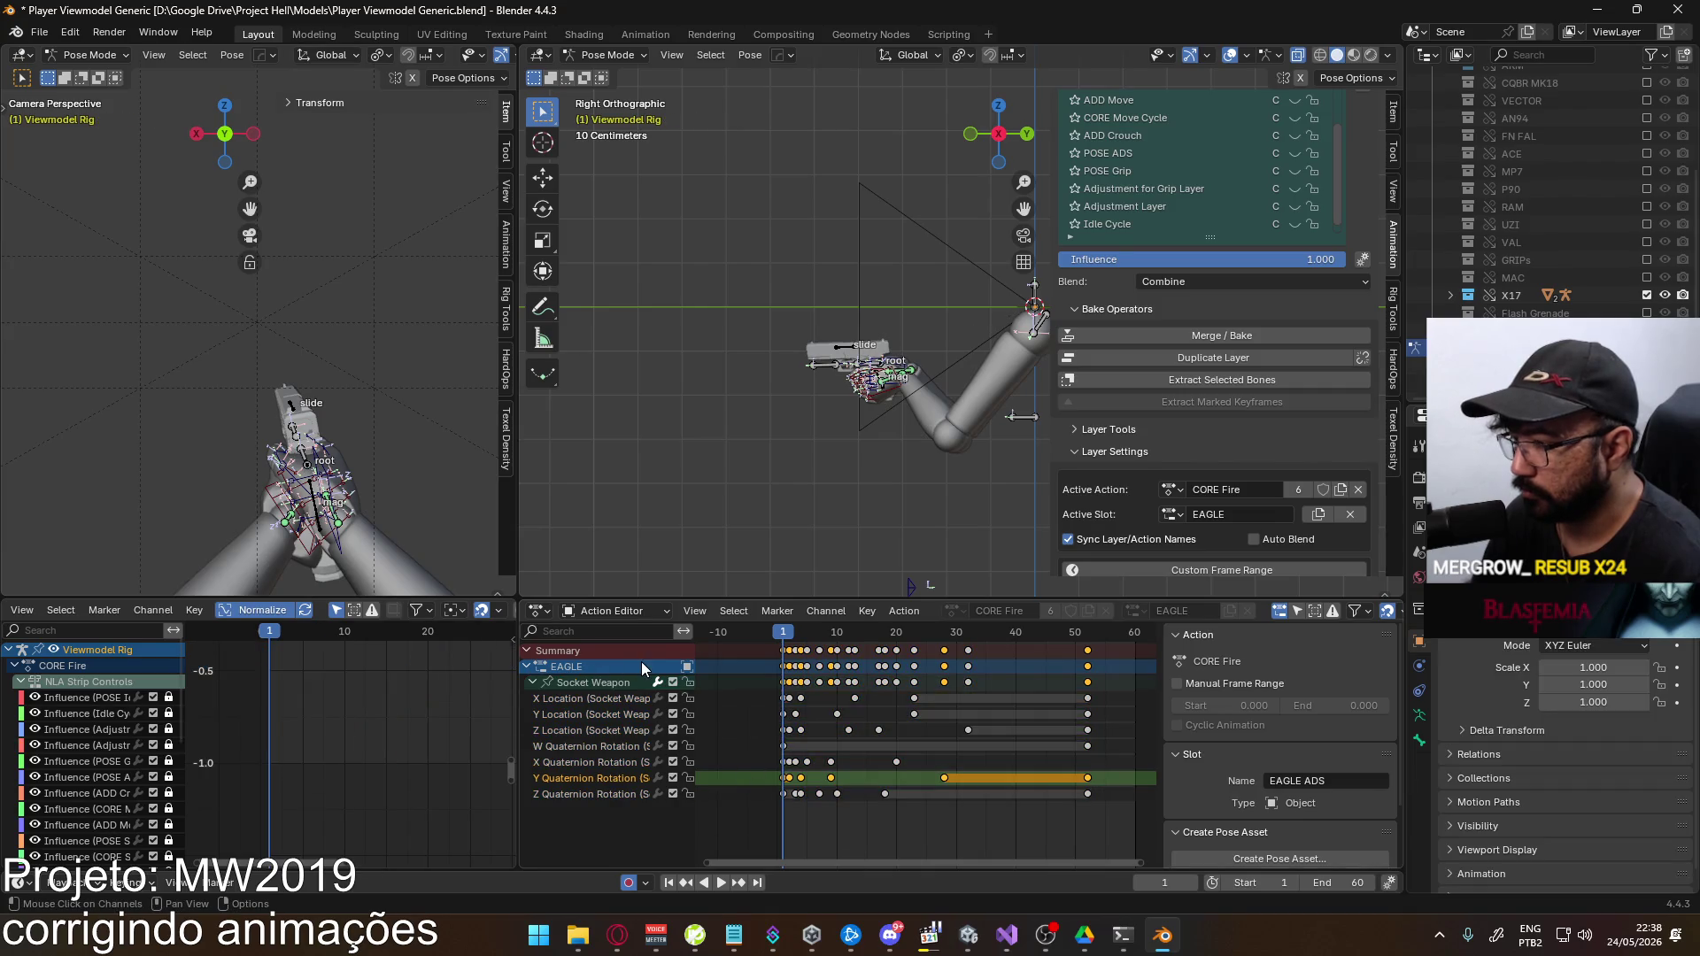
pyautogui.click(598, 682)
pyautogui.scroll(-3, 370, 687)
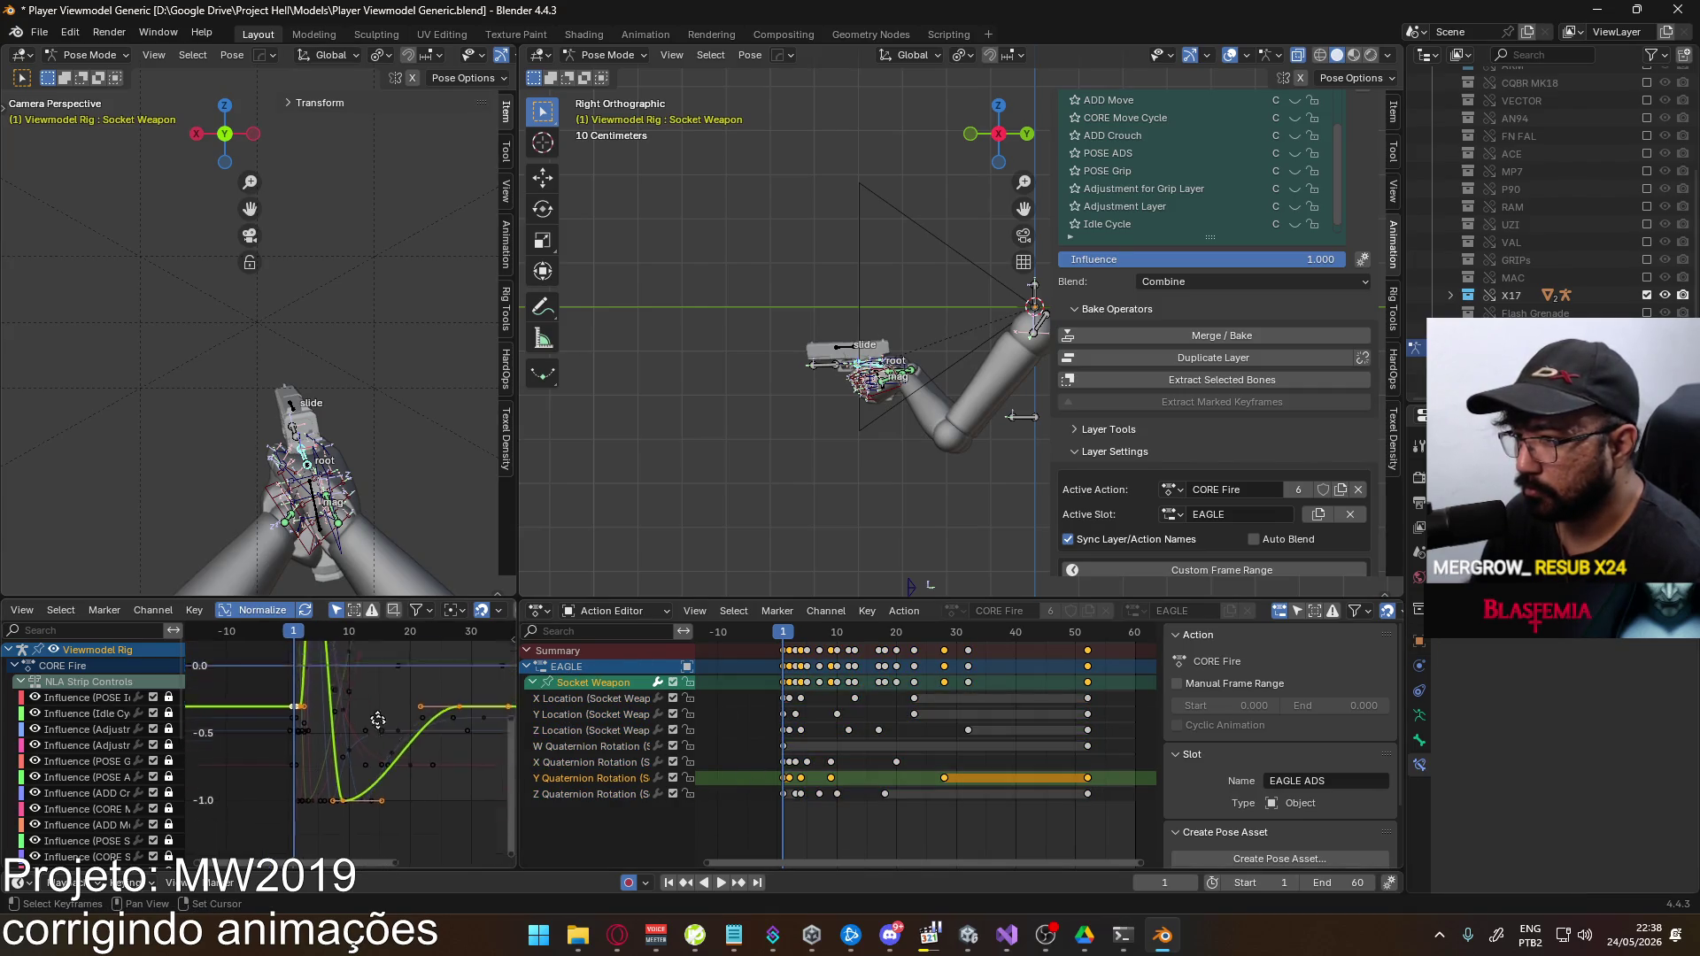
# Frame the bone in the left viewport, exclude the X17 collection, and play the animation
pyautogui.press('KP_Decimal')
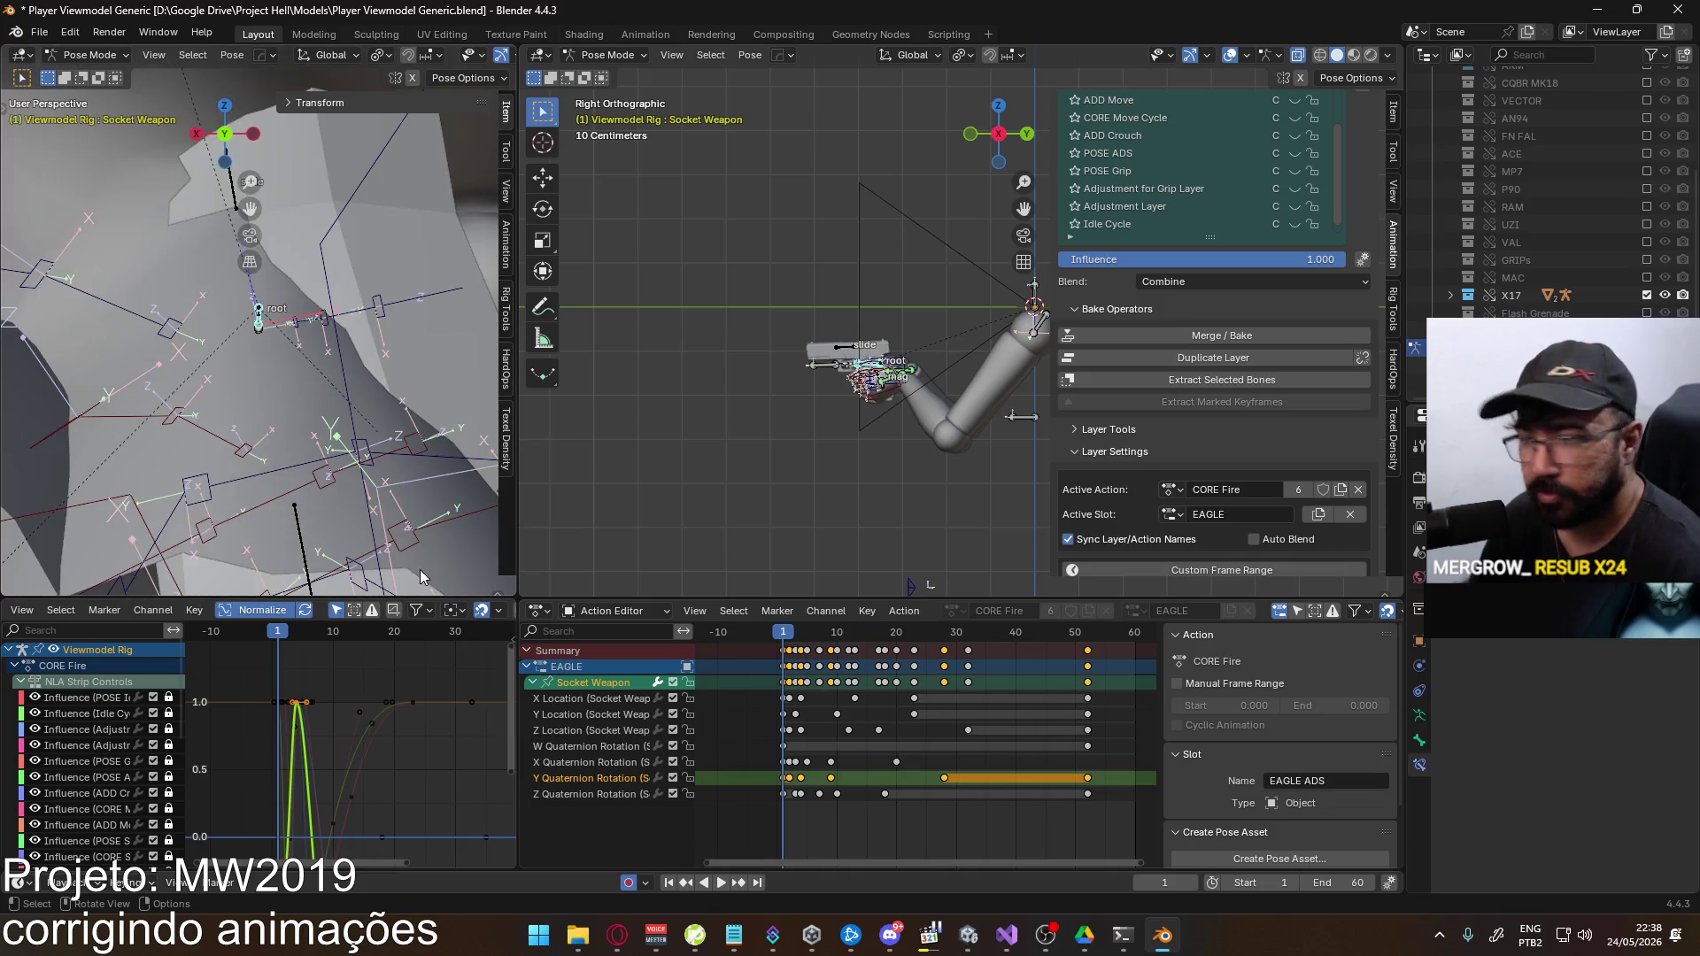
pyautogui.scroll(-2, 347, 719)
pyautogui.scroll(-5, 337, 418)
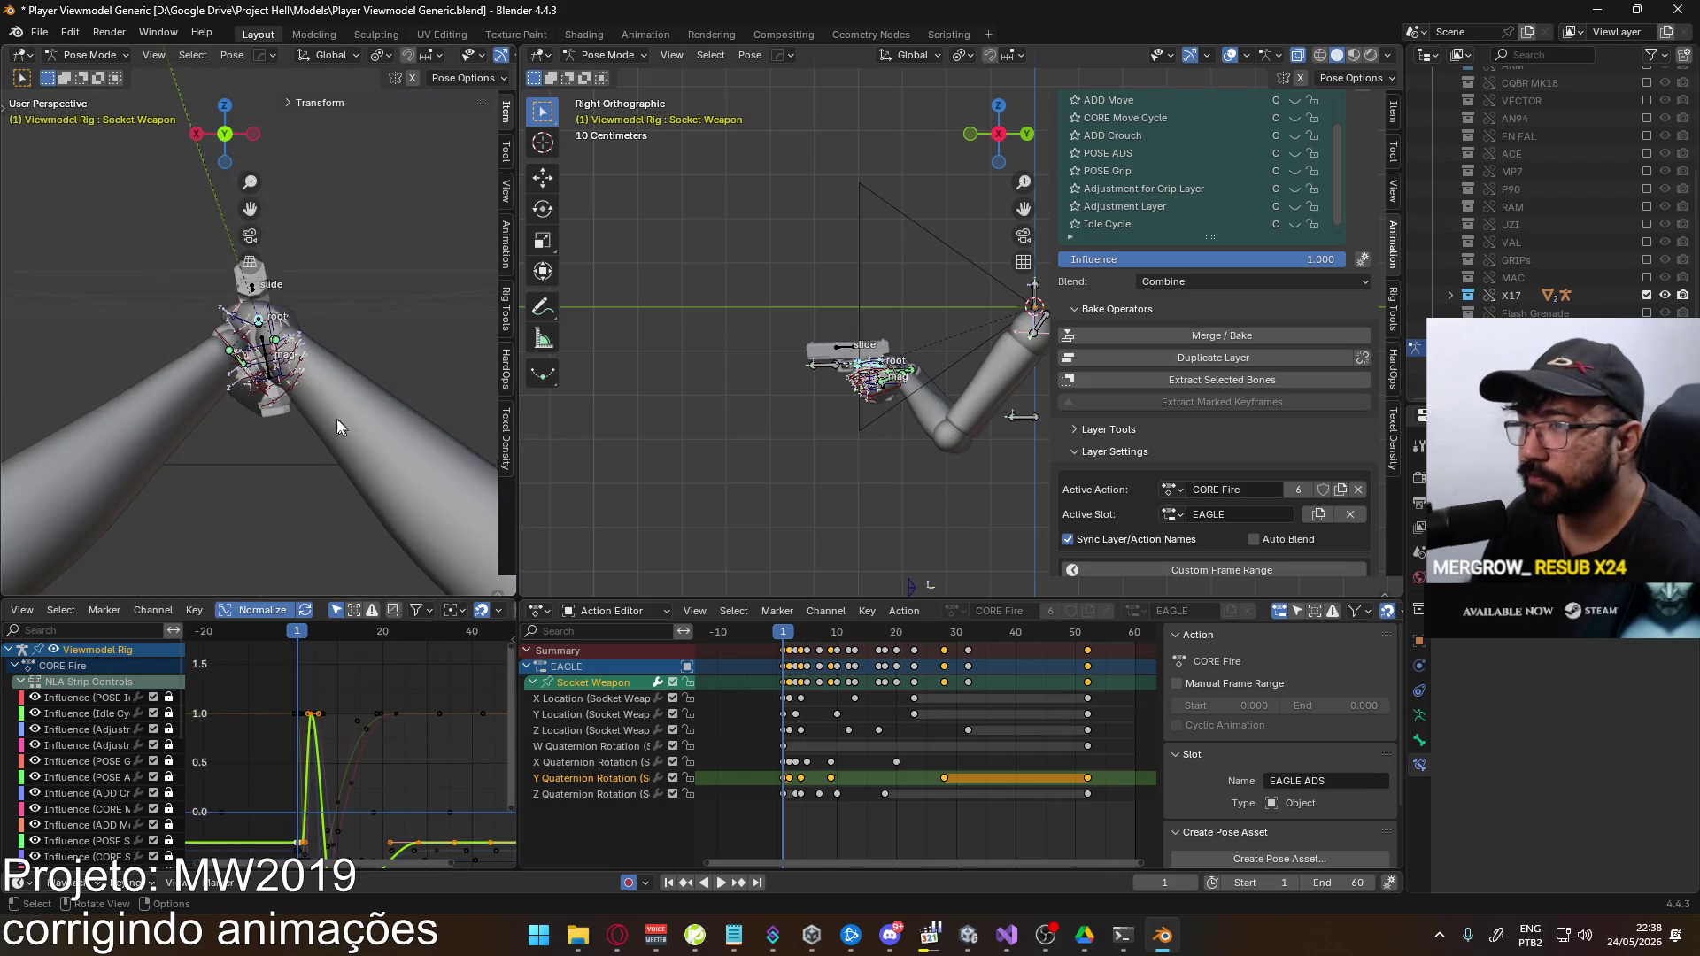
pyautogui.press('KP_0')
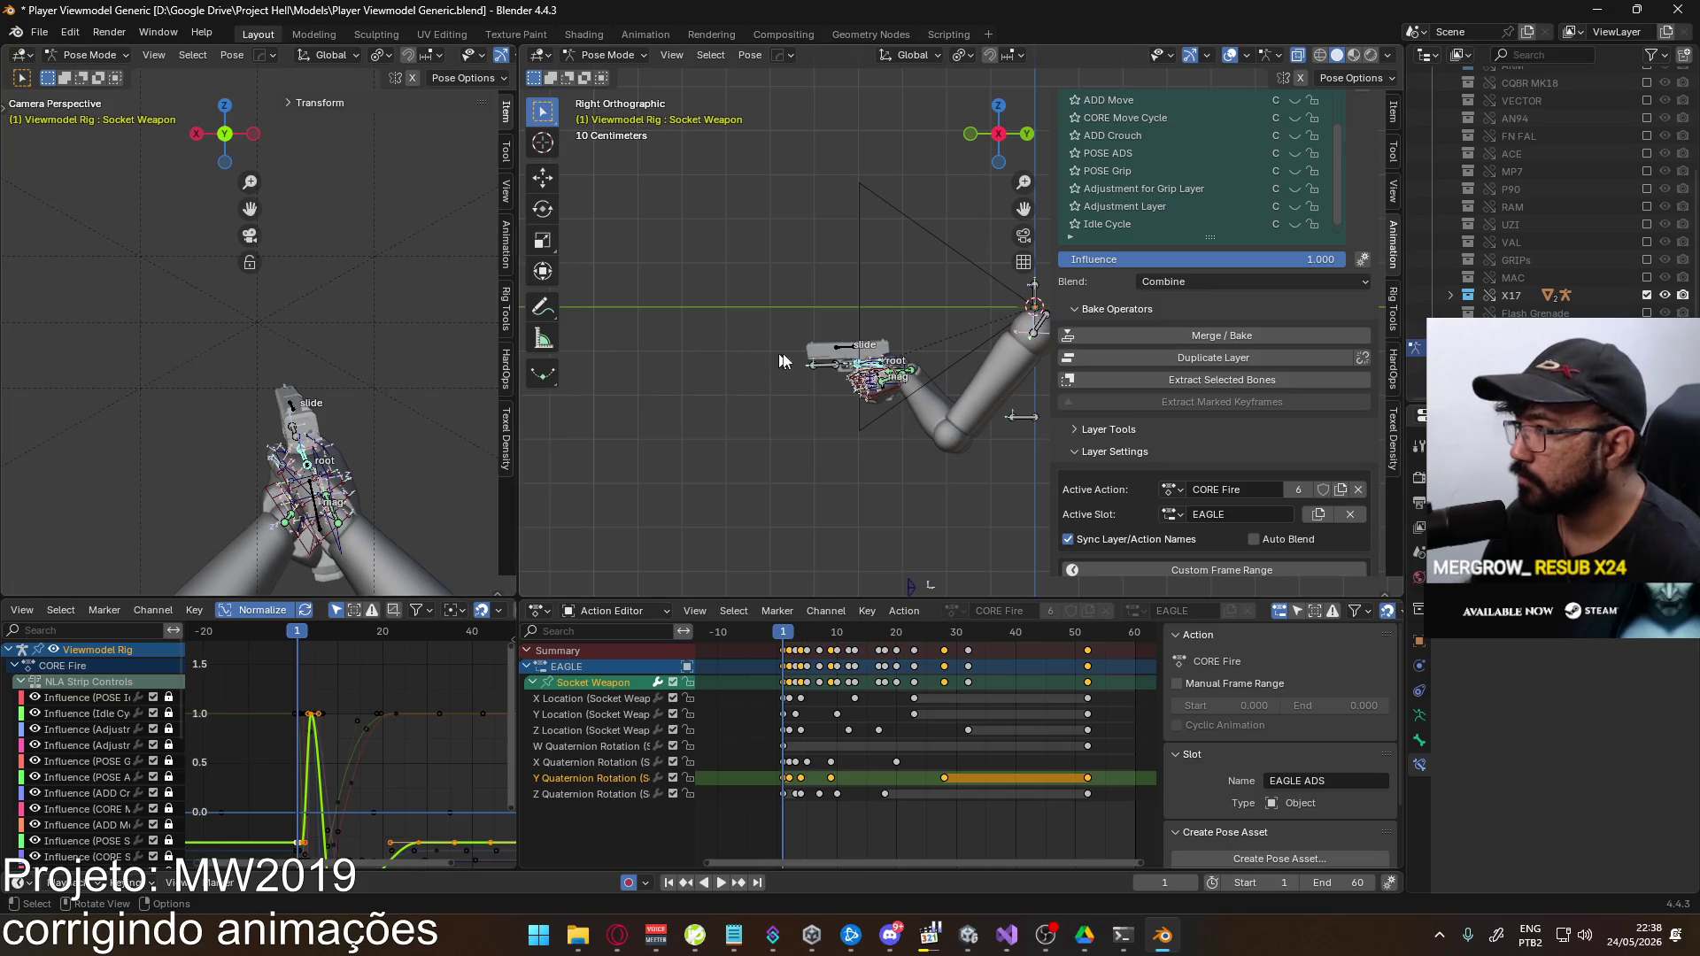
pyautogui.click(1647, 295)
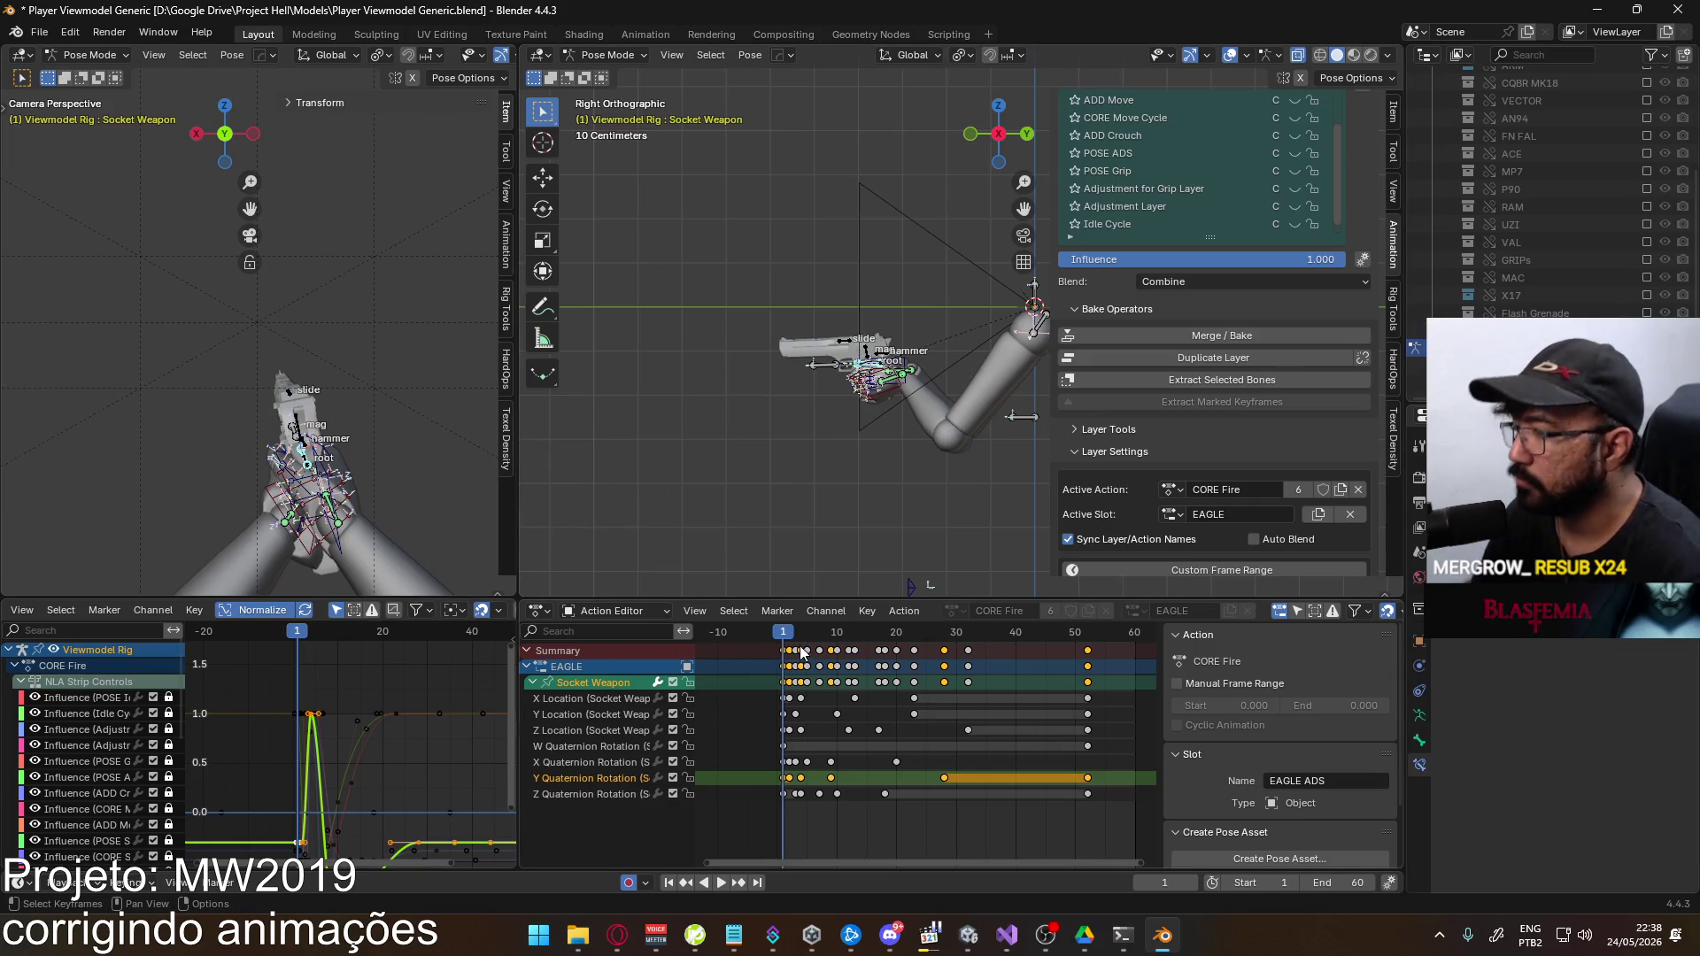
pyautogui.press('space')
pyautogui.press('space')
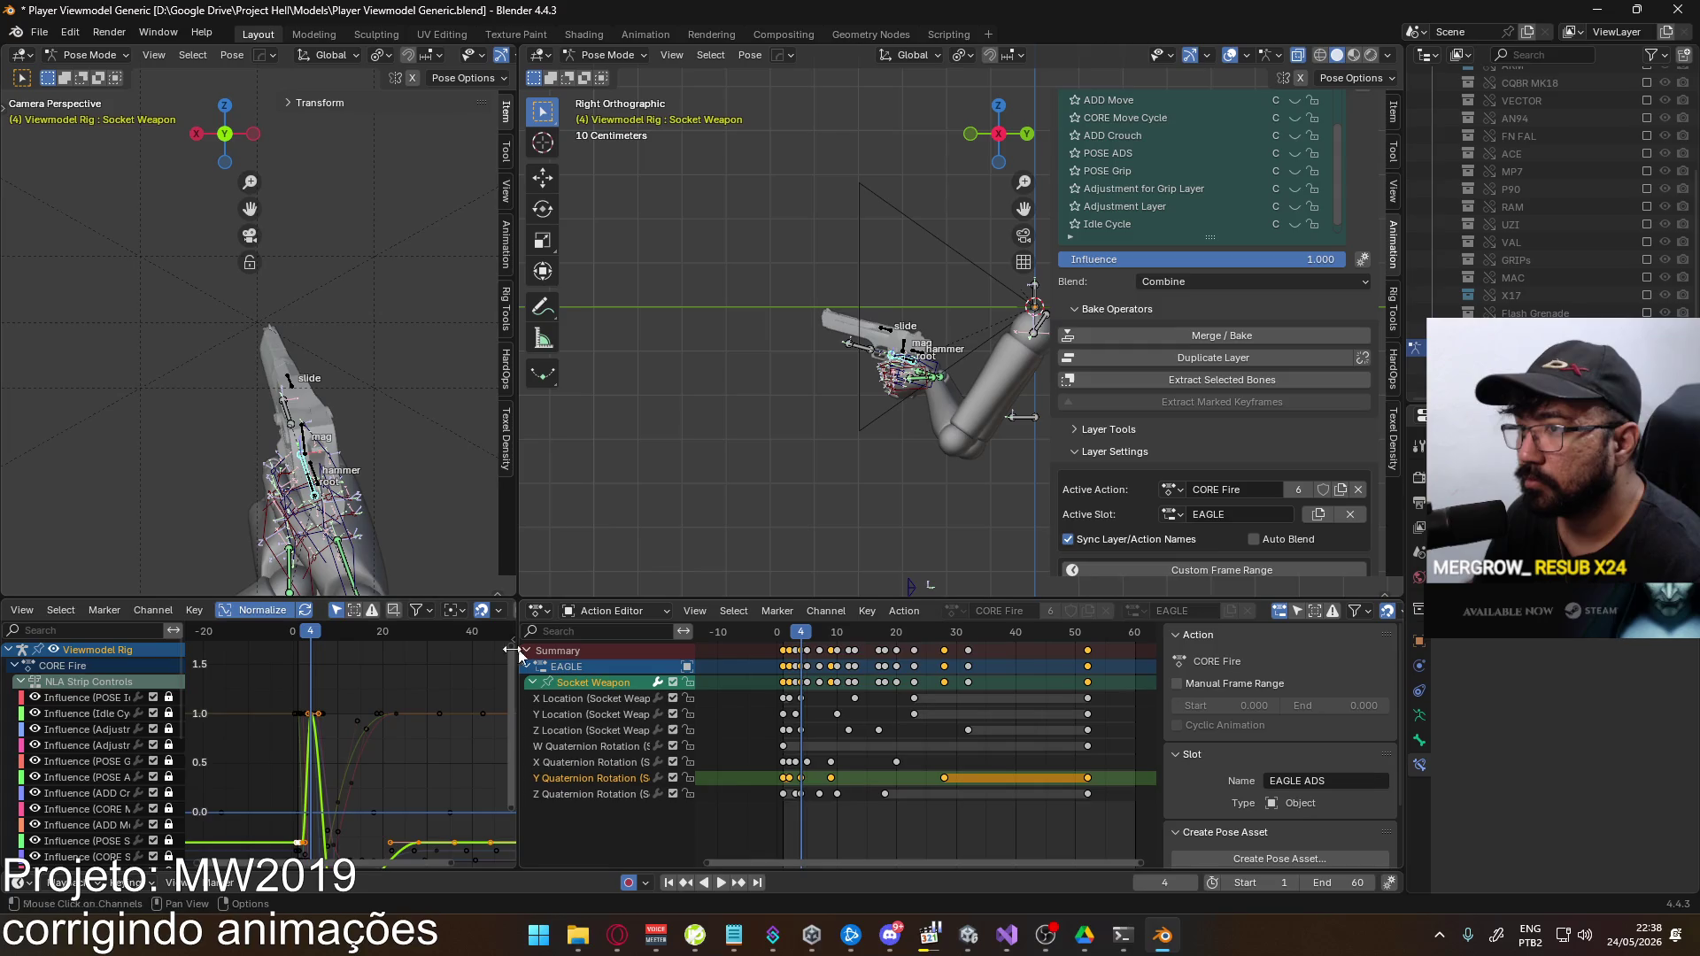
# Move the Socket Weapon keyframes vertically twice in the Graph Editor and play the result
pyautogui.moveTo(343, 724); pyautogui.dragTo(337, 615, button='middle')
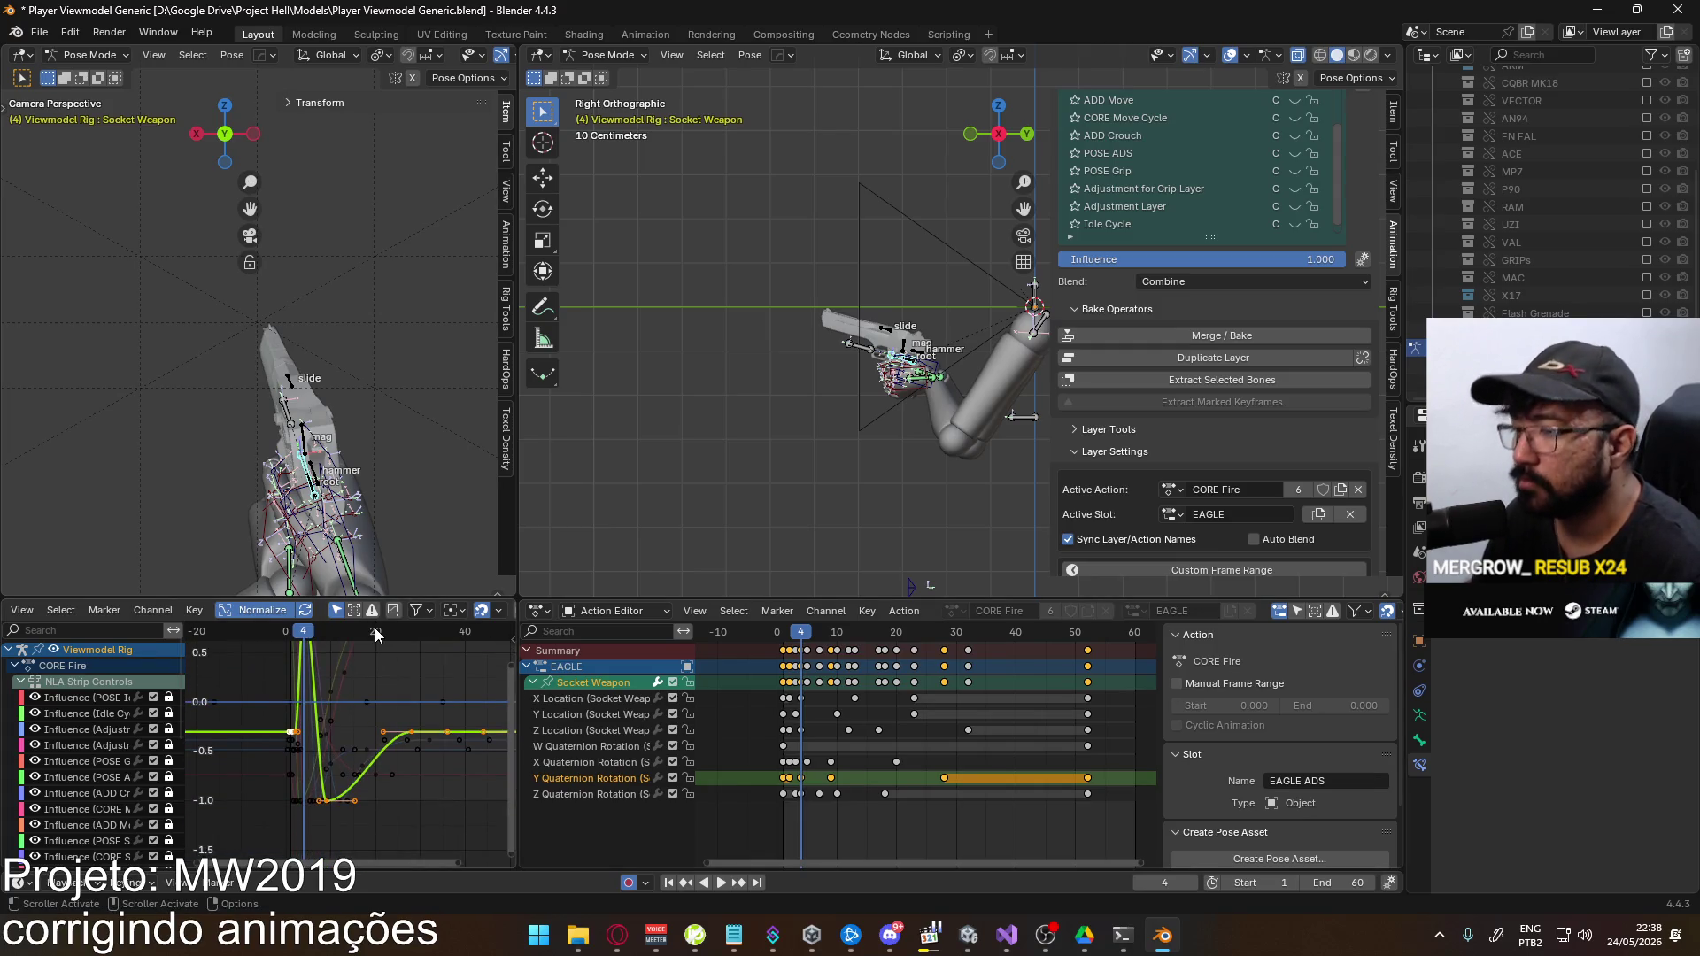
pyautogui.click(802, 780)
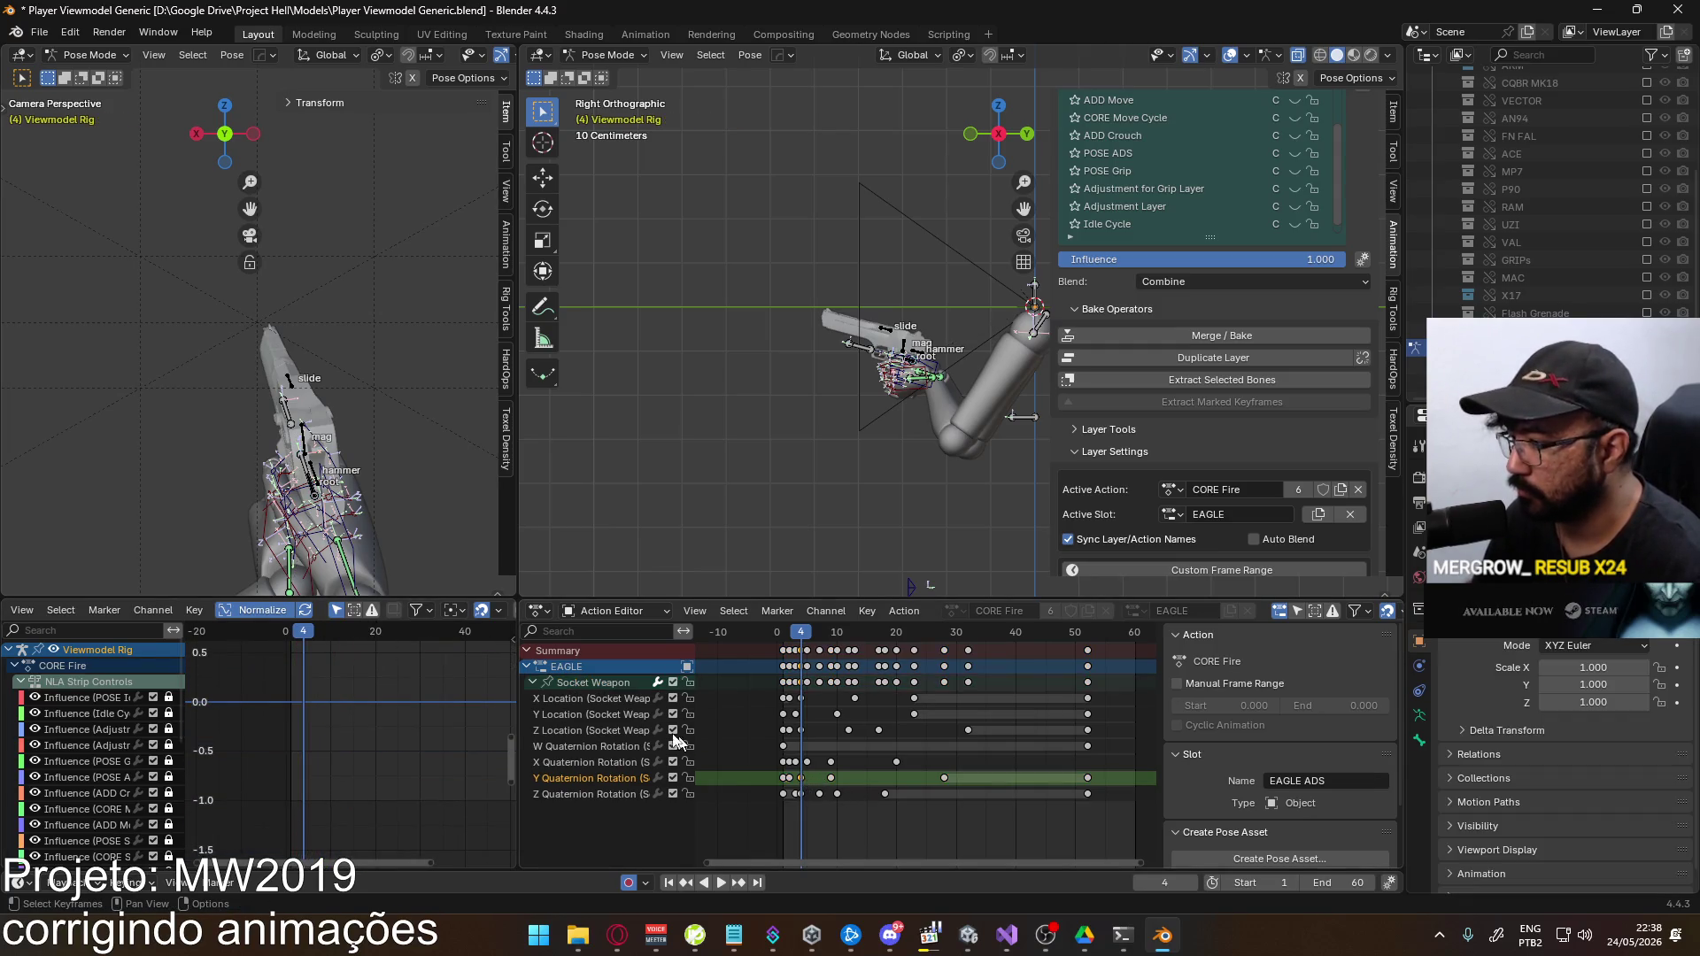
pyautogui.click(605, 690)
pyautogui.press('g')
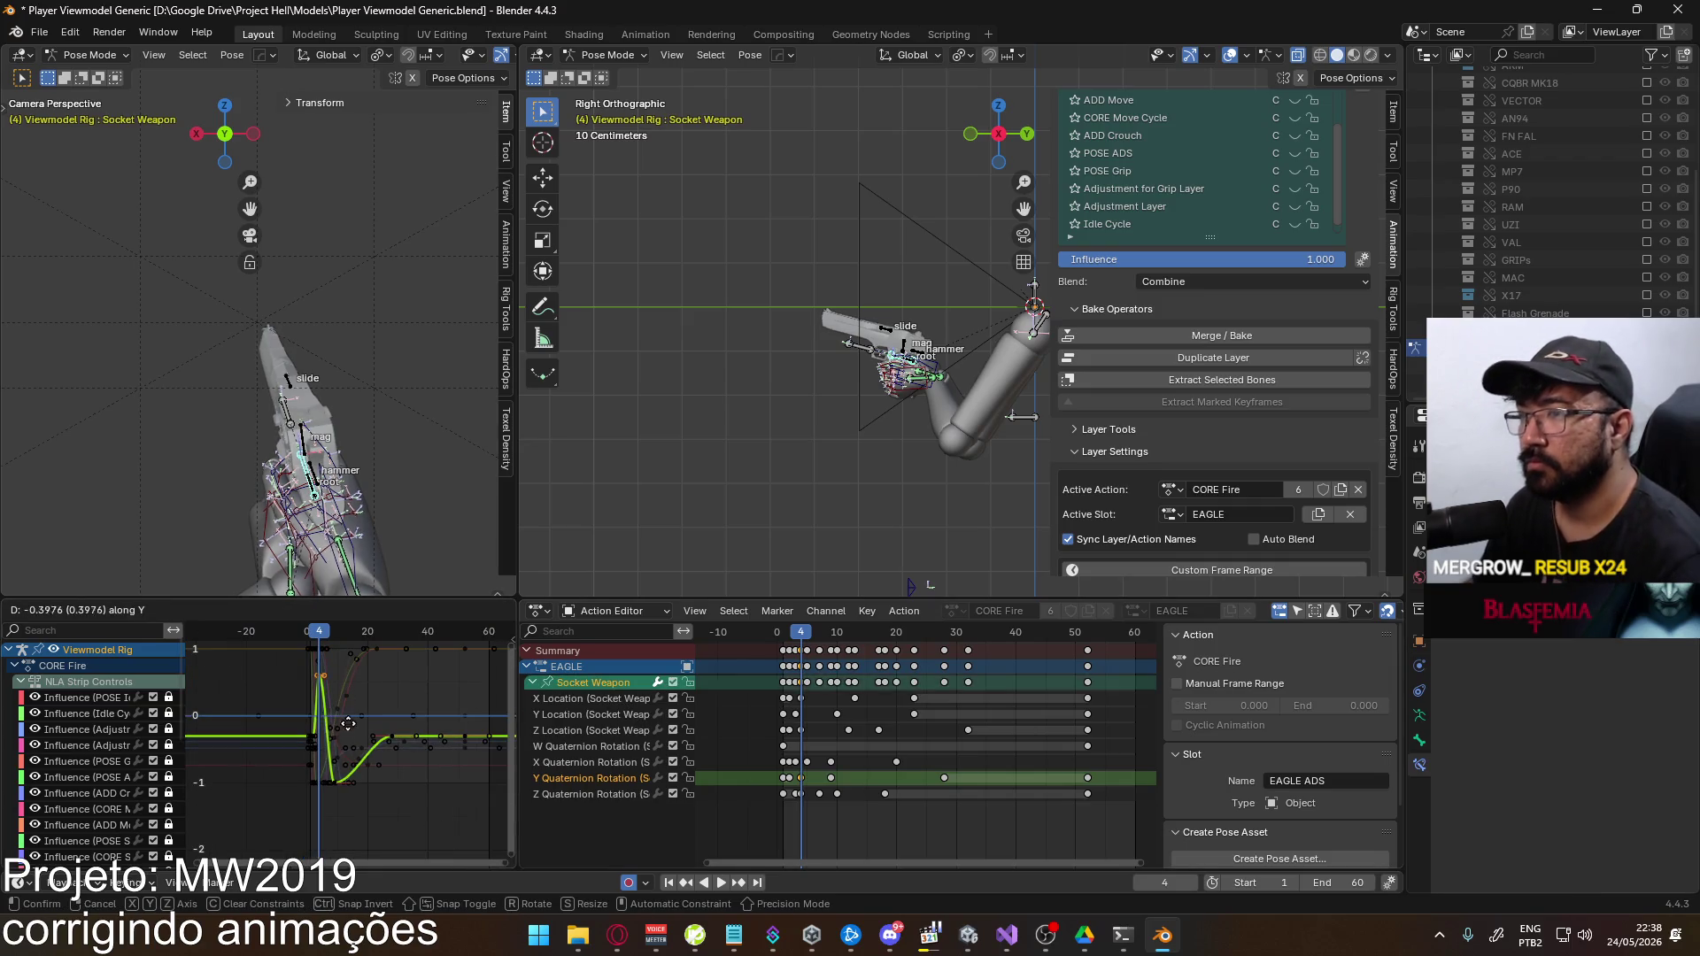
pyautogui.click(390, 761)
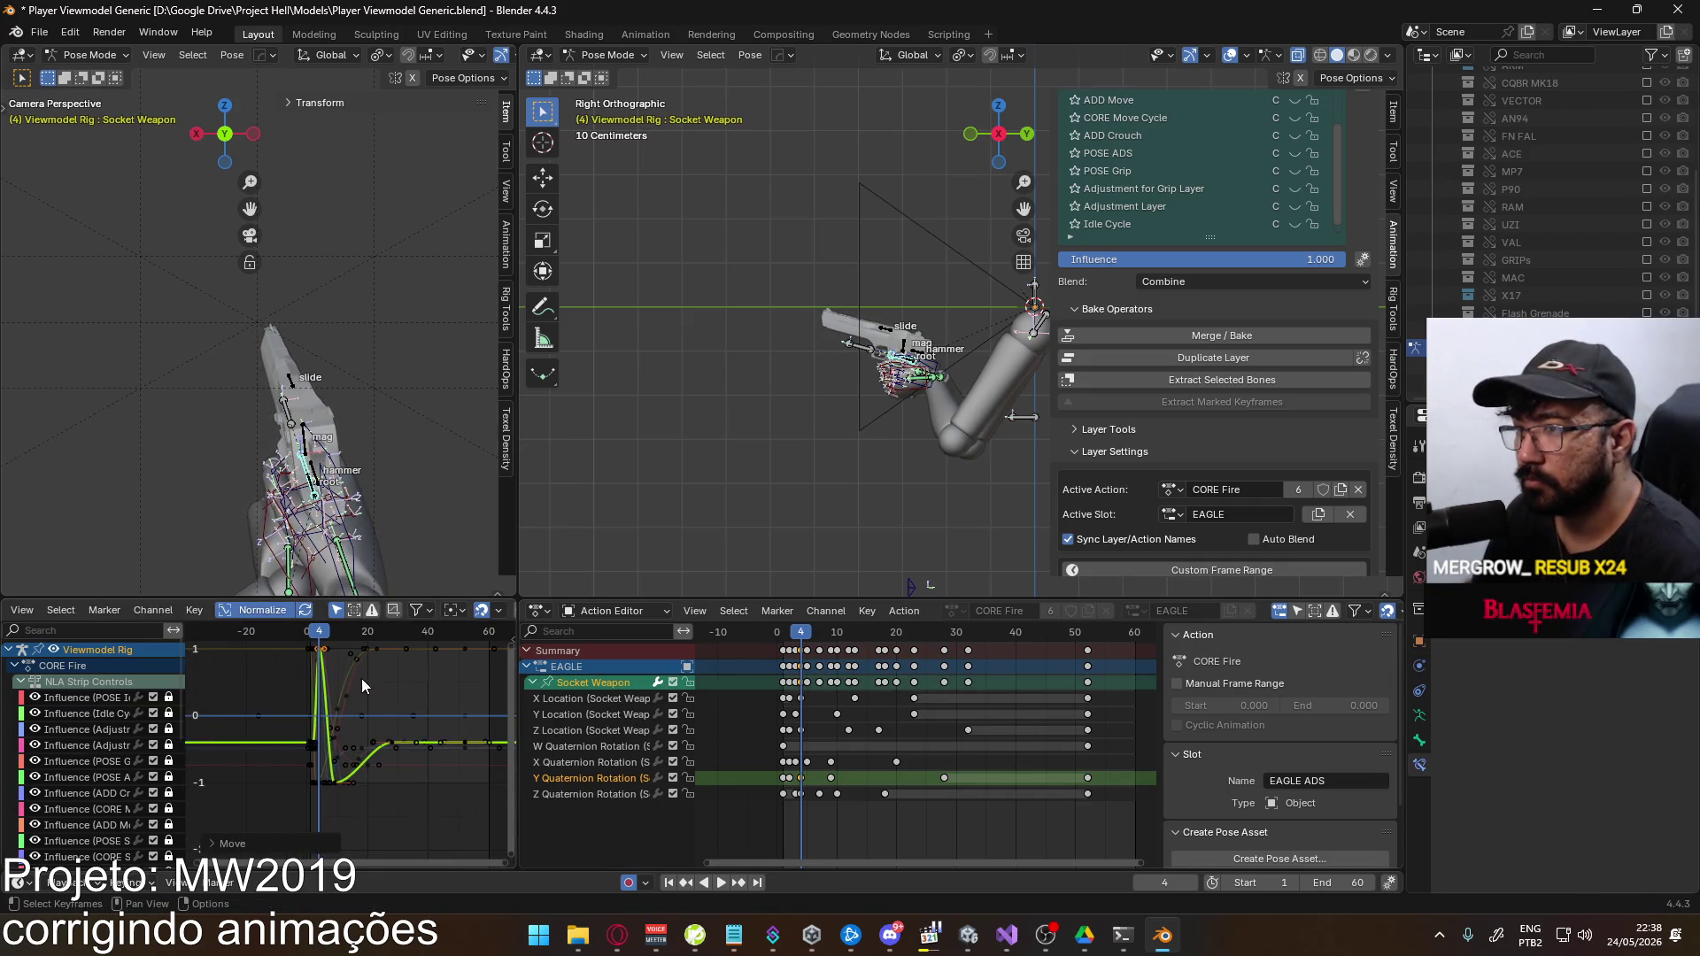
pyautogui.press('g')
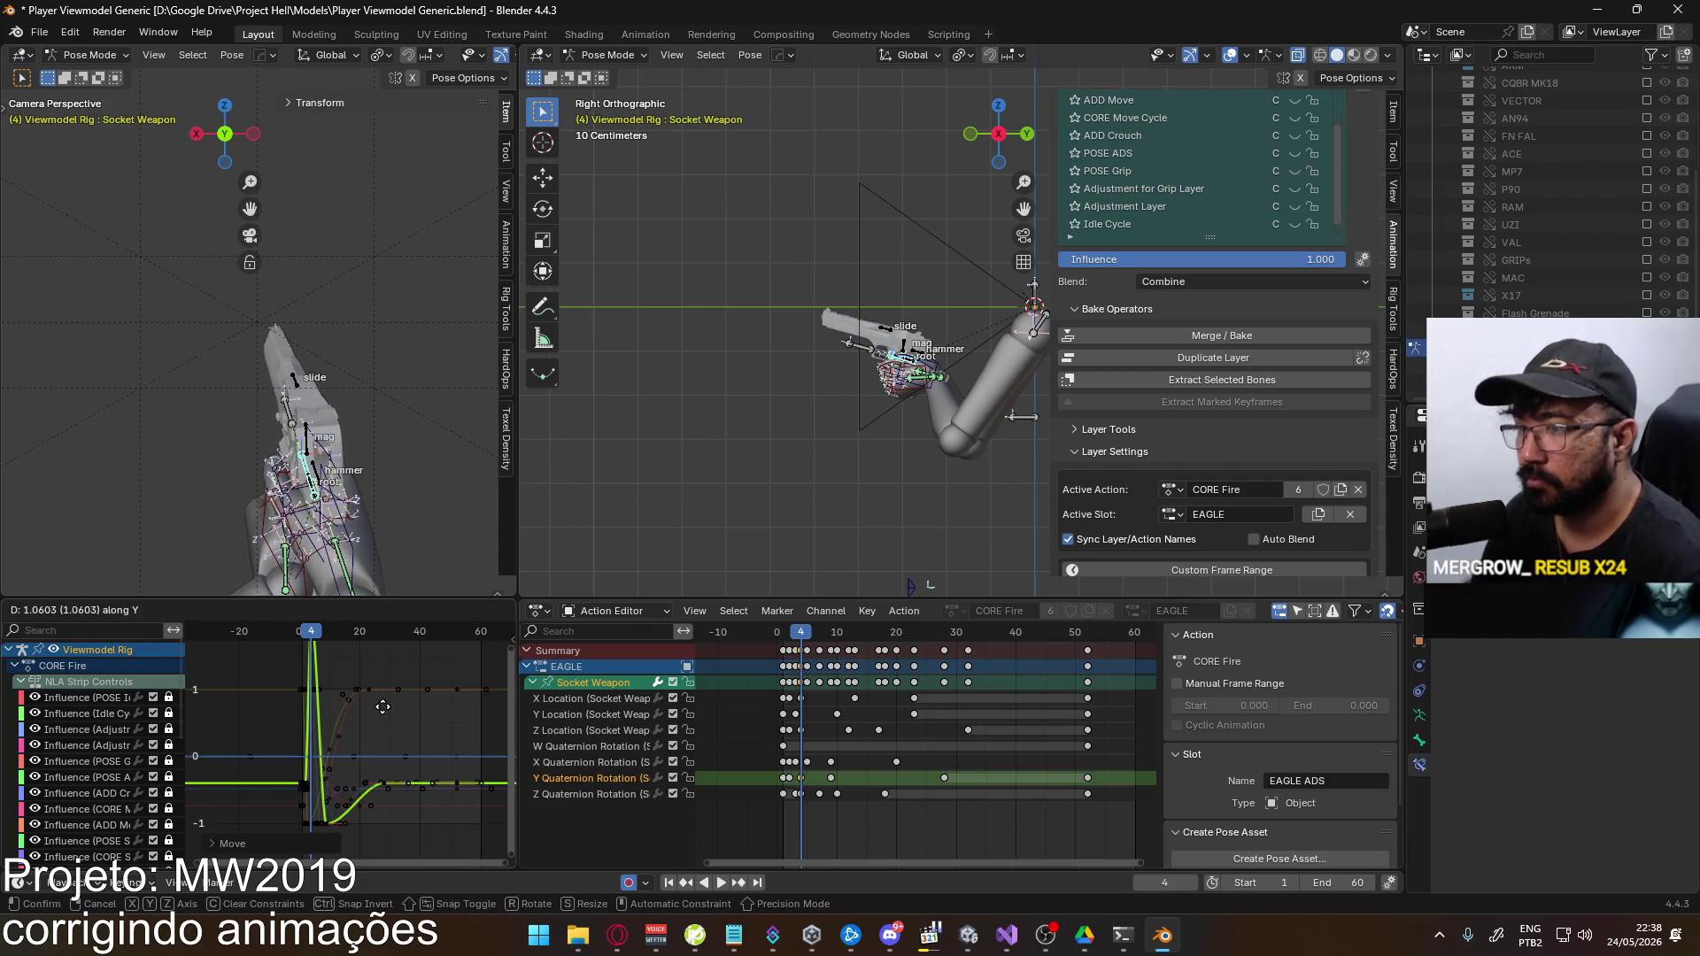
pyautogui.click(383, 724)
pyautogui.press('space')
# Scrub back to frame 8 and undo then redo the keyframe change to compare poses
pyautogui.click(326, 637)
pyautogui.moveTo(326, 638); pyautogui.dragTo(312, 643)
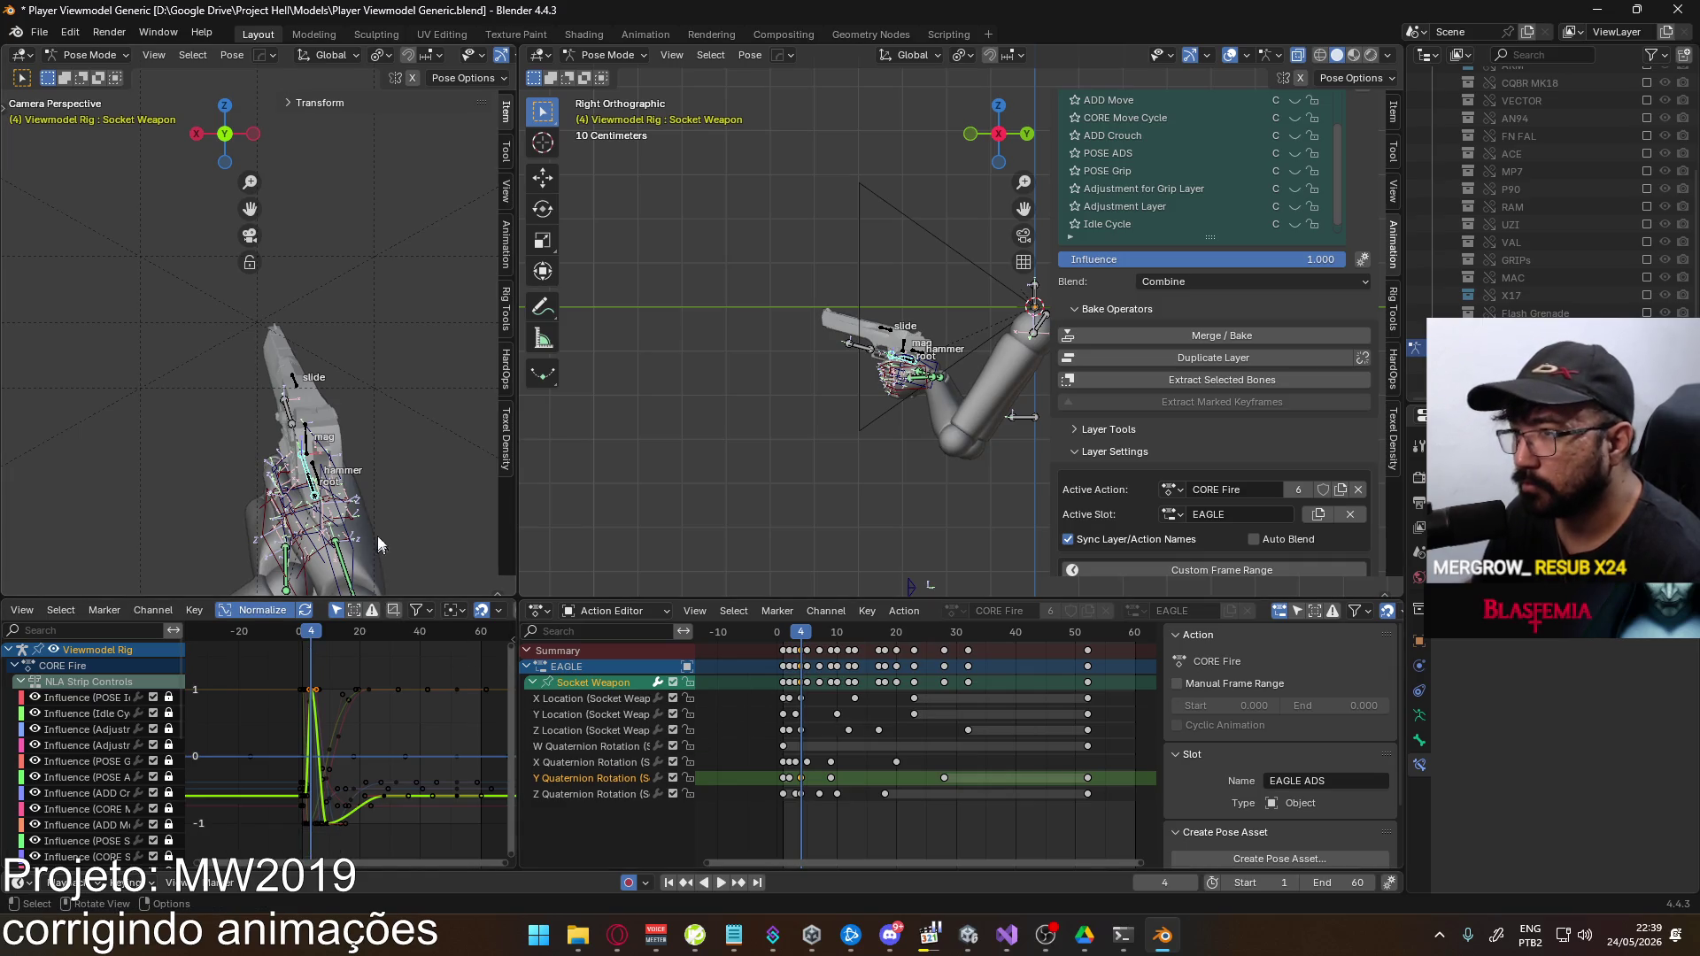
pyautogui.hotkey('ctrl', 'z')
pyautogui.hotkey('ctrl', 'shift', 'z')
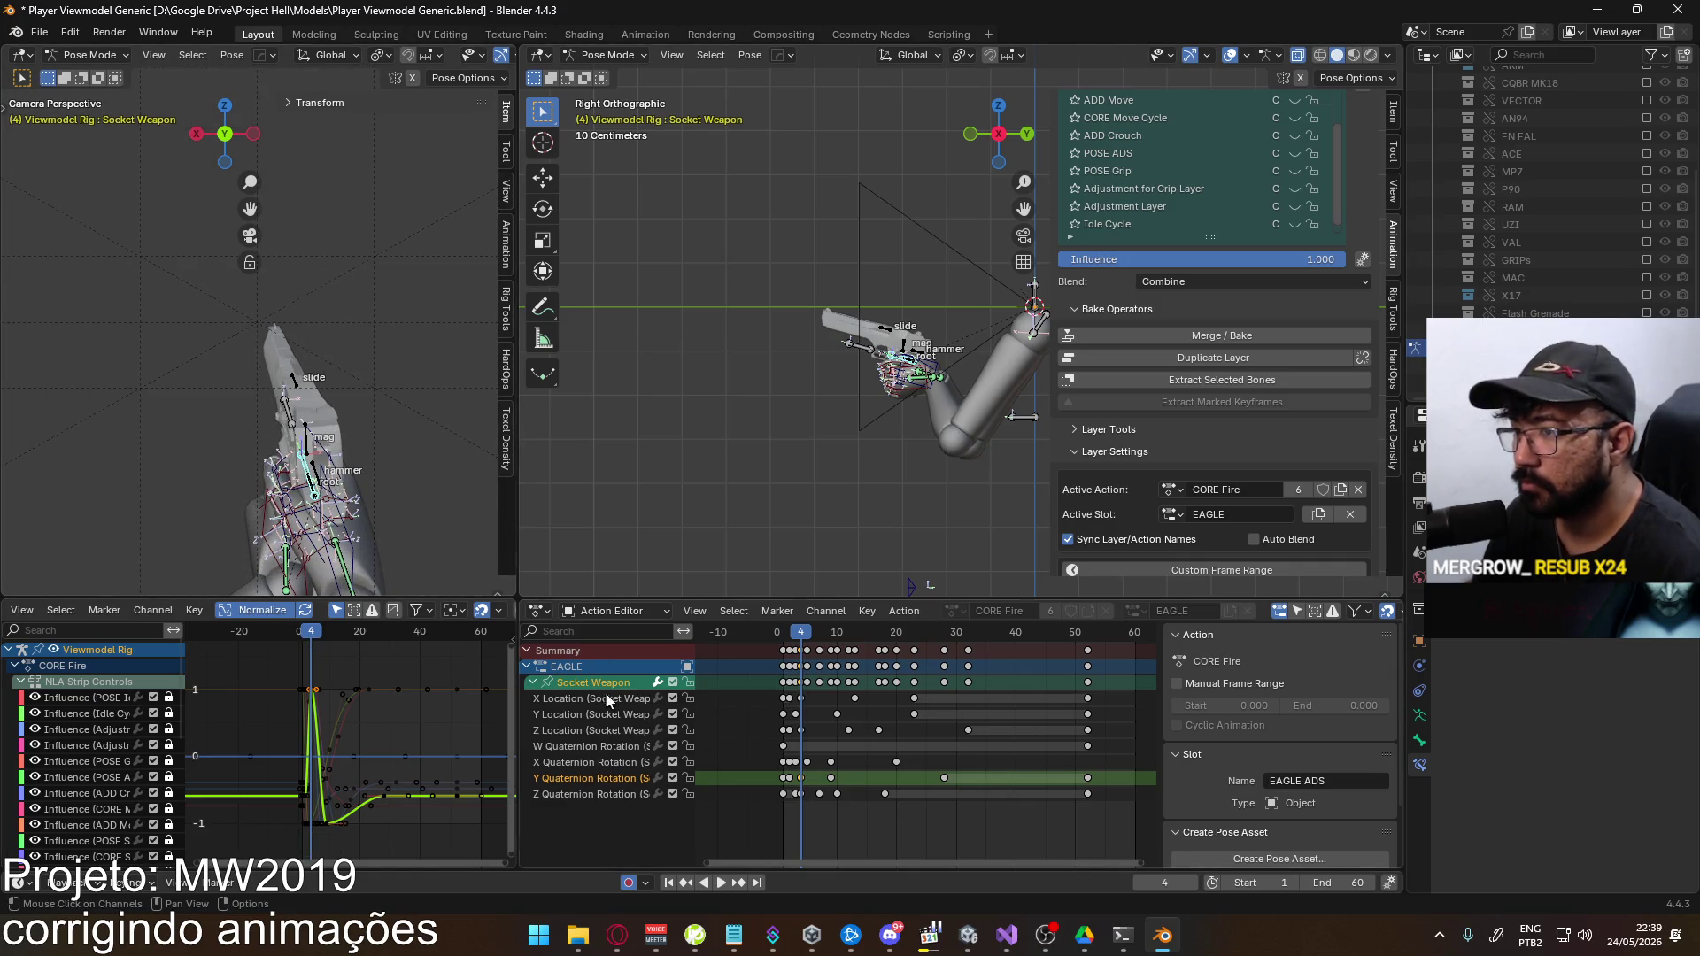
# Lower the Socket Weapon keyframes toward -1, then raise them again on the value axis only
pyautogui.click(620, 699)
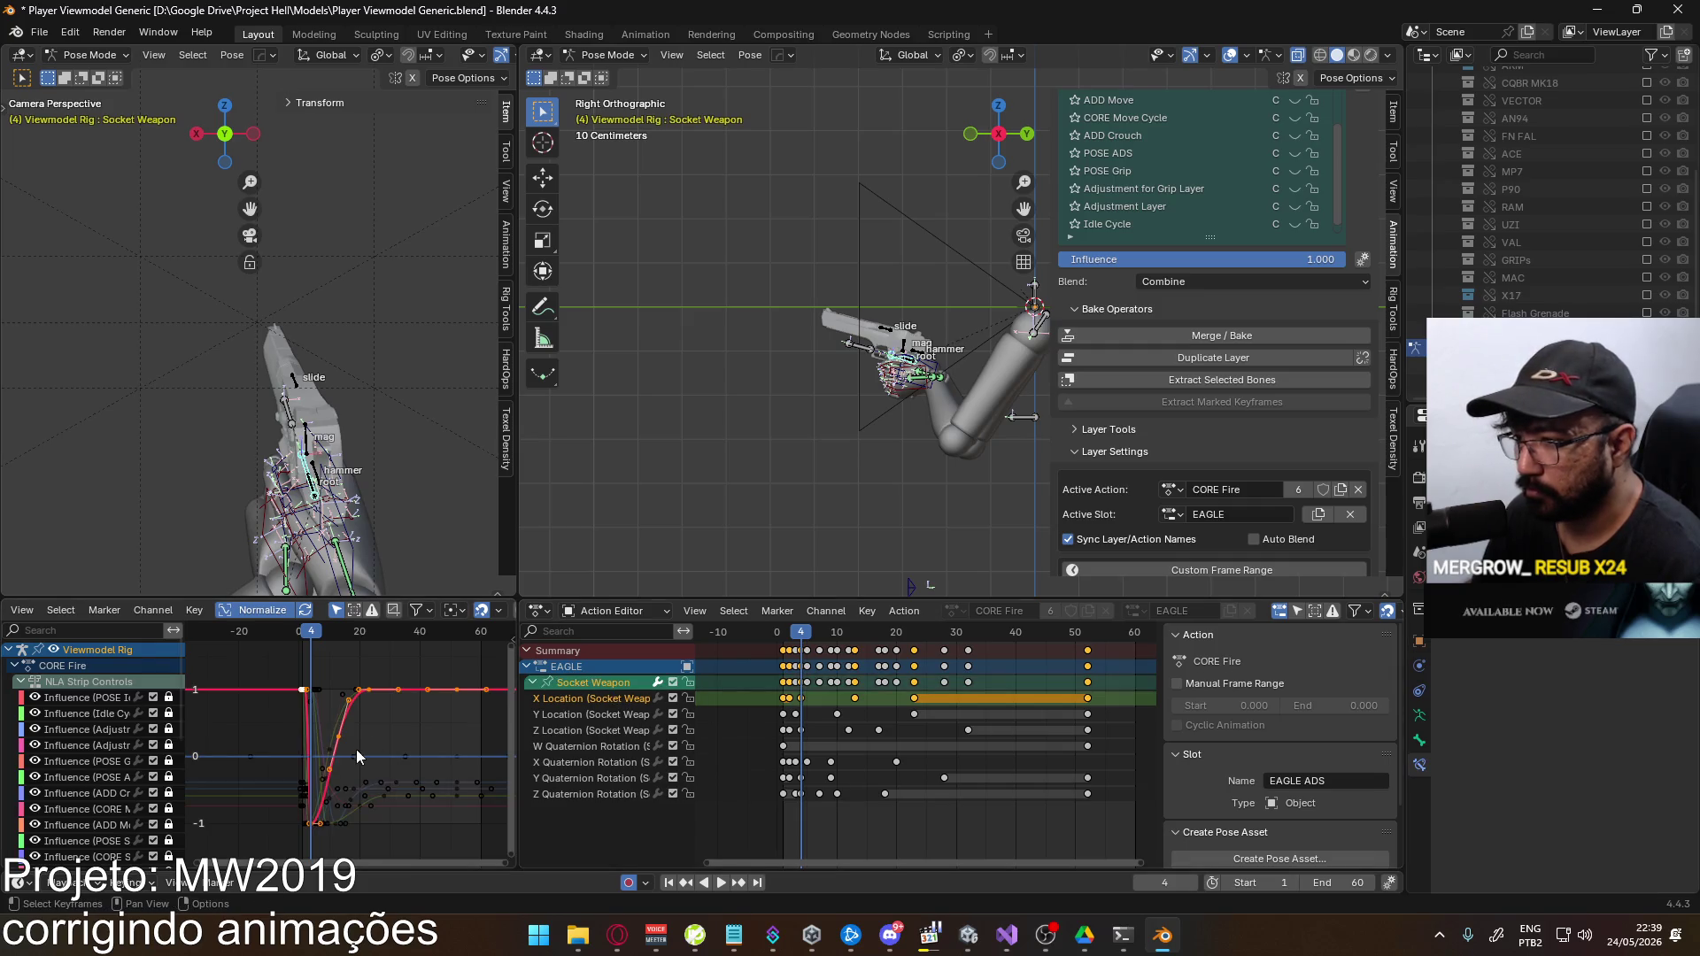
pyautogui.click(367, 706)
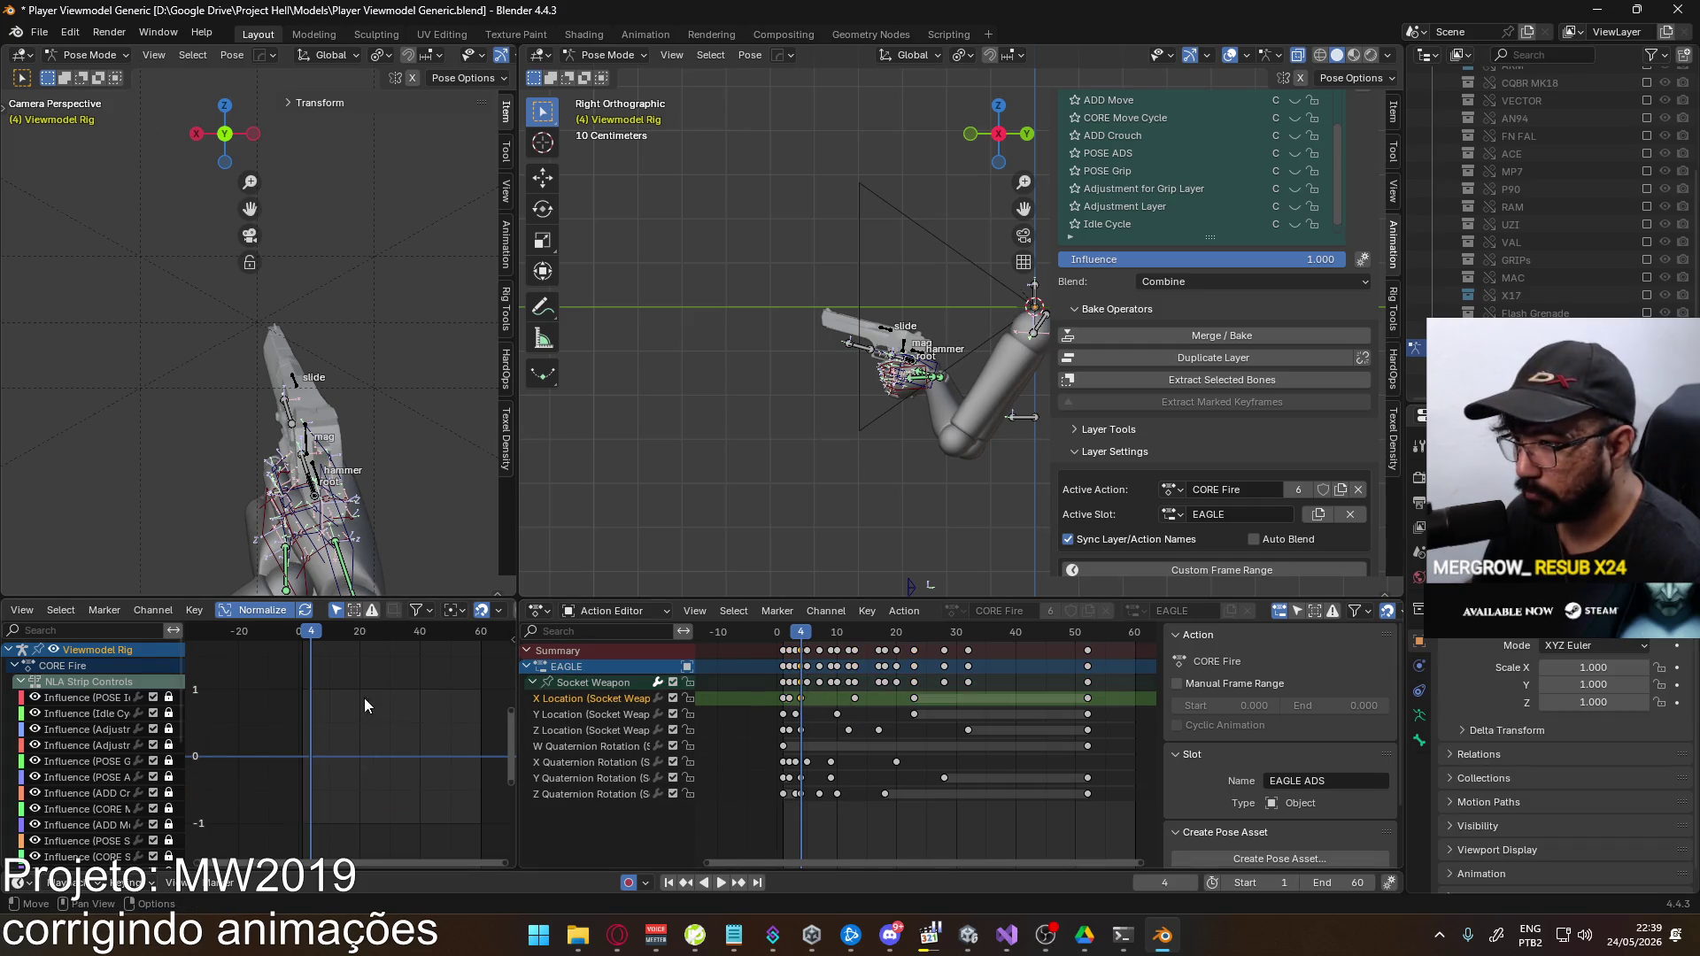
pyautogui.click(626, 682)
pyautogui.press('g')
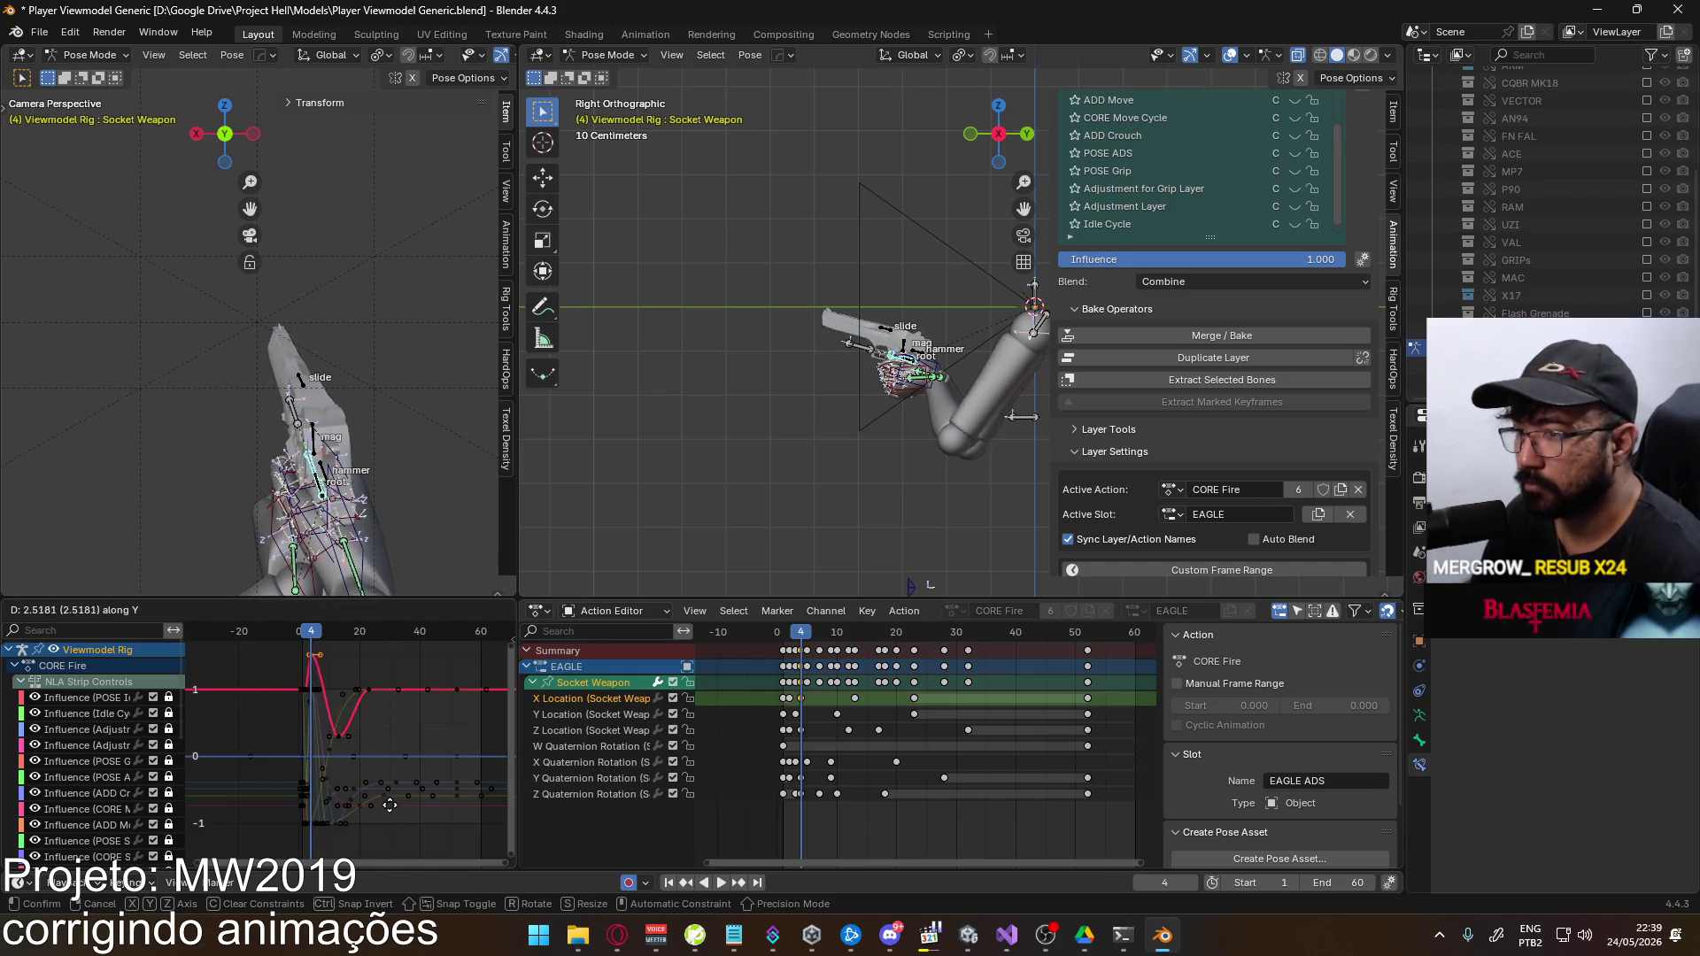
pyautogui.click(345, 766)
pyautogui.press('g')
pyautogui.press('y')
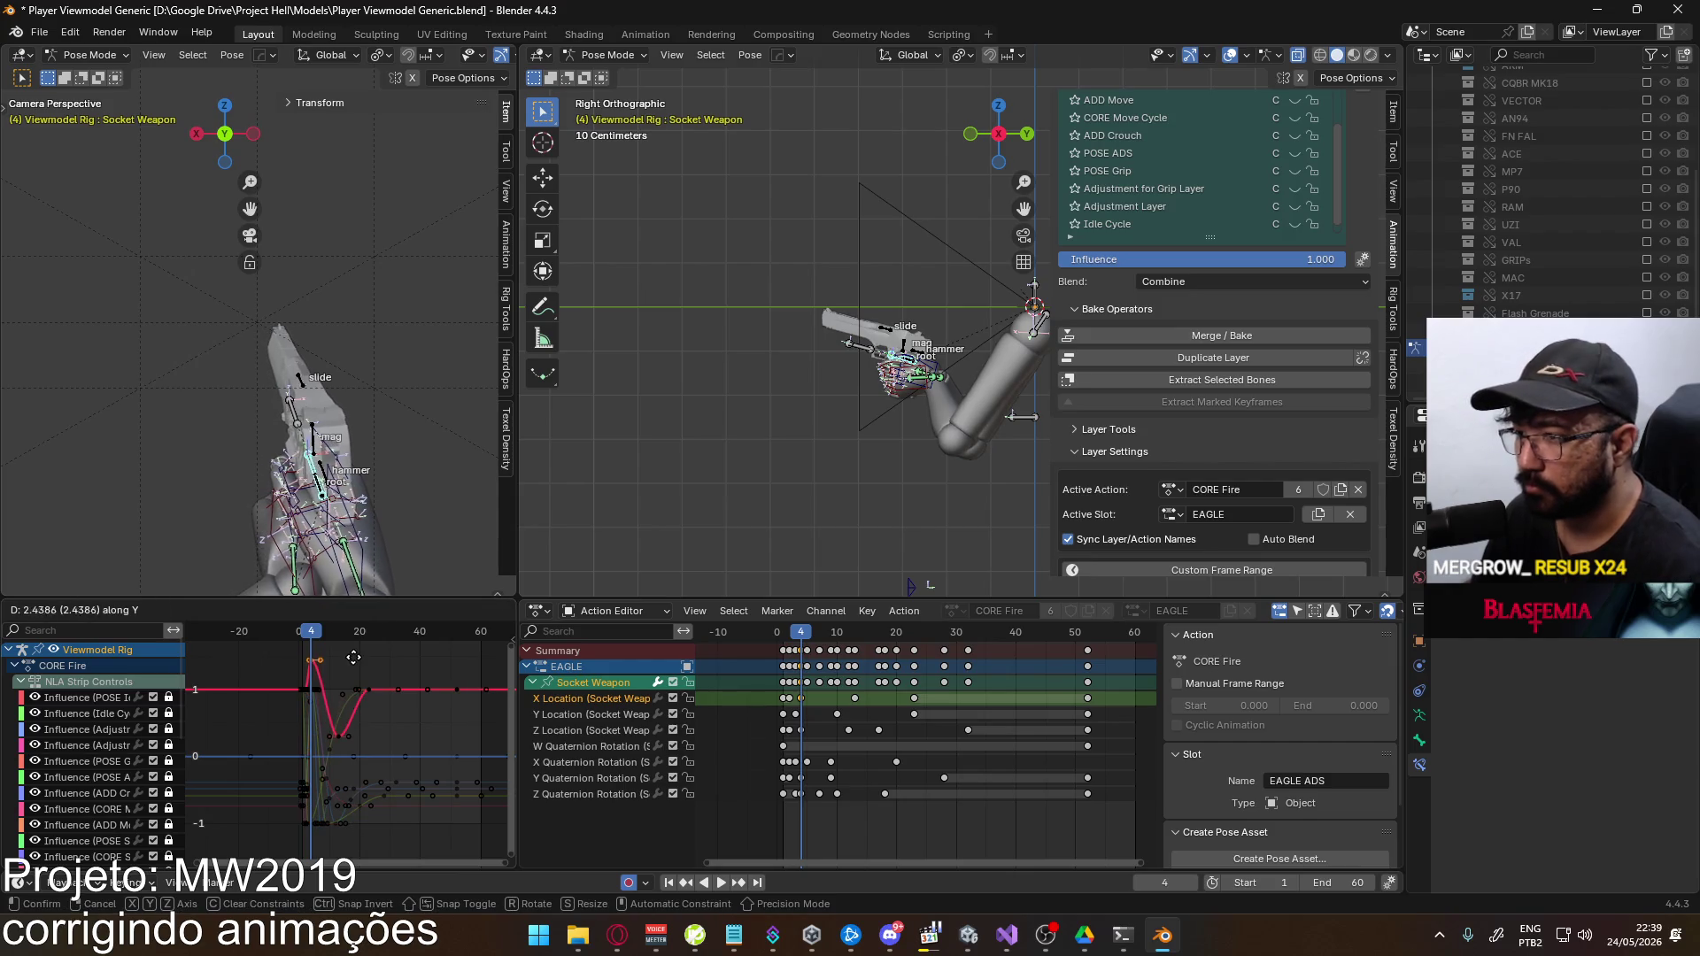
pyautogui.click(353, 652)
# Change the value of the X Location curve's low-point keyframe
pyautogui.scroll(-2, 339, 723)
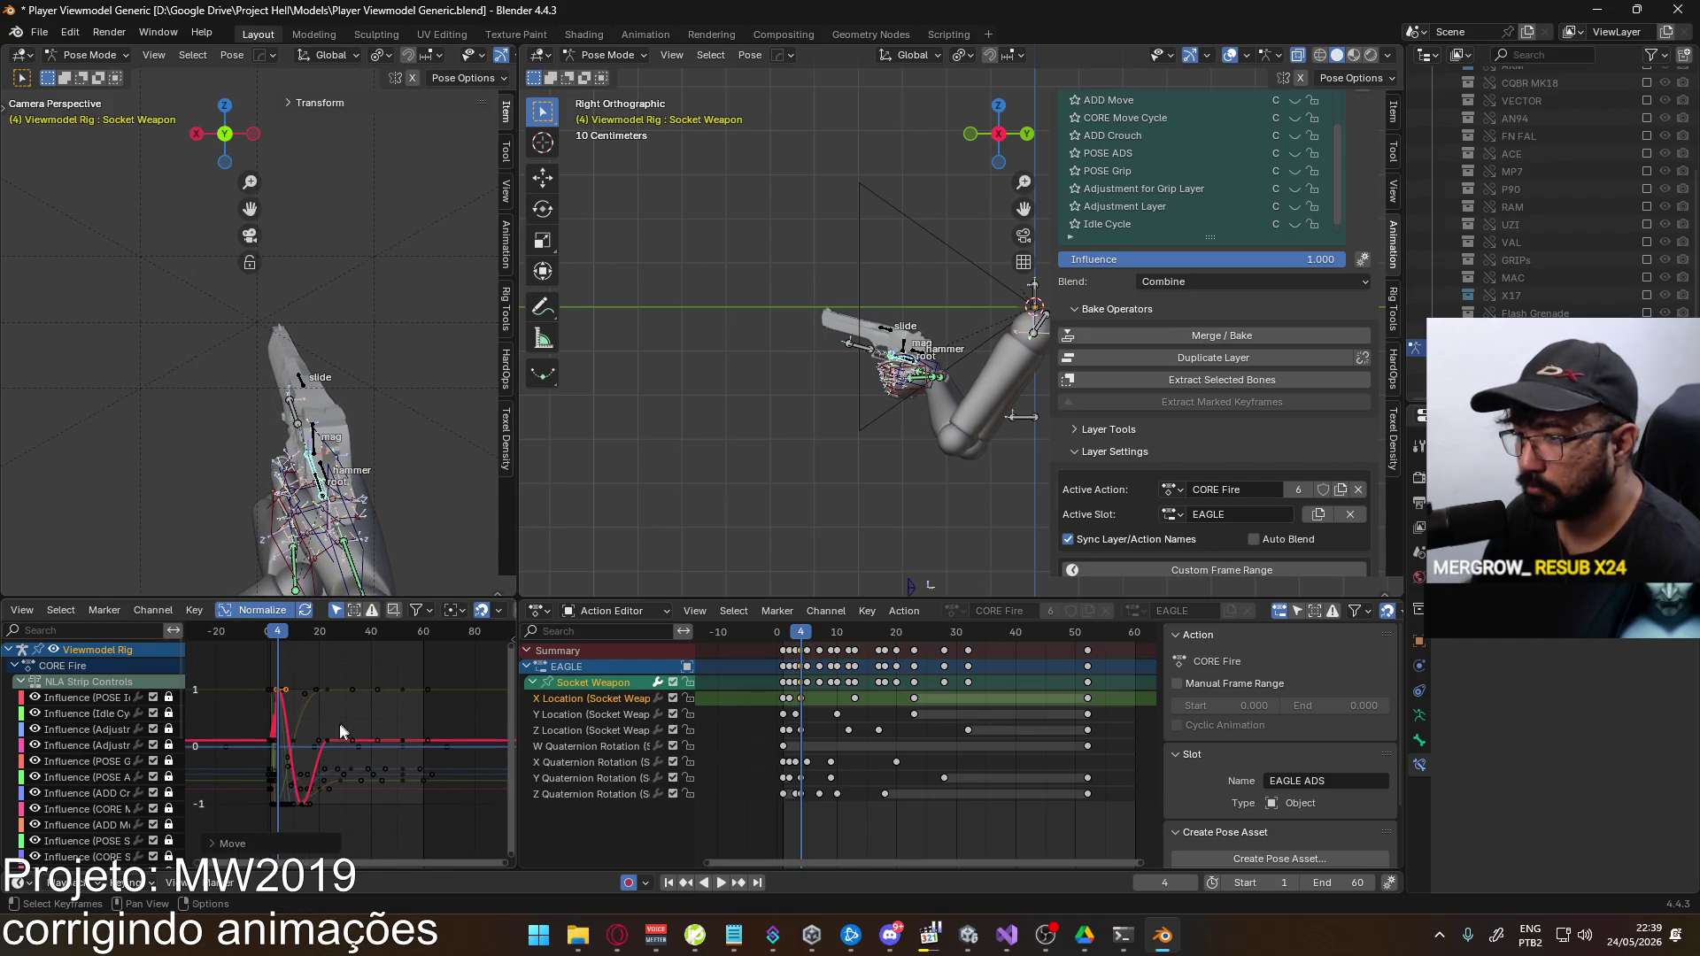
pyautogui.click(301, 802)
pyautogui.press('g')
pyautogui.press('y')
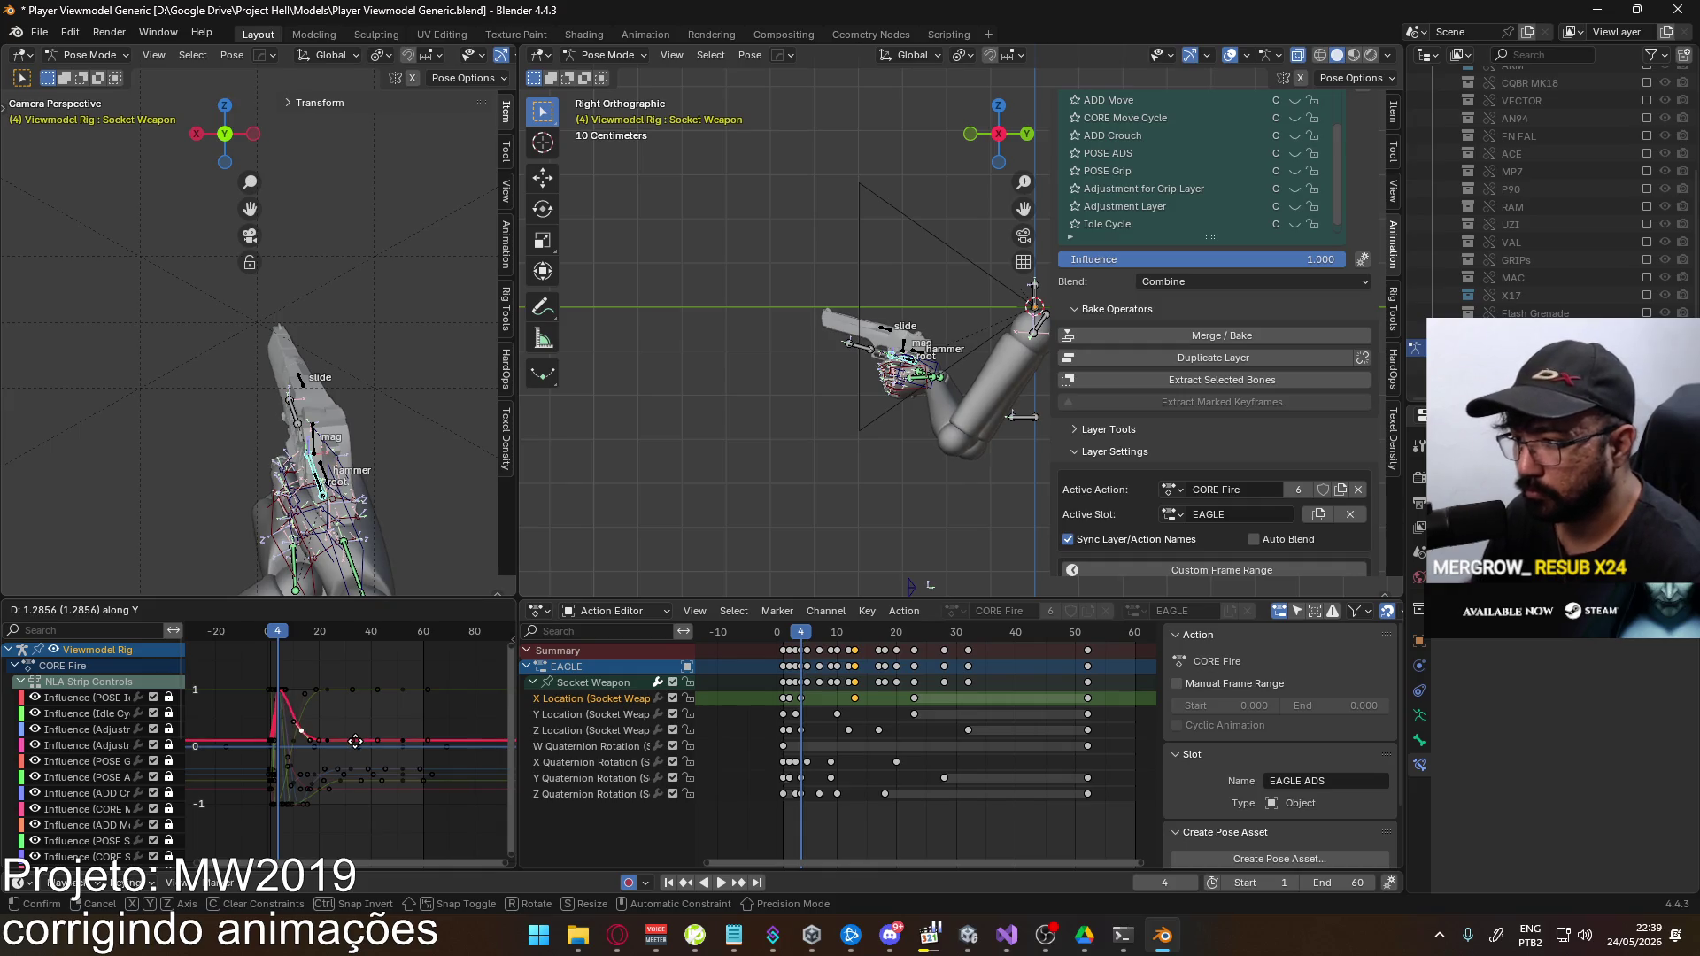
pyautogui.click(353, 745)
# Replay the fire animation from frame 1, scrub to frame 3, and show the Z Quaternion Rotation curve
pyautogui.click(270, 631)
pyautogui.press('space')
pyautogui.scroll(3, 783, 721)
pyautogui.press('Home')
pyautogui.press('space')
pyautogui.moveTo(297, 631); pyautogui.dragTo(222, 649)
pyautogui.click(589, 794)
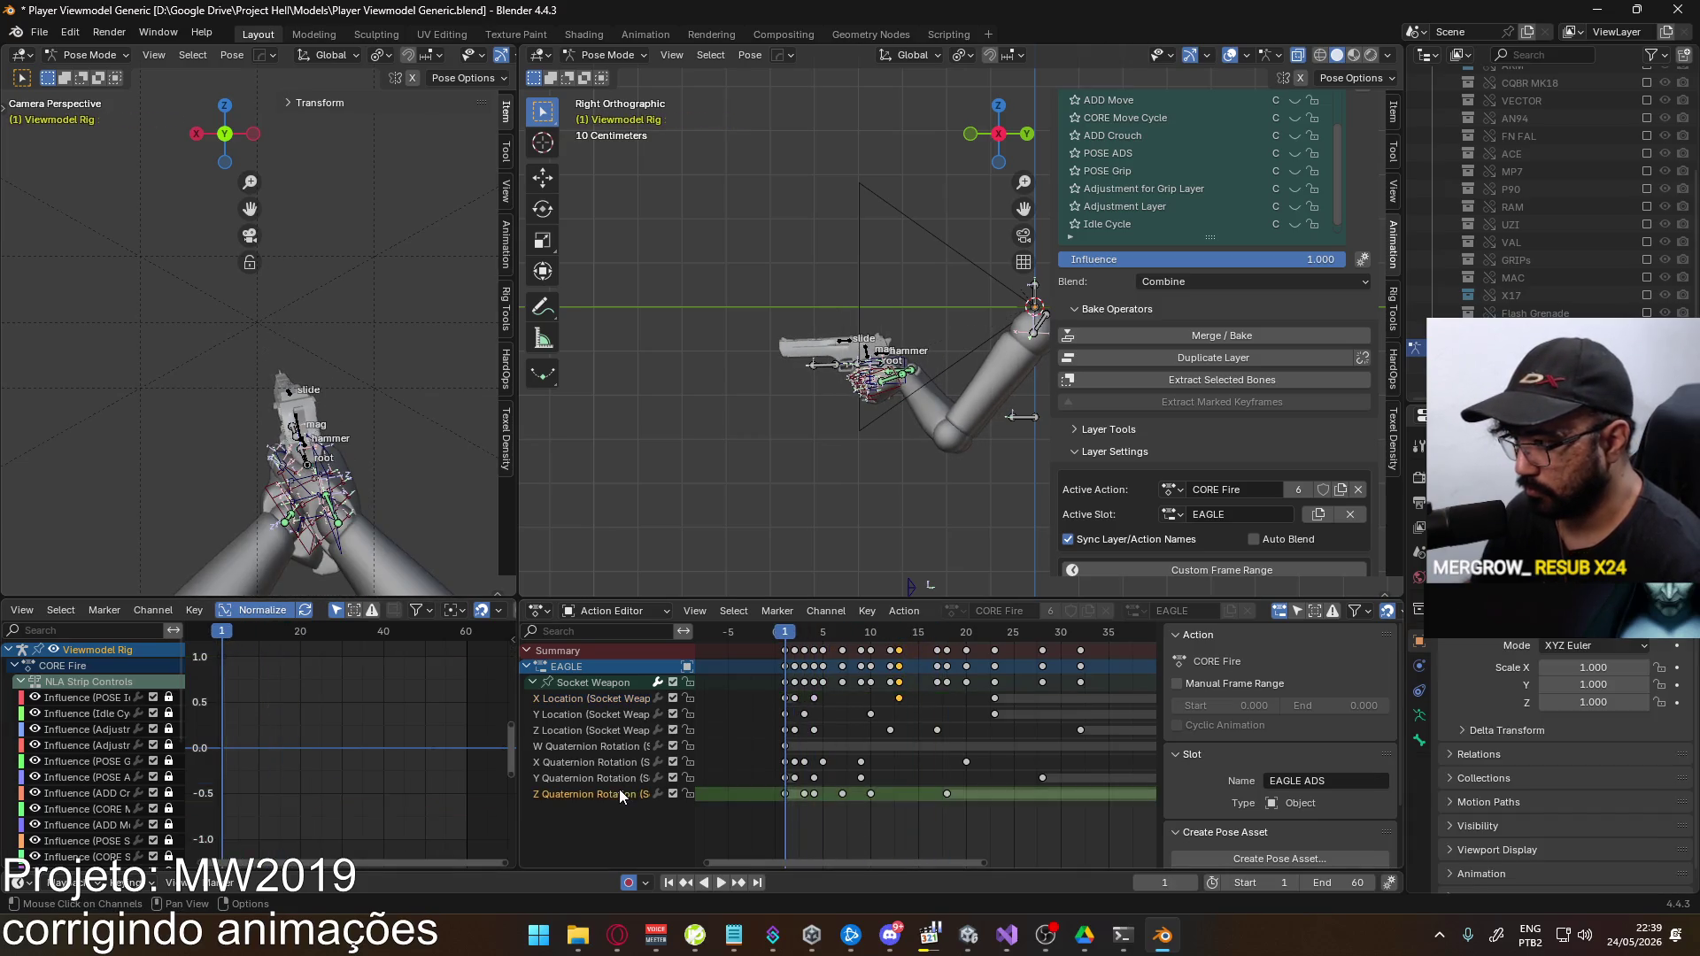
# Move the frame-10 Z Quaternion Rotation key of the Socket Weapon to about frame 12
pyautogui.moveTo(292, 804); pyautogui.dragTo(312, 779, button='middle')
pyautogui.click(870, 794)
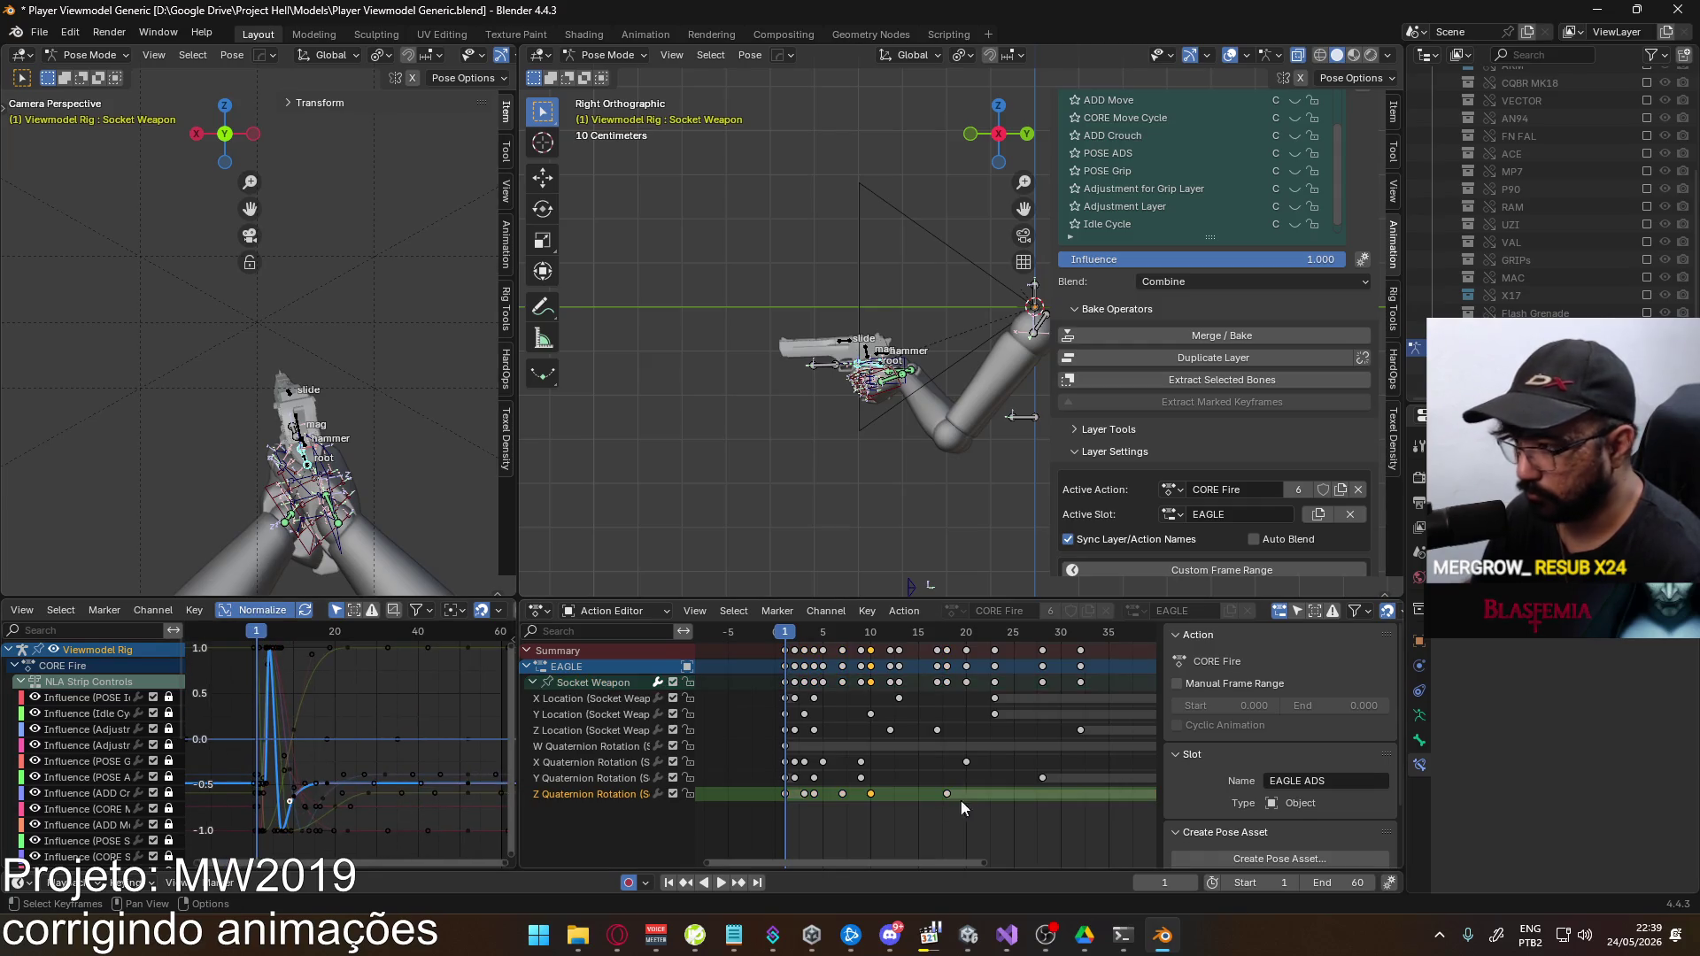
pyautogui.press('space')
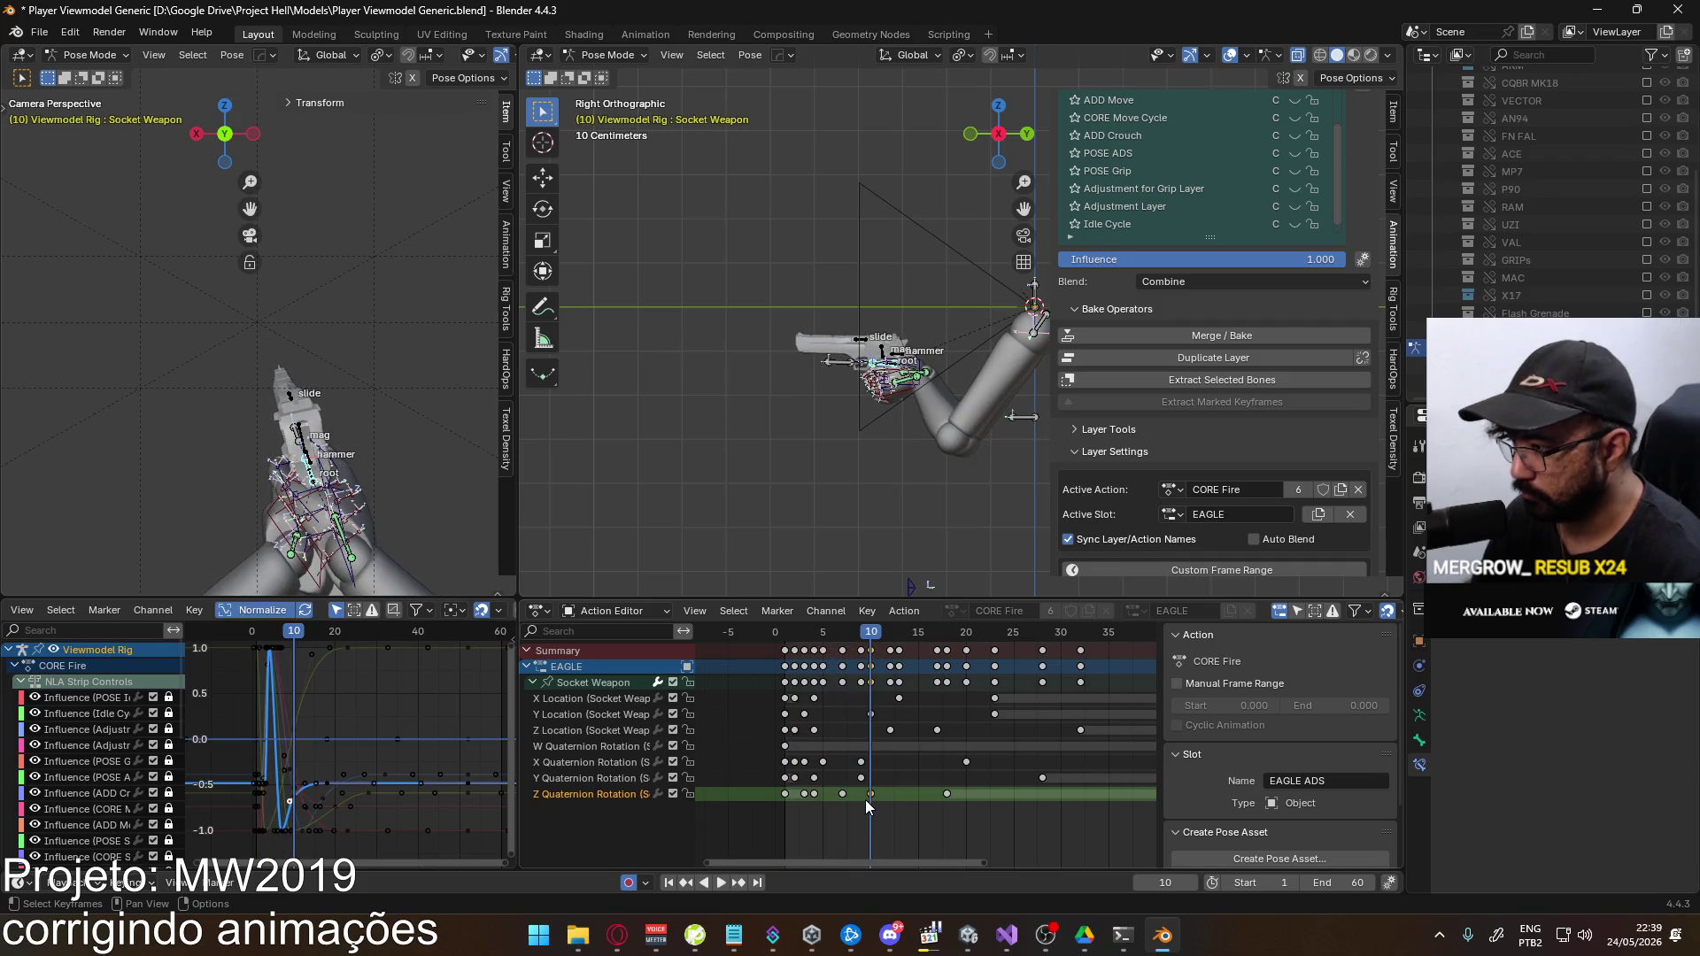
pyautogui.moveTo(878, 793); pyautogui.dragTo(898, 793)
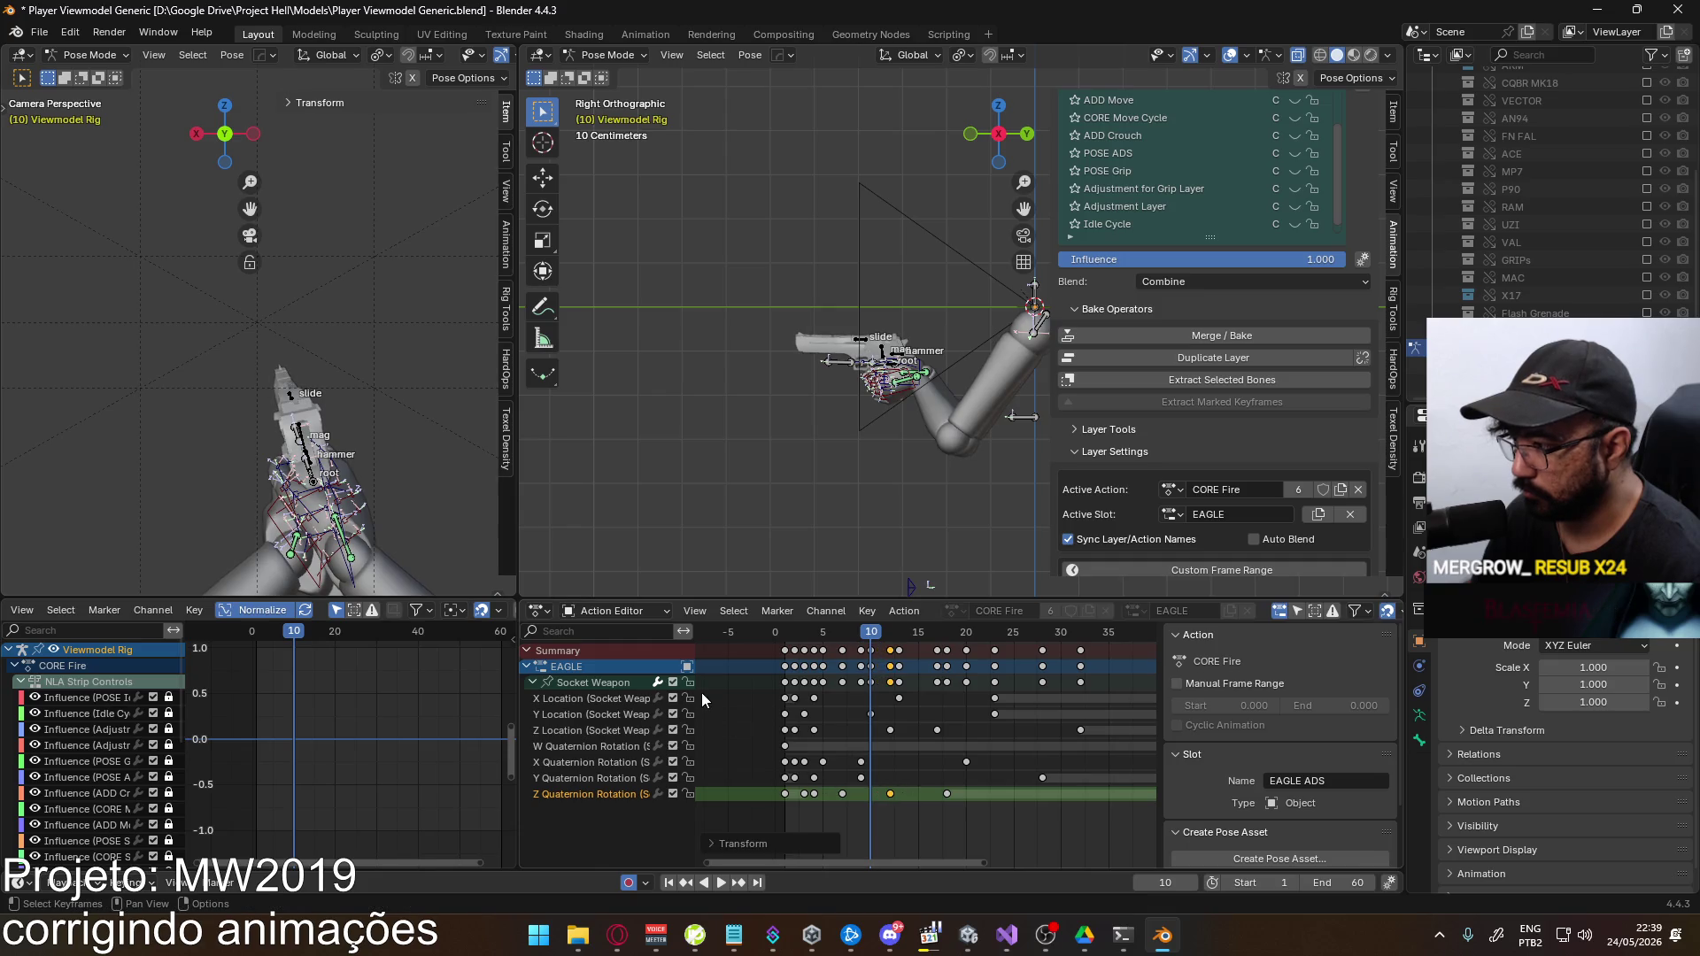
# Raise the frame-12 Z Quaternion Rotation key's value by about 0.43 and preview playback
pyautogui.click(595, 734)
pyautogui.click(888, 793)
pyautogui.press('g')
pyautogui.press('y')
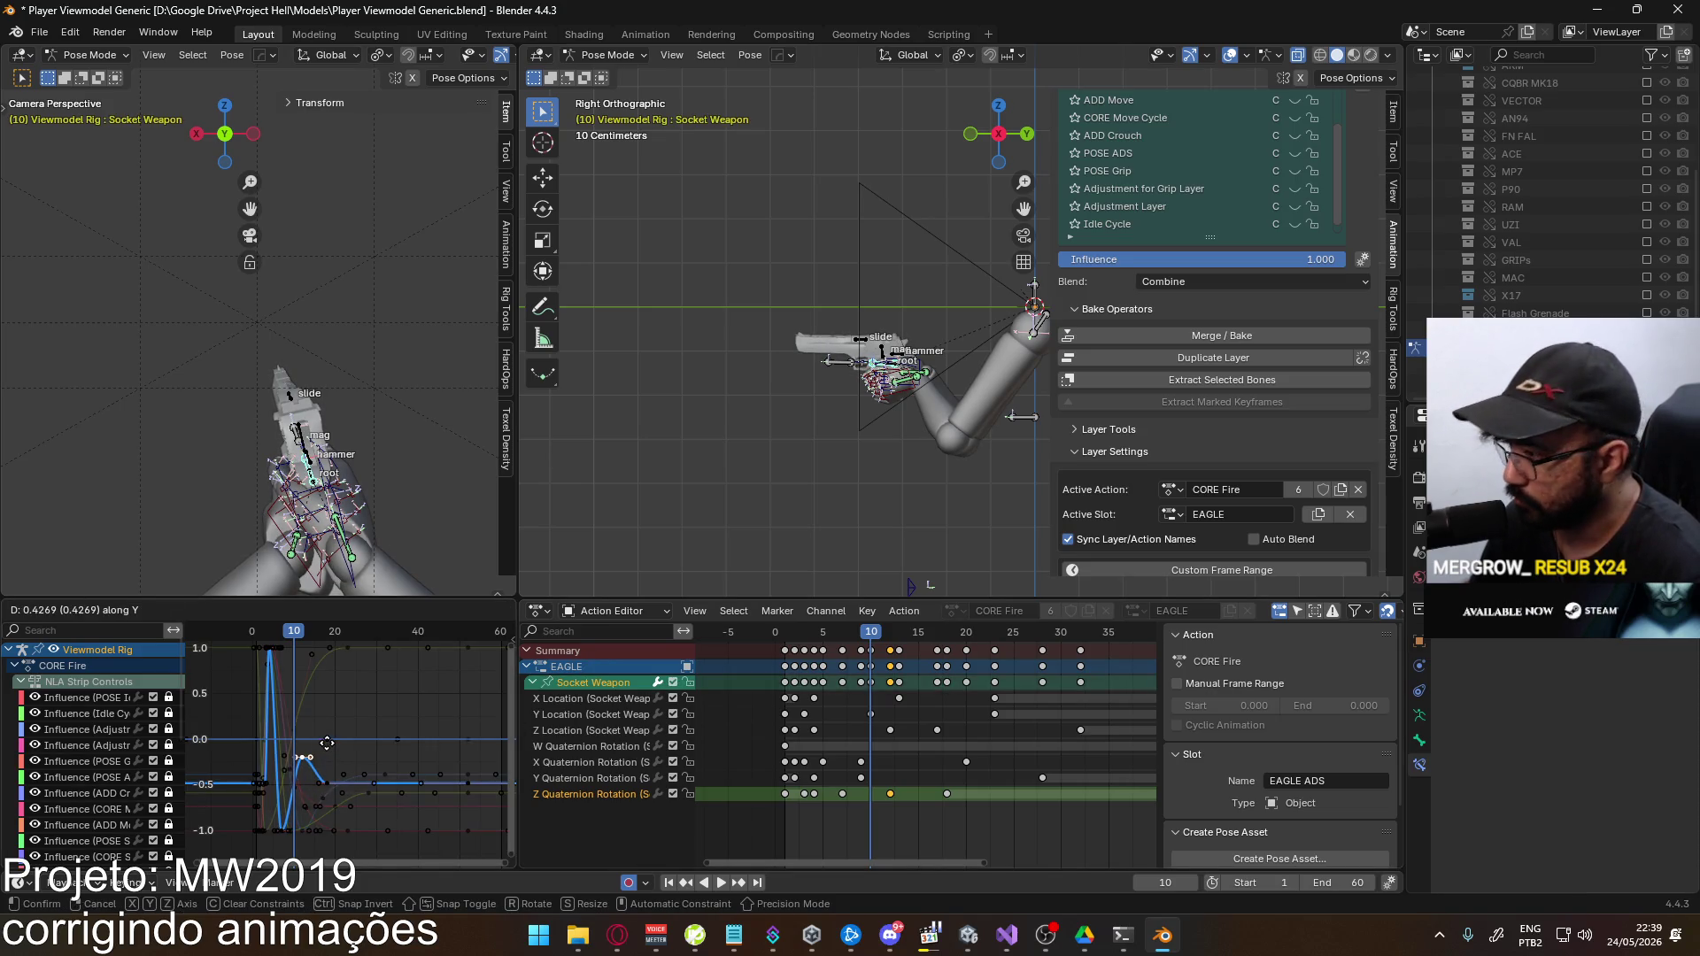
pyautogui.click(326, 743)
pyautogui.press('space')
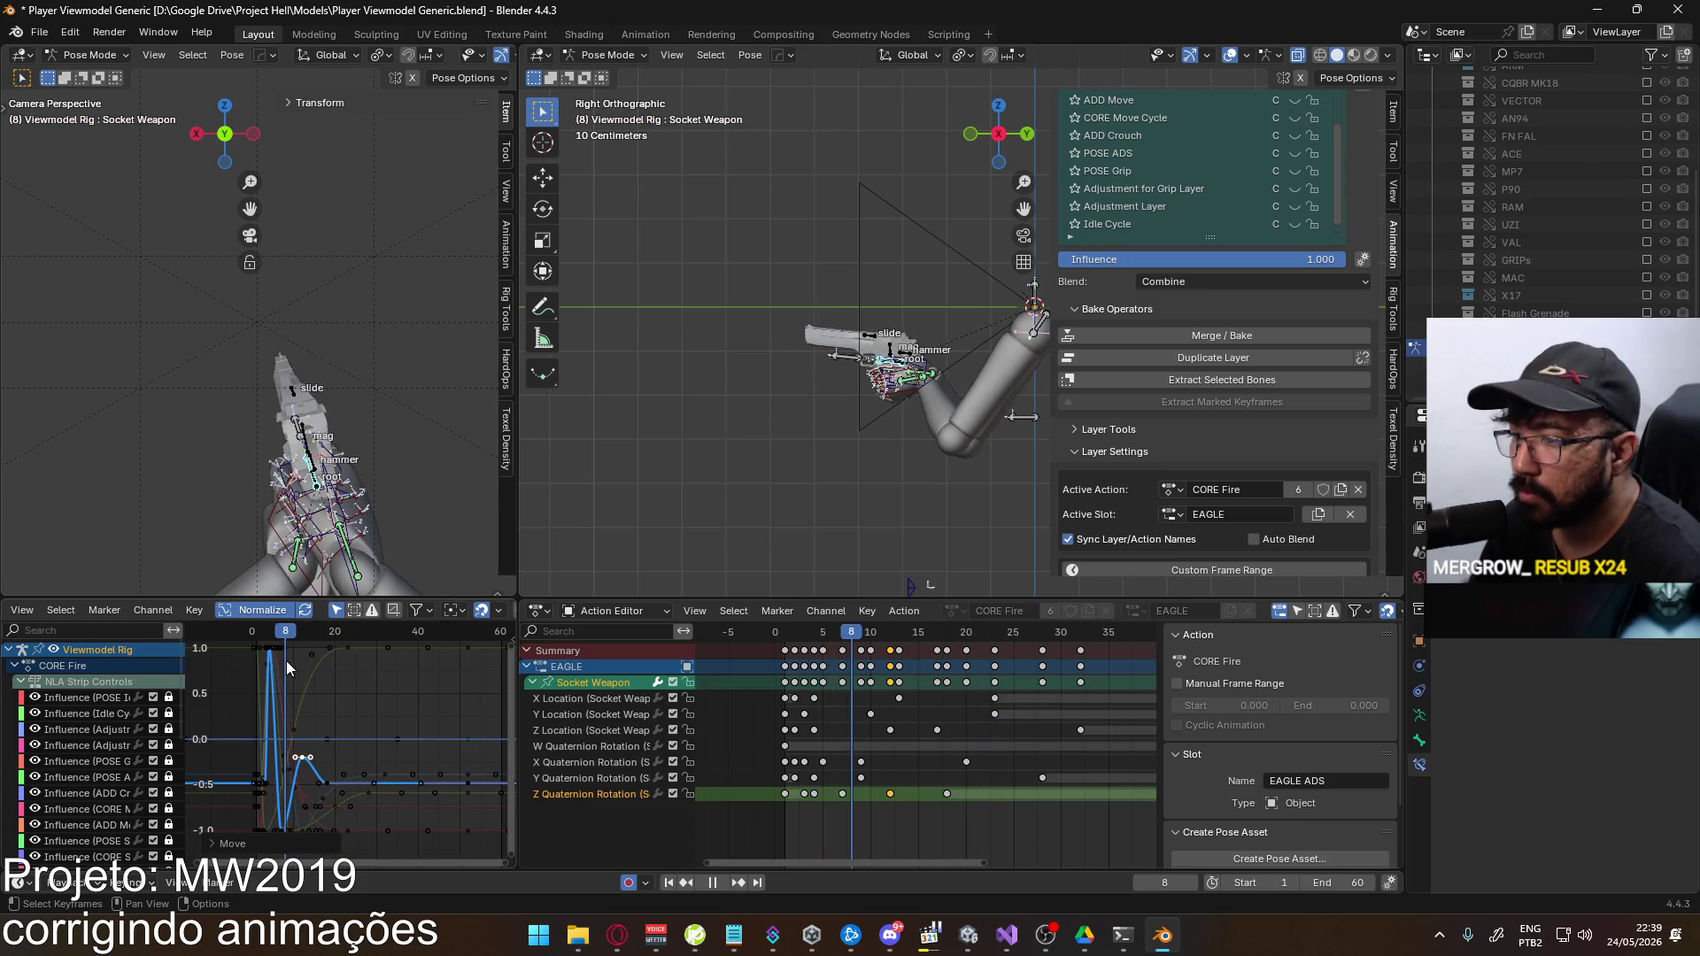
pyautogui.press('space')
# Reselect the Socket Weapon channels and raise the selected keyframe about 0.22 more
pyautogui.click(824, 790)
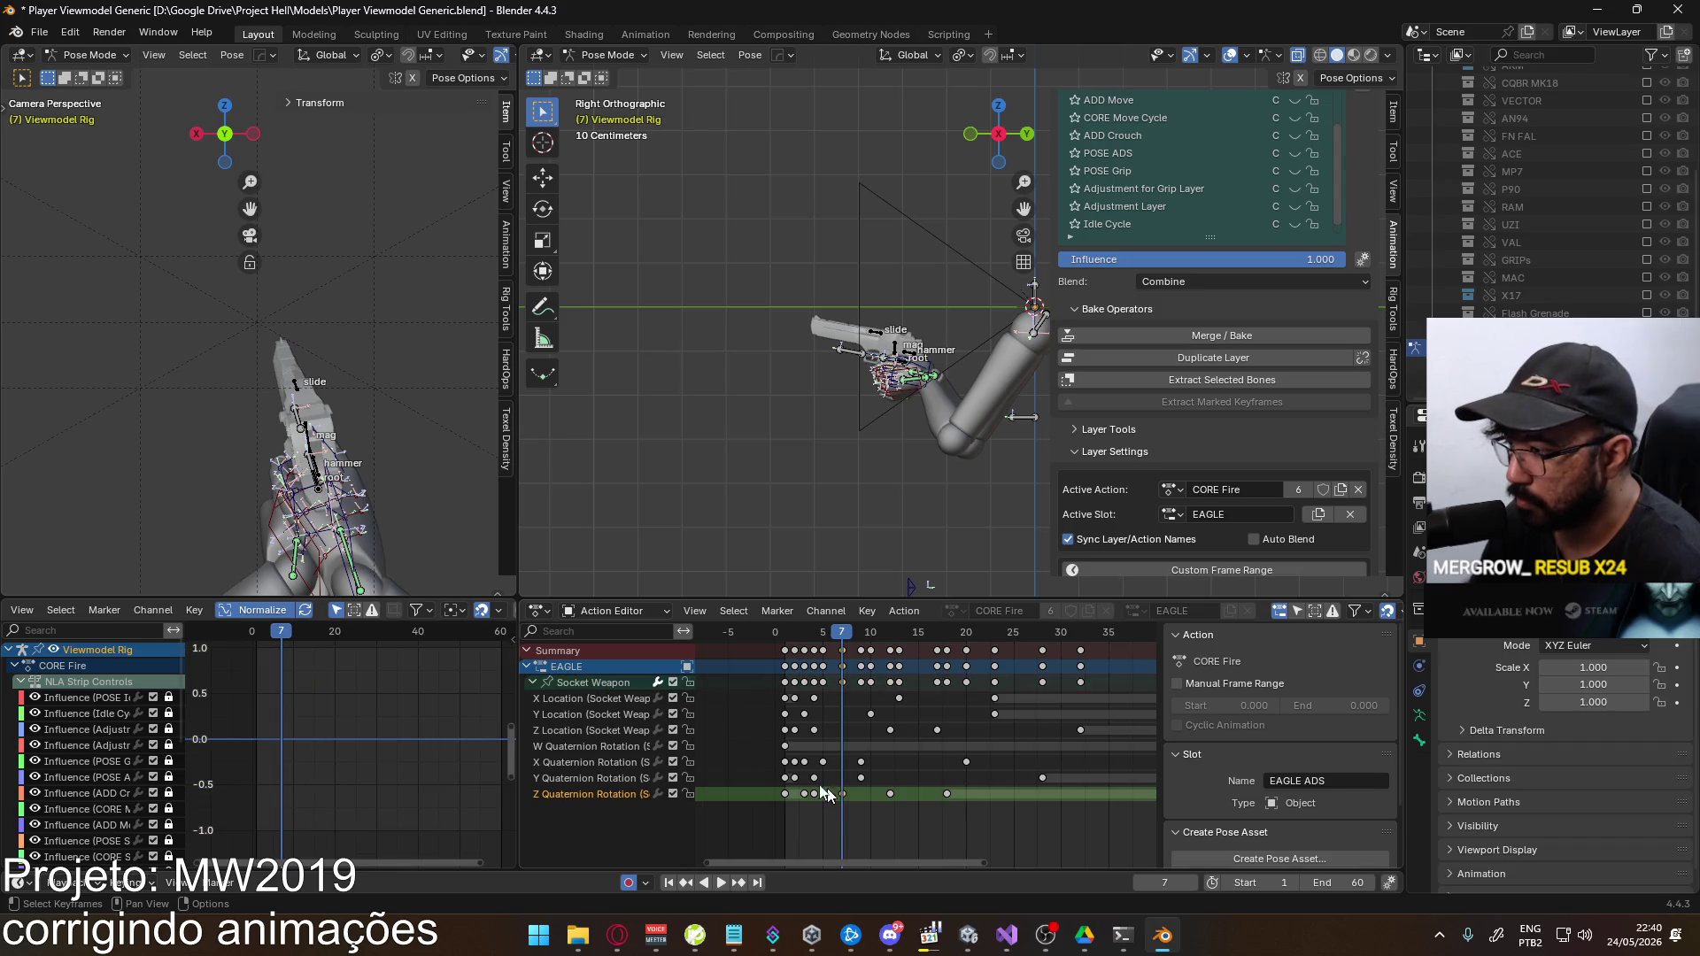
pyautogui.click(569, 683)
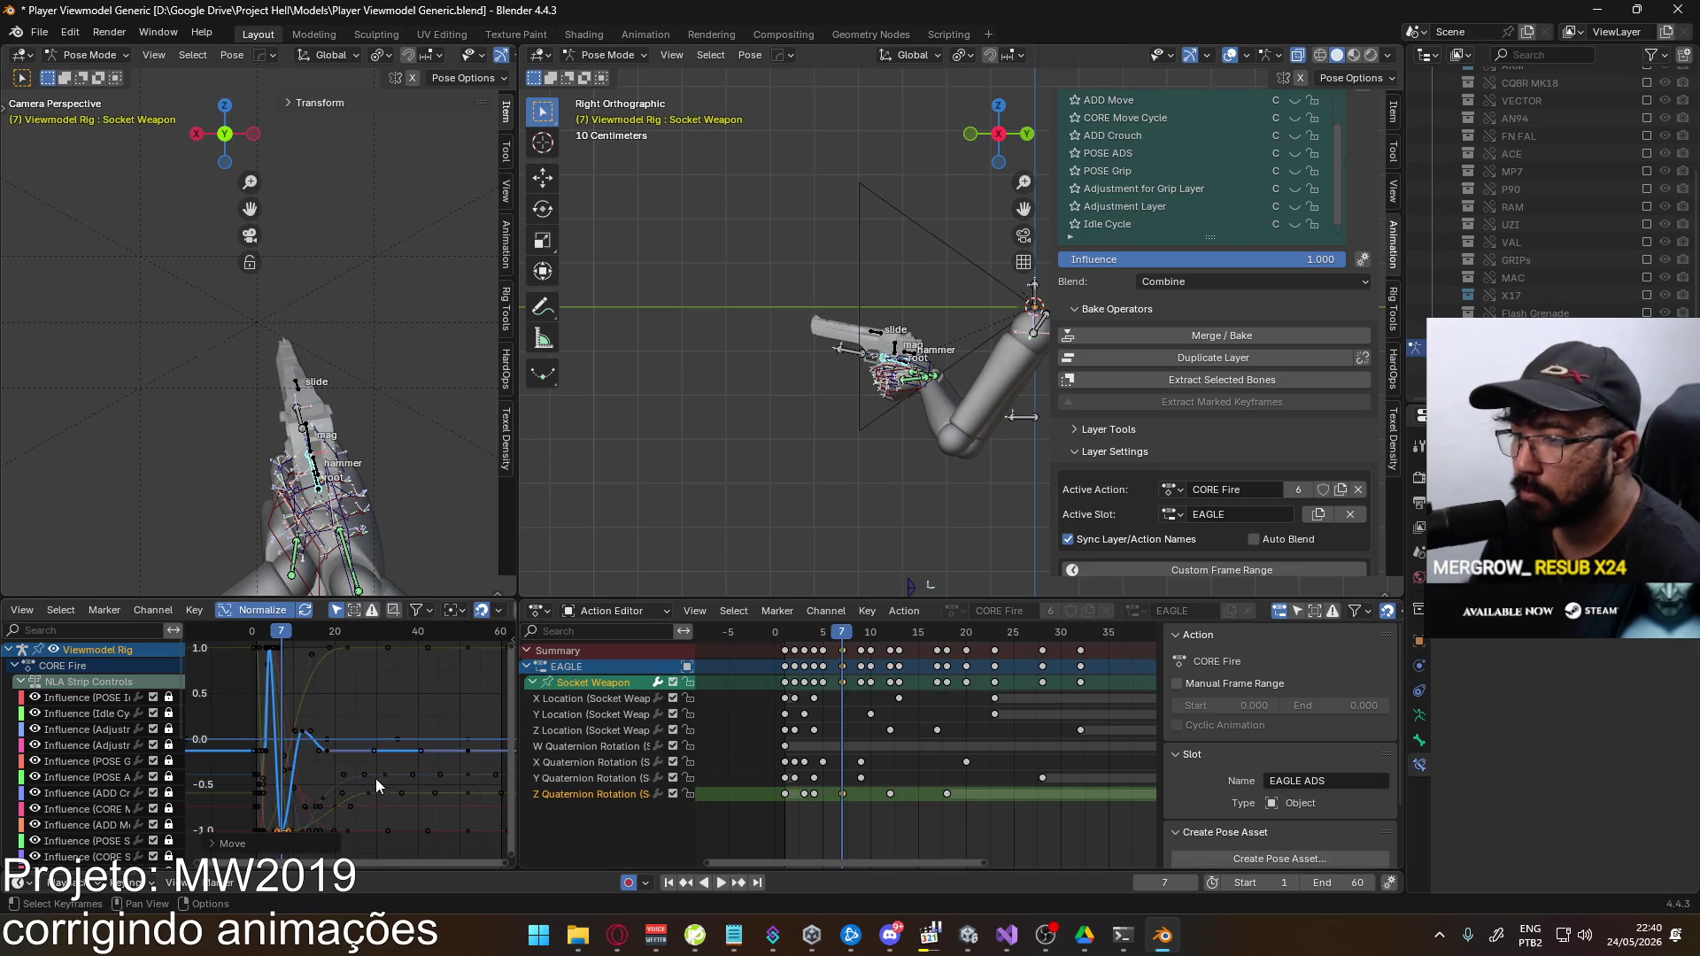
pyautogui.press('Home')
pyautogui.press('g')
pyautogui.press('y')
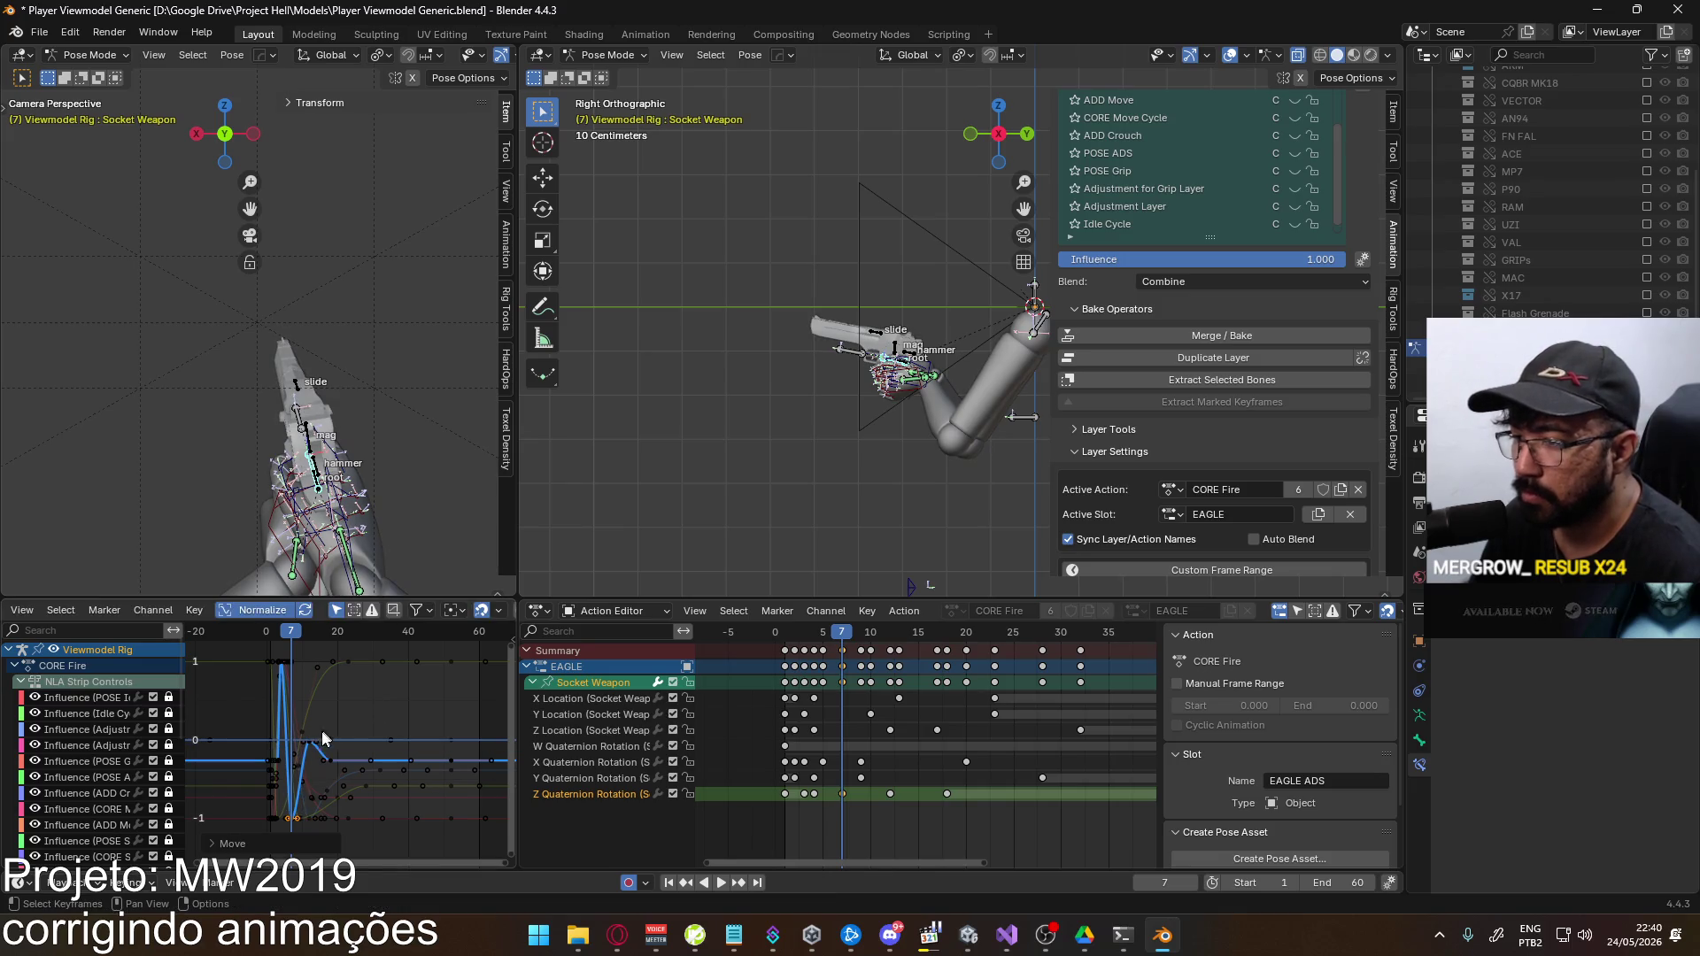
pyautogui.click(358, 763)
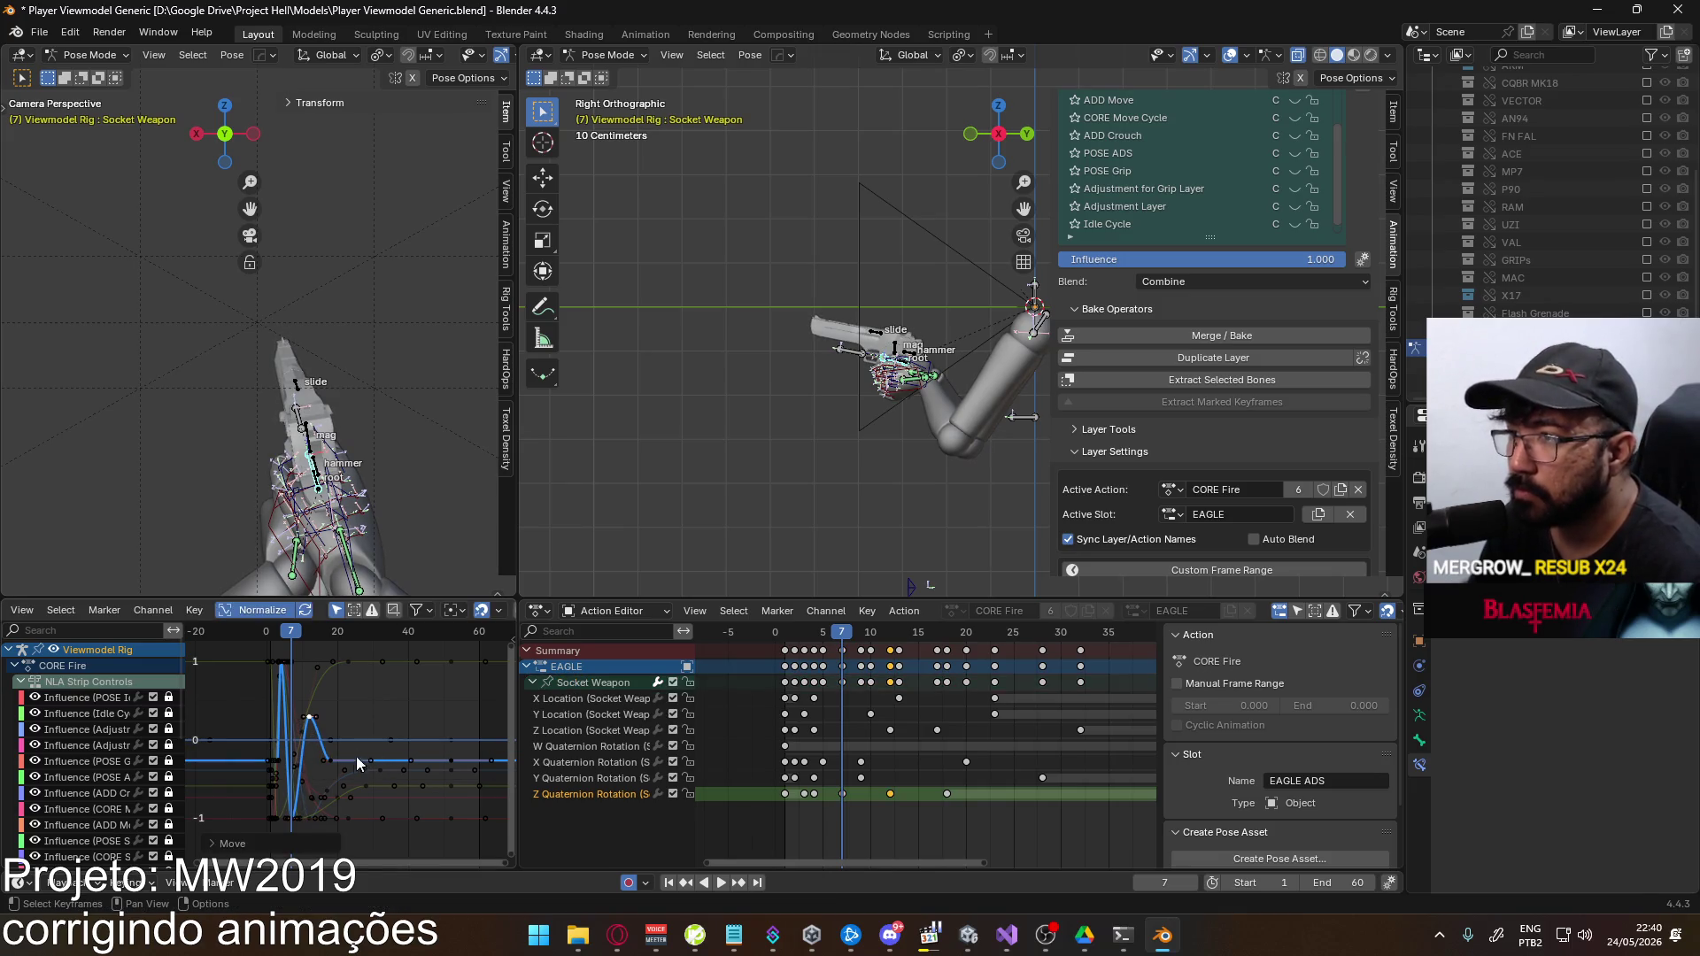
# Shift the later Z Quaternion Rotation keys one frame later, then replay and scrub frames 1–4
pyautogui.click(946, 793)
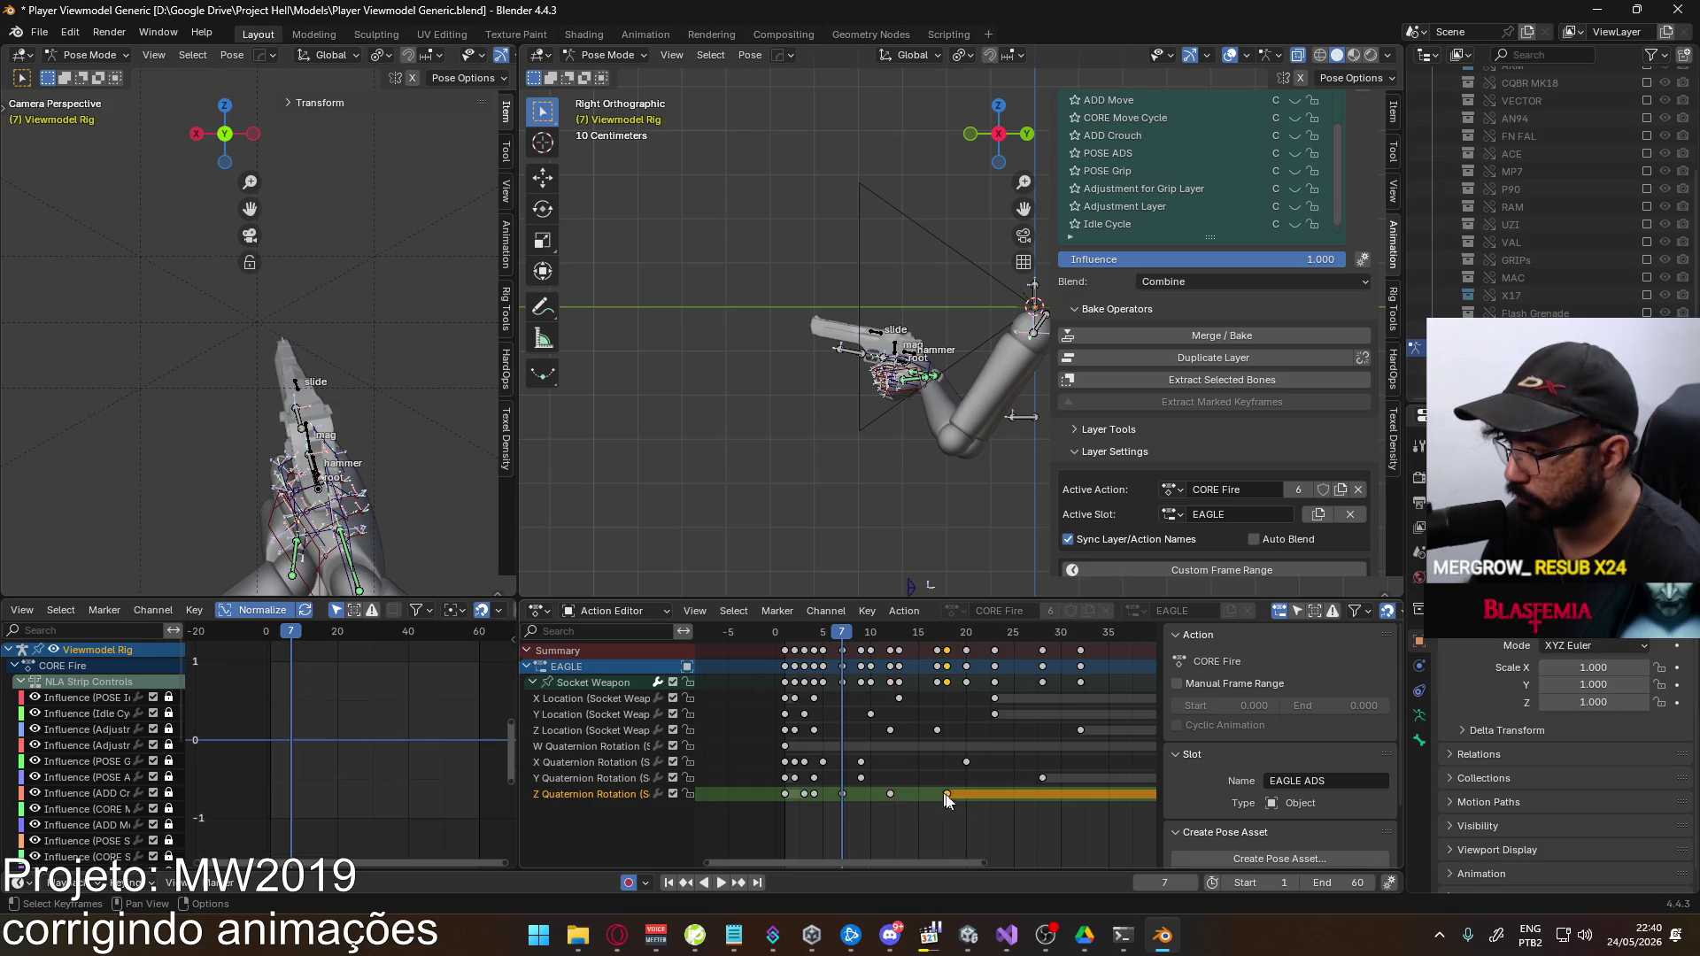
pyautogui.press('g')
pyautogui.click(989, 804)
pyautogui.keyDown('shift'); pyautogui.click(890, 794); pyautogui.keyUp('shift')
pyautogui.press('g')
pyautogui.click(863, 761)
pyautogui.press('g')
pyautogui.click(999, 808)
pyautogui.press('space')
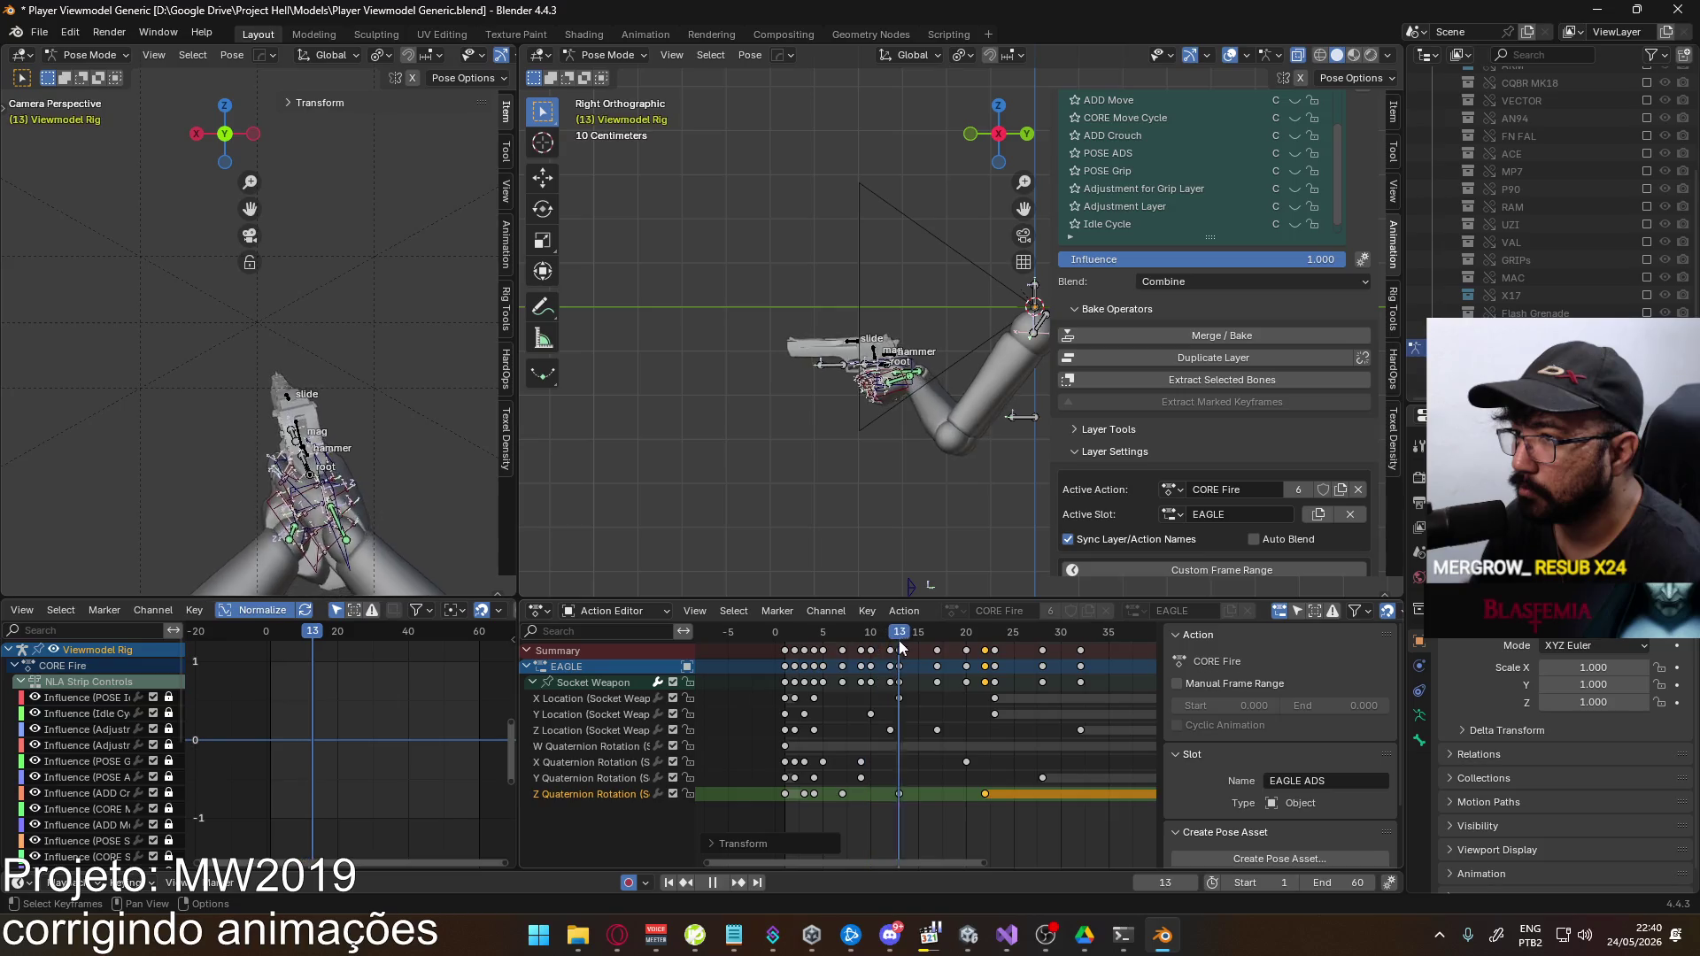
pyautogui.moveTo(1003, 651); pyautogui.dragTo(778, 651)
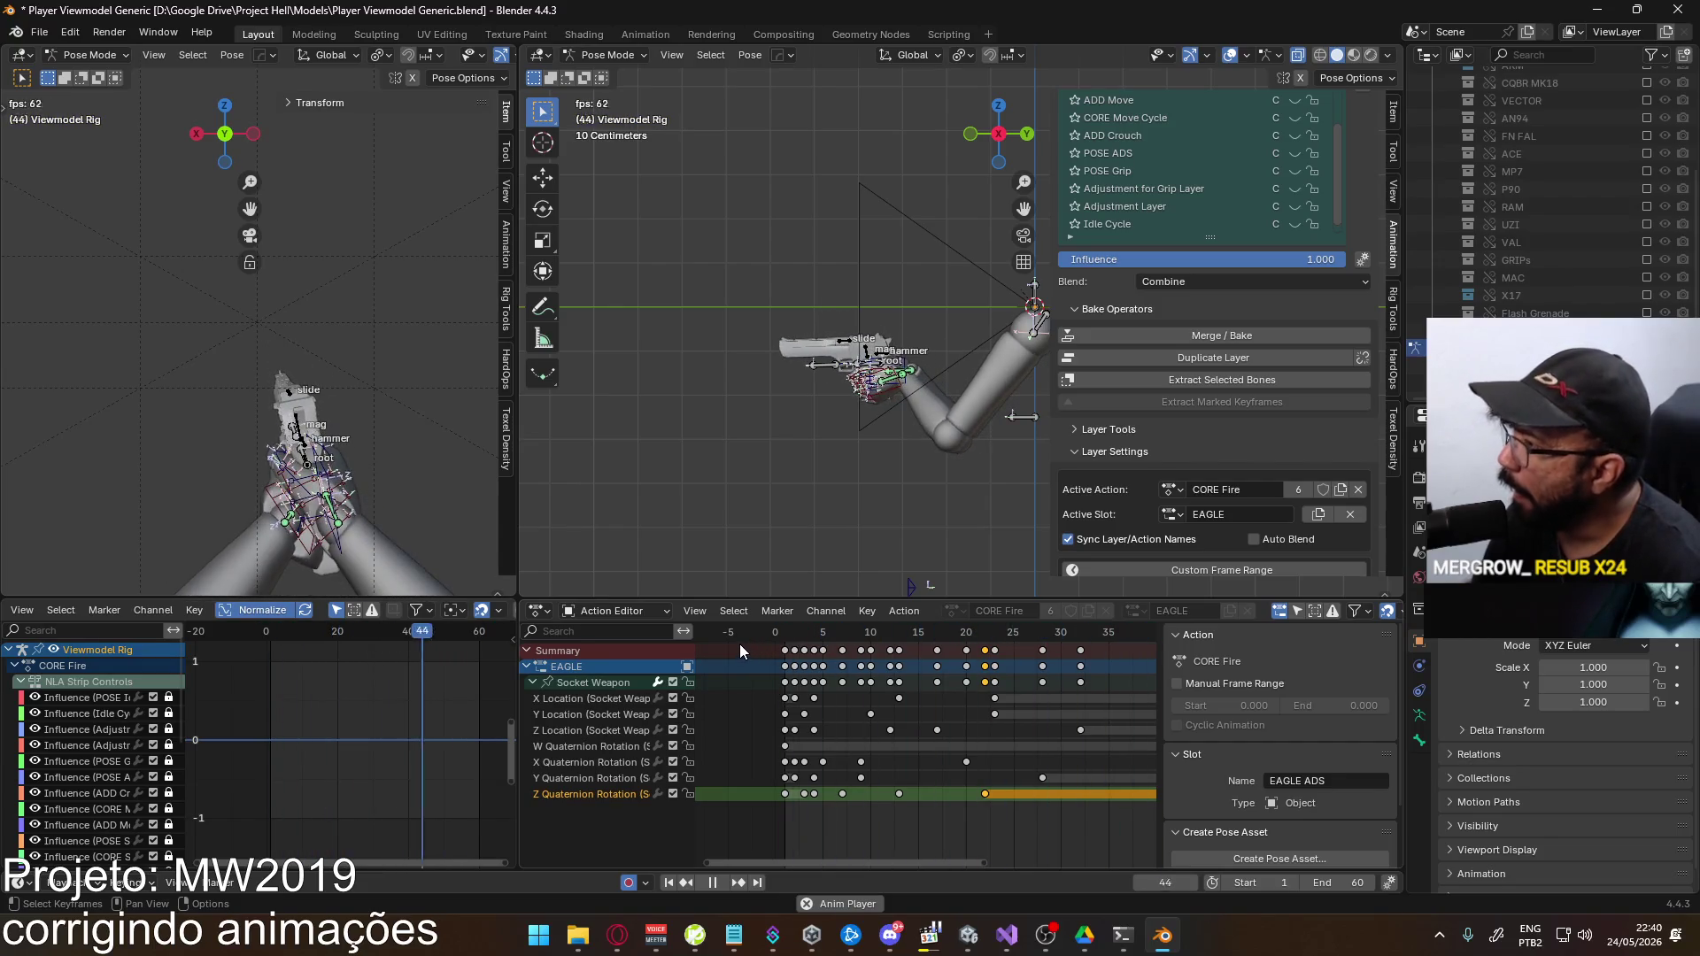
pyautogui.click(782, 634)
pyautogui.moveTo(783, 634); pyautogui.dragTo(817, 634)
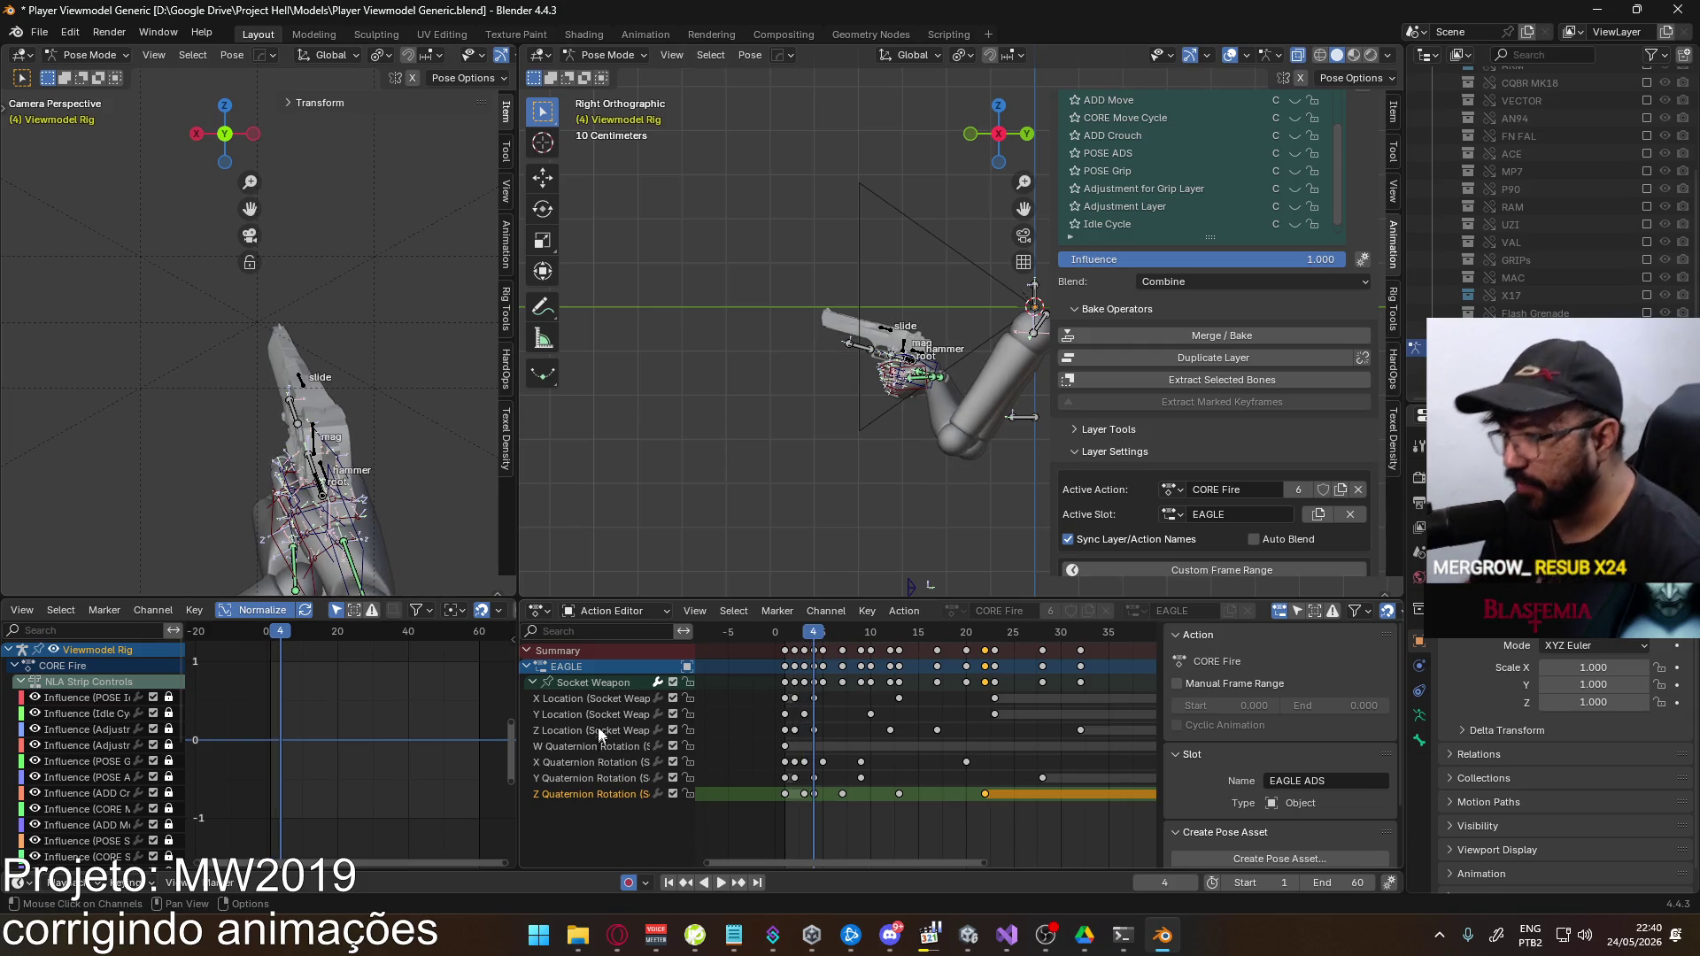
# Lower the Socket Weapon's X Quaternion Rotation keys with a value-only move and review the playback
pyautogui.click(613, 761)
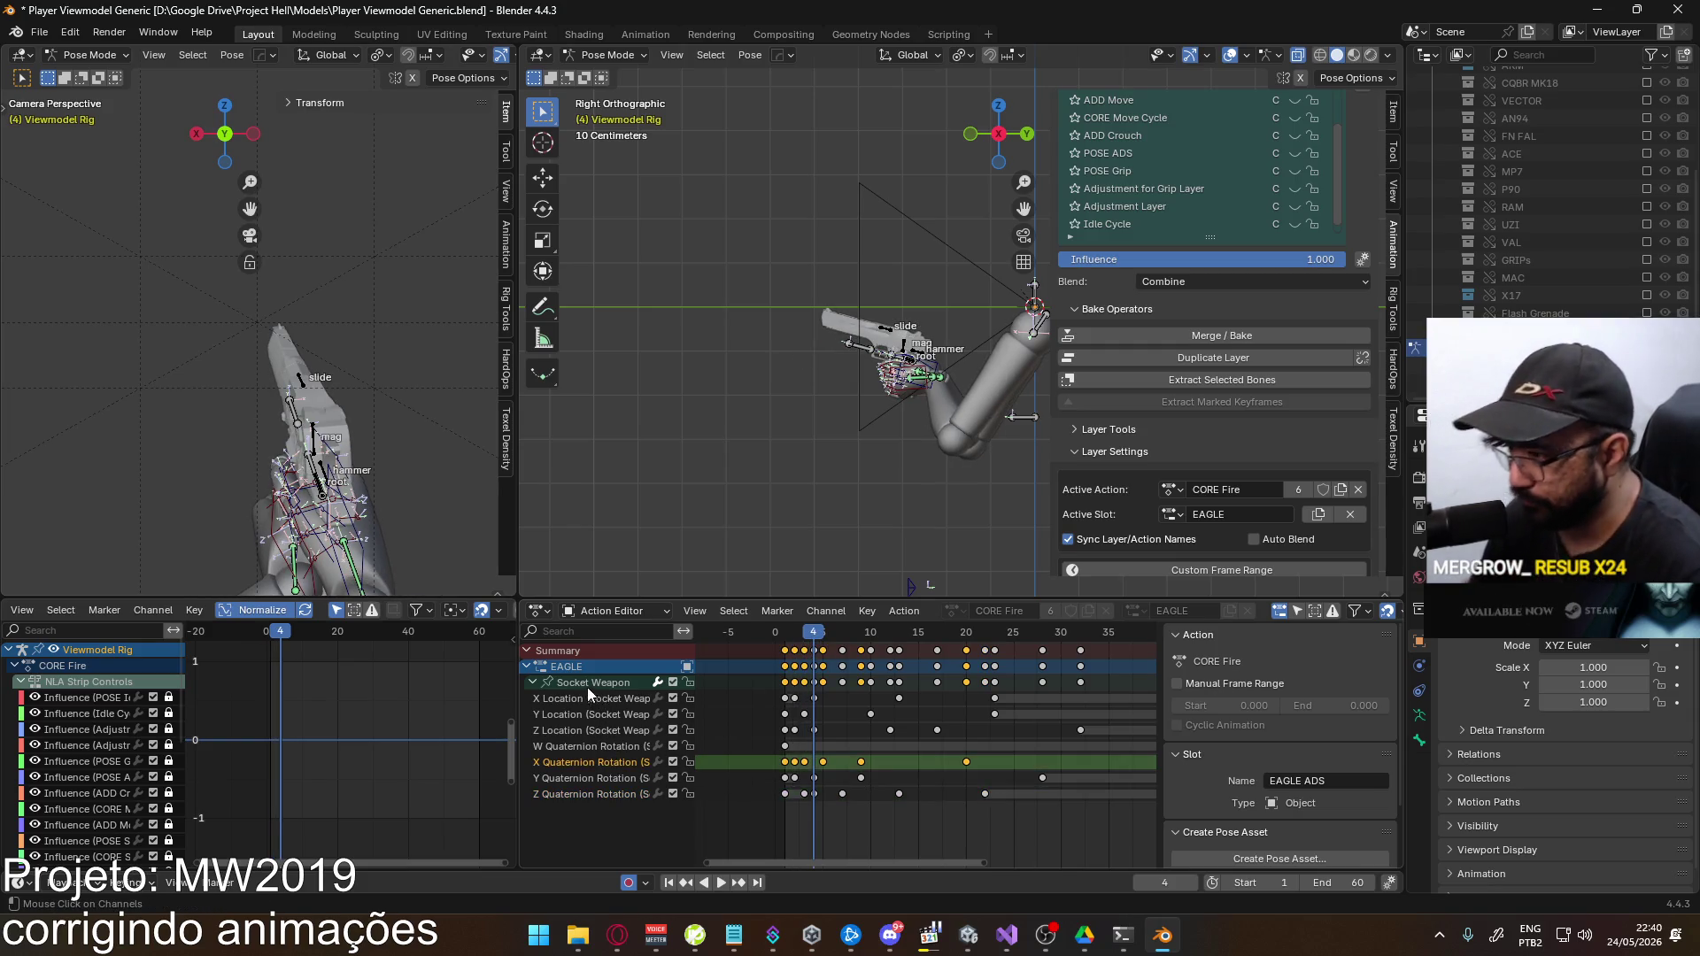
pyautogui.moveTo(281, 635); pyautogui.dragTo(298, 634)
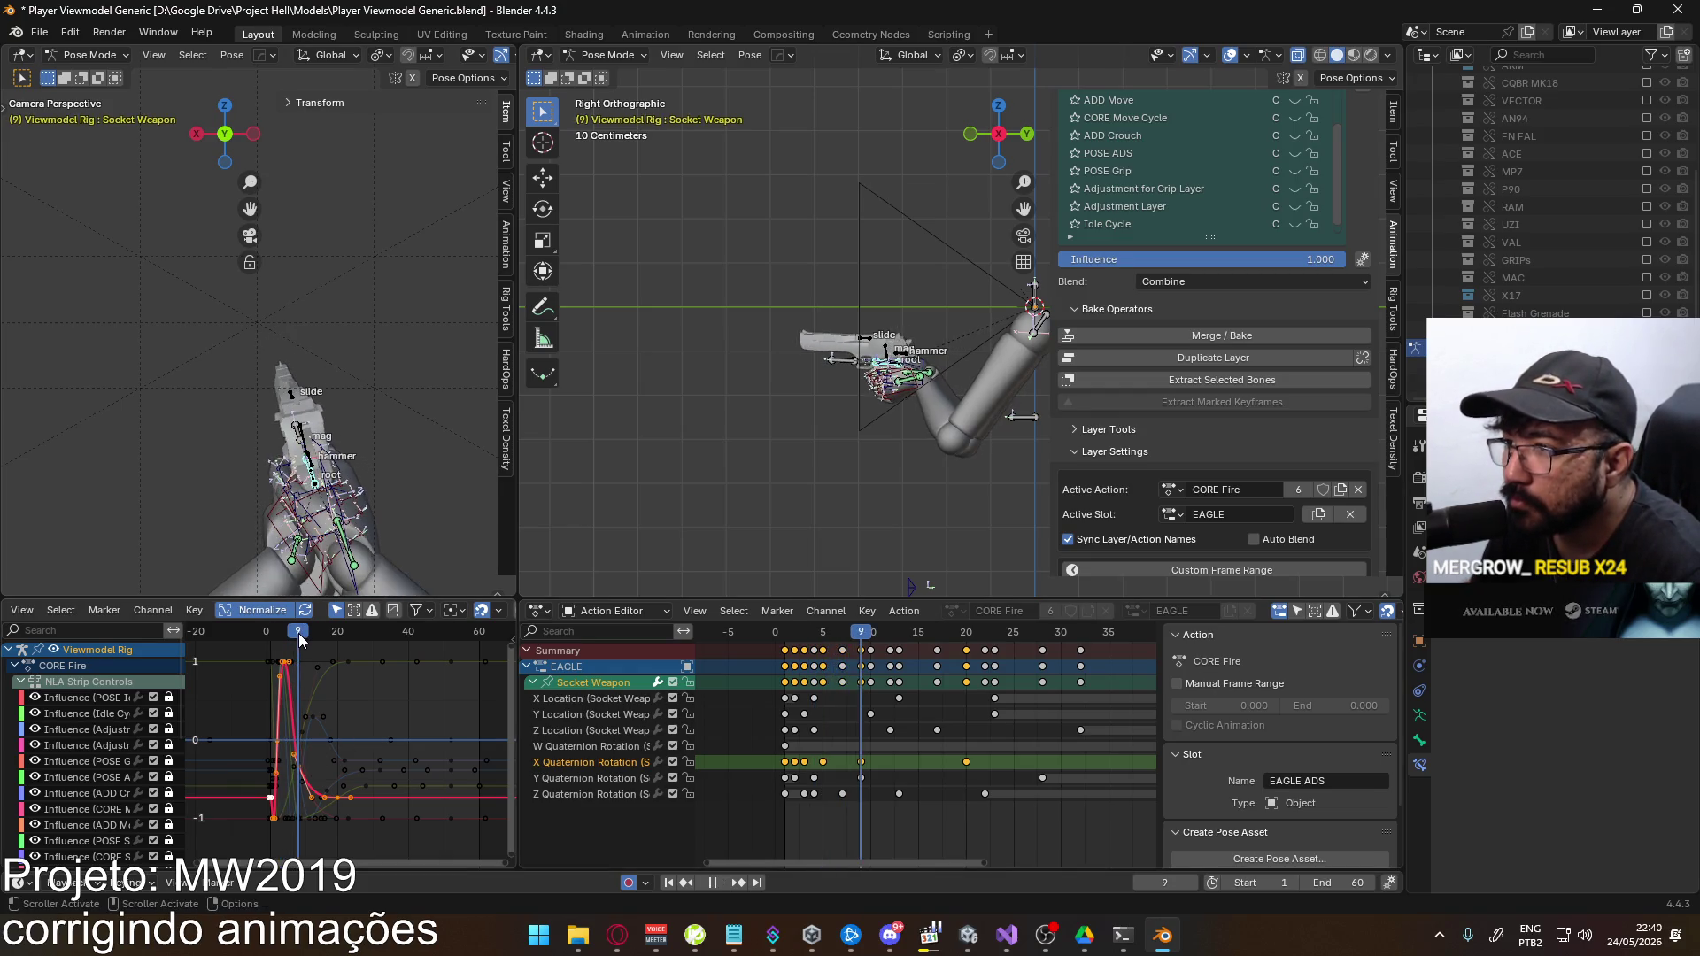
pyautogui.click(309, 774)
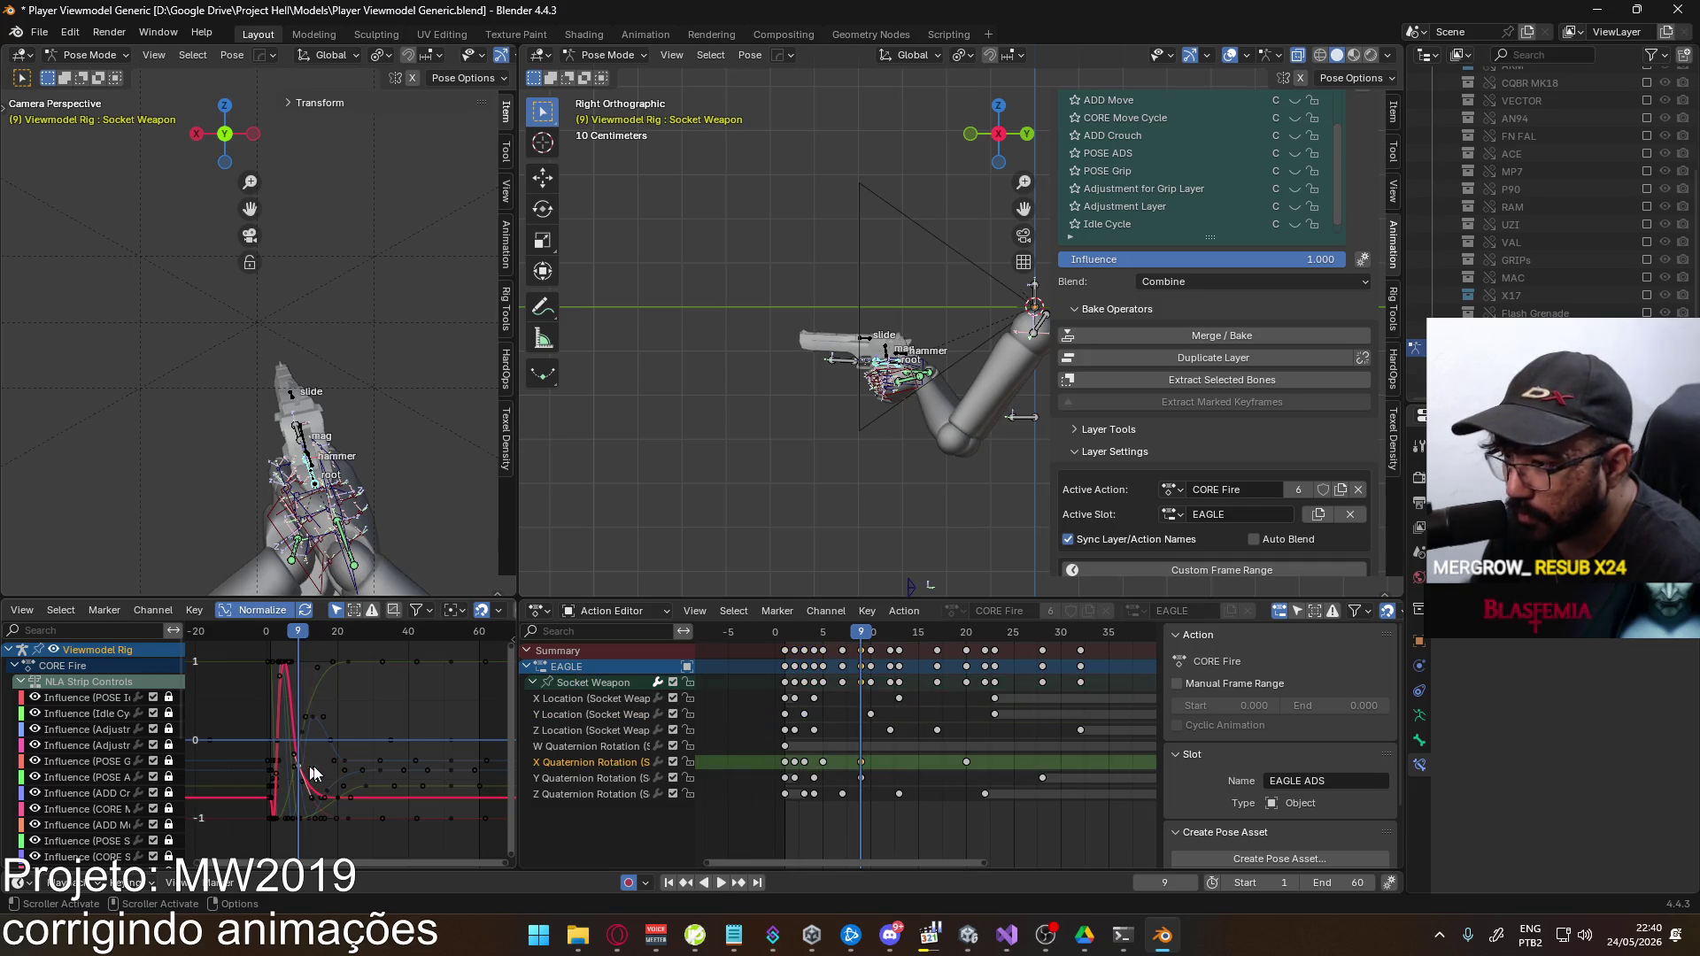
pyautogui.press('g')
pyautogui.press('y')
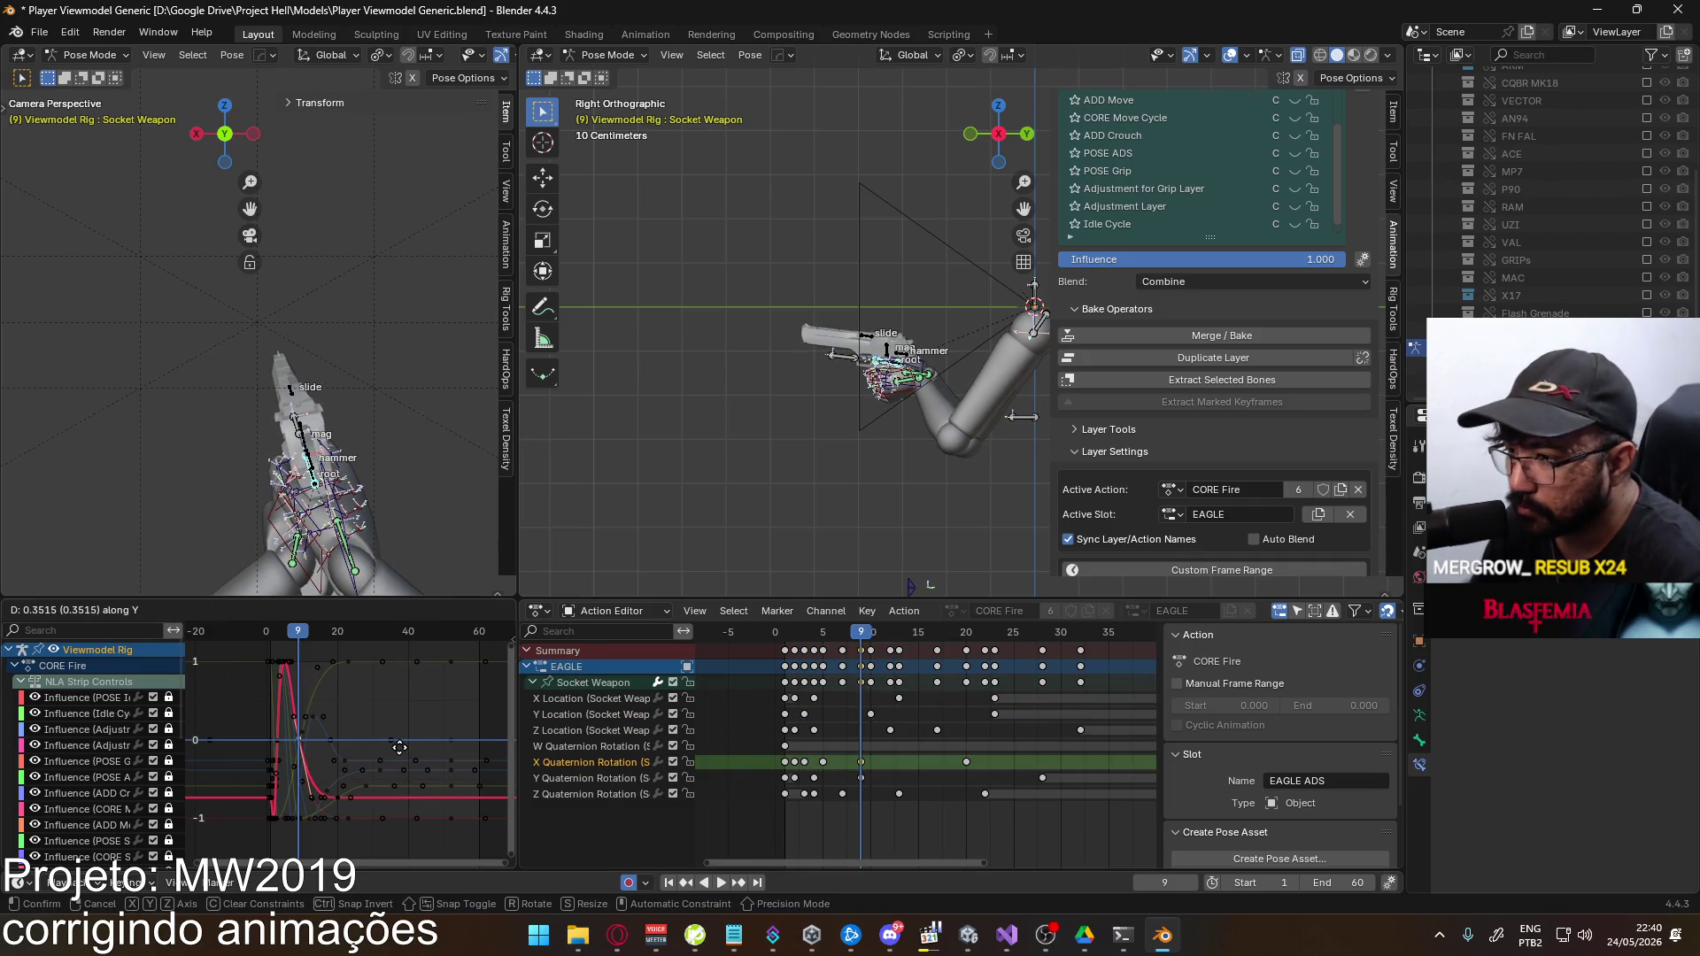
pyautogui.click(400, 747)
pyautogui.moveTo(305, 630)
pyautogui.mouseDown()
pyautogui.moveTo(269, 644)
pyautogui.moveTo(348, 630)
pyautogui.mouseUp()
pyautogui.press('Left')
pyautogui.press('space')
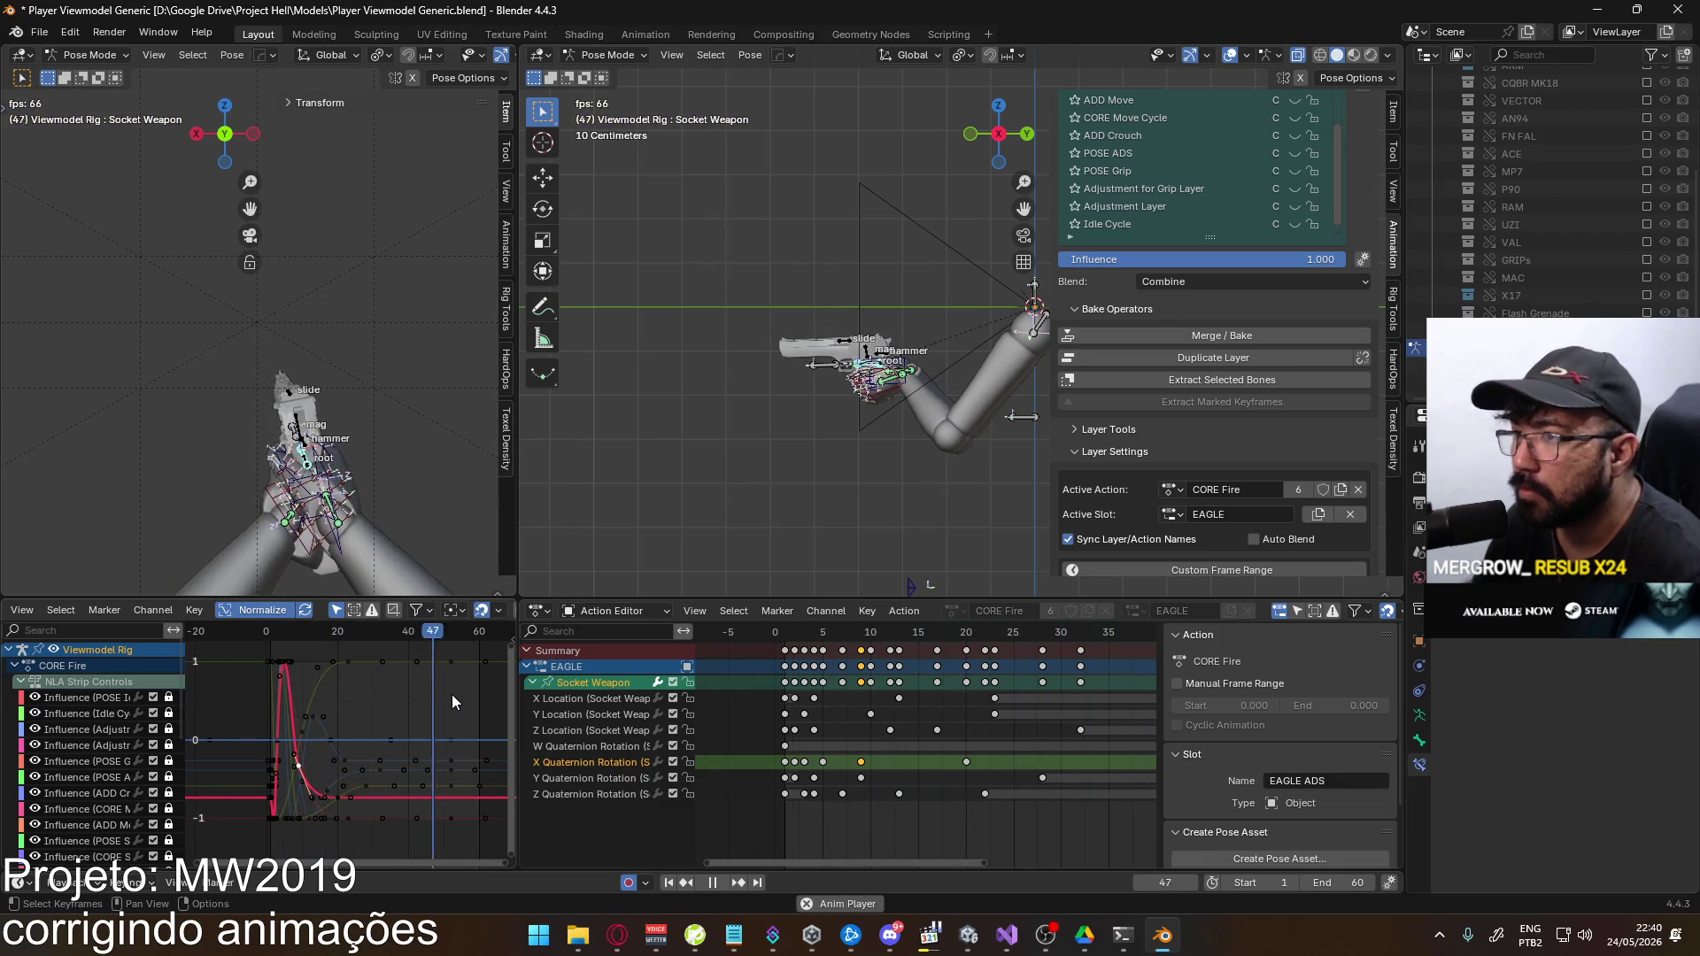
pyautogui.press('Escape')
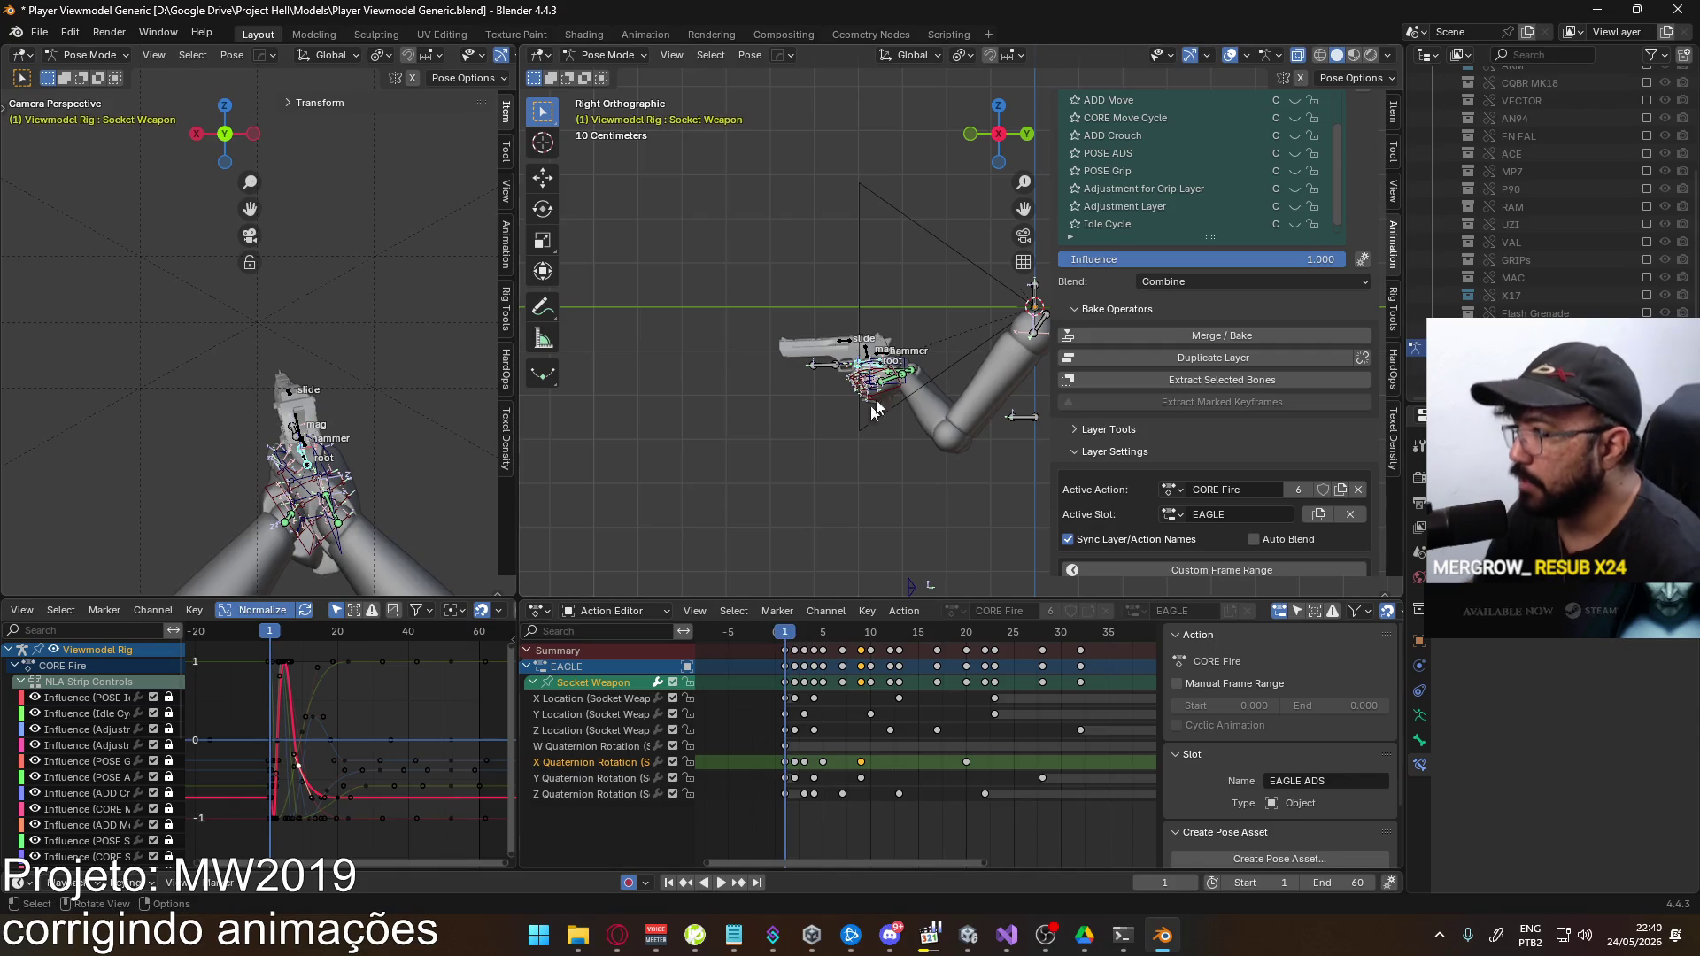
# Save the blend file and export FBX over Viewmodel@EAGLE Fire Single.fbx
pyautogui.hotkey('ctrl', 's')
pyautogui.click(53, 33)
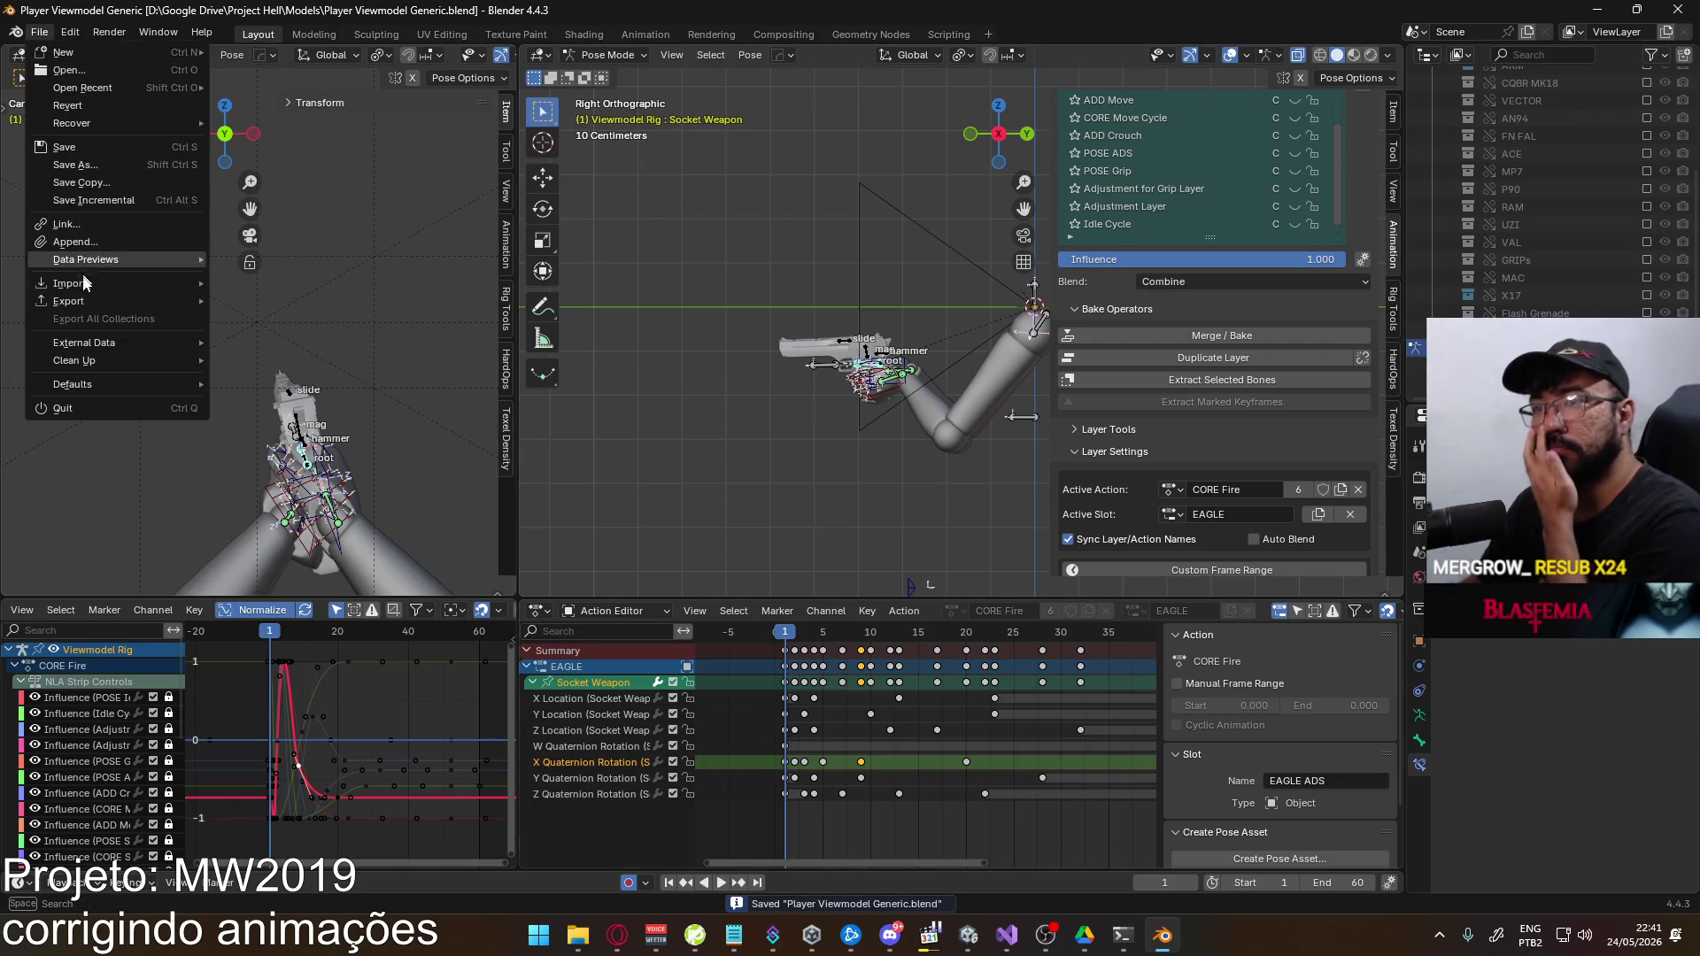
pyautogui.moveTo(181, 302)
pyautogui.click(301, 459)
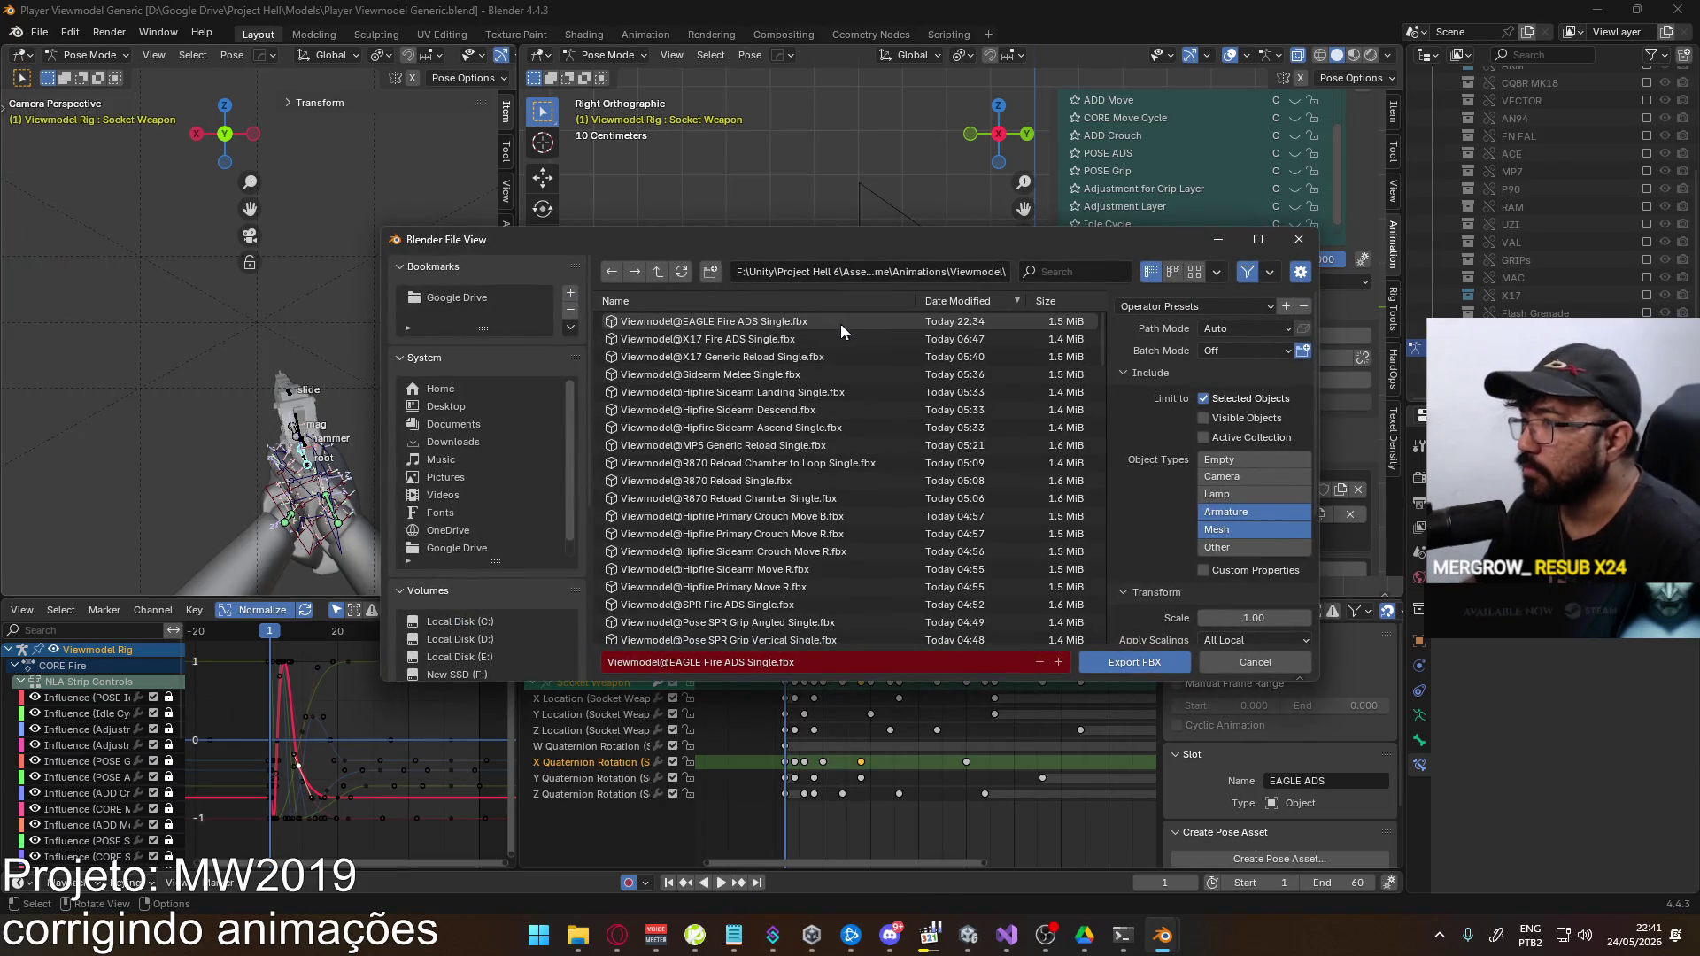
pyautogui.write('eag')
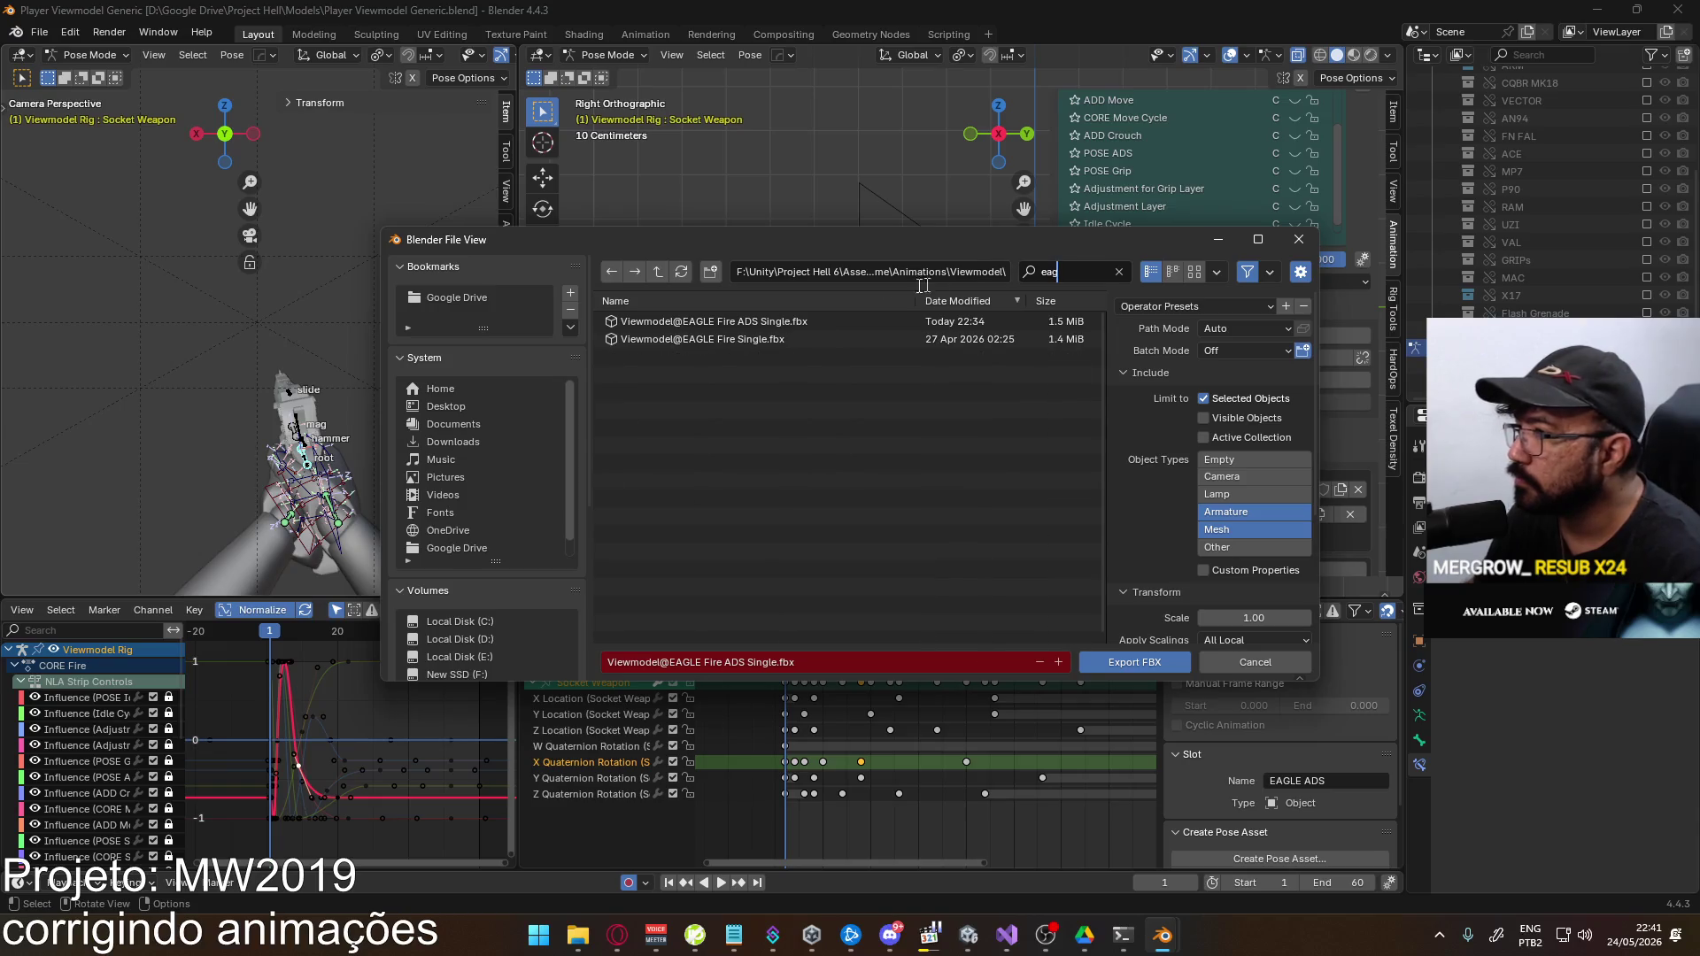
pyautogui.doubleClick(795, 339)
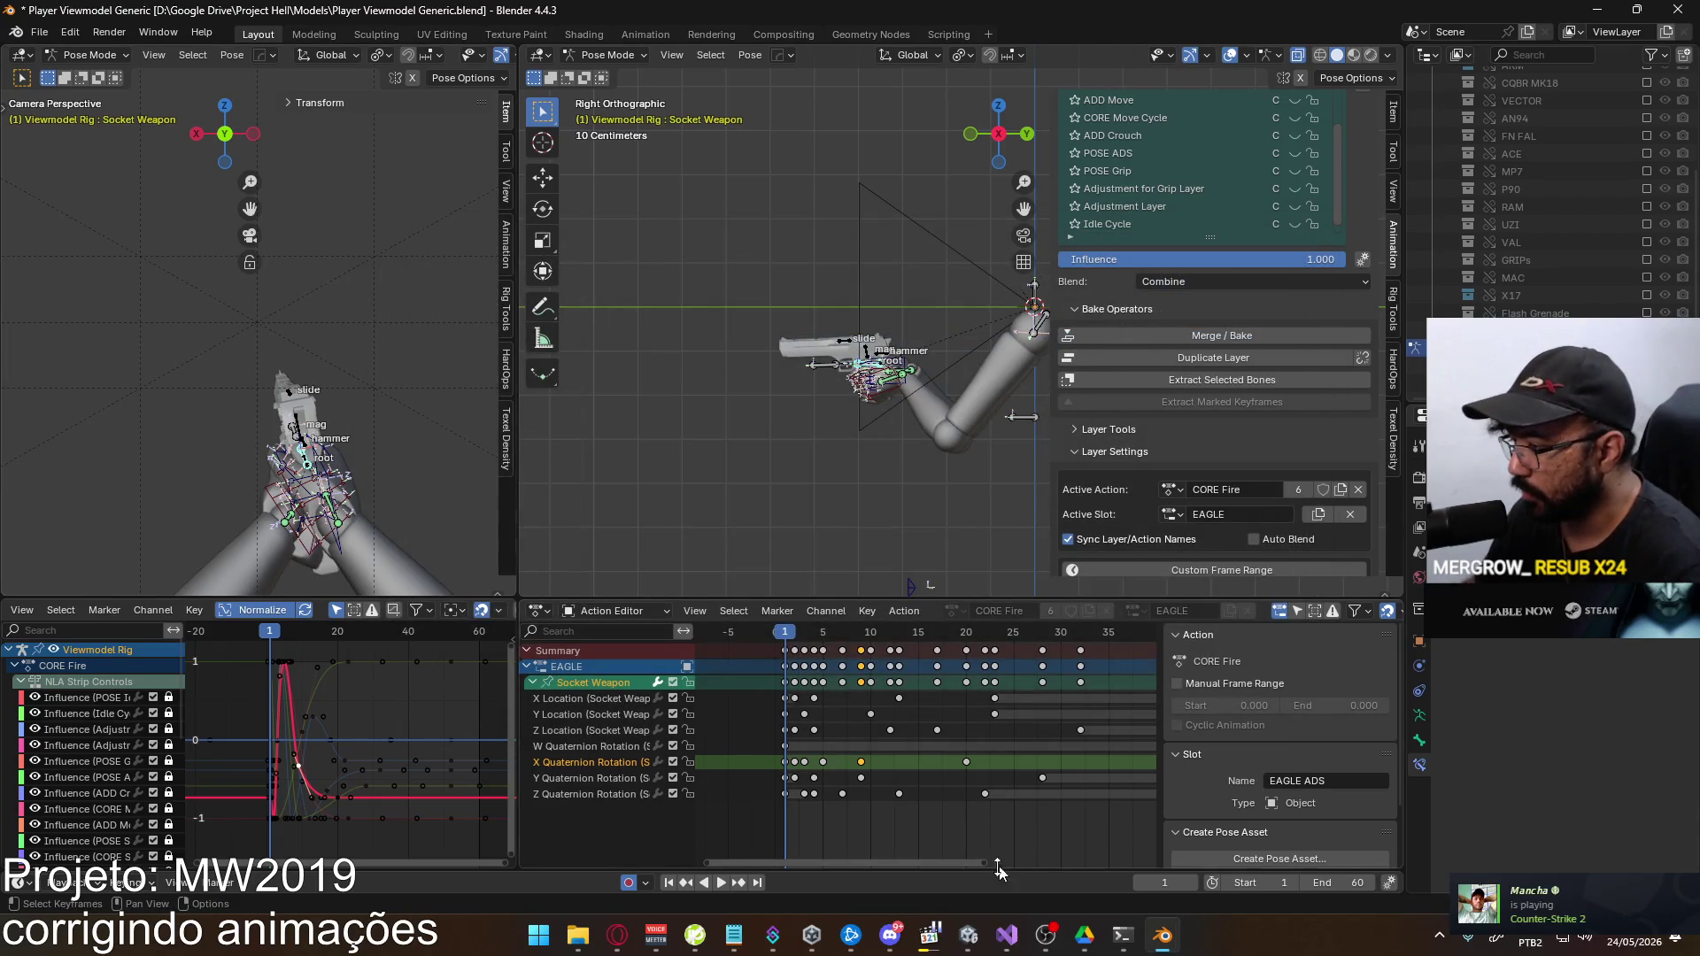
pyautogui.click(981, 935)
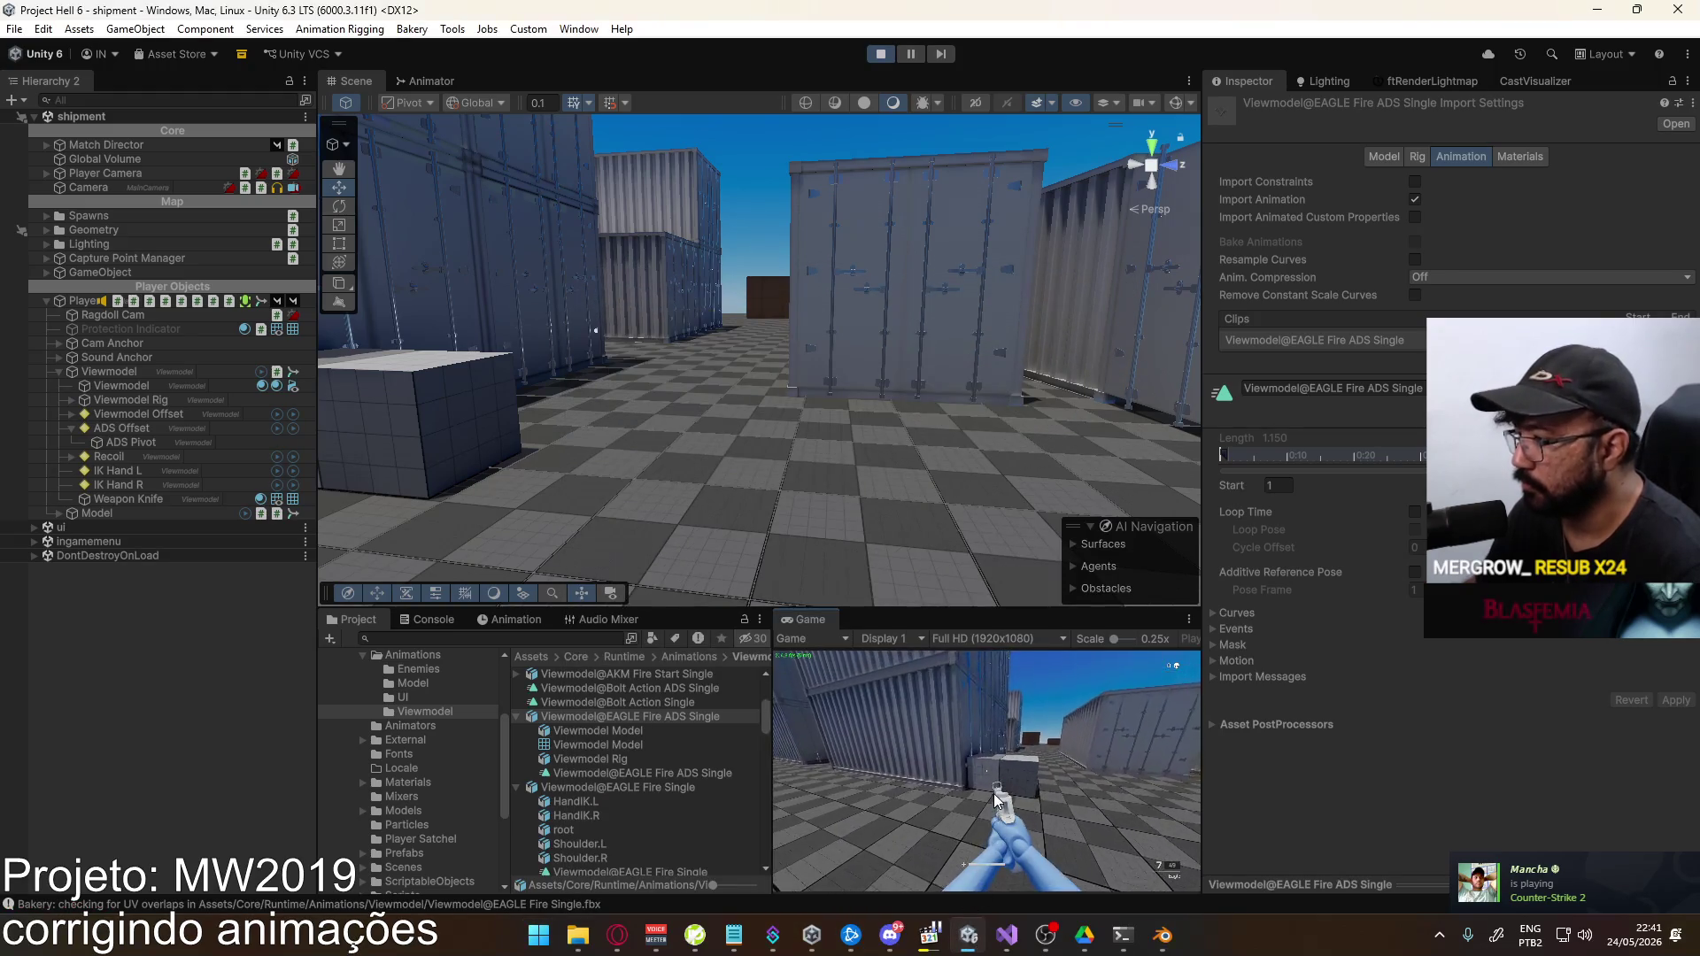
# Test-fire the pistol, then open the Viewmodel animator's Fire layer down to the Fire state's root Blend Tree
pyautogui.click(987, 770)
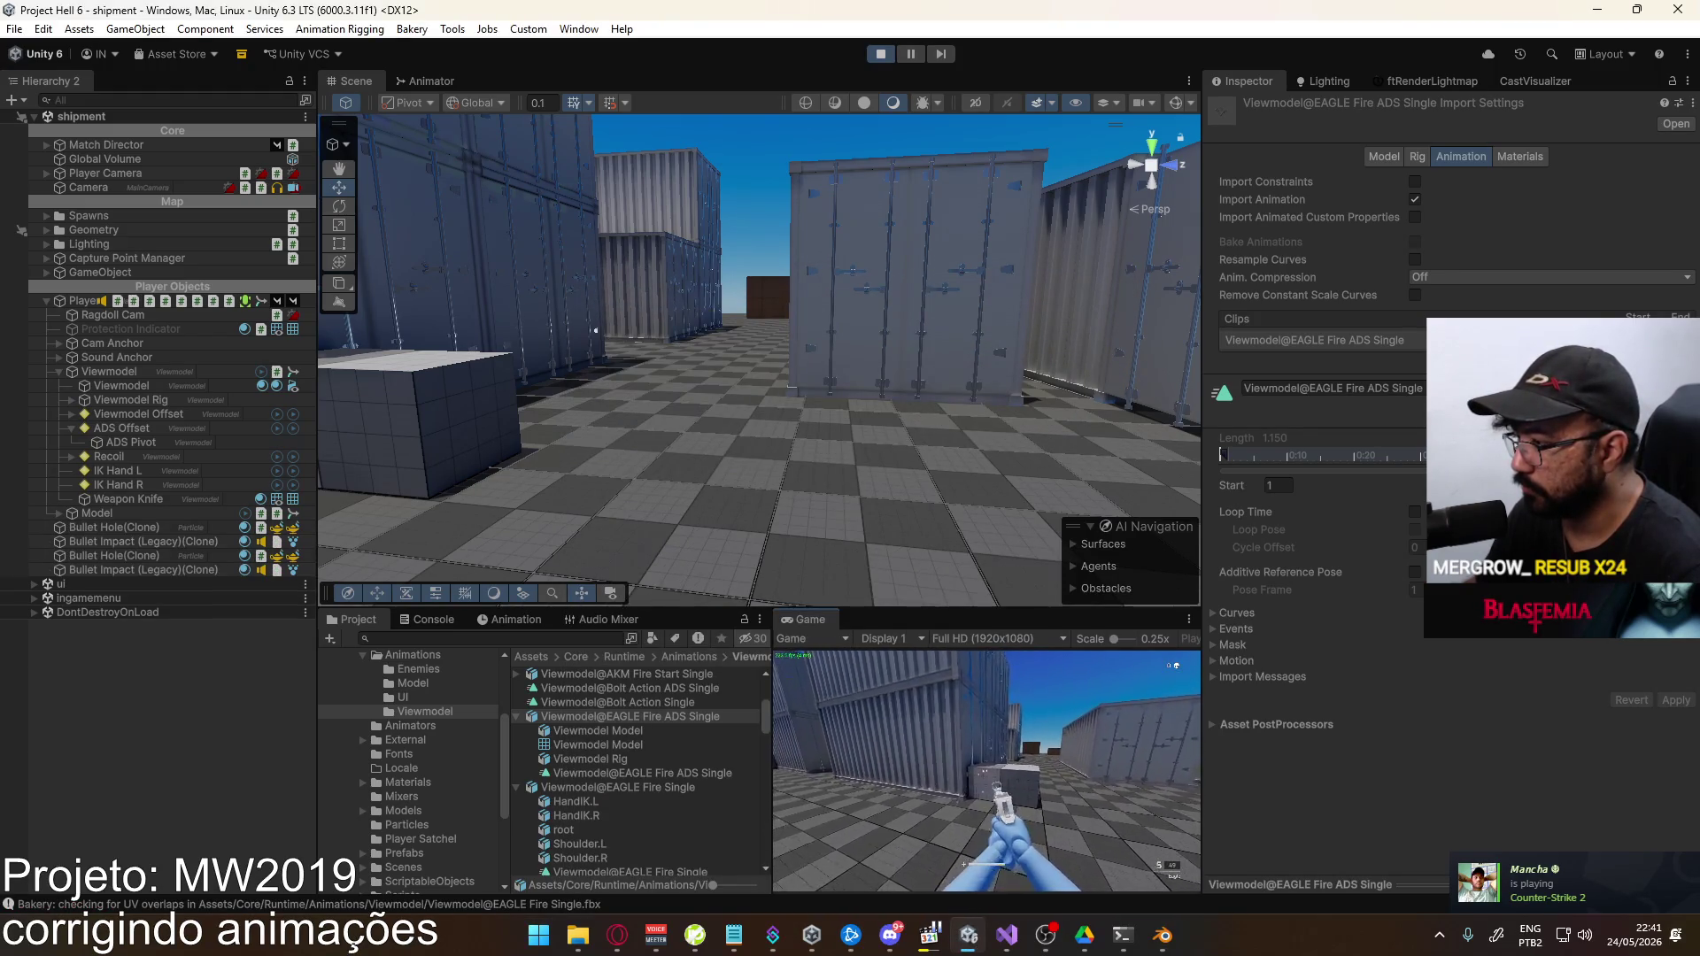
pyautogui.click(987, 770)
pyautogui.click(986, 770)
pyautogui.click(432, 83)
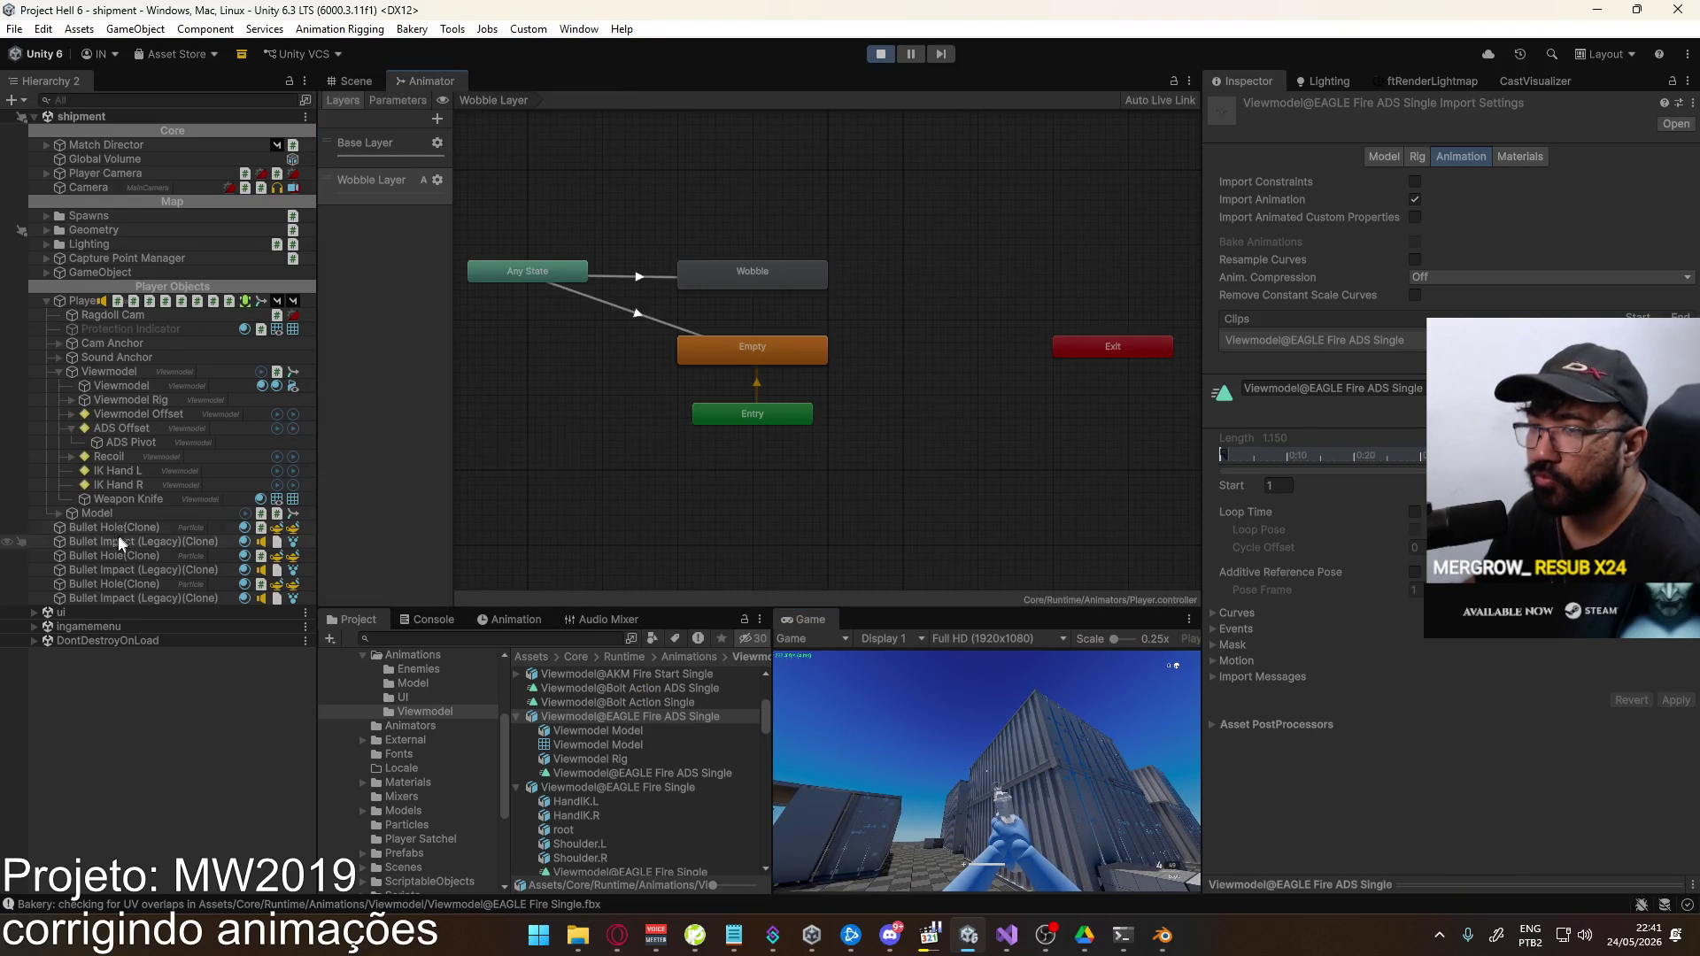
pyautogui.click(109, 372)
pyautogui.click(367, 367)
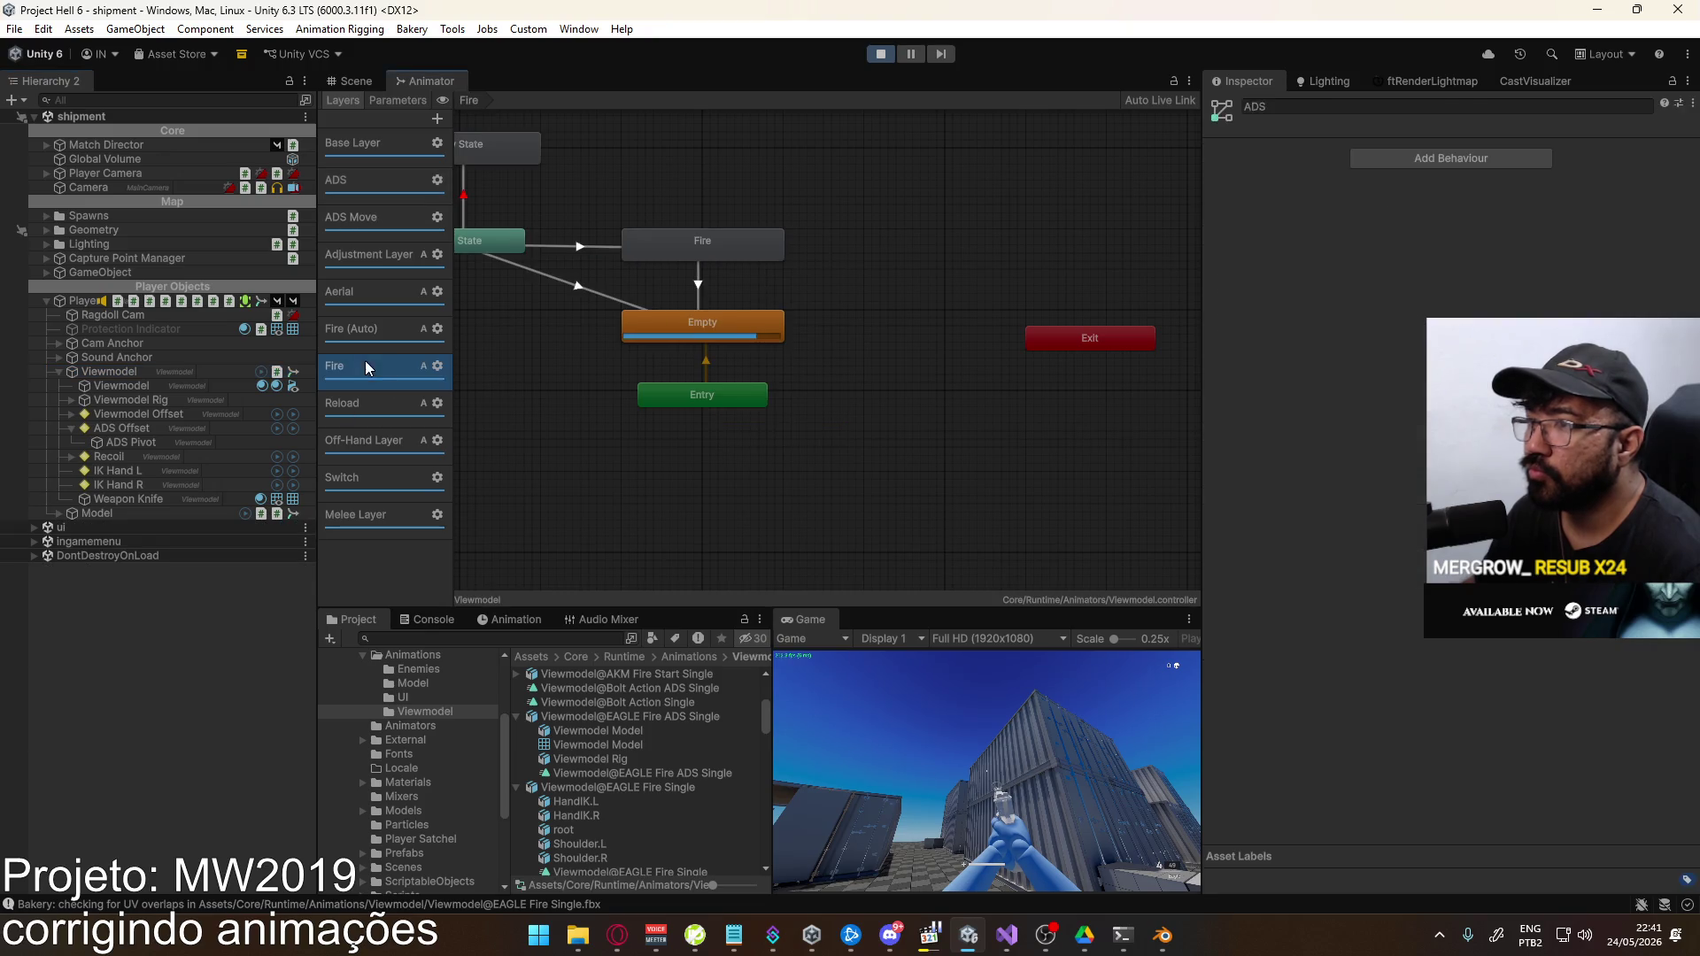
pyautogui.doubleClick(669, 256)
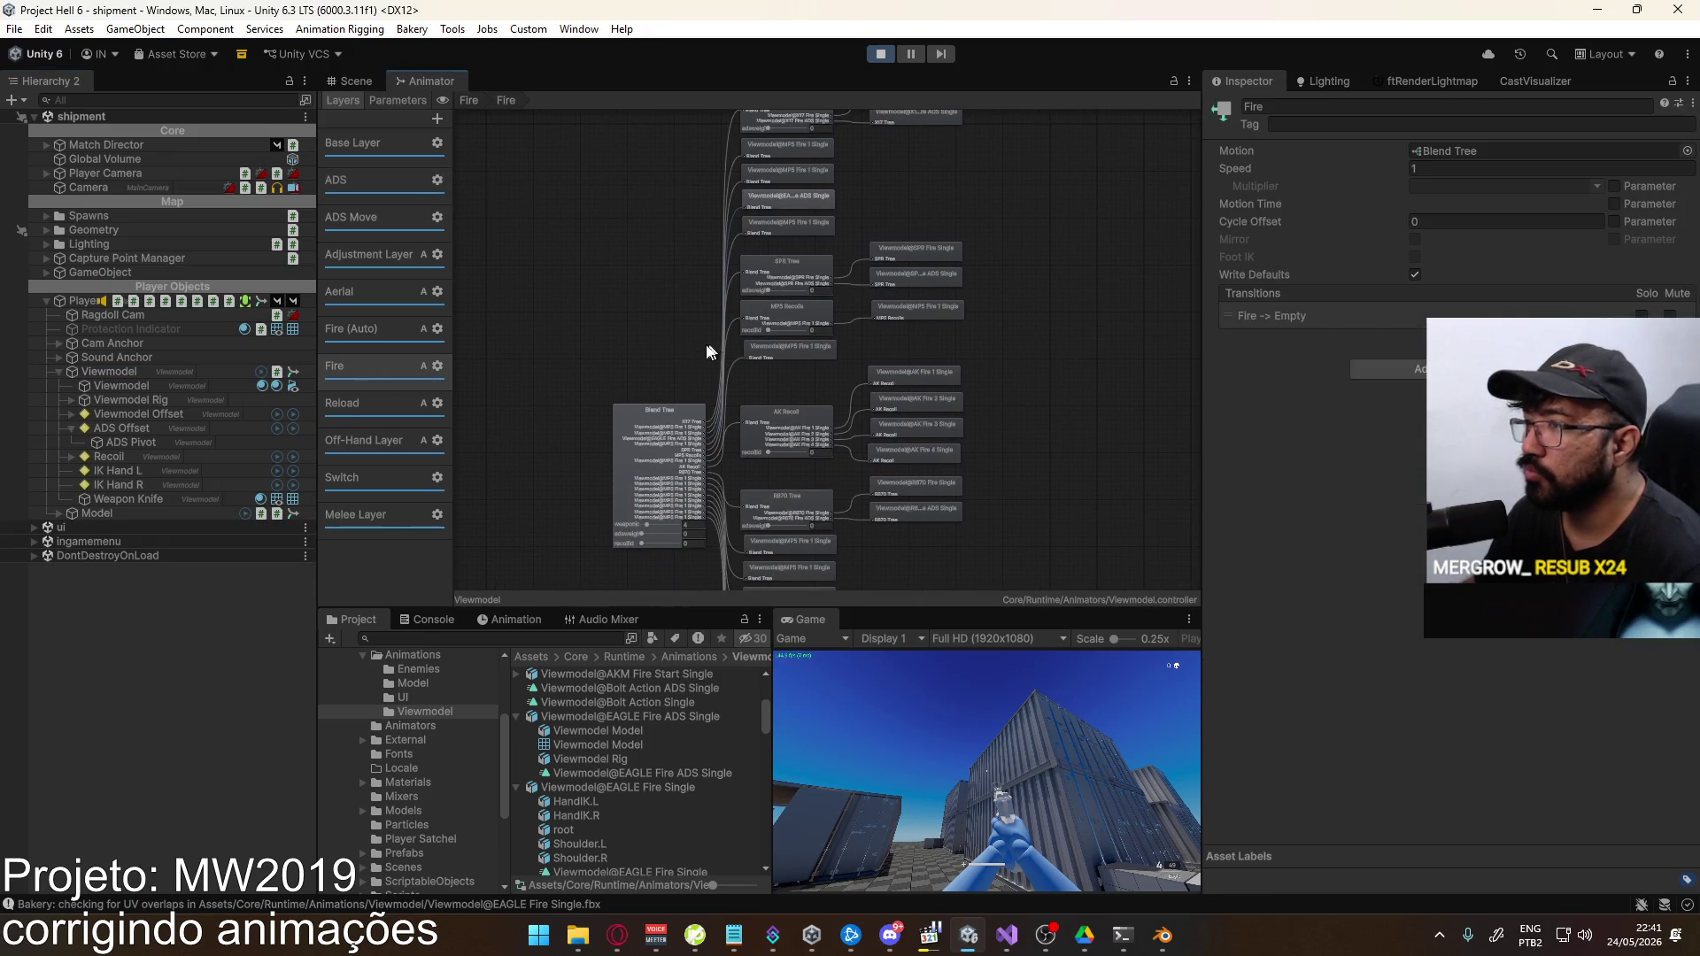
pyautogui.click(720, 431)
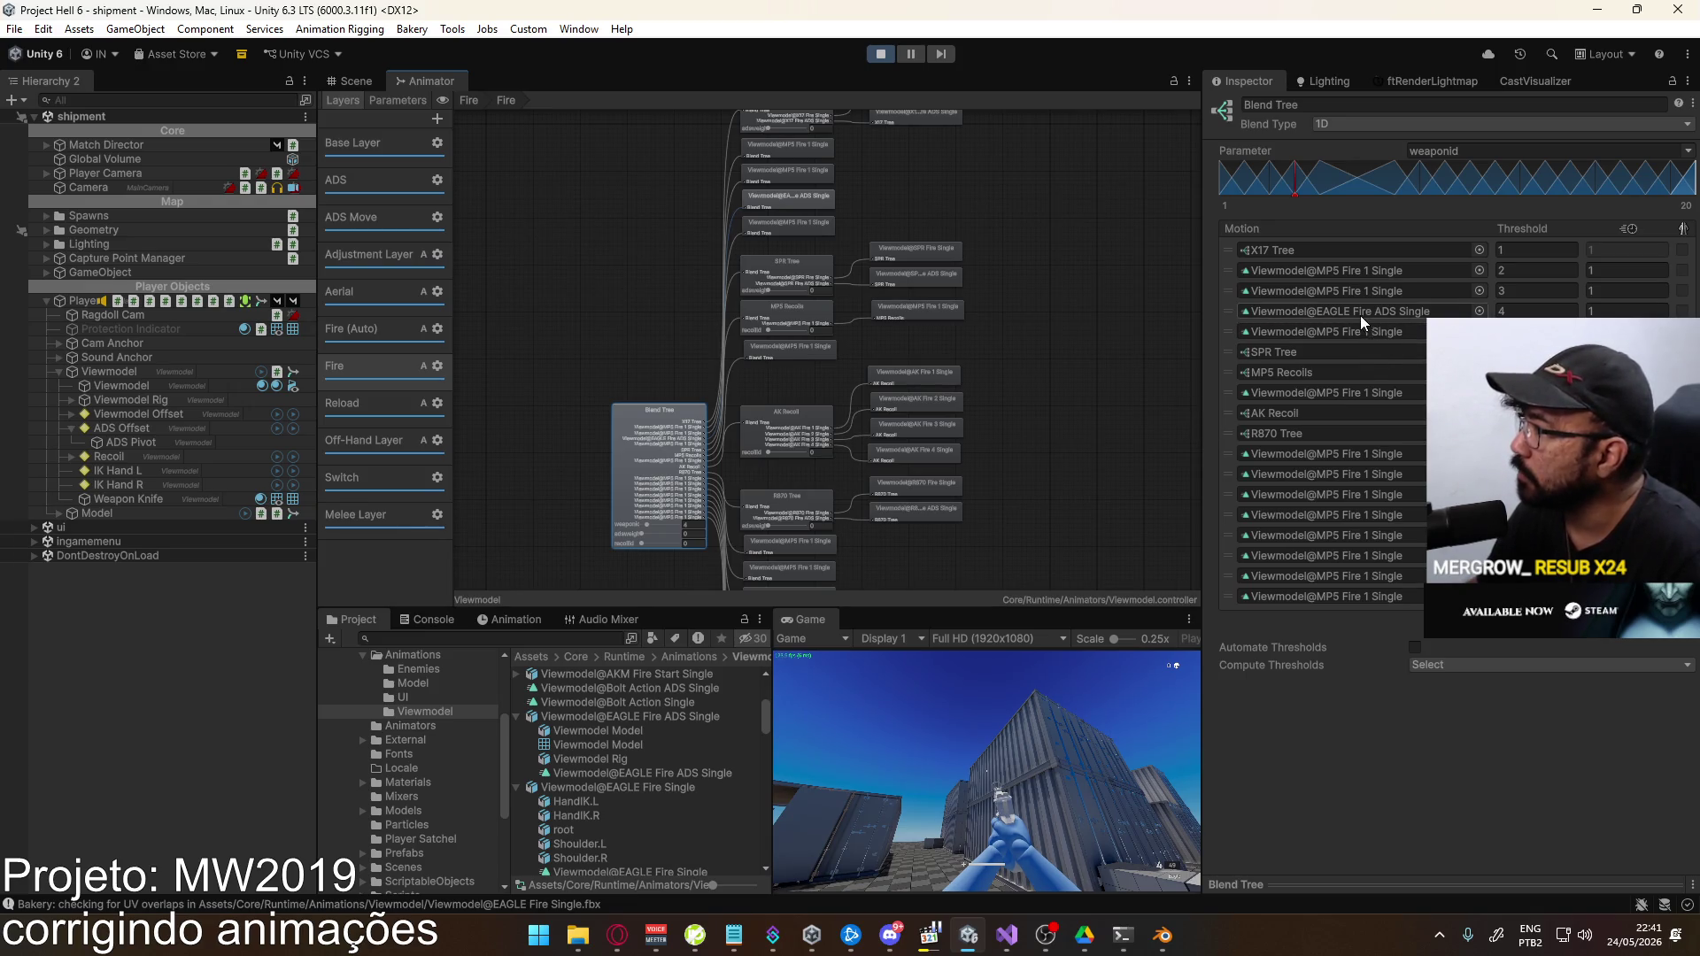
# Replace the EAGLE Fire ADS Single motion entry with a new child blend tree, deleting the leftover copy
pyautogui.doubleClick(1357, 313)
pyautogui.click(1253, 315)
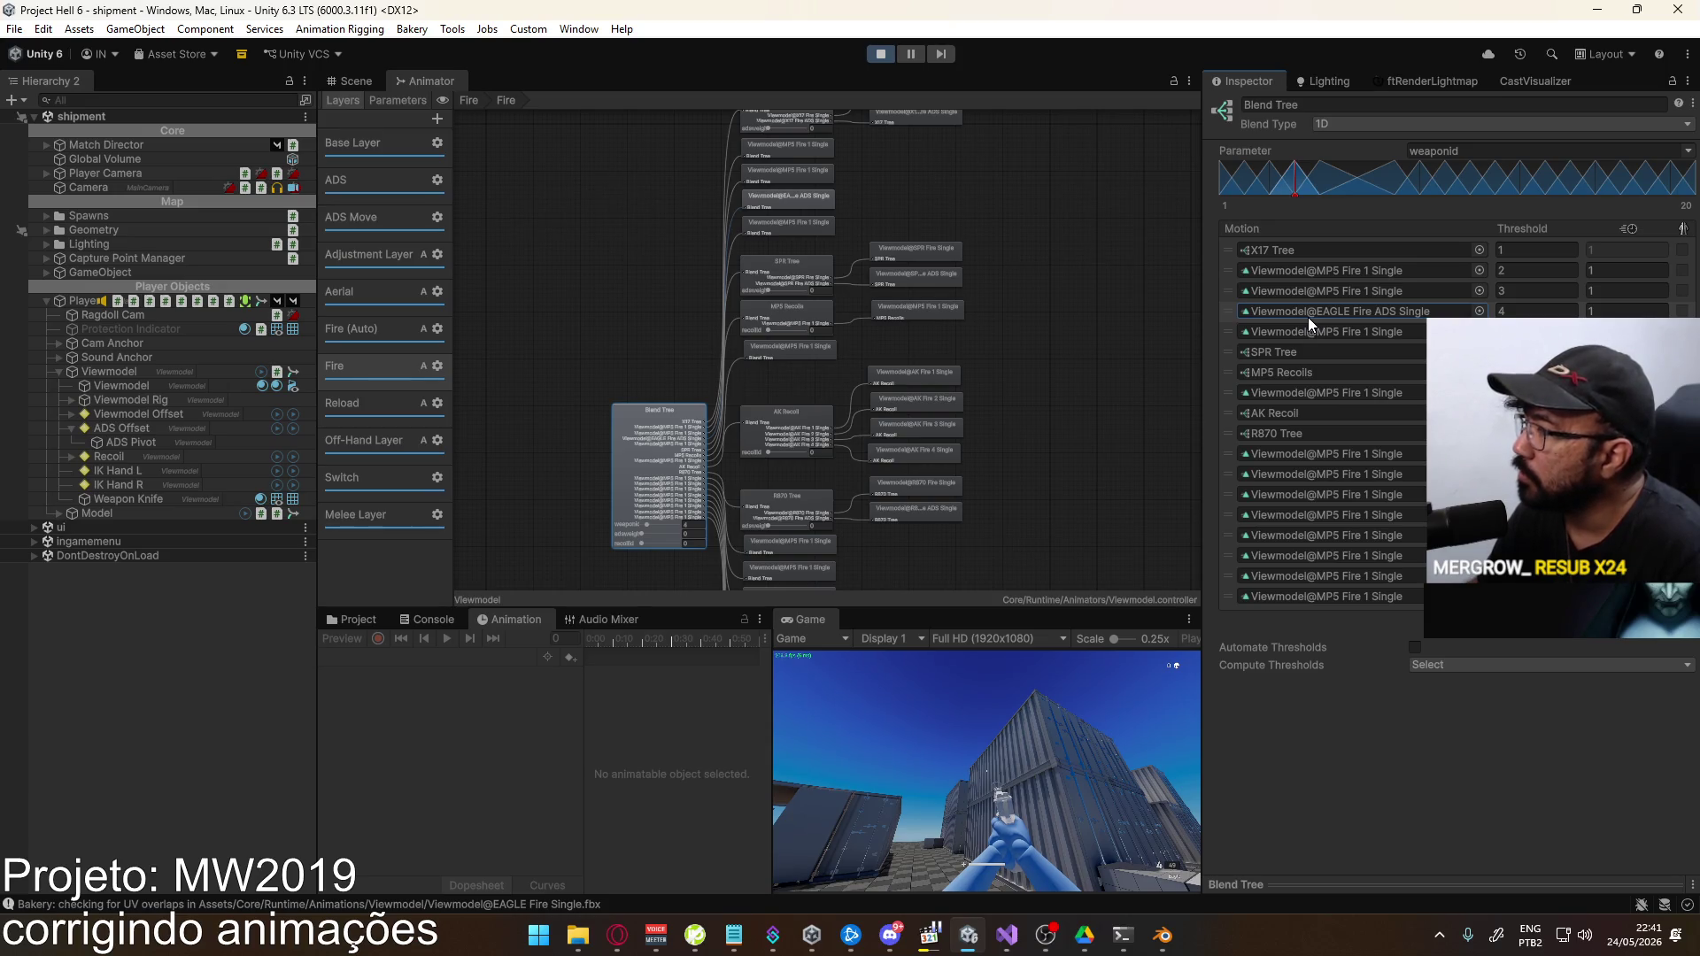
pyautogui.rightClick(1308, 317)
pyautogui.click(701, 419)
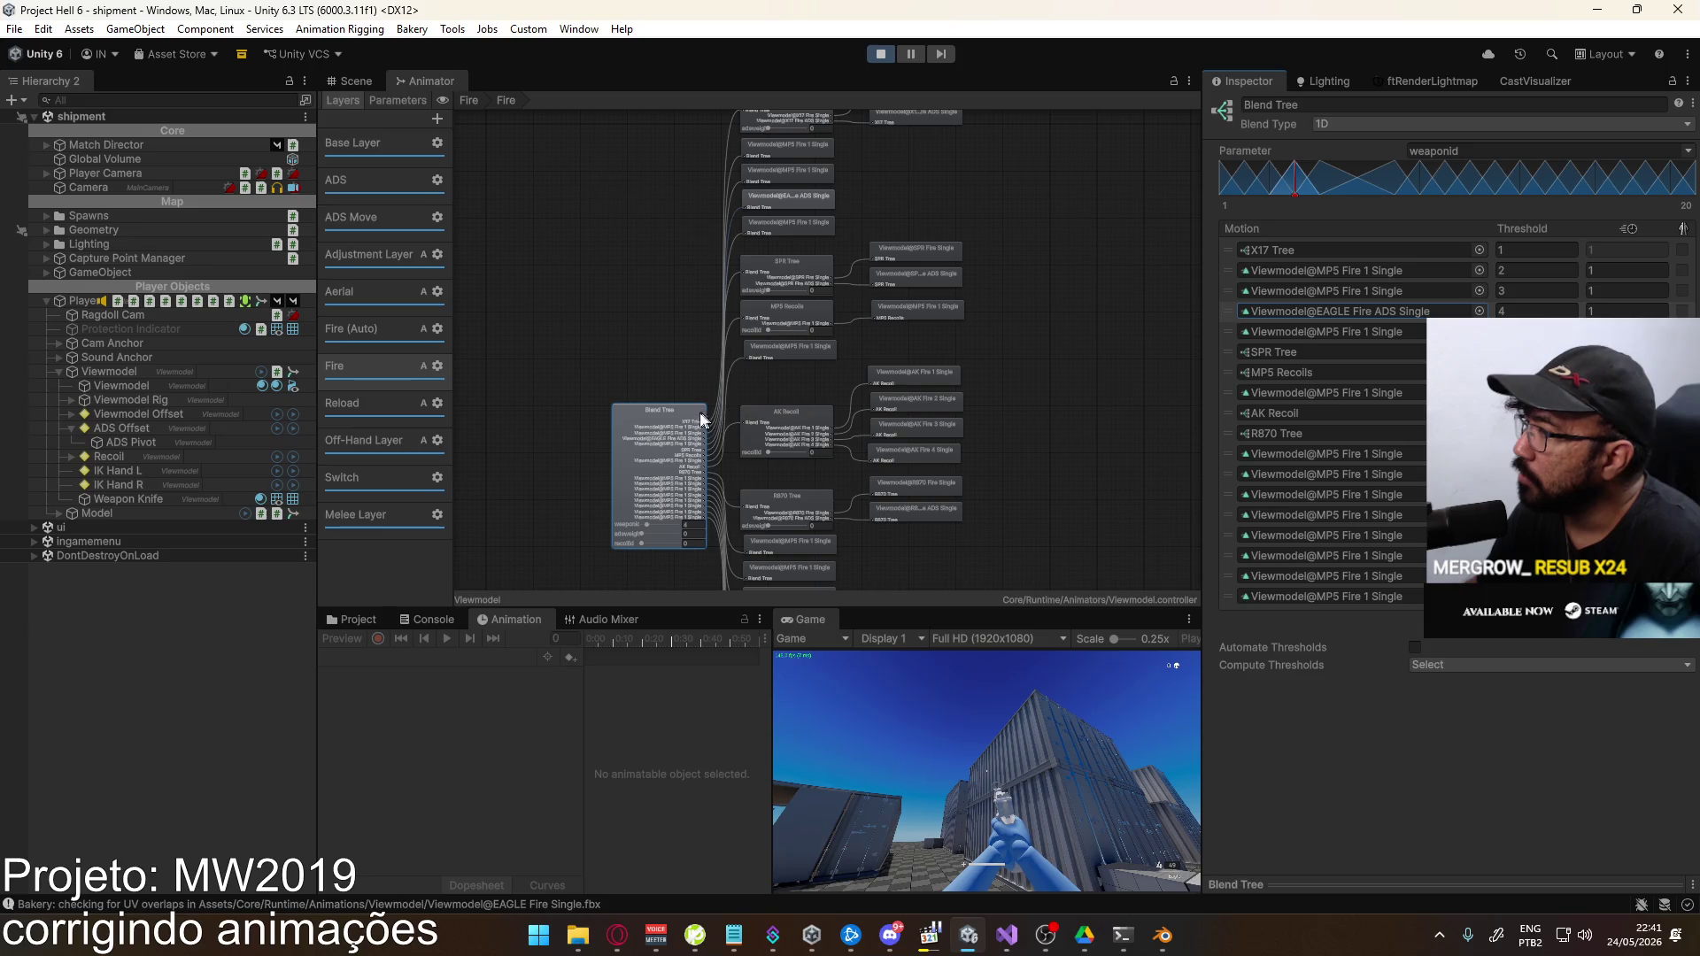
pyautogui.click(1657, 613)
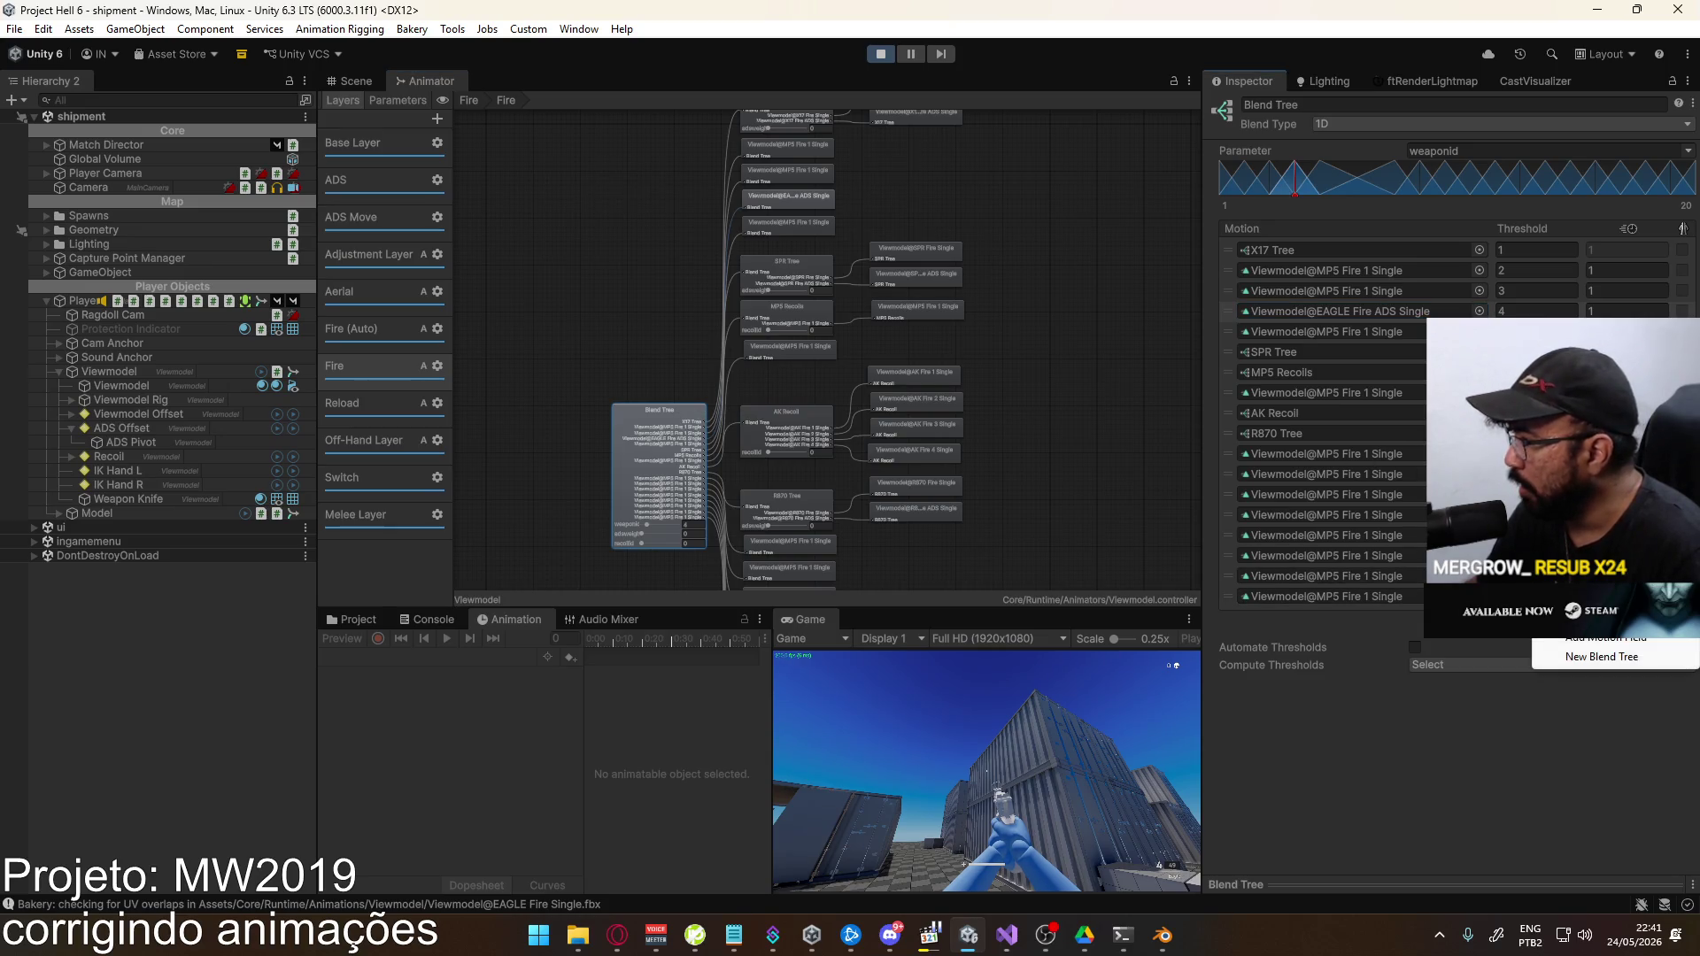
pyautogui.click(1633, 657)
pyautogui.rightClick(1266, 620)
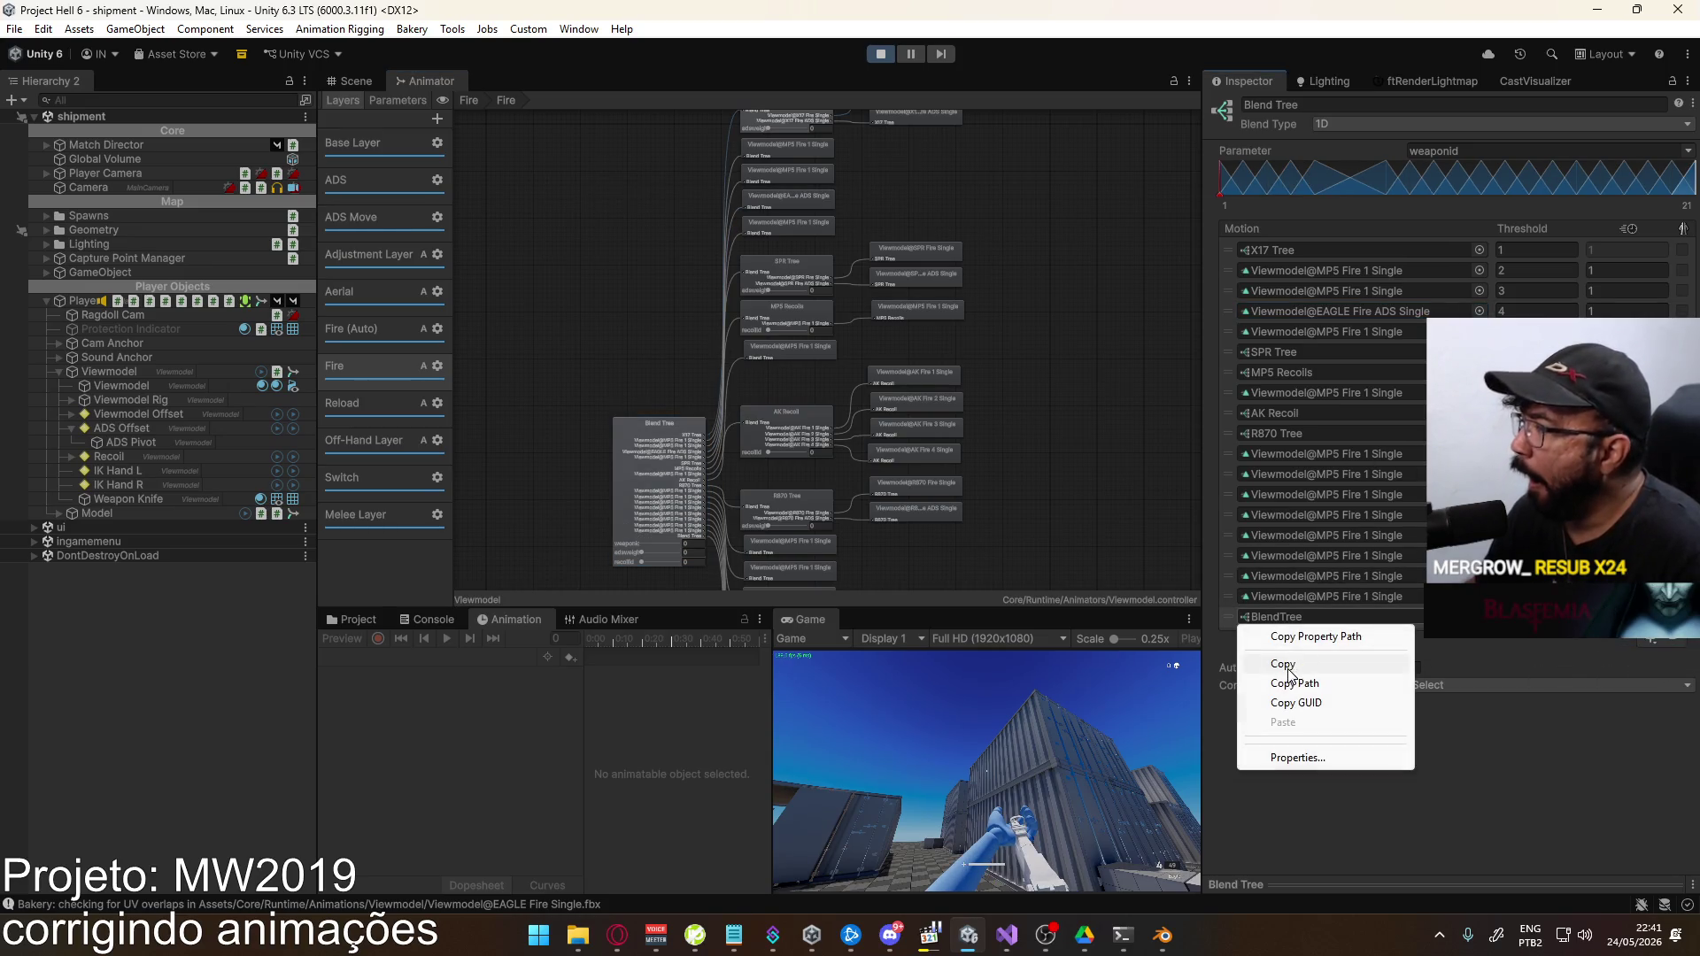
pyautogui.press('Escape')
pyautogui.rightClick(1363, 311)
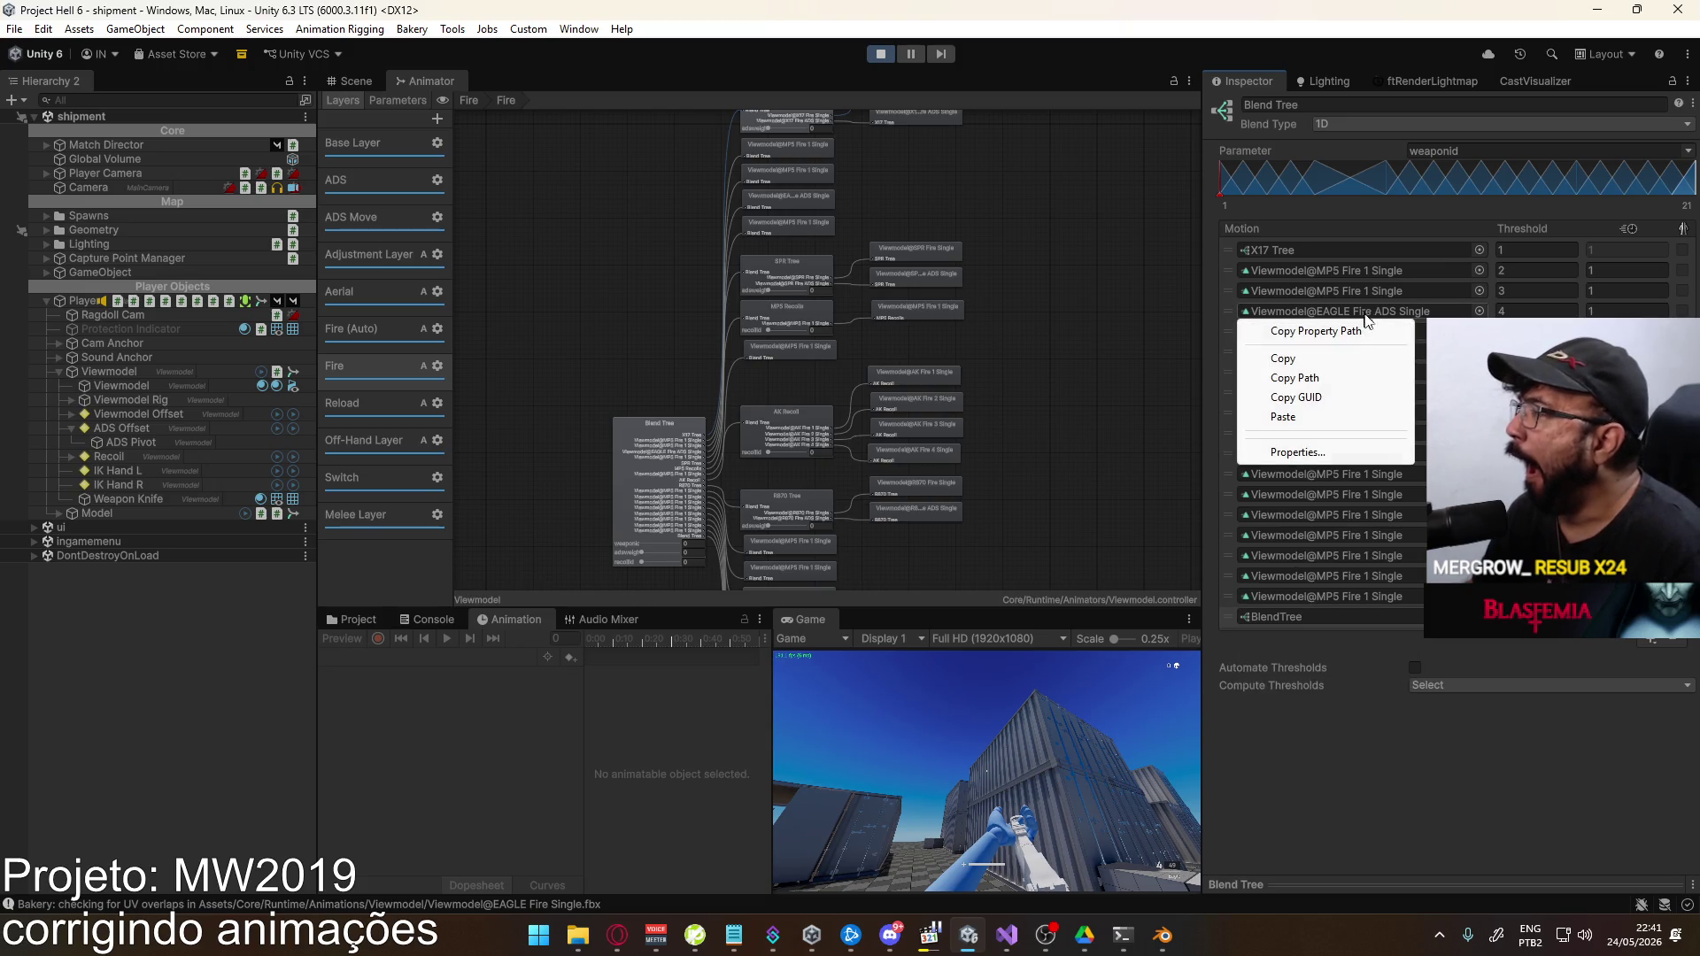
pyautogui.click(1308, 416)
pyautogui.click(1227, 618)
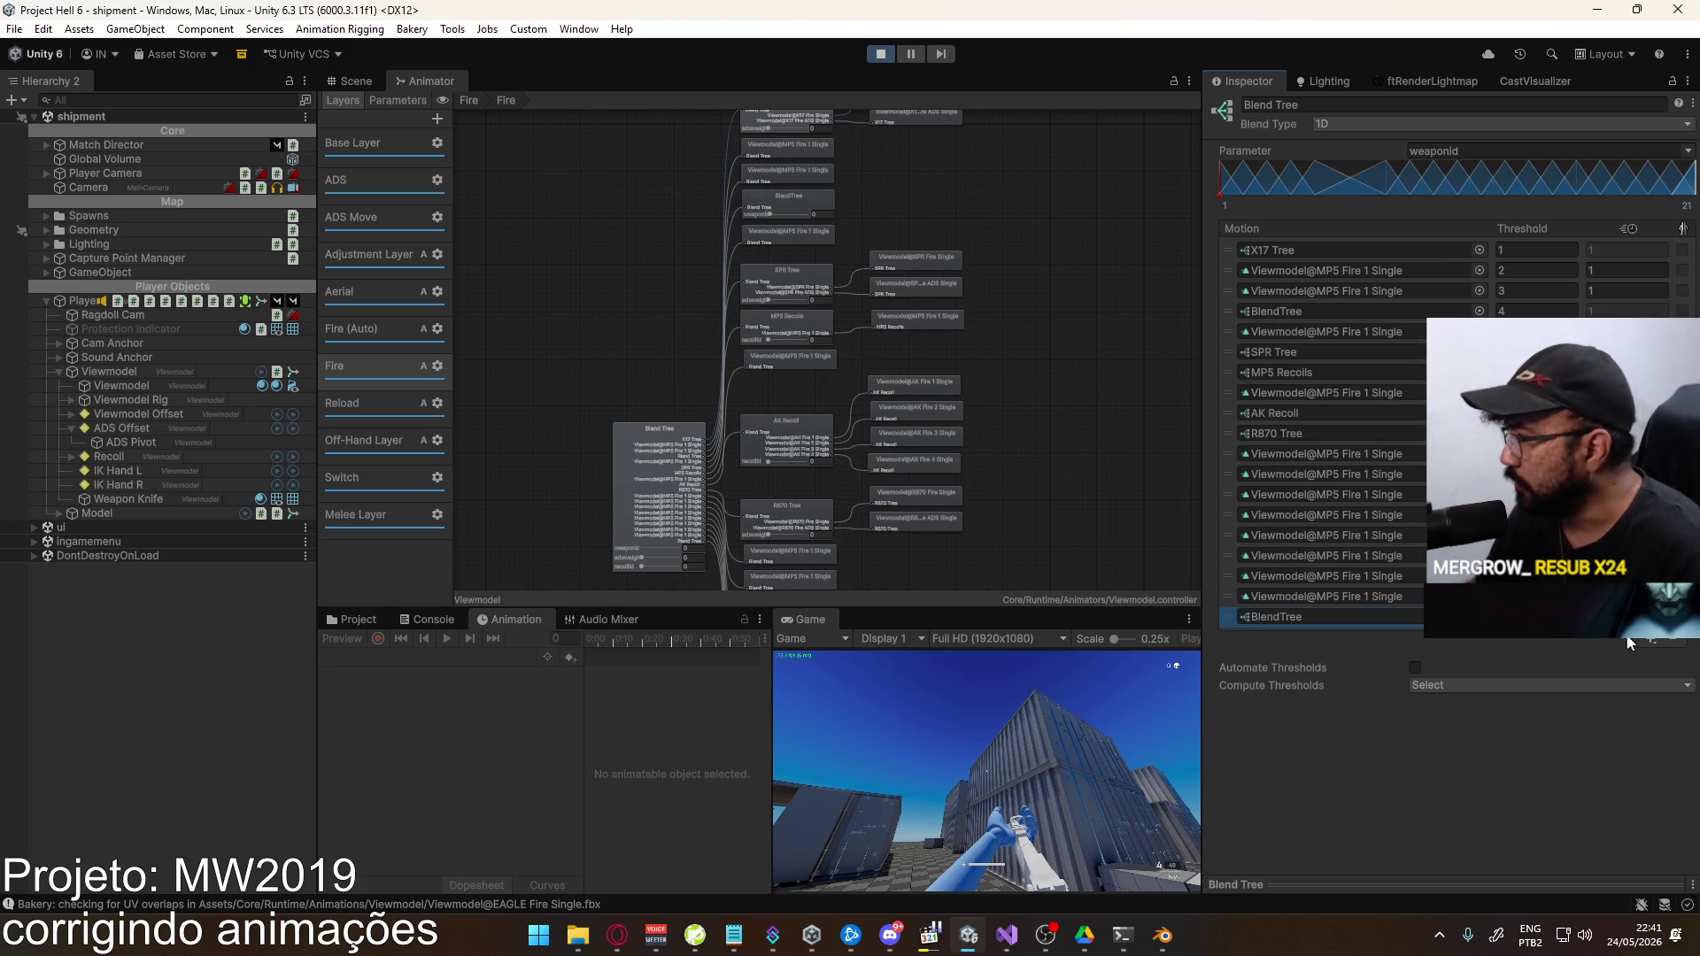
pyautogui.click(1674, 646)
pyautogui.click(832, 491)
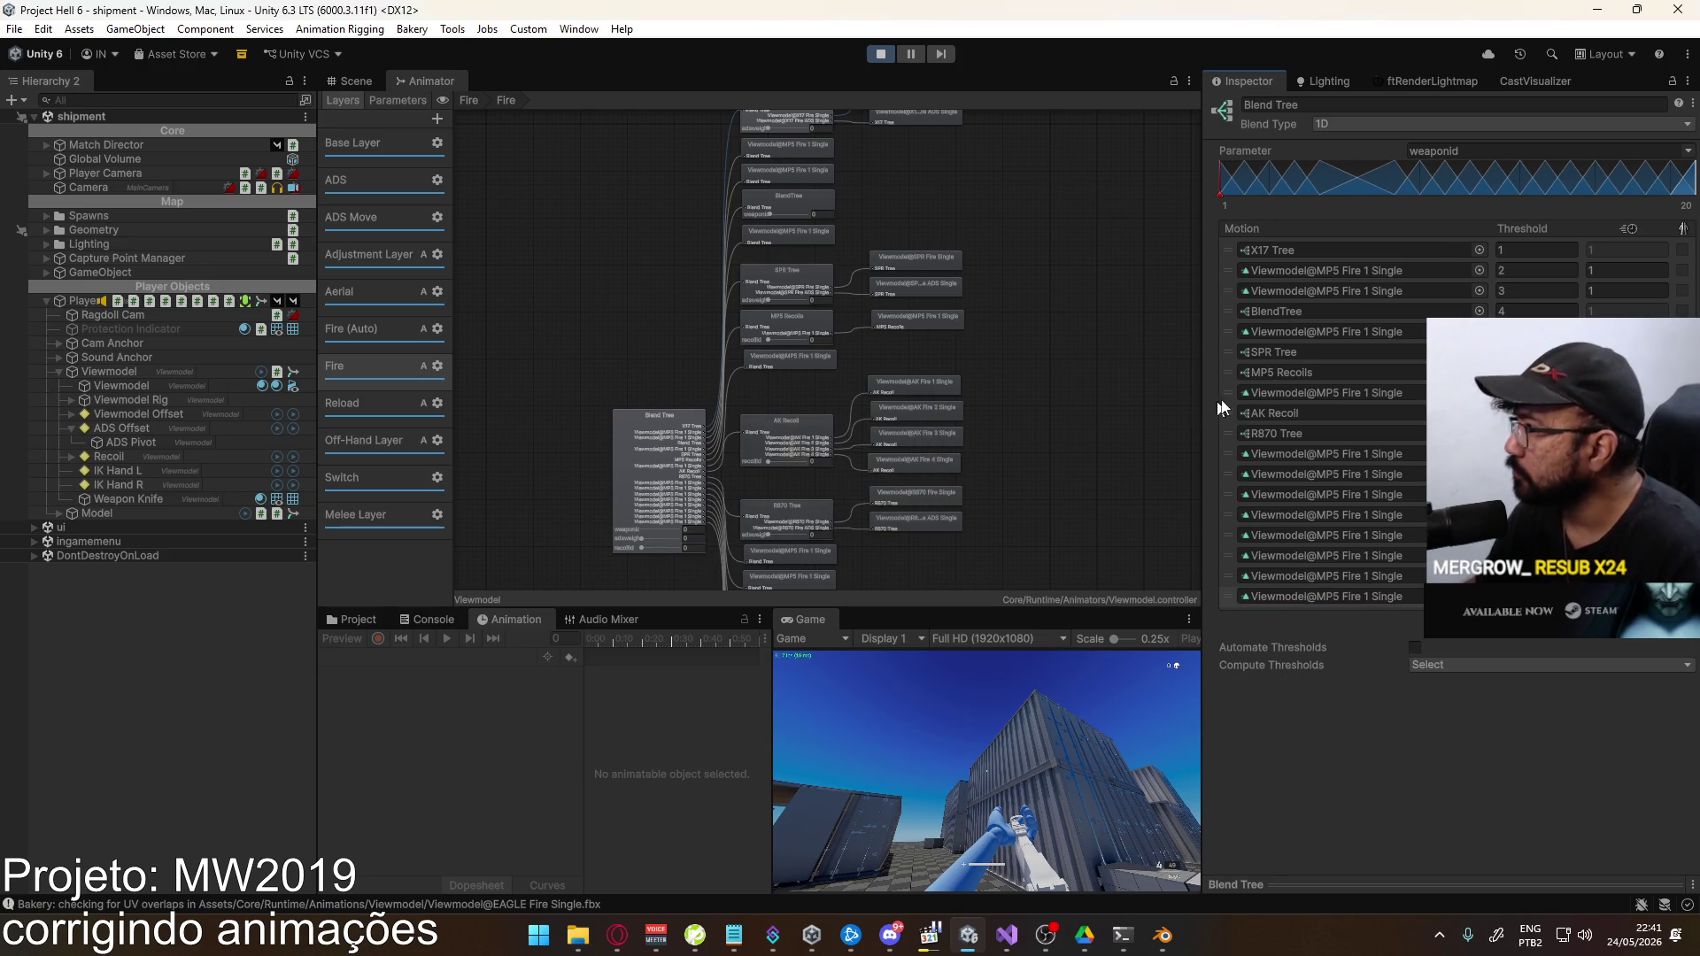
# Drive the new tree by adsweight with two motions: EAGLE Fire Single and EAGLE Fire ADS Single
pyautogui.click(1685, 151)
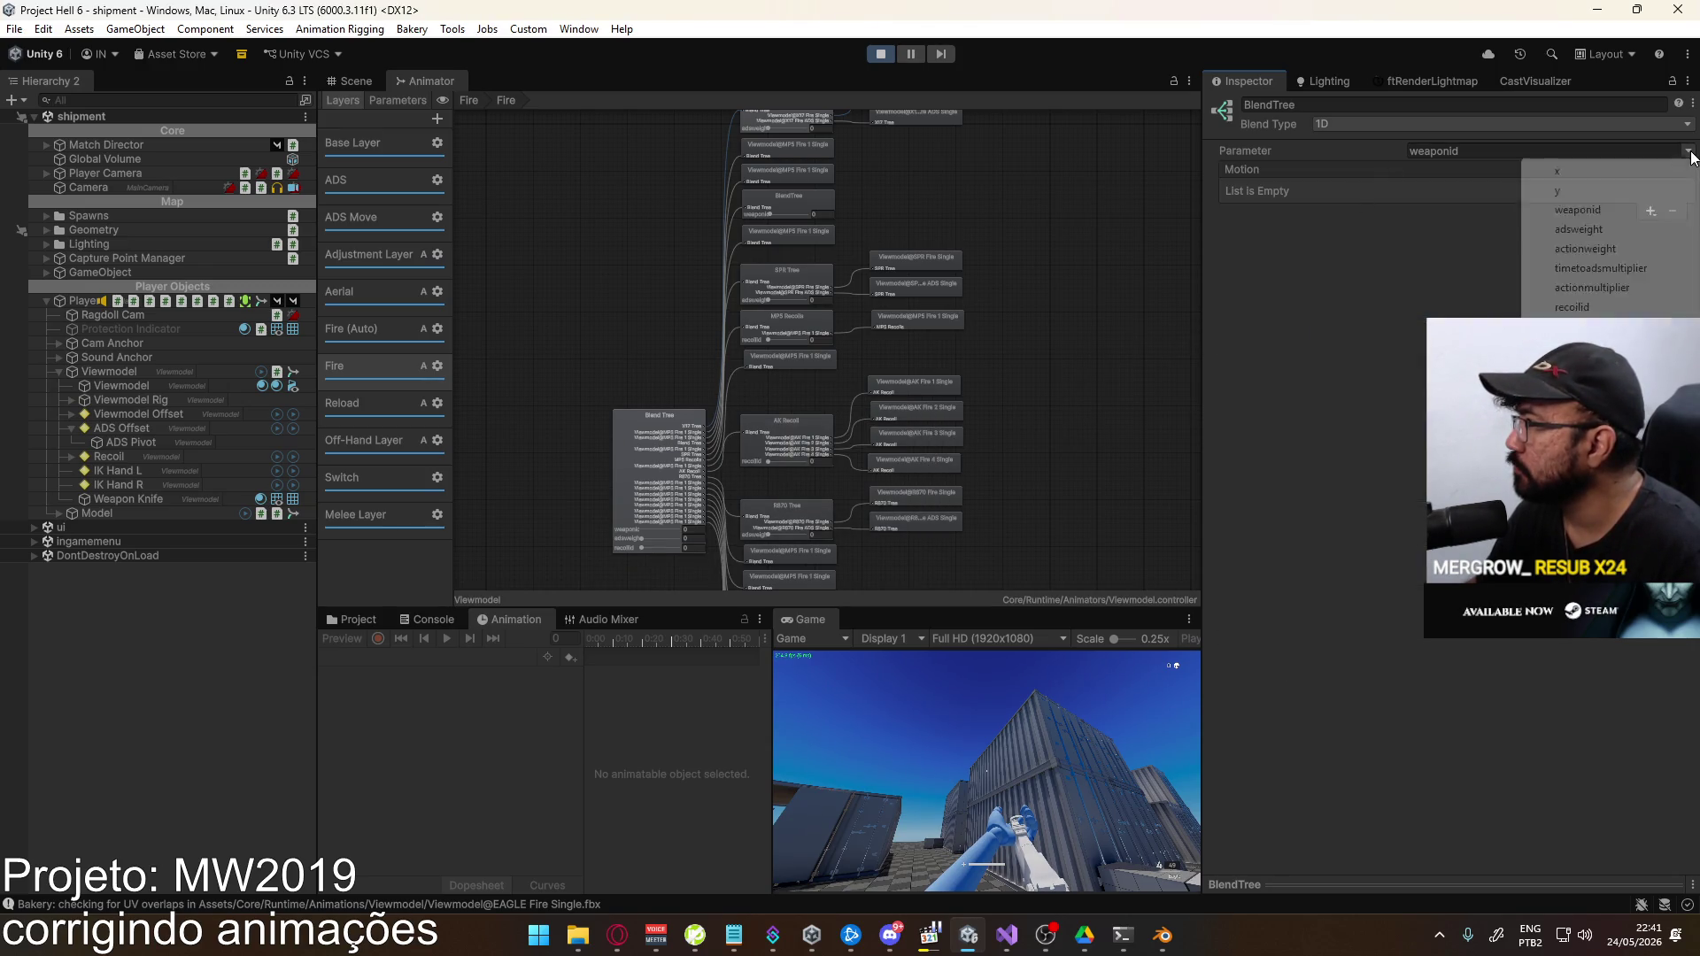
pyautogui.click(1574, 230)
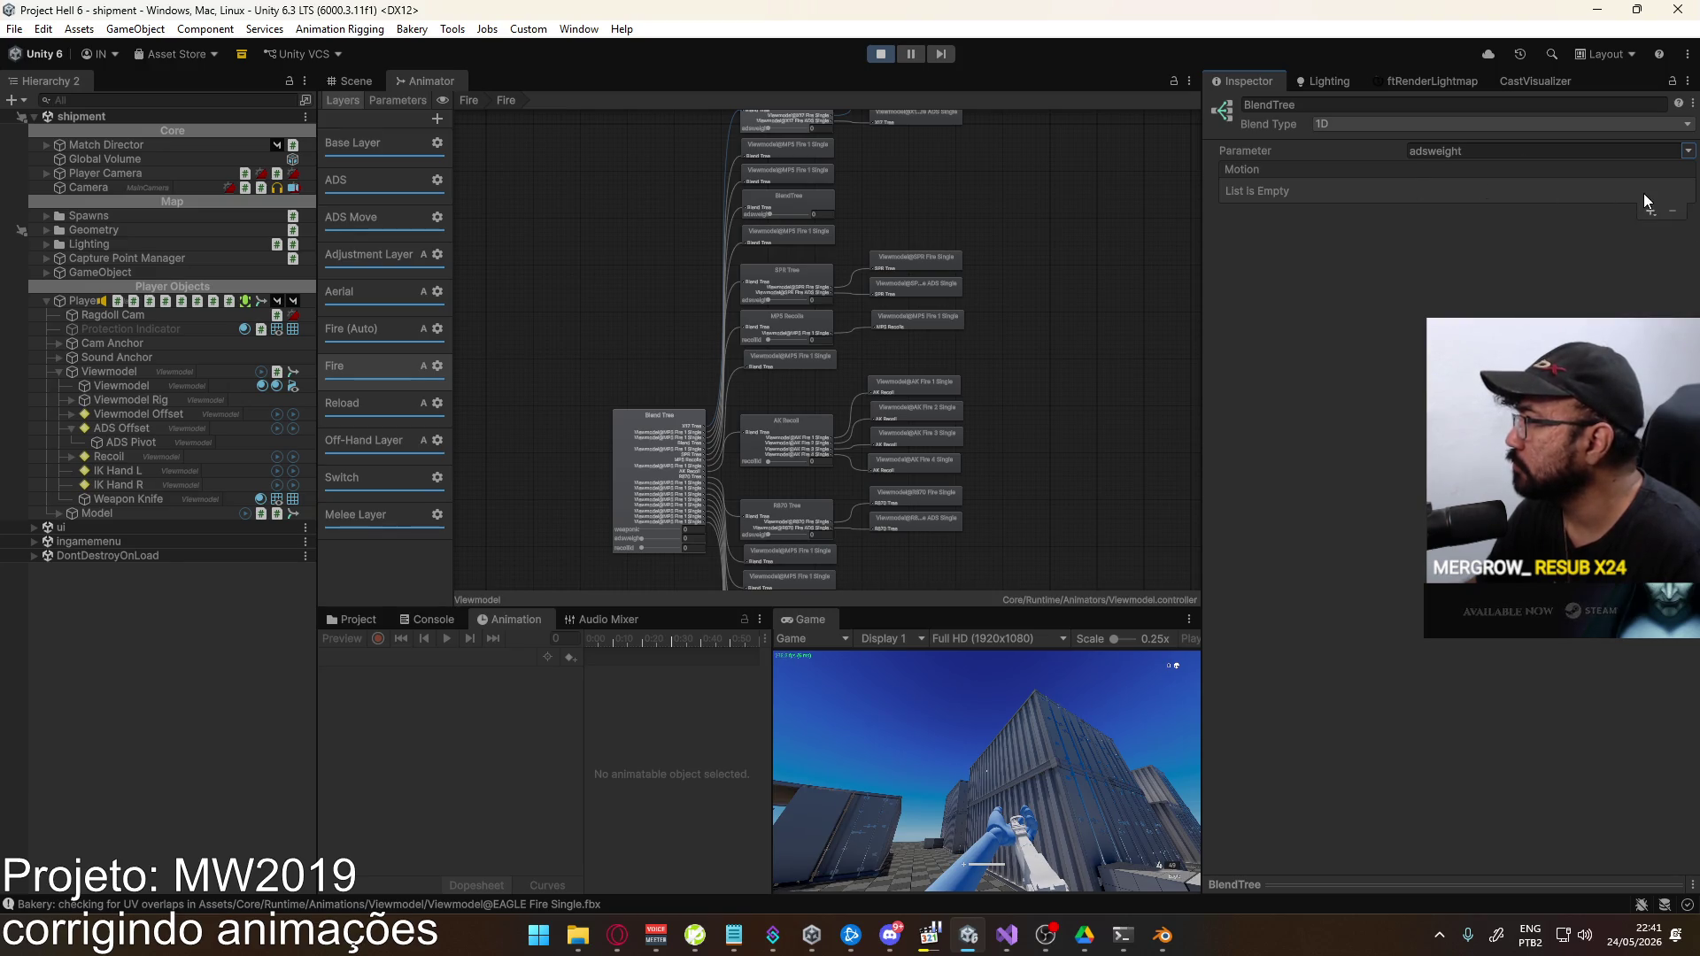
pyautogui.click(1639, 230)
pyautogui.click(1648, 213)
pyautogui.click(1634, 230)
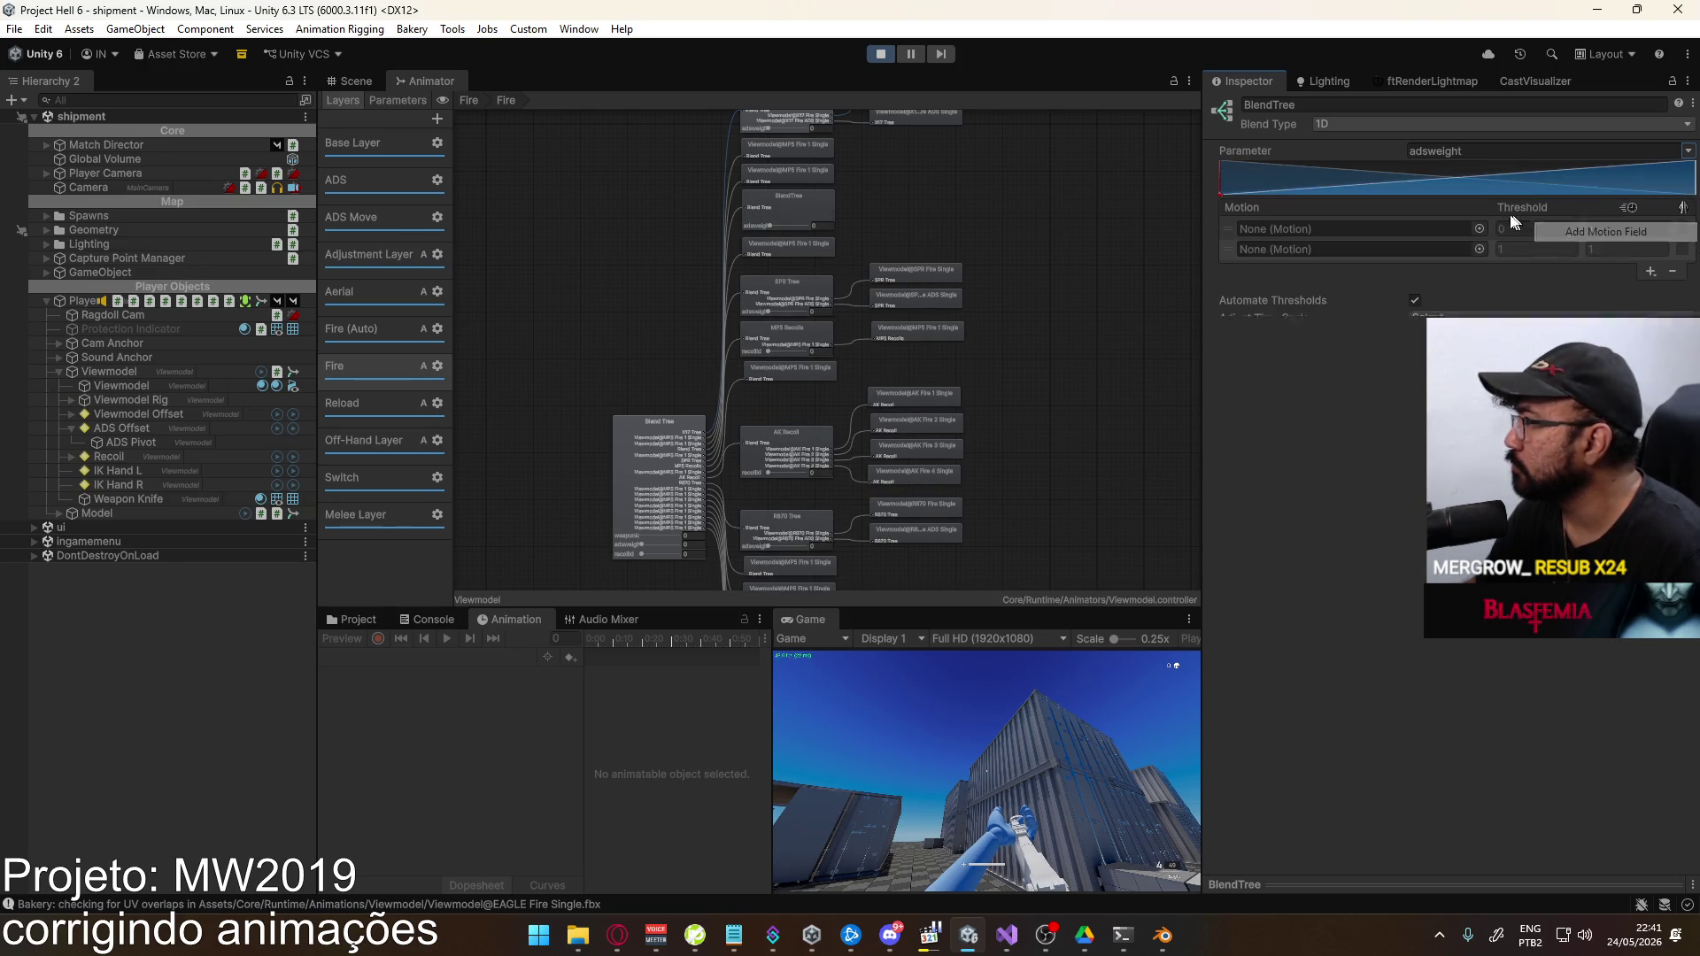
pyautogui.click(1478, 272)
pyautogui.write('ea')
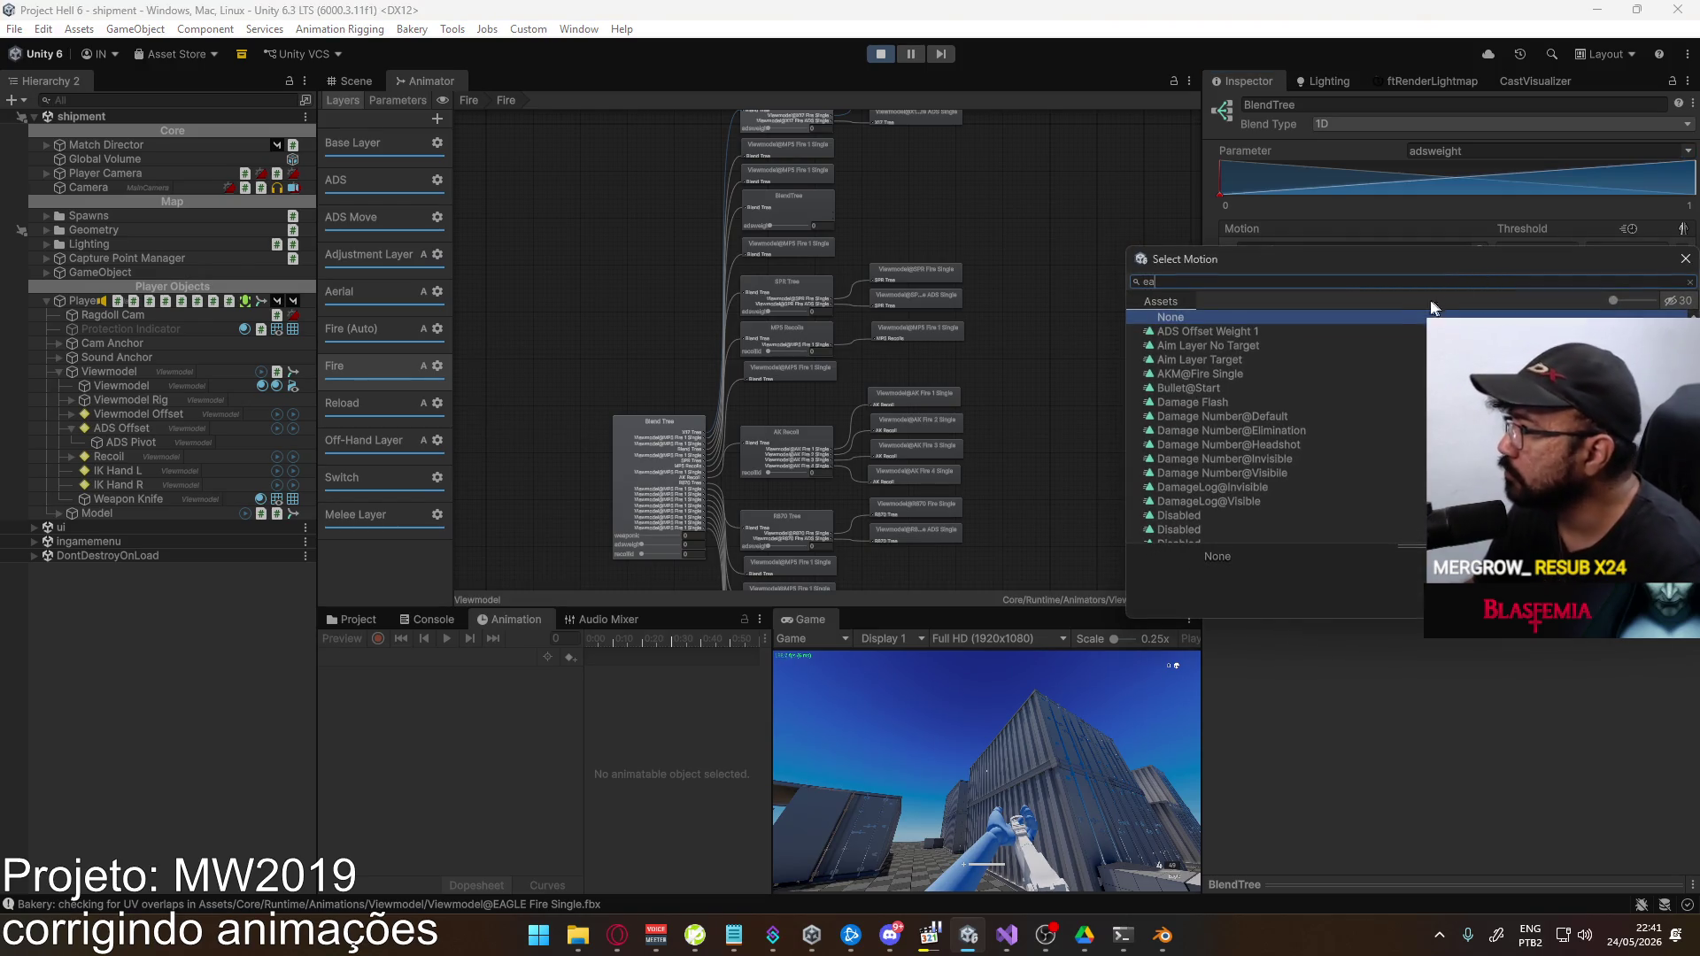
pyautogui.write('g')
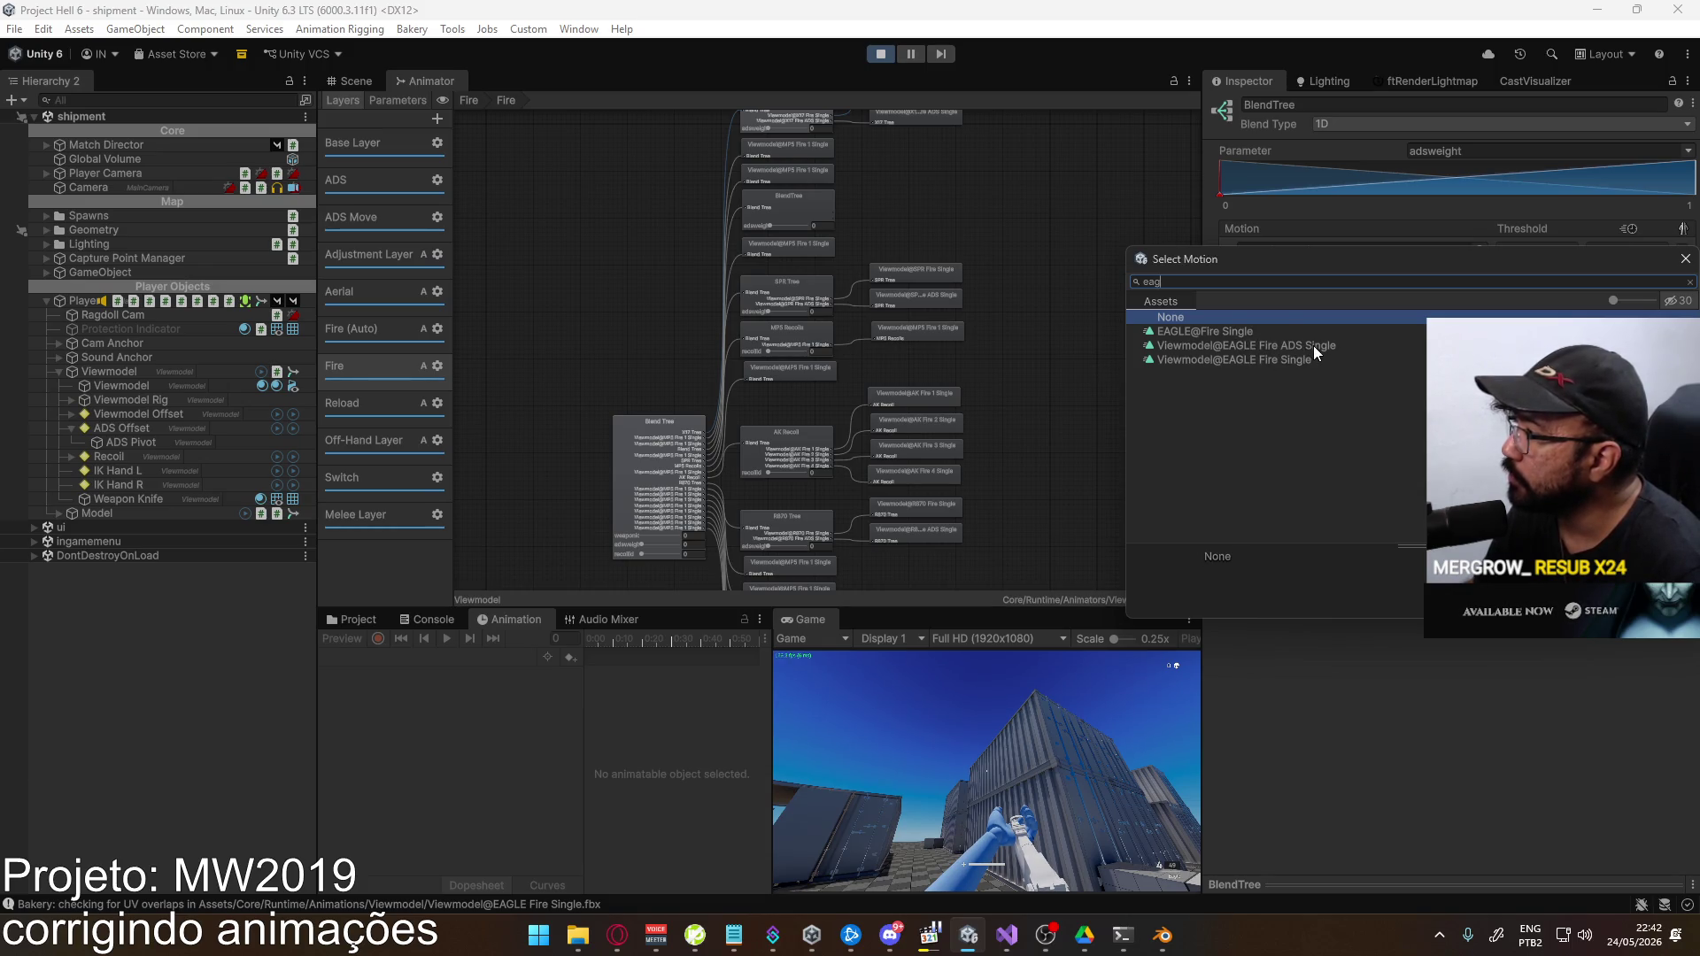
pyautogui.doubleClick(1278, 345)
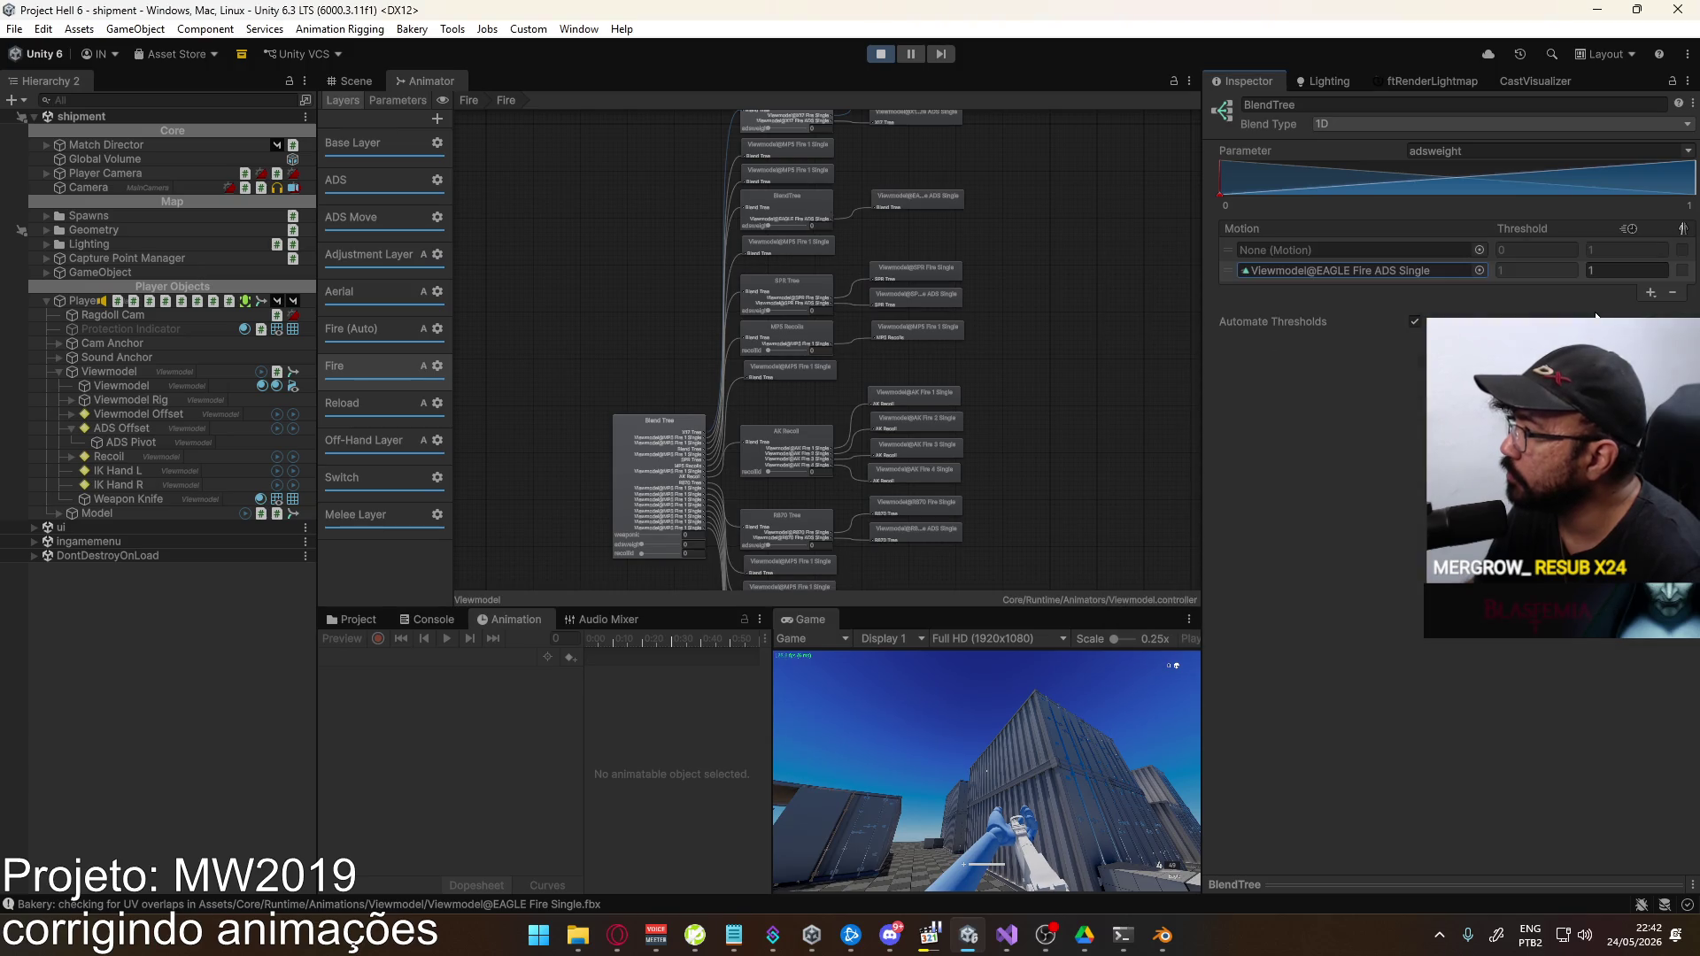
pyautogui.click(1478, 270)
pyautogui.write('eag')
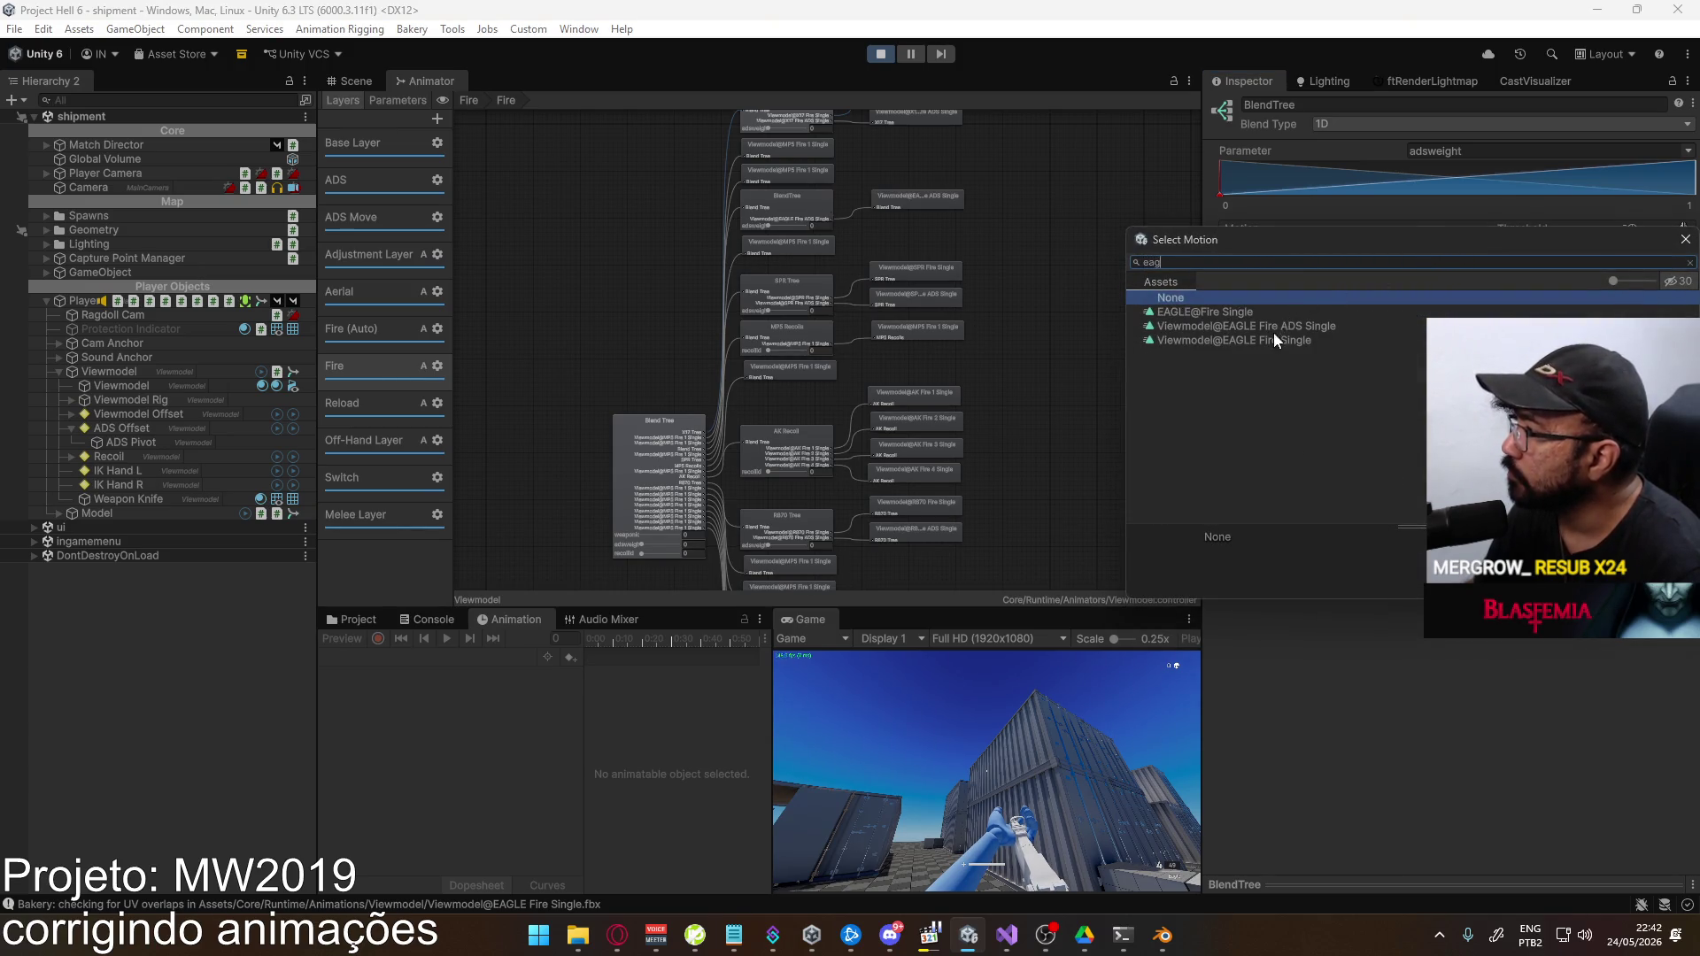
pyautogui.doubleClick(1271, 339)
# Rename the new blend tree to 'Eagle Tree' and test-fire the pistol in the game
pyautogui.click(791, 219)
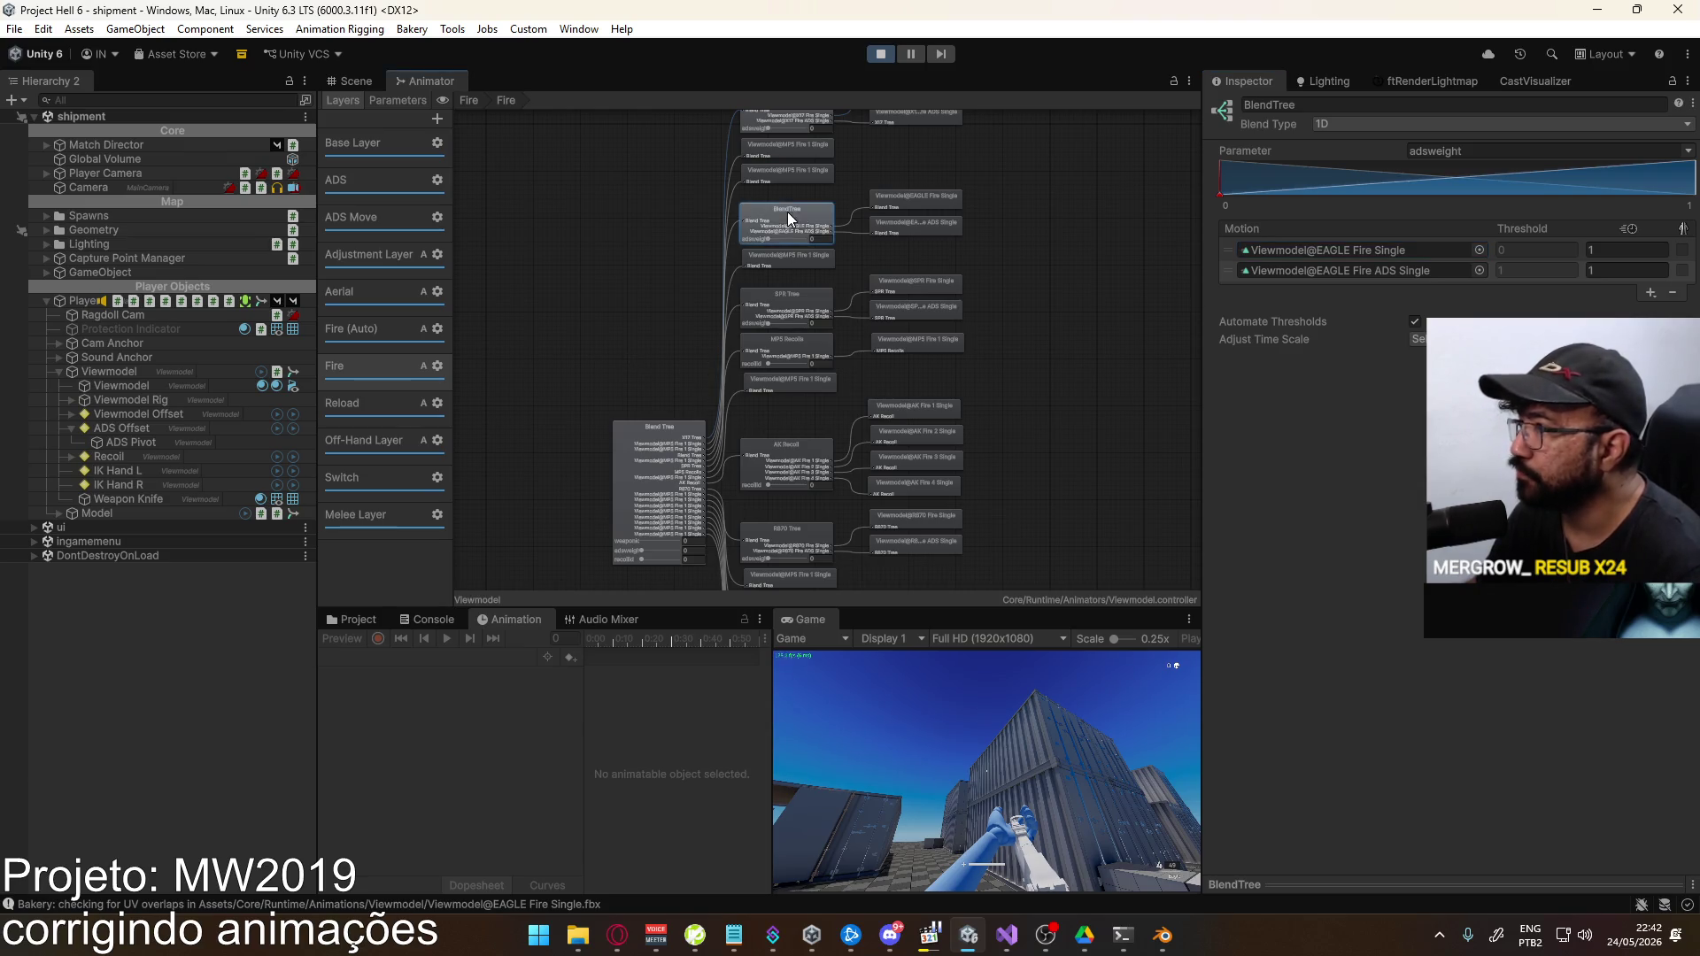
pyautogui.click(1356, 100)
pyautogui.write('Eagle T')
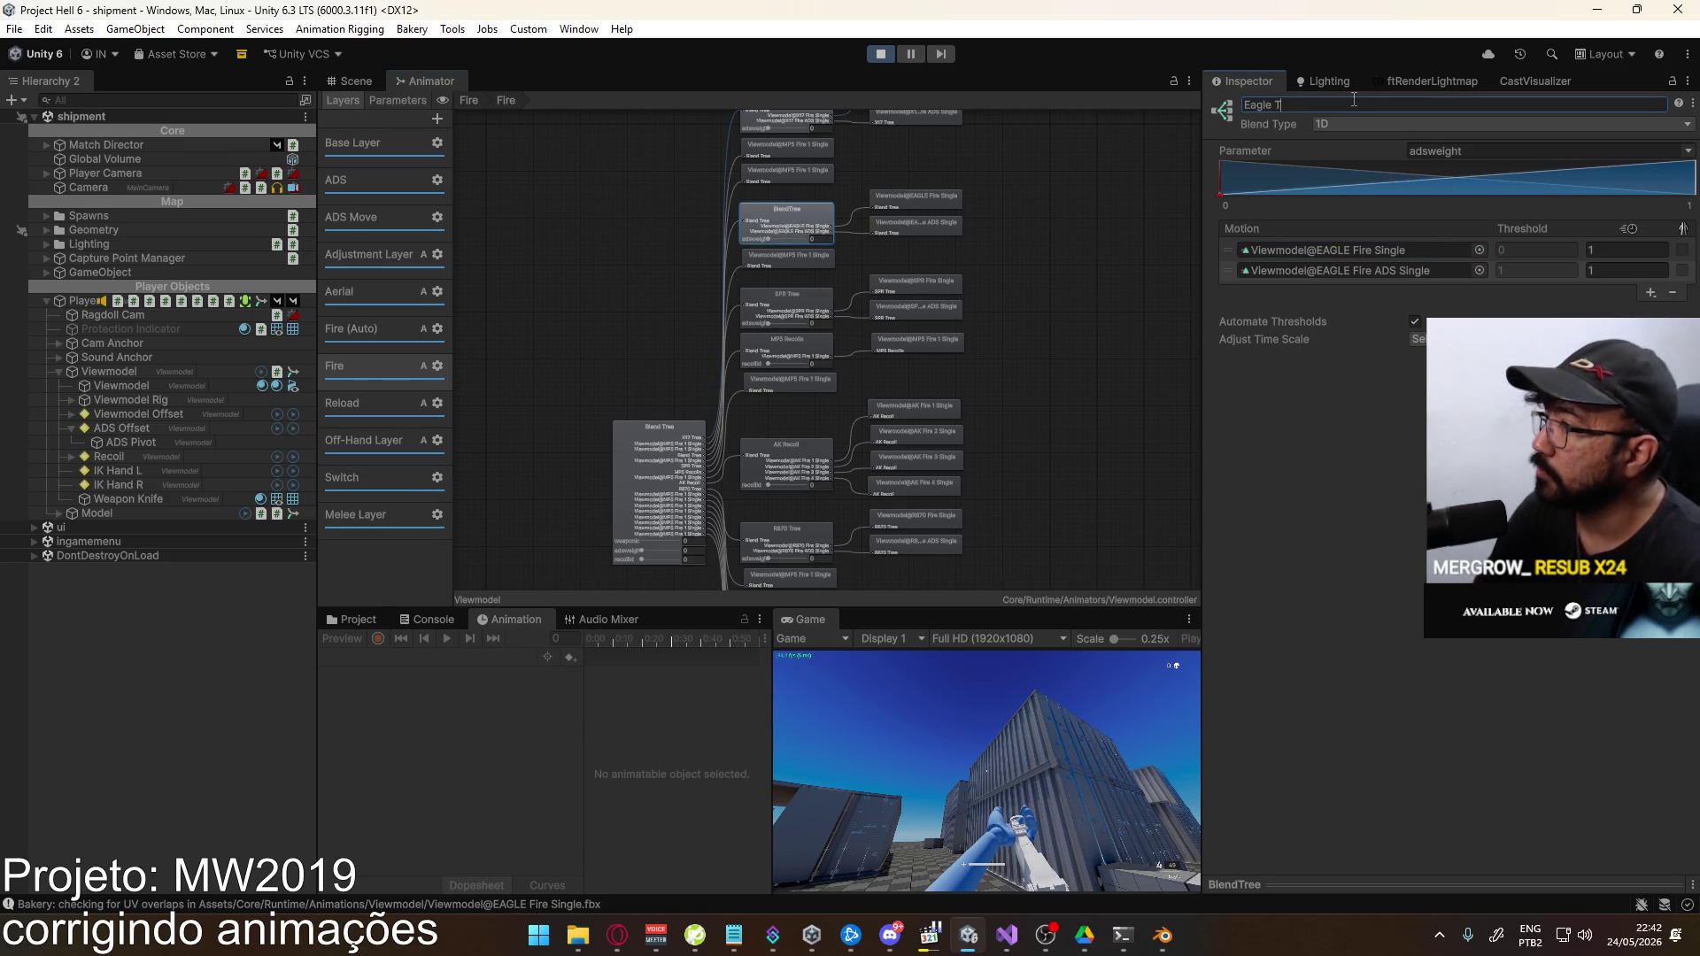
pyautogui.write('ree')
pyautogui.press('Return')
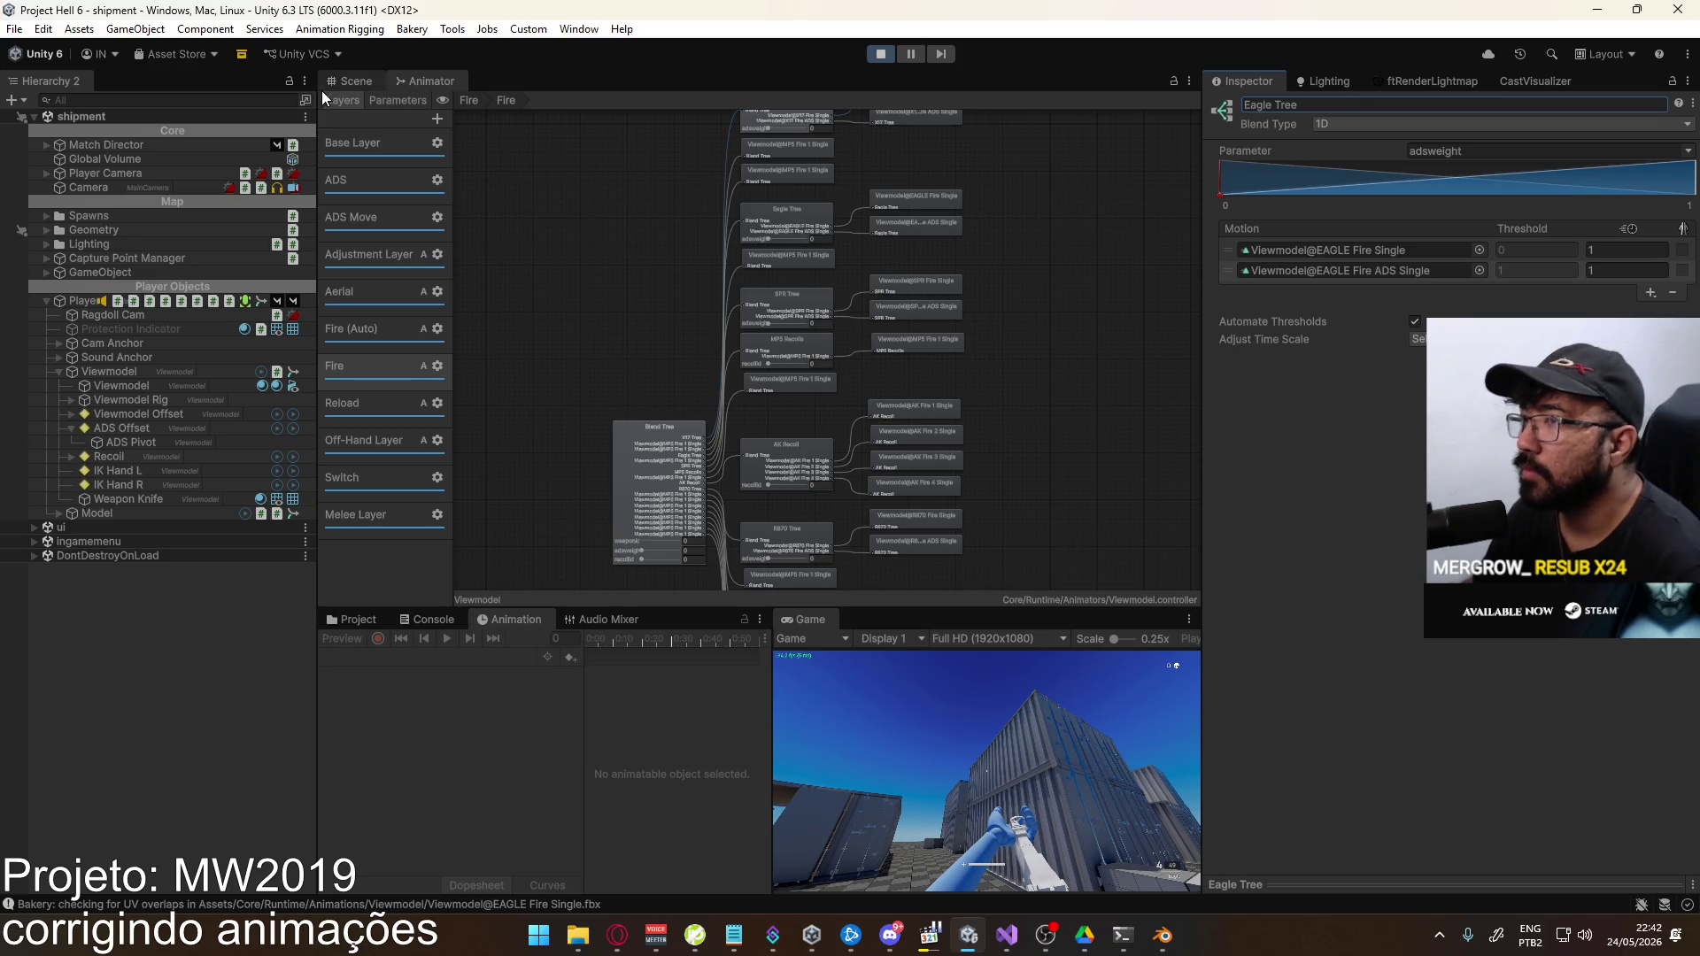
pyautogui.click(352, 80)
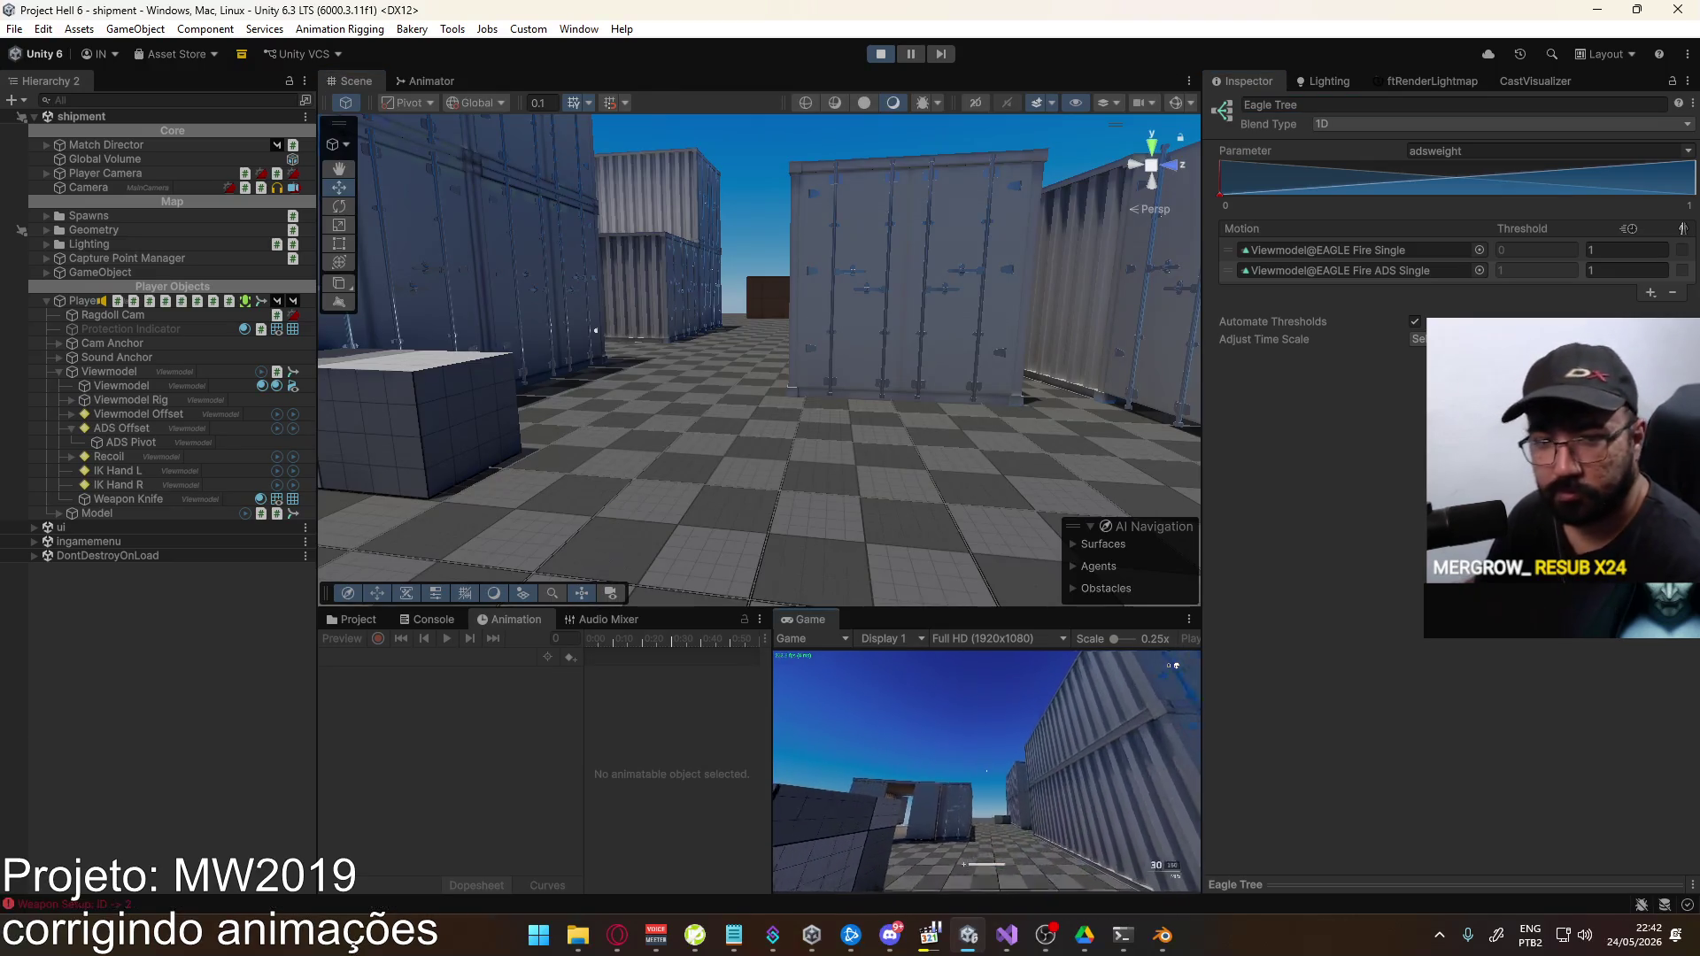
pyautogui.click(986, 771)
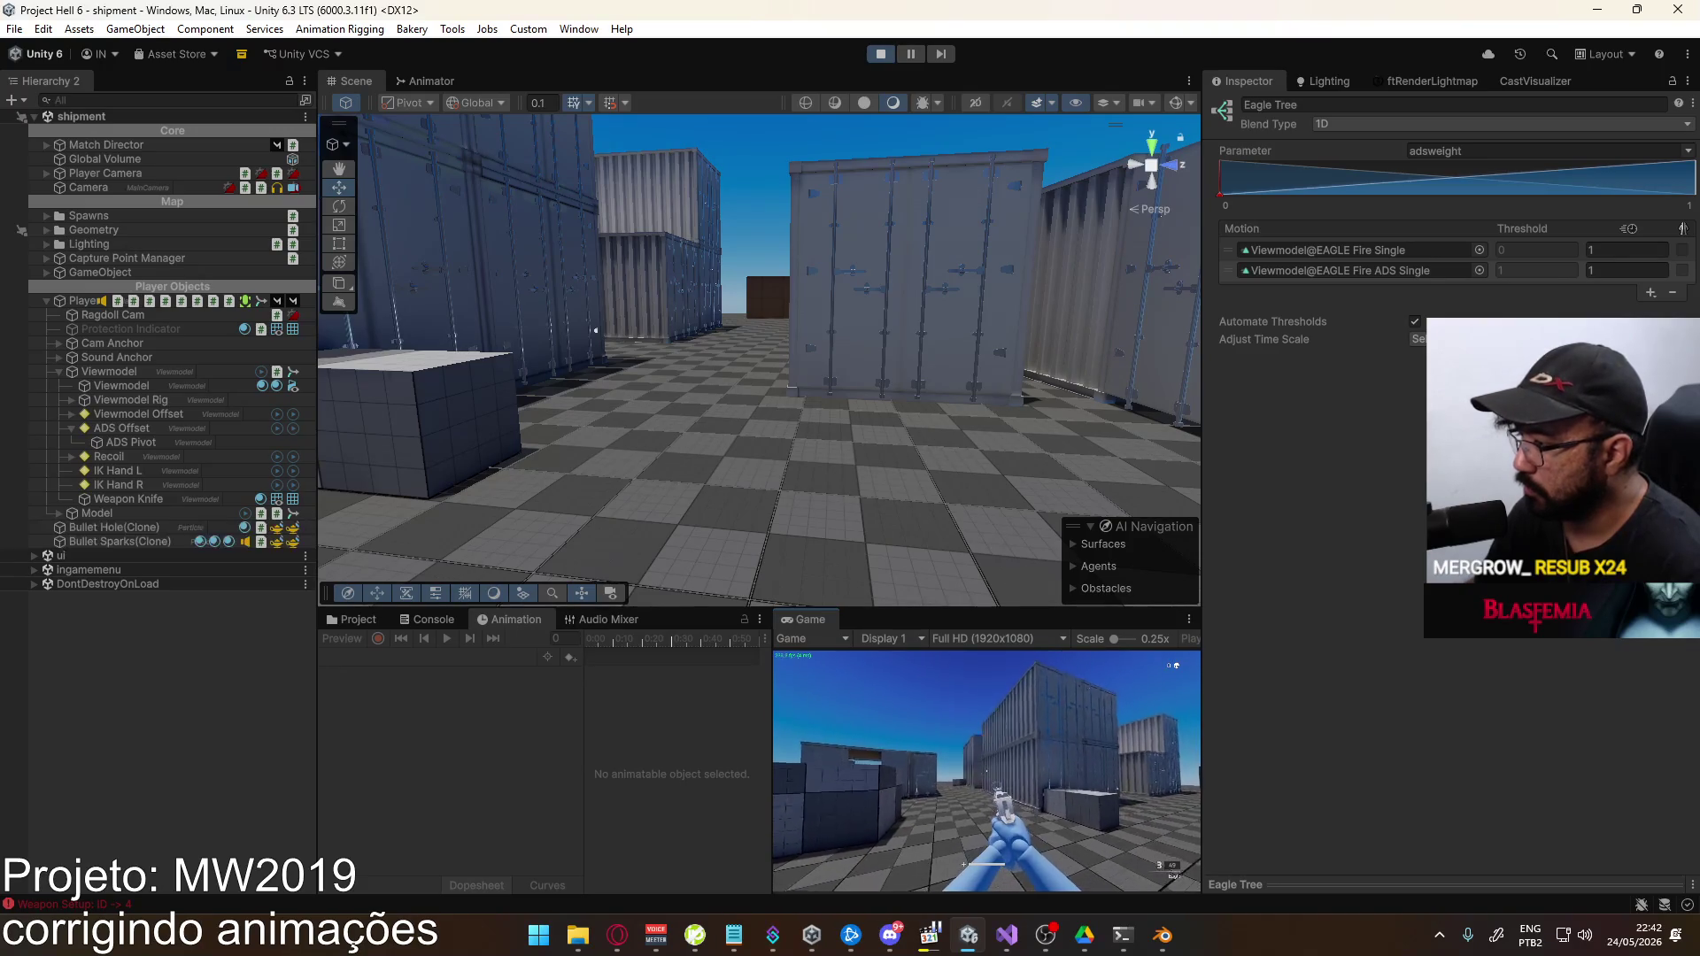
pyautogui.hotkey('alt', 'Tab')
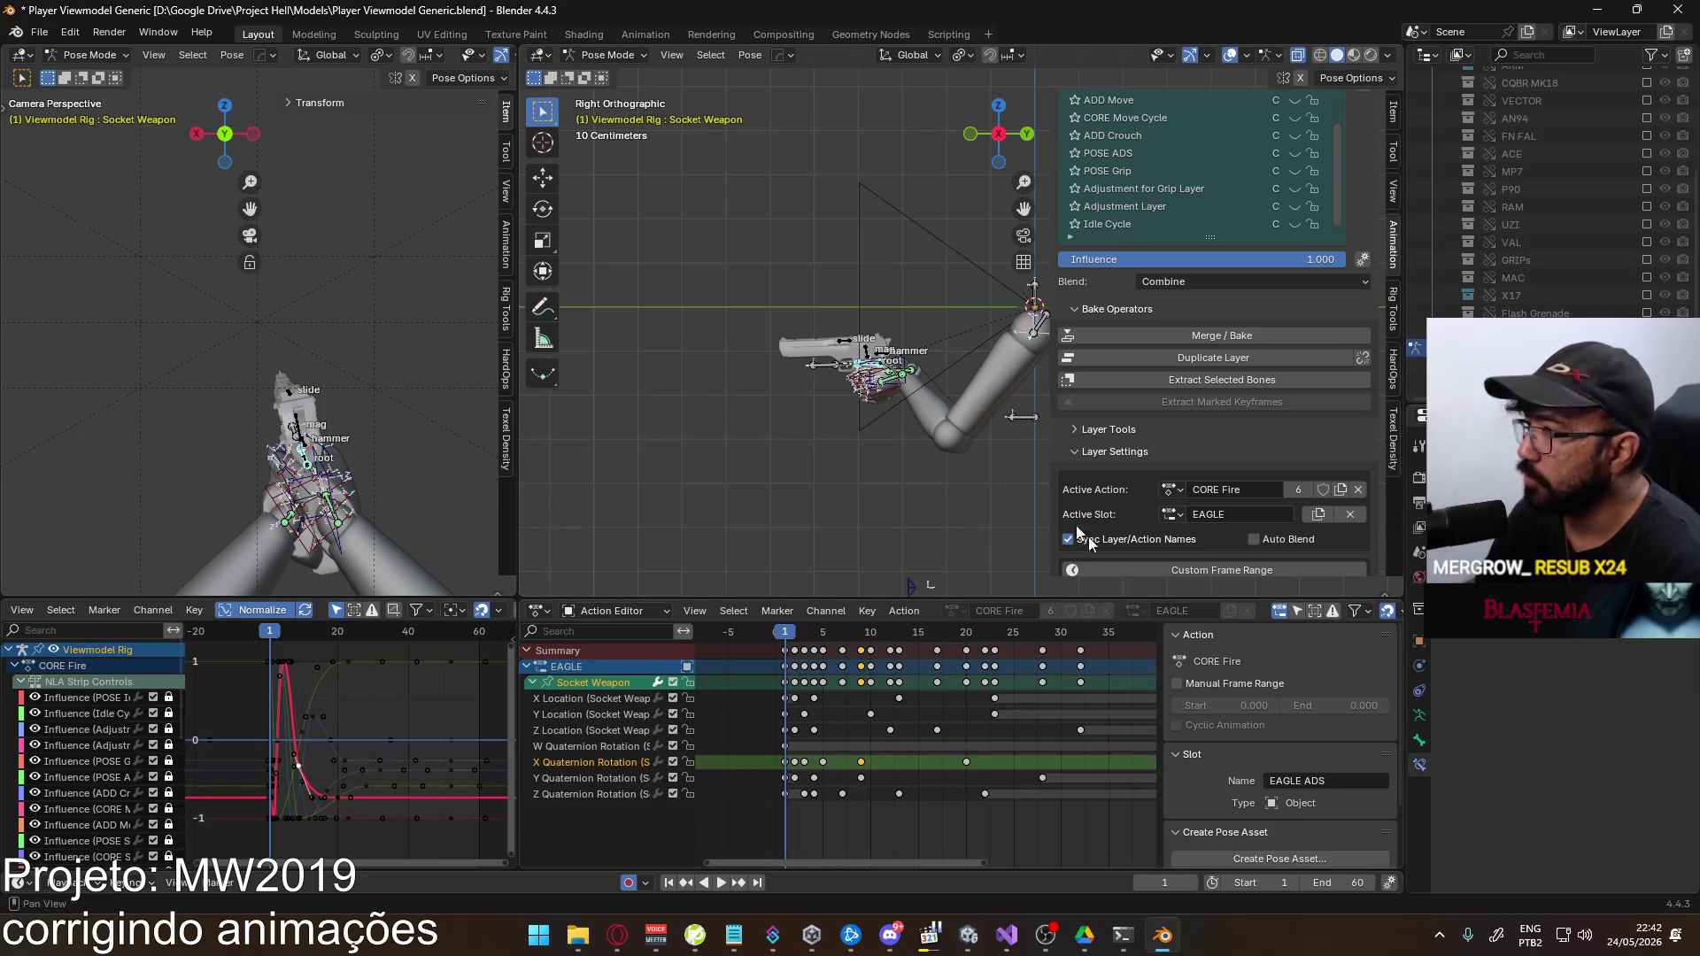
# Leave pose mode for object mode with the Viewmodel Rig as the active object
pyautogui.keyDown('shift'); pyautogui.moveTo(774, 317); pyautogui.dragTo(596, 246, button='middle'); pyautogui.keyUp('shift')
pyautogui.click(611, 54)
pyautogui.click(611, 74)
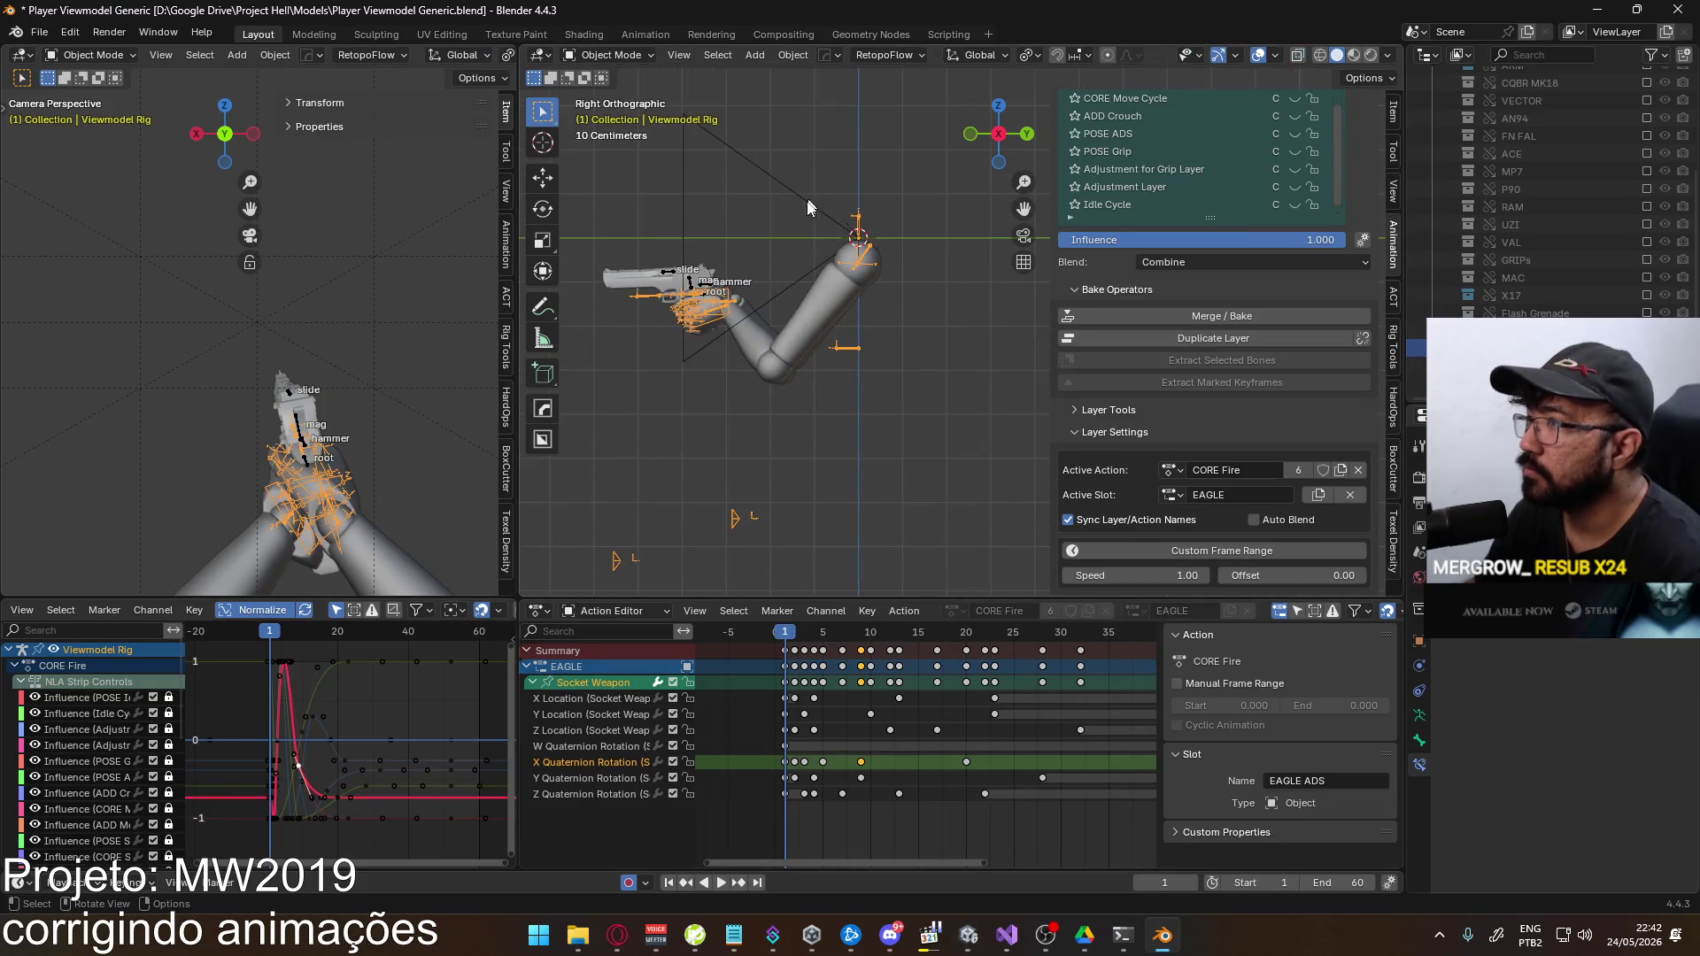
pyautogui.keyDown('shift'); pyautogui.click(719, 337); pyautogui.keyUp('shift')
# Save the file and export FBX over Viewmodel@EAGLE Fire Single.fbx, then return to Unity
pyautogui.hotkey('ctrl', 's')
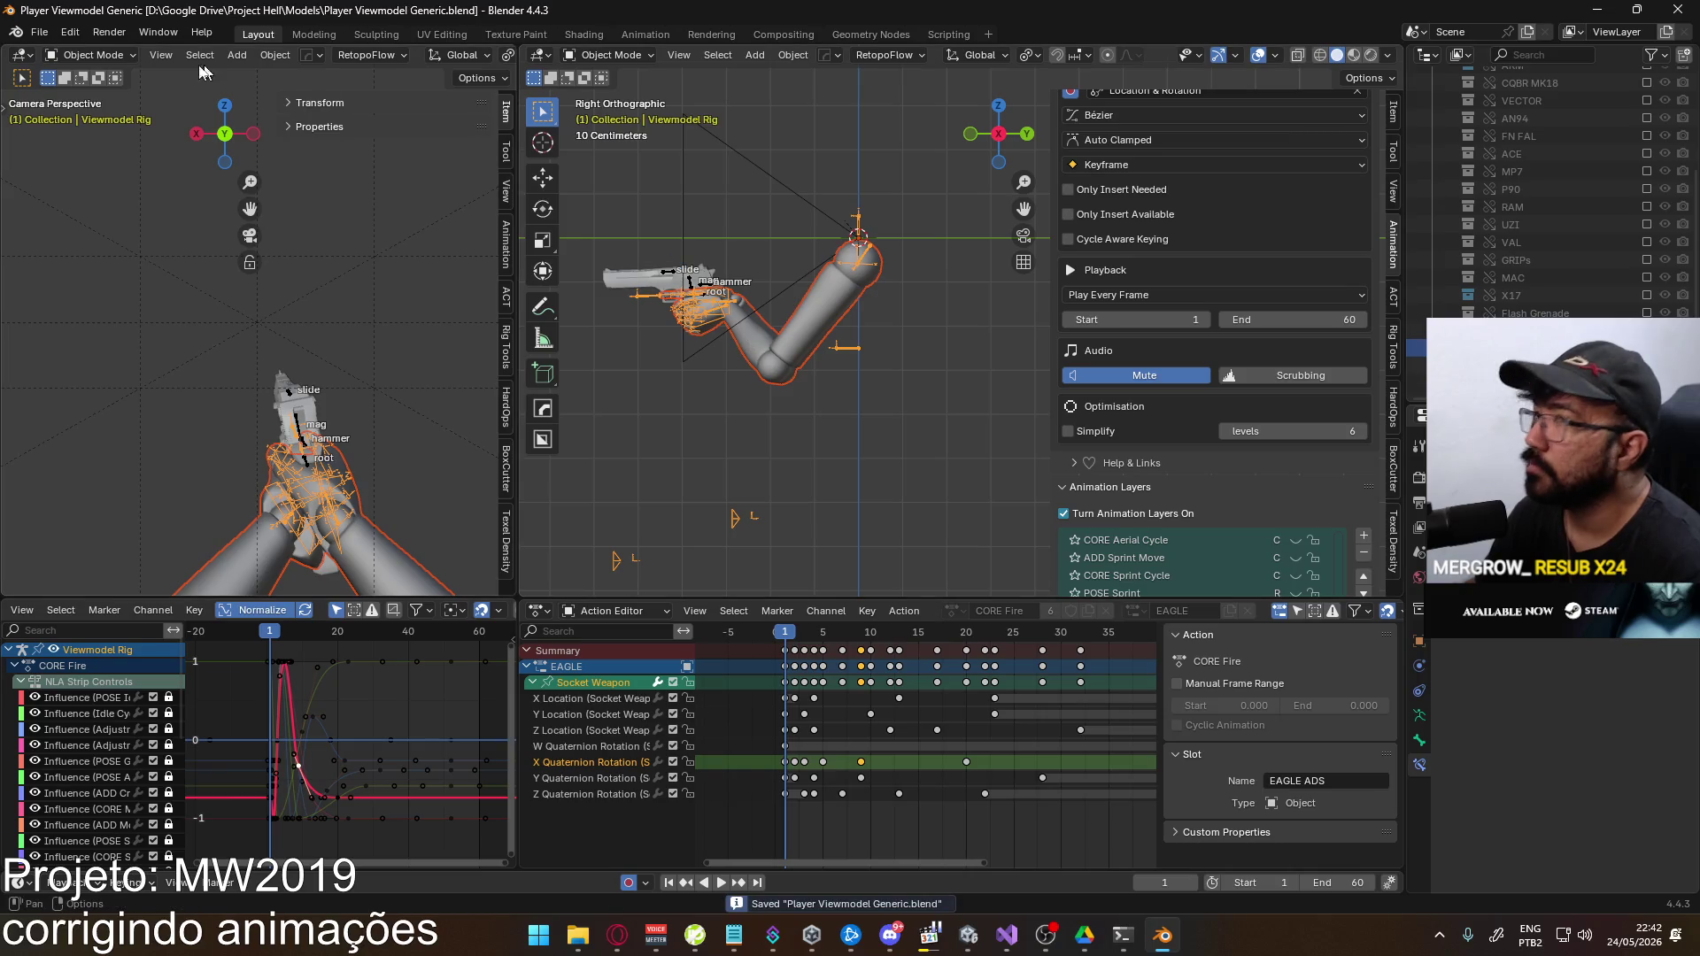
pyautogui.click(39, 32)
pyautogui.moveTo(99, 296)
pyautogui.click(317, 459)
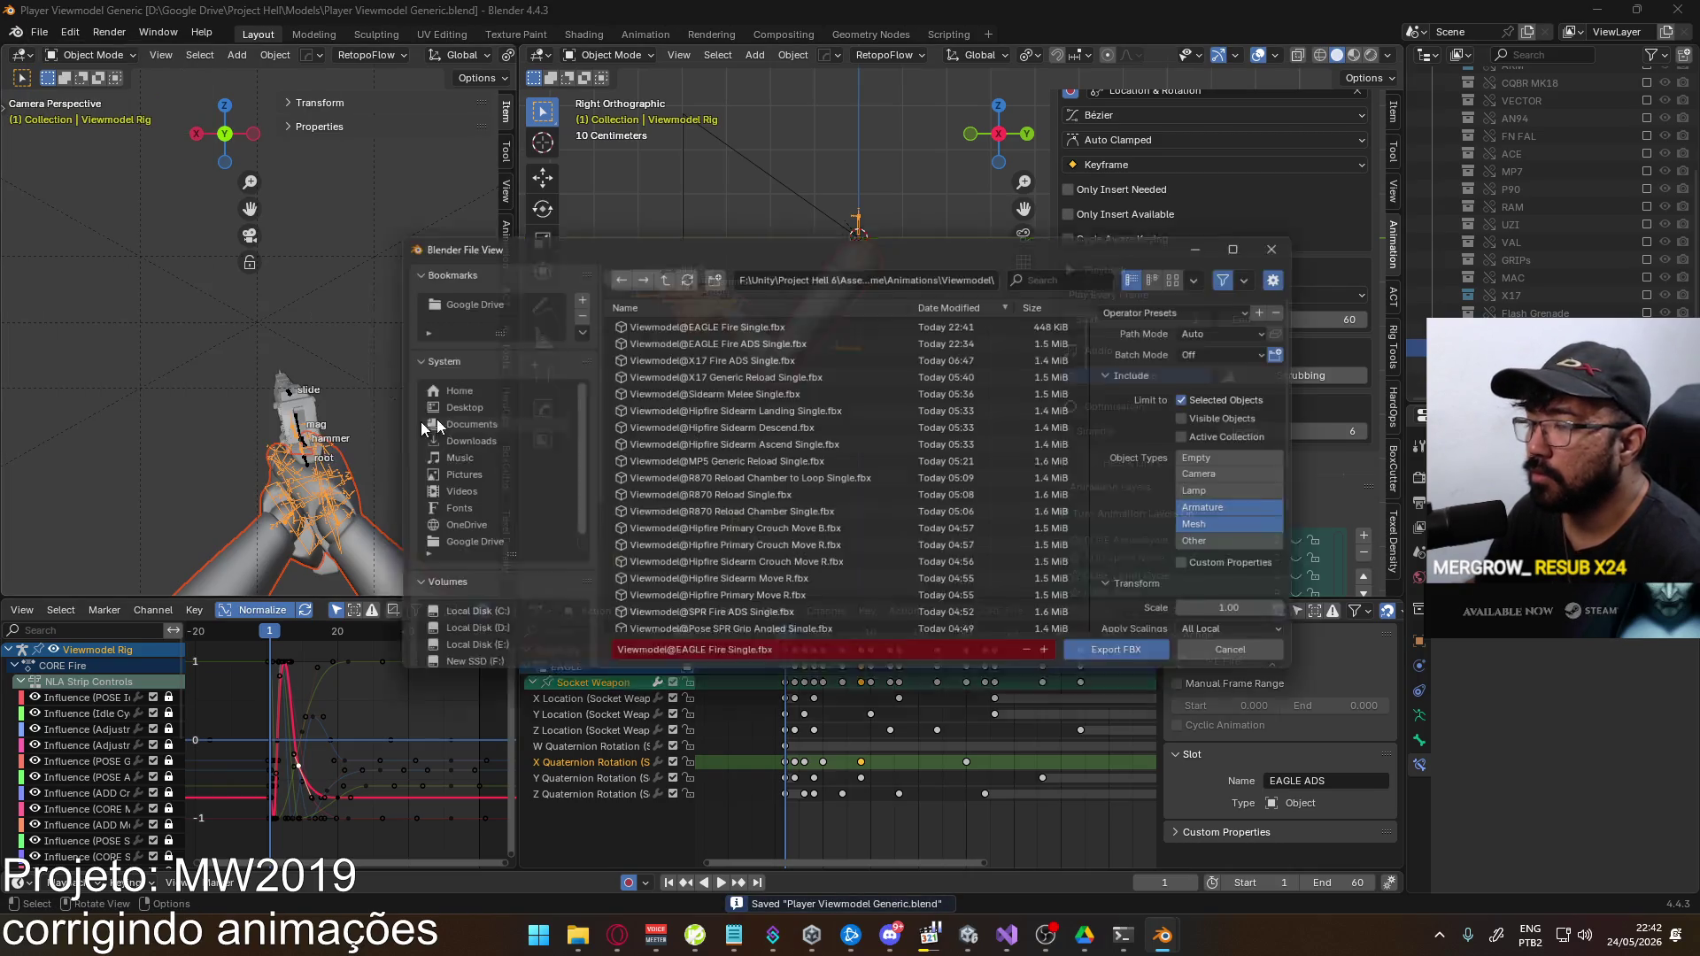
pyautogui.press('Return')
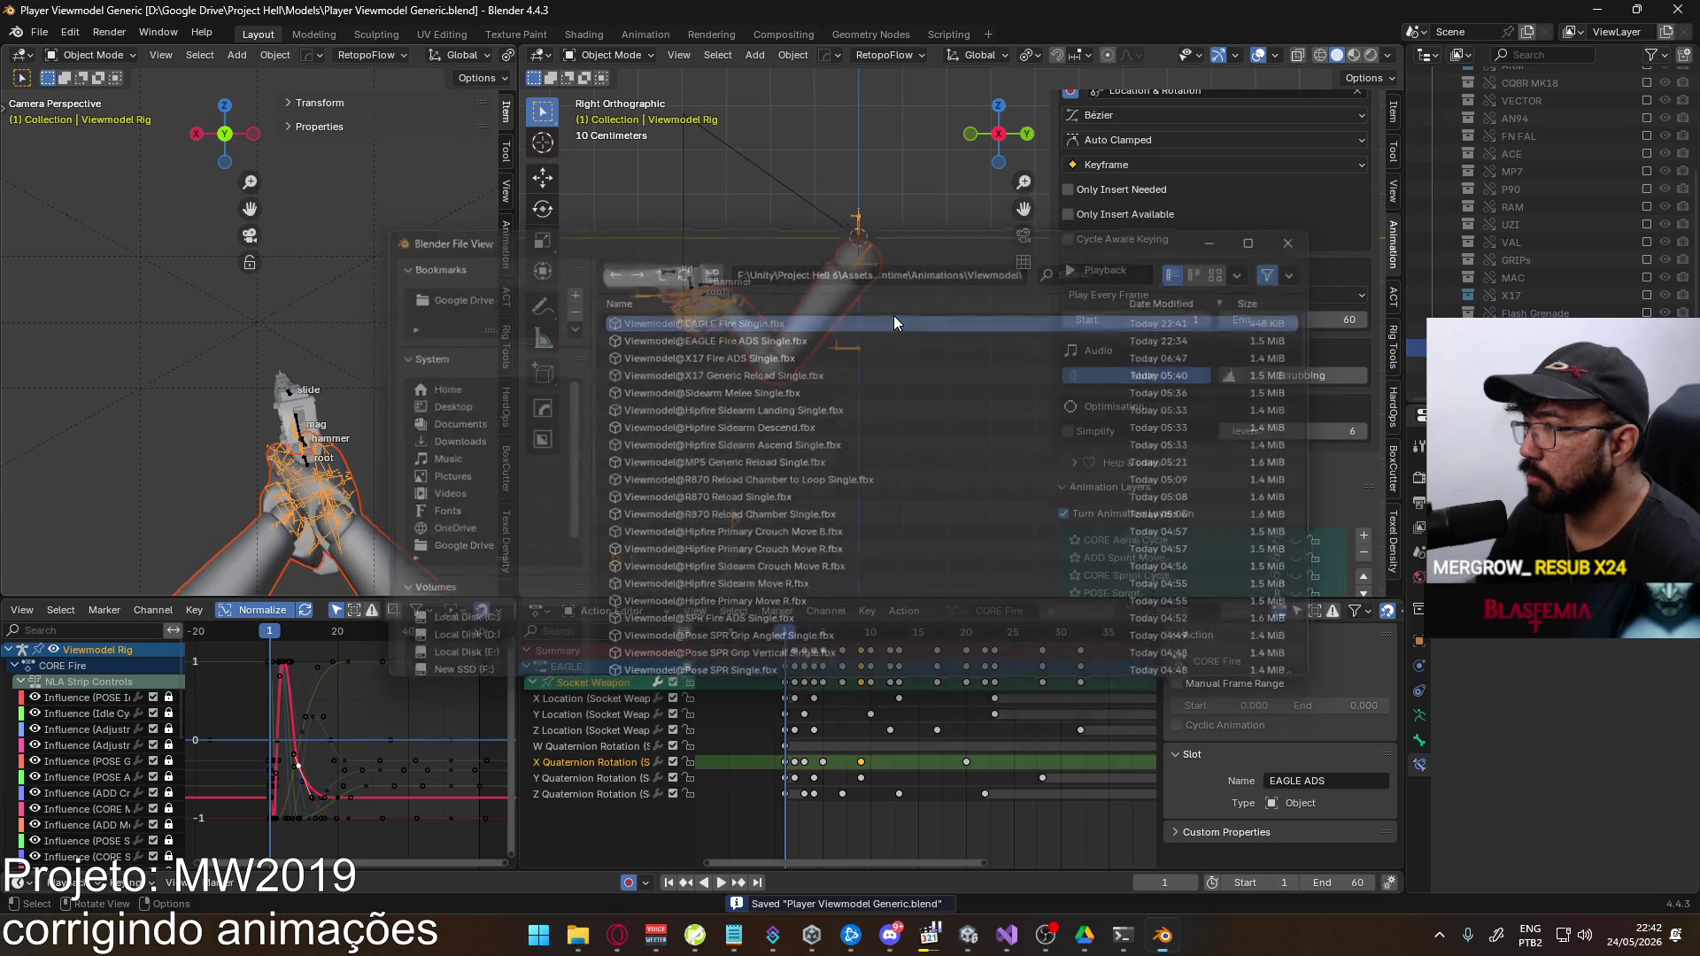
pyautogui.hotkey('alt', 'Tab')
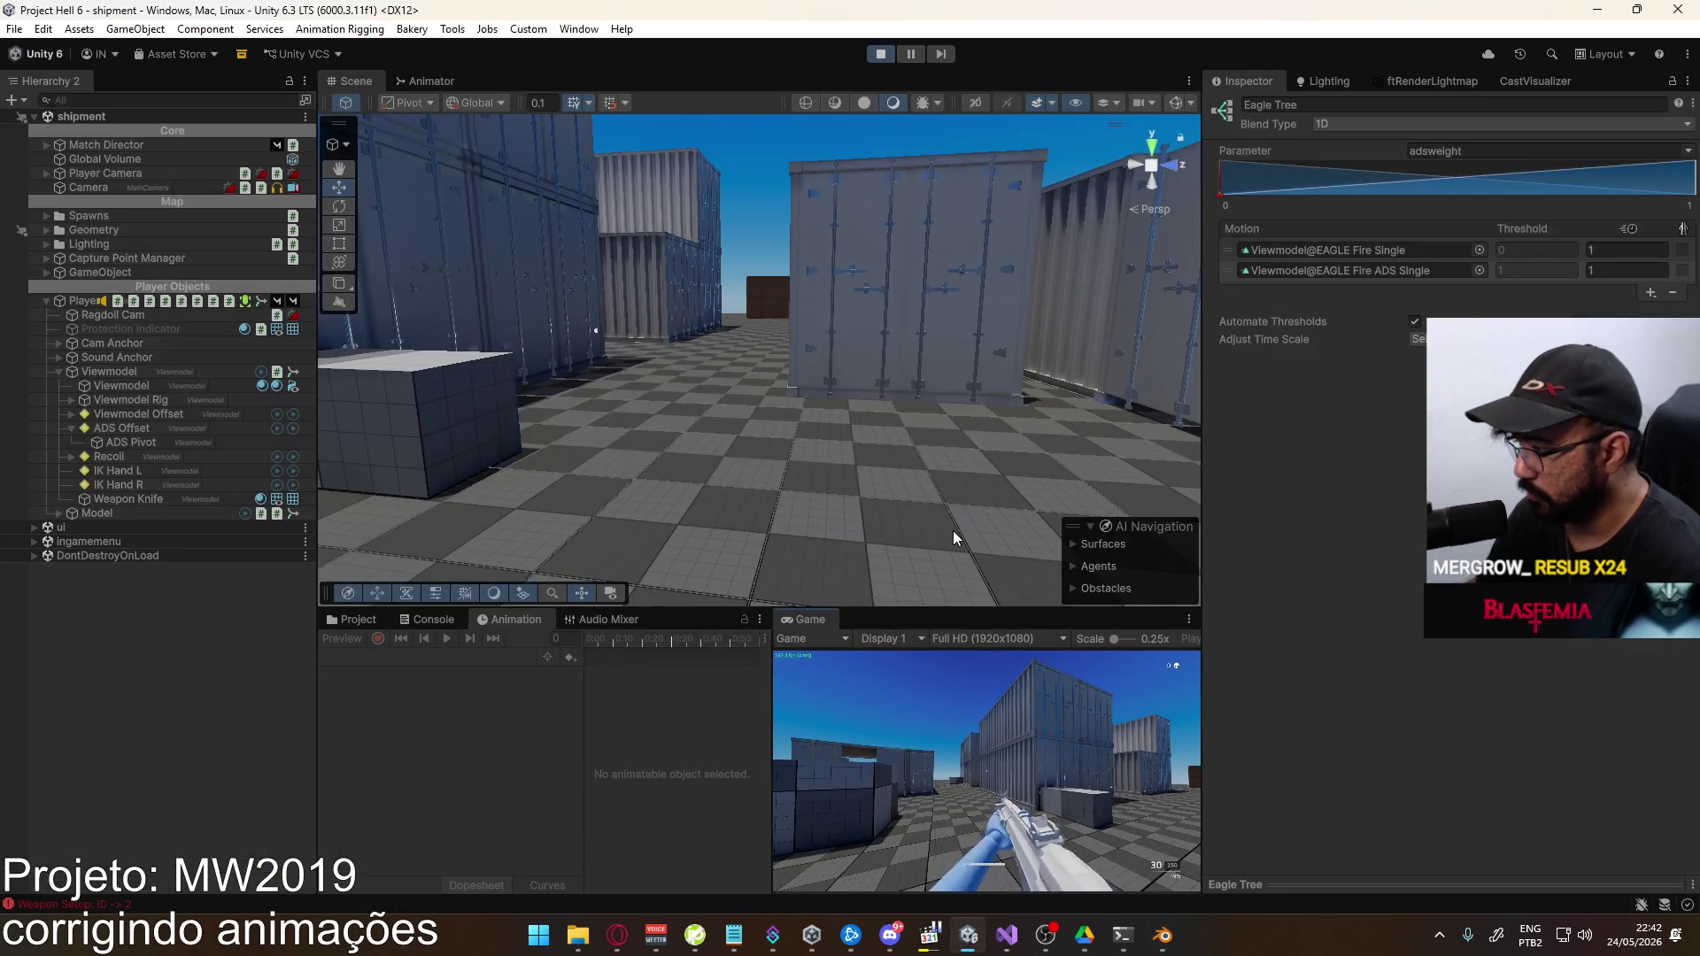
# Maximize Unity's Game view to fill the editor
pyautogui.press('super')
pyautogui.click(812, 624)
pyautogui.rightClick(812, 623)
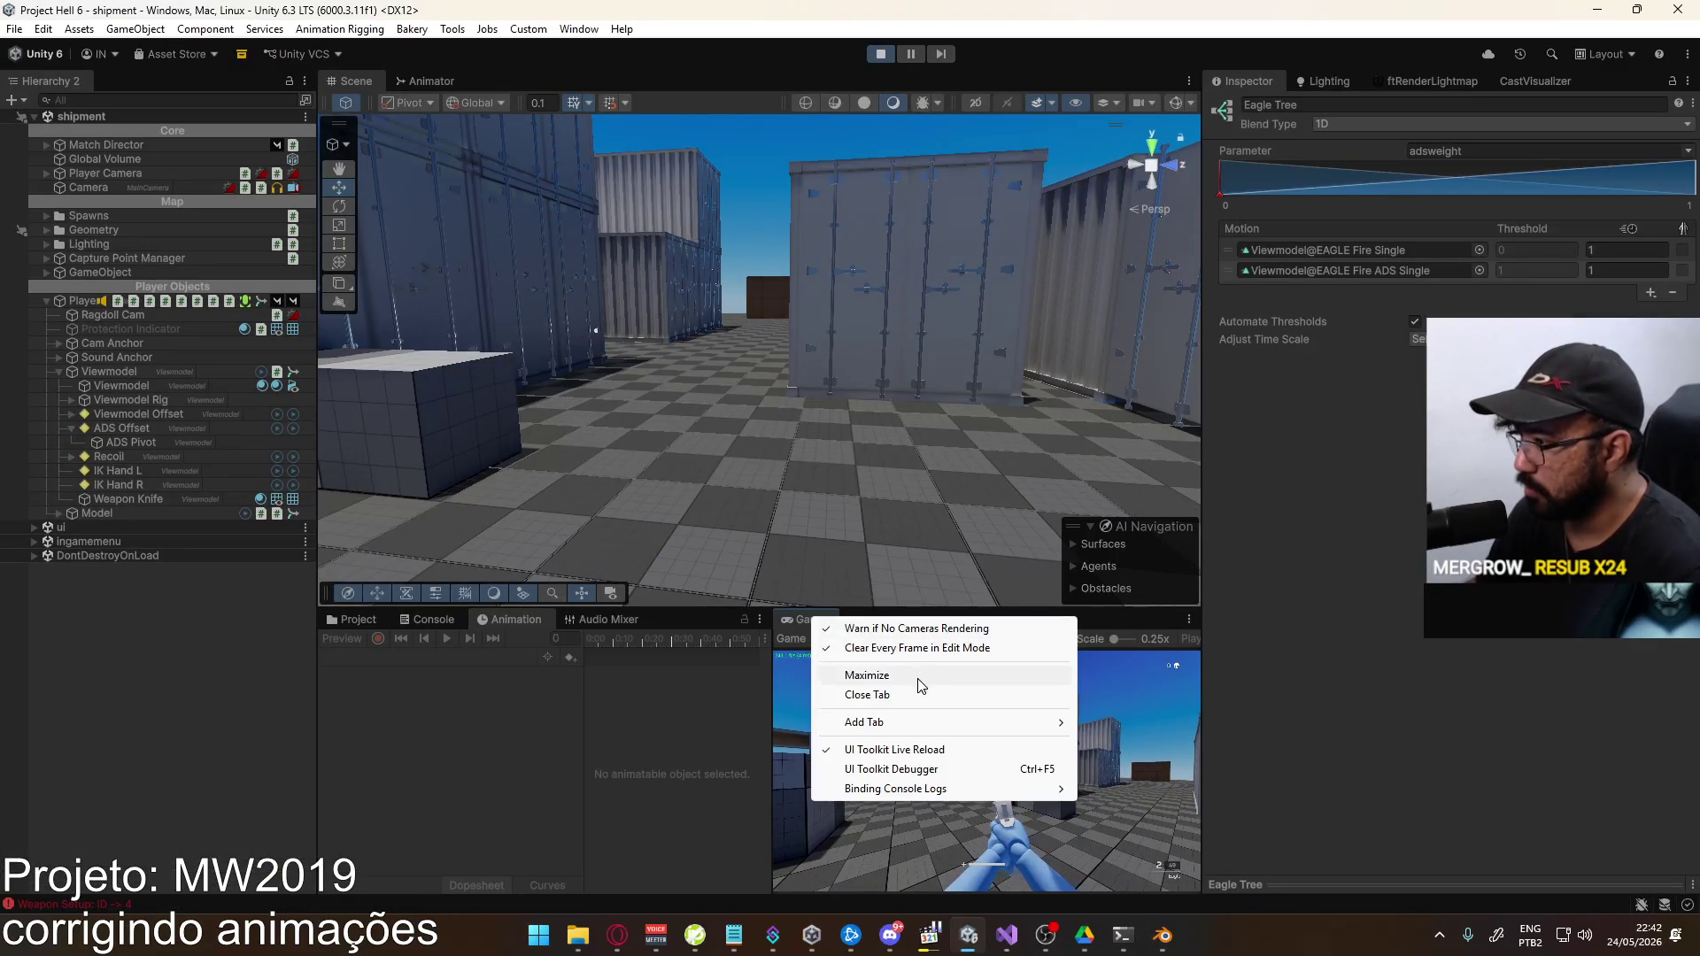
pyautogui.click(921, 671)
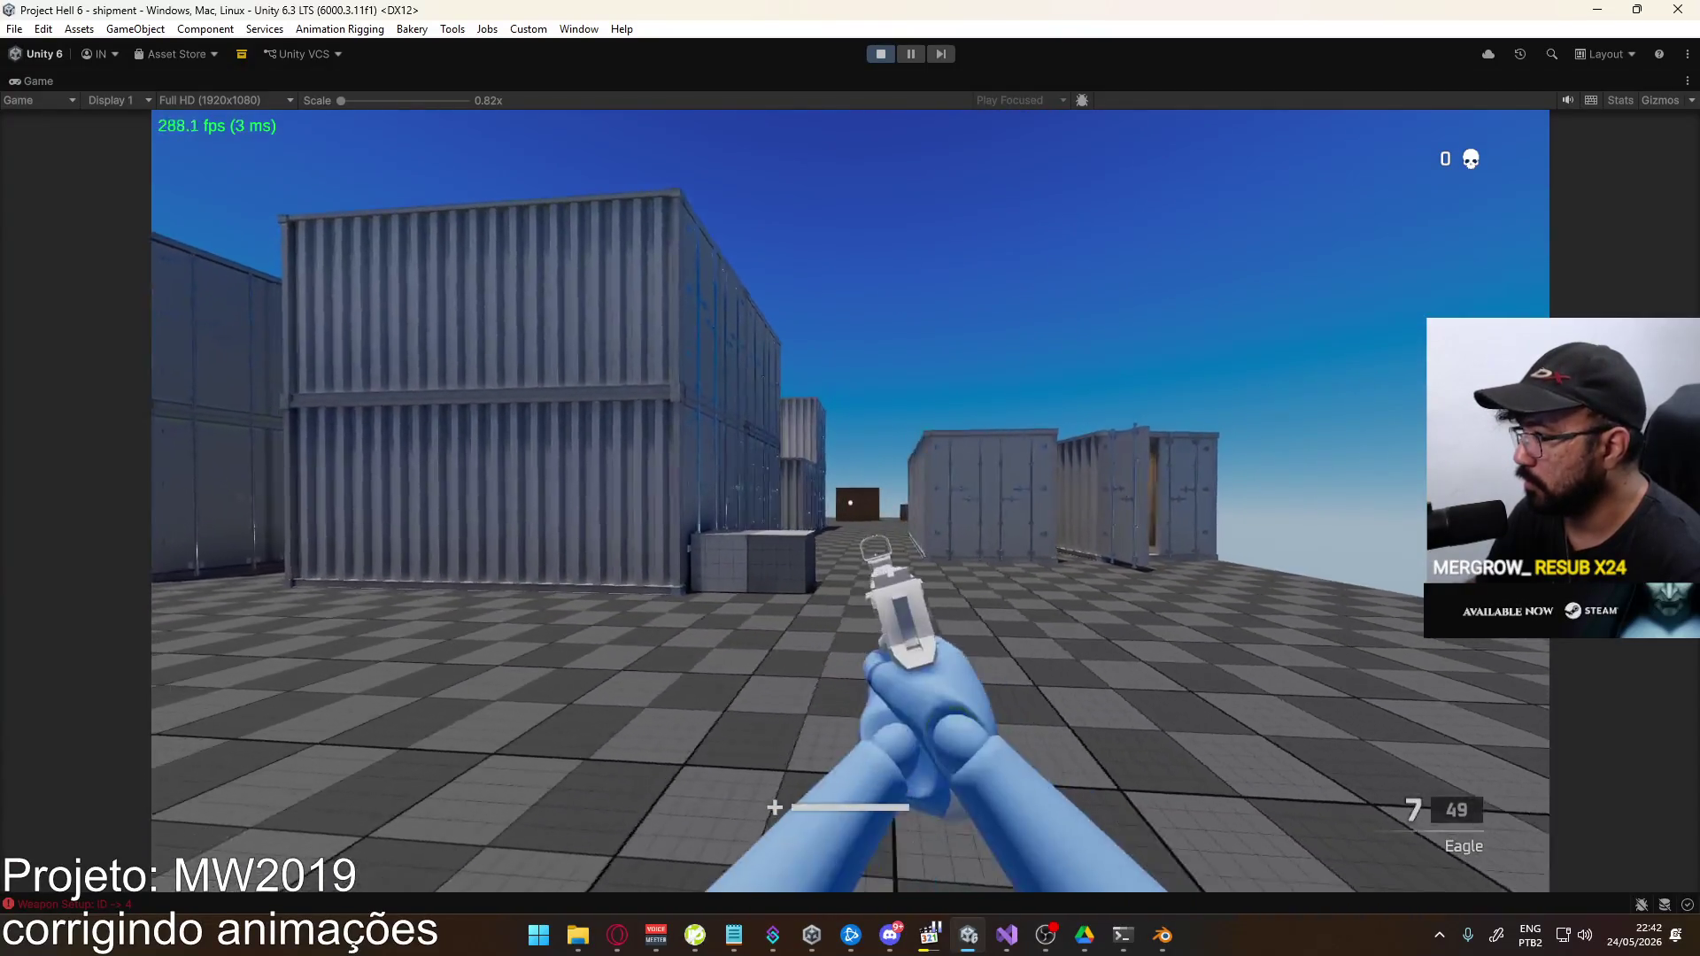
# Fire the Desert Eagle repeatedly, hip-fire and aiming down sights, through reloads to check the recoil
pyautogui.click(850, 503)
pyautogui.click(850, 503)
pyautogui.click(850, 503)
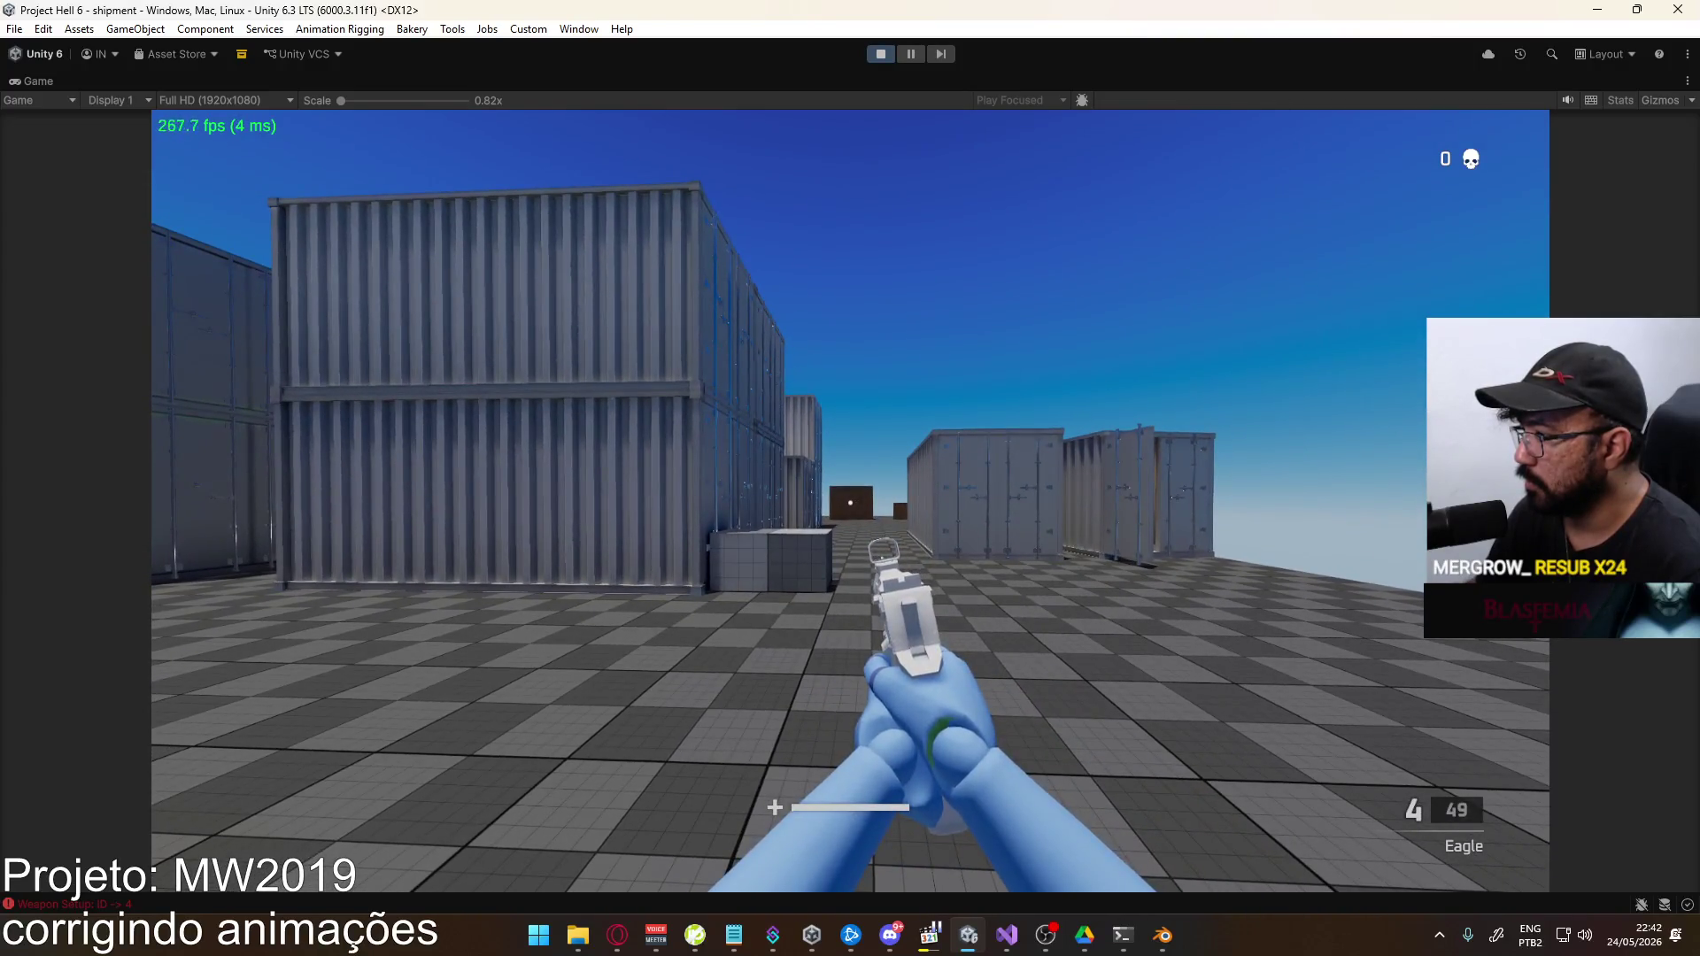
pyautogui.click(850, 503)
pyautogui.click(850, 503)
pyautogui.click(850, 503)
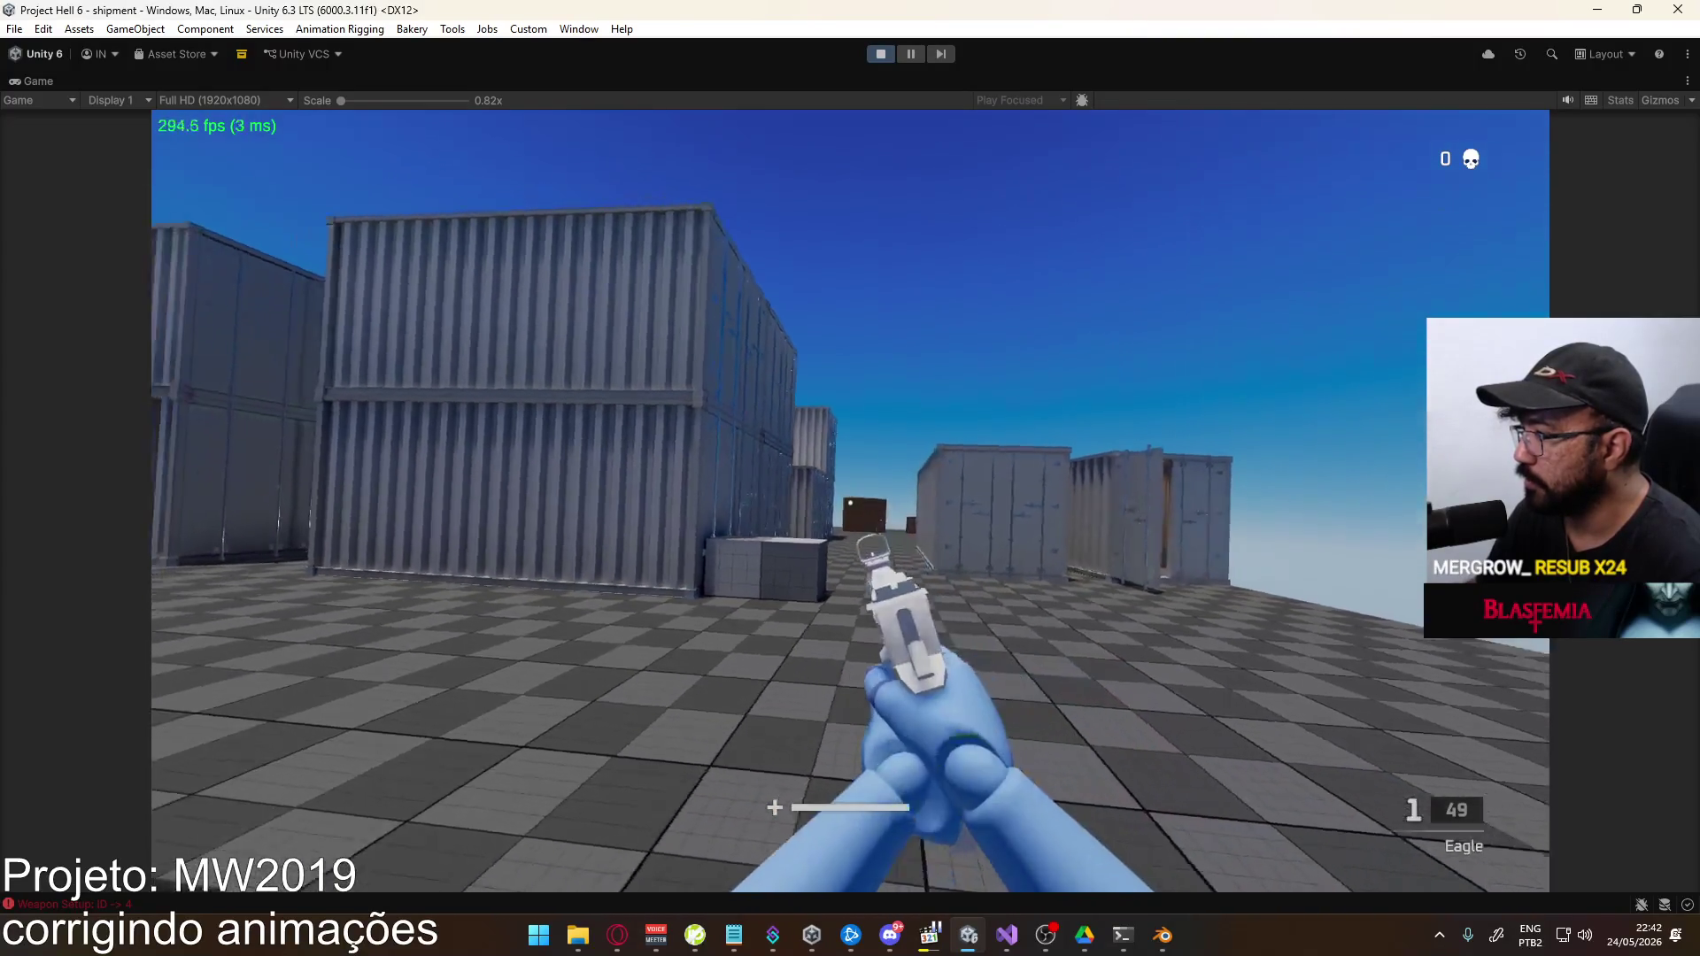
pyautogui.click(850, 503)
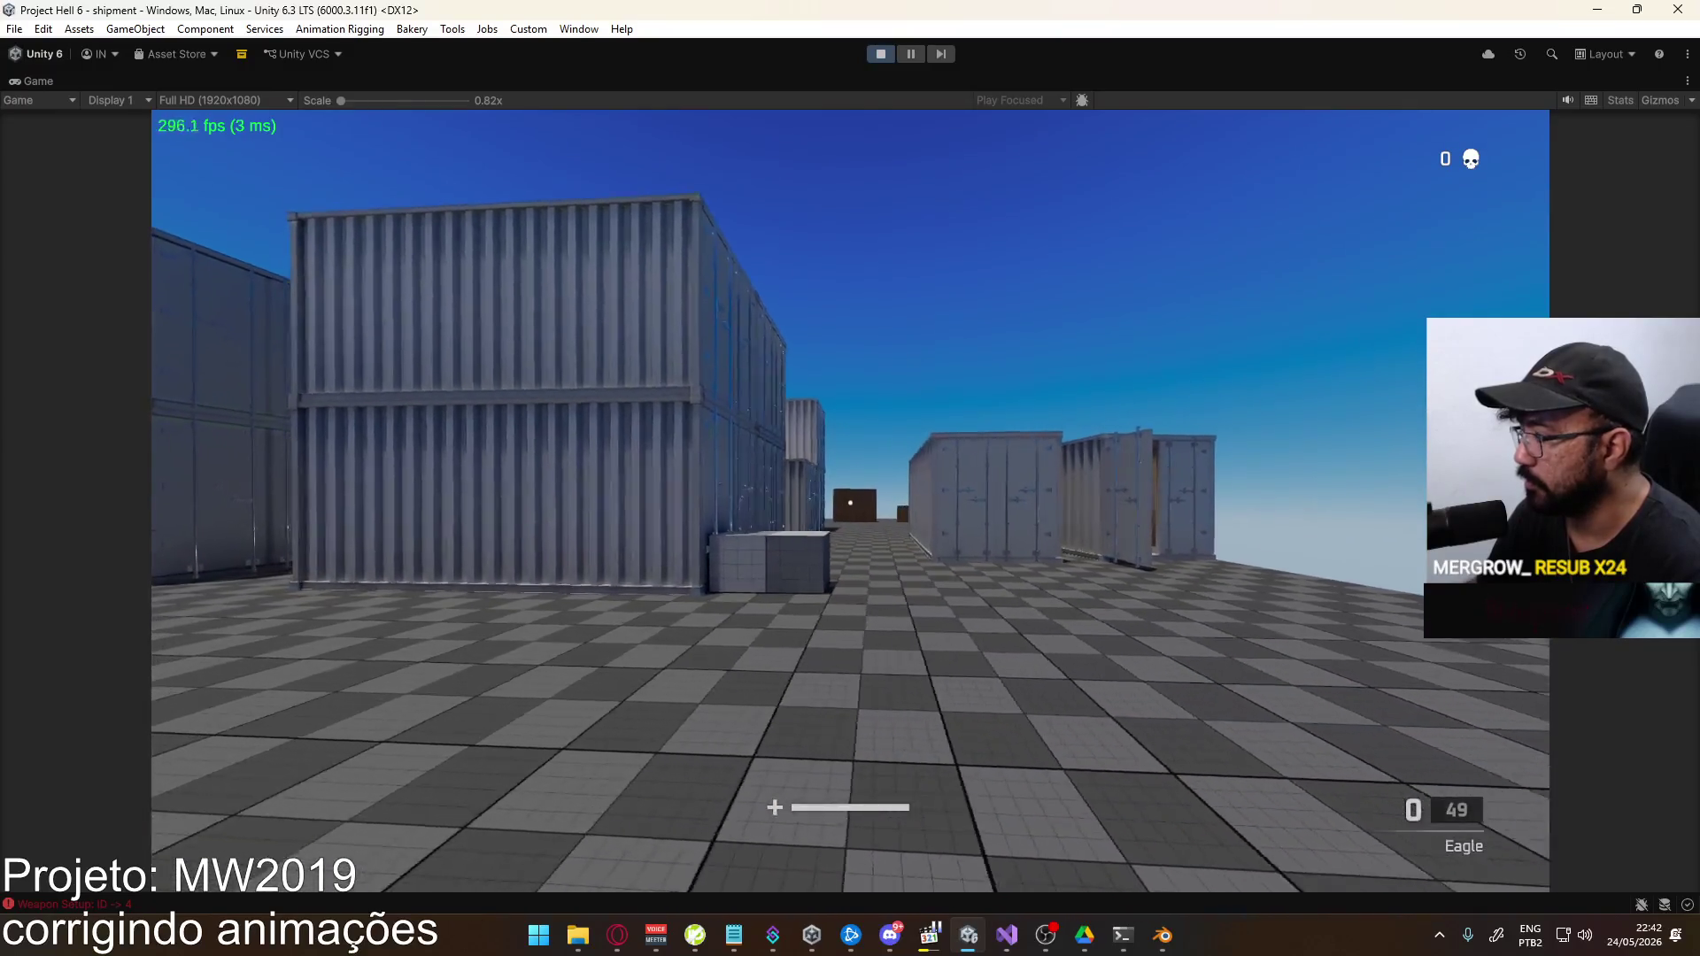
pyautogui.click(850, 503)
pyautogui.click(850, 502)
pyautogui.click(850, 503)
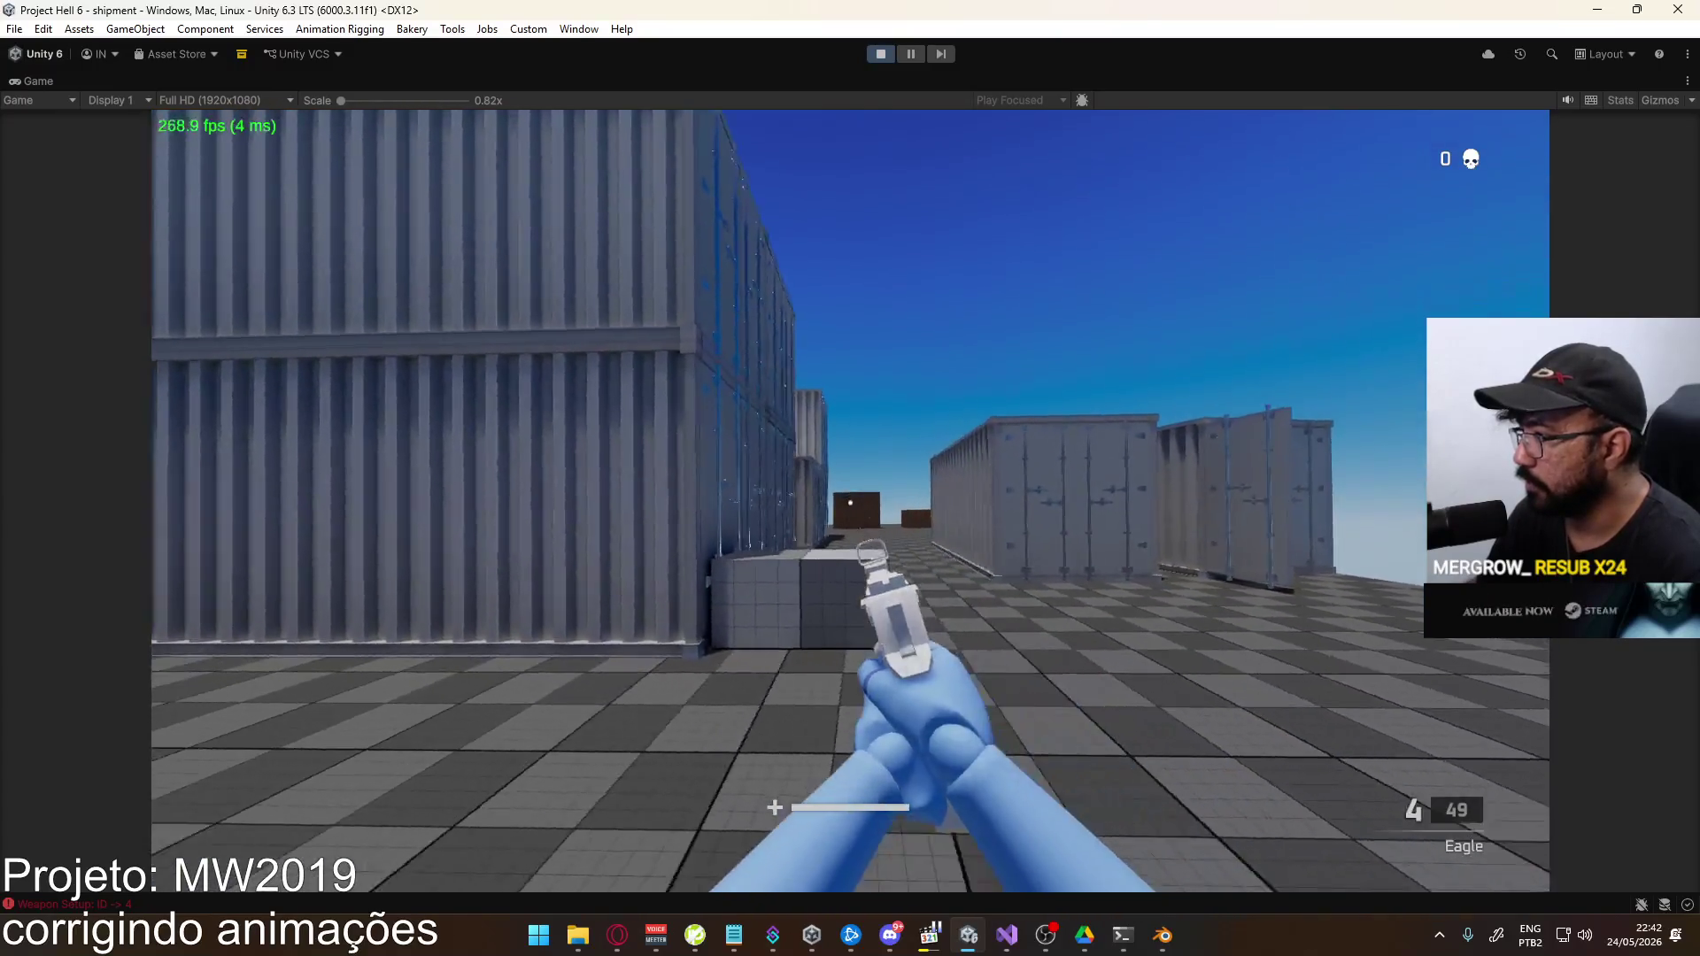
pyautogui.click(850, 502)
pyautogui.click(850, 503)
pyautogui.click(850, 503)
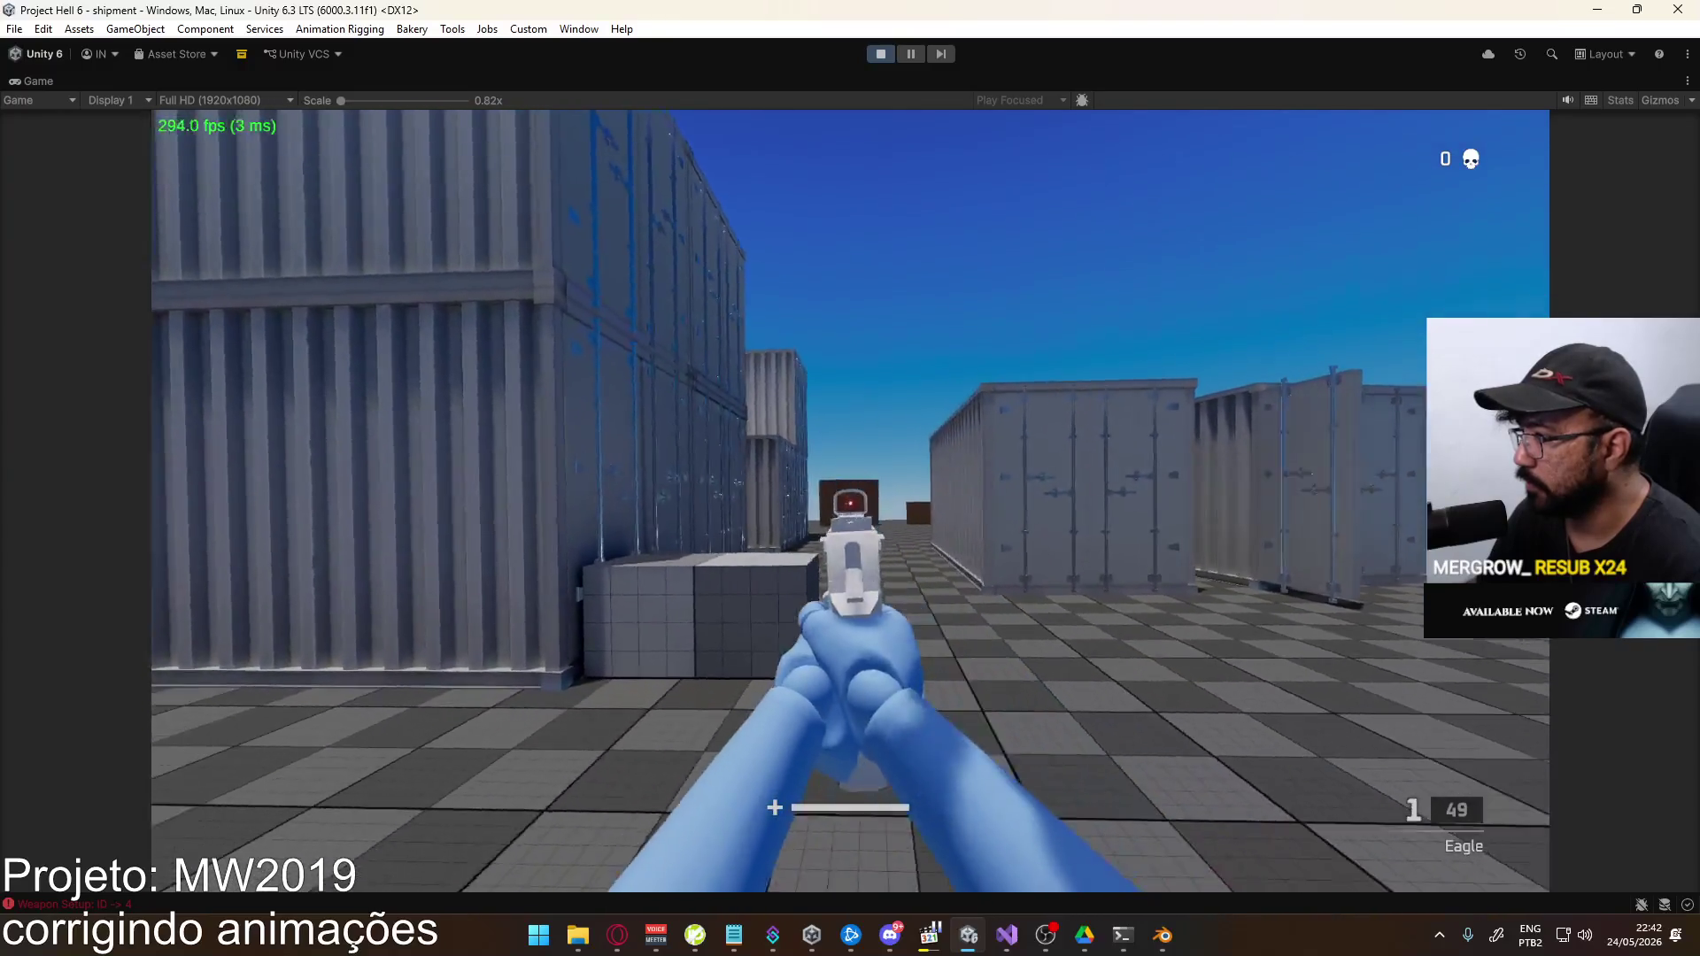
pyautogui.click(850, 502)
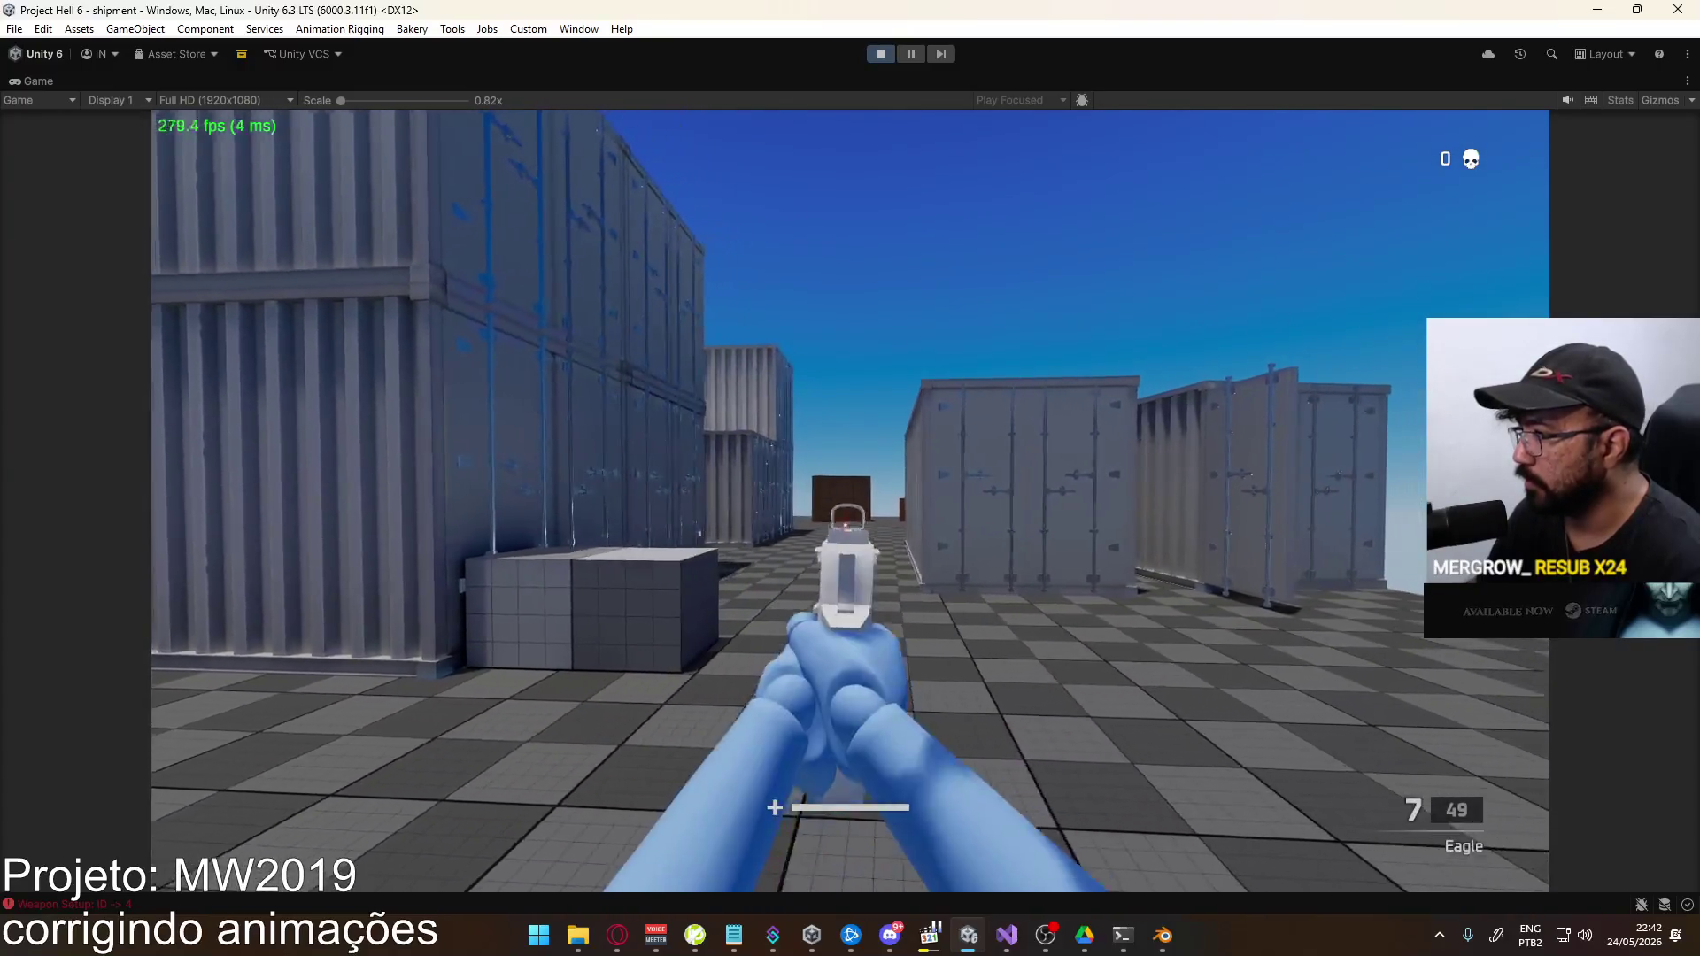
pyautogui.click(850, 503)
pyautogui.click(849, 503)
pyautogui.click(850, 502)
pyautogui.click(850, 502)
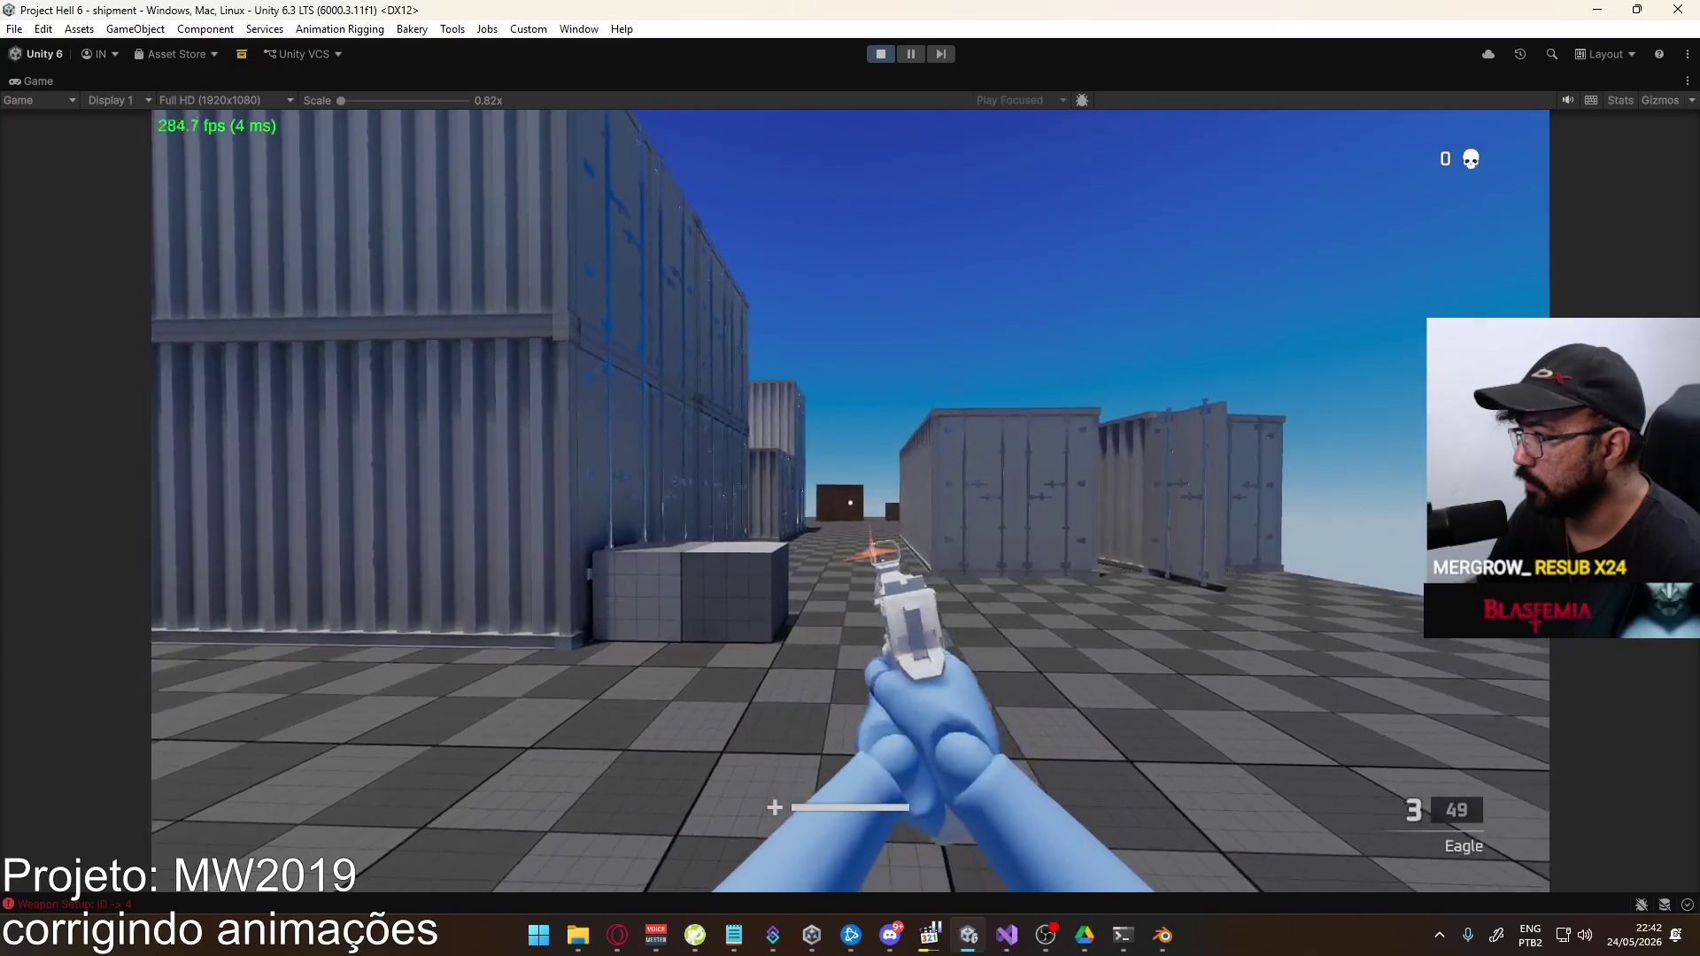
pyautogui.click(850, 503)
pyautogui.click(849, 503)
pyautogui.click(850, 503)
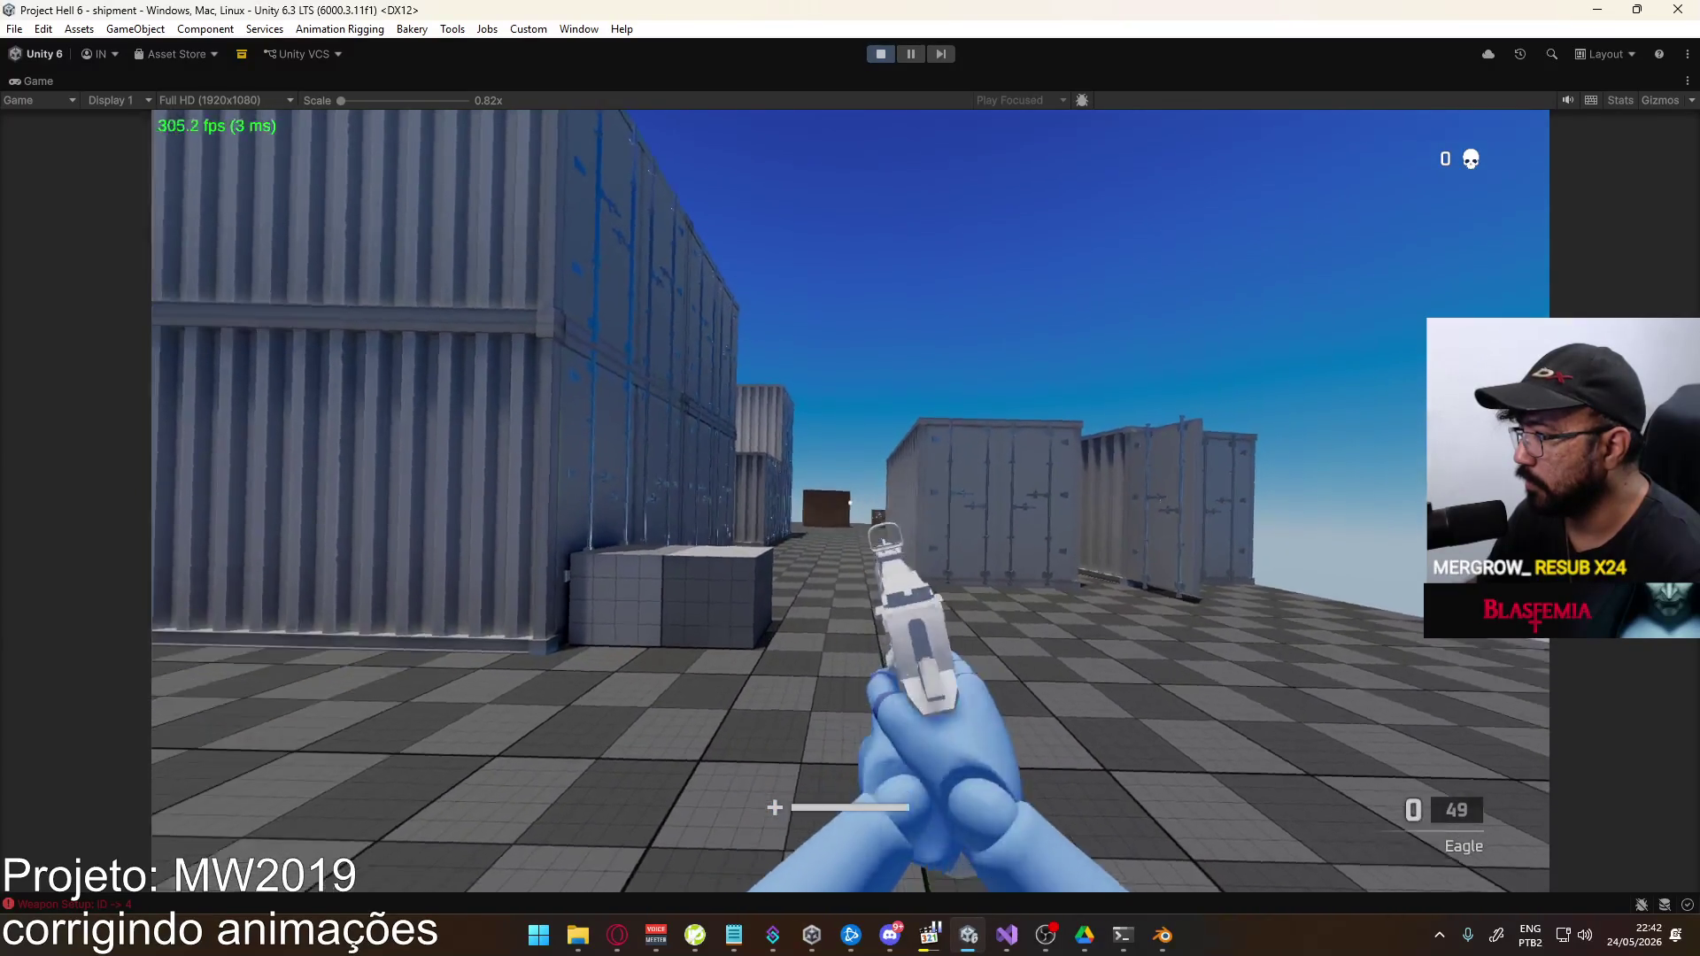
# Pause the game and open the loadout selection before returning to Blender
pyautogui.press('Escape')
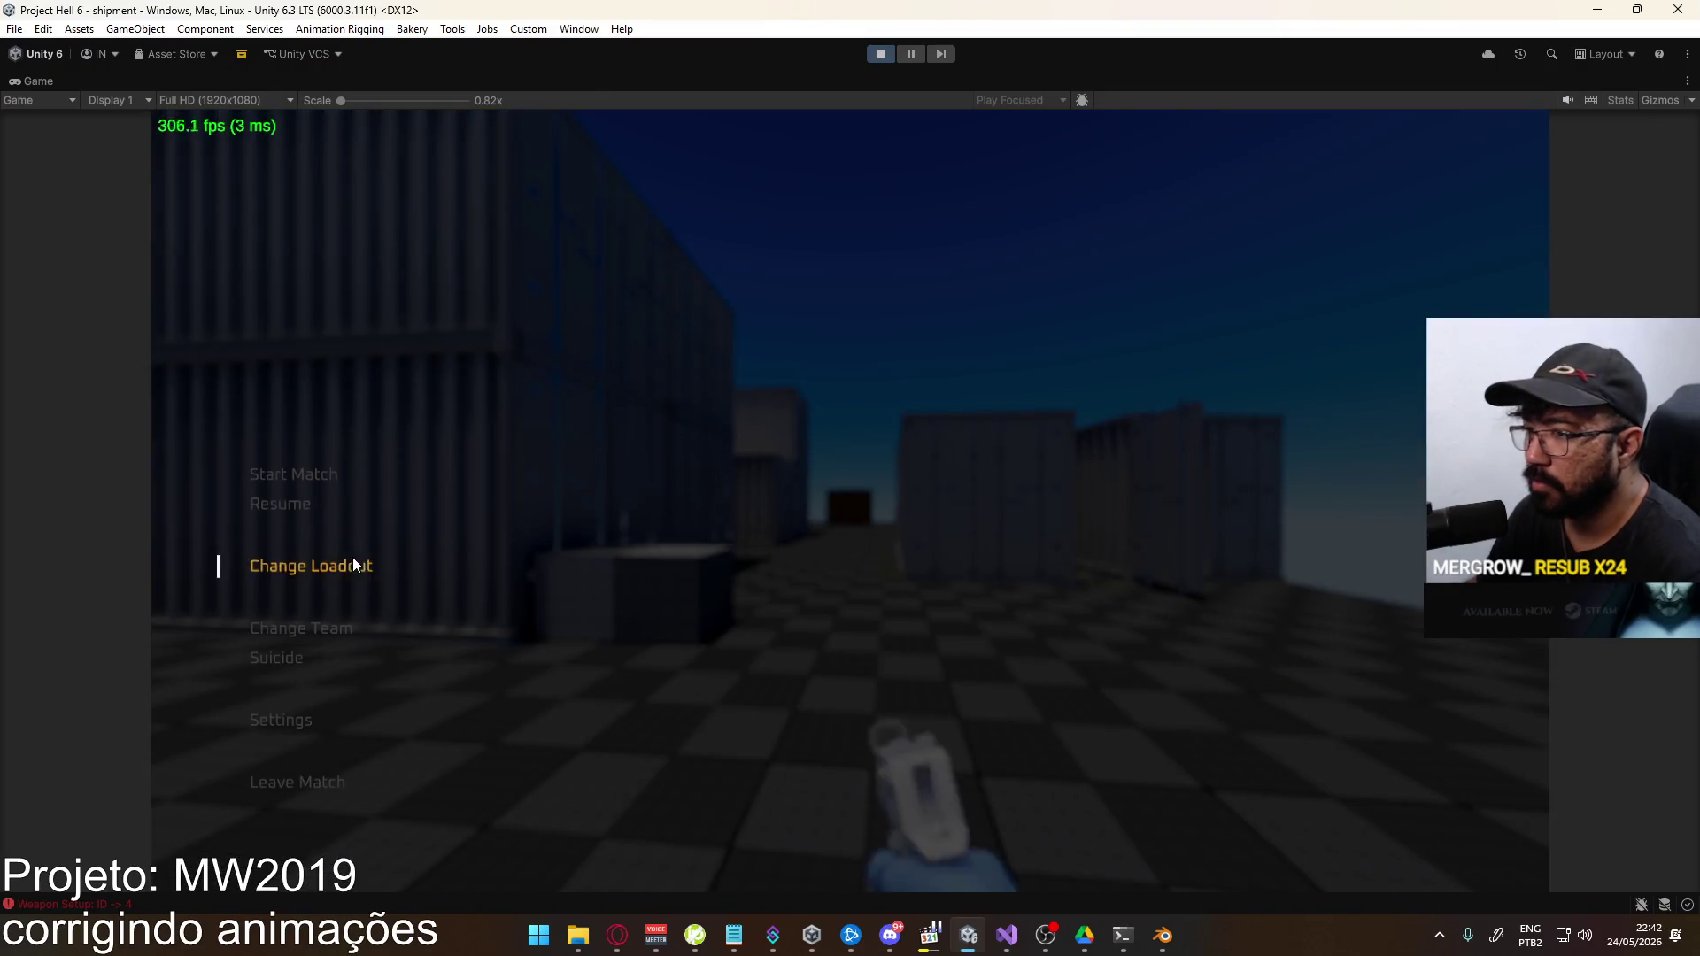
pyautogui.click(352, 564)
pyautogui.hotkey('alt', 'Tab')
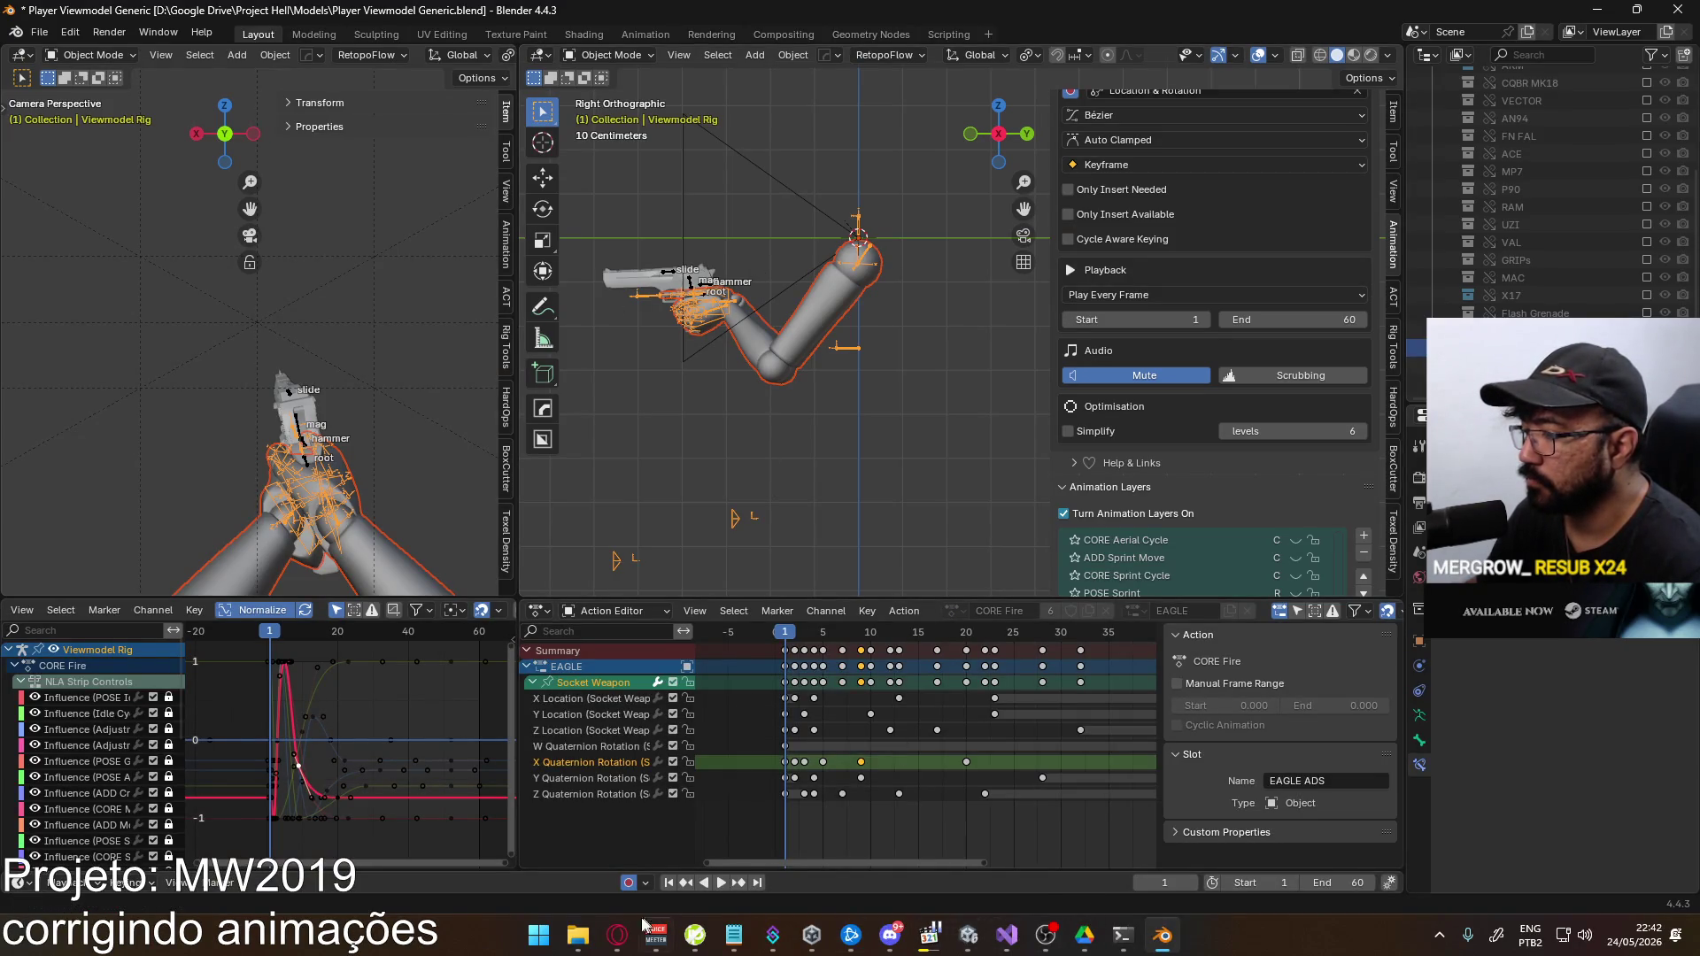
# Replace the previous YouTube search with 'quad machine' and run it
pyautogui.click(617, 935)
pyautogui.scroll(-4, 862, 411)
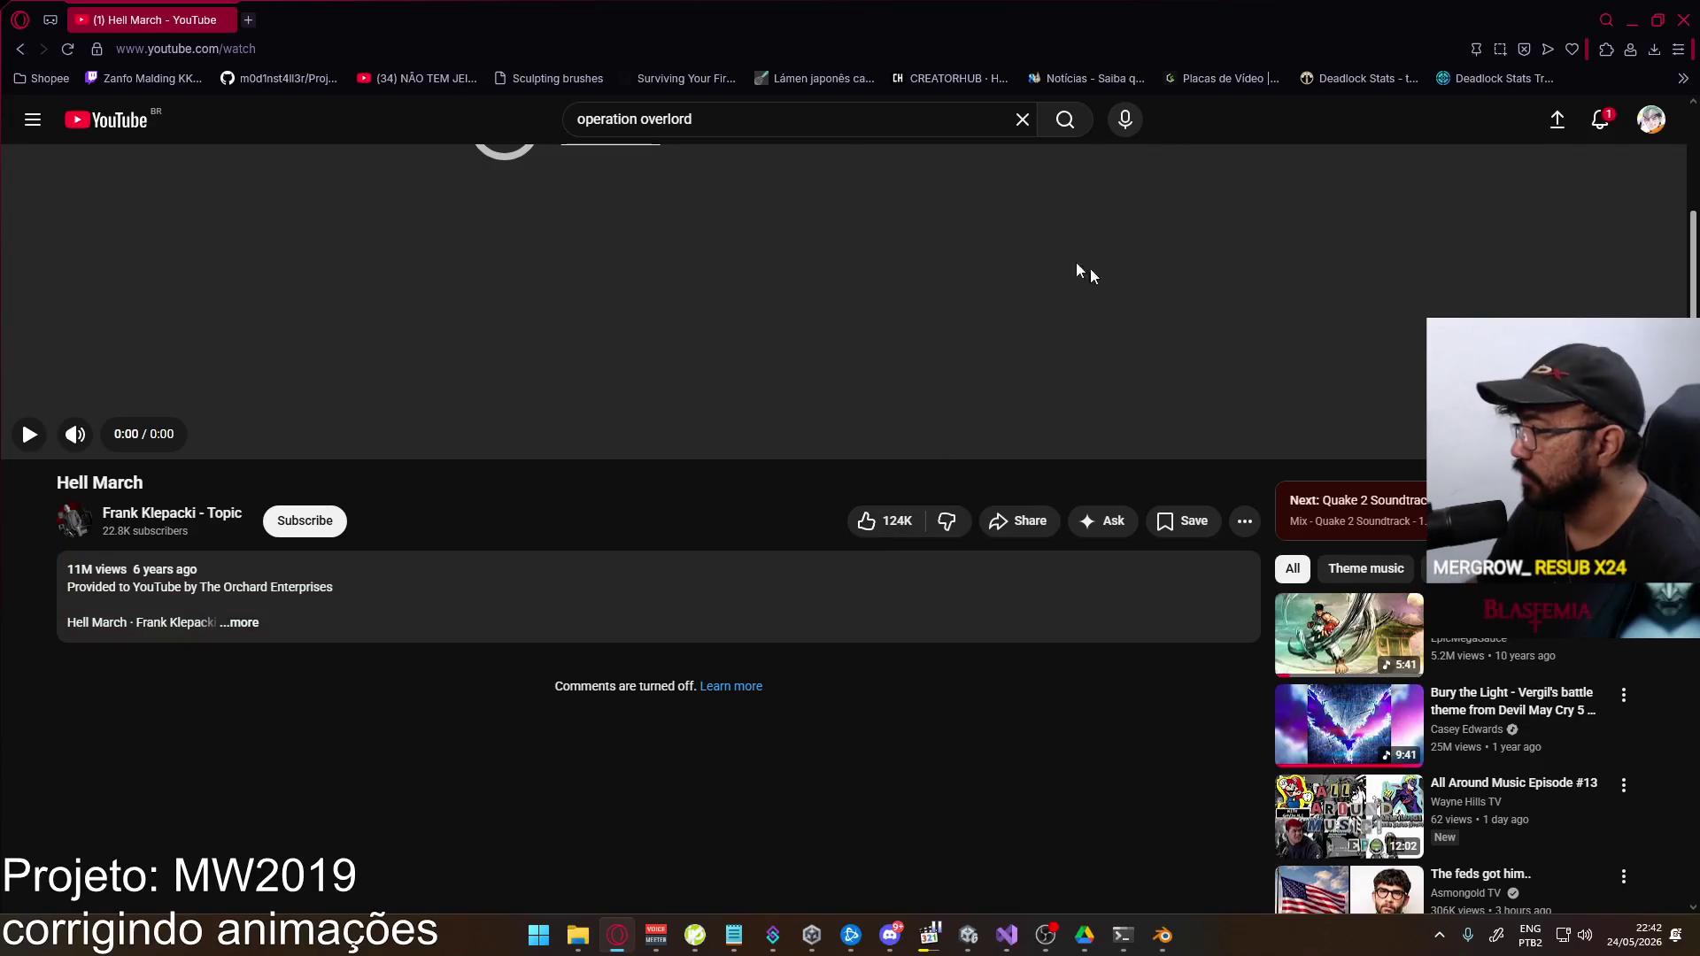
pyautogui.click(761, 124)
pyautogui.write('q')
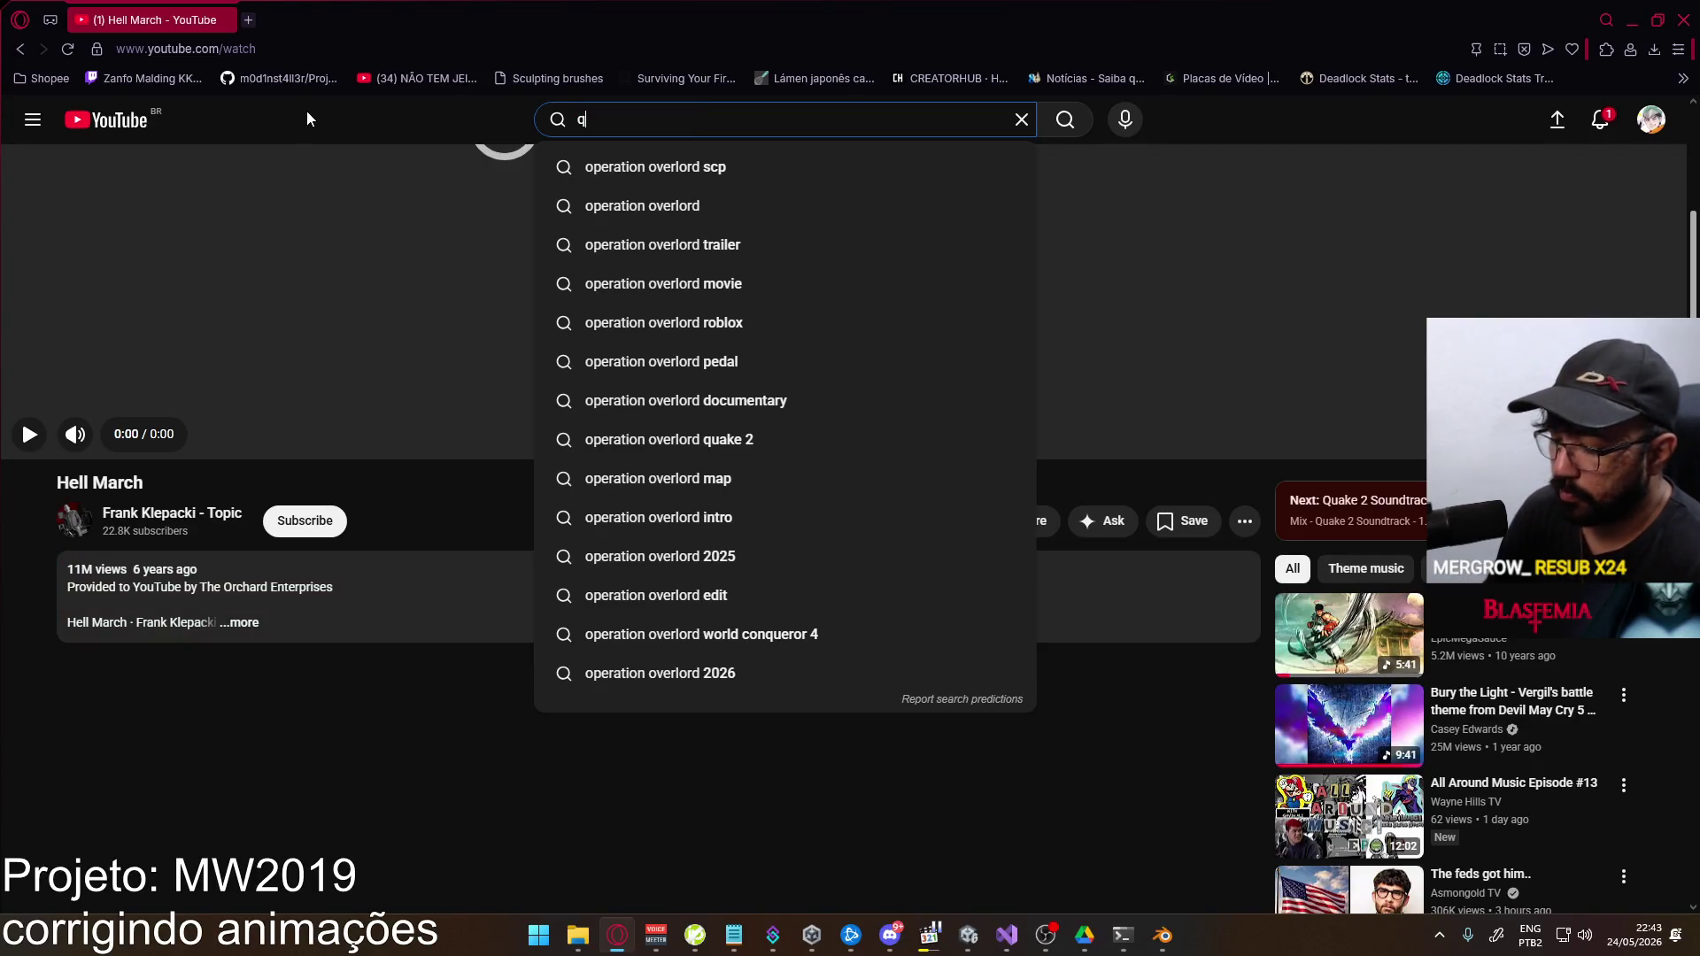
pyautogui.write('uad machine')
pyautogui.press('Return')
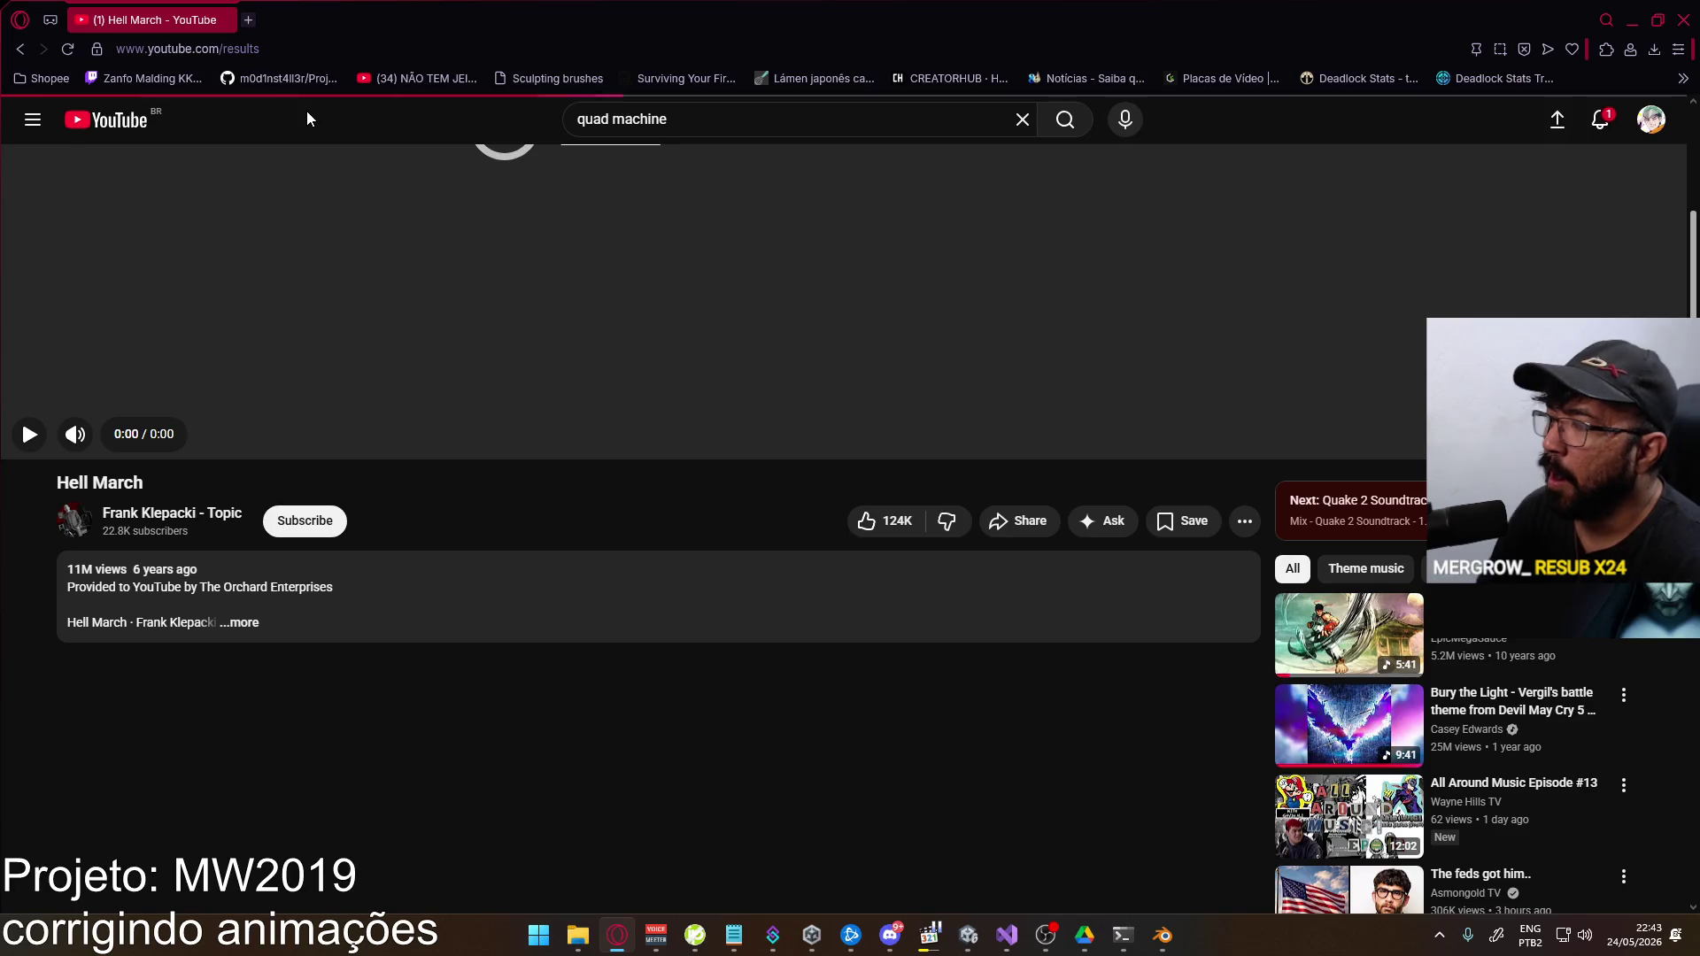
pyautogui.hotkey('alt', 'Tab')
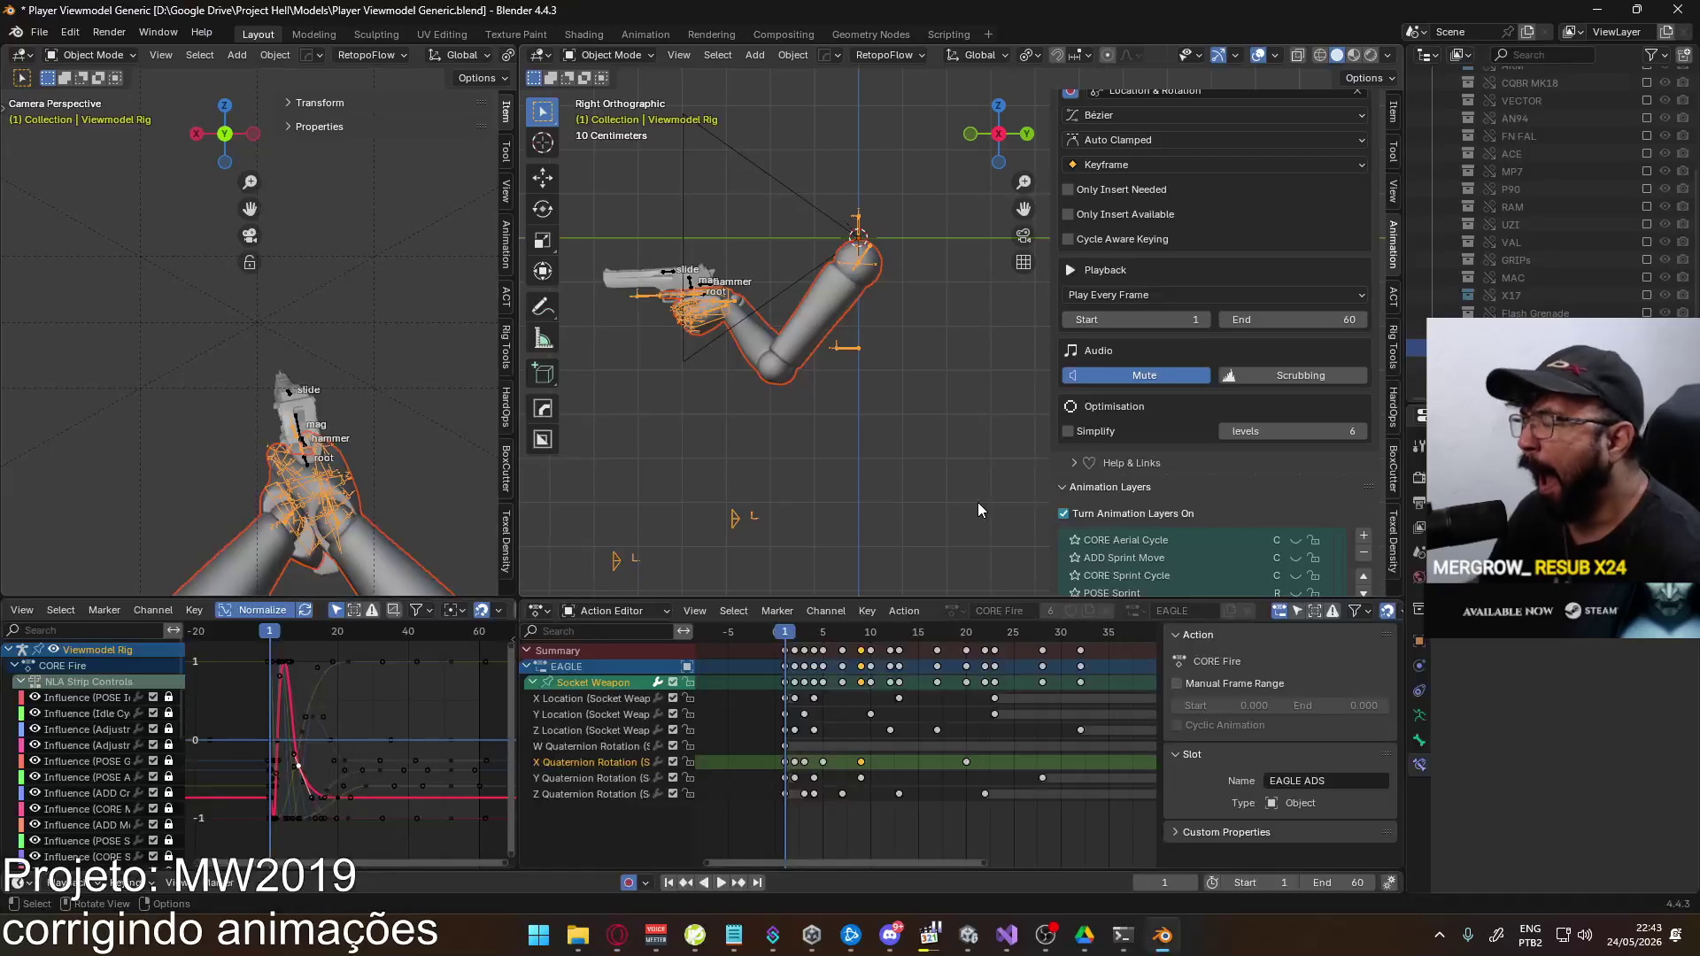
# Assign the X17 slot to the CORE Fire action and scrub through its frames
pyautogui.scroll(-2, 1205, 471)
pyautogui.scroll(-1, 1306, 506)
pyautogui.scroll(-7, 1283, 456)
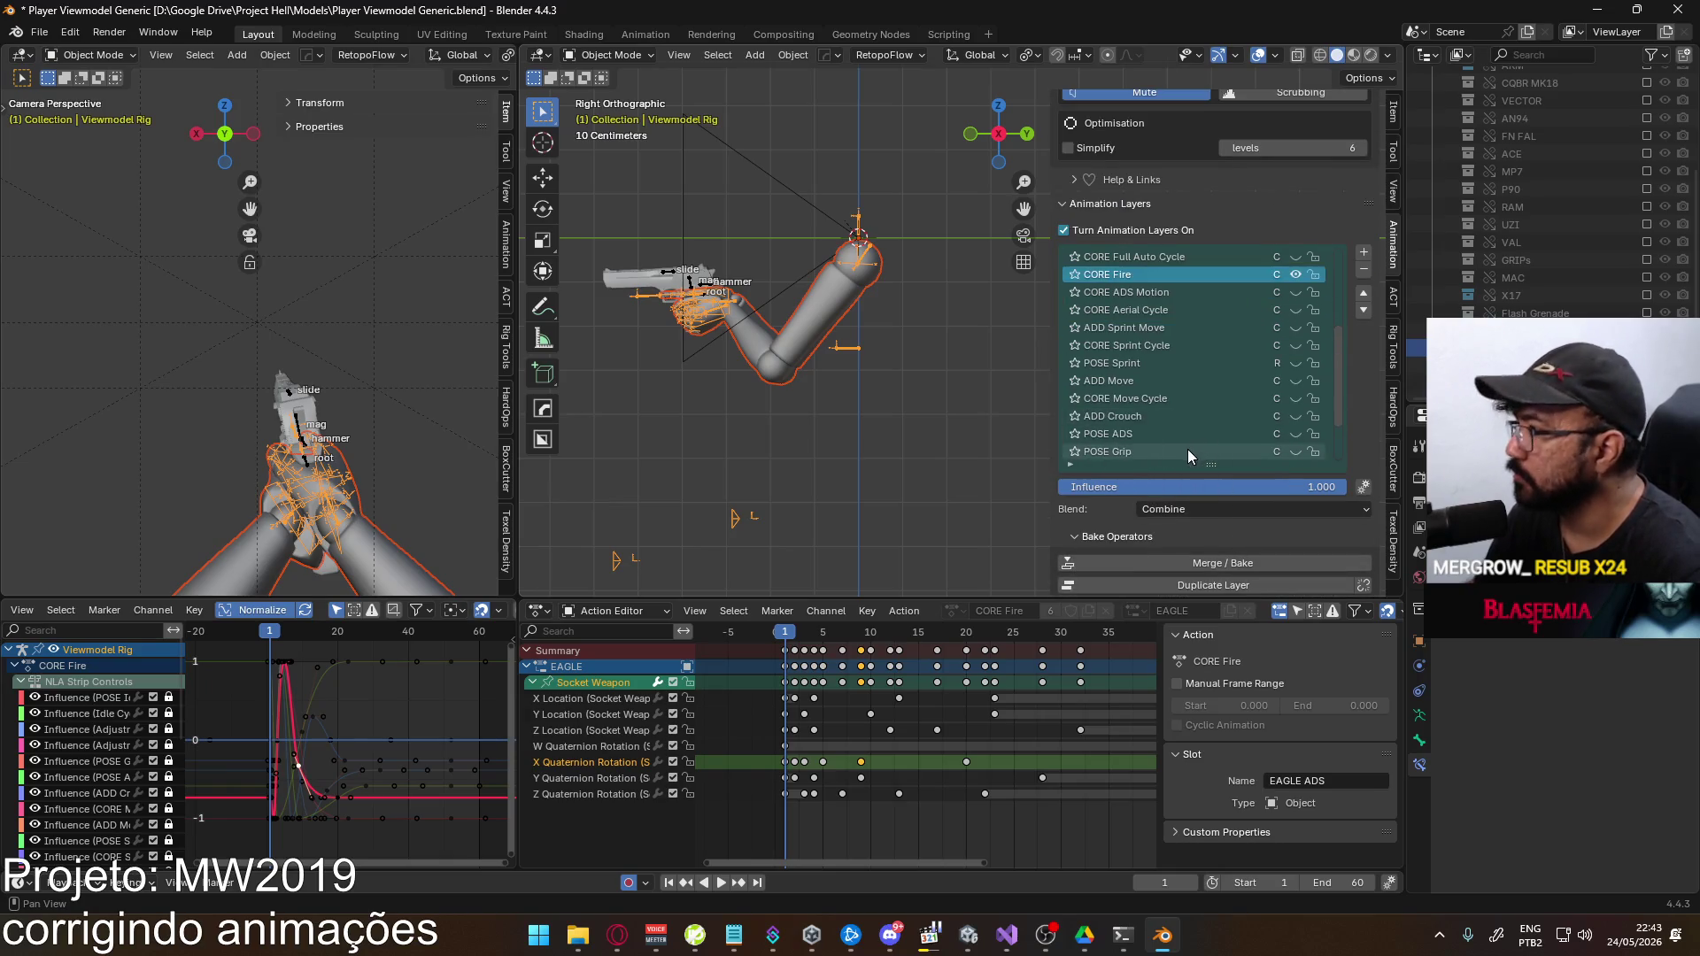
pyautogui.scroll(-3, 1160, 505)
pyautogui.scroll(-3, 1159, 503)
pyautogui.click(1171, 495)
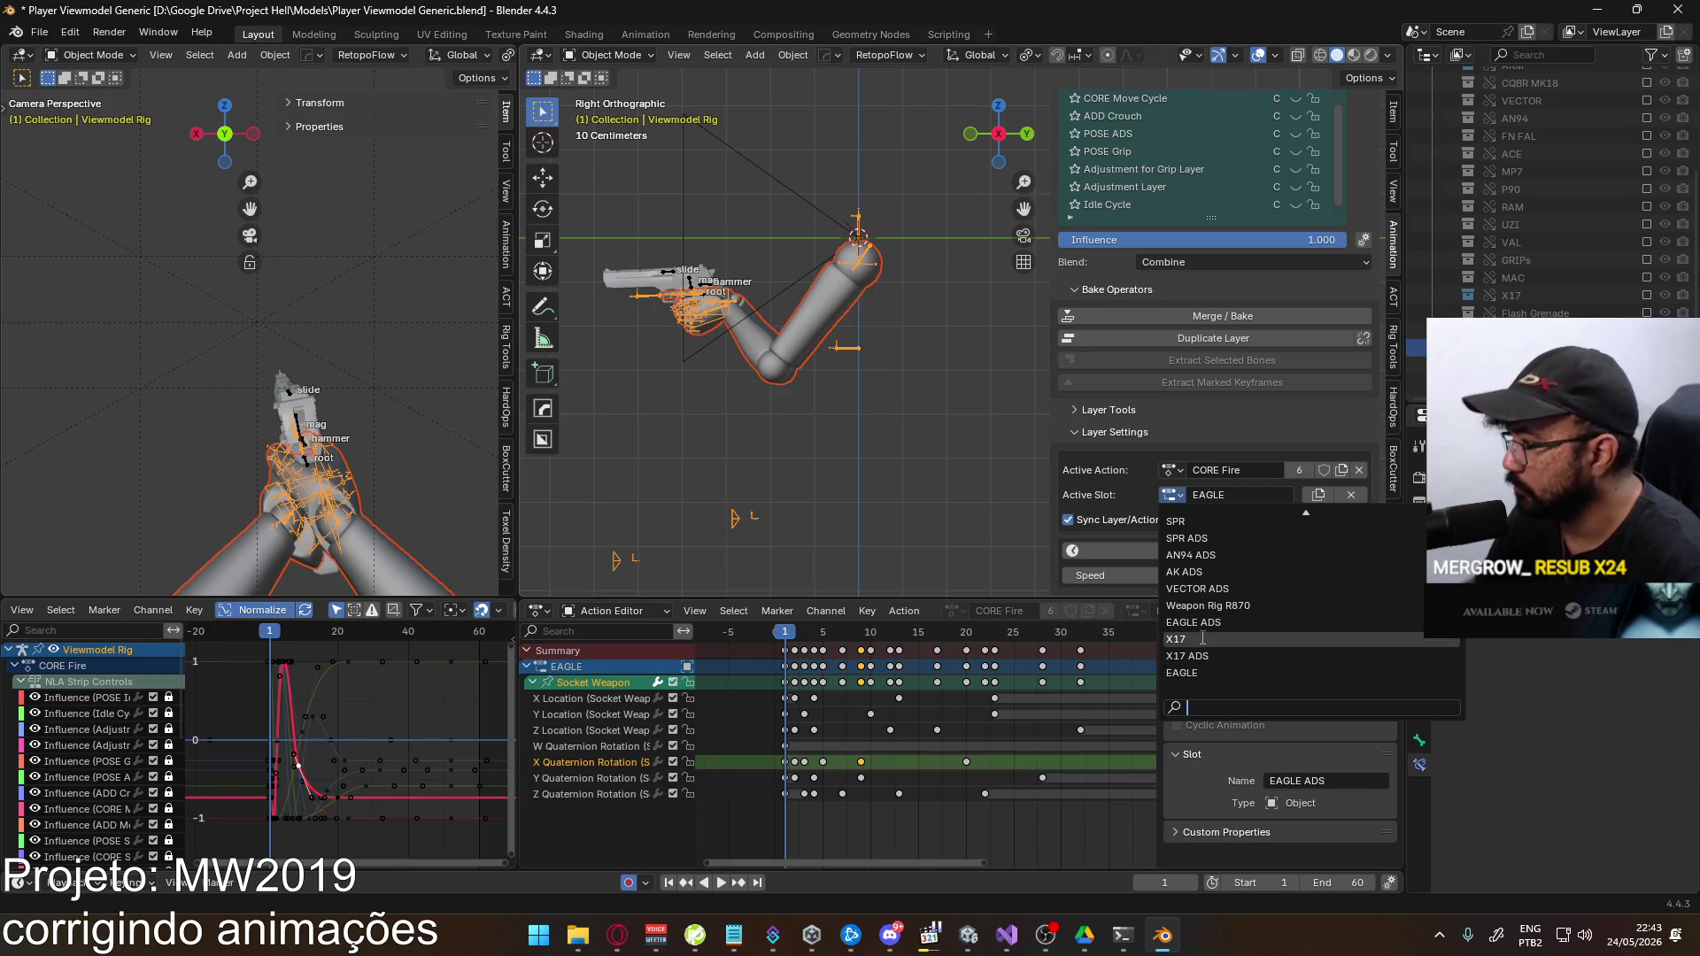
pyautogui.click(1208, 639)
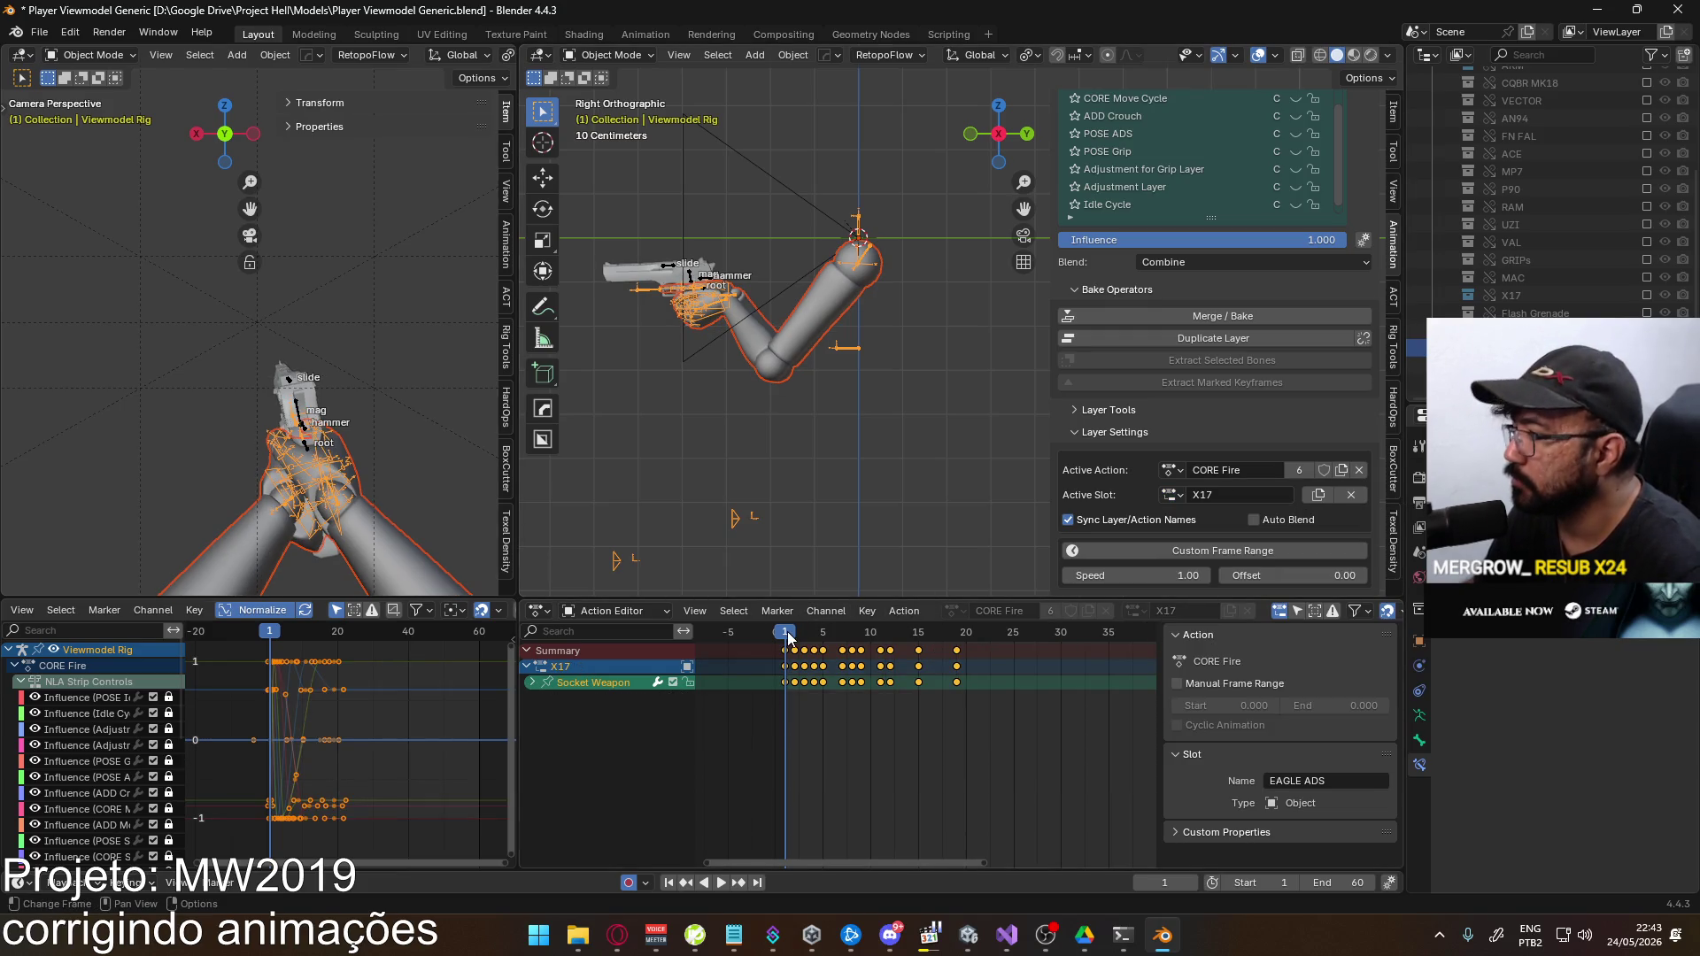
pyautogui.moveTo(788, 632)
pyautogui.mouseDown()
pyautogui.moveTo(971, 631)
pyautogui.moveTo(784, 631)
pyautogui.mouseUp()
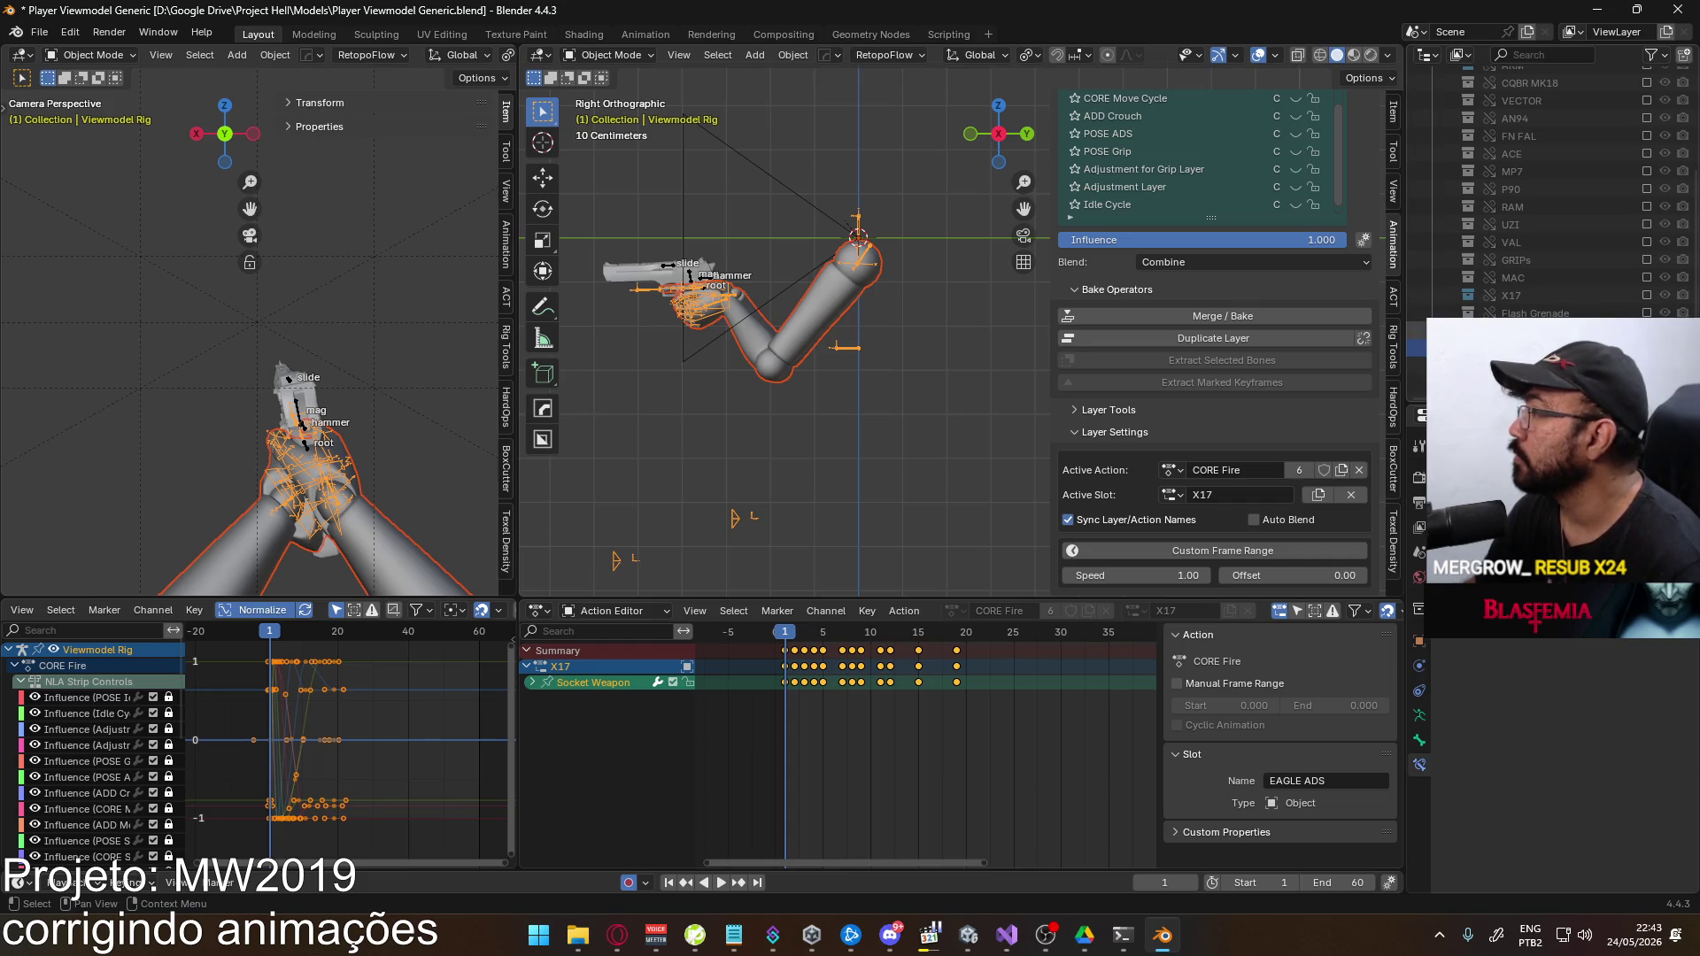
# Show the X17 gun, set the scene end frame to 19, and play the shortened animation
pyautogui.click(1646, 295)
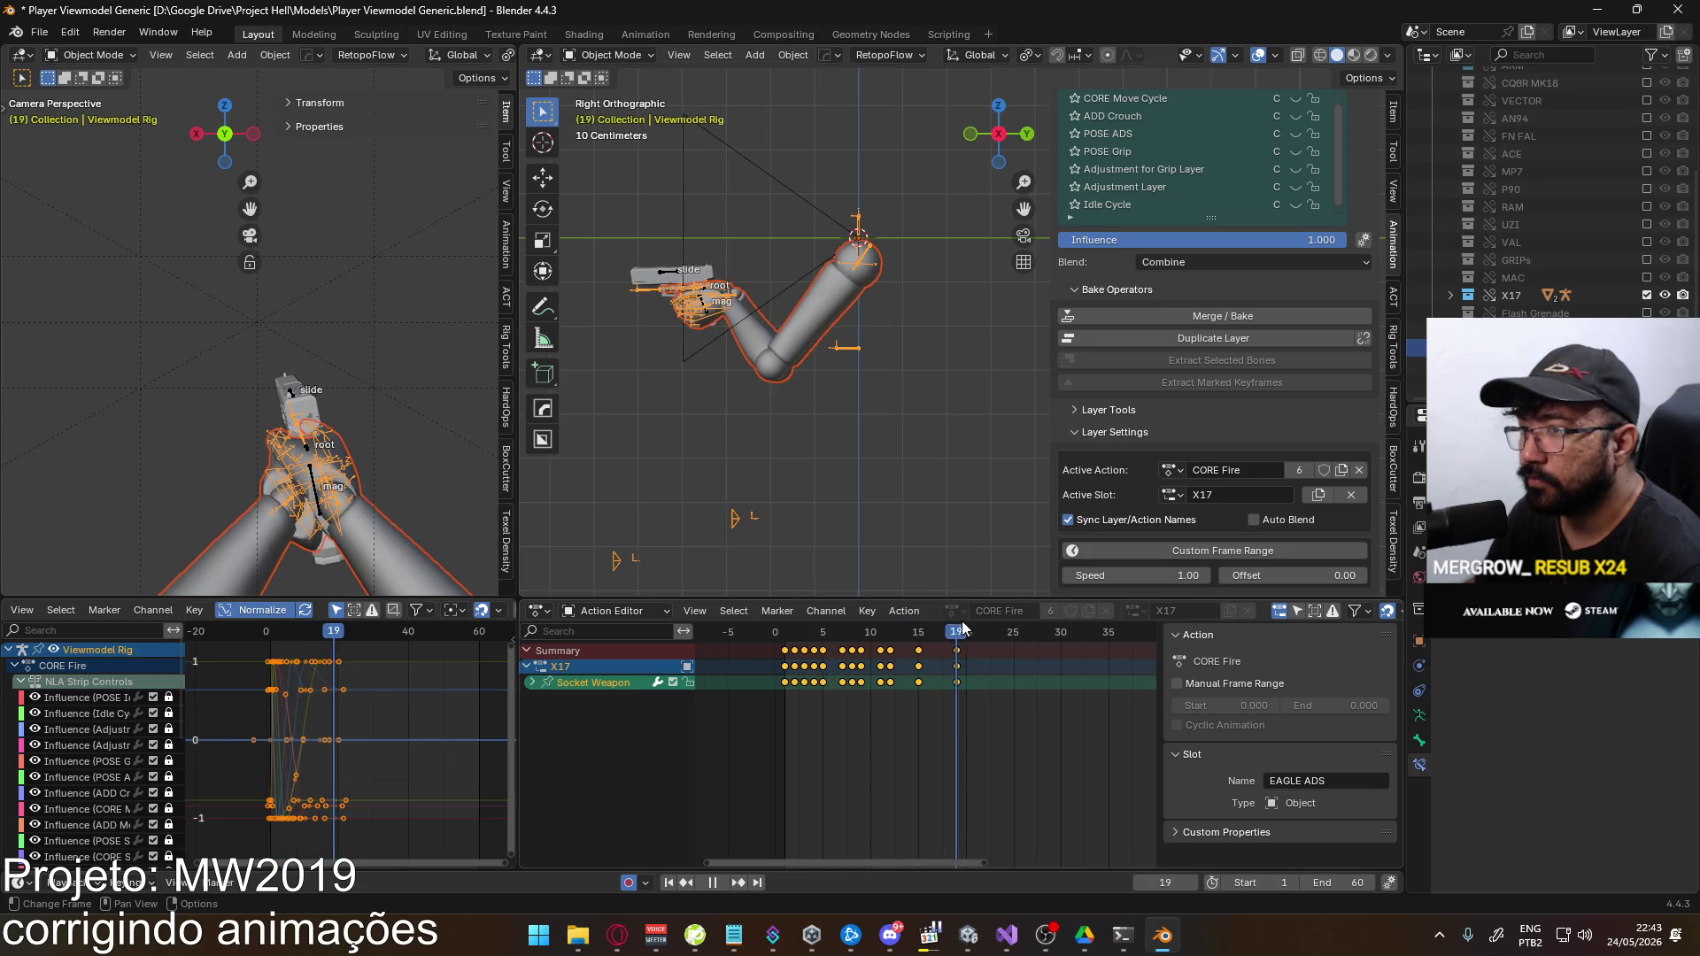
pyautogui.press('space')
pyautogui.click(1326, 882)
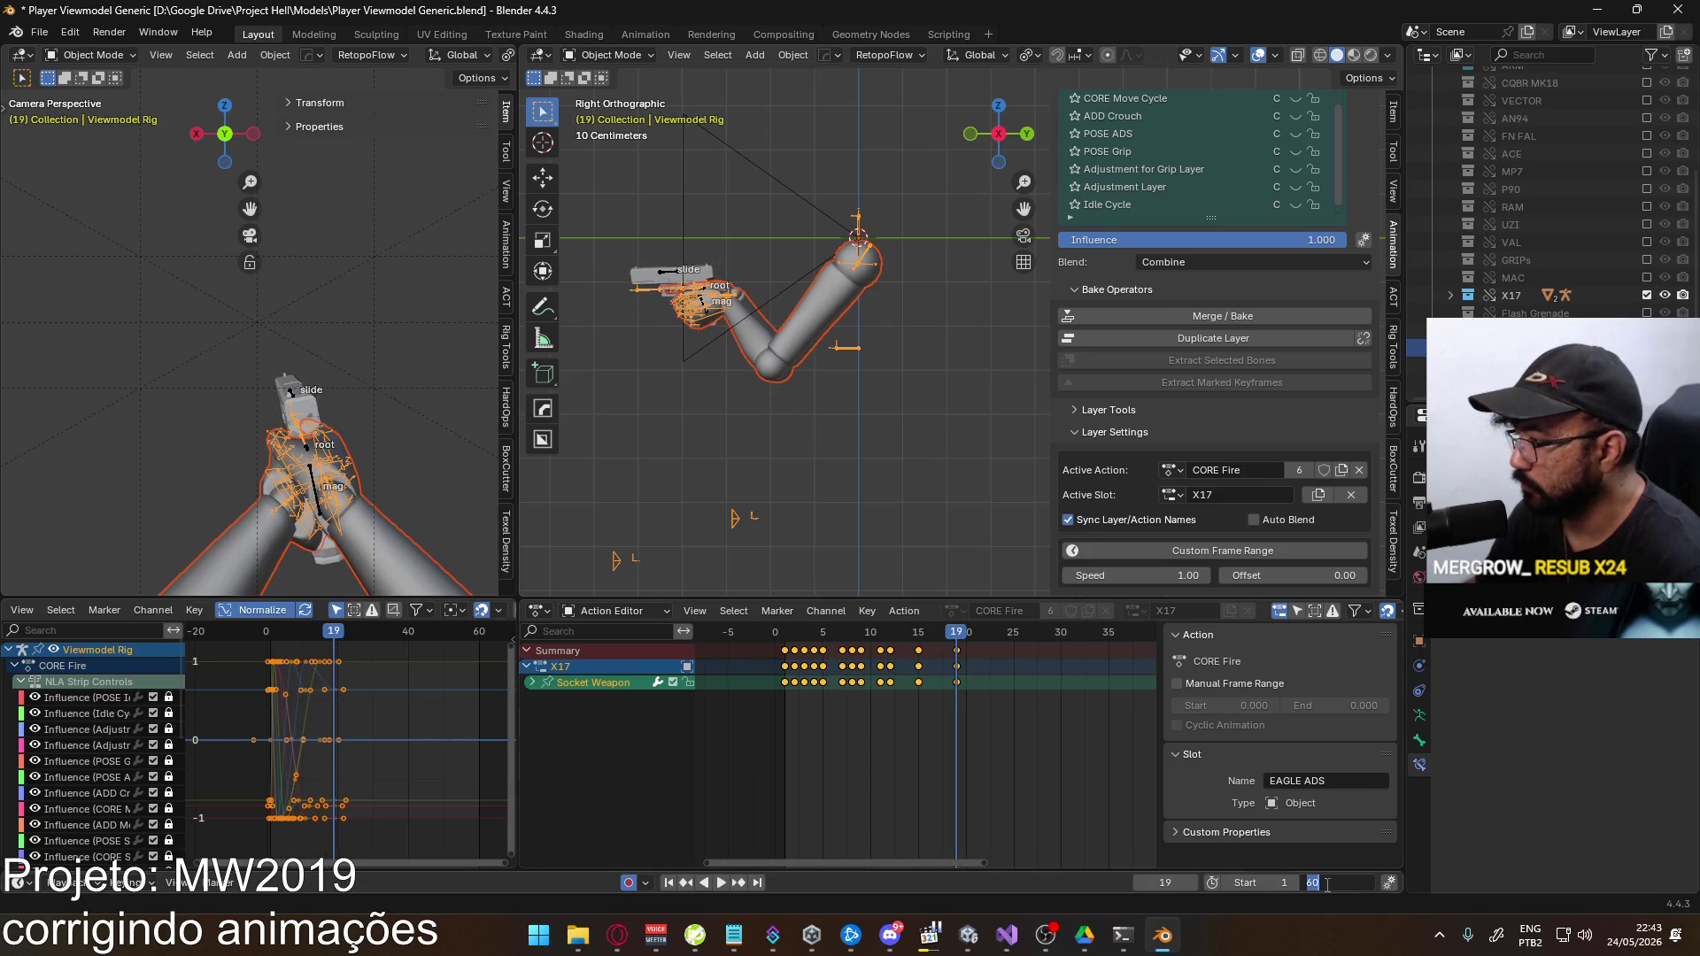
pyautogui.write('19')
pyautogui.press('Return')
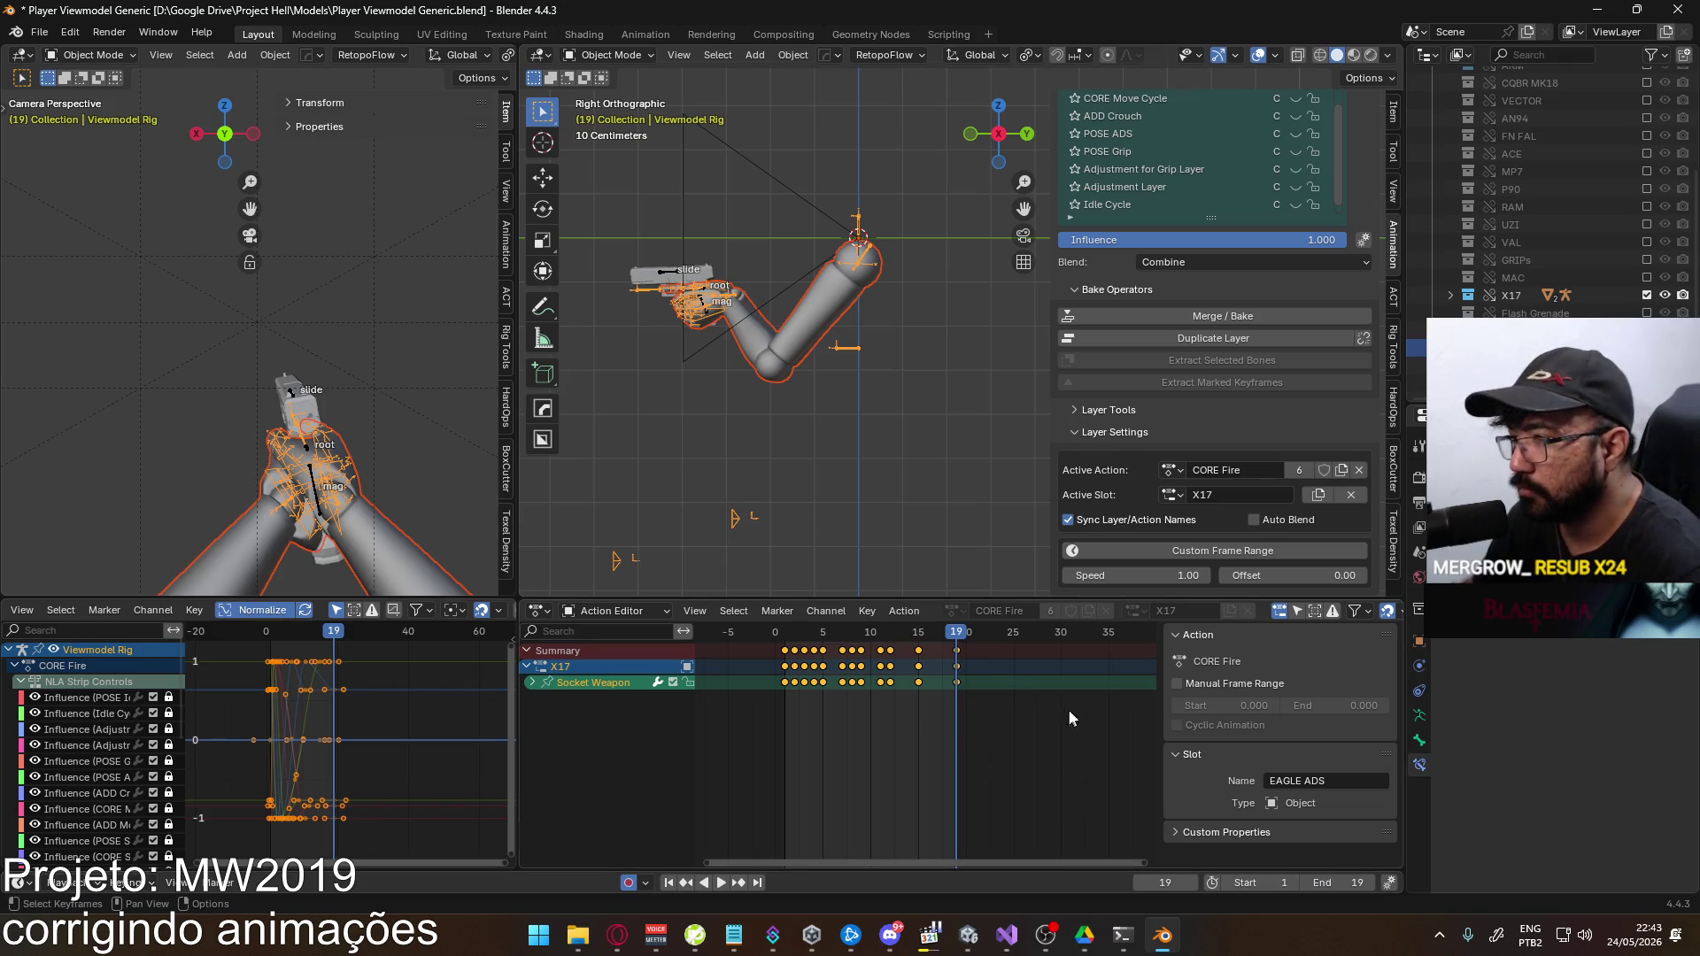
pyautogui.press('space')
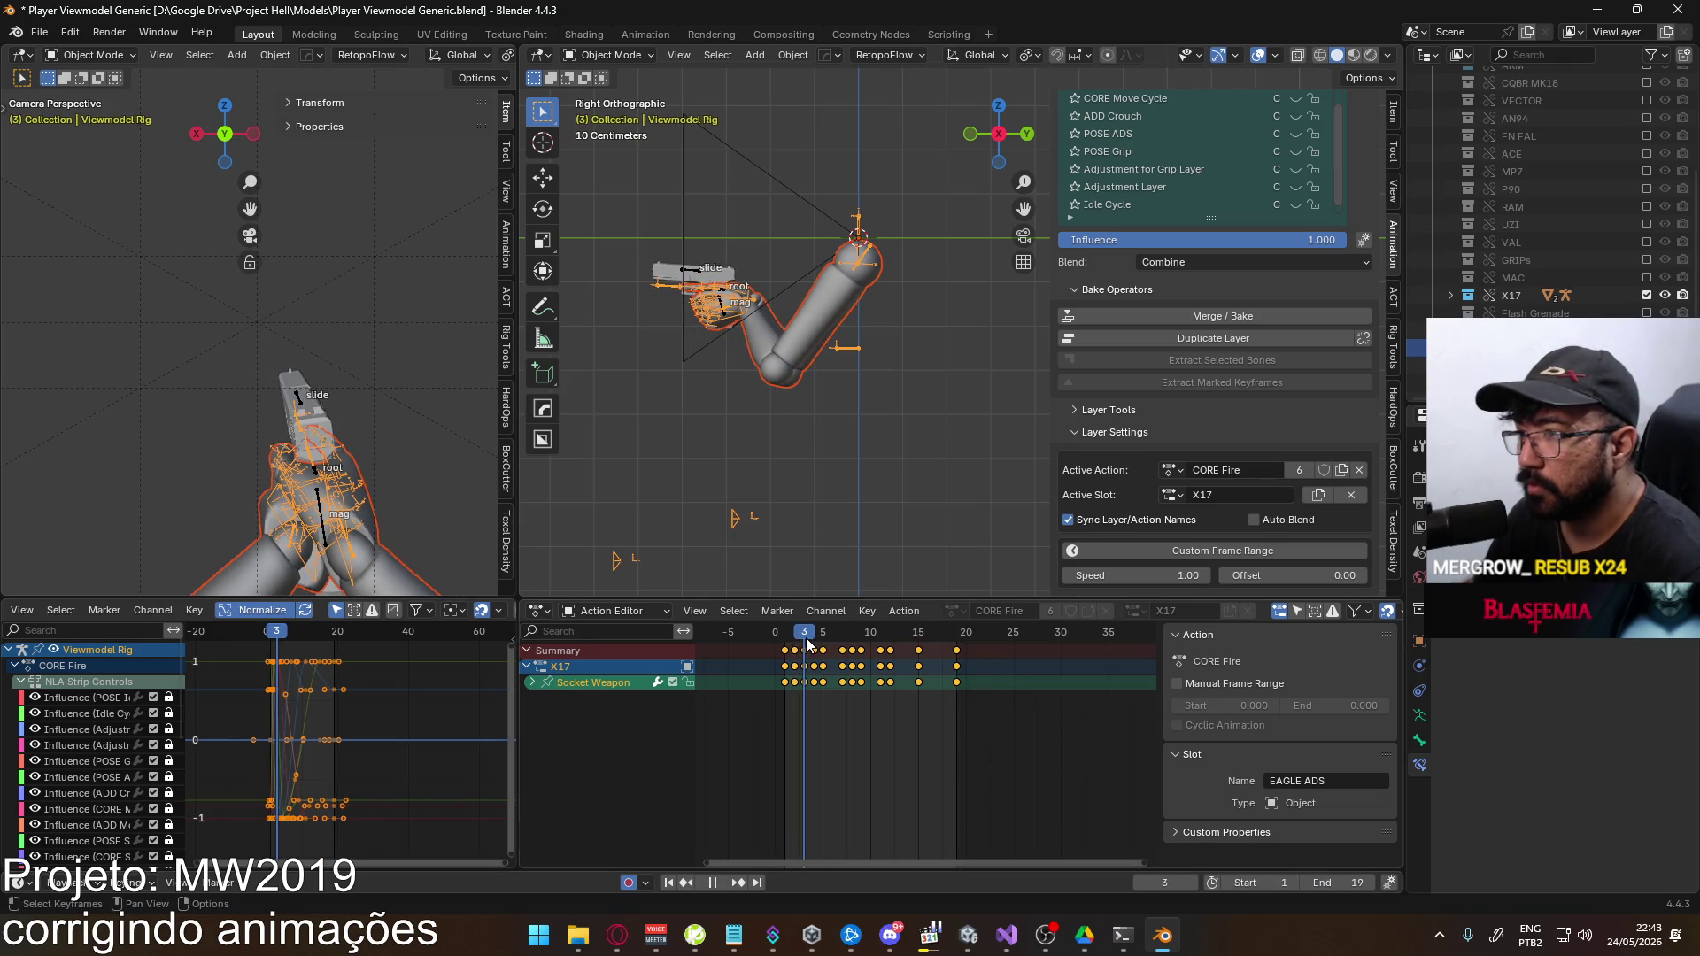
pyautogui.press('space')
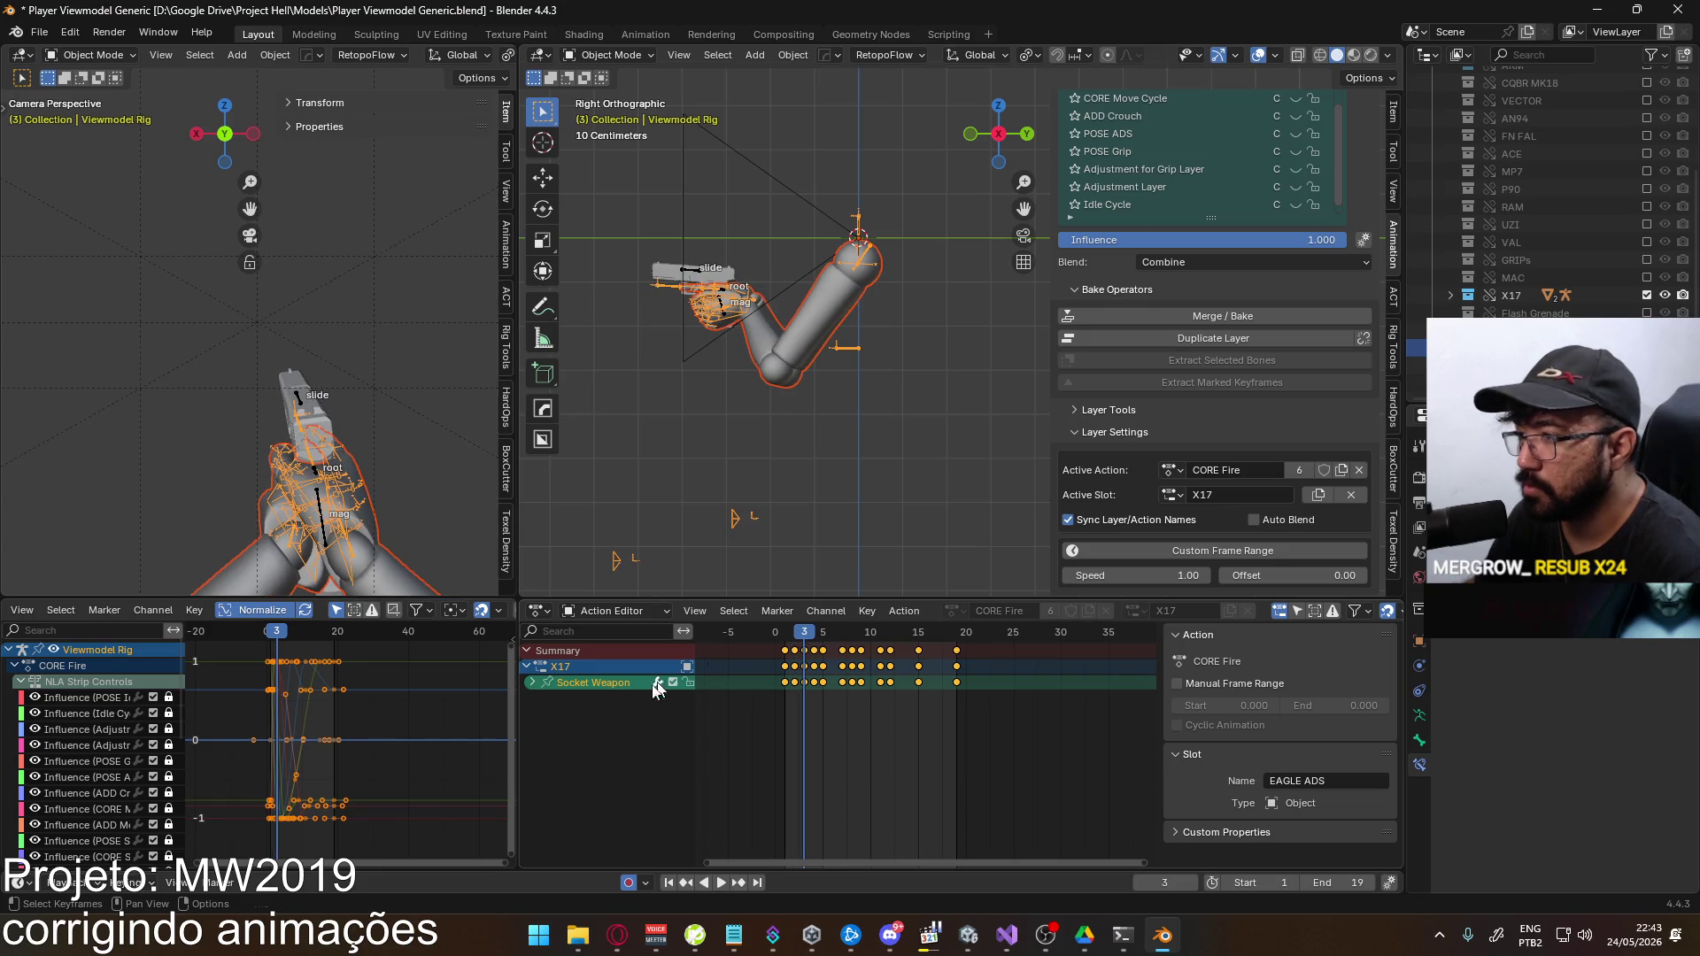
# Expand the Socket Weapon channels and display their curves in the graph with keyframes deselected
pyautogui.click(535, 684)
pyautogui.click(595, 762)
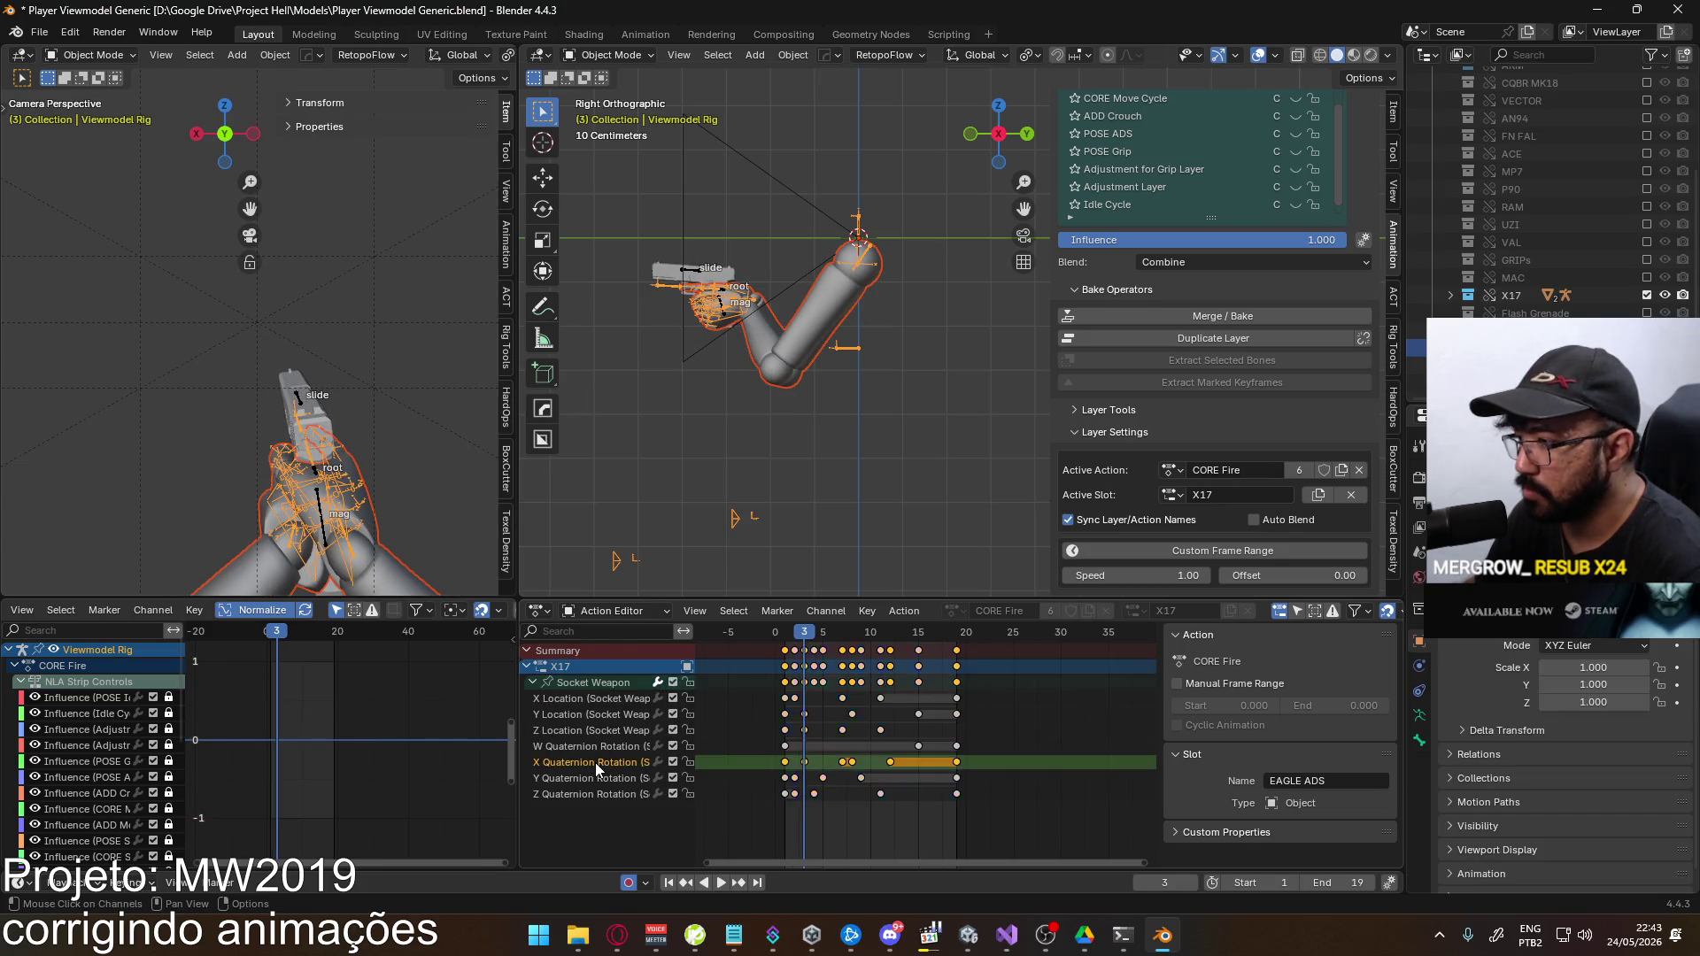
pyautogui.click(609, 682)
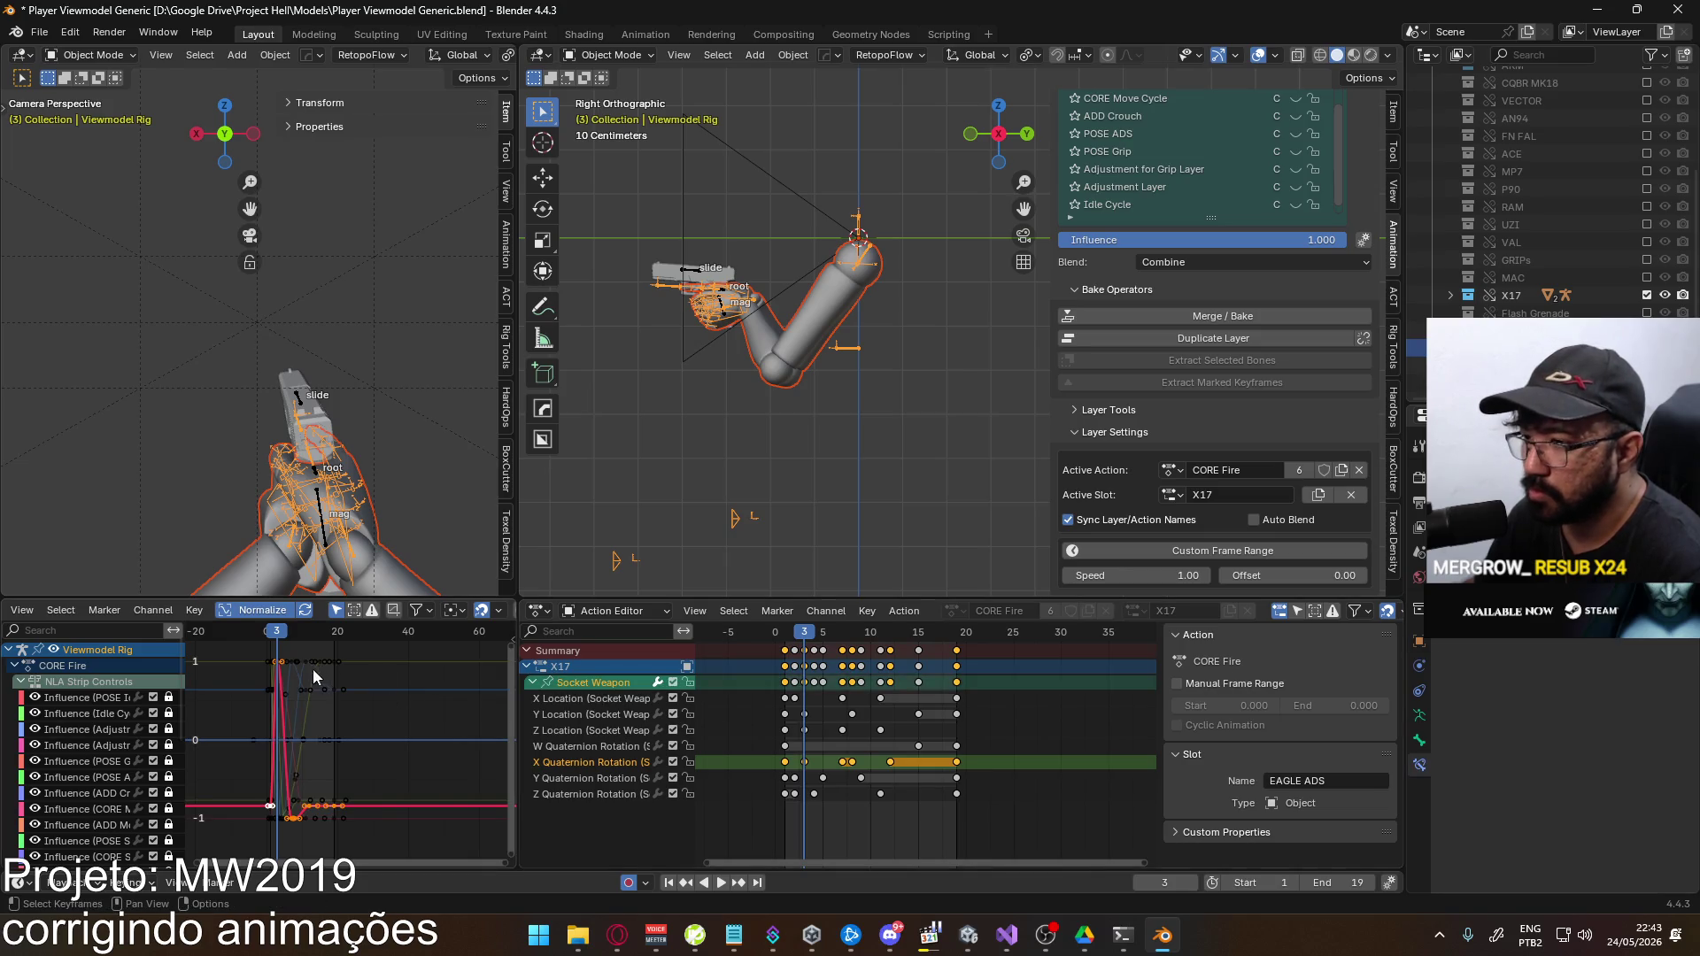
pyautogui.click(802, 758)
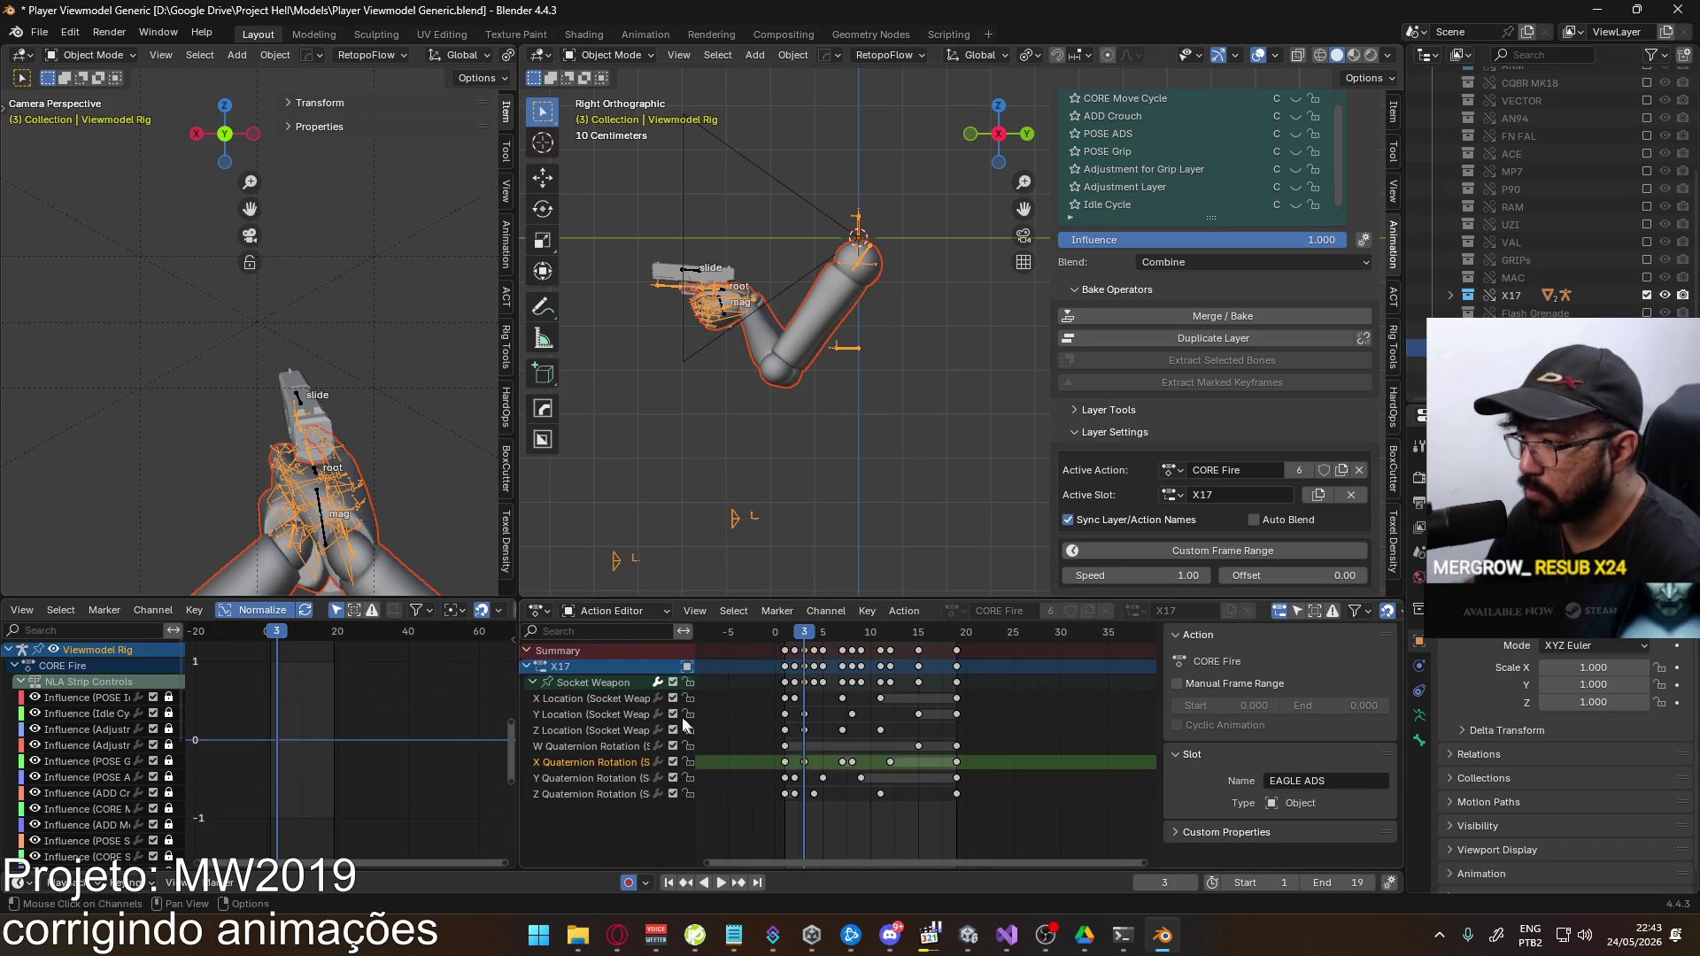